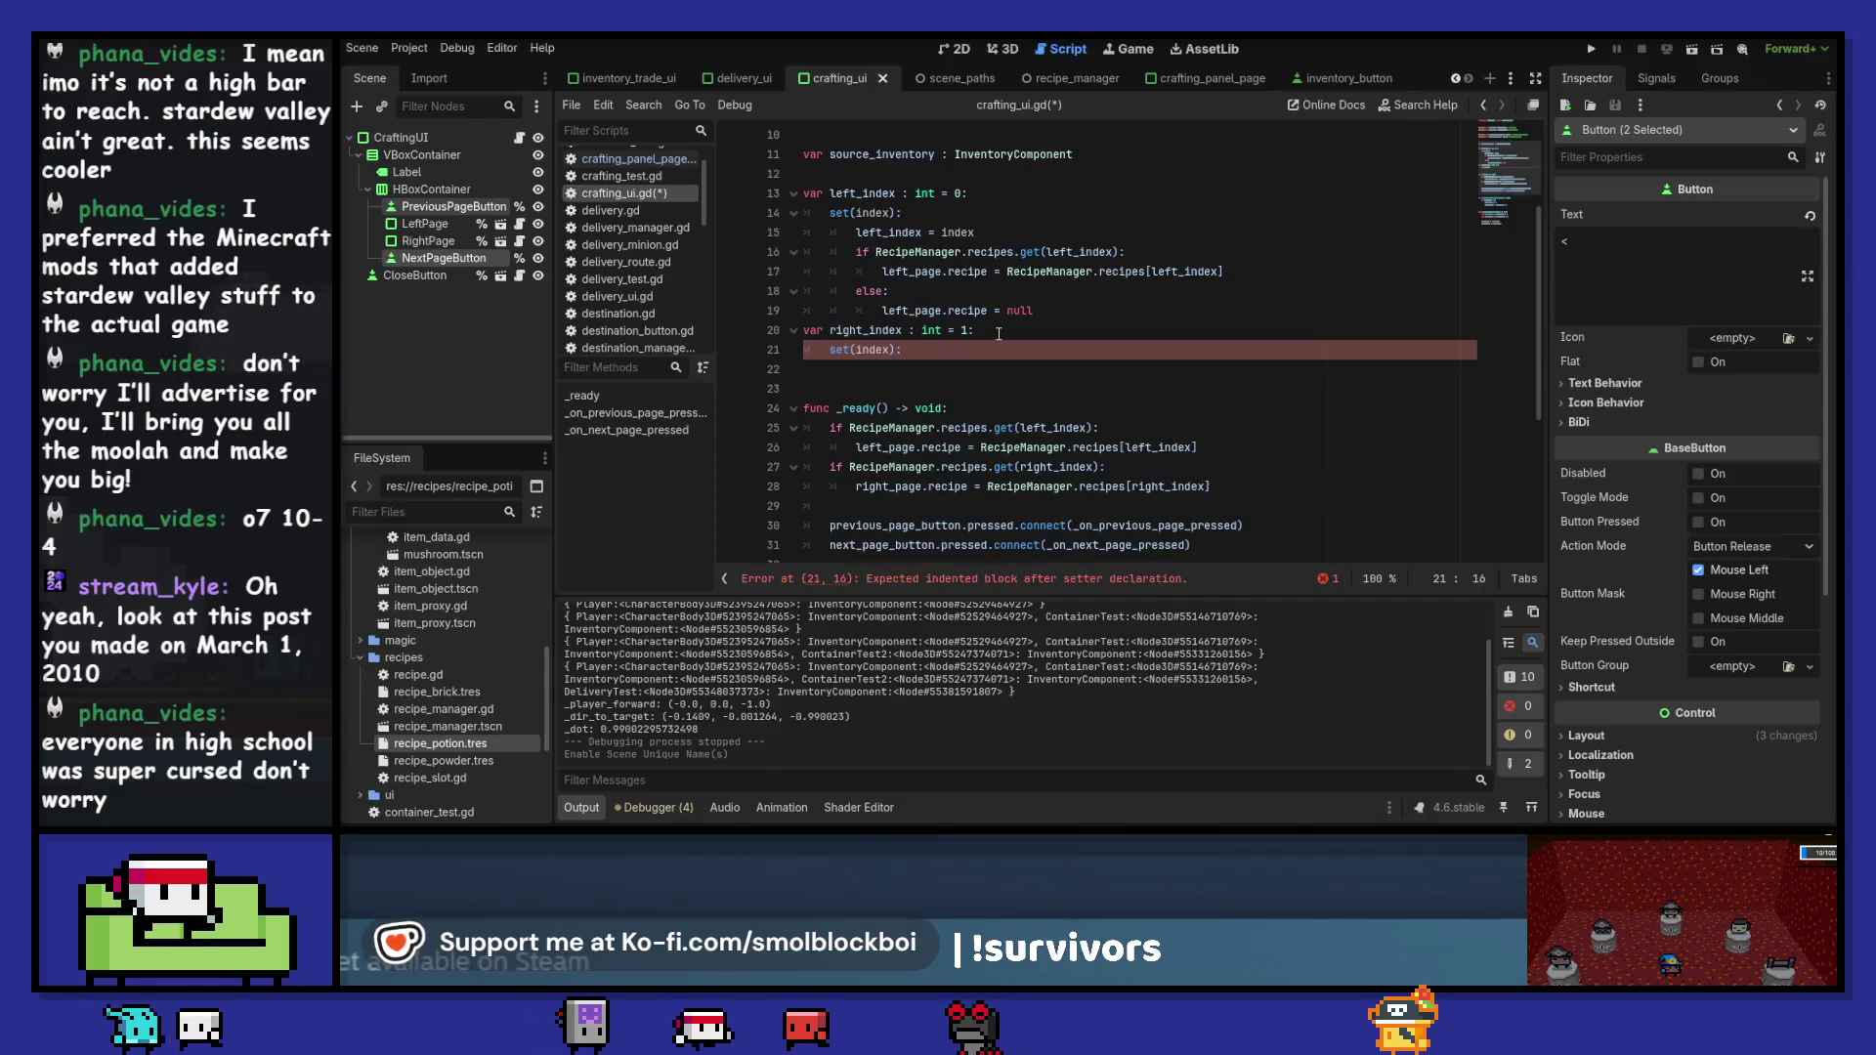
Assign right_index = index in the setter and paste the recipe lookup lines beneath it.
type("ight_index = index")
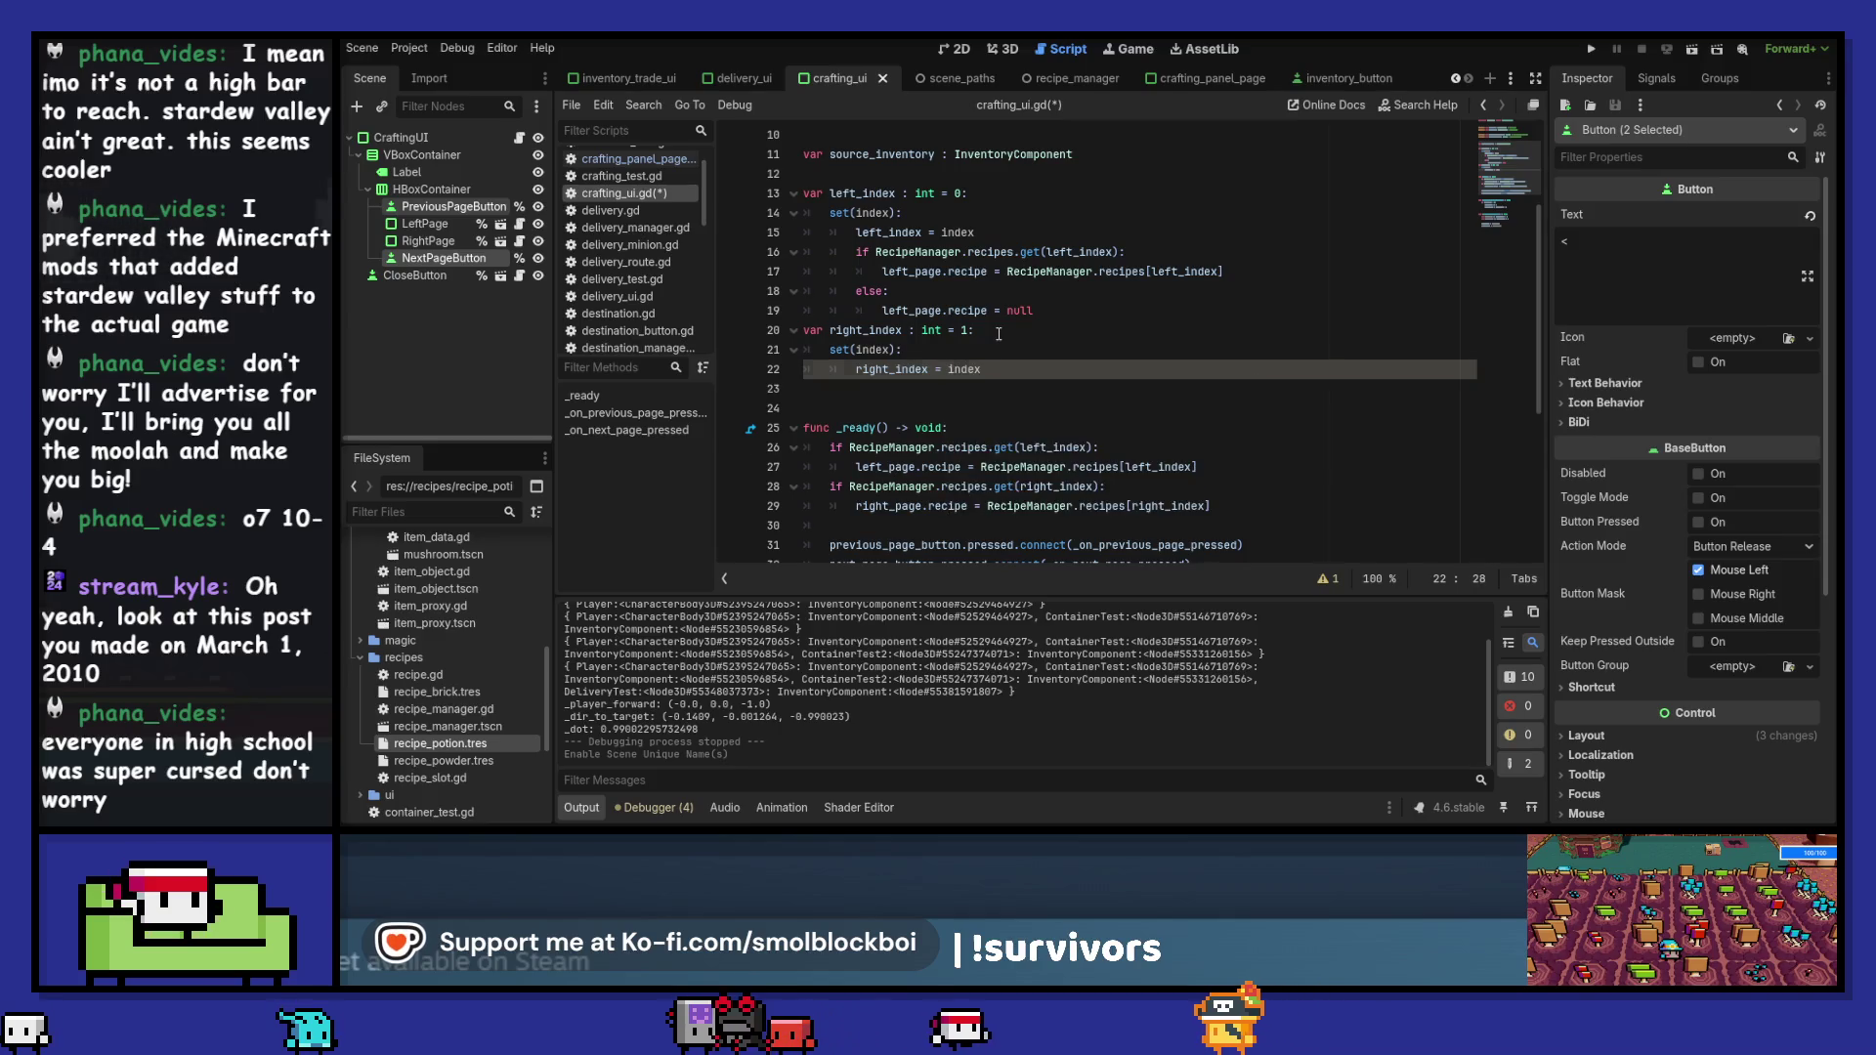
key("Return")
type("if RecipeManager.recipes.get(right_index): \t\tright_page.recipe = RecipeManager.recipes[right_index]")
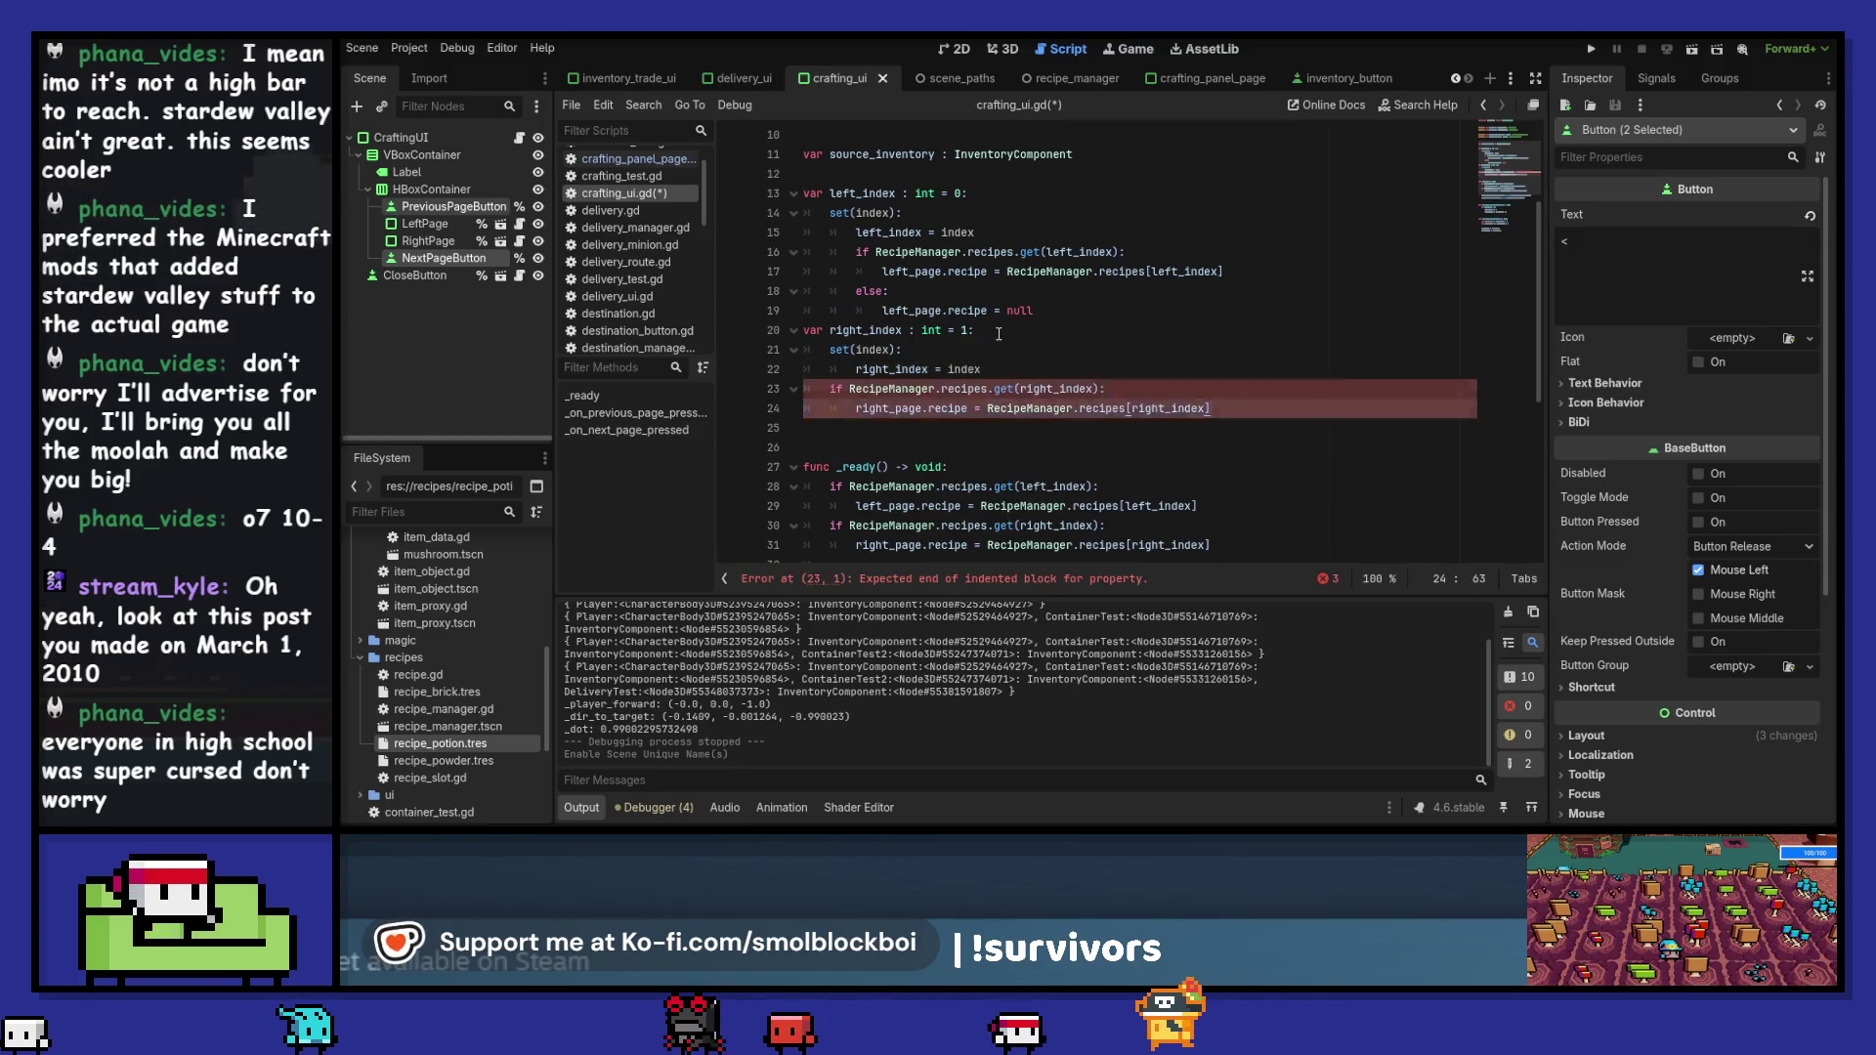
Add an else branch that sets right_page.recipe = null.
key("Return")
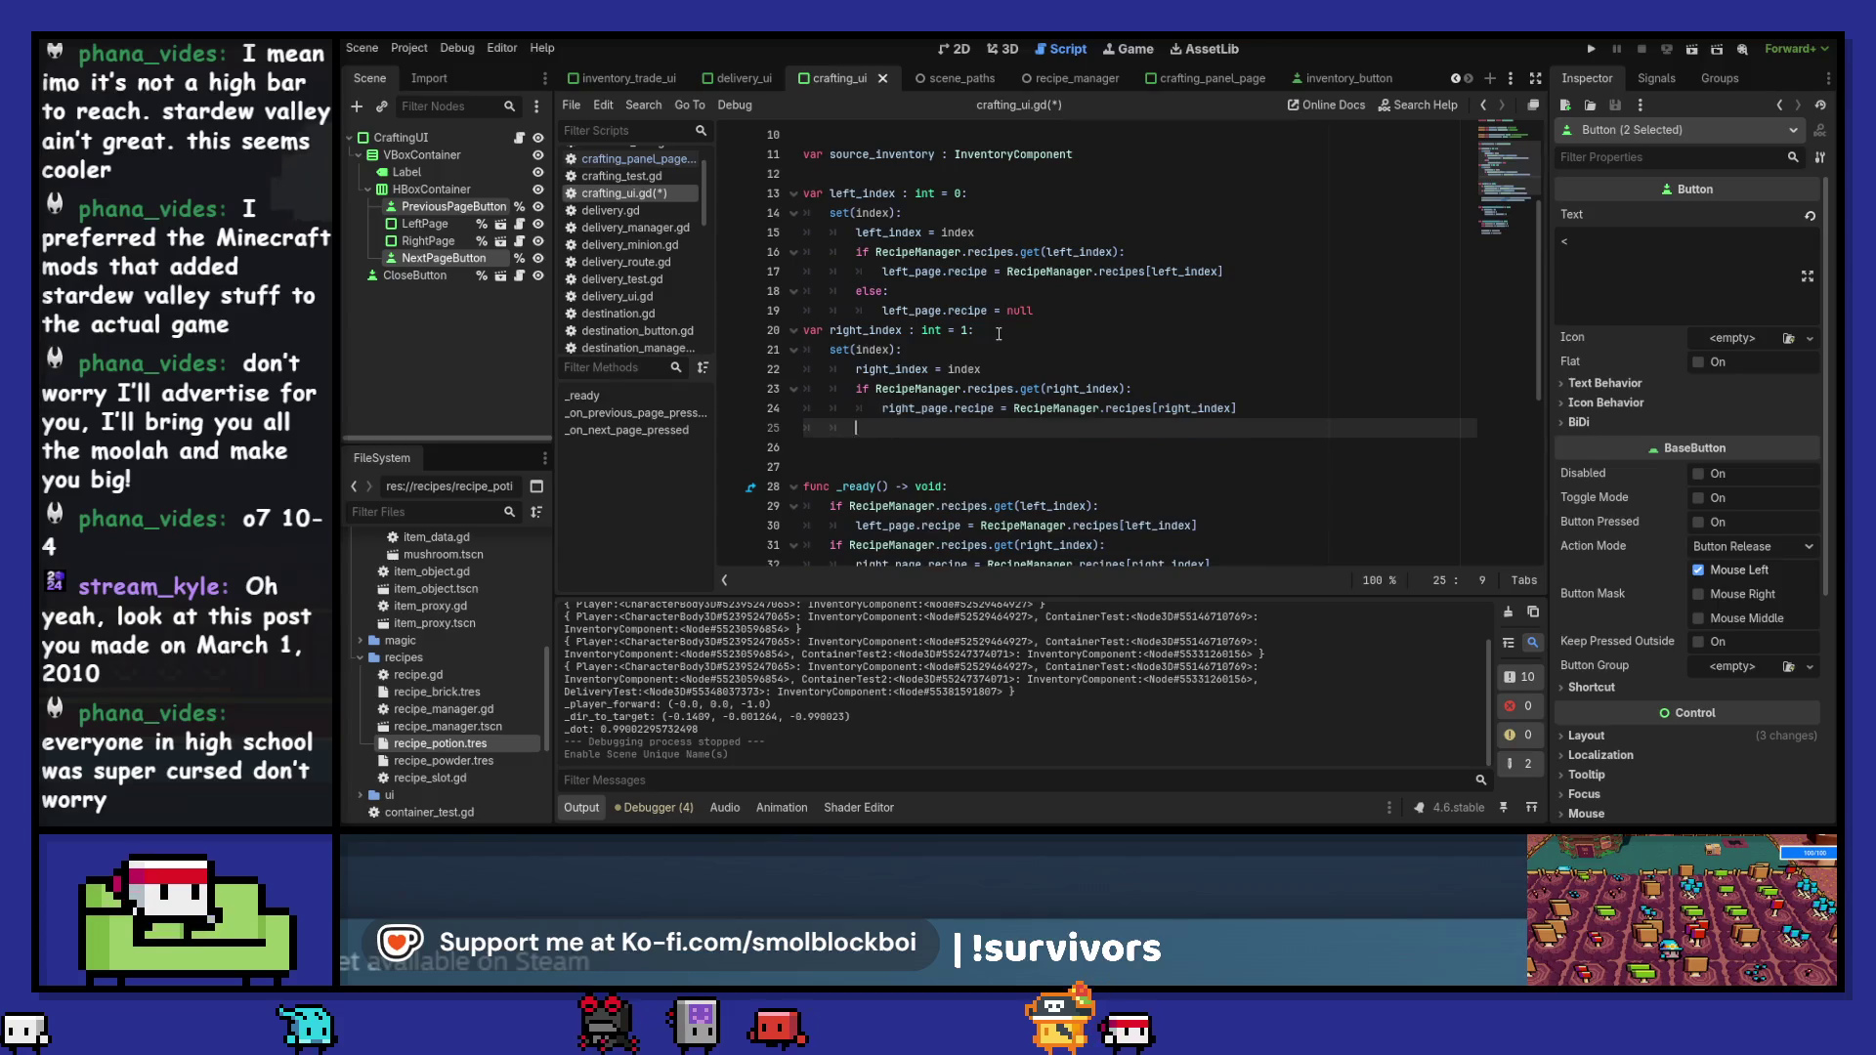
key("BackSpace")
type("else:")
key("Return")
type("right_index")
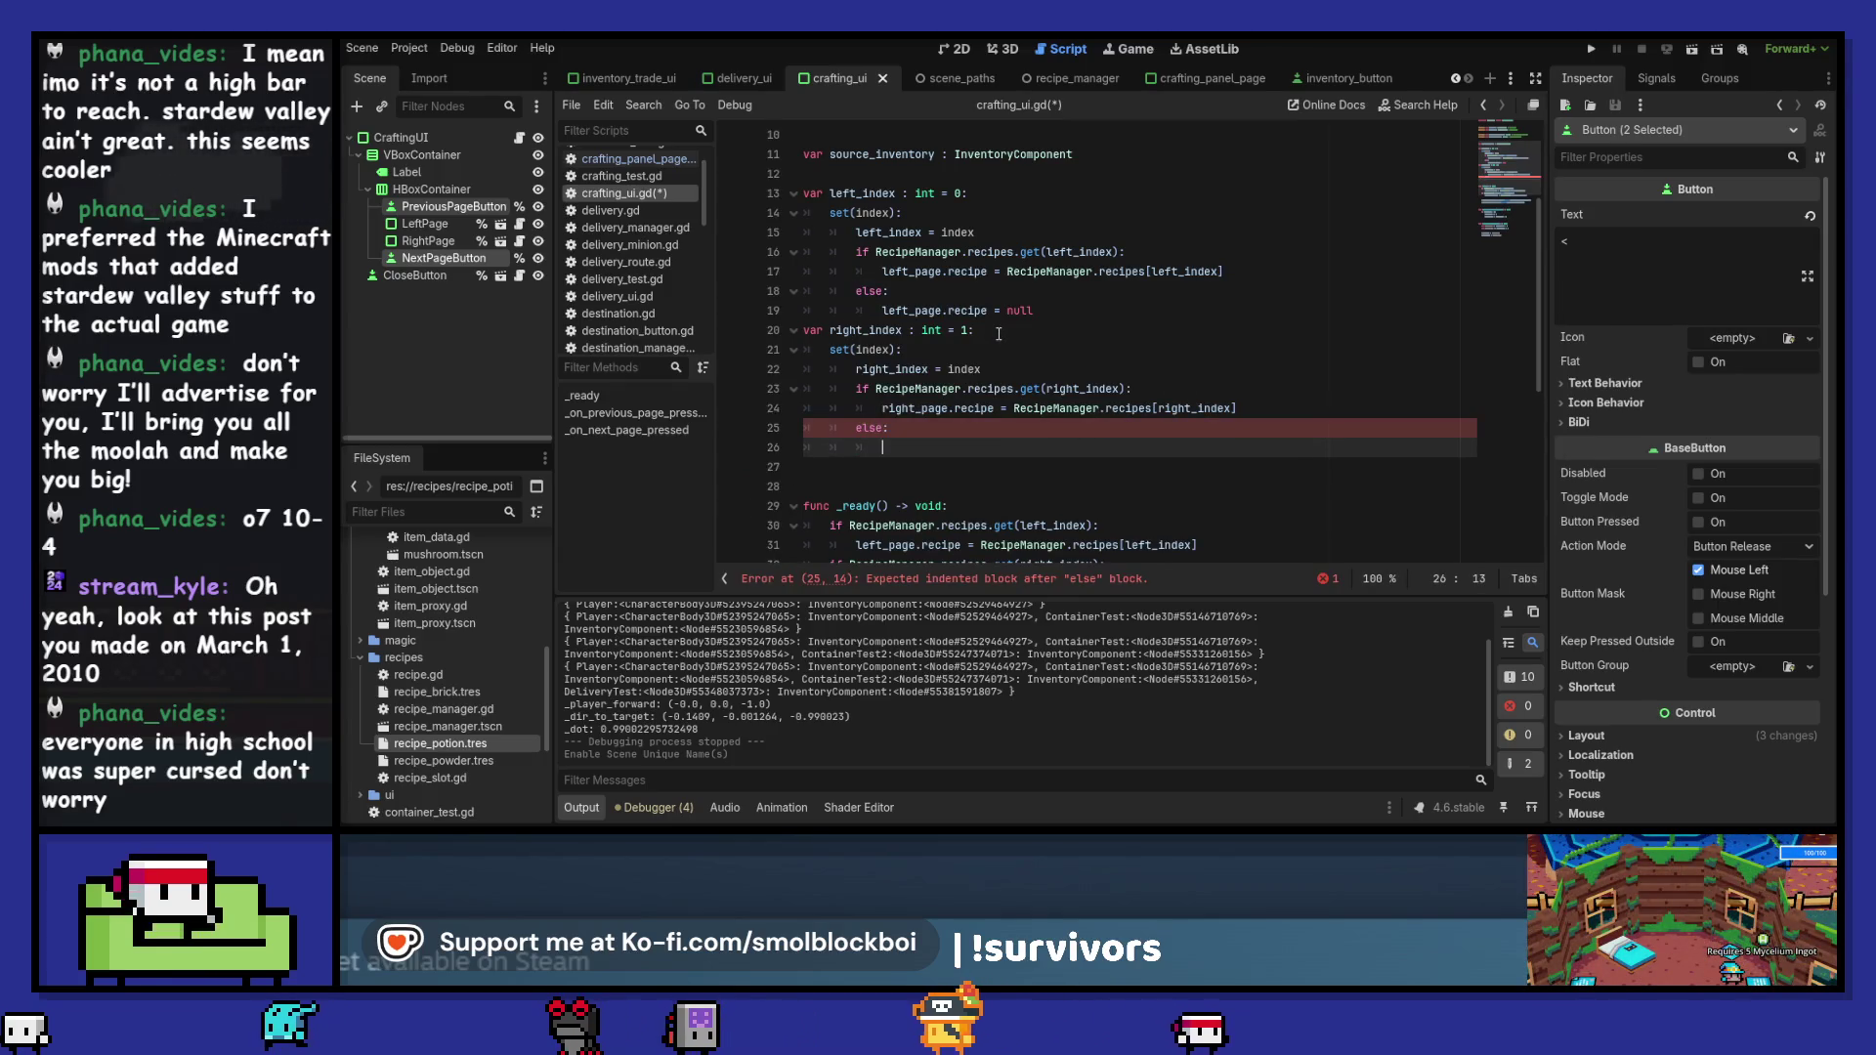
key("BackSpace")
key("BackSpace")
key("BackSpace")
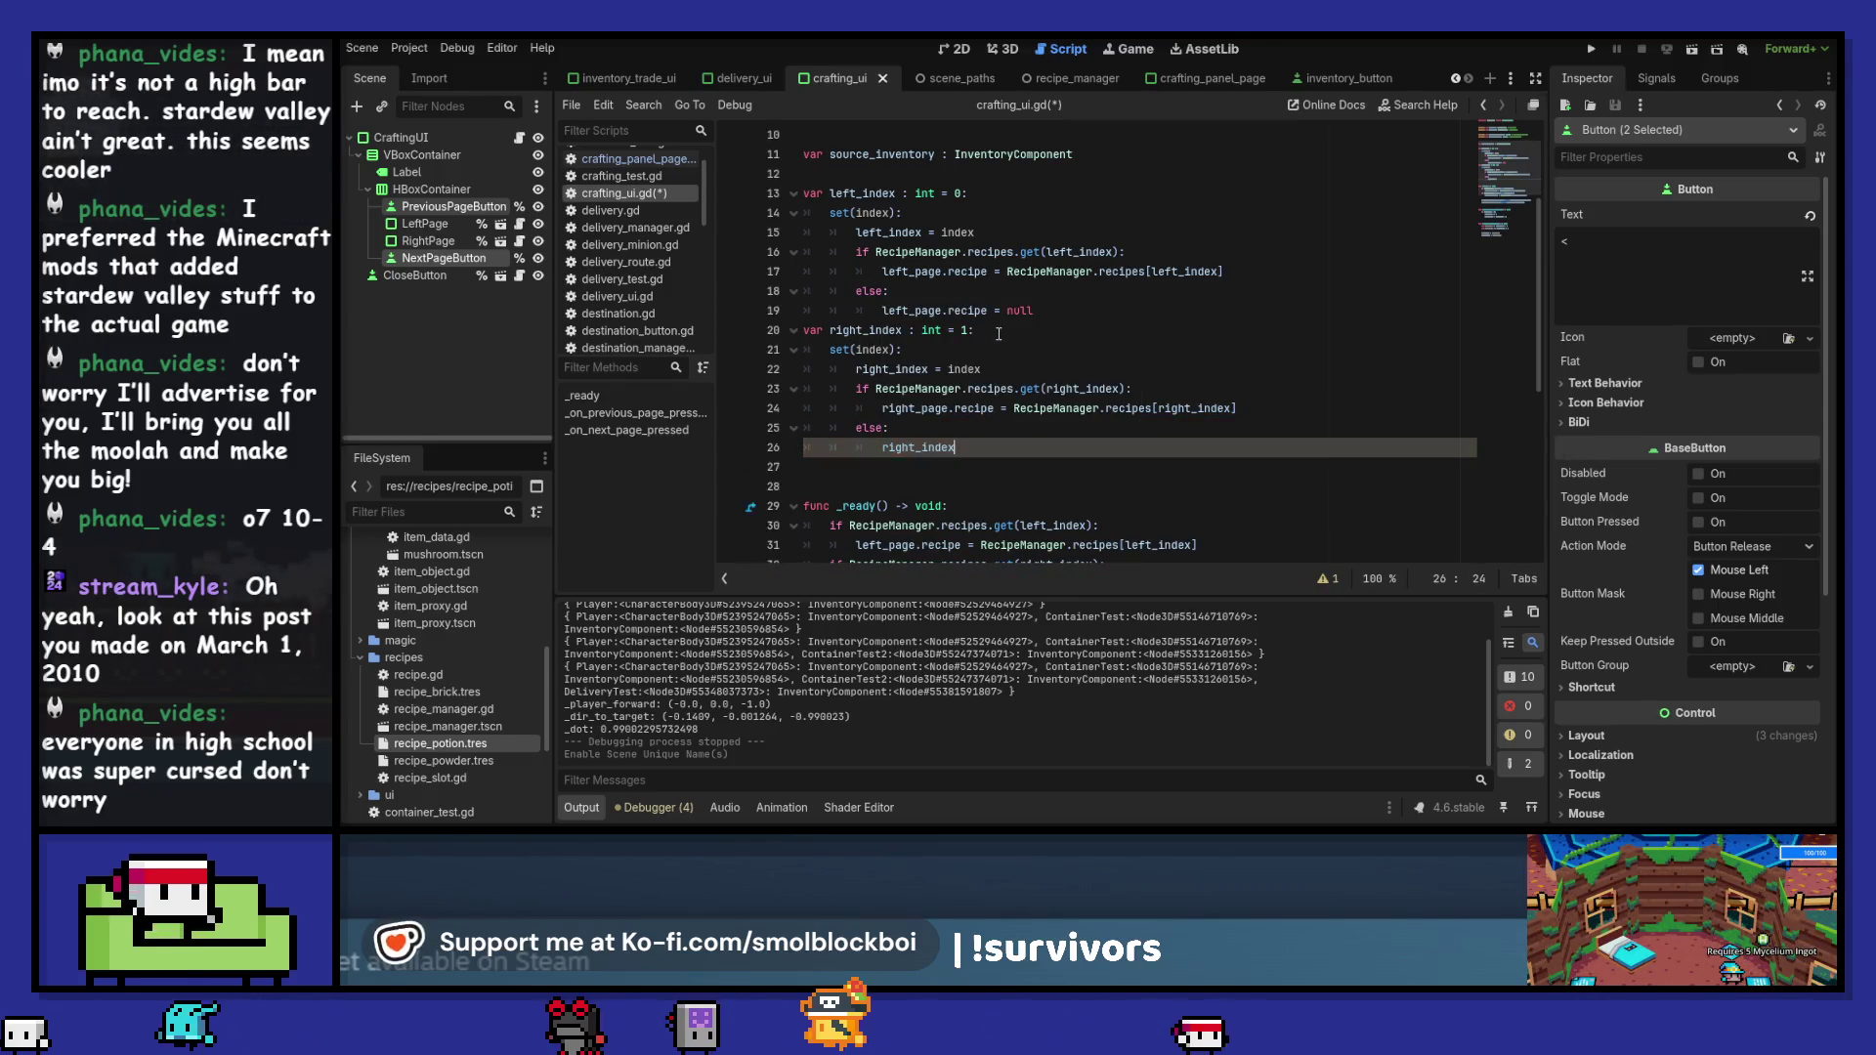
key("Down")
key("Return")
type(".r")
key("Return")
type("= null")
key("Return")
Save the script, adding a blank line after line 19.
key("ctrl+s")
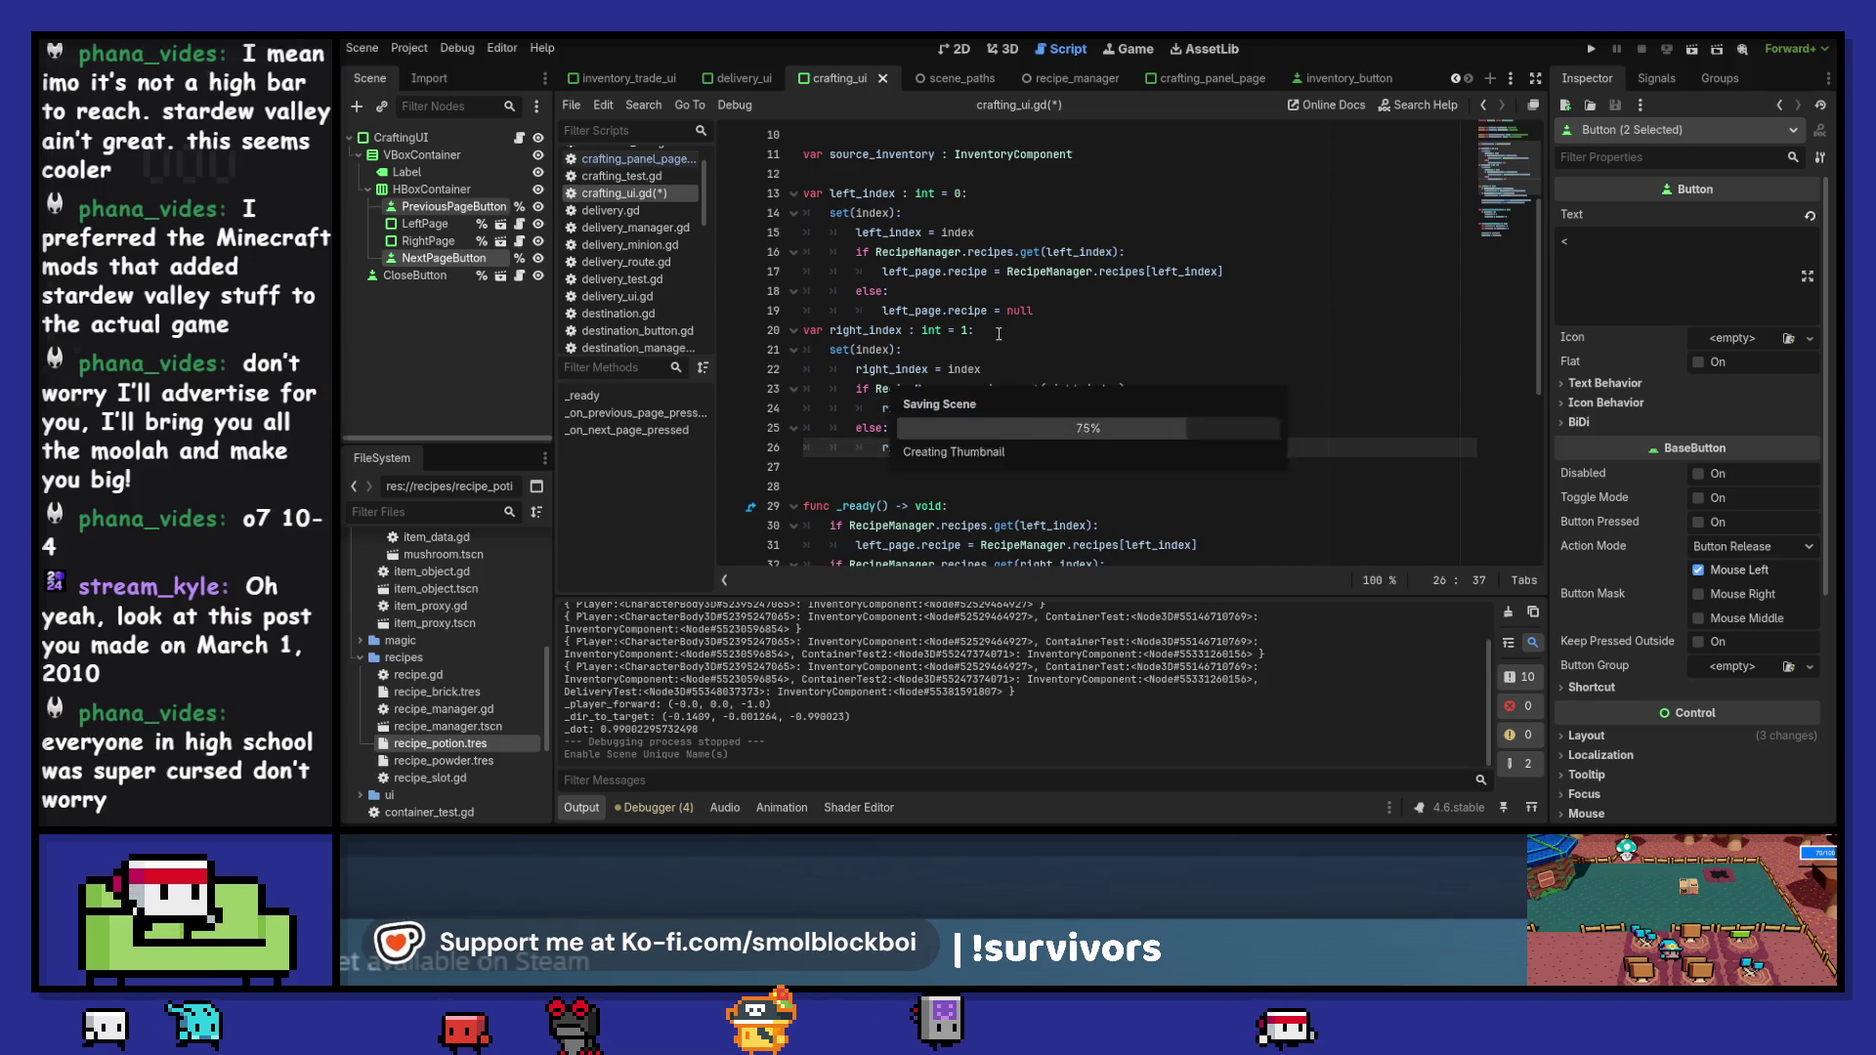
left_click(1070, 312)
key("Return")
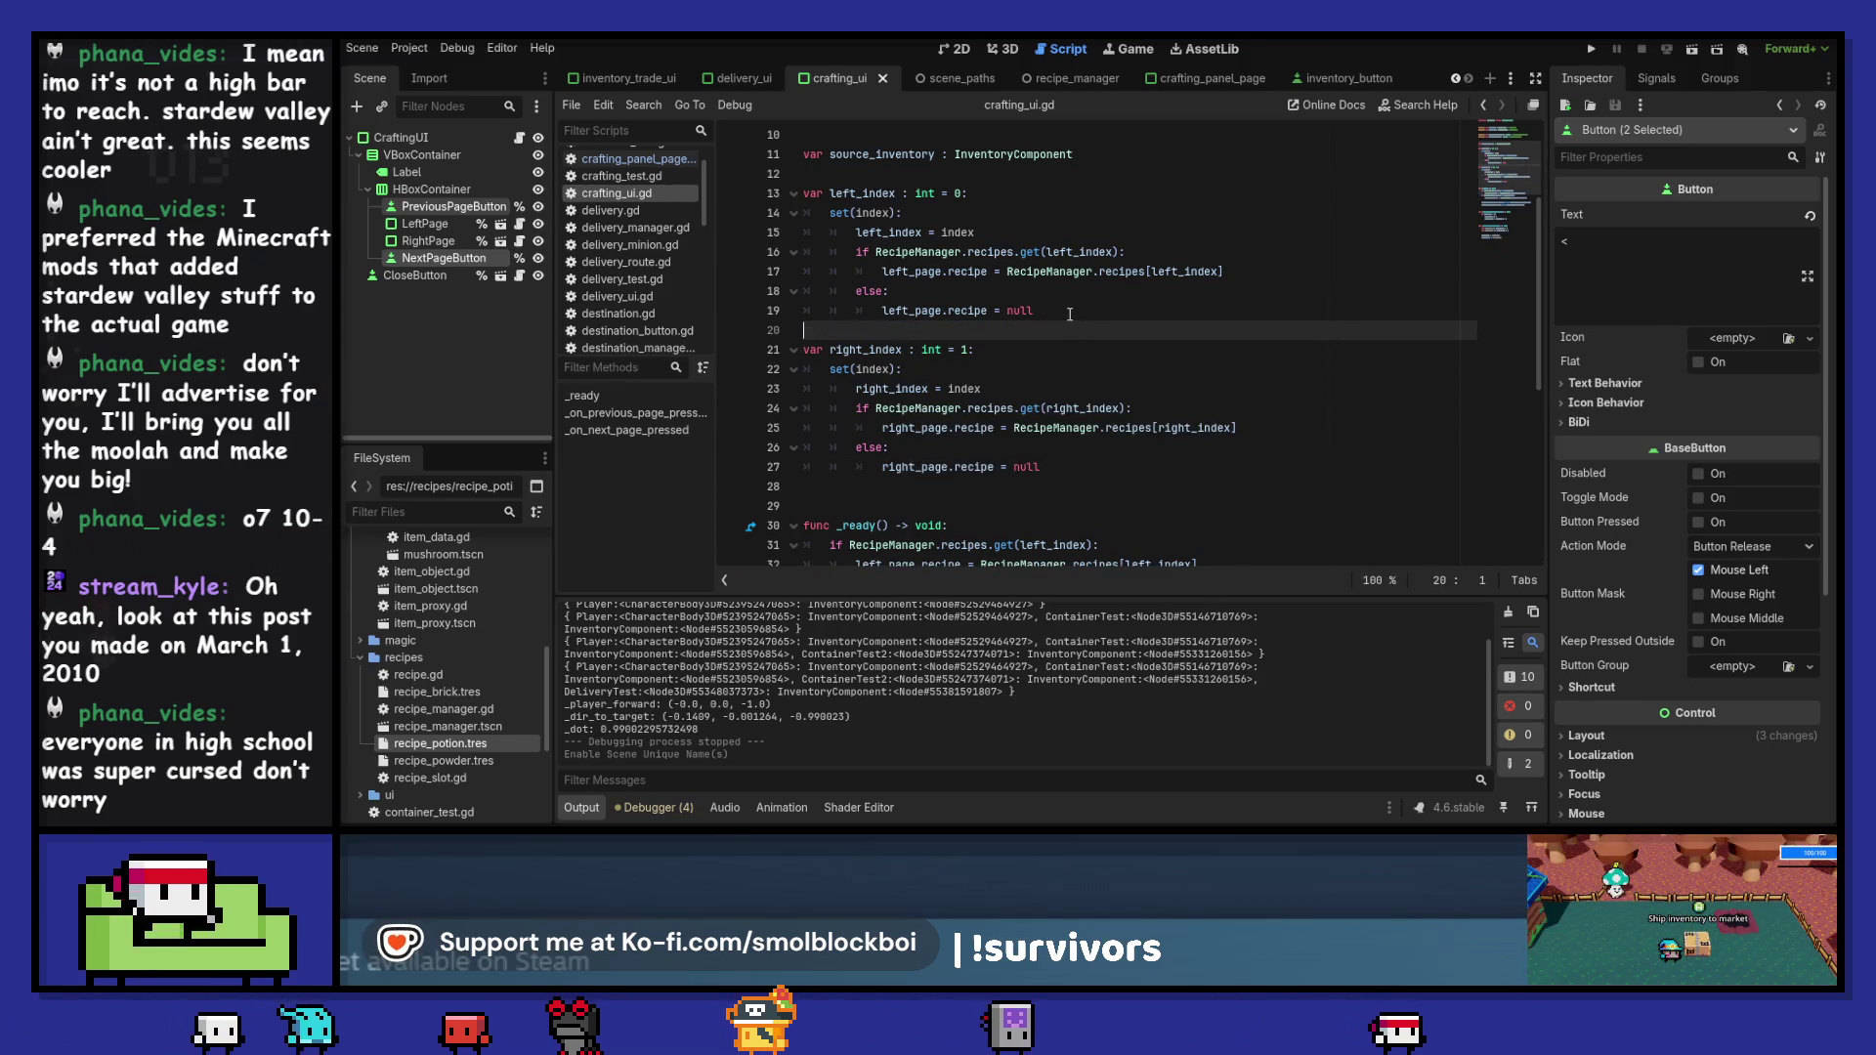
key("ctrl+s")
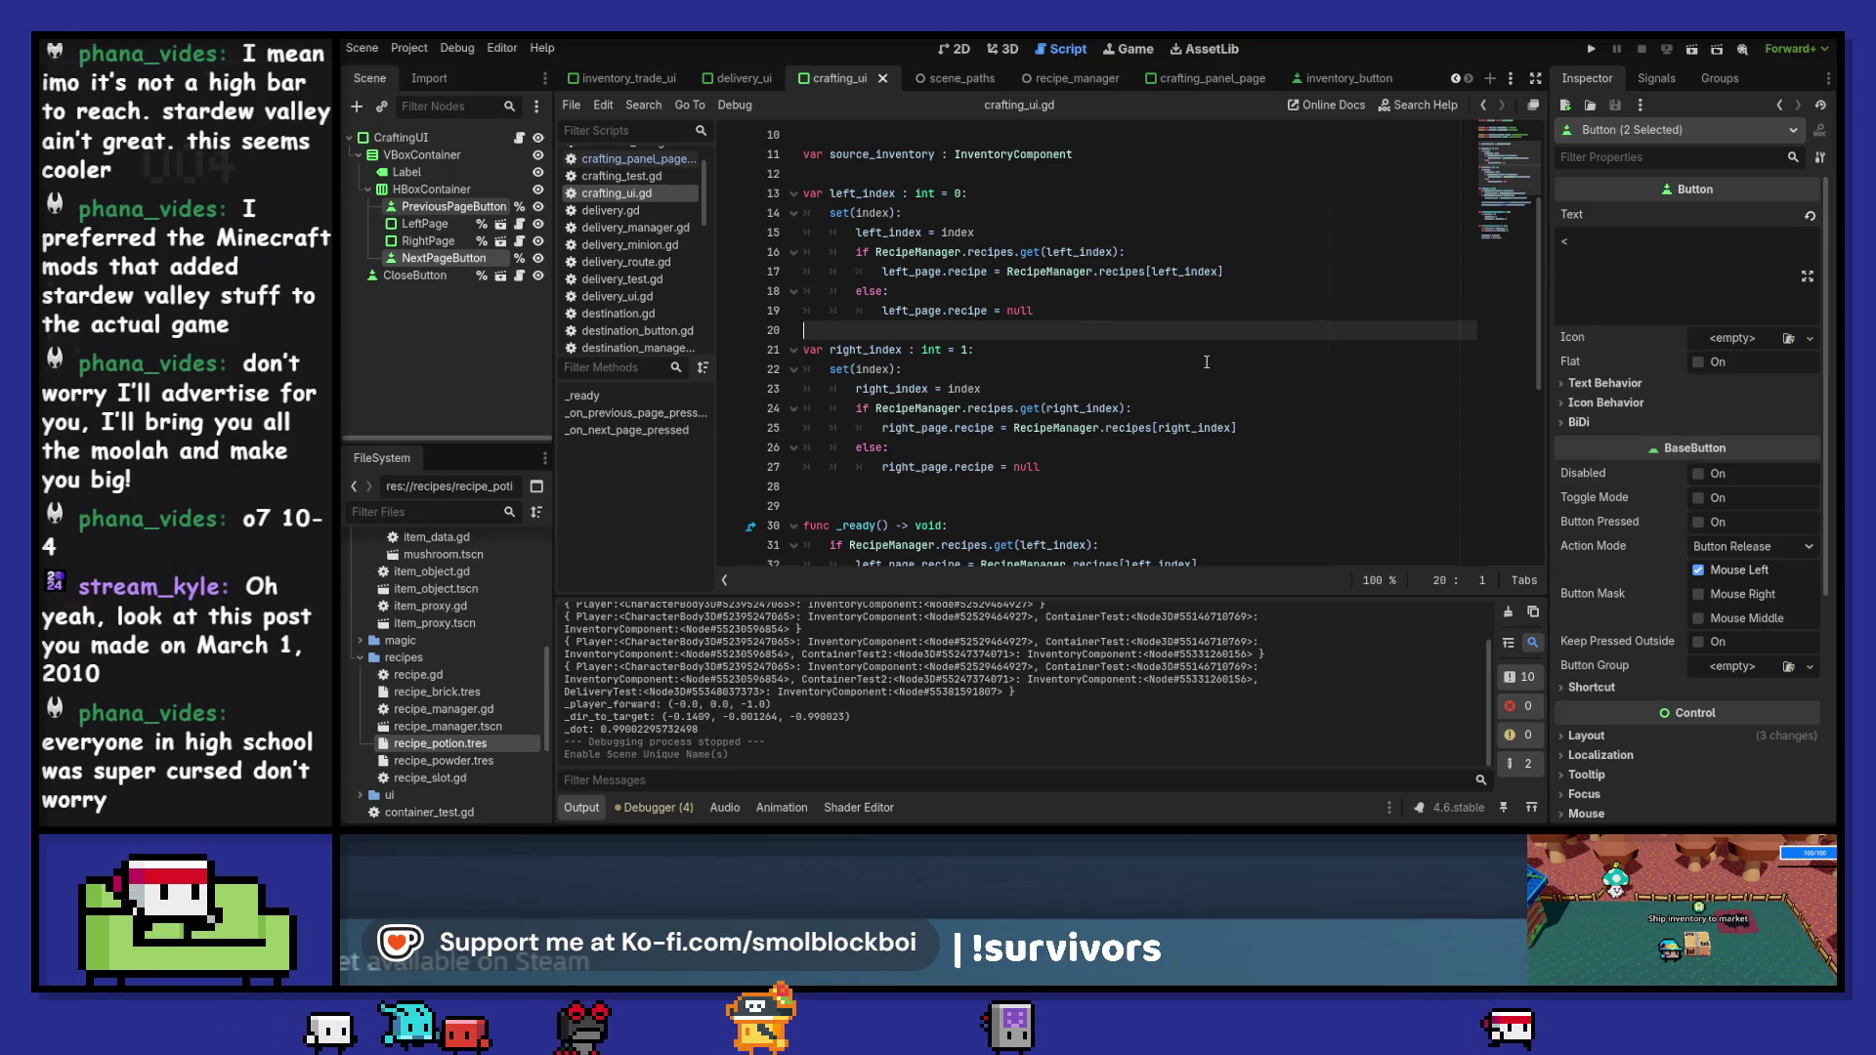
scroll(1205, 361, "down", 3)
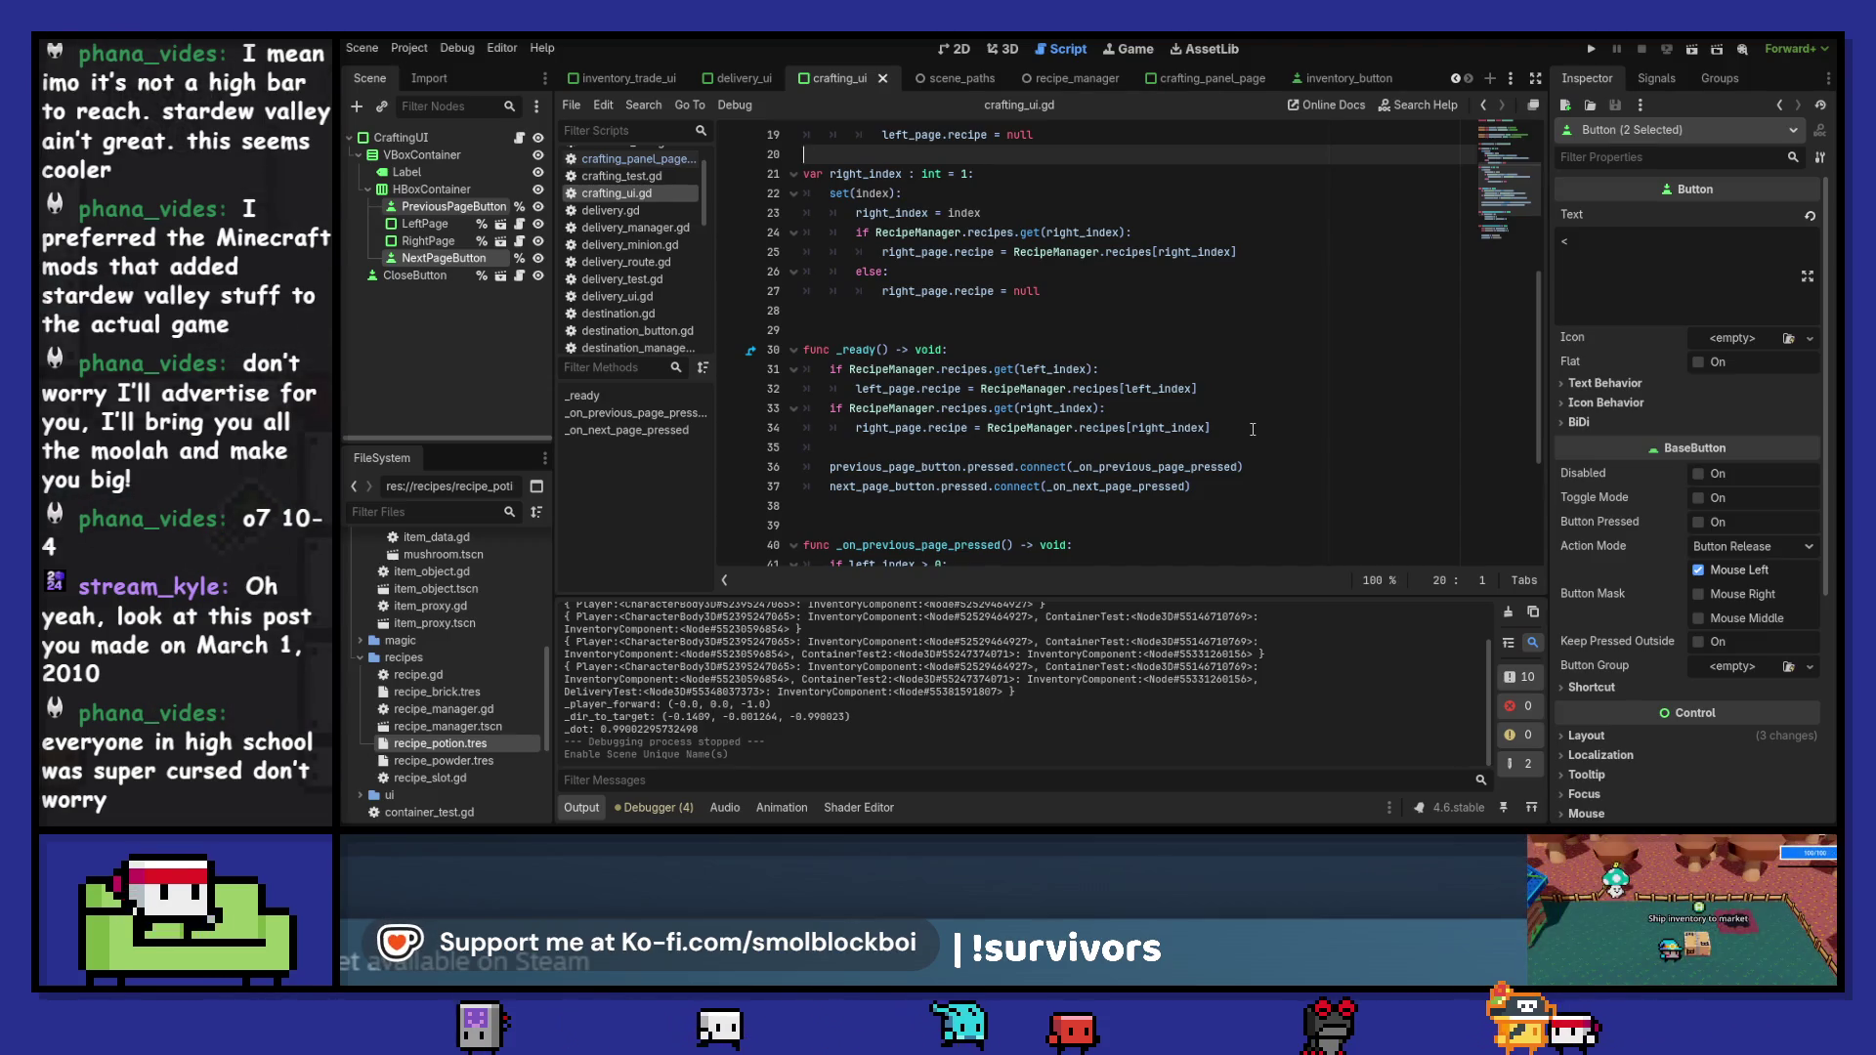
scroll(1252, 429, "down", 1)
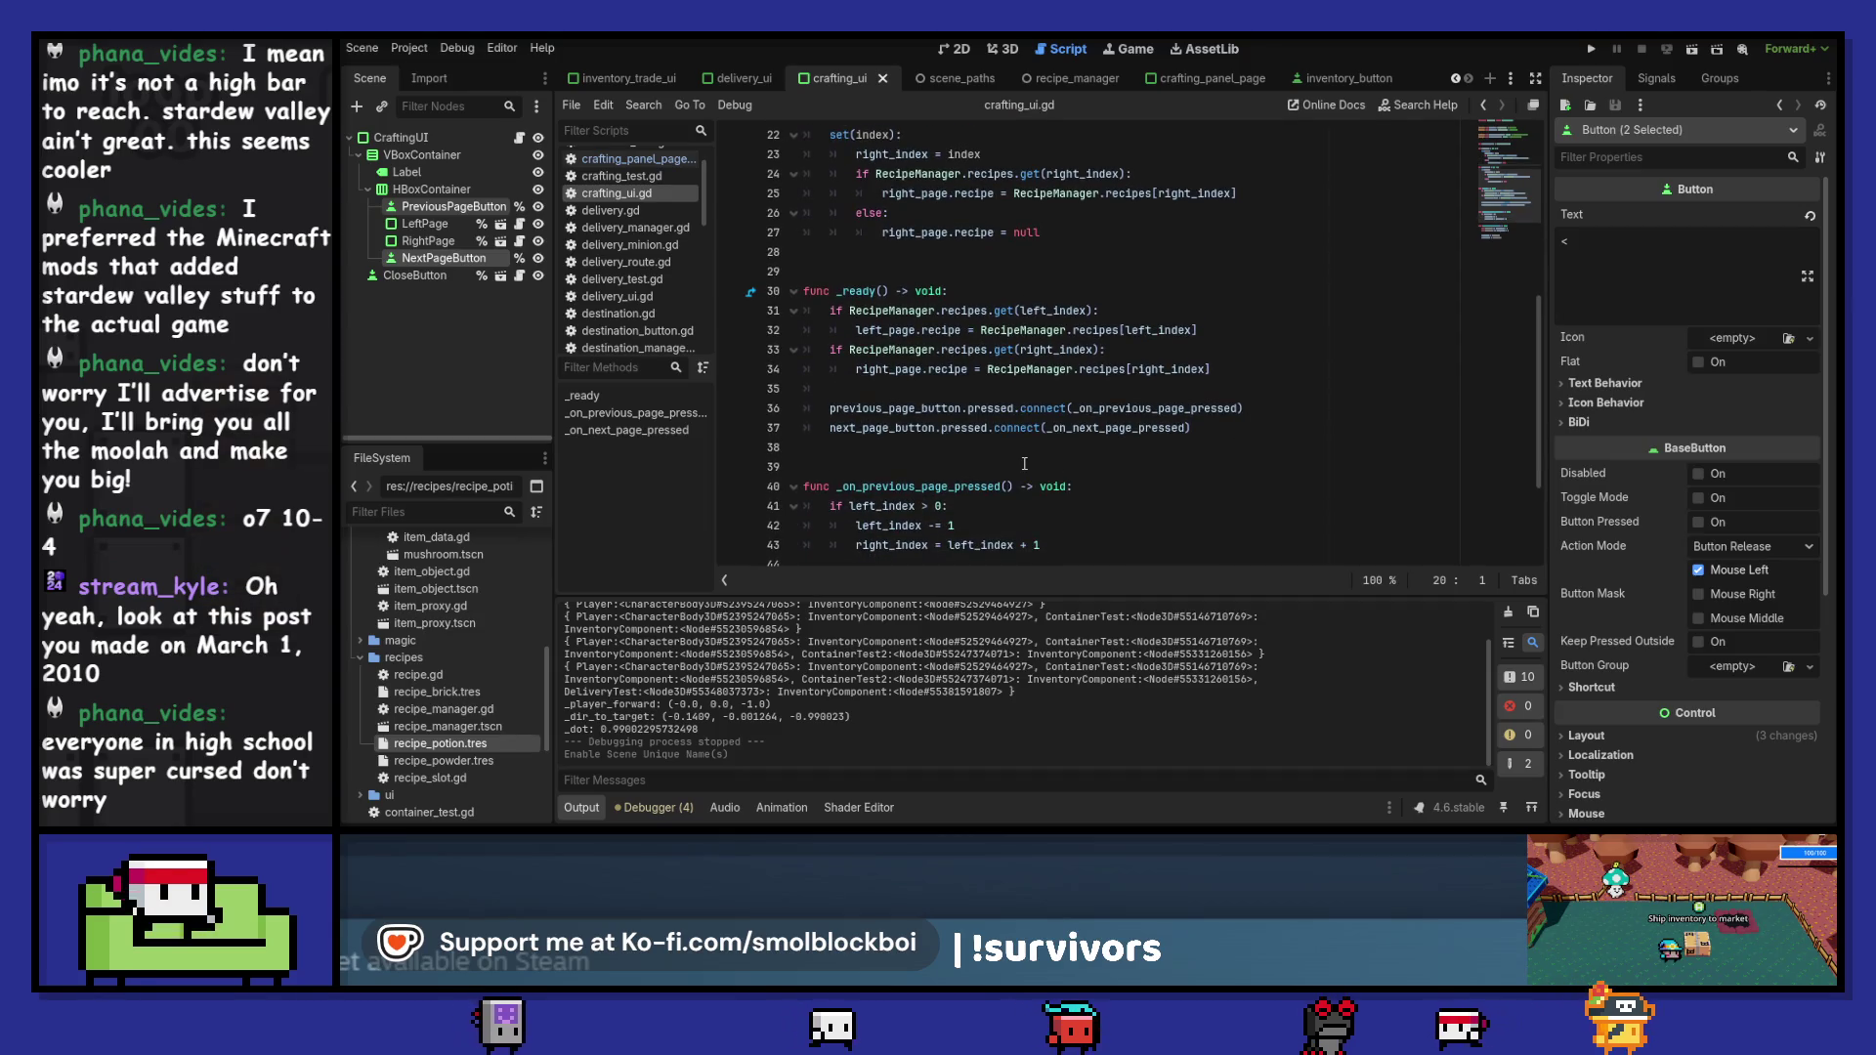
left_click(1024, 463)
Declare a new function set_left_page_index(index : int) -> void.
key("Return")
key("Up")
type("func set_")
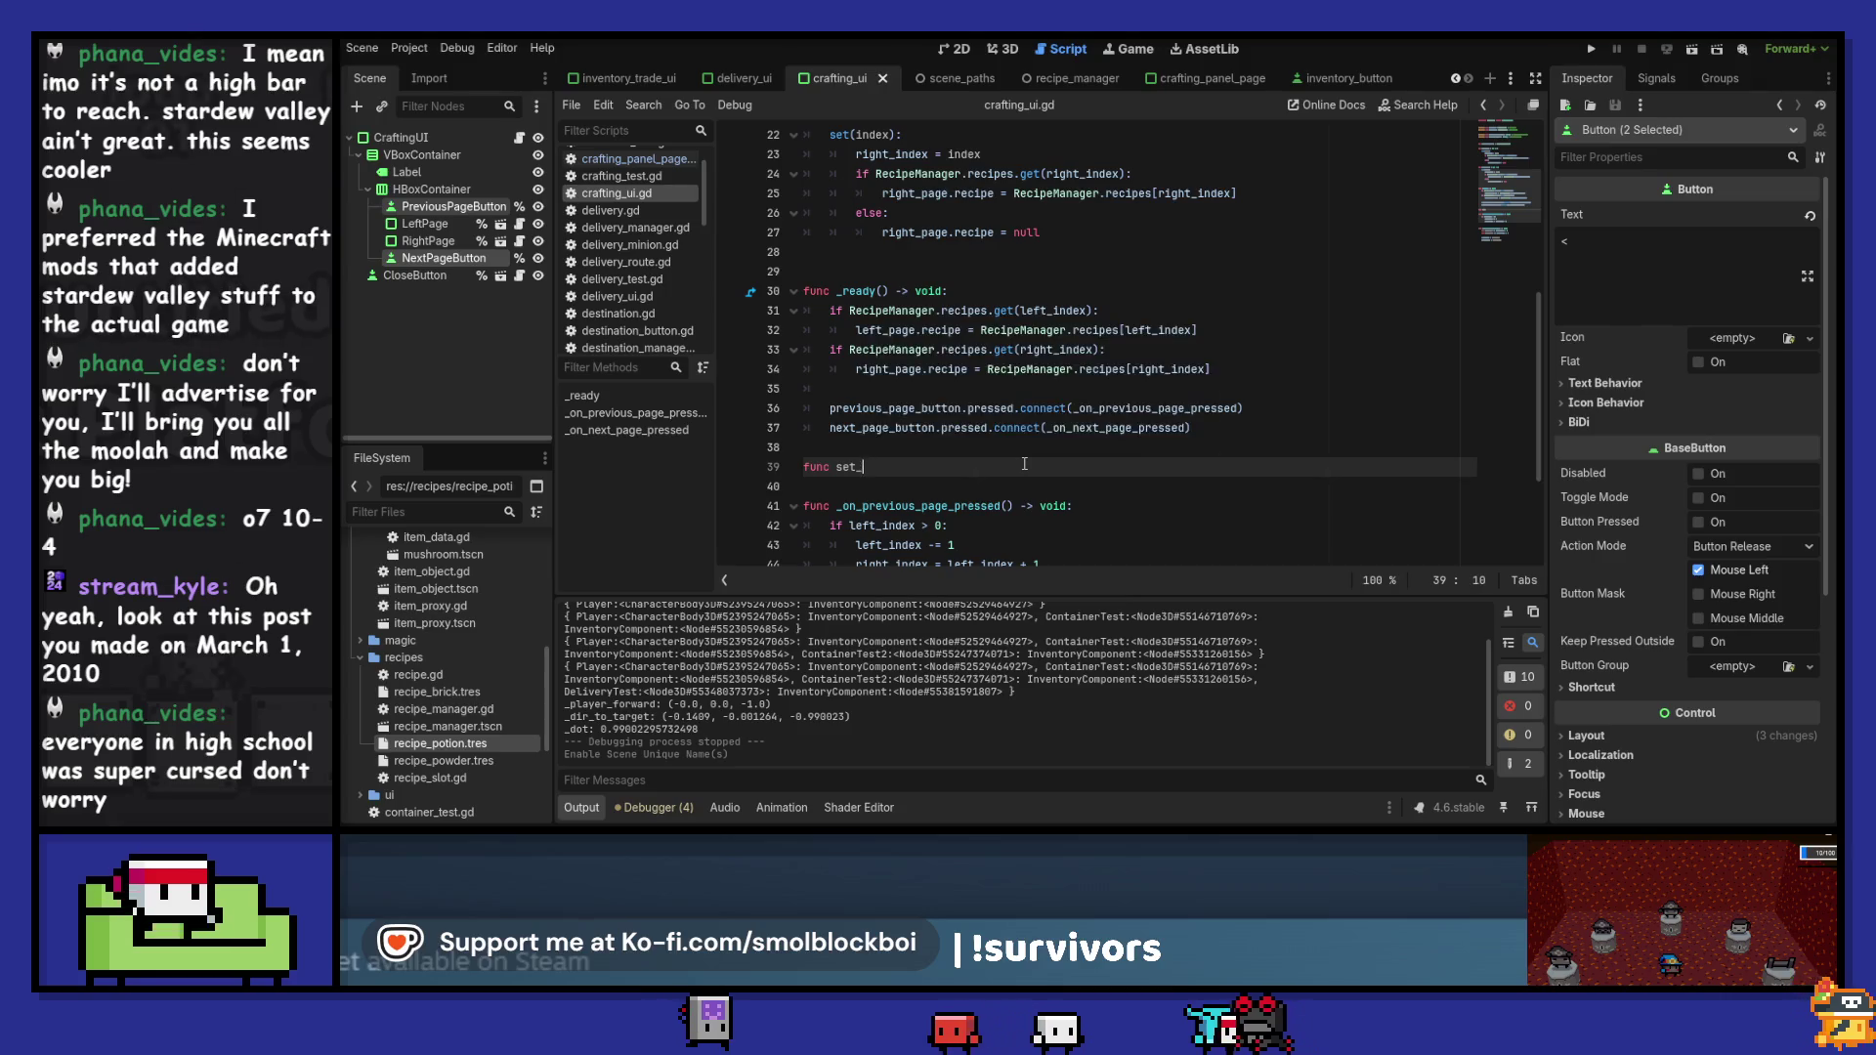
key("BackSpace")
type("page_")
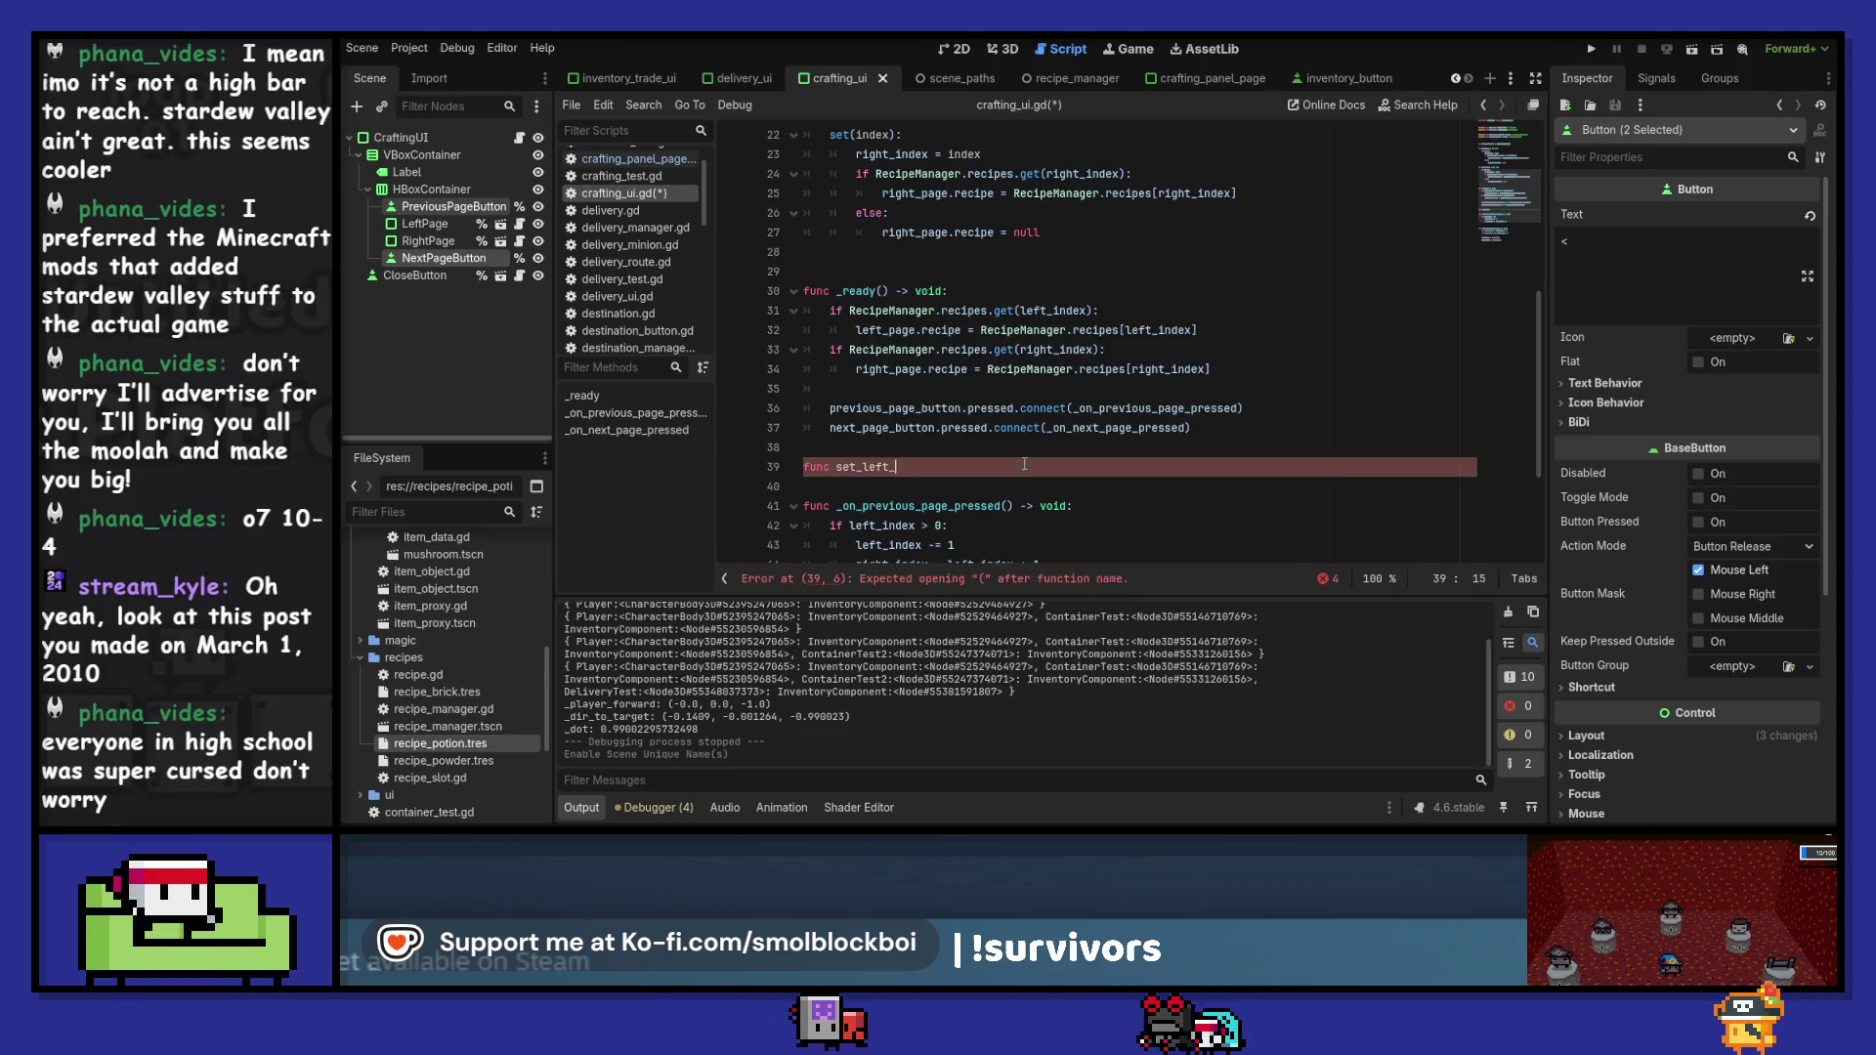
type("index(inde")
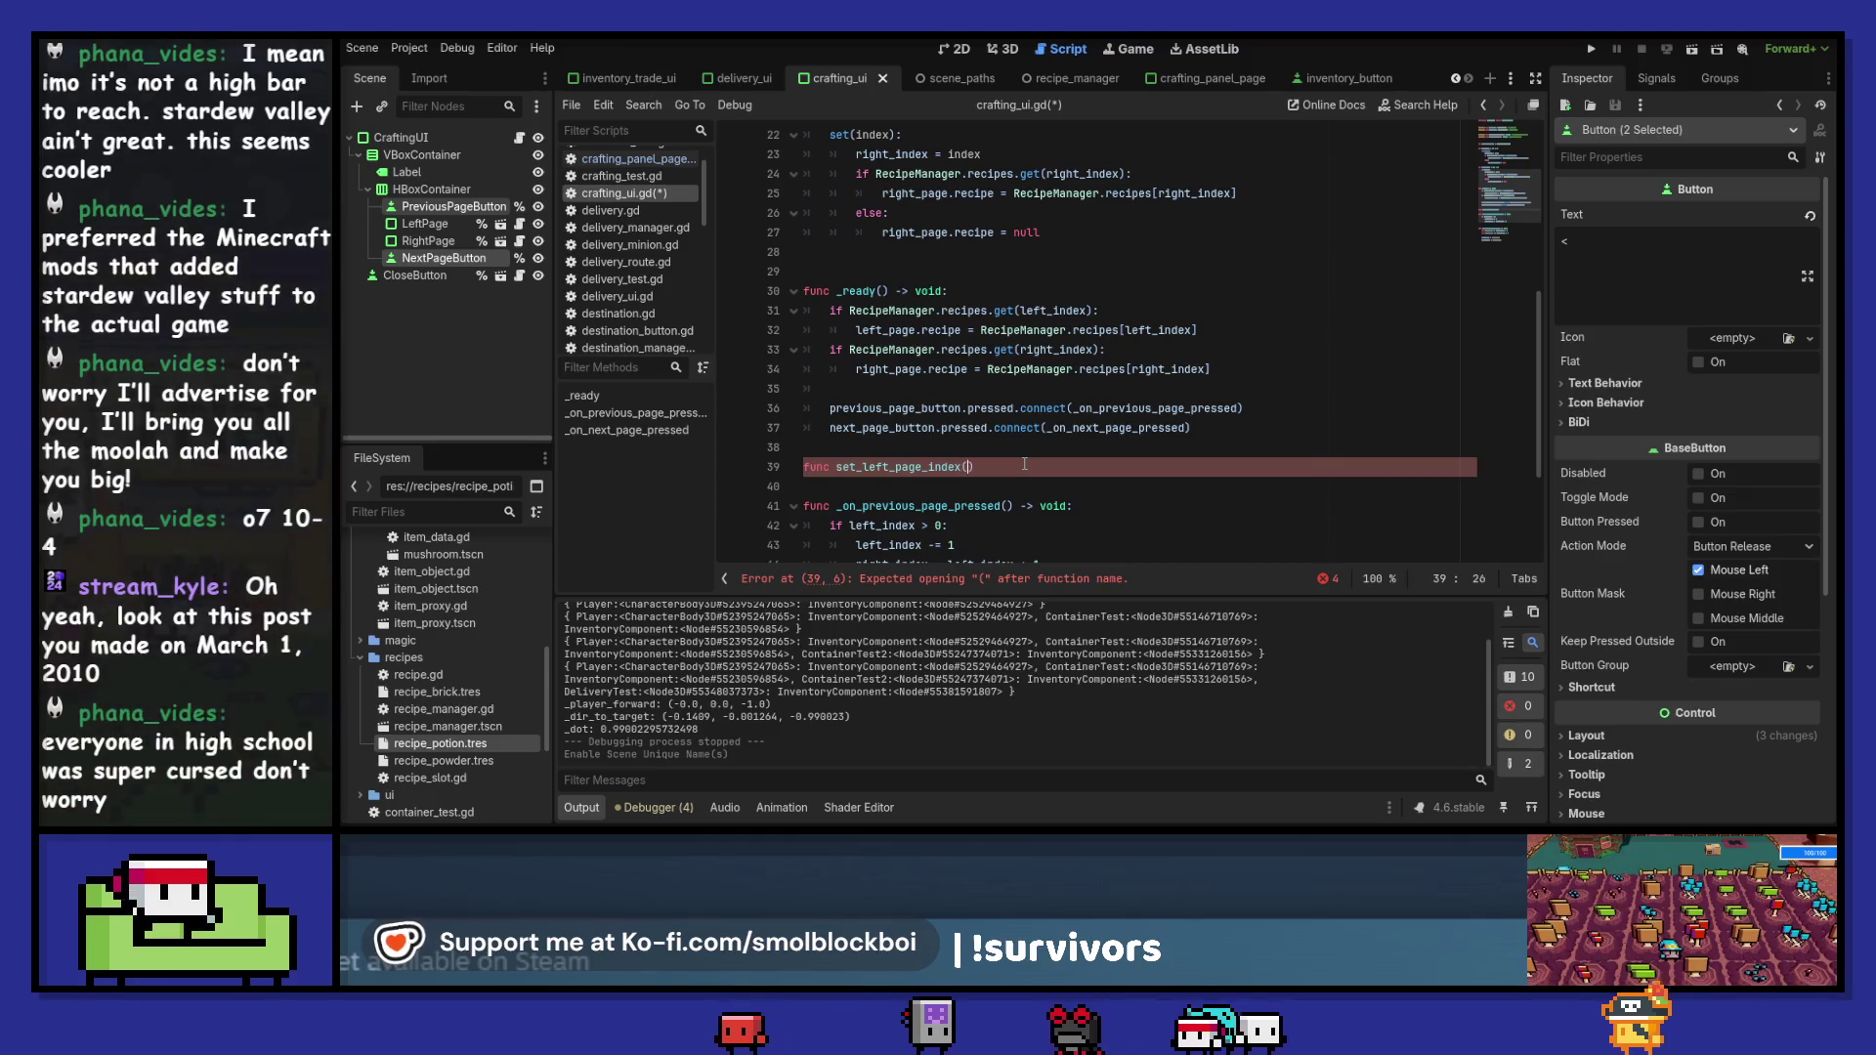
type("x : int) -")
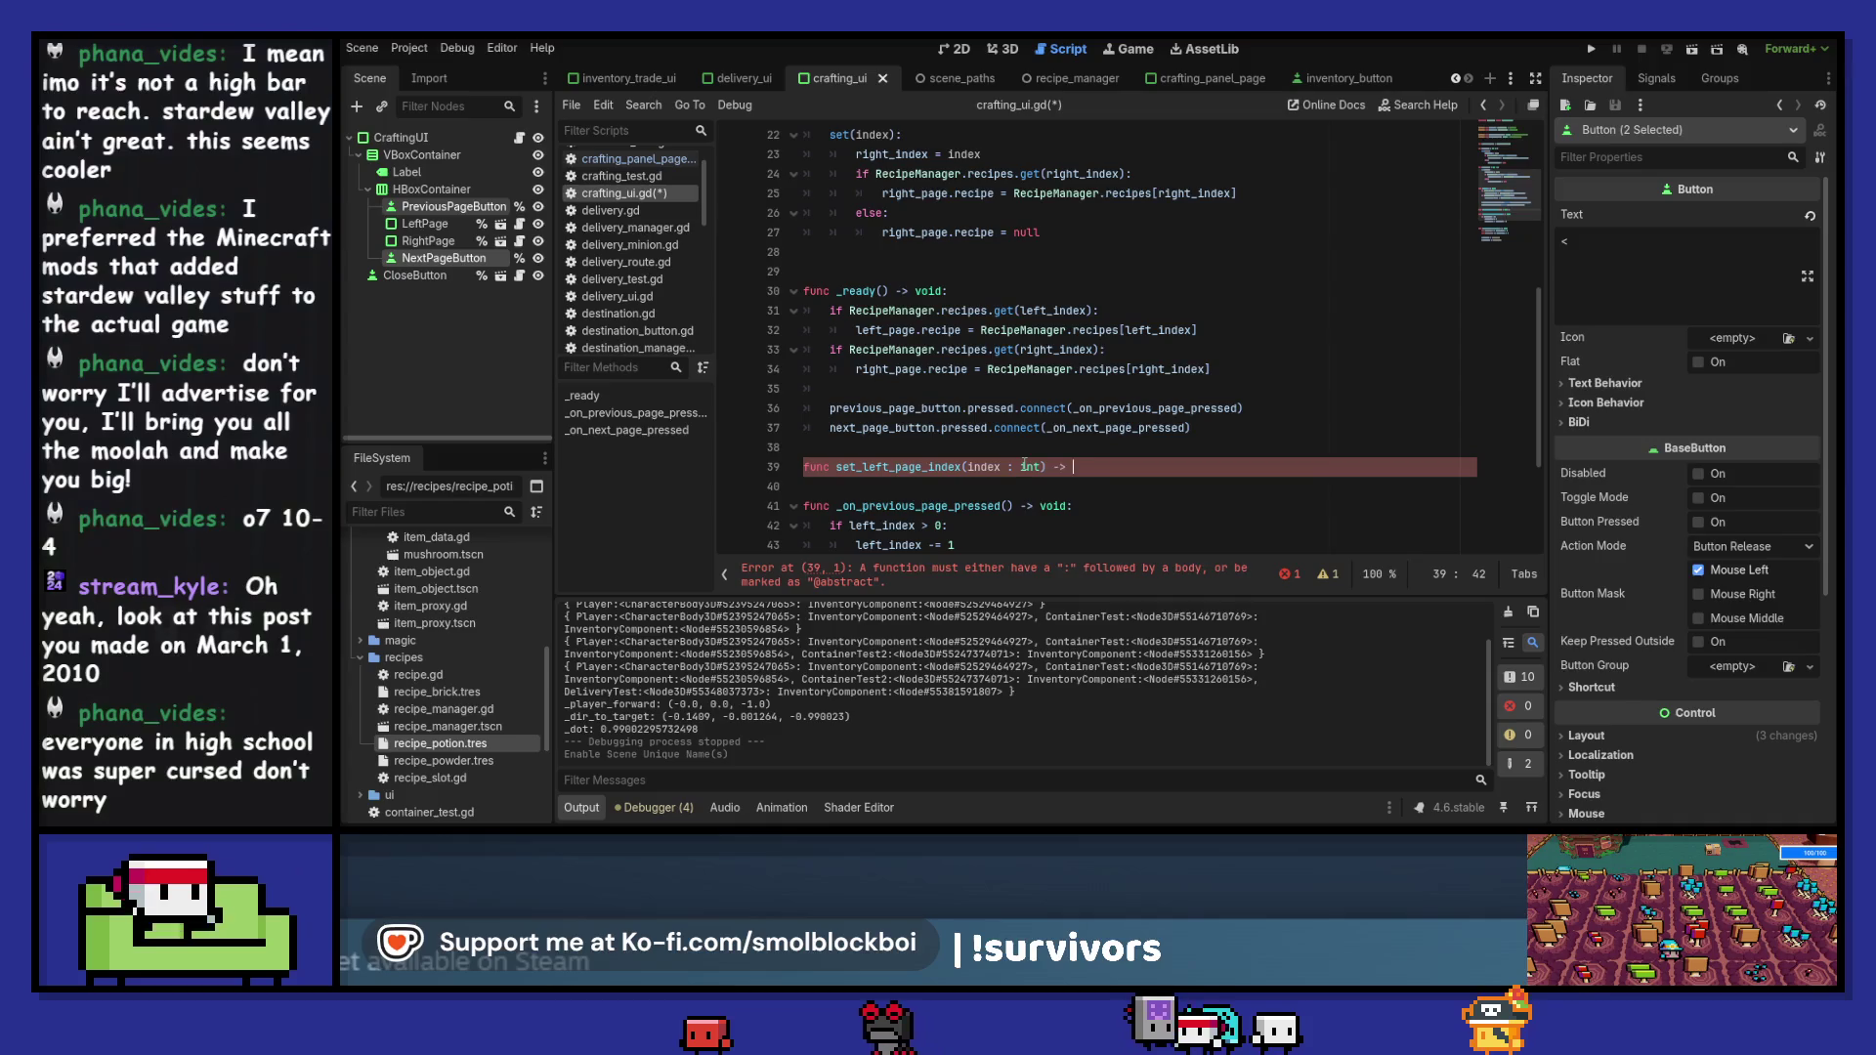
type("> void:")
key("Return")
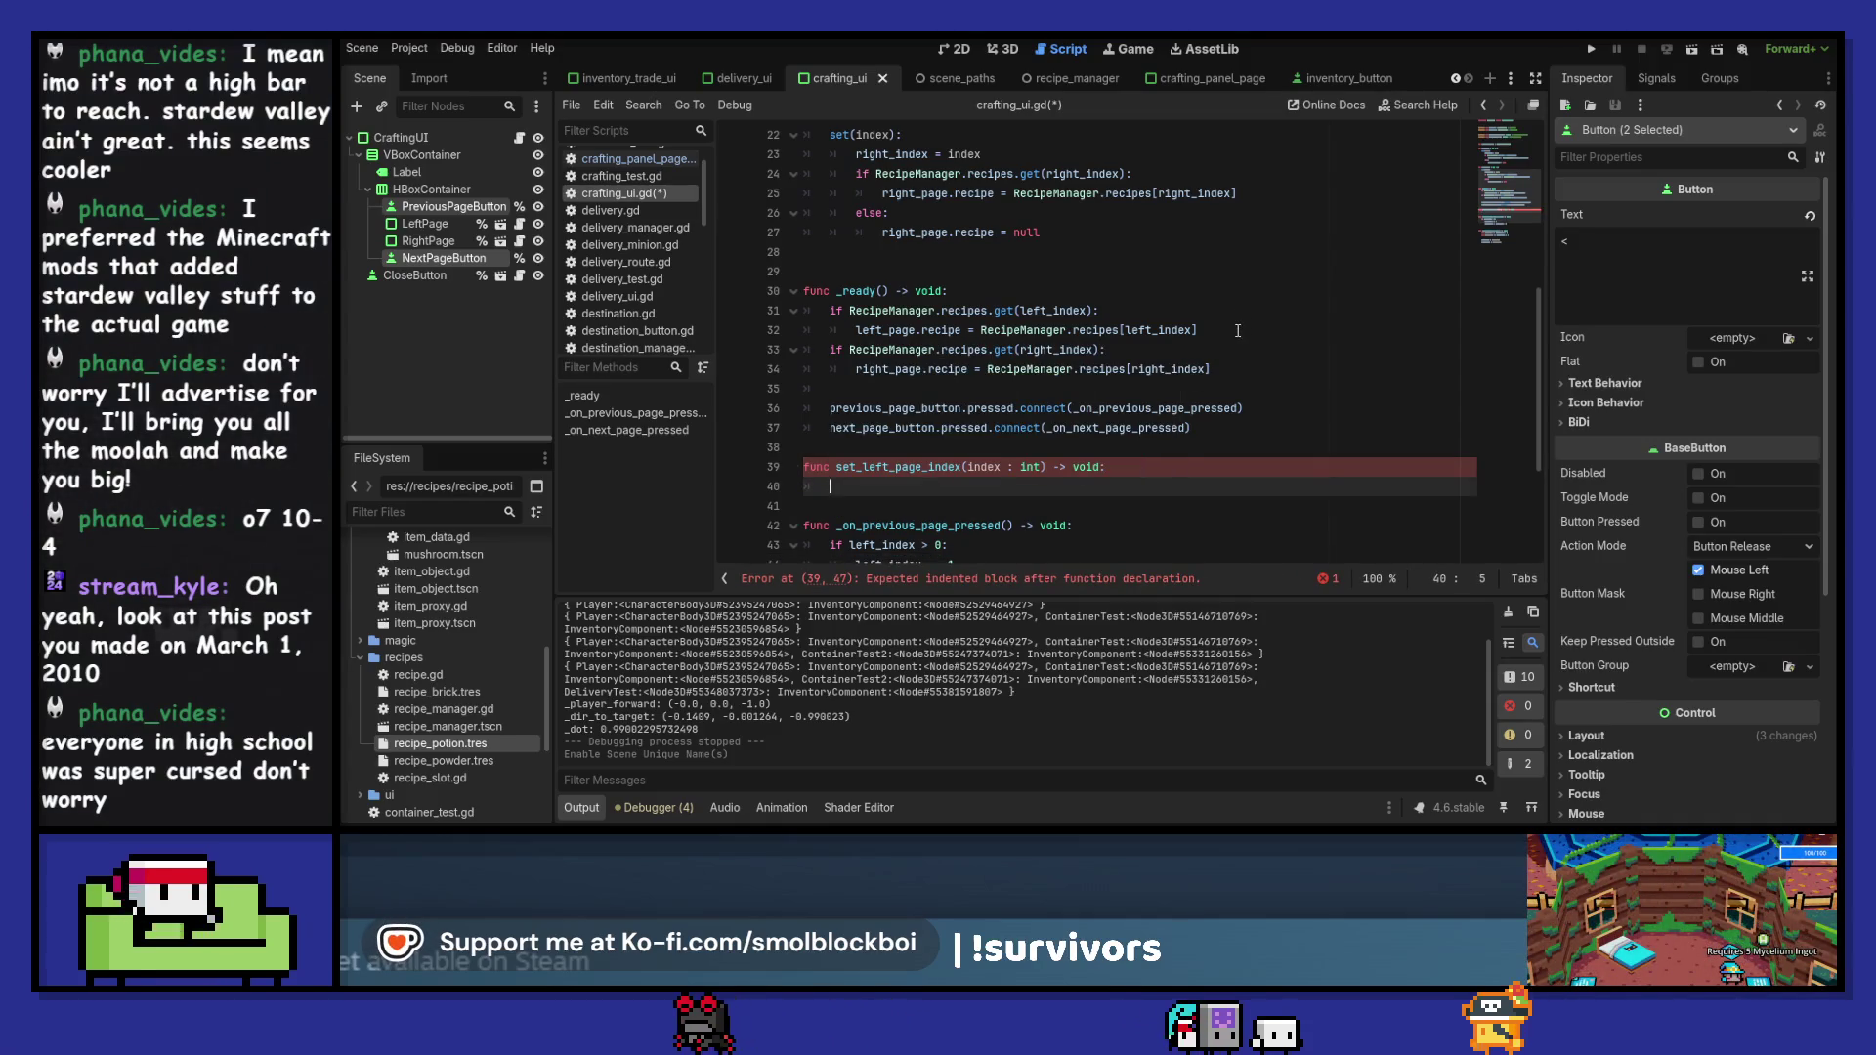
Copy the left_index = index assignment into the new function's body, with blank lines around it.
left_click(888, 330)
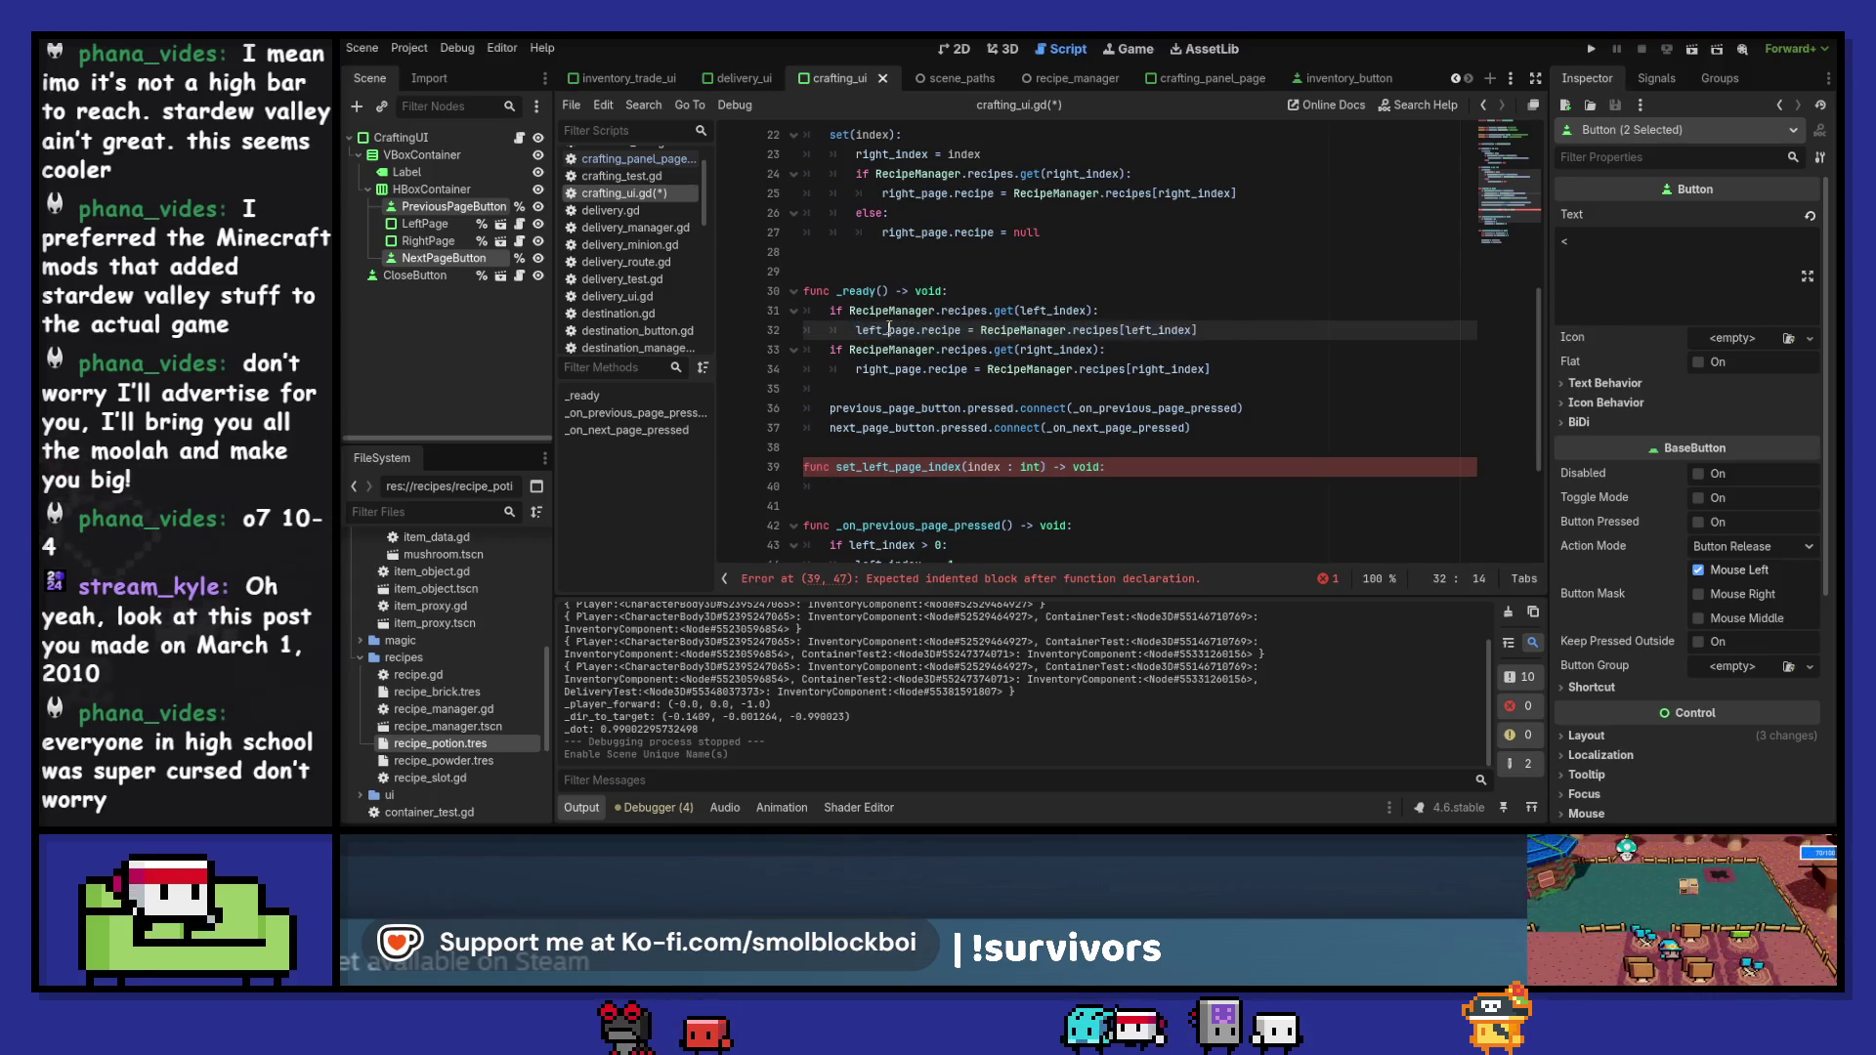
scroll(928, 303, "up", 4)
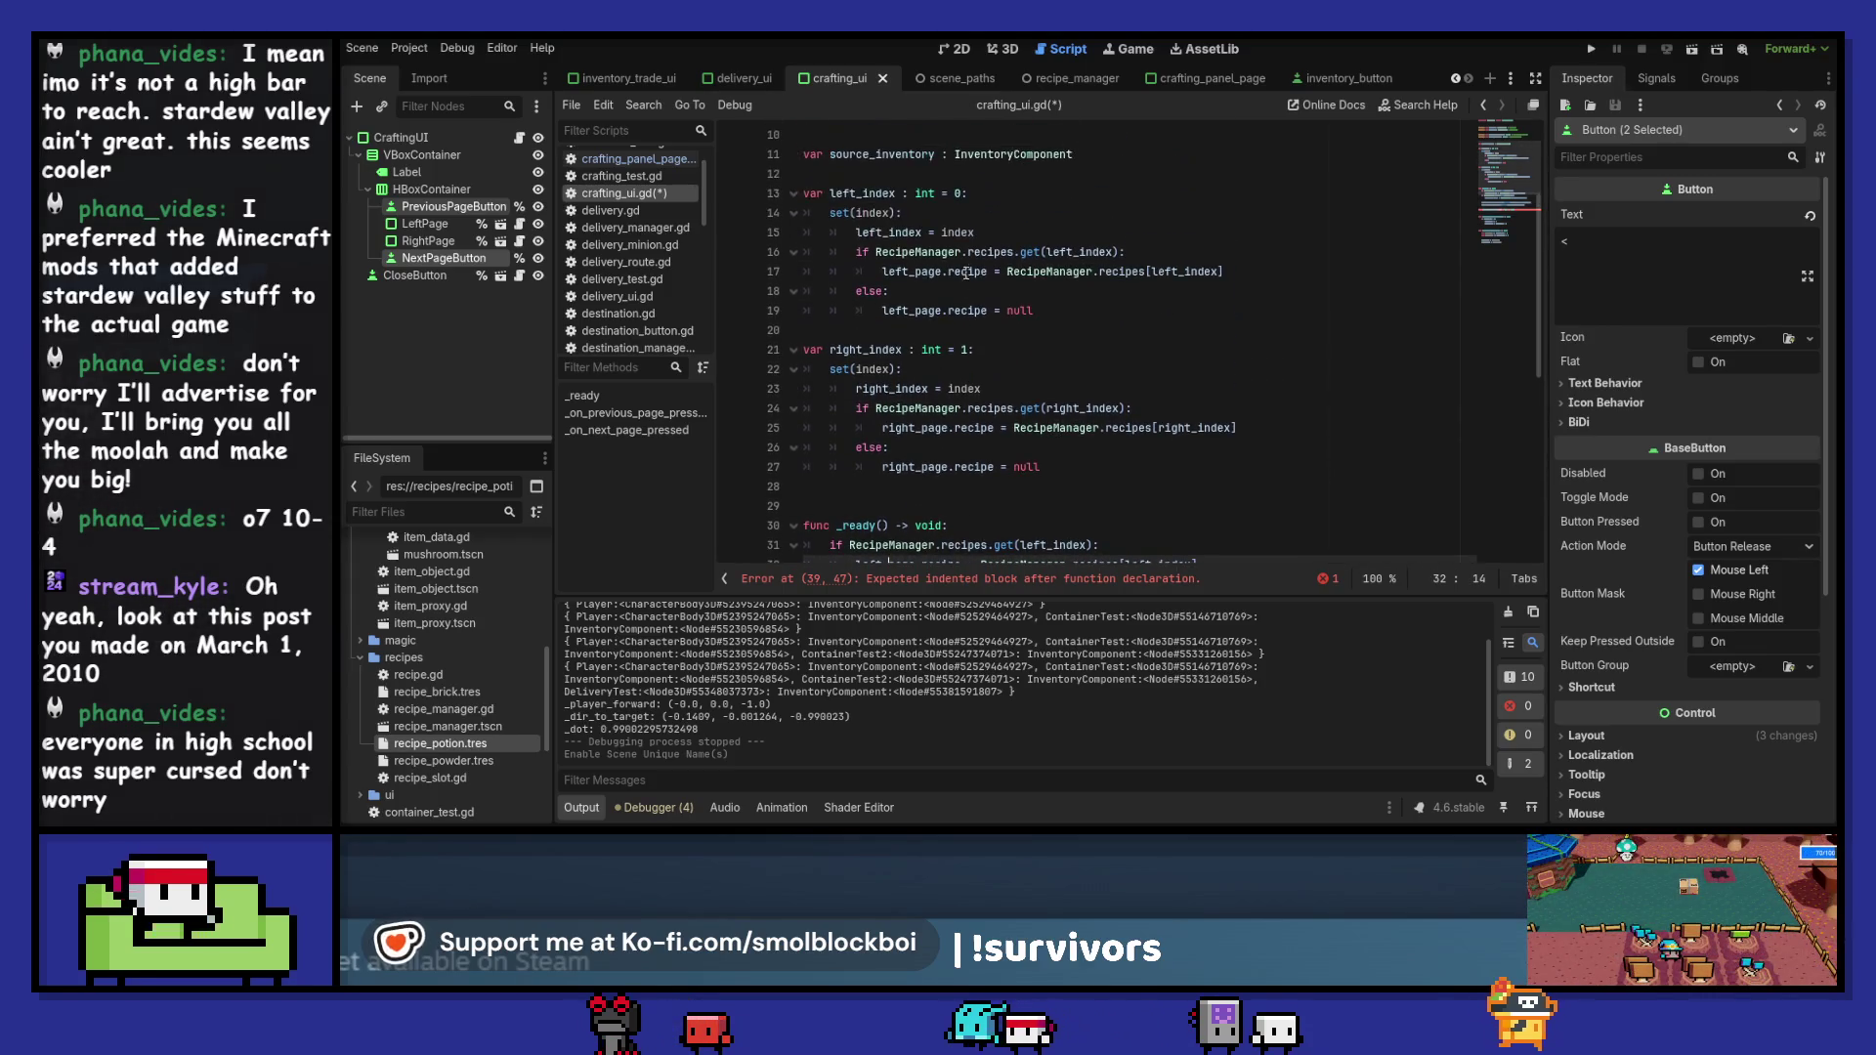
left_click_drag(856, 233, 895, 232)
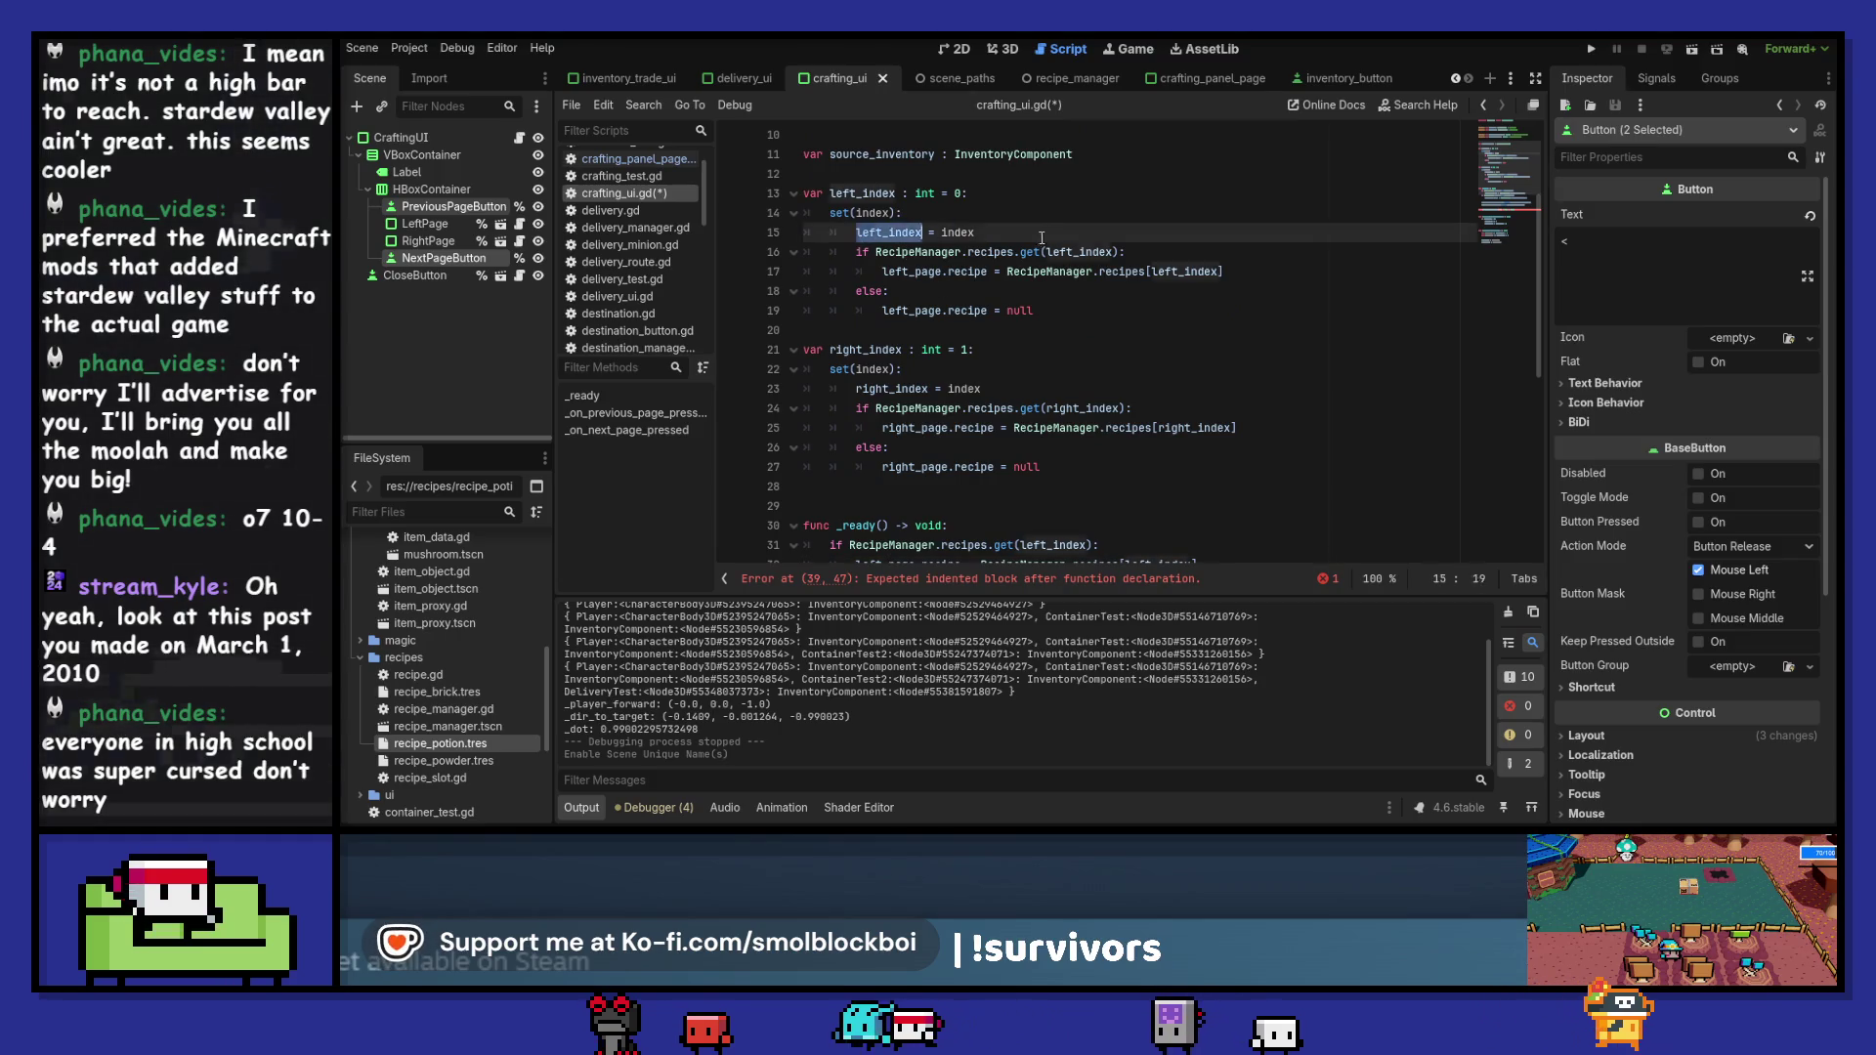
left_click_drag(1024, 235, 1024, 235)
key("ctrl+c")
scroll(1024, 293, "down", 5)
left_click(1046, 428)
key("ctrl+v")
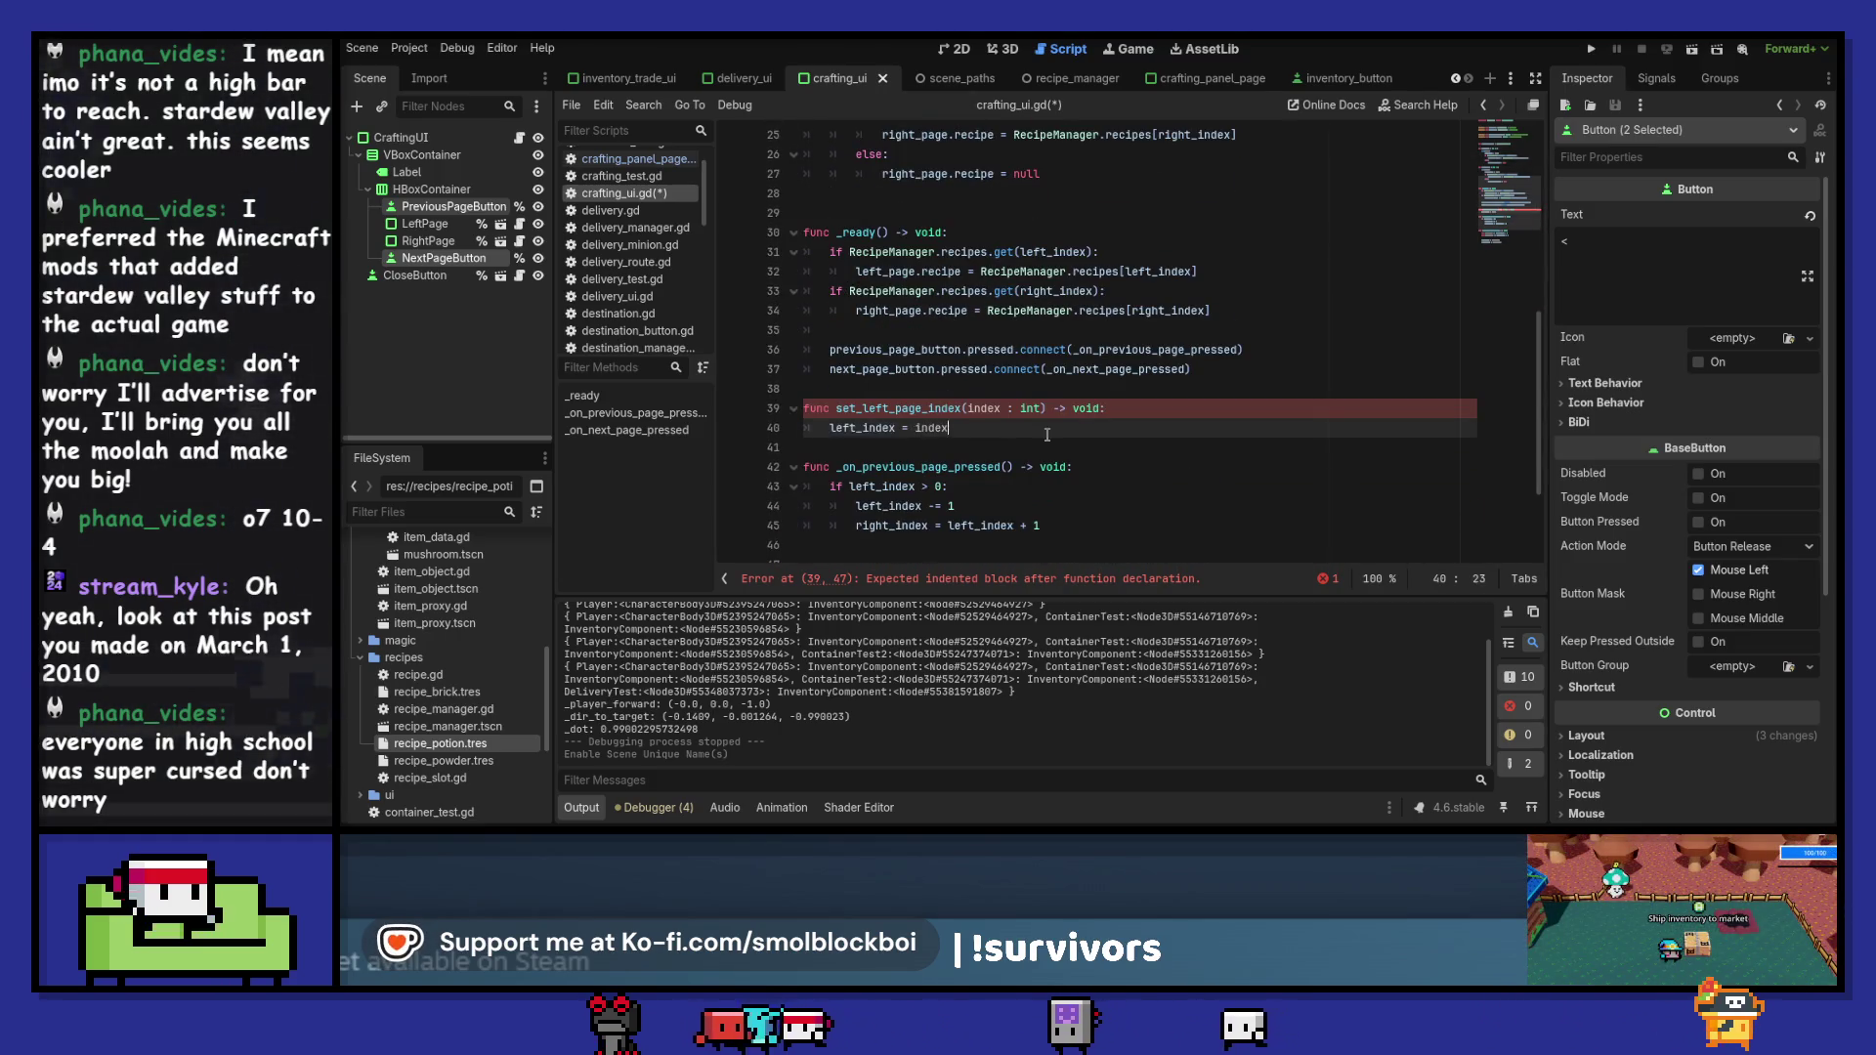
left_click(977, 388)
key("Return")
left_click(923, 469)
key("Return")
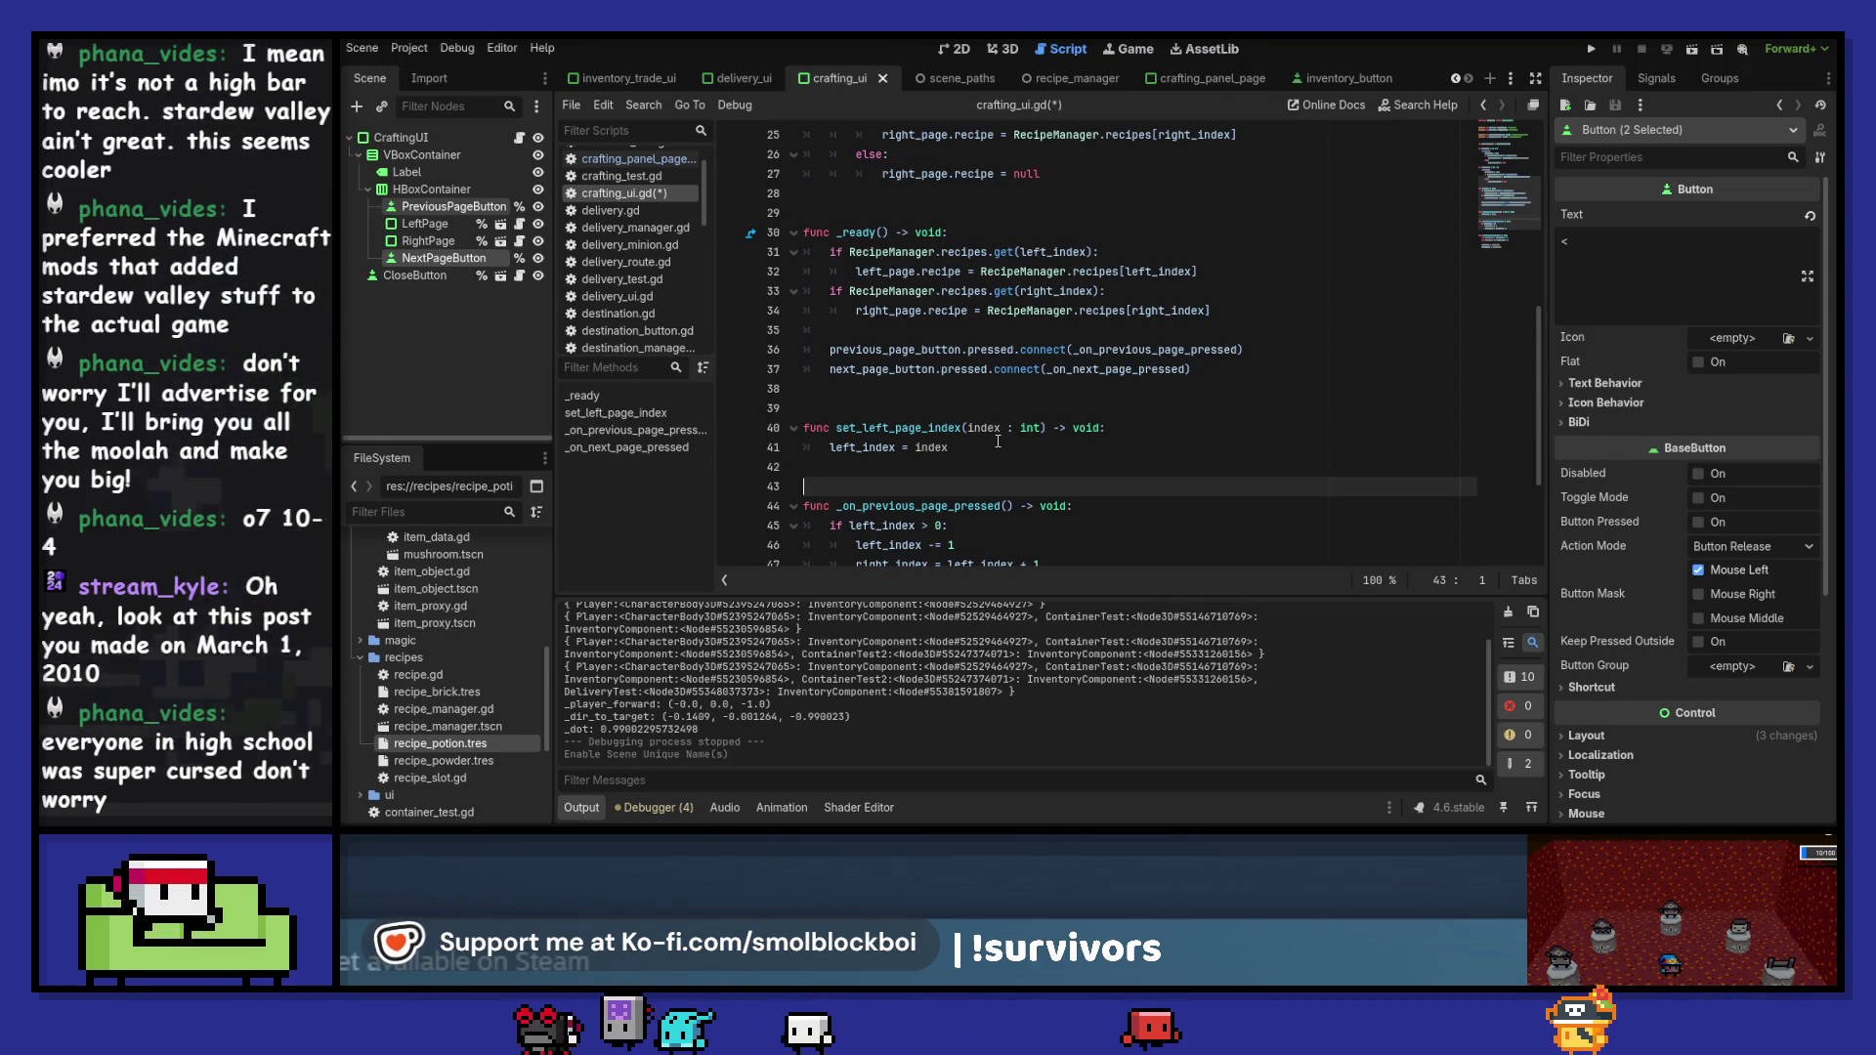
Rename the function set_left_page and paste the left-page recipe lookup from _ready into it.
scroll(997, 442, "up", 1)
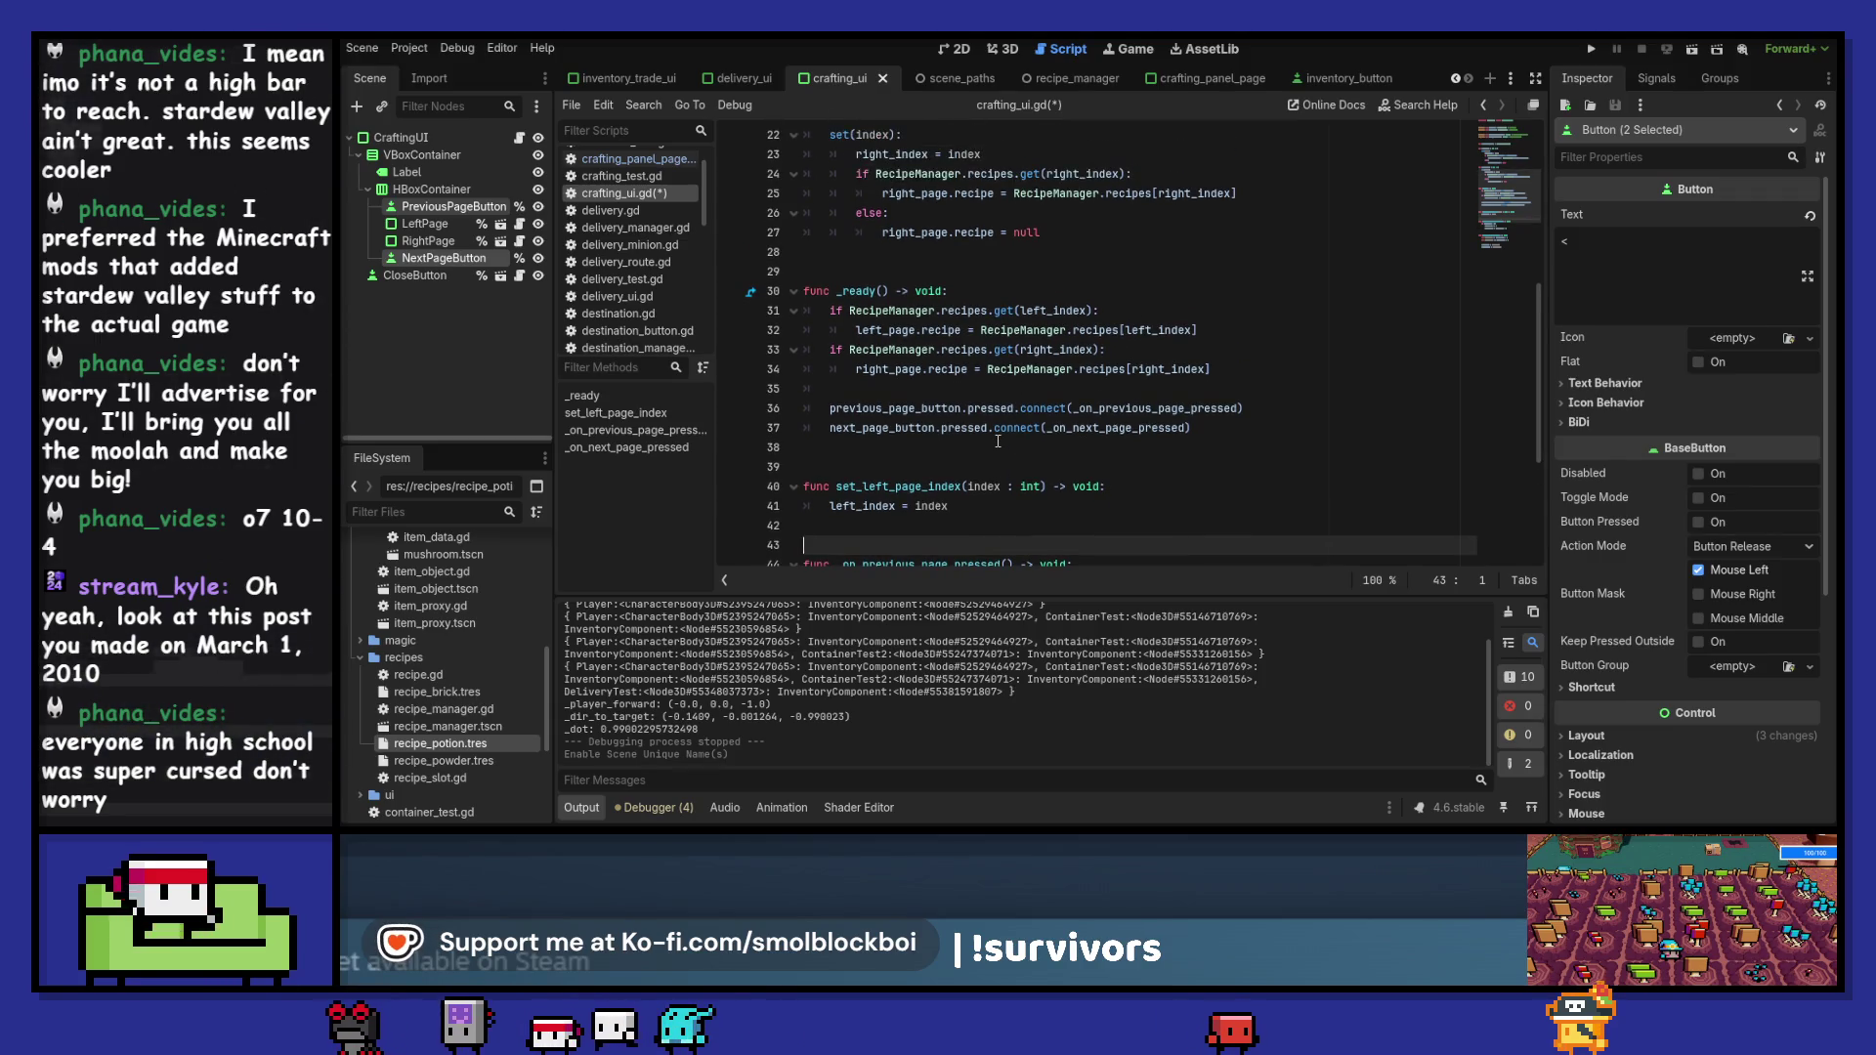
left_click(929, 487)
key("BackSpace")
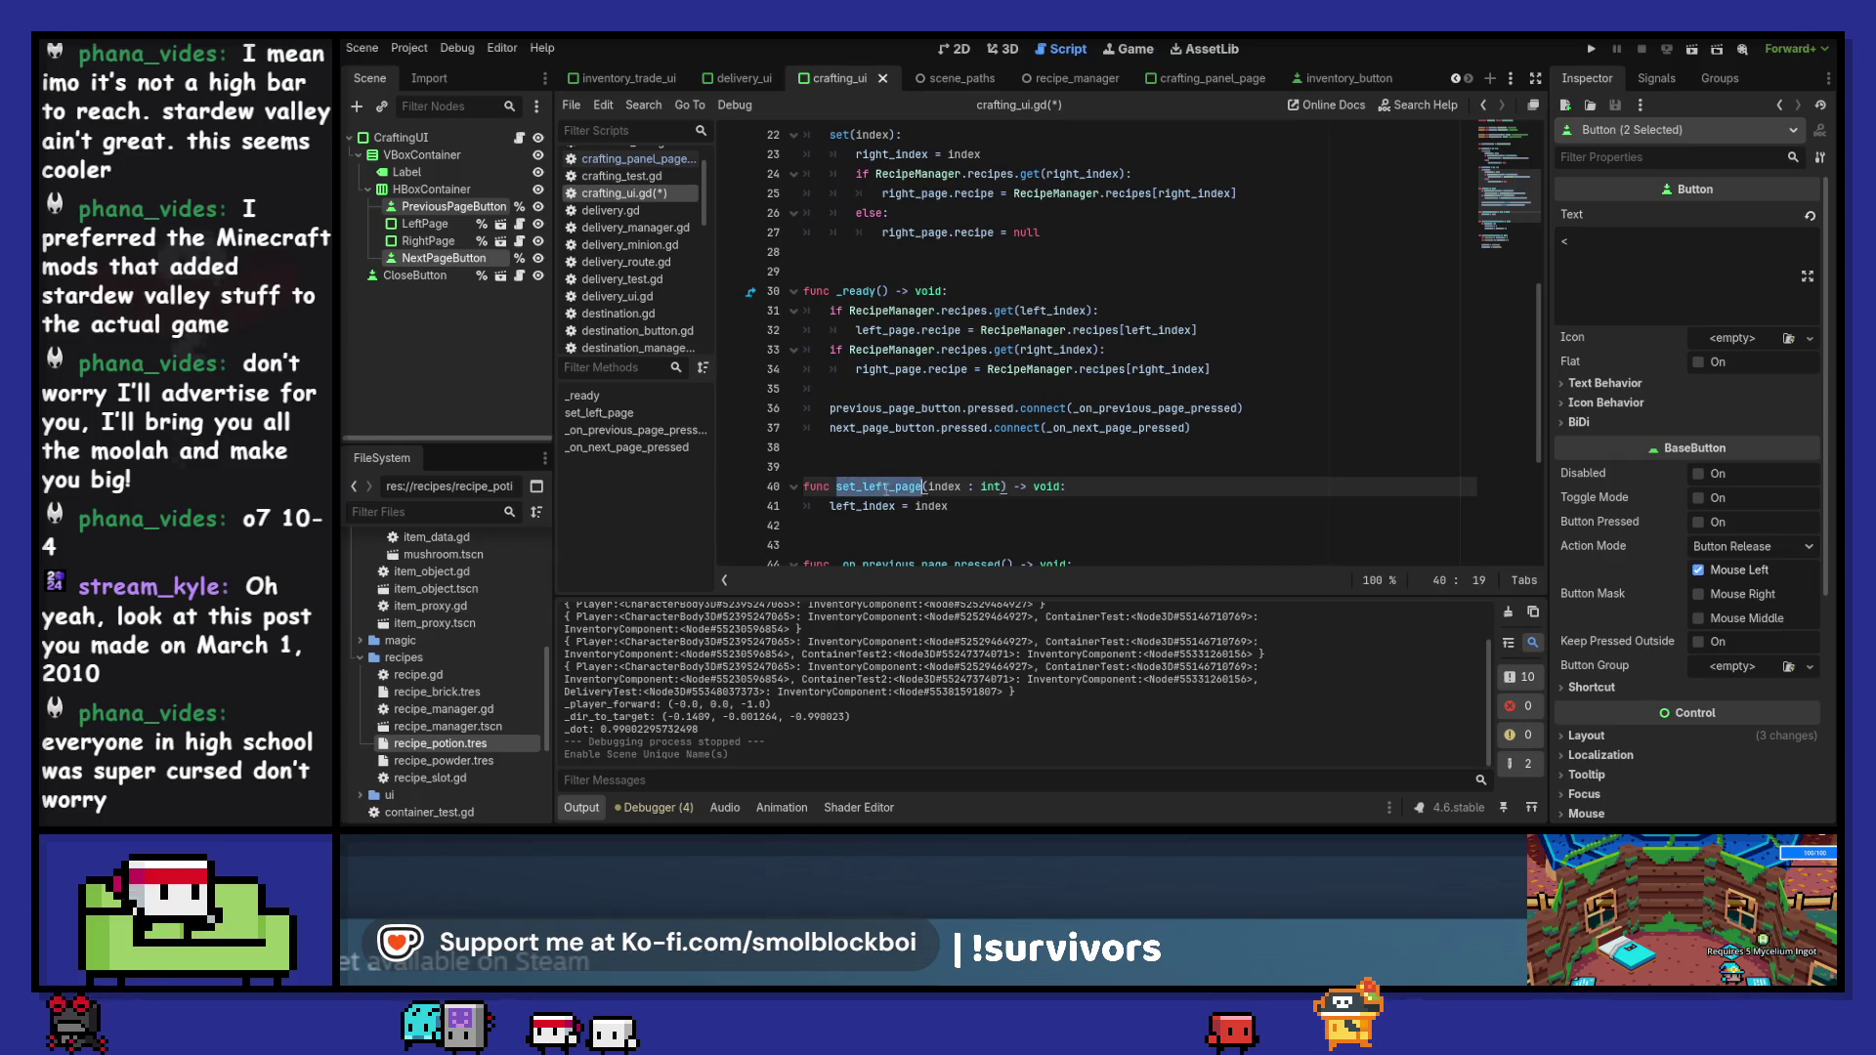
mouse_move(1198, 330)
left_mouse_down()
mouse_move(879, 331)
mouse_move(768, 309)
left_mouse_up()
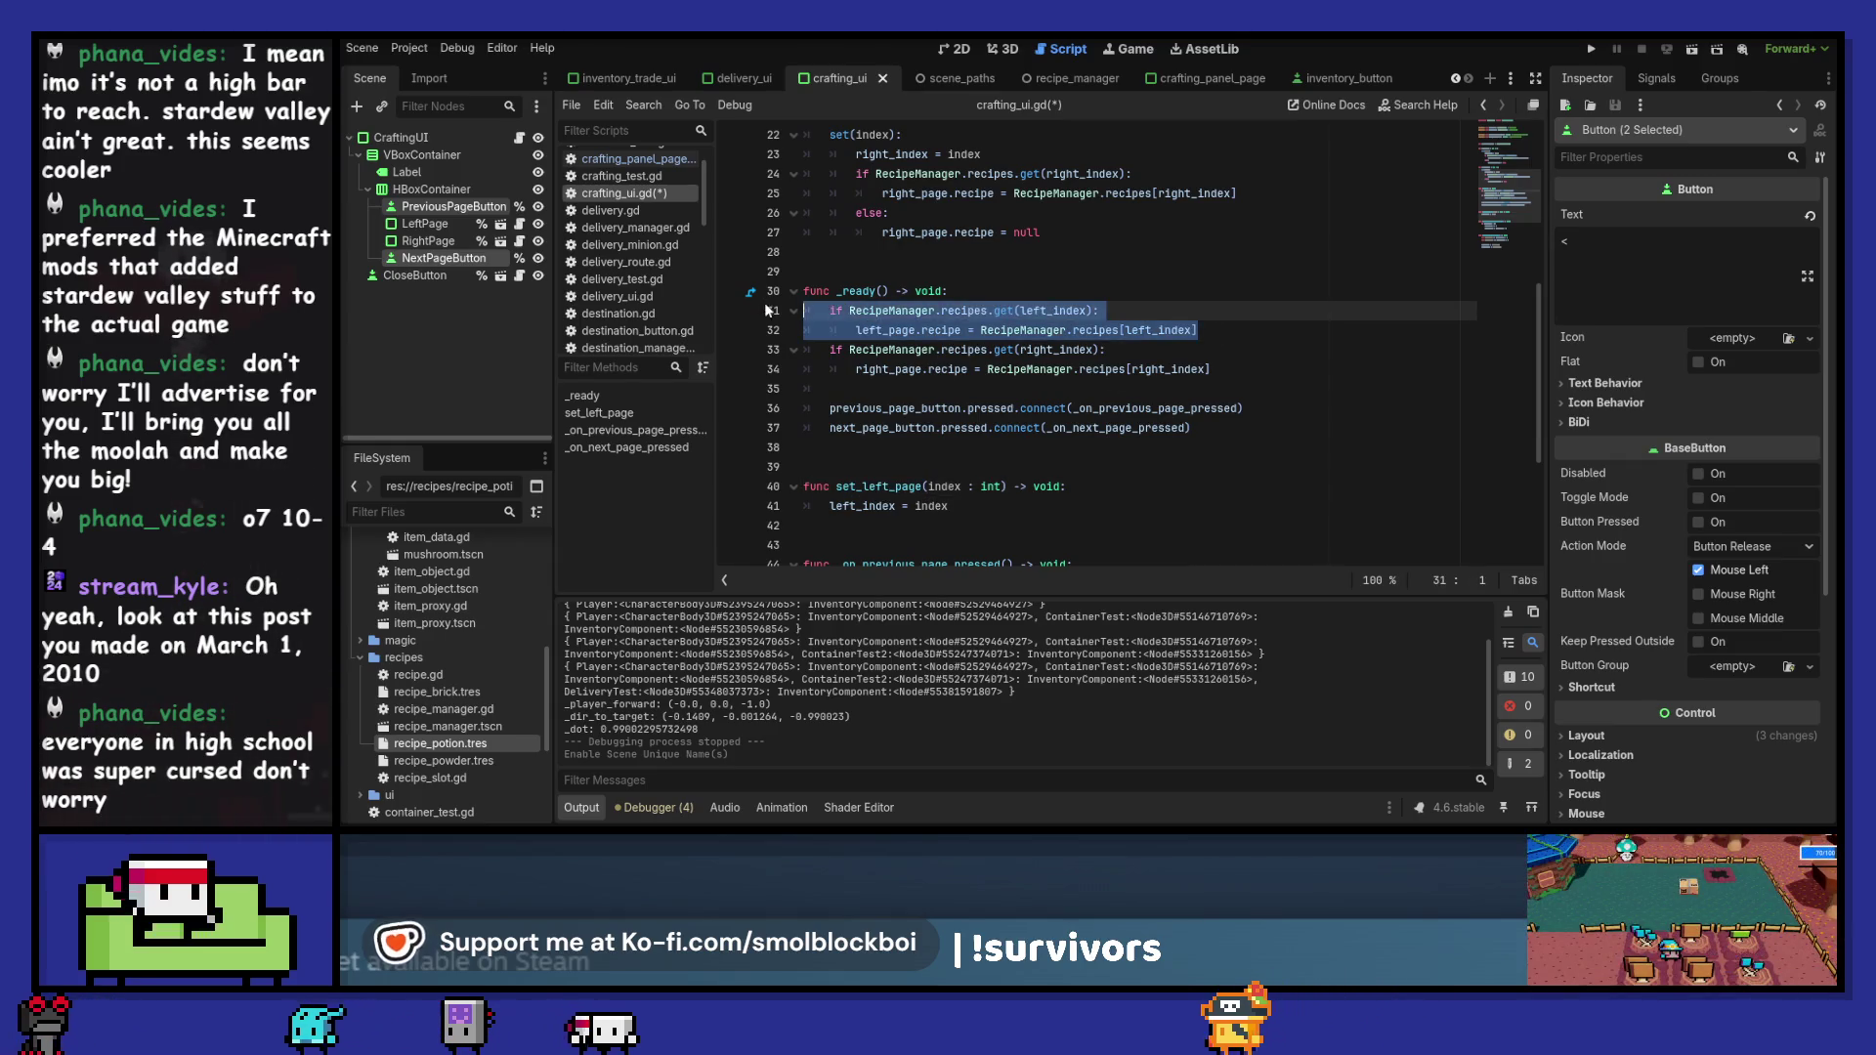
key("ctrl+c")
left_click(1000, 515)
key("Return")
key("ctrl+v")
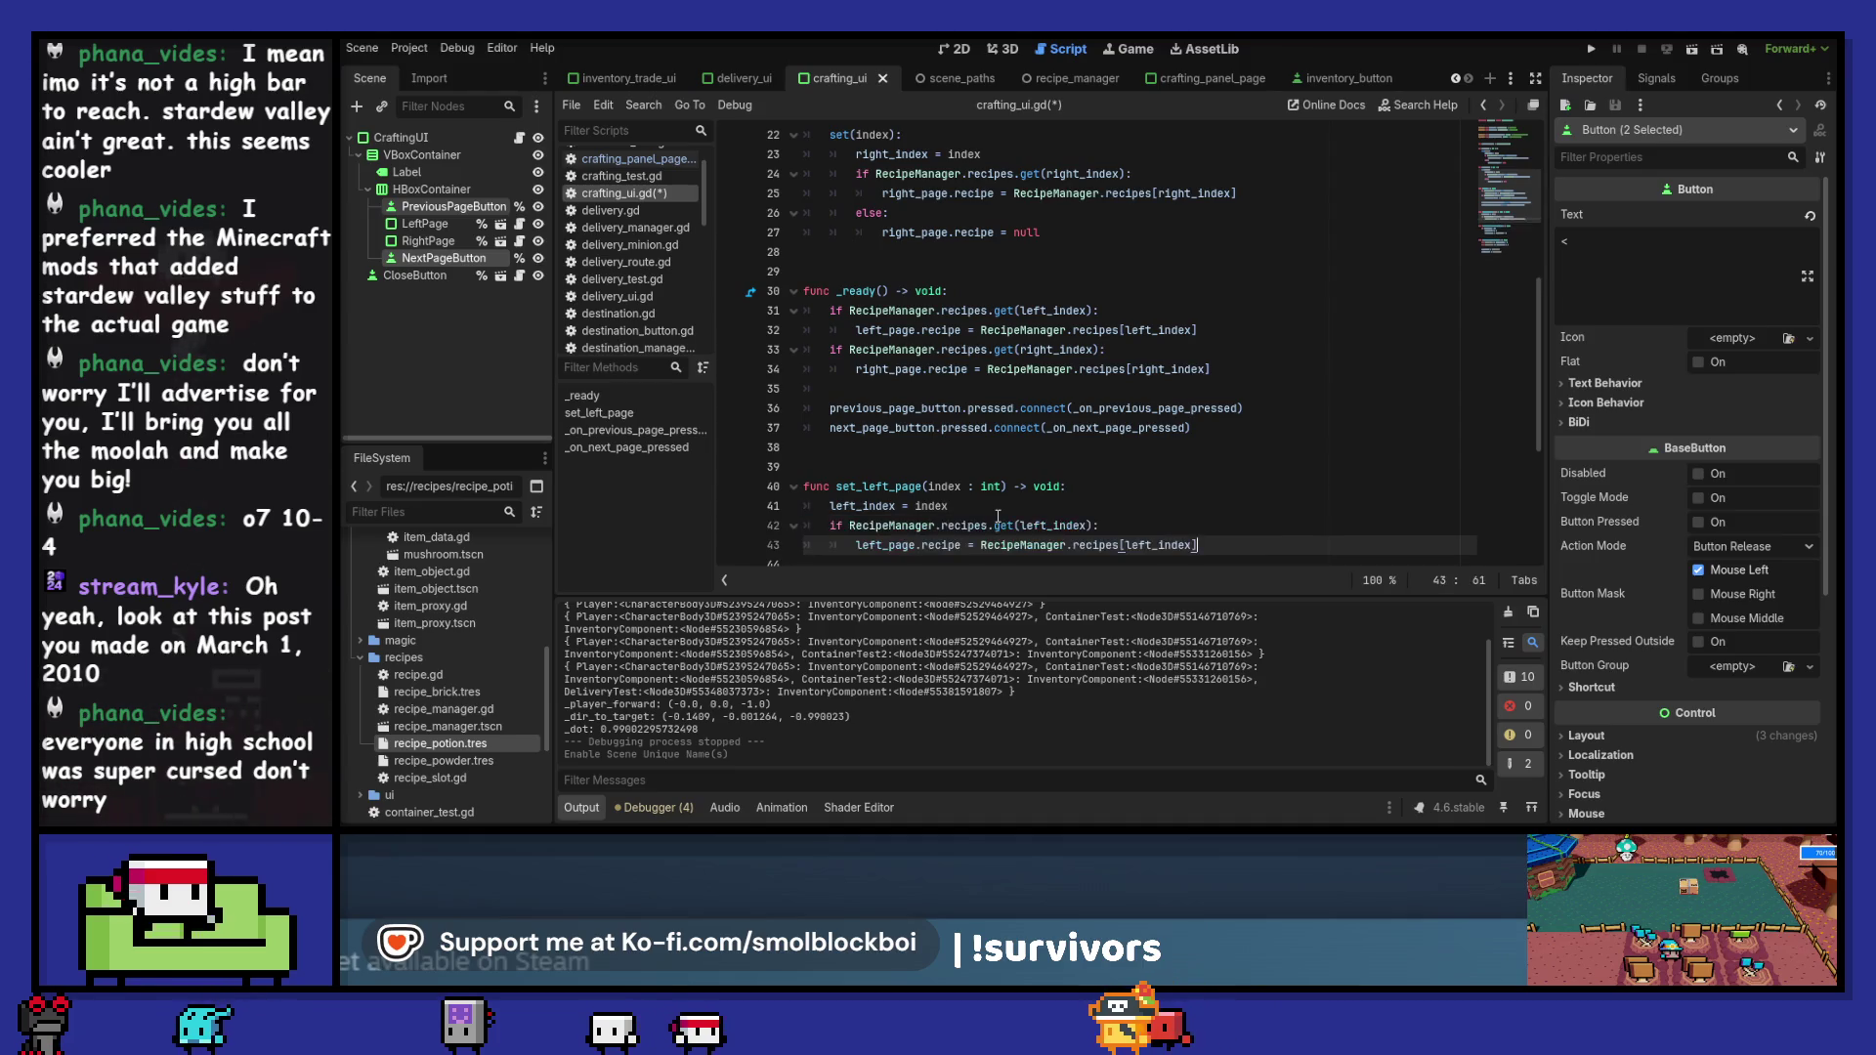
Paste a duplicate of the whole set_left_page function below it.
scroll(998, 516, "down", 1)
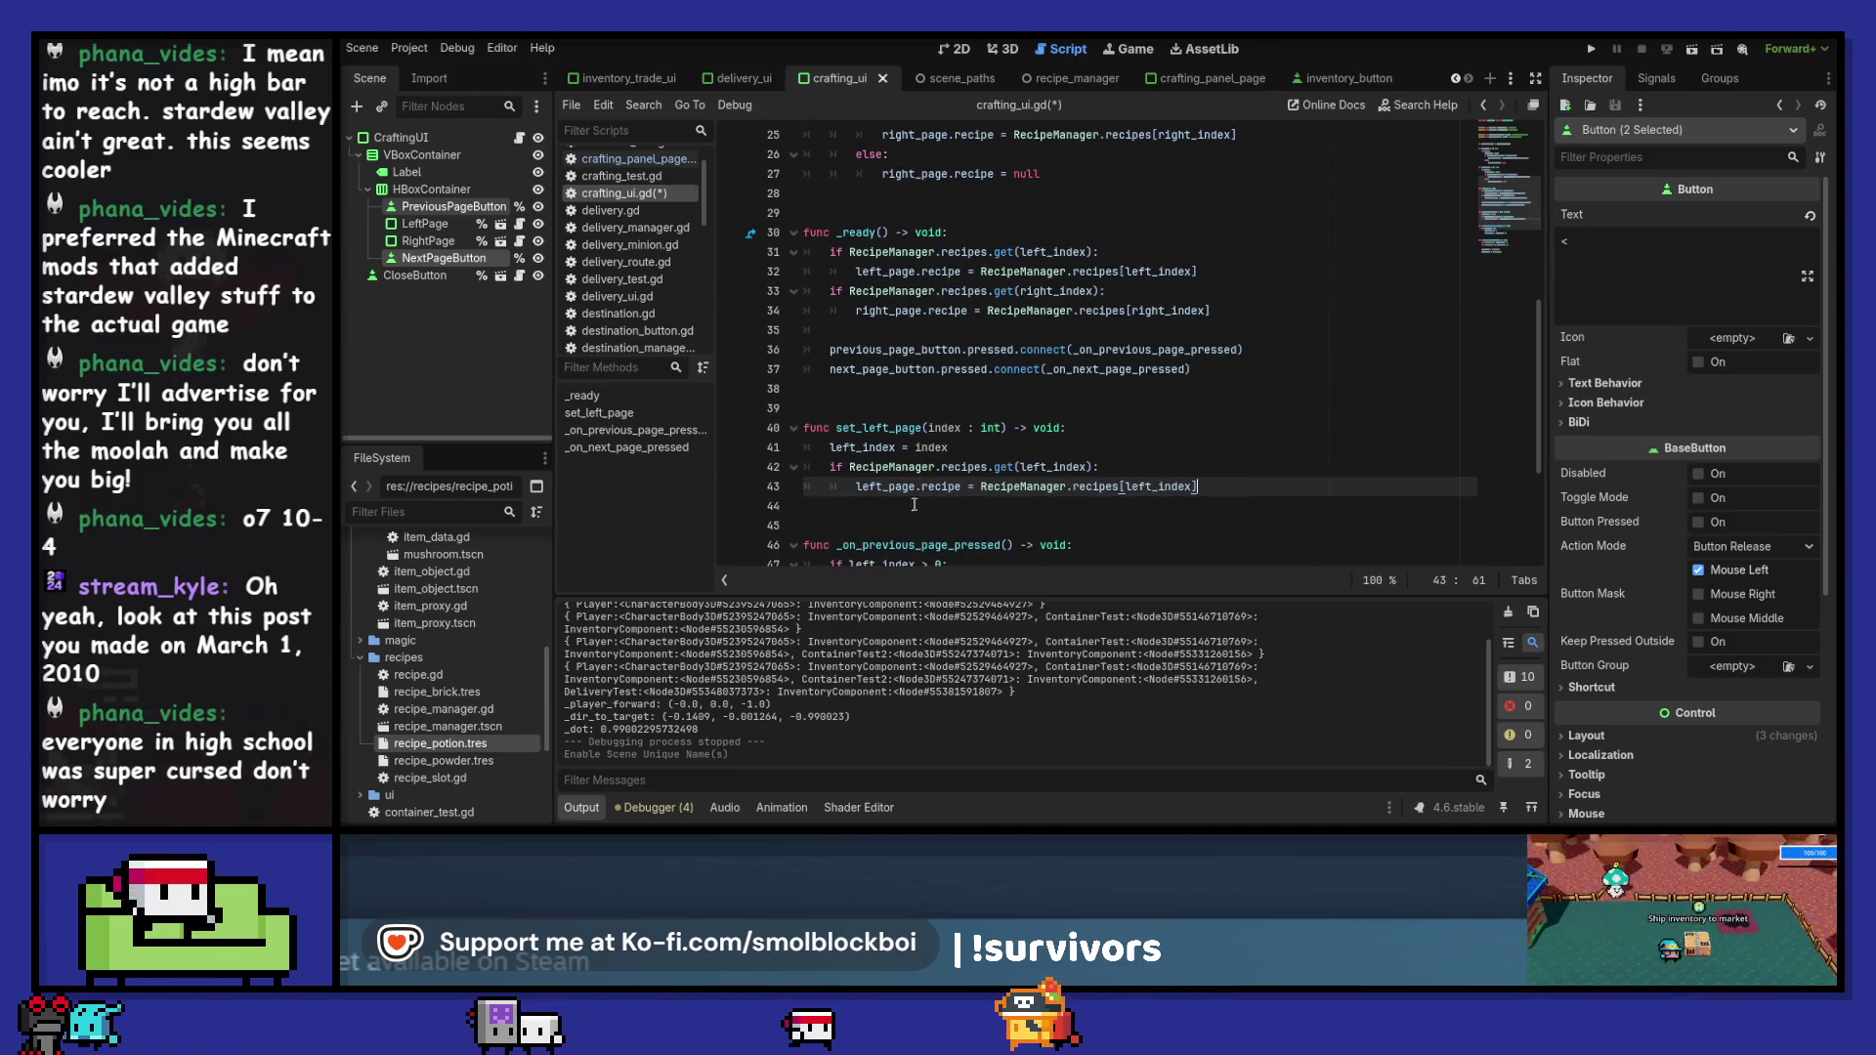
left_click_drag(1222, 489, 772, 427)
key("ctrl+c")
left_click(878, 505)
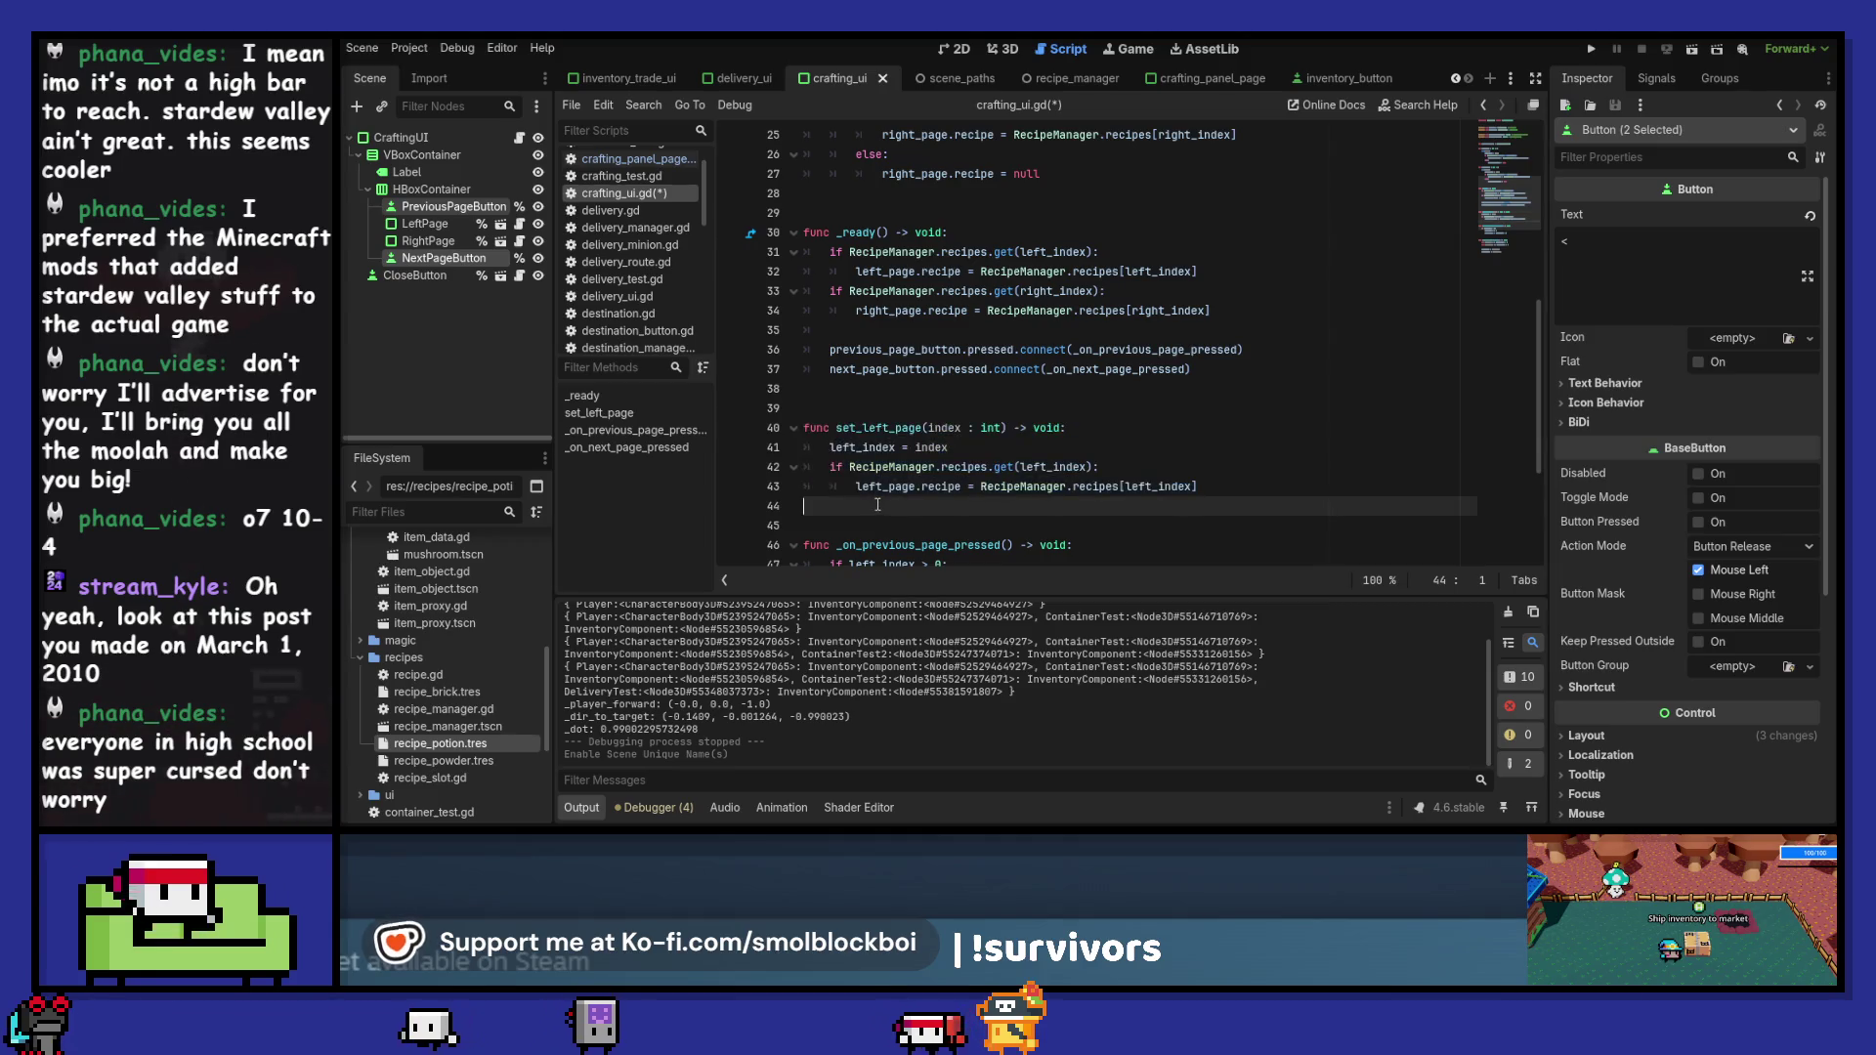
key("Return")
key("ctrl+v")
Rename the copied function set_right_page and change its recipe lookup to right_page.
double_click(877, 505)
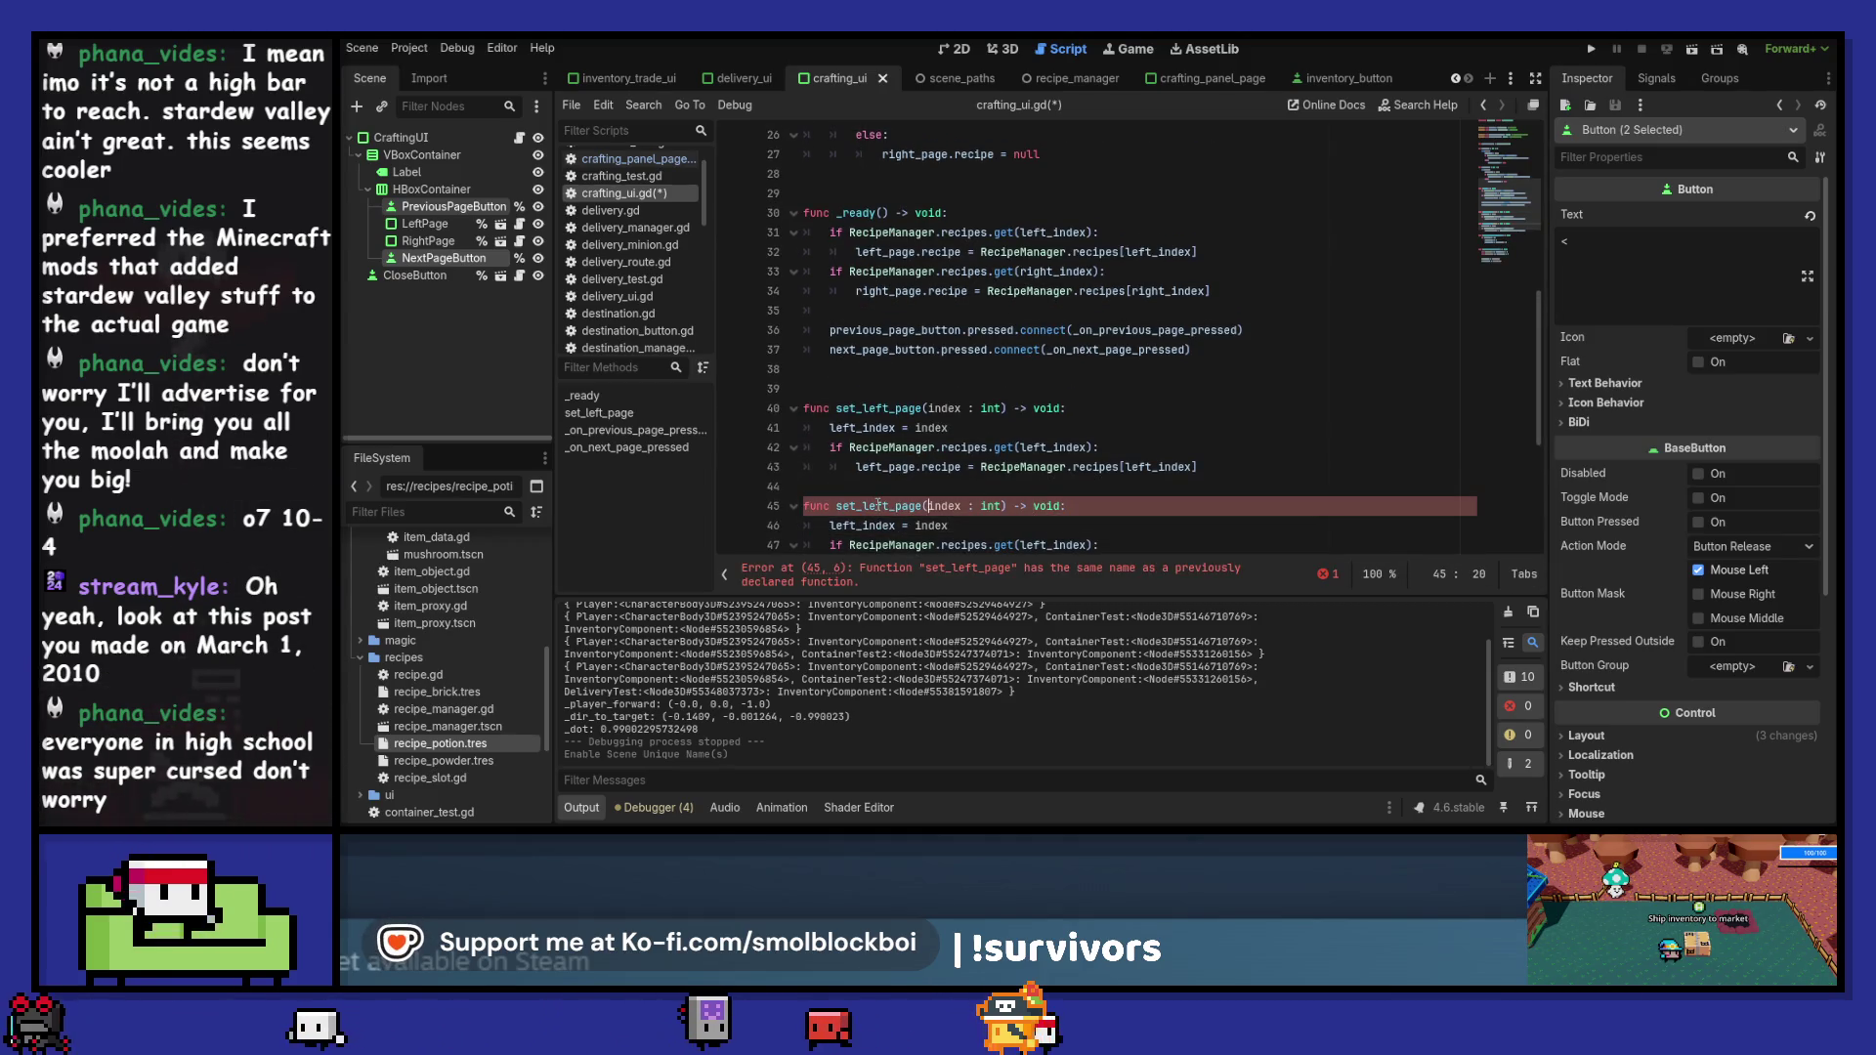
key("Left")
key("Left")
key("Left")
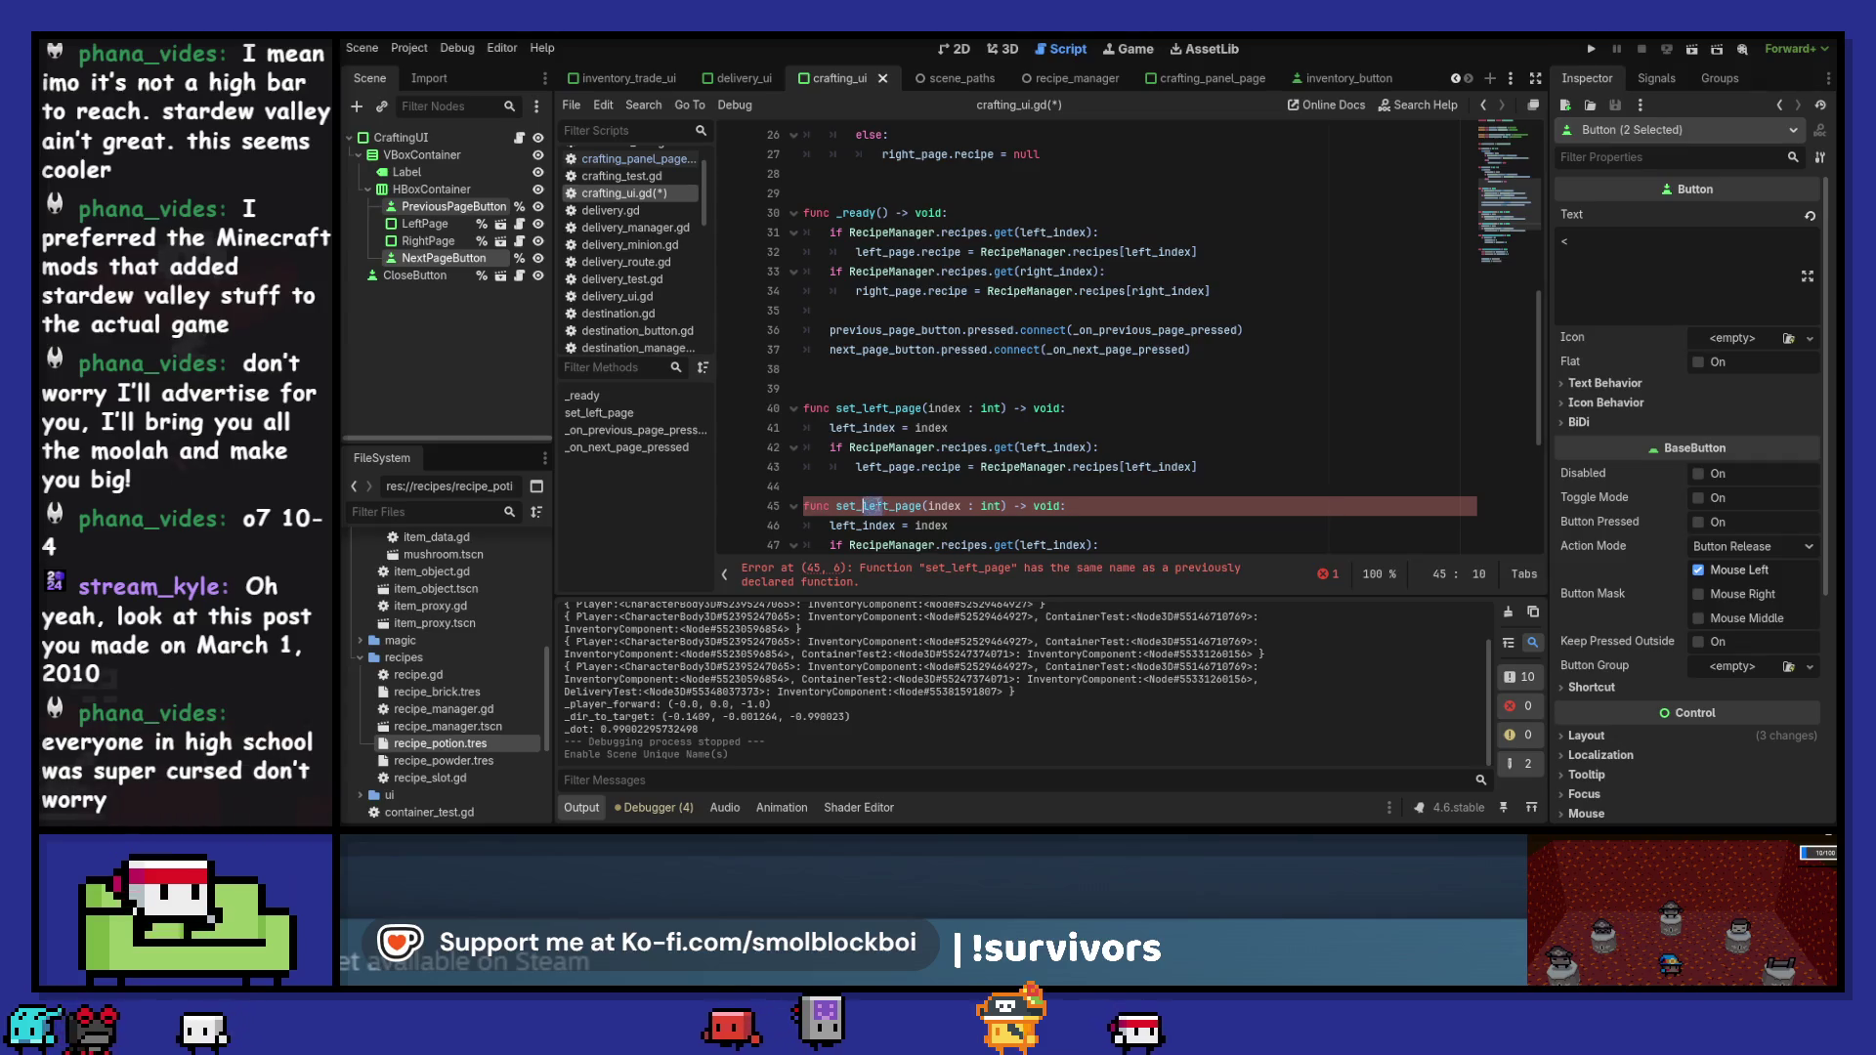
type("ght")
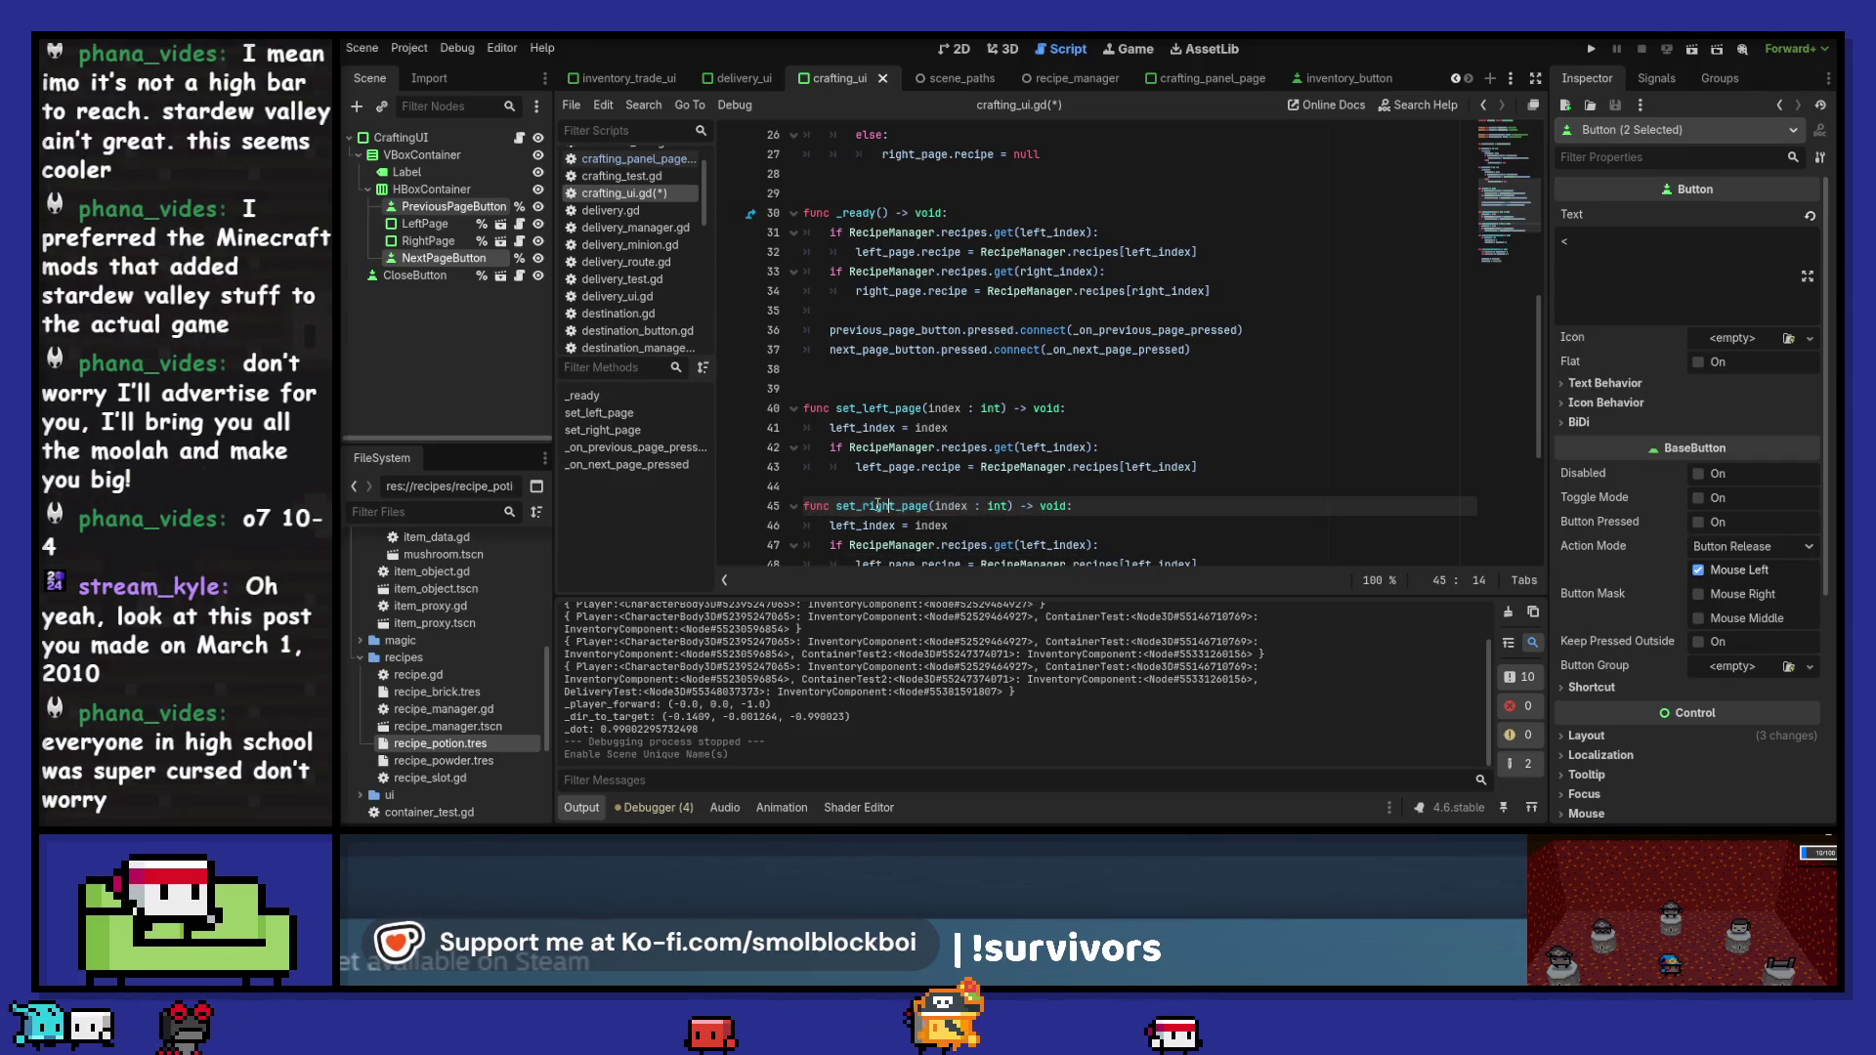
mouse_move(864, 505)
left_mouse_down()
mouse_move(890, 505)
mouse_move(832, 525)
left_mouse_up()
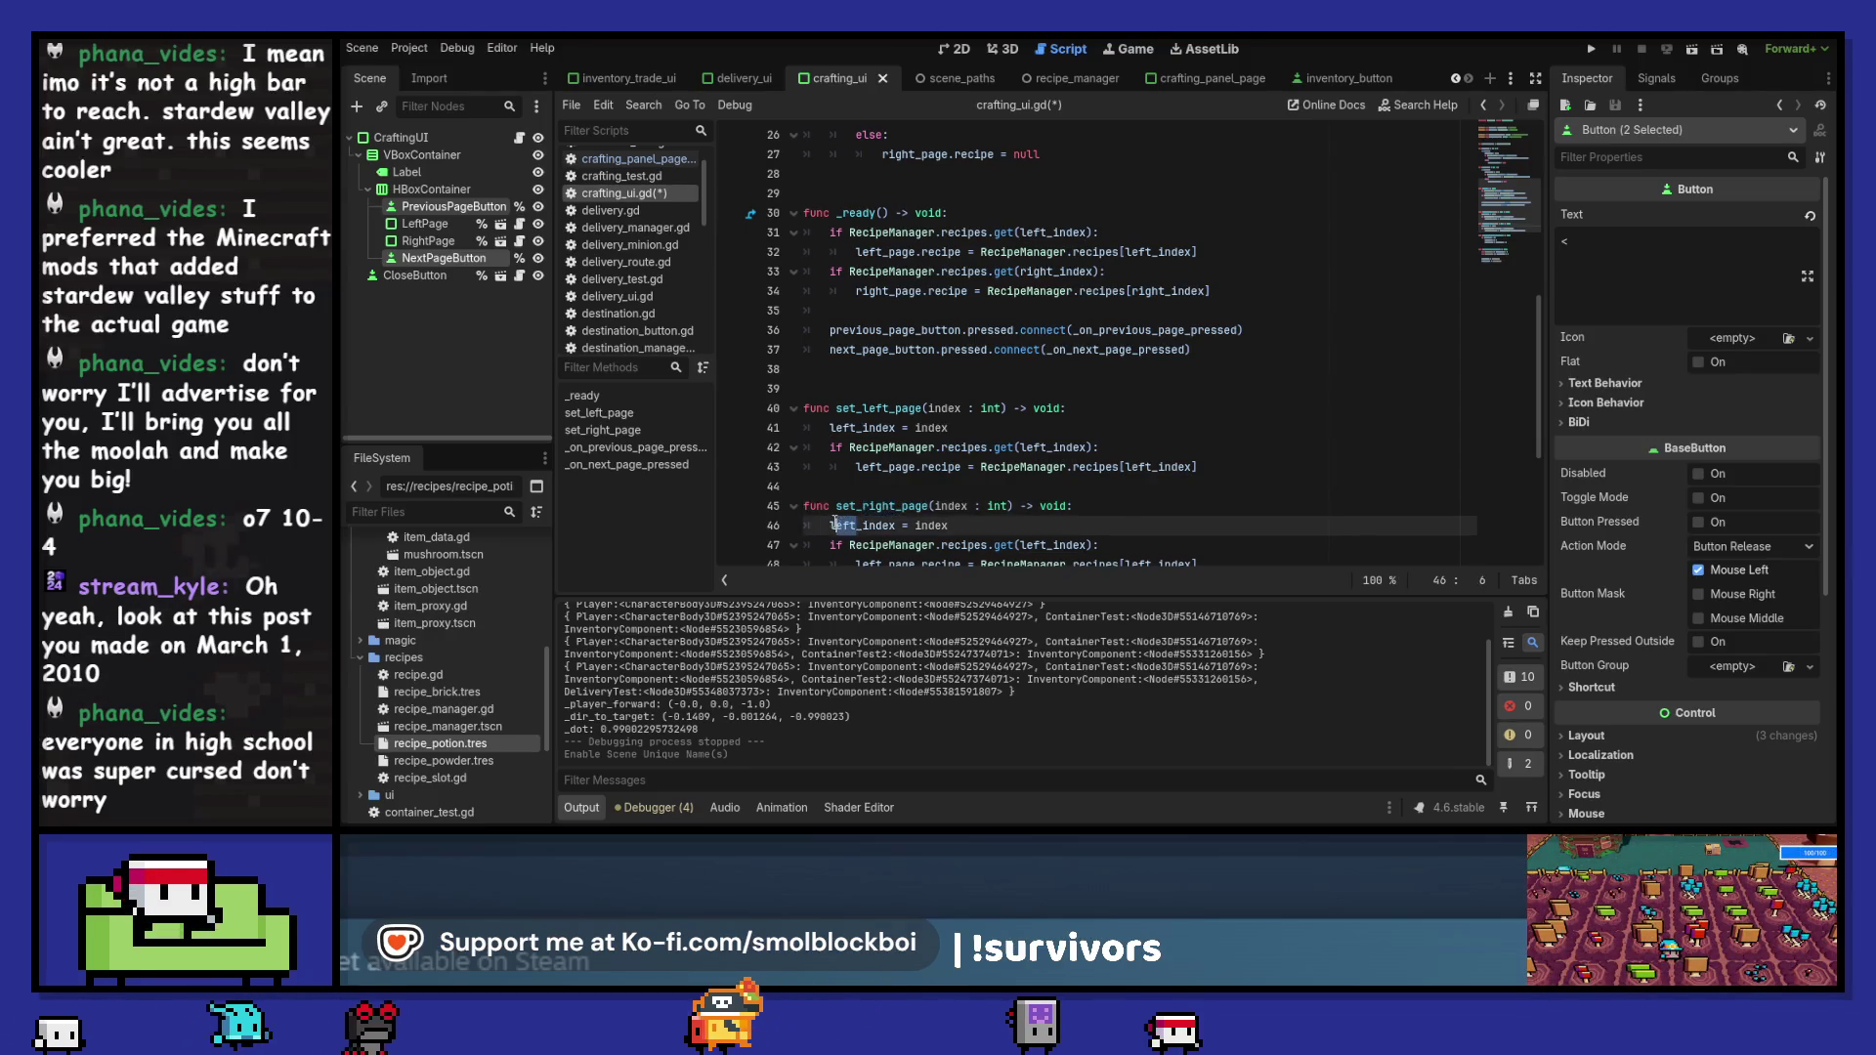
scroll(1024, 452, "down", 2)
double_click(1021, 427)
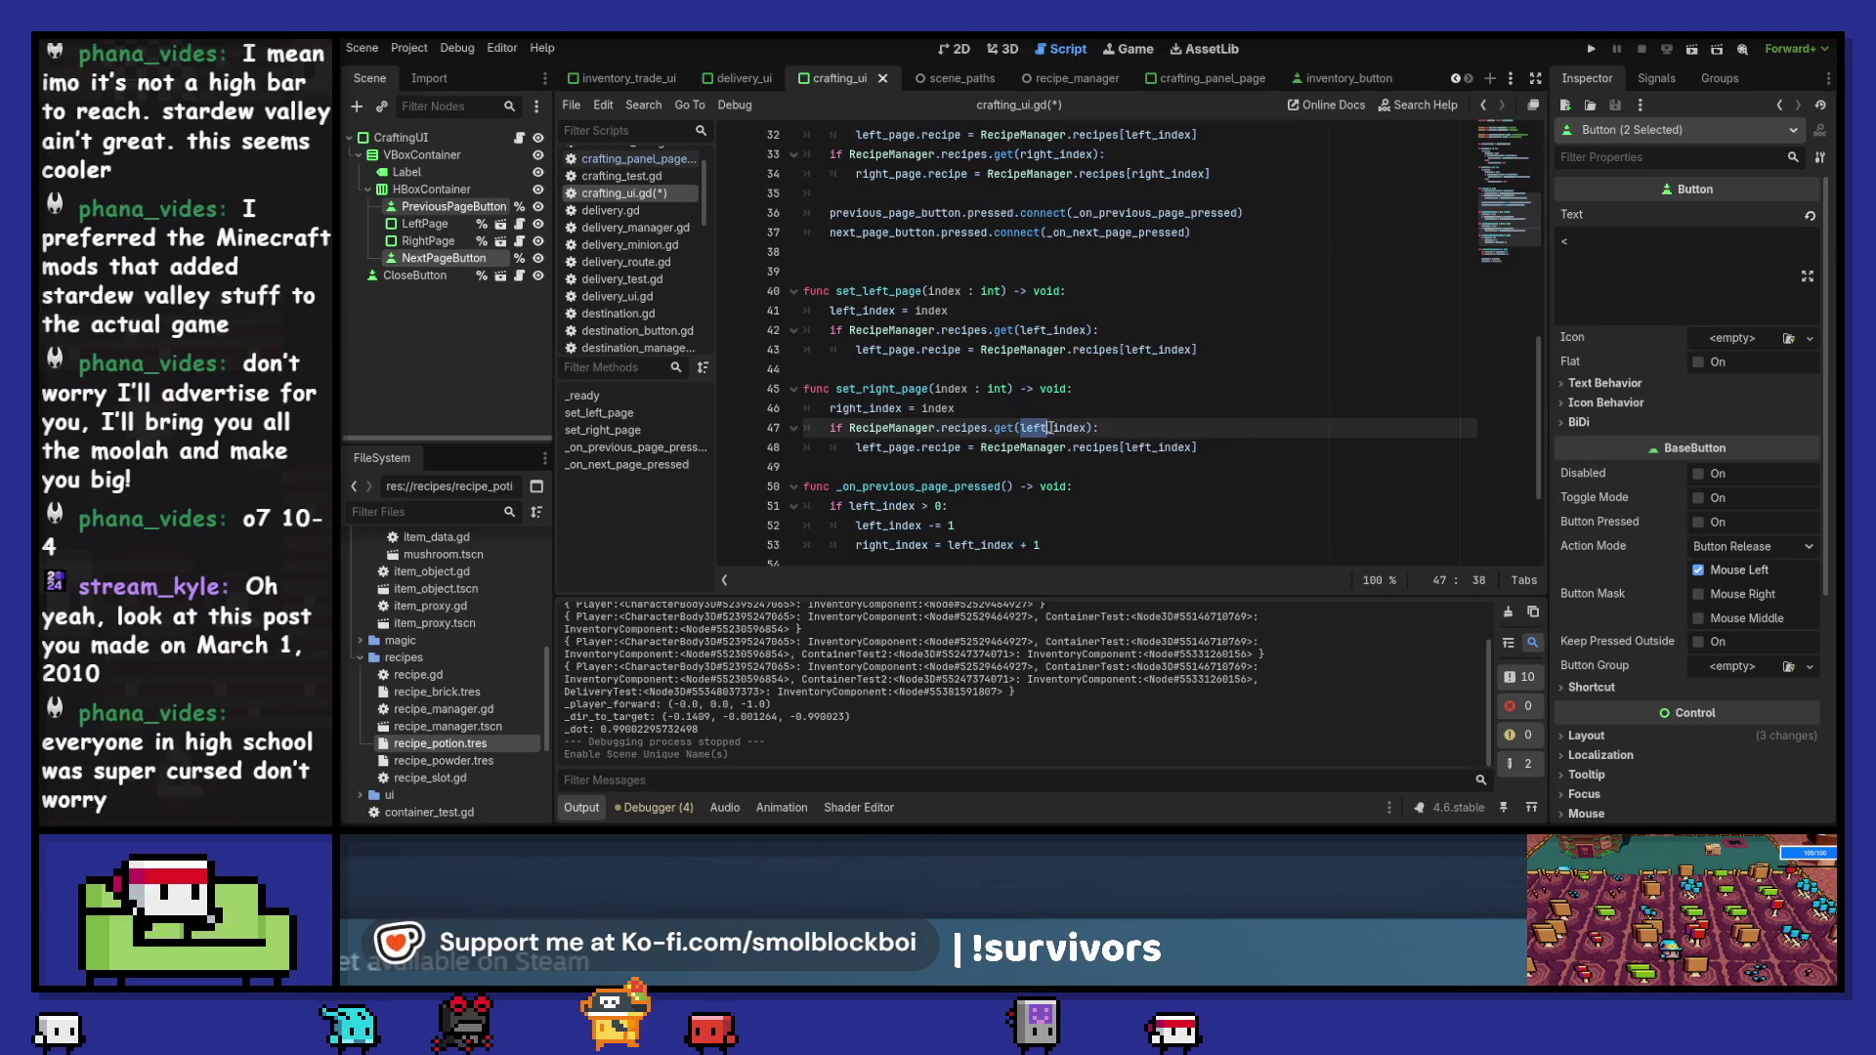
type("right")
Change line 48 to use right_index and save crafting_ui.gd.
left_click(1125, 448)
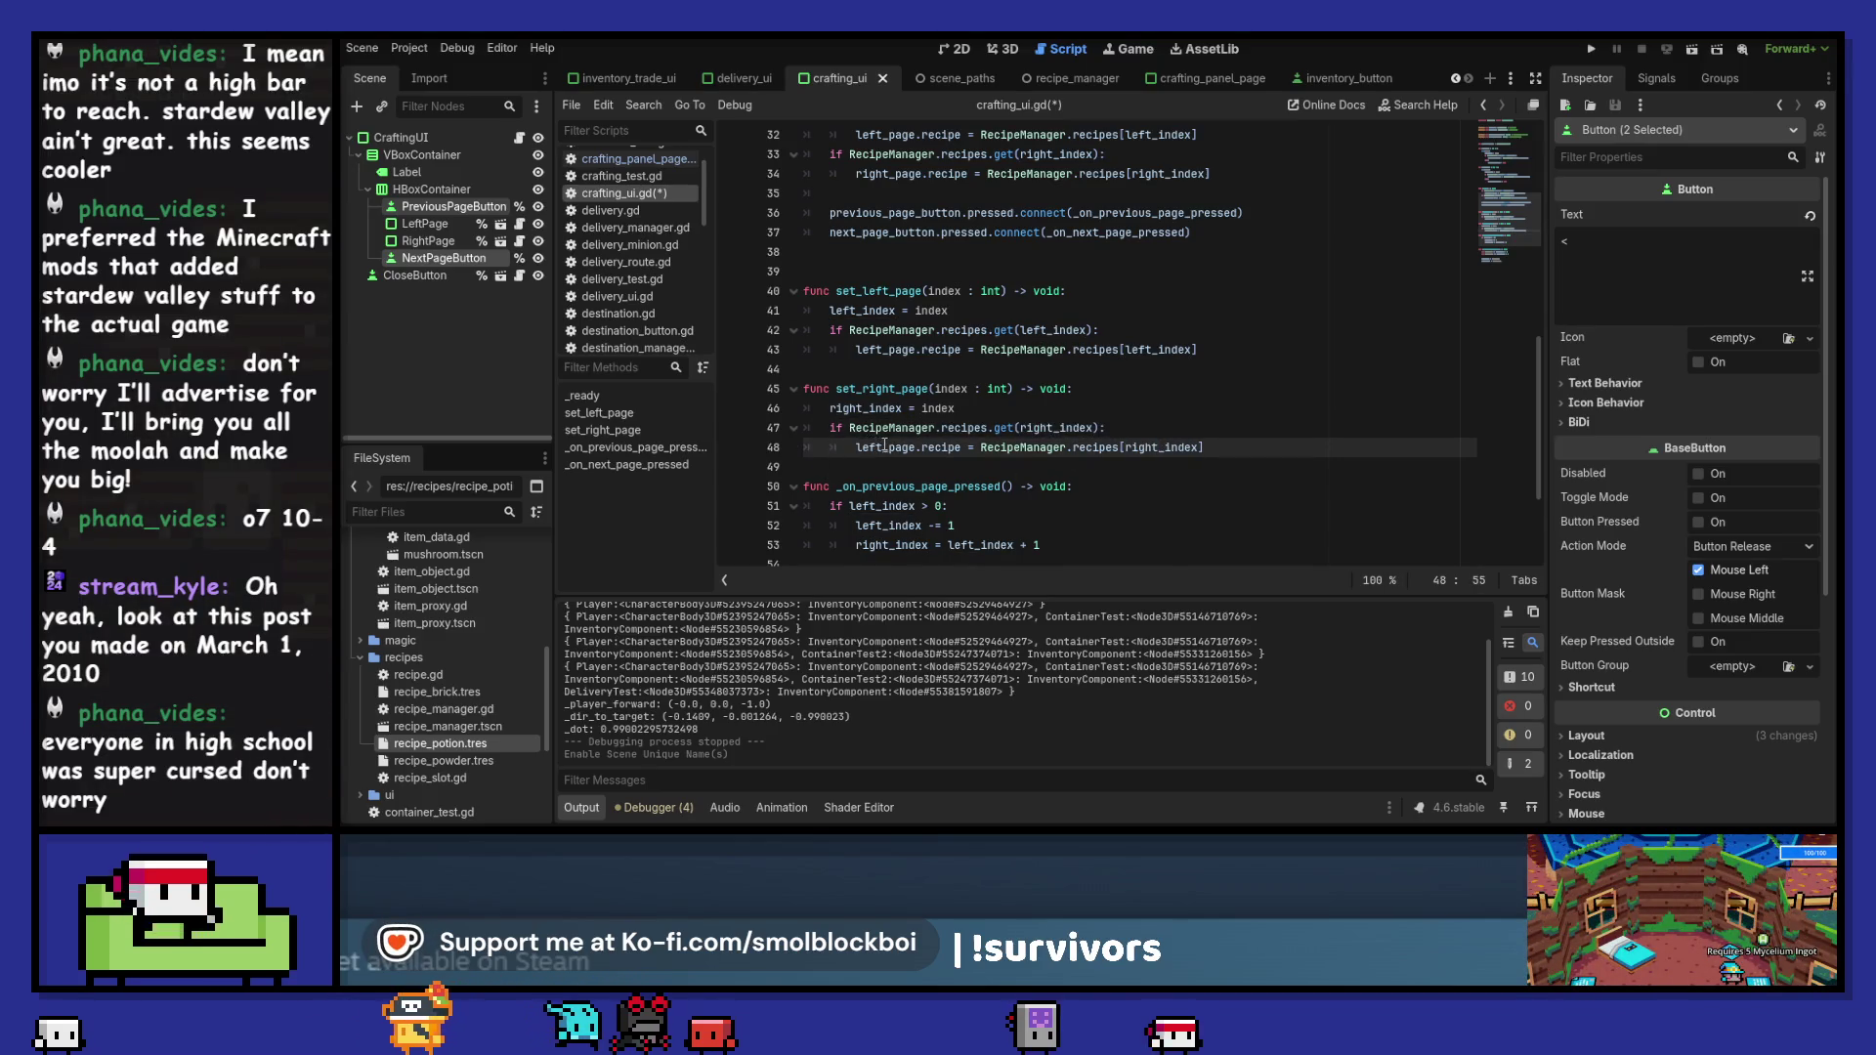
type("right")
key("ctrl+s")
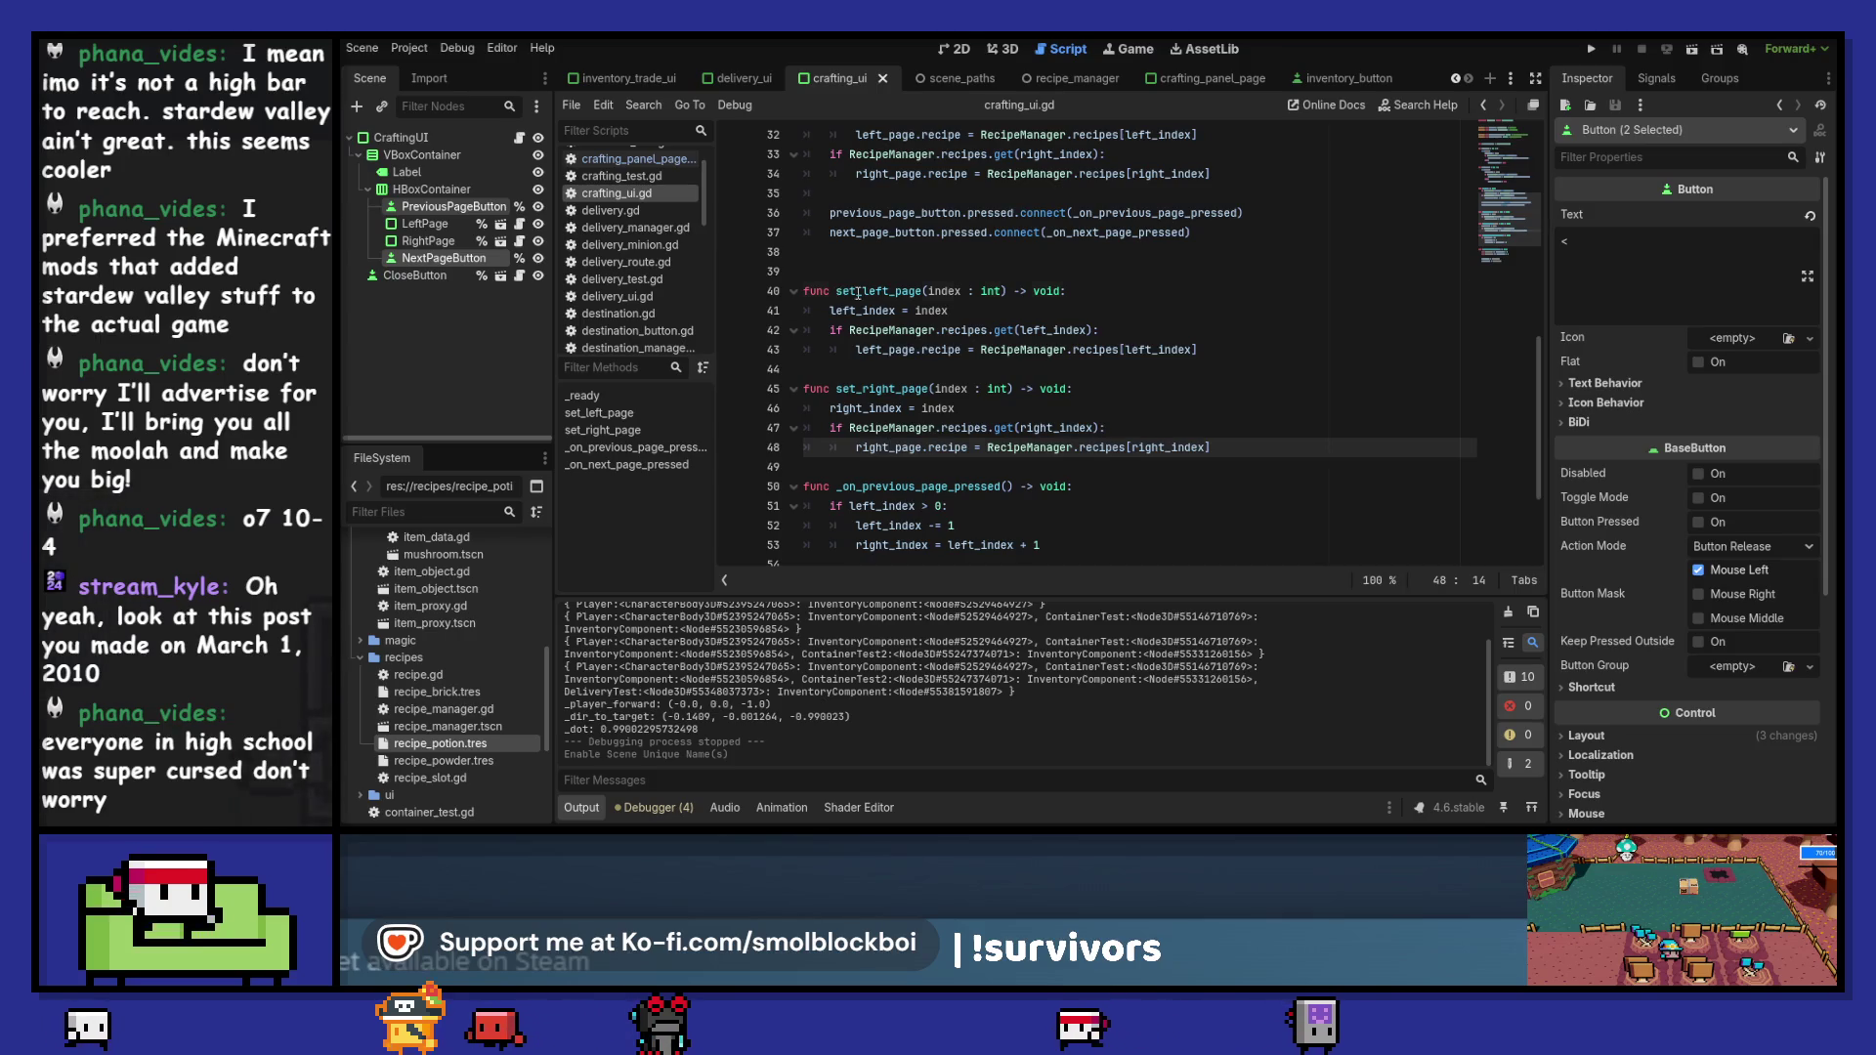
double_click(858, 292)
key("ctrl+c")
scroll(1159, 277, "up", 2)
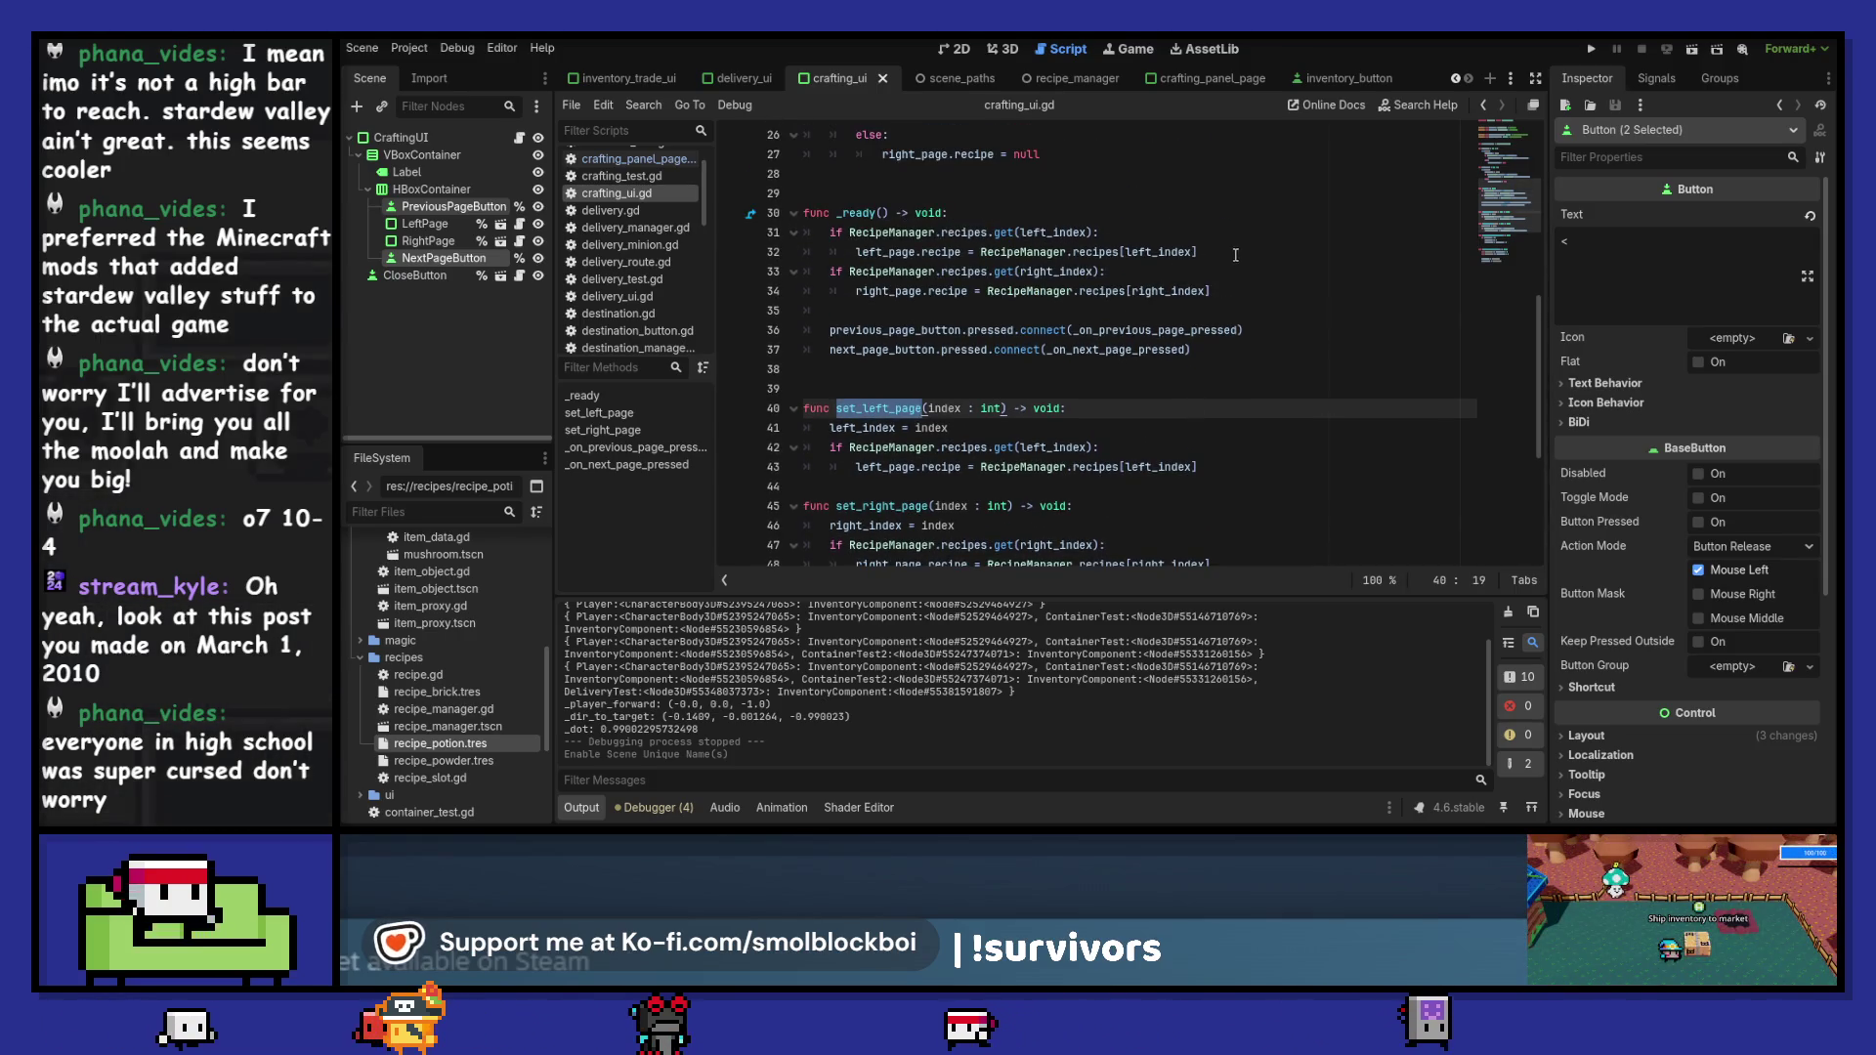
Replace the left-page recipe lookup in _ready with set_left_page(left_index) and clear the Output log.
left_click_drag(1234, 255, 795, 228)
key("ctrl+v")
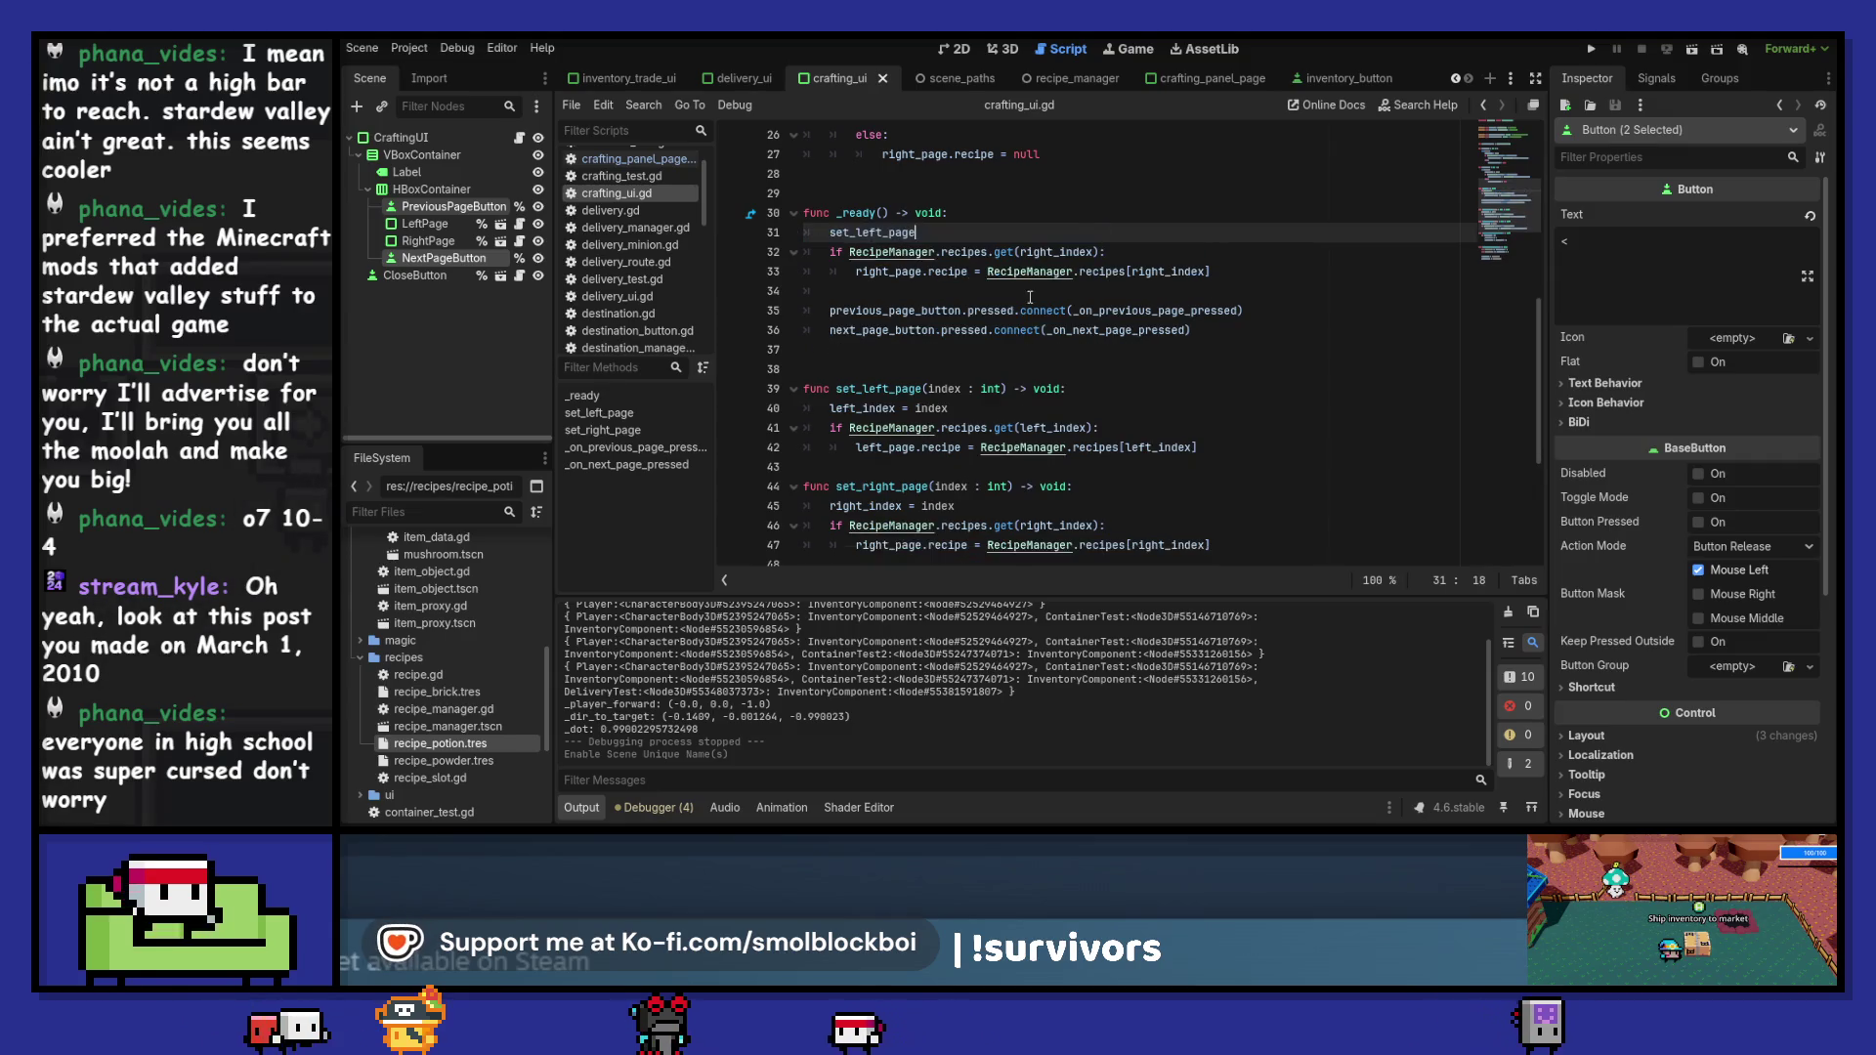
type("(left_index")
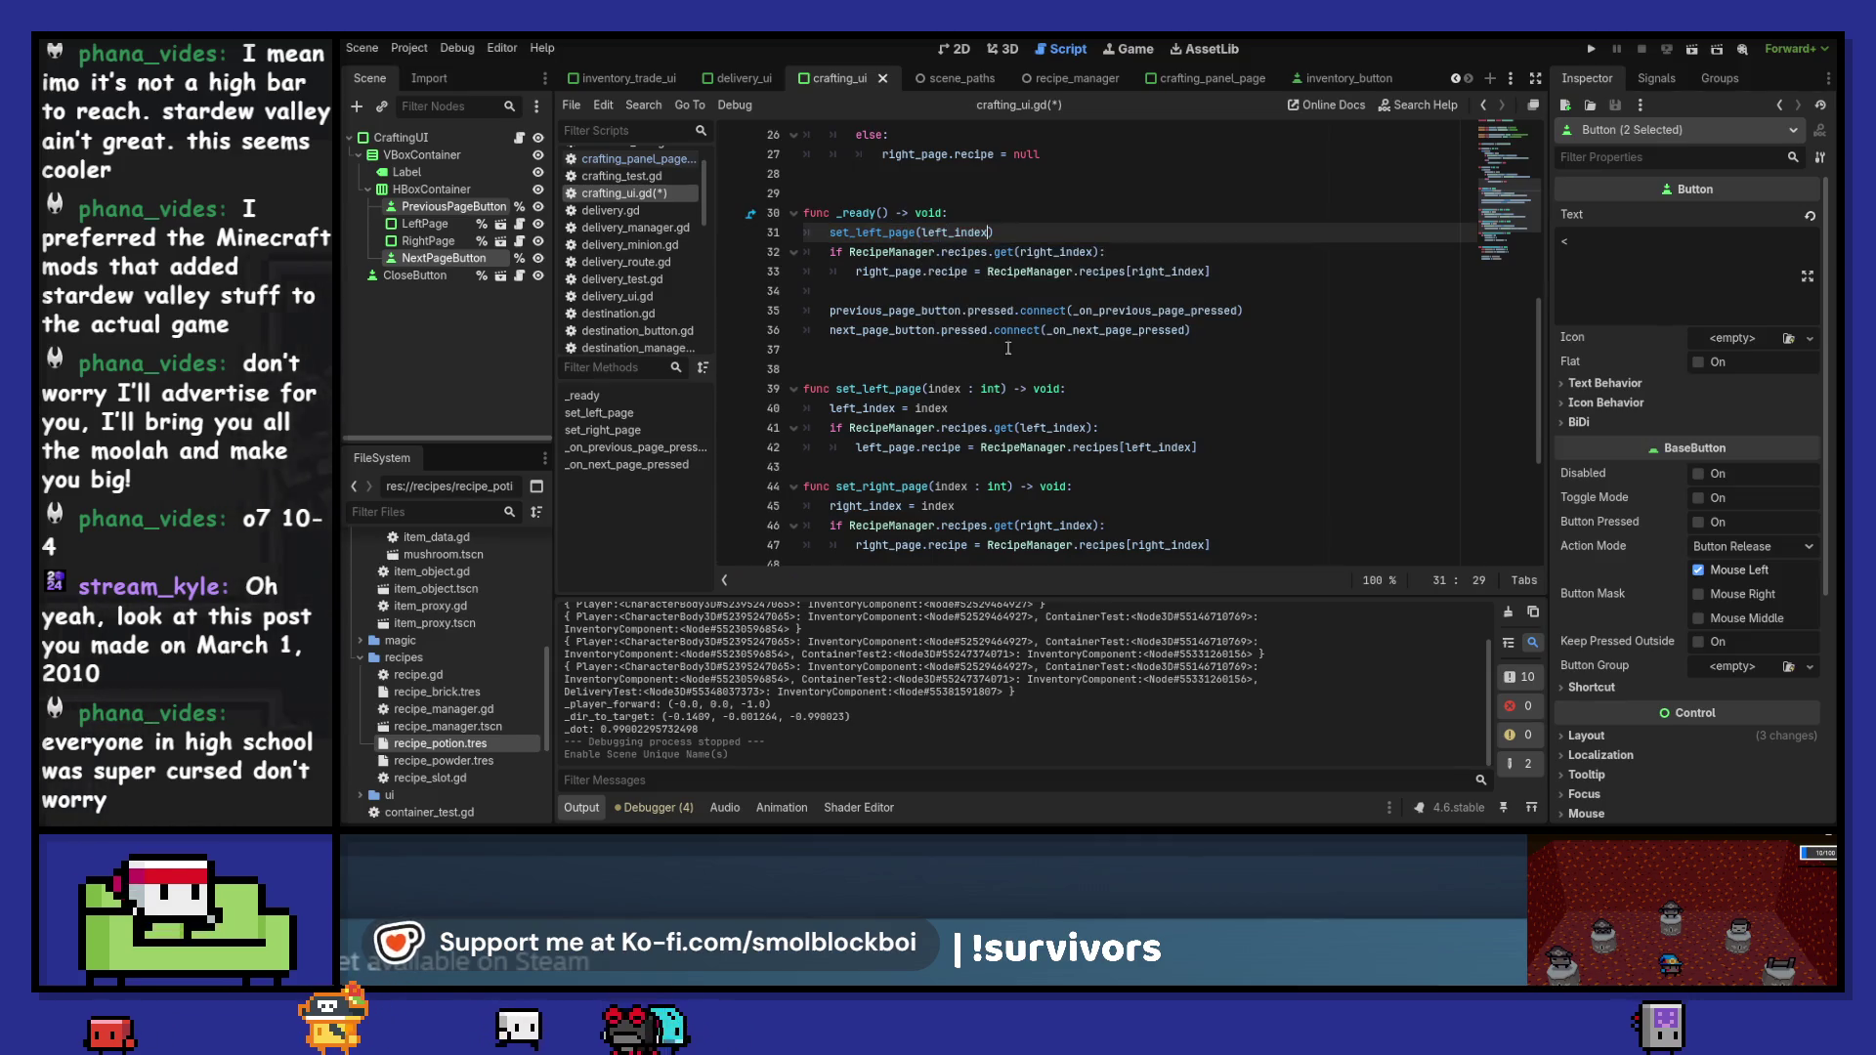
double_click(943, 388)
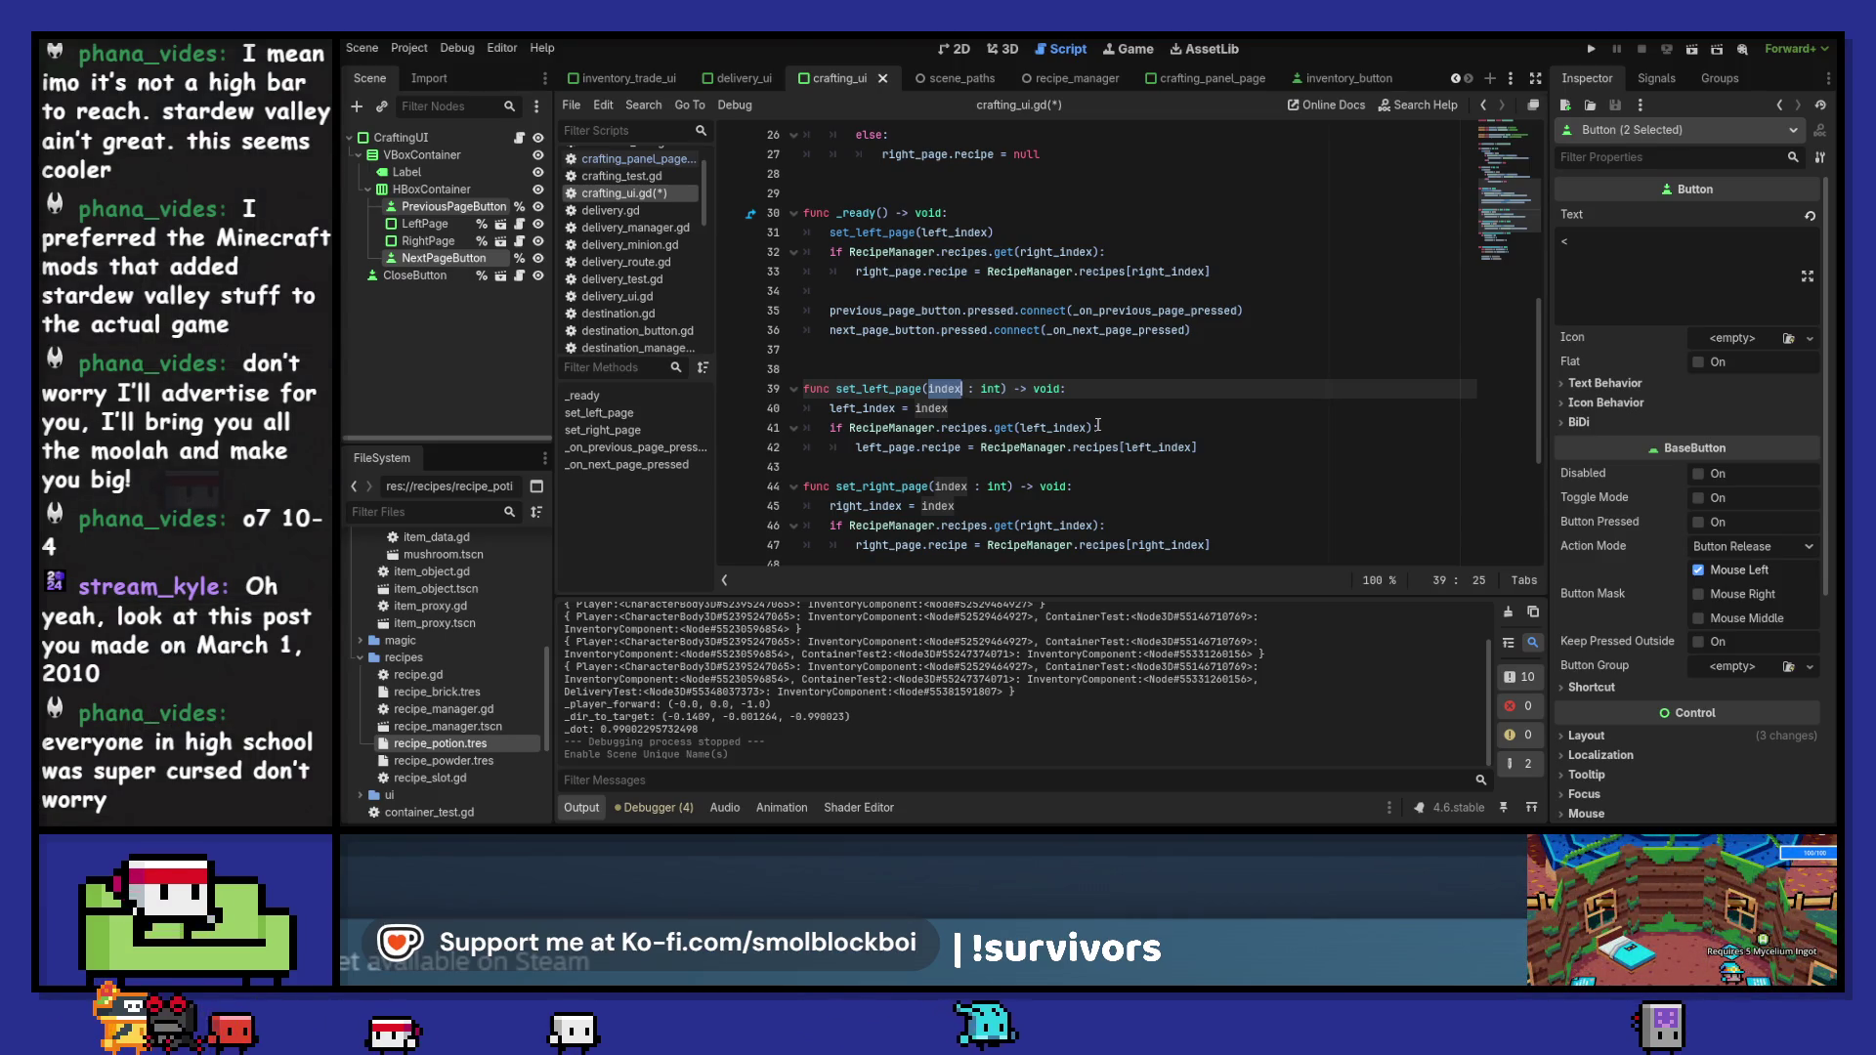
left_click(1510, 612)
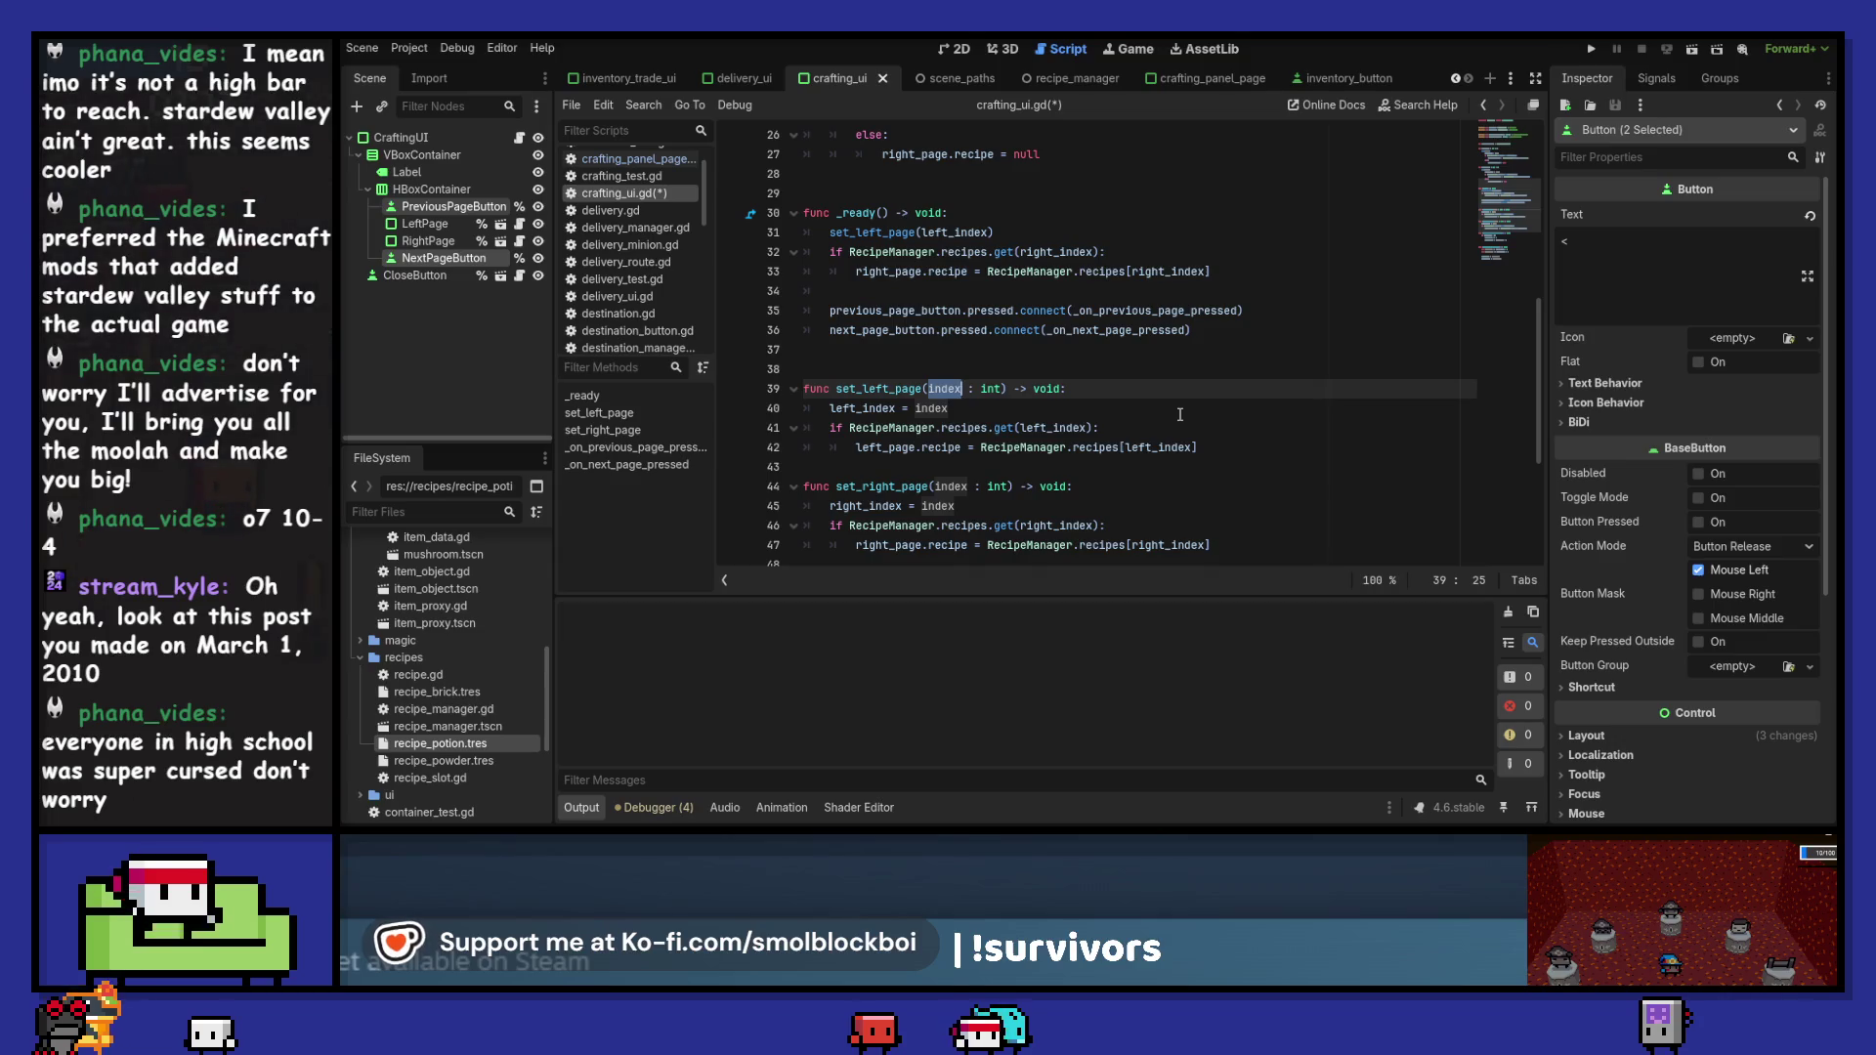
Make the call set_left_page(0), replace the right-page lookup with set_right_page(1), and save.
left_click_drag(1272, 267, 832, 252)
double_click(937, 233)
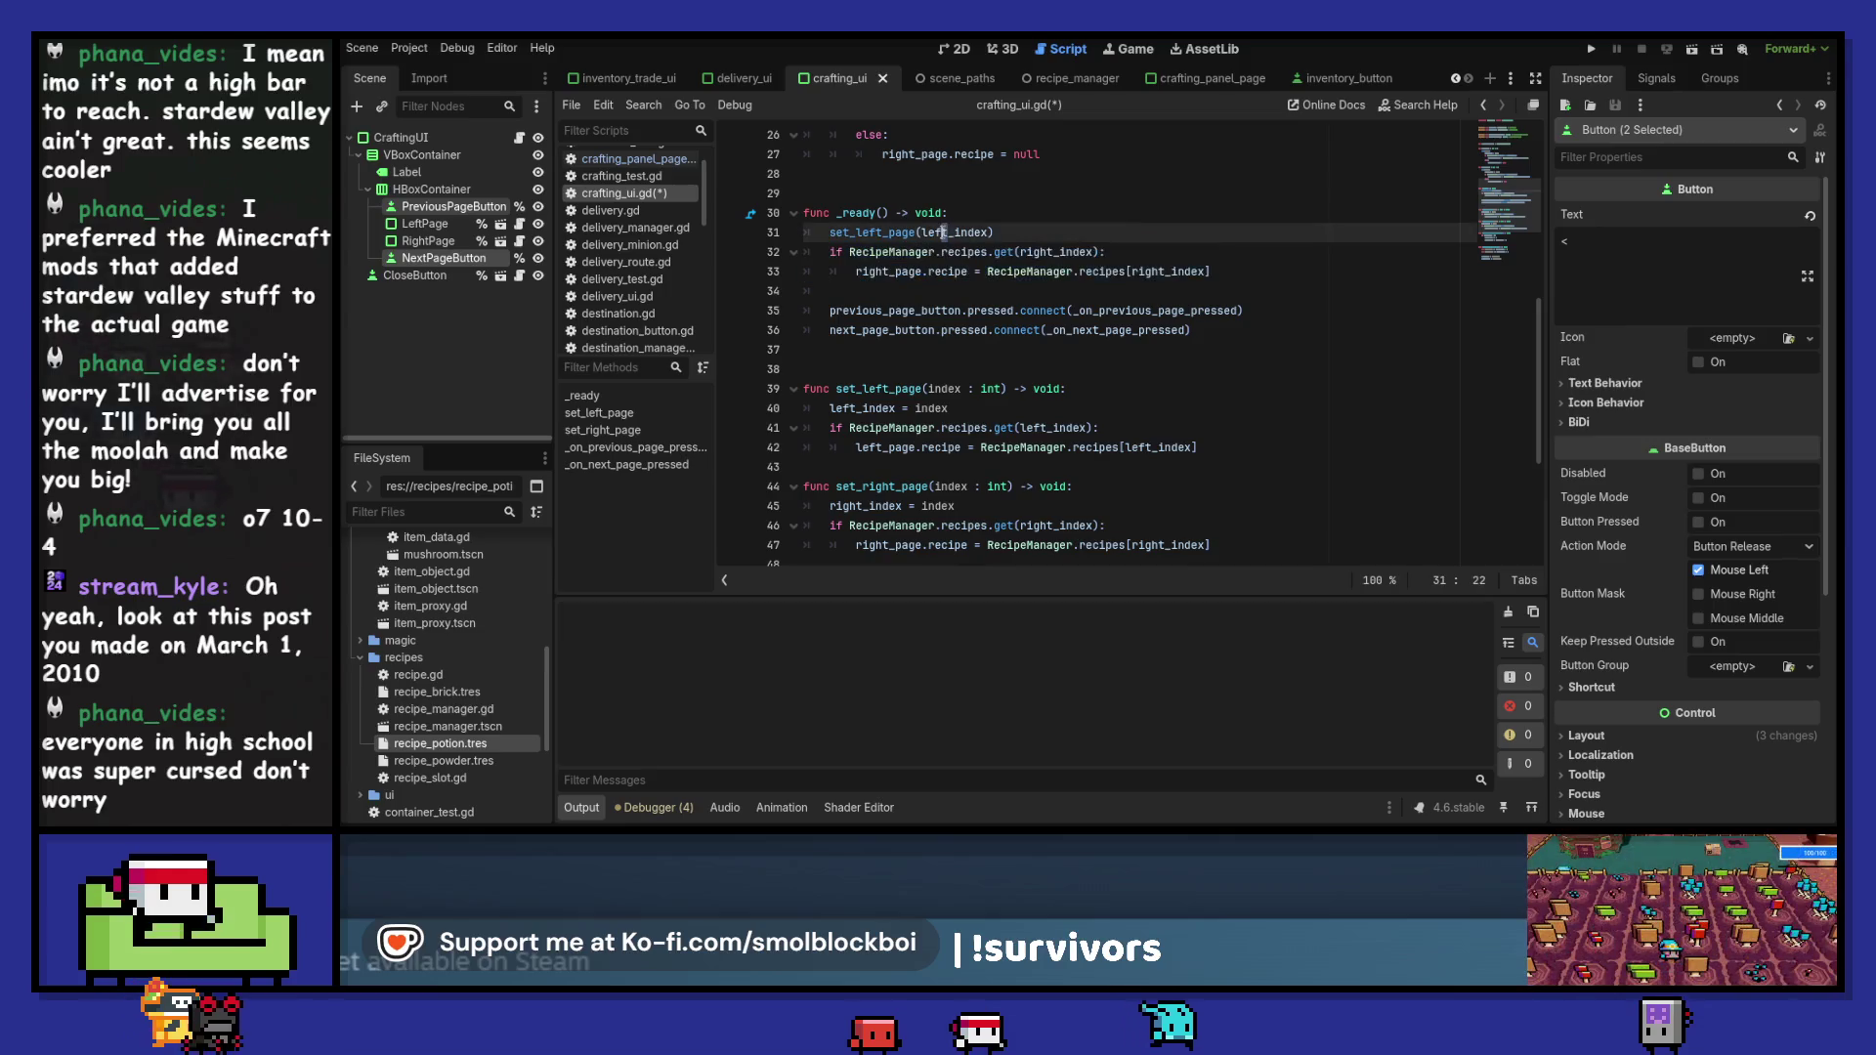
type("0")
left_click_drag(1253, 281, 810, 252)
type("set_left_page")
key("Left")
key("Left")
key("Left")
key("Left")
key("Left")
key("Left")
key("shift+Left")
key("shift+Left")
key("shift+Left")
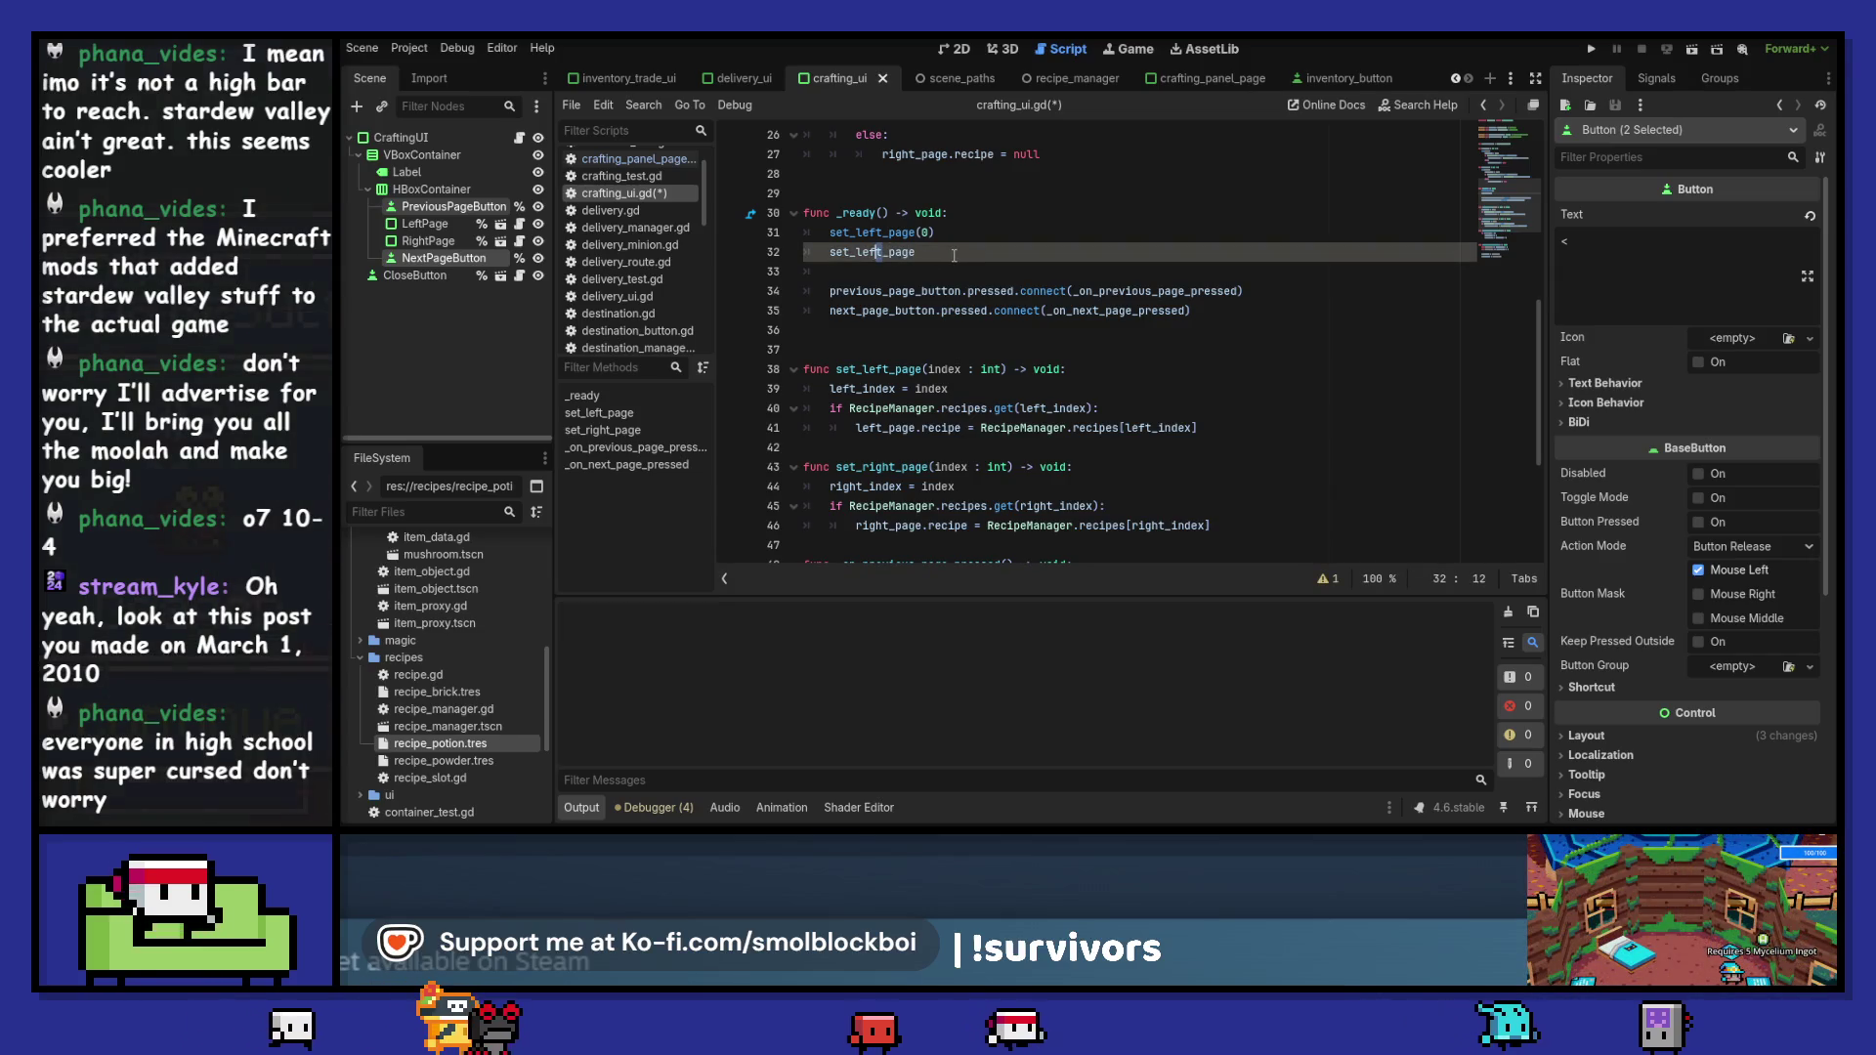
type("right")
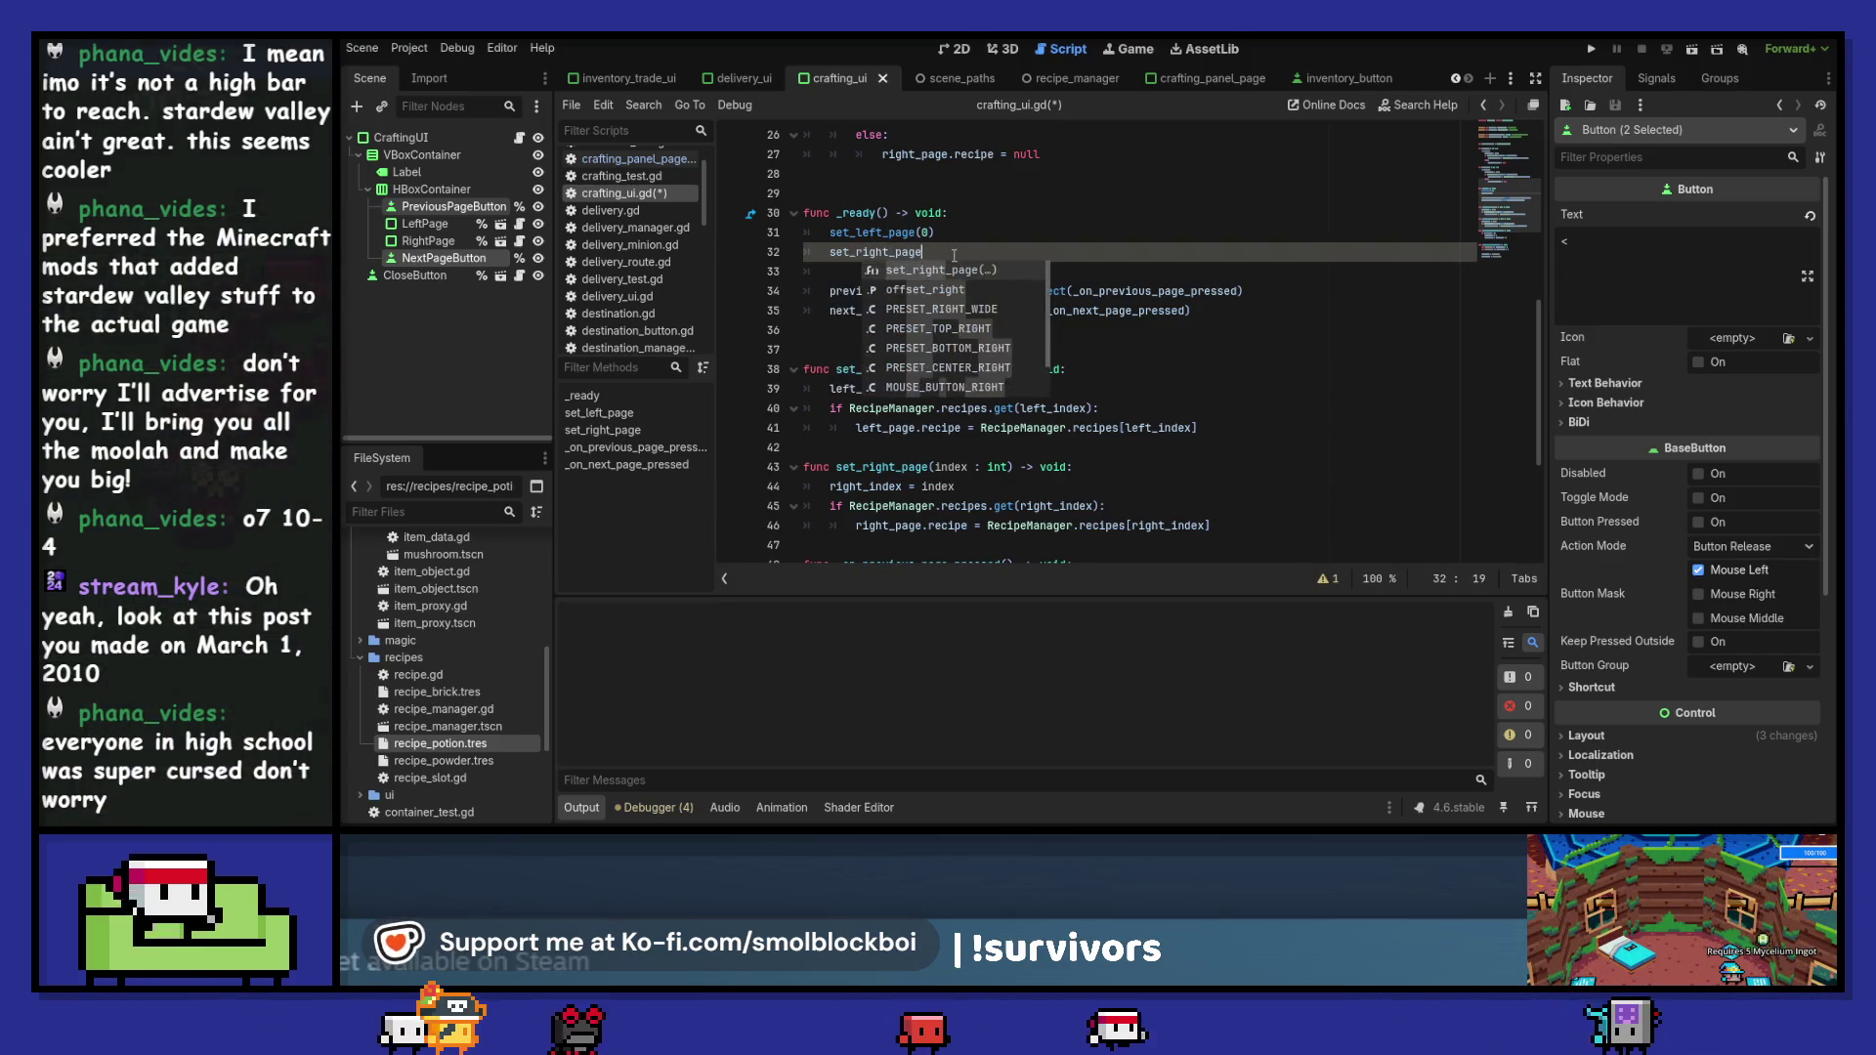
key("Return")
type("1")
key("ctrl+s")
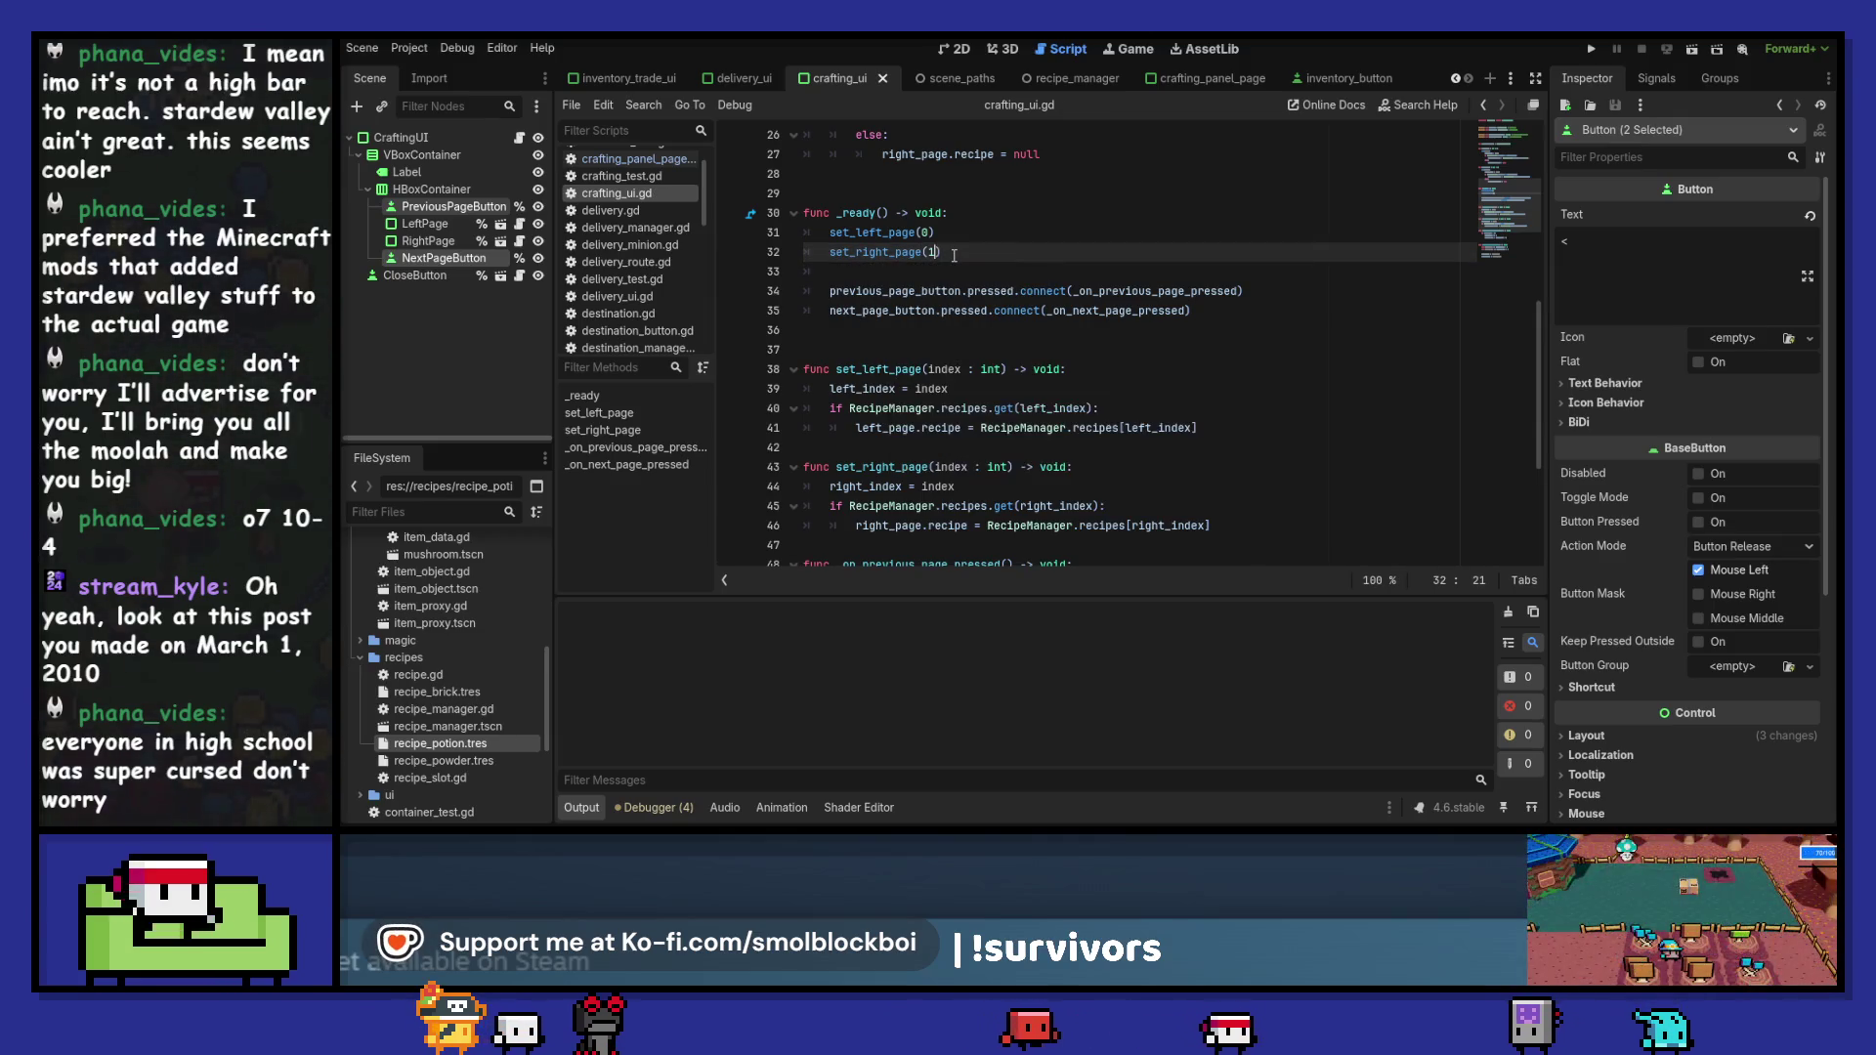
Add a blank line after set_right_page's body and save.
scroll(1006, 390, "down", 1)
left_click(916, 492)
key("Return")
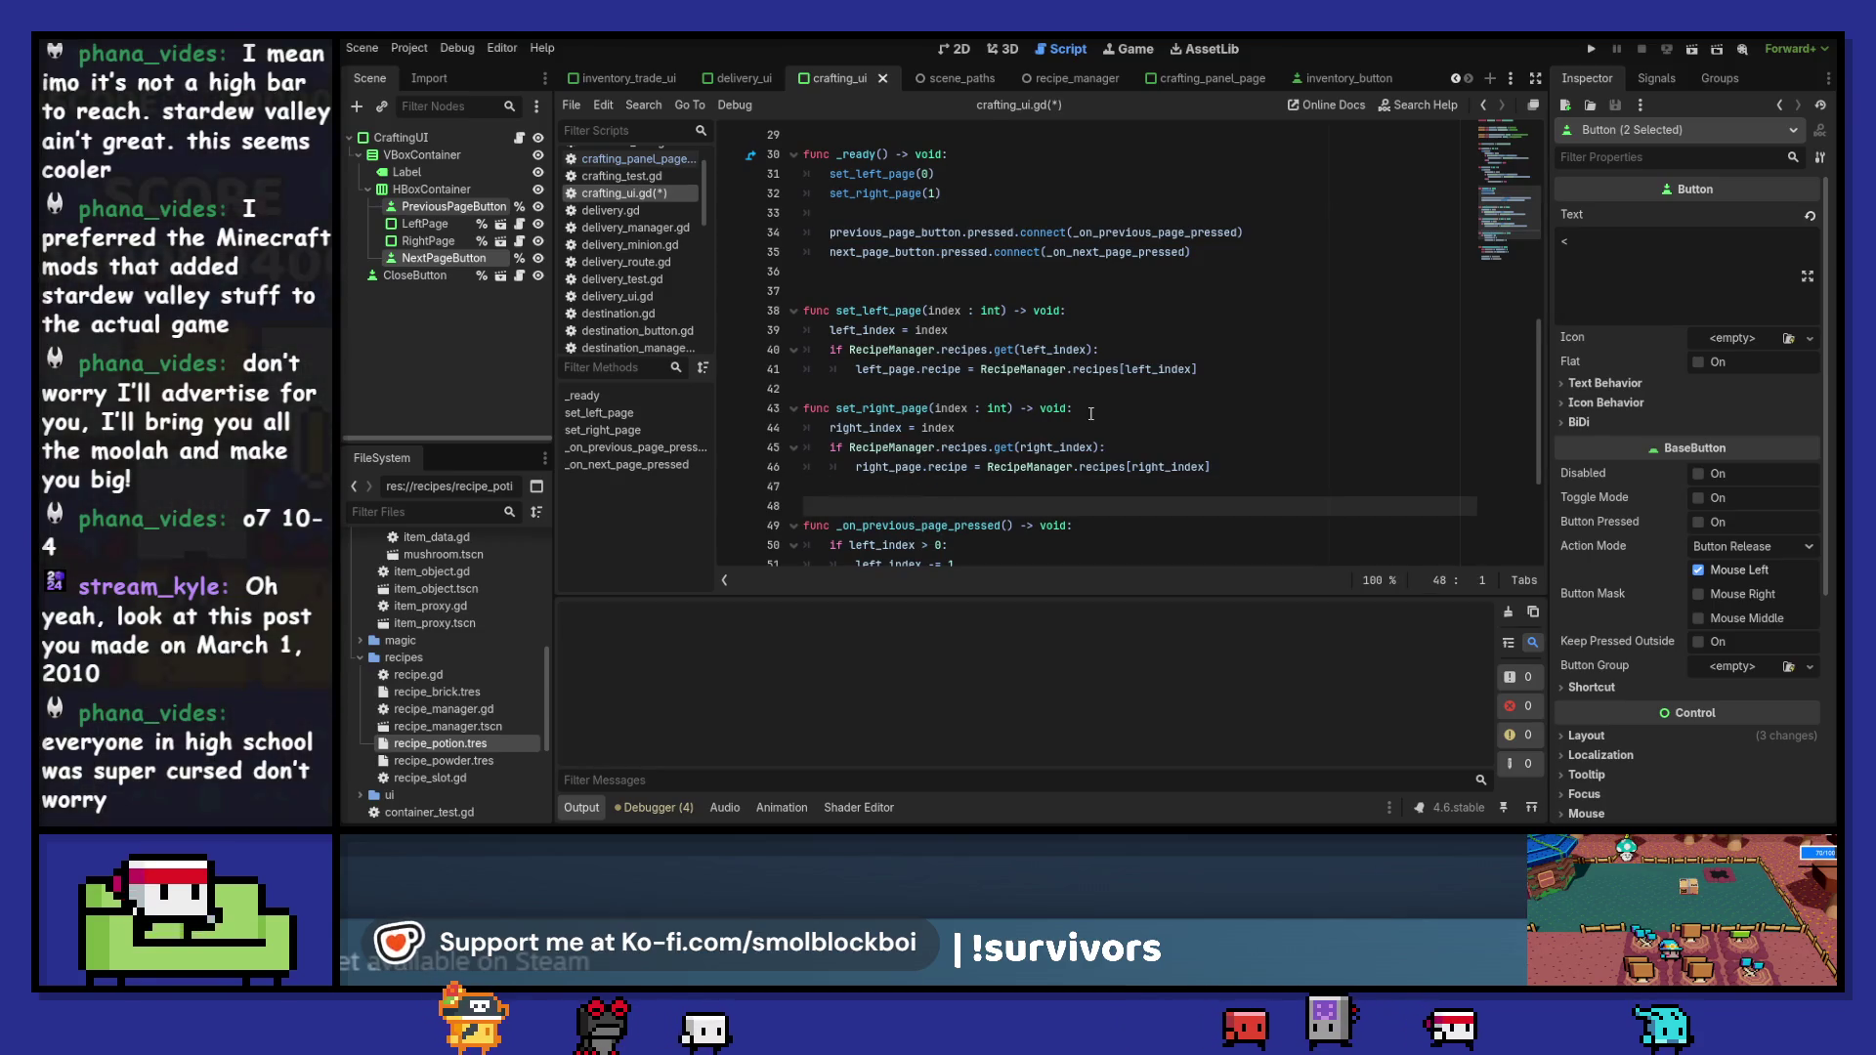
key("ctrl+s")
scroll(1090, 413, "up", 6)
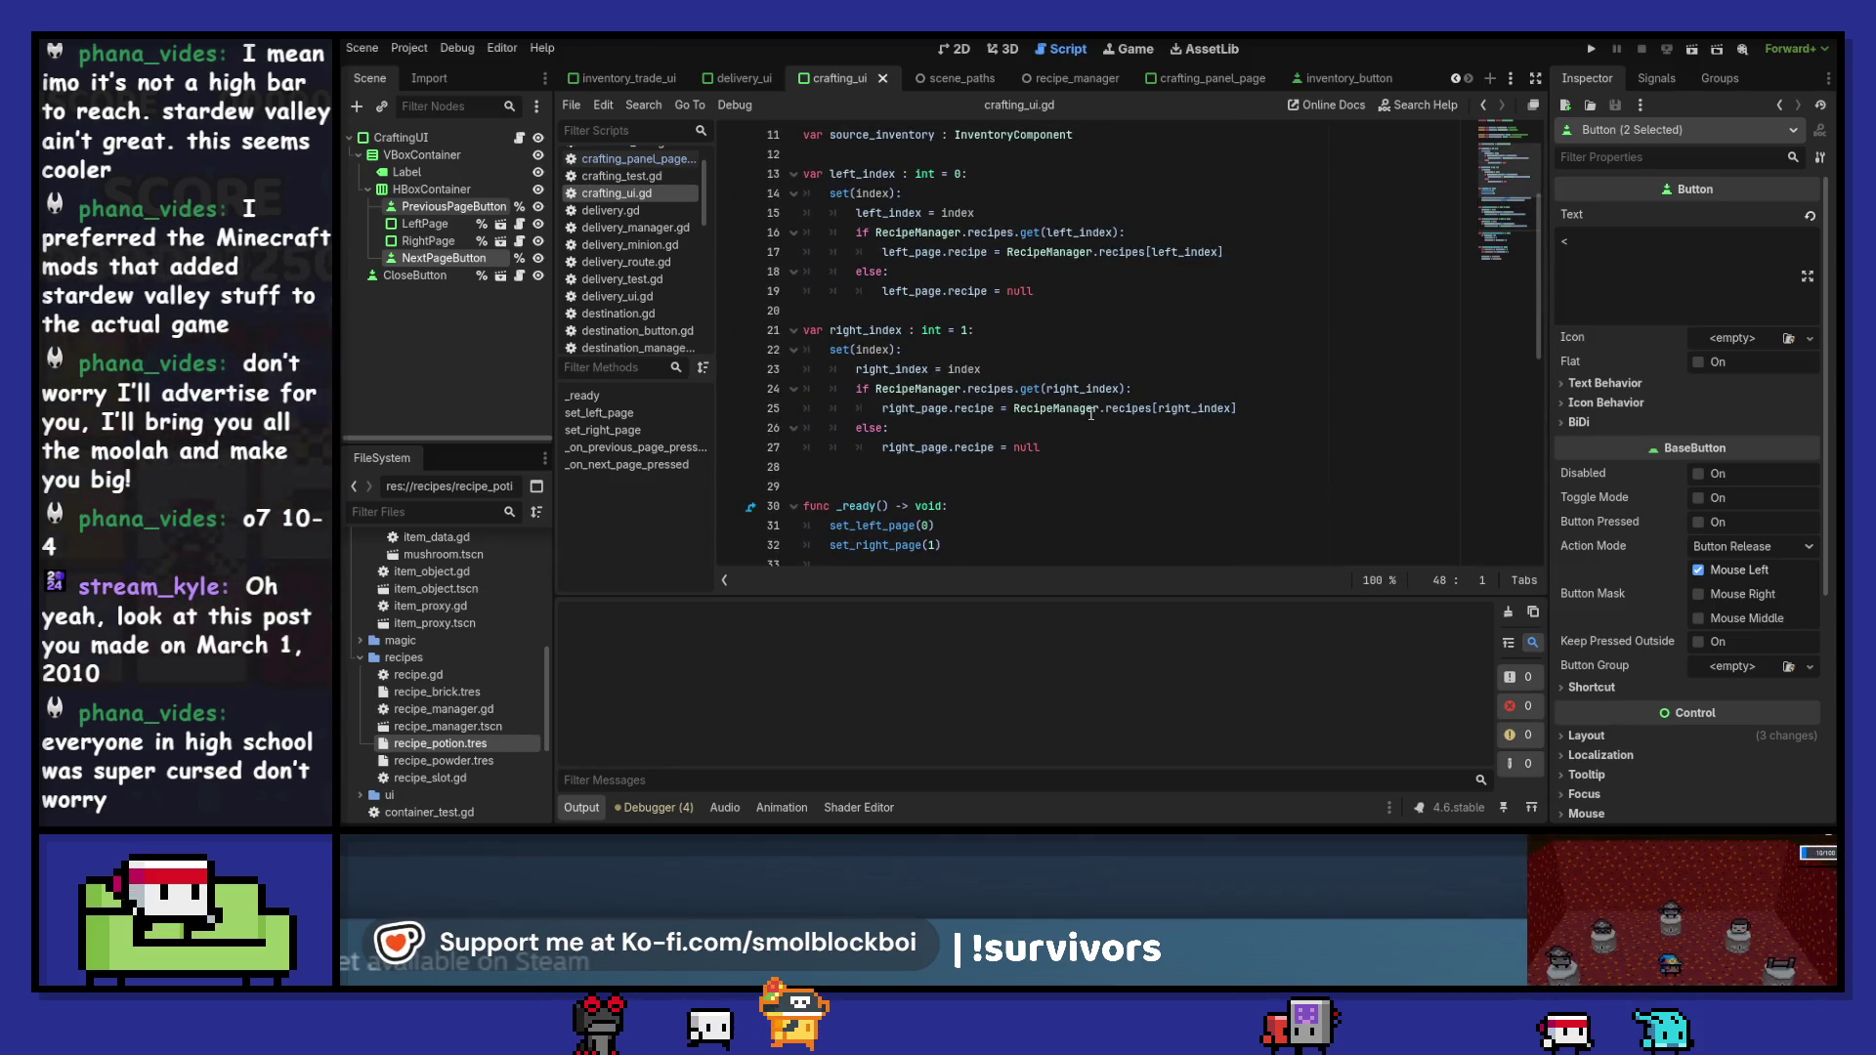
scroll(1090, 413, "down", 4)
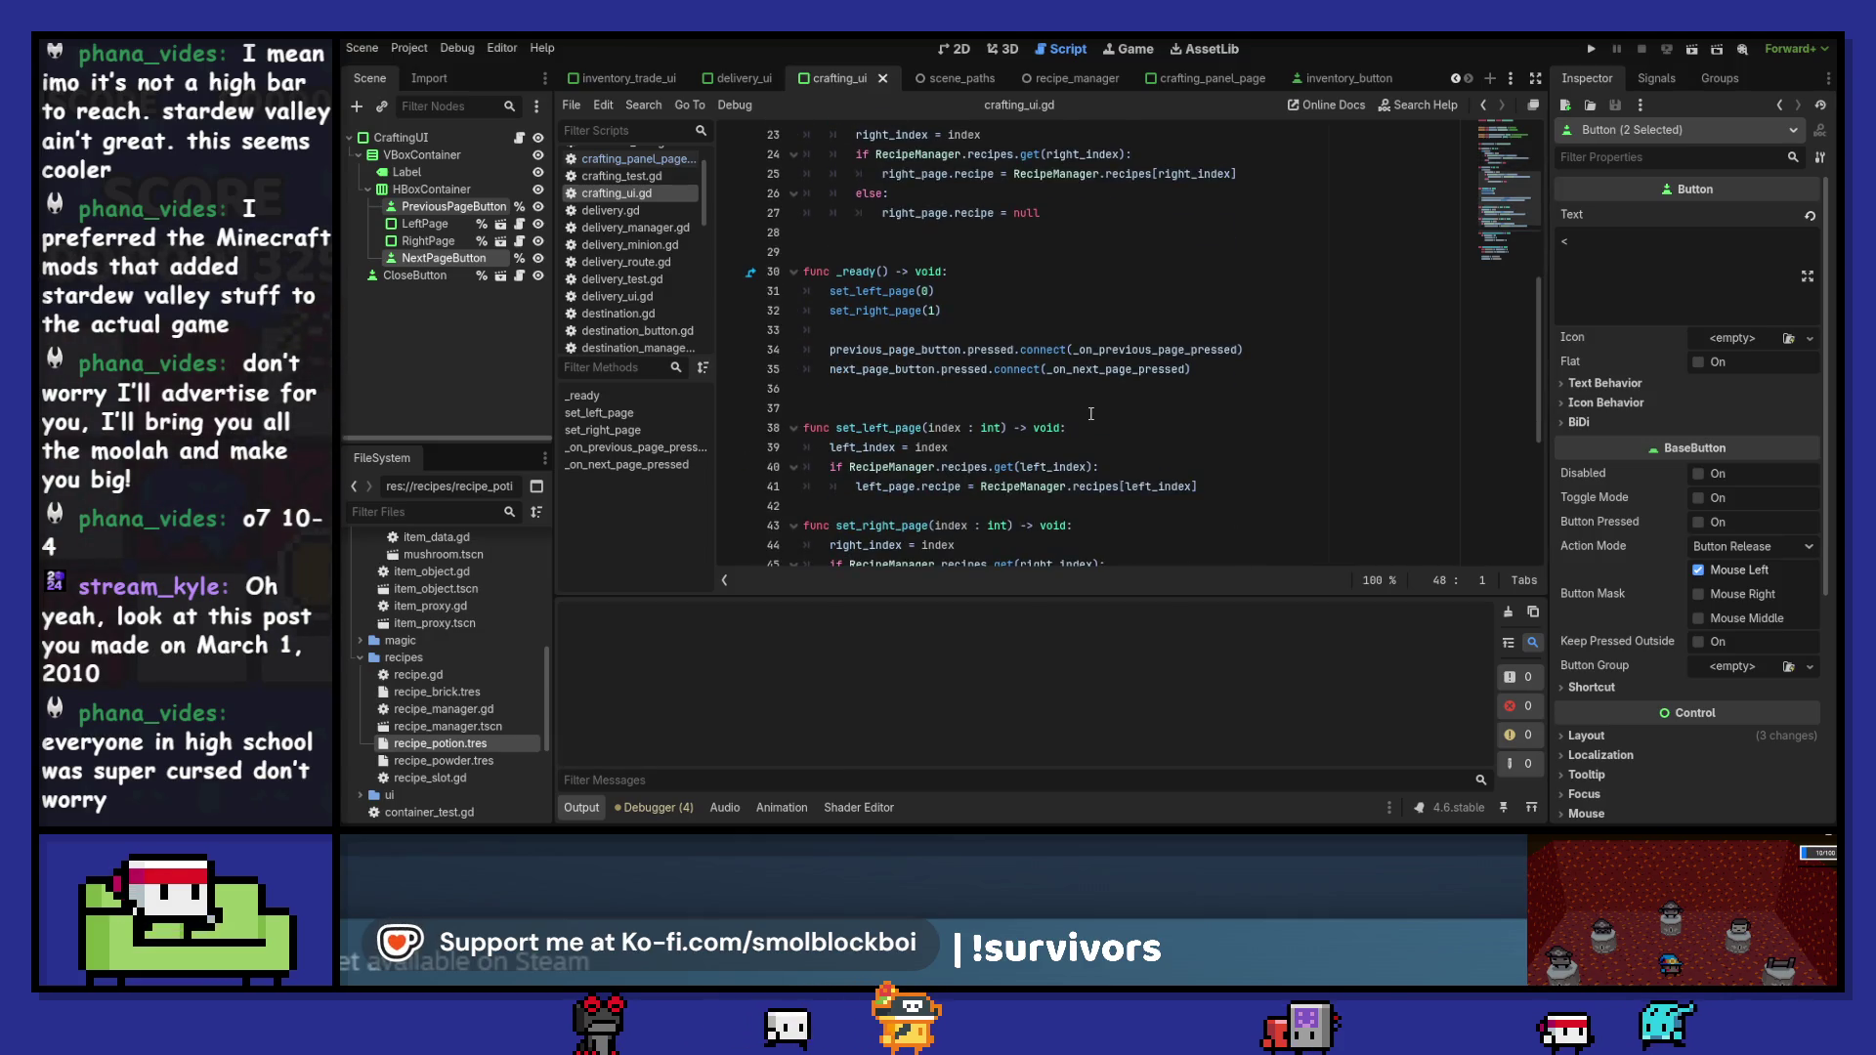
scroll(1091, 413, "down", 1)
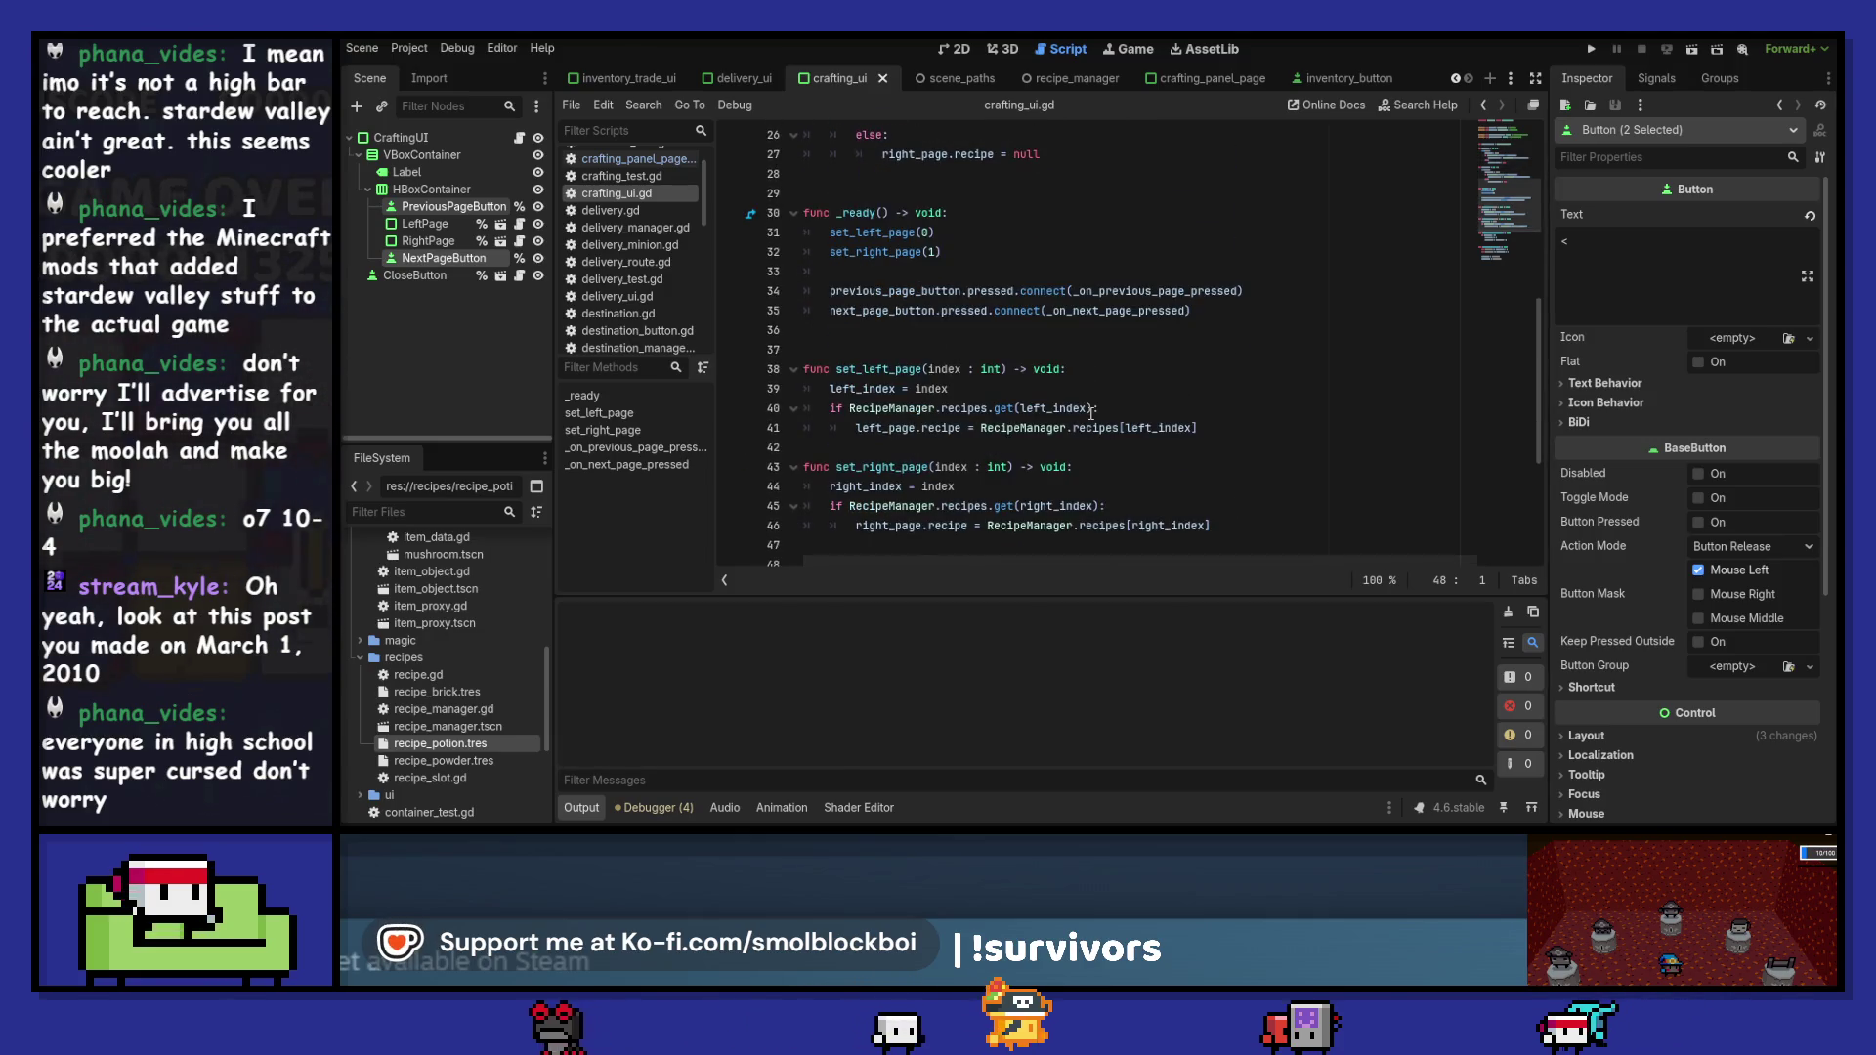
Add an else branch to set_left_page setting left_page.recipe = null.
left_click(1216, 432)
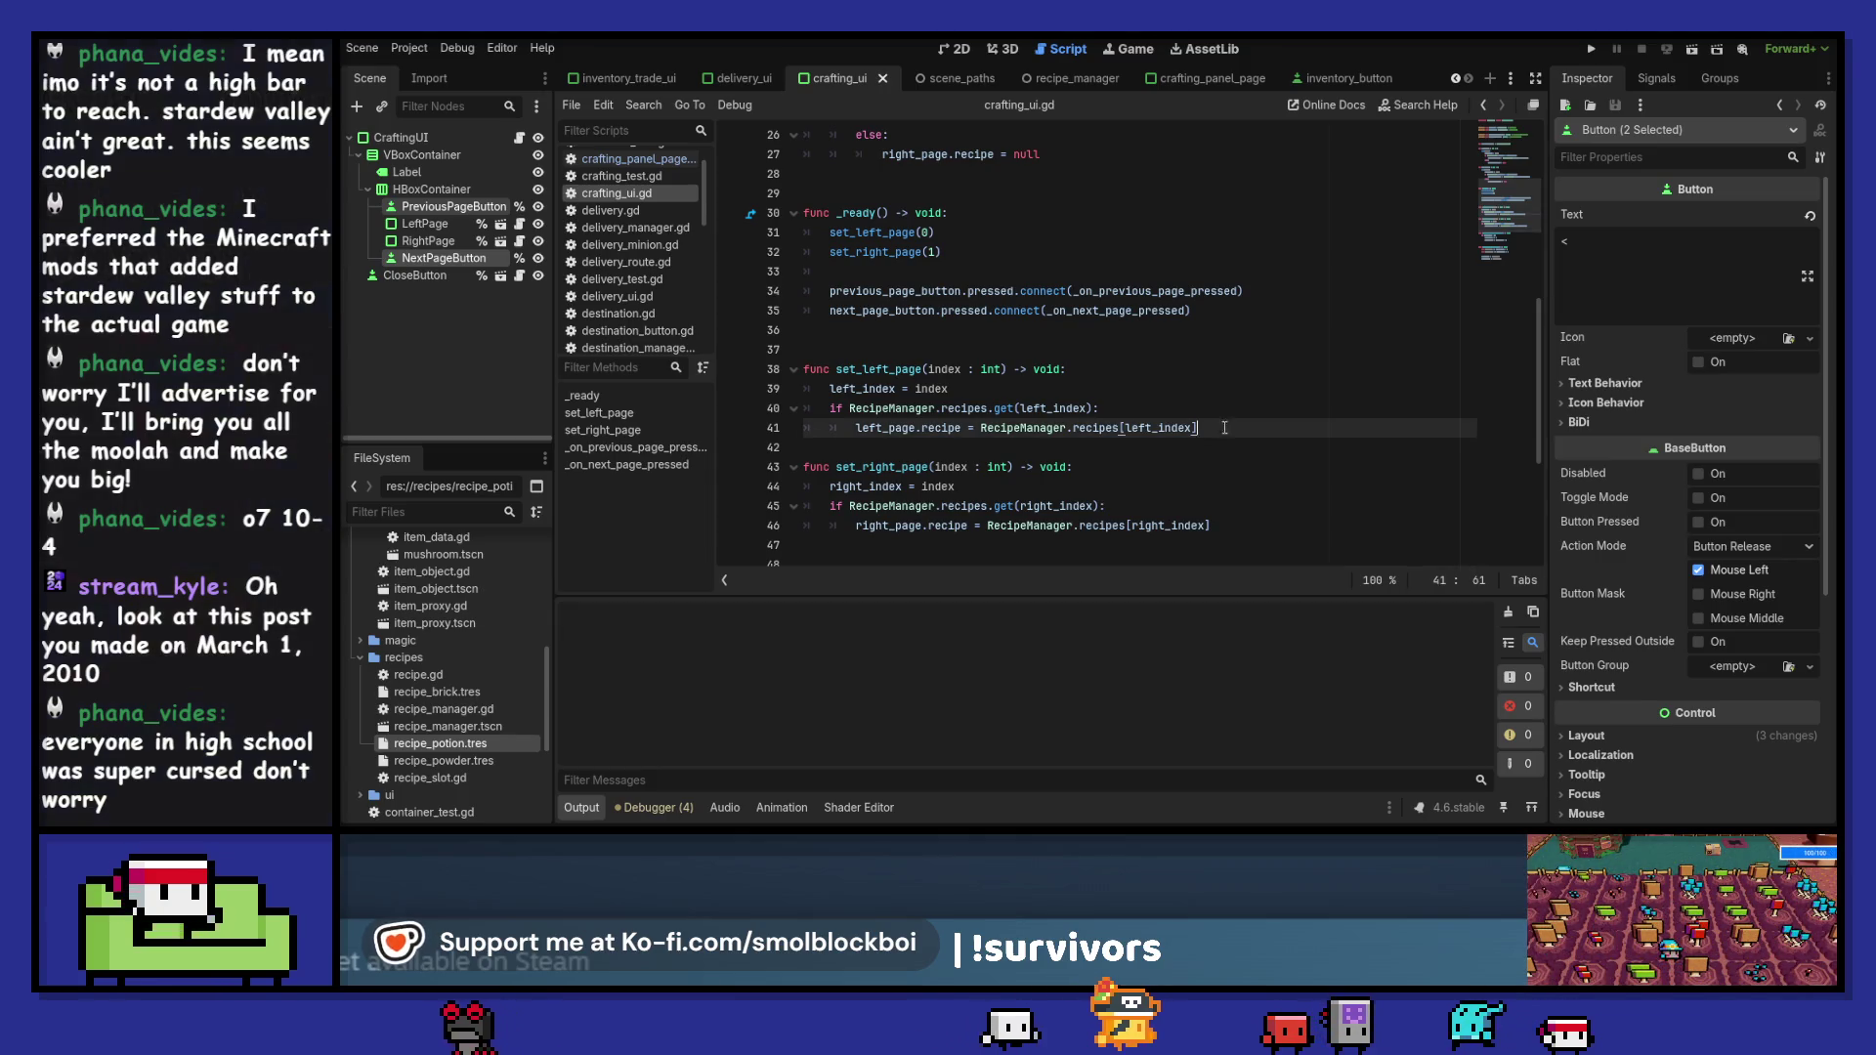
key("Return")
key("BackSpace")
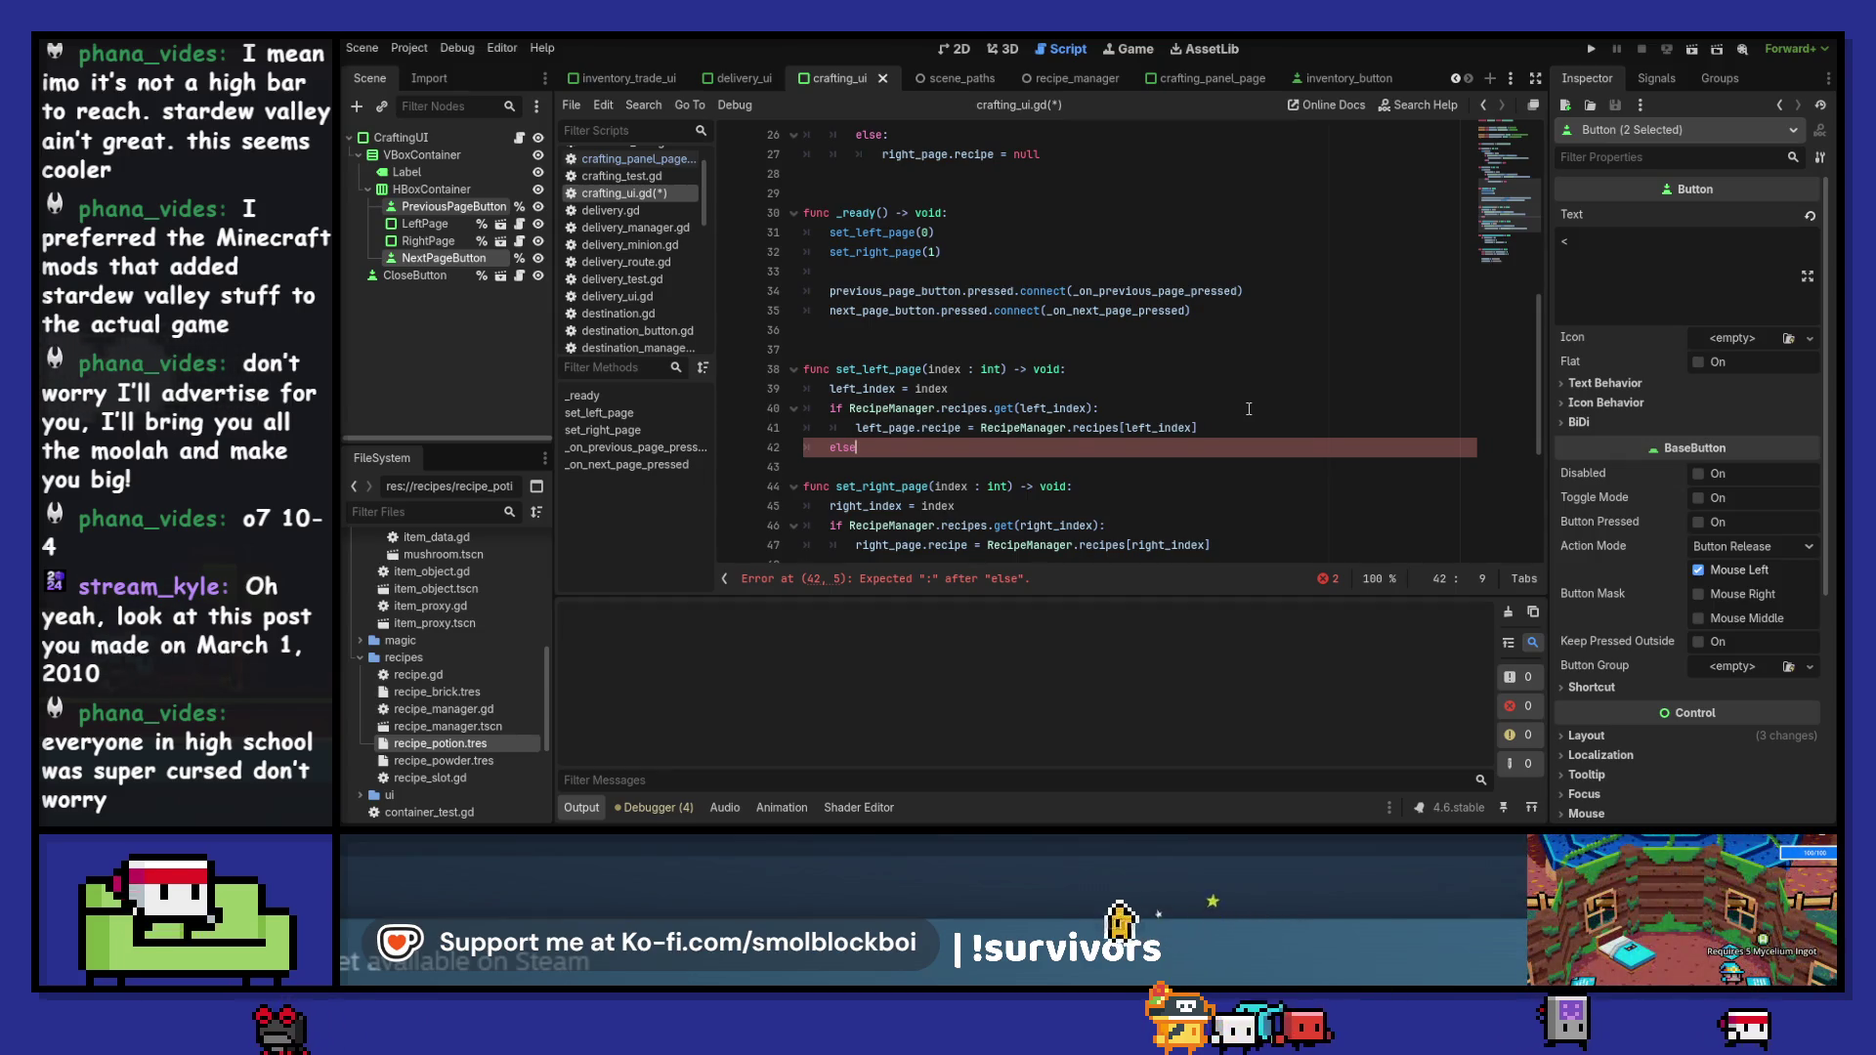
type(":")
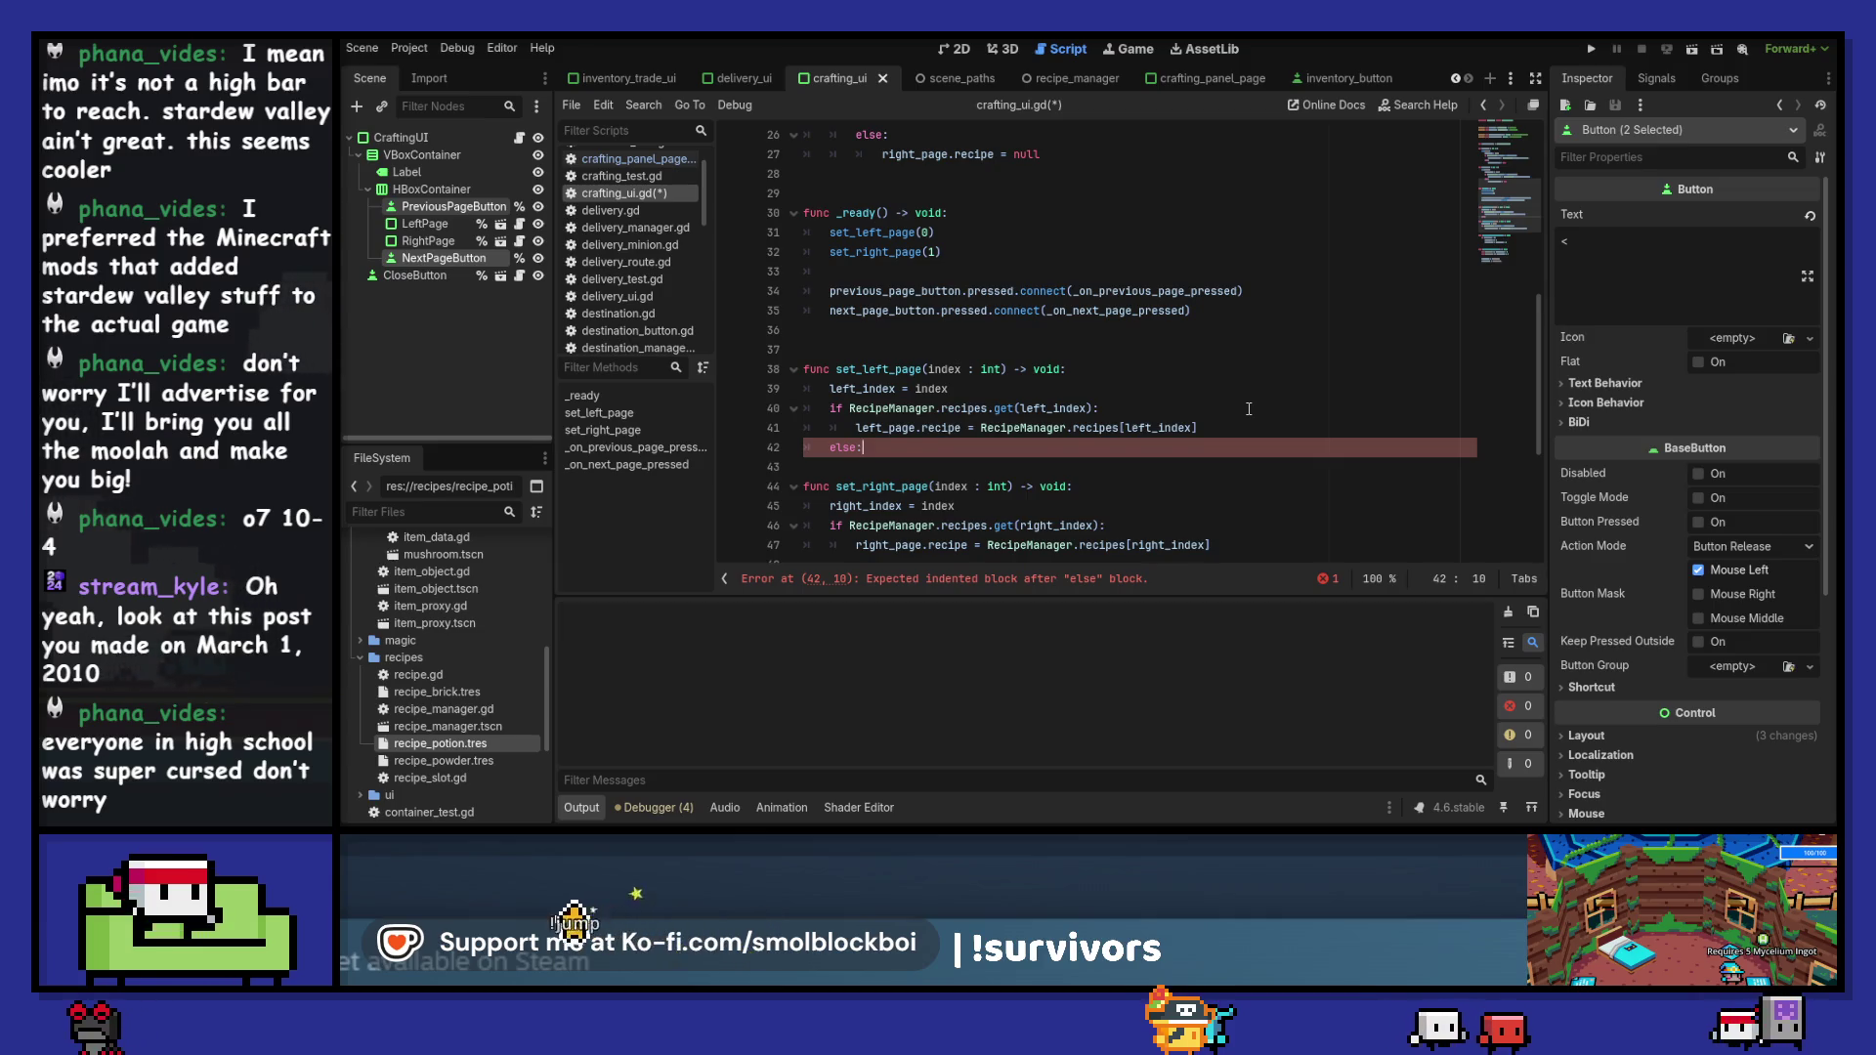
key("Return")
type("lef")
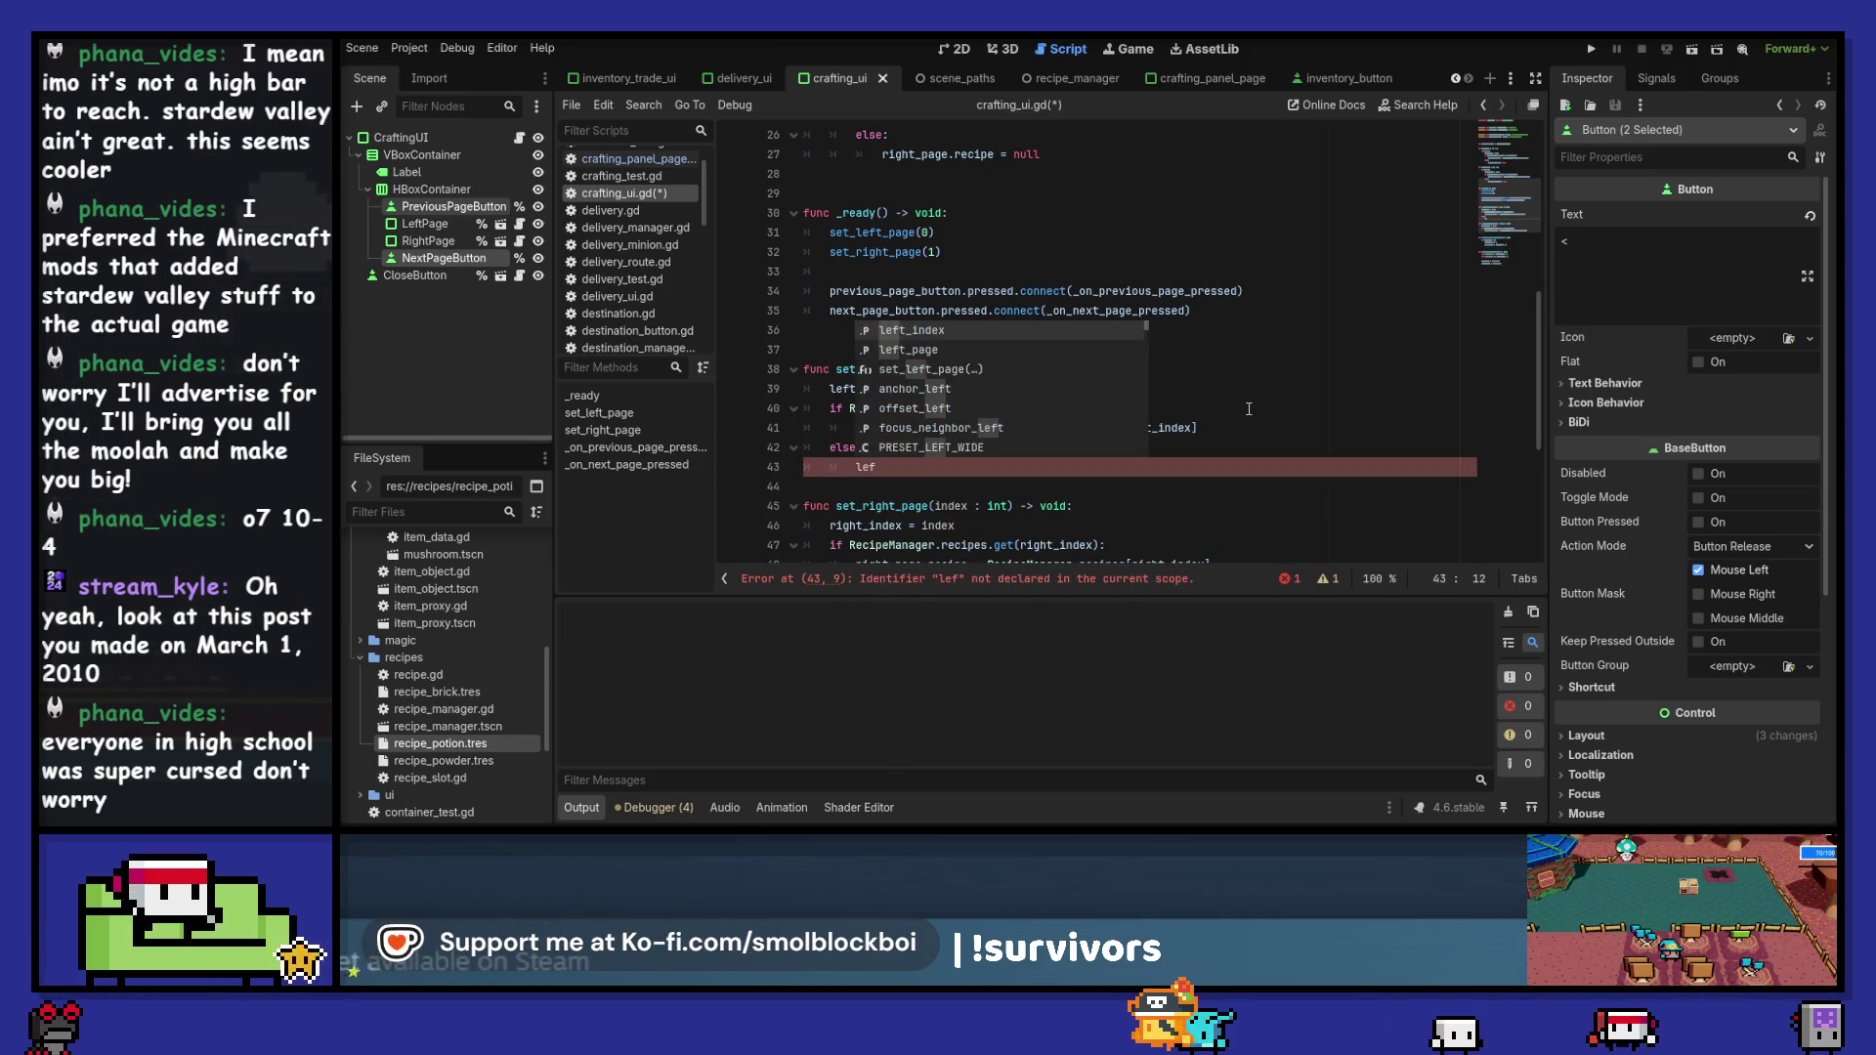
type("t_page.recipe = null")
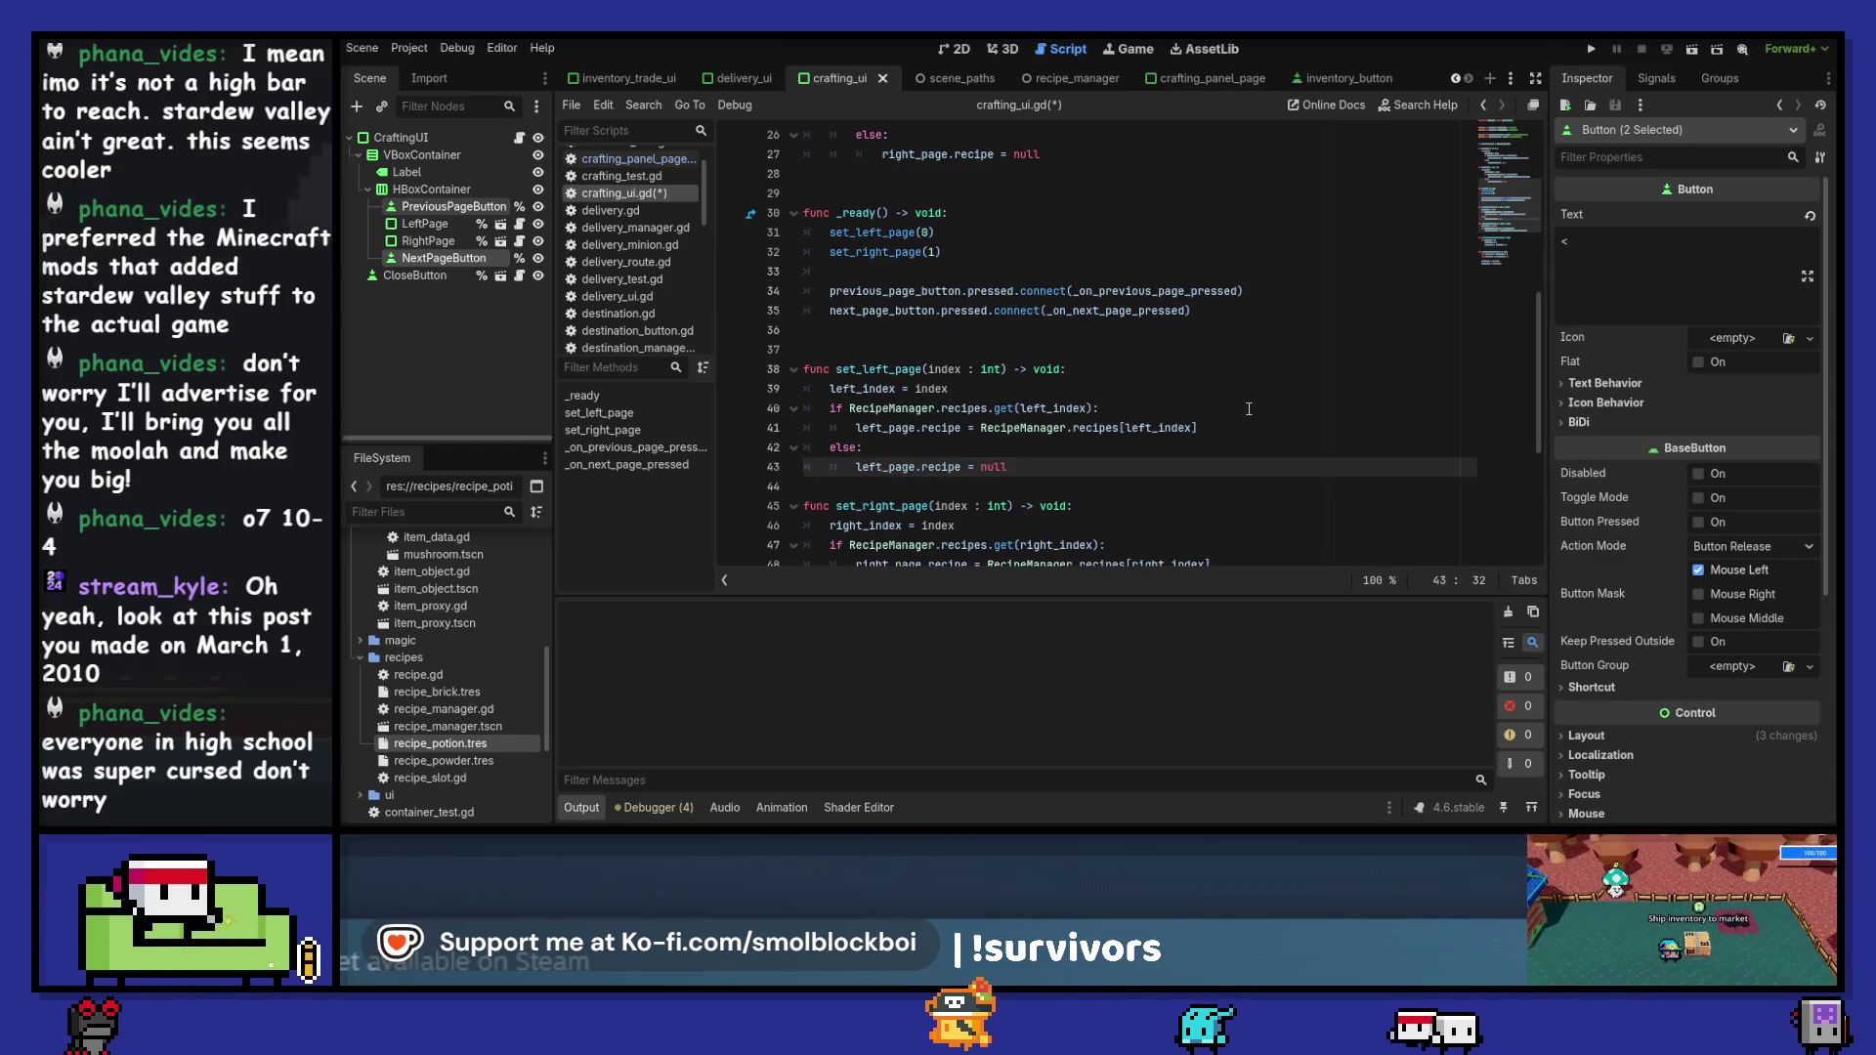
Paste the else branch into set_right_page as right_page.recipe = null and save.
scroll(1013, 451, "down", 1)
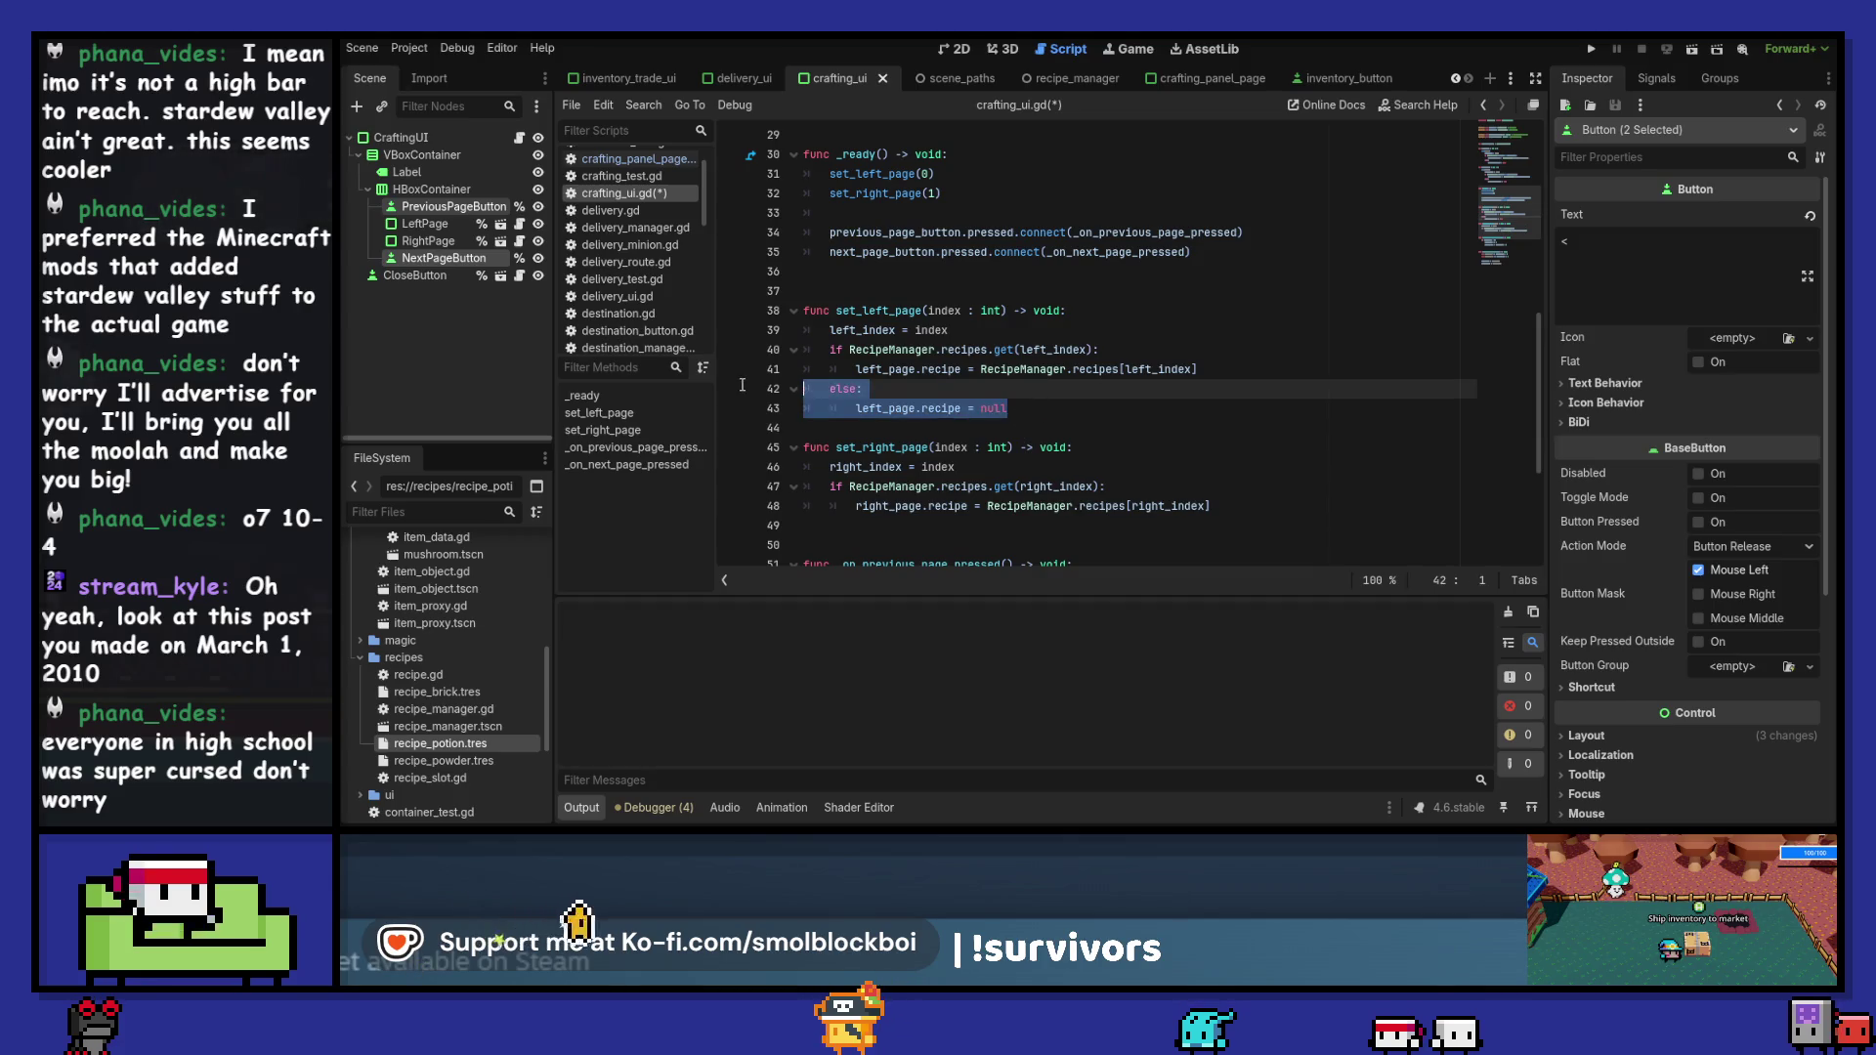
left_click(1290, 512)
key("Return")
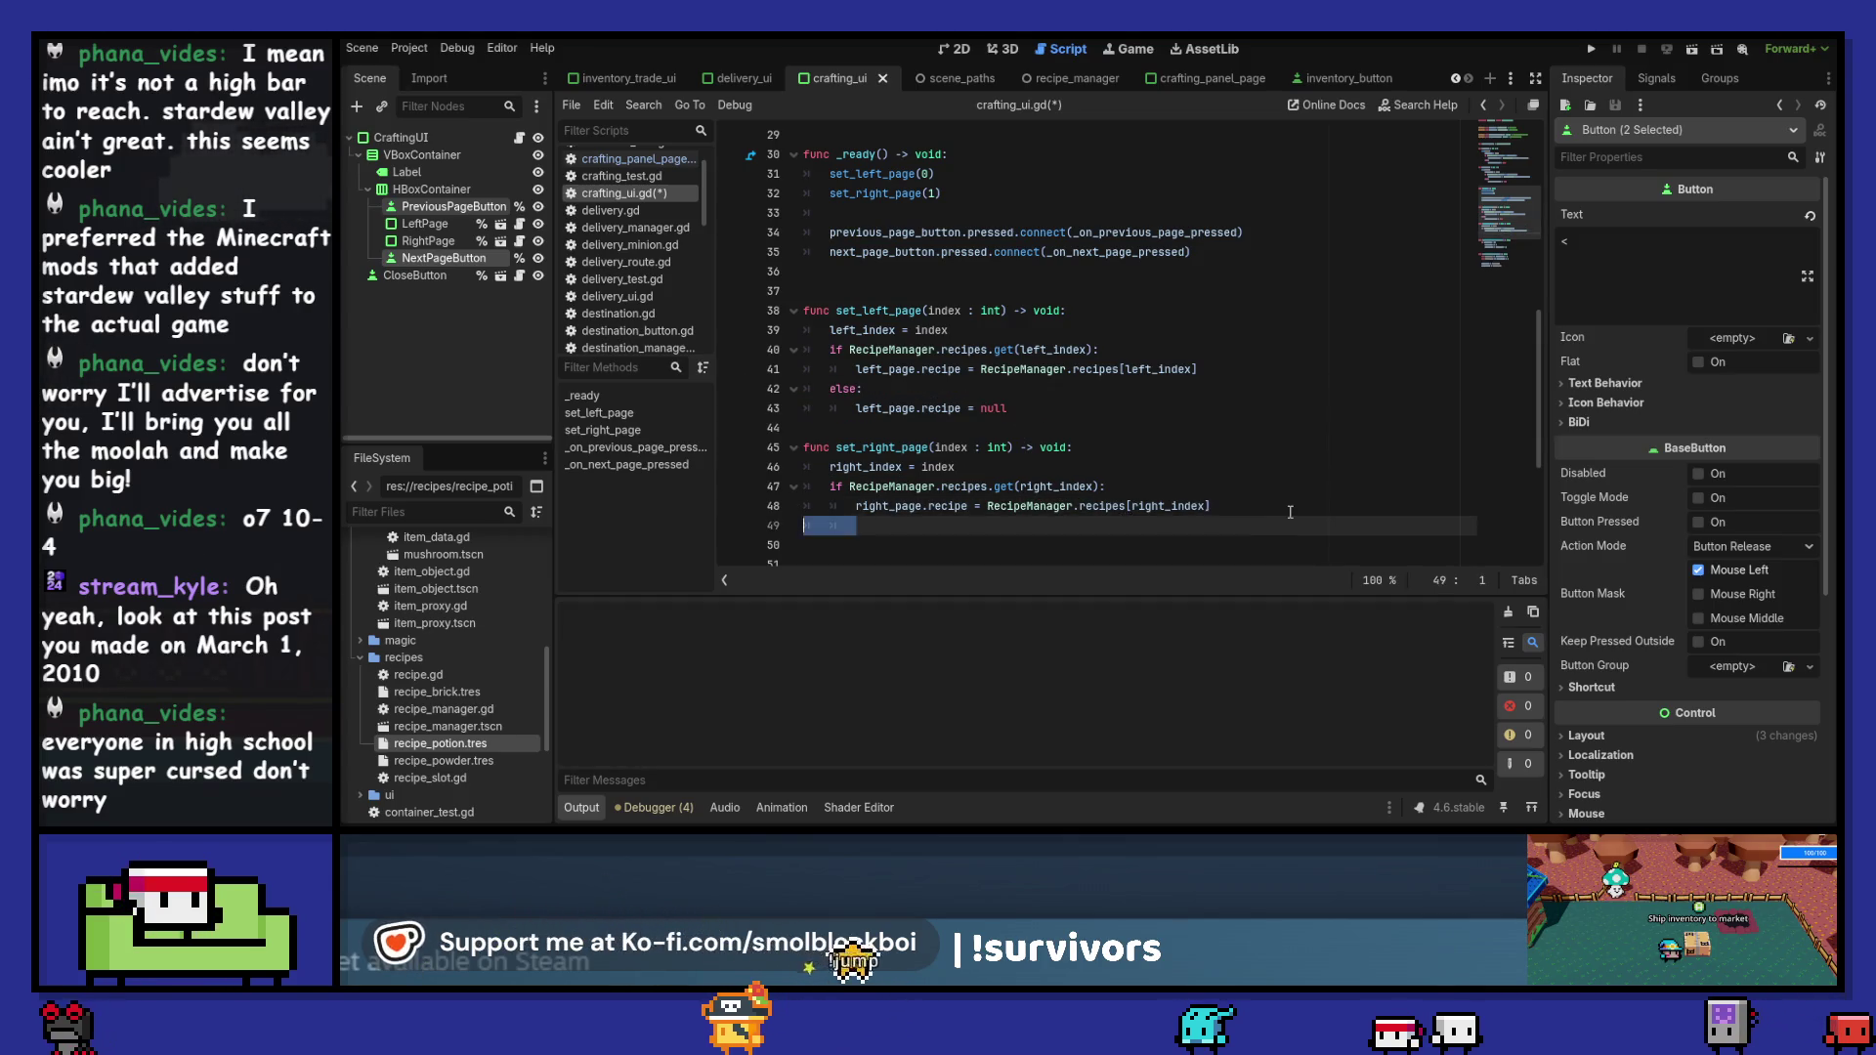
type("else: \t\tleft_page.recipe = null")
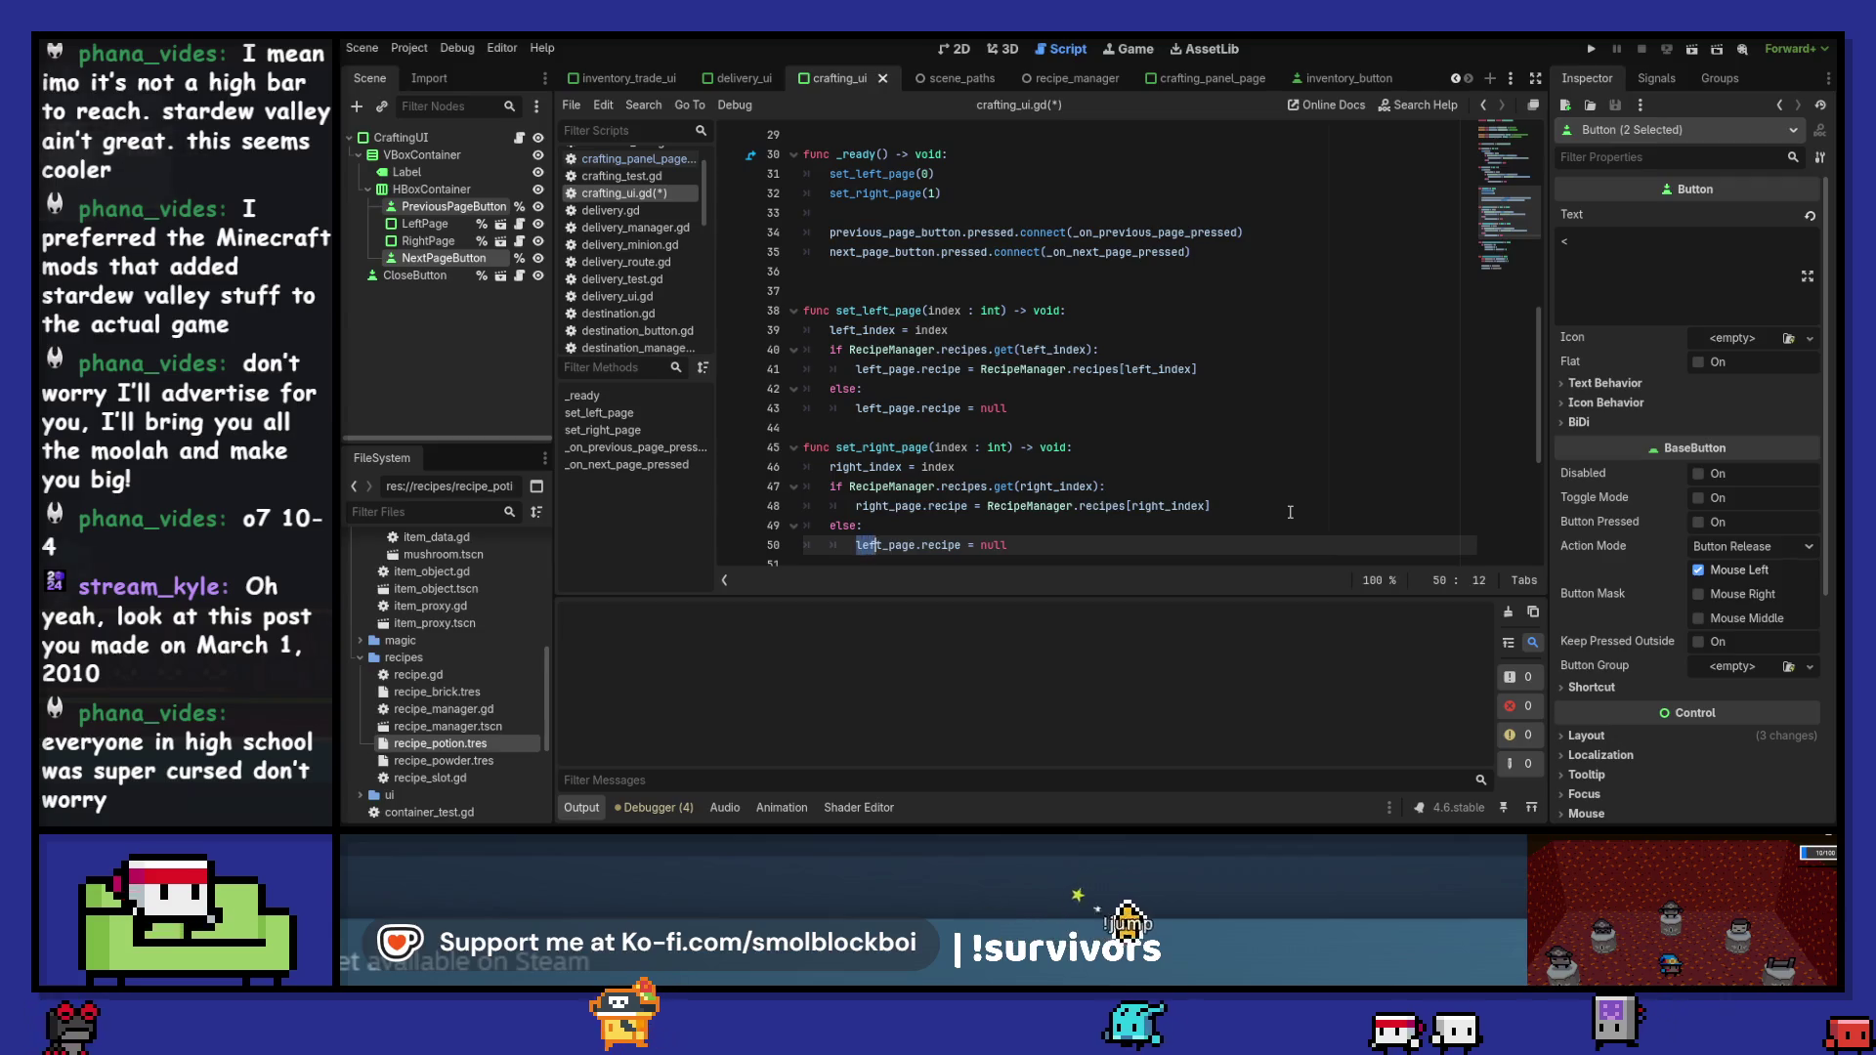
key("Delete")
key("Delete")
key("Delete")
type("right")
key("ctrl+s")
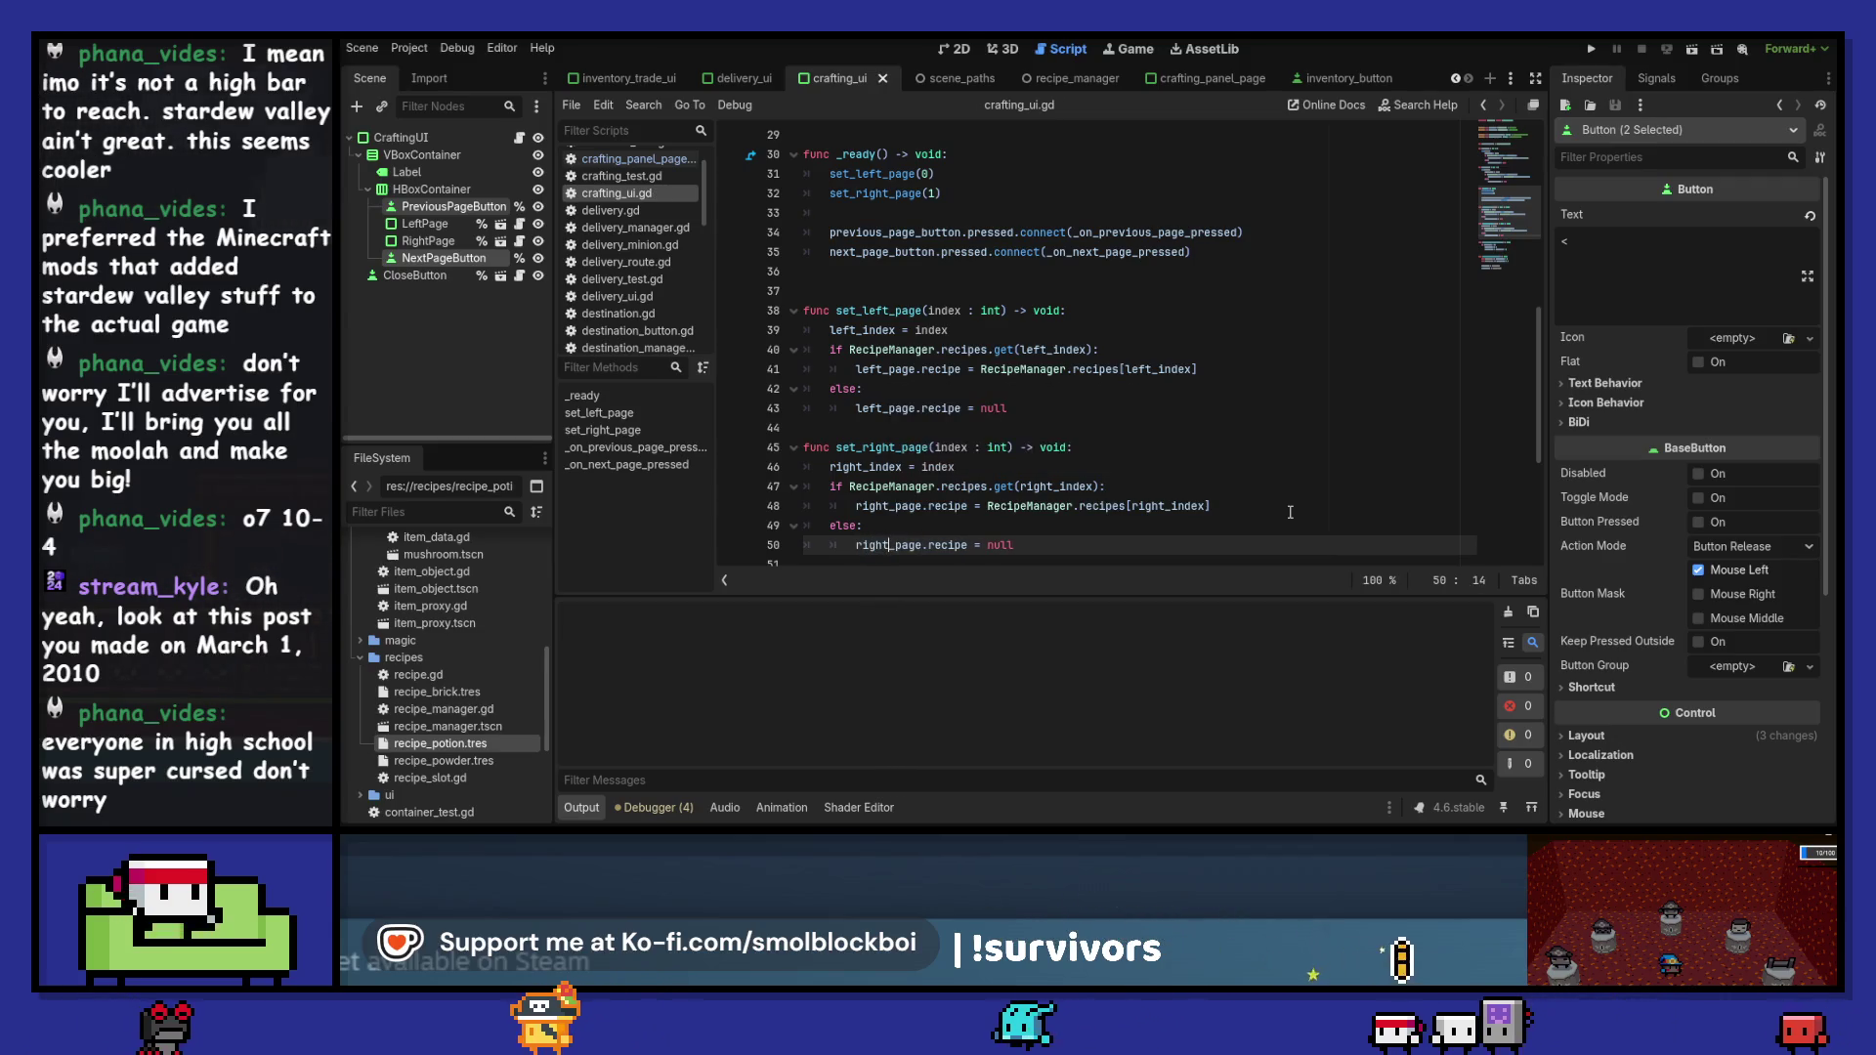
scroll(1160, 406, "up", 4)
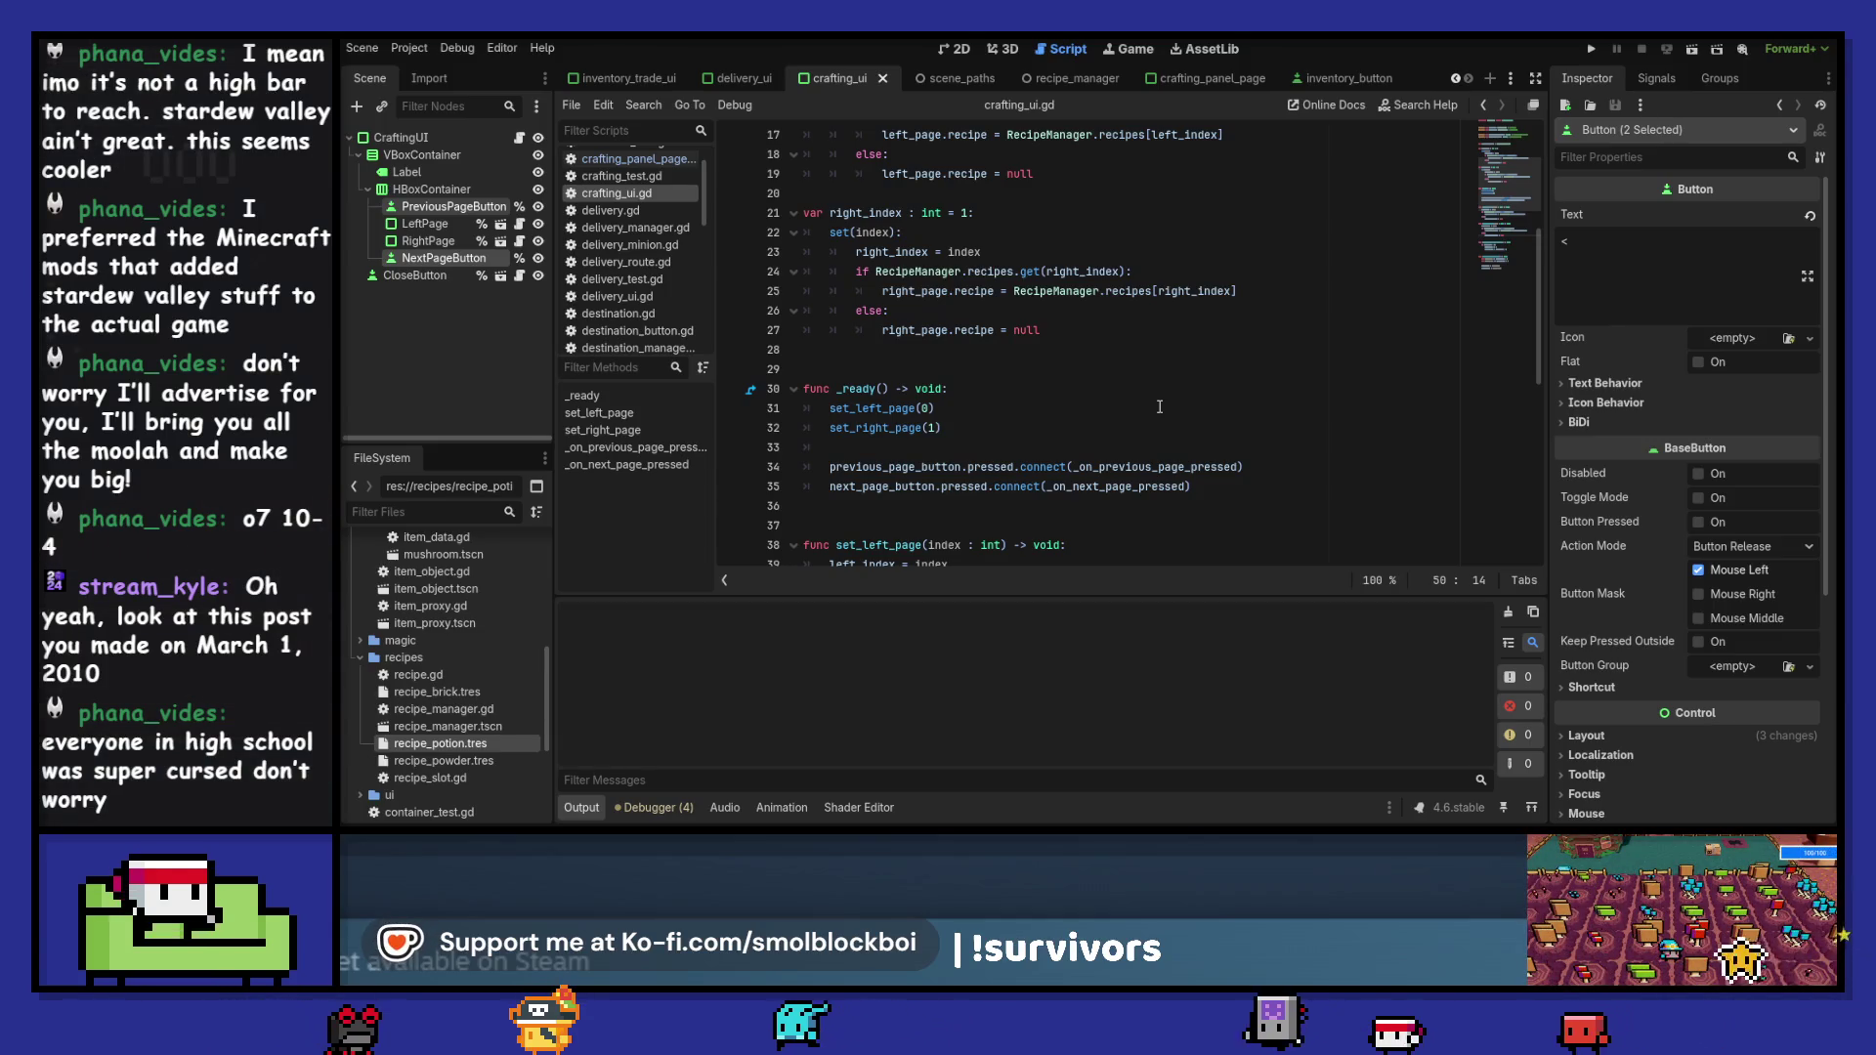
Make the left_index setter call set_left_page(index), deleting its old body.
scroll(902, 387, "down", 2)
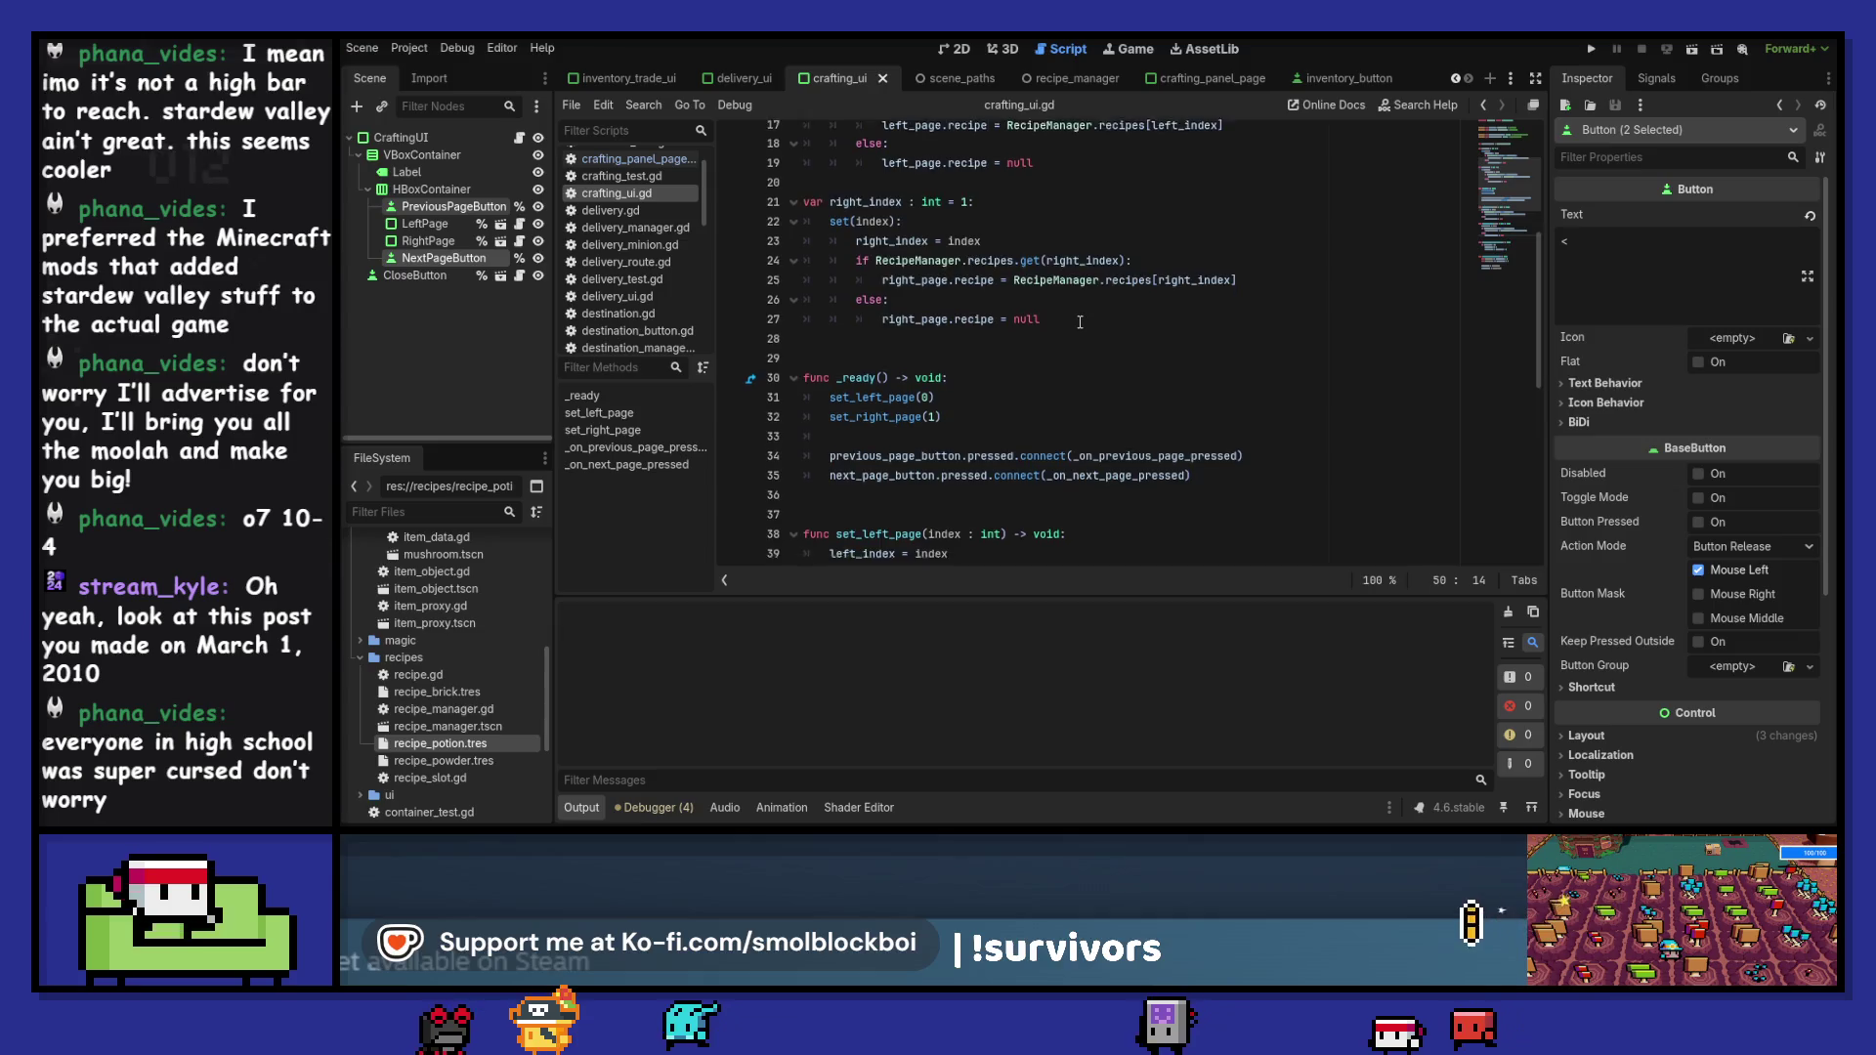
left_click(905, 431)
scroll(906, 431, "up", 2)
left_click_drag(1042, 330, 857, 254)
type("set_left_page(")
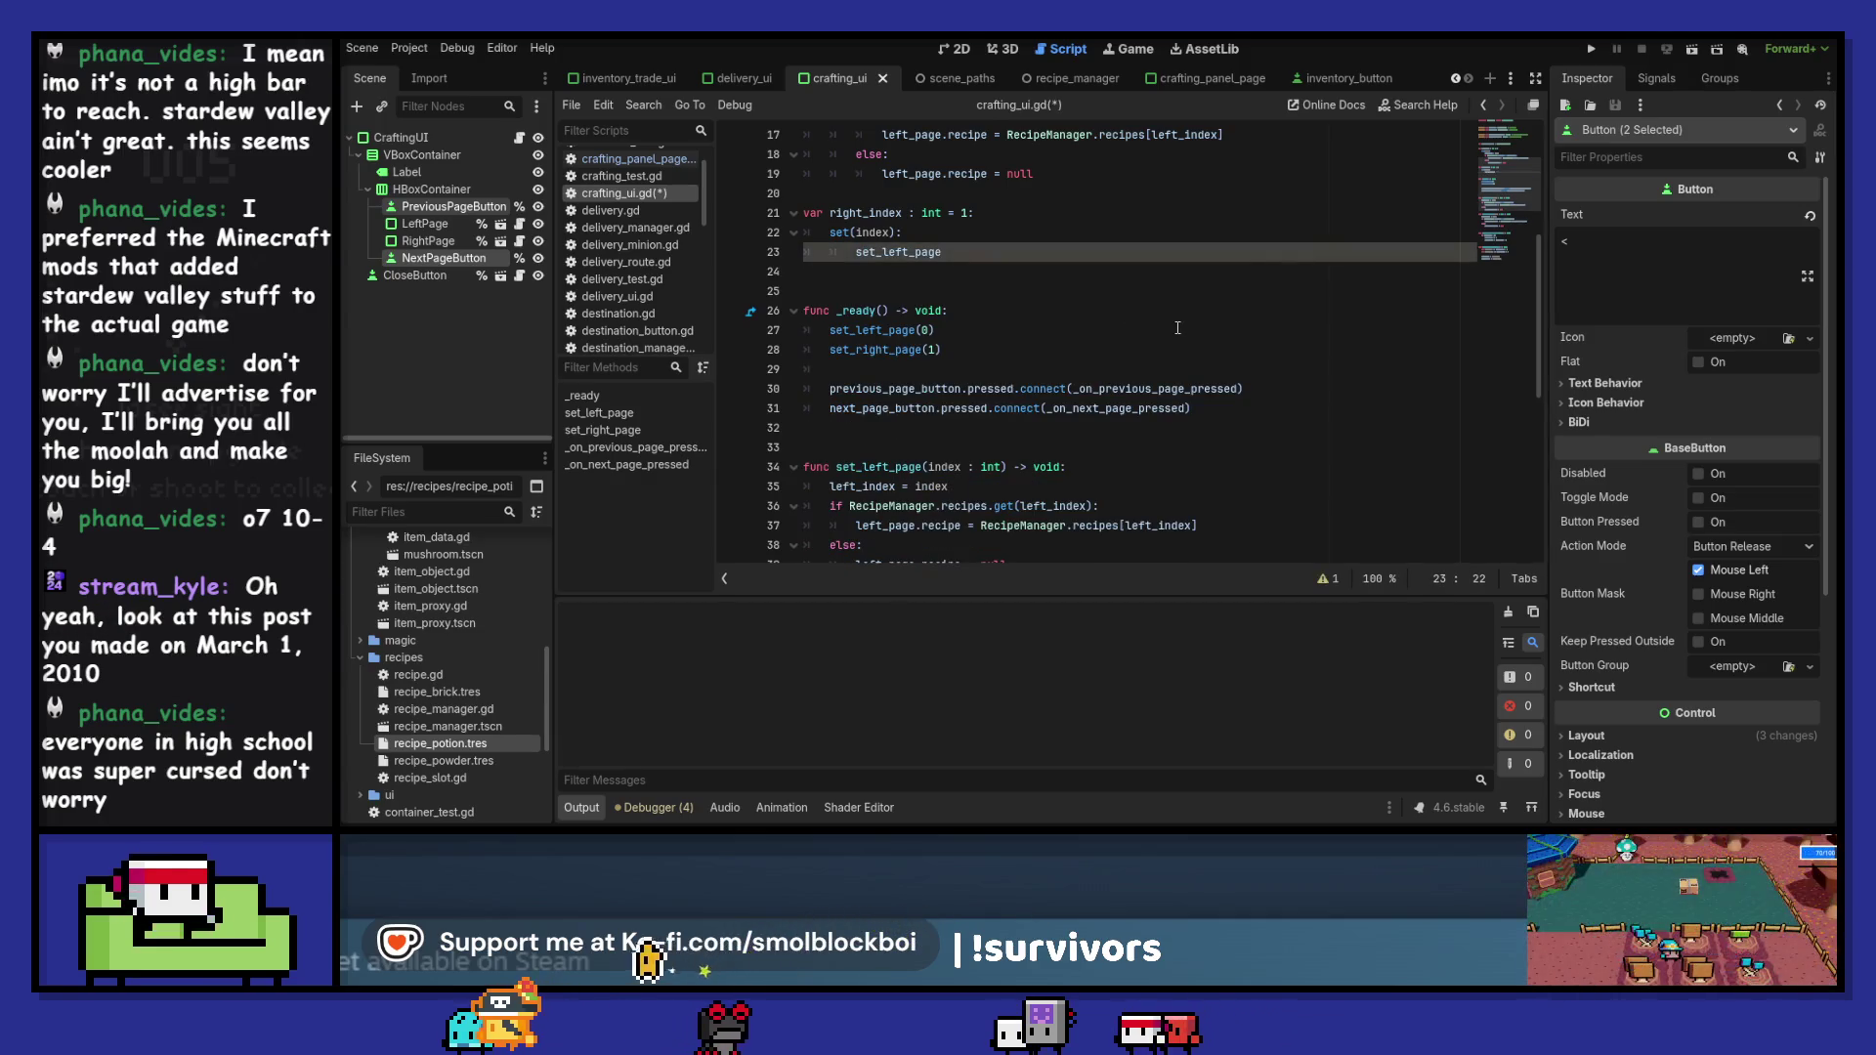
type("index")
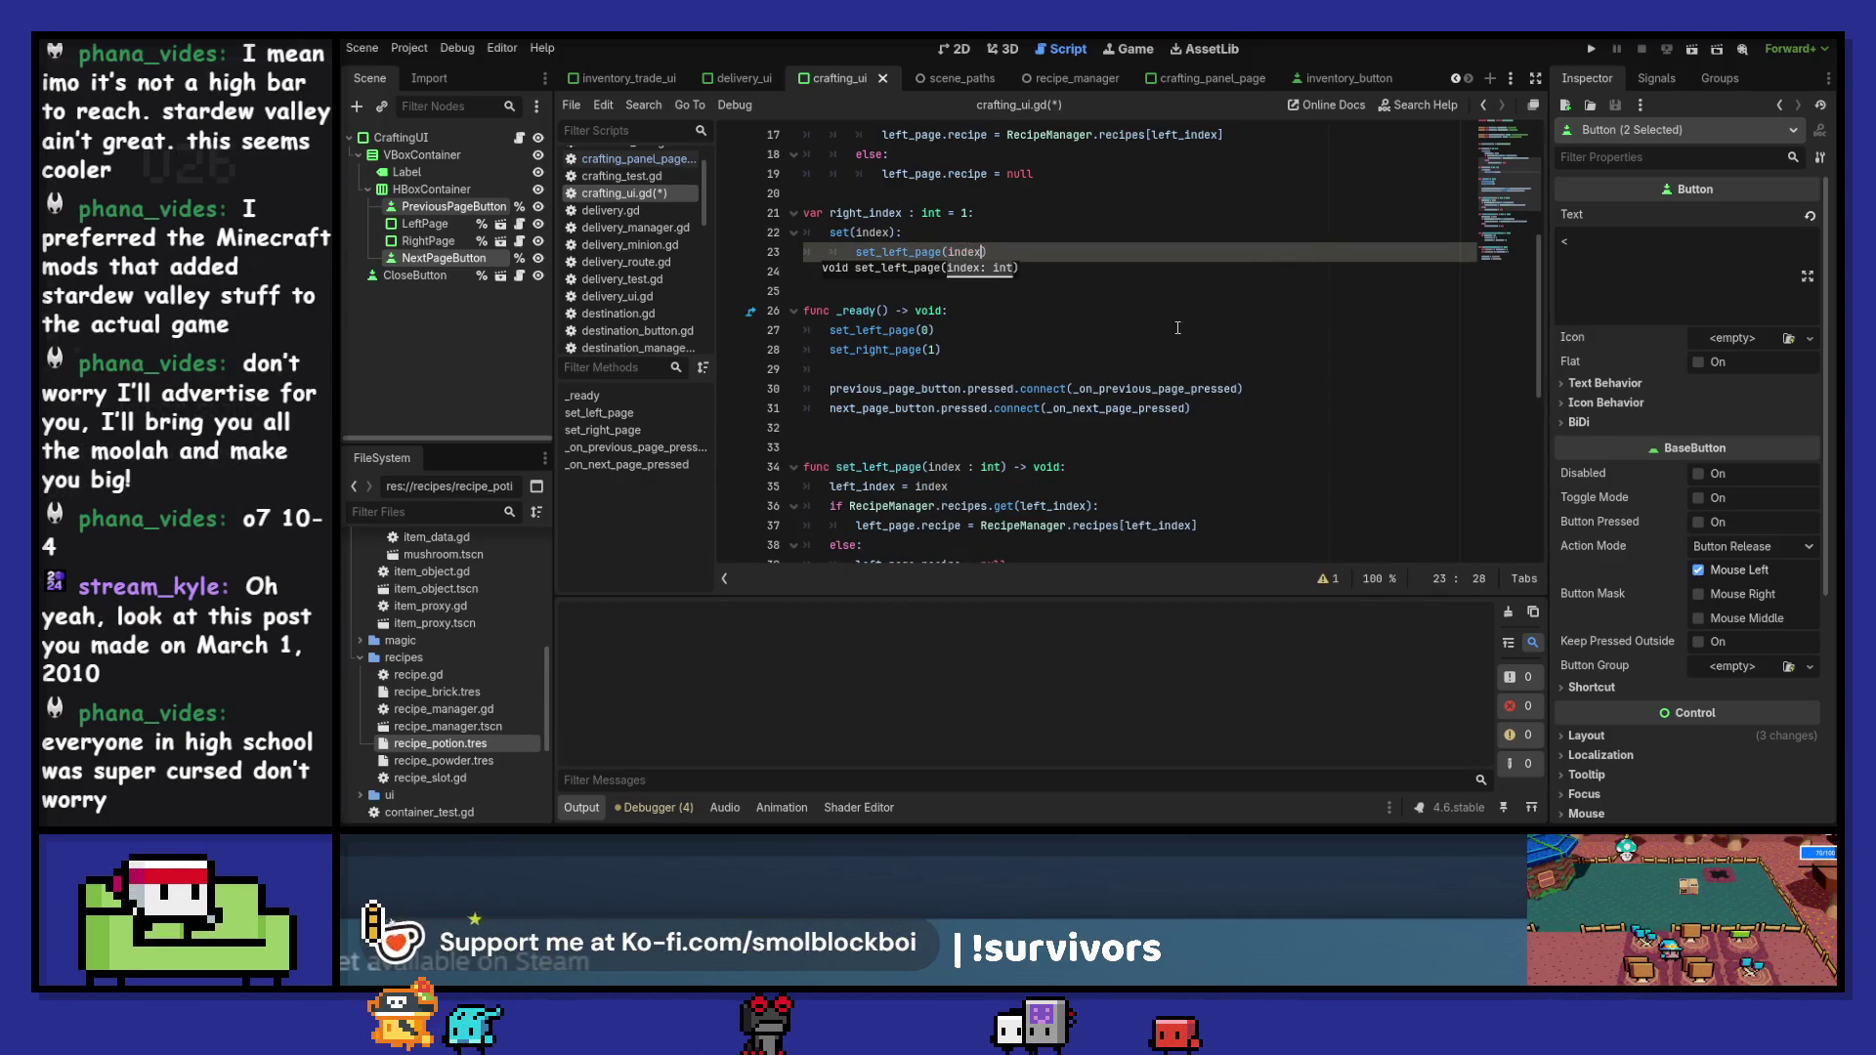
key("Escape")
scroll(1149, 279, "up", 4)
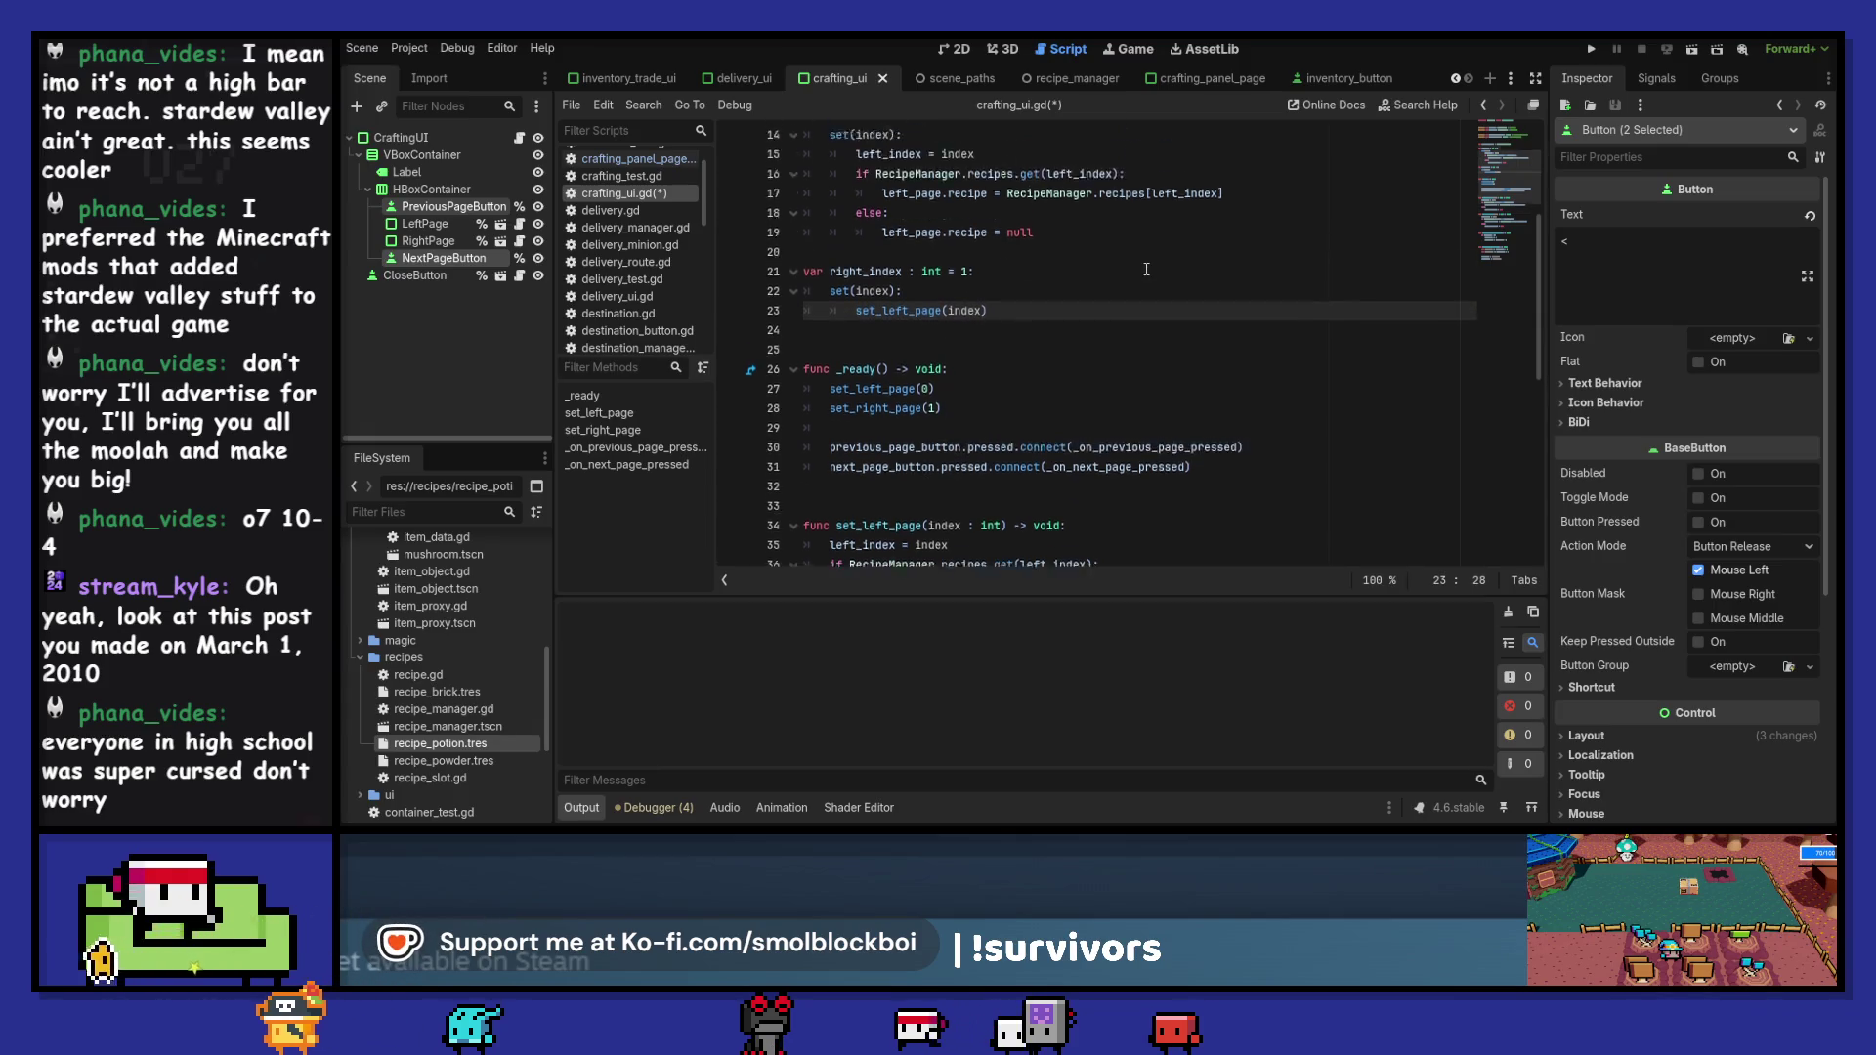
key("alt+Up")
key("alt+Up")
key("alt+Up")
key("alt+Up")
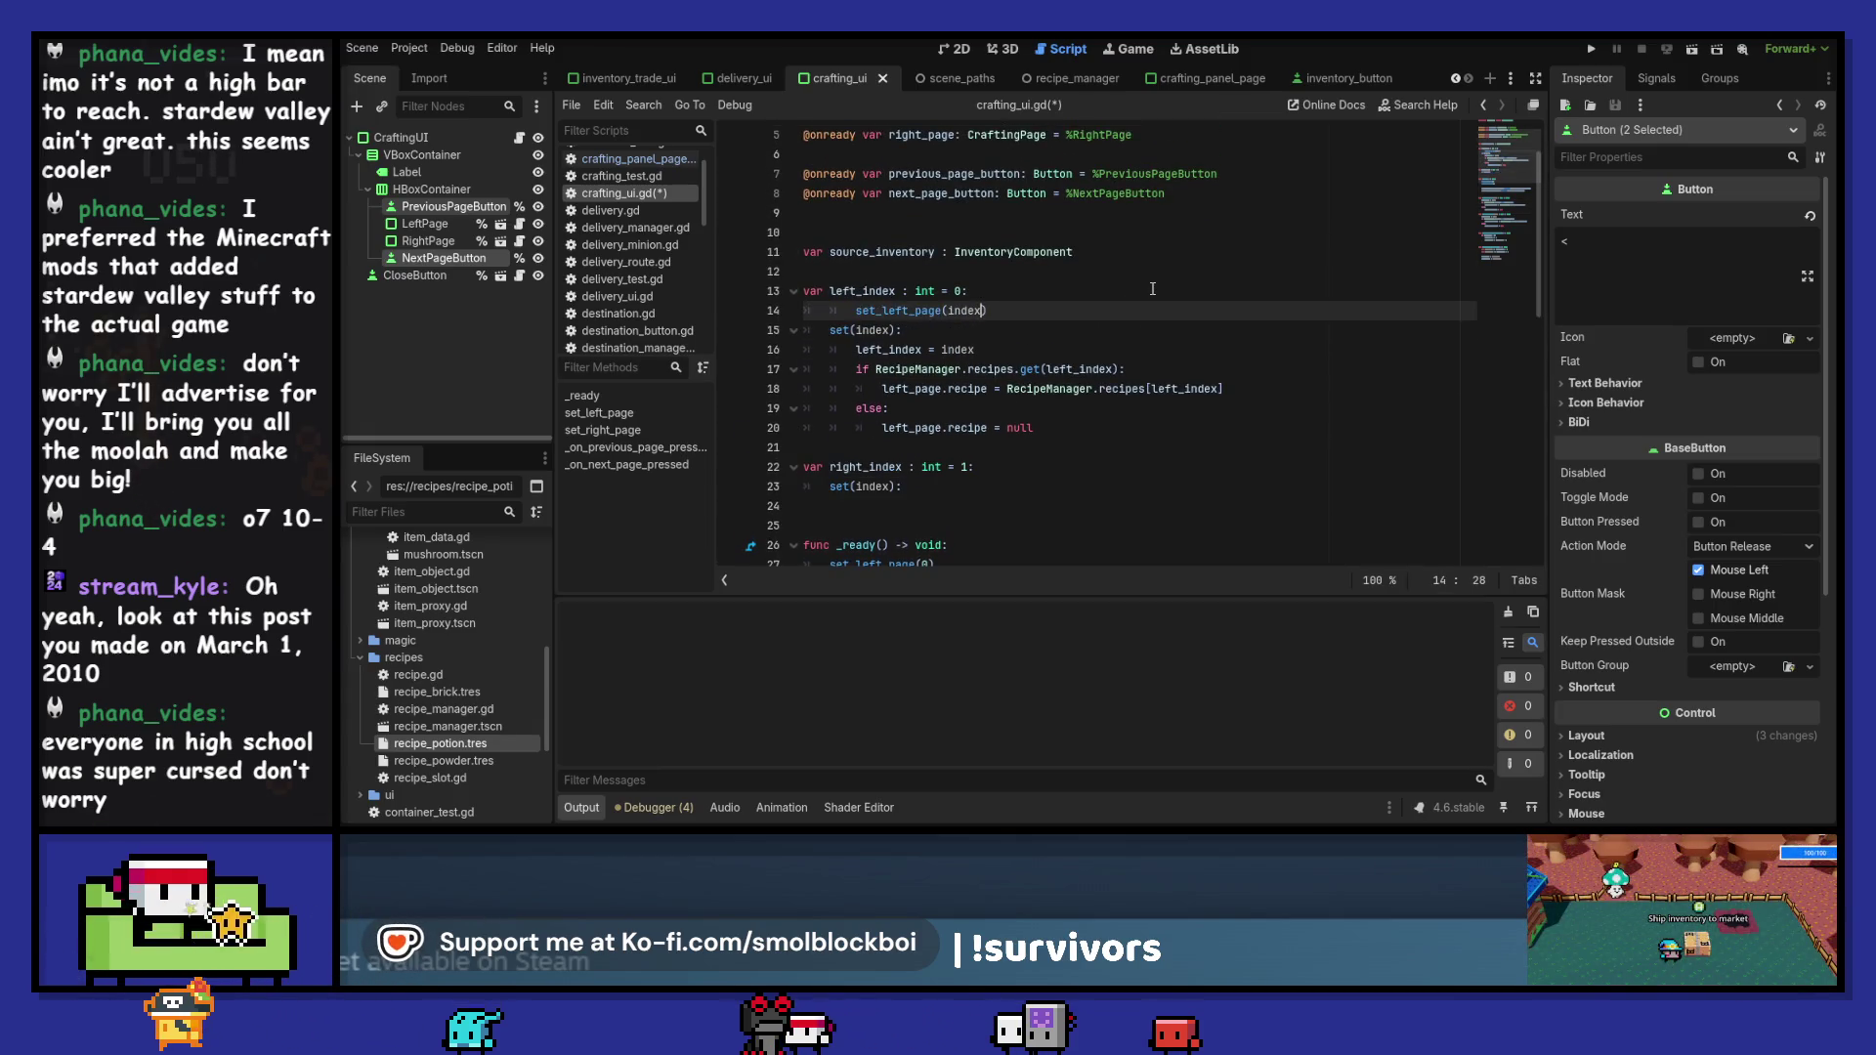
key("Down")
key("shift+Down")
key("shift+Down")
key("shift+Down")
key("shift+Down")
key("Delete")
Duplicate the set_left_page(index) call into the right_index setter and save.
key("Up")
key("ctrl+shift+d")
key("alt+Down")
key("alt+Down")
key("alt+Down")
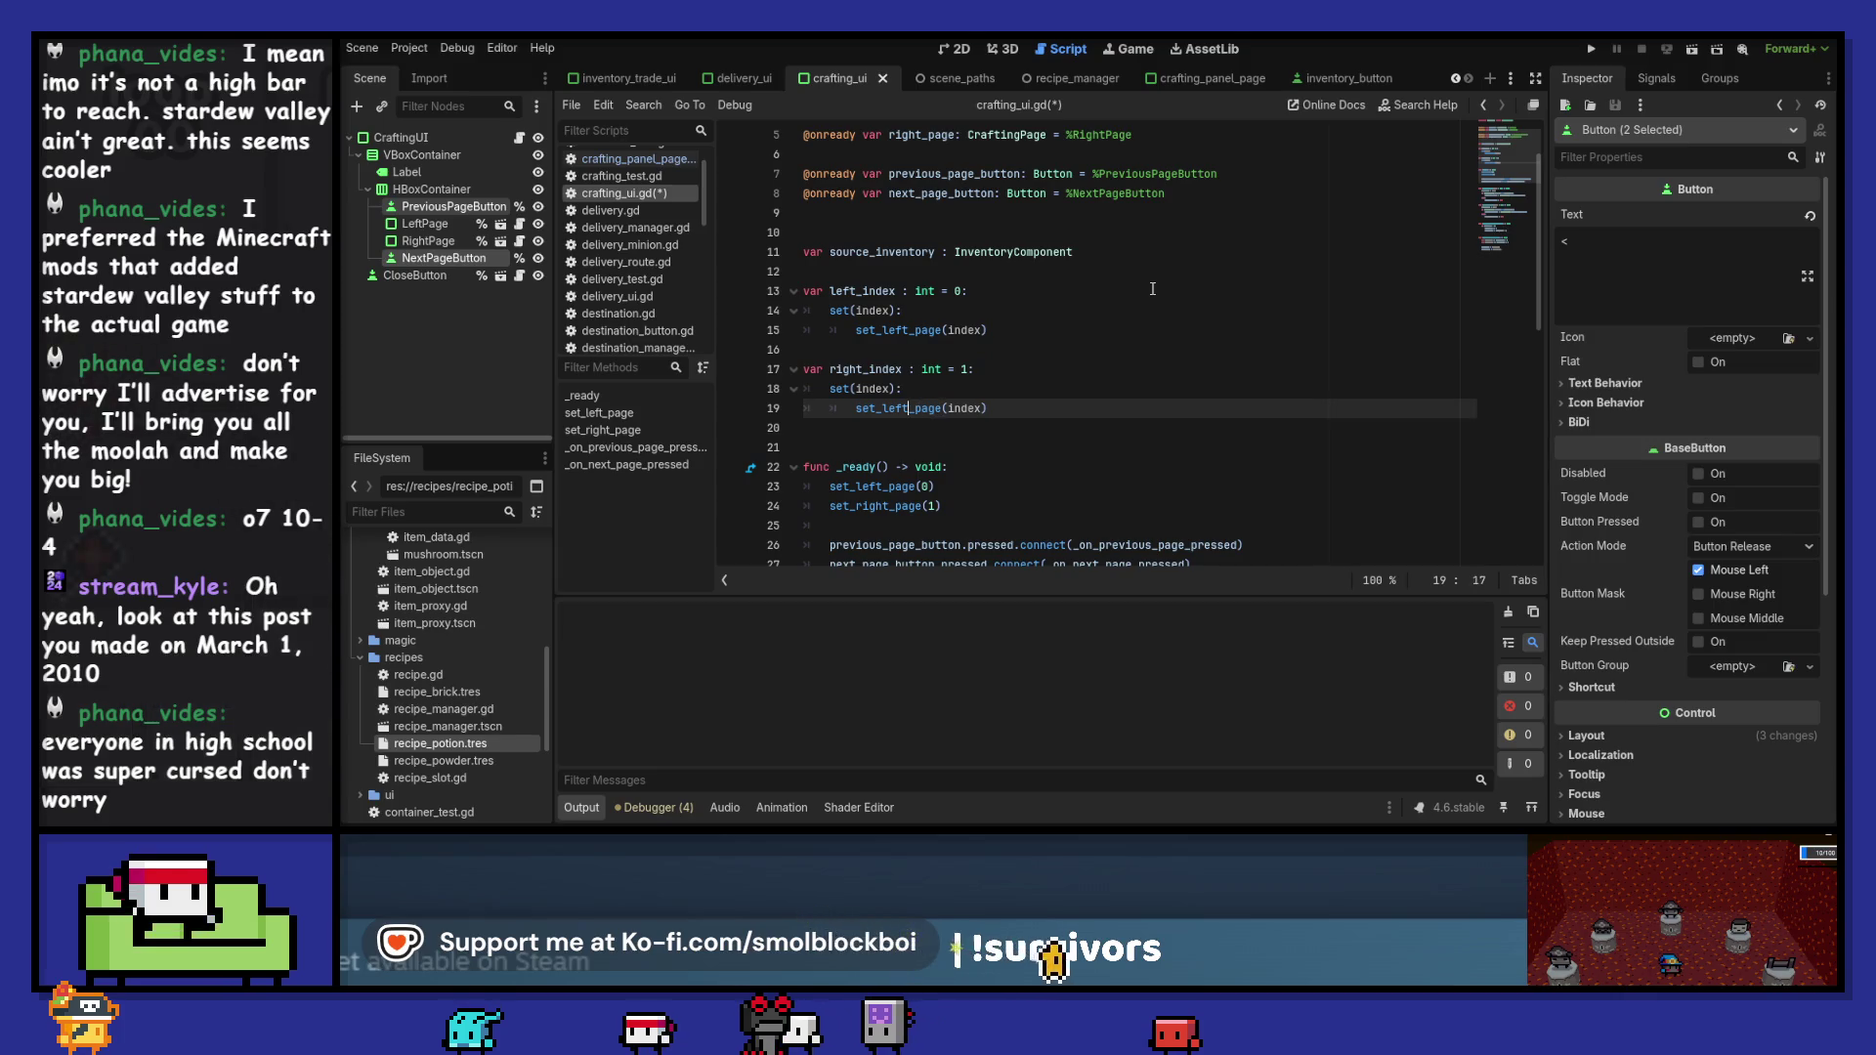
key("ctrl+s")
Add blank lines inside set_left_page and set_right_page and save.
scroll(1133, 269, "down", 3)
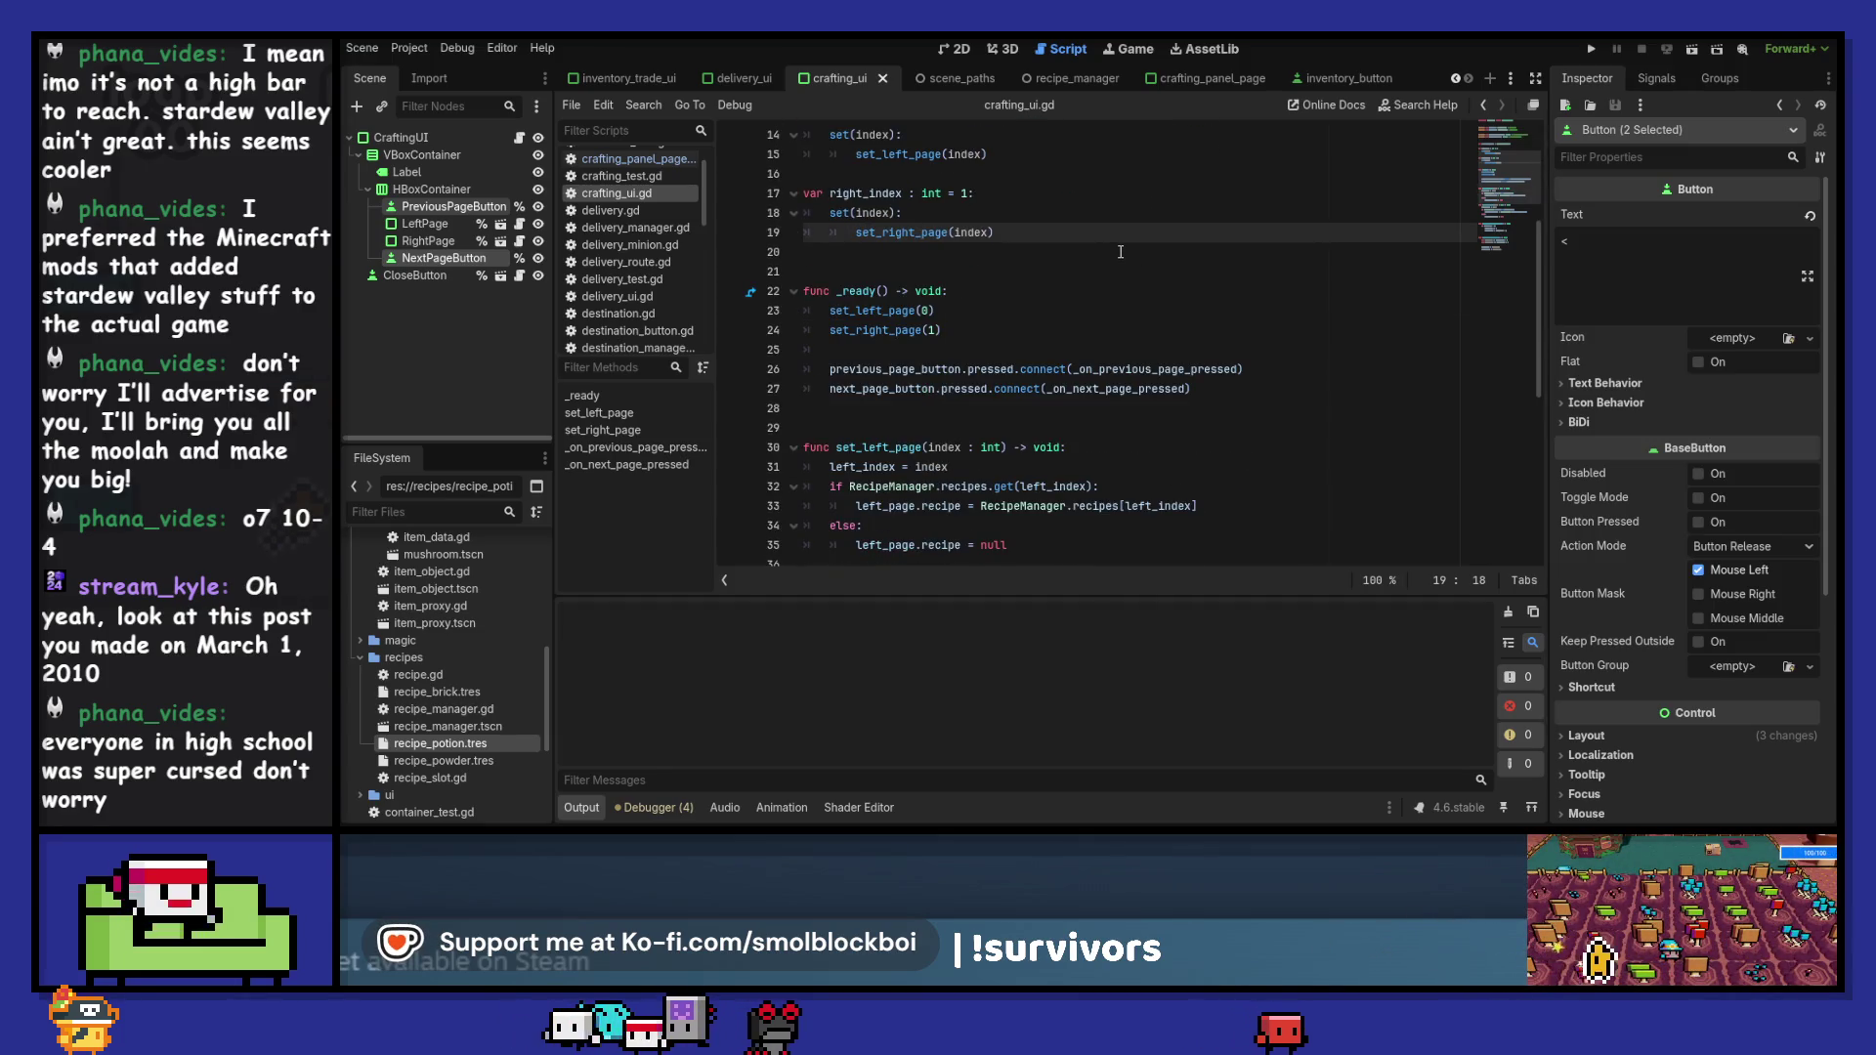
scroll(1120, 252, "down", 2)
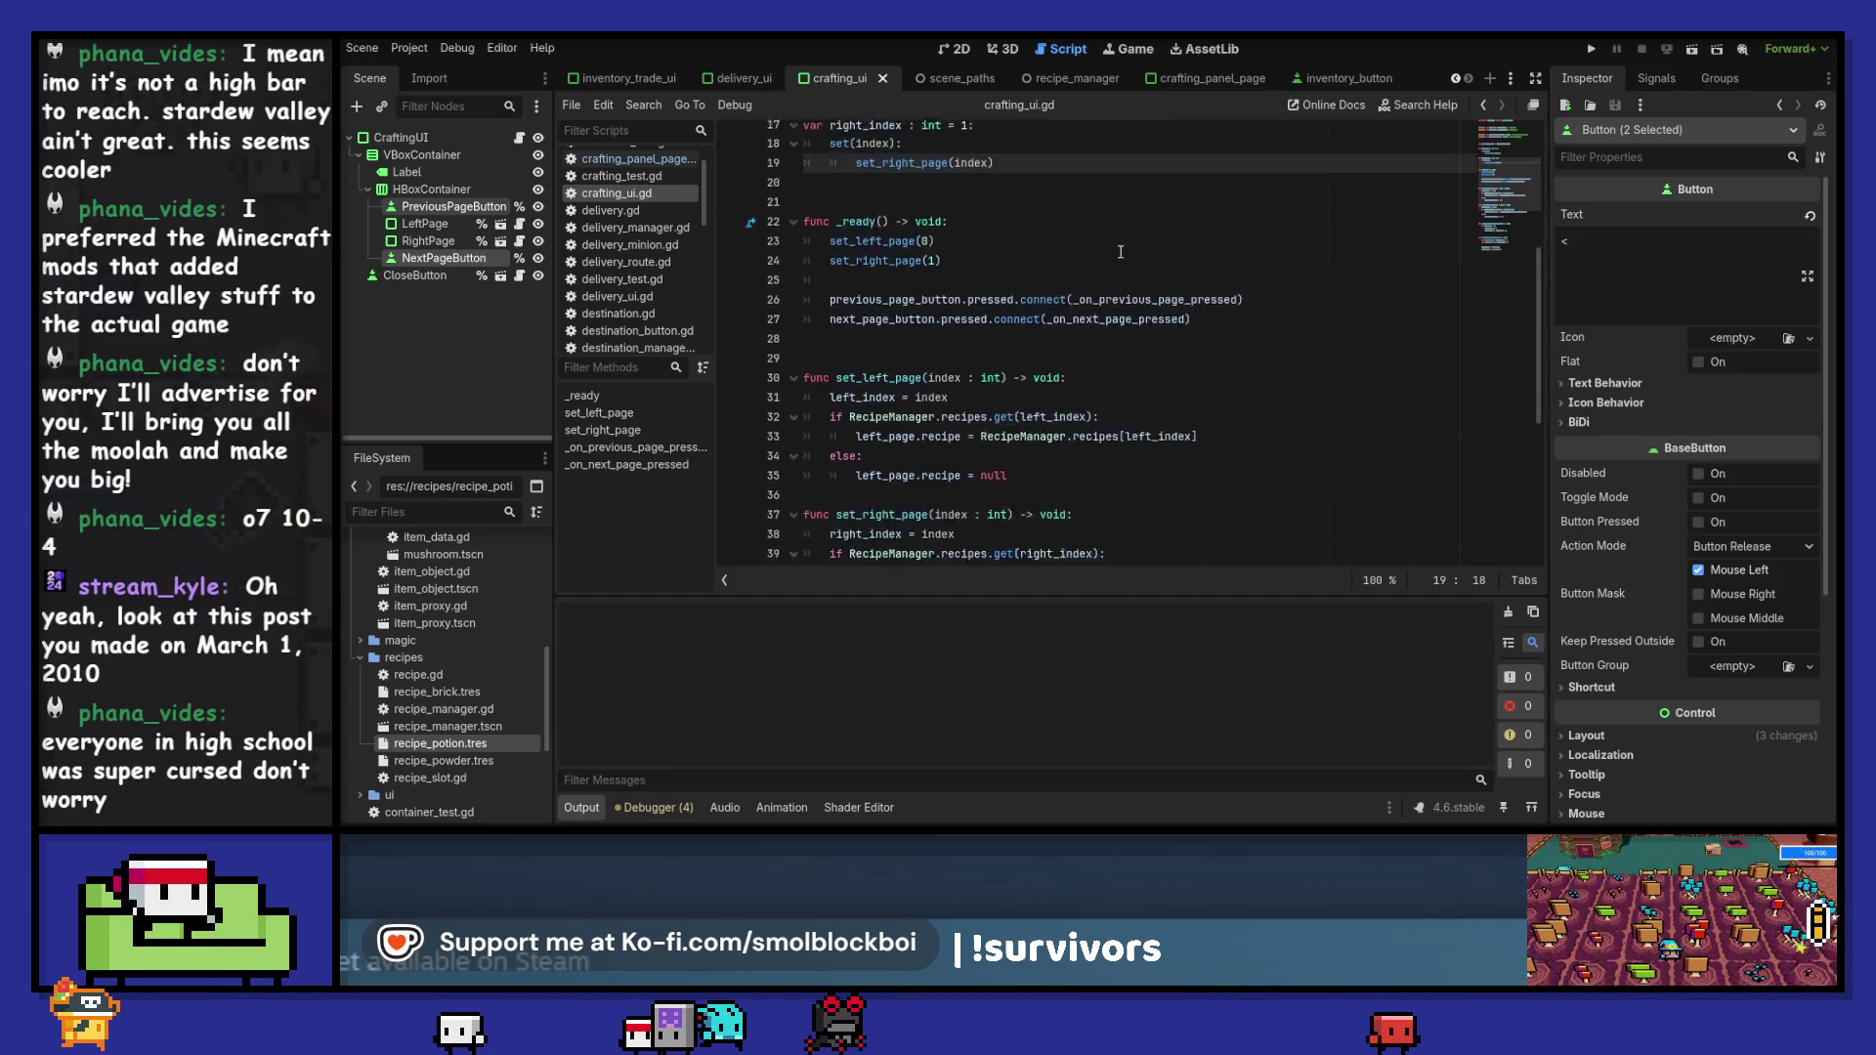
left_click(1084, 350)
key("Return")
left_click(1032, 501)
key("Return")
key("ctrl+s")
Remove the 0 and 1 defaults from left_index and right_index, save, and run the game.
scroll(1091, 407, "up", 2)
scroll(1090, 407, "up", 5)
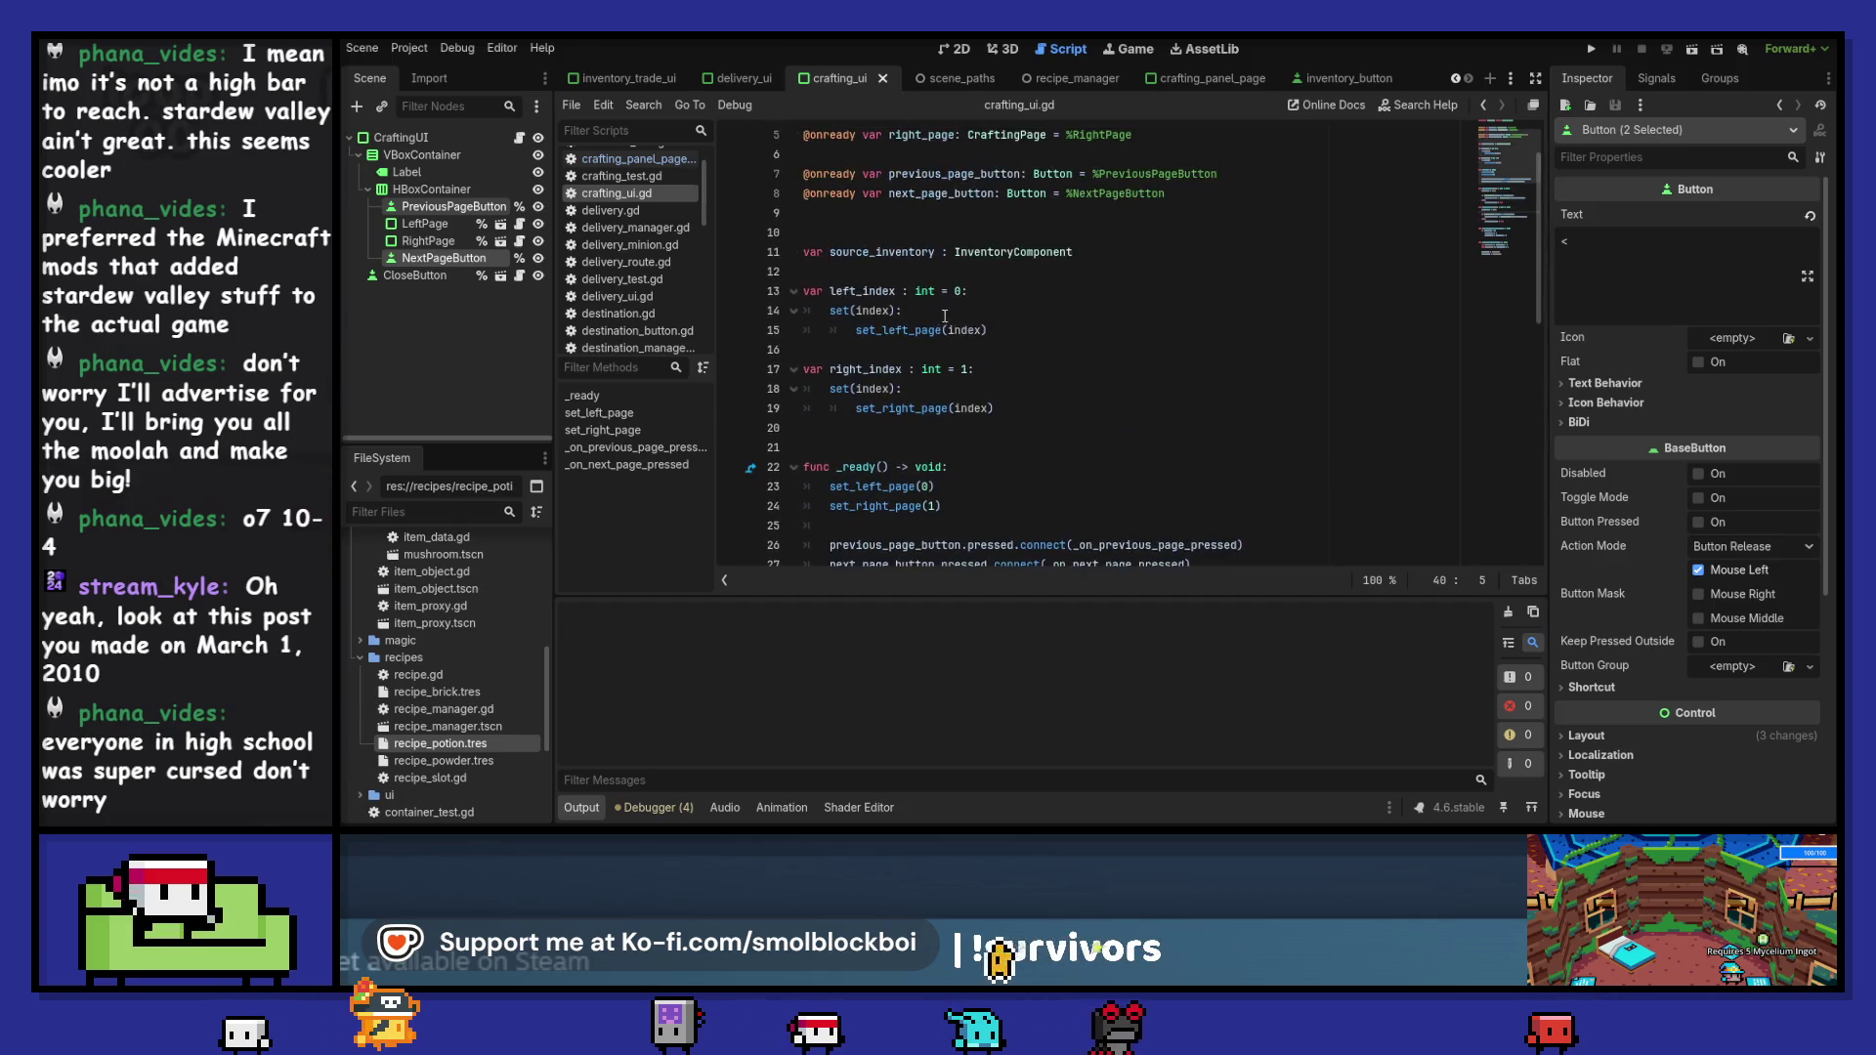
left_click(936, 350)
key("Delete")
key("Delete")
key("Delete")
left_click(944, 427)
key("Delete")
key("Delete")
key("Delete")
key("ctrl+s")
key("F5")
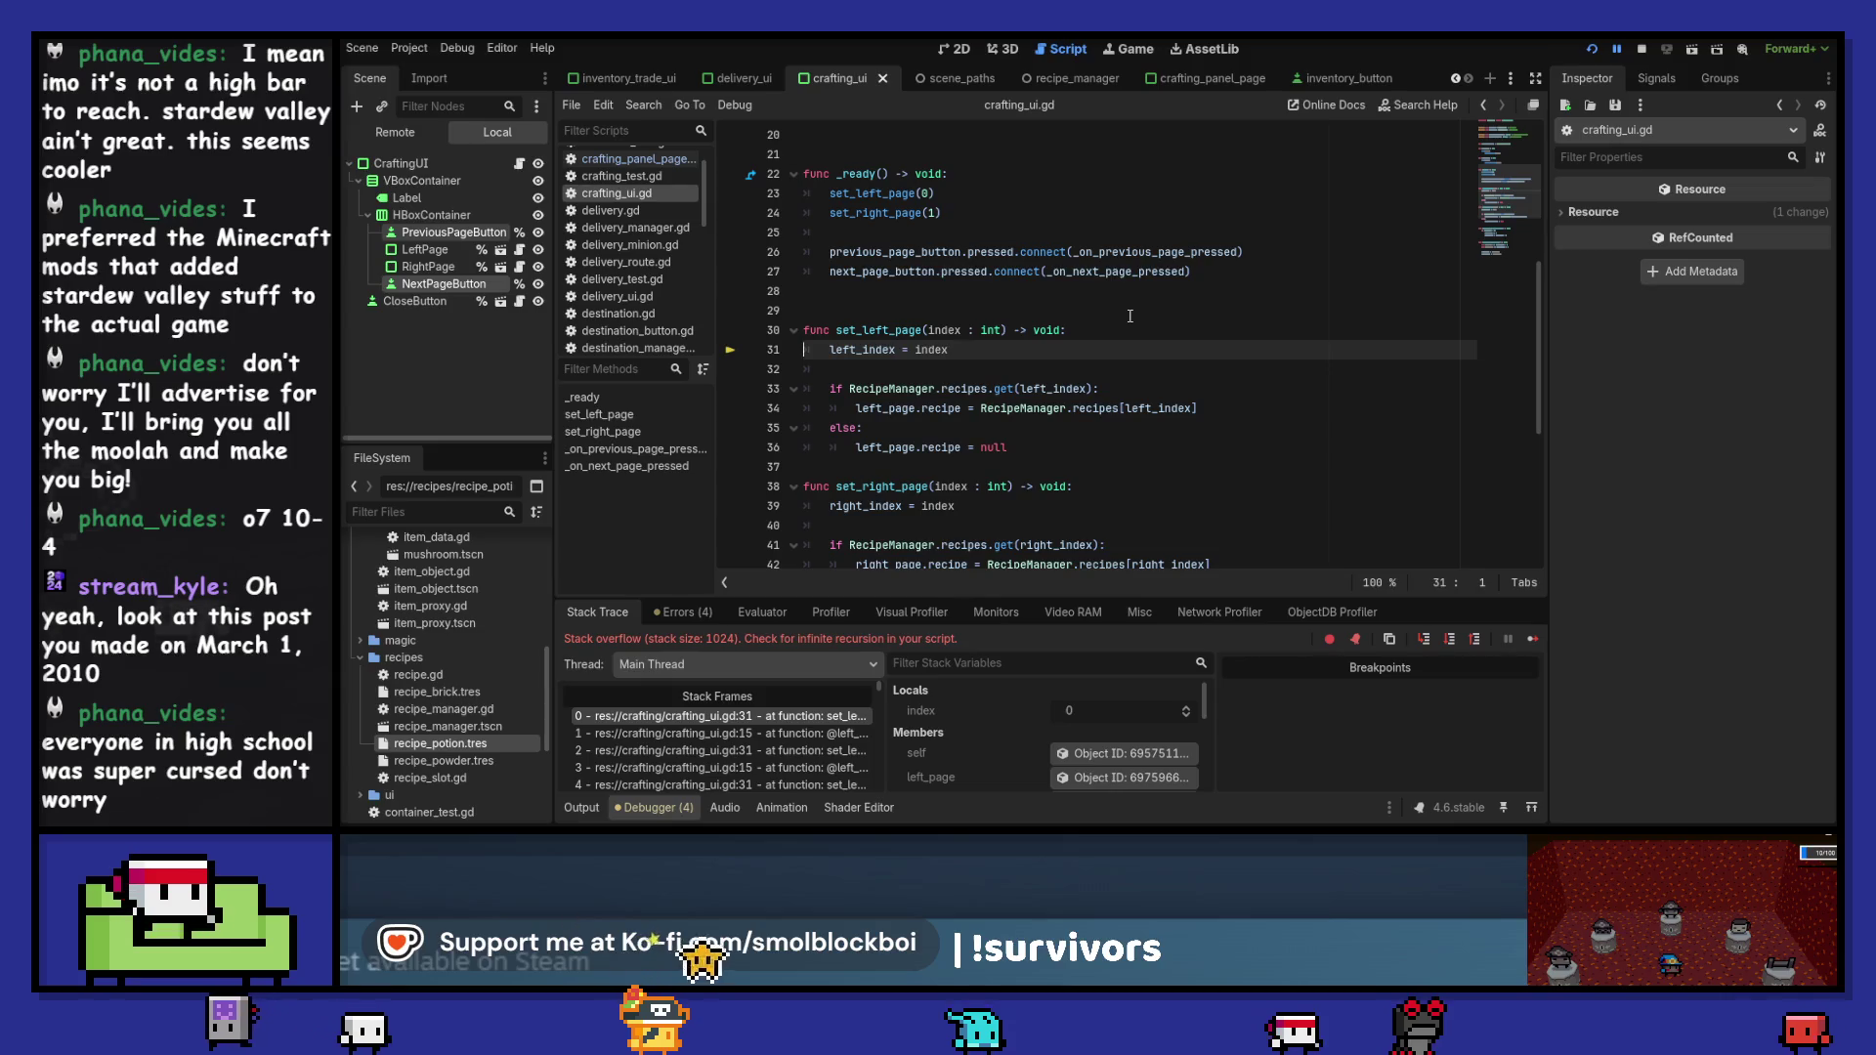
Stop the game run that hit a stack overflow in set_left_page with F8.
key("F8")
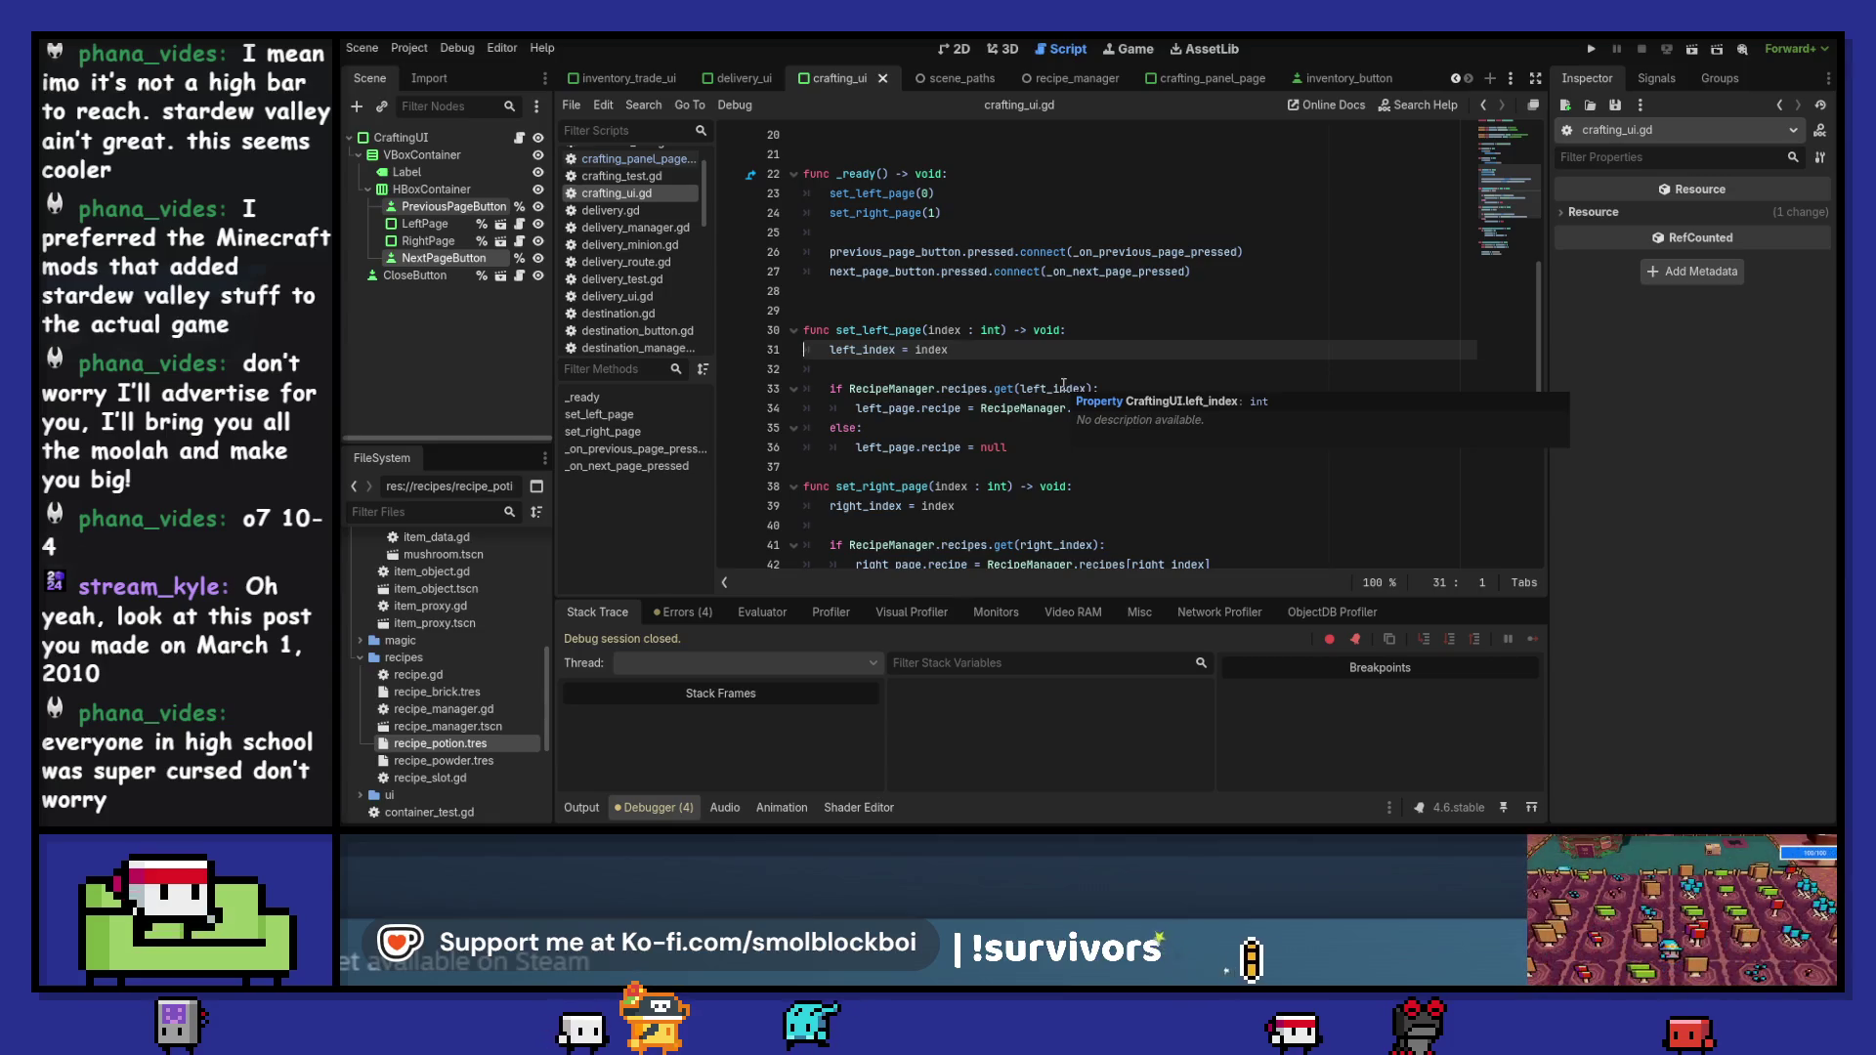
scroll(1095, 376, "up", 3)
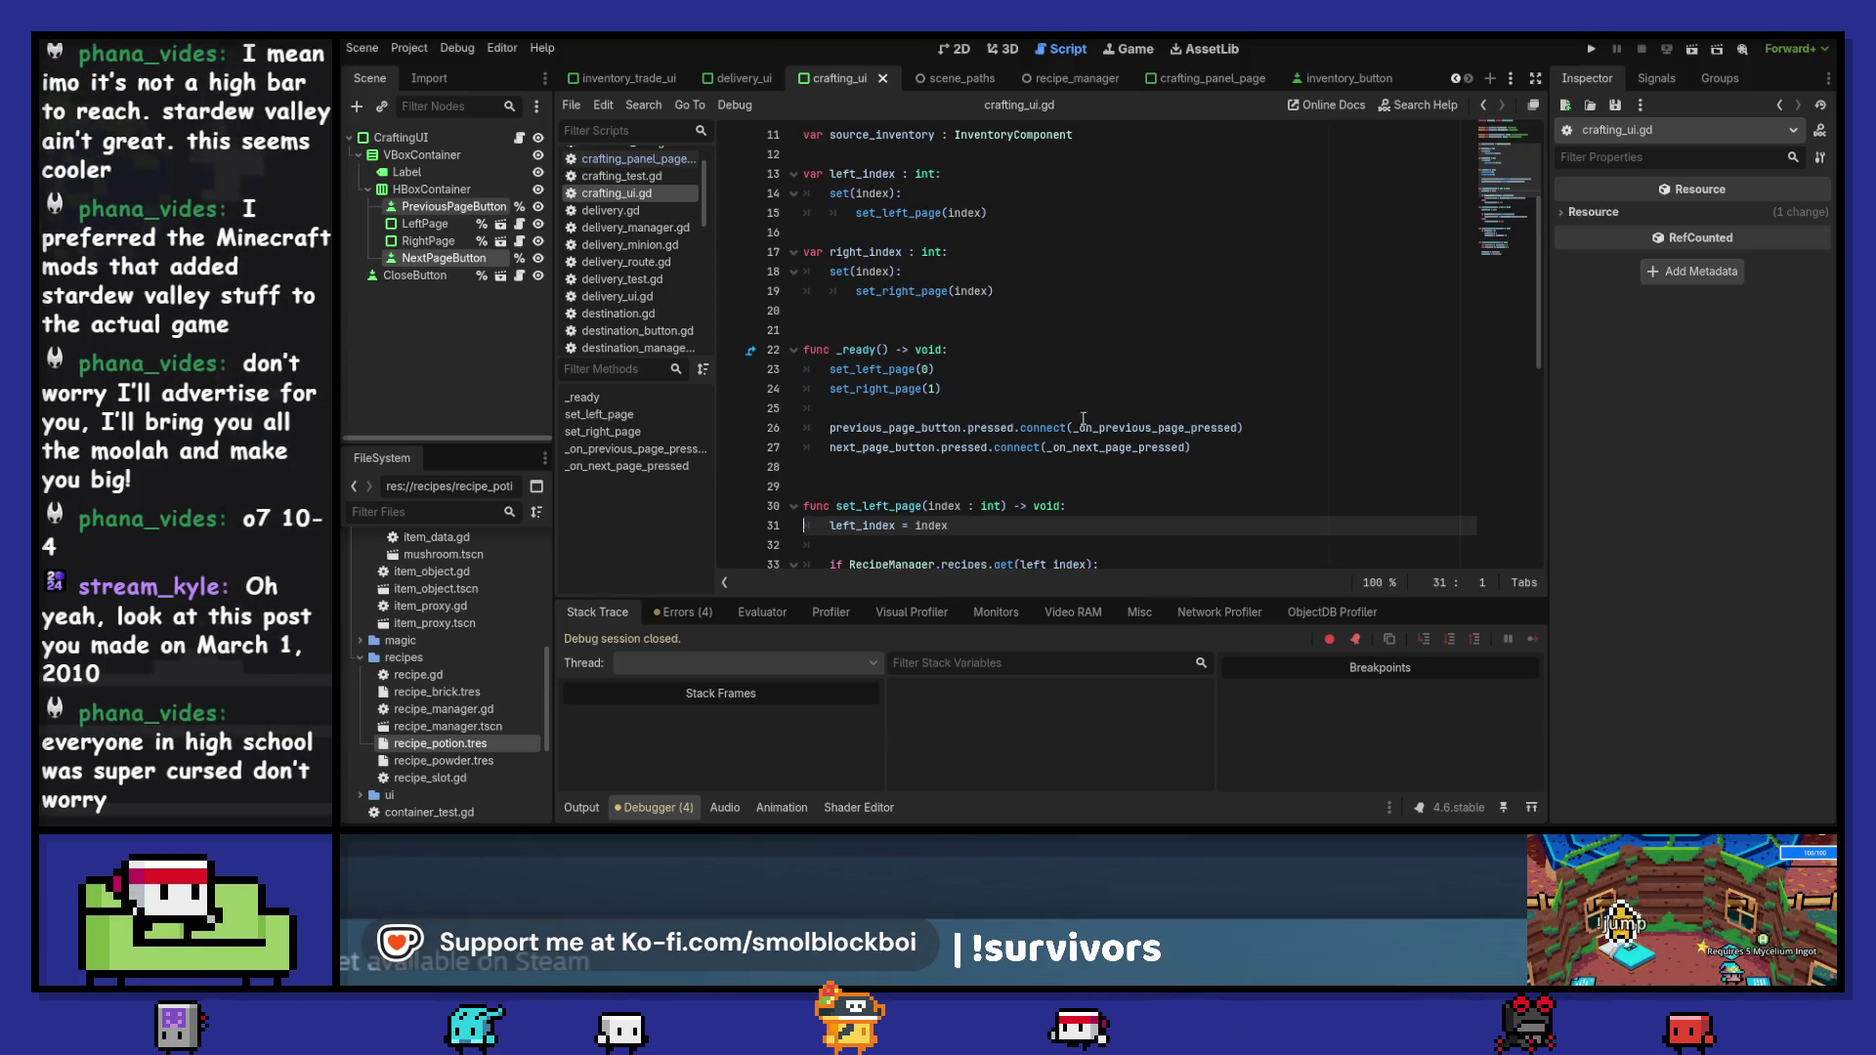
Delete the 'left_index = index' and 'right_index = index' lines from set_left_page and set_right_page.
scroll(925, 488, "down", 1)
left_click(924, 489)
key("shift+Up")
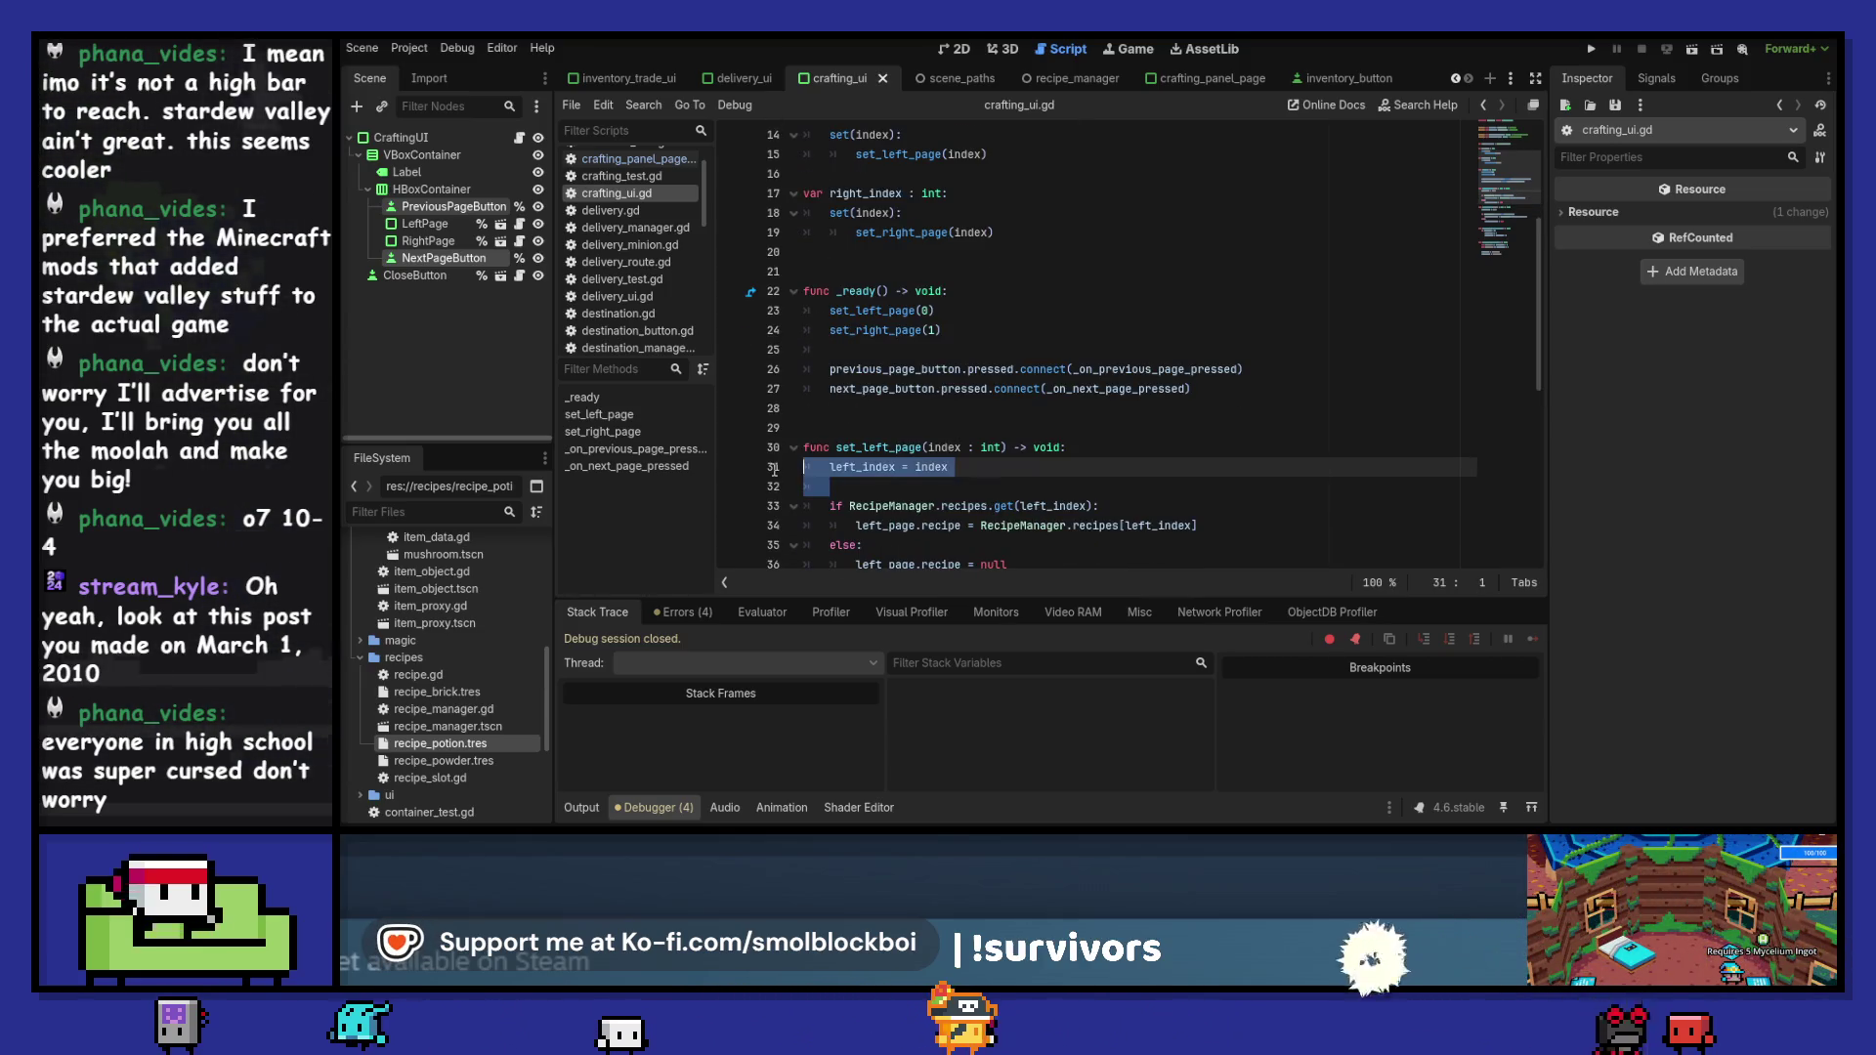
key("Delete")
scroll(977, 440, "down", 2)
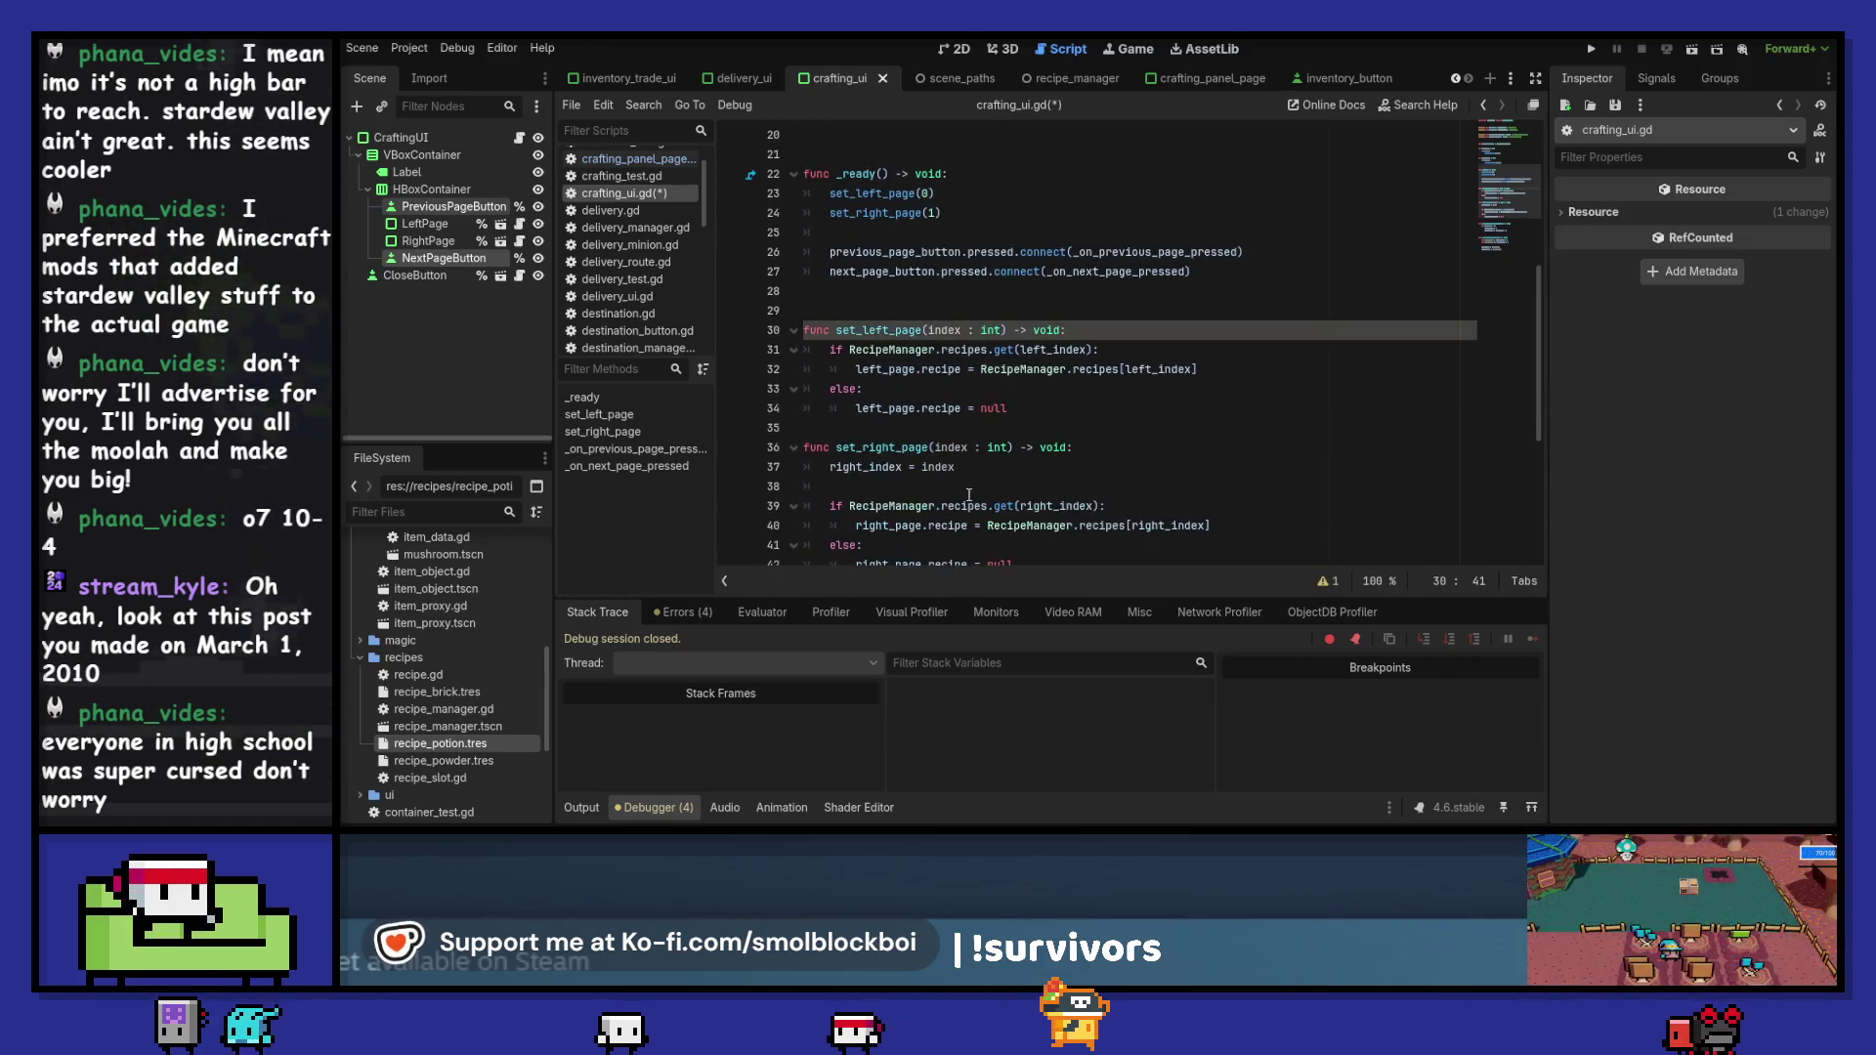
left_click_drag(804, 485, 745, 461)
key("BackSpace")
Make both recipes lookups use index instead of left_index and right_index, and save the script.
key("BackSpace")
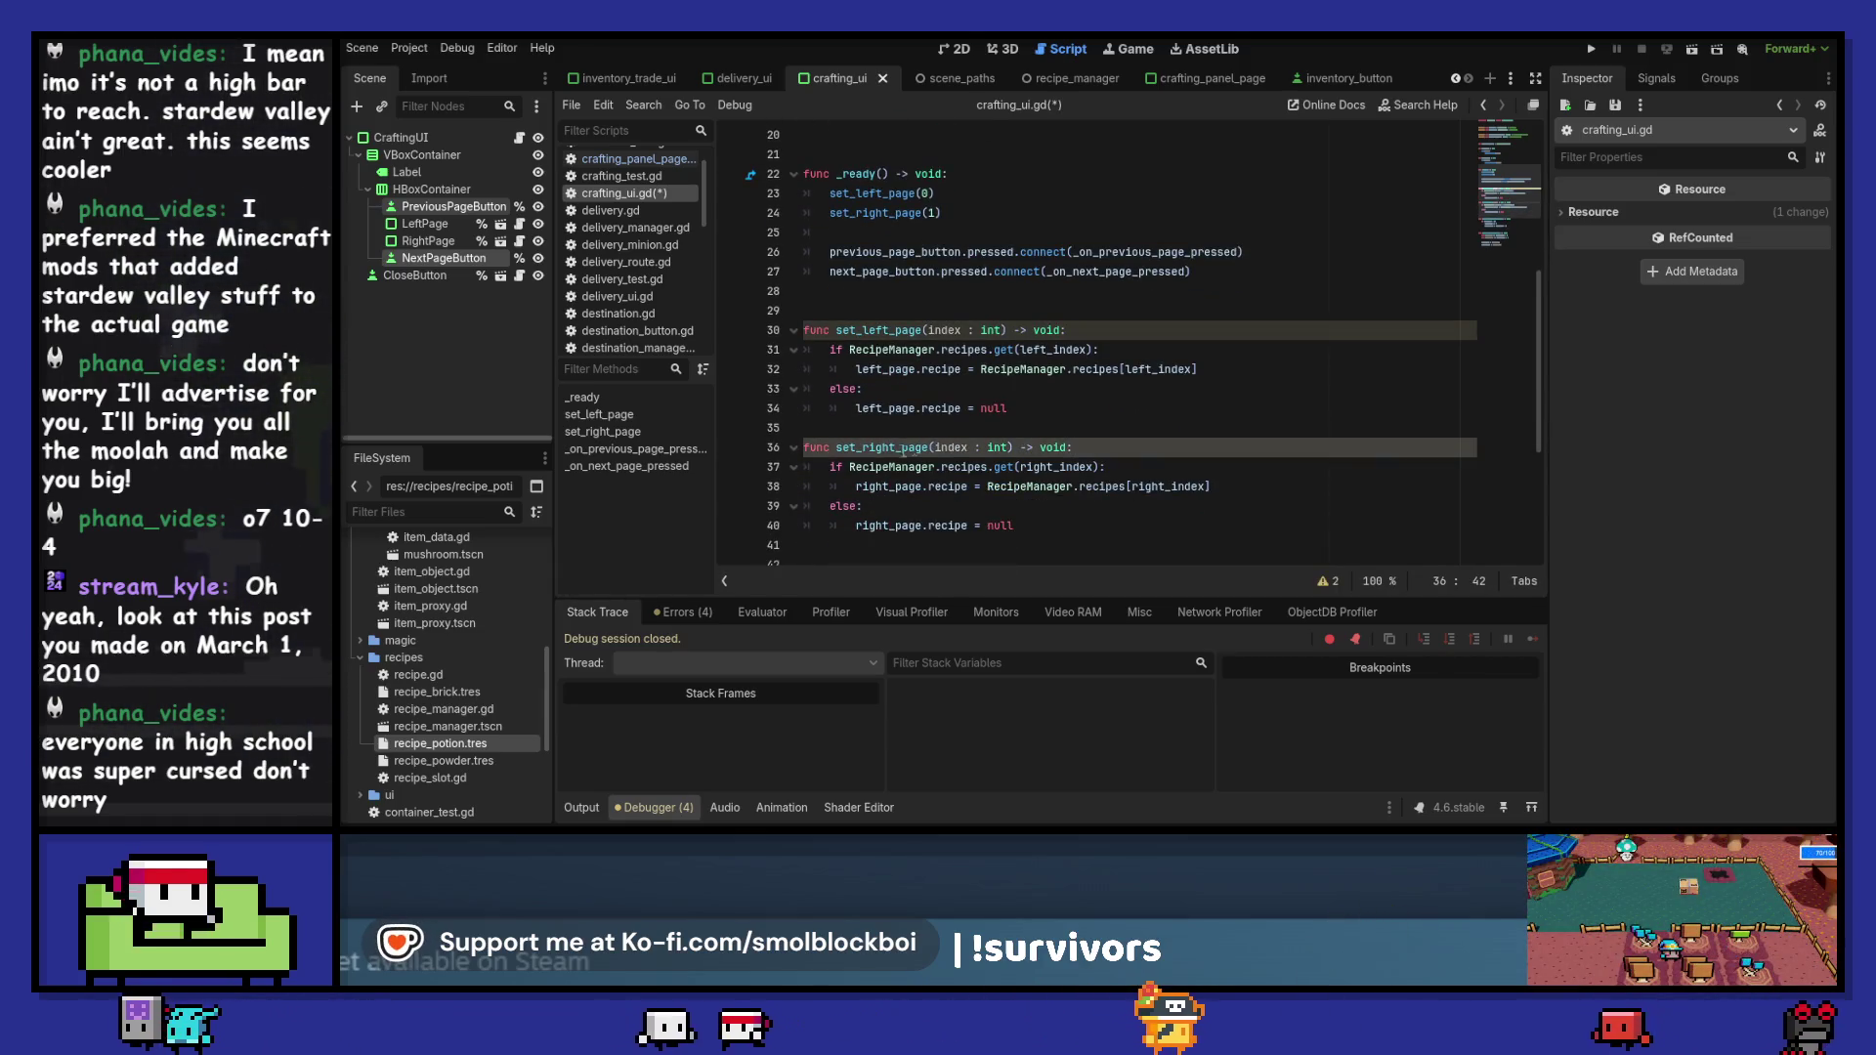
left_click_drag(1020, 349, 1160, 368)
key("BackSpace")
left_click(1165, 368)
key("BackSpace")
left_click_drag(1051, 466, 1092, 466)
key("BackSpace")
left_click(1182, 485)
key("ctrl+s")
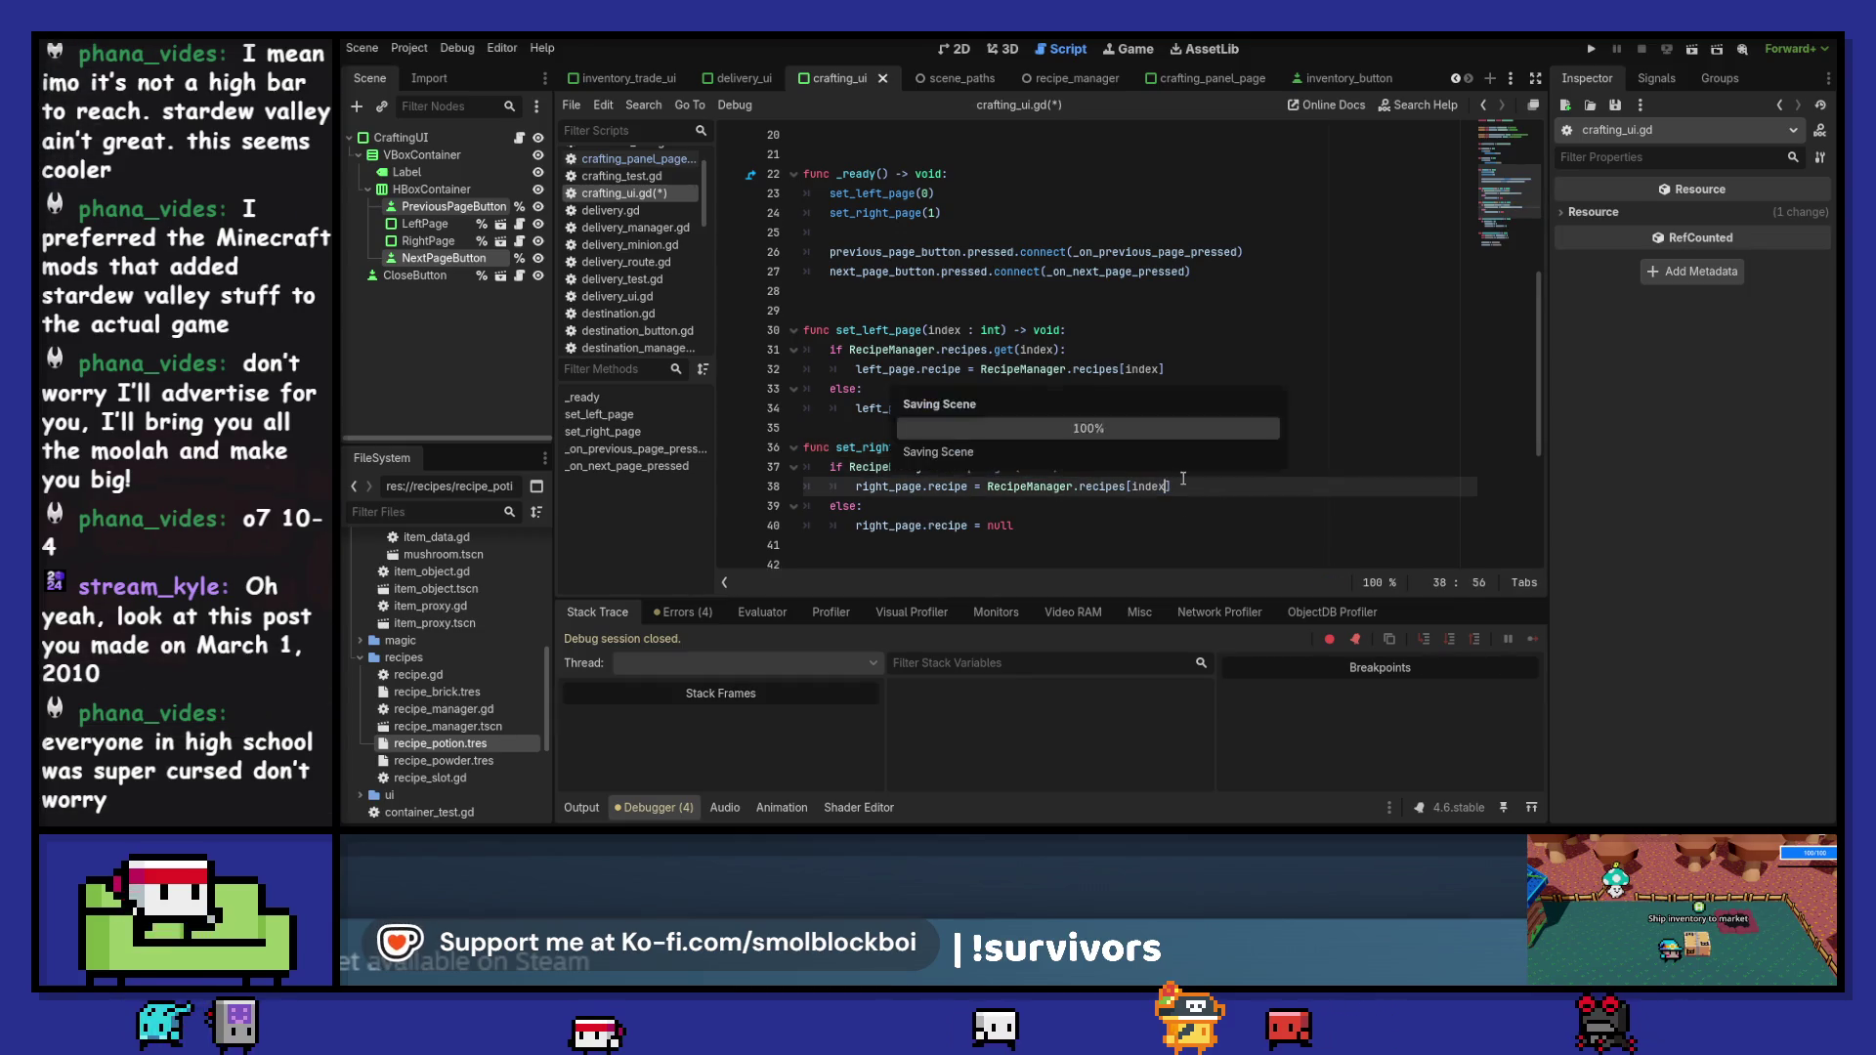
scroll(1182, 478, "up", 3)
scroll(1183, 478, "up", 1)
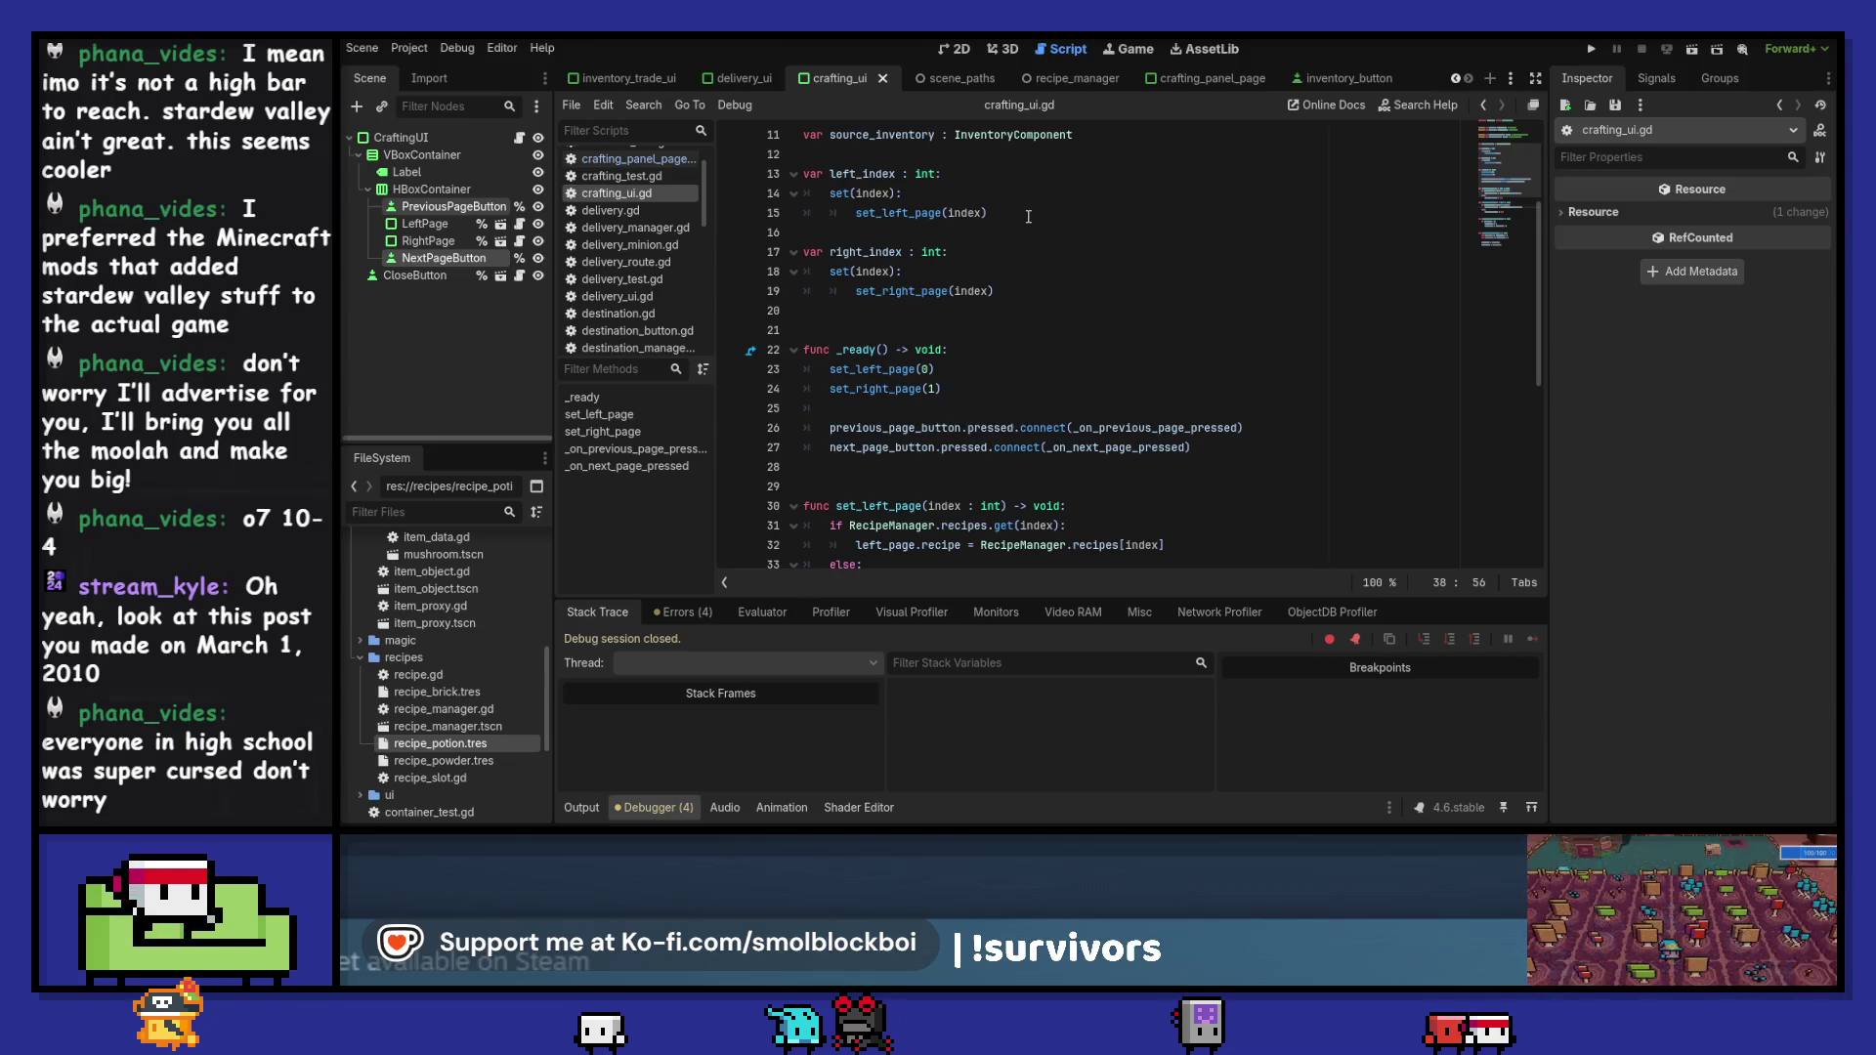
Delete the left_index and right_index setter blocks and the stray colon after int.
left_click_drag(1028, 216, 1027, 182)
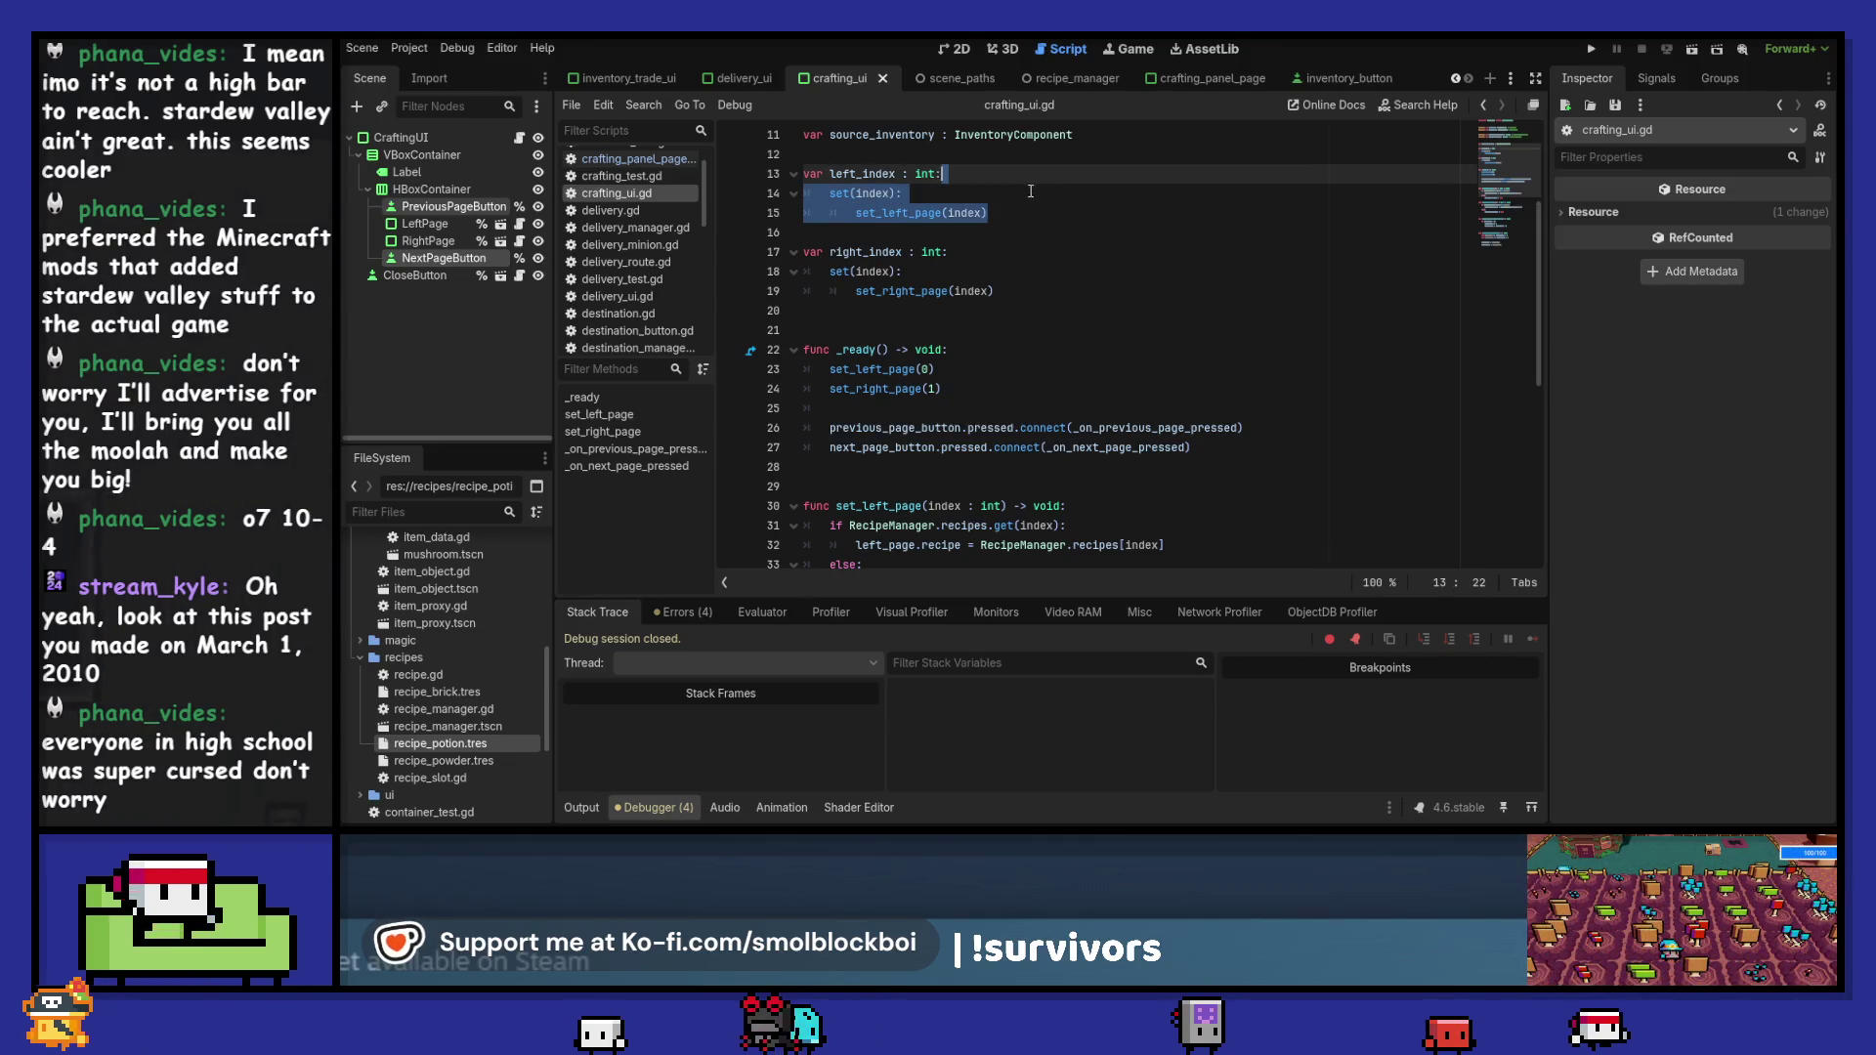
key("BackSpace")
left_click_drag(1031, 252, 1032, 214)
key("BackSpace")
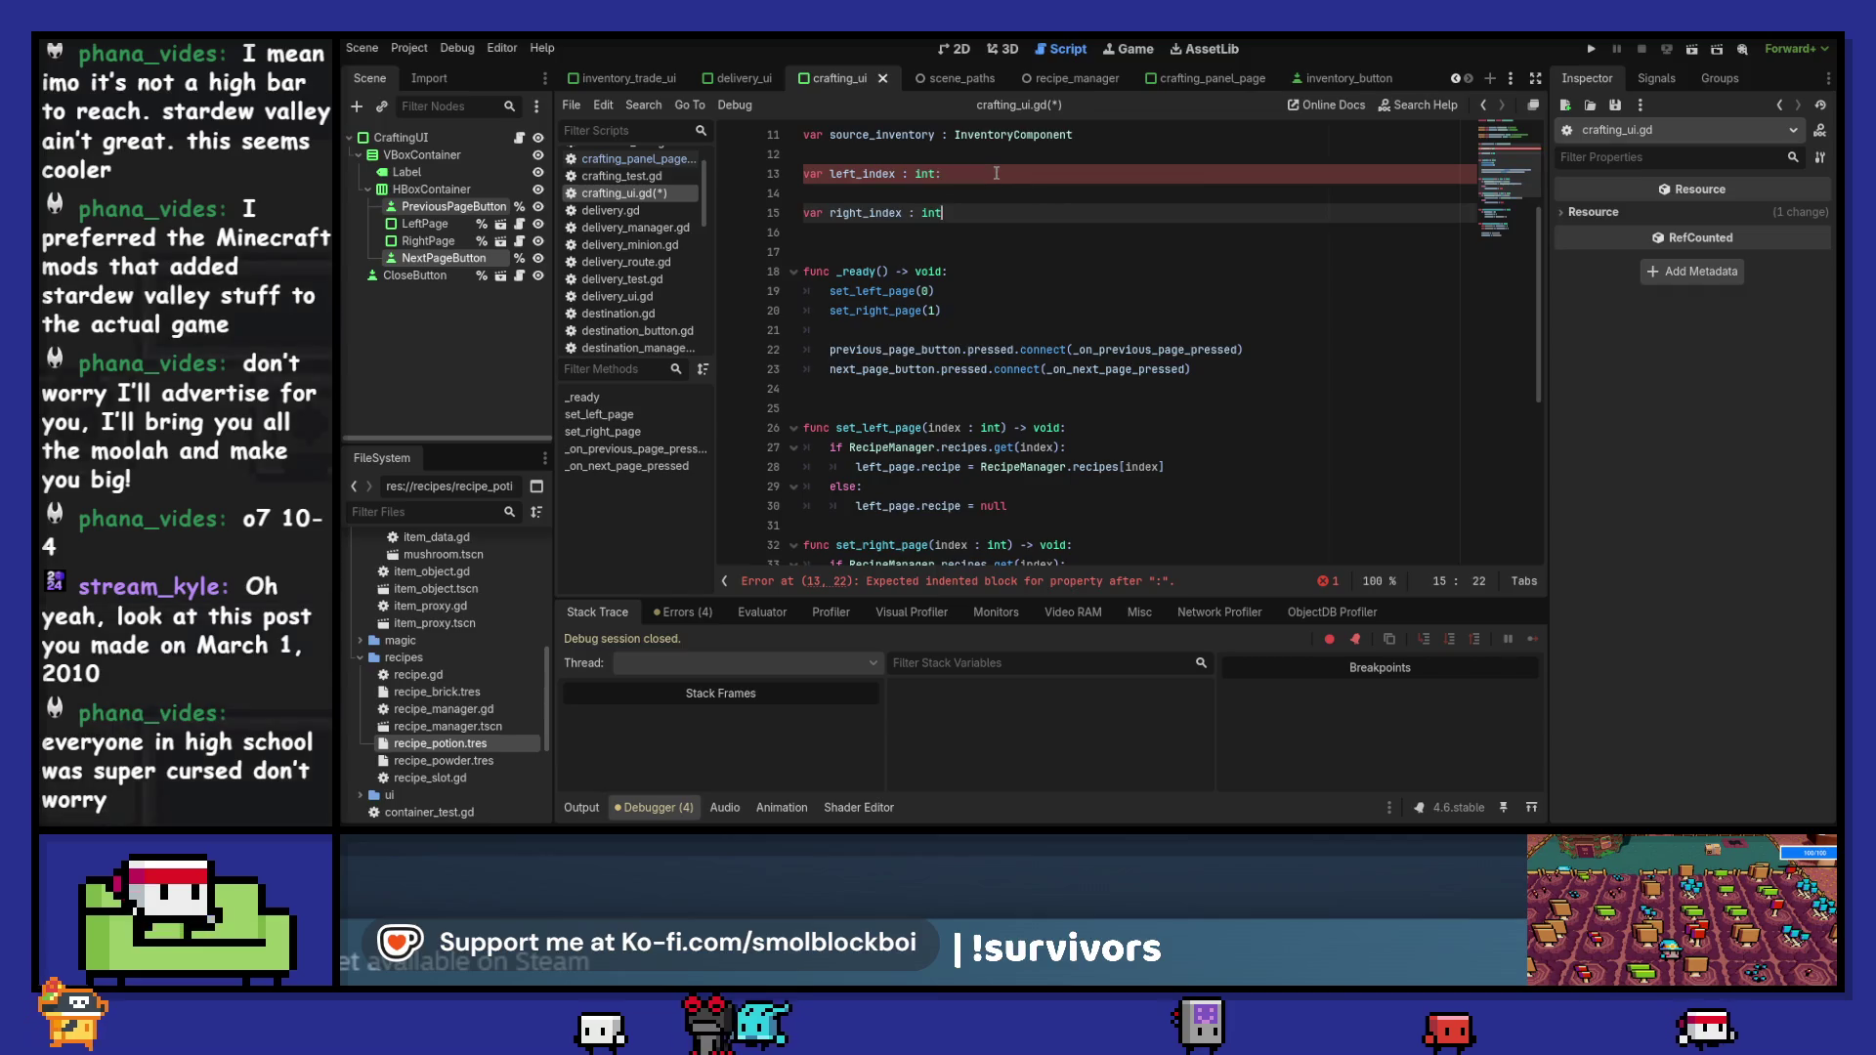
left_click(995, 173)
key("BackSpace")
Tidy the two declarations into plain variables defaulting to 0 and 1, and save.
left_click(911, 195)
key("ctrl+s")
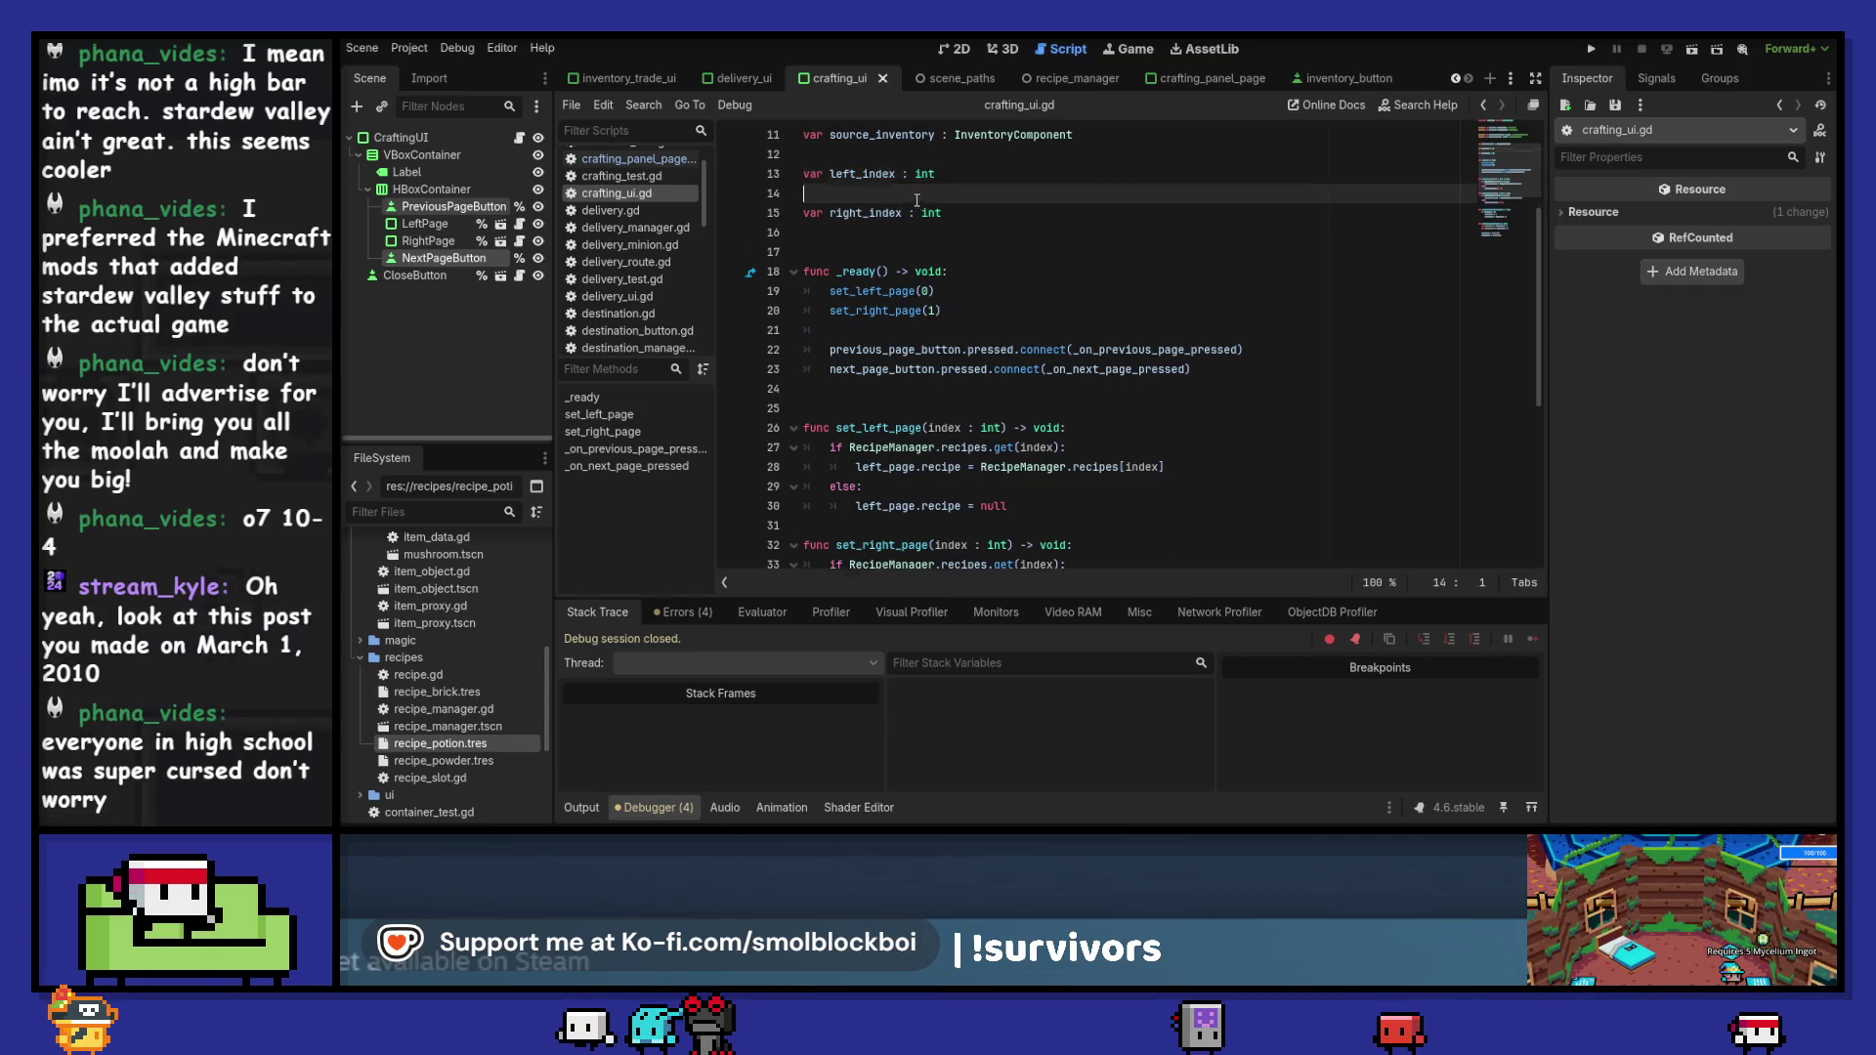
key("BackSpace")
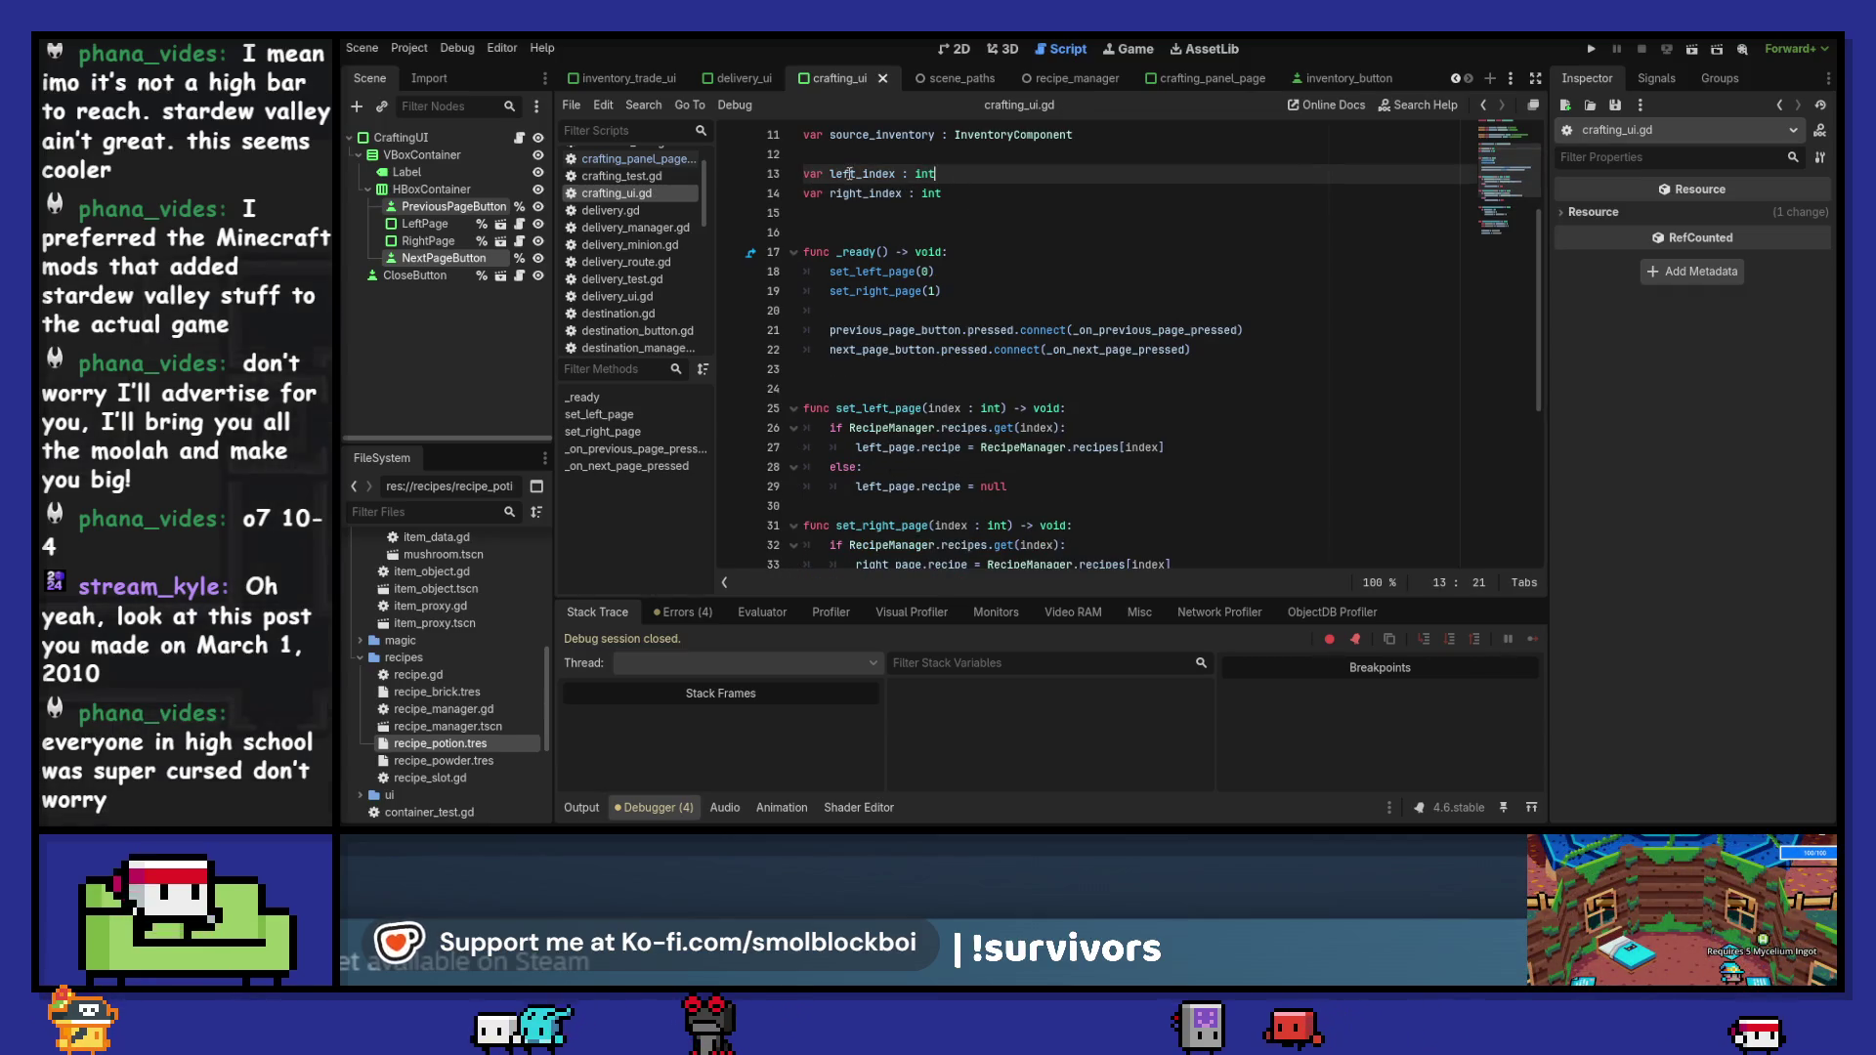
left_click(1097, 409)
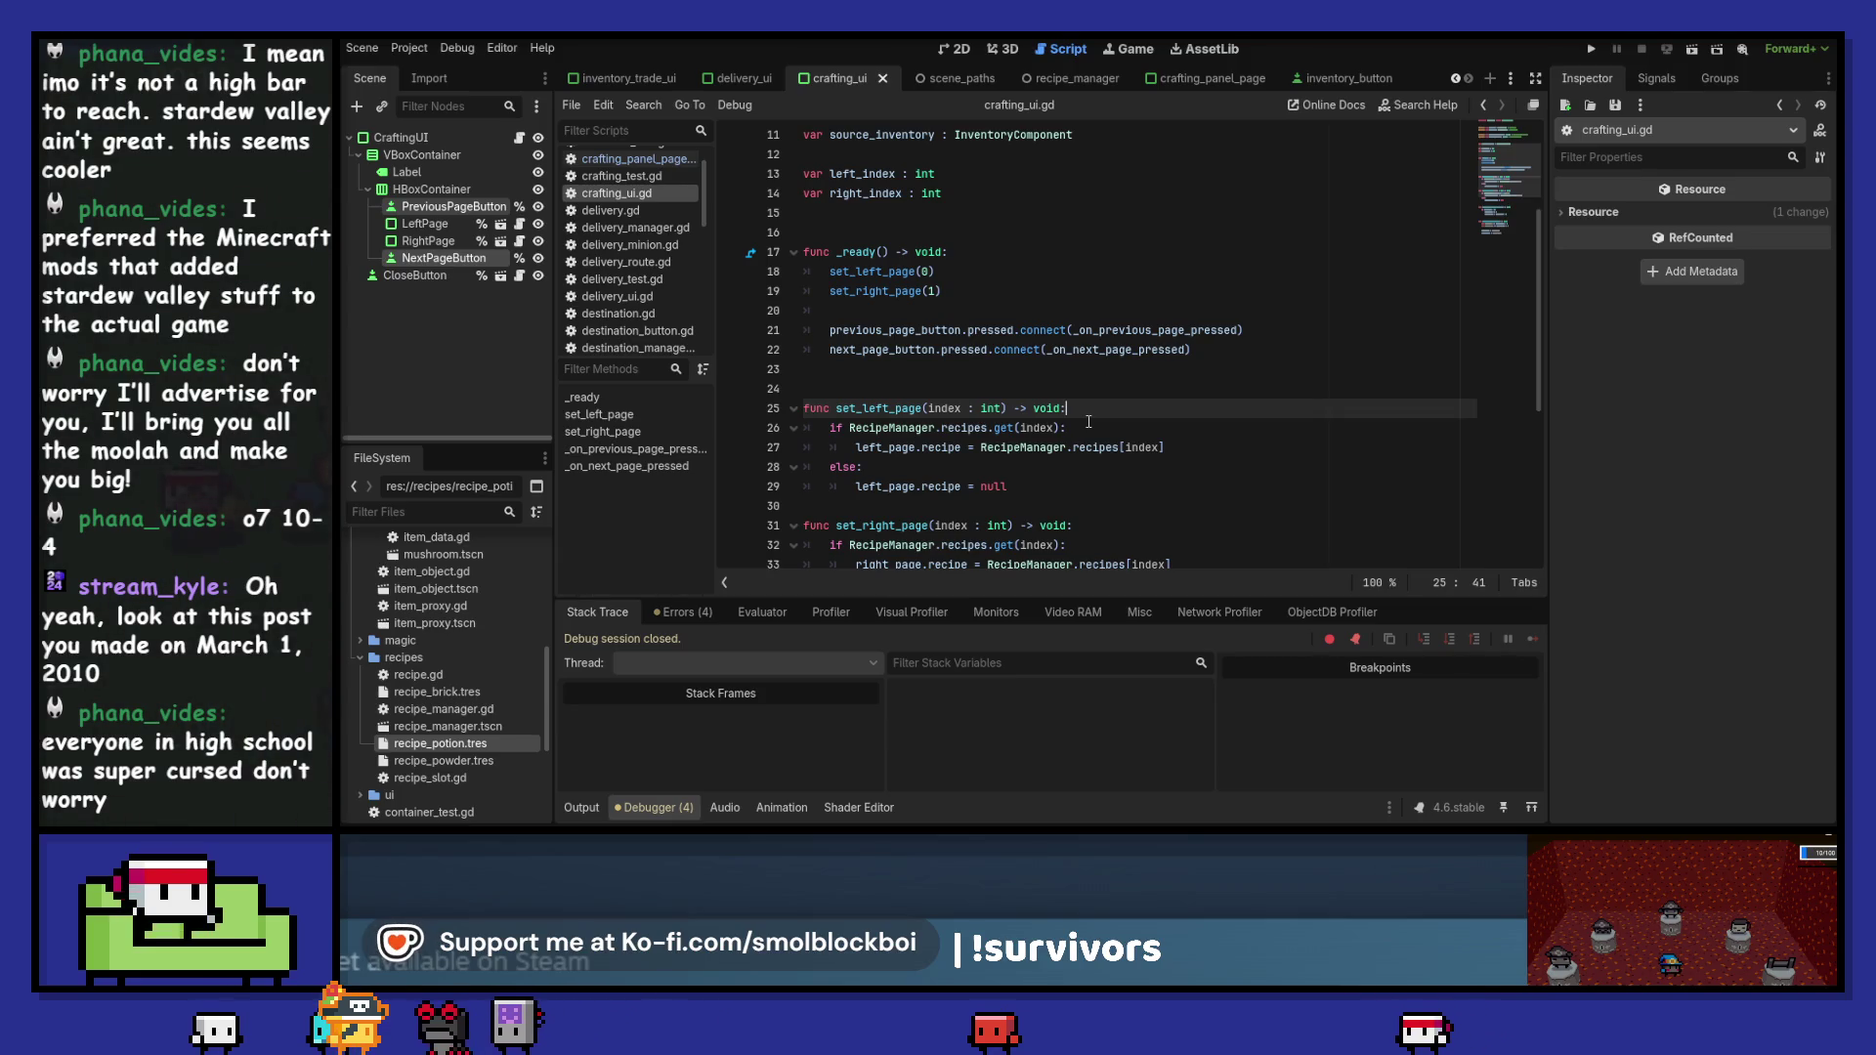
key("Up")
key("Up")
key("Up")
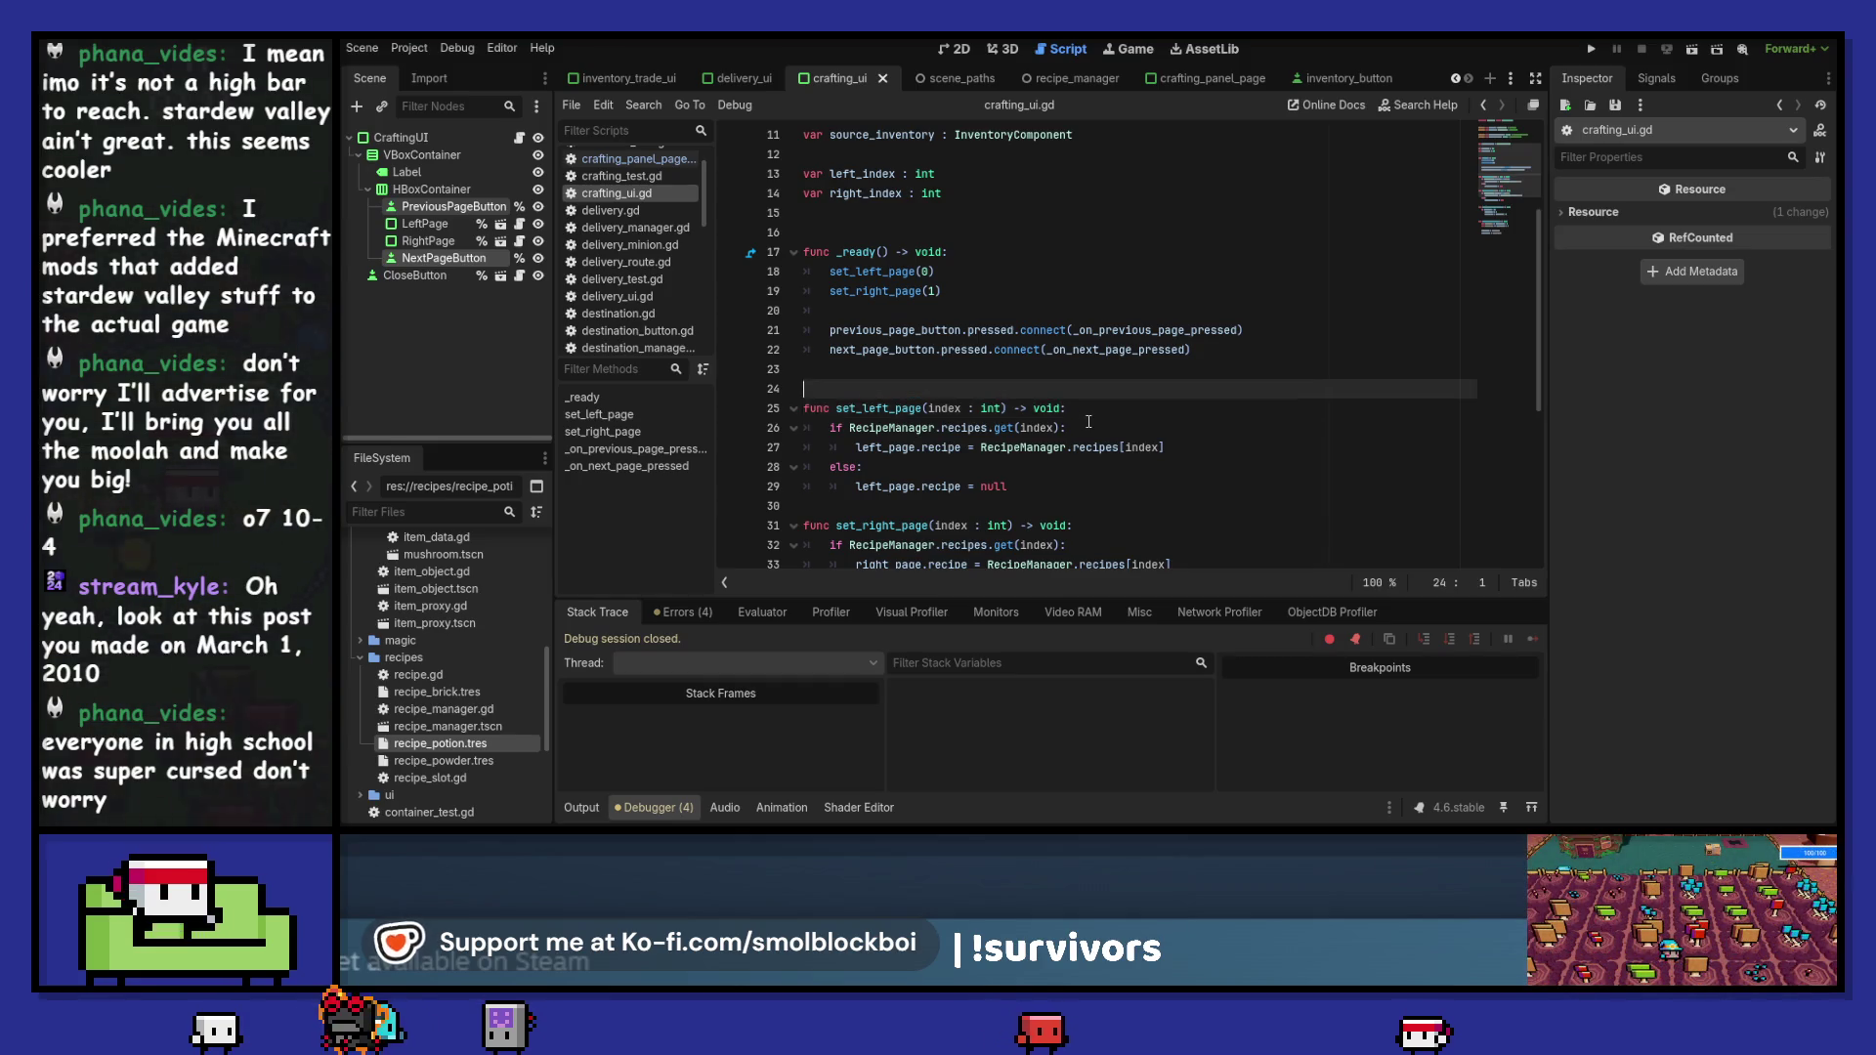
key("Up")
key("Up")
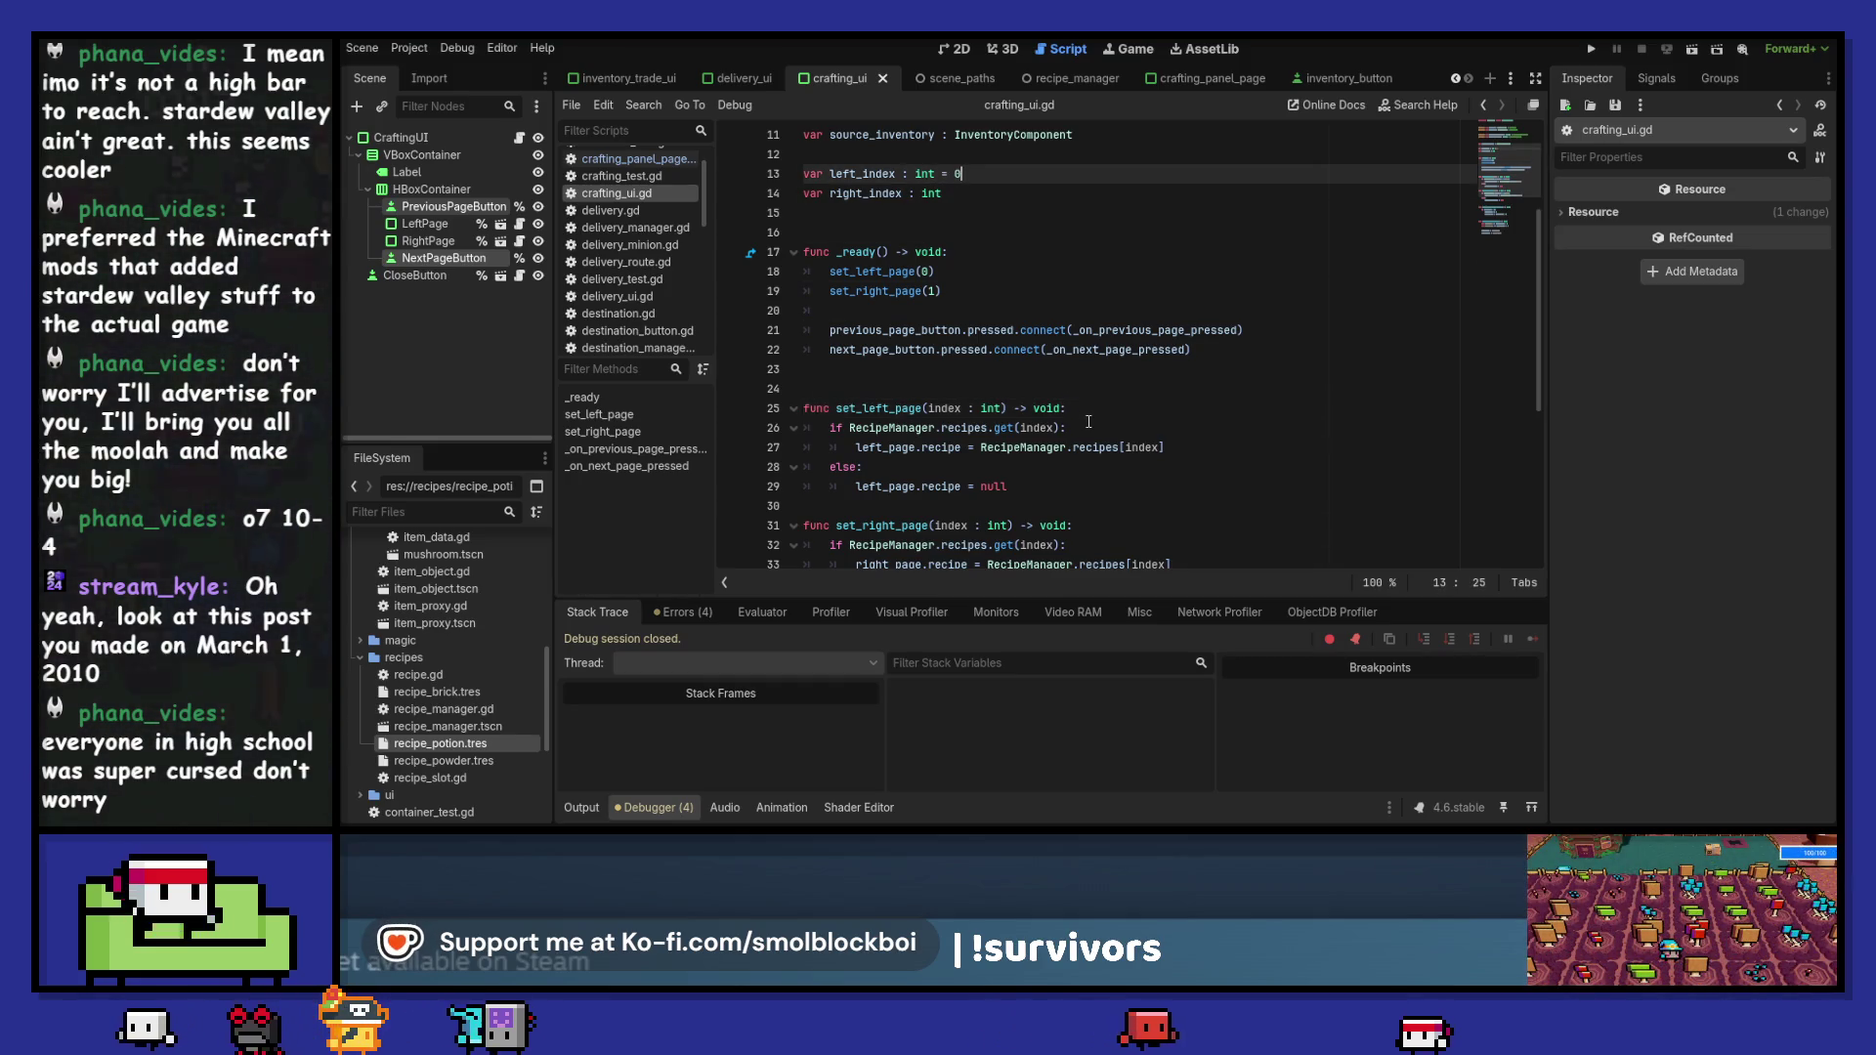
key("Down")
key("ctrl+s")
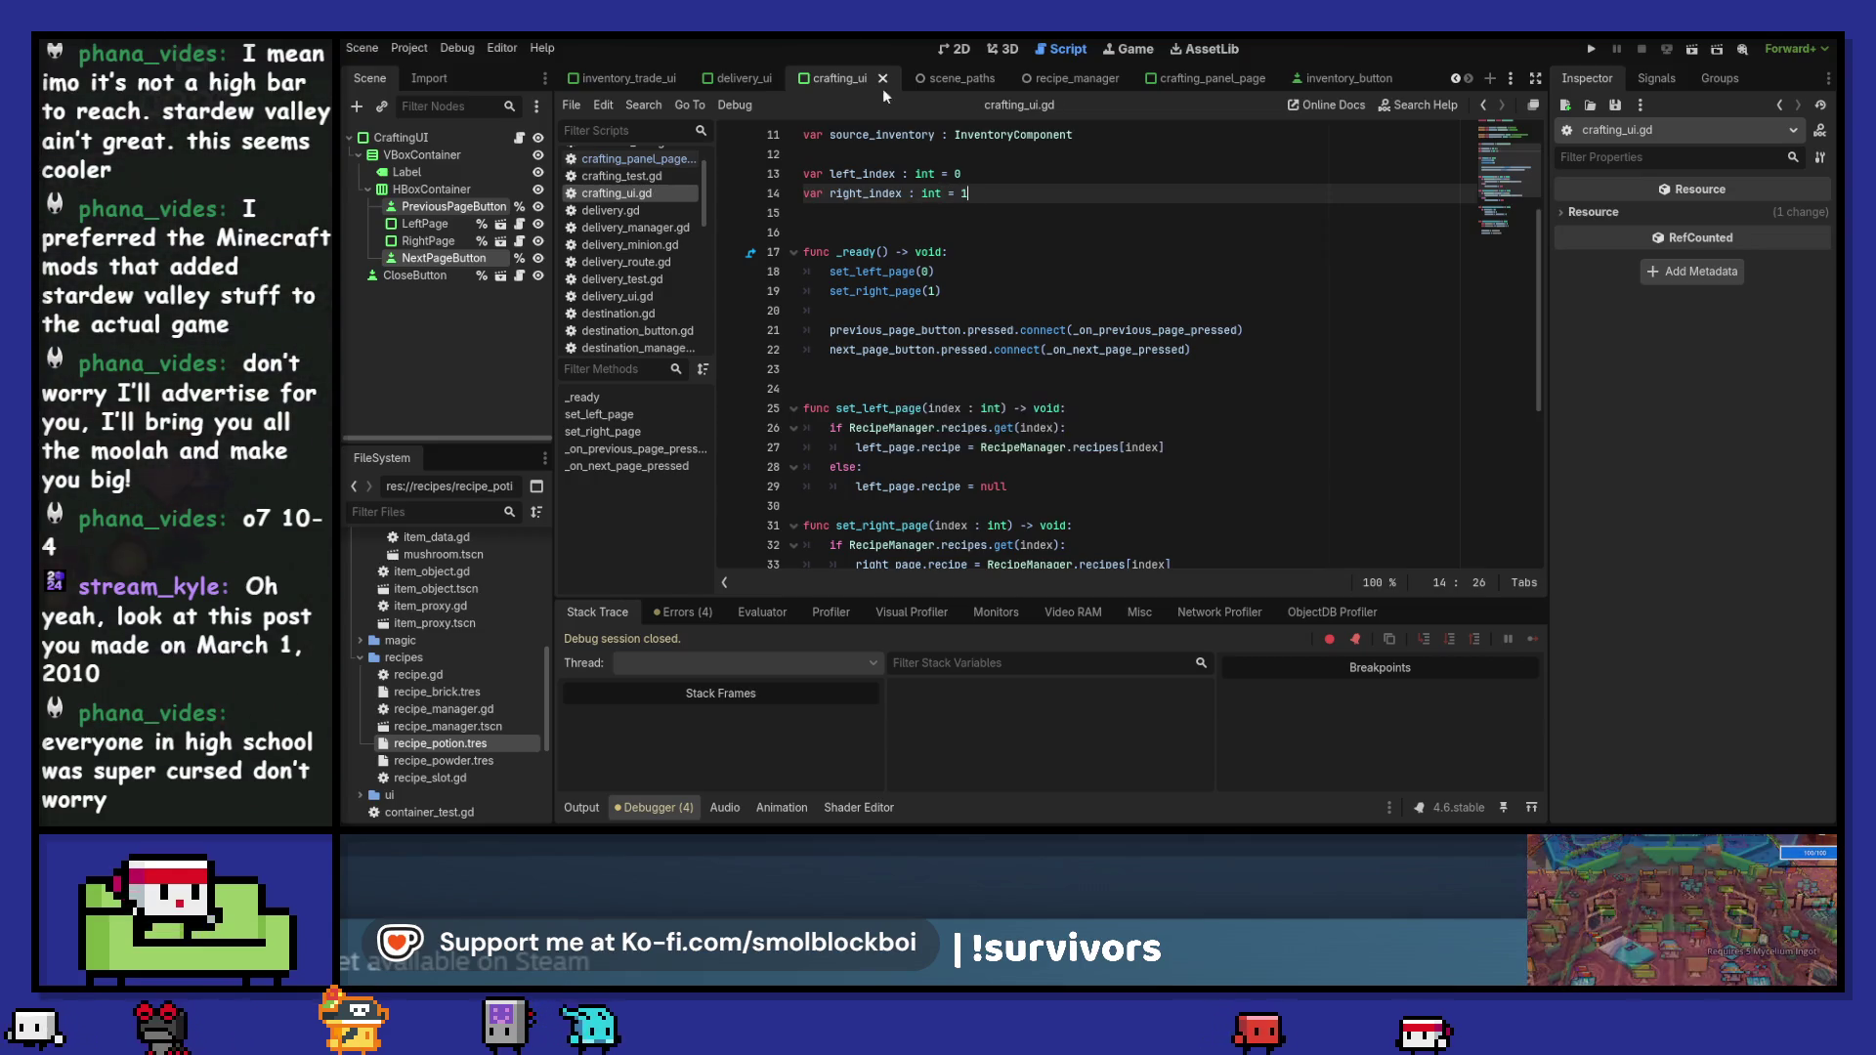
Change _ready to call set_left_page(left_index) and set_right_page(right_index), and save.
double_click(859, 174)
left_click(923, 271)
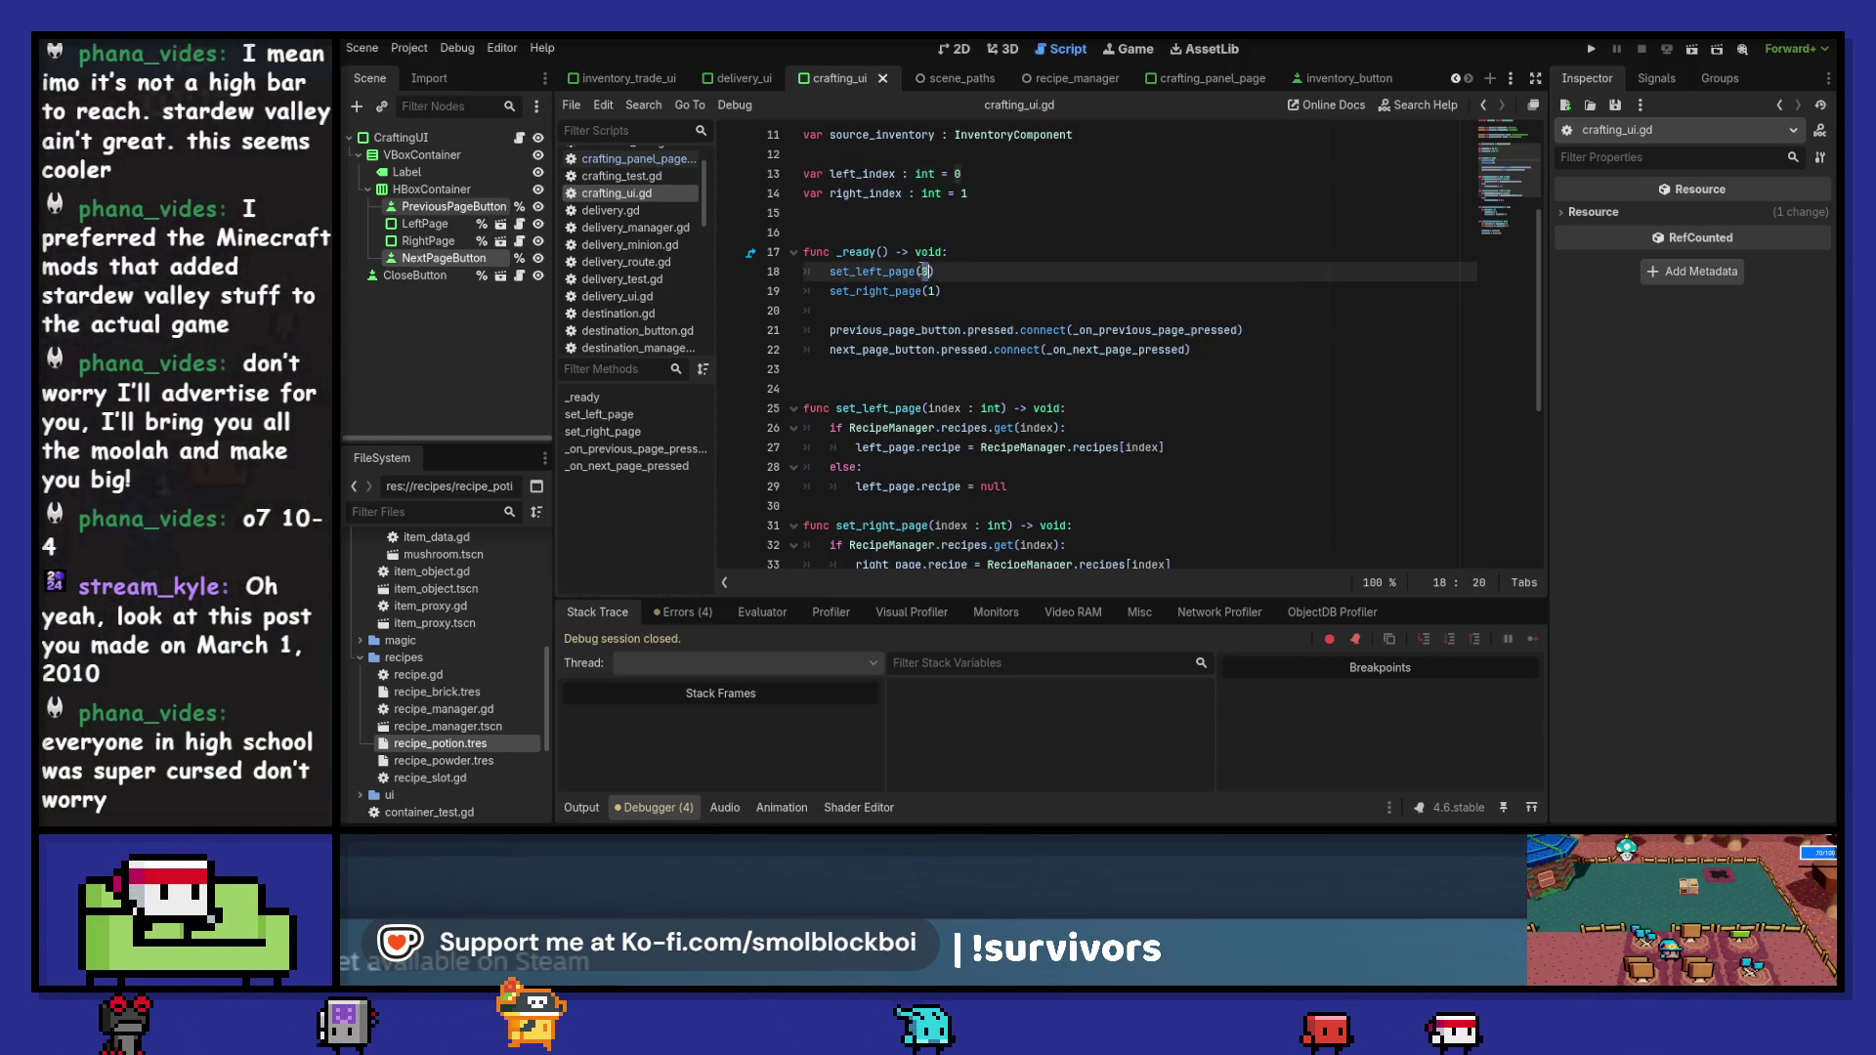
double_click(884, 195)
key("ctrl+c")
double_click(931, 291)
key("ctrl+v")
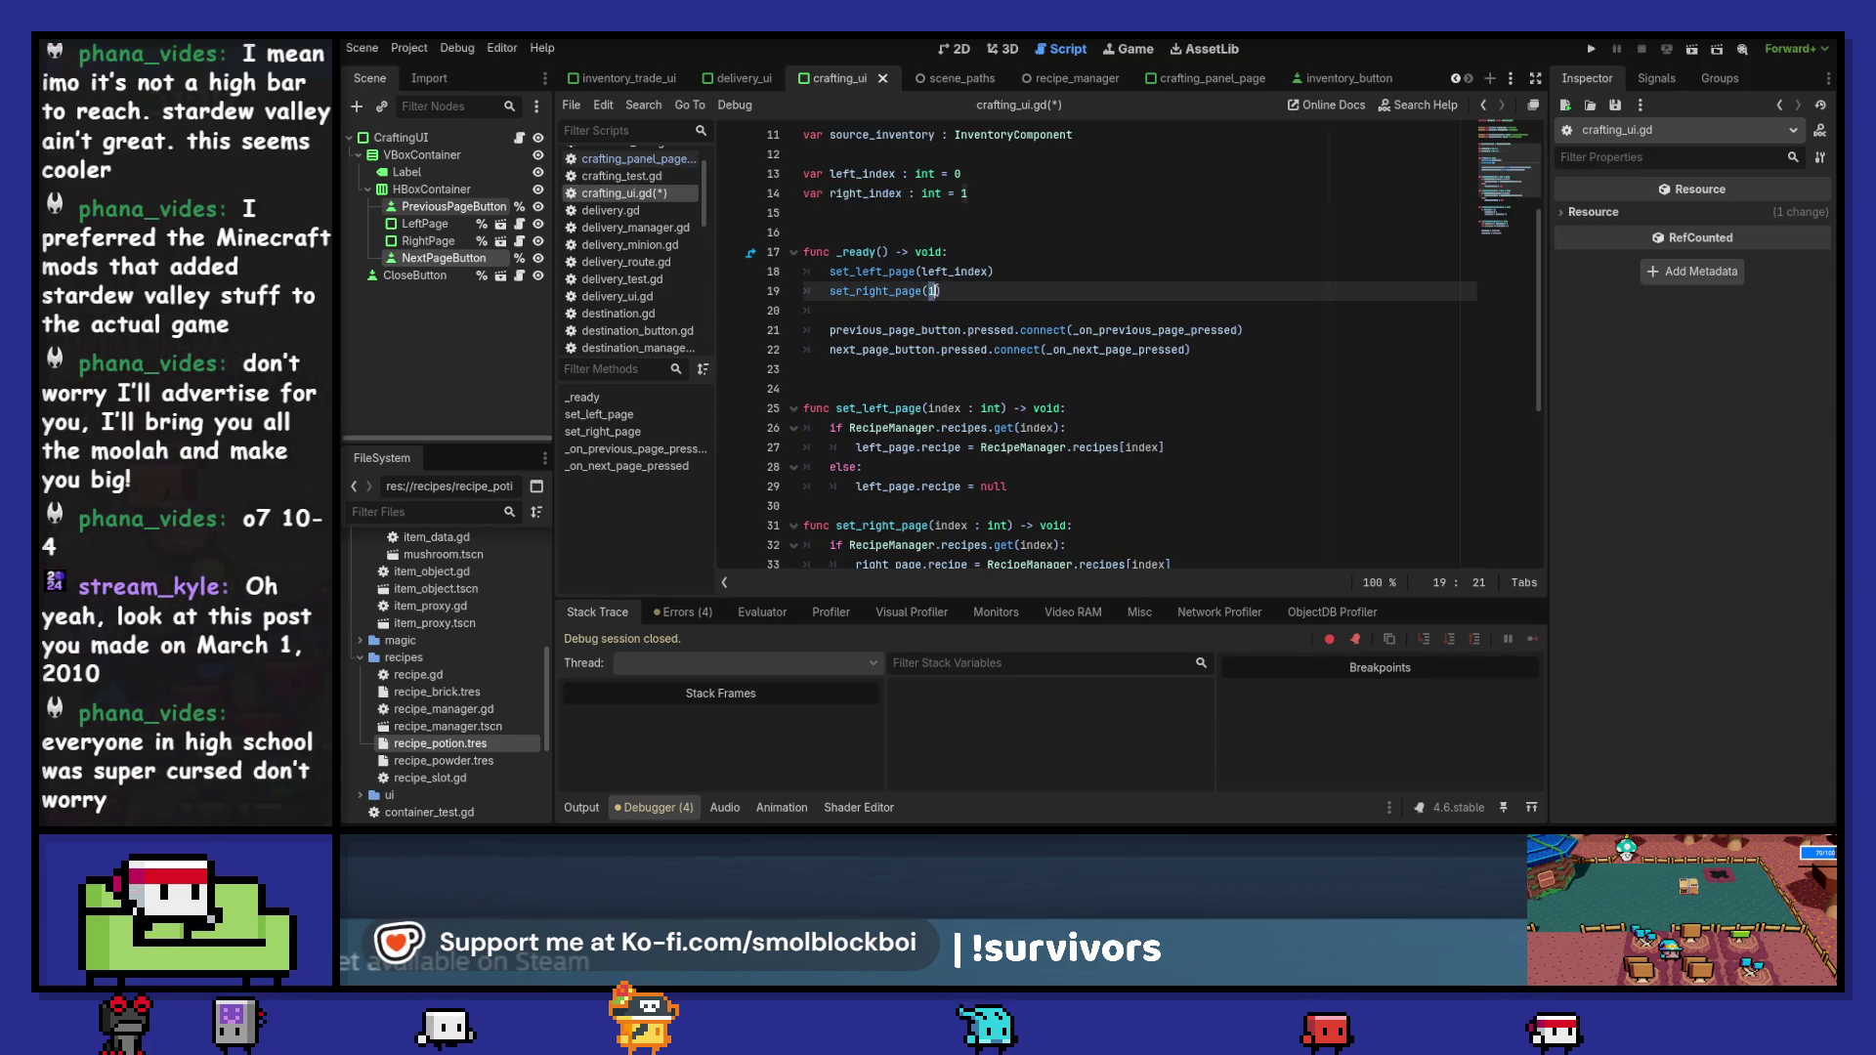
key("ctrl+s")
scroll(1103, 296, "down", 5)
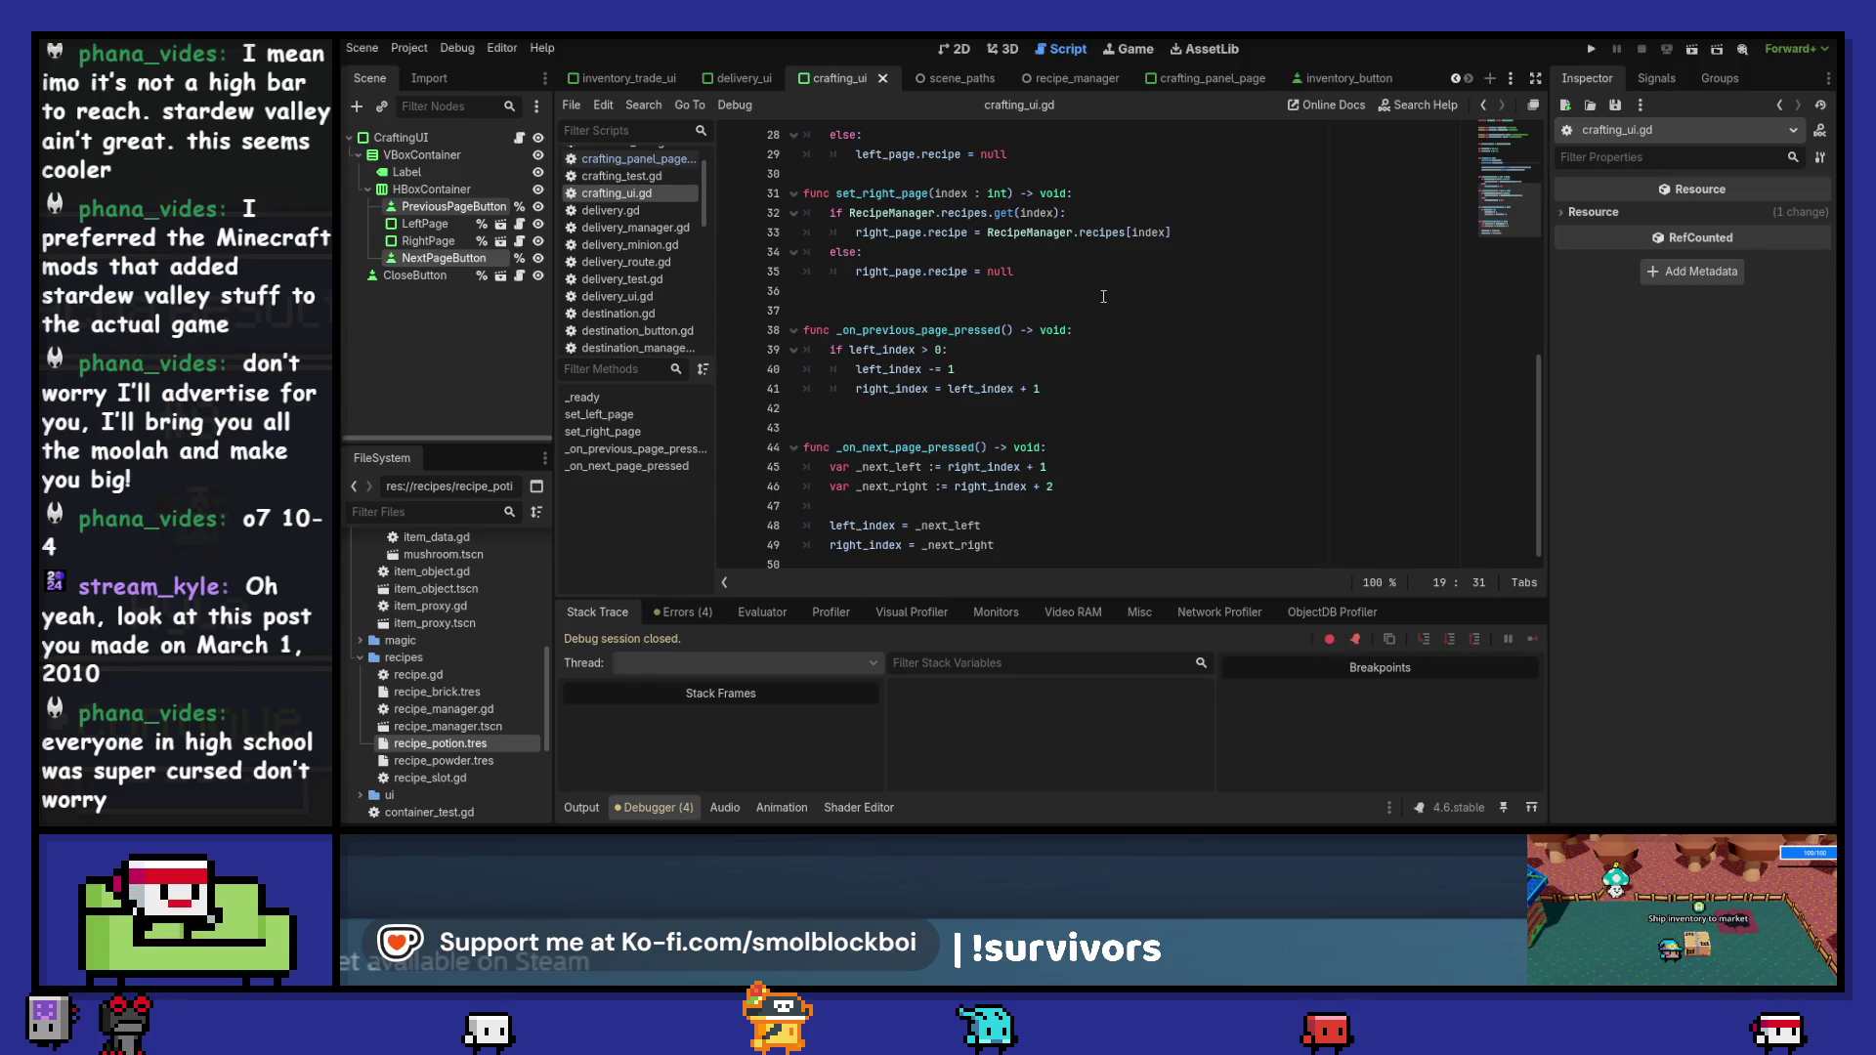
scroll(1103, 296, "up", 5)
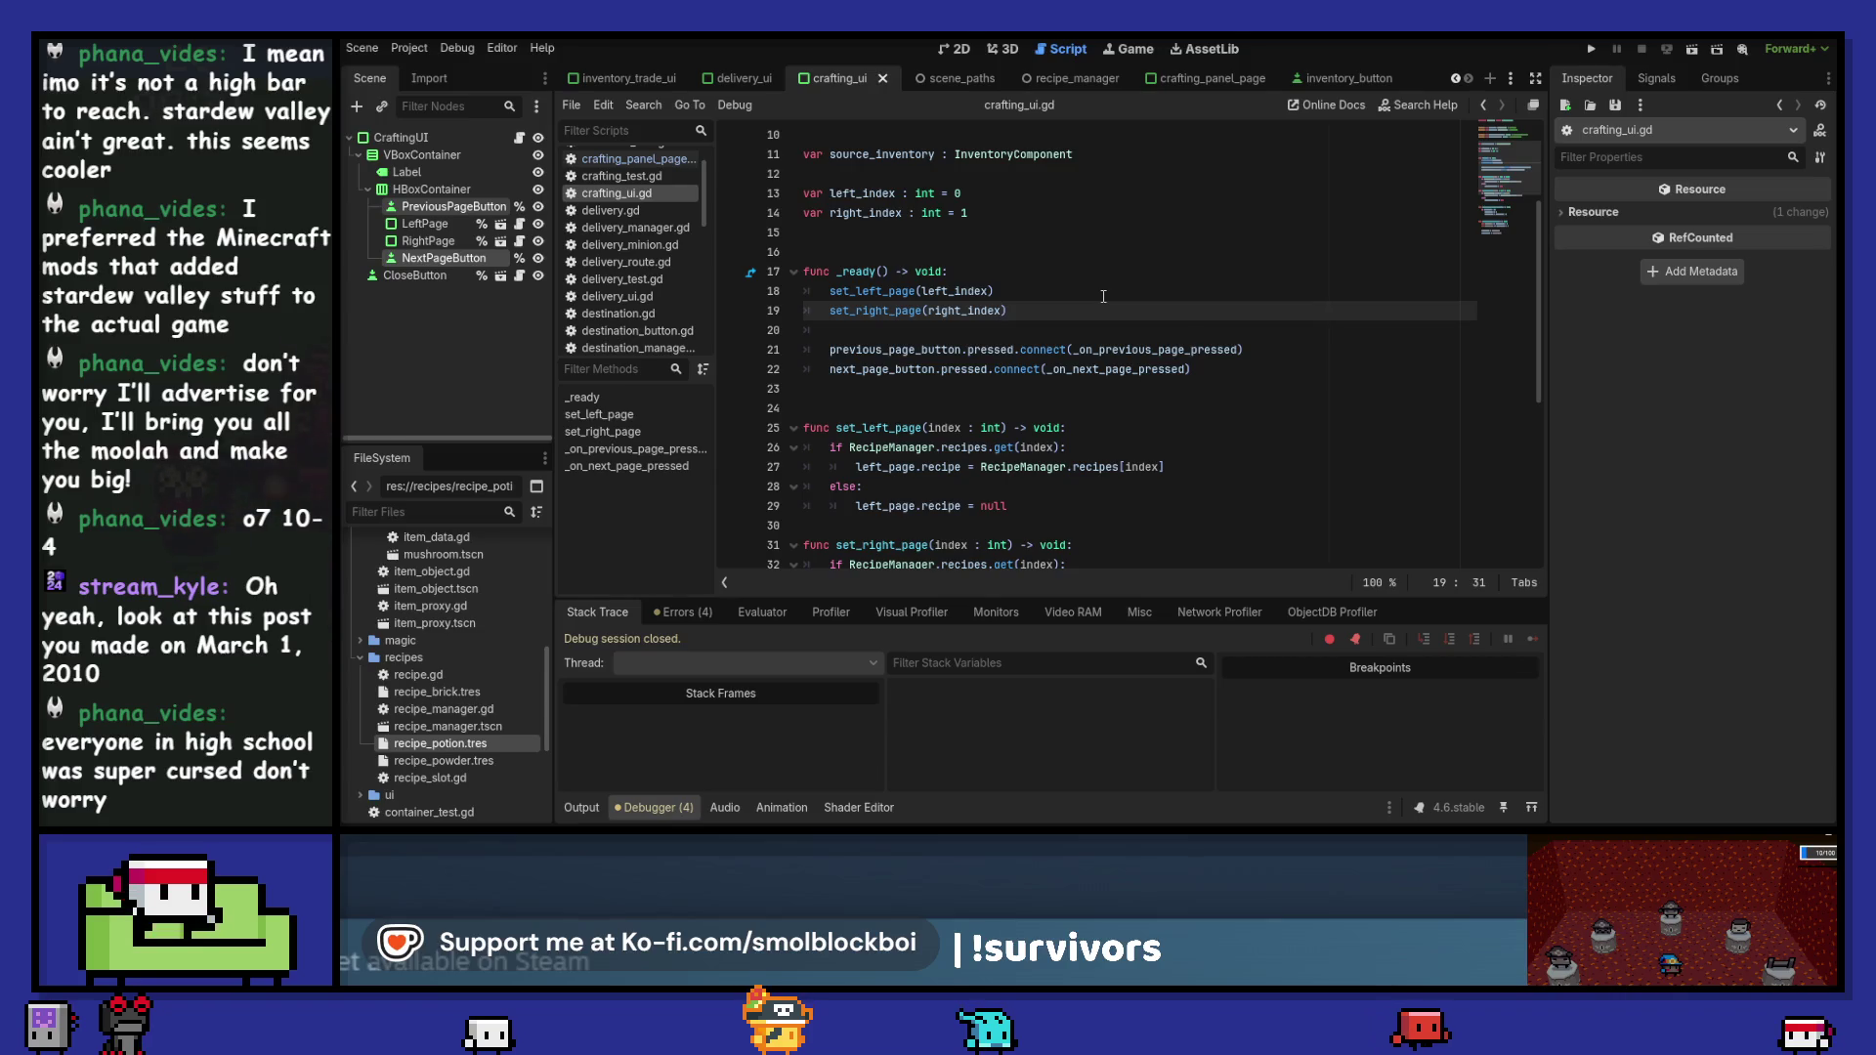
left_click(1049, 192)
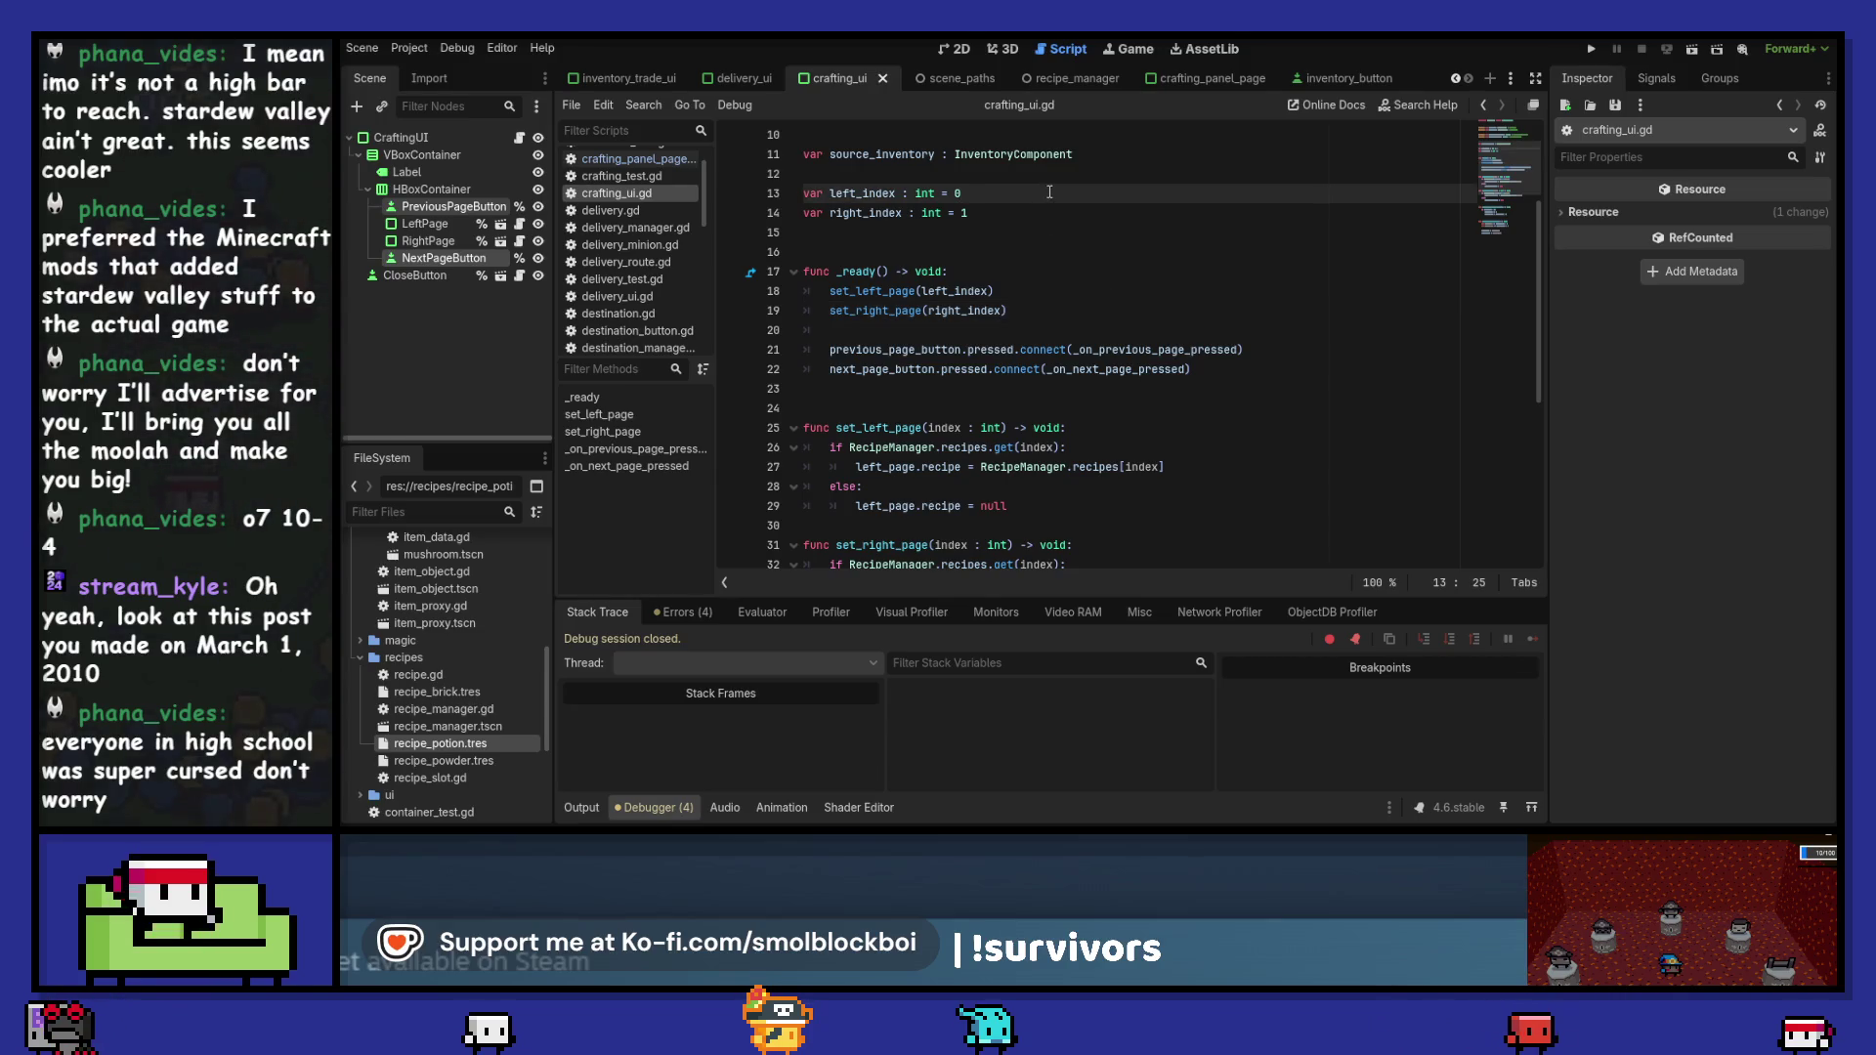
Give left_index a set(index): setter that assigns 'left_index = index'.
type(":")
key("Return")
type("set(")
type("index")
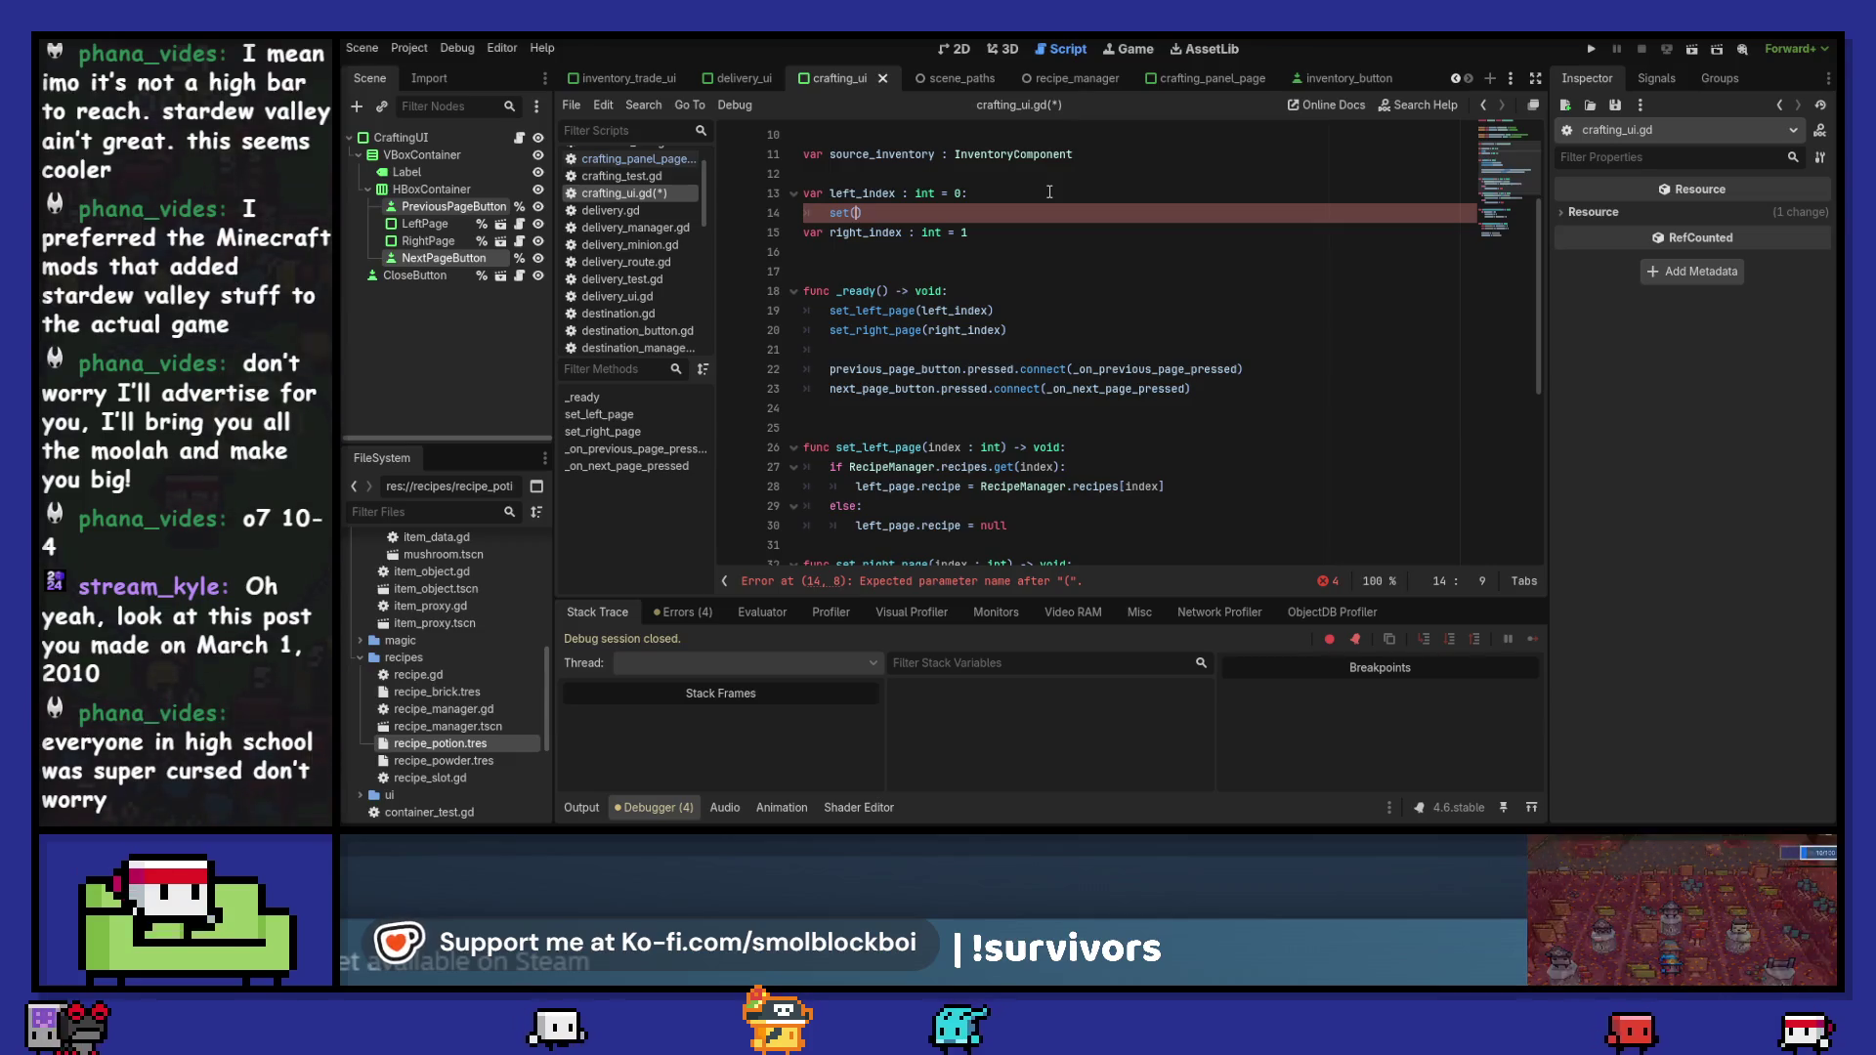
type("):")
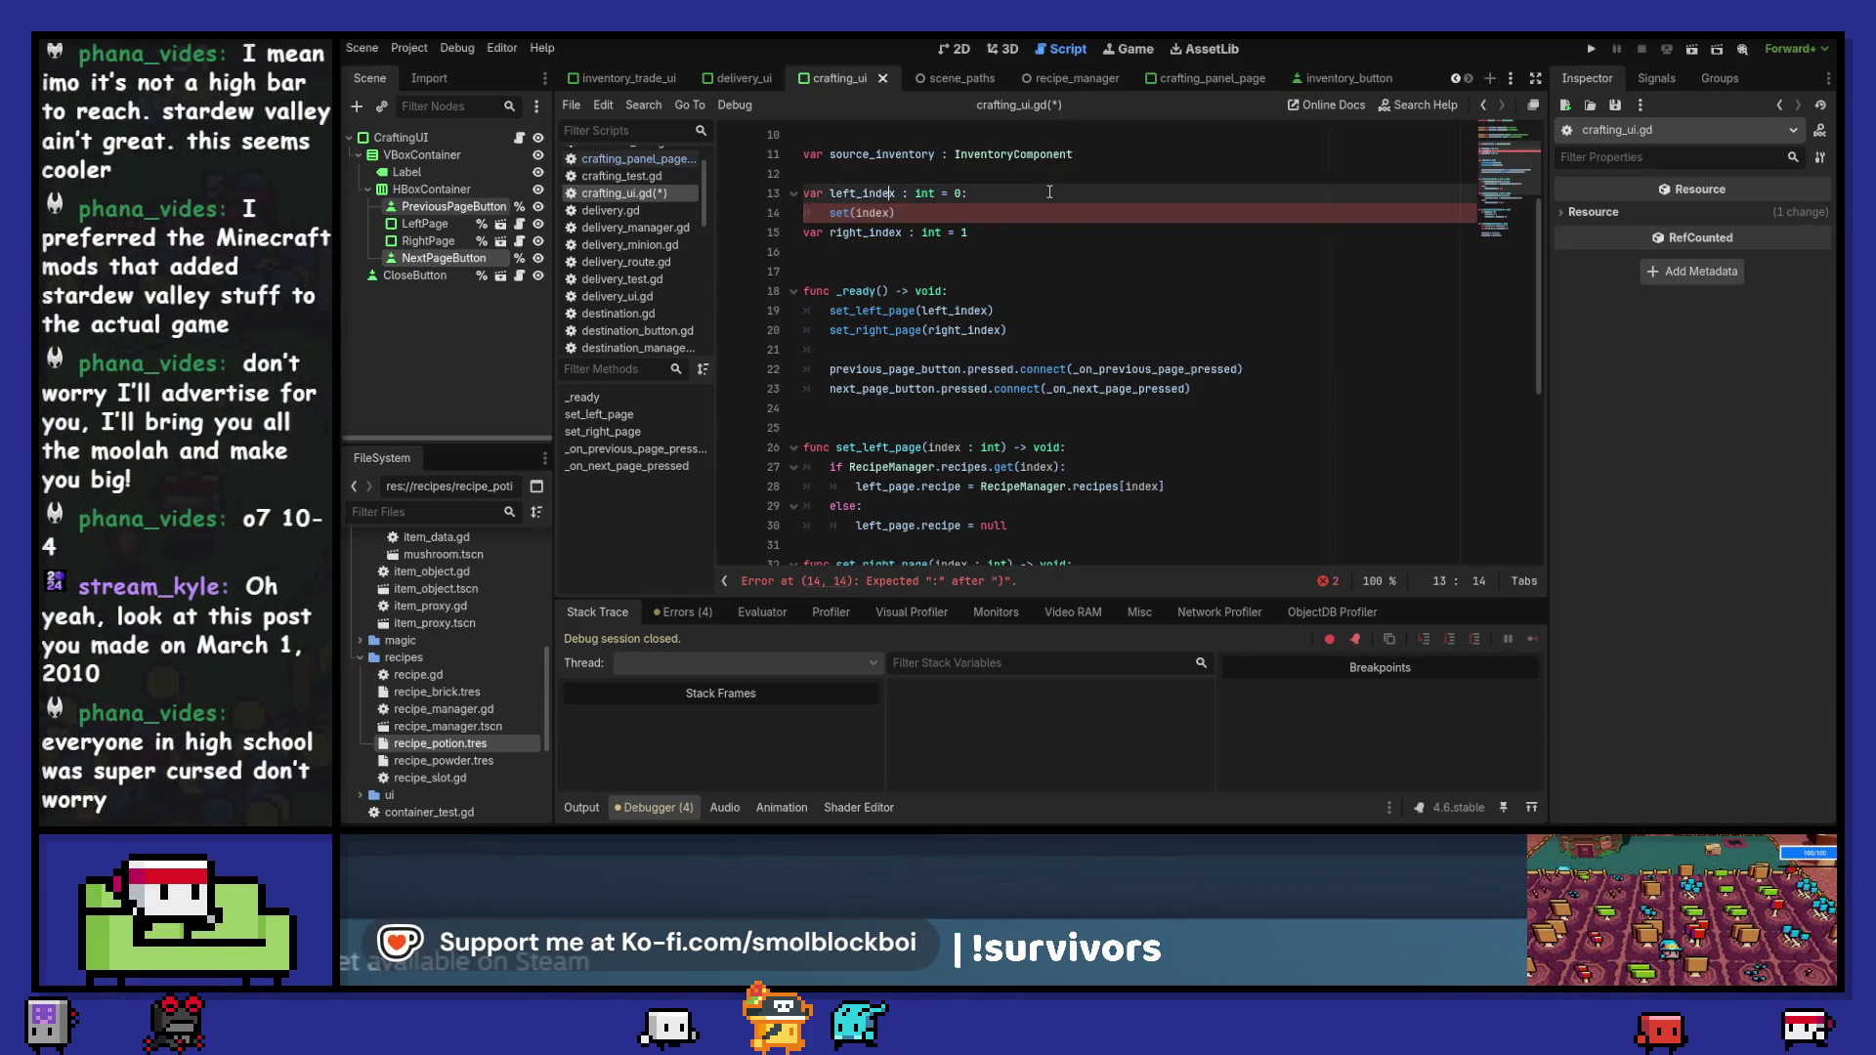
key("Return")
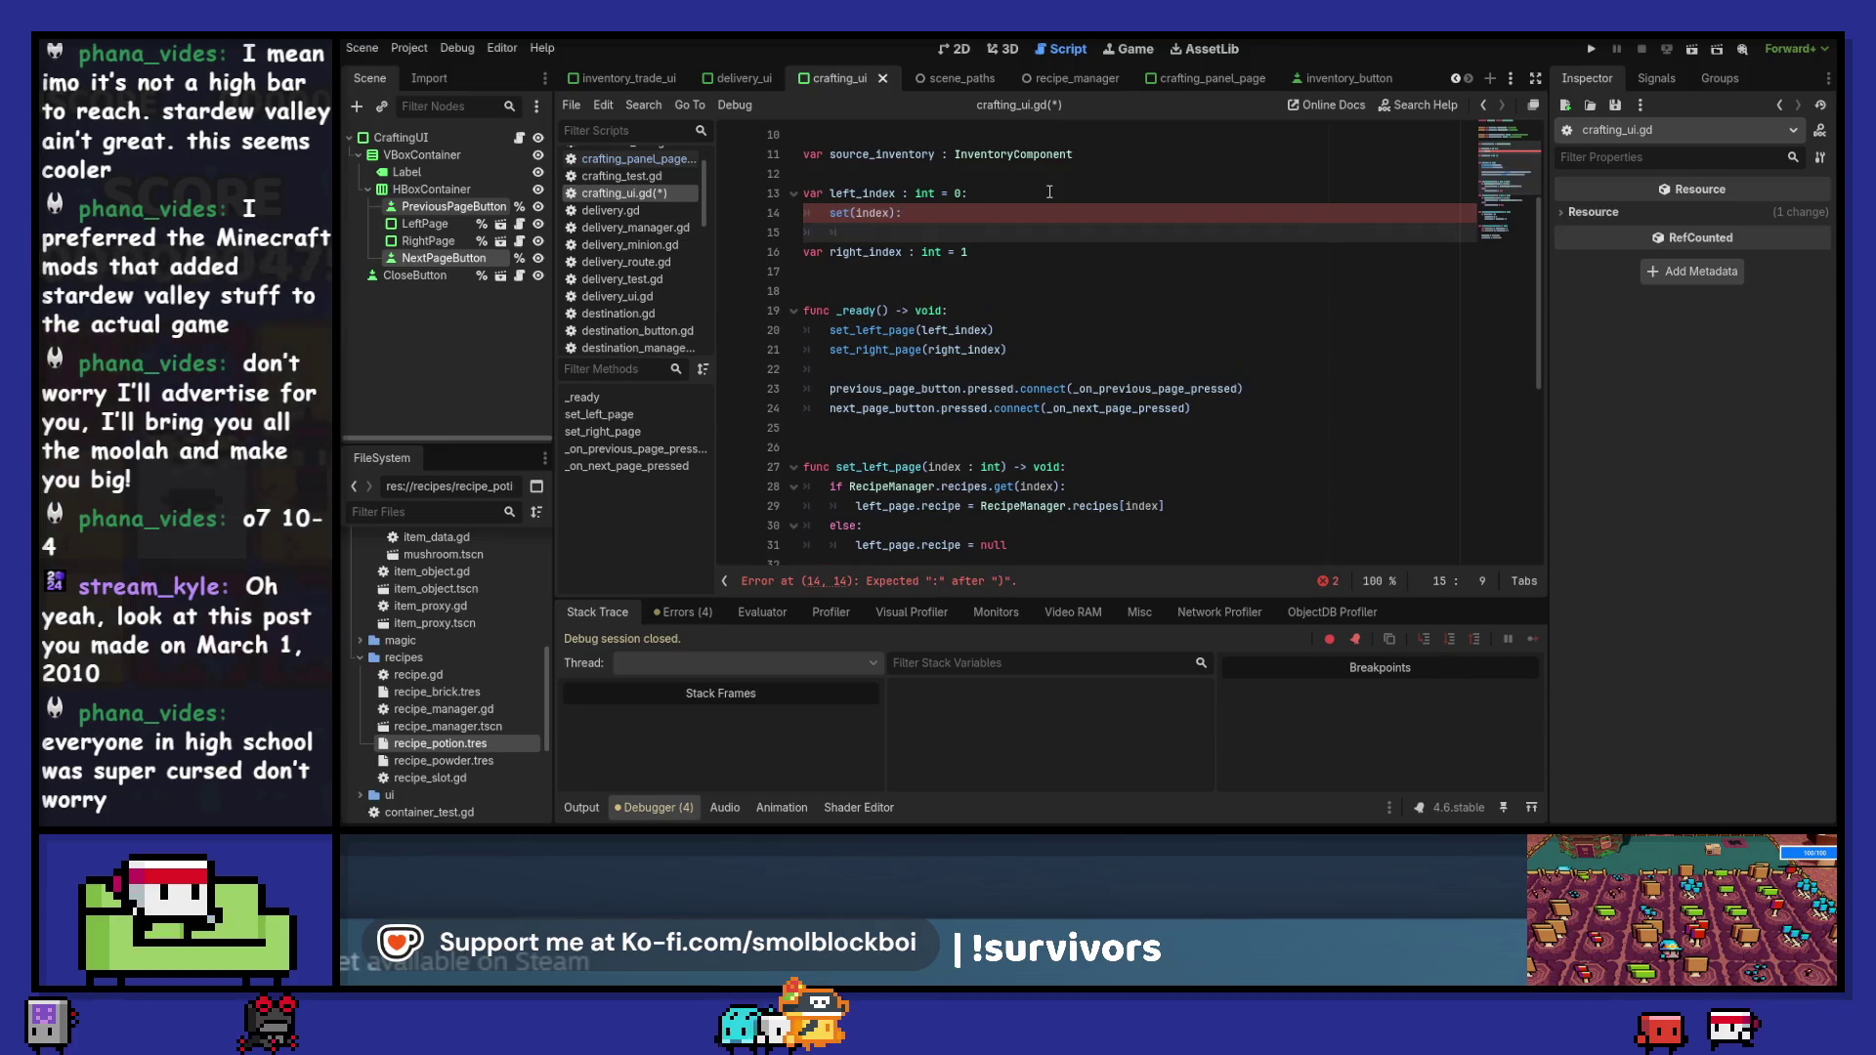
type("left_index = in")
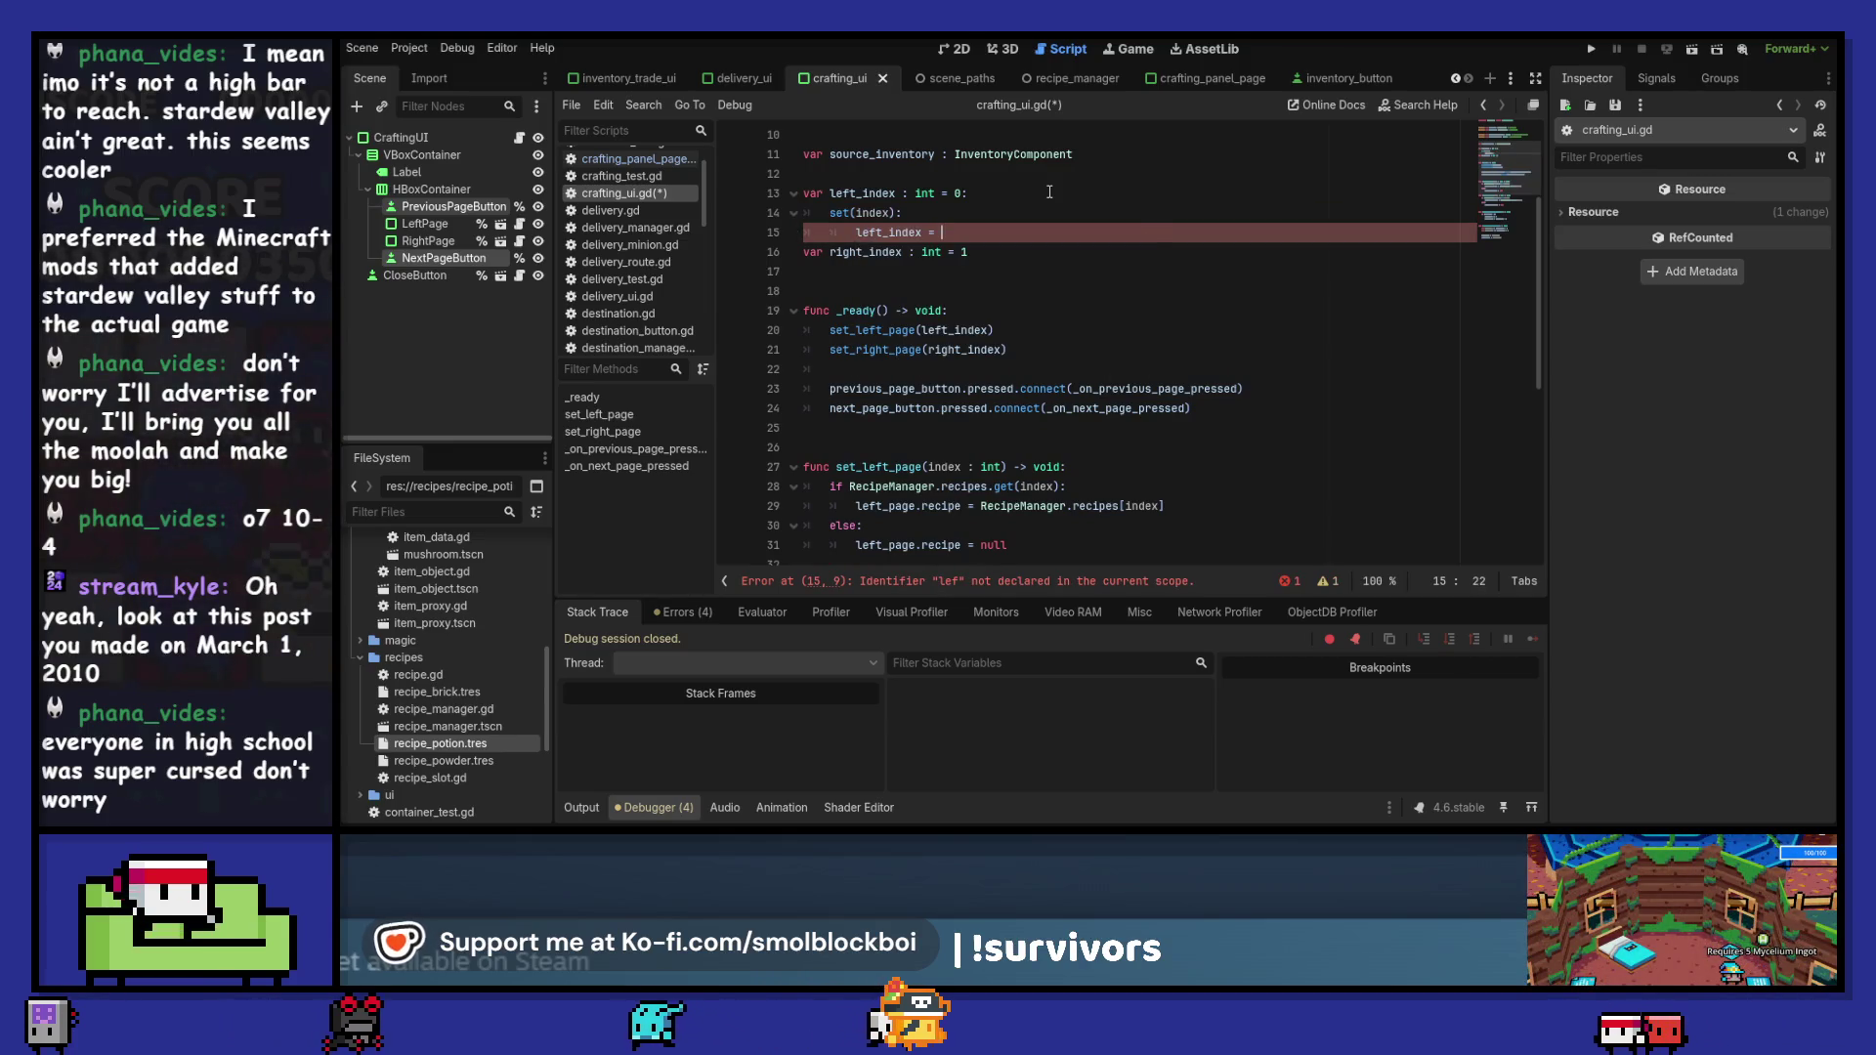
key("Return")
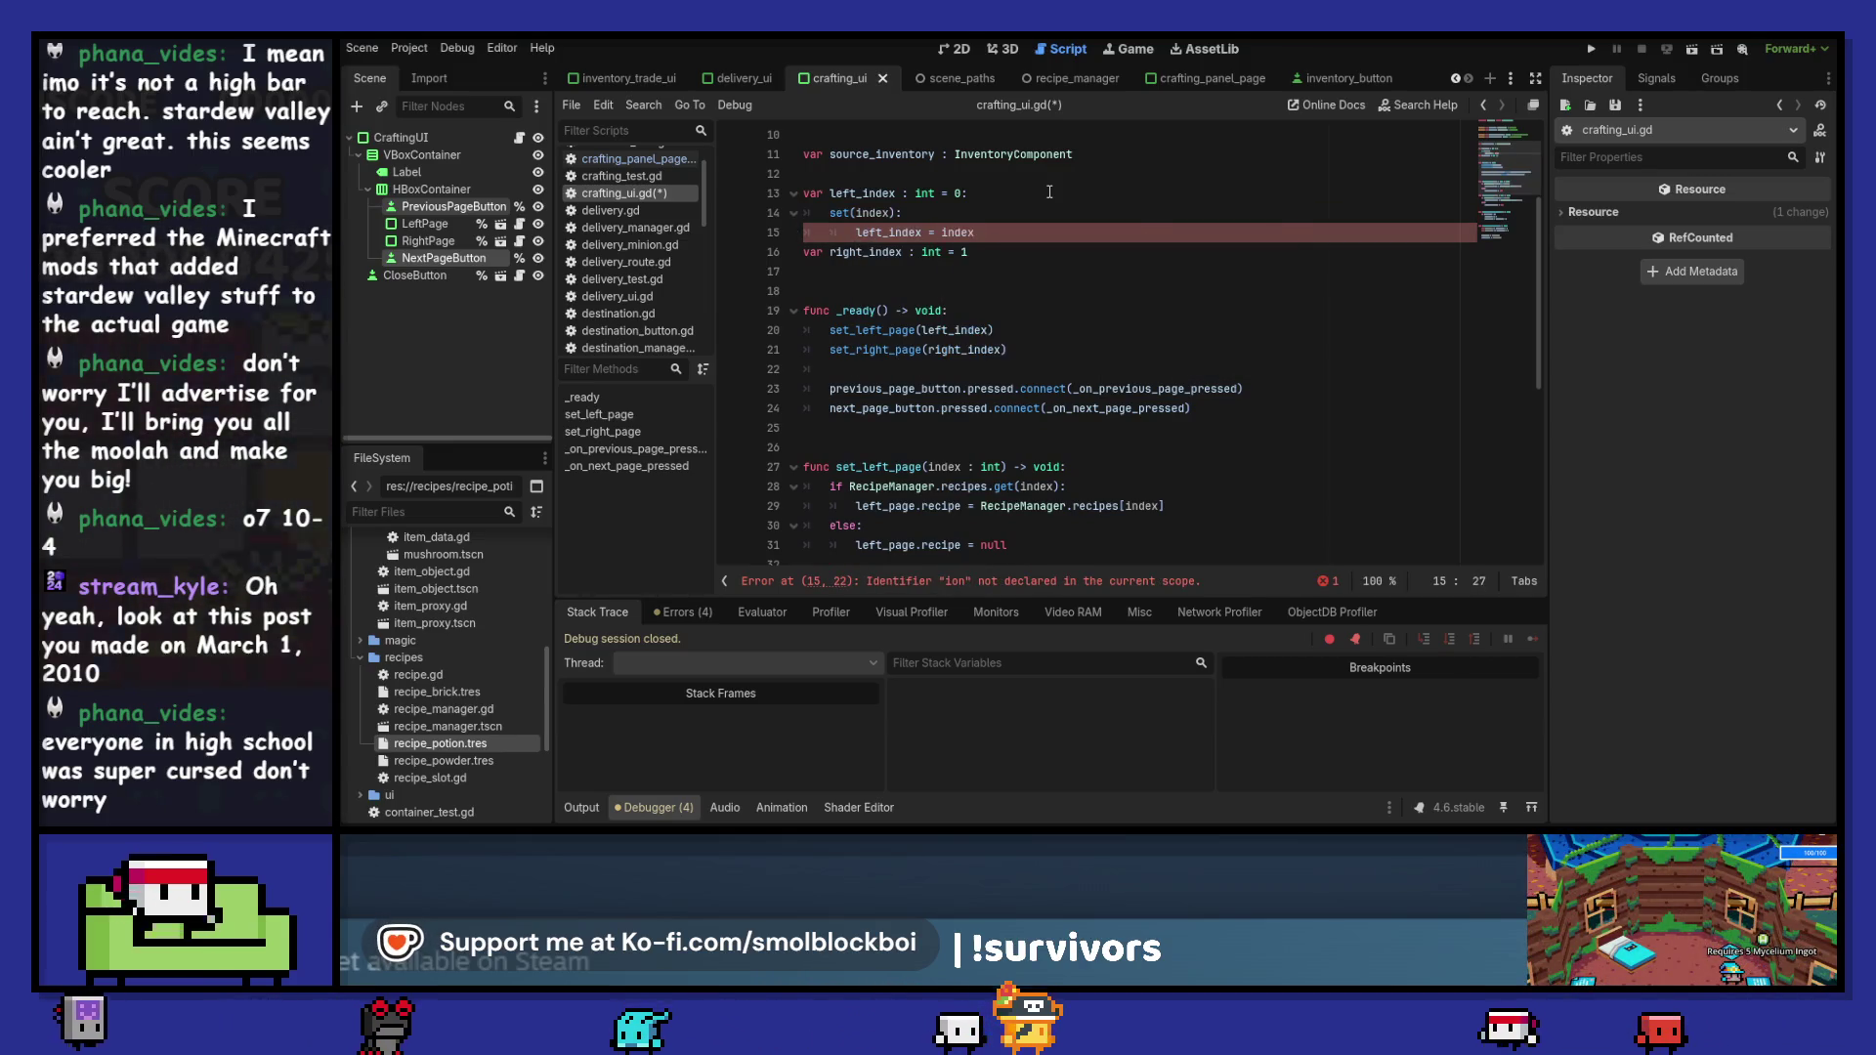
key("ctrl+shift+d")
key("alt+Down")
Give right_index a set(index) setter assigning 'right_index = index', and save crafting_ui.gd.
key("Up")
key("End")
type(":")
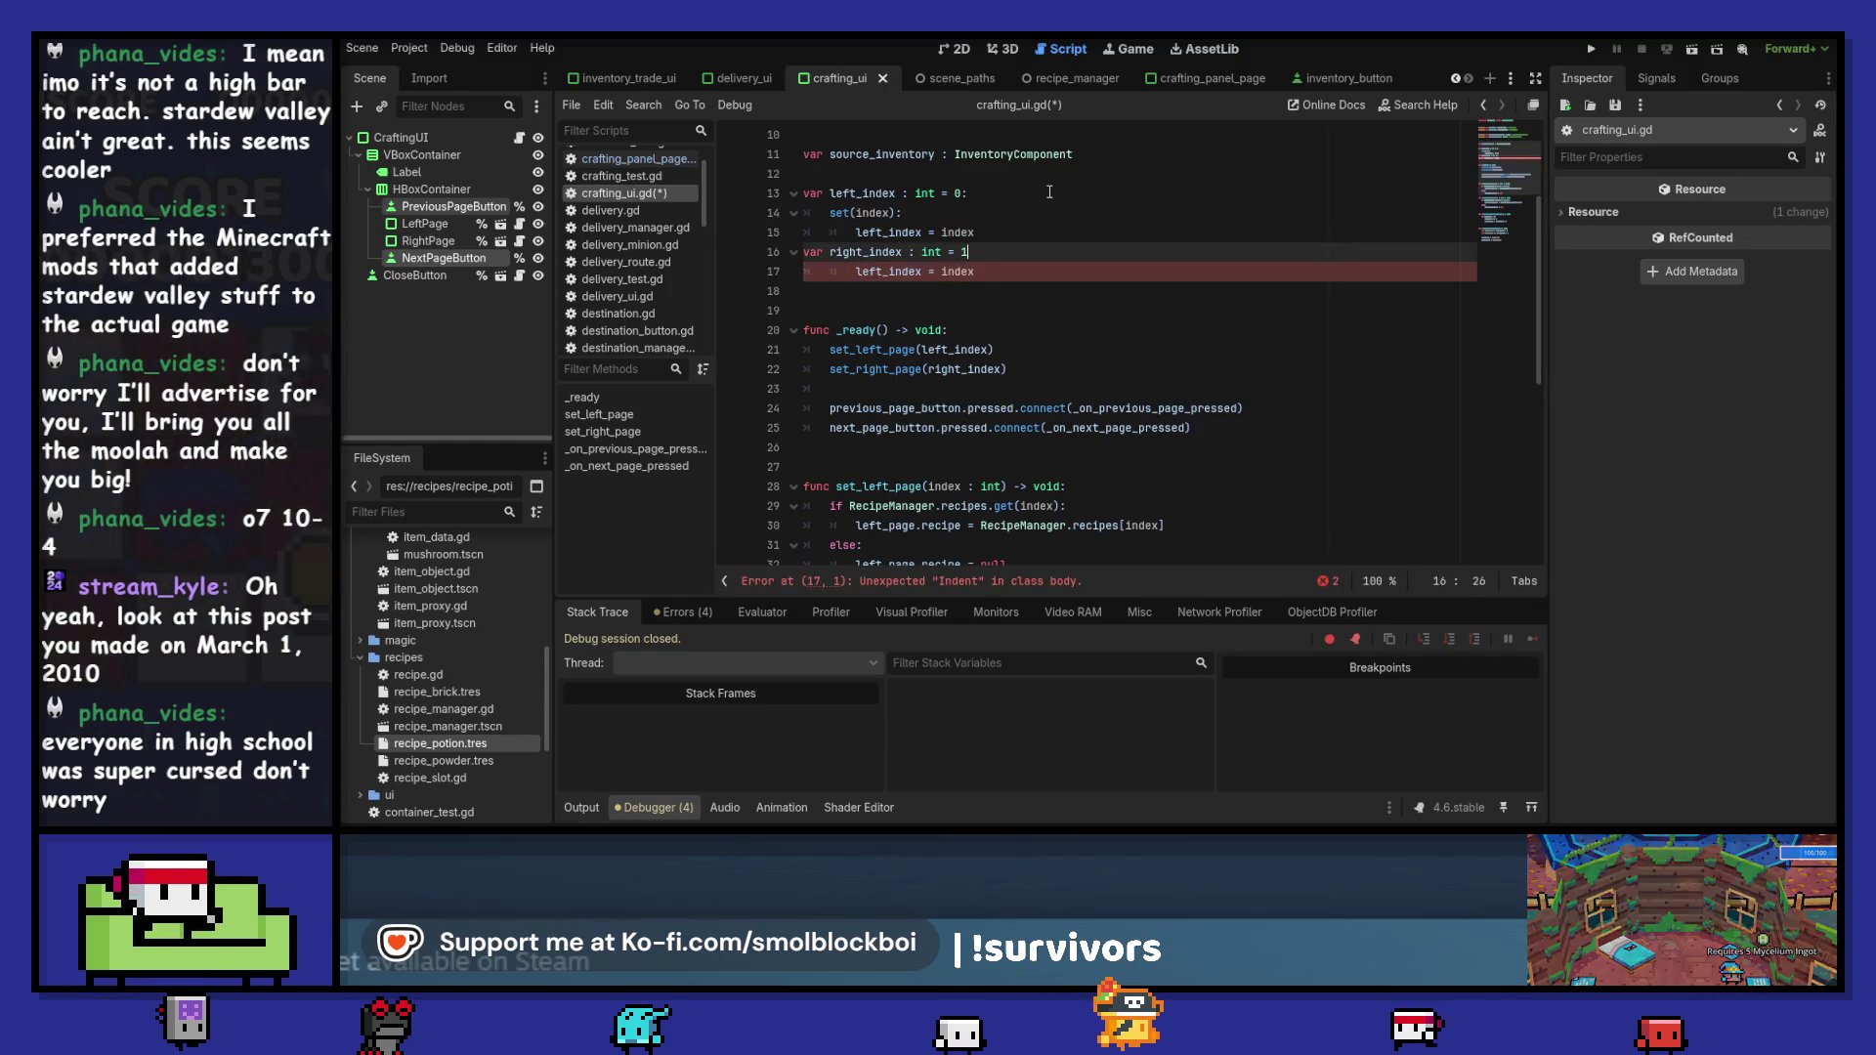
key("Return")
type("set(")
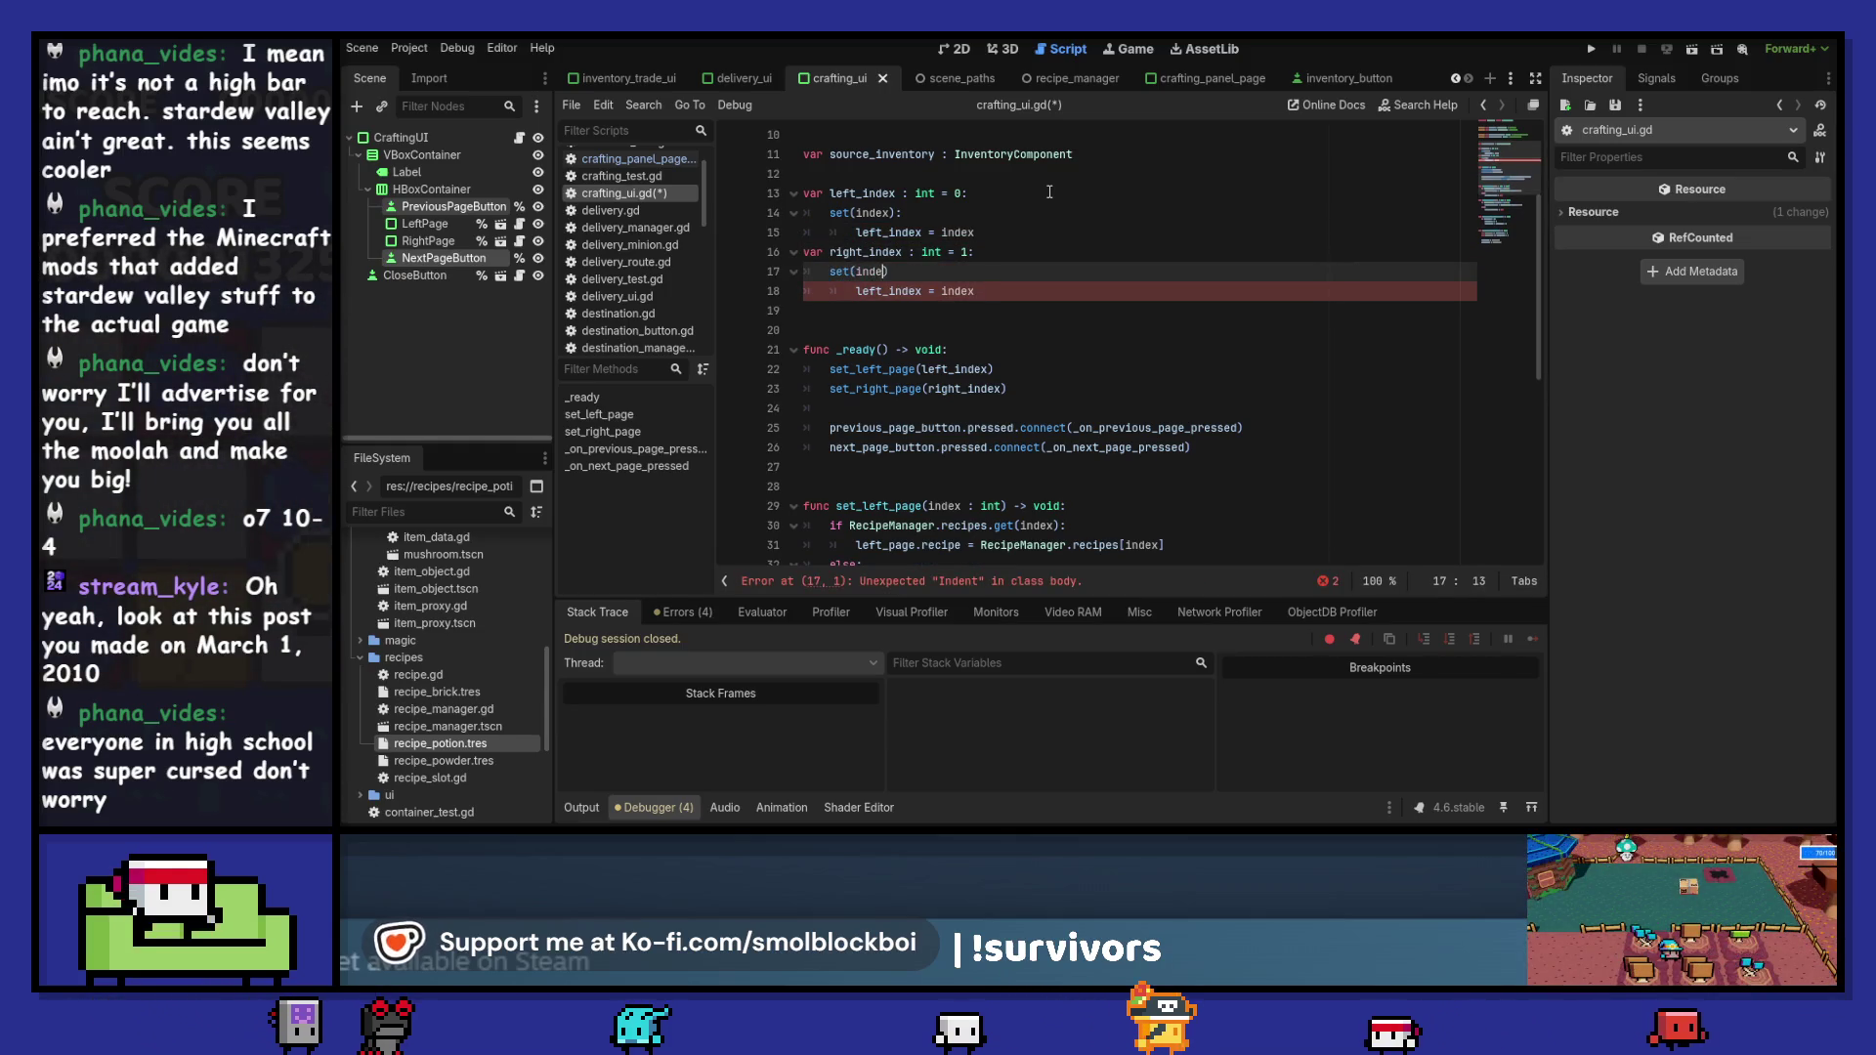
type("index)")
key("Down")
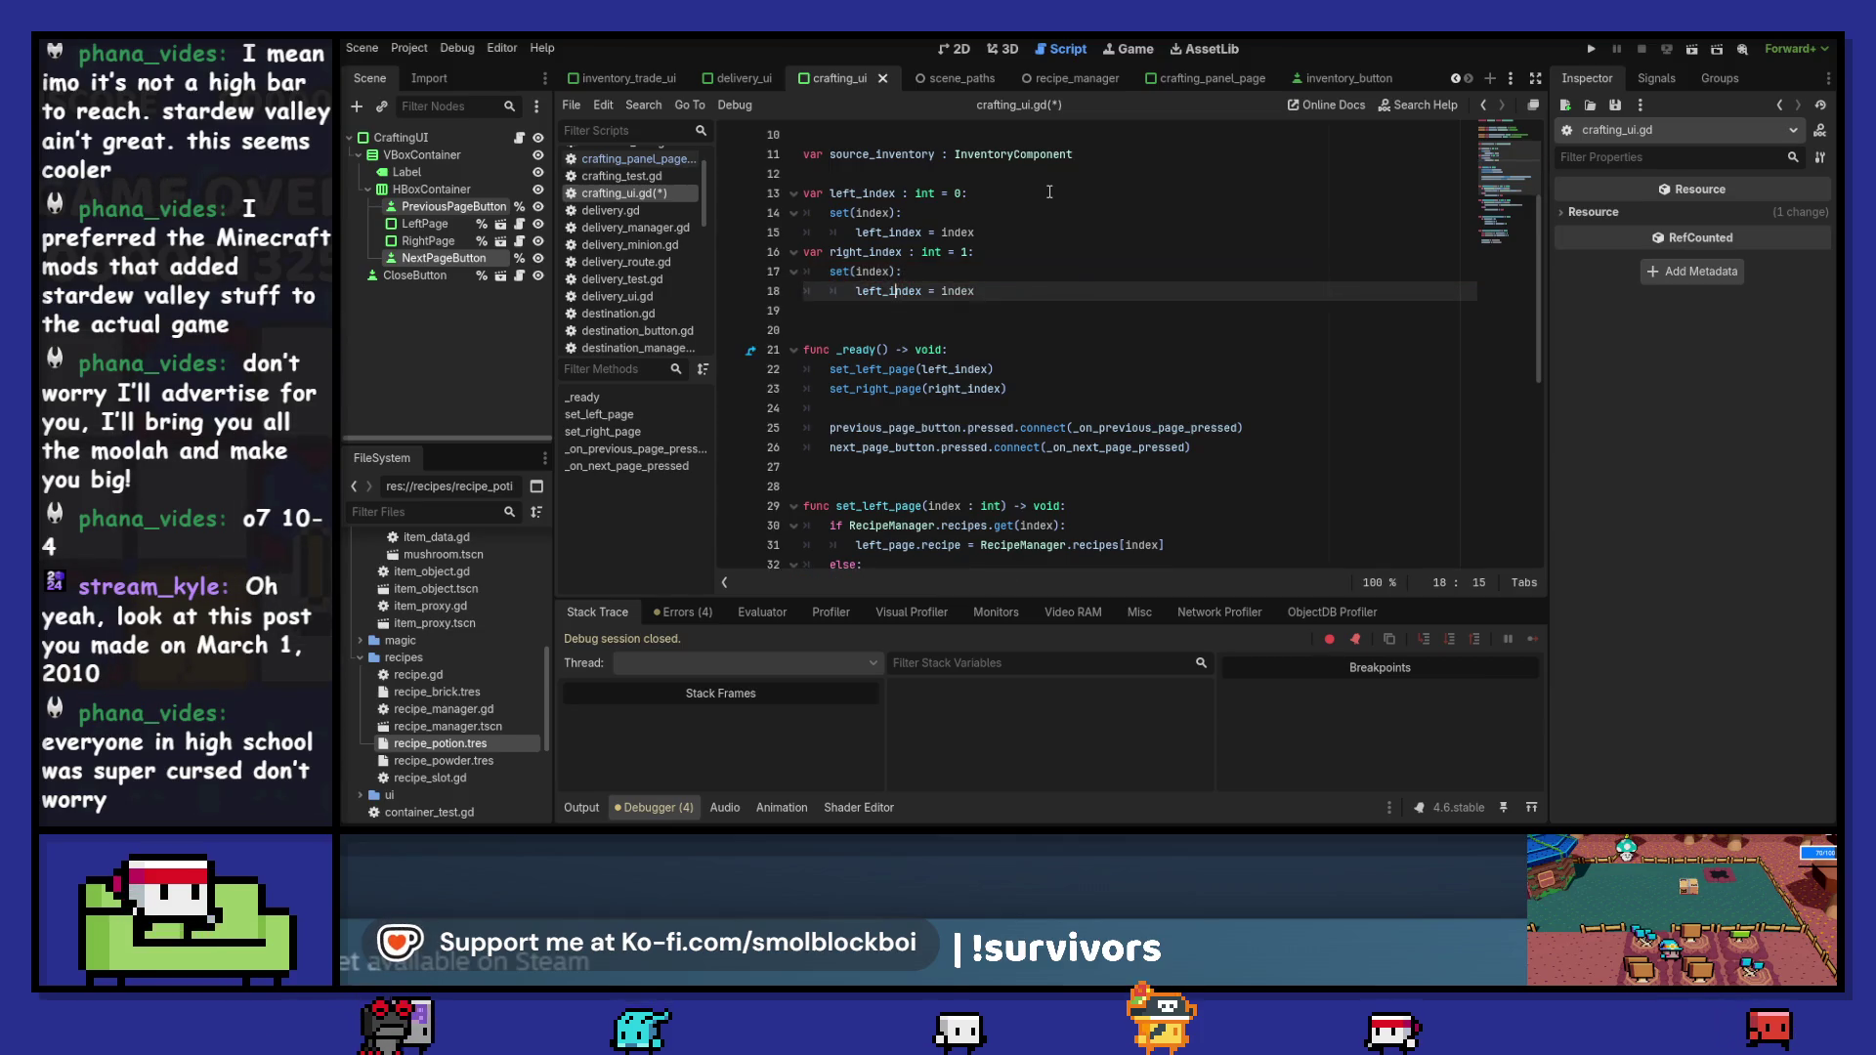
key("ctrl+d")
type("right")
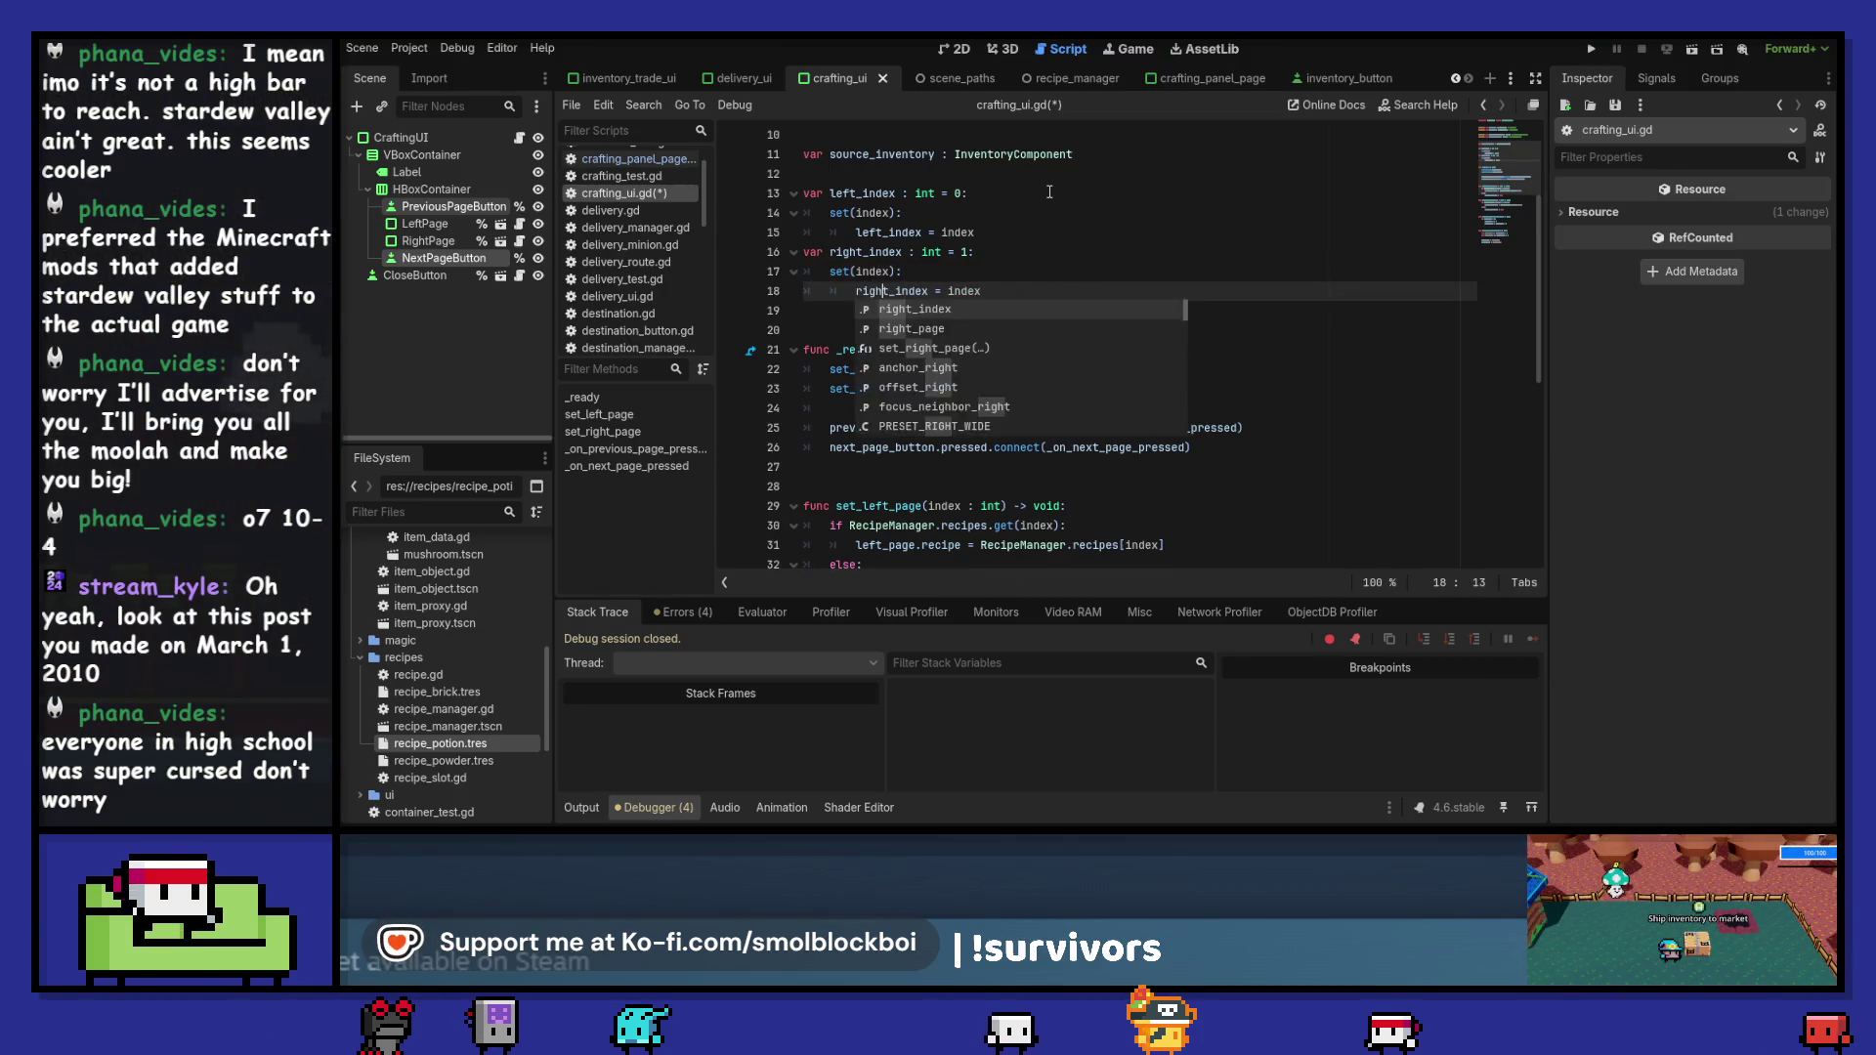
left_click(1045, 235)
key("Return")
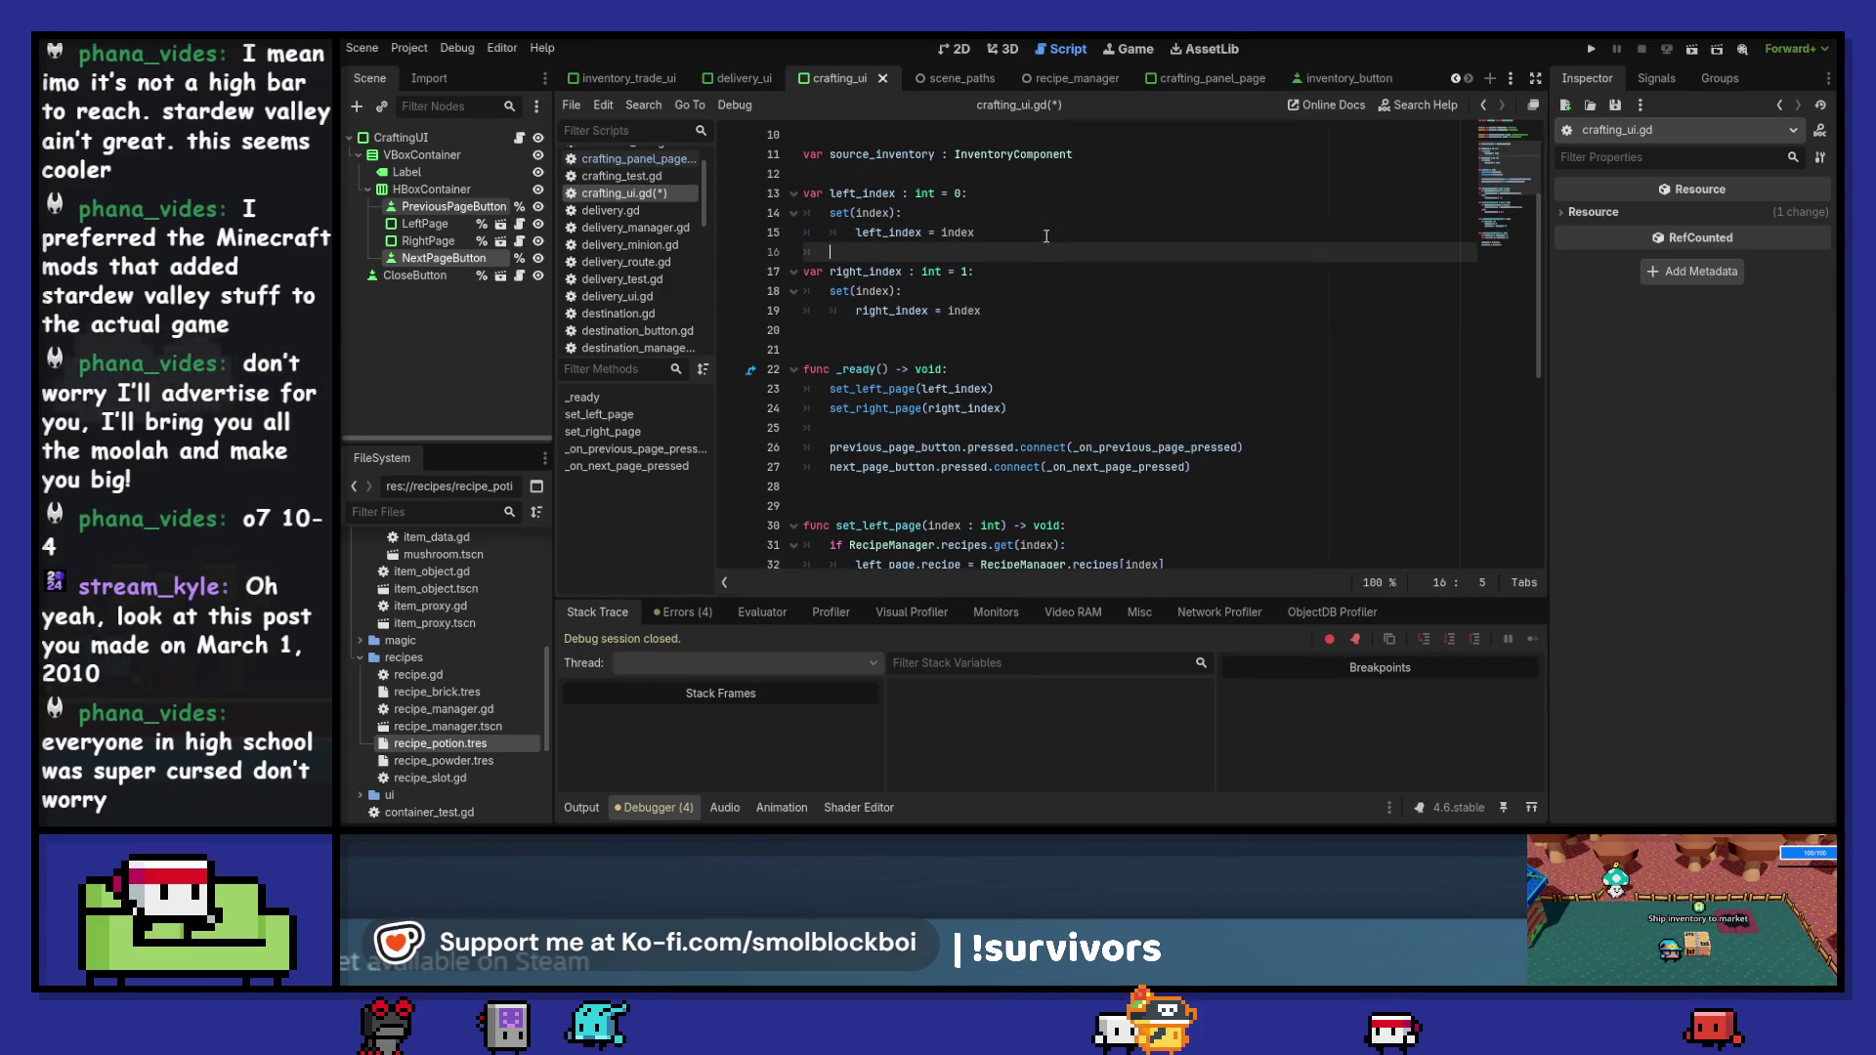
key("ctrl+s")
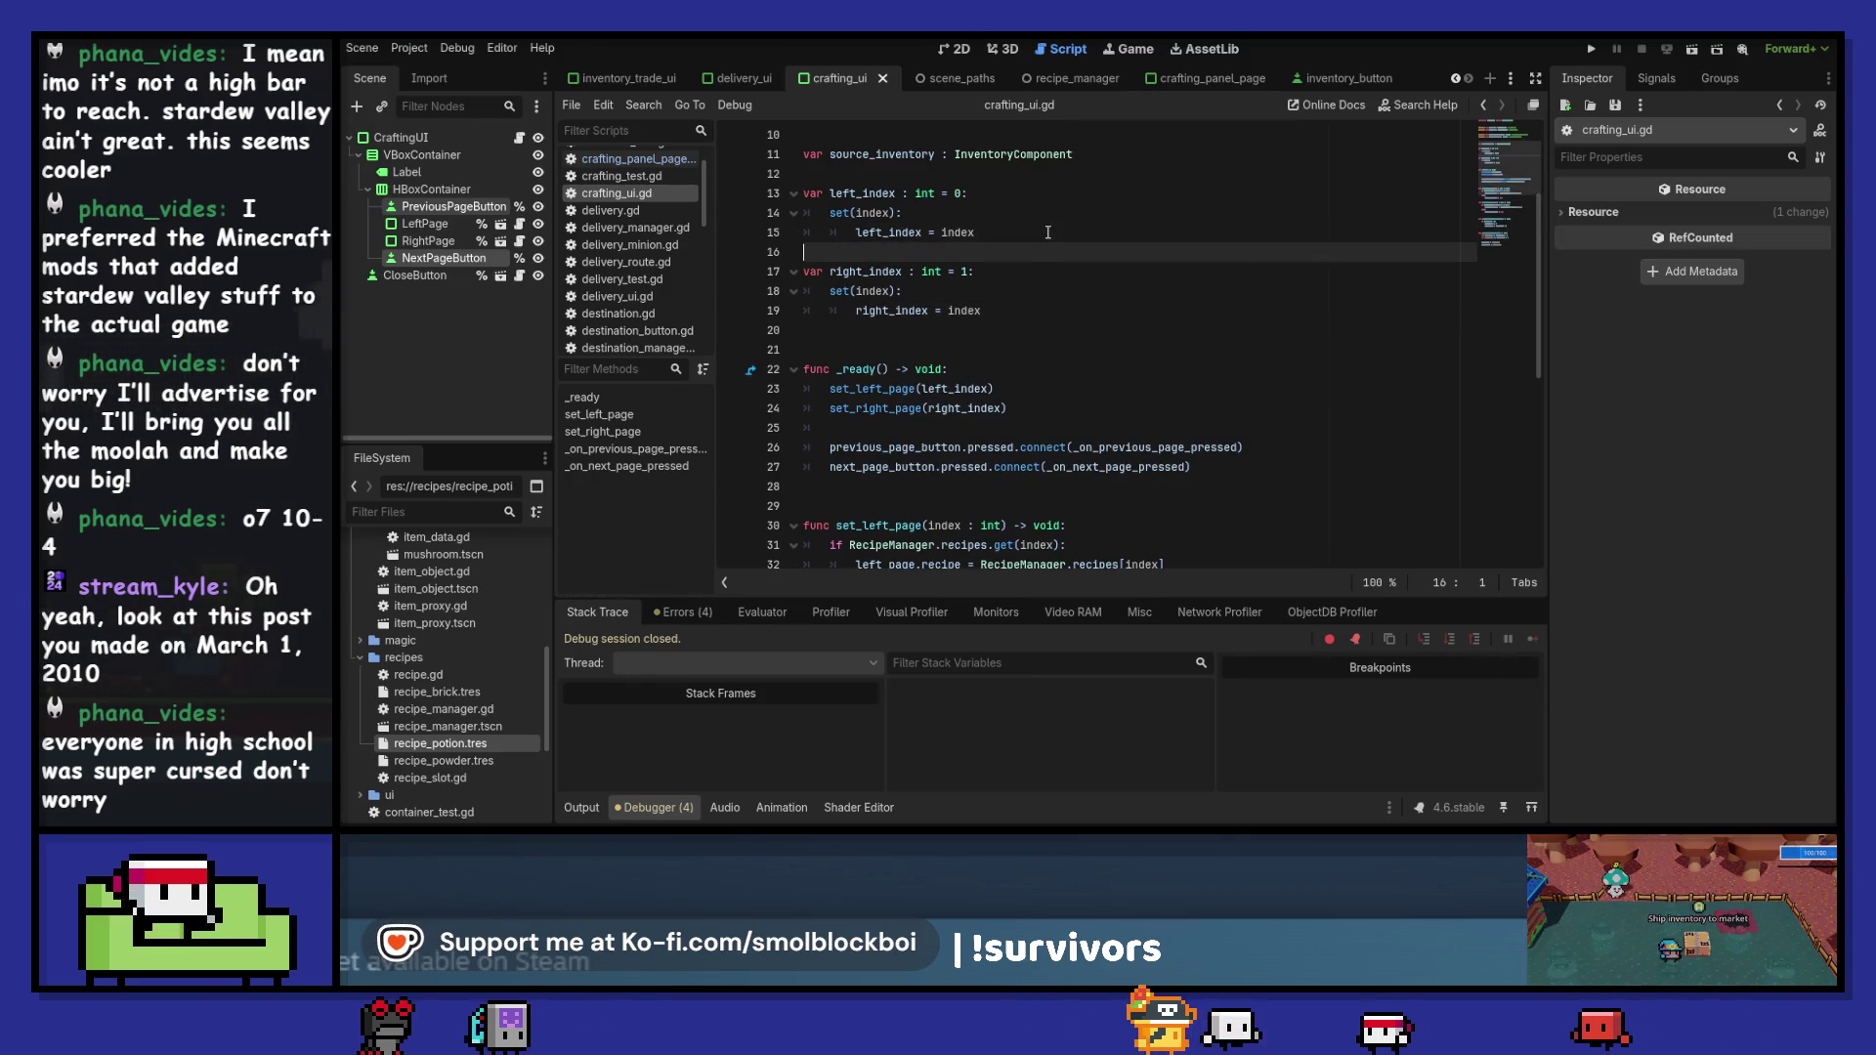
Move the set_left_page(left_index) call into the left_index setter.
scroll(1047, 233, "down", 4)
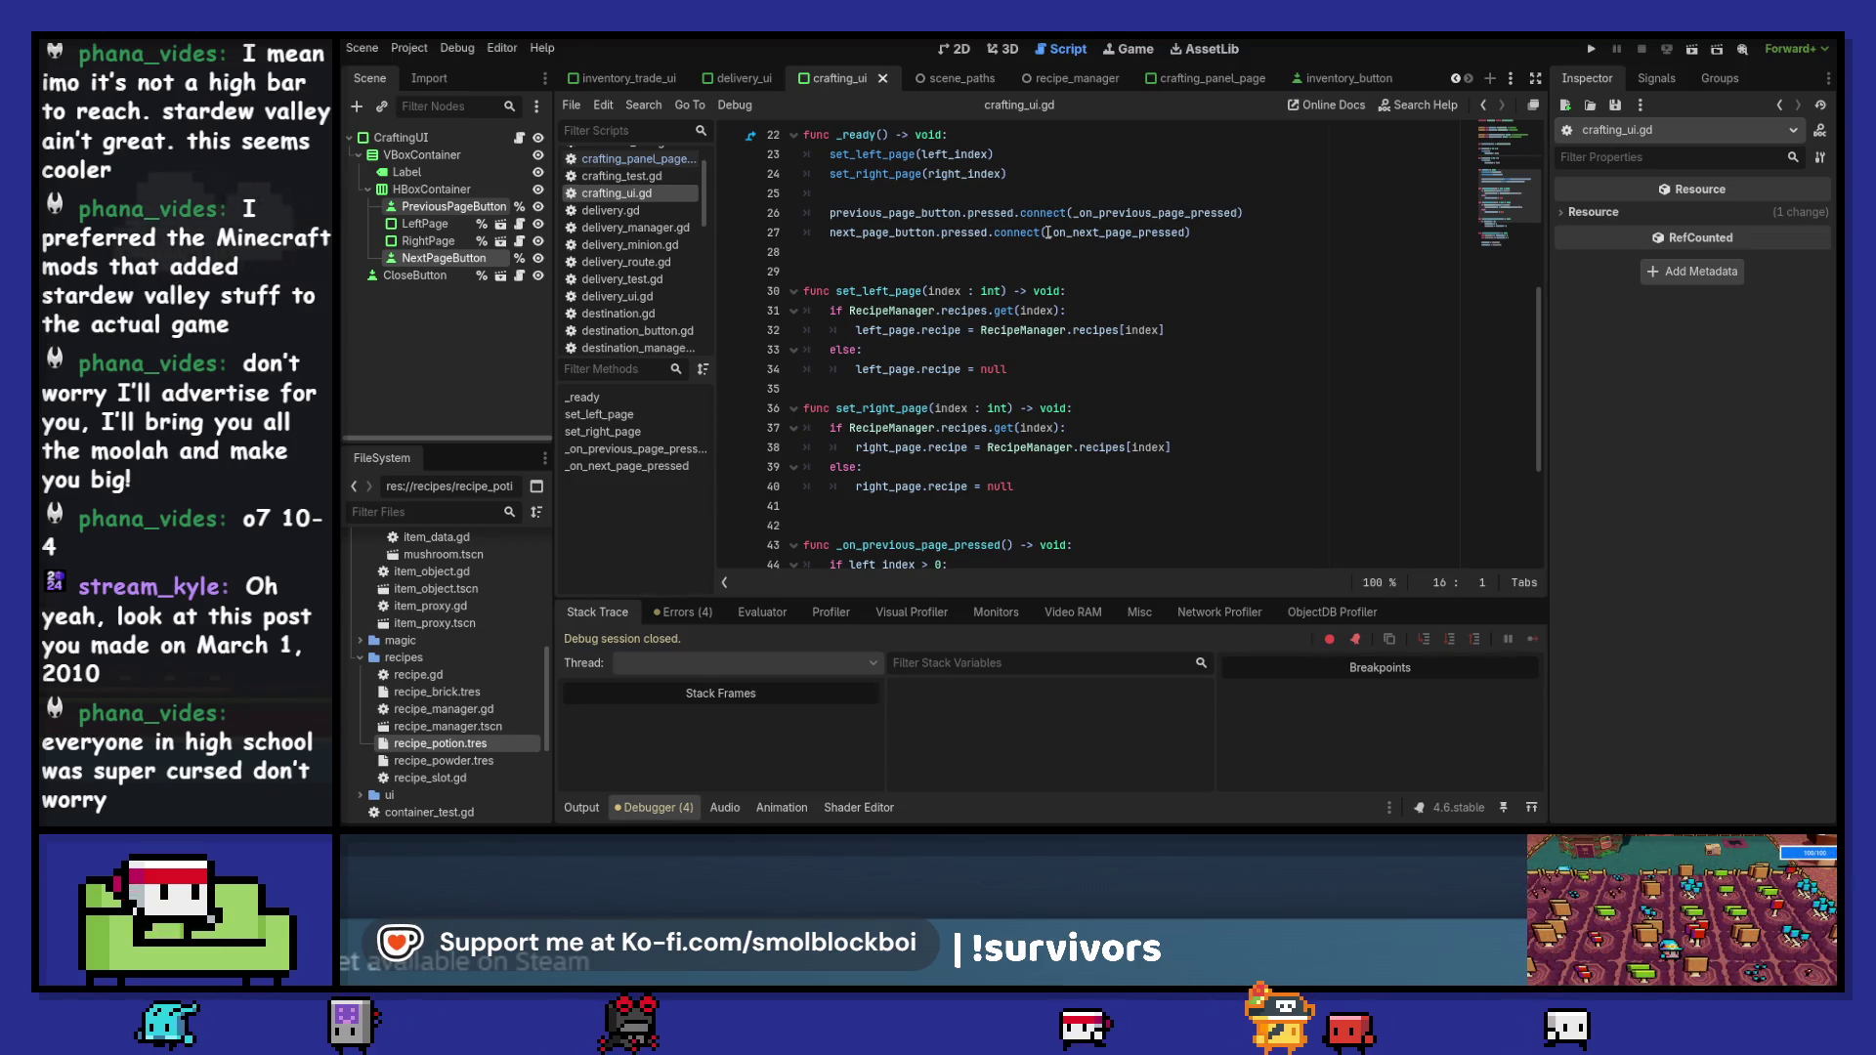
scroll(1047, 232, "up", 2)
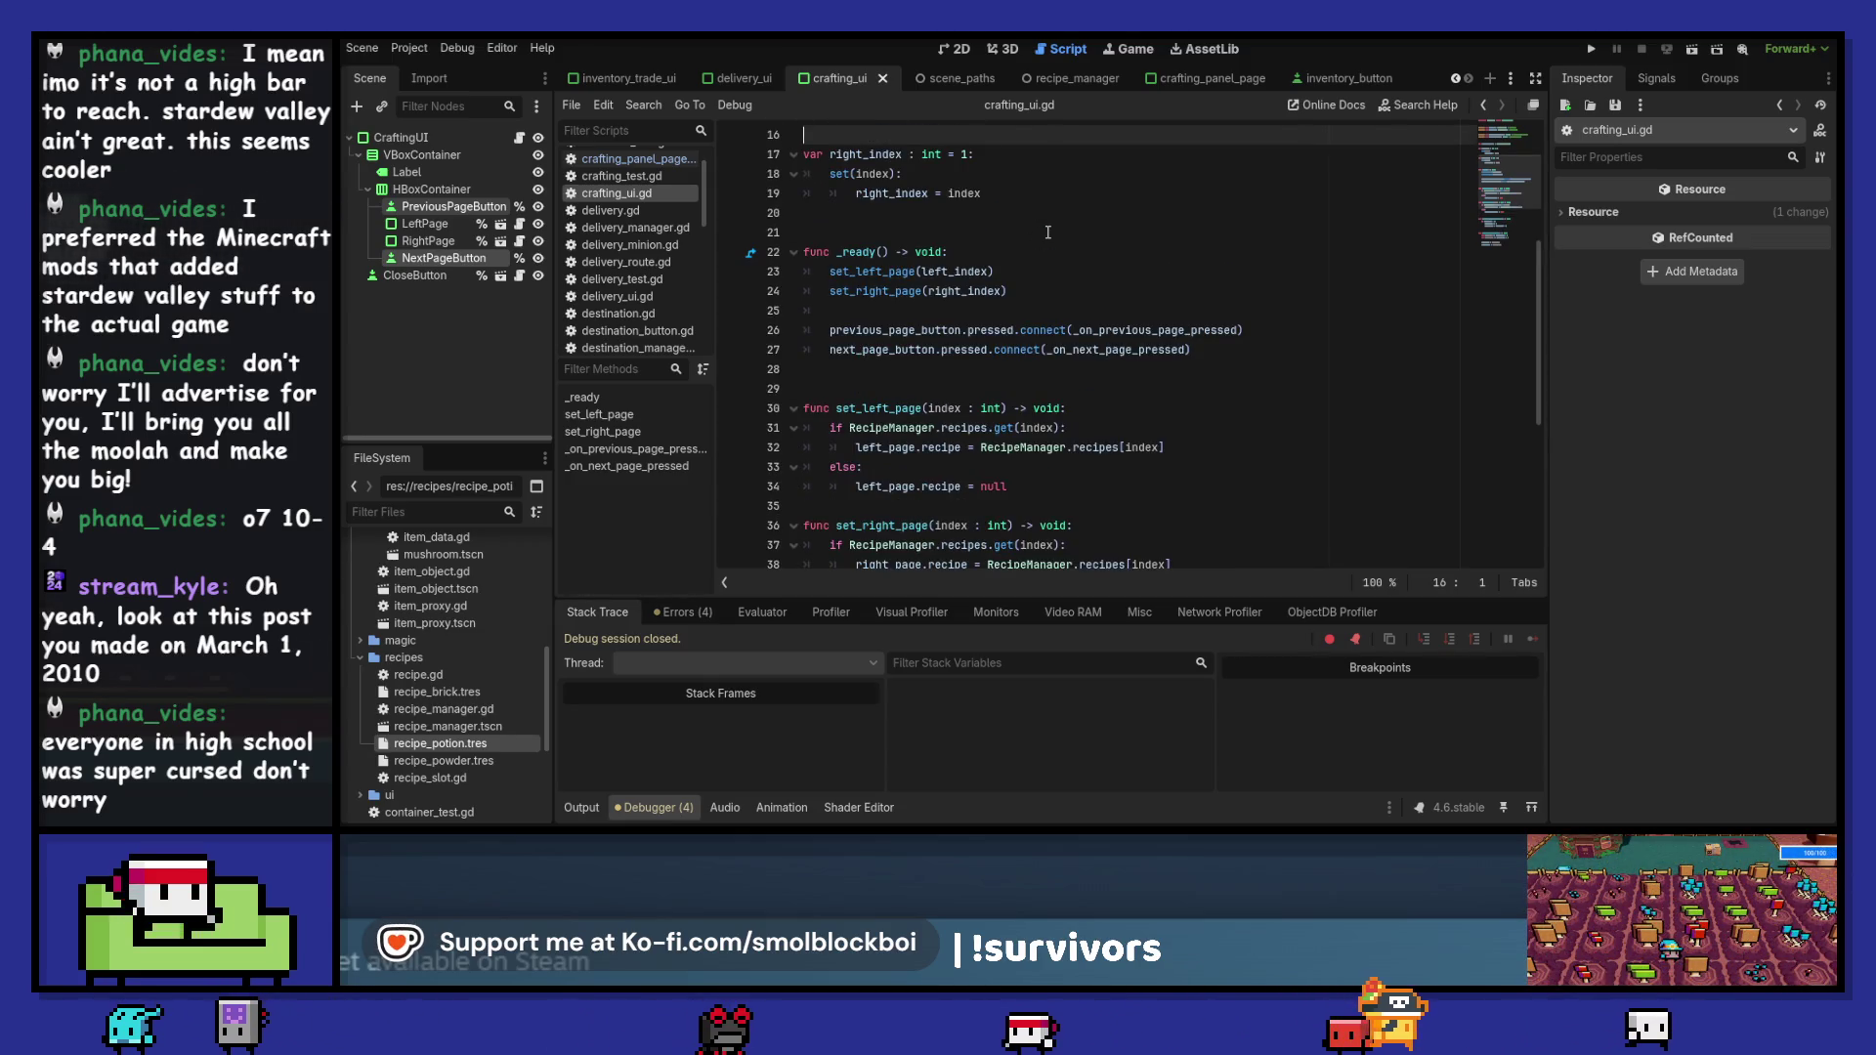
left_click_drag(994, 272, 830, 272)
key("ctrl+c")
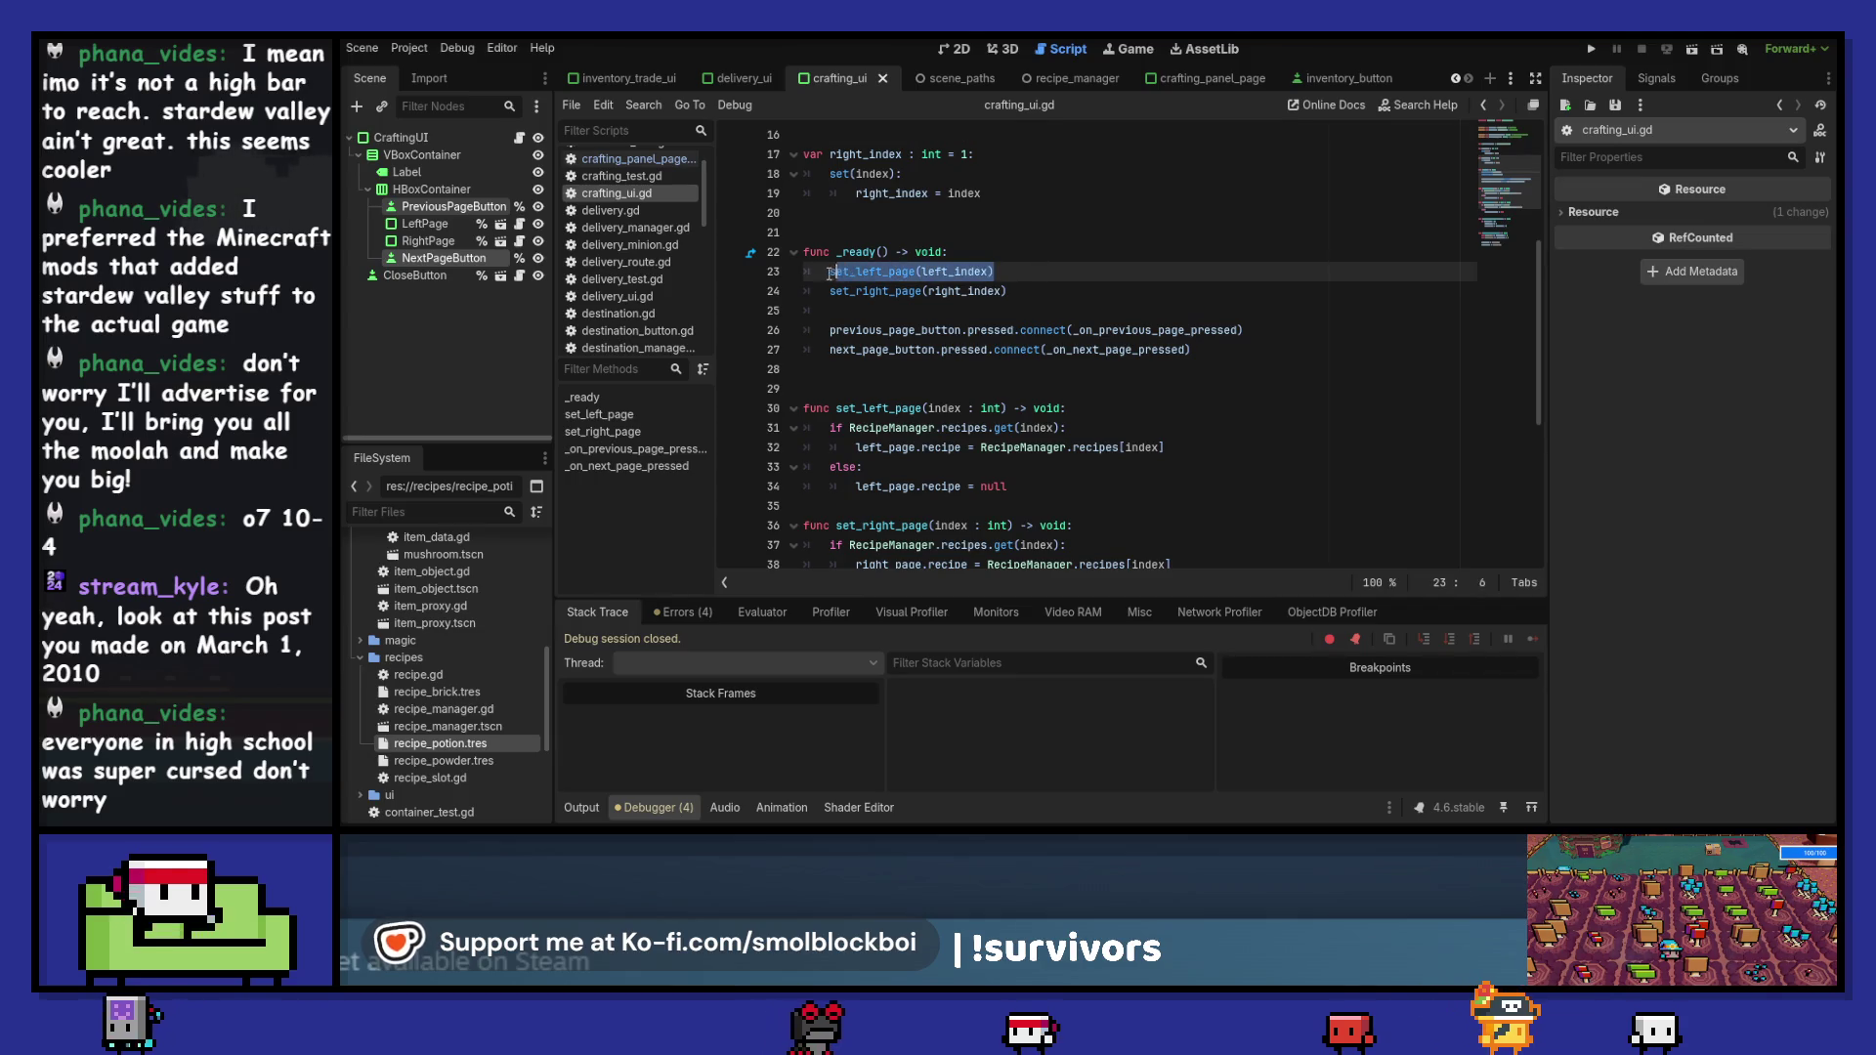
scroll(967, 273, "up", 2)
left_click(1009, 231)
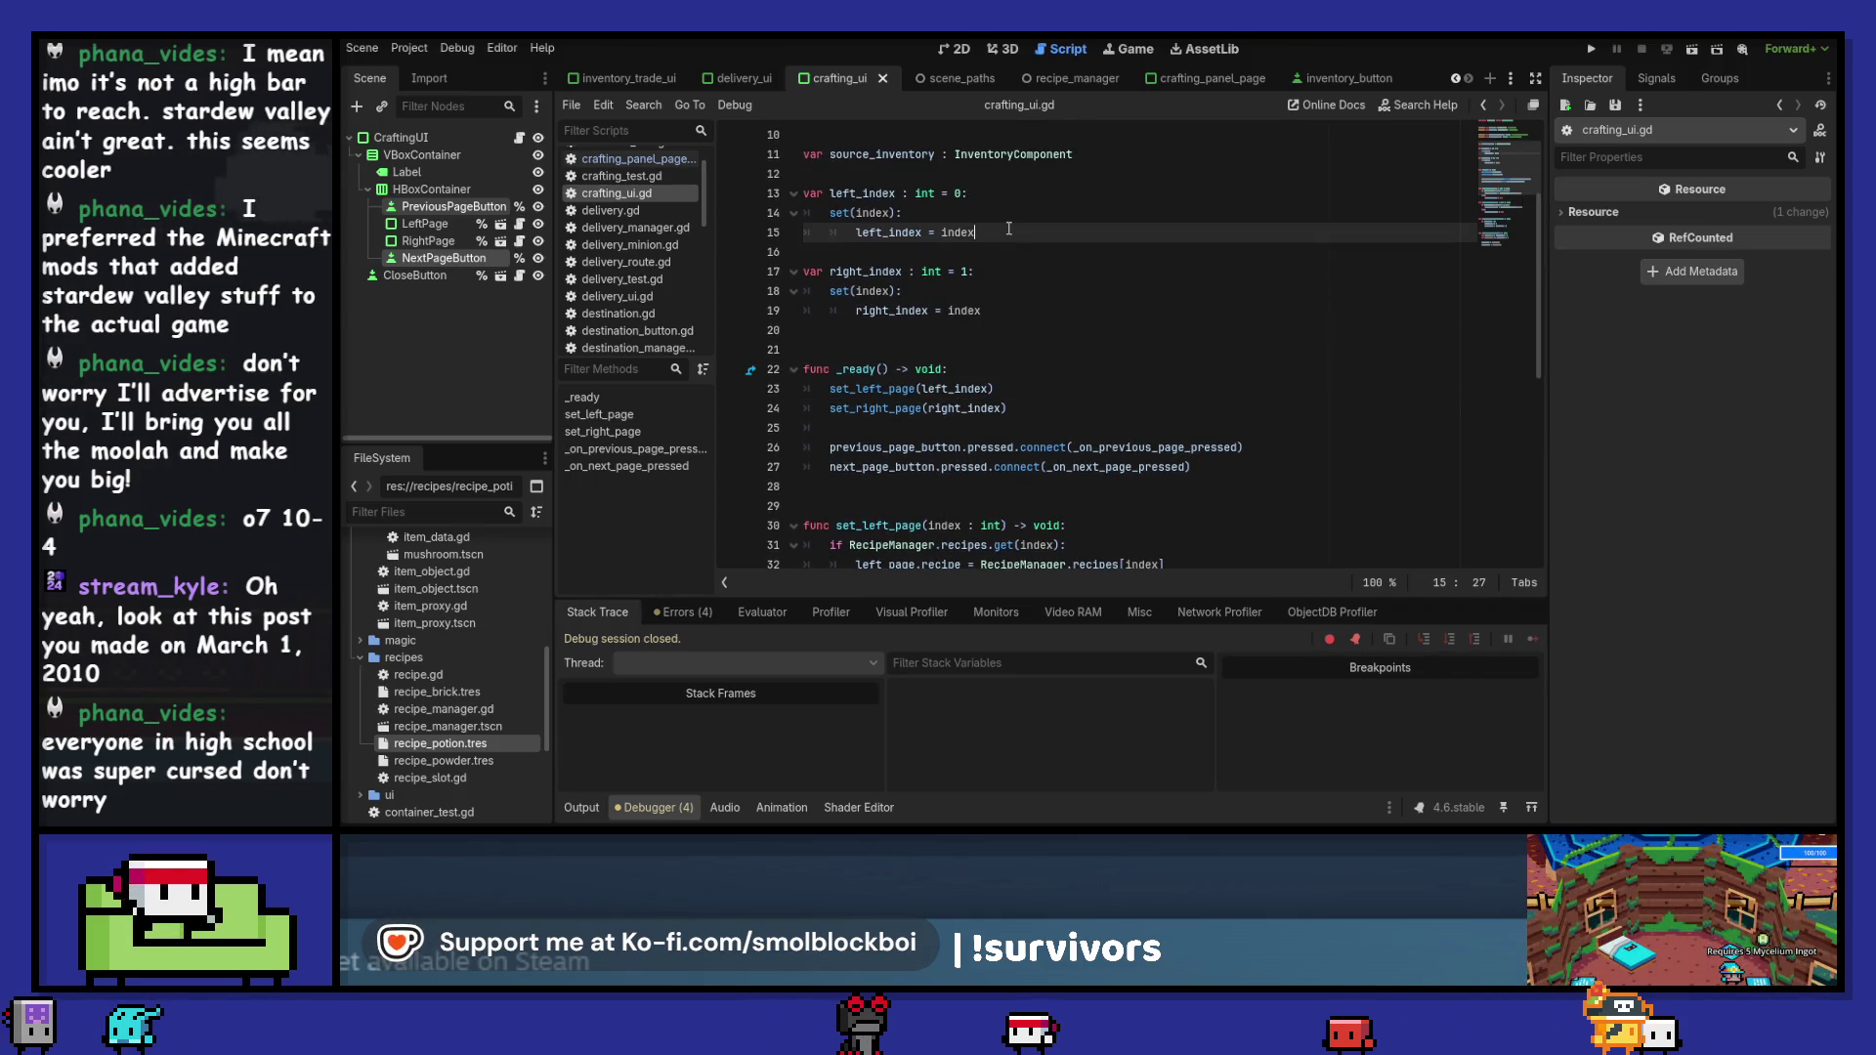
key("Return")
key("ctrl+v")
Add set_right_page(right_index) to the right_index setter and run the game with F5.
key("Down")
key("Down")
key("Down")
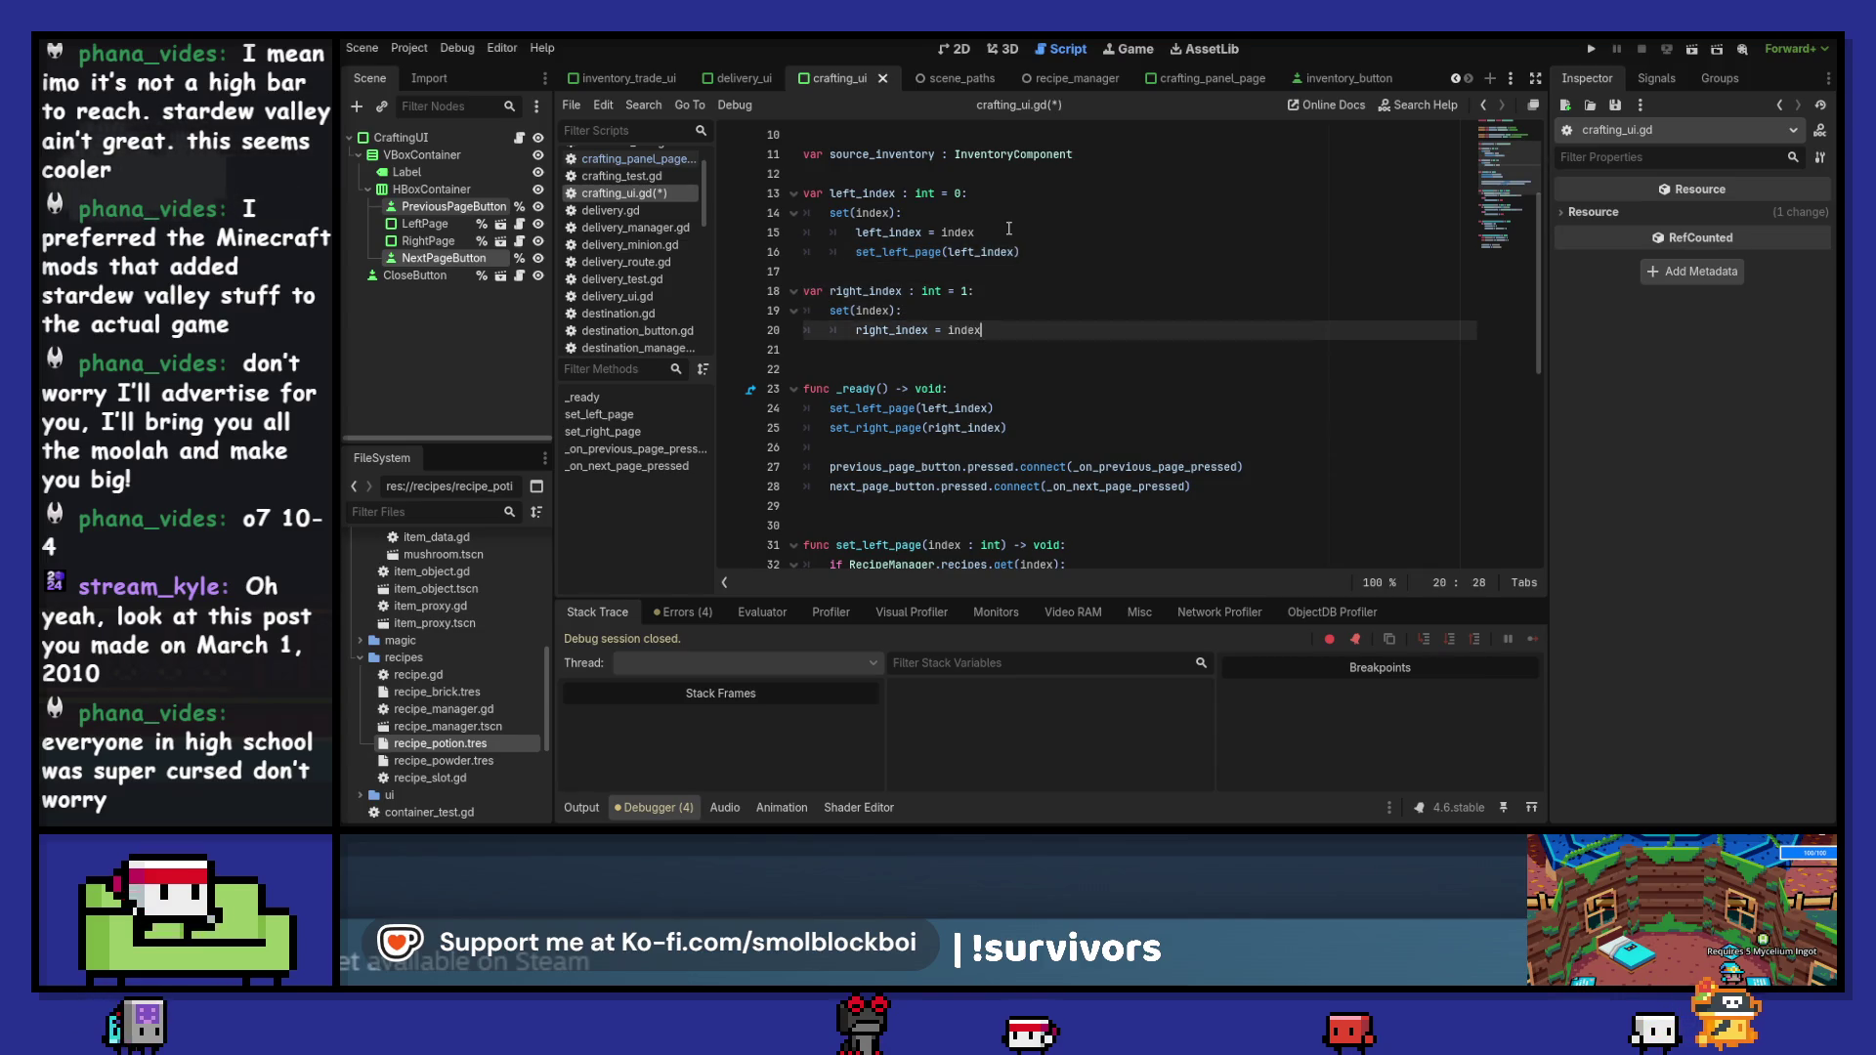
key("Down")
key("ctrl+c")
key("Up")
key("Up")
key("Up")
key("ctrl+v")
key("Down")
key("End")
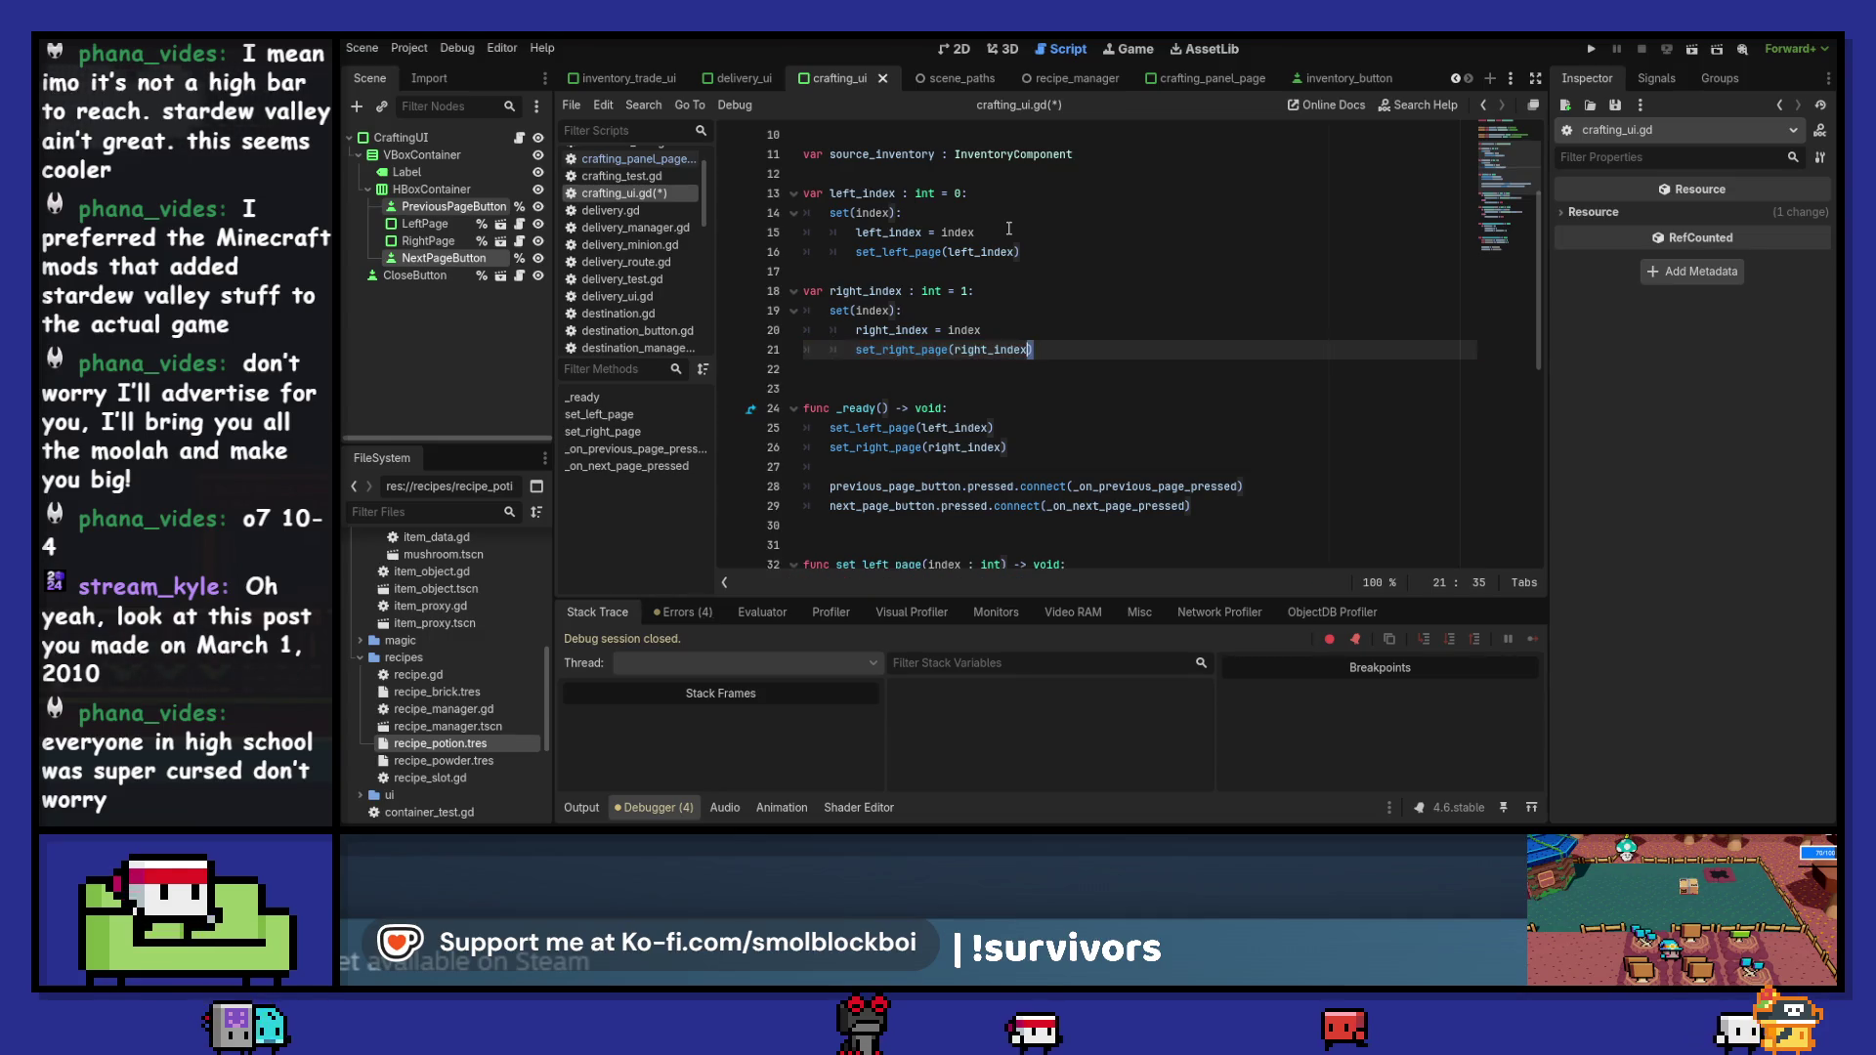
key("Down")
key("Down")
key("Down")
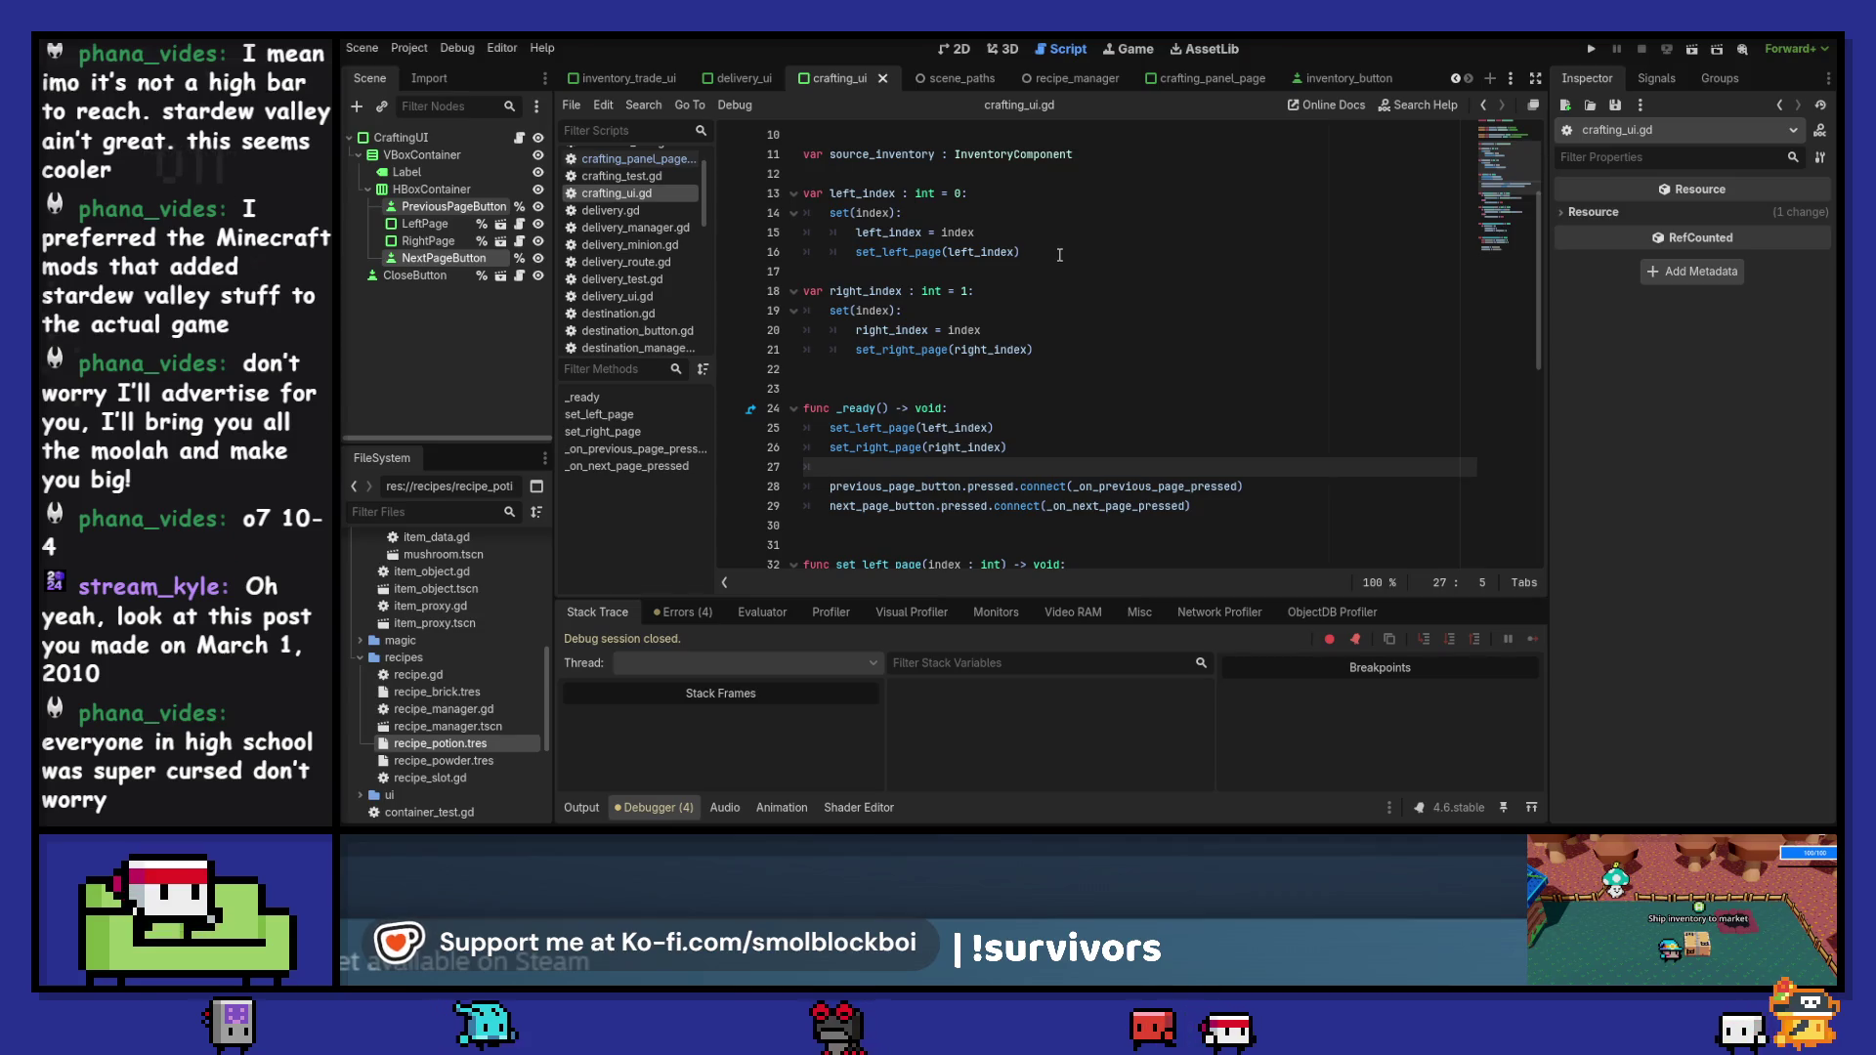
scroll(1059, 254, "down", 2)
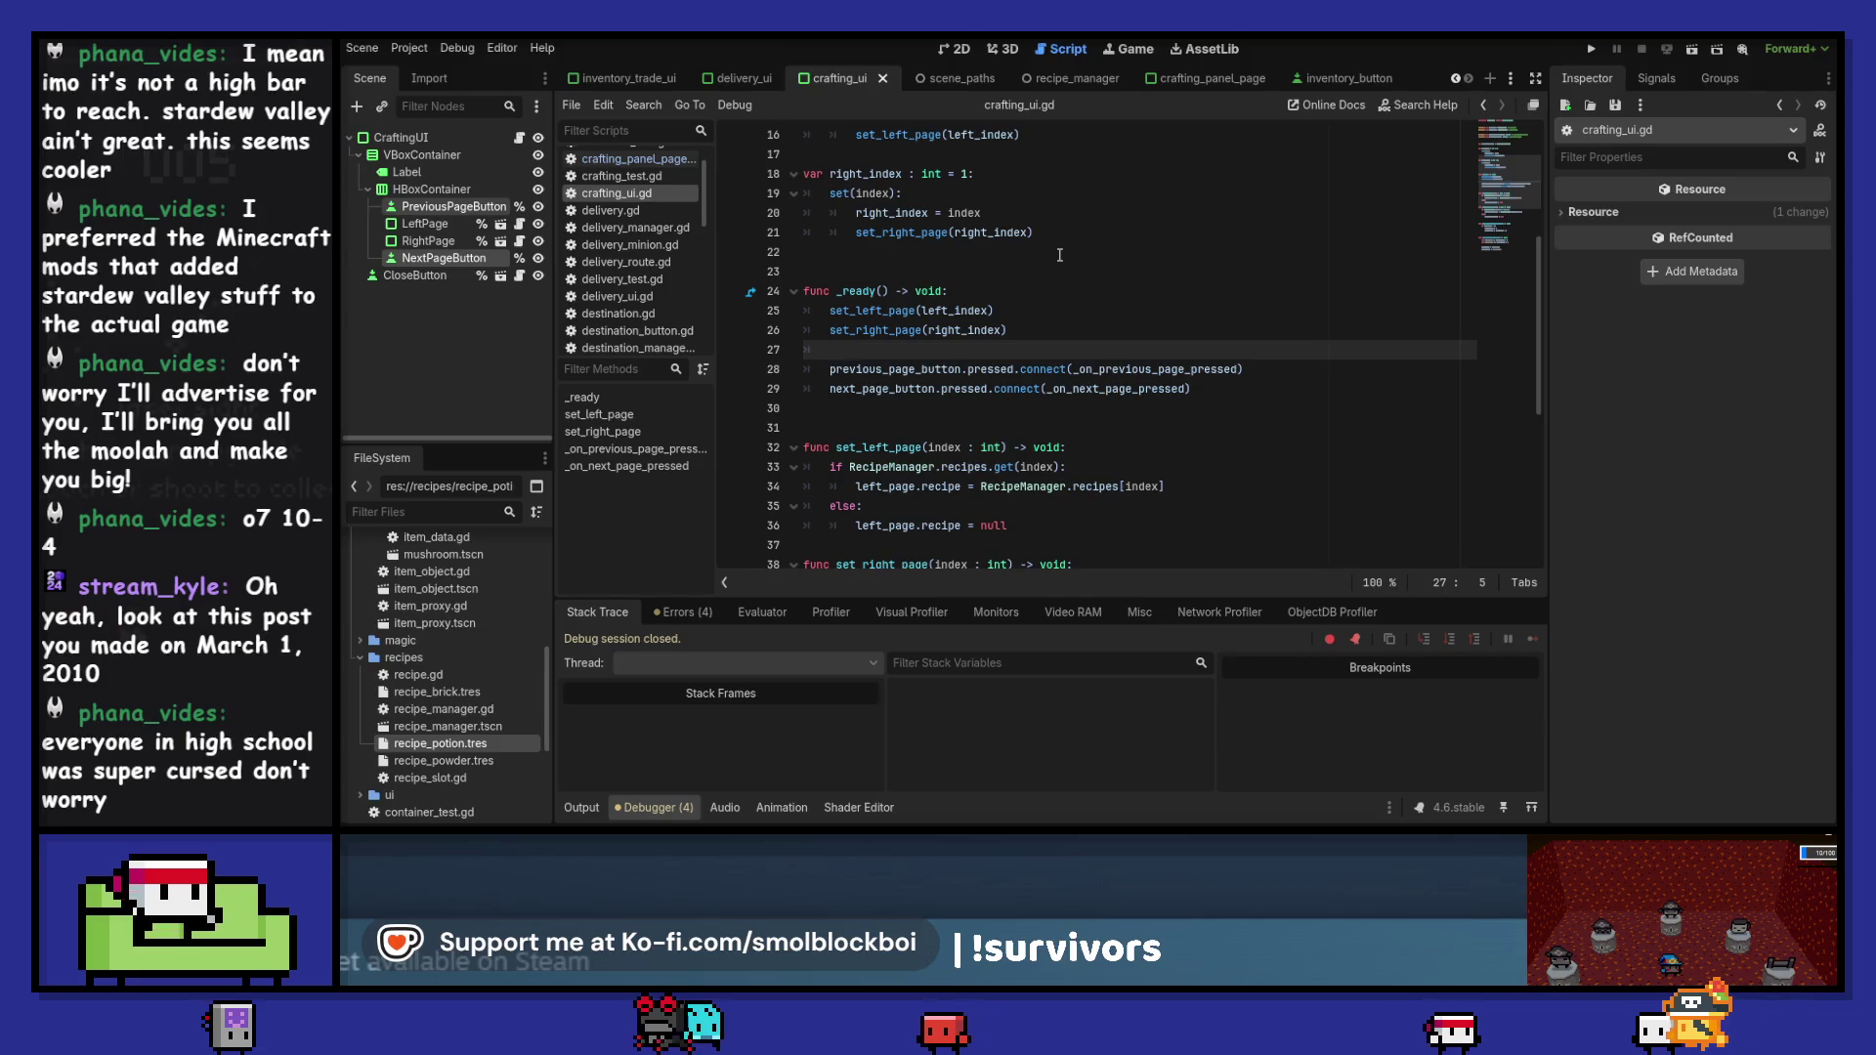
scroll(1059, 255, "down", 1)
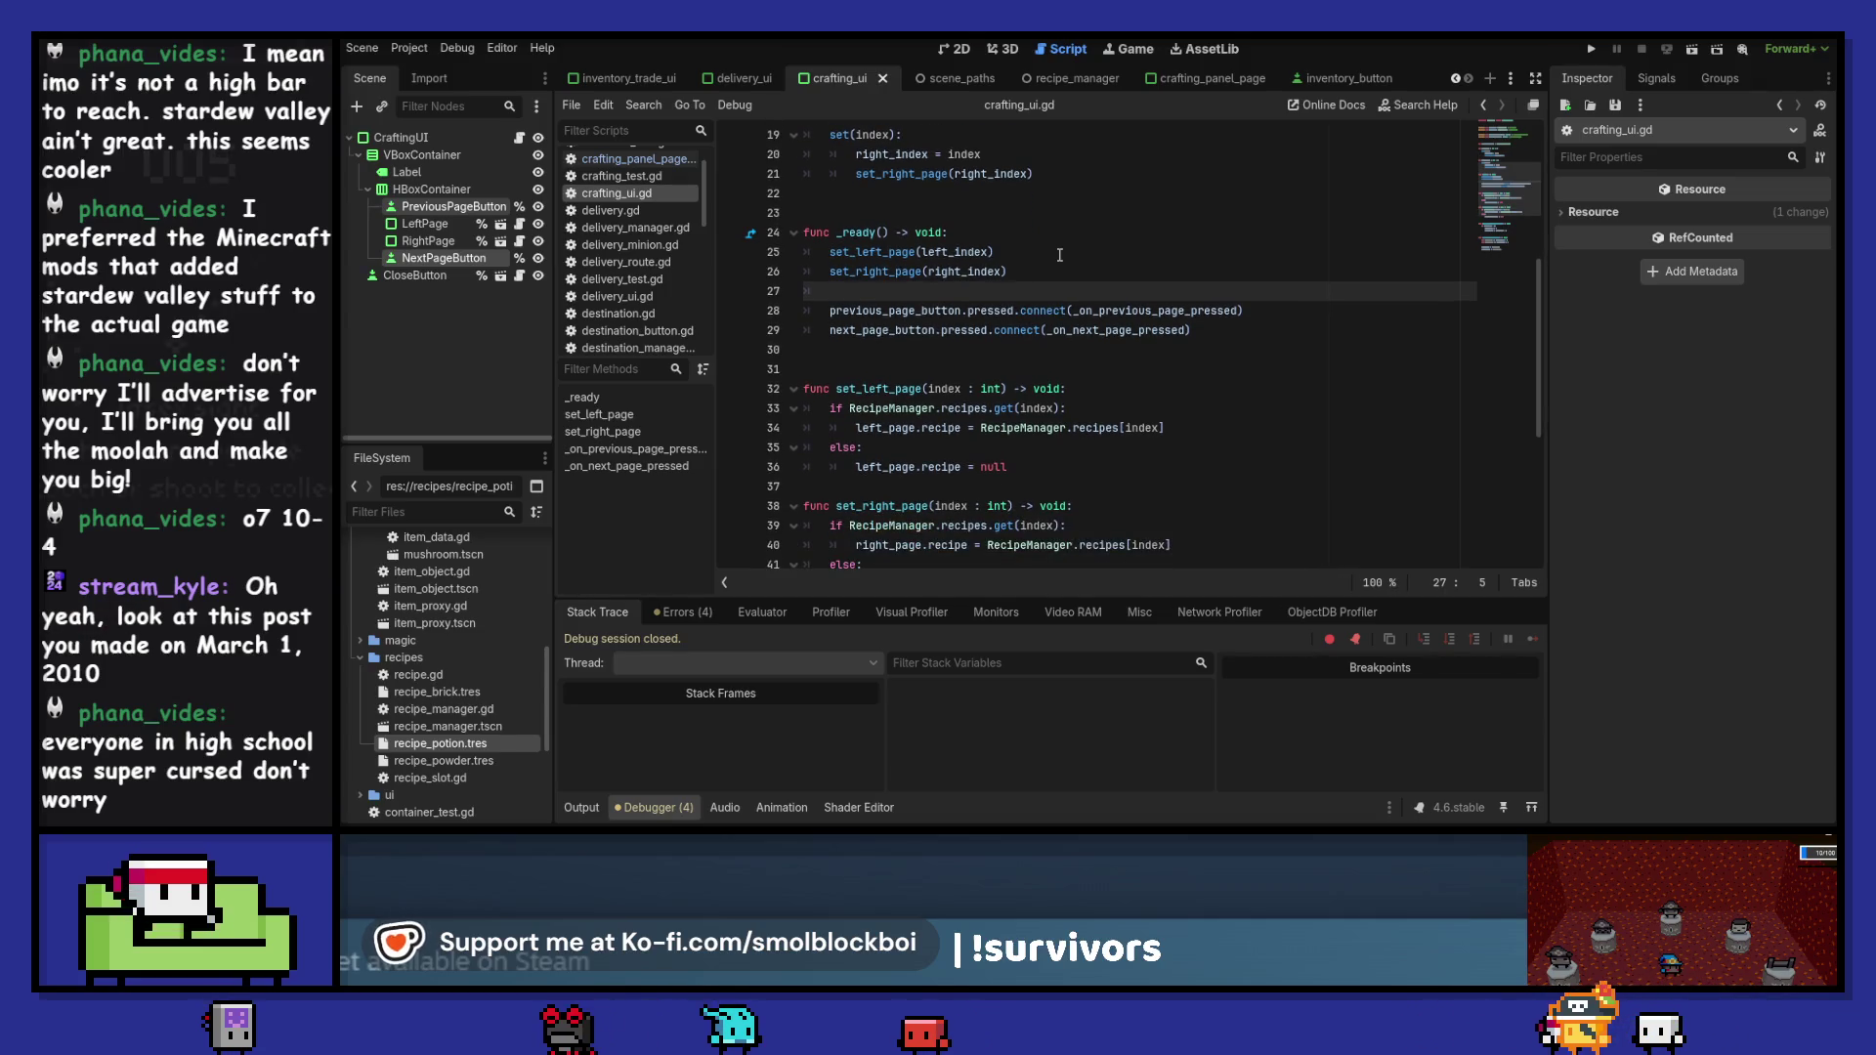
key("F5")
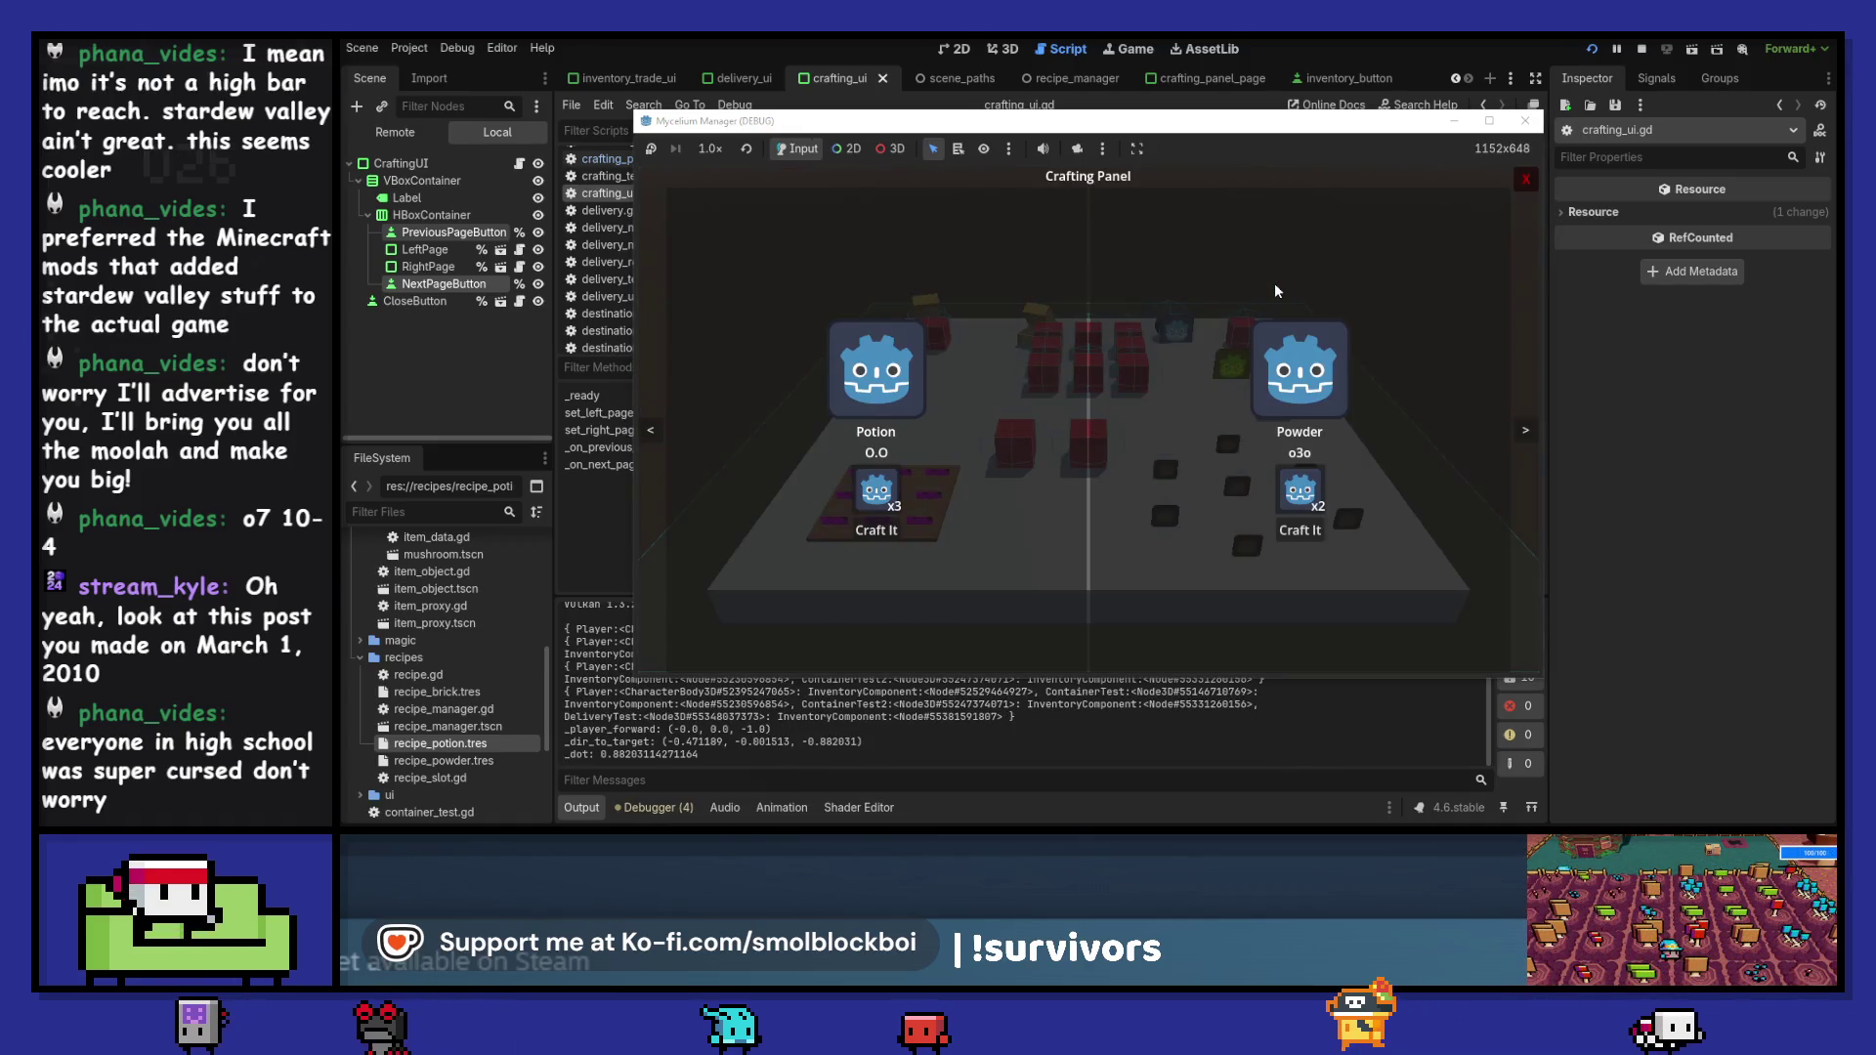
Page forward in the game, open the set_right_page index-out-of-bounds error, then the Array class reference.
left_click(1524, 431)
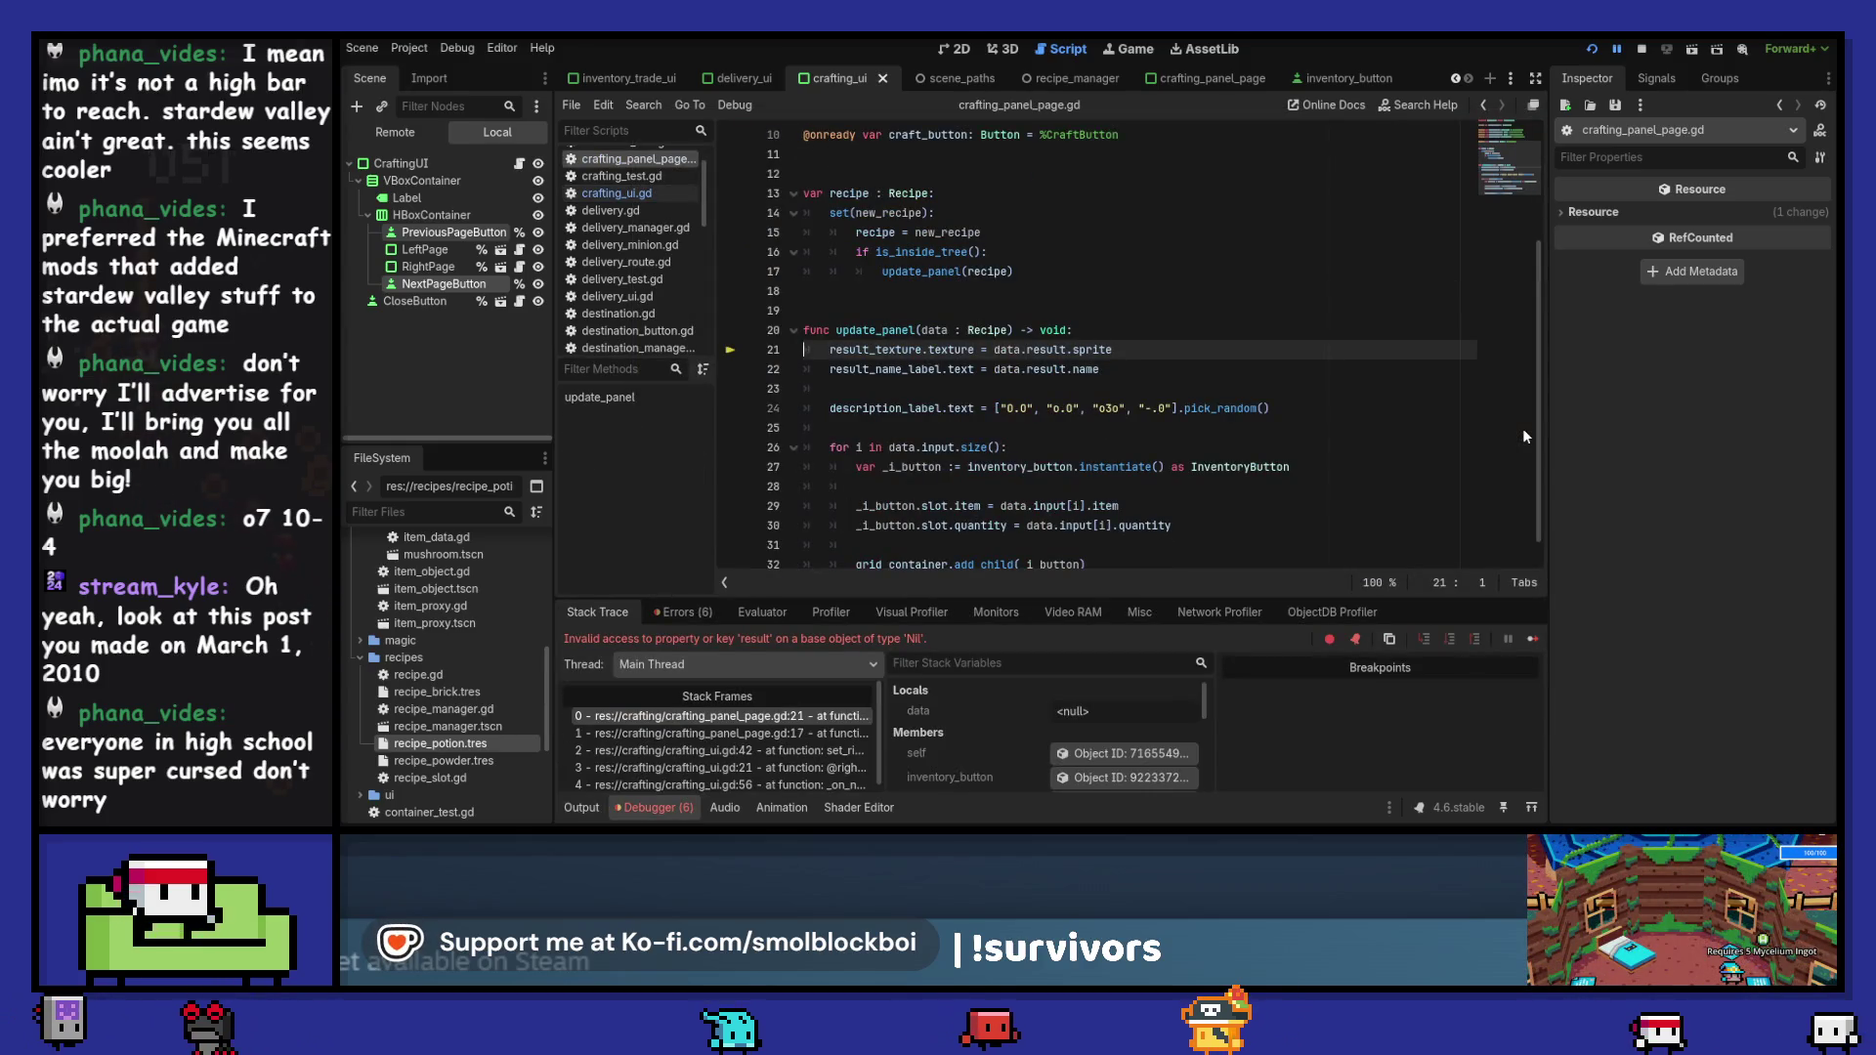
left_click(660, 612)
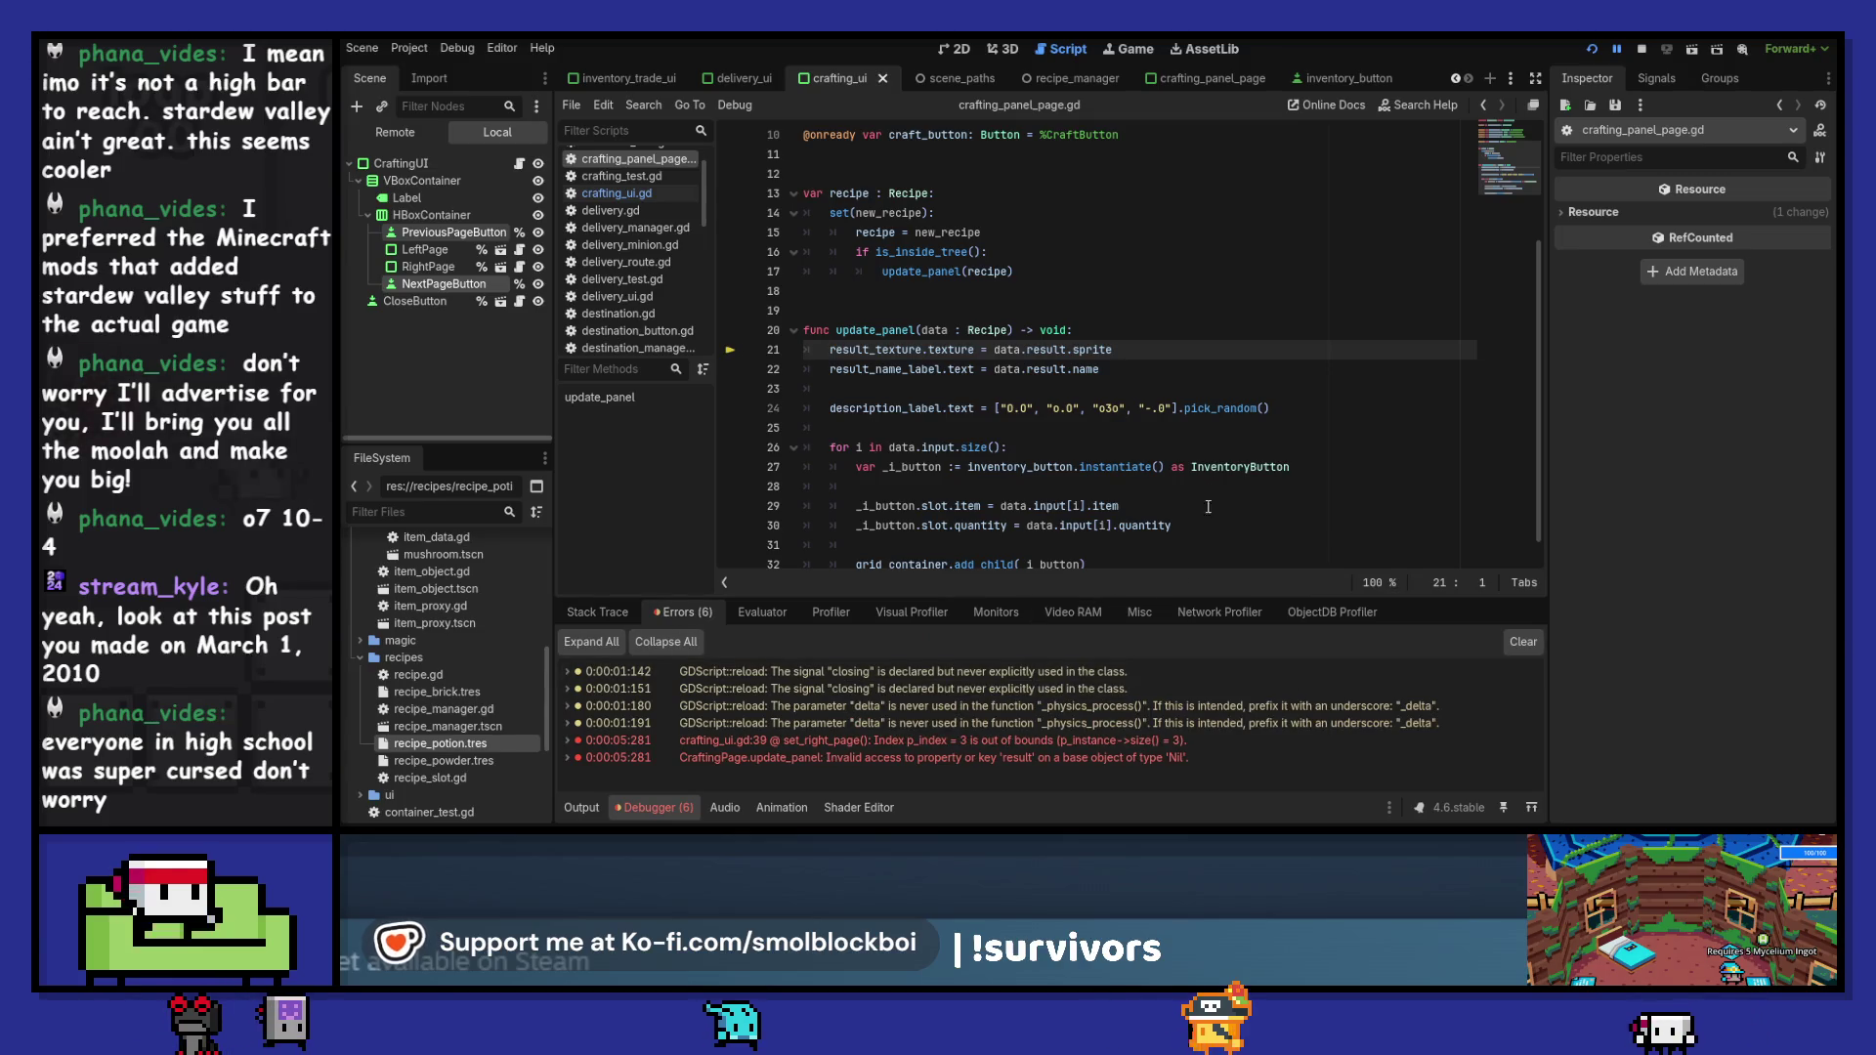
left_click(1108, 742)
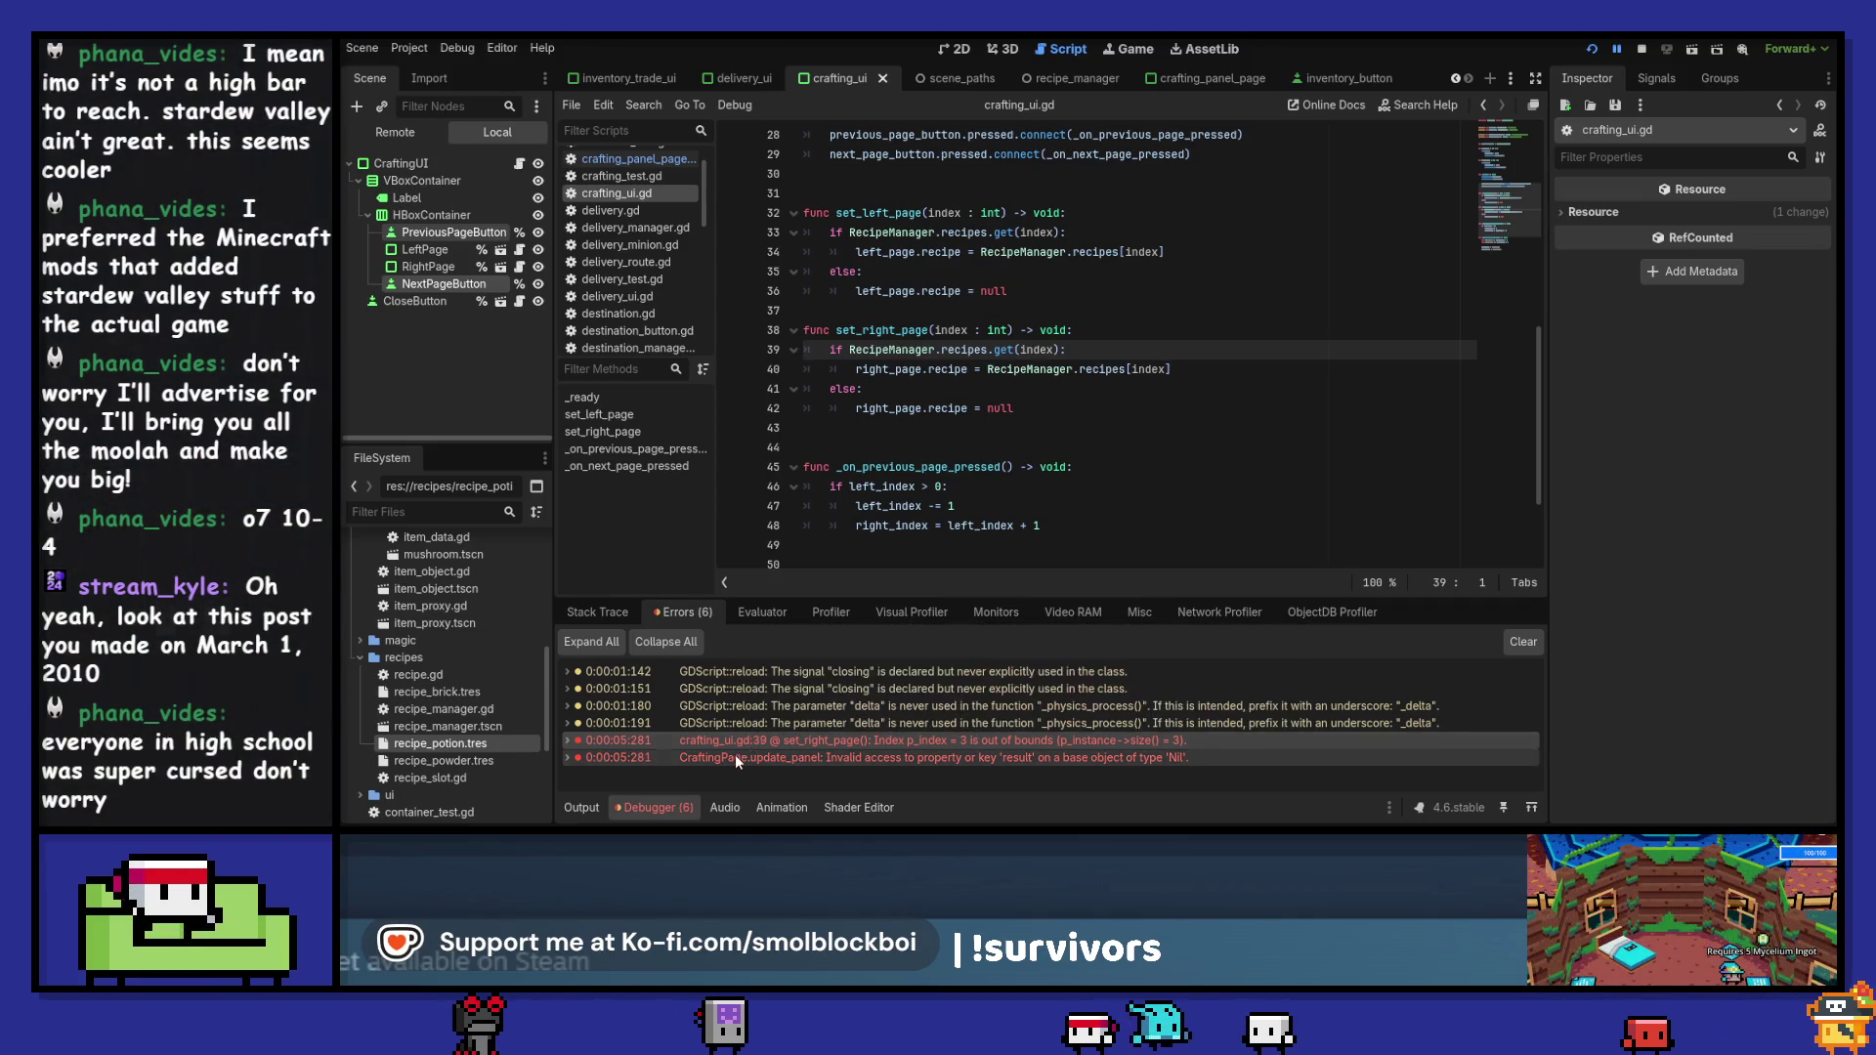
mouse_move(735, 755)
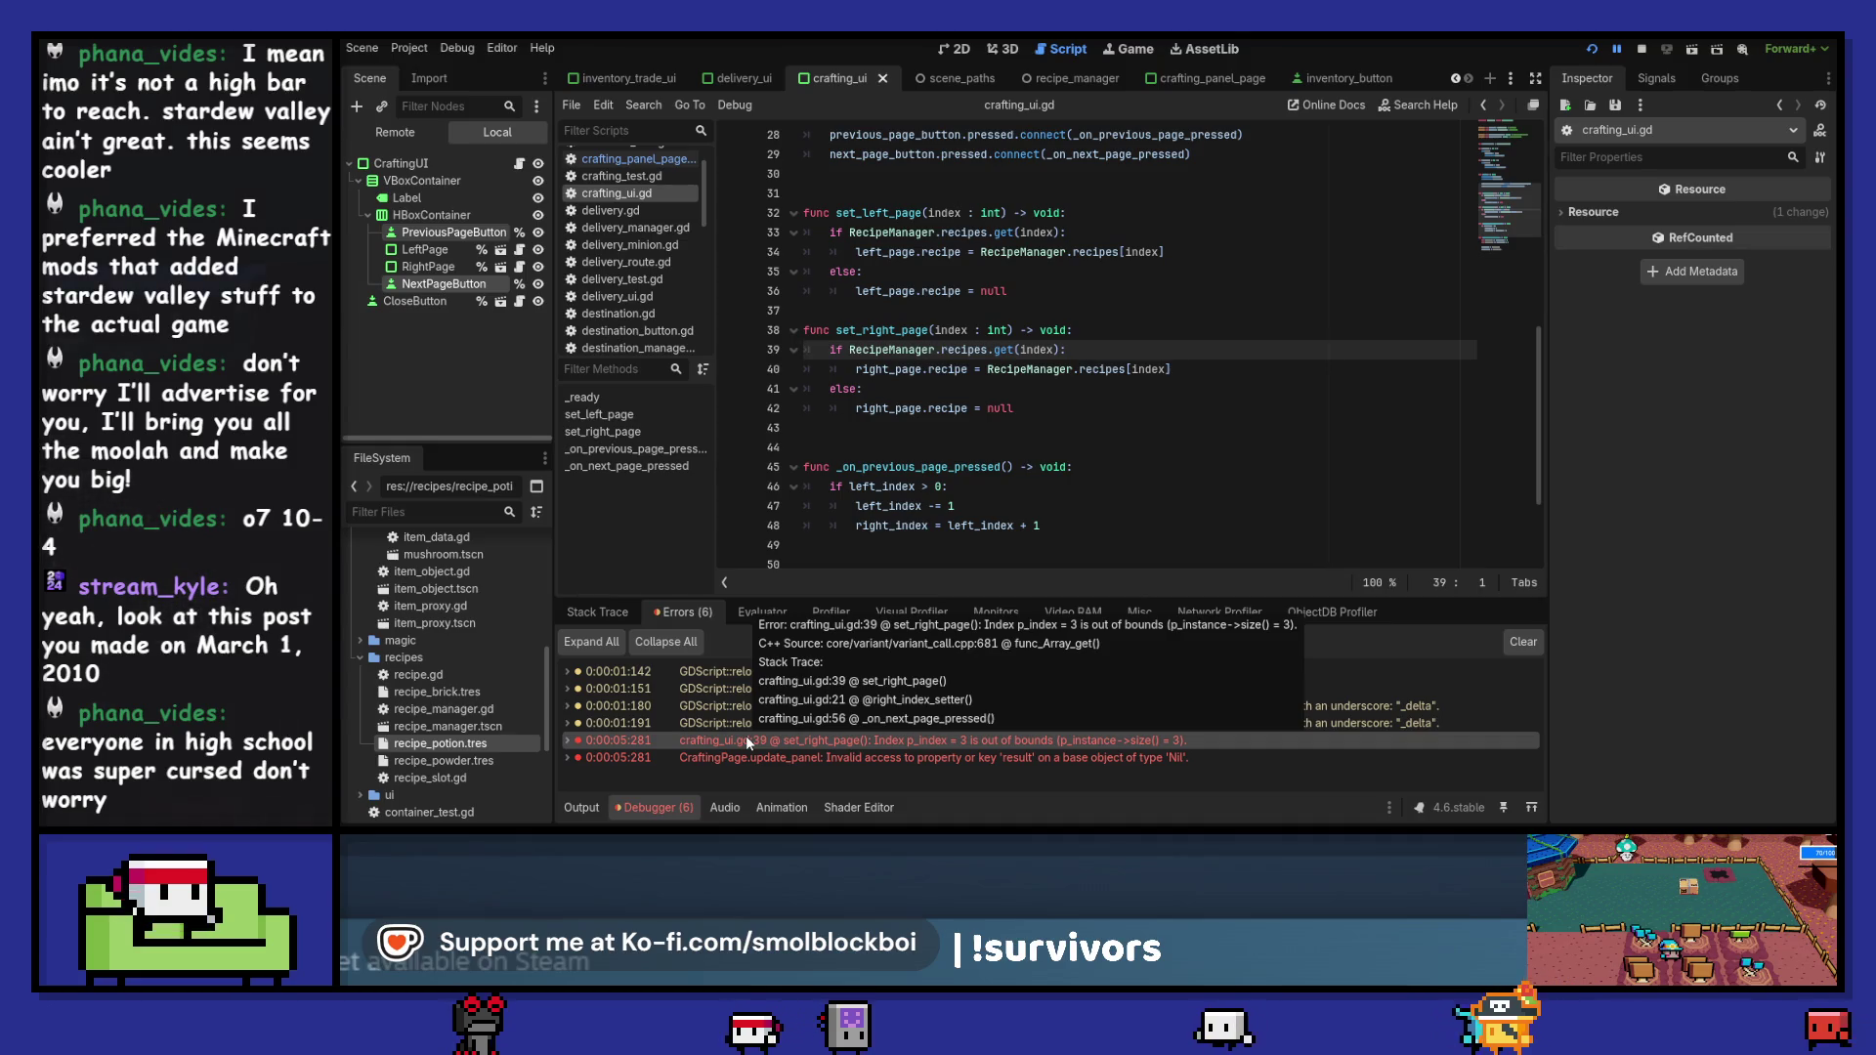
left_click(1417, 105)
double_click(1128, 422)
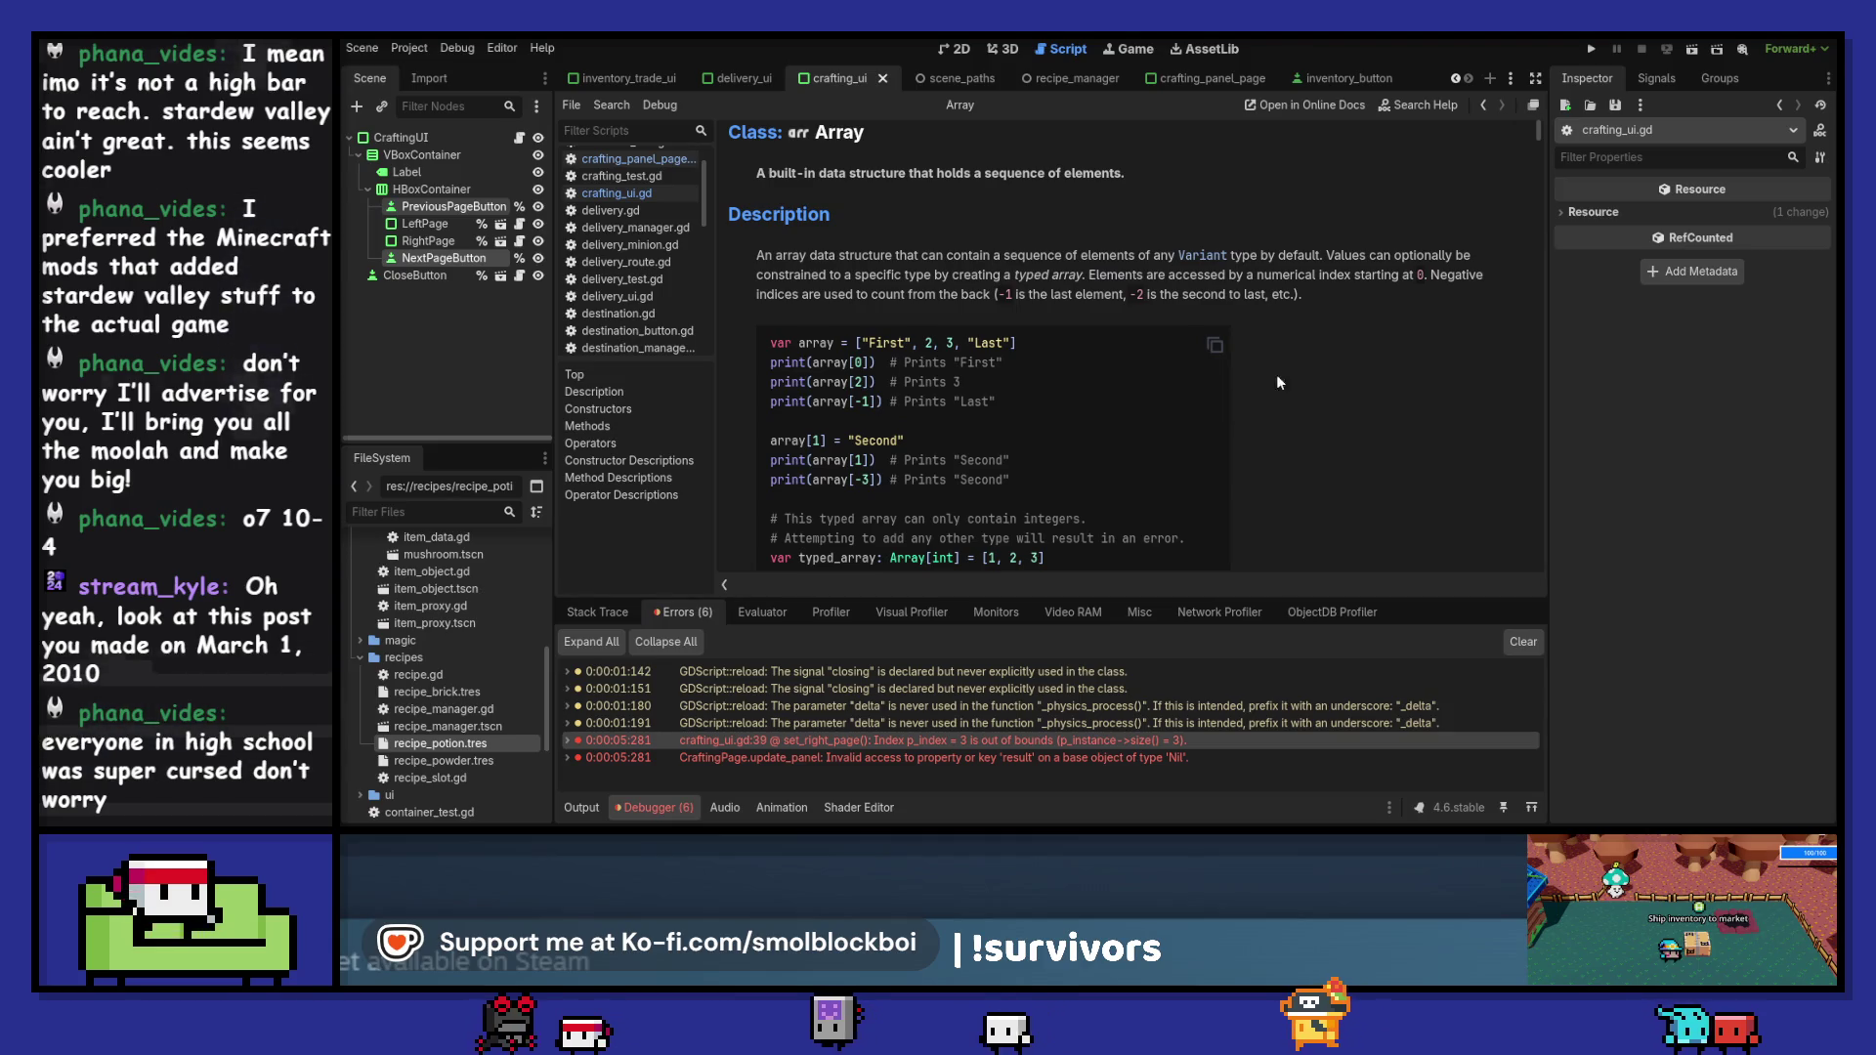
scroll(1331, 385, "down", 10)
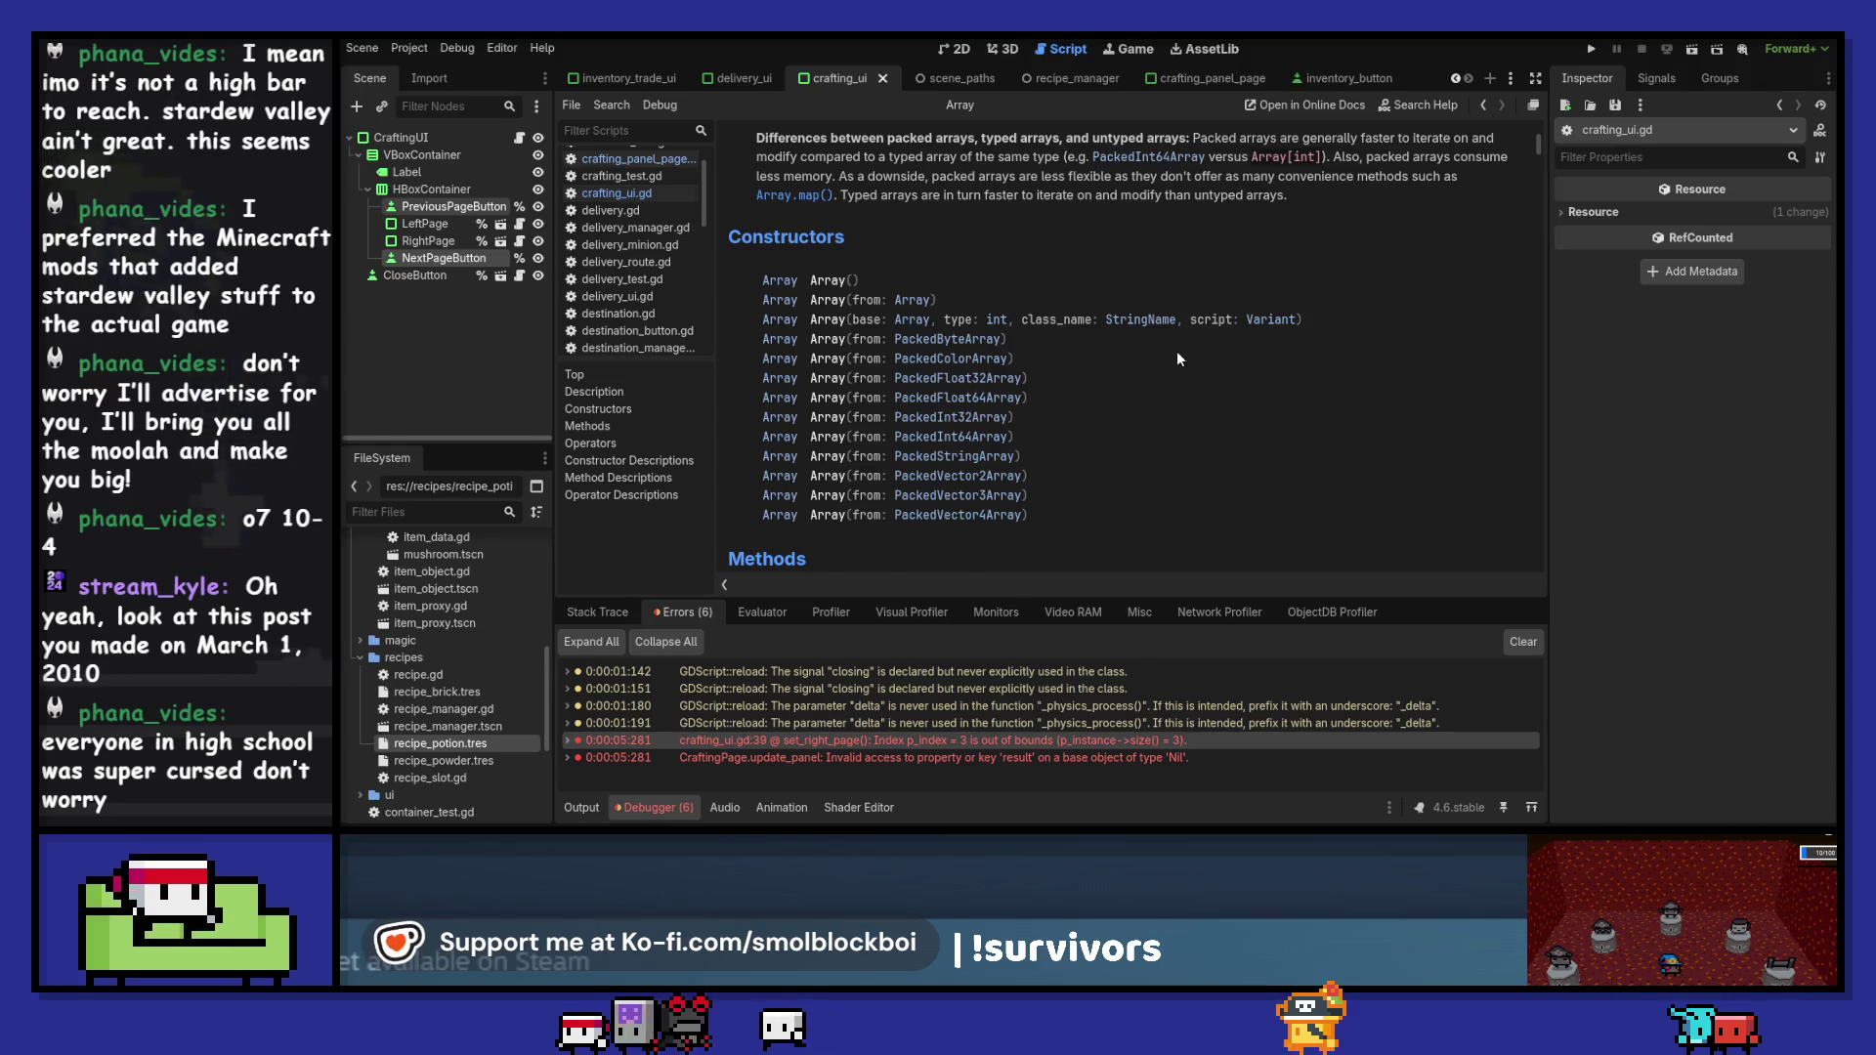
scroll(1177, 353, "down", 5)
scroll(1176, 350, "down", 5)
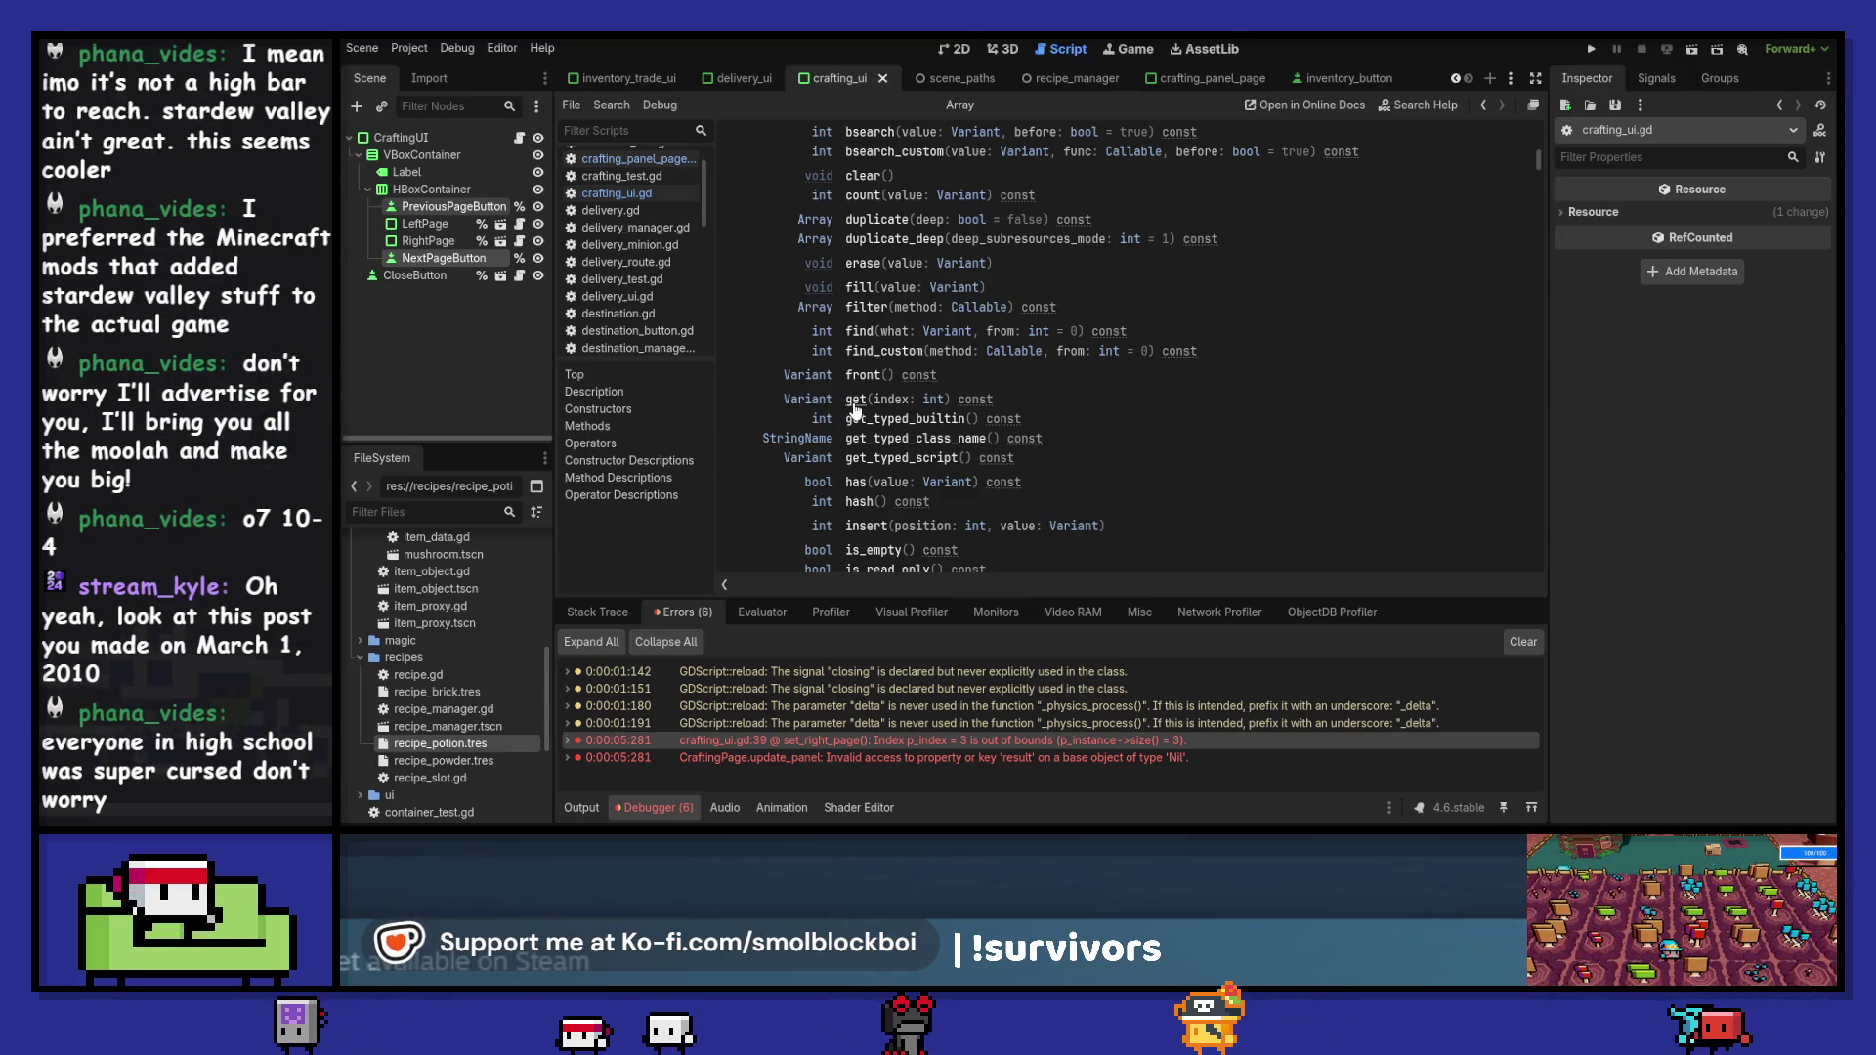
left_click(856, 417)
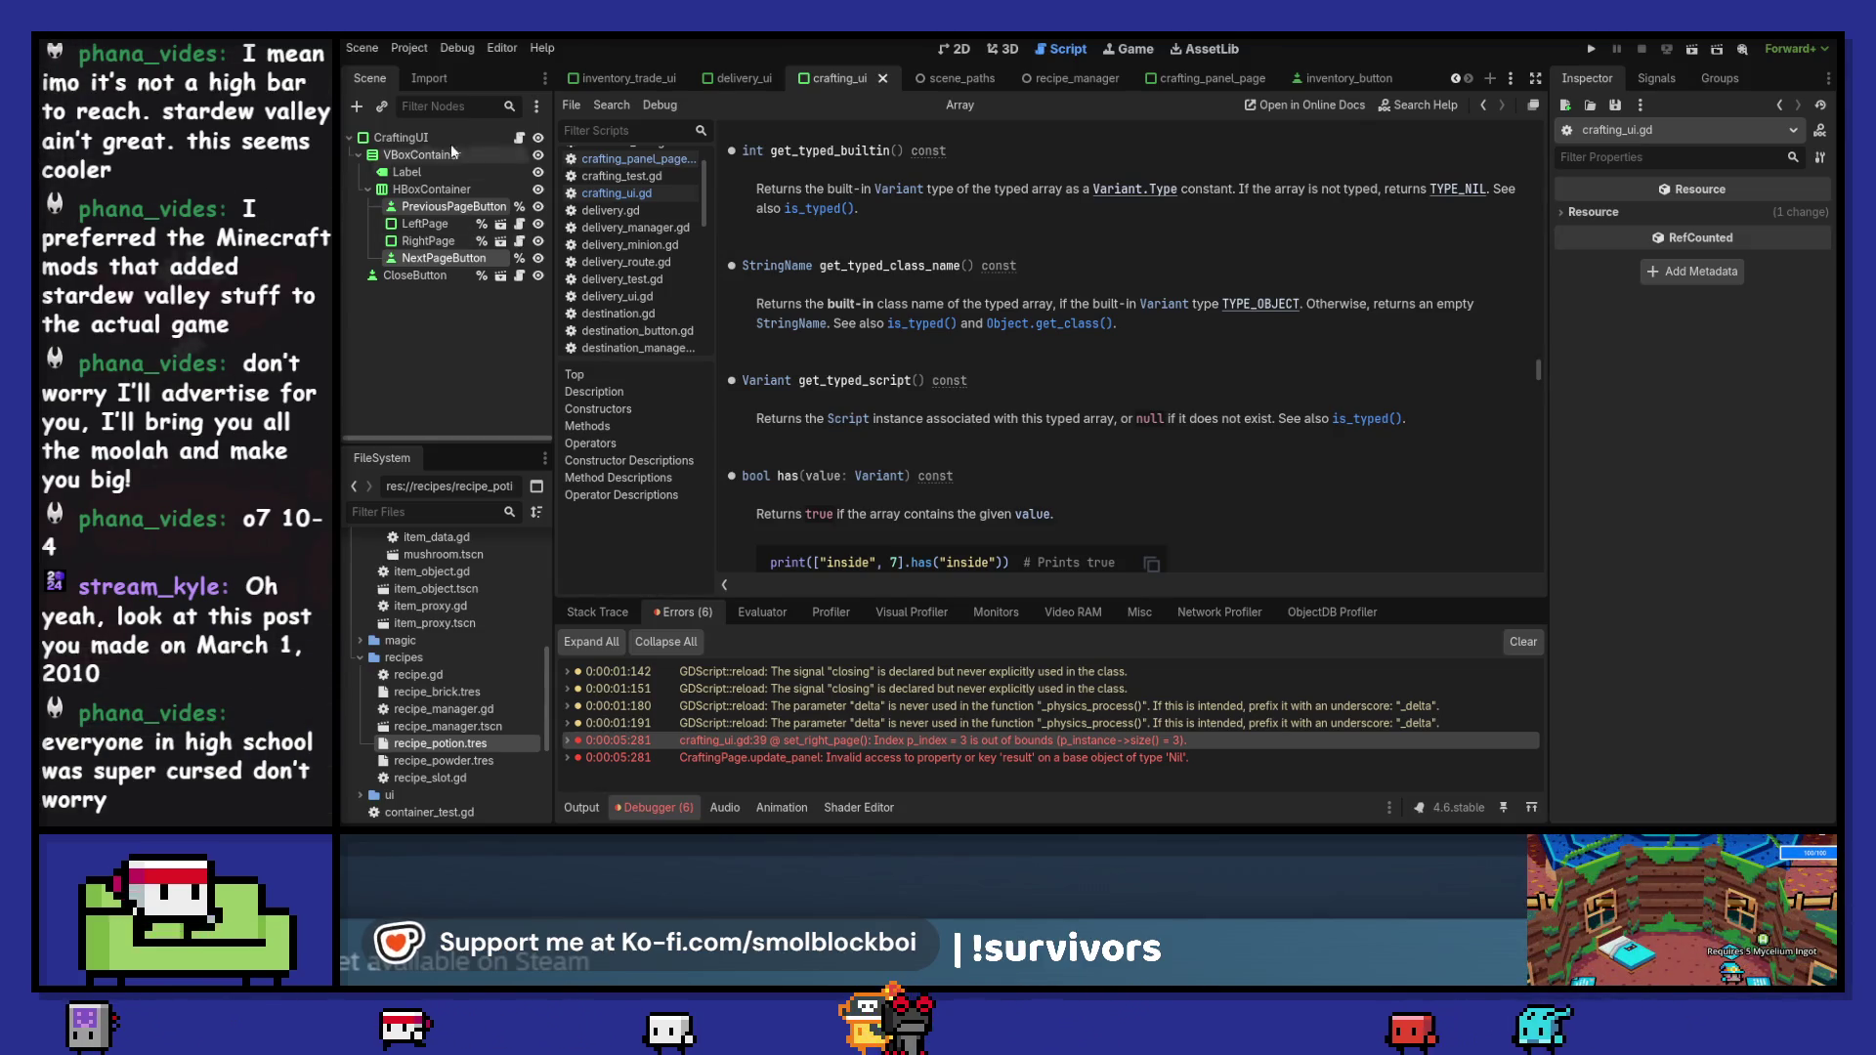
scroll(1049, 322, "up", 3)
scroll(1052, 331, "up", 3)
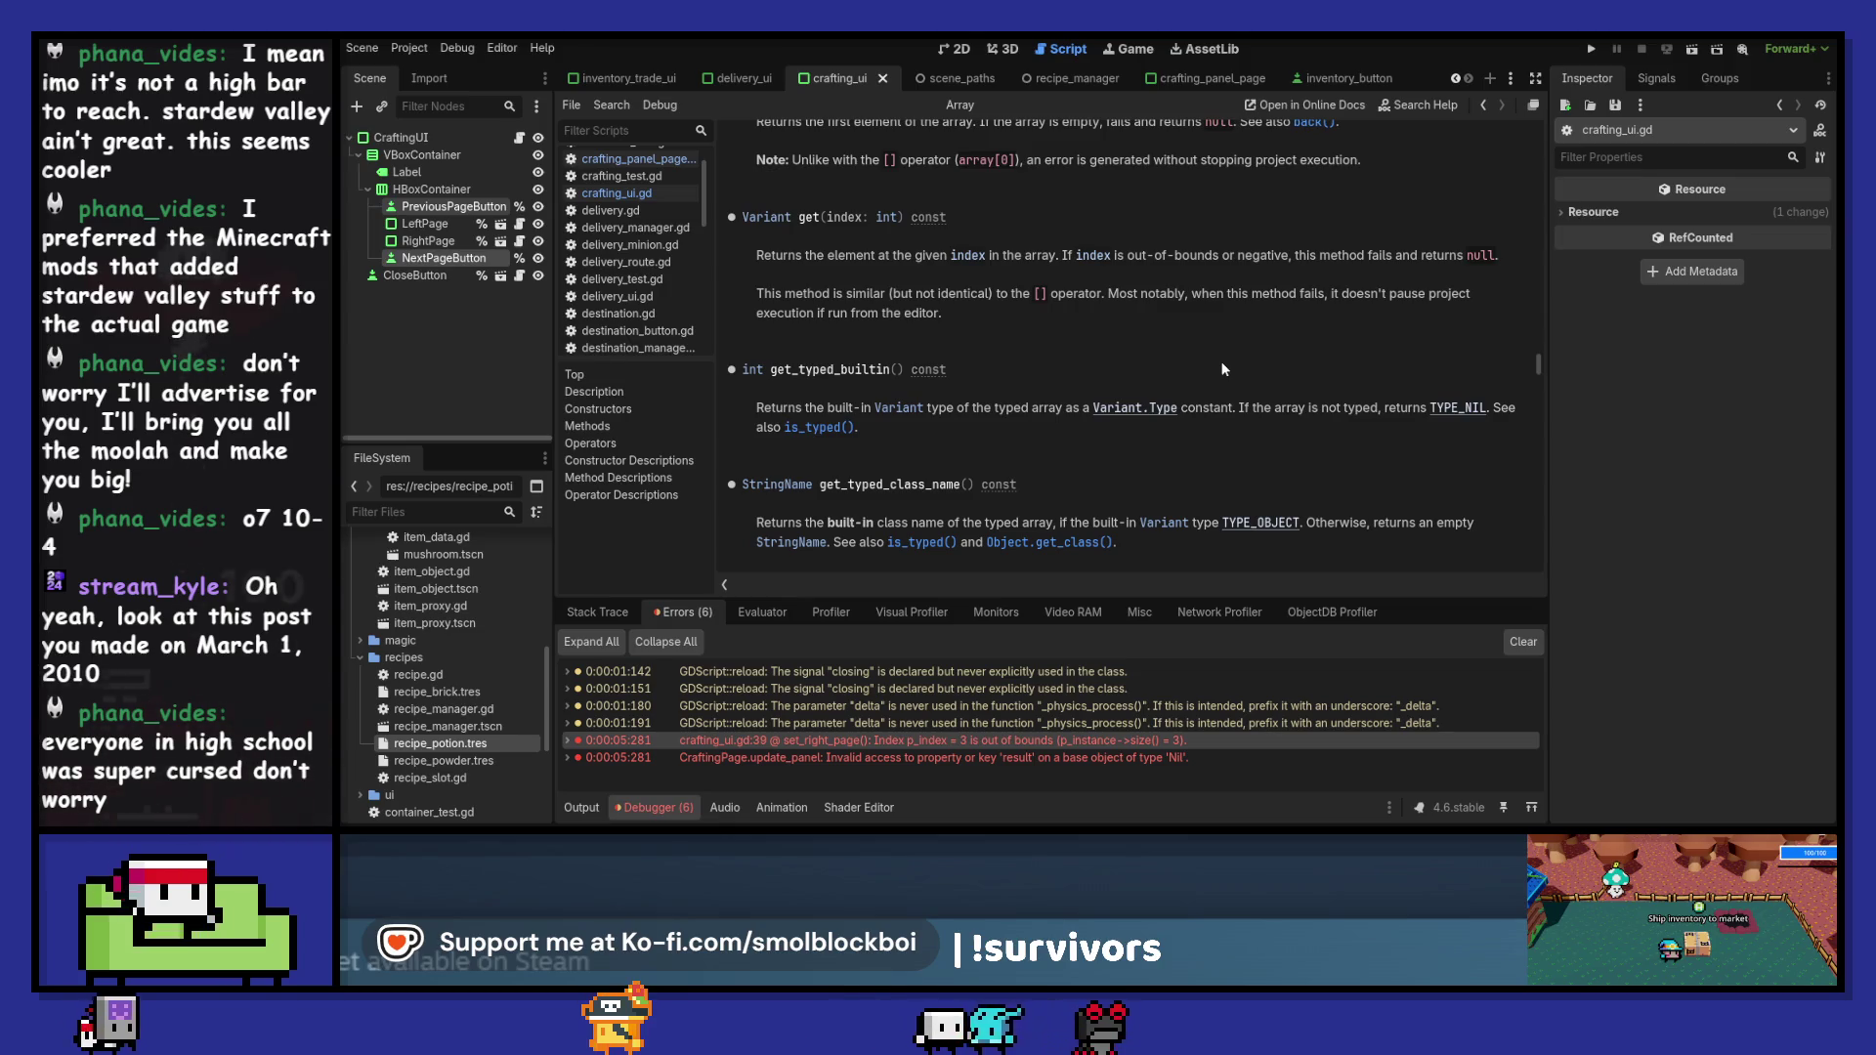
left_click(616, 193)
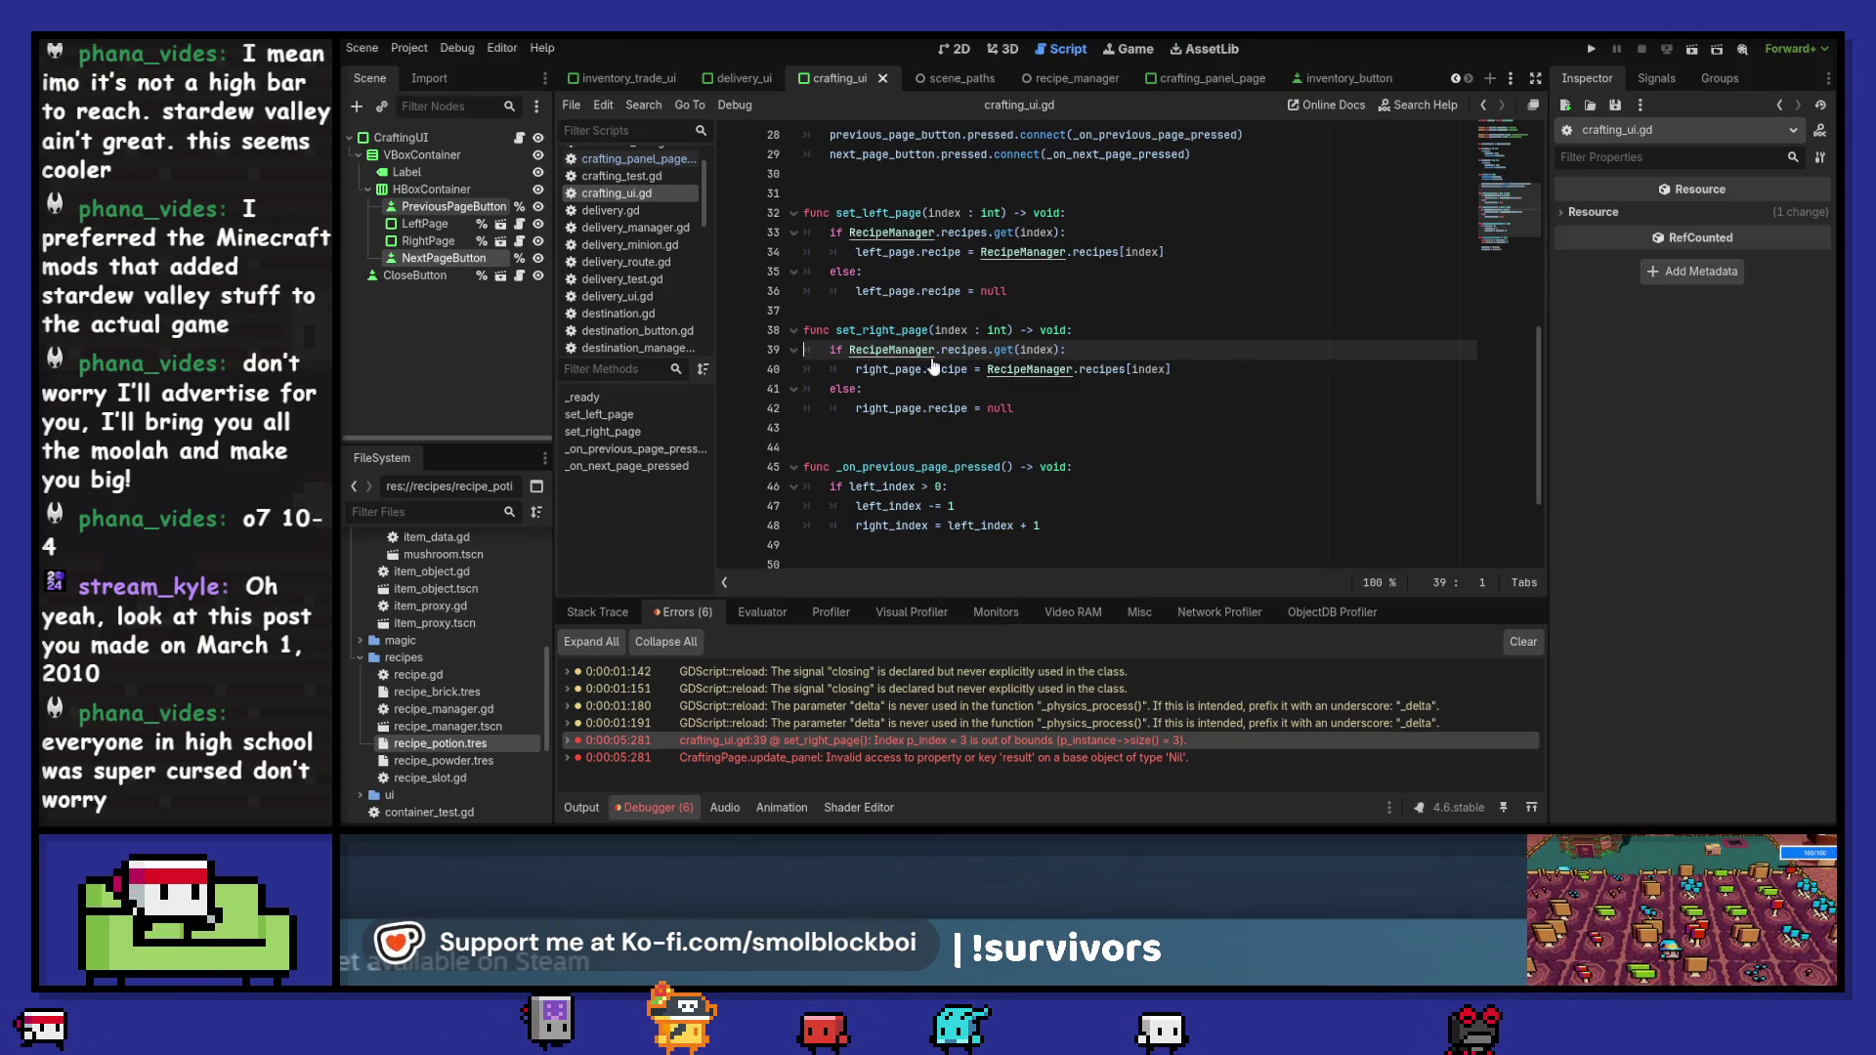
Check the recipes array in recipe_manager.gd, return, and jump to the CraftingPage.update_panel Nil error.
left_click(1026, 369, "ctrl")
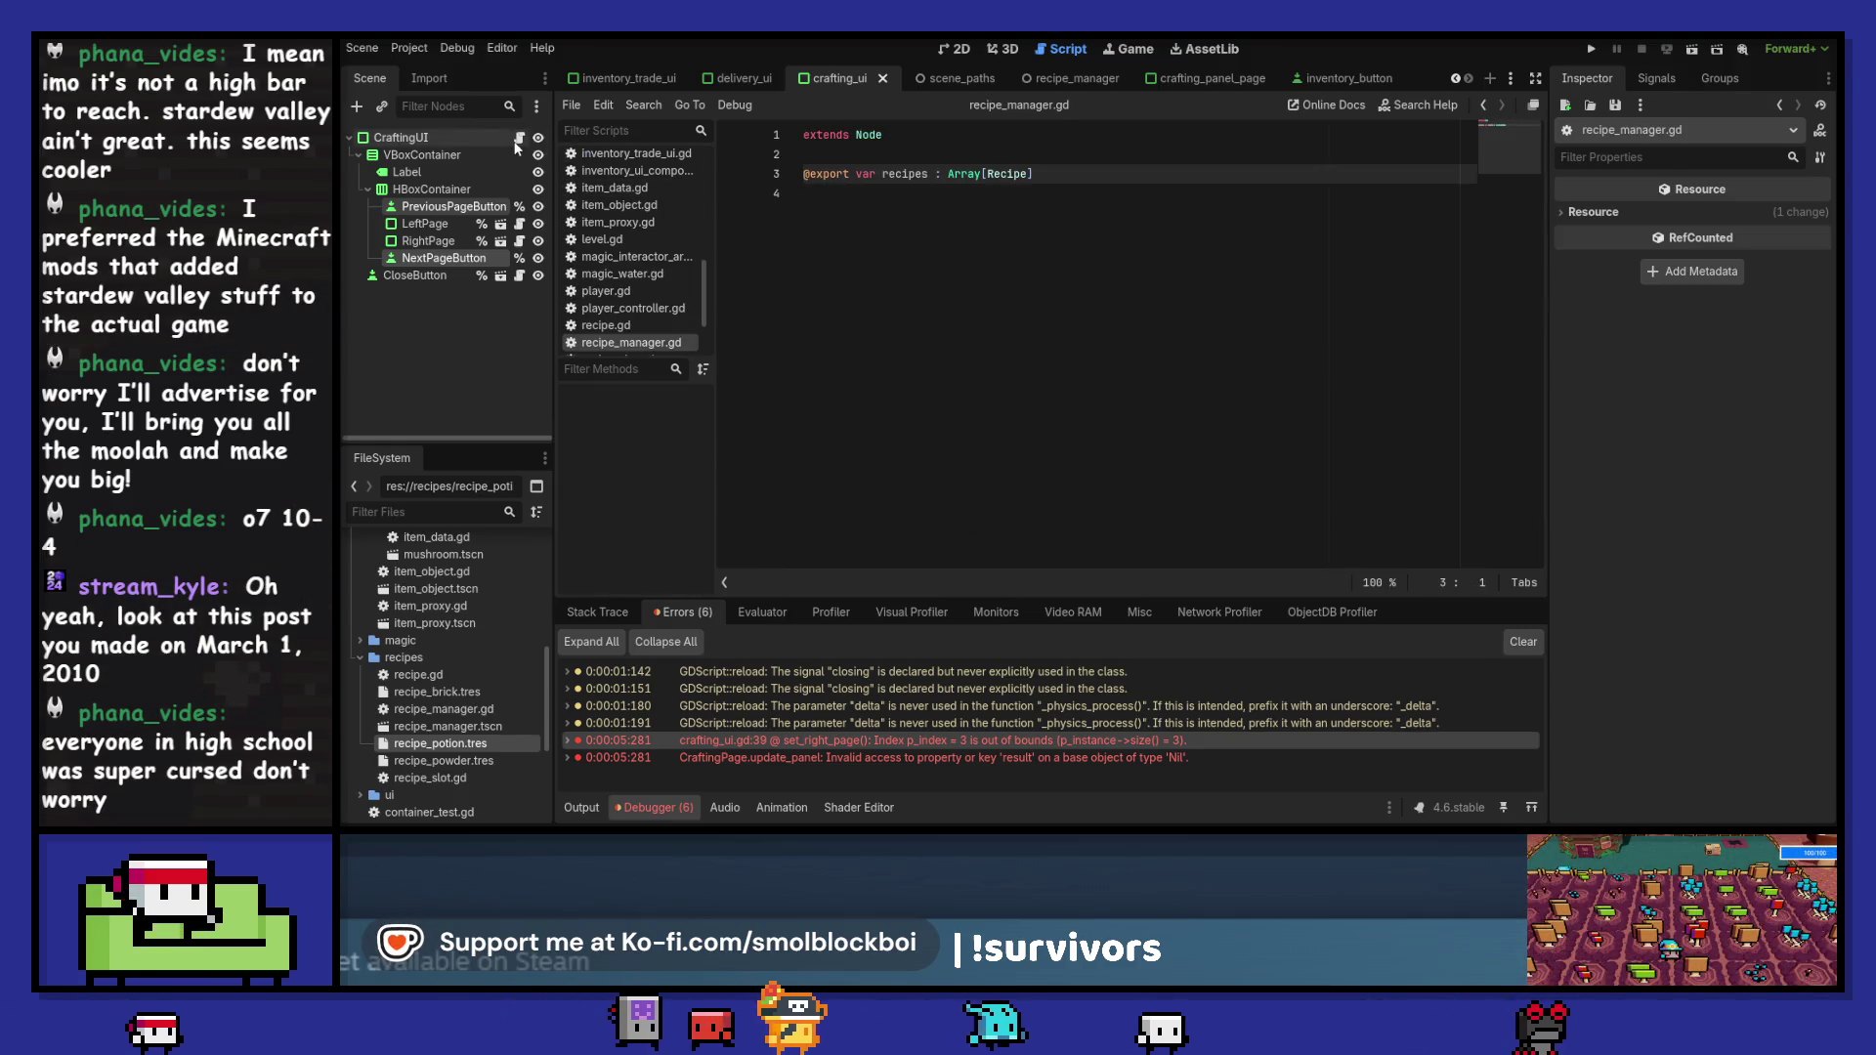
key("alt+Left")
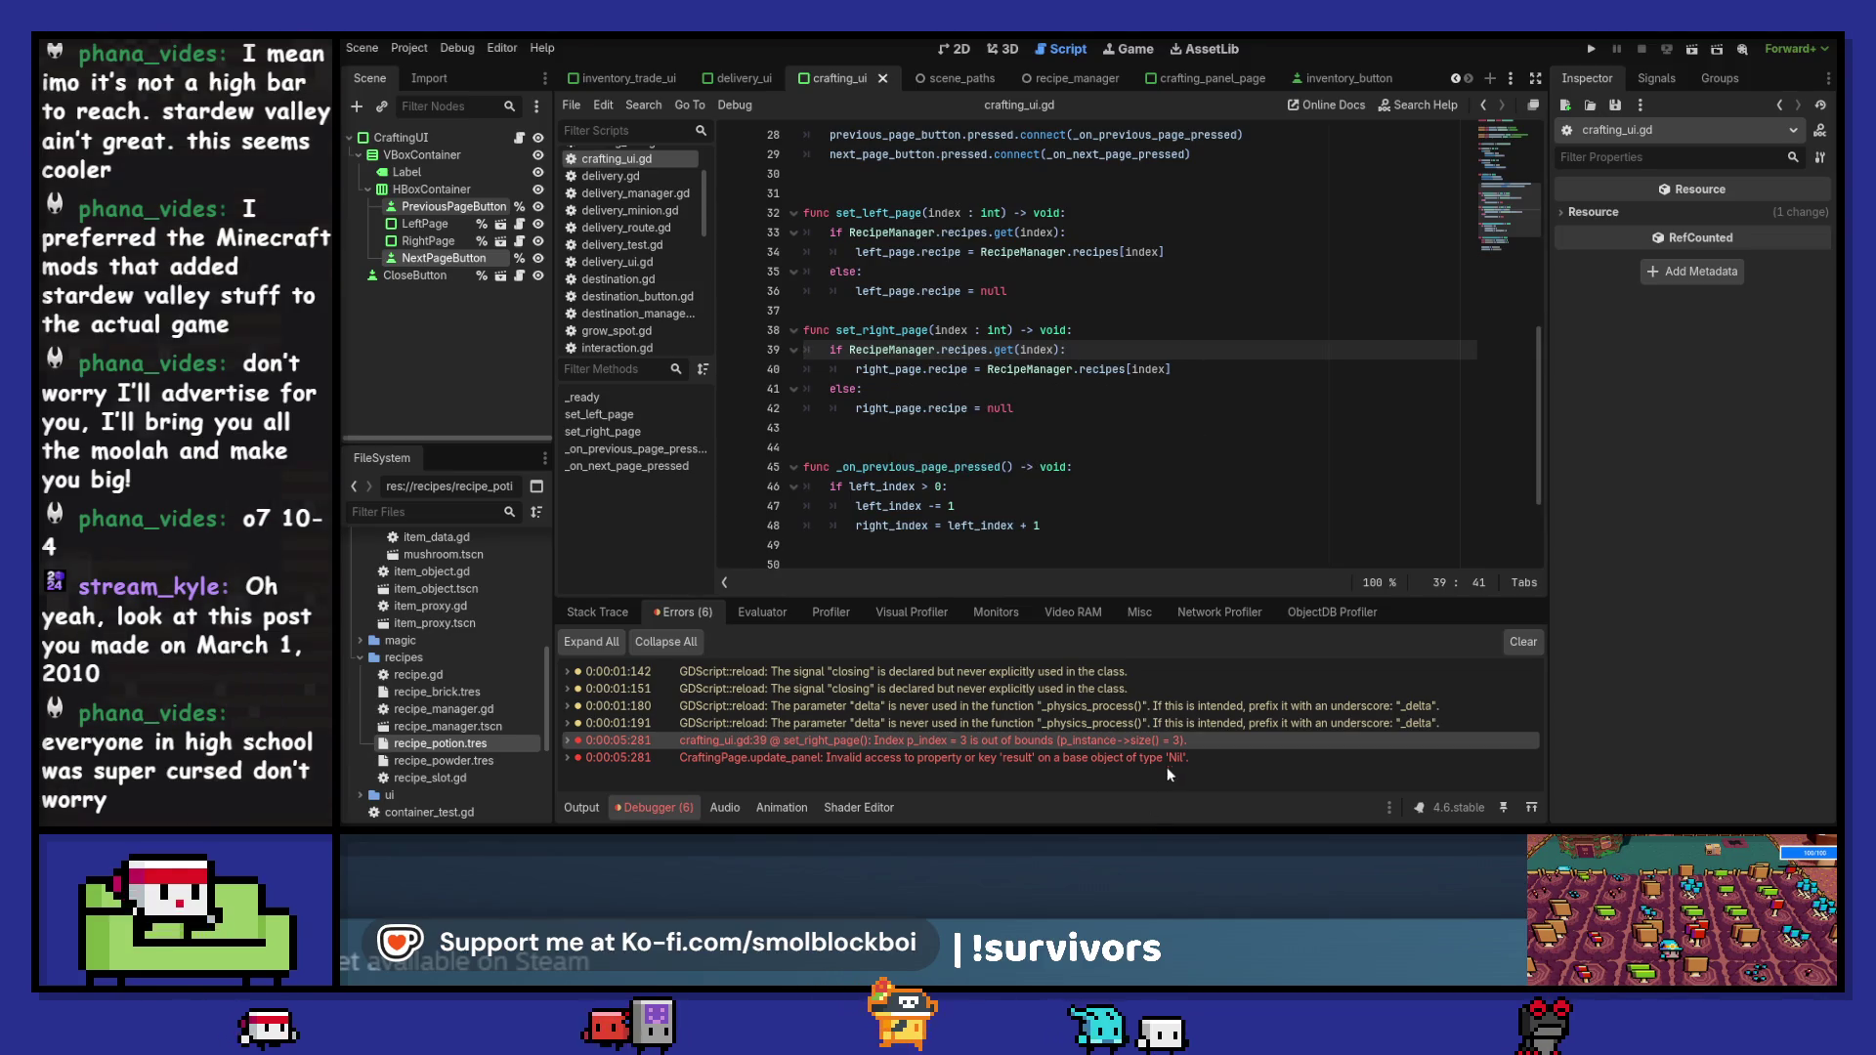
left_click(1172, 758)
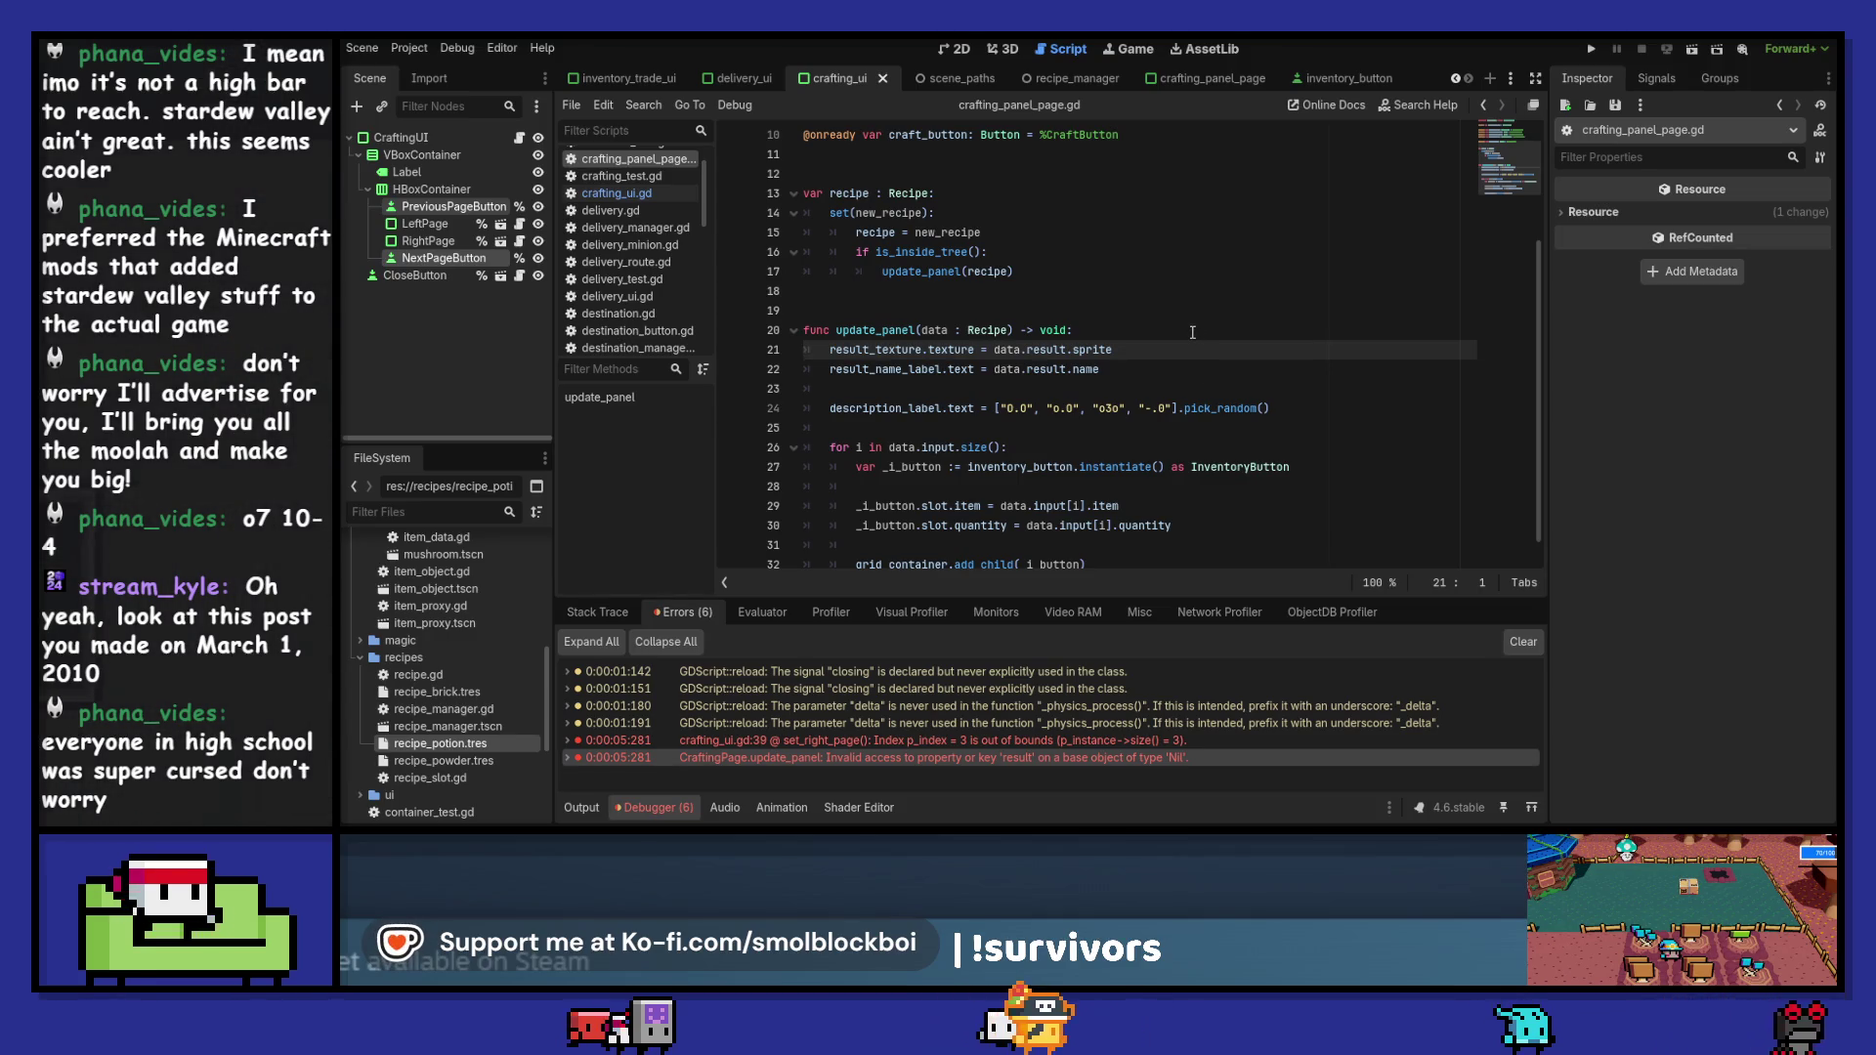
Add an 'if recipe:' check after 'recipe = new_recipe' in the setter, dropping the early return.
left_click(1048, 237)
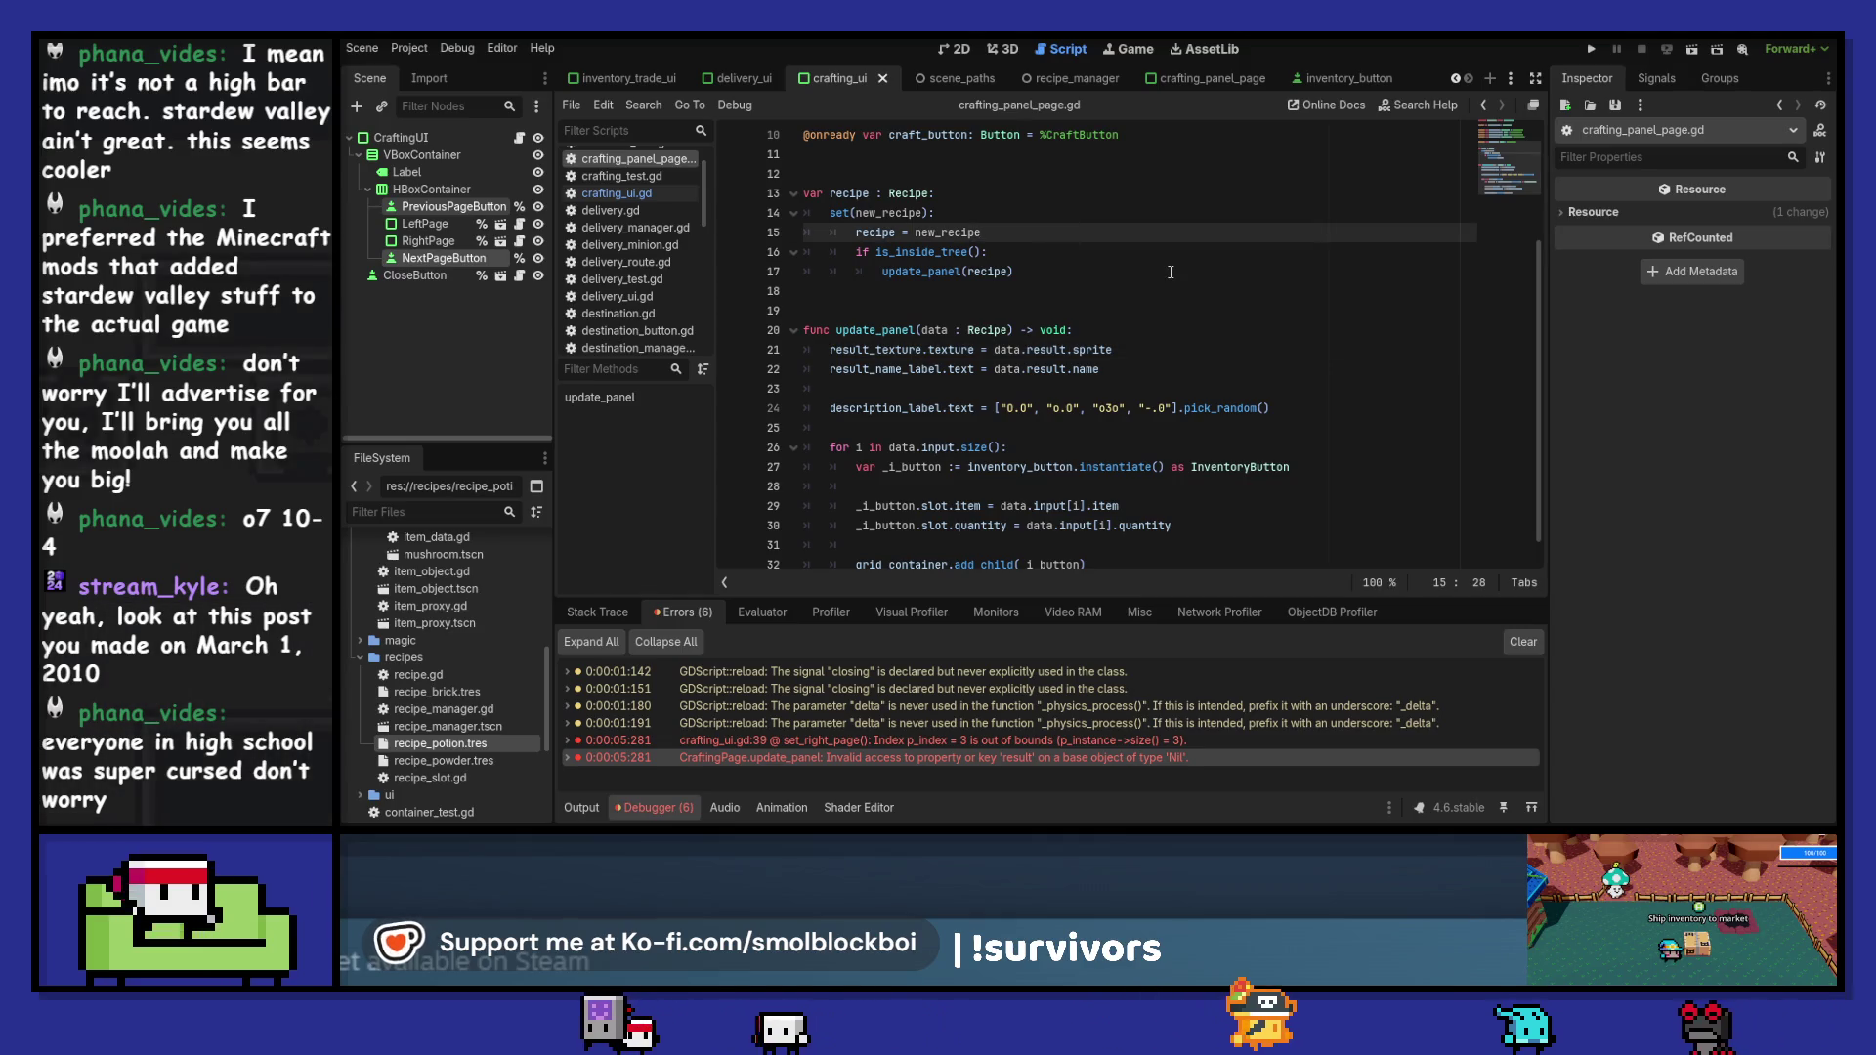
key("Return")
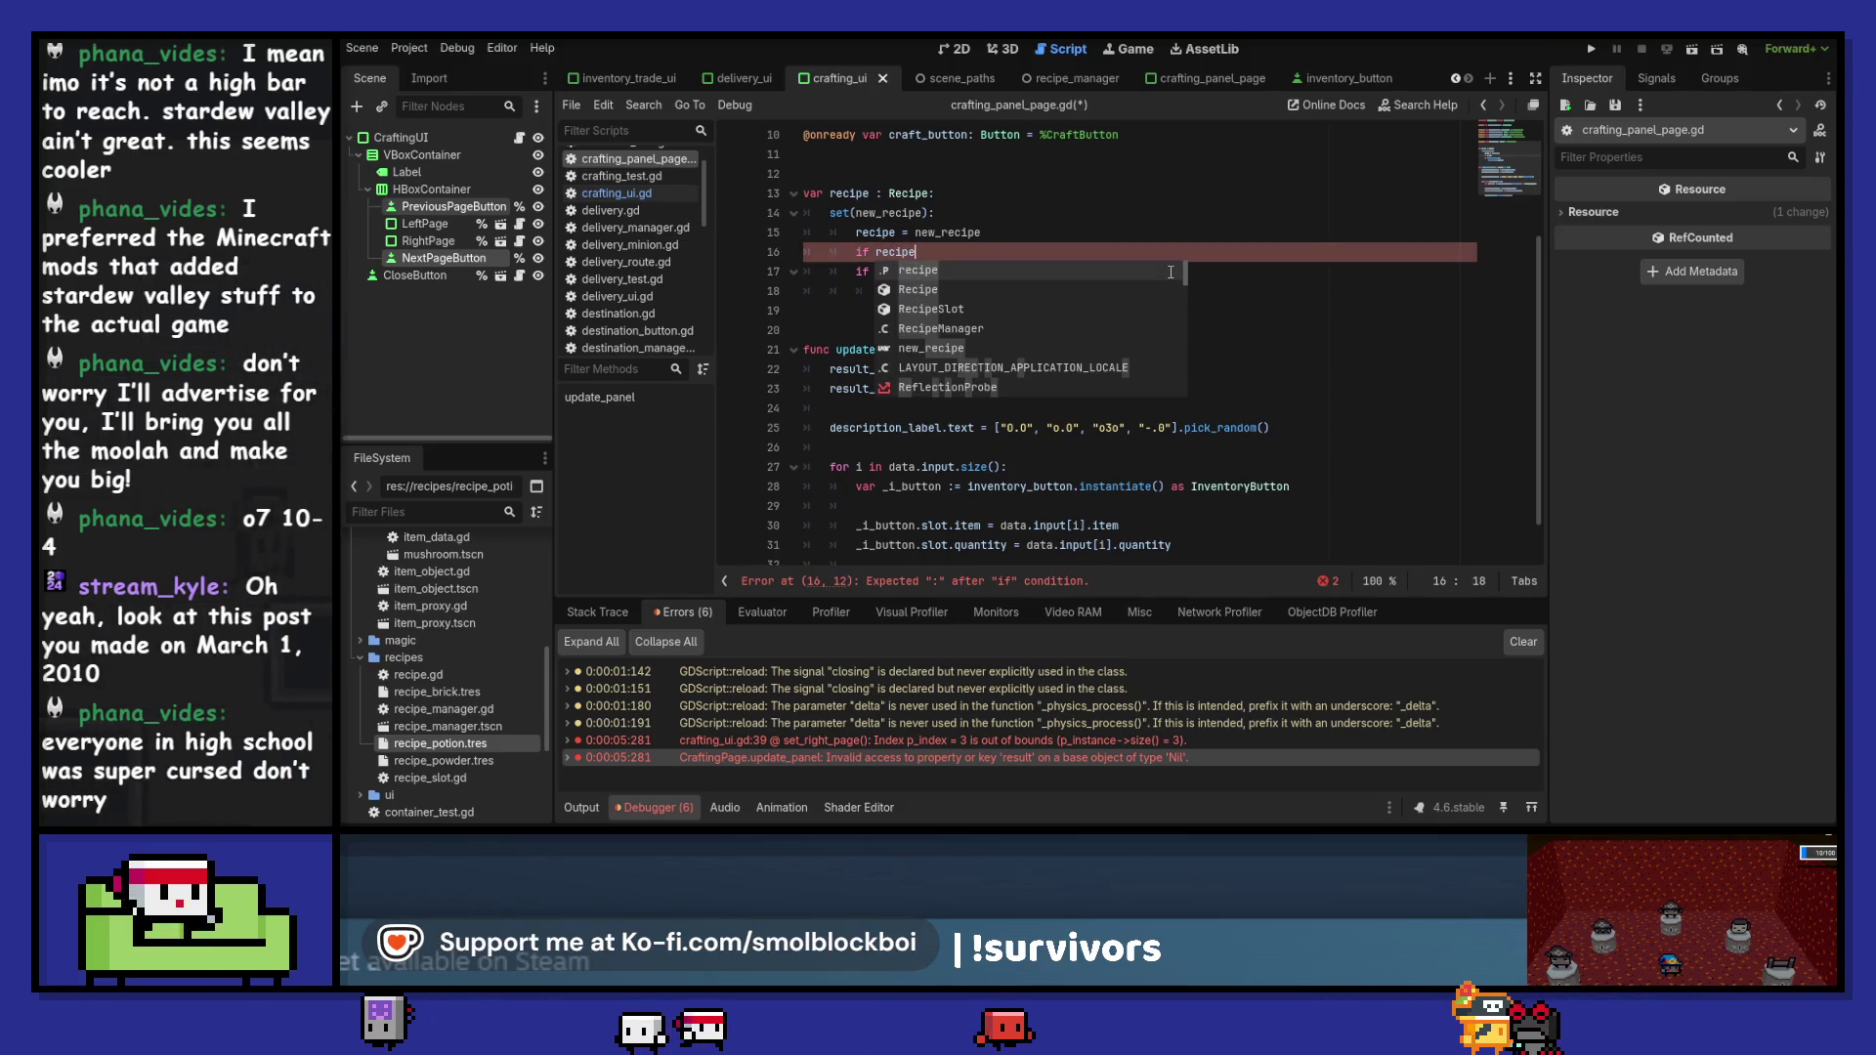
key("ctrl+Left")
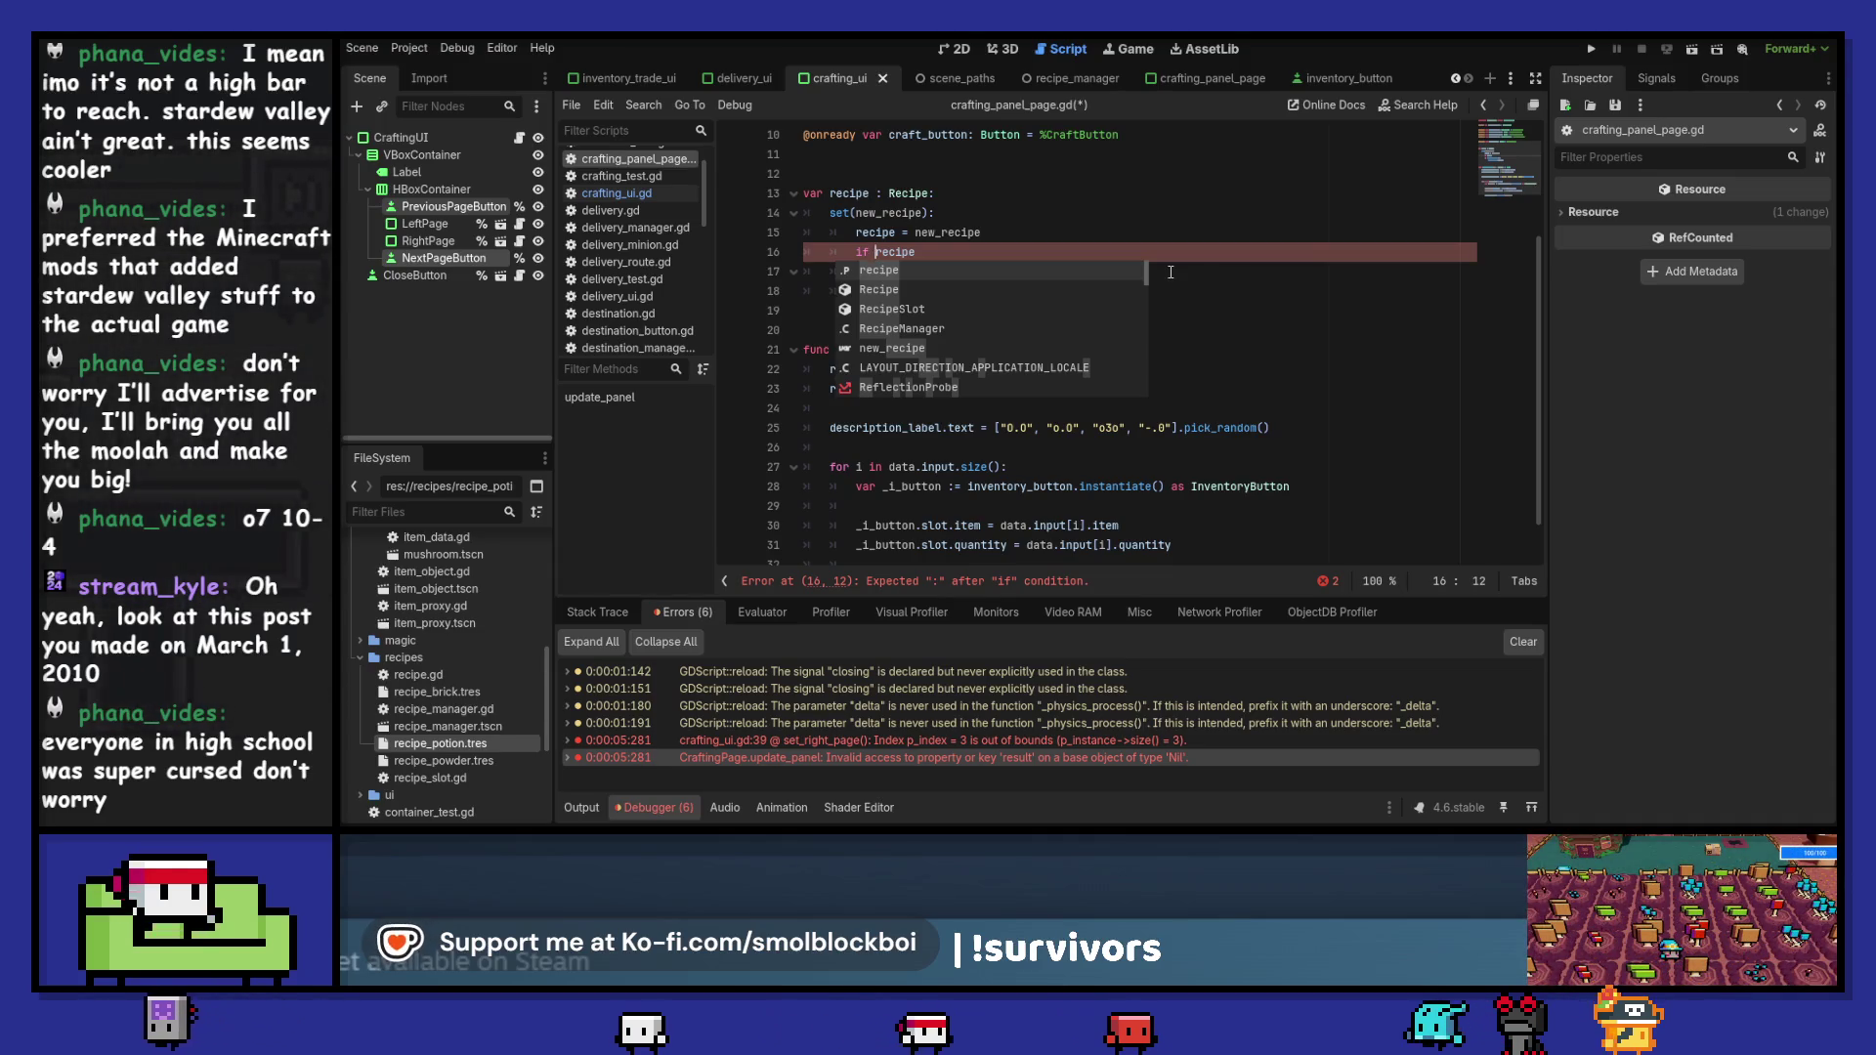
key("Escape")
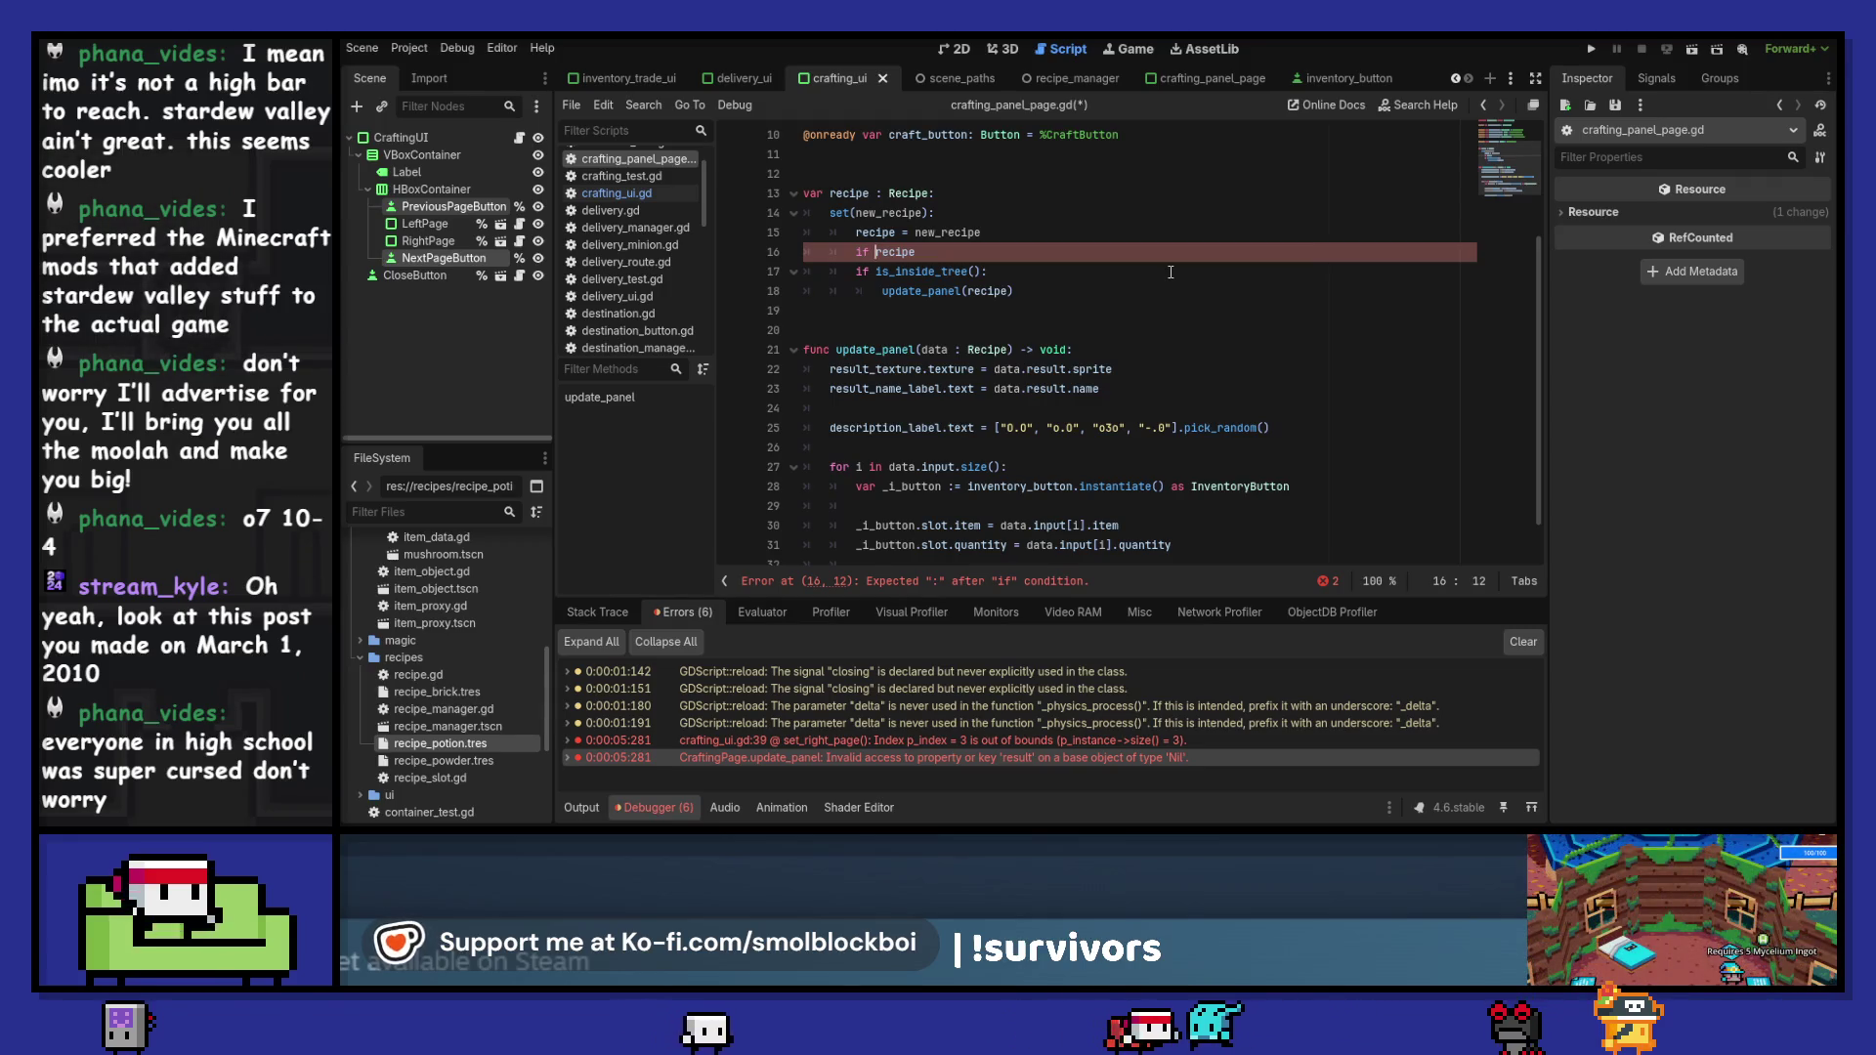
key("BackSpace")
key("BackSpace")
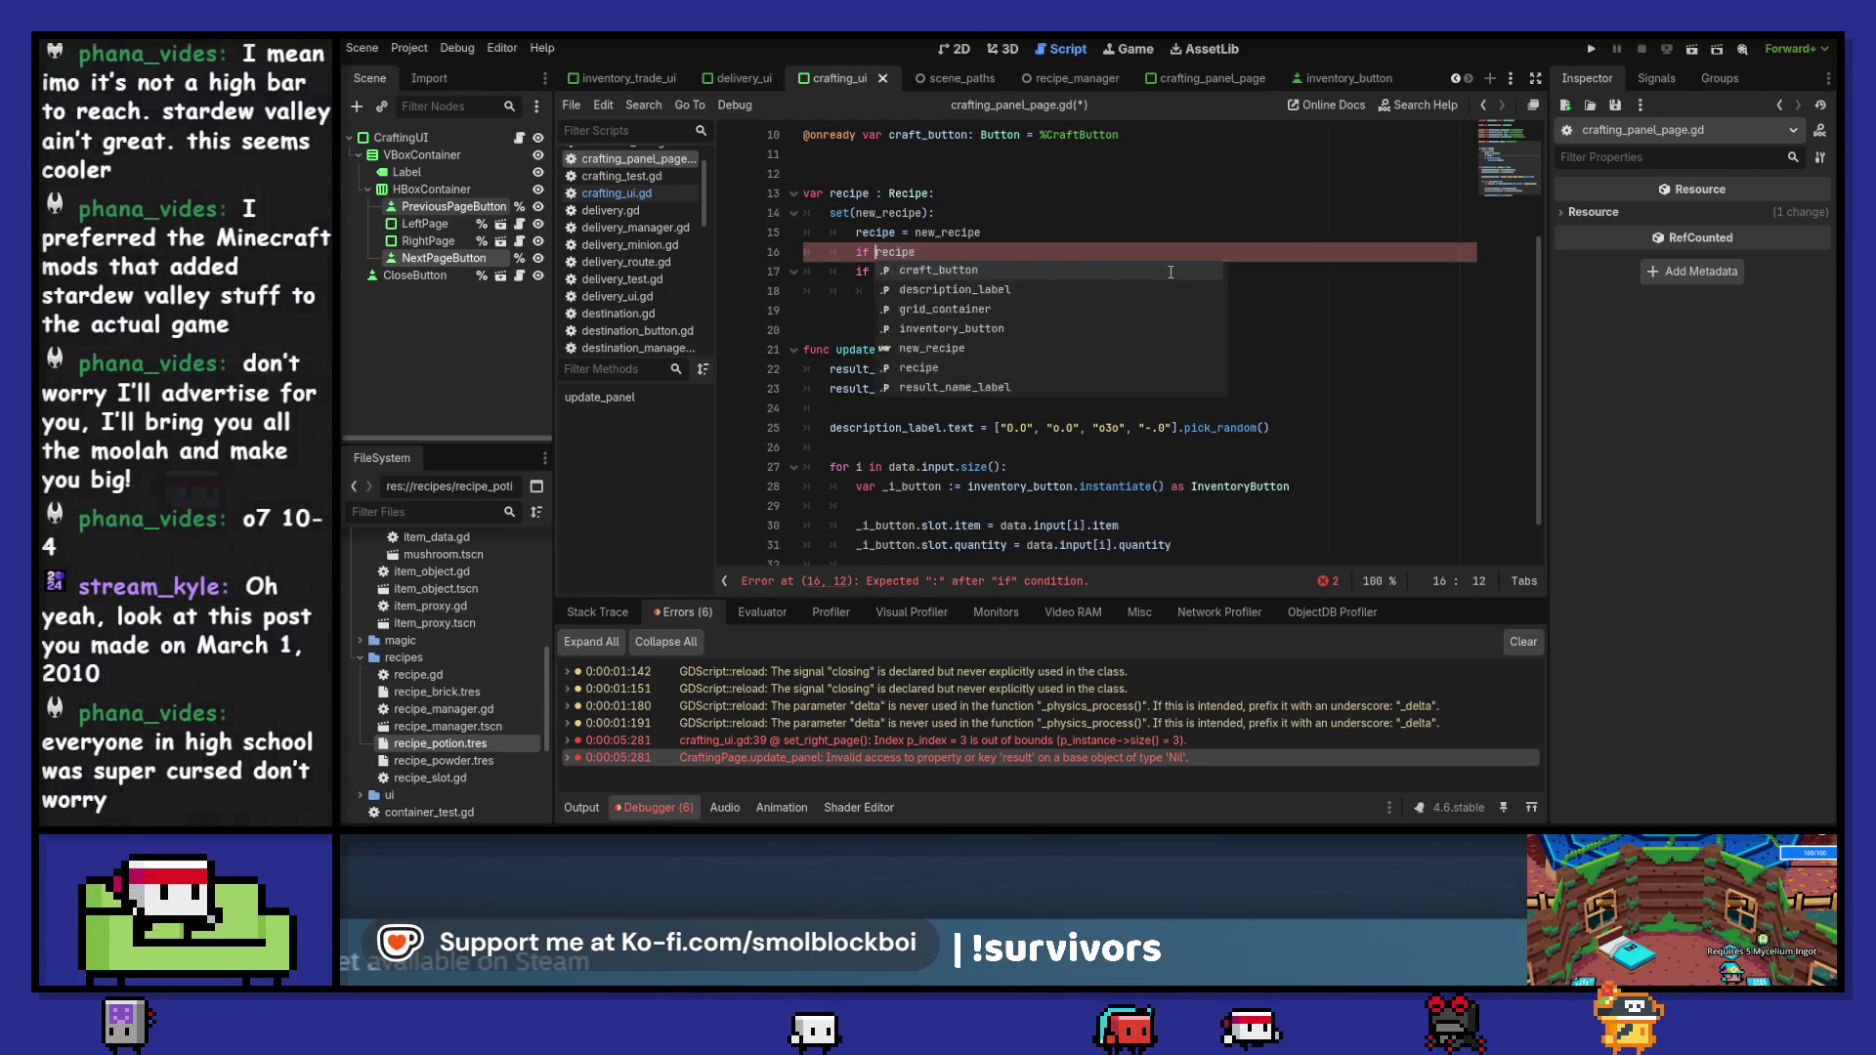
type("not")
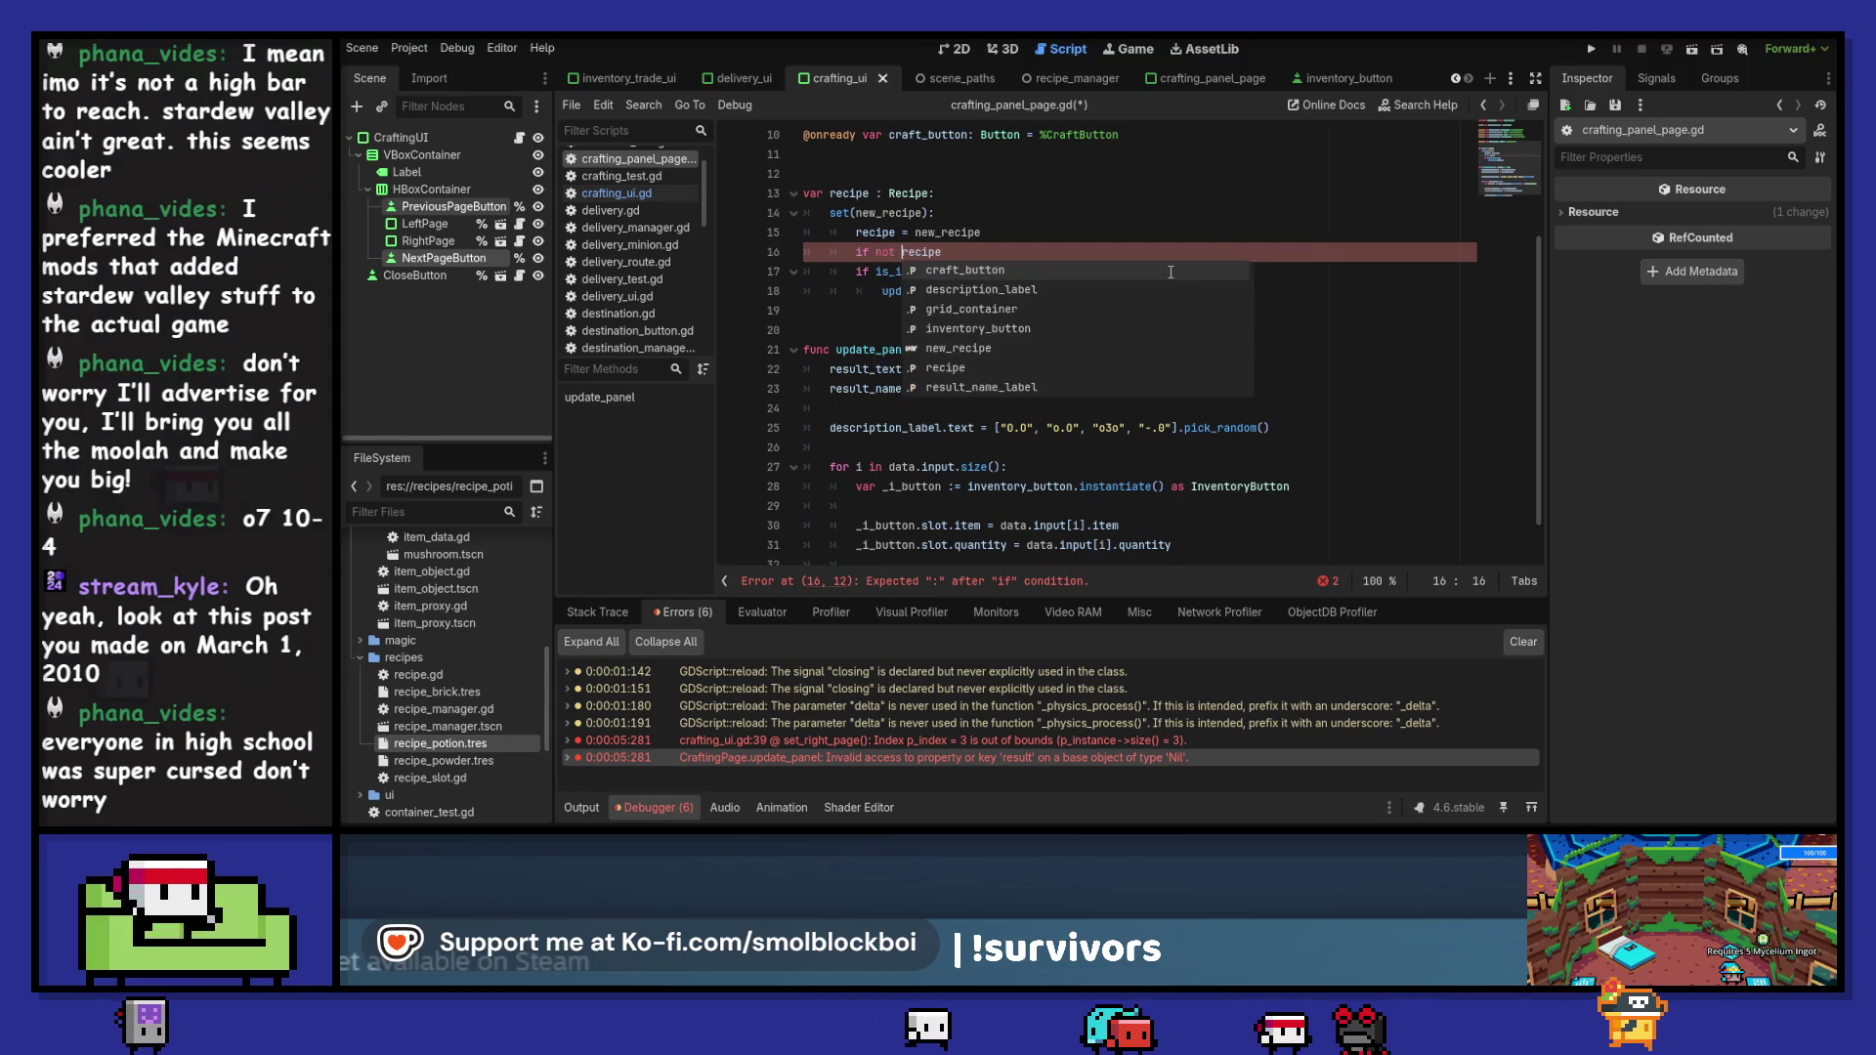
key("End")
type(":")
key("Return")
type("return")
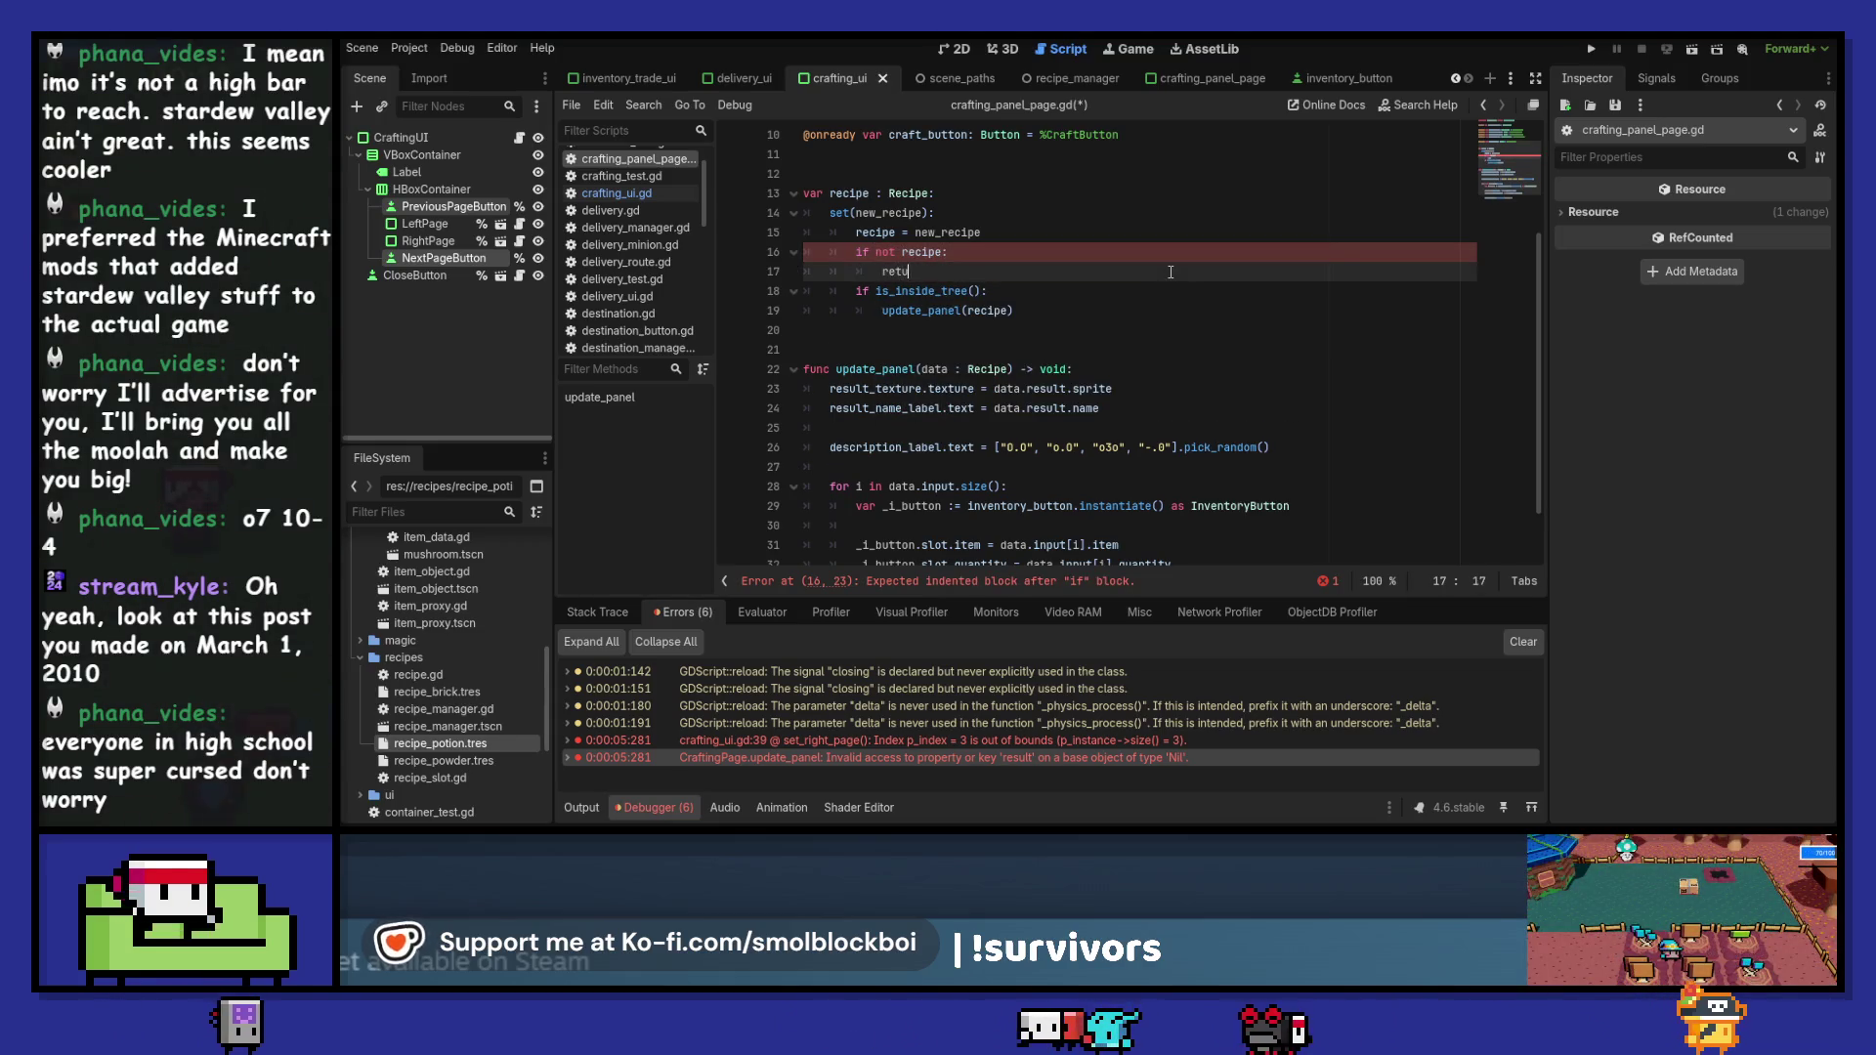
key("shift+Home")
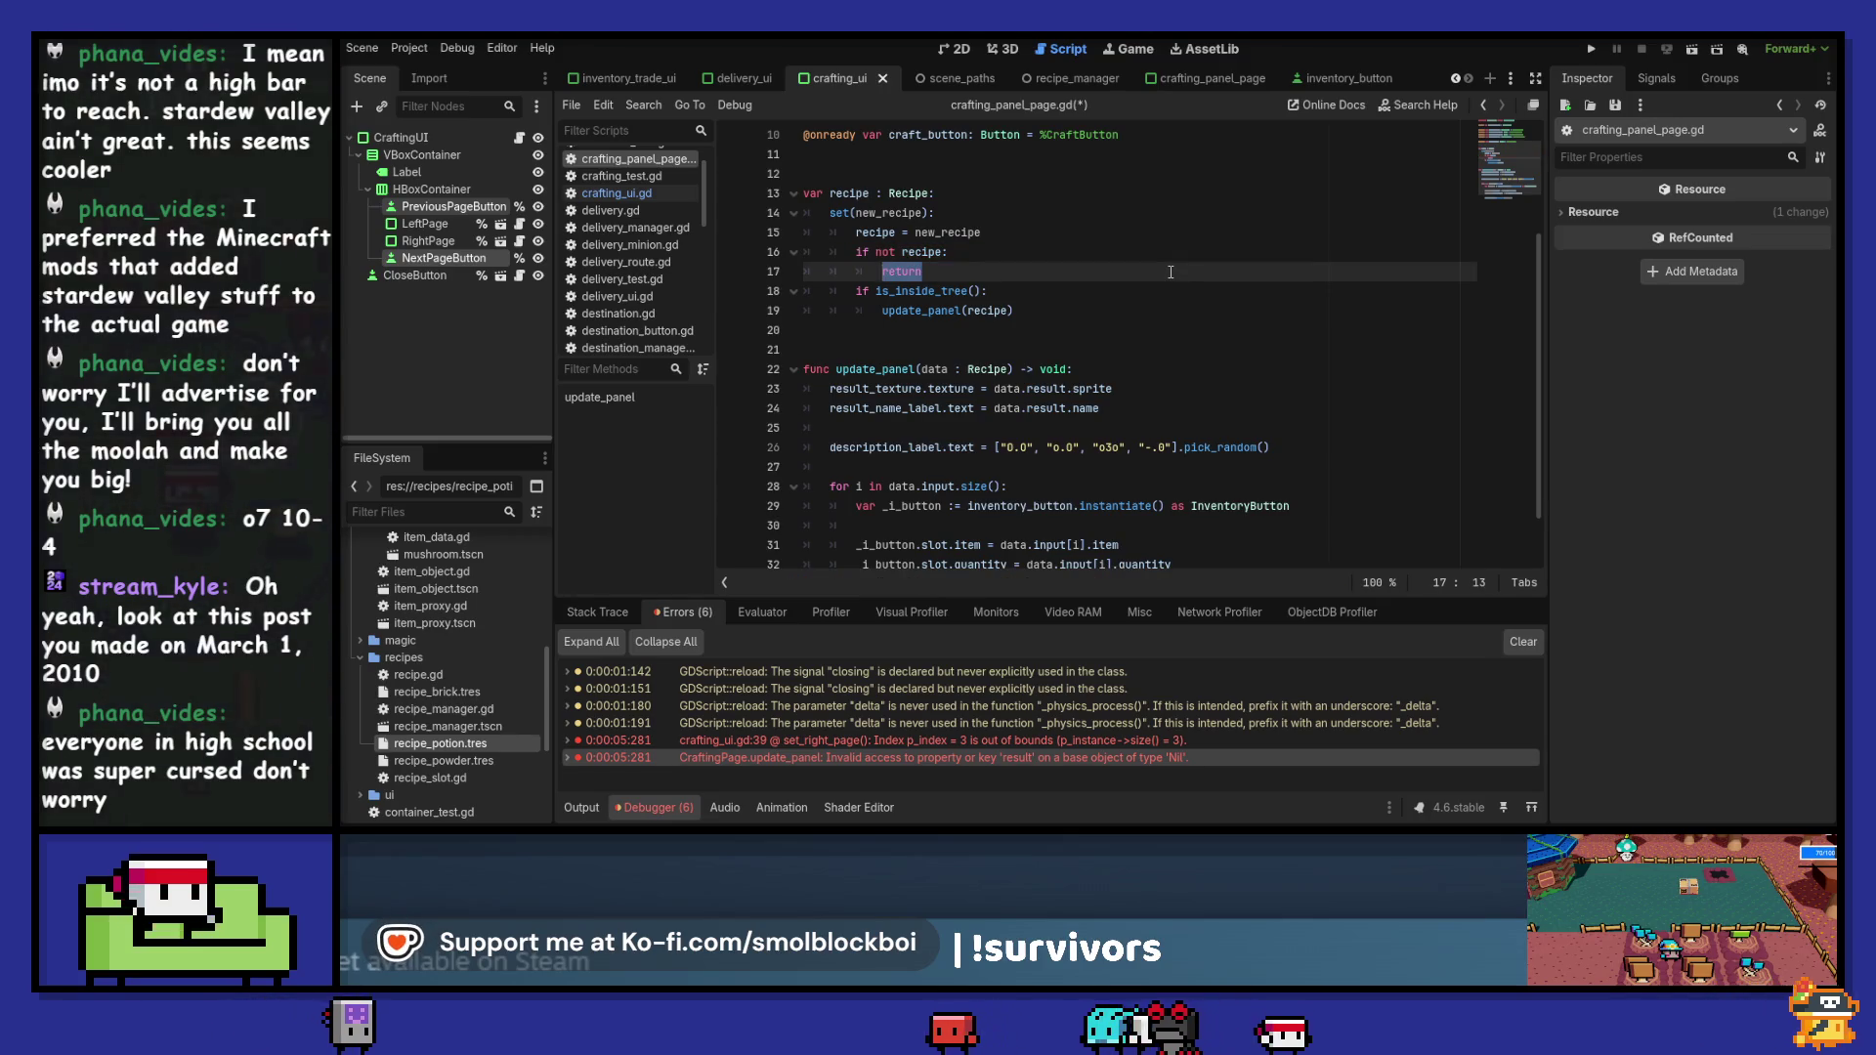
key("shift+Home")
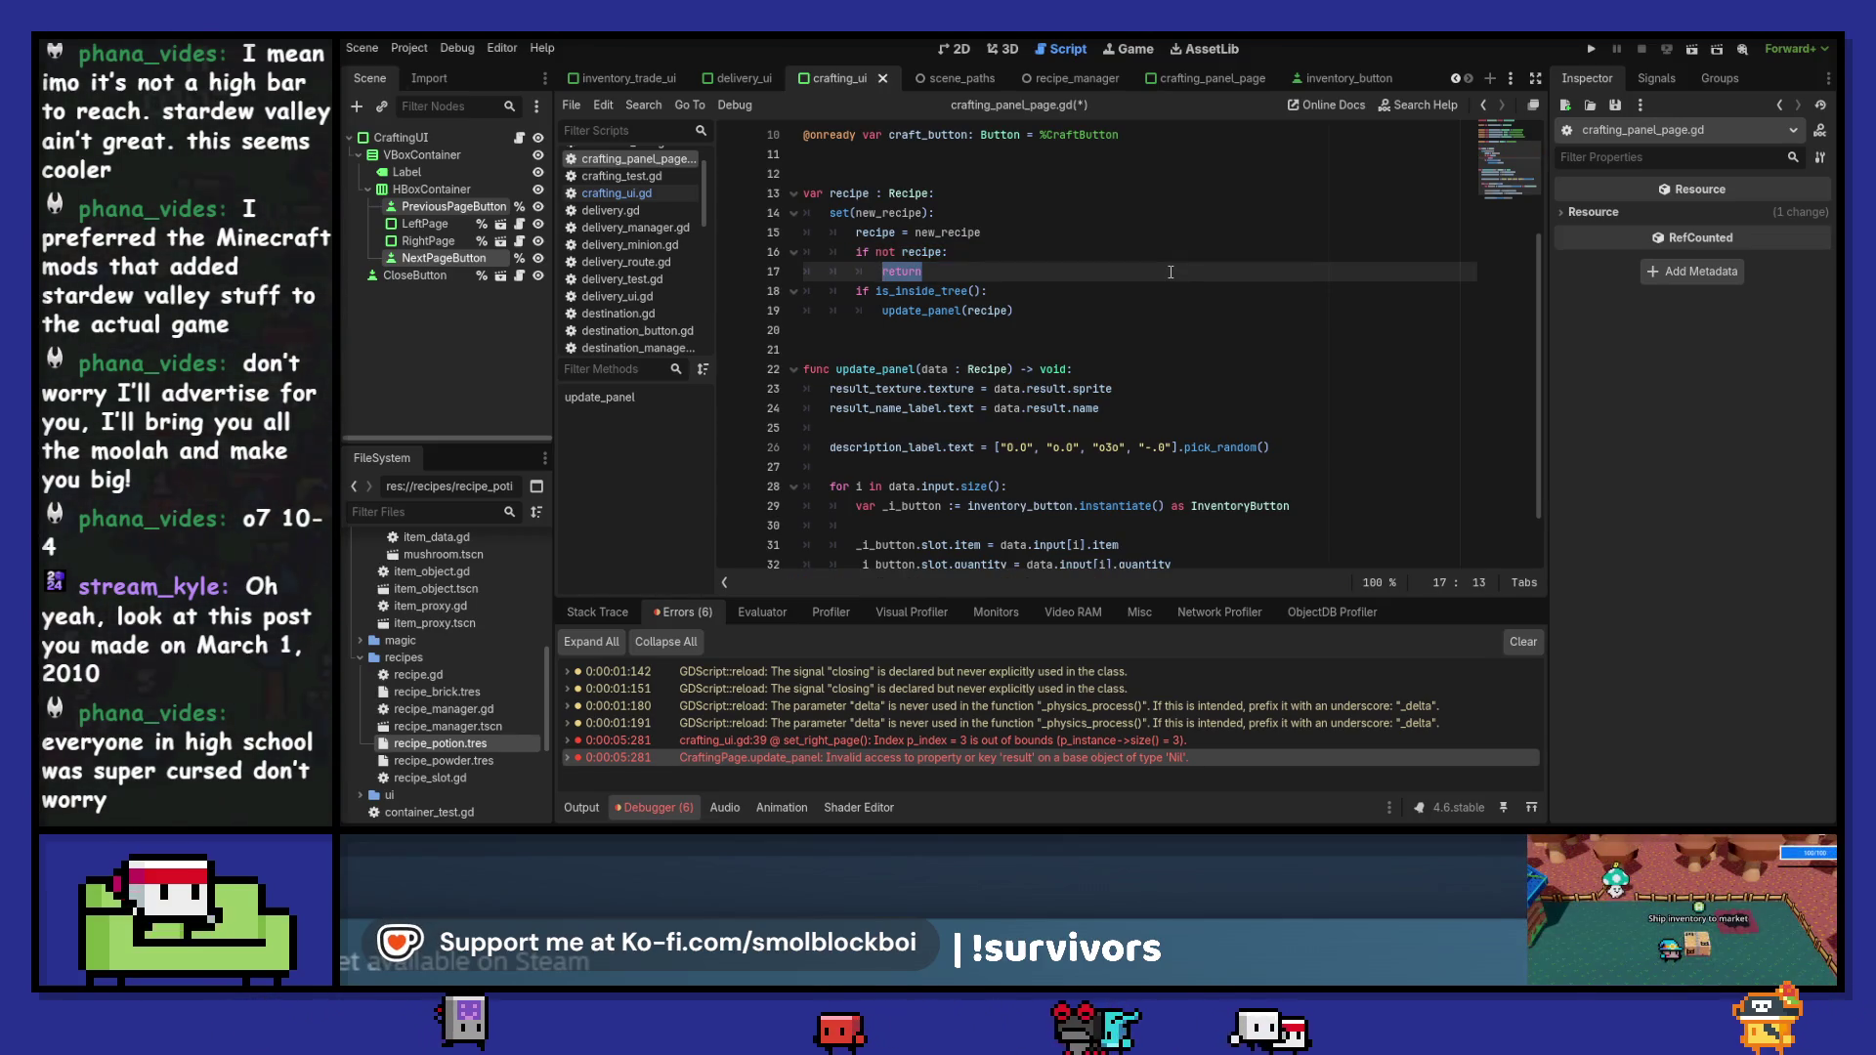
key("ctrl+z")
key("ctrl+z")
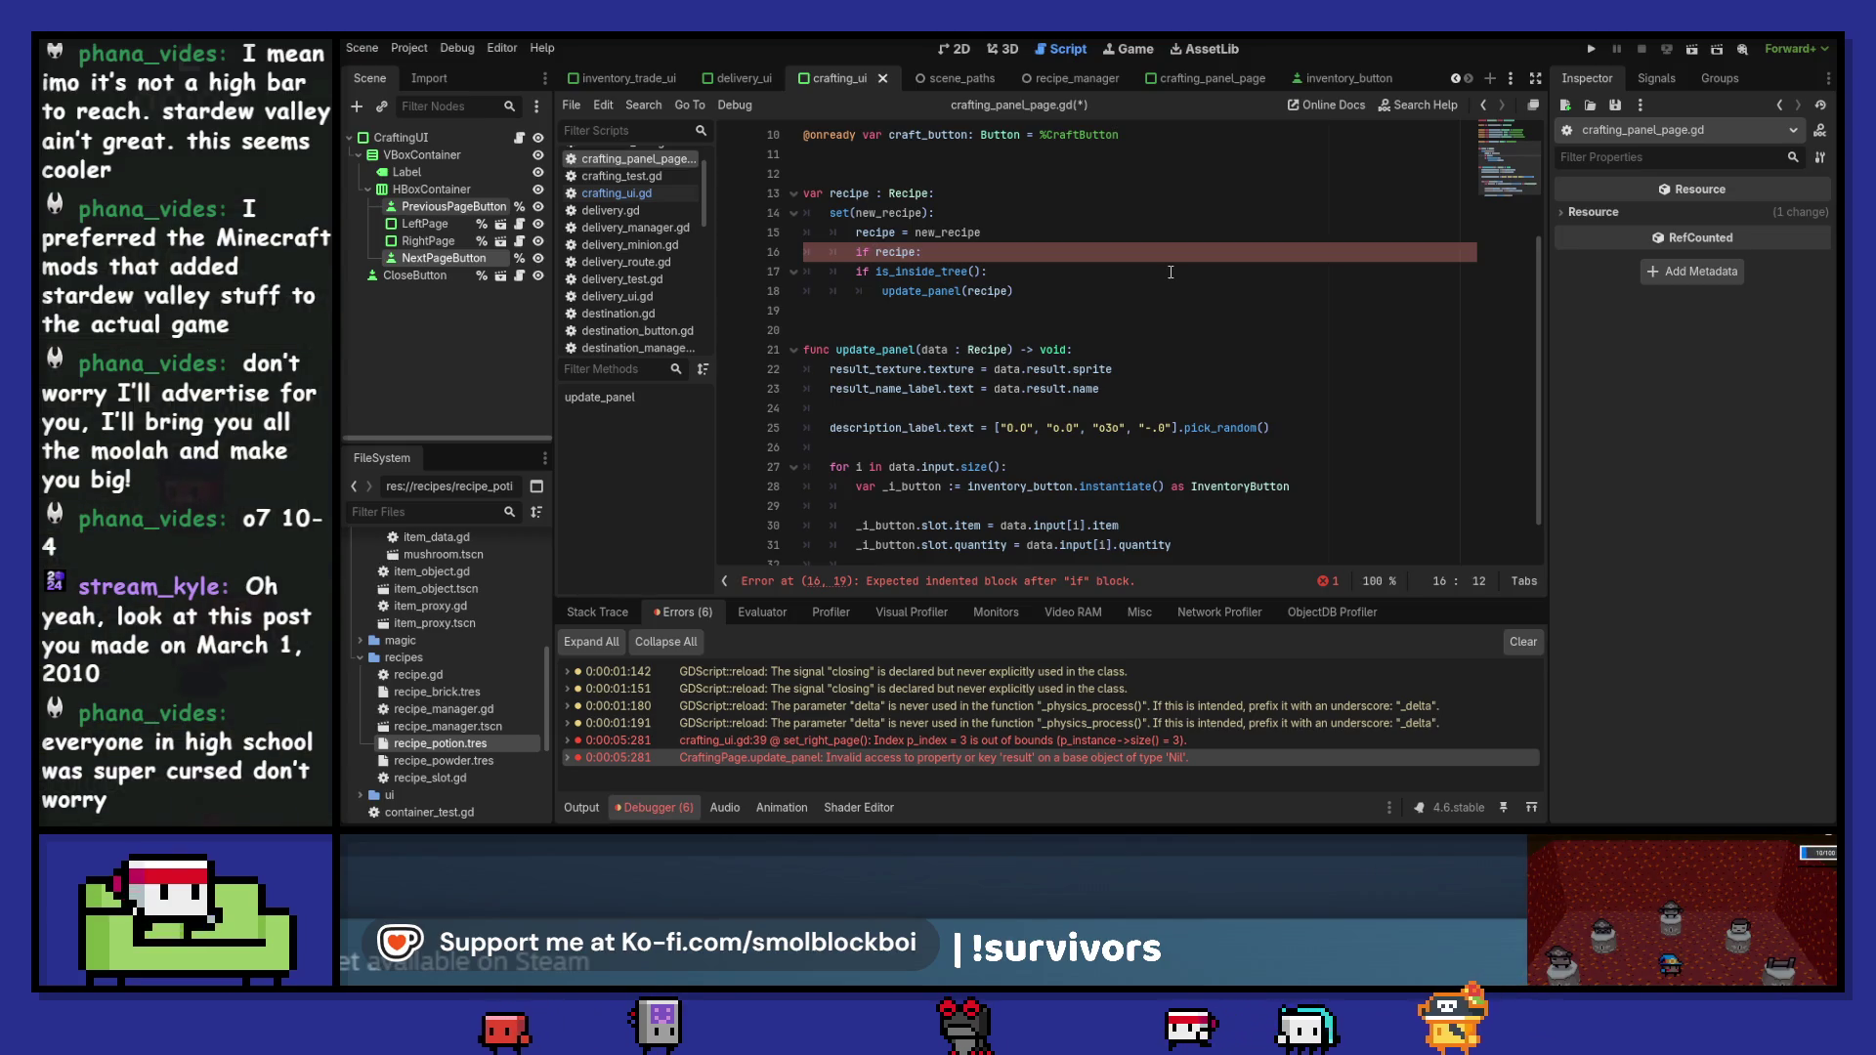
Indent the is_inside_tree check and update_panel call under 'if recipe:', then run the game.
key("Down")
key("shift+Down")
key("Tab")
key("Right")
key("Down")
key("End")
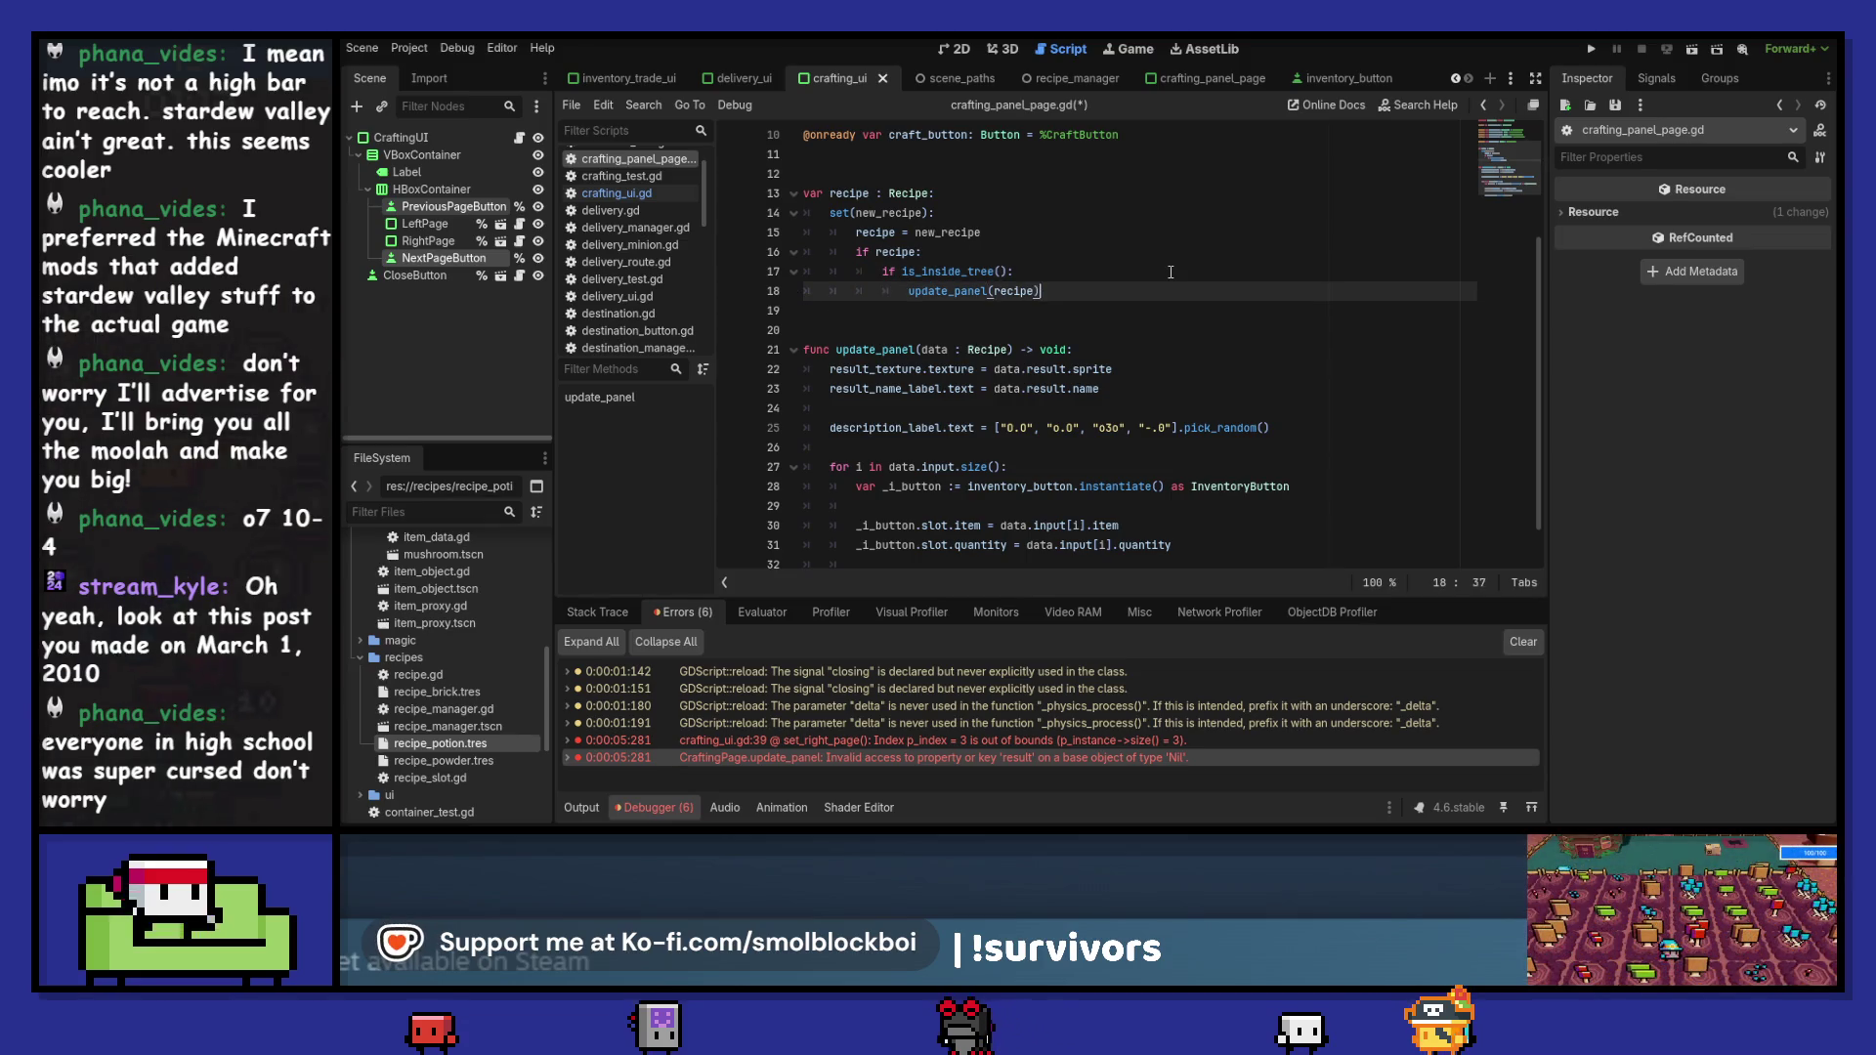
key("F5")
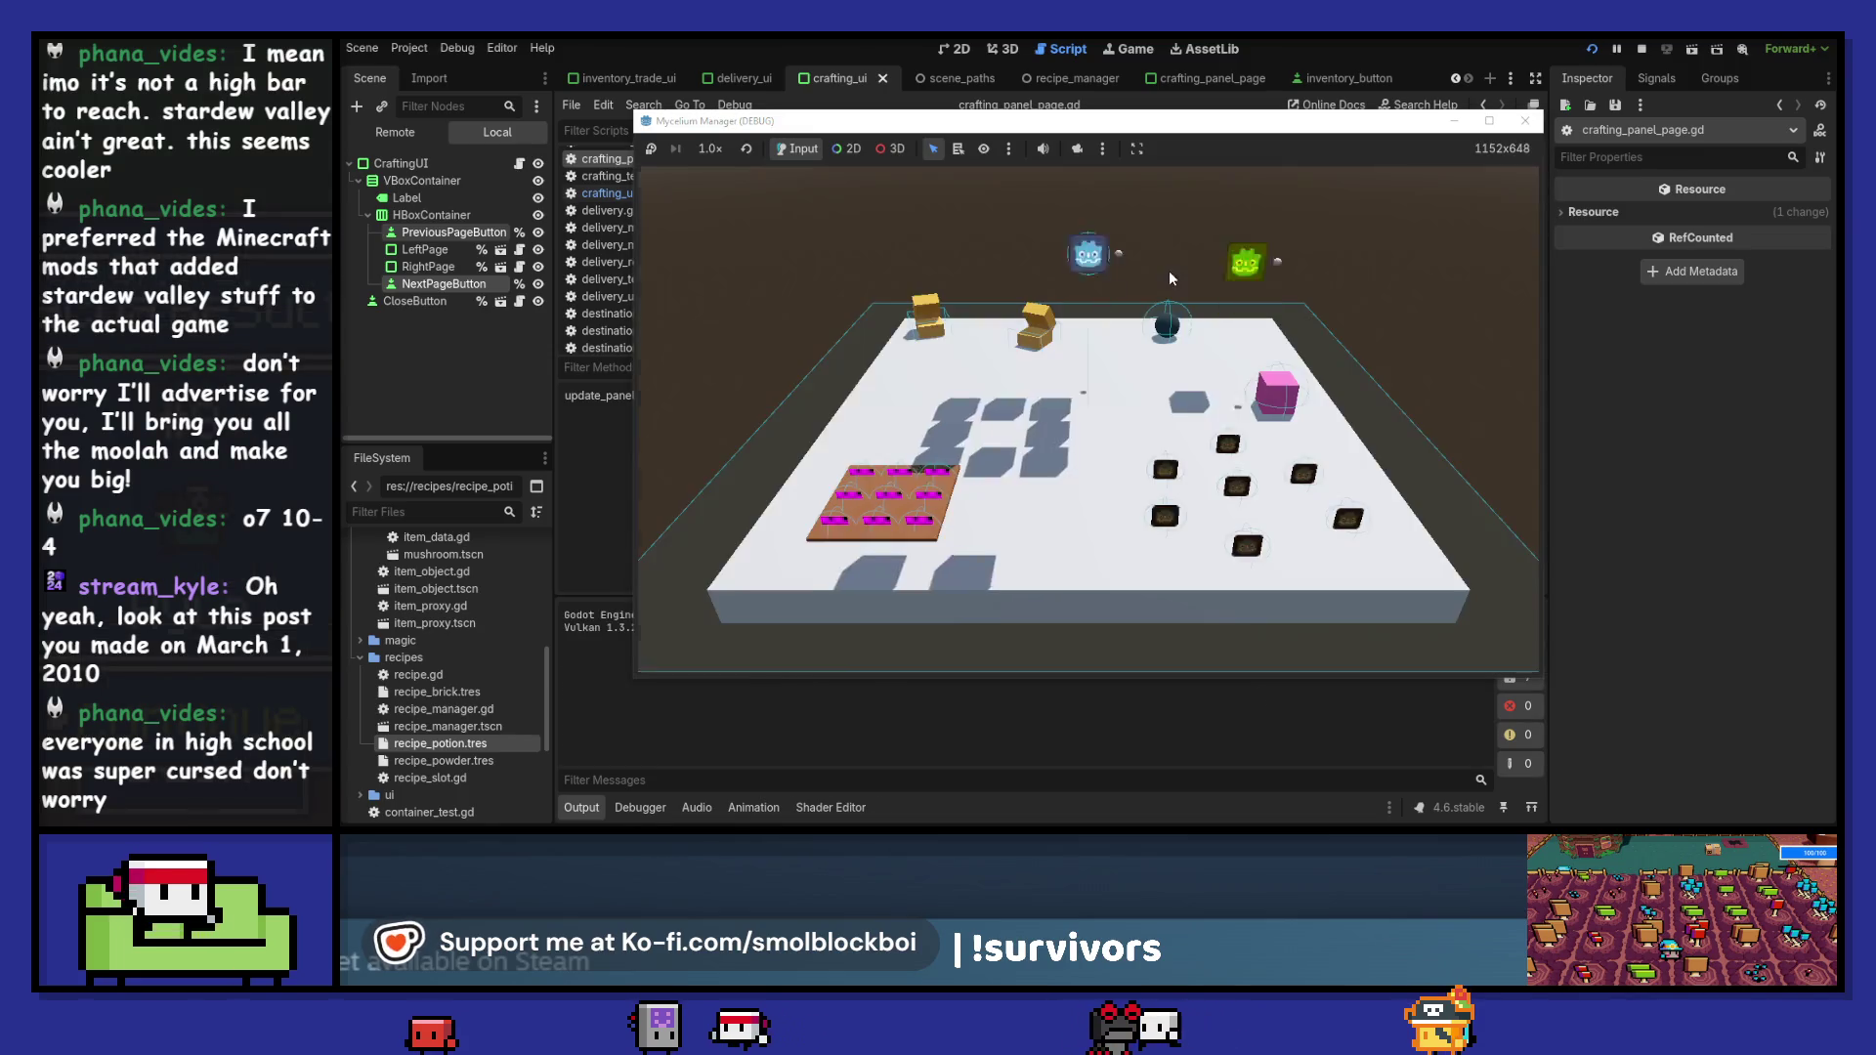
Open the Crafting Panel with E, page through the Potion and Powder recipes, then close the game.
key("e")
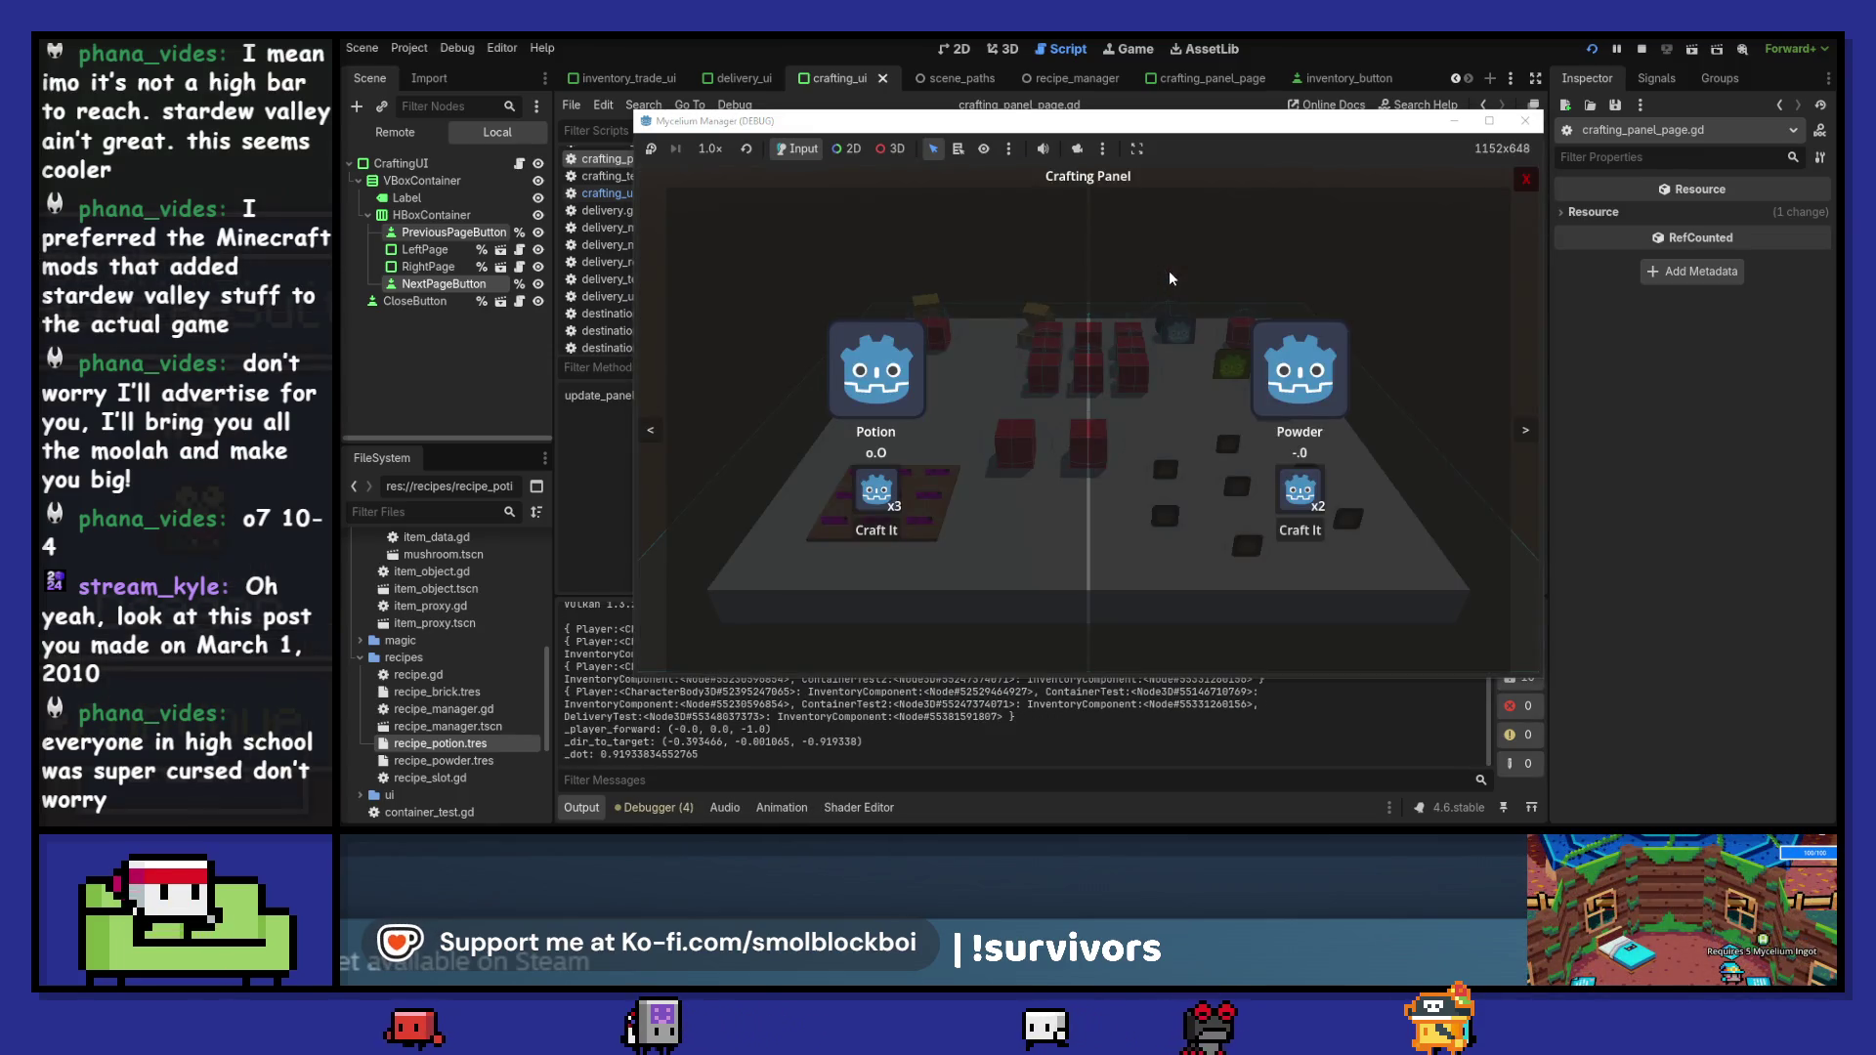
left_click(1532, 434)
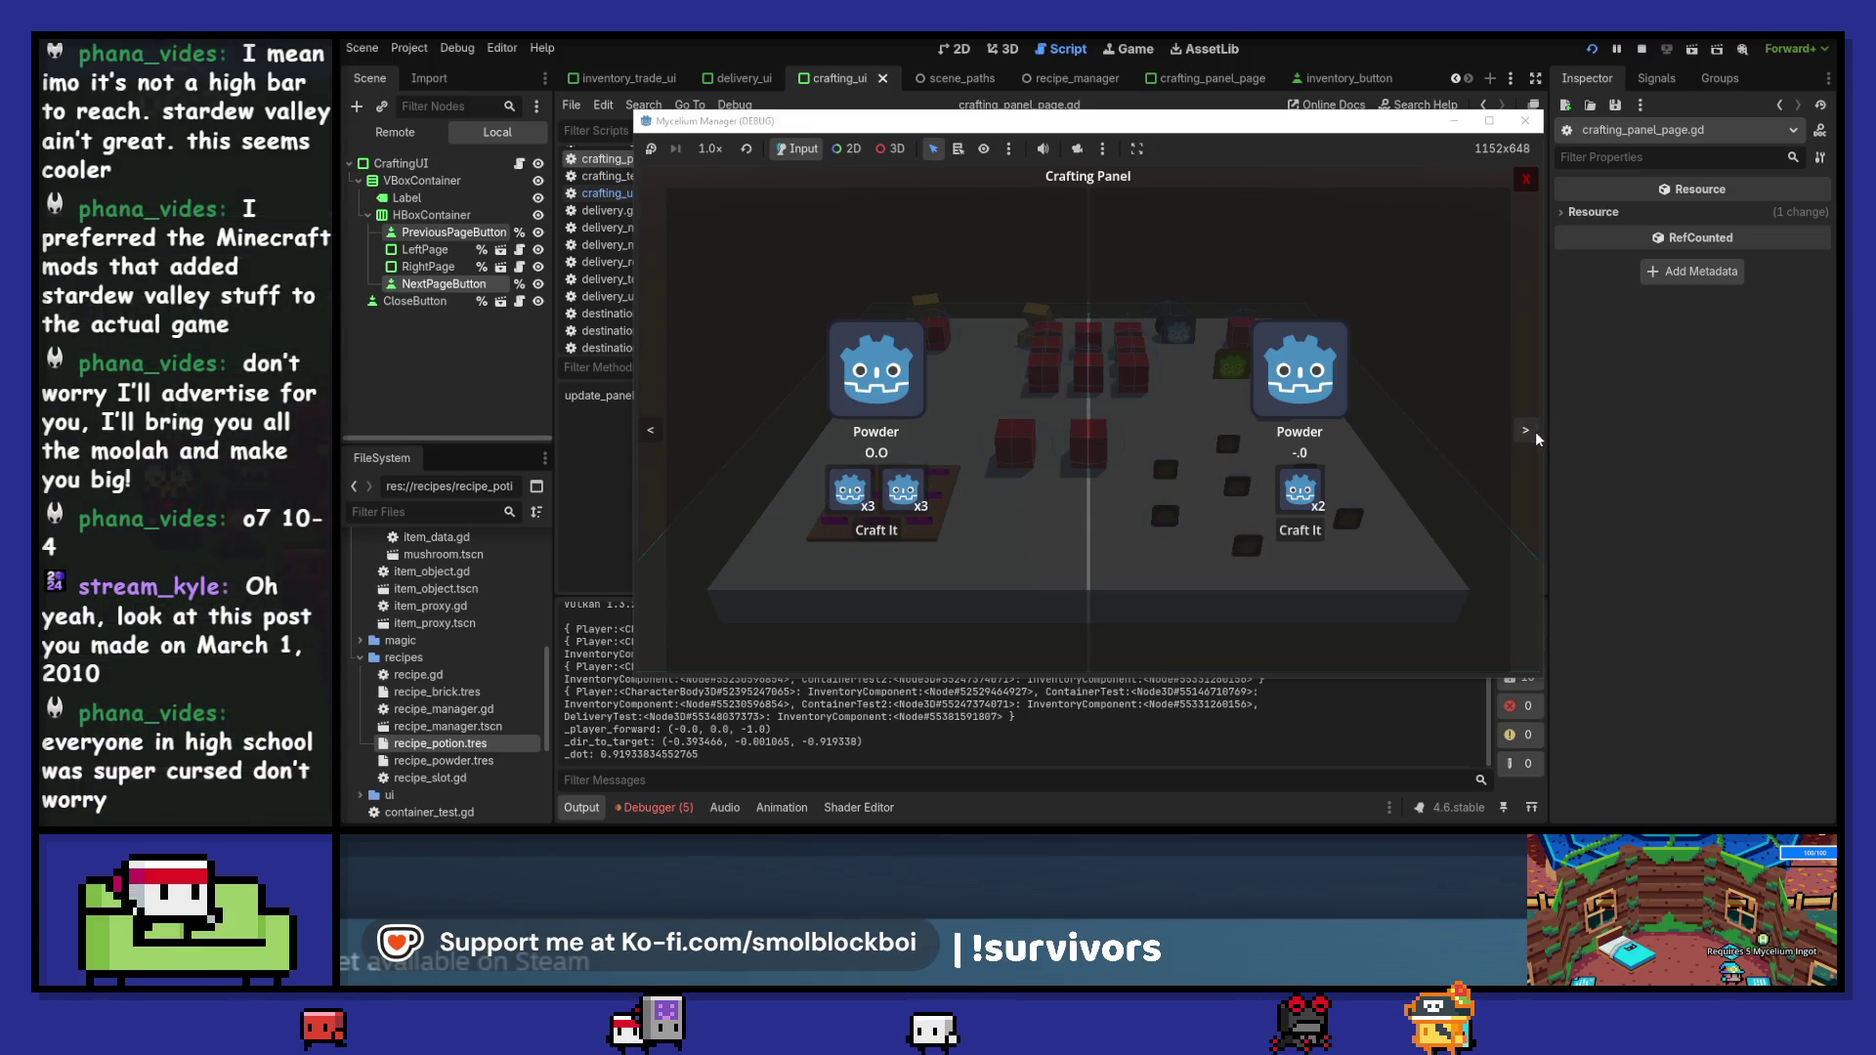
left_click(659, 433)
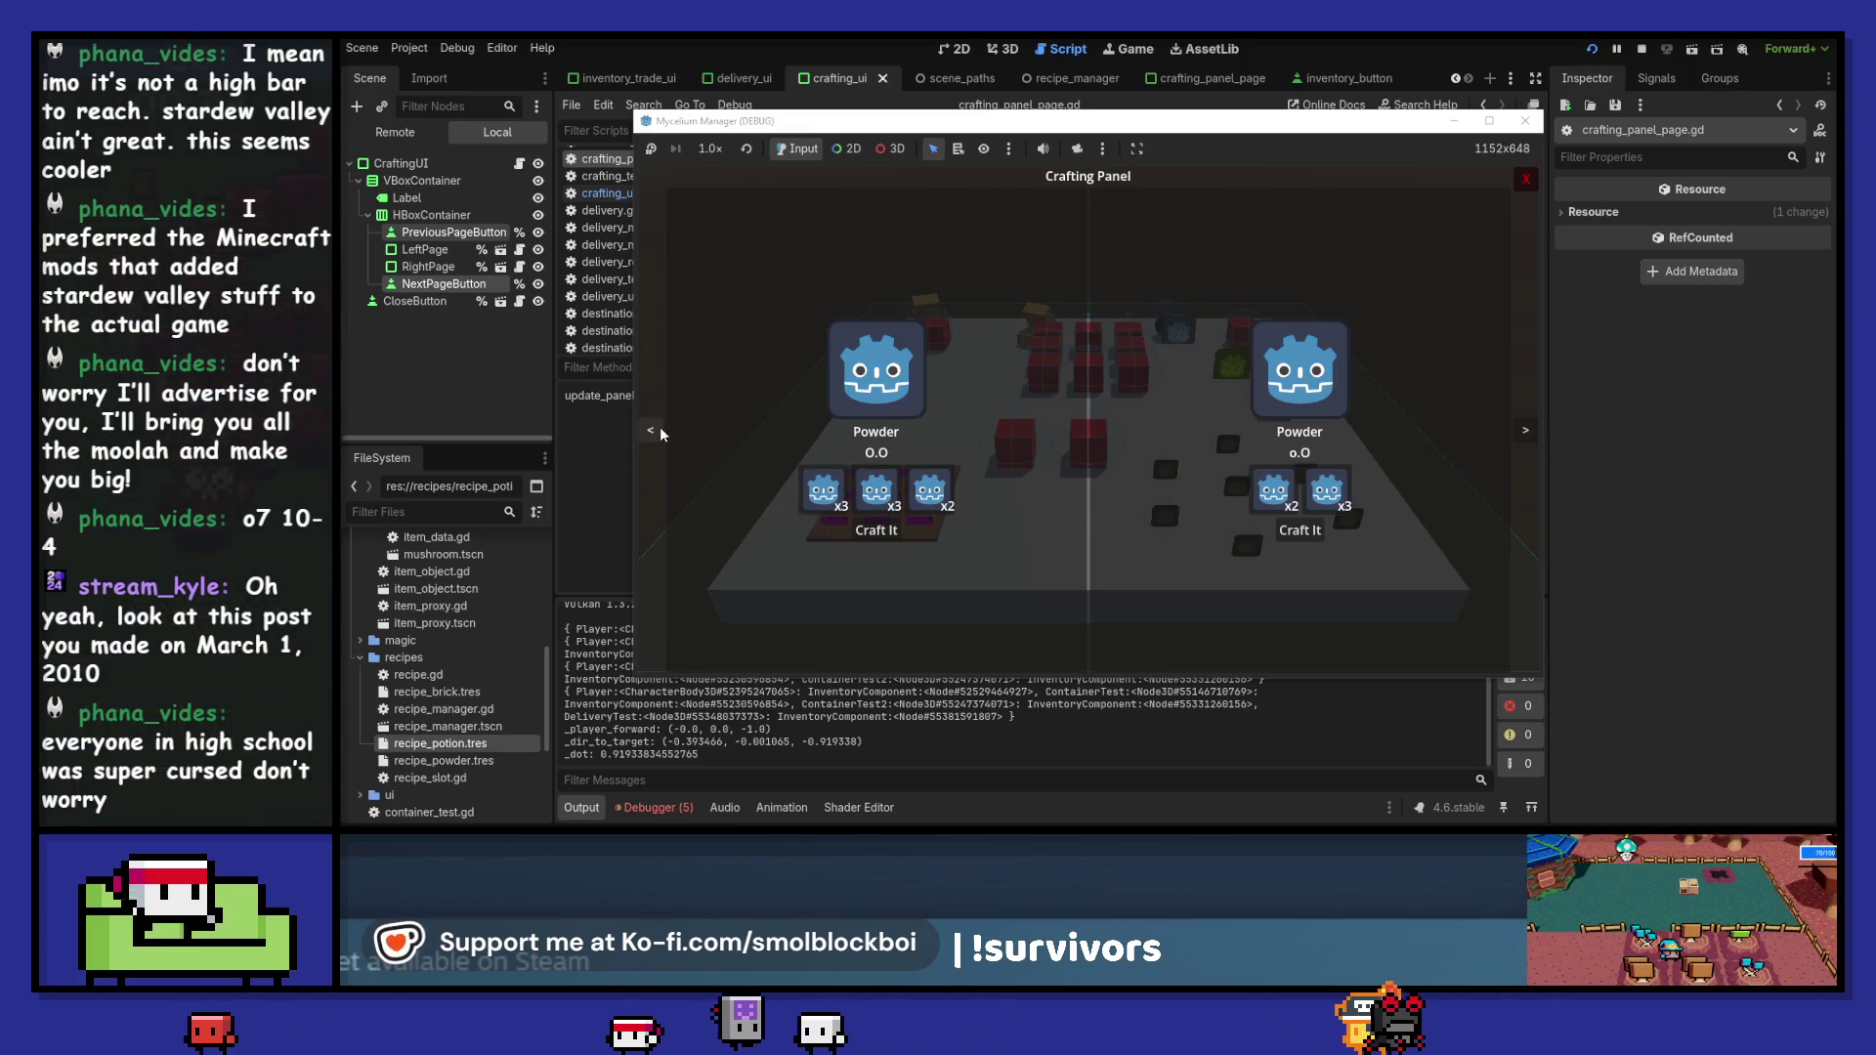
left_click(659, 432)
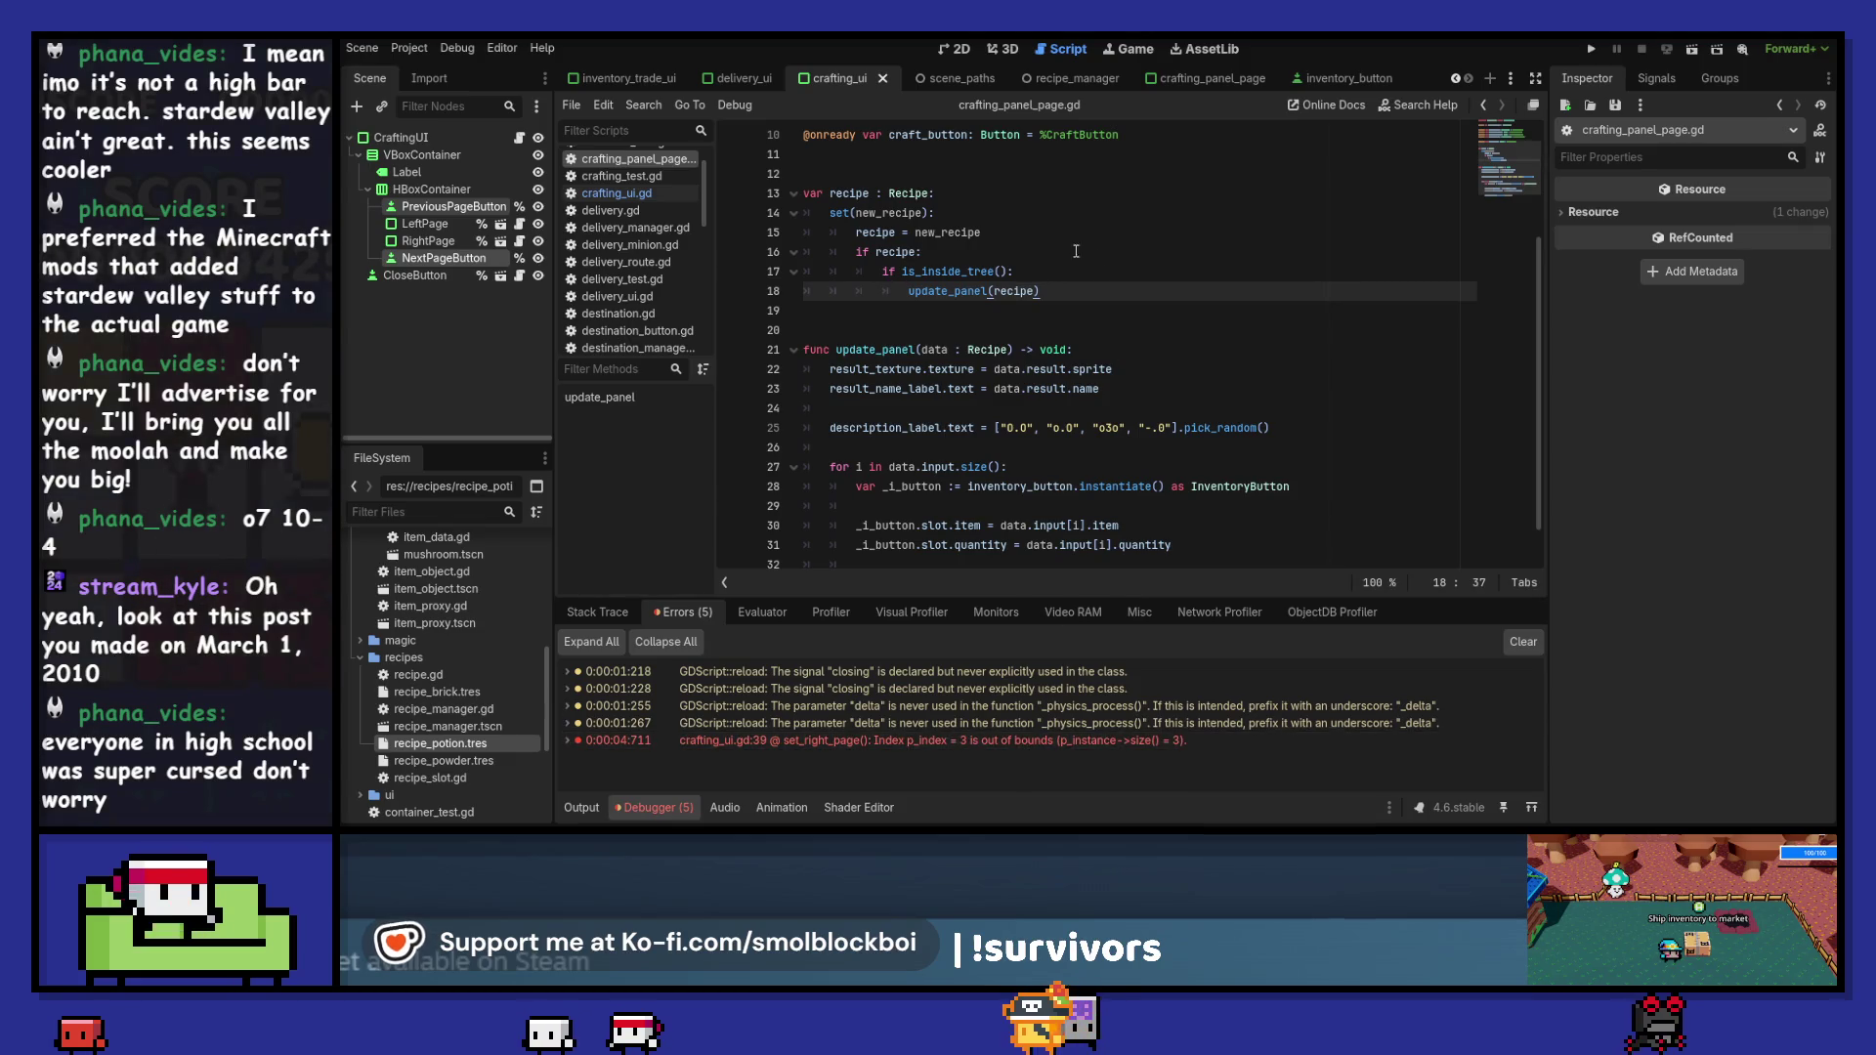
left_click(617, 192)
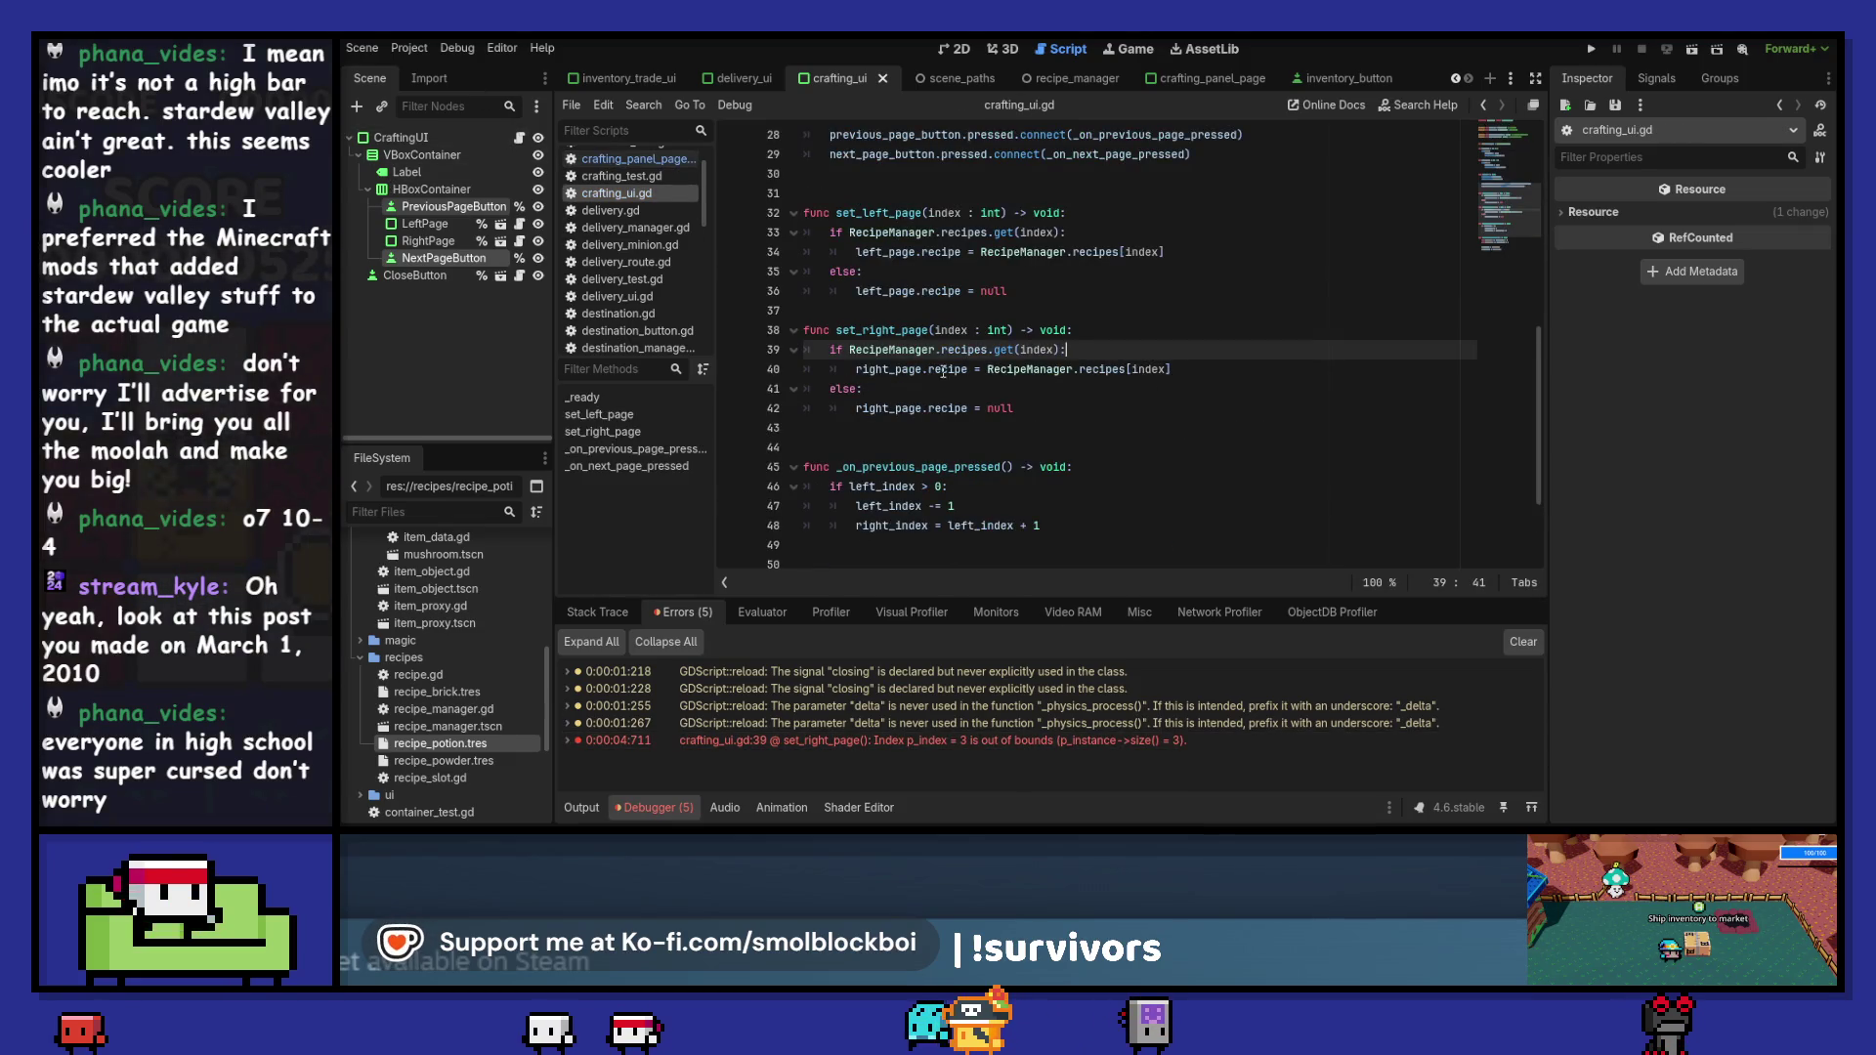
left_click(580, 807)
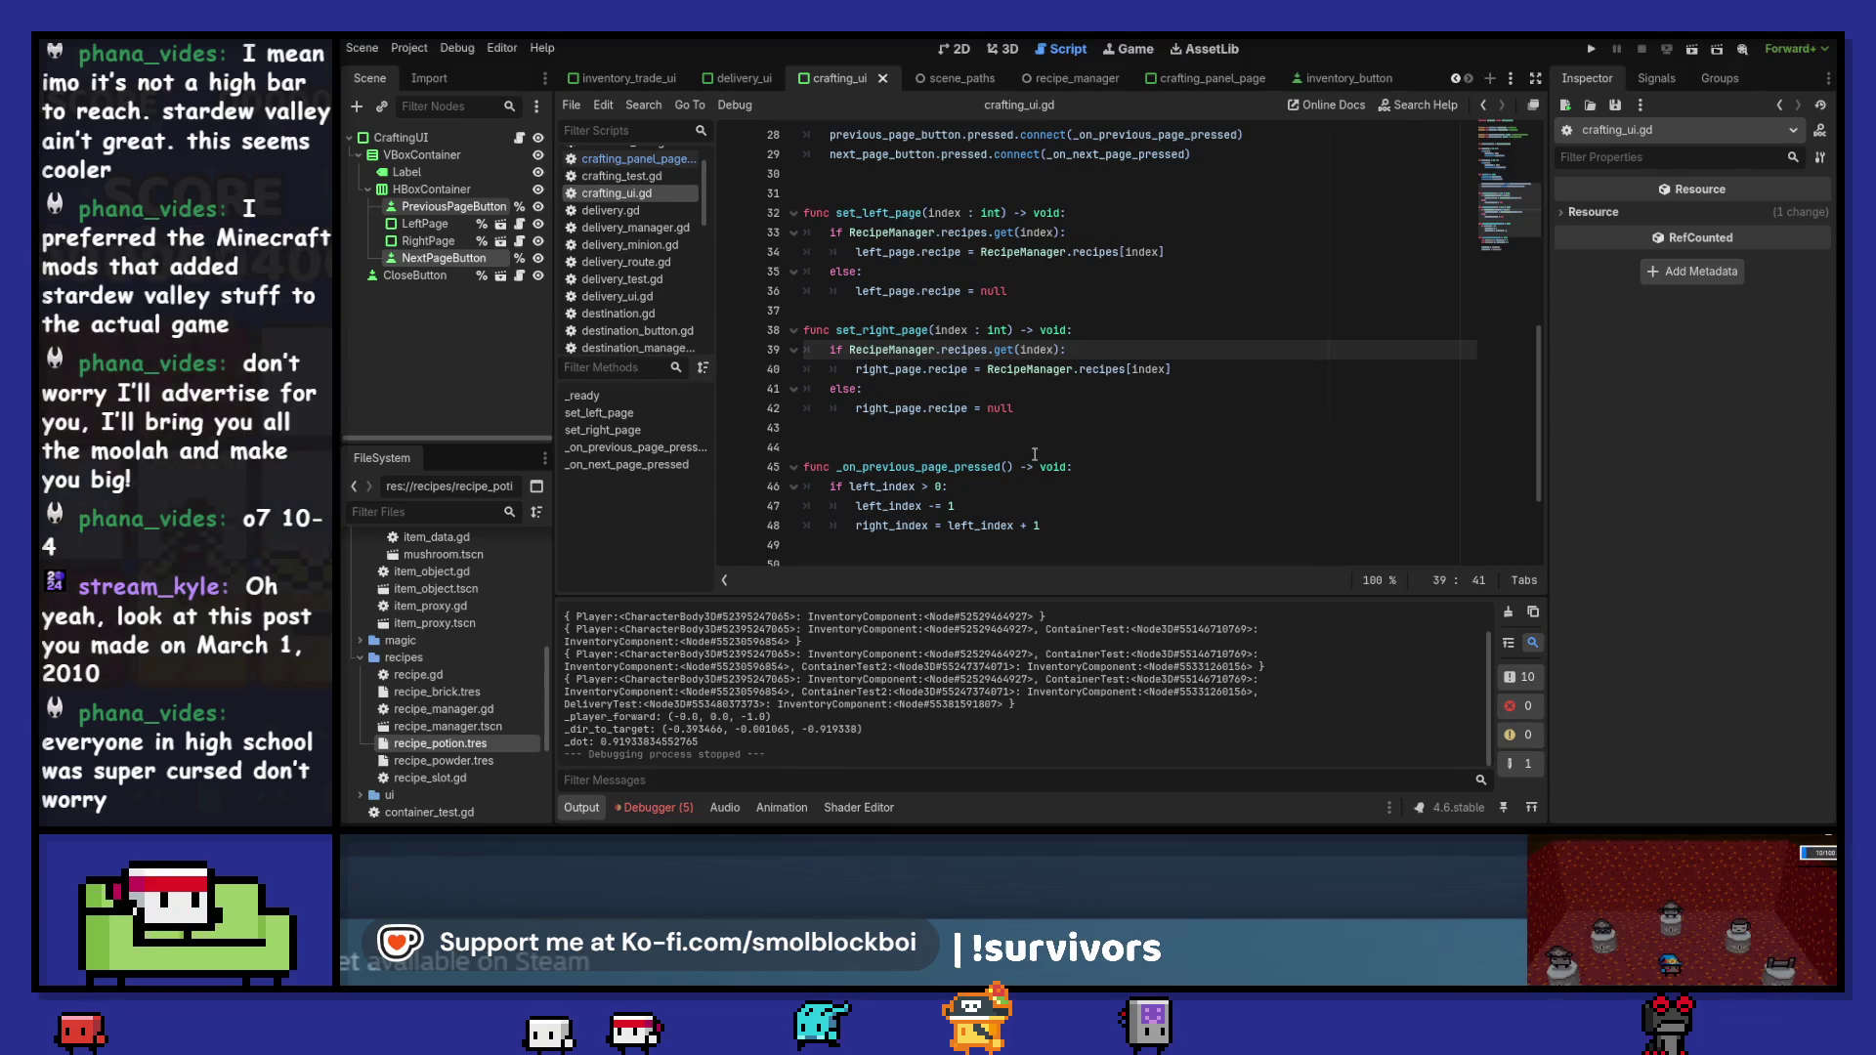
left_click(653, 807)
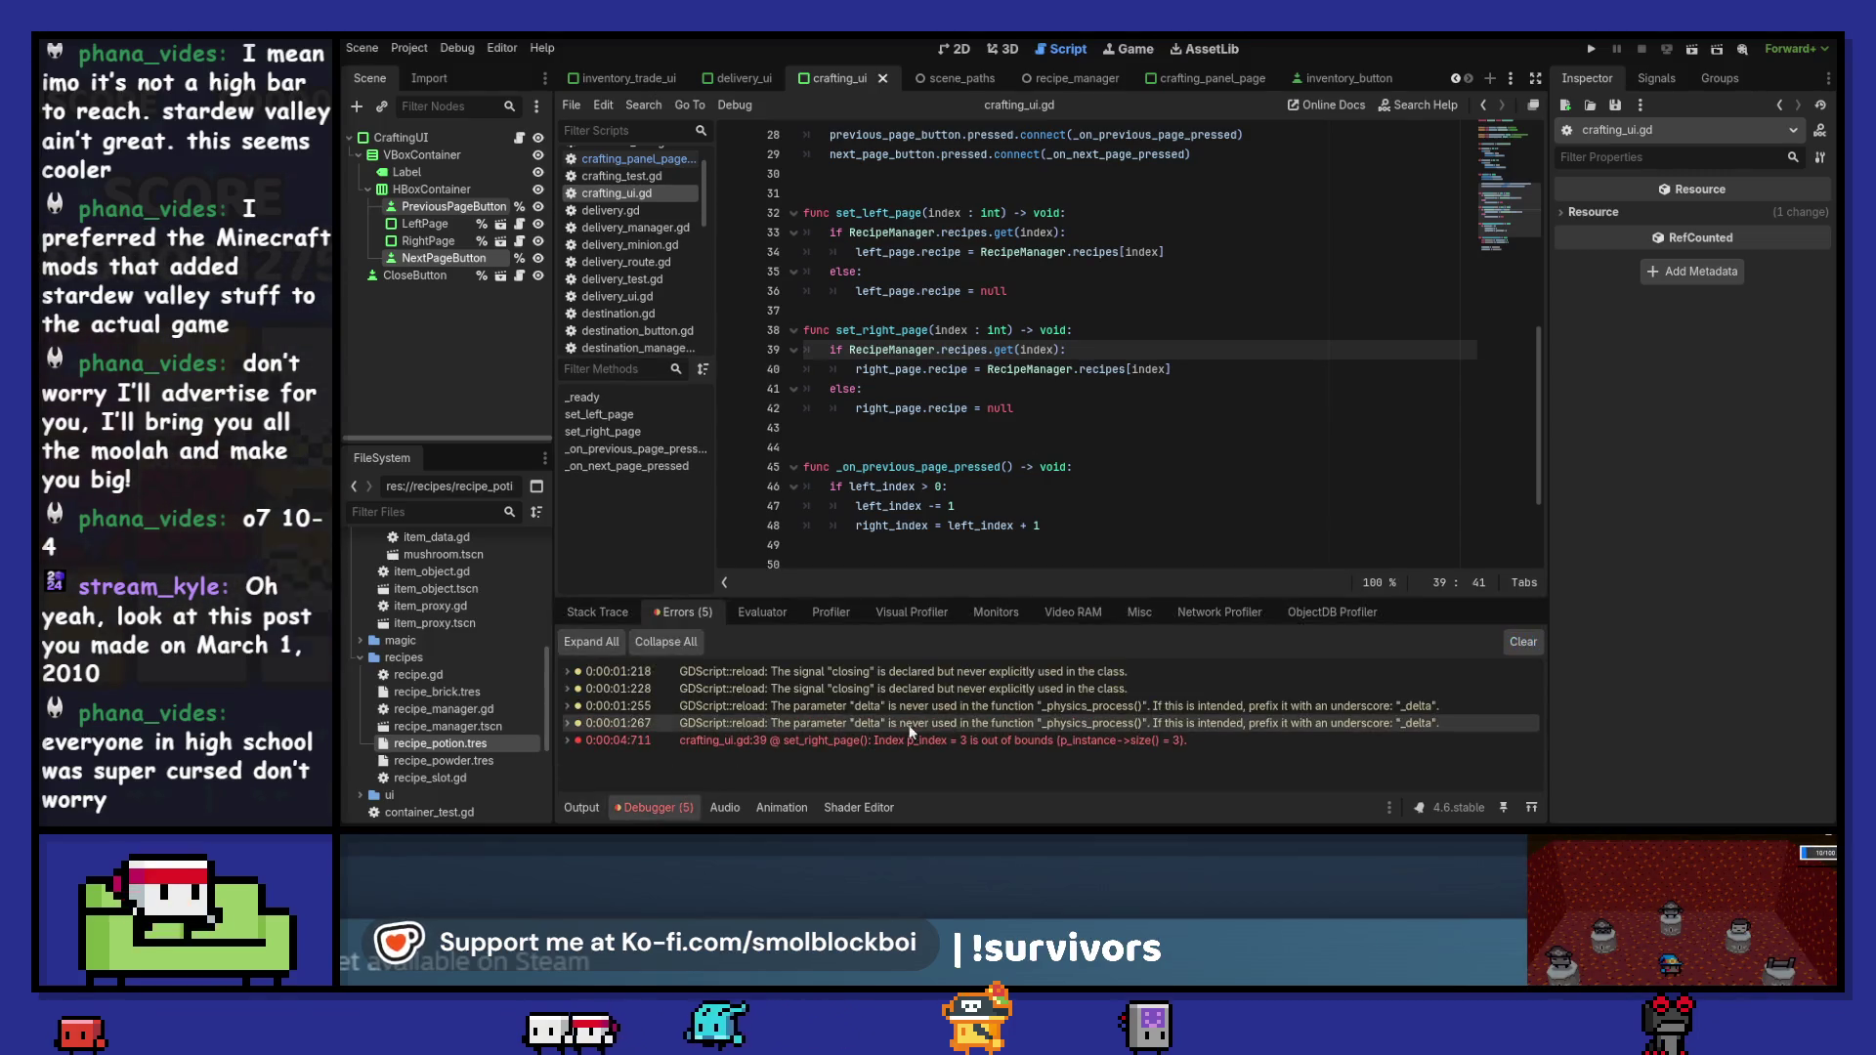
mouse_move(975, 742)
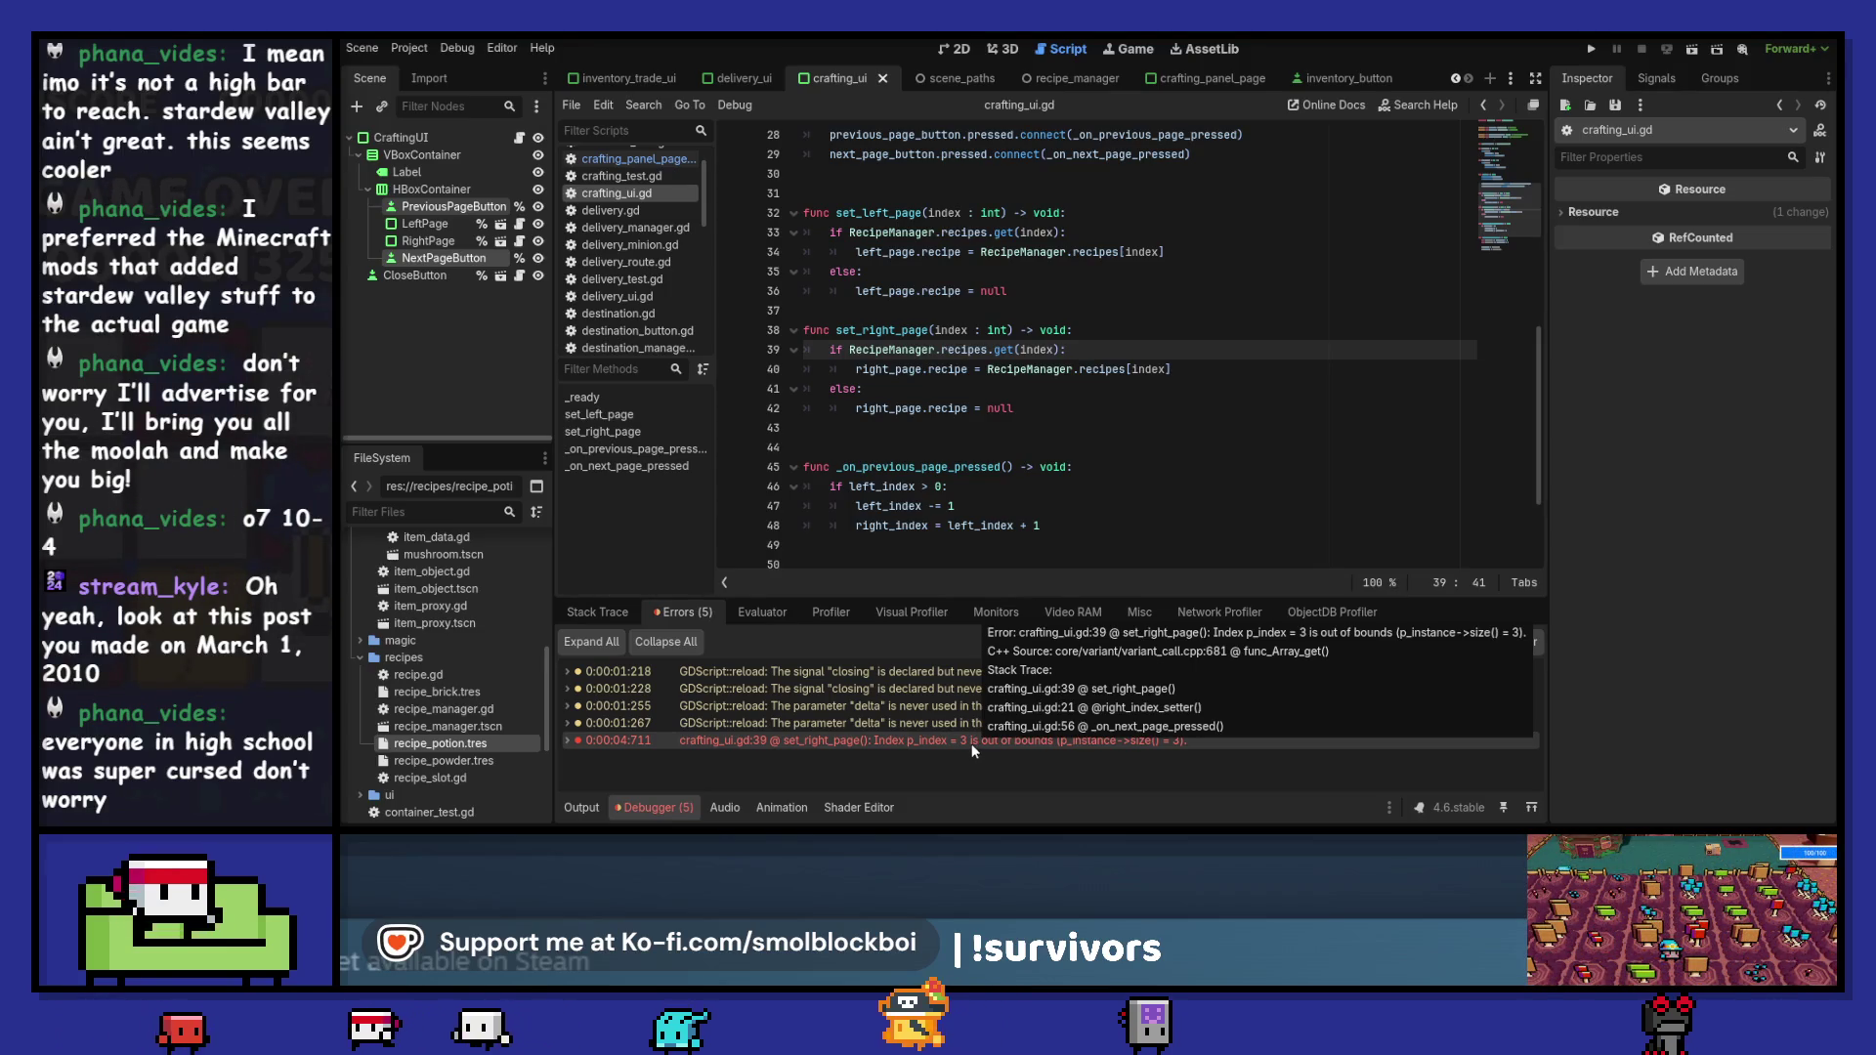
mouse_move(1003, 349)
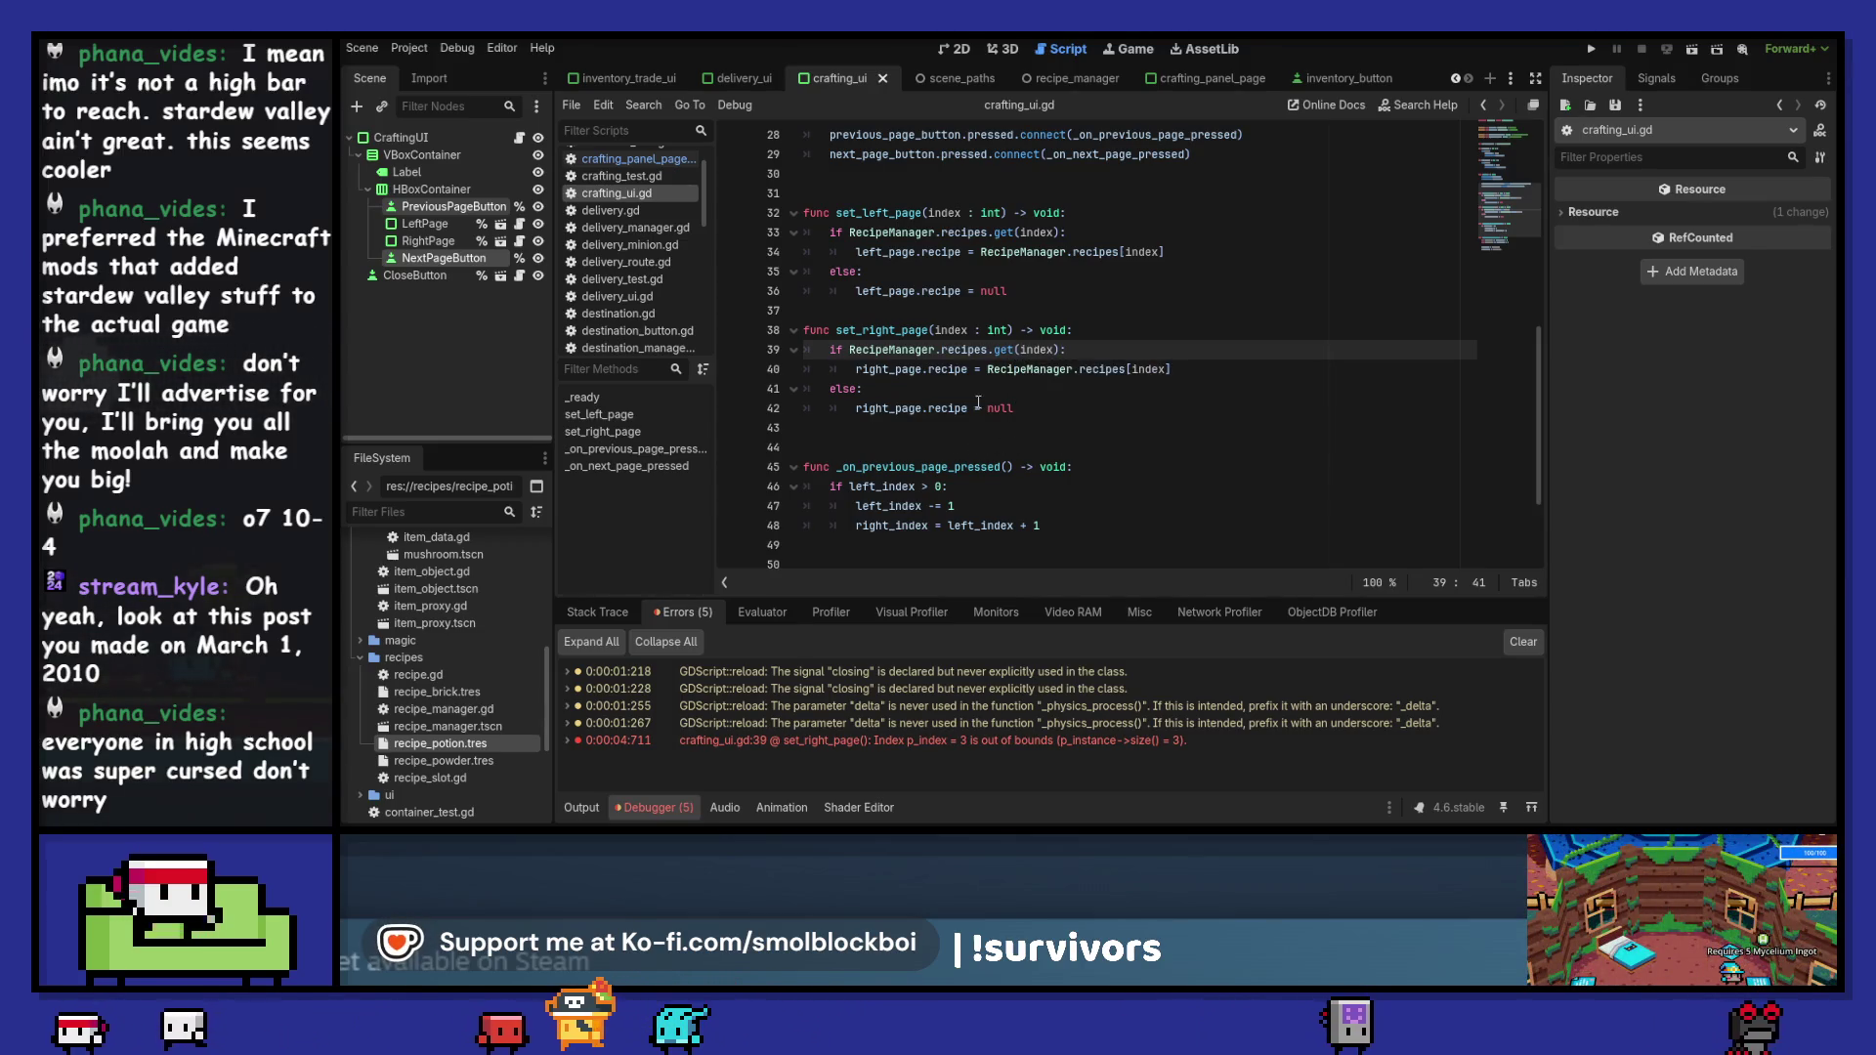
key("alt+Left")
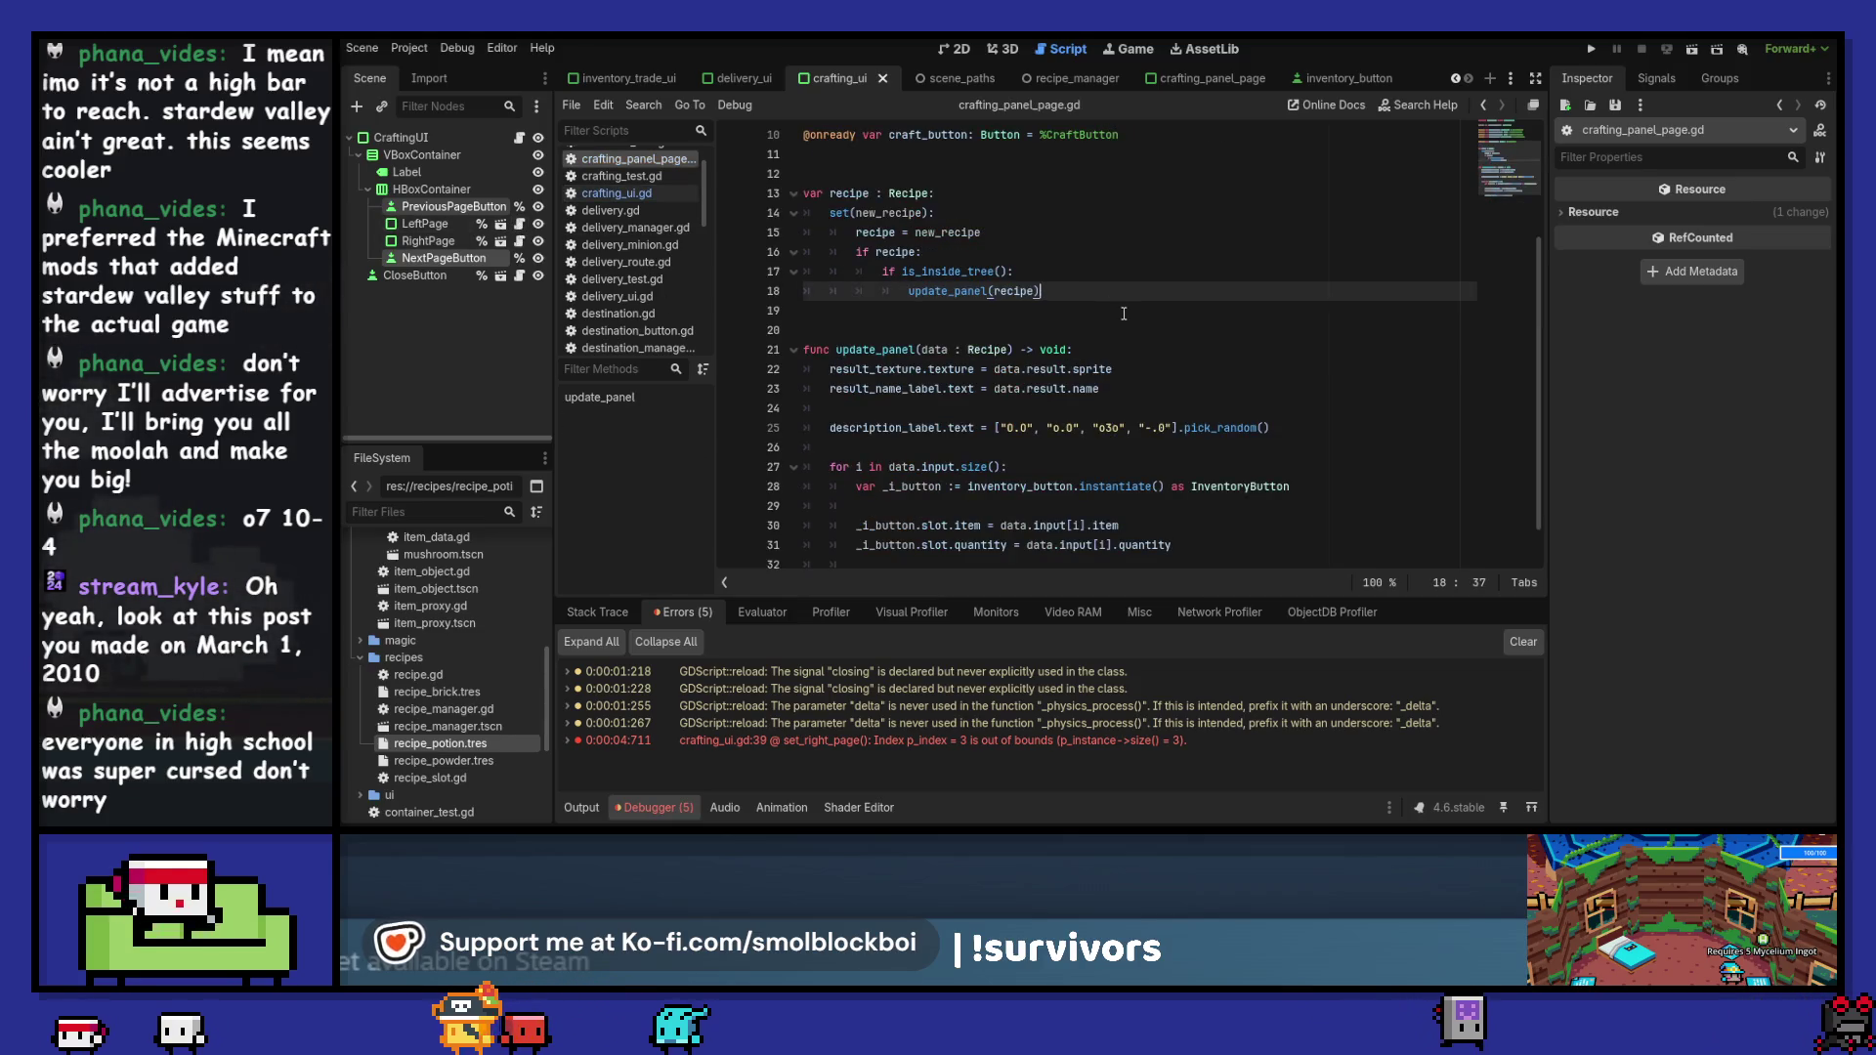
Add an else: branch with a placeholder pass to the recipe setter.
key("Return")
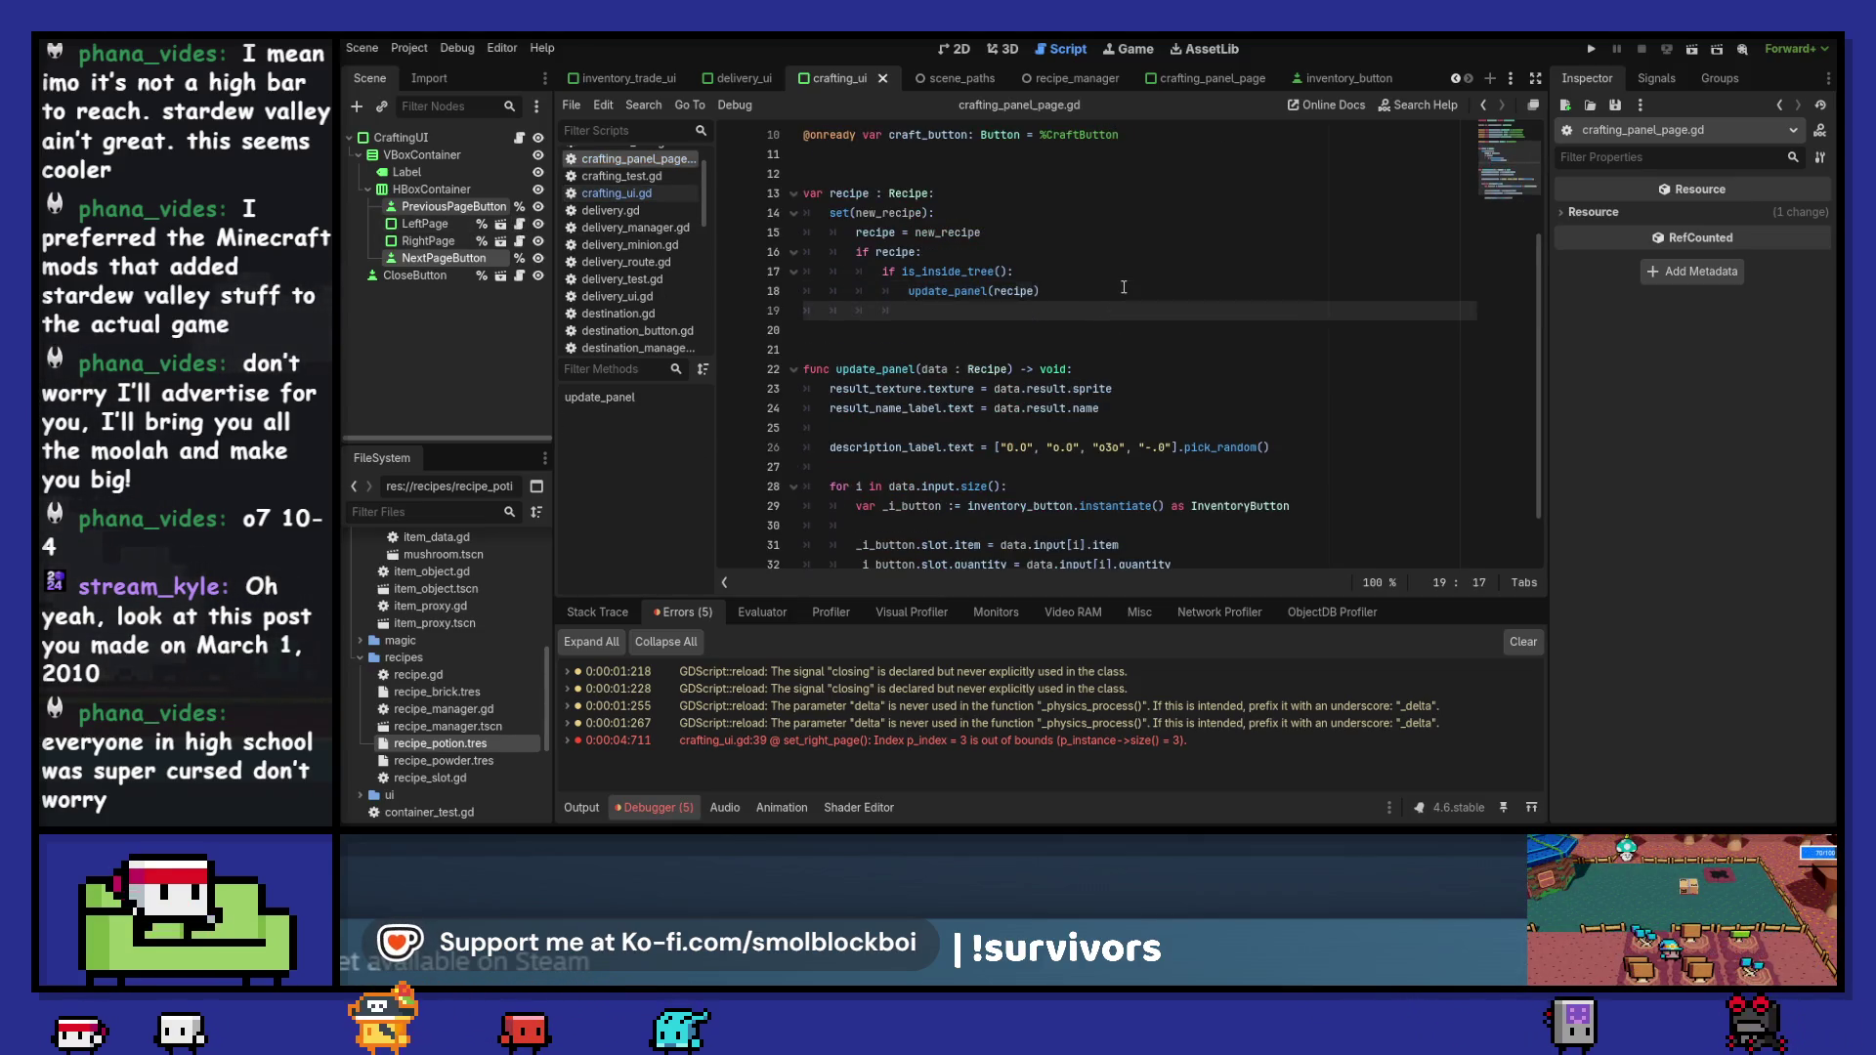
key("Return")
type("pass")
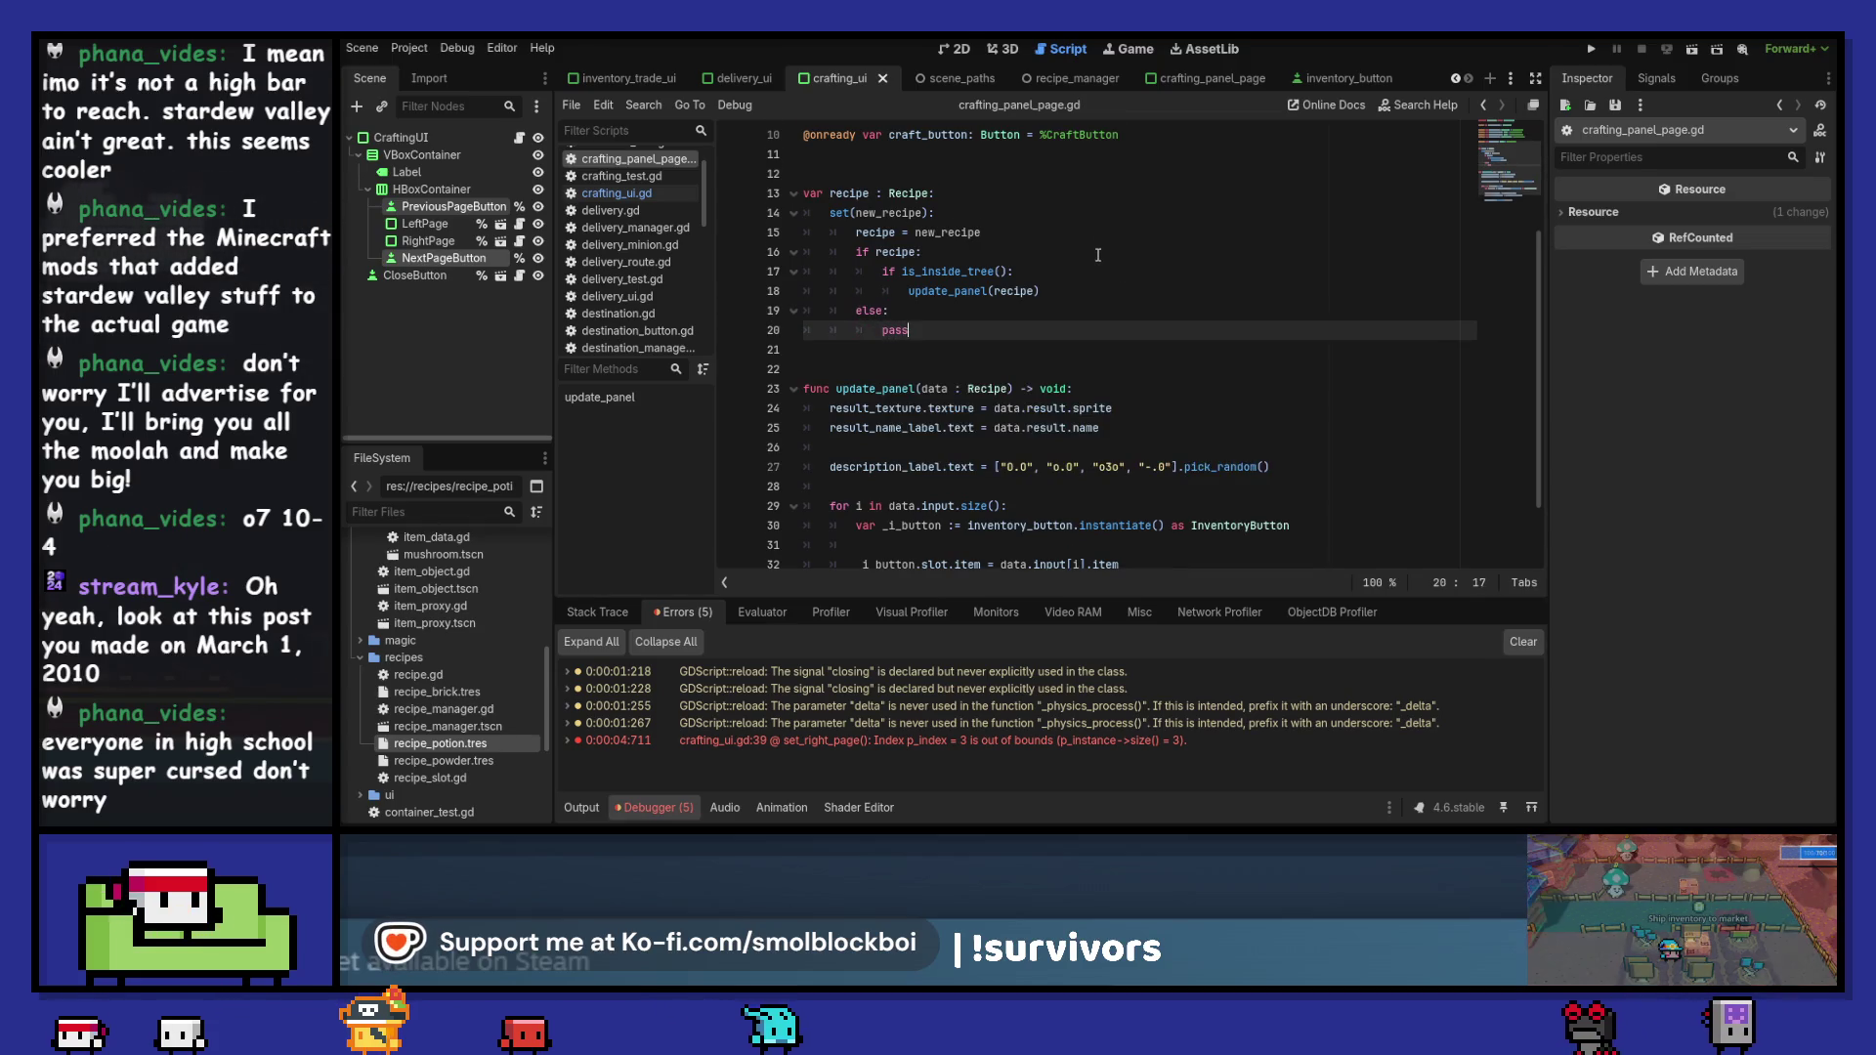
scroll(1104, 255, "down", 1)
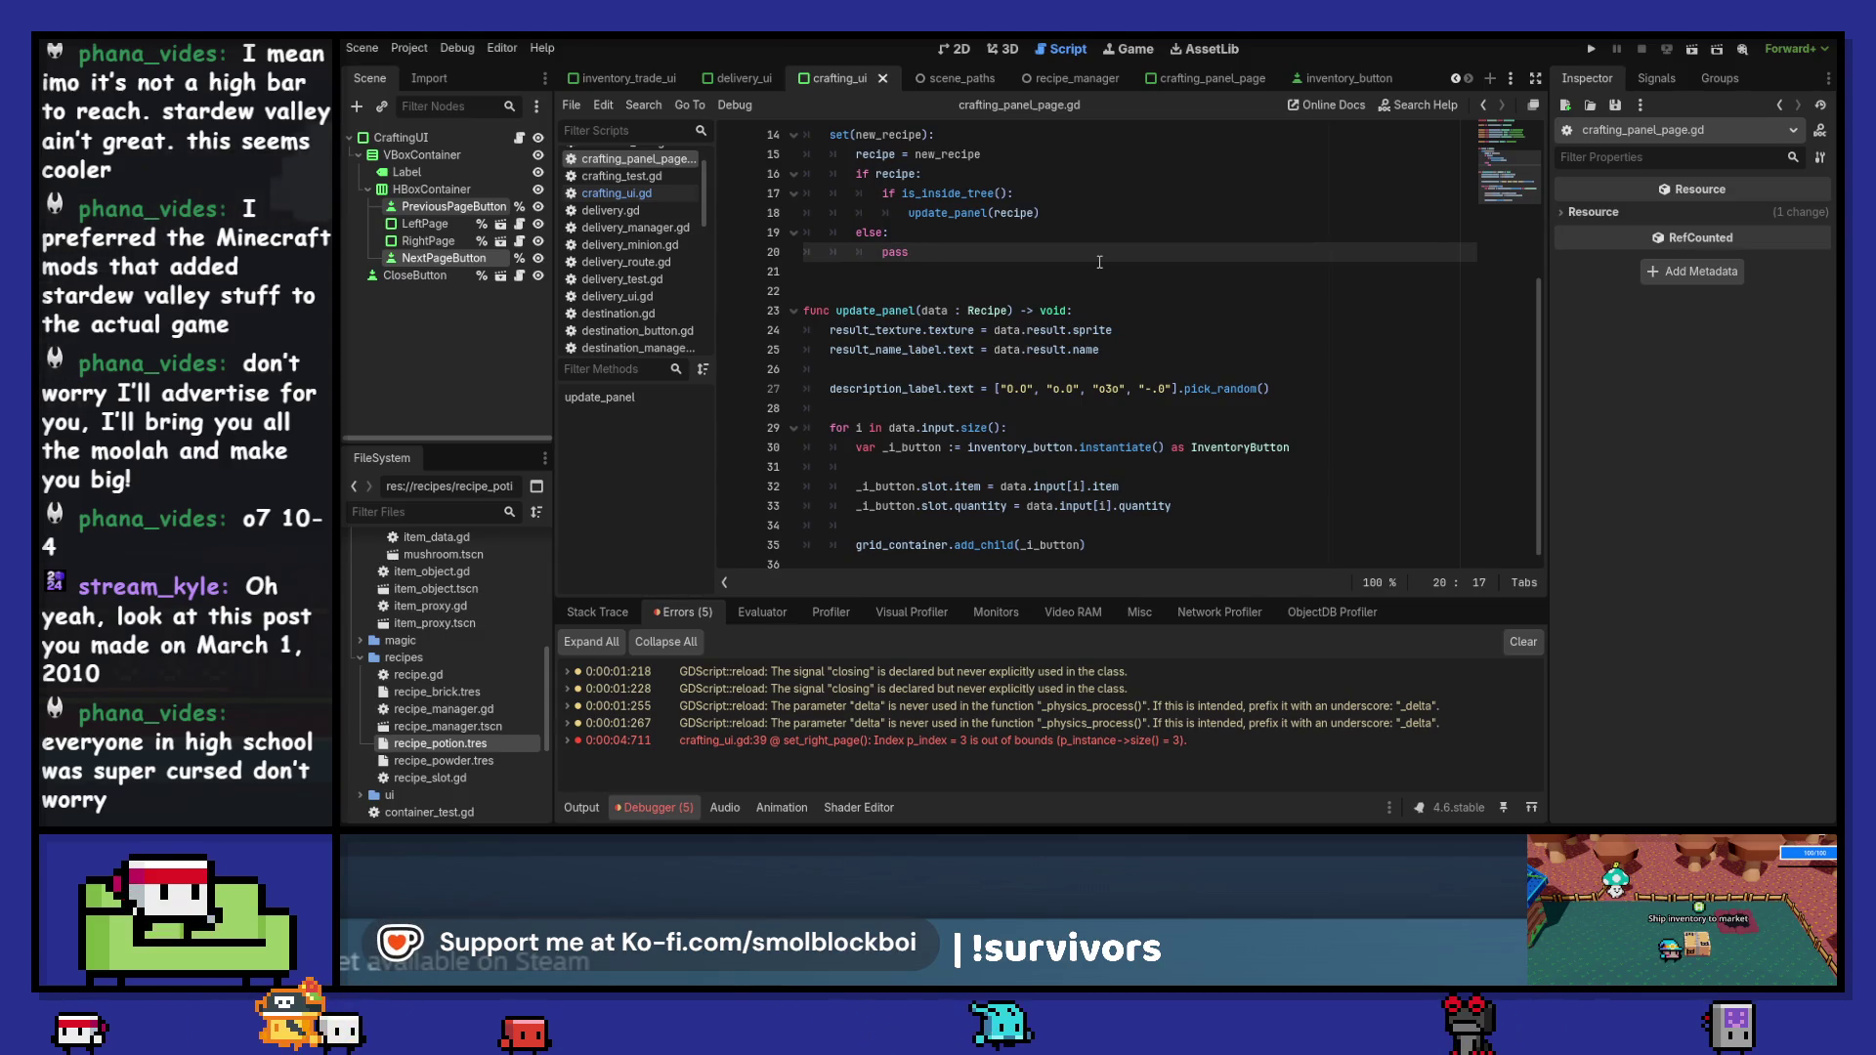
Rename update_panel to populate_panel in both the setter call and the function definition.
double_click(954, 215)
key("ctrl+shift+f")
key("Return")
left_click(908, 236)
type("populate")
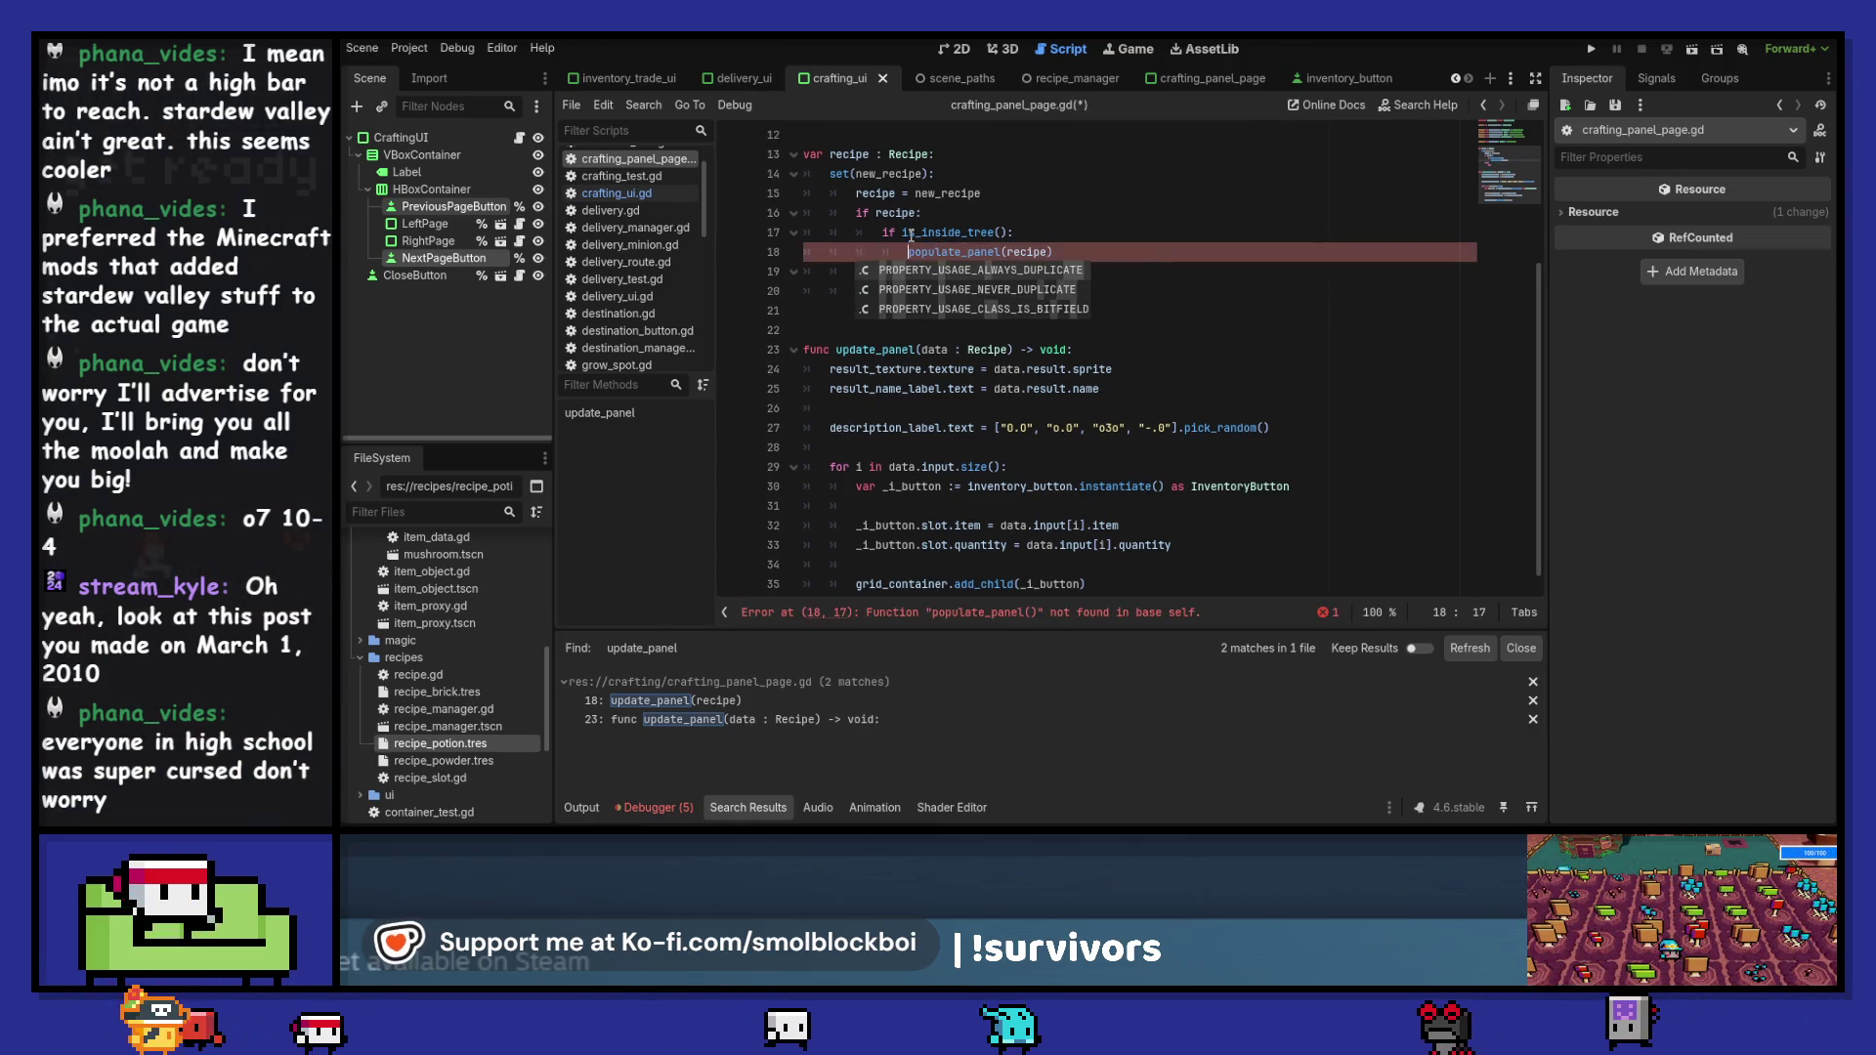
double_click(909, 235)
key("ctrl+c")
double_click(875, 350)
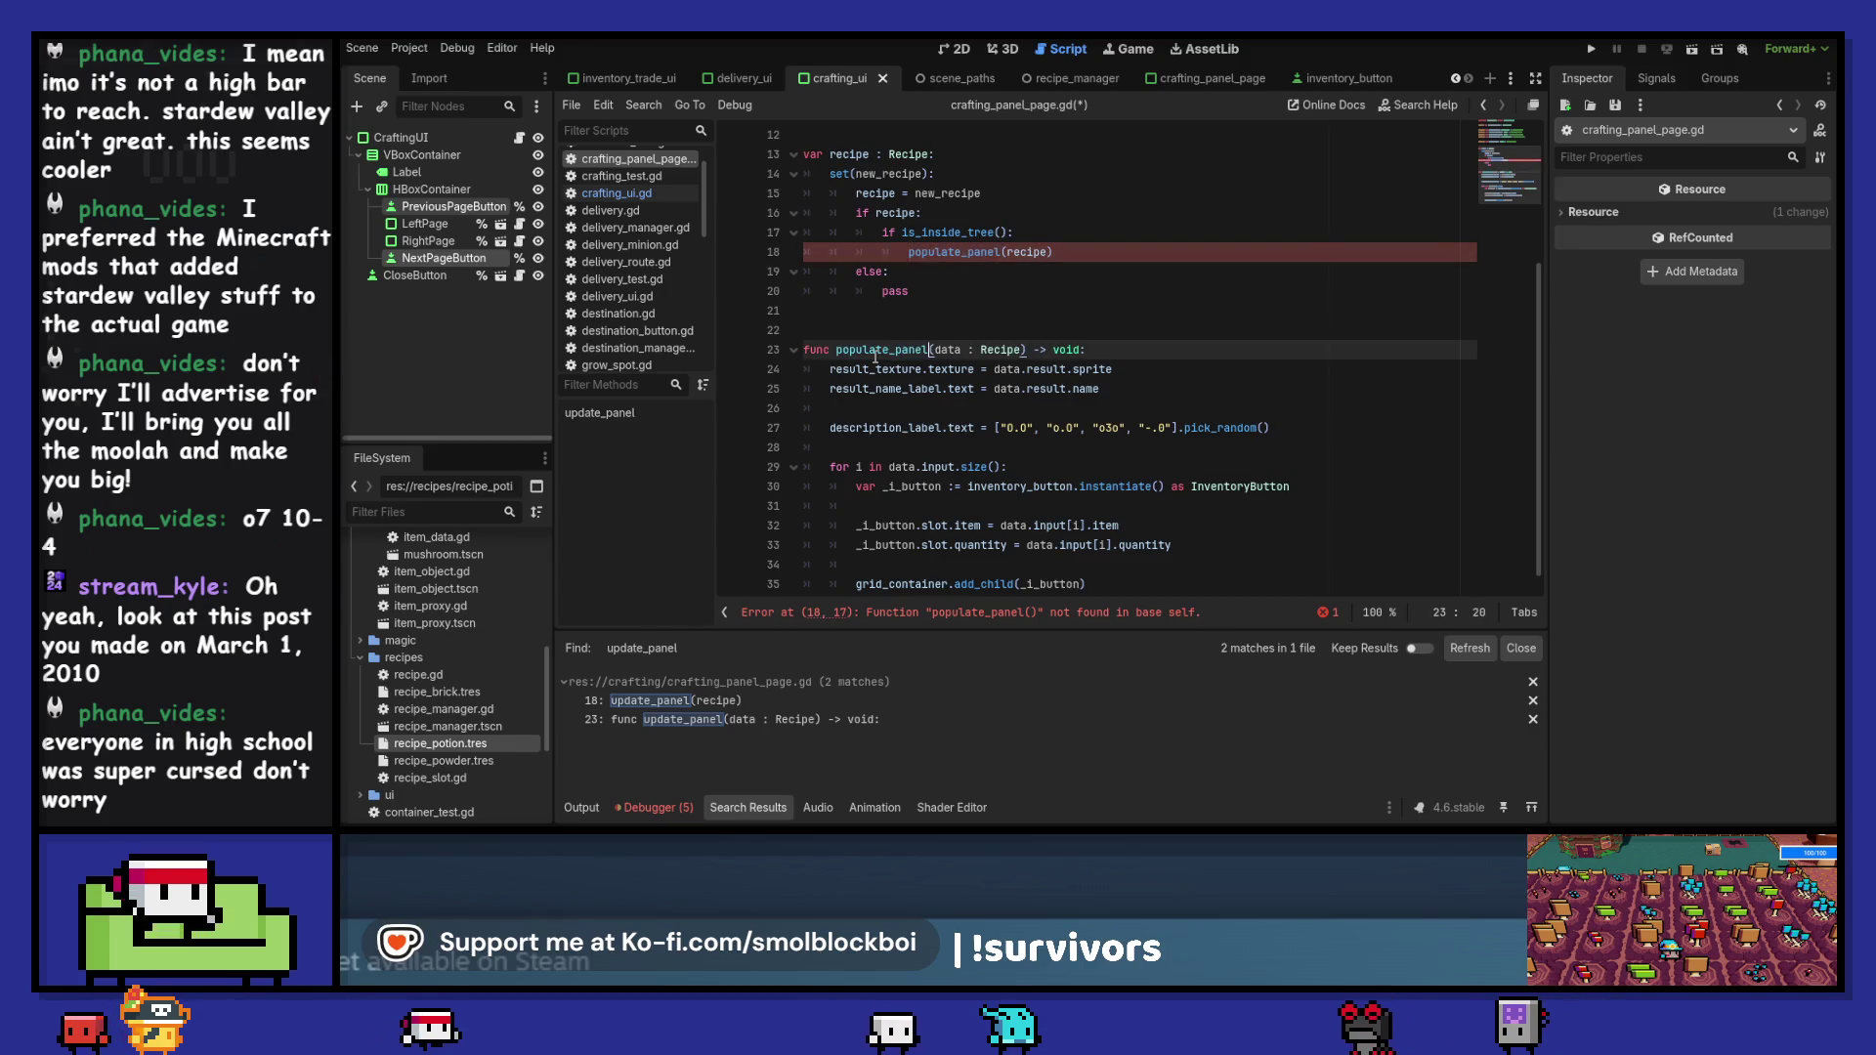
key("ctrl+v")
Define a new 'func clear_panel() -> void:' at the end of the script.
left_click(888, 590)
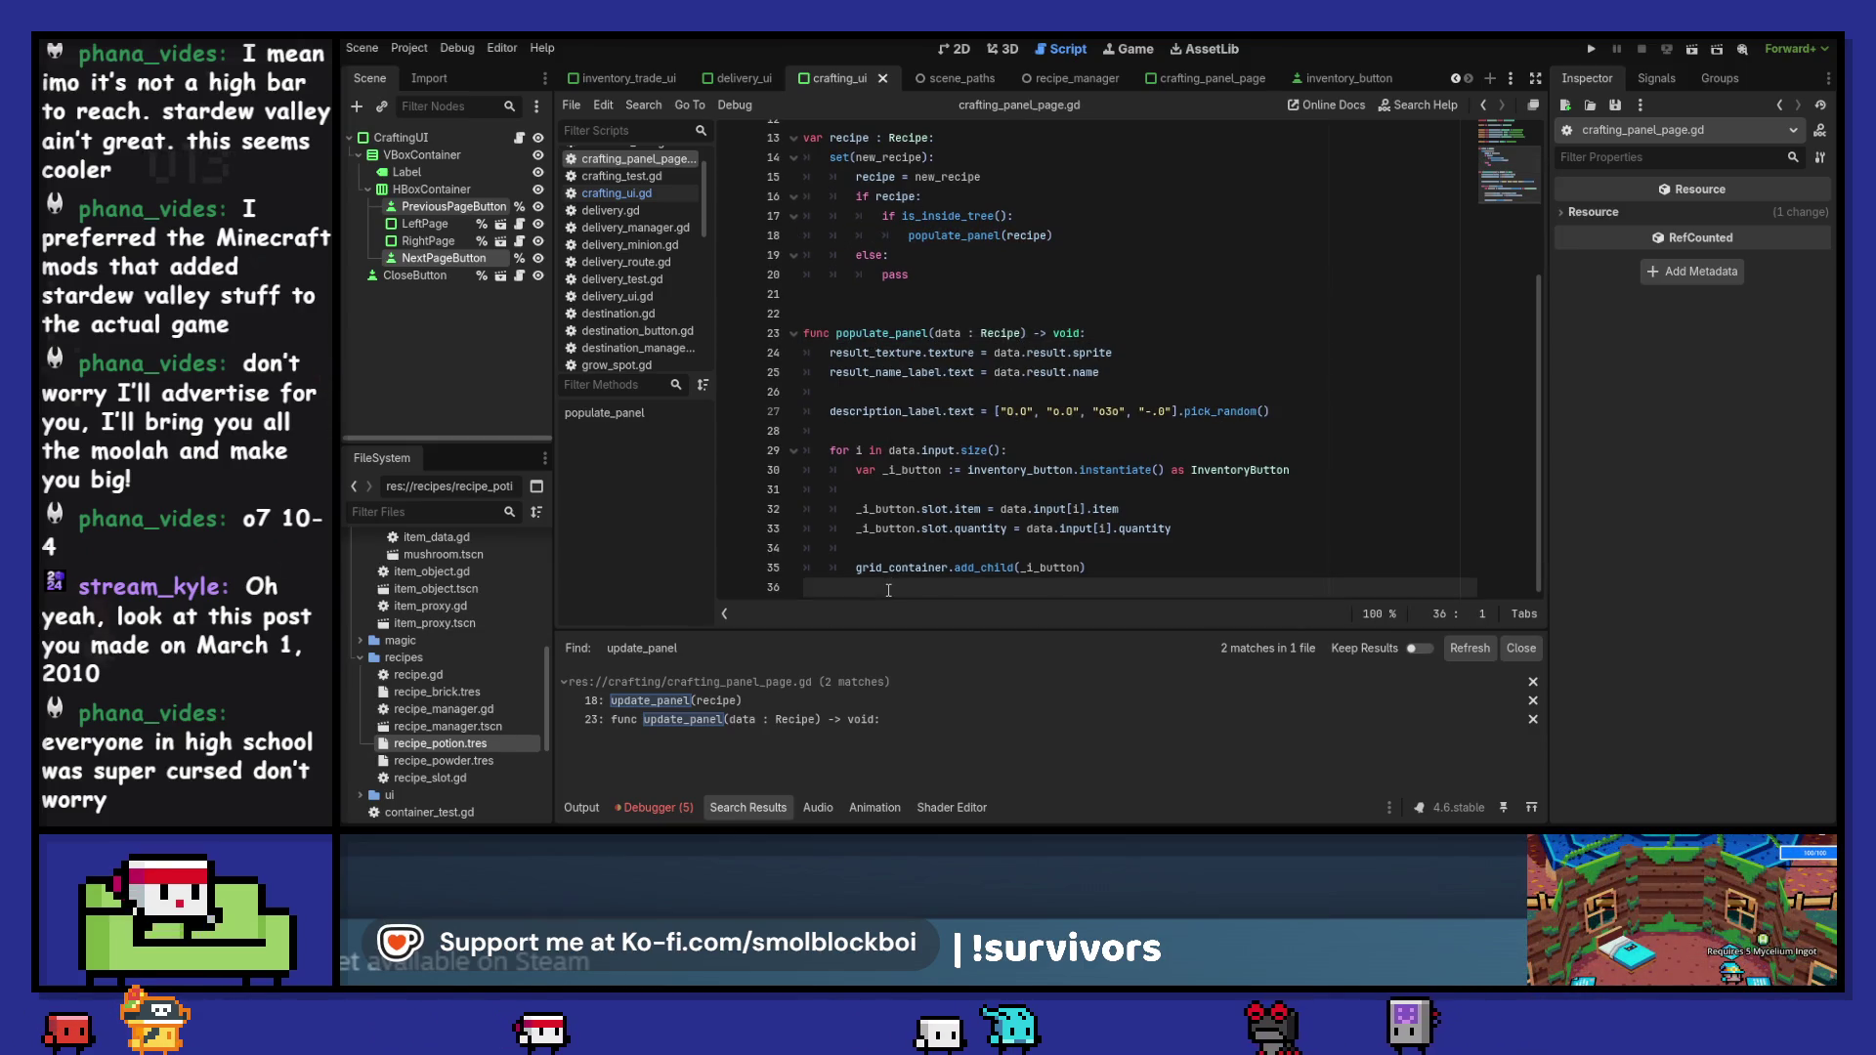
key("Return")
key("Return")
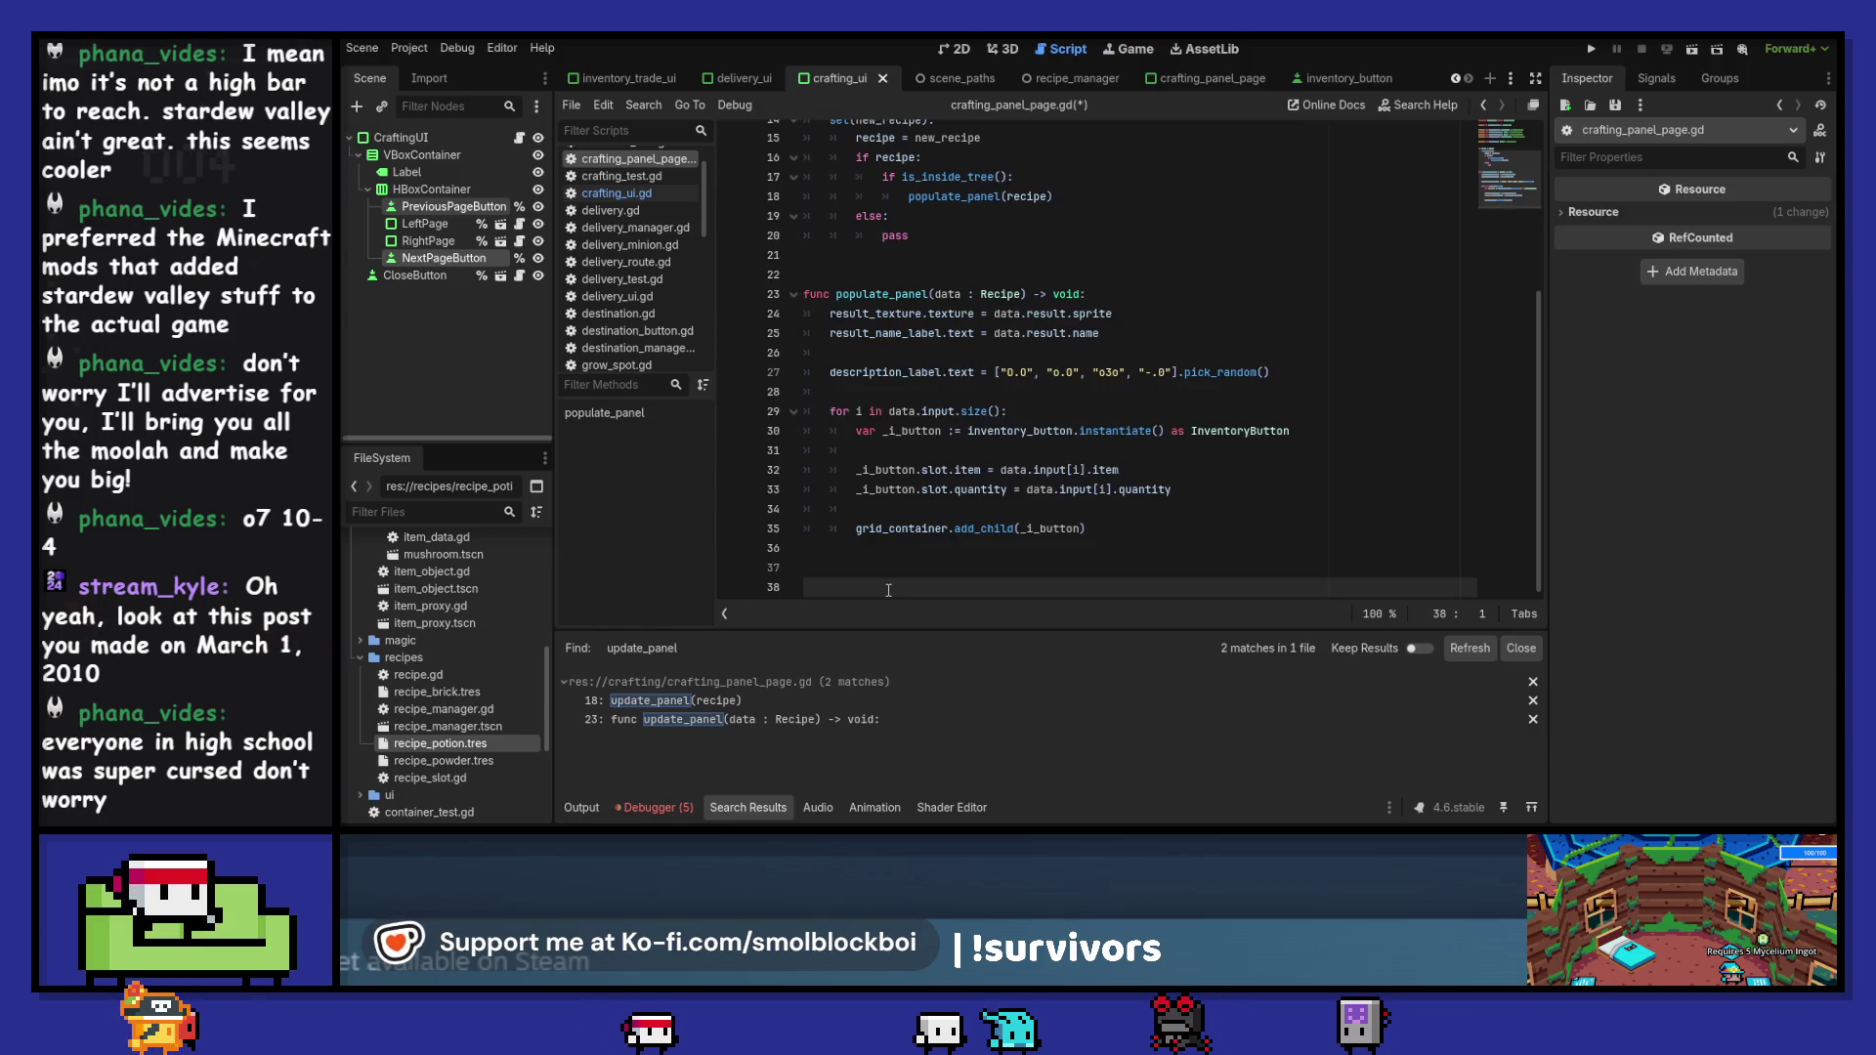
type("r_panel(")
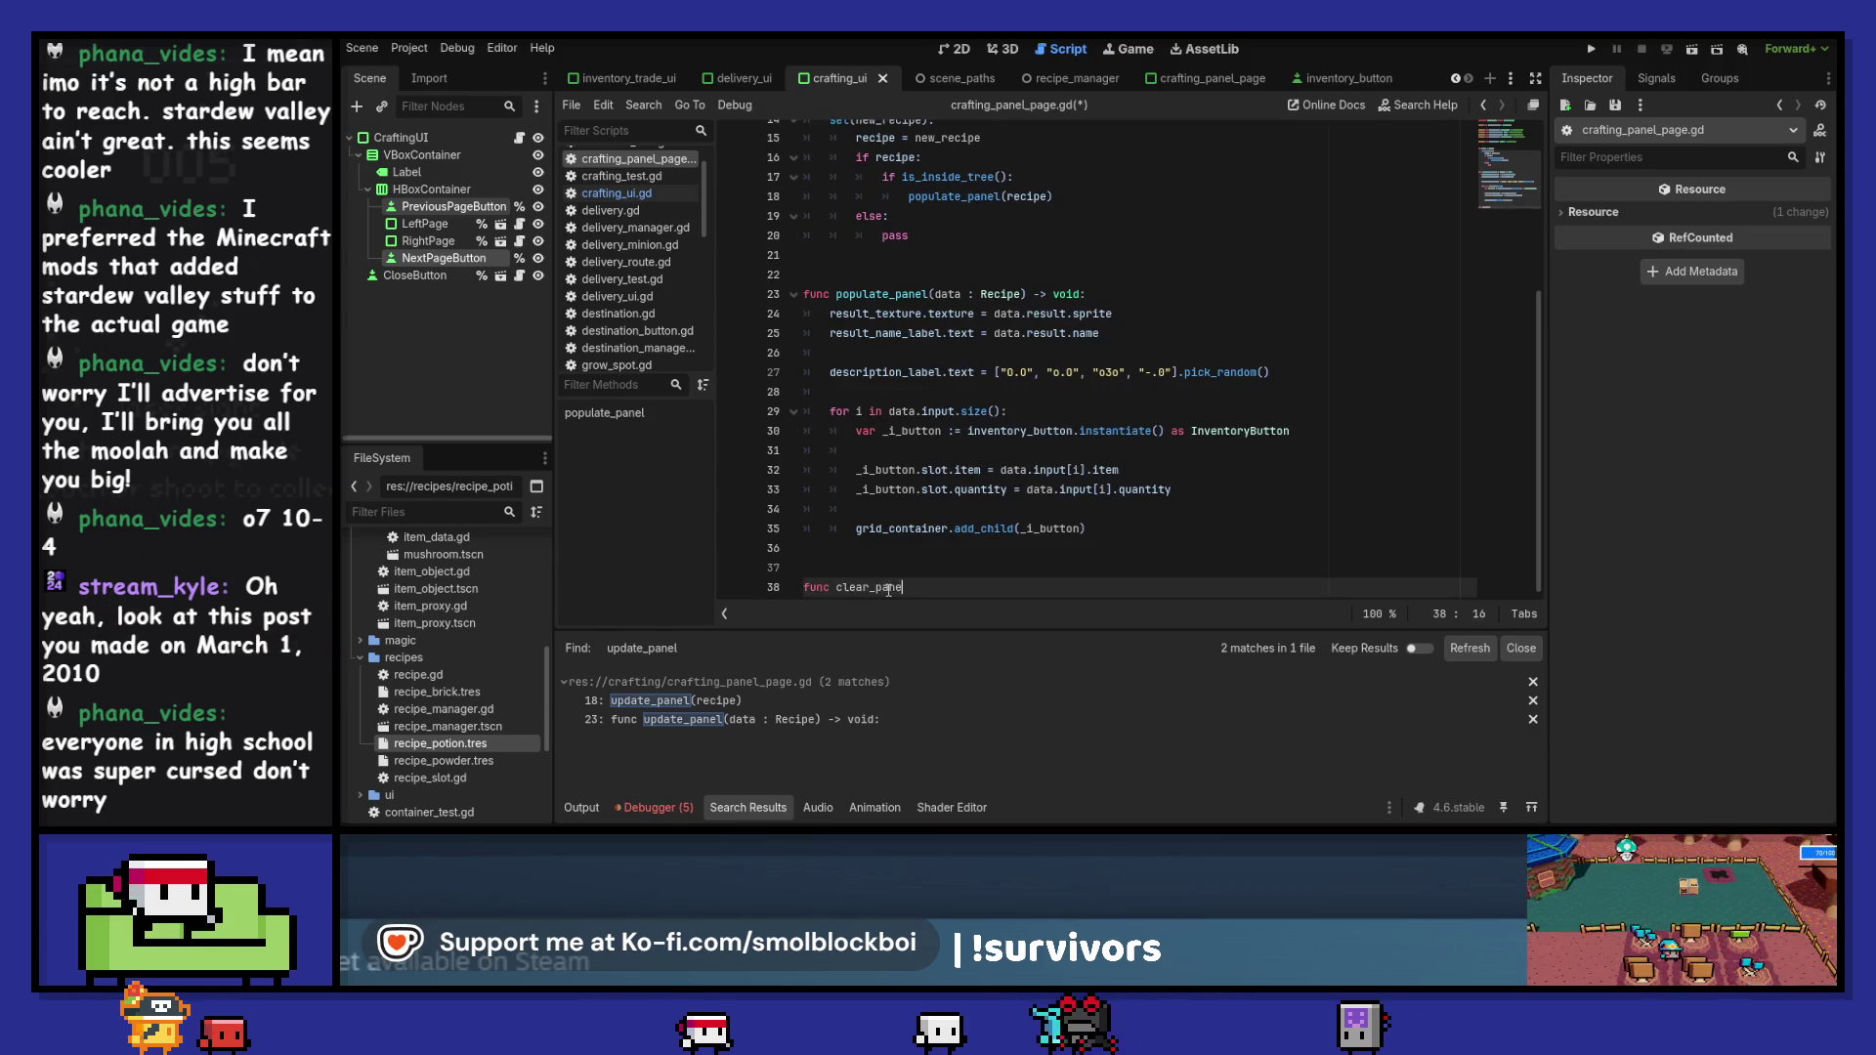
type(")")
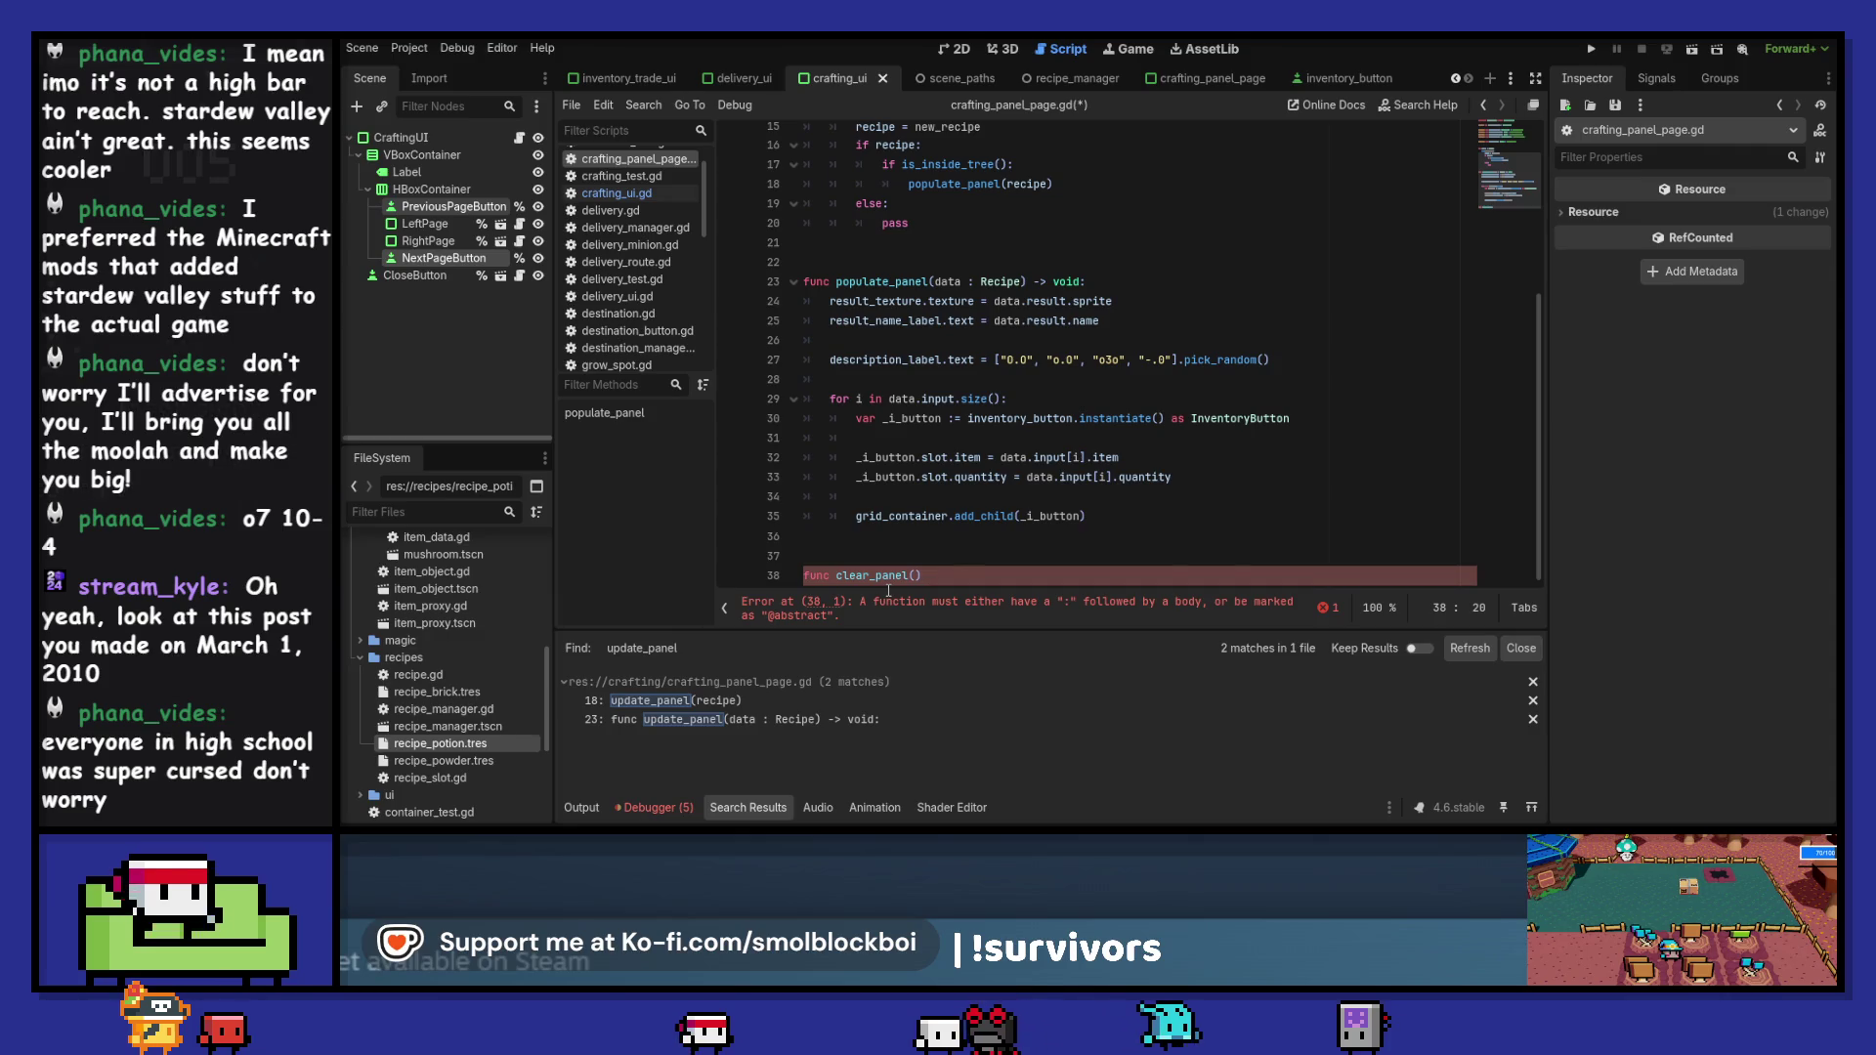
type(" -> void:")
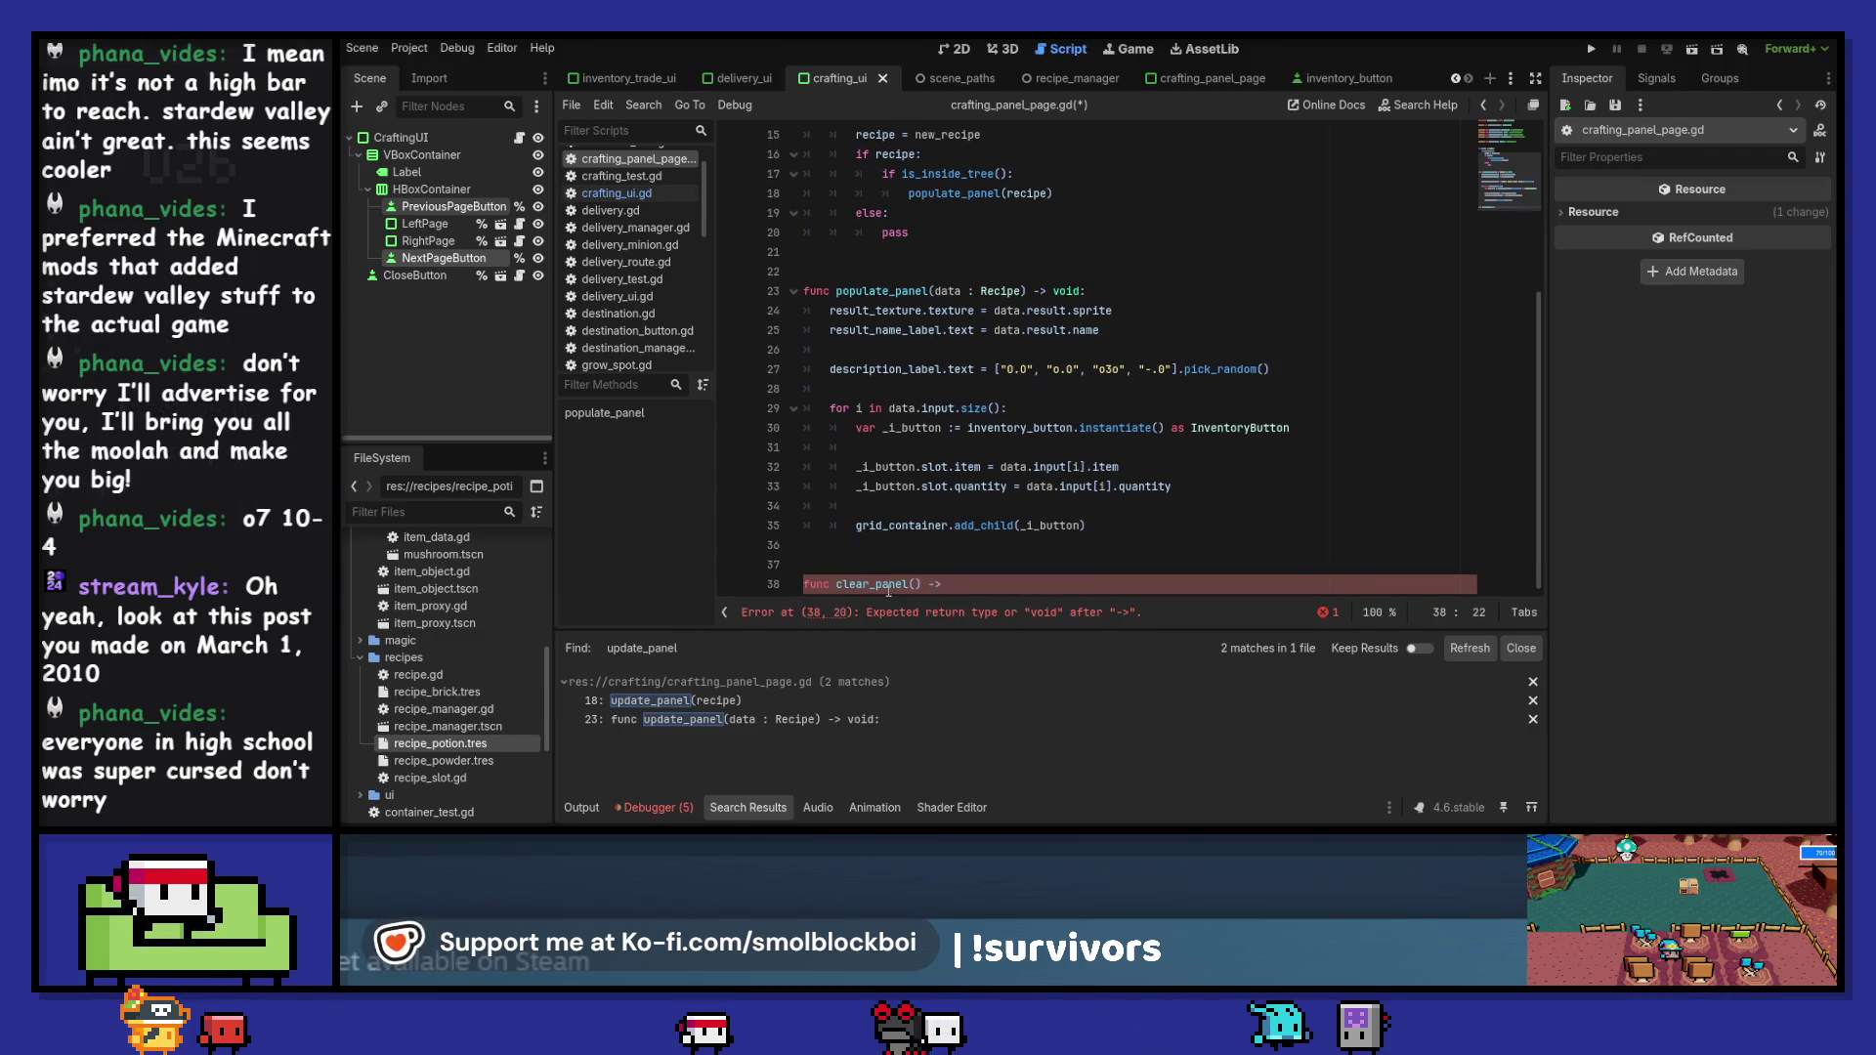
key("Return")
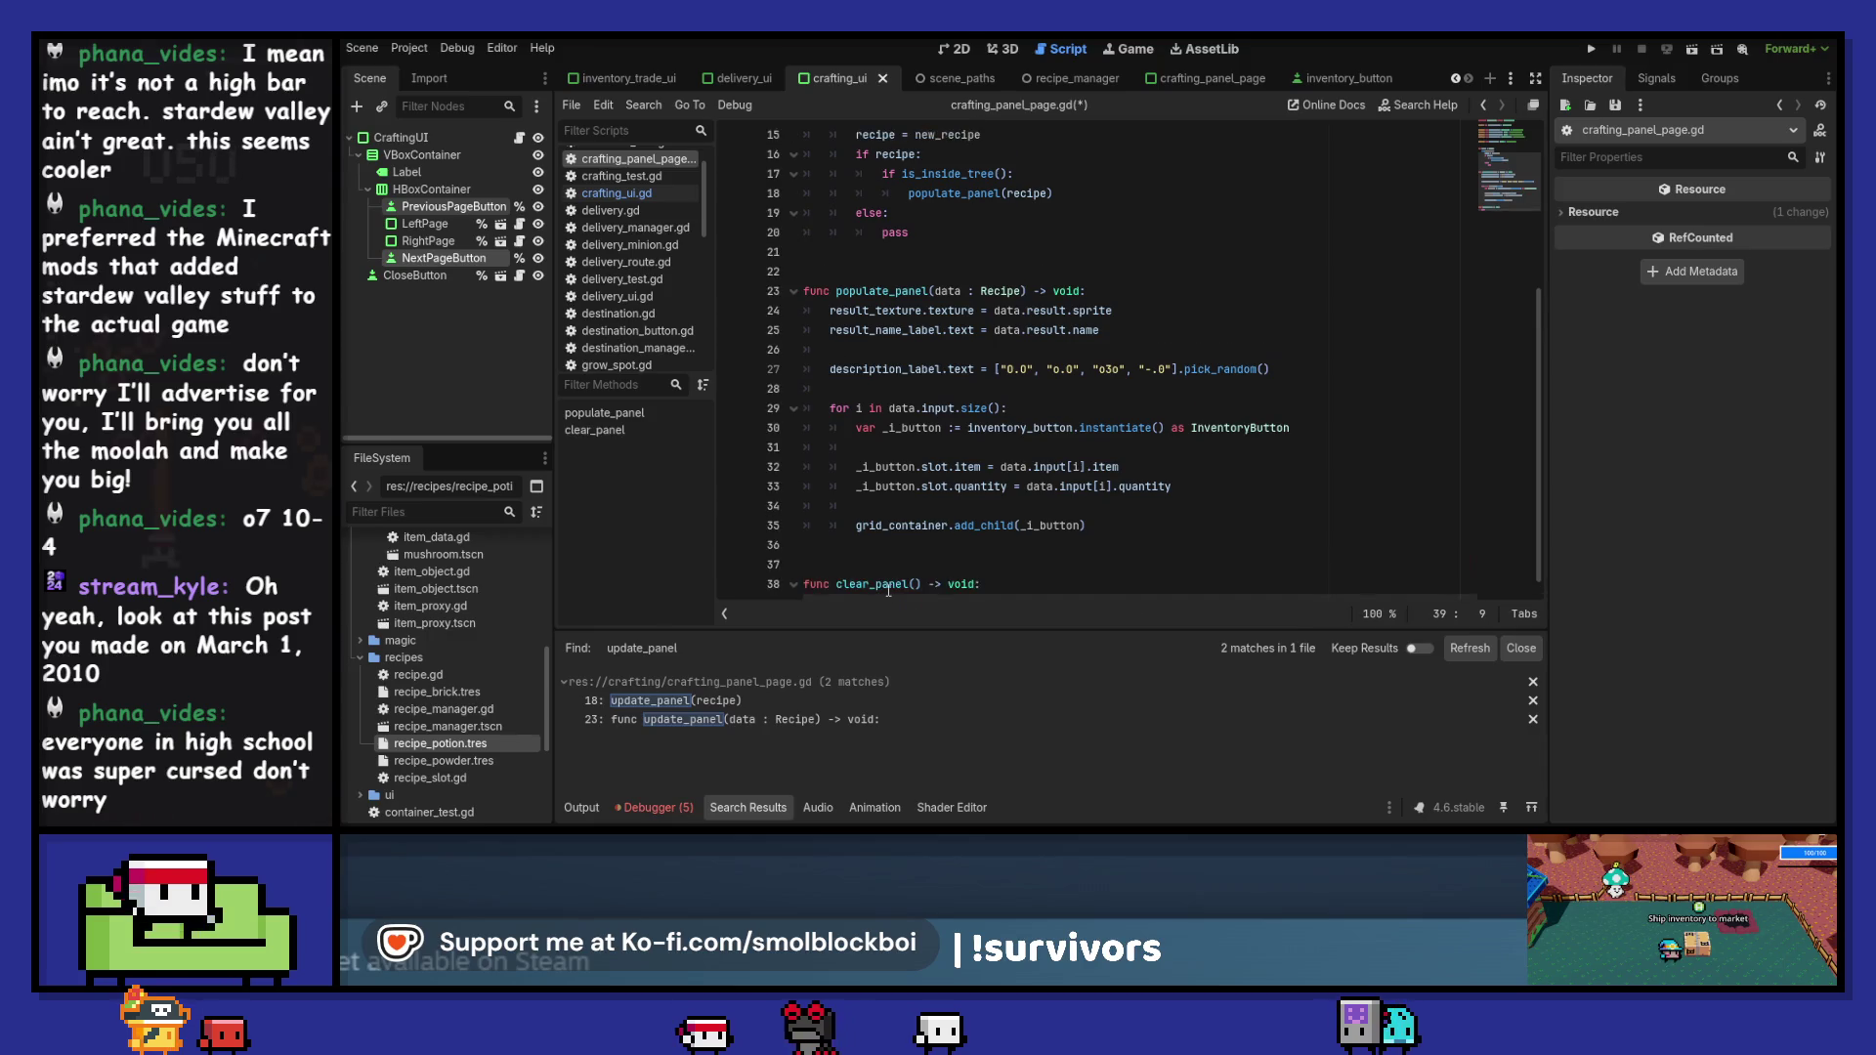
Replace pass in the else branch with a clear_panel() call and save the script.
left_click(909, 565)
scroll(909, 334, "up", 2)
double_click(930, 350)
type("clear_panel(")
key("ctrl+s")
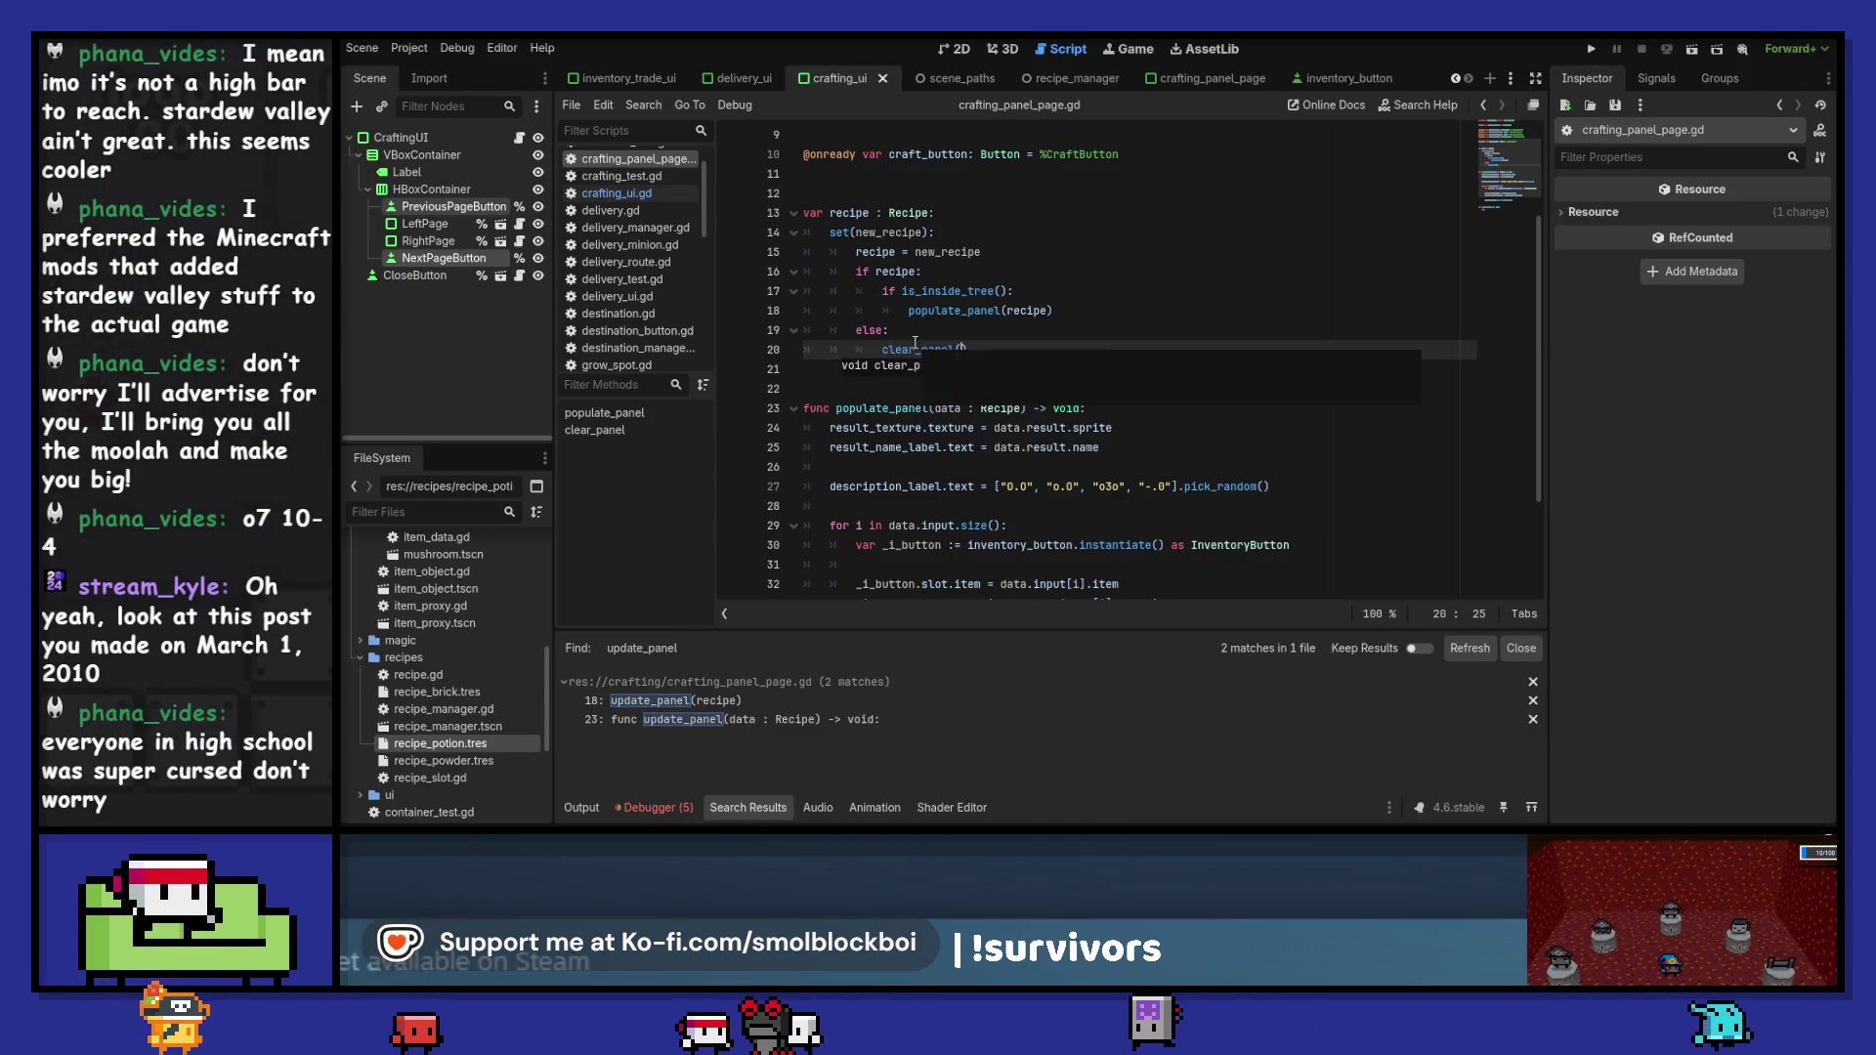
scroll(933, 306, "down", 2)
scroll(933, 307, "down", 1)
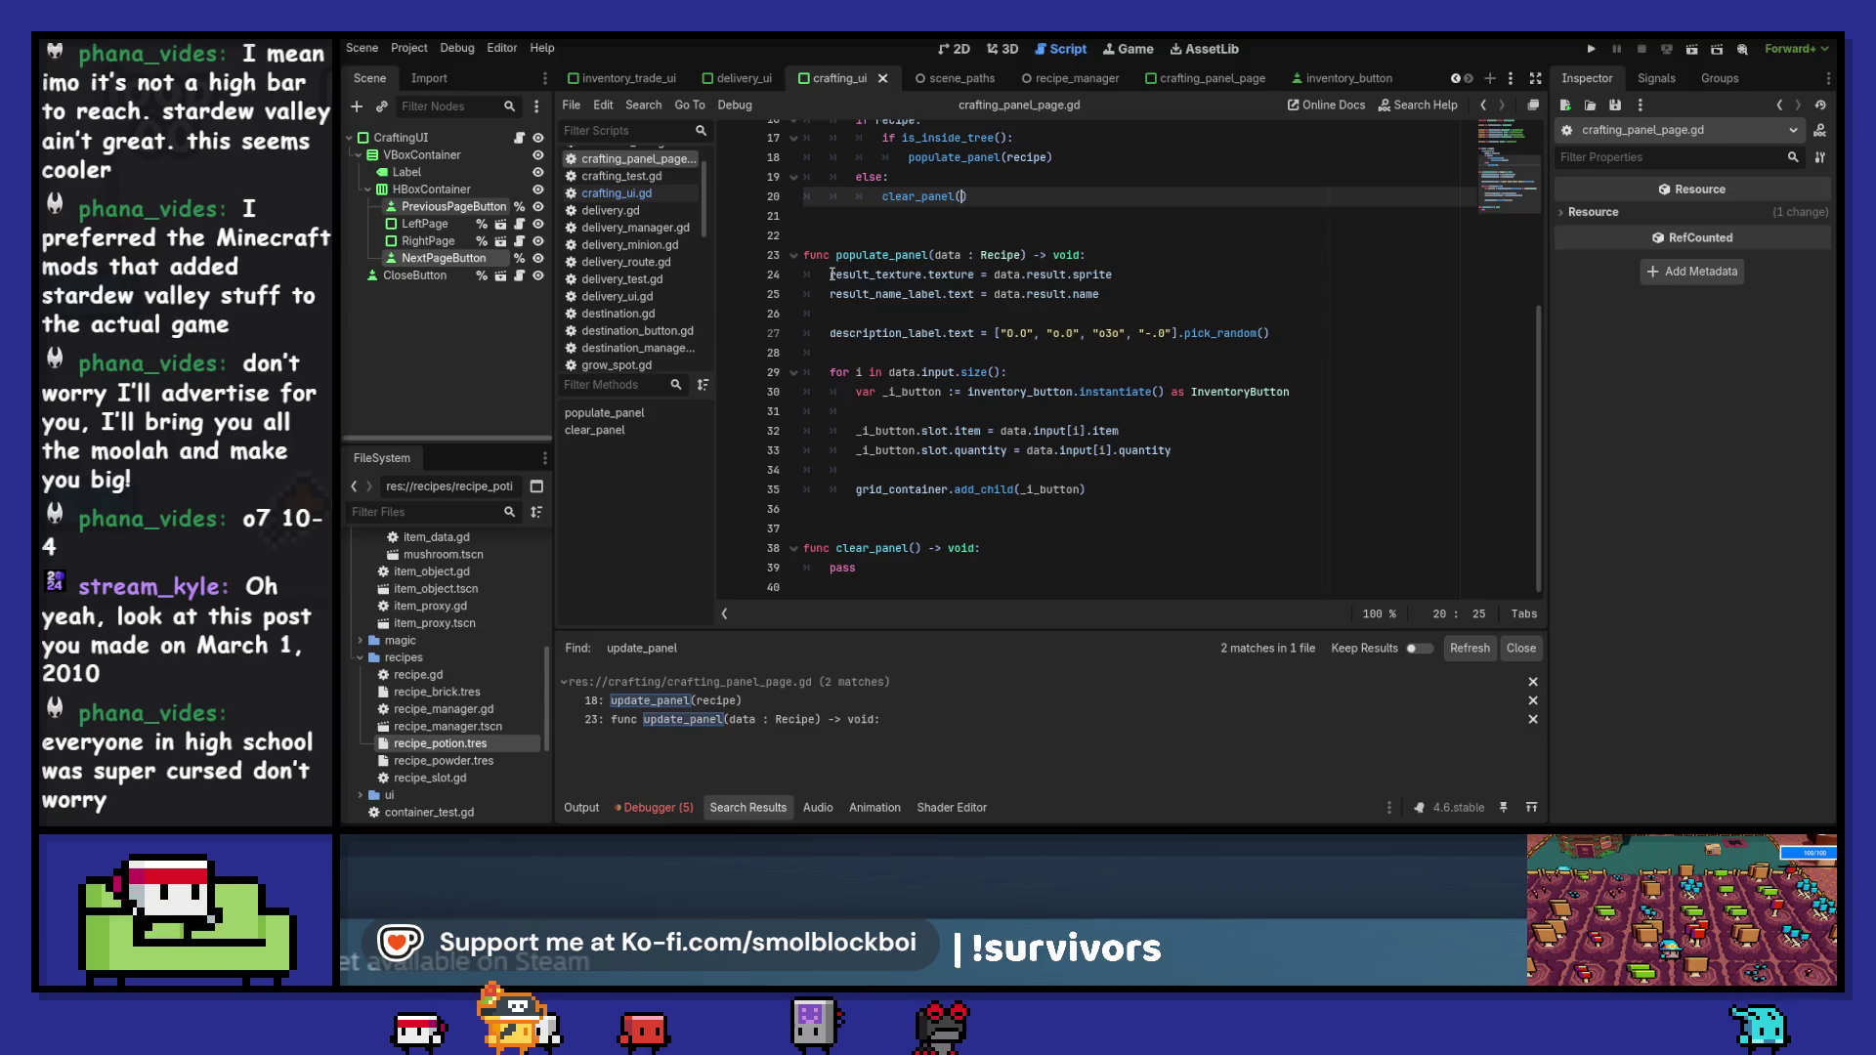
Select the ResultTexture node in the crafting_panel_page scene and expand its Layout properties.
left_click(961, 48)
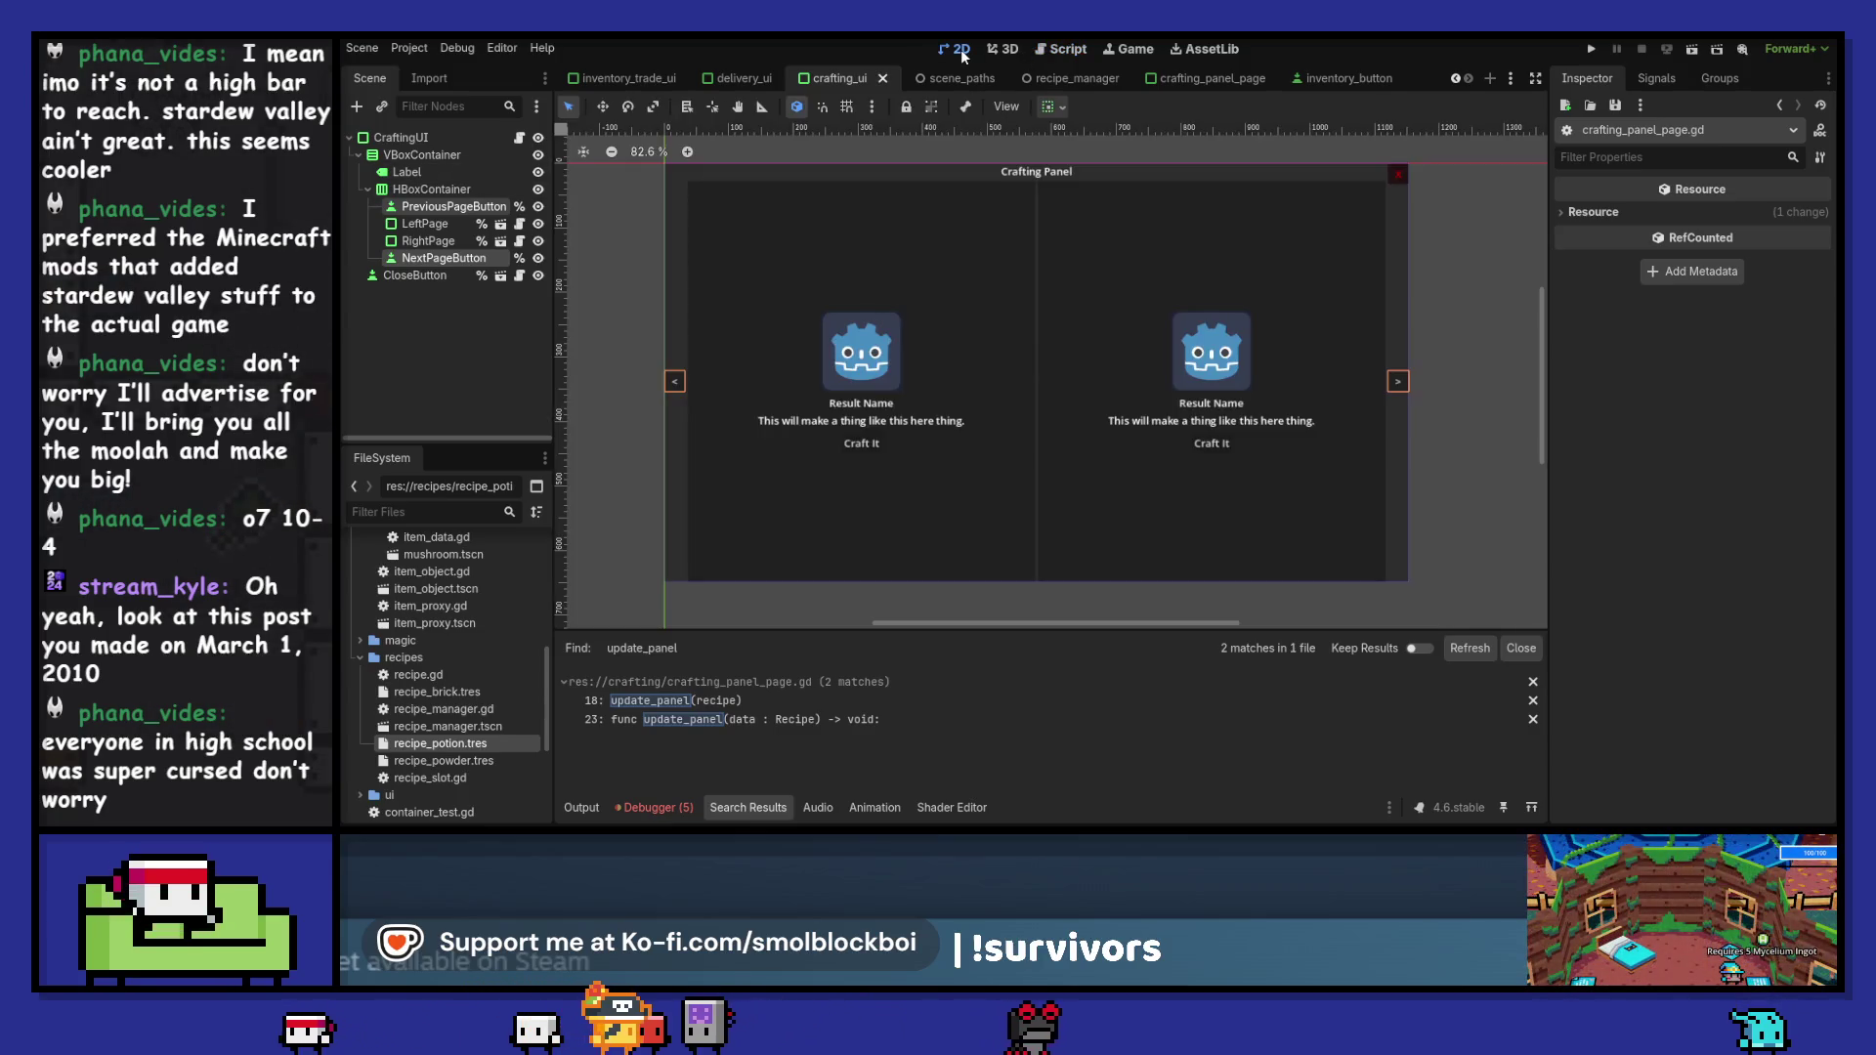
left_click(1216, 76)
left_click(434, 172)
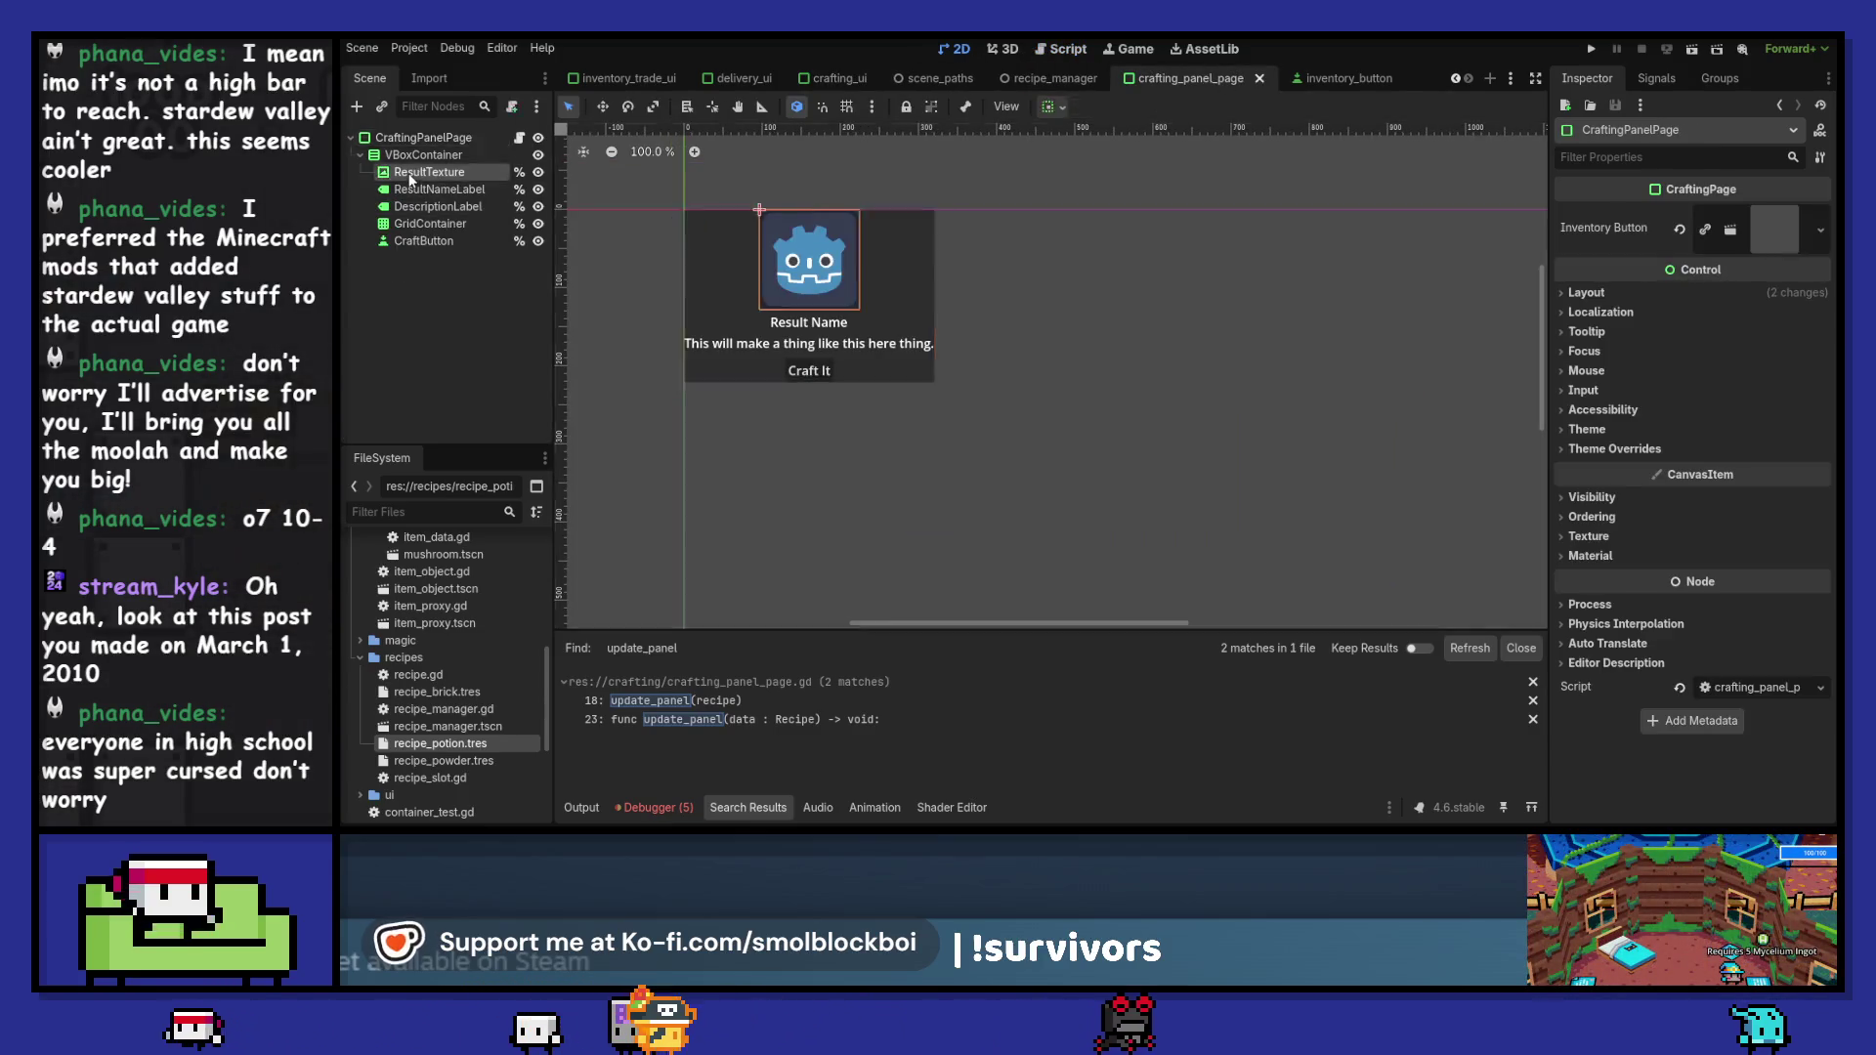
left_click(1586, 389)
left_click(1607, 582)
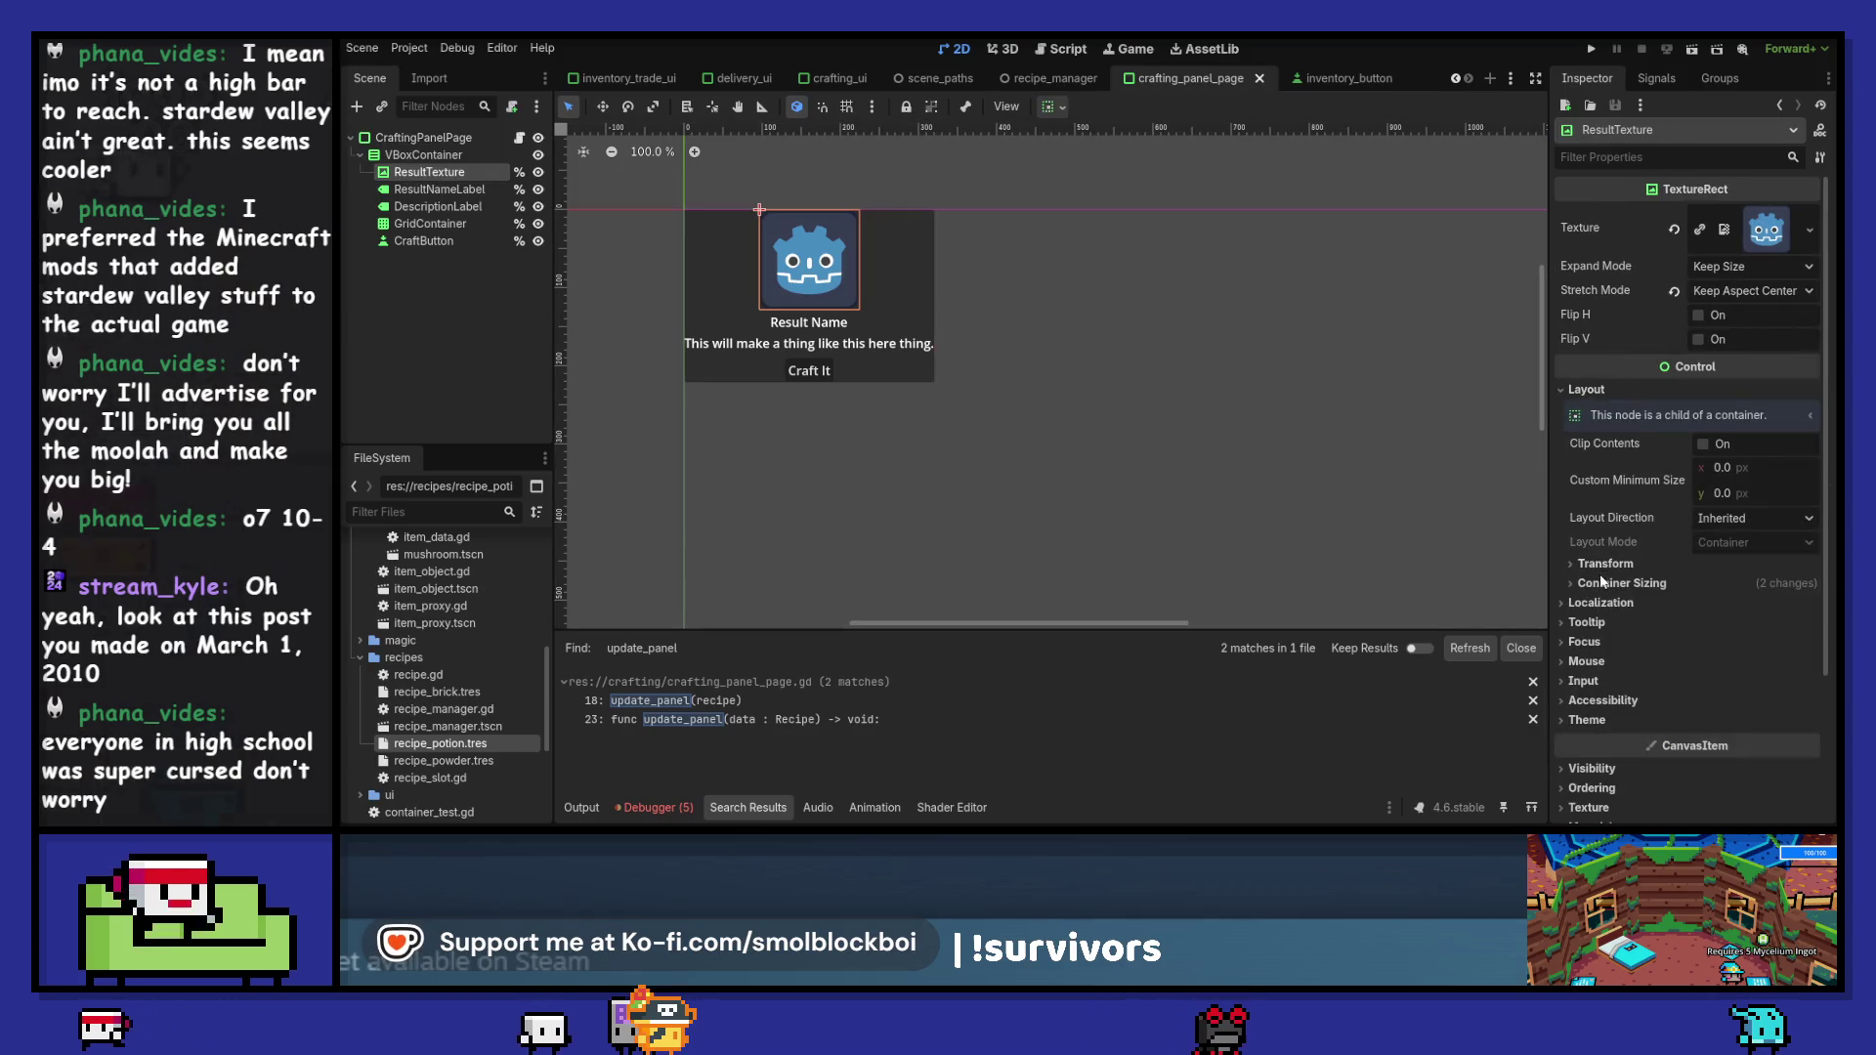
left_click(1608, 583)
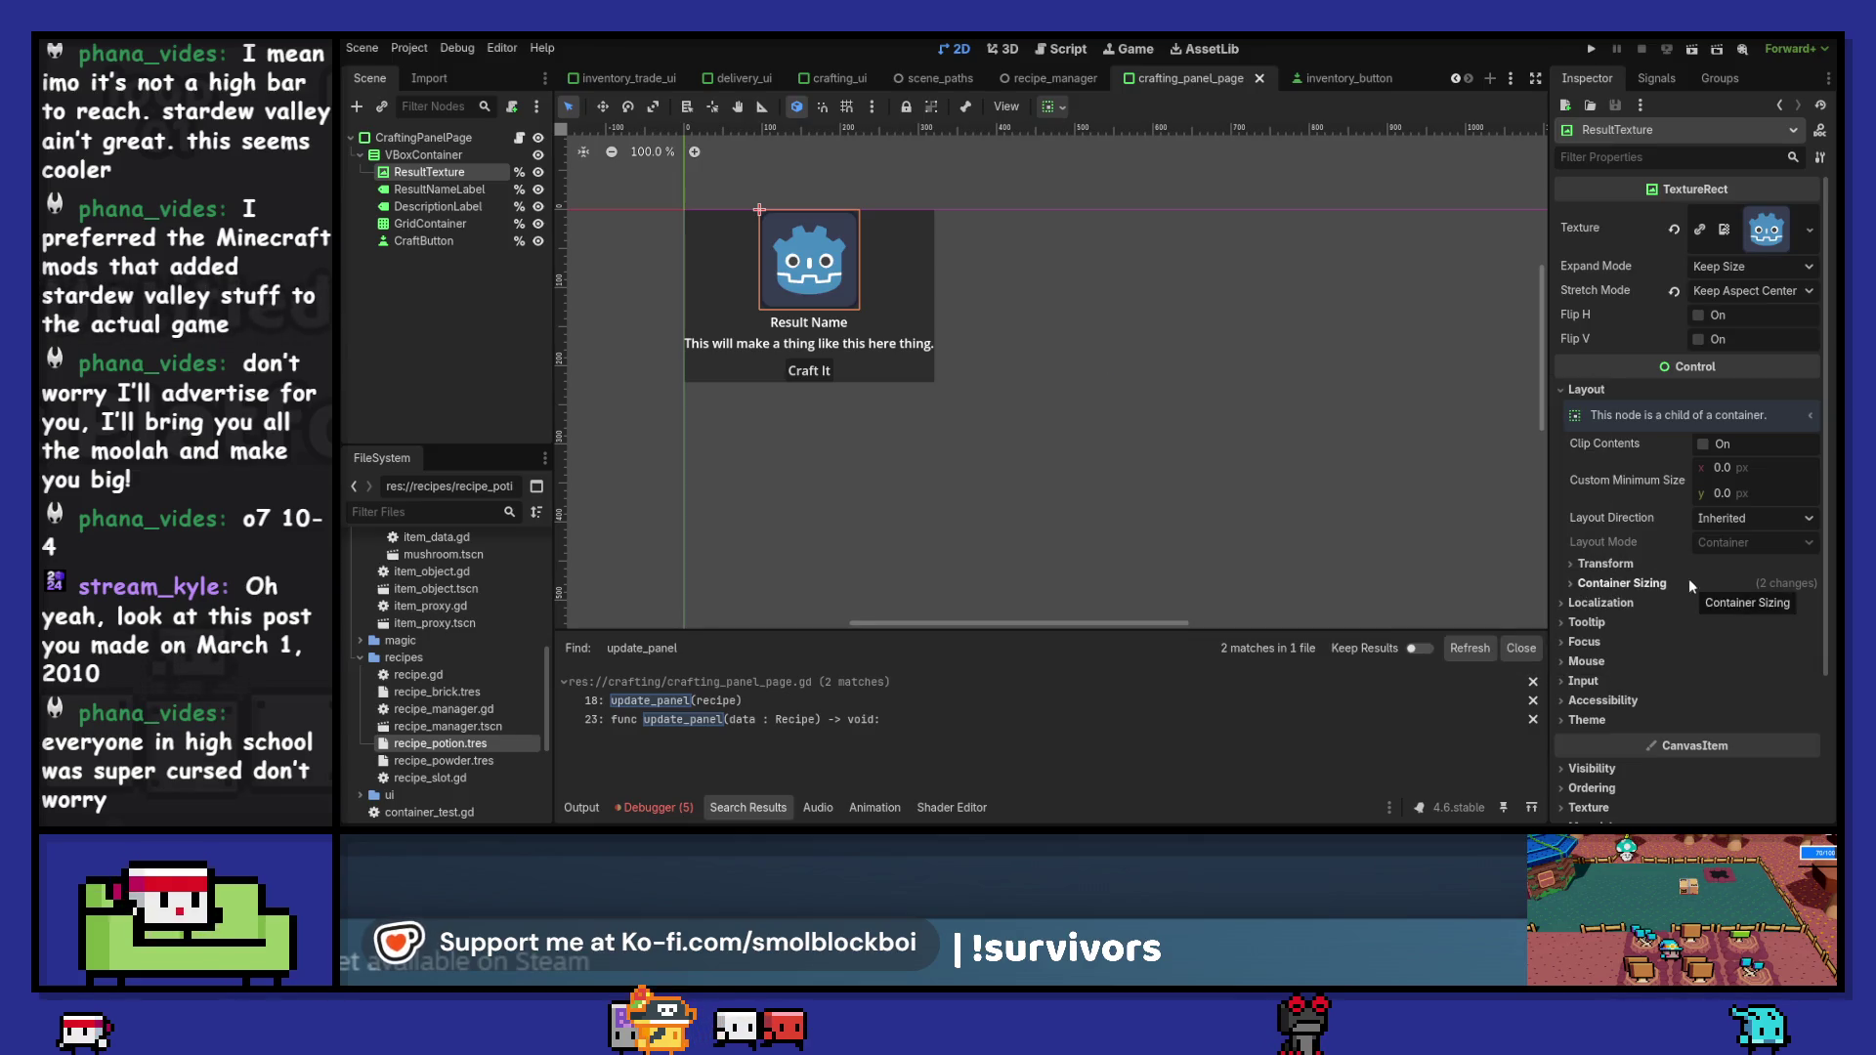
left_click(1617, 564)
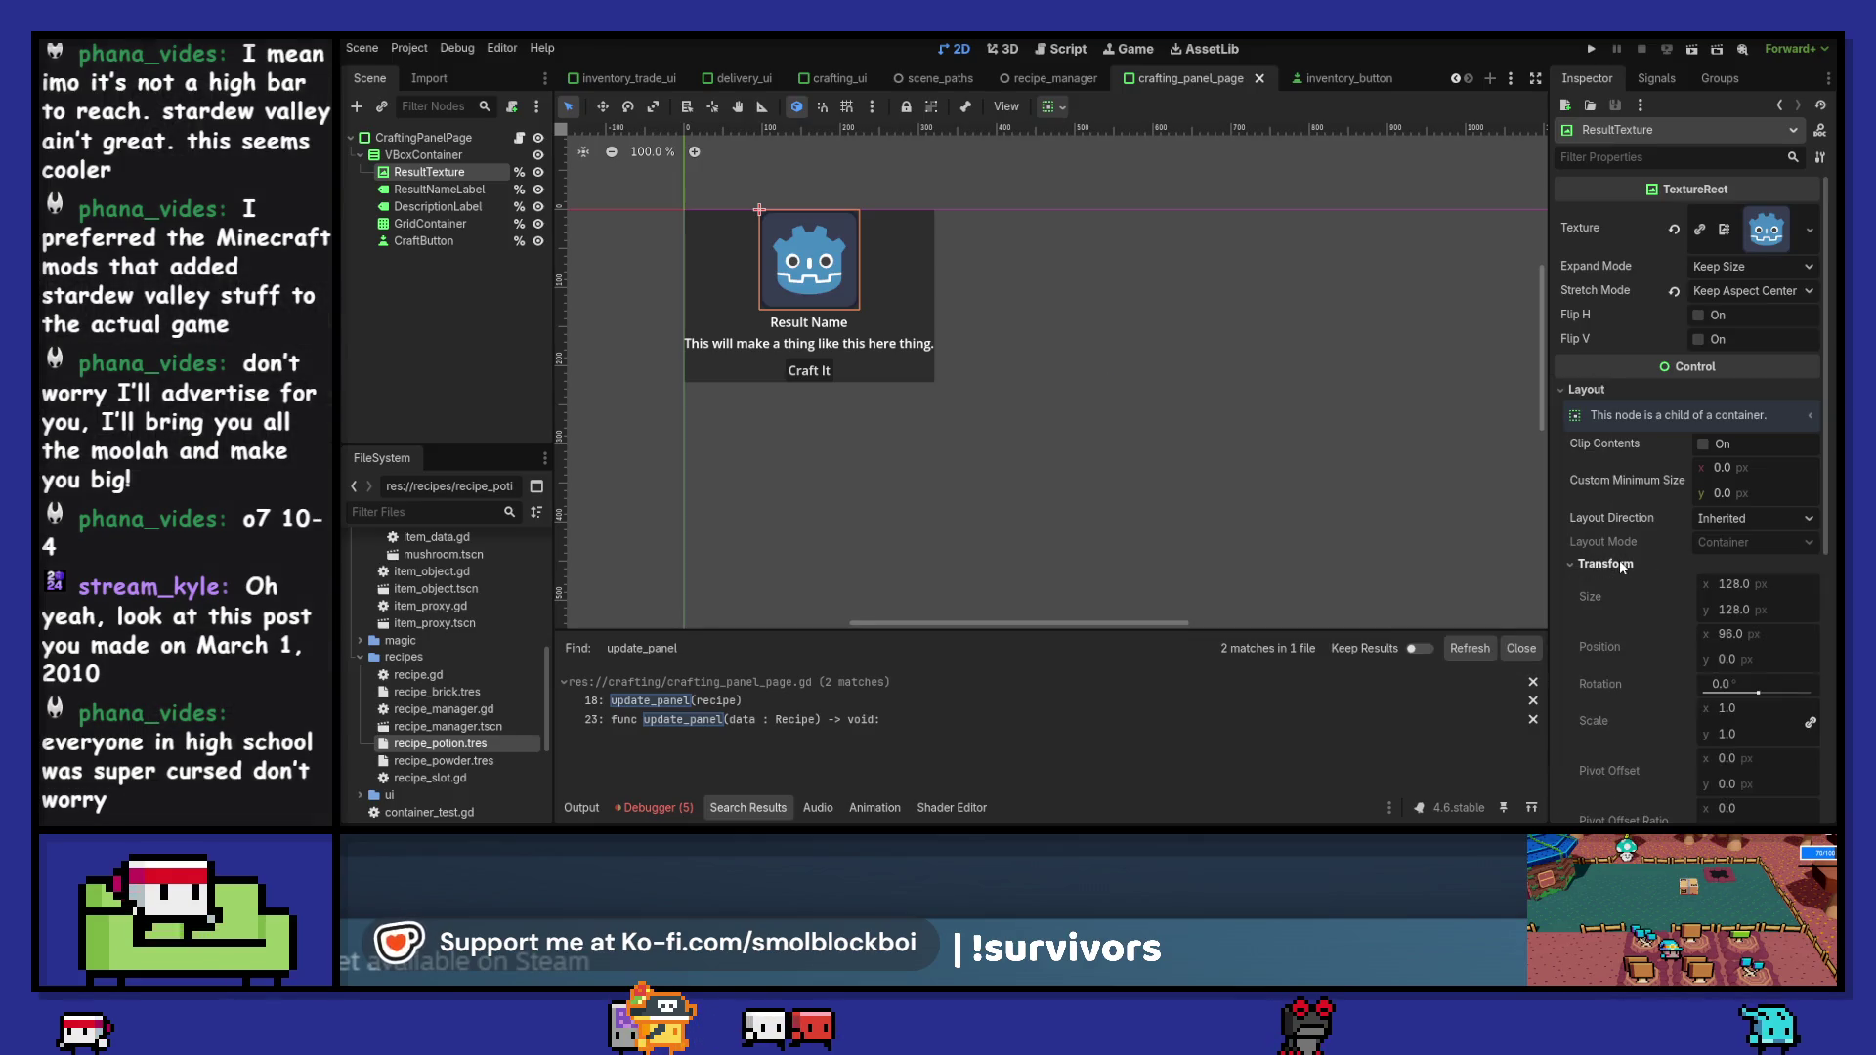
Set ResultTexture's custom minimum size to 128 × 128, save the scene, and open its script.
left_click(1754, 467)
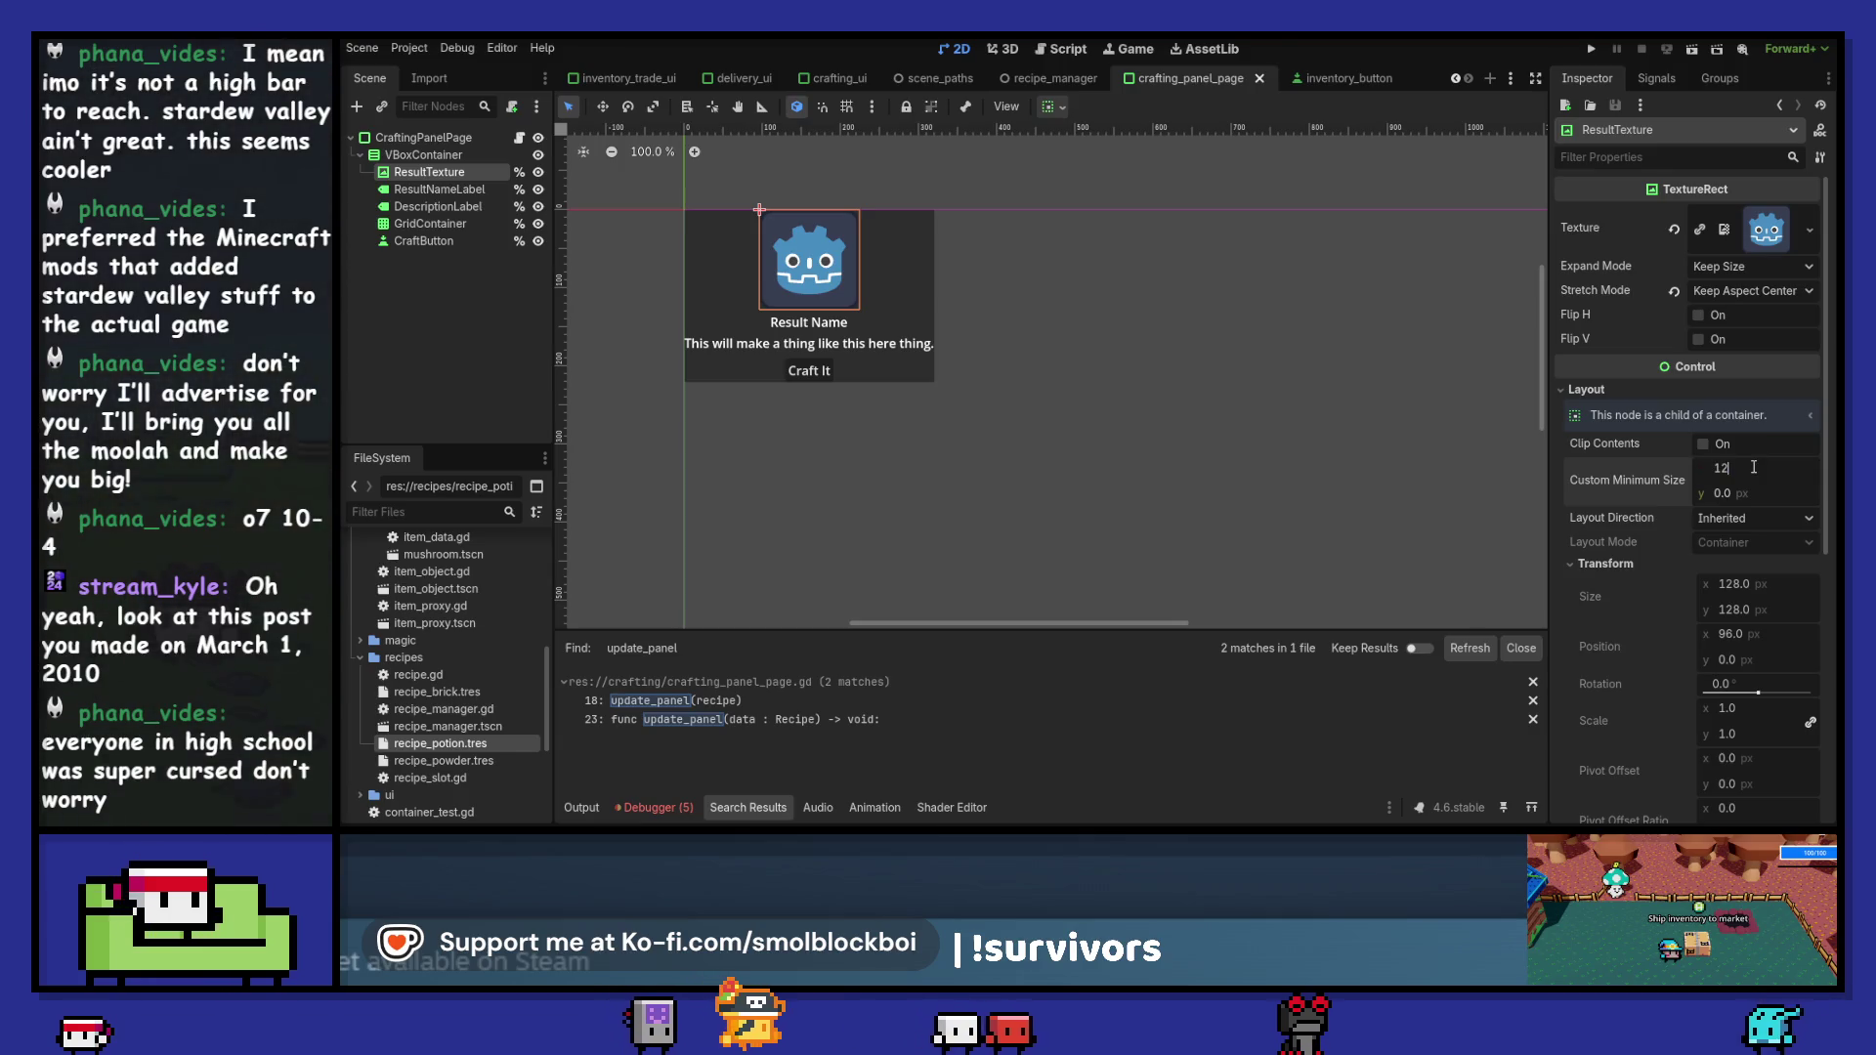
type("8")
left_click(1737, 493)
type("128")
key("Return")
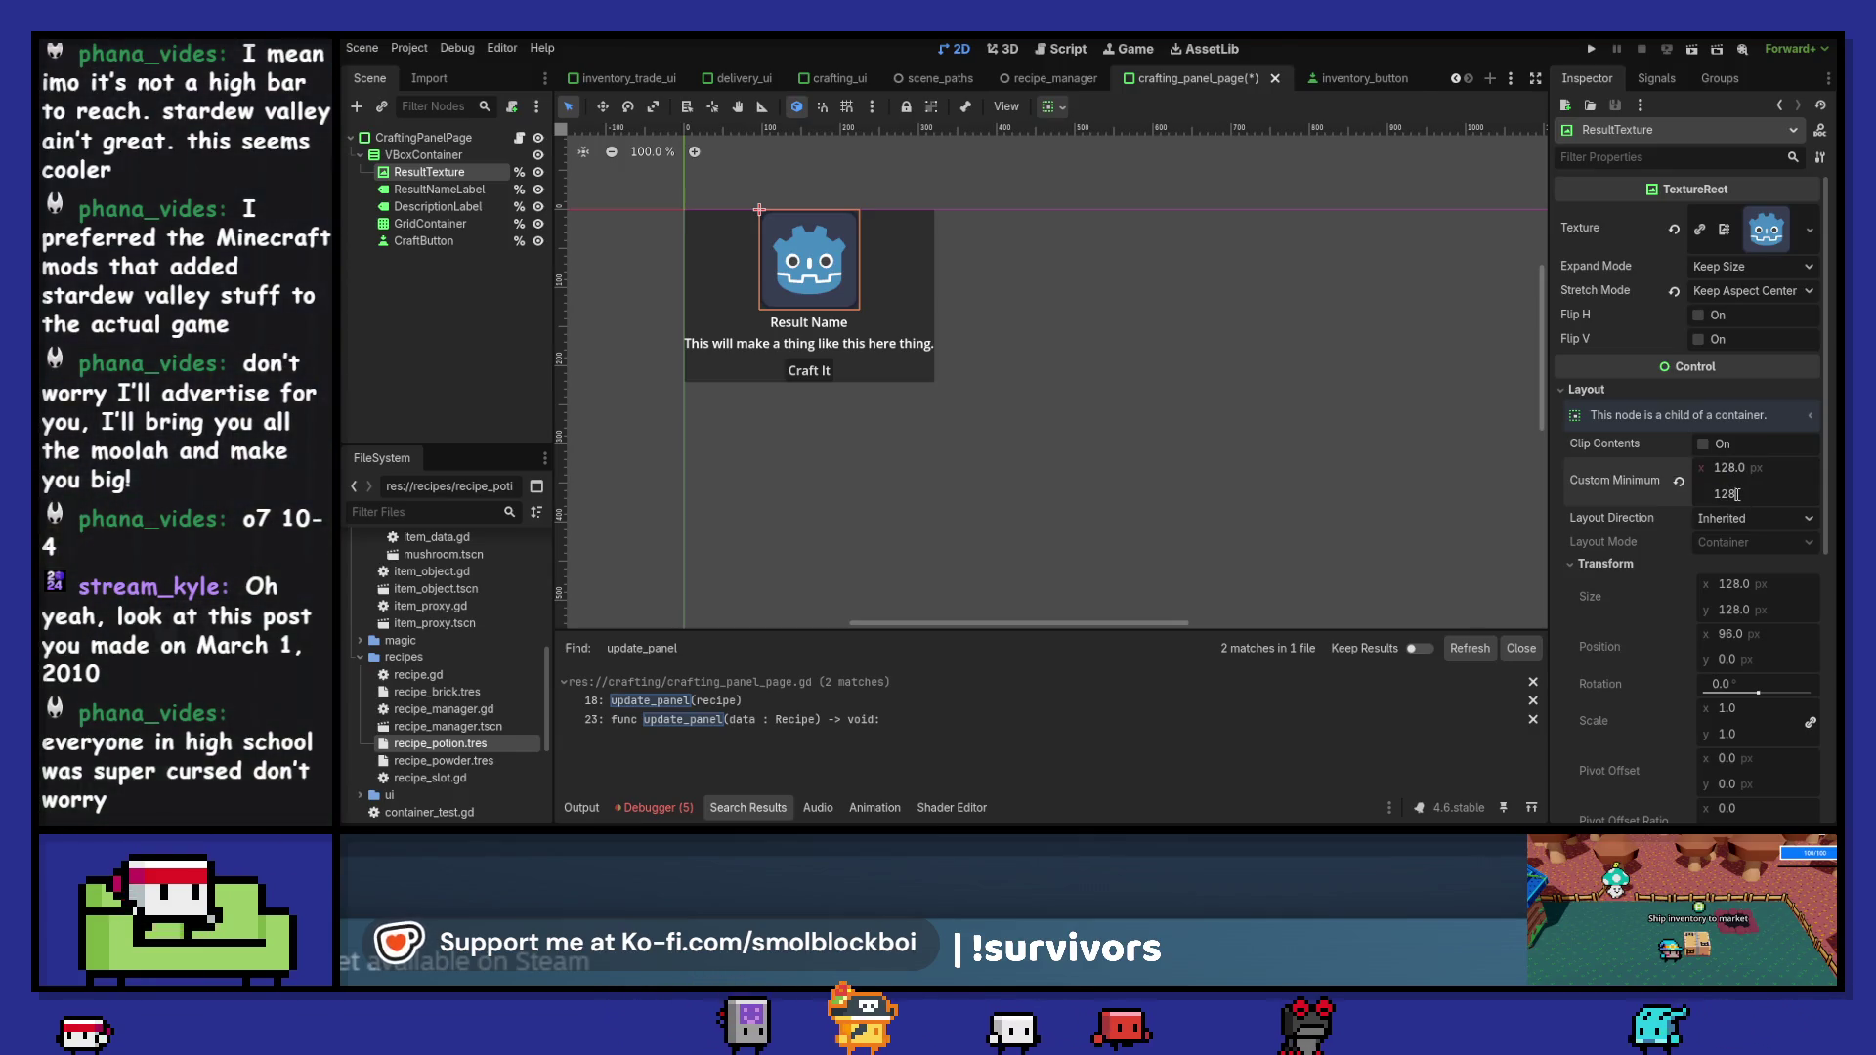
key("ctrl+s")
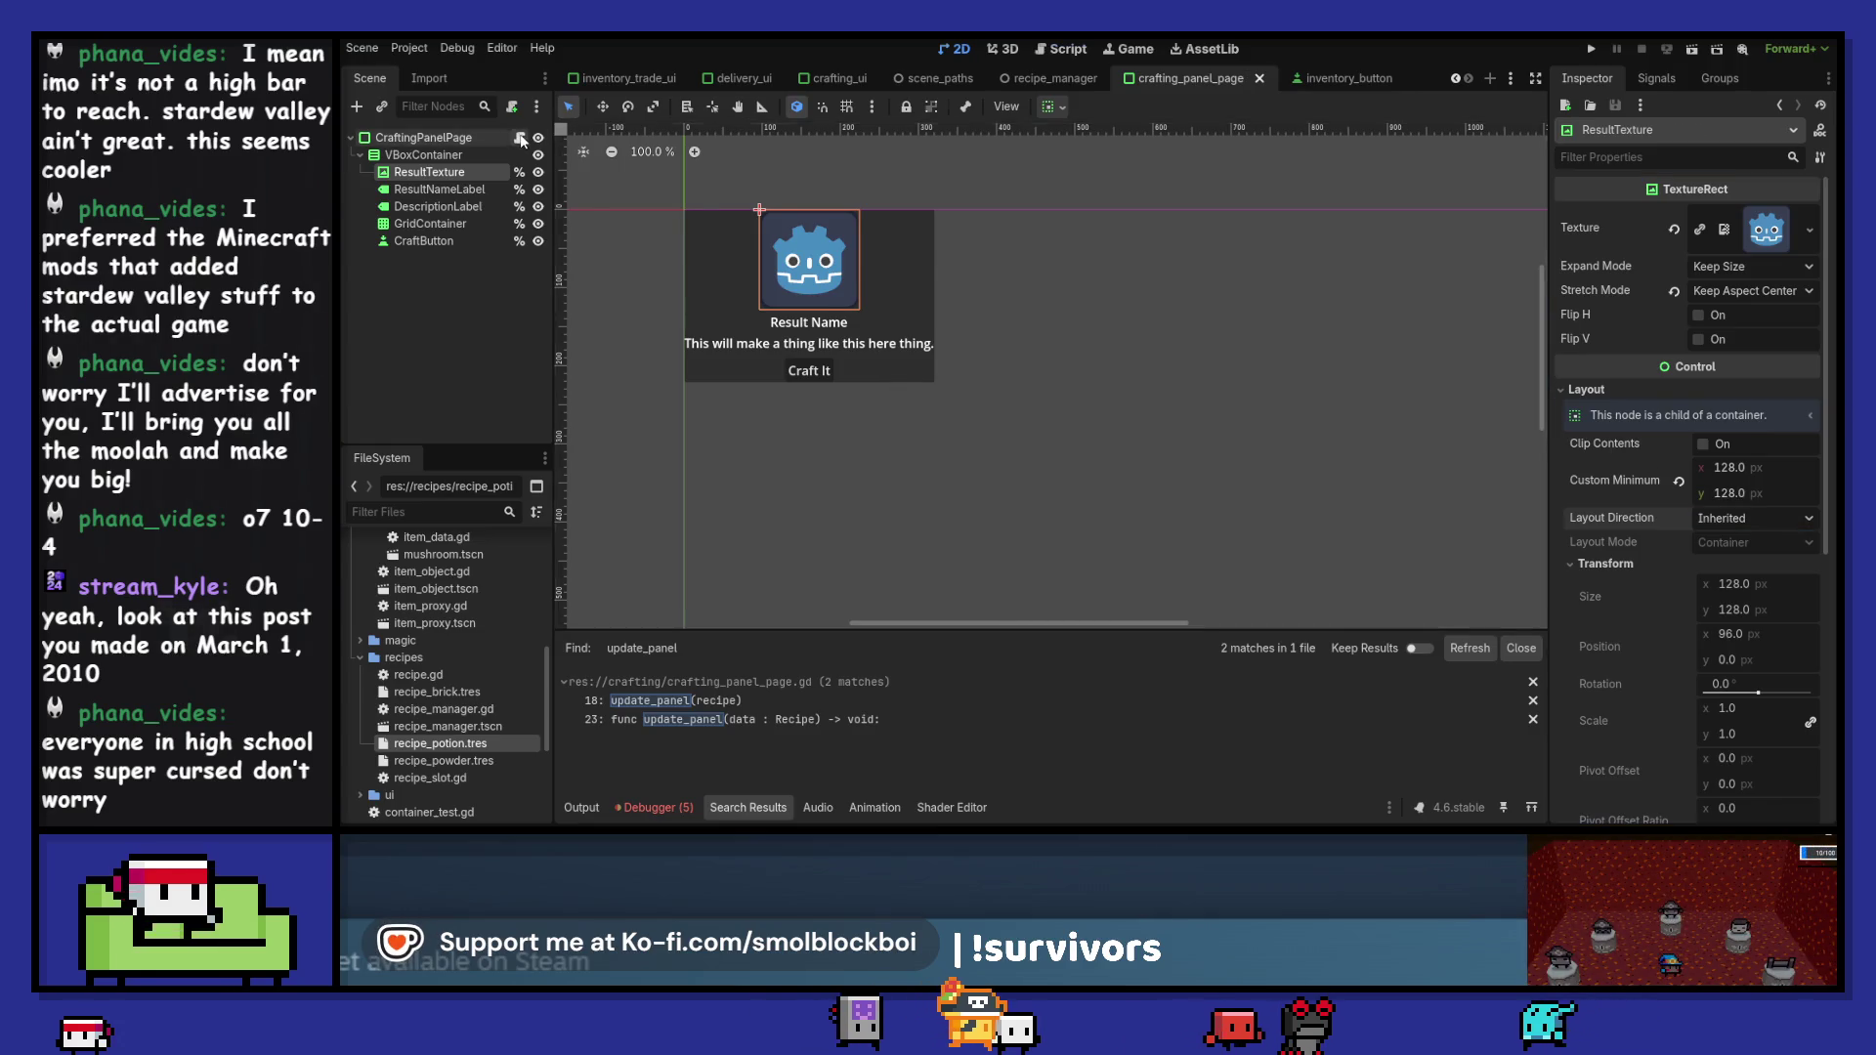
left_click(520, 139)
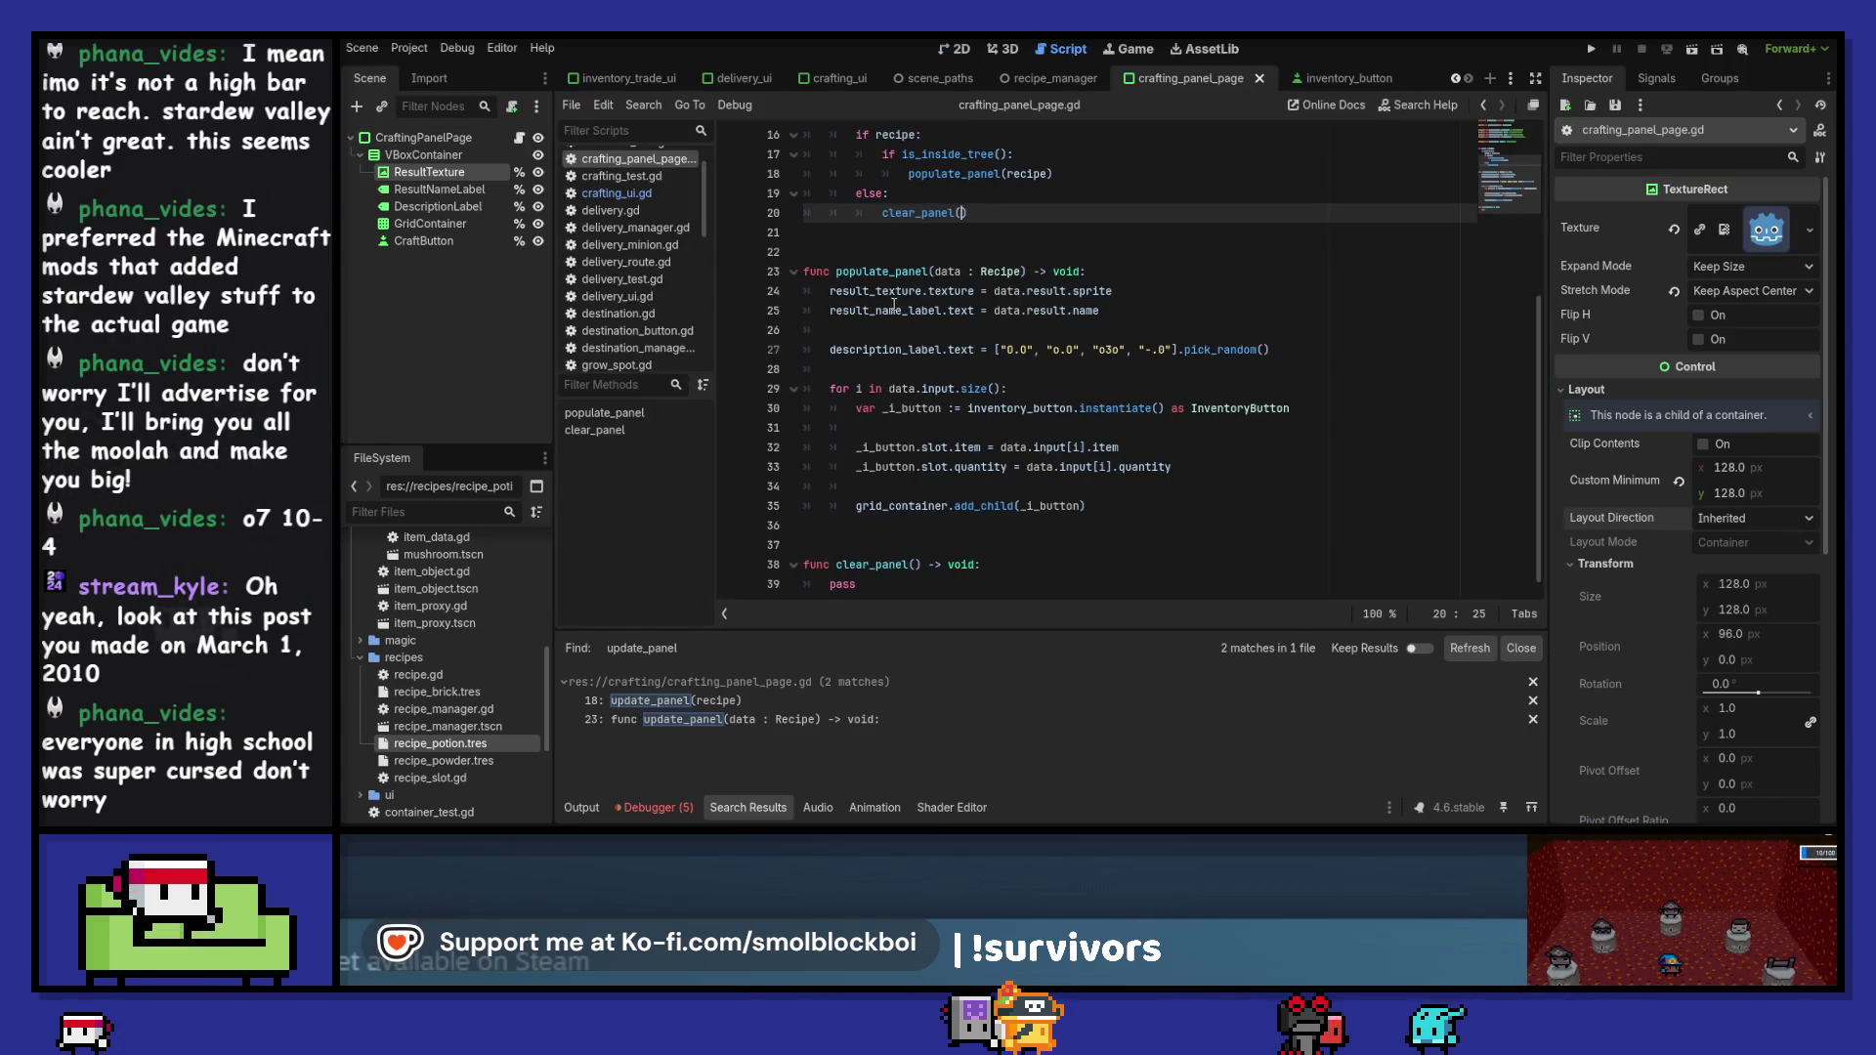
In clear_panel, replace pass with result_texture.texture and reset both label texts to empty.
left_click_drag(827, 291, 966, 290)
key("ctrl+c")
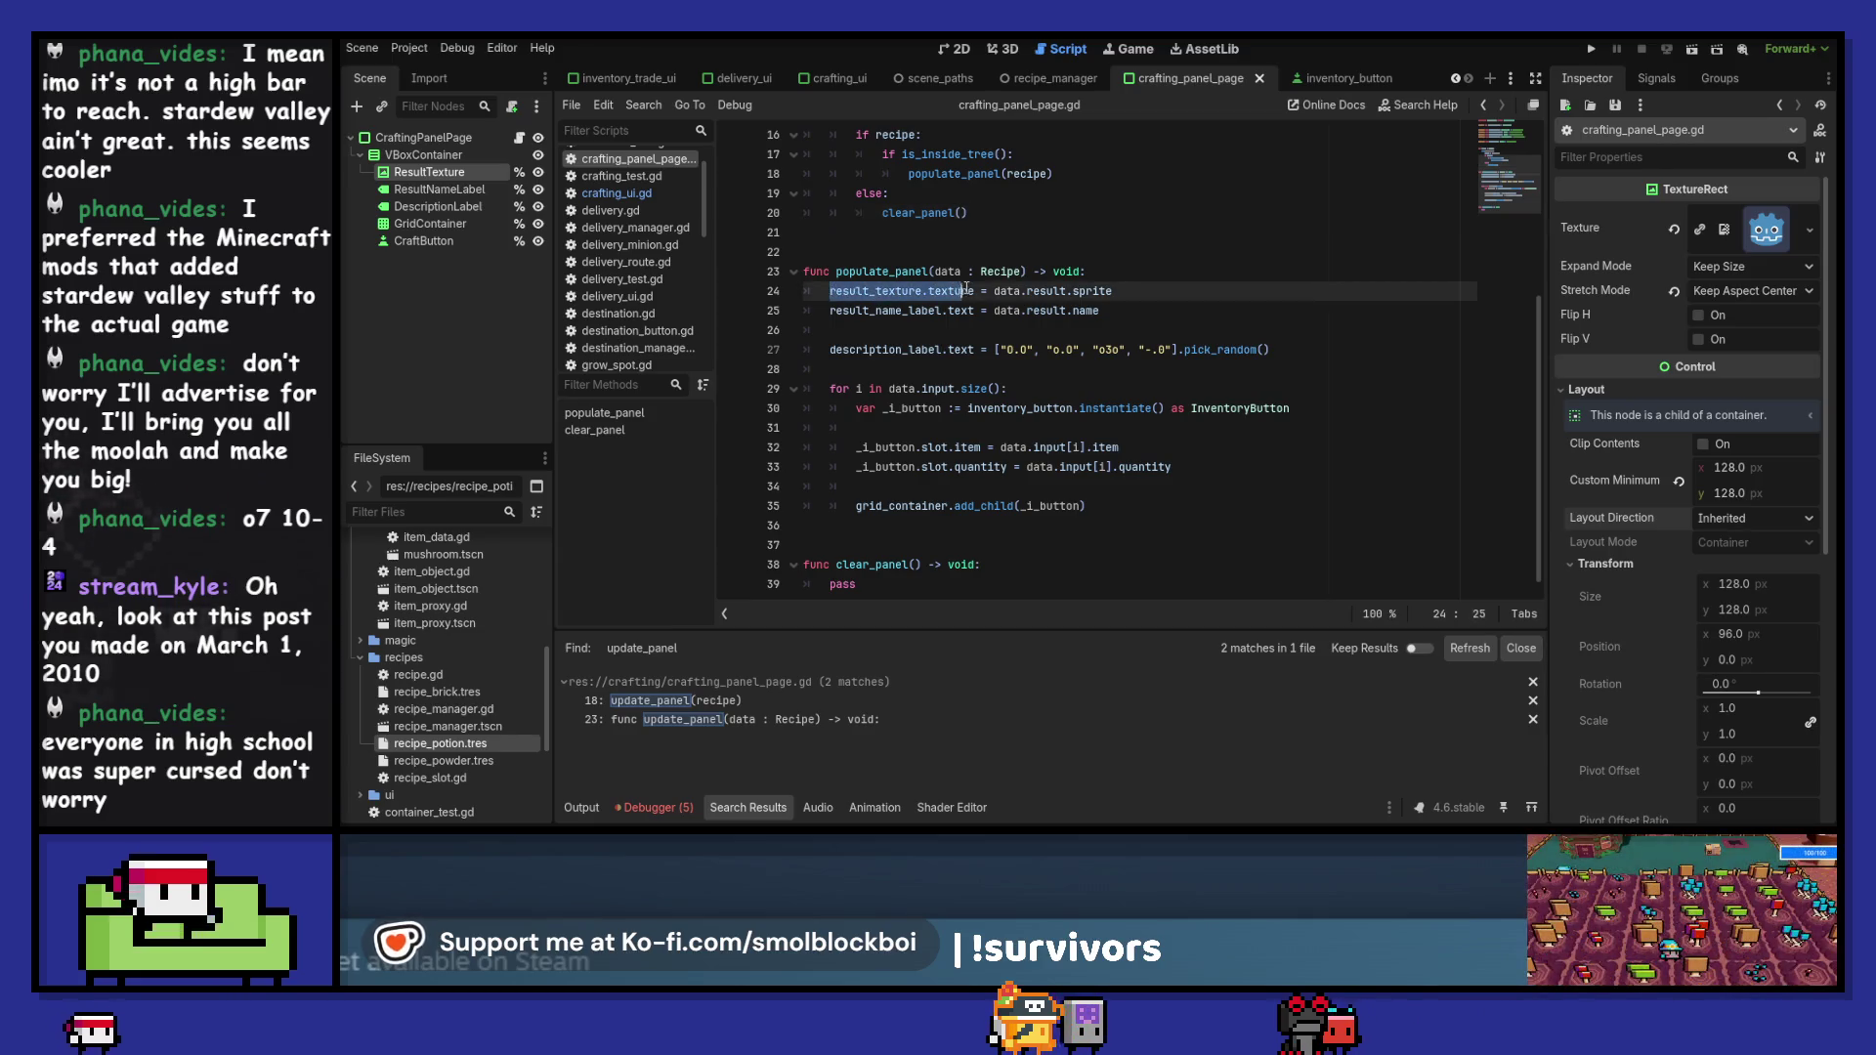
double_click(887, 585)
key("ctrl+v")
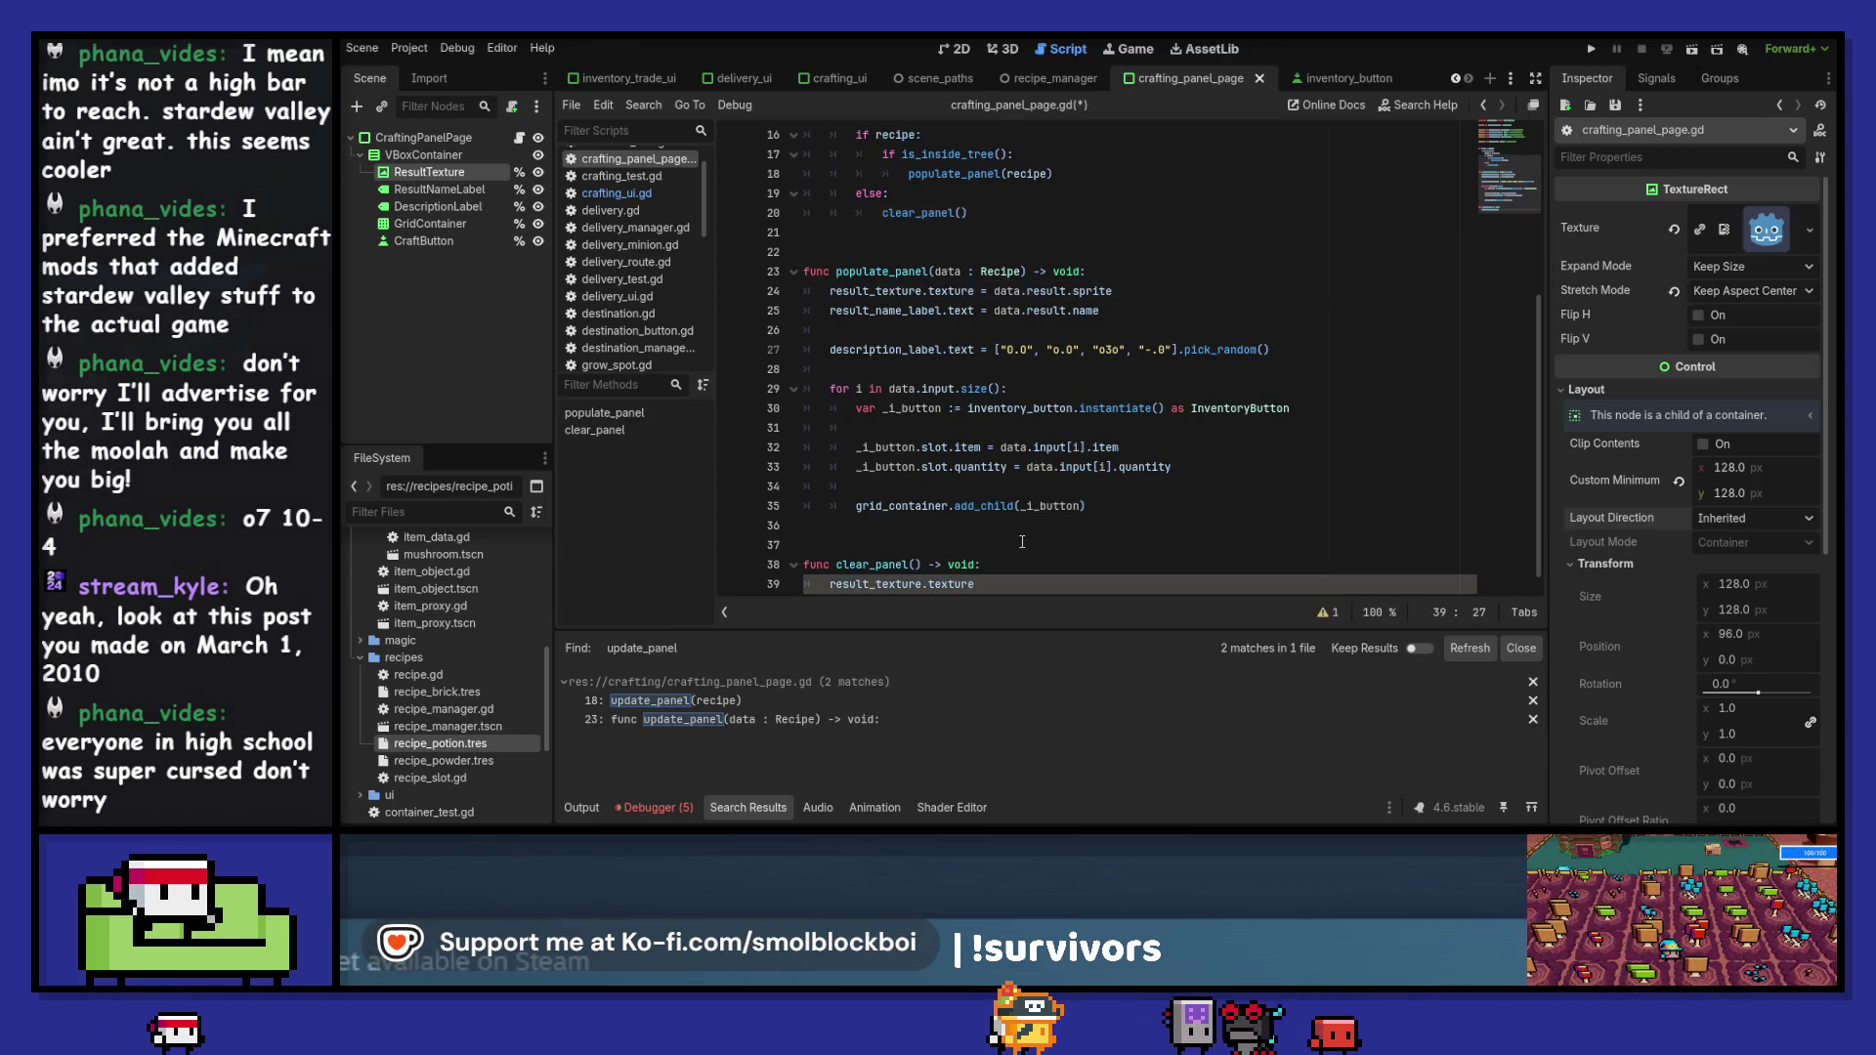
key("Return")
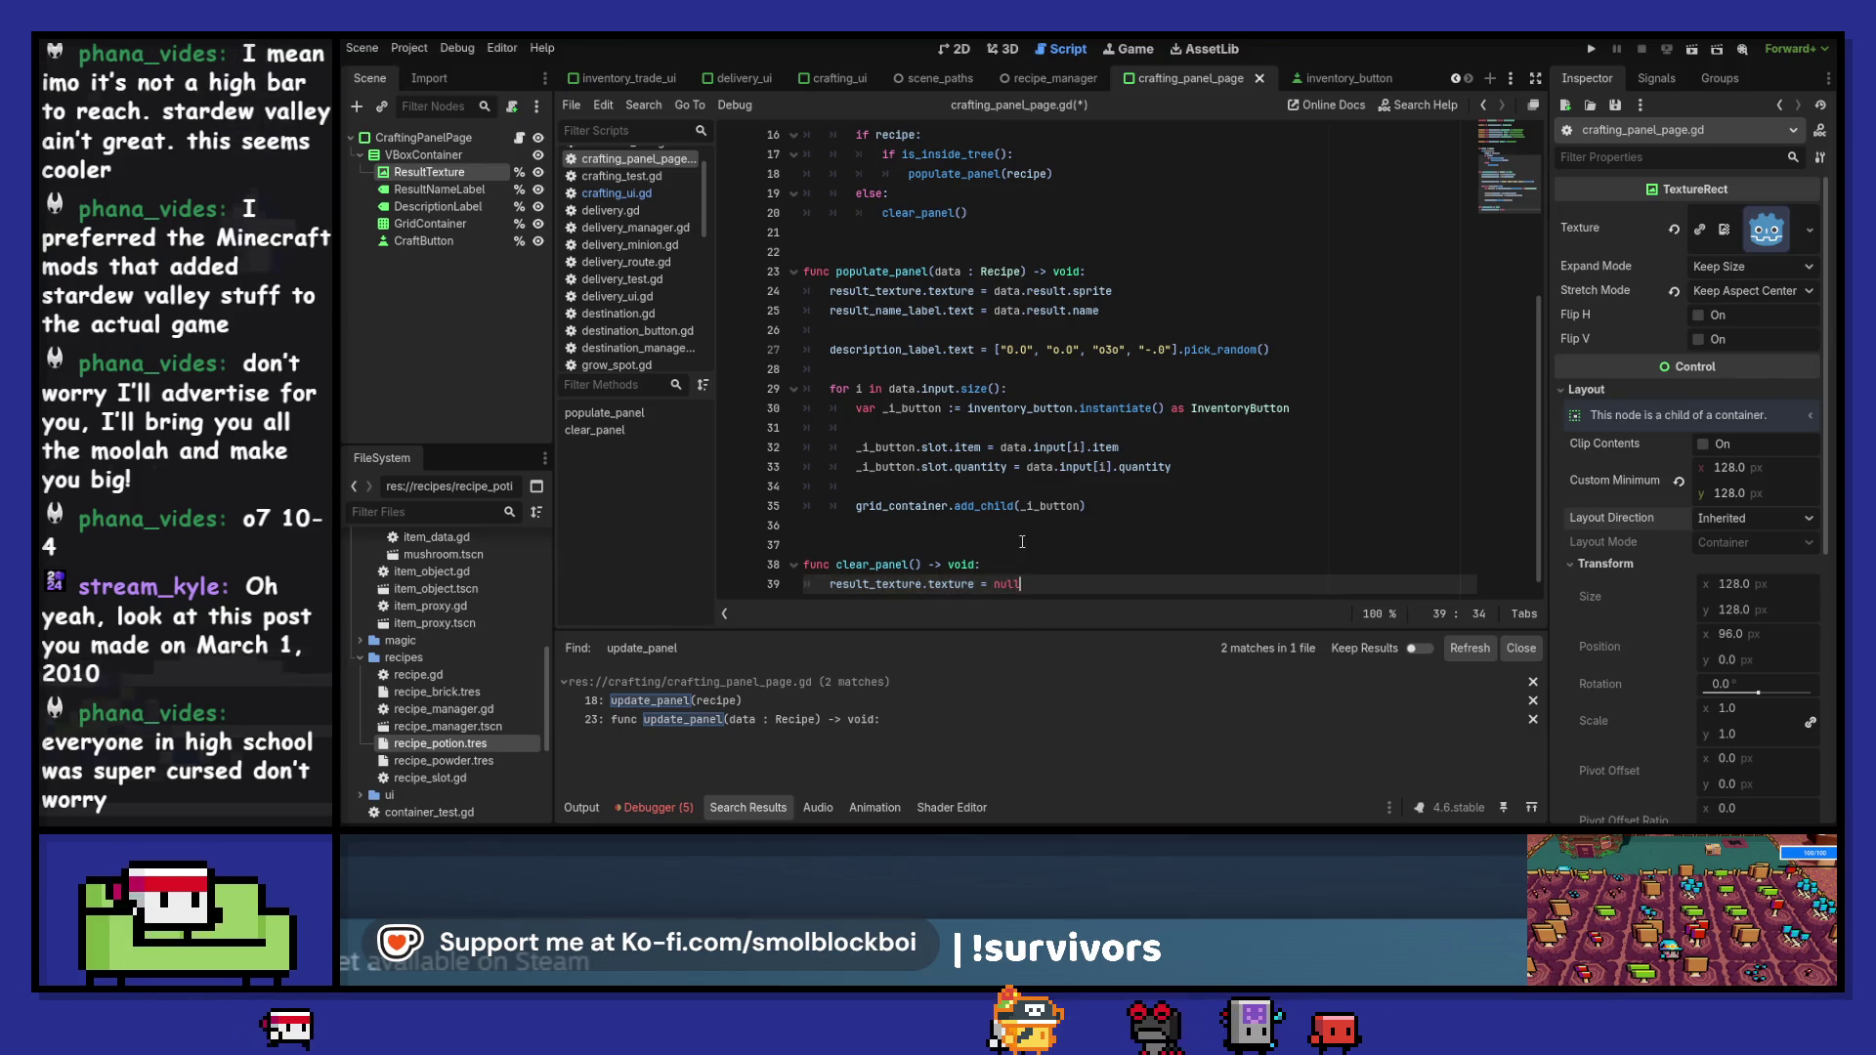
type("result_name")
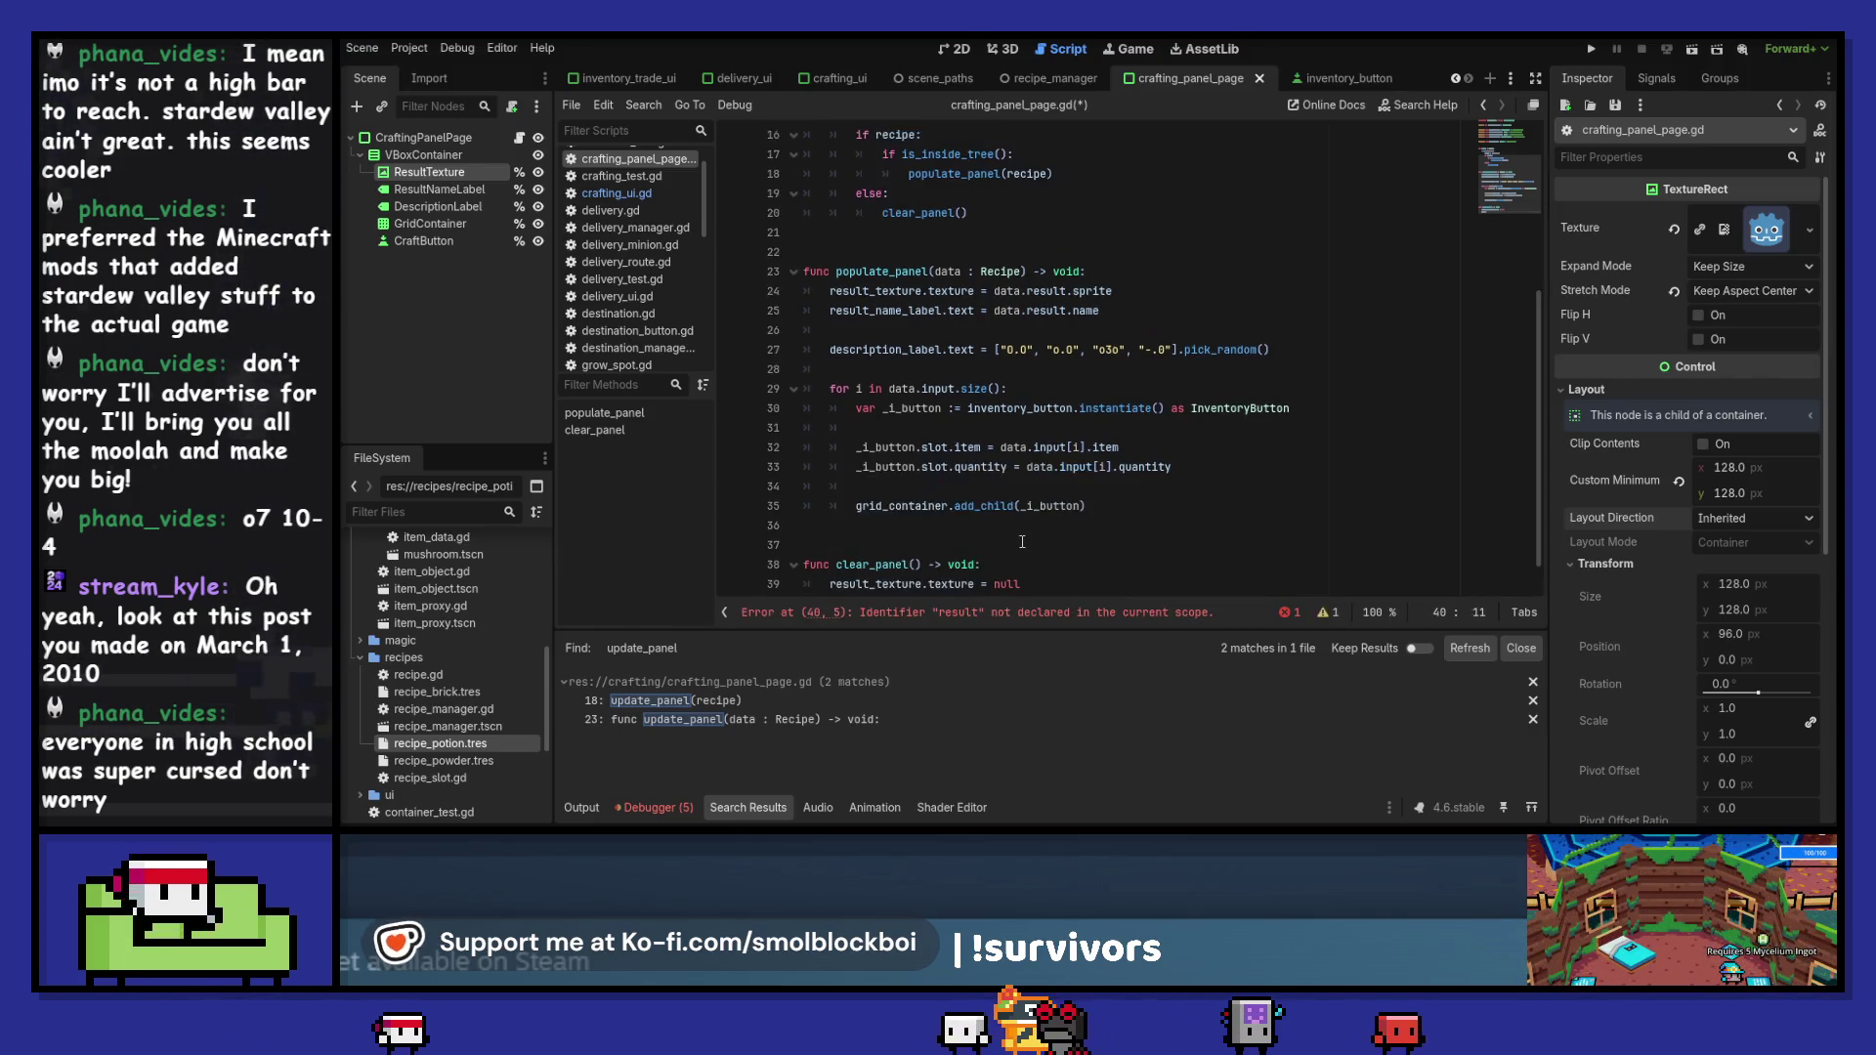
type("_label.text = ")
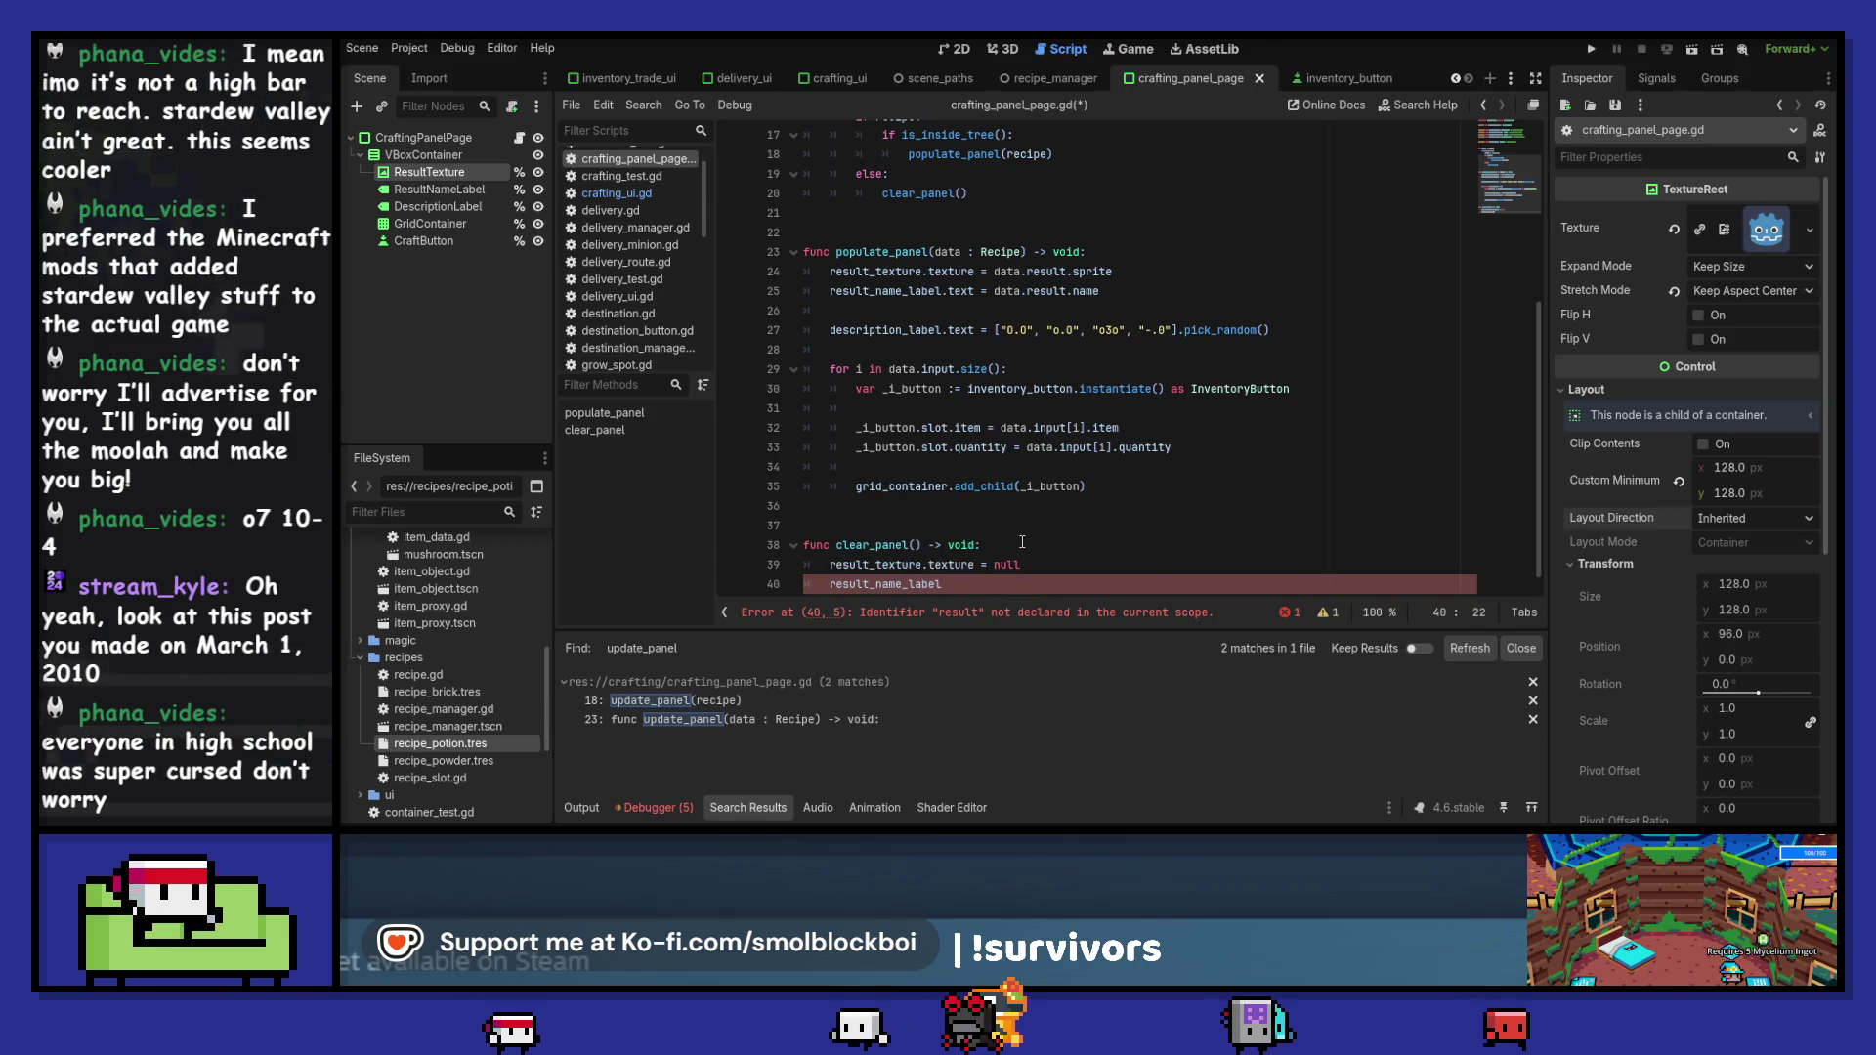
type("\"\"")
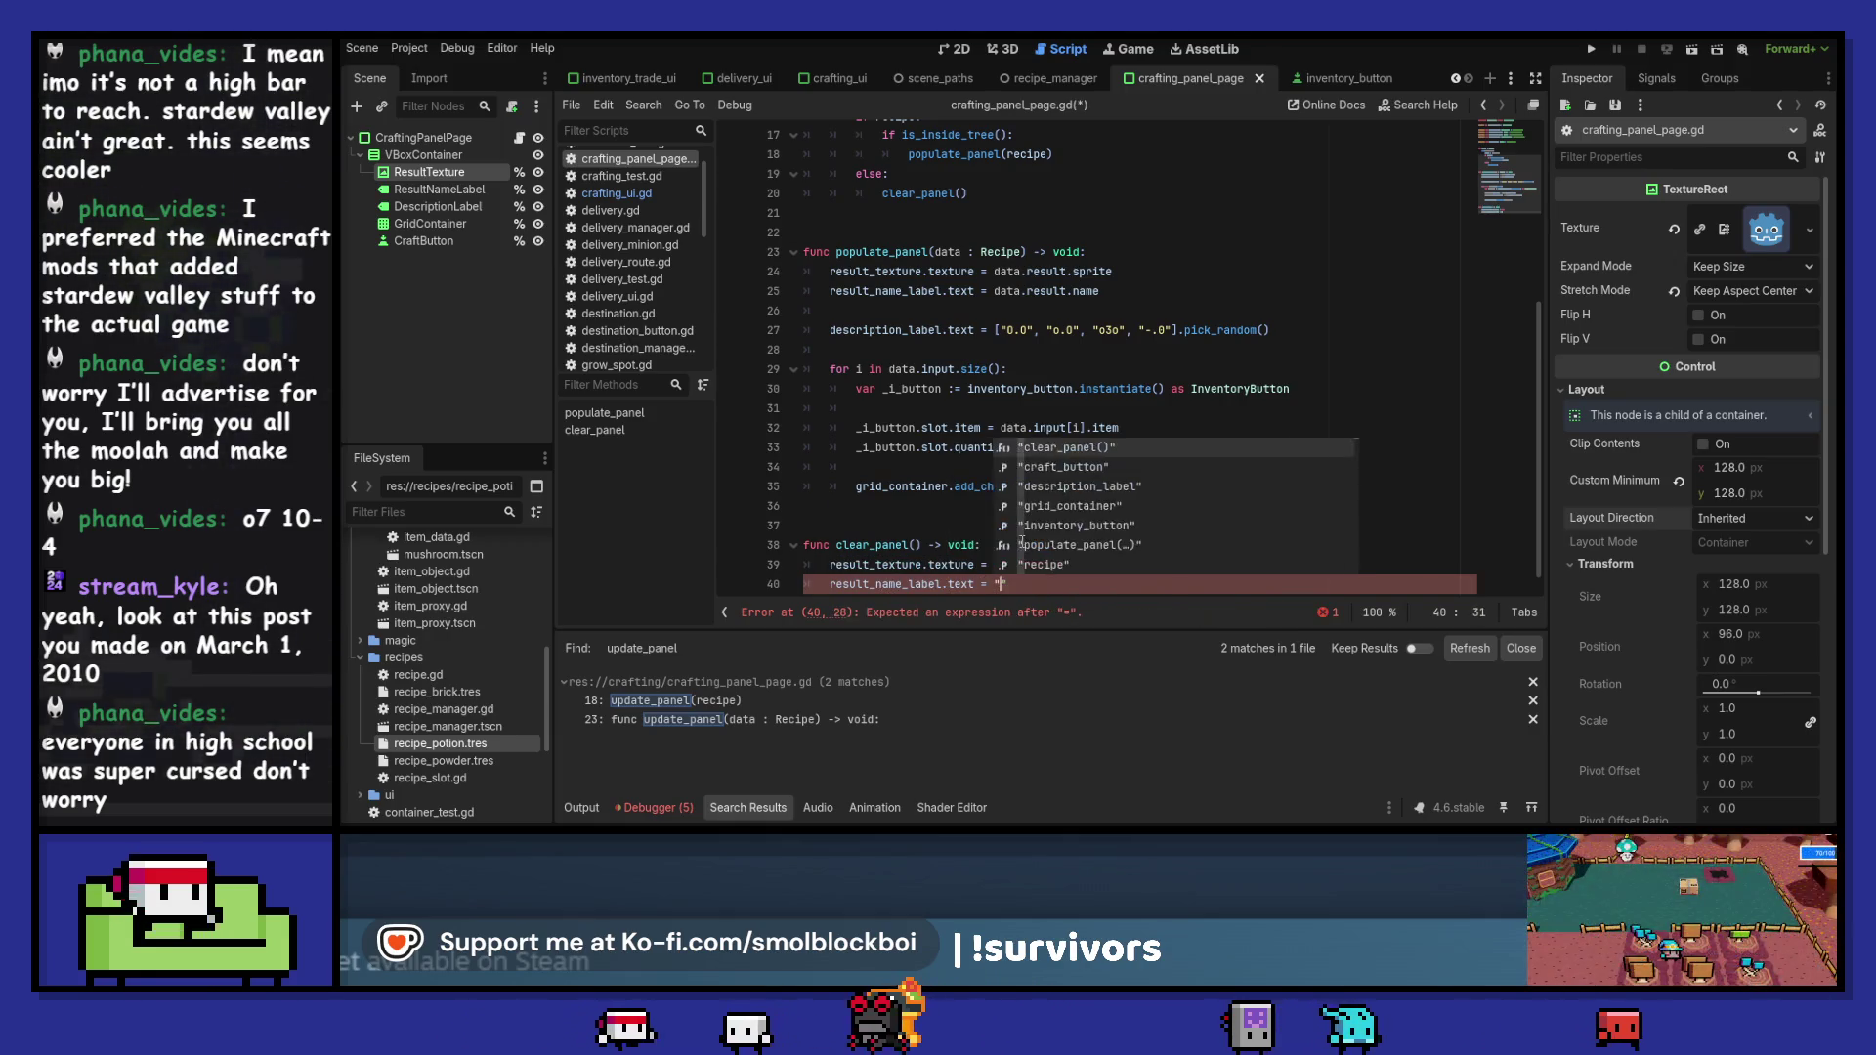
key("Return")
type("descri")
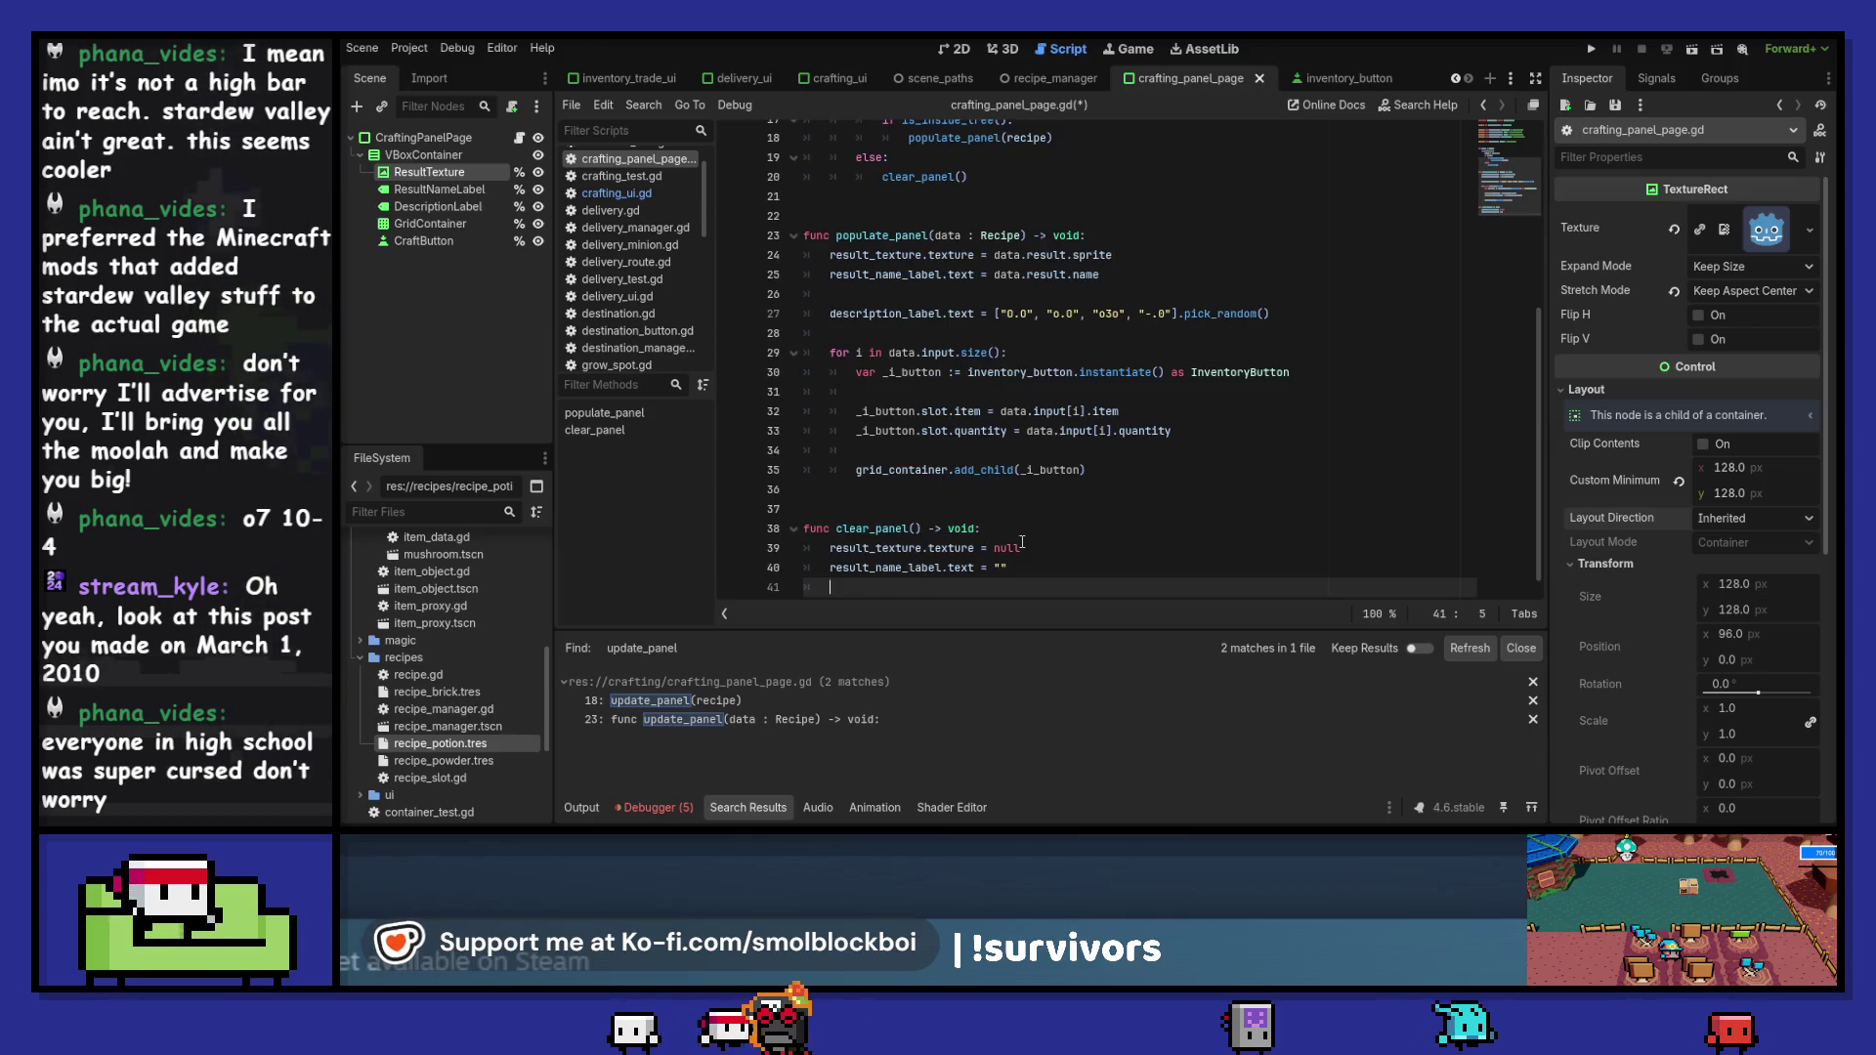
type("ption_label.text = ")
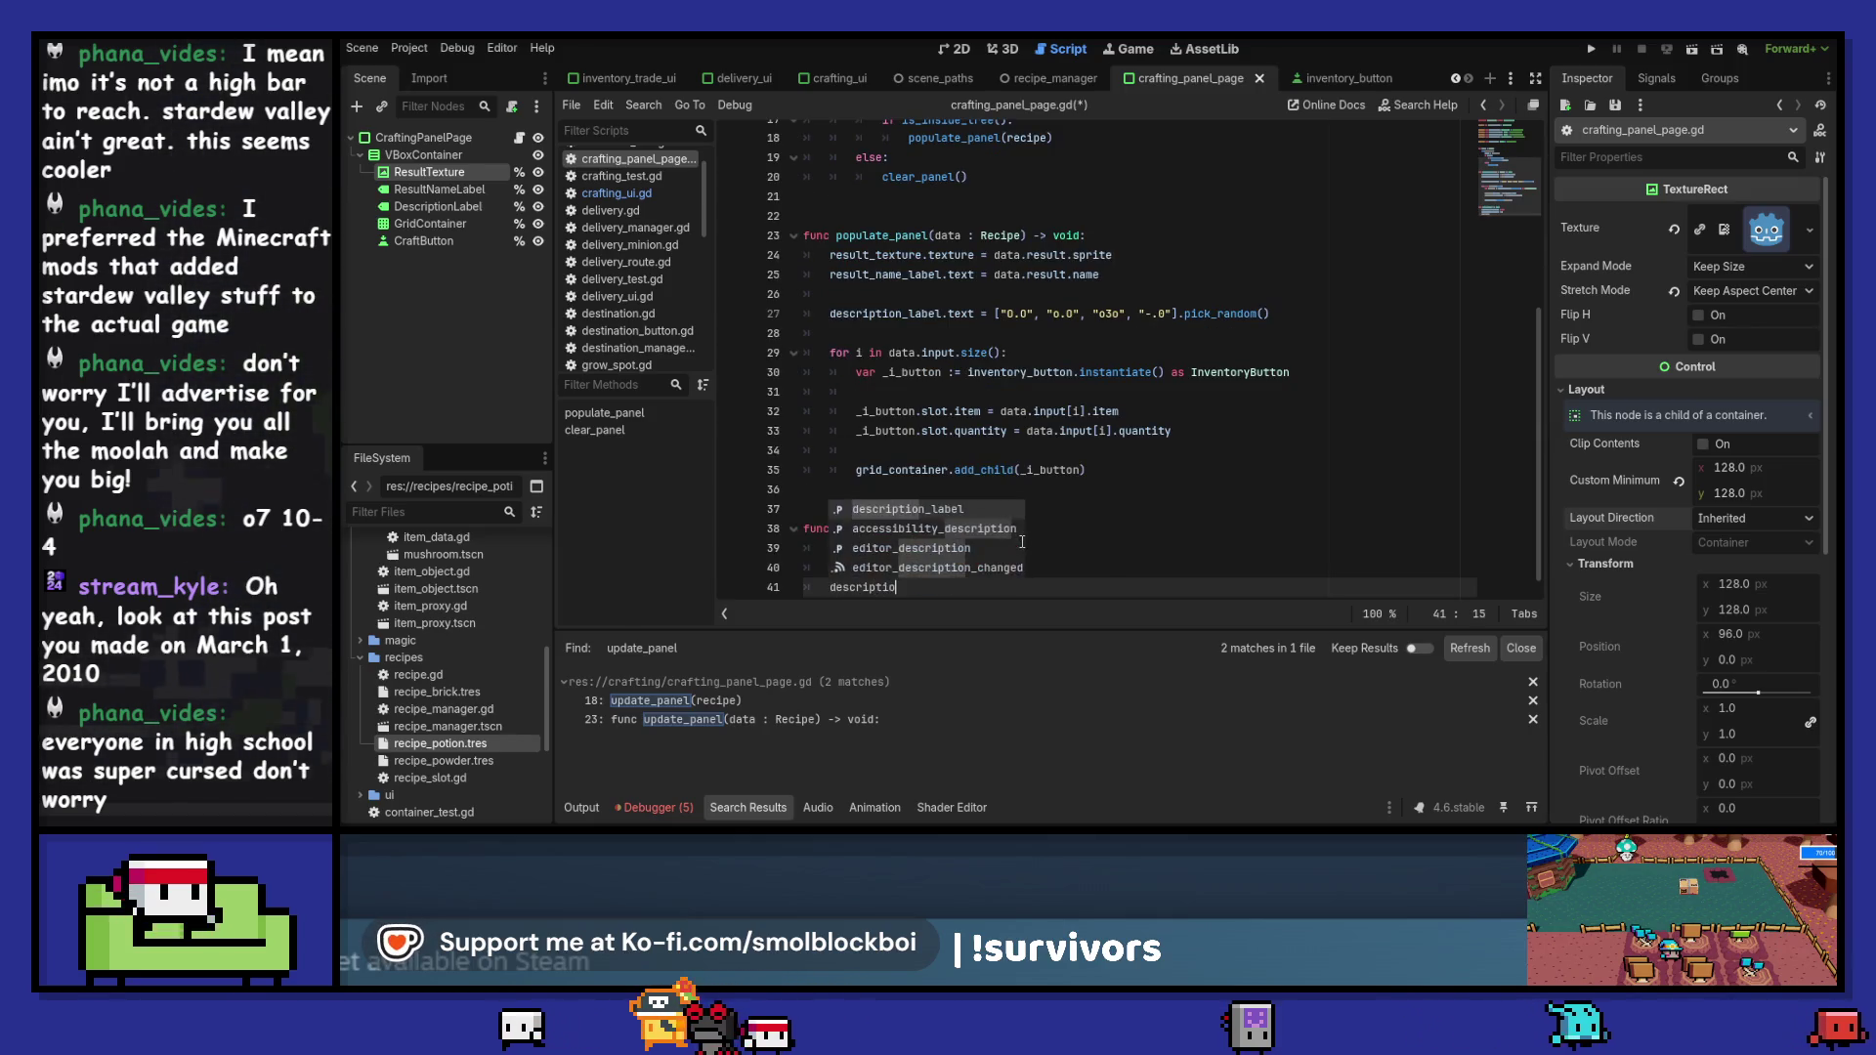
type("\"")
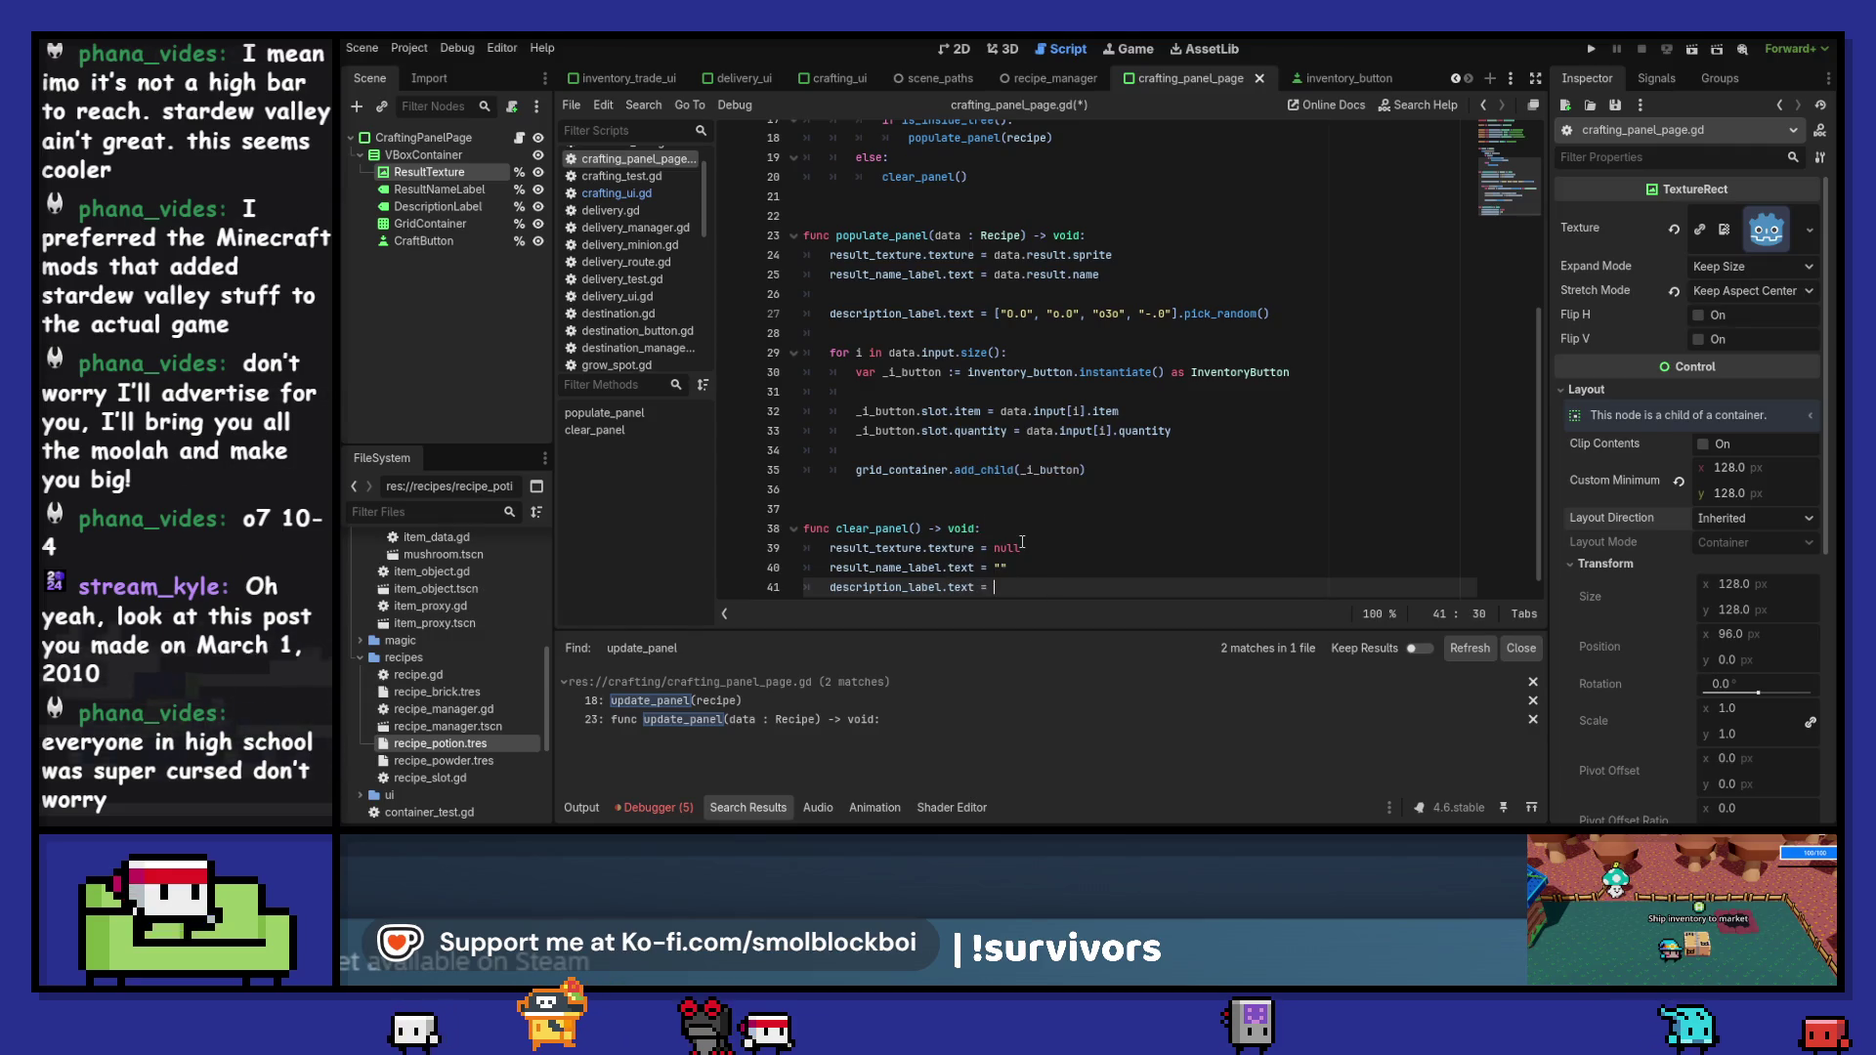
key("Return")
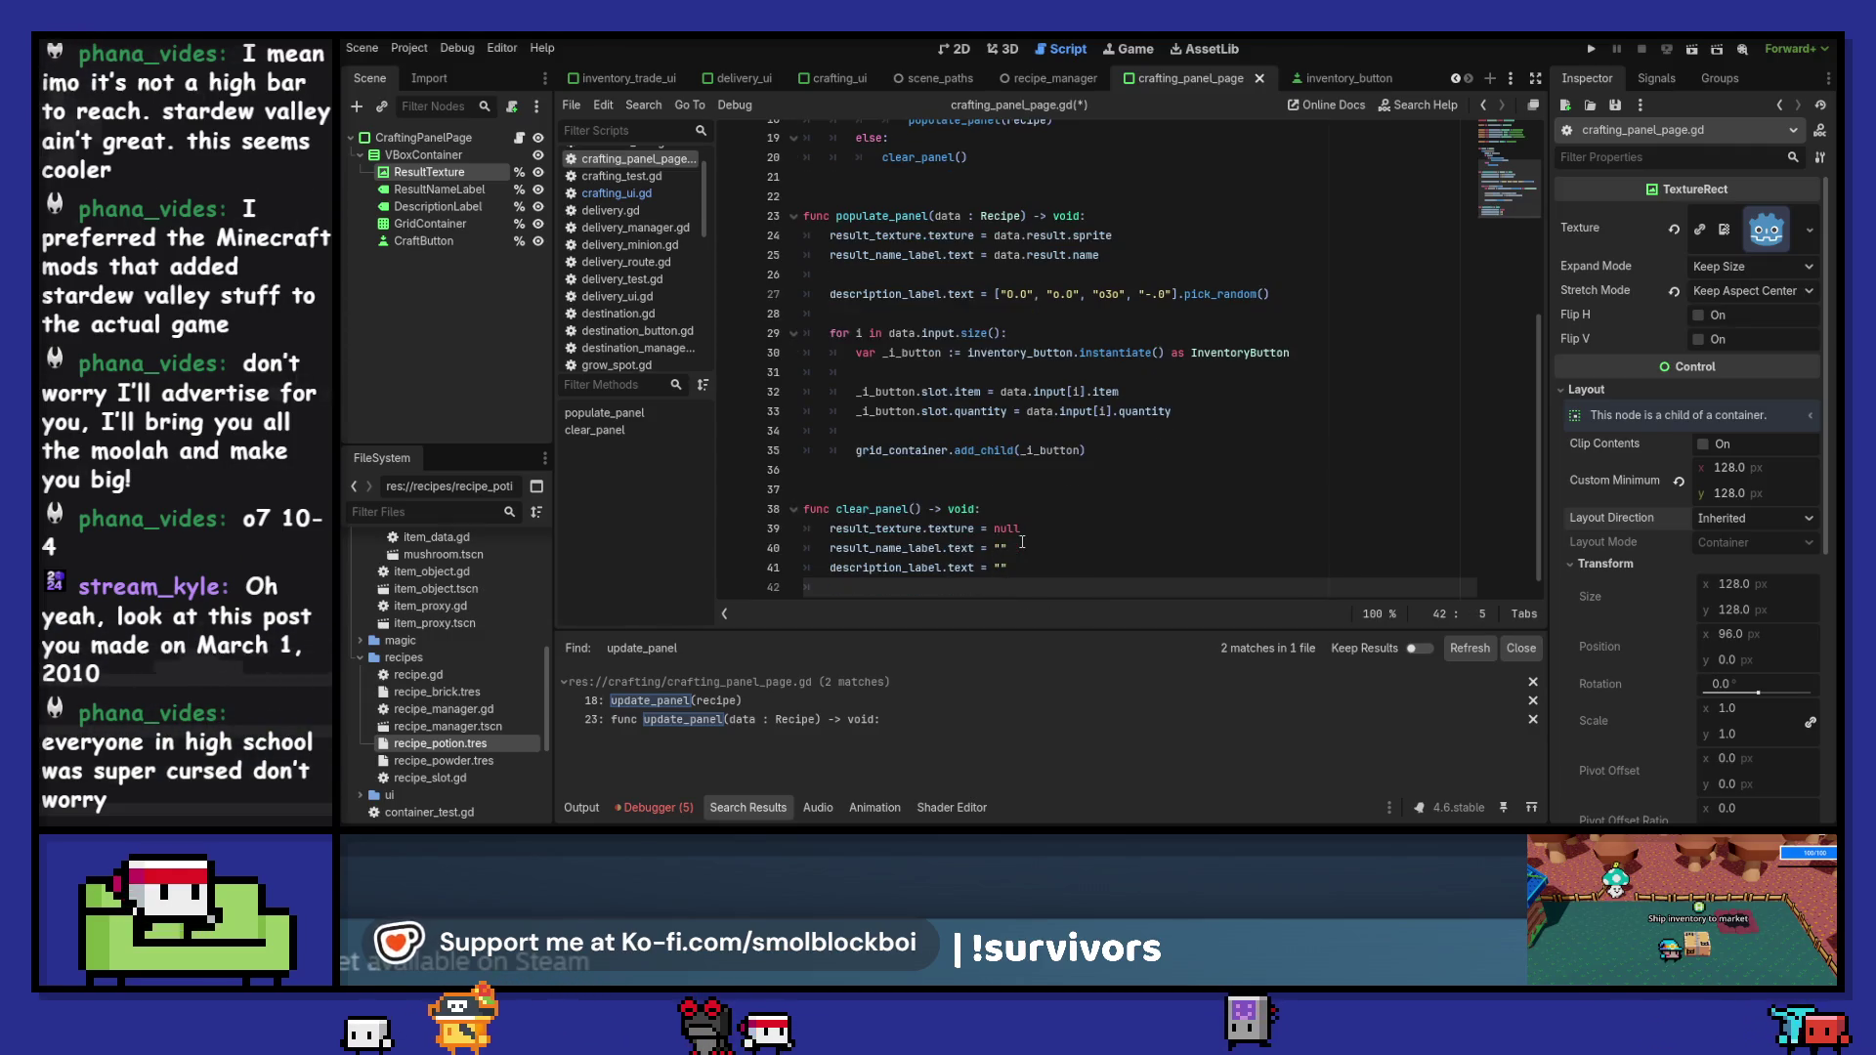
Add a loop over grid_container.get_children() that calls queue_free() on each, and save.
key("Return")
type("for i in grid")
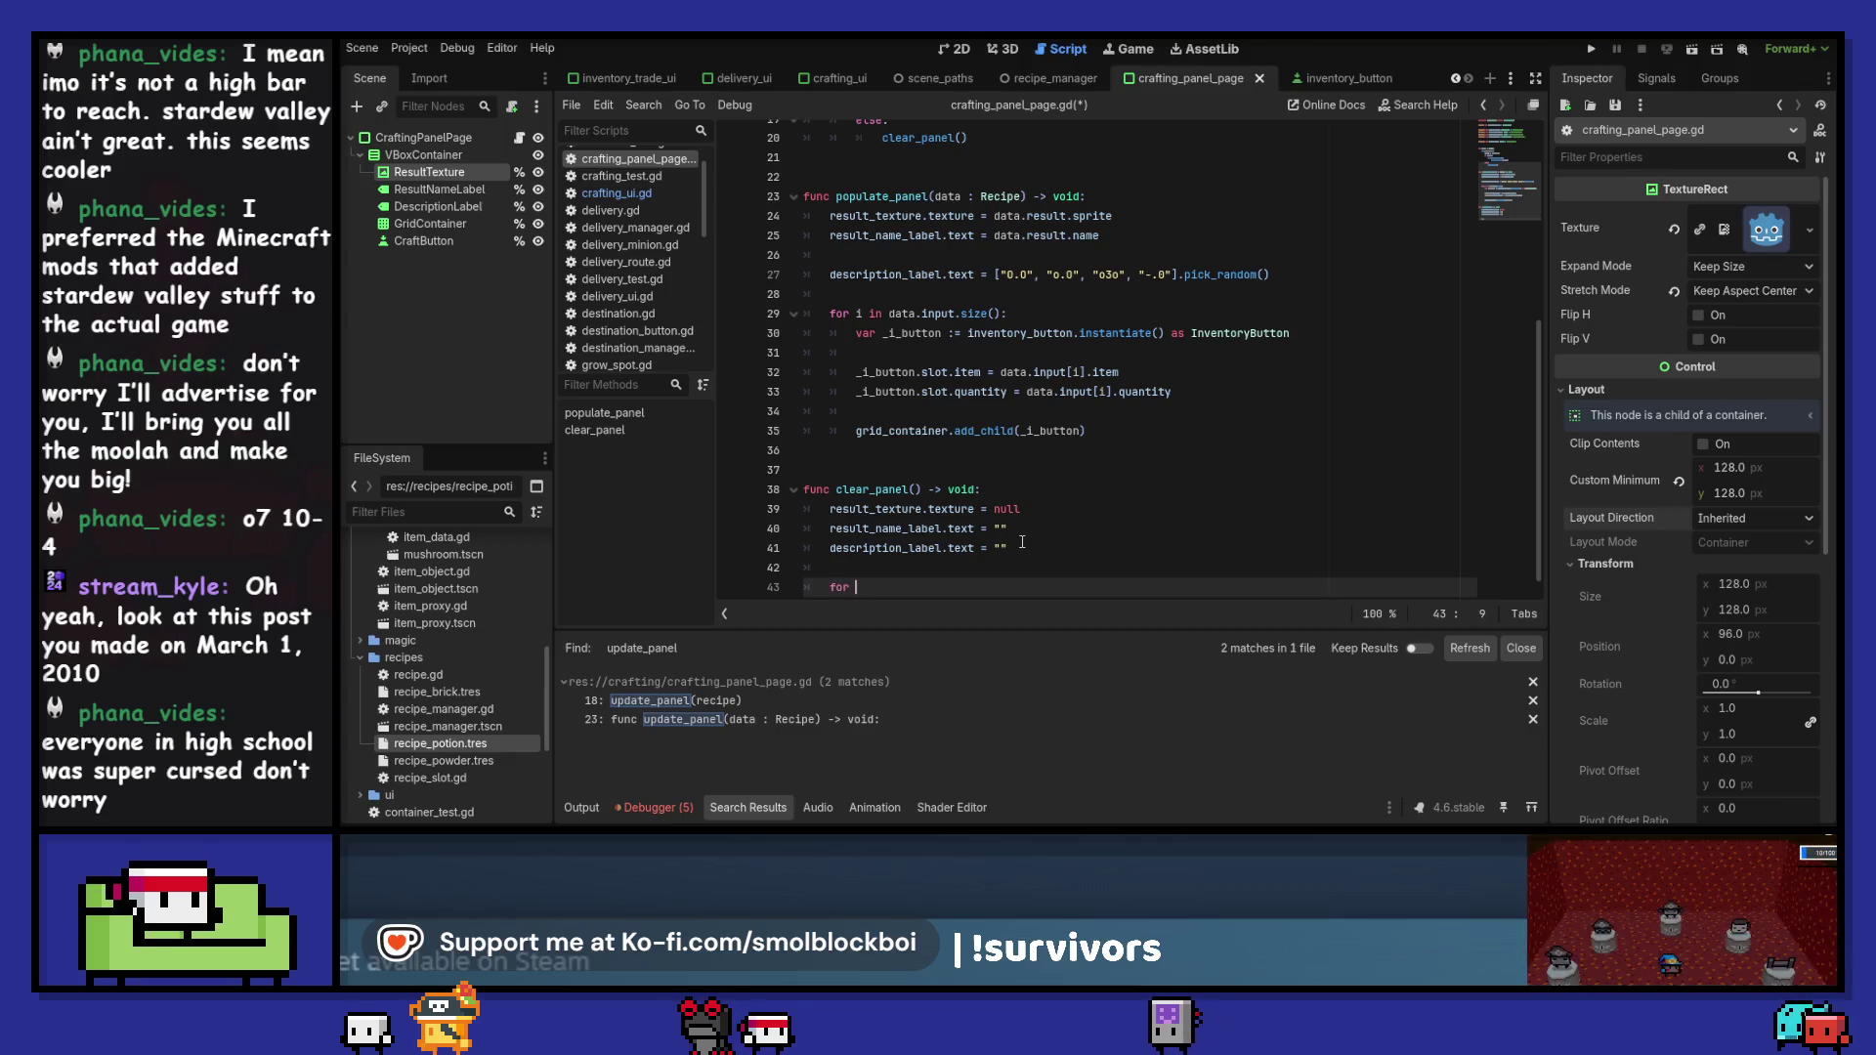
type("_container.ge")
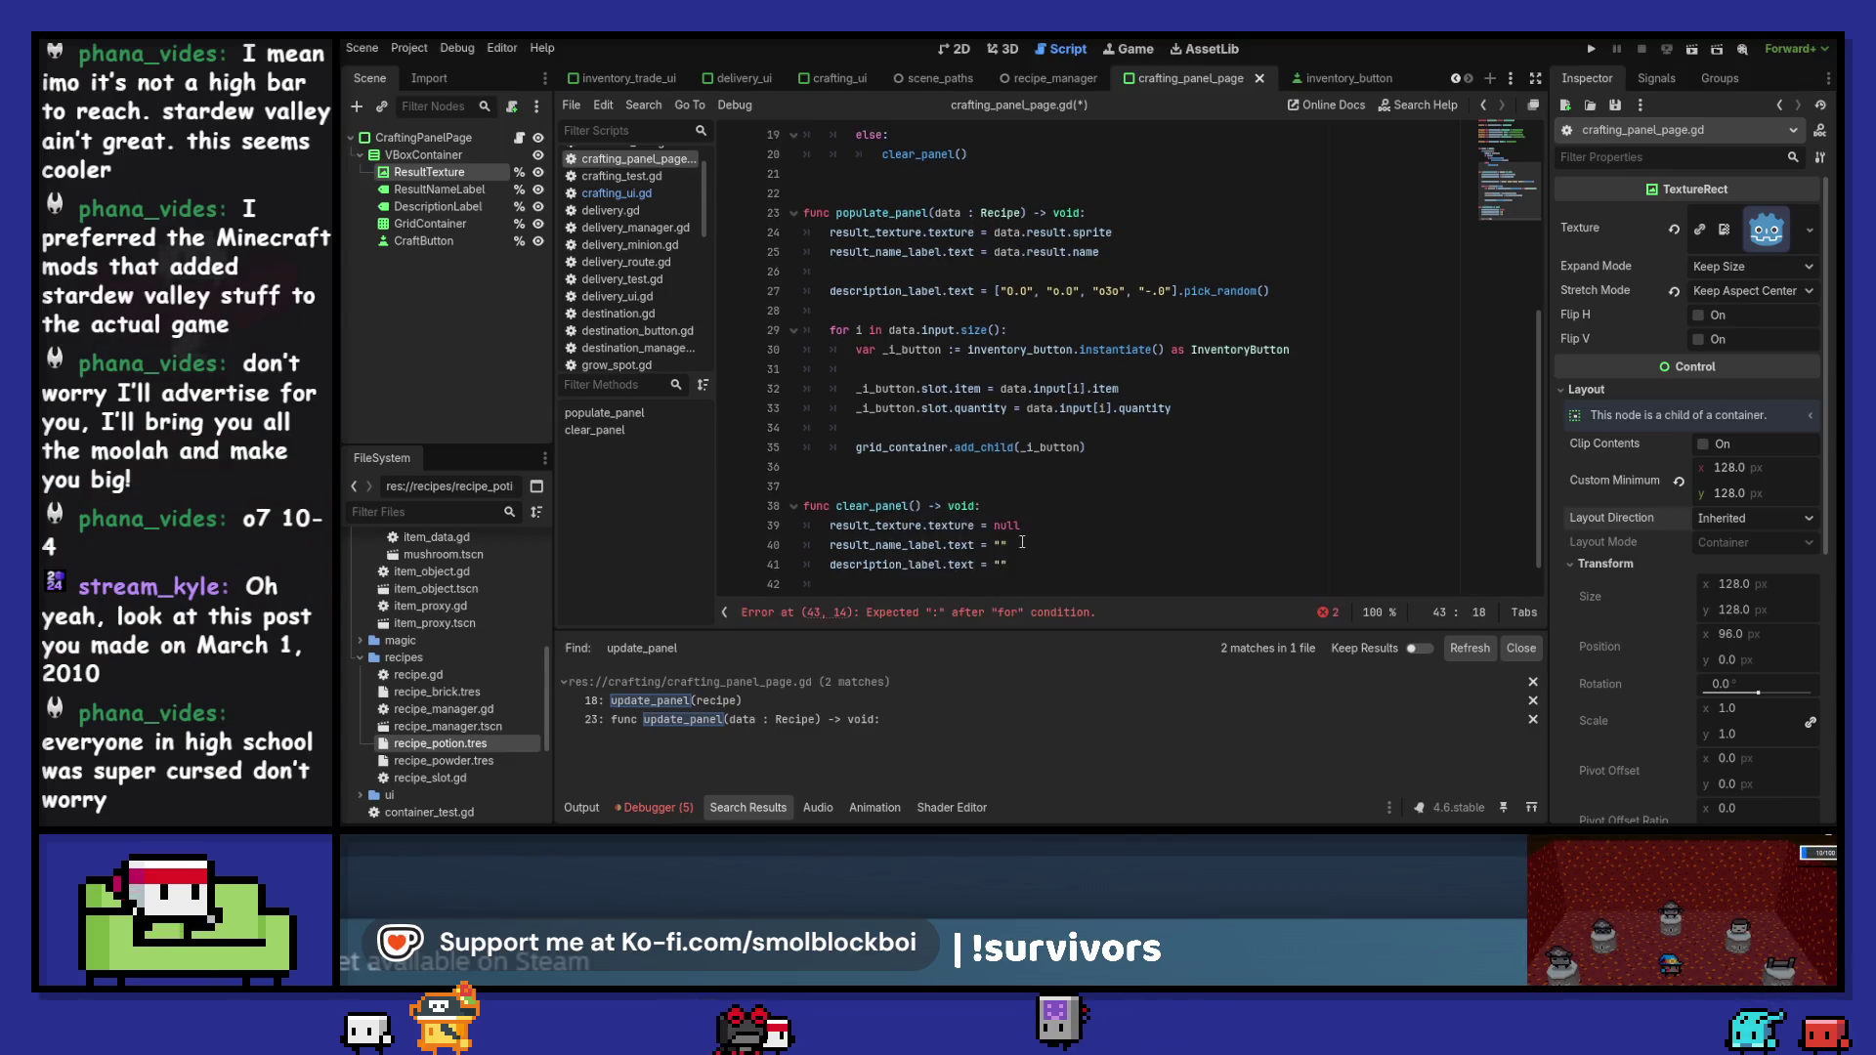
type("t_chi")
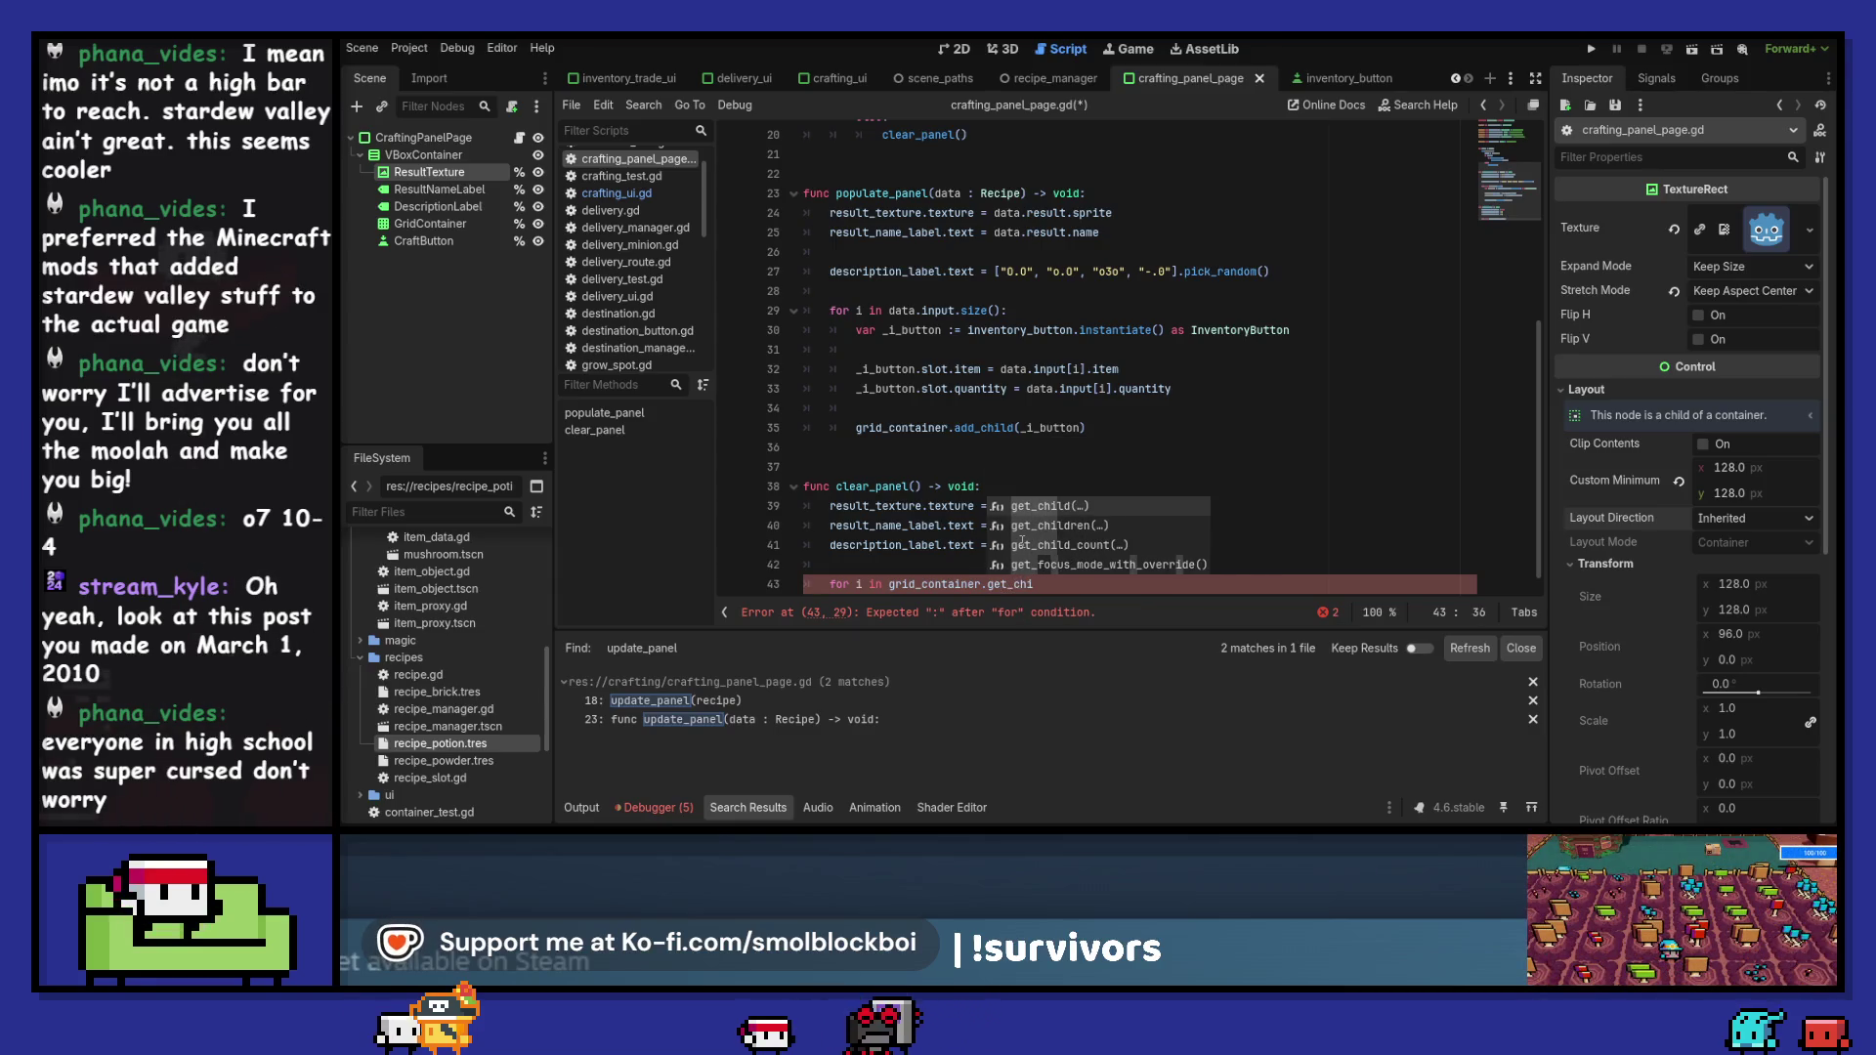
key("Return")
type(":")
key("Return")
type("ueue_free()")
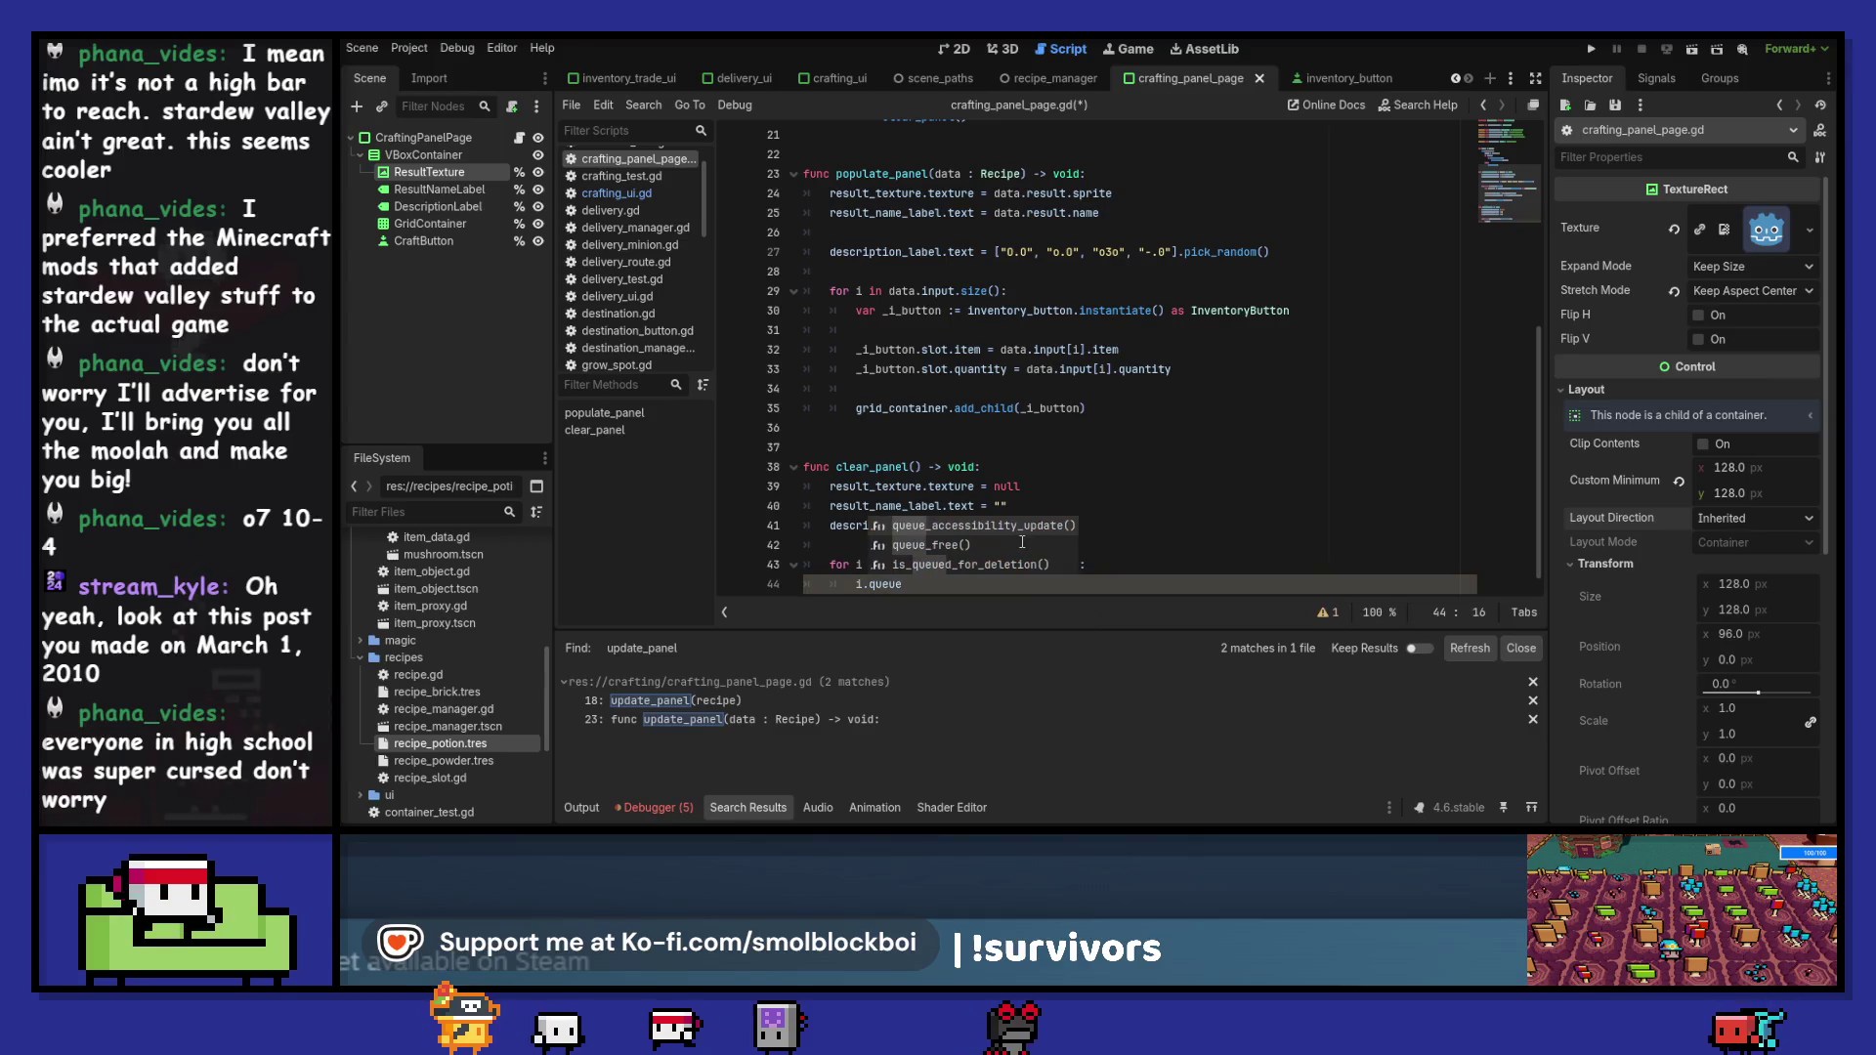
key("Return")
key("ctrl+s")
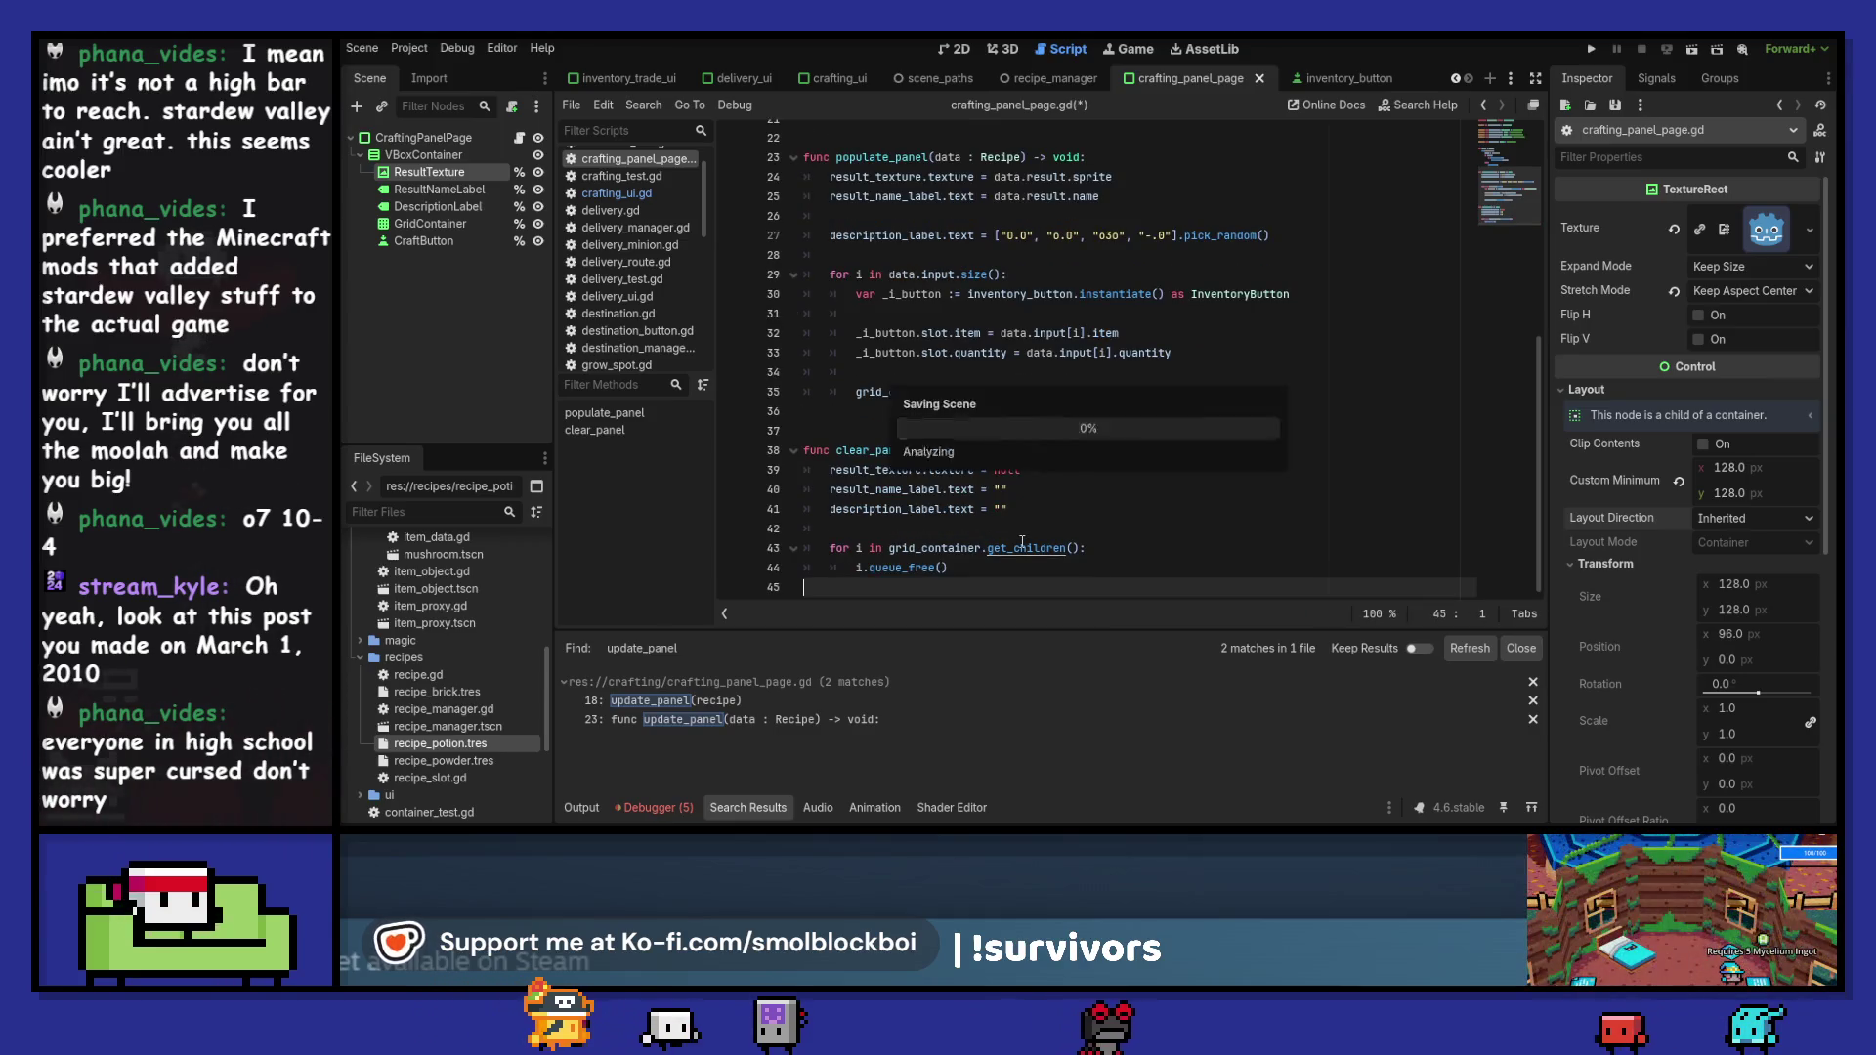
Hide the craft button at the end of clear_panel with craft_button.hide().
key("Tab")
key("Return")
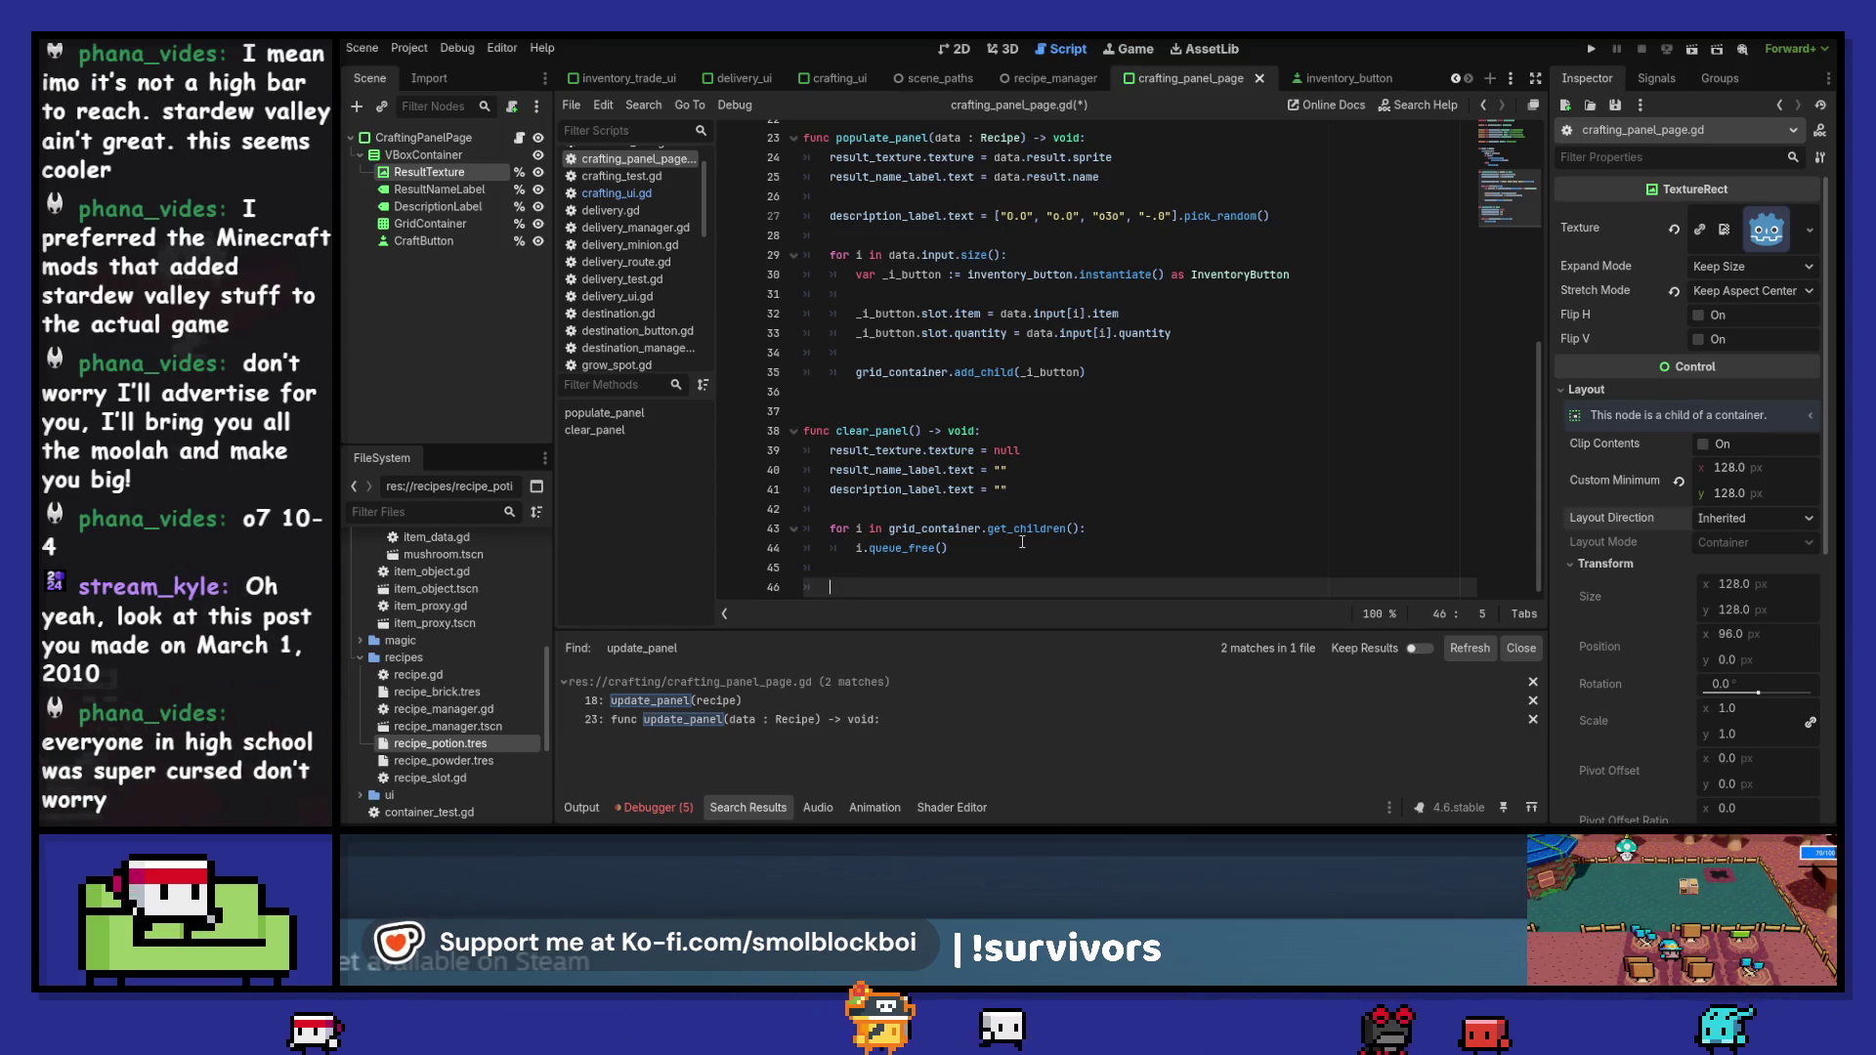
type("craf")
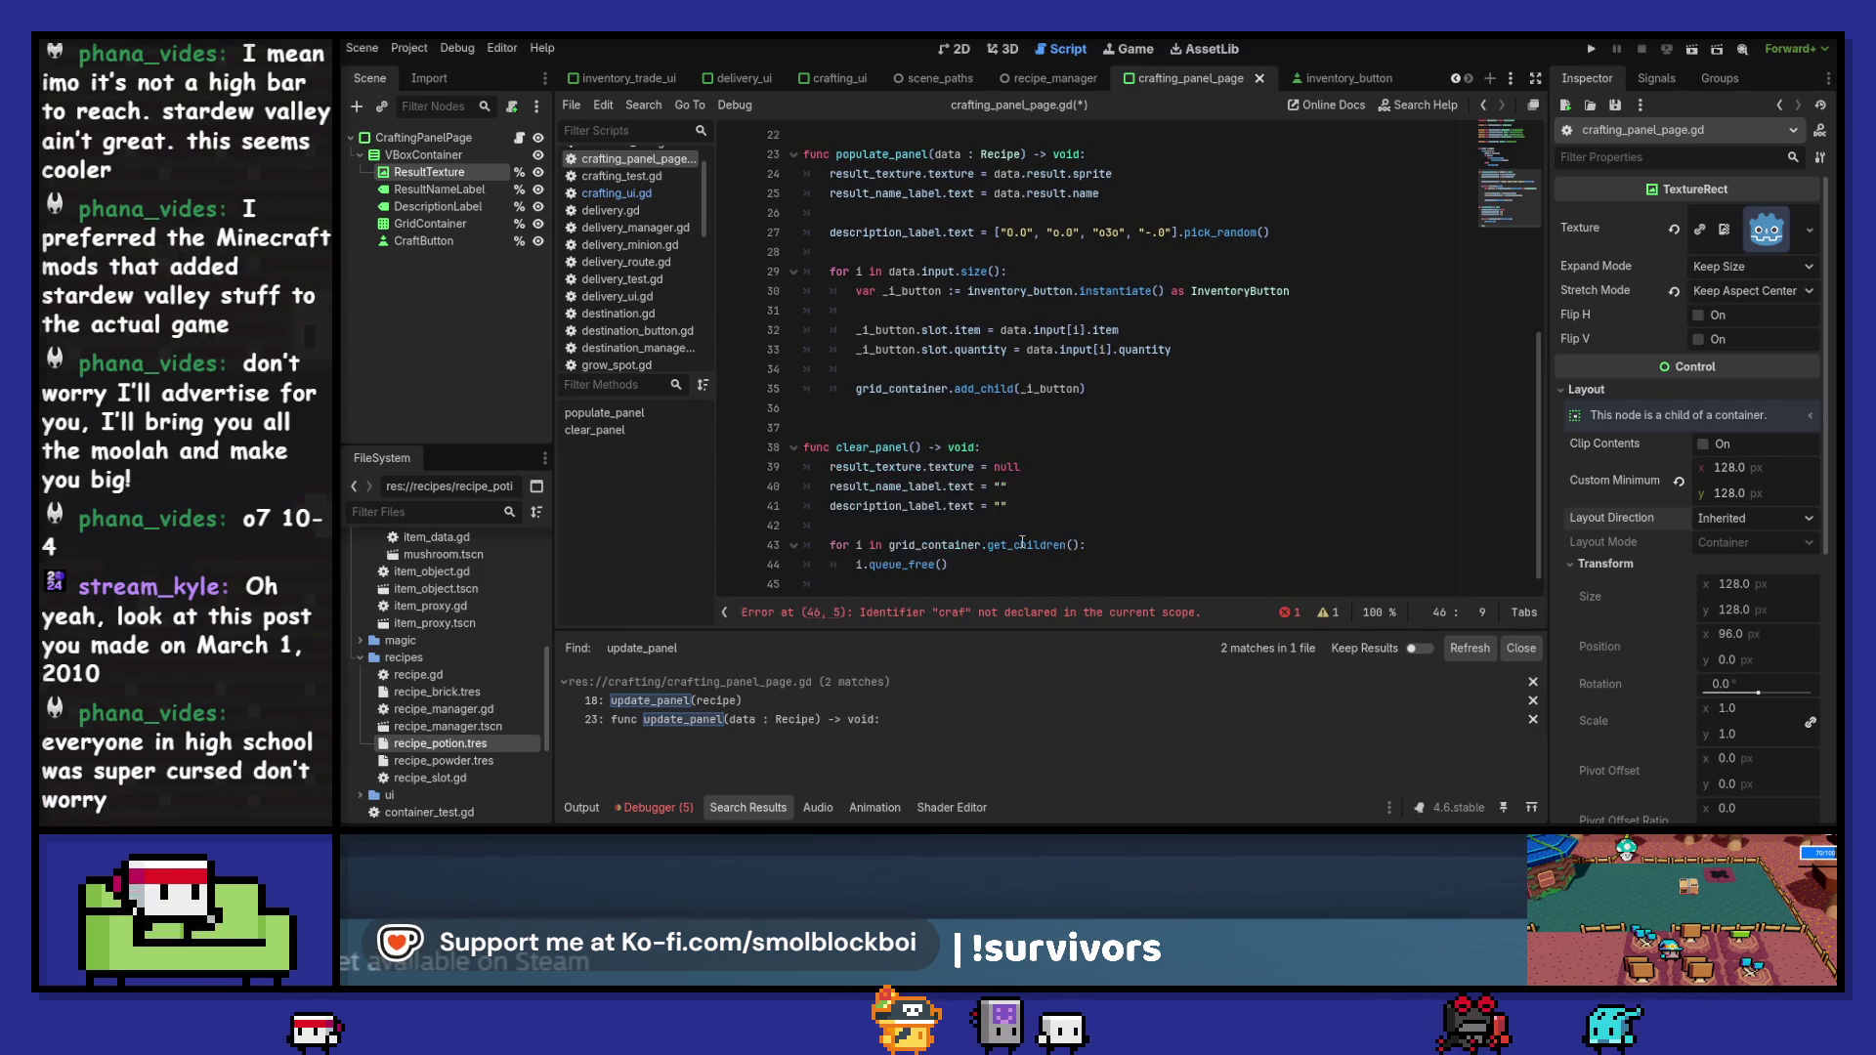
key("Return")
type(".hide")
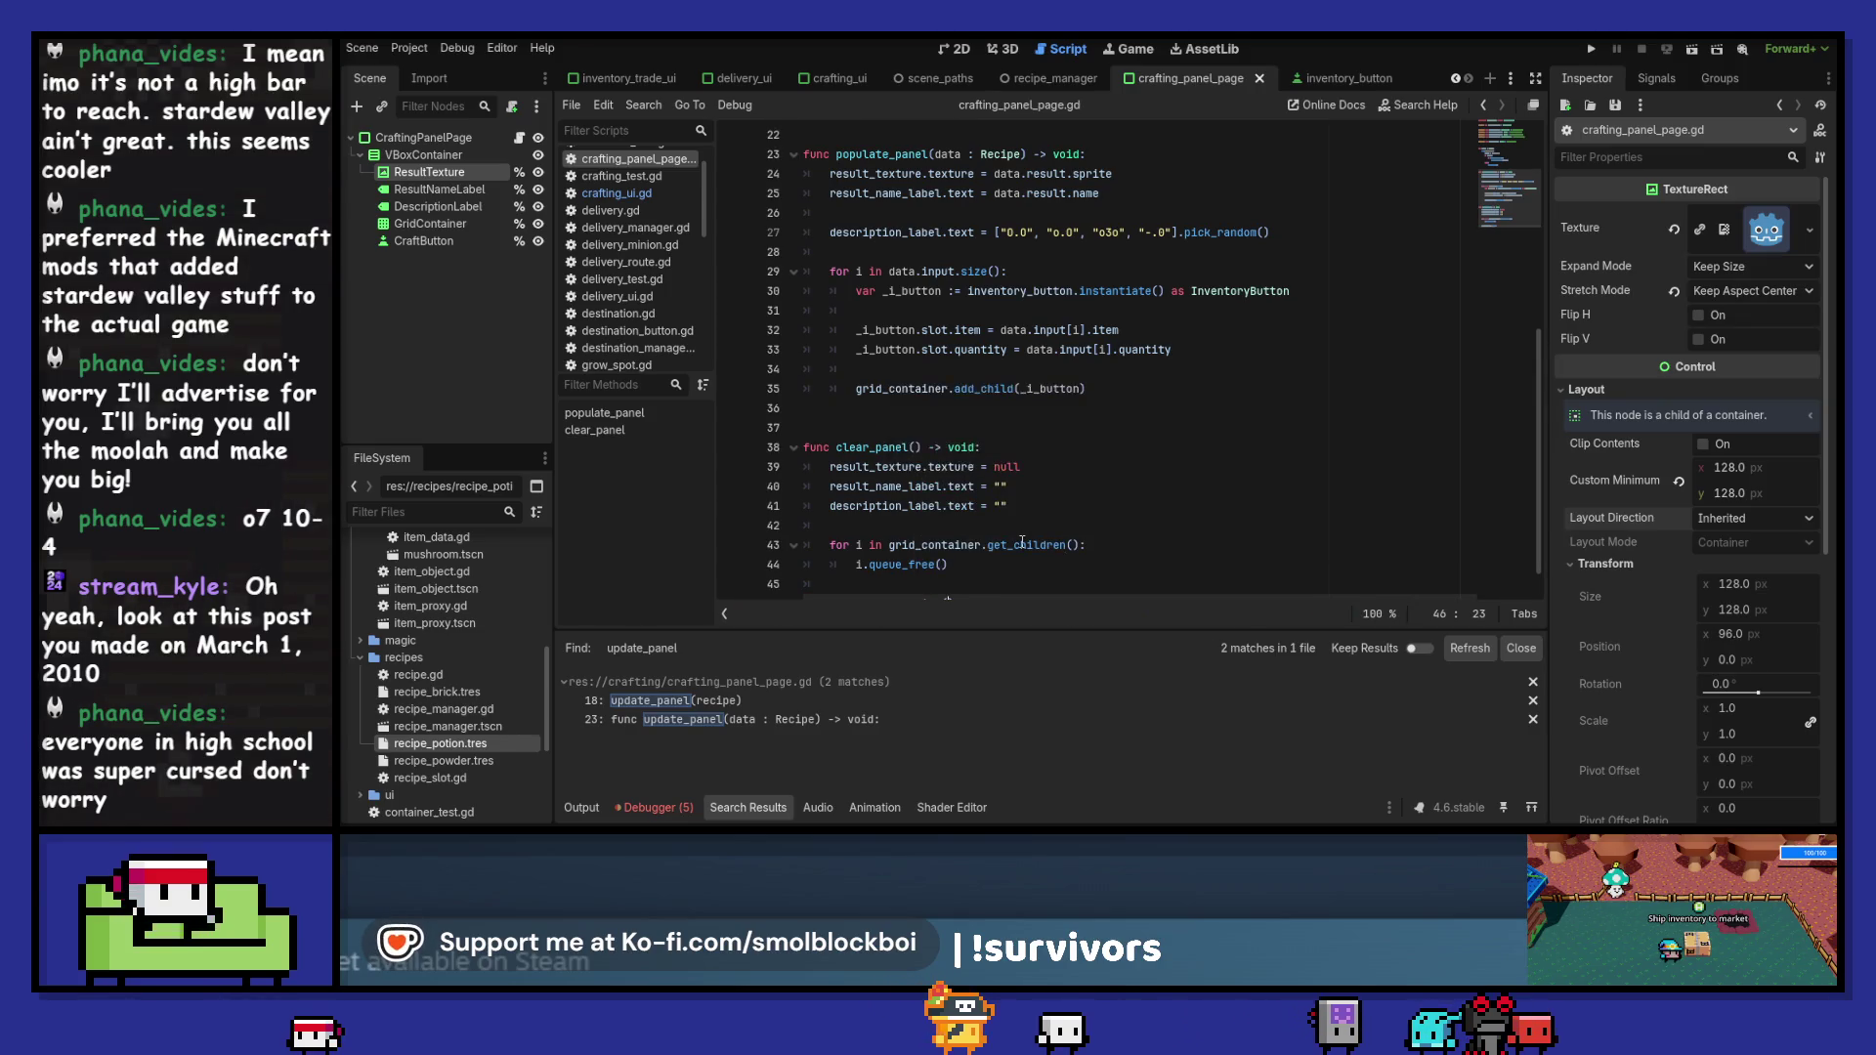
left_click_drag(962, 598, 838, 566)
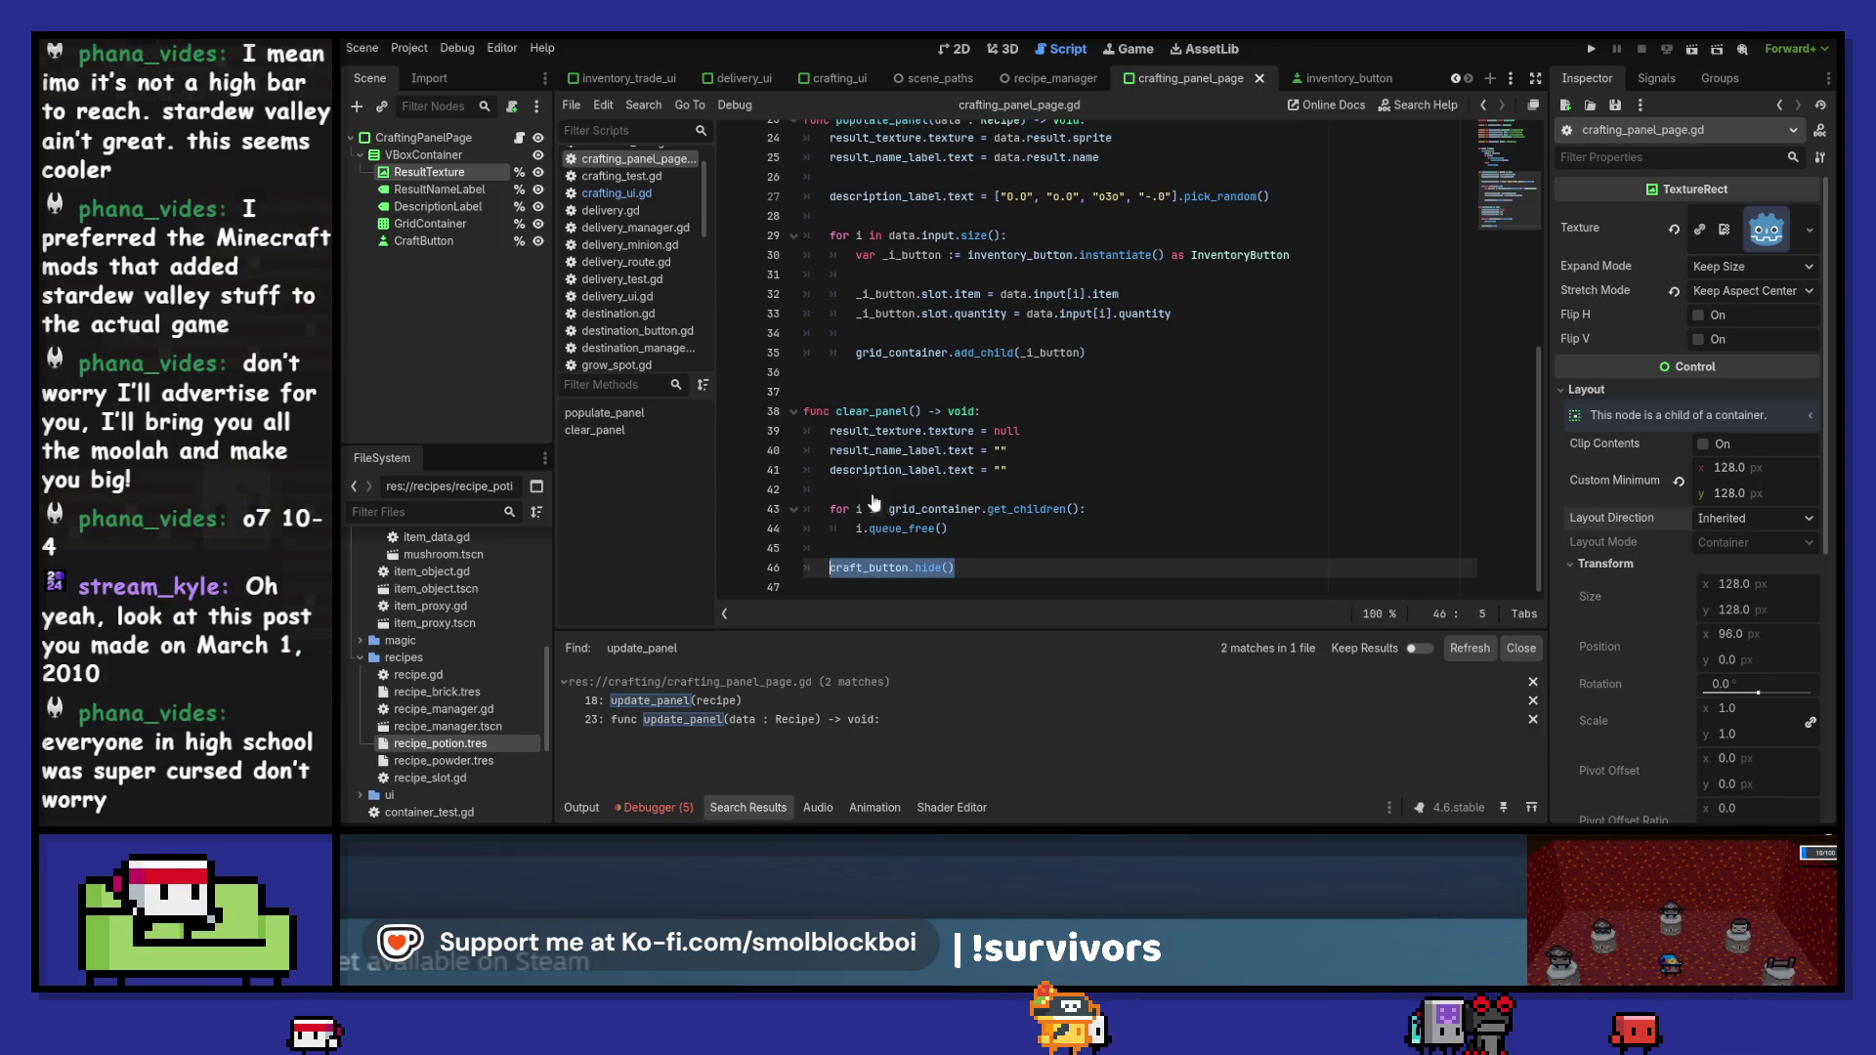
Add craft_button.show() at the end of populate_panel, save, and run the game with F5.
key("Up")
key("Up")
key("Up")
key("End")
key("Down")
key("Down")
key("Down")
key("End")
key("Return")
key("Return")
key("BackSpace")
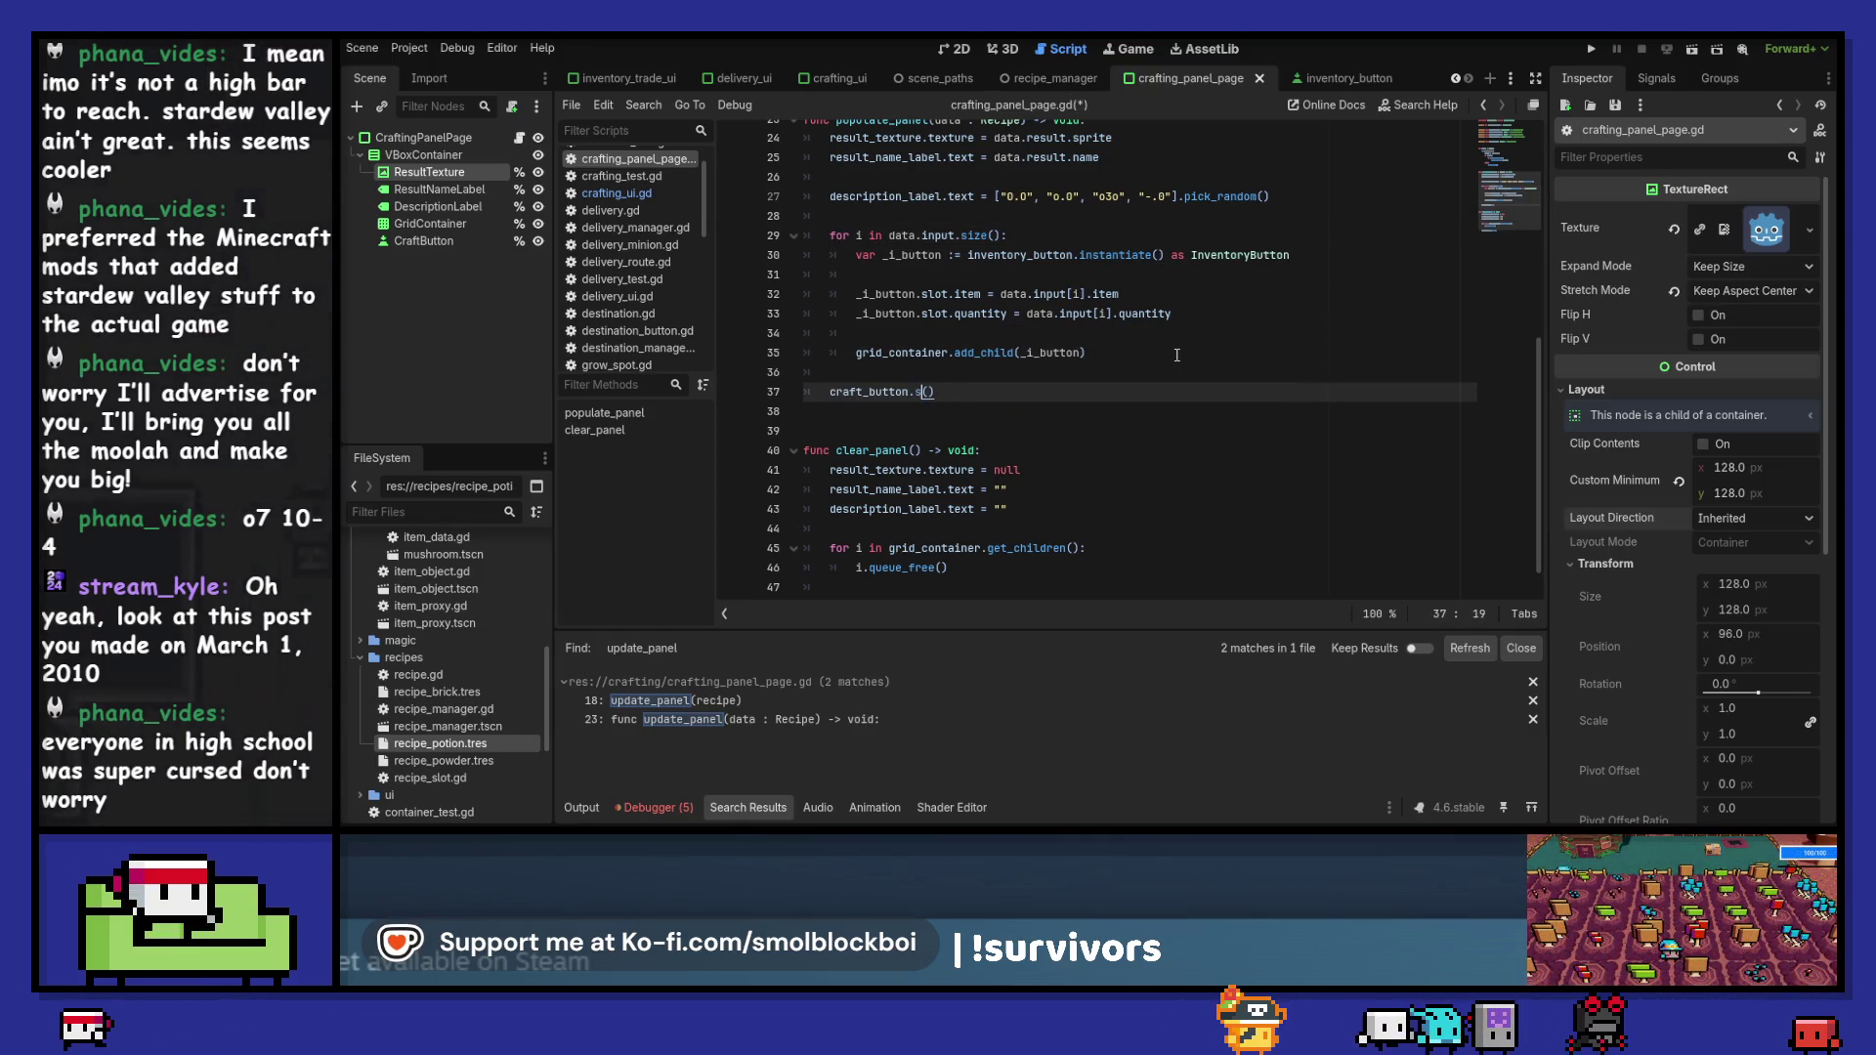
key("ctrl+s")
key("Escape")
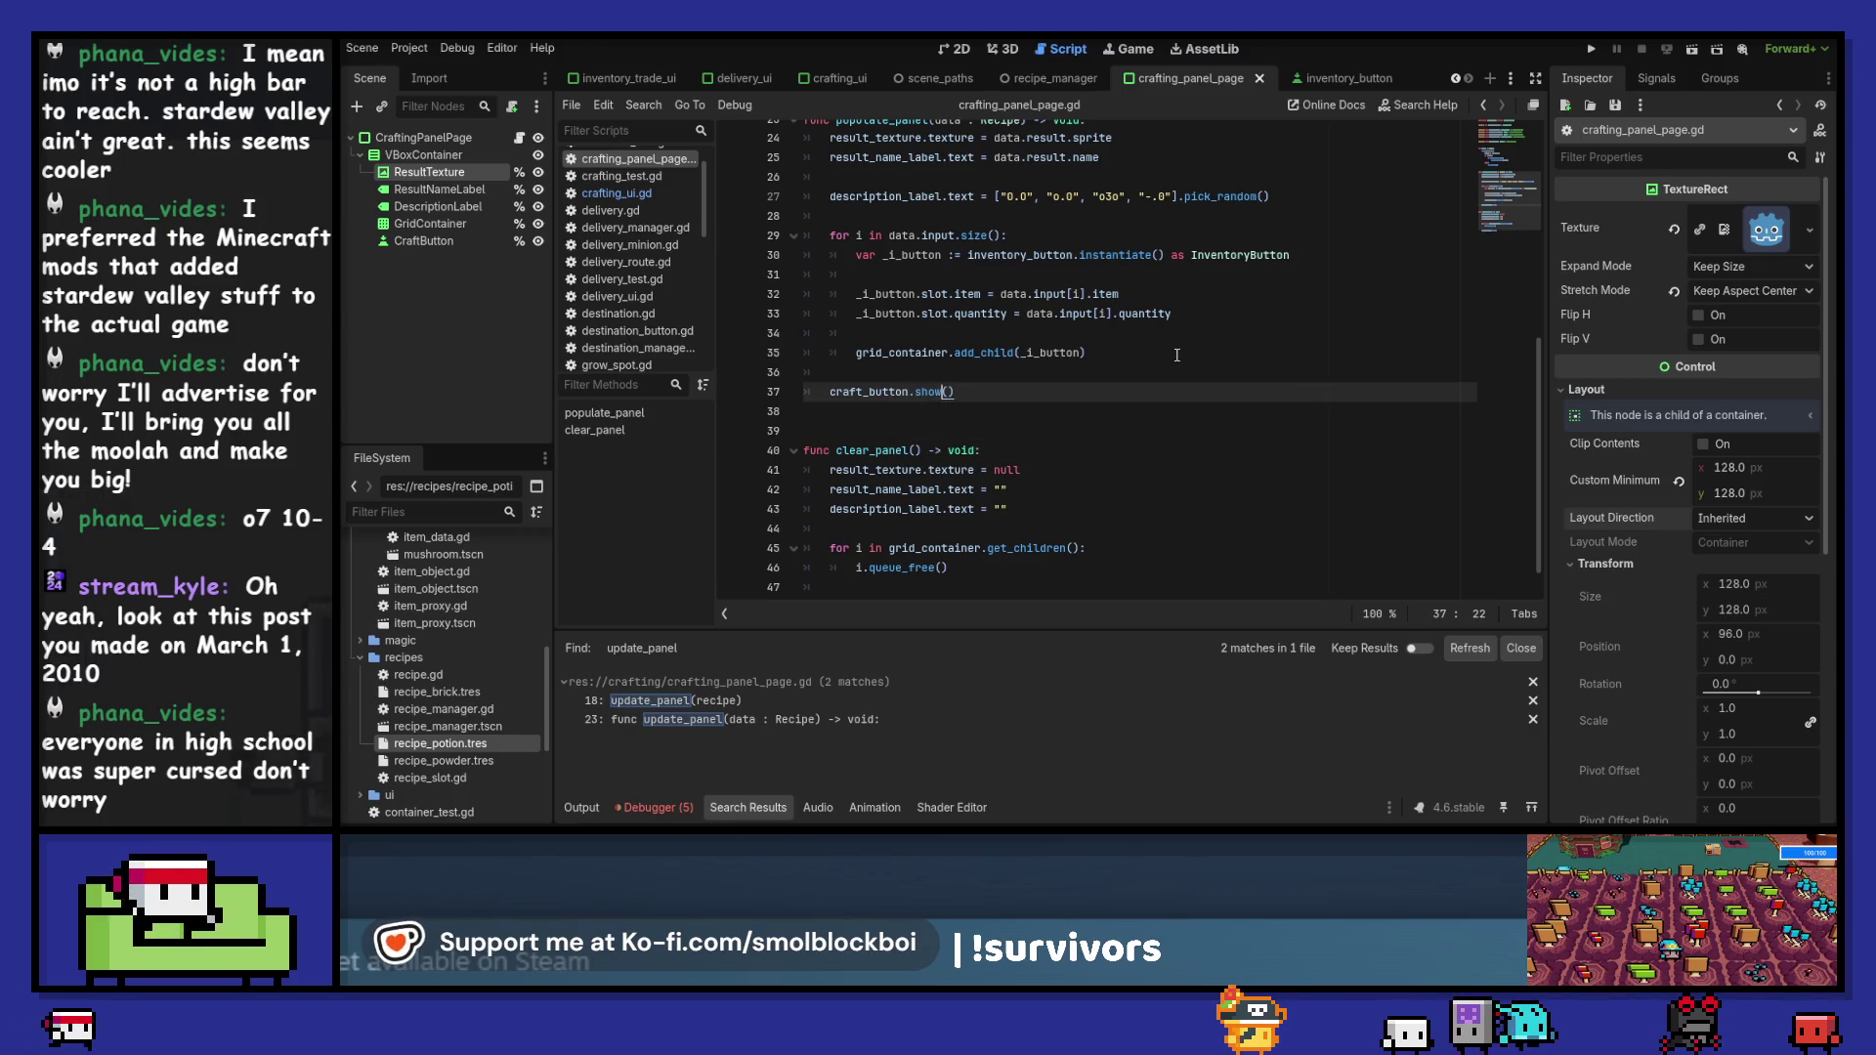
key("F5")
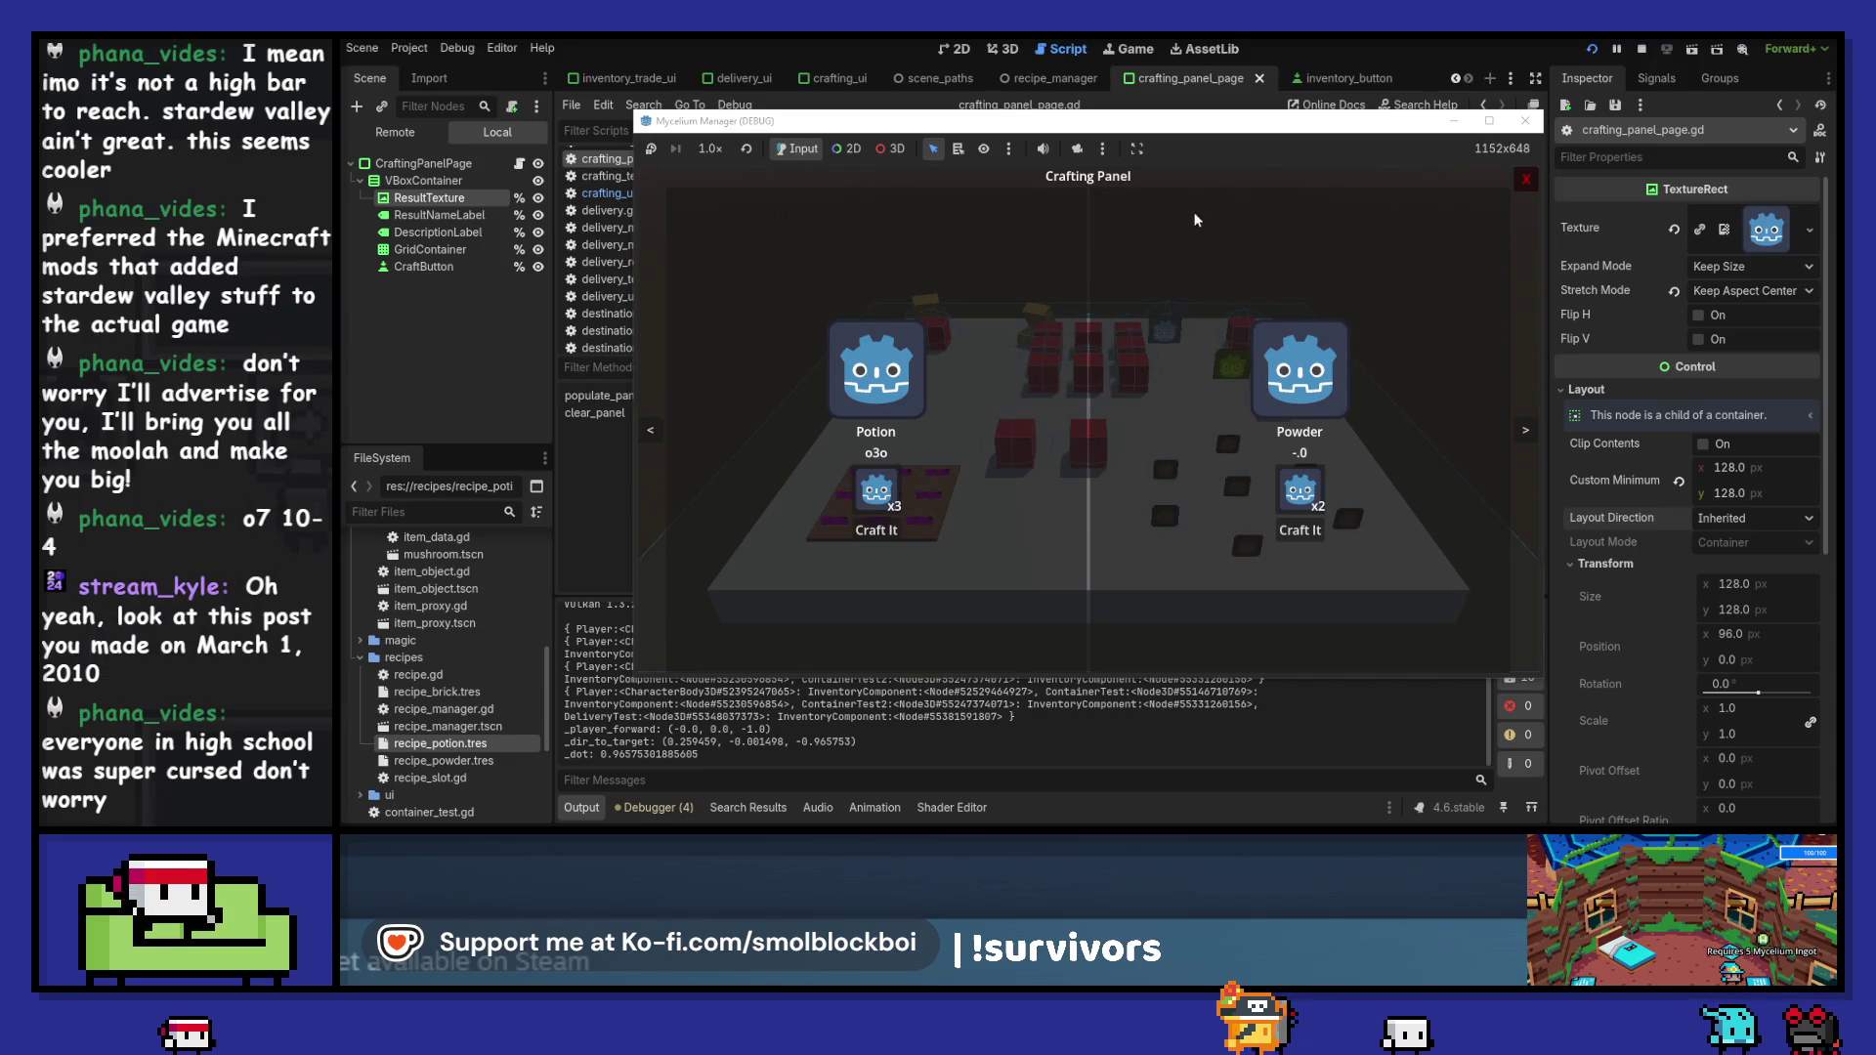
Page forward and back through the recipes, reaching blank pages past the last one, then close the game.
left_click(1525, 431)
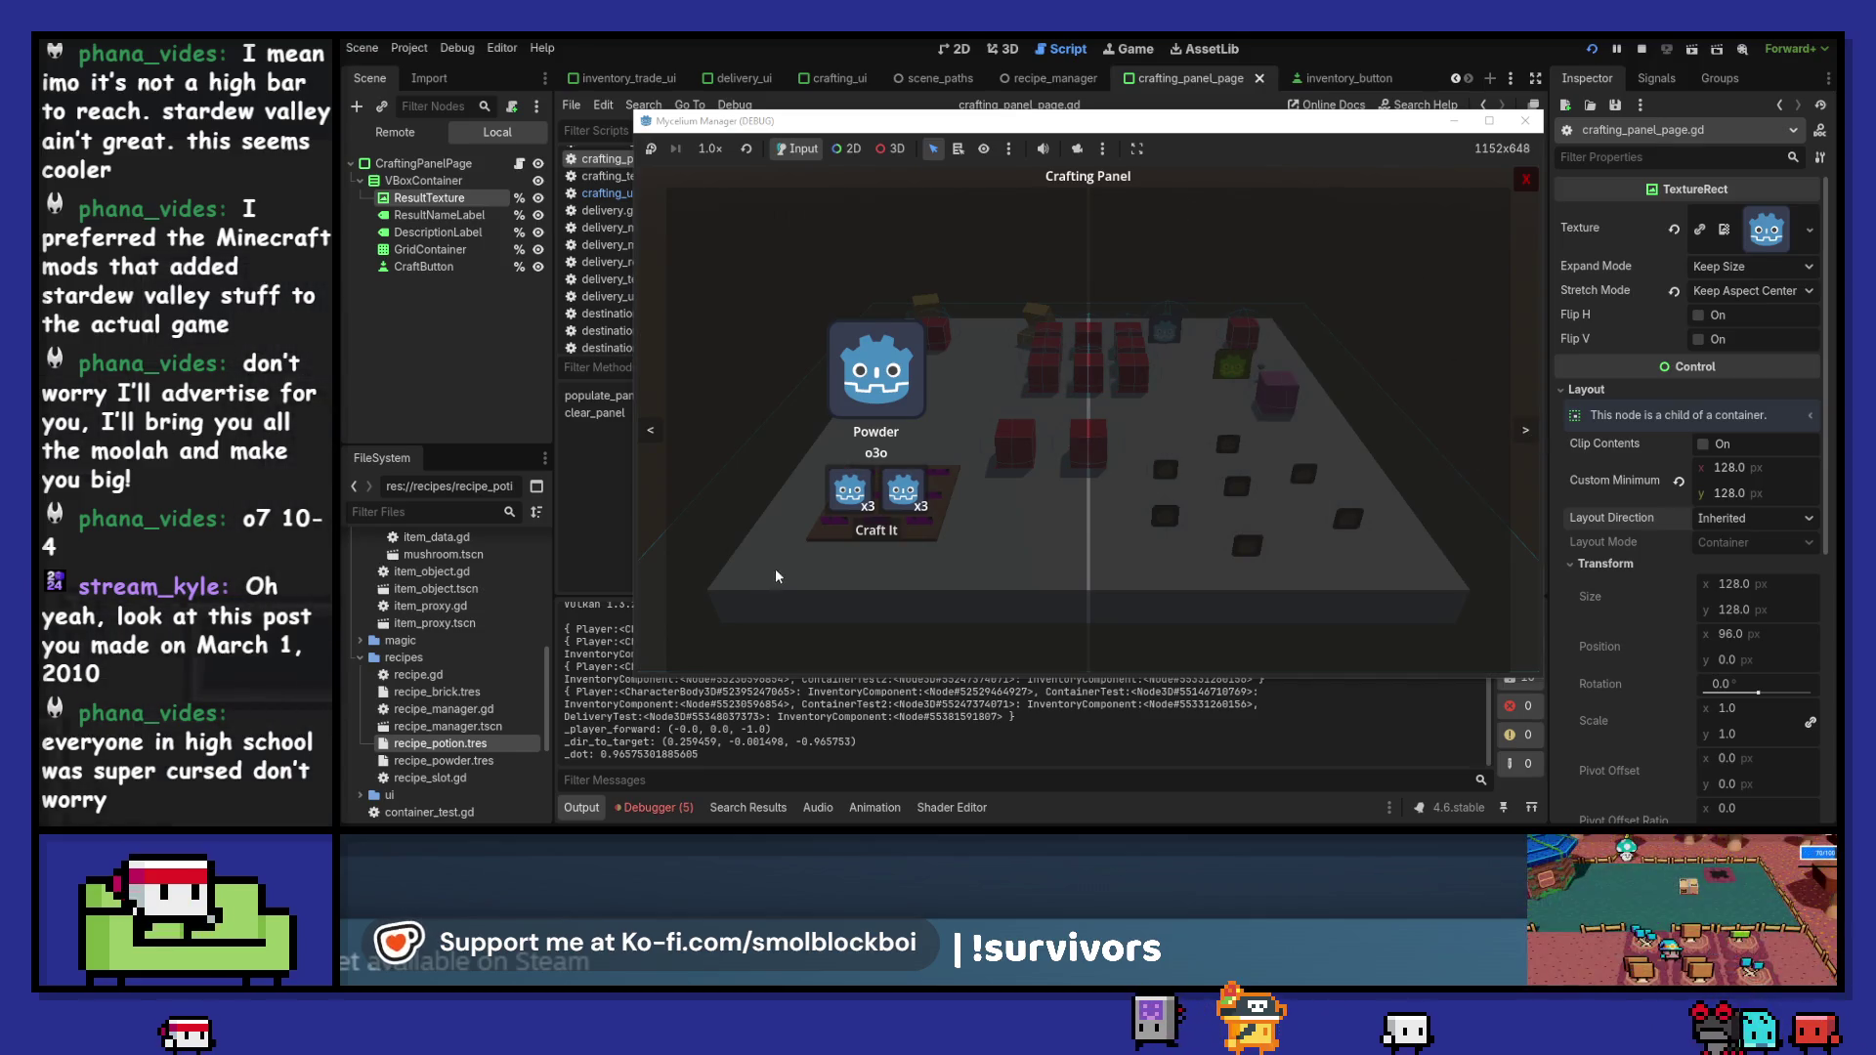
left_click(1524, 431)
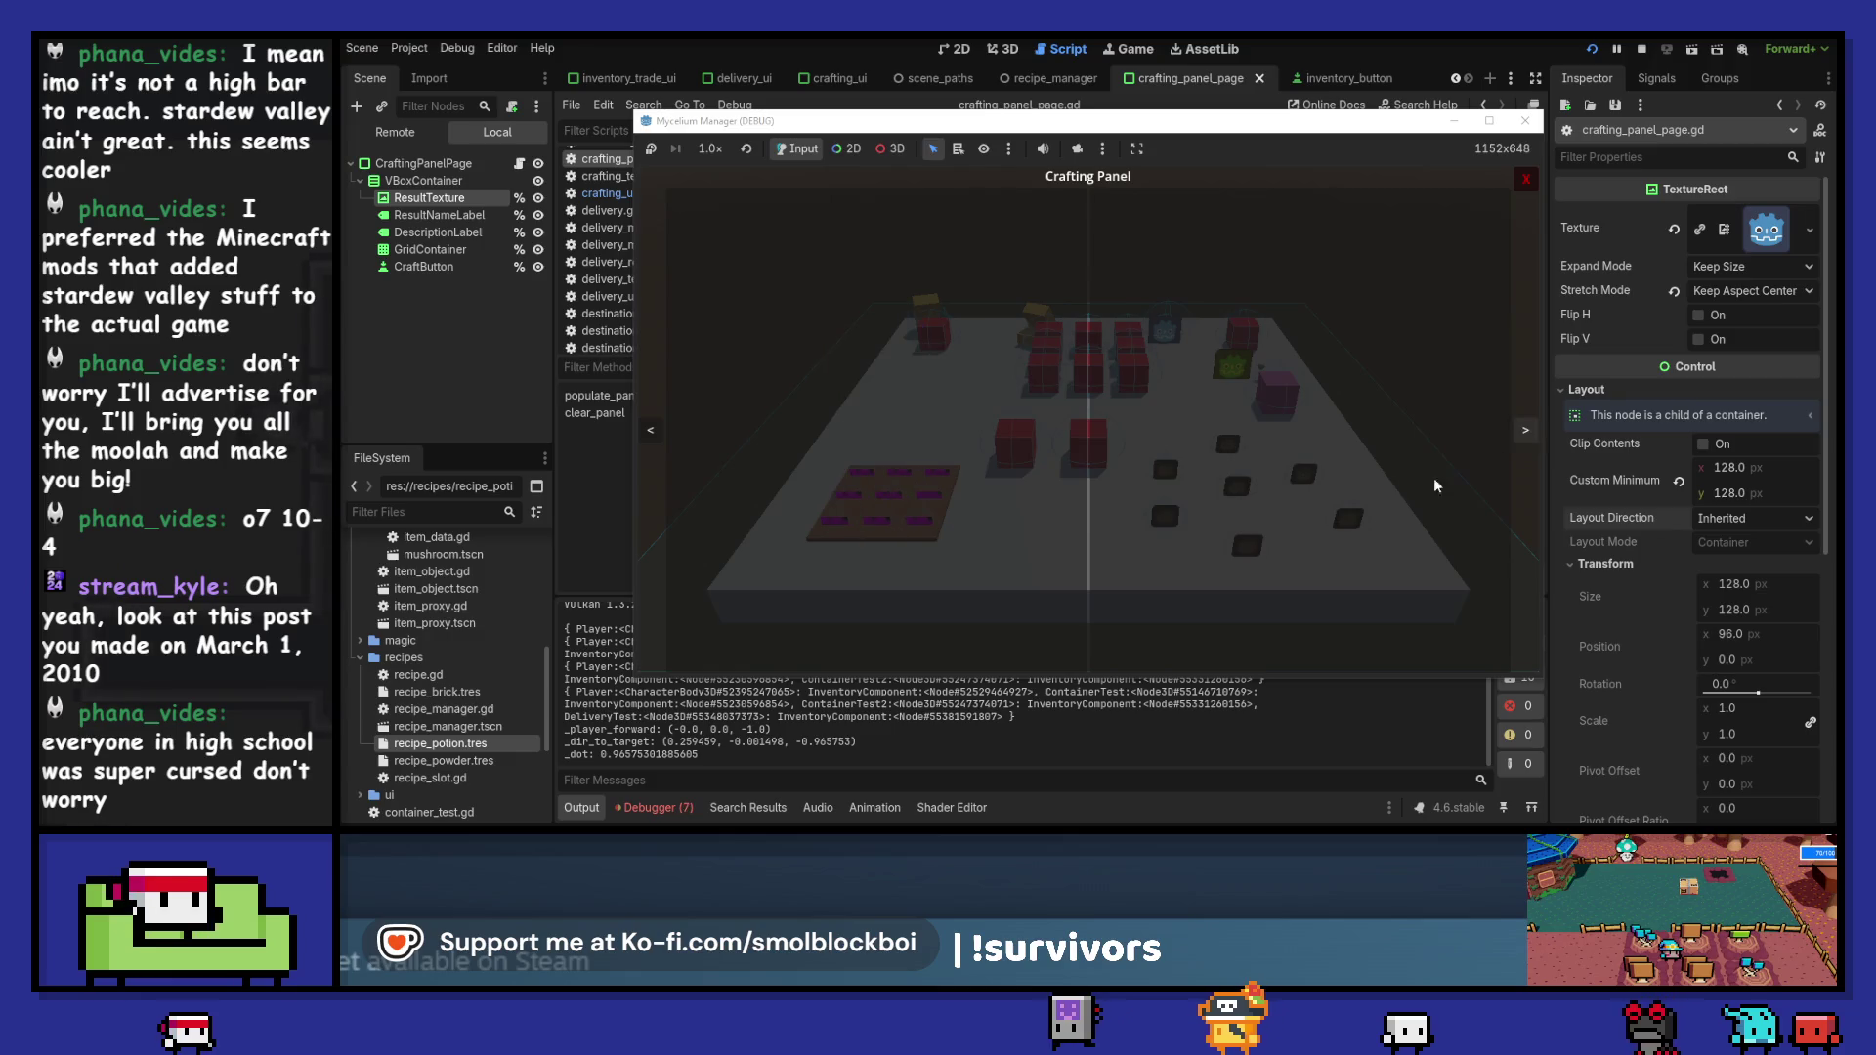
left_click(649, 433)
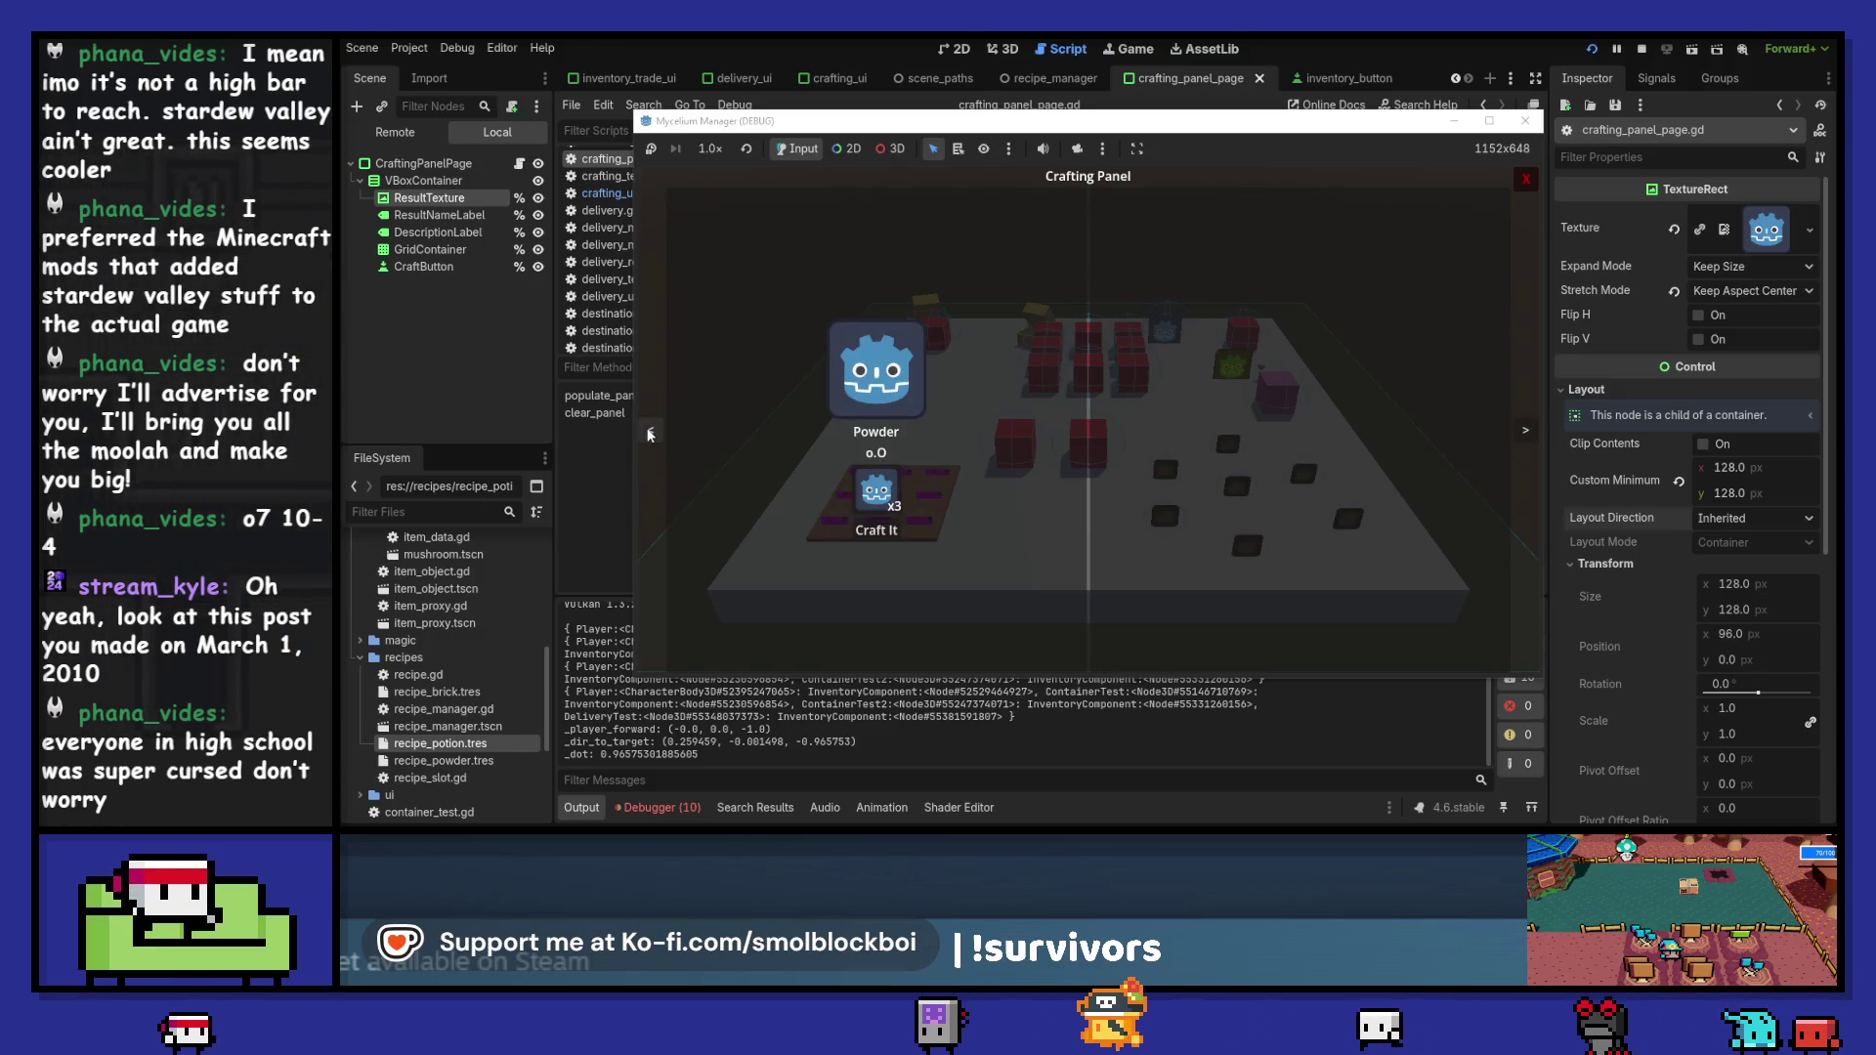
left_click(1524, 431)
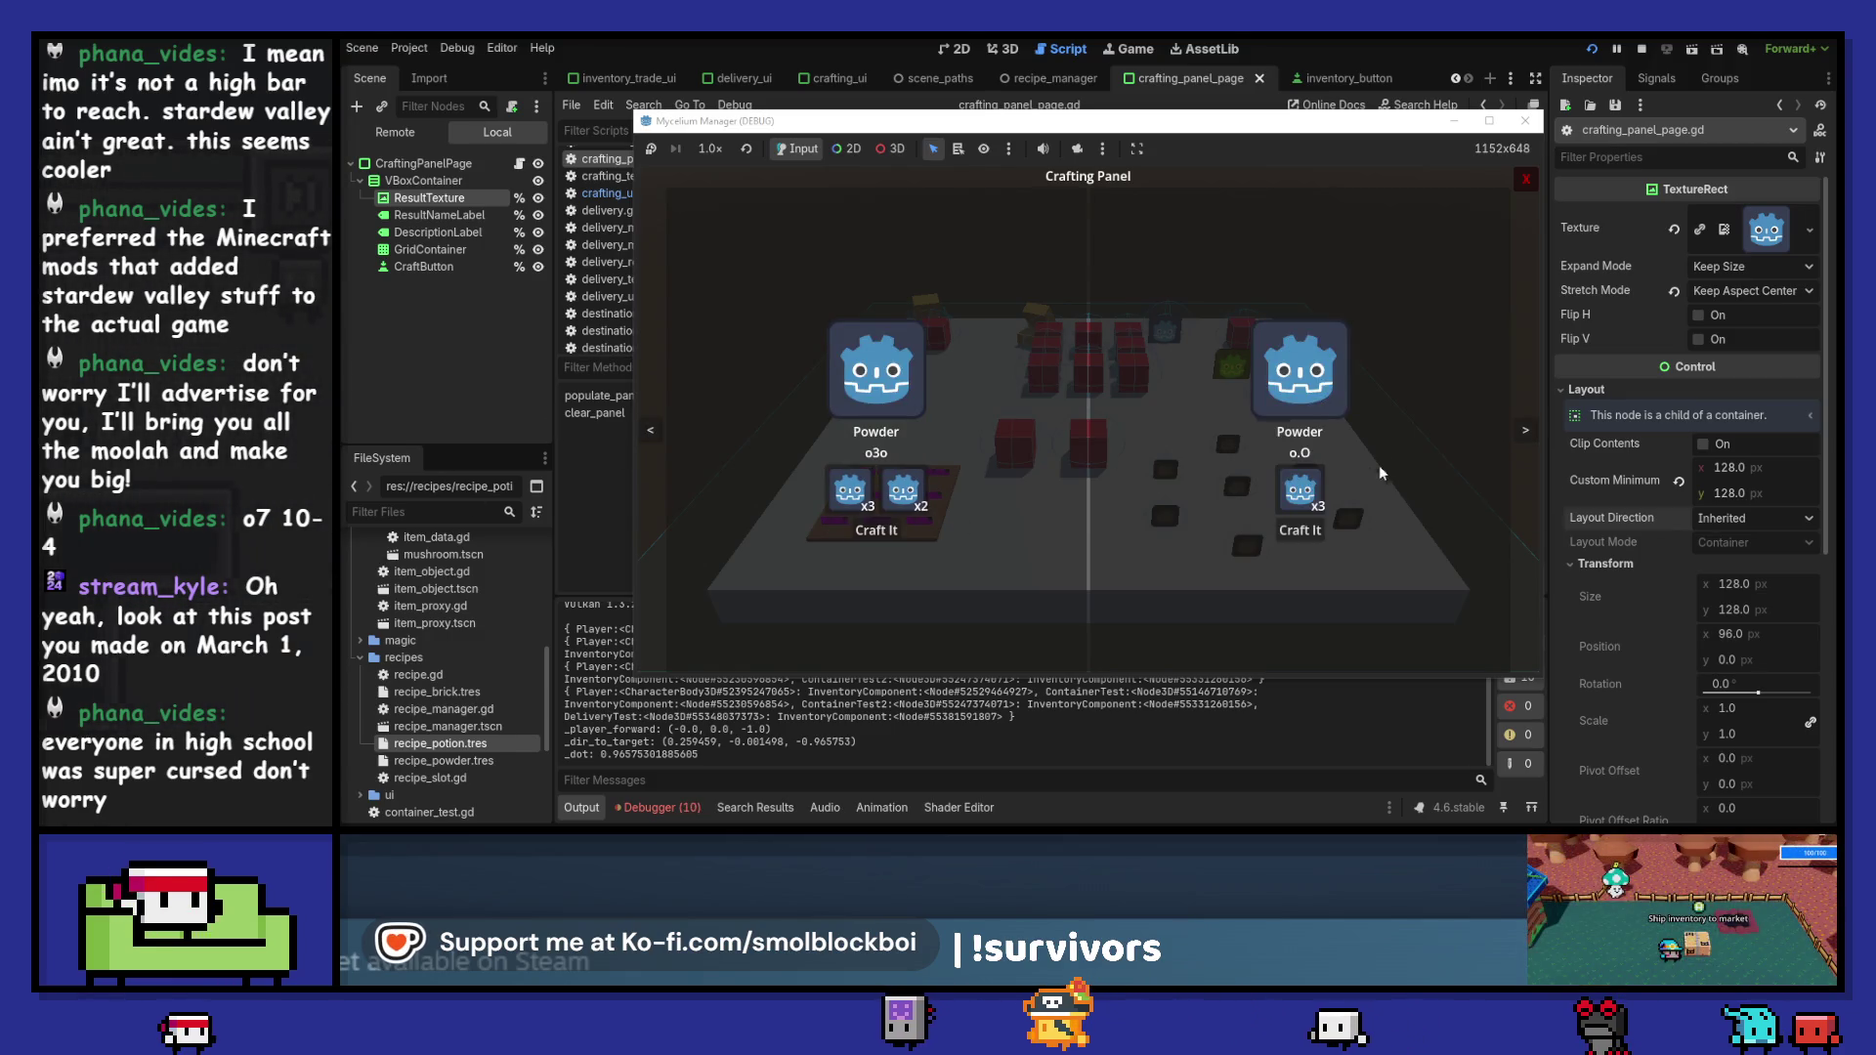
left_click(1524, 431)
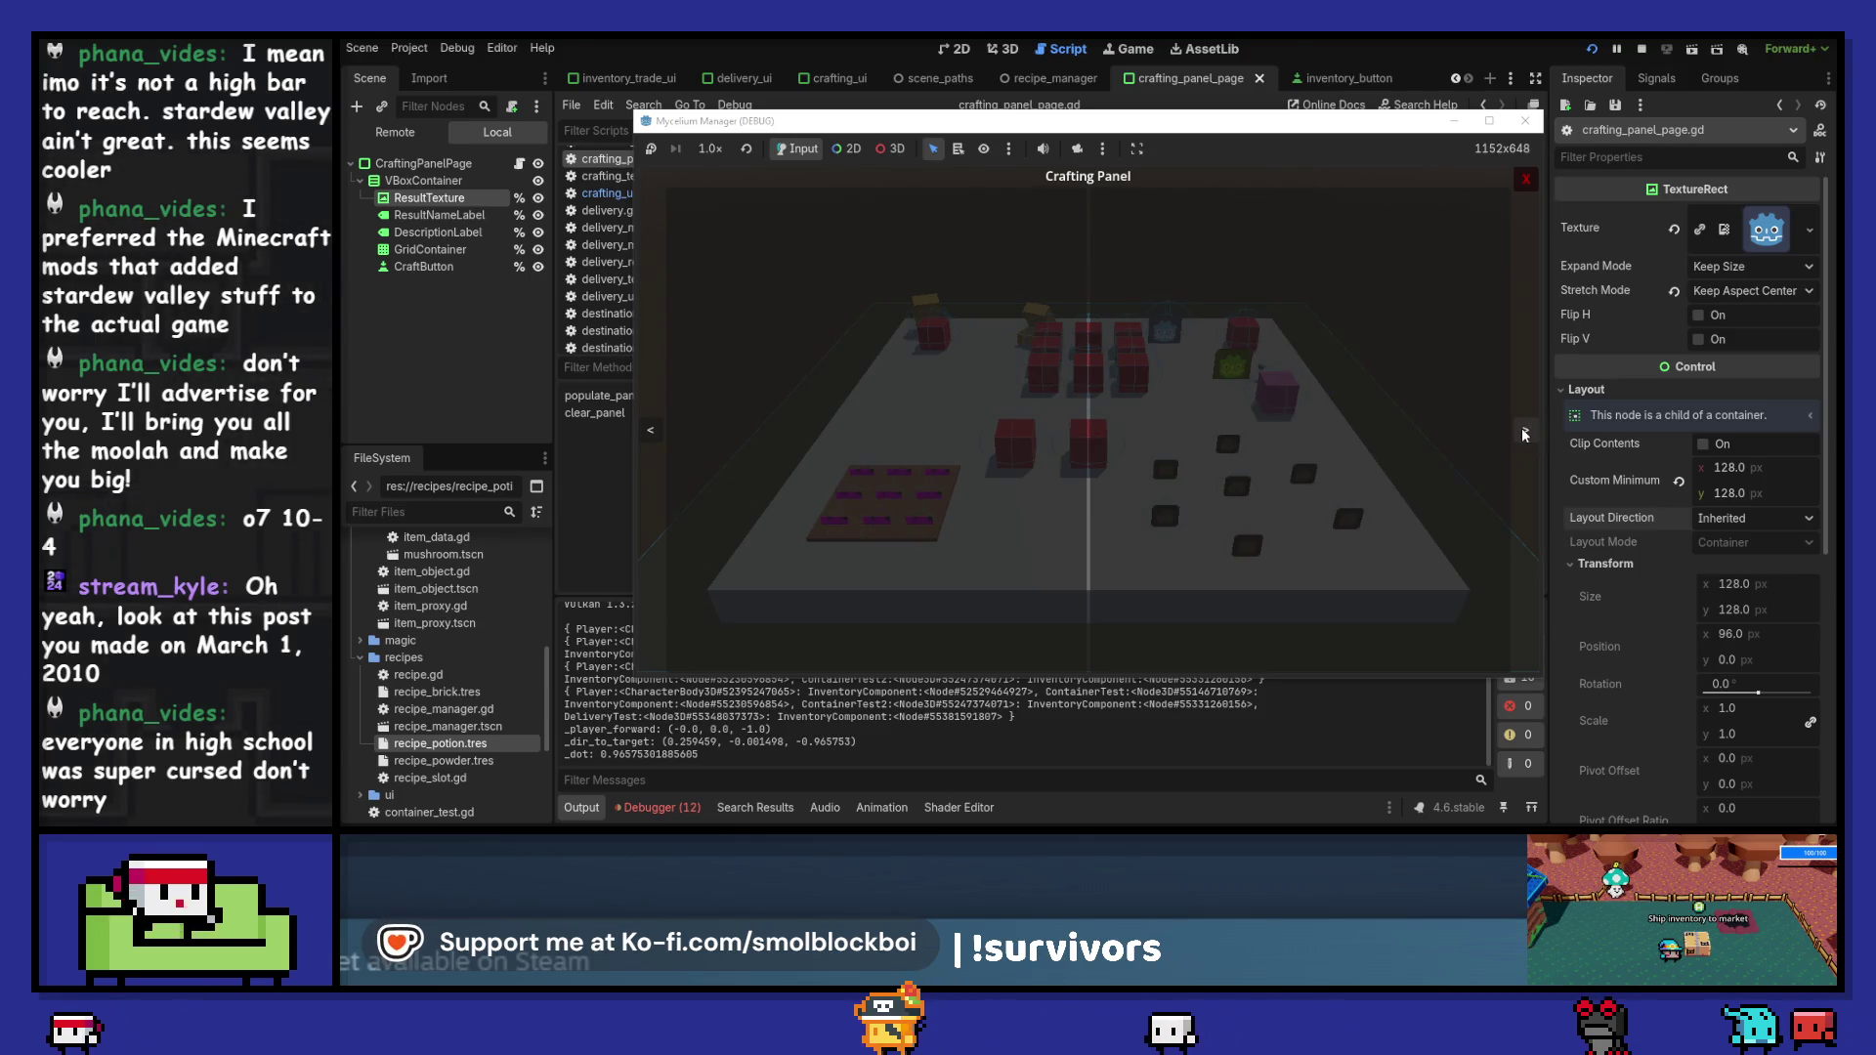
left_click(651, 431)
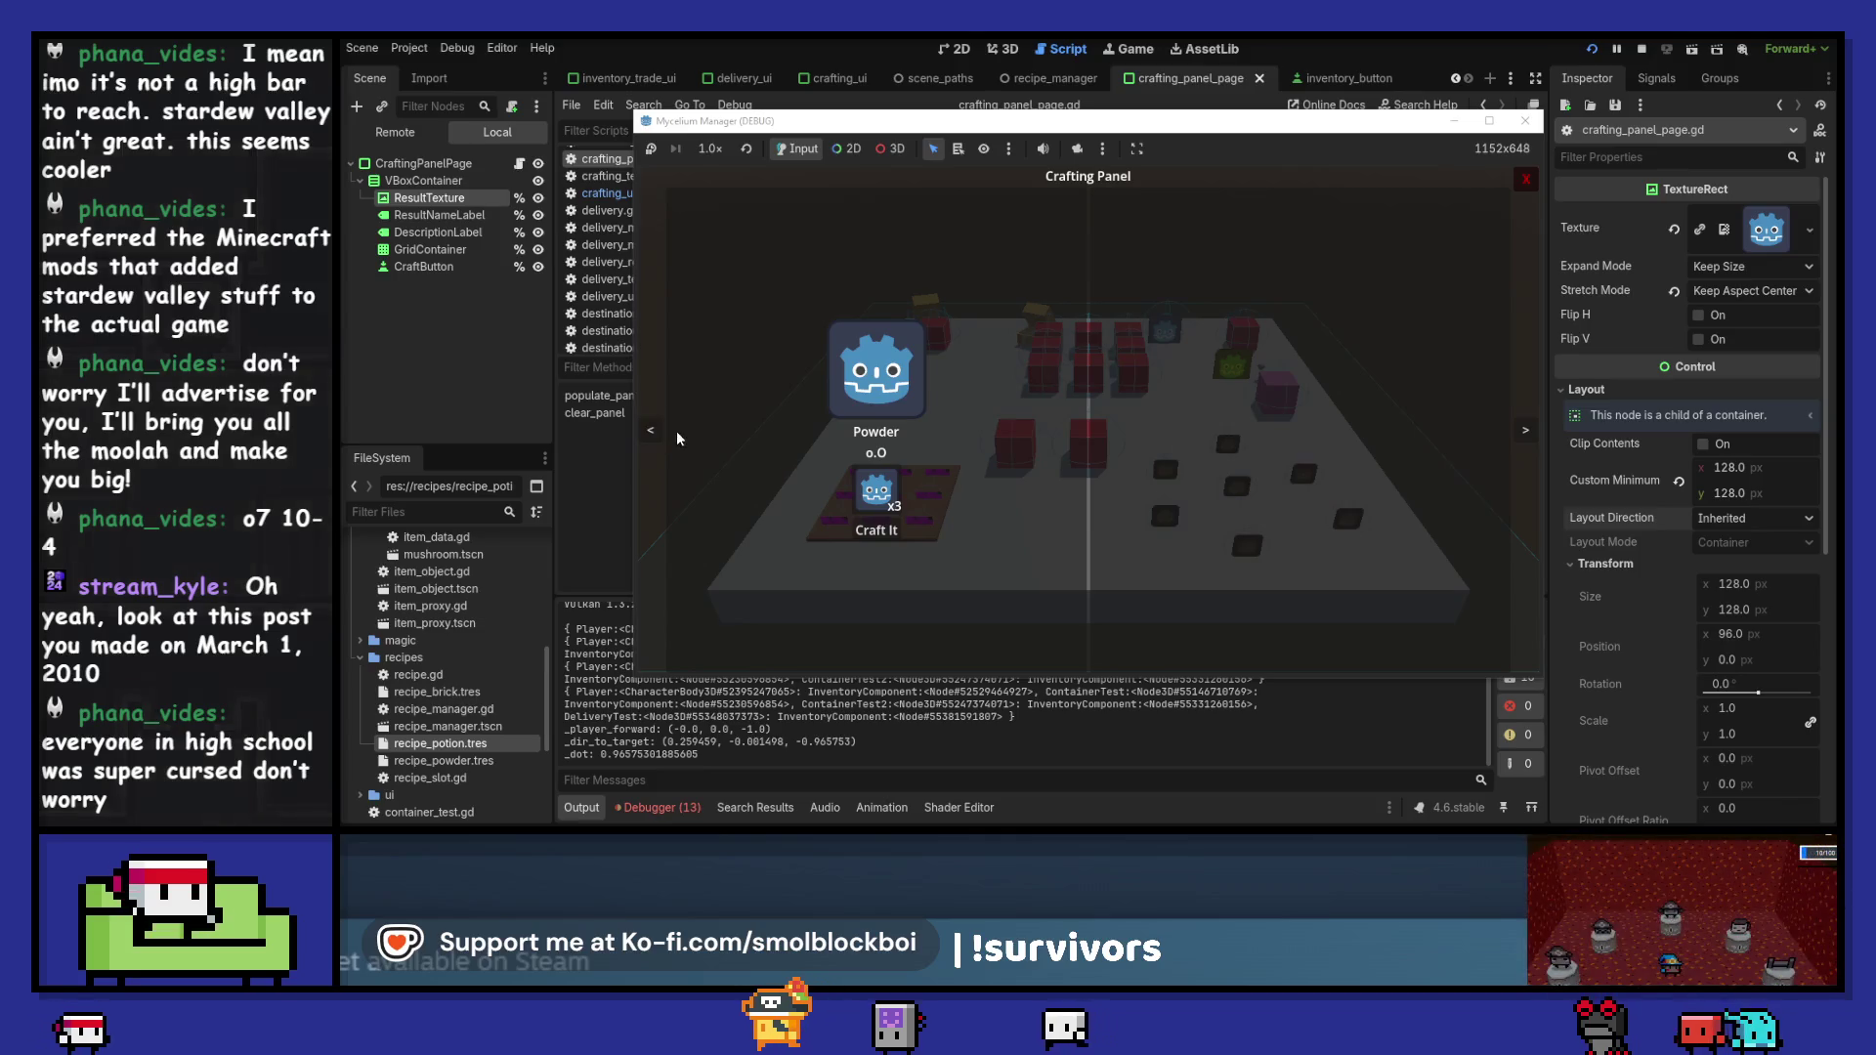
left_click(1524, 430)
left_click(1524, 431)
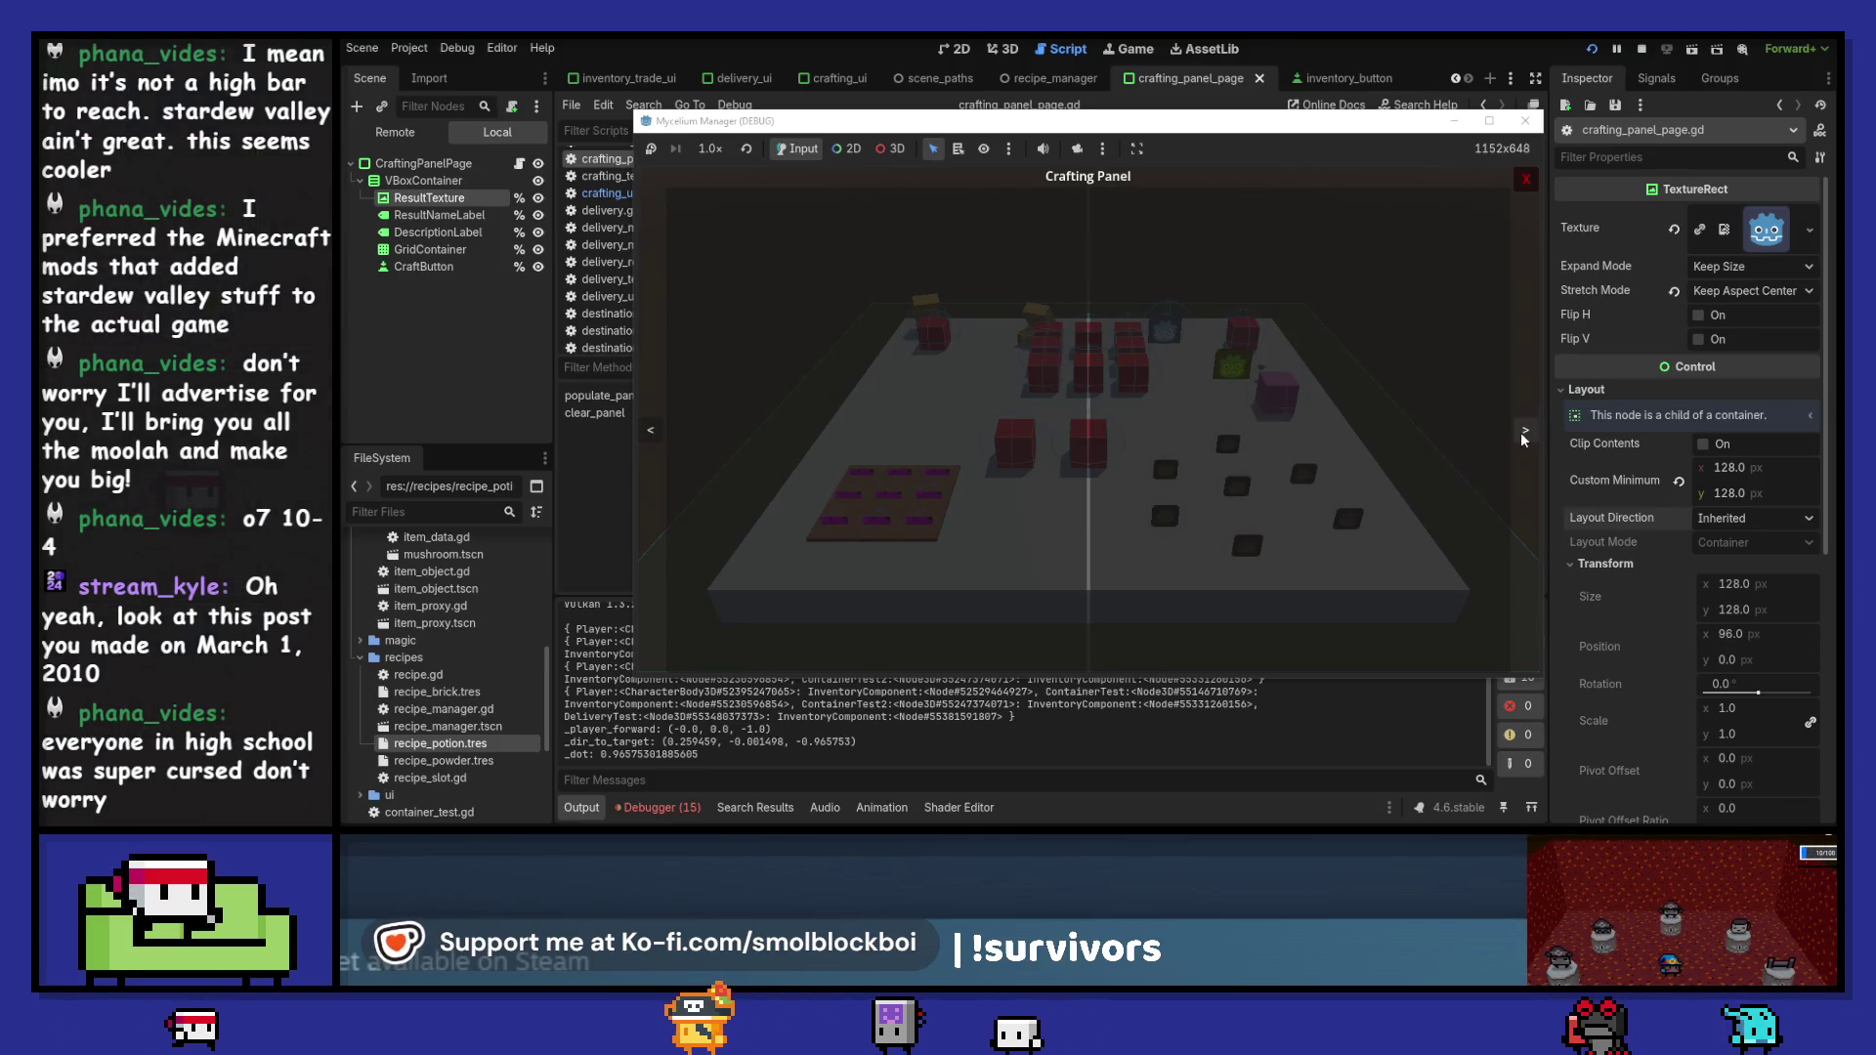
left_click(1534, 124)
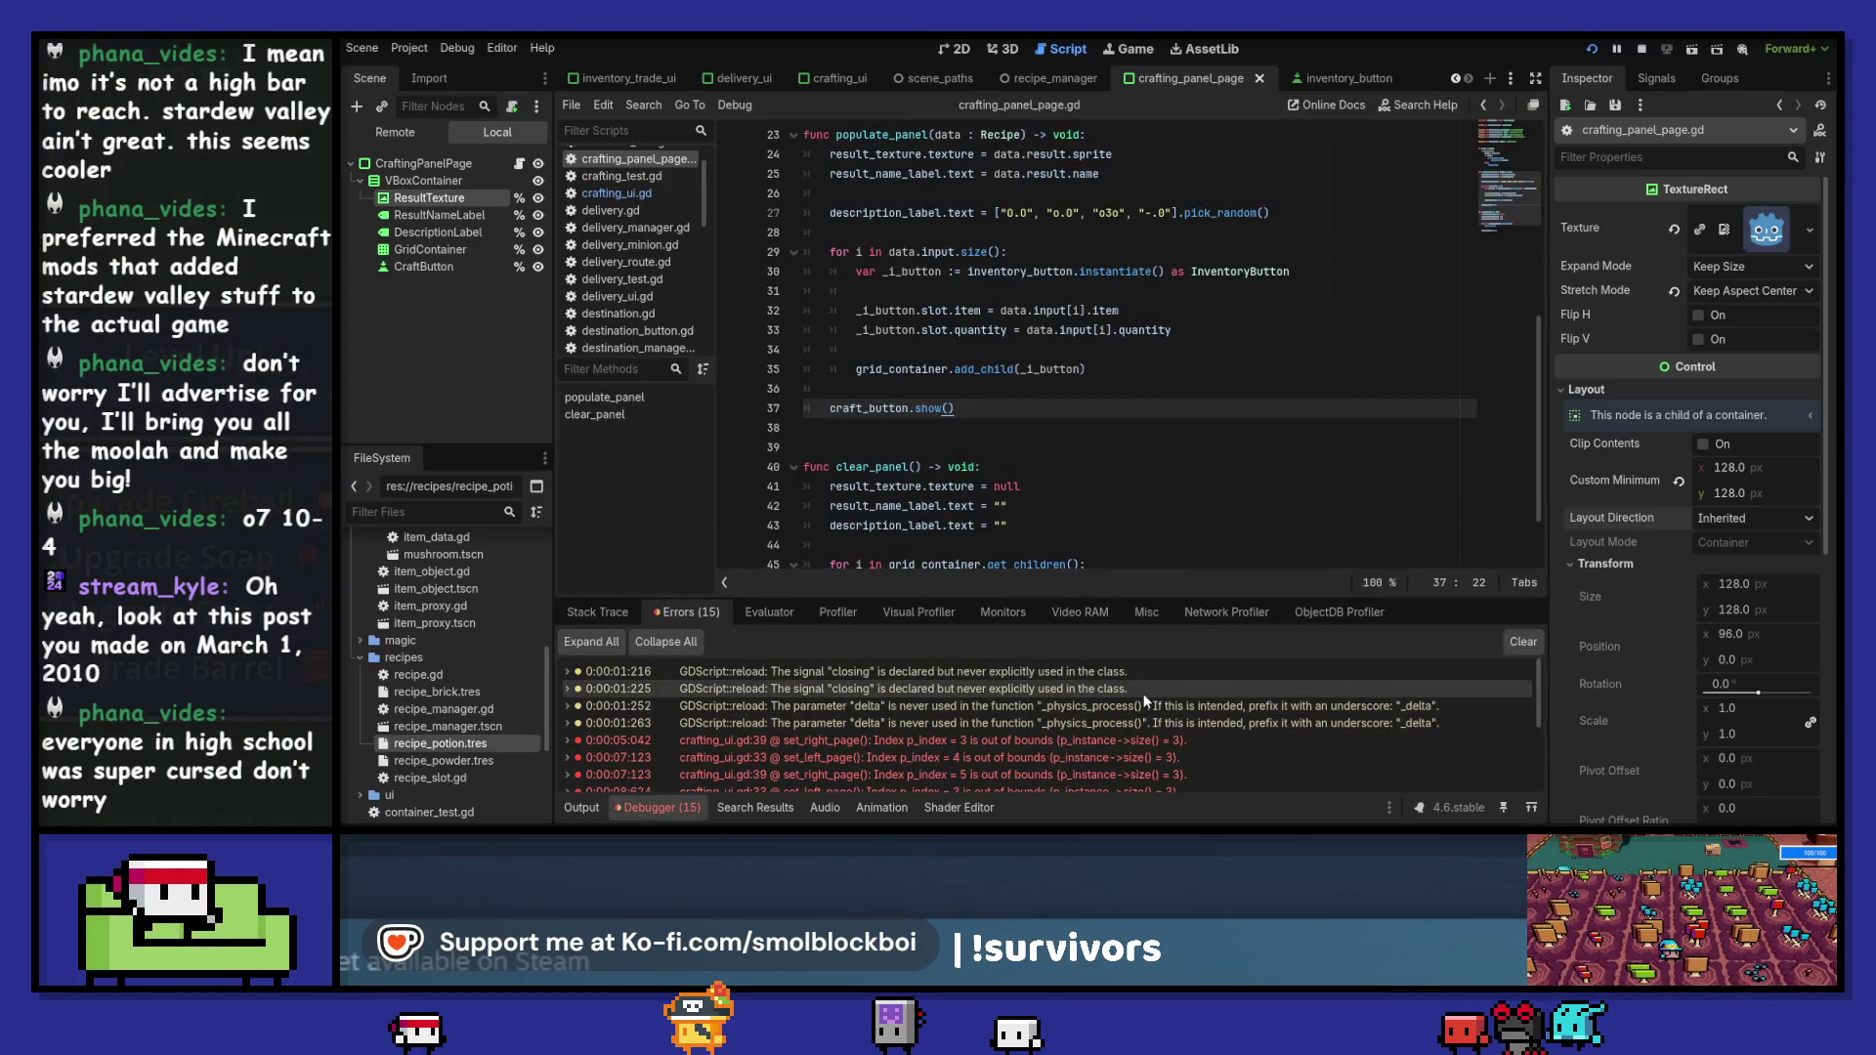
Relaunch the game and bring up the crafting_ui scene and its script.
scroll(1145, 700, "down", 5)
left_click(1592, 49)
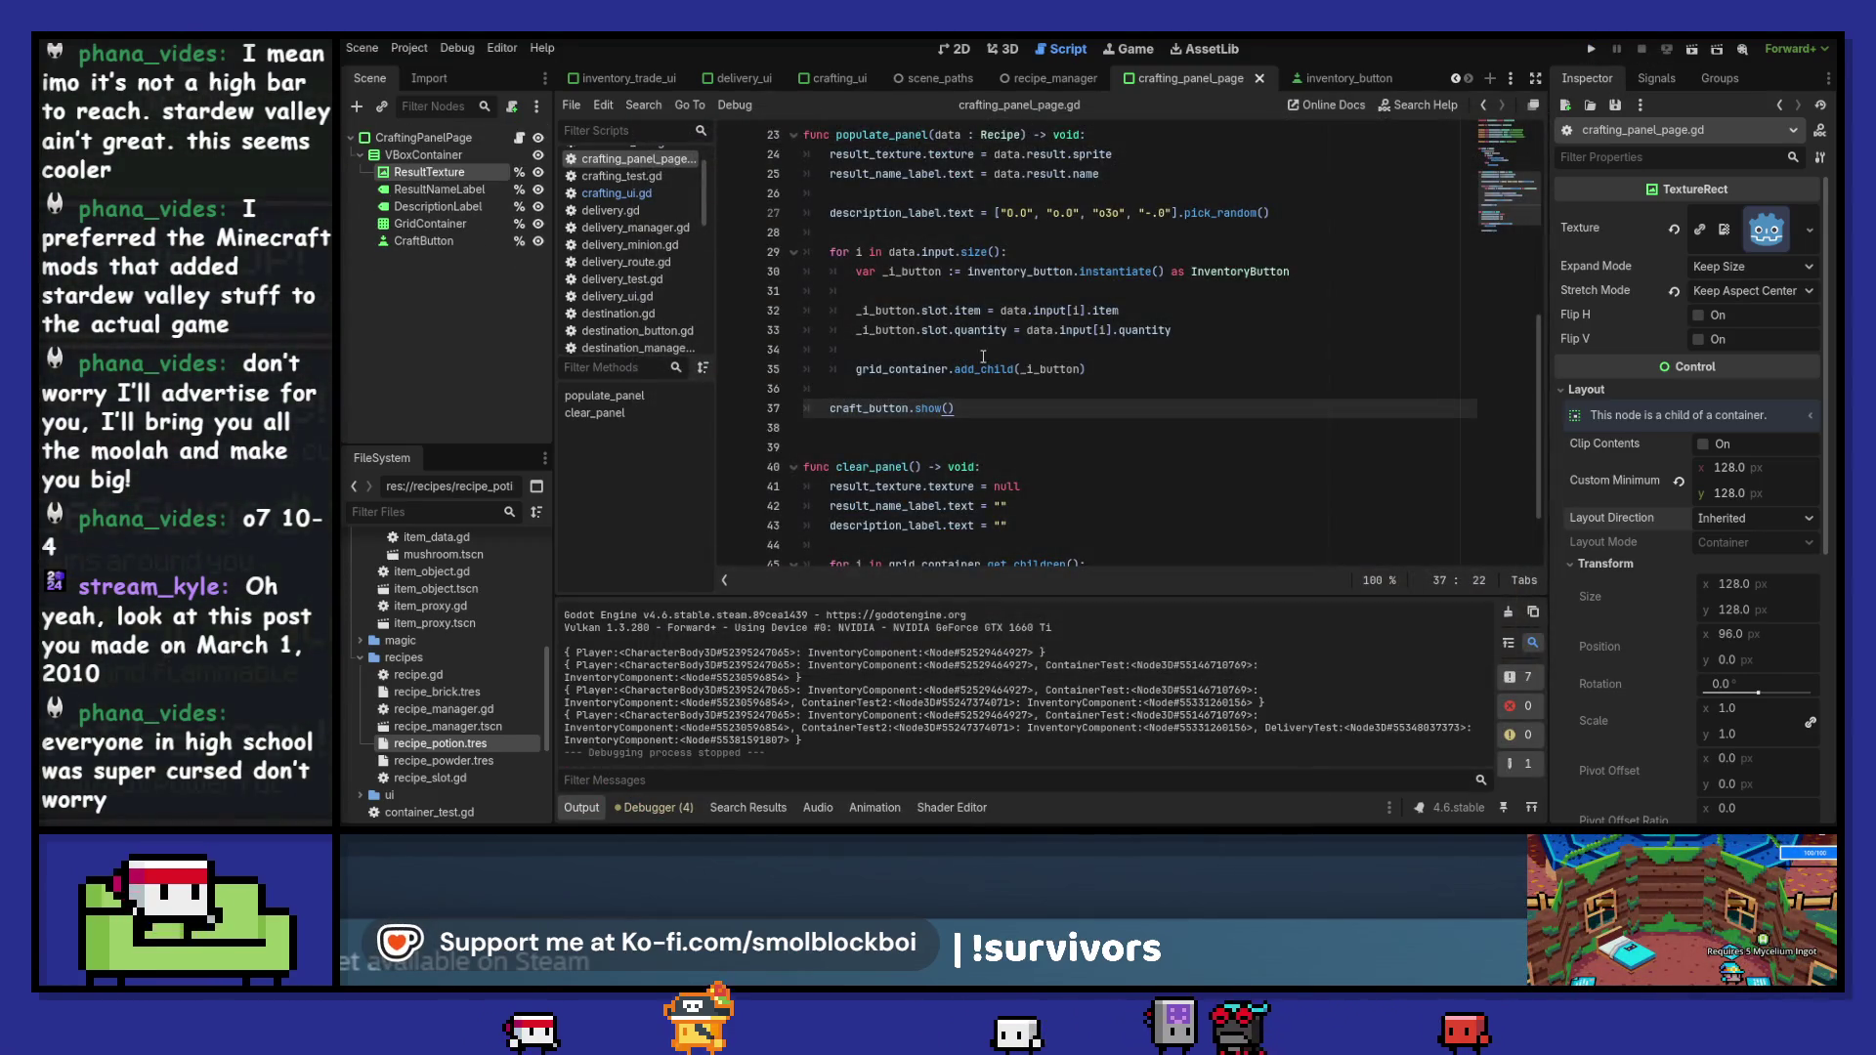
left_click(832, 78)
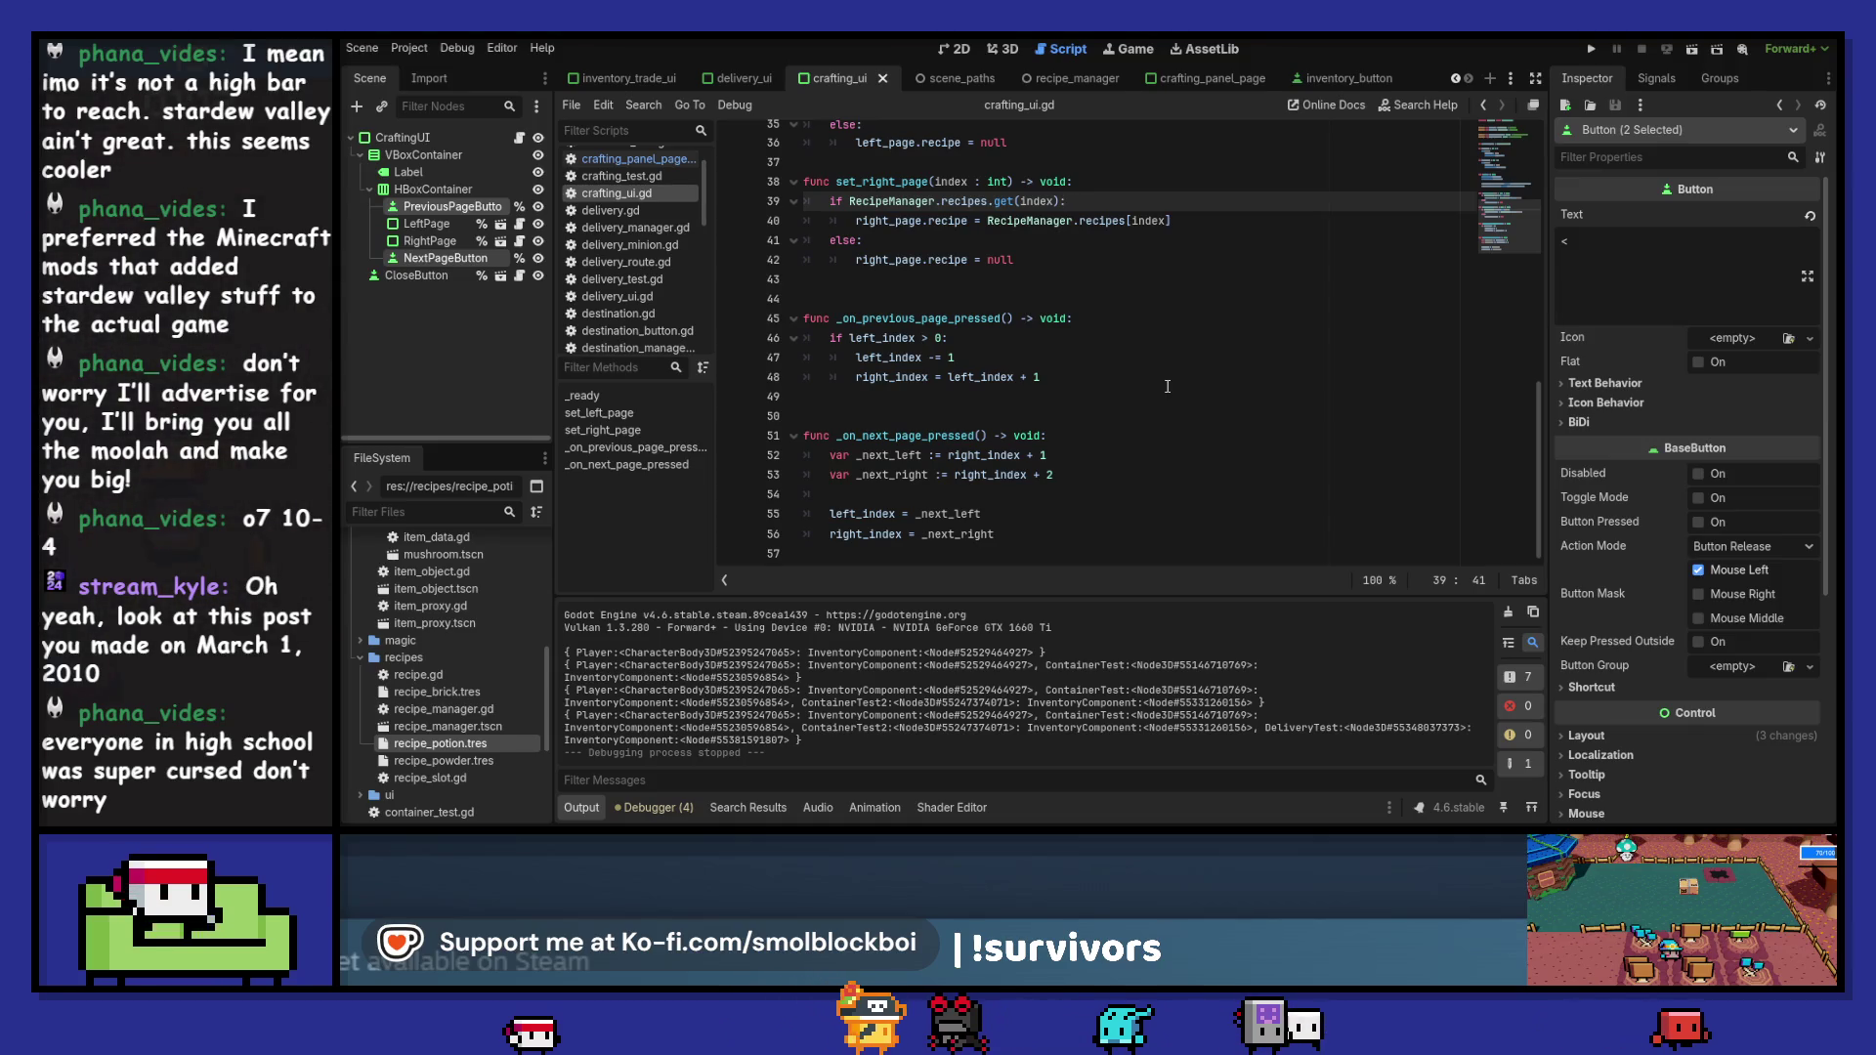
Review the next-page and previous-page handler bodies, then clear the Output log.
mouse_move(1007, 536)
left_mouse_down()
mouse_move(811, 514)
mouse_move(783, 456)
left_mouse_up()
left_click_drag(1067, 375, 745, 343)
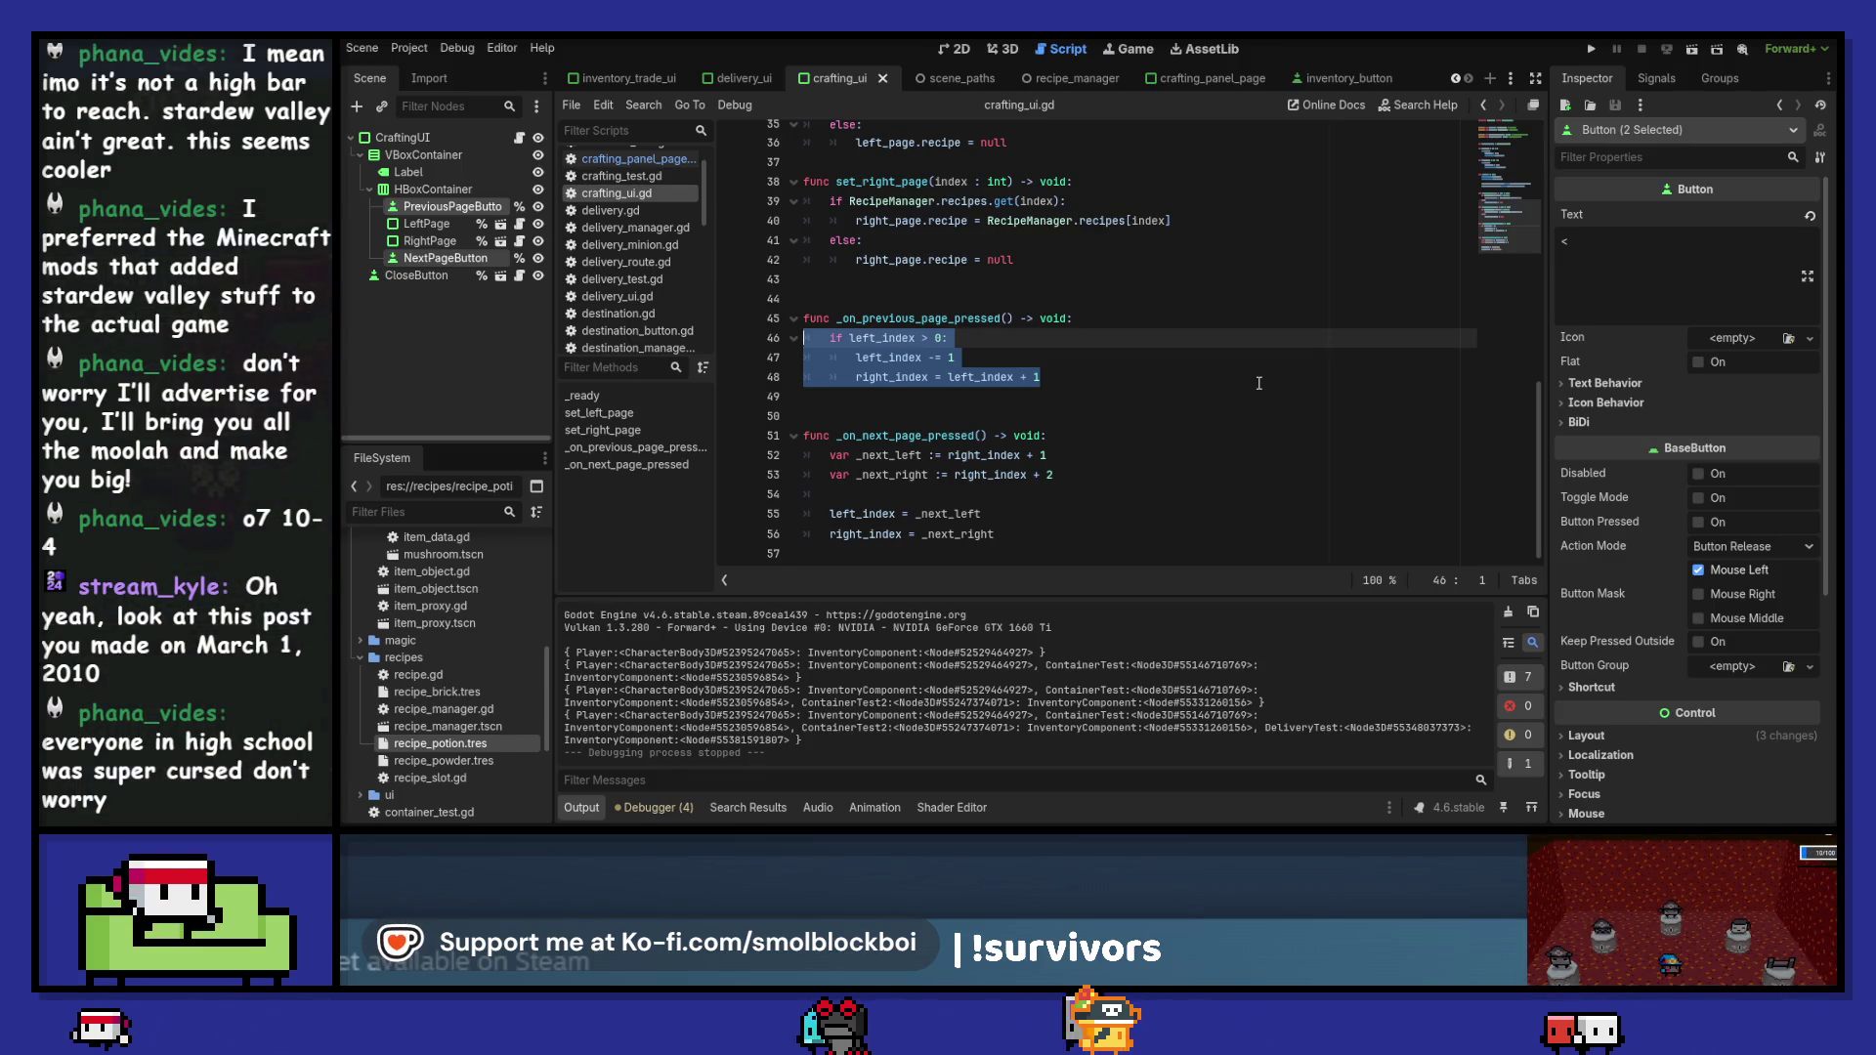
left_click(1116, 373)
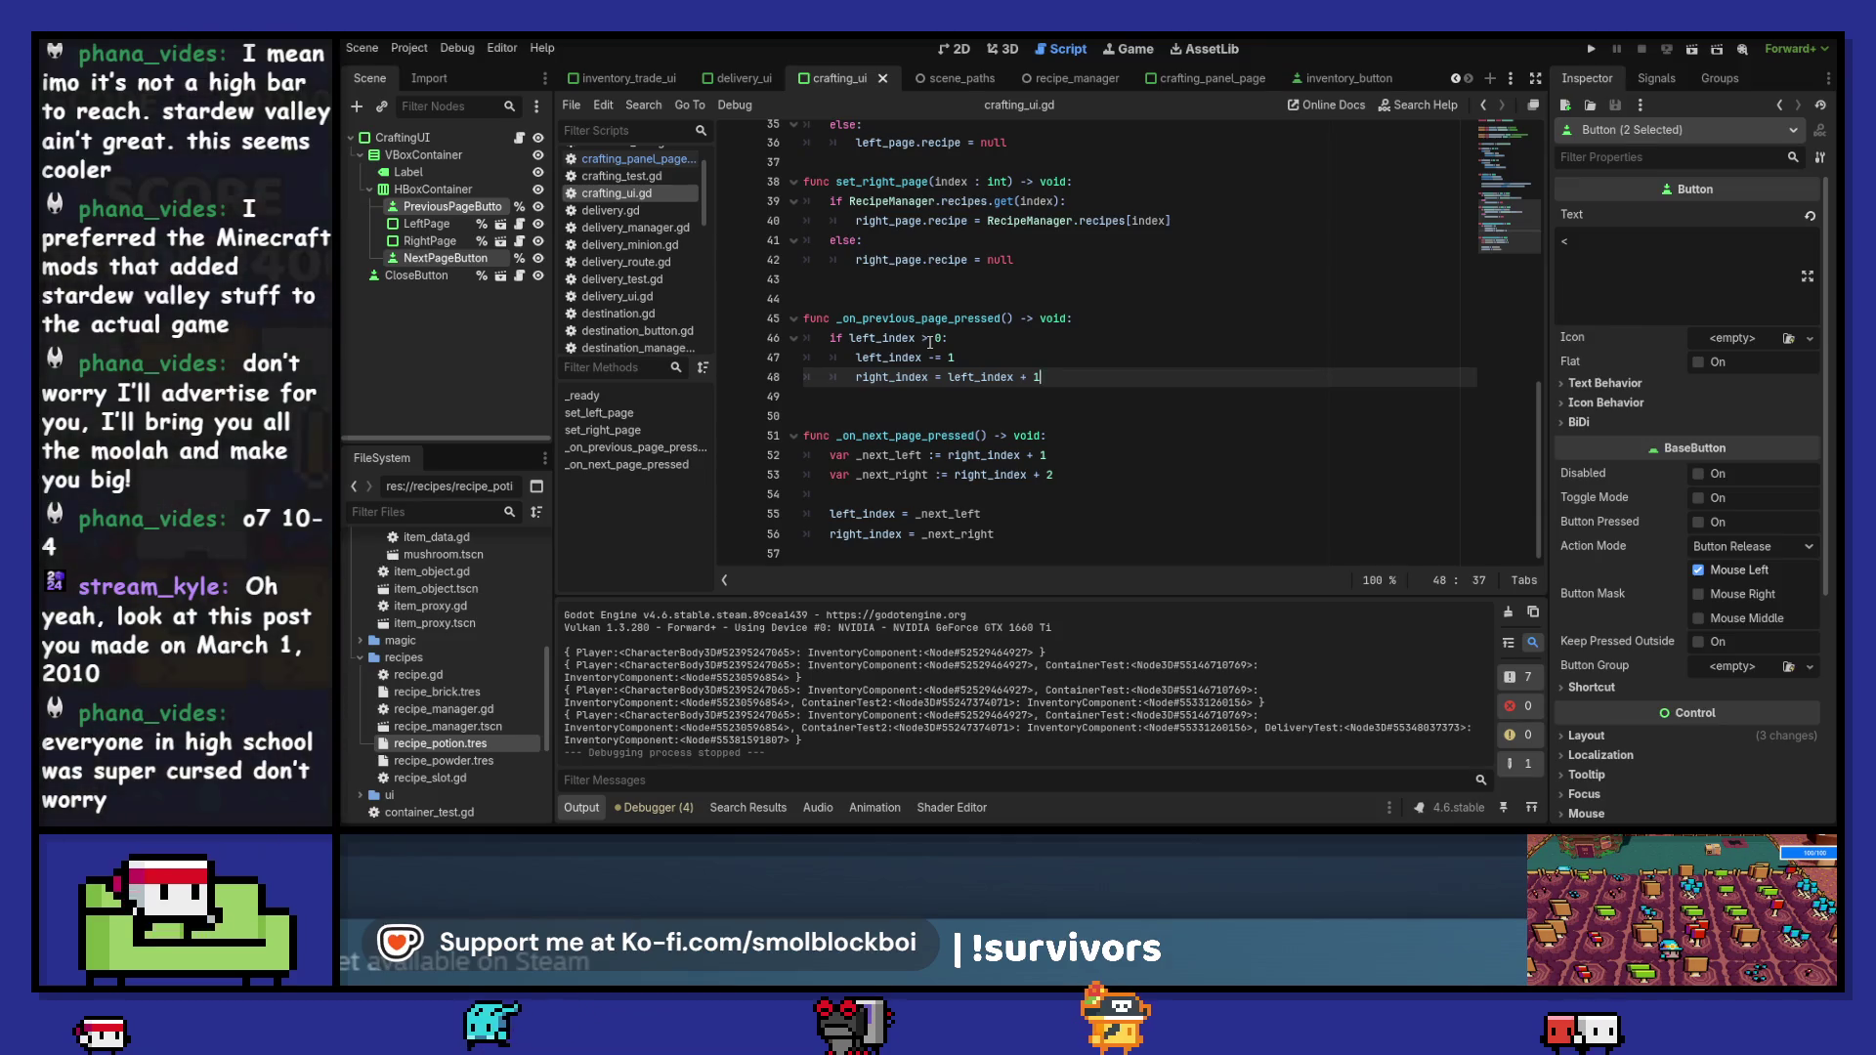
left_click(1507, 612)
left_click(953, 45)
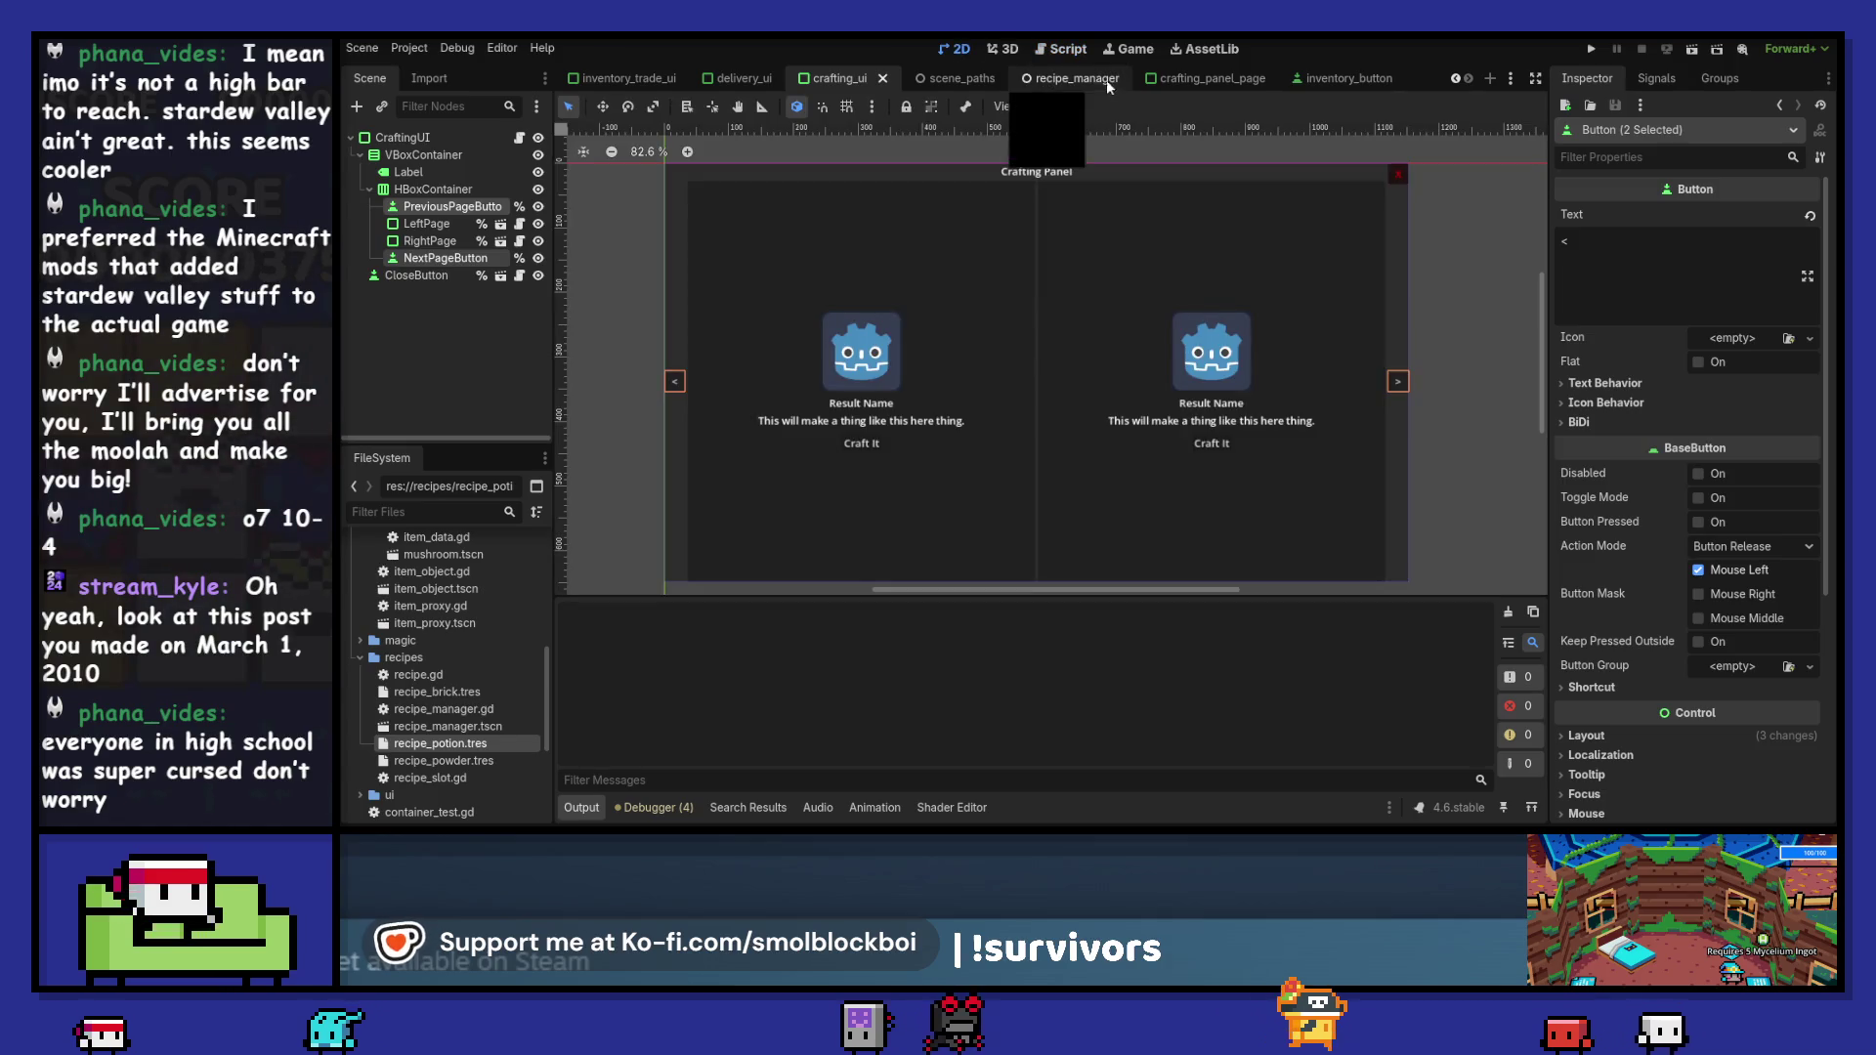
Add a new Label child under the crafting panel page's VBoxContainer.
left_click(1210, 86)
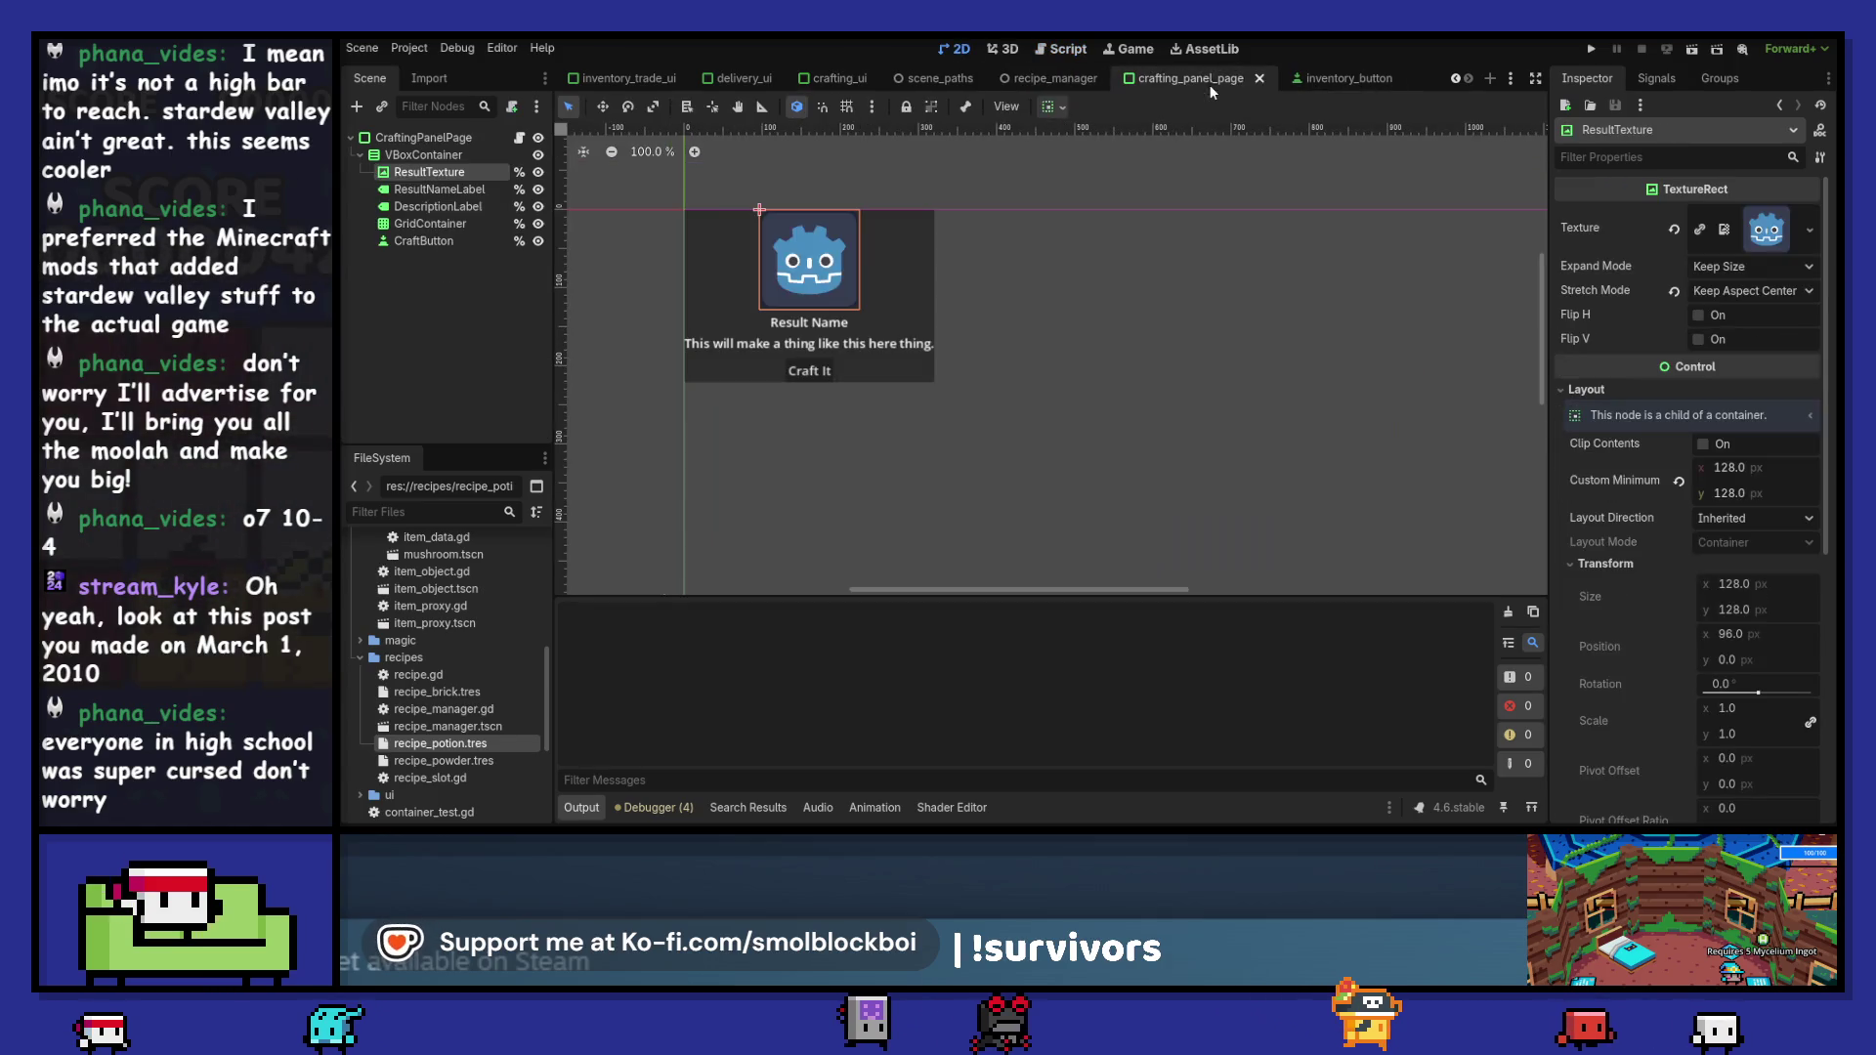
left_click(445, 137)
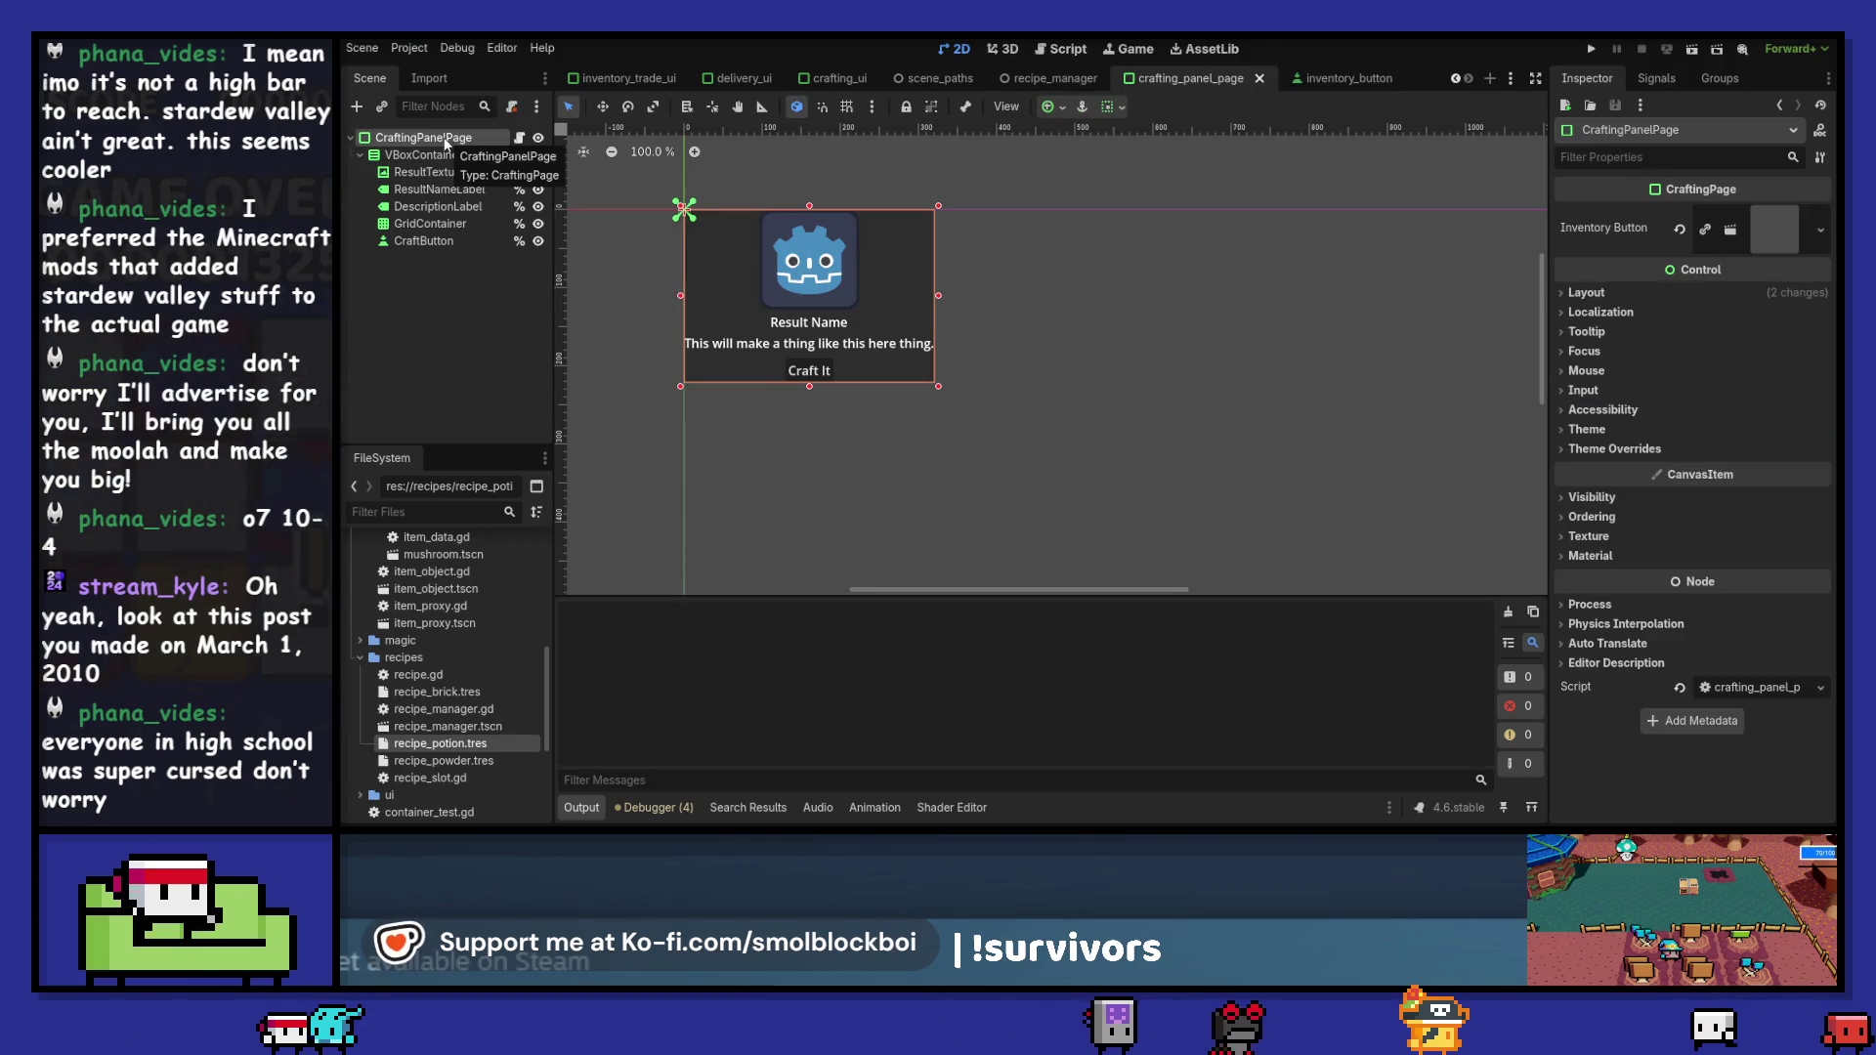
left_click(436, 155)
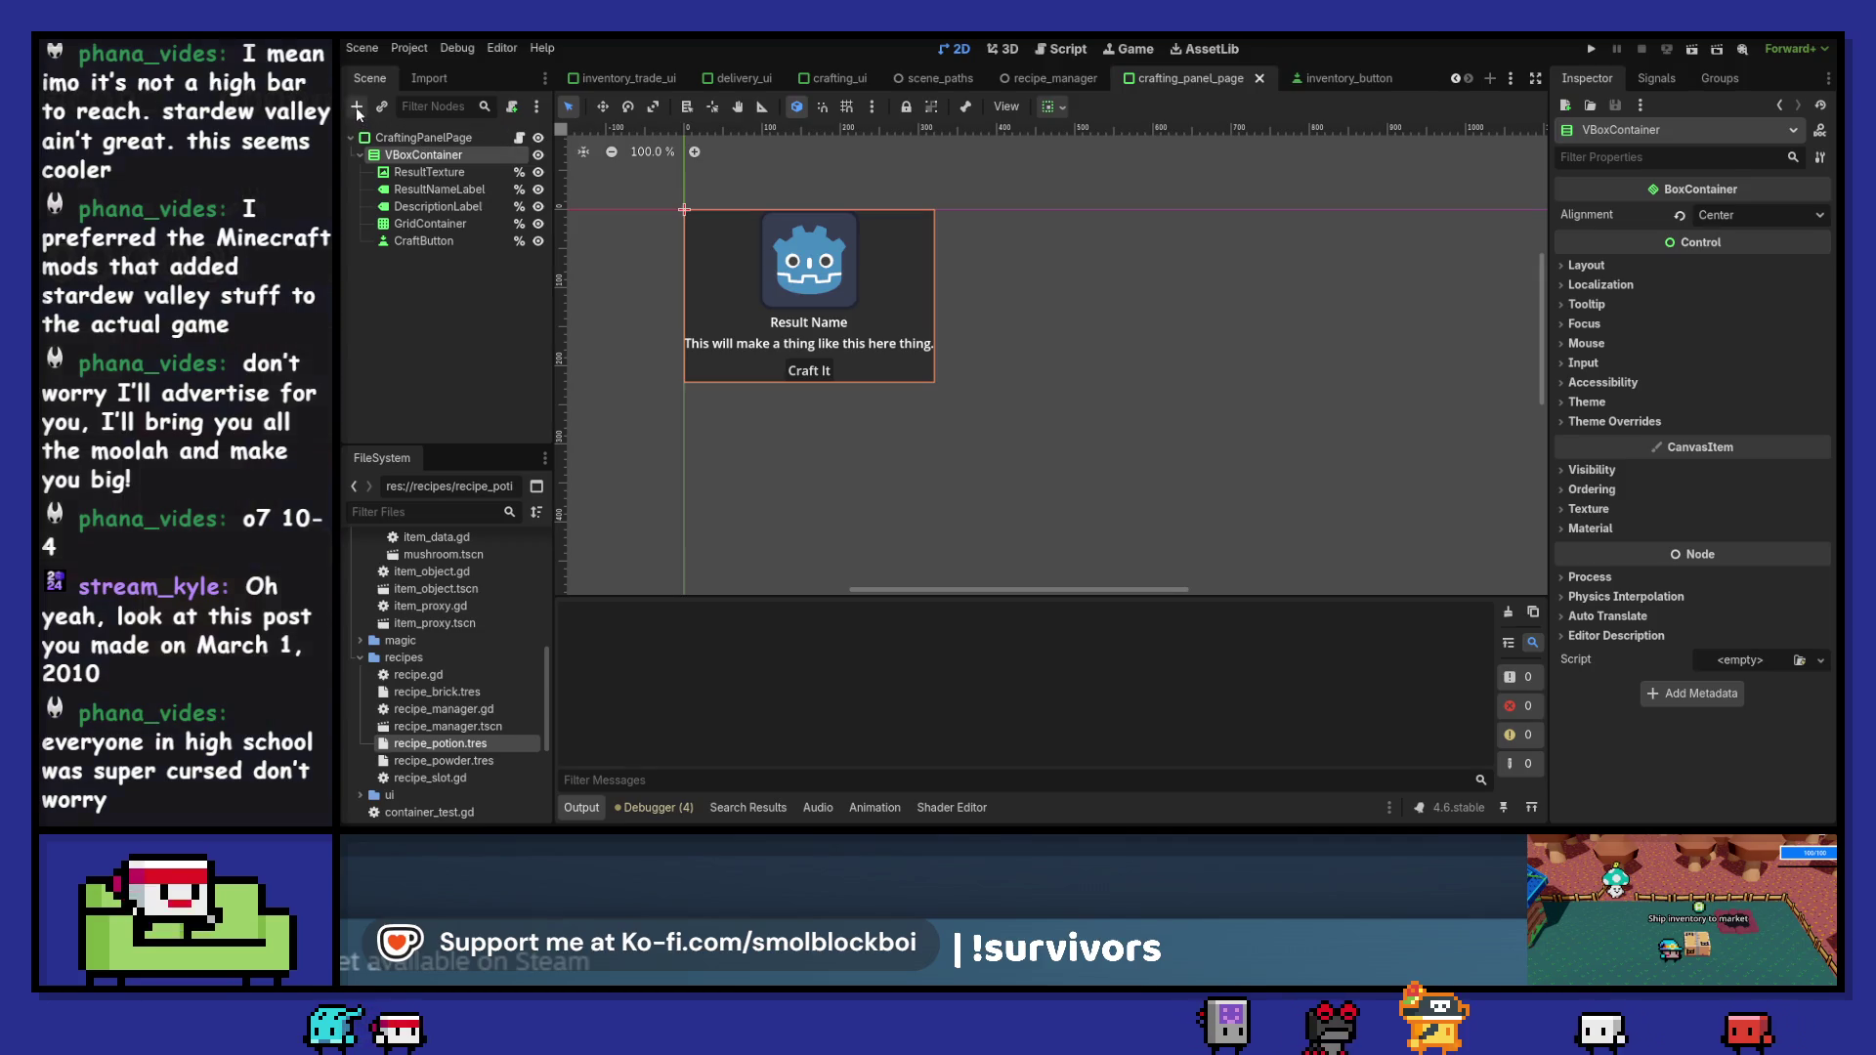
left_click(355, 108)
type("label")
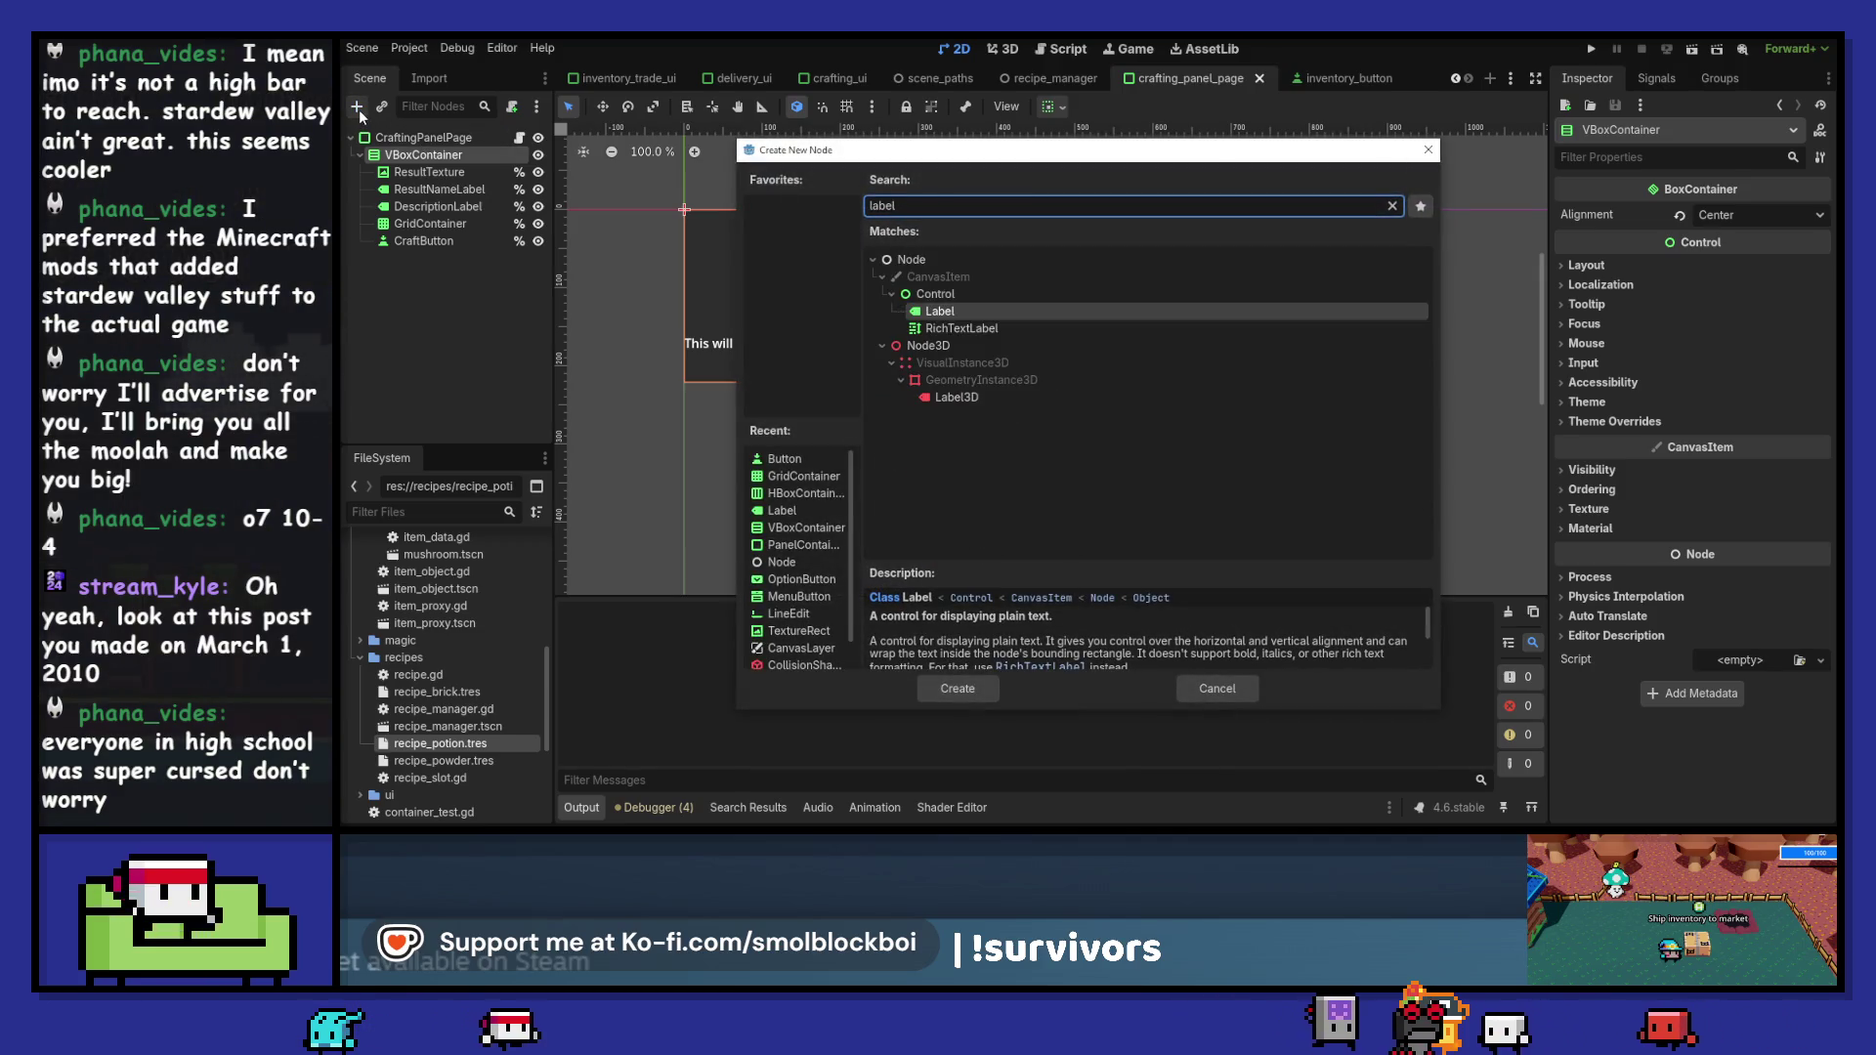
key("Return")
Give the label text '#', center it horizontally, rename it PageNumberLabel, and save.
left_click(1600, 254)
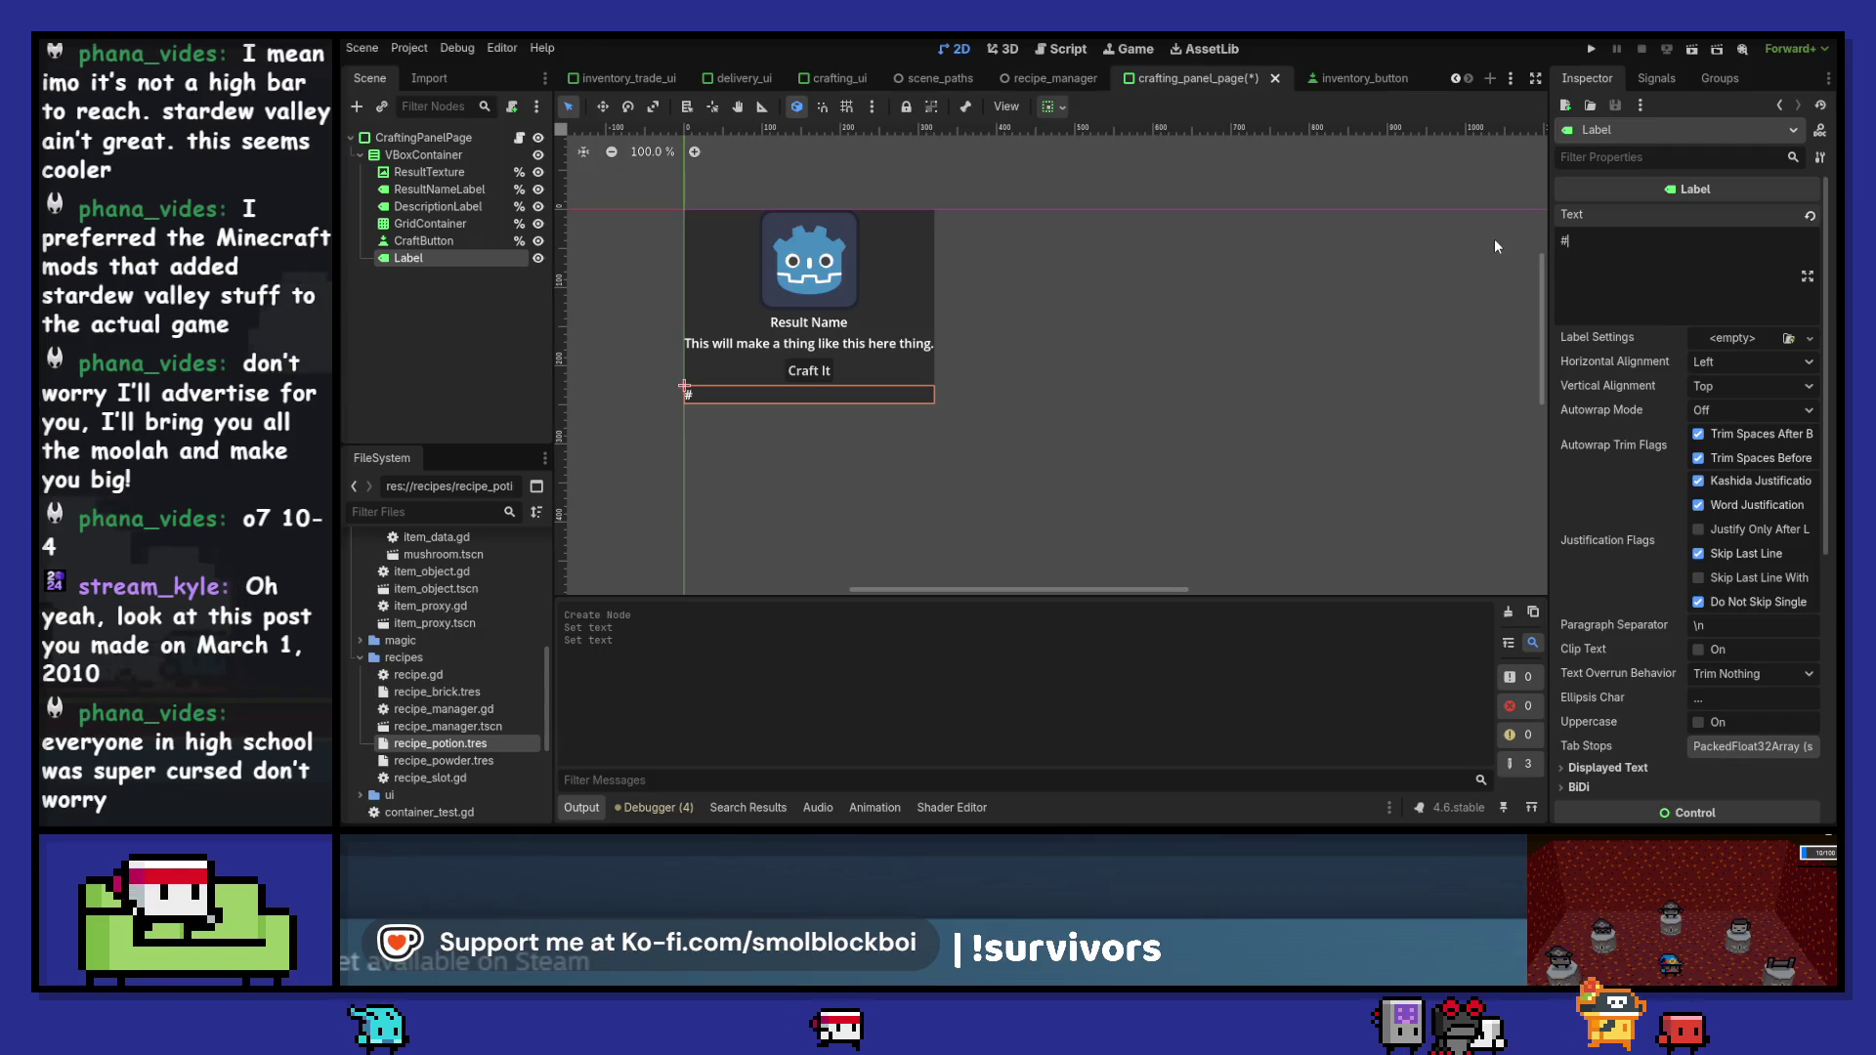
left_click(1759, 368)
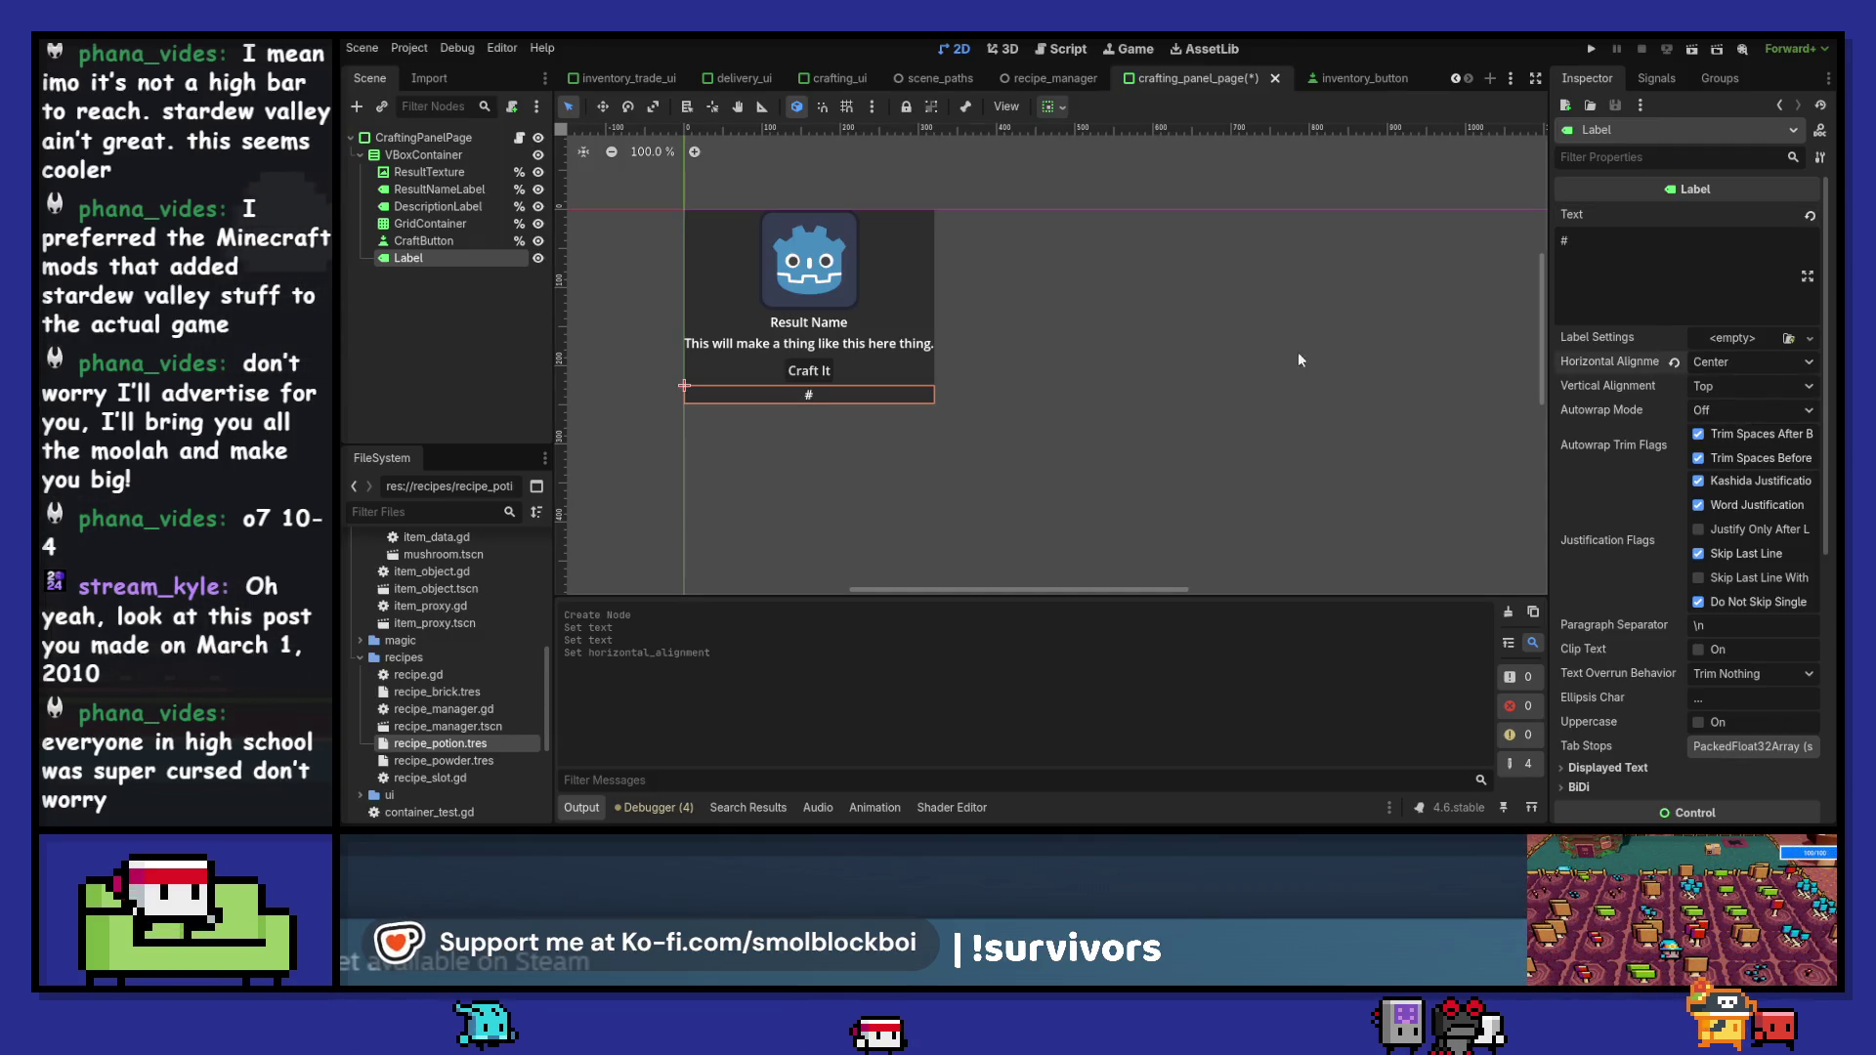
double_click(415, 258)
type("Page")
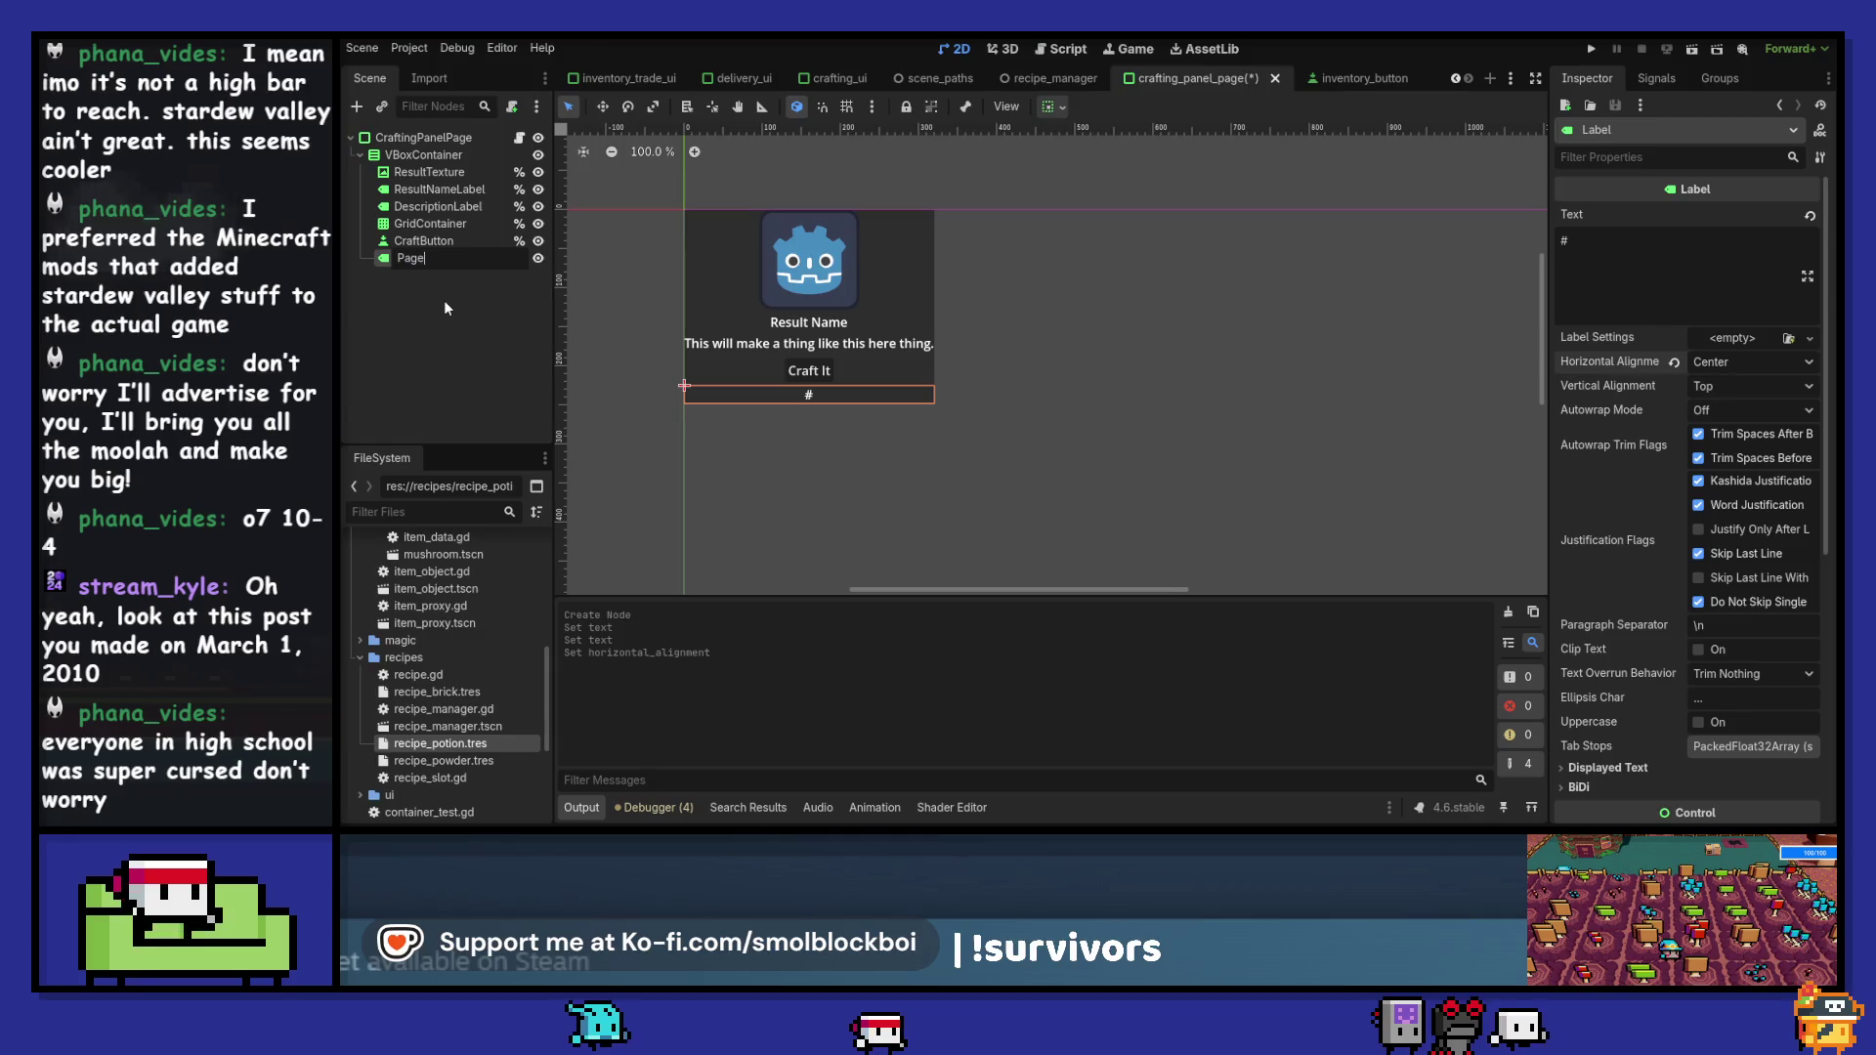
type("NumberLabel")
key("Return")
key("ctrl+s")
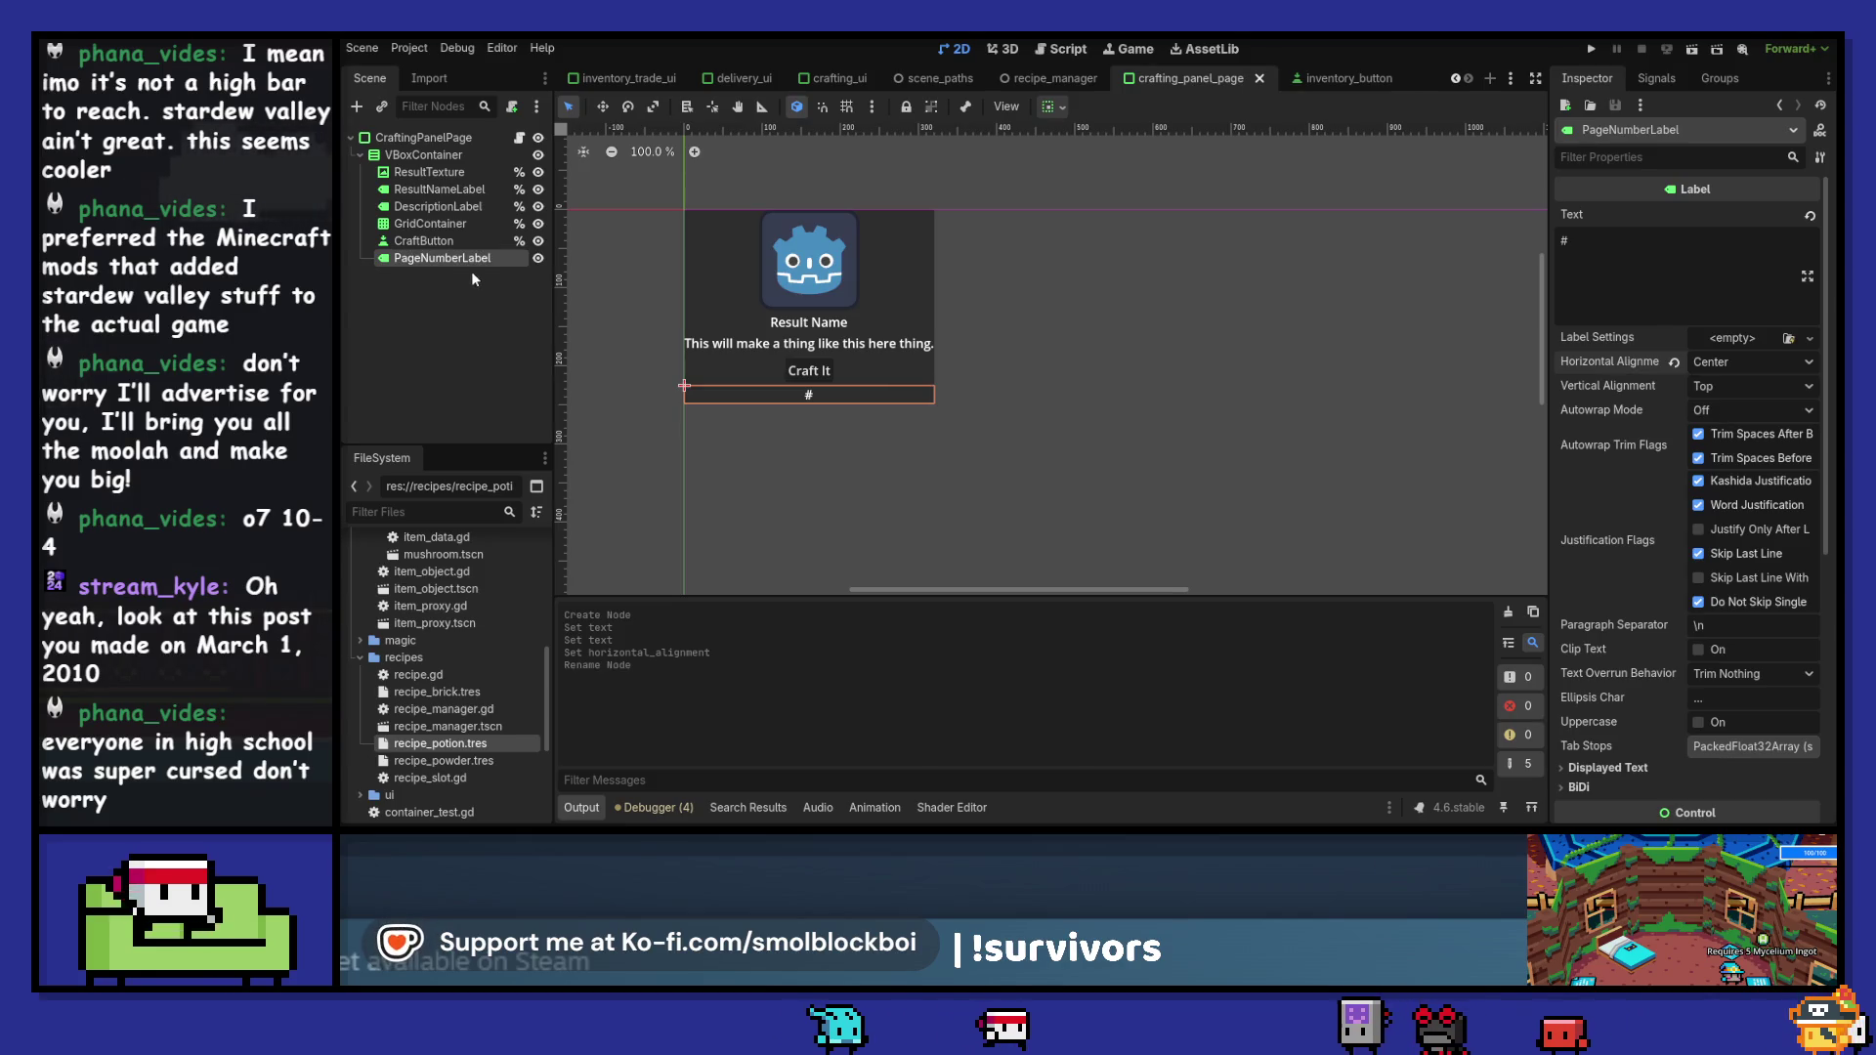
Mark PageNumberLabel as accessible by unique name, save, and open the page script.
right_click(476, 260)
left_click(536, 648)
key("ctrl+s")
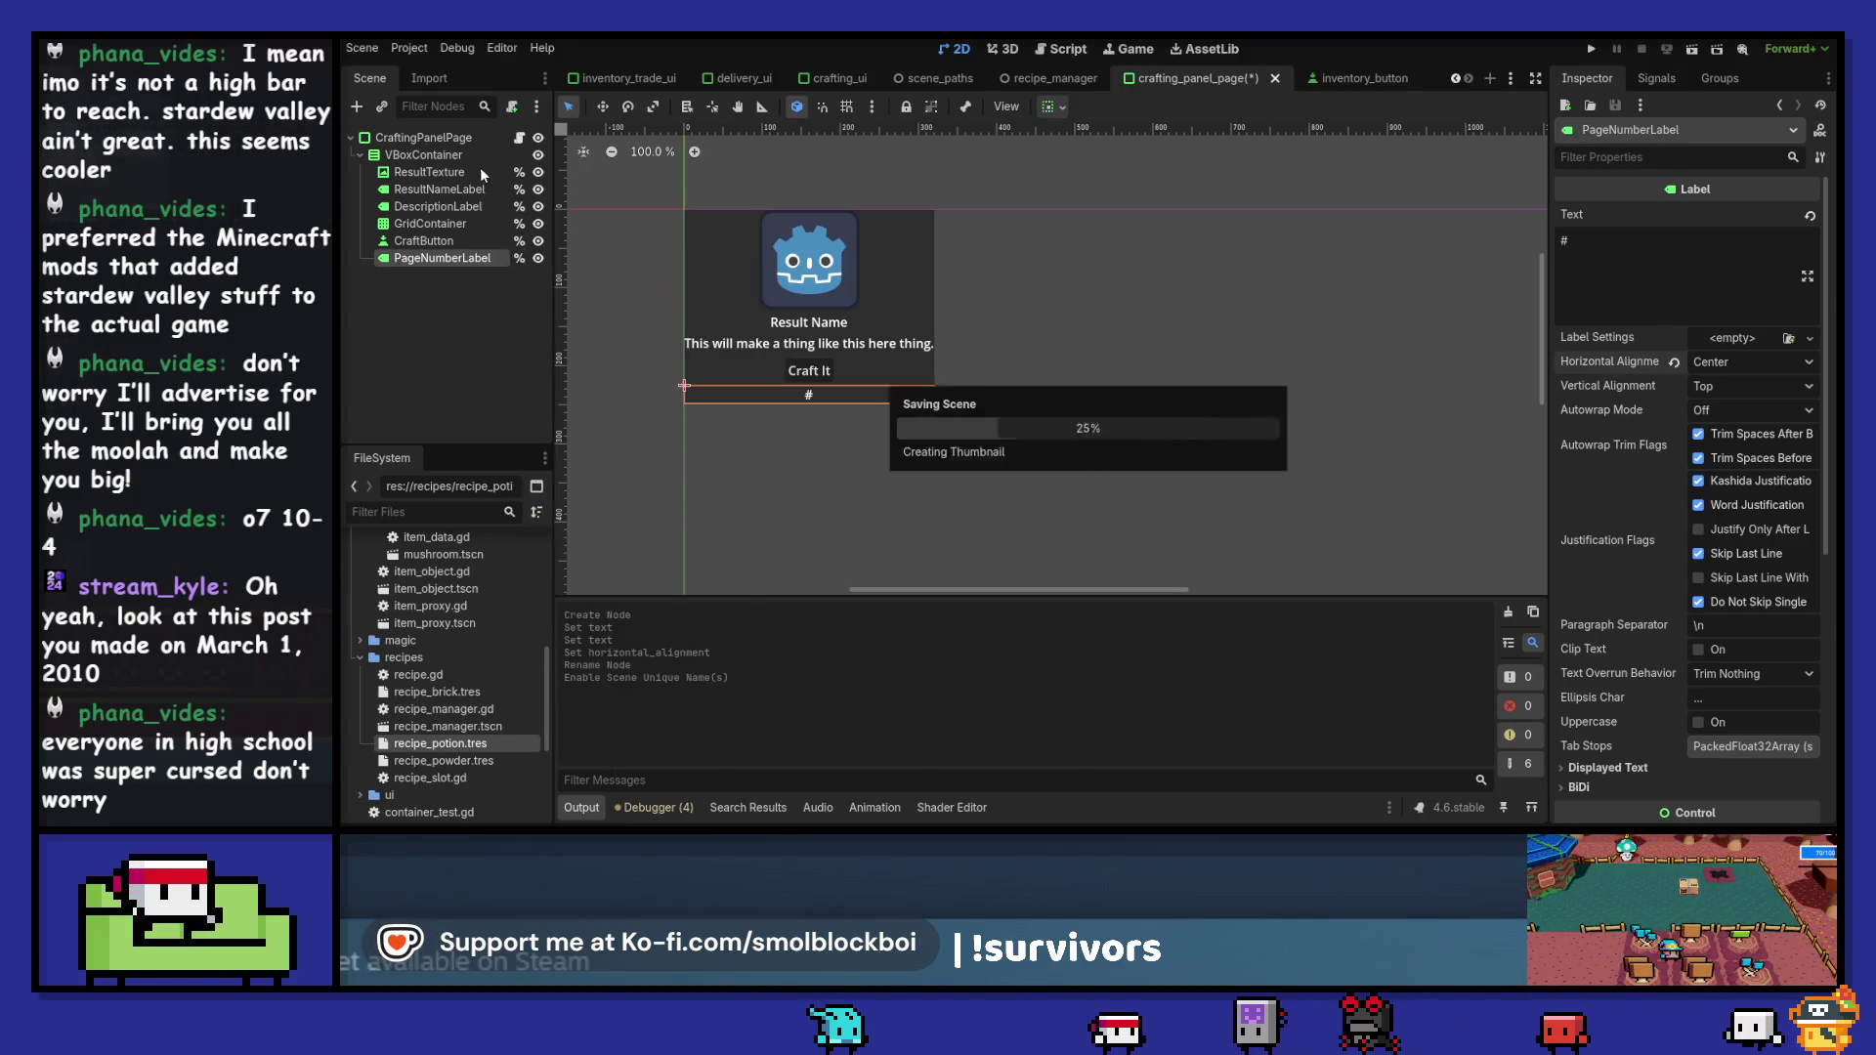
left_click(519, 138)
scroll(913, 322, "up", 8)
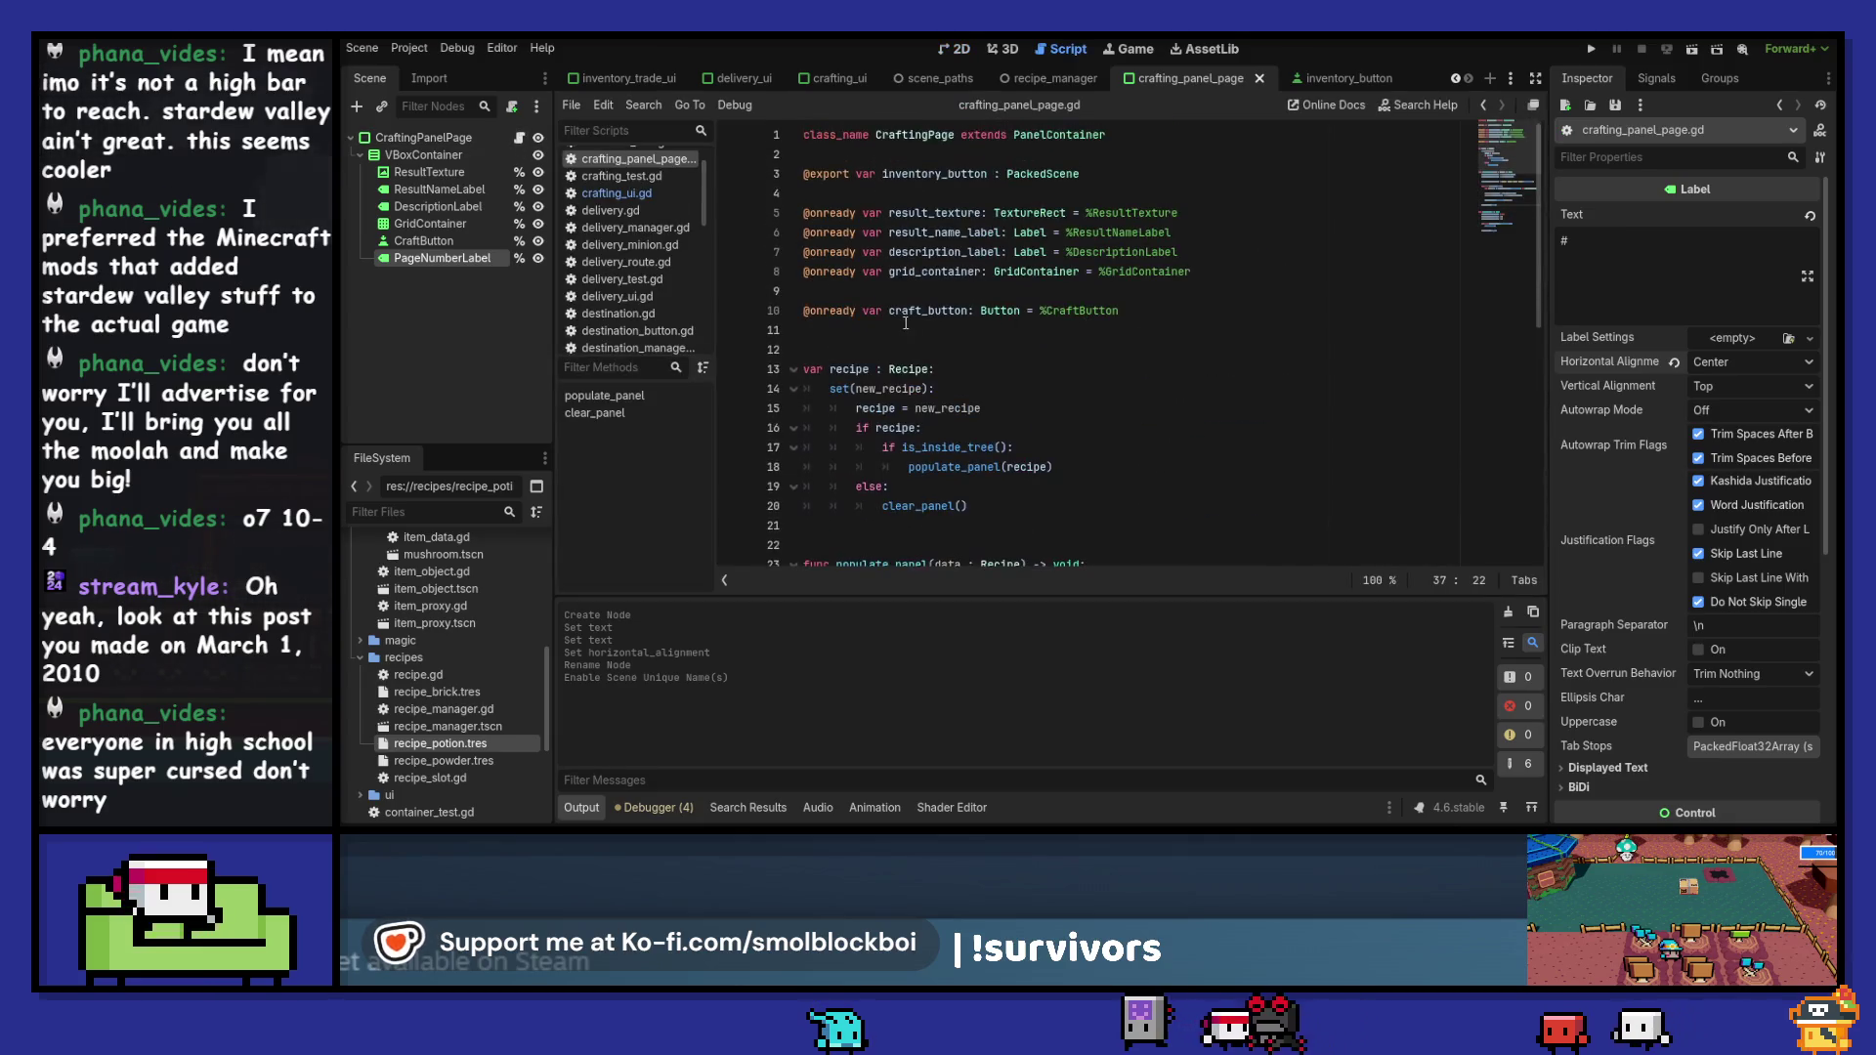
left_click(912, 329)
key("Return")
key("Return")
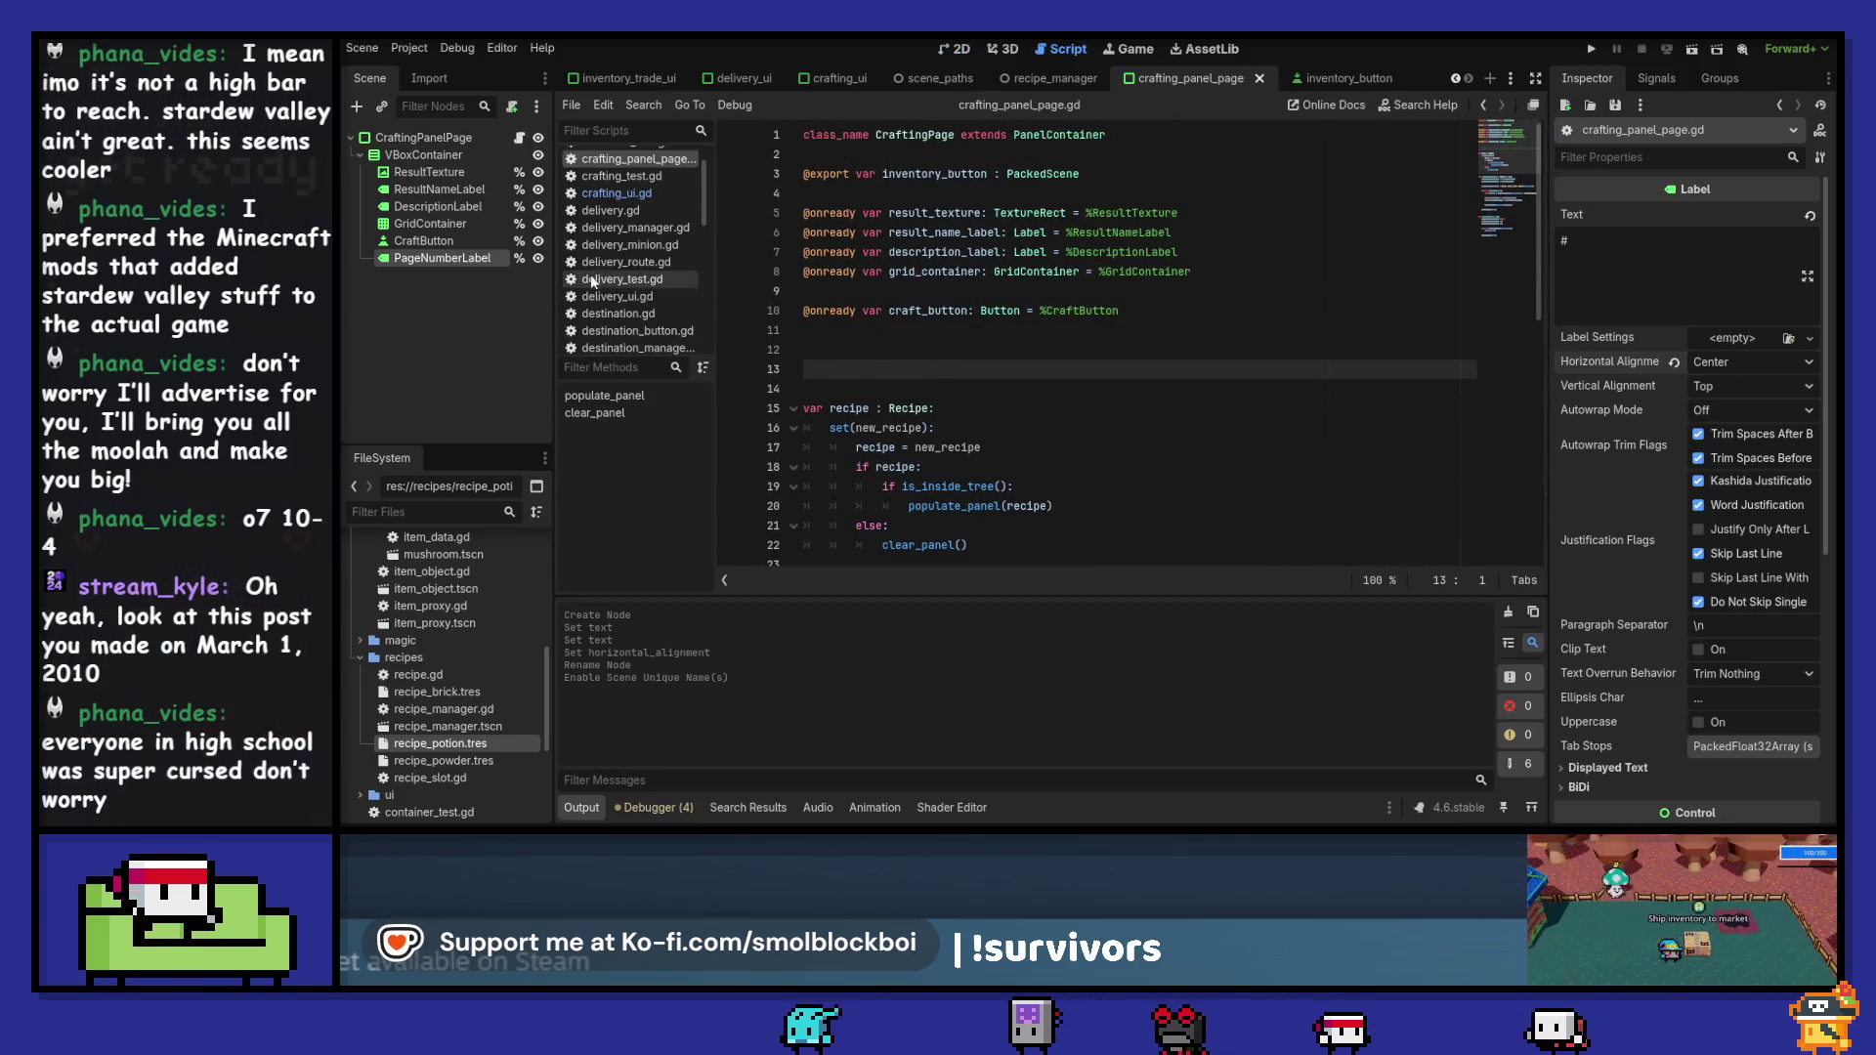
left_click_drag(461, 256, 965, 358)
double_click(944, 354)
key("ctrl+s")
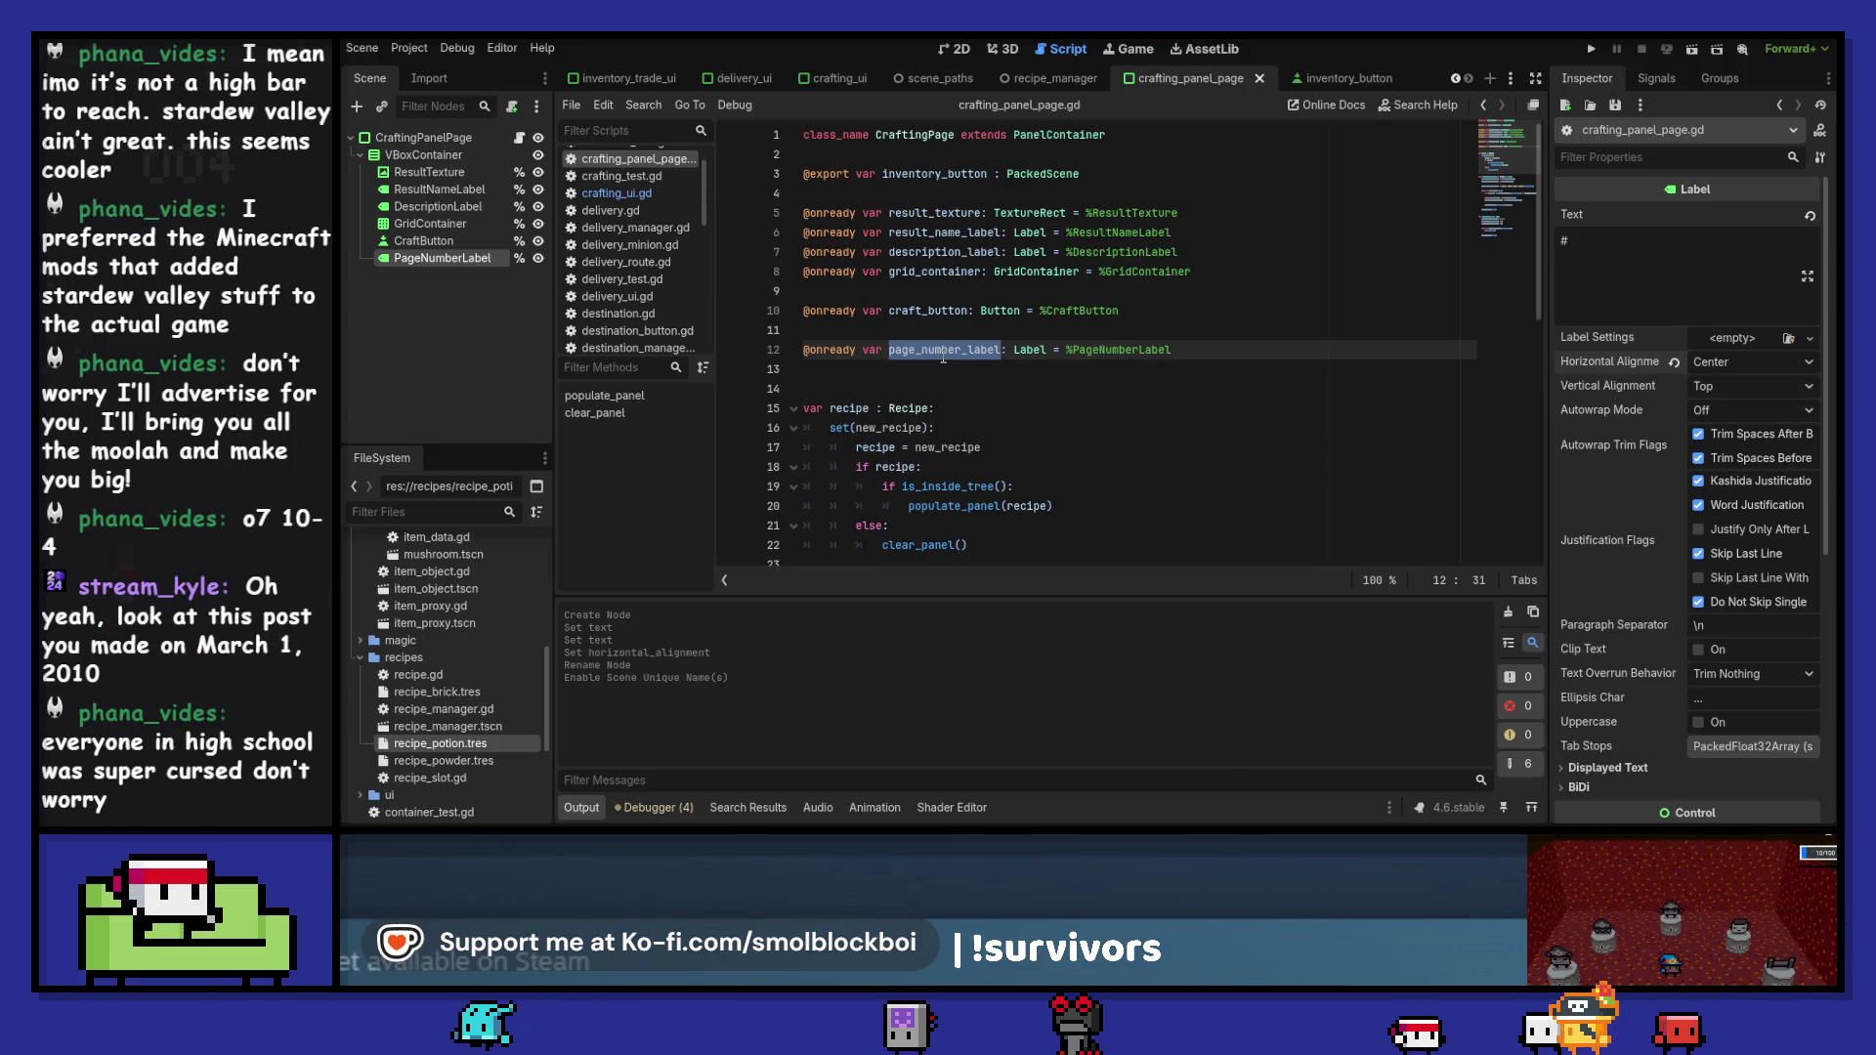
Scroll through the page script, then return to crafting_ui.gd.
scroll(944, 357, "down", 3)
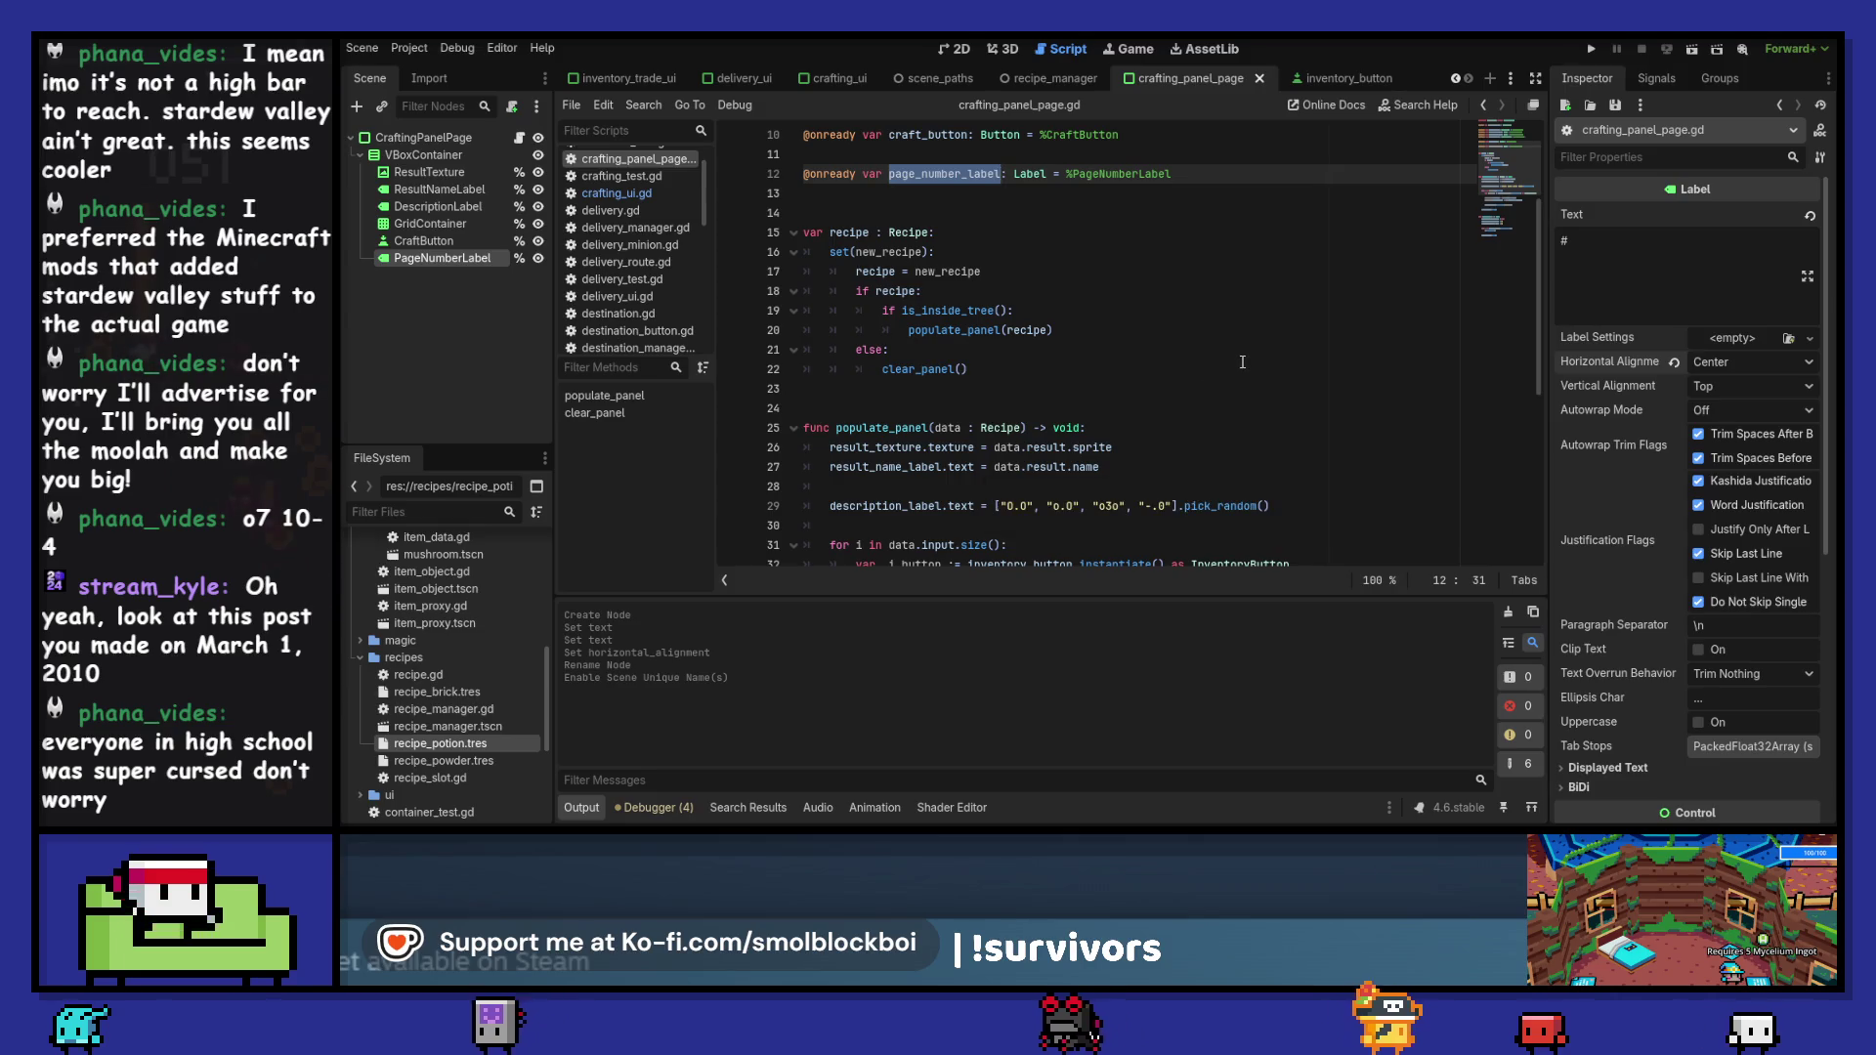
scroll(1242, 362, "down", 3)
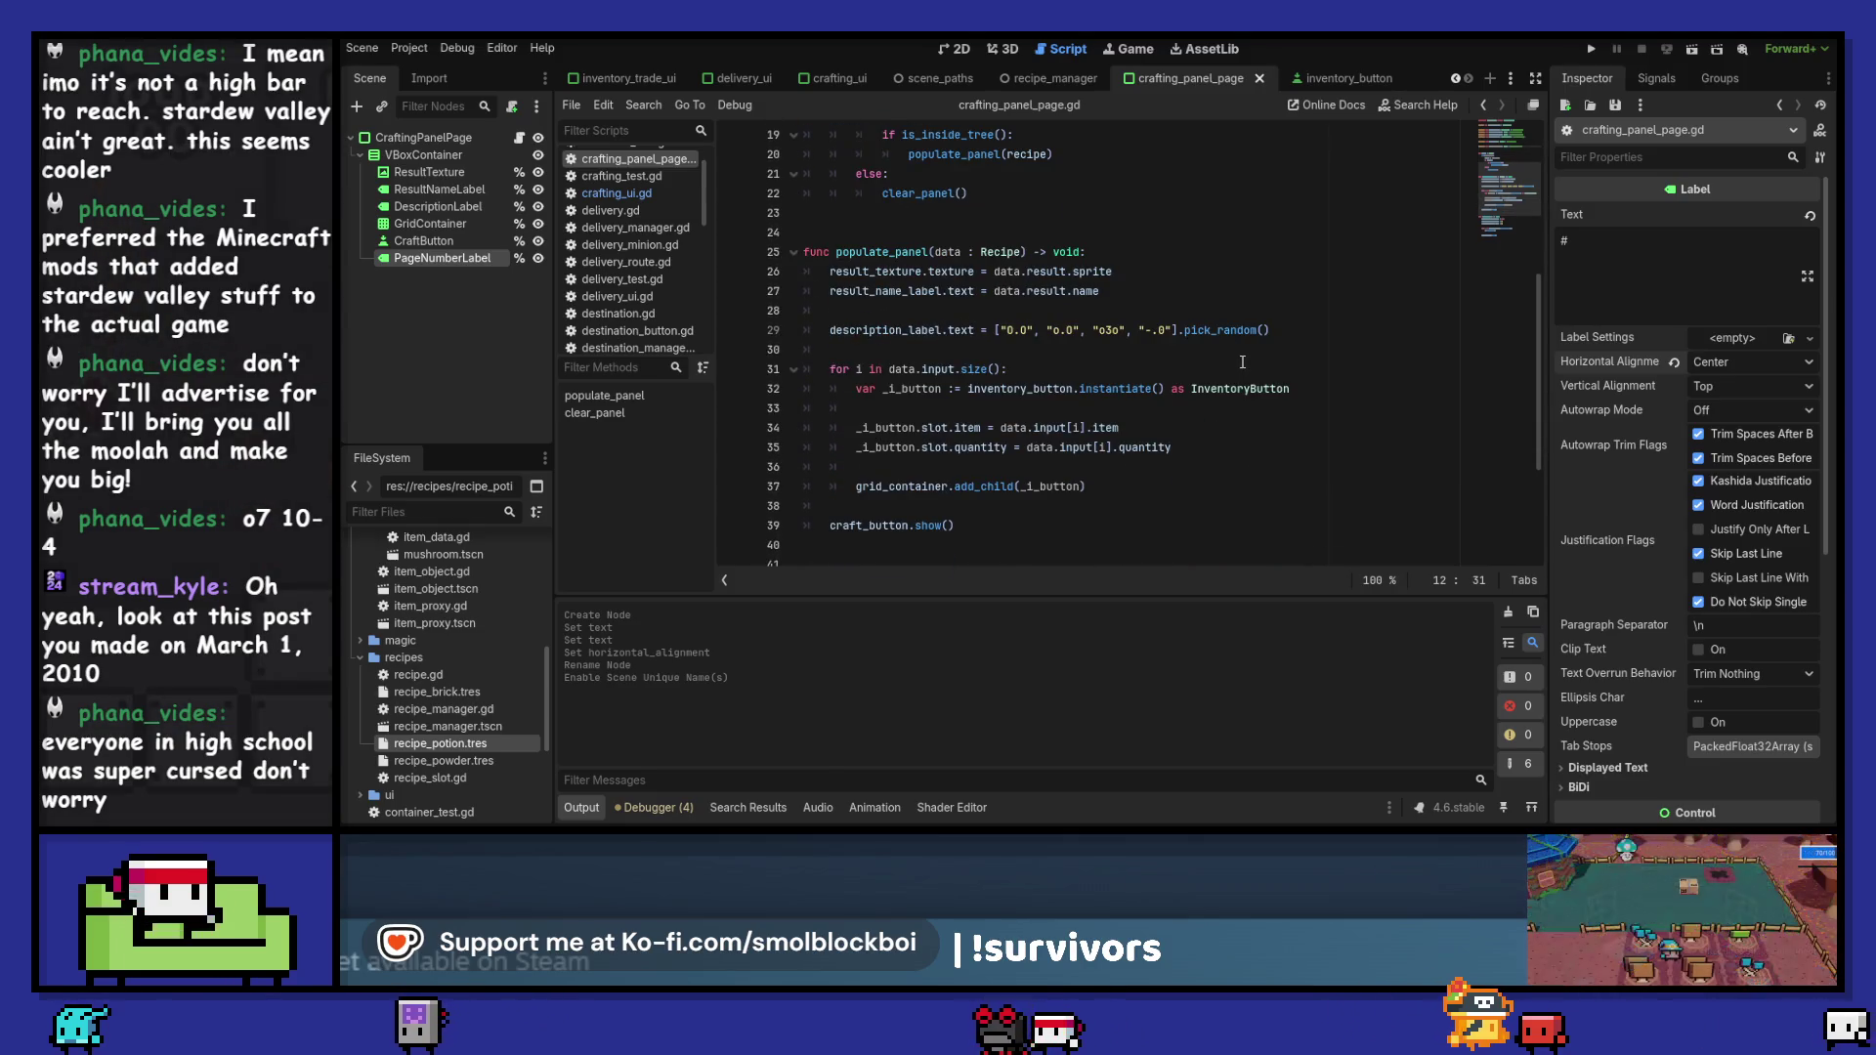
left_click(826, 79)
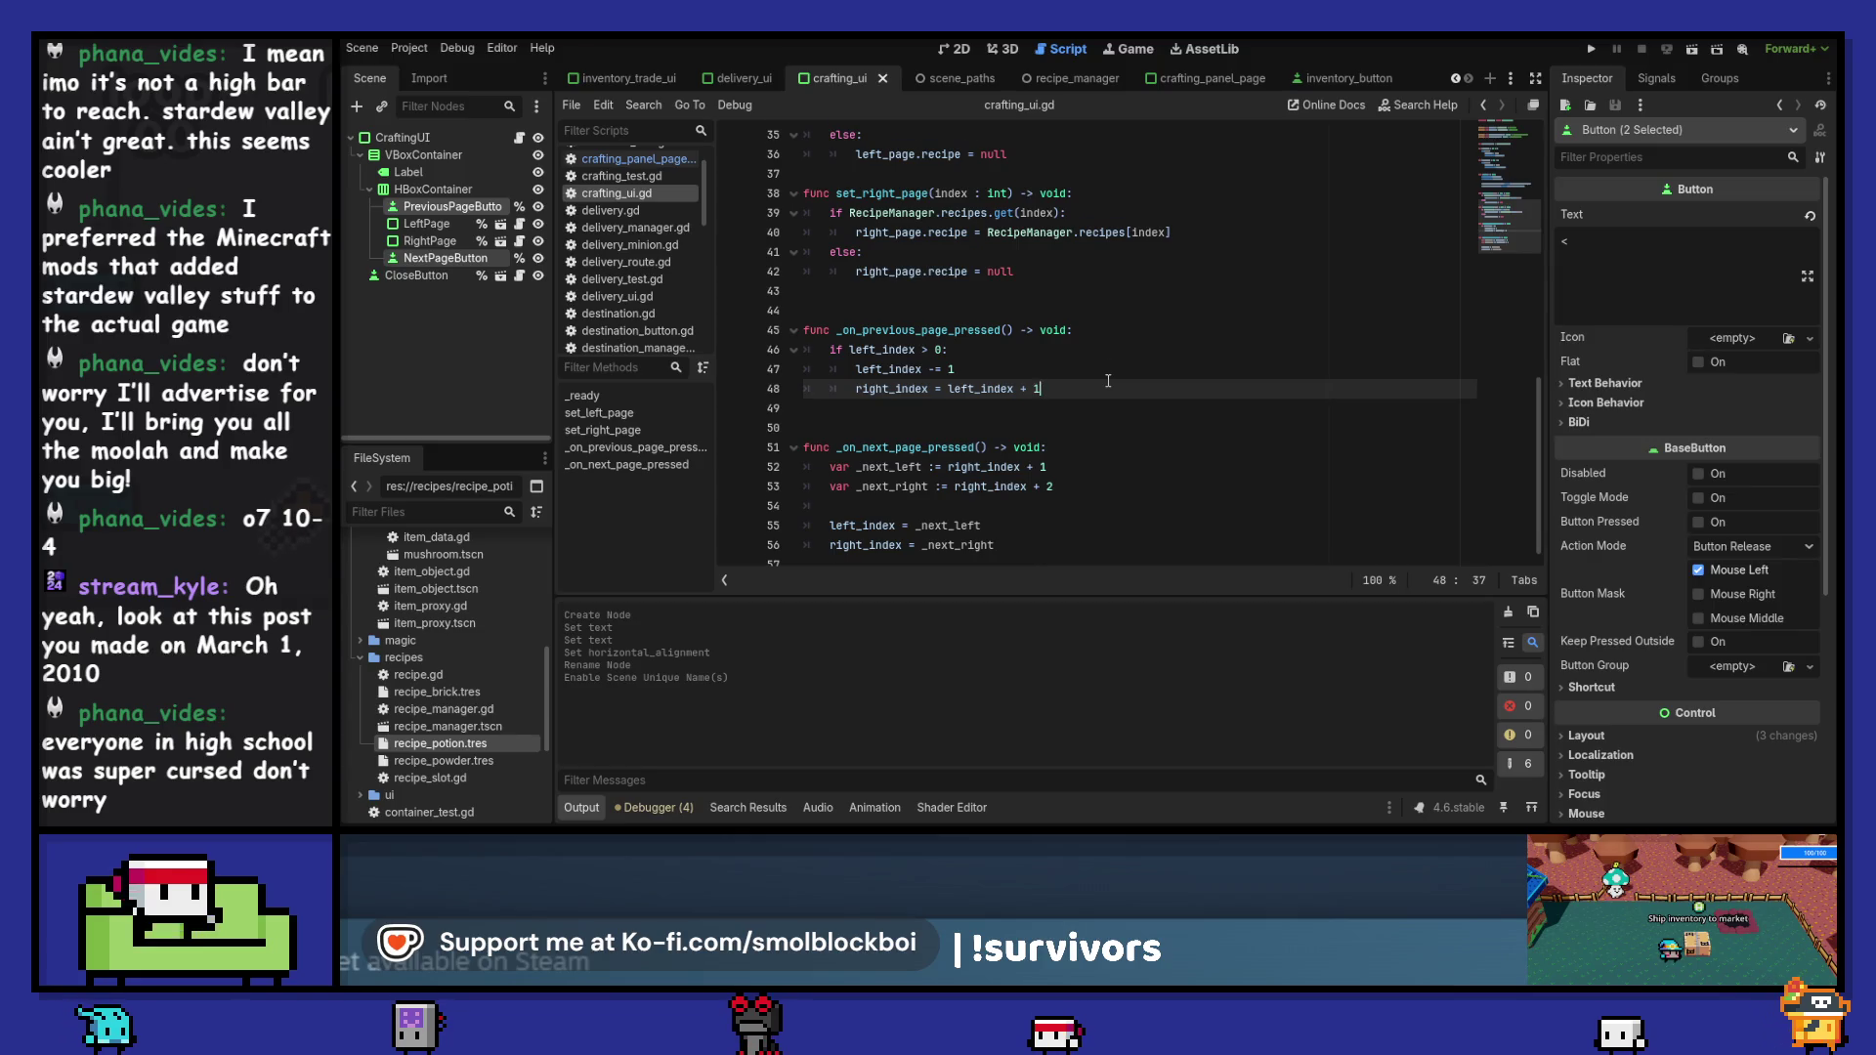
scroll(1108, 380, "down", 1)
scroll(1108, 380, "up", 8)
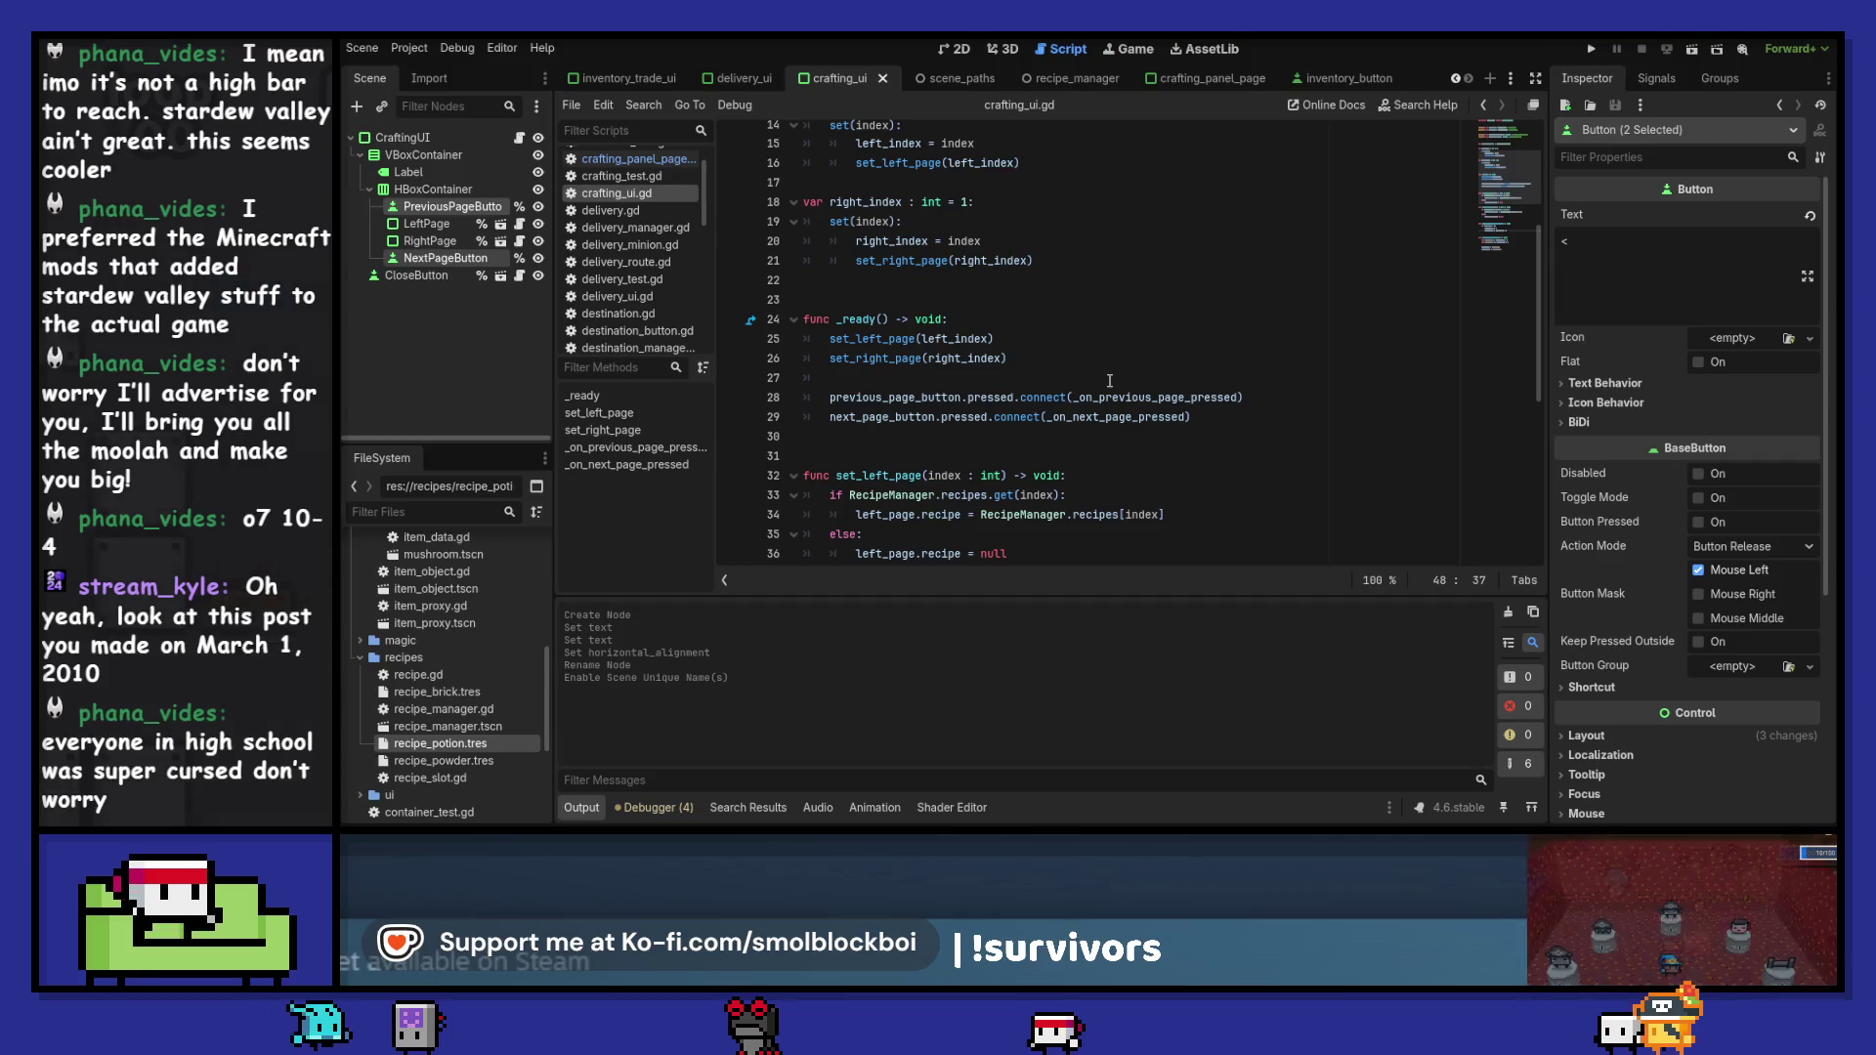
In set_left_page, set left_page.page_number_label.text to "%d" % index.
scroll(1109, 380, "down", 3)
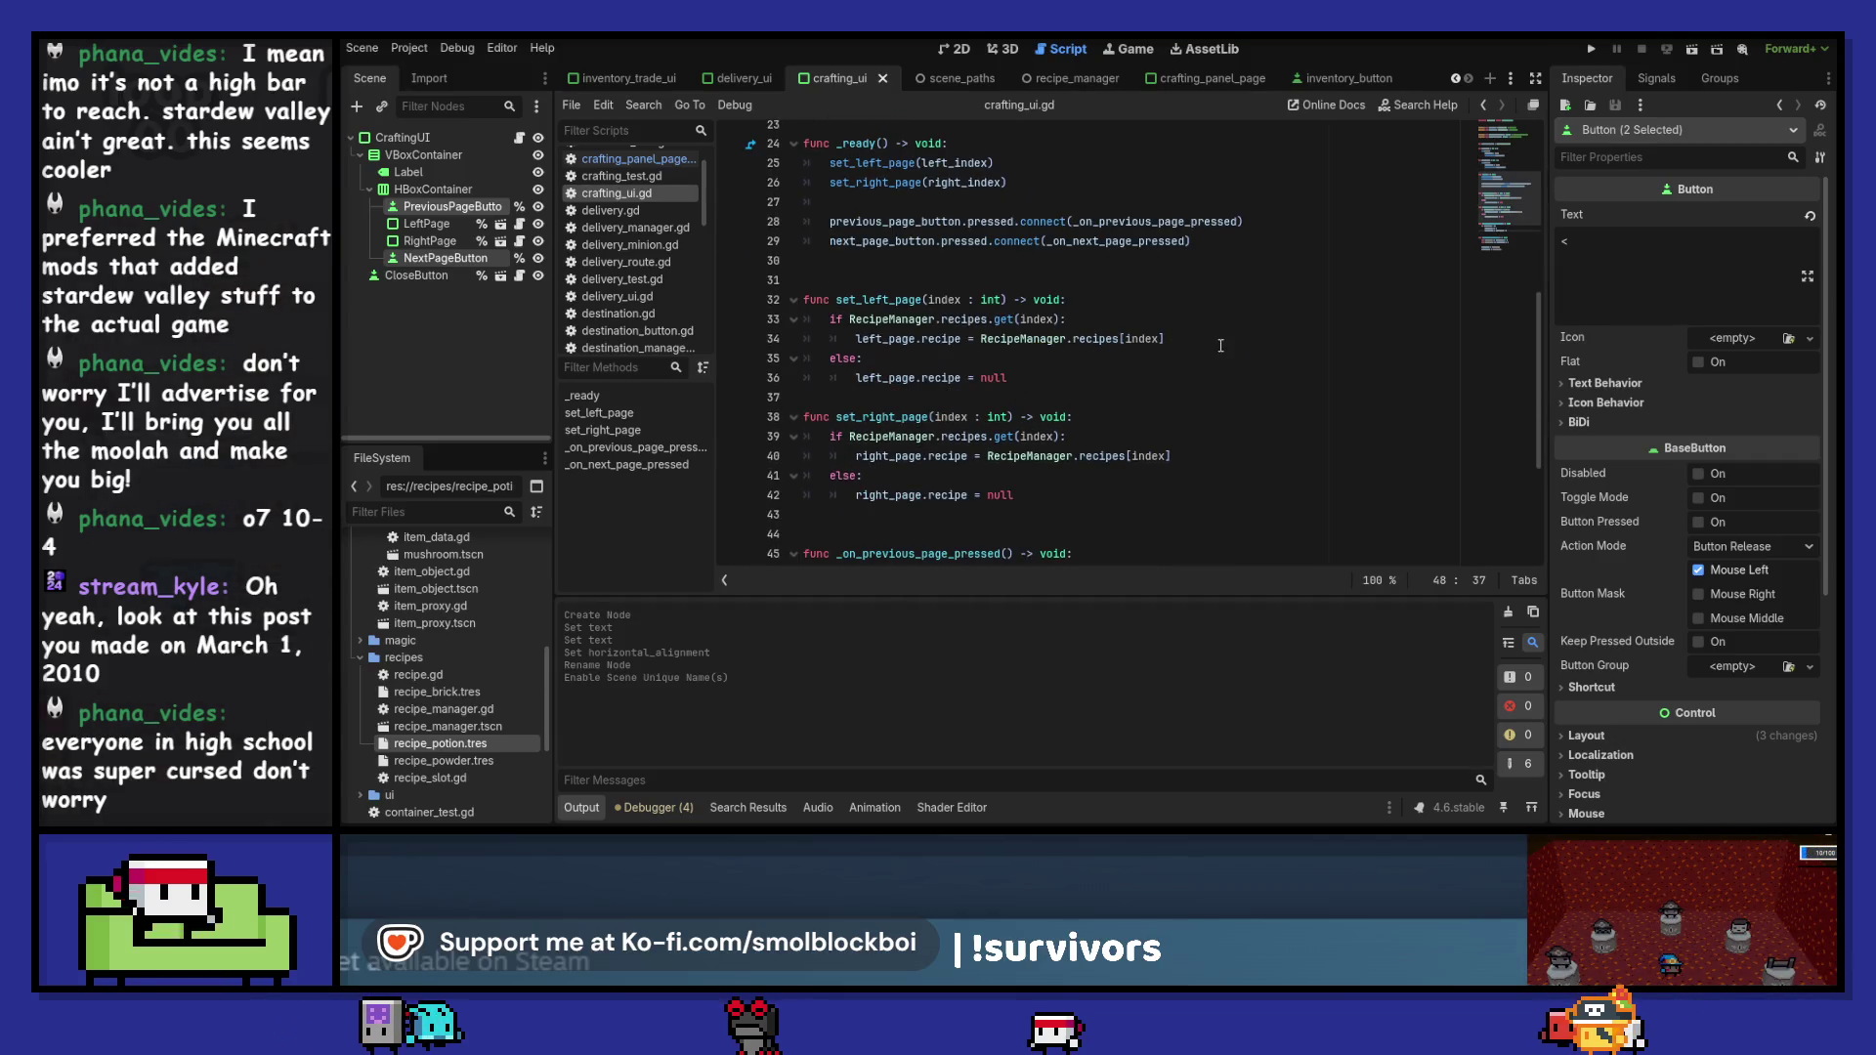
left_click(1162, 381)
key("Down")
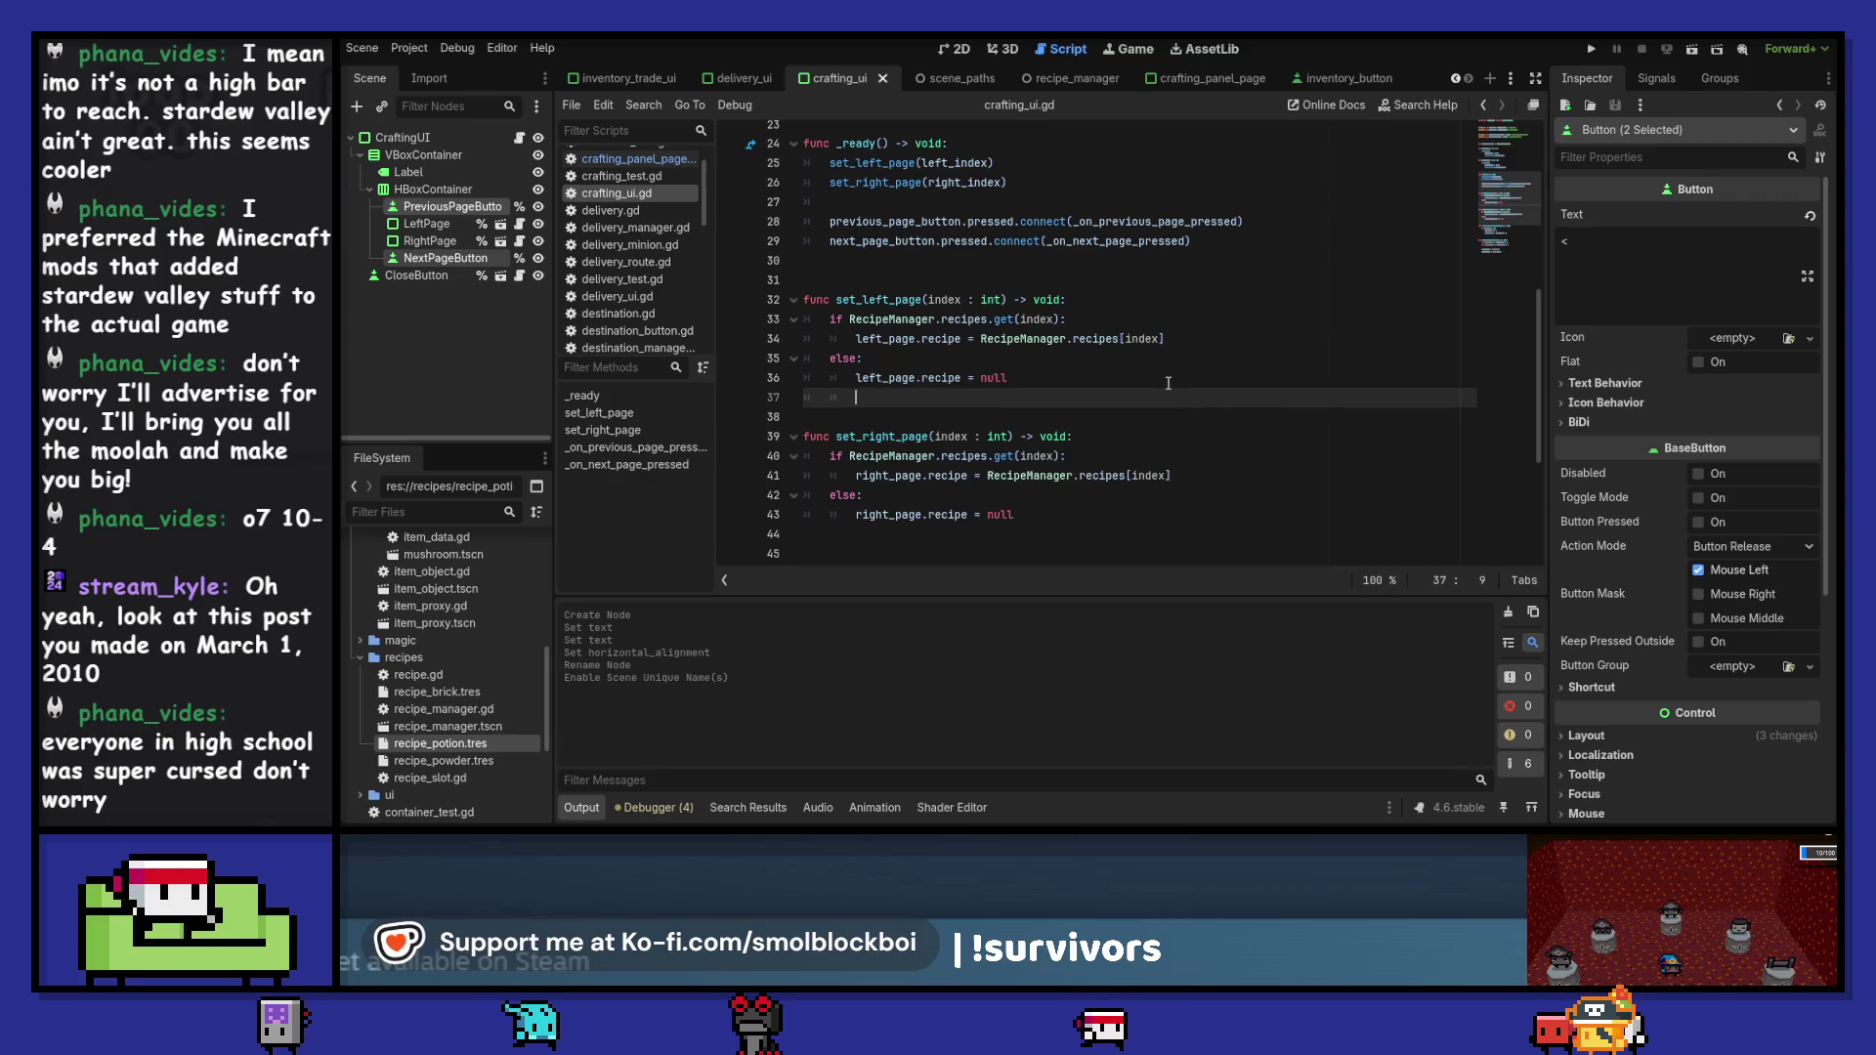
key("Return")
key("Return")
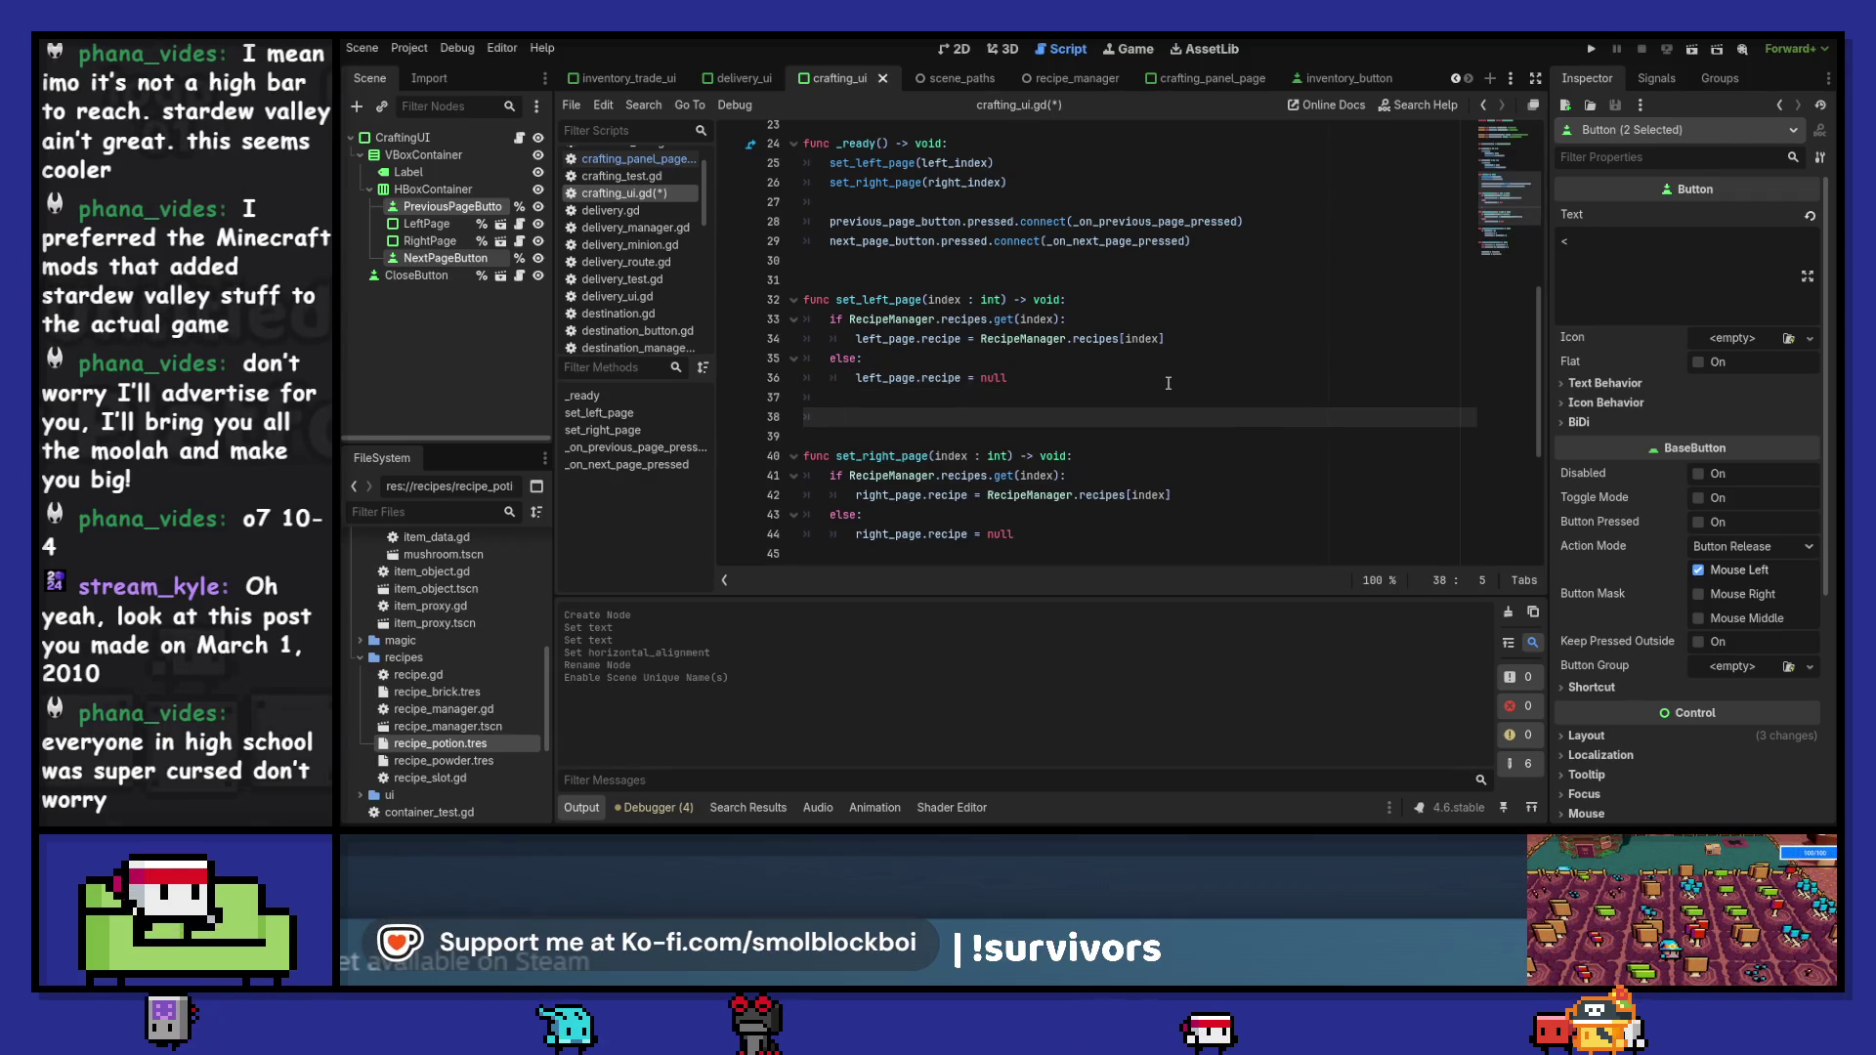
key("Return")
type(".")
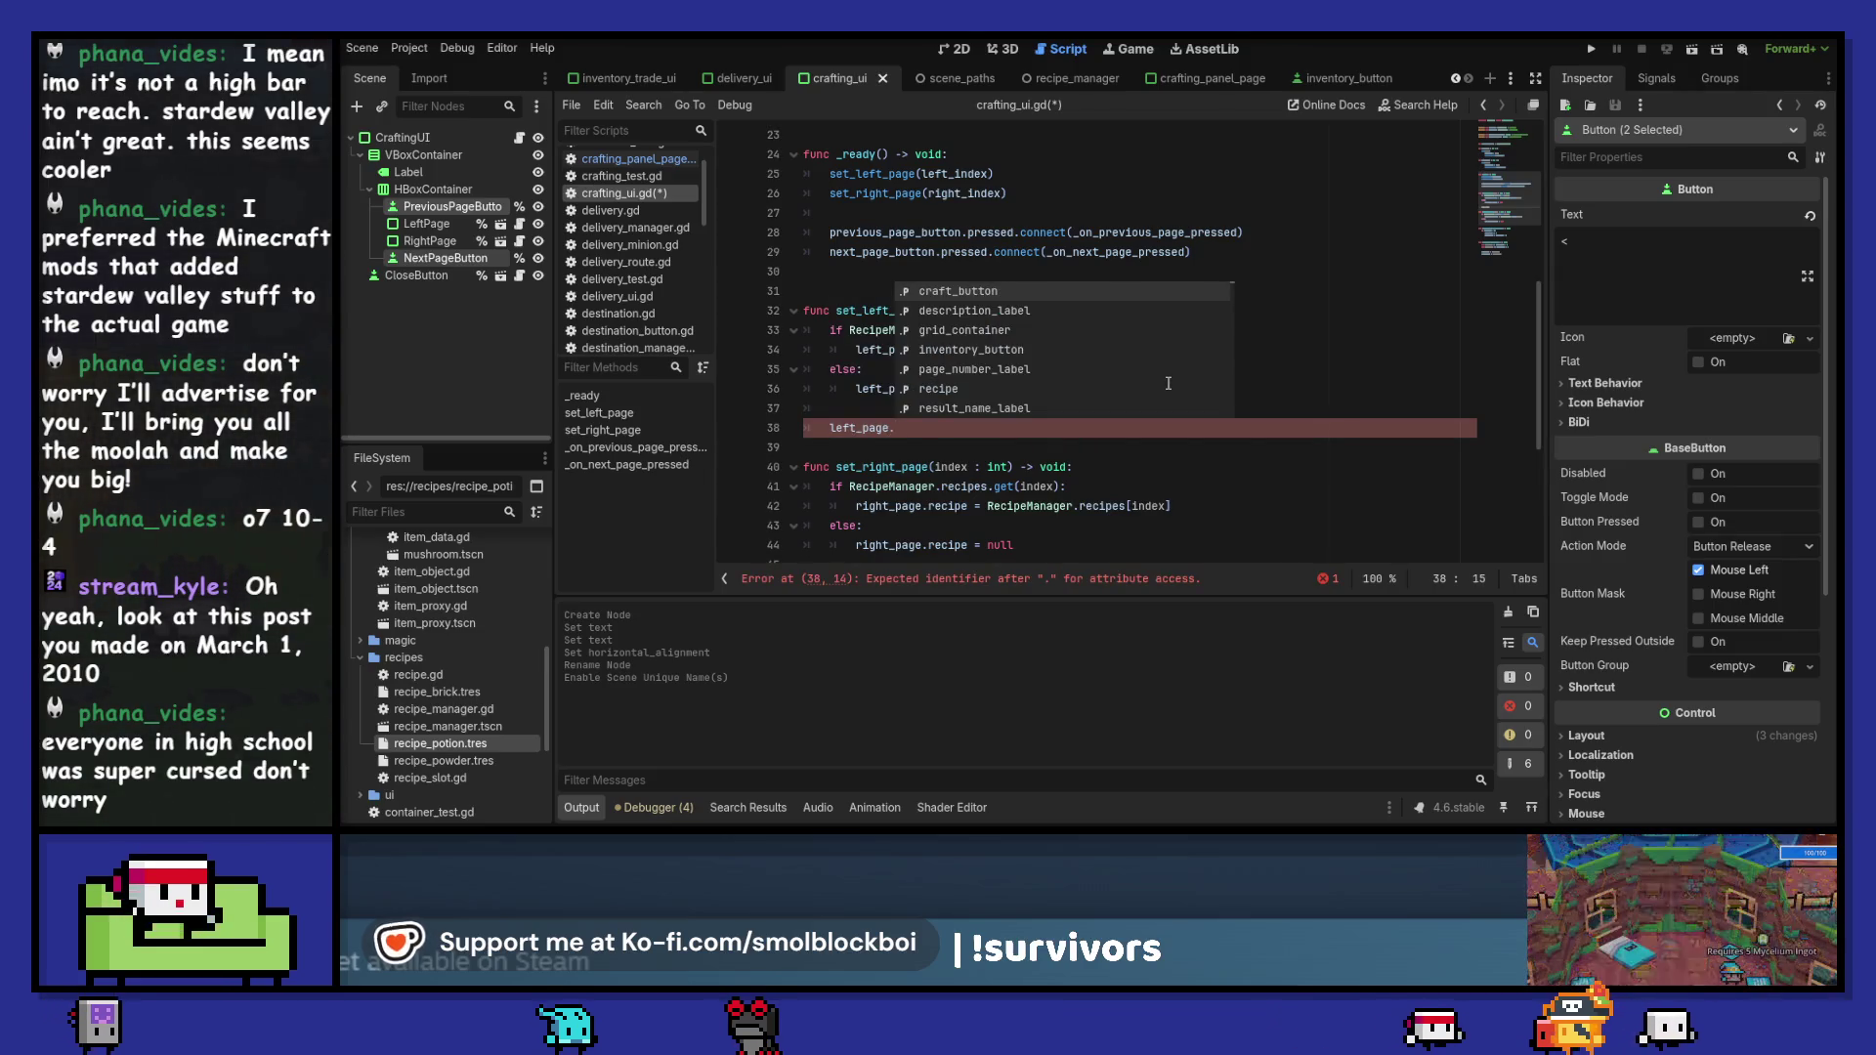
type("page_number_label.text")
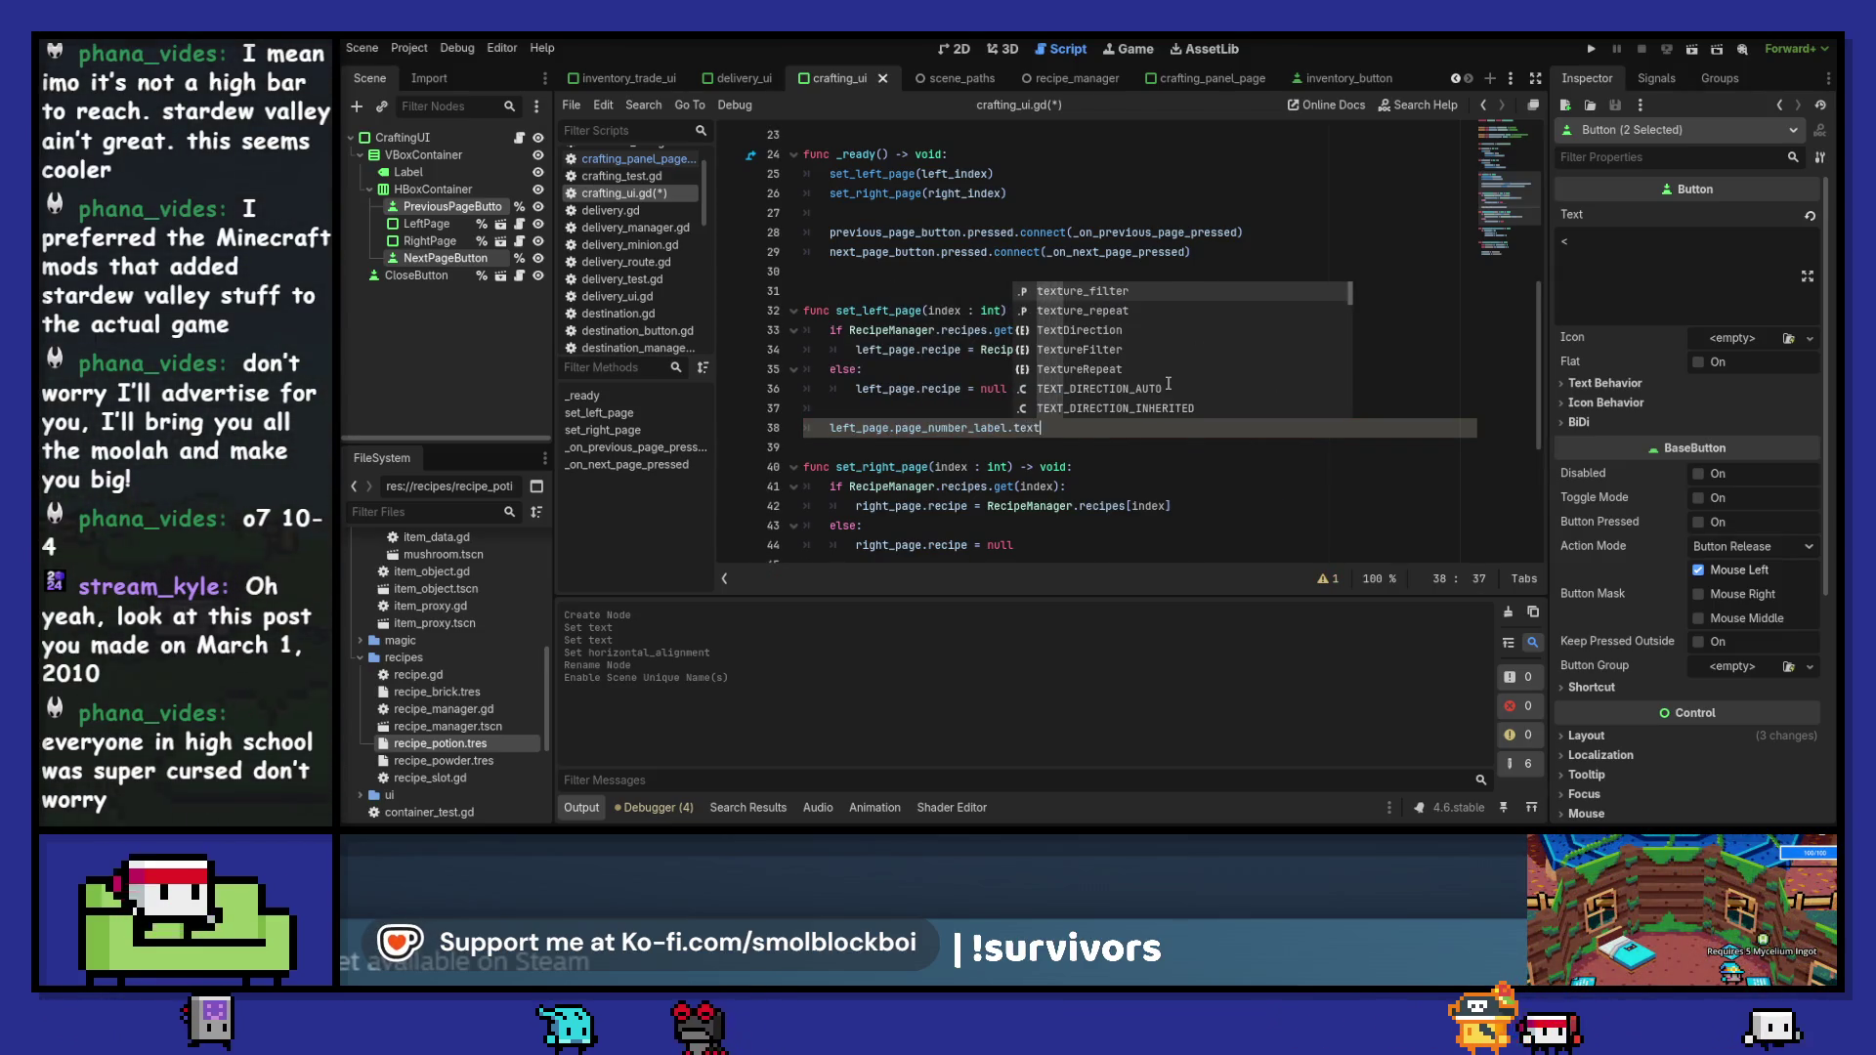
type(" = inde")
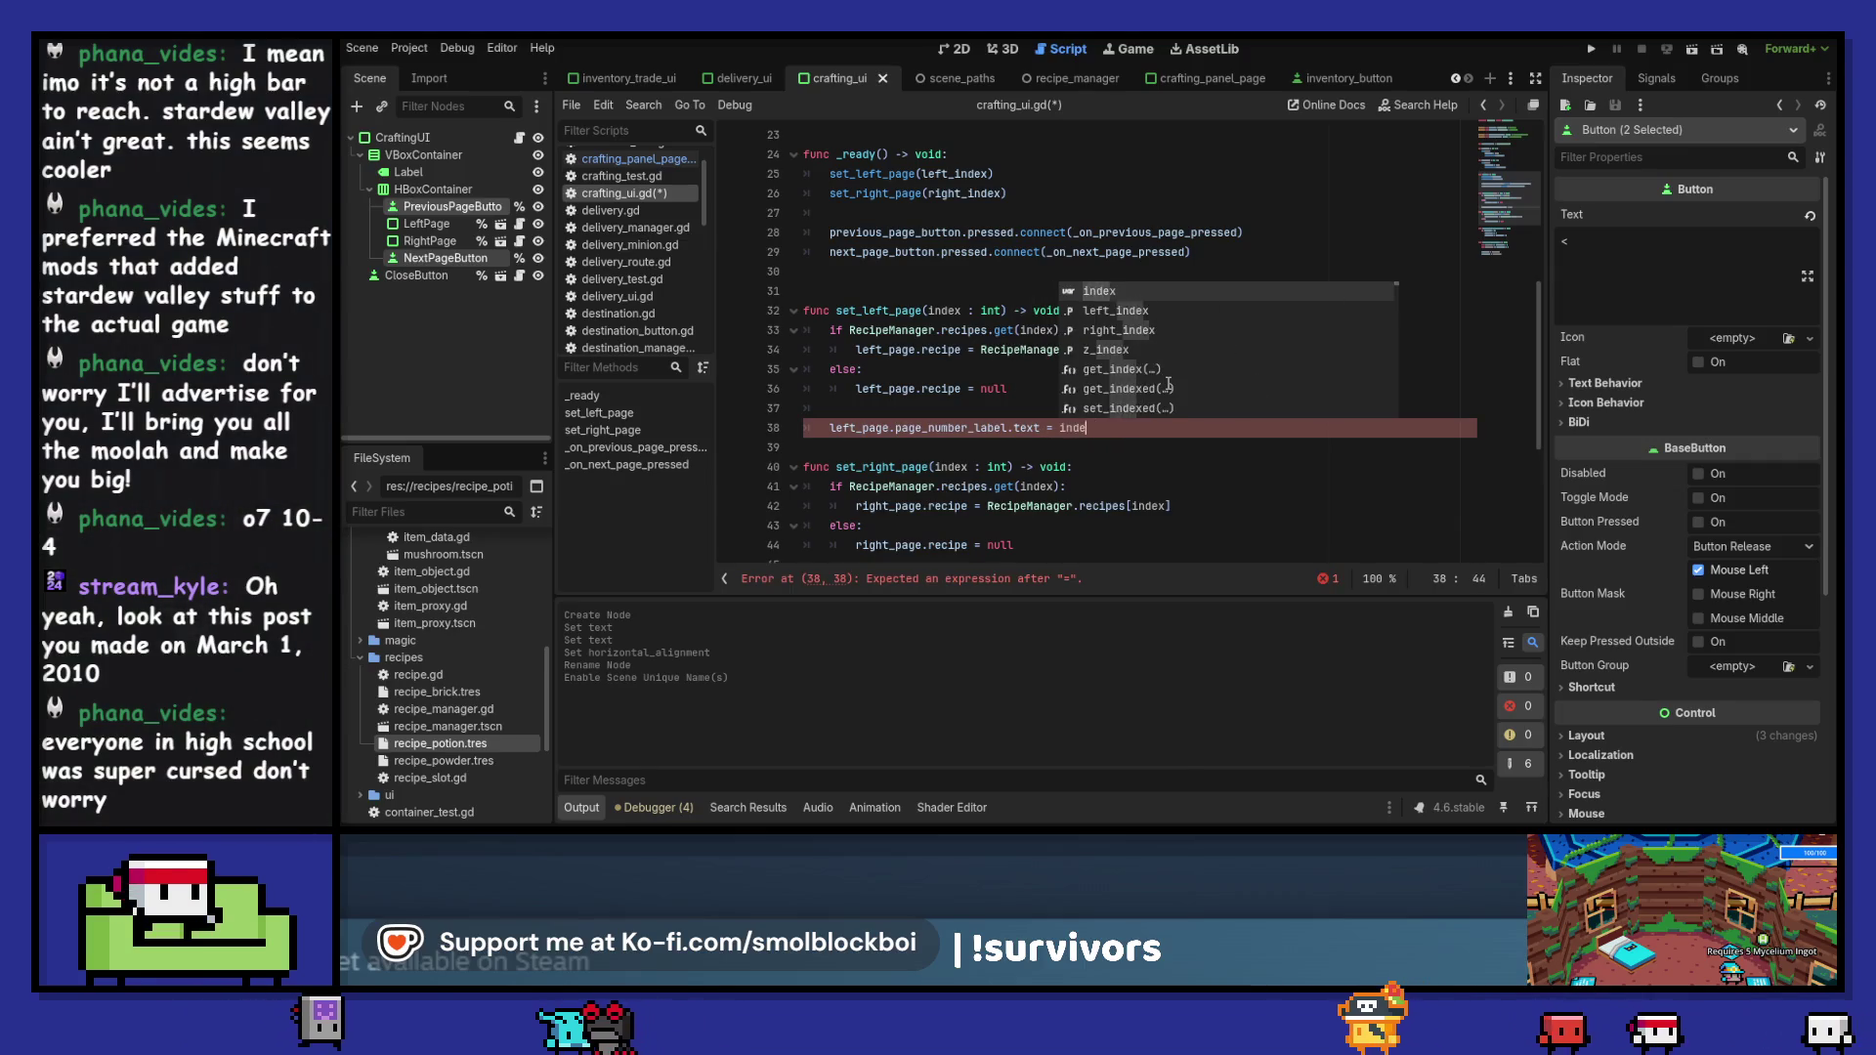
key("Return")
key("Return")
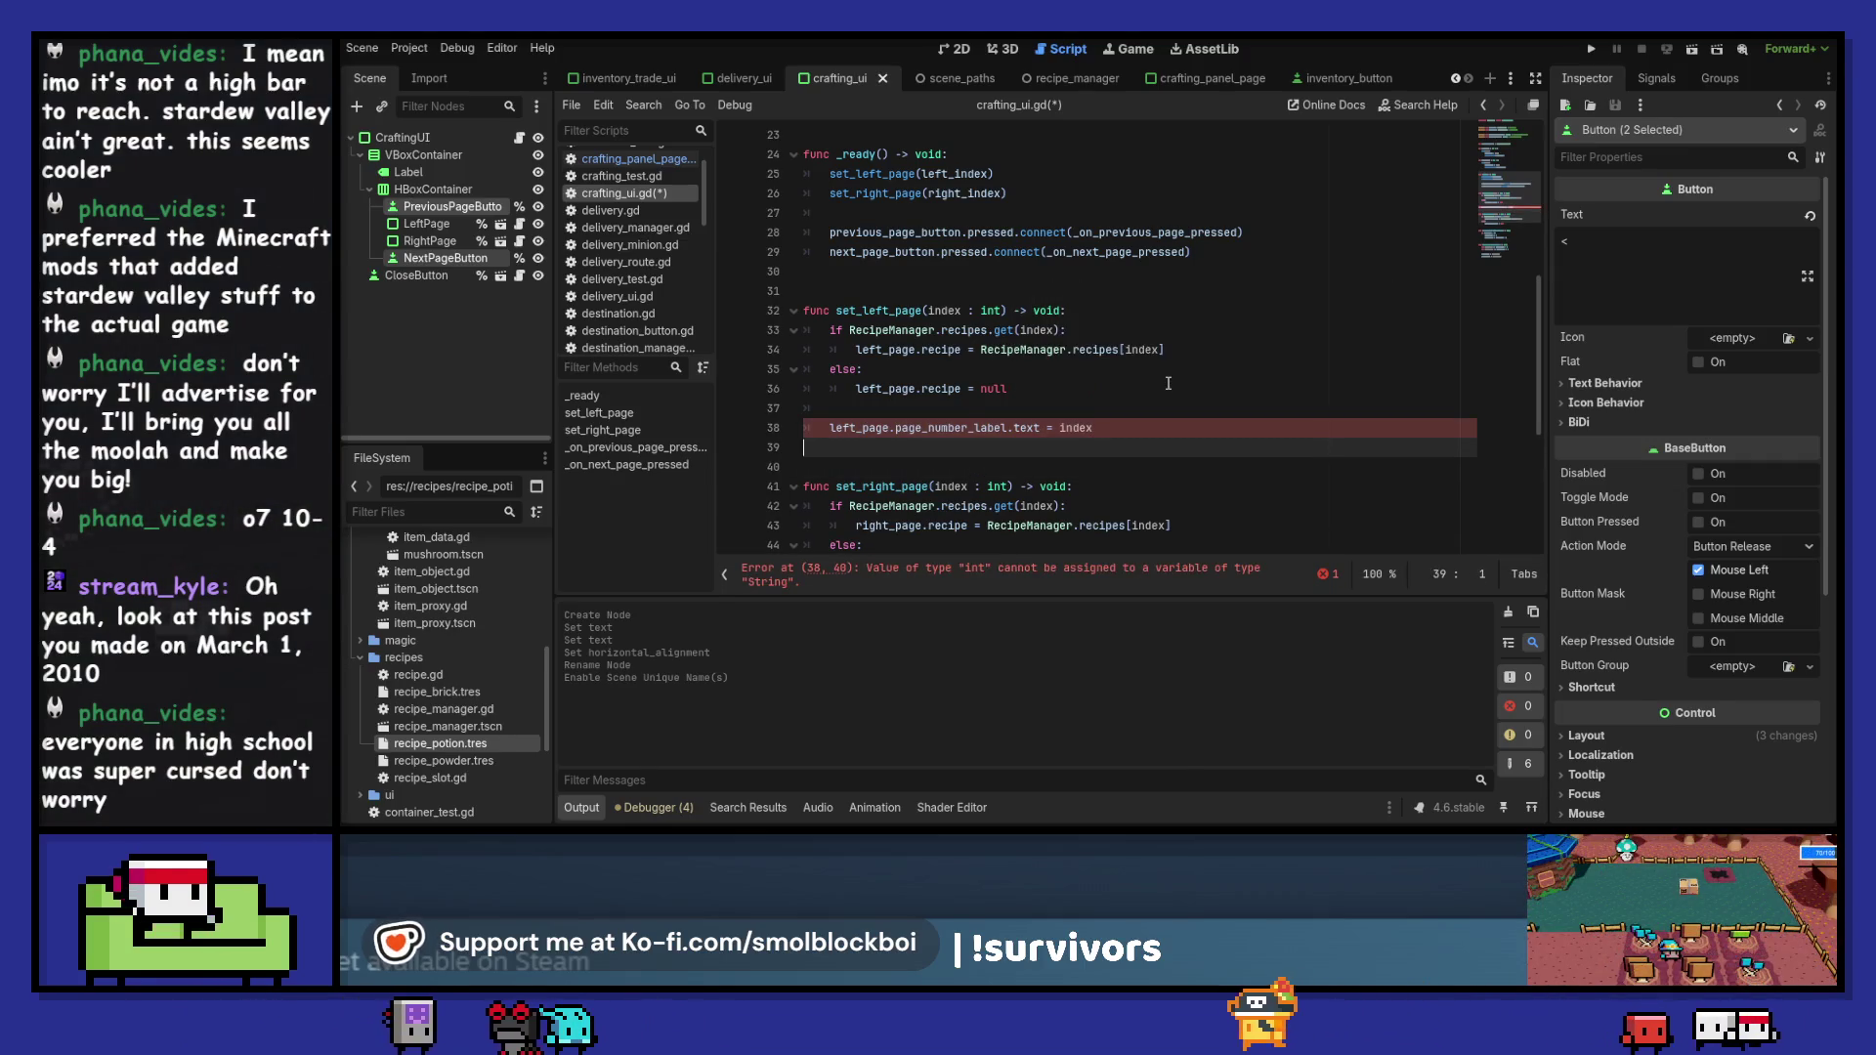
key("Up")
key("End")
key("ctrl+Left")
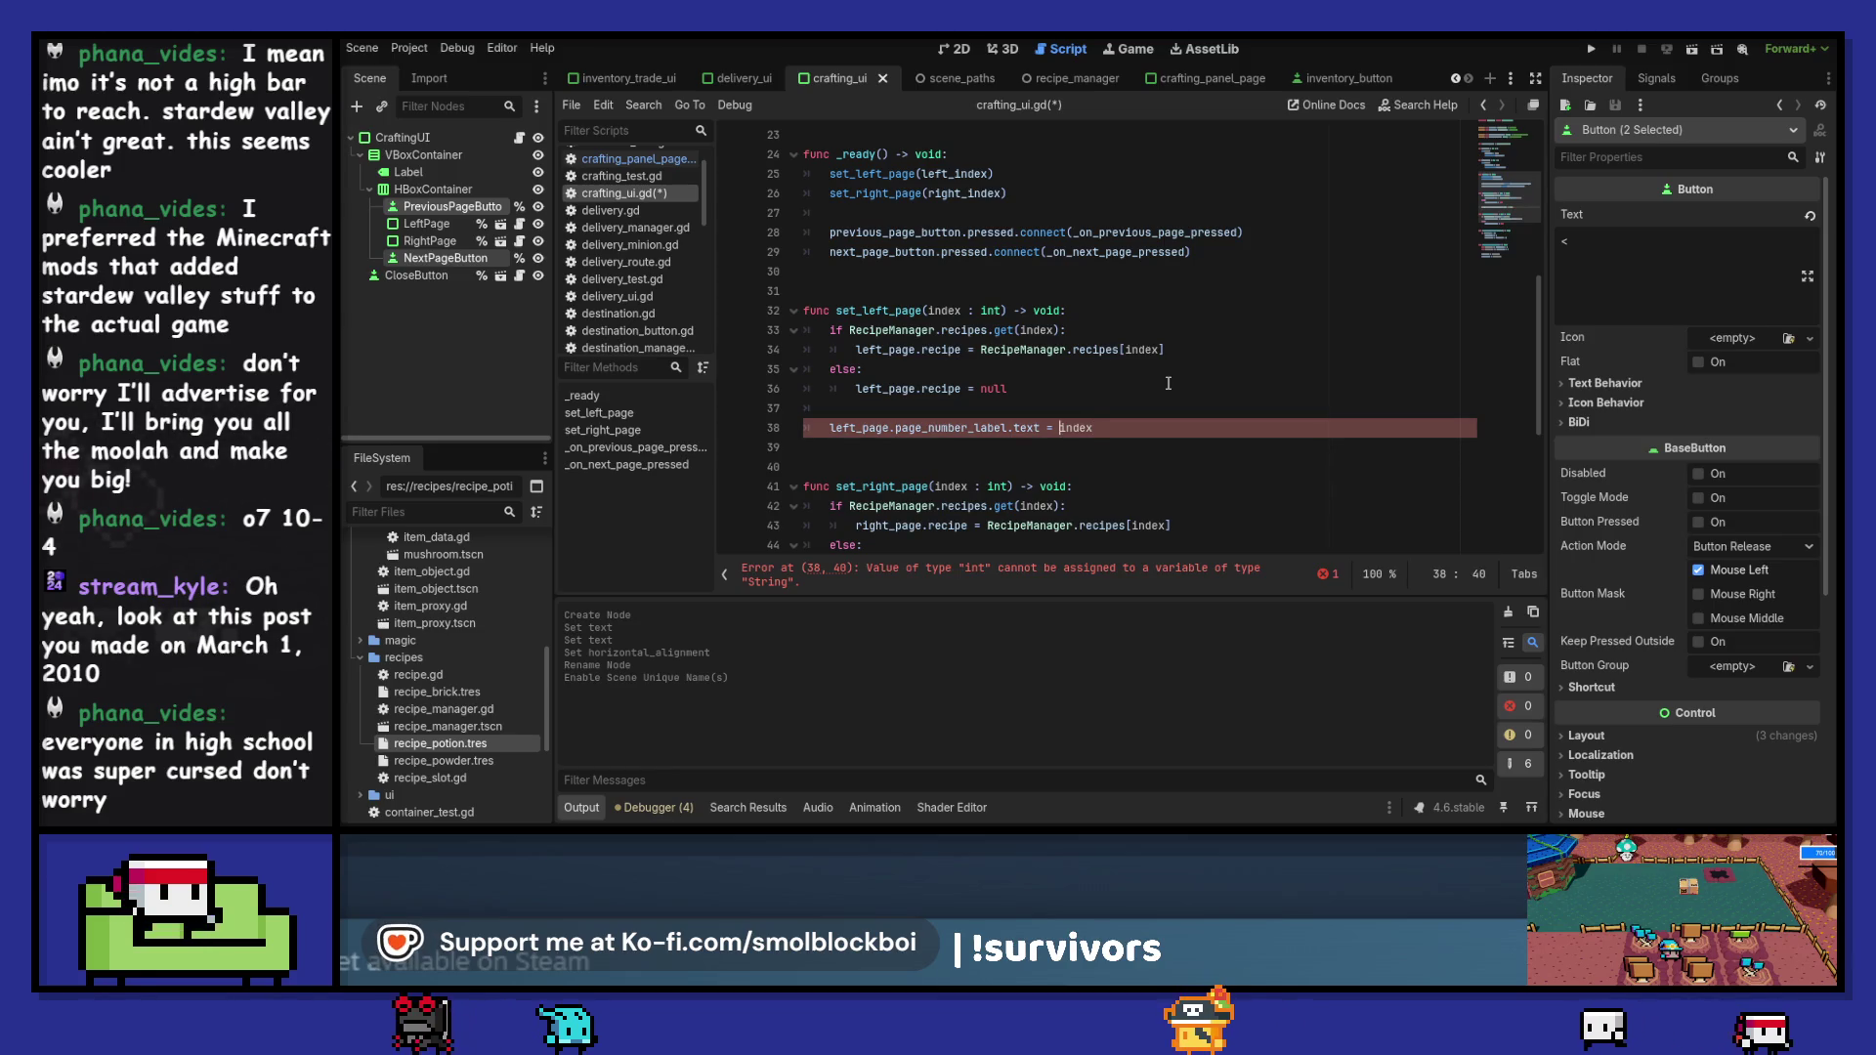
type("\"%")
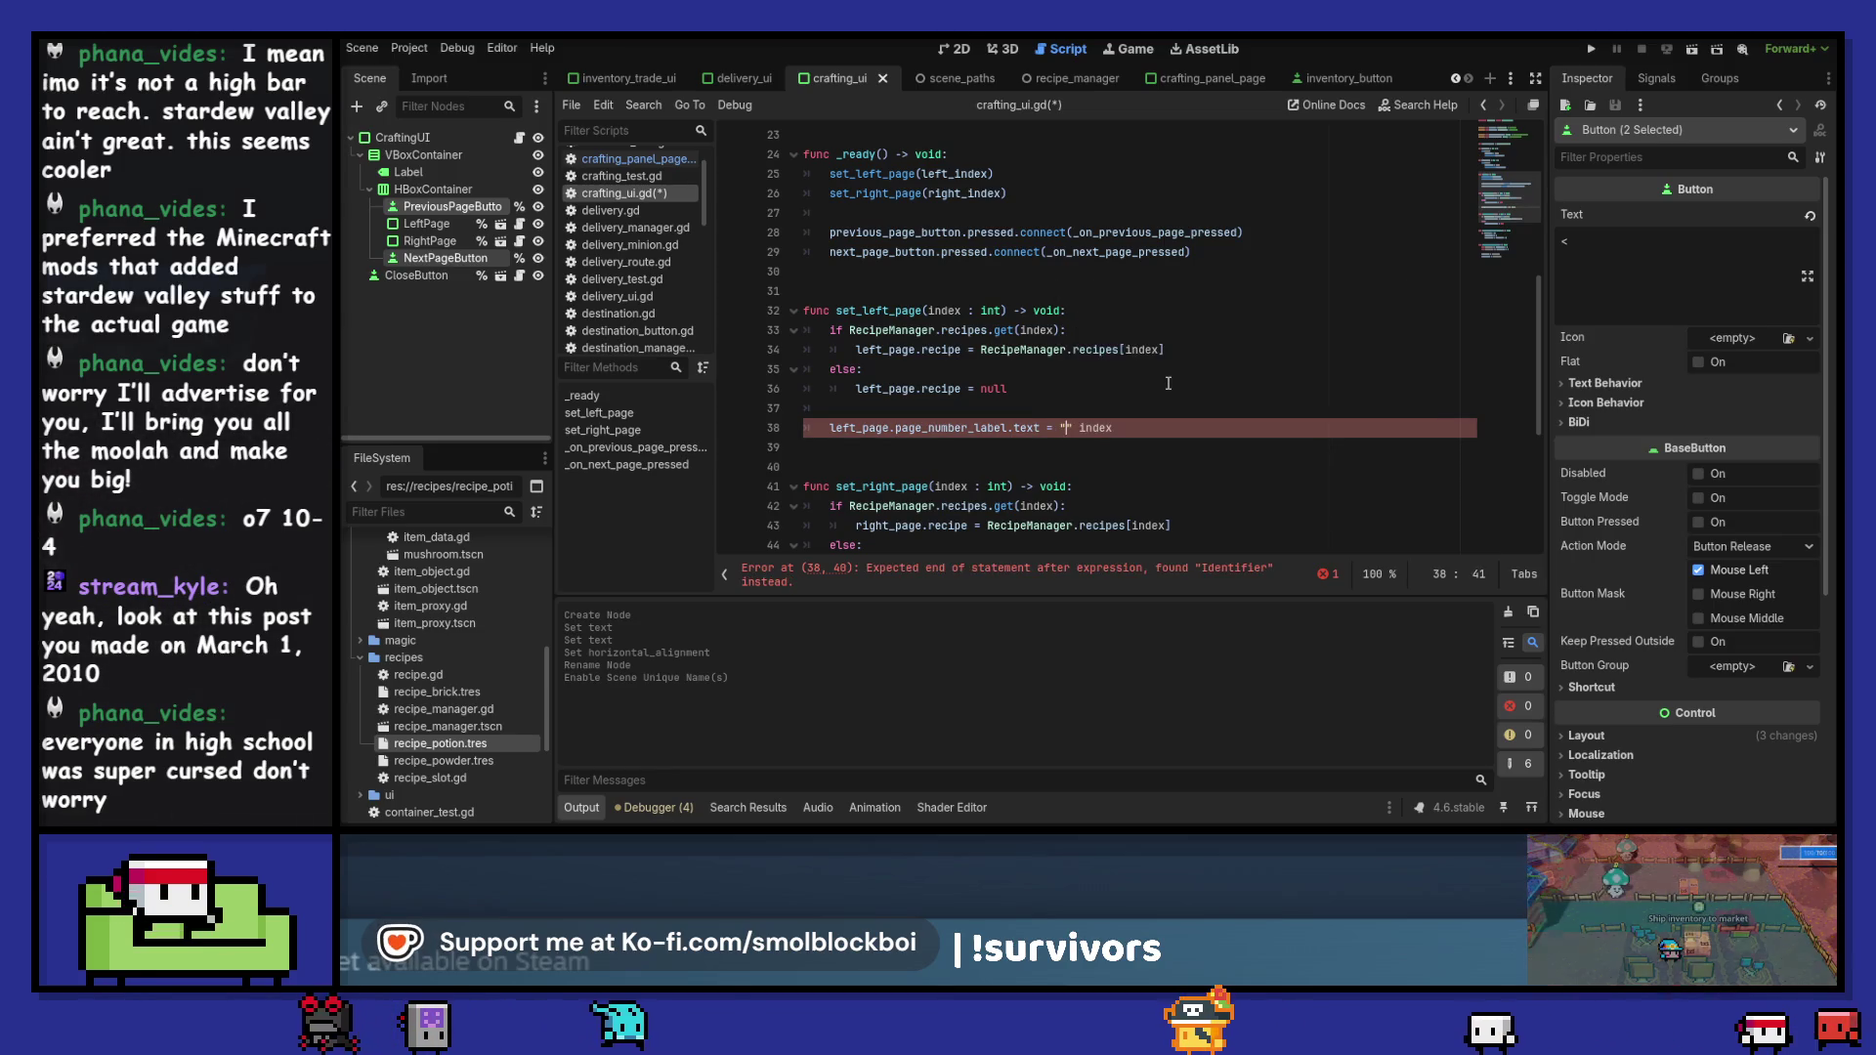
type("d\" ")
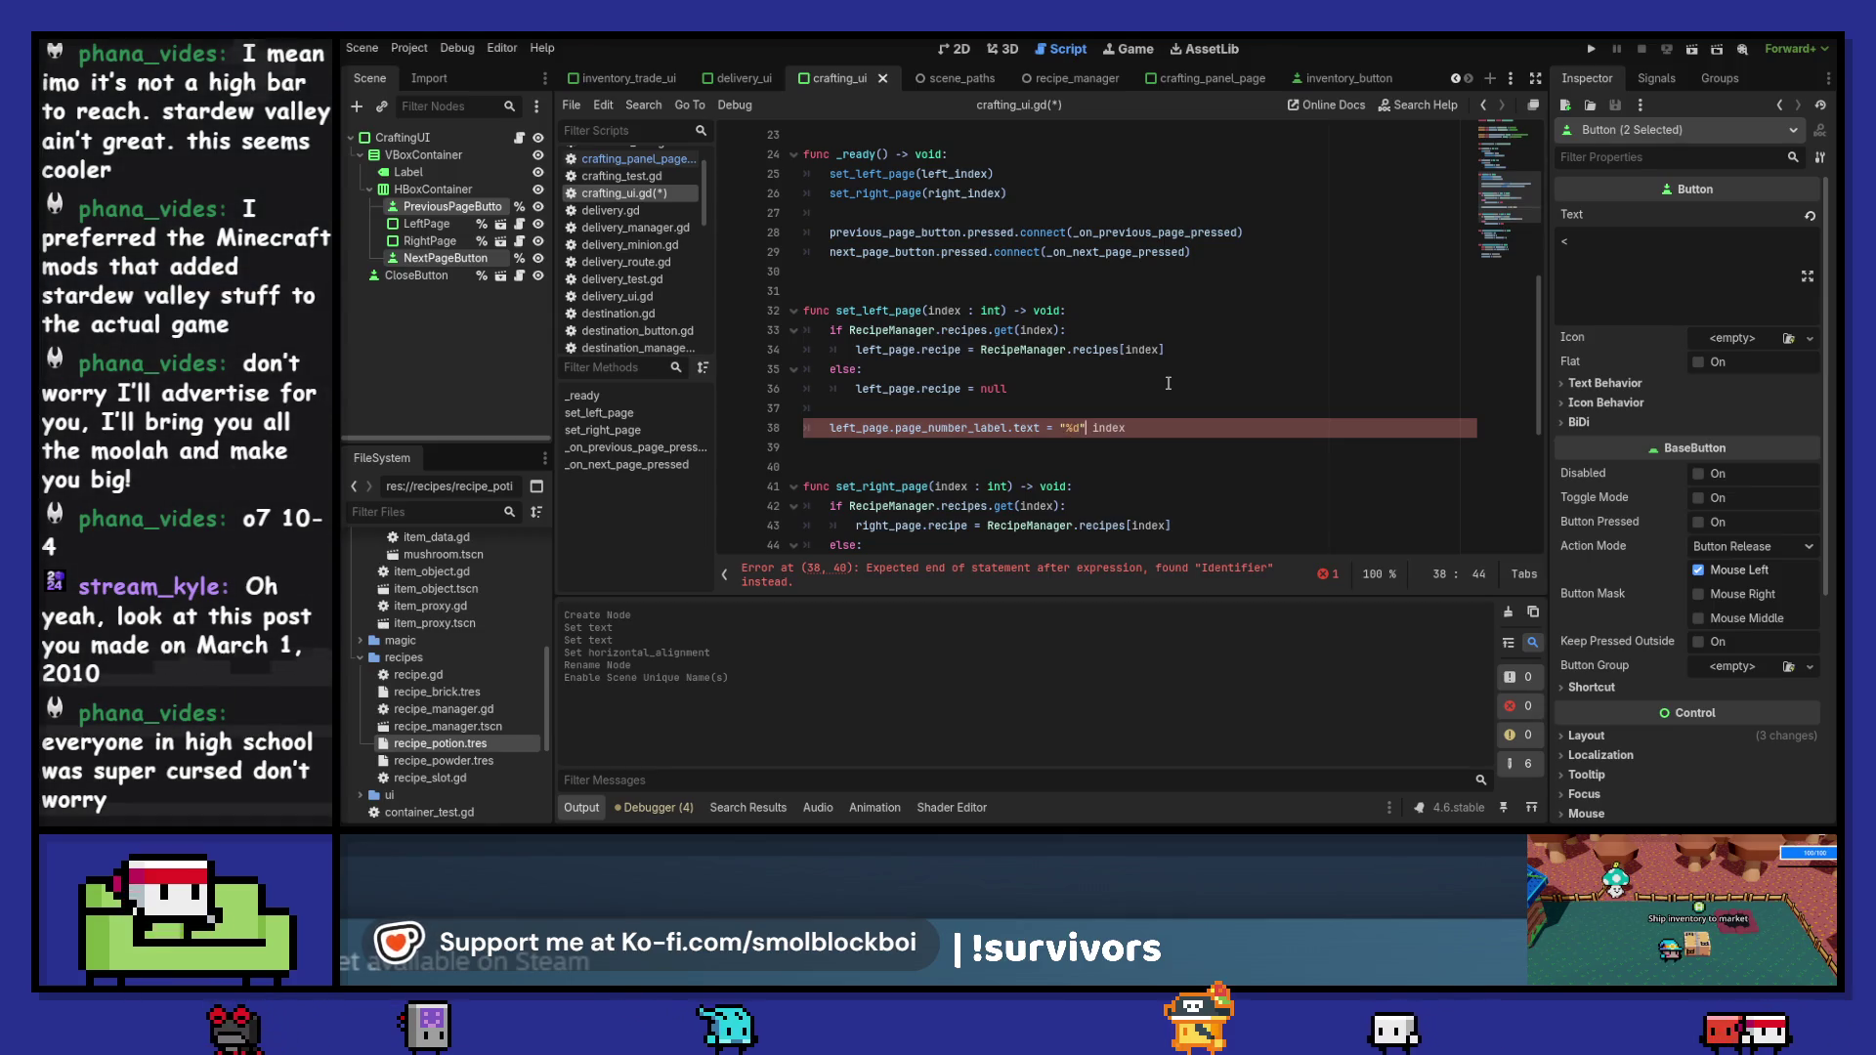
type("%")
key("ctrl+alt+Down")
Duplicate that line into set_right_page using right_page, then save and run the game.
key("alt+Down")
key("alt+Down")
key("alt+Down")
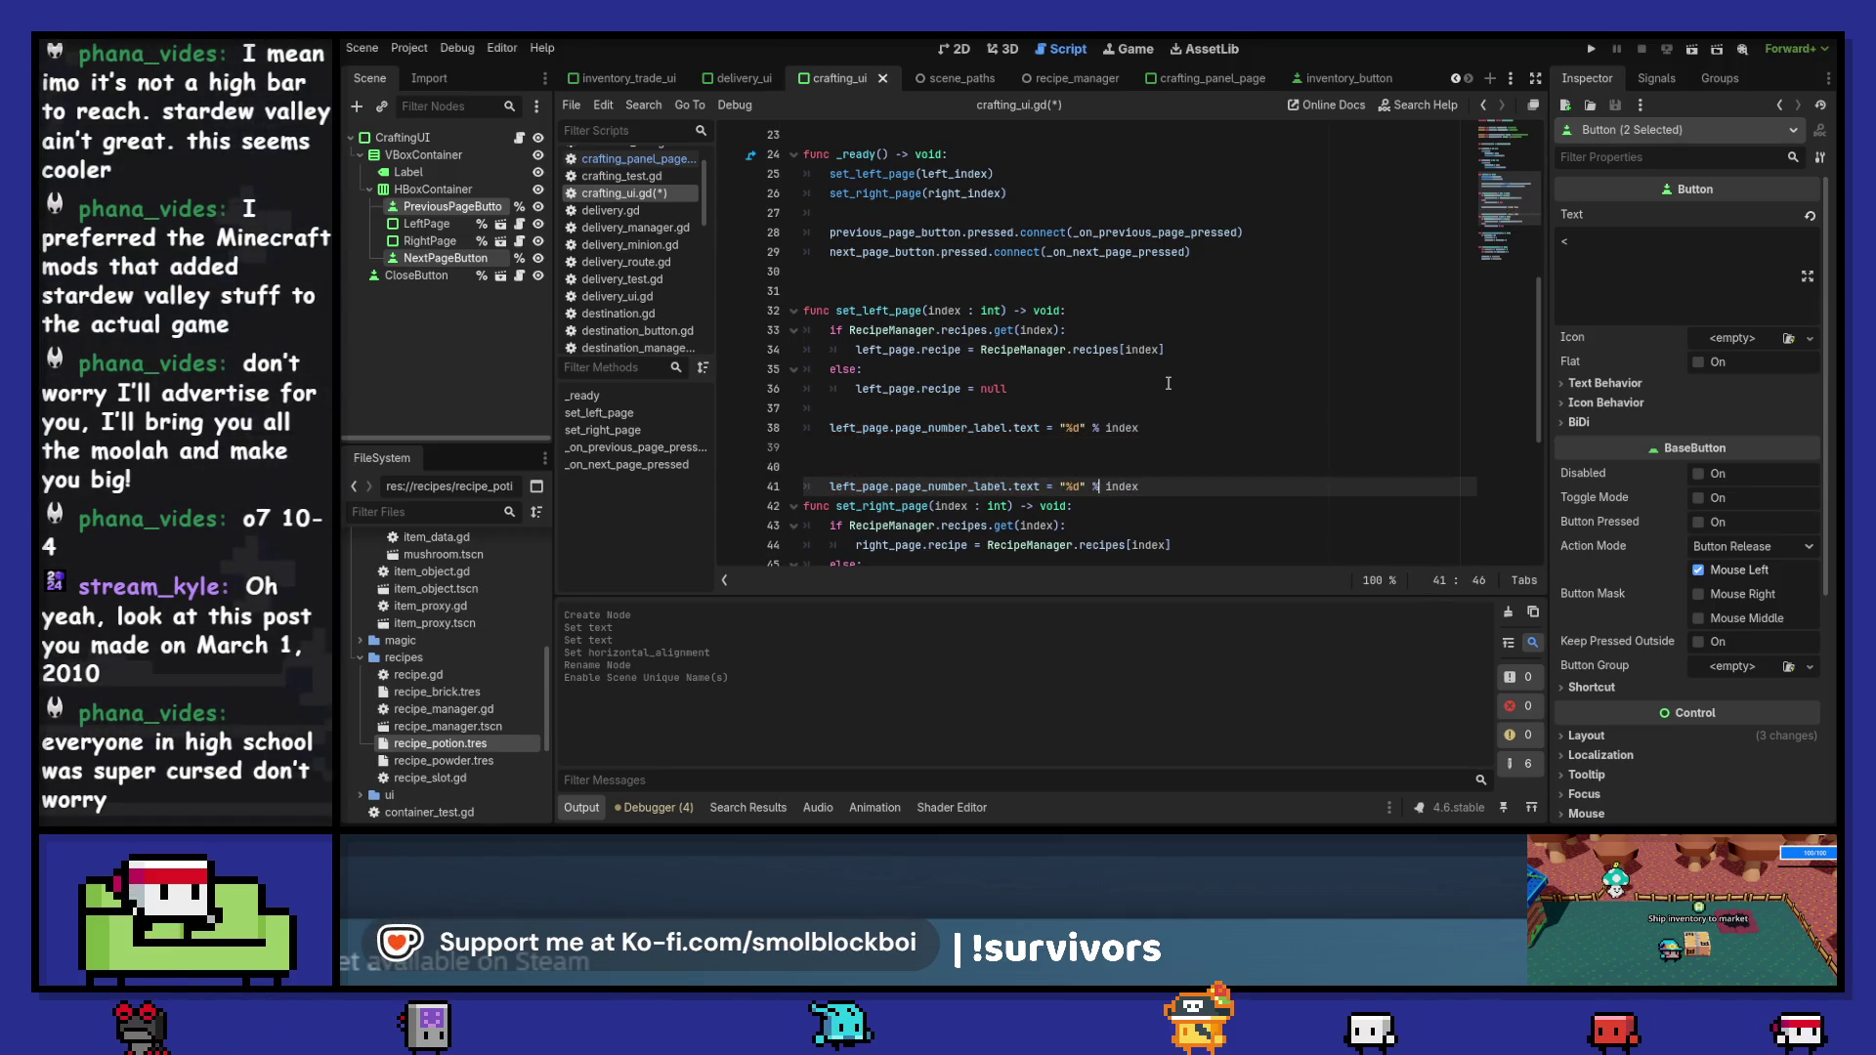
key("alt+Down")
key("alt+Down")
key("alt+Down")
key("Up")
key("Down")
key("Down")
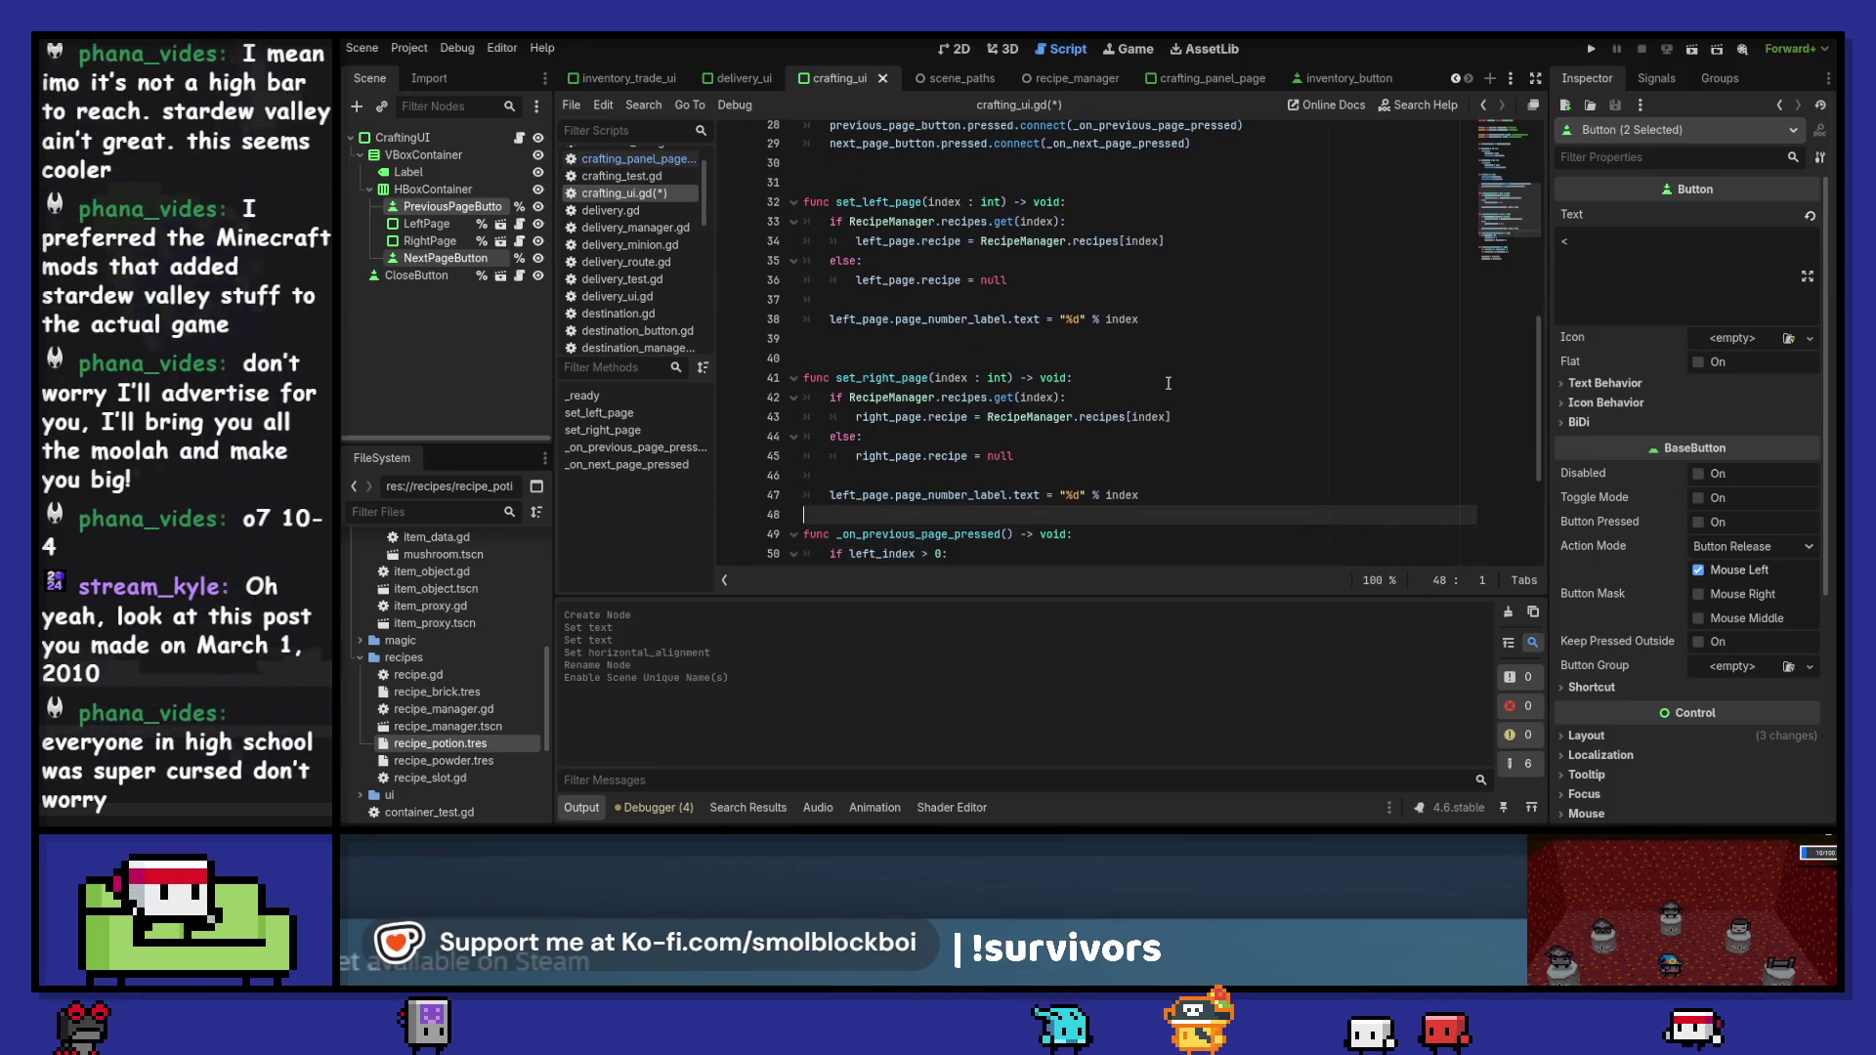
key("Up")
key("ctrl+shift+Right")
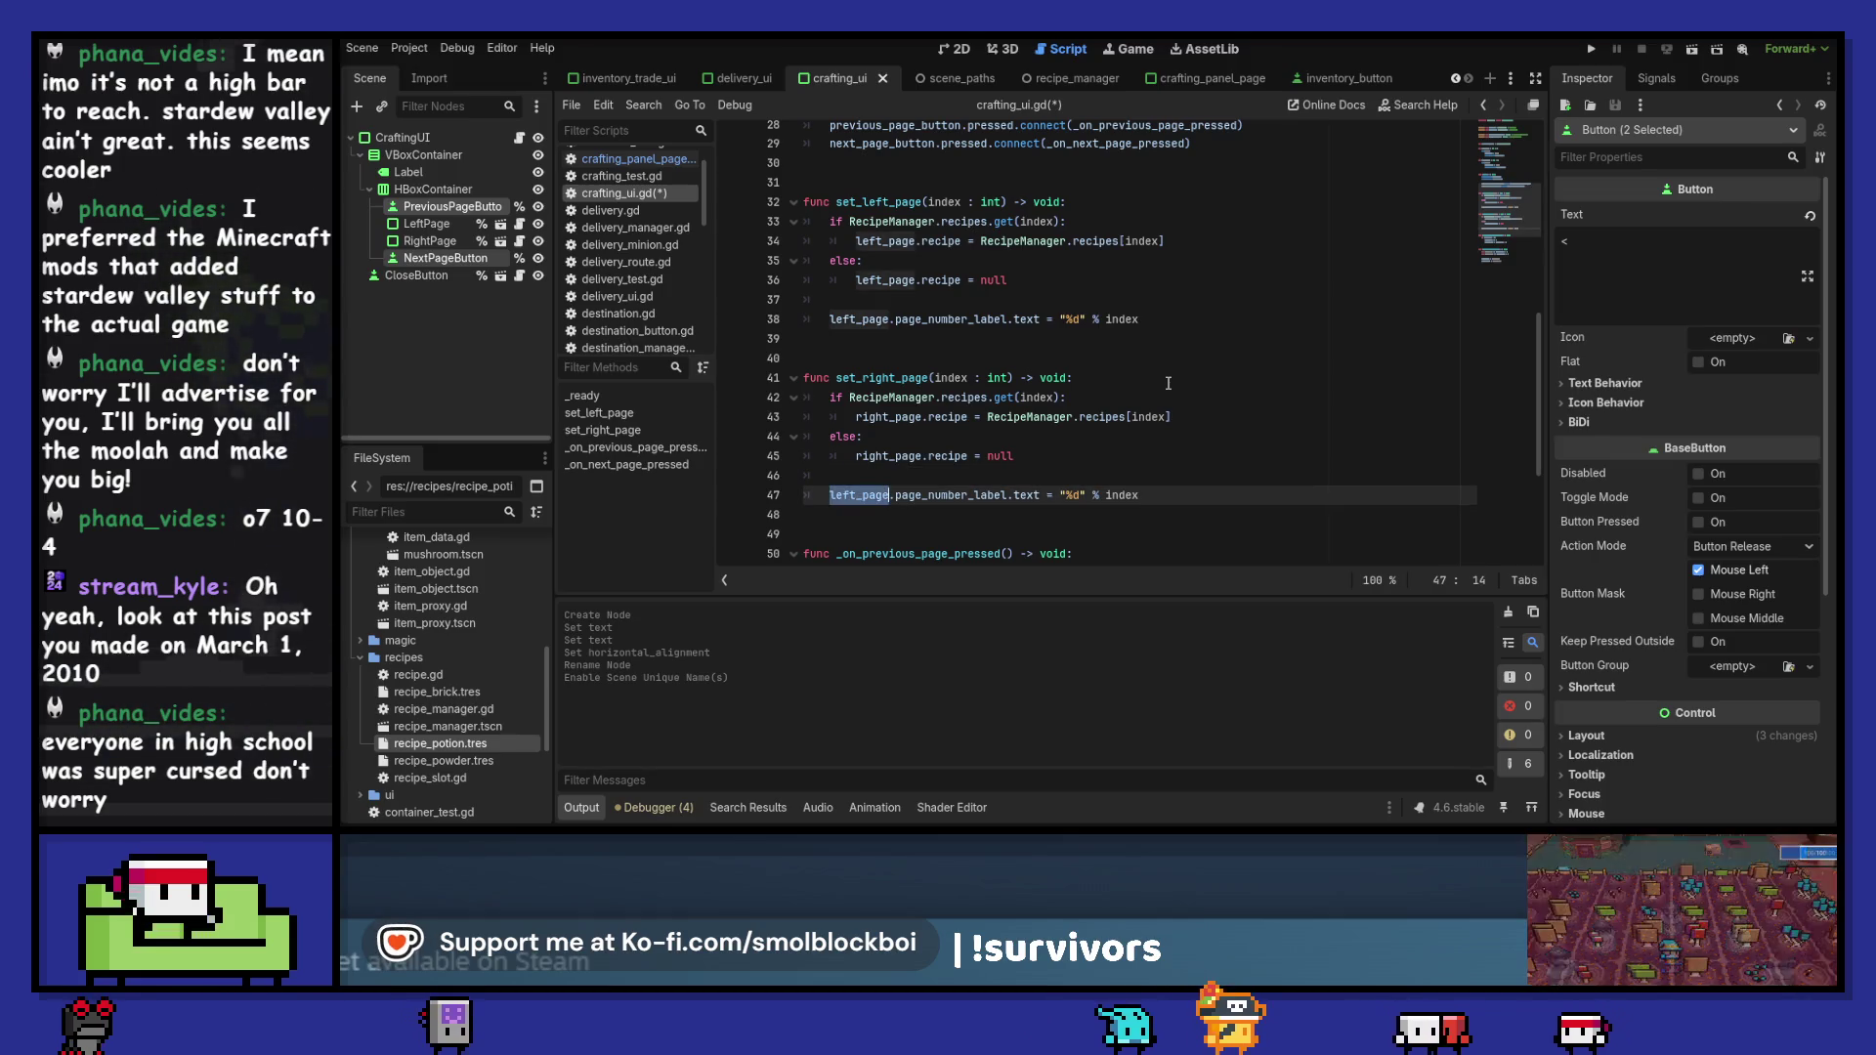
type("right")
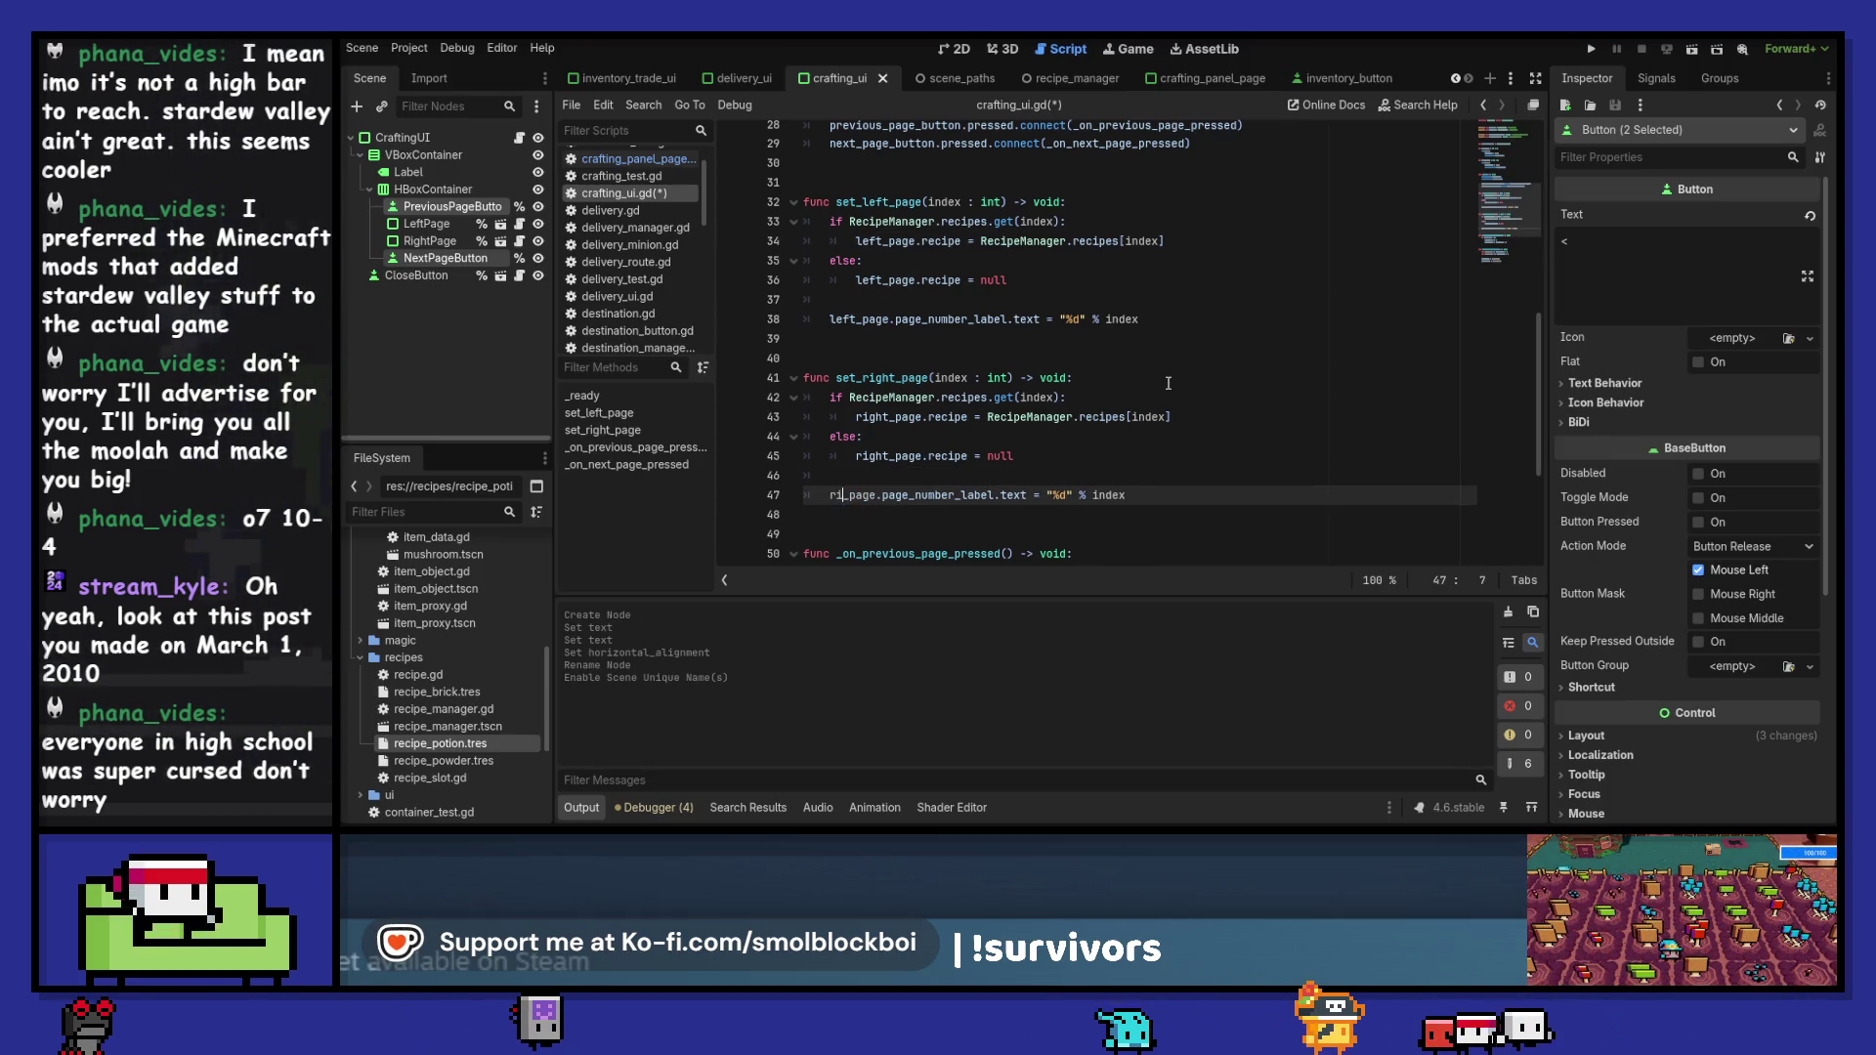
key("F5")
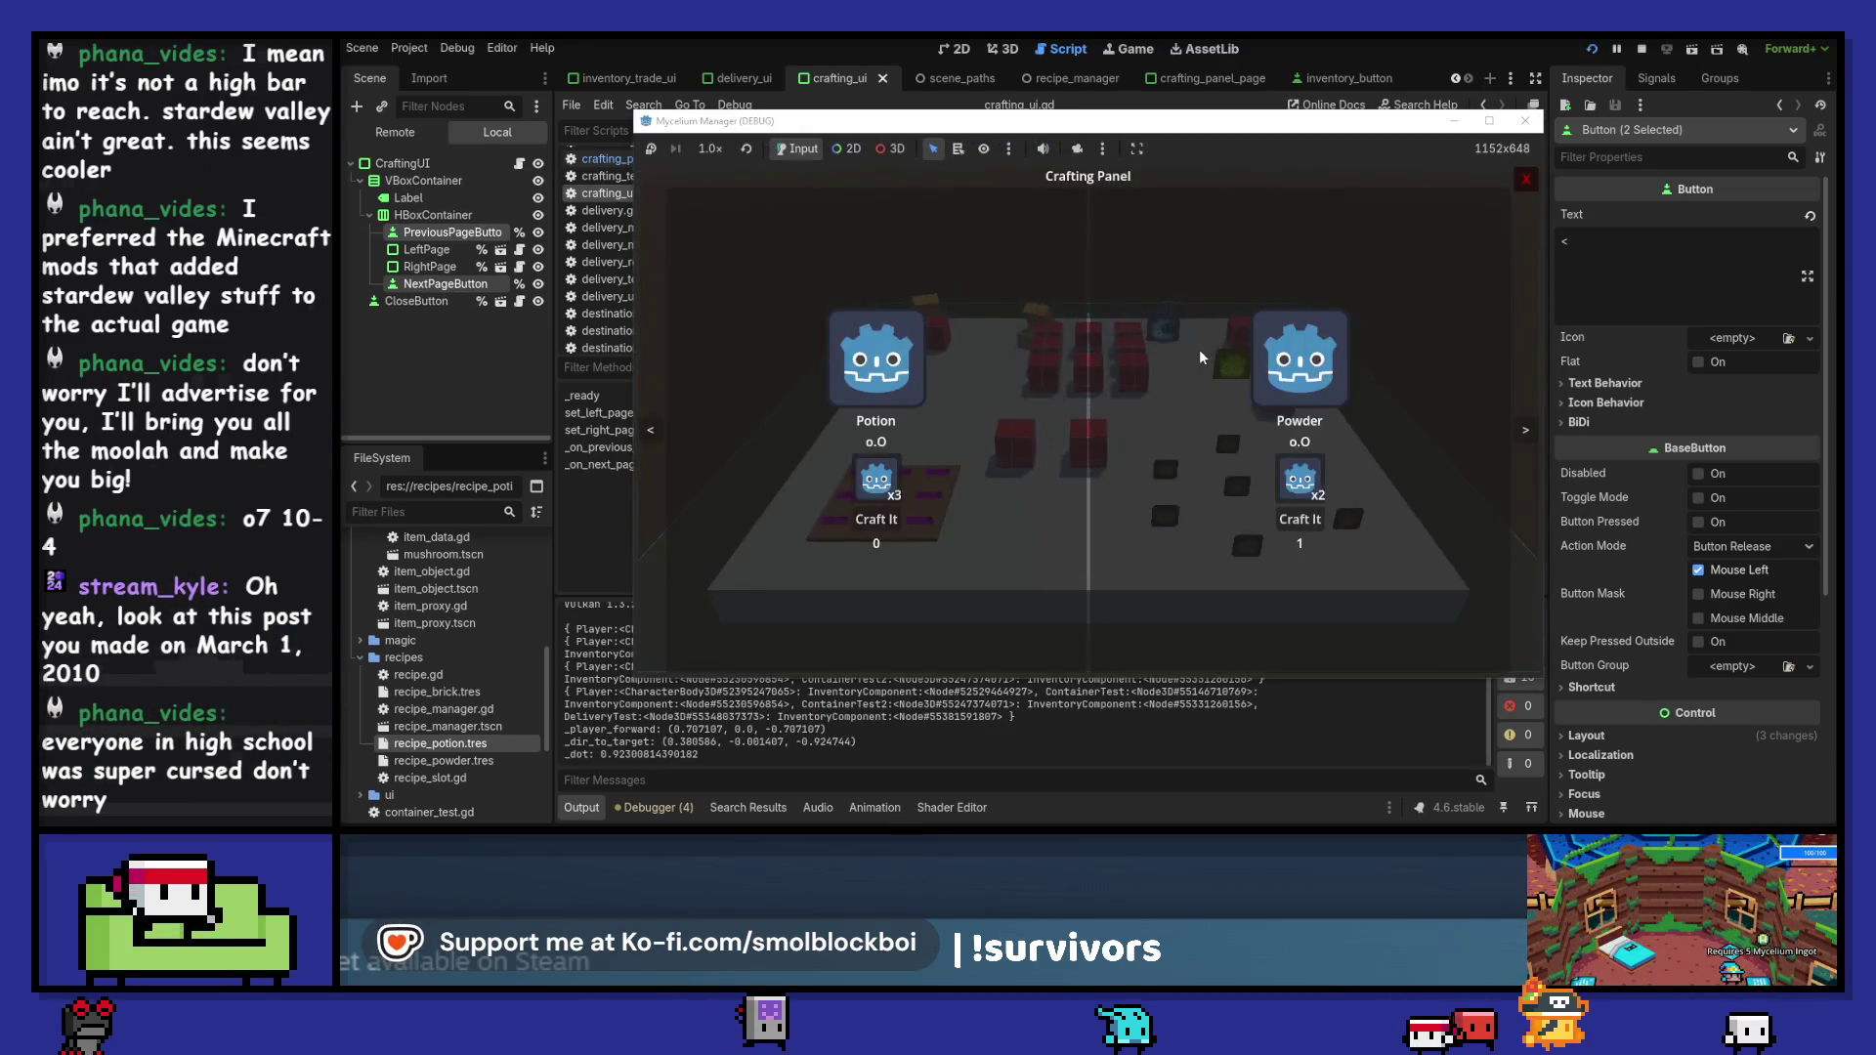
Page forward to pages 4 and 5, back to pages 0 and 1, forward again, then stop the game.
left_click(1525, 431)
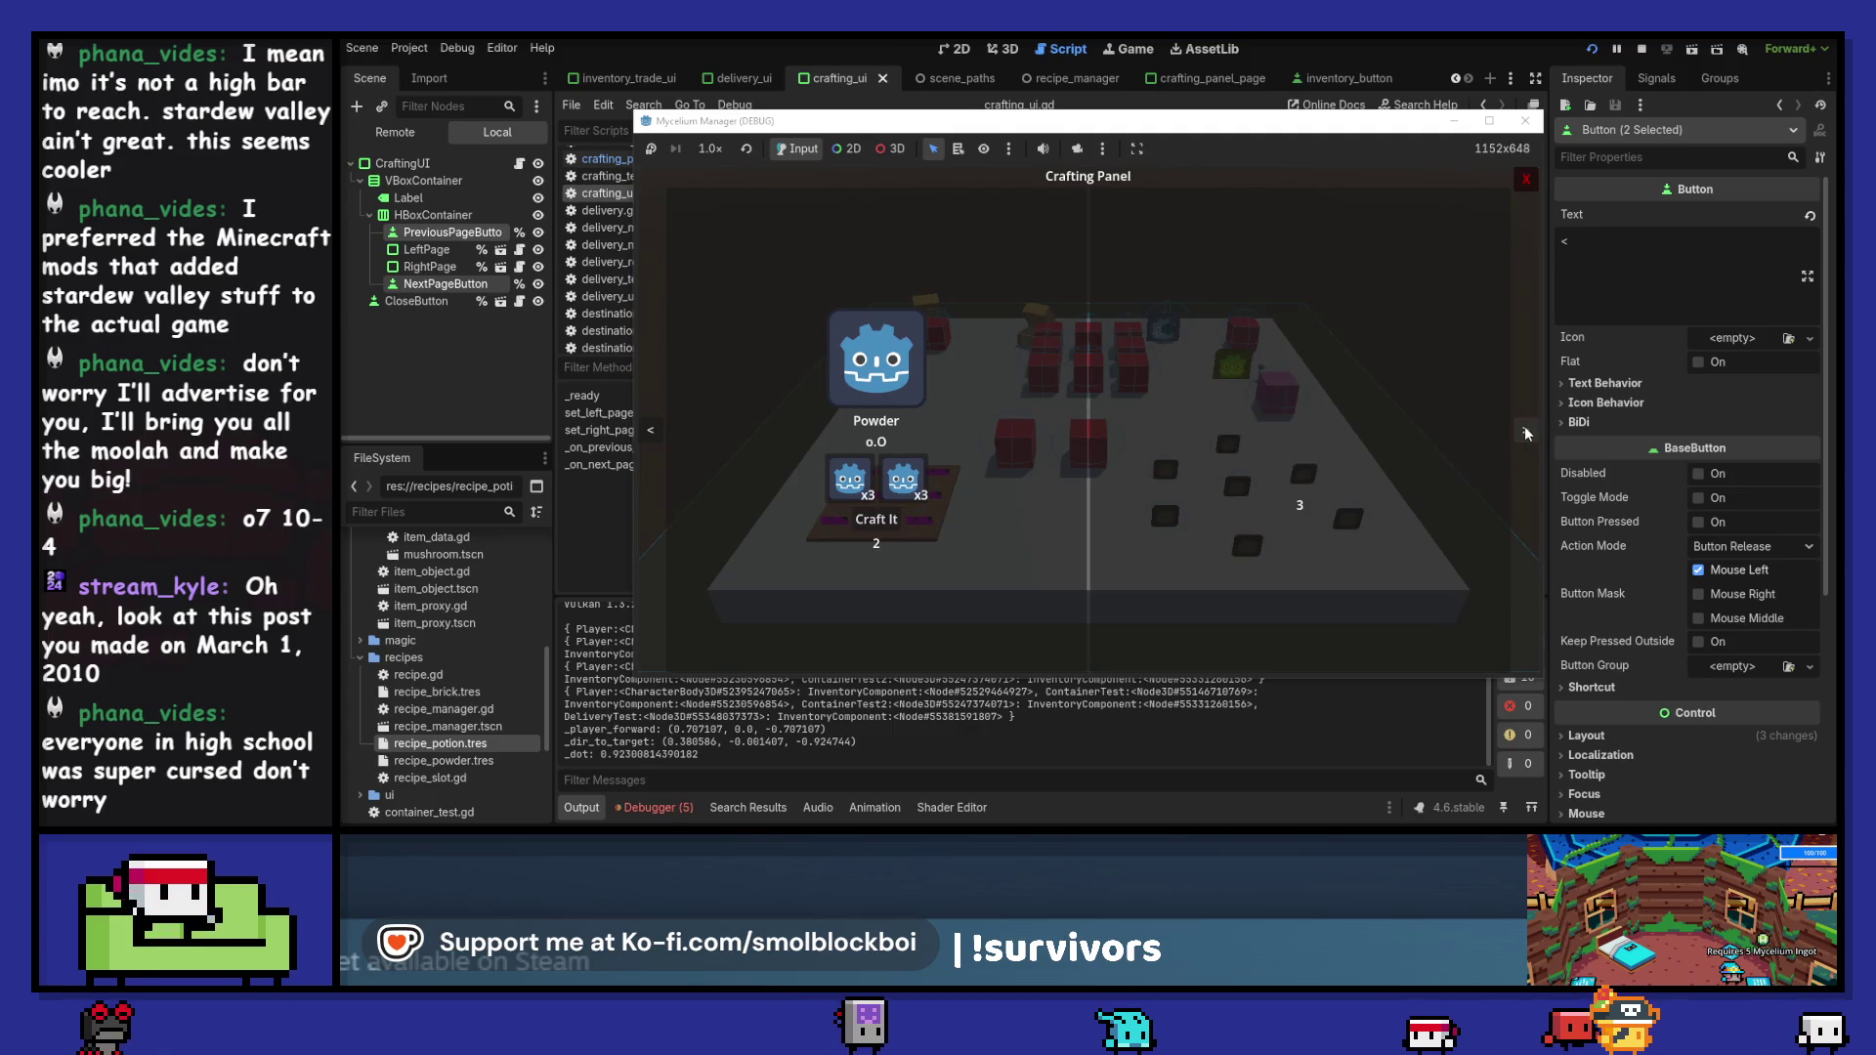
left_click(1525, 431)
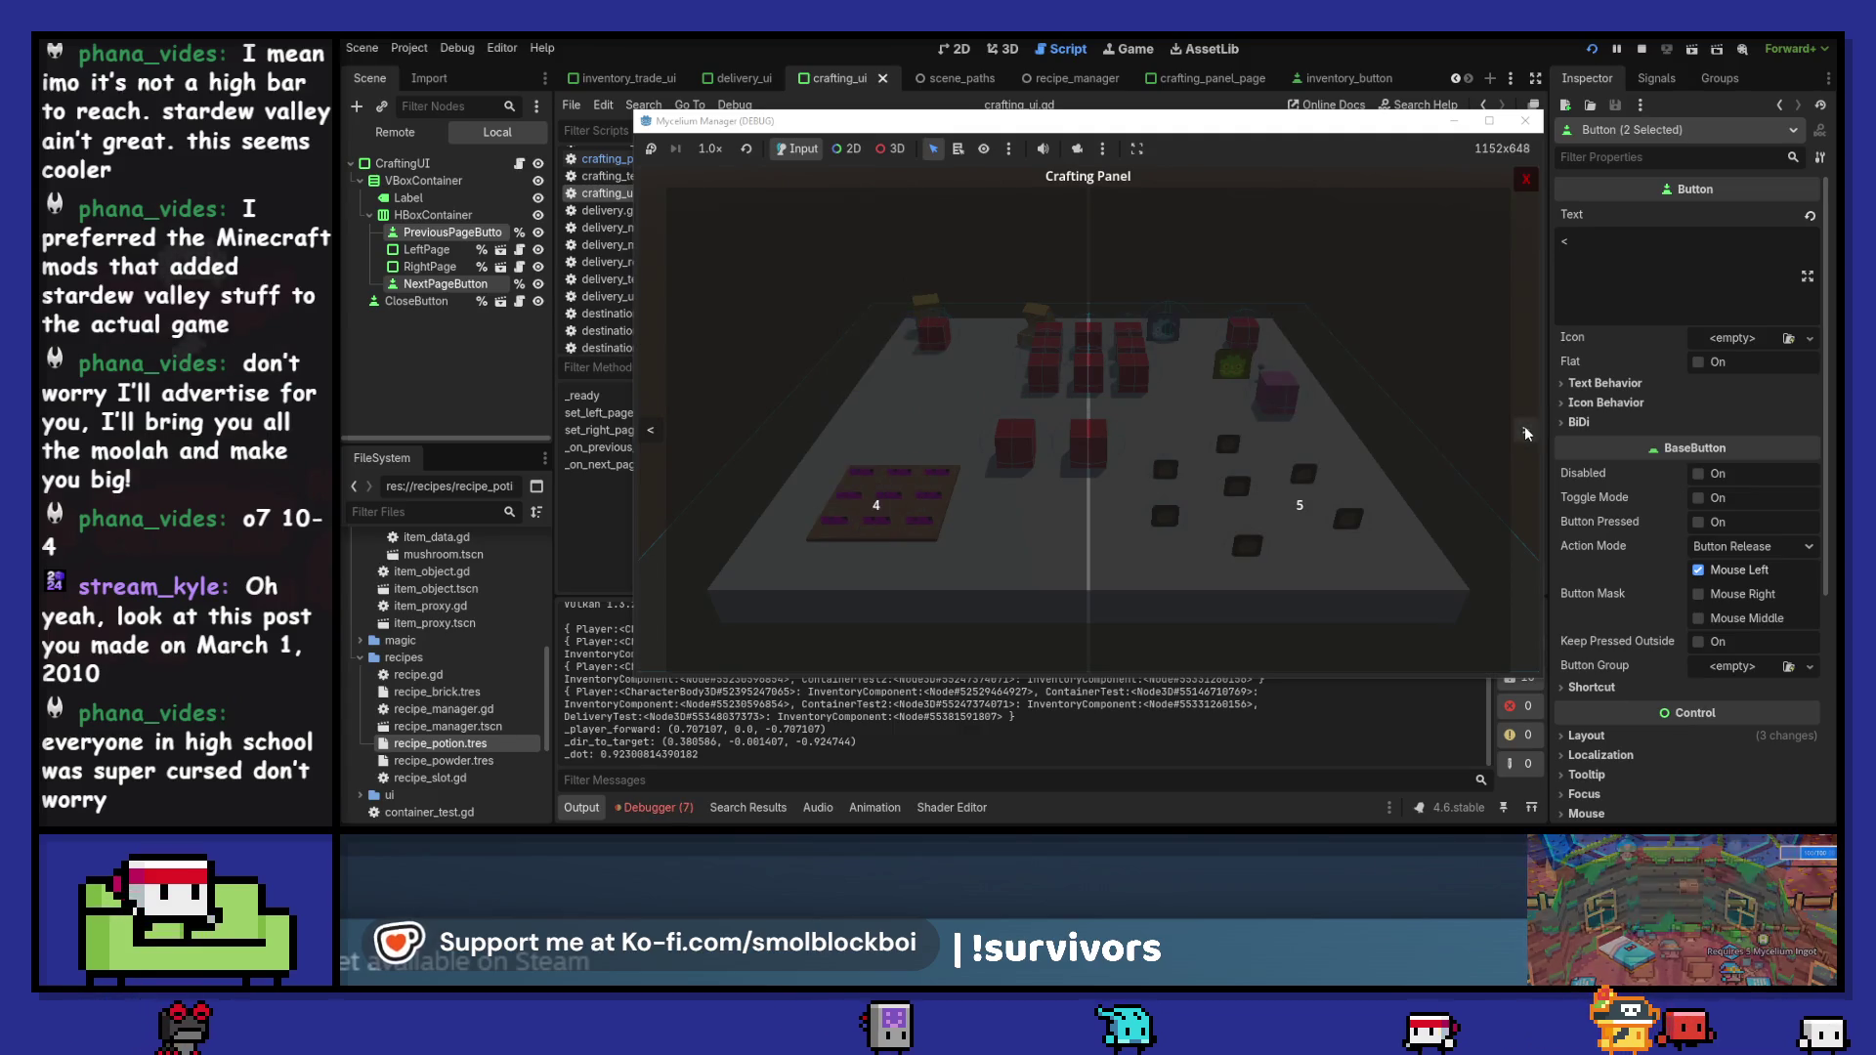
left_click(652, 433)
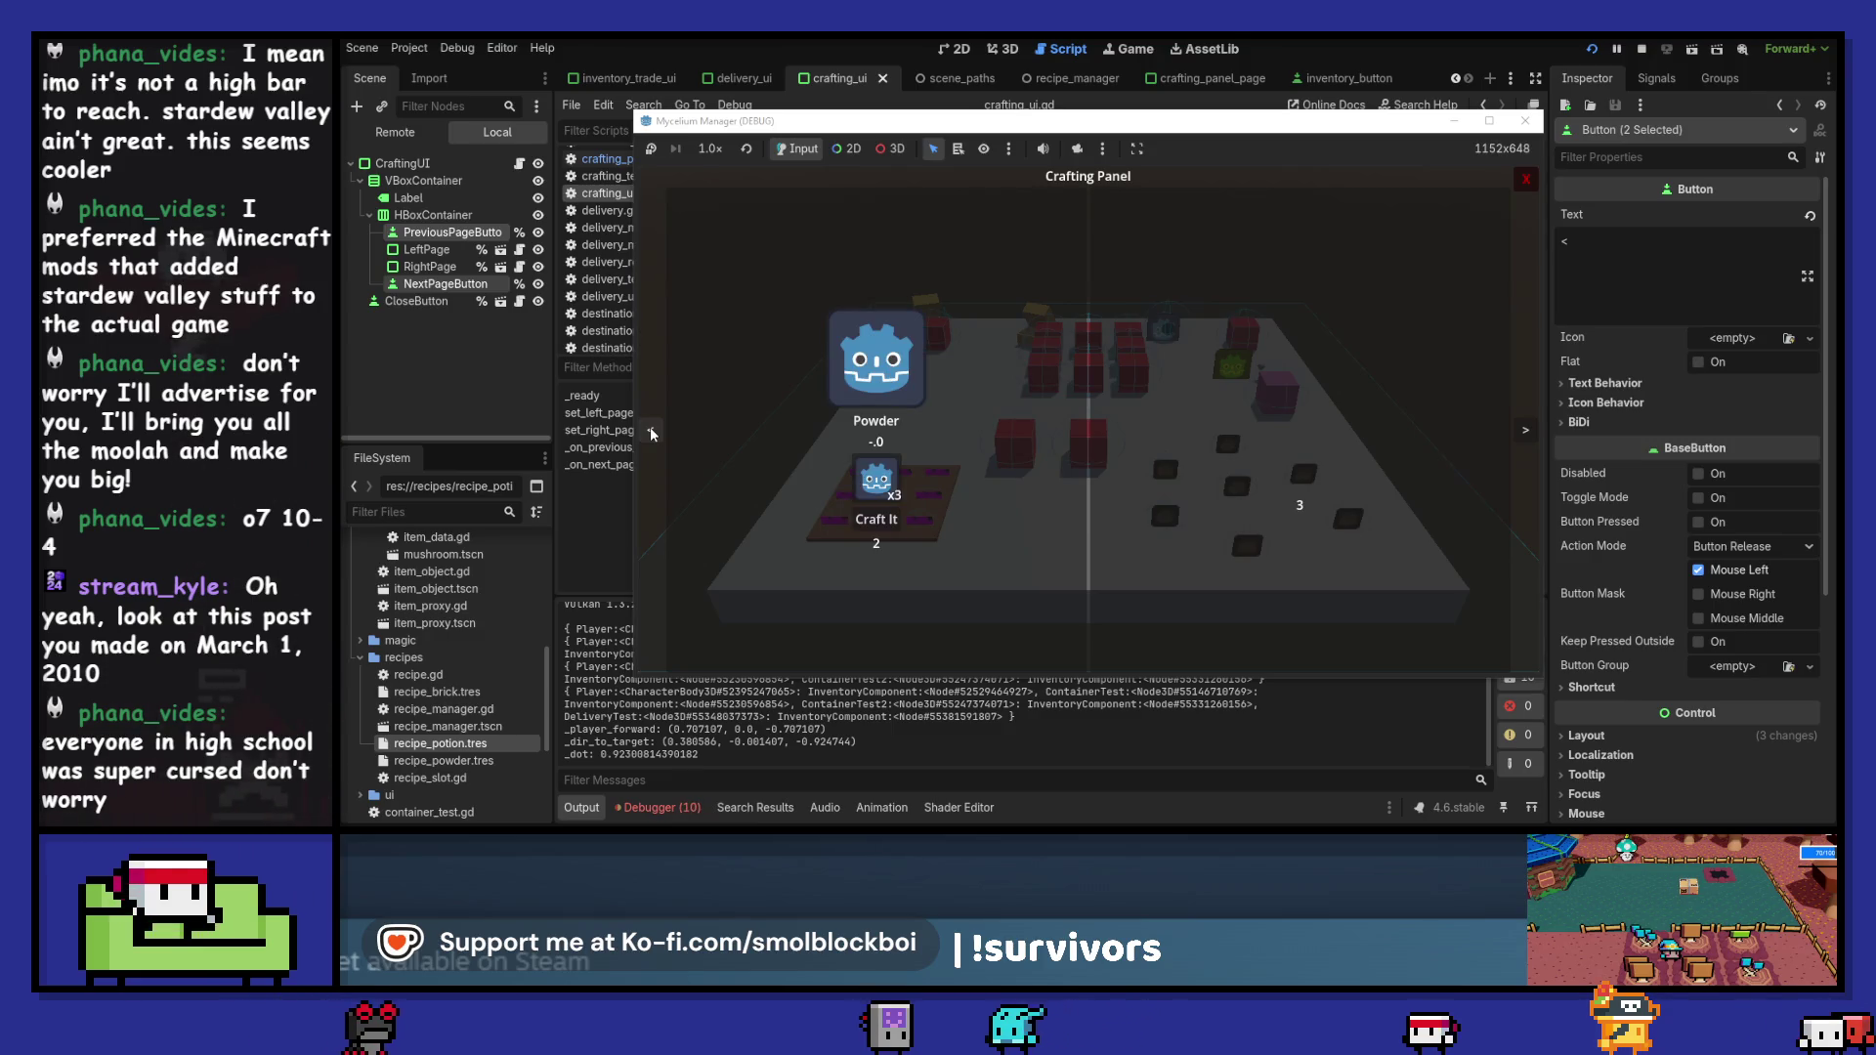
left_click(652, 434)
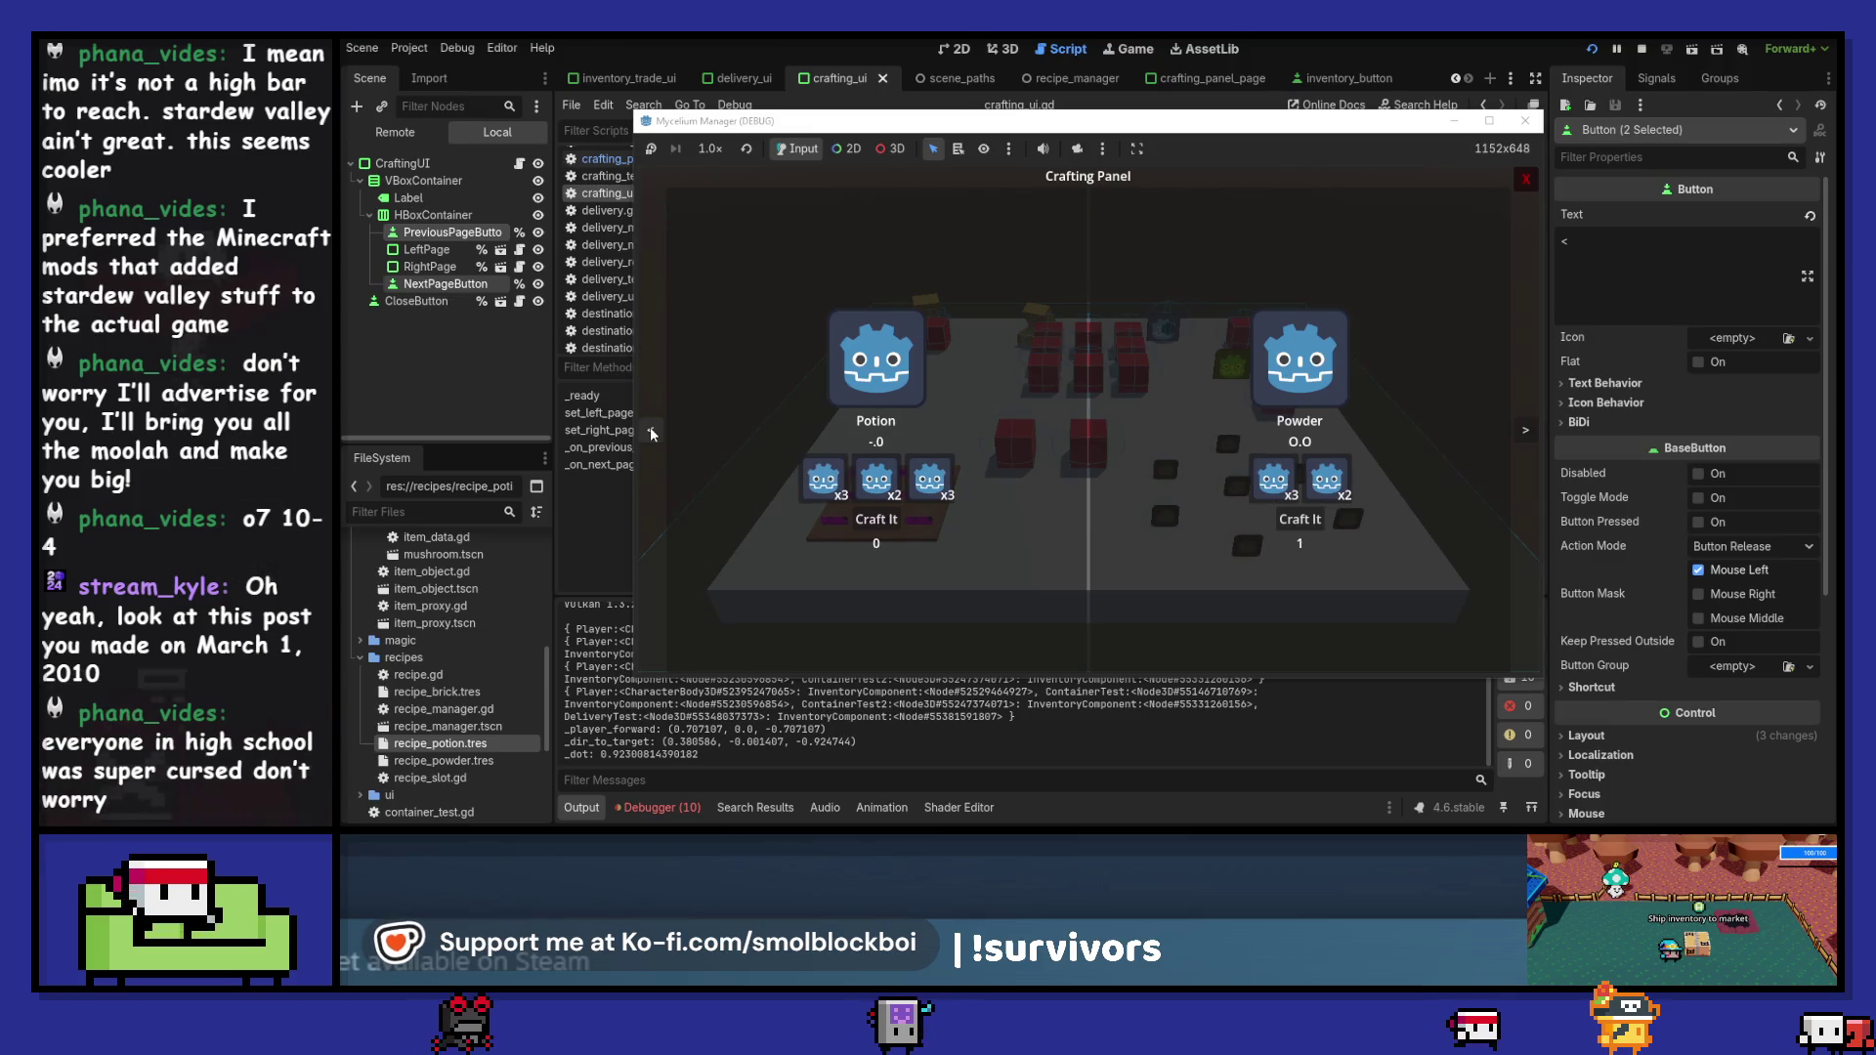
left_click(1525, 430)
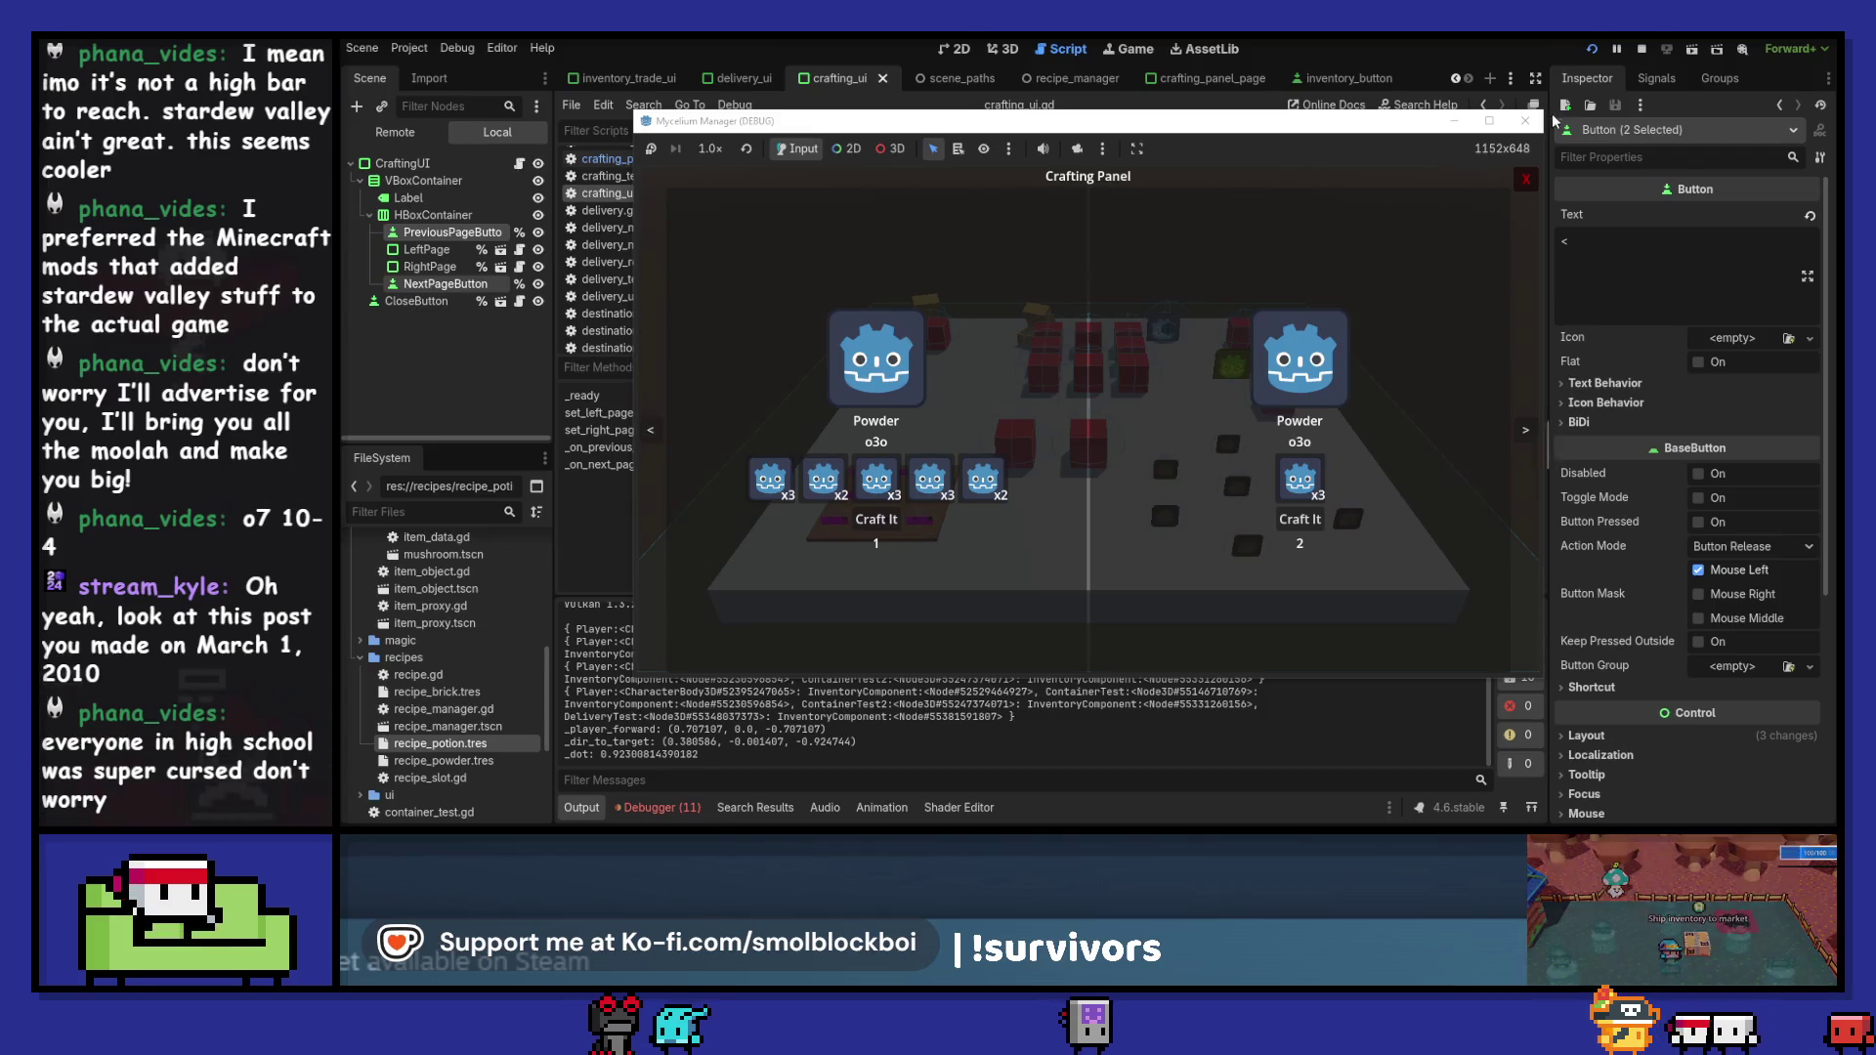
left_click(1525, 120)
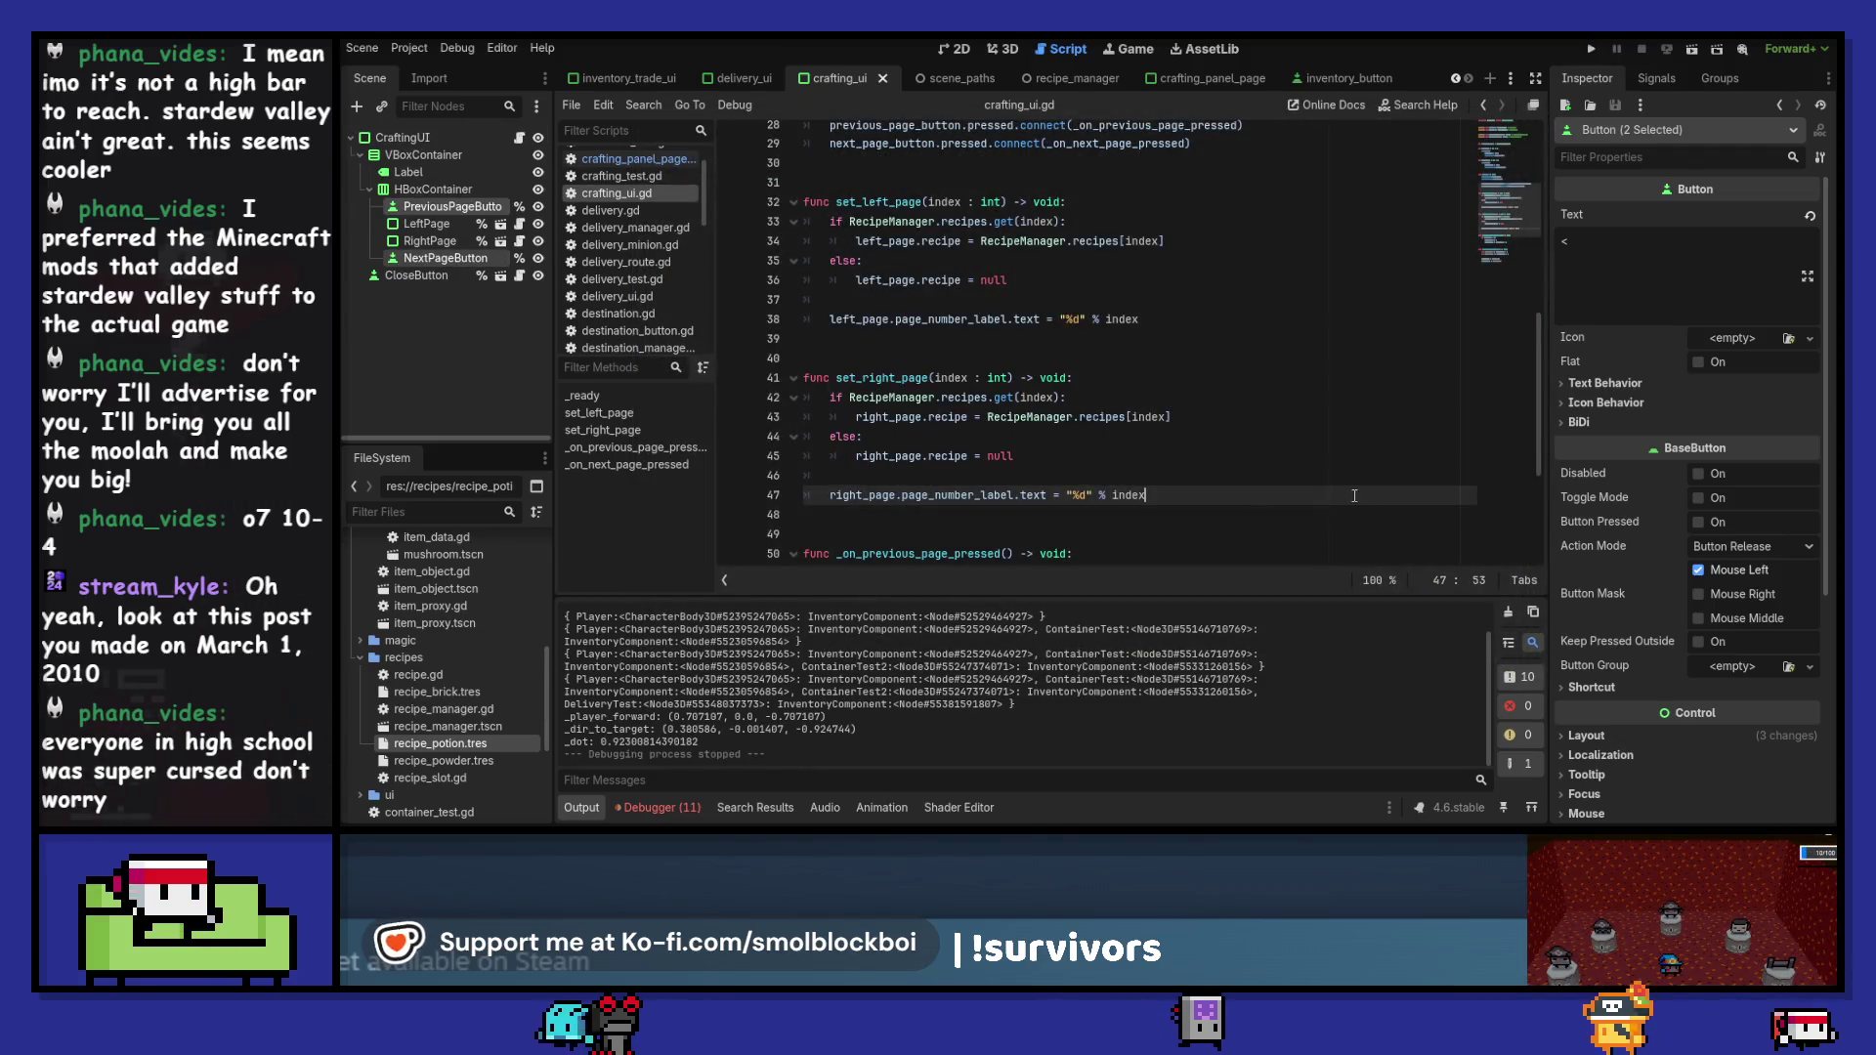
Copy the next-page handler's body into _on_previous_page_pressed, indented under the if left_index > 0 check.
scroll(1179, 452, "down", 4)
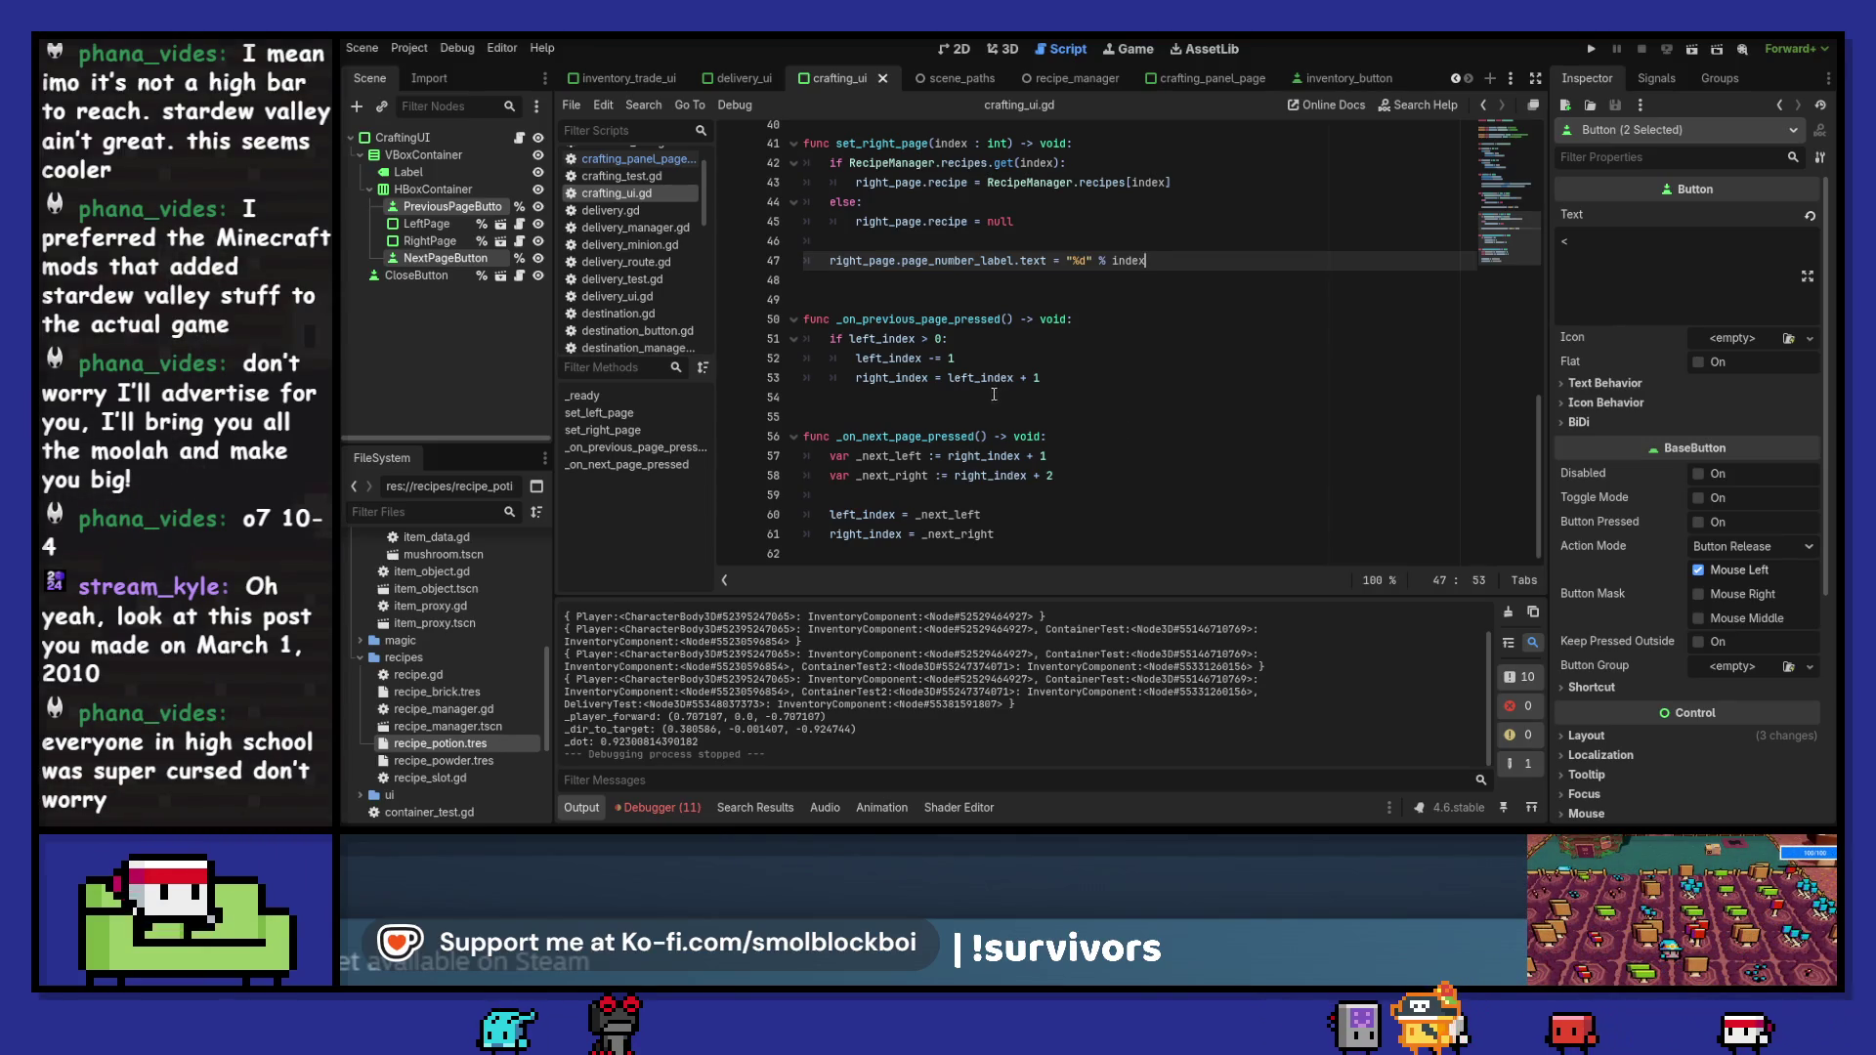
left_click(908, 377)
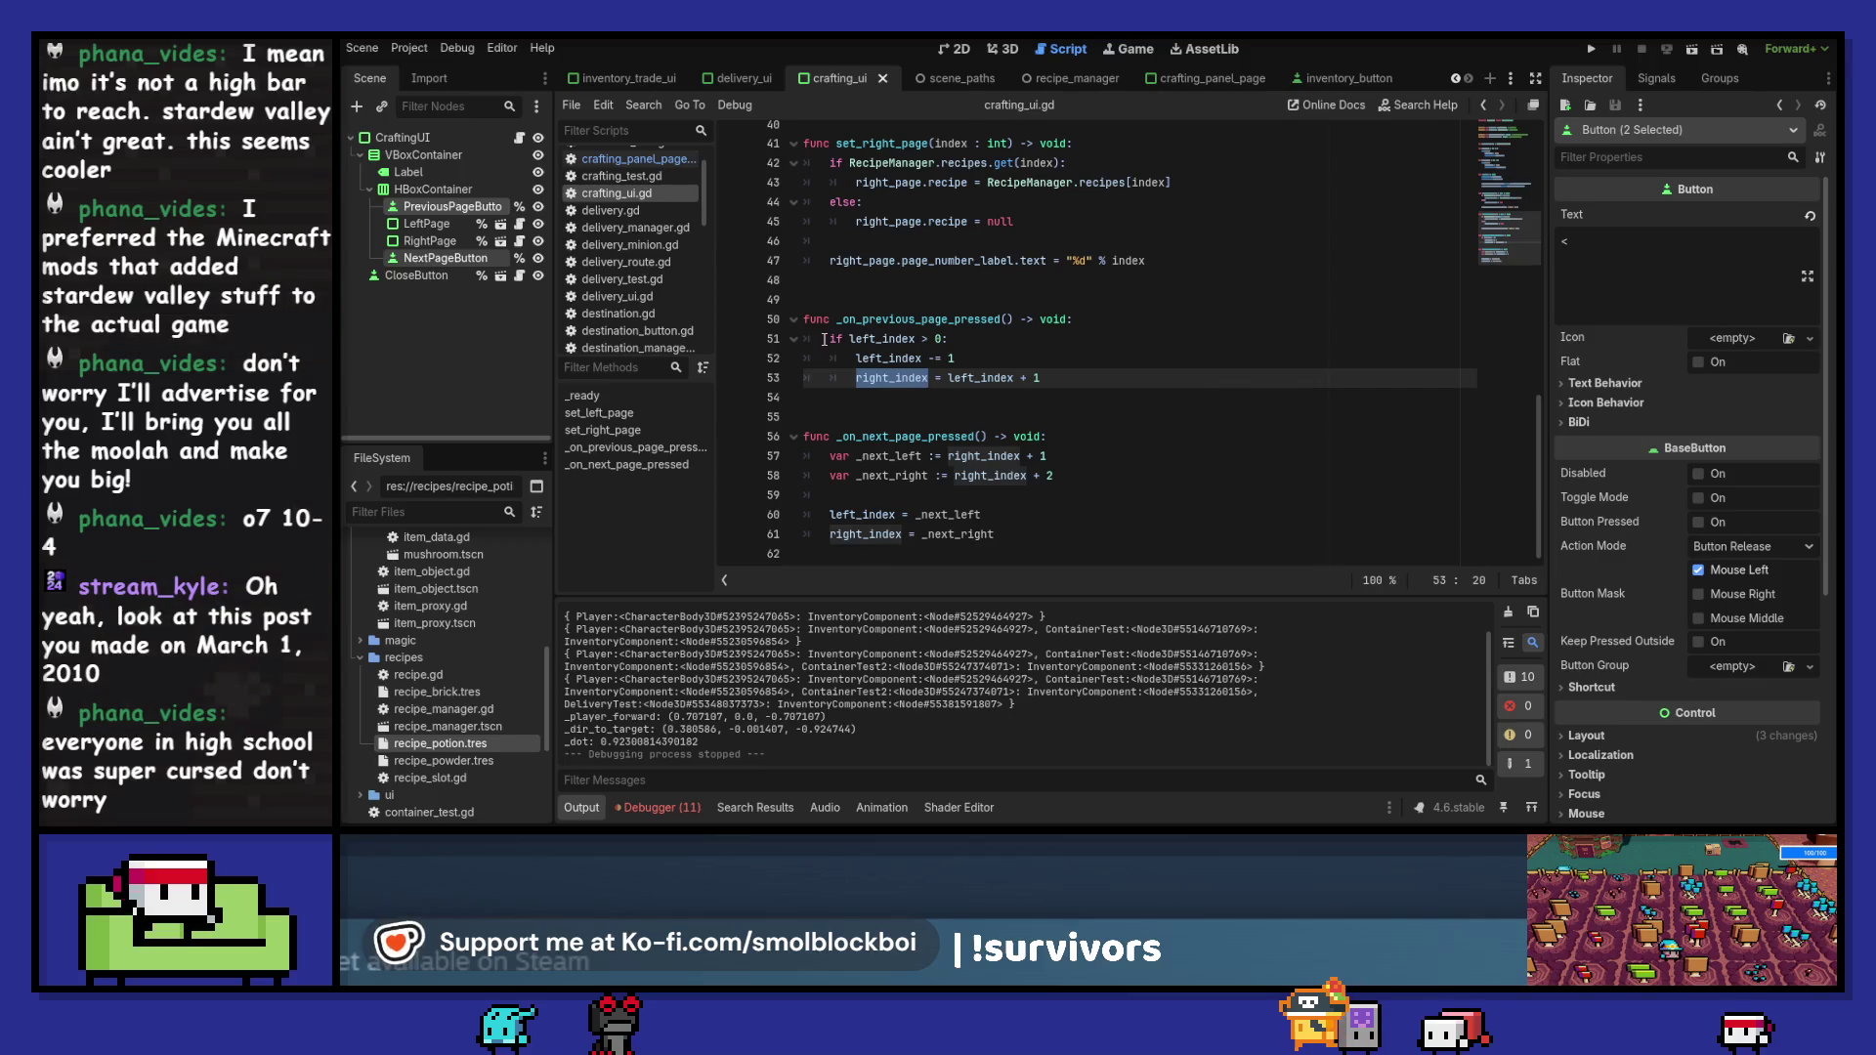
left_click(1018, 340)
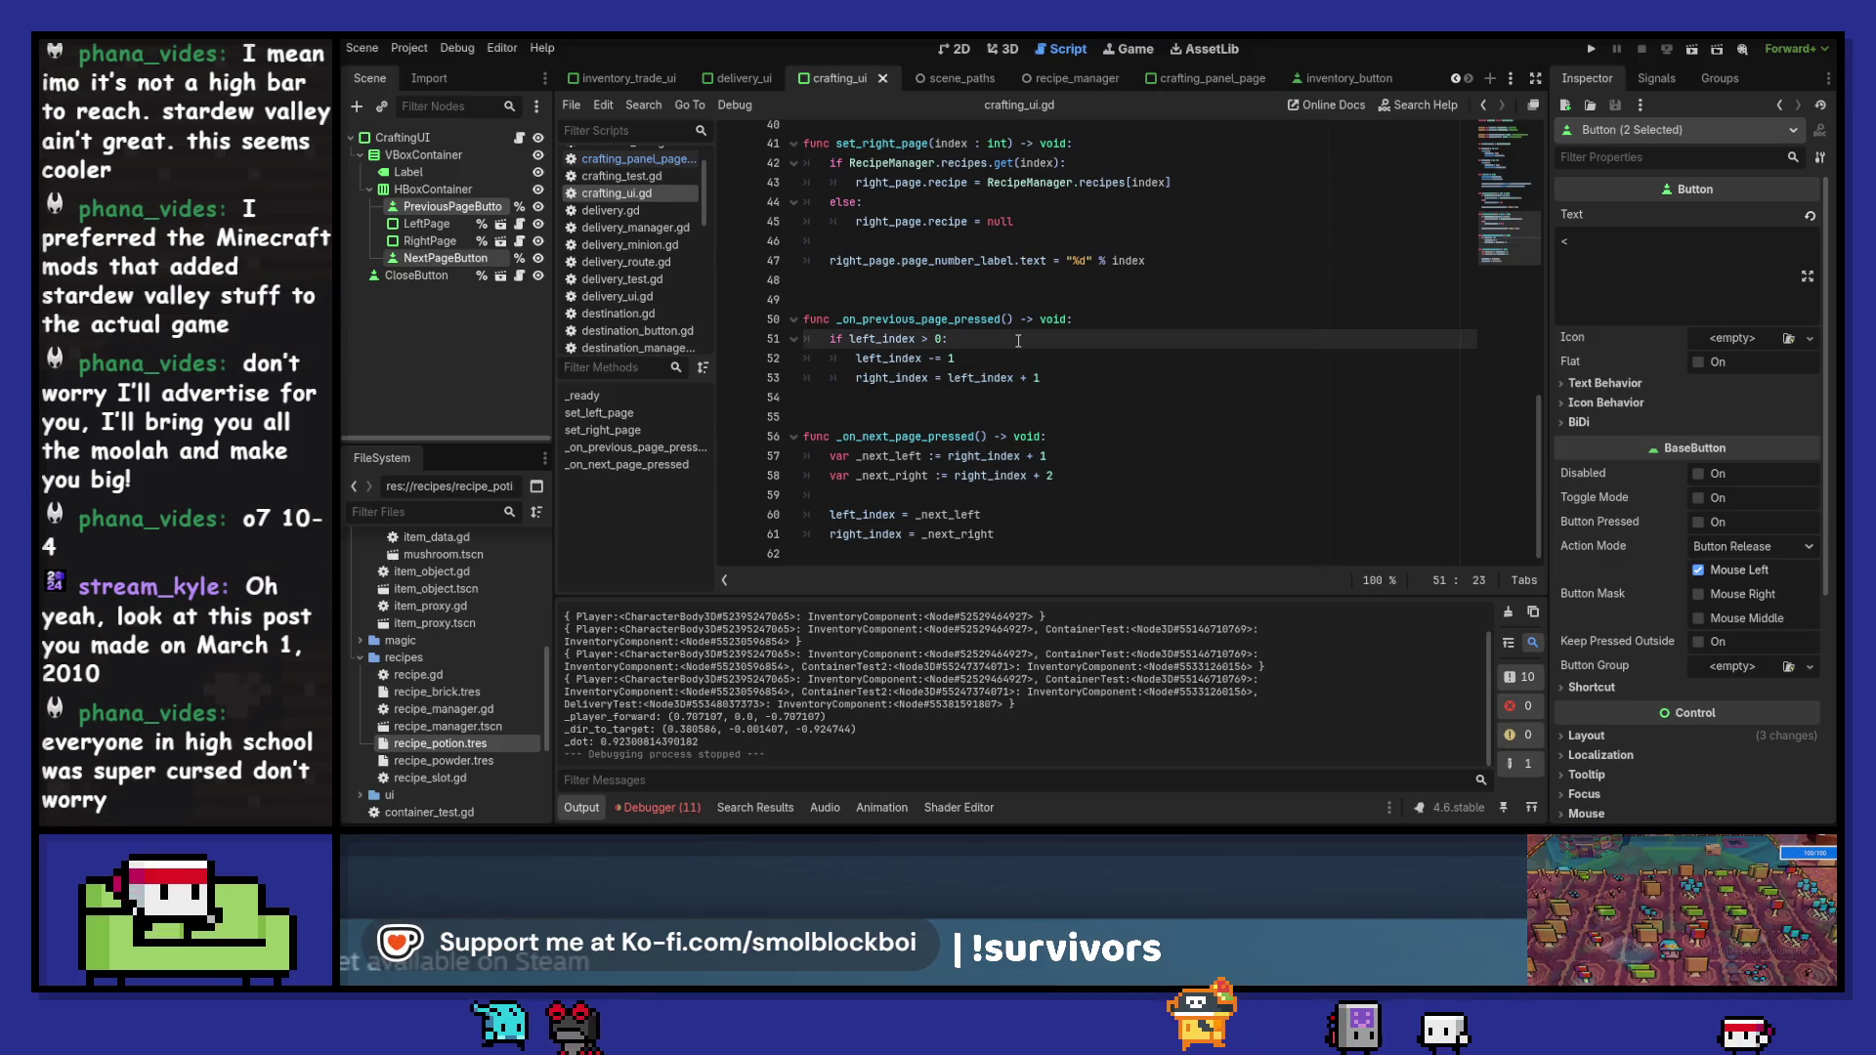
left_click_drag(805, 552, 805, 455)
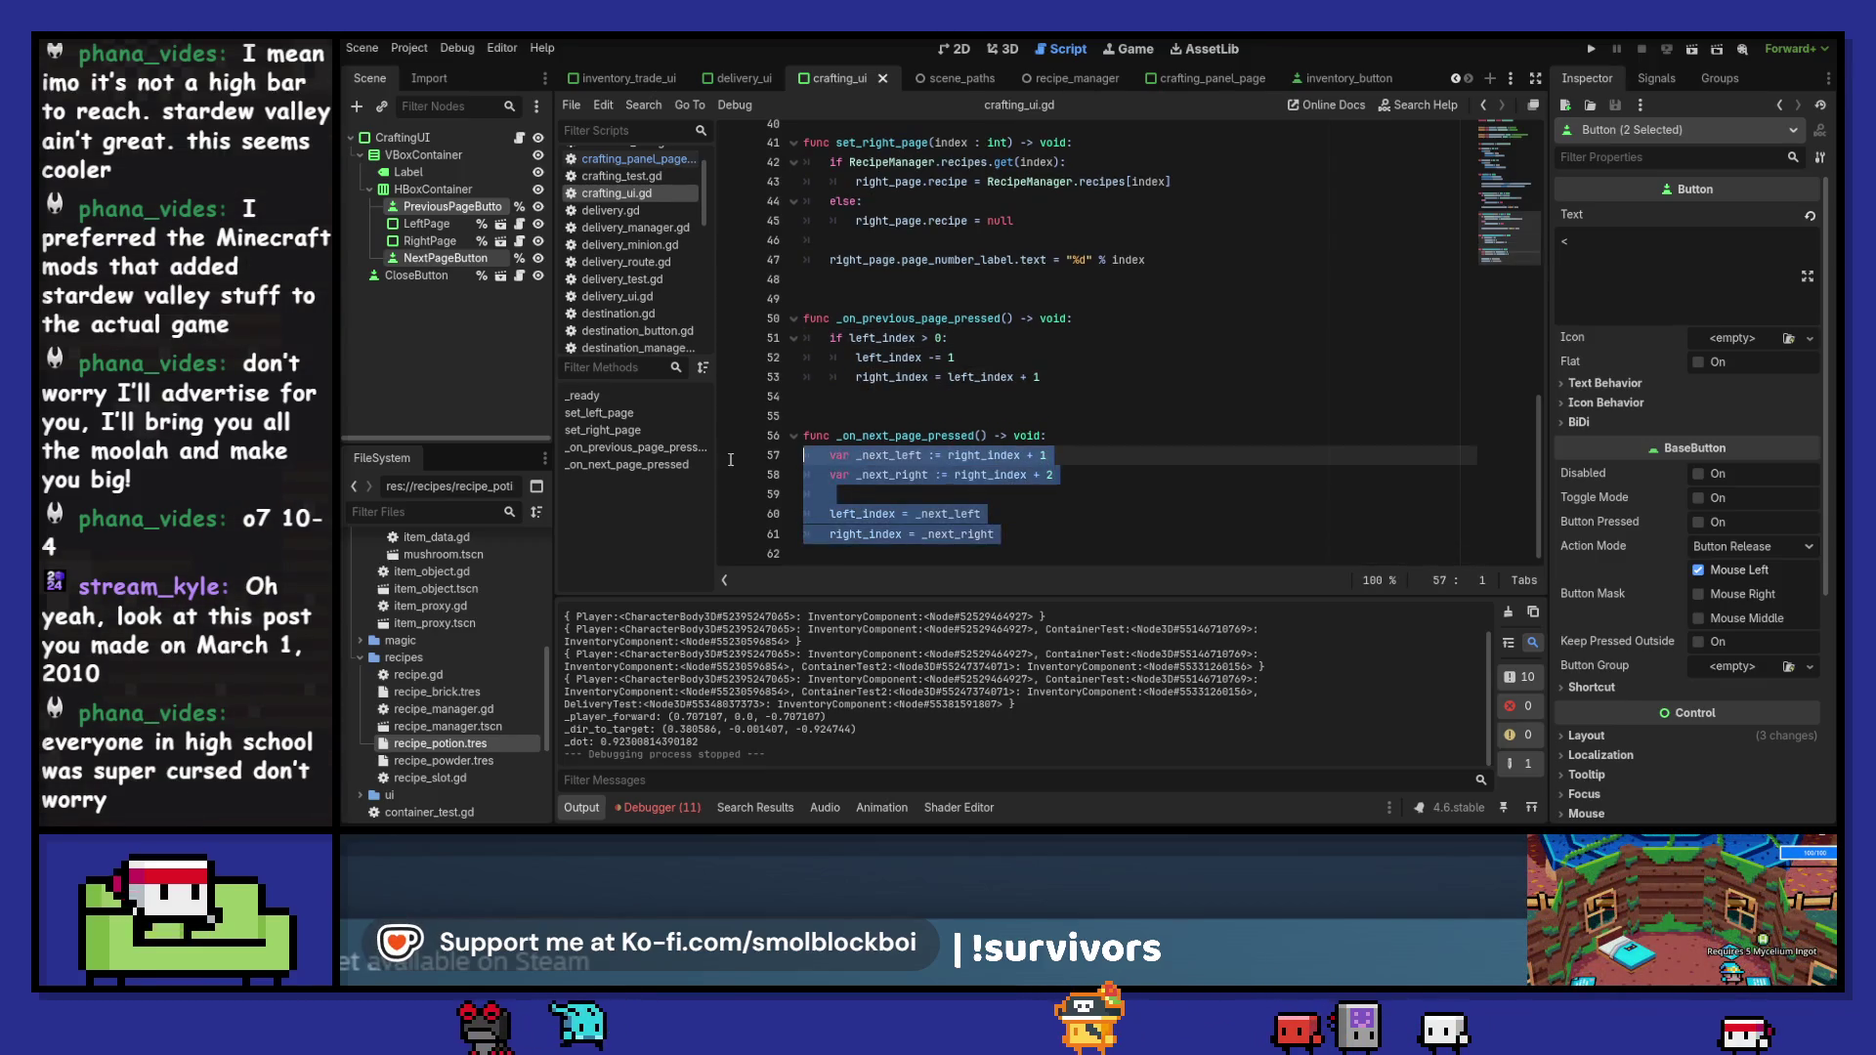
key("ctrl+c")
mouse_move(1065, 377)
left_mouse_down()
mouse_move(805, 357)
mouse_move(977, 389)
mouse_move(1016, 459)
left_mouse_up()
key("ctrl+v")
key("Tab")
left_click(1009, 389)
left_click(1052, 368)
left_click(1140, 388)
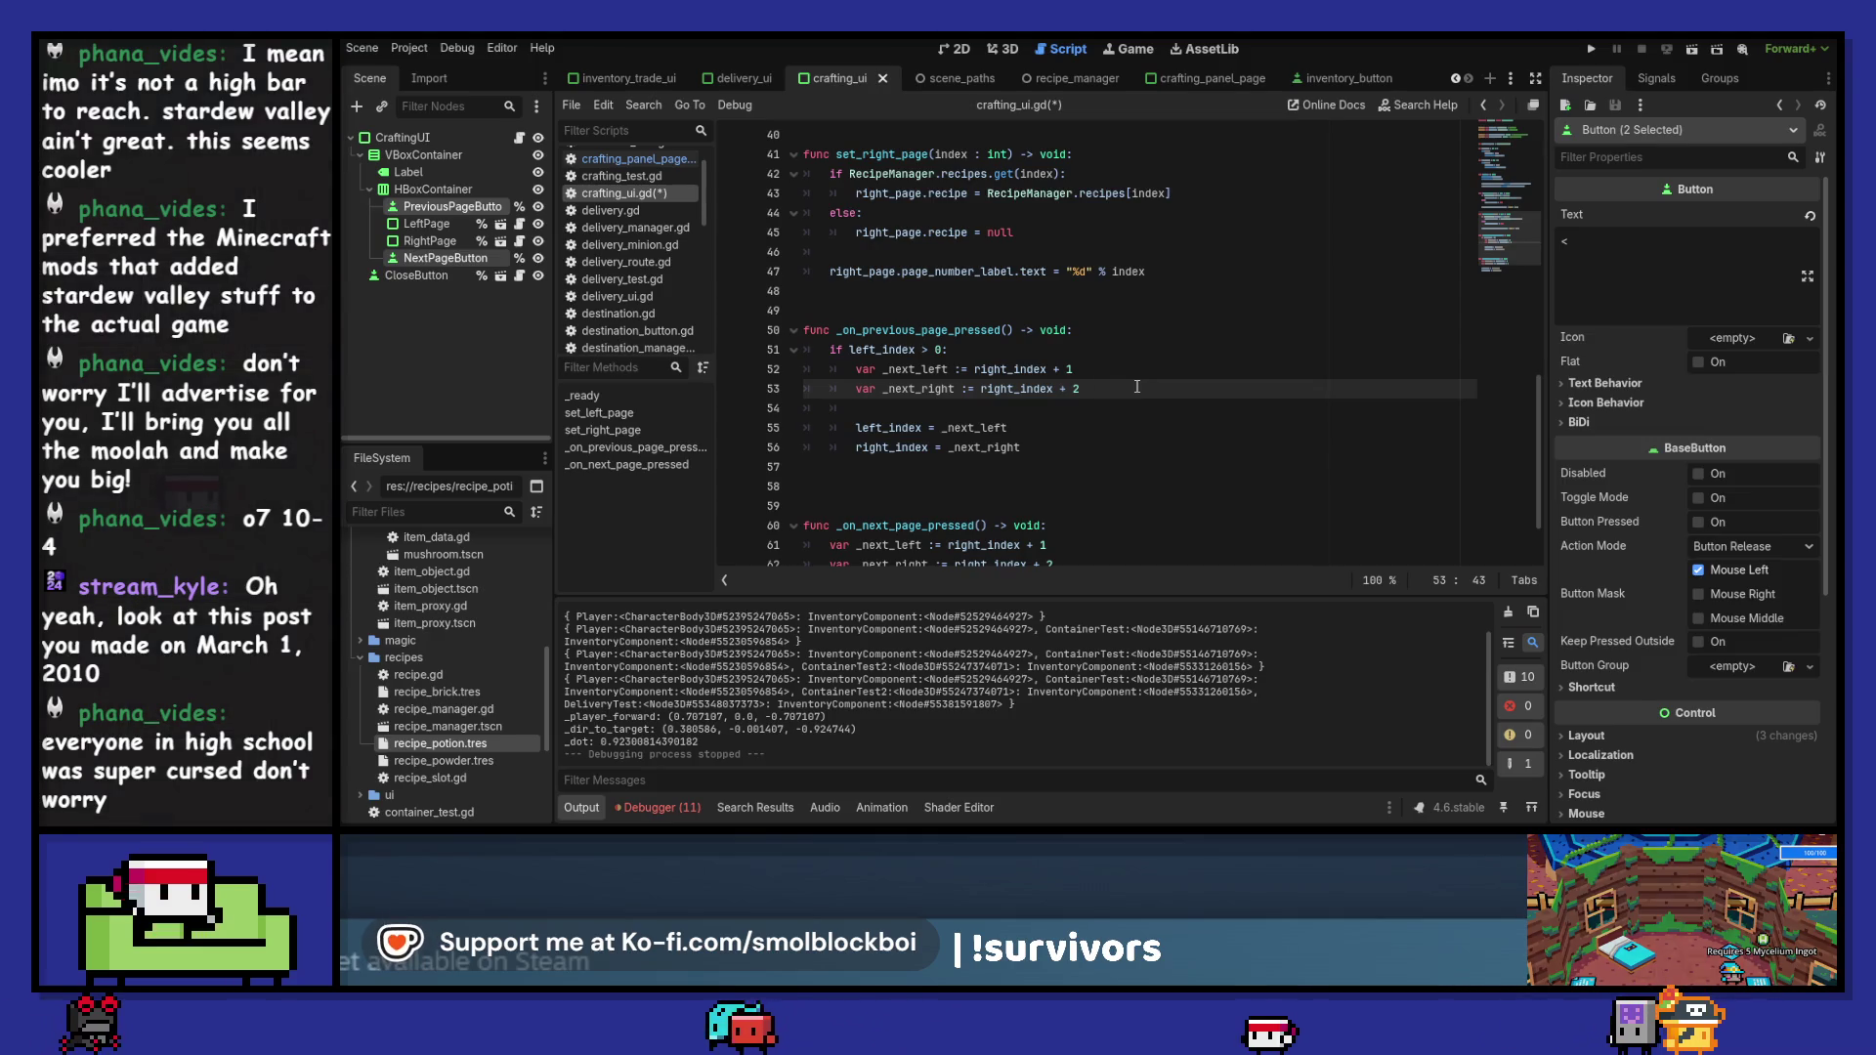
Change the _next_left assignment from right_index + 1 to left_index - 2.
key("Up")
key("Left")
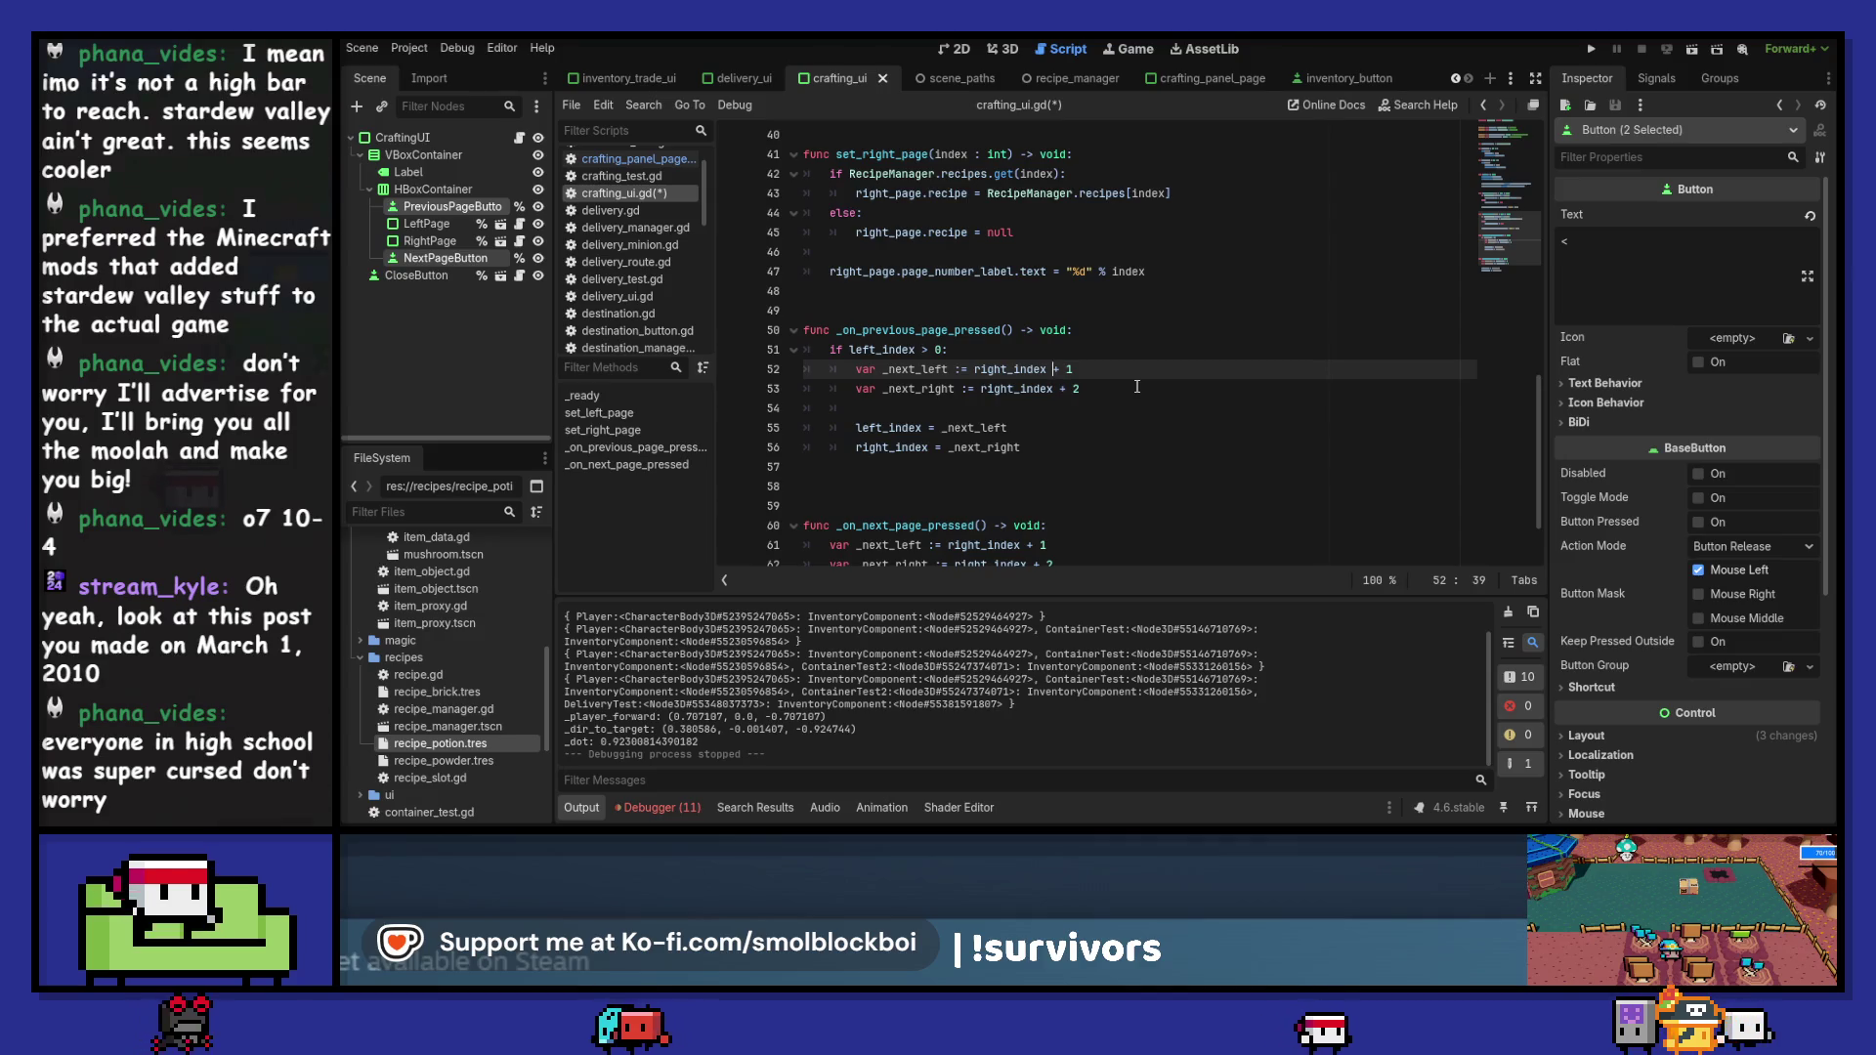
key("ctrl+Left")
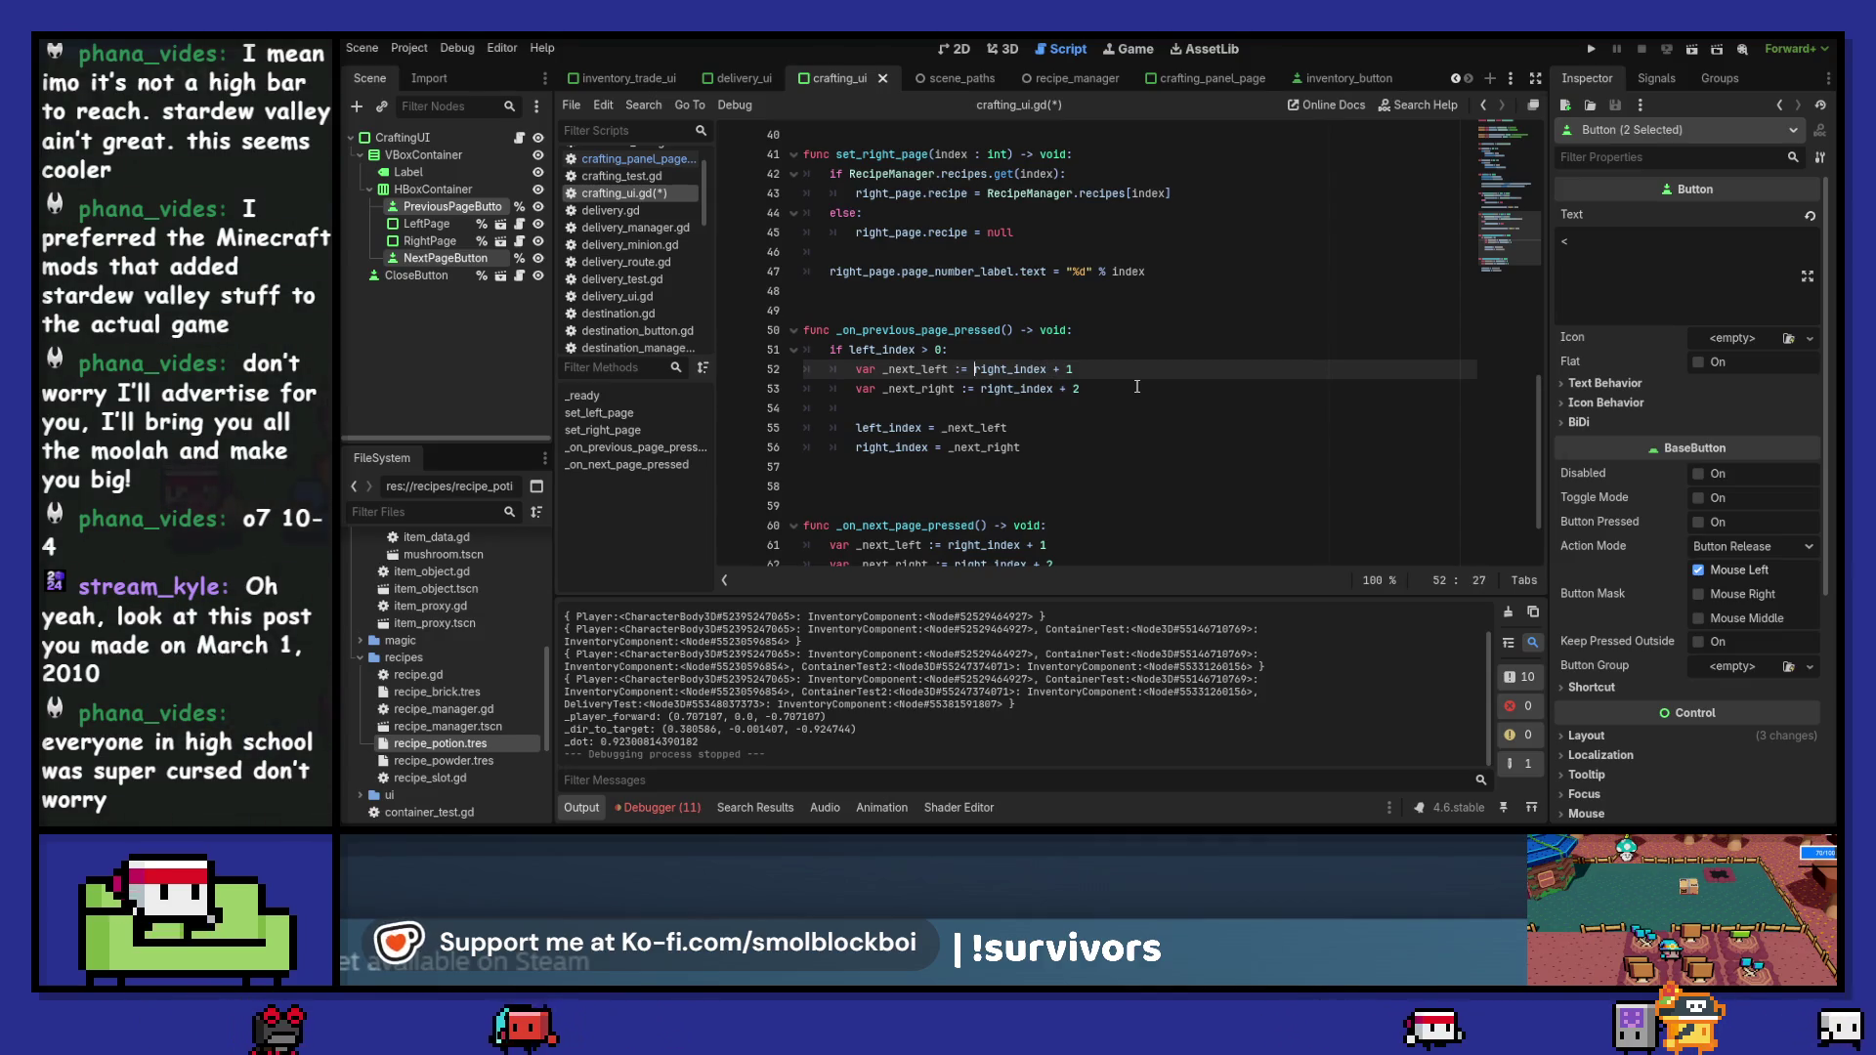
key("shift+Right")
key("shift+Right")
key("shift+Right")
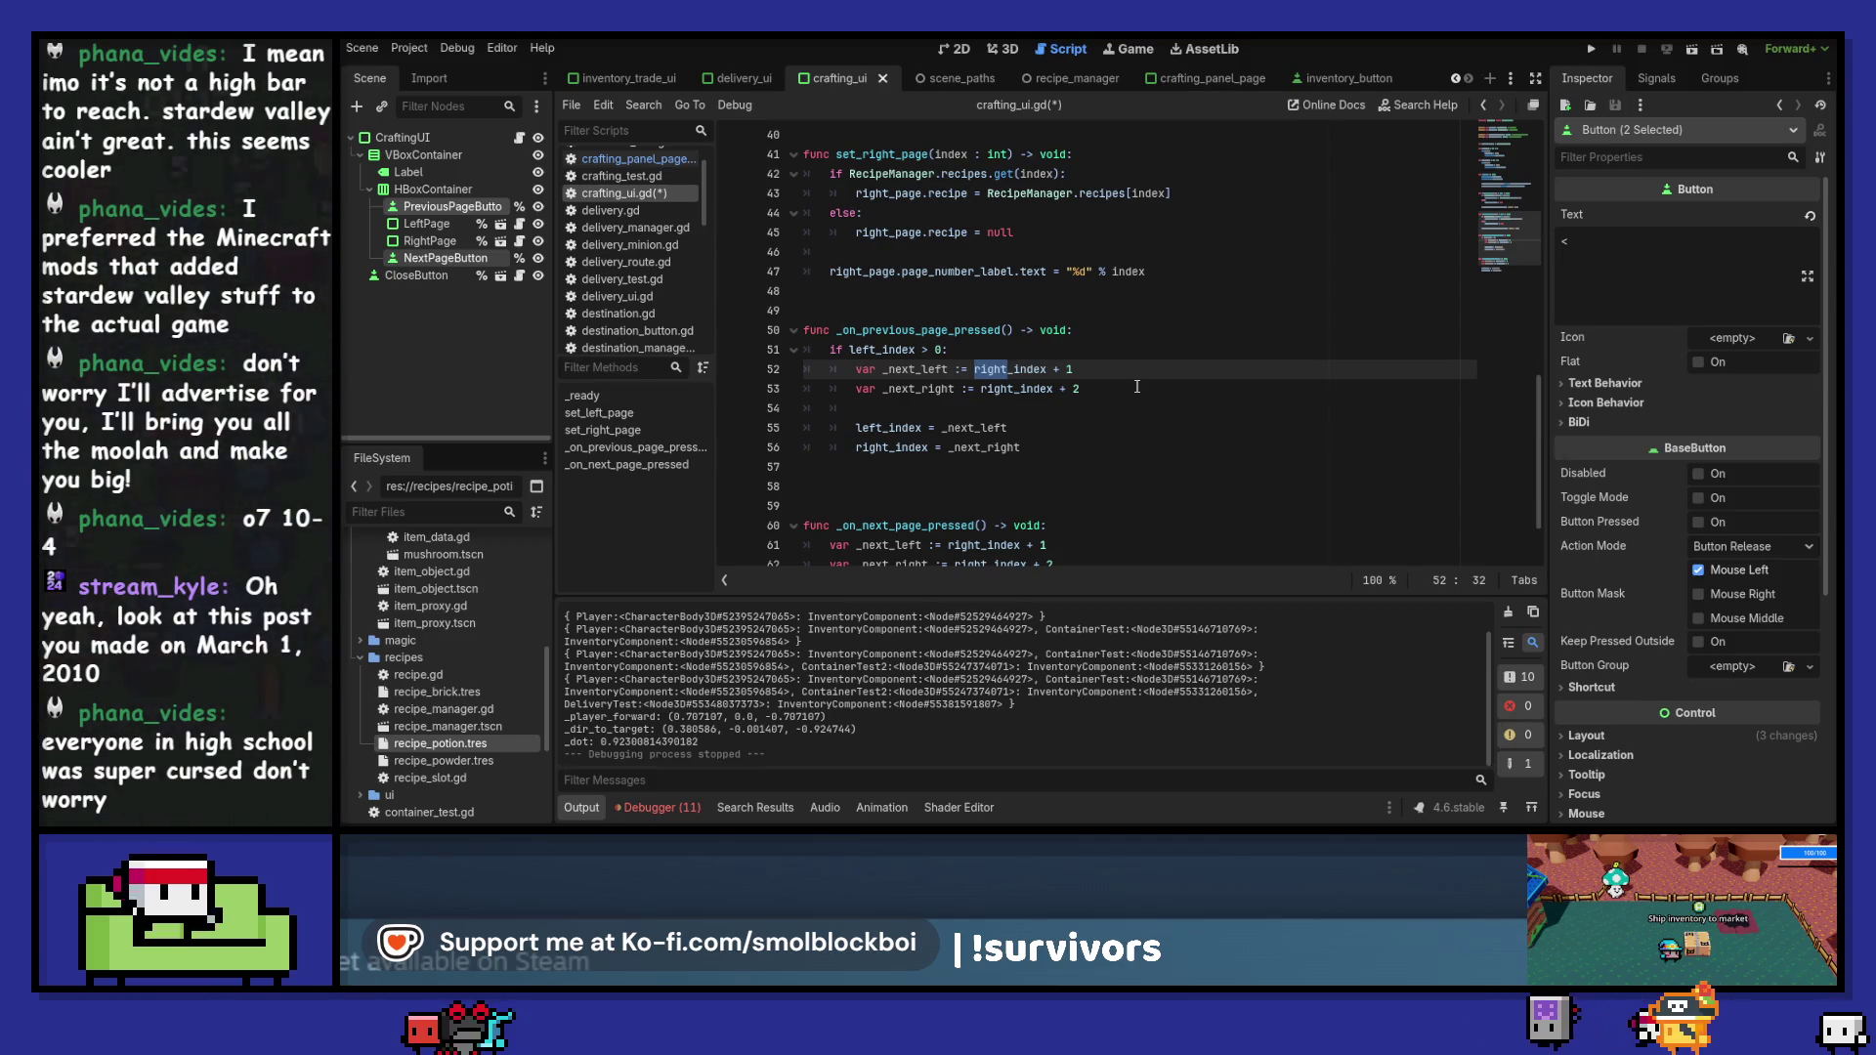
type("left")
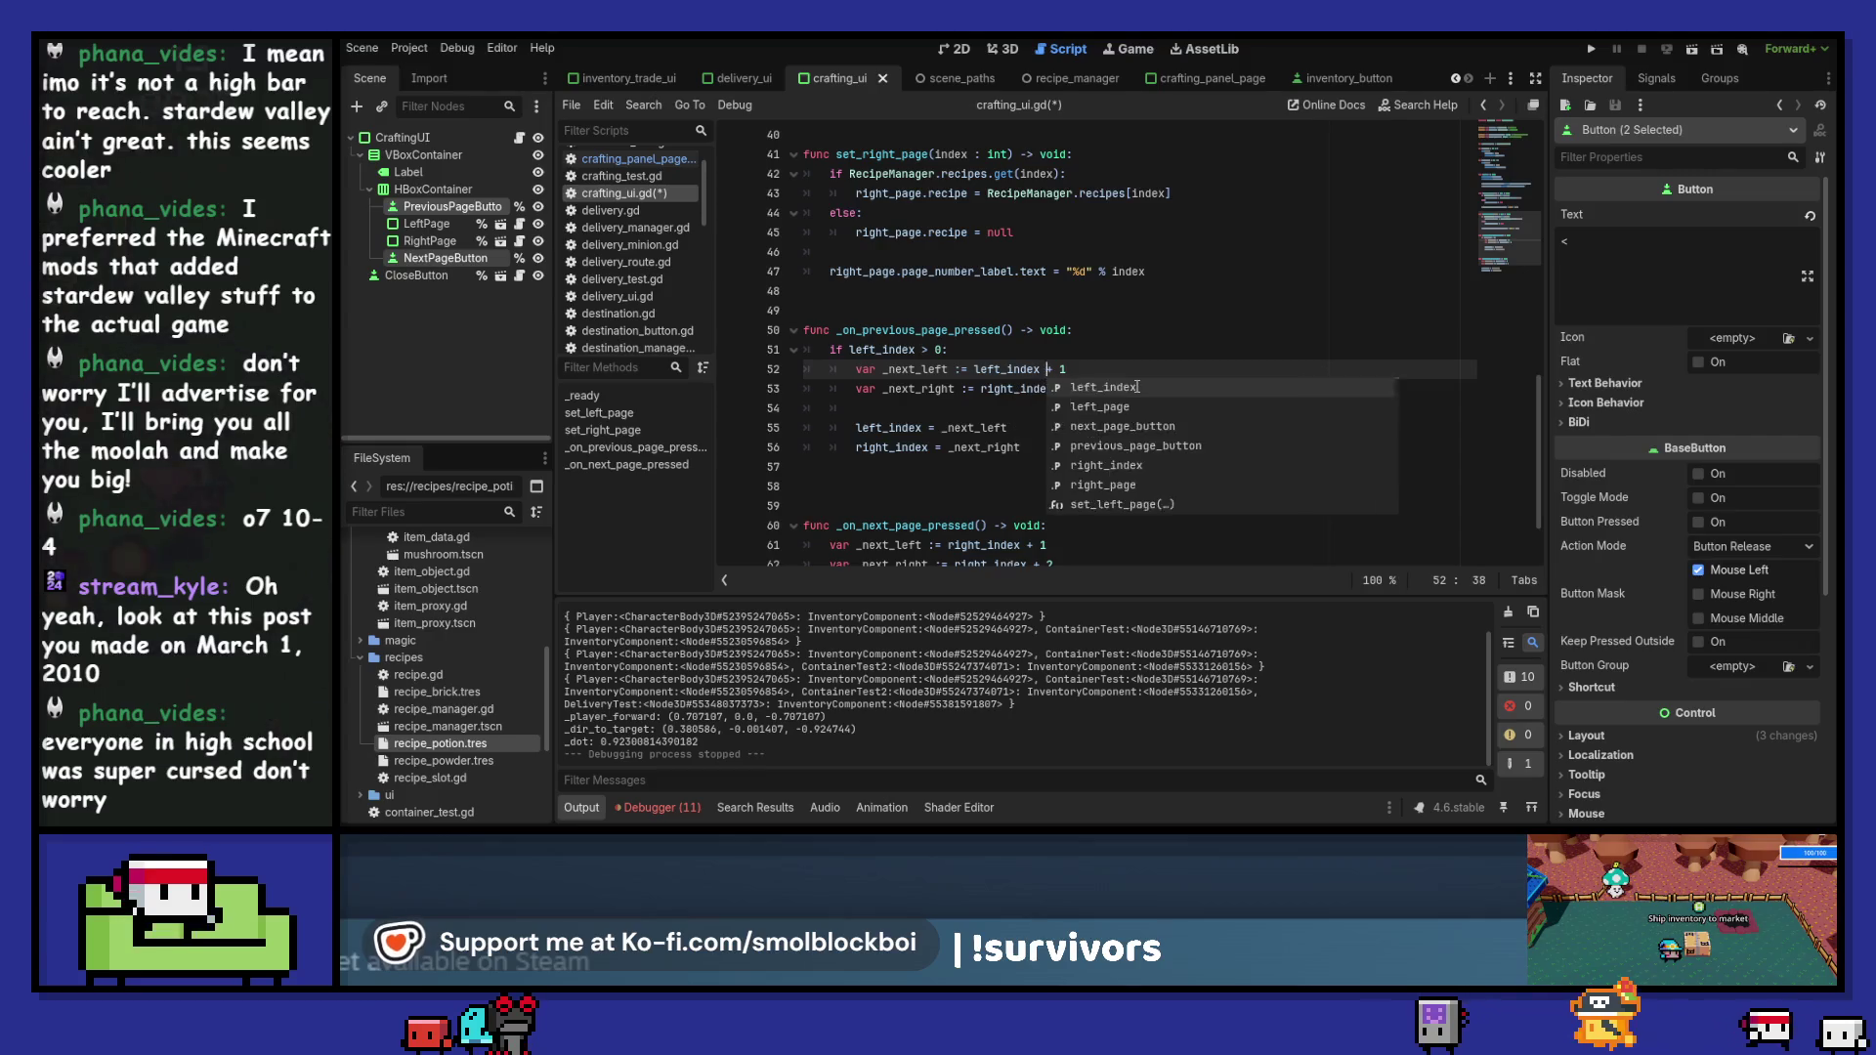
key("Tab")
key("BackSpace")
type("-")
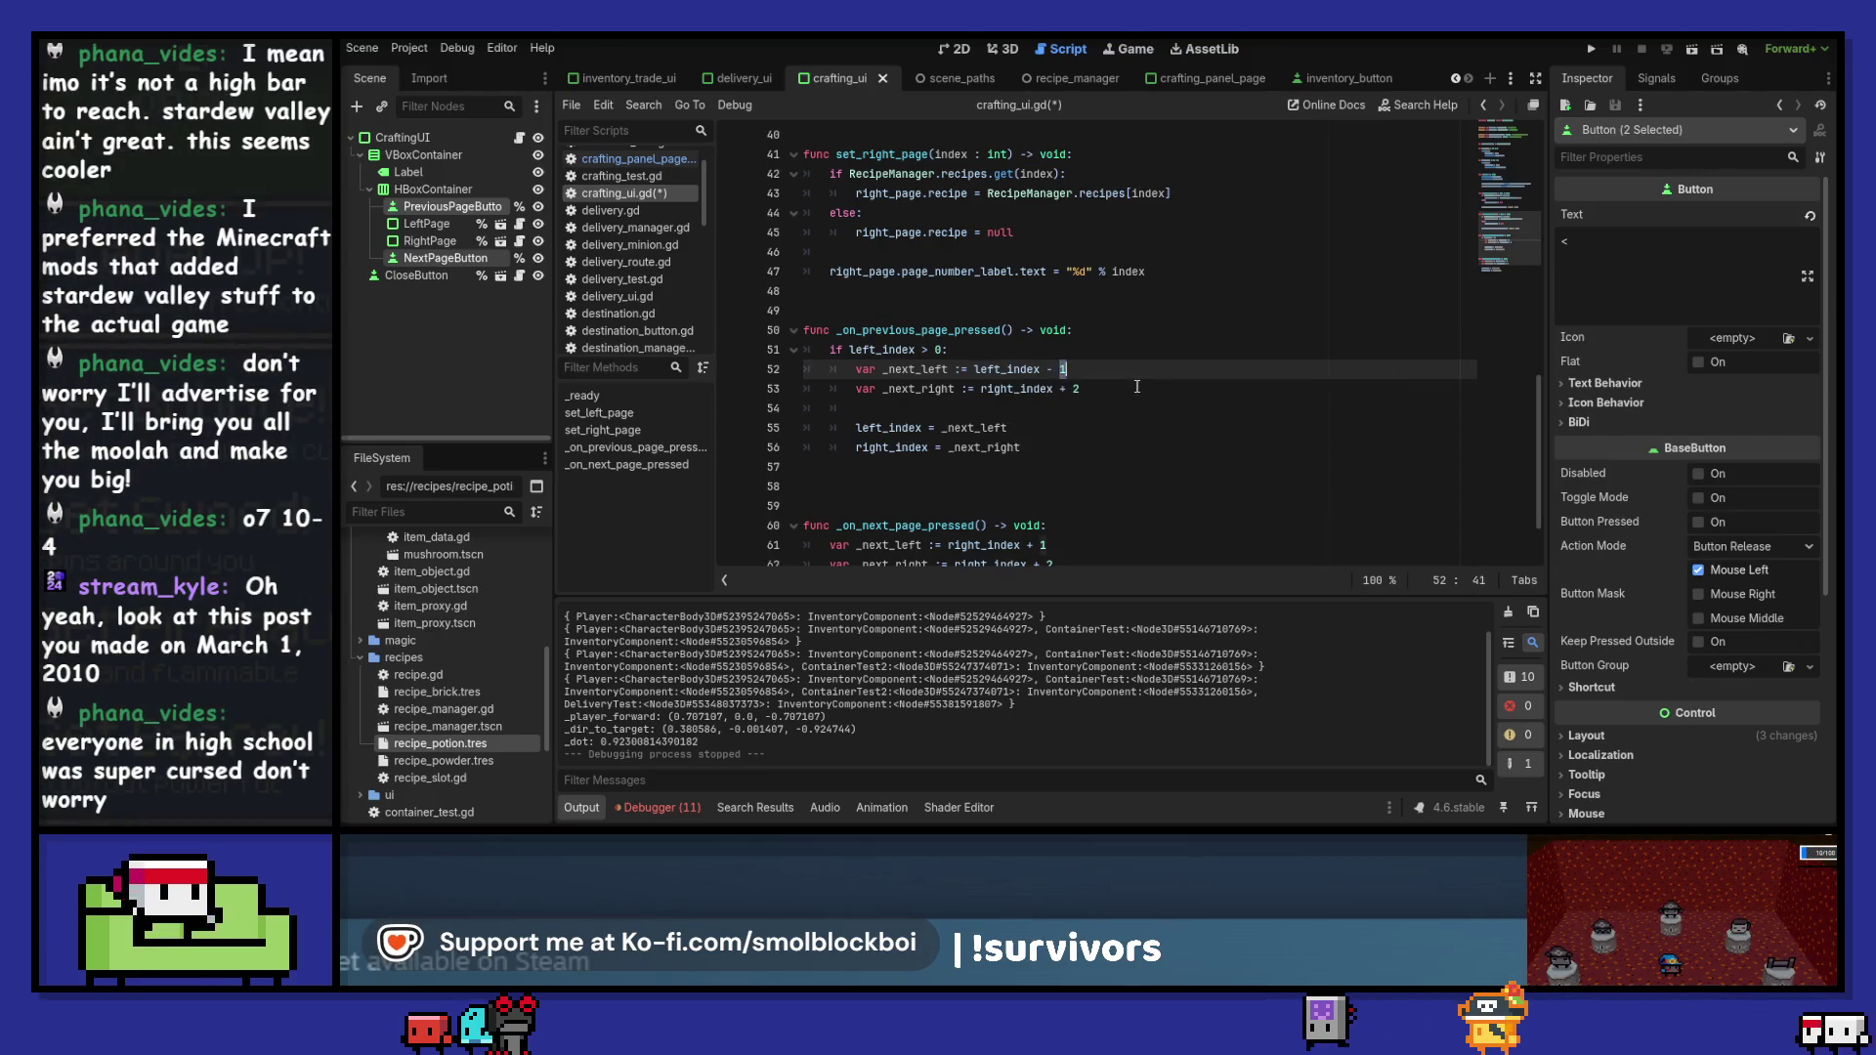
key("Right")
key("Right")
key("BackSpace")
type("2")
Change the _next_right assignment to left_index - 1, save crafting_ui.gd and run the game.
key("Down")
key("ctrl+shift+Left")
type("left")
key("Tab")
key("Right")
key("Right")
key("BackSpace")
type("-")
key("Right")
key("Right")
key("BackSpace")
type("1")
key("ctrl+s")
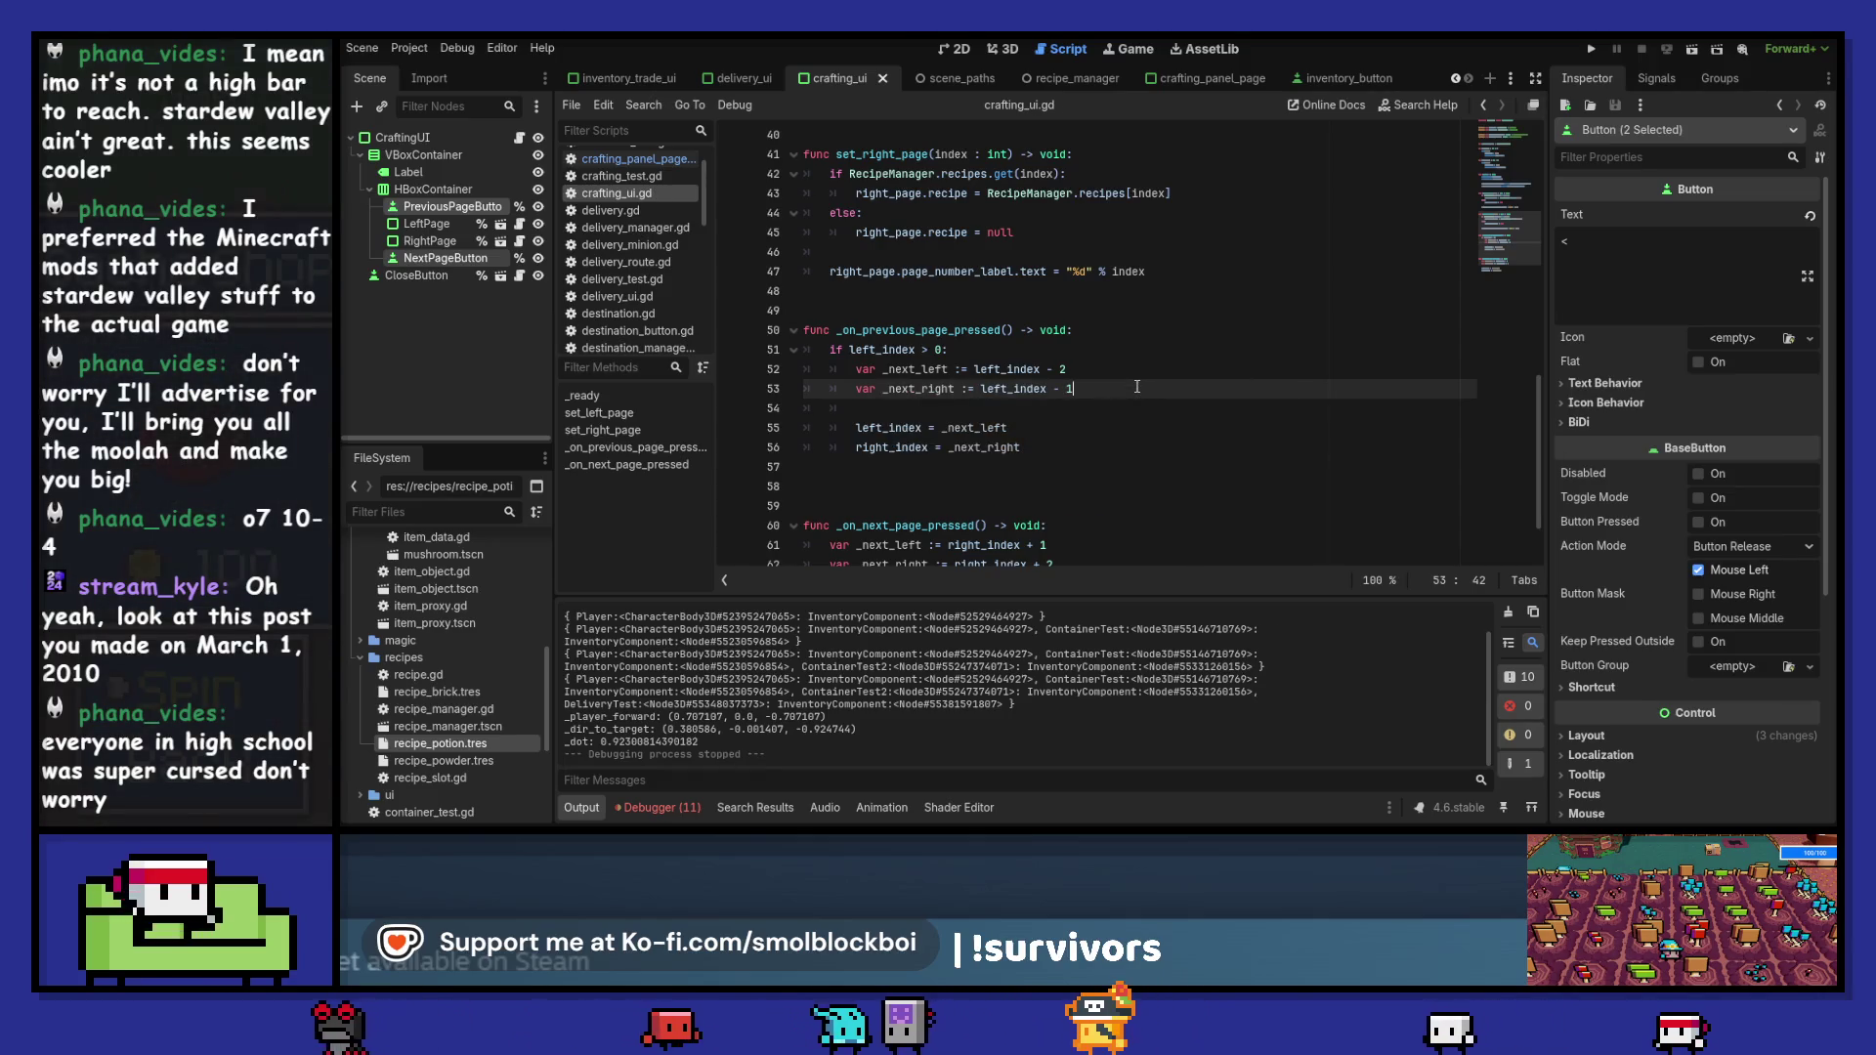
key("F5")
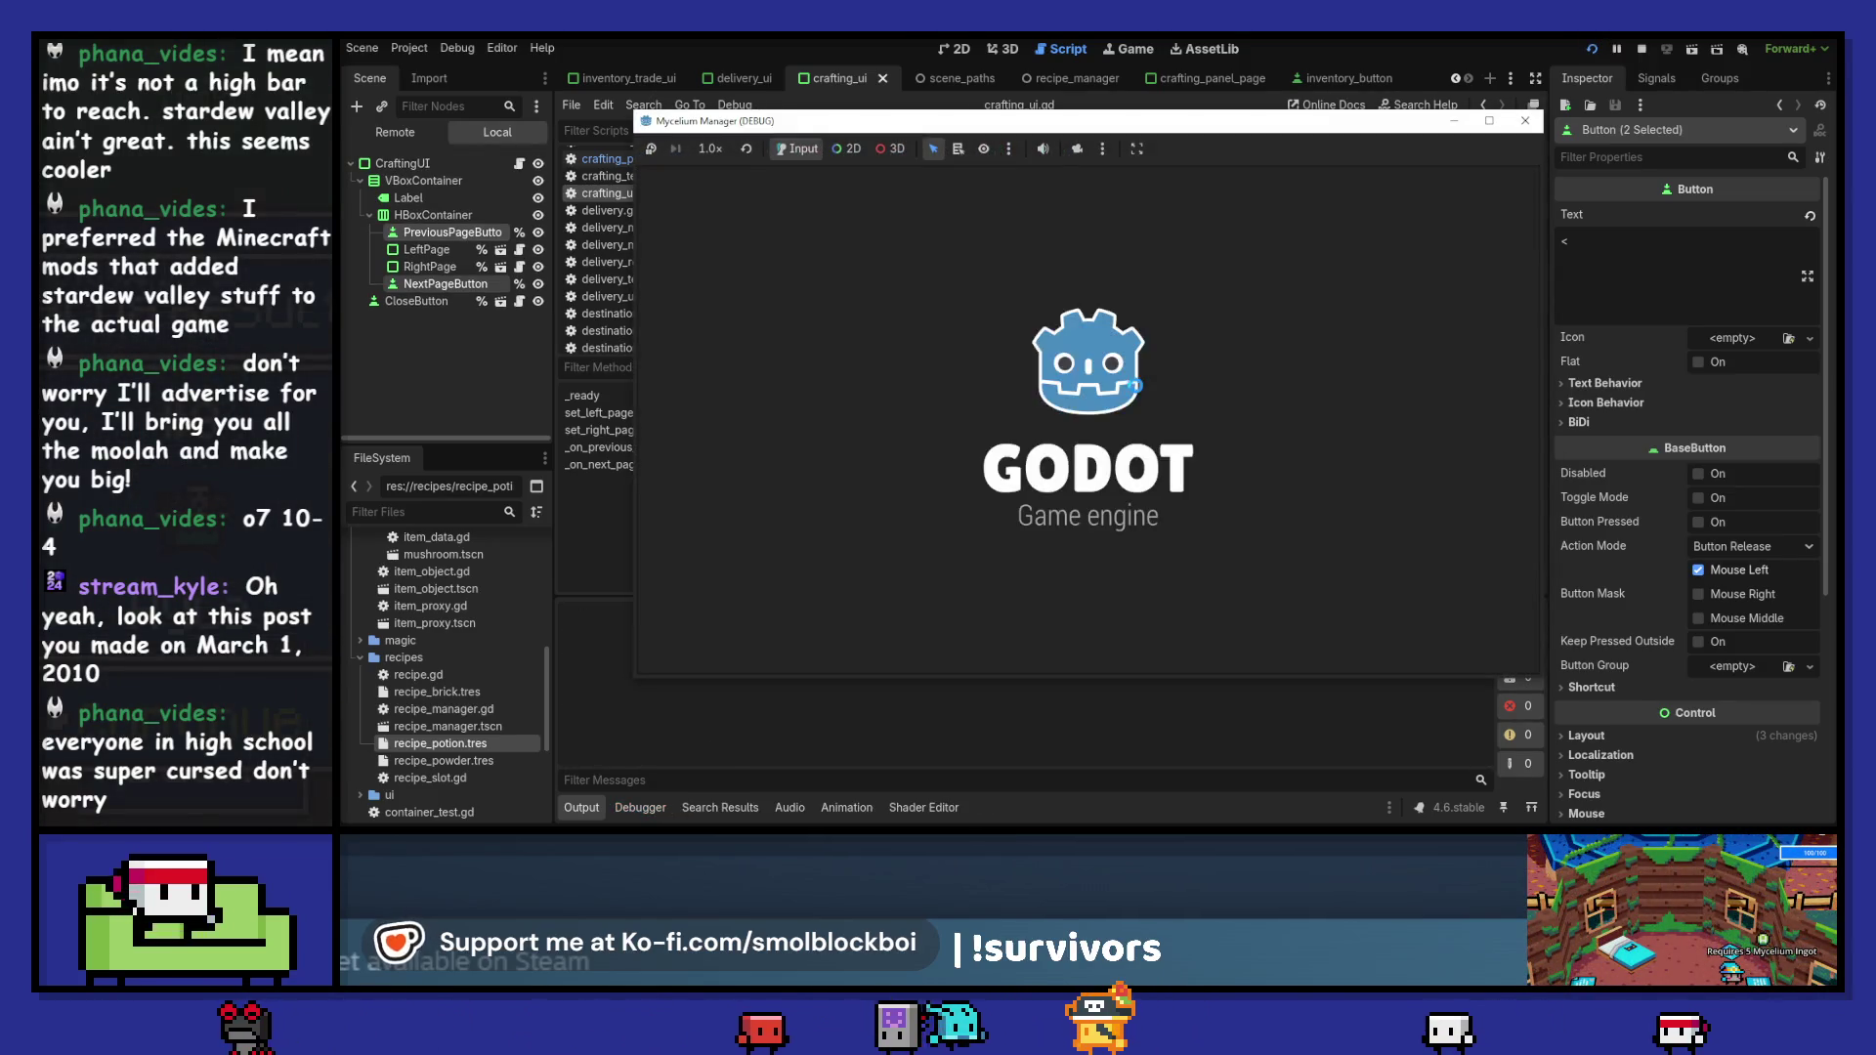
Open the crafting panel with E, page forward to blank pages 6 and 7, then back to Potion and Powder.
key("e")
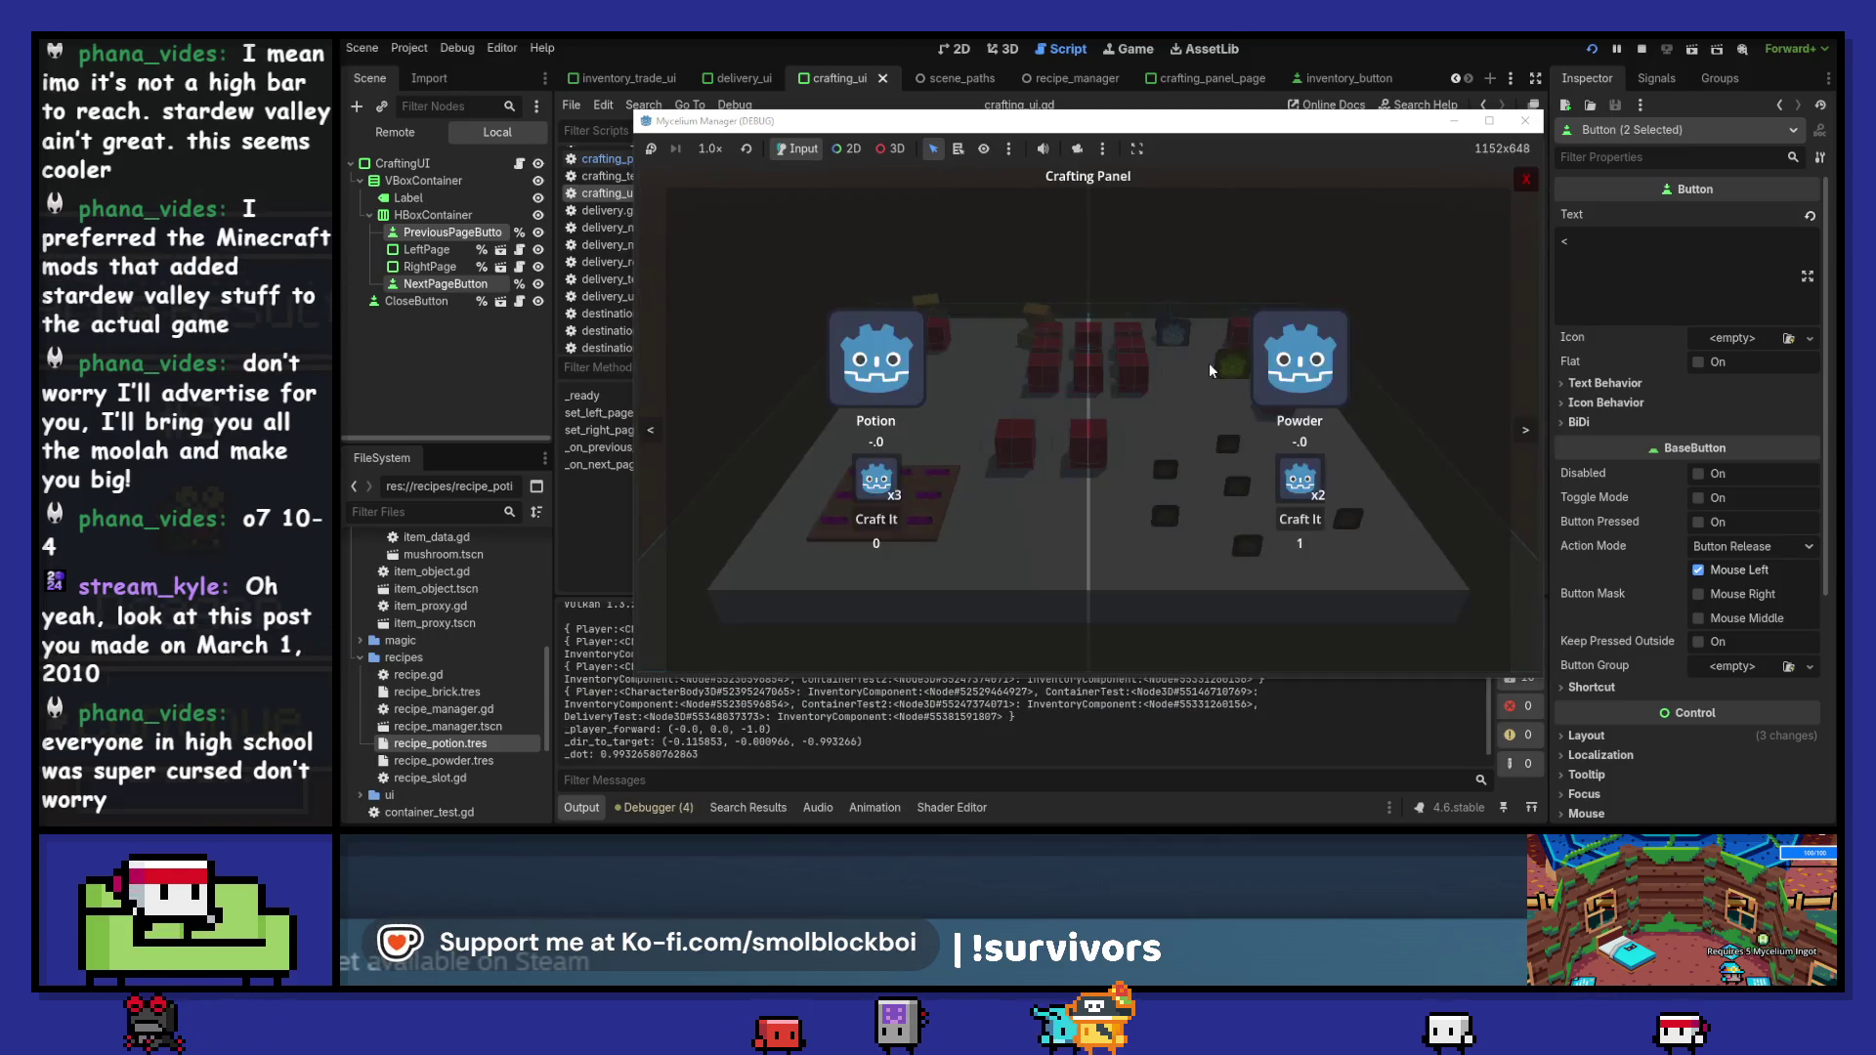
left_click(1527, 431)
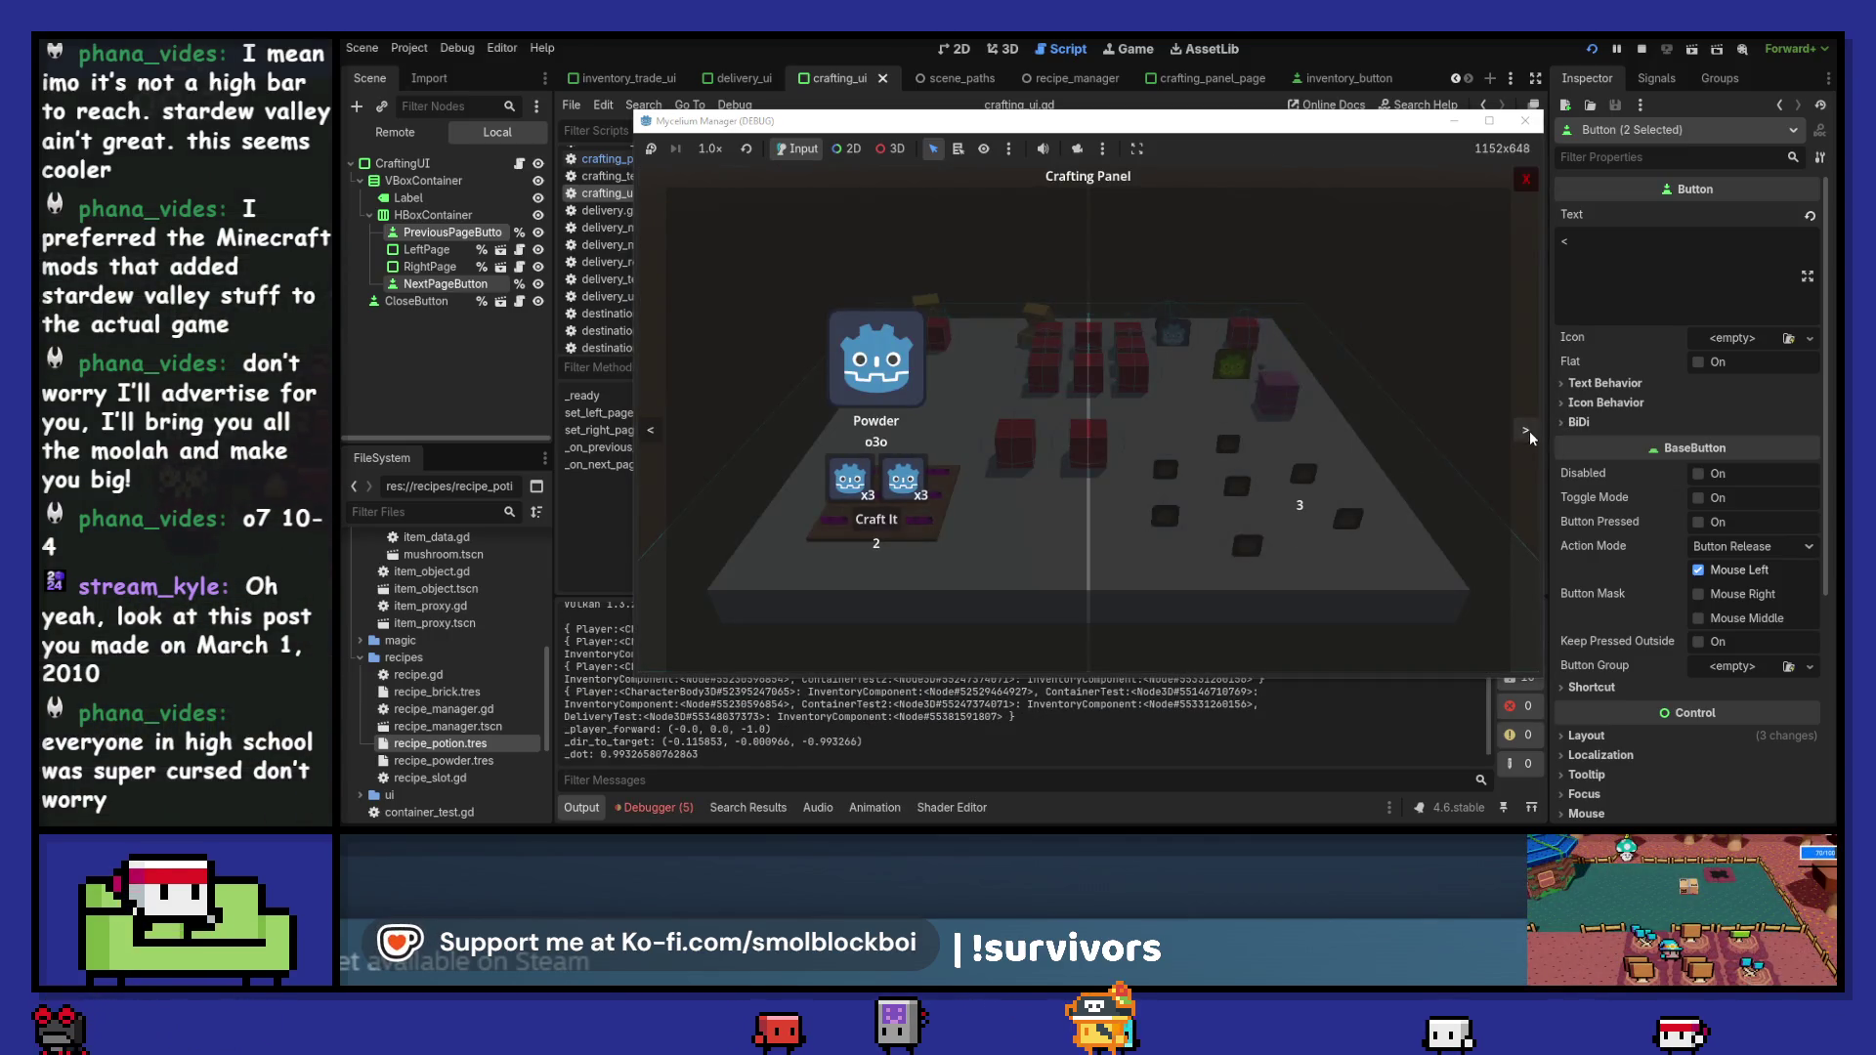
left_click(650, 432)
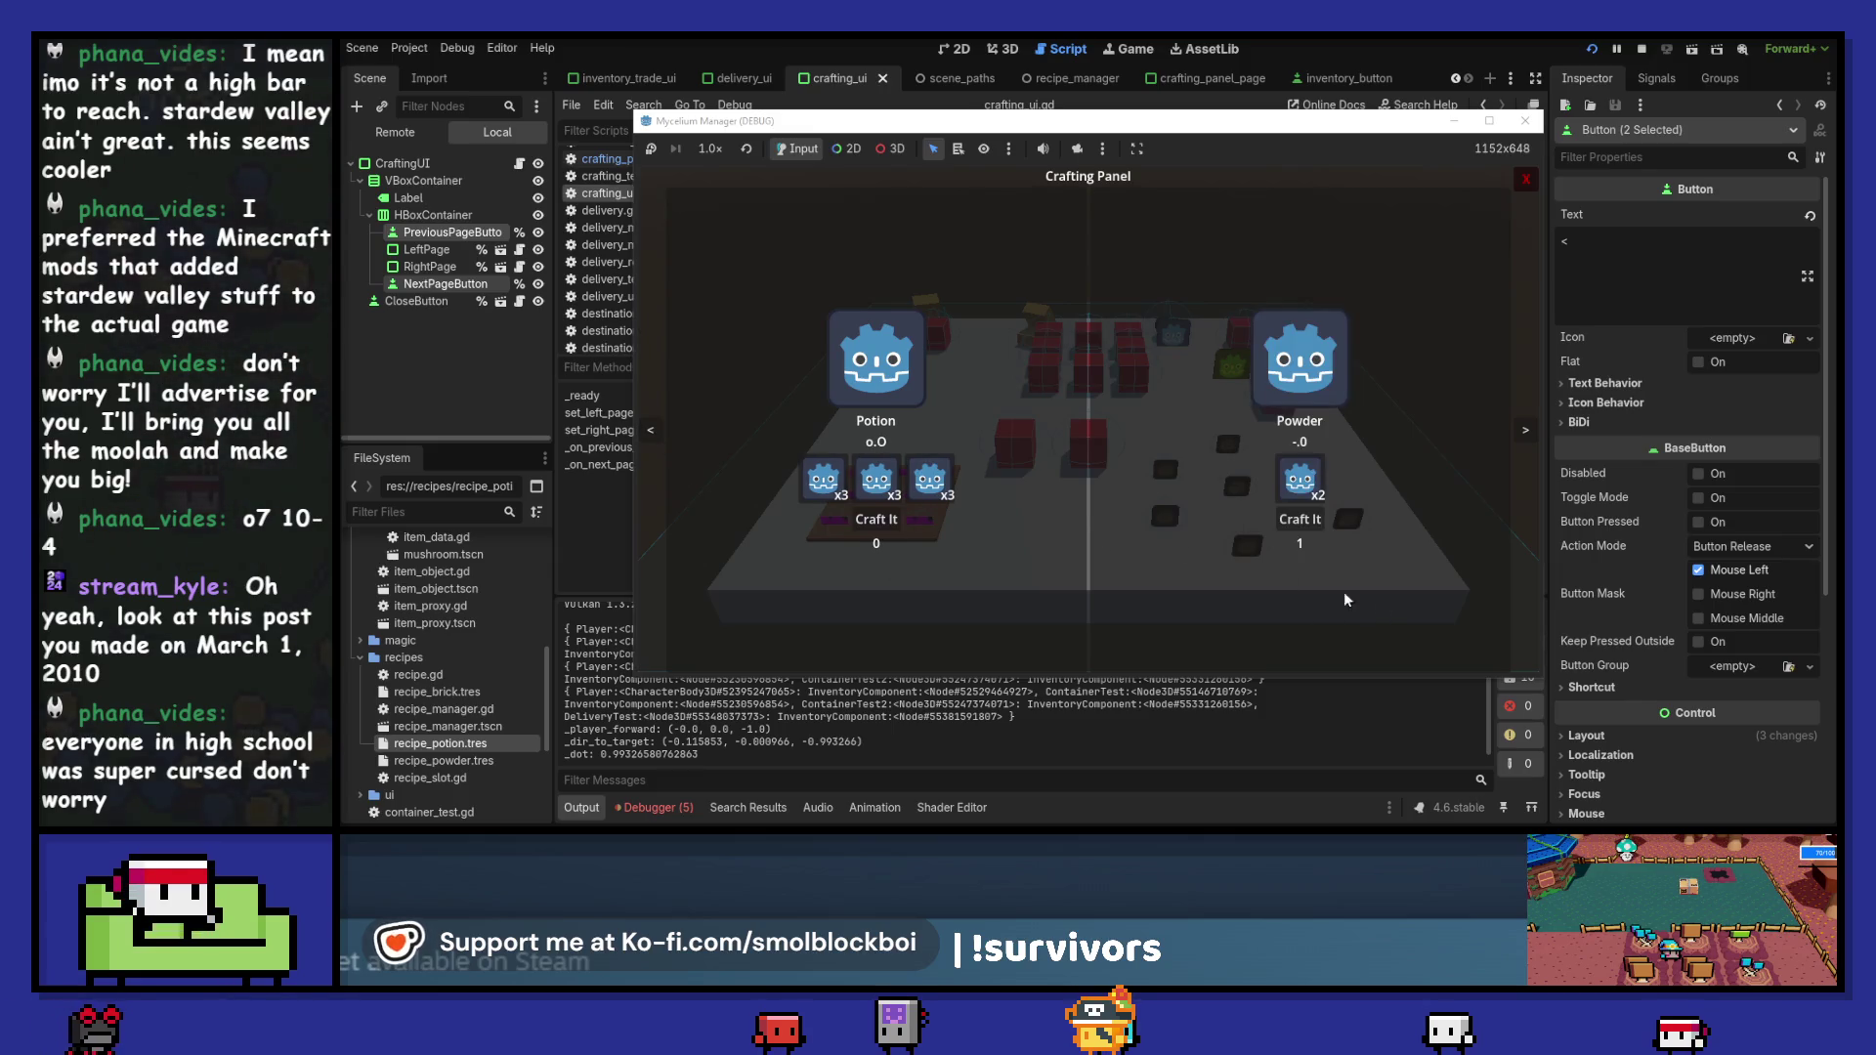
left_click(1524, 432)
left_click(1524, 432)
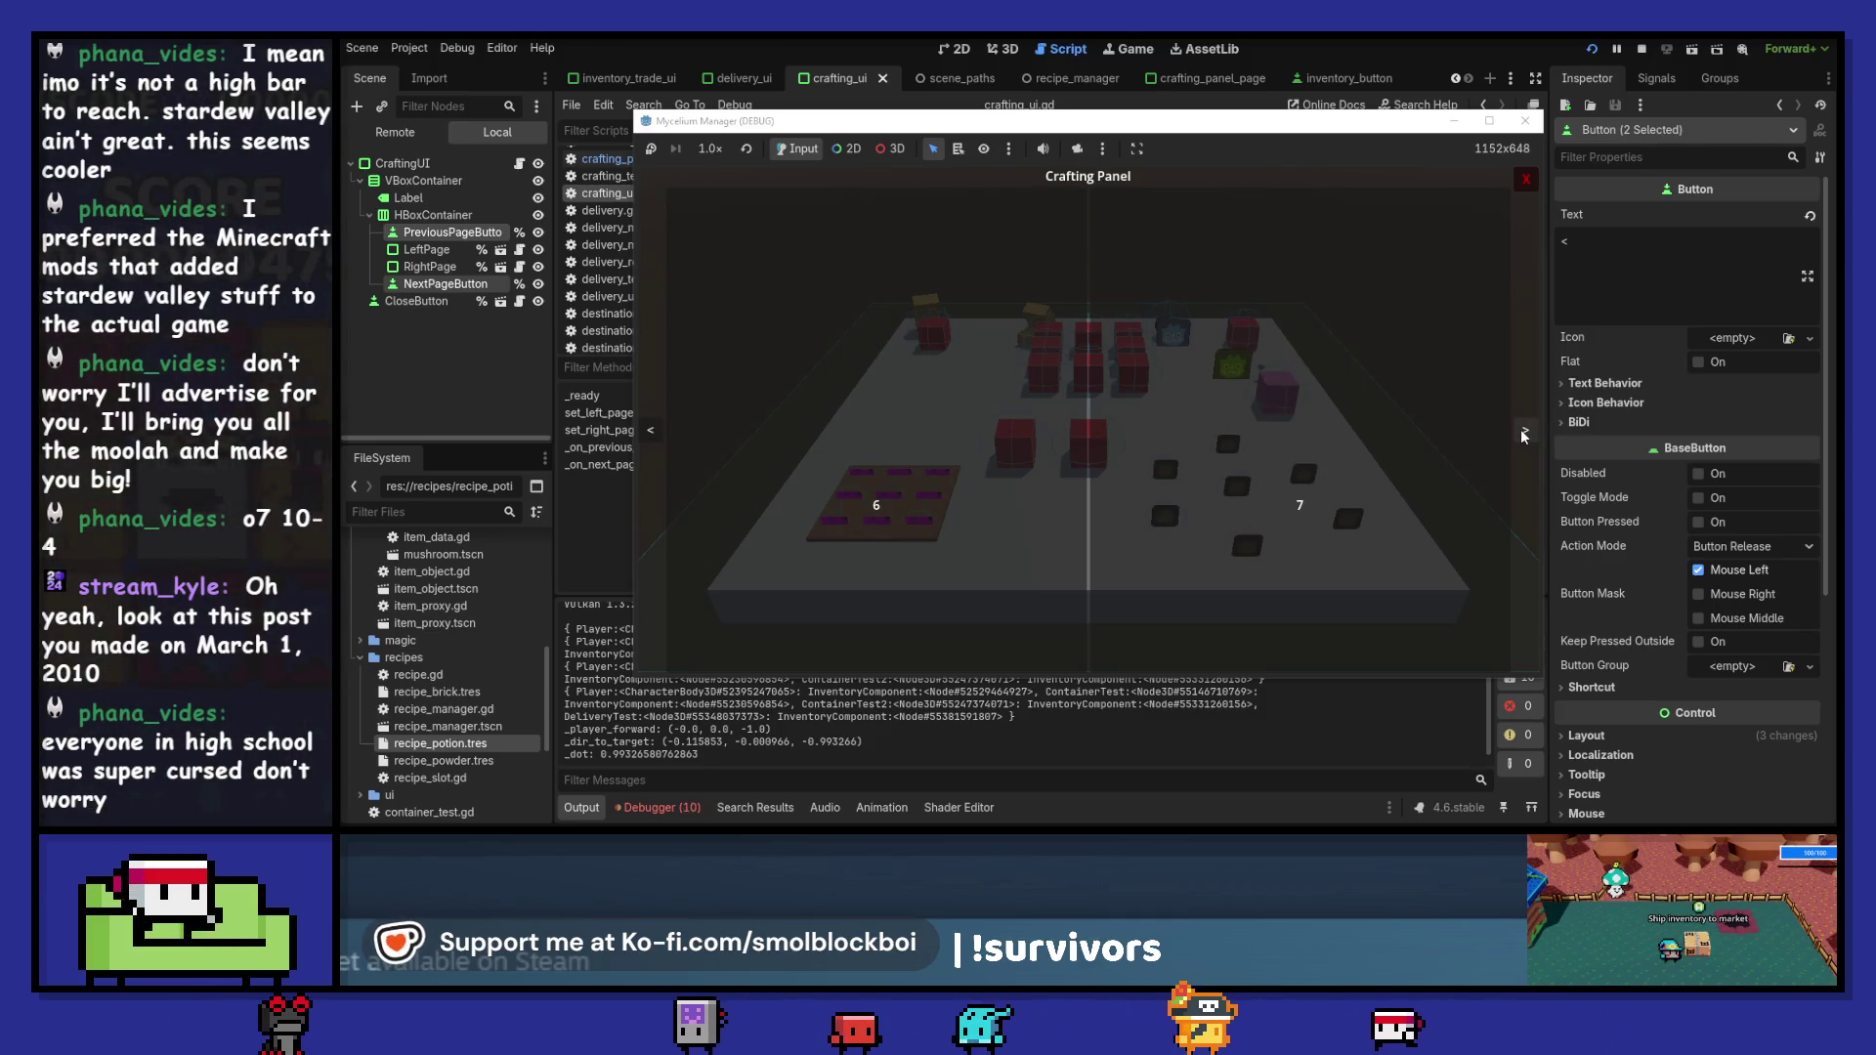
left_click(653, 430)
left_click(653, 430)
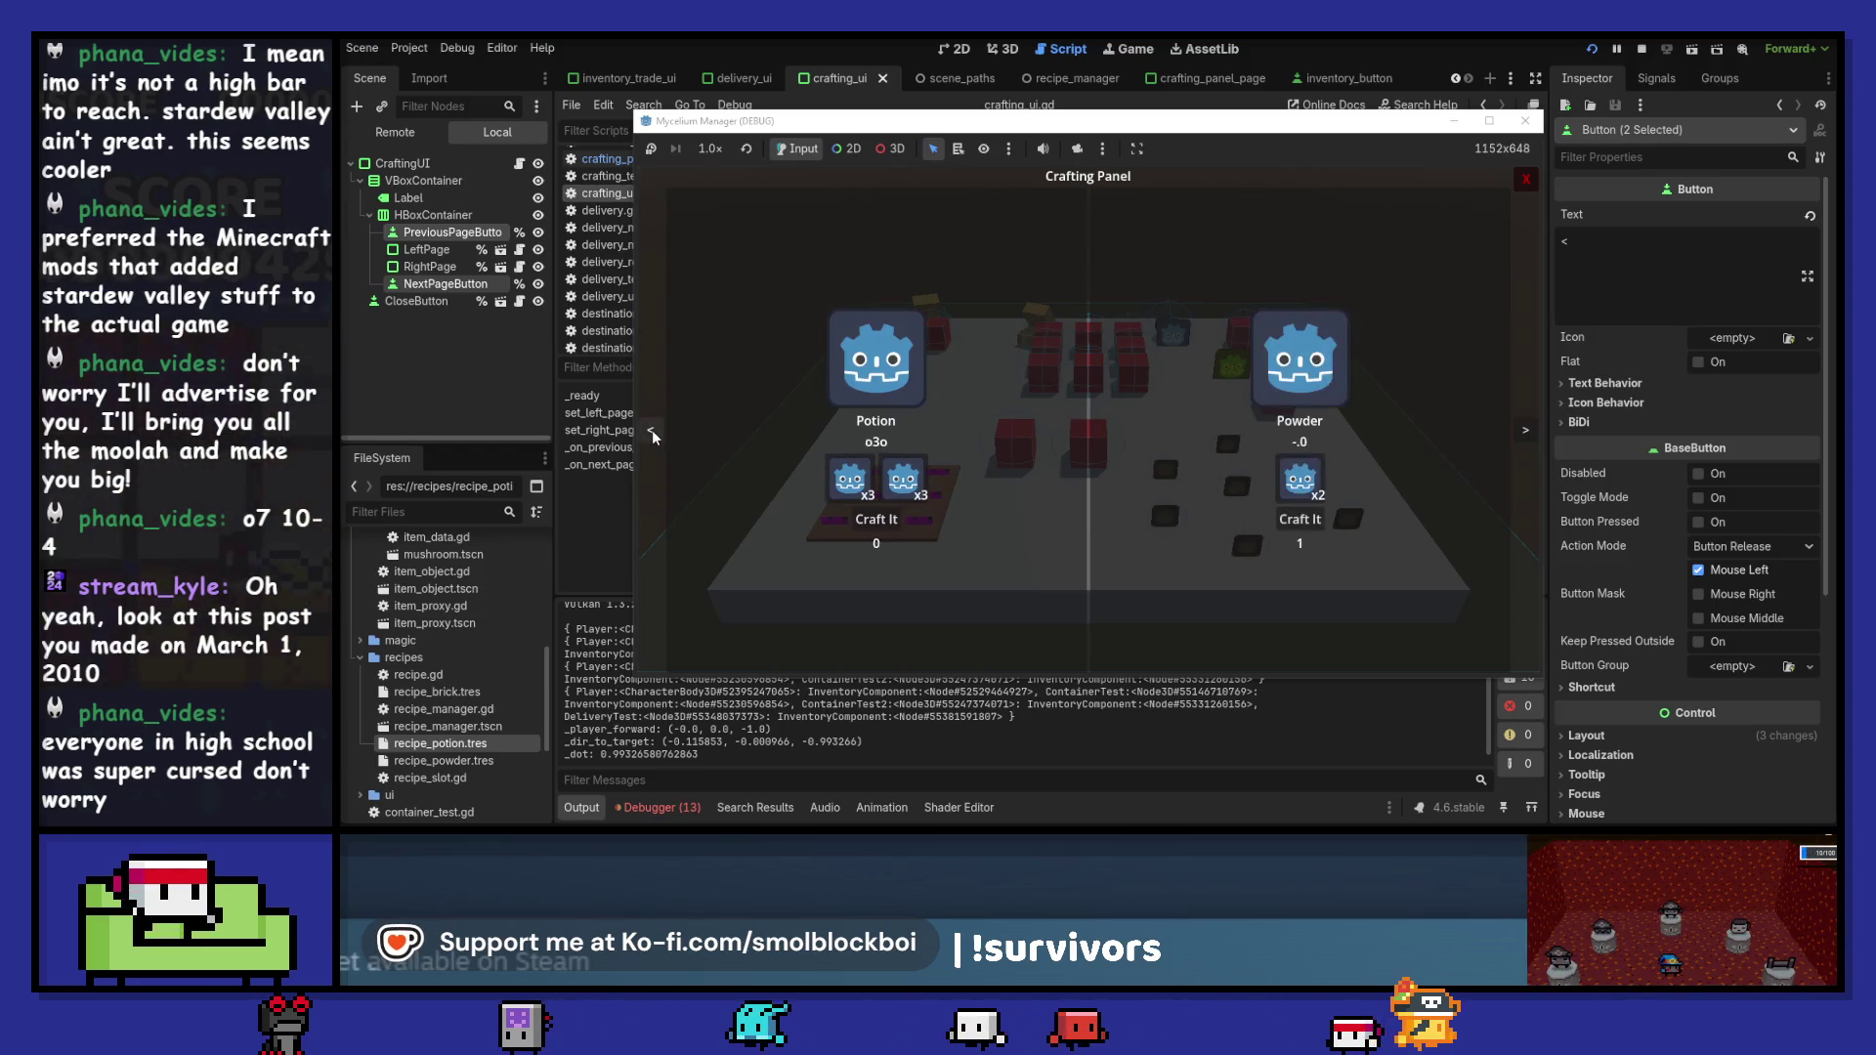
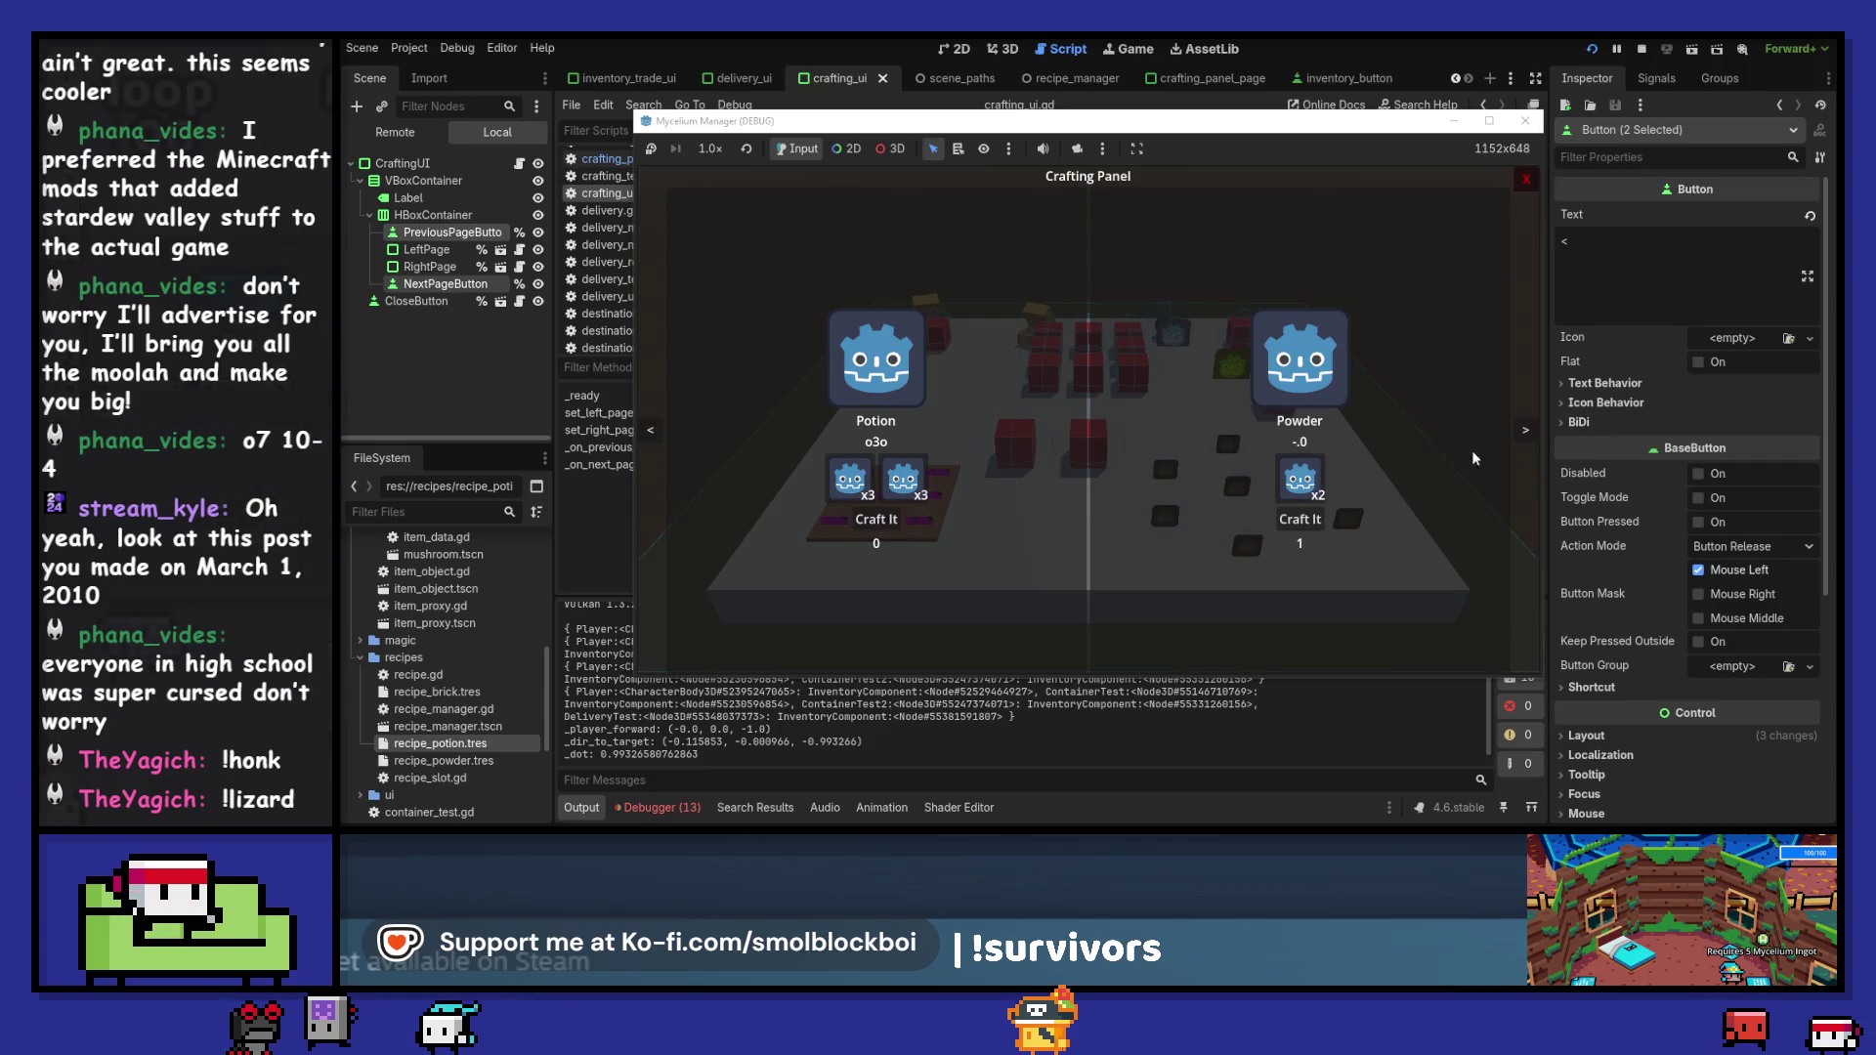
In the running game, page the crafting panel forward twice, then back to Potion and Powder.
left_click(1522, 435)
left_click(1525, 432)
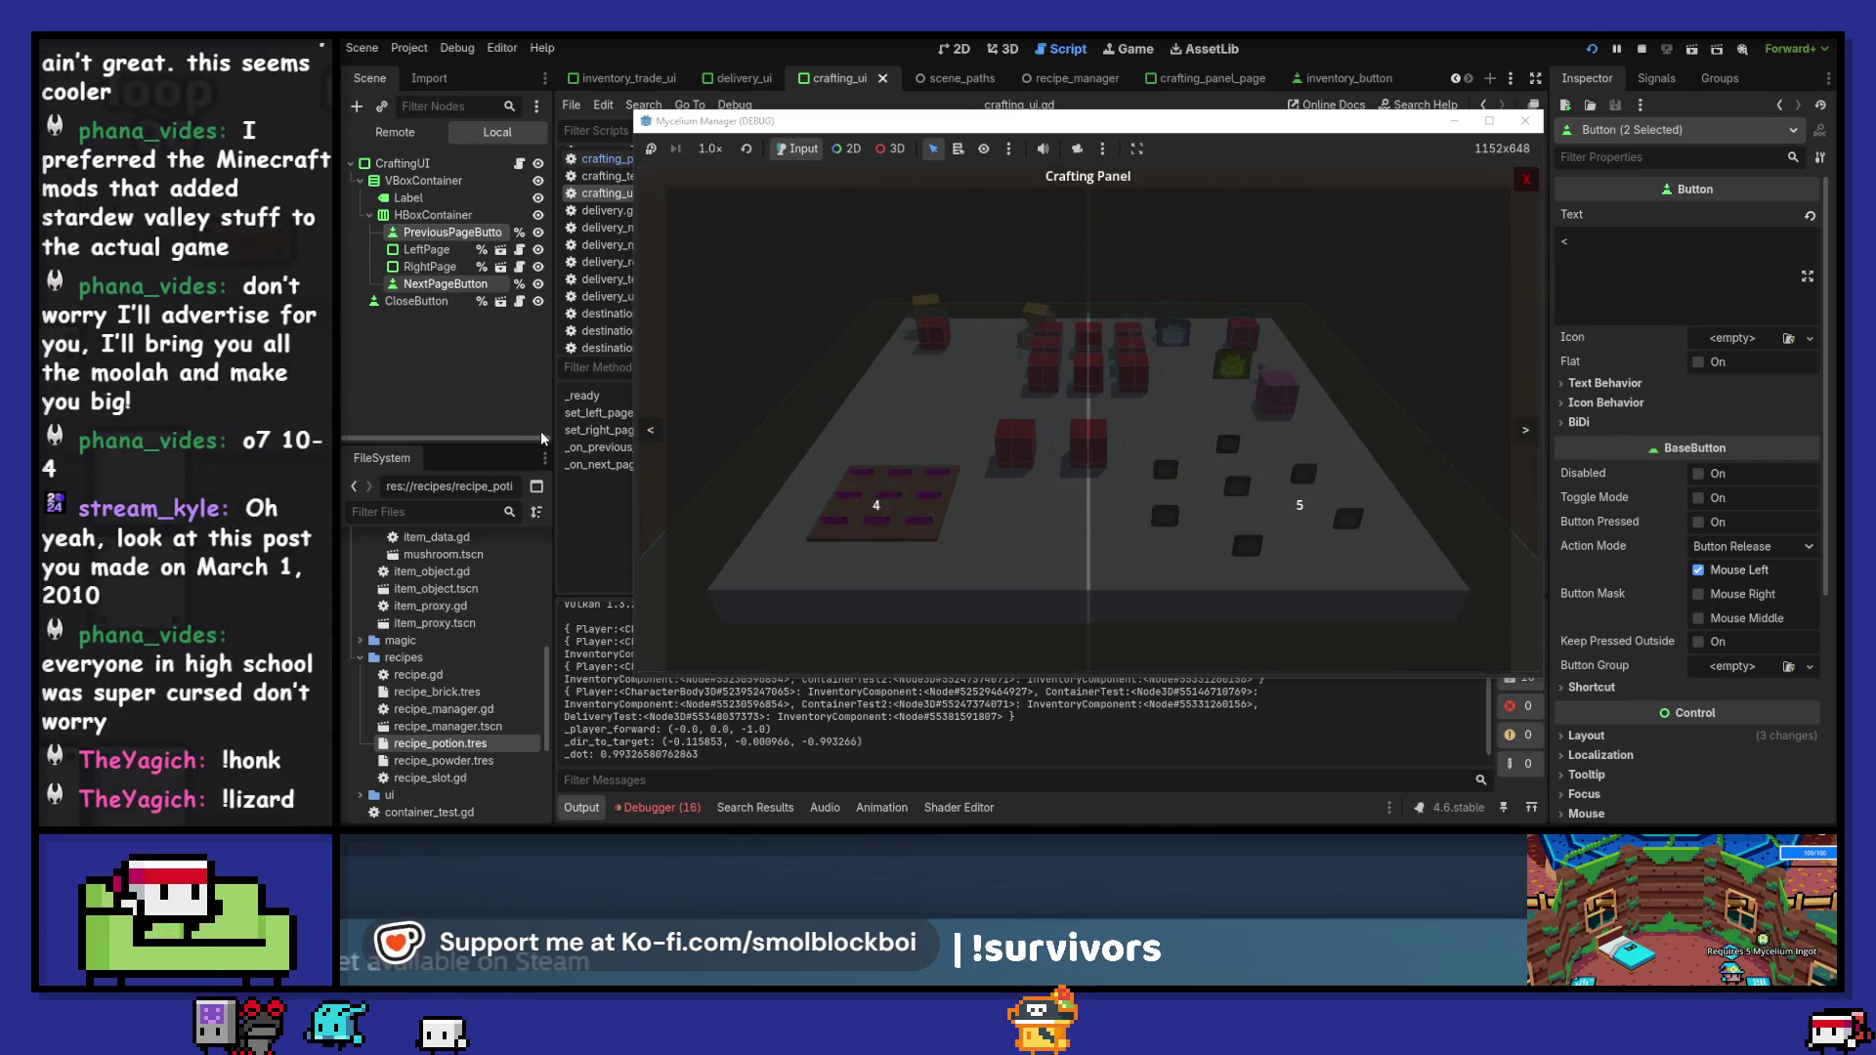
left_click(653, 430)
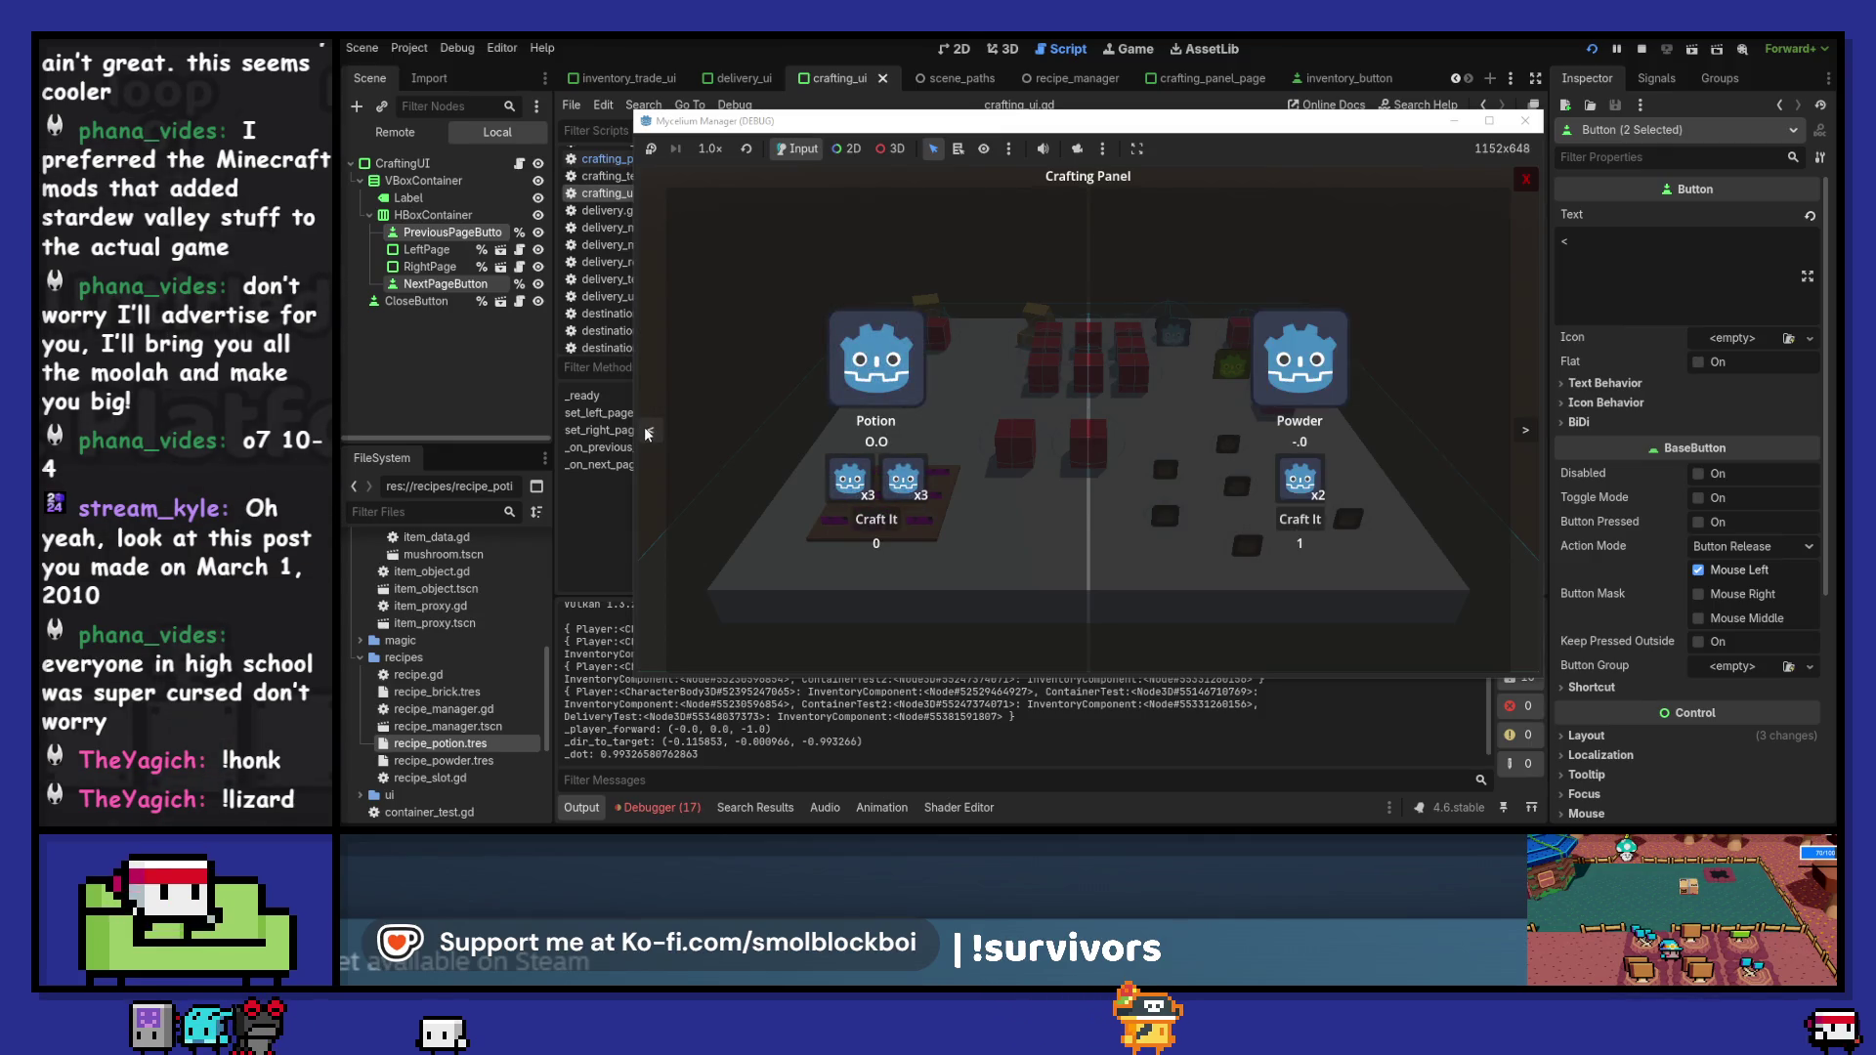
Page through the empty recipe slots, return to Potion and Powder, and show the 45 out-of-bounds errors.
left_click(1525, 431)
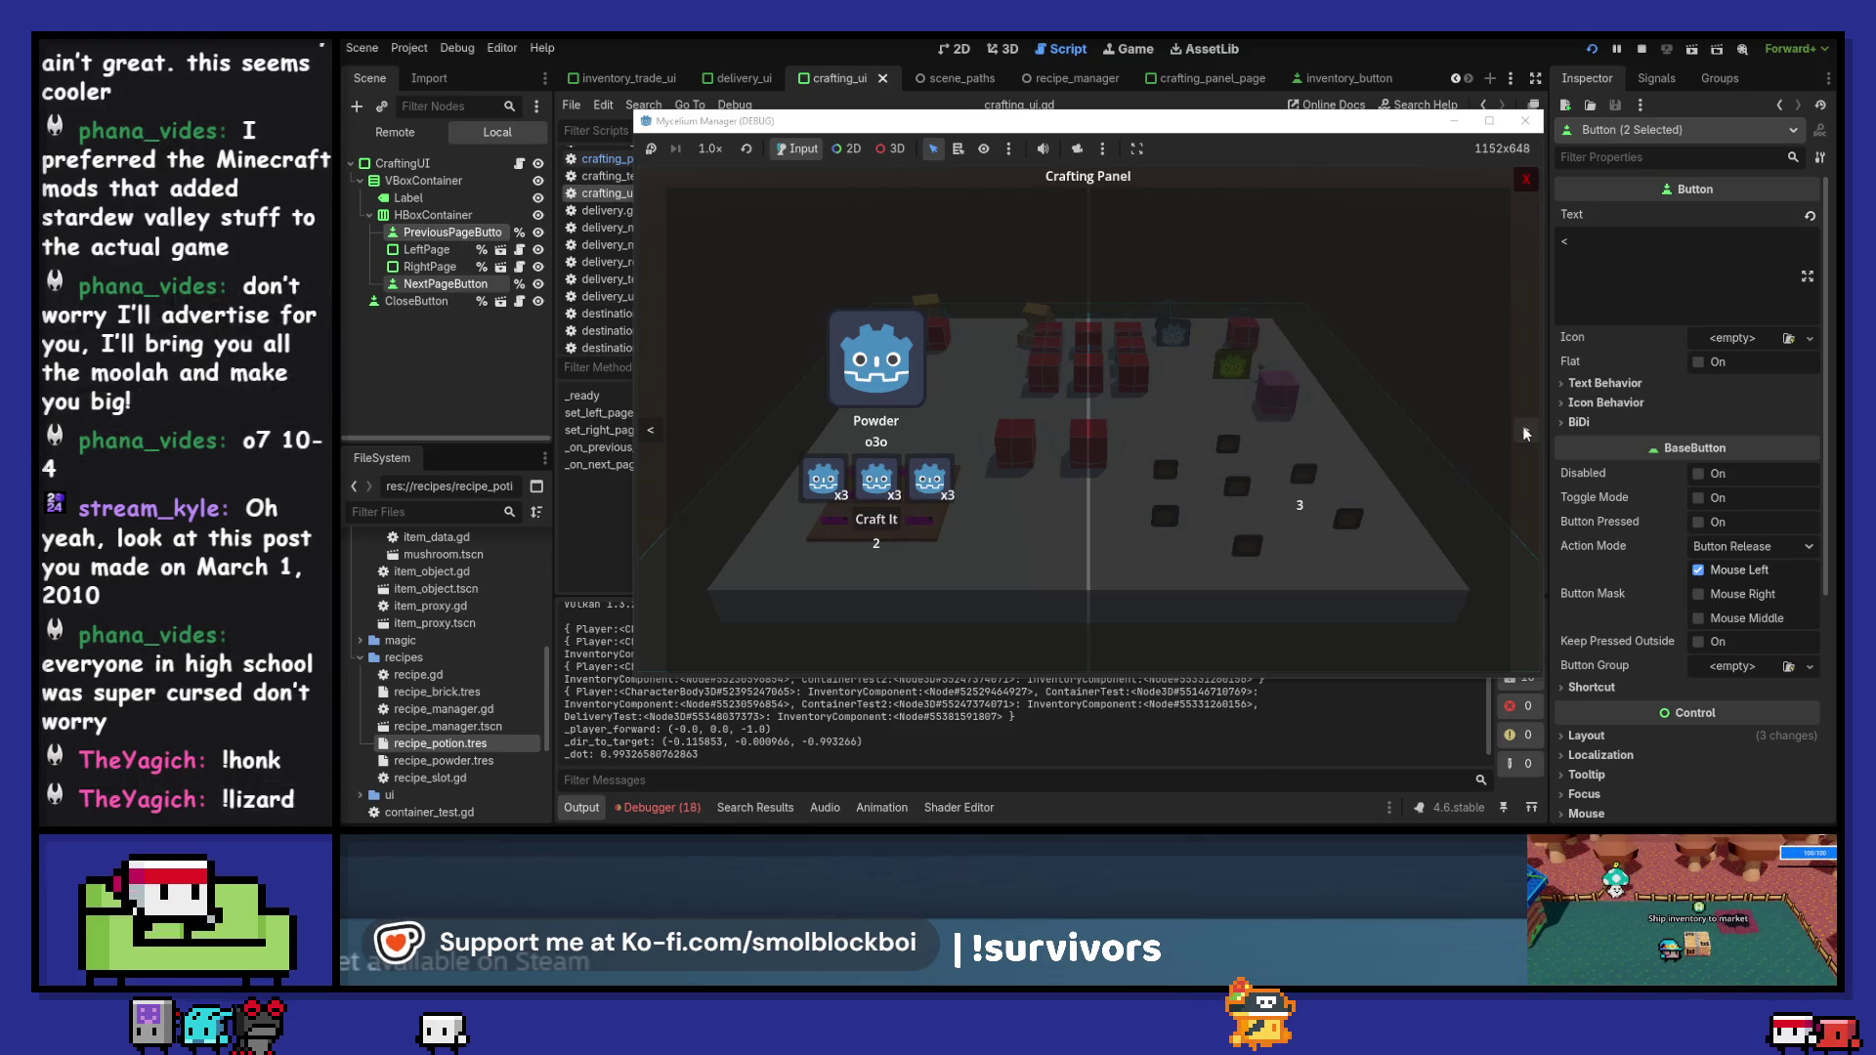
left_click(1525, 431)
left_click(1526, 433)
left_click(1526, 433)
left_click(1526, 432)
left_click(1526, 432)
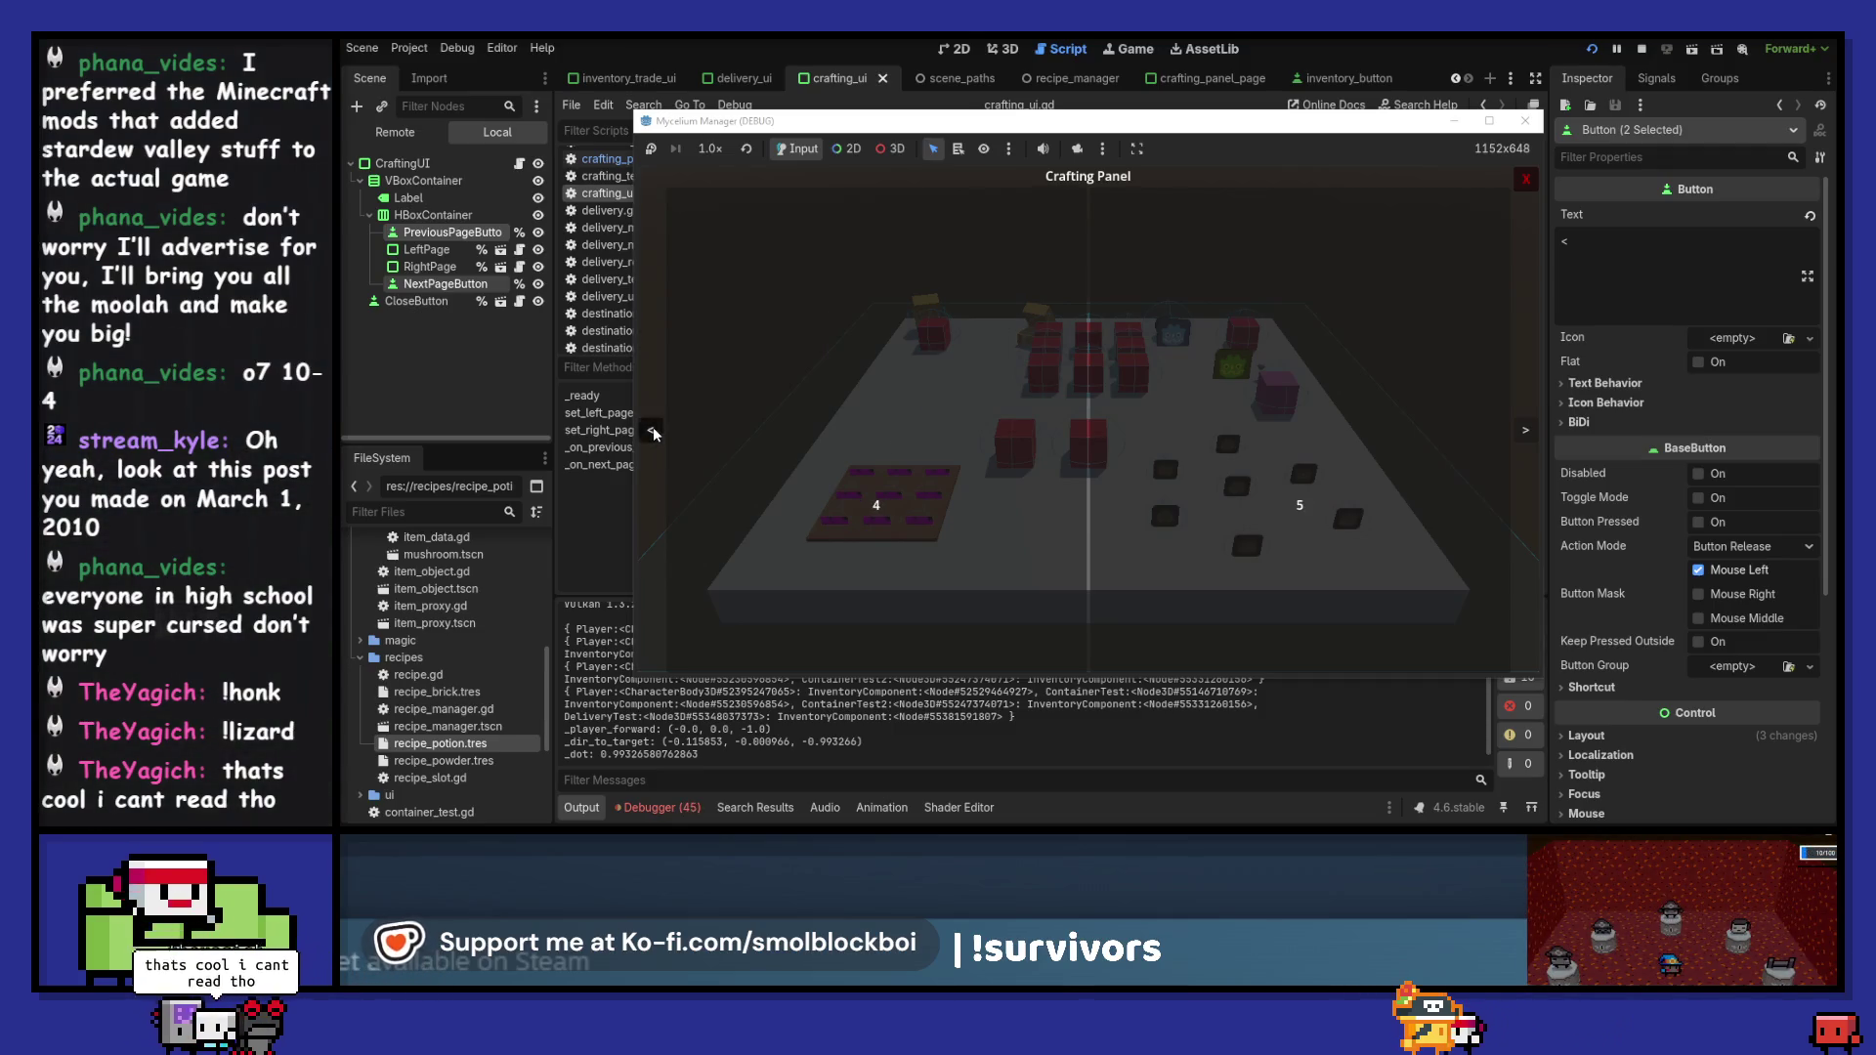
left_click(652, 433)
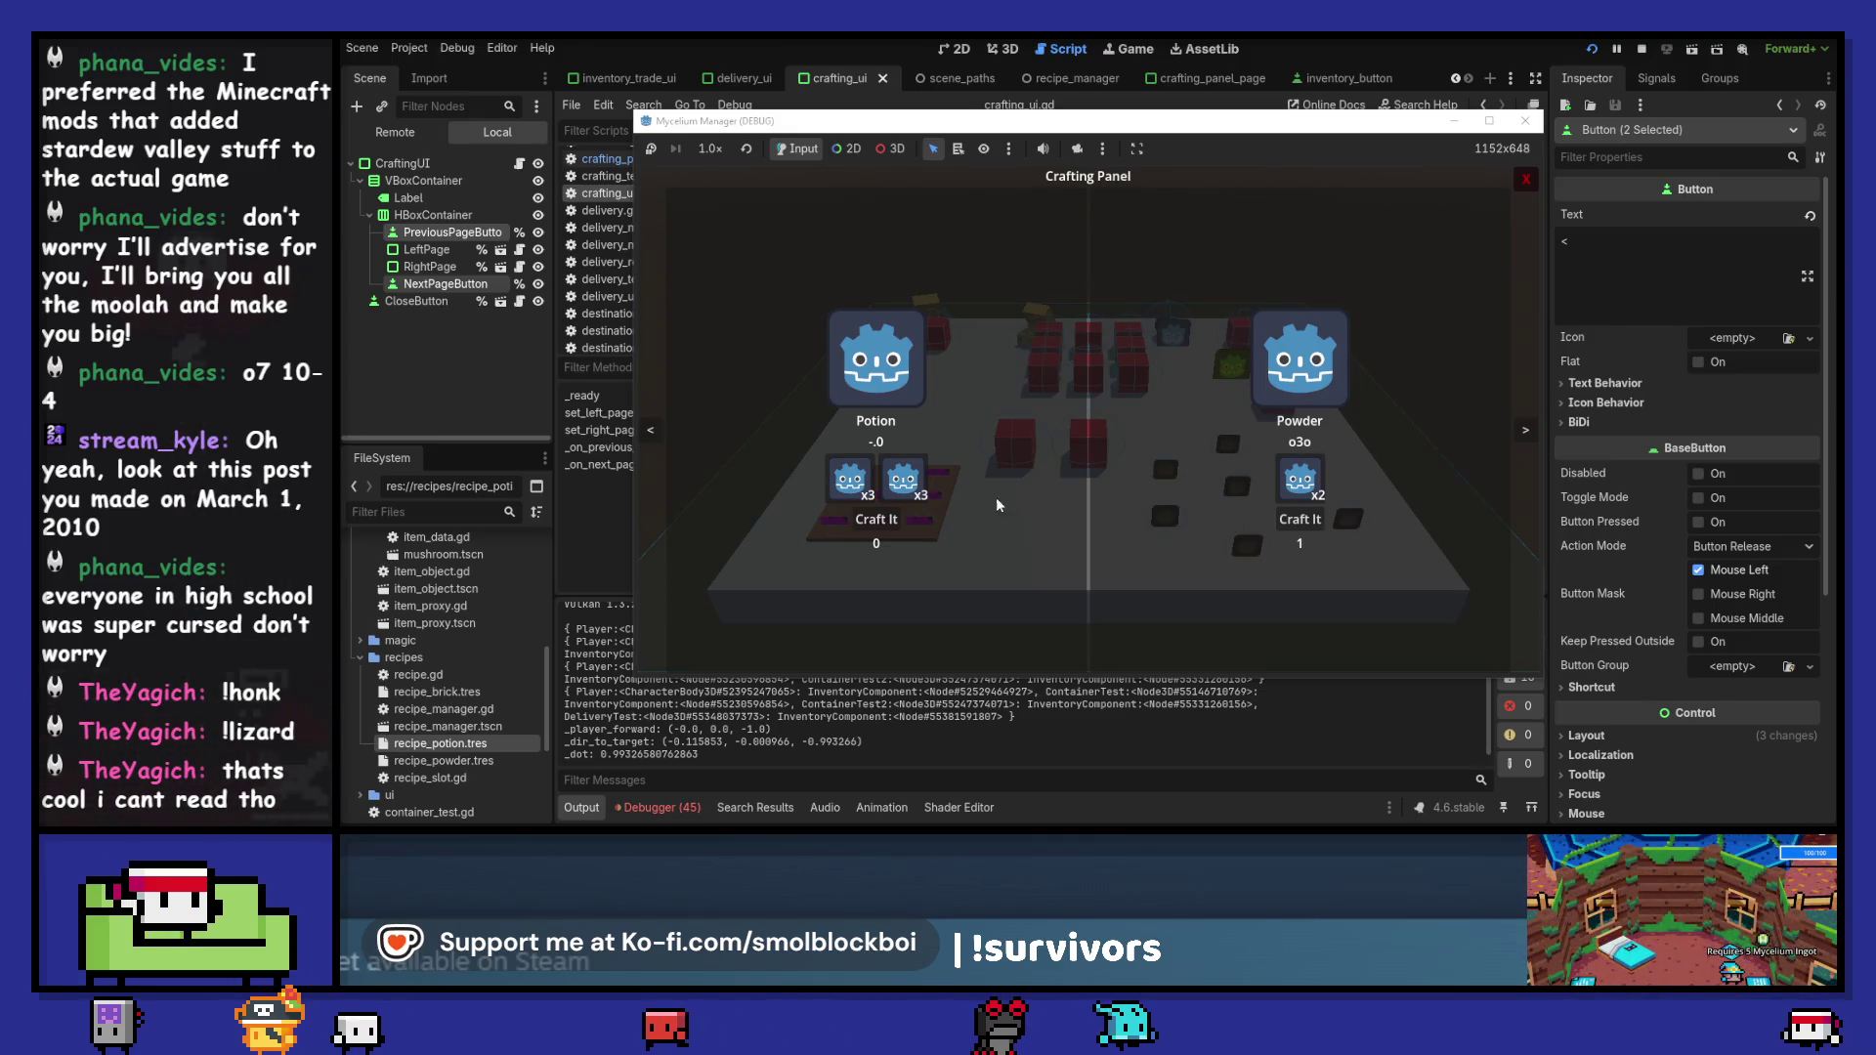
left_click(664, 809)
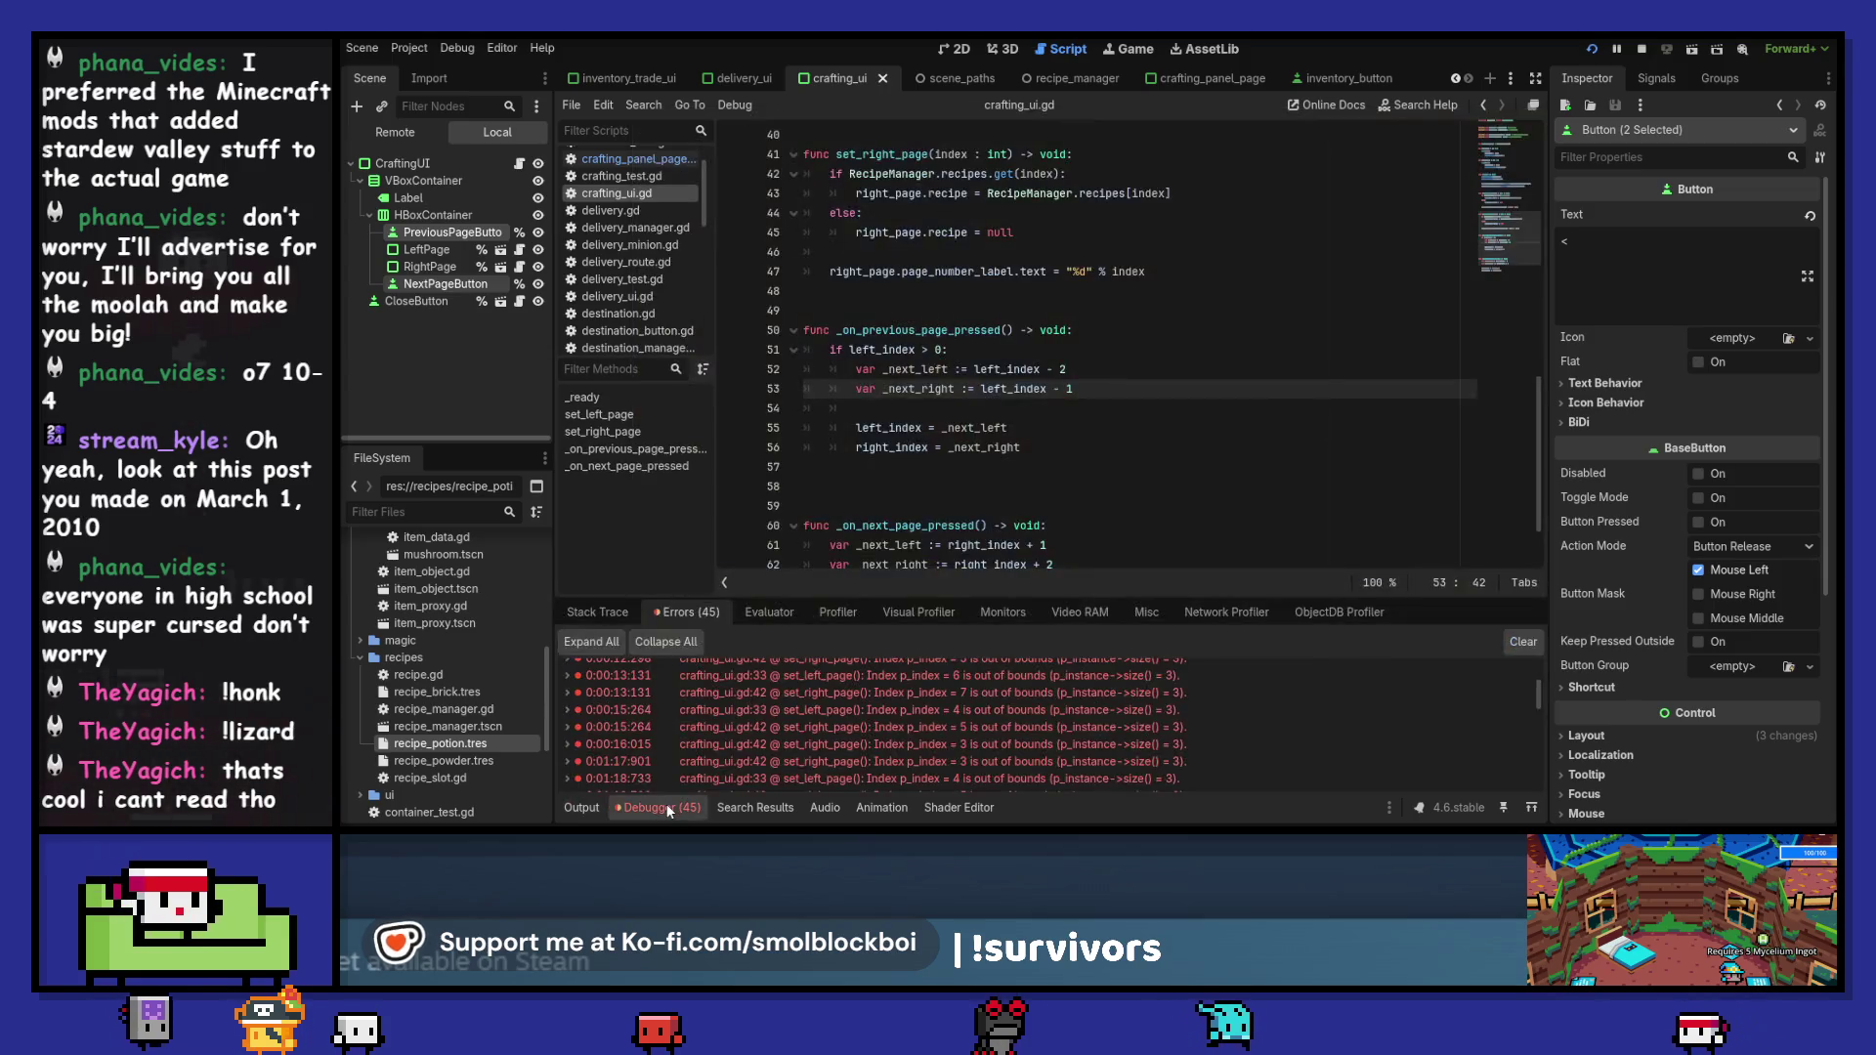
Stop the game and open the crafting_panel_page scene in the 2D view.
mouse_move(1280, 707)
scroll(1258, 706, "down", 3)
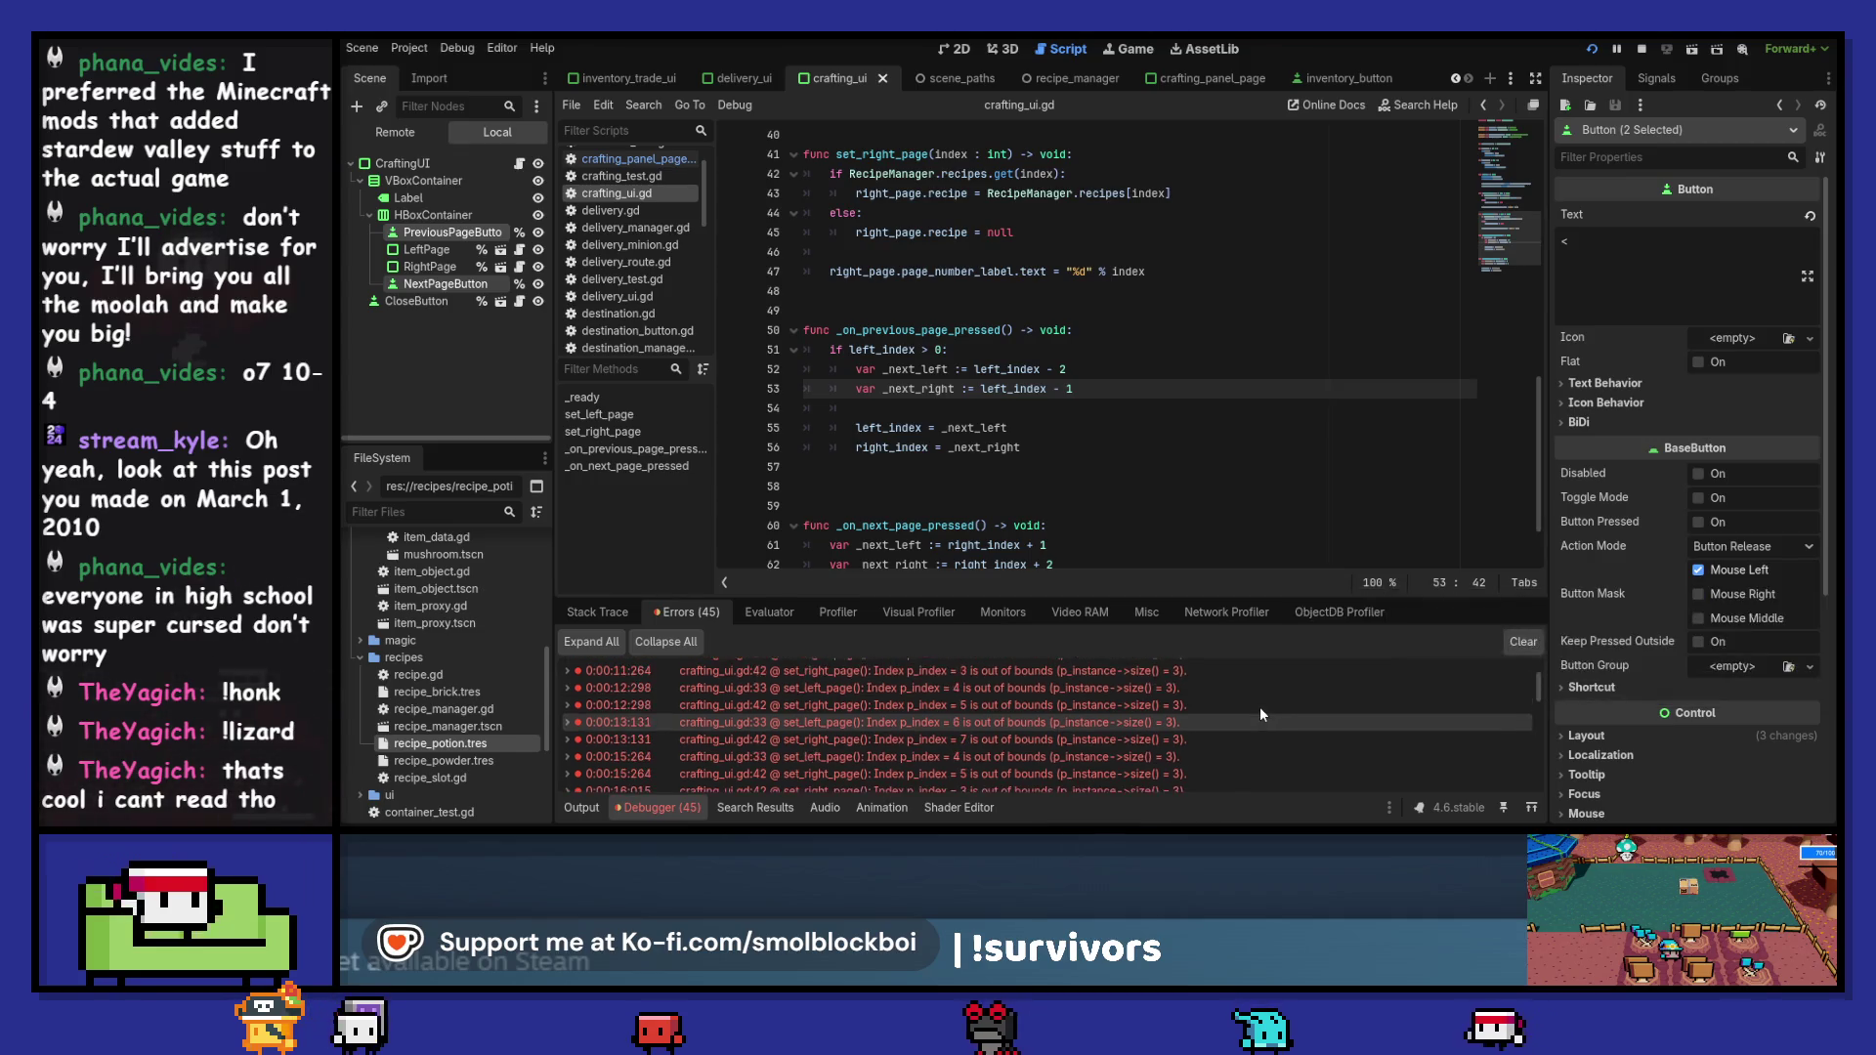
left_click(1641, 51)
left_click(1190, 78)
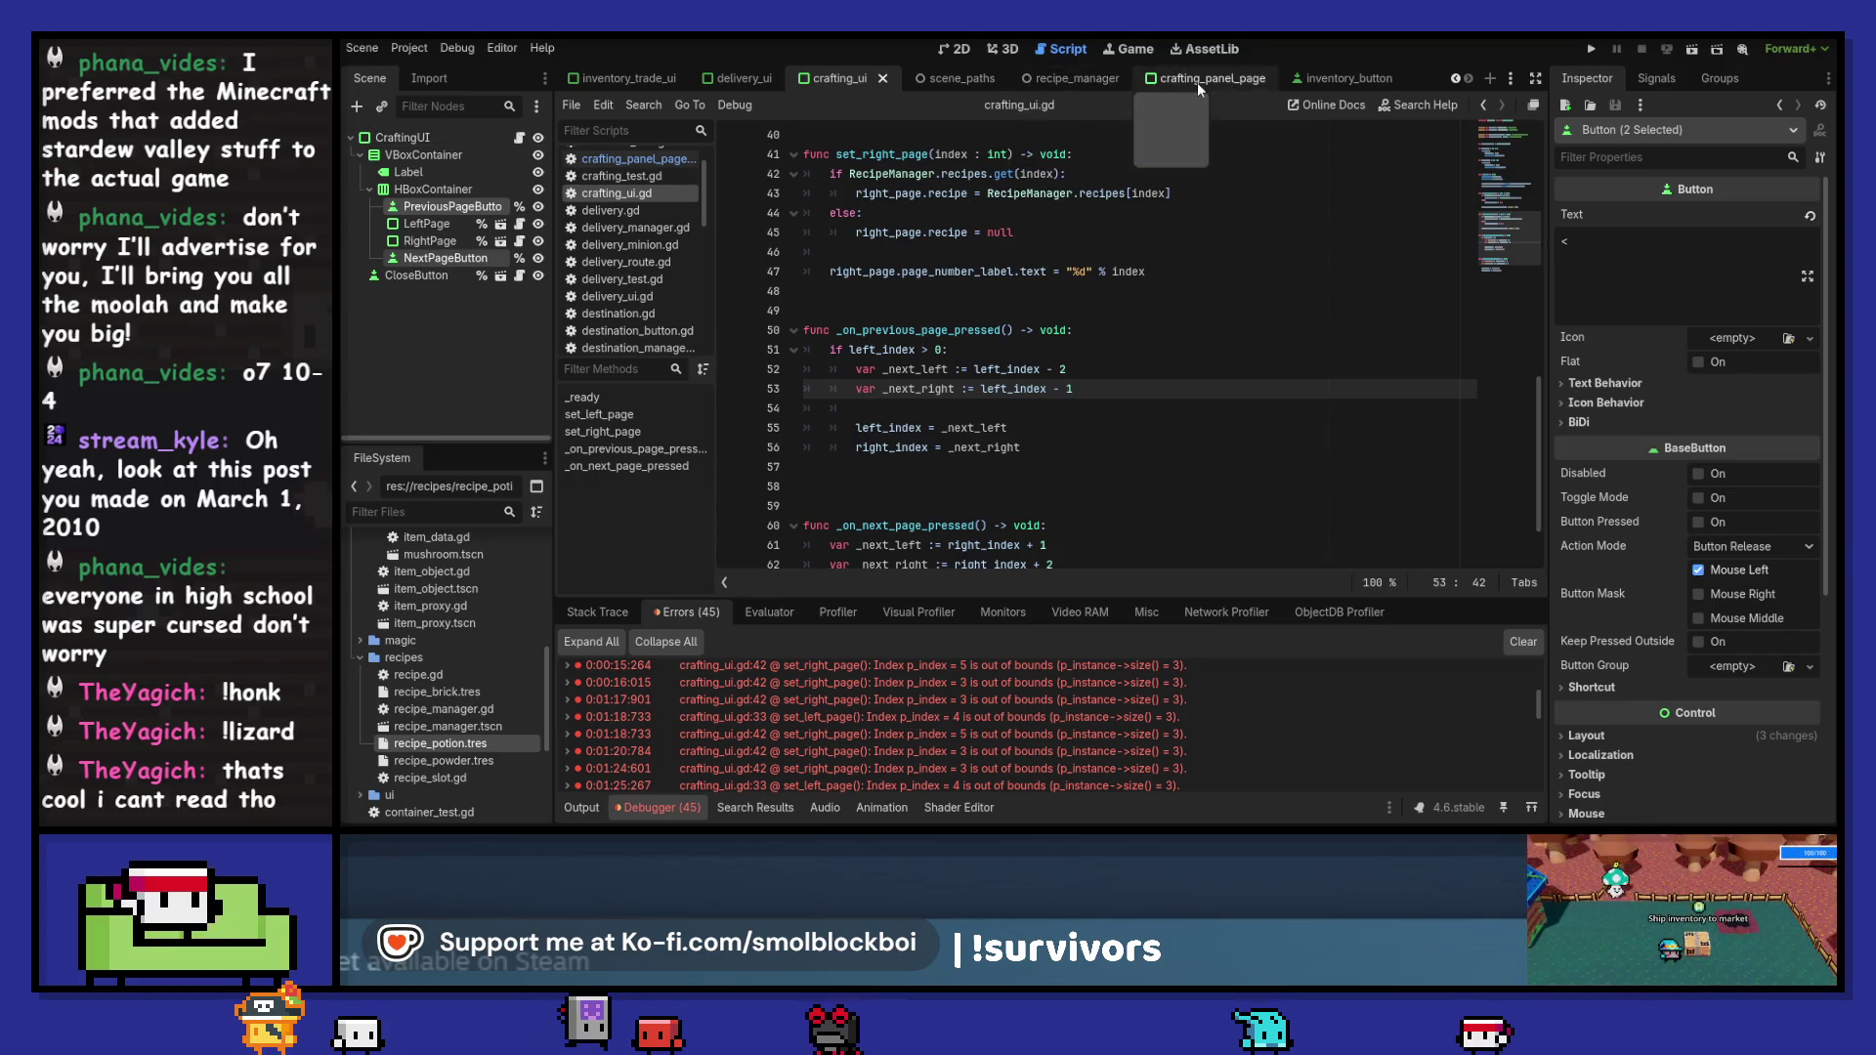
left_click(956, 51)
Set PageNumberLabel's vertical container sizing to Shrink End with Expand.
scroll(1637, 443, "down", 5)
scroll(1632, 448, "up", 4)
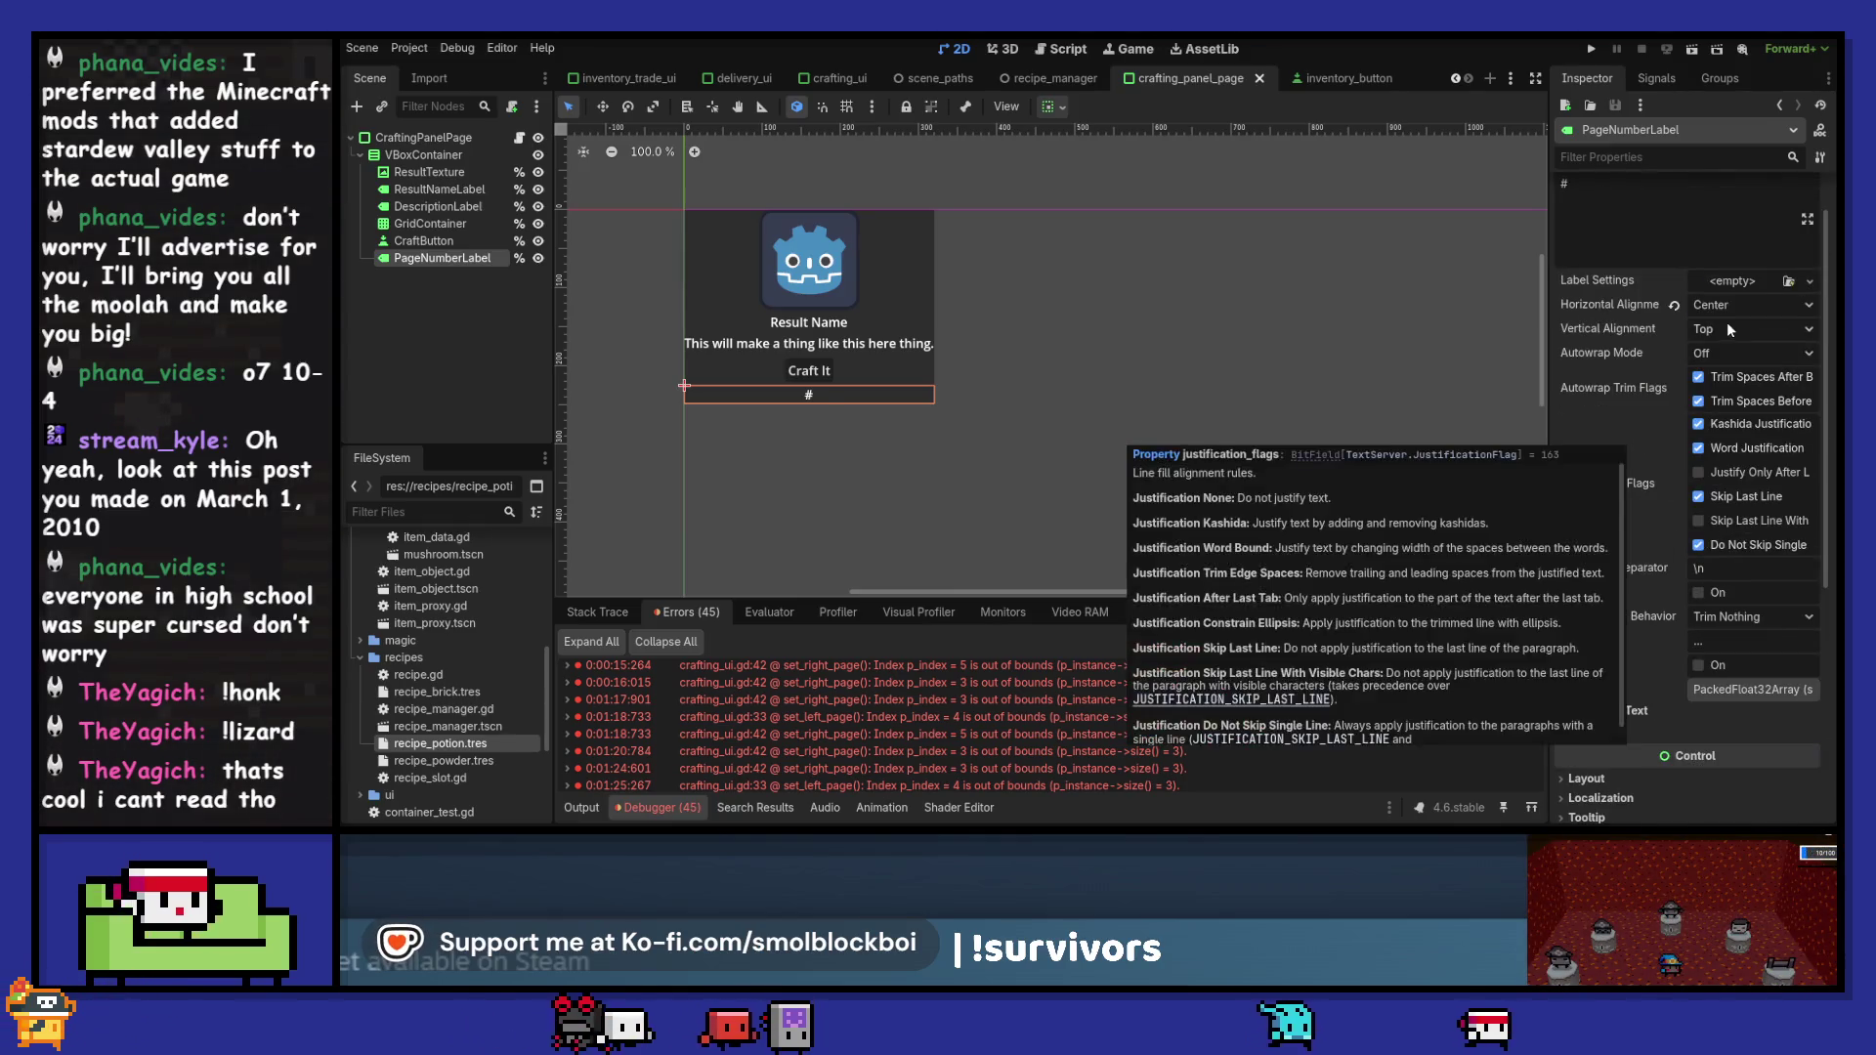
scroll(1632, 437, "down", 4)
left_click(1632, 543)
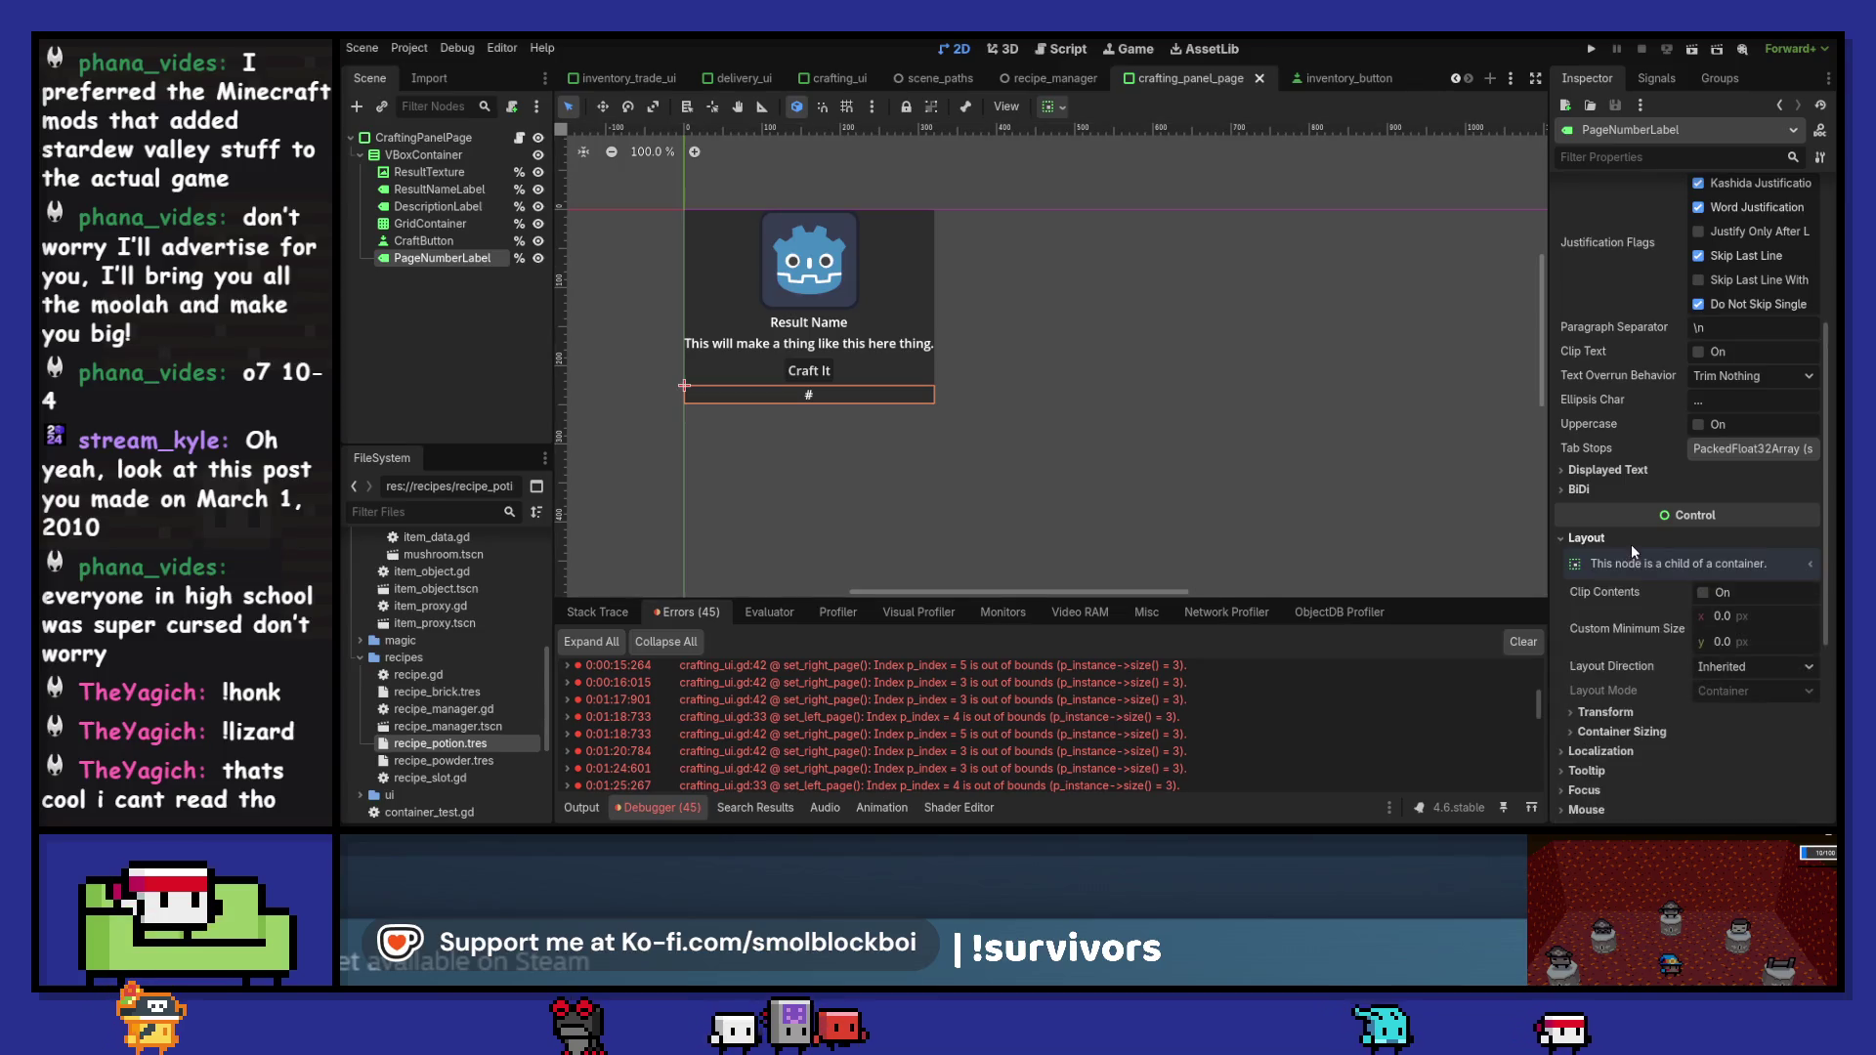
scroll(1633, 566, "down", 3)
left_click(1631, 572)
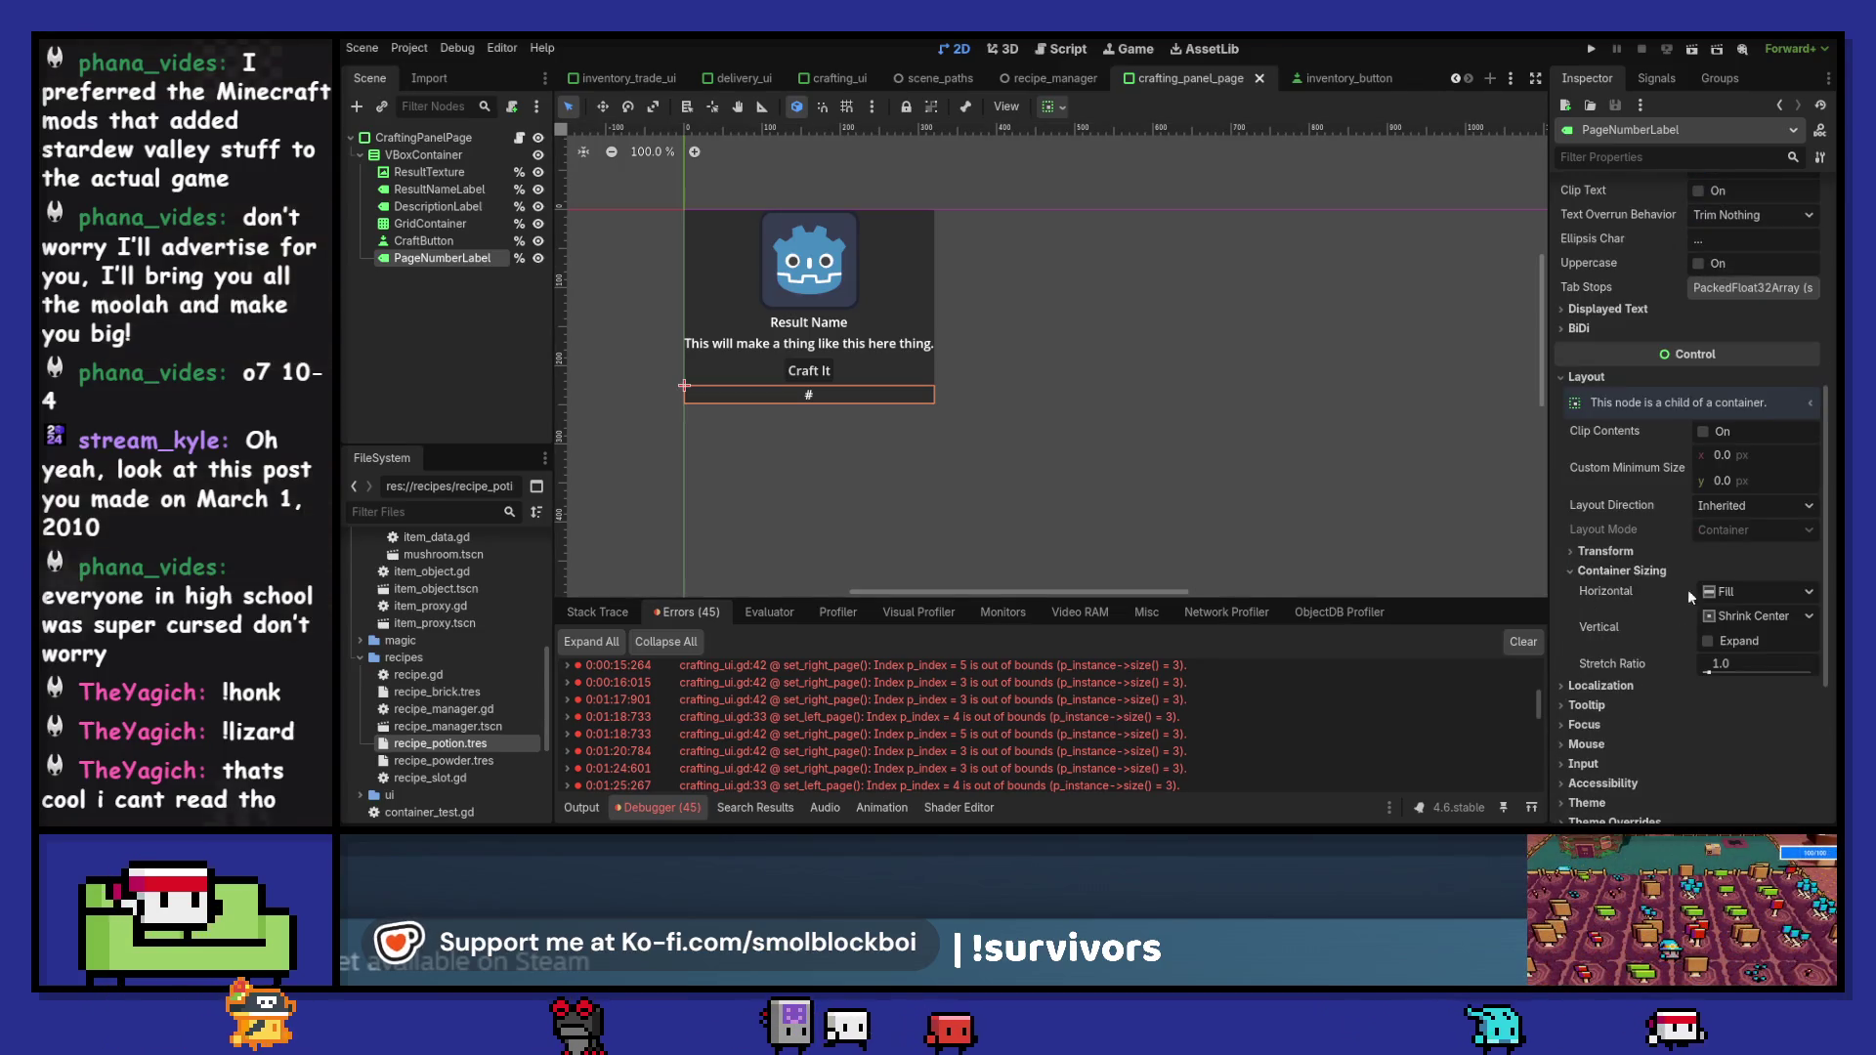
left_click(1756, 616)
left_click(1755, 700)
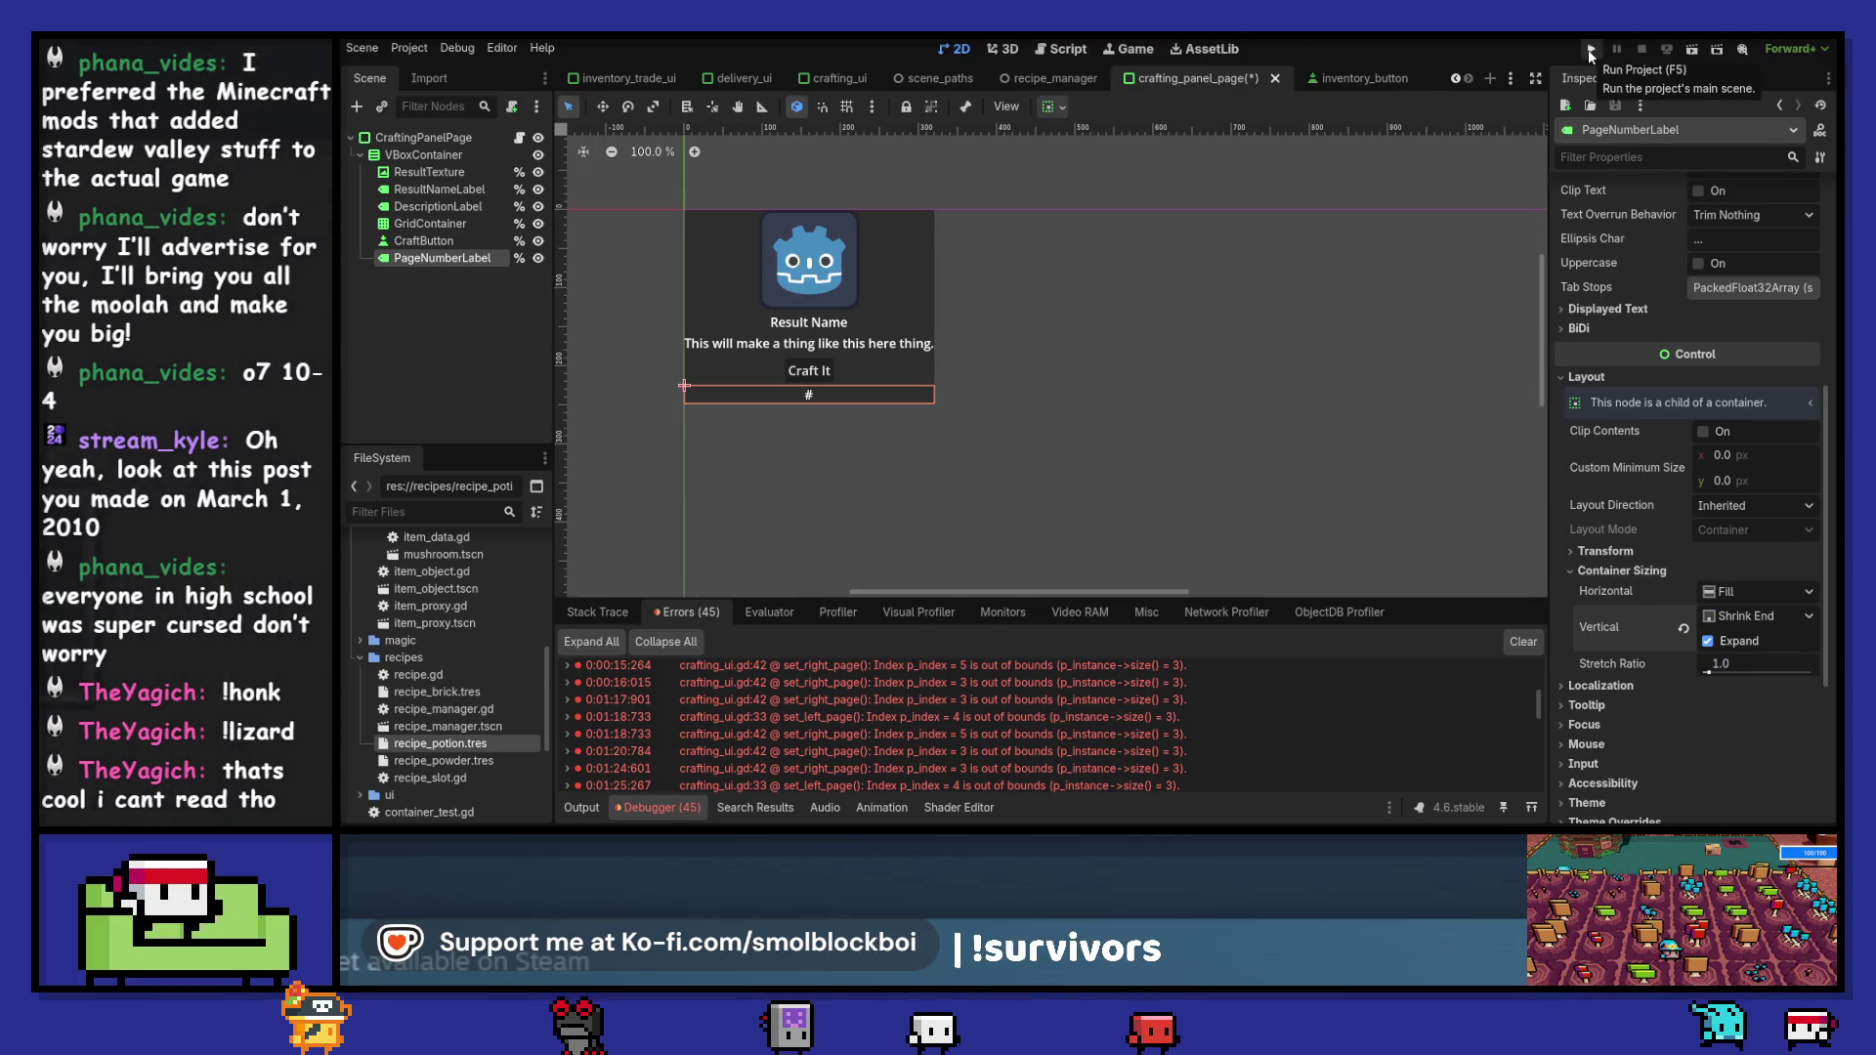
left_click(1590, 52)
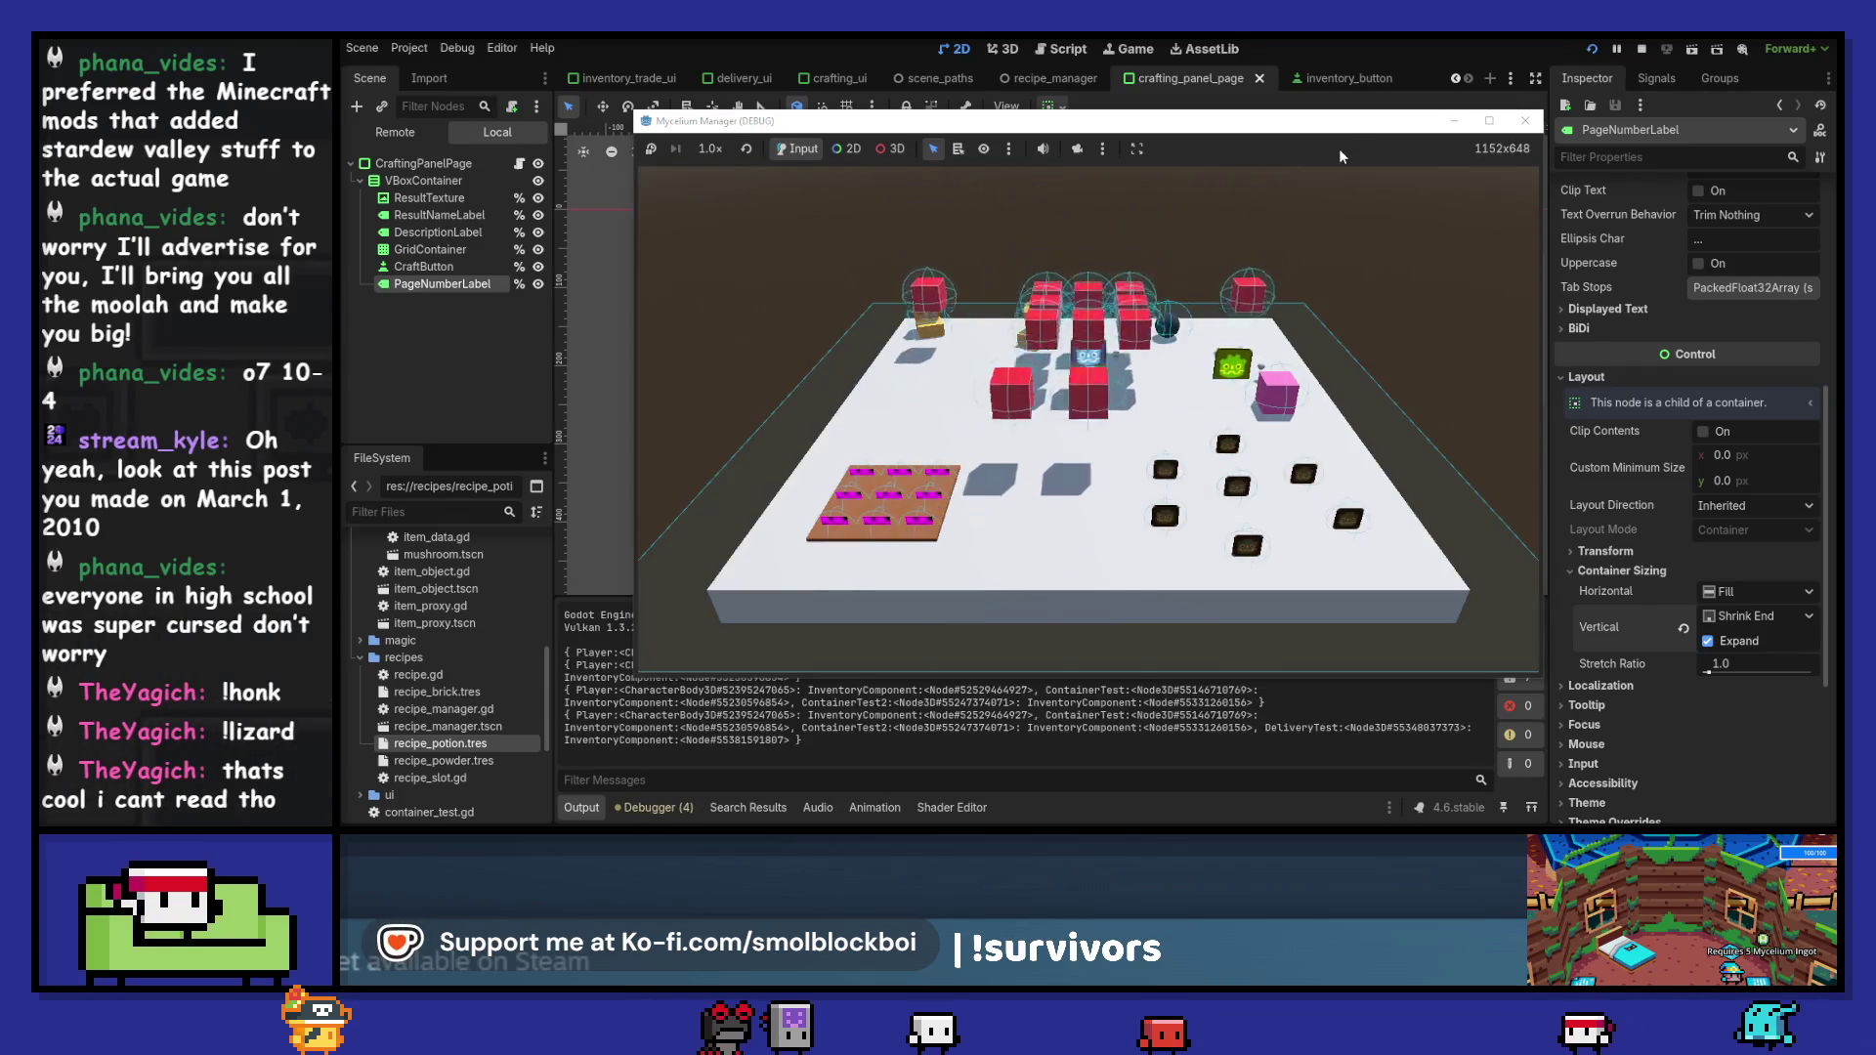
key("e")
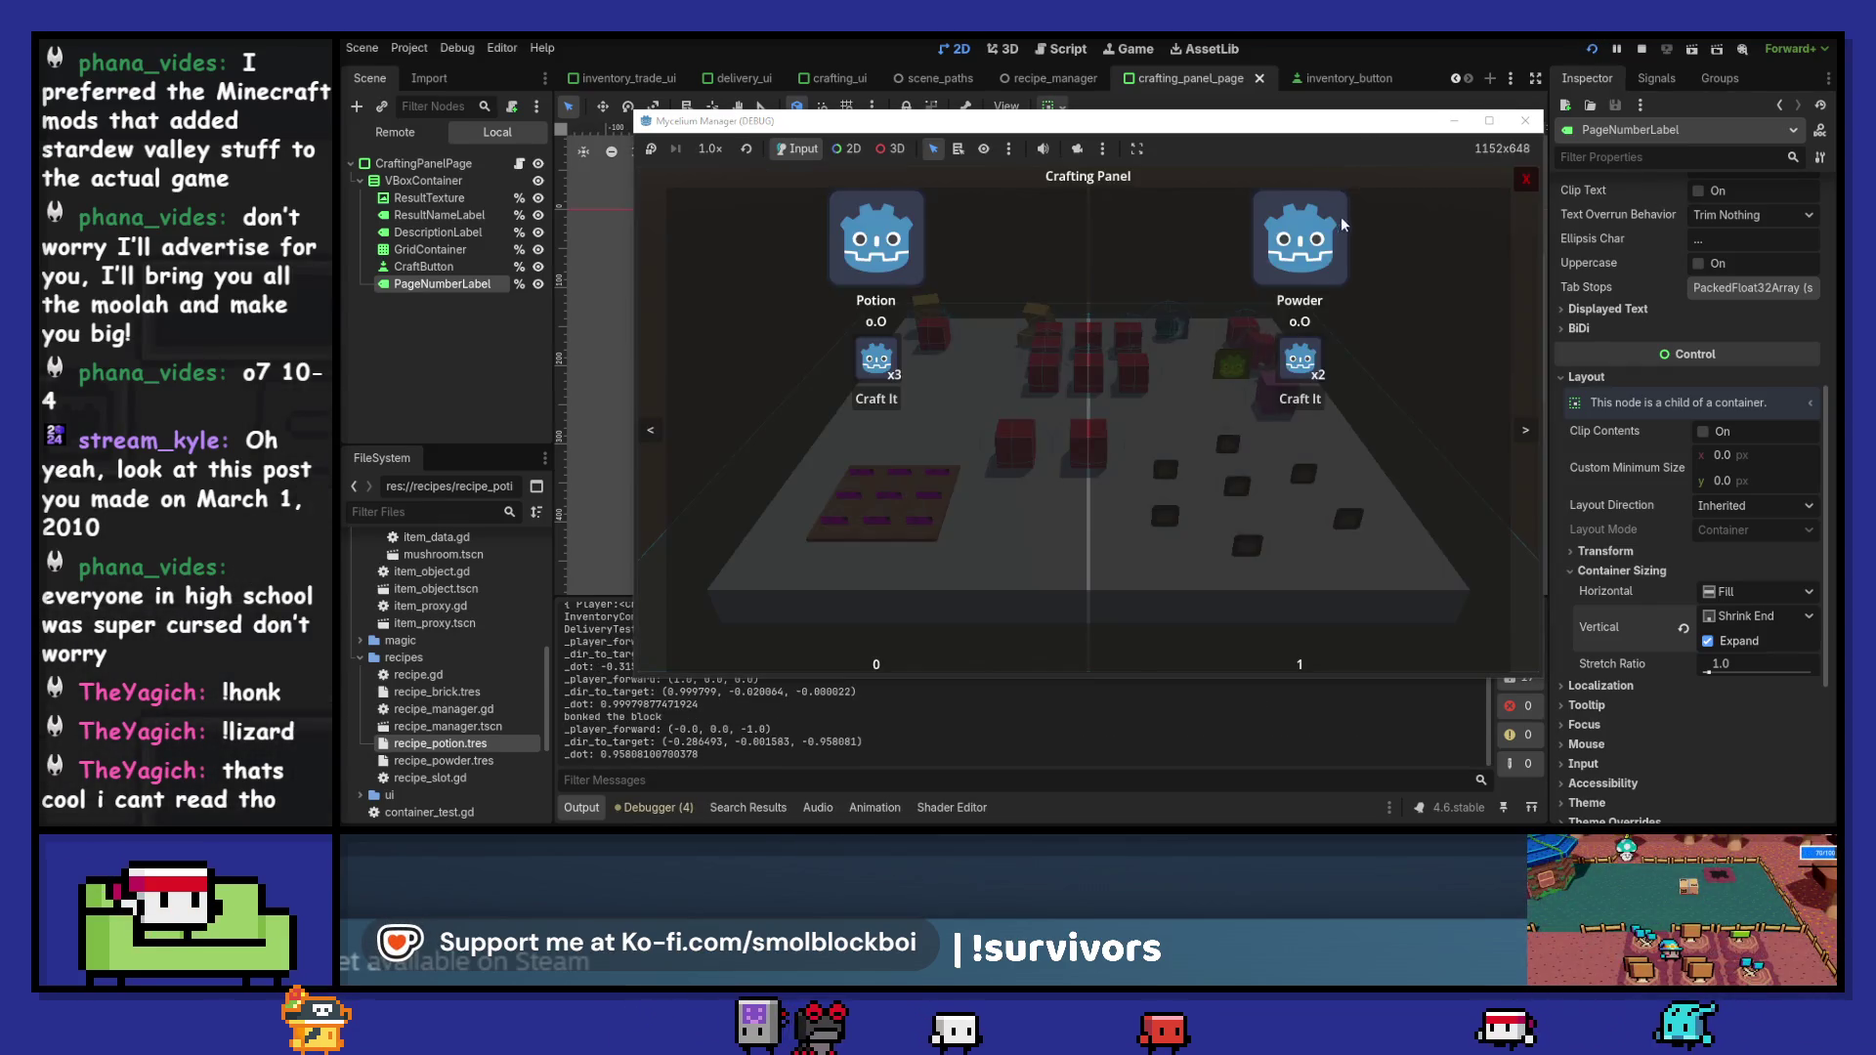
key("F5")
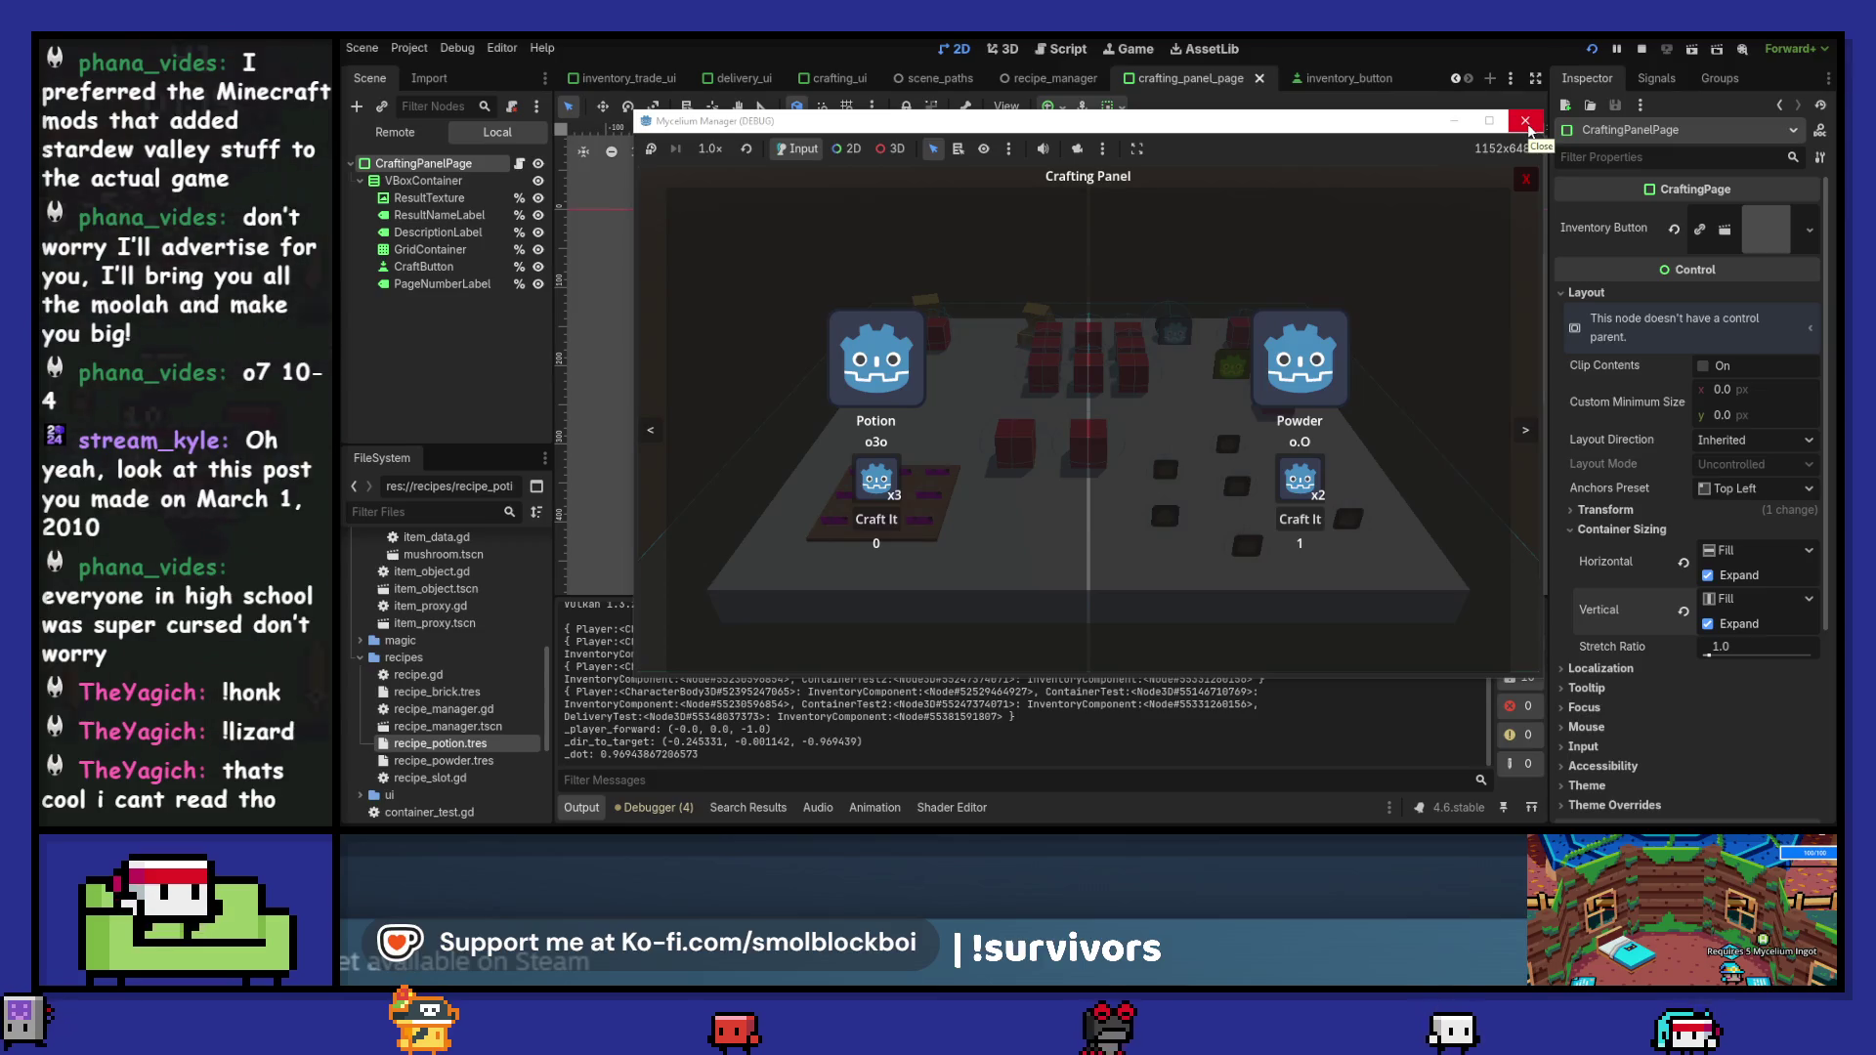
left_click(1526, 121)
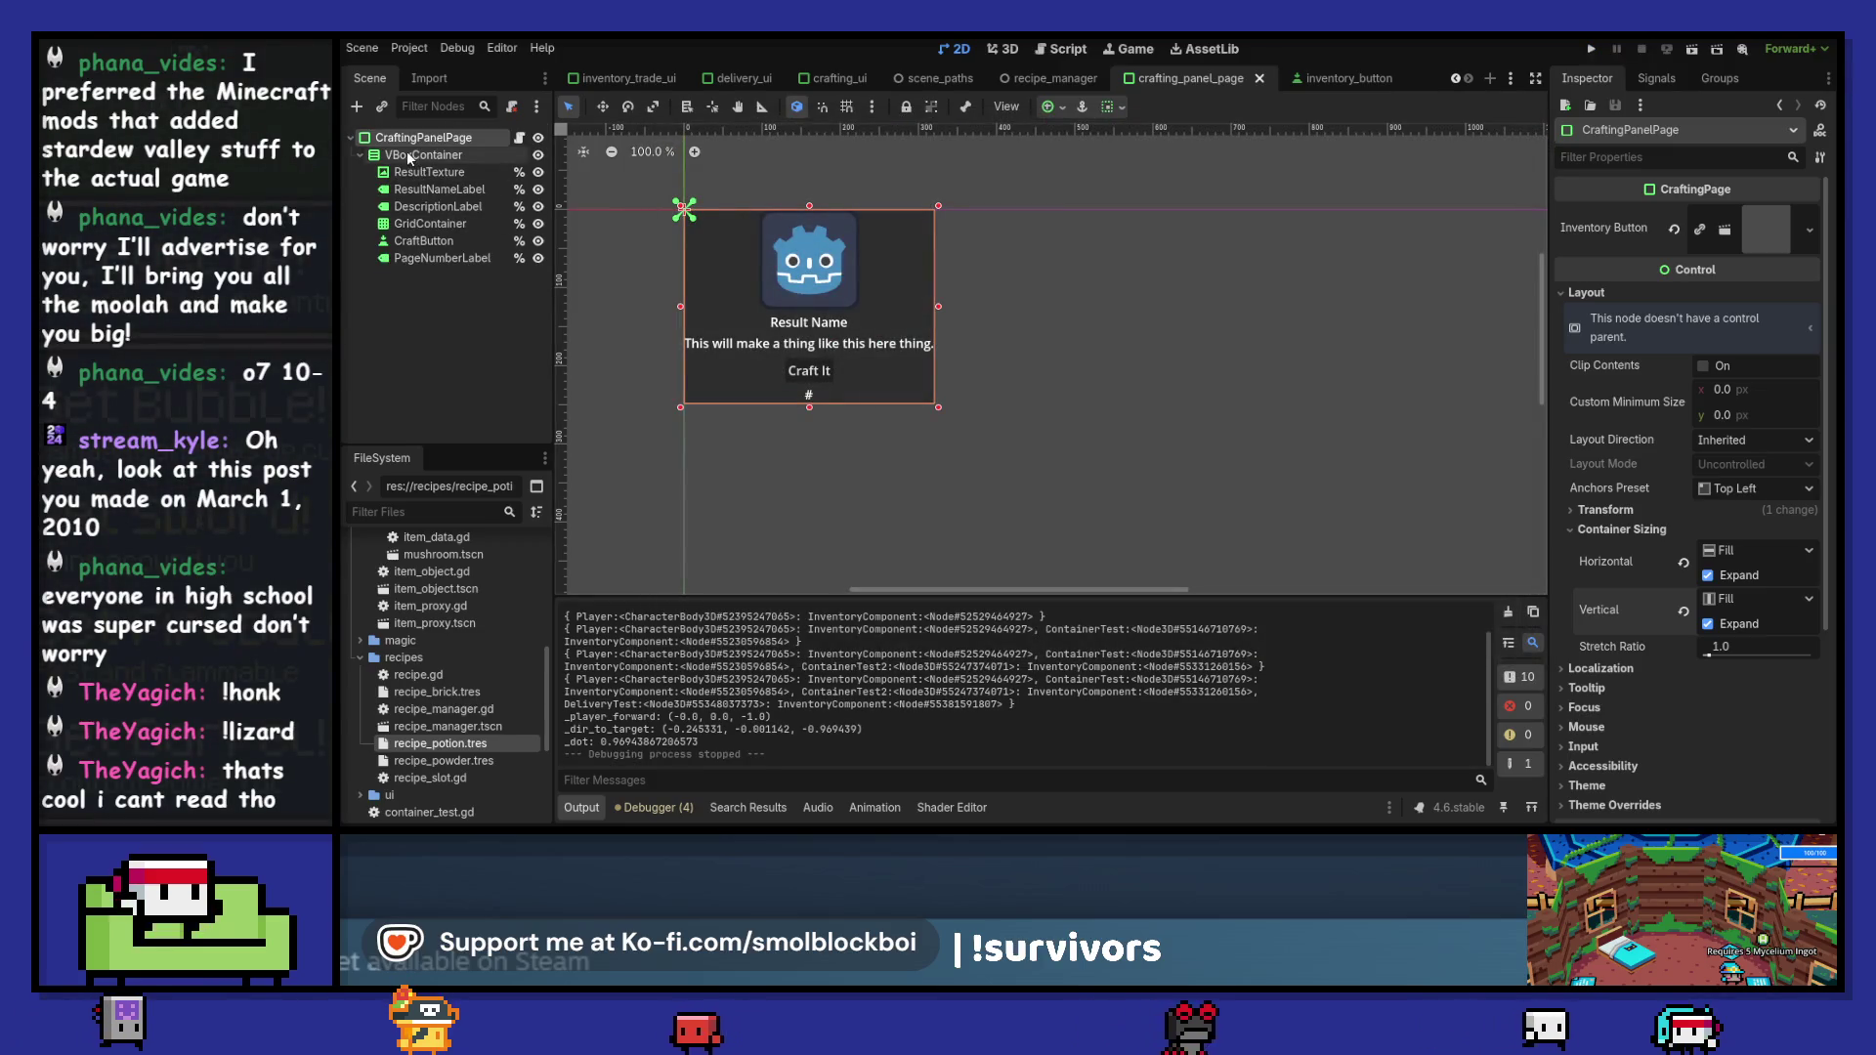
In the crafting_ui scene, turn on Editable Children for LeftPage.
left_click(444, 137)
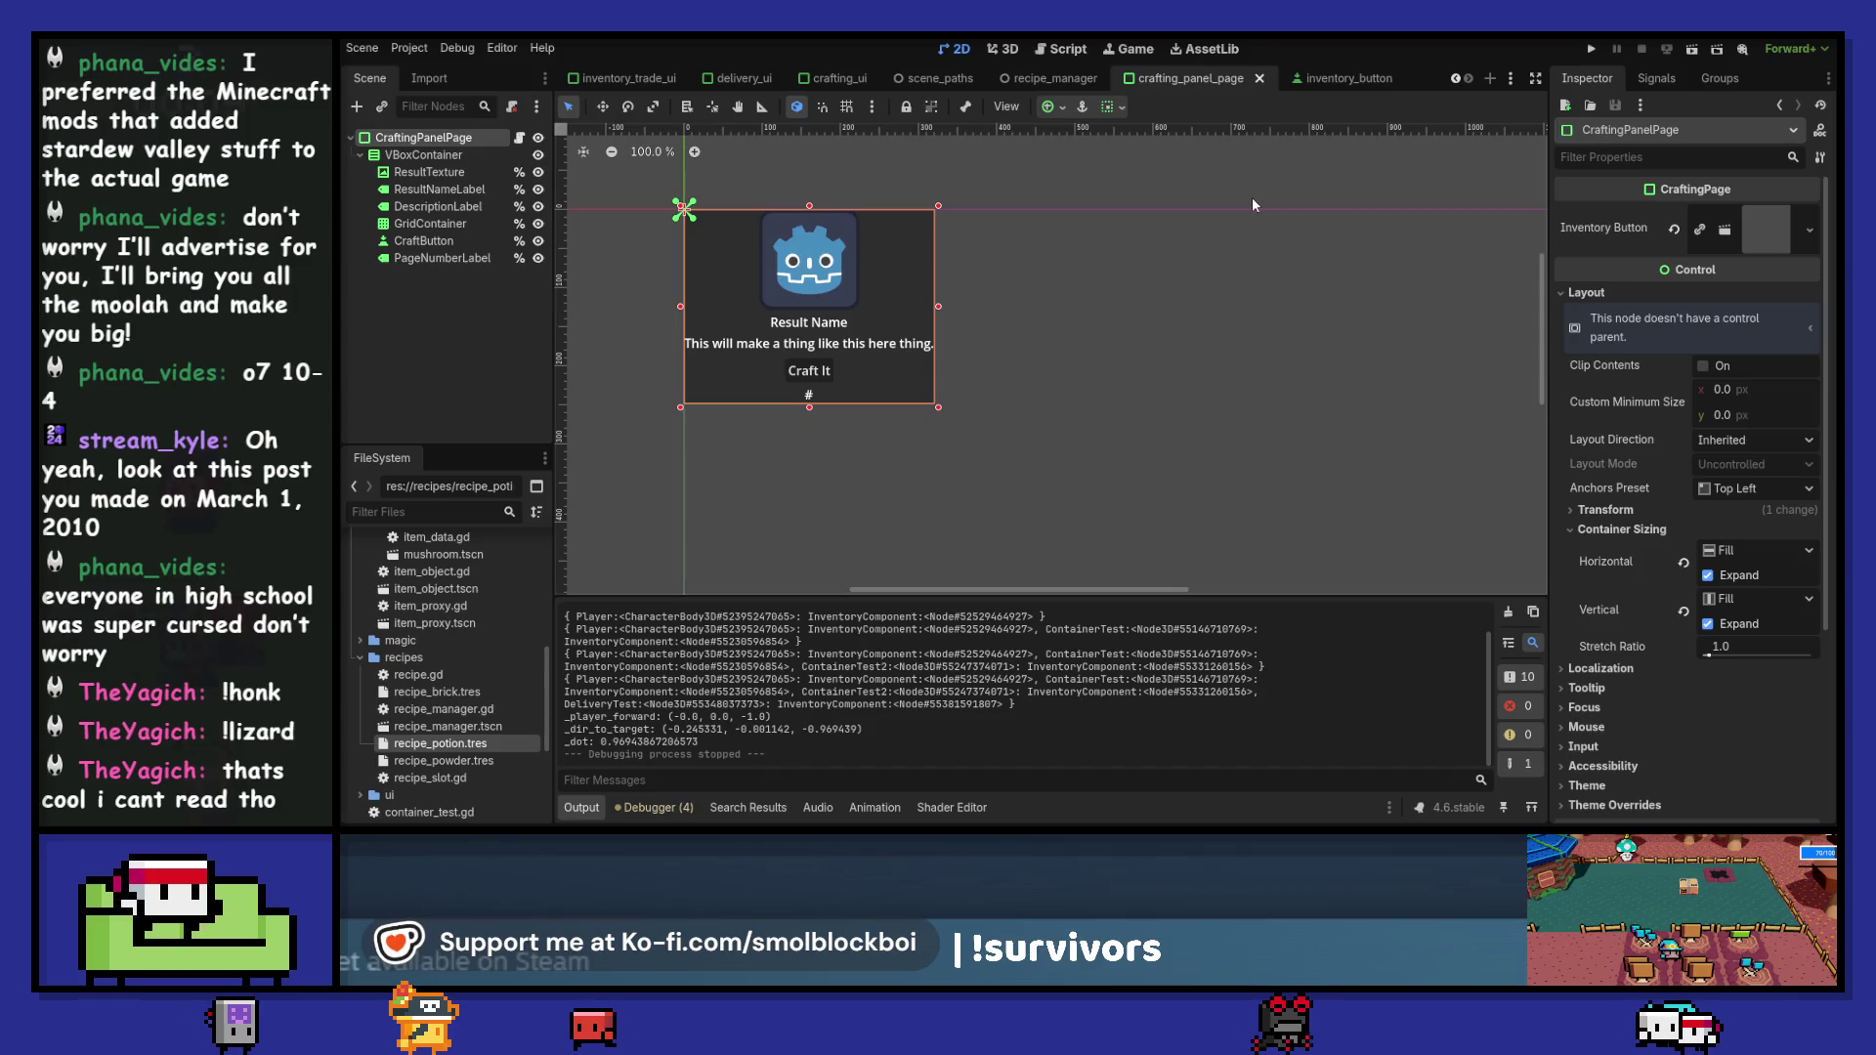
left_click(839, 78)
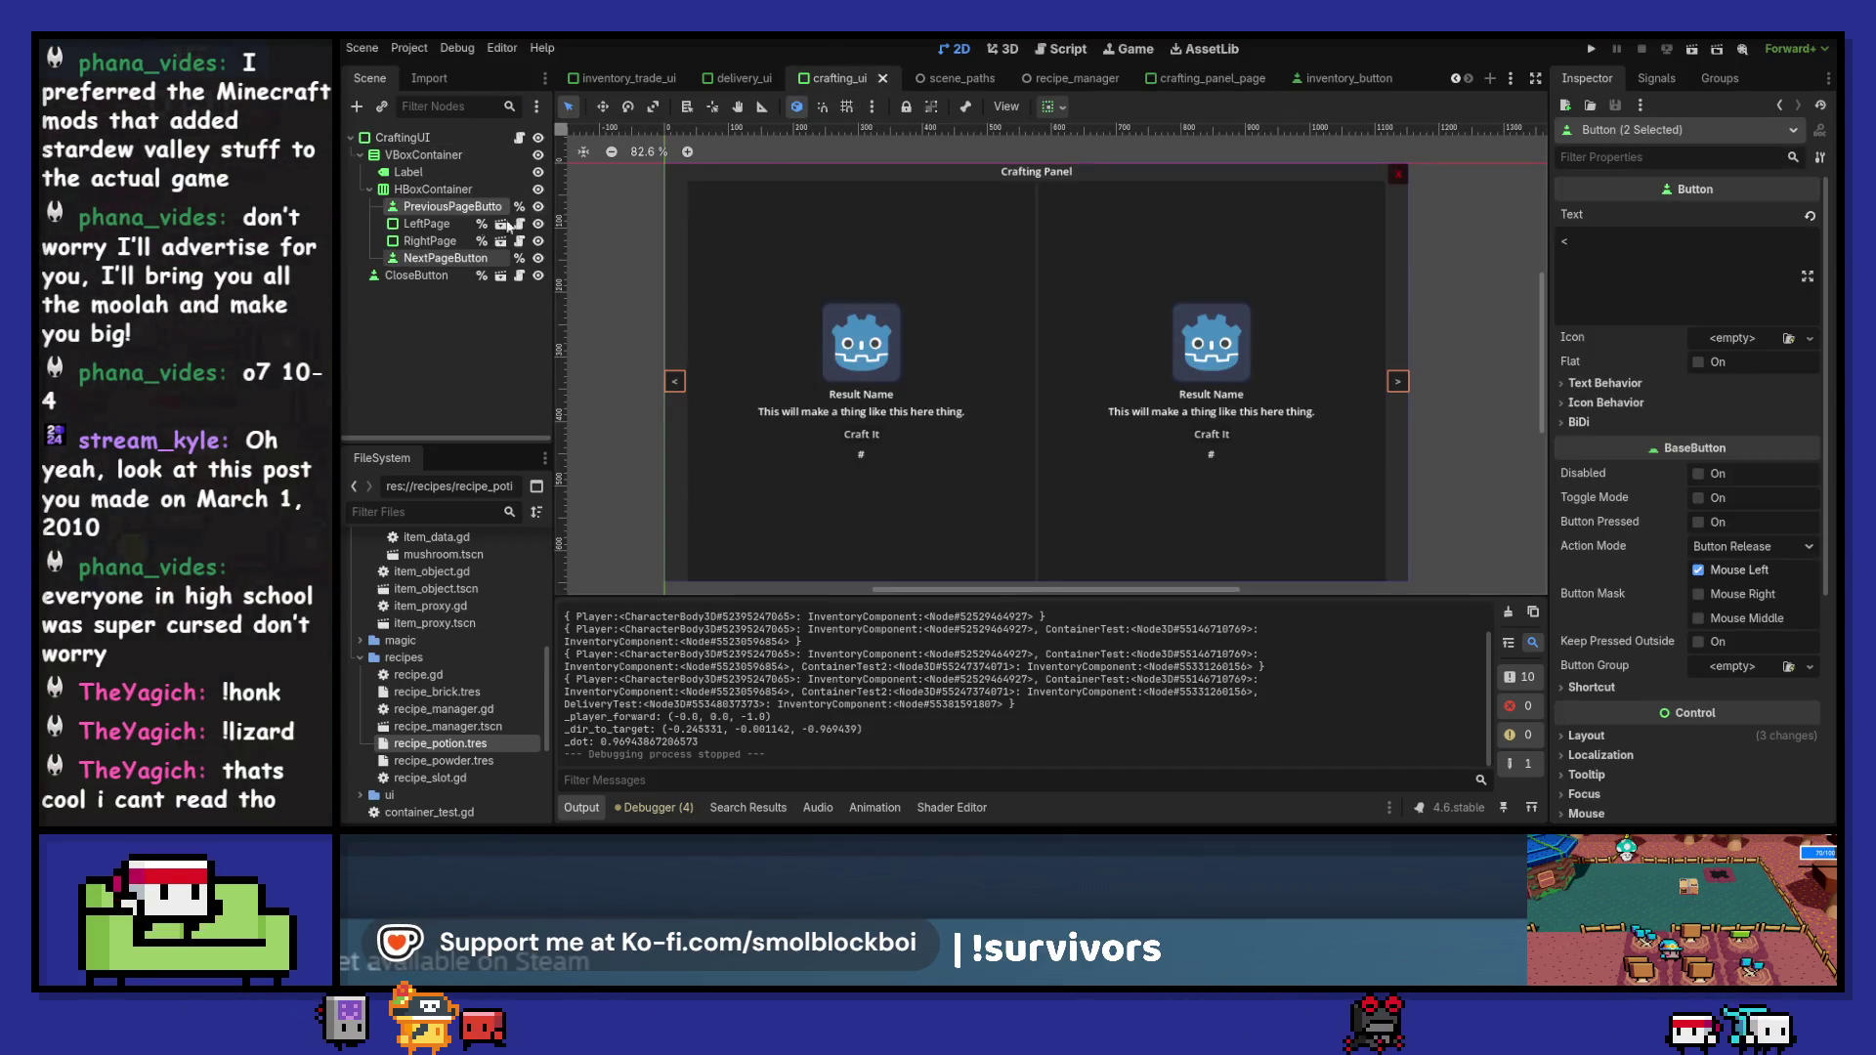
left_click(423, 224)
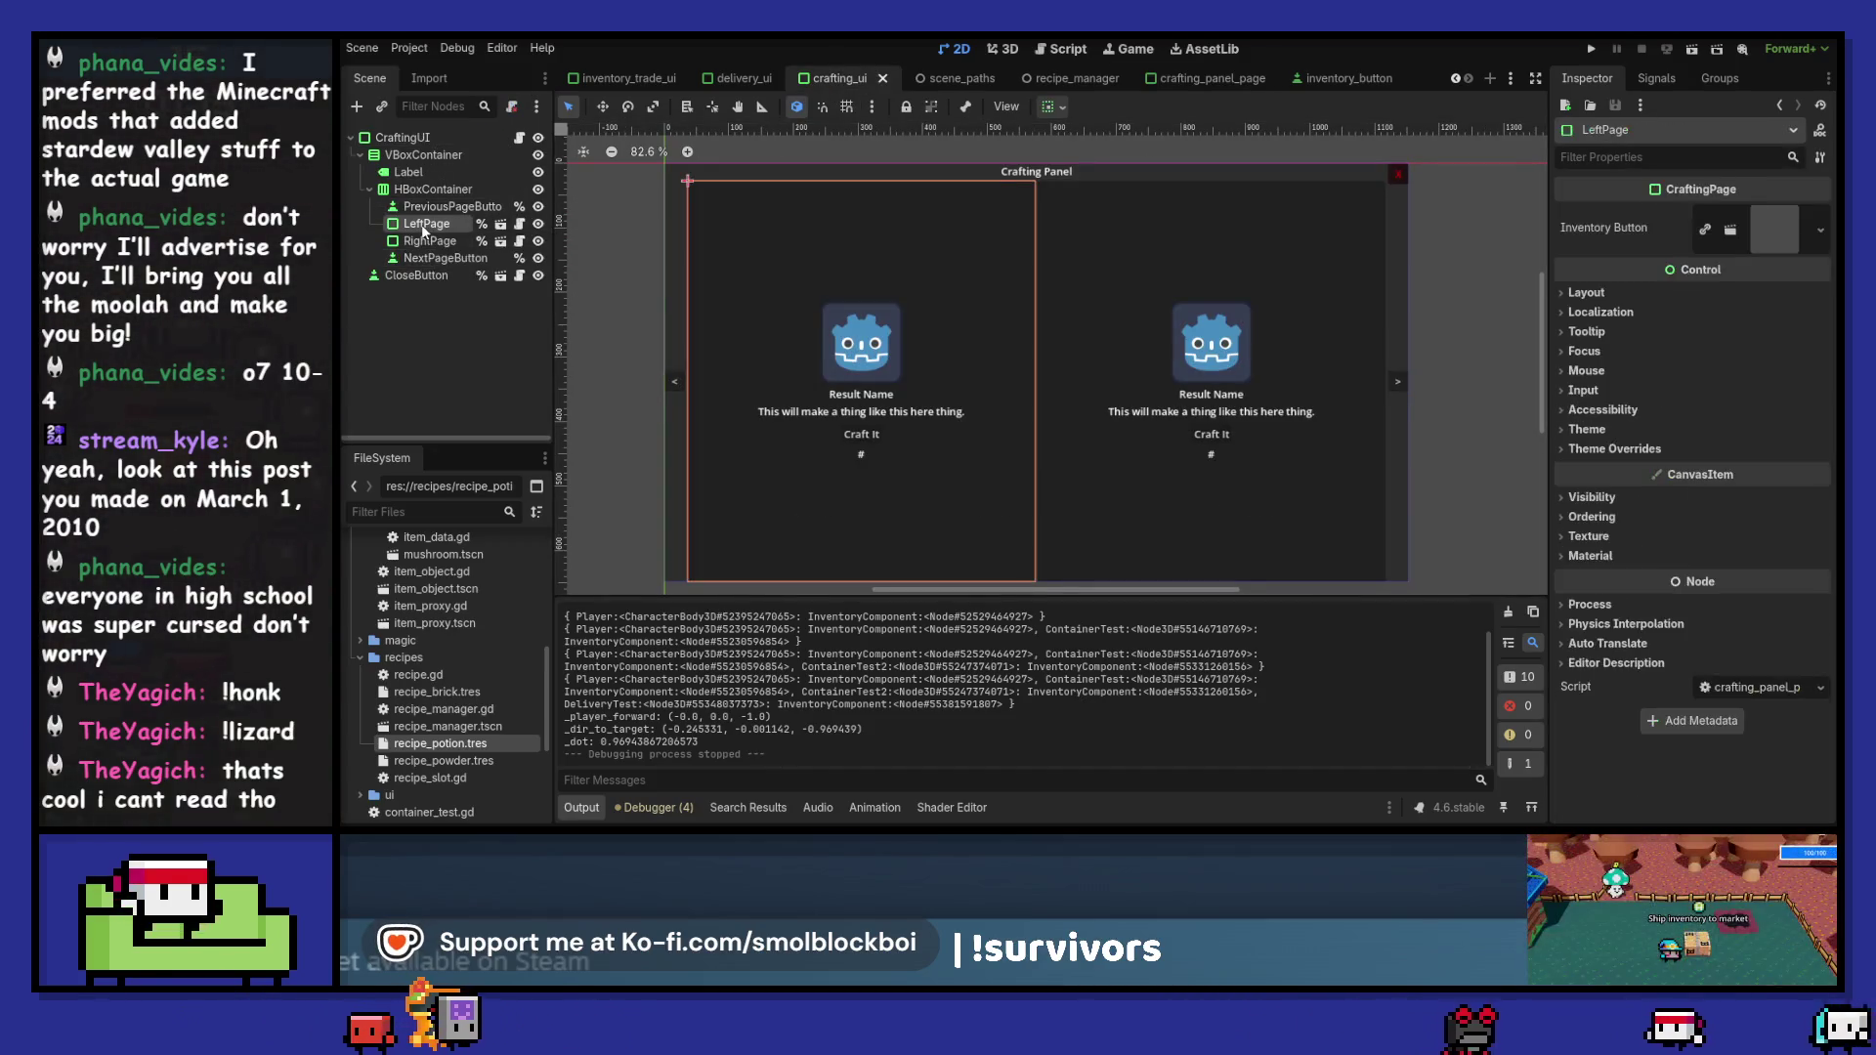
right_click(423, 227)
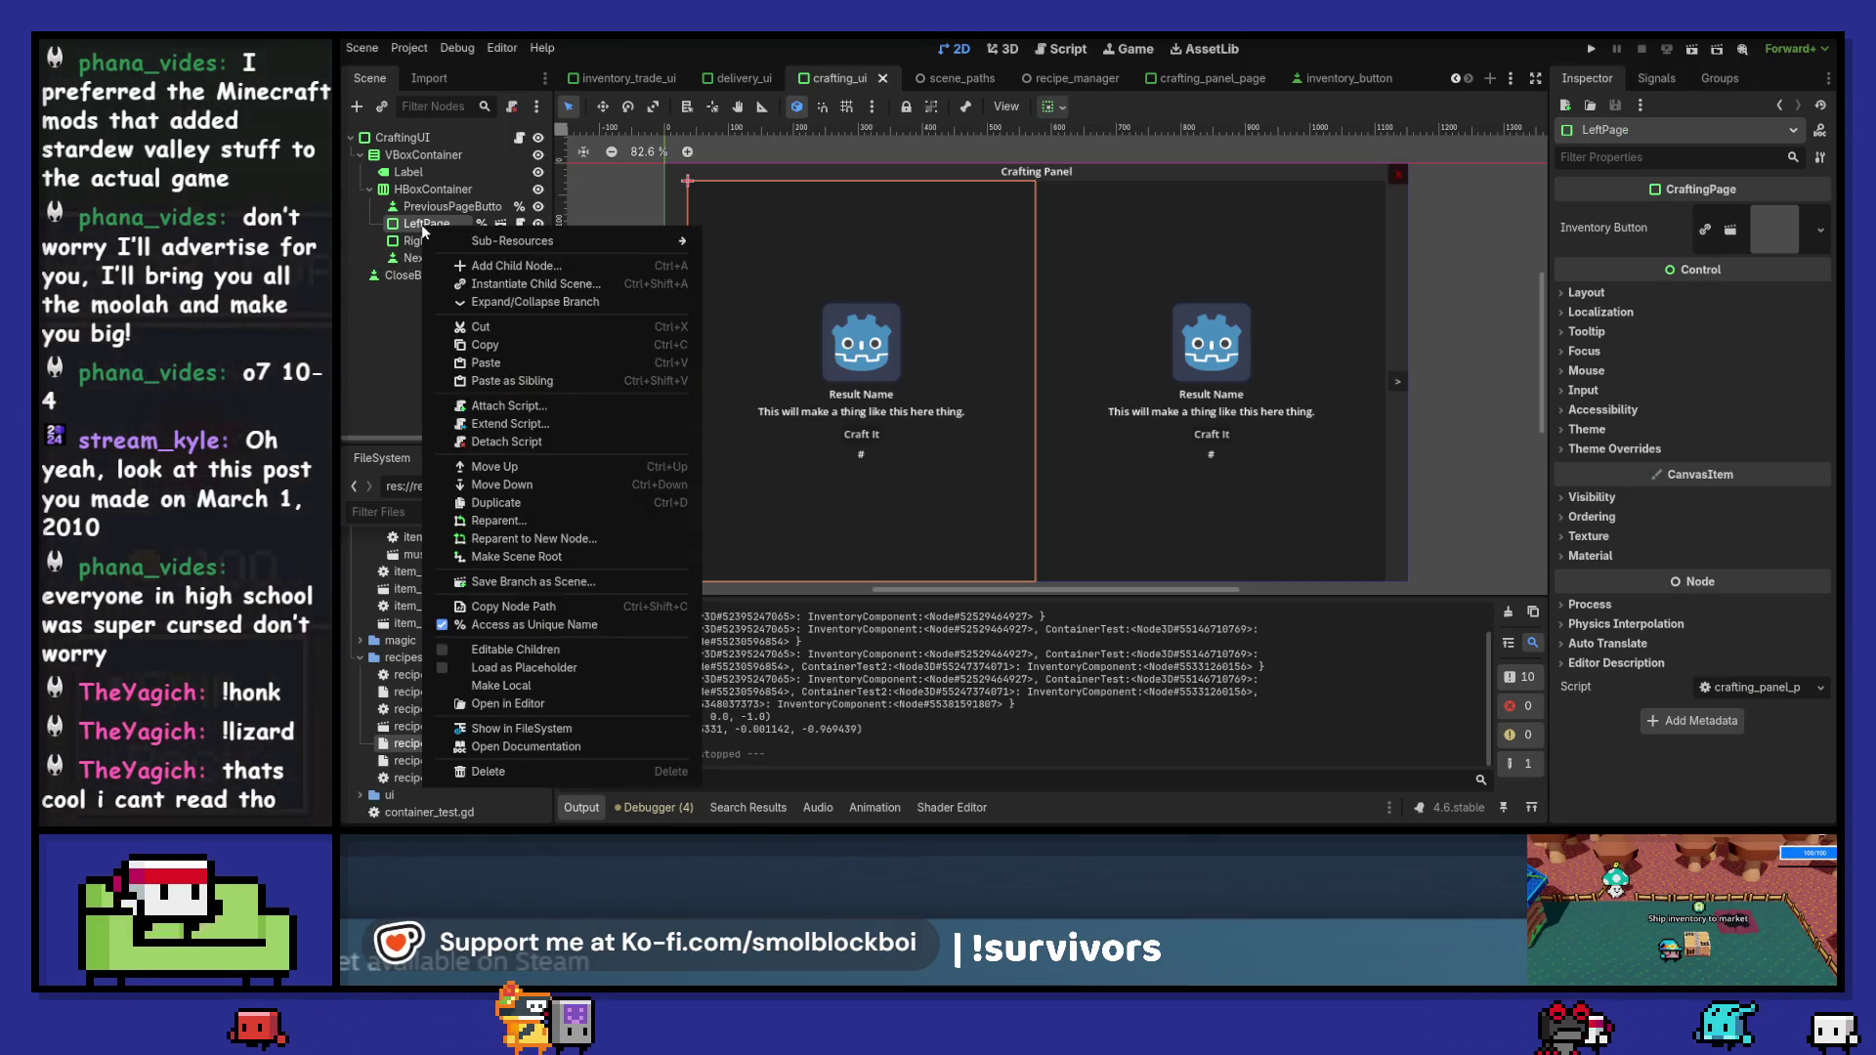
left_click(515, 650)
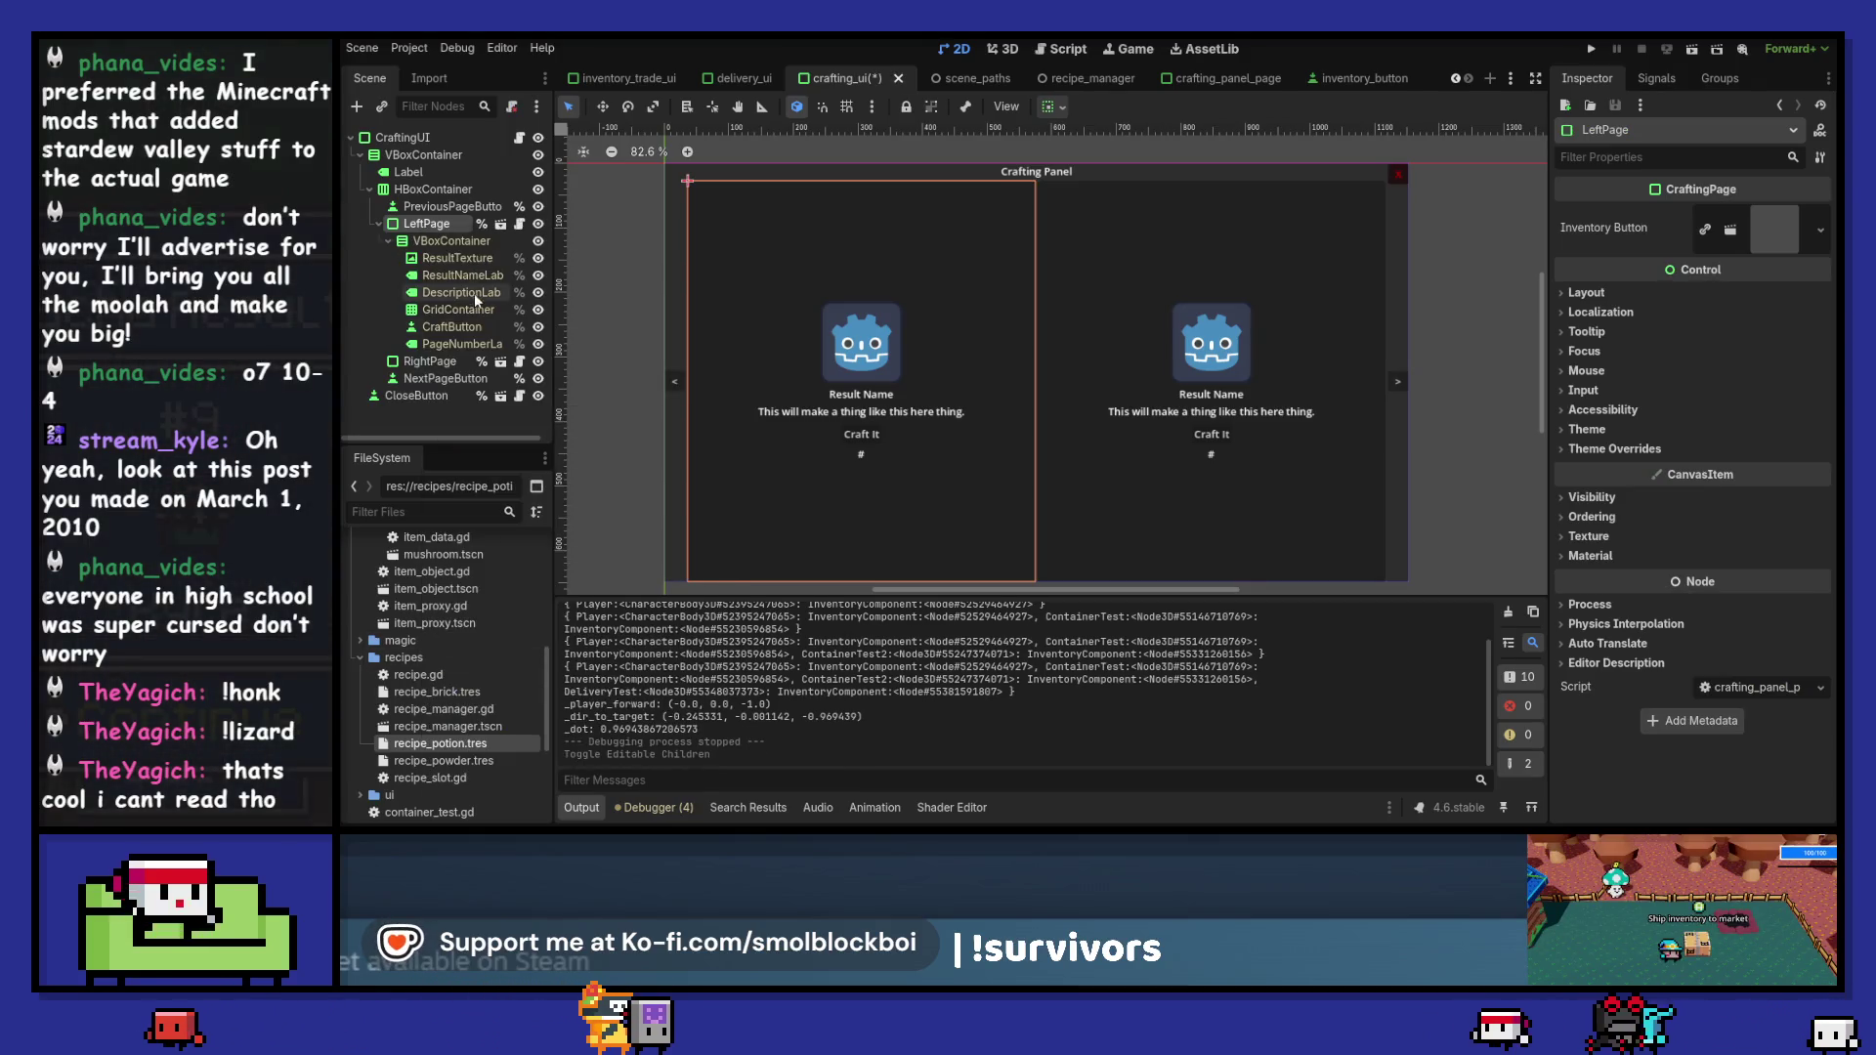
Try Fill and Expand on LeftPage's page number label, then revert it to Shrink End without Expand.
left_click(462, 344)
scroll(1651, 586, "down", 5)
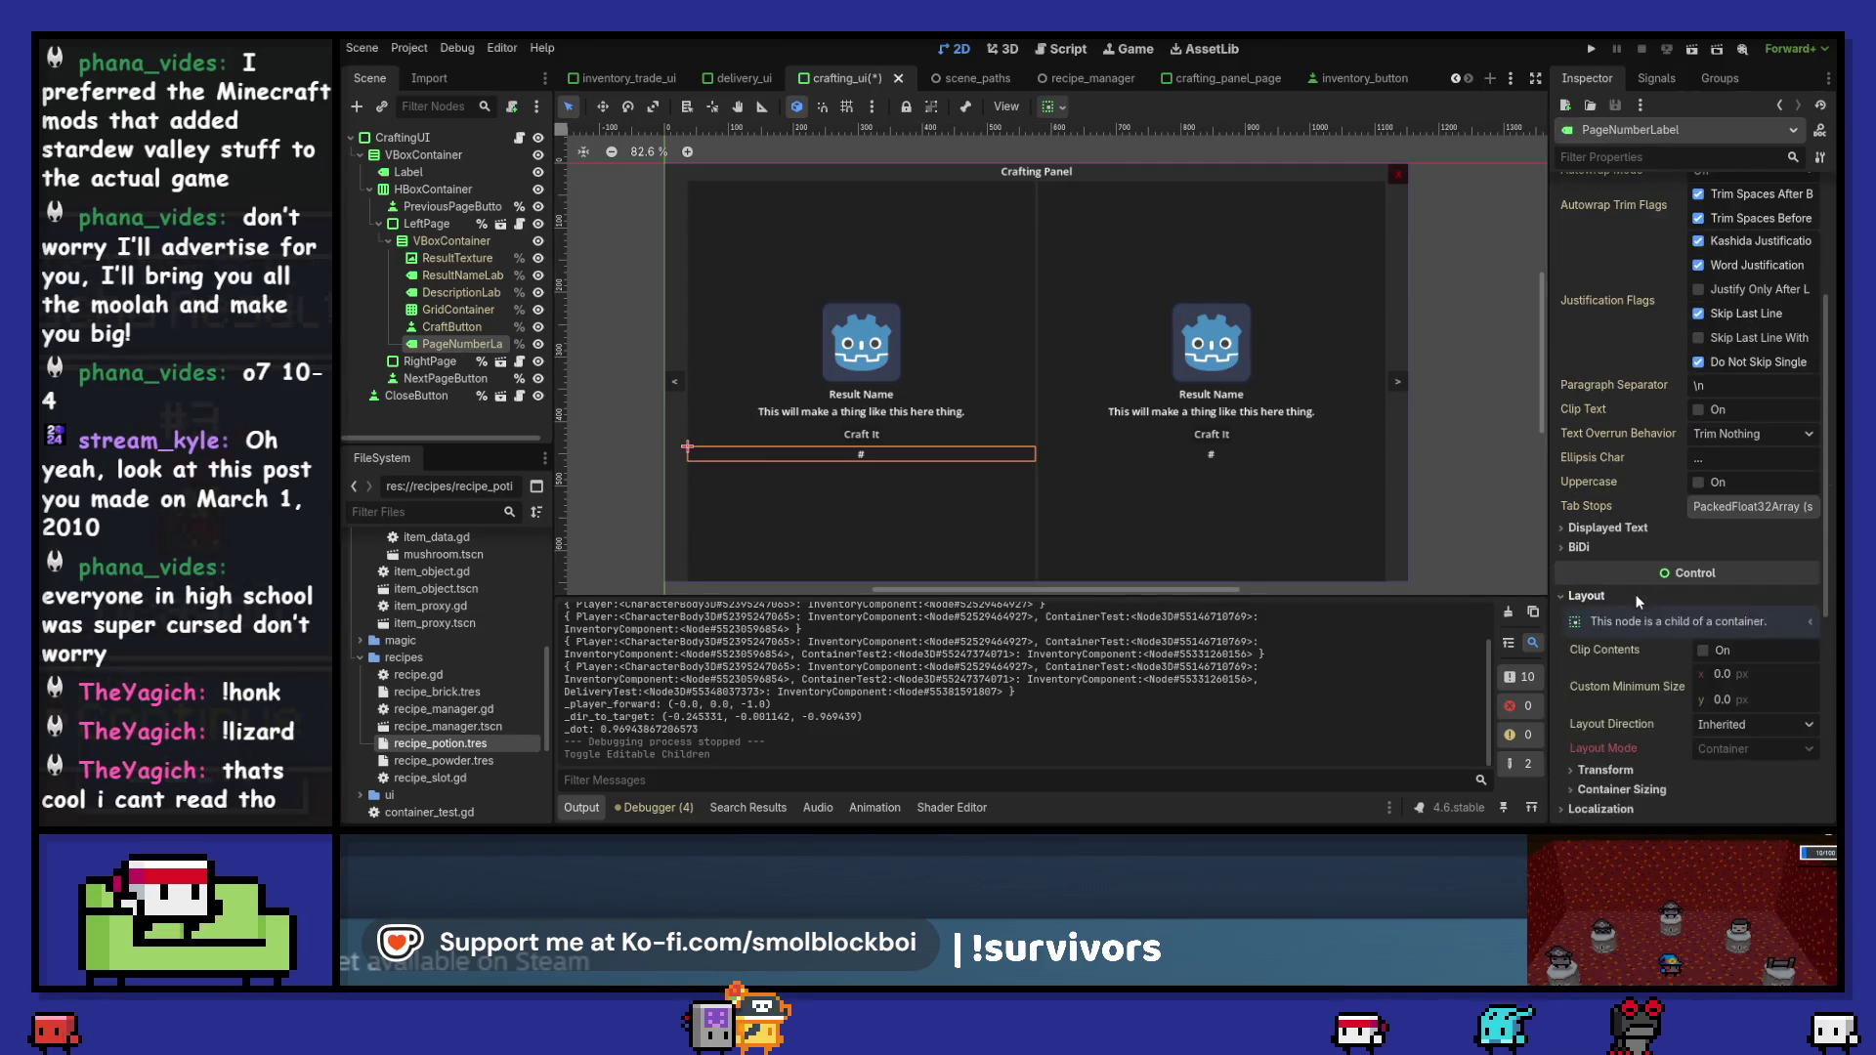
left_click(1651, 550)
left_click(1747, 621)
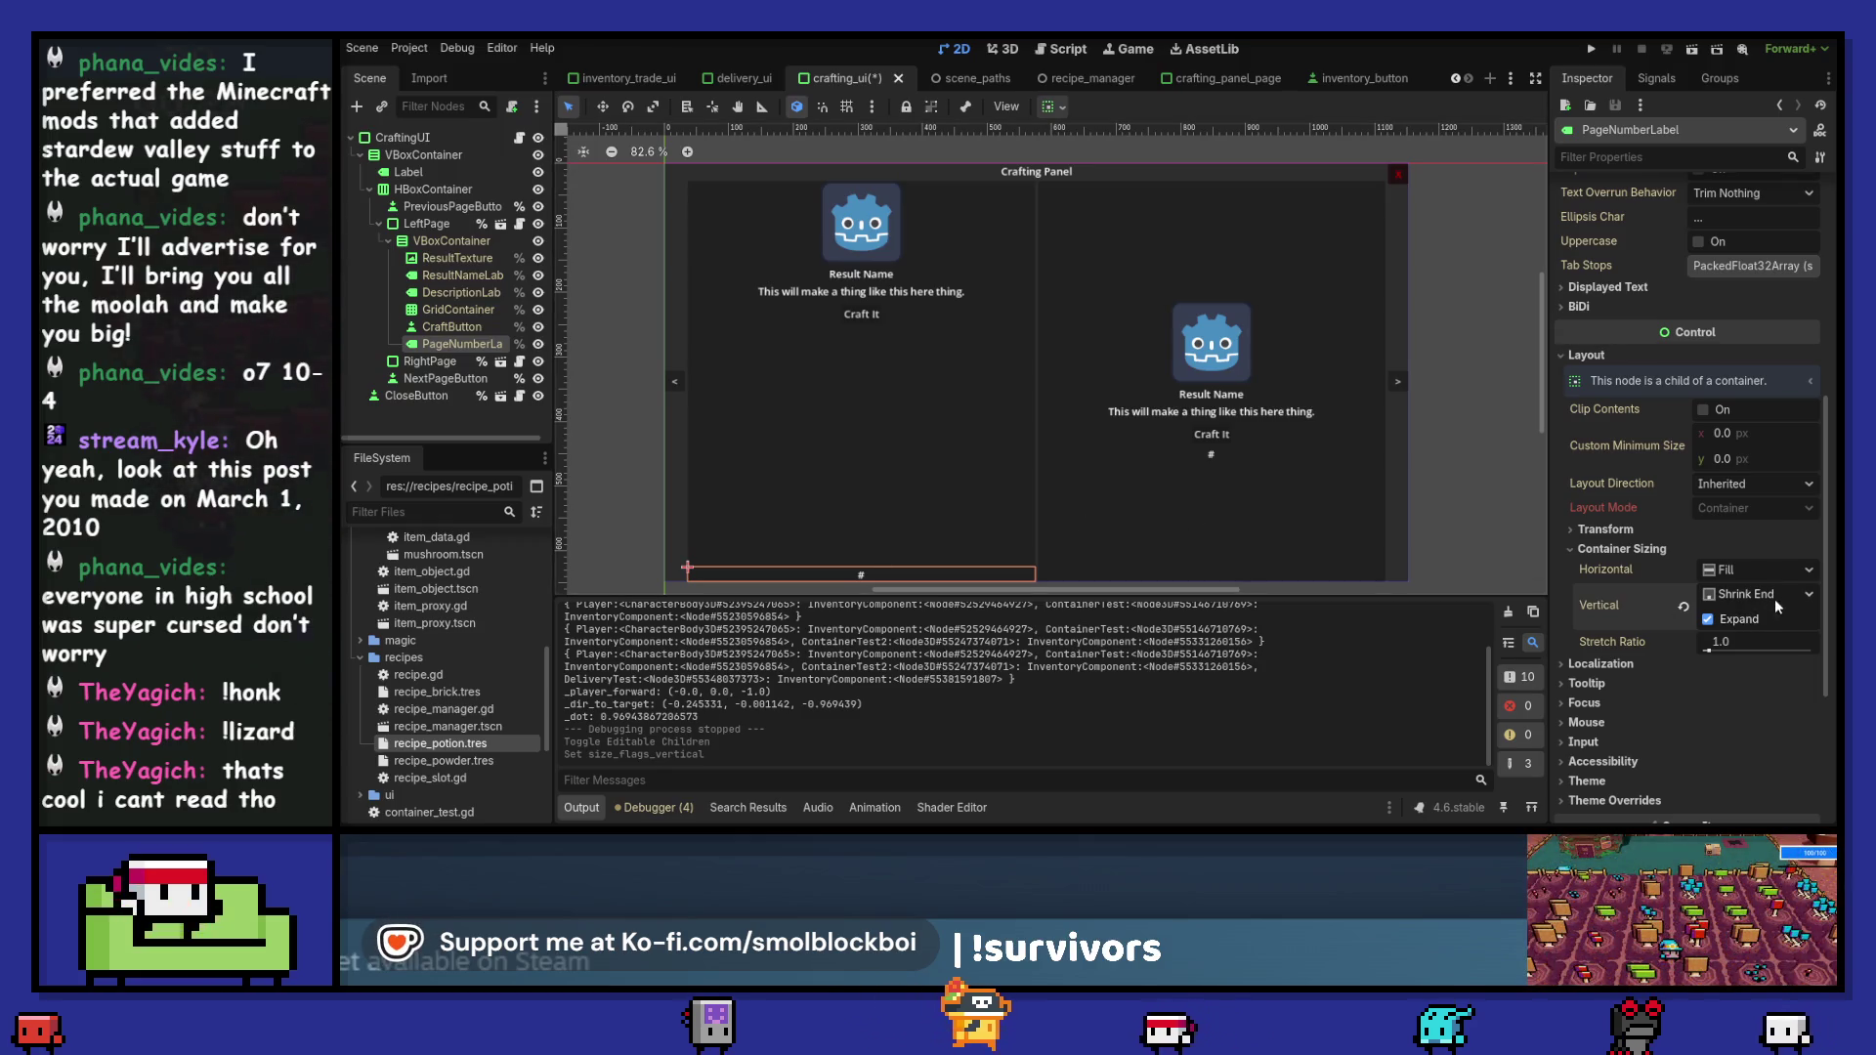
left_click(1749, 620)
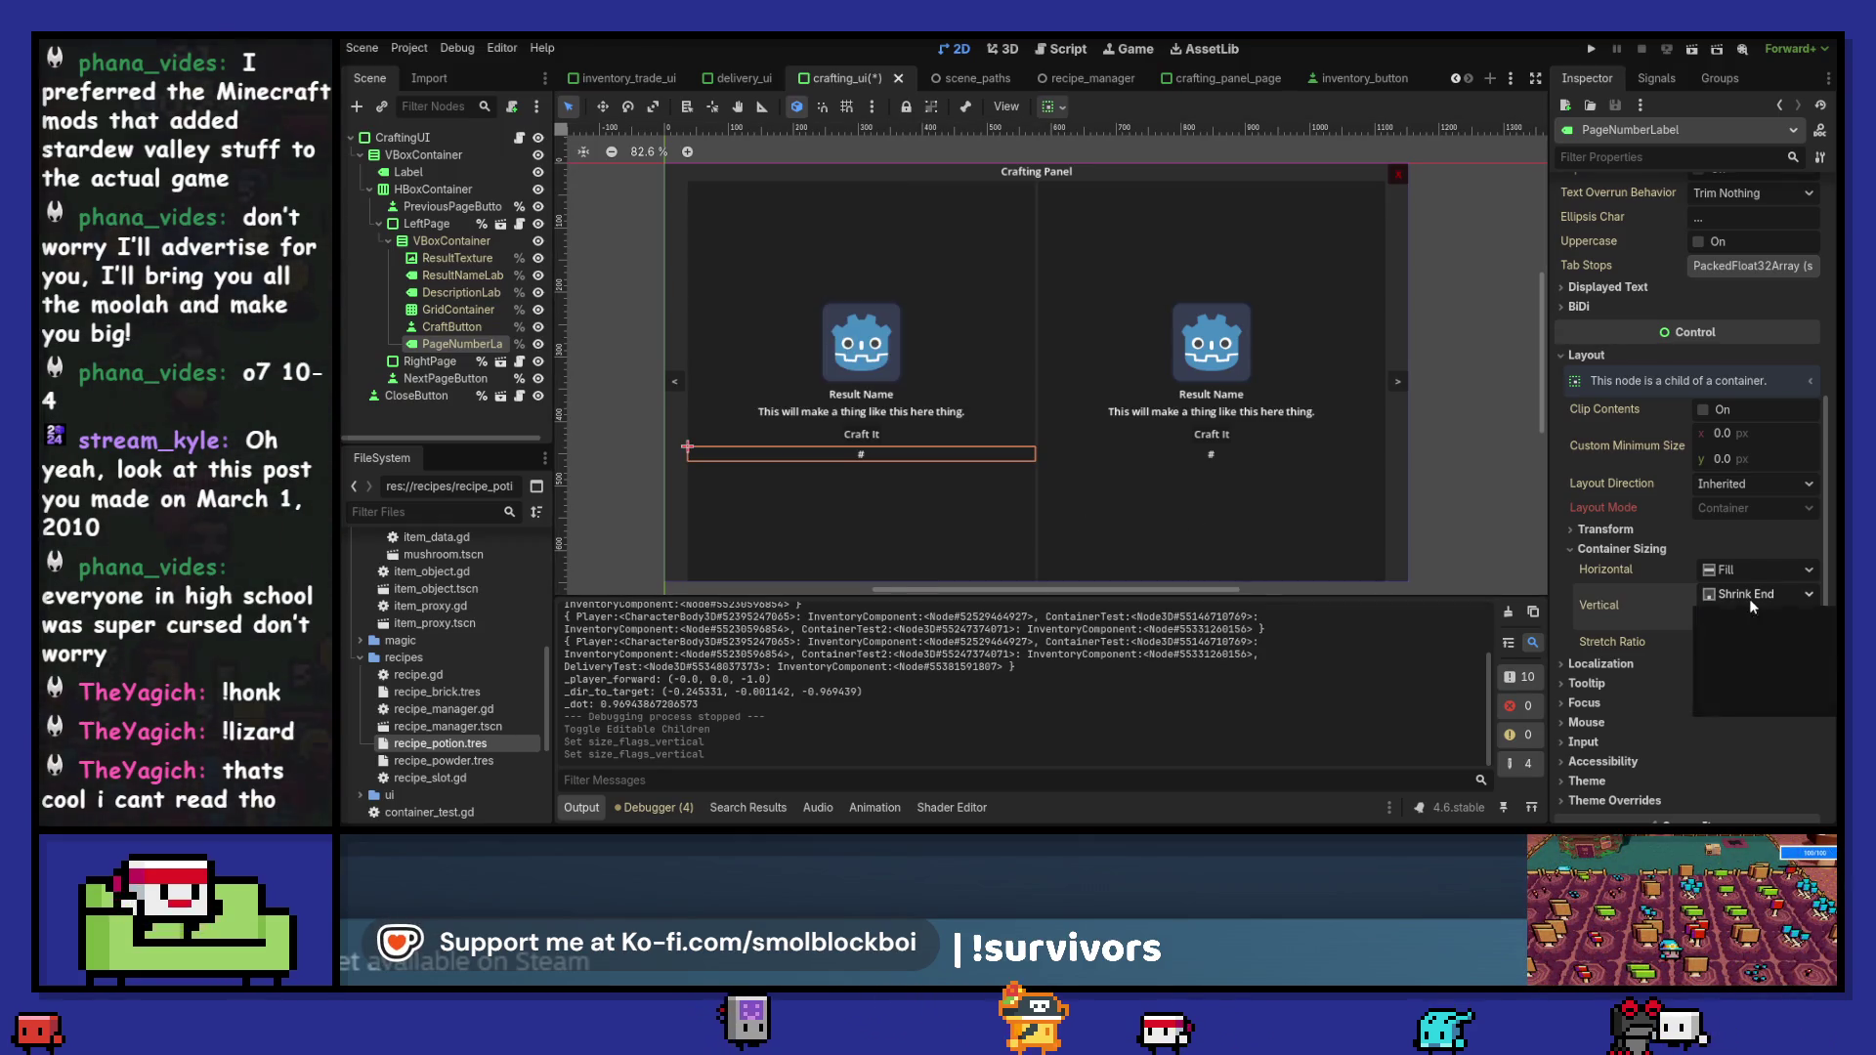
left_click(1749, 598)
left_click(1750, 624)
left_click(1731, 620)
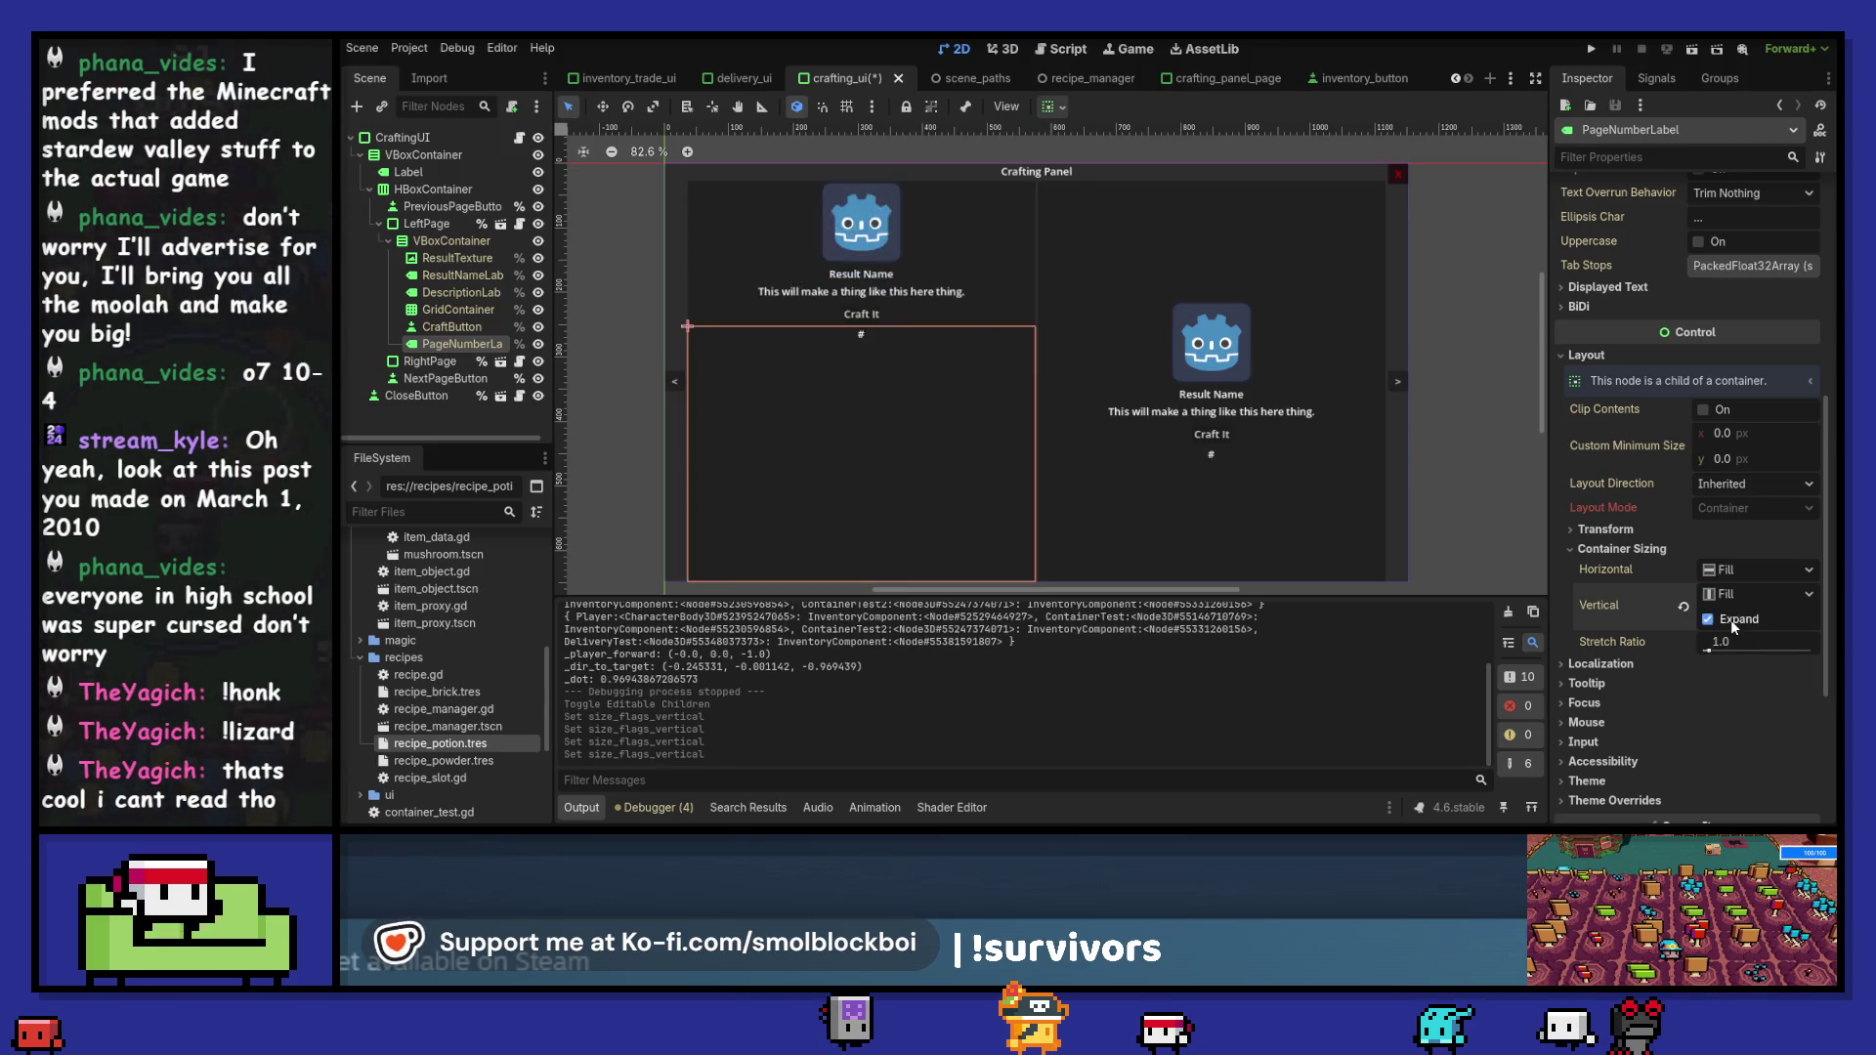
left_click(1685, 609)
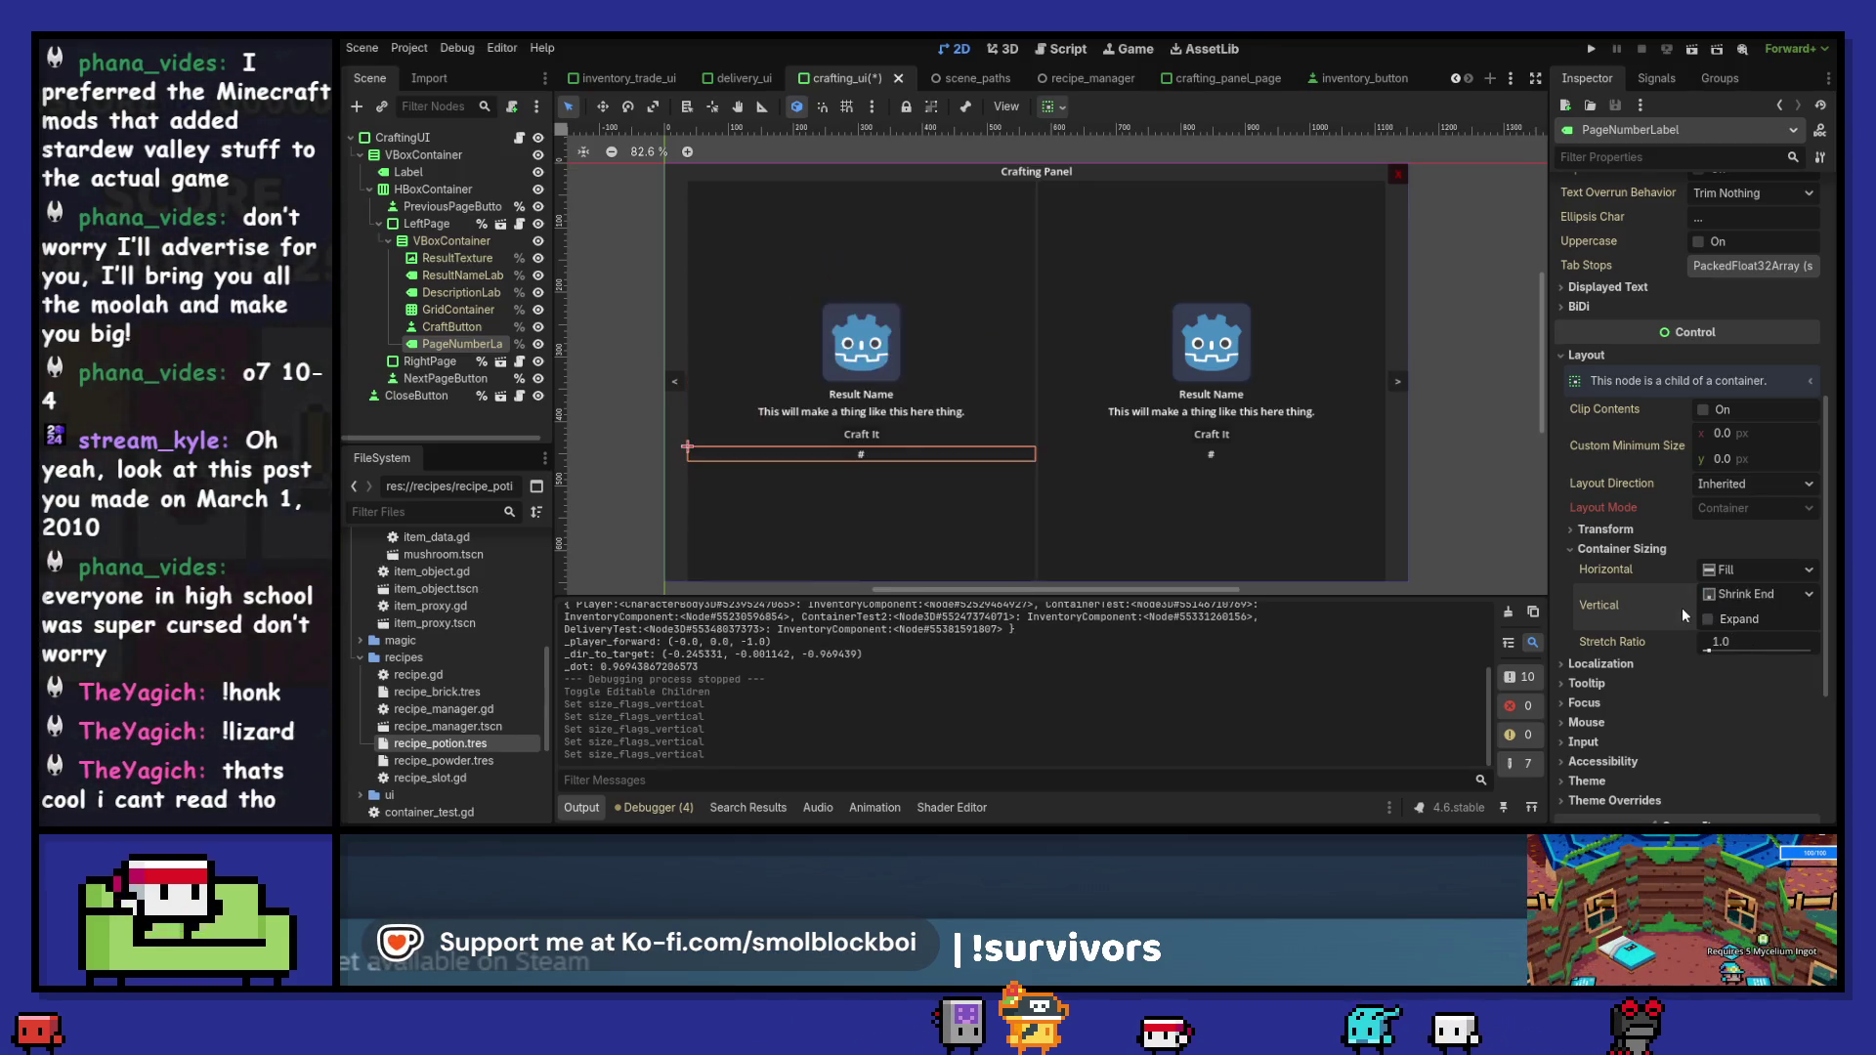
Turn Editable Children back off on LeftPage and confirm, then open the crafting_panel_page scene.
left_click(439, 238)
left_click(437, 225)
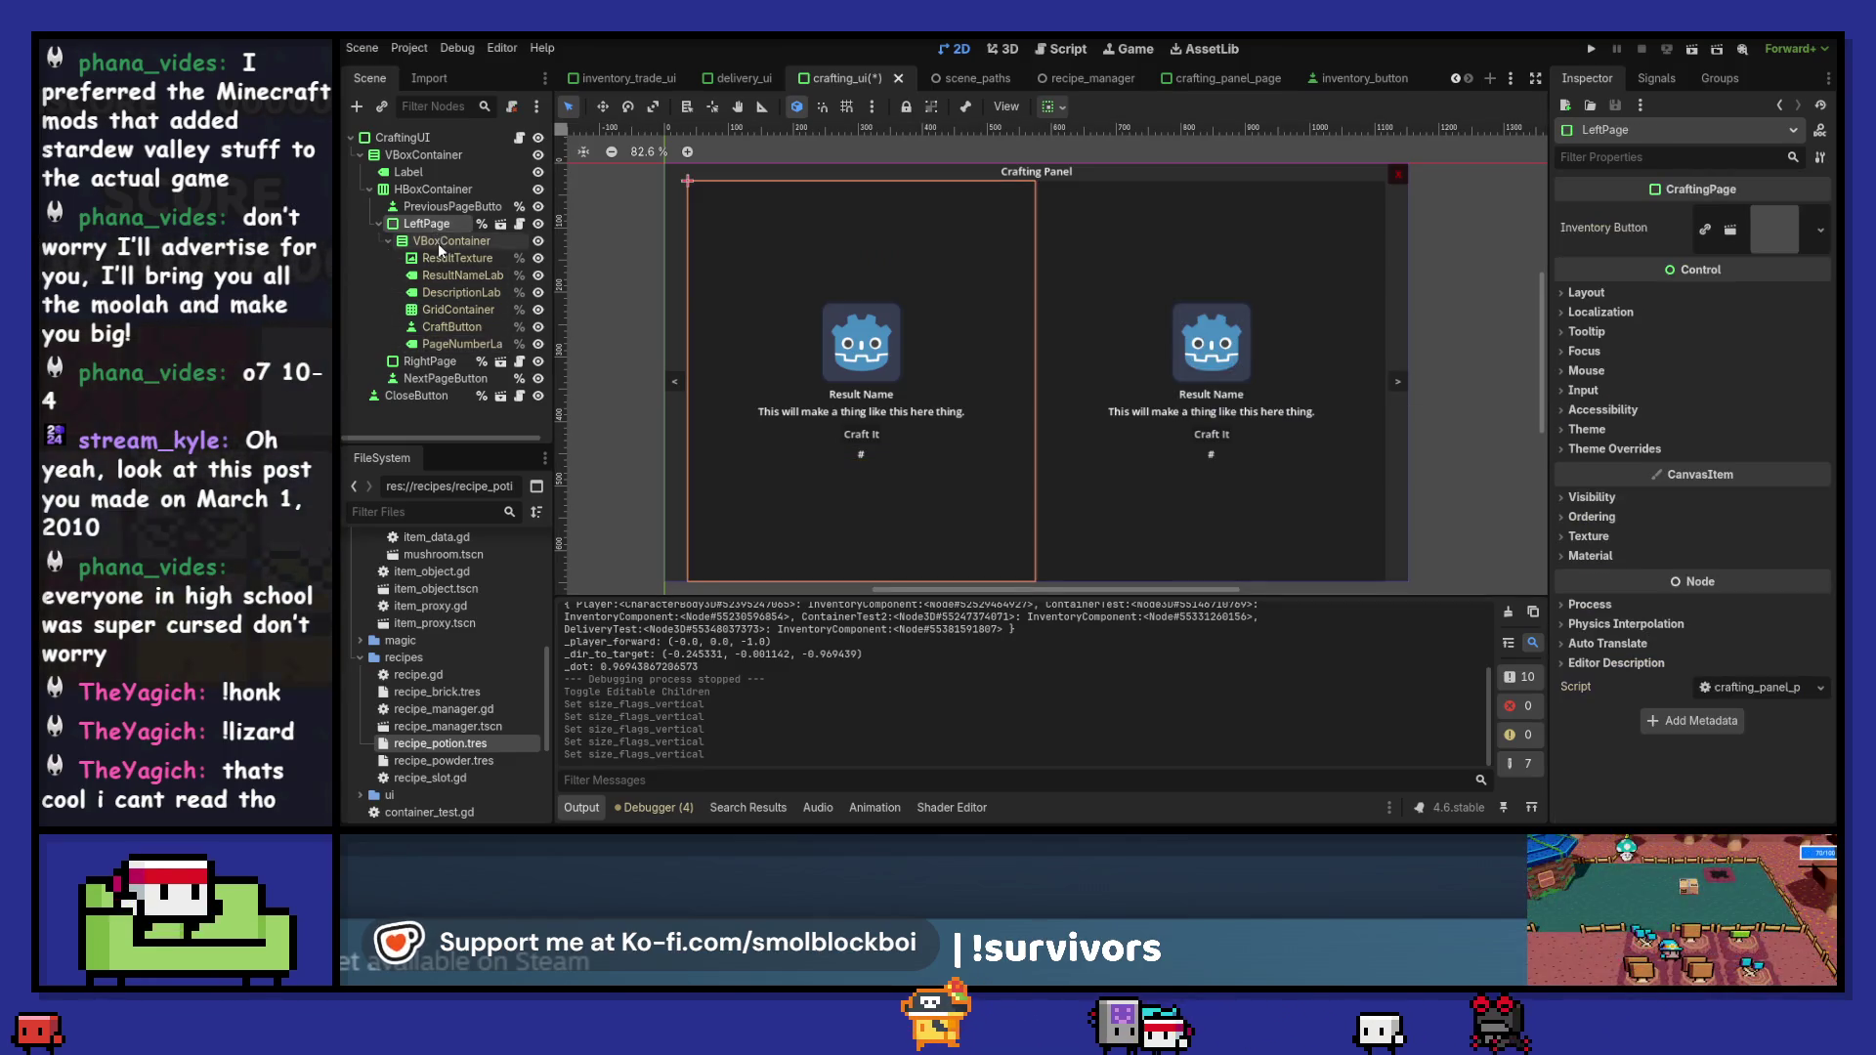
left_click(438, 243)
left_click(432, 223)
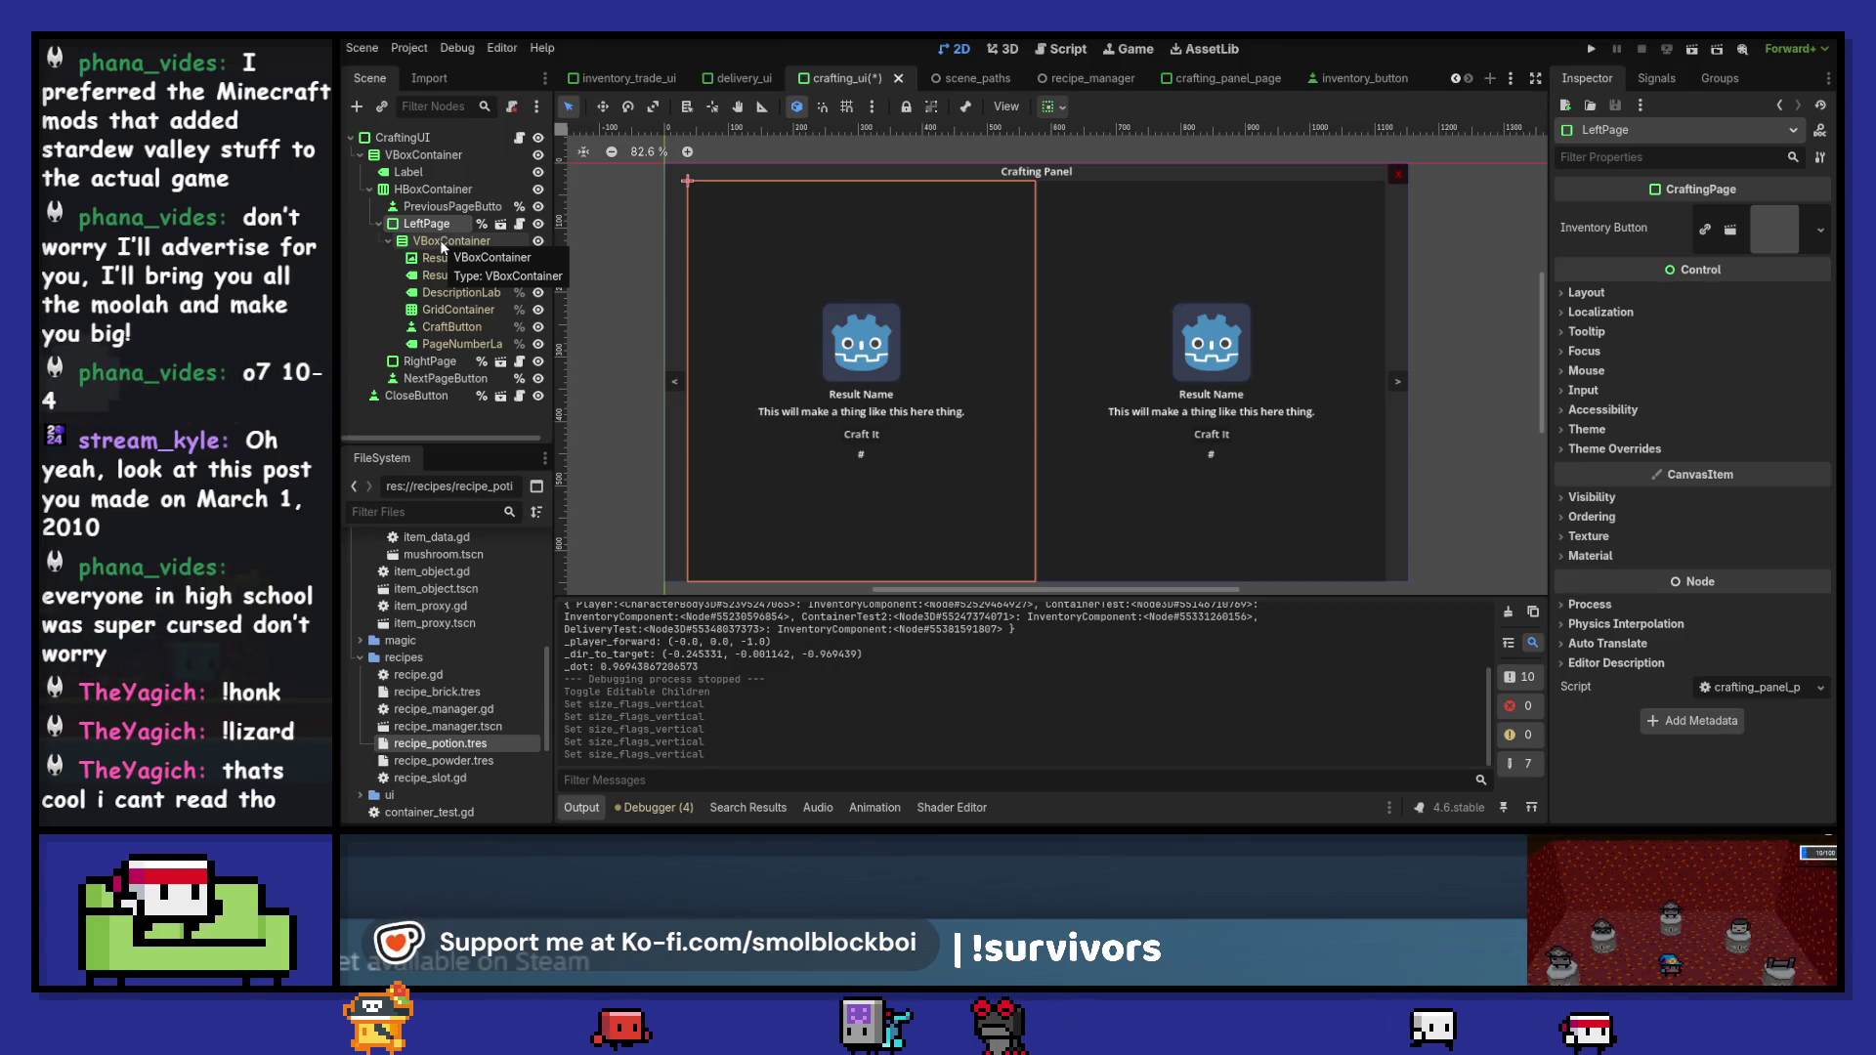
key("F2")
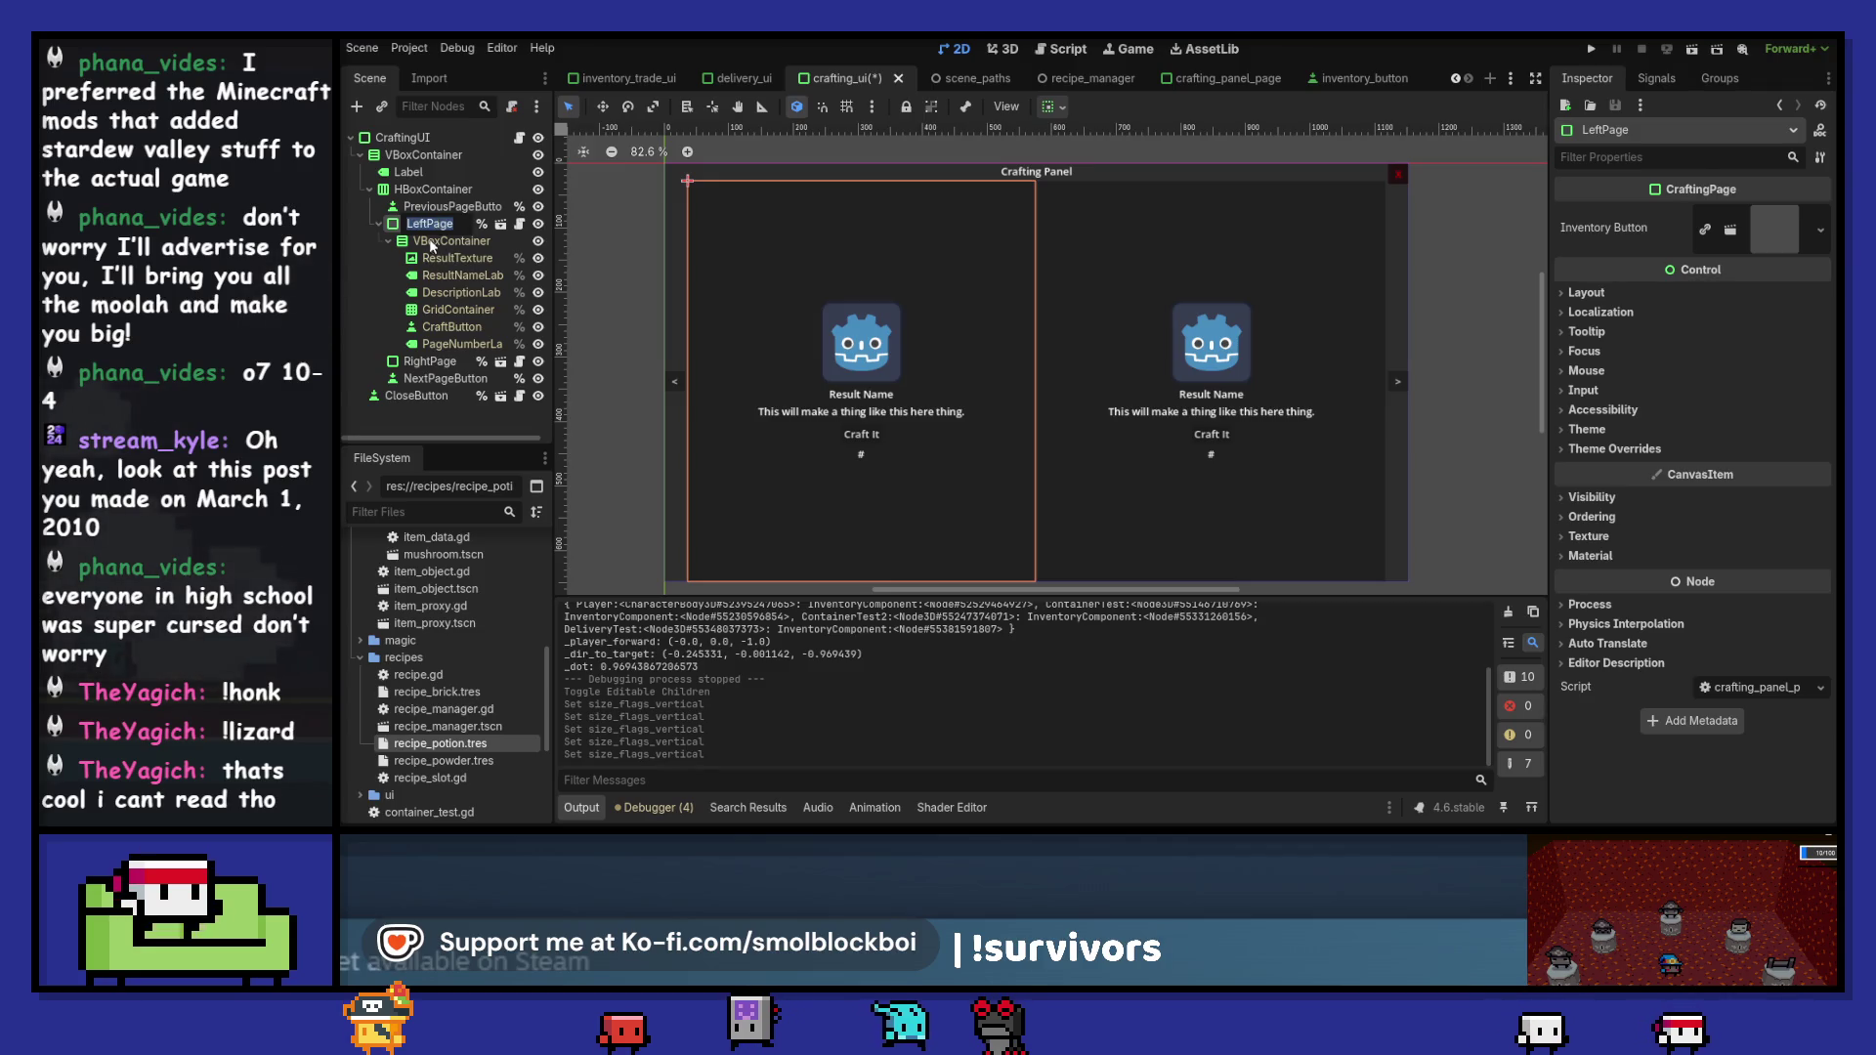
right_click(433, 223)
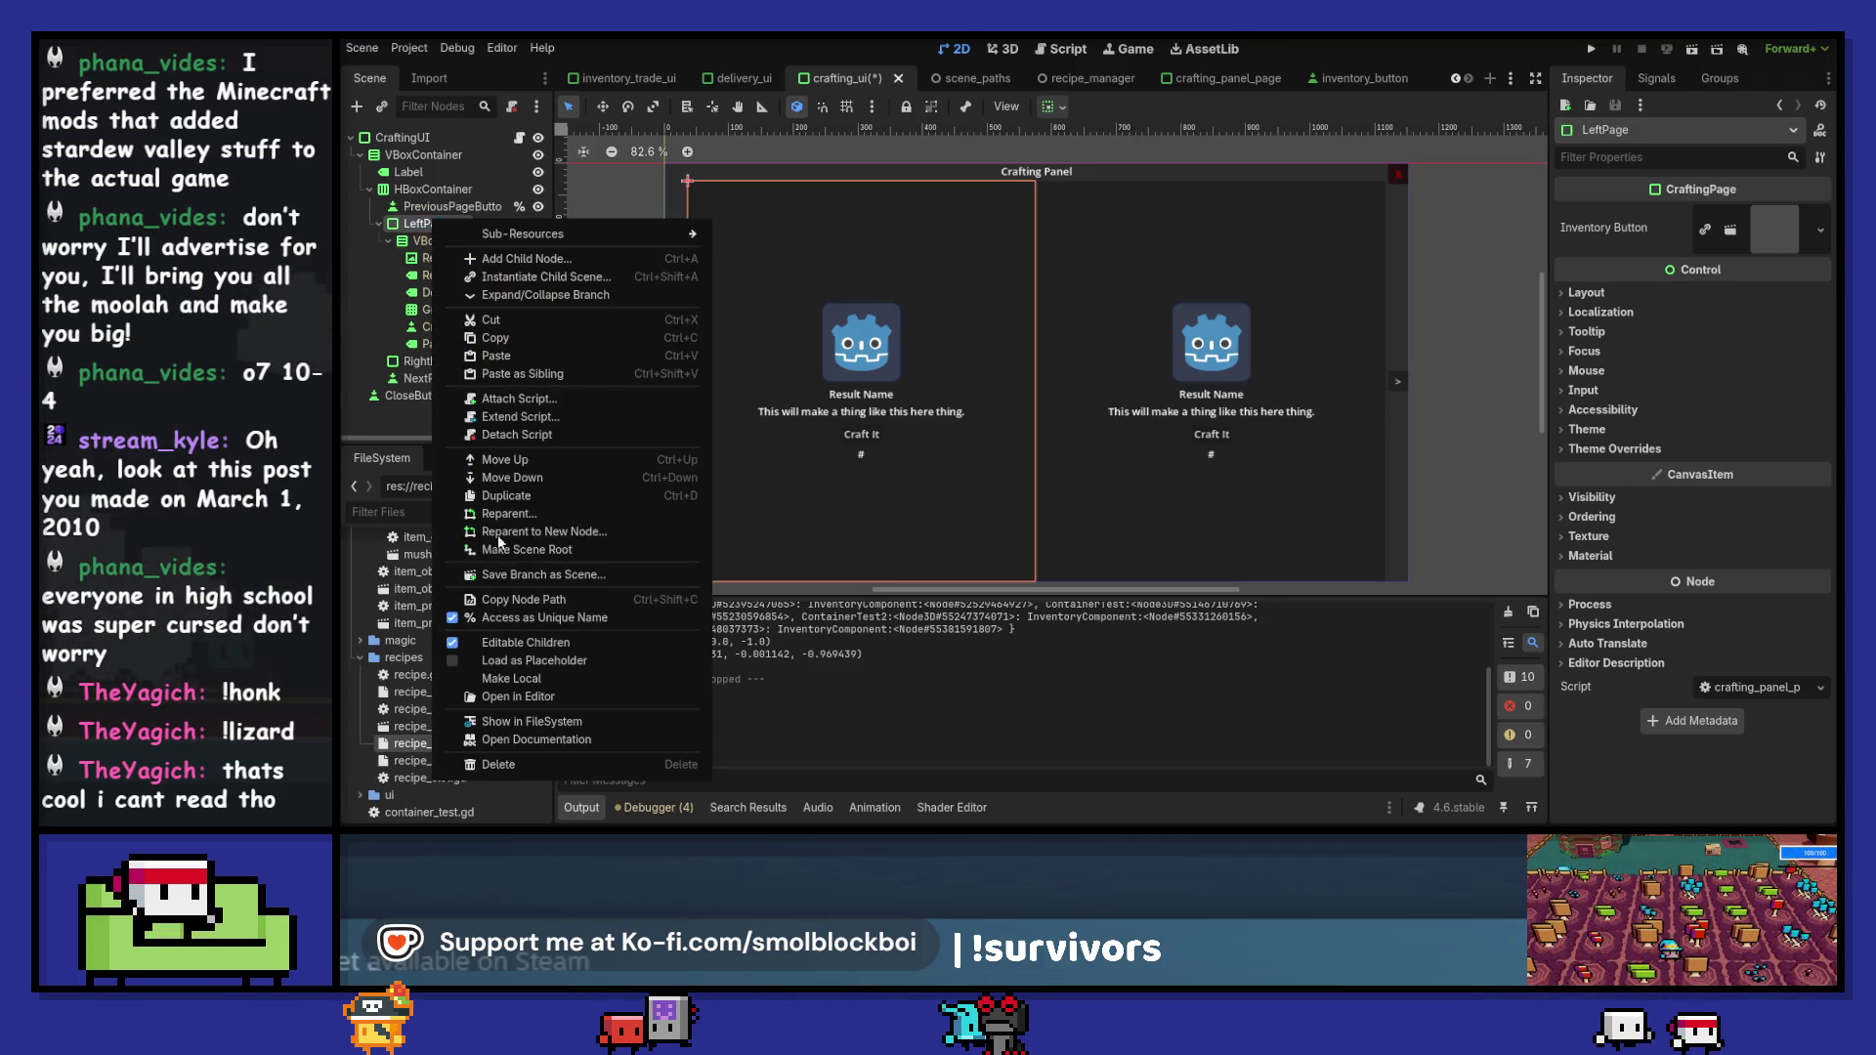
left_click(519, 641)
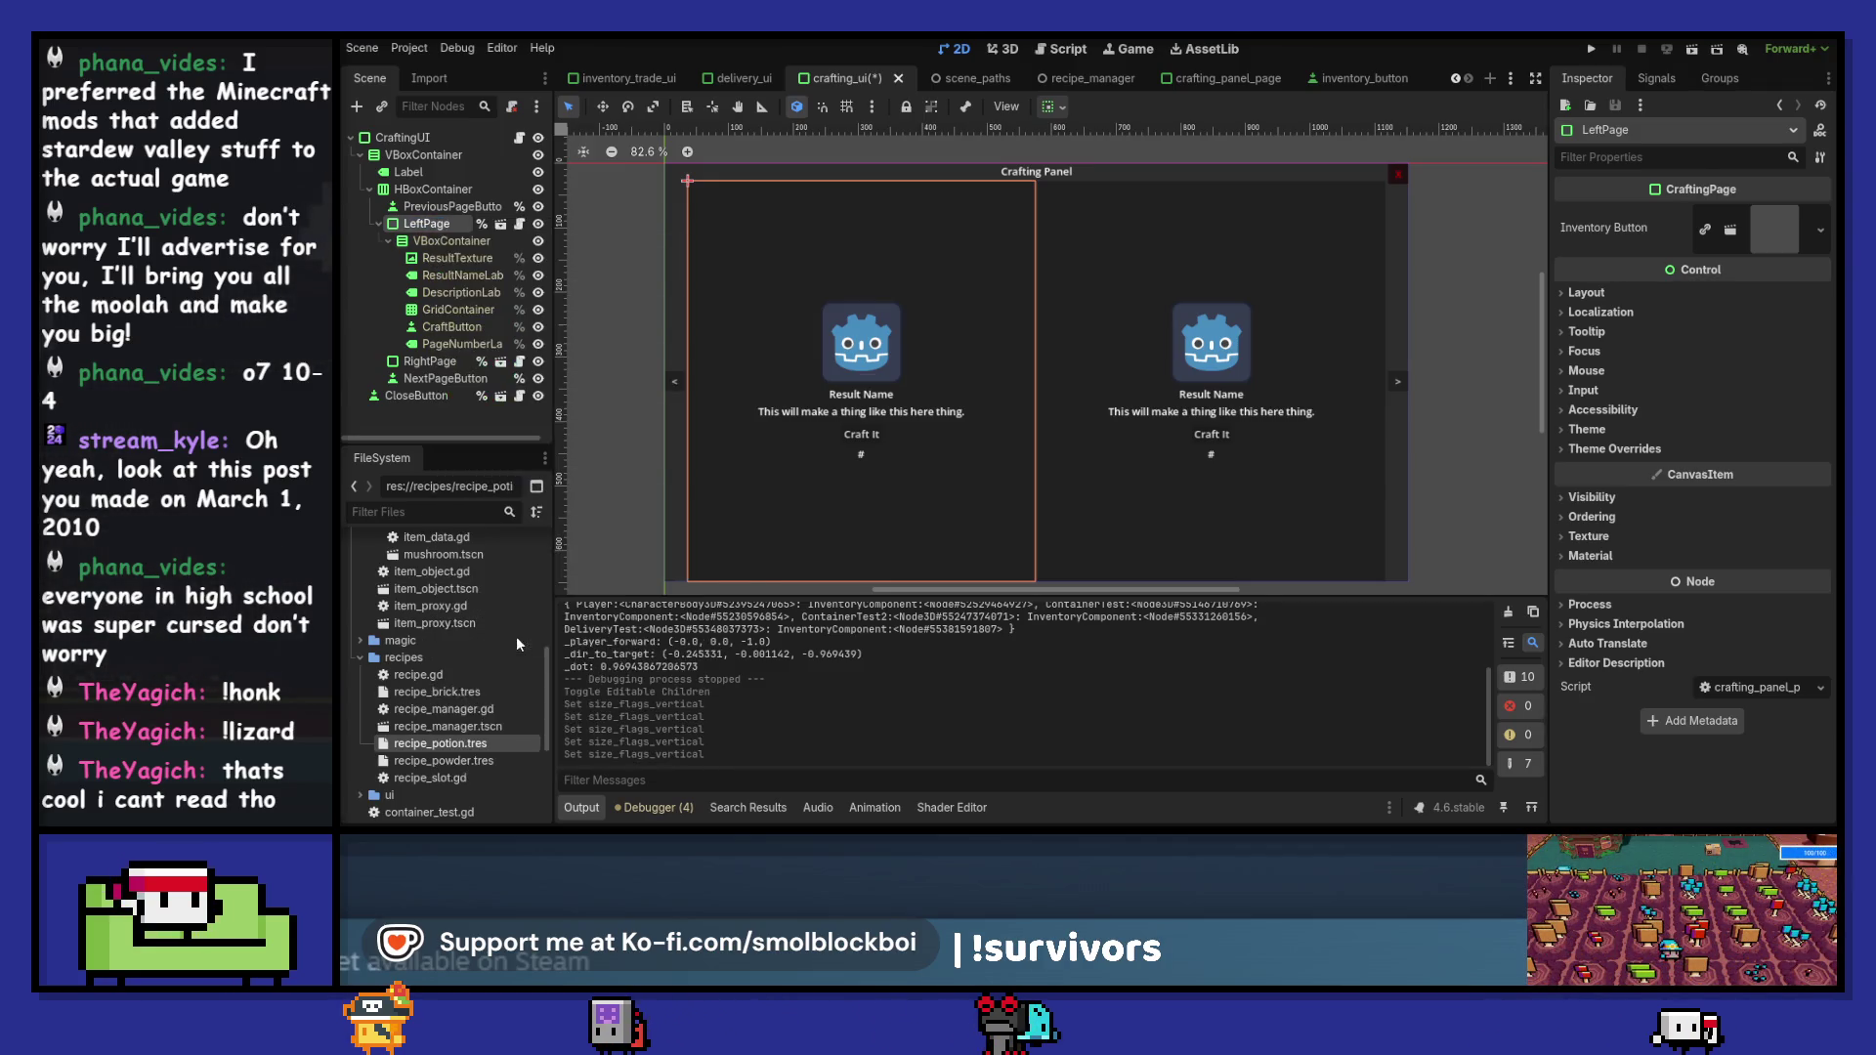
left_click(944, 455)
left_click(501, 224)
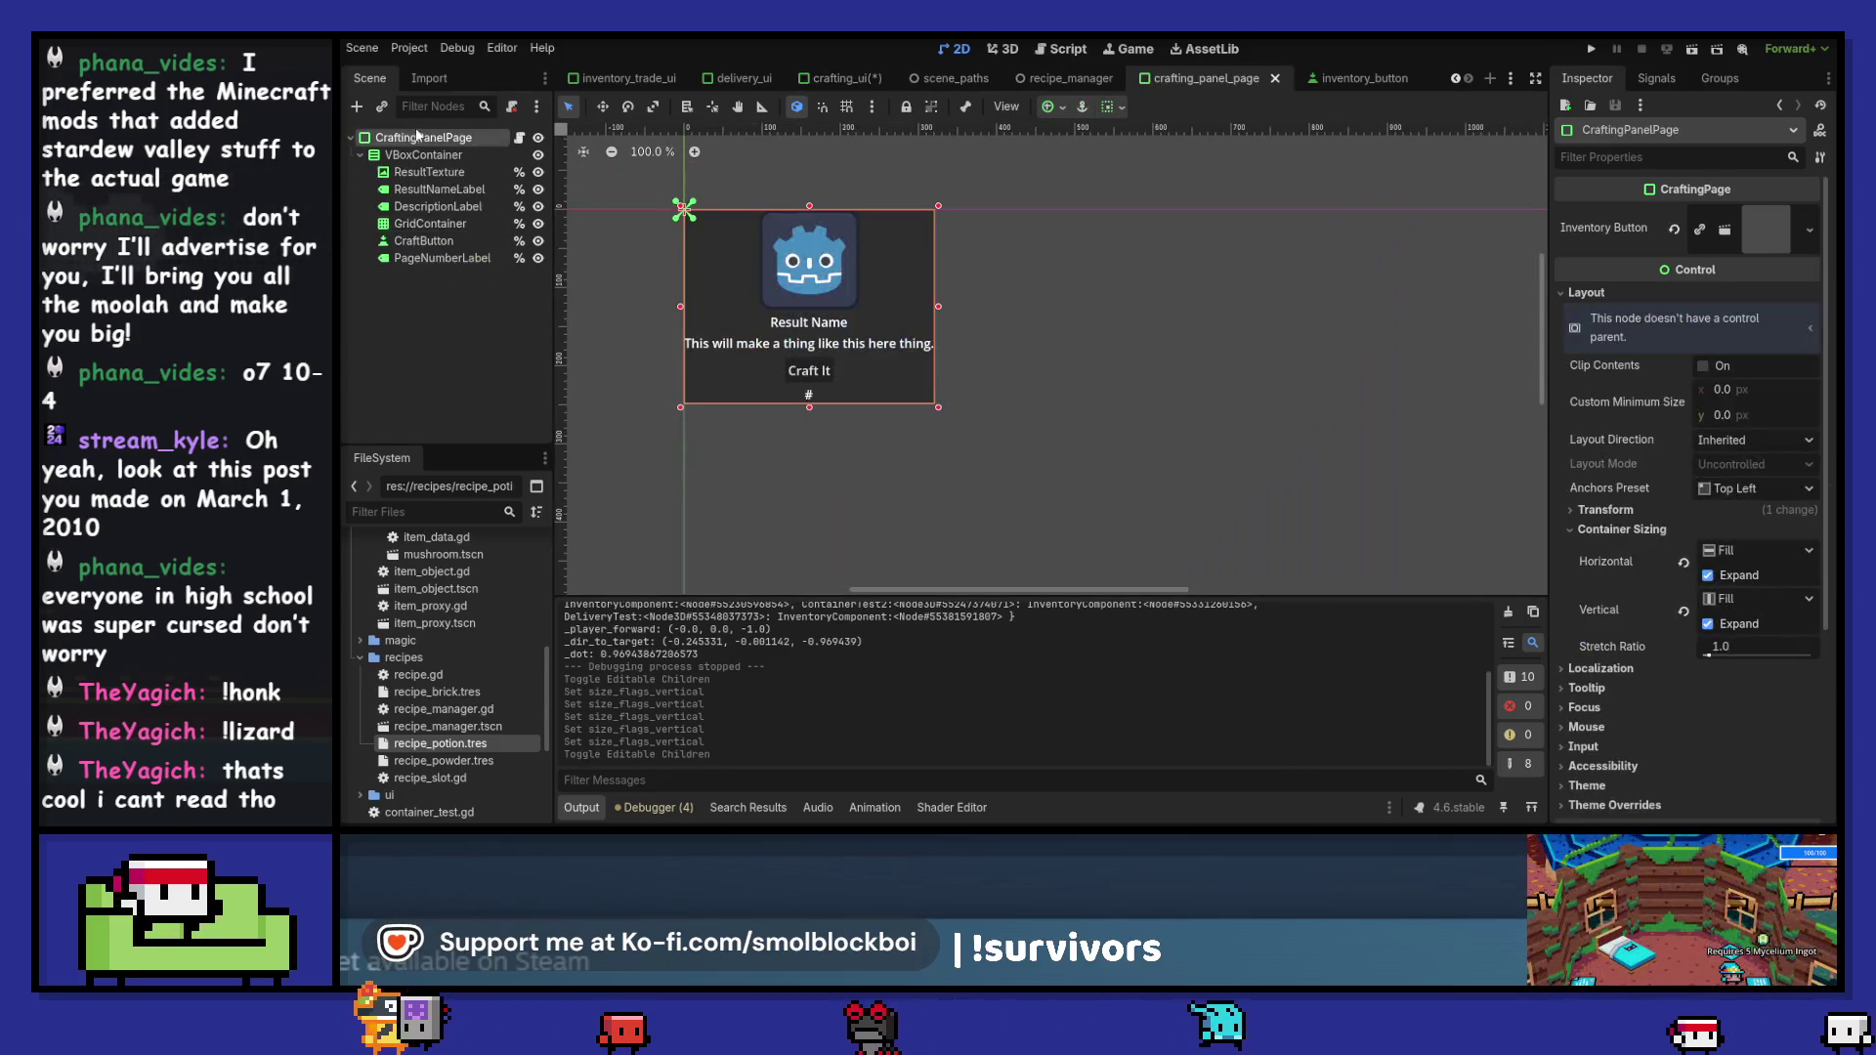
Reorder PageNumberLabel in the tree and give it Shrink End vertical sizing, then return to crafting_ui.
left_click_drag(441, 257, 402, 140)
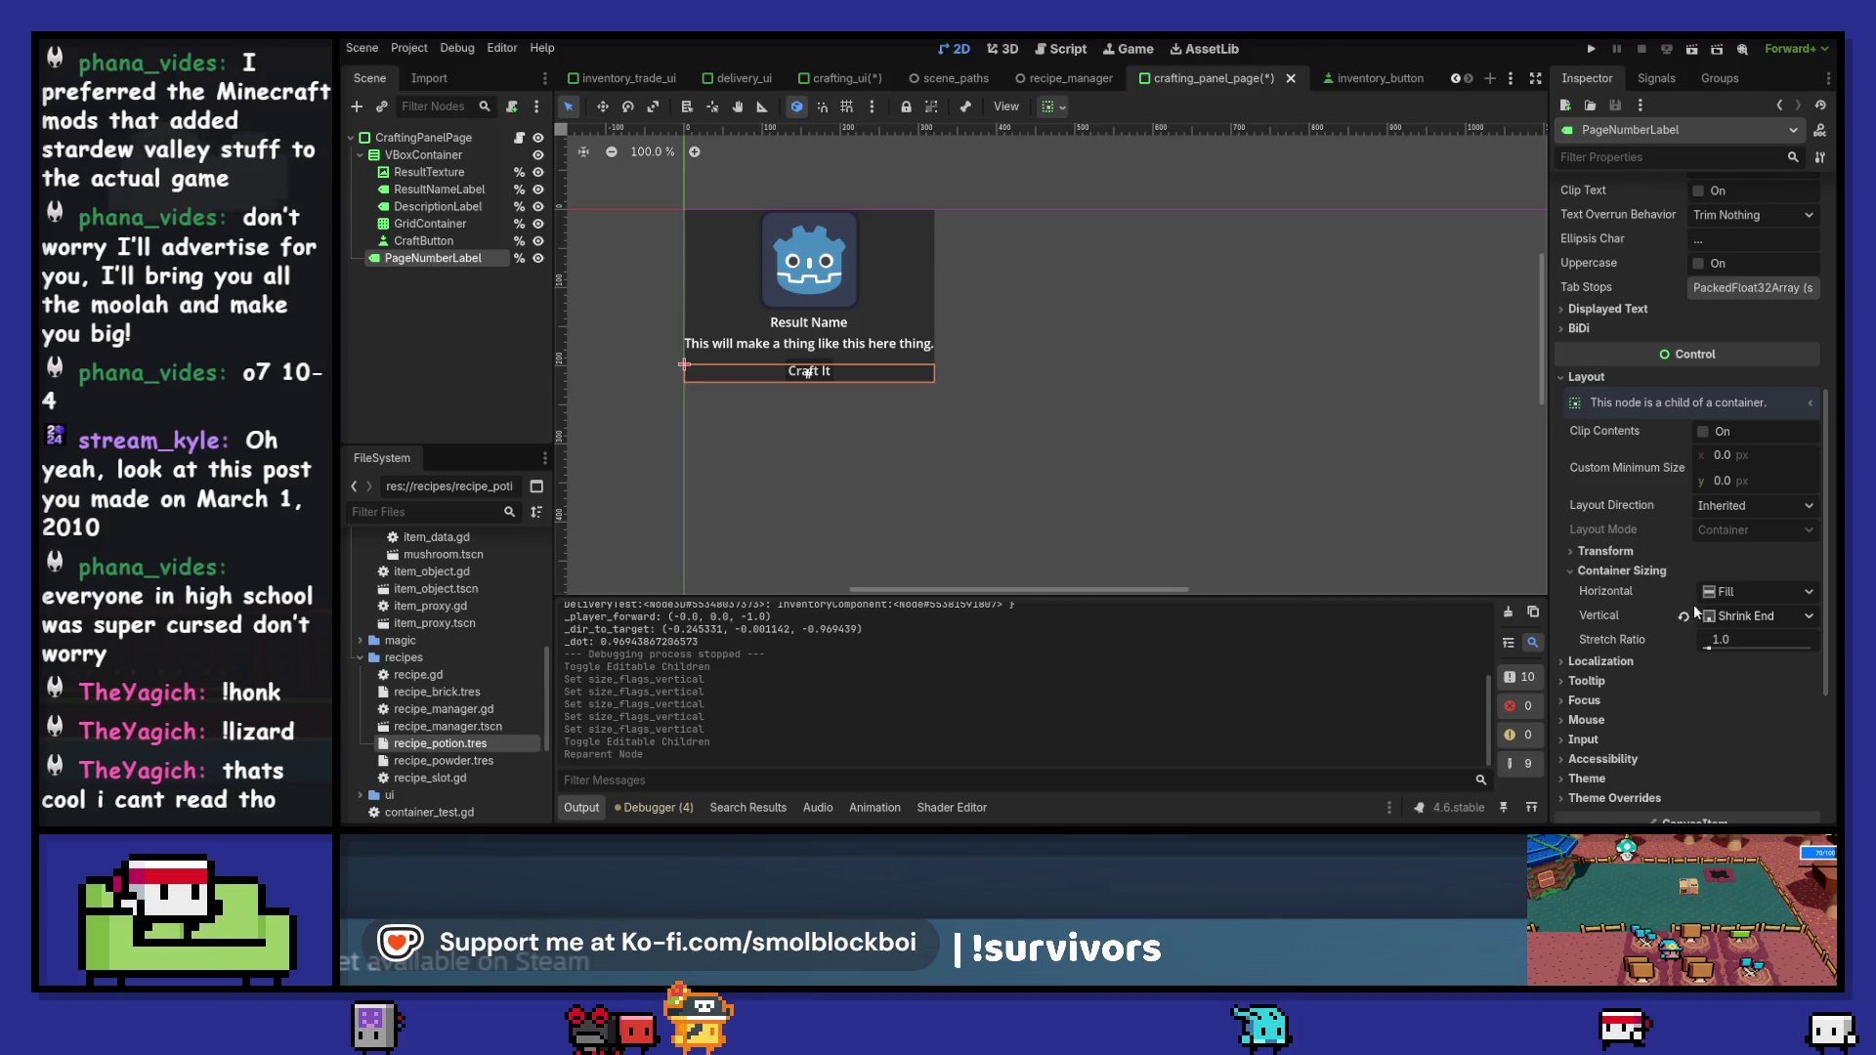
left_click(1049, 110)
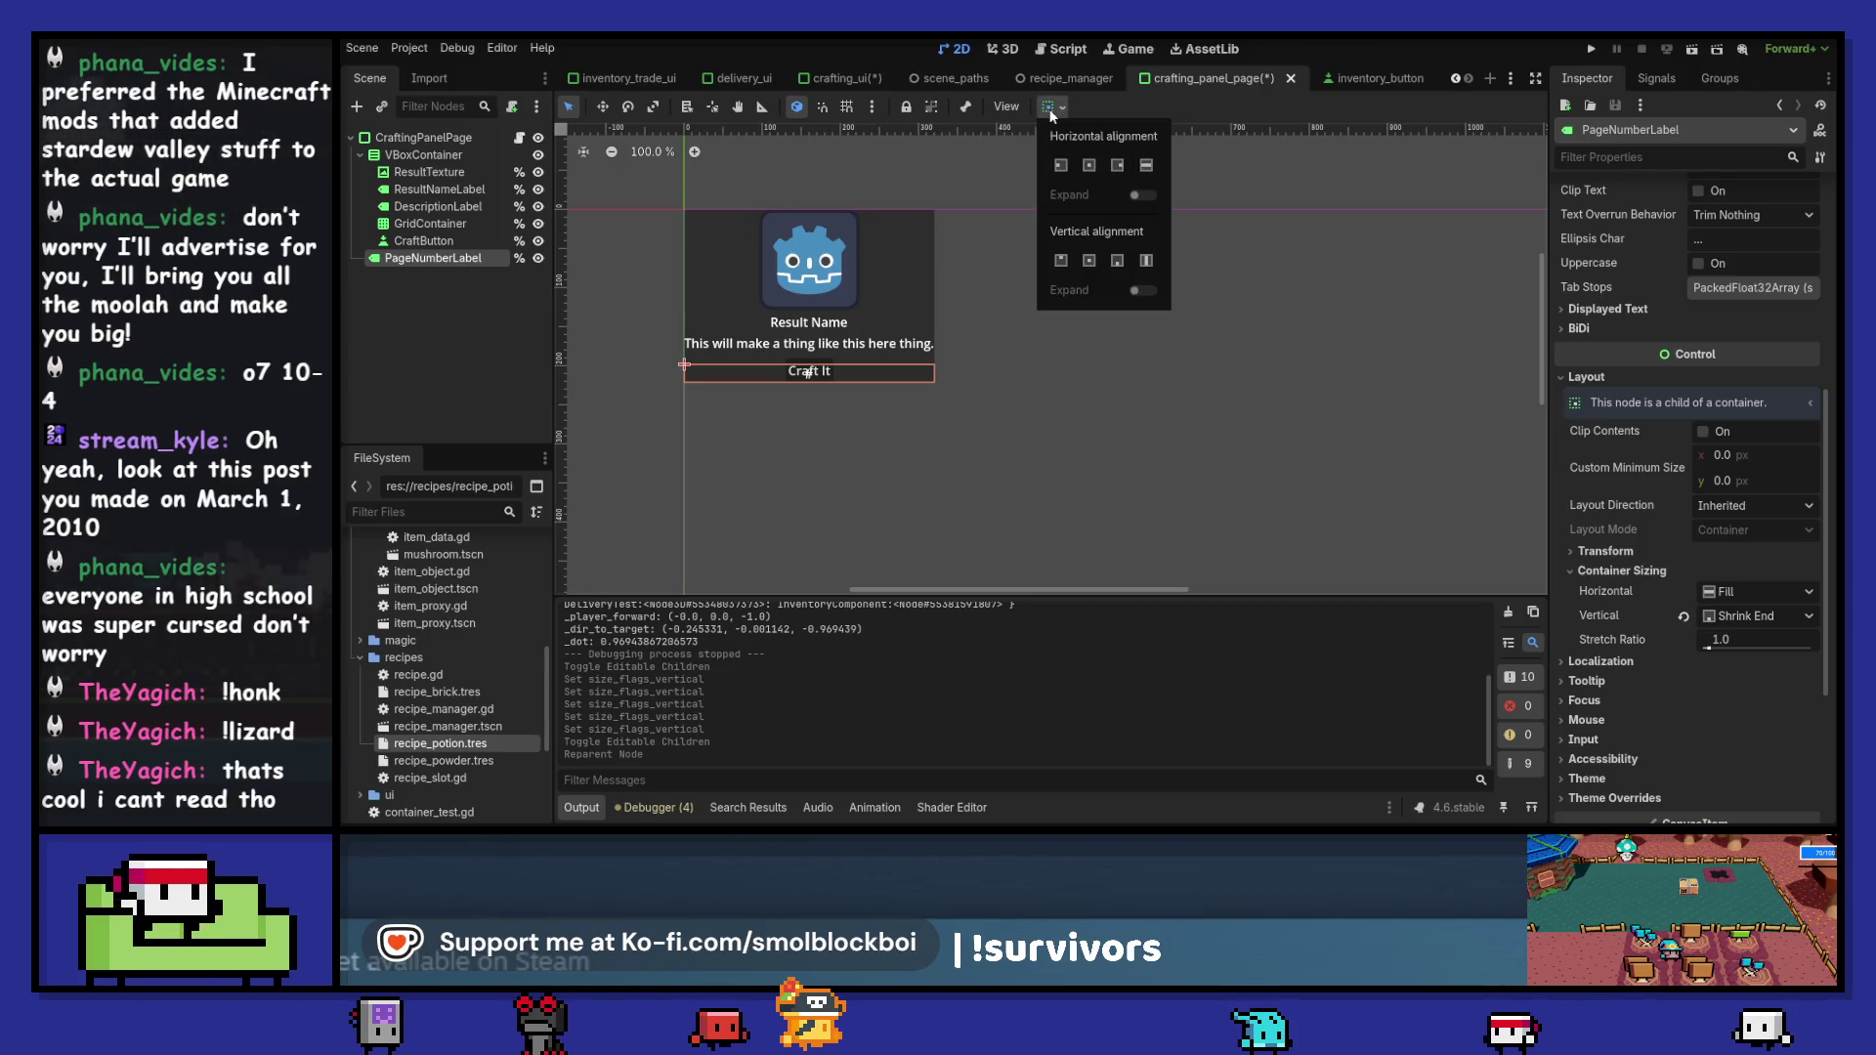
left_click(1117, 260)
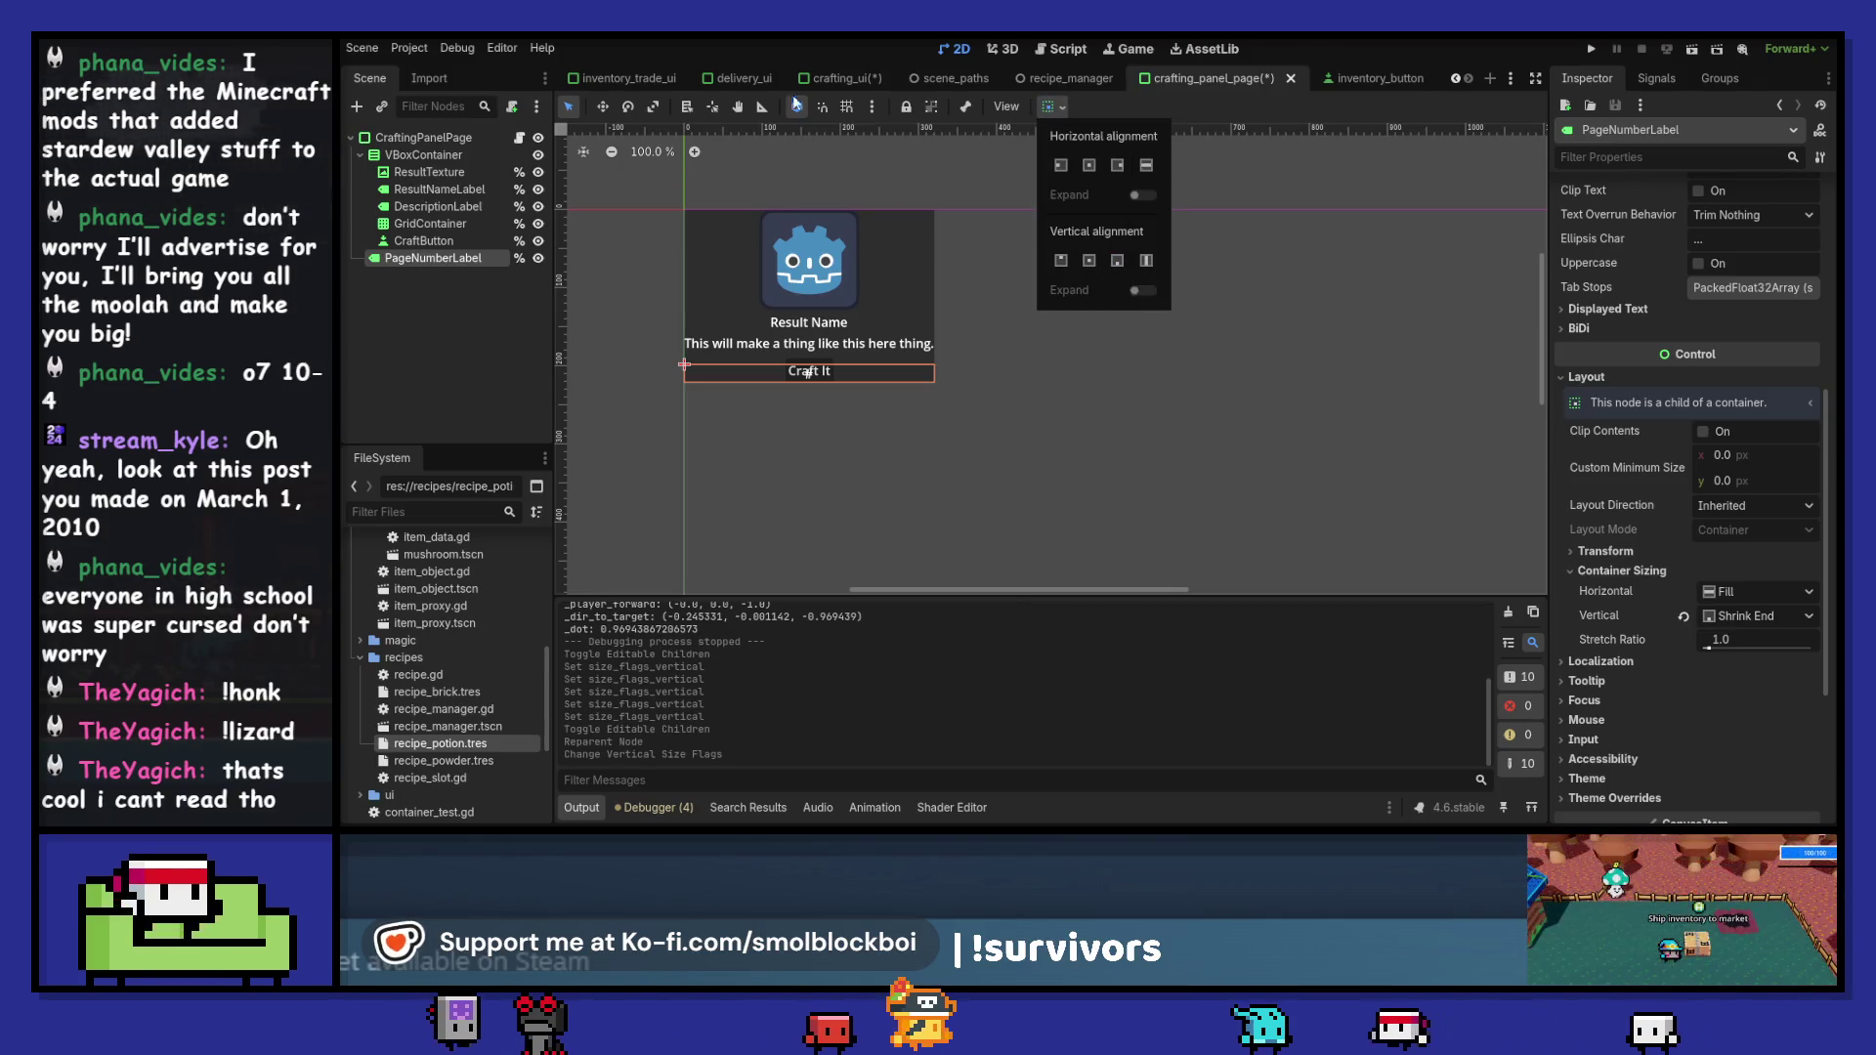
left_click(839, 78)
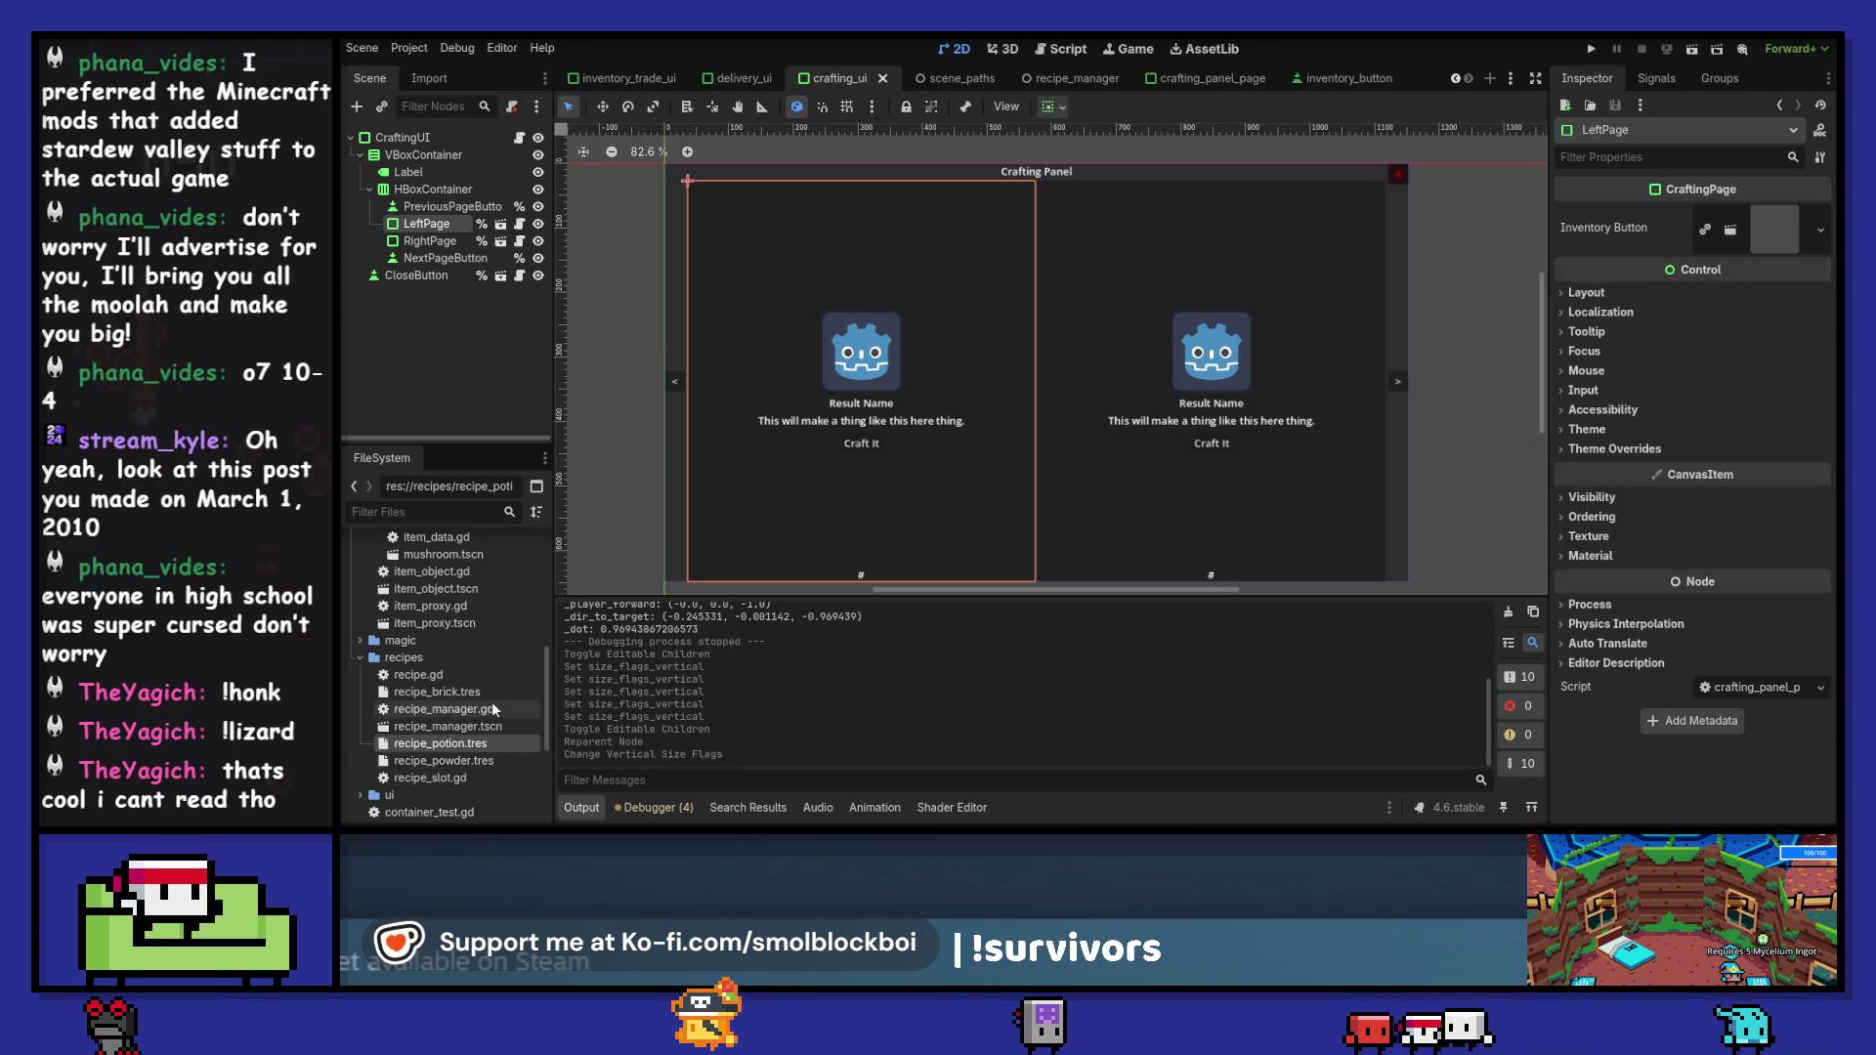
Duplicate recipe_brick.tres as recipe_patty.tres.
scroll(489, 711, "down", 2)
left_click(473, 658)
key("ctrl+d")
key("Right")
key("shift+Left")
key("shift+Left")
key("shift+Left")
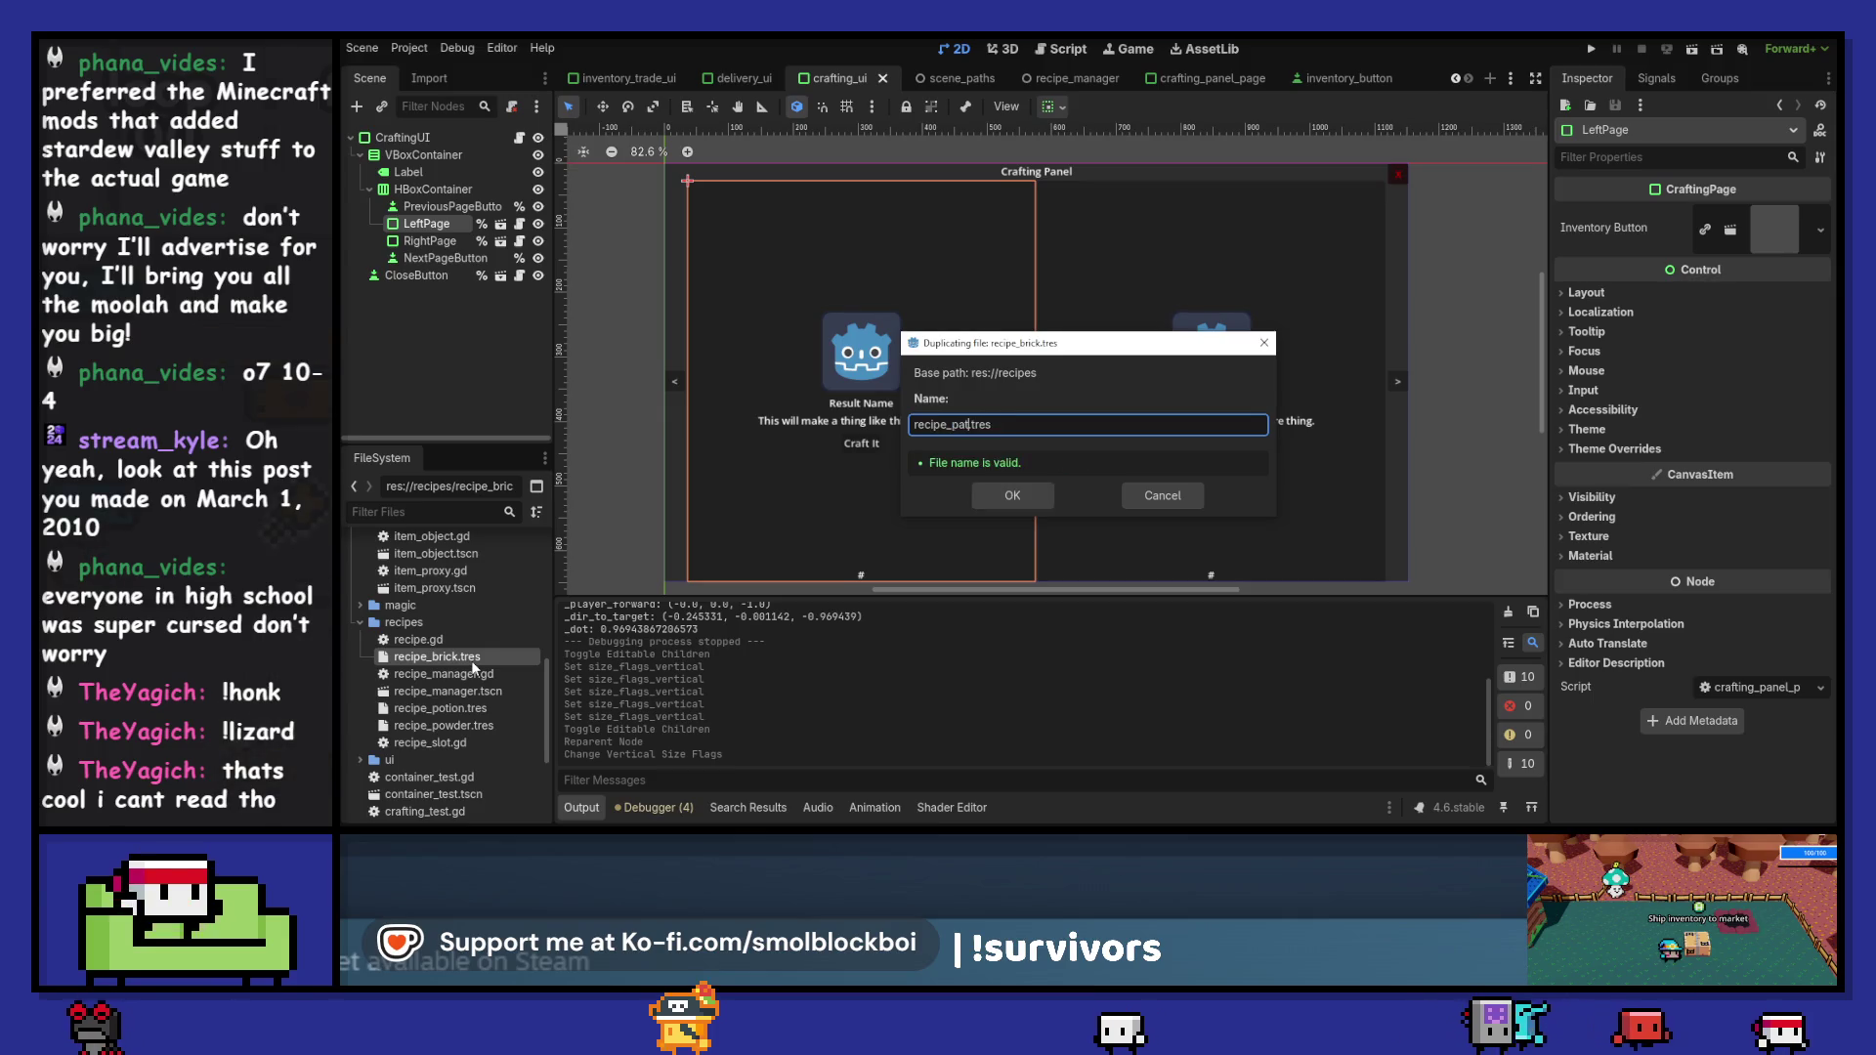
key("Return")
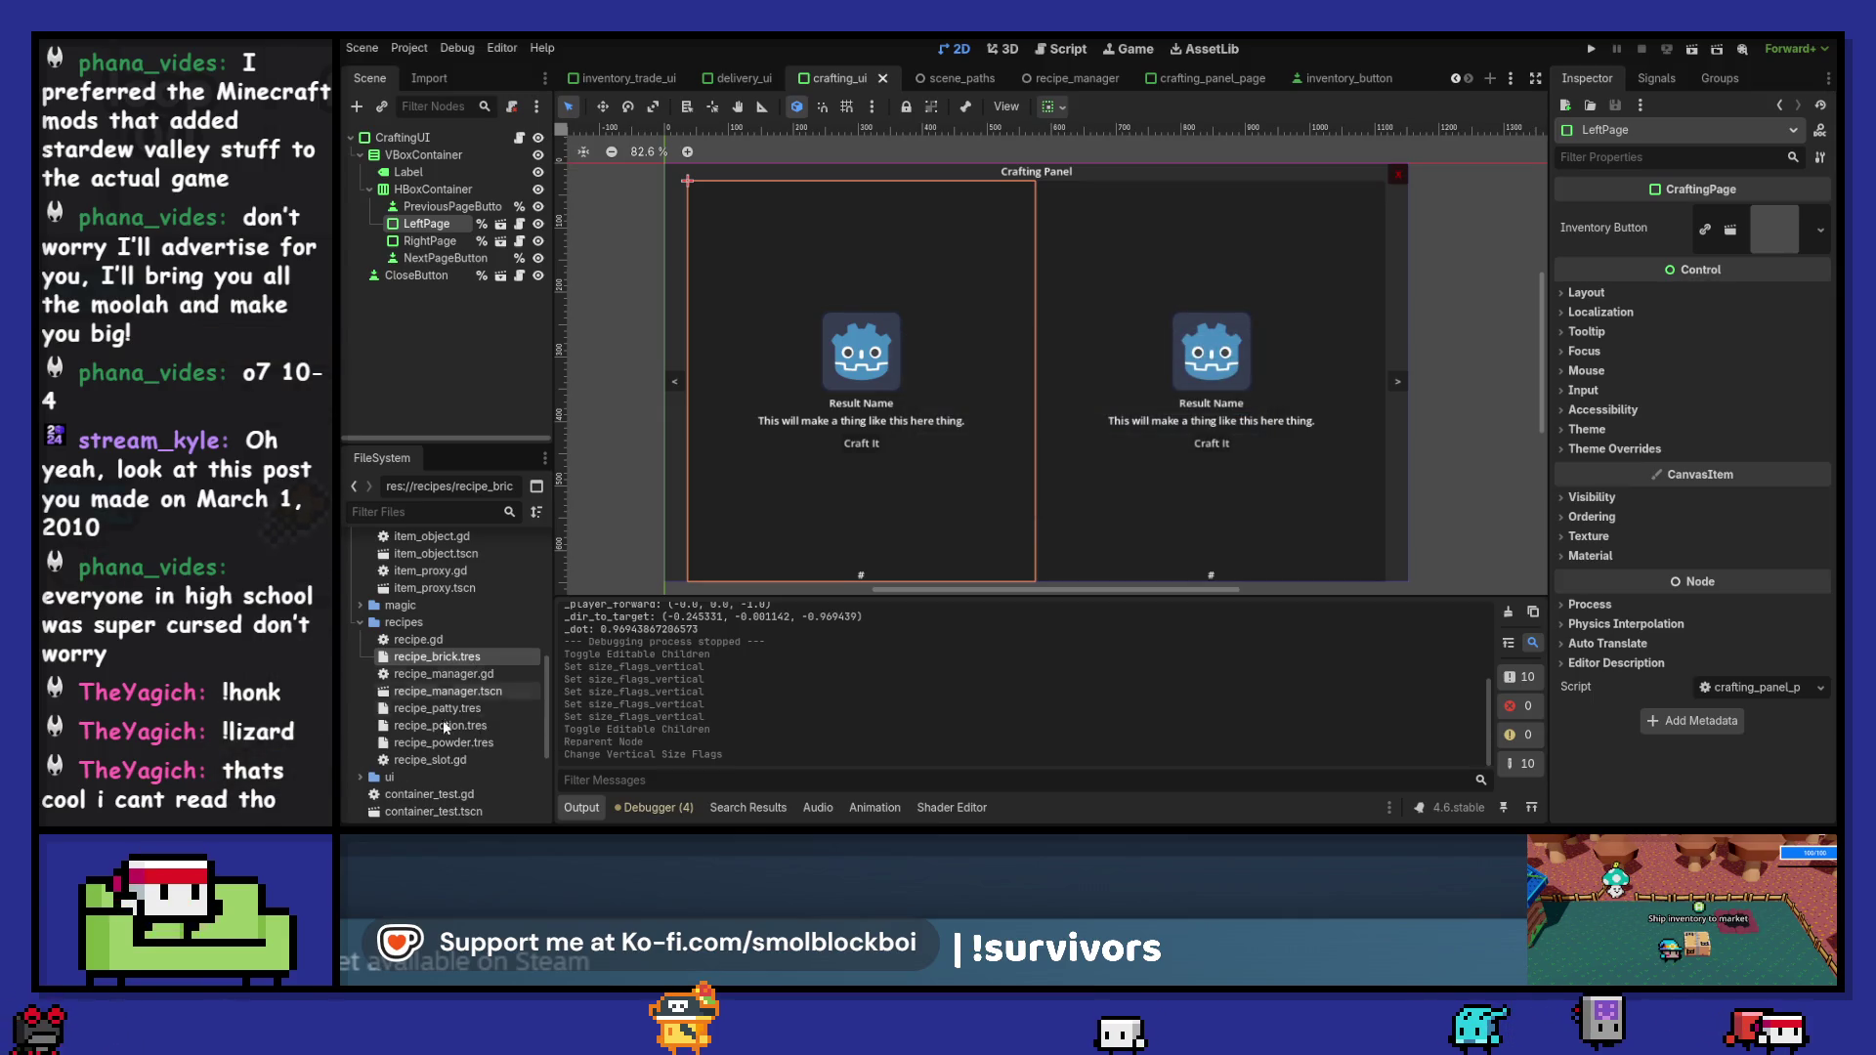
In recipe_patty.tres, replace Input element 0 with a new RecipeSlot.
left_click(459, 707)
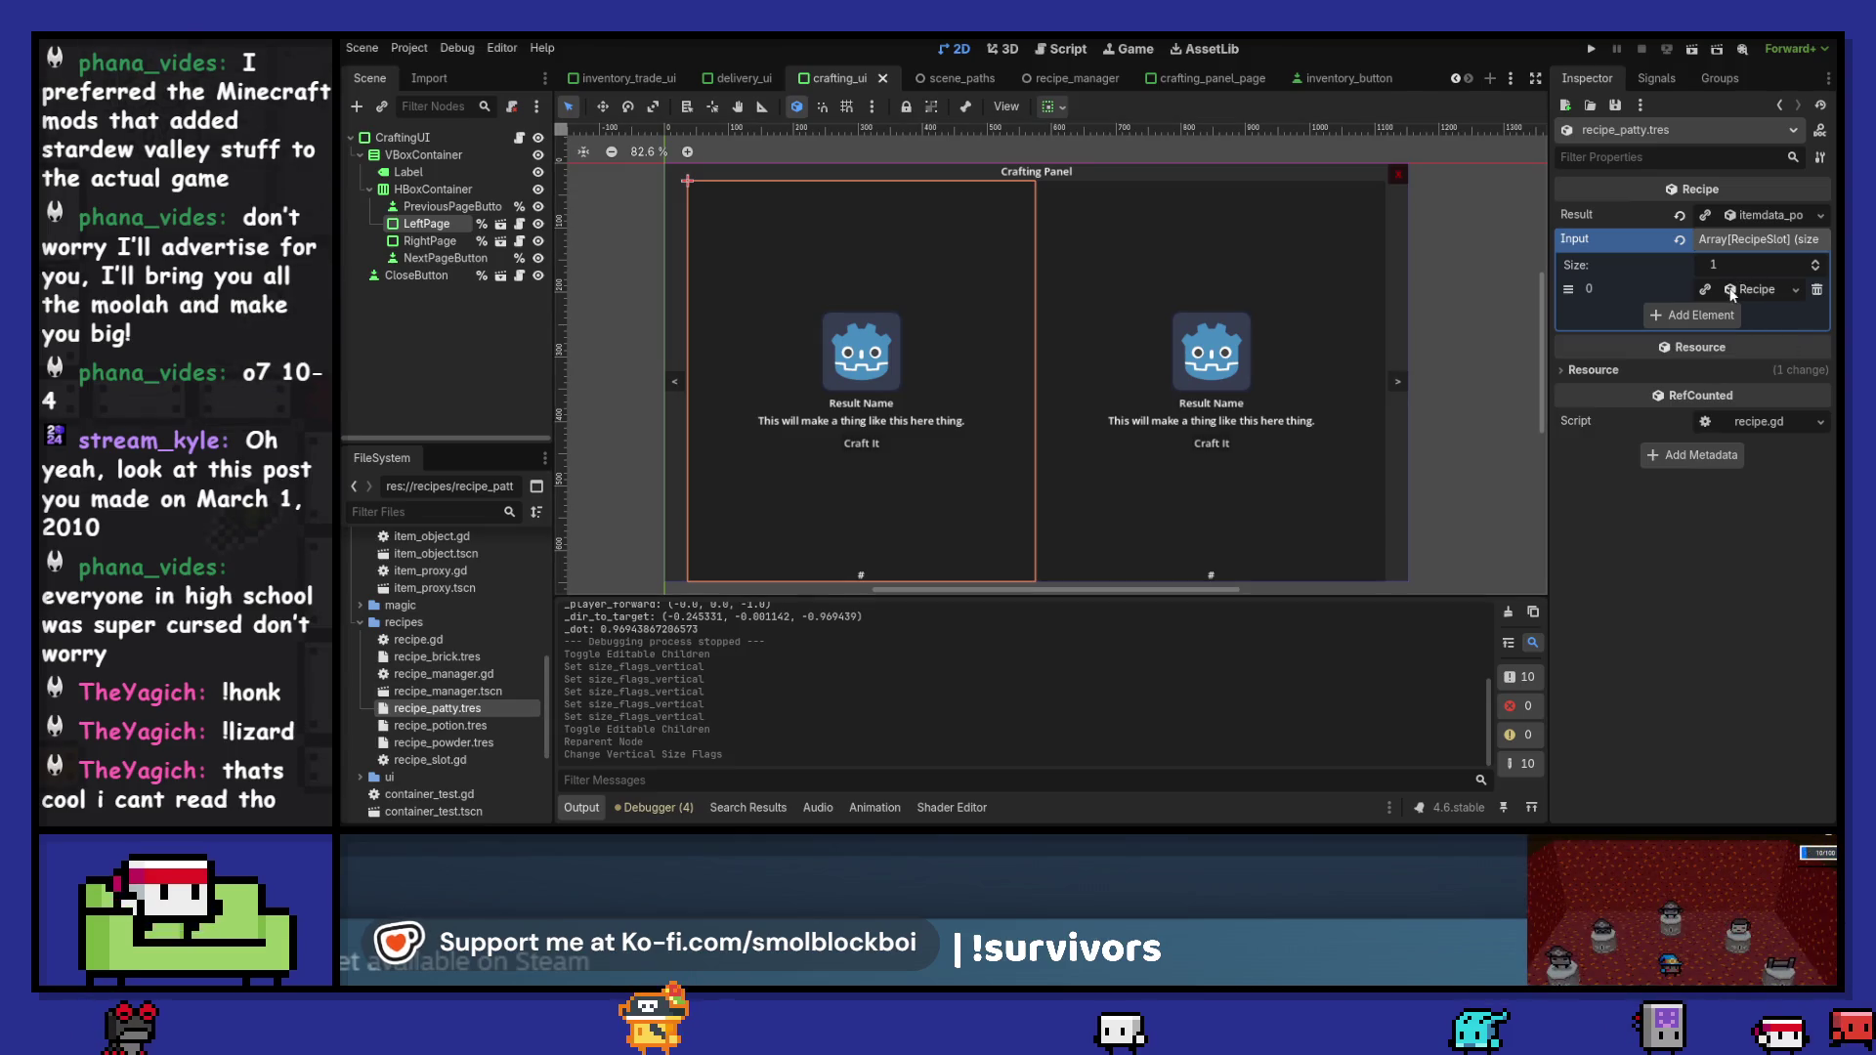
left_click(1748, 291)
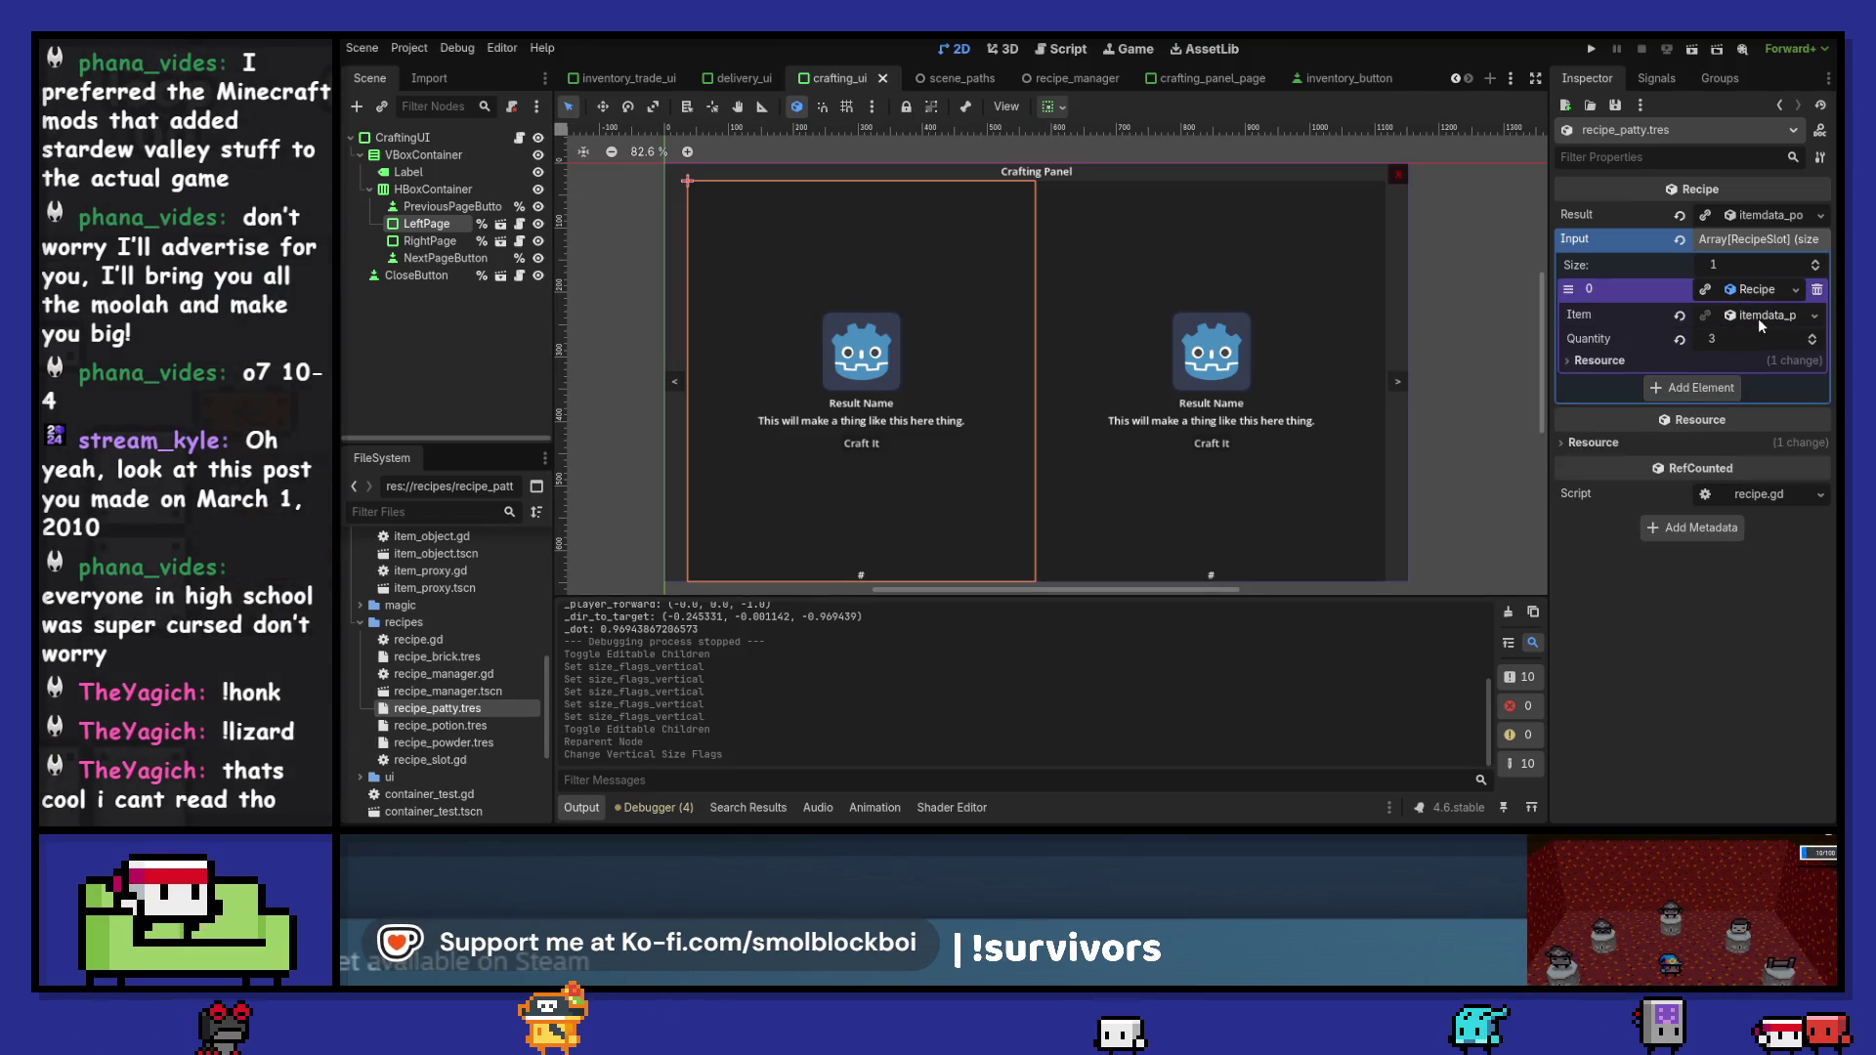
left_click(1798, 315)
left_click(1796, 290)
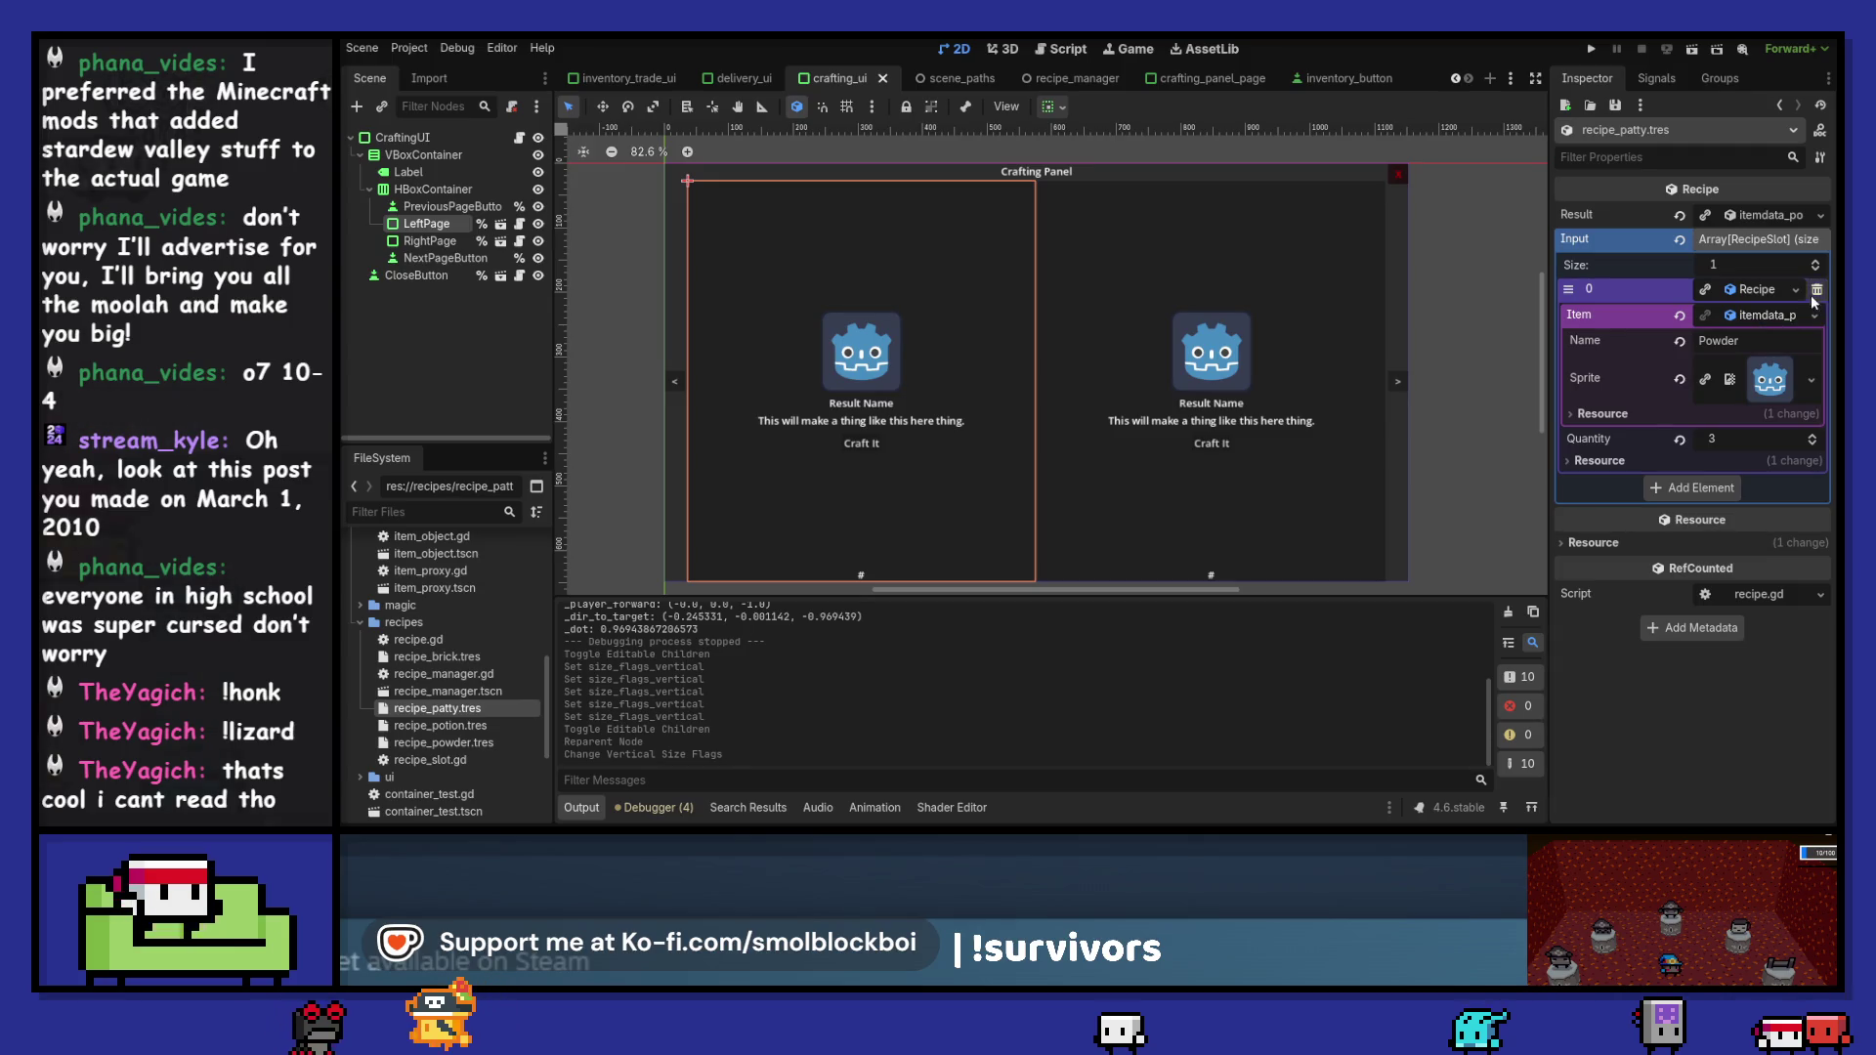
left_click(1749, 379)
left_click(1743, 295)
Load itemdata_mushroom.tres as the slot's Item and set Quantity to 1.
left_click(1735, 335)
left_click(1738, 316)
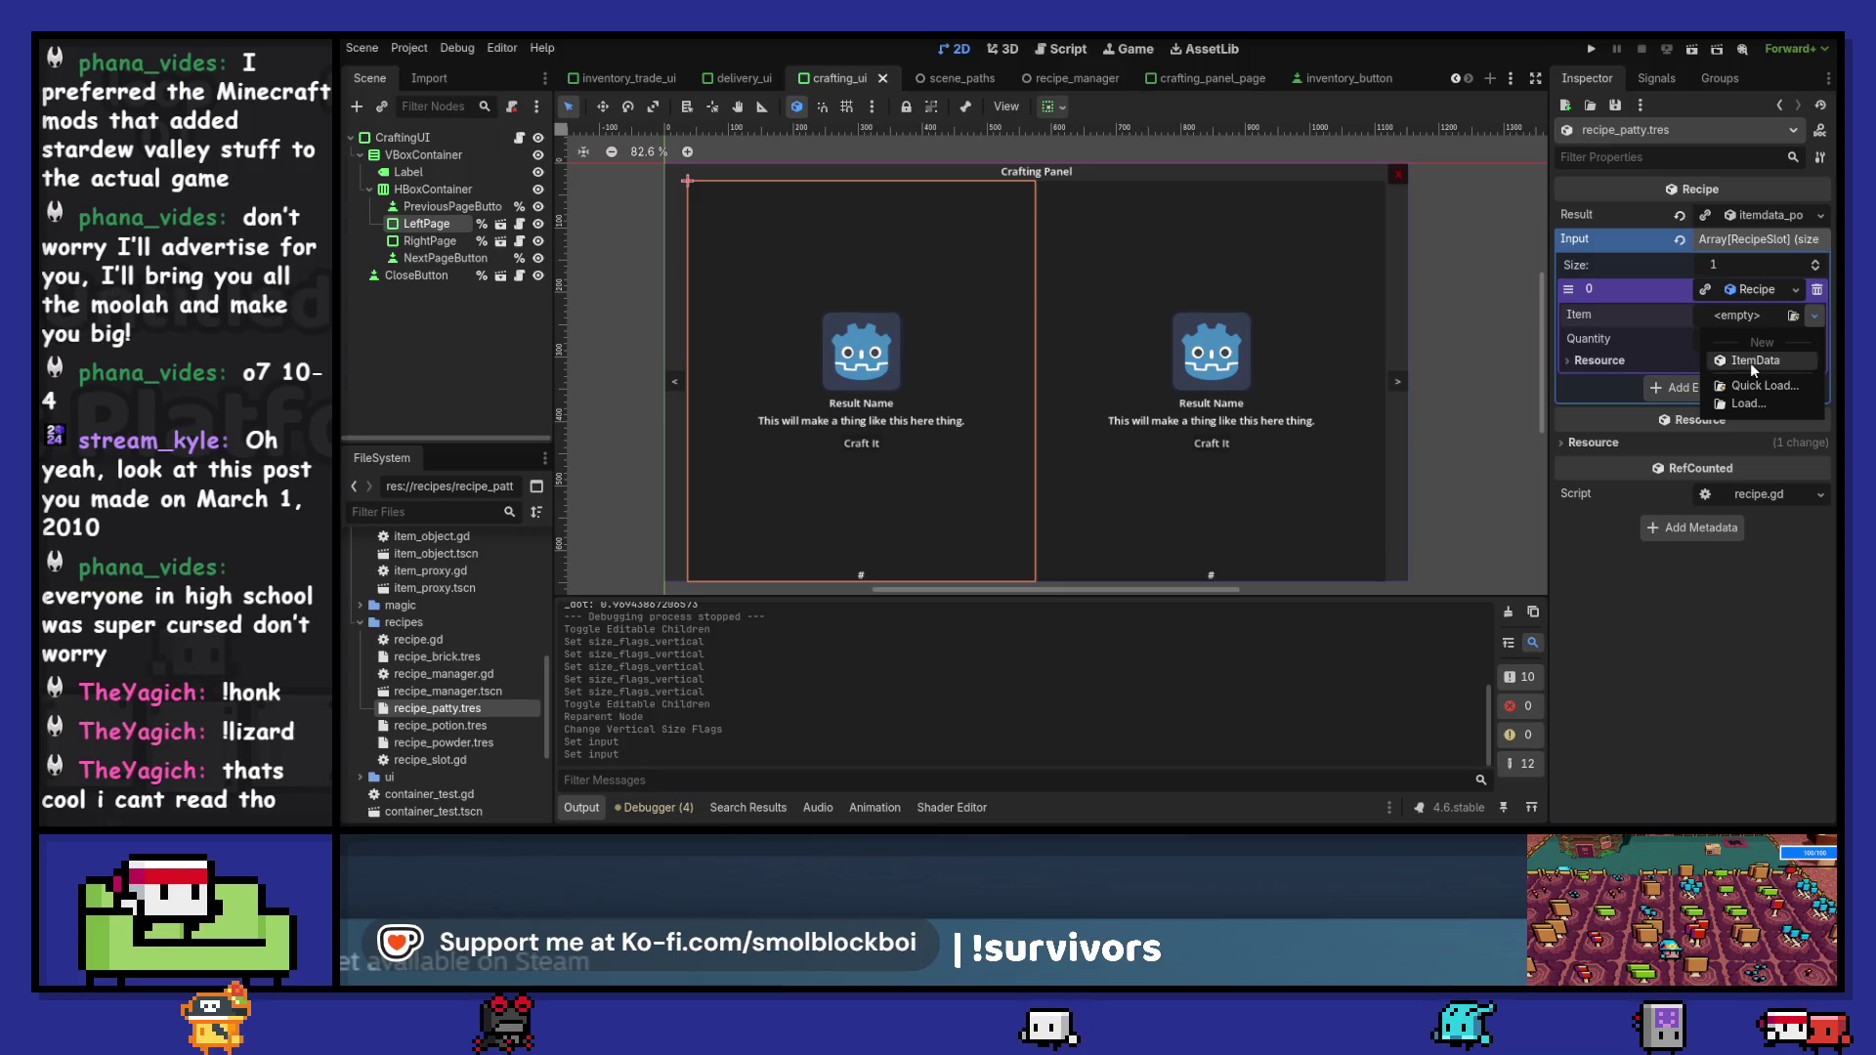
left_click(1746, 403)
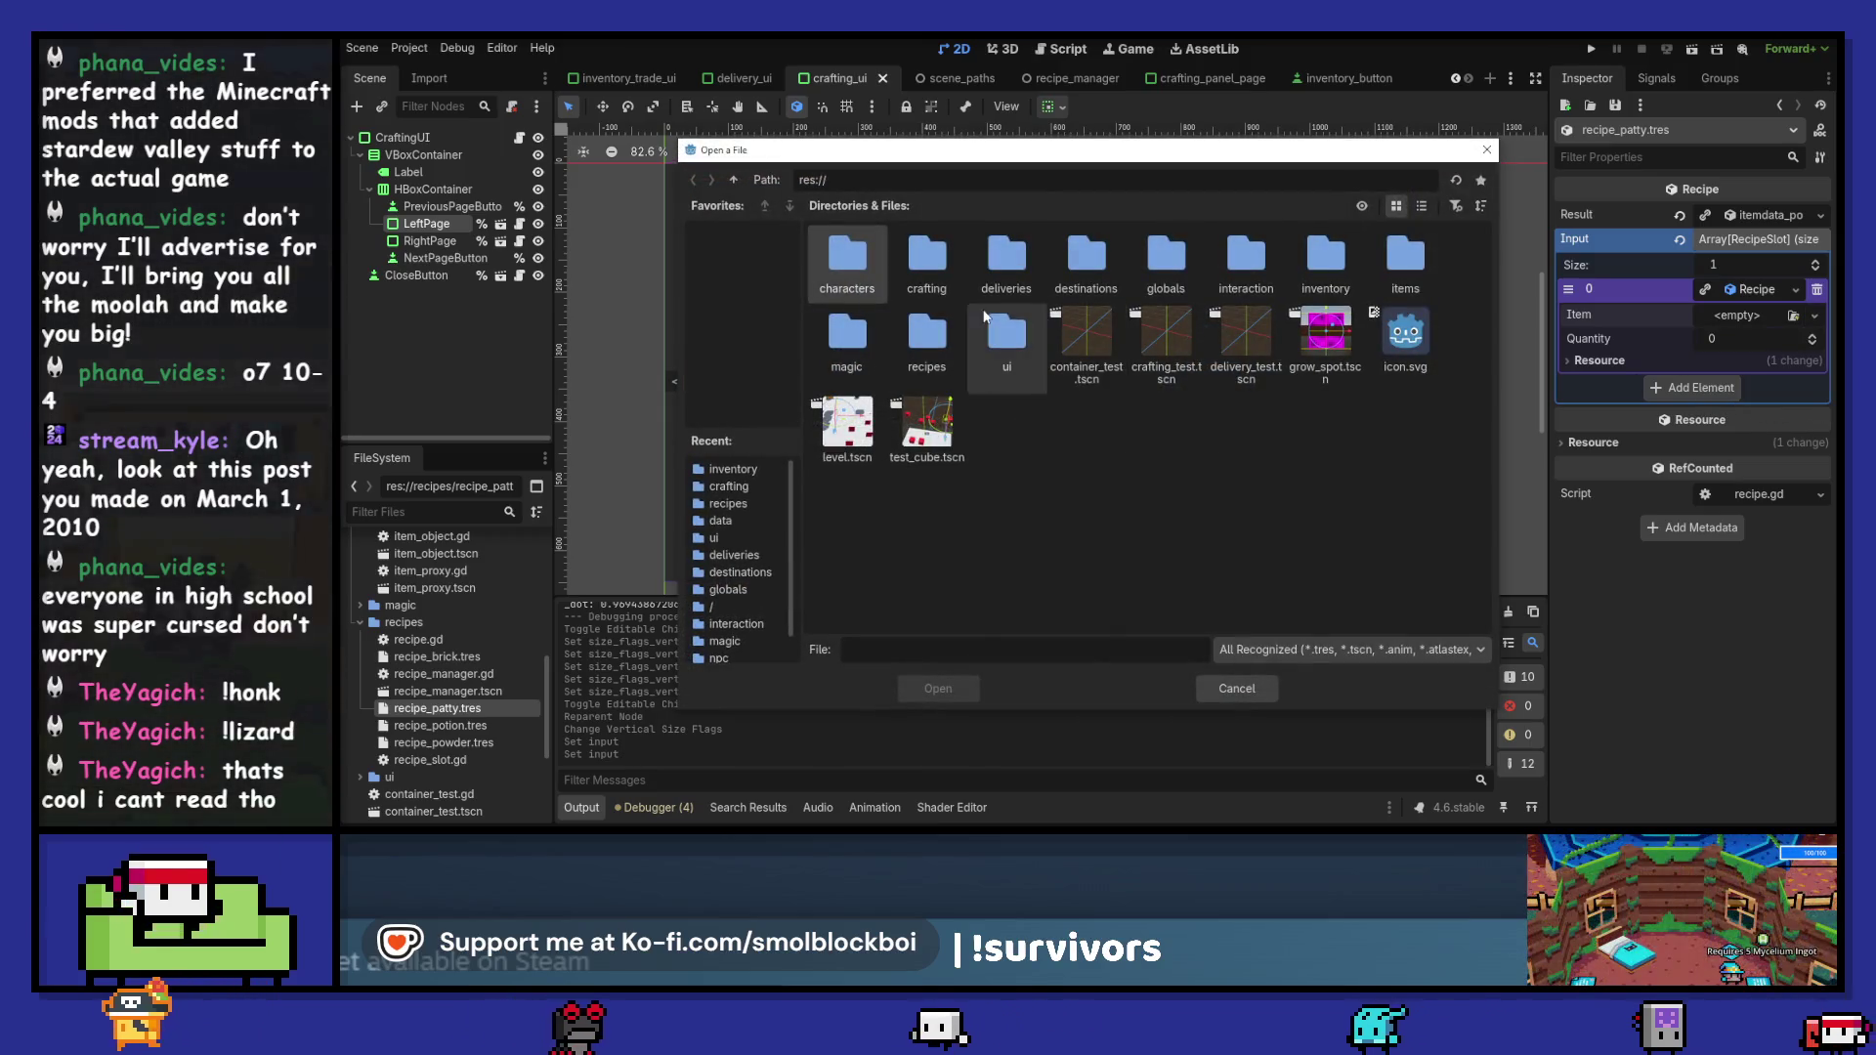
double_click(1377, 264)
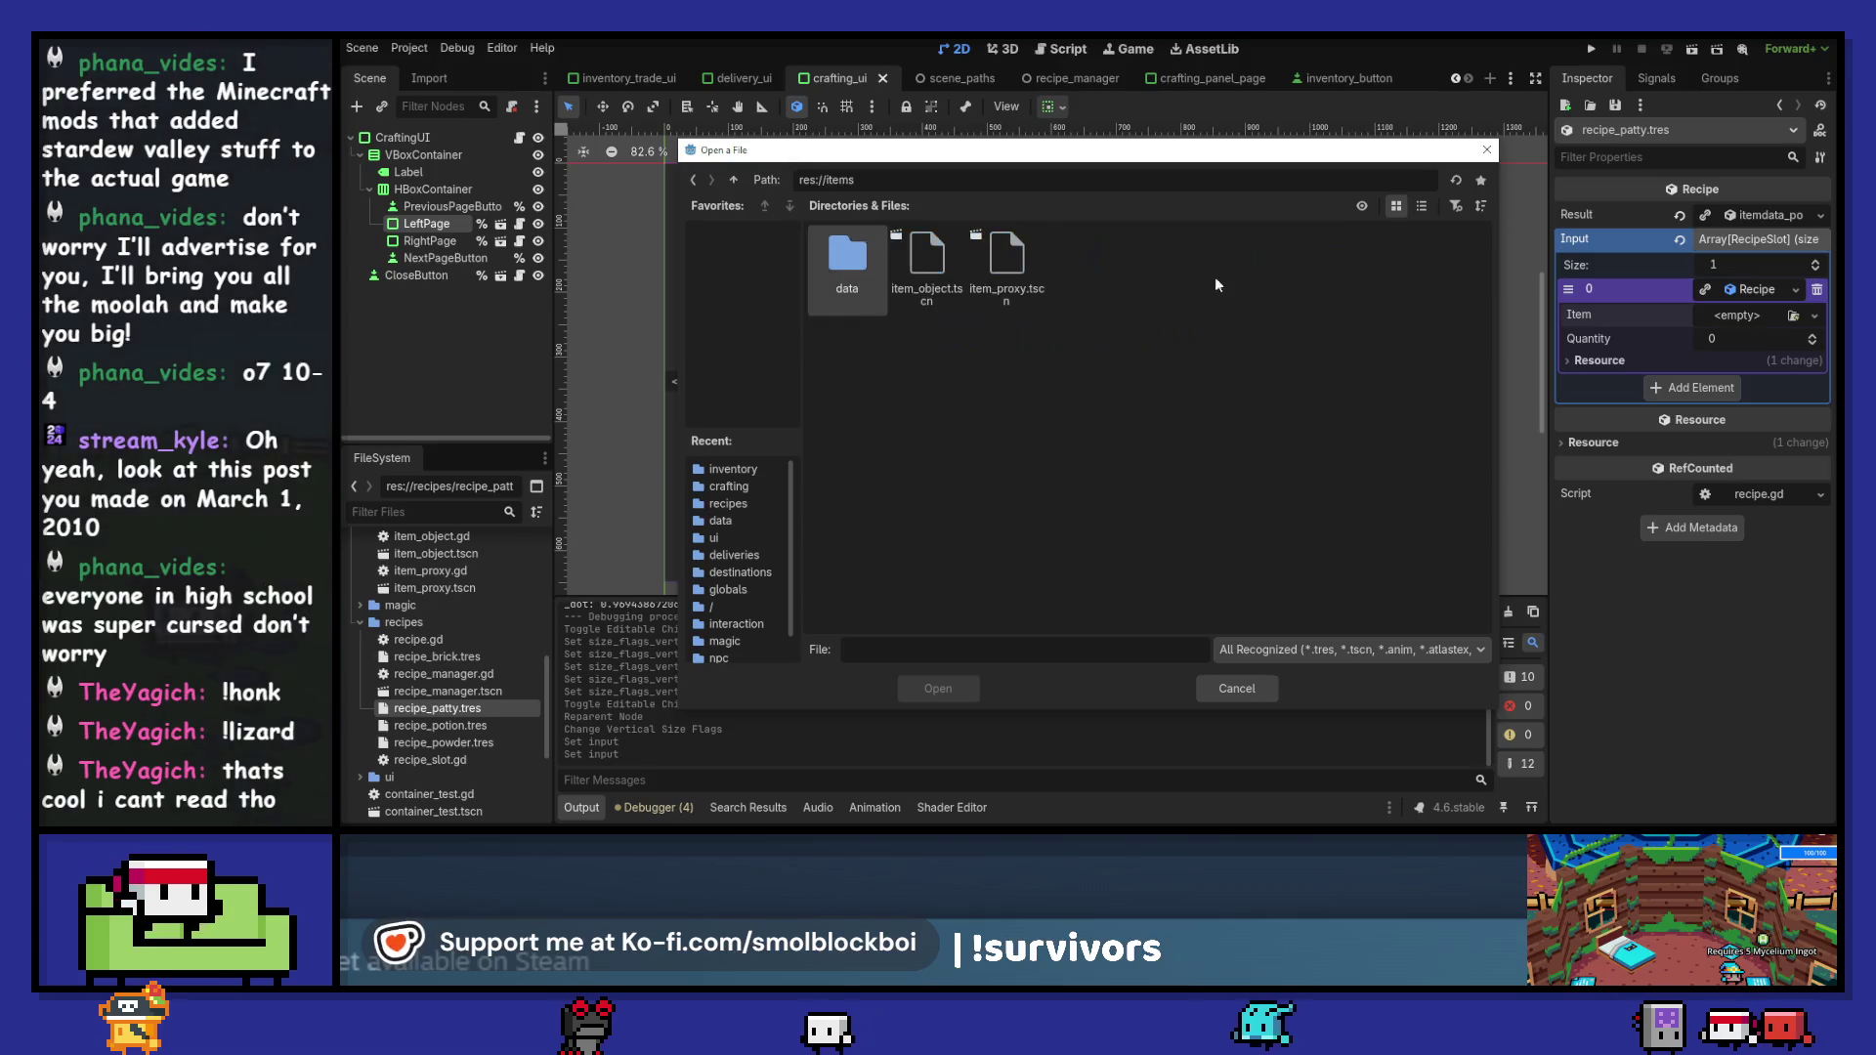
double_click(847, 256)
left_click(853, 260)
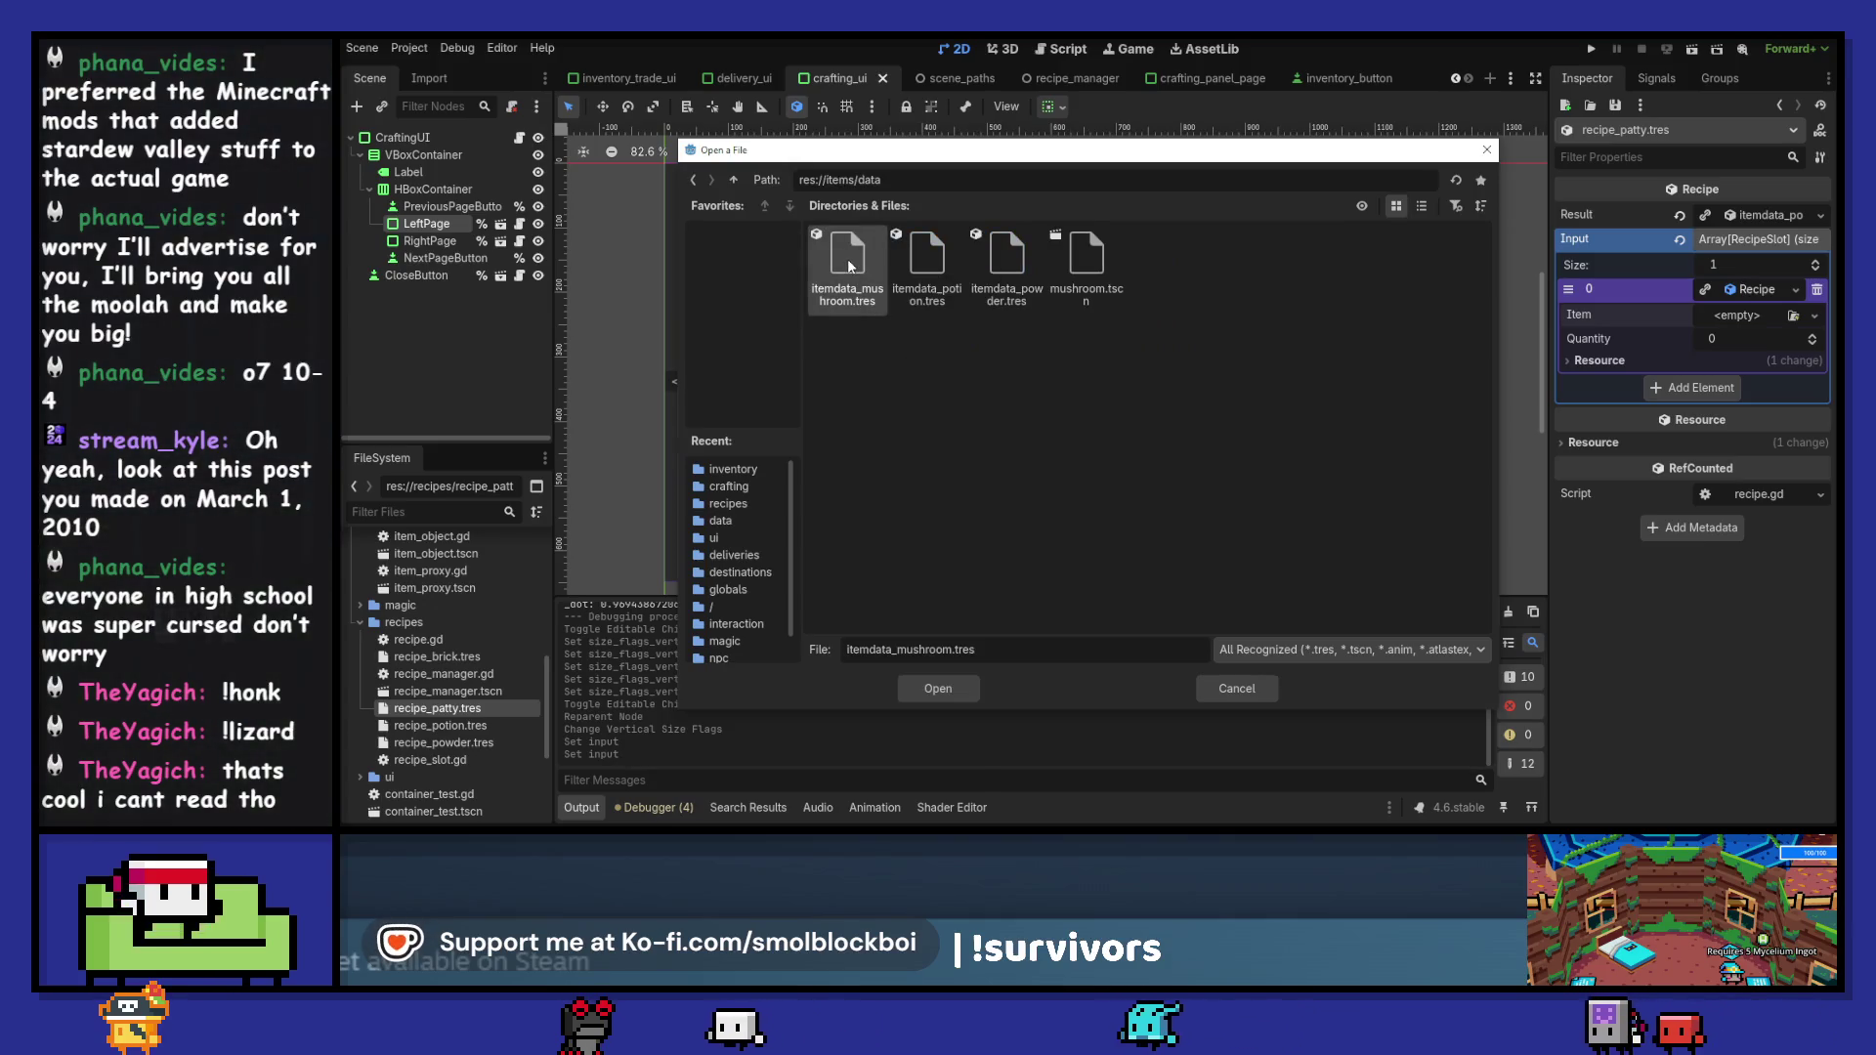
double_click(867, 305)
left_click(1812, 336)
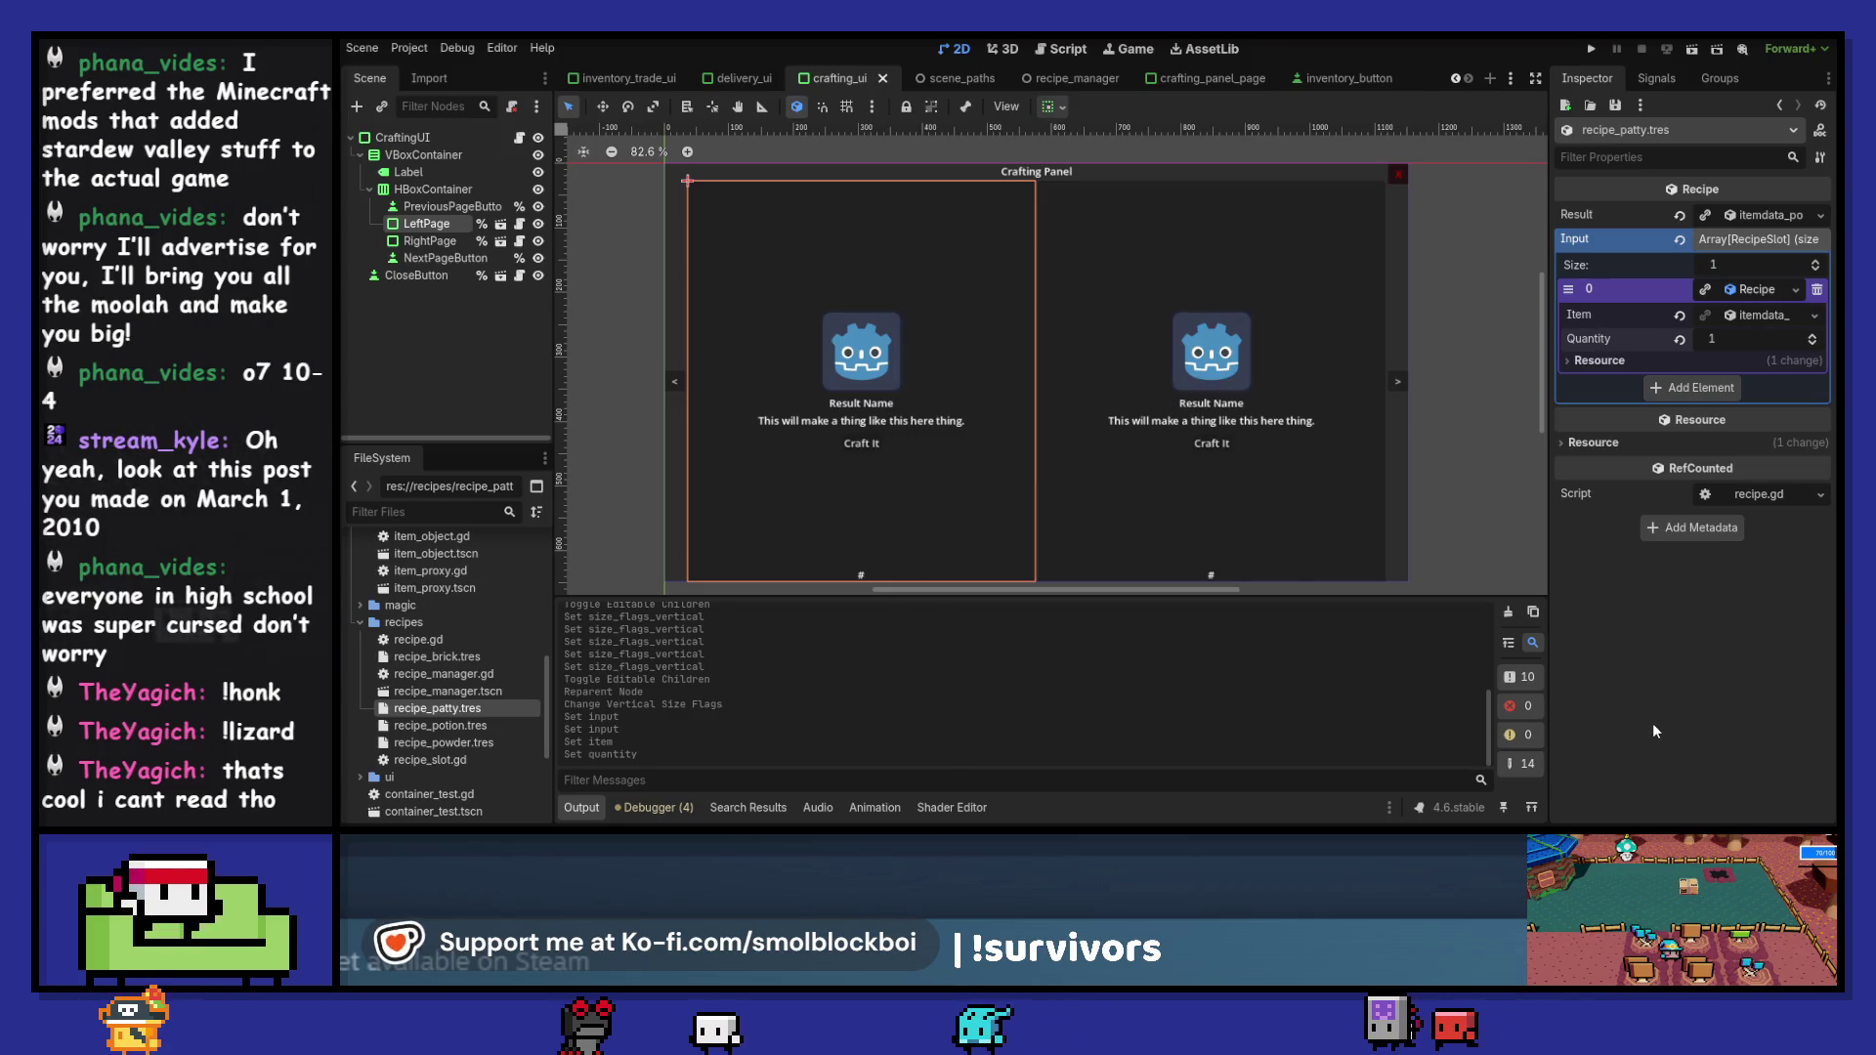
scroll(440, 654, "up", 3)
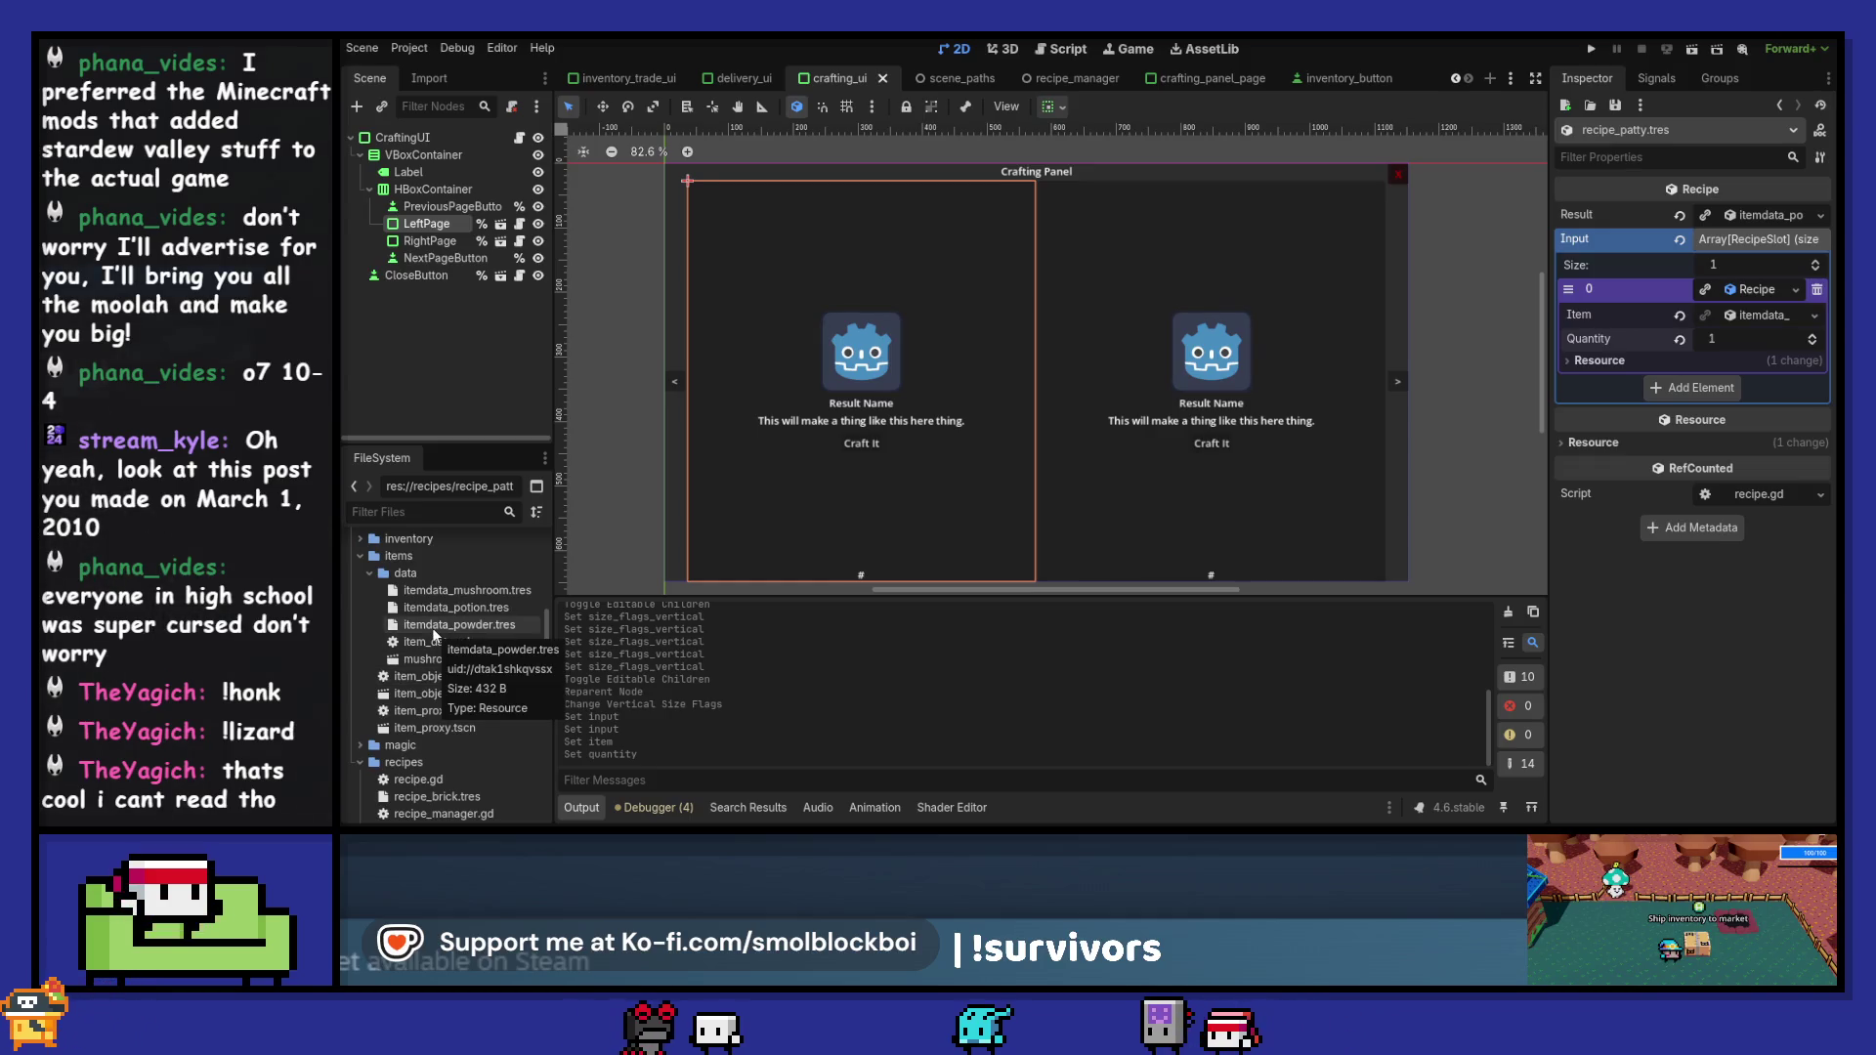
Duplicate itemdata_powder.tres as itemdata_patty.tres and name the item Patty.
left_click(433, 628)
key("ctrl+d")
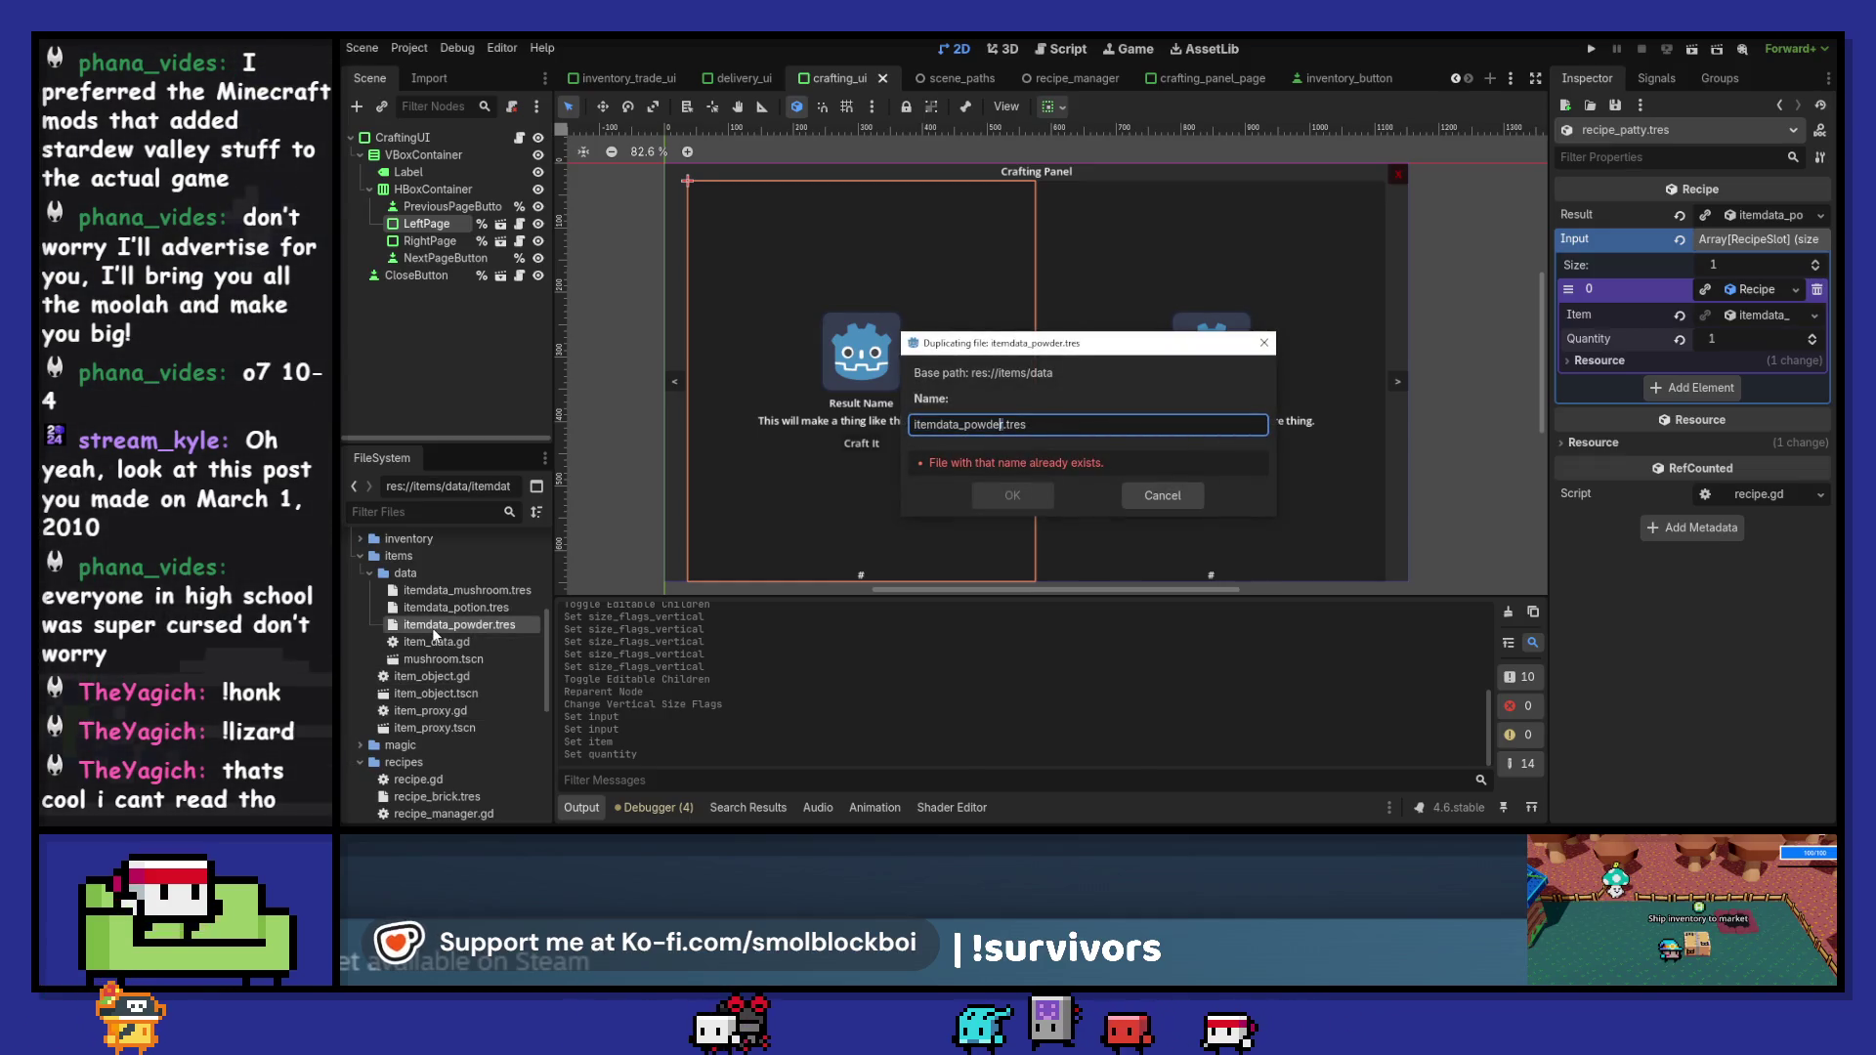
type("patty")
key("Return")
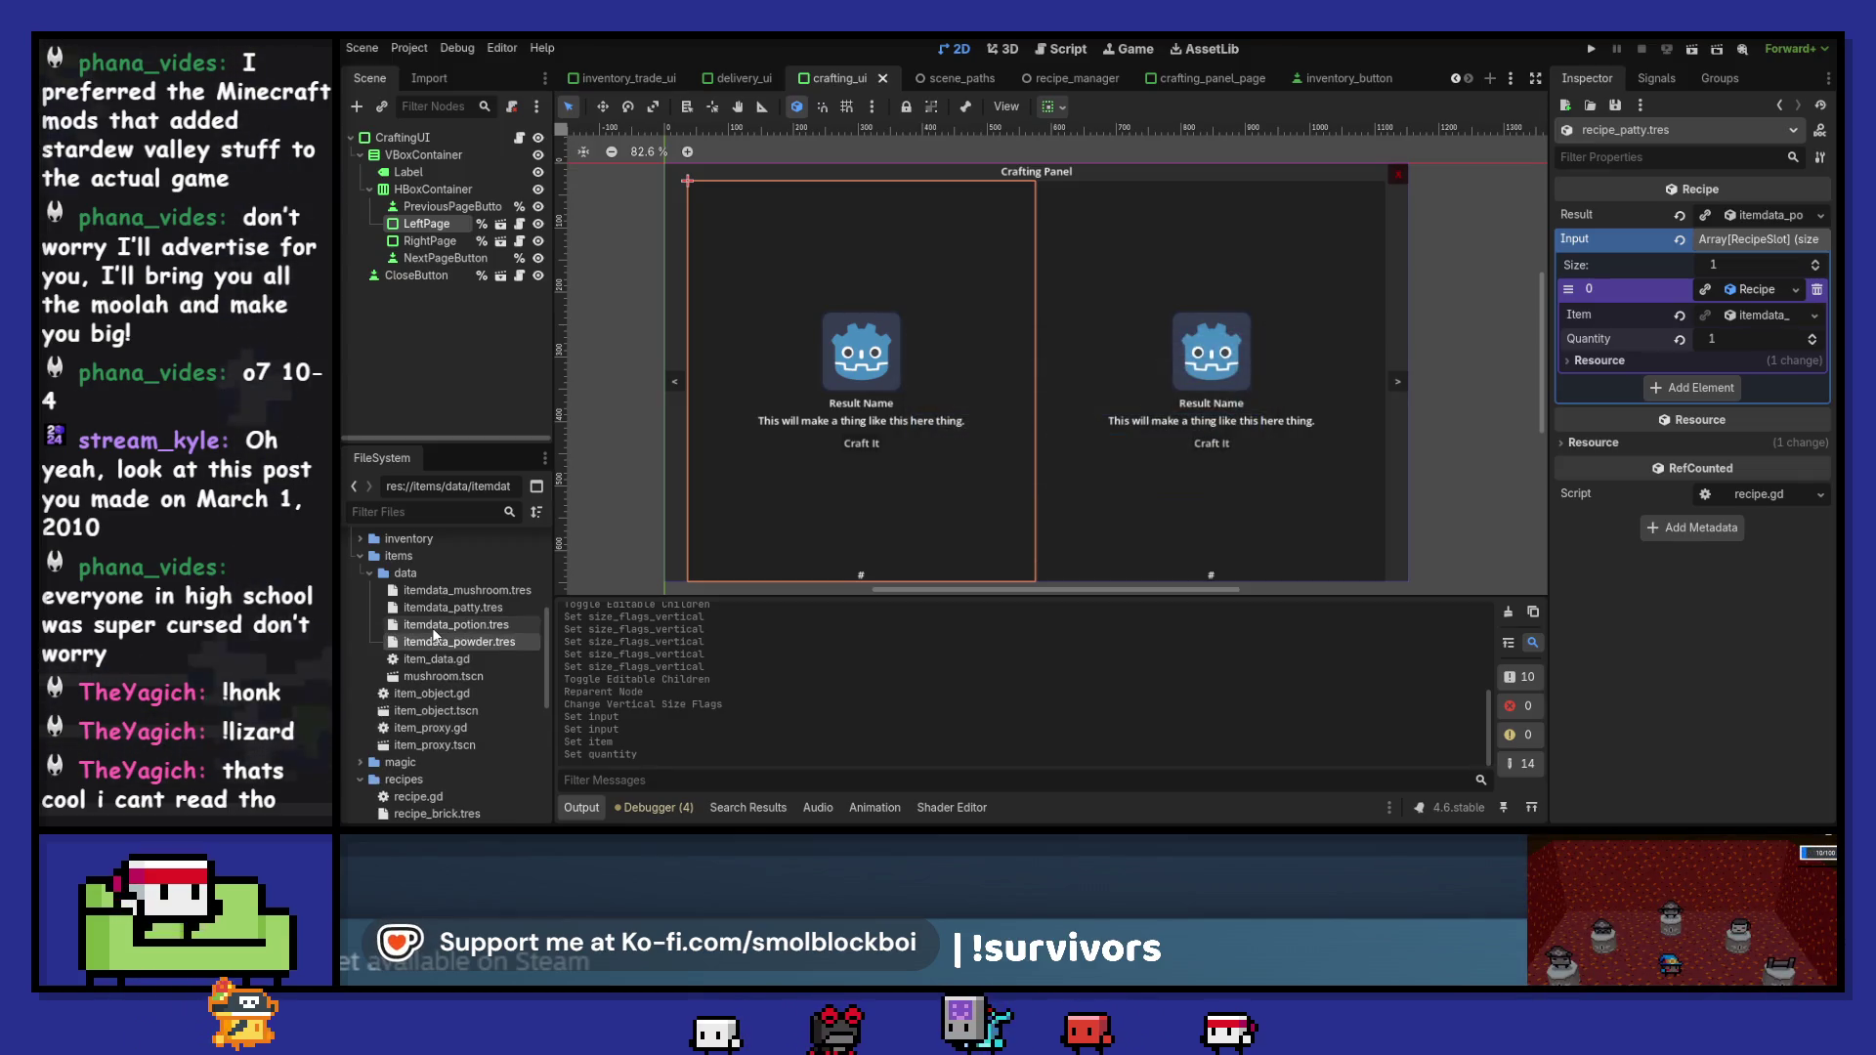
left_click(483, 611)
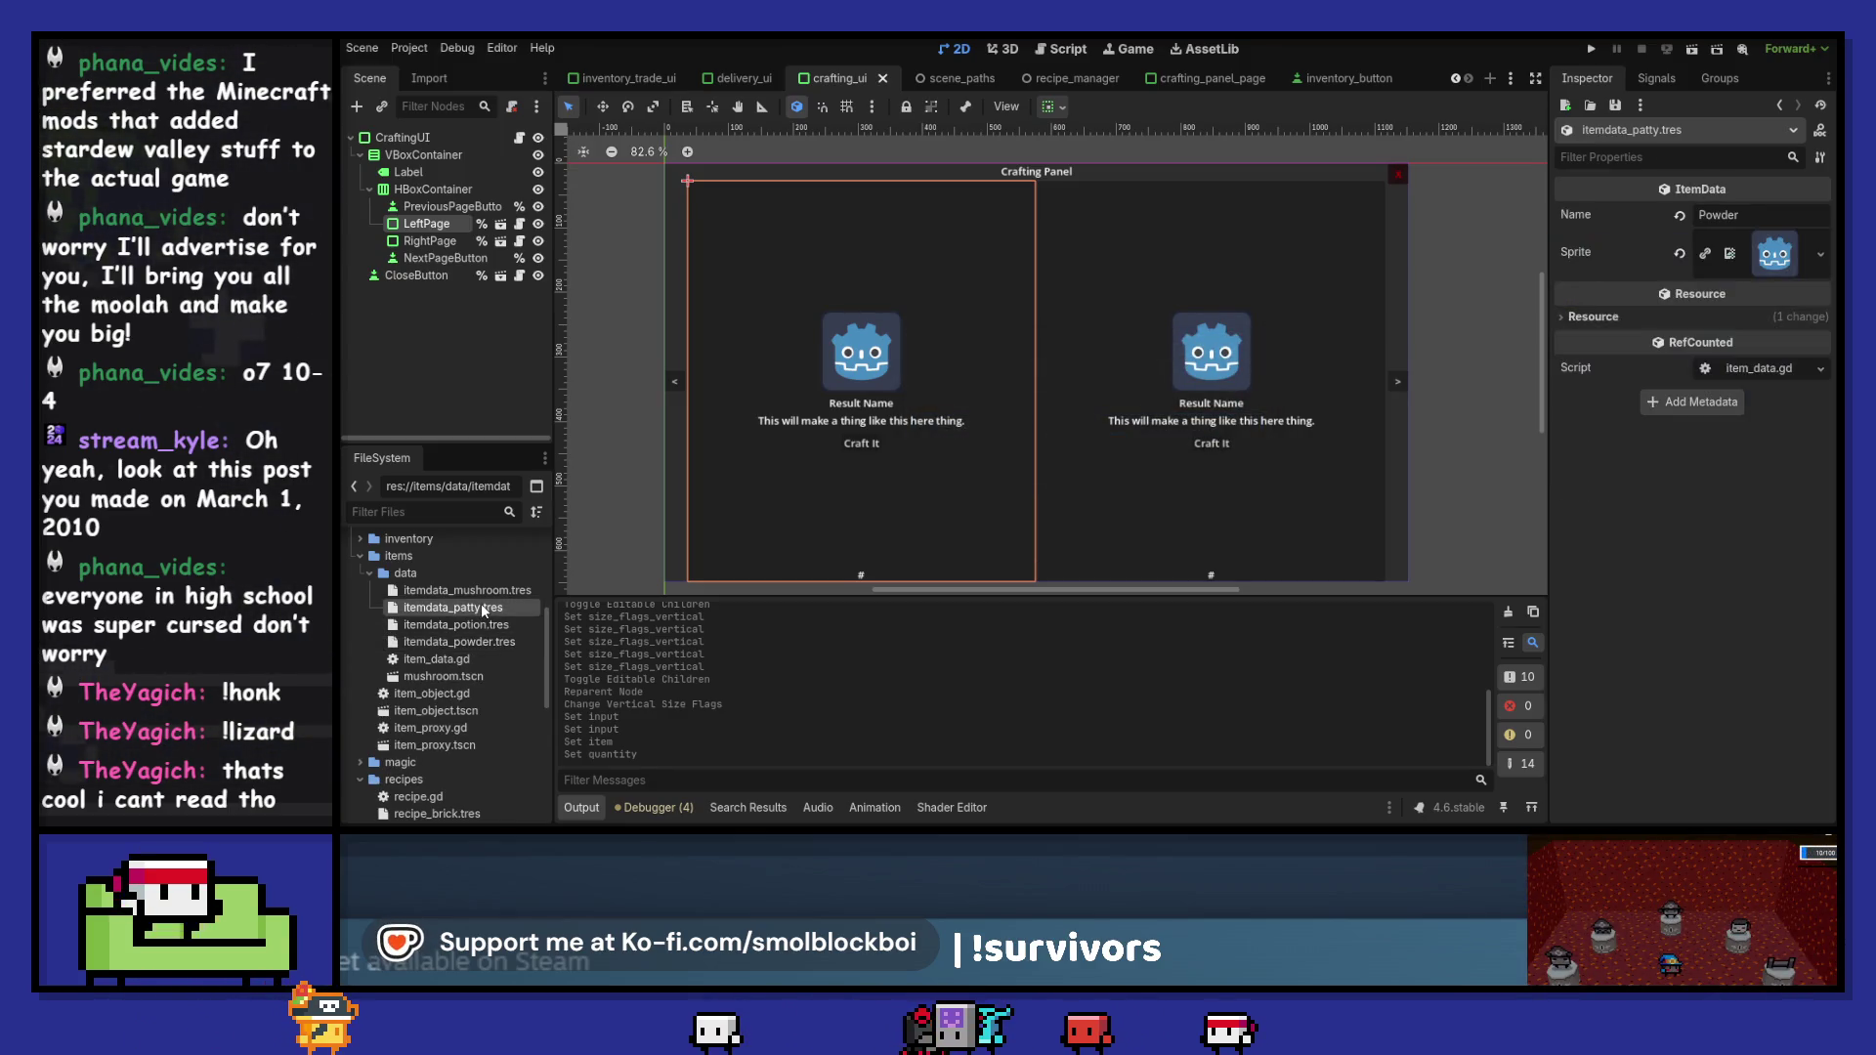
type("Patty")
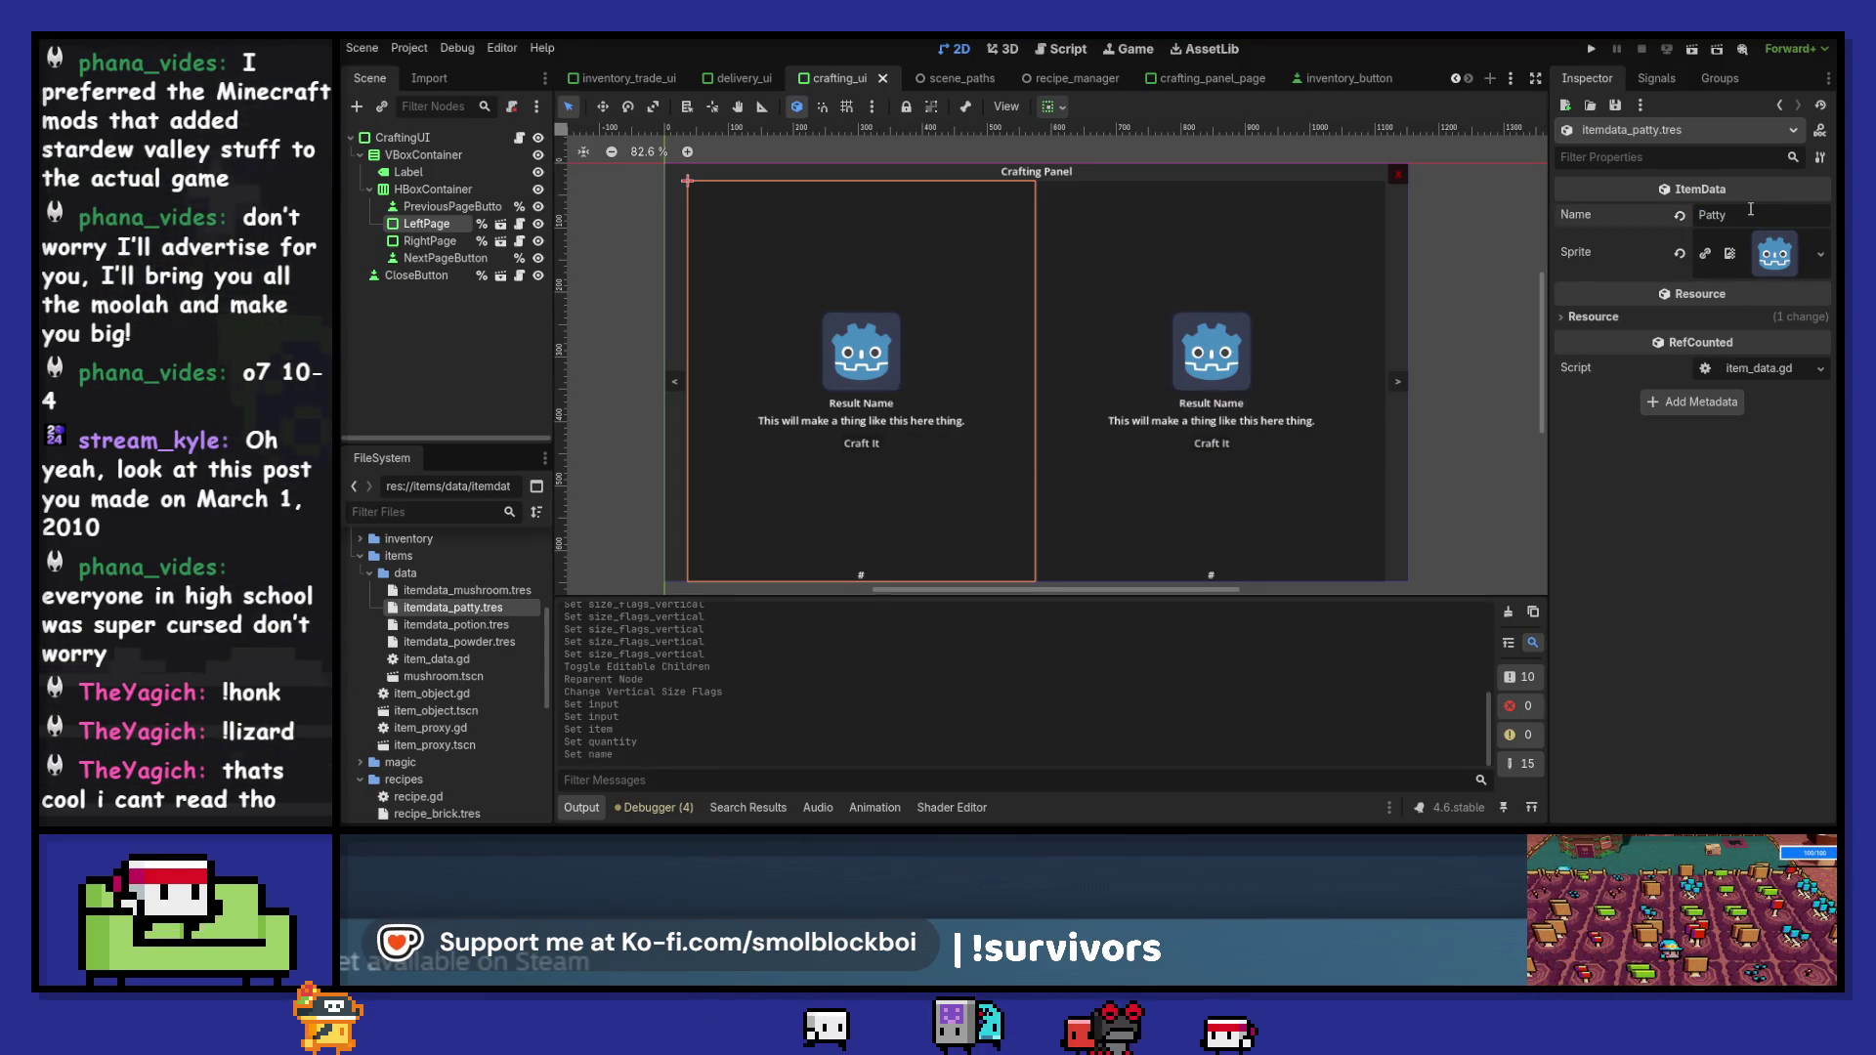
Duplicate it as itemdata_shake.tres, name the item Shake, and save.
key("ctrl+d")
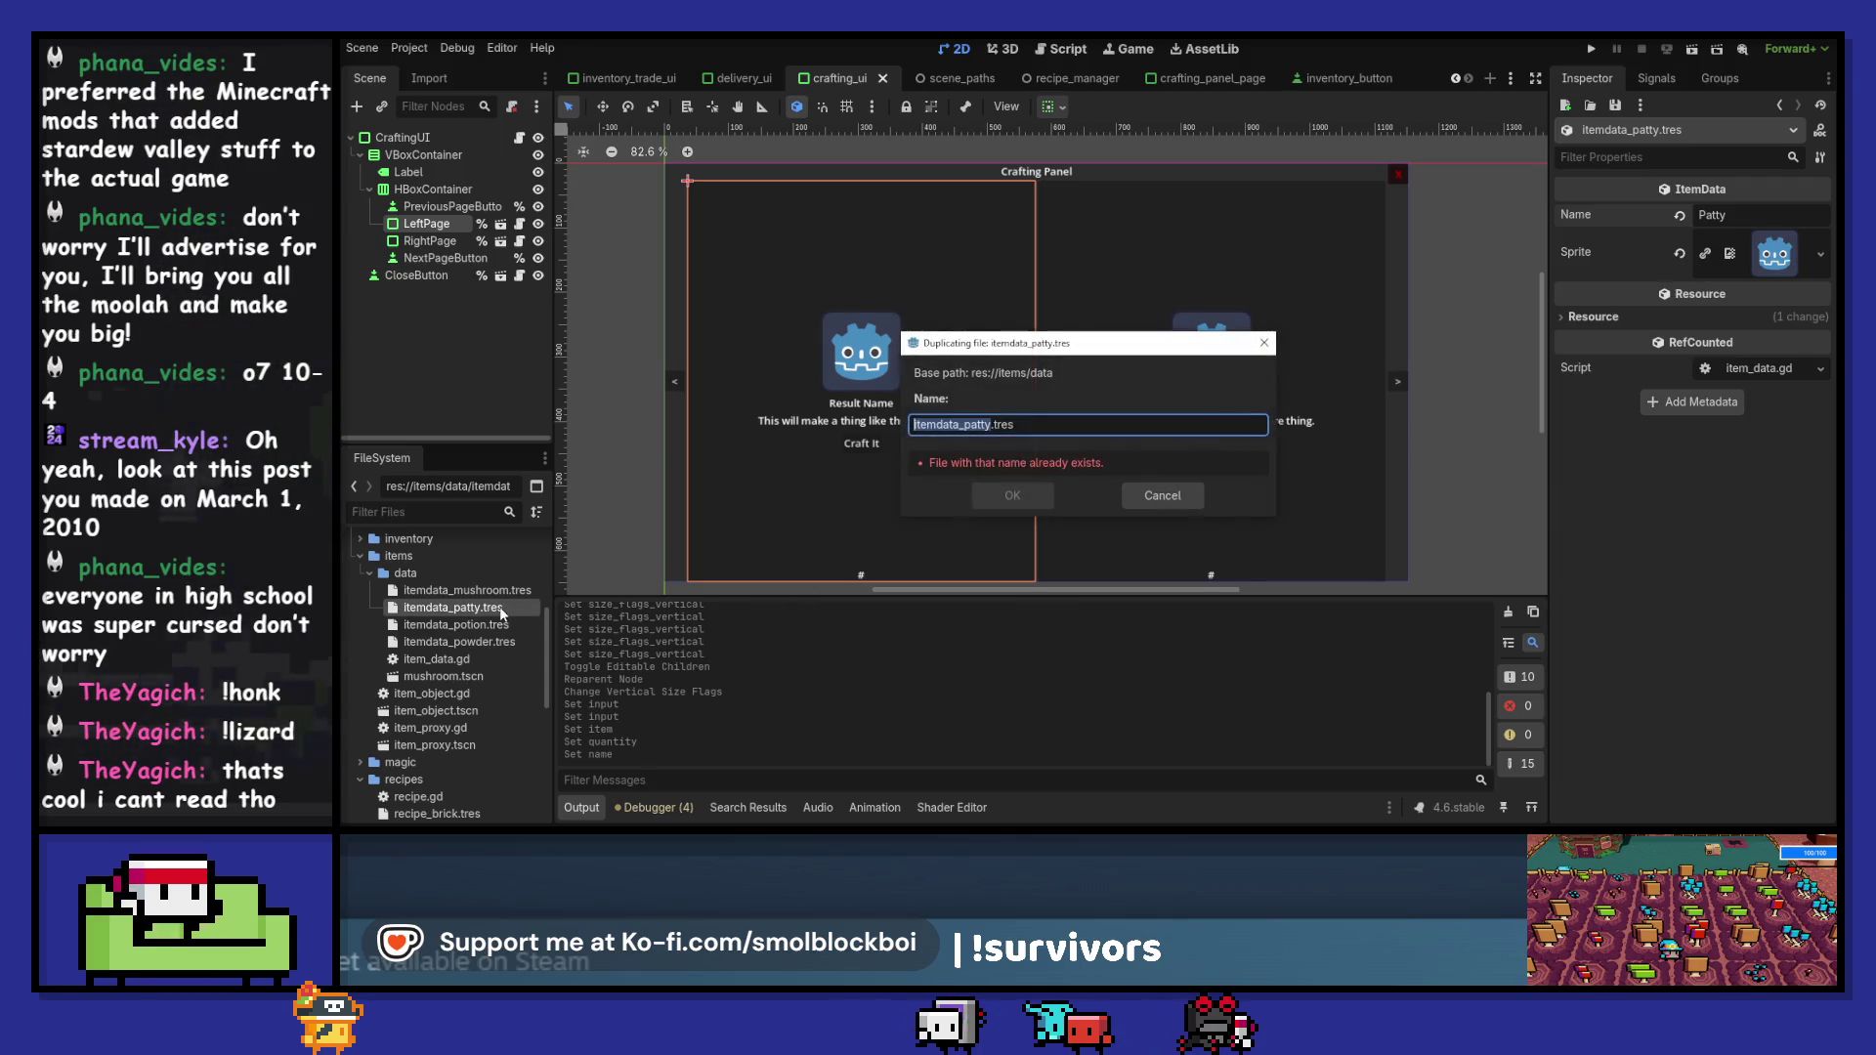
key("Right")
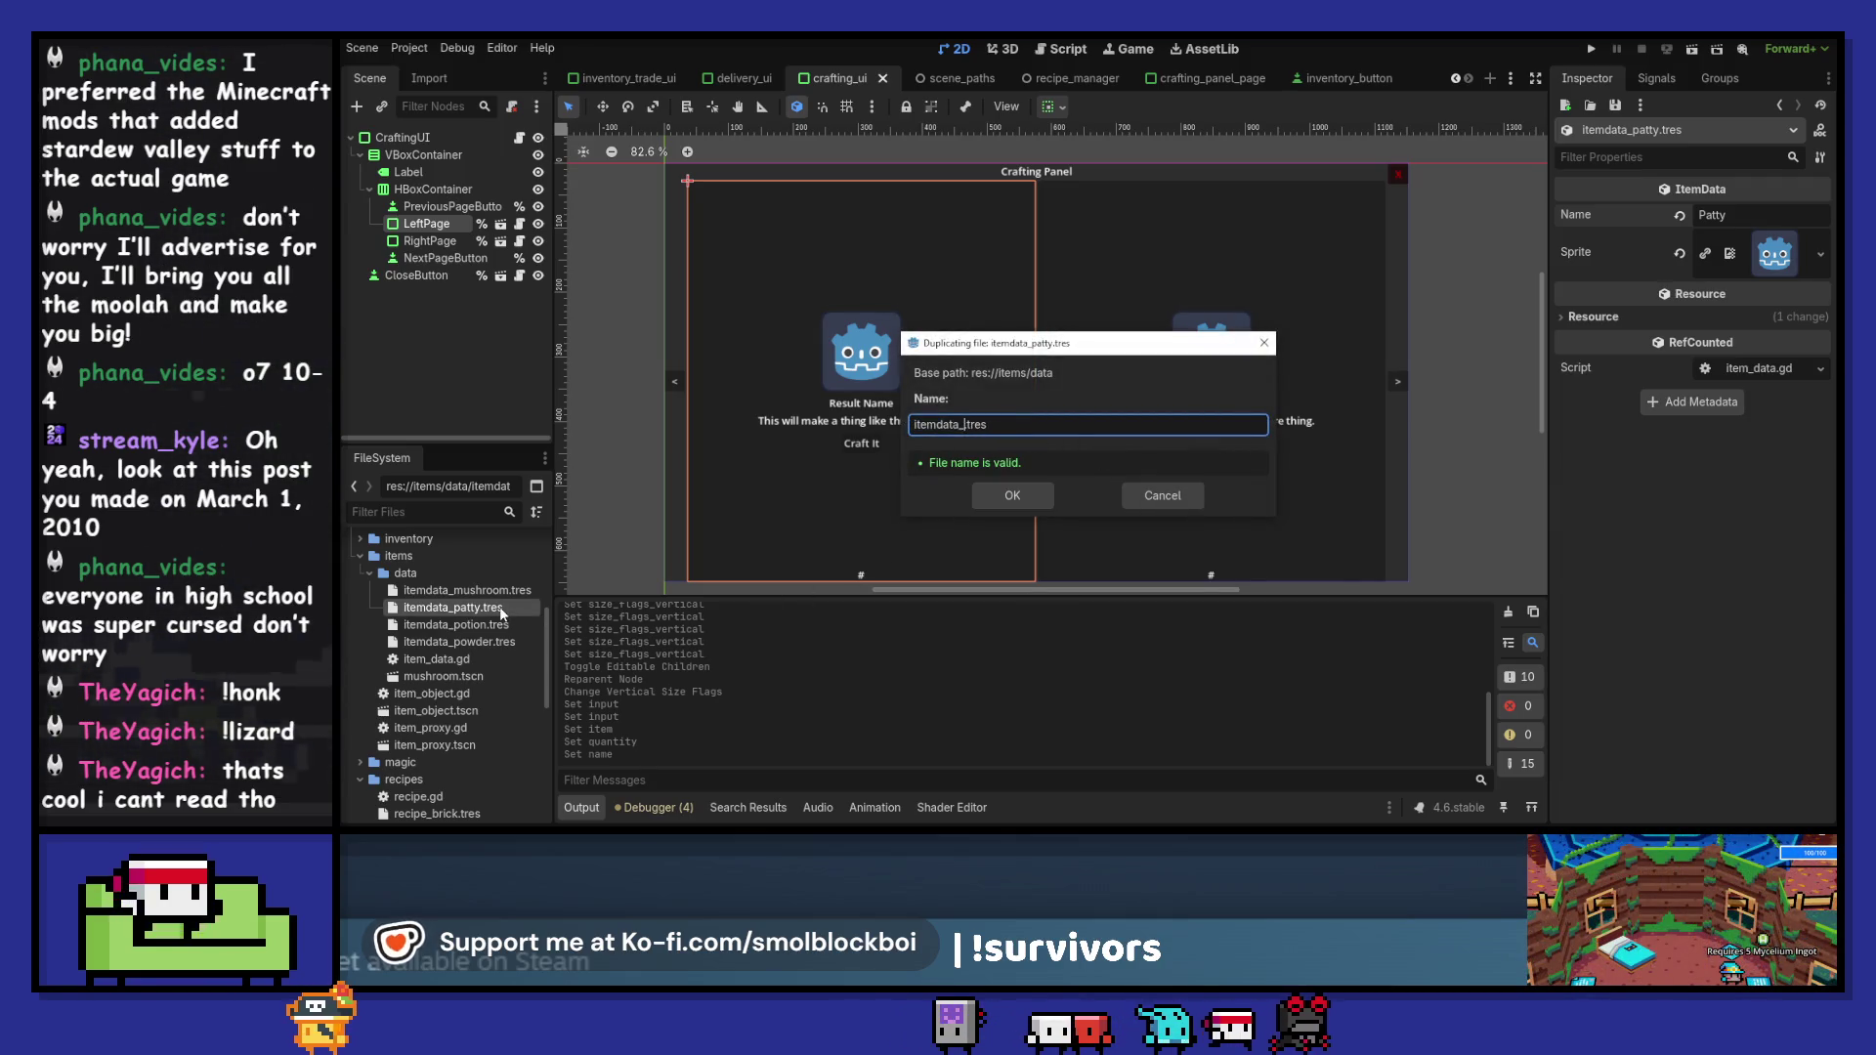
type("e")
key("Return")
left_click(492, 661)
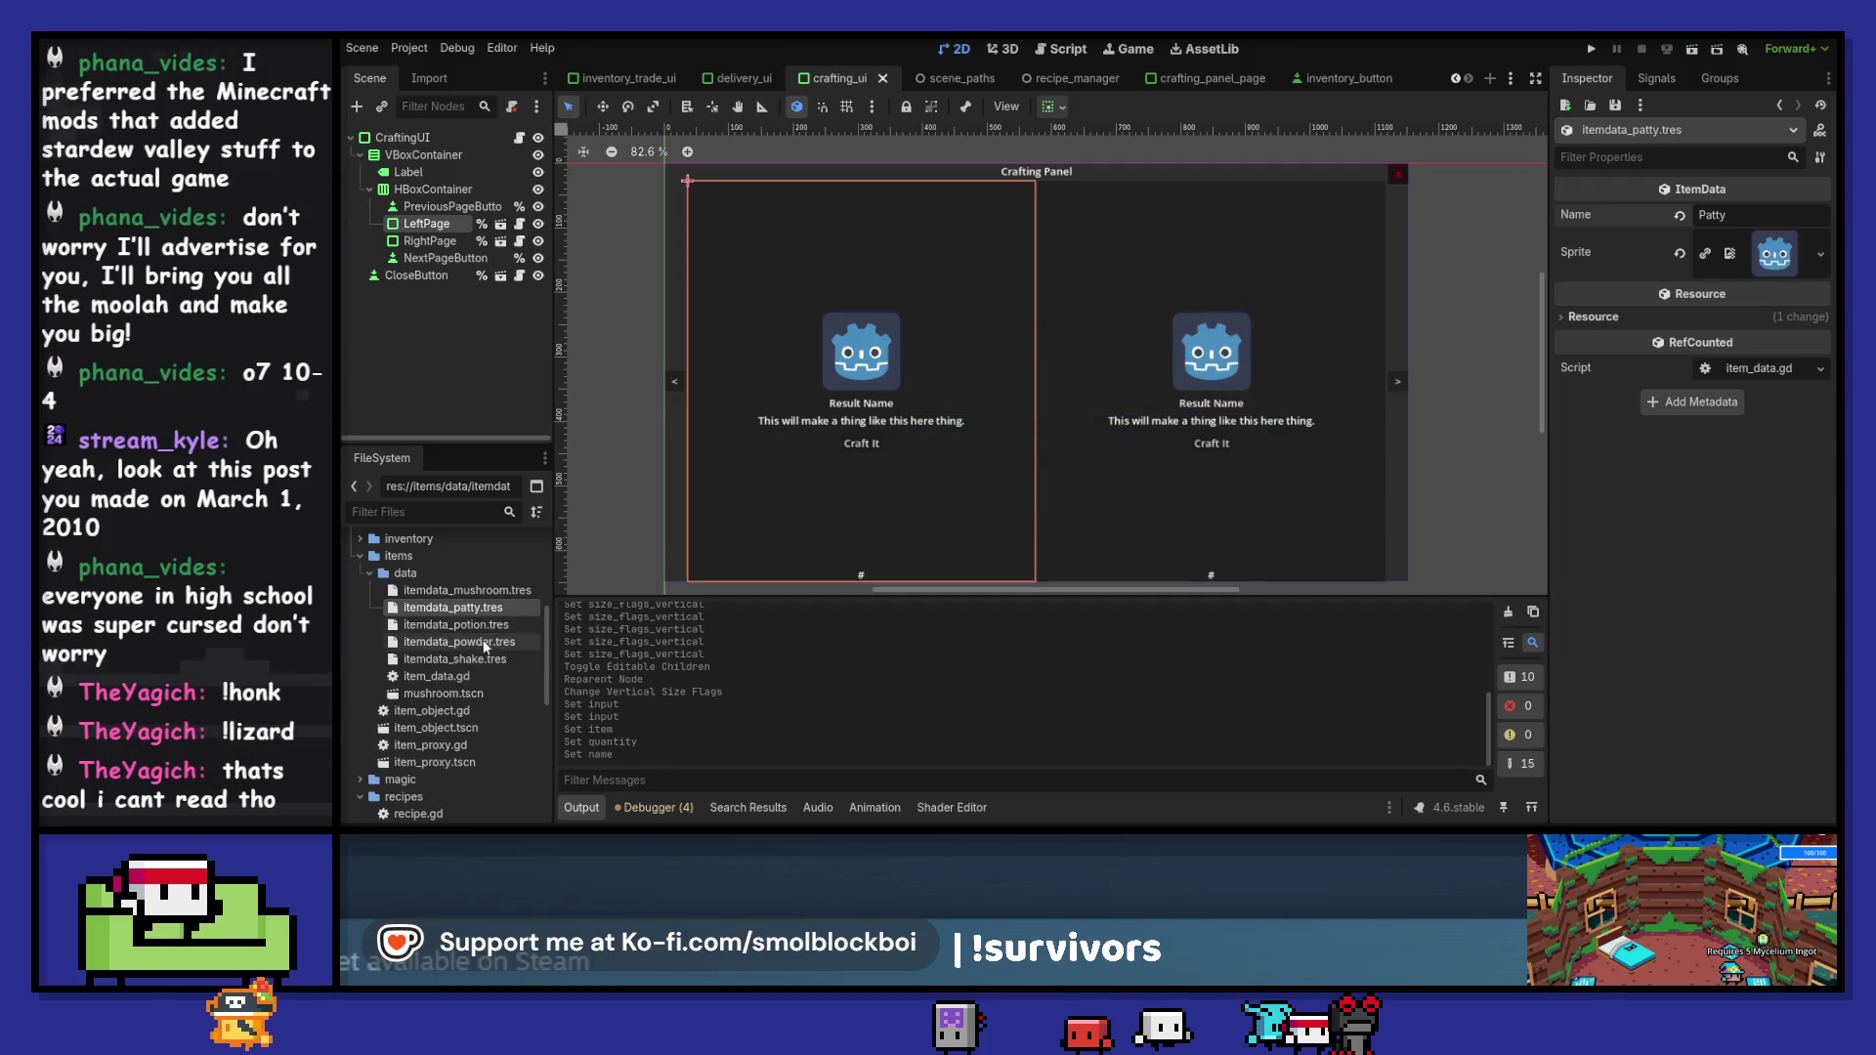
double_click(1757, 215)
type("Shake")
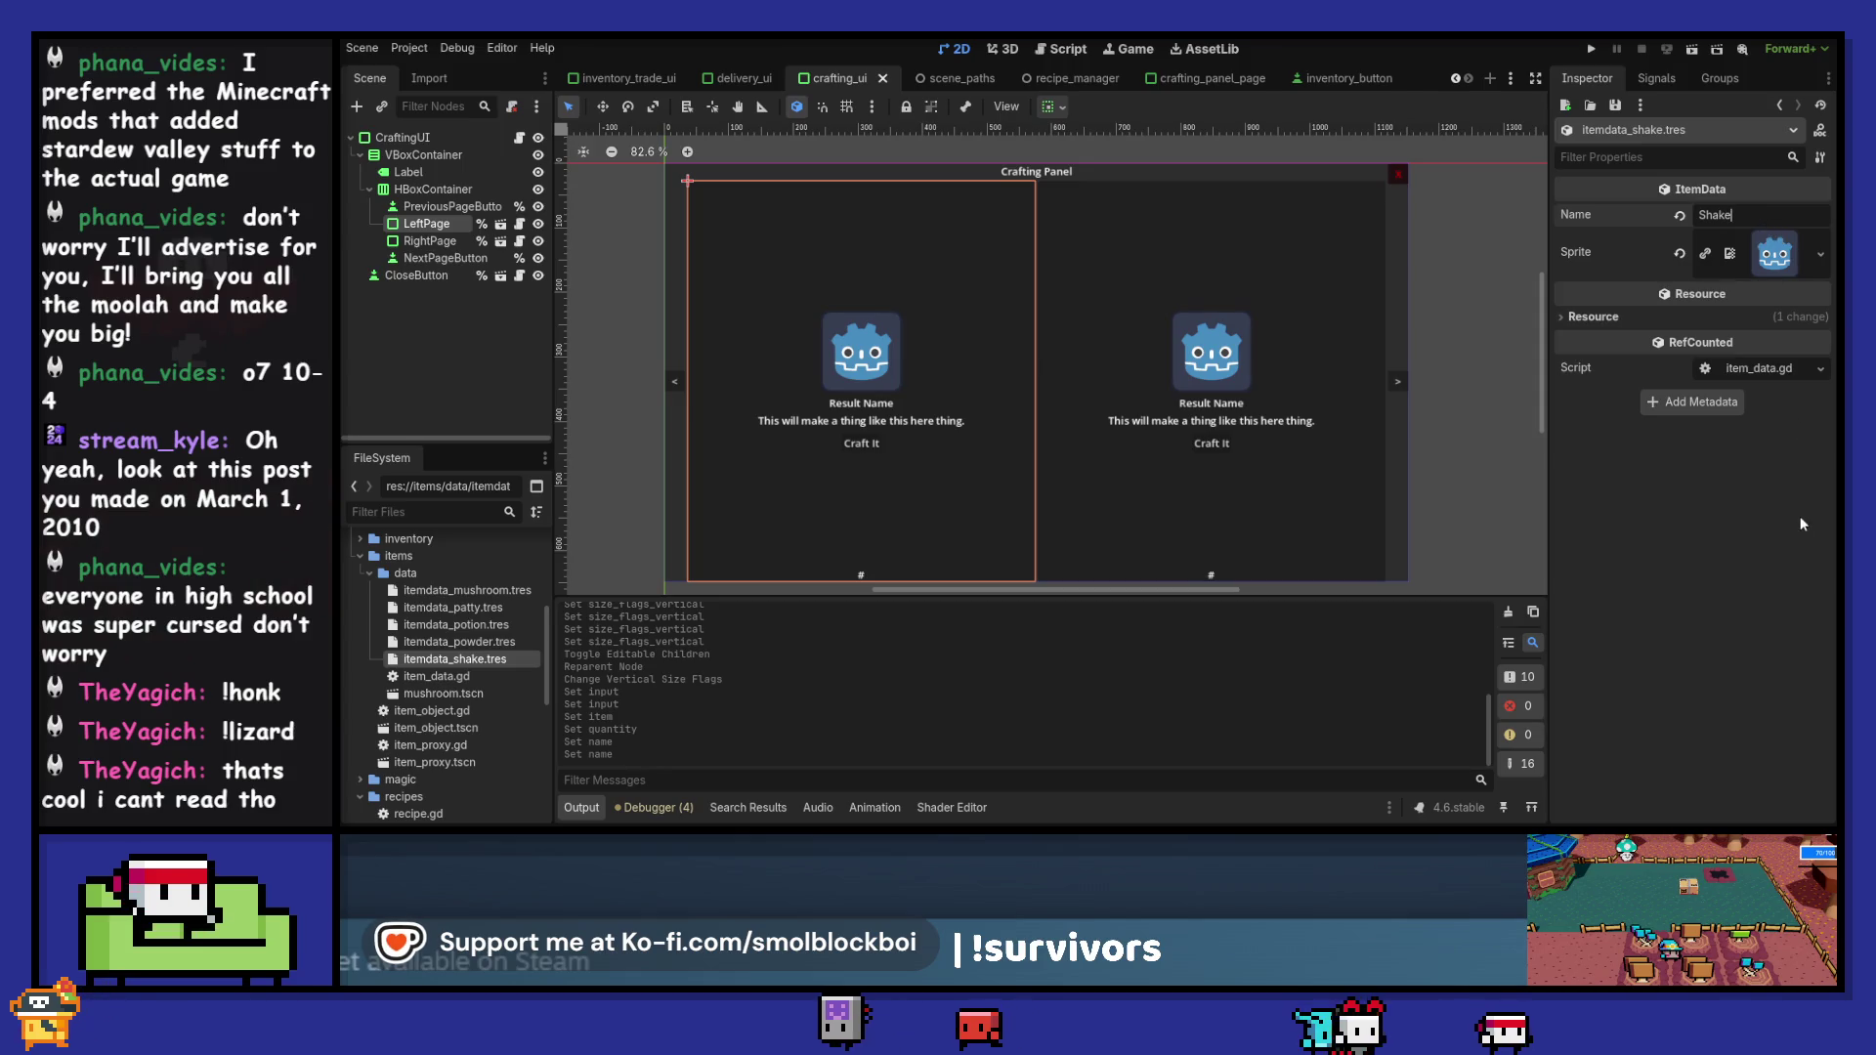
key("ctrl+s")
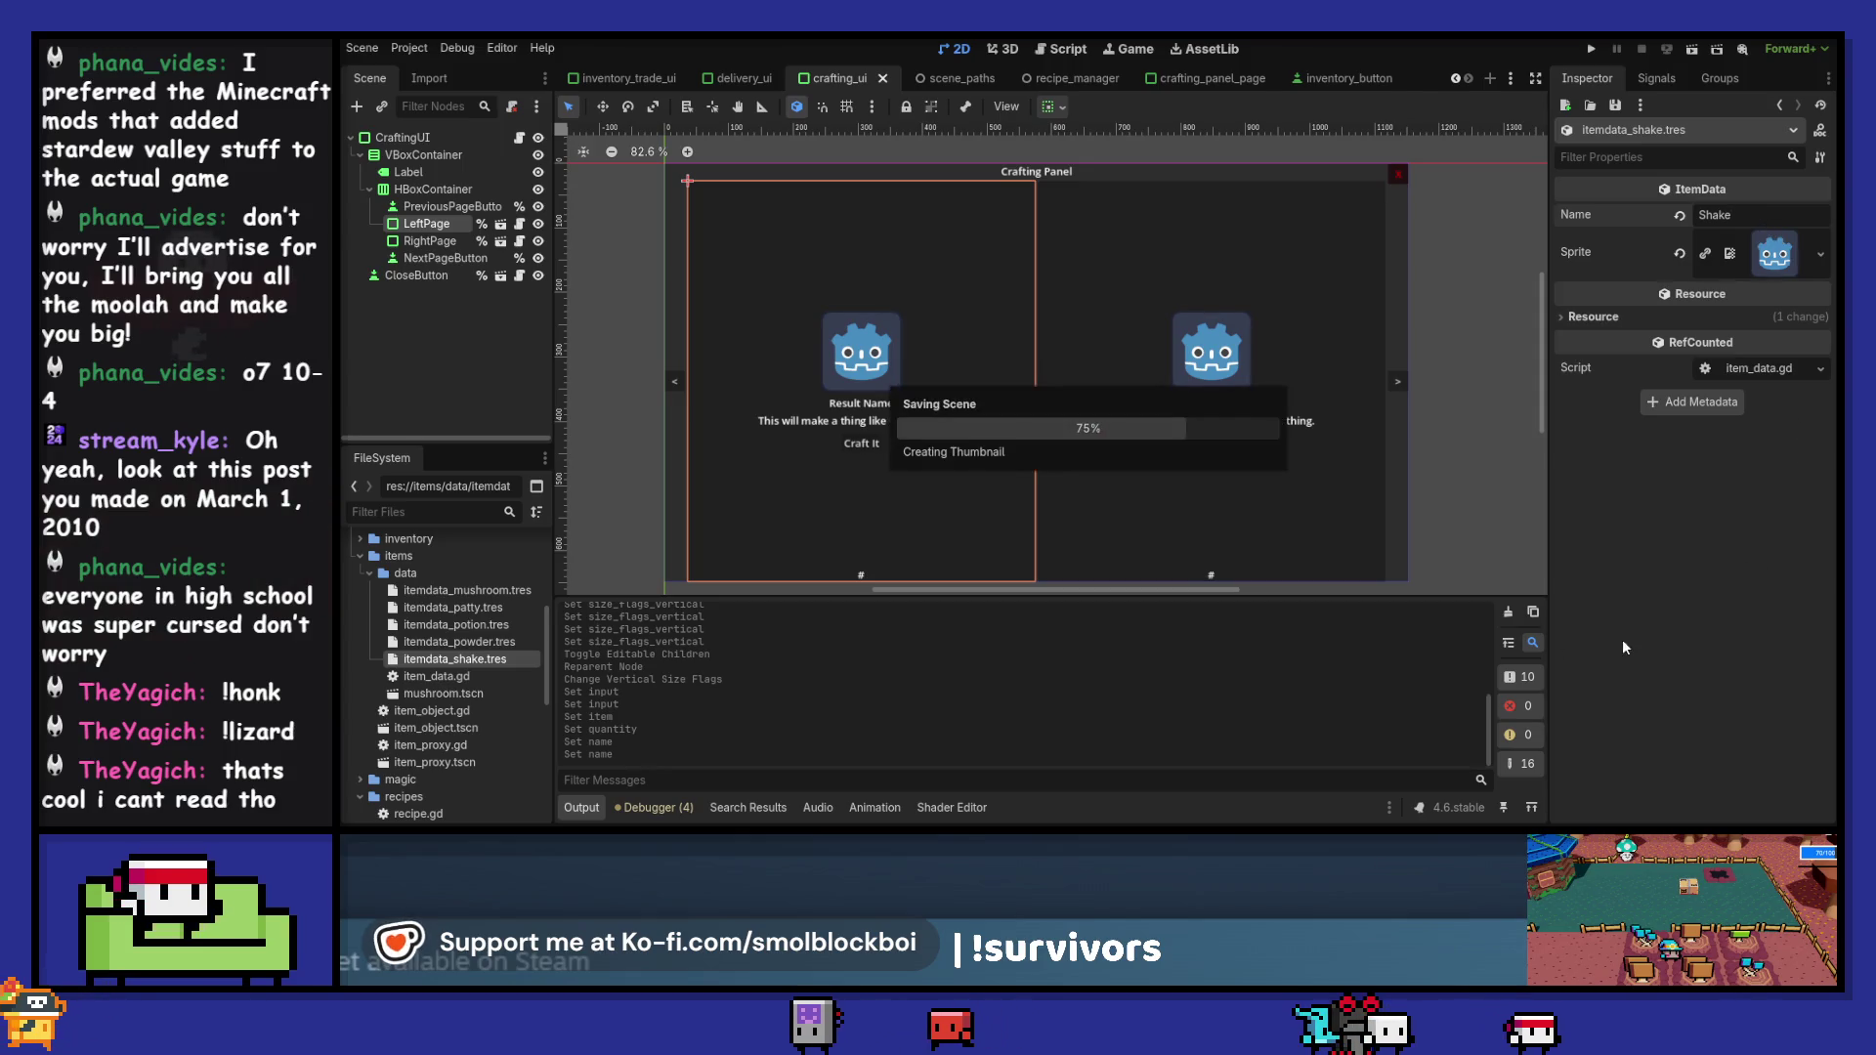
Duplicate the recipe_patty.tres file.
scroll(448, 648, "down", 3)
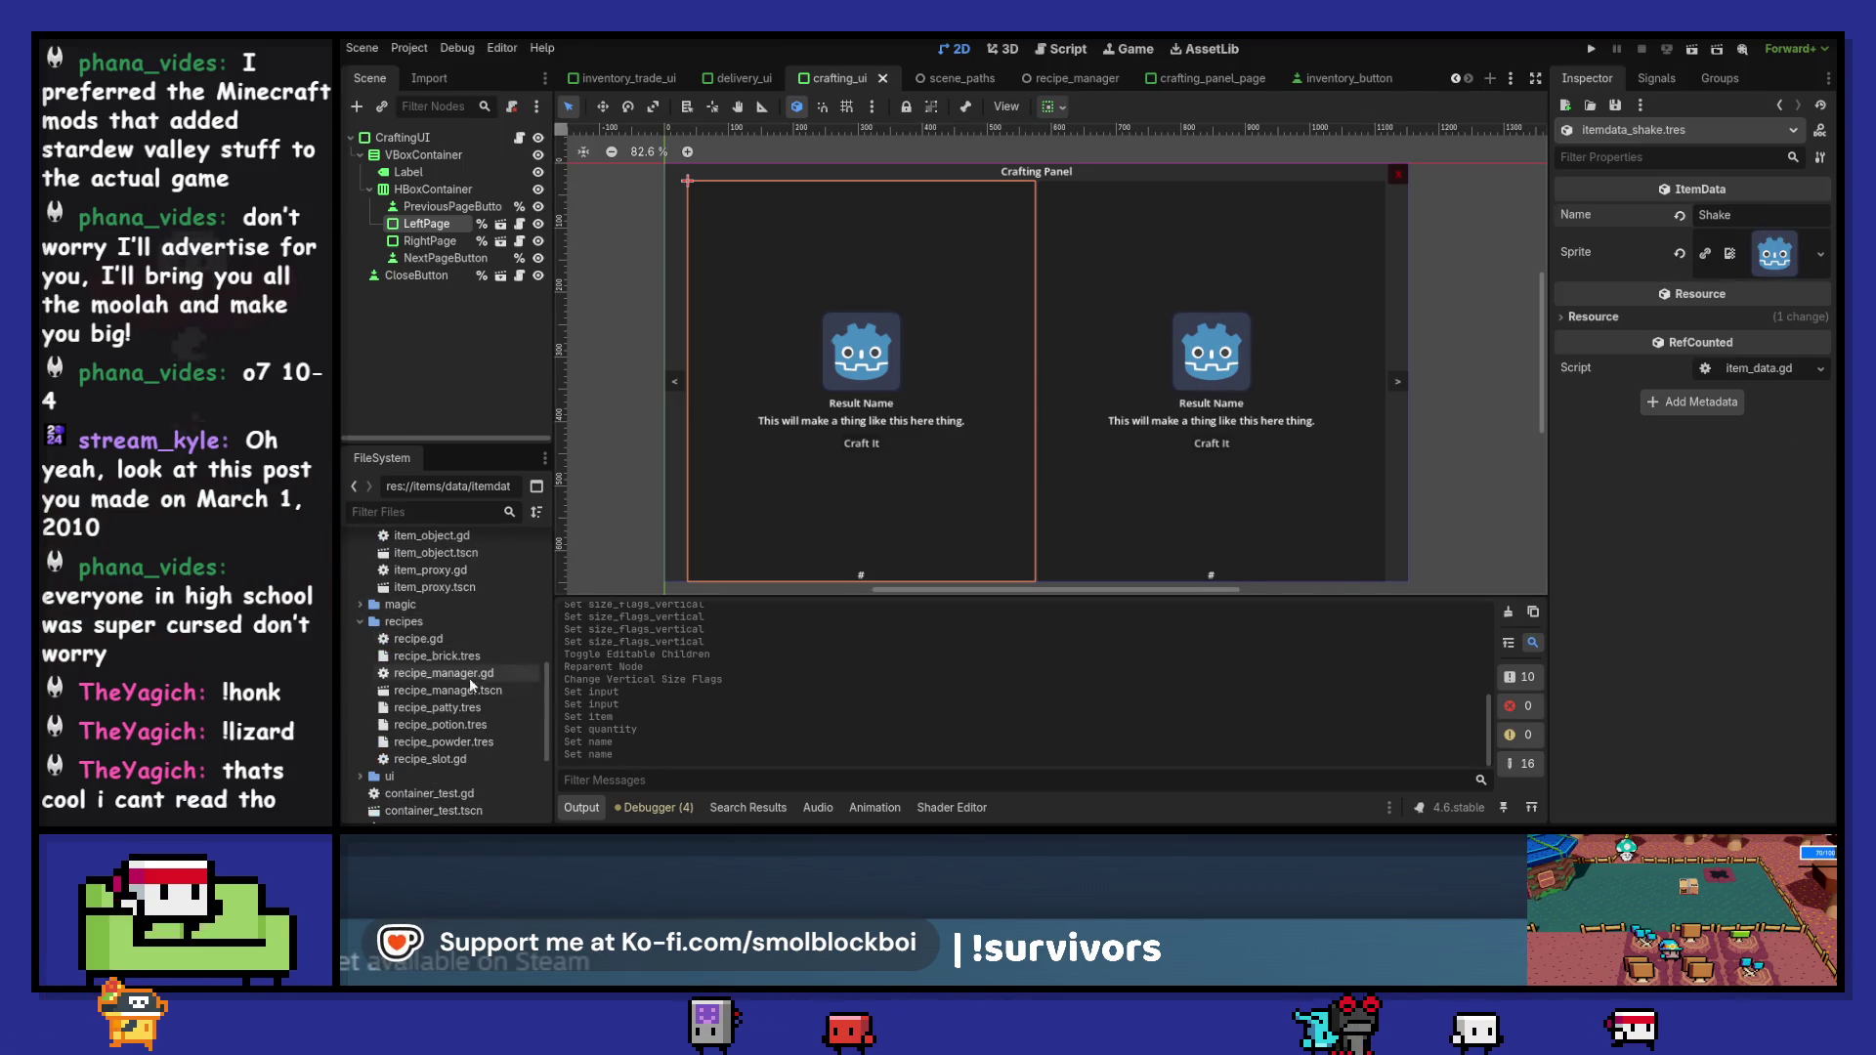
scroll(460, 665, "down", 1)
left_click(473, 701)
key("ctrl+d")
Name the copy recipe_shake.tres and set its Result to itemdata_shake.
type("recipe_shak")
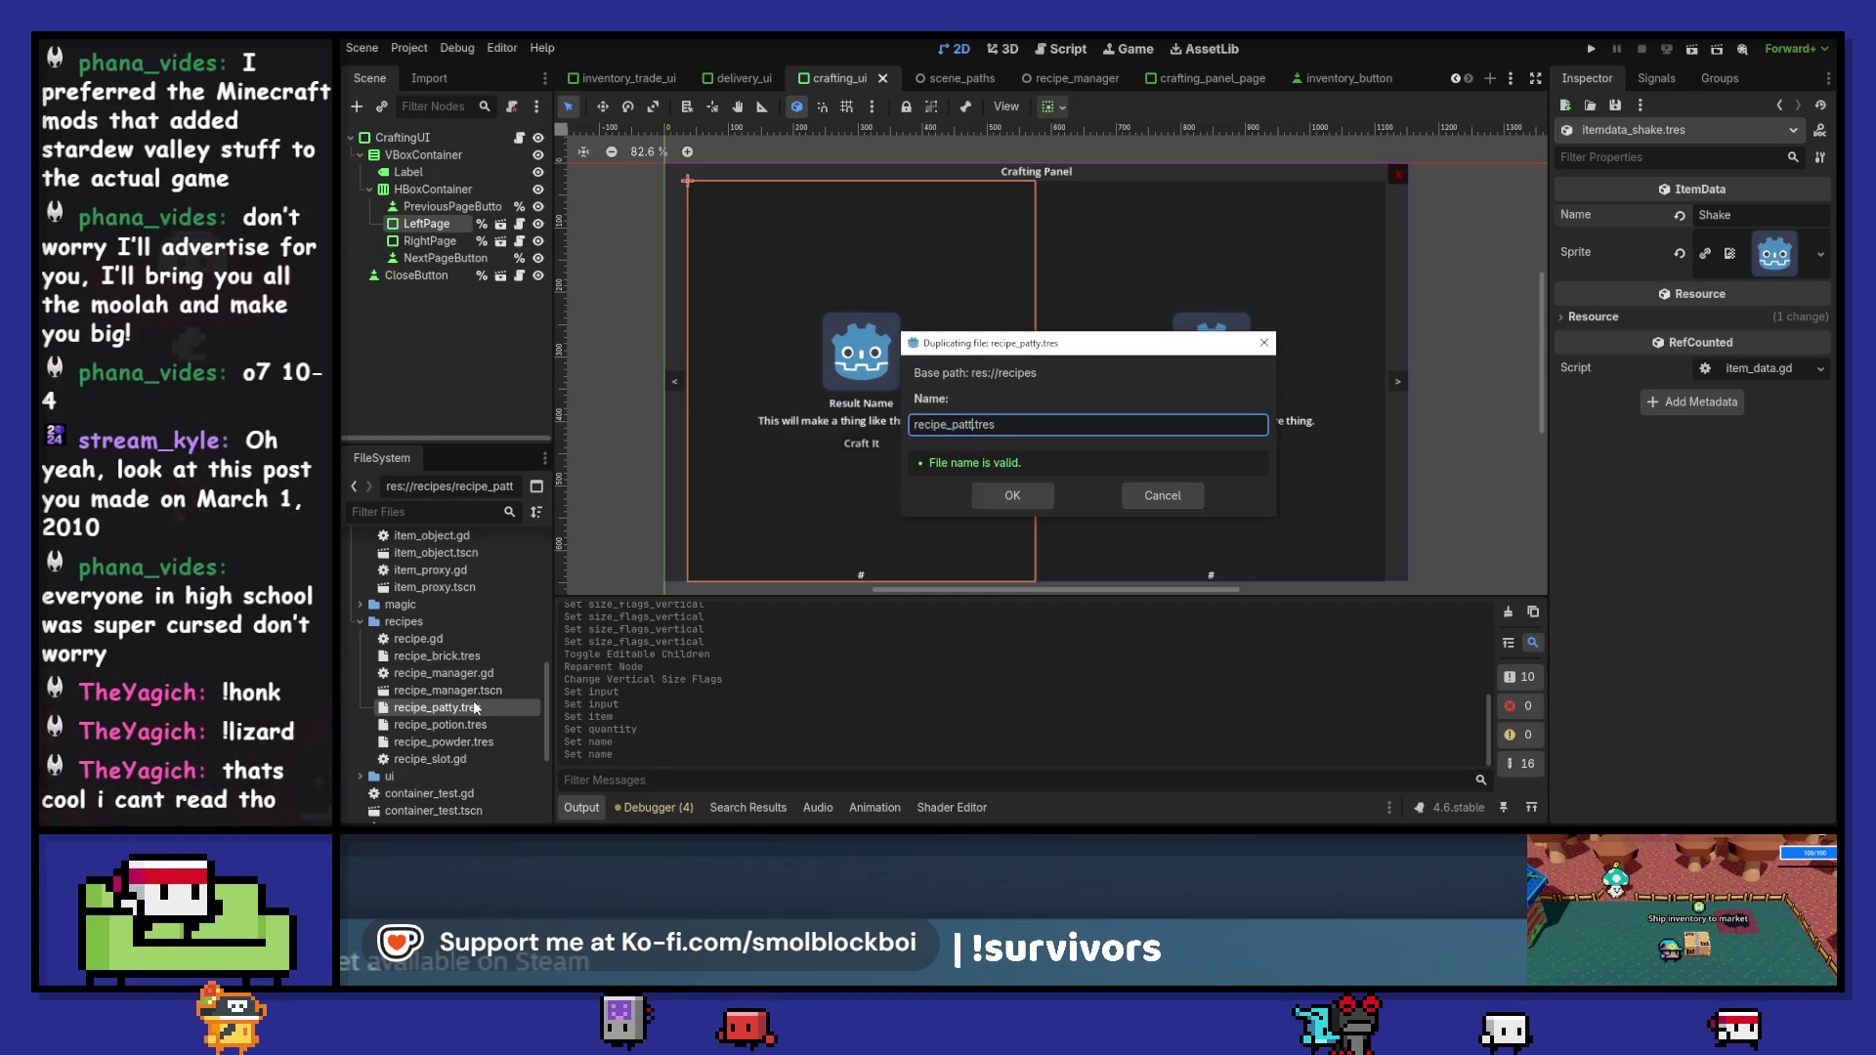
type("e")
key("Return")
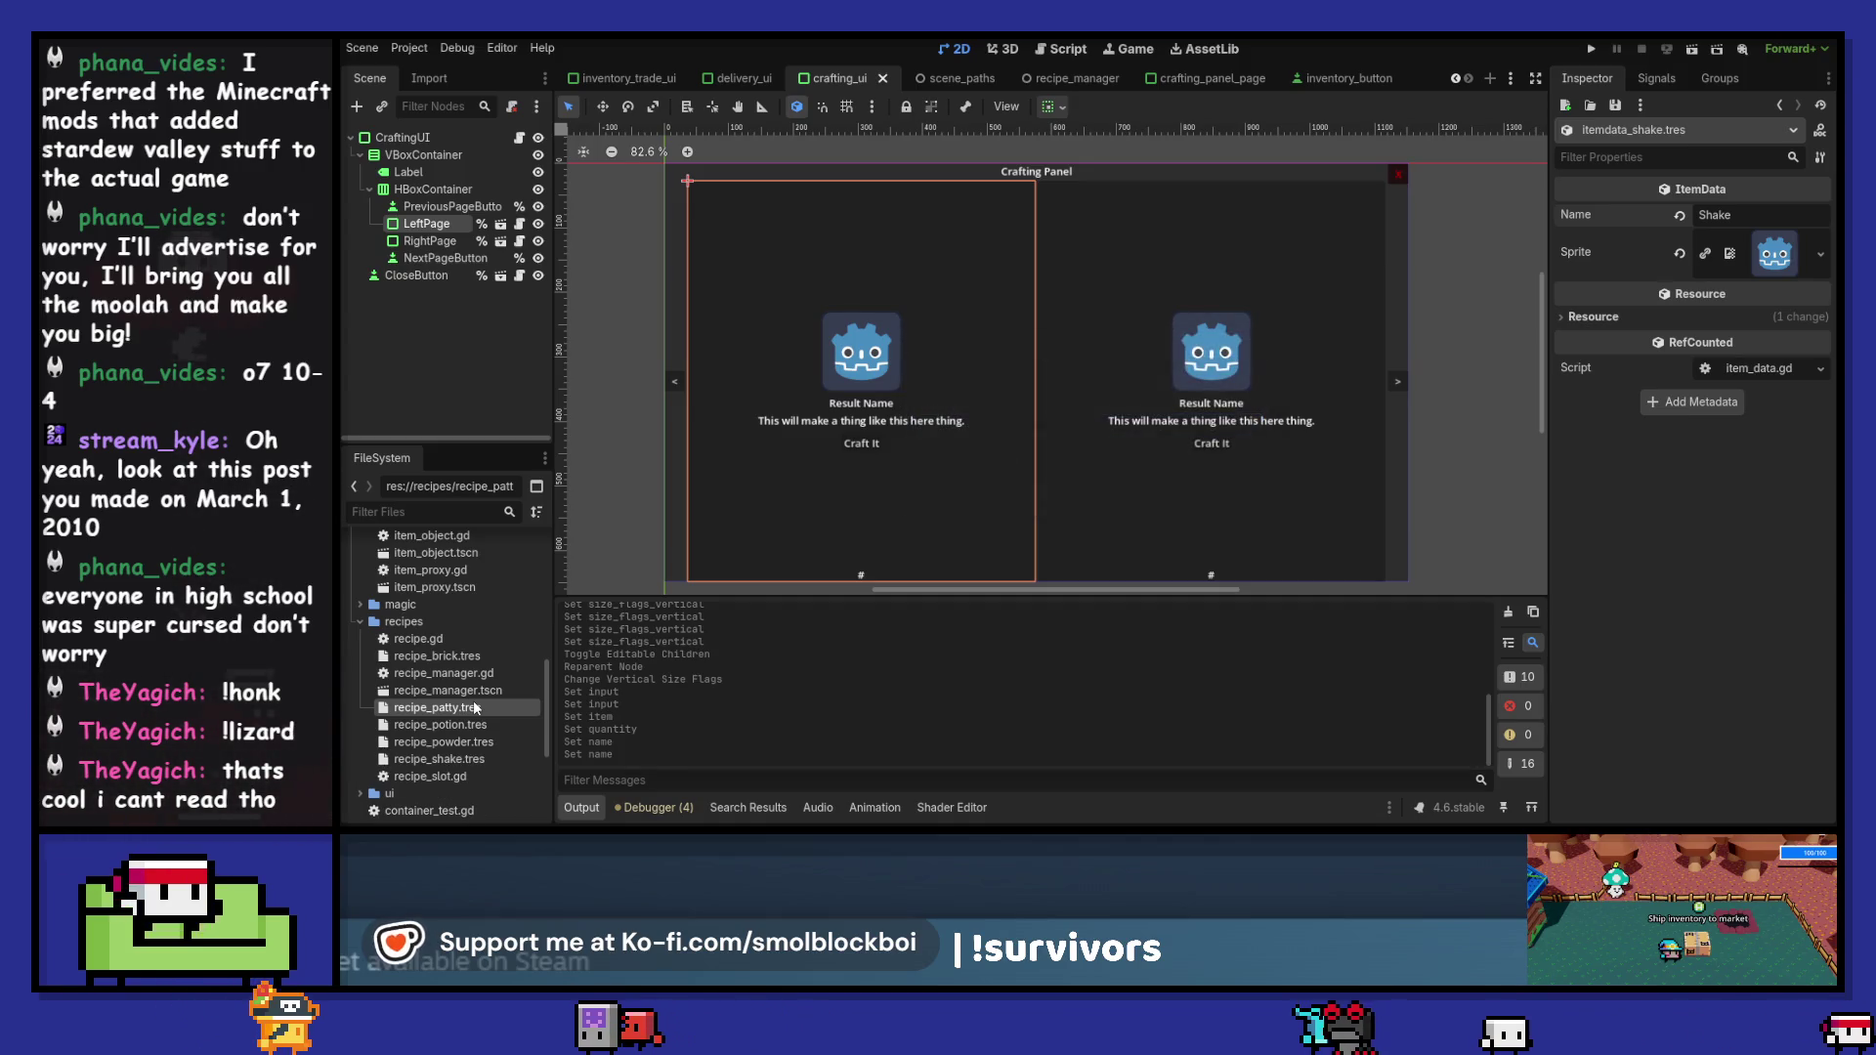
left_click(483, 754)
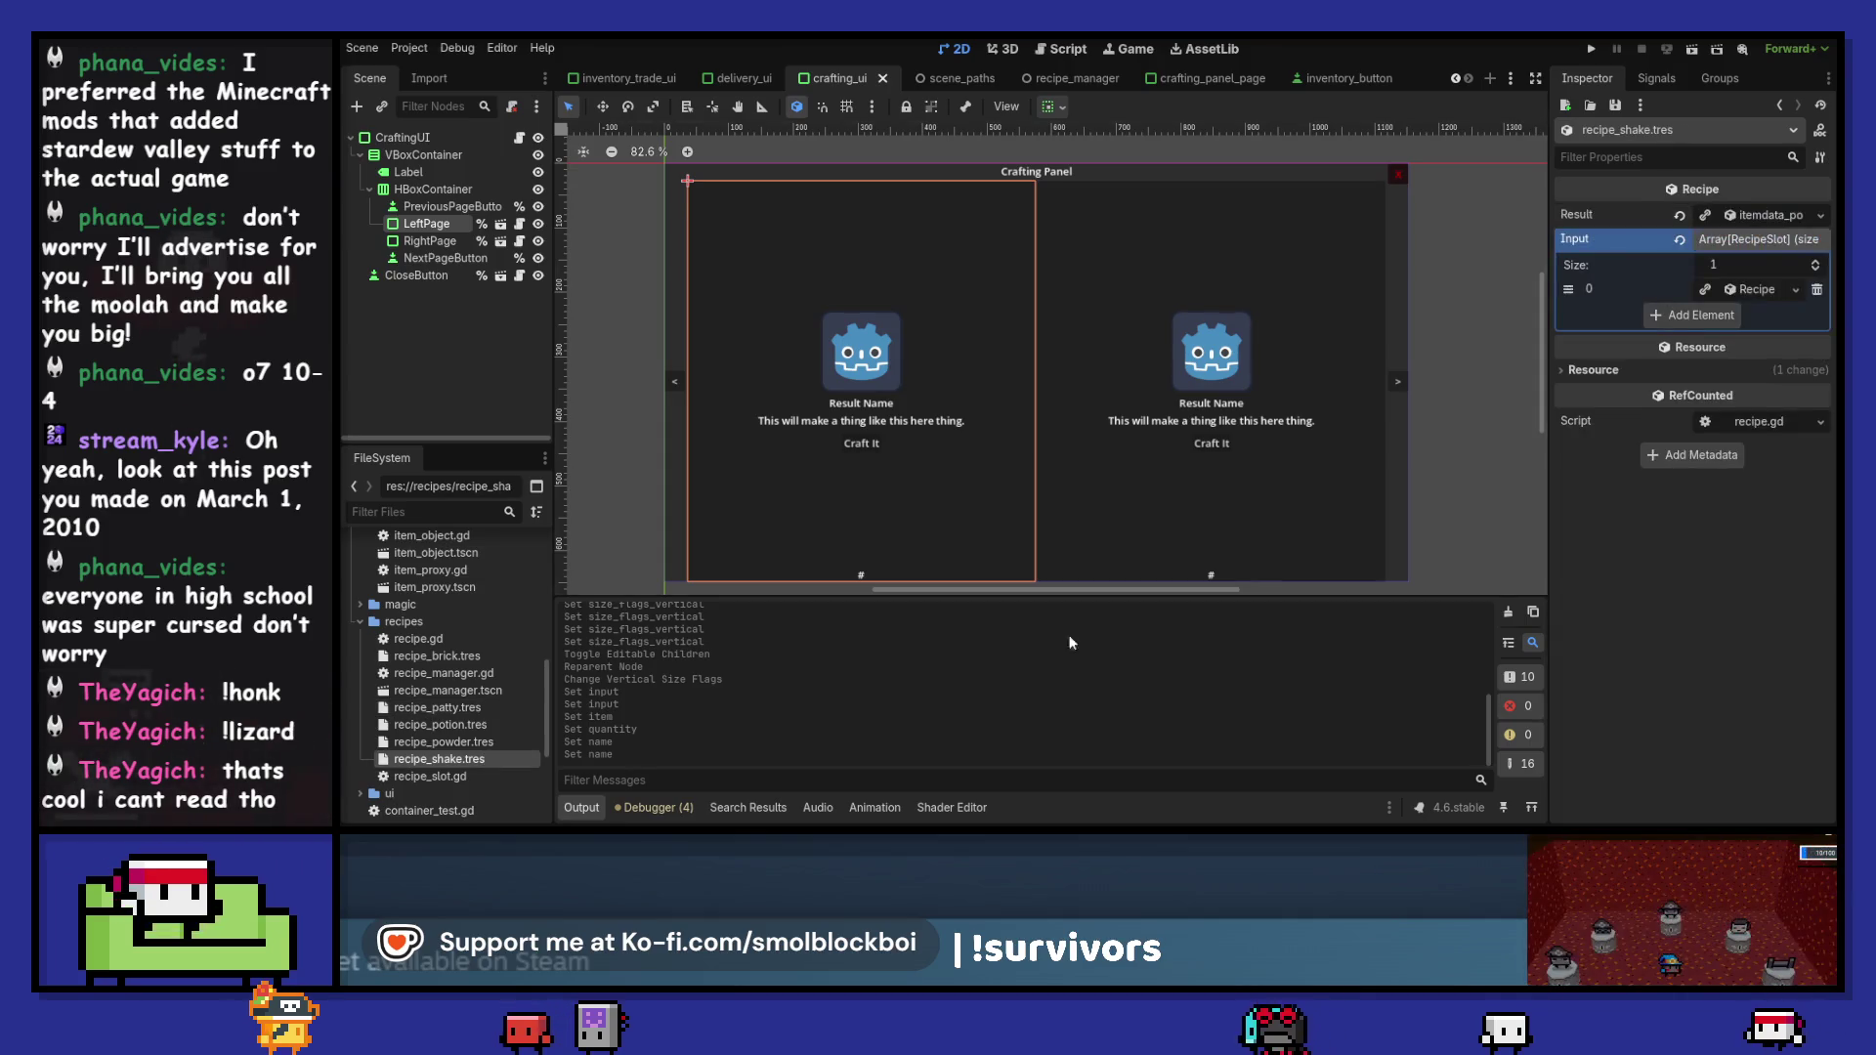
left_click(1736, 291)
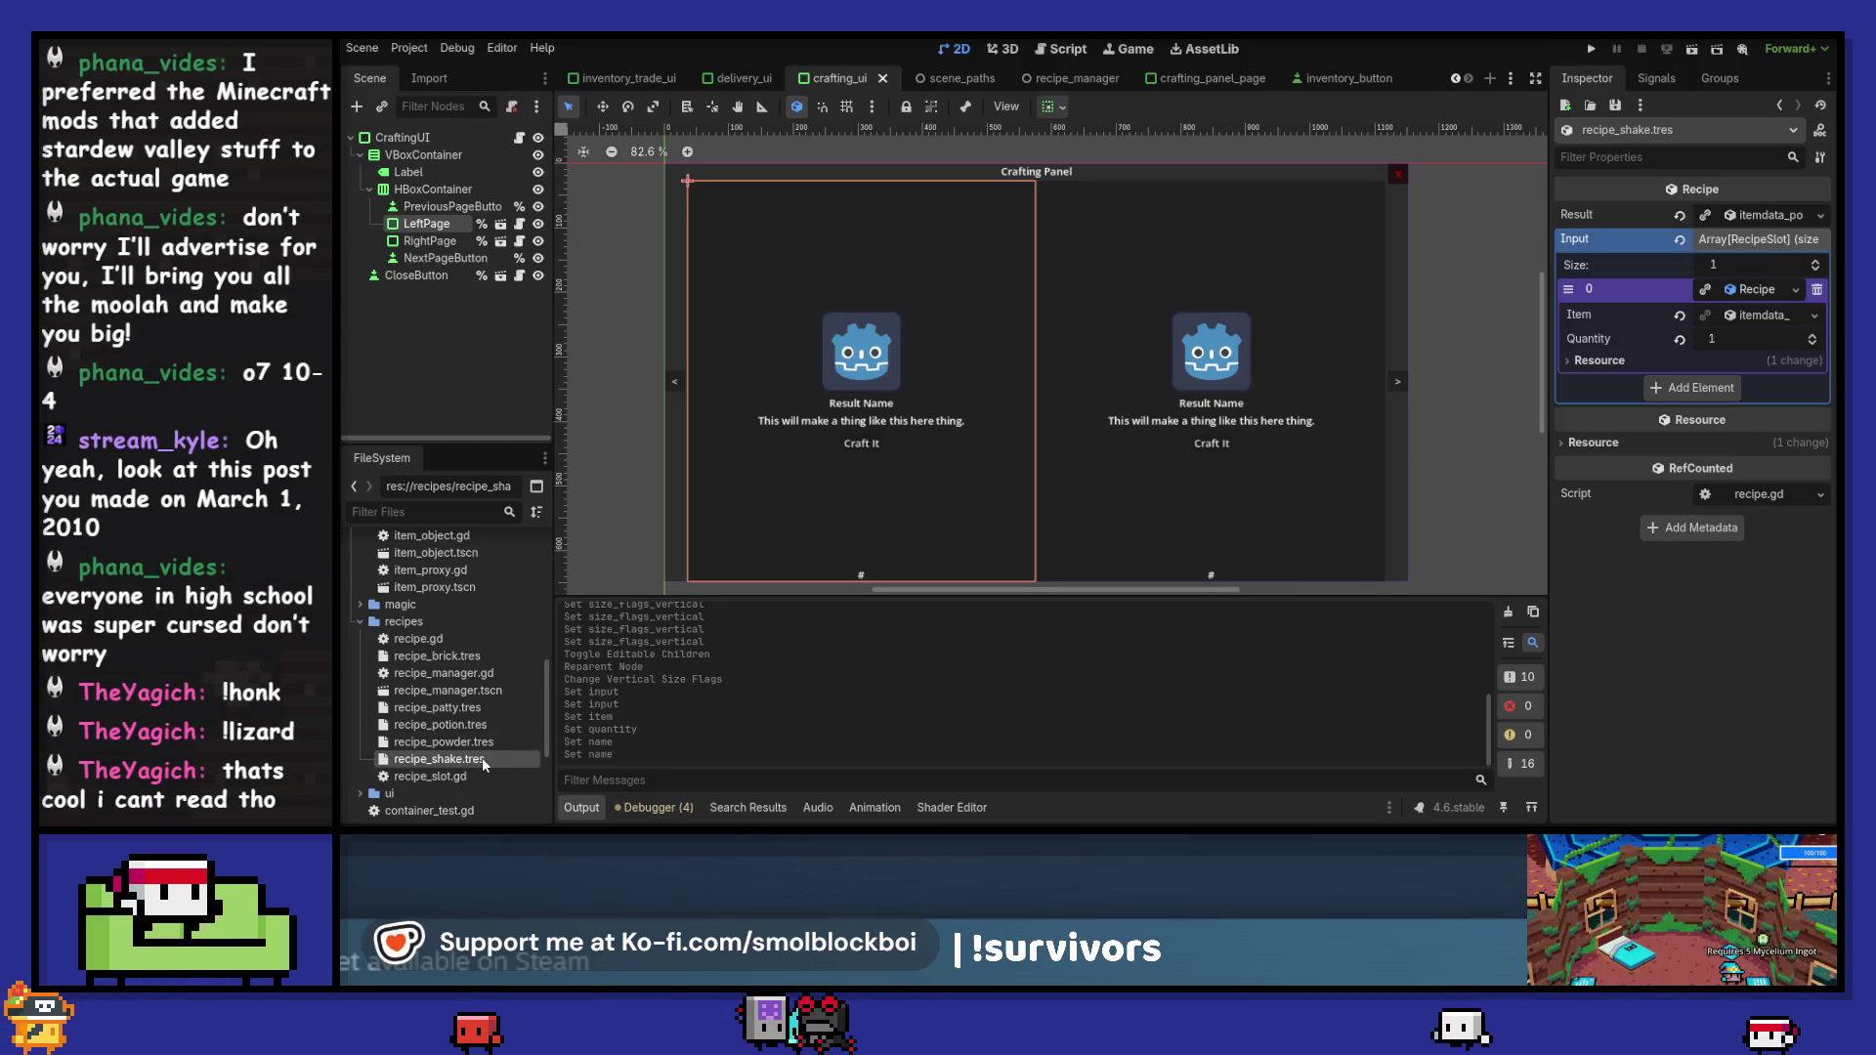
left_click(1679, 215)
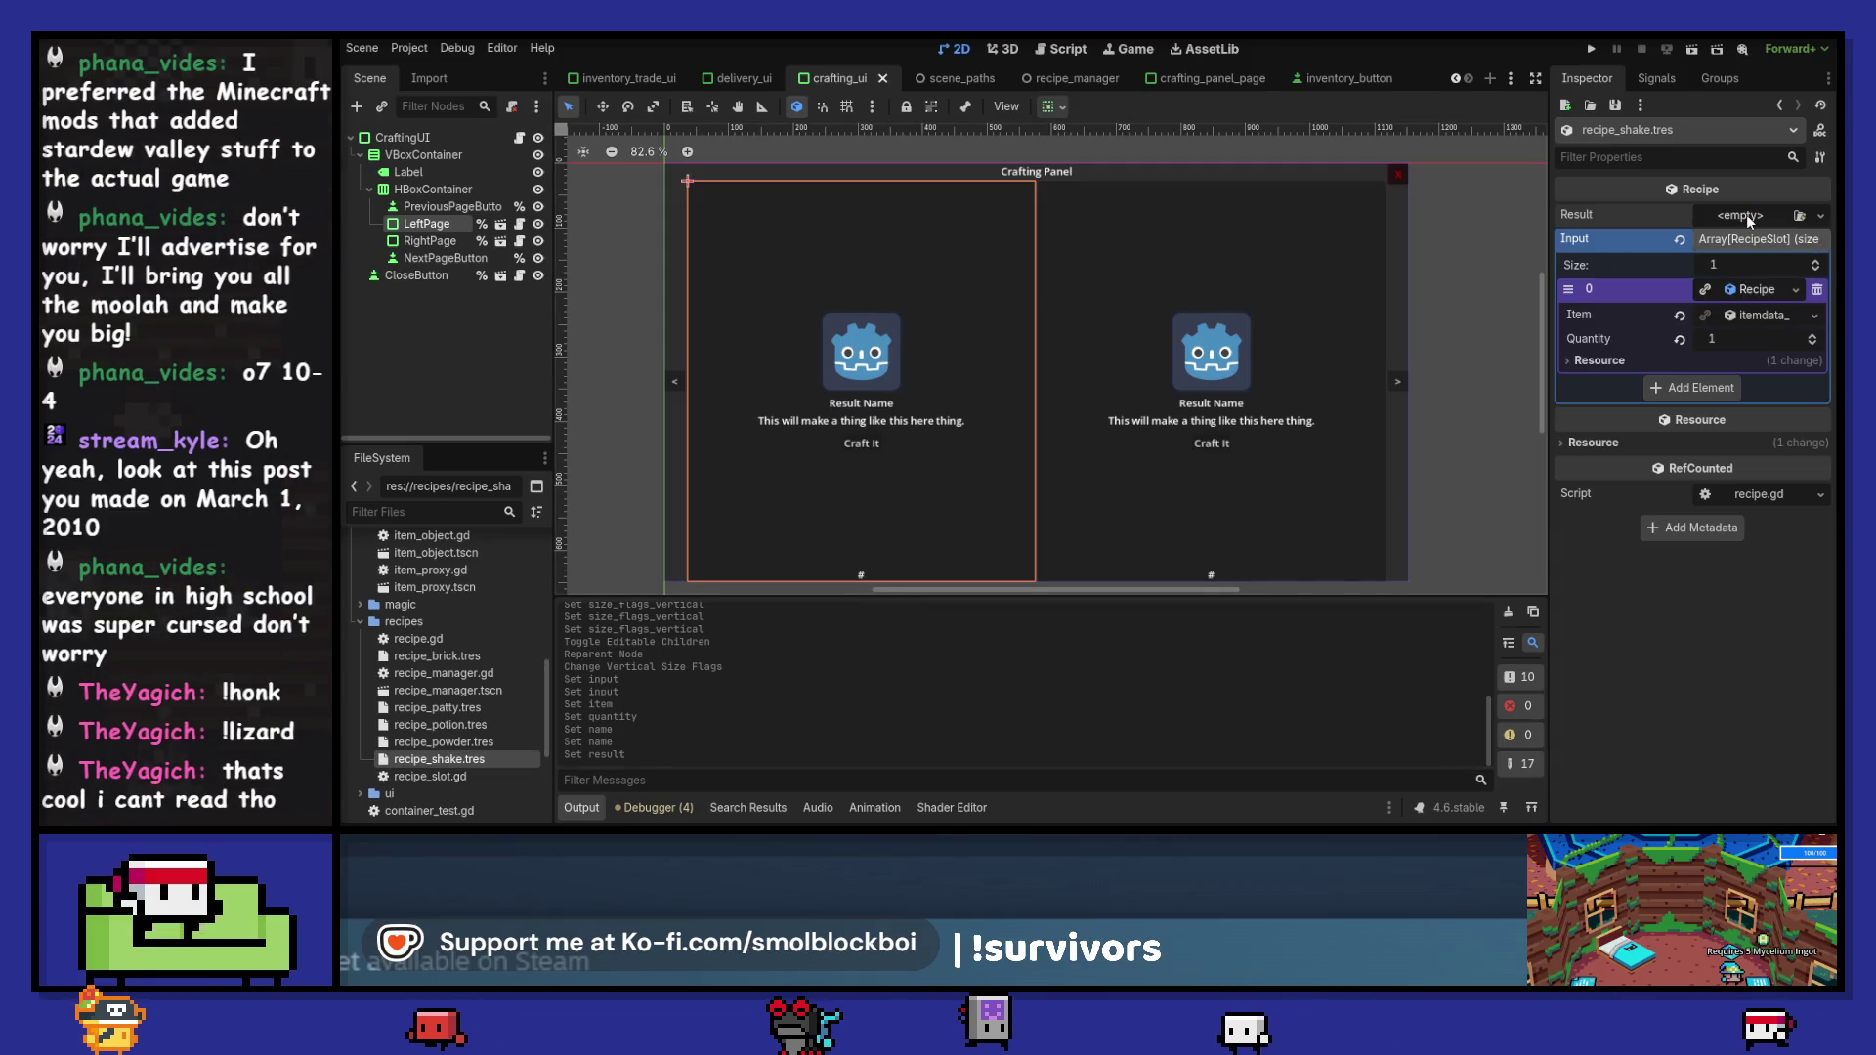
scroll(469, 683, "up", 5)
left_click(478, 696)
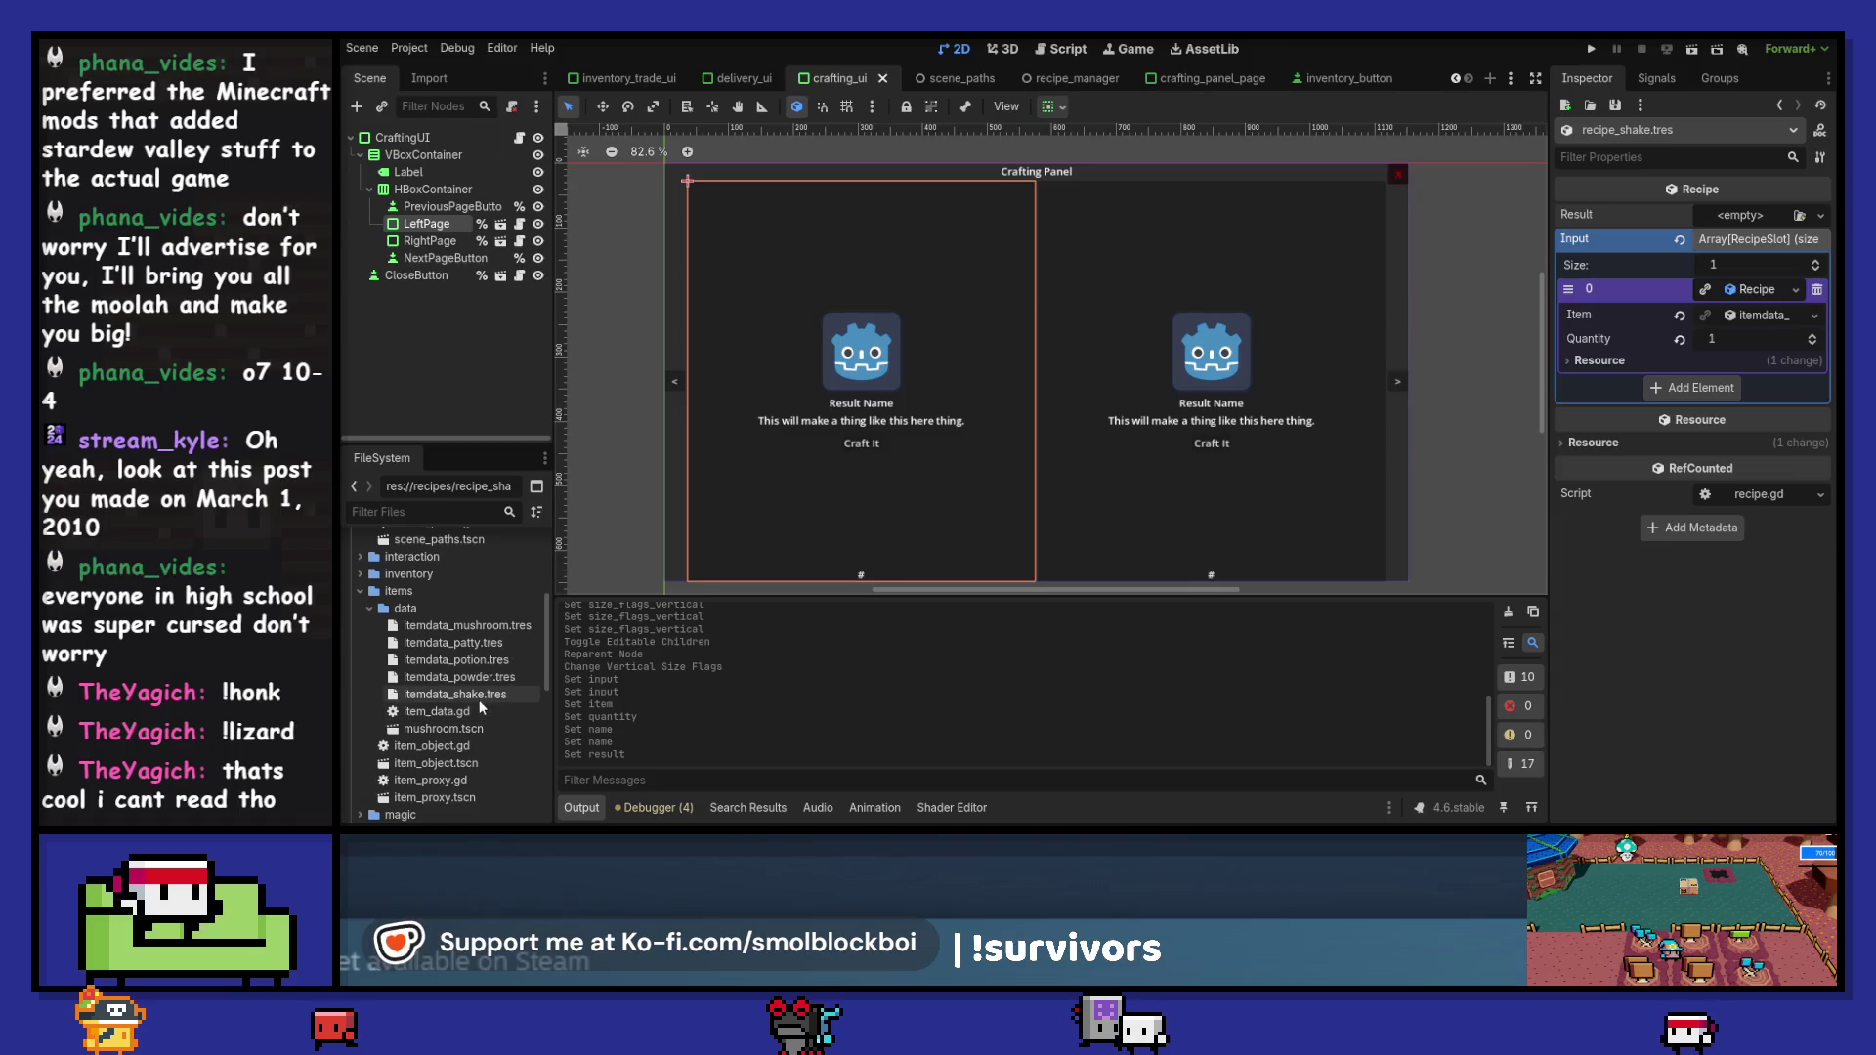
left_click_drag(477, 693, 1754, 215)
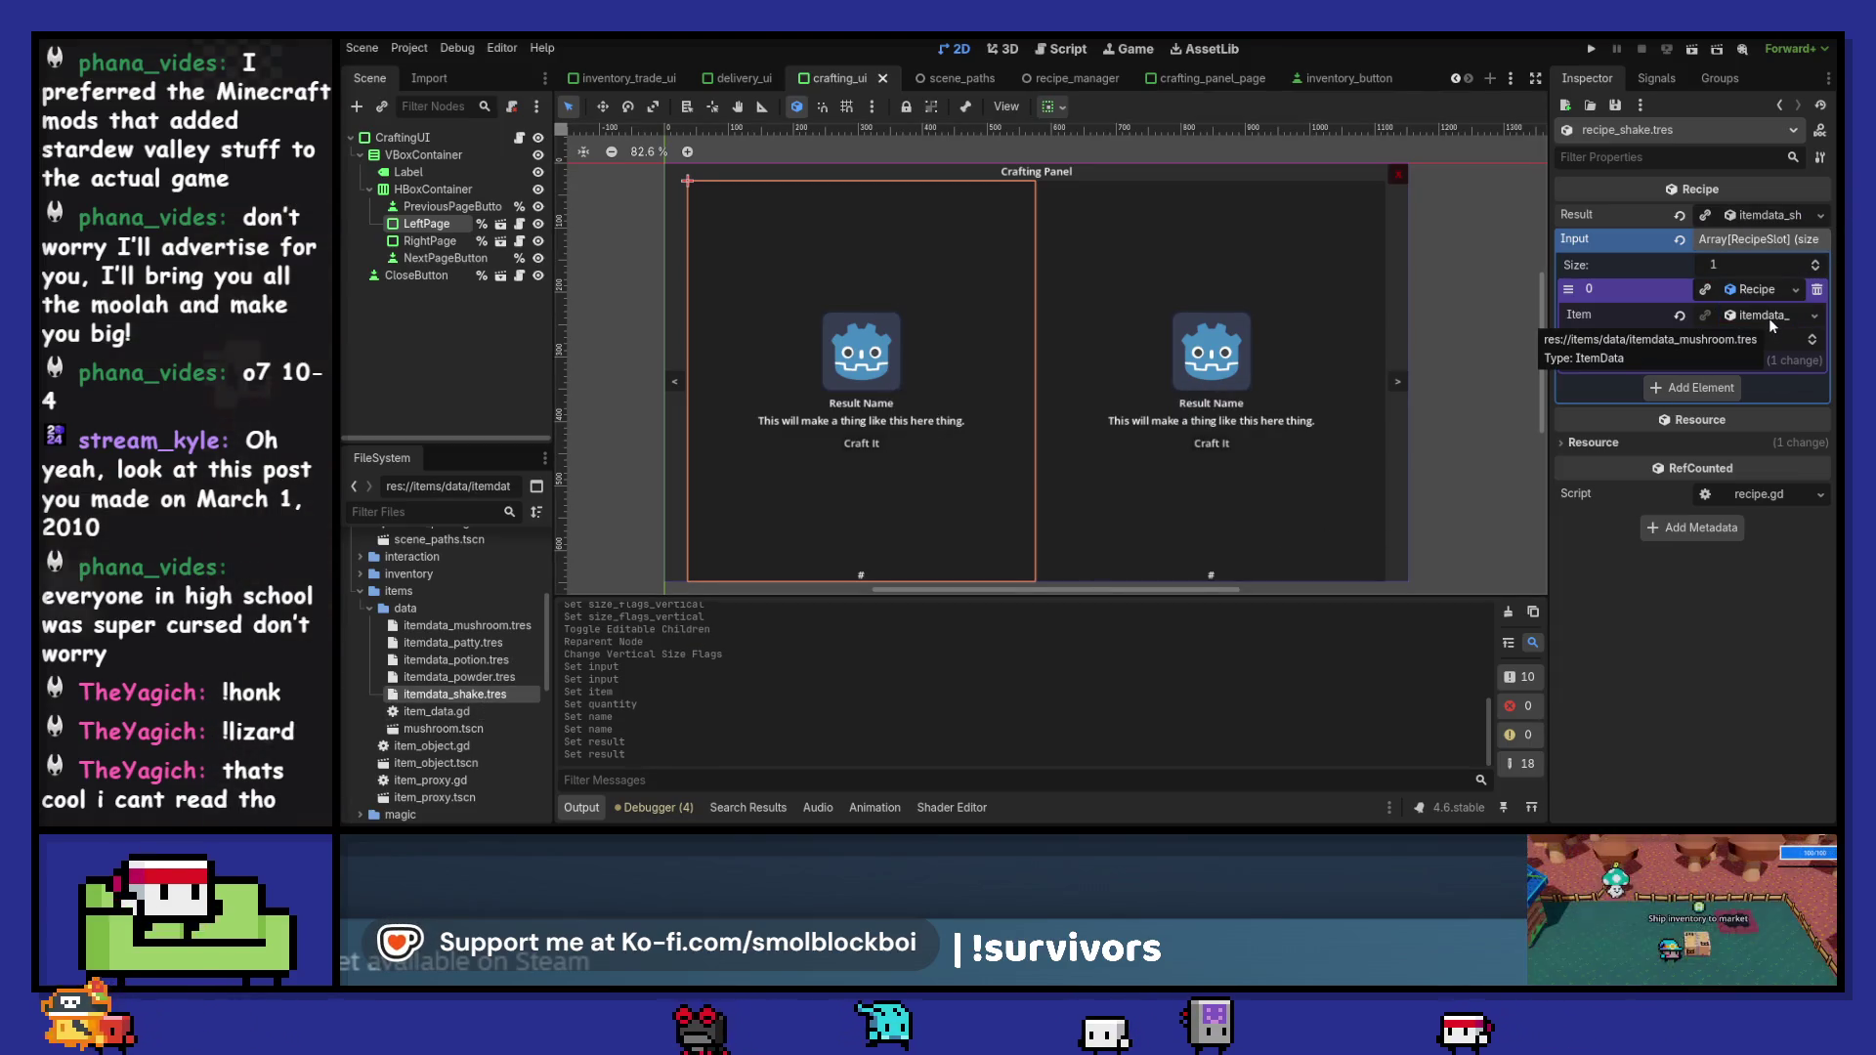
Add a second ingredient: a new RecipeSlot loading itemdata_powder with quantity 2.
left_click(1815, 261)
left_click(1739, 386)
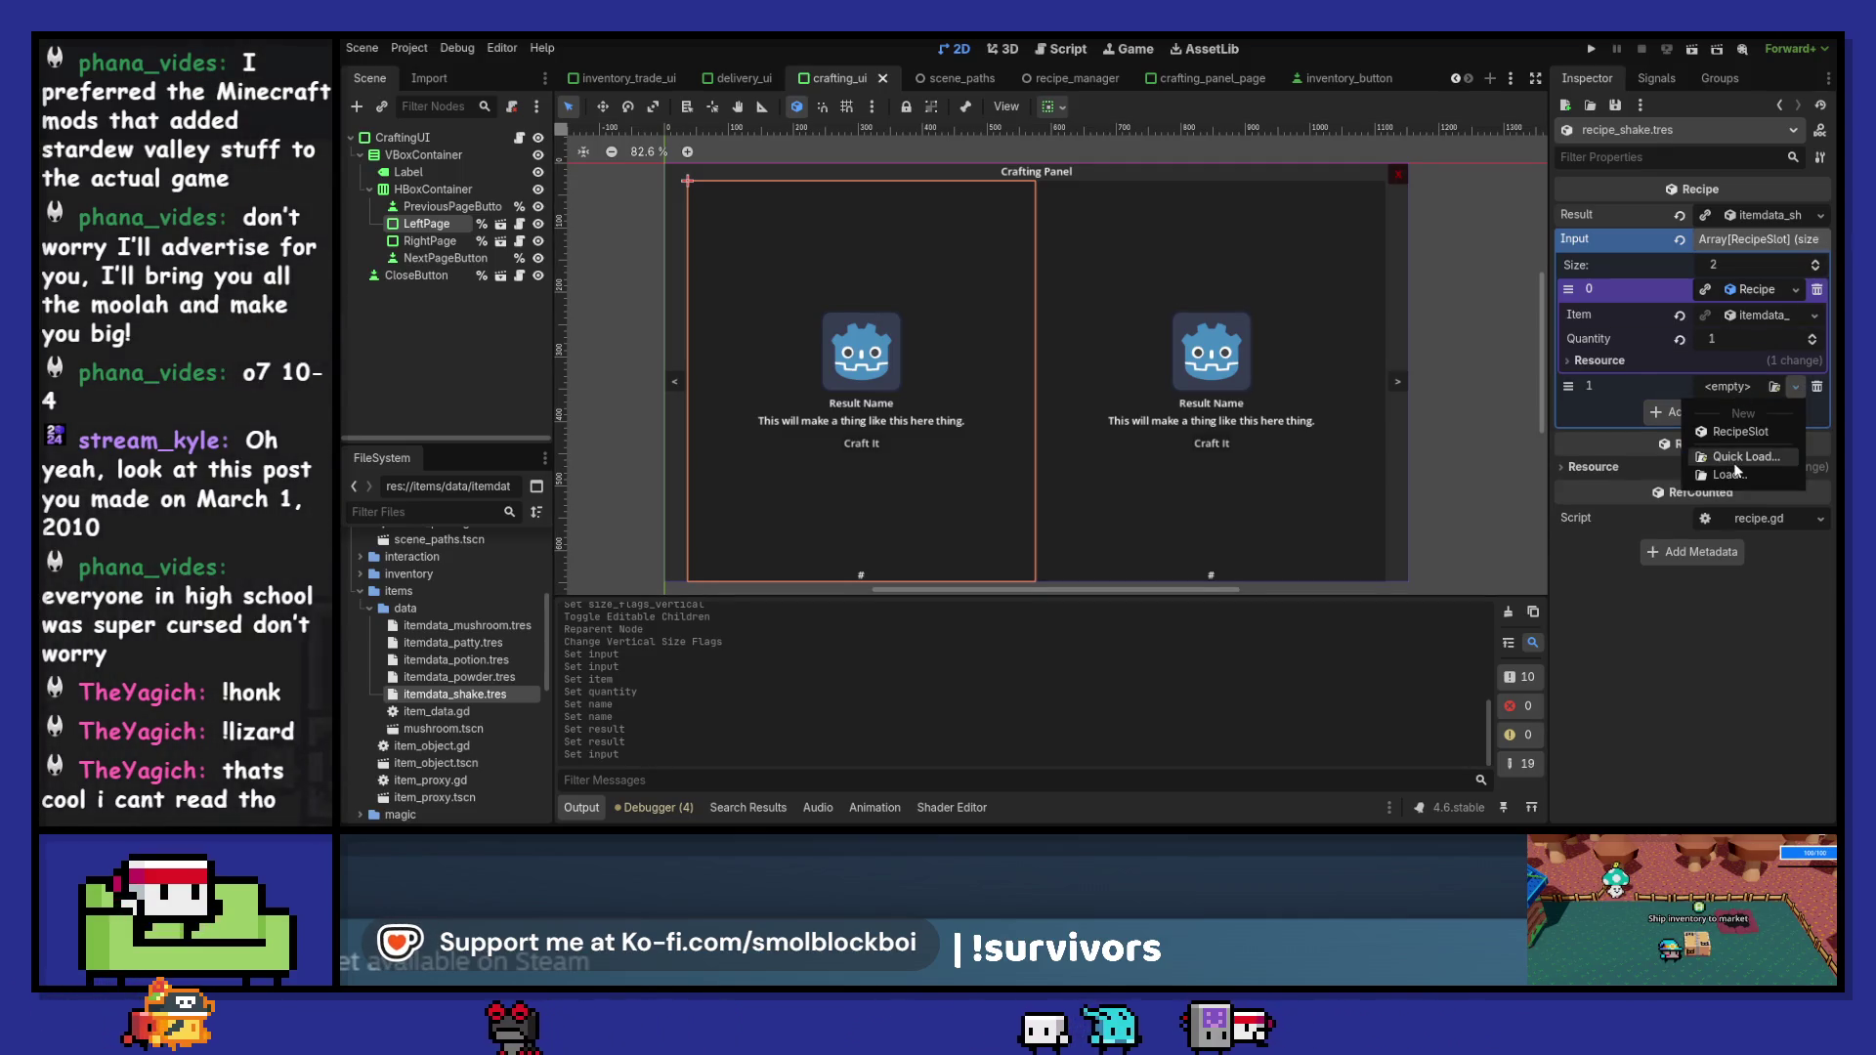
left_click(1740, 430)
left_click(1748, 387)
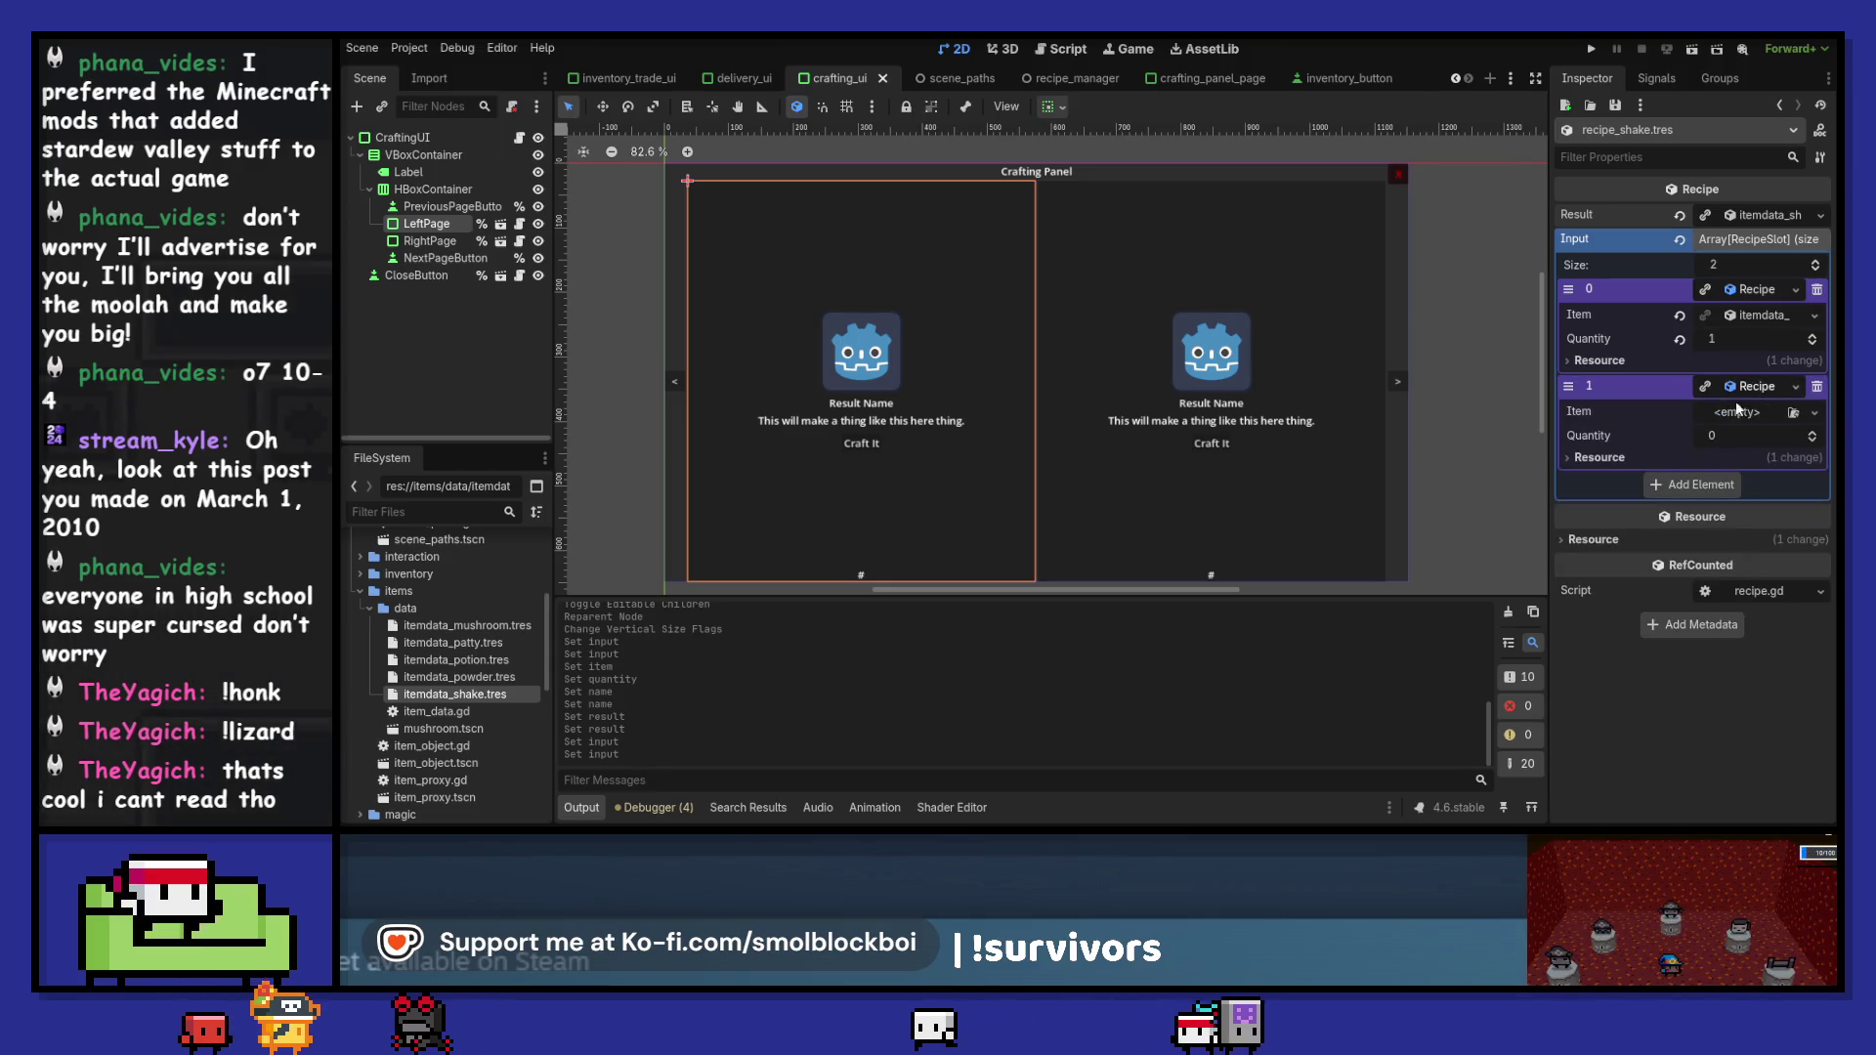
left_click(1735, 414)
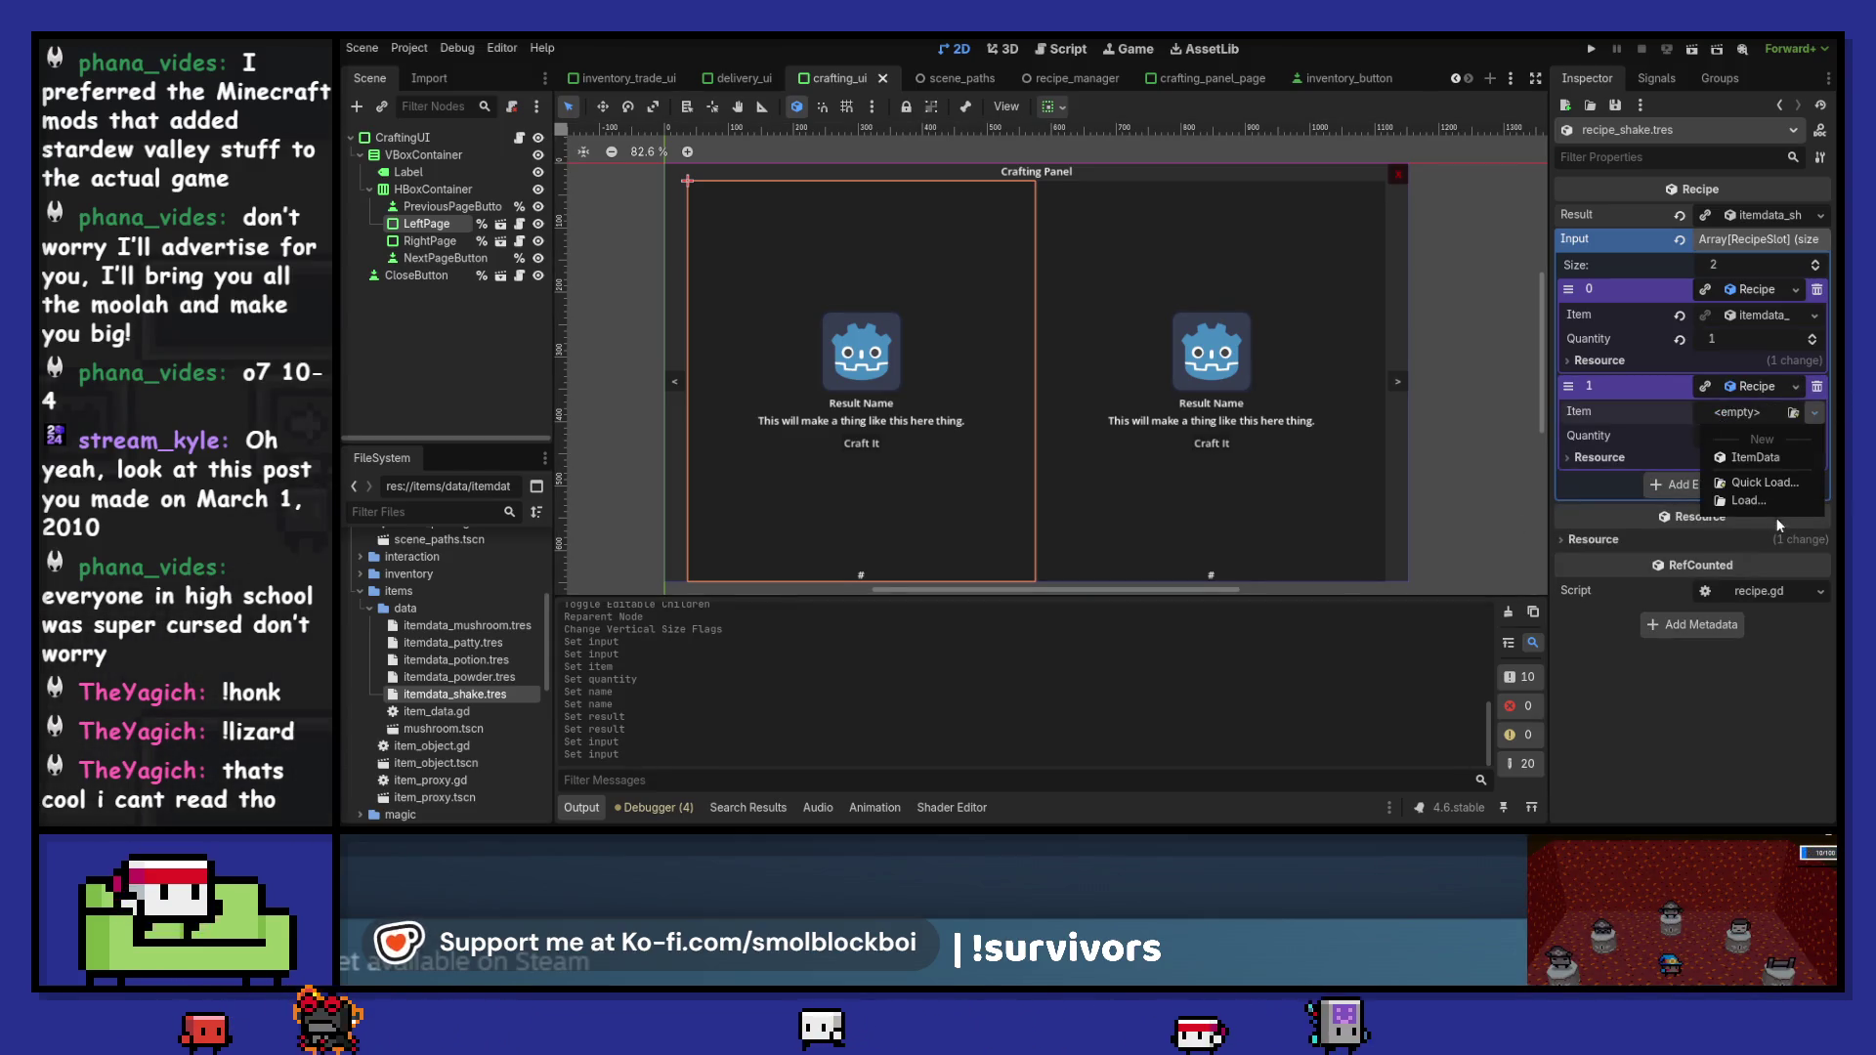
left_click(1759, 500)
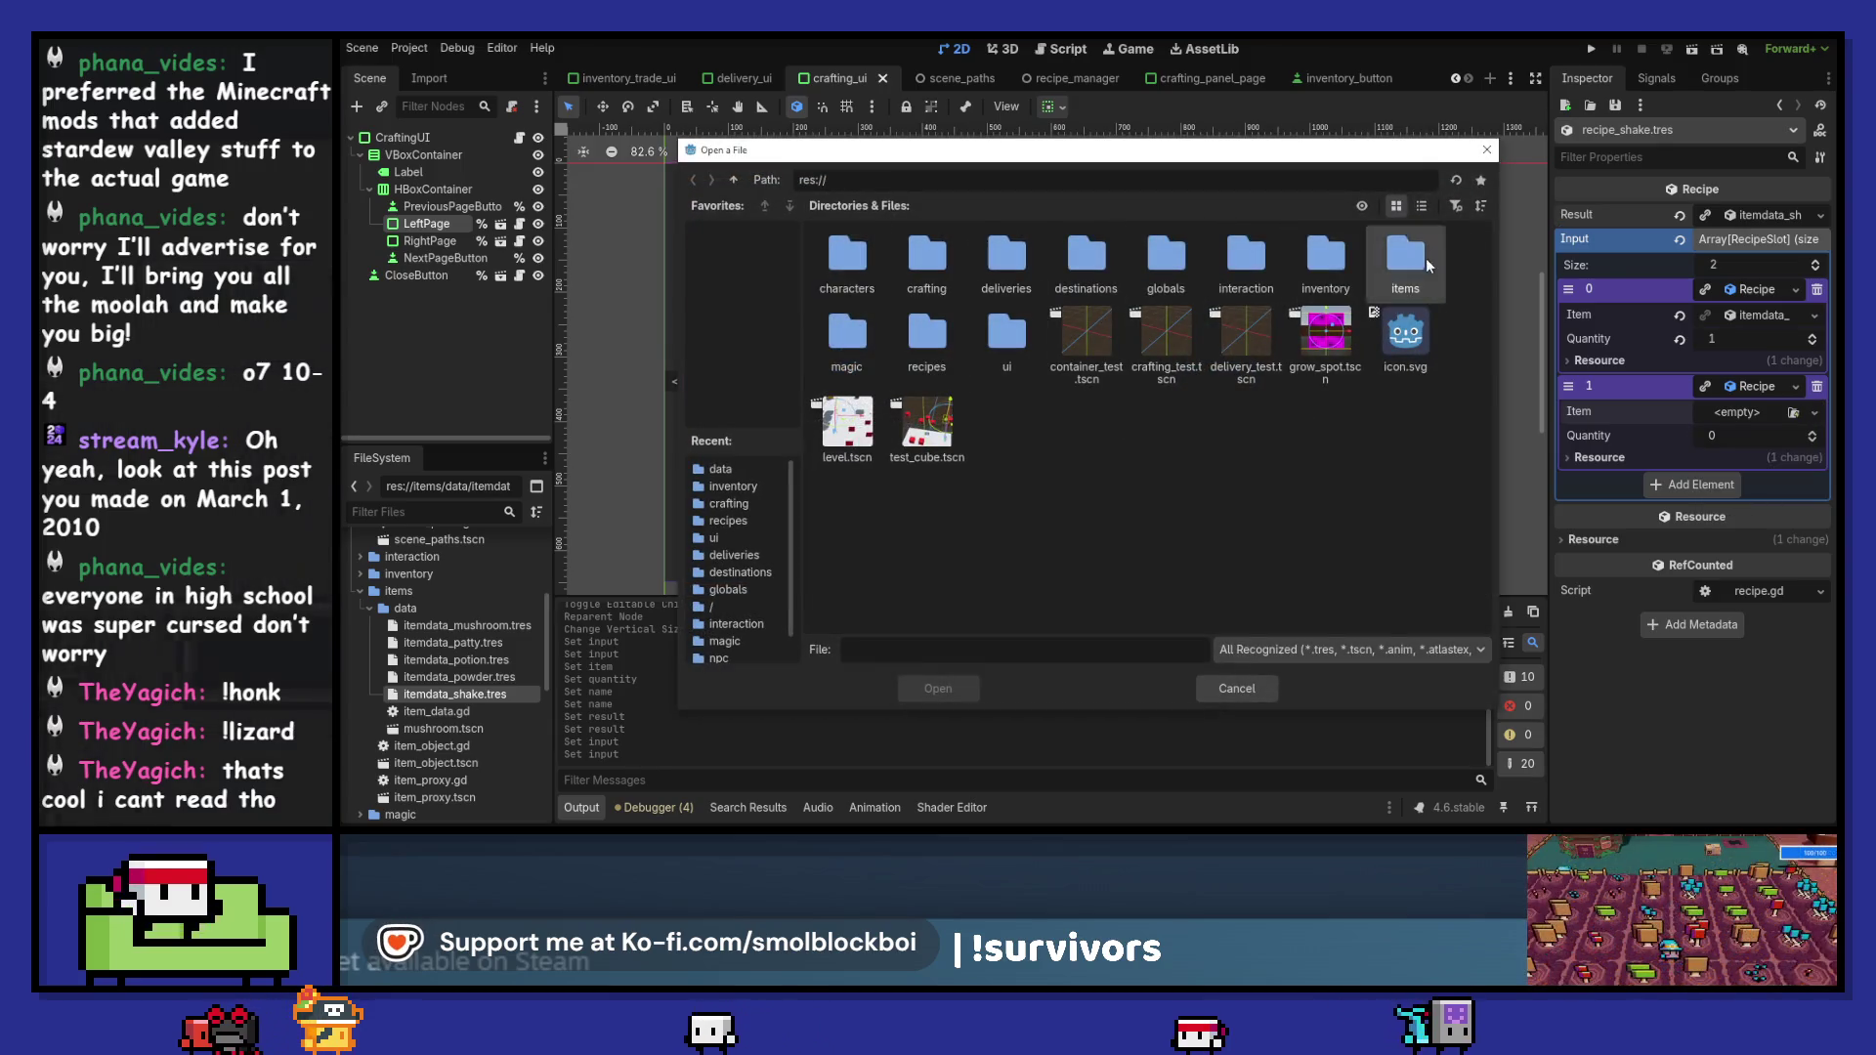
double_click(1427, 258)
double_click(850, 256)
left_click(855, 259)
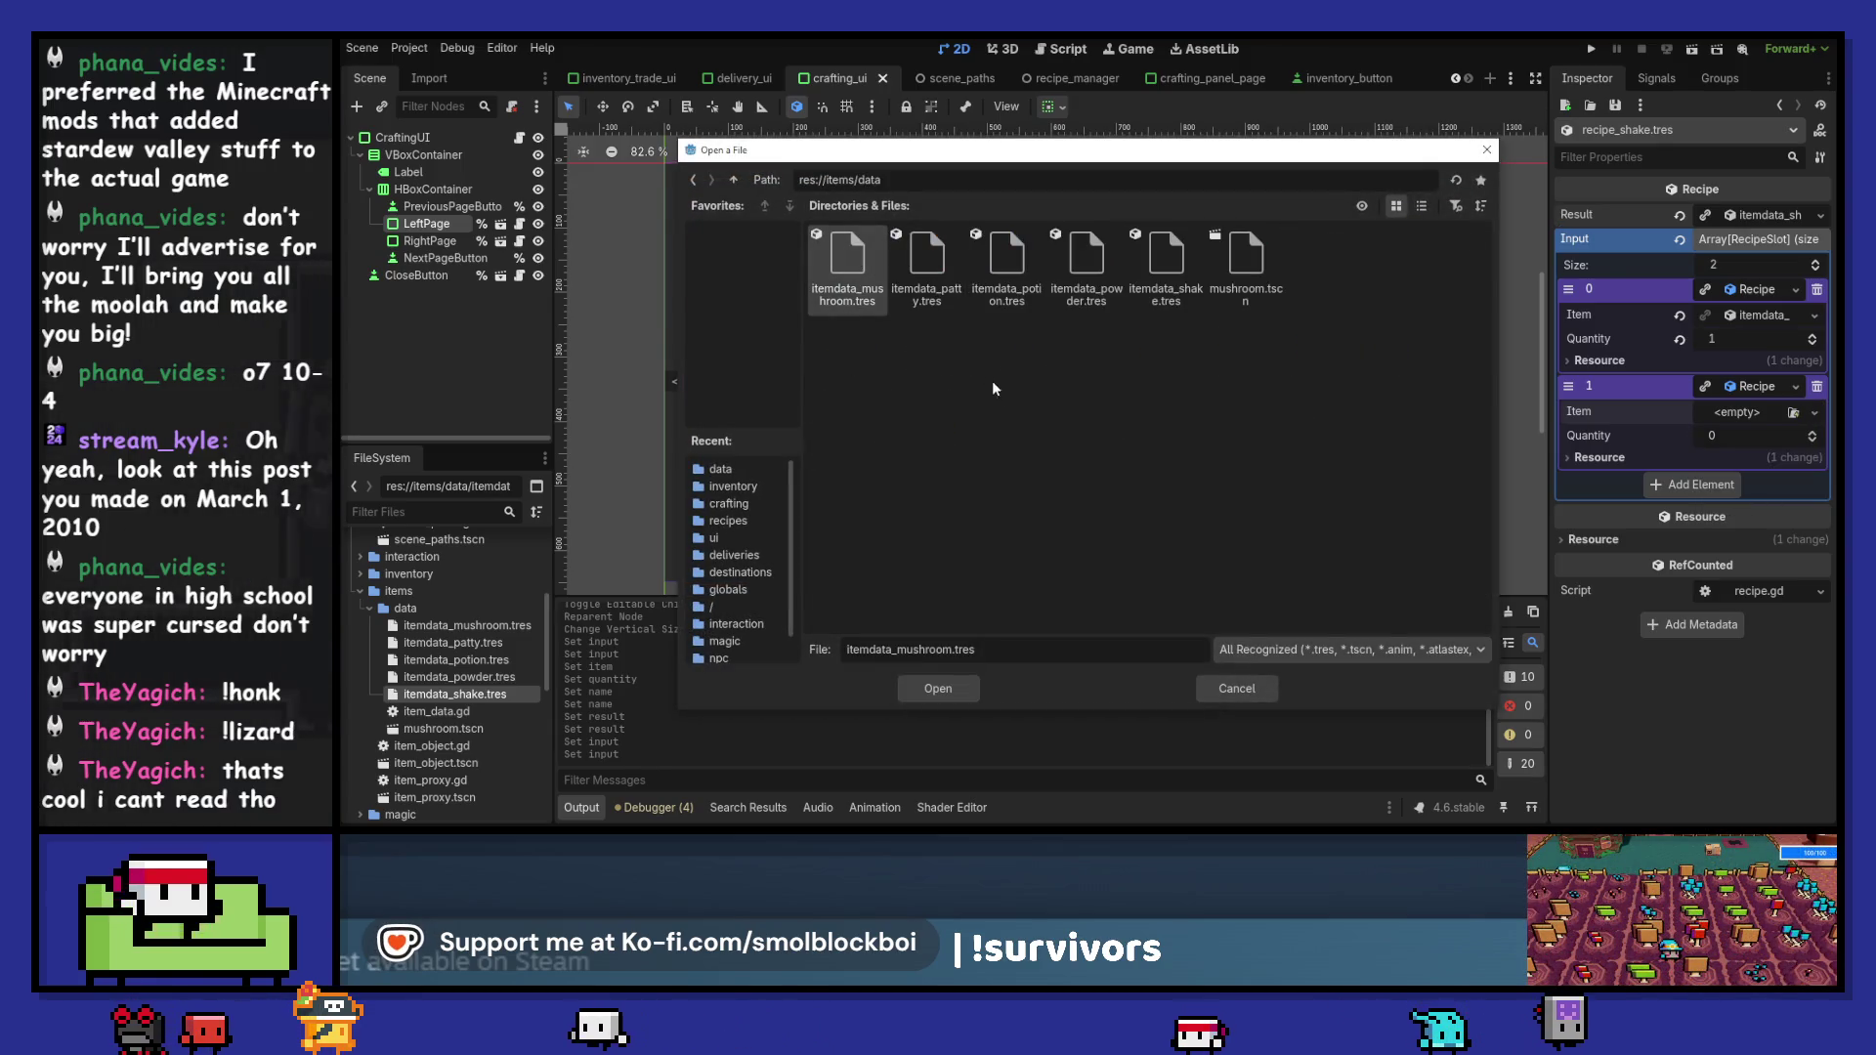
double_click(1082, 262)
left_click(1811, 435)
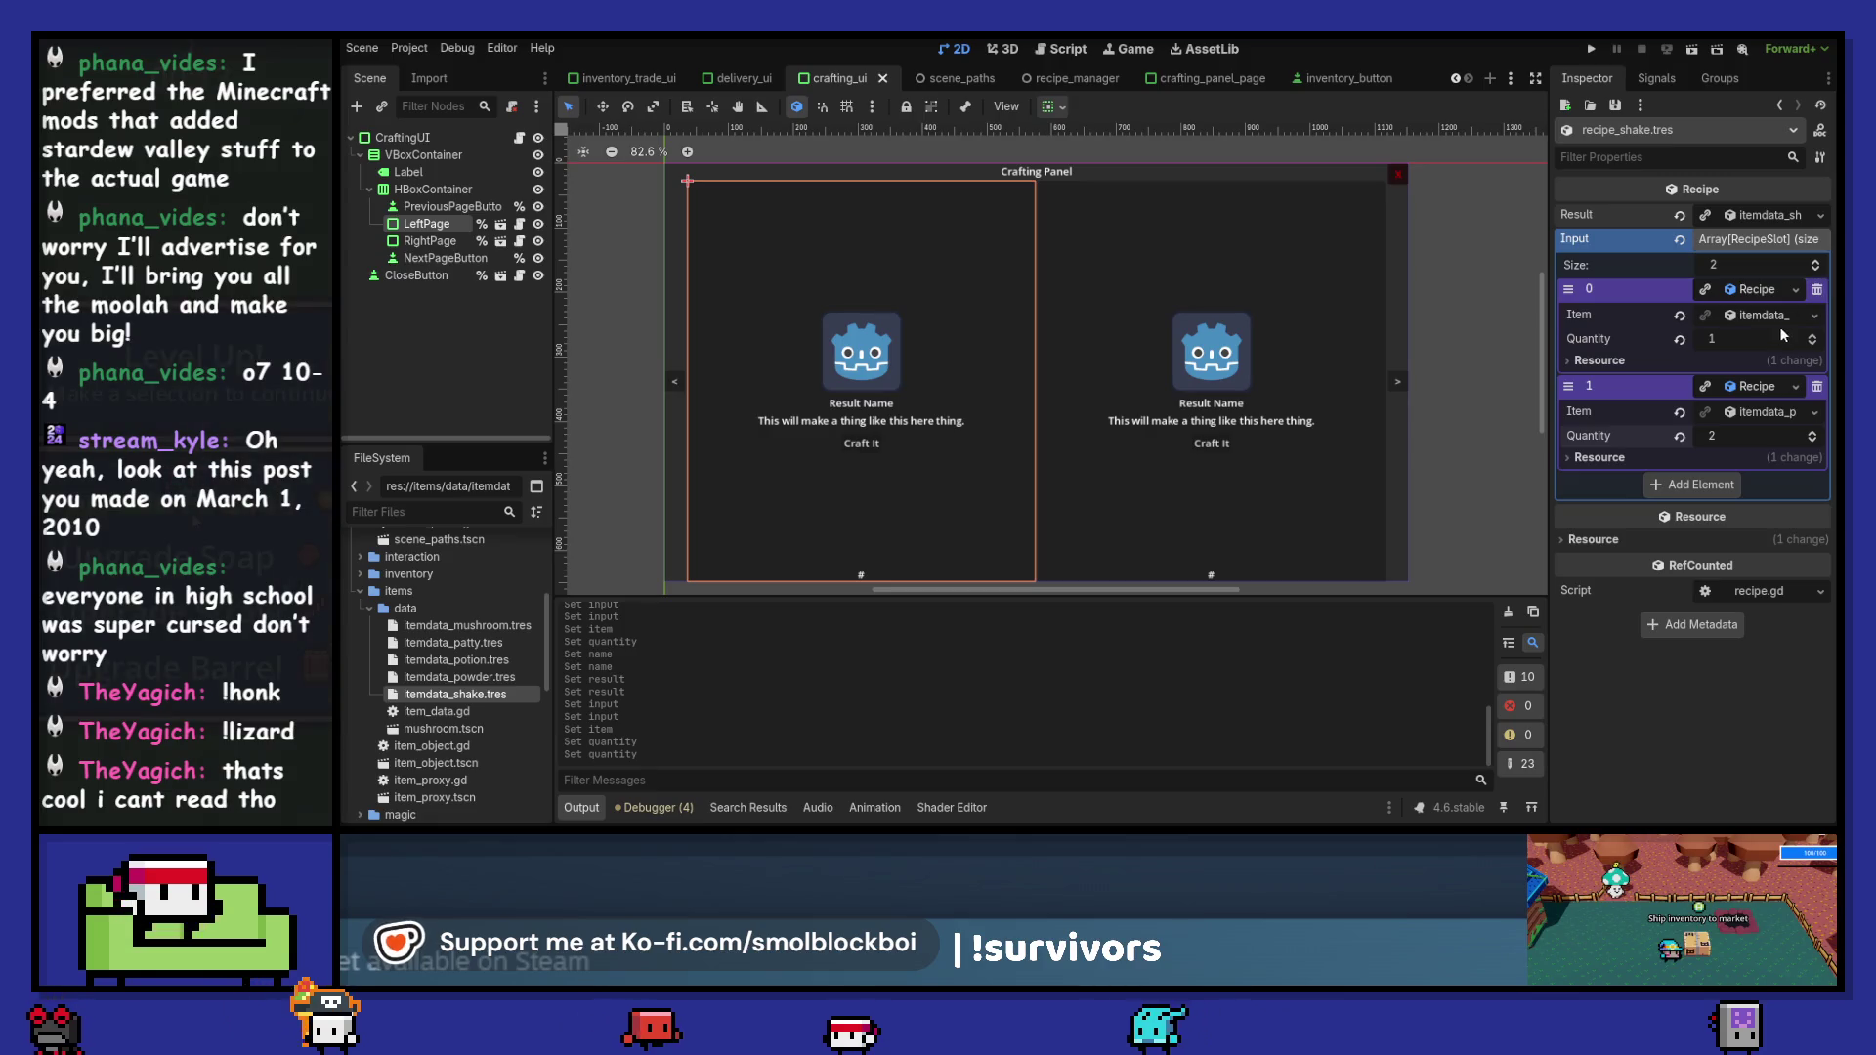
Reload the first ingredient's Item as itemdata_potion.tres.
left_click(1813, 315)
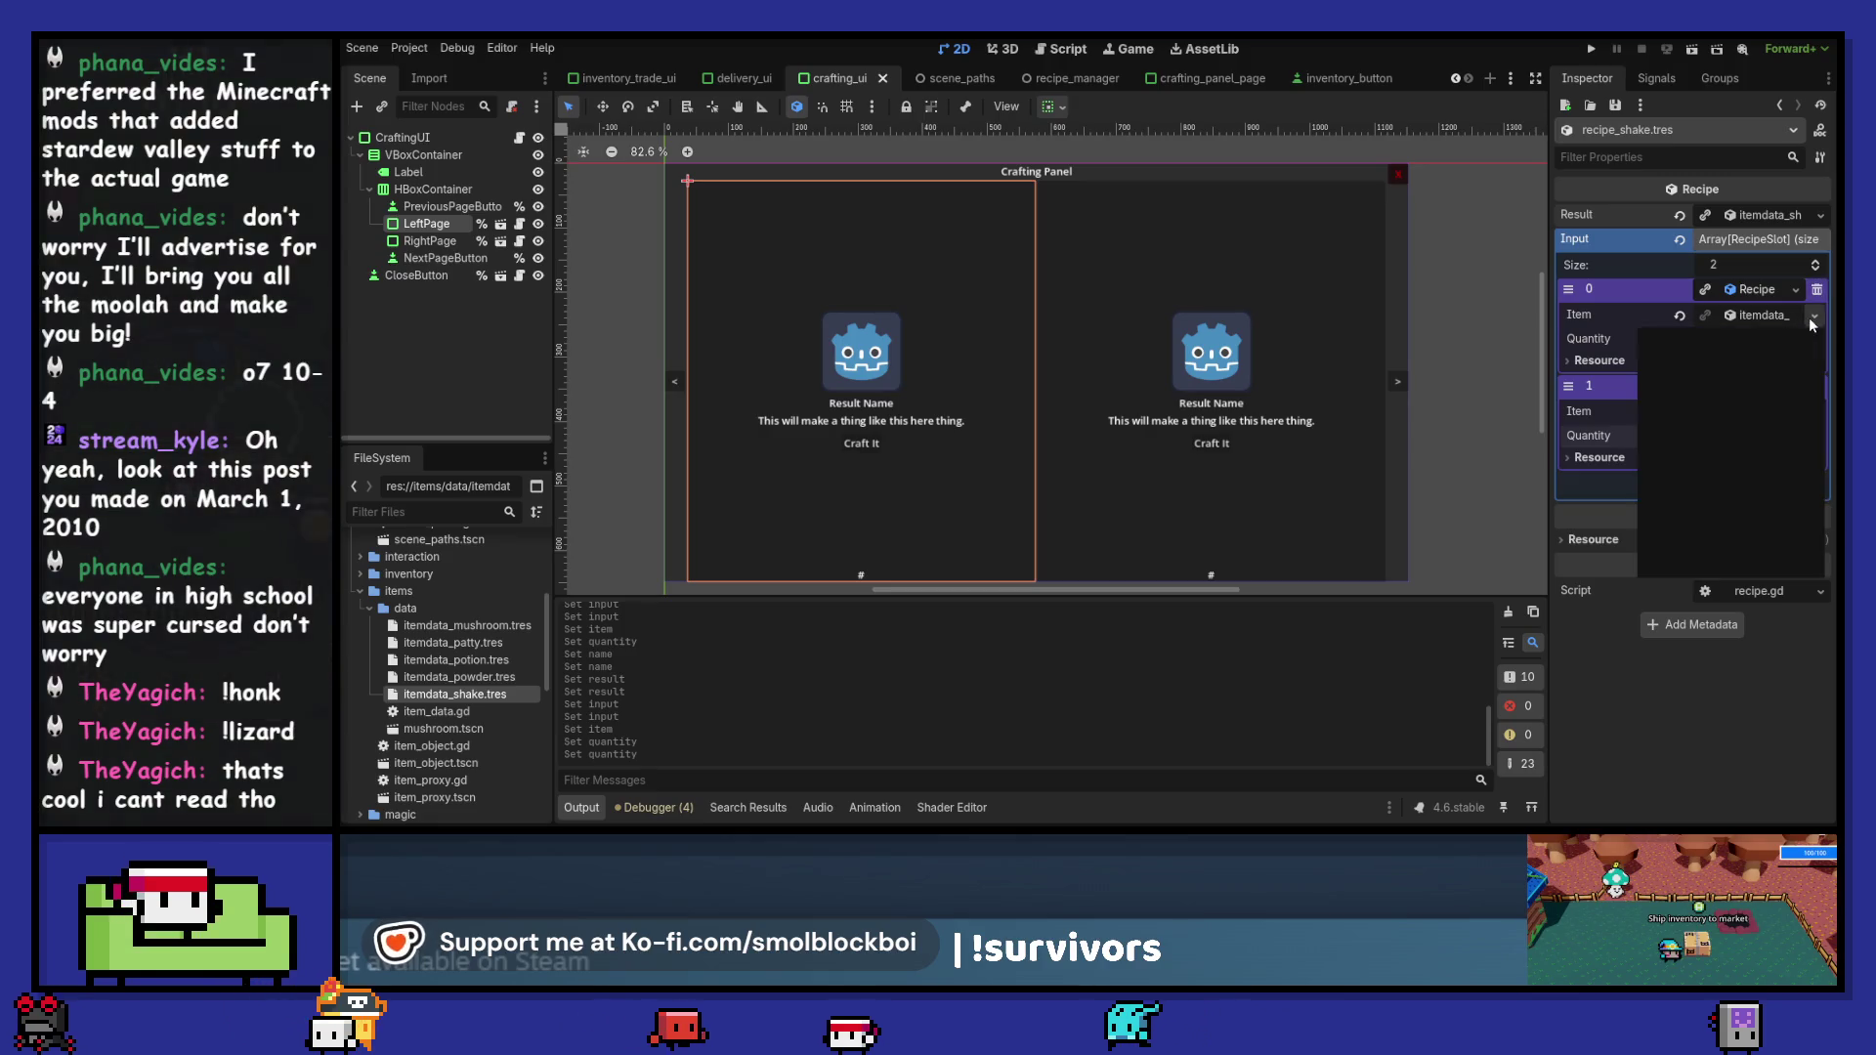
left_click(1681, 315)
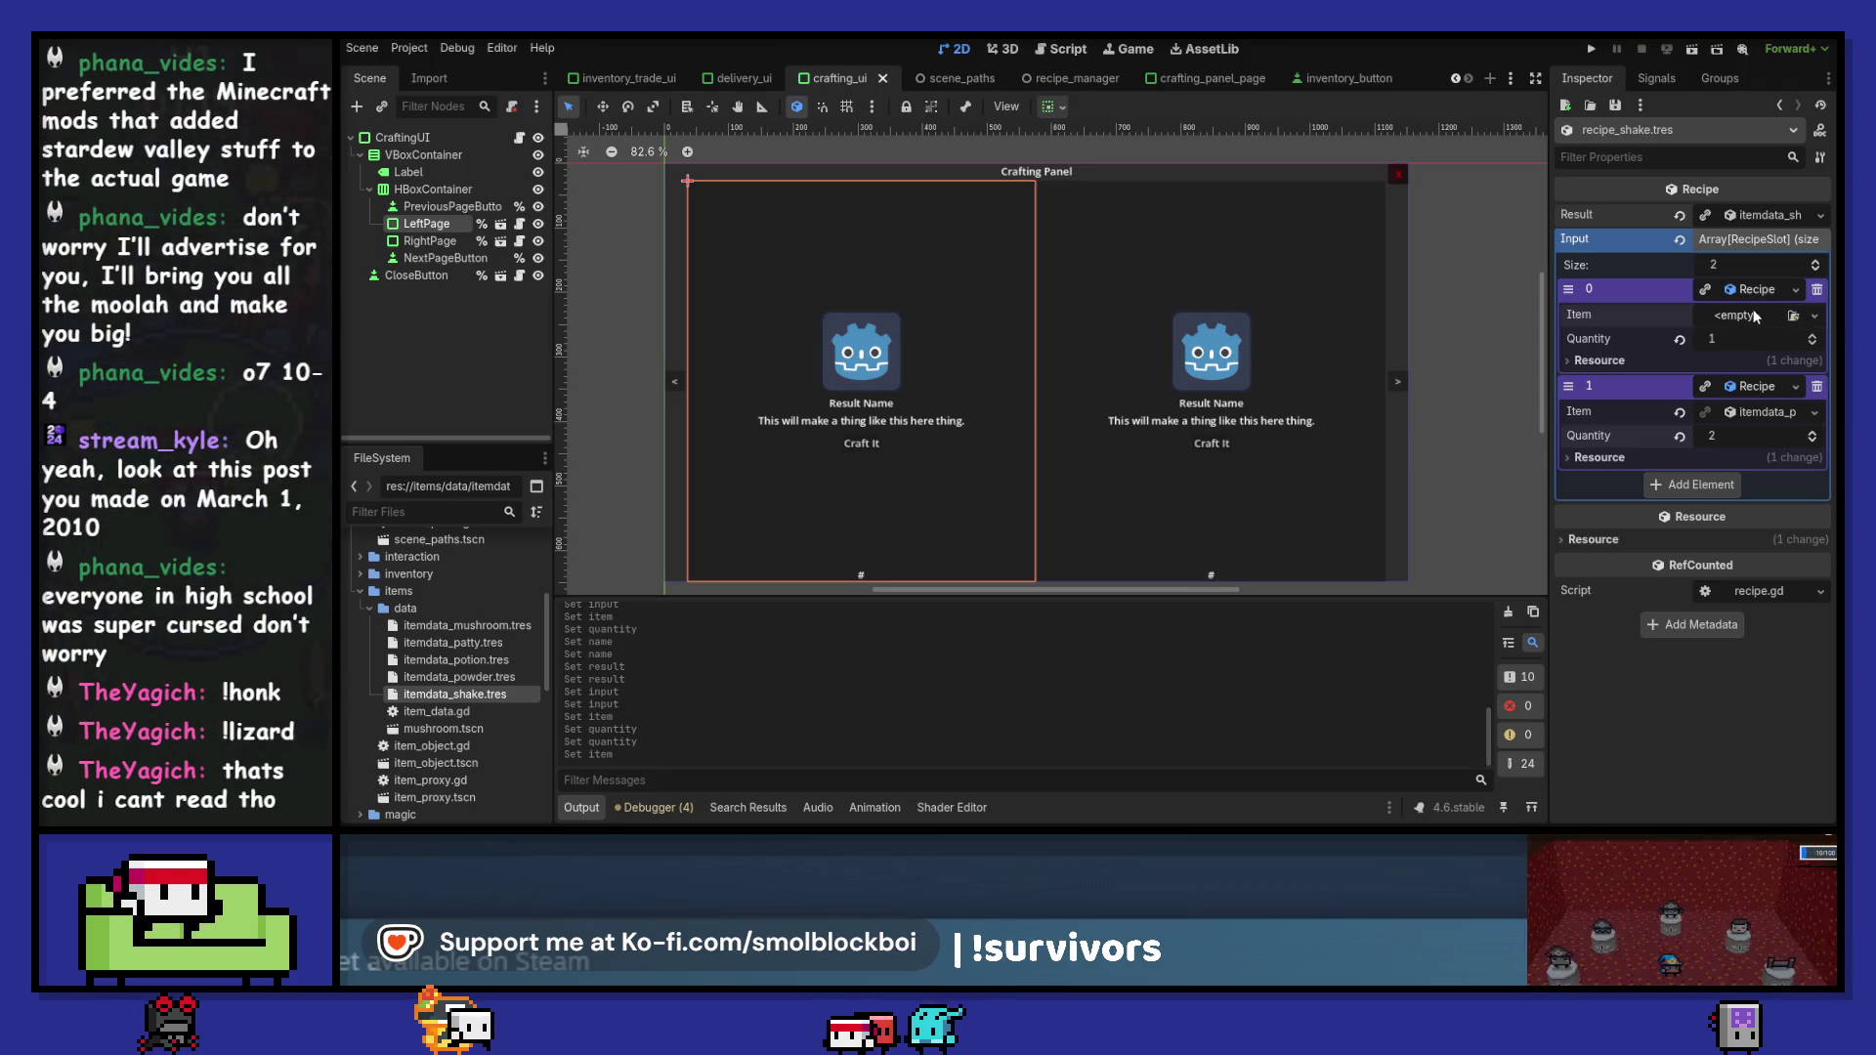
left_click(1814, 316)
left_click(1749, 376)
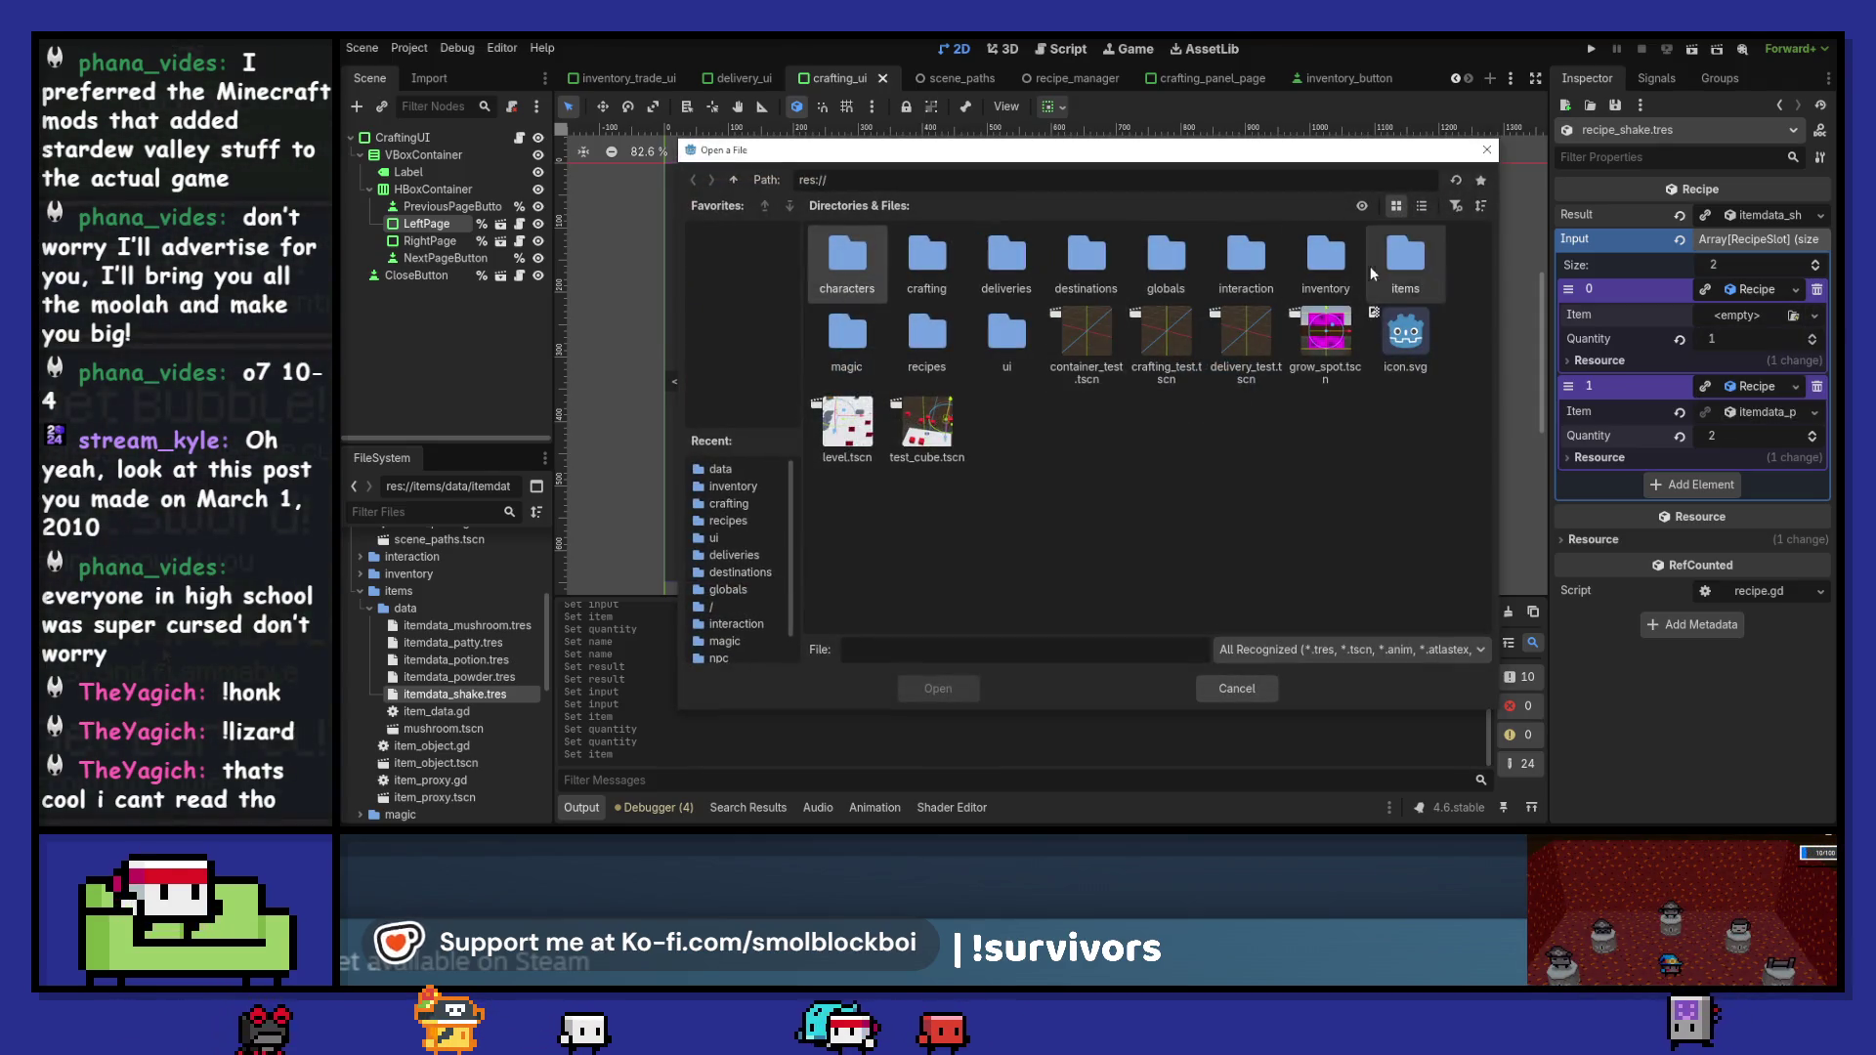
double_click(1403, 266)
double_click(850, 259)
left_click(857, 266)
double_click(1006, 256)
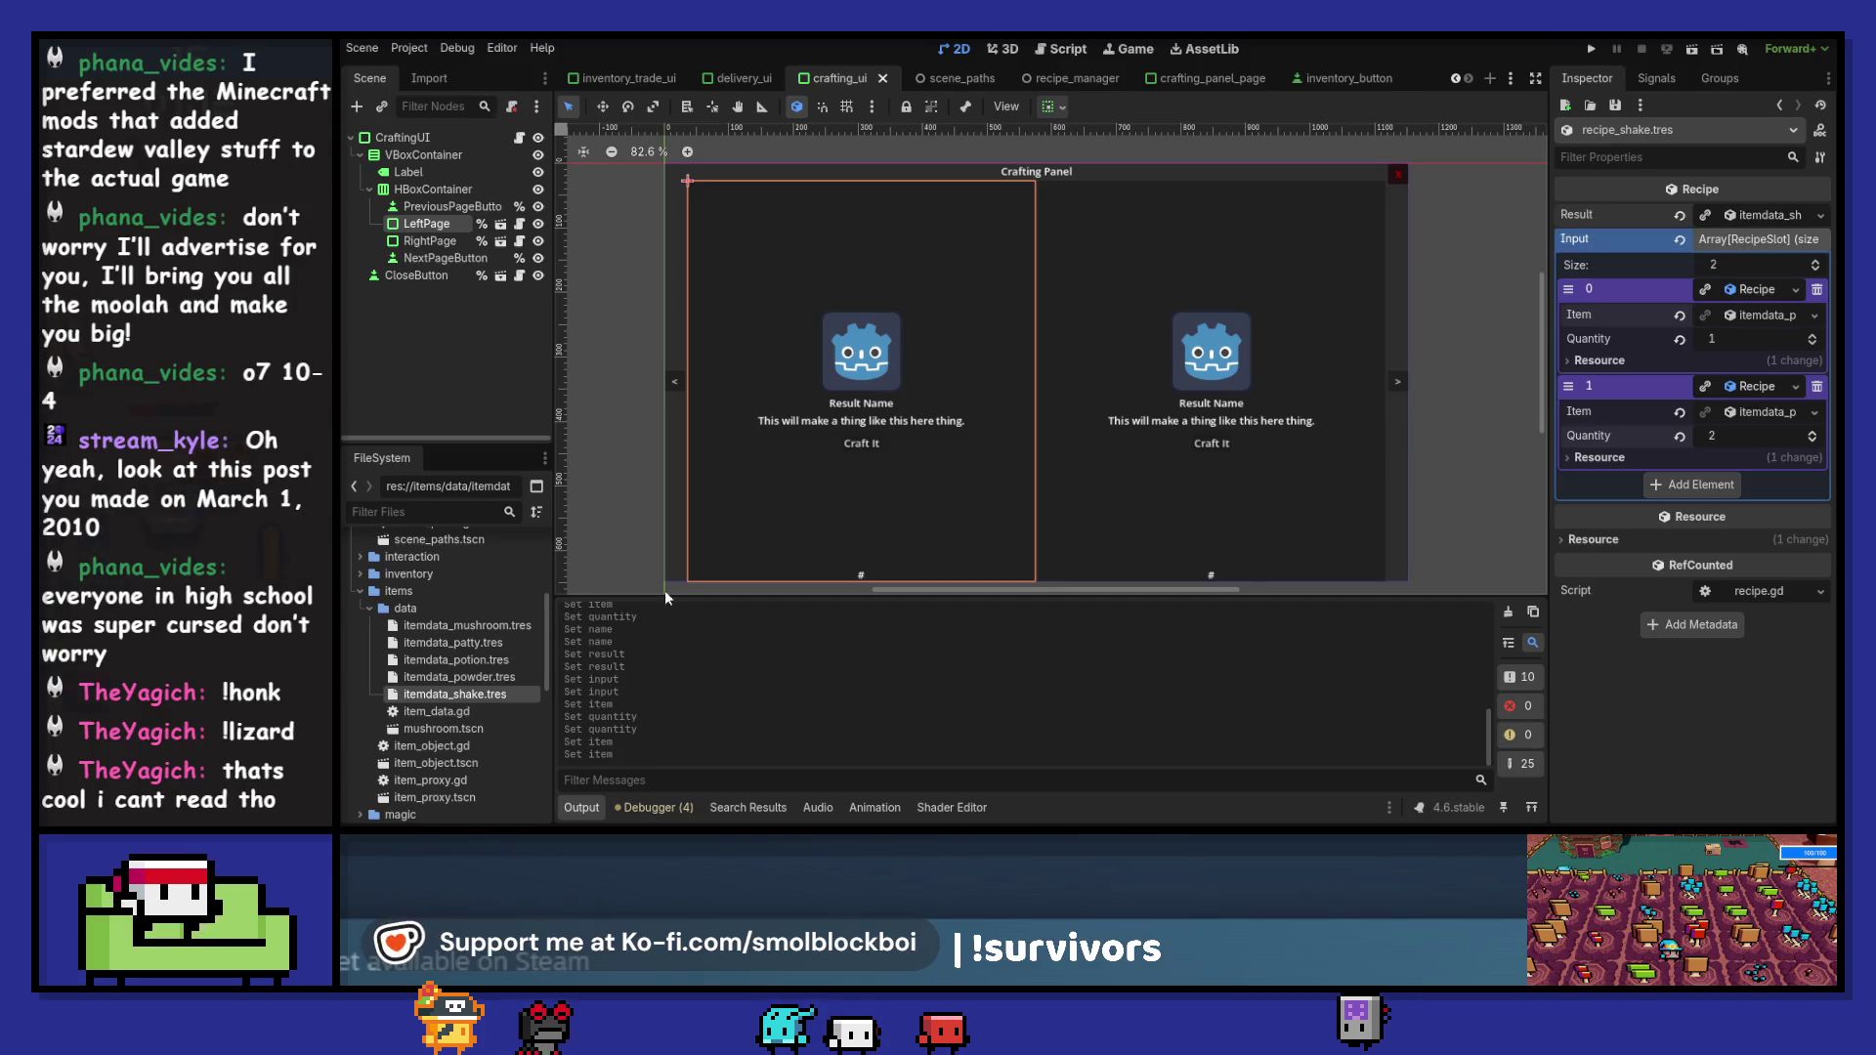
Change recipe_patty.tres's Result to itemdata_patty.tres.
left_click(454, 643)
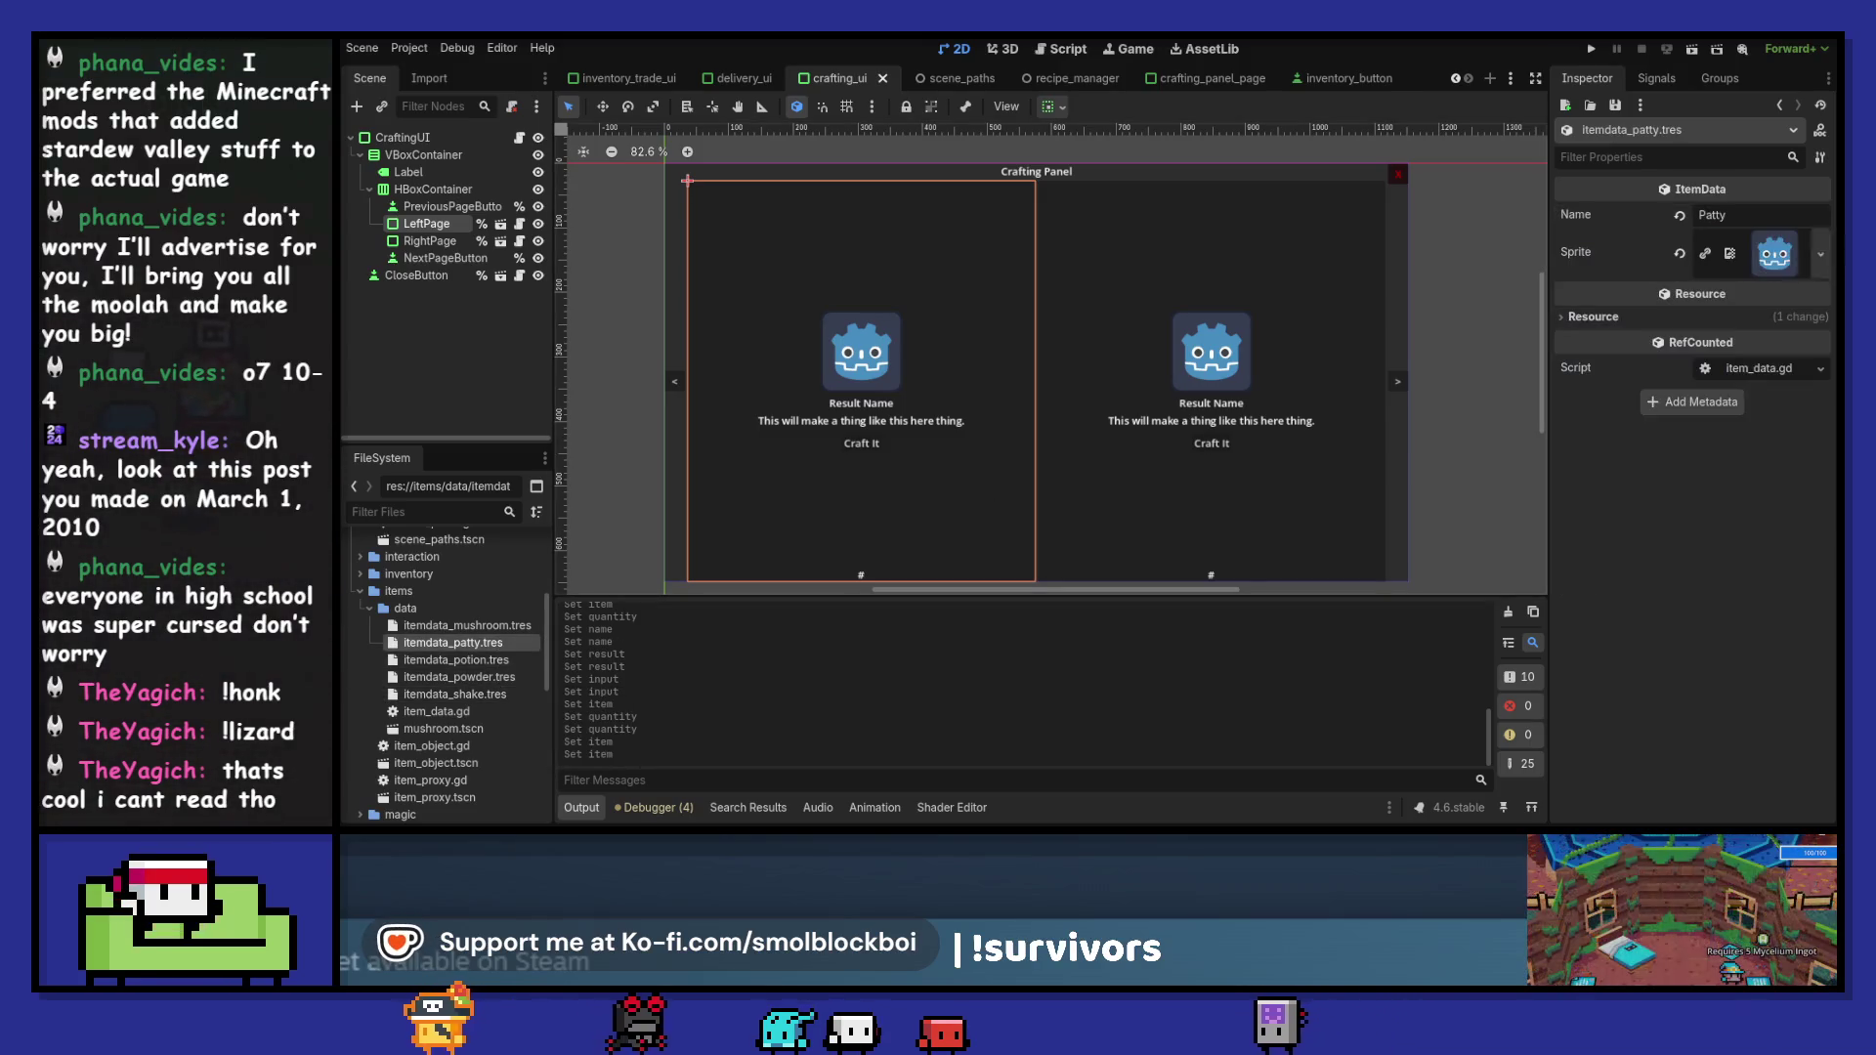
scroll(413, 661, "down", 5)
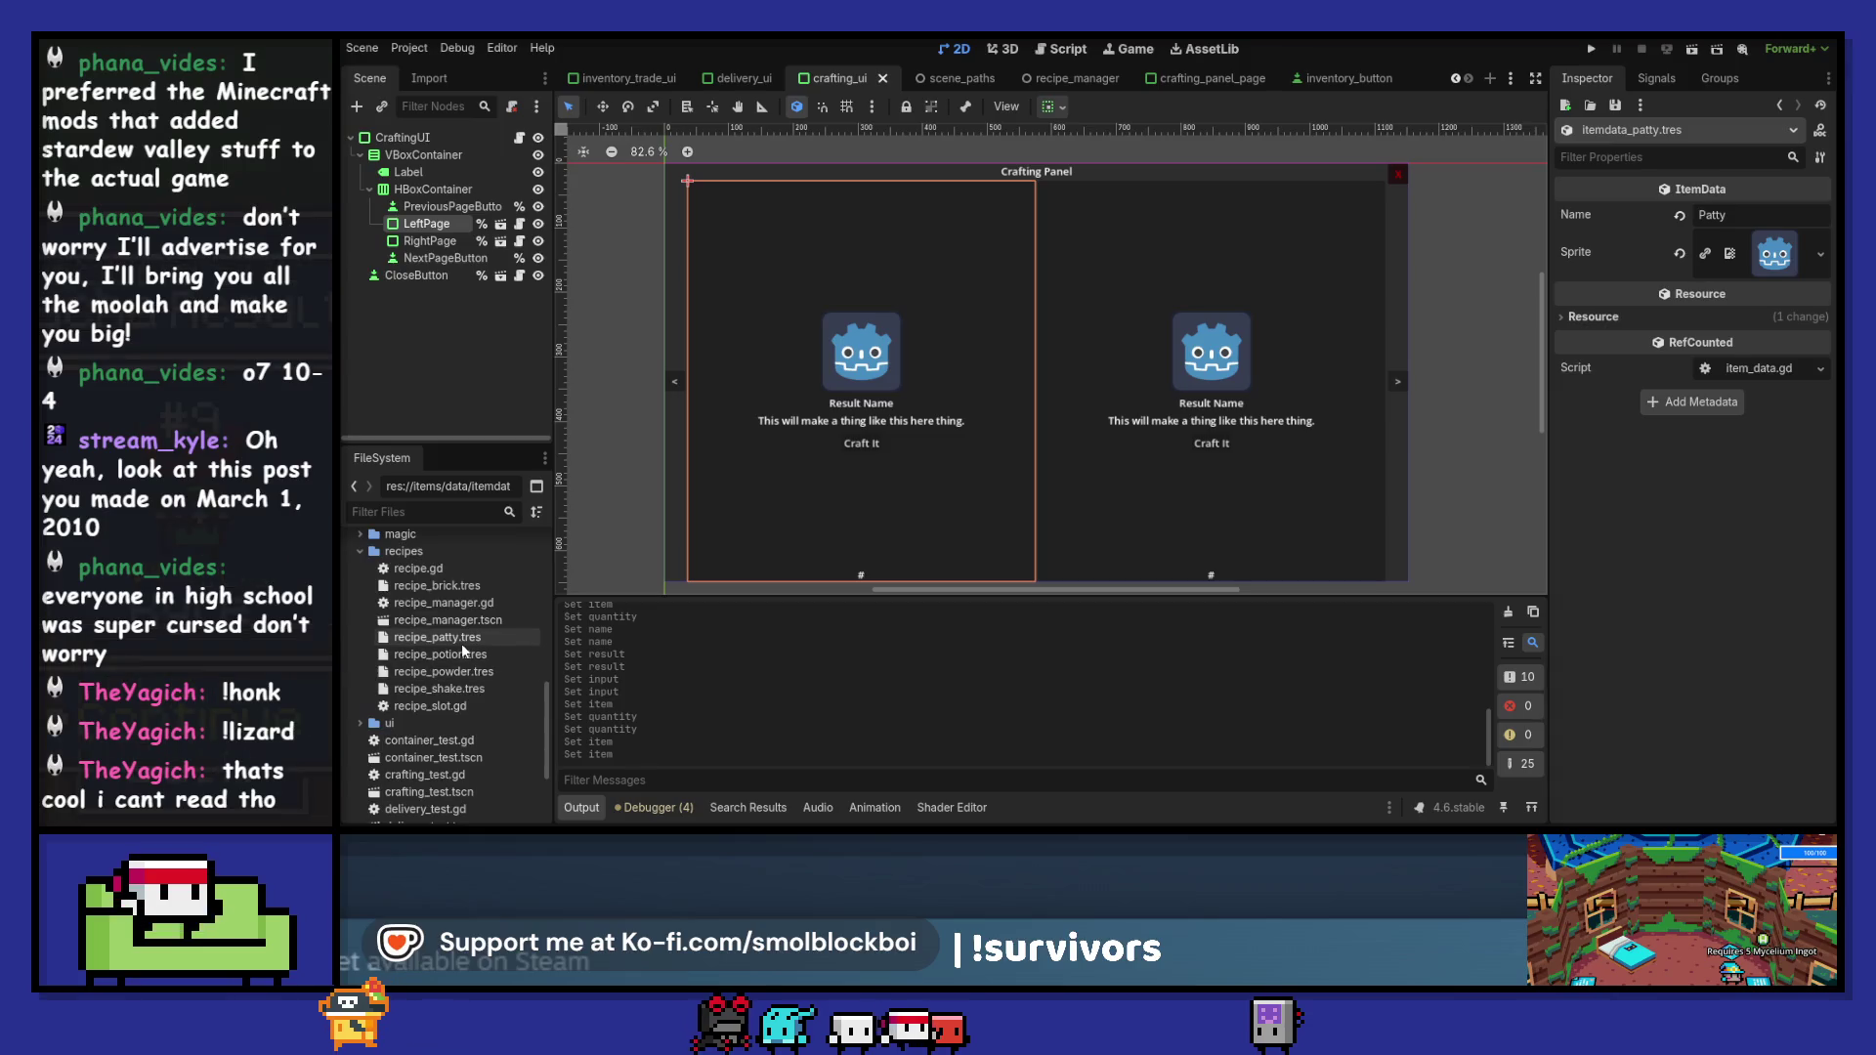
left_click(461, 640)
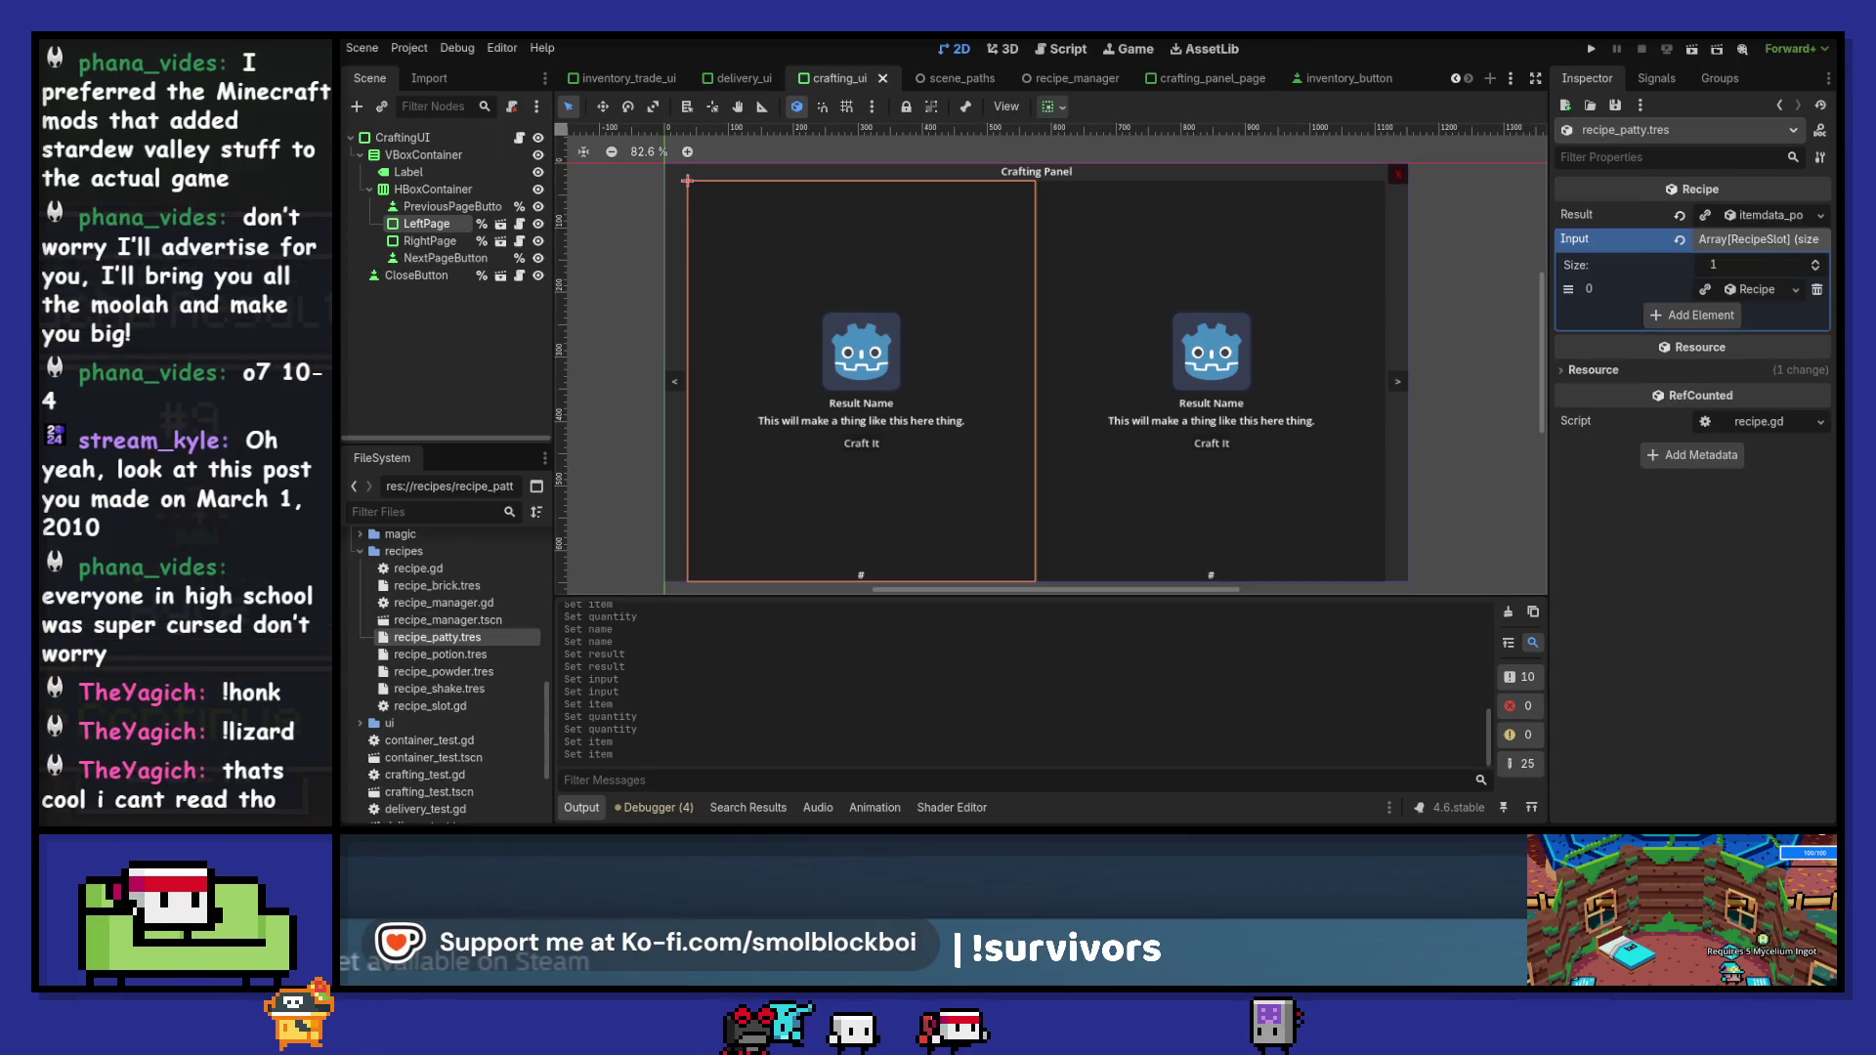
left_click(1681, 216)
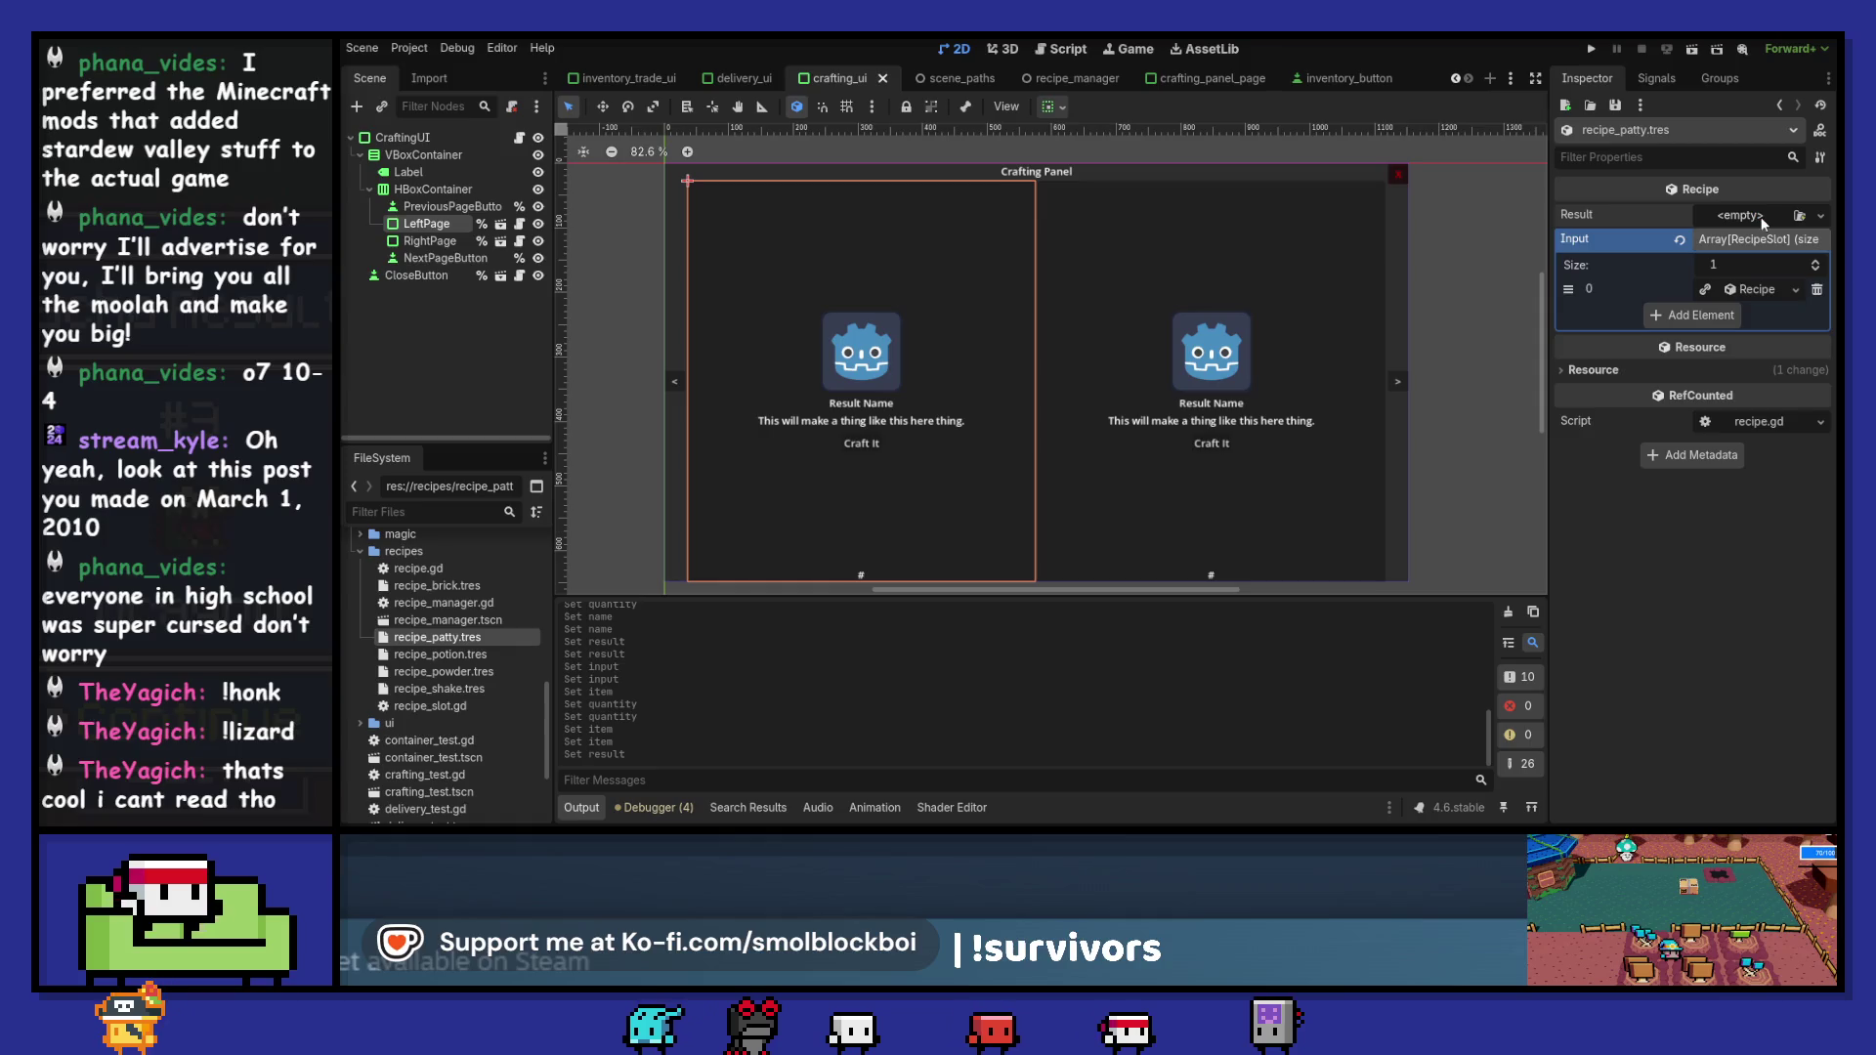
scroll(450, 665, "up", 5)
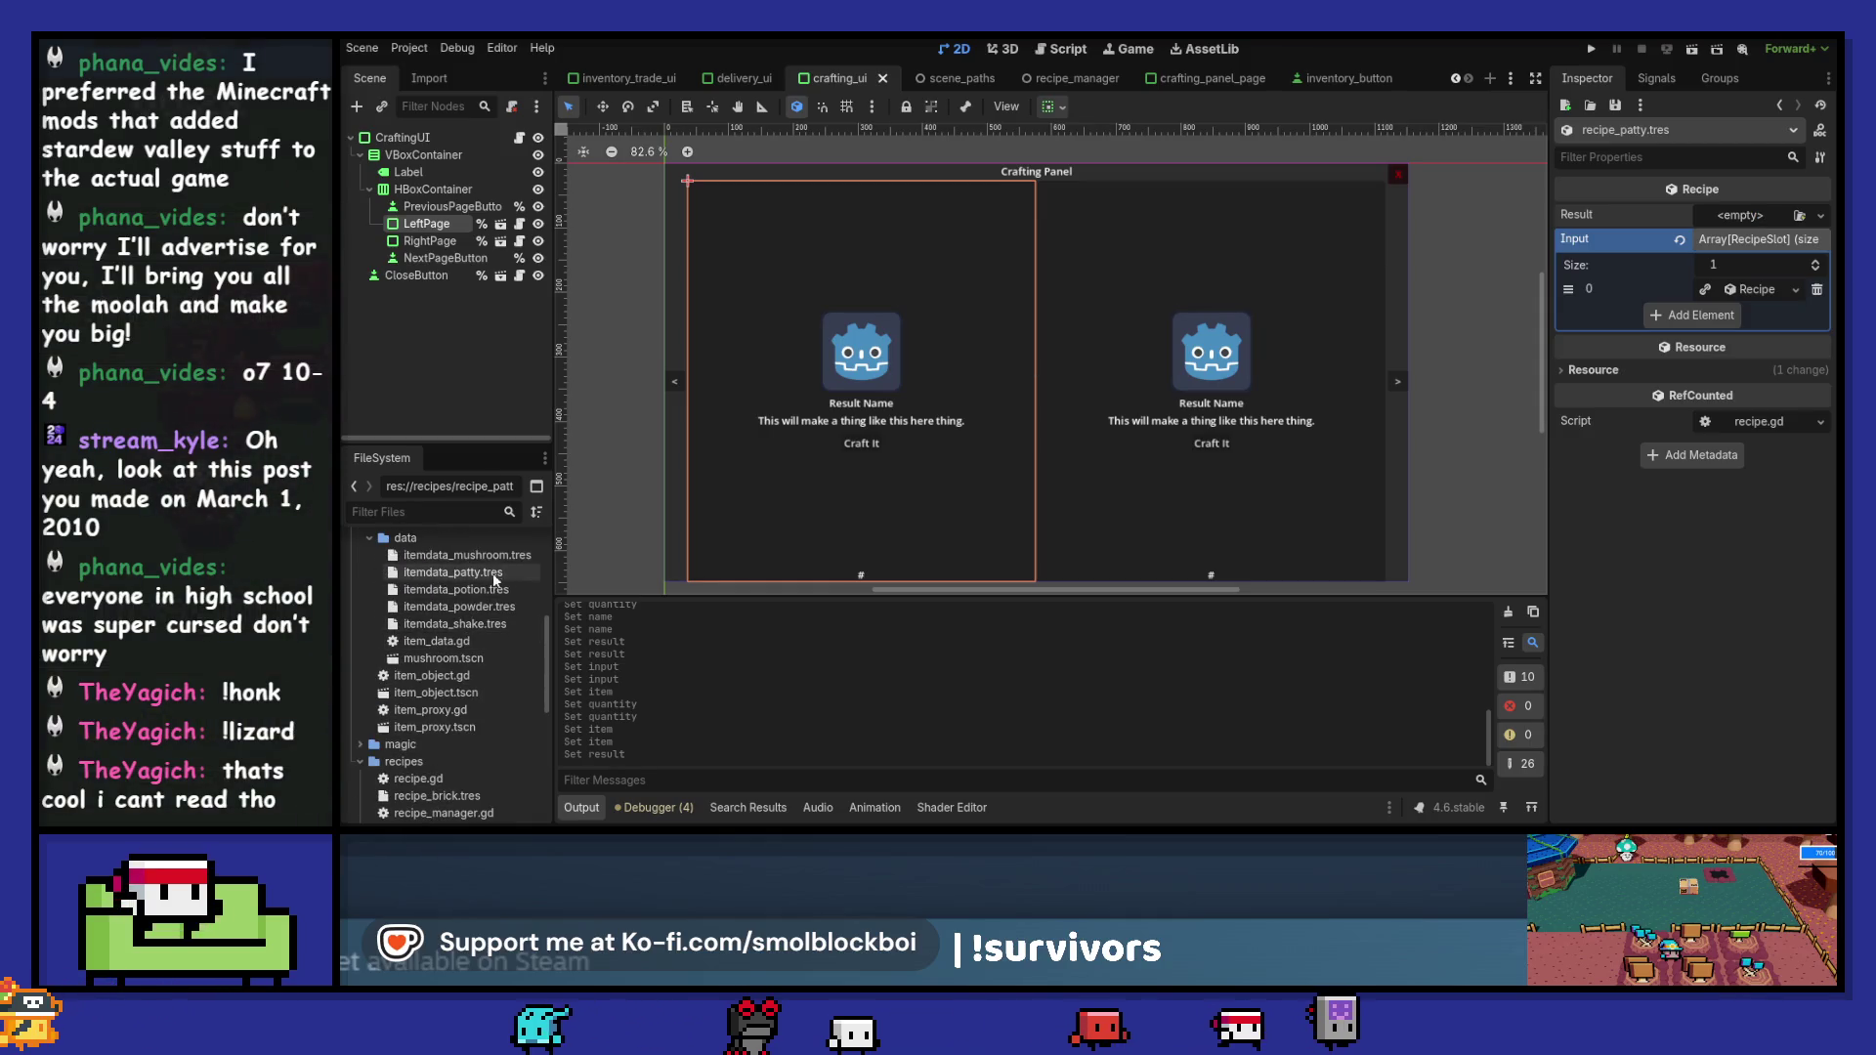
left_click_drag(454, 572, 570, 576)
mouse_move(1515, 409)
left_mouse_down()
mouse_move(1780, 202)
mouse_move(1760, 226)
left_mouse_up()
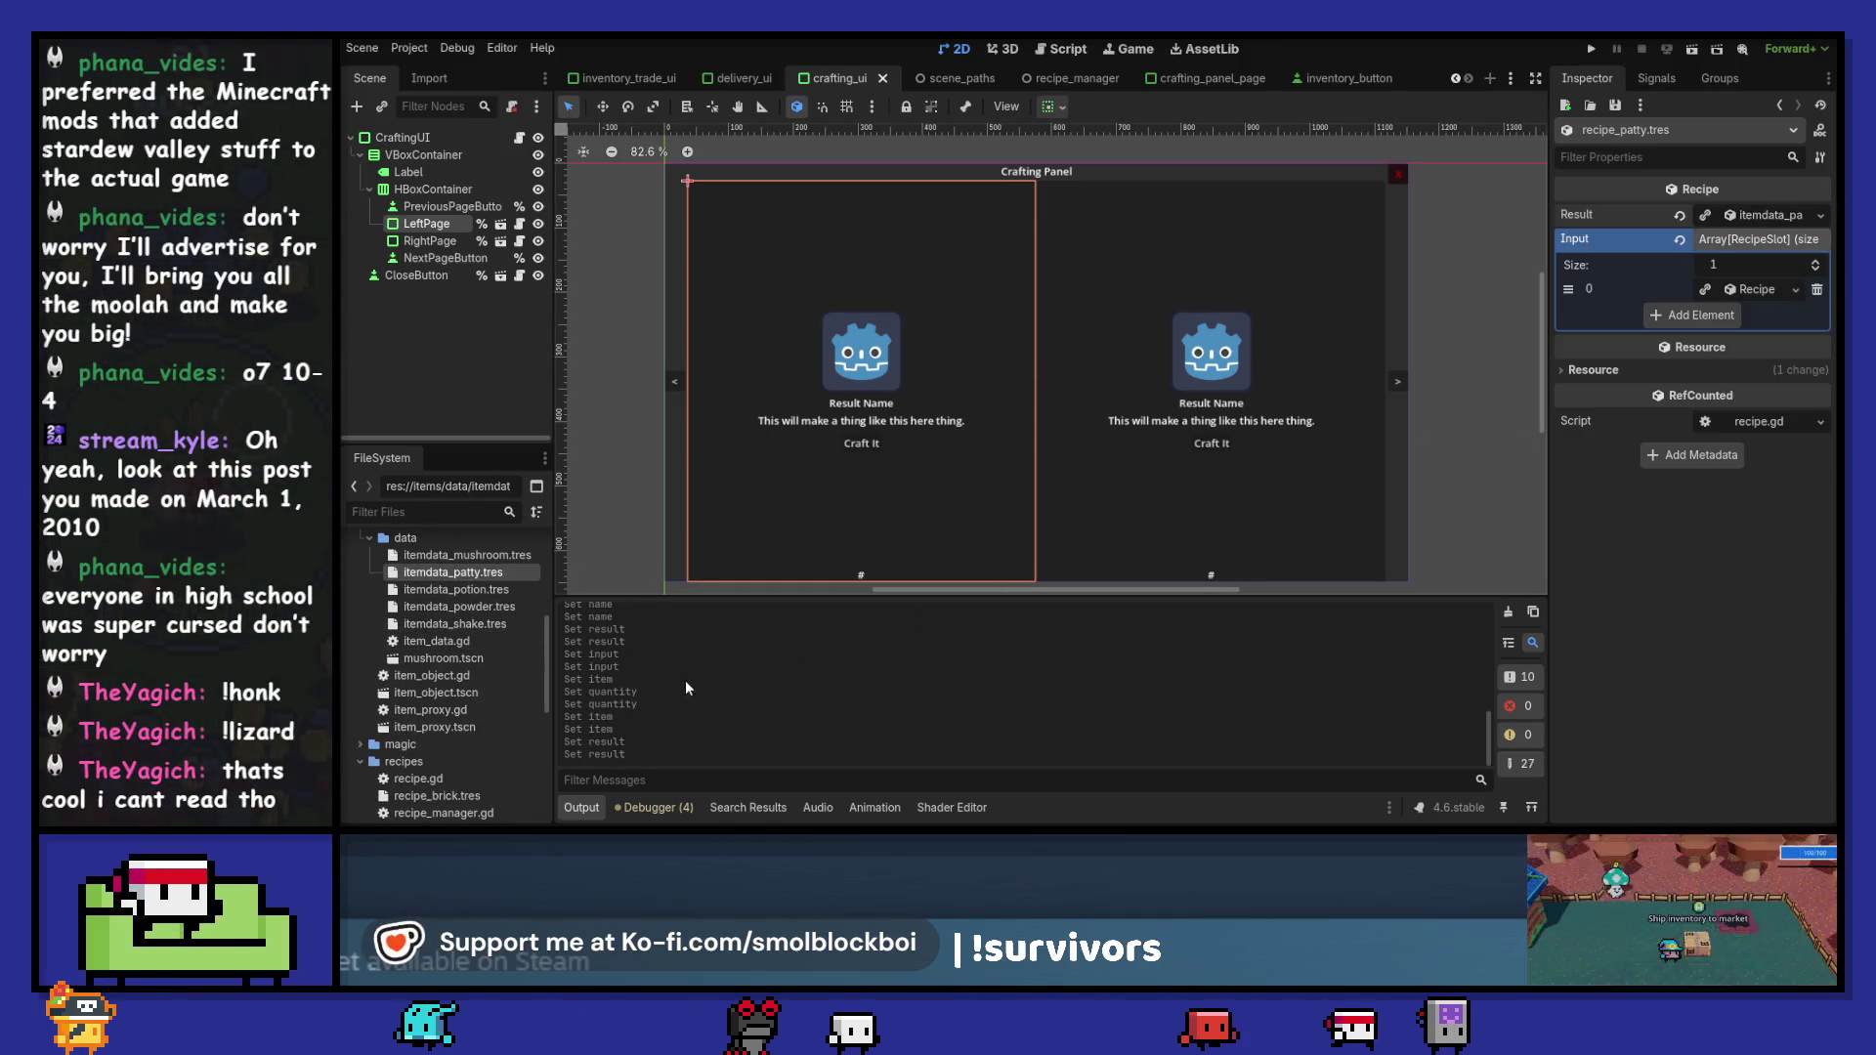
scroll(456, 666, "down", 5)
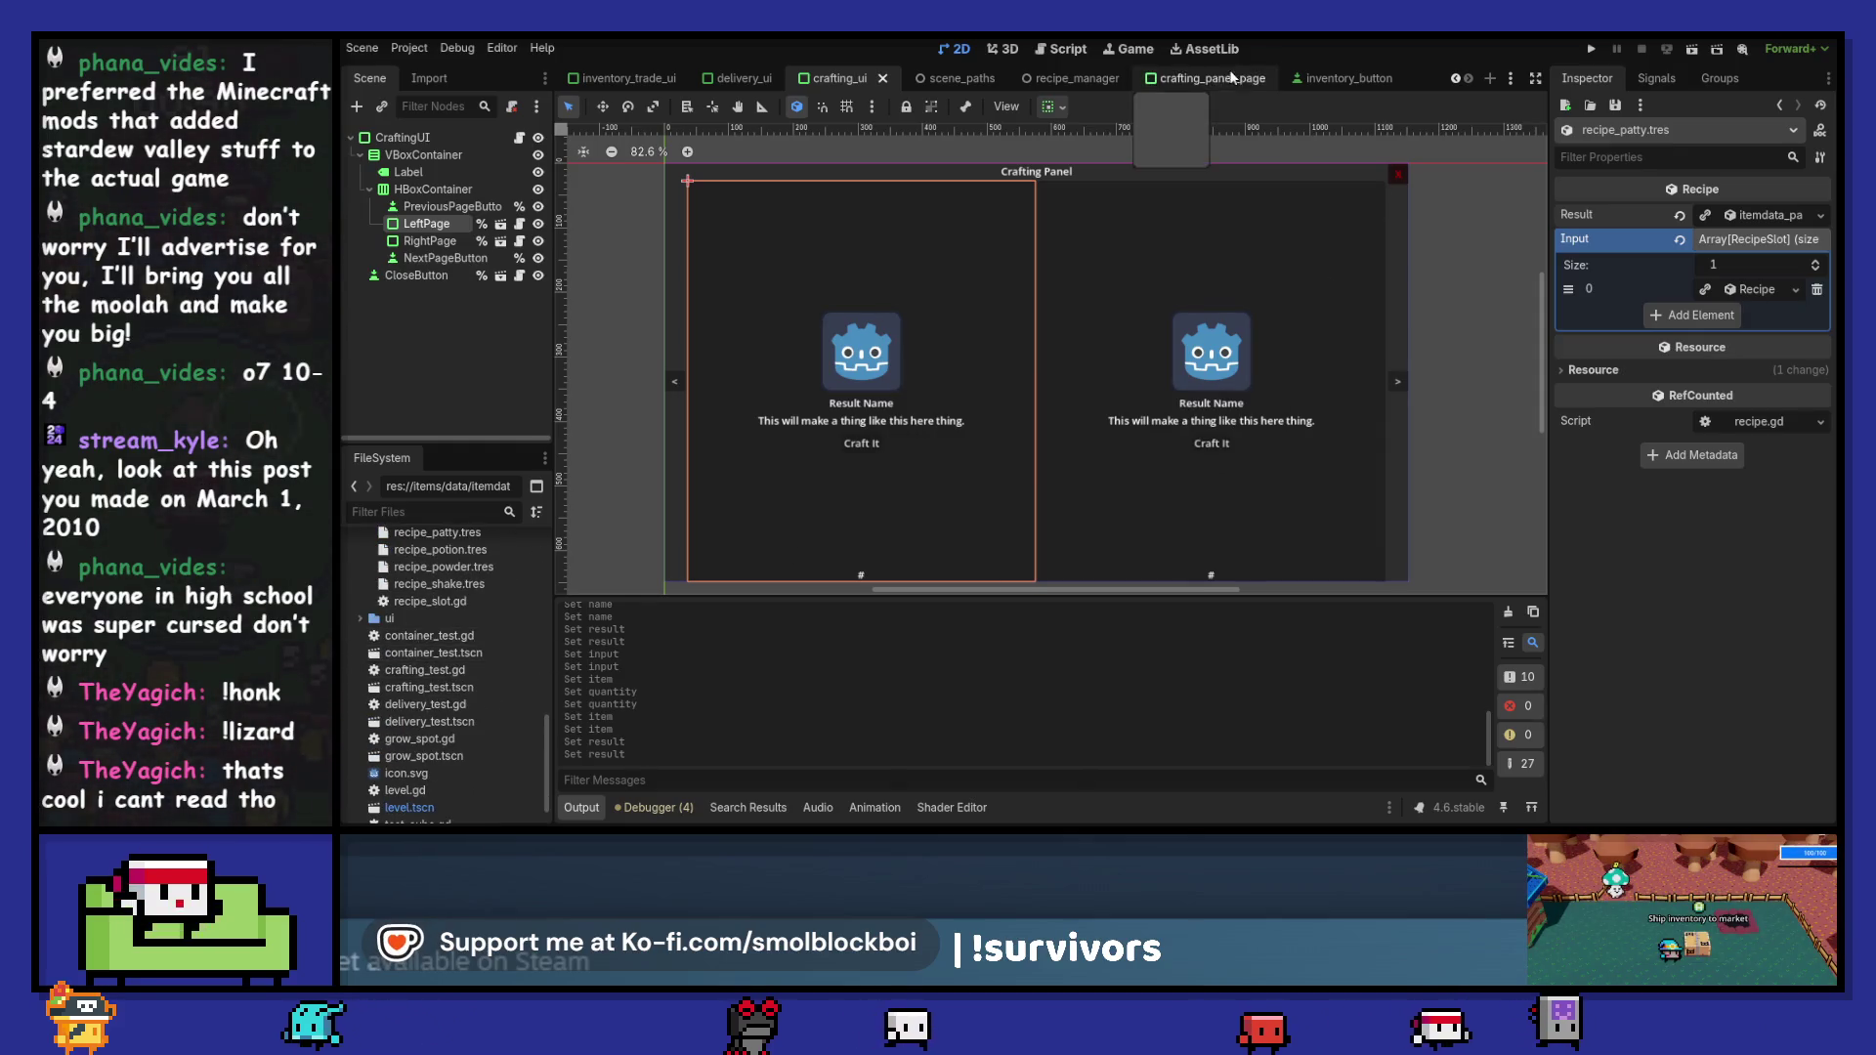
left_click(1053, 78)
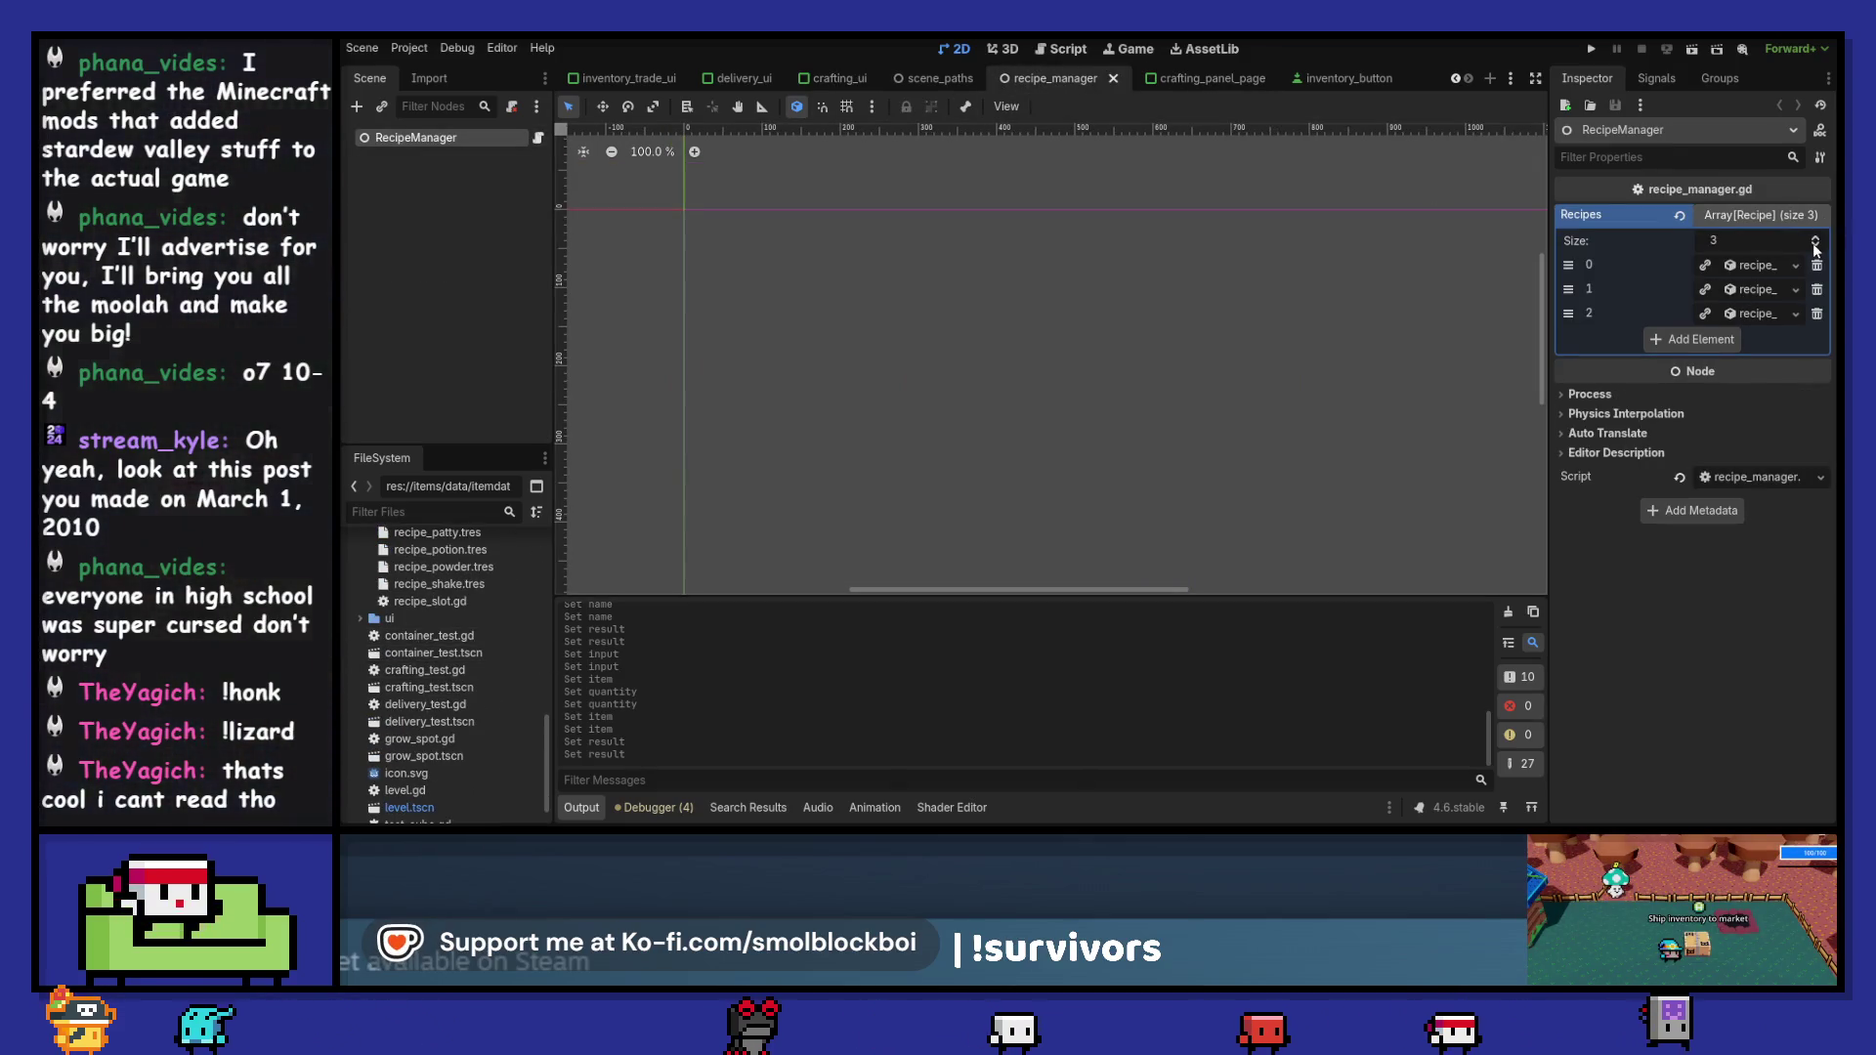
Grow the RecipeManager Recipes array to 5 slots and save.
left_click(1700, 339)
left_click(1700, 363)
scroll(476, 668, "up", 2)
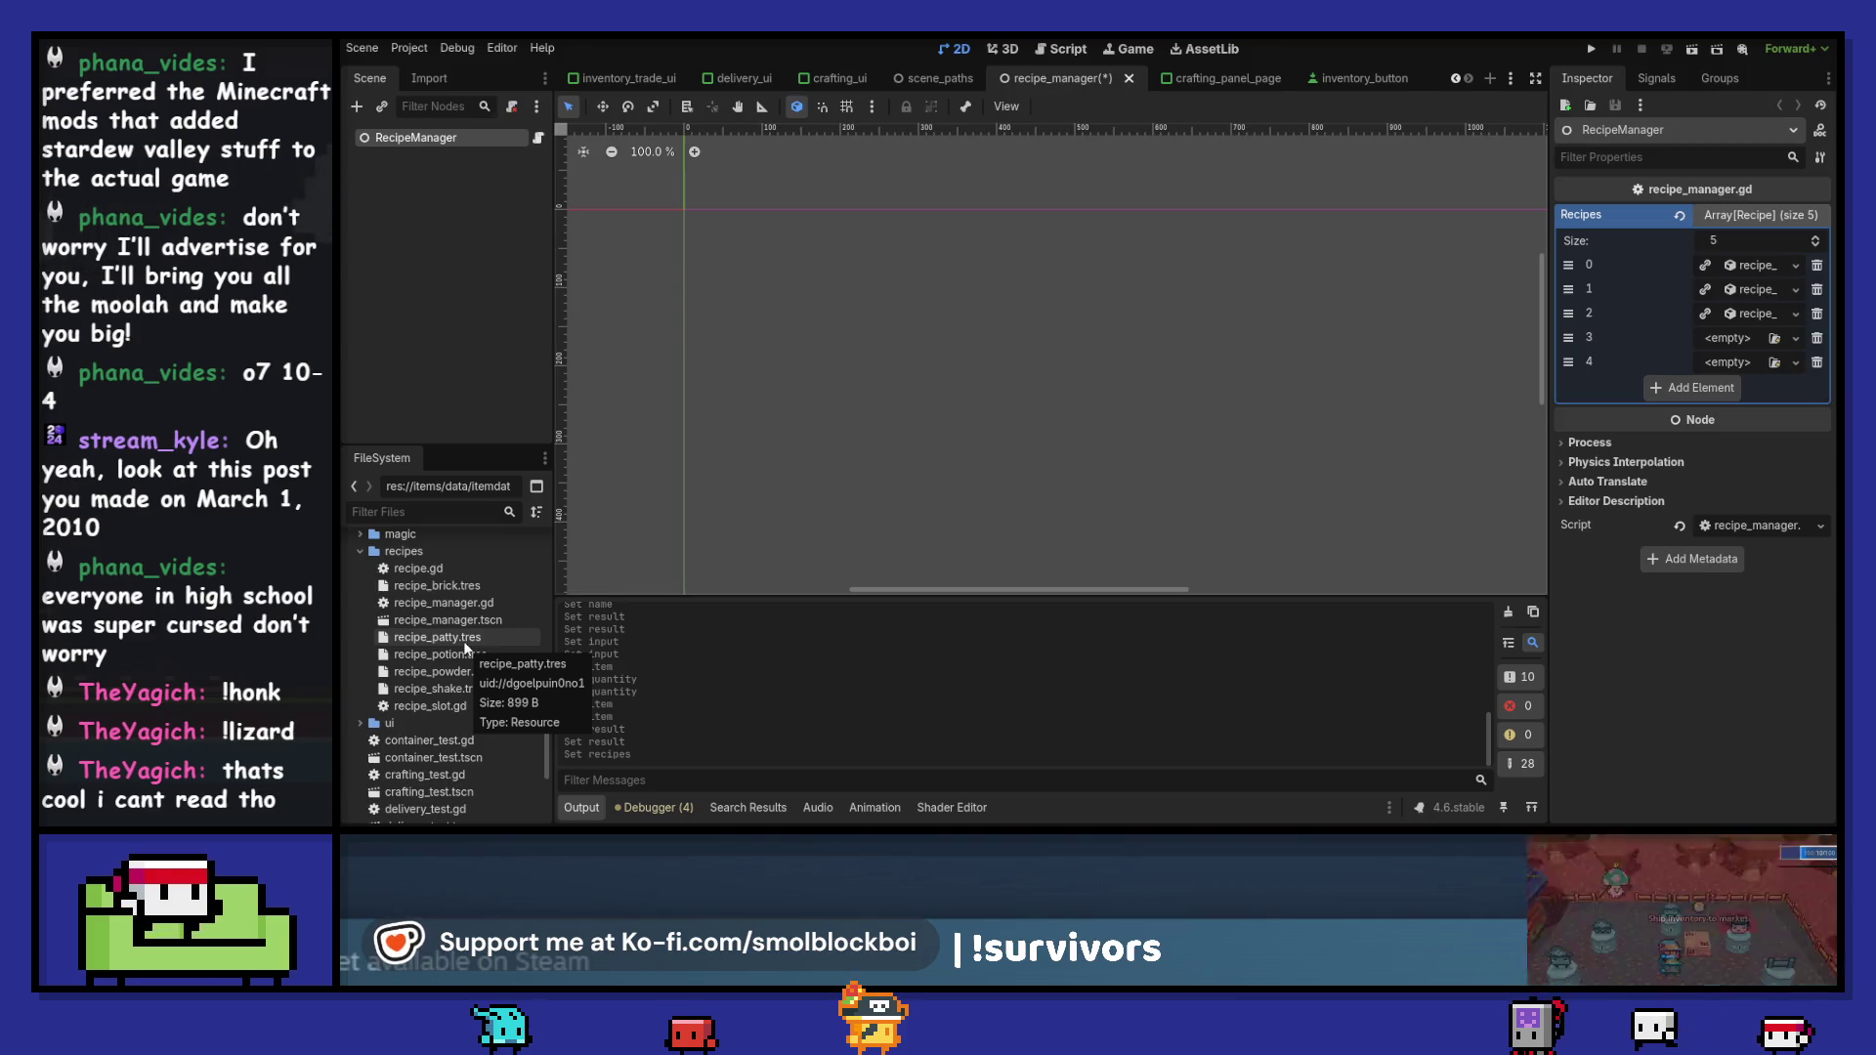
key("ctrl+s")
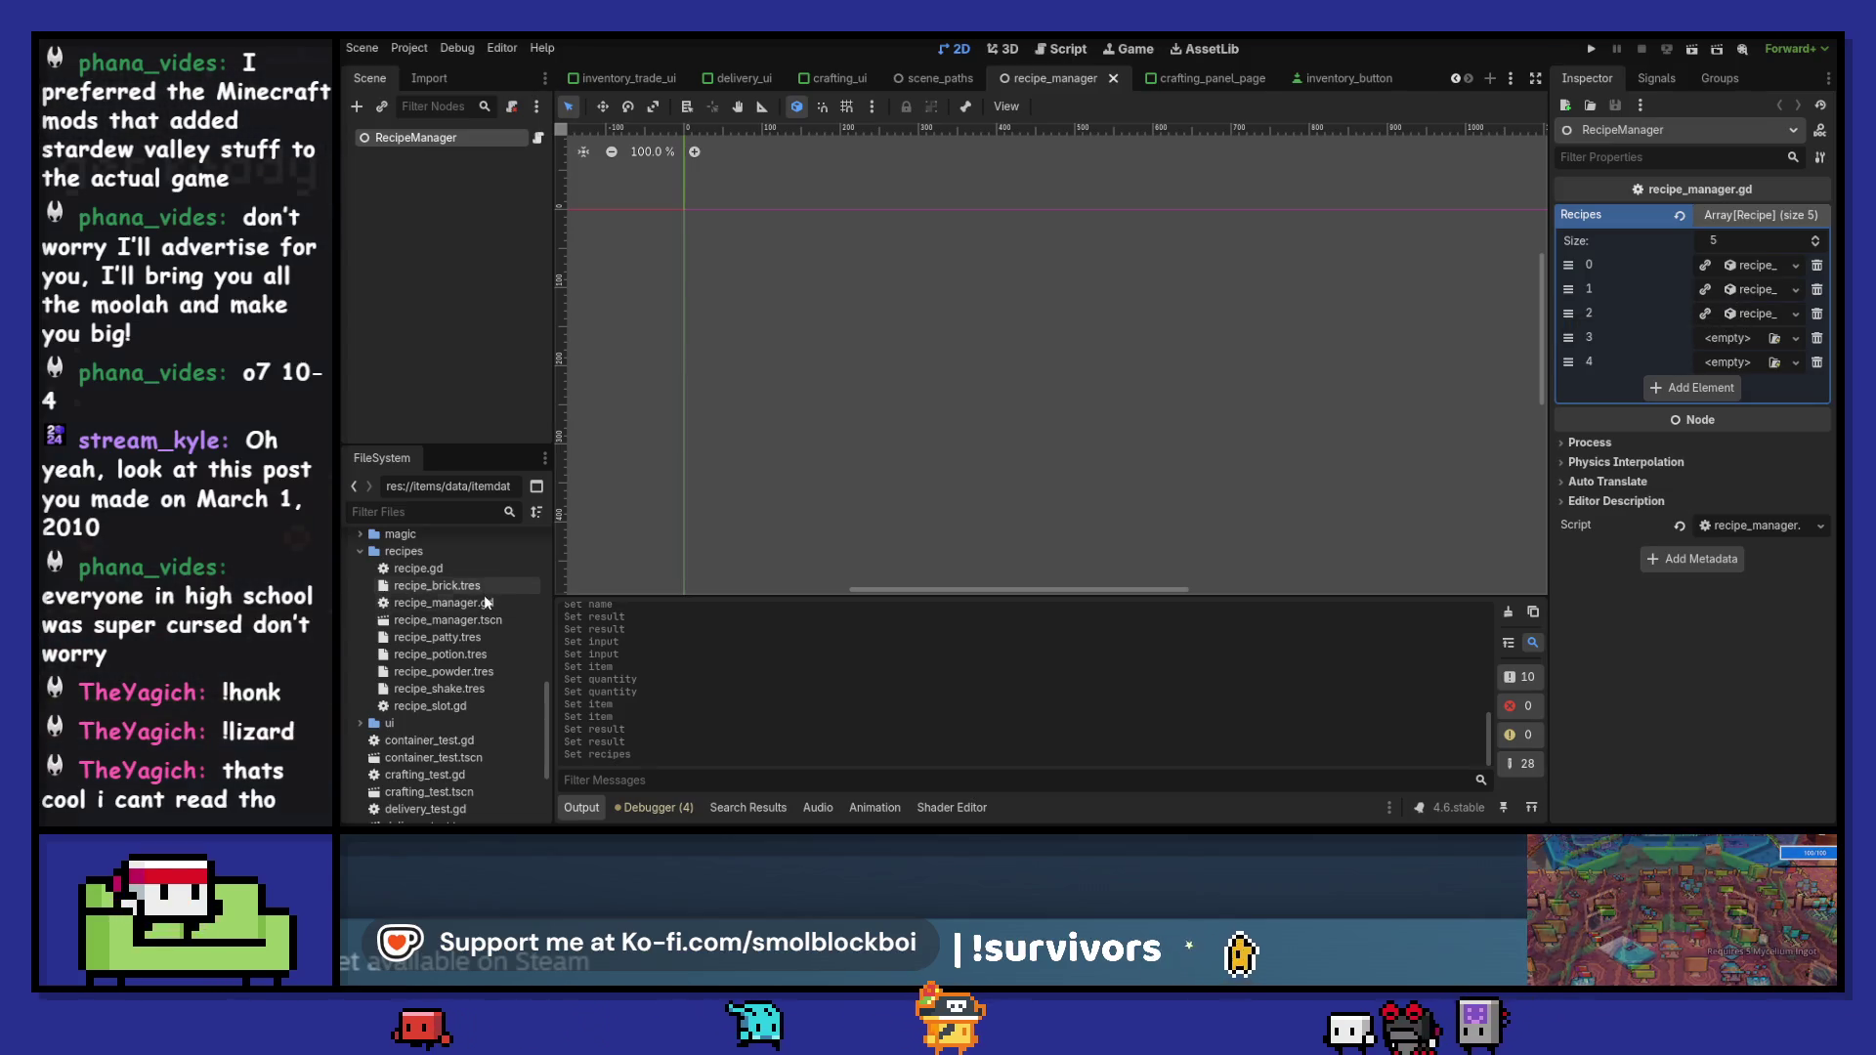
Fill the new slots with recipe_patty.tres and recipe_shake.tres, save, and run the game.
mouse_move(478, 635)
left_mouse_down()
mouse_move(1213, 522)
mouse_move(1727, 337)
left_mouse_up()
left_click_drag(454, 696, 1743, 357)
key("ctrl+s")
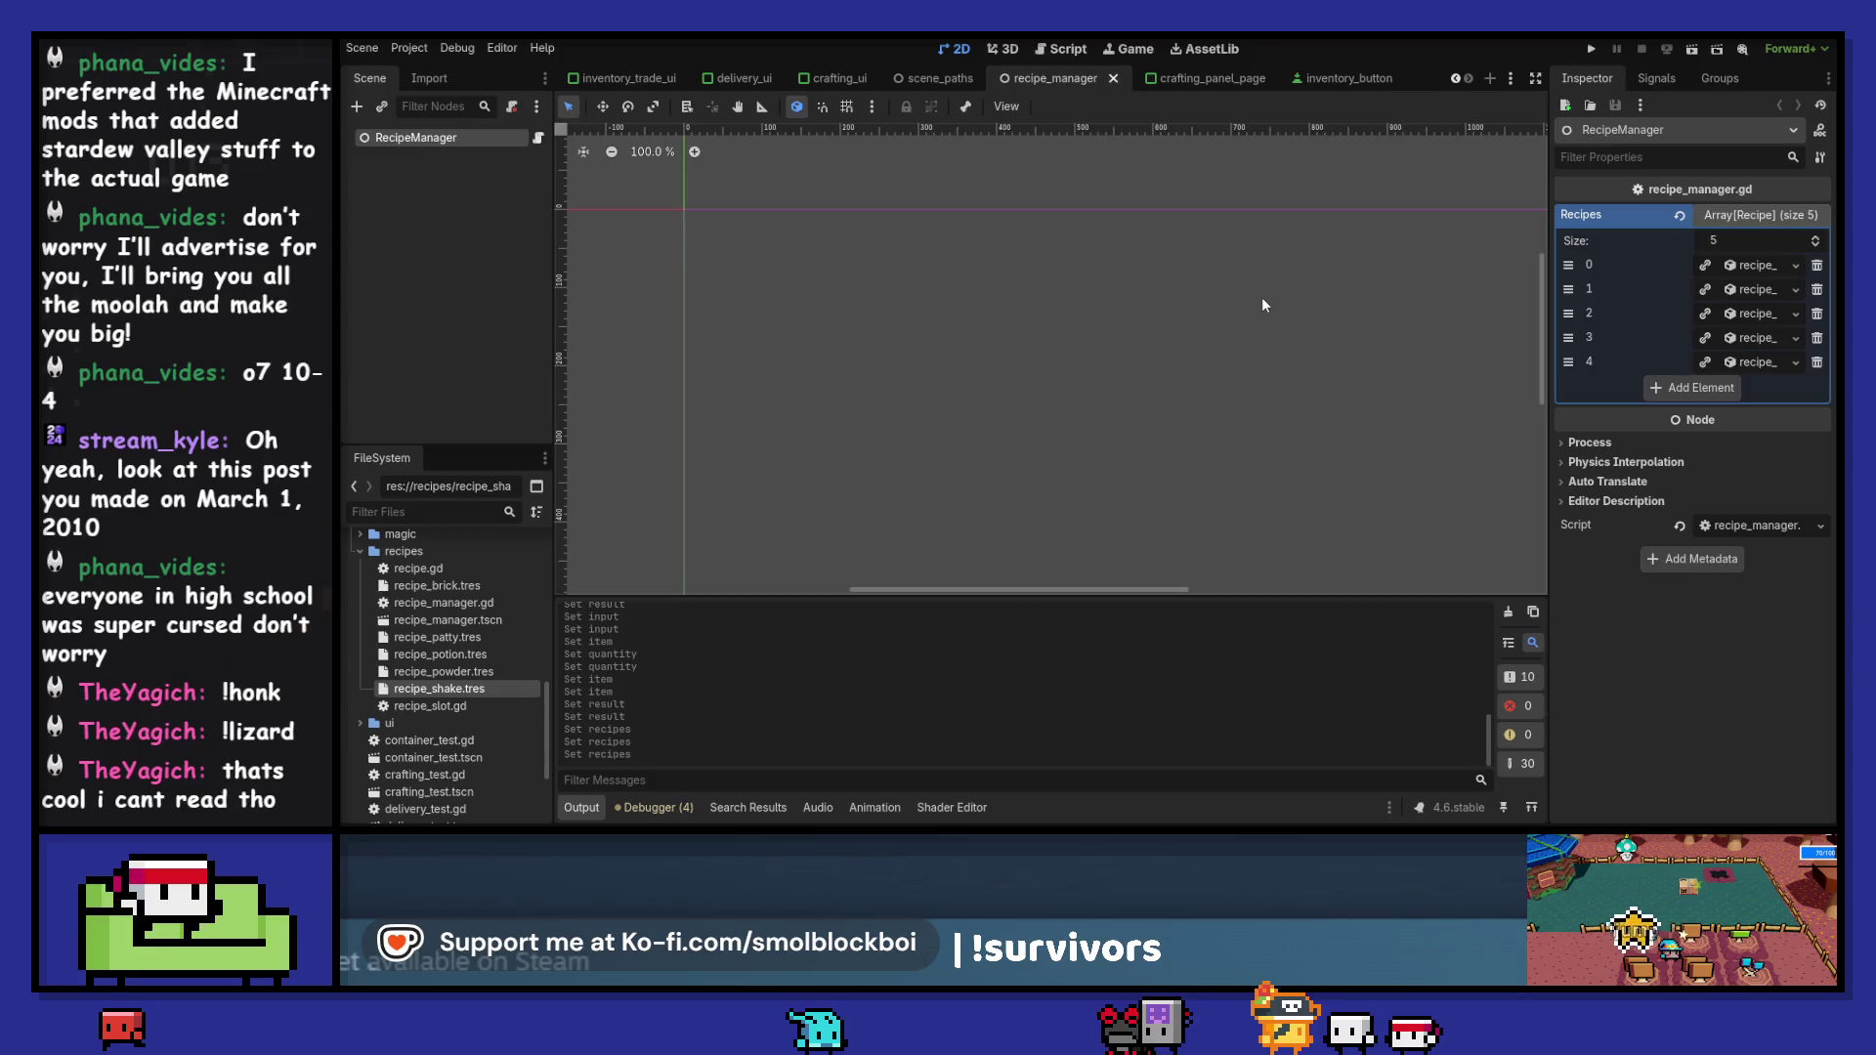
key("F5")
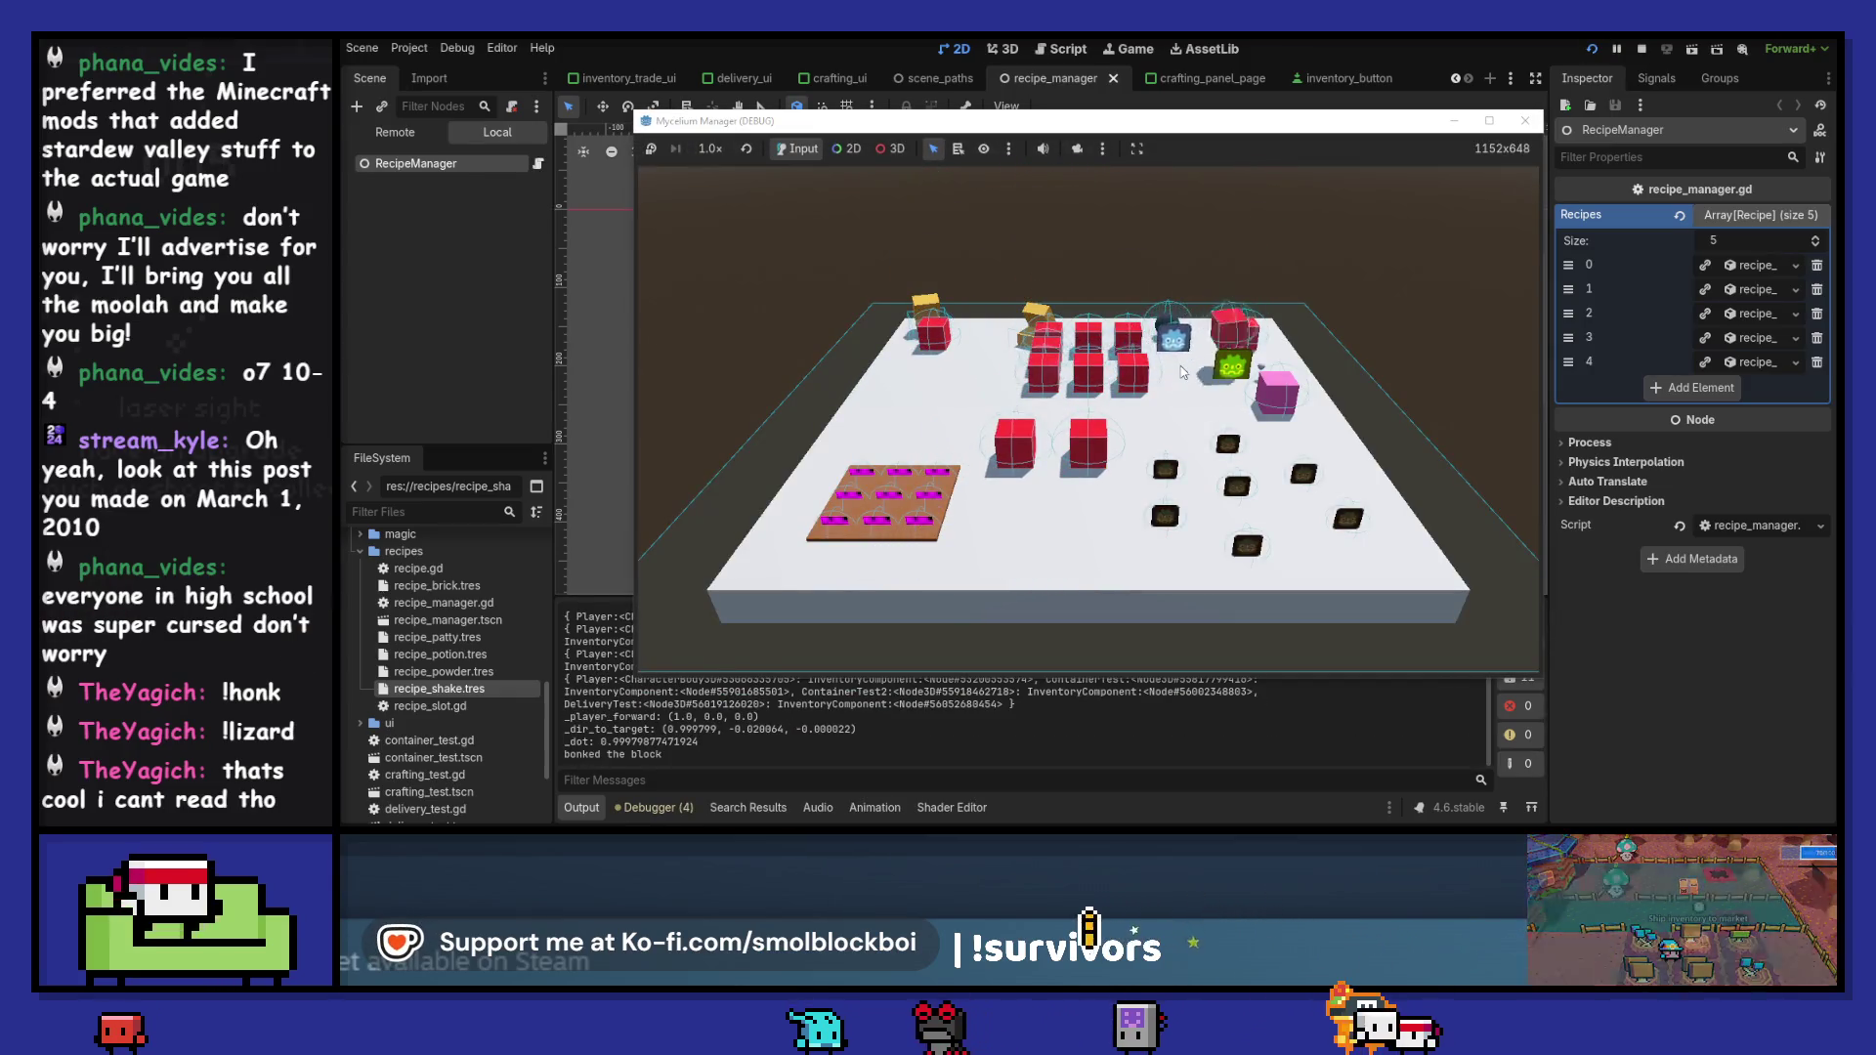
Open the crafting panel in game, page forward to the Patty recipe, then close the game.
key("e")
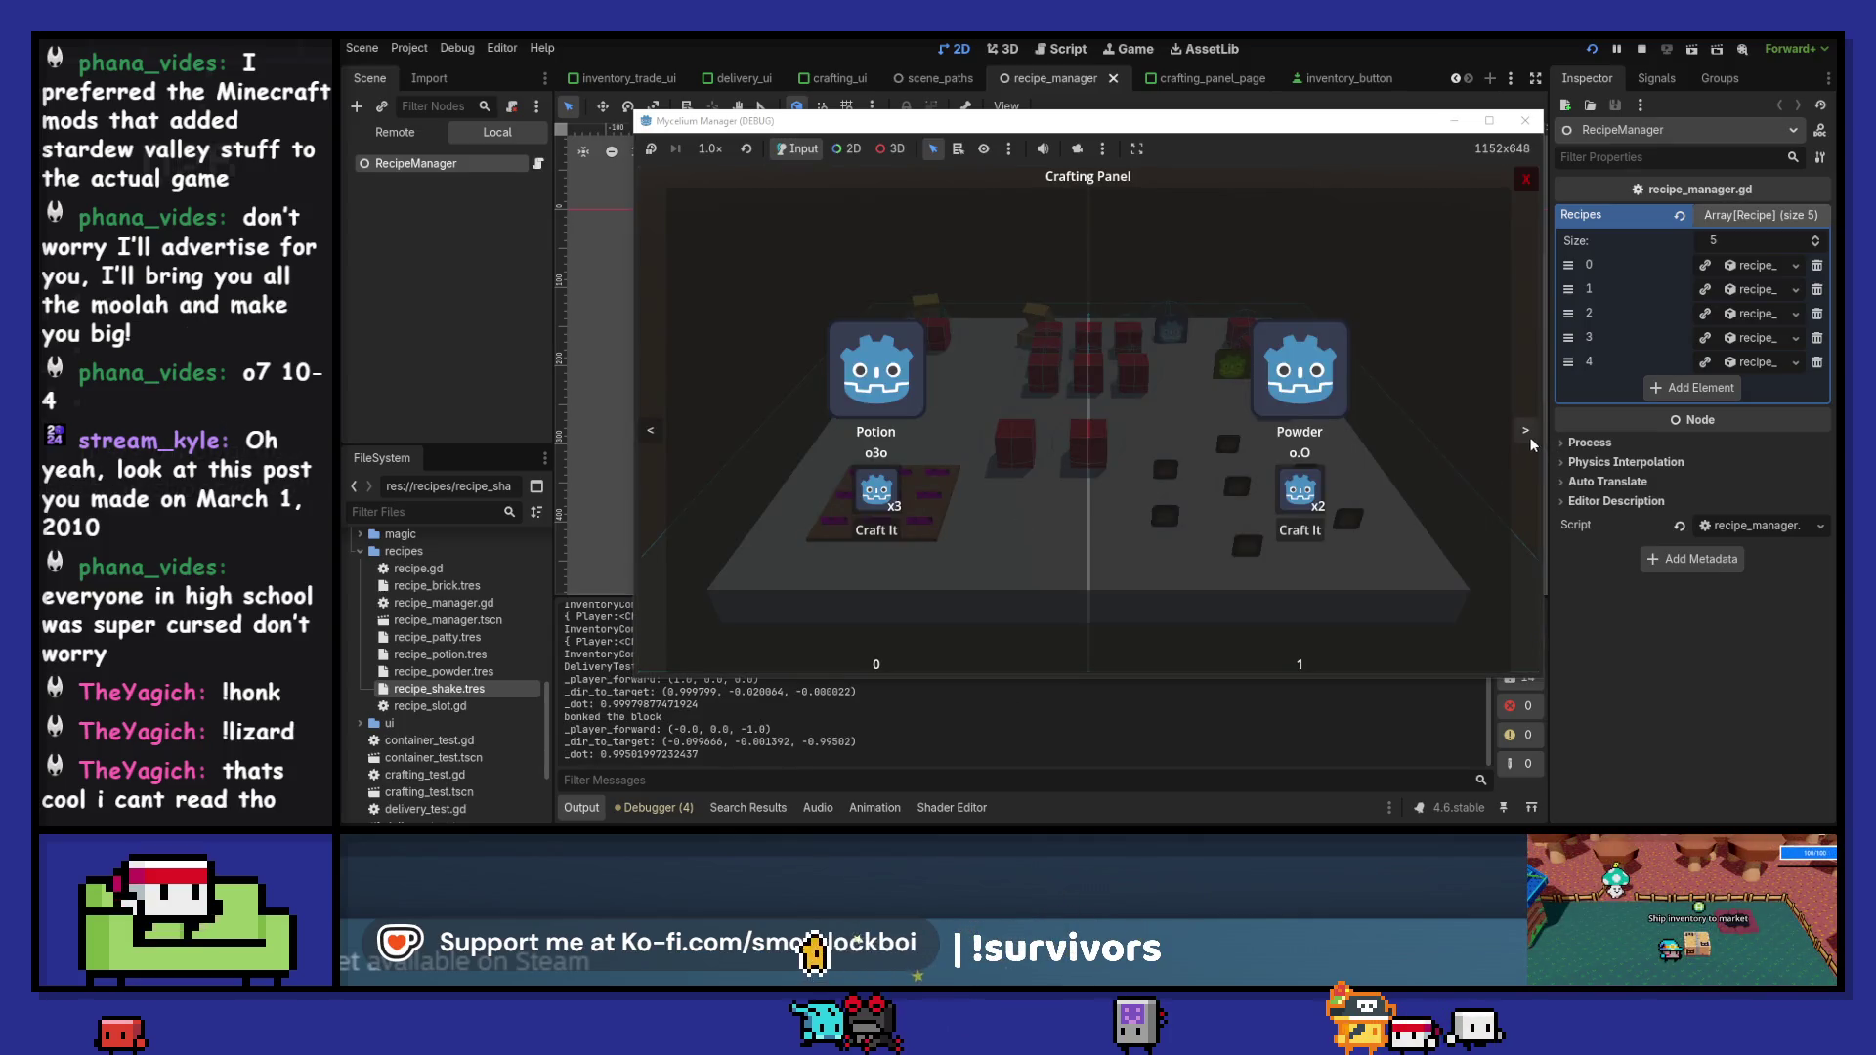
left_click(1526, 432)
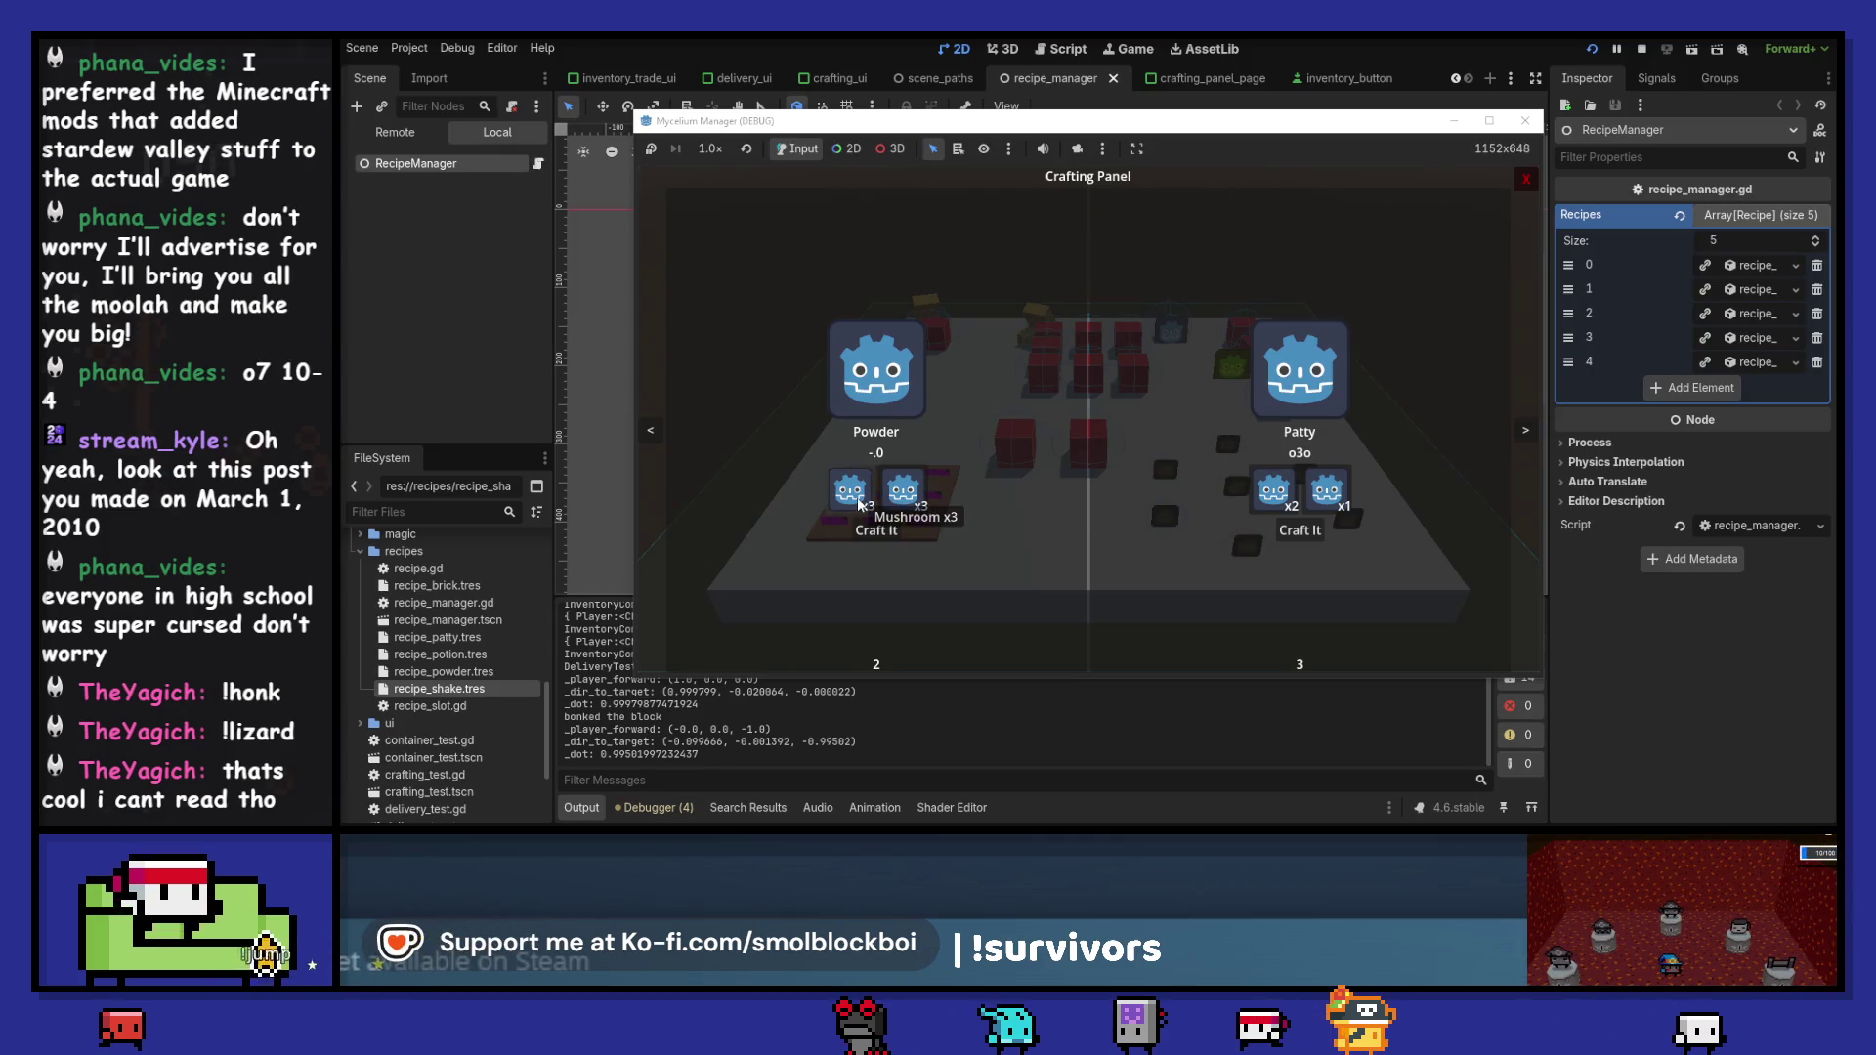
left_click(1527, 119)
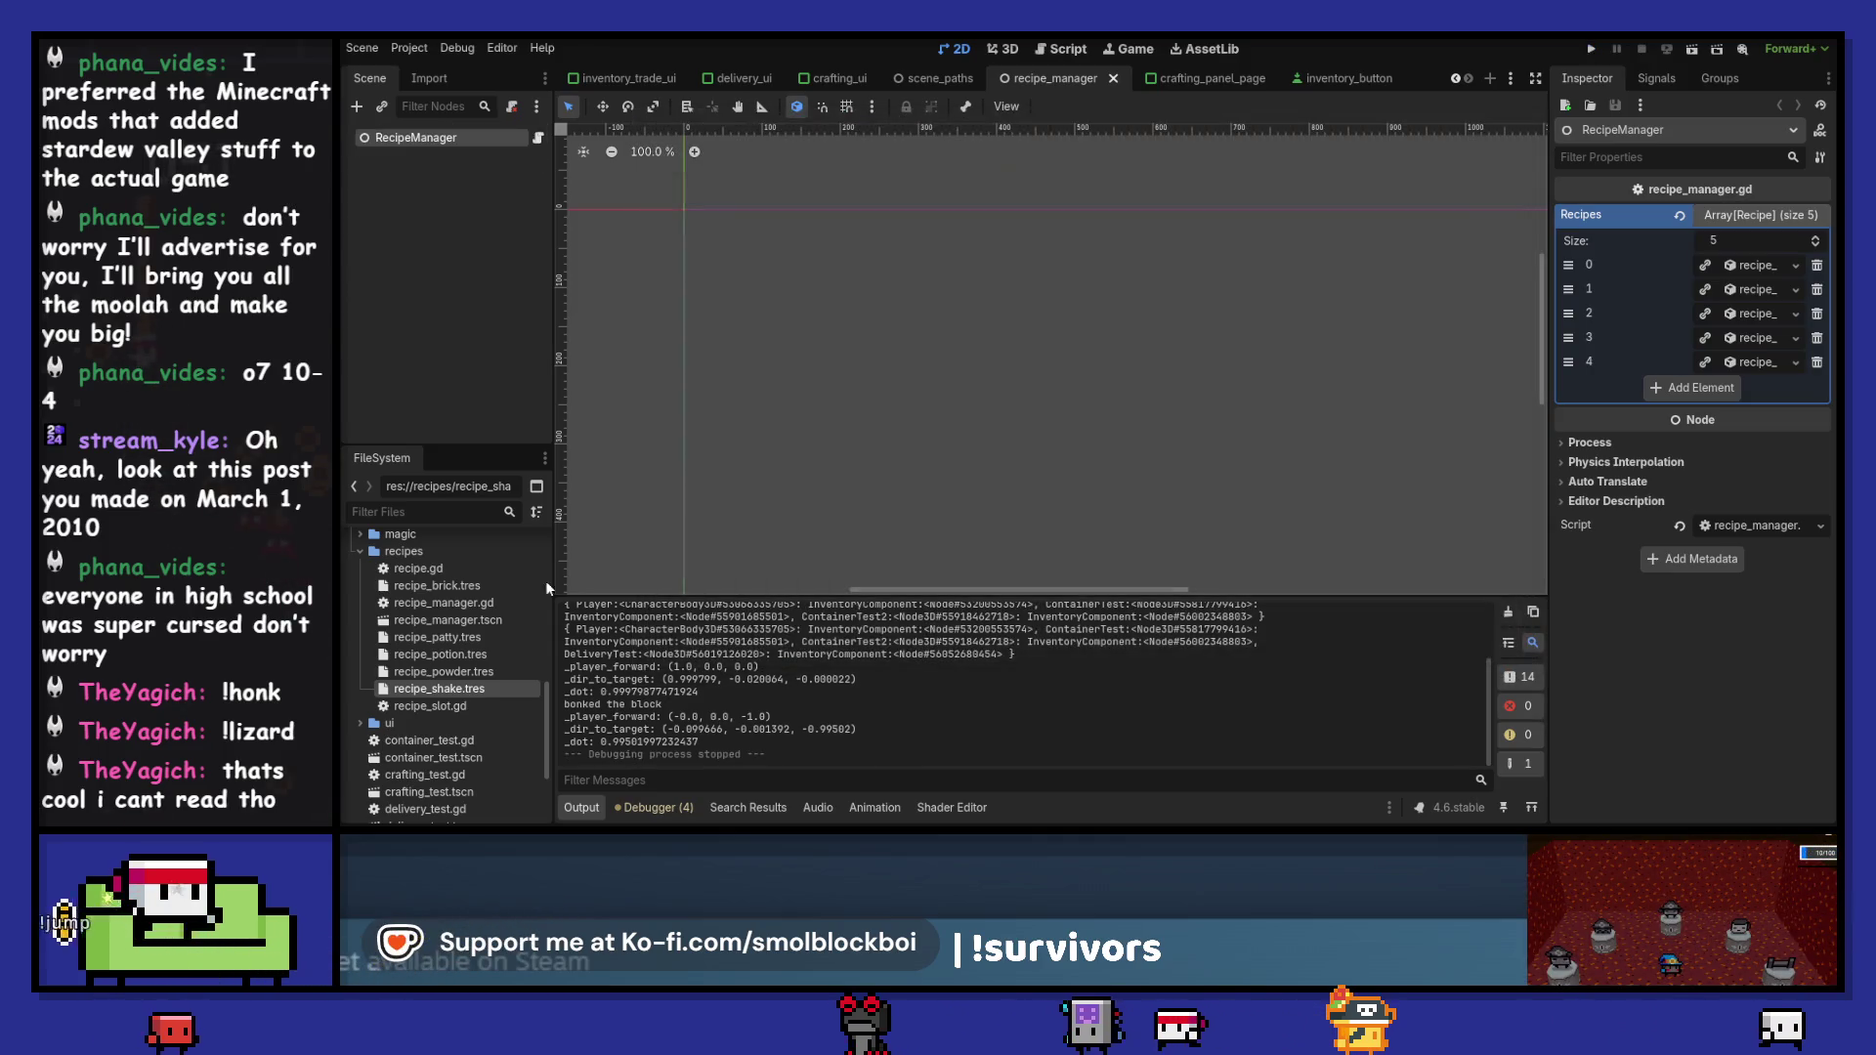
Inspect the ingredient slots of recipe_powder.tres and recipe_potion.tres, then run the project.
left_click(469, 675)
left_click(1756, 291)
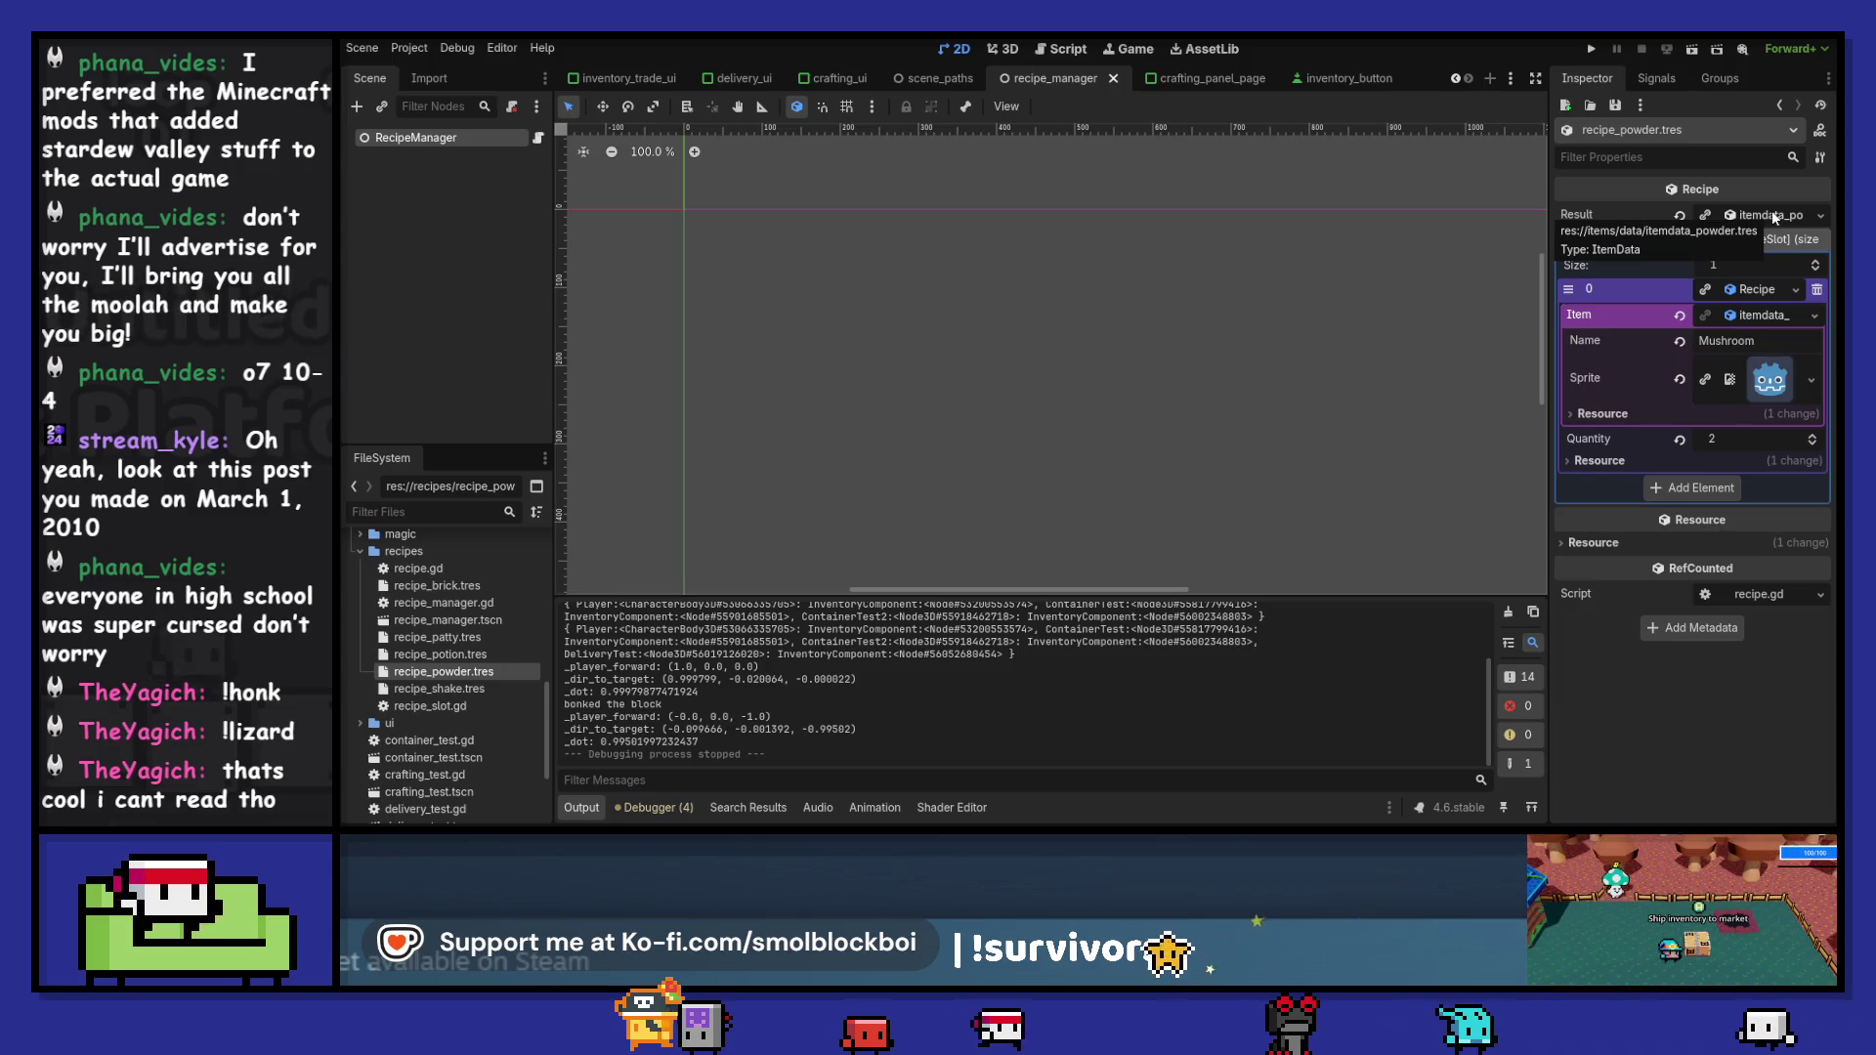
left_click(466, 655)
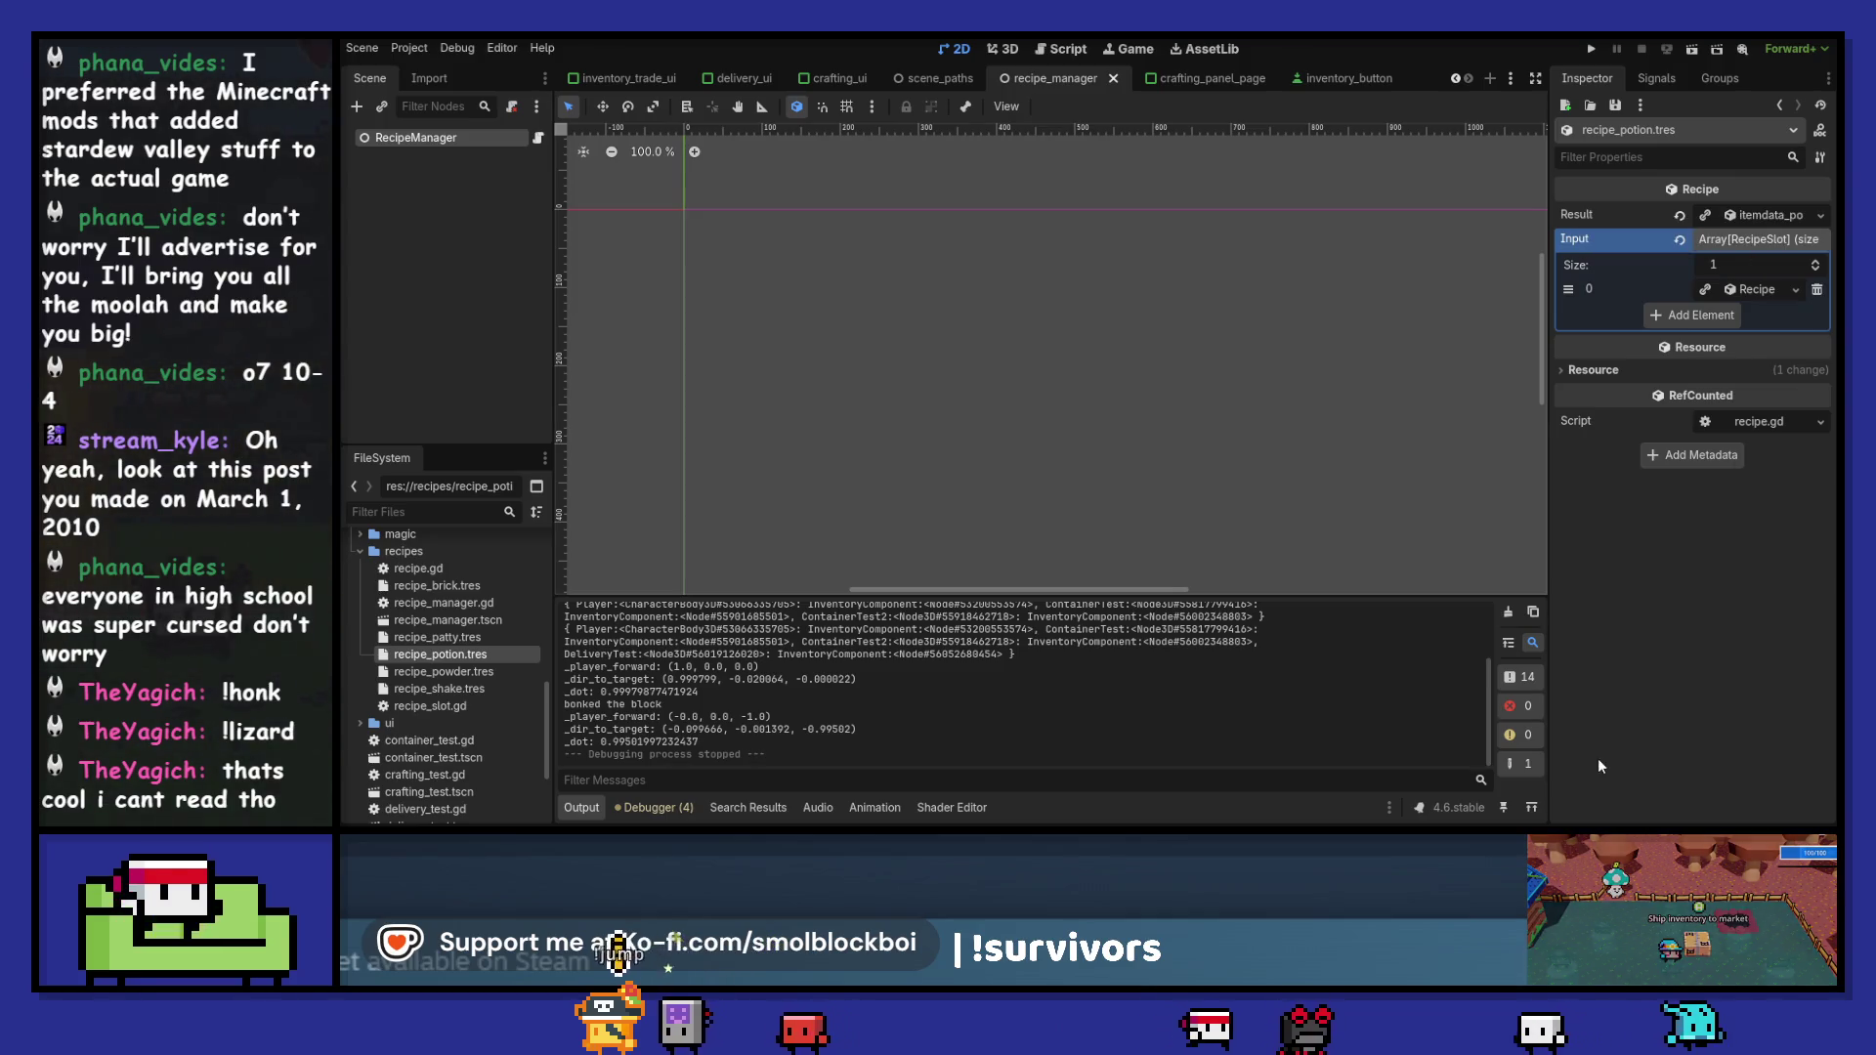
left_click(1589, 53)
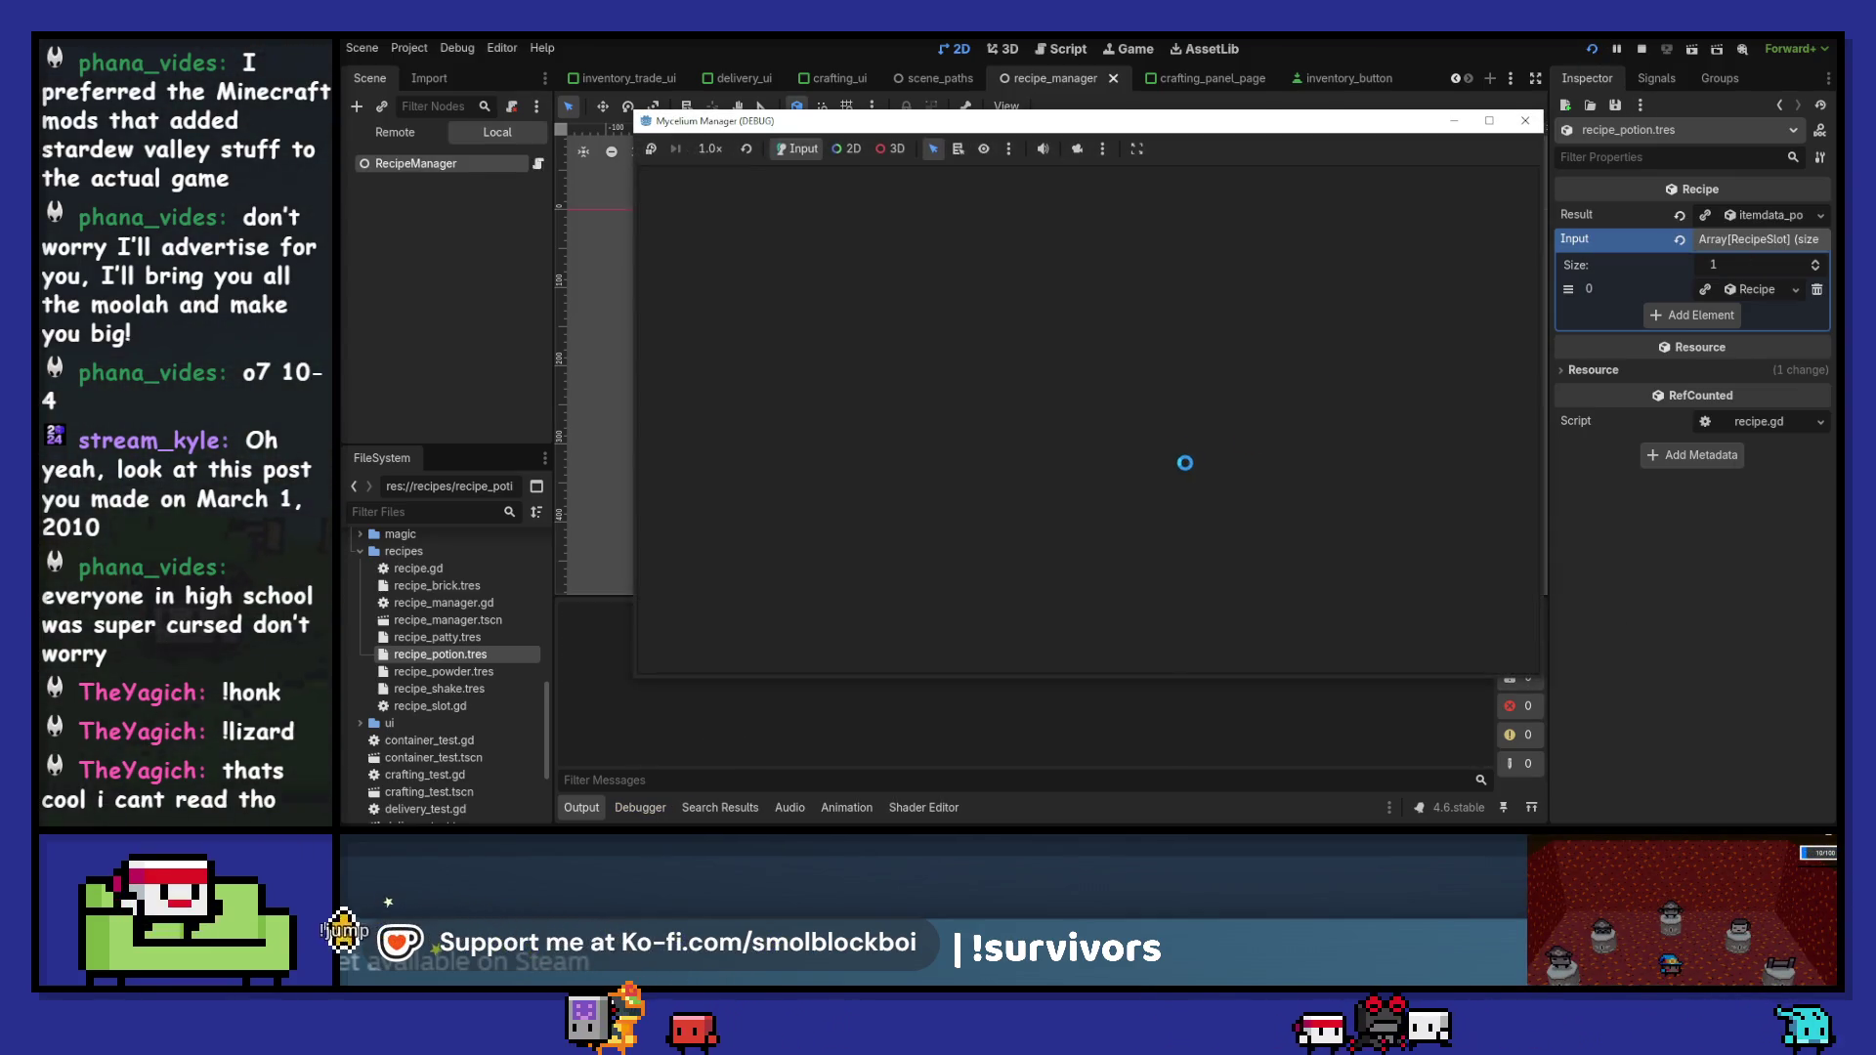
Open the crafting panel with E, page forward to Shake and back to Potion/Powder.
key("e")
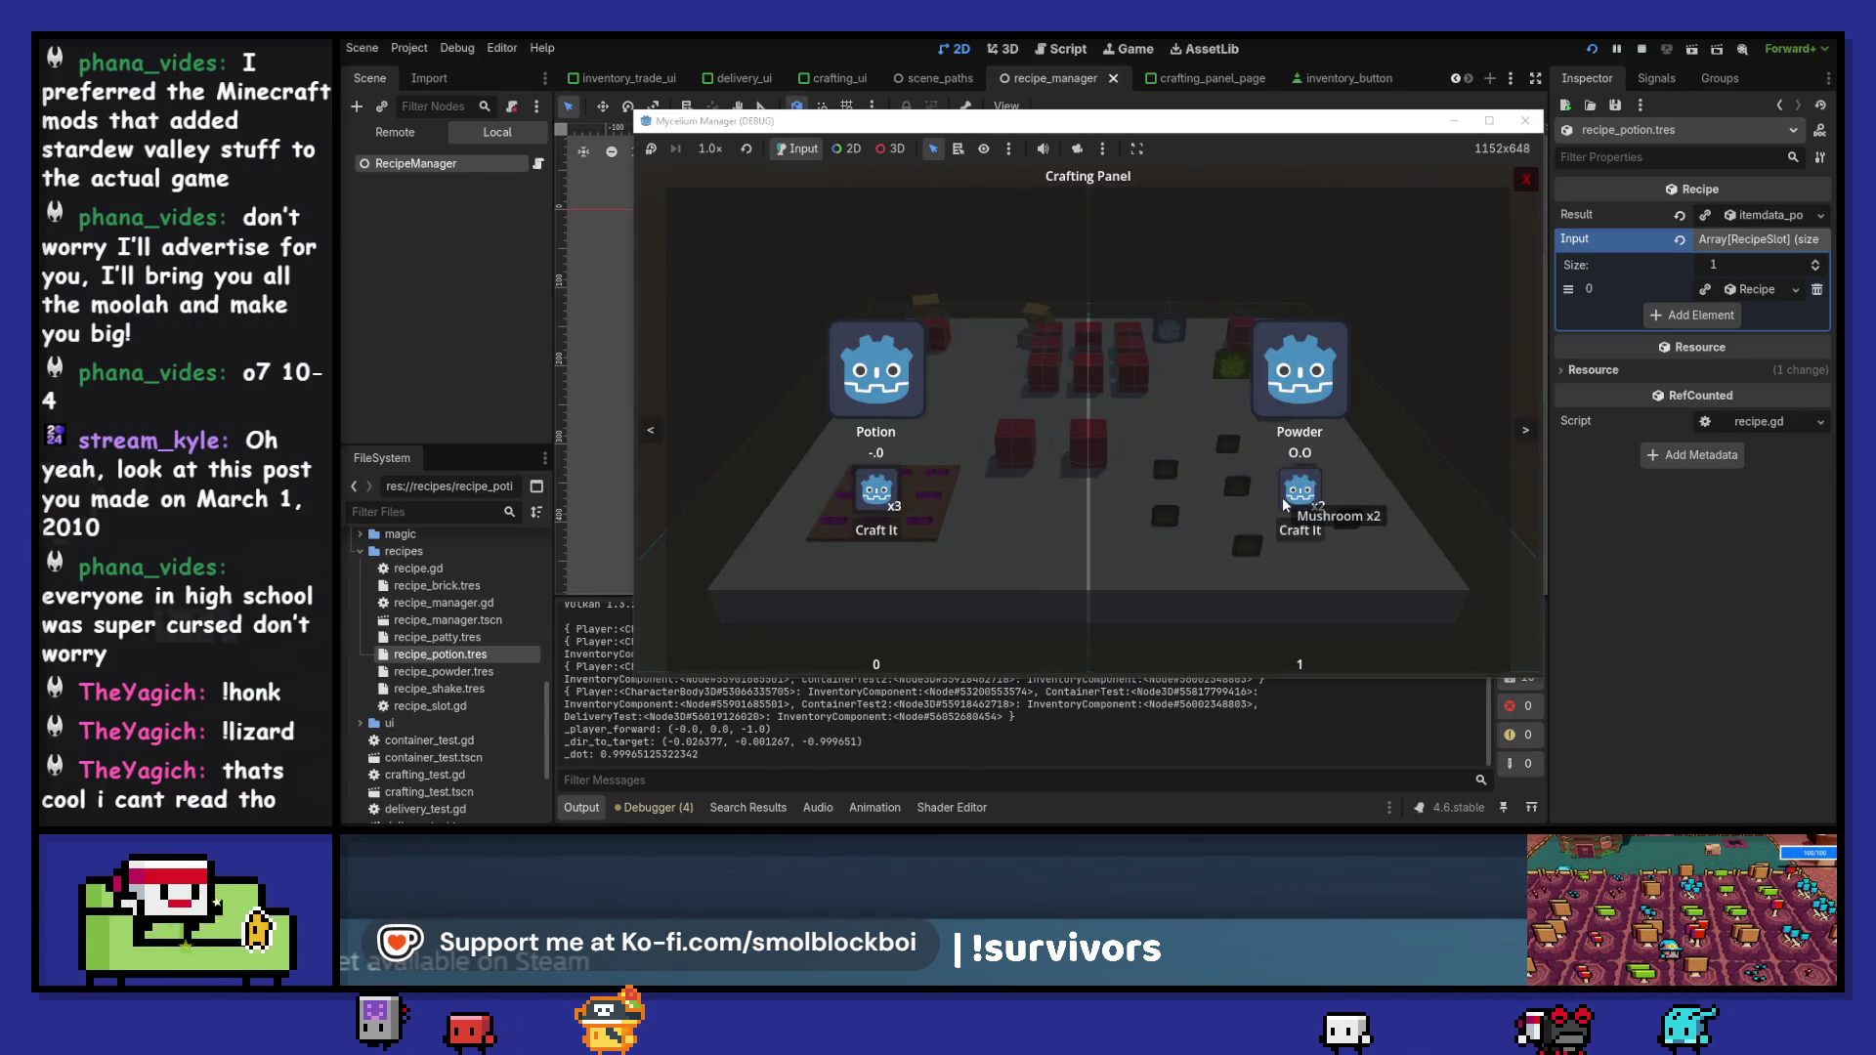
left_click(1521, 434)
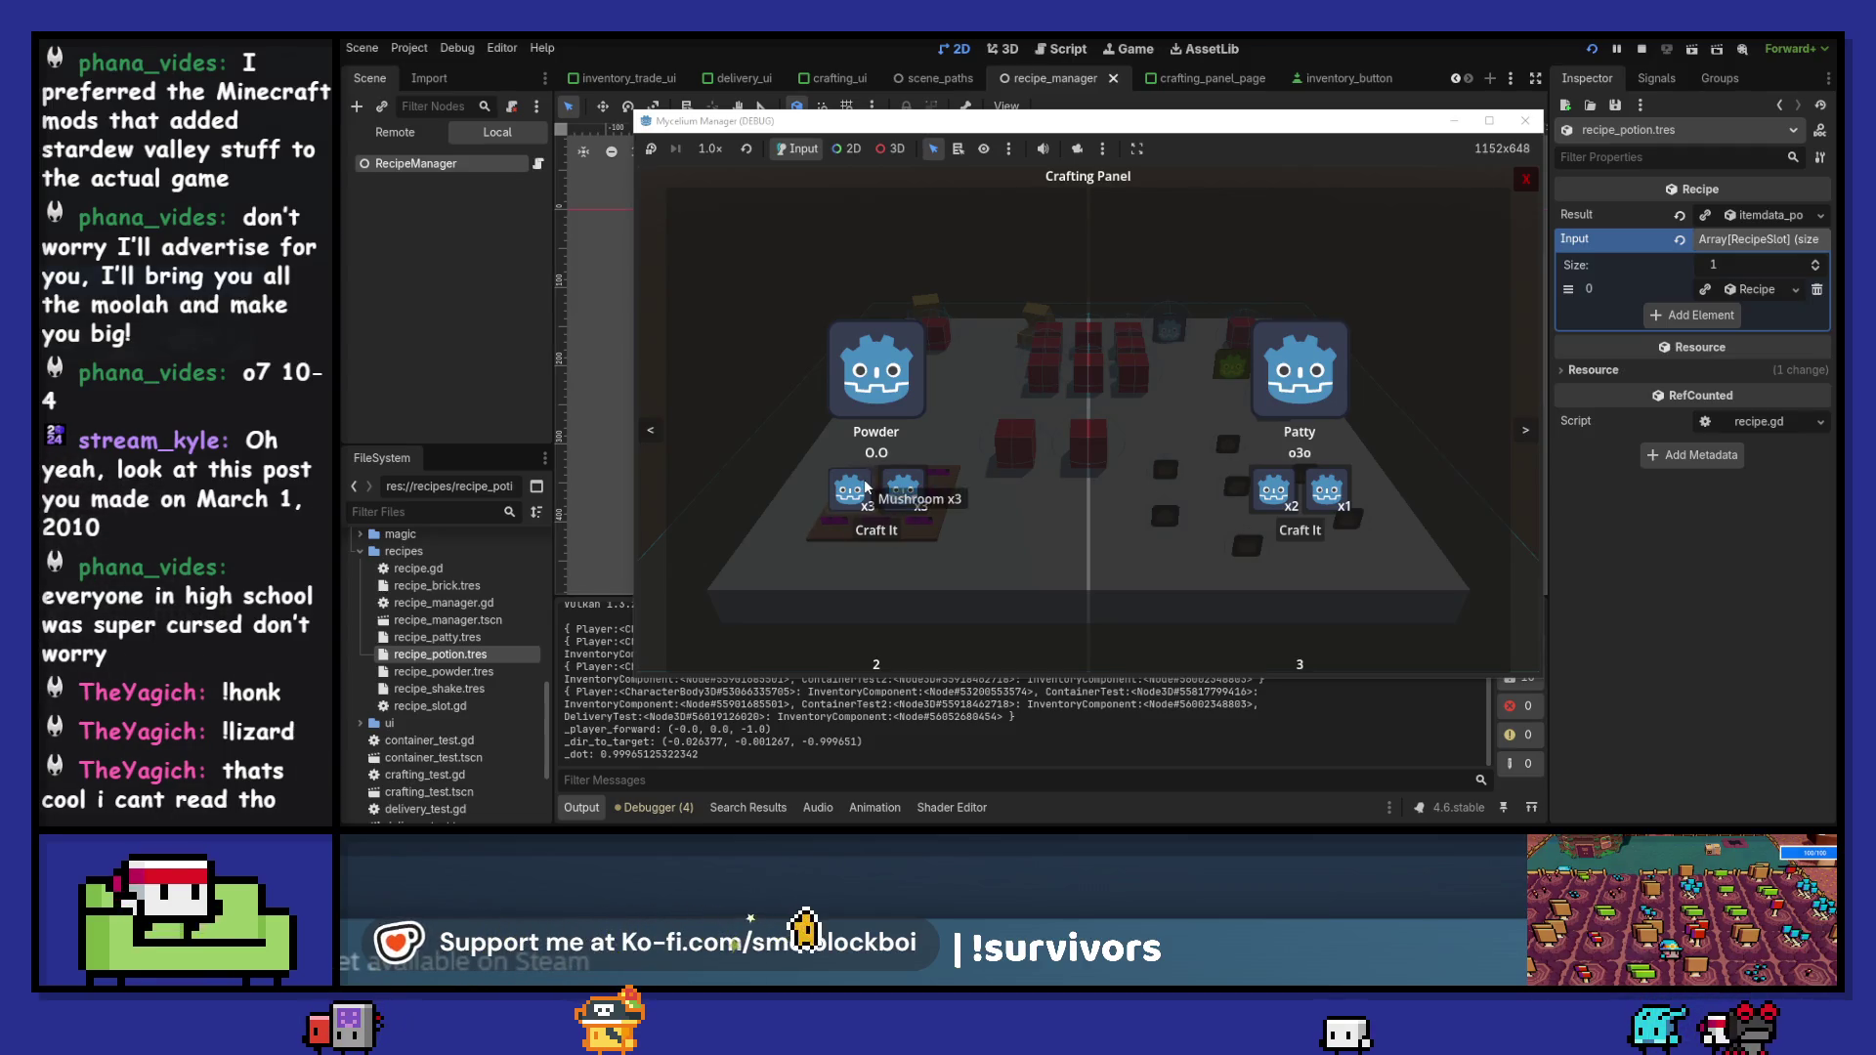
left_click(1526, 432)
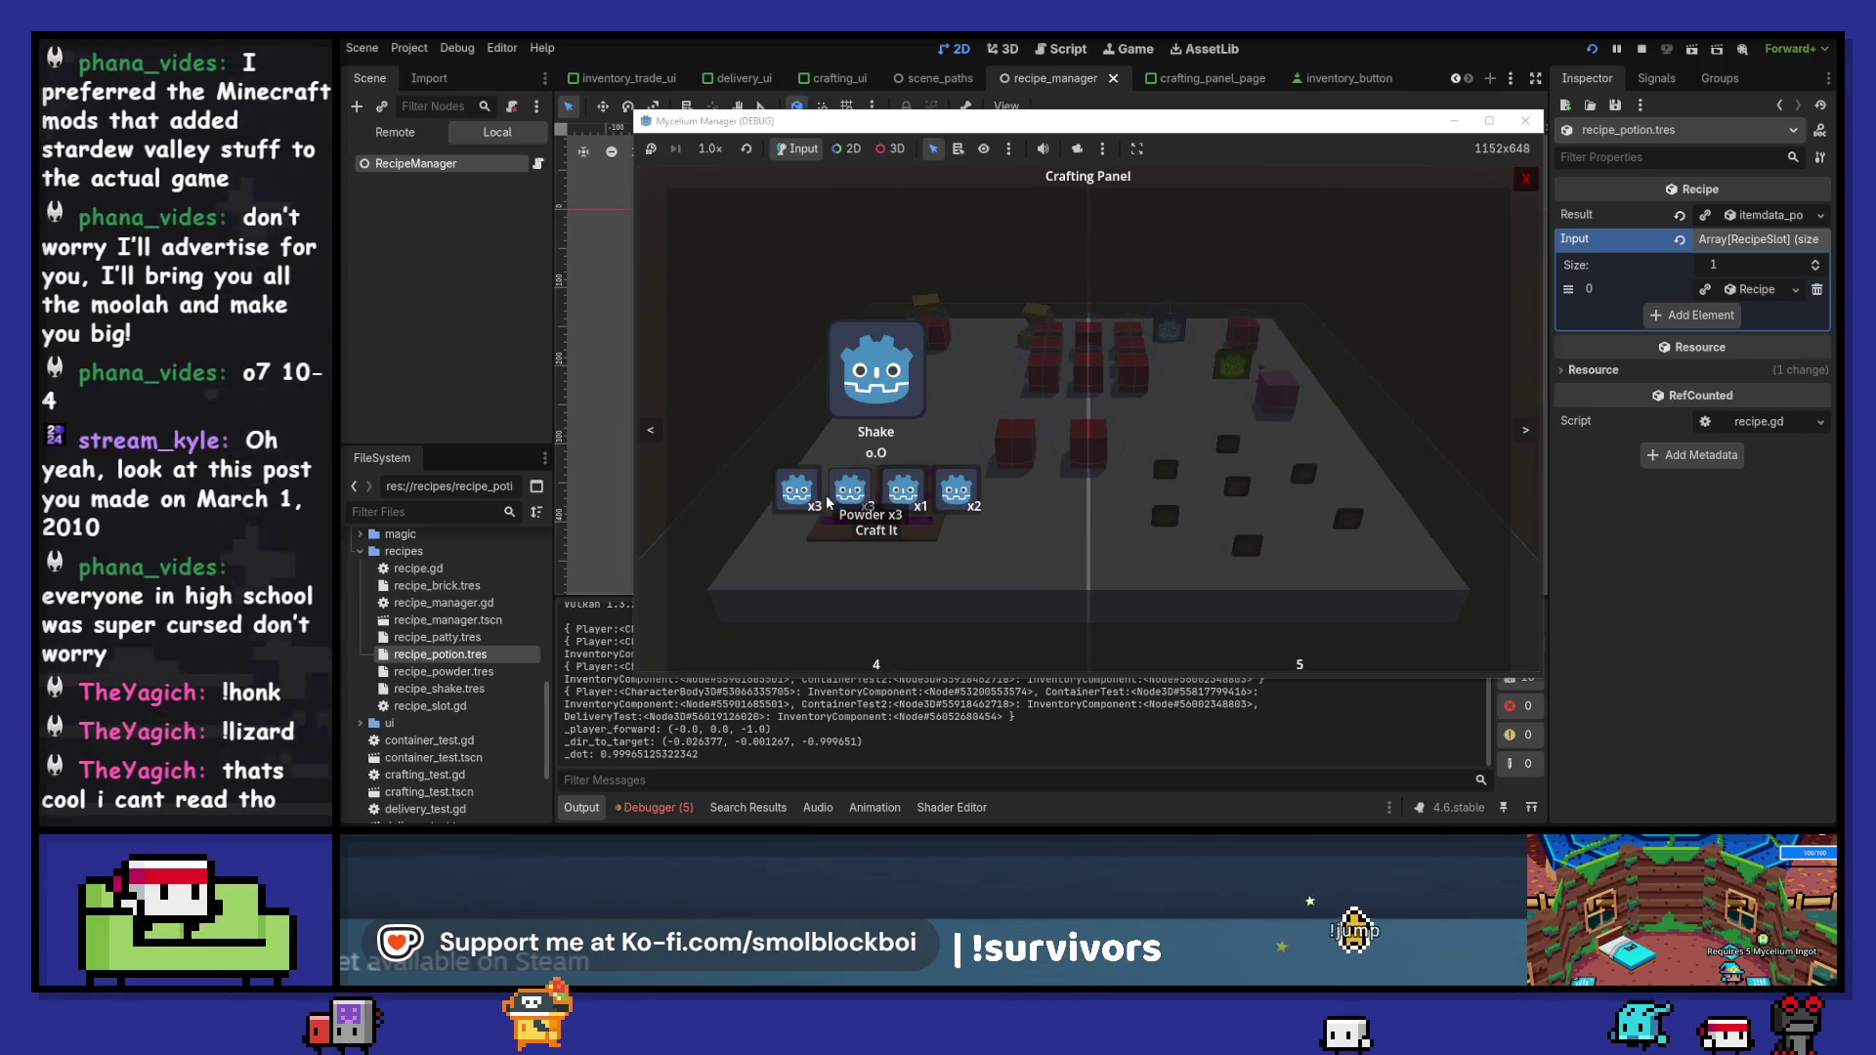
left_click(650, 432)
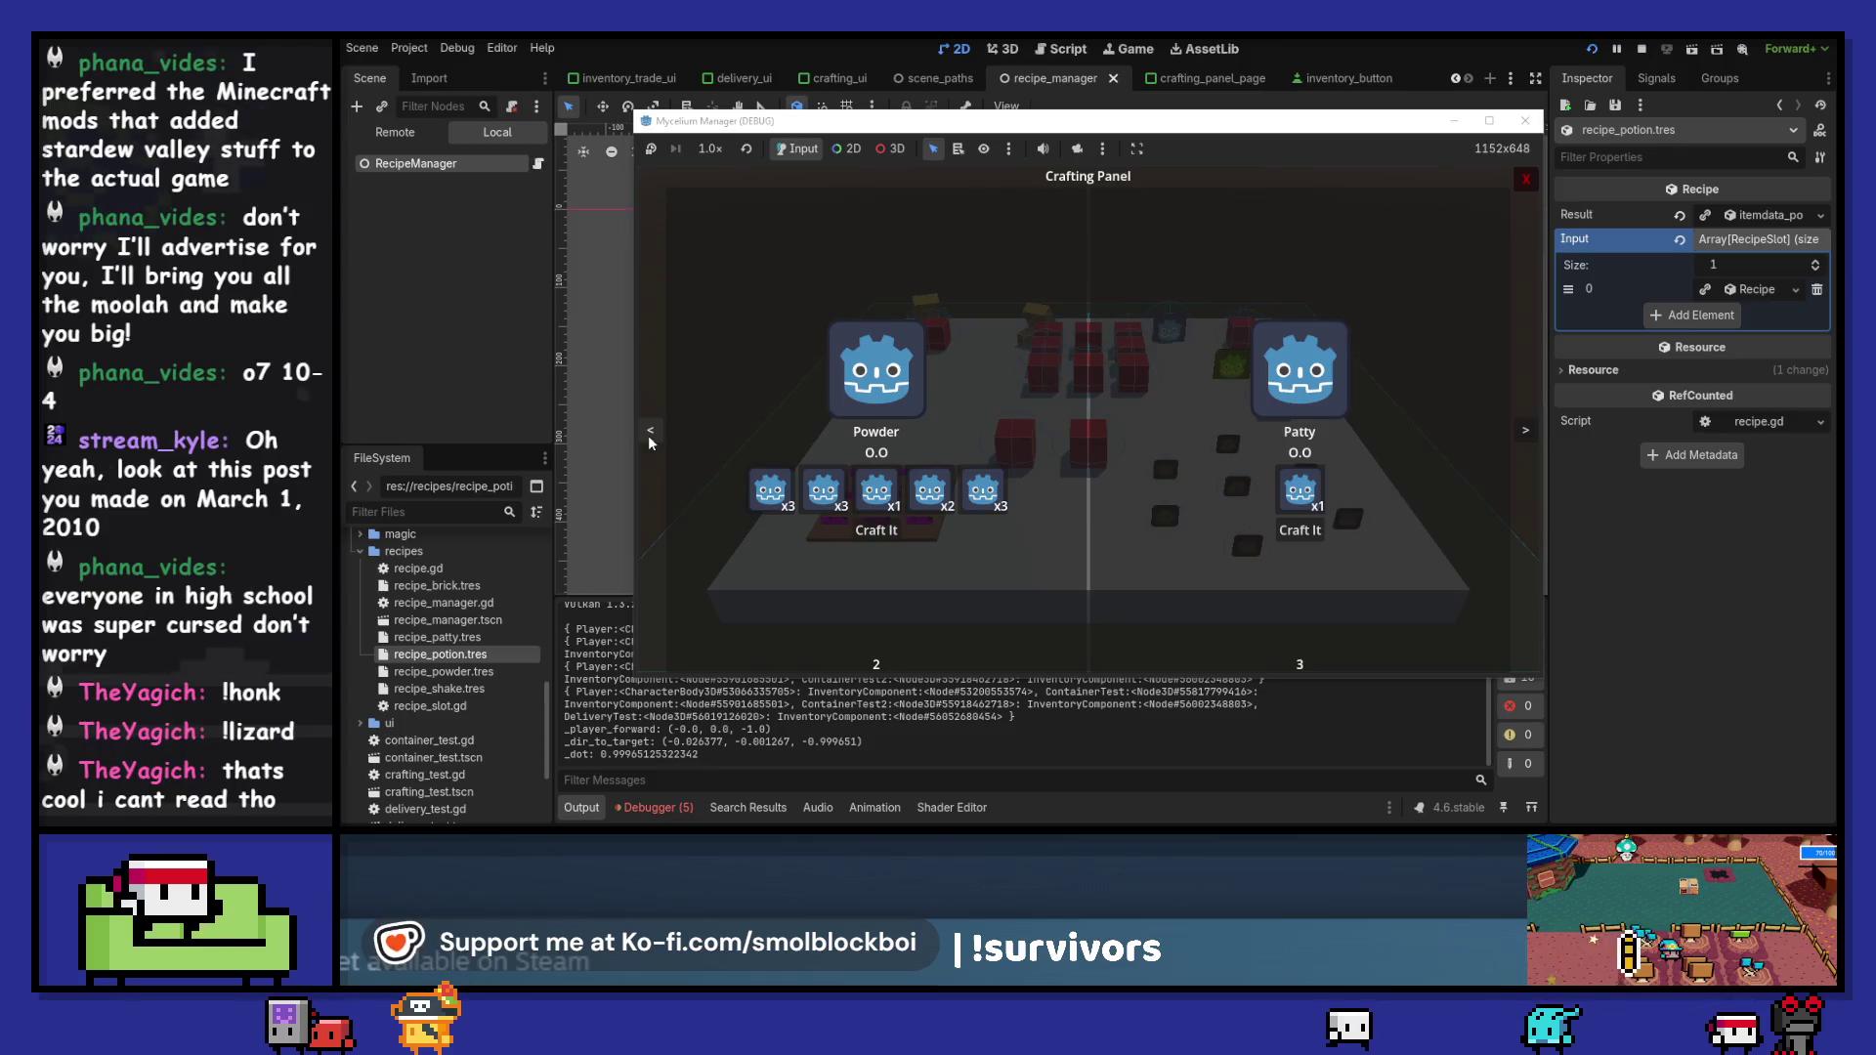
left_click(650, 435)
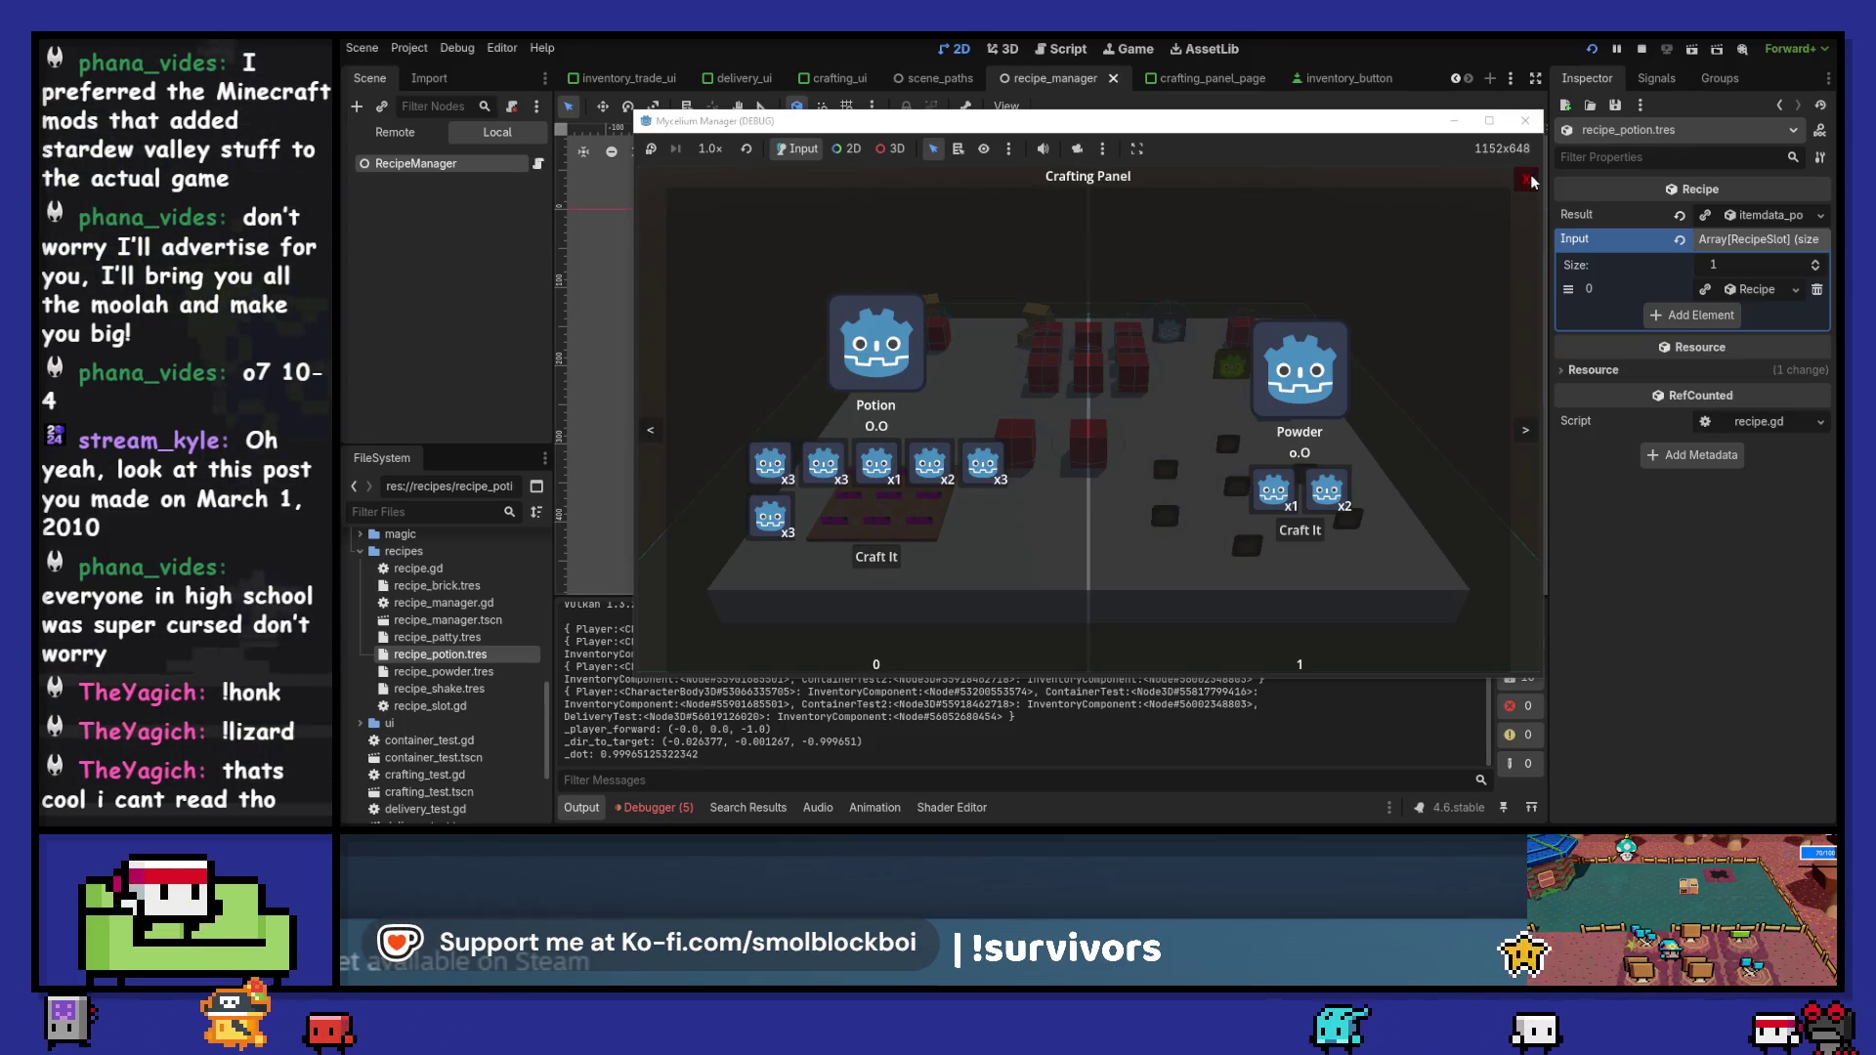
Relaunch the game, page between Potion/Powder and Powder/Patty, then stop it with F8.
left_click(1526, 121)
key("F5")
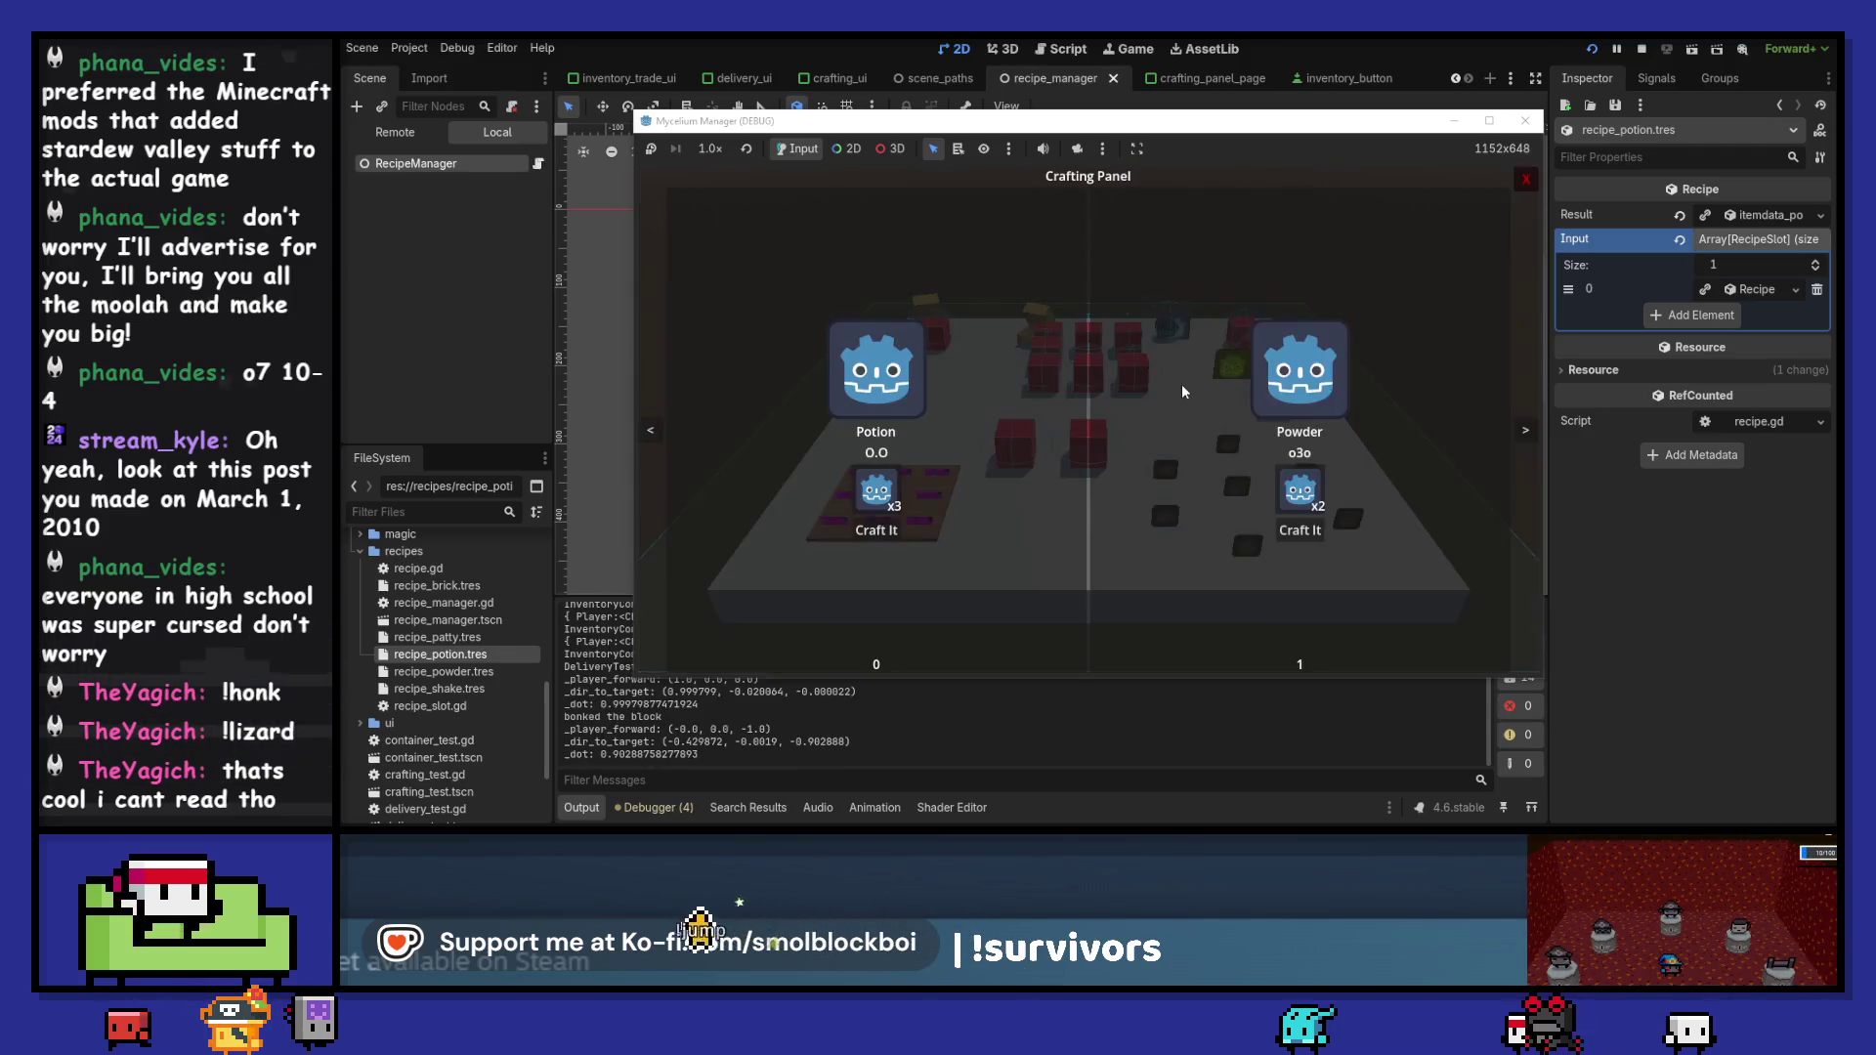
left_click(1526, 432)
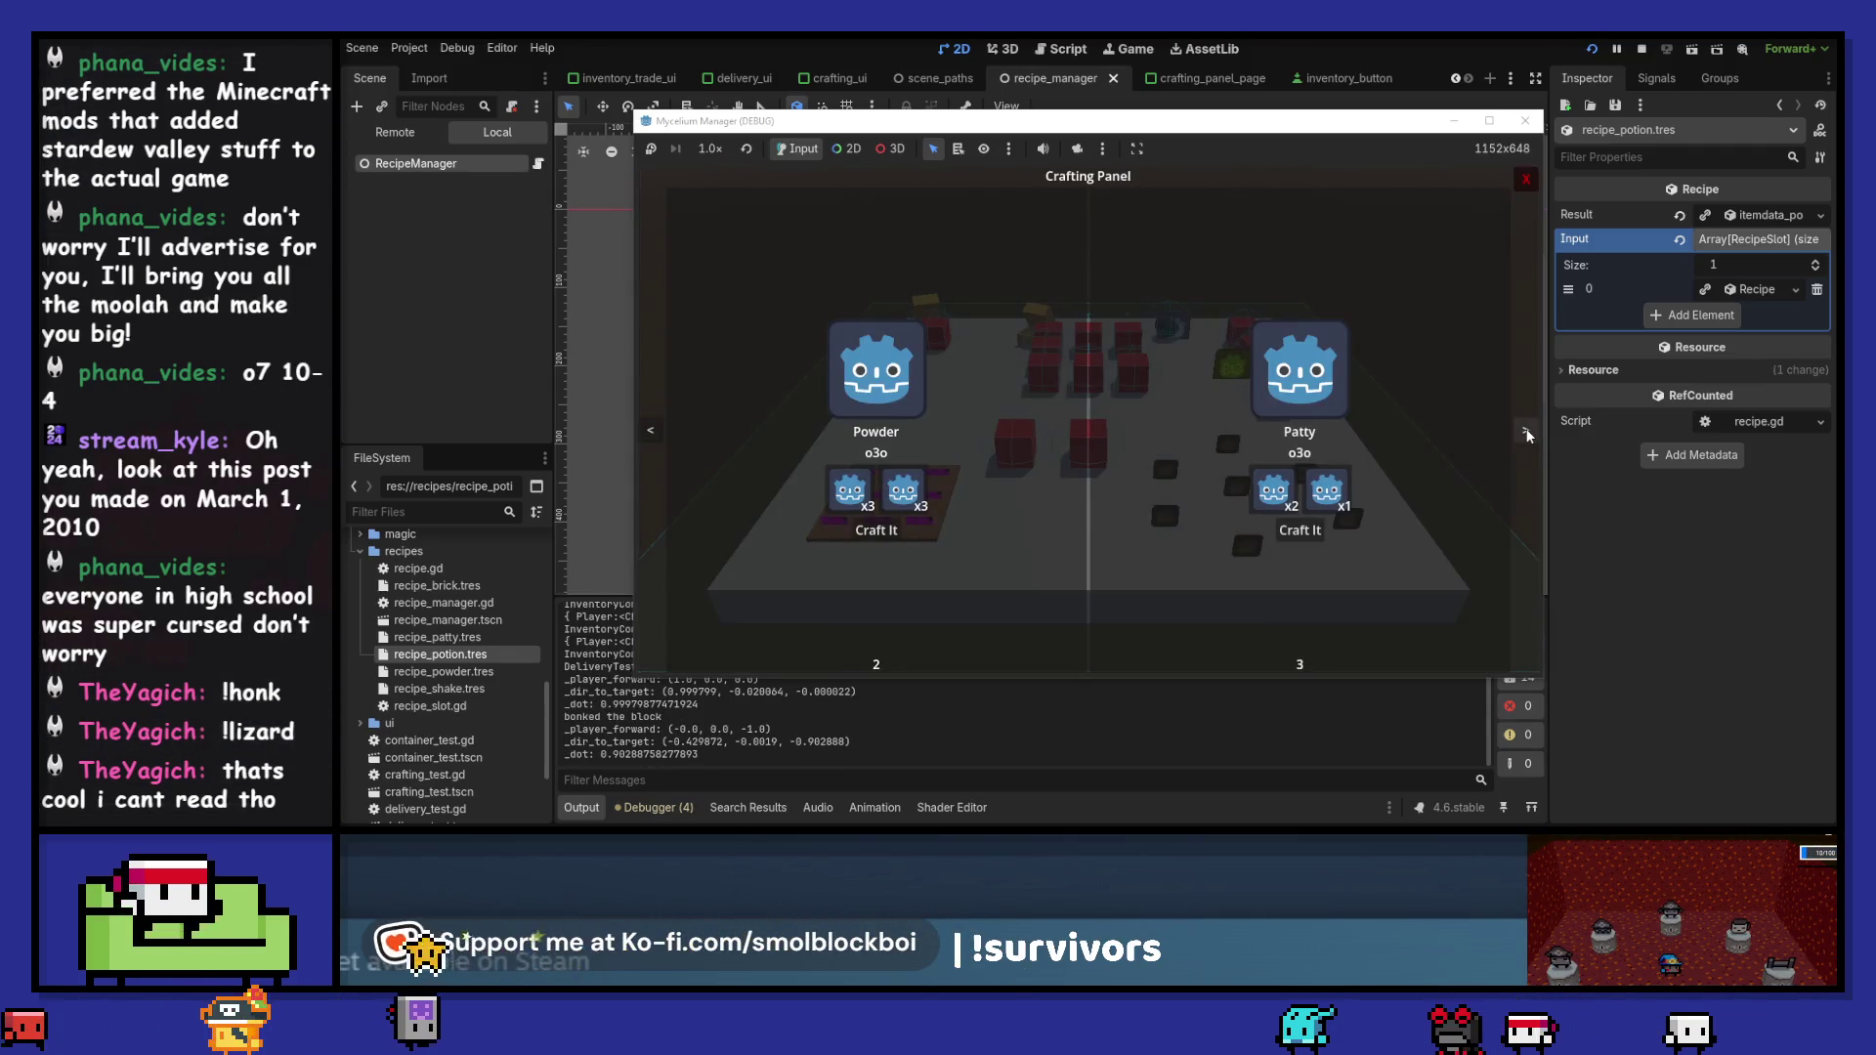
left_click(650, 433)
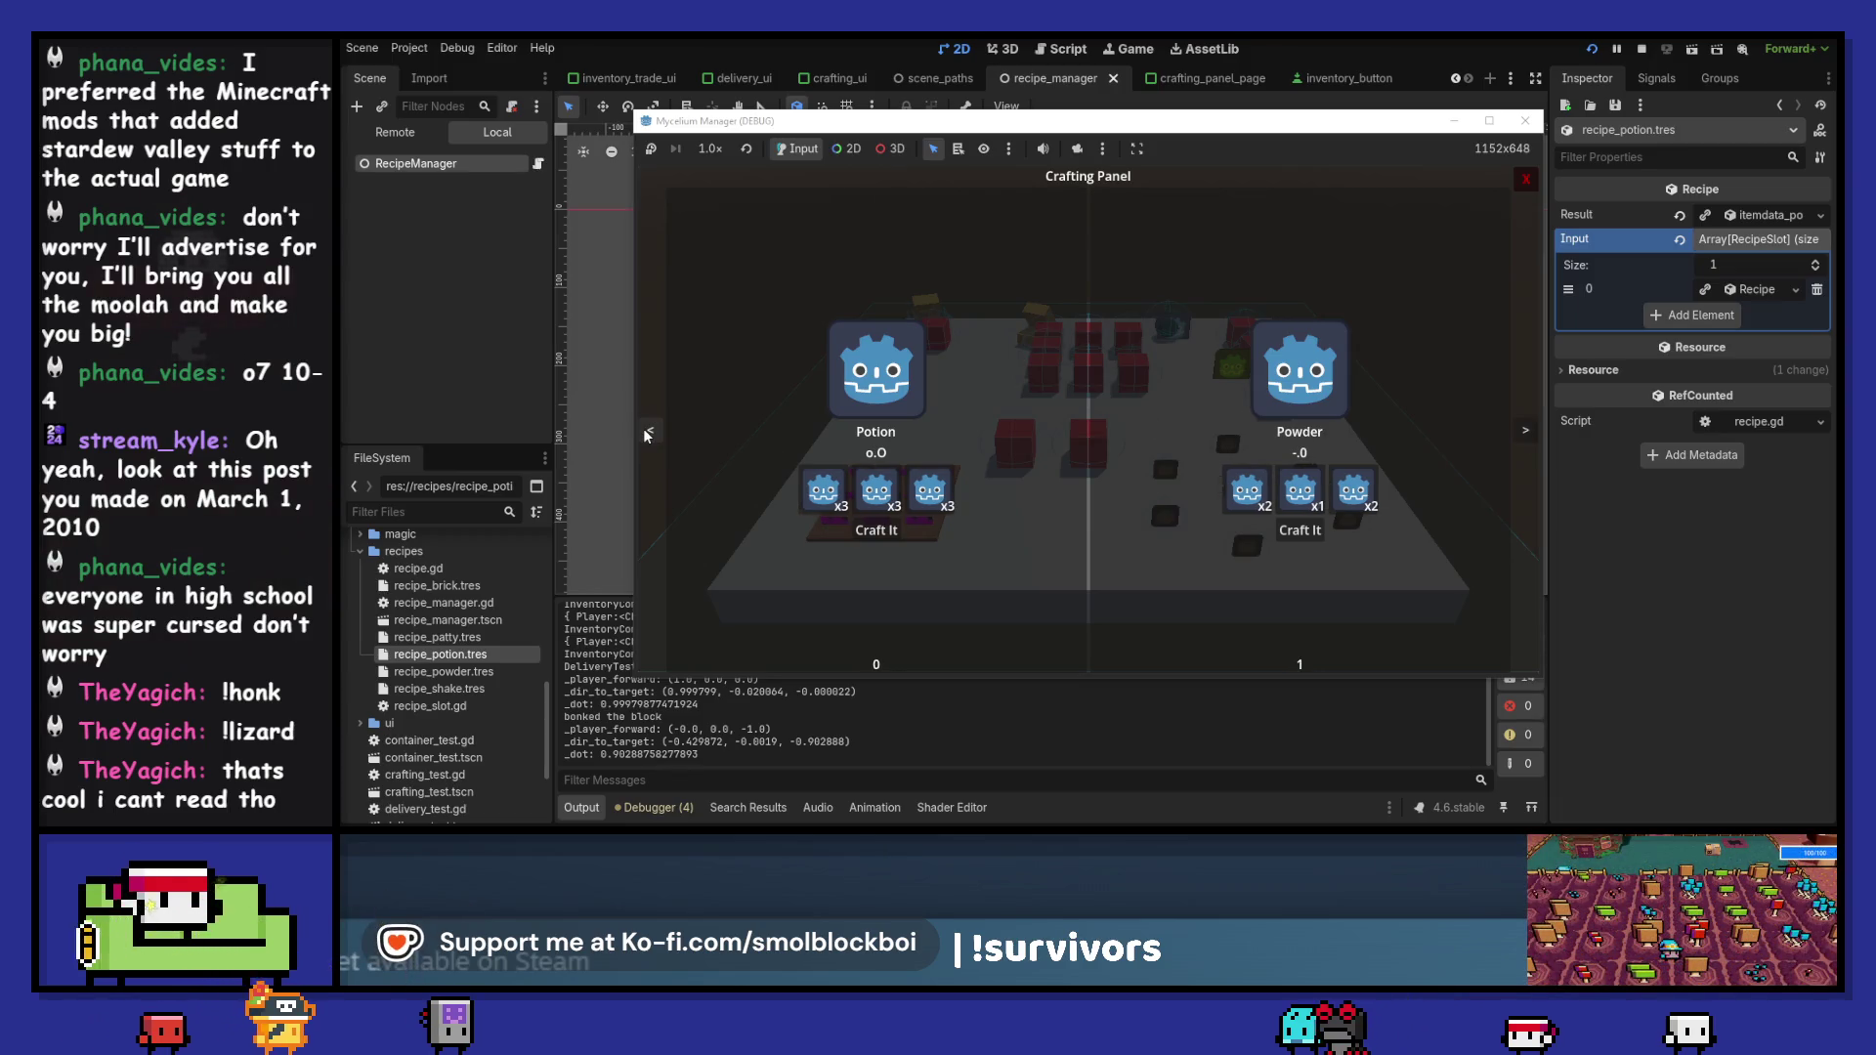
left_click(1526, 433)
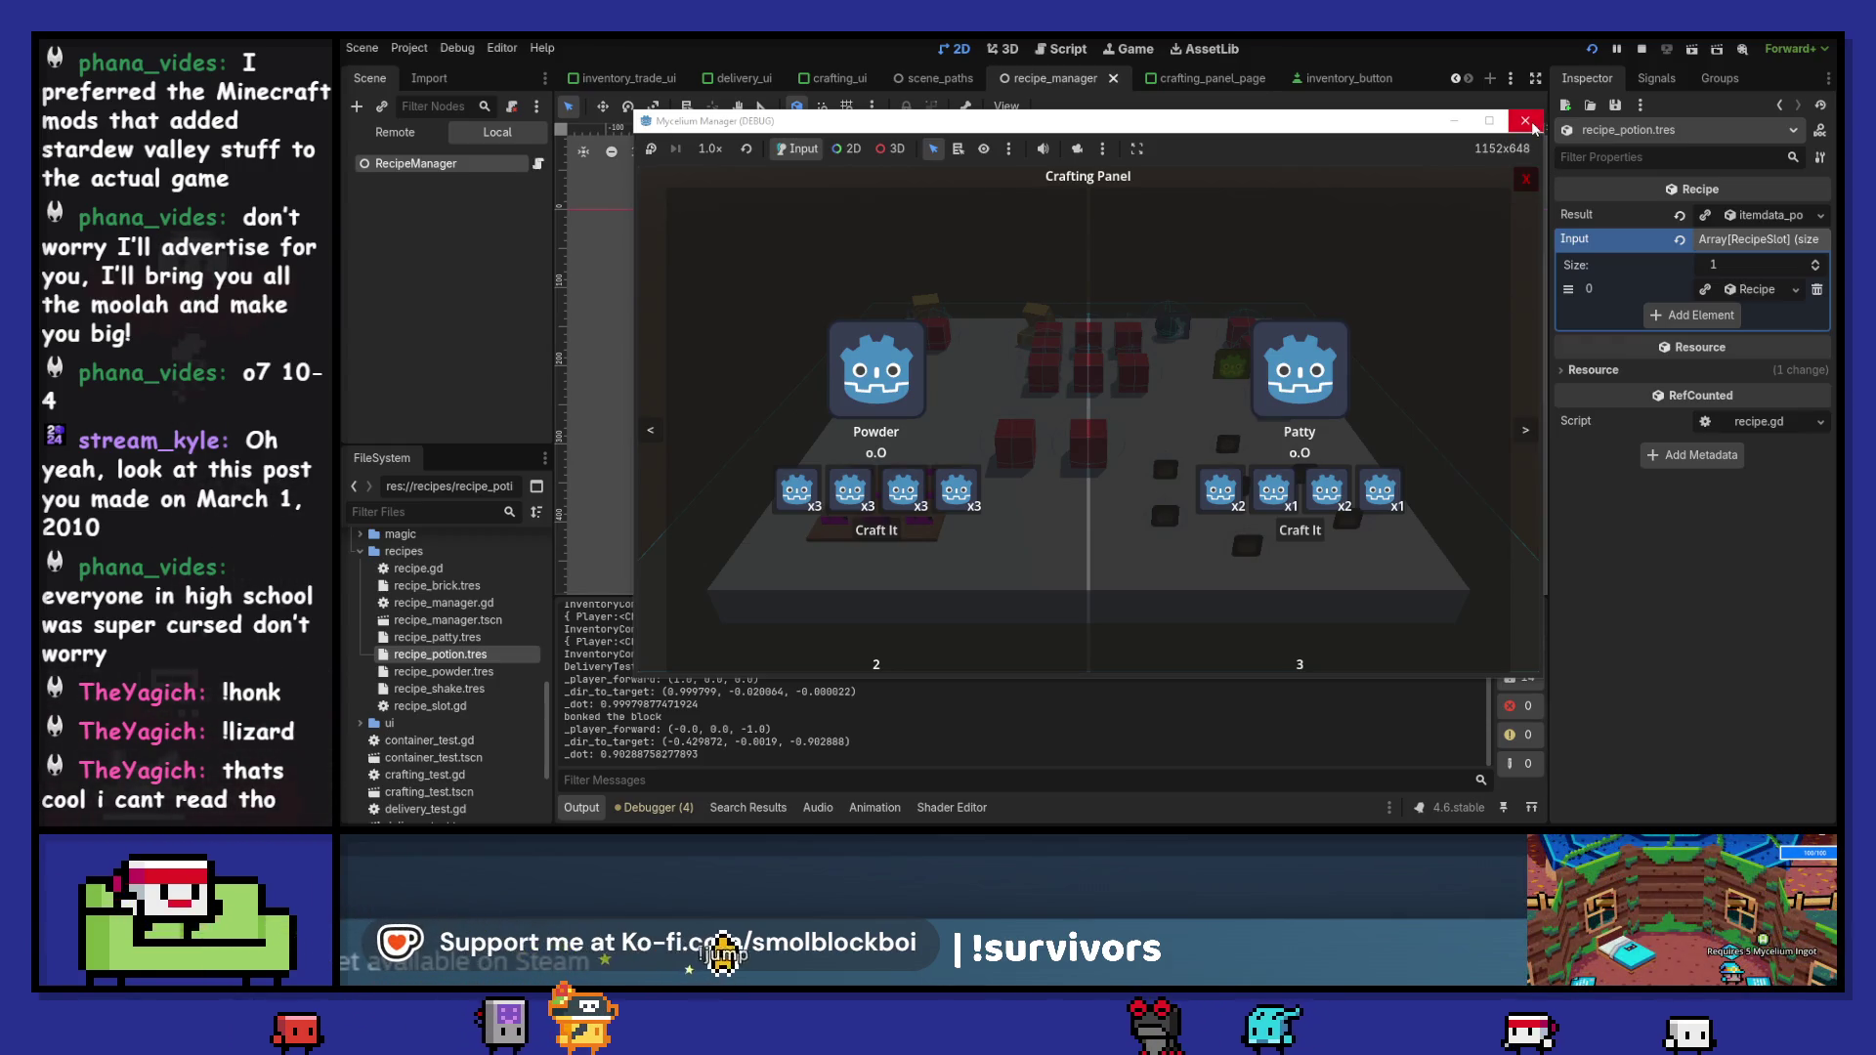
mouse_move(1317, 508)
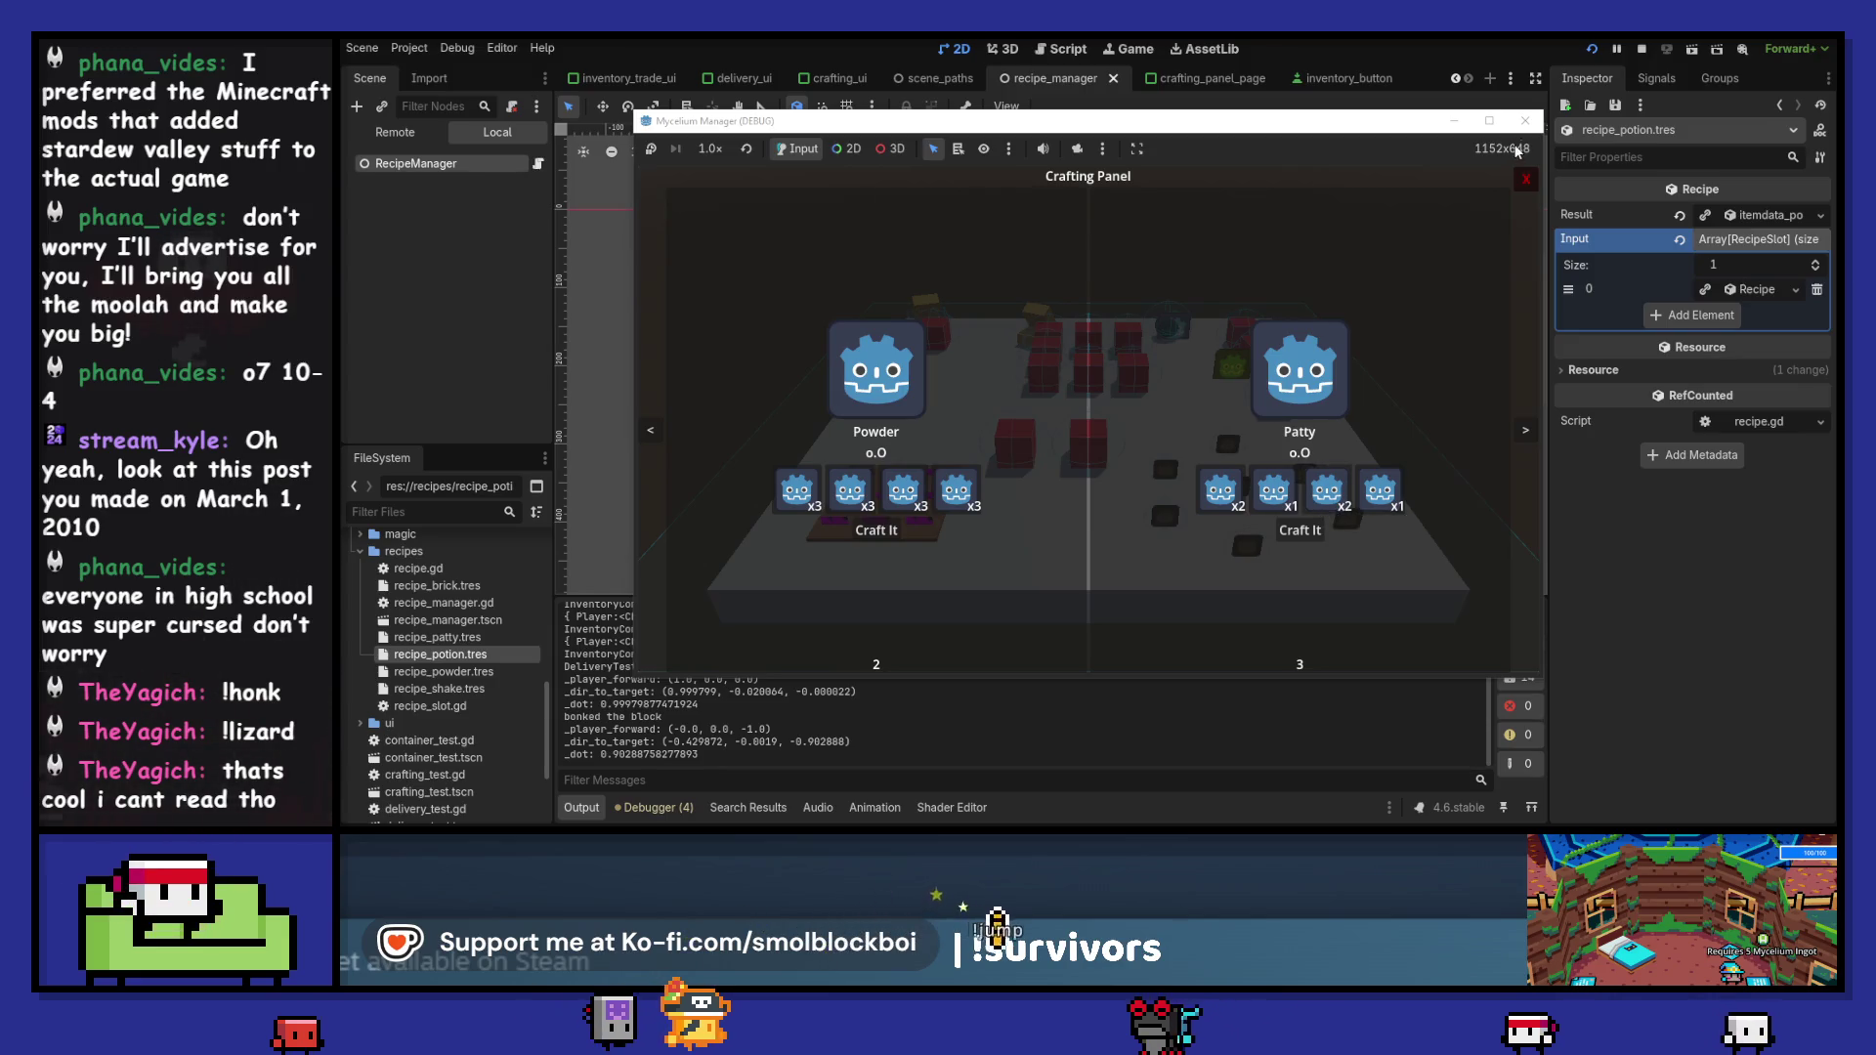
key("F8")
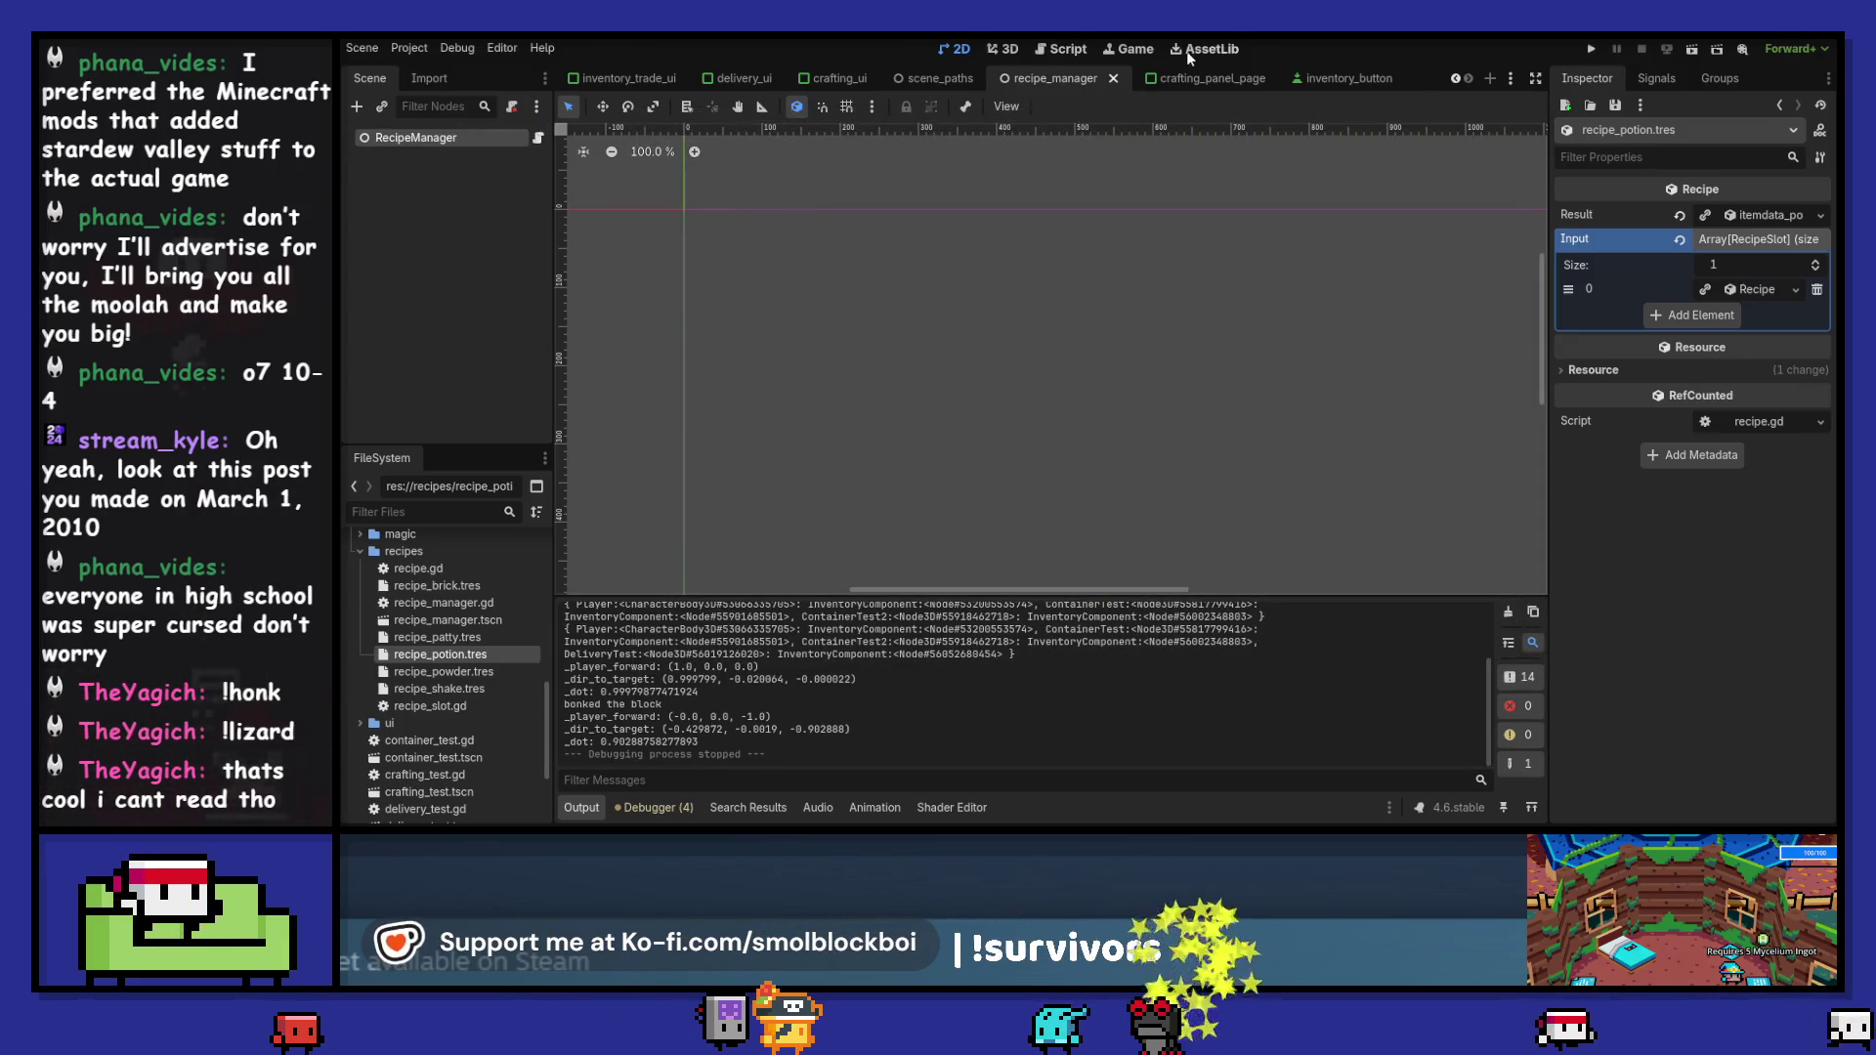
Open crafting_panel_page.gd and select the clear_panel() call in the recipe setter.
key("ctrl+Tab")
left_click(1067, 49)
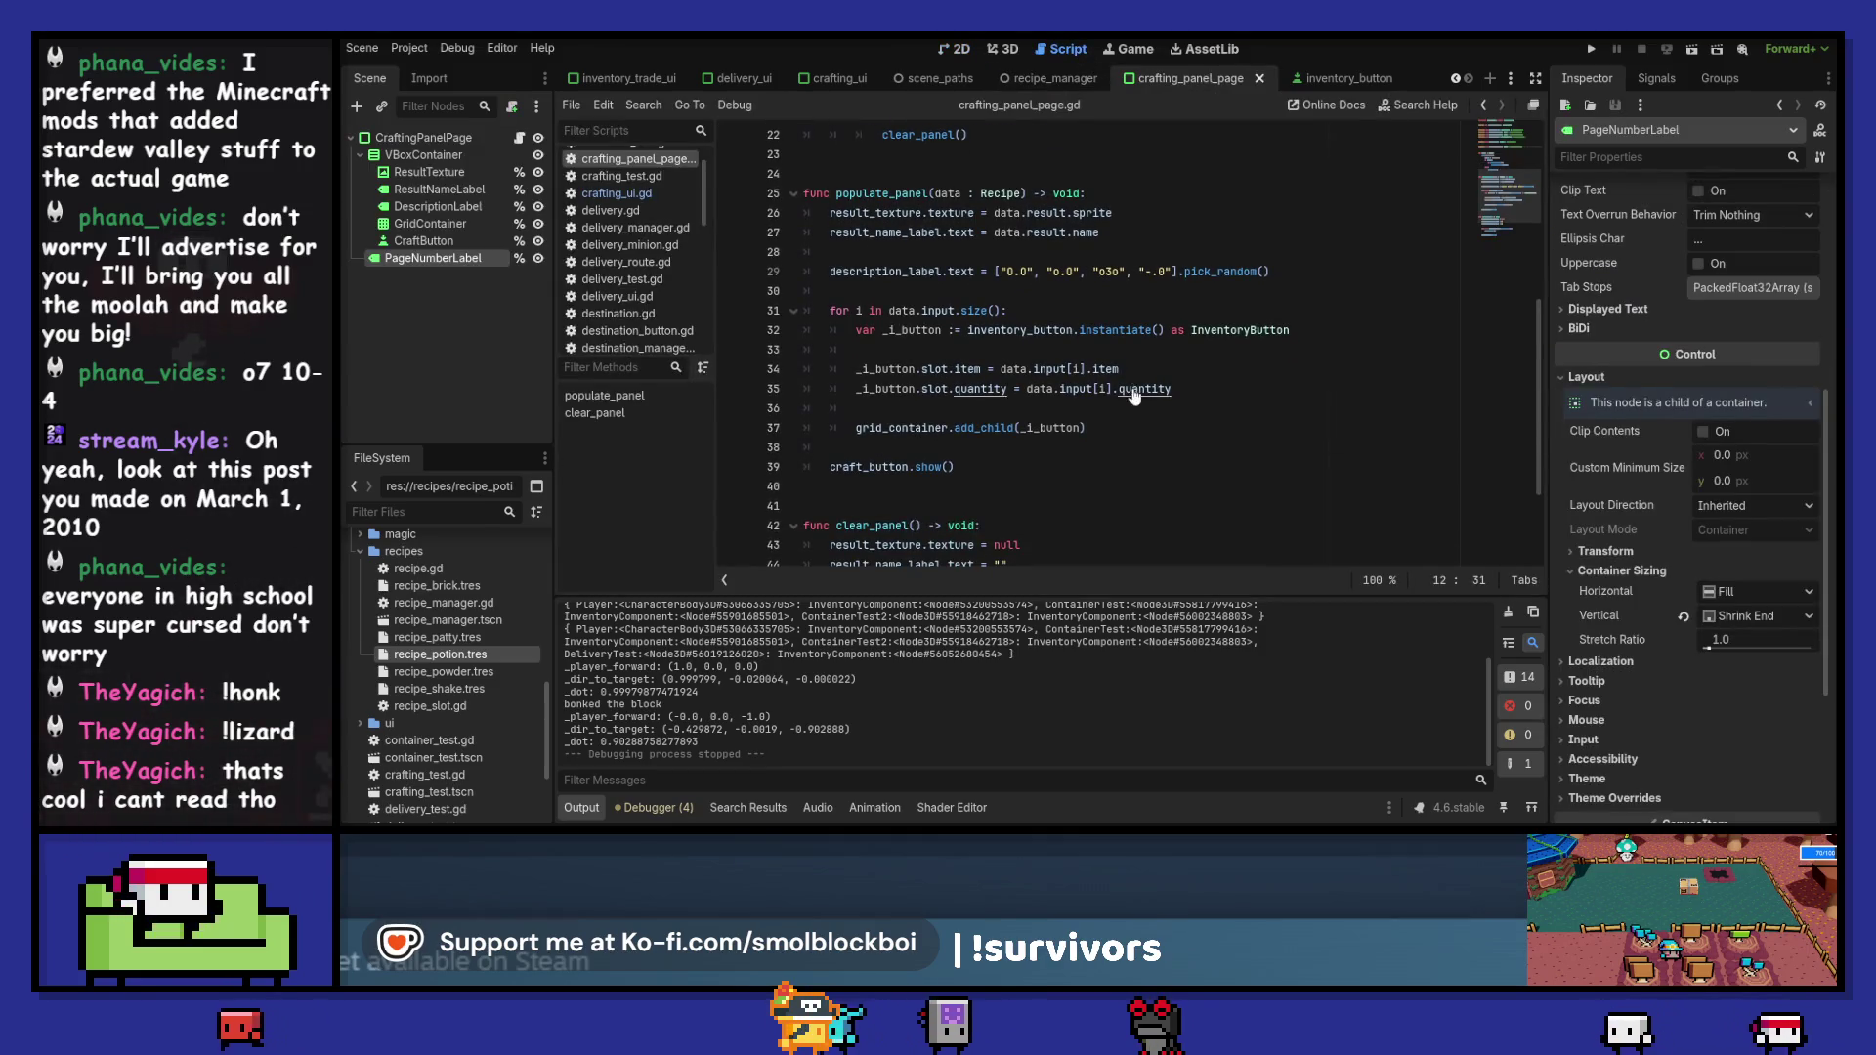
scroll(1133, 391, "up", 2)
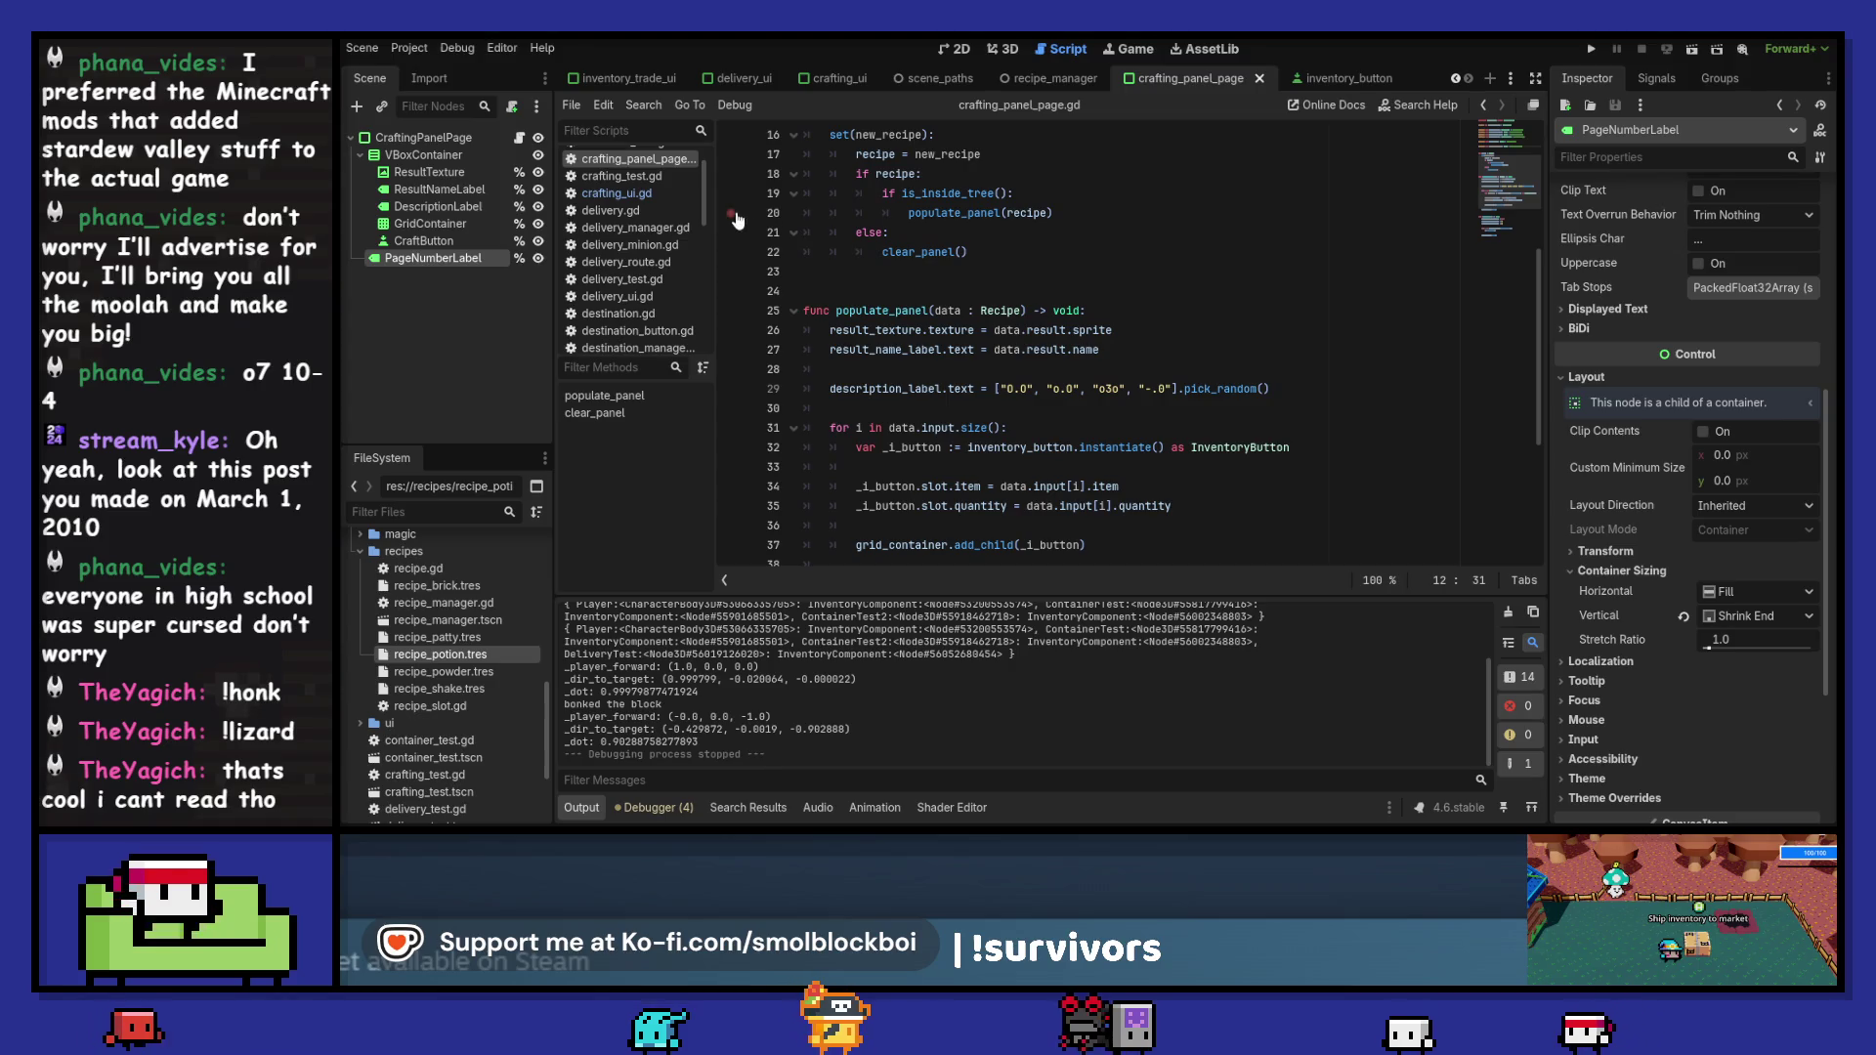
scroll(1072, 324, "down", 1)
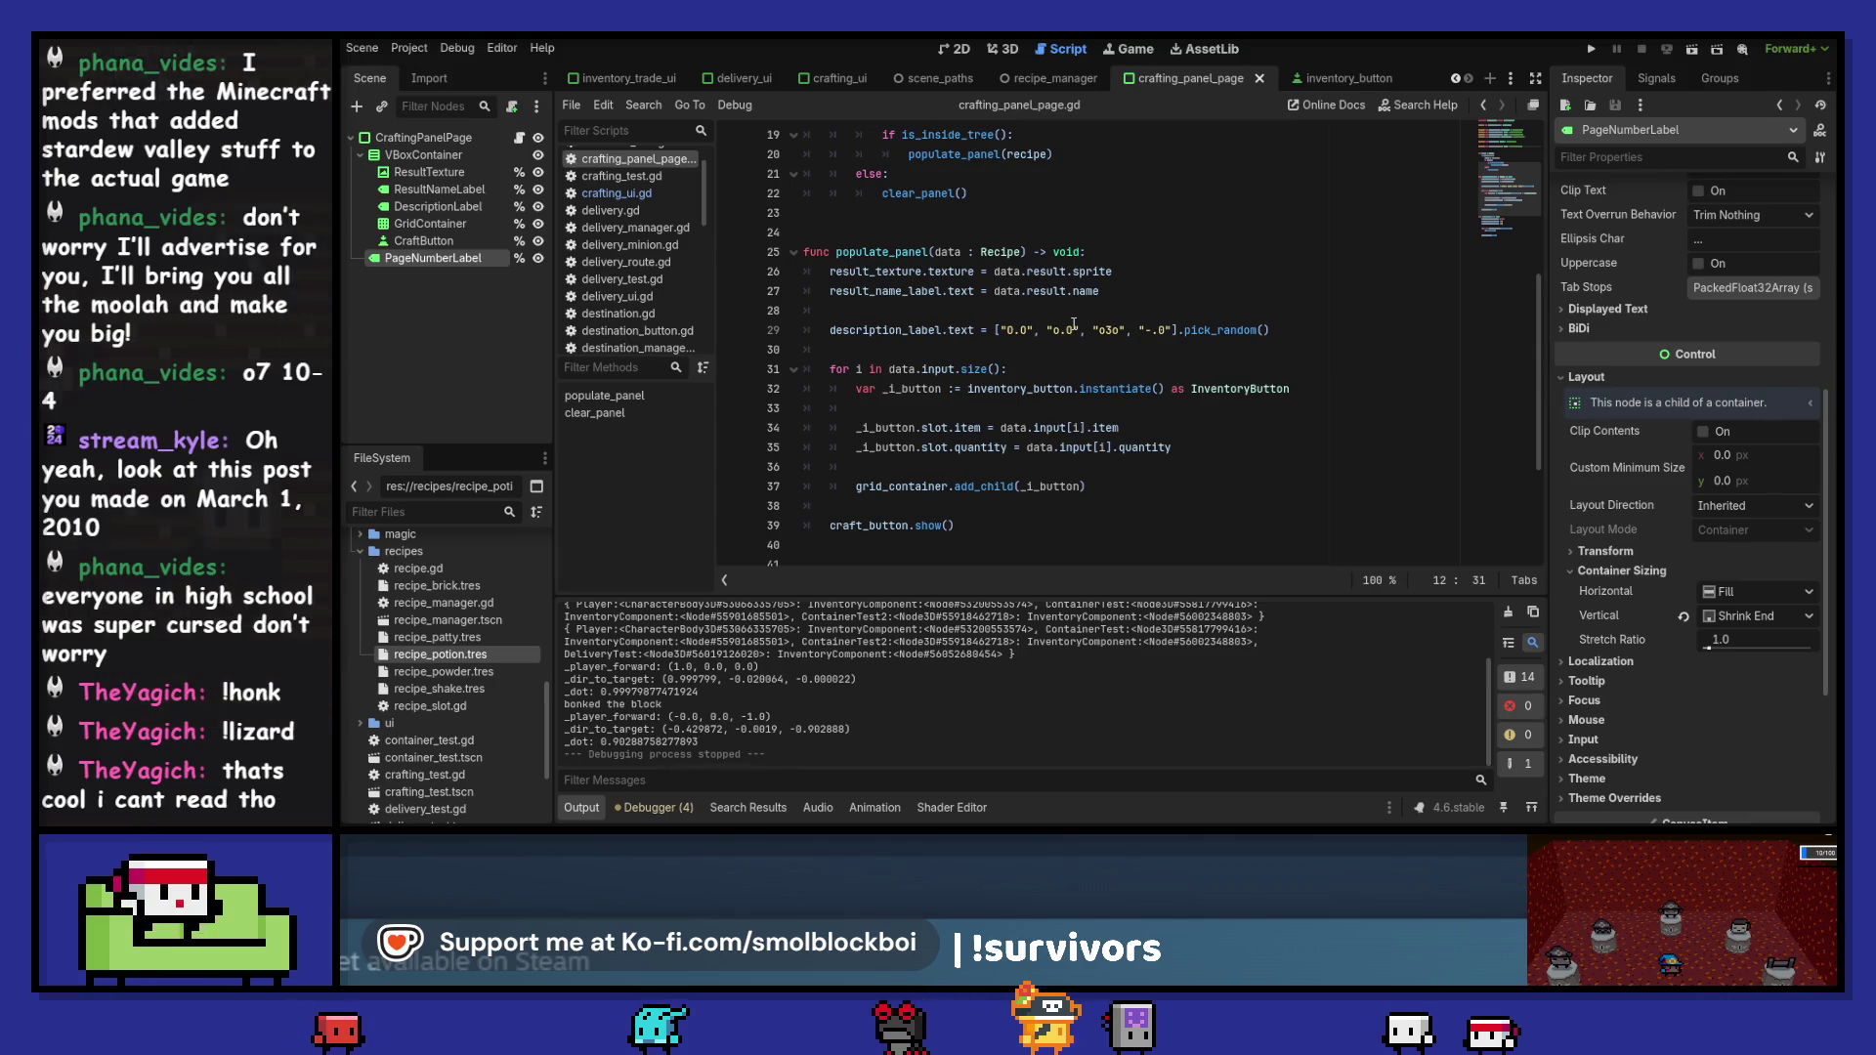
scroll(987, 303, "up", 2)
left_click_drag(977, 316, 876, 314)
key("ctrl+c")
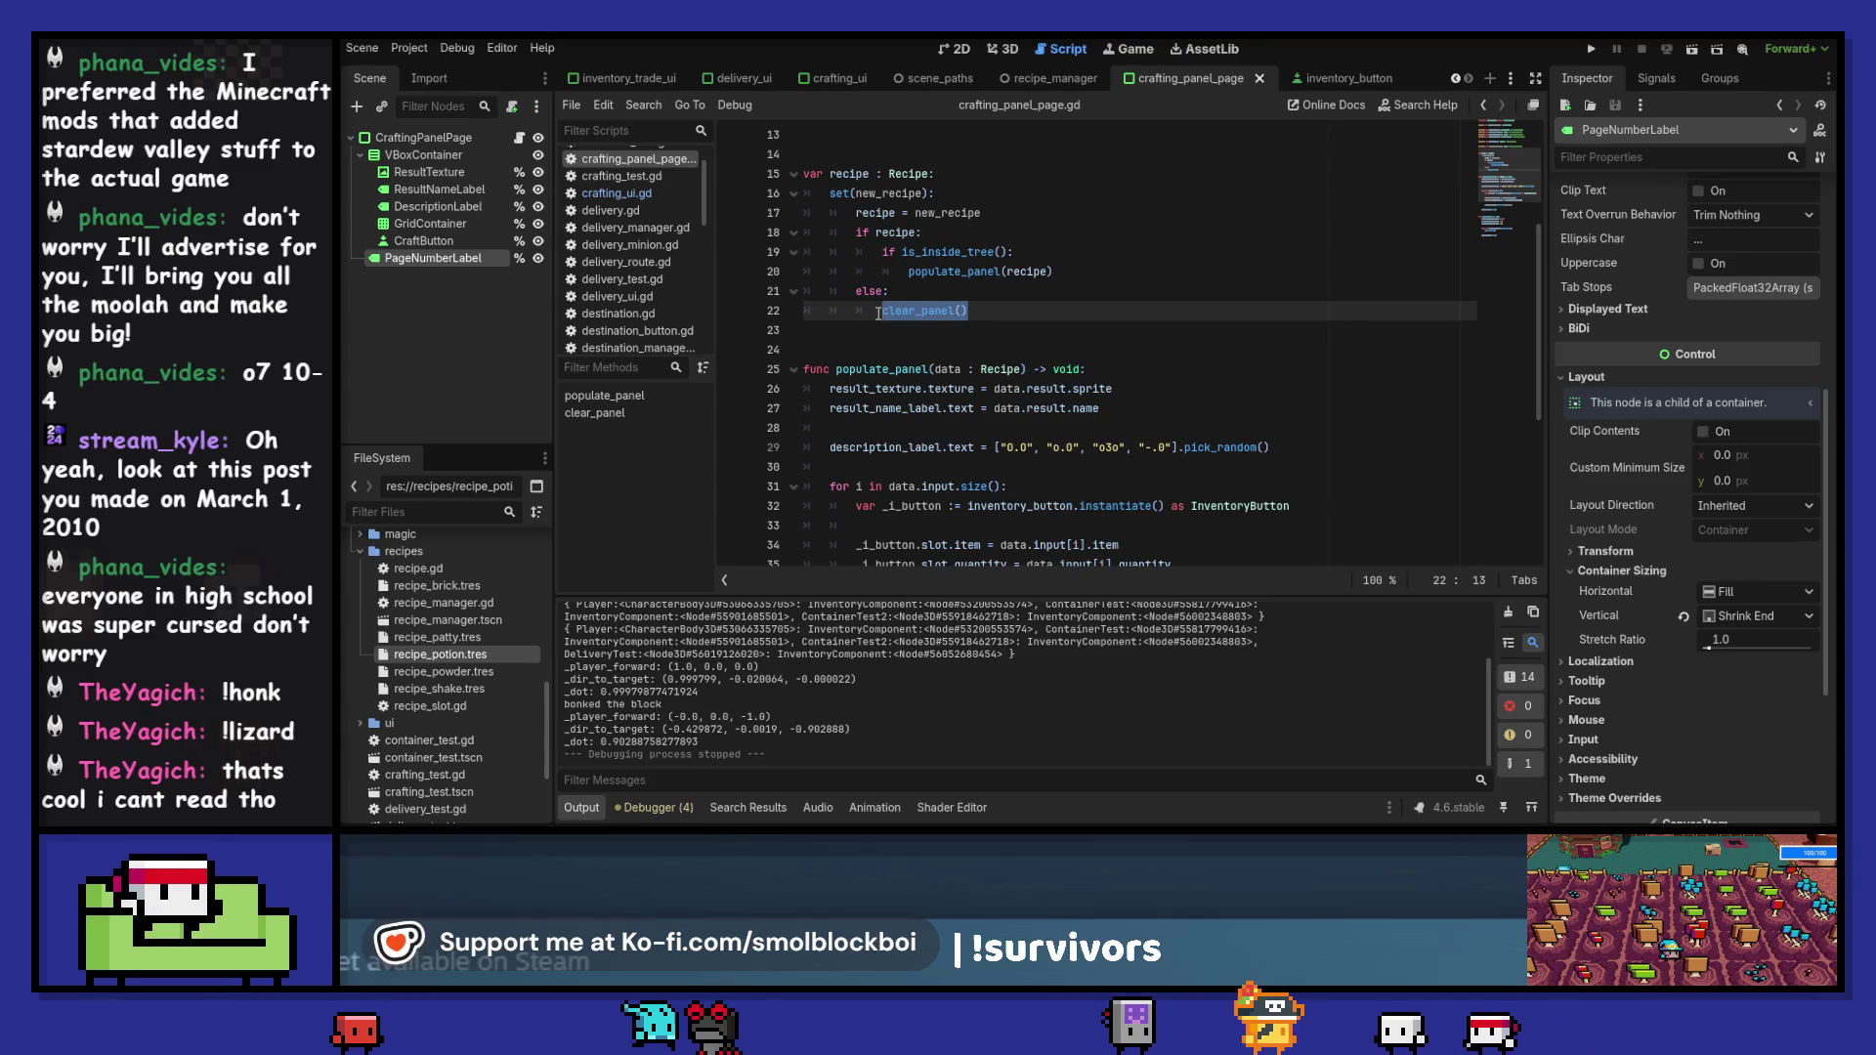
scroll(1045, 495, "down", 4)
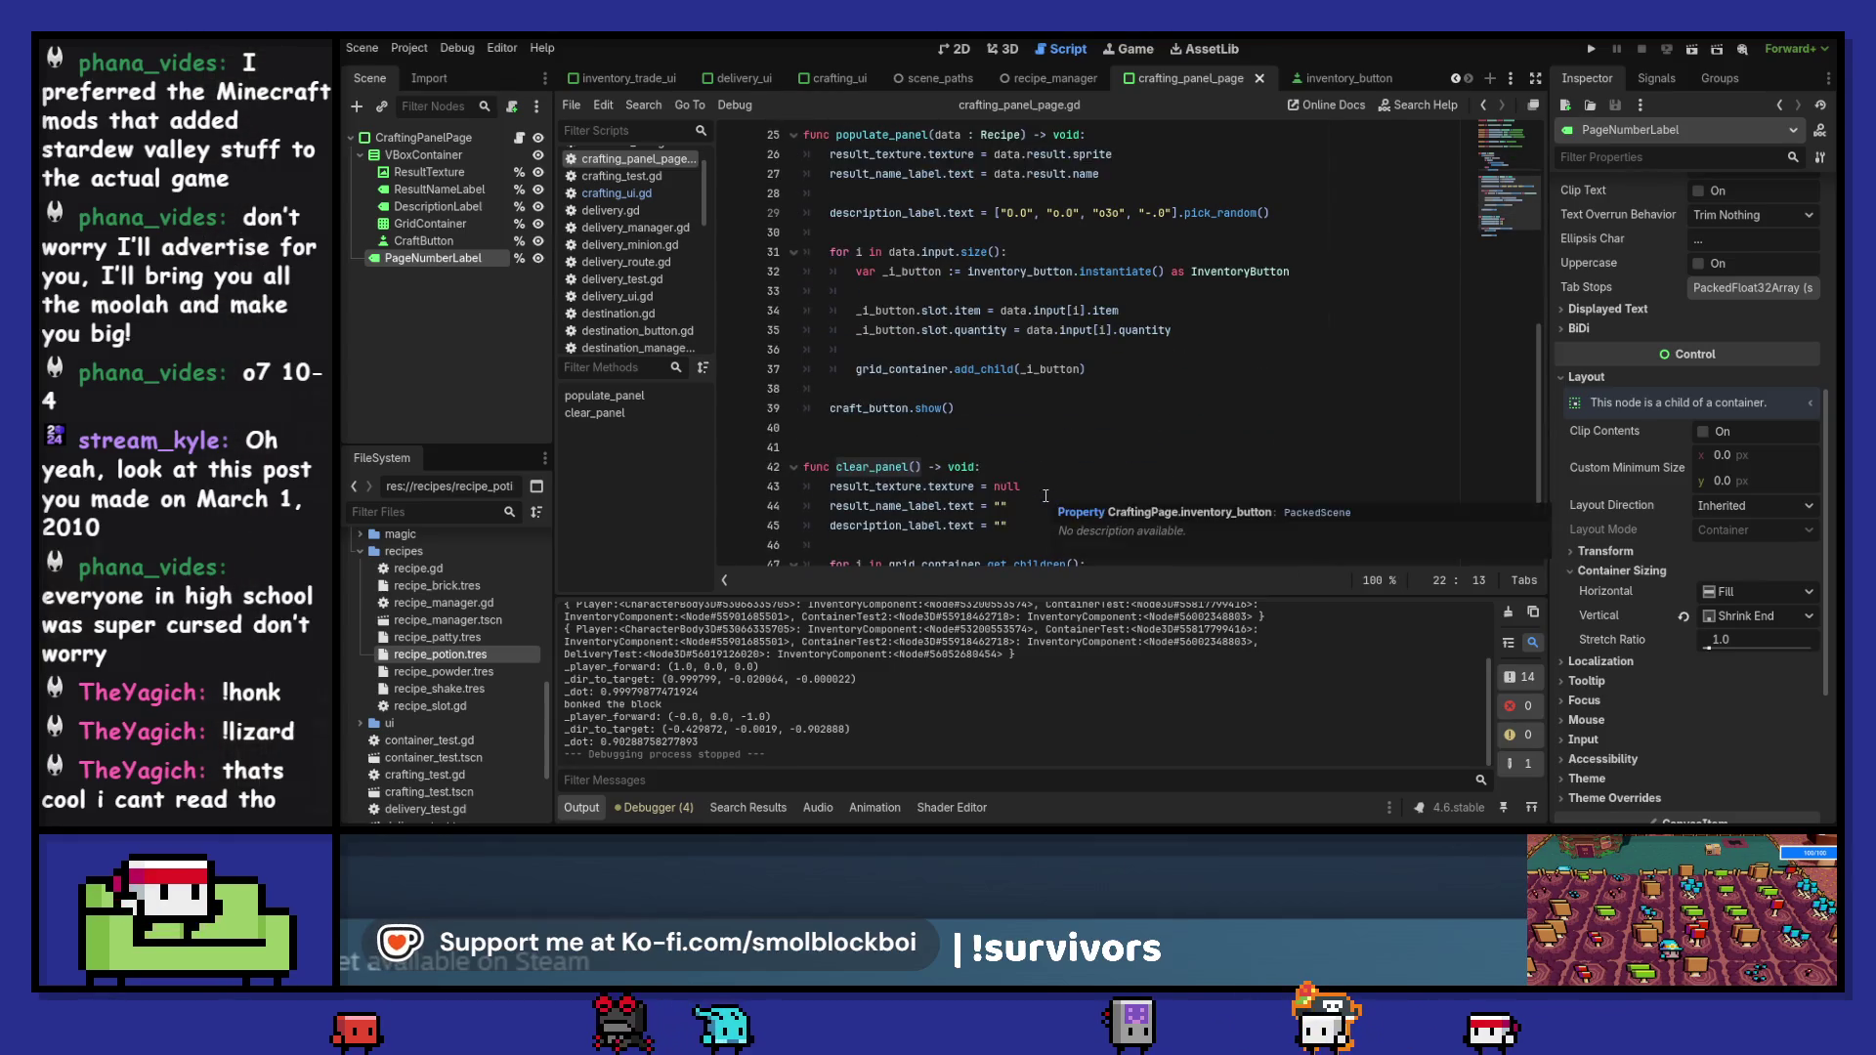
scroll(1045, 495, "up", 4)
Paste clear_panel() after 'recipe = new_recipe', delete the else branch, then save and run.
left_click(1049, 219)
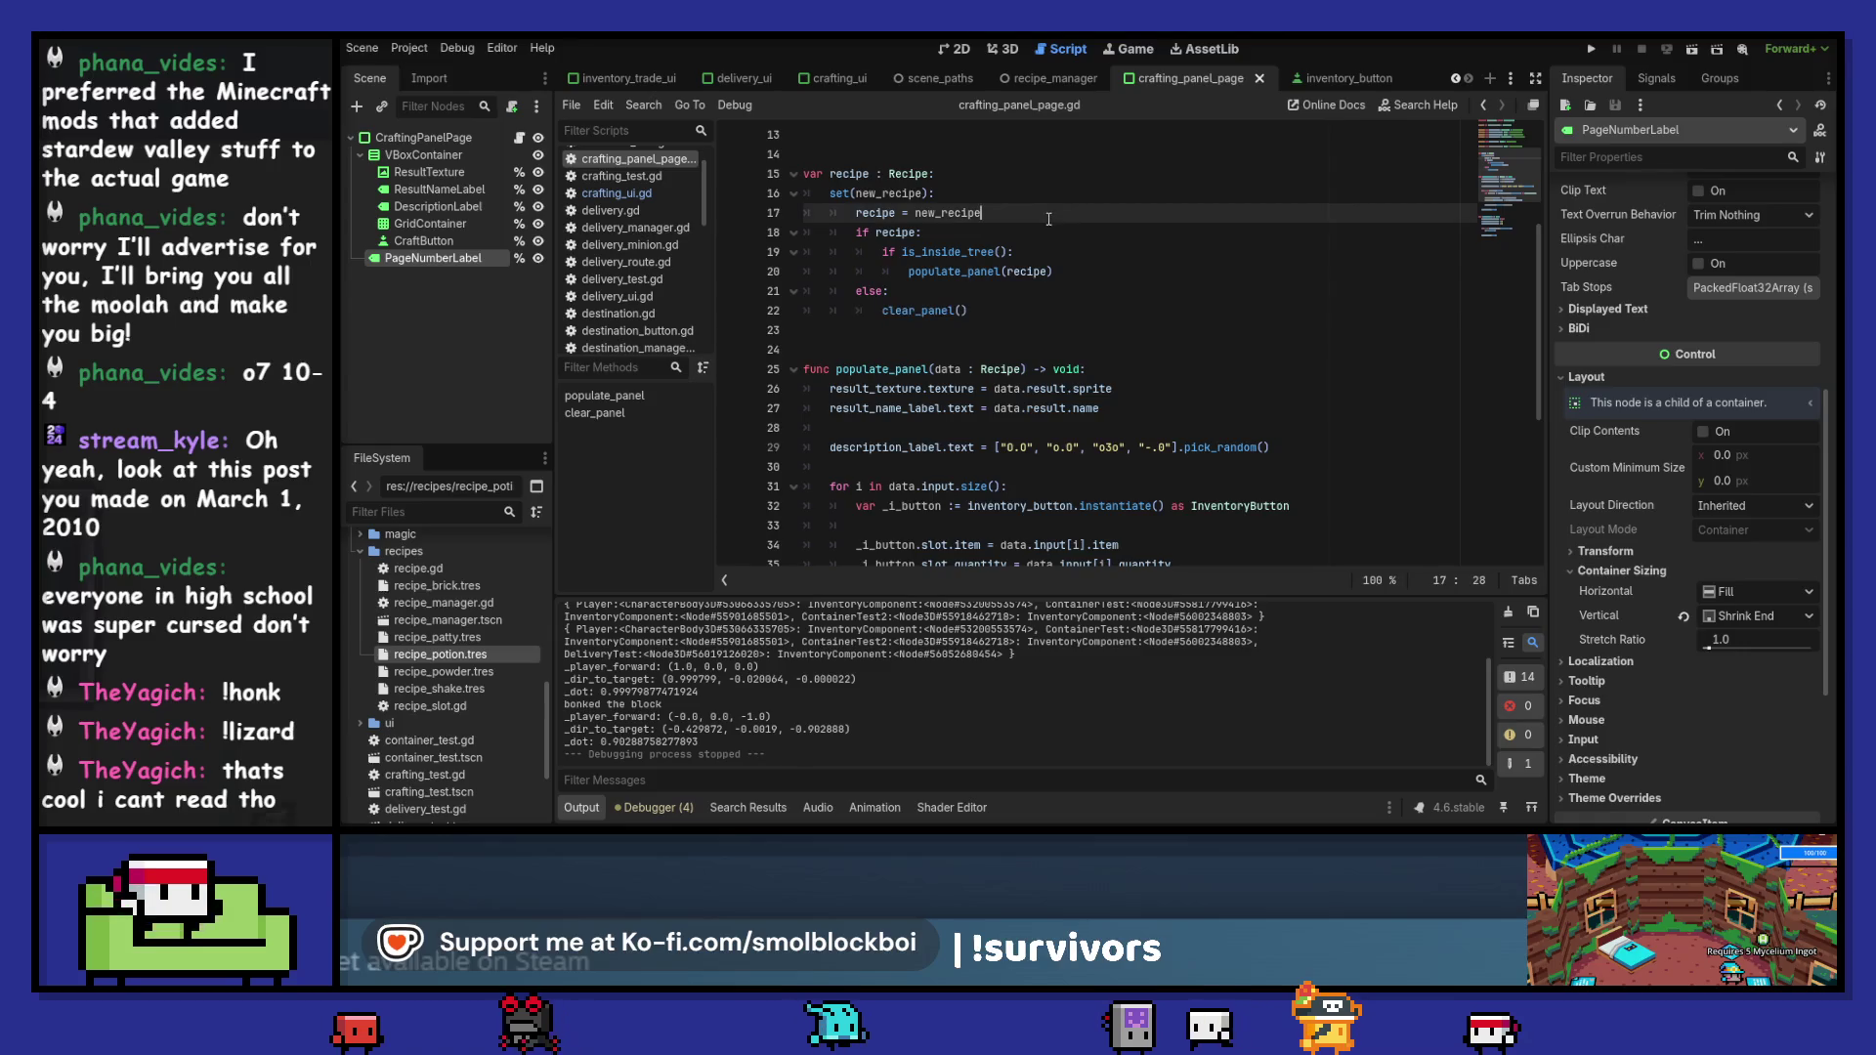
key("Return")
key("ctrl+v")
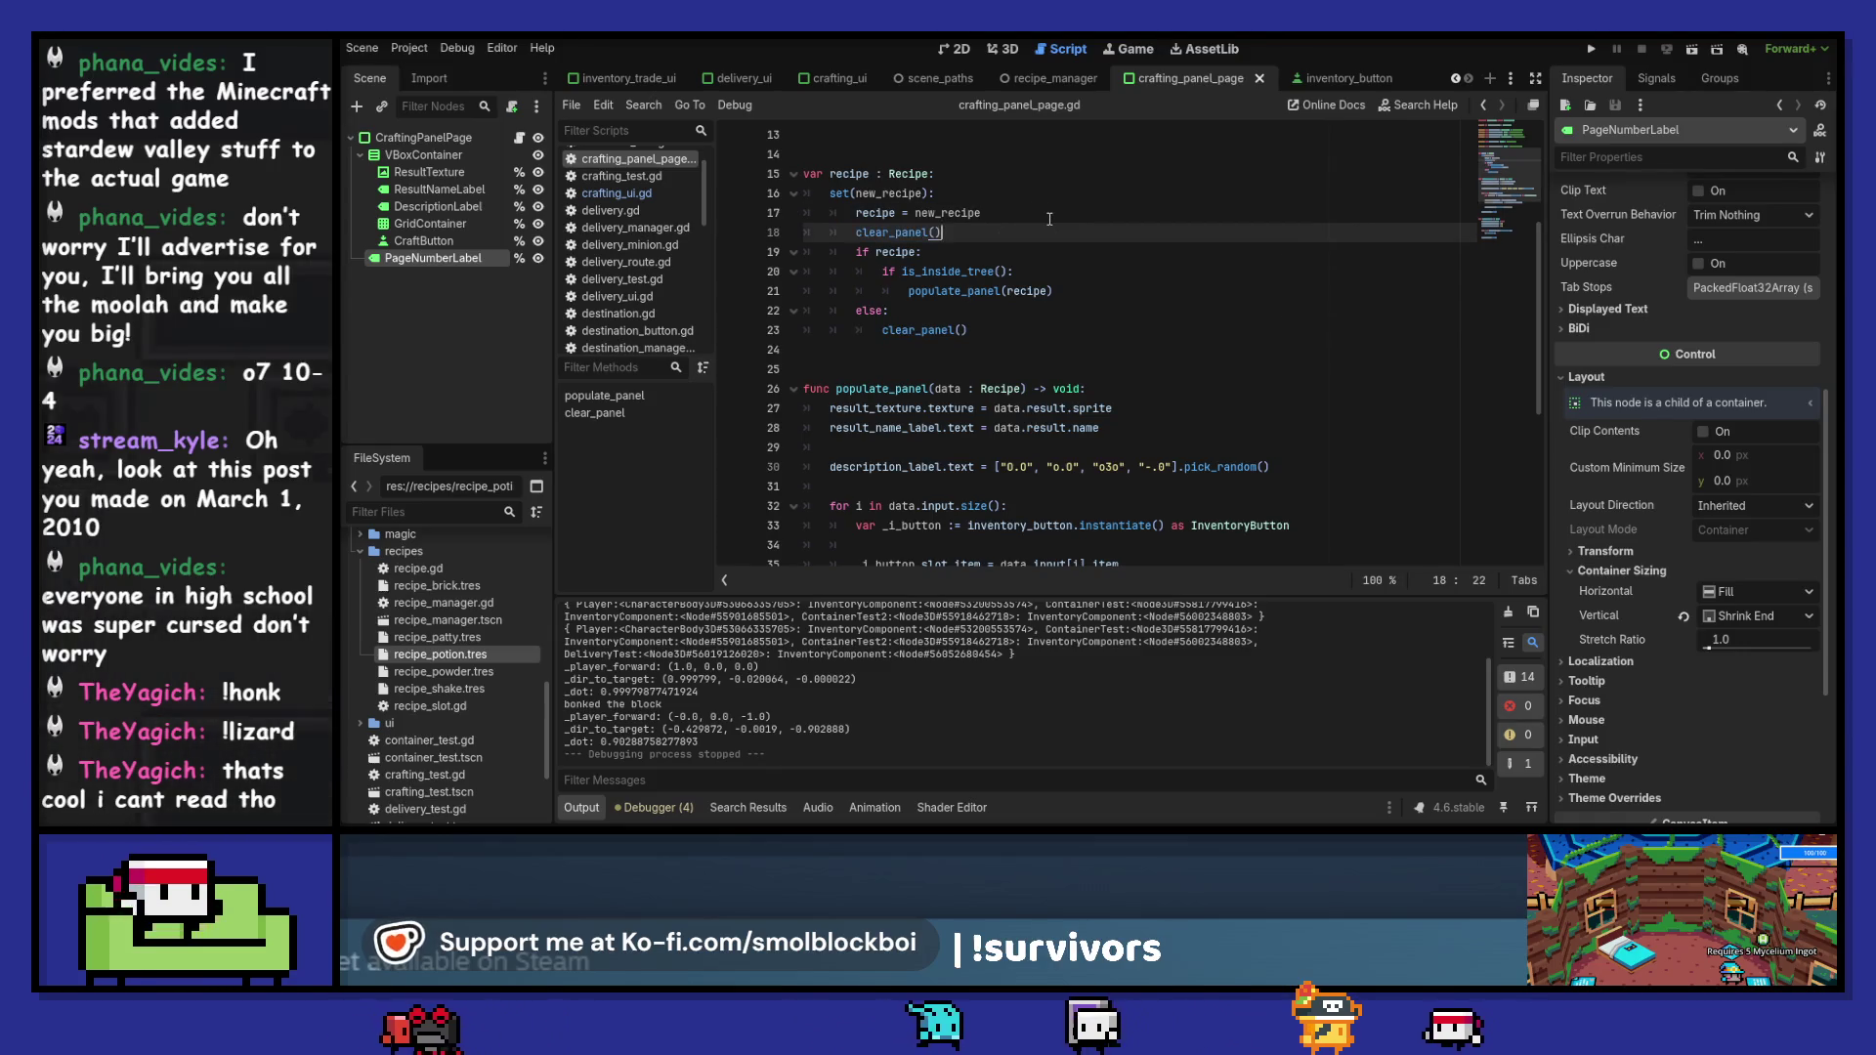
key("Return")
key("Down")
key("Down")
key("Down")
key("shift+Up")
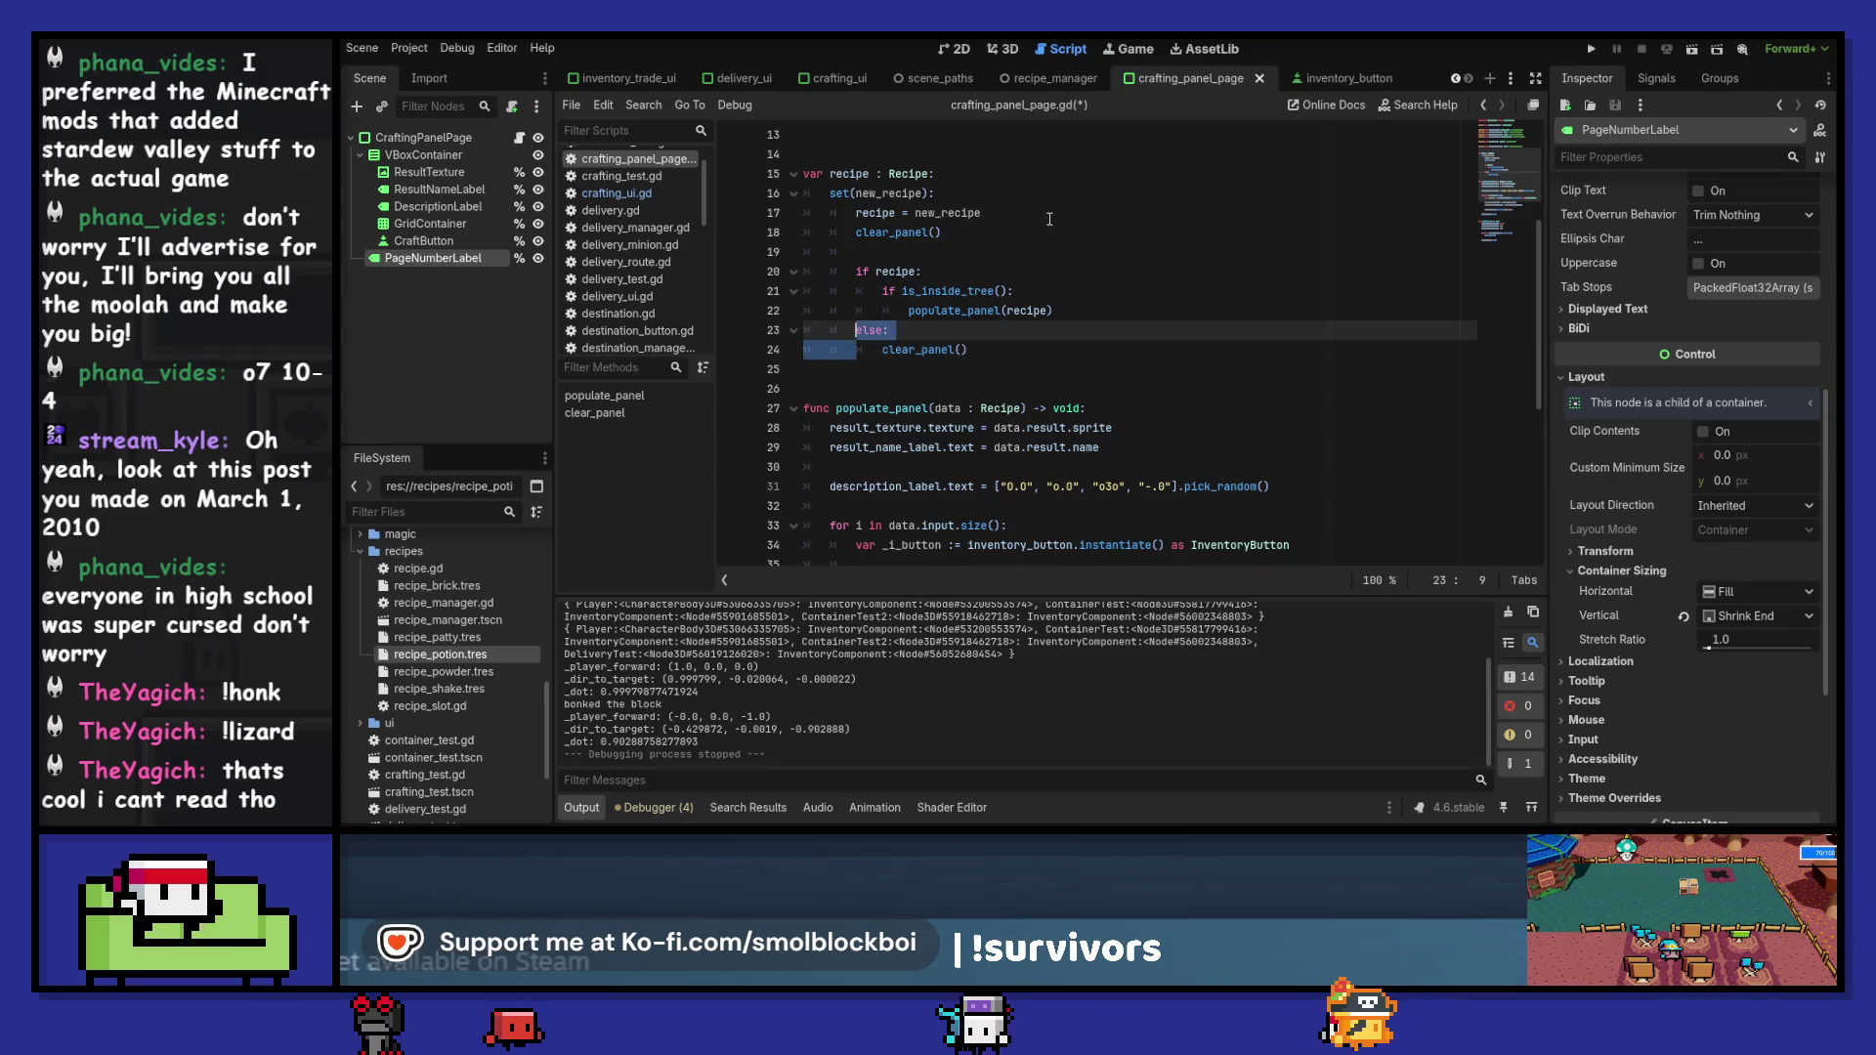
key("ctrl+shift+k")
key("F5")
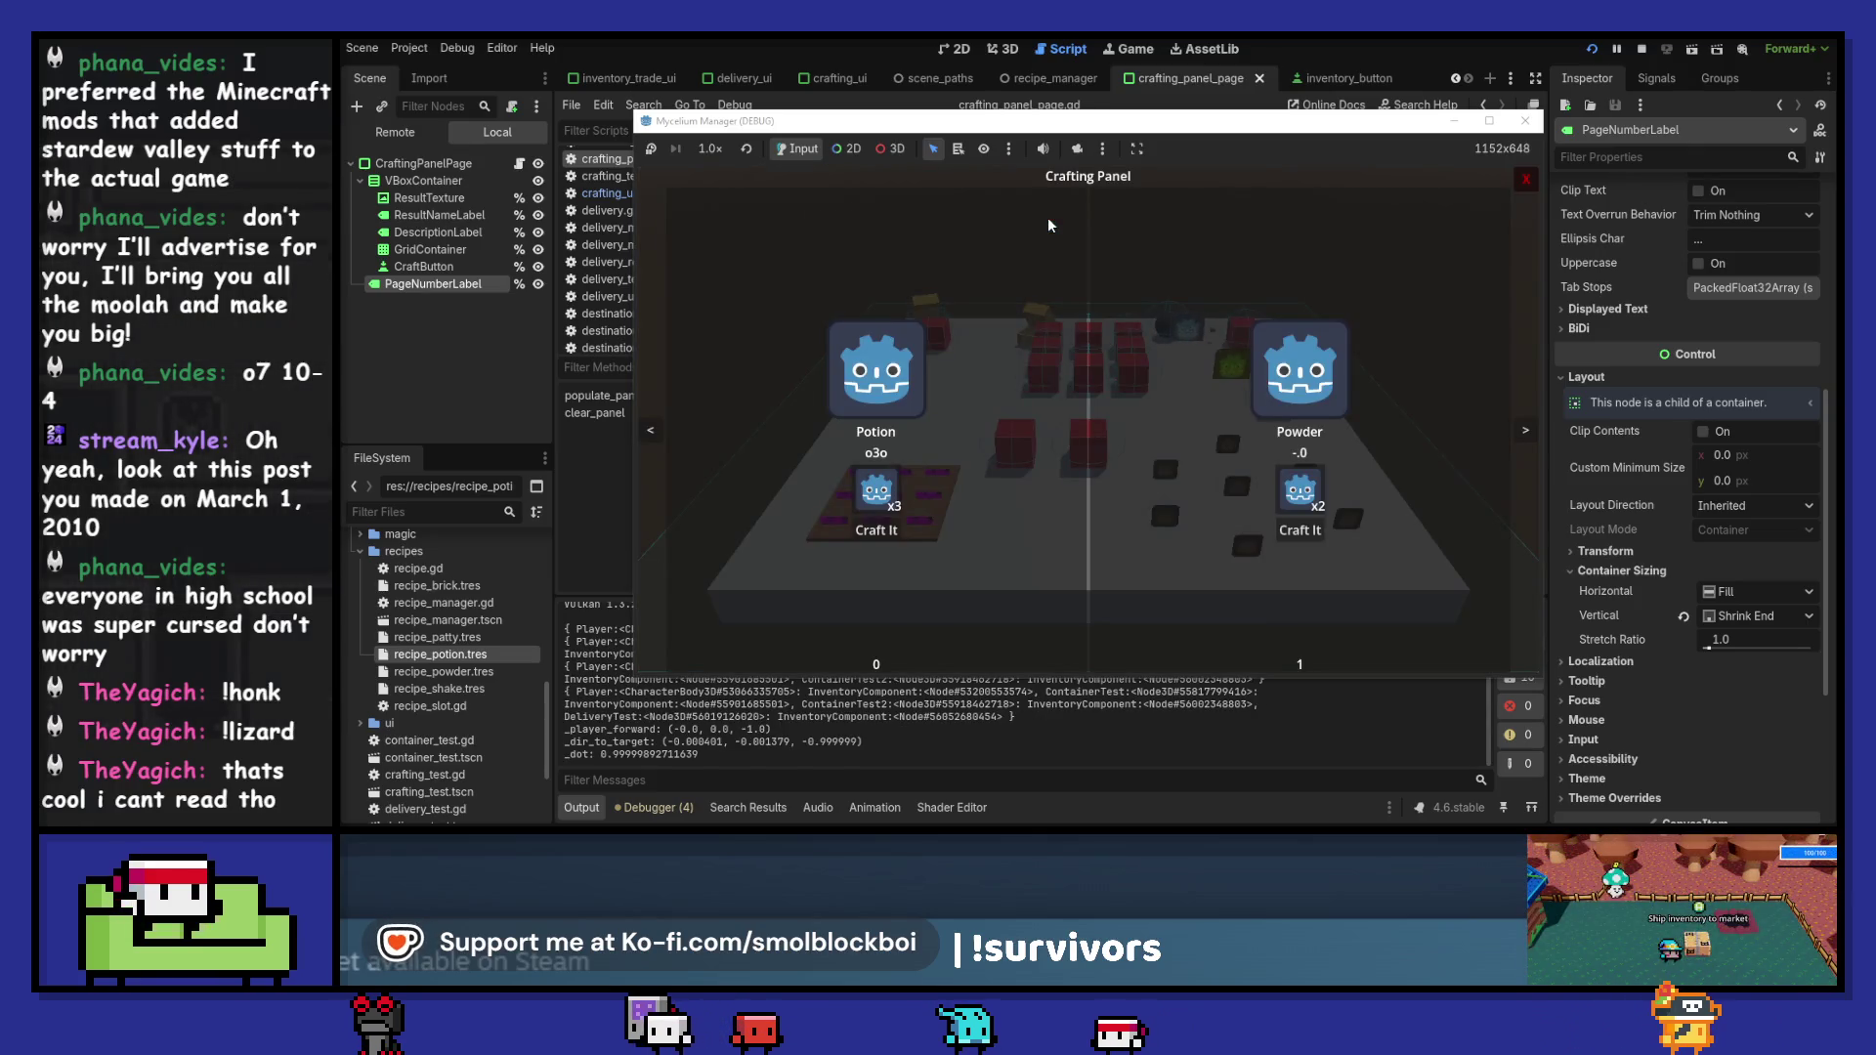
Page forward to Shake and back to Potion/Powder, checking each page shows only its ingredients.
left_click(1526, 431)
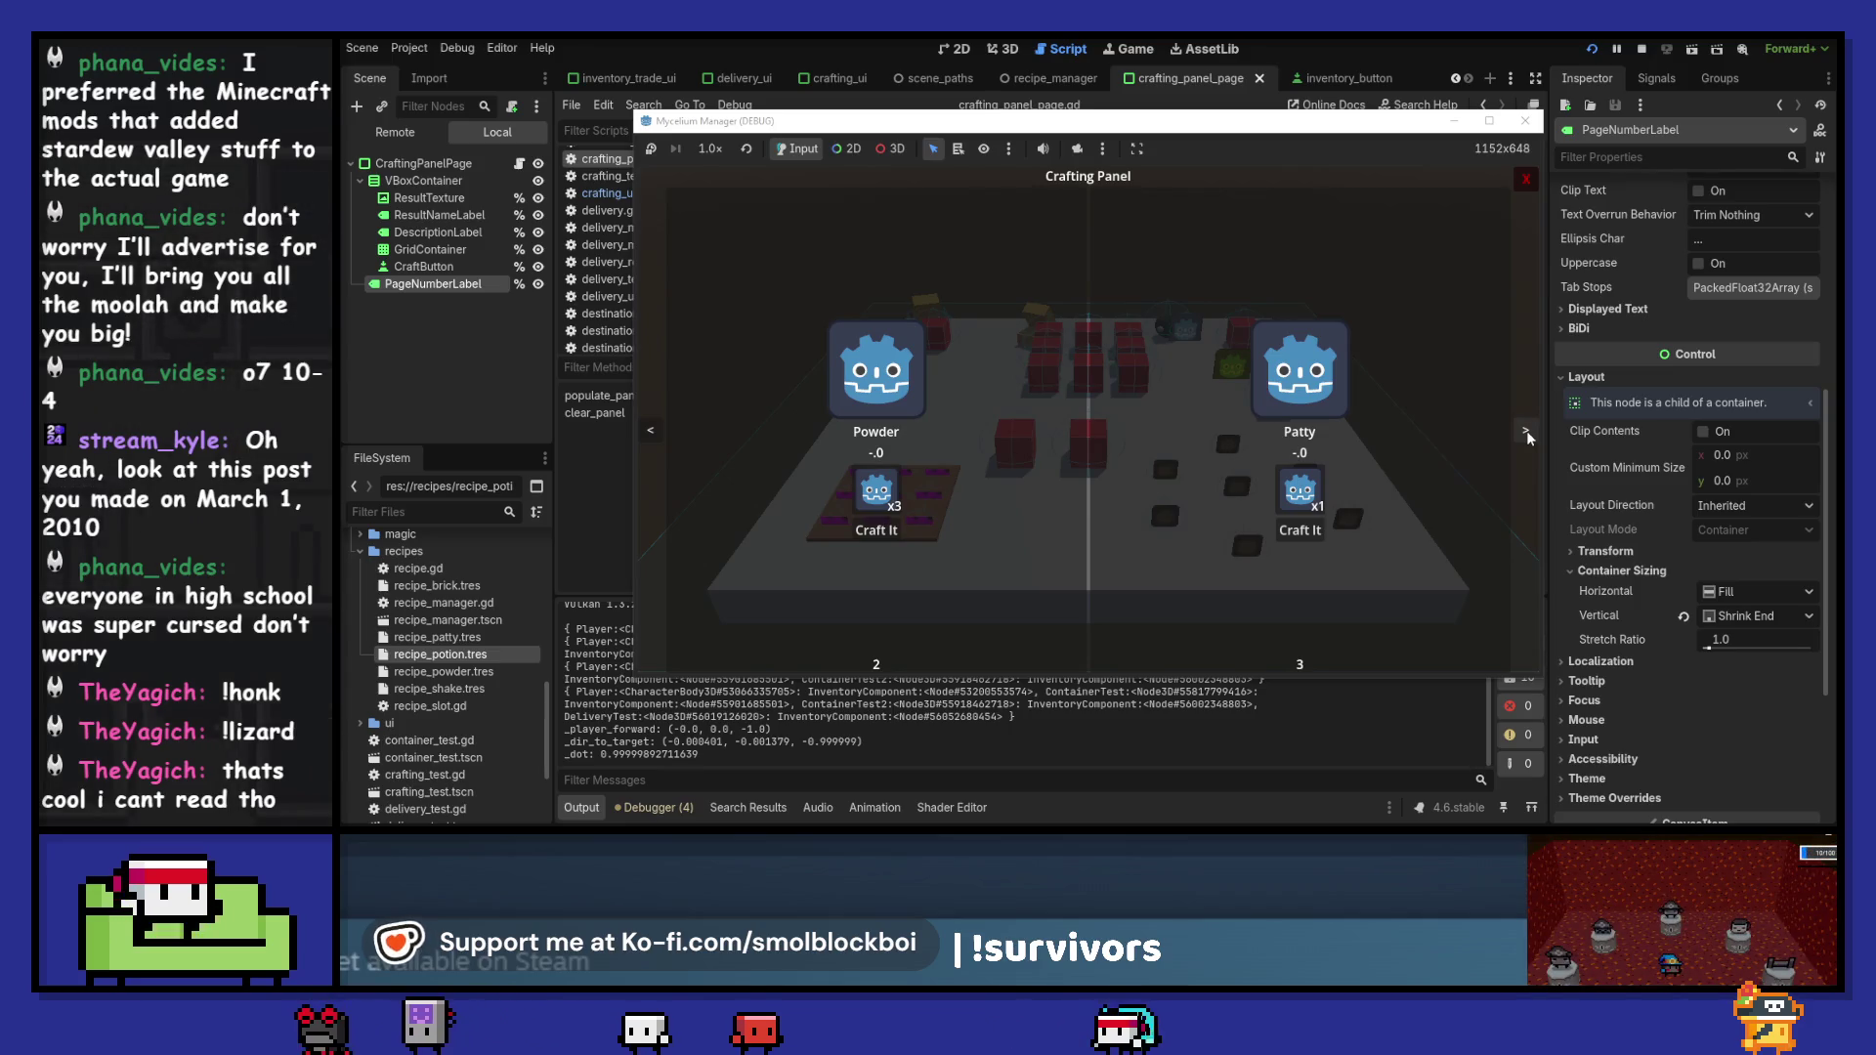
left_click(1526, 432)
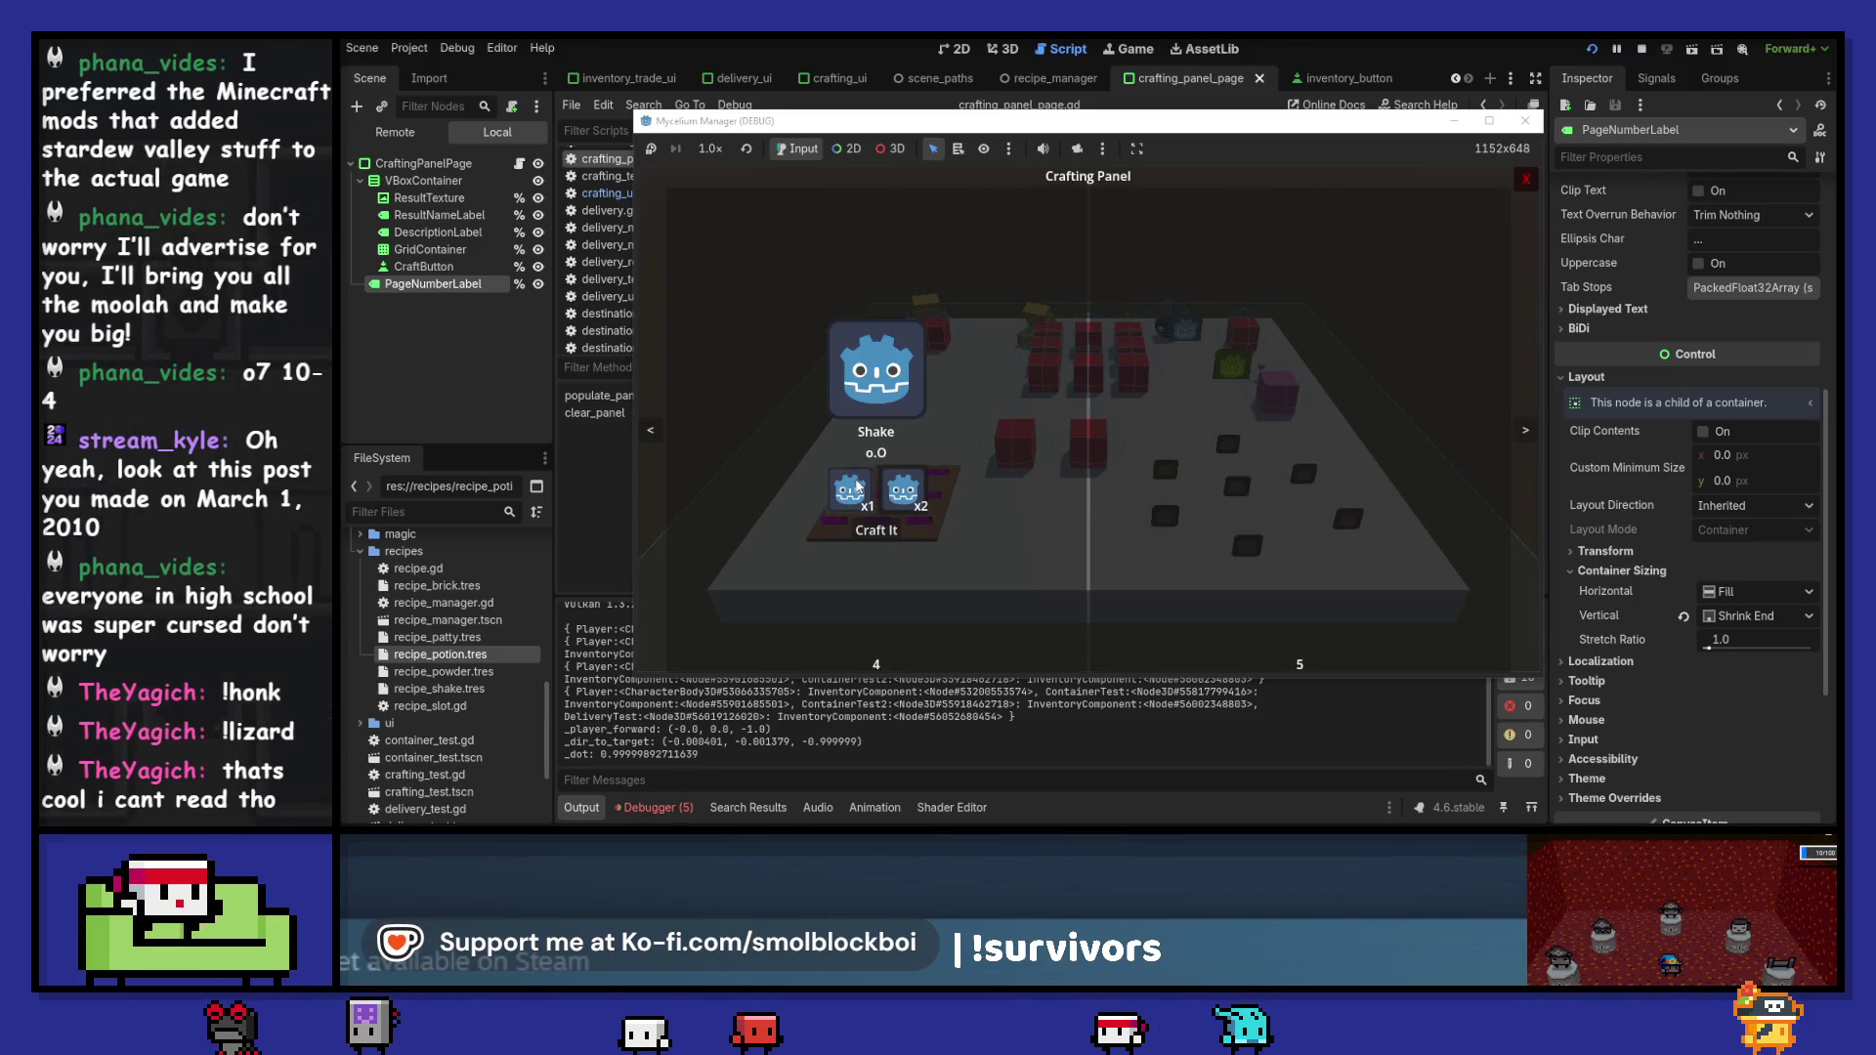
left_click(650, 430)
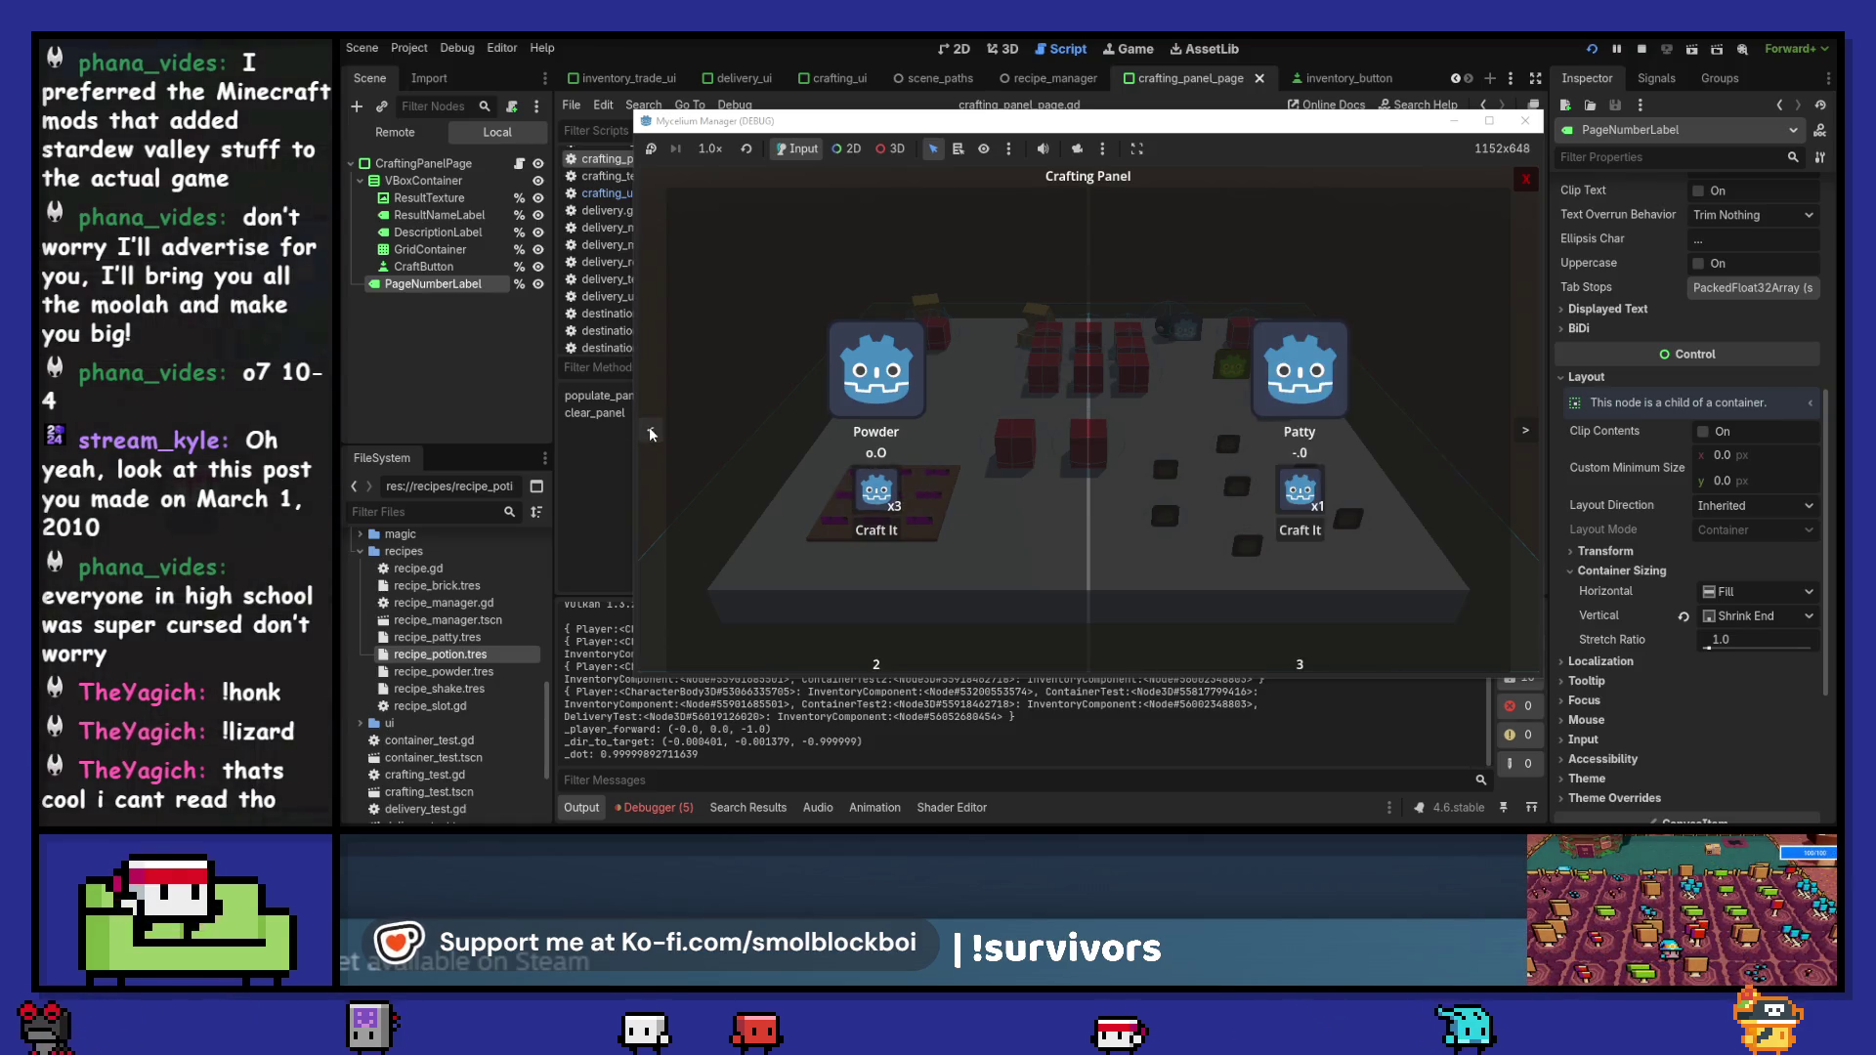
left_click(648, 428)
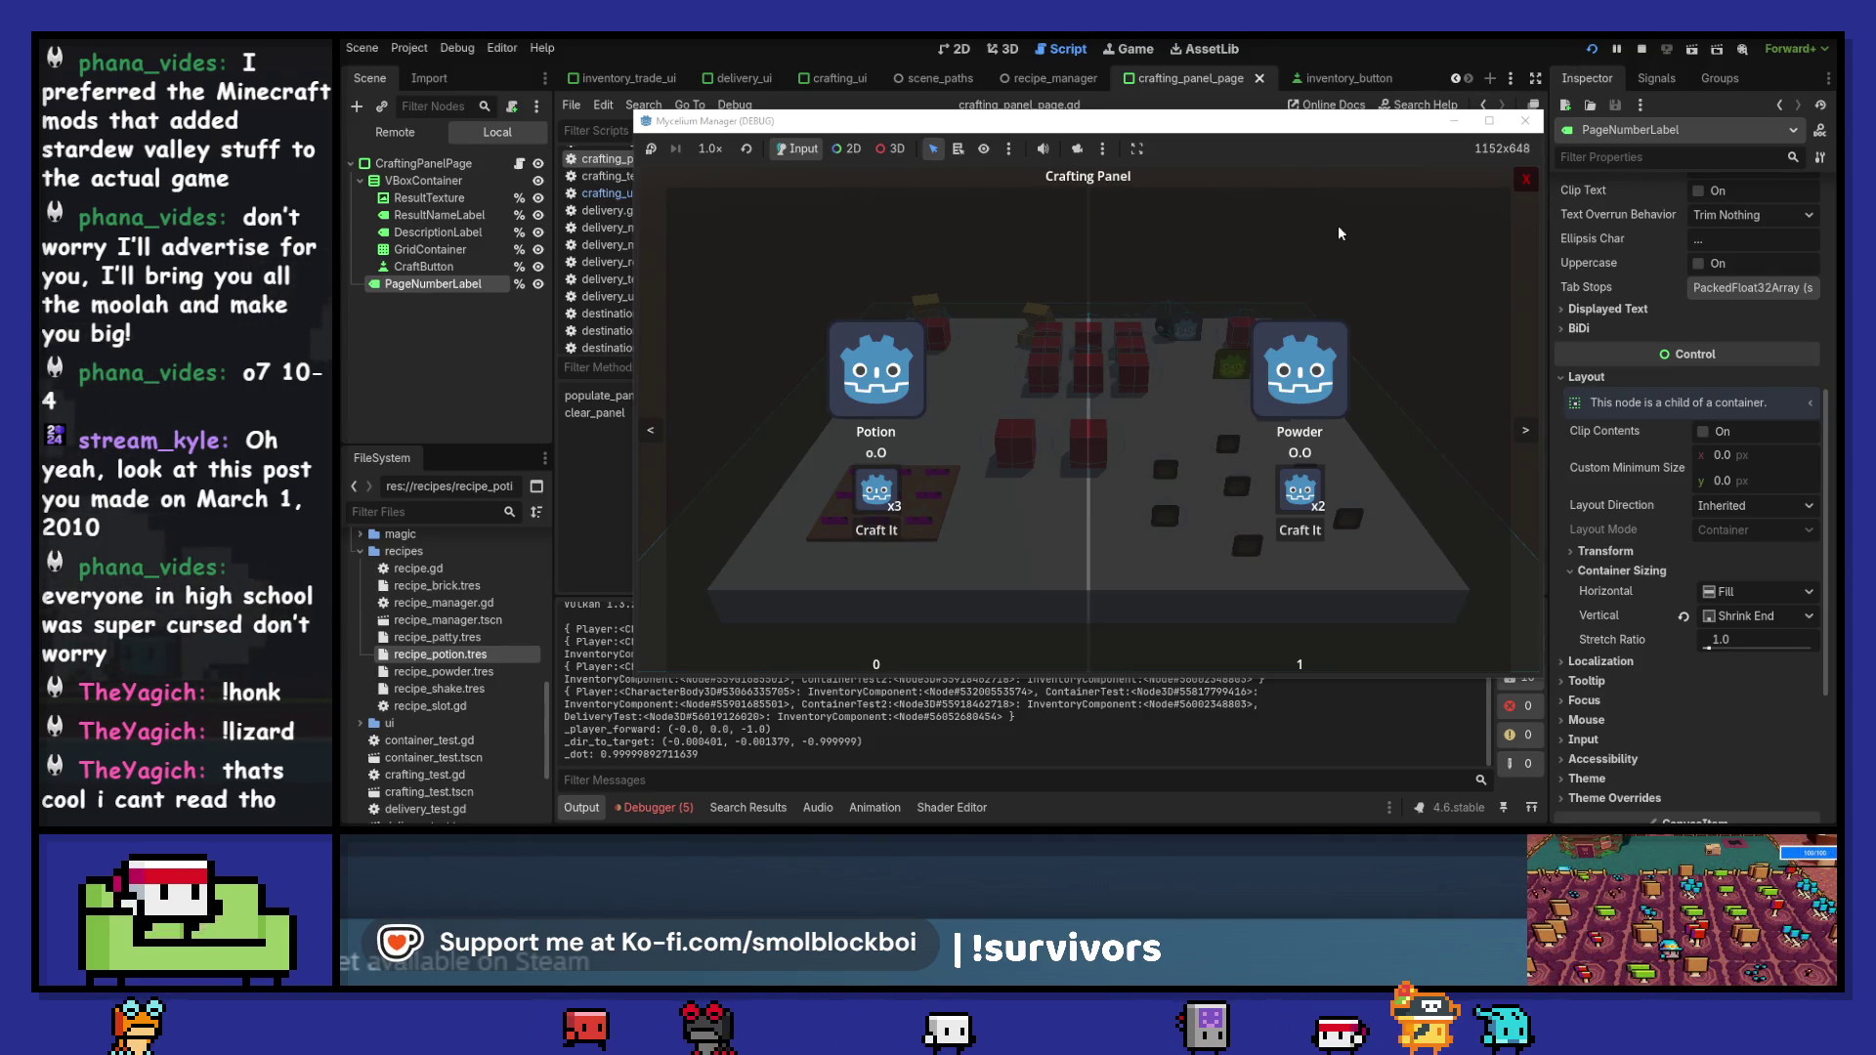
mouse_move(872, 515)
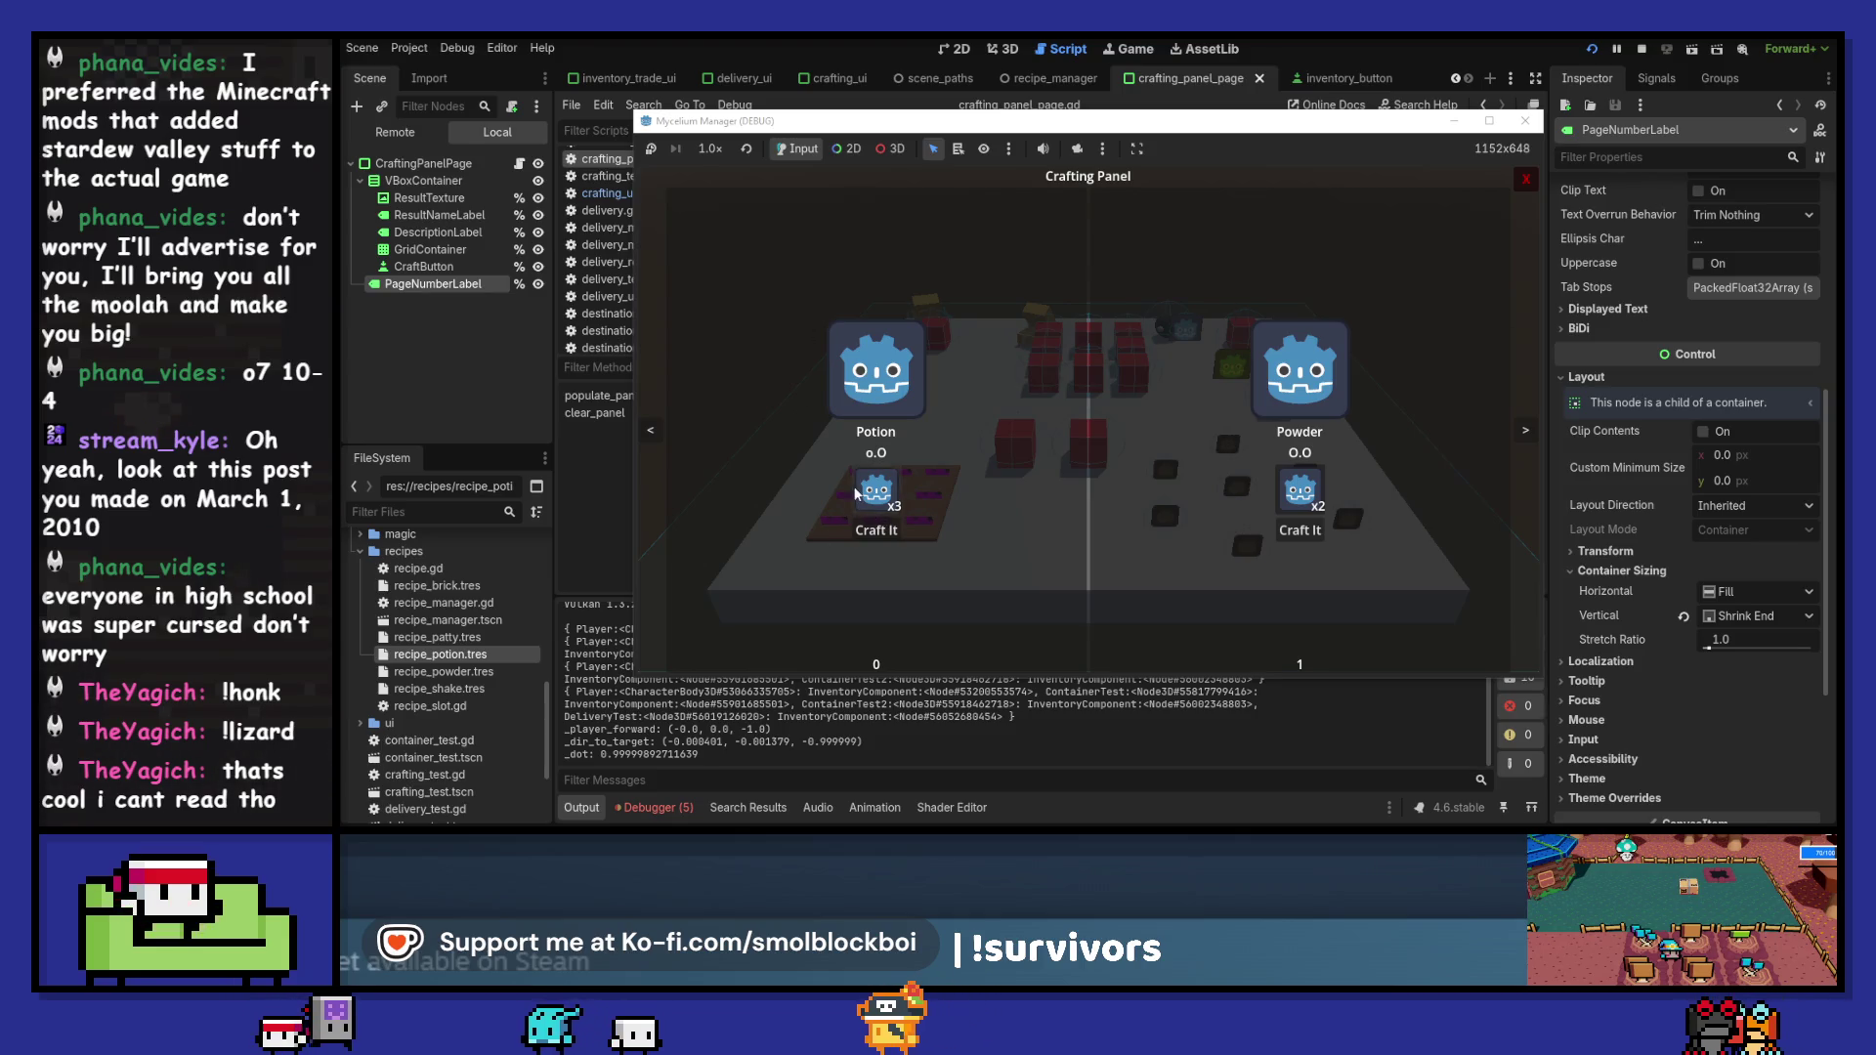
Page forward to Shake, back to Powder and Patty, then close the game.
mouse_move(940, 484)
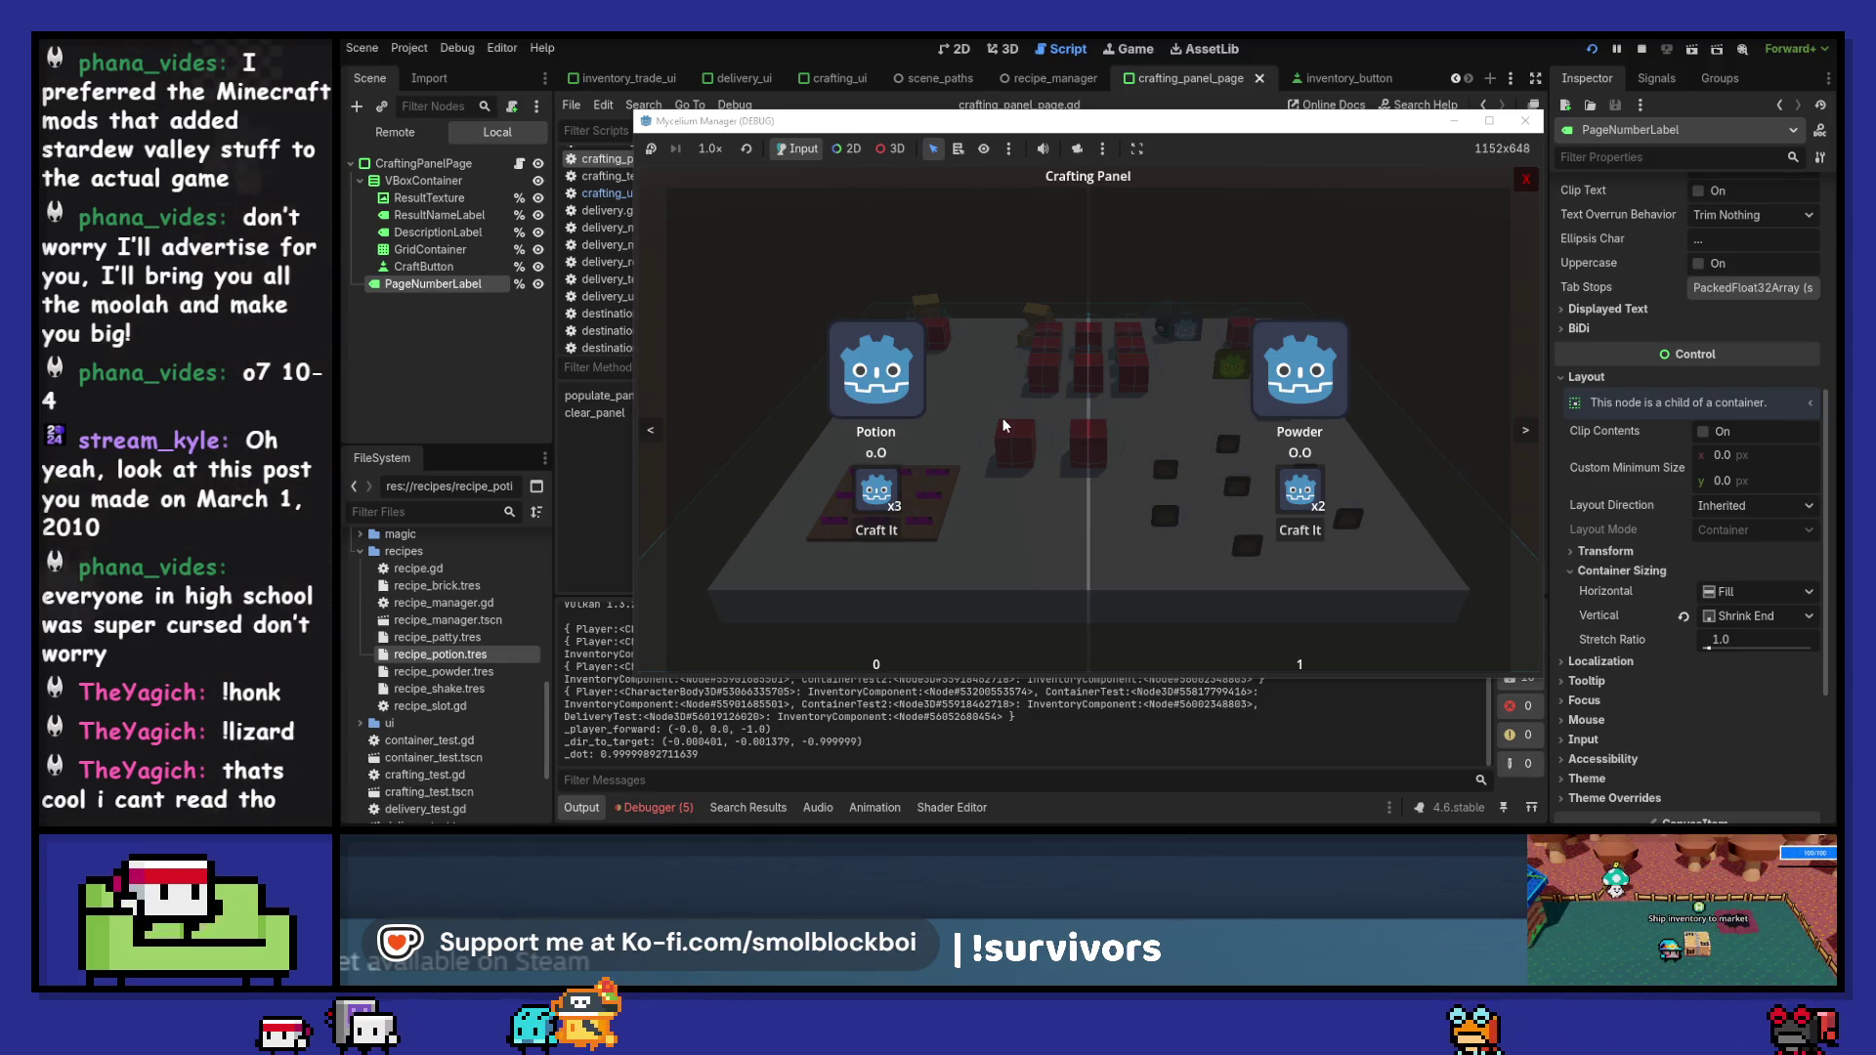
left_click(1526, 430)
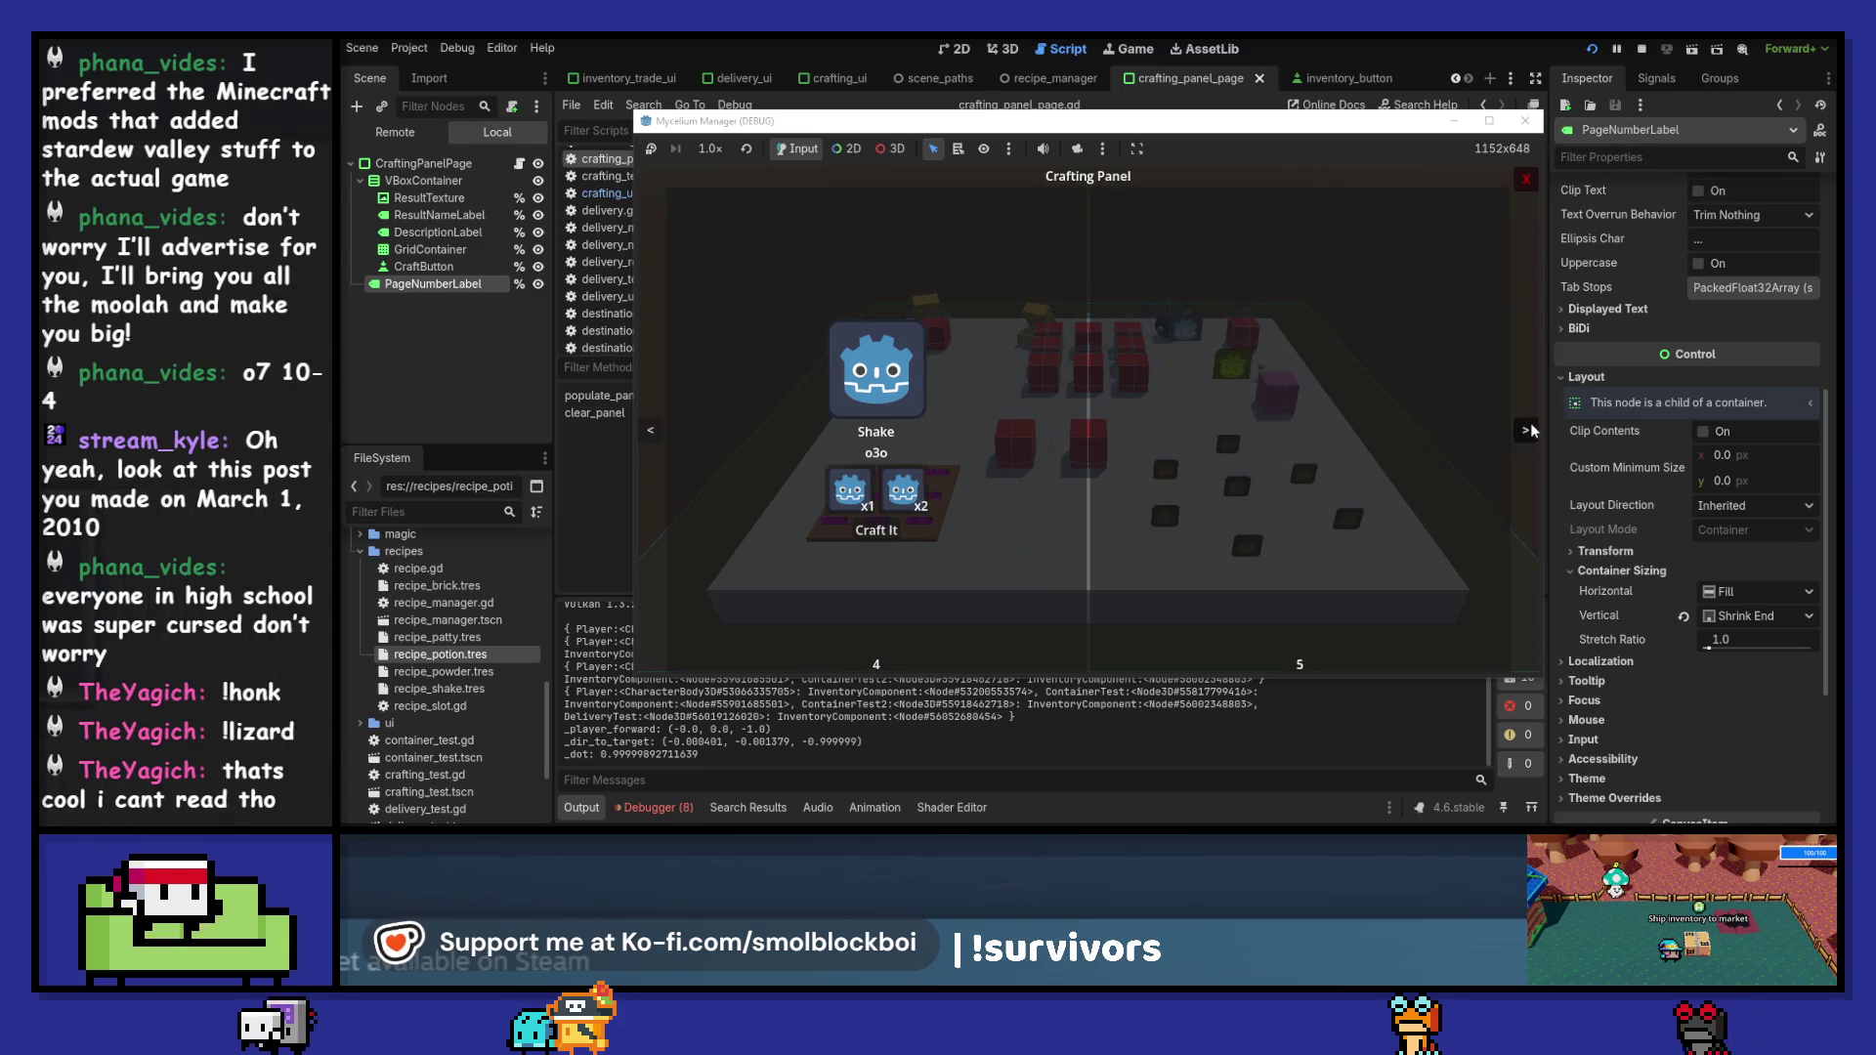
left_click(1526, 430)
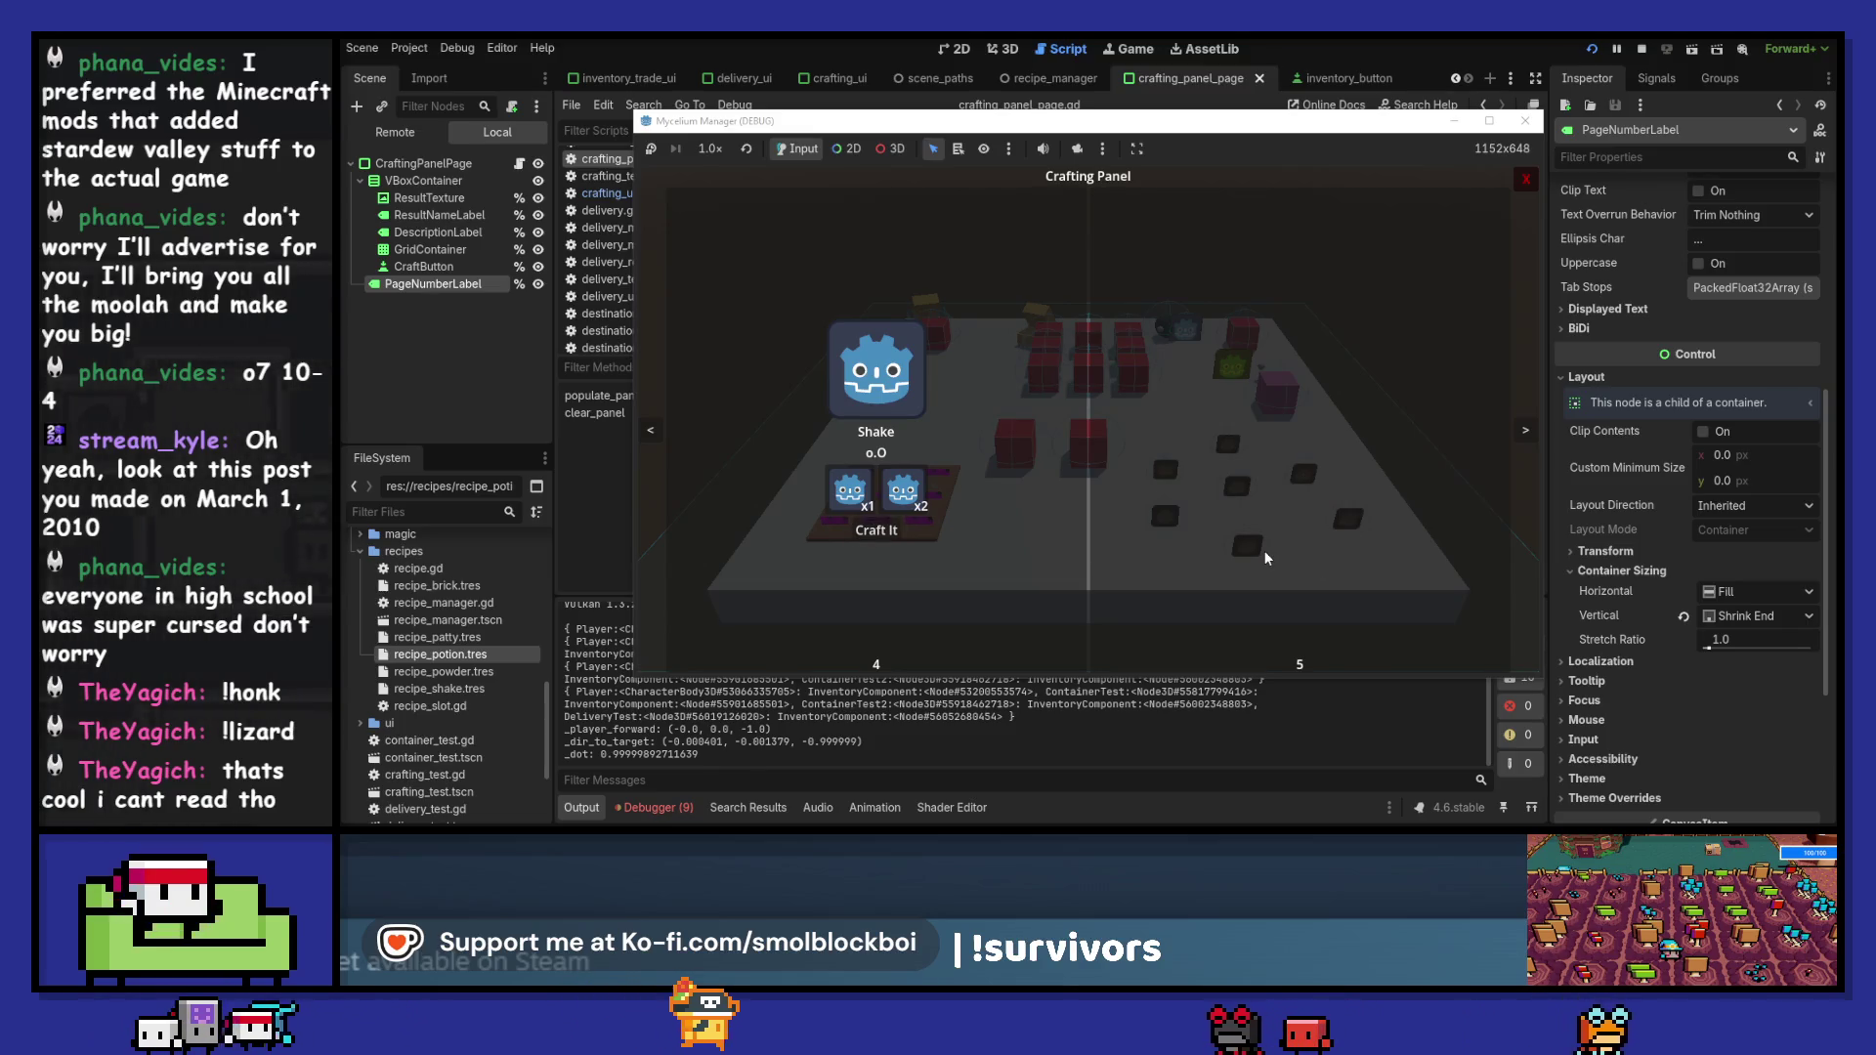
left_click(660, 431)
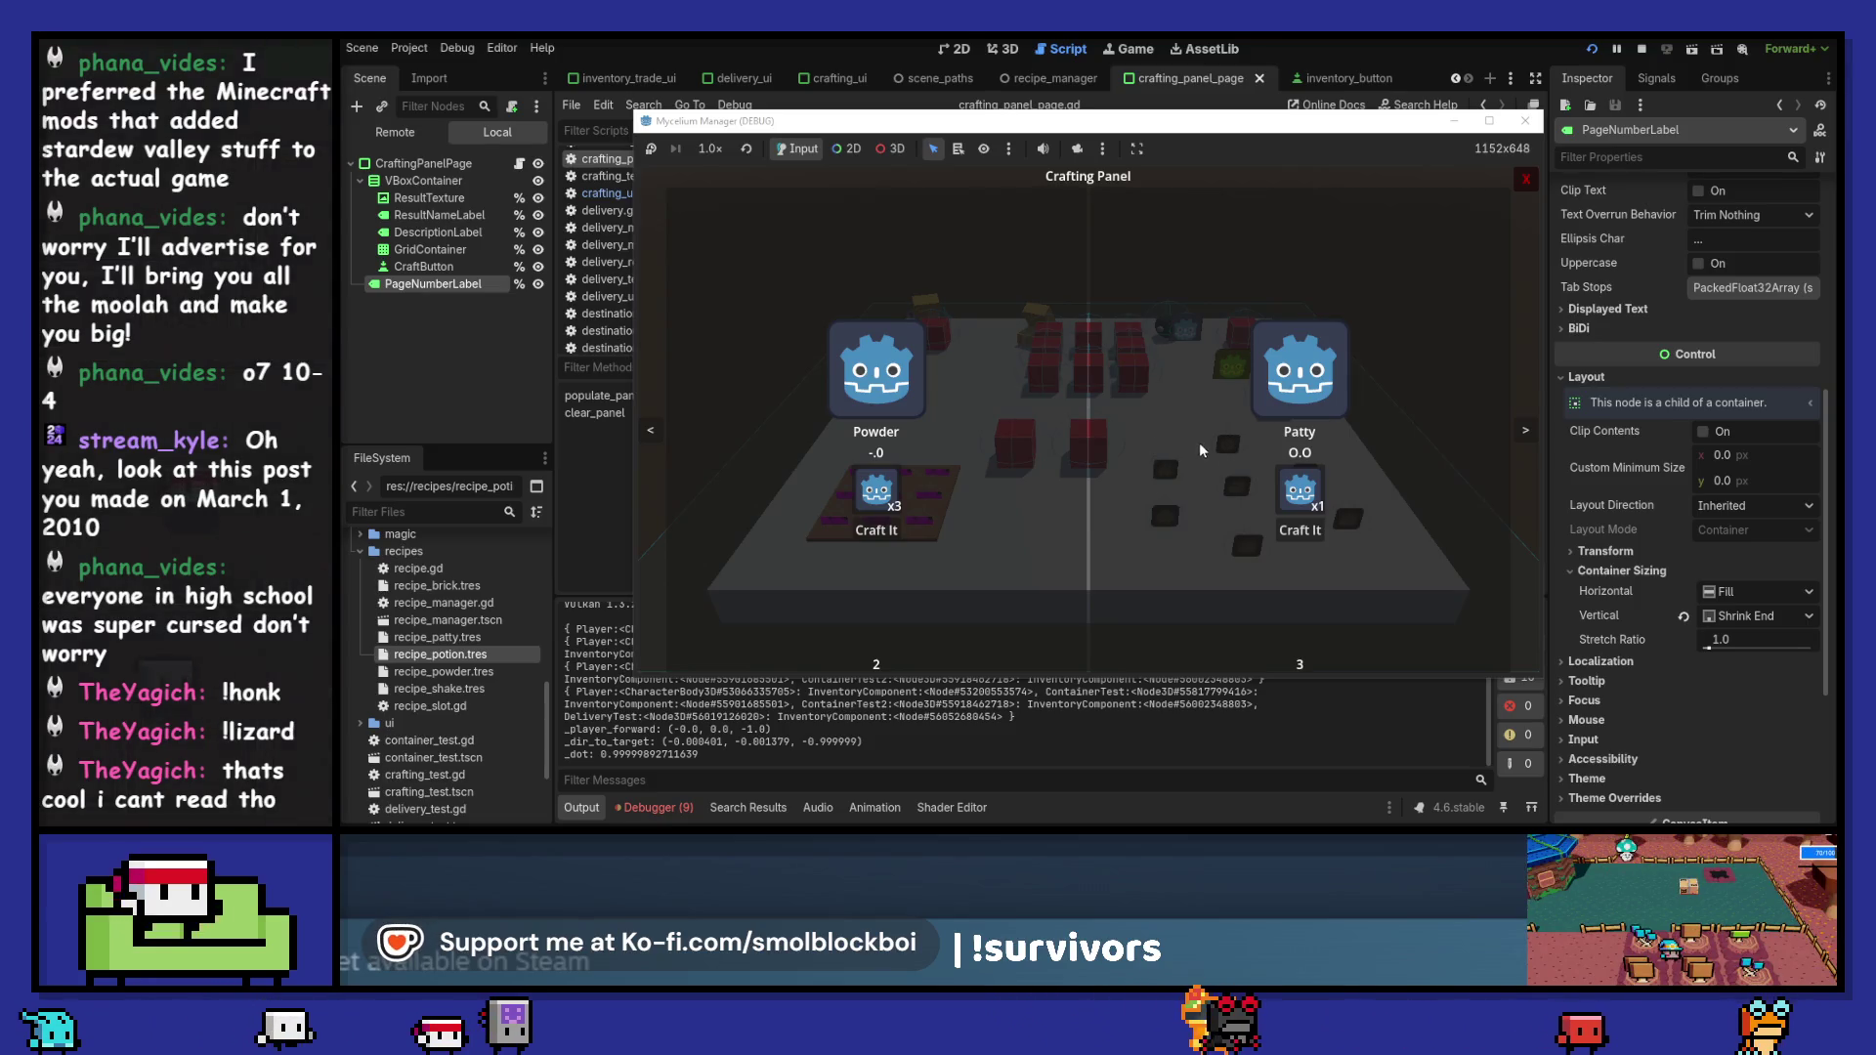
left_click(1523, 121)
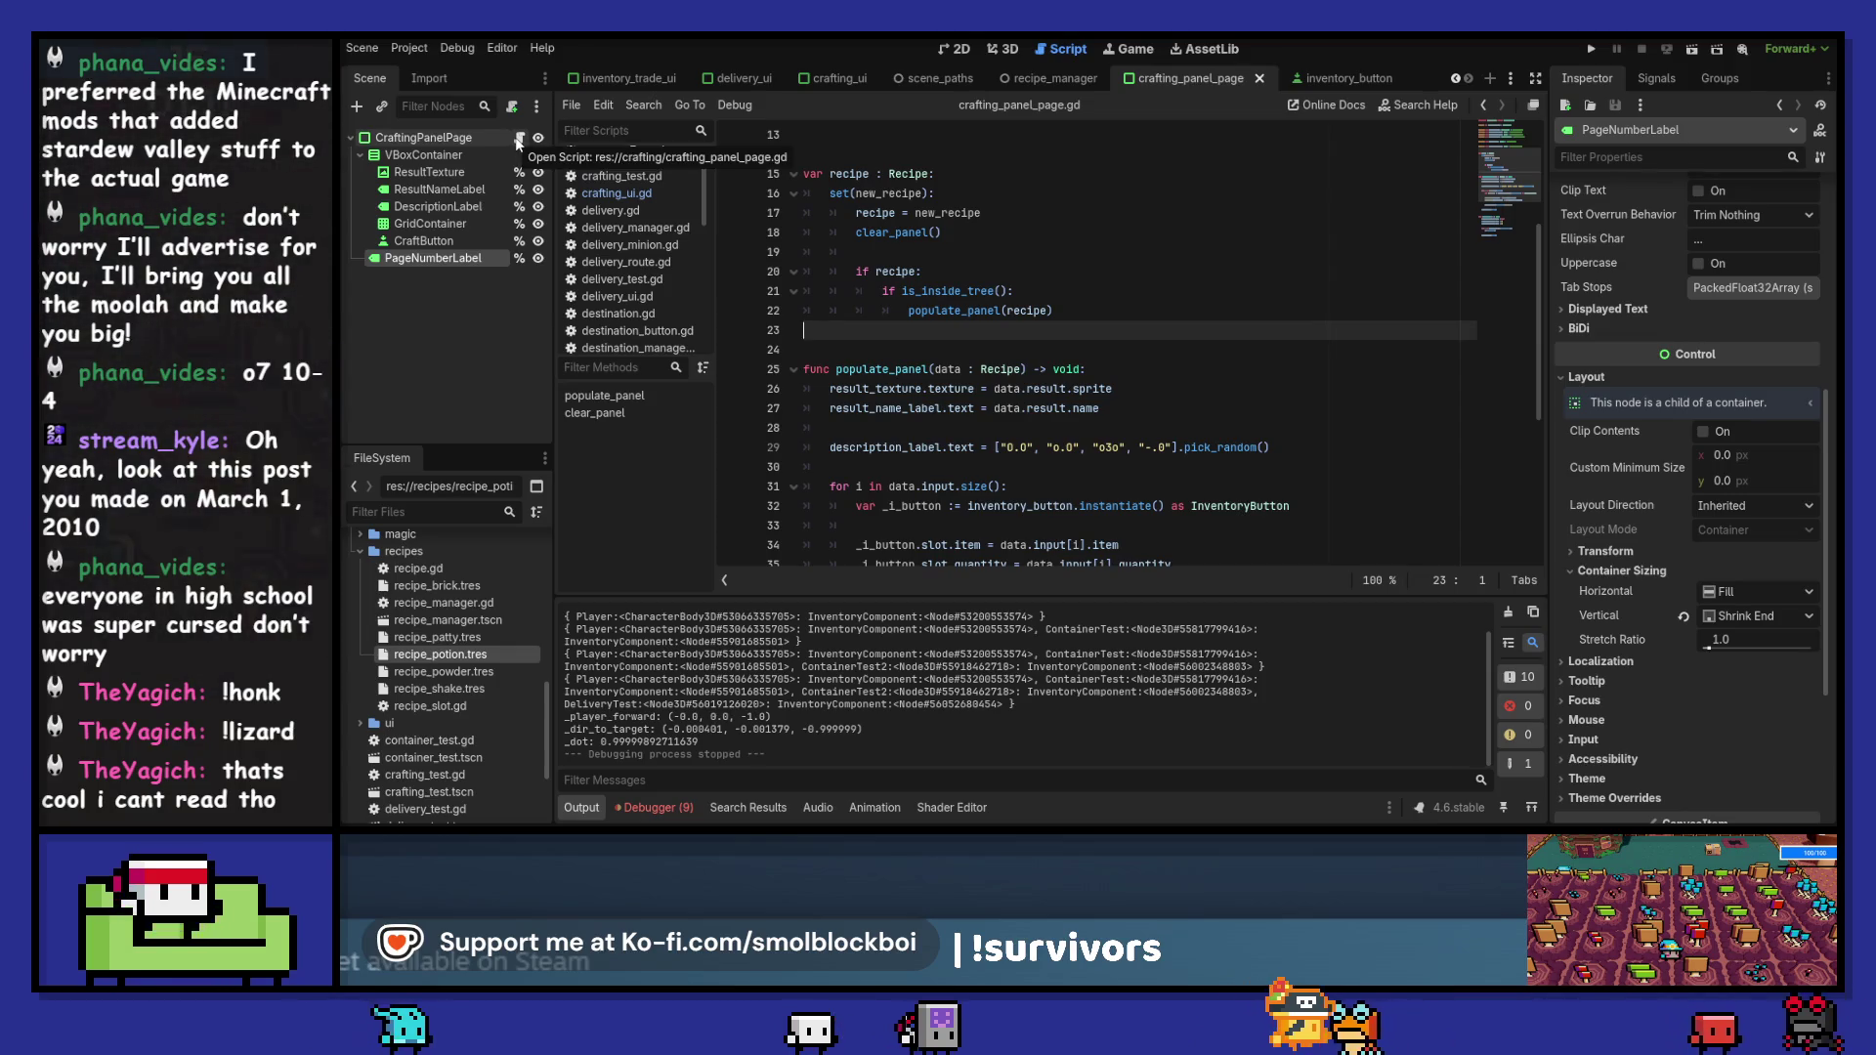
Open crafting_panel_page.gd and scroll down to populate_panel's ingredient-button loop.
left_click(519, 140)
scroll(1193, 333, "down", 3)
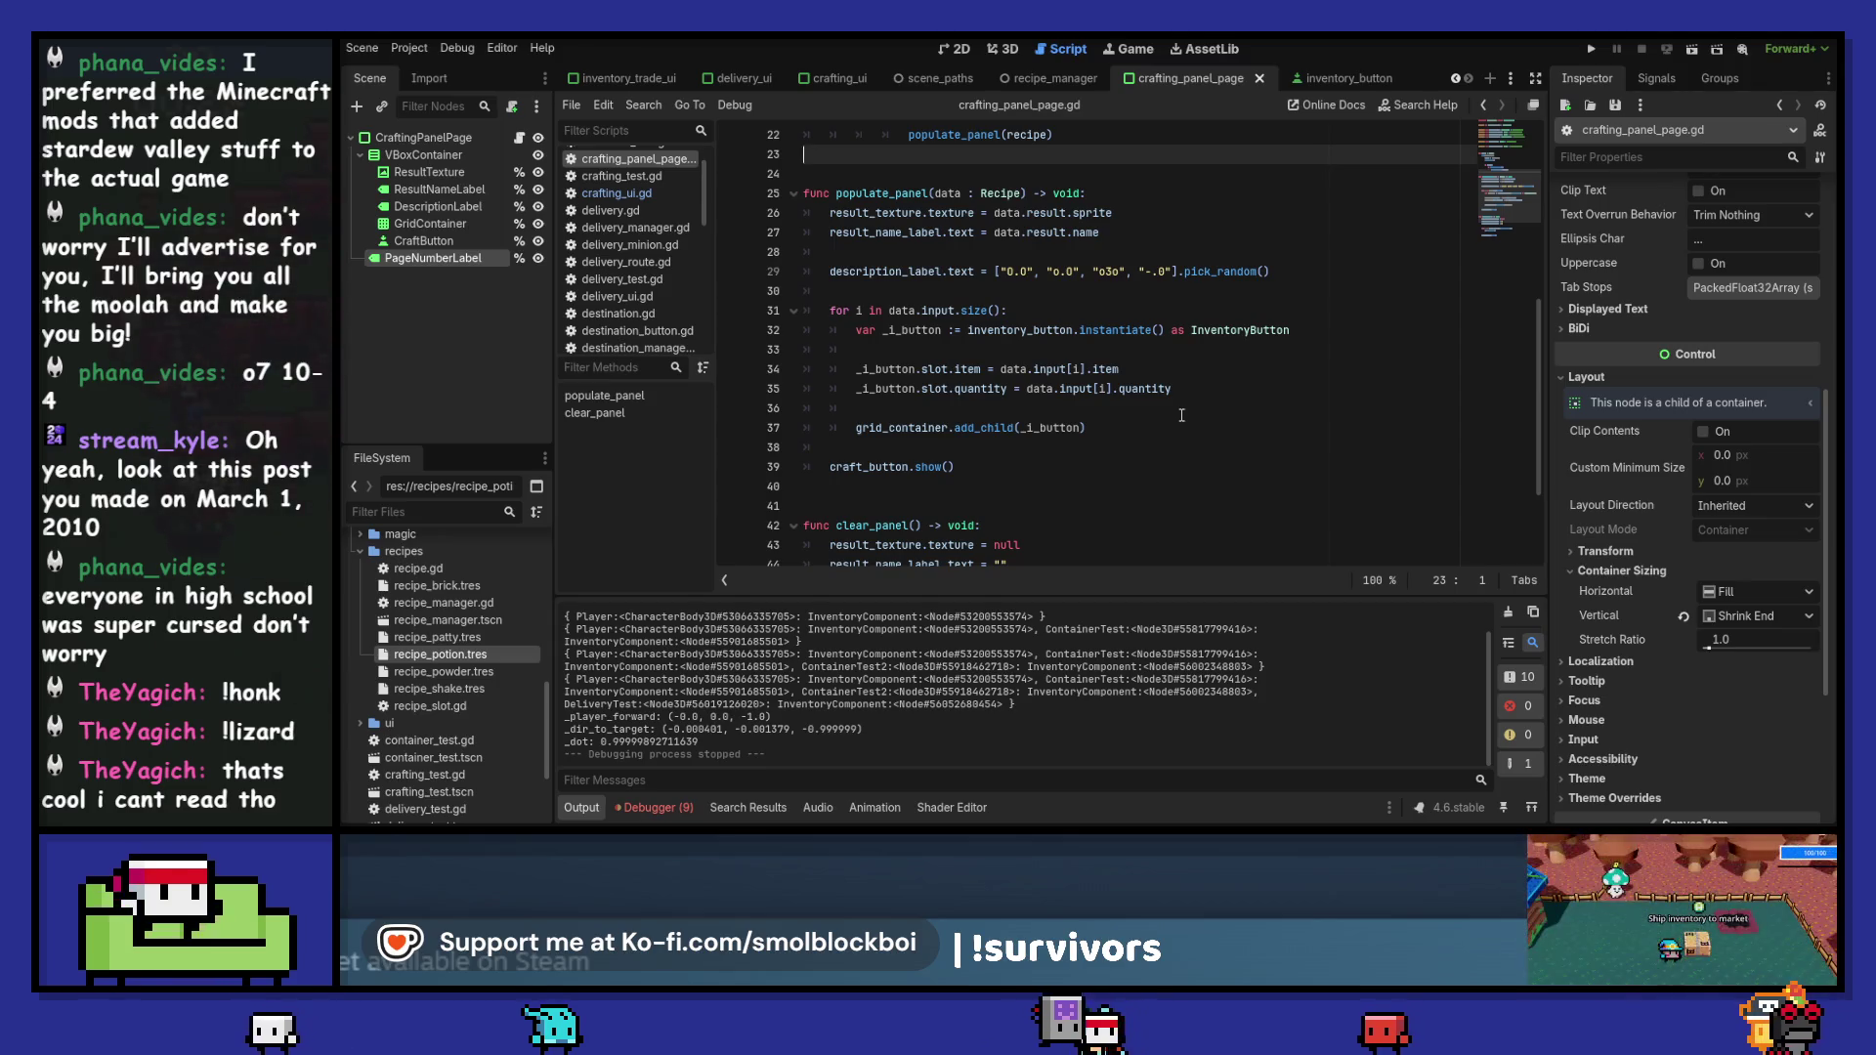
left_click(1217, 330, "ctrl")
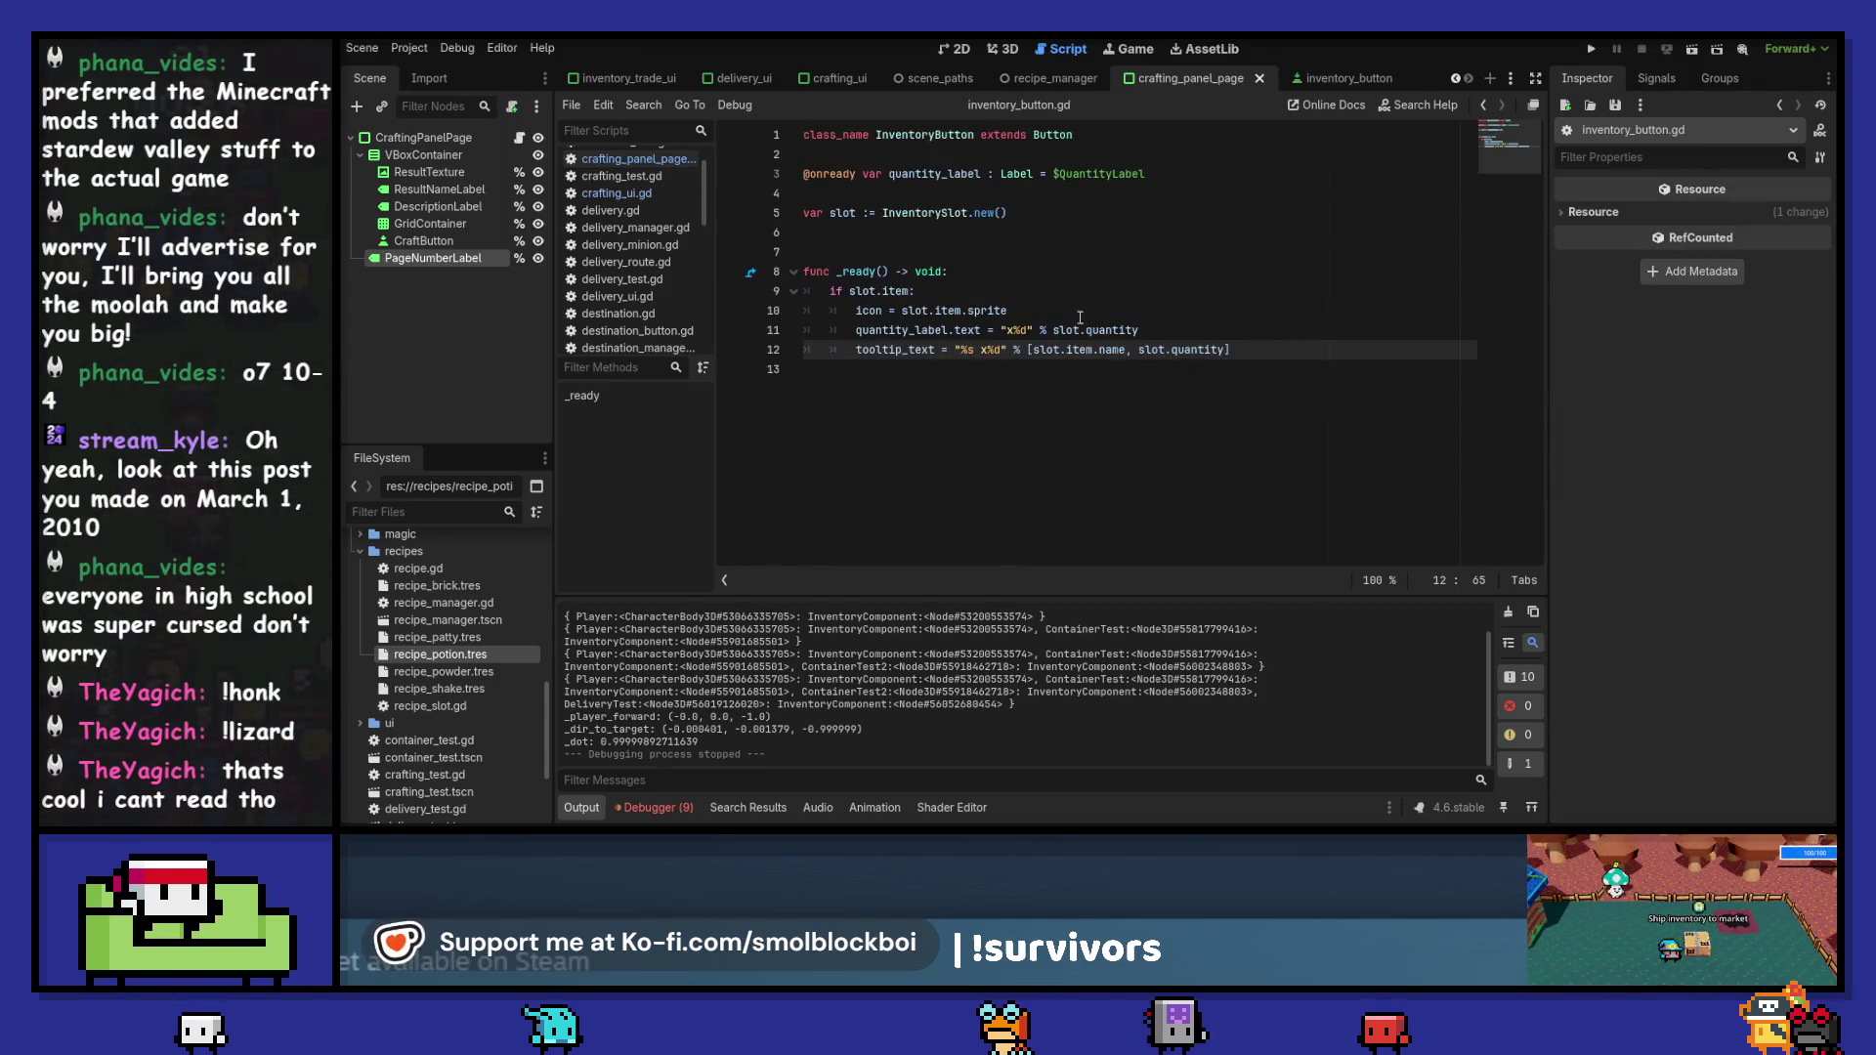
left_click(903, 158)
key("Return")
type("@e")
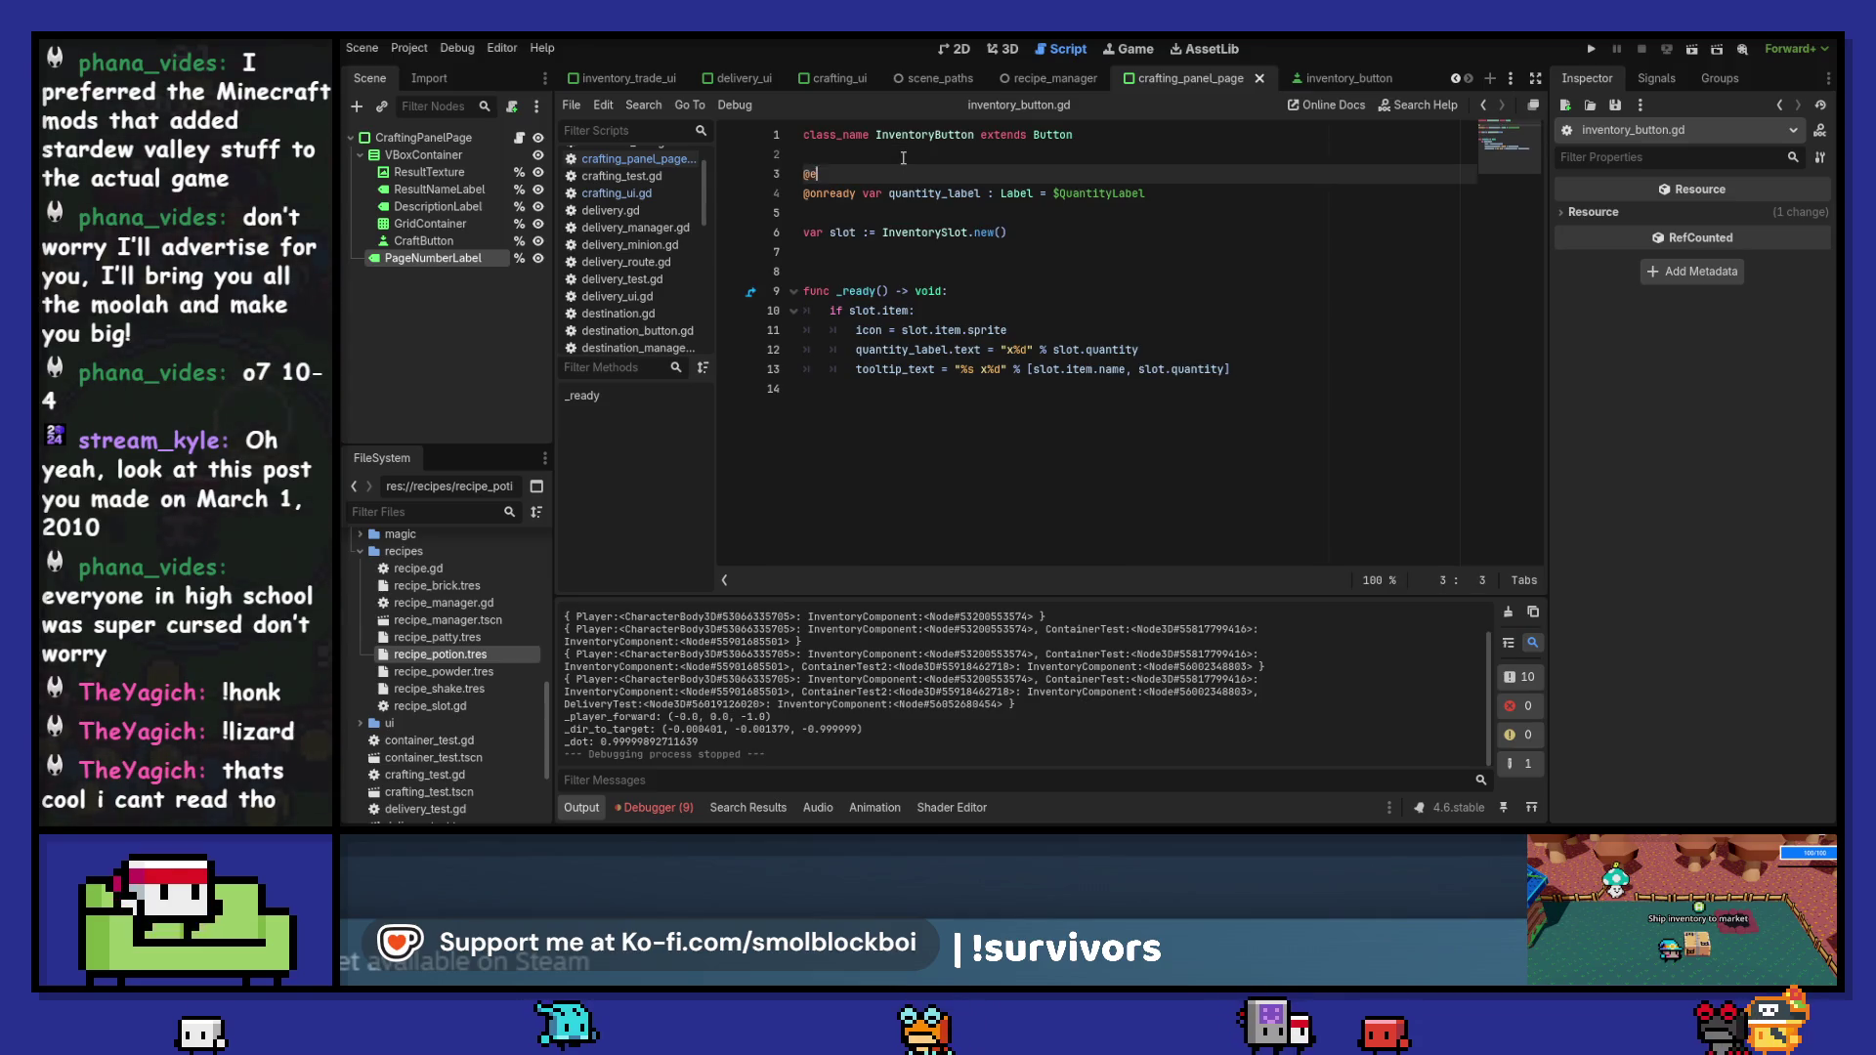
key("BackSpace")
key("BackSpace")
type("xport")
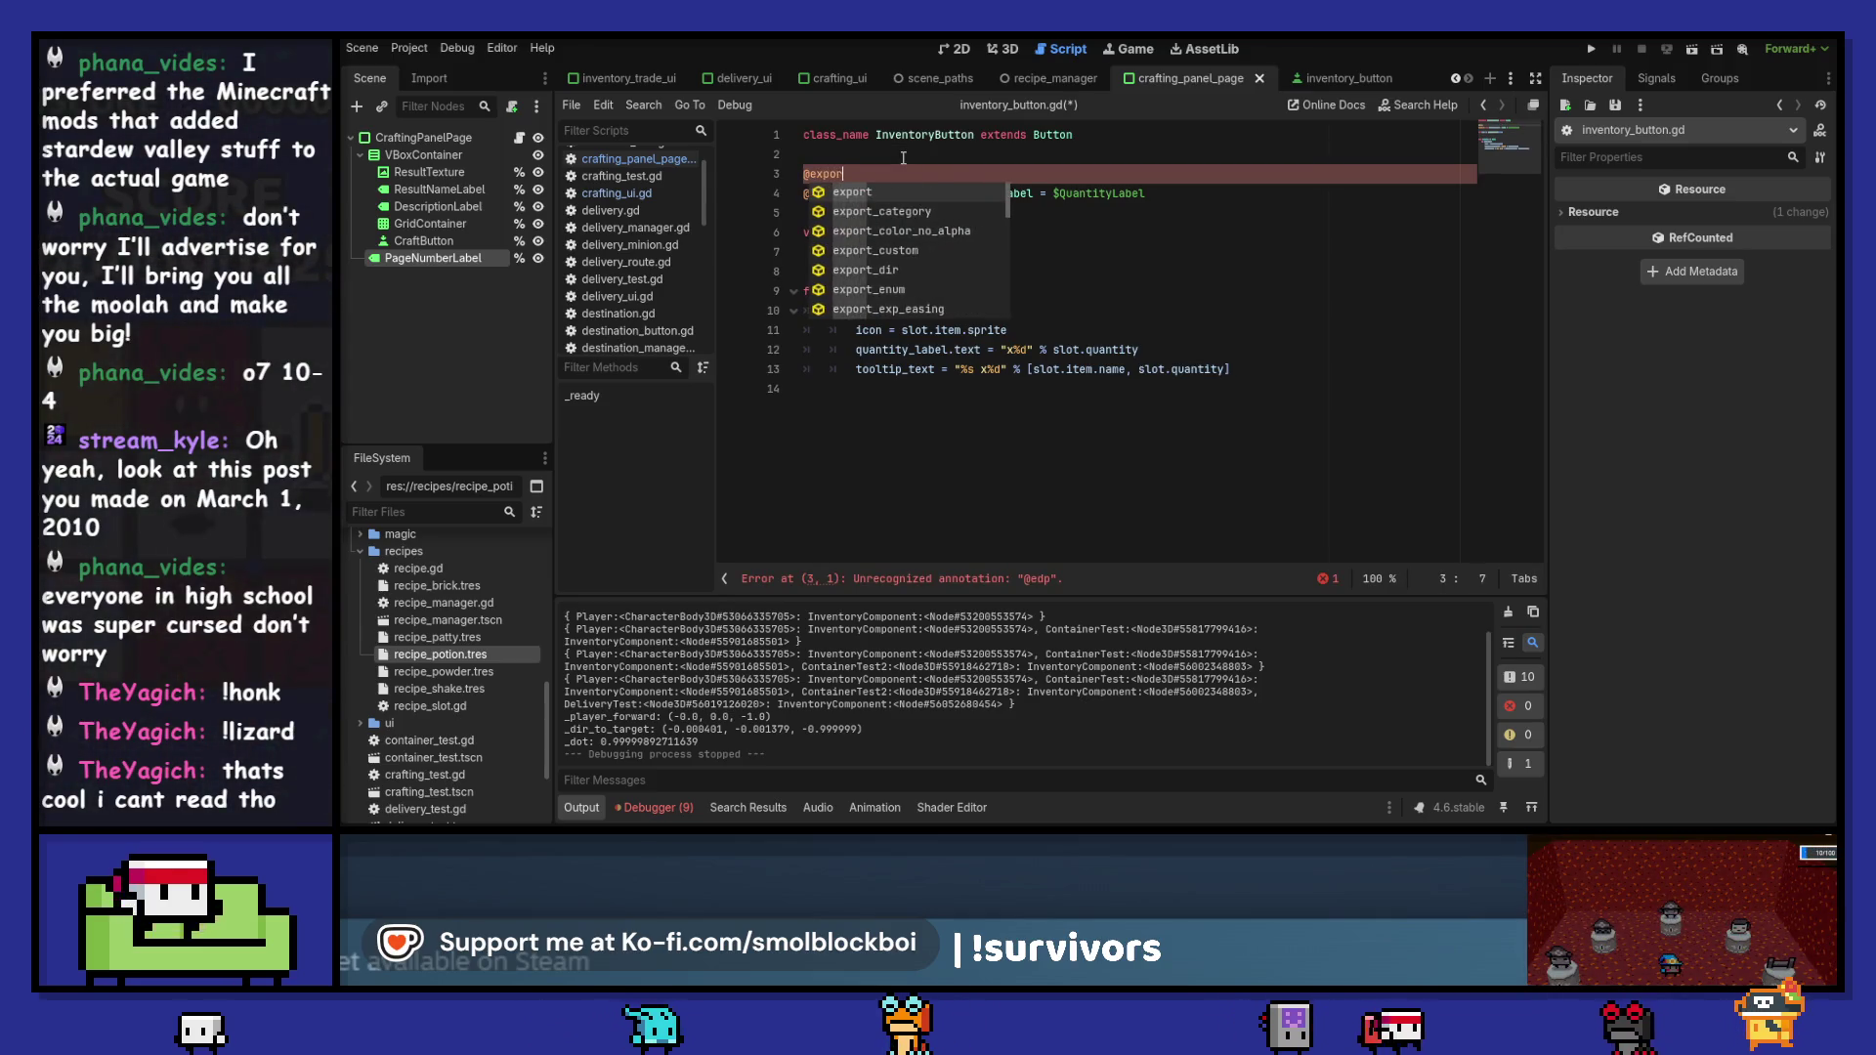
key("BackSpace")
type("_e")
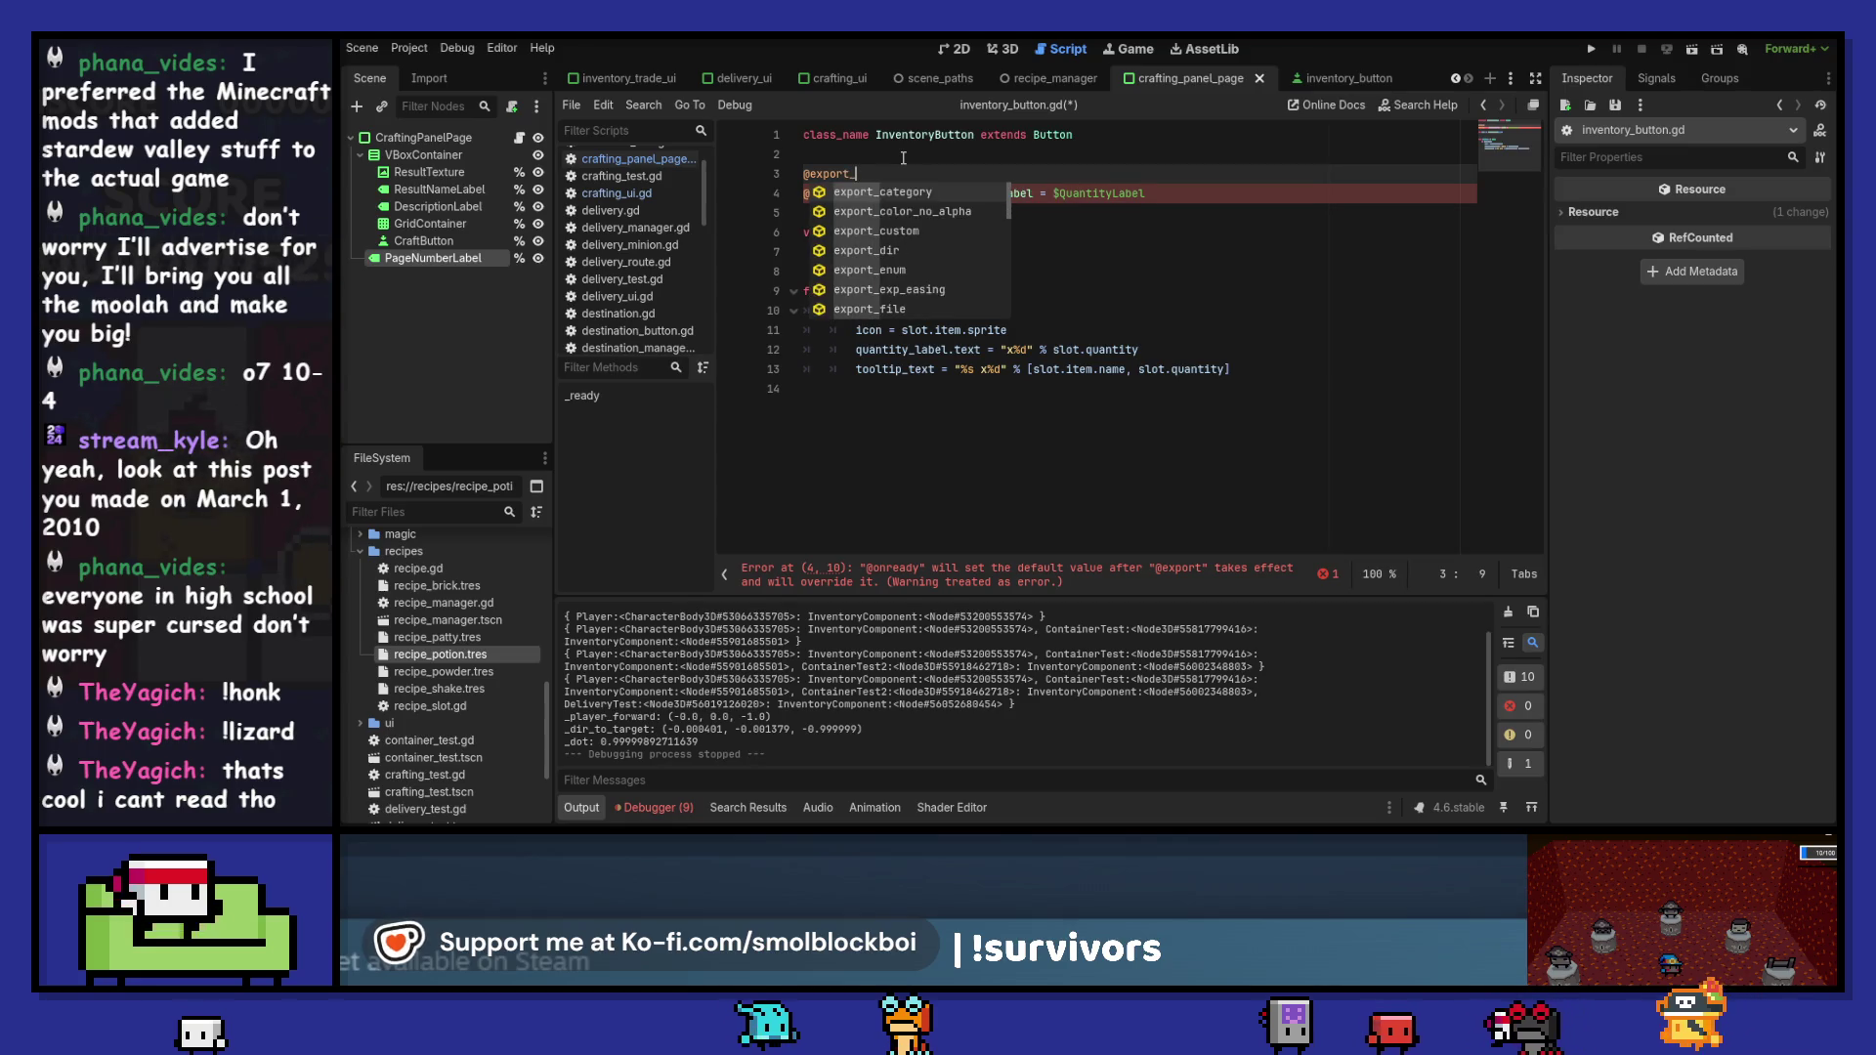
type("n")
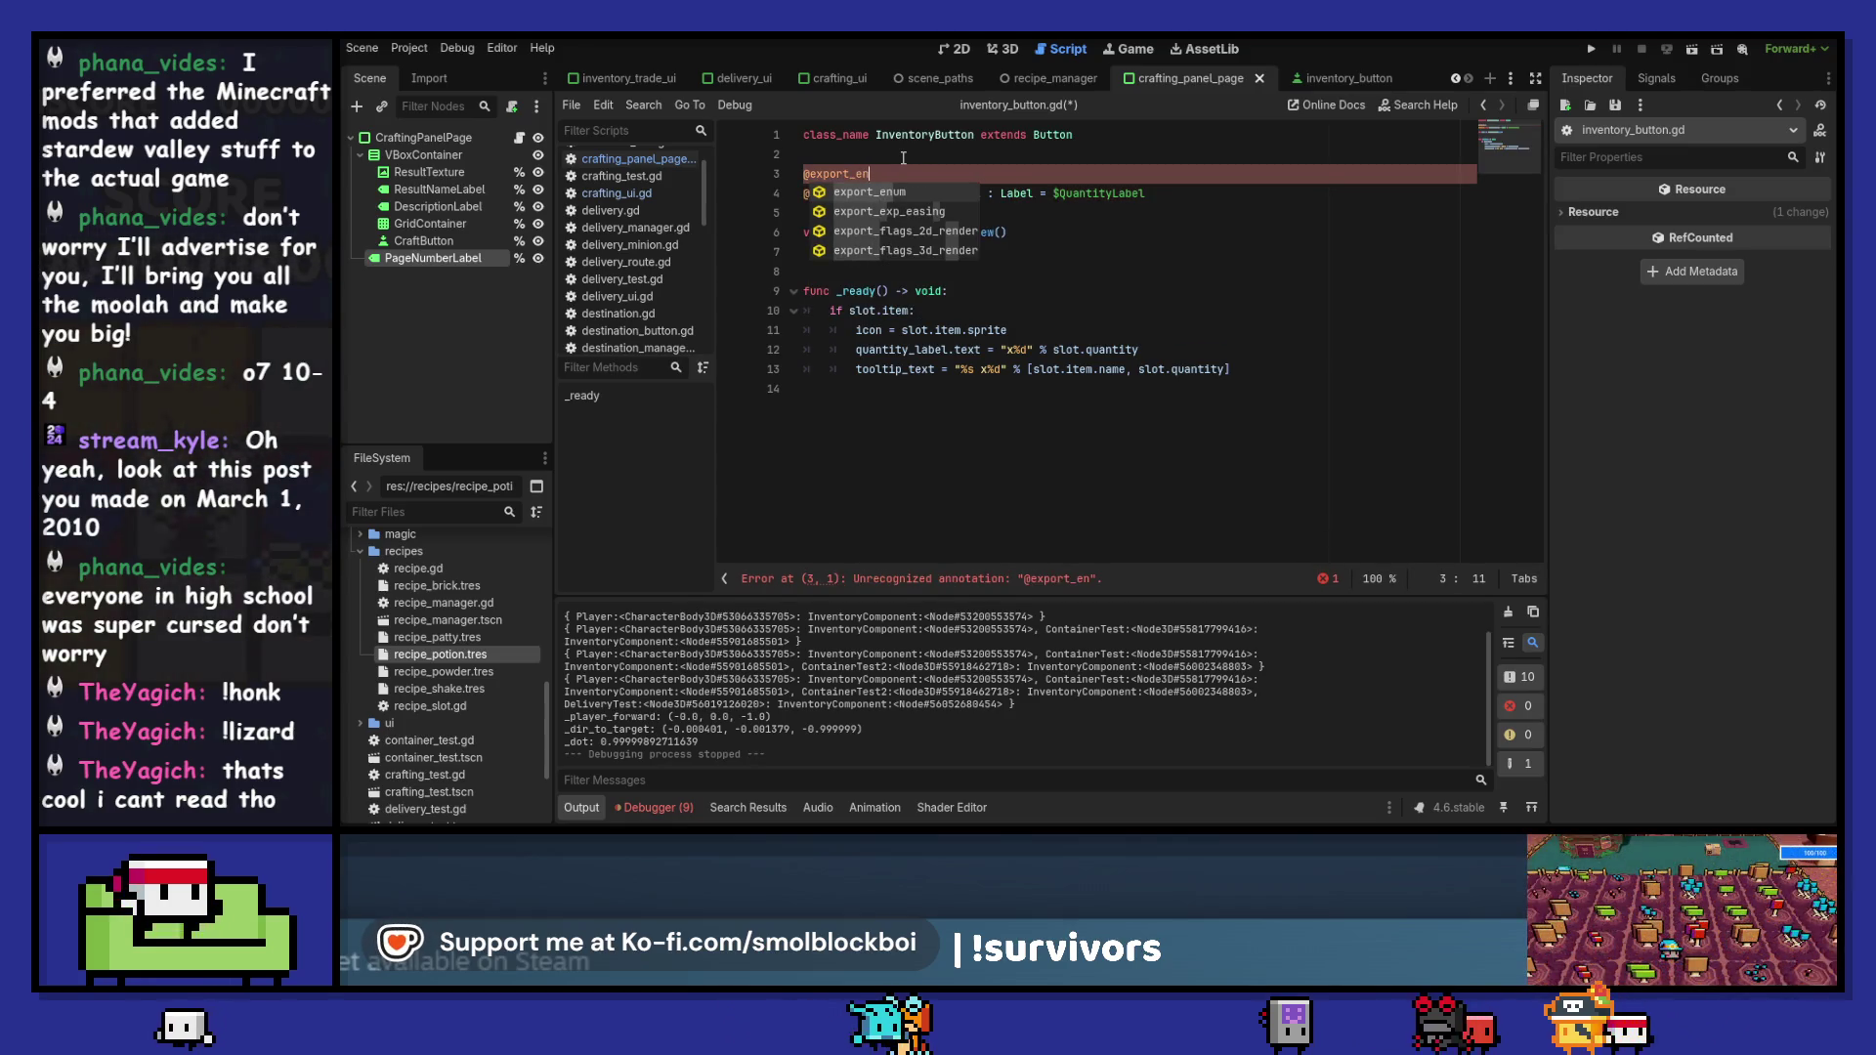
key("Return")
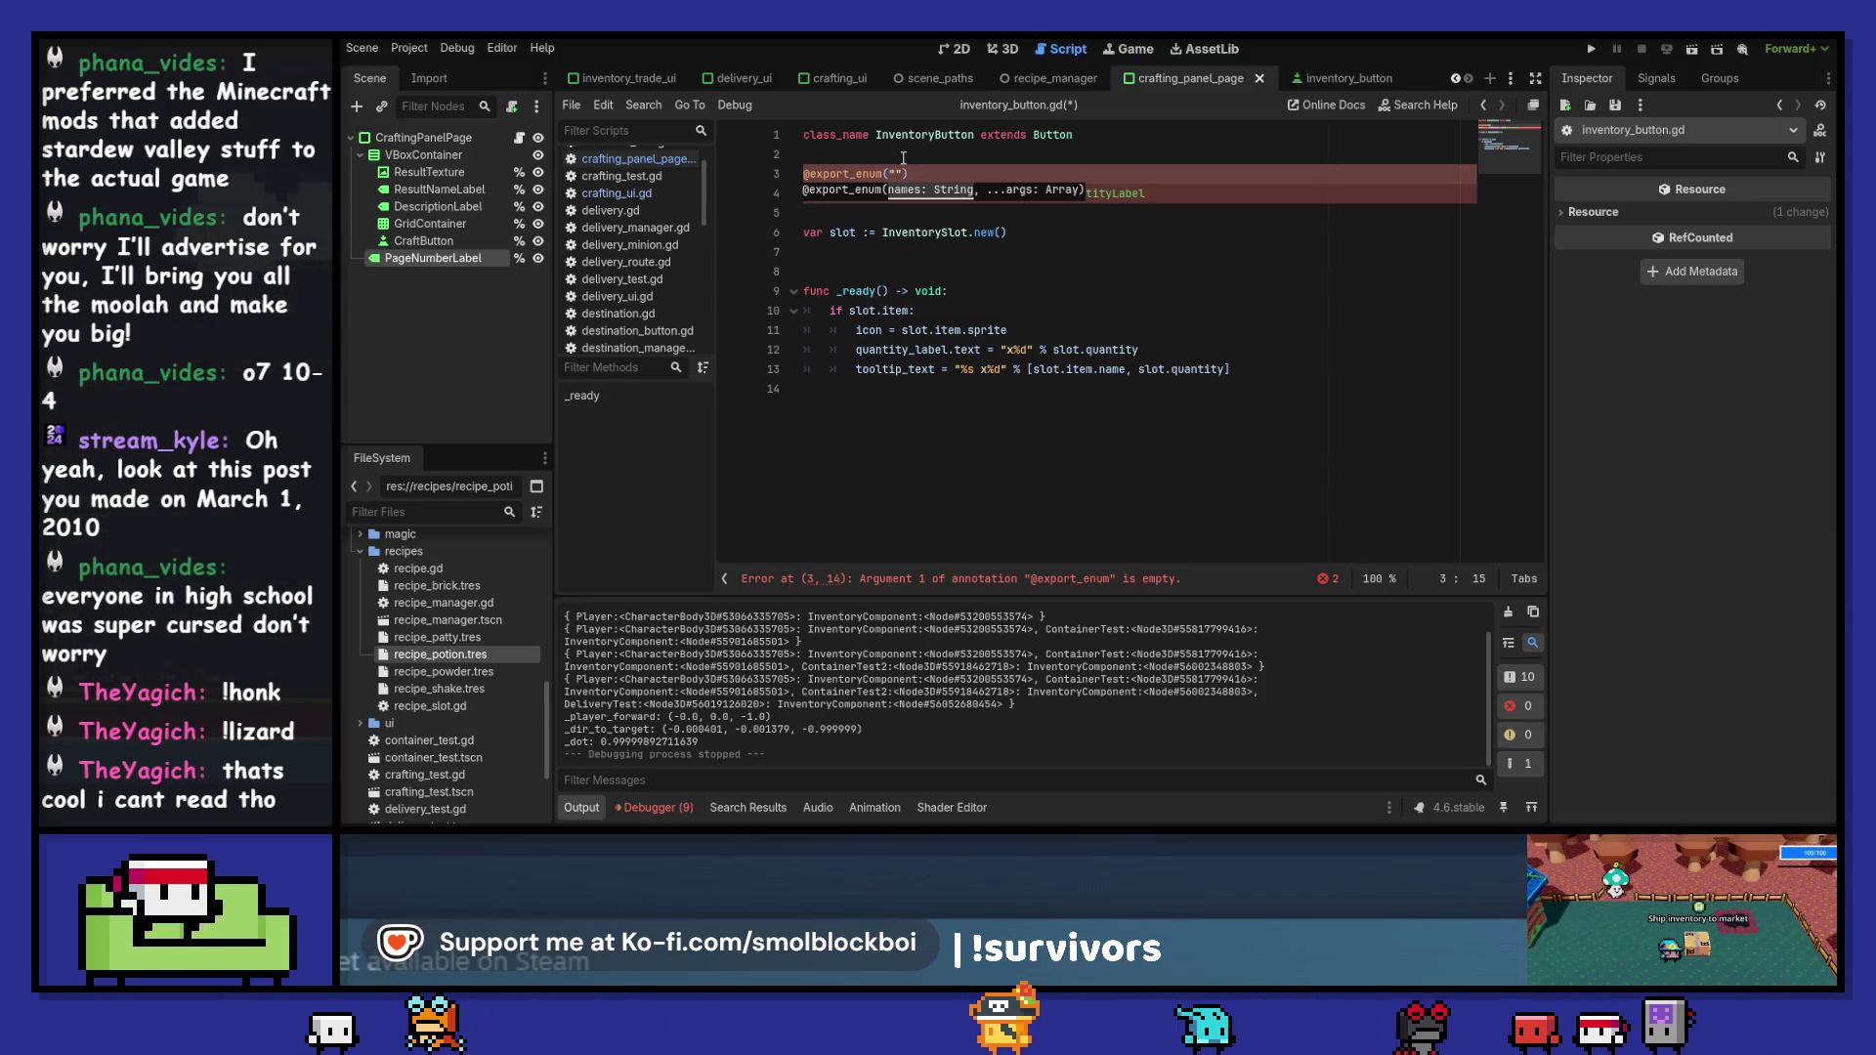
Add the "Quantity" option and read the export_enum documentation before returning to the line.
type("Quantity")
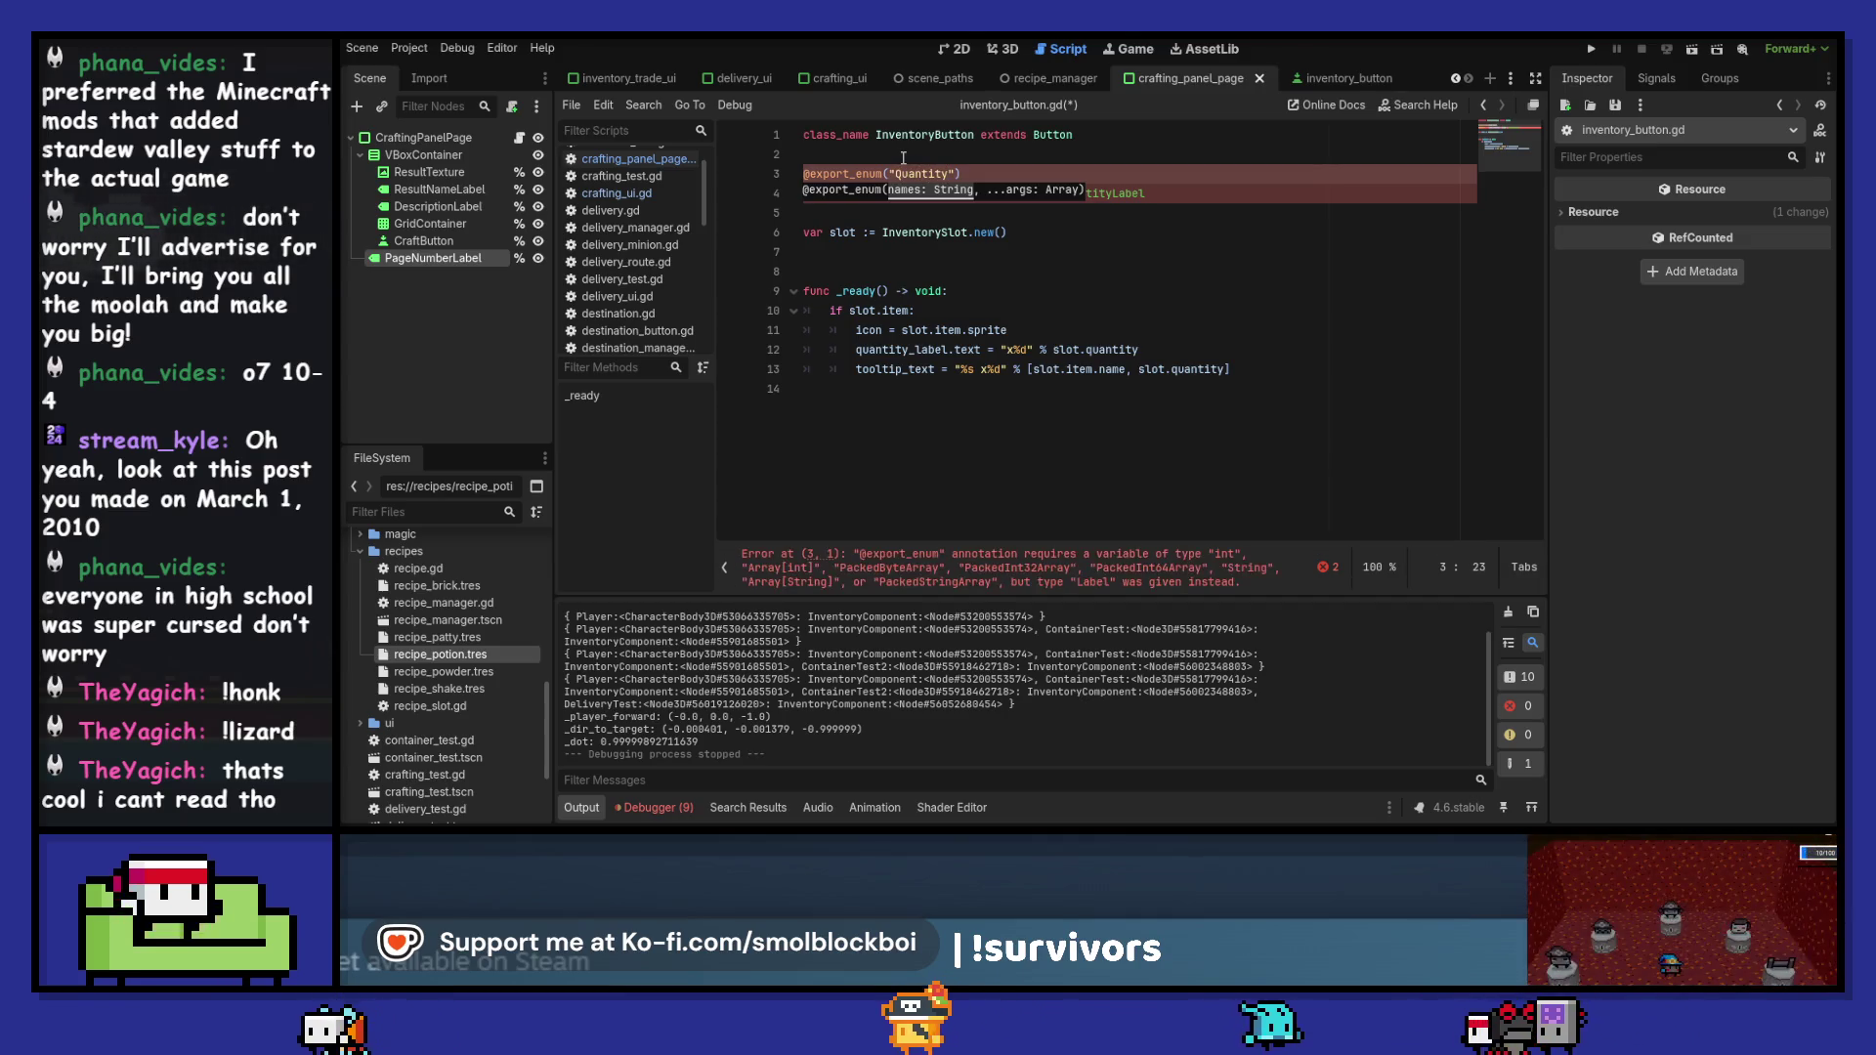
type("\",")
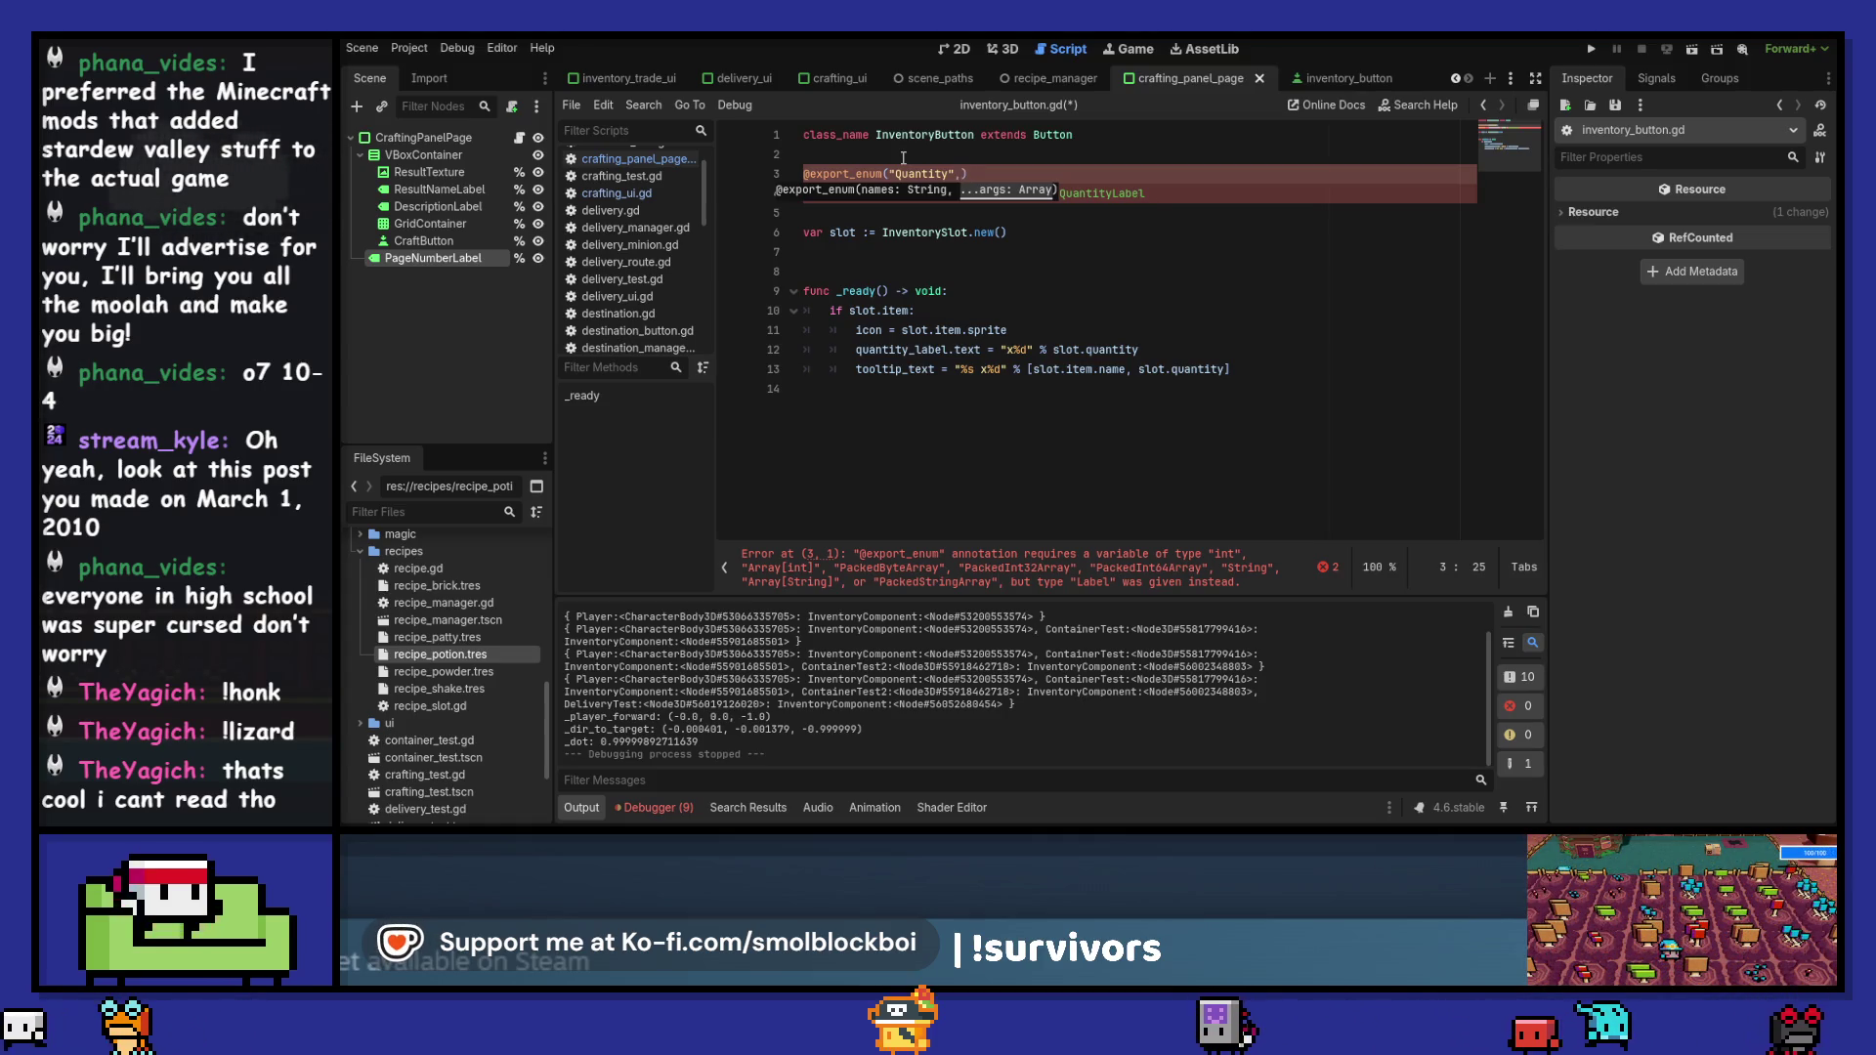
left_click(873, 177, "ctrl")
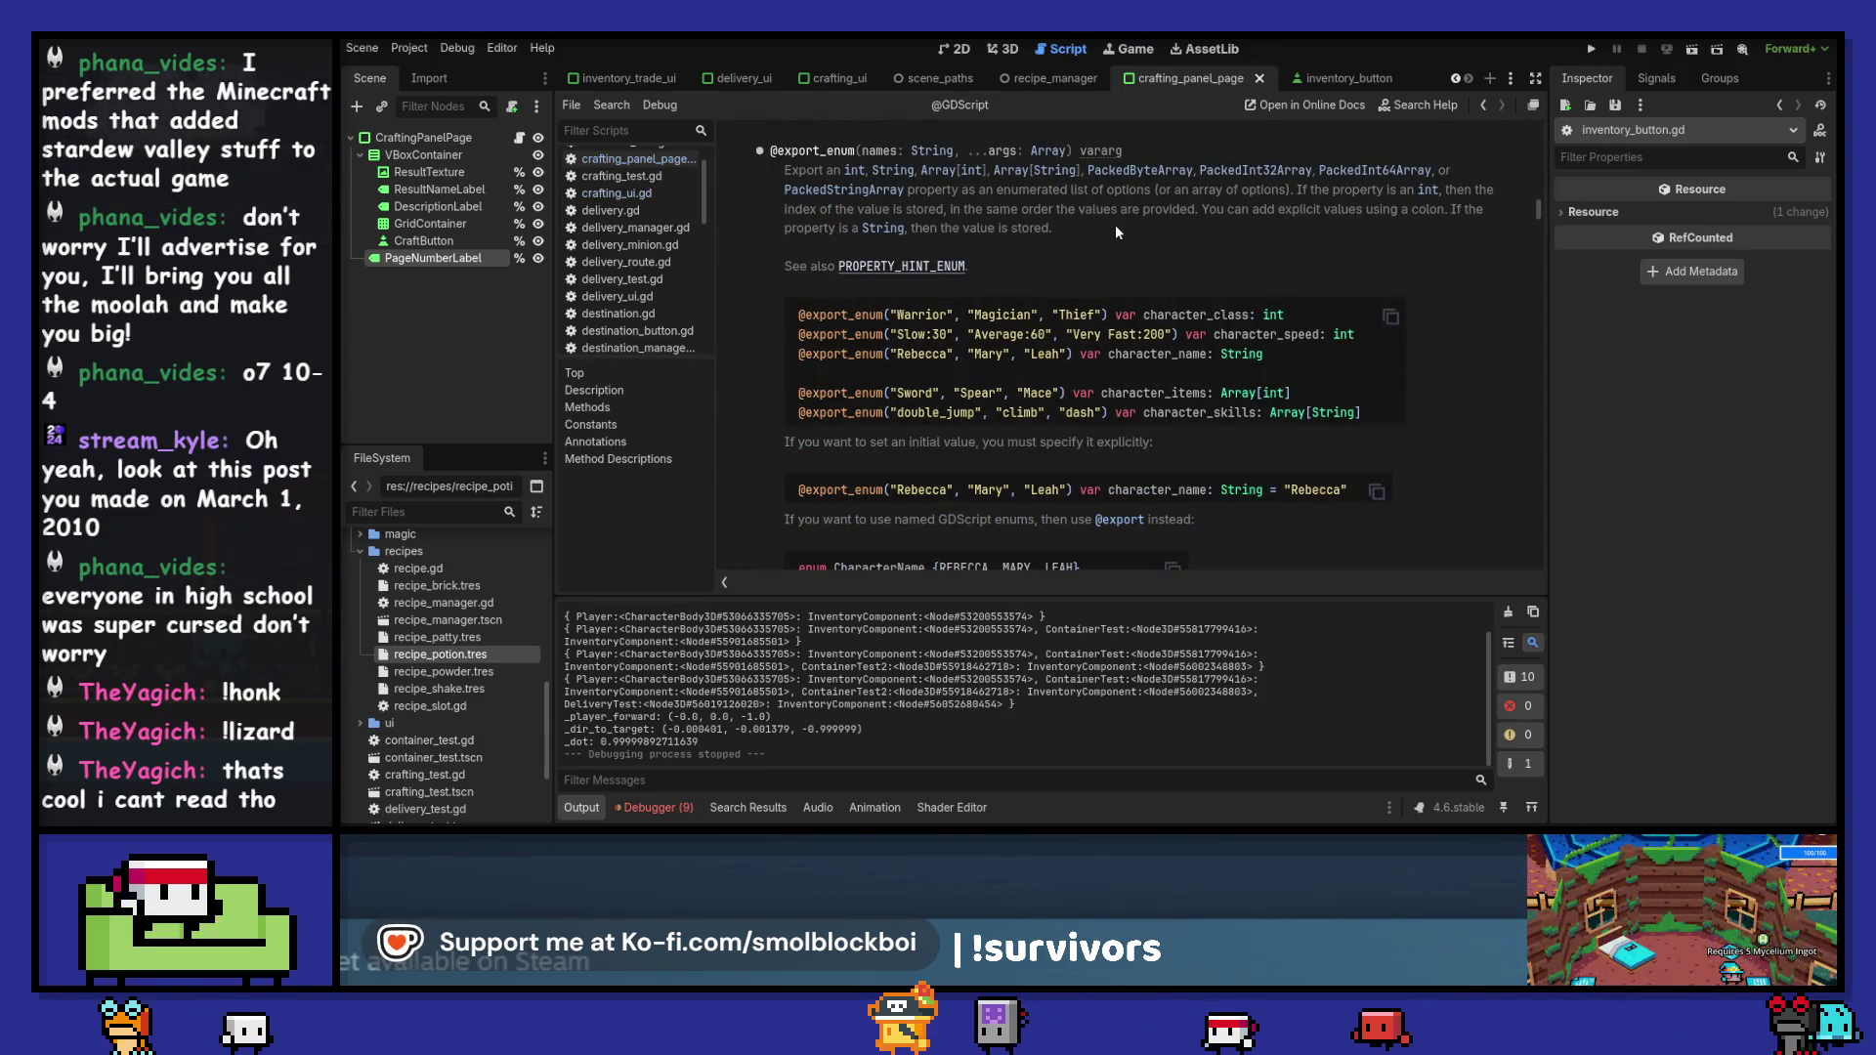
left_click(521, 138)
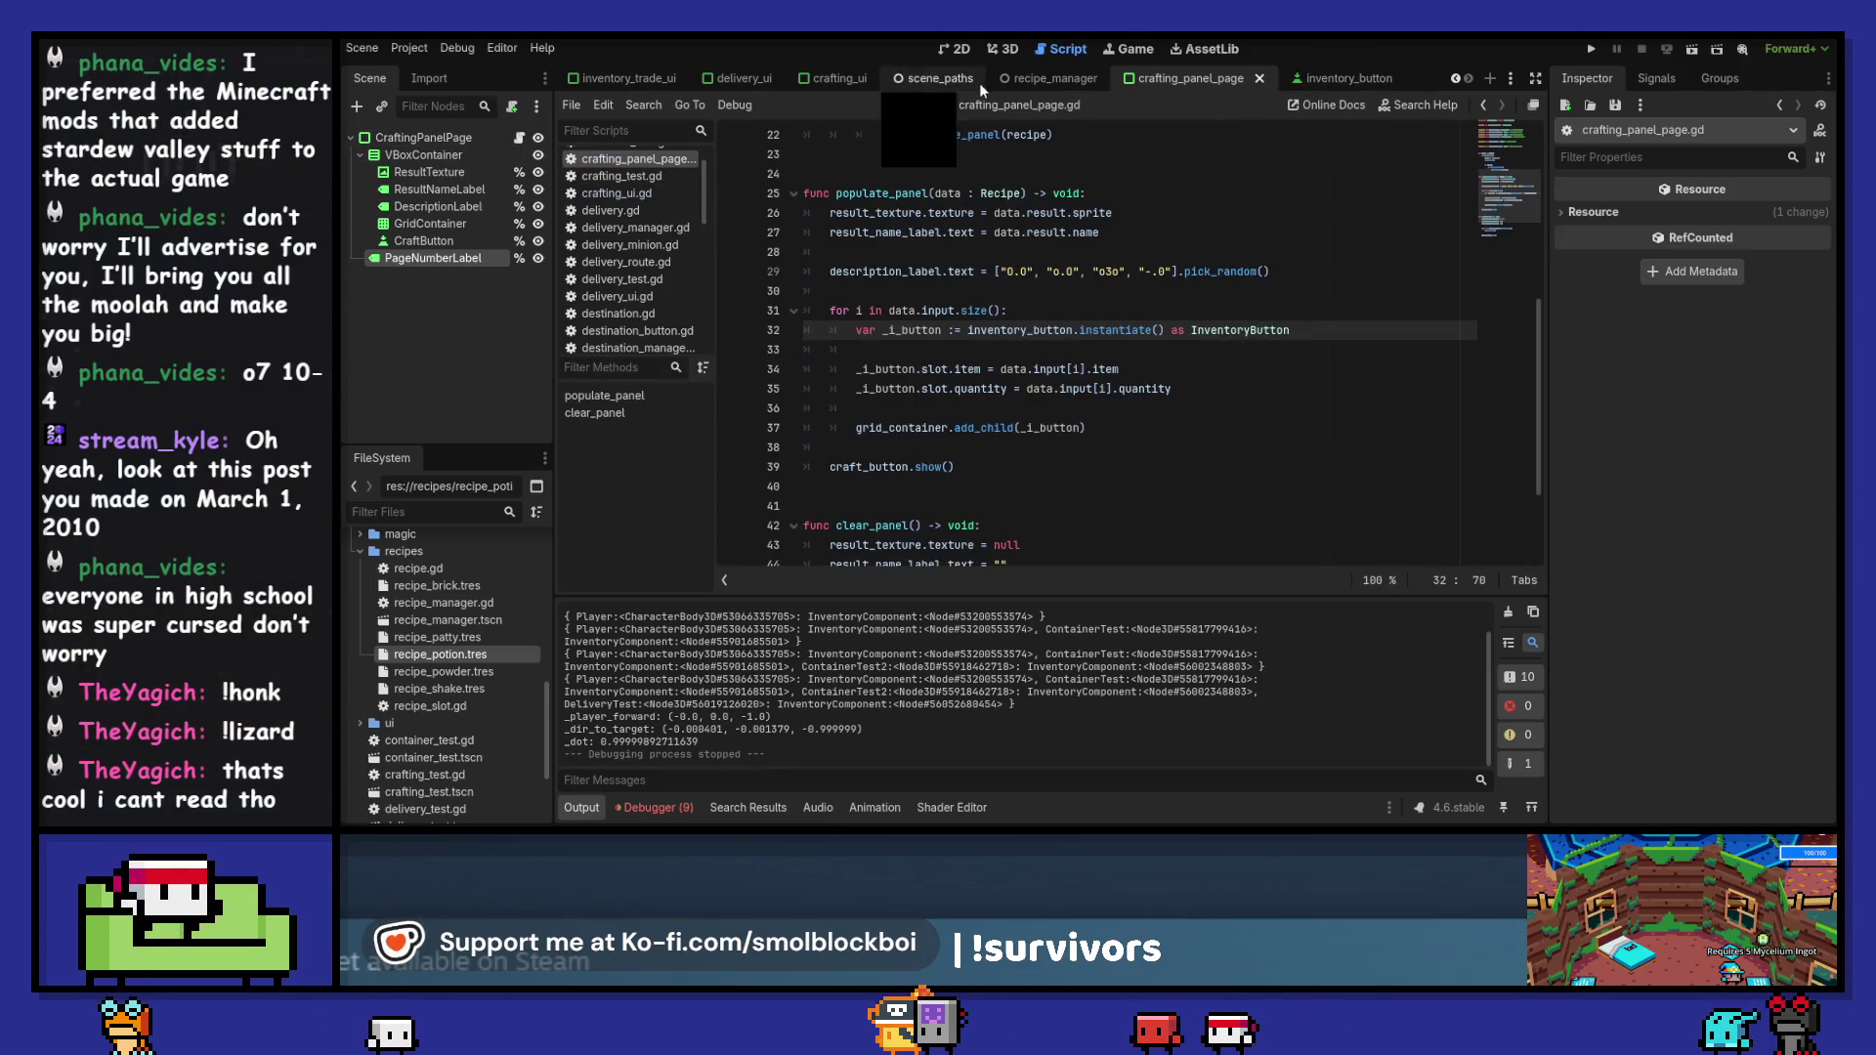
scroll(1095, 215, "up", 7)
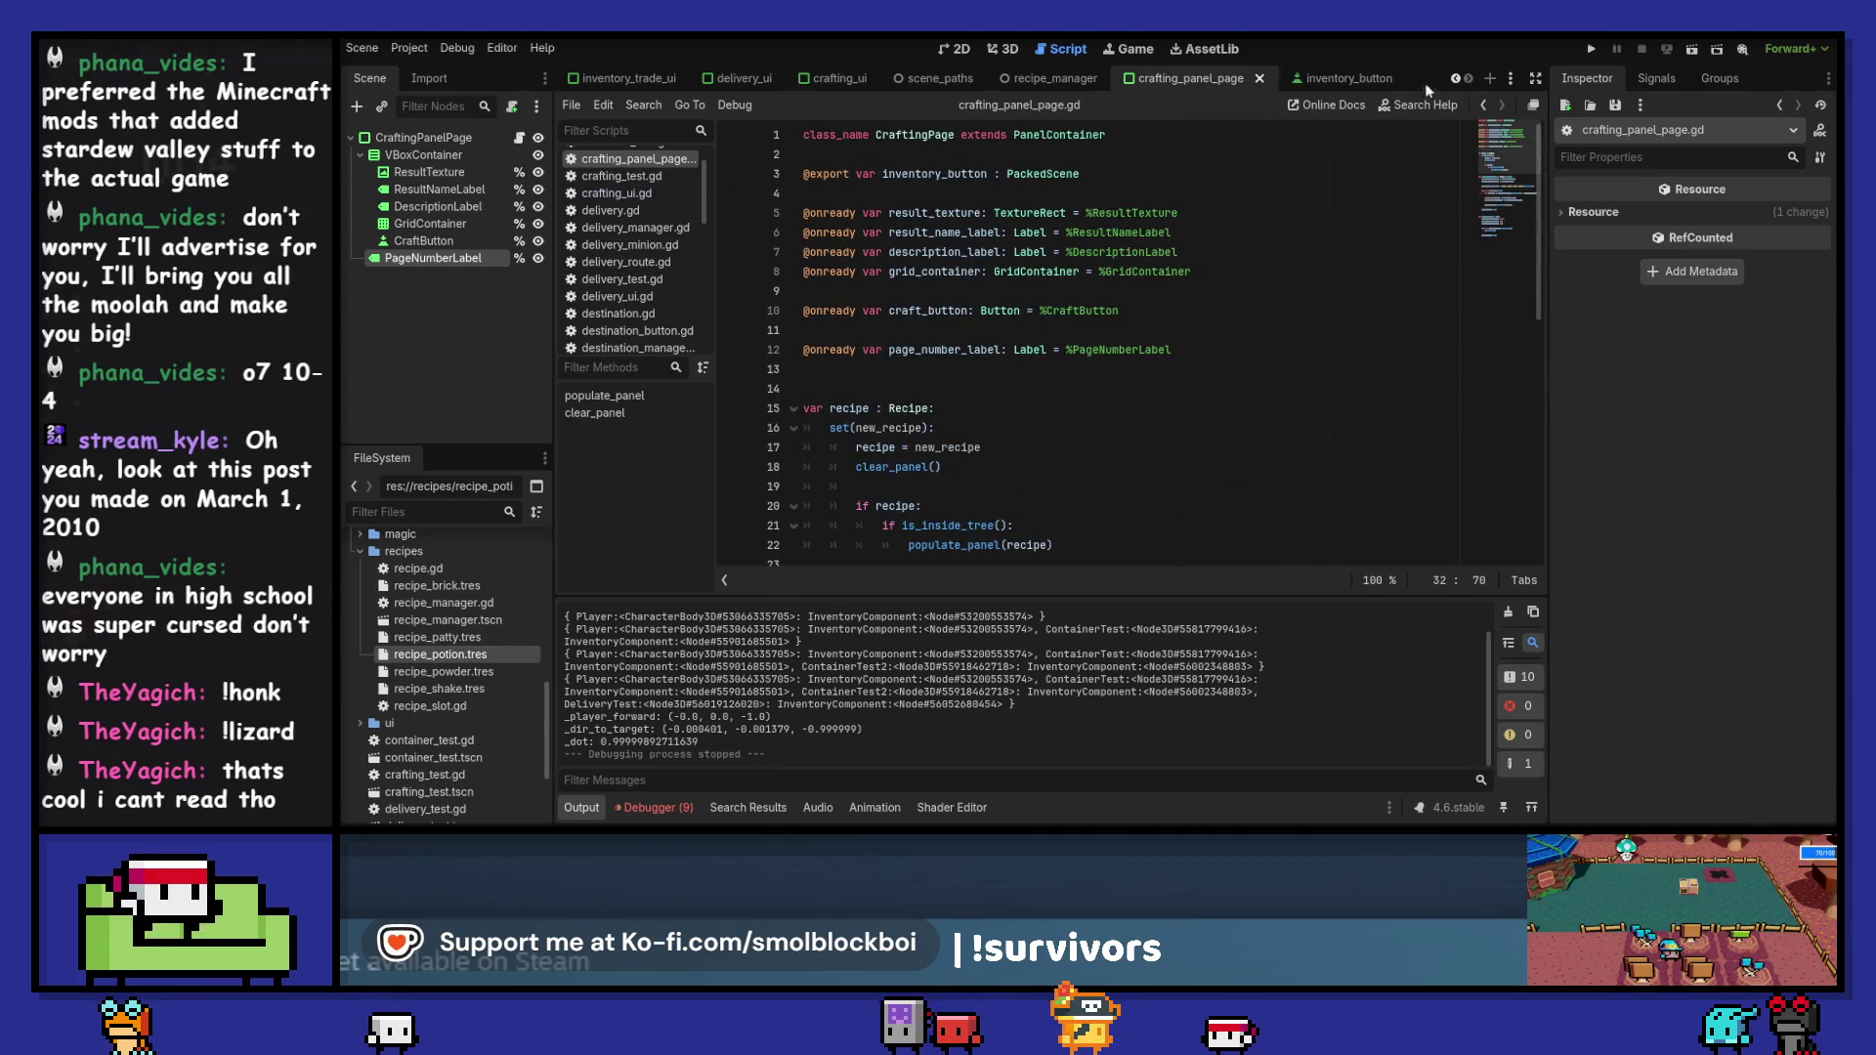
left_click(1347, 77)
left_click(962, 174)
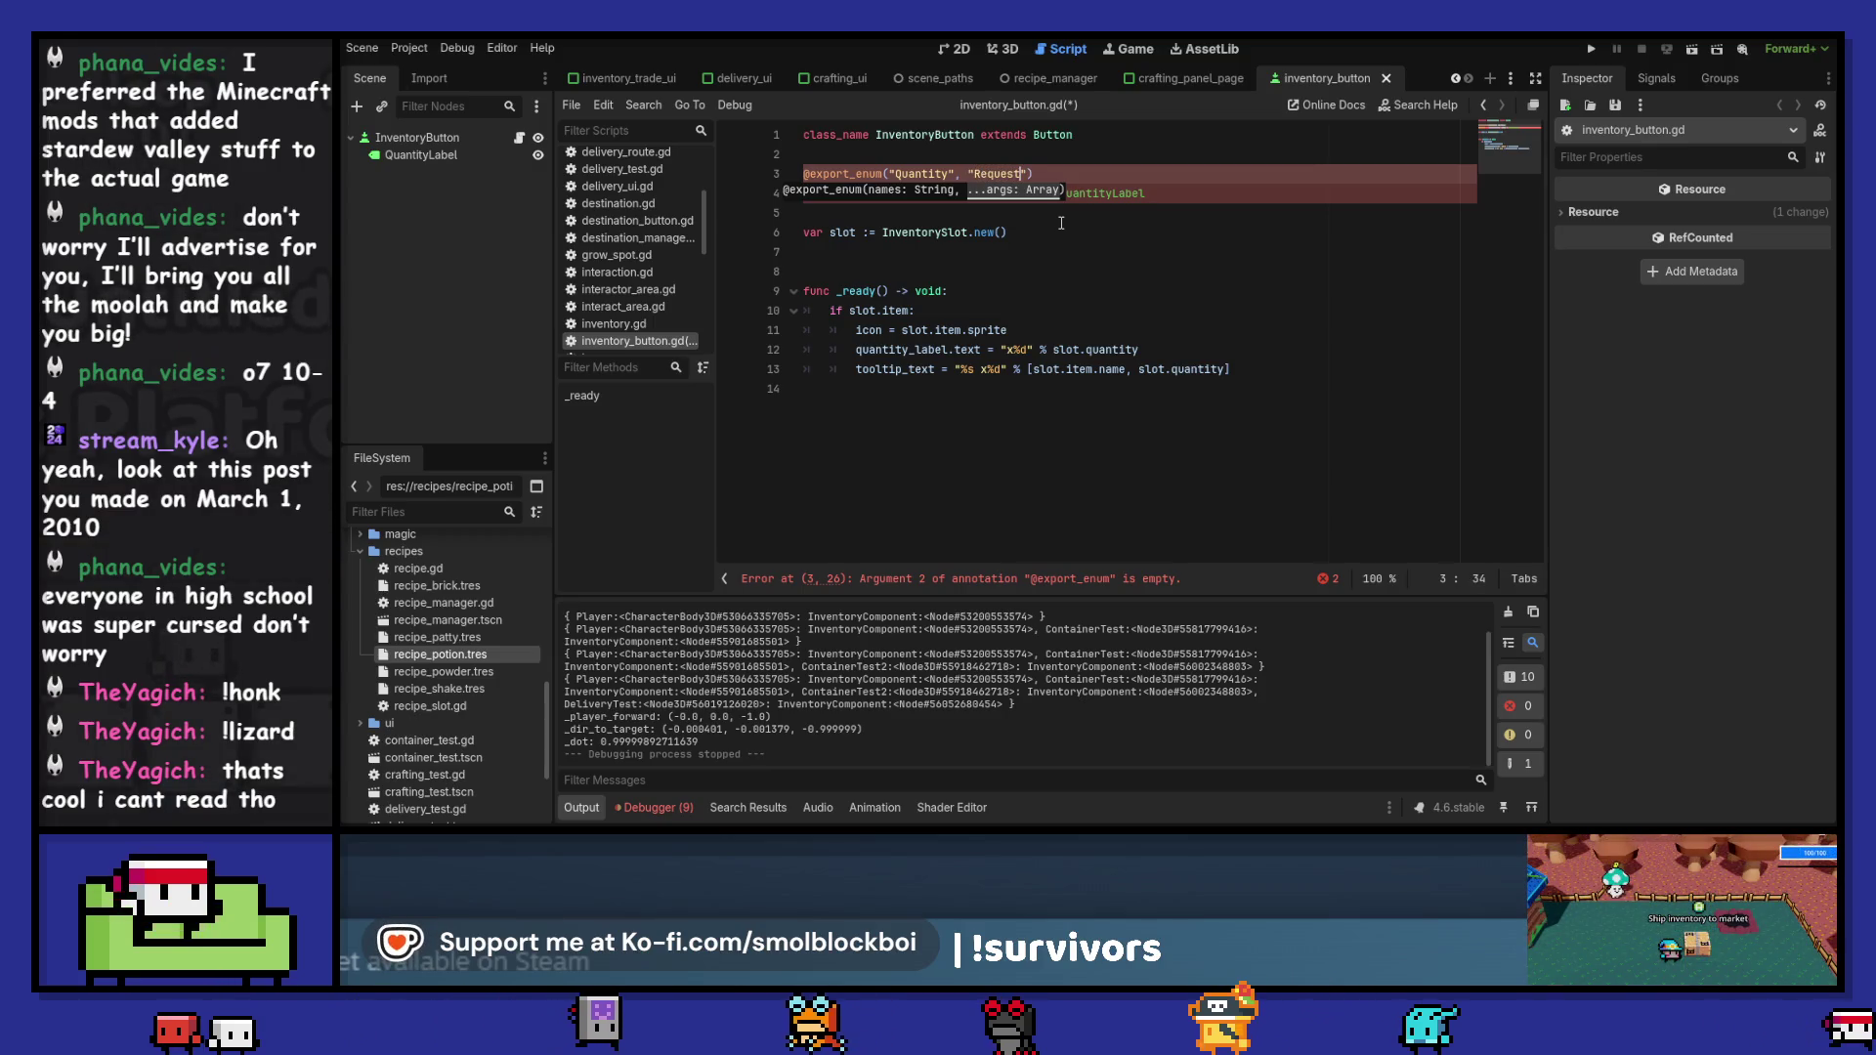
Declare the exported variable as display_type : int and save.
type("var type : ")
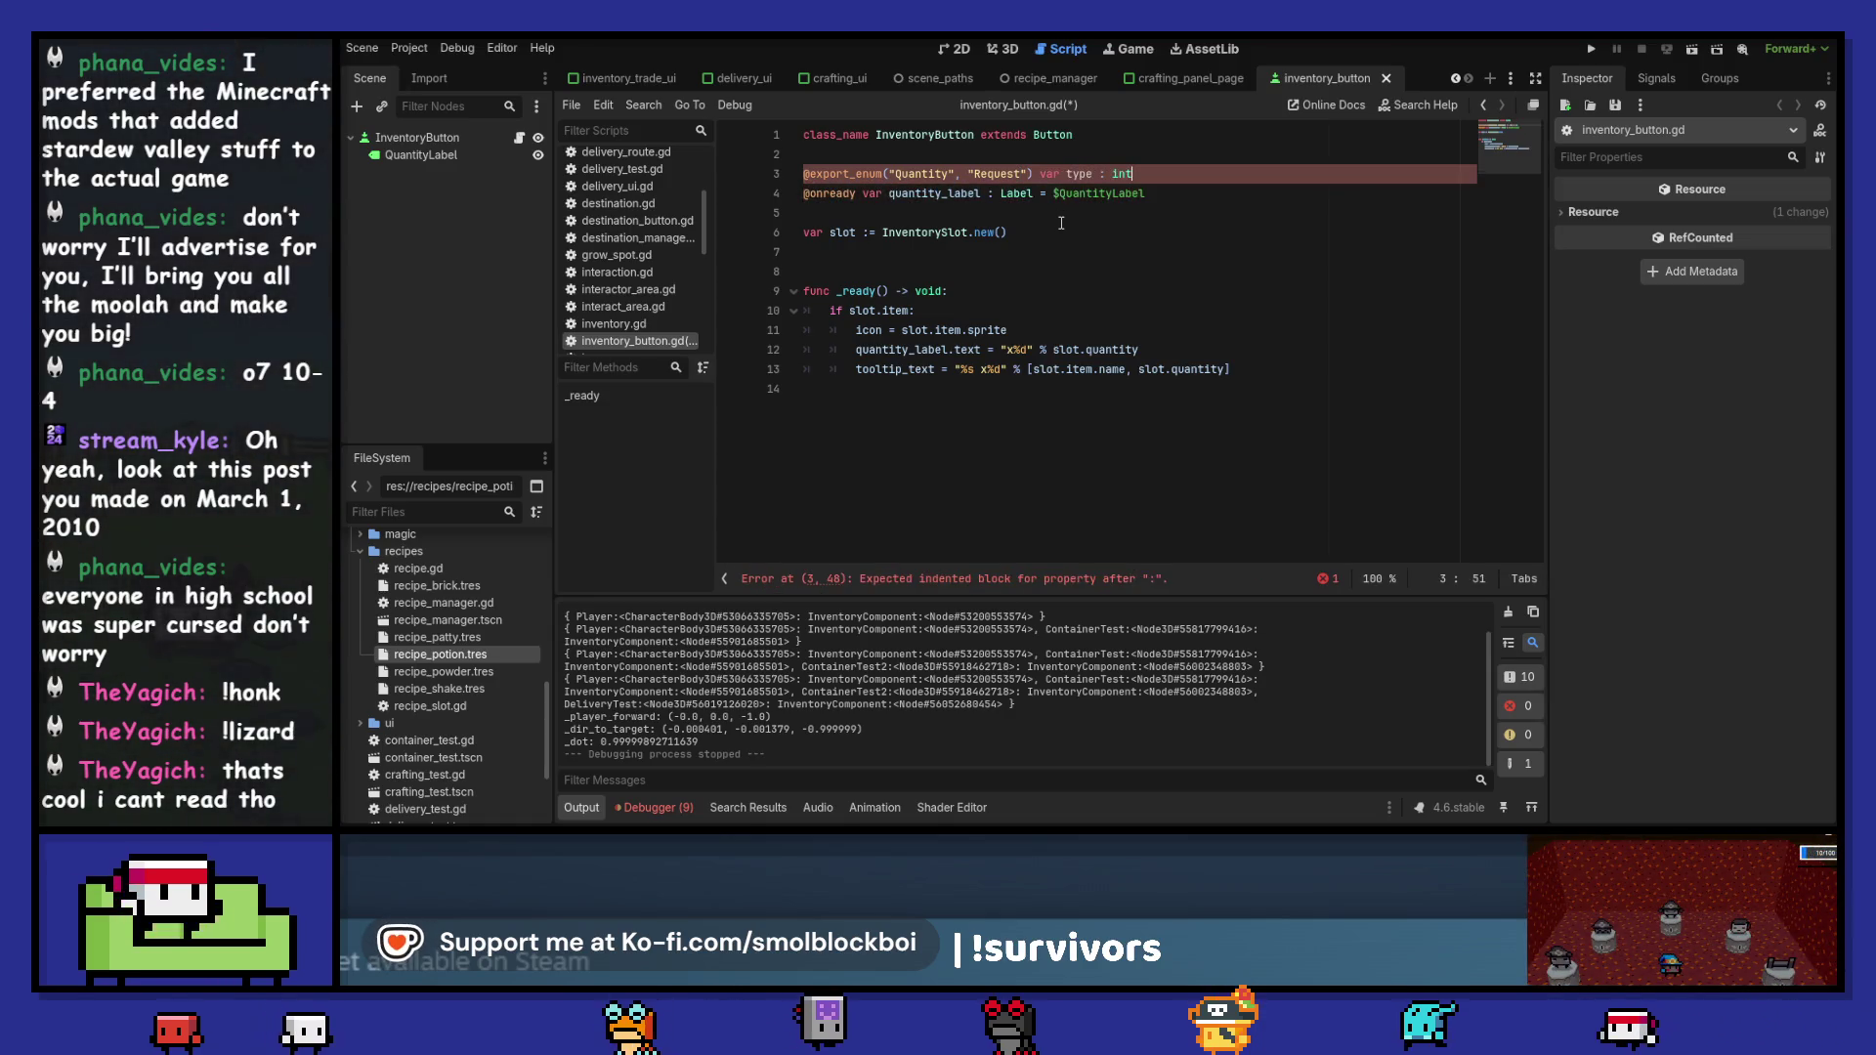
type("int")
key("ctrl+s")
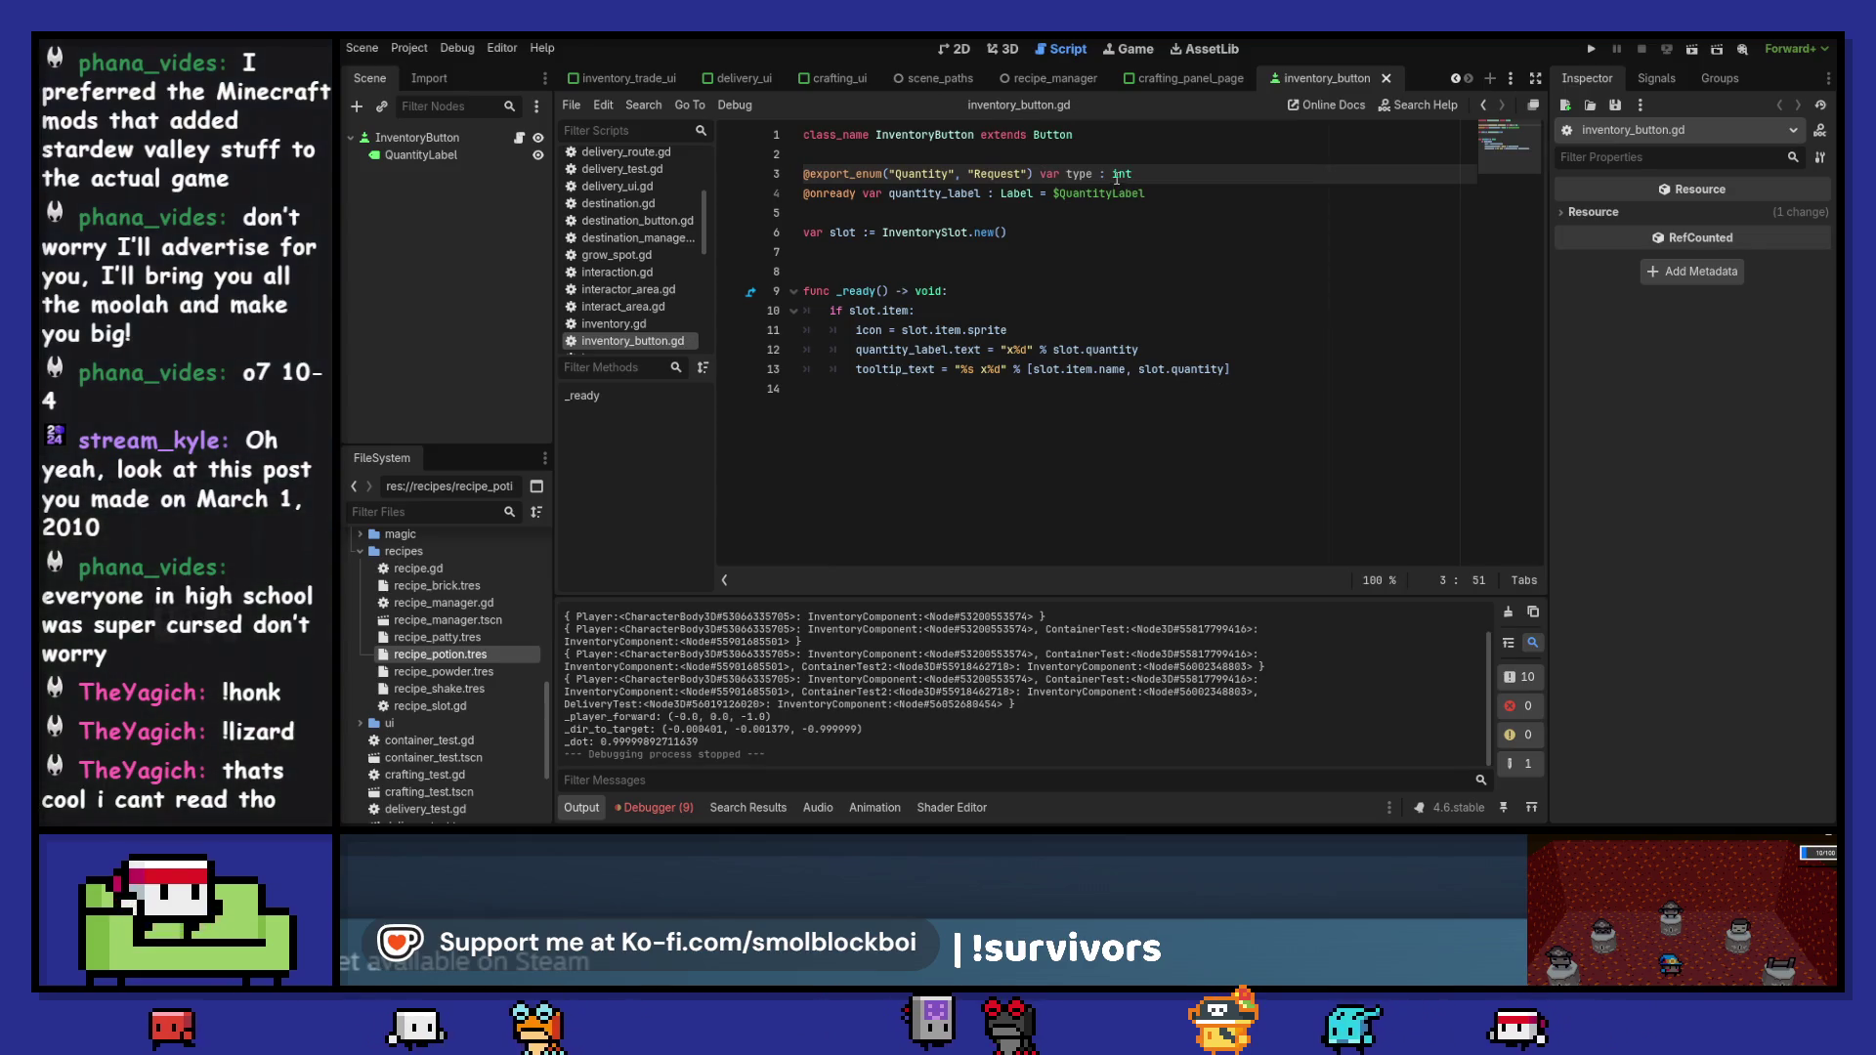
left_click(1069, 176)
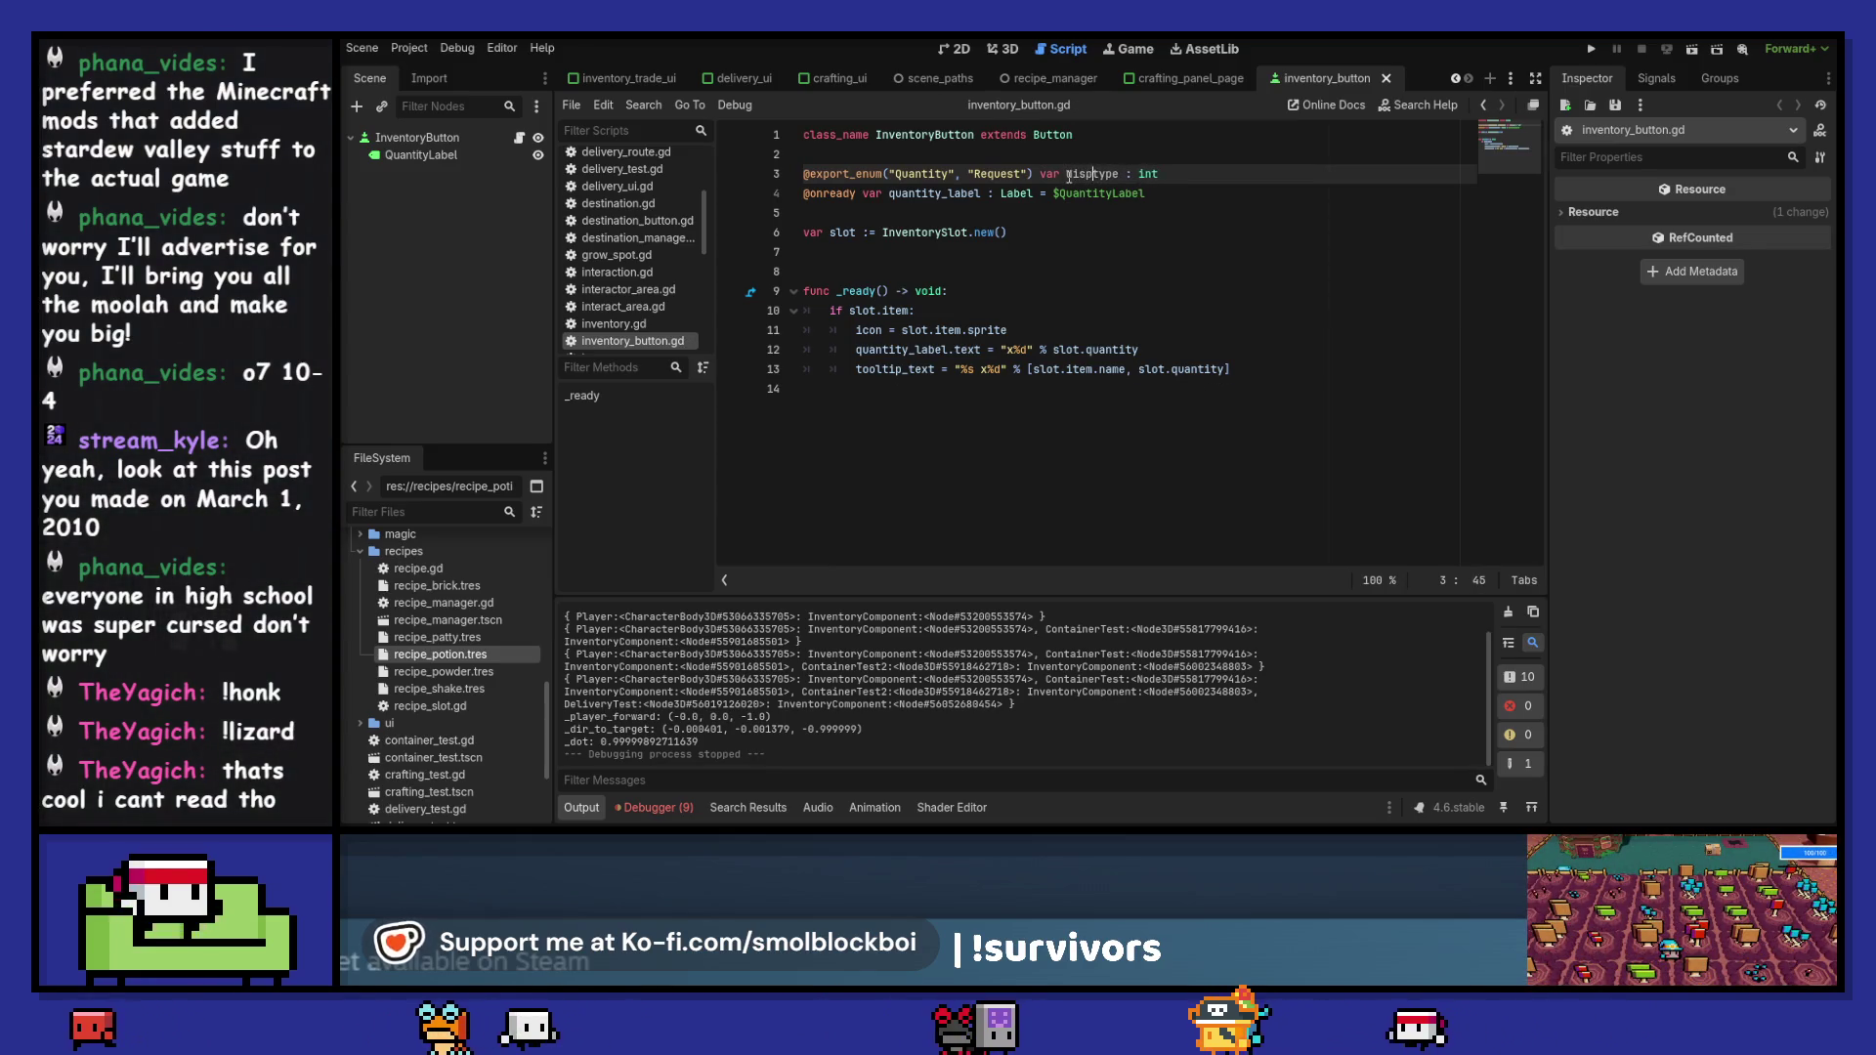
type("lay_")
key("ctrl+s")
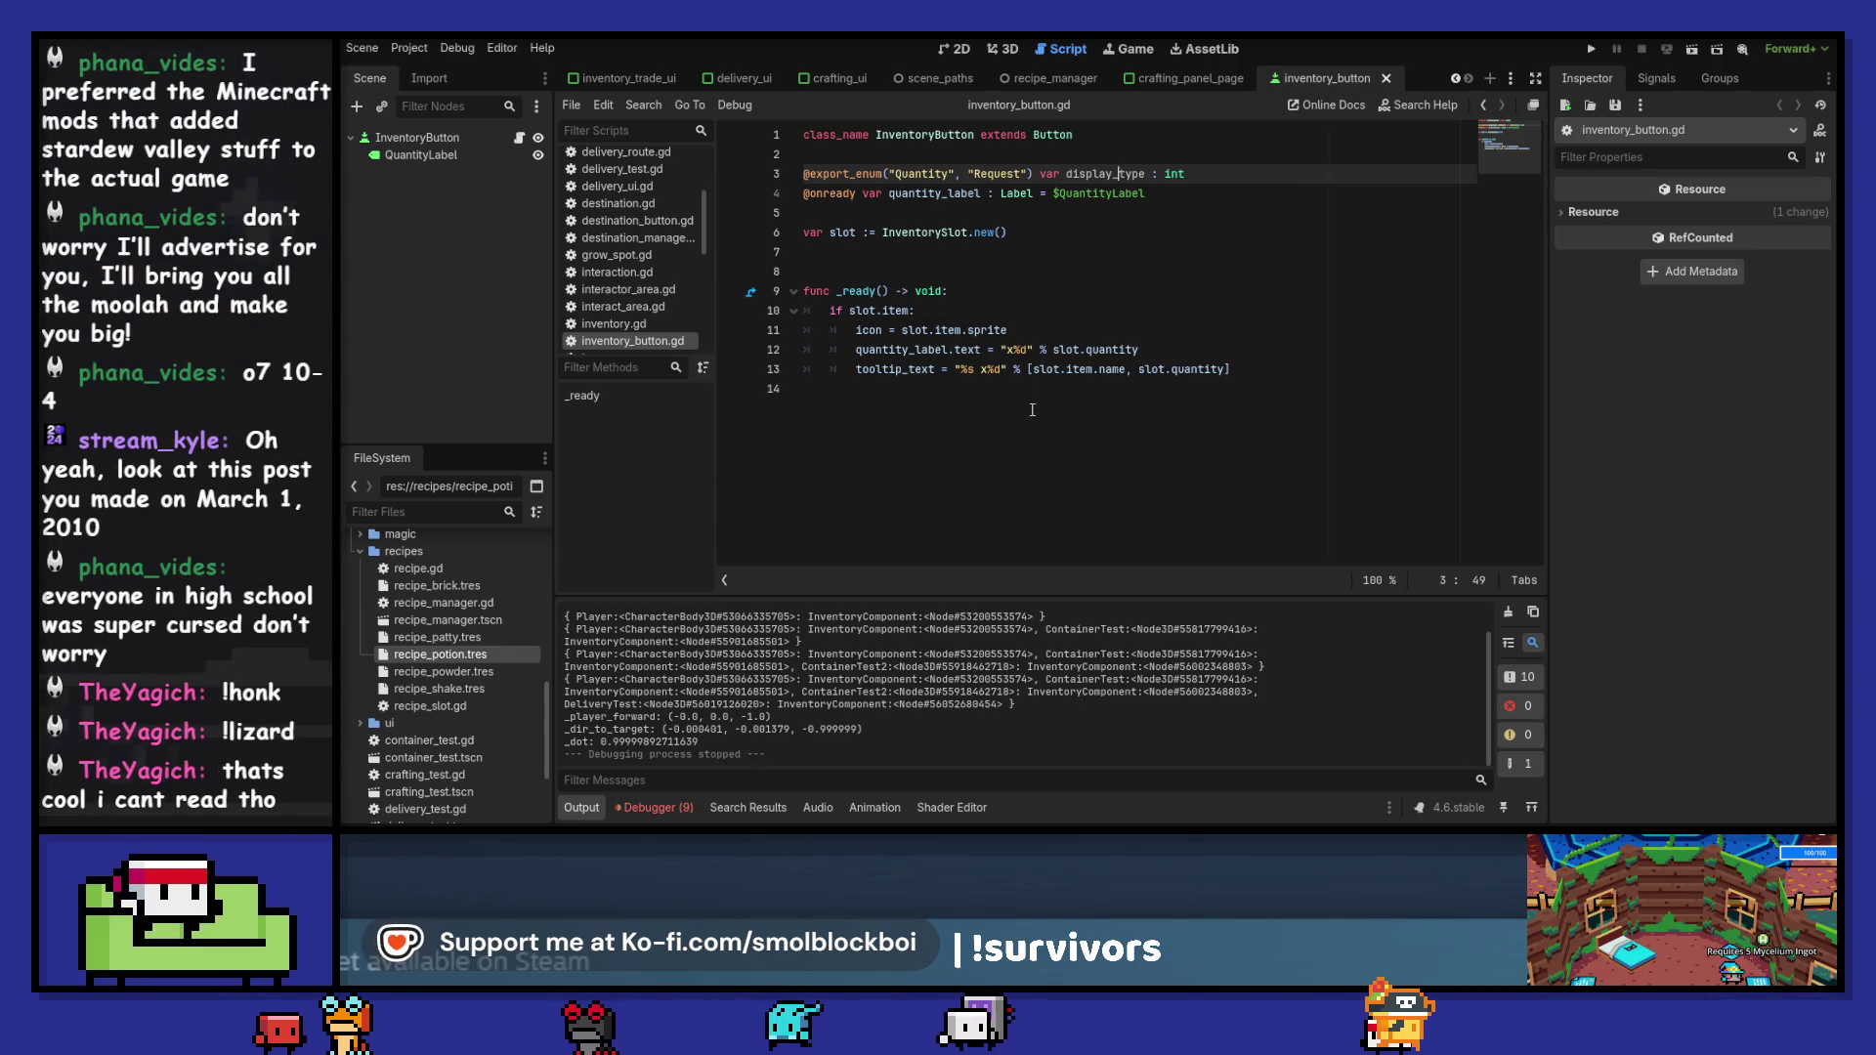
Add a match display_type block in _ready with 0: and 1: branches that pass.
left_click(1032, 409)
key("Tab")
key("Tab")
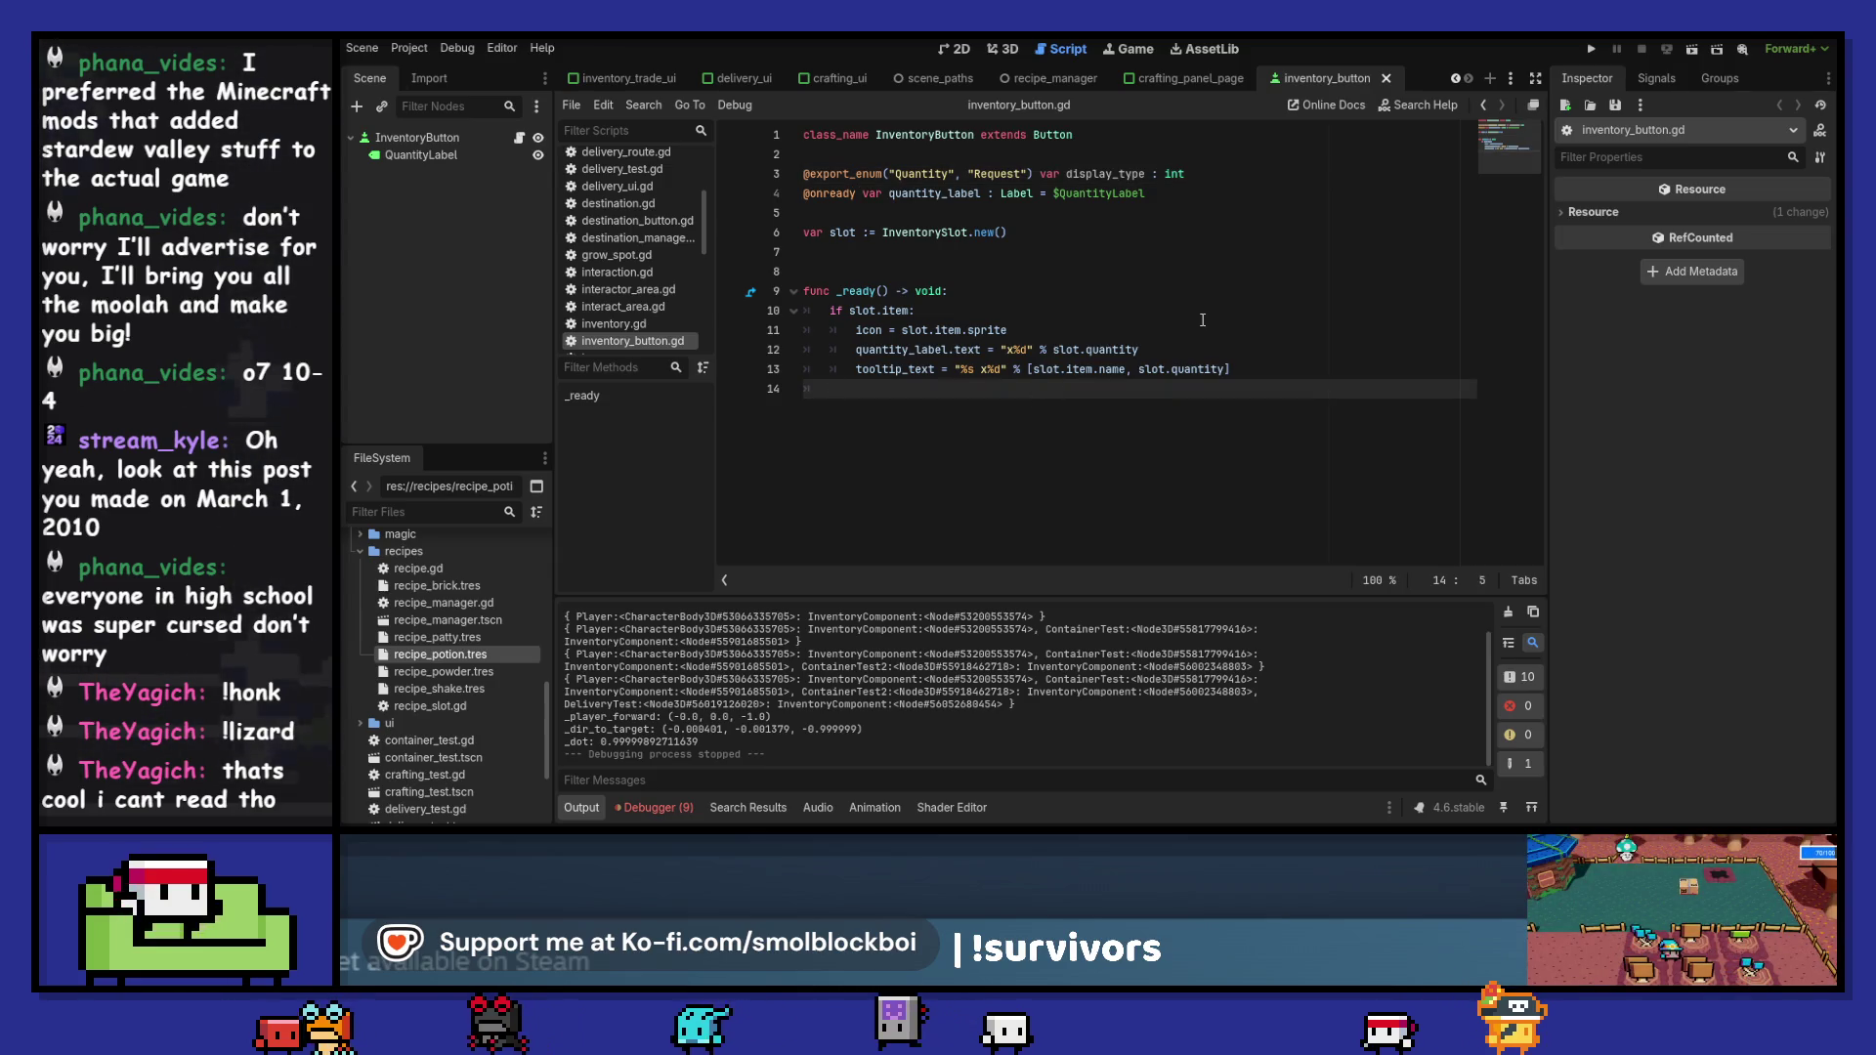
key("Return")
type("i")
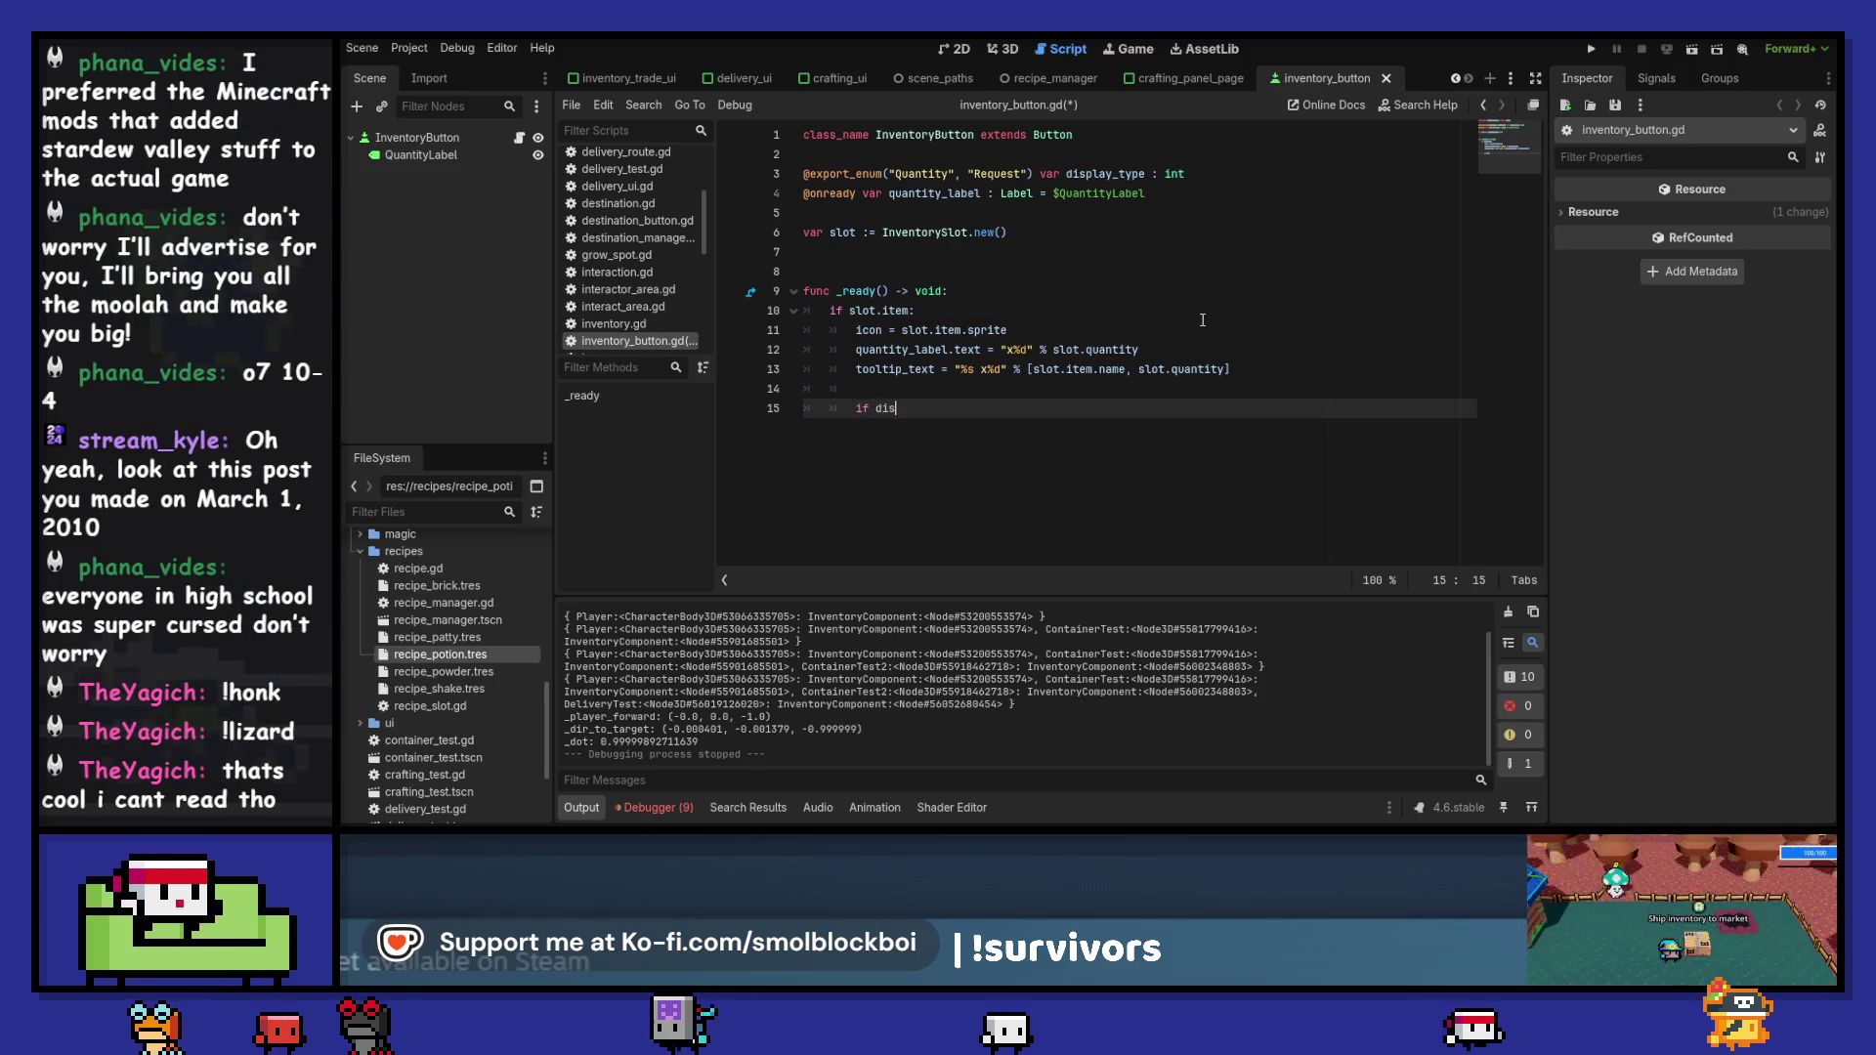
type("f dis")
key("BackSpace")
key("BackSpace")
key("BackSpace")
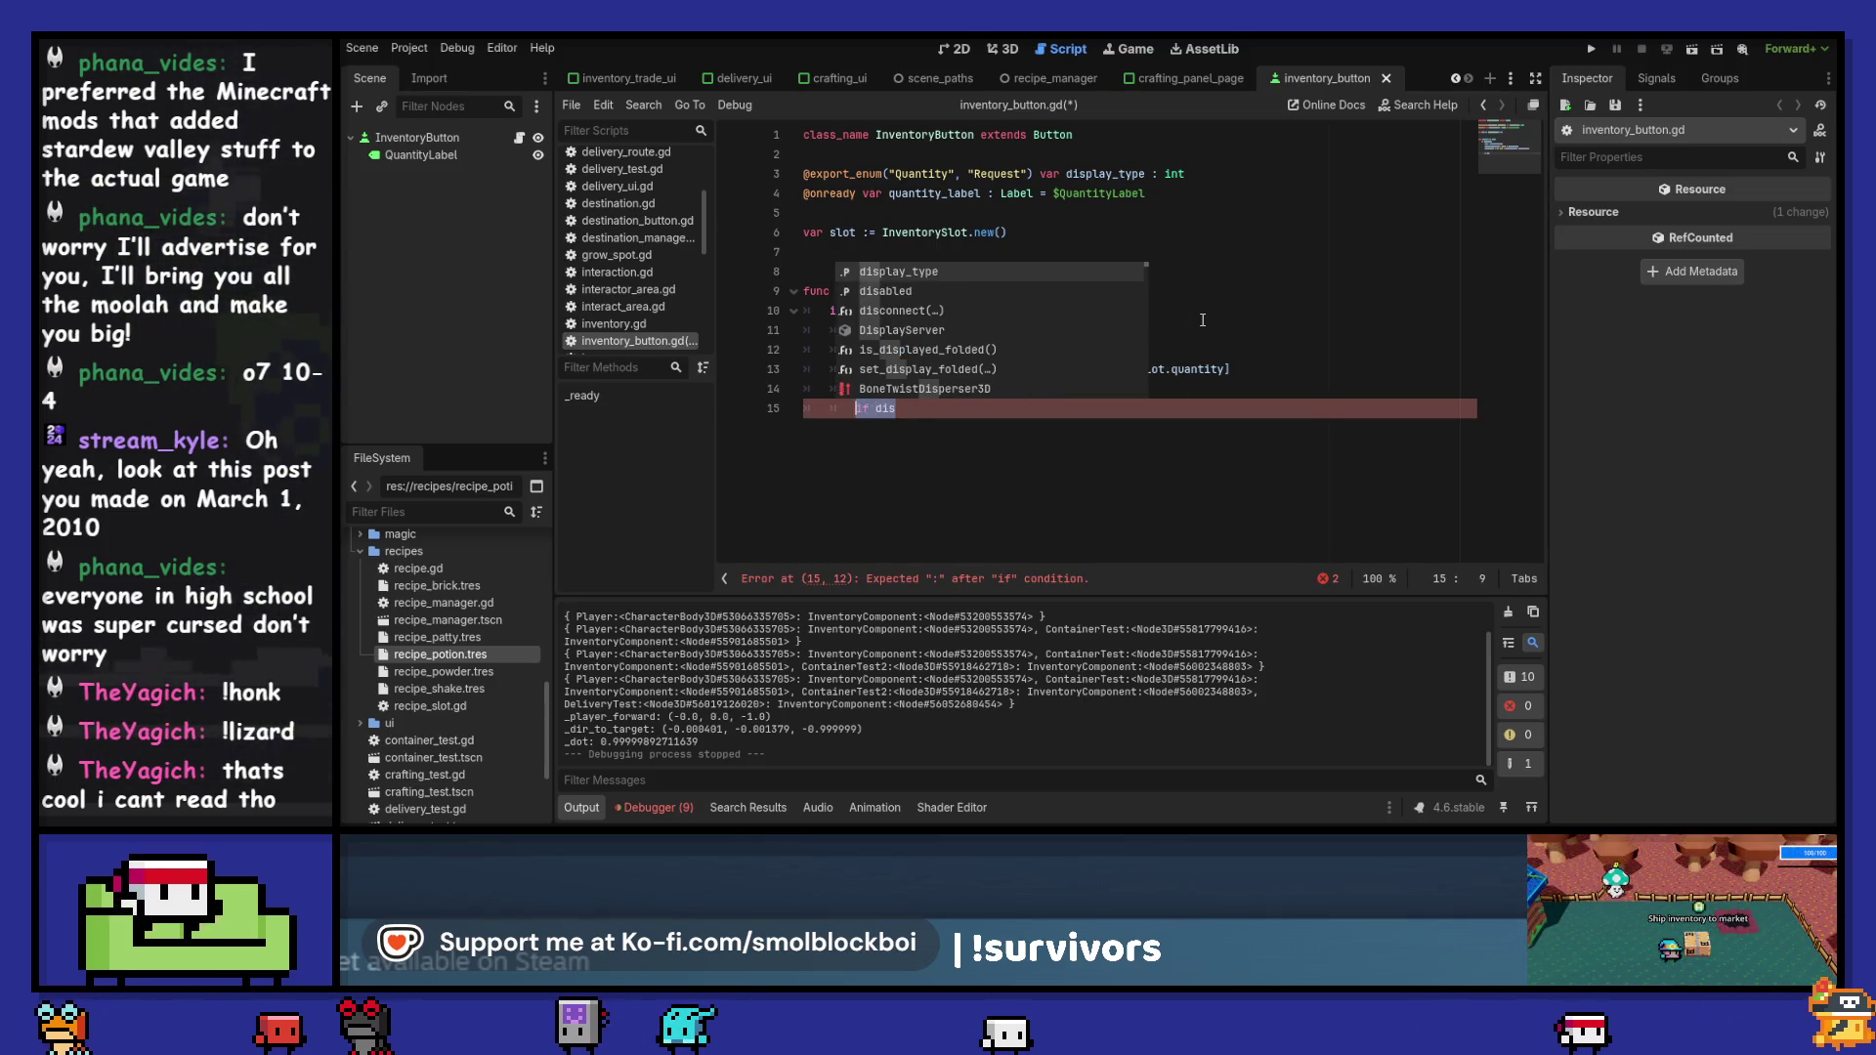
type("match s")
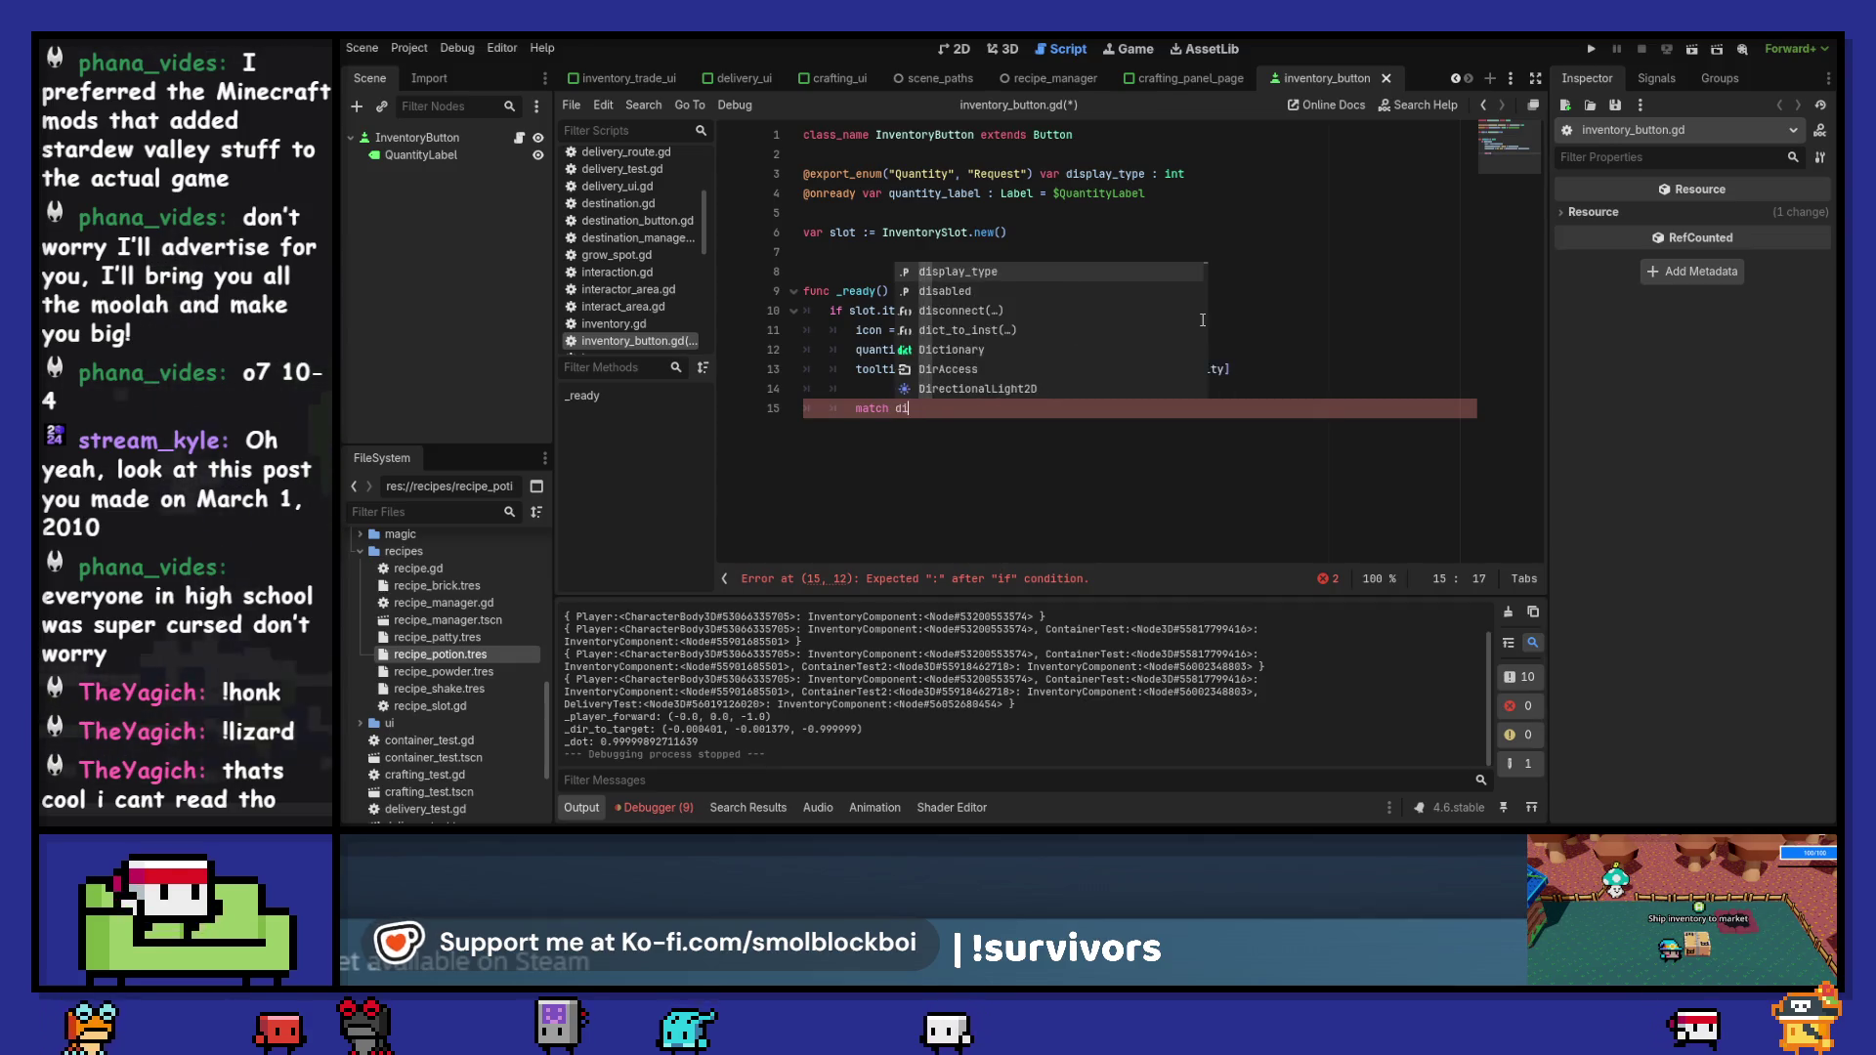
key("BackSpace")
type("display_type:")
key("Return")
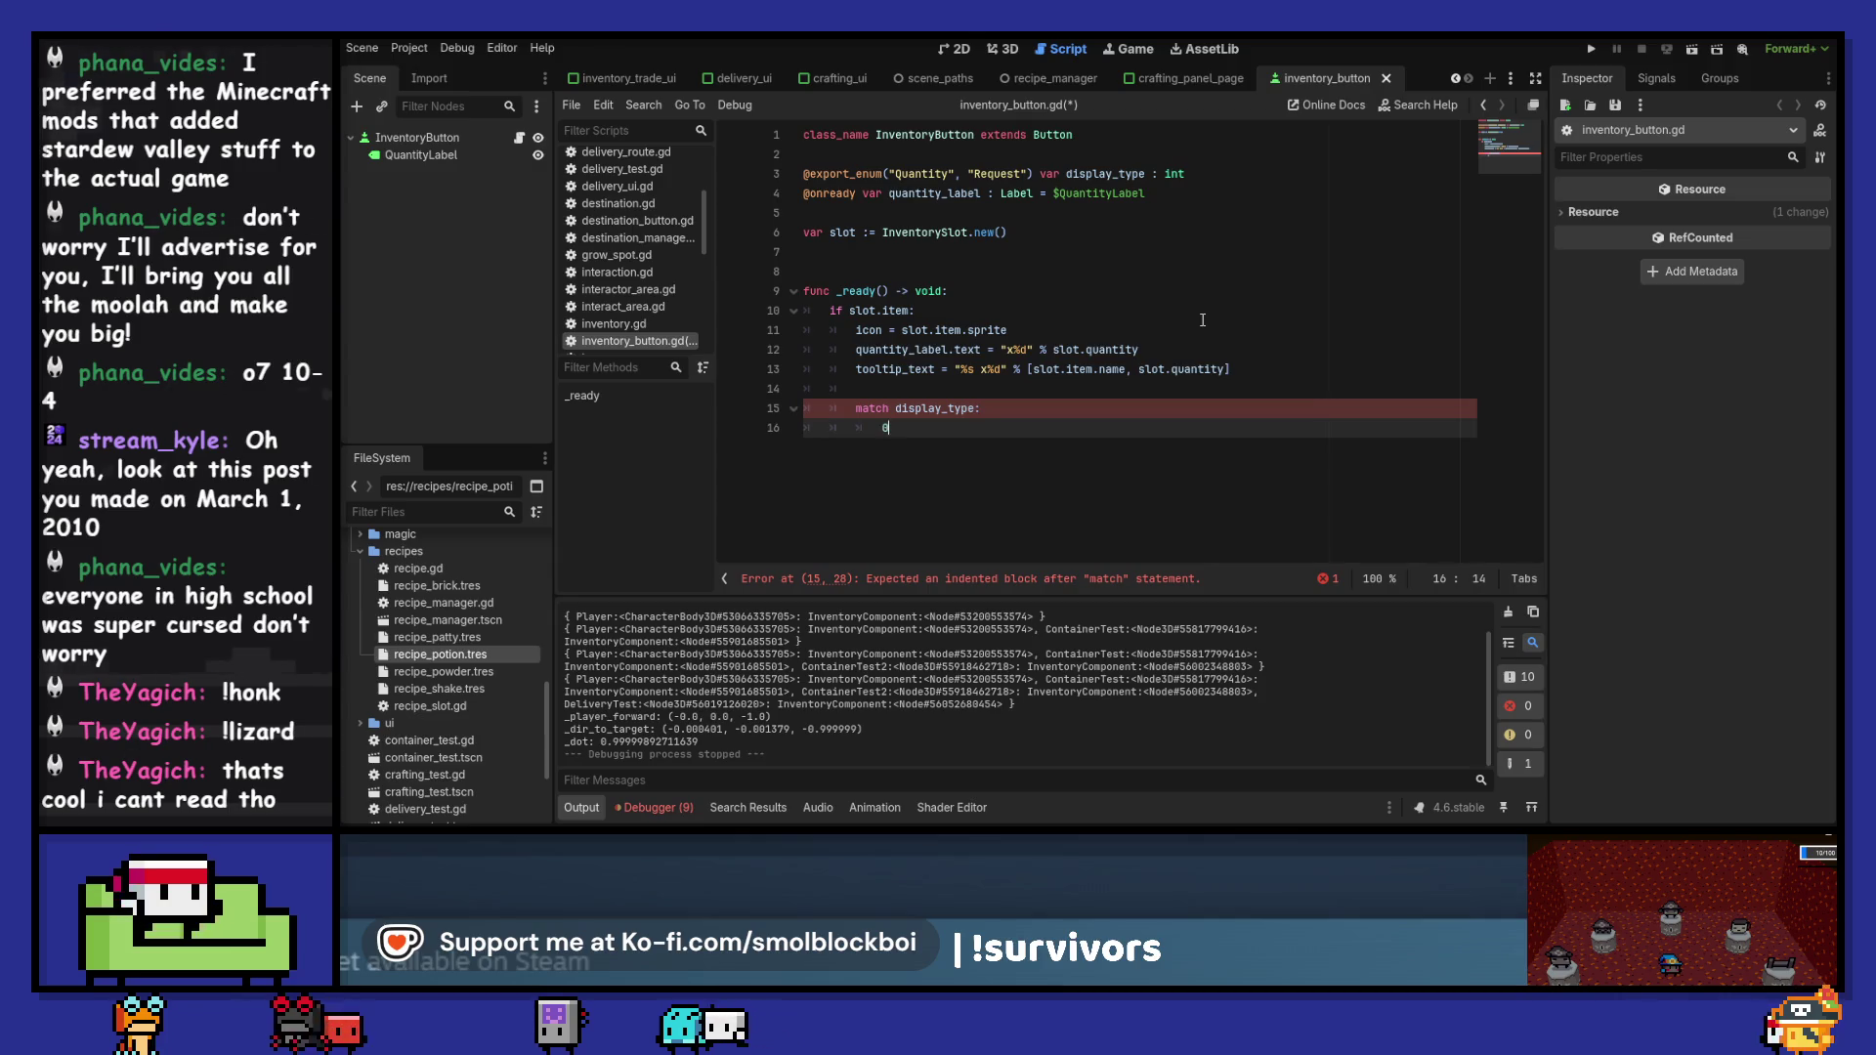
type(":")
key("Return")
type("pass")
key("Return")
key("BackSpace")
type("1:")
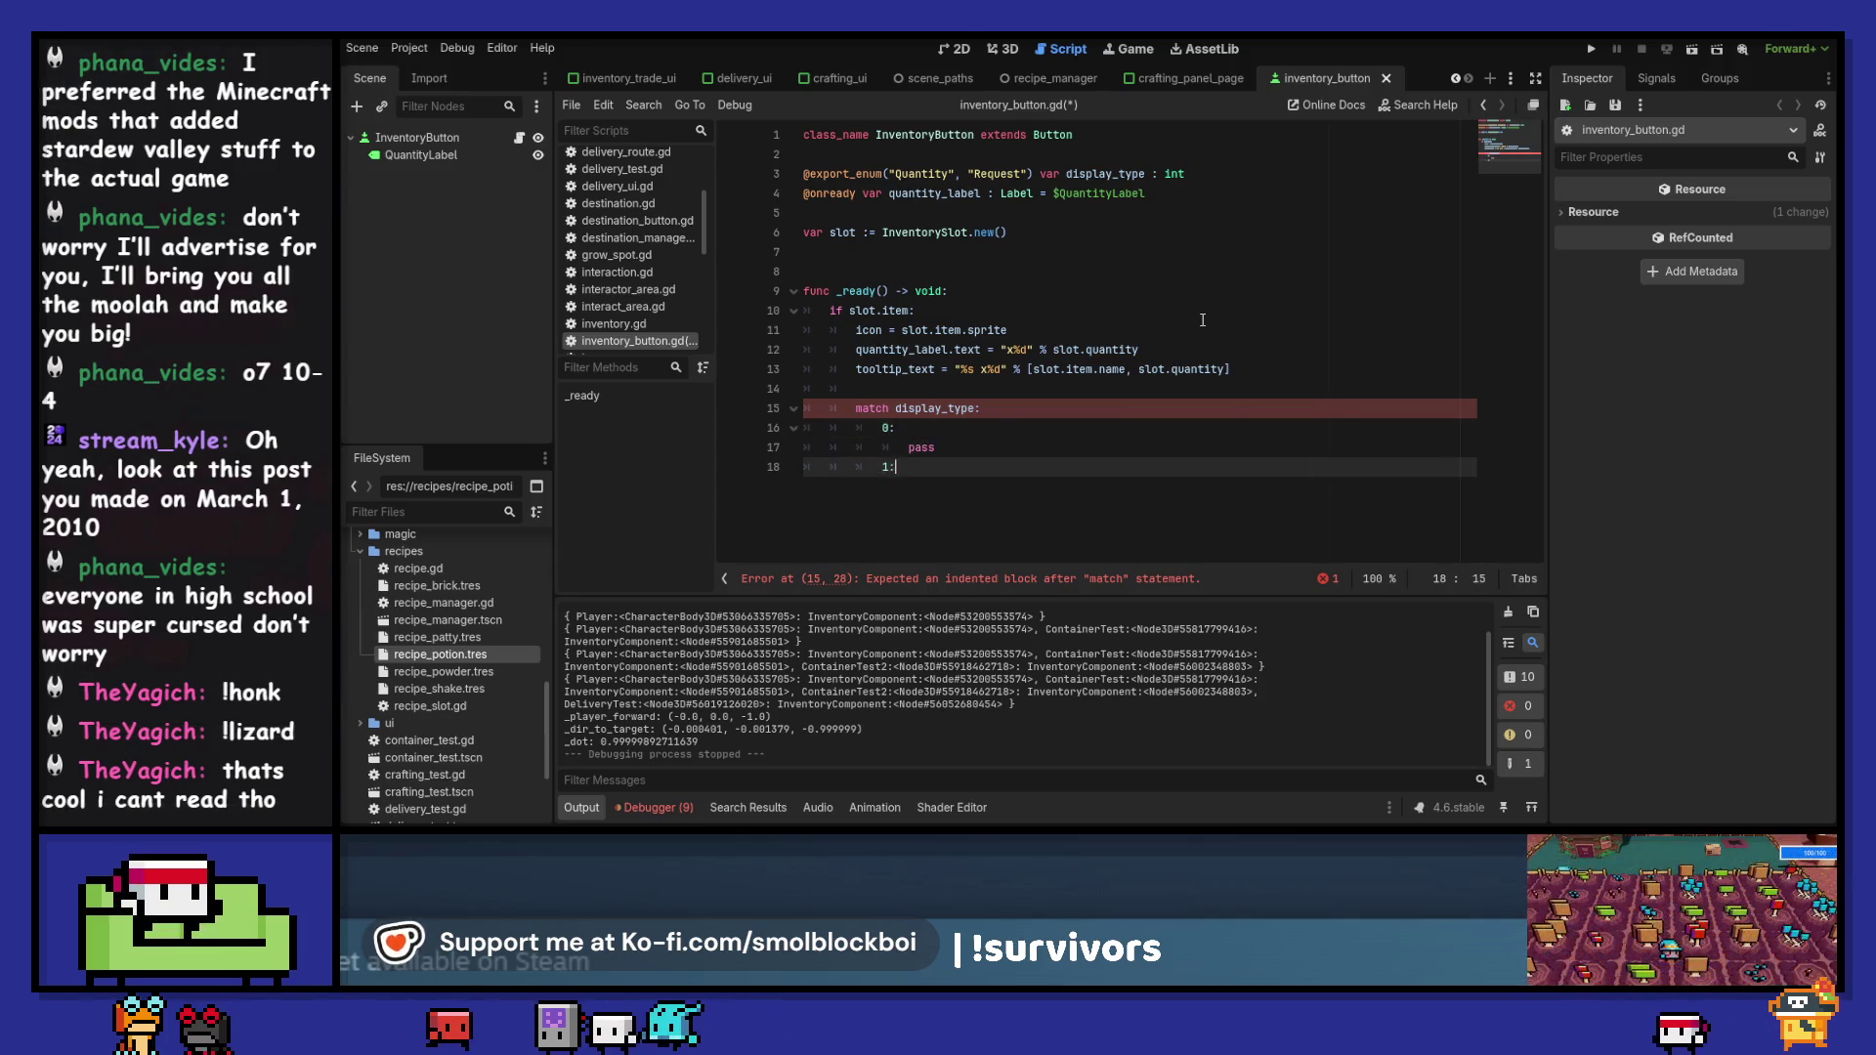
key("Return")
type("pass")
key("ctrl+s")
Move the quantity_label.text and tooltip_text lines under the 0 branch and re-indent them.
key("Up")
key("Up")
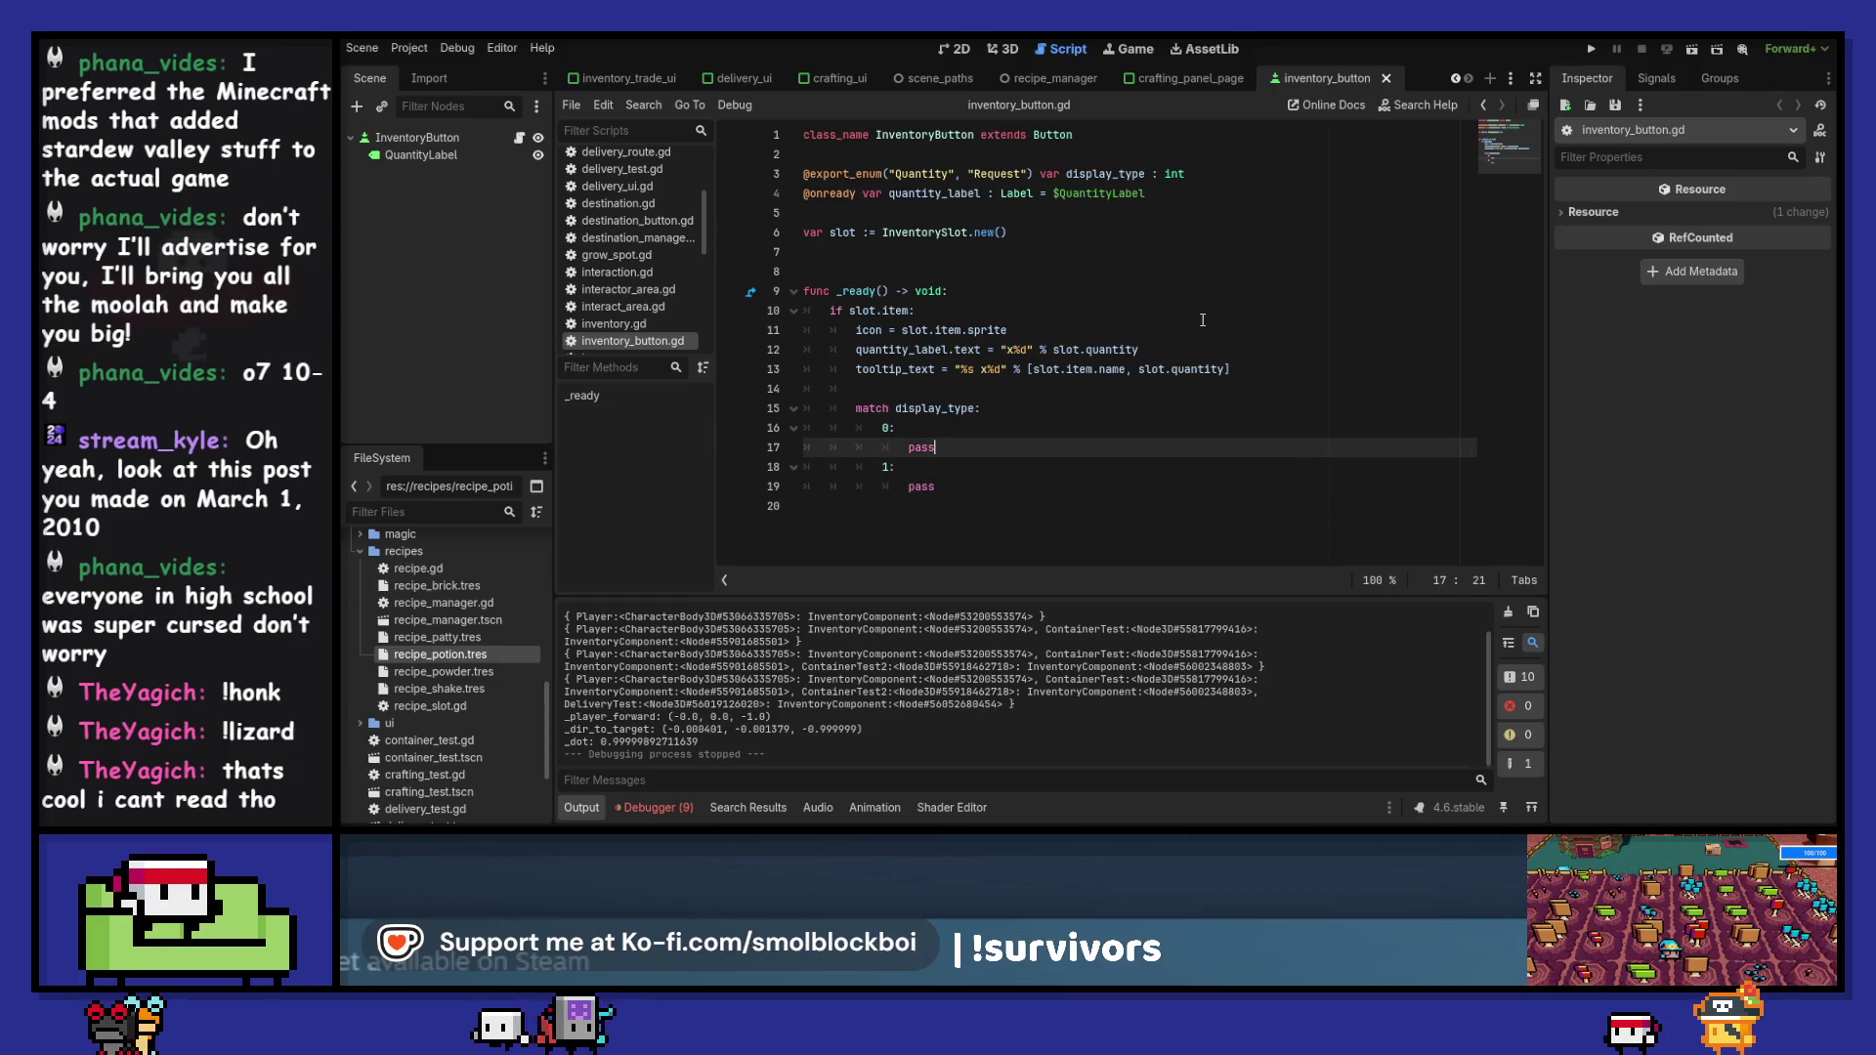
key("shift+Home")
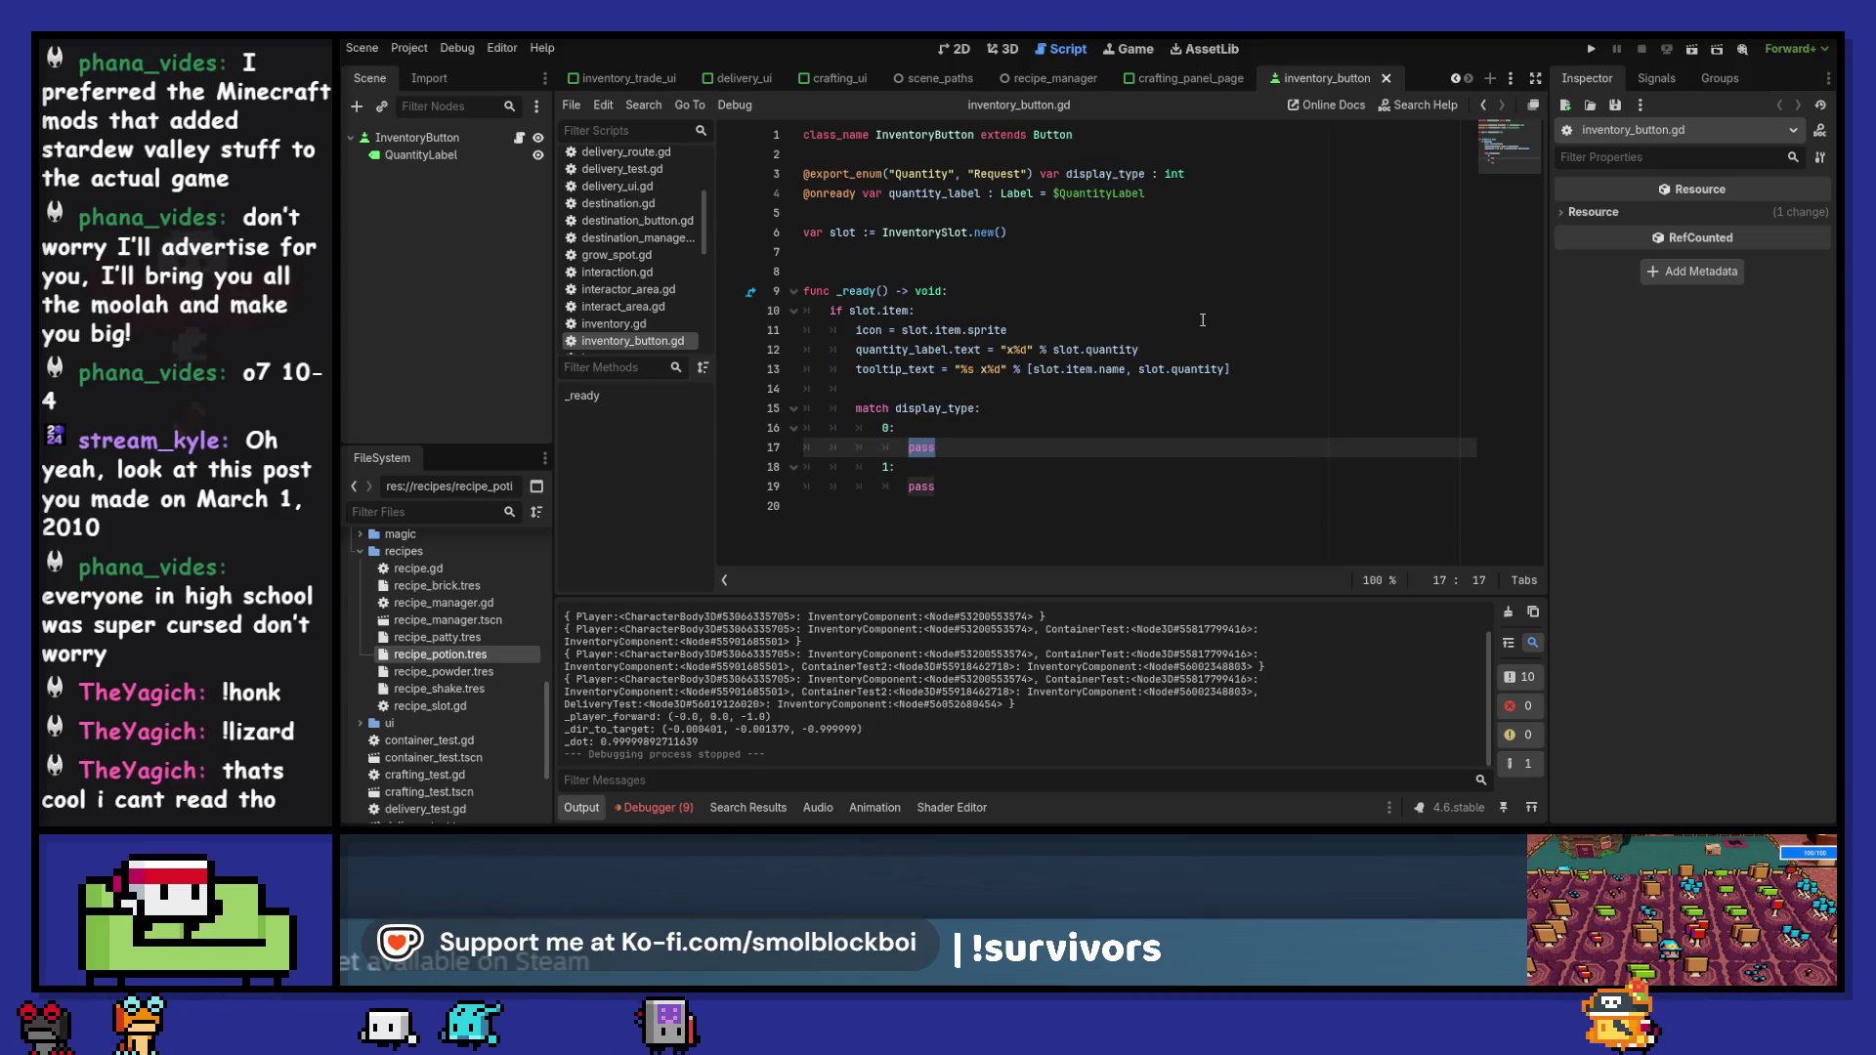
key("Up")
key("Up")
key("Up")
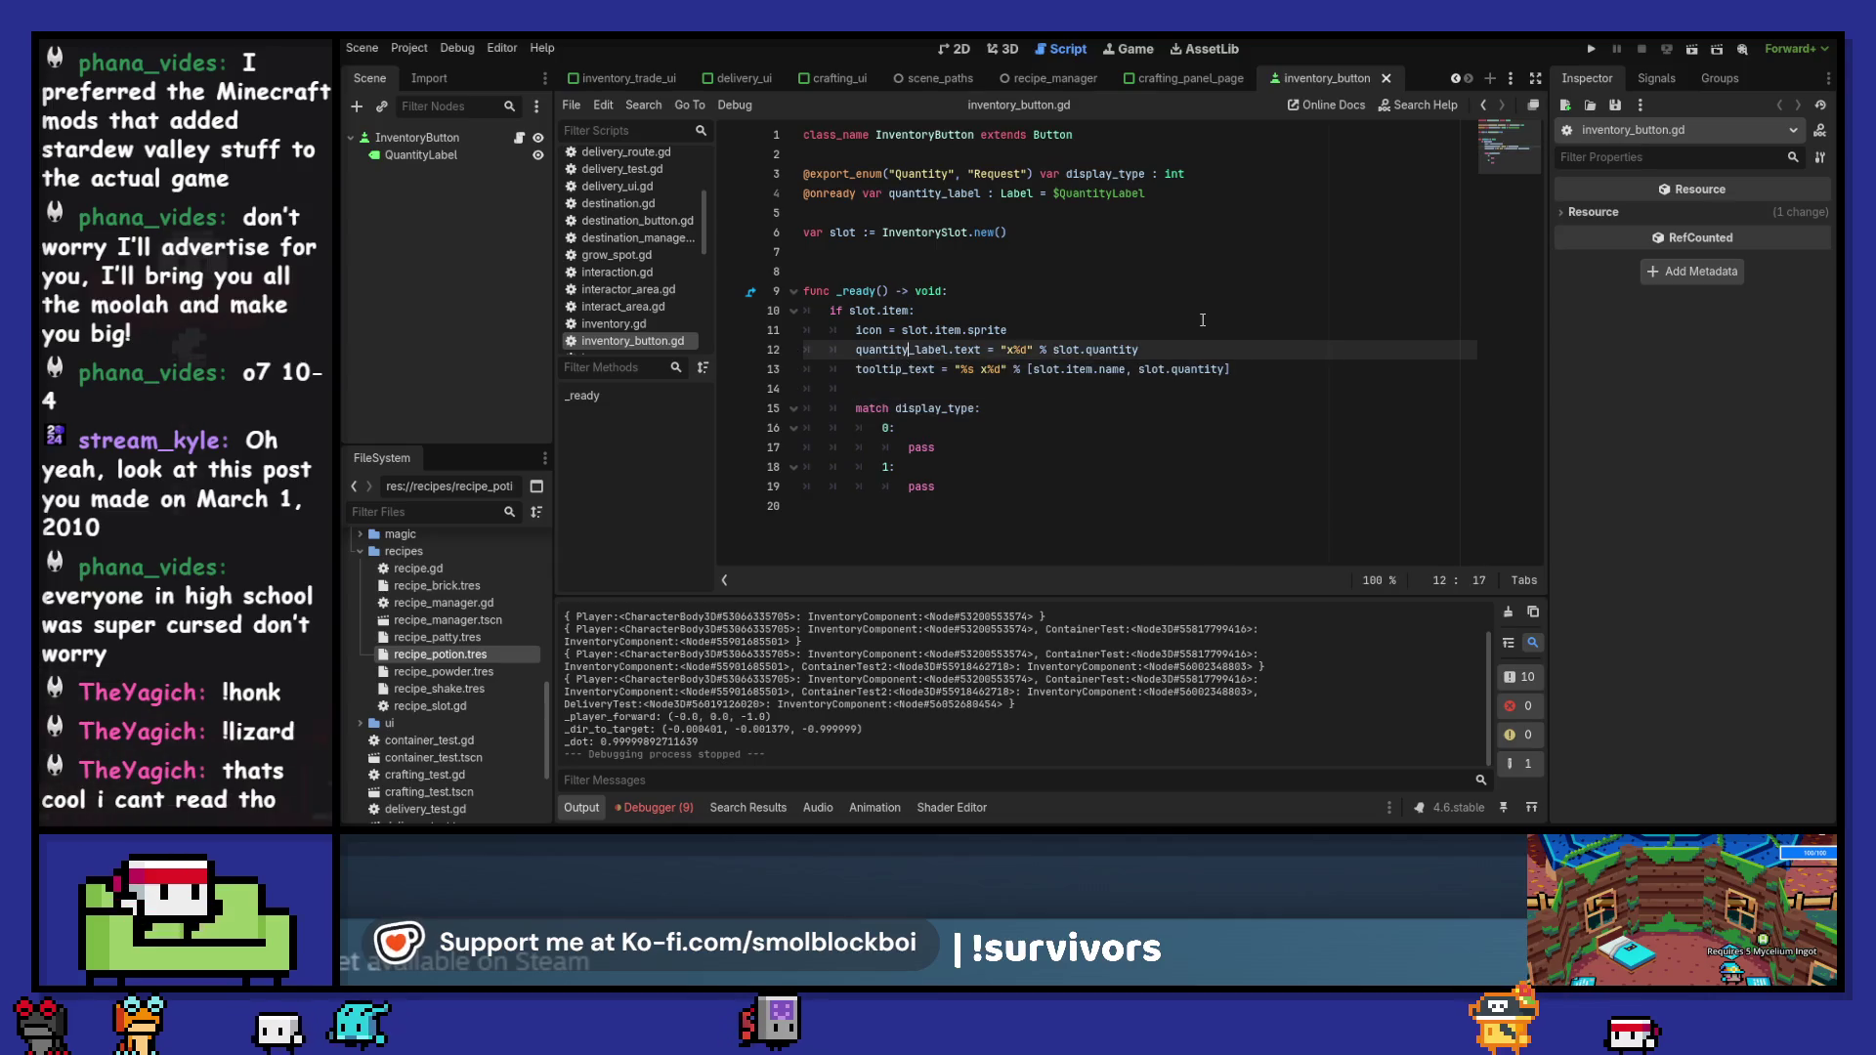
key("alt+Down")
key("alt+Down")
key("alt+Down")
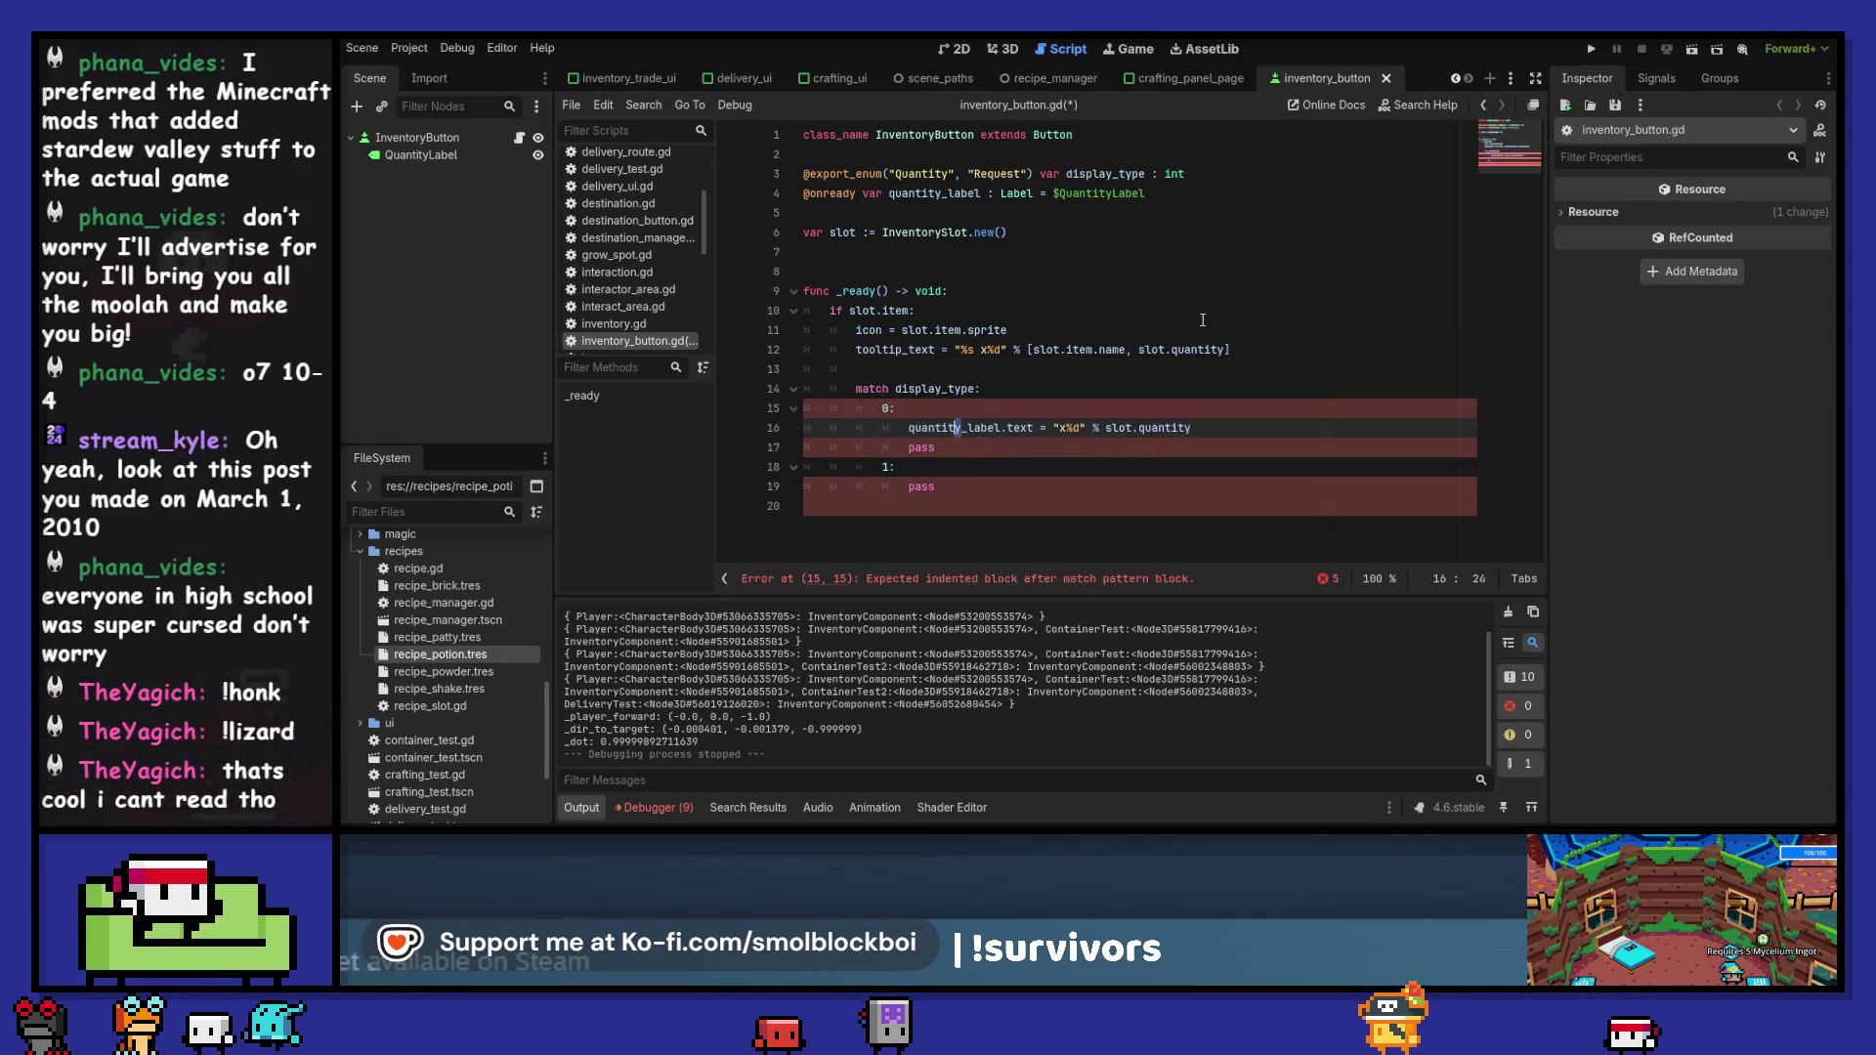
key("Home")
key("Tab")
key("Down")
key("shift+Home")
key("BackSpace")
key("BackSpace")
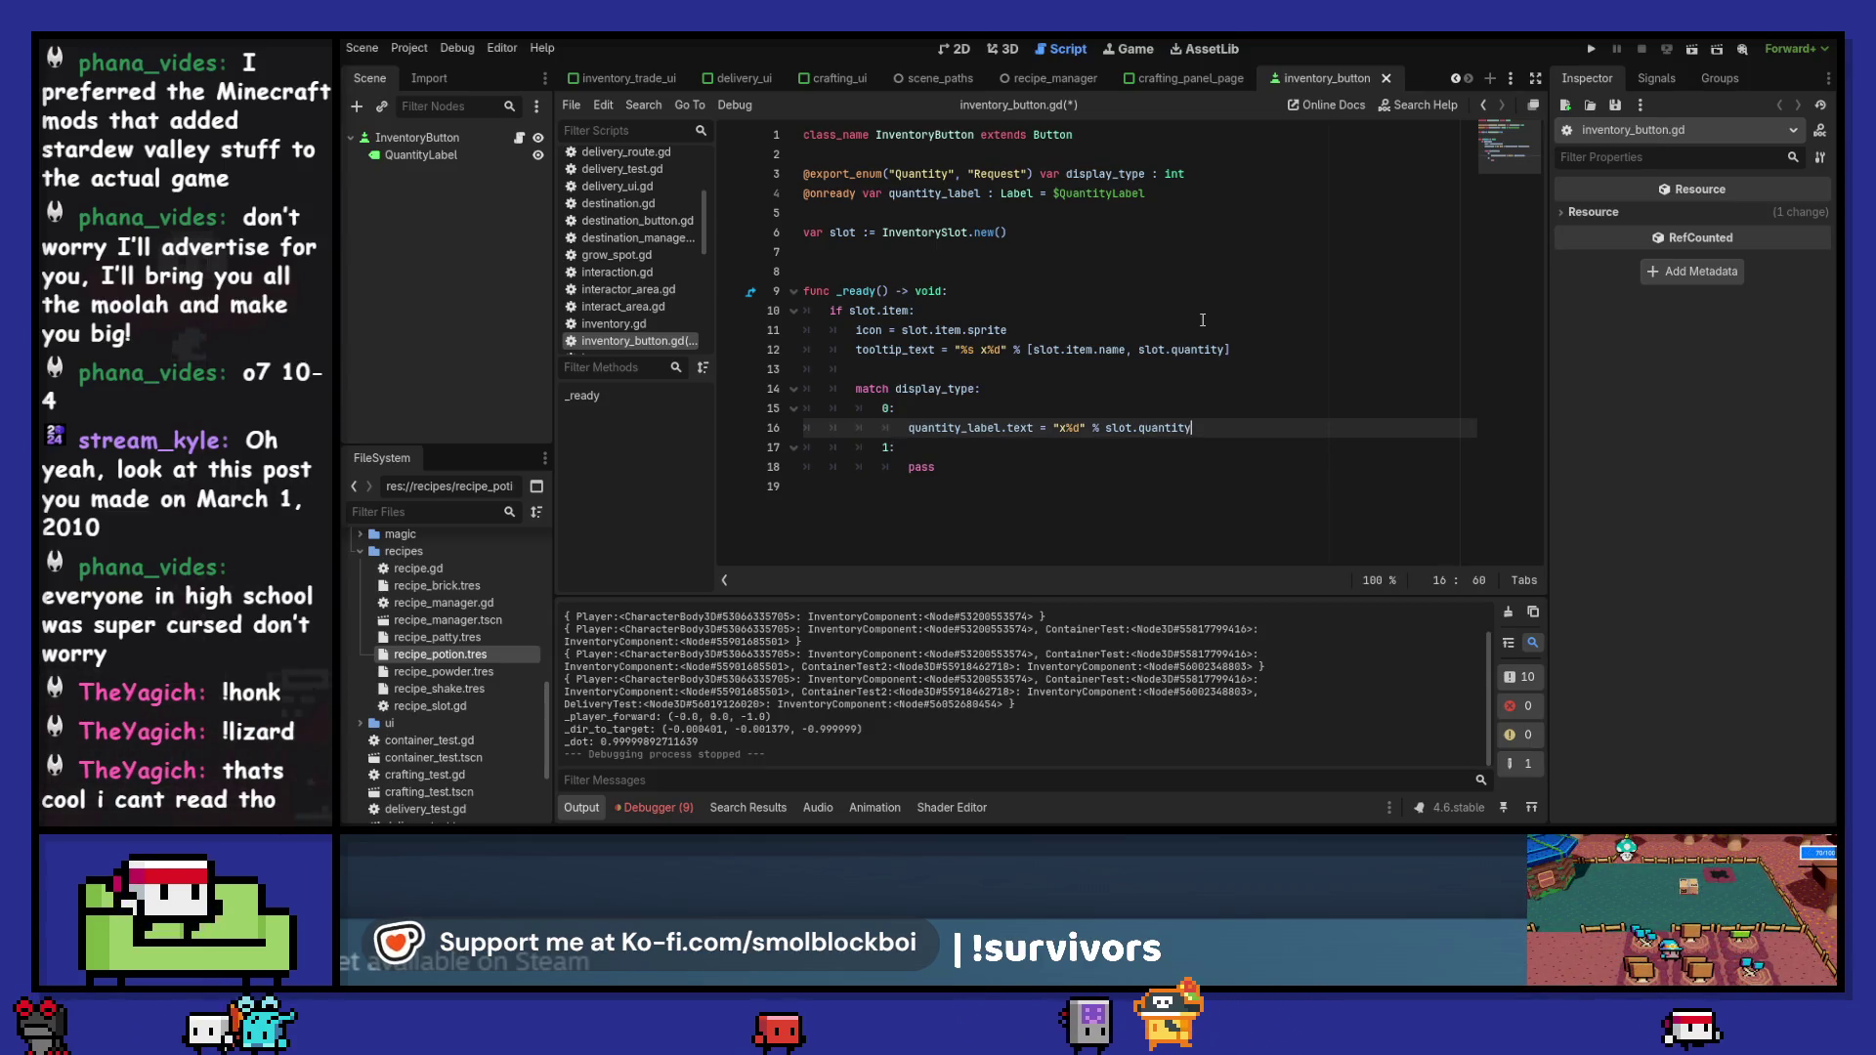
key("Up")
key("Up")
key("Up")
key("alt+Down")
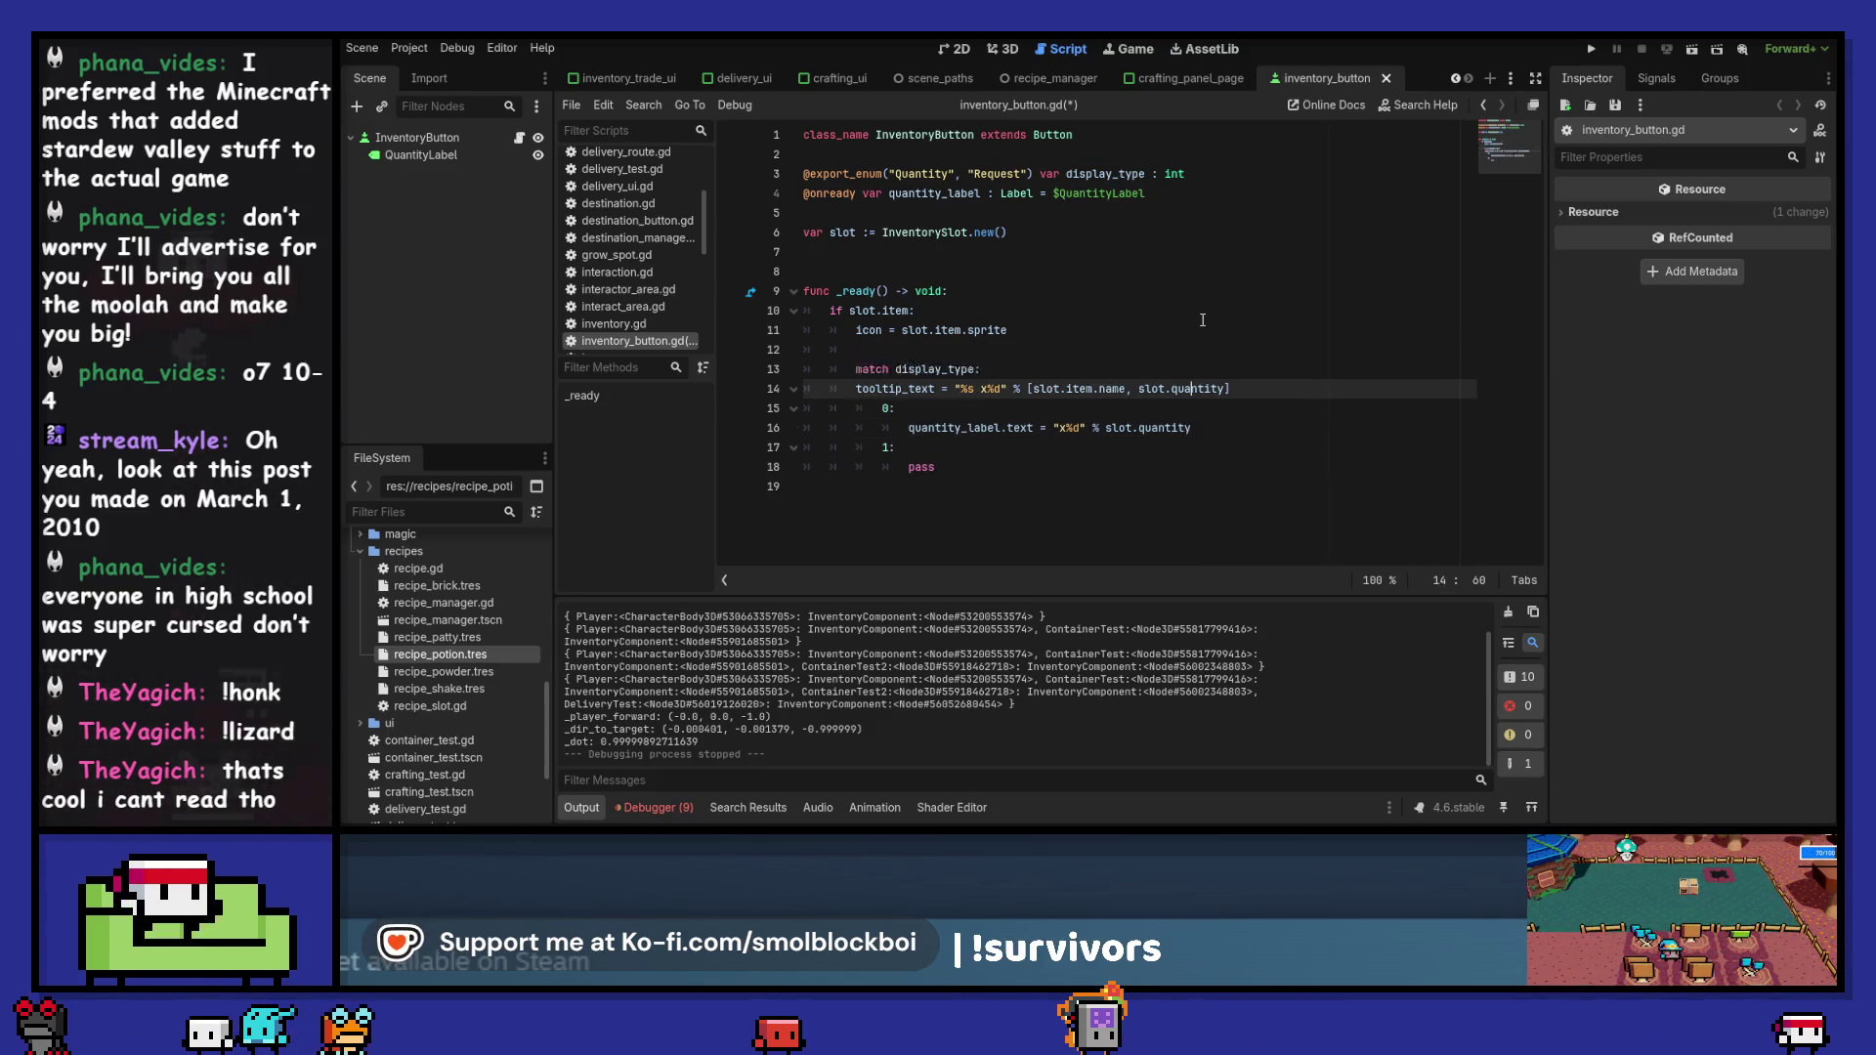
key("alt+Down")
key("alt+Down")
key("alt+Down")
key("Tab")
key("Tab")
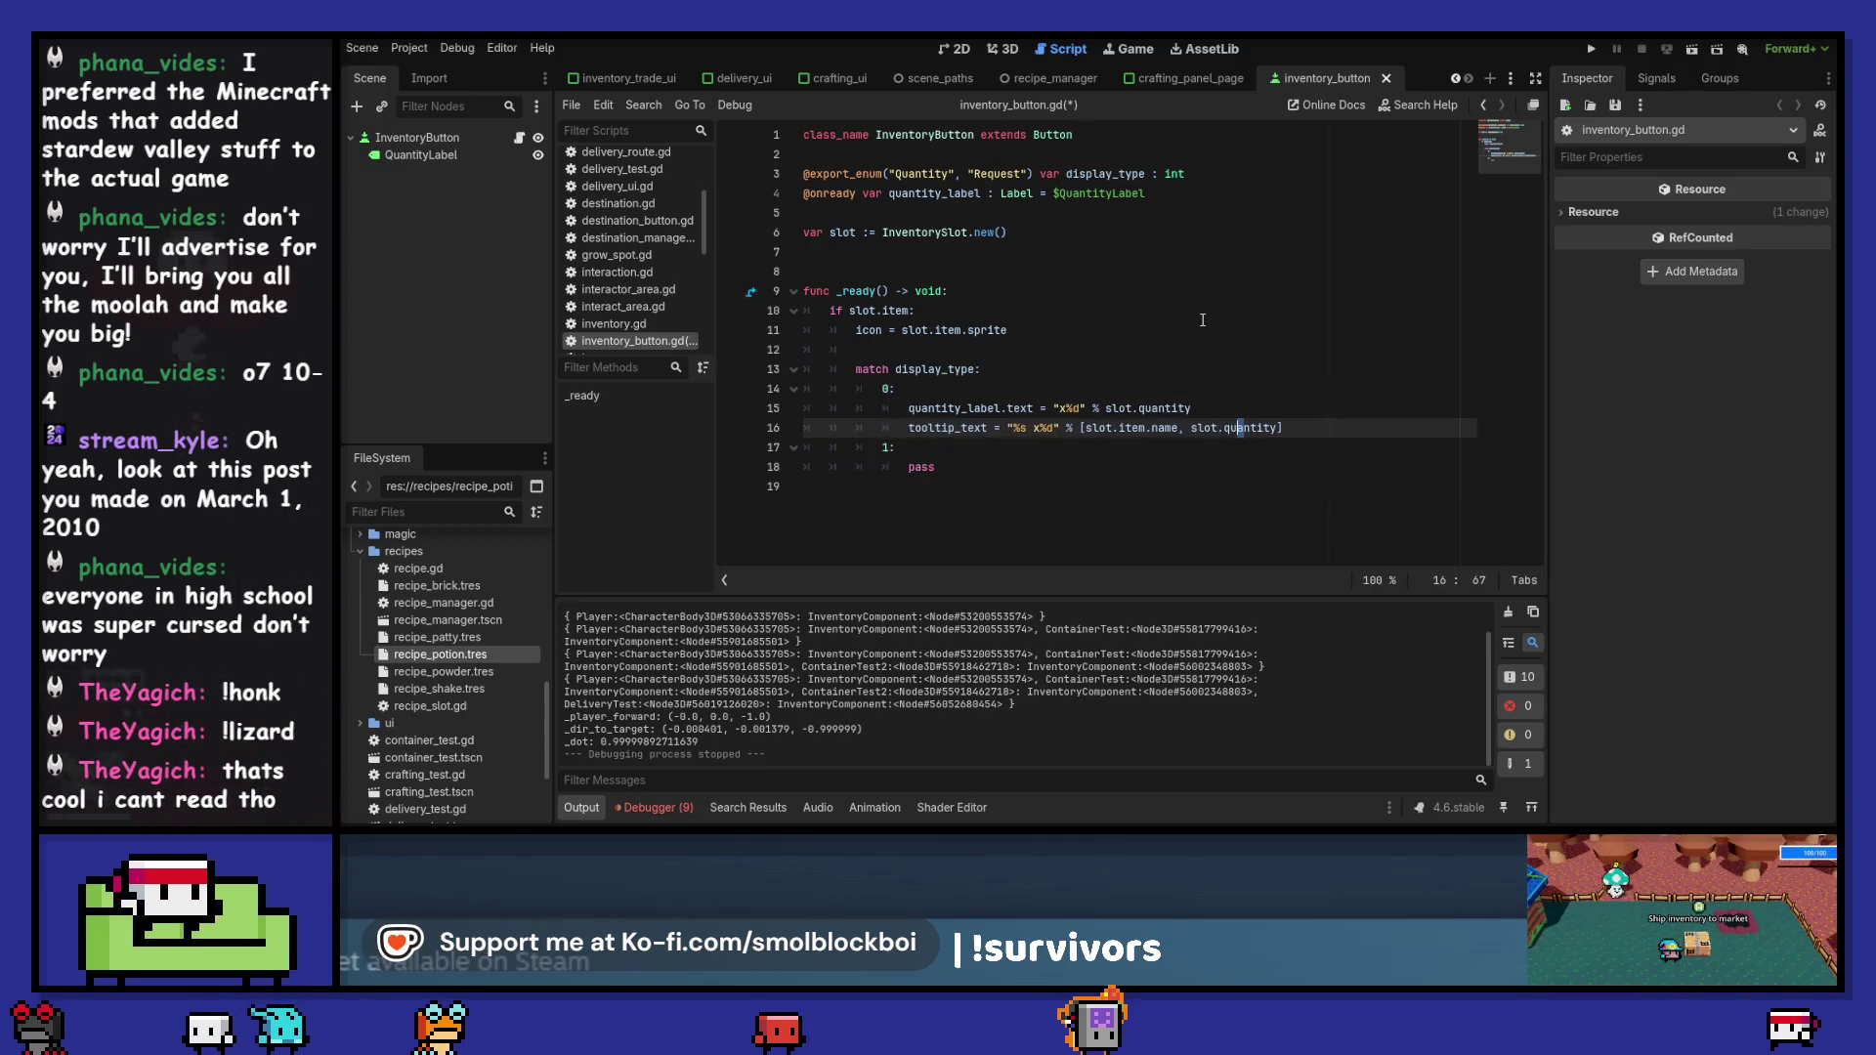
key("End")
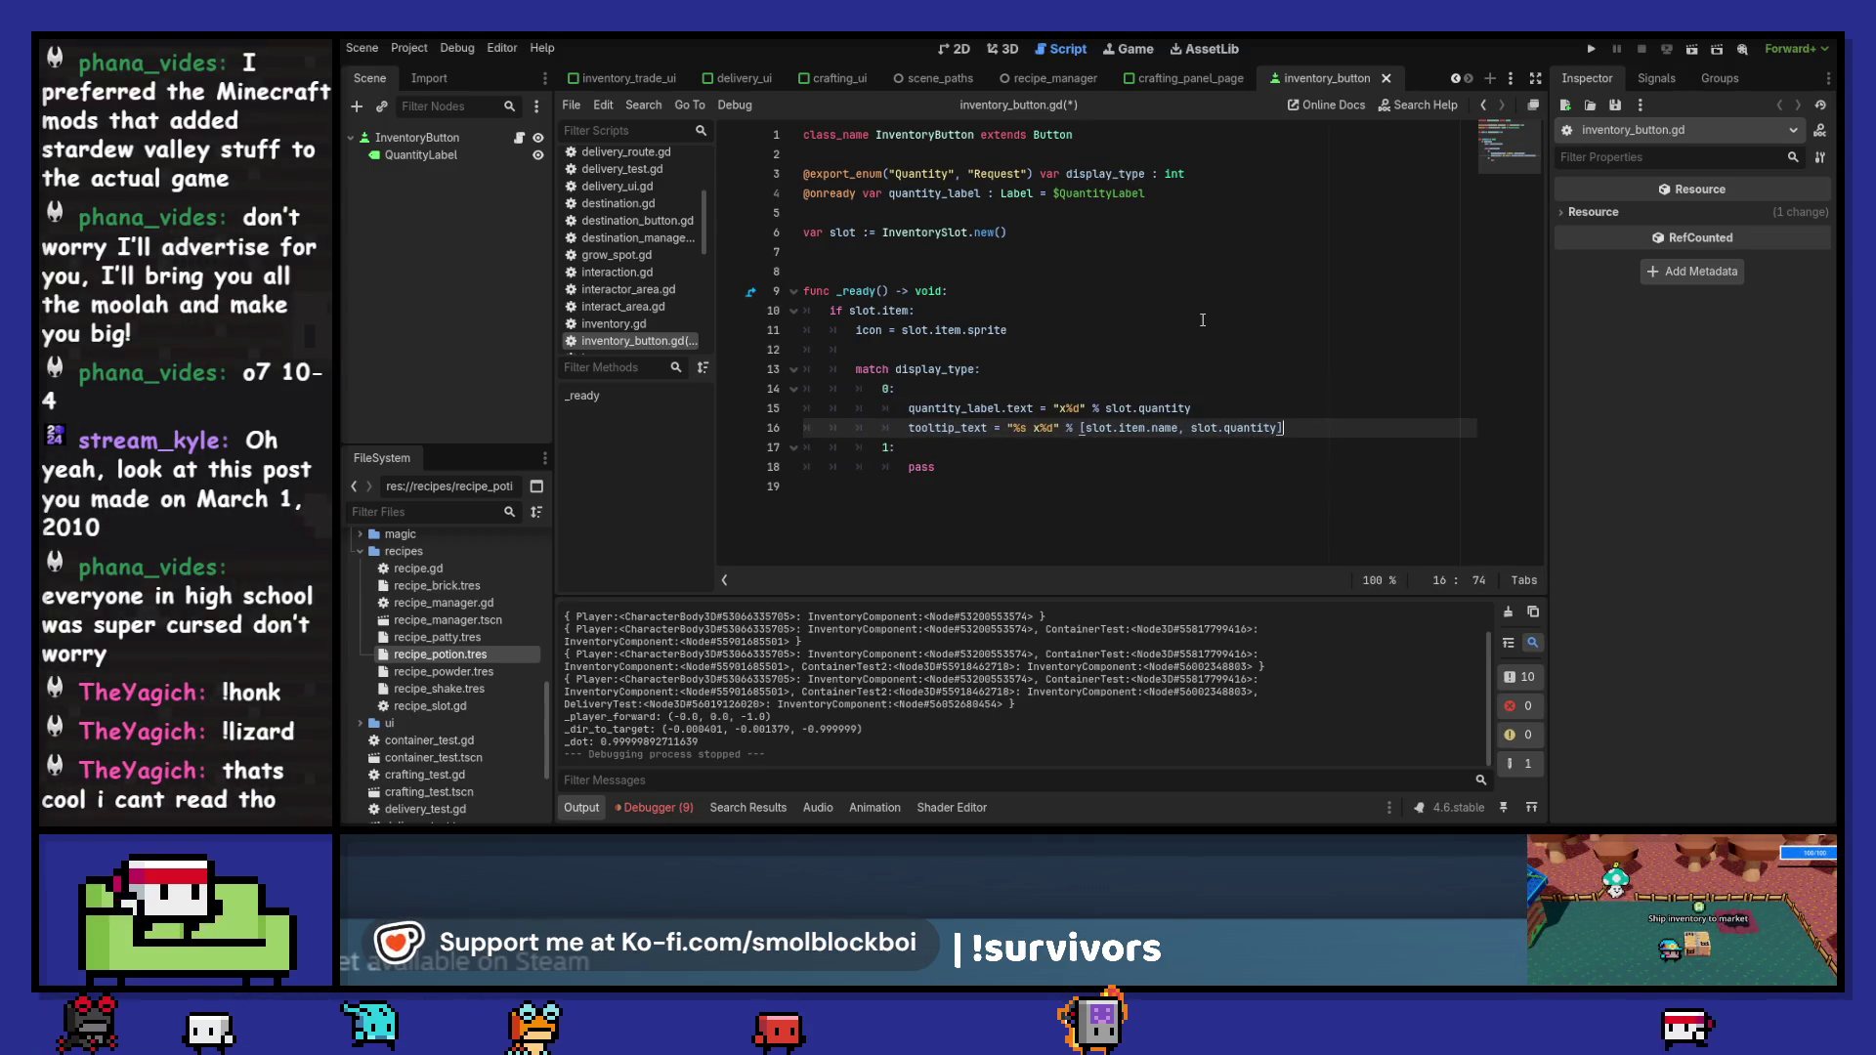
key("Left")
key("Left")
key("Left")
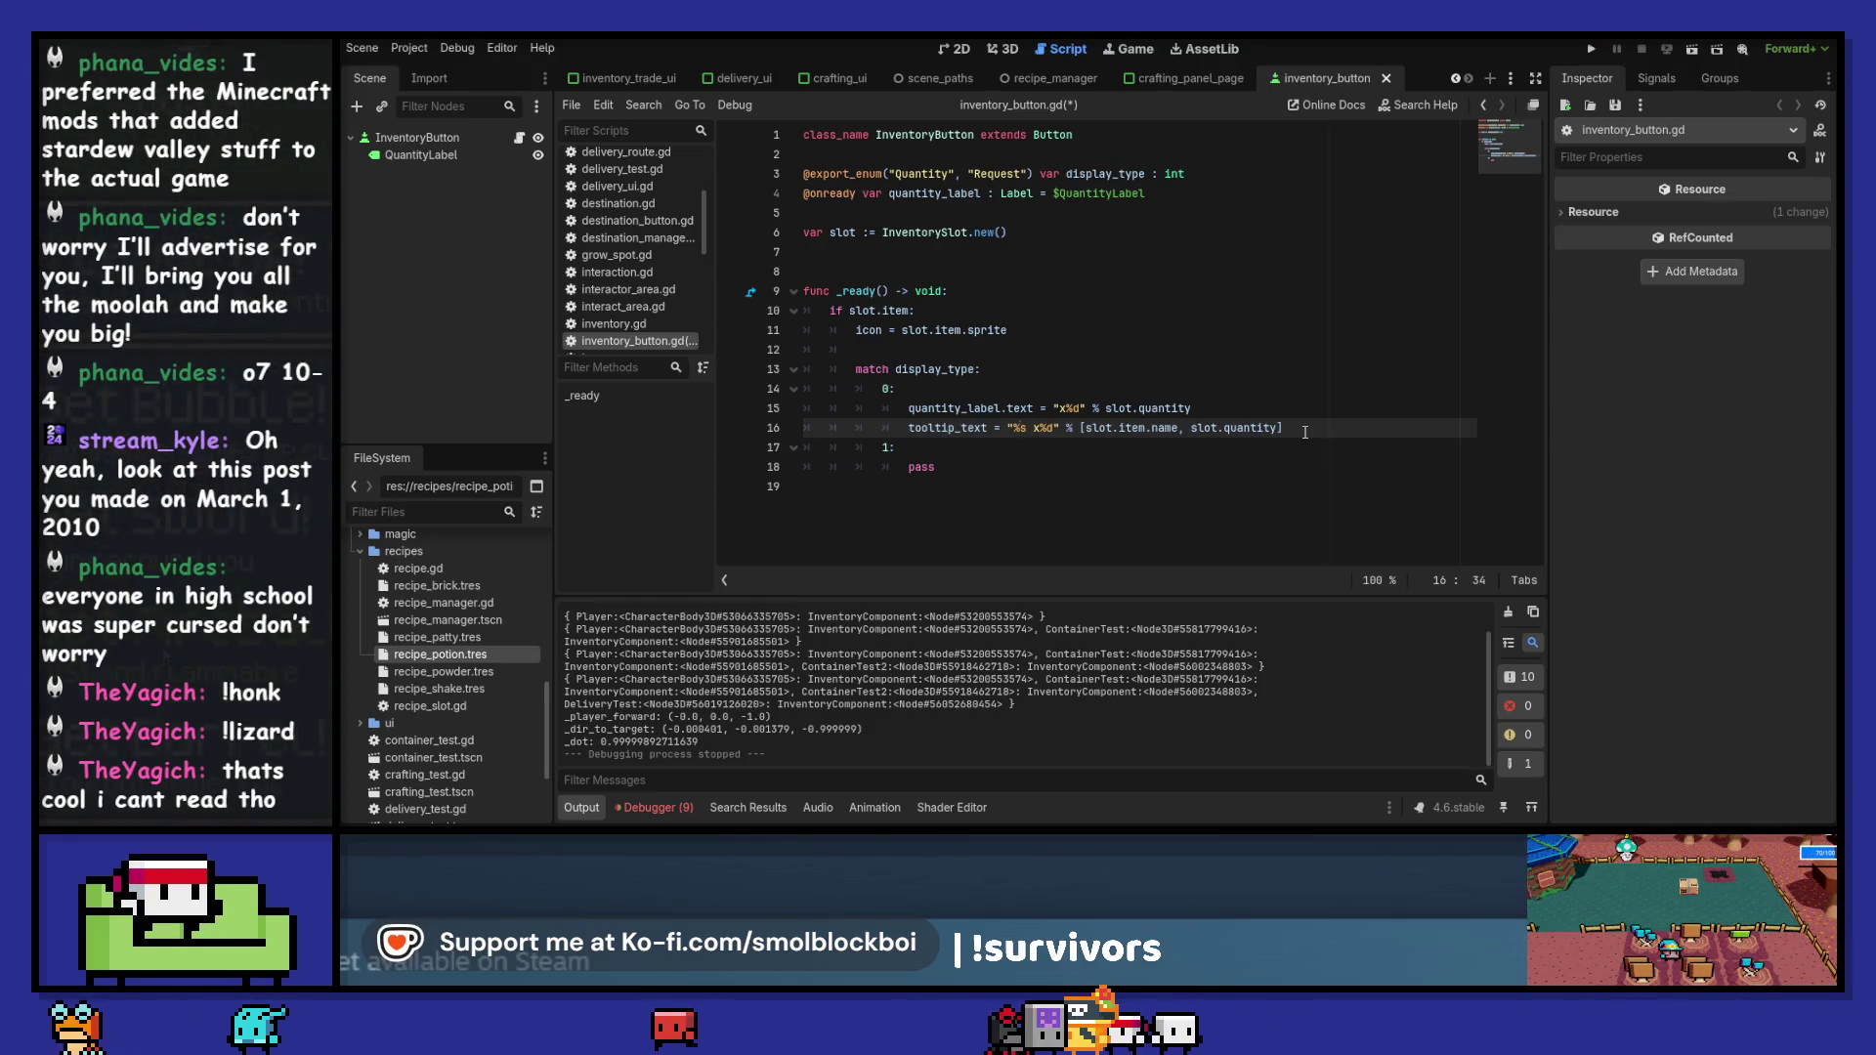
key("alt+Up")
key("alt+Up")
key("alt+Up")
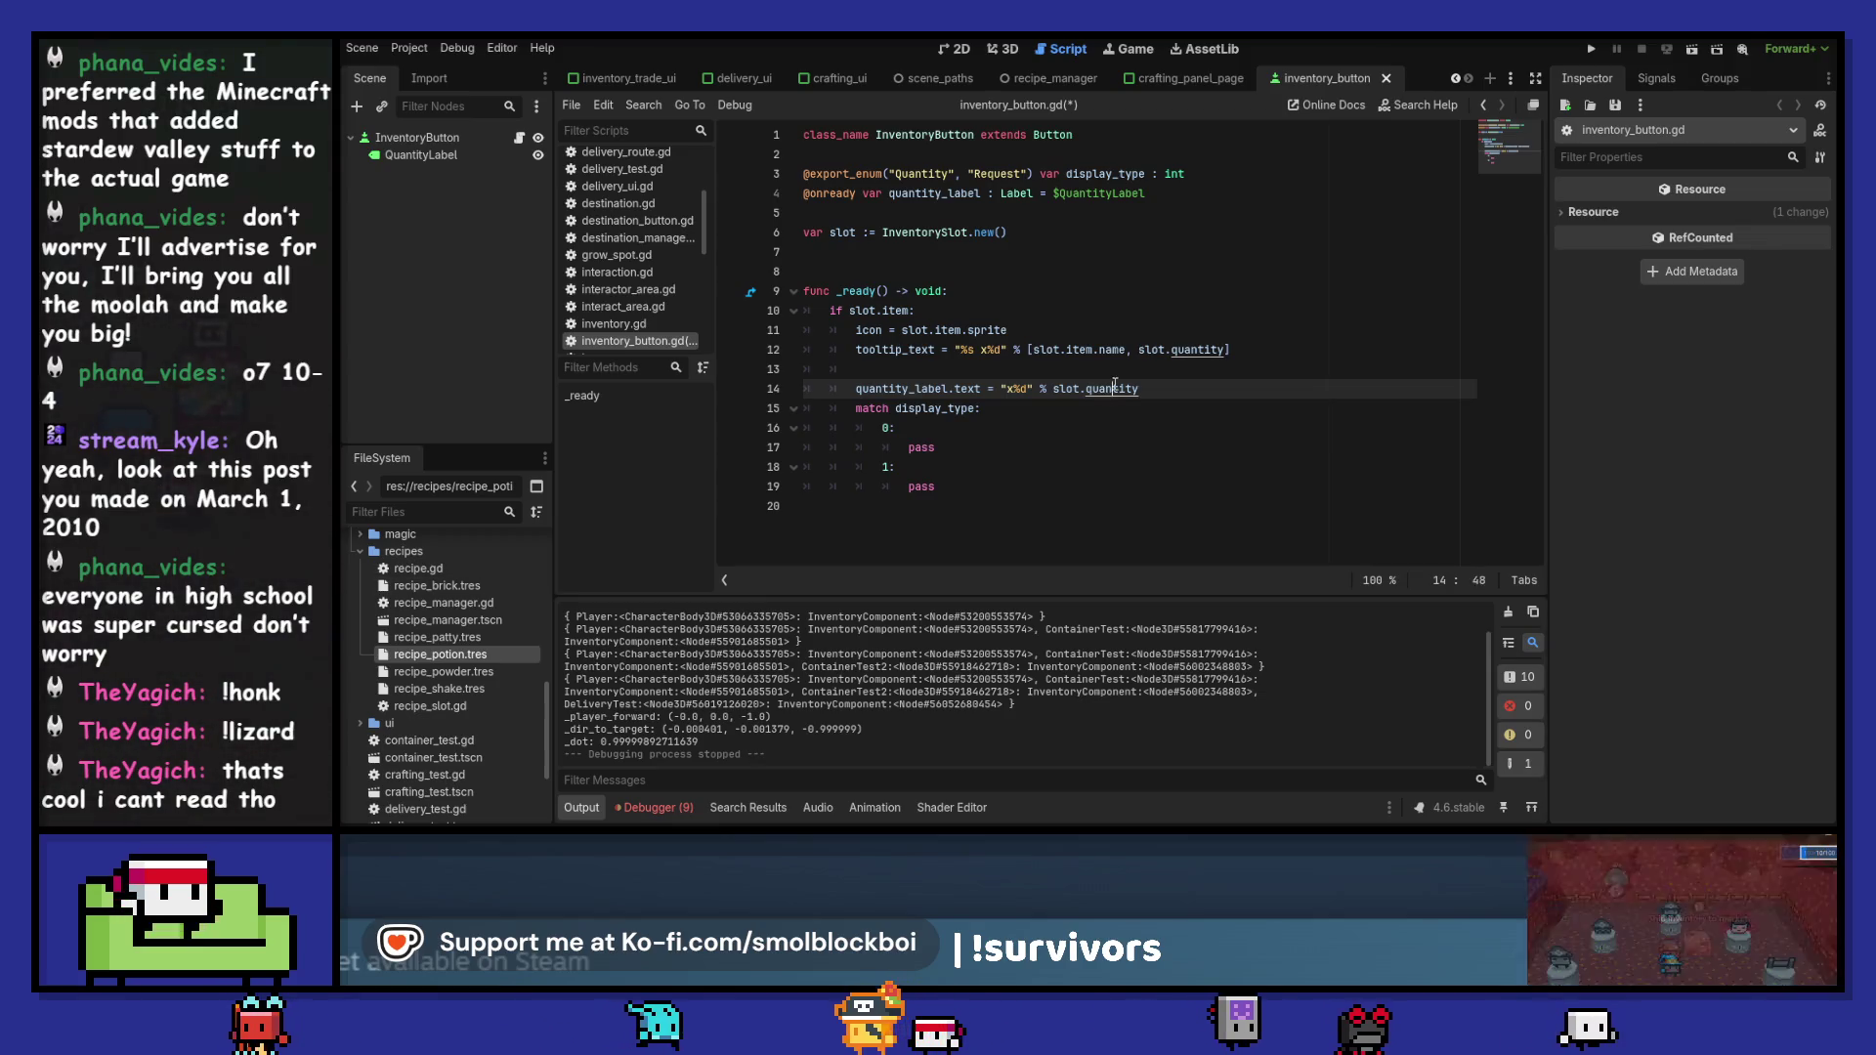
key("alt+Up")
key("alt+Up")
key("ctrl+shift+k")
key("ctrl+shift+k")
key("ctrl+shift+k")
key("ctrl+shift+k")
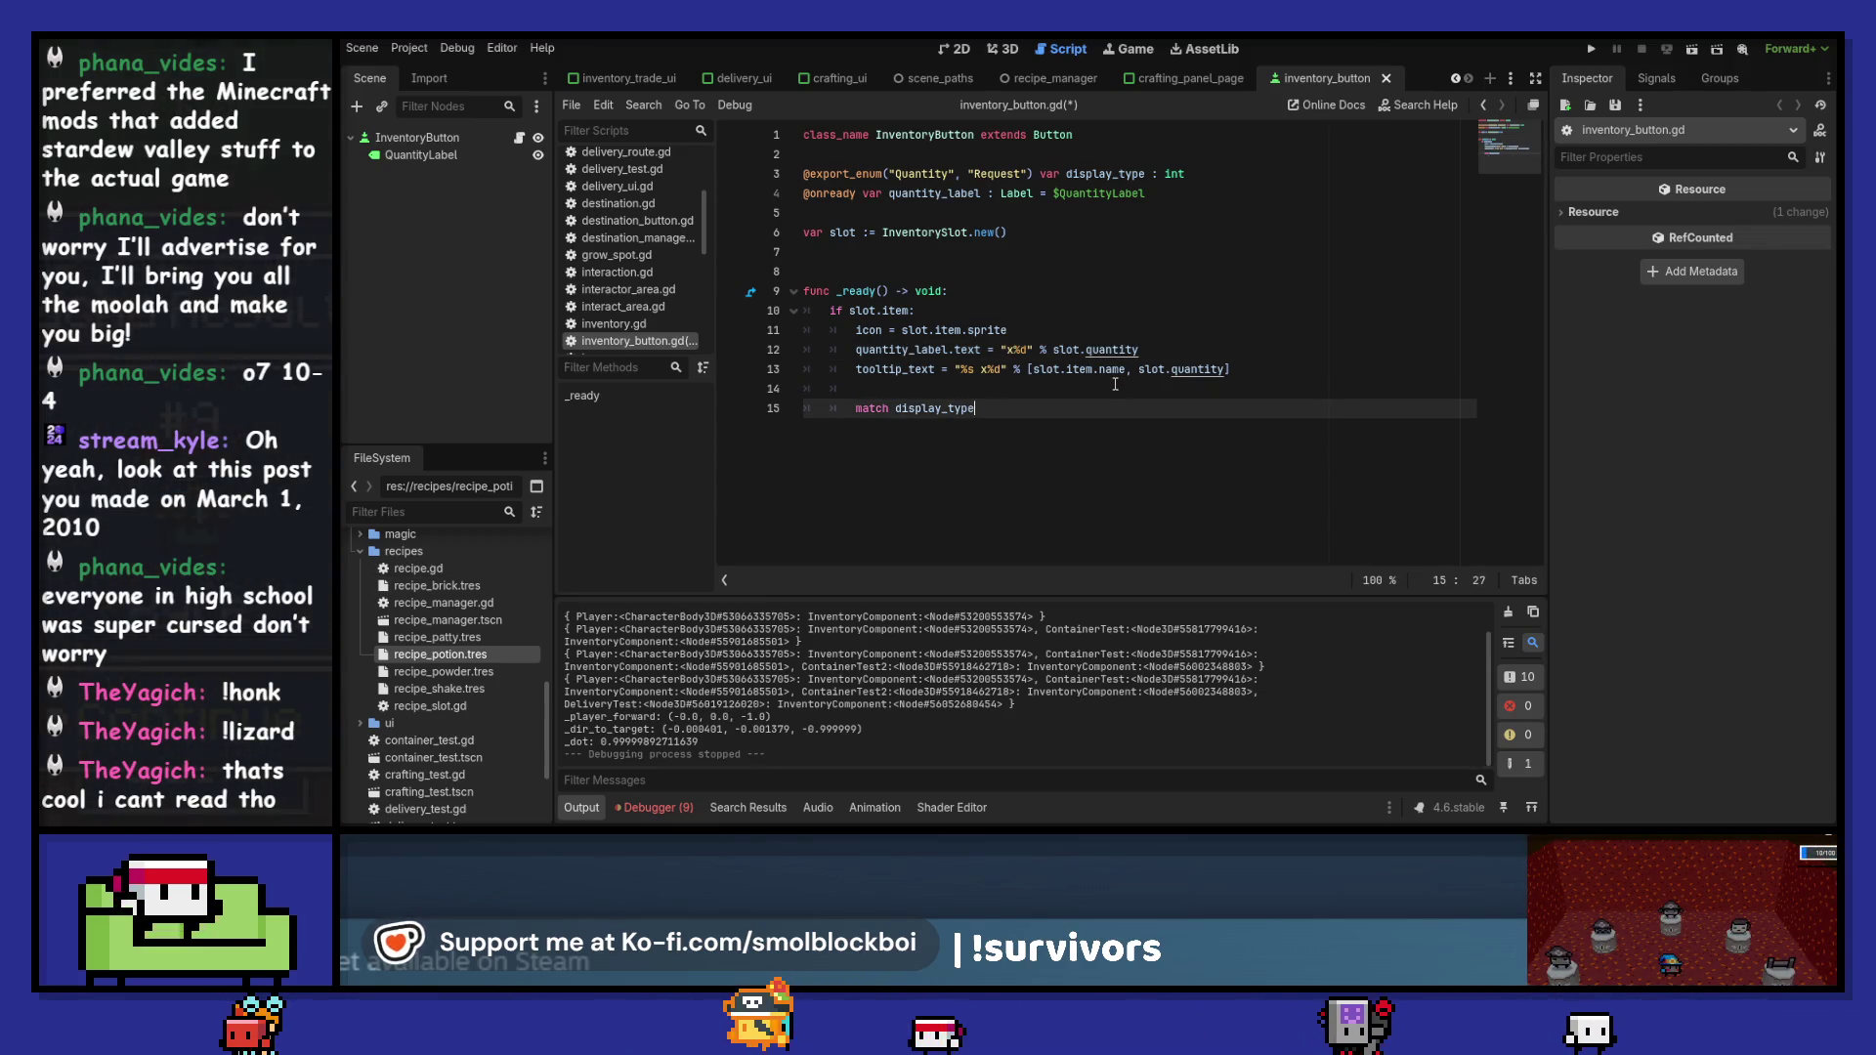
key("ctrl+z")
key("ctrl+z")
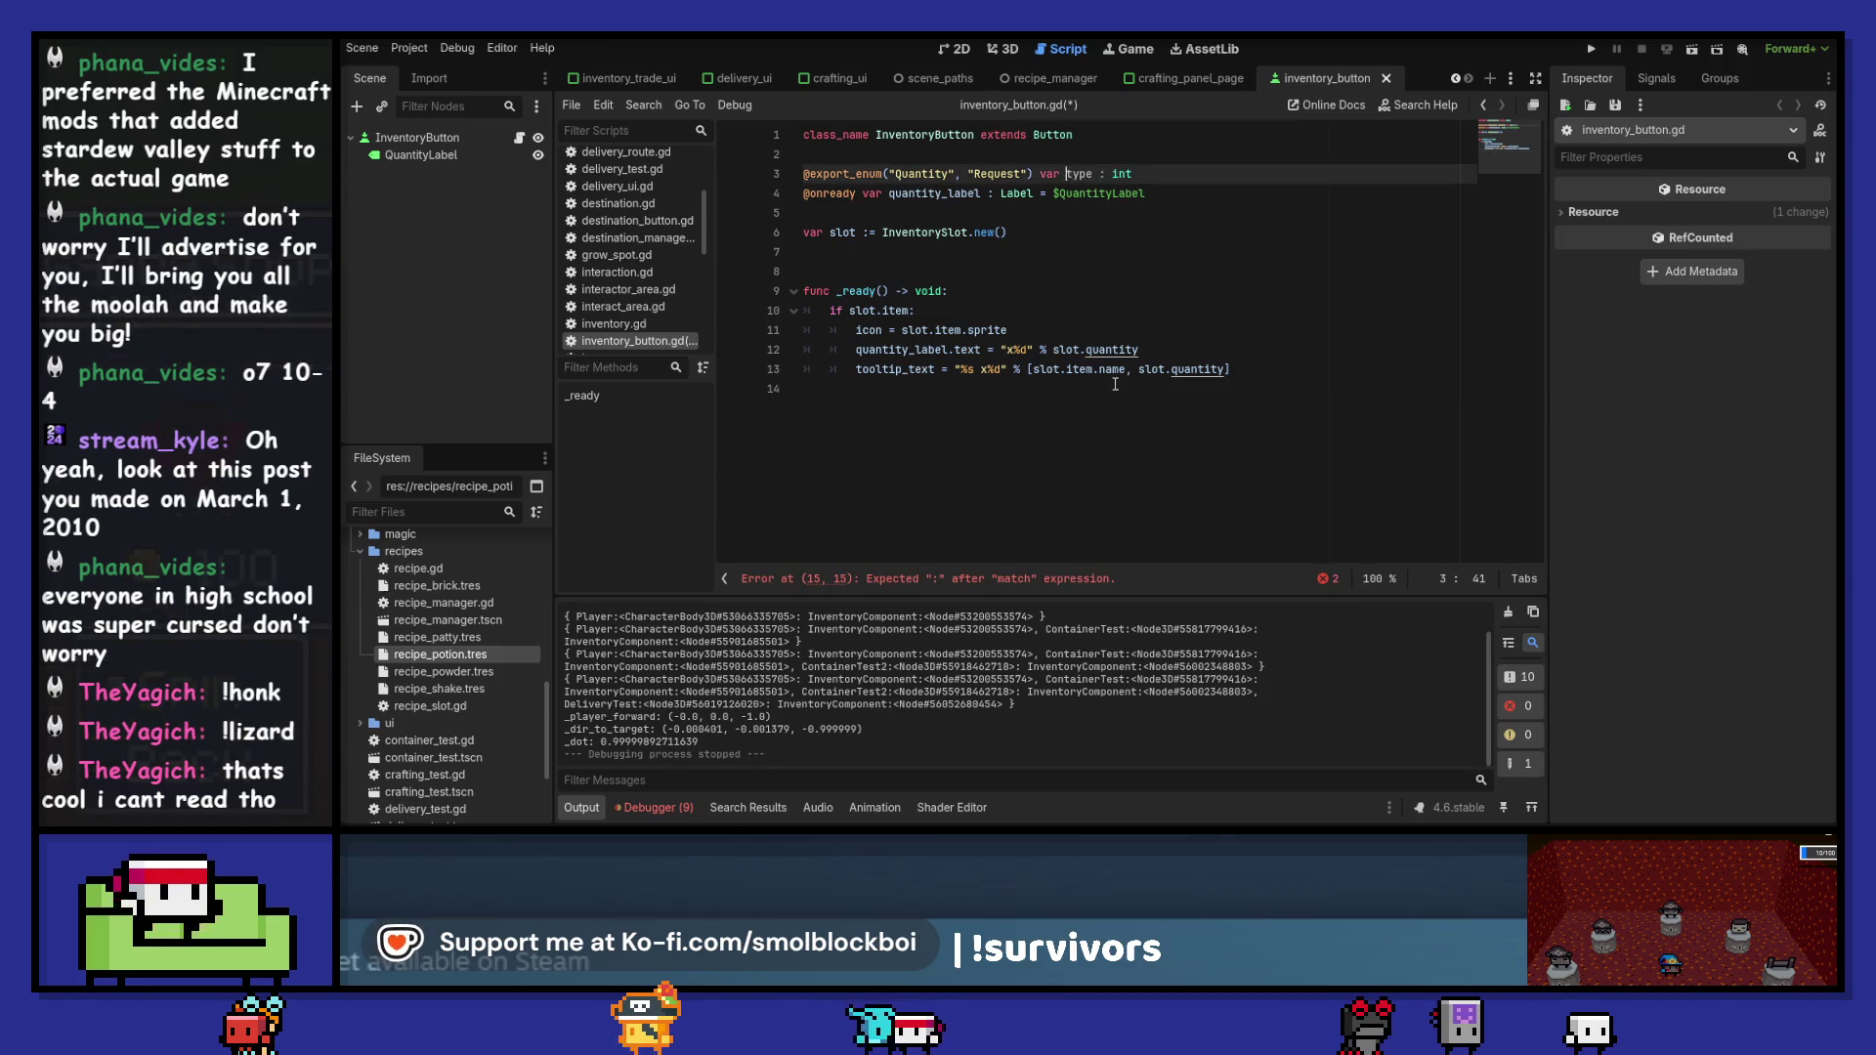
key("ctrl+z")
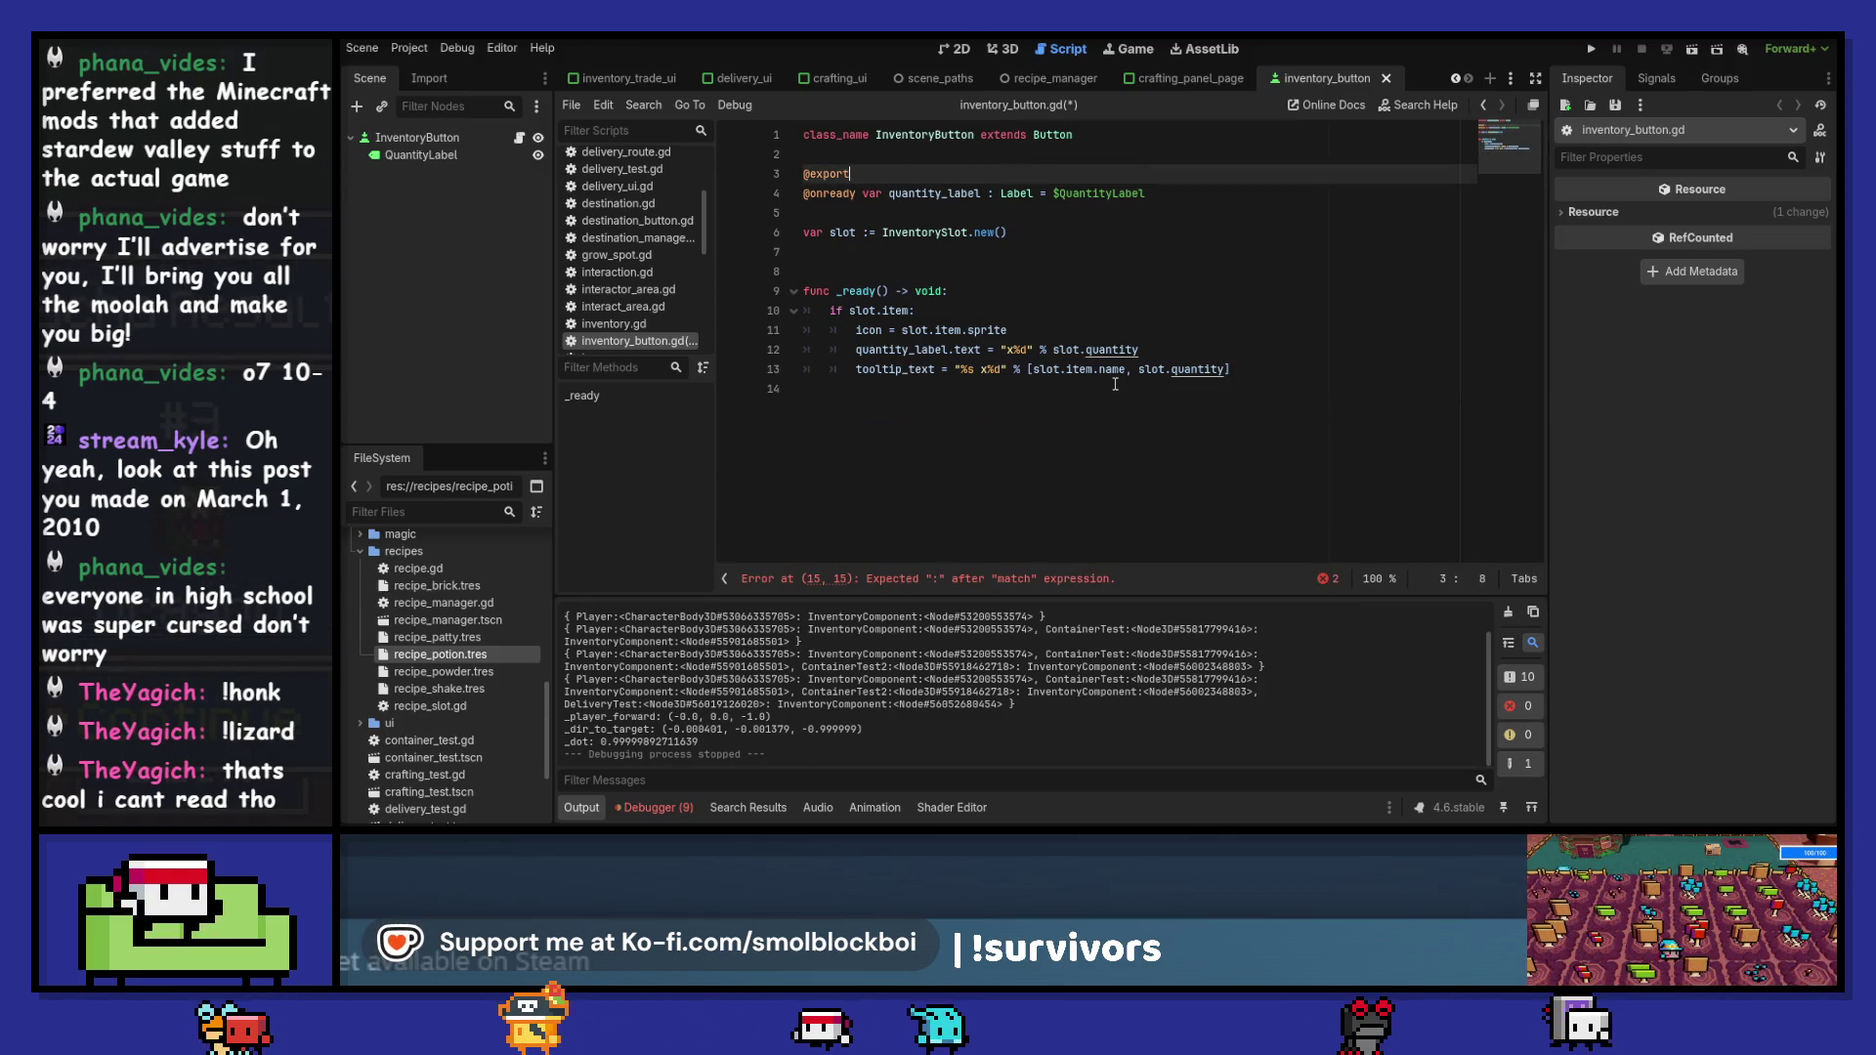
key("ctrl+z")
key("ctrl+s")
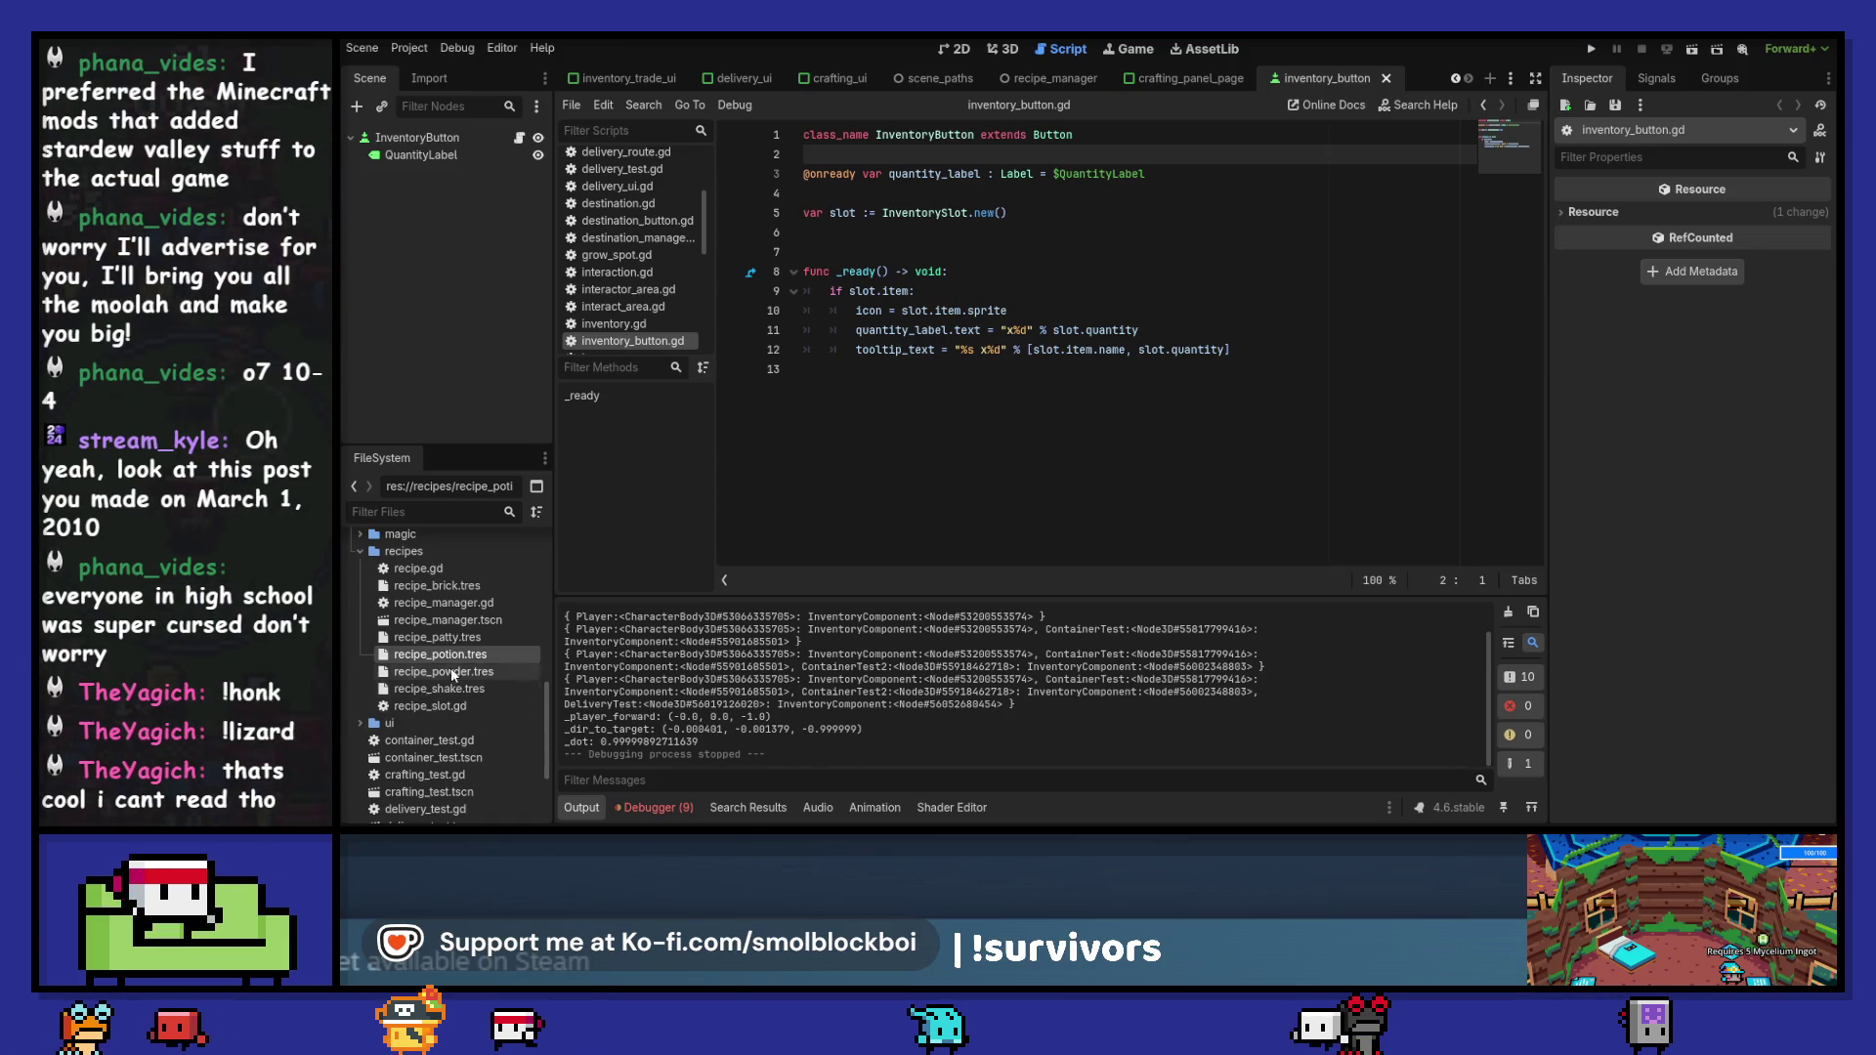
Expand the inventory folder in FileSystem and select inventory_button.tscn.
scroll(506, 635, "up", 5)
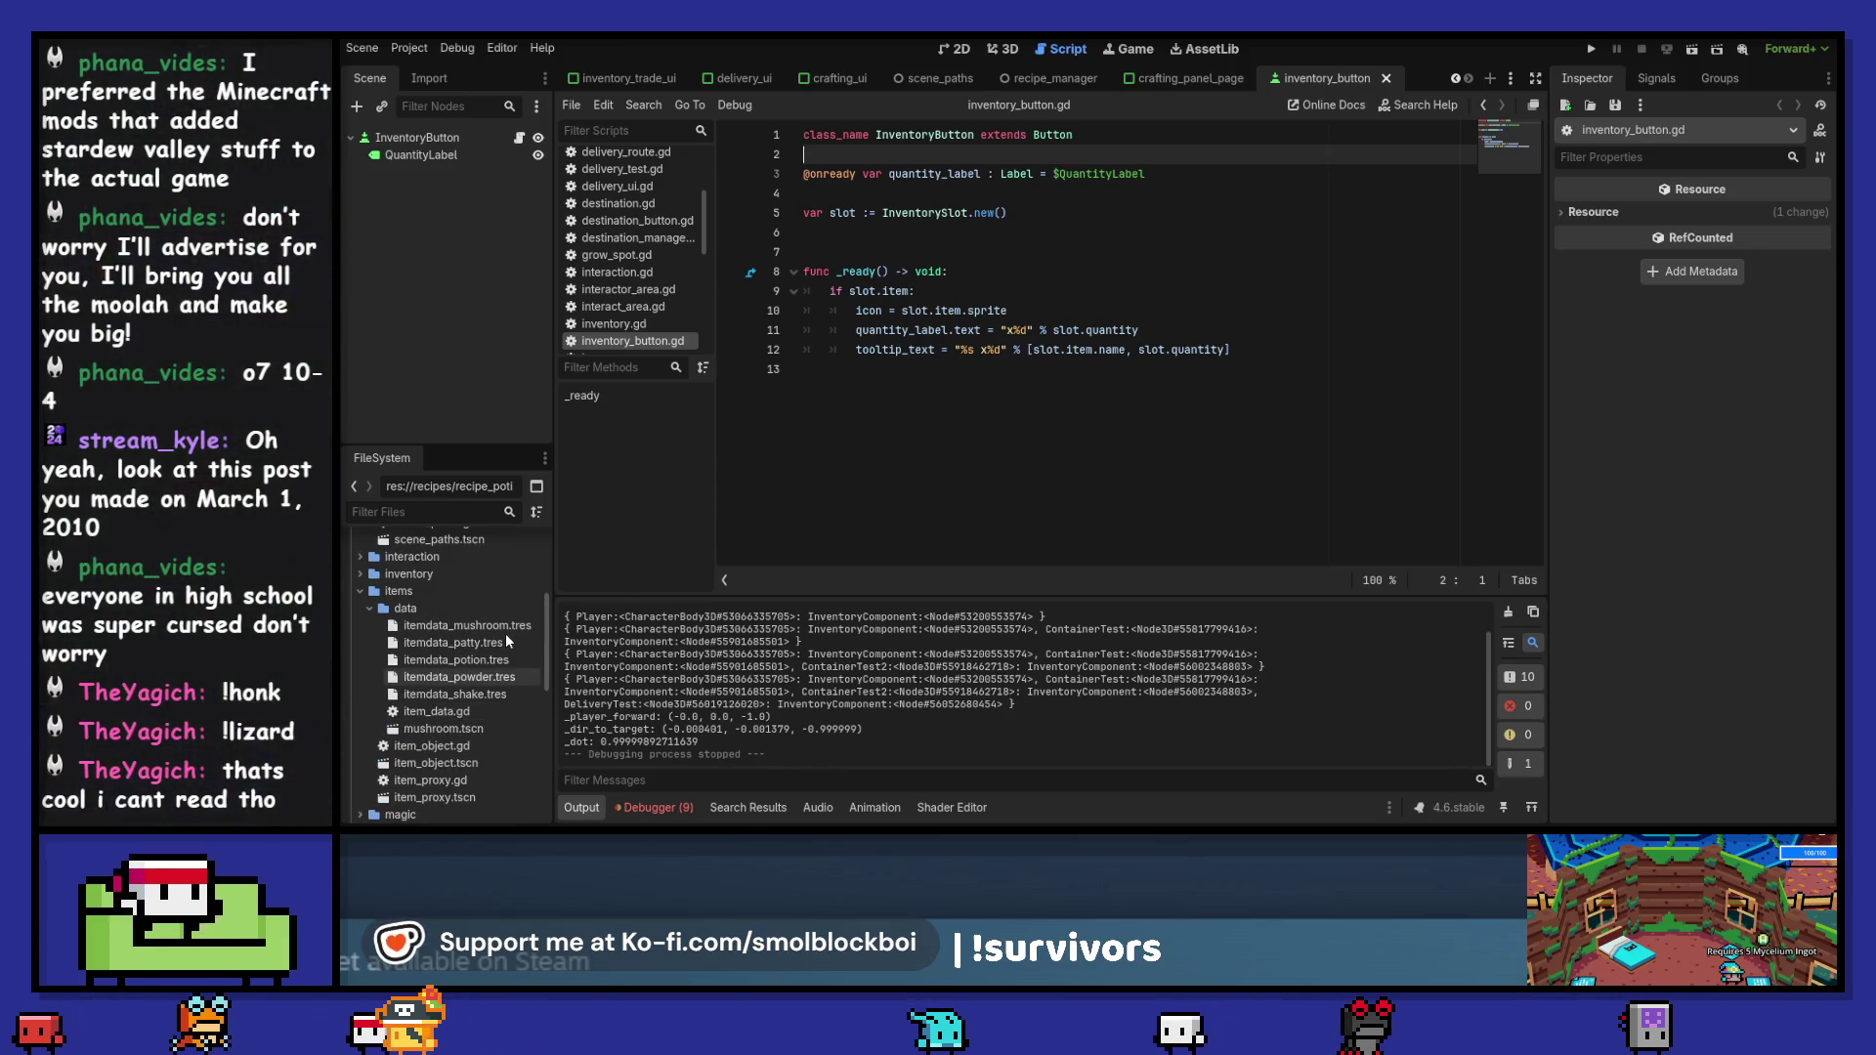
scroll(461, 577, "up", 1)
double_click(461, 576)
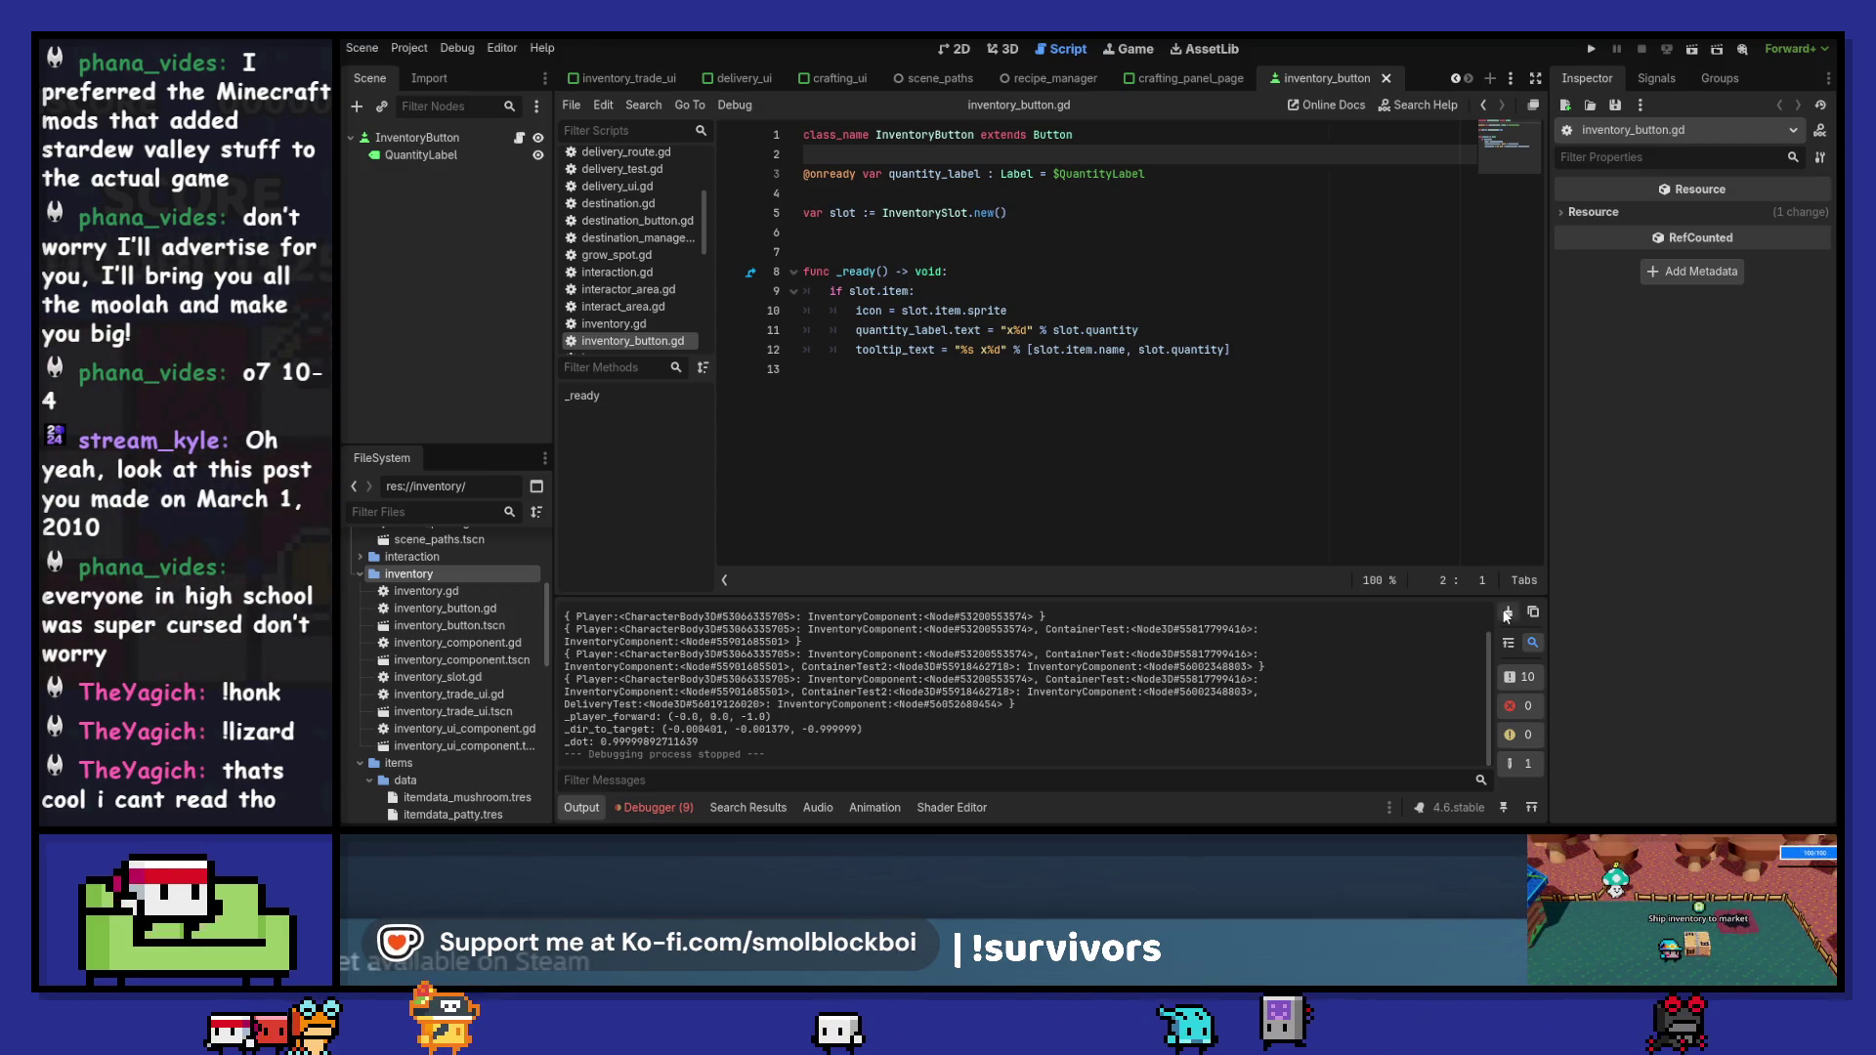
key("F5")
right_click(444, 576)
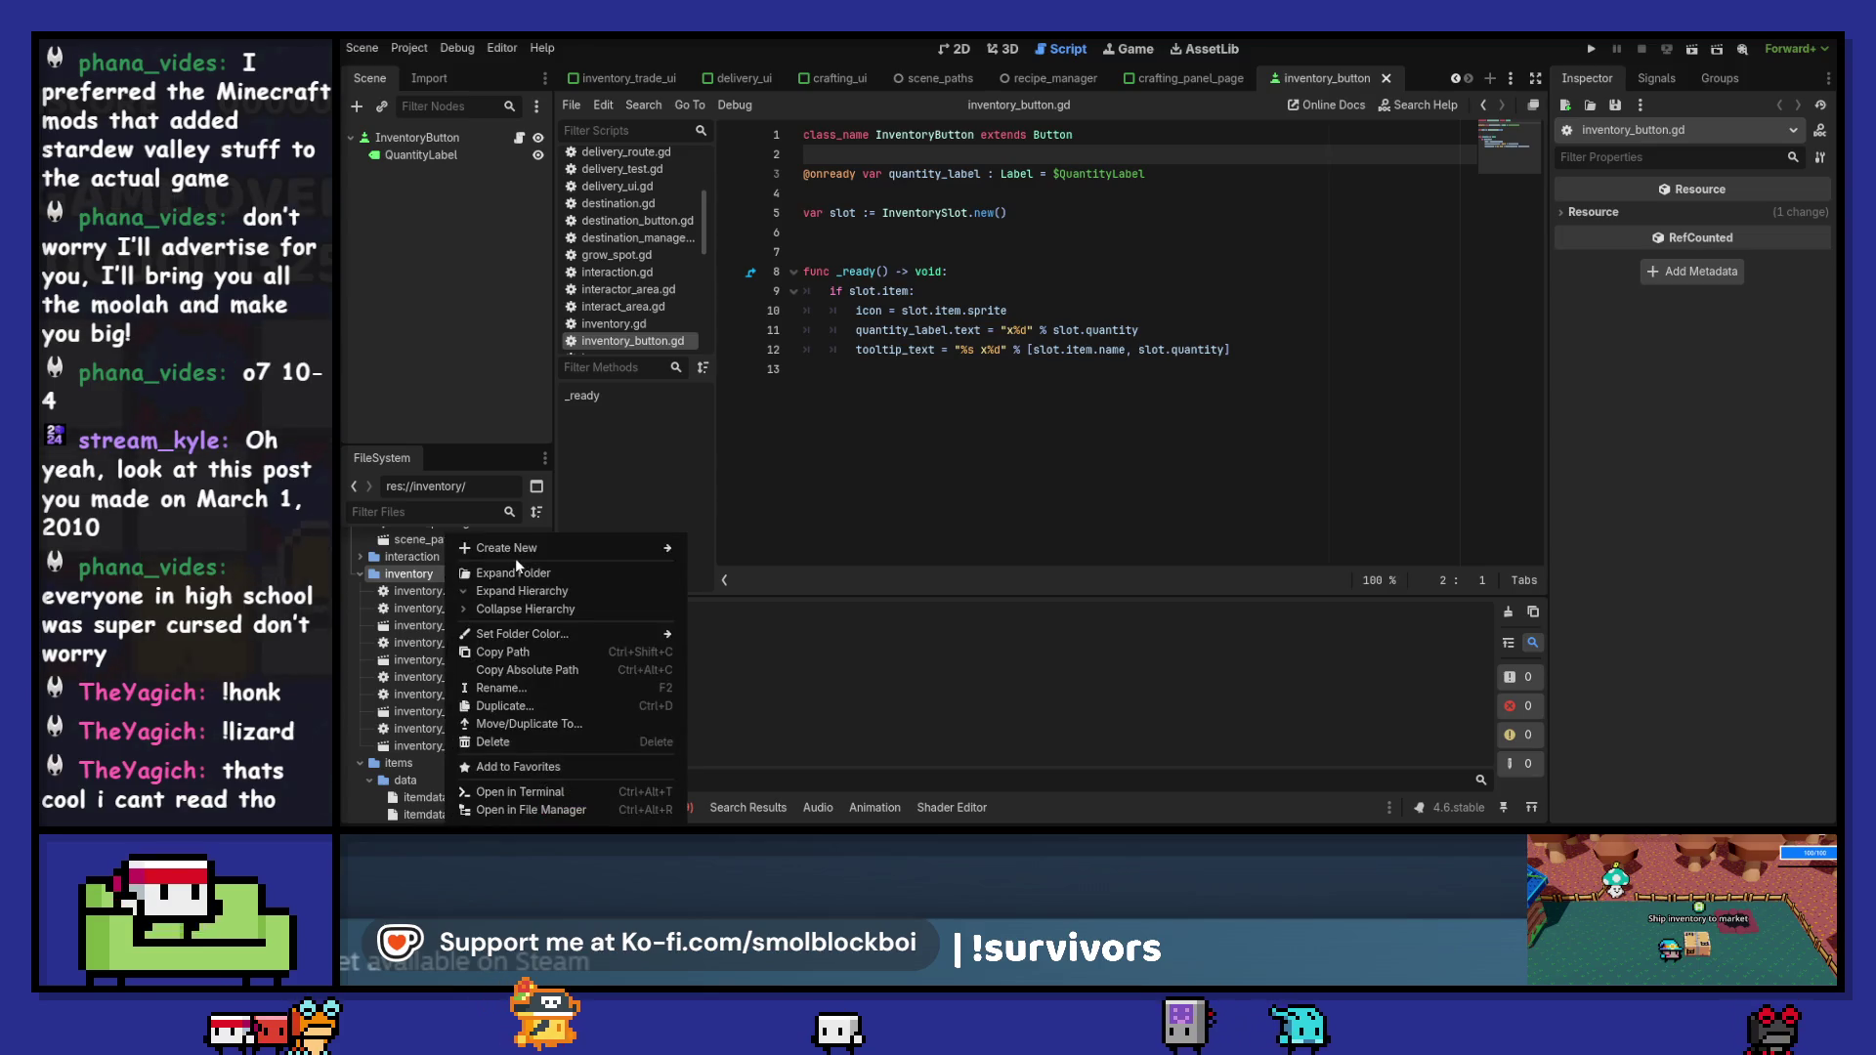
mouse_move(522, 548)
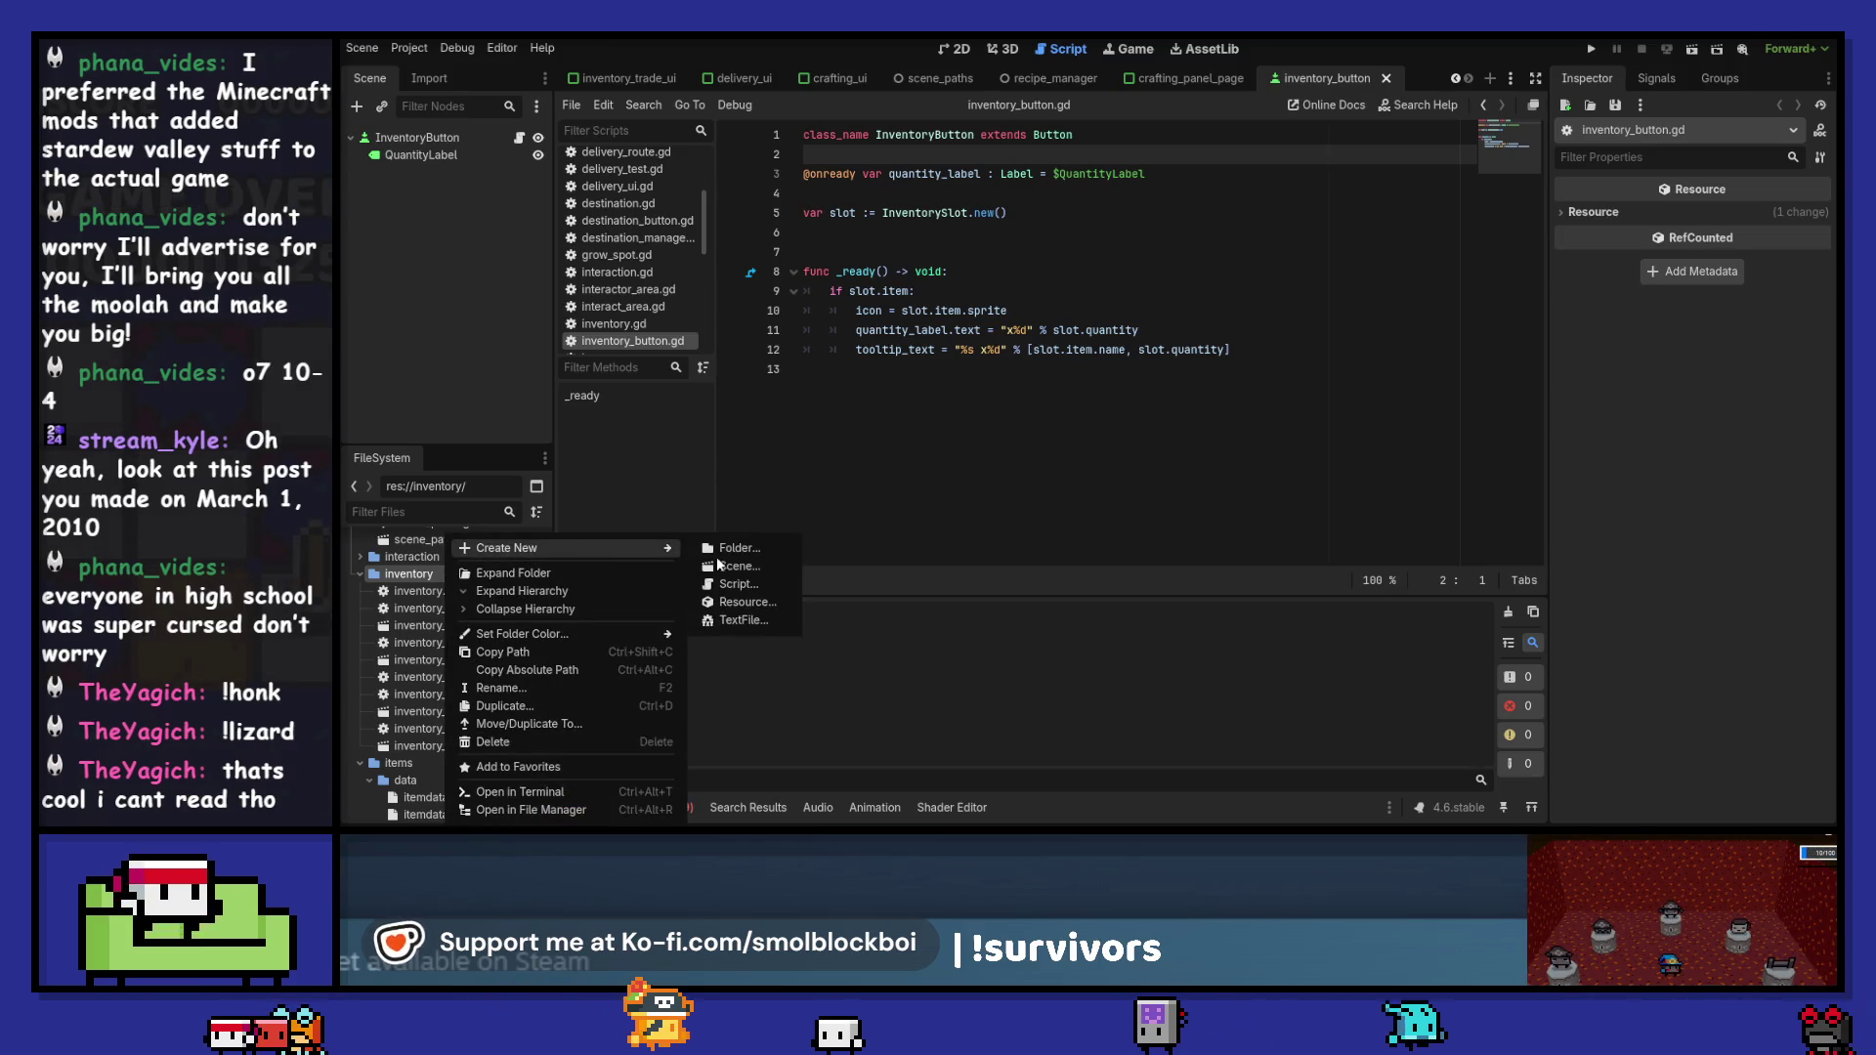
left_click(422, 629)
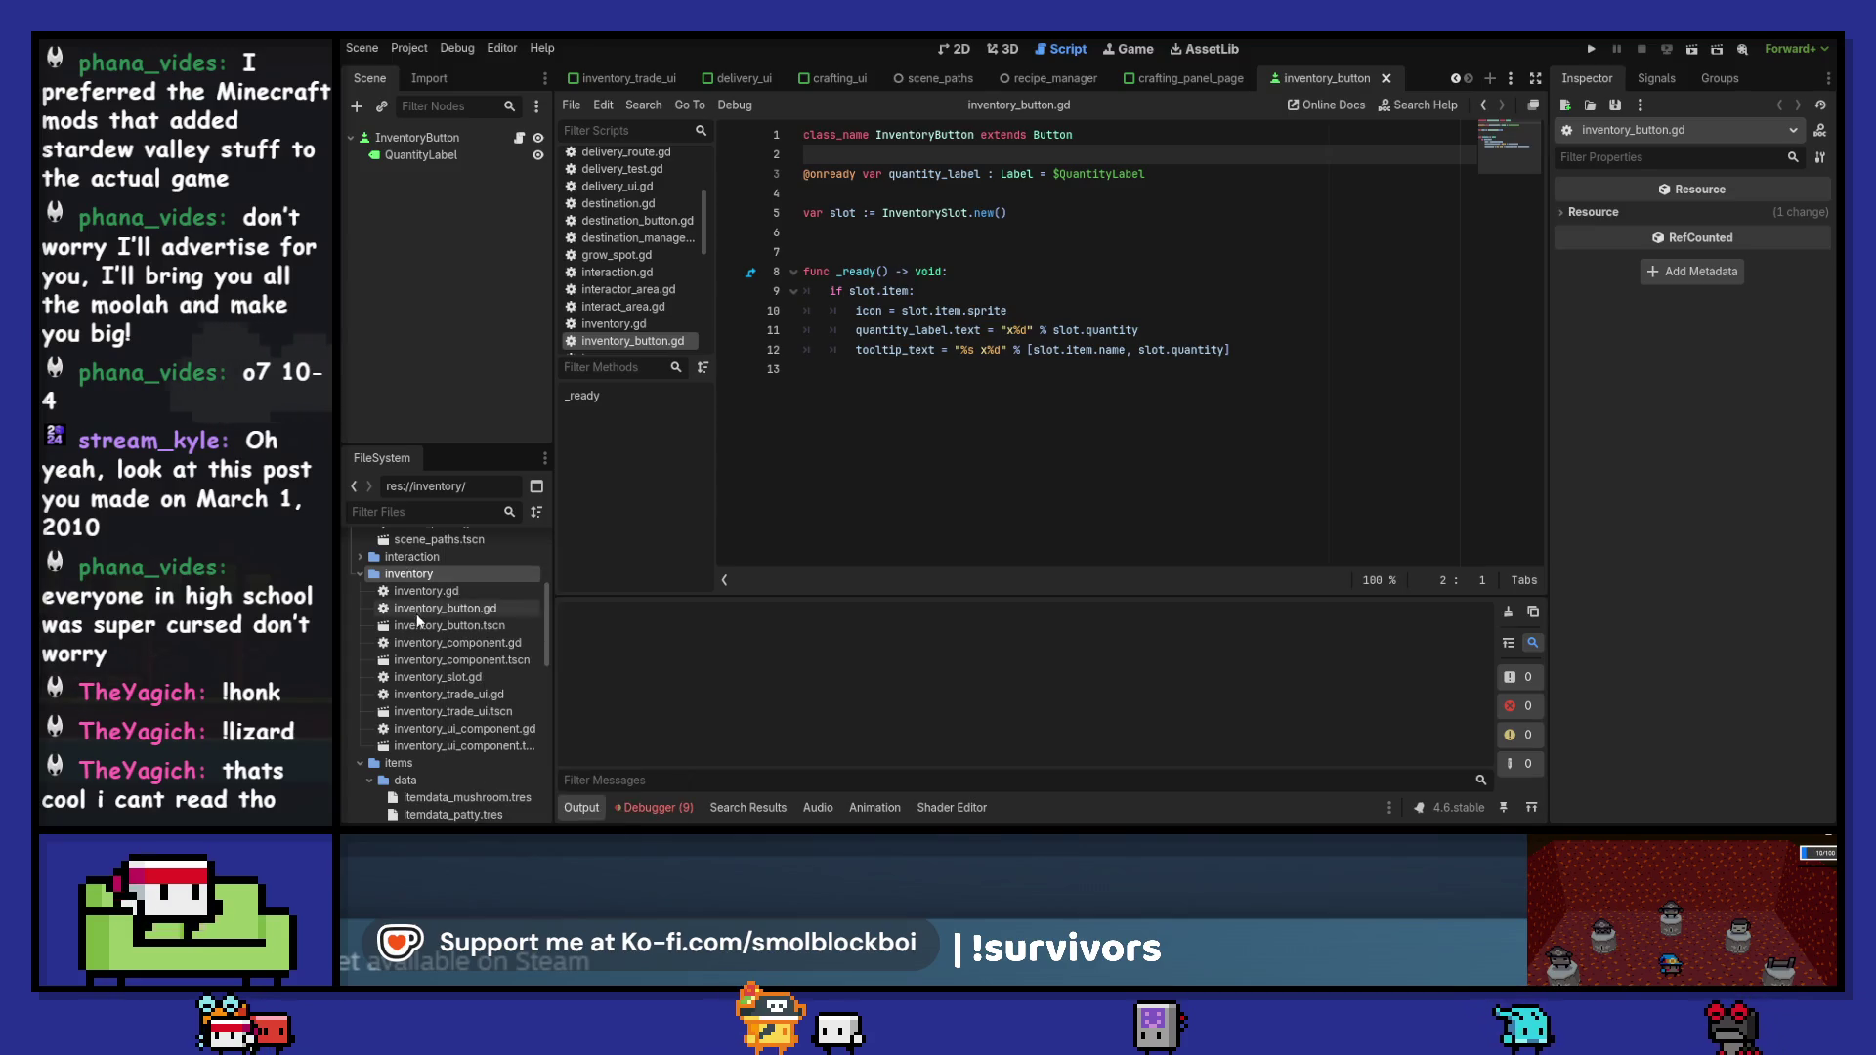
Duplicate it as inventory_count_button.tscn and open the new scene.
key("ctrl+d")
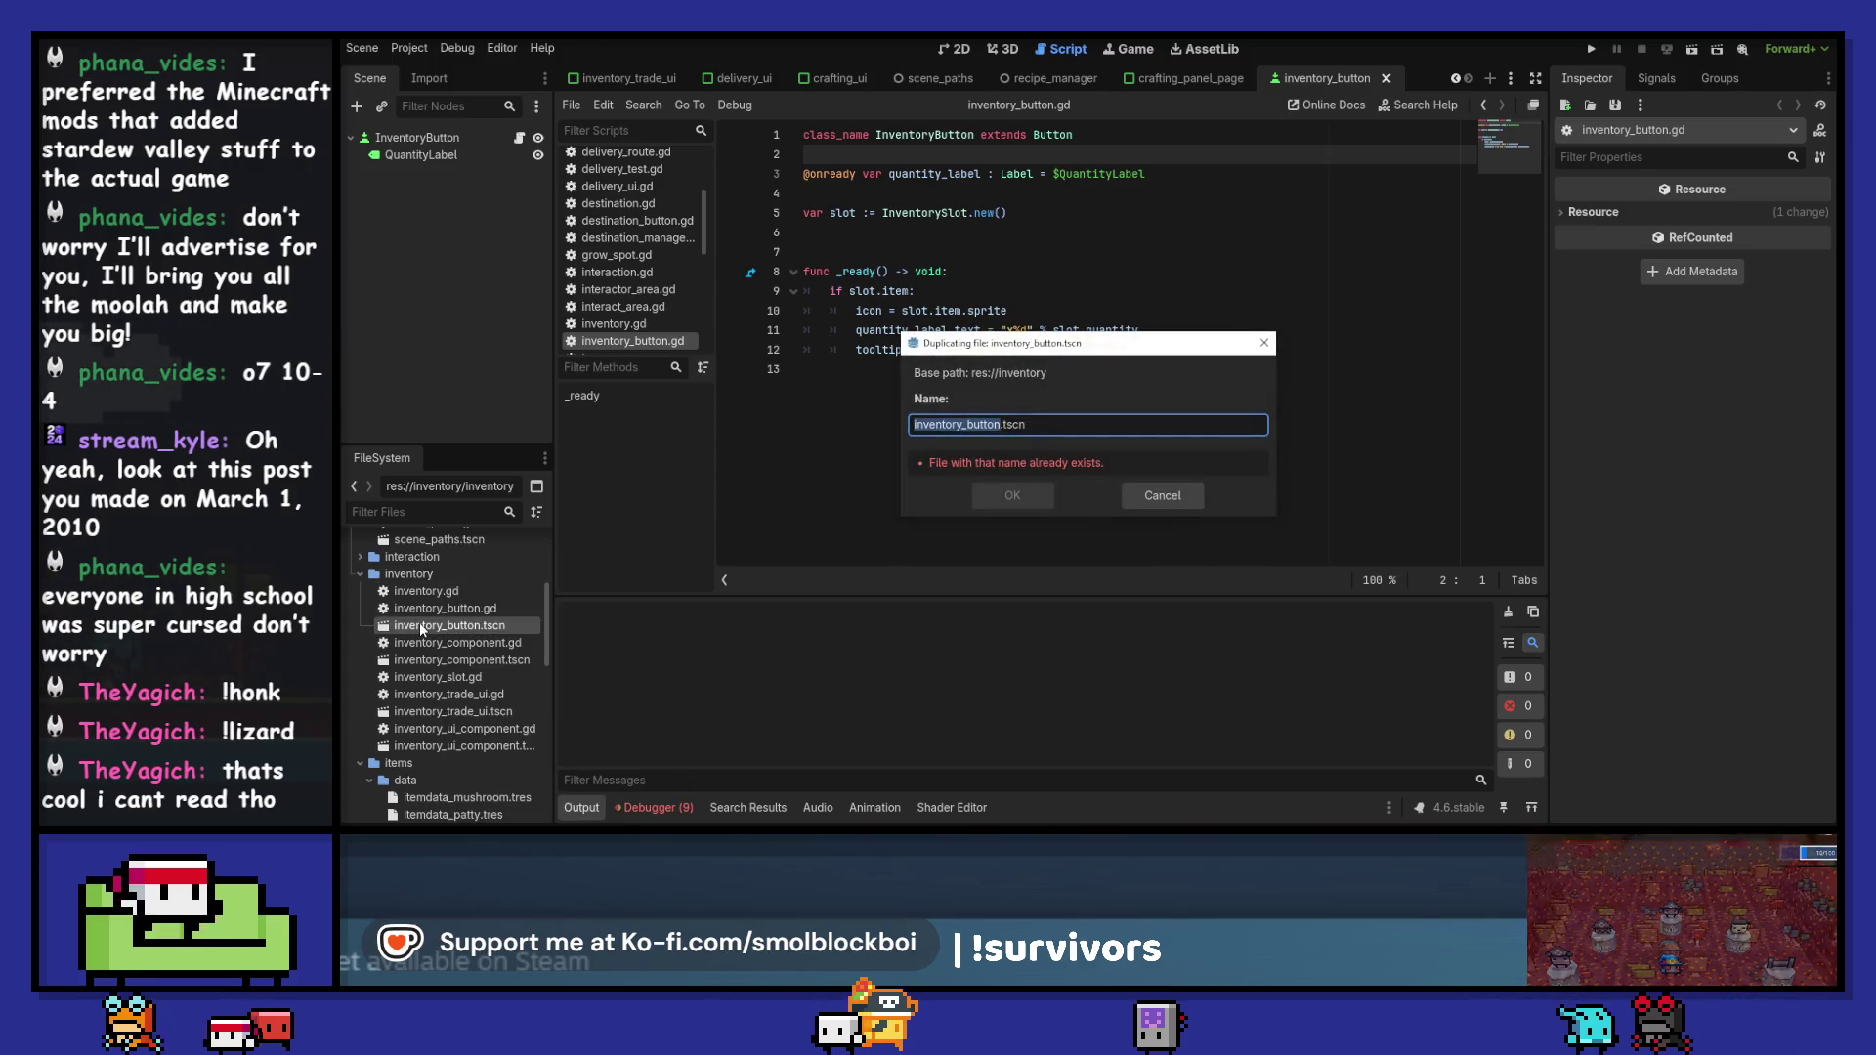
key("Left")
key("Left")
key("Left")
type("count_")
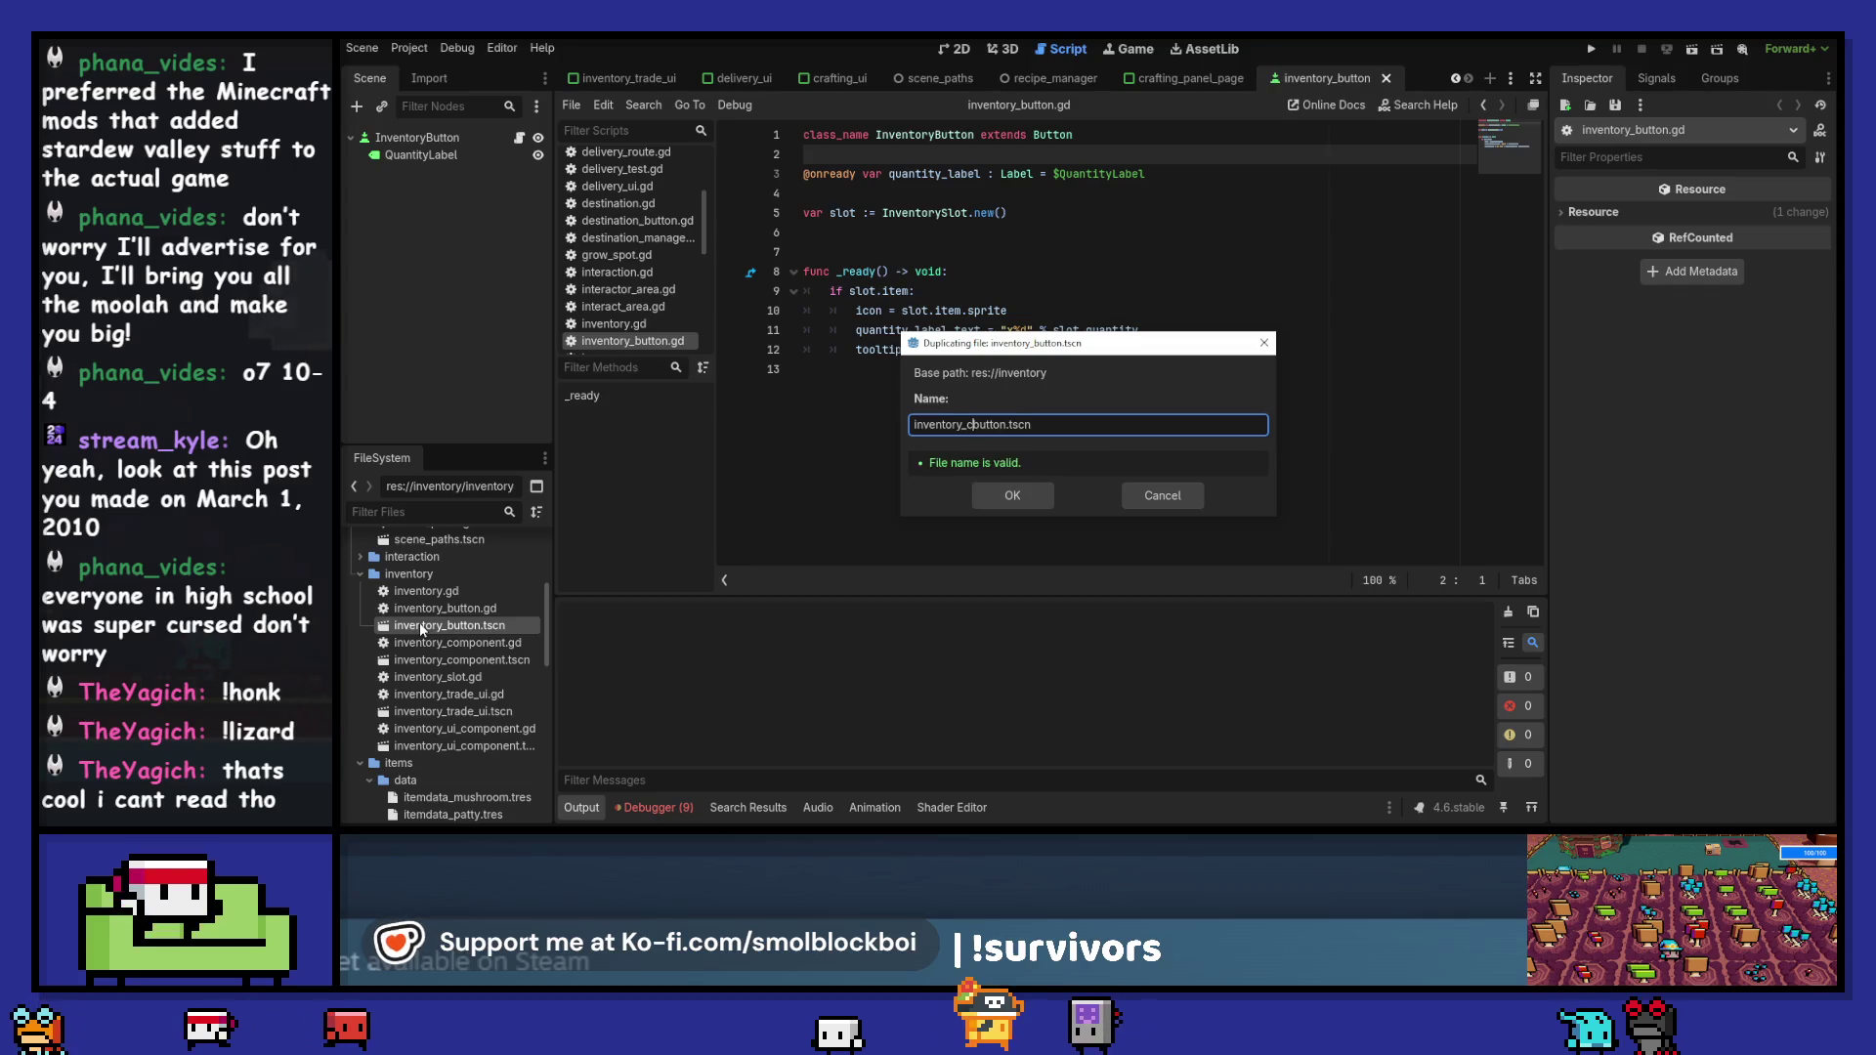
key("Return")
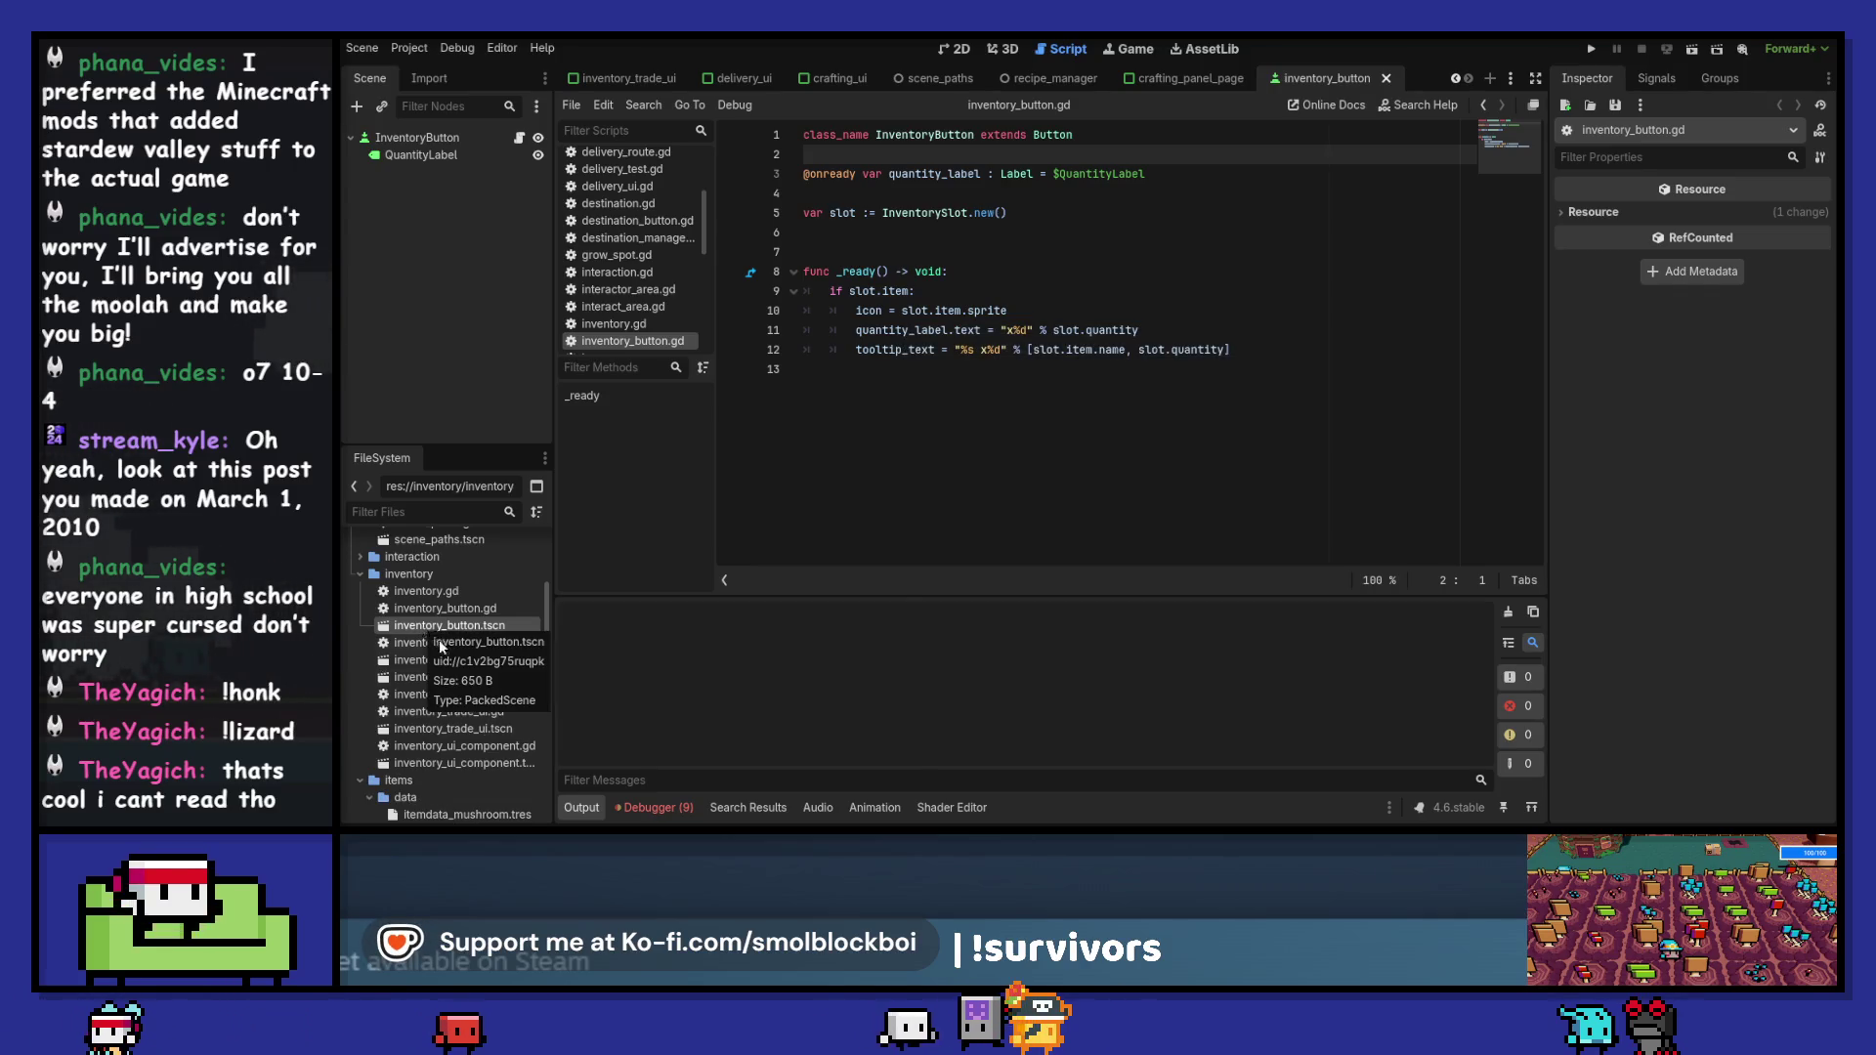
double_click(486, 679)
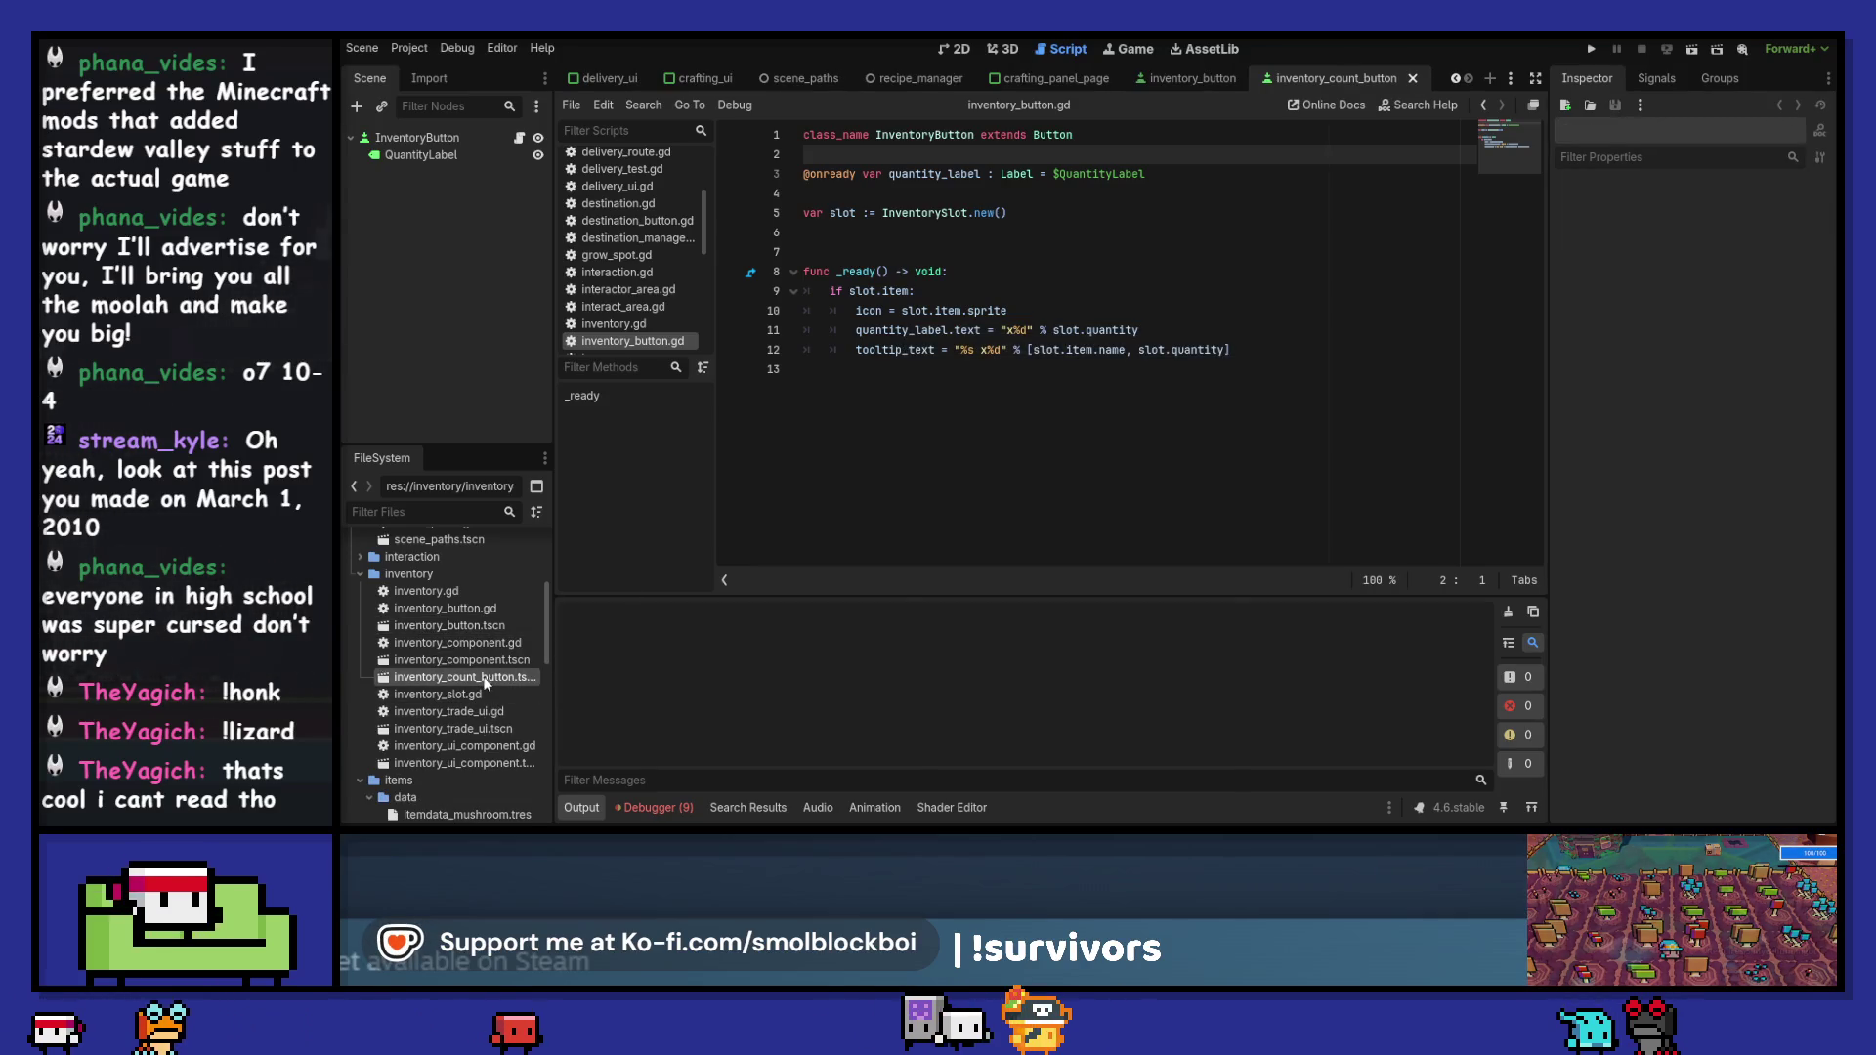
Rename the root node to InventoryCountButton and save the scene.
left_click(935, 135)
type("Count")
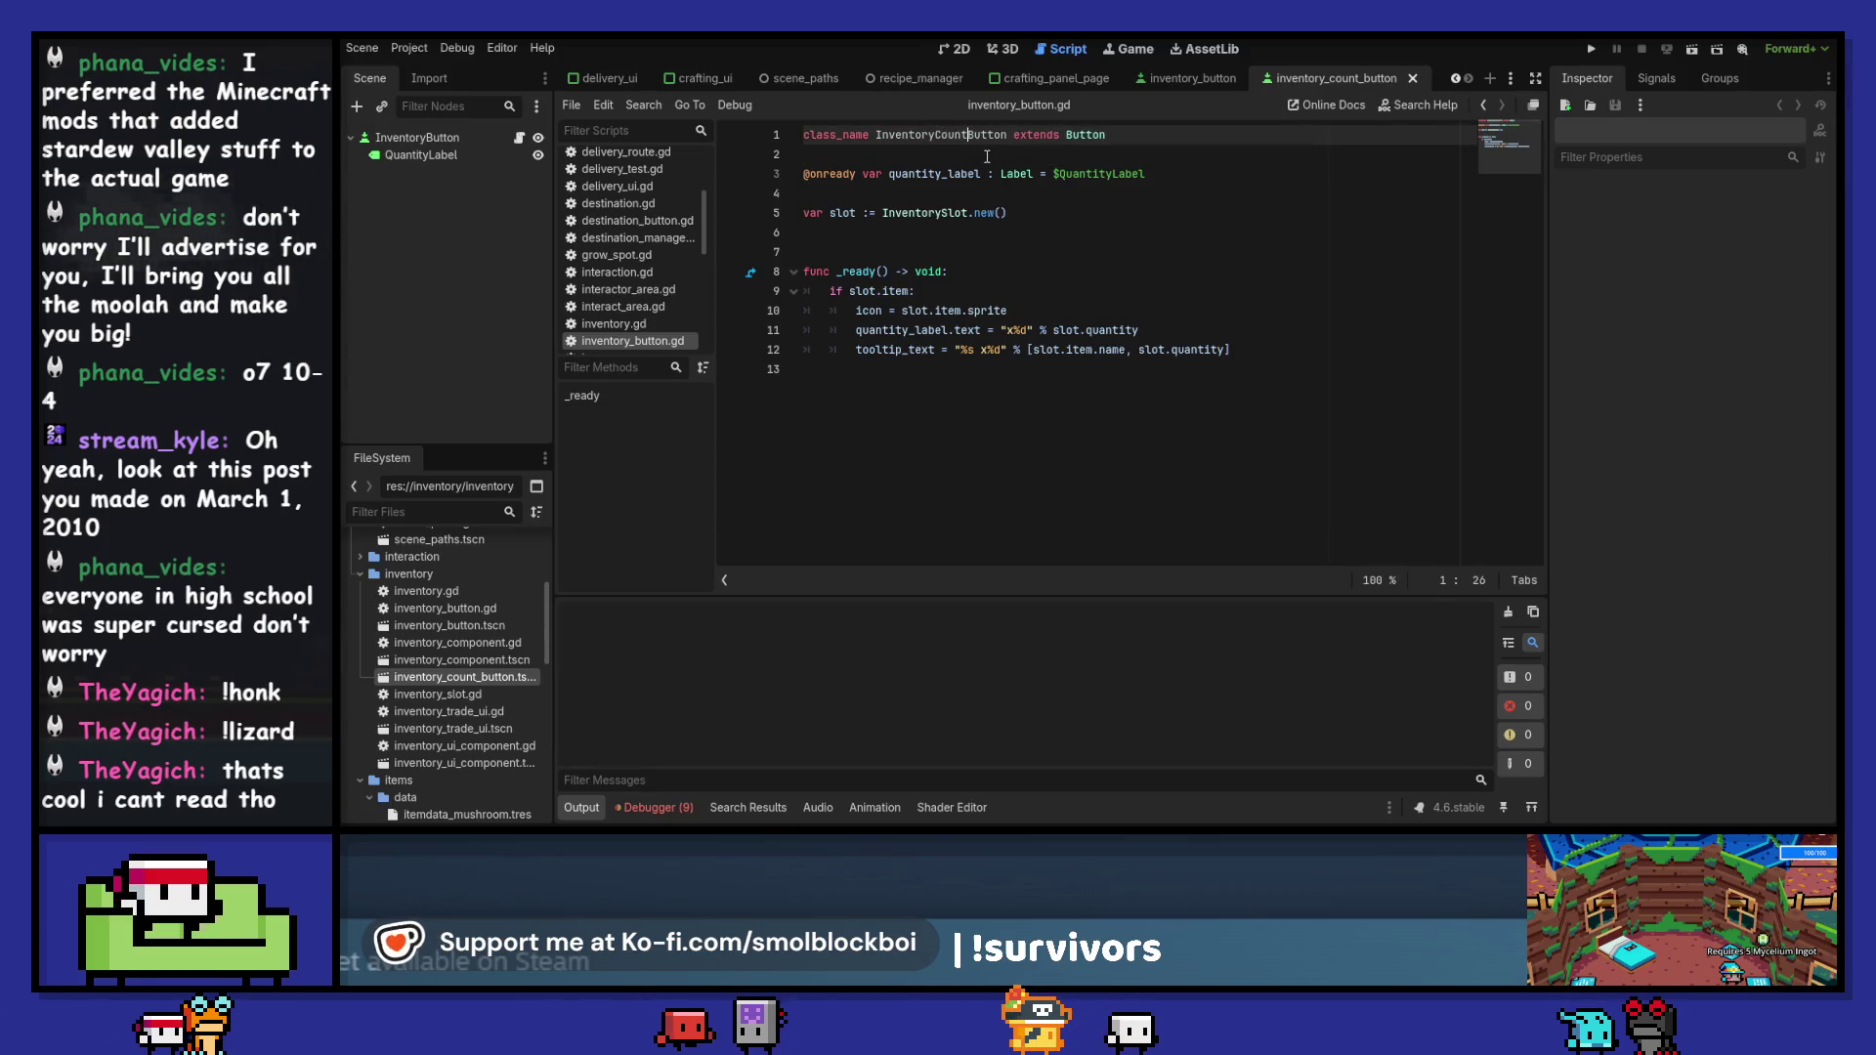
key("ctrl+z")
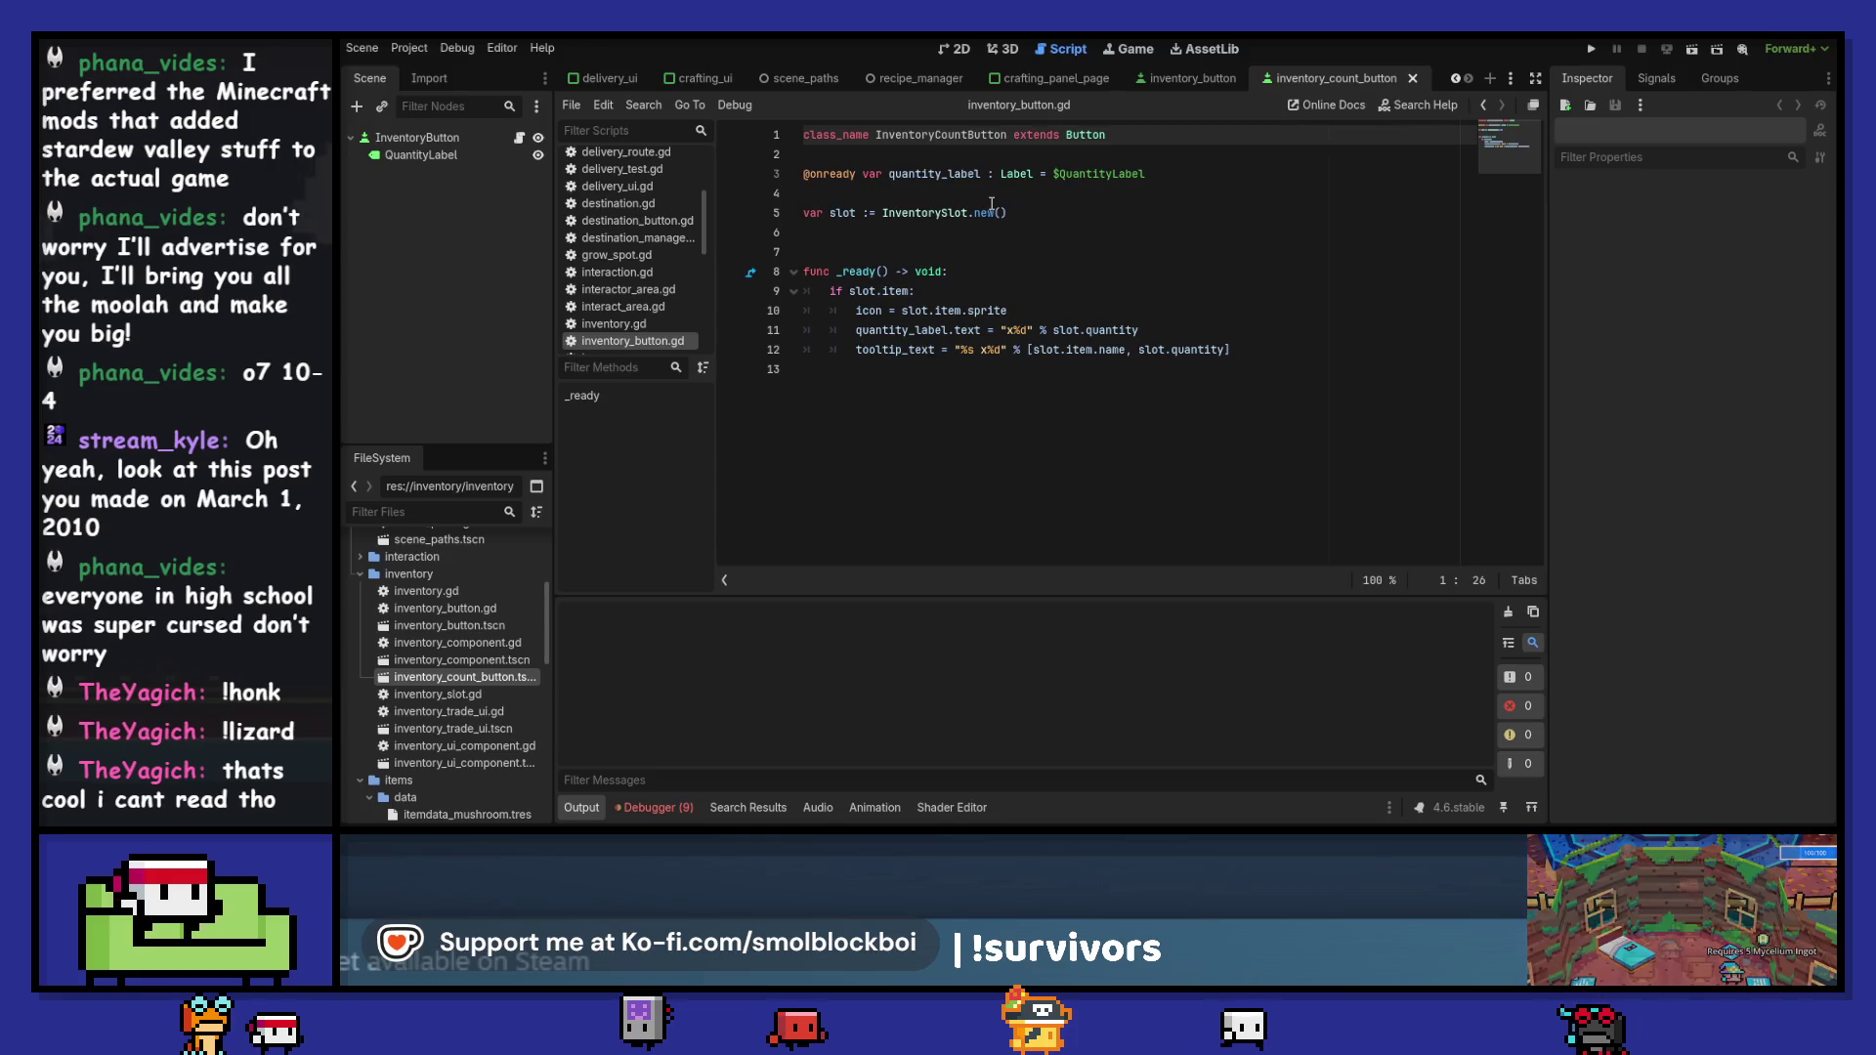
key("ctrl+s")
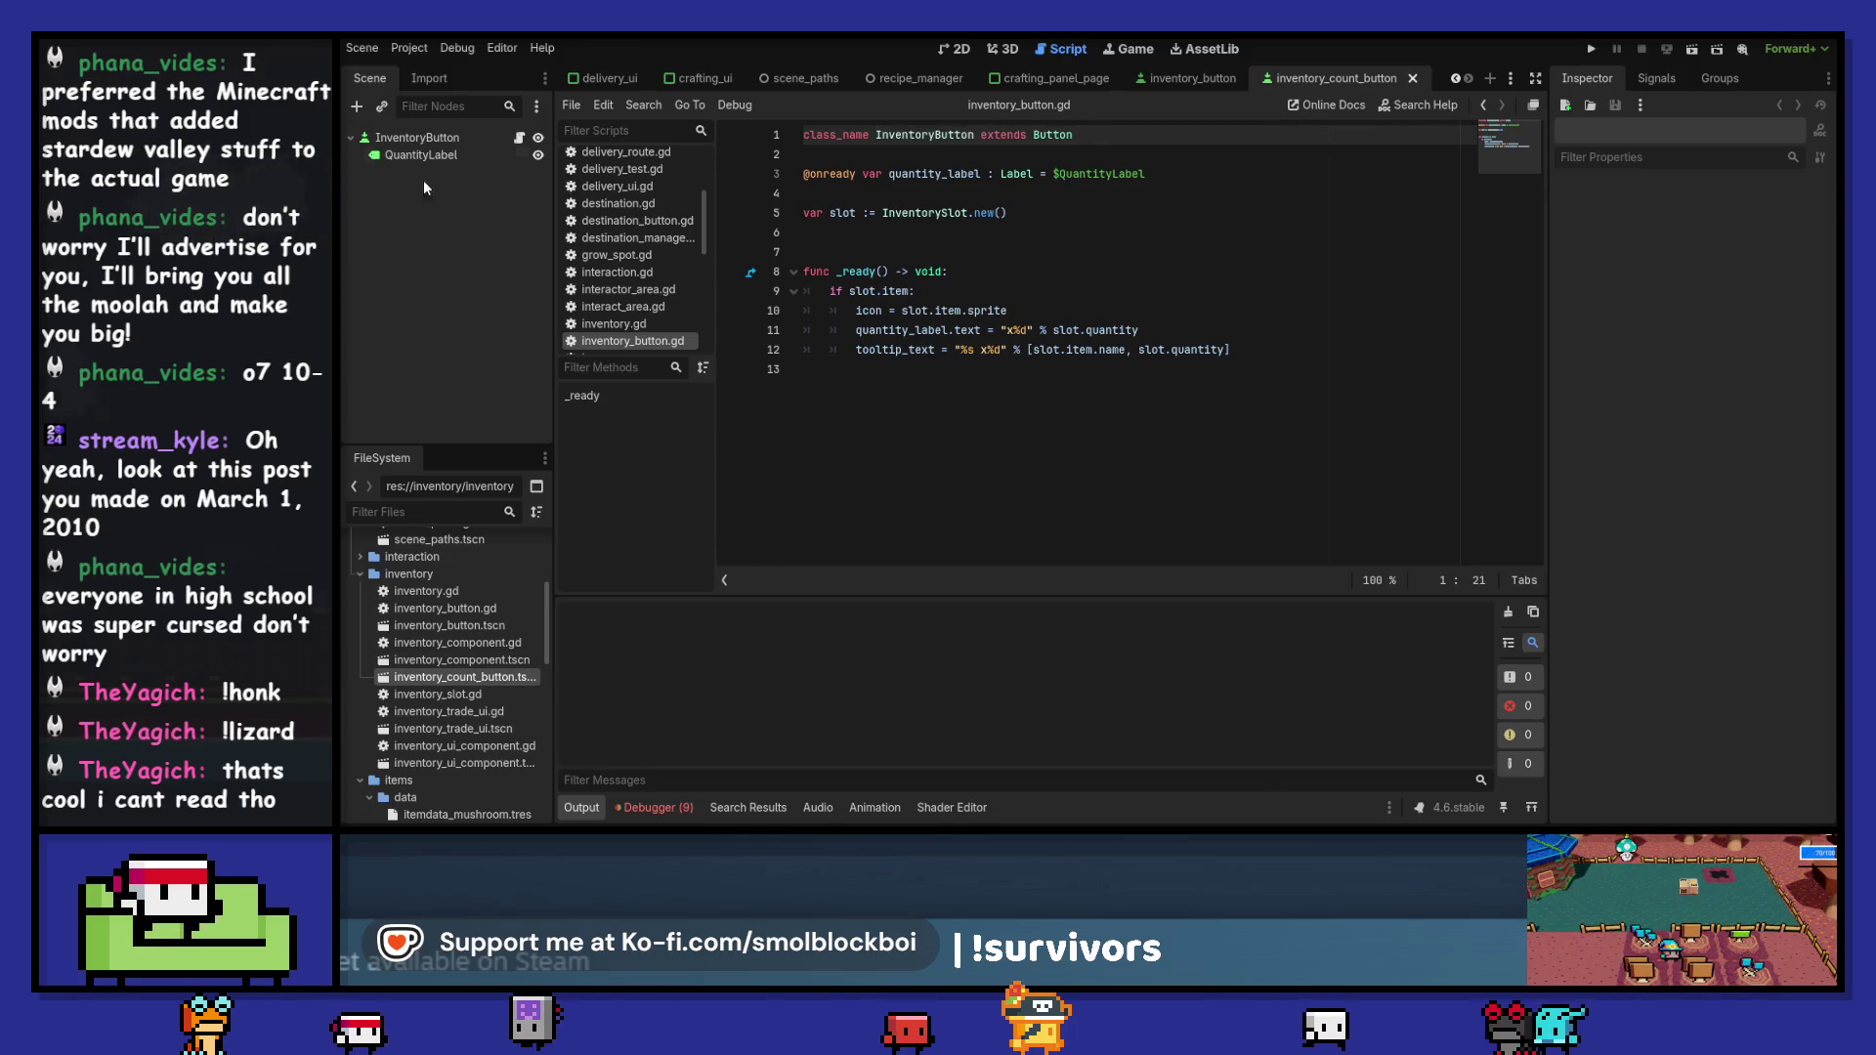
left_click(445, 137)
left_click(446, 136)
type("Co")
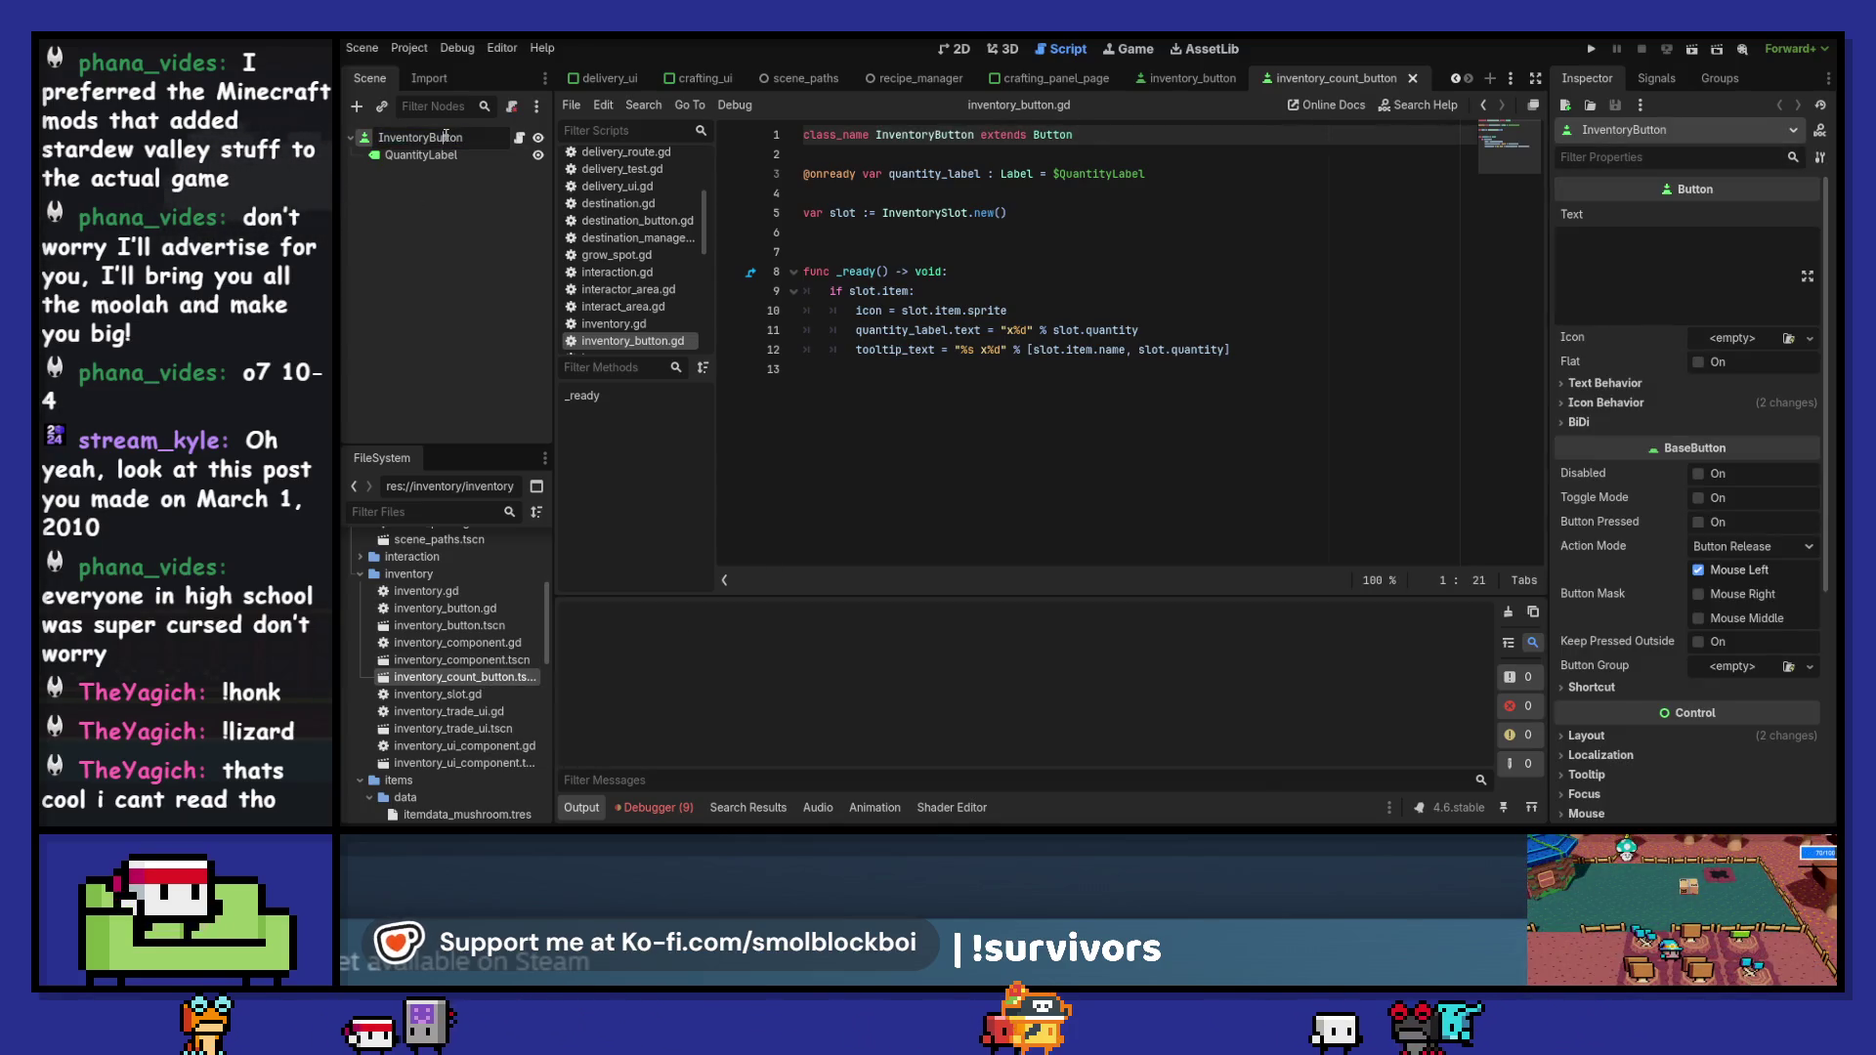
type("unt")
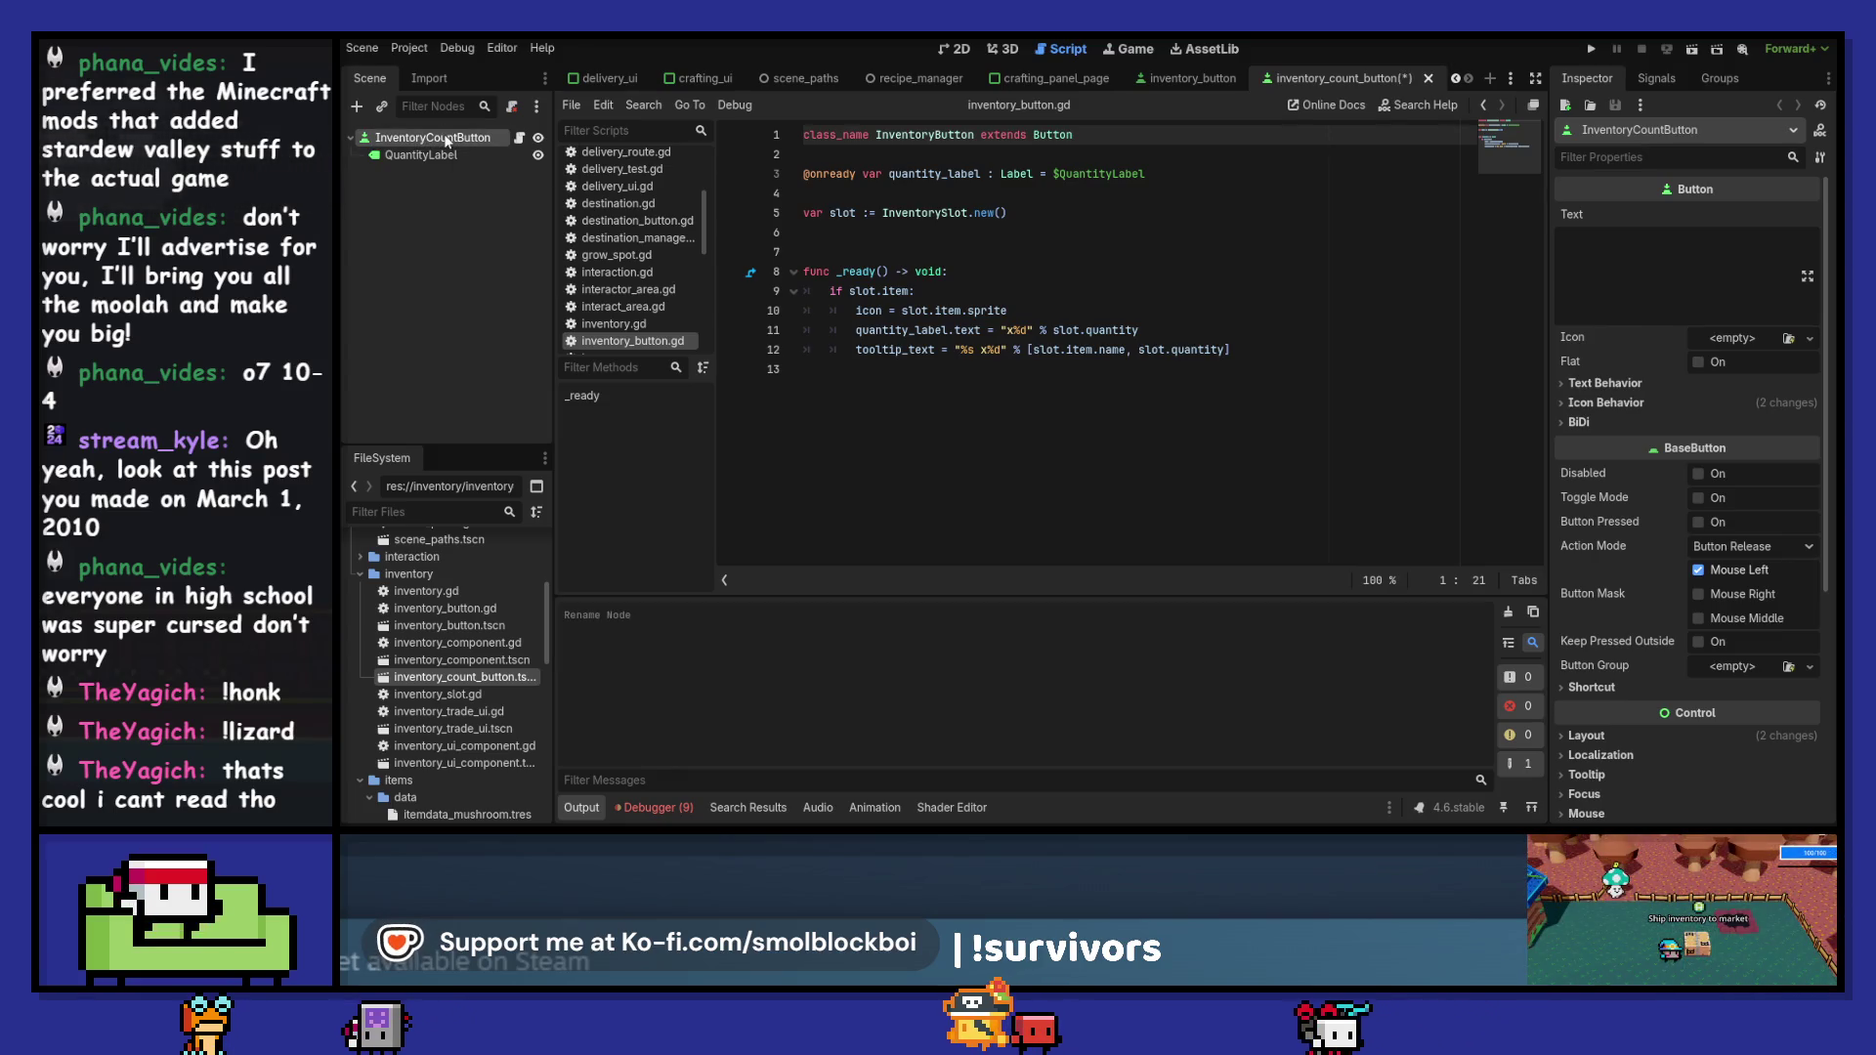
key("ctrl+s")
Attach a new script inventory_count_button.gd with class_name InventoryCountButton extending Button, and save it.
left_click(512, 108)
left_click(512, 108)
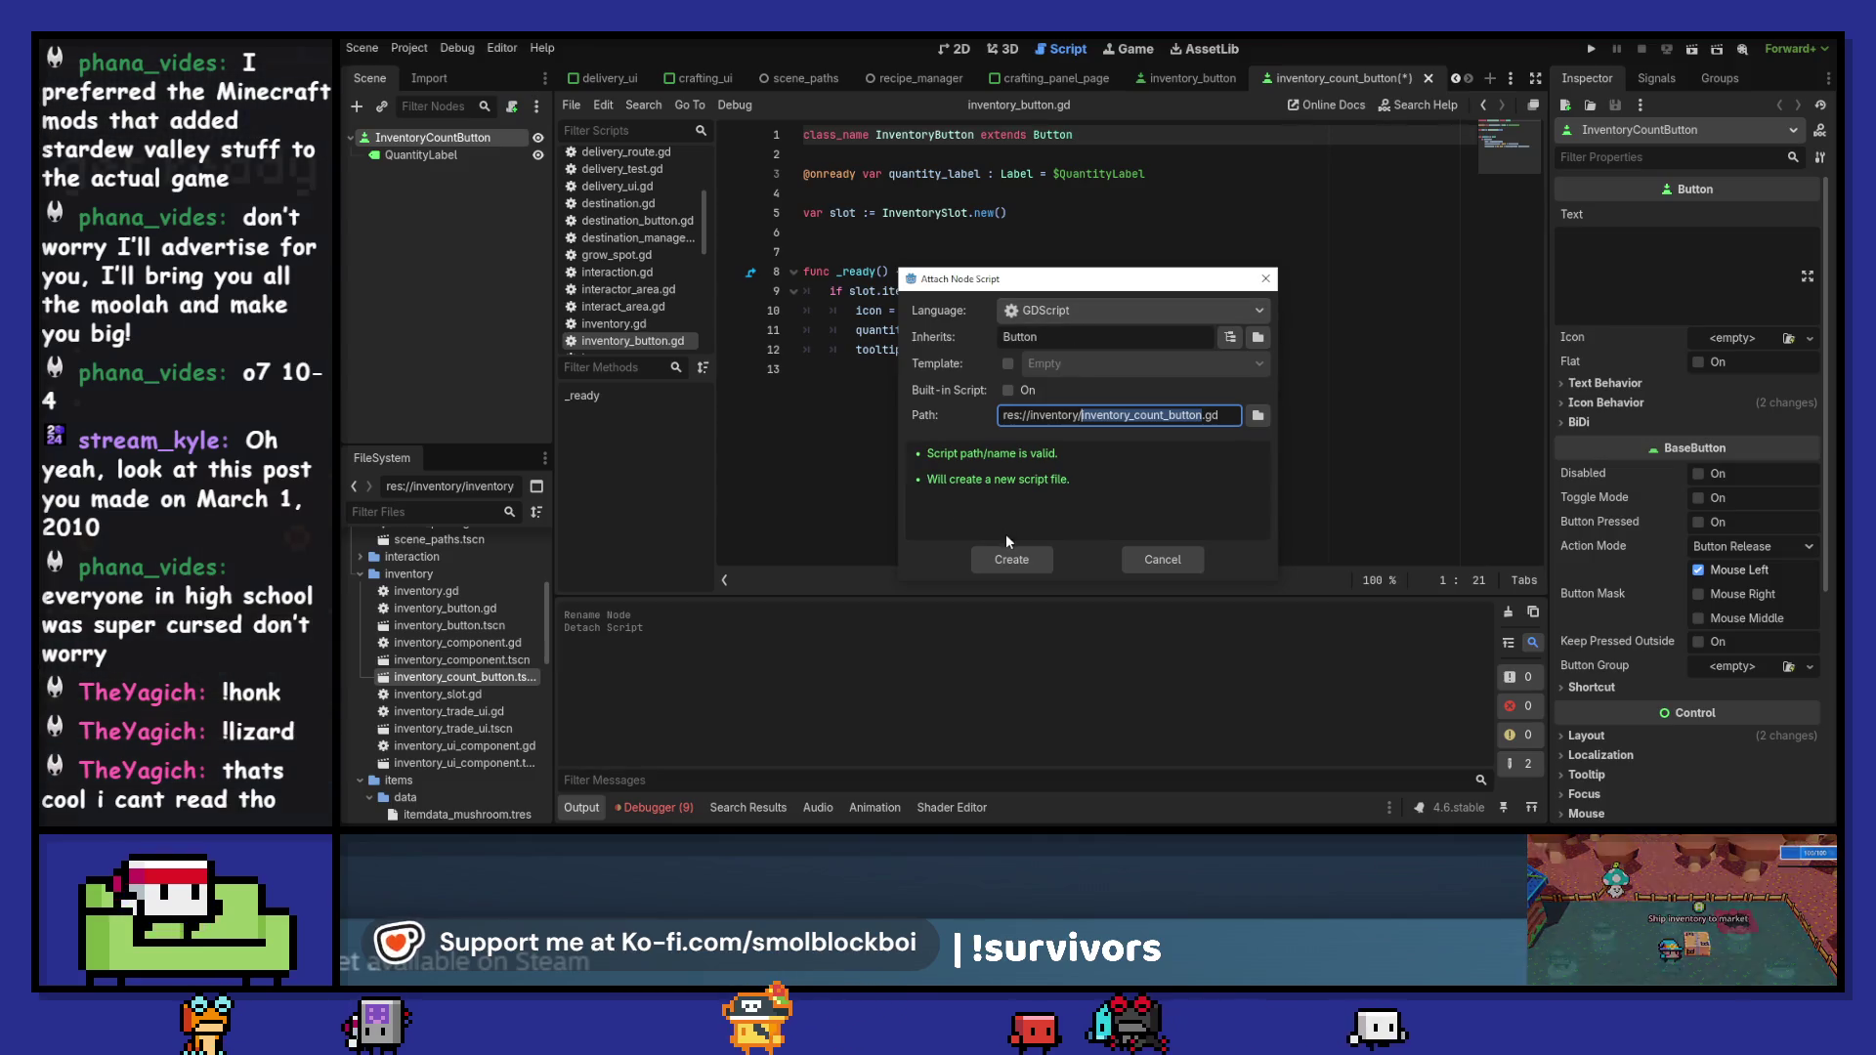
left_click(1012, 559)
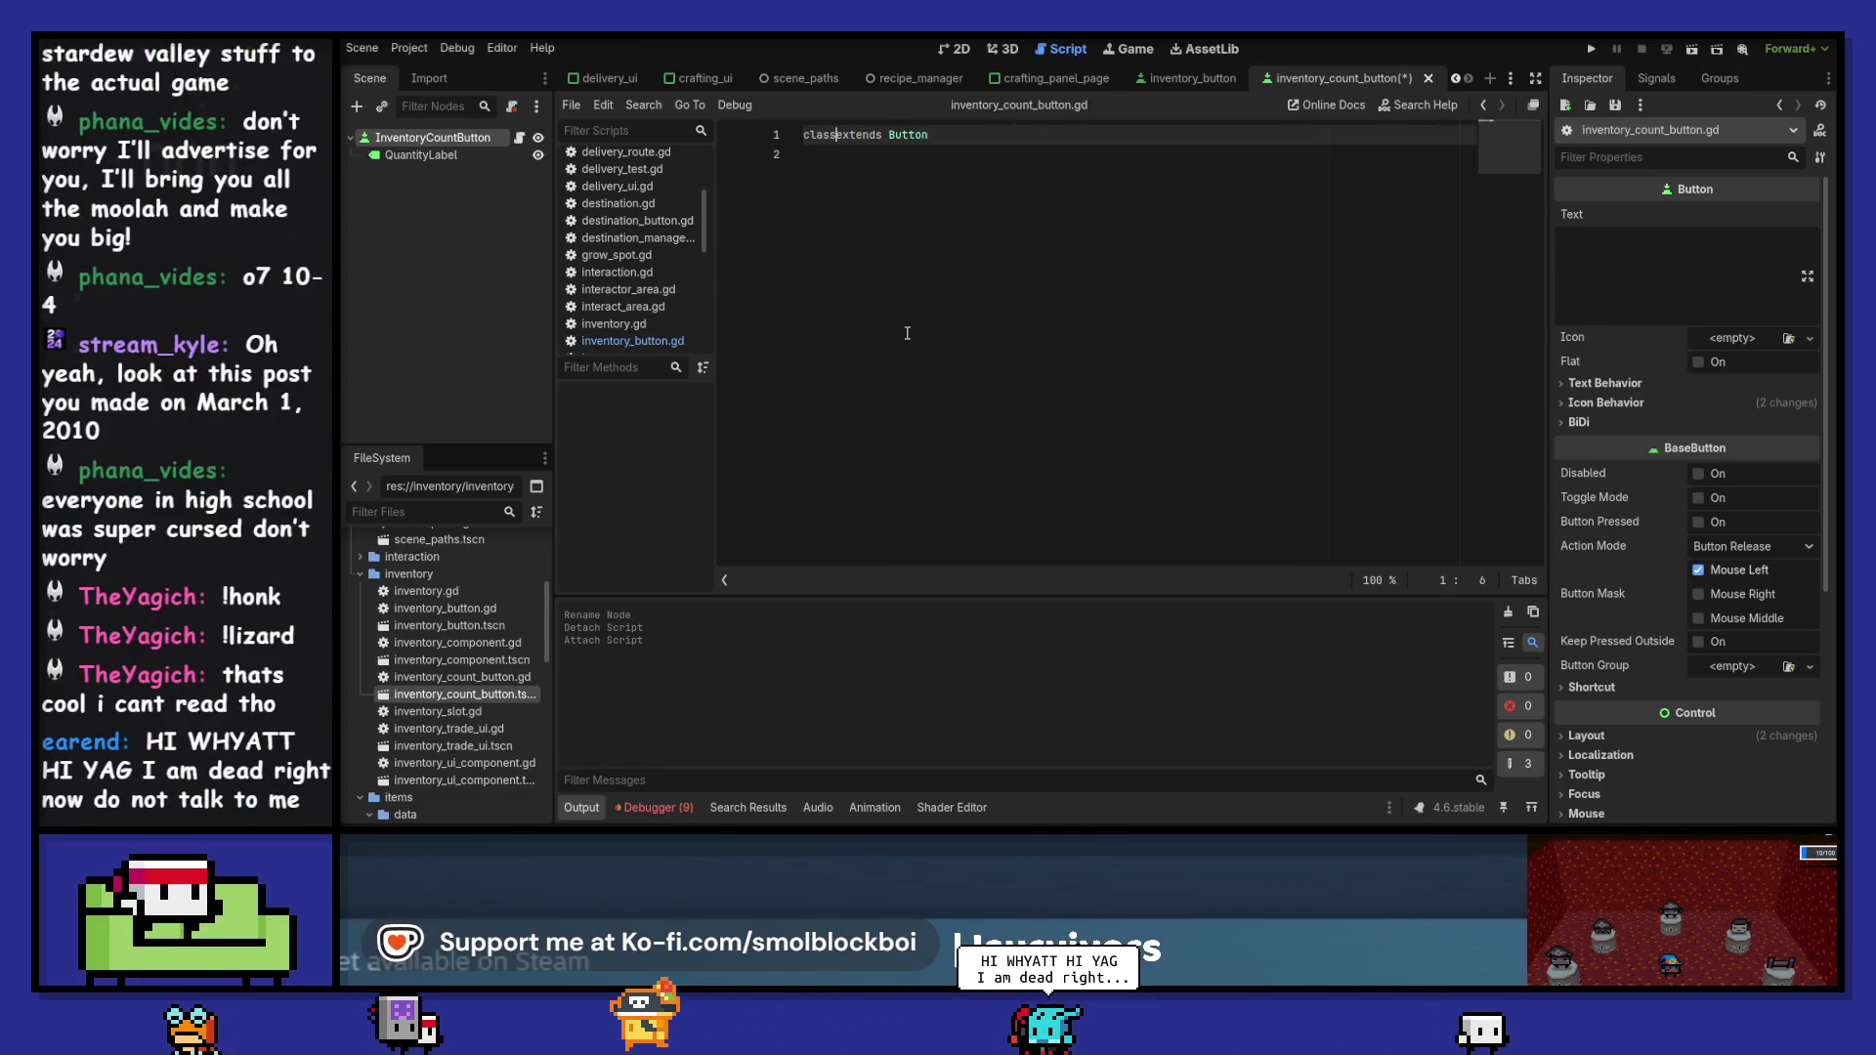
type("ame ")
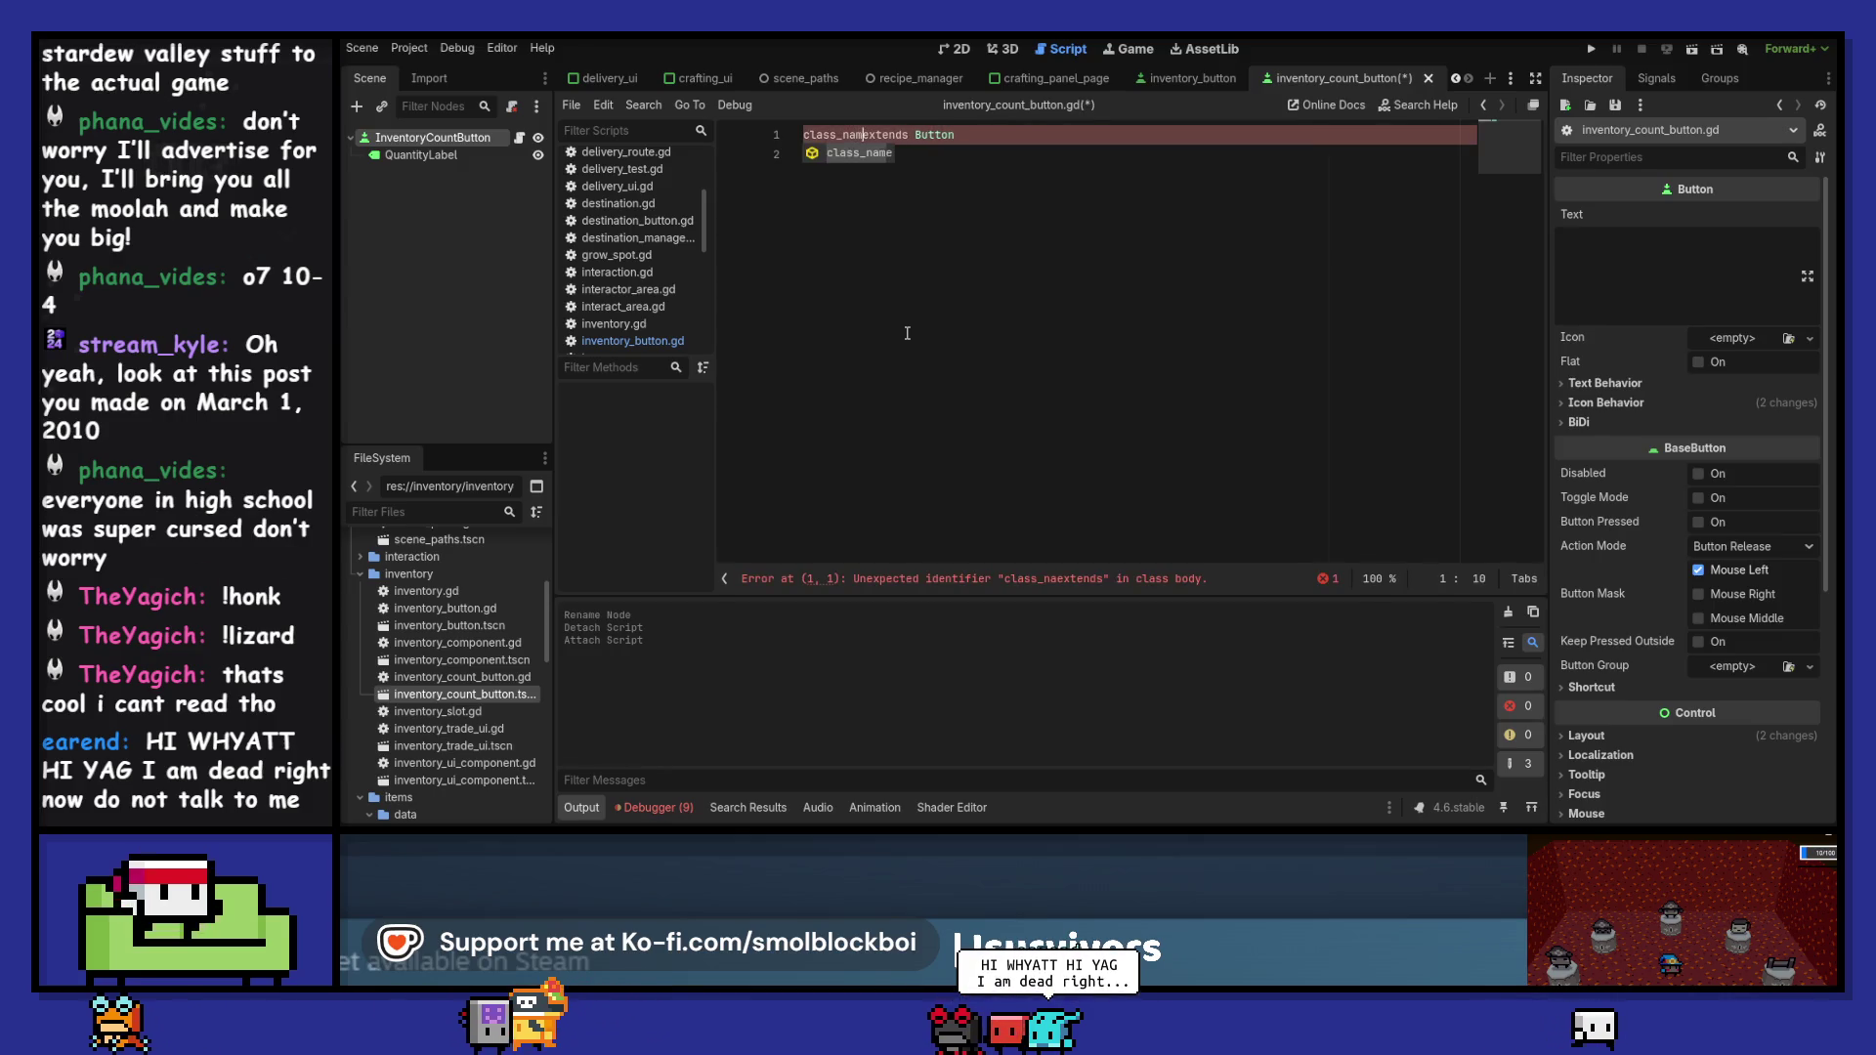
type("Inventory")
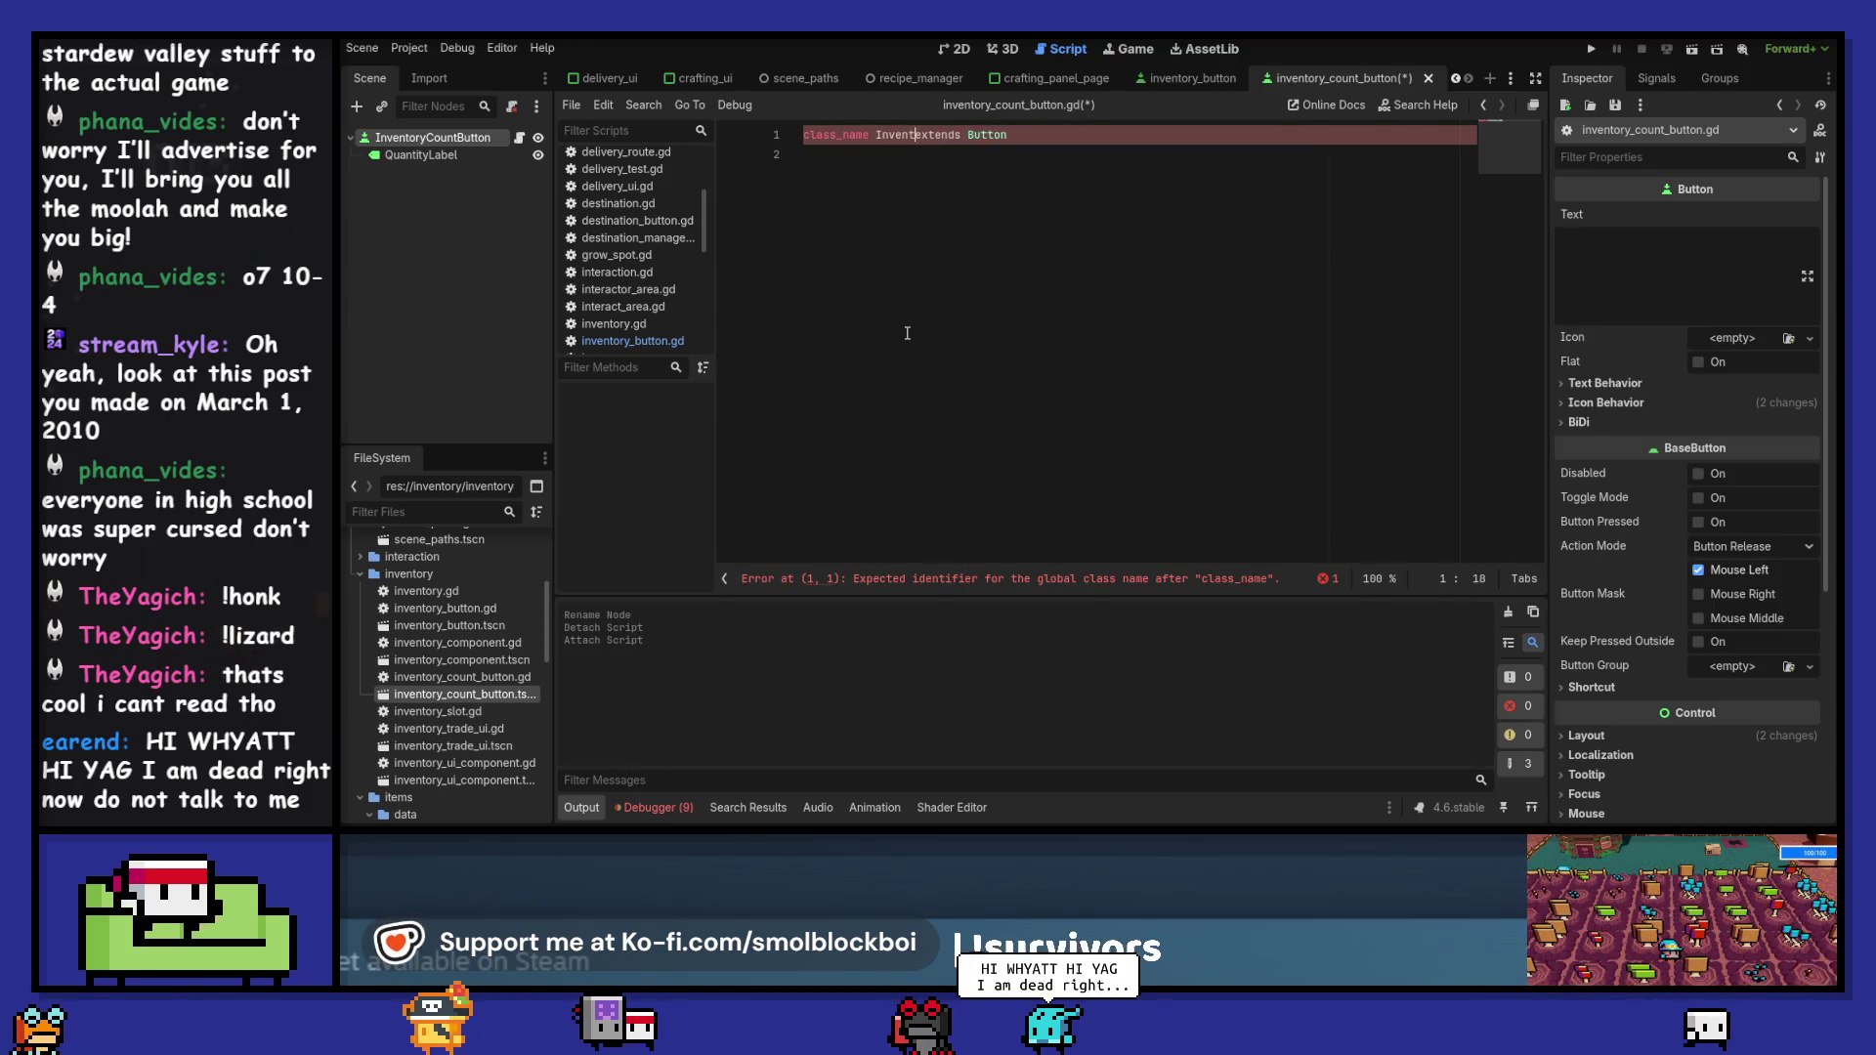
key("BackSpace")
type("CountButton")
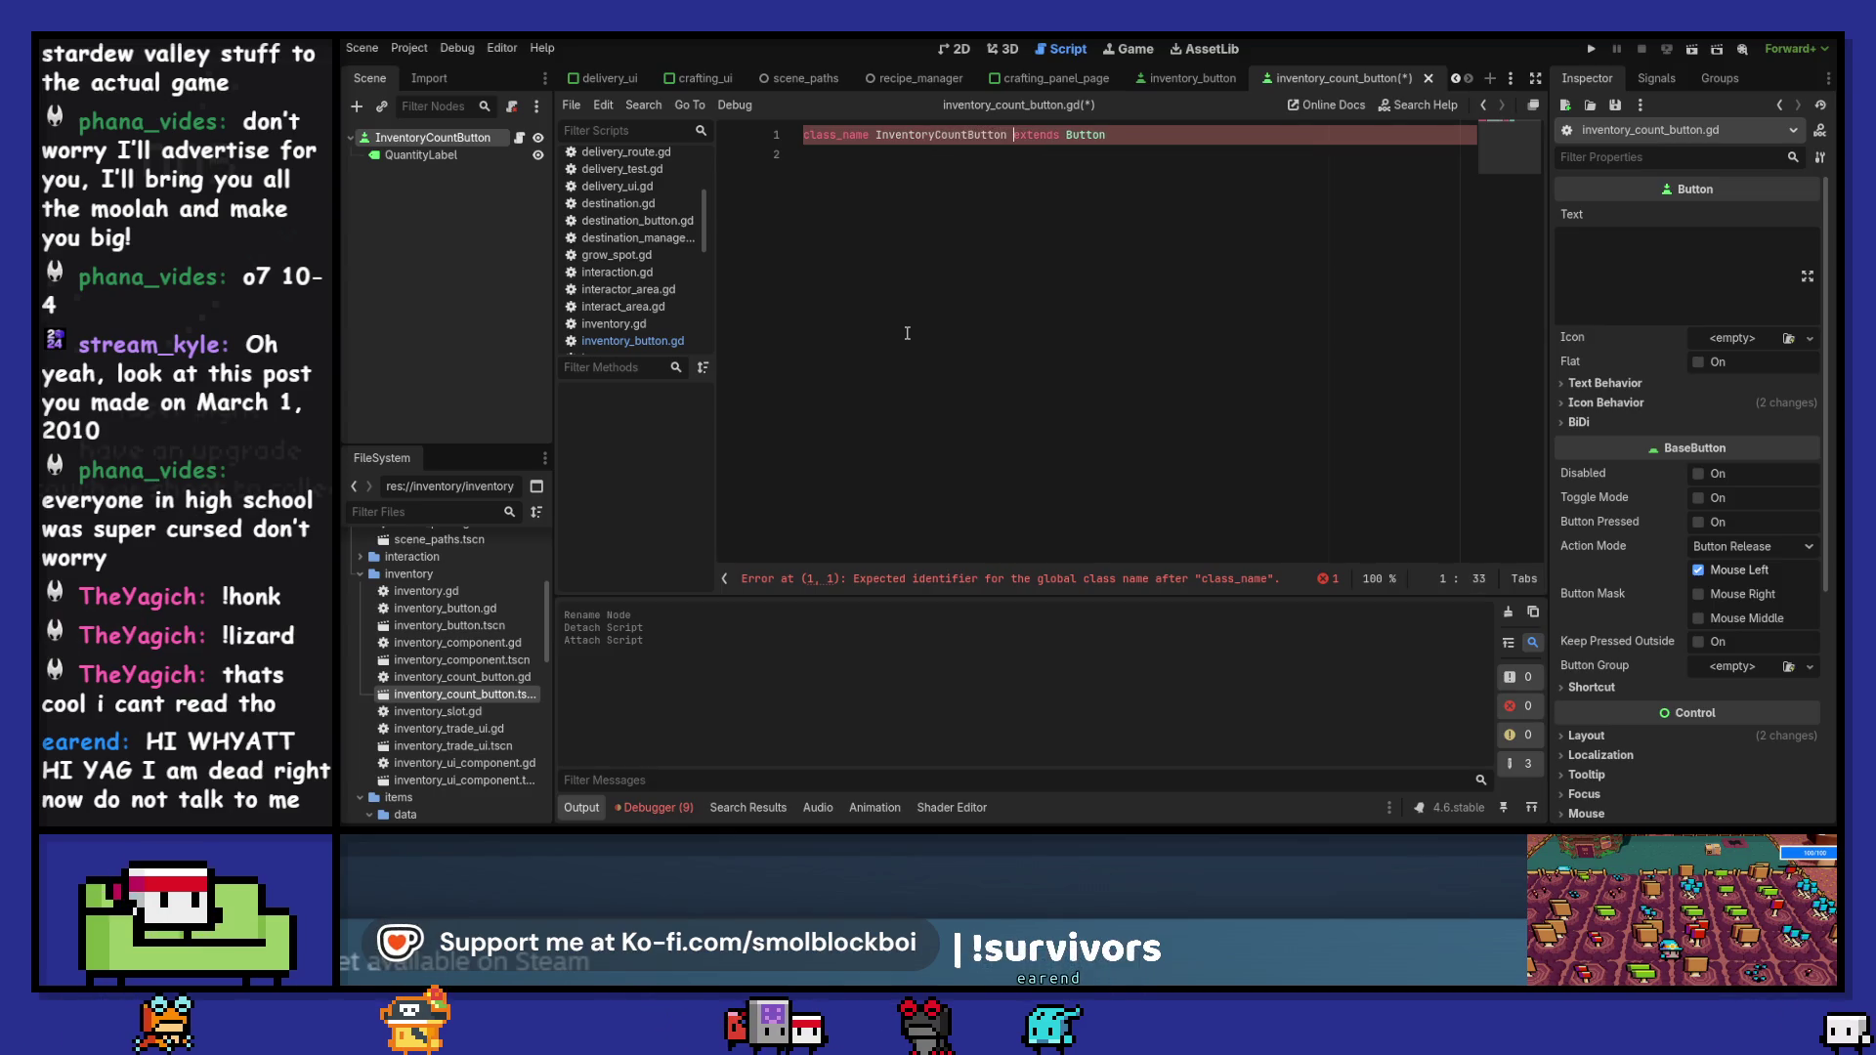
key("ctrl+s")
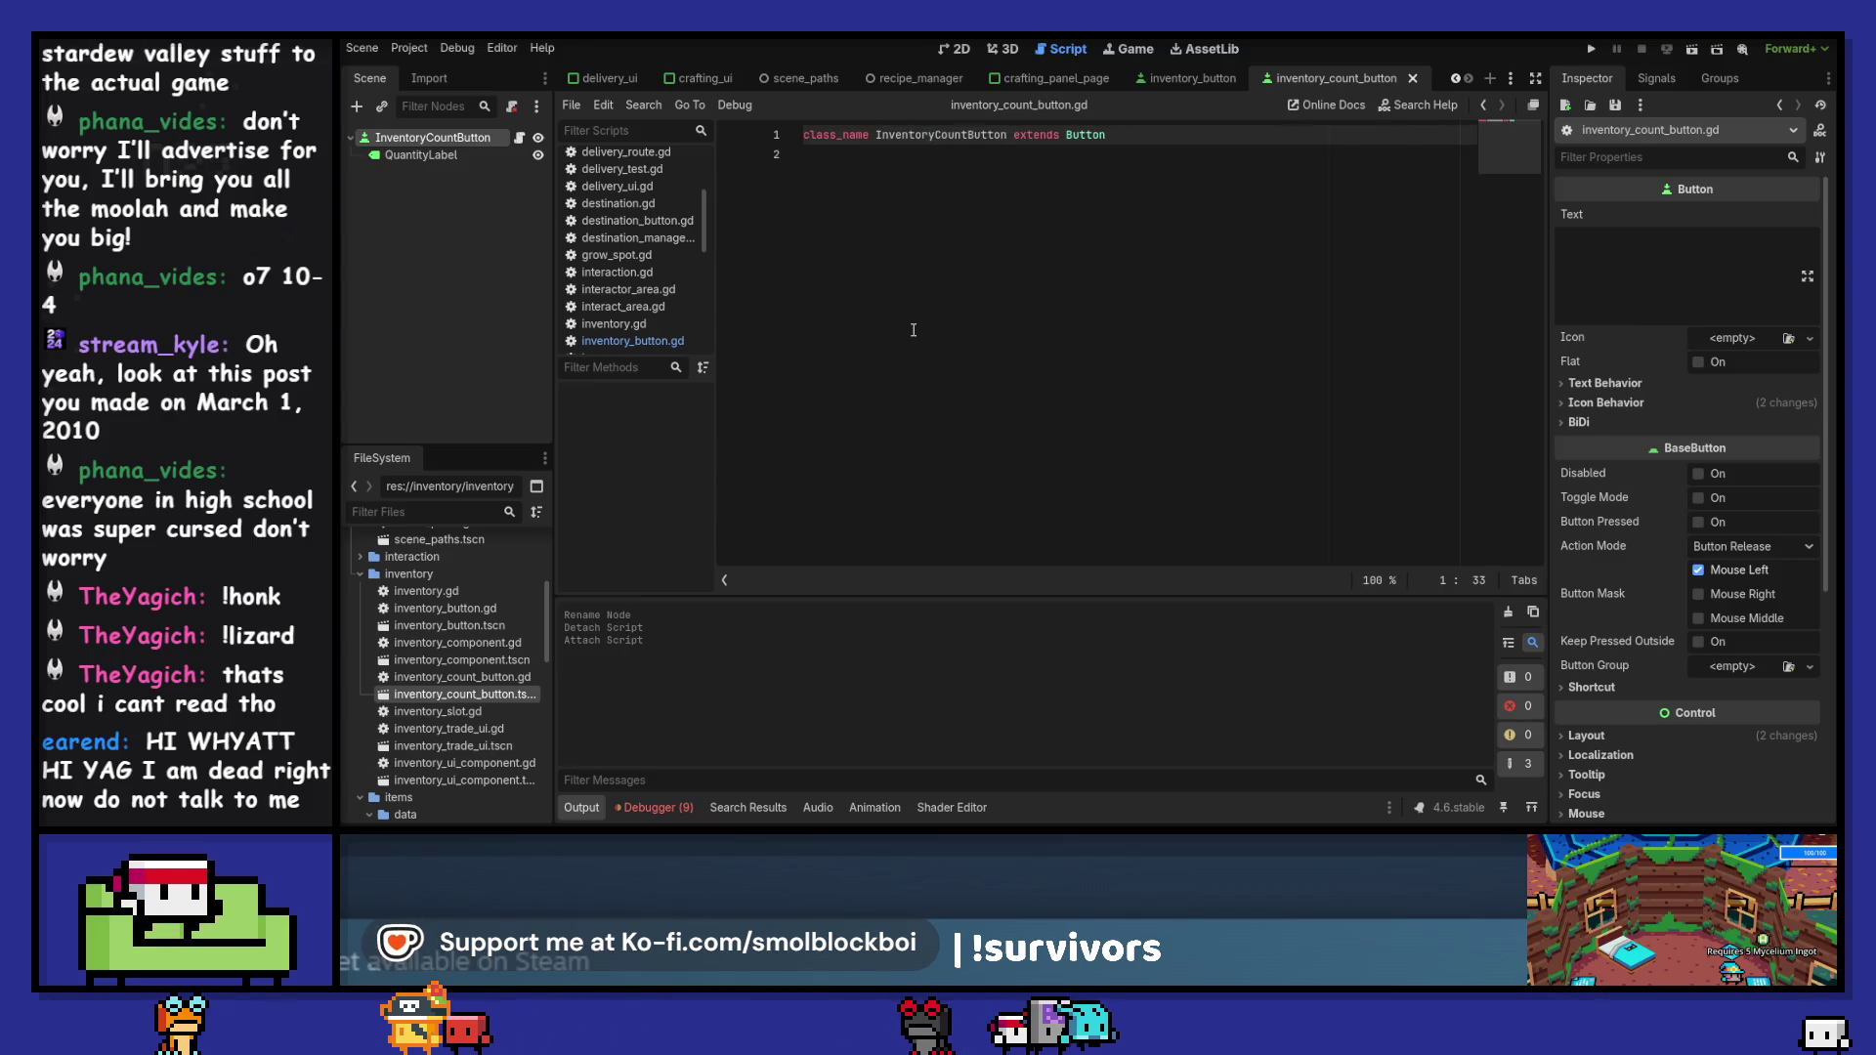
left_click(1274, 352)
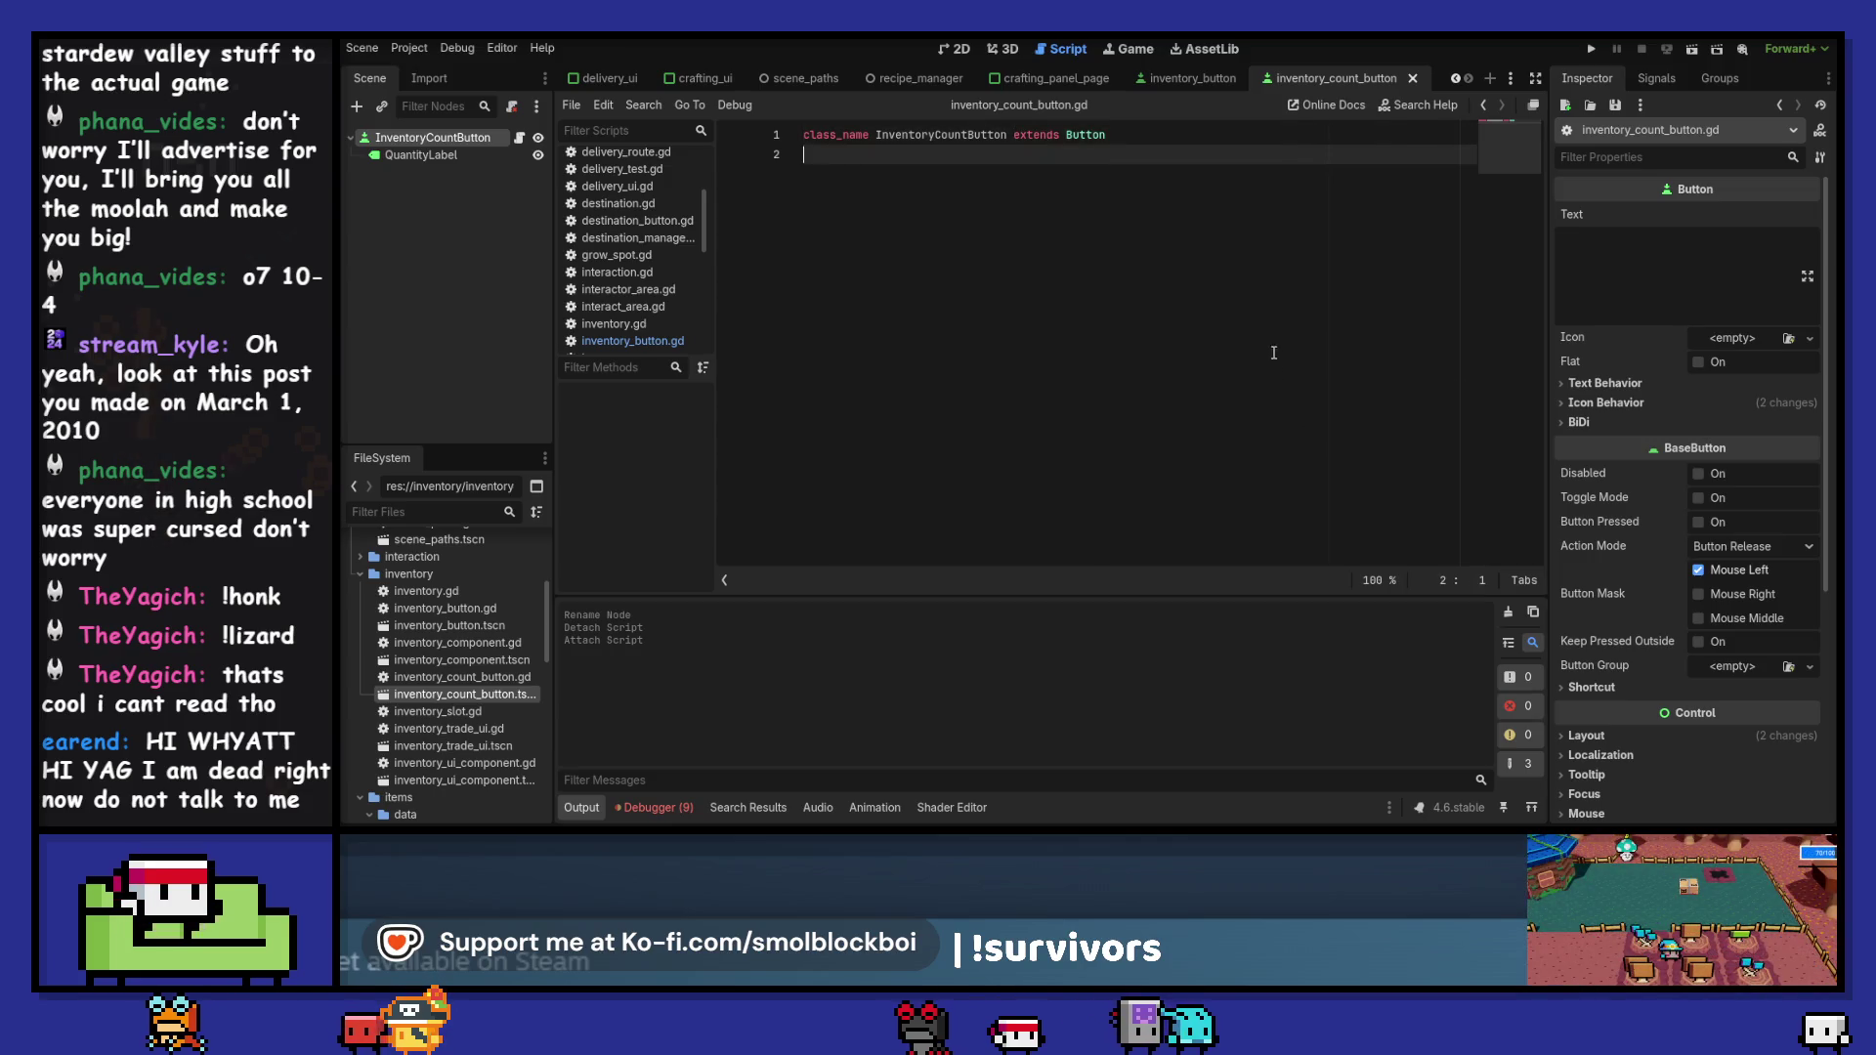
left_click(948, 51)
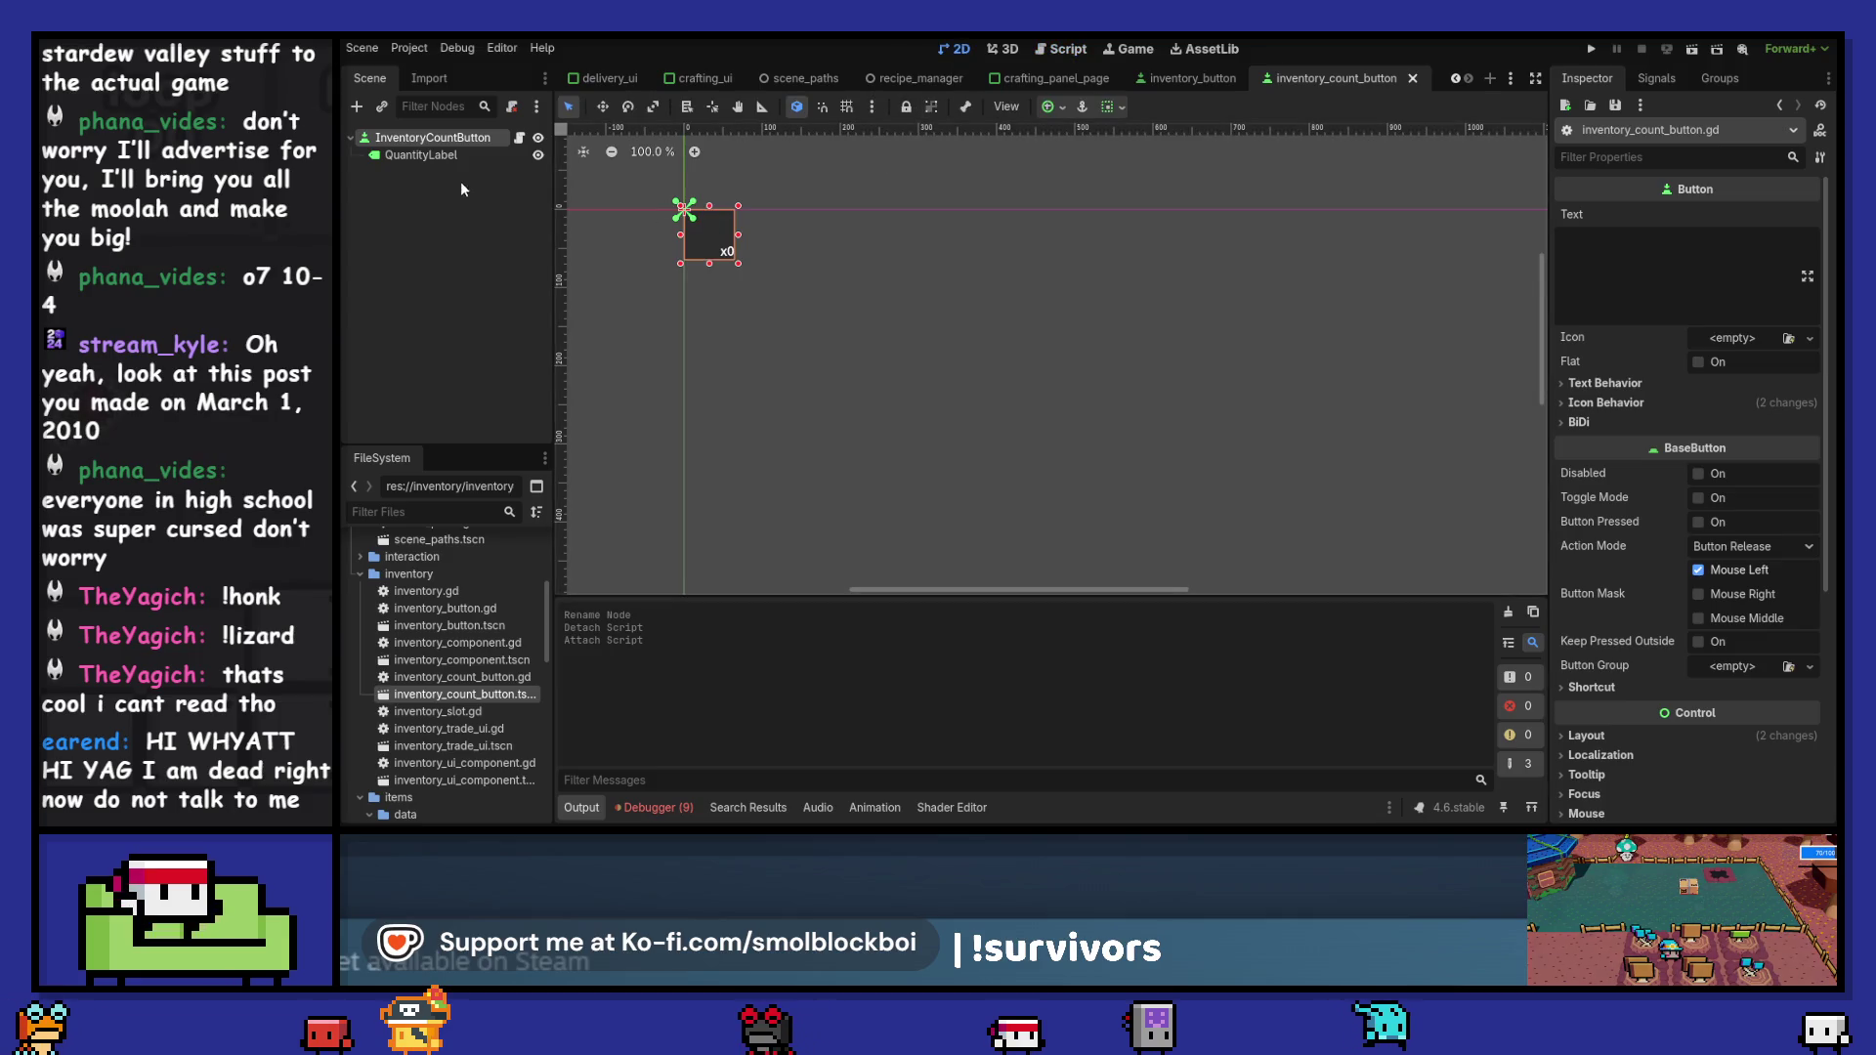
Change QuantityLabel's text from x0 to 0/0 and save the button scene.
left_click(421, 154)
left_click(1567, 241)
key("BackSpace")
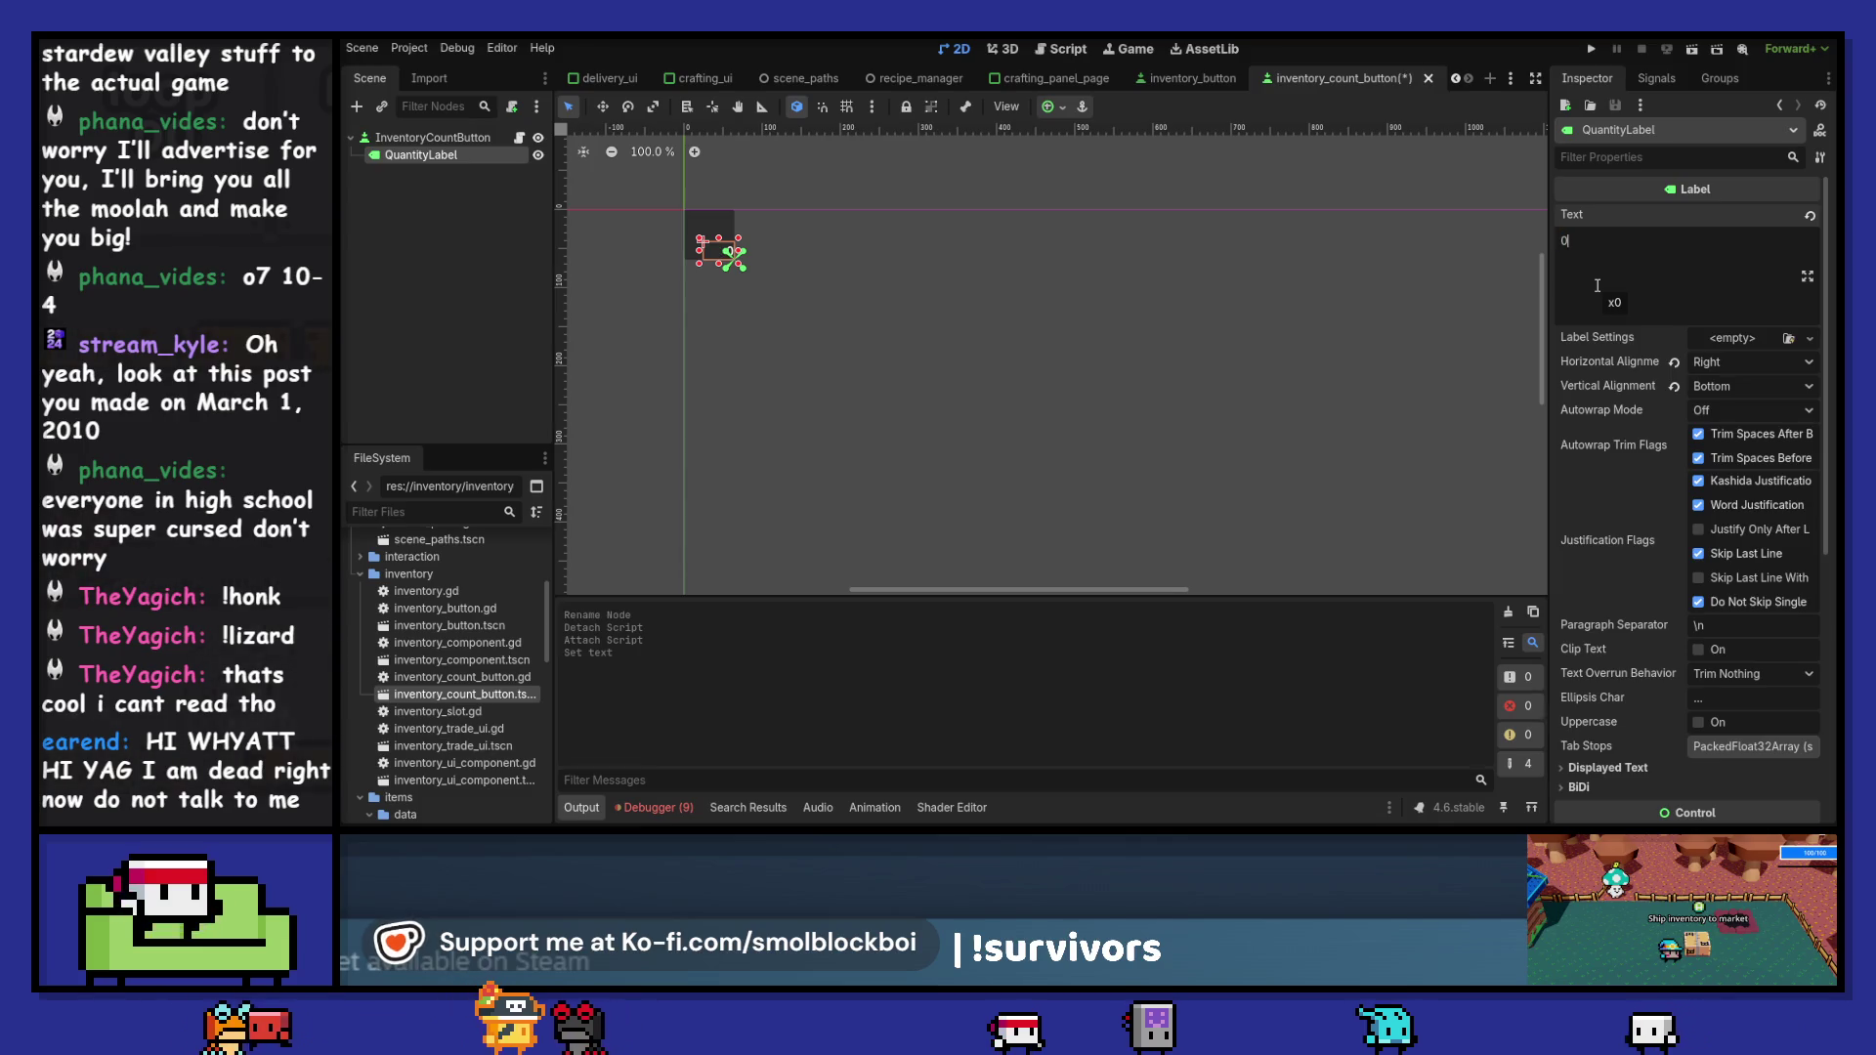
type("0")
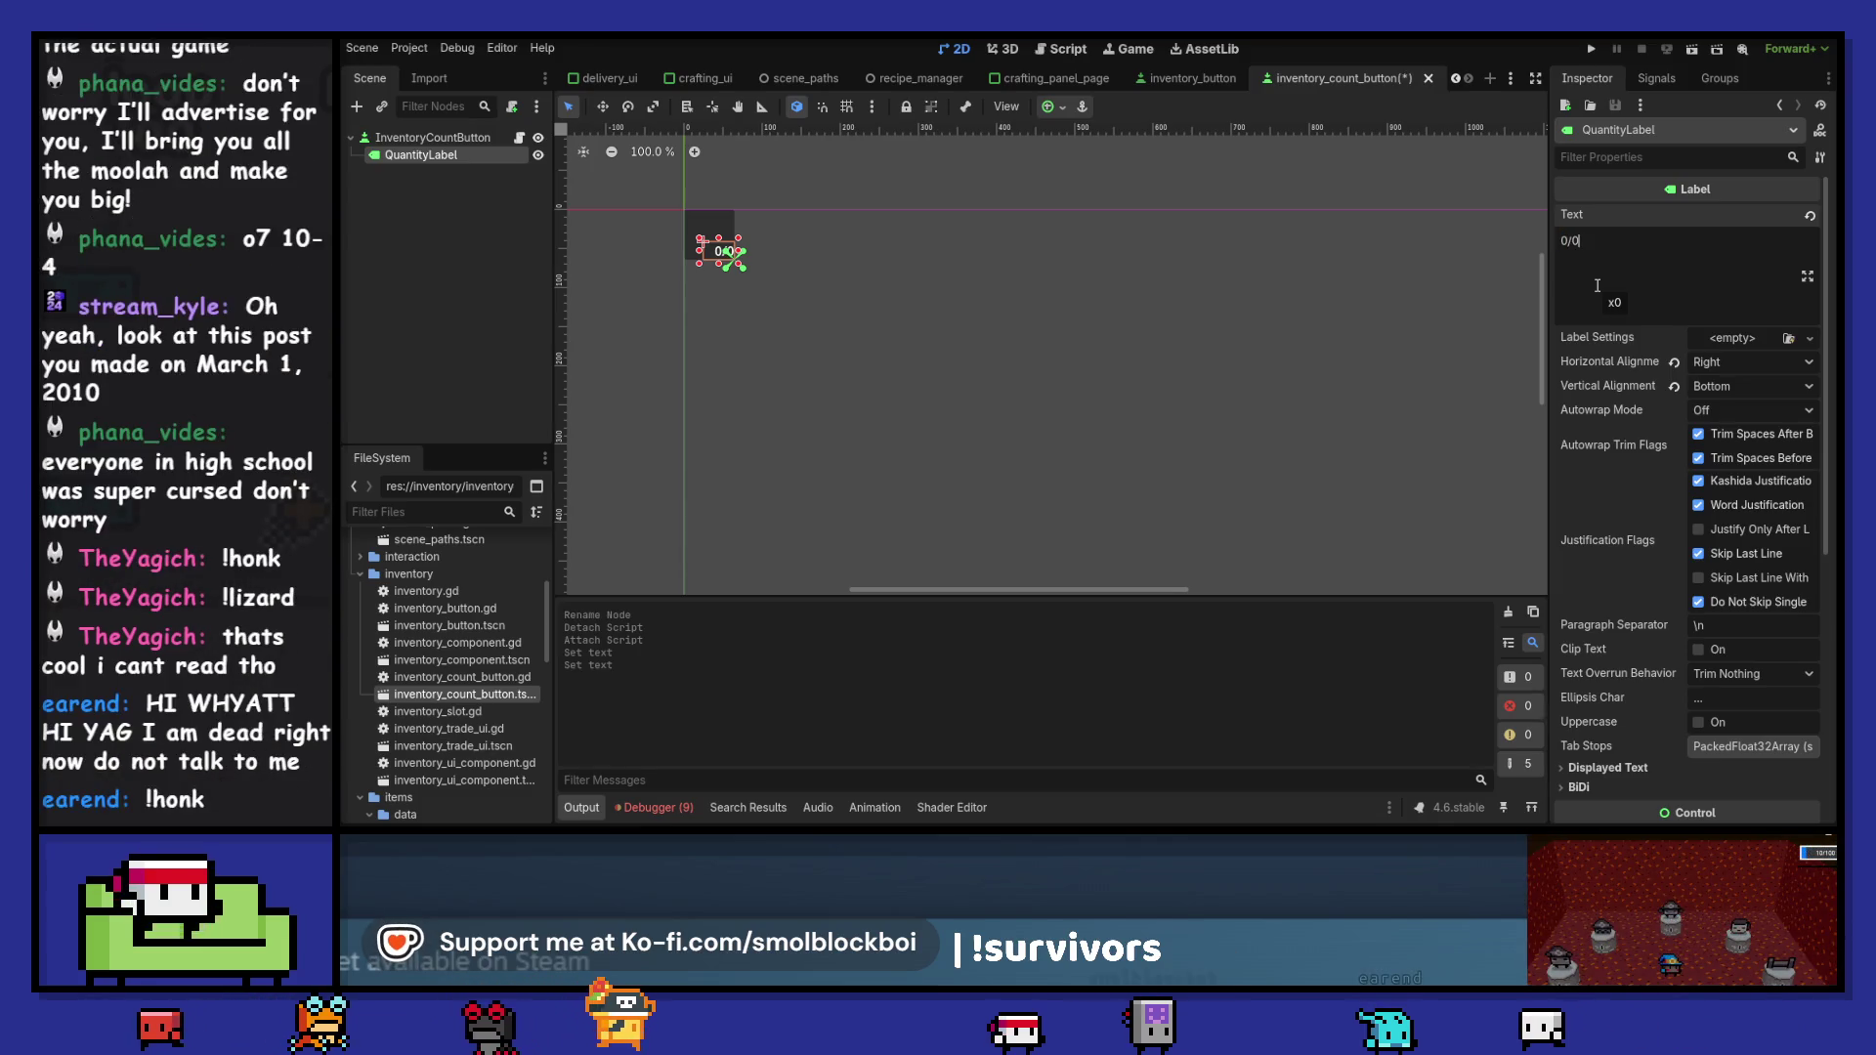
key("ctrl+s")
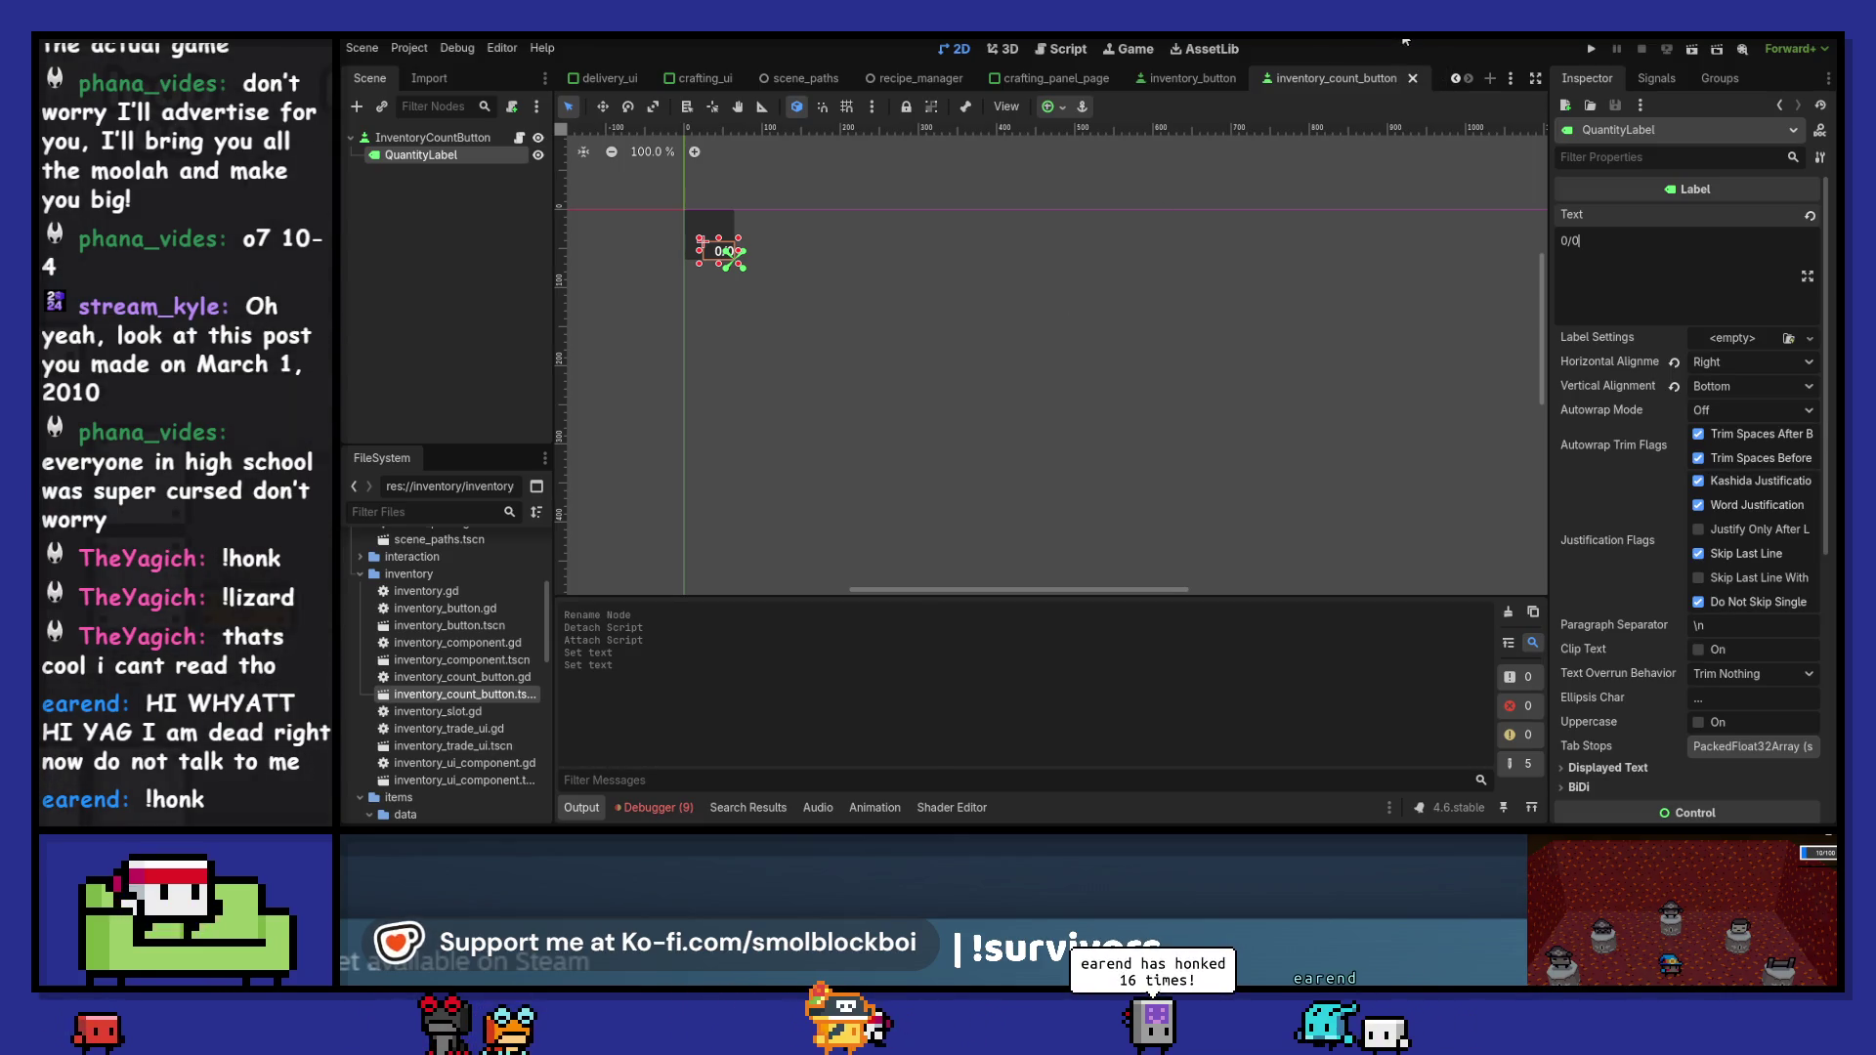
left_click(465, 140)
left_click(519, 139)
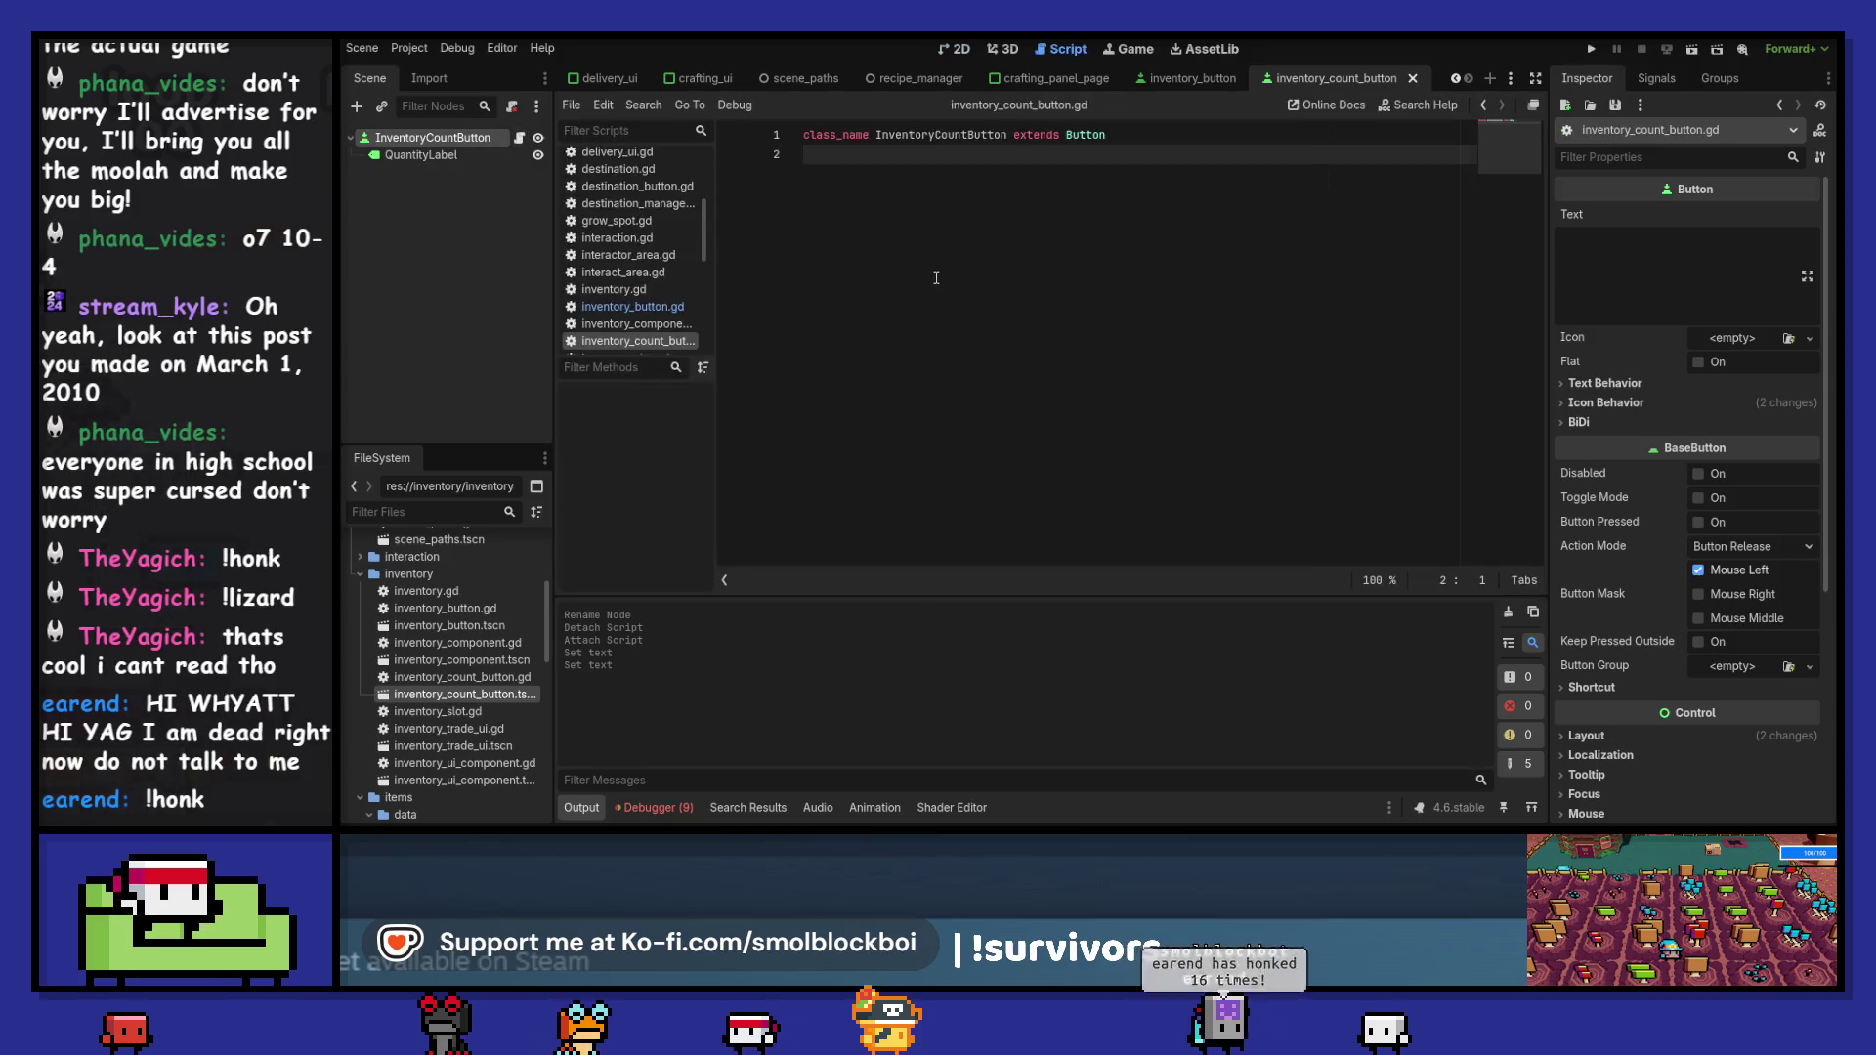
Copy the quantity_label, slot and _ready code from inventory_button.gd into inventory_count_button.gd.
left_click(632, 306)
left_click_drag(1246, 350, 803, 173)
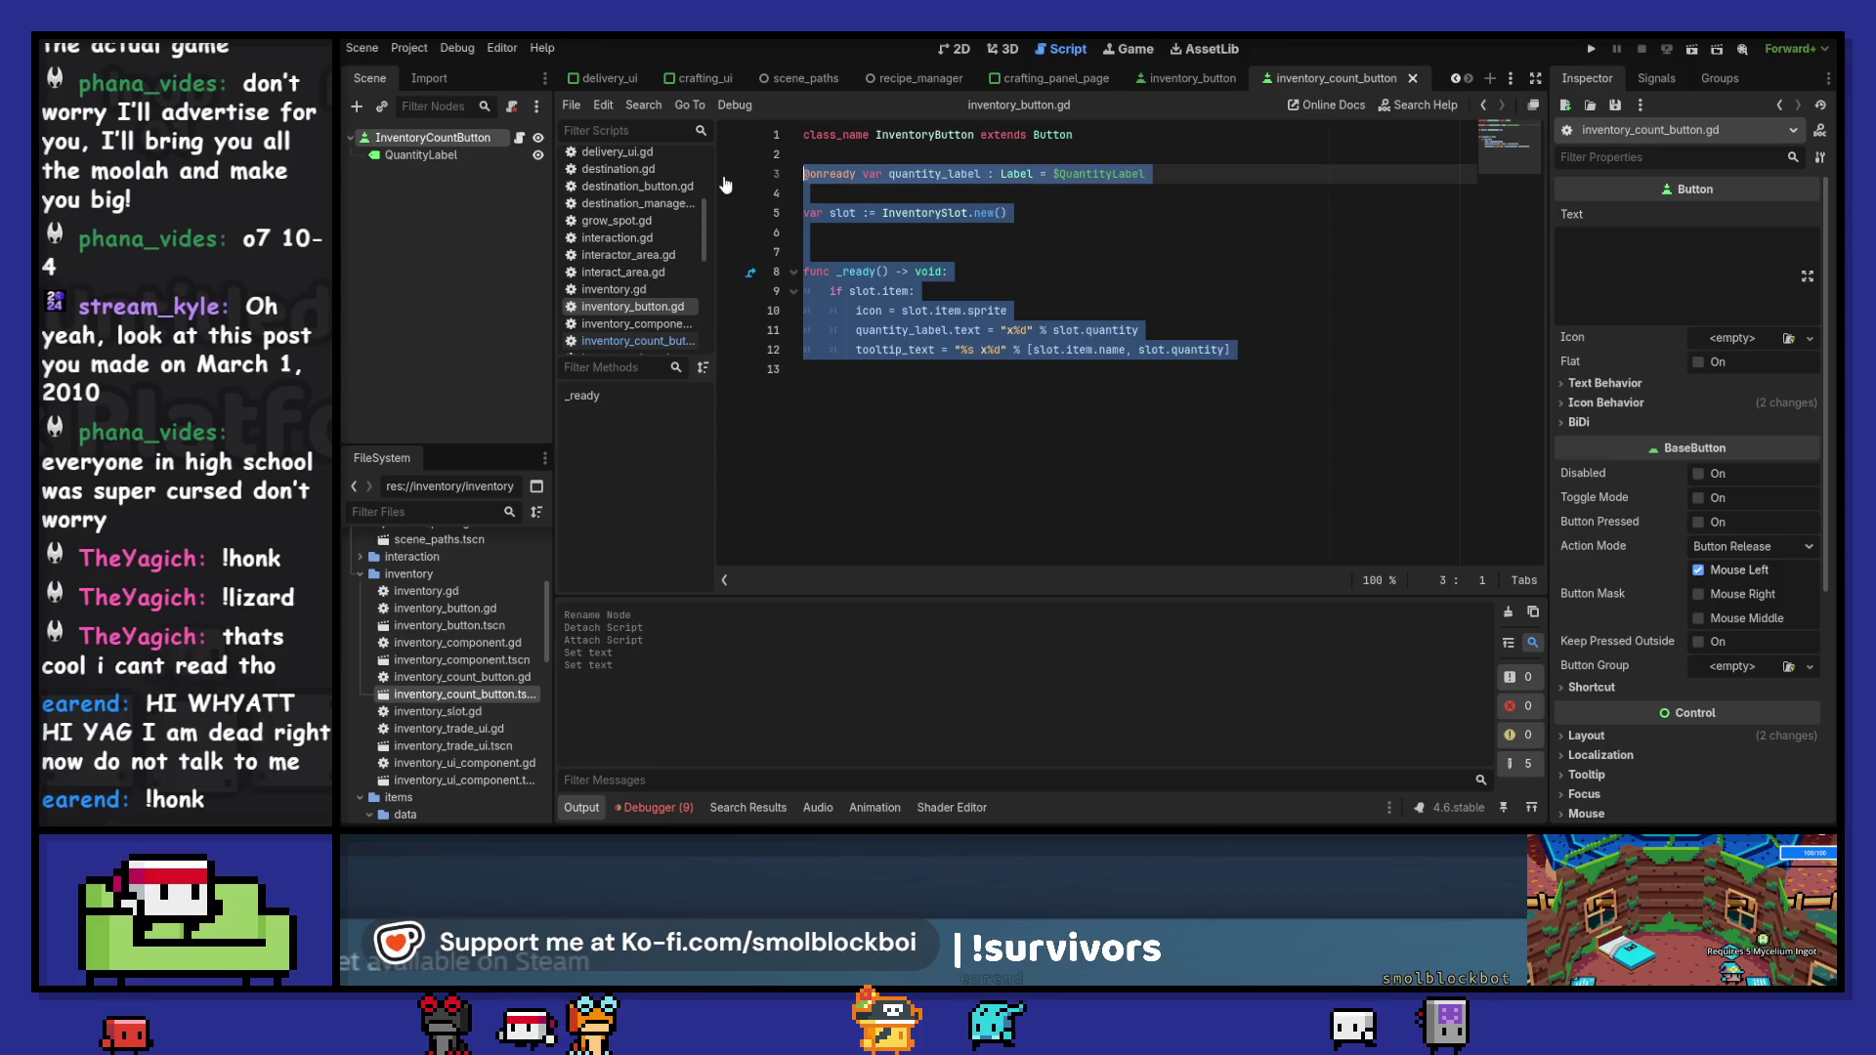
left_click(635, 340)
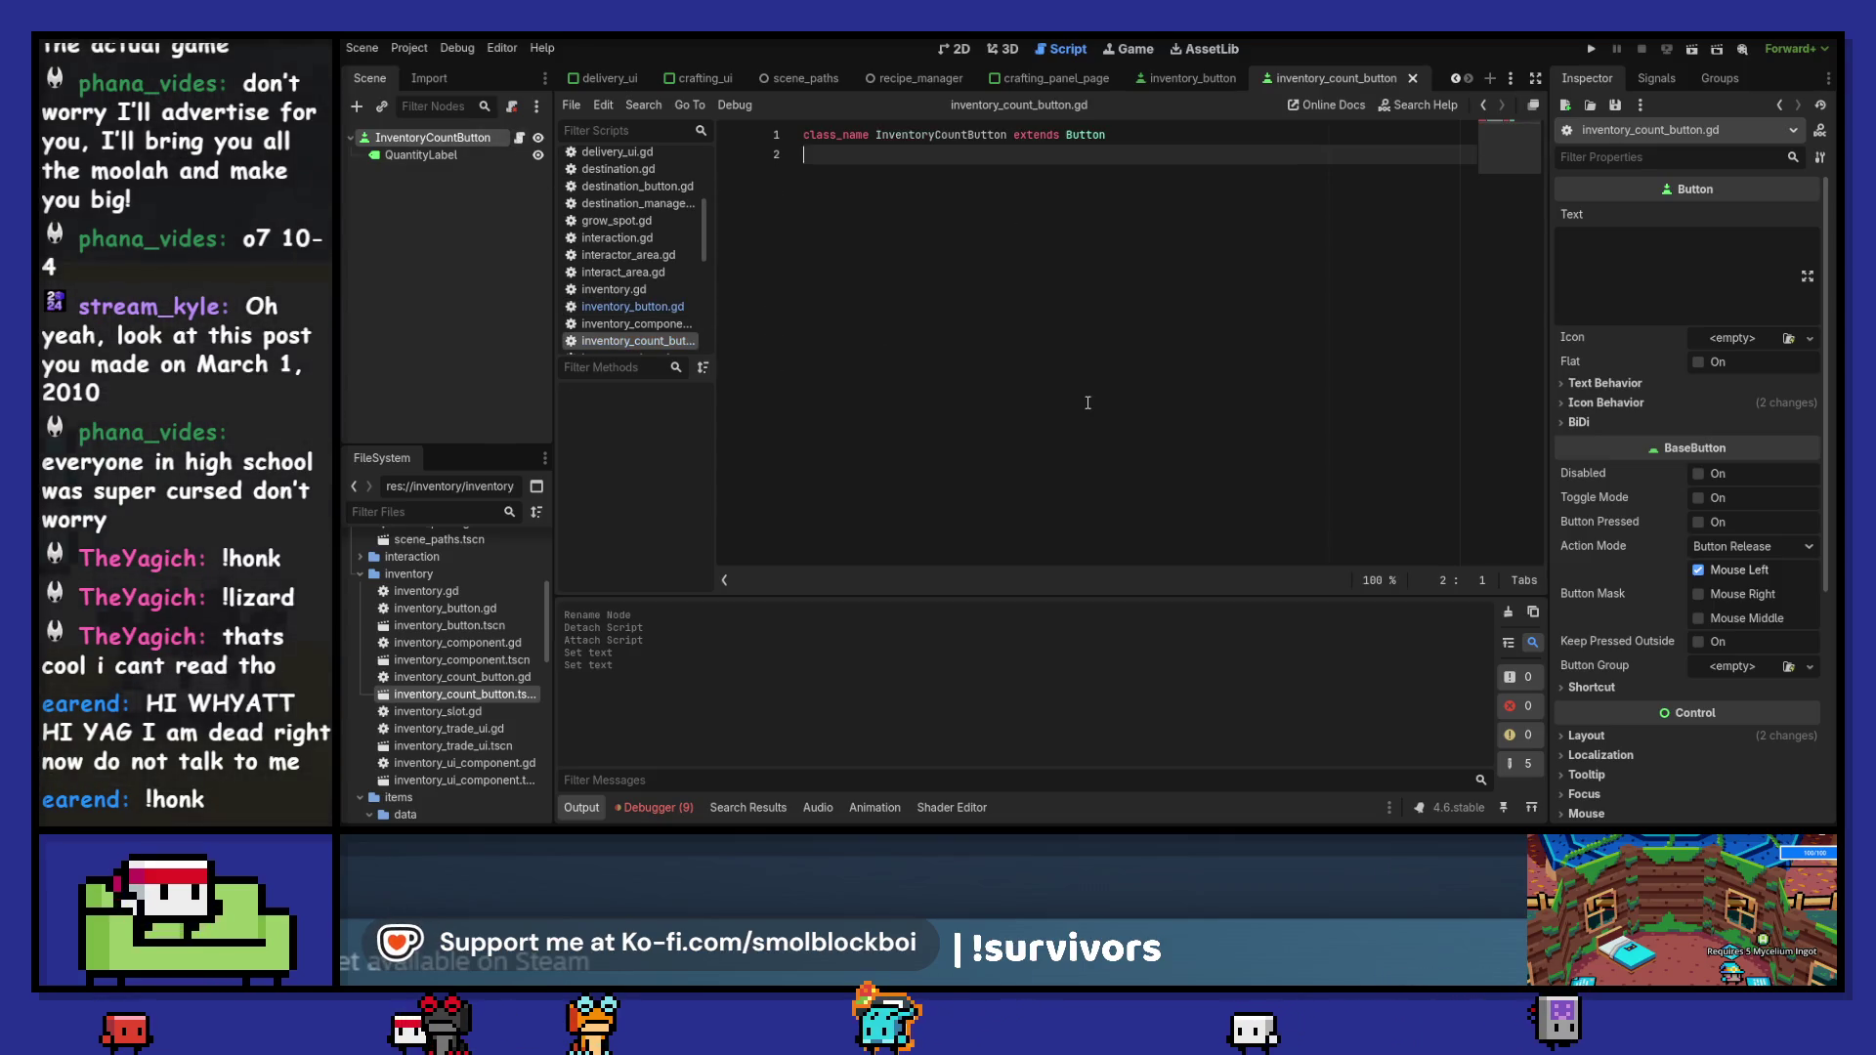
type("@onready var quantity_label : Label = $QuantityLabel  var slot := InventorySlot.new()   func _ready() -> void: \tif slot.item: \t\ticon = slot.item.sprite \t\tquantity_label.text = \"x%d\" % slot.quantity \t\ttooltip_text = \"%s x%d\" % [slot.item.name, slot.quantity]")
key("Up")
key("Up")
key("Up")
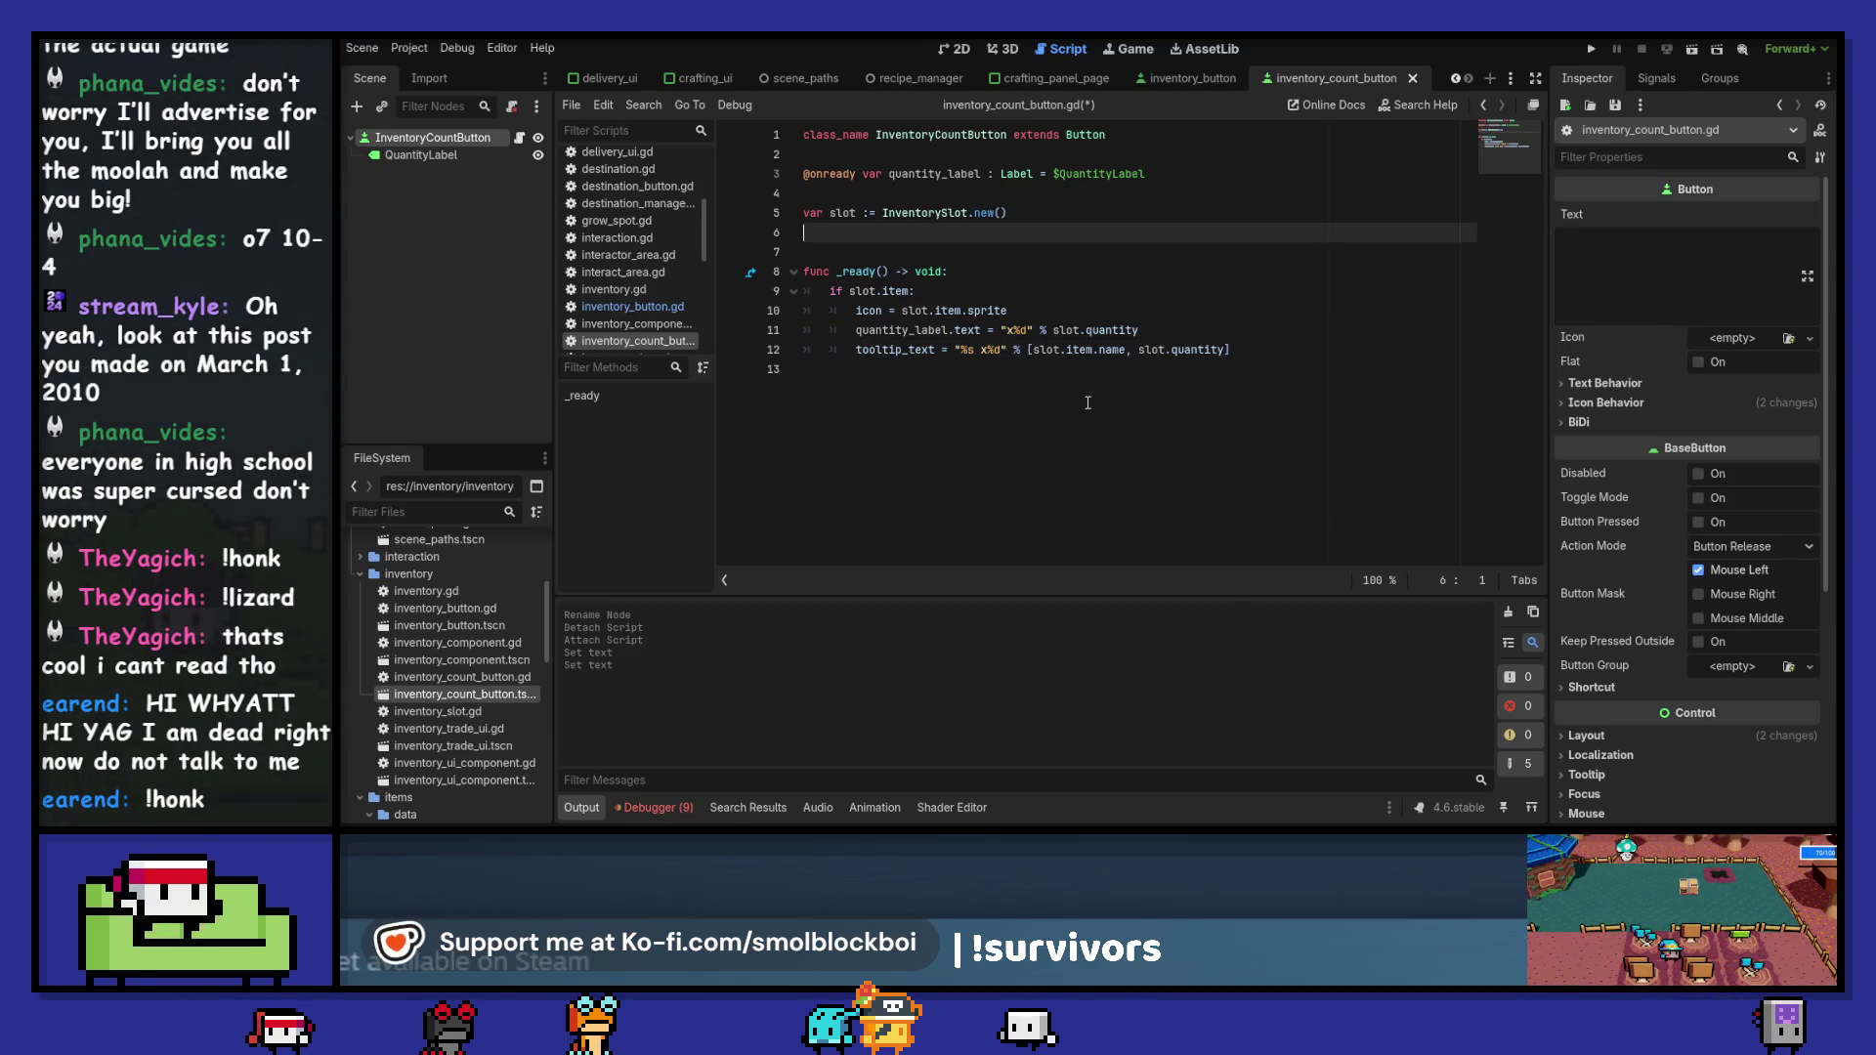
key("Down")
key("Down")
key("Down")
key("Down")
key("ctrl+Right")
key("ctrl+Right")
key("ctrl+Right")
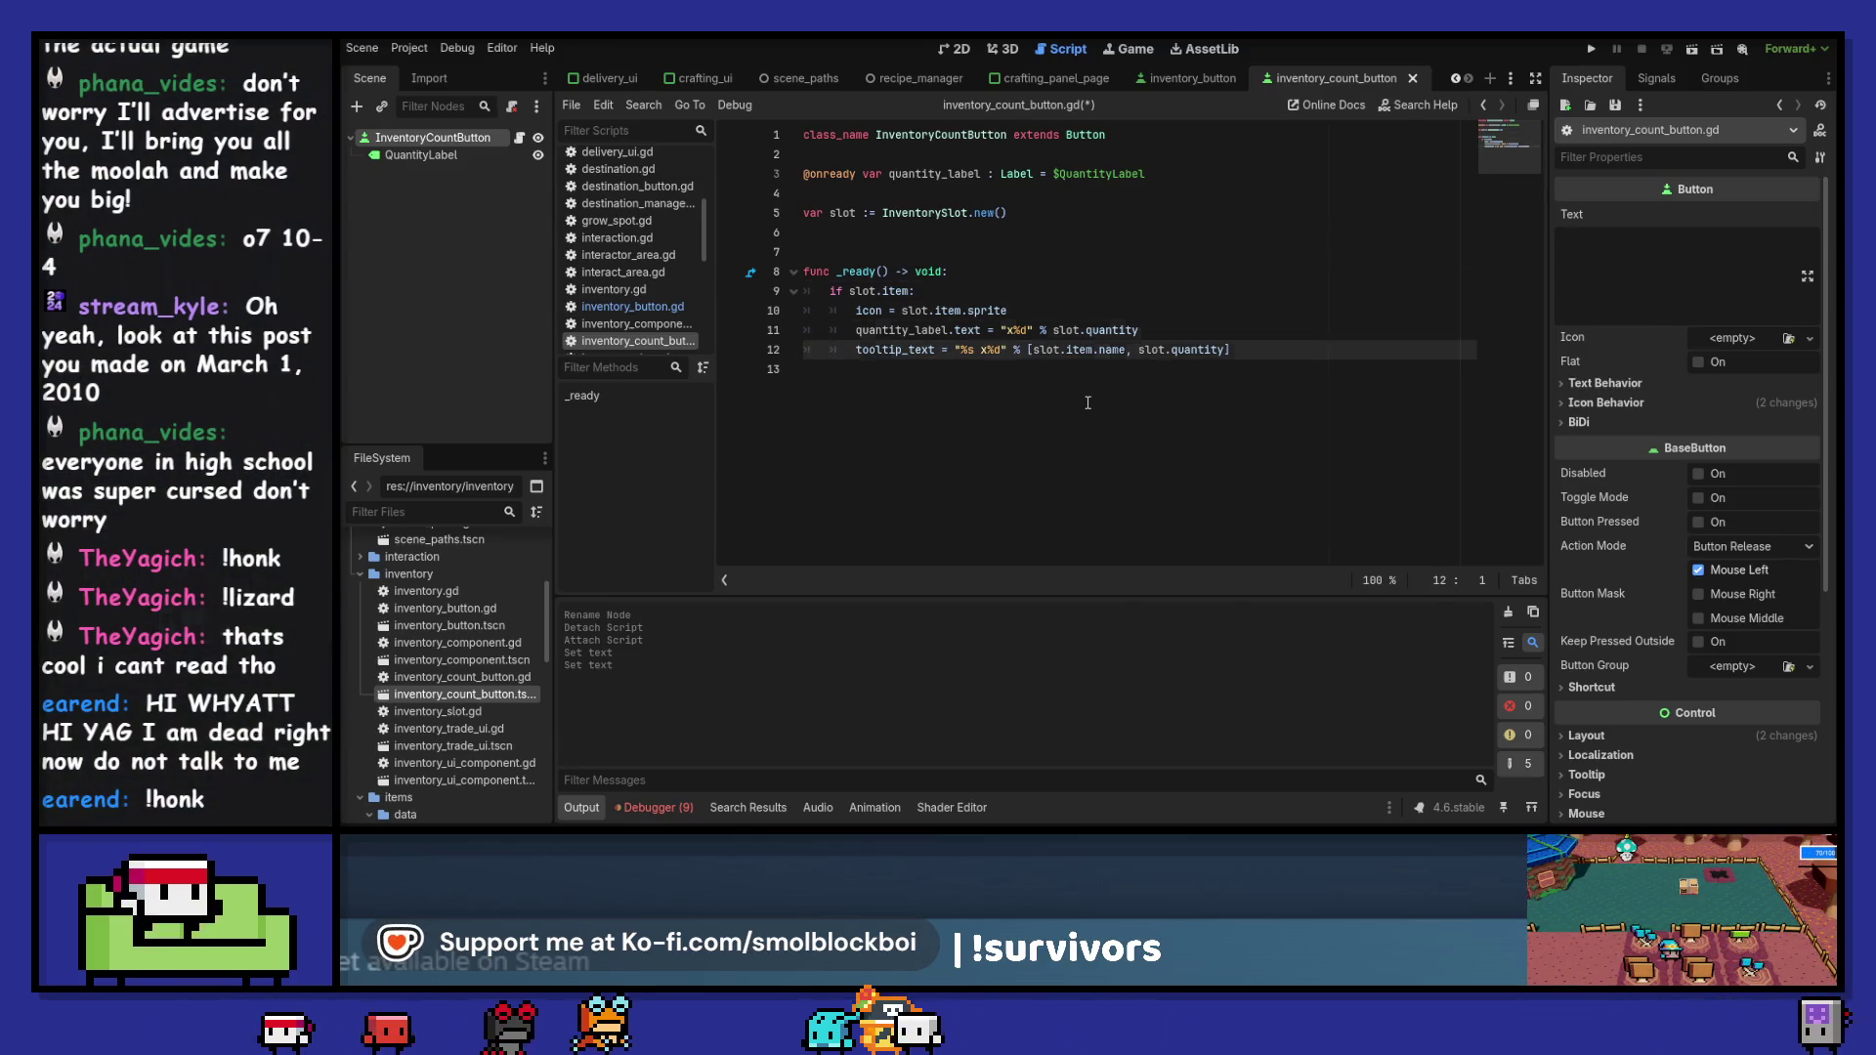
key("Up")
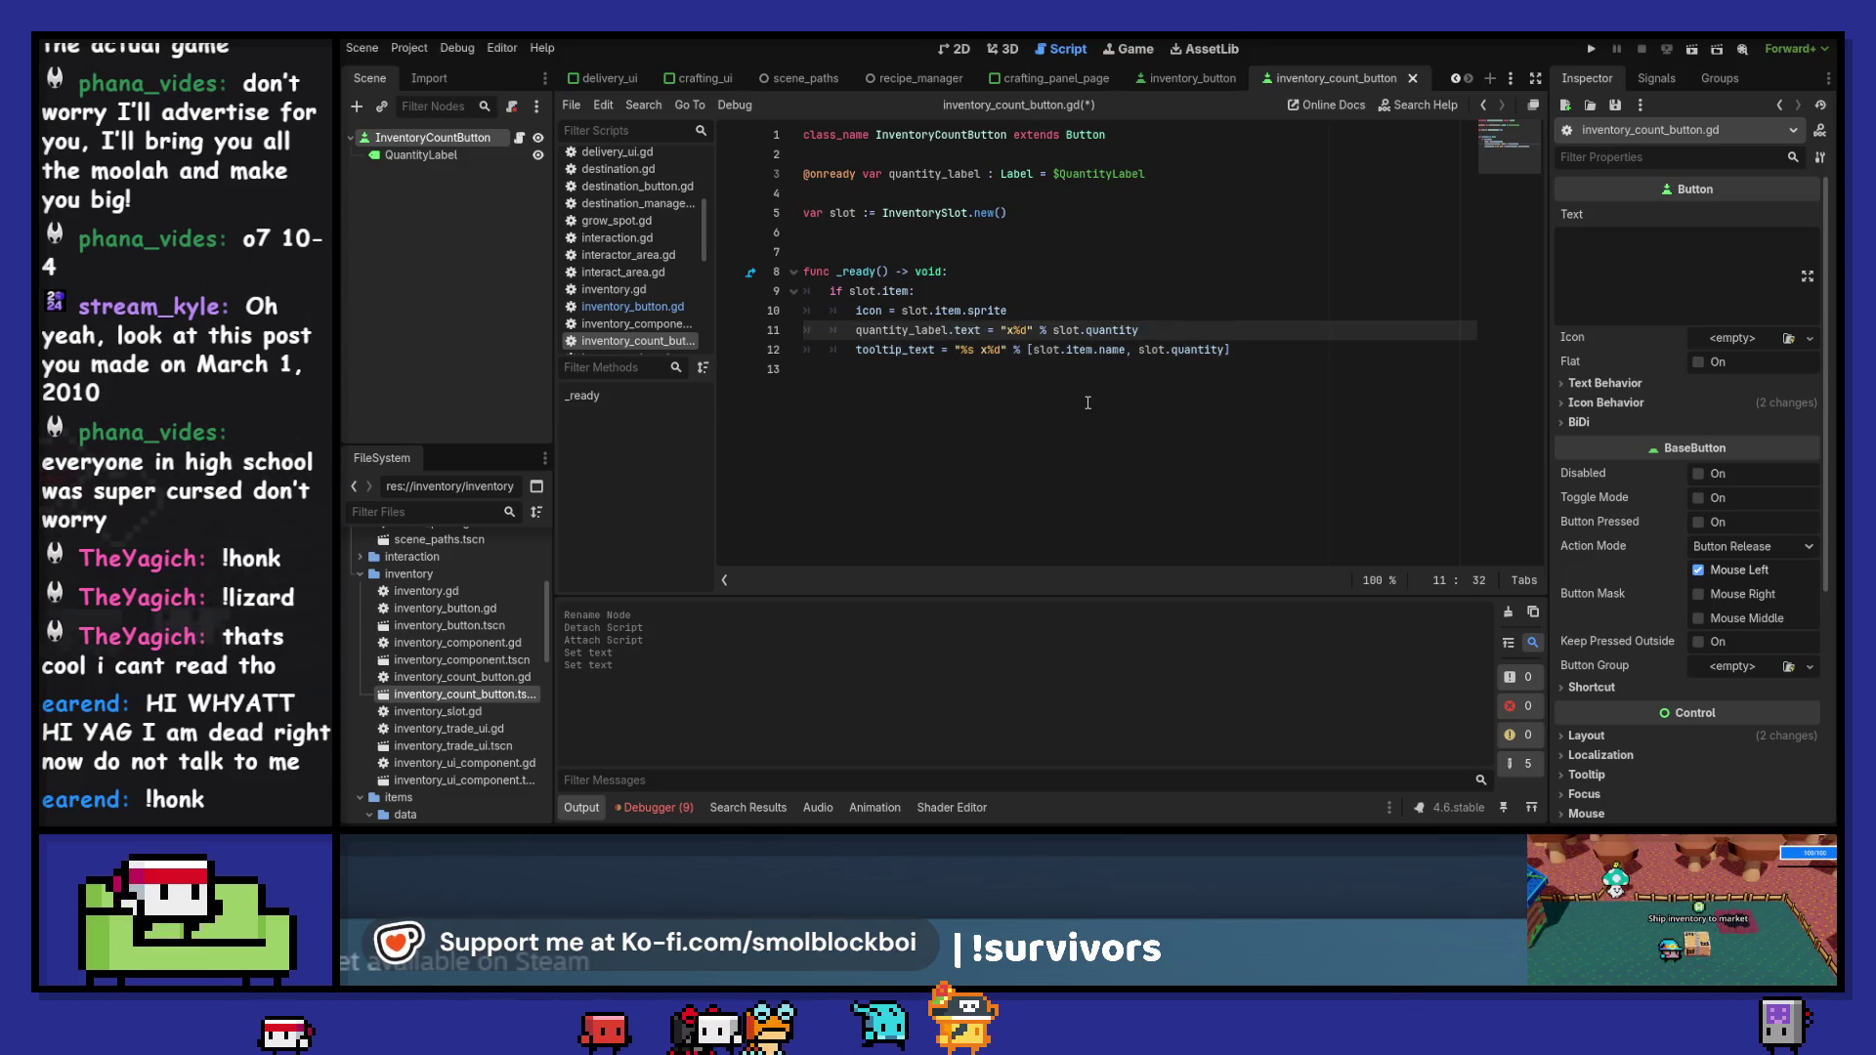
key("Down")
key("Down")
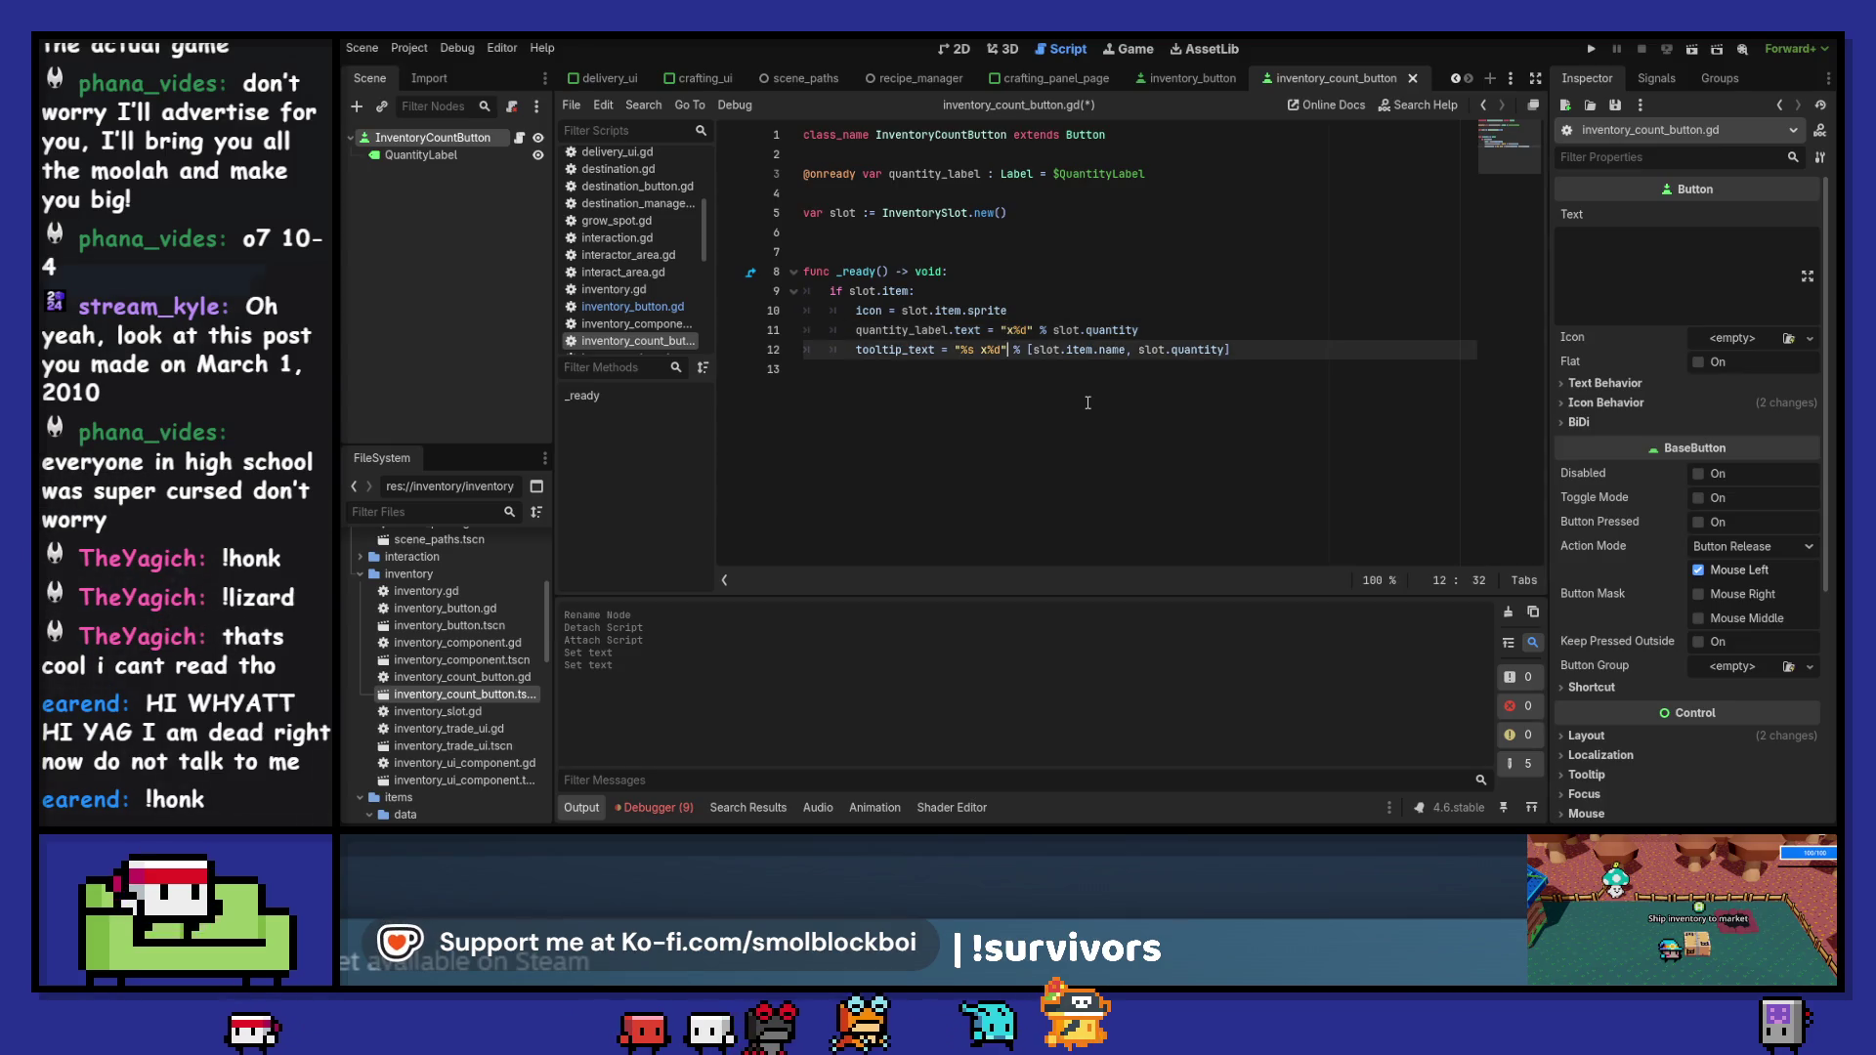
key("Up")
key("Up")
key("Up")
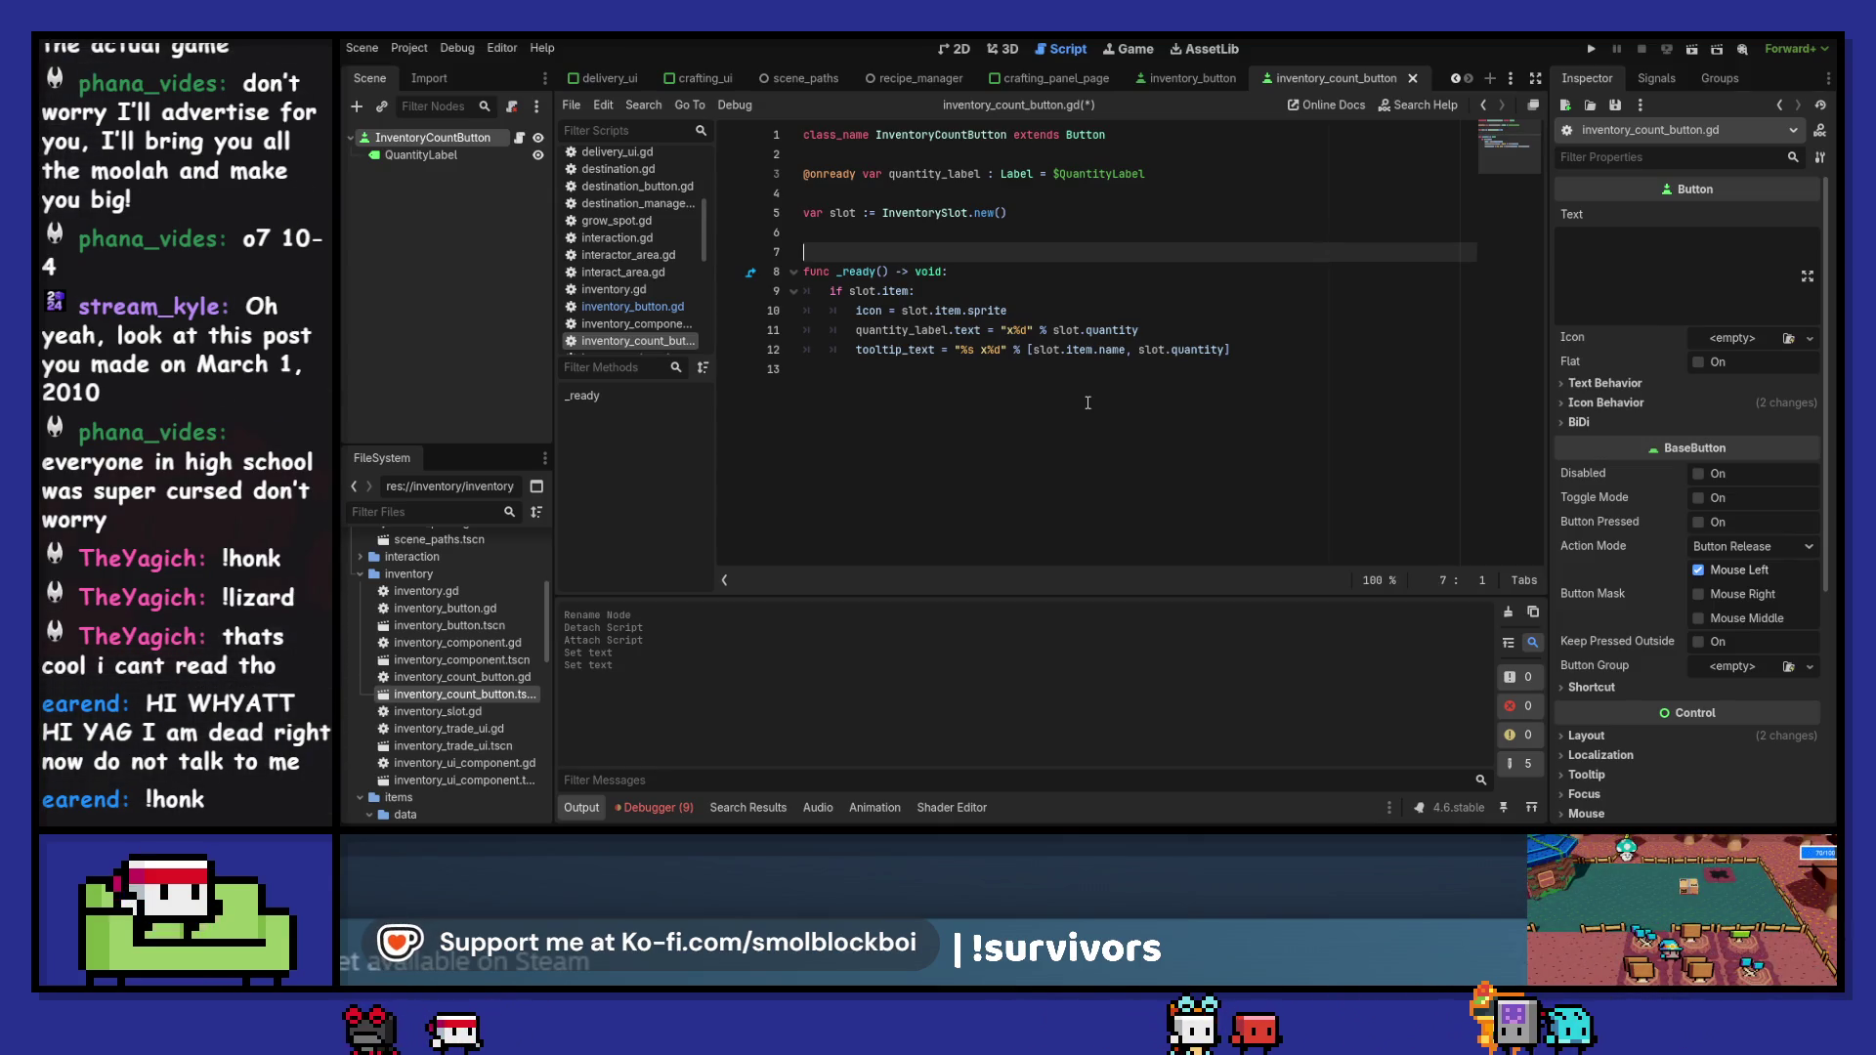
Begin a new variable declaration on the line below the slot variable.
left_click(1088, 403)
key("Return")
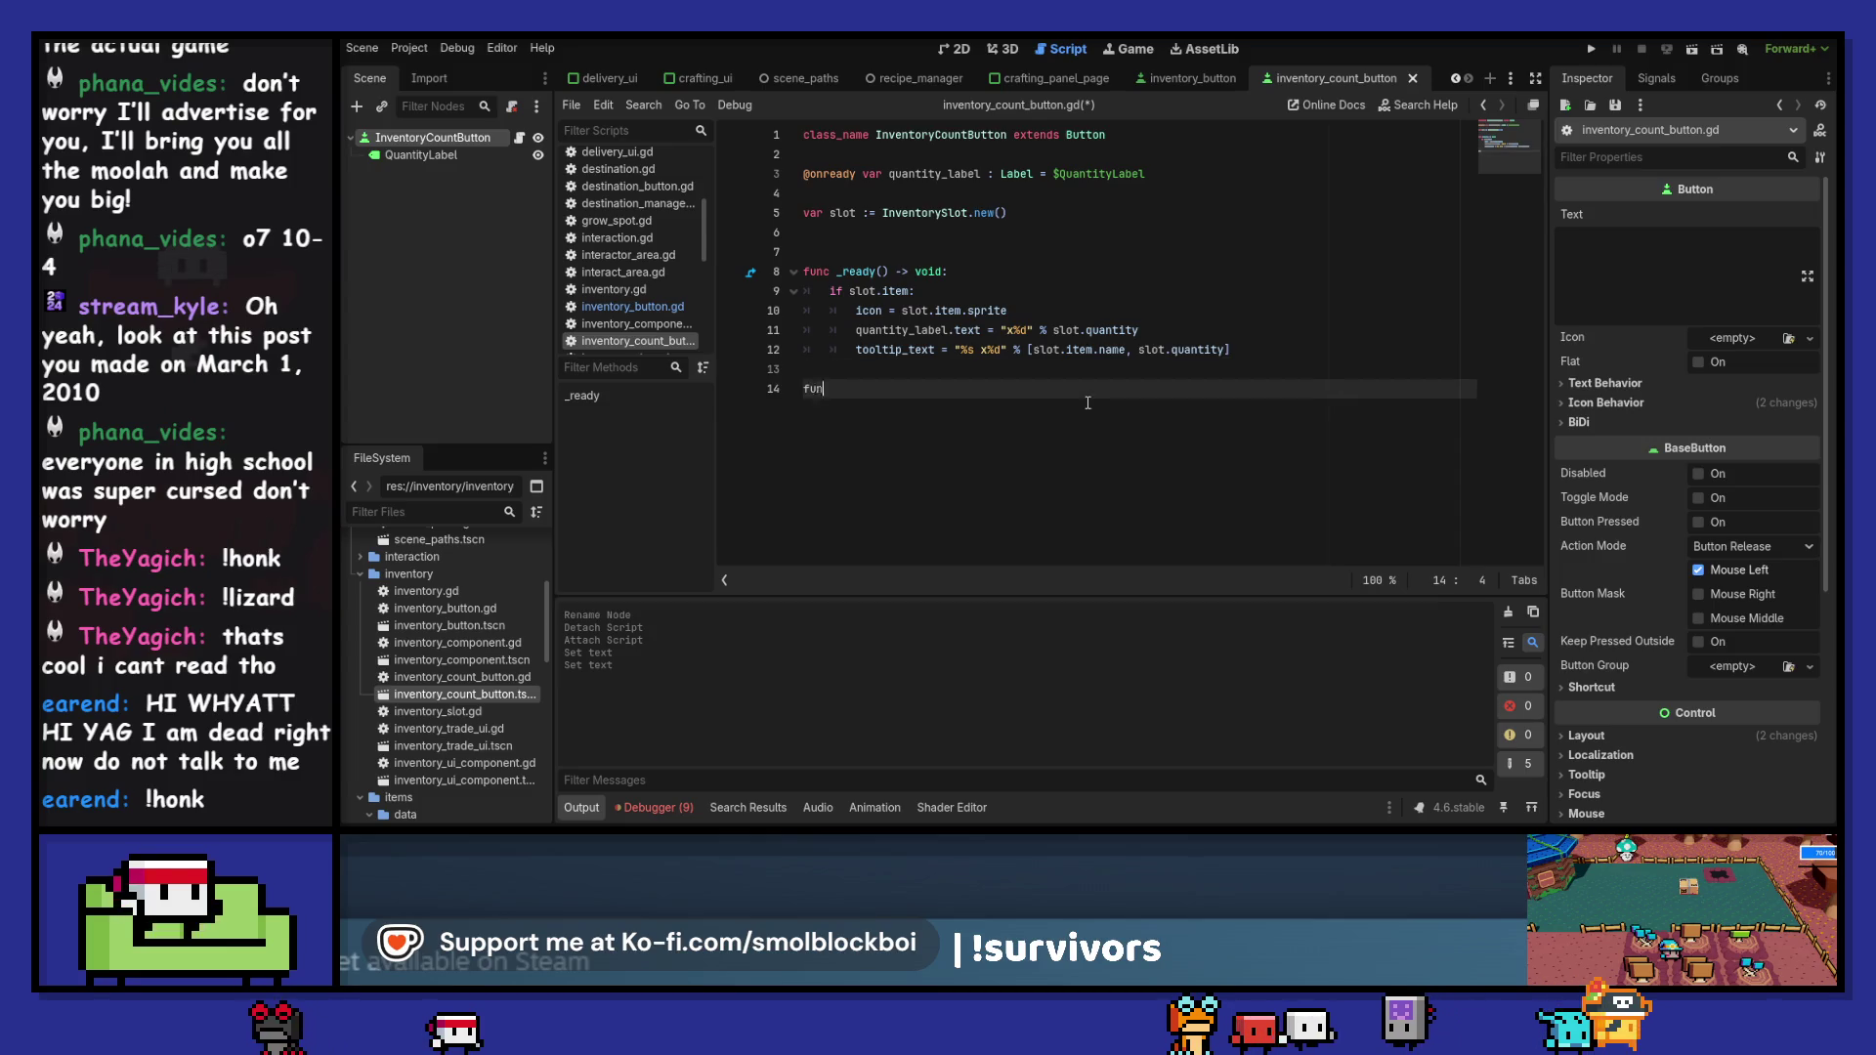
type("c")
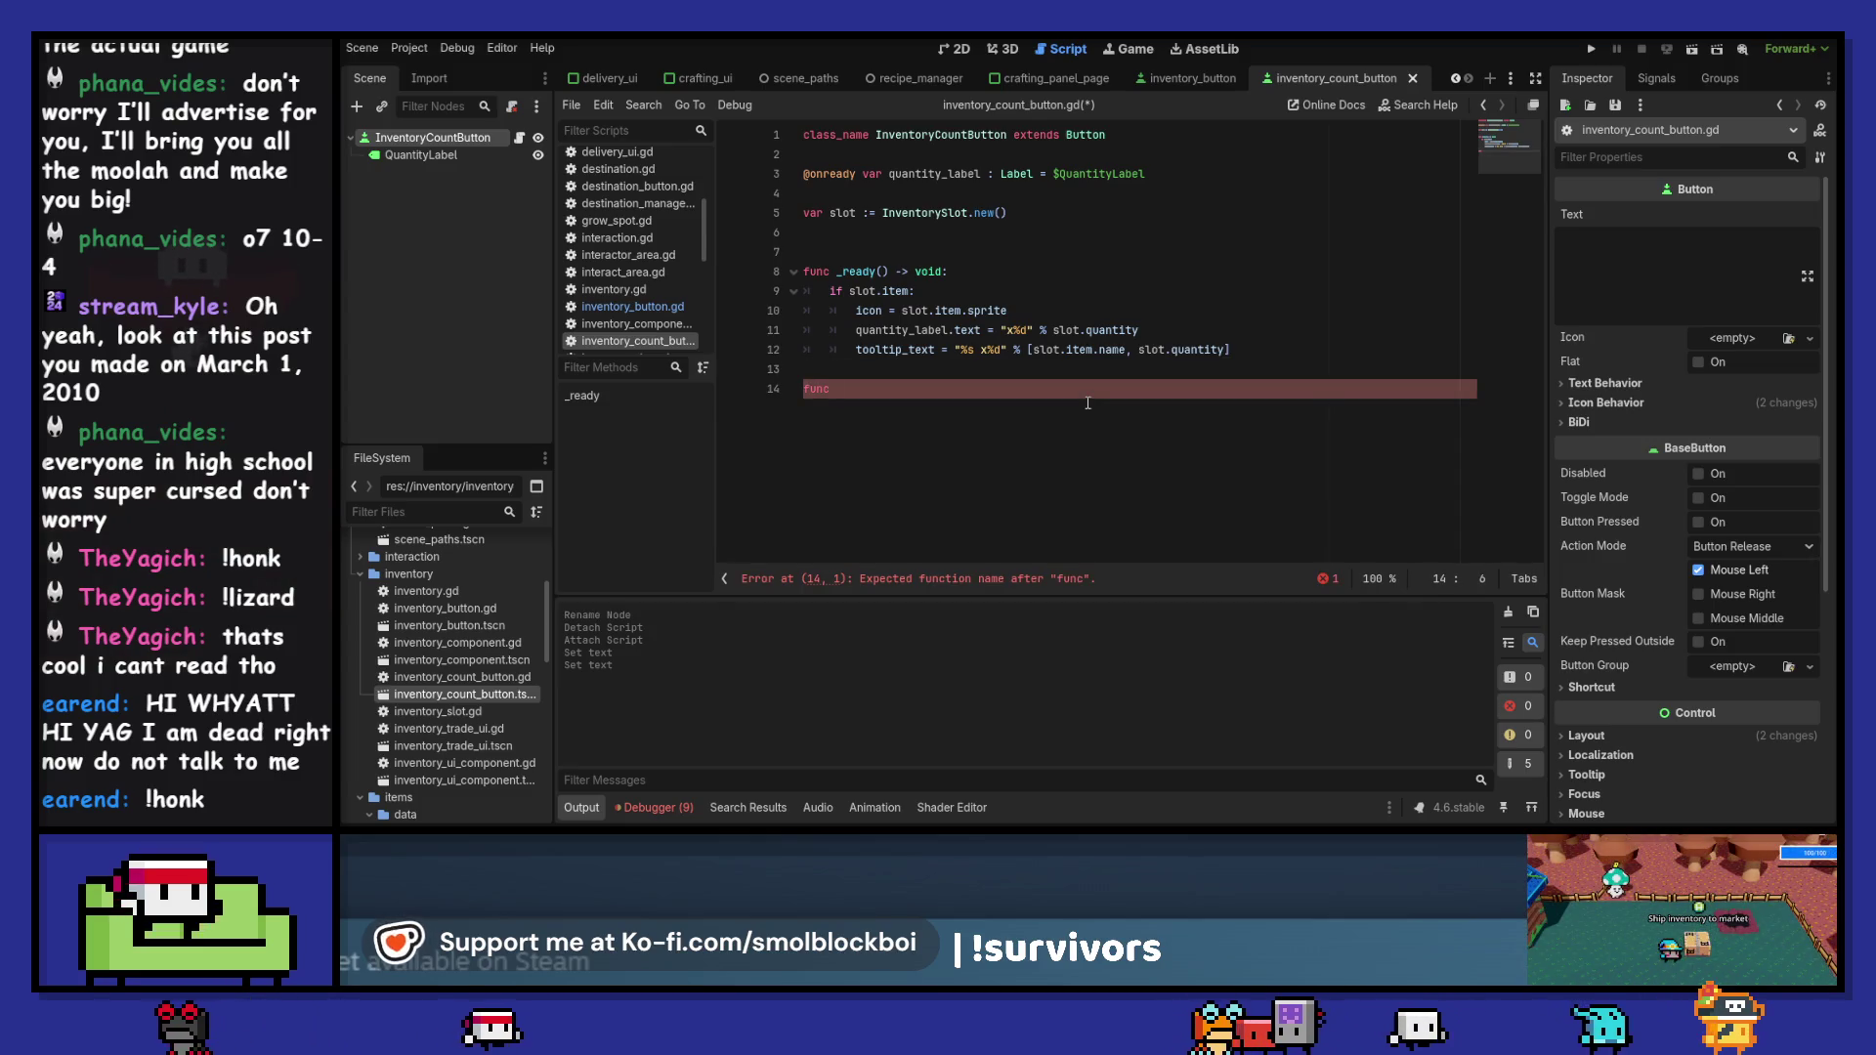
key("BackSpace")
key("BackSpace")
key("BackSpace")
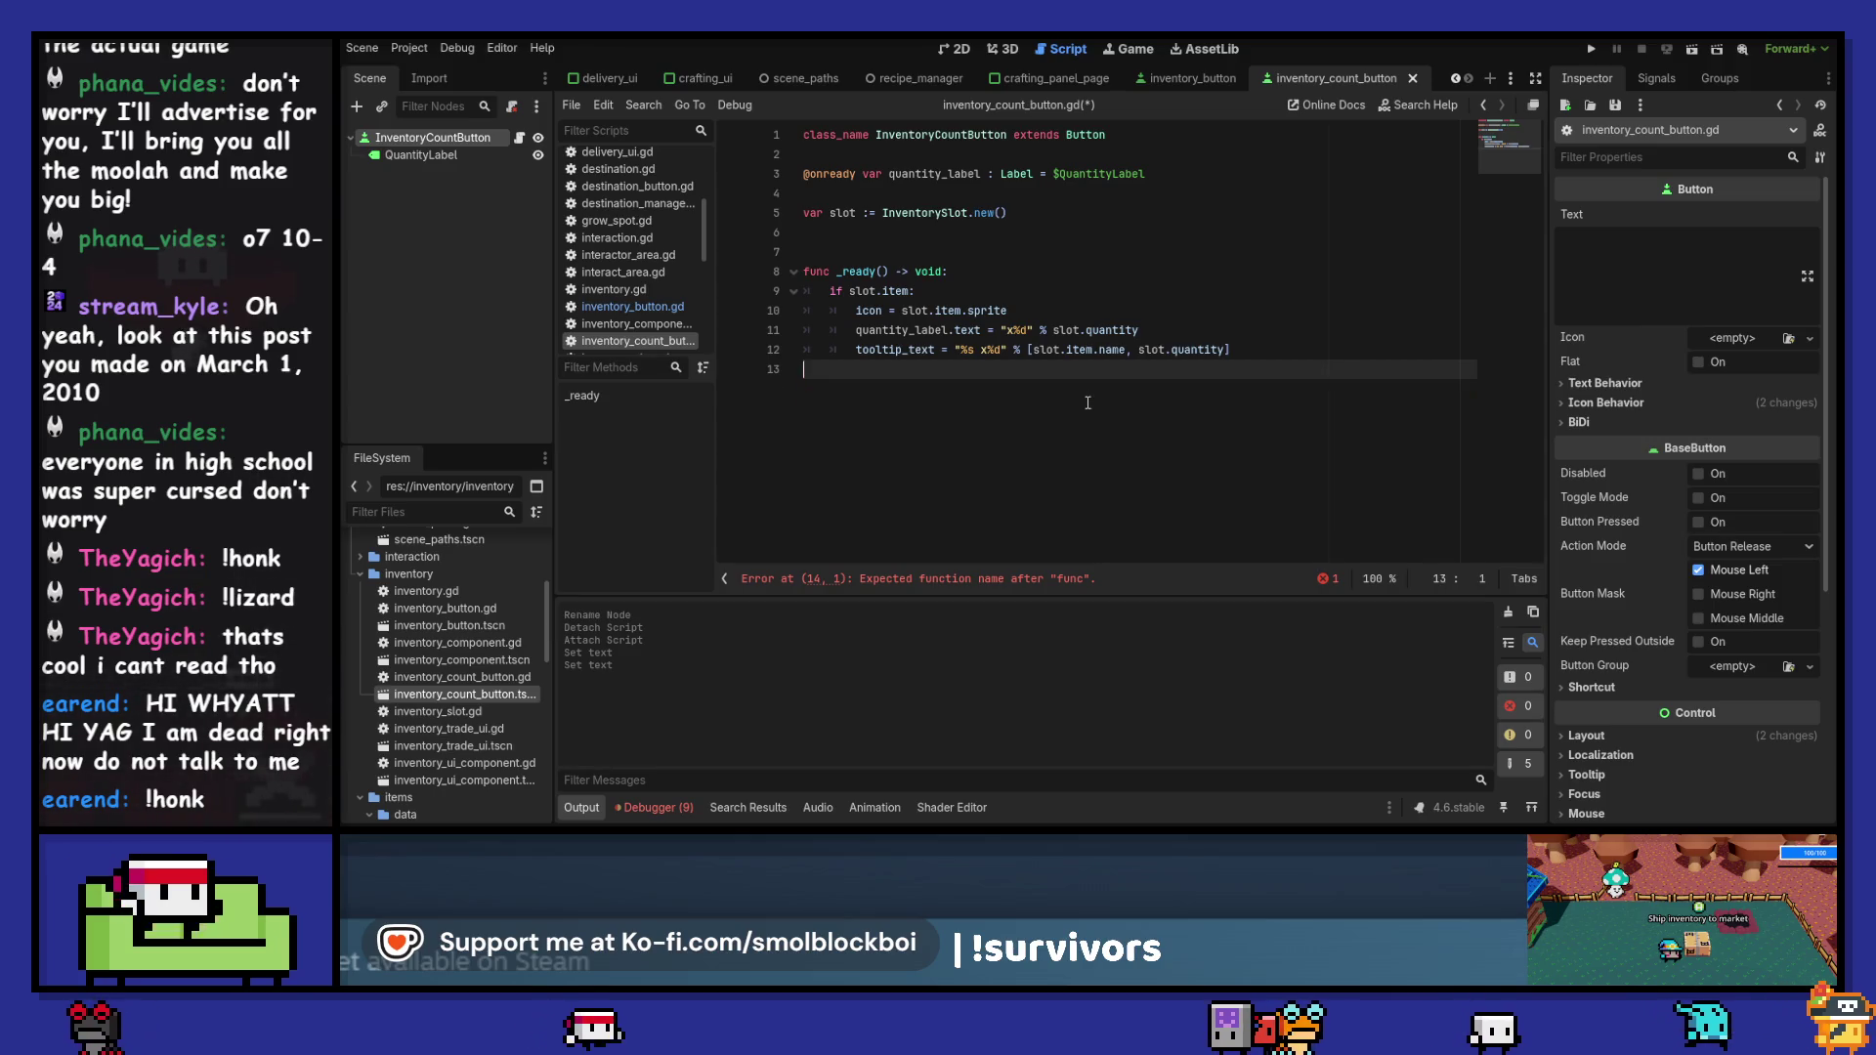
key("Up")
key("Up")
key("Up")
key("Return")
type("var")
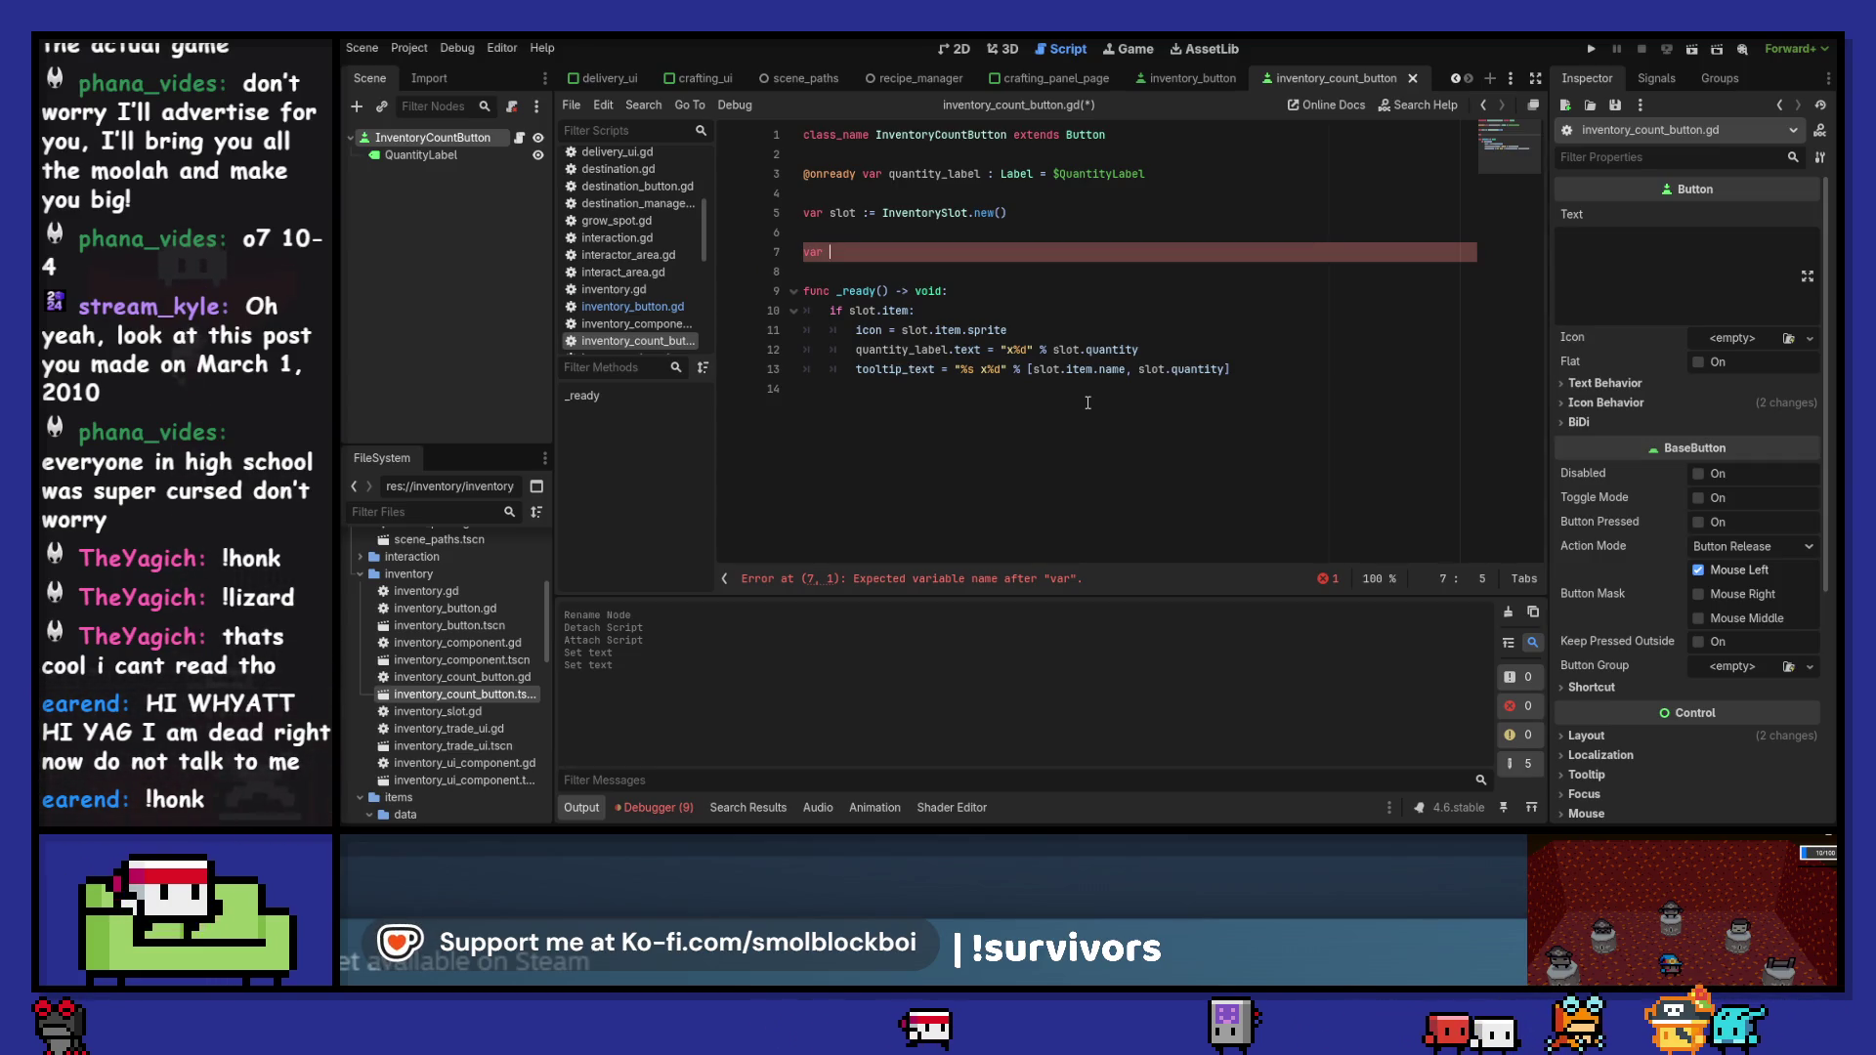
type(" _a")
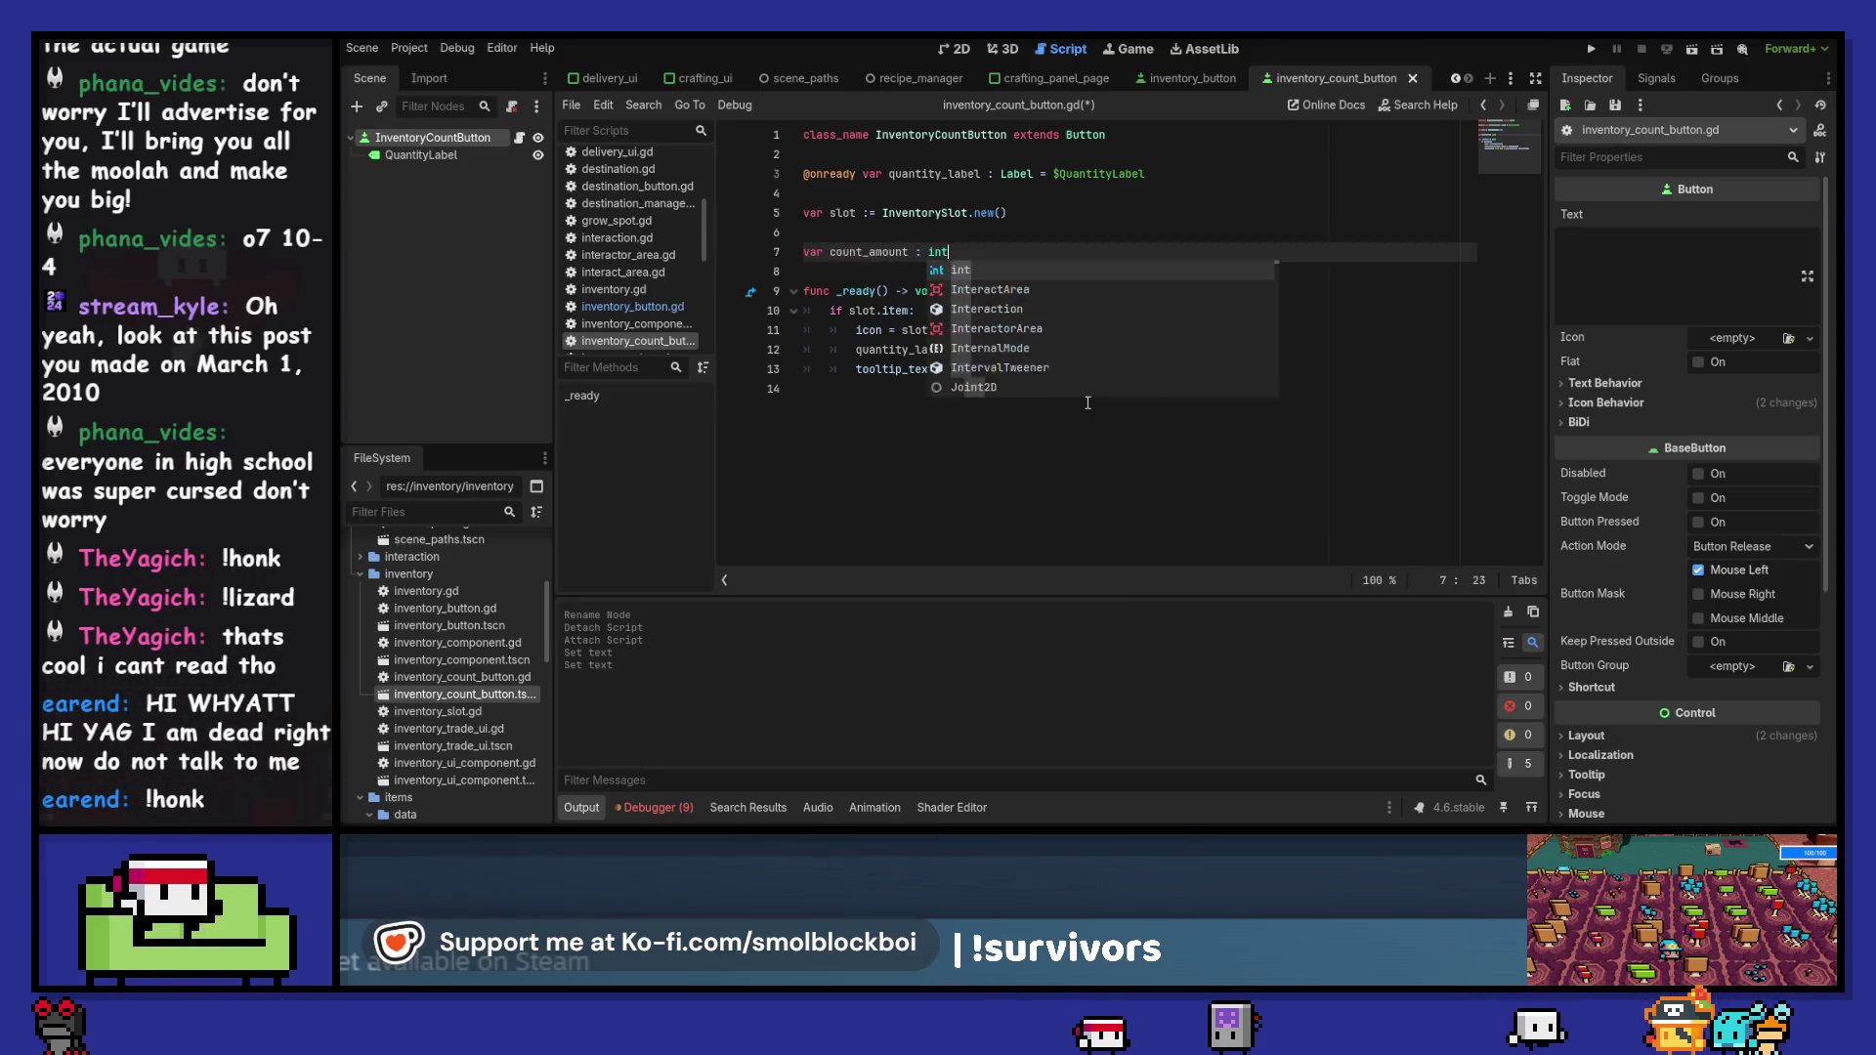
Declare count_amount : int and format the quantity label as "%d/%d" with slot.quantity and count_amount.
key("Return")
key("Return")
key("Down")
key("Down")
key("Down")
key("Down")
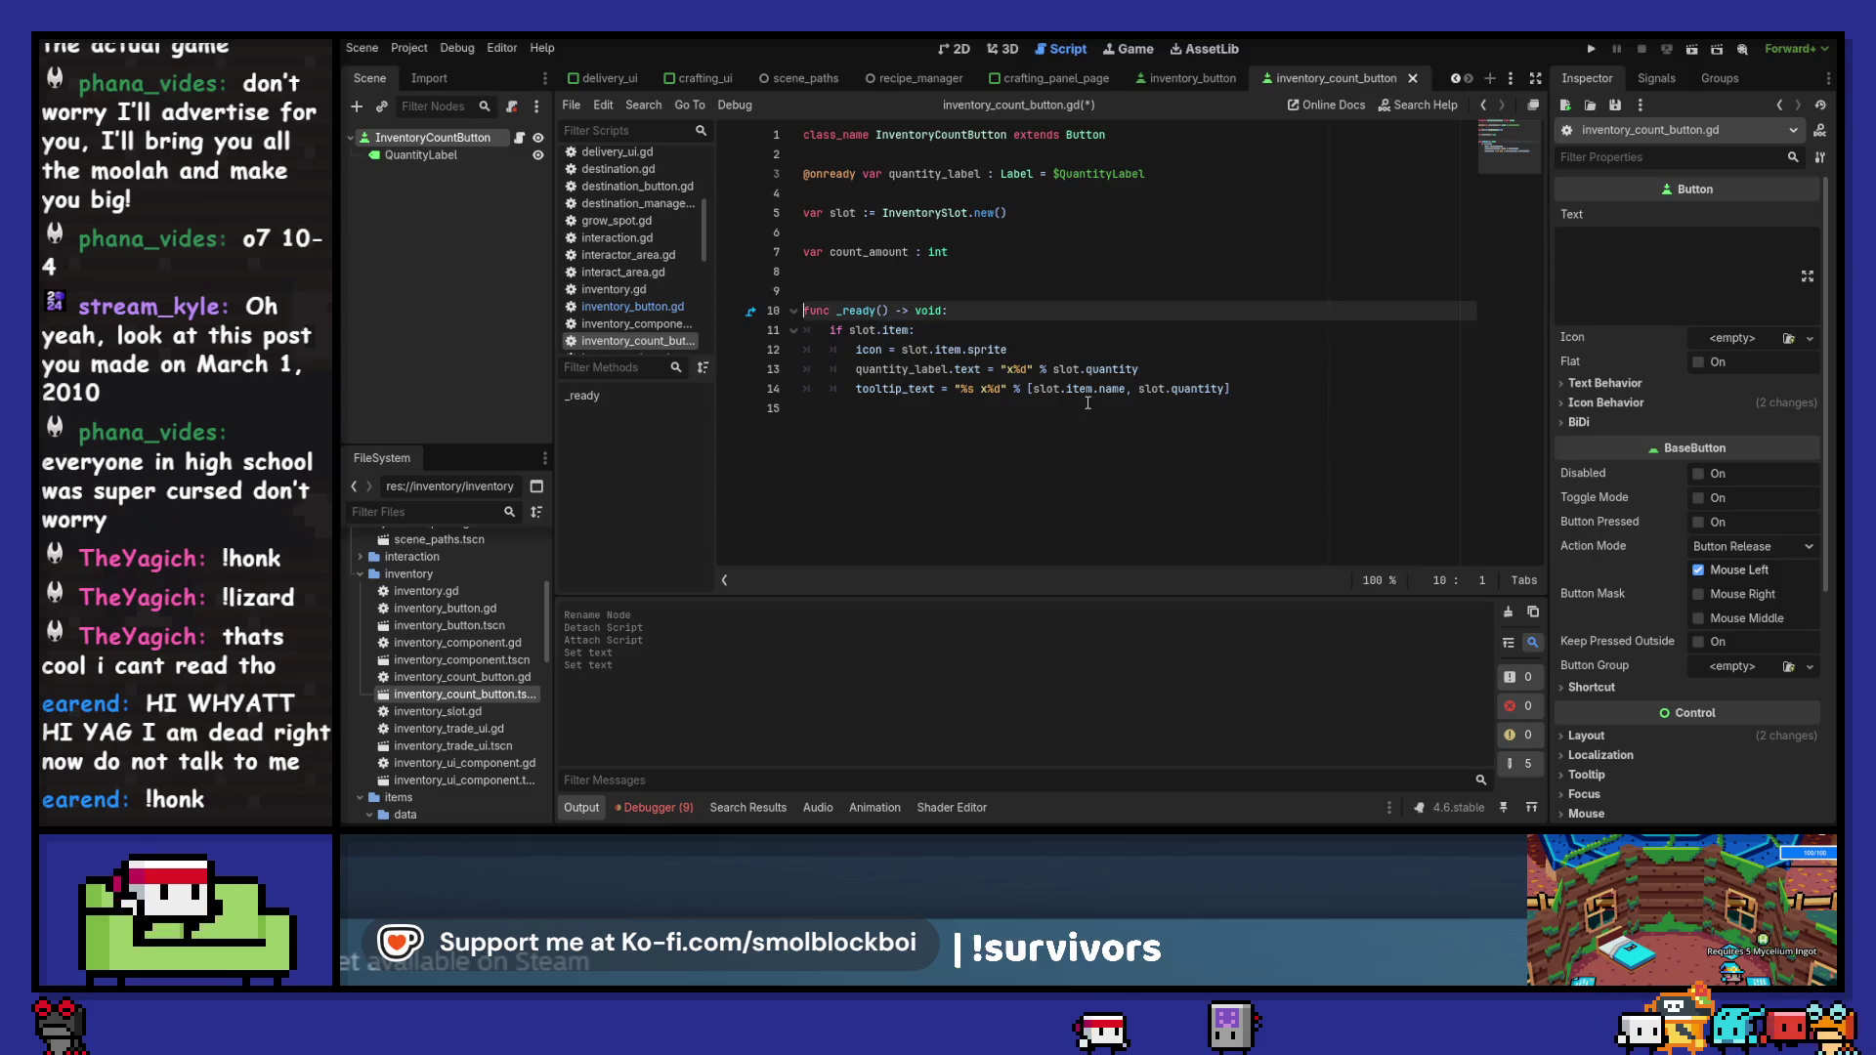
key("Right")
key("Right")
key("Right")
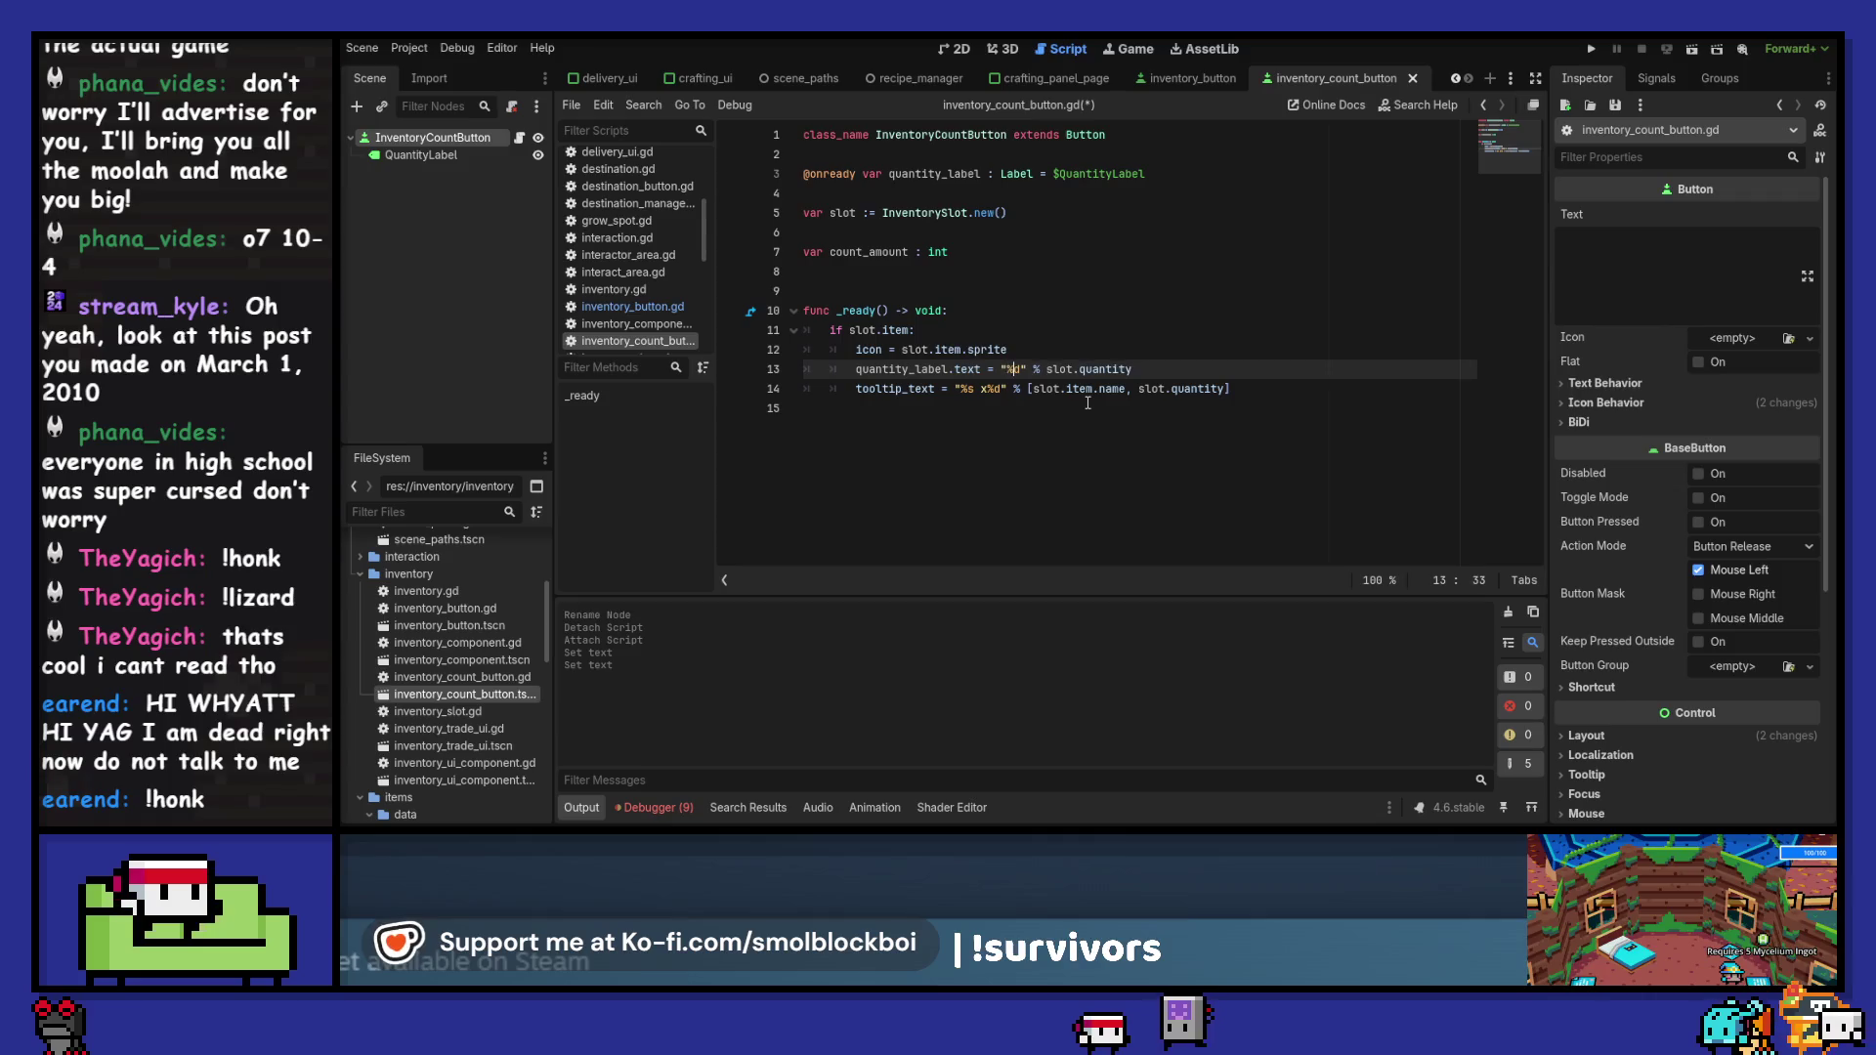
key("Right")
type("/")
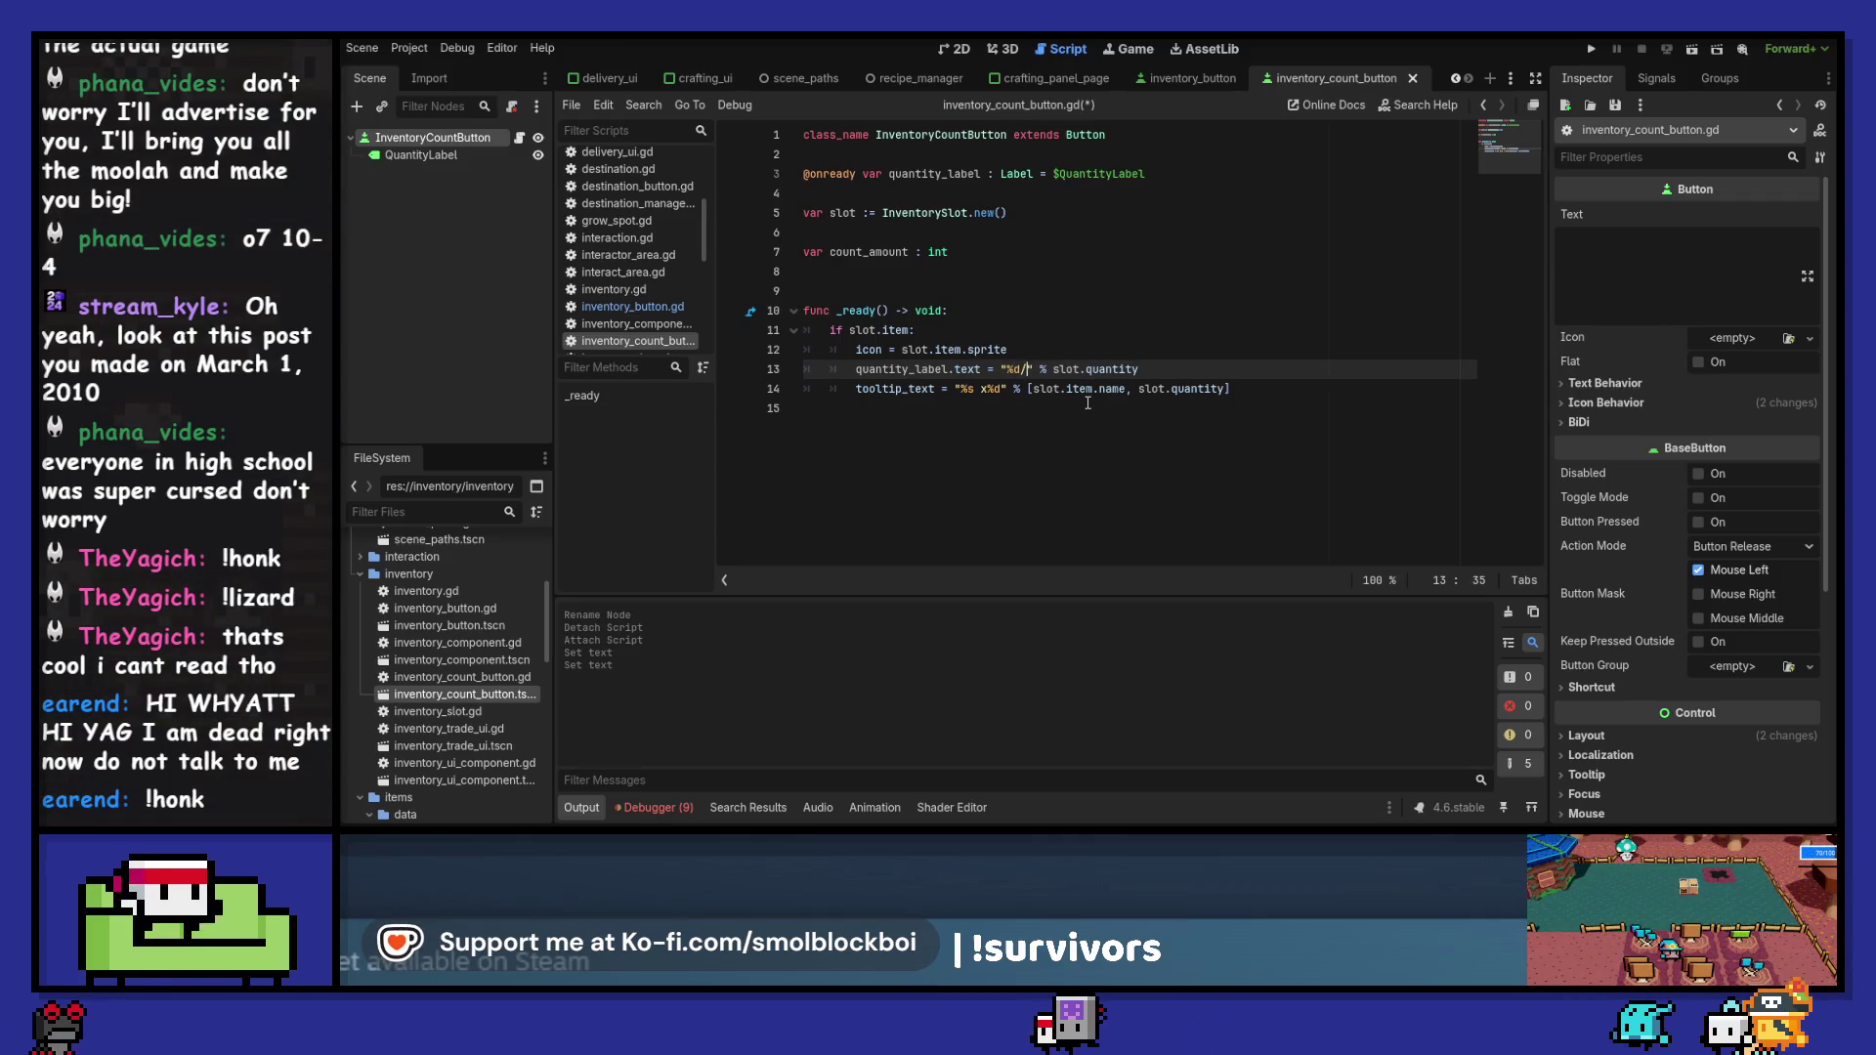
key("shift+End")
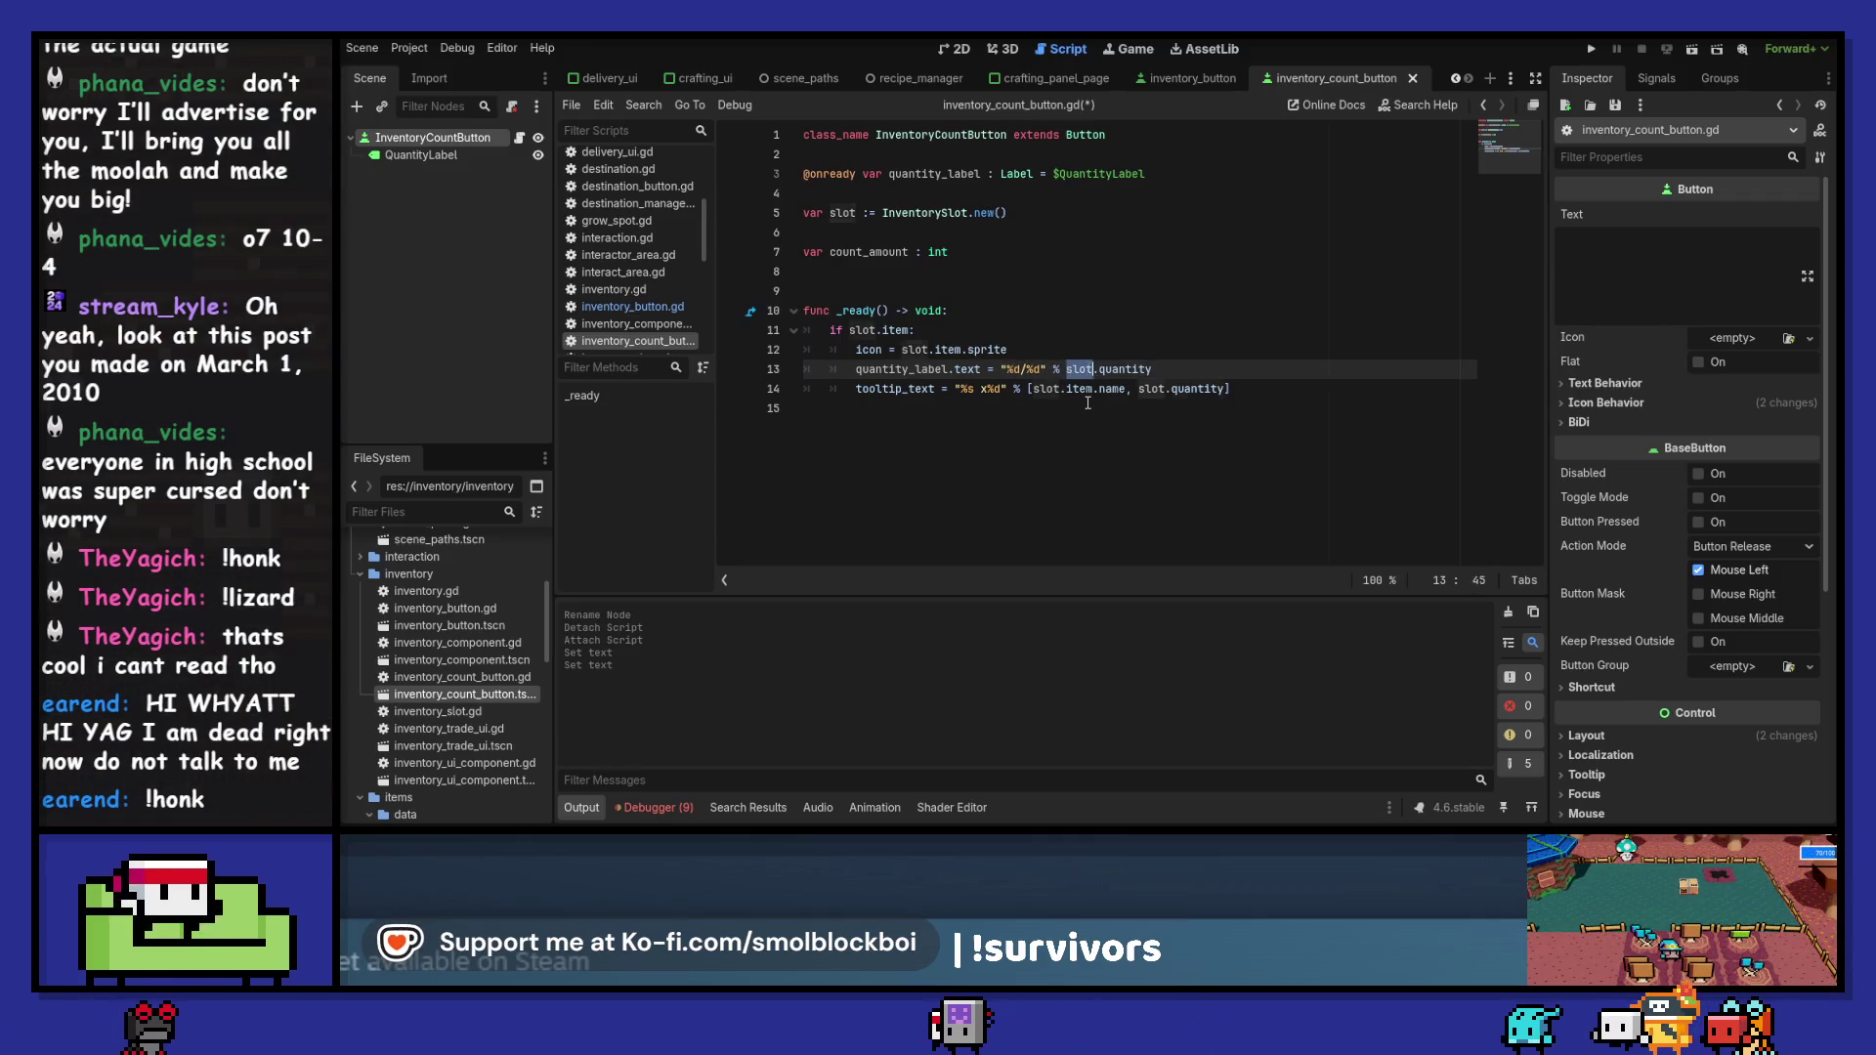
type("[slot.quantity")
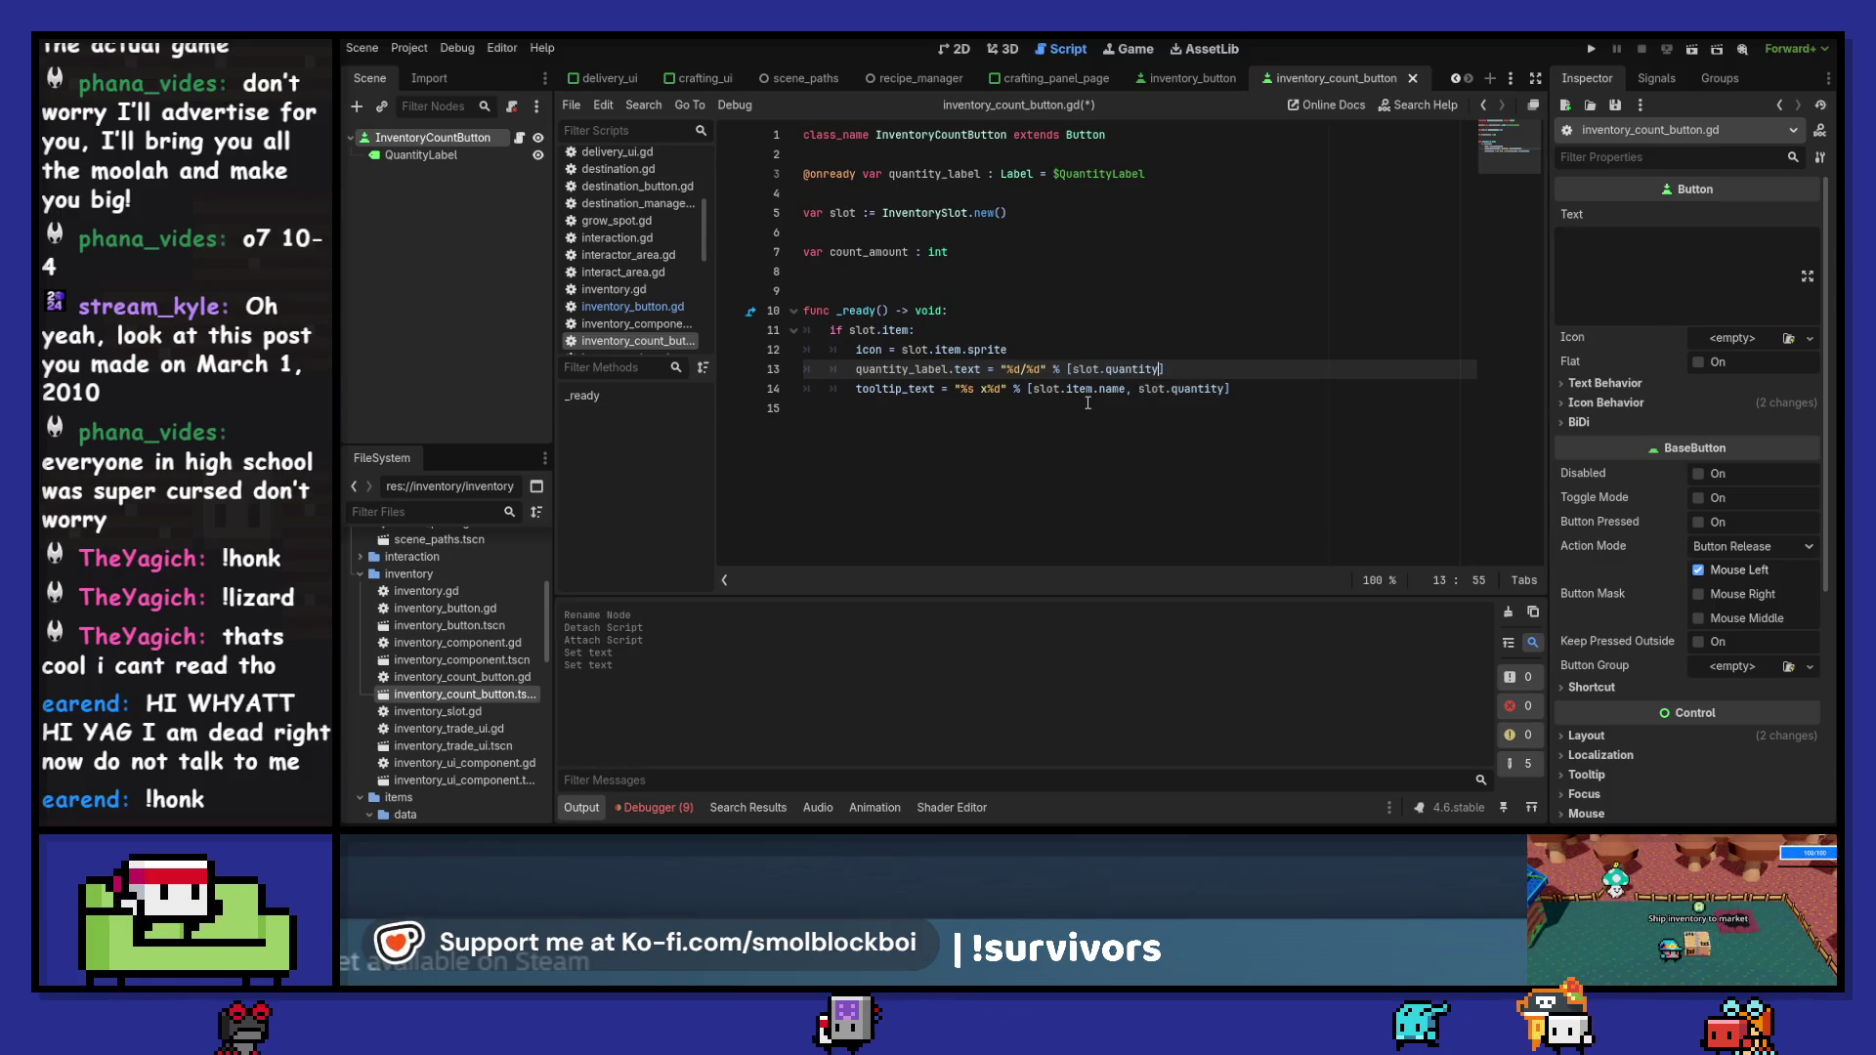
type(", ")
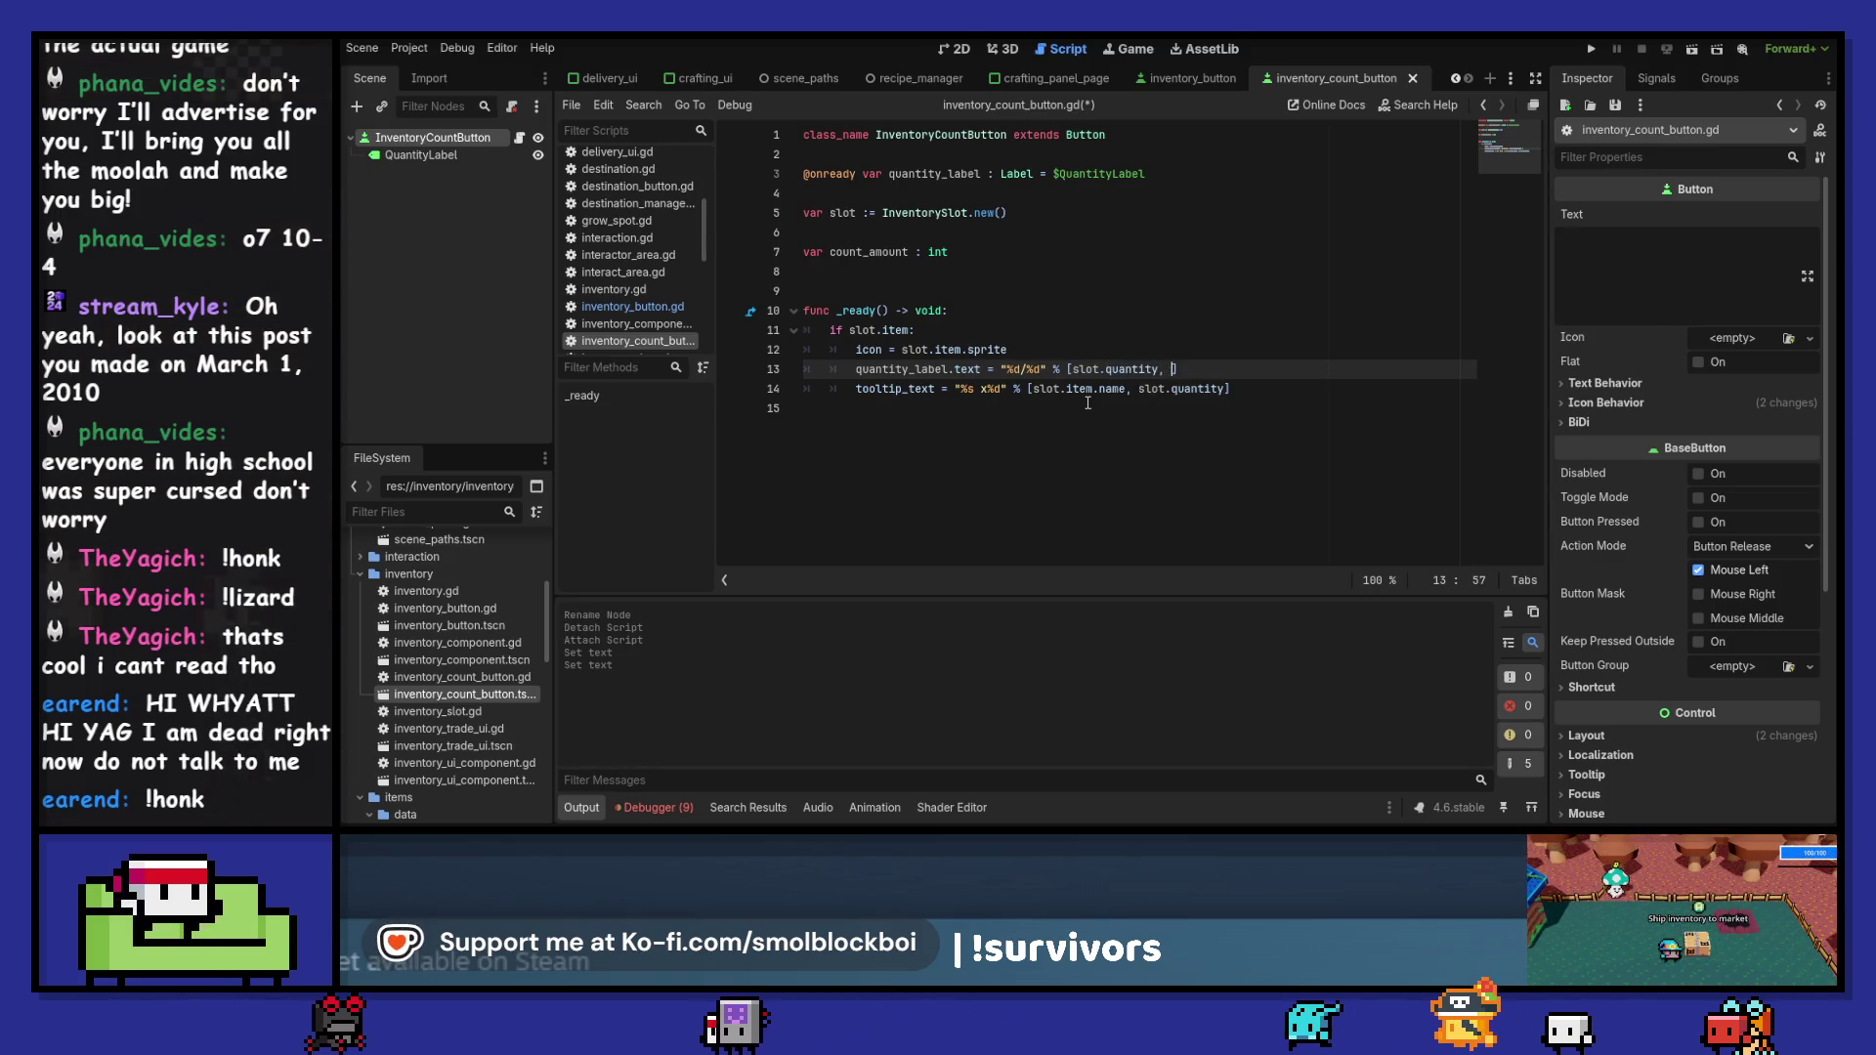
type("count_amount")
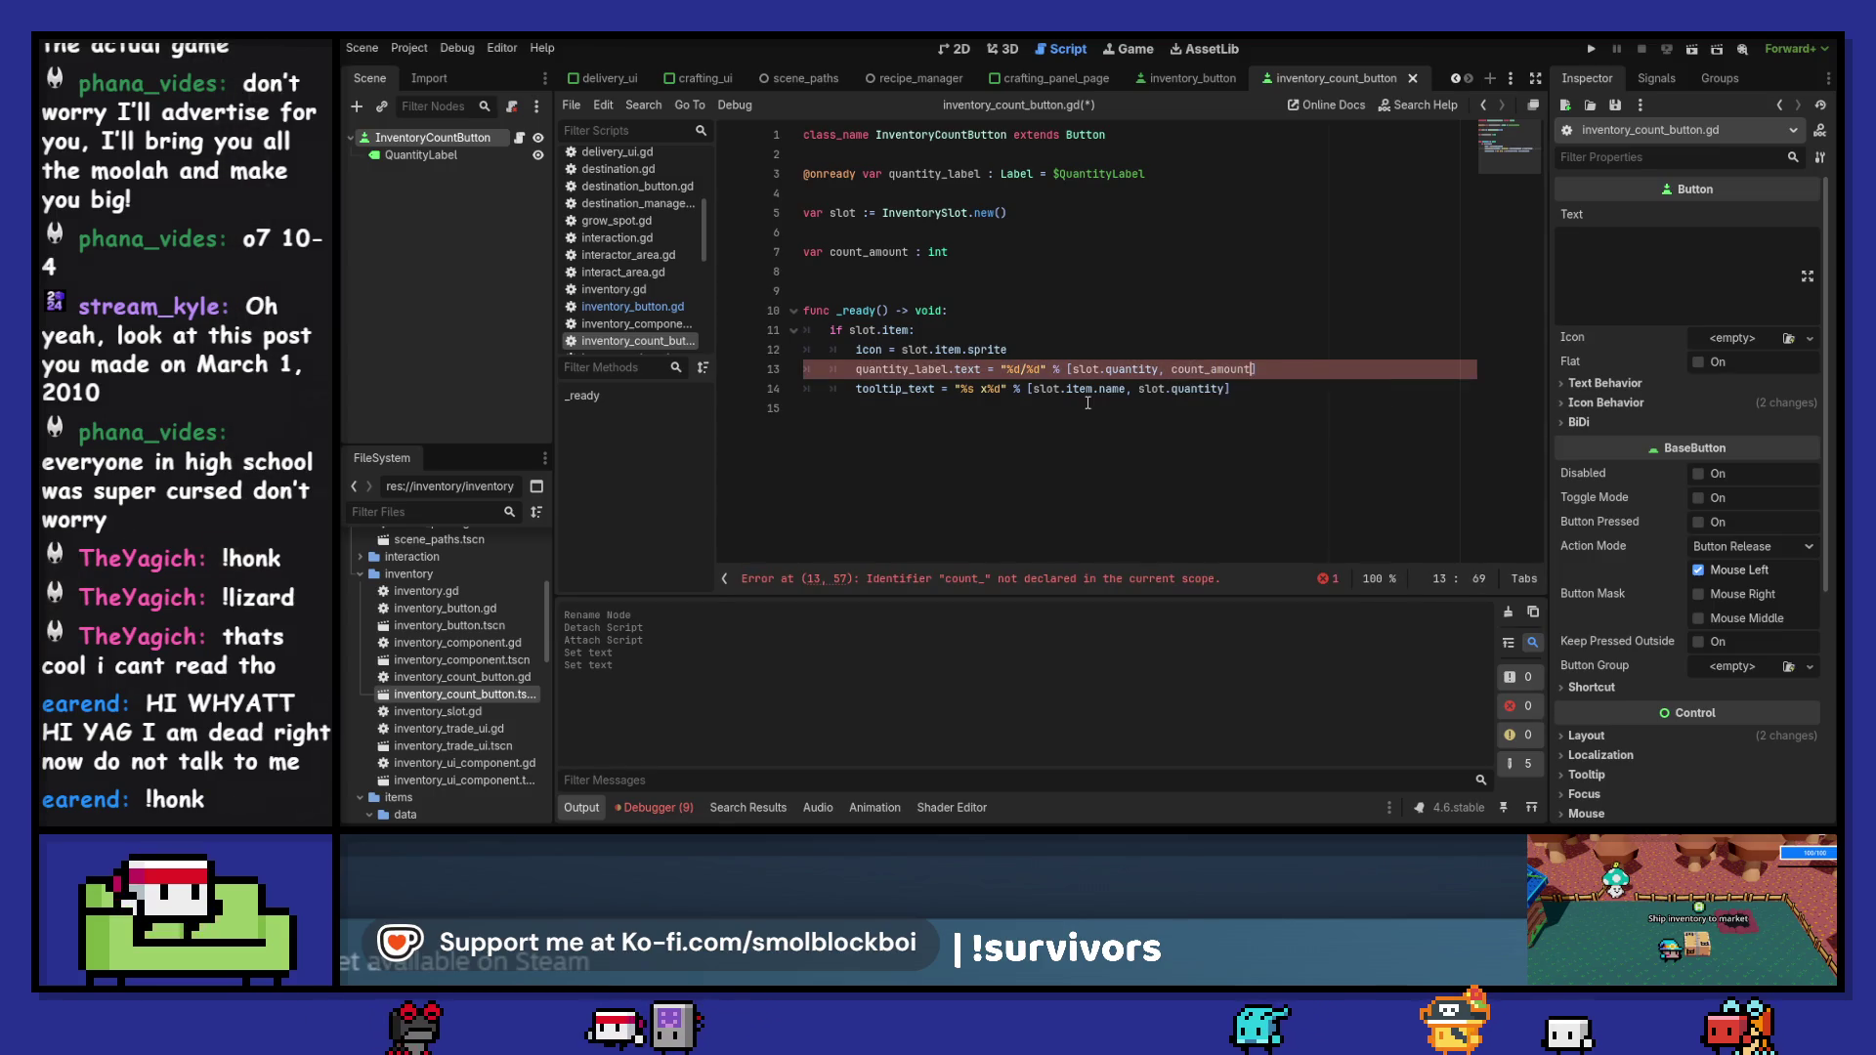
Make the tooltip show the item name followed by quantity/count_amount, and save the script.
key("Down")
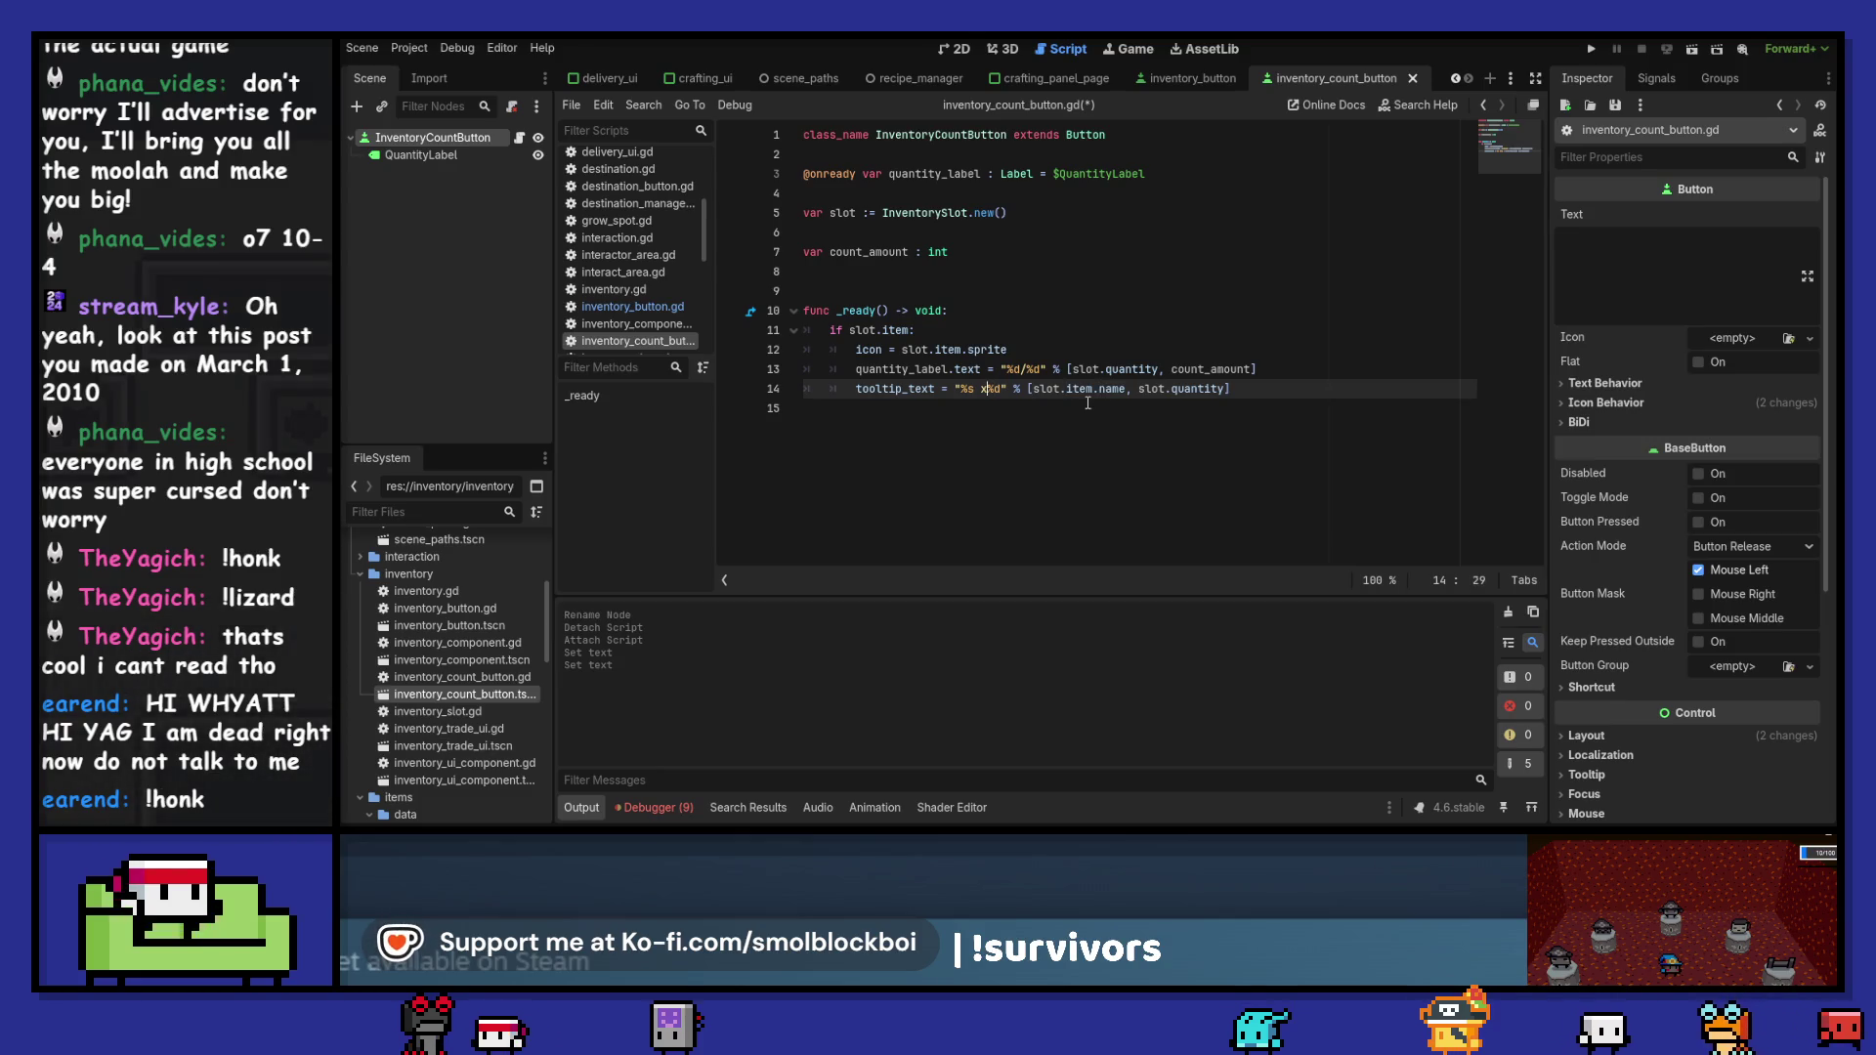
key("BackSpace")
key("Right")
key("Right")
type(".")
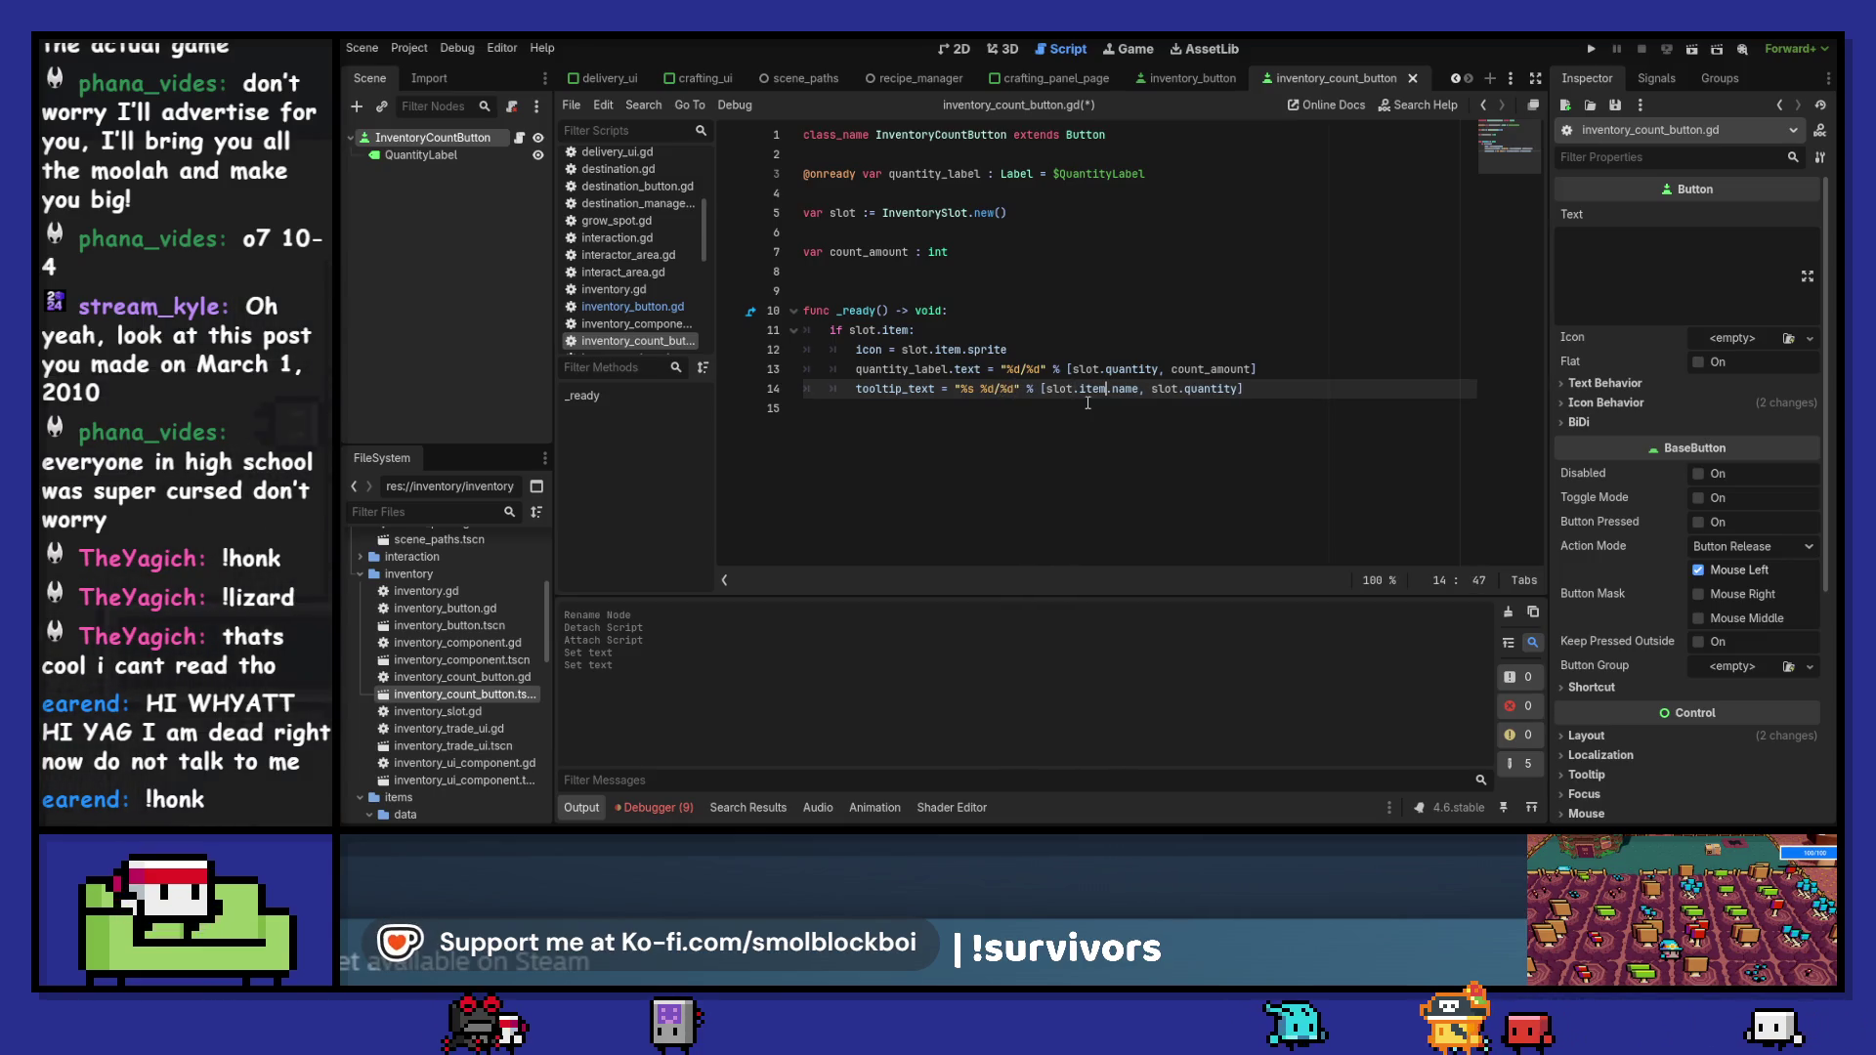
key("Right")
key("Right")
key("Right")
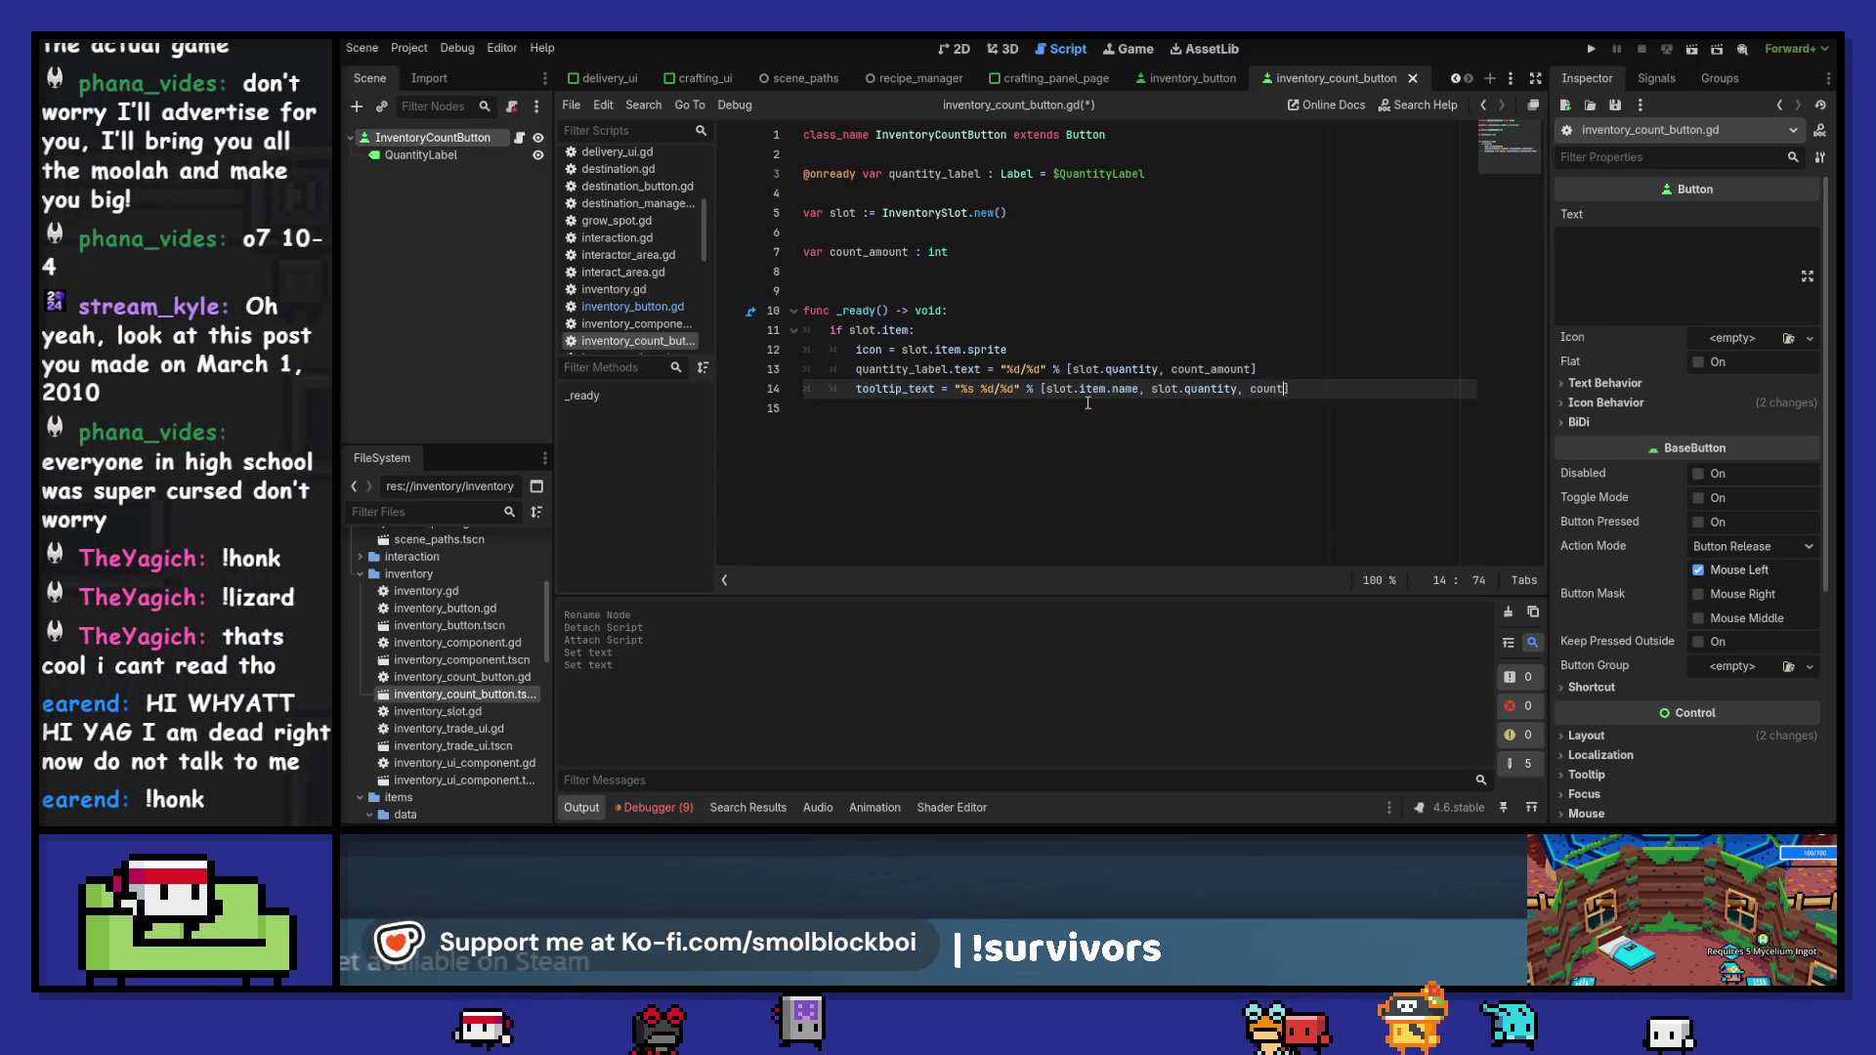
type("ount_")
type("amount")
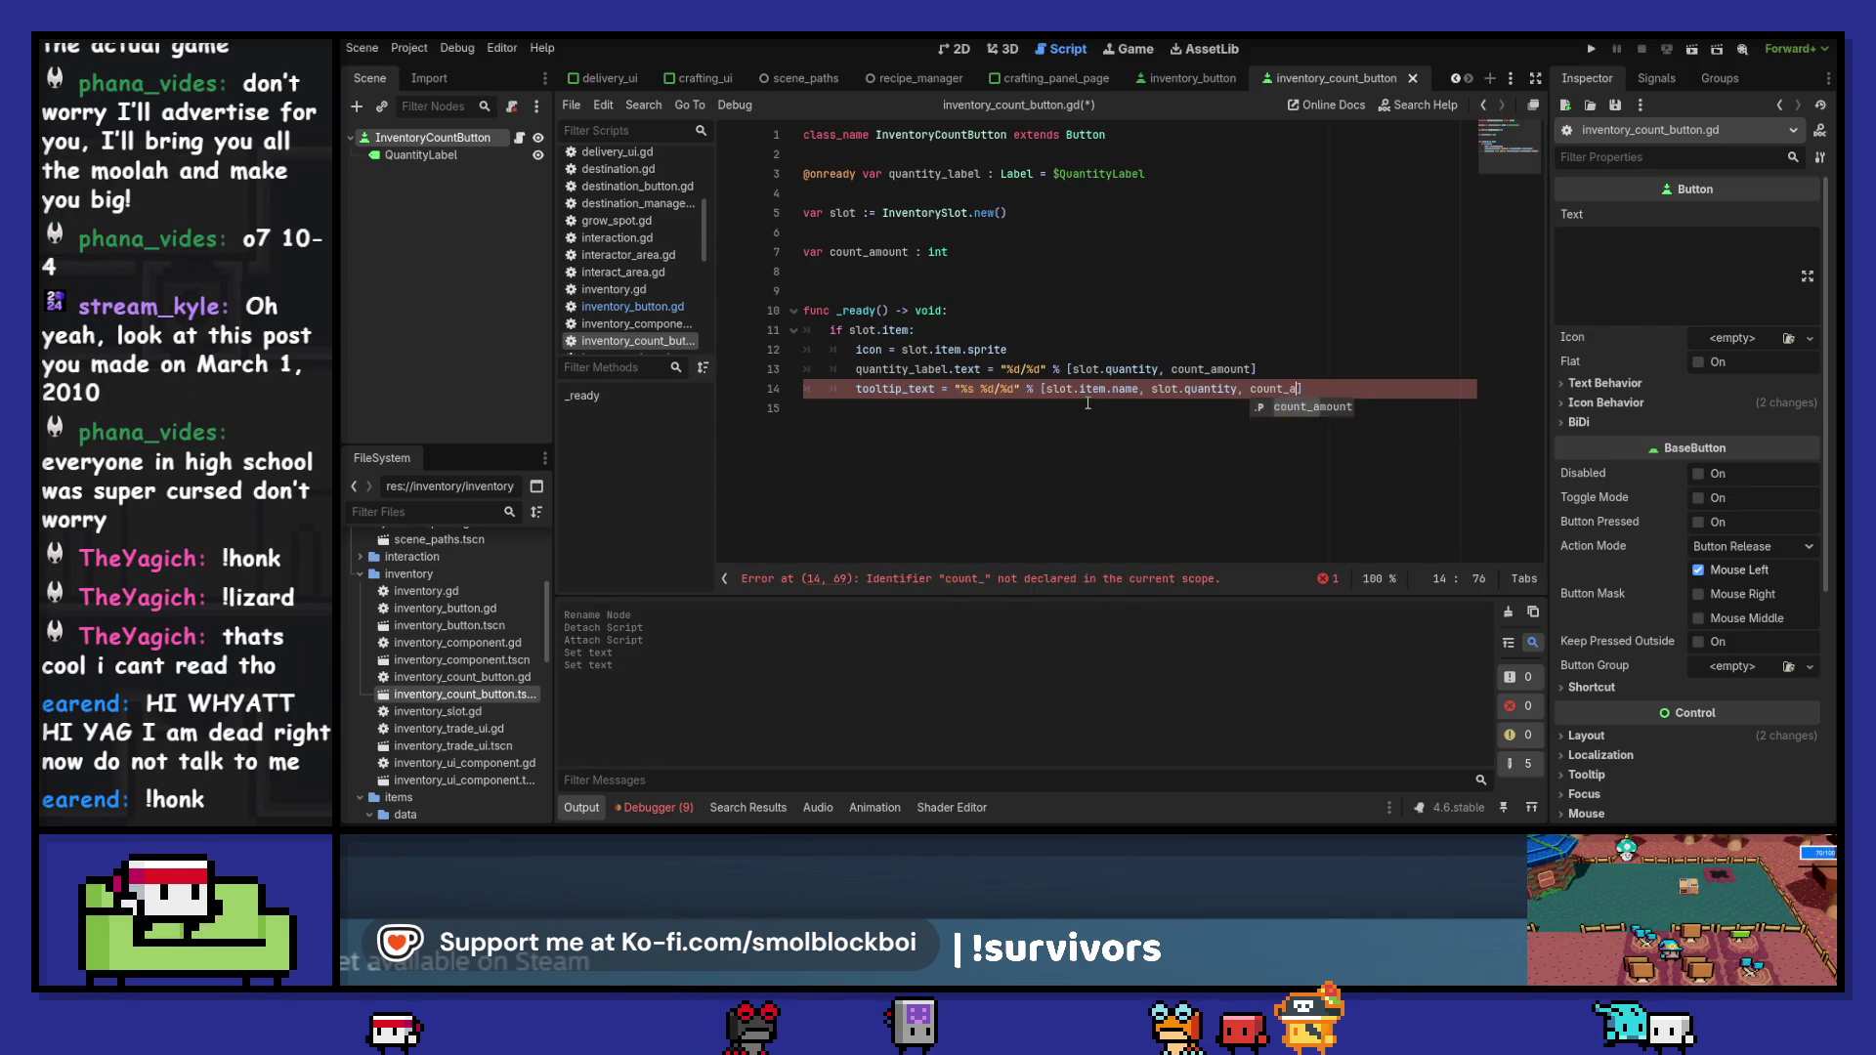
key("ctrl+s")
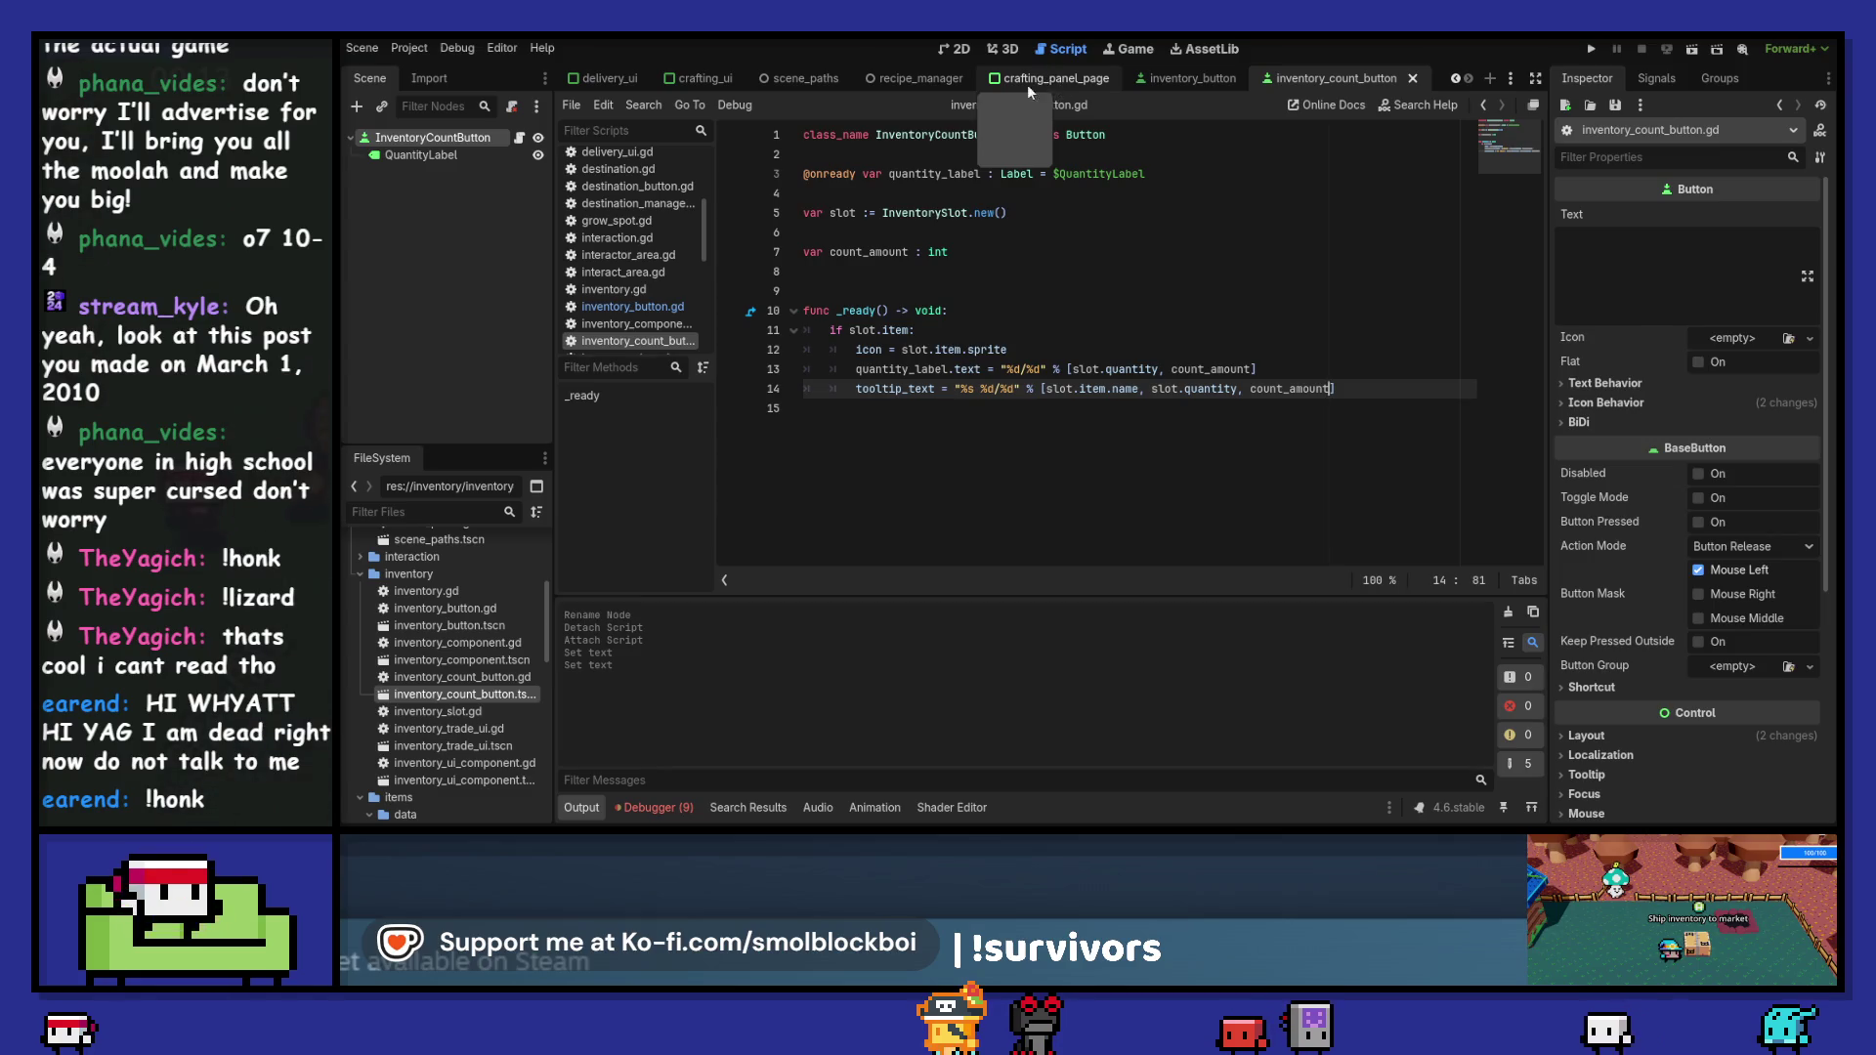
left_click(698, 78)
Replace the inventory_button export with inventory_count_button : PackedScene and assign inventory_count_button.tscn to it.
scroll(1248, 379, "up", 13)
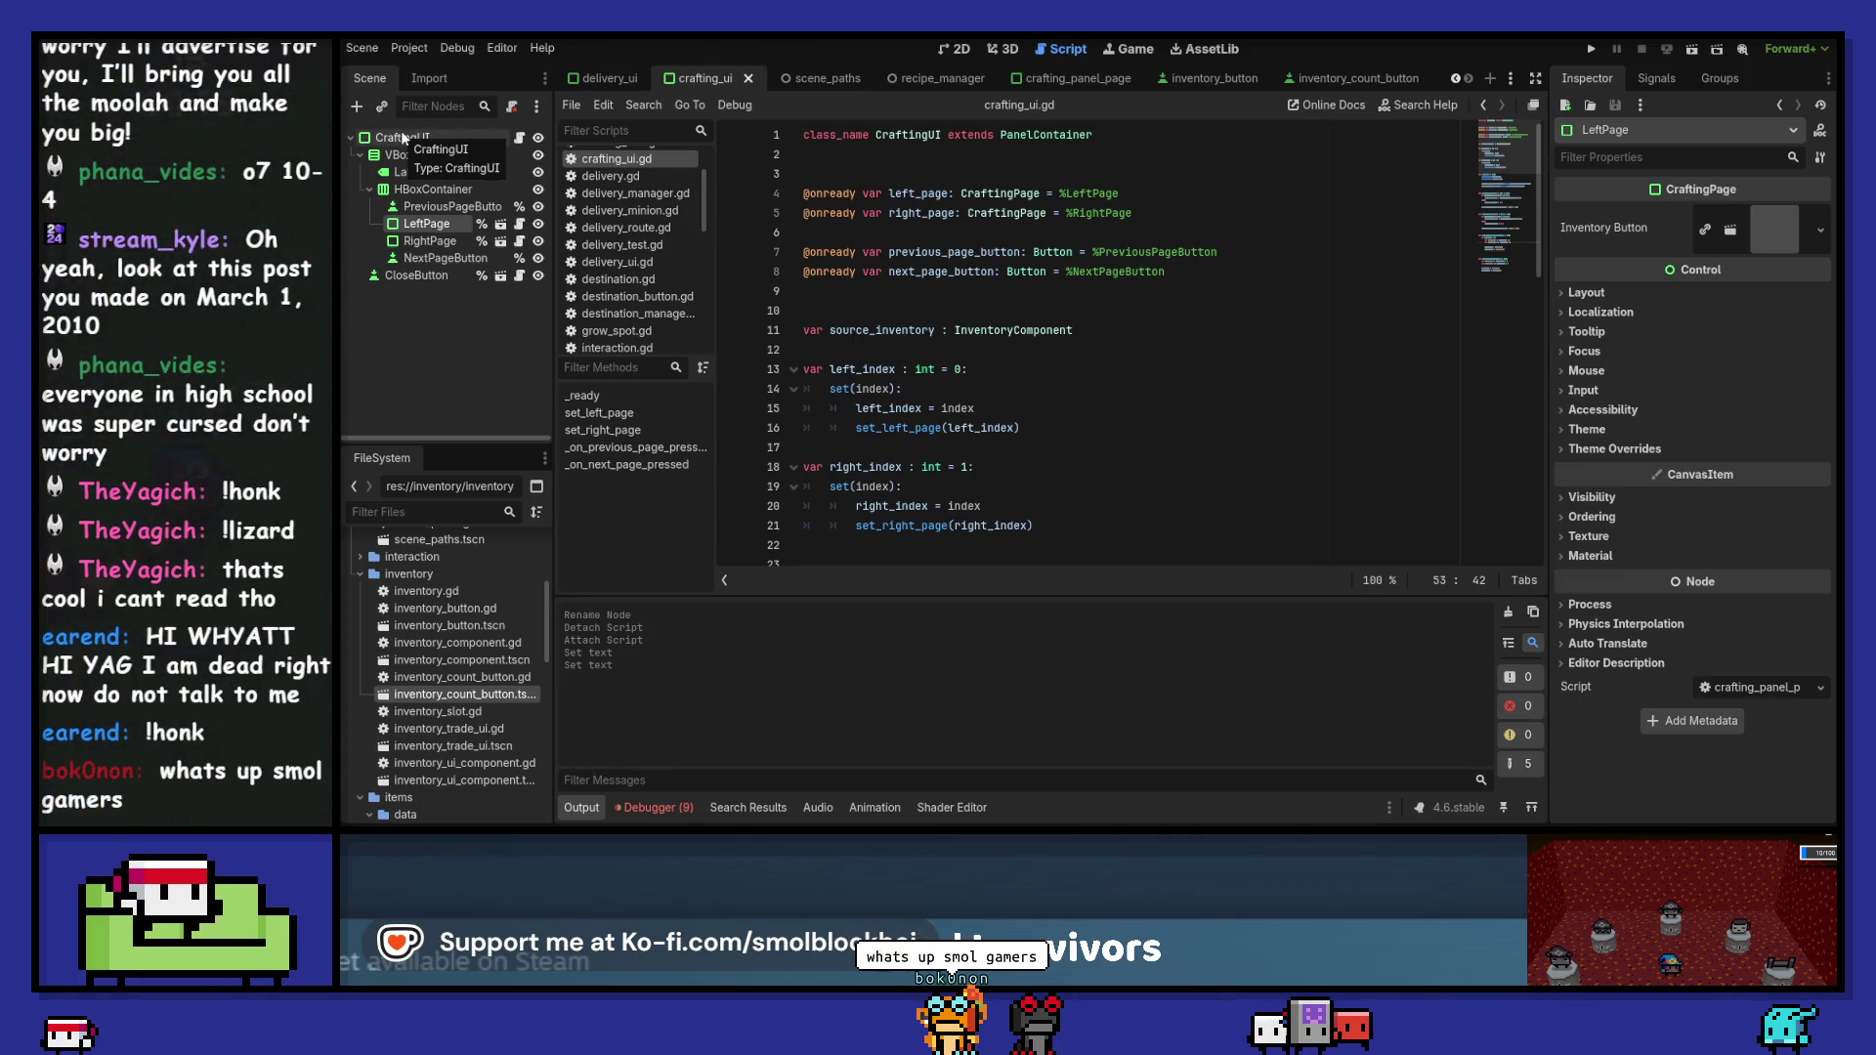
left_click(403, 137)
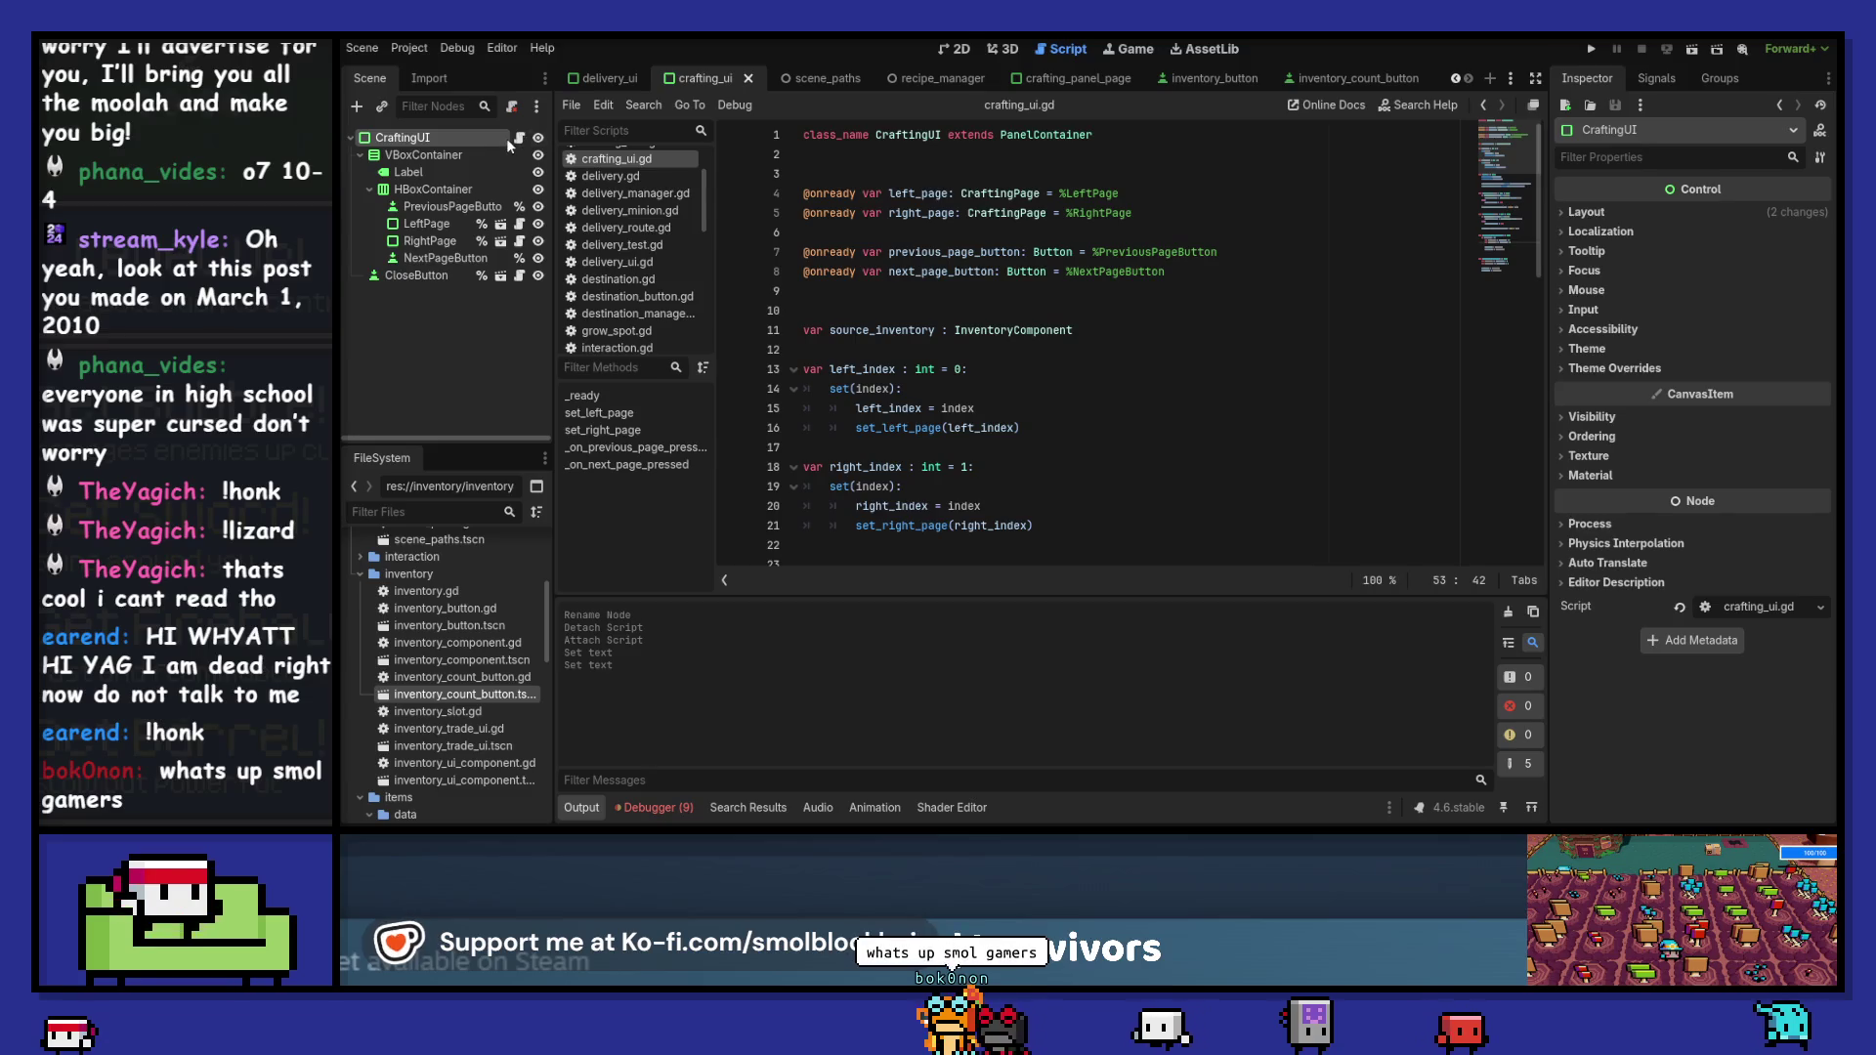
left_click(435, 226)
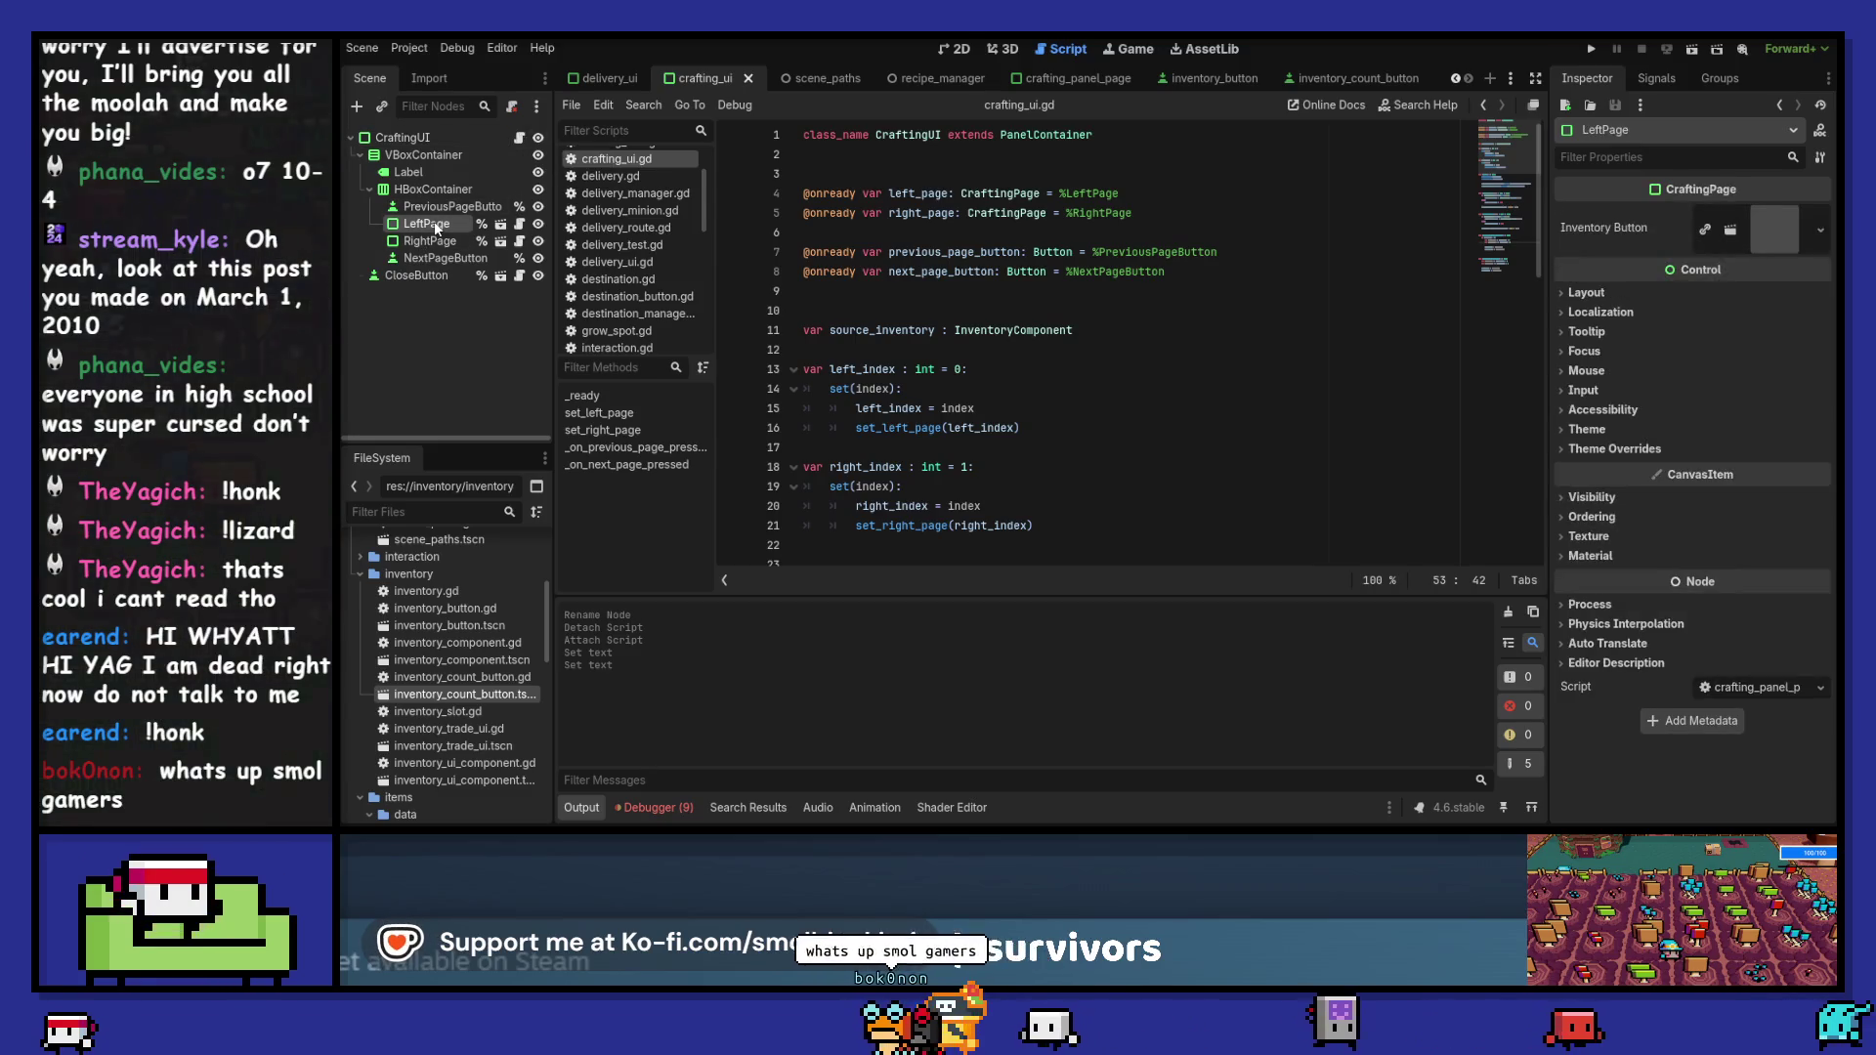
left_click(500, 224)
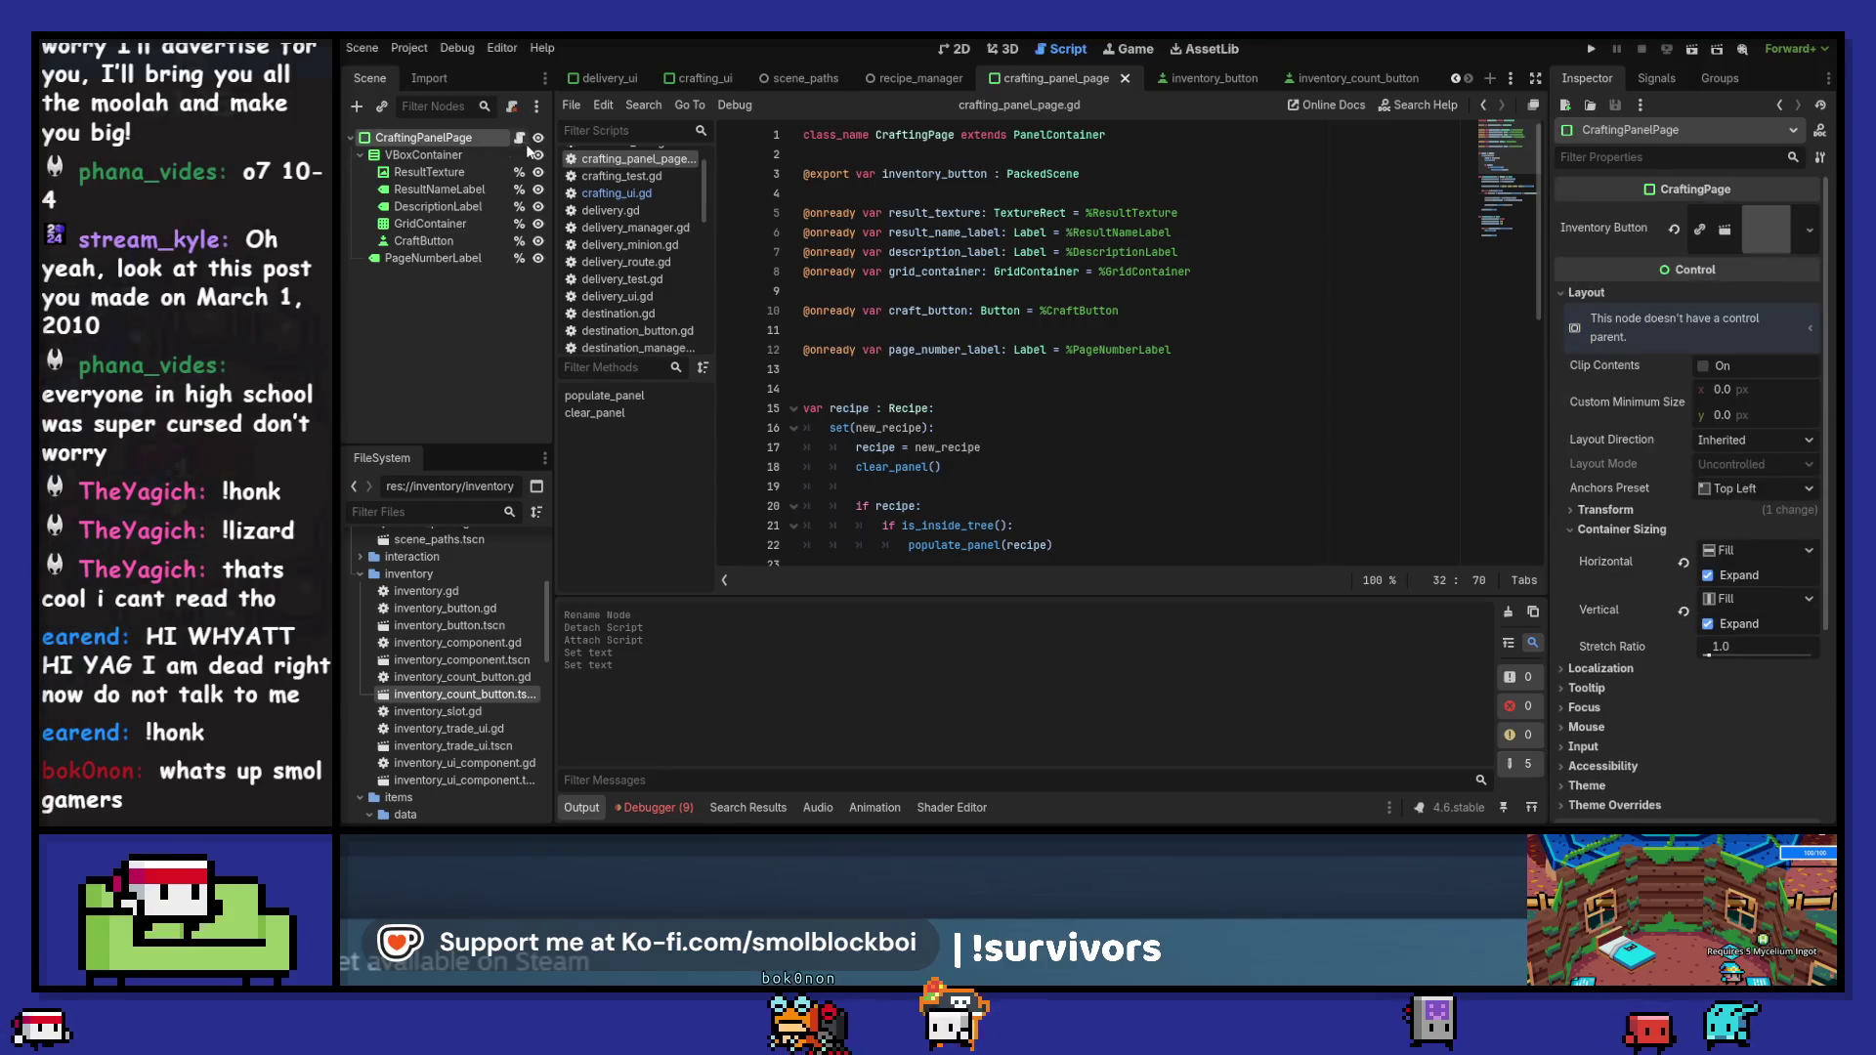
left_click(960, 192)
key("Return")
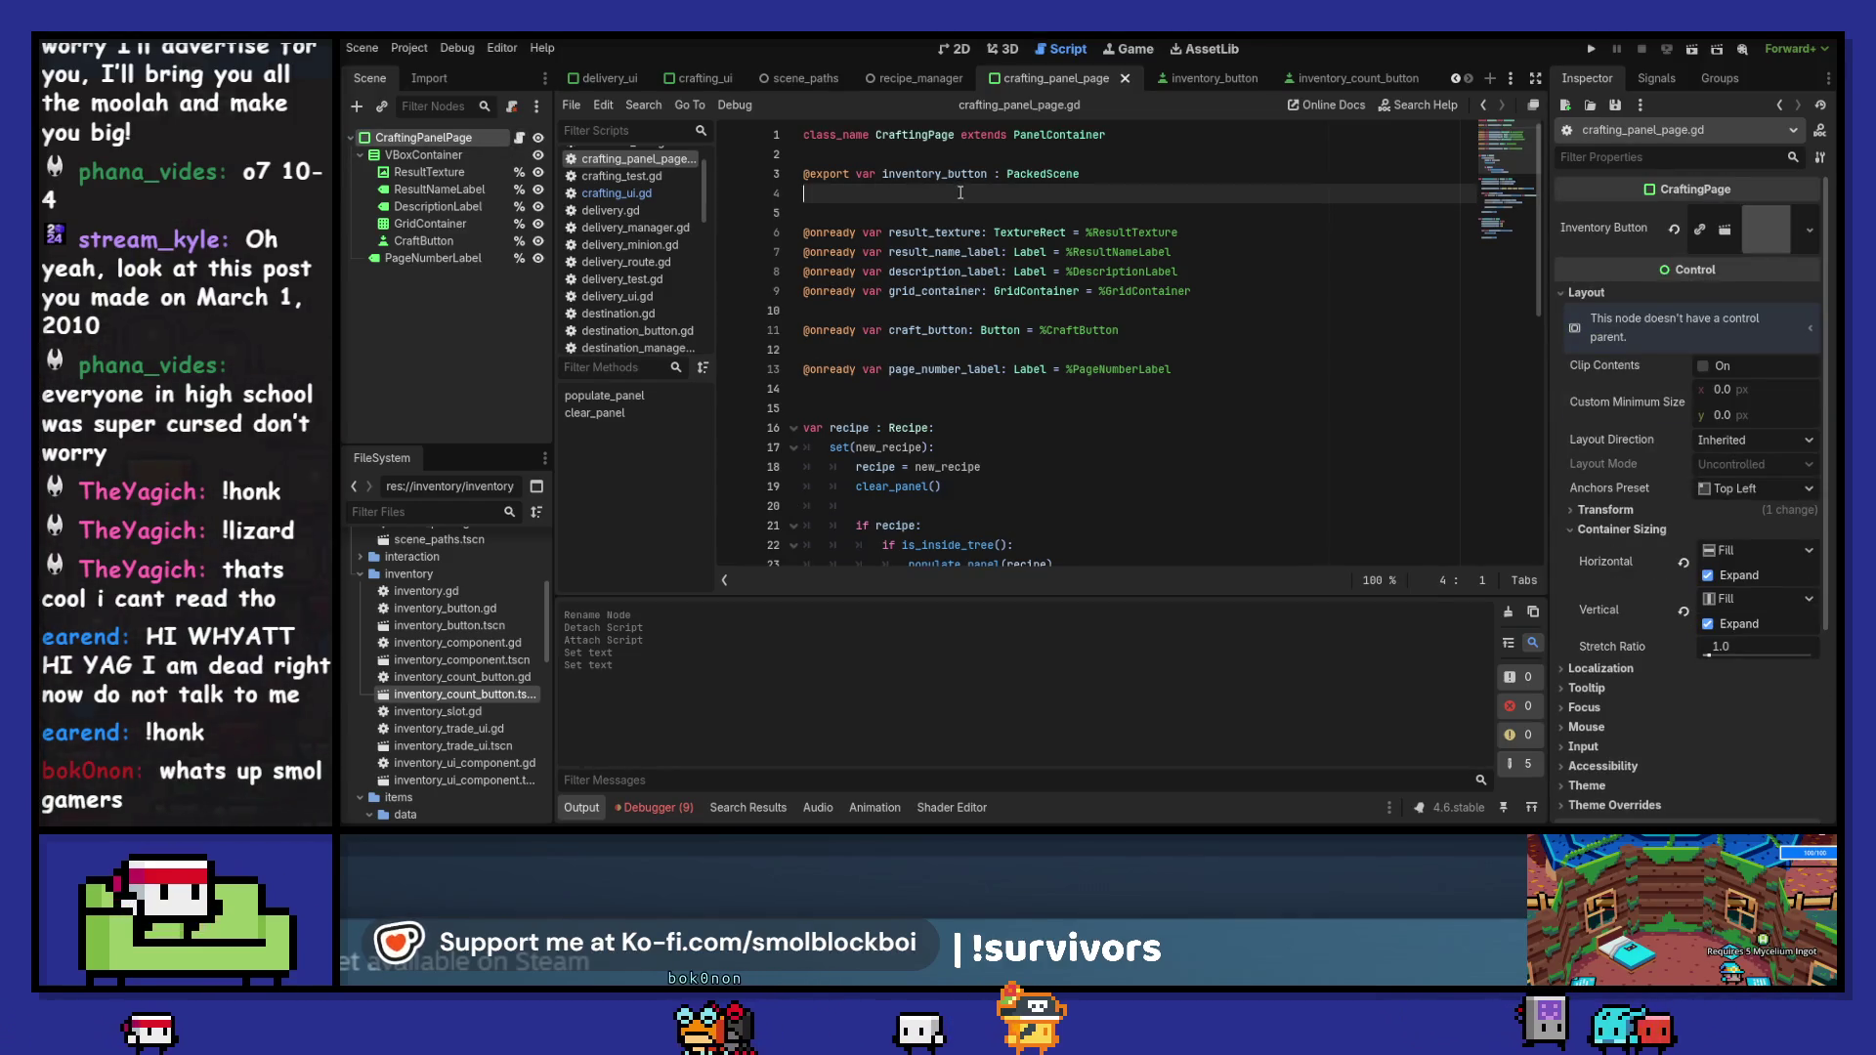
mouse_move(459, 694)
left_mouse_down()
mouse_move(512, 701)
mouse_move(830, 293)
mouse_move(952, 205)
left_mouse_up()
key("ctrl+z")
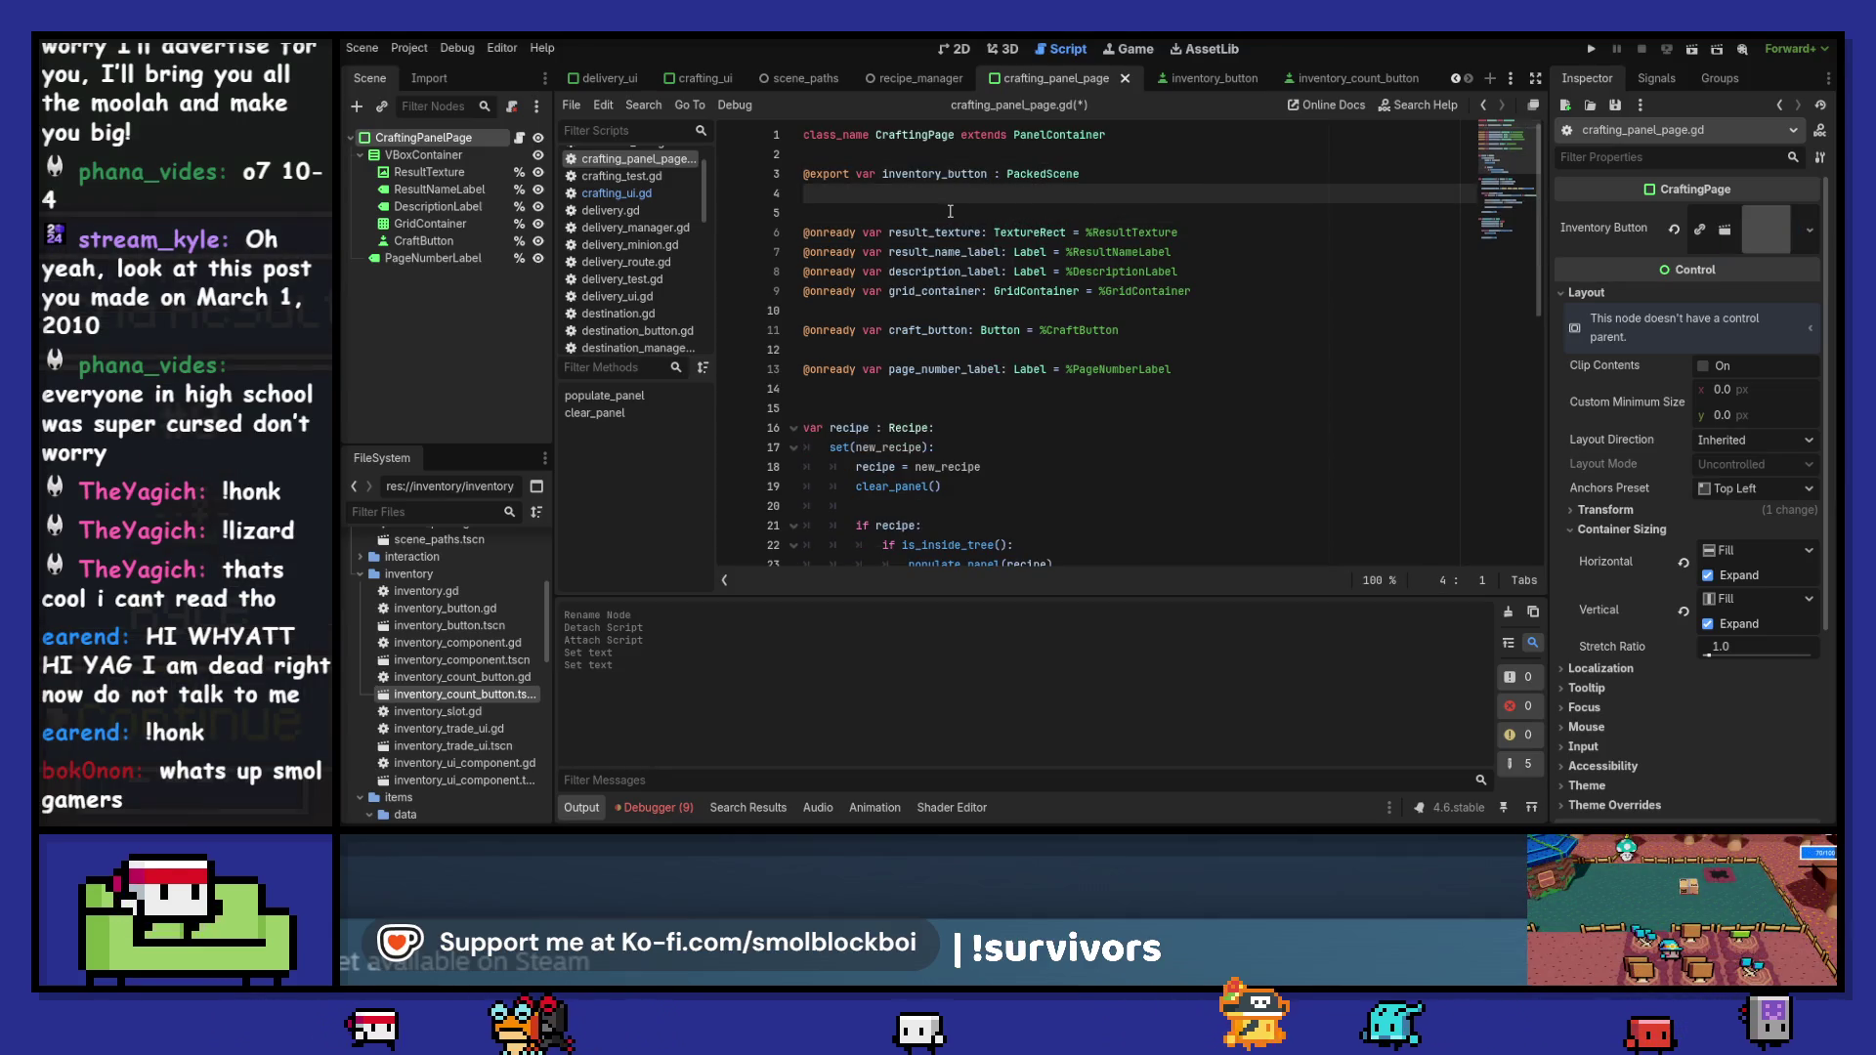
type("@exp")
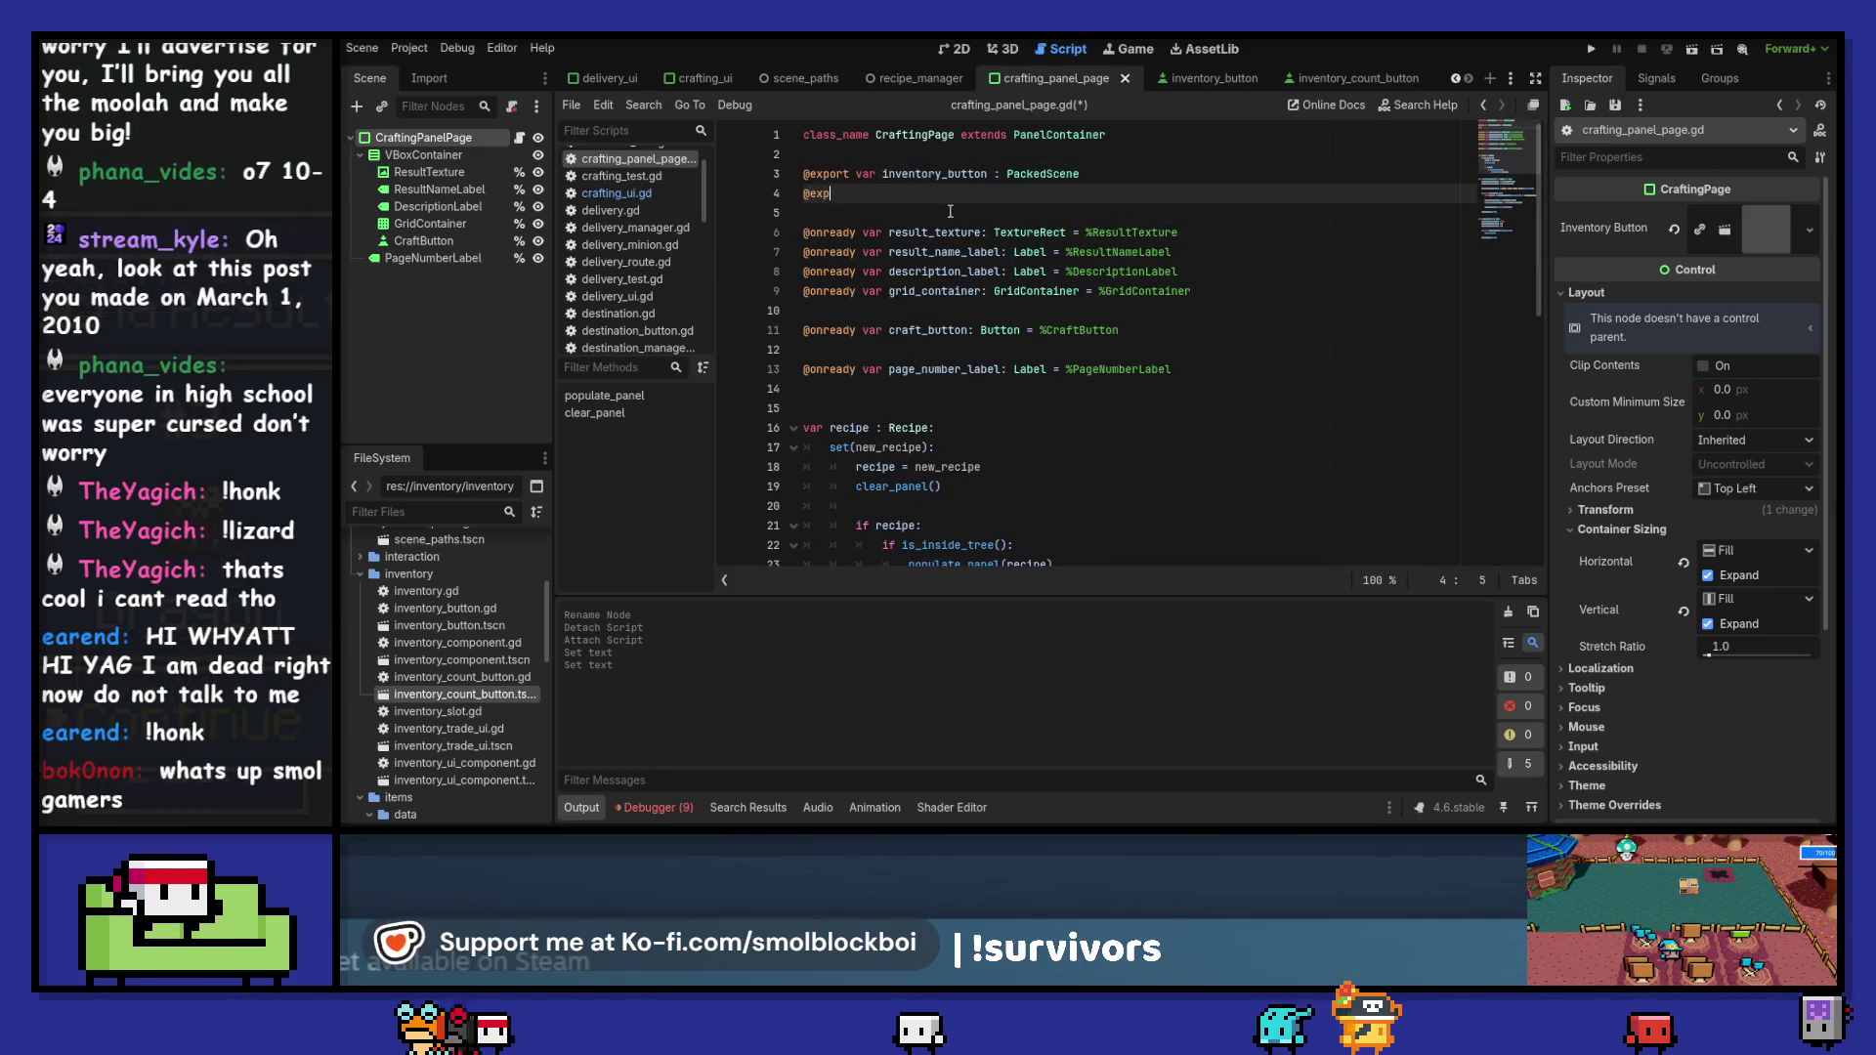
type("ort var inve")
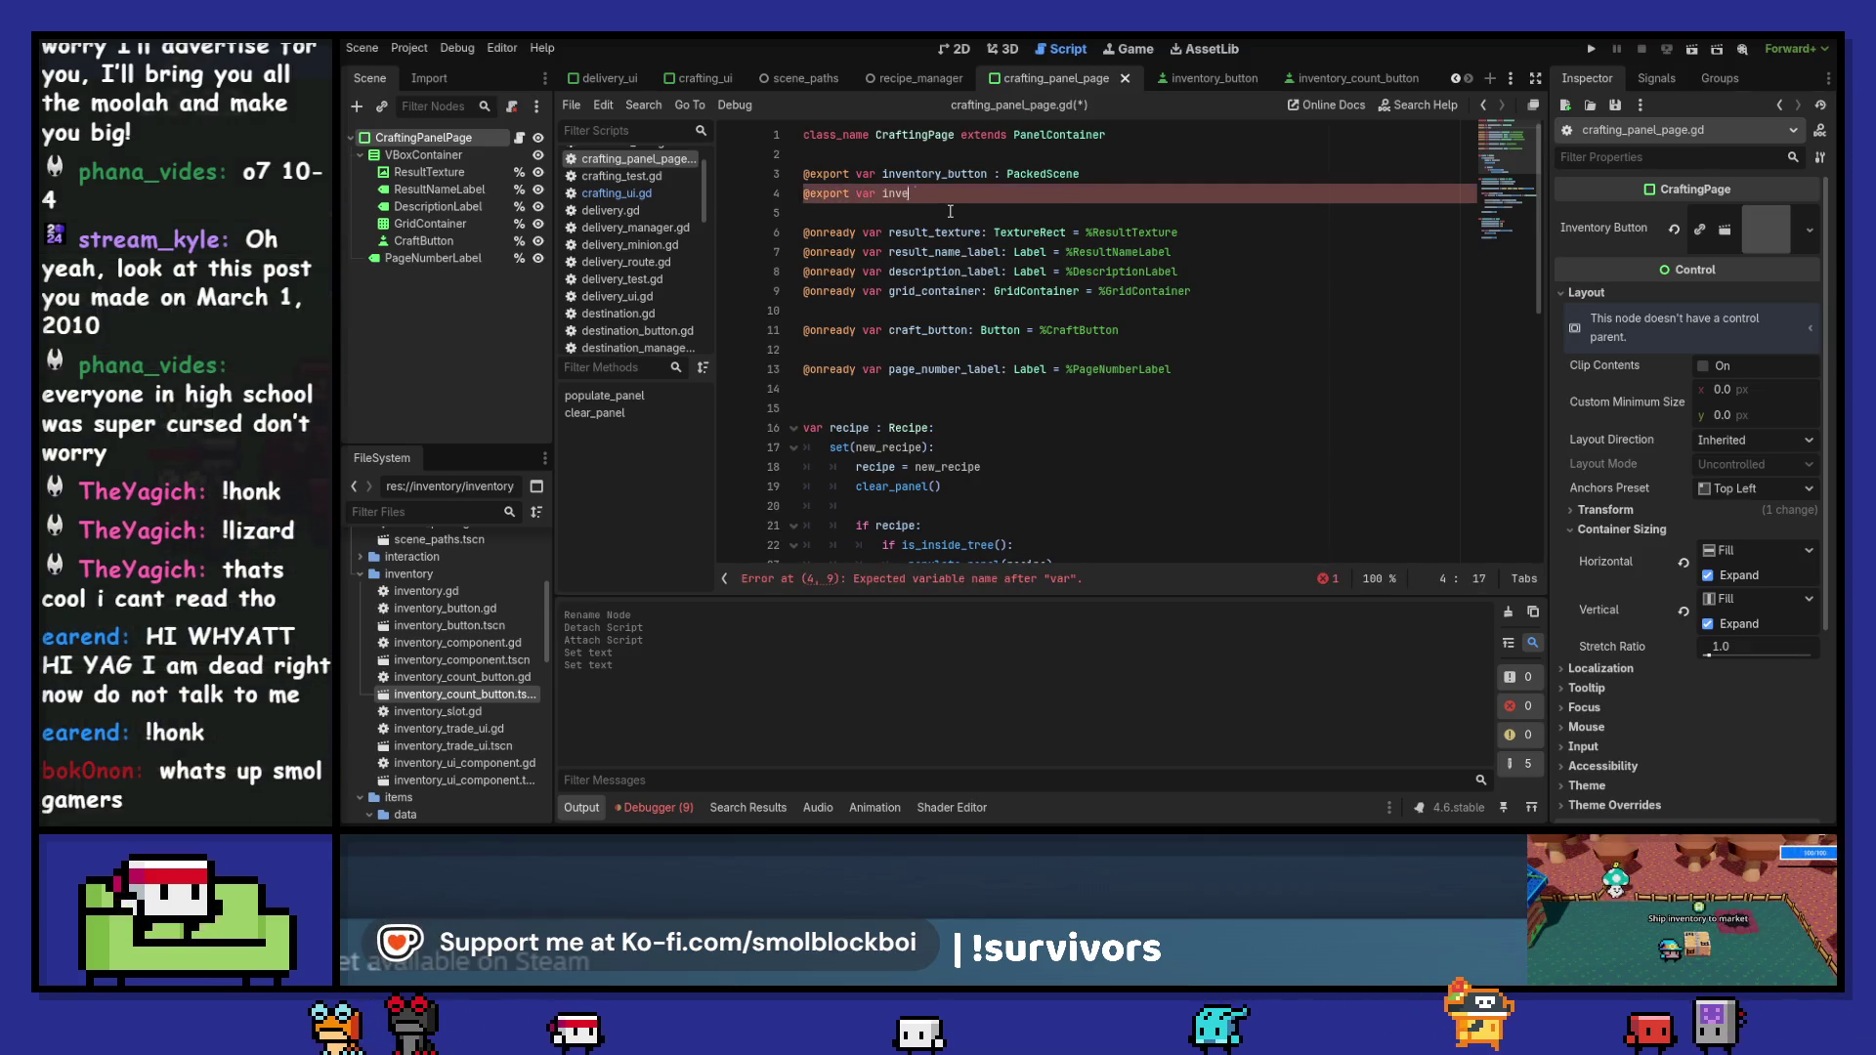
type("ntory_count_bu")
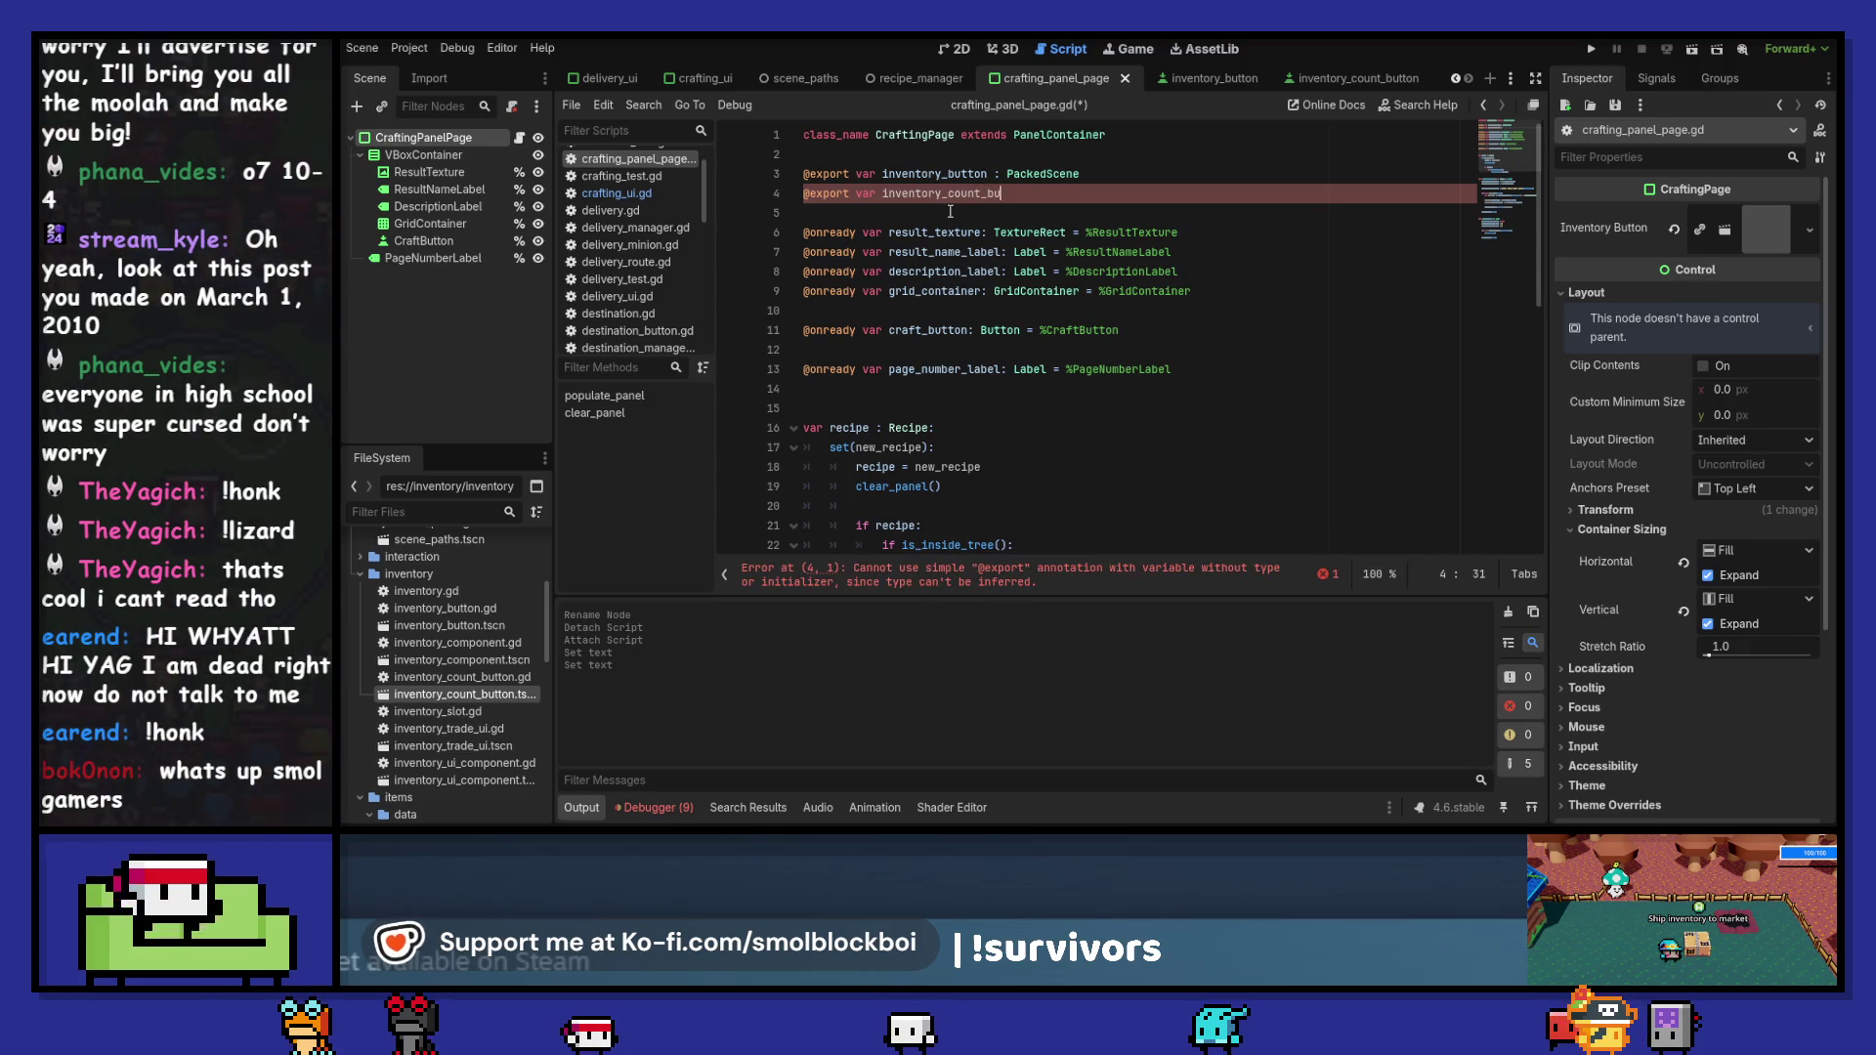
type("tton : Packed")
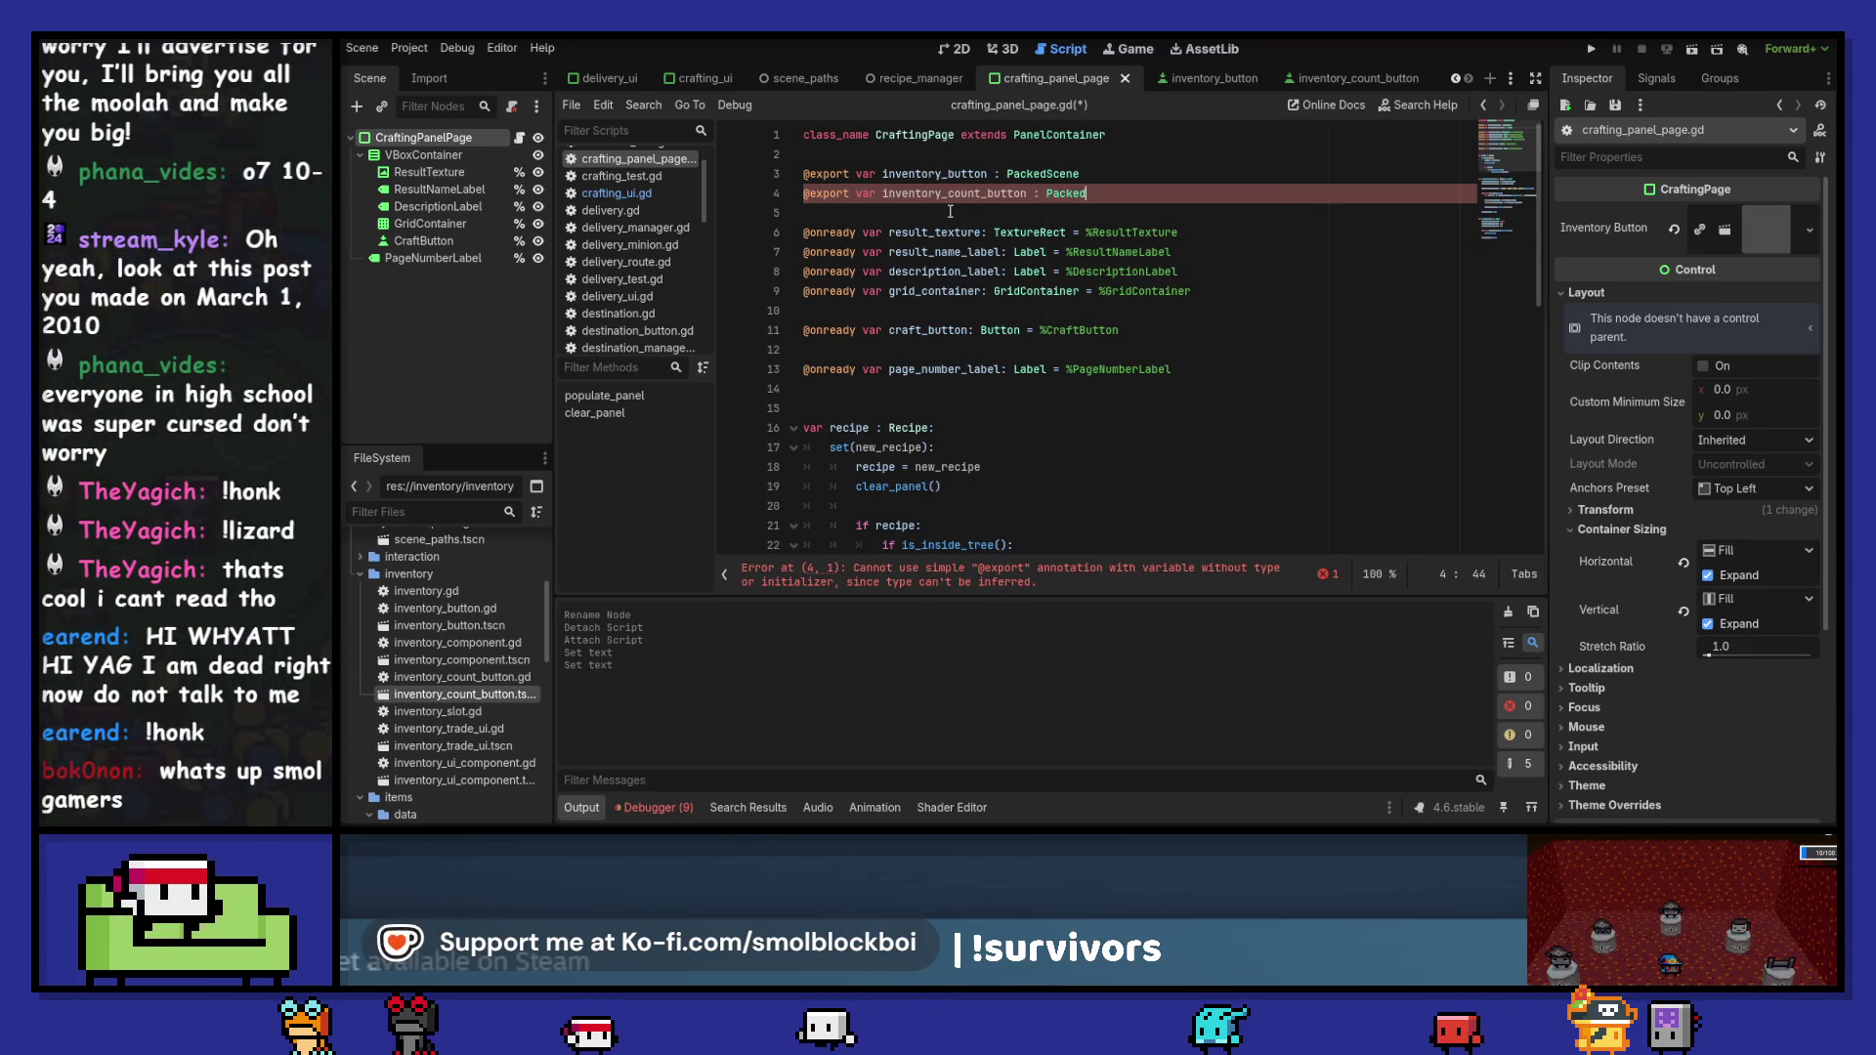
key("Return")
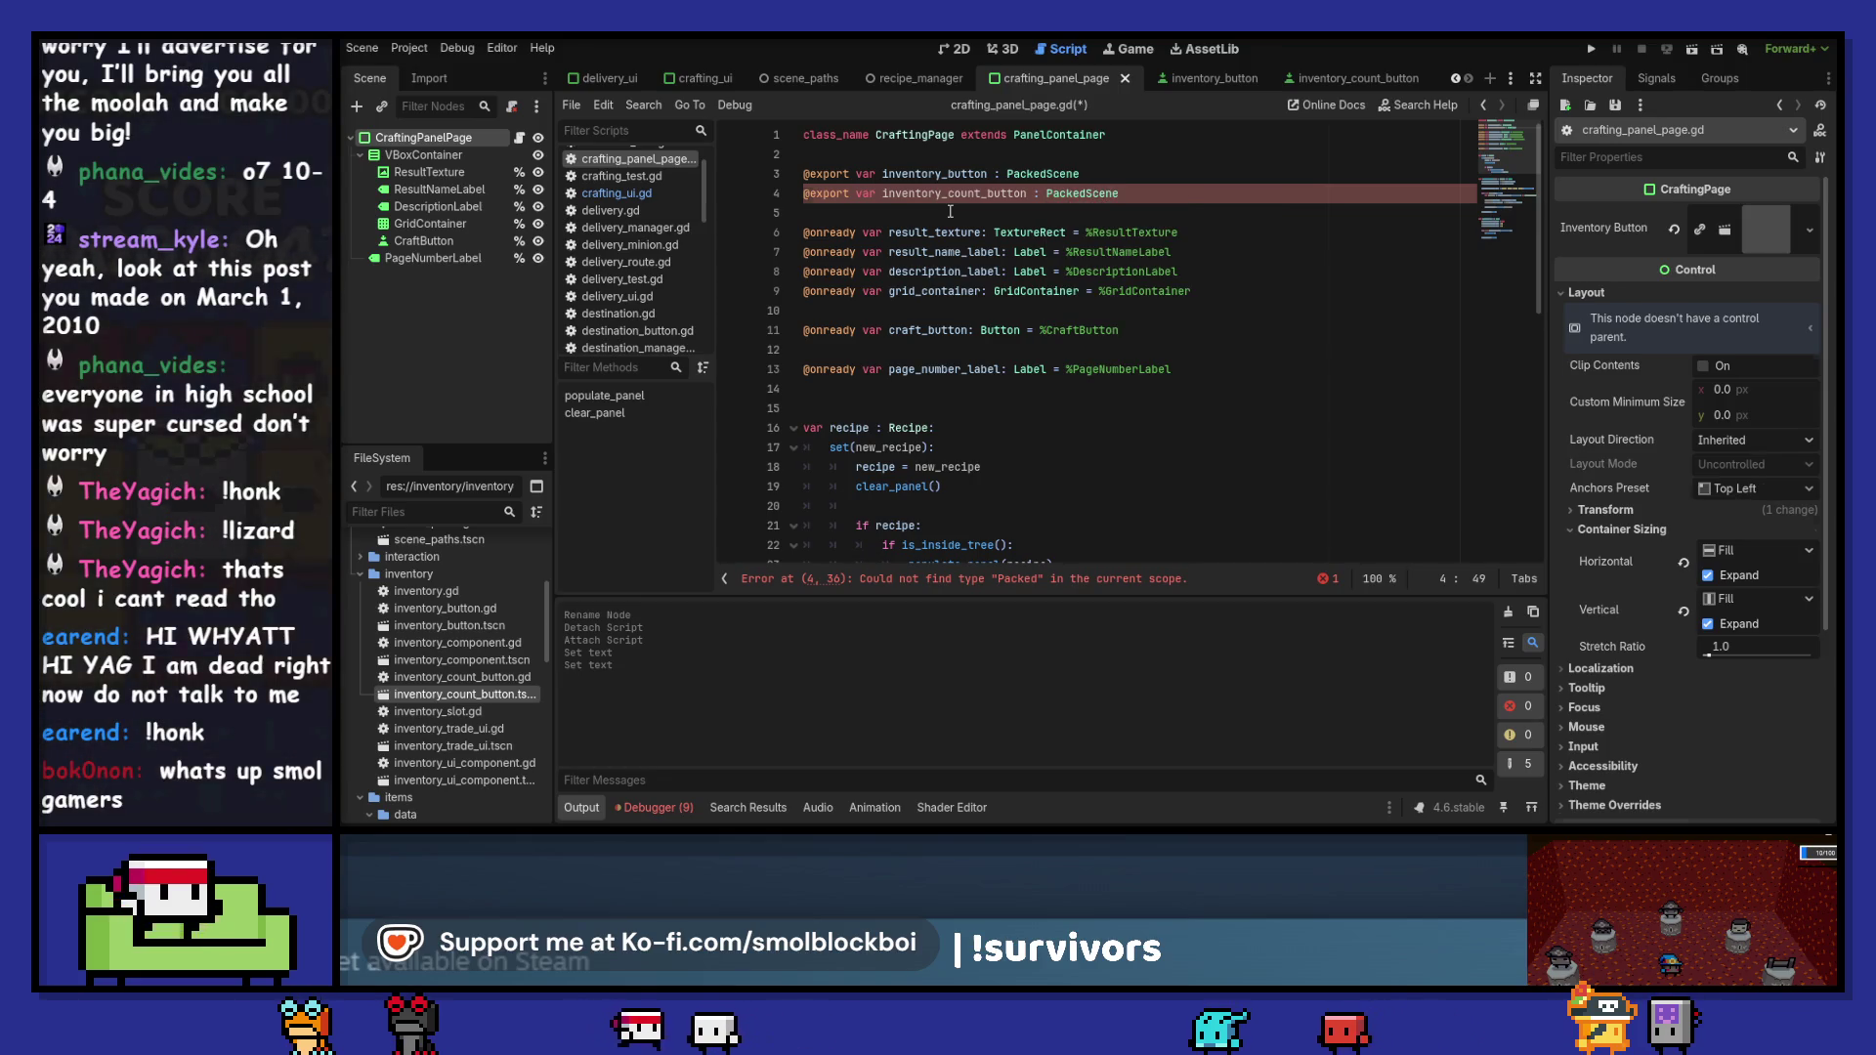
key("Up")
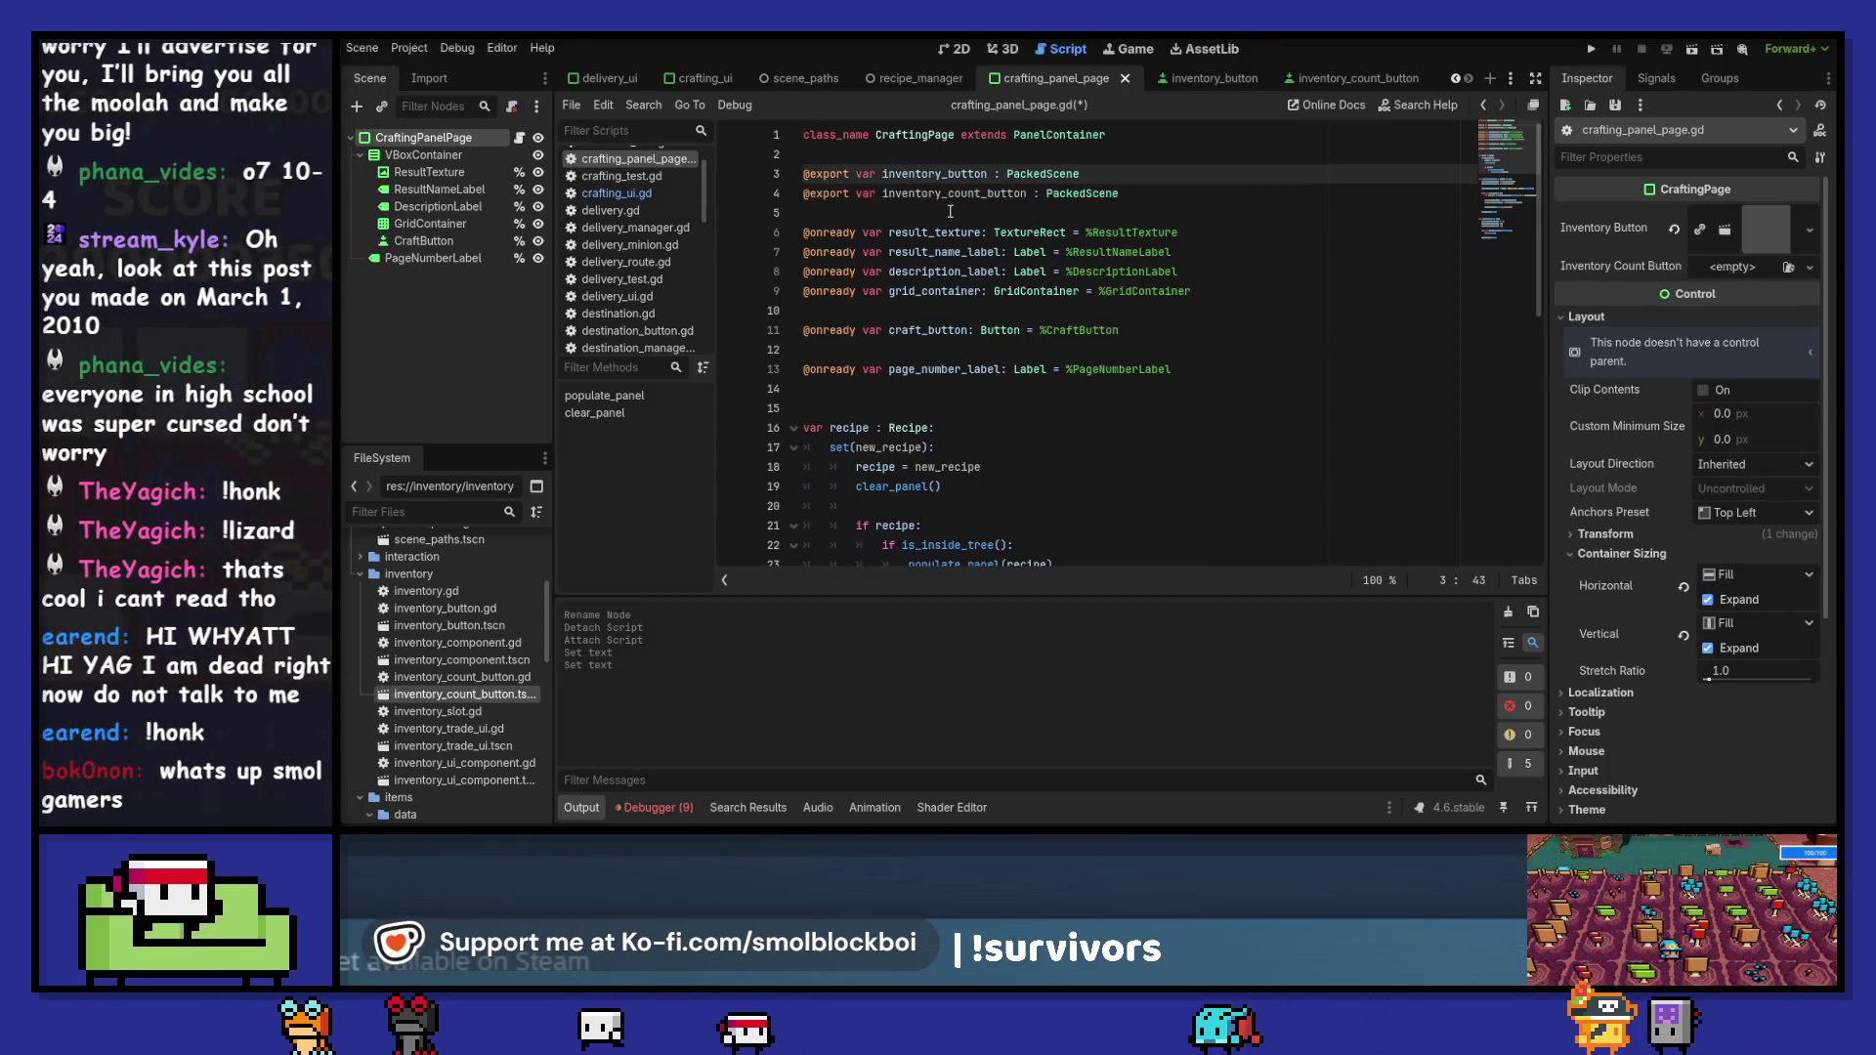
key("ctrl+shift+k")
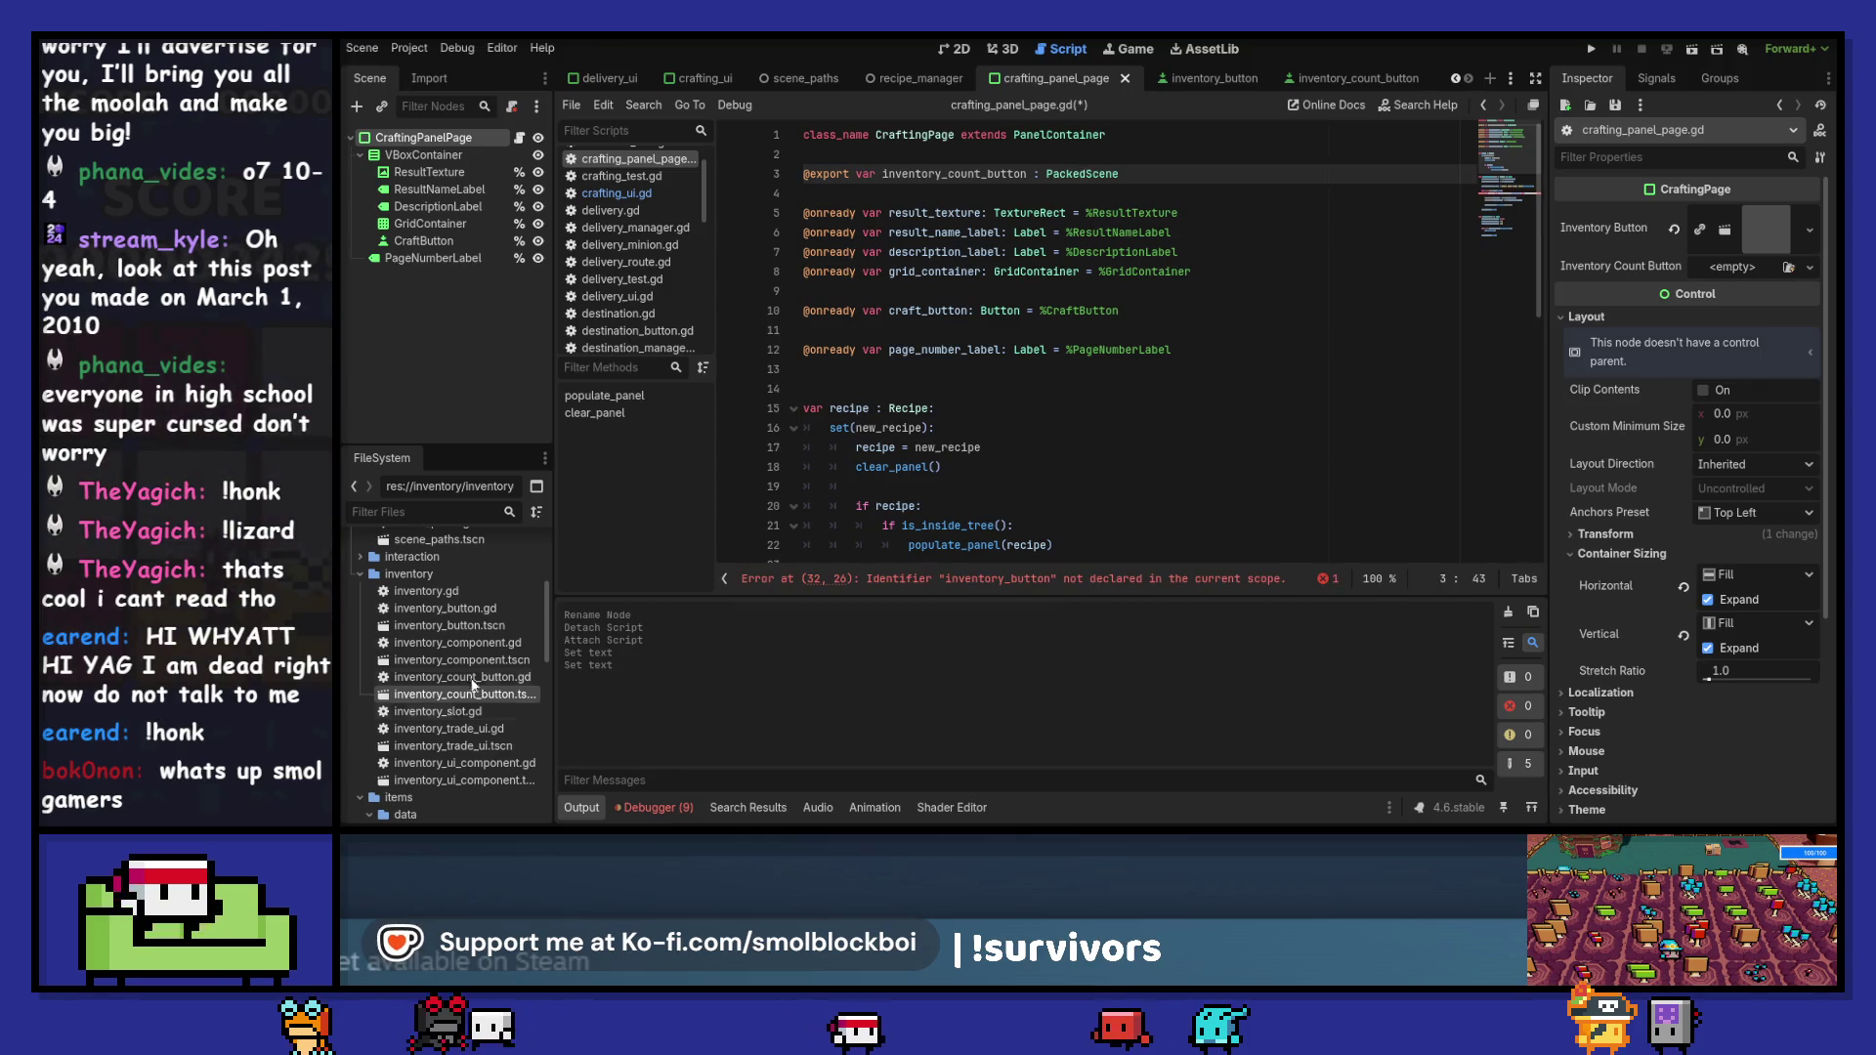
mouse_move(476, 692)
left_mouse_down()
mouse_move(1270, 446)
mouse_move(1752, 249)
mouse_move(1739, 265)
left_mouse_up()
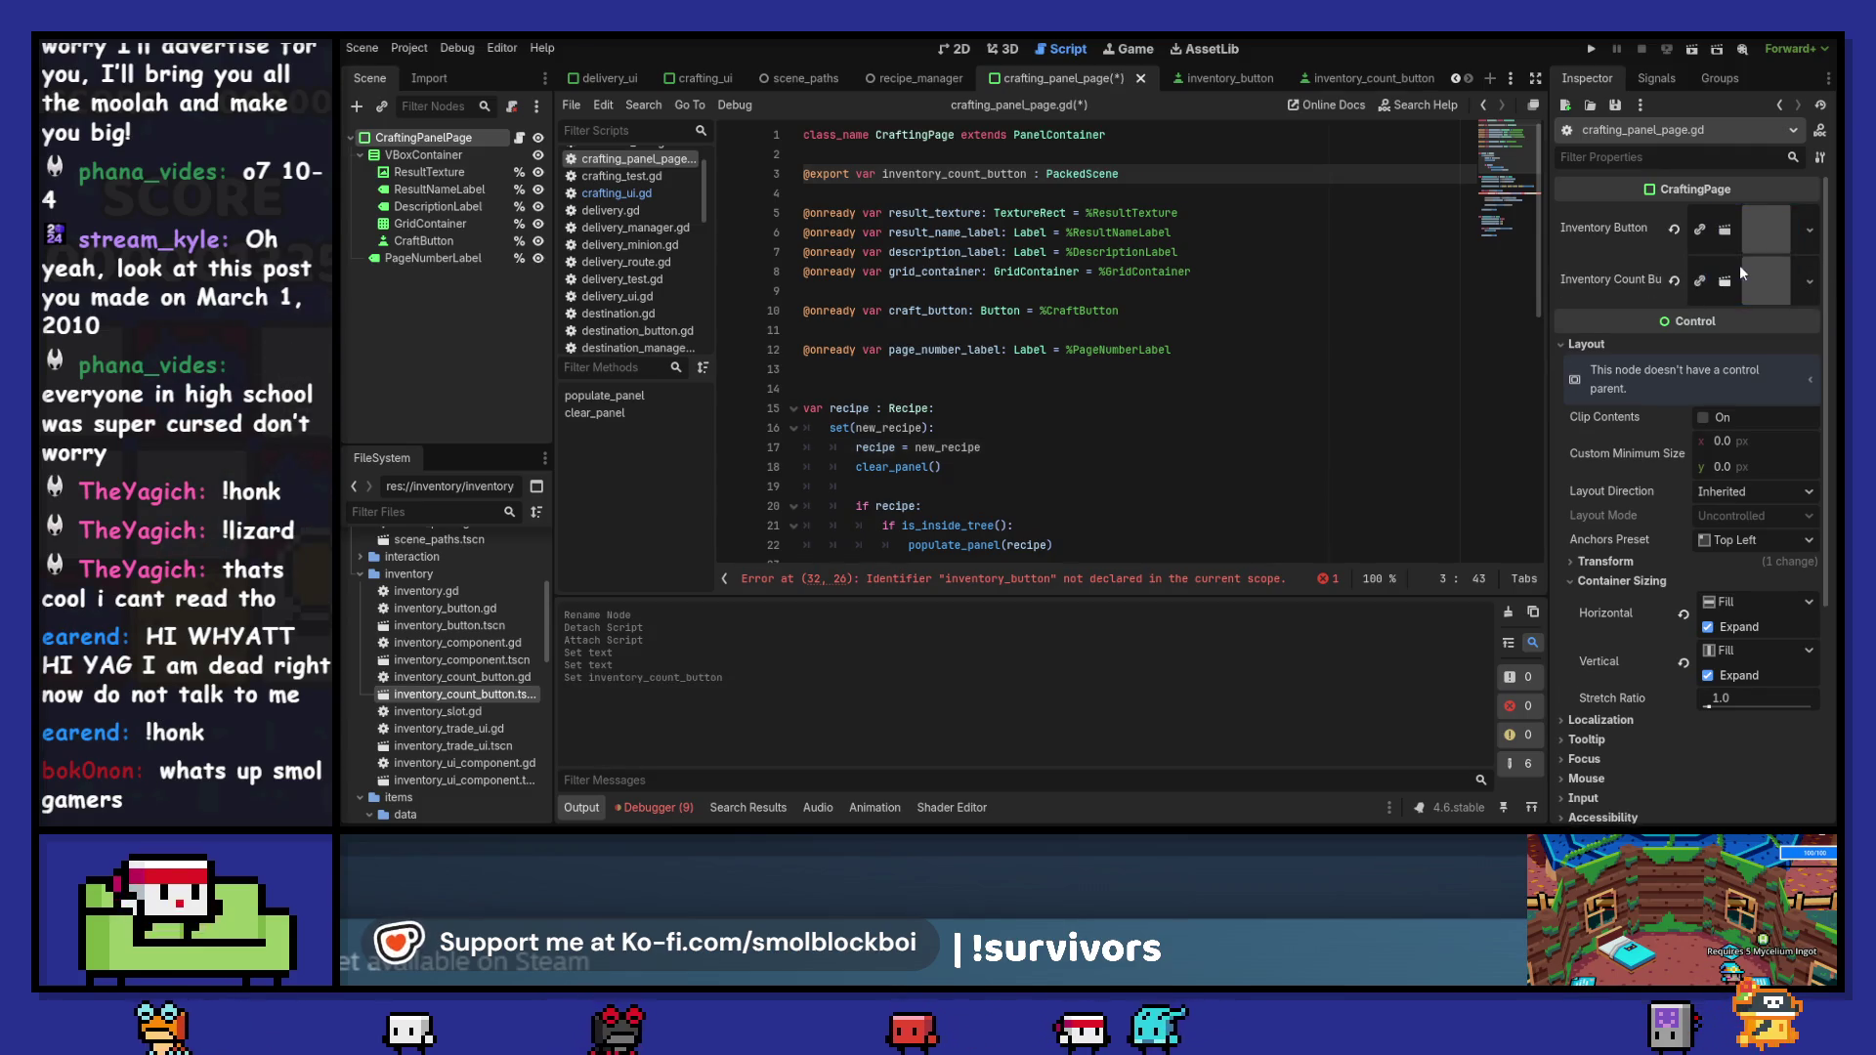
double_click(955, 174)
key("ctrl+s")
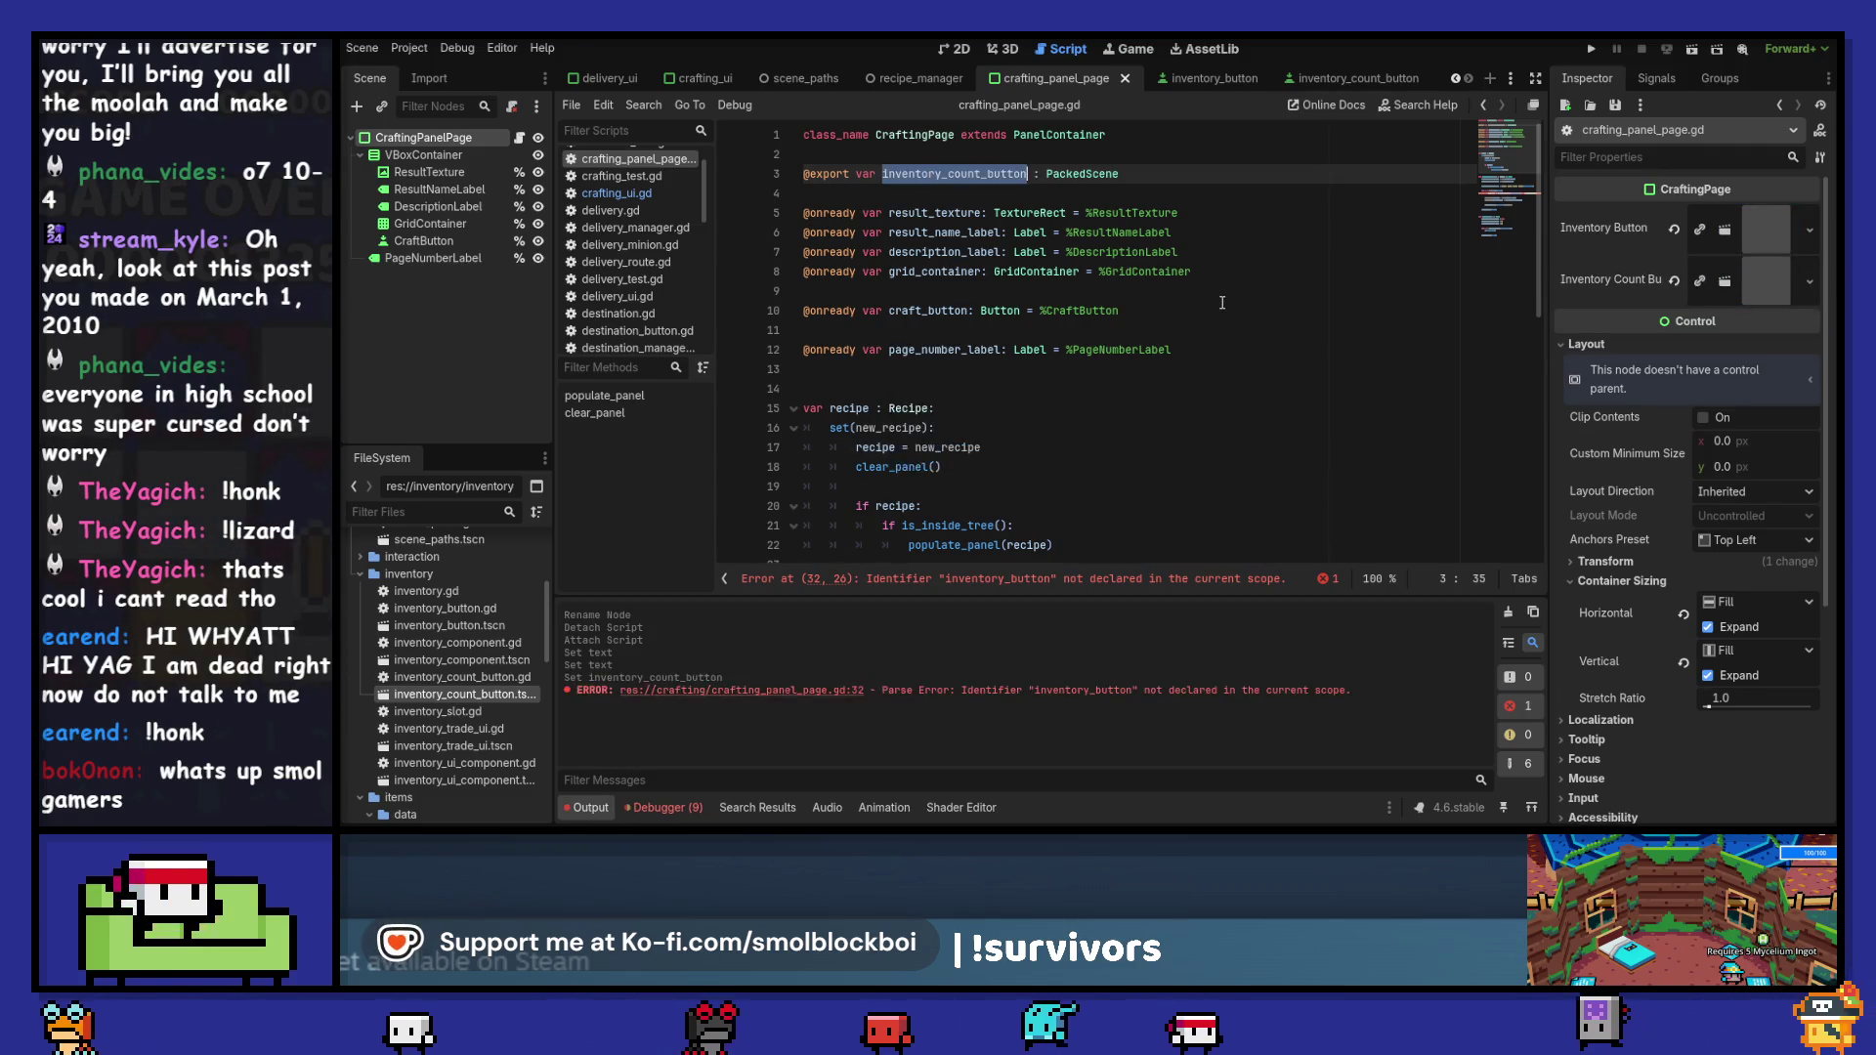
Make populate_panel instantiate inventory_count_button as InventoryCountButton, and save.
scroll(1221, 303, "down", 7)
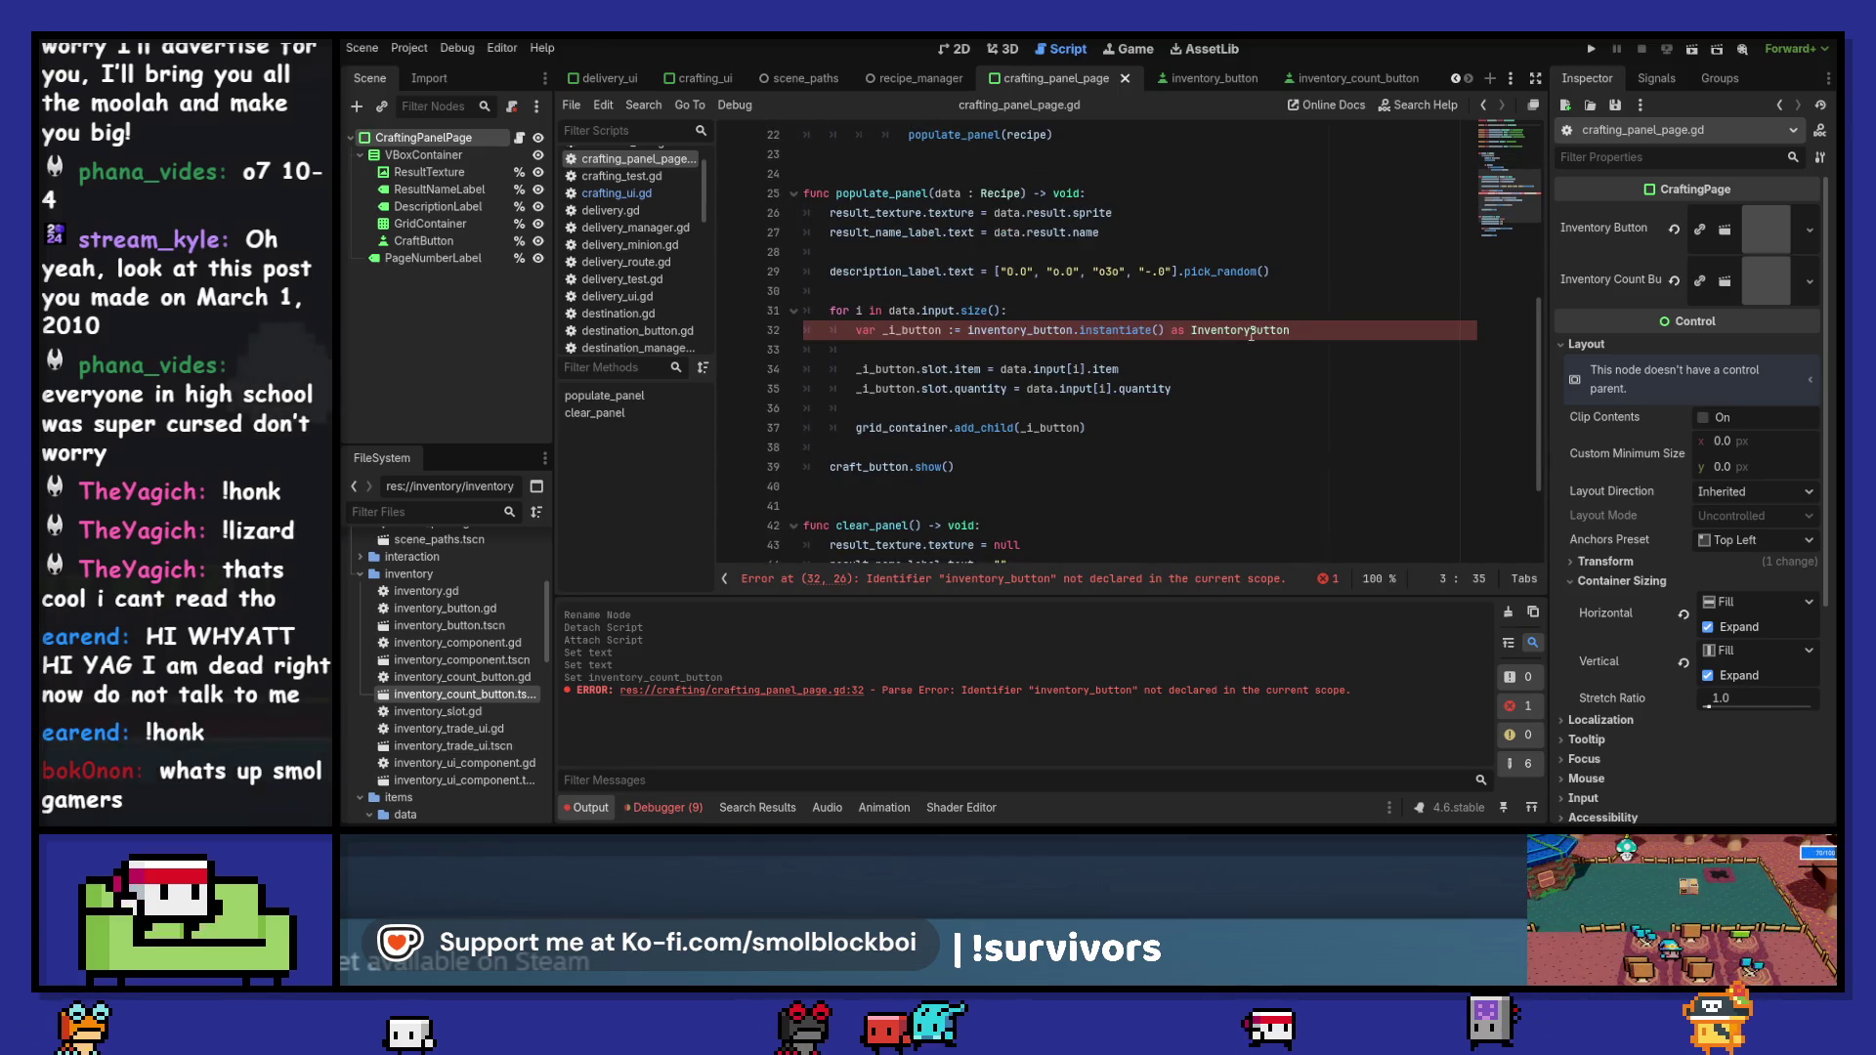
double_click(1251, 330)
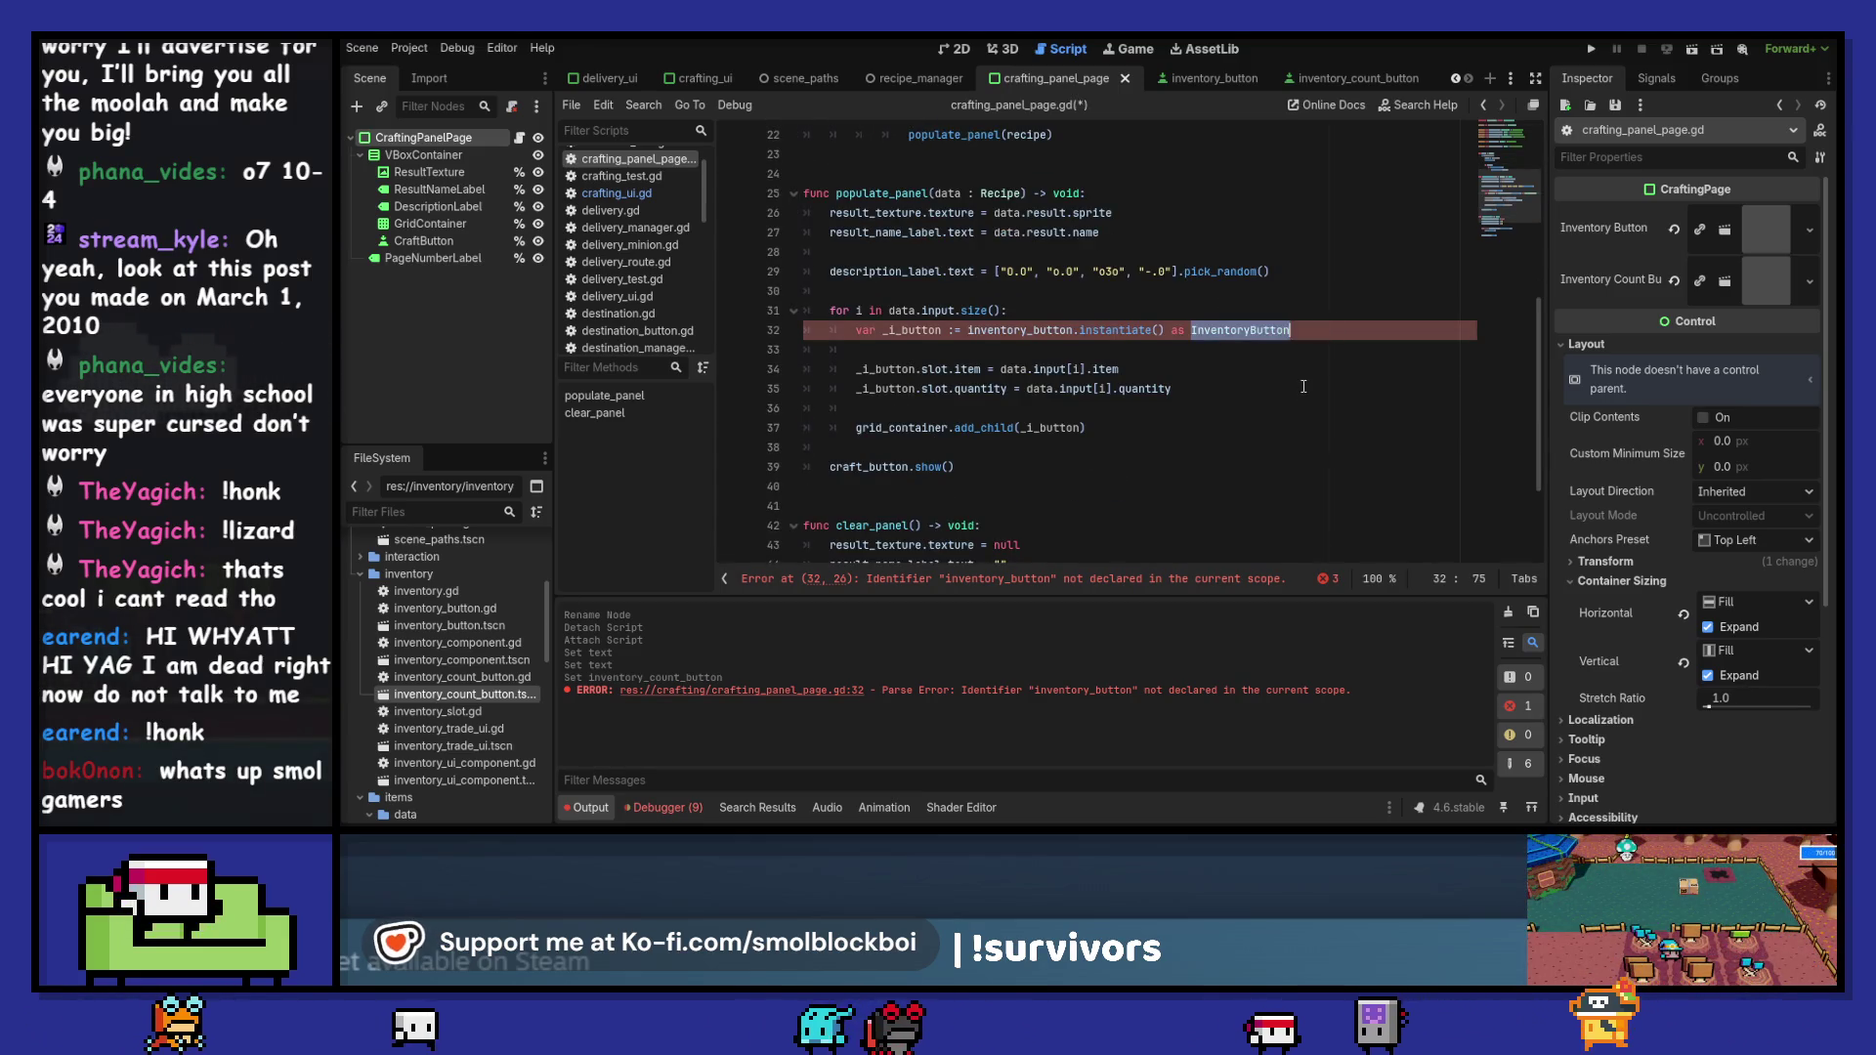
key("ctrl+z")
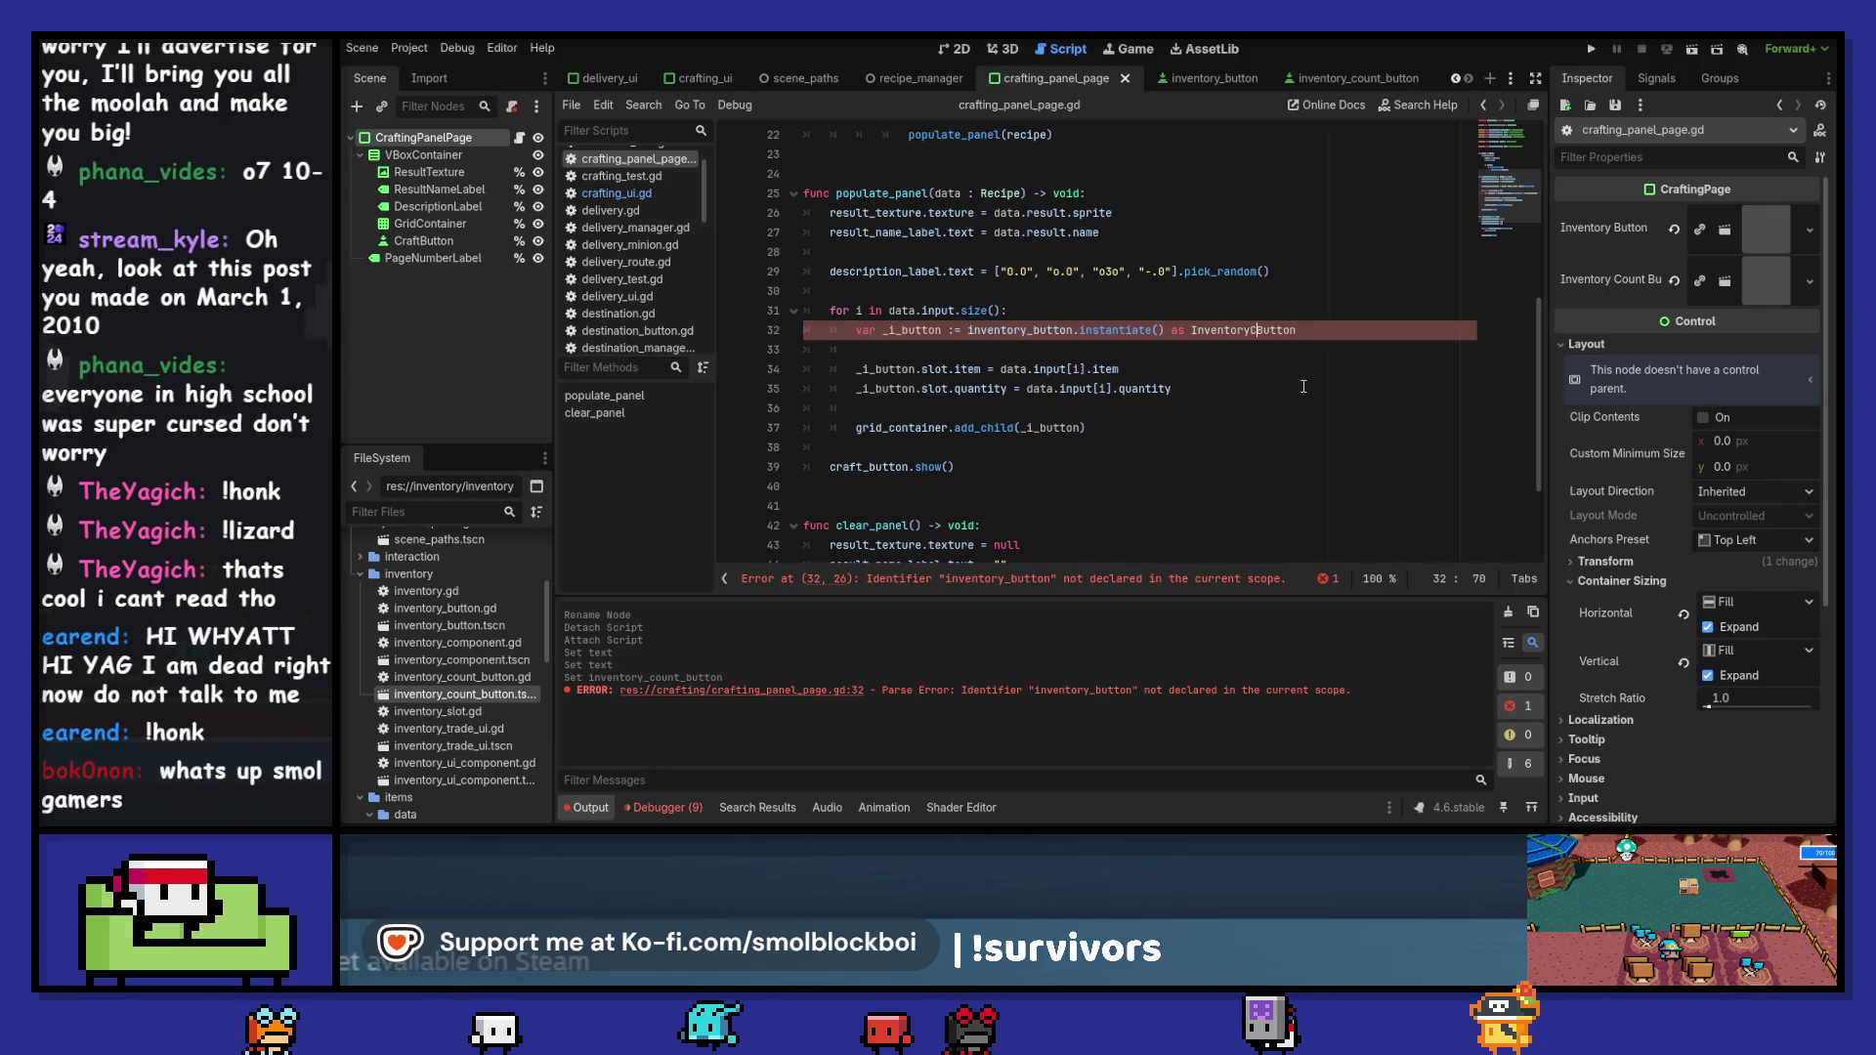
type("ount")
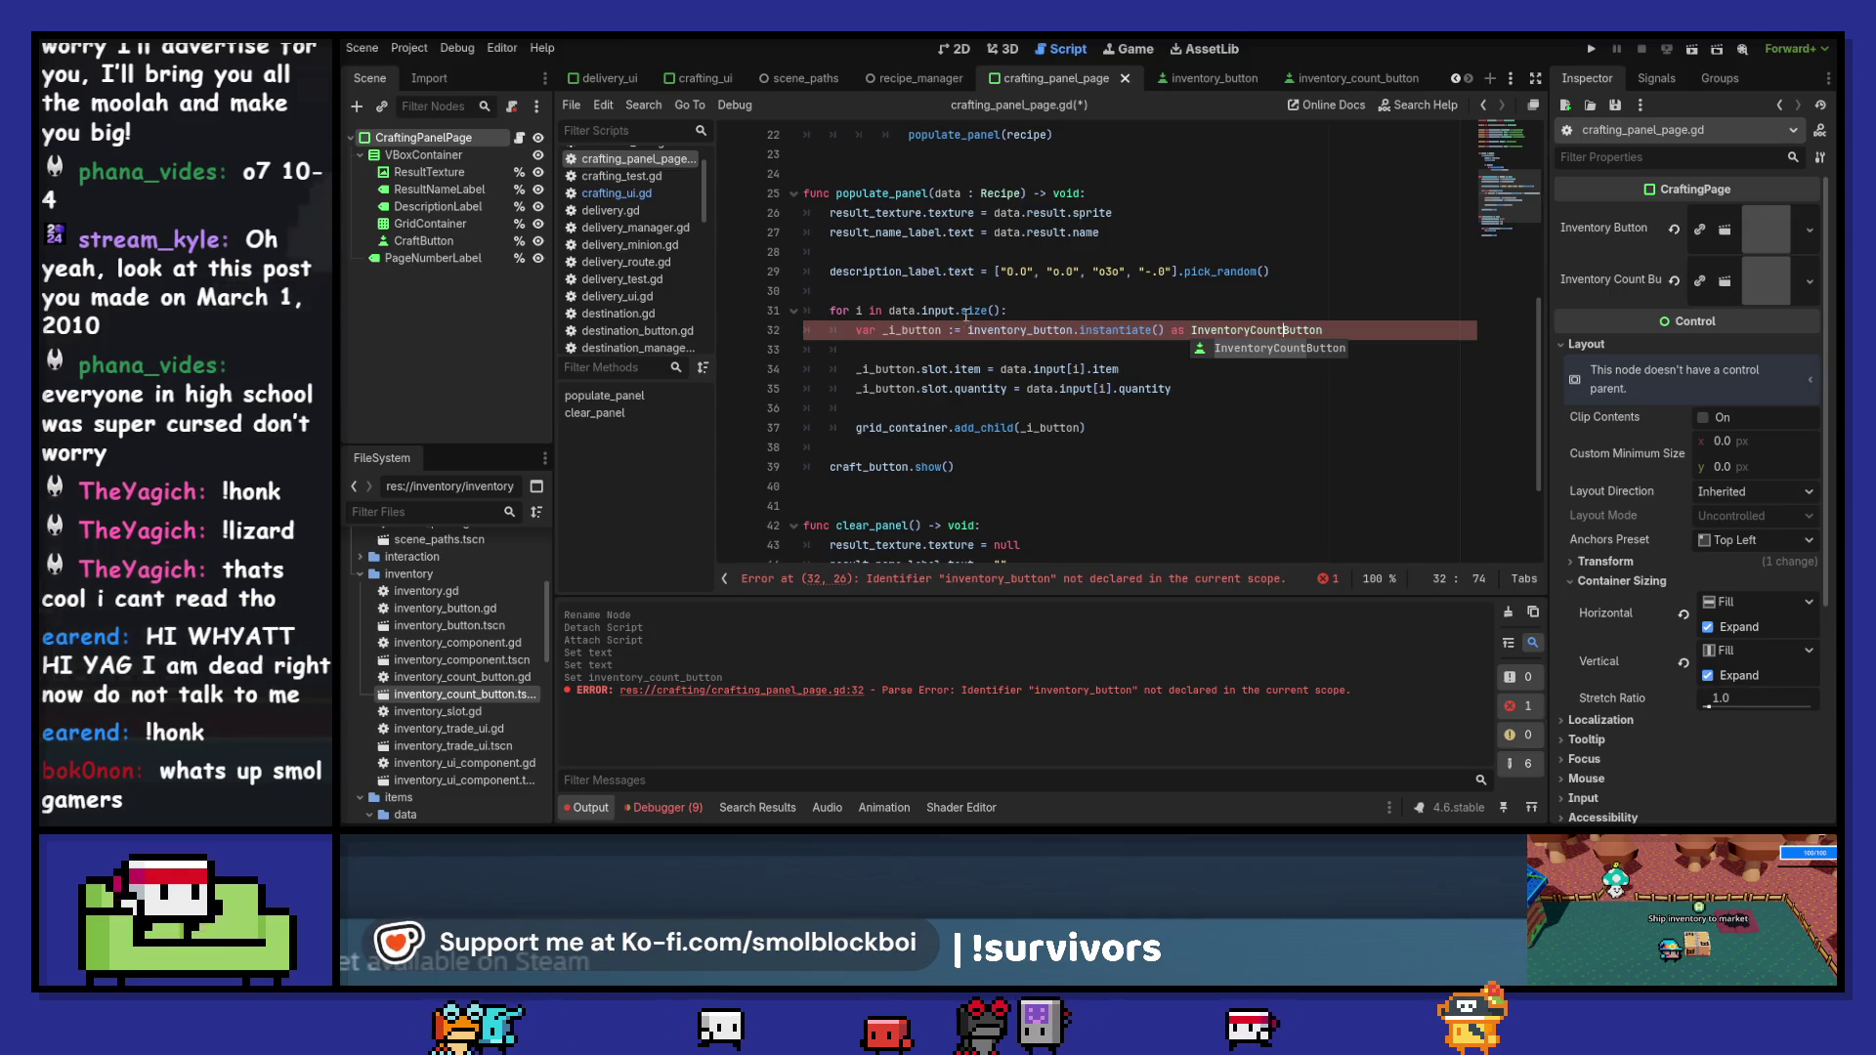
double_click(1021, 330)
type("inventory_count_button")
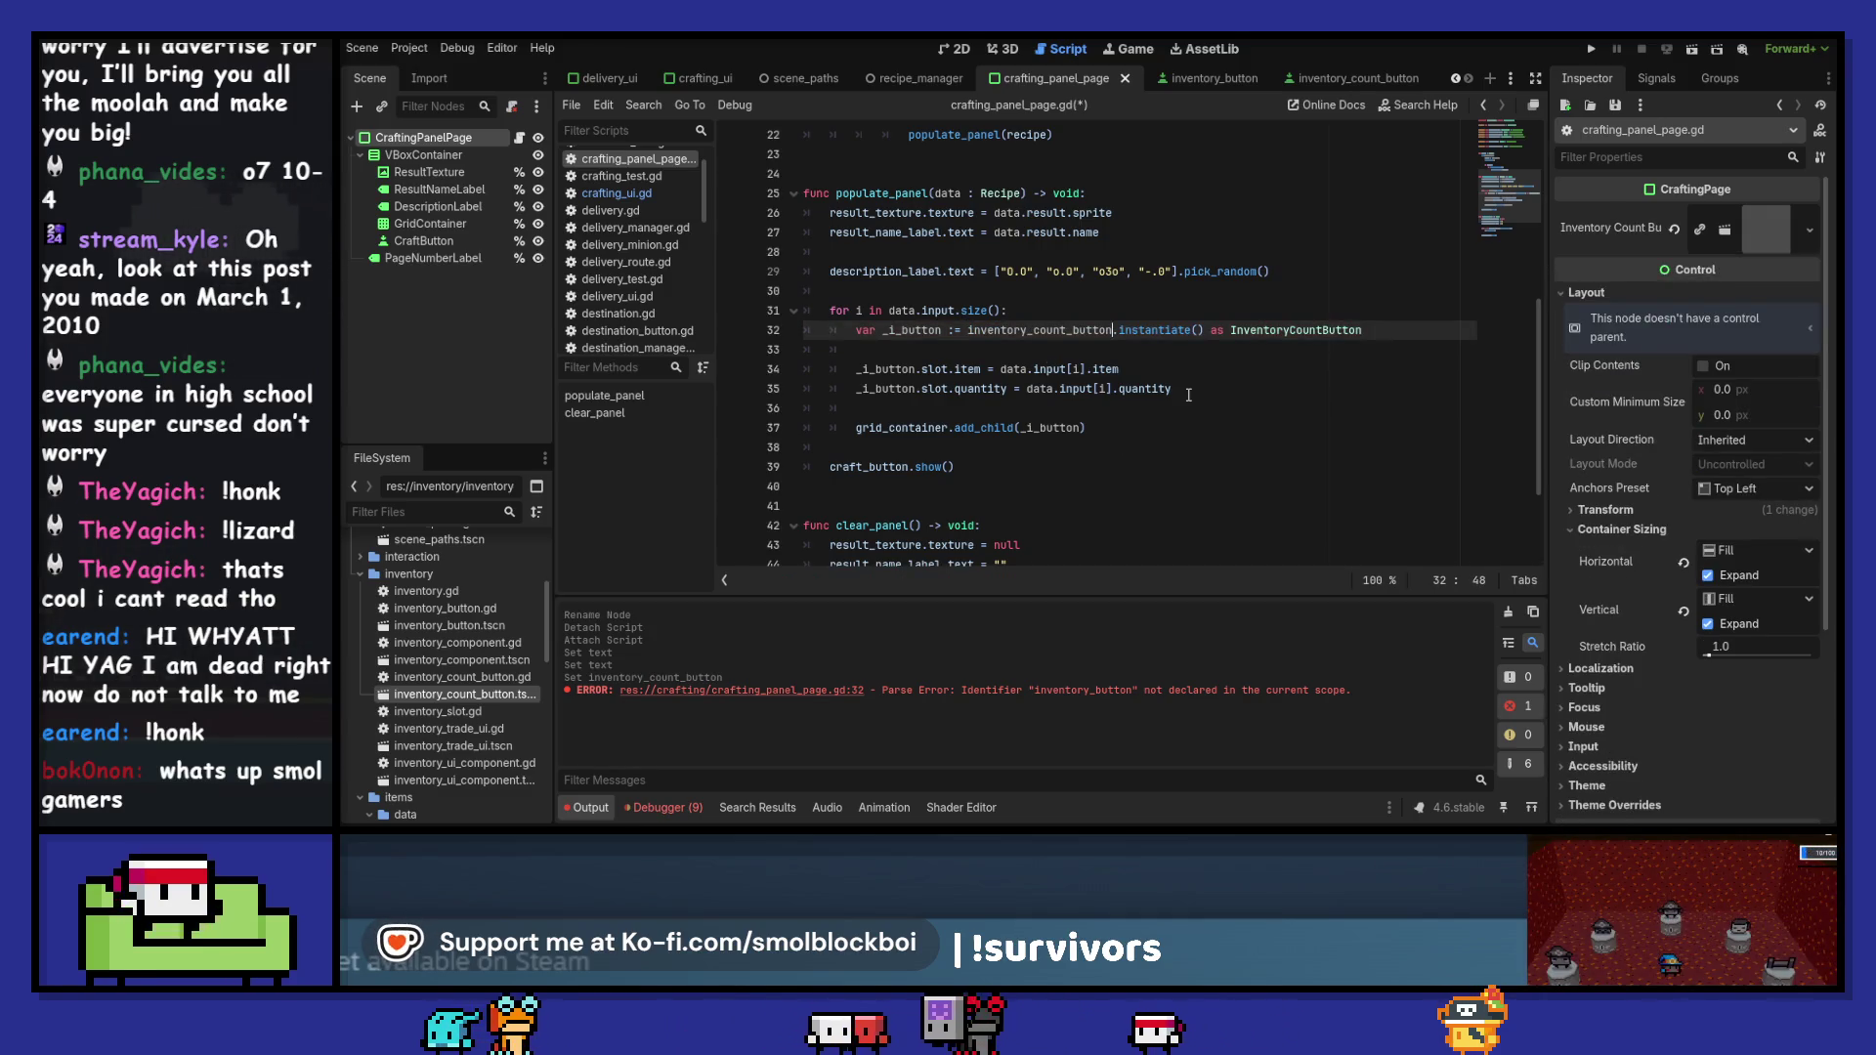
key("ctrl+s")
scroll(1188, 395, "down", 2)
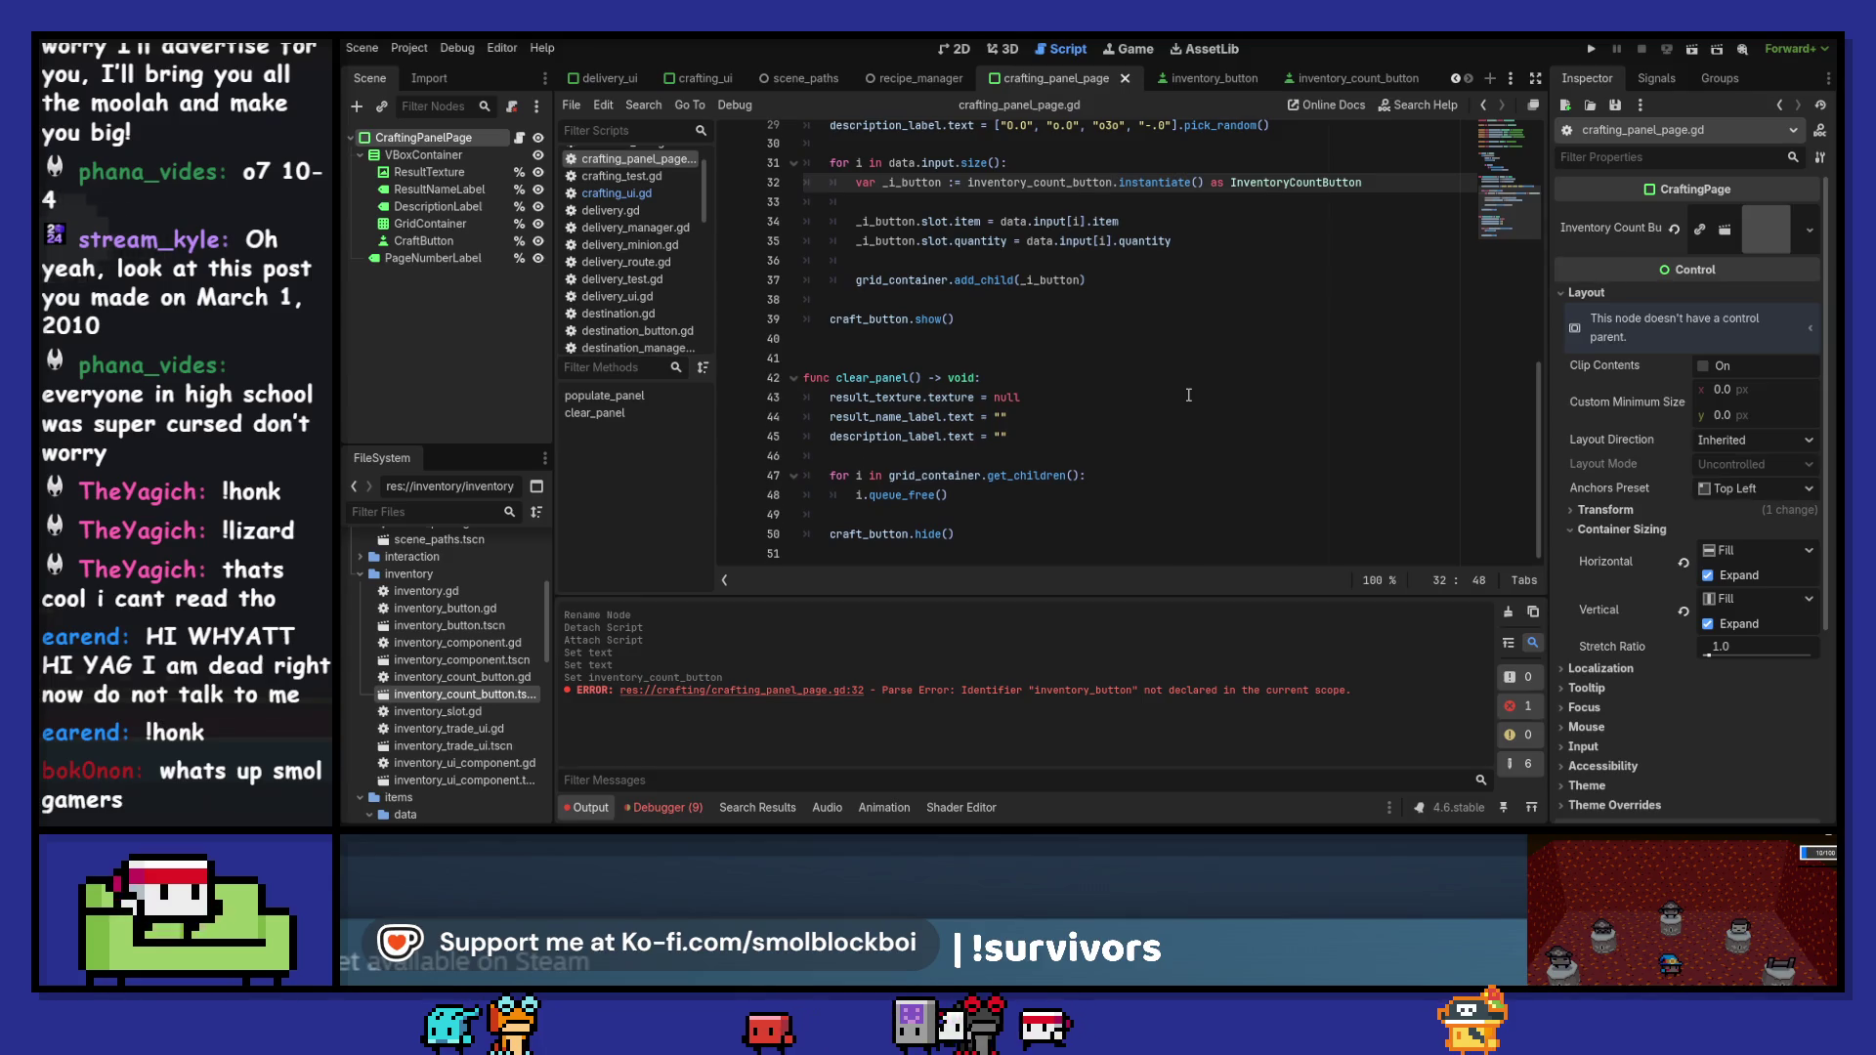
scroll(1188, 395, "up", 3)
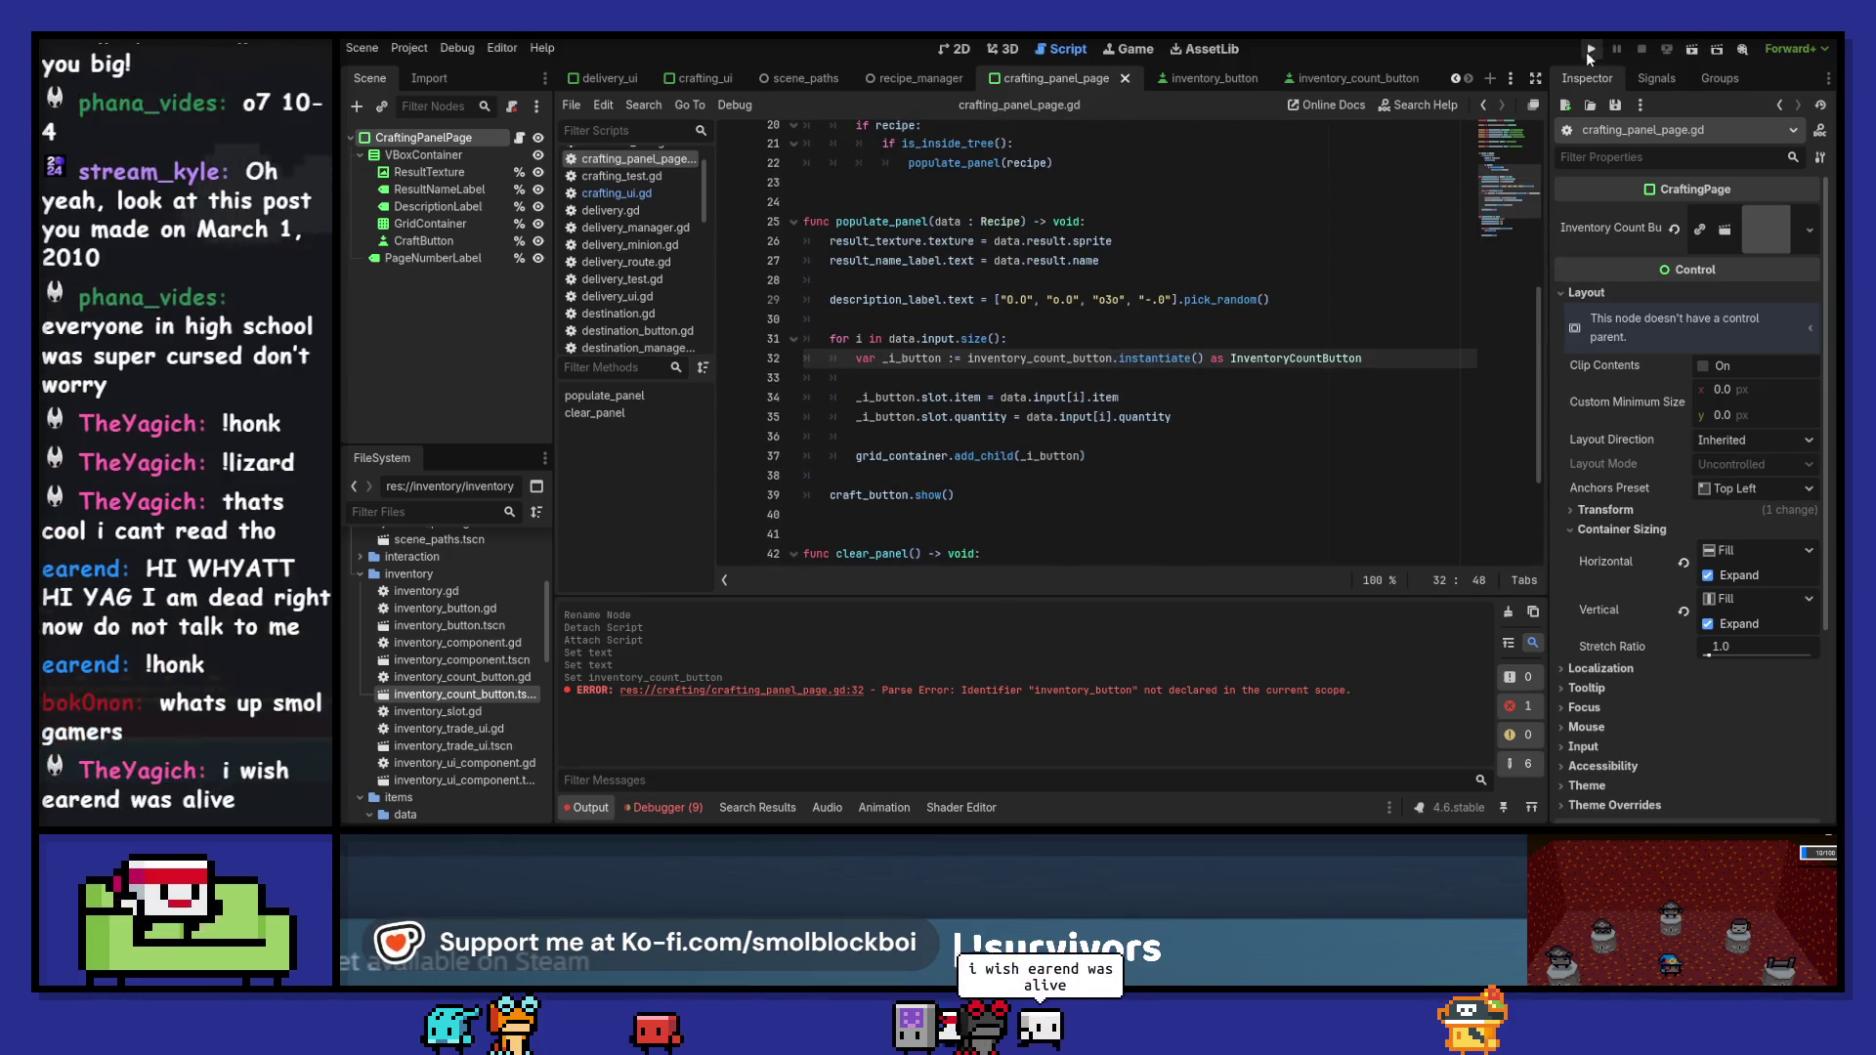
Run the game, page through the crafting recipes, check the Mushroom 3/0 tooltip, then stop.
key("F5")
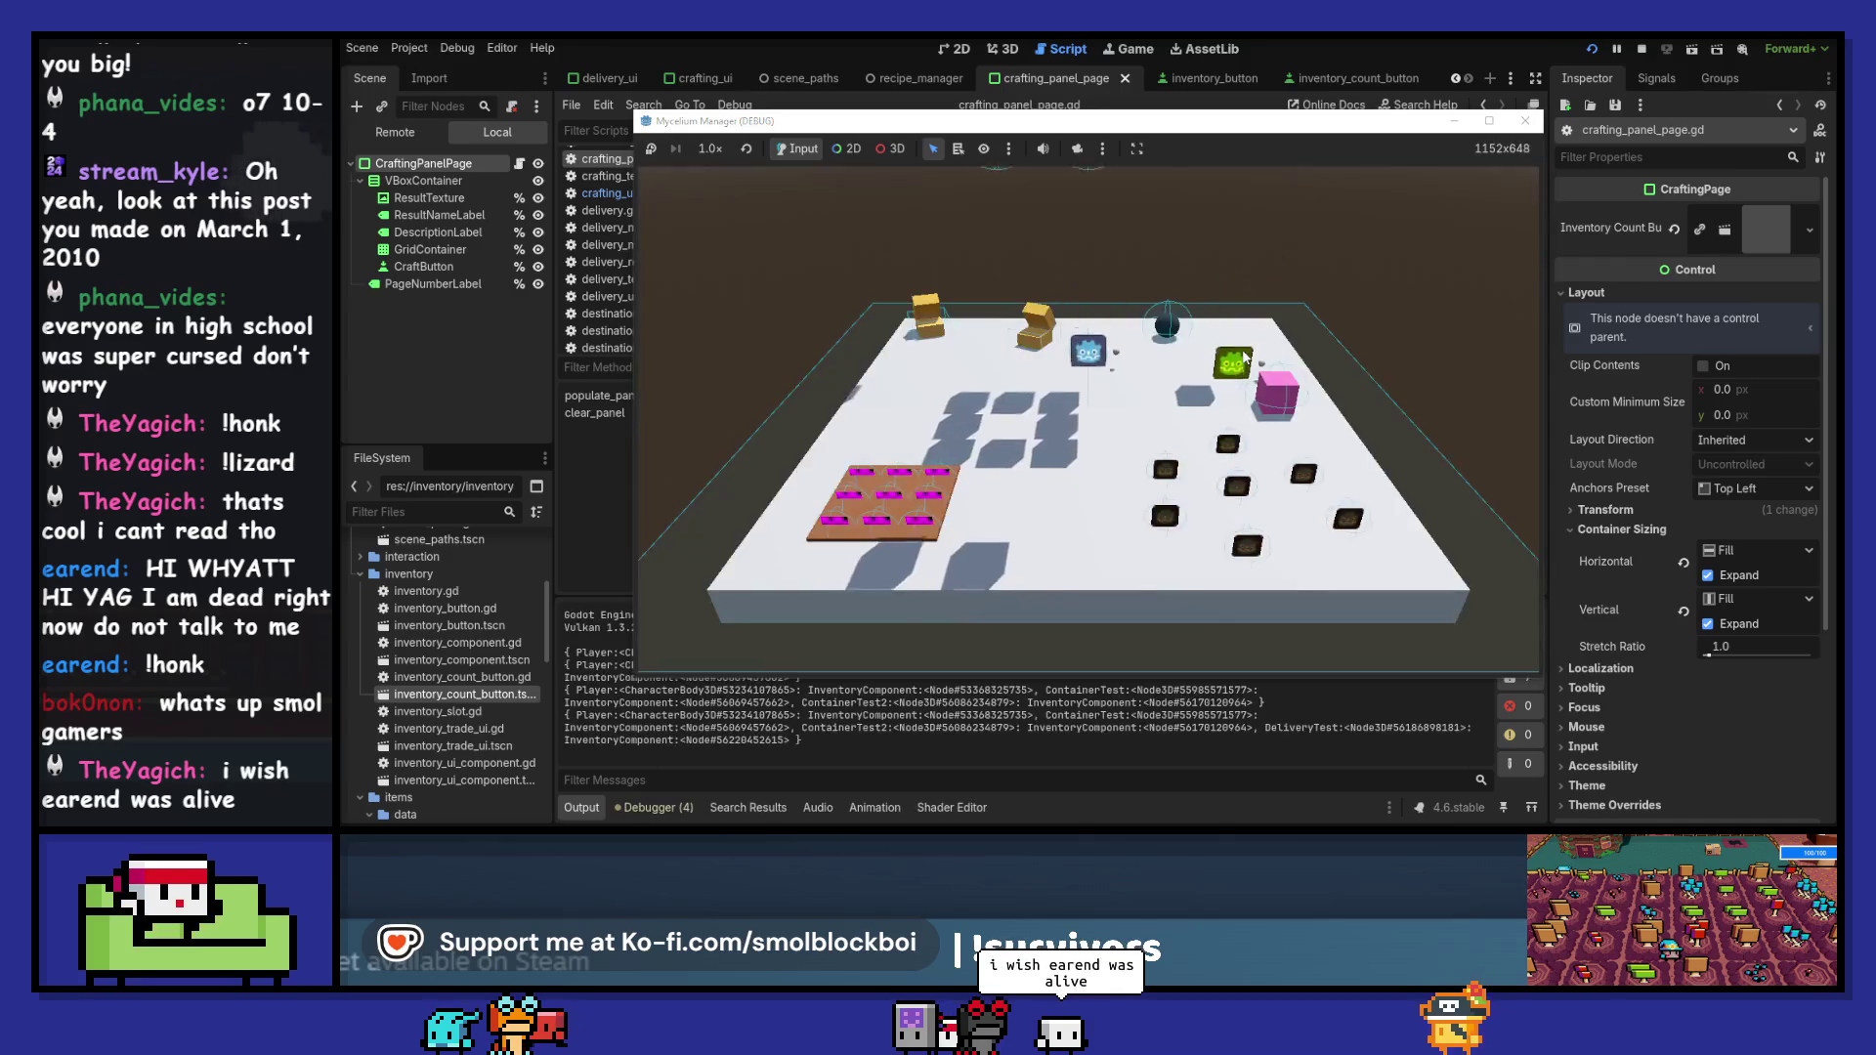
key("e")
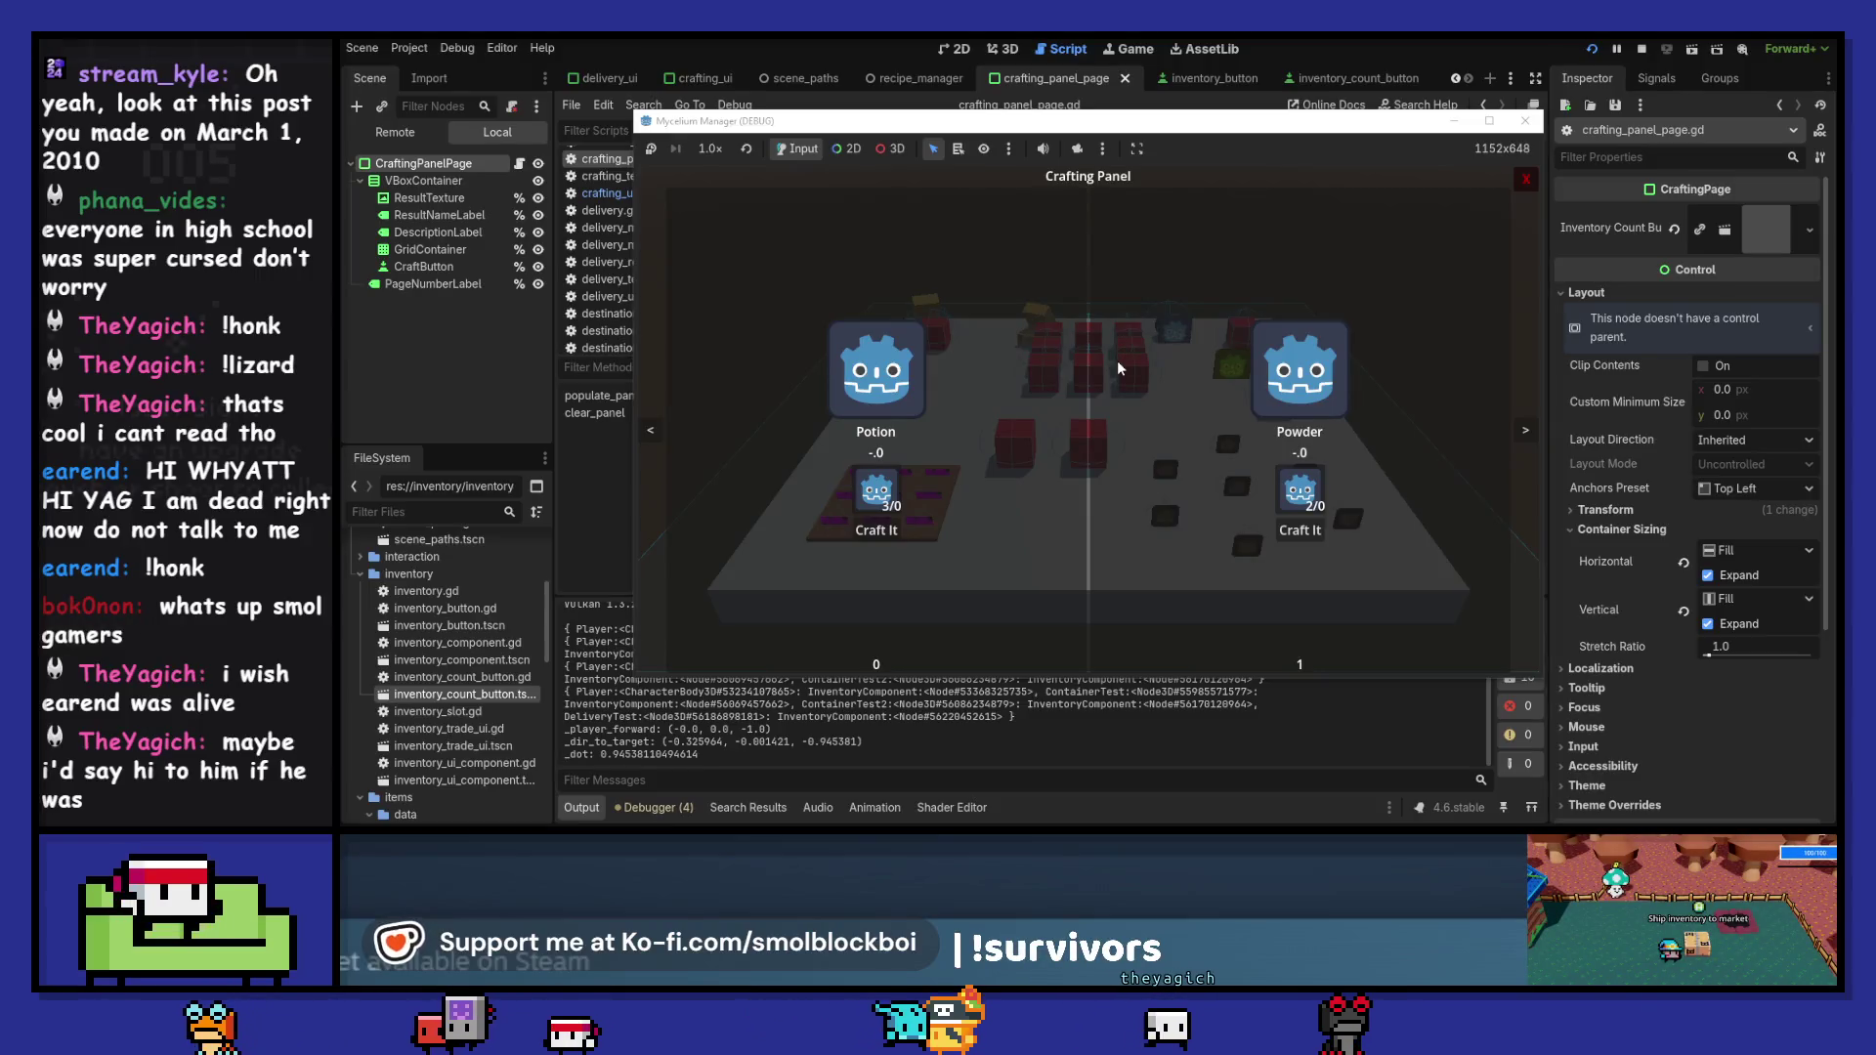
left_click(1526, 430)
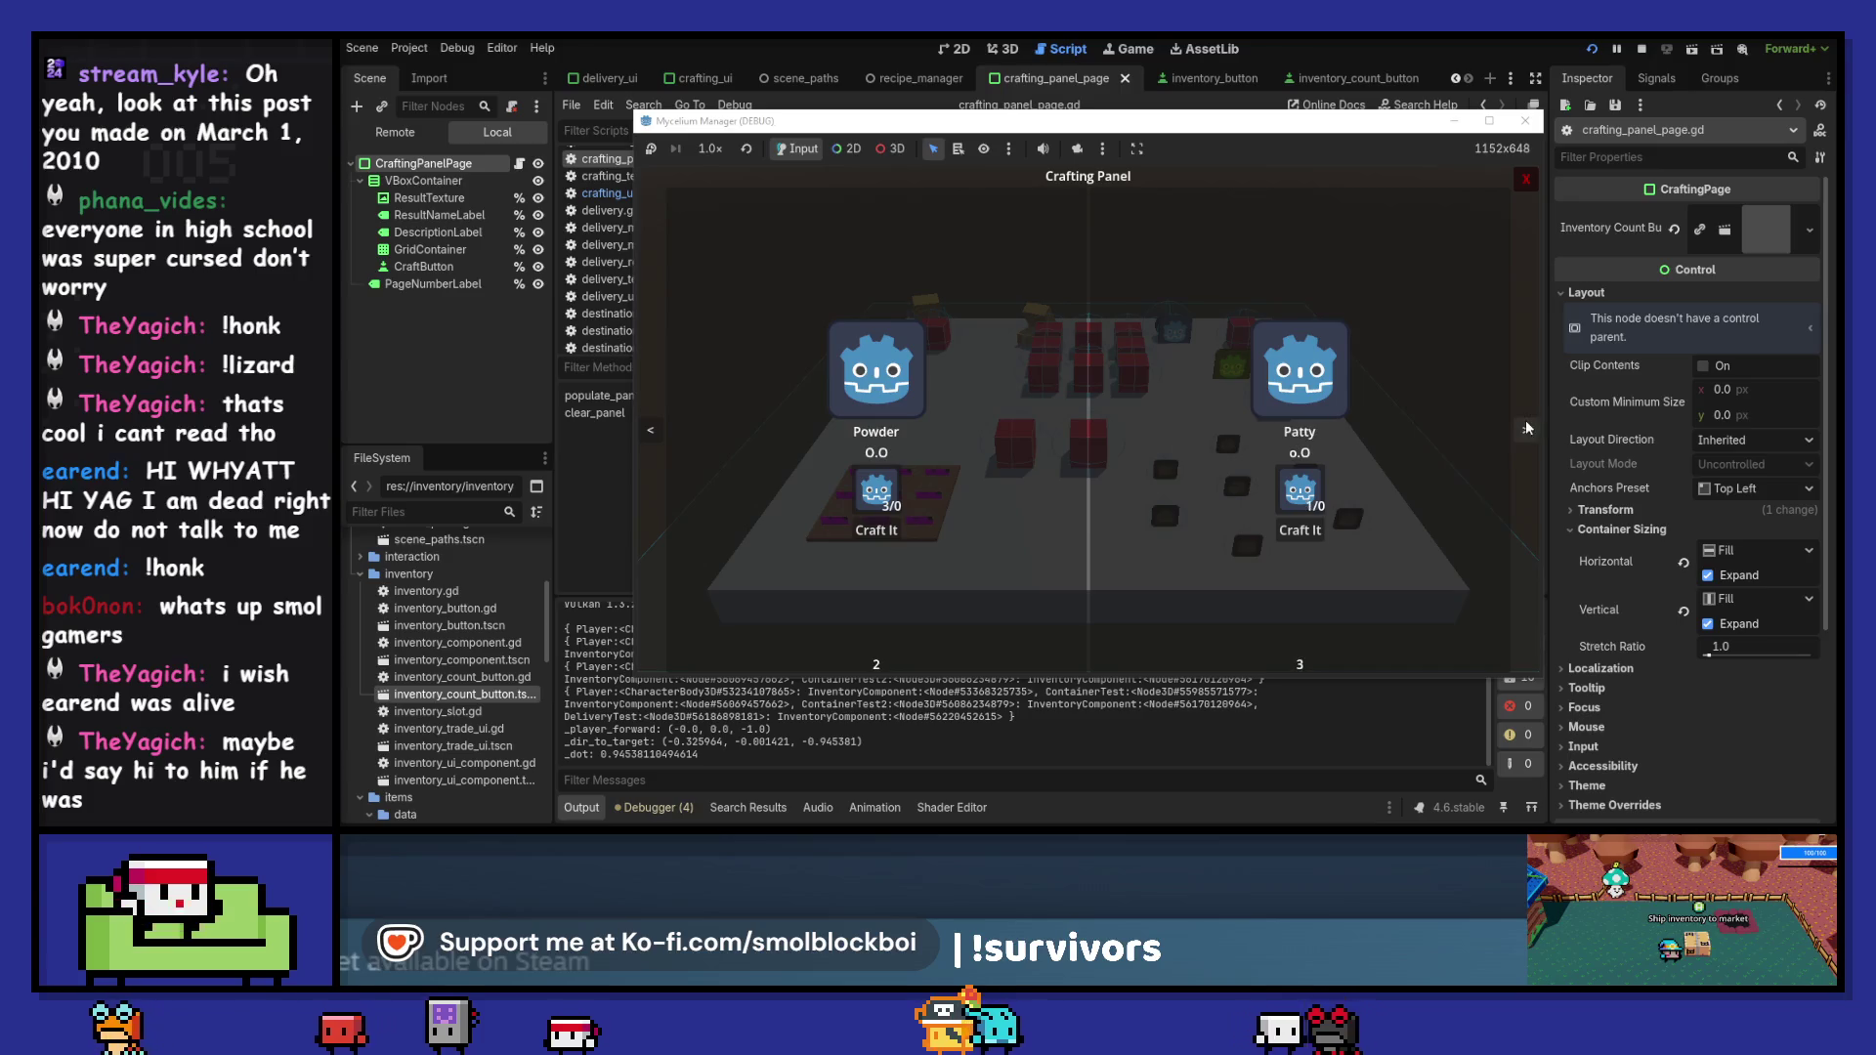
left_click(650, 431)
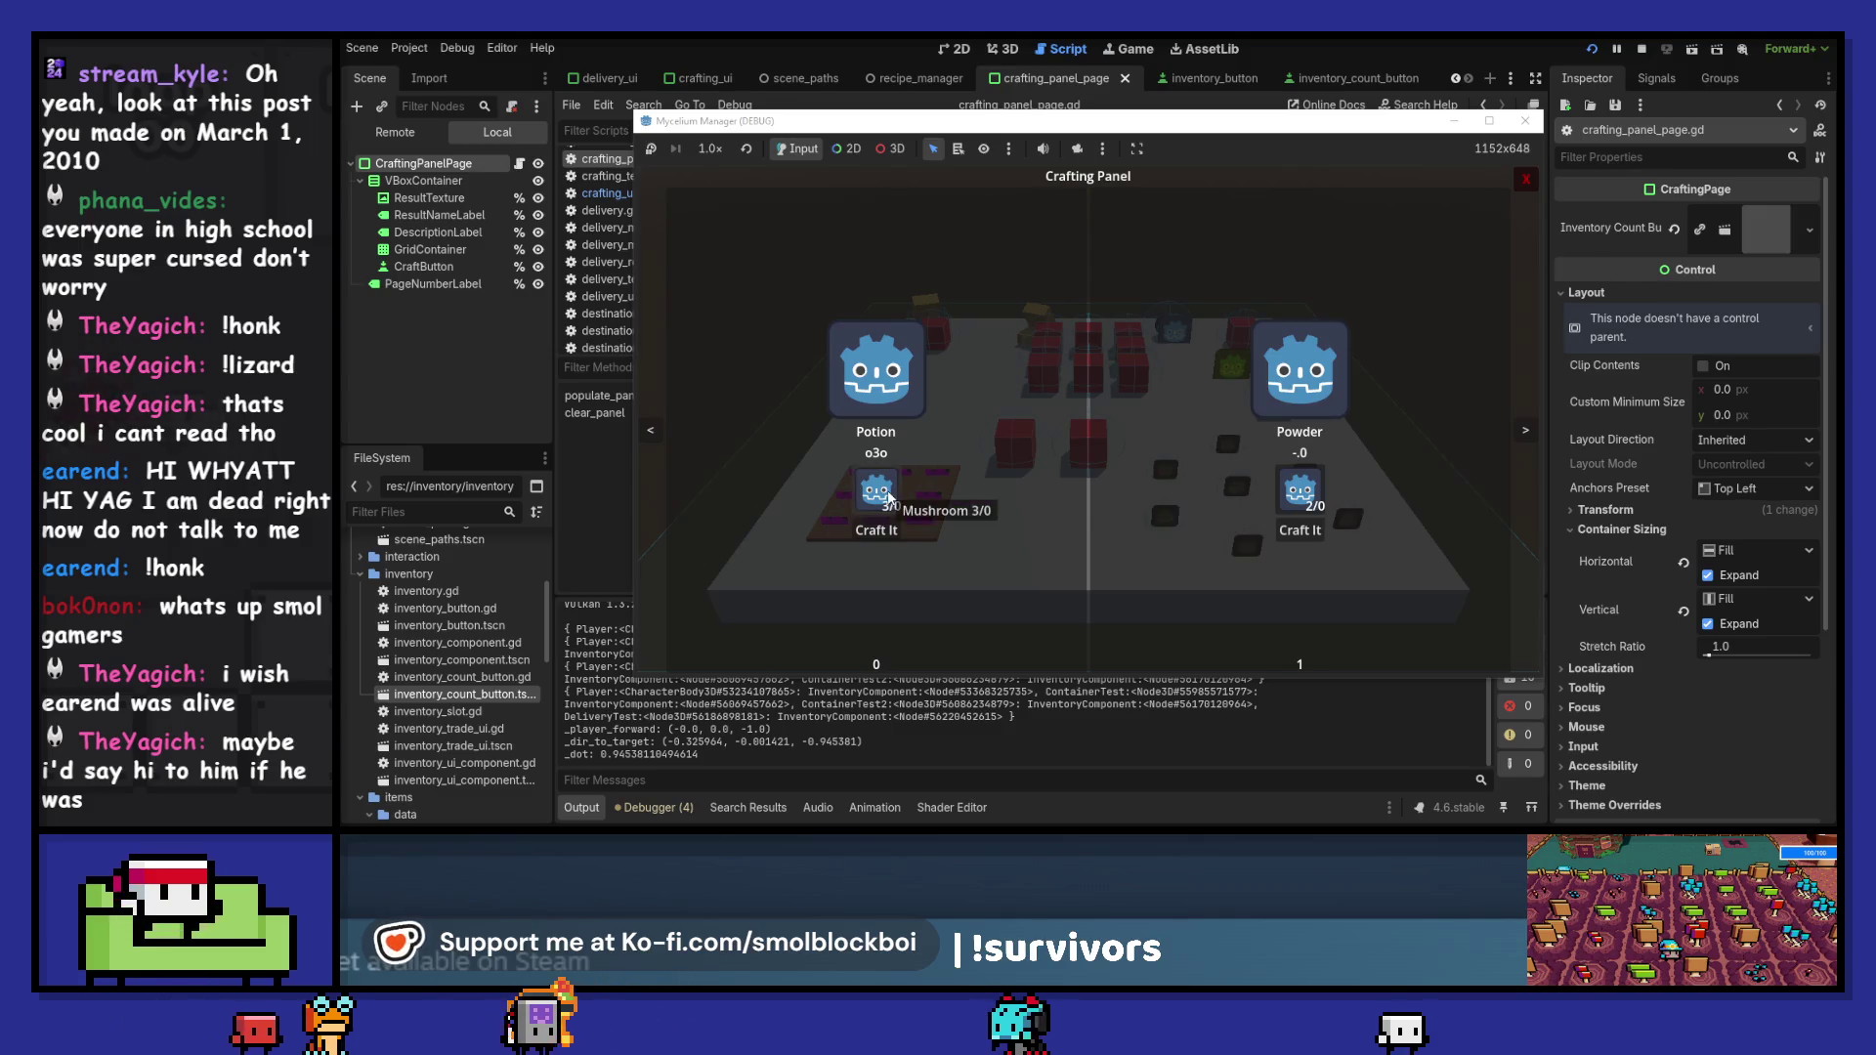
left_click(1525, 180)
left_click(1525, 120)
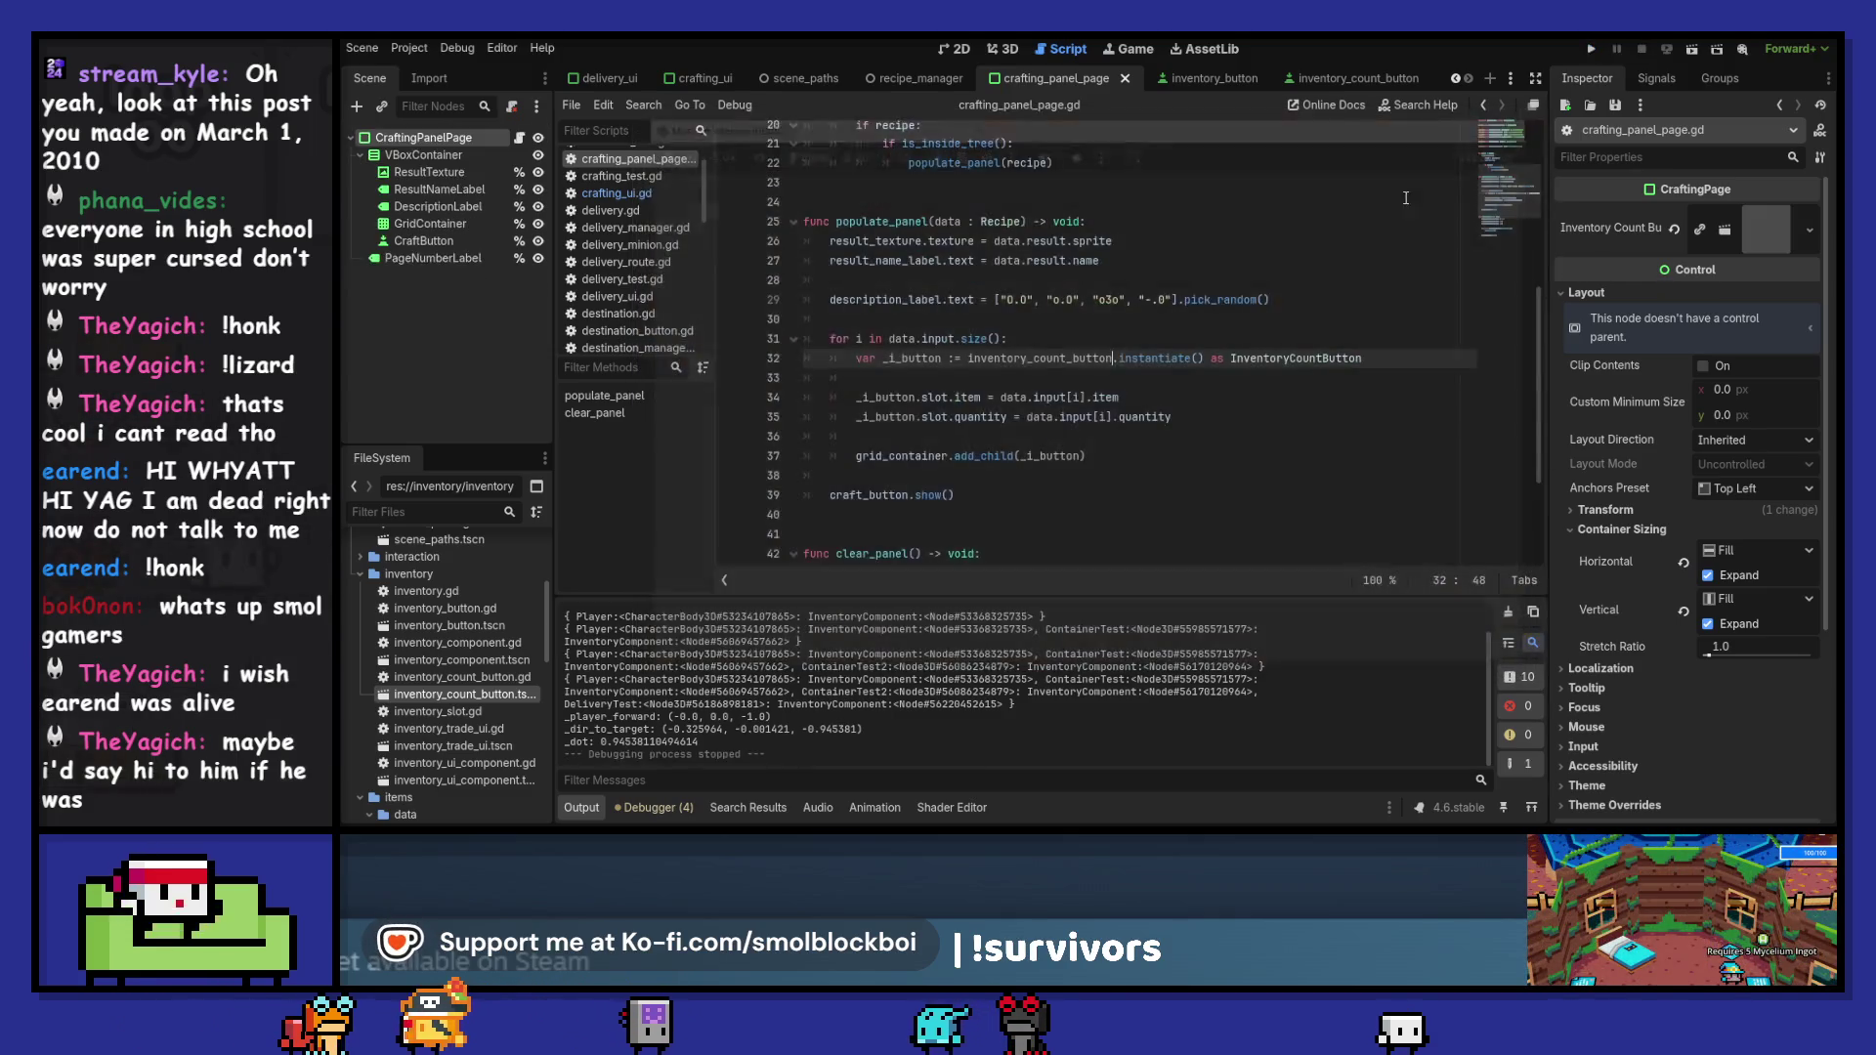
Add _i_button.count_amount = data.input[i].quantity to populate_panel.
left_click(995, 436)
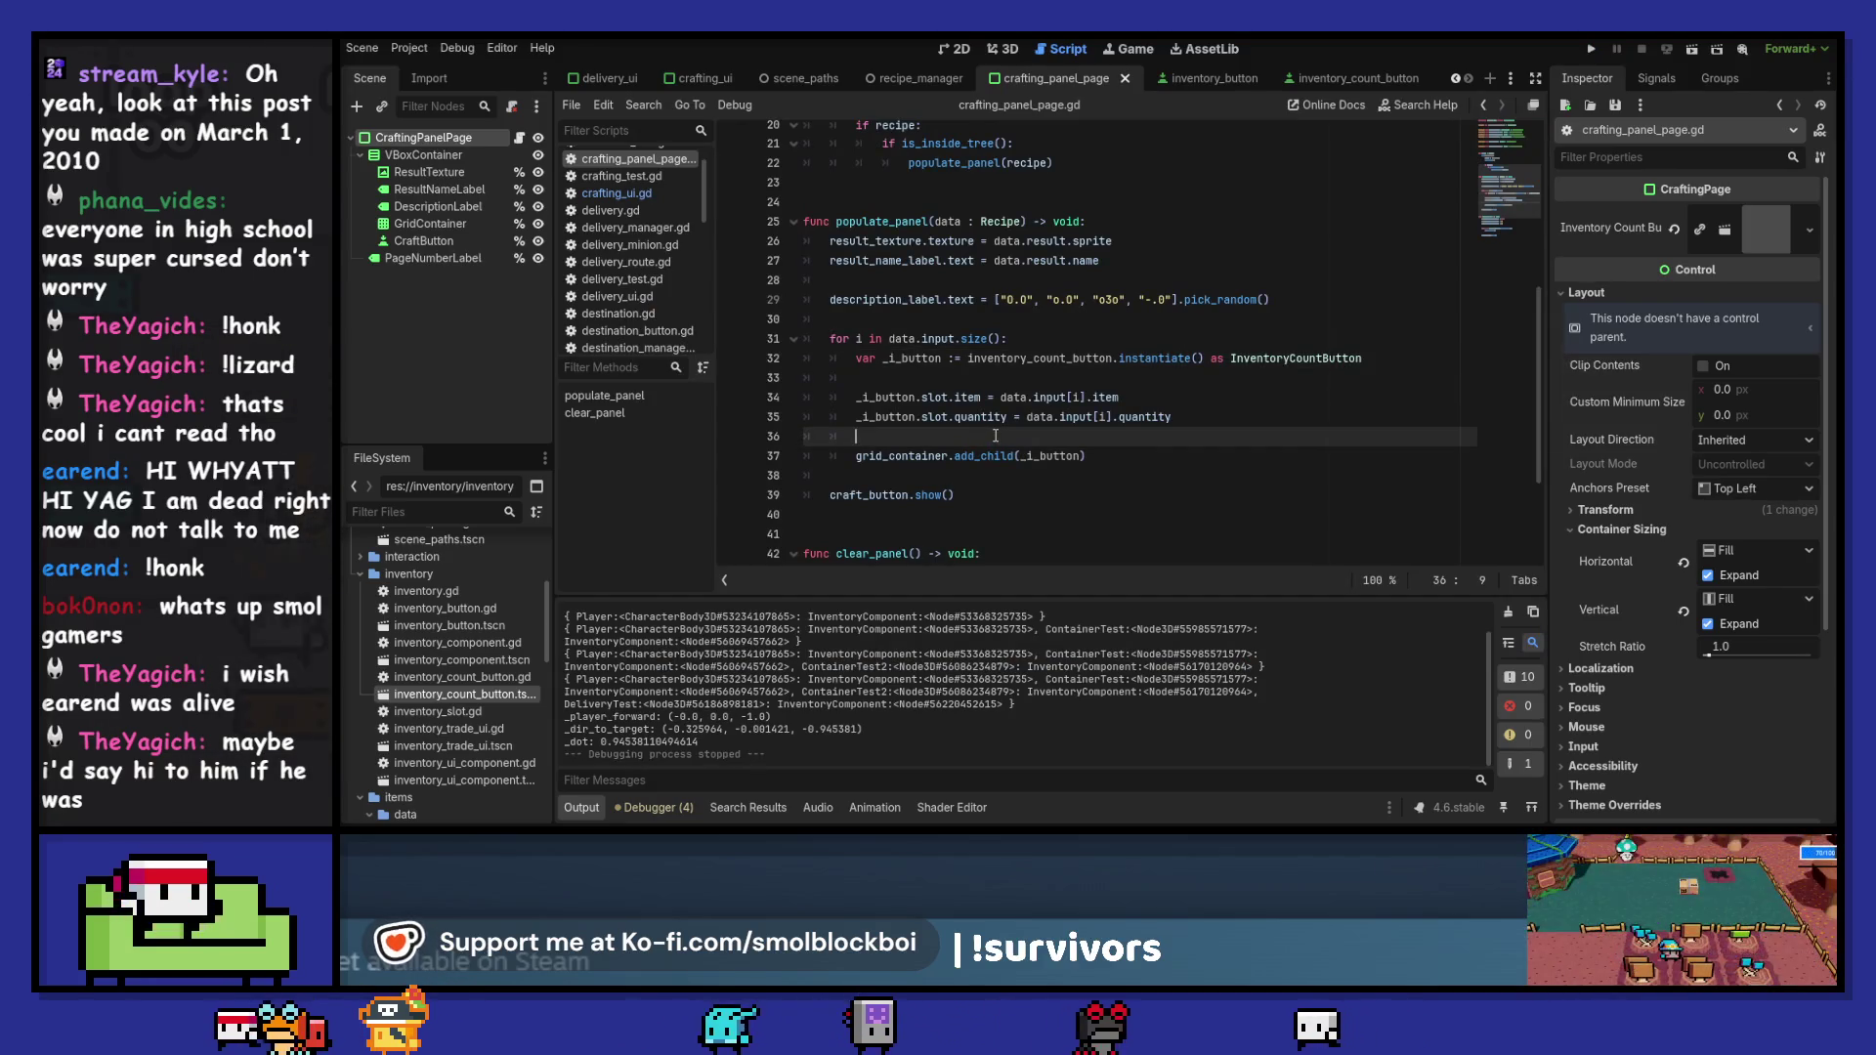
key("Up")
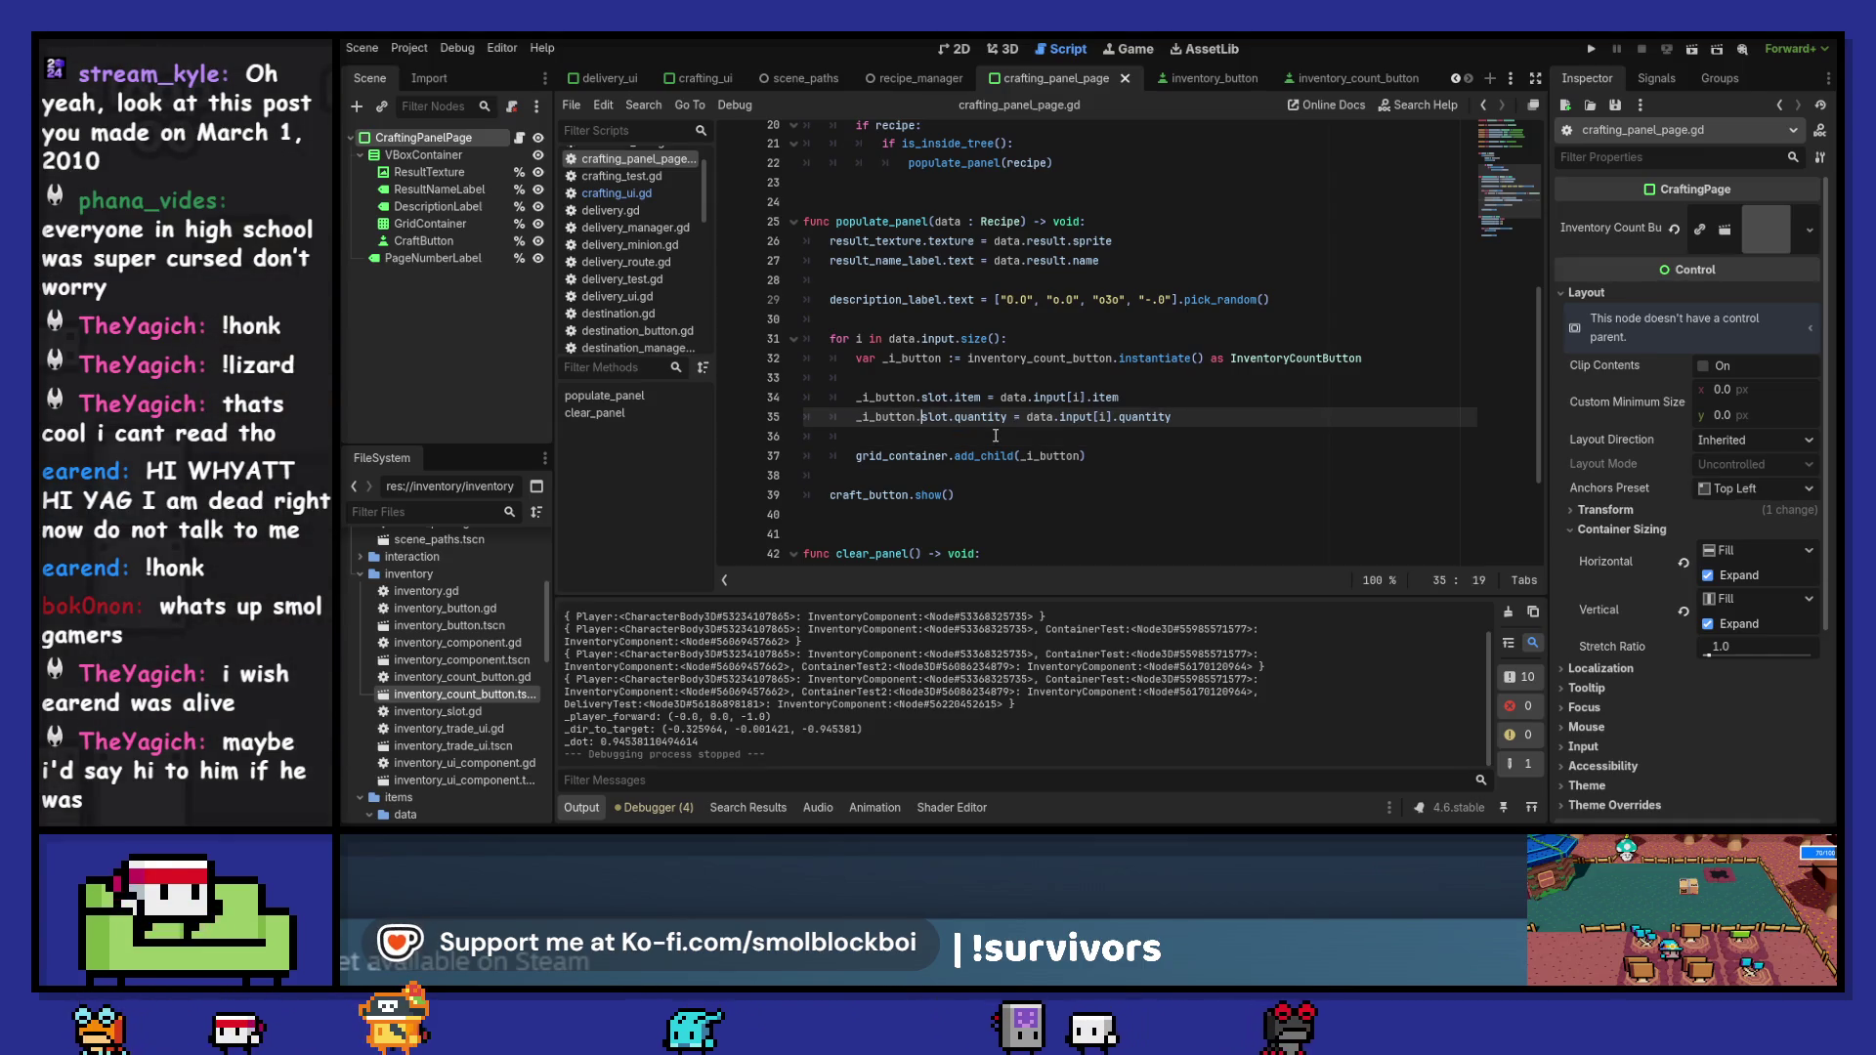
key("ctrl+shift+Return")
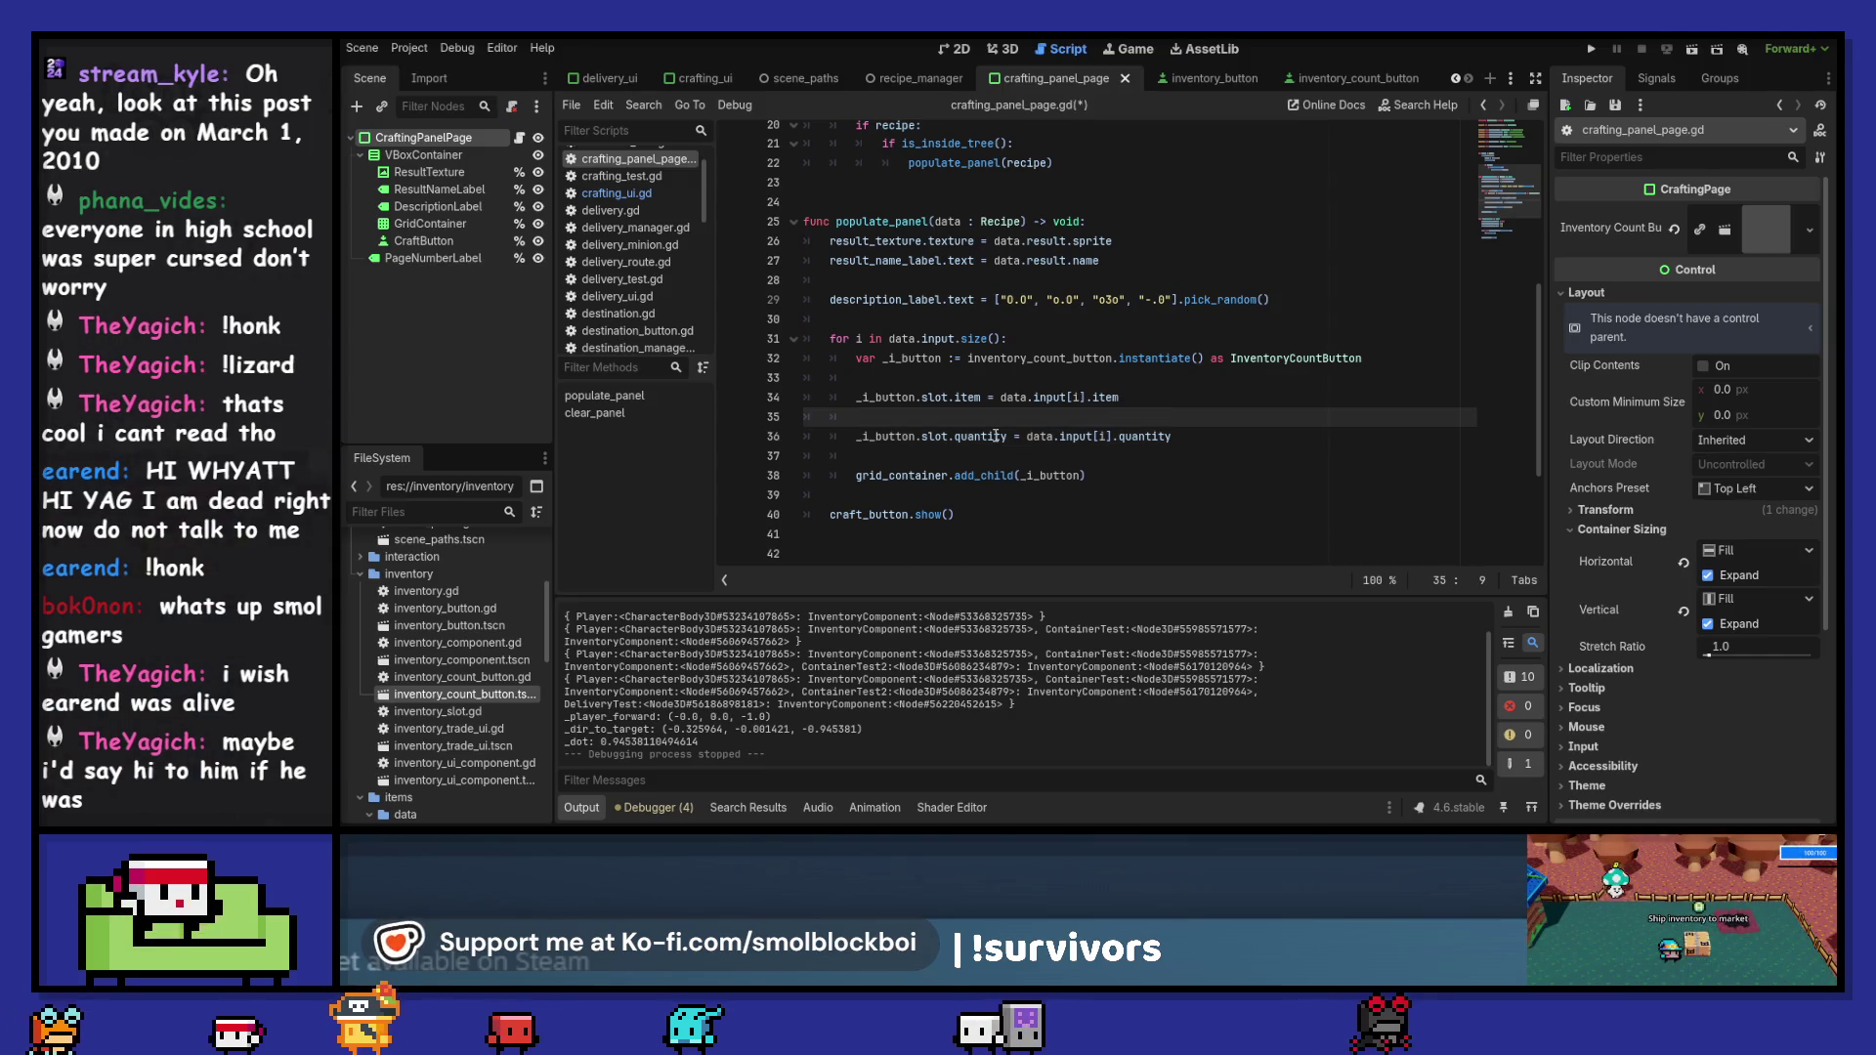
type("_i_button.")
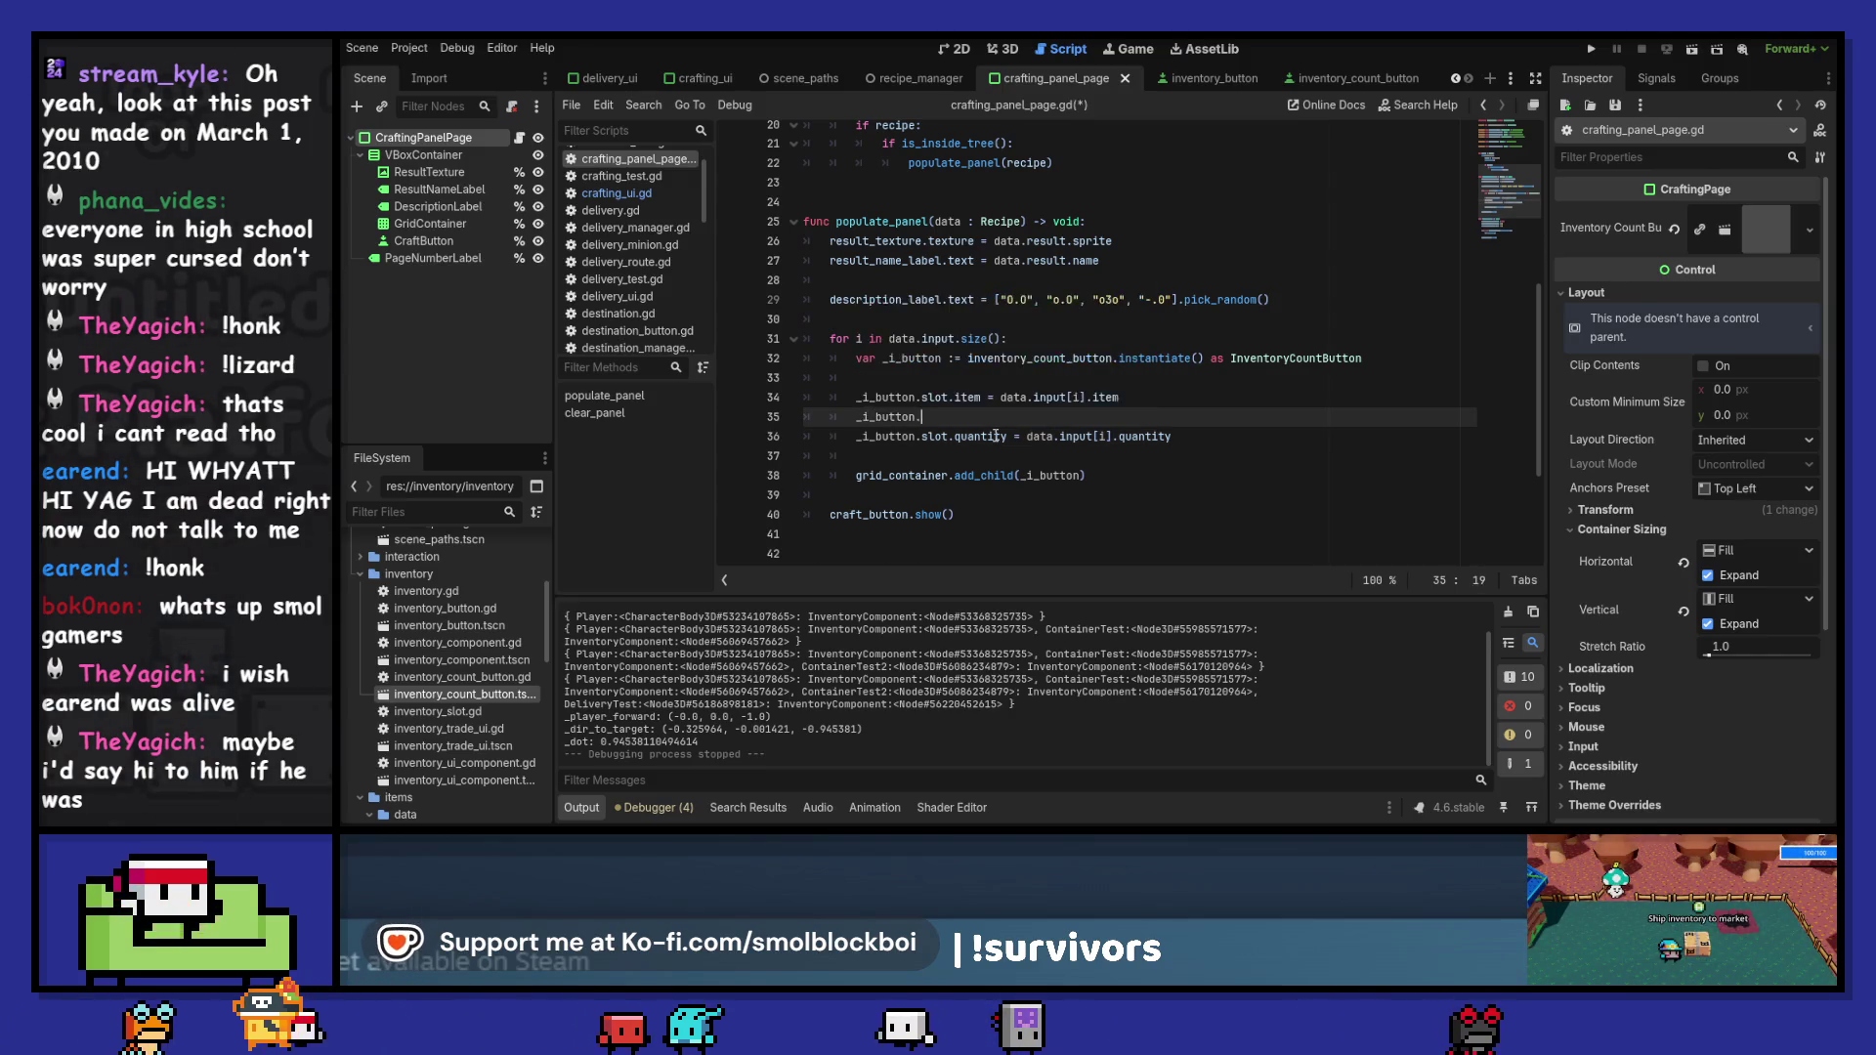
key("Return")
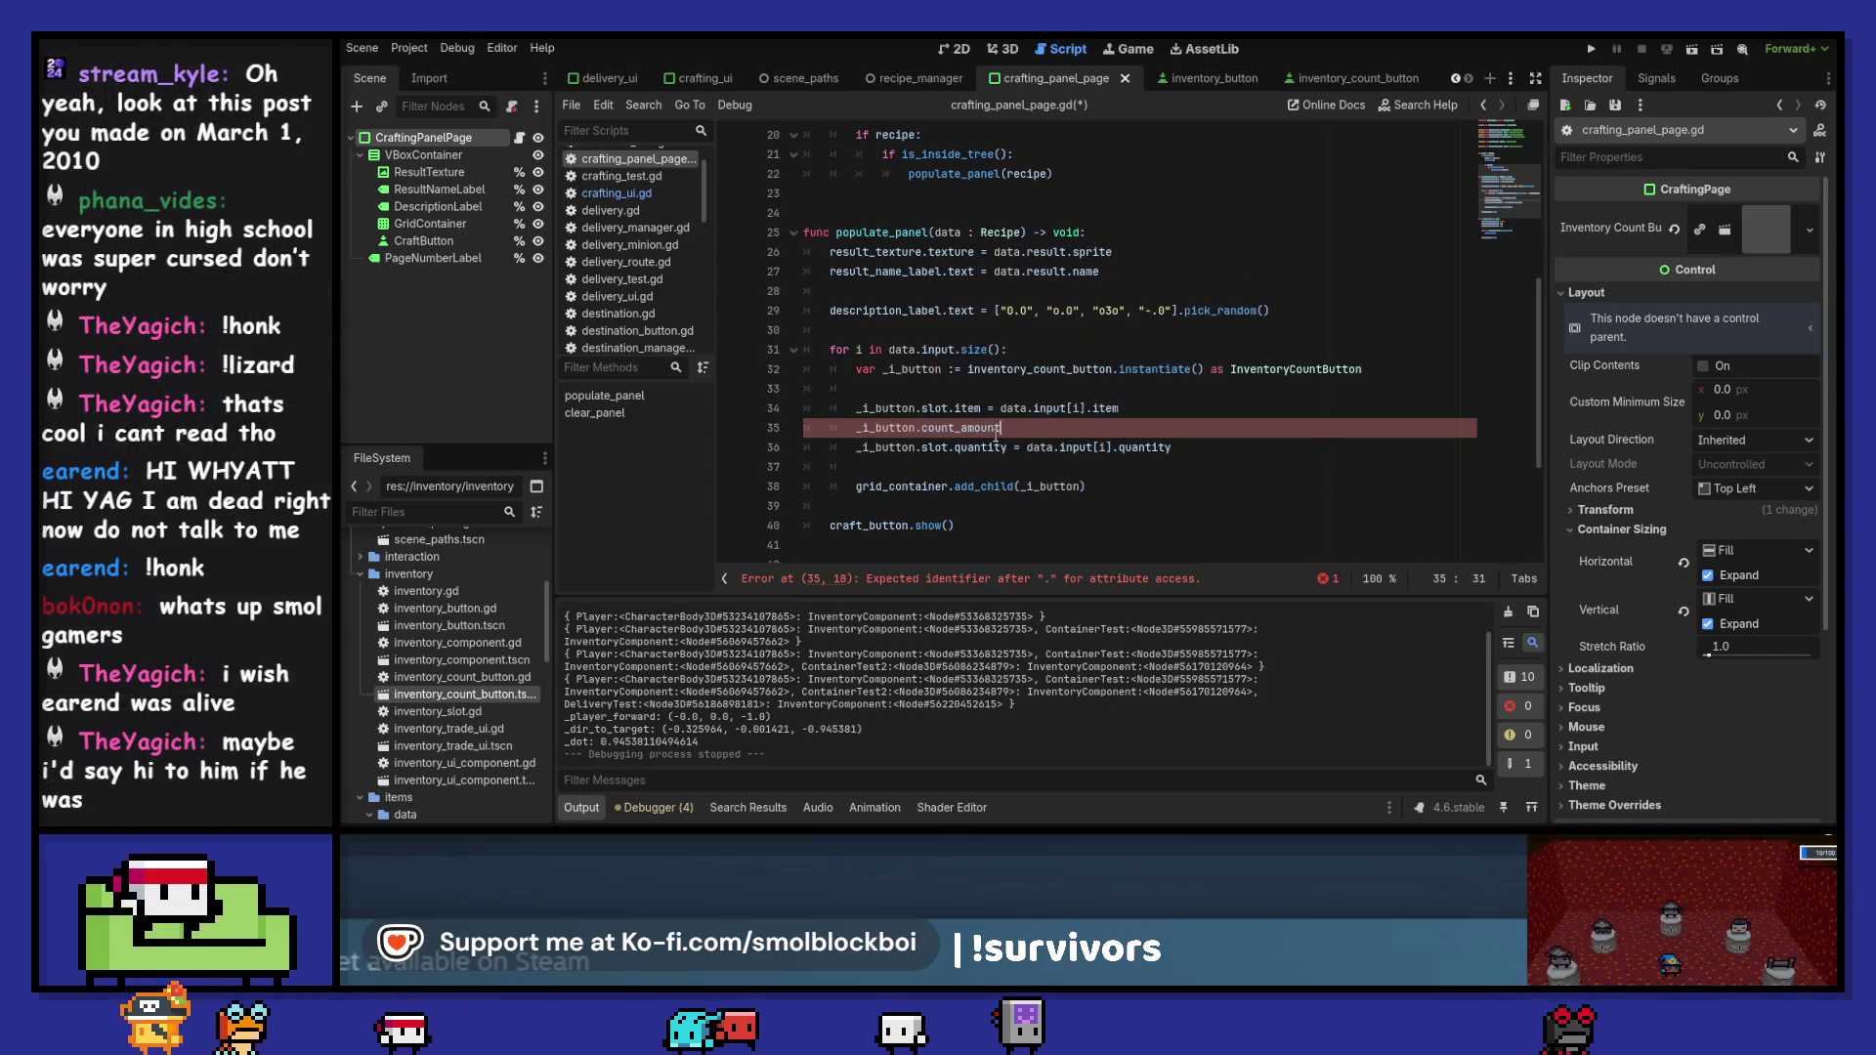
type("= data.")
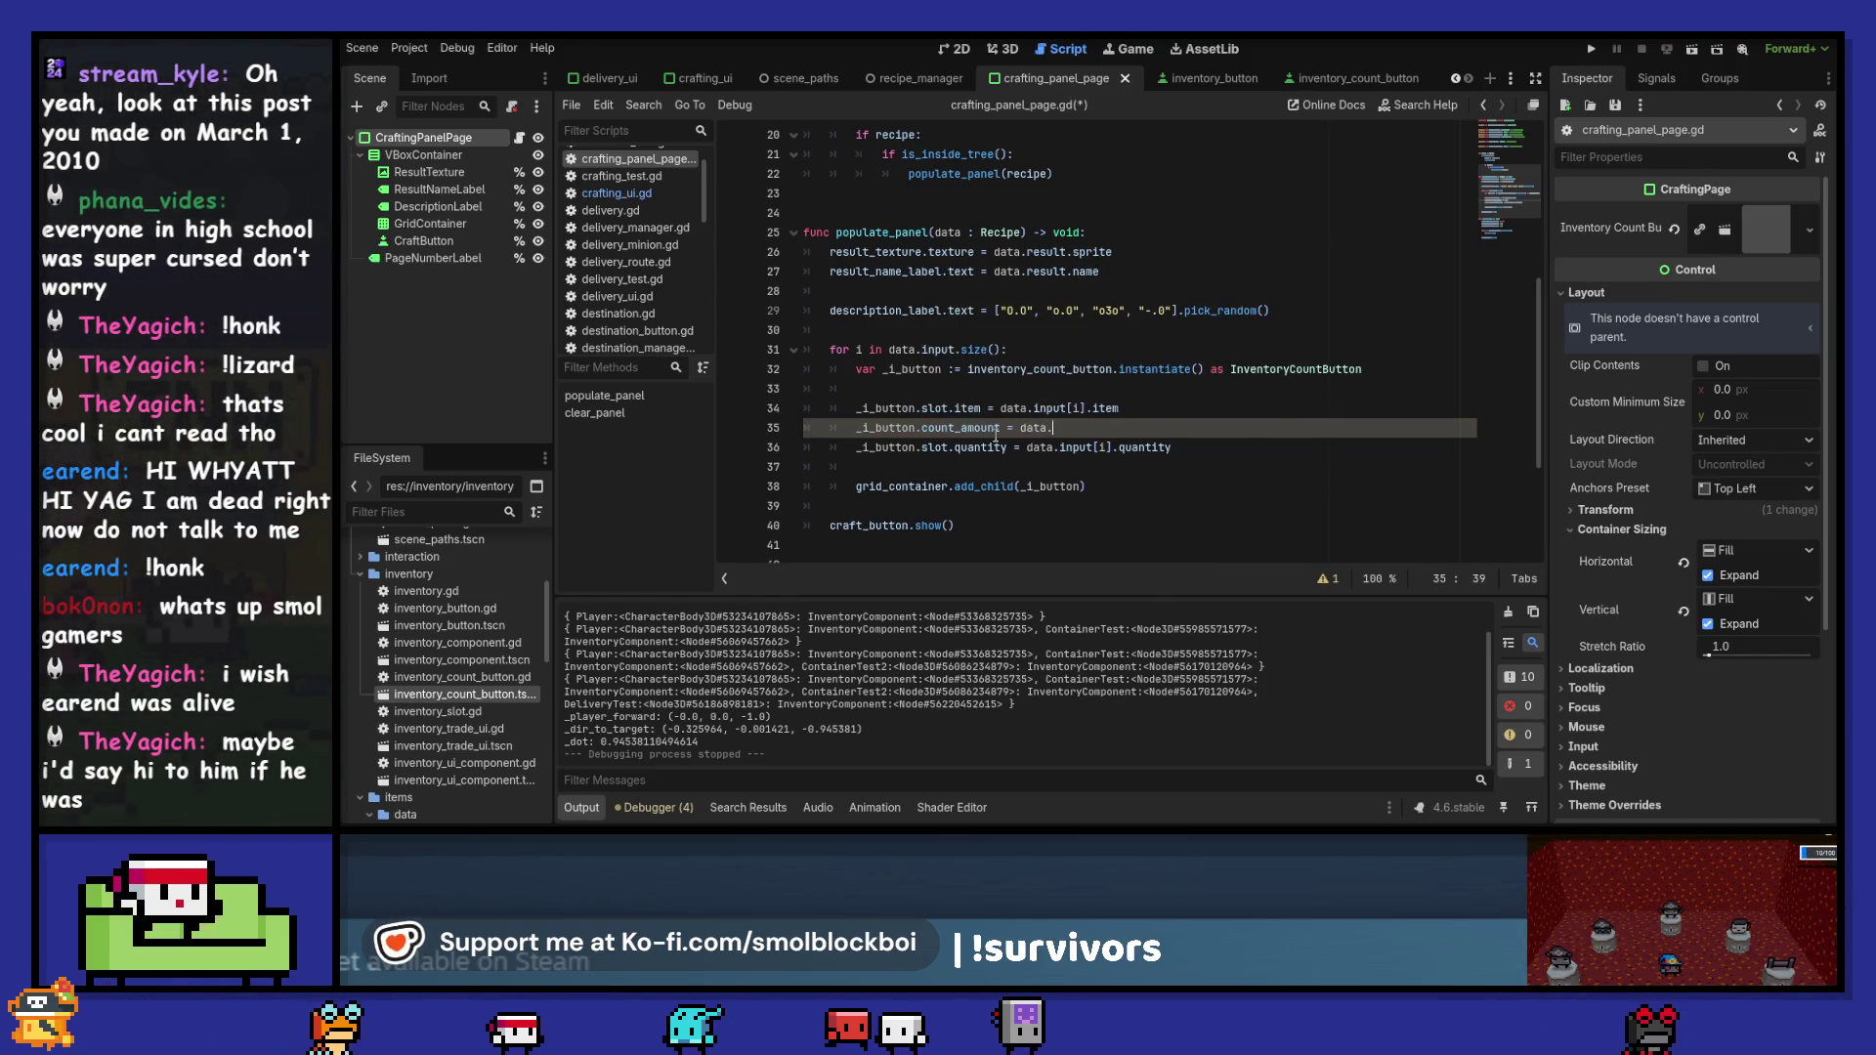
type("input[")
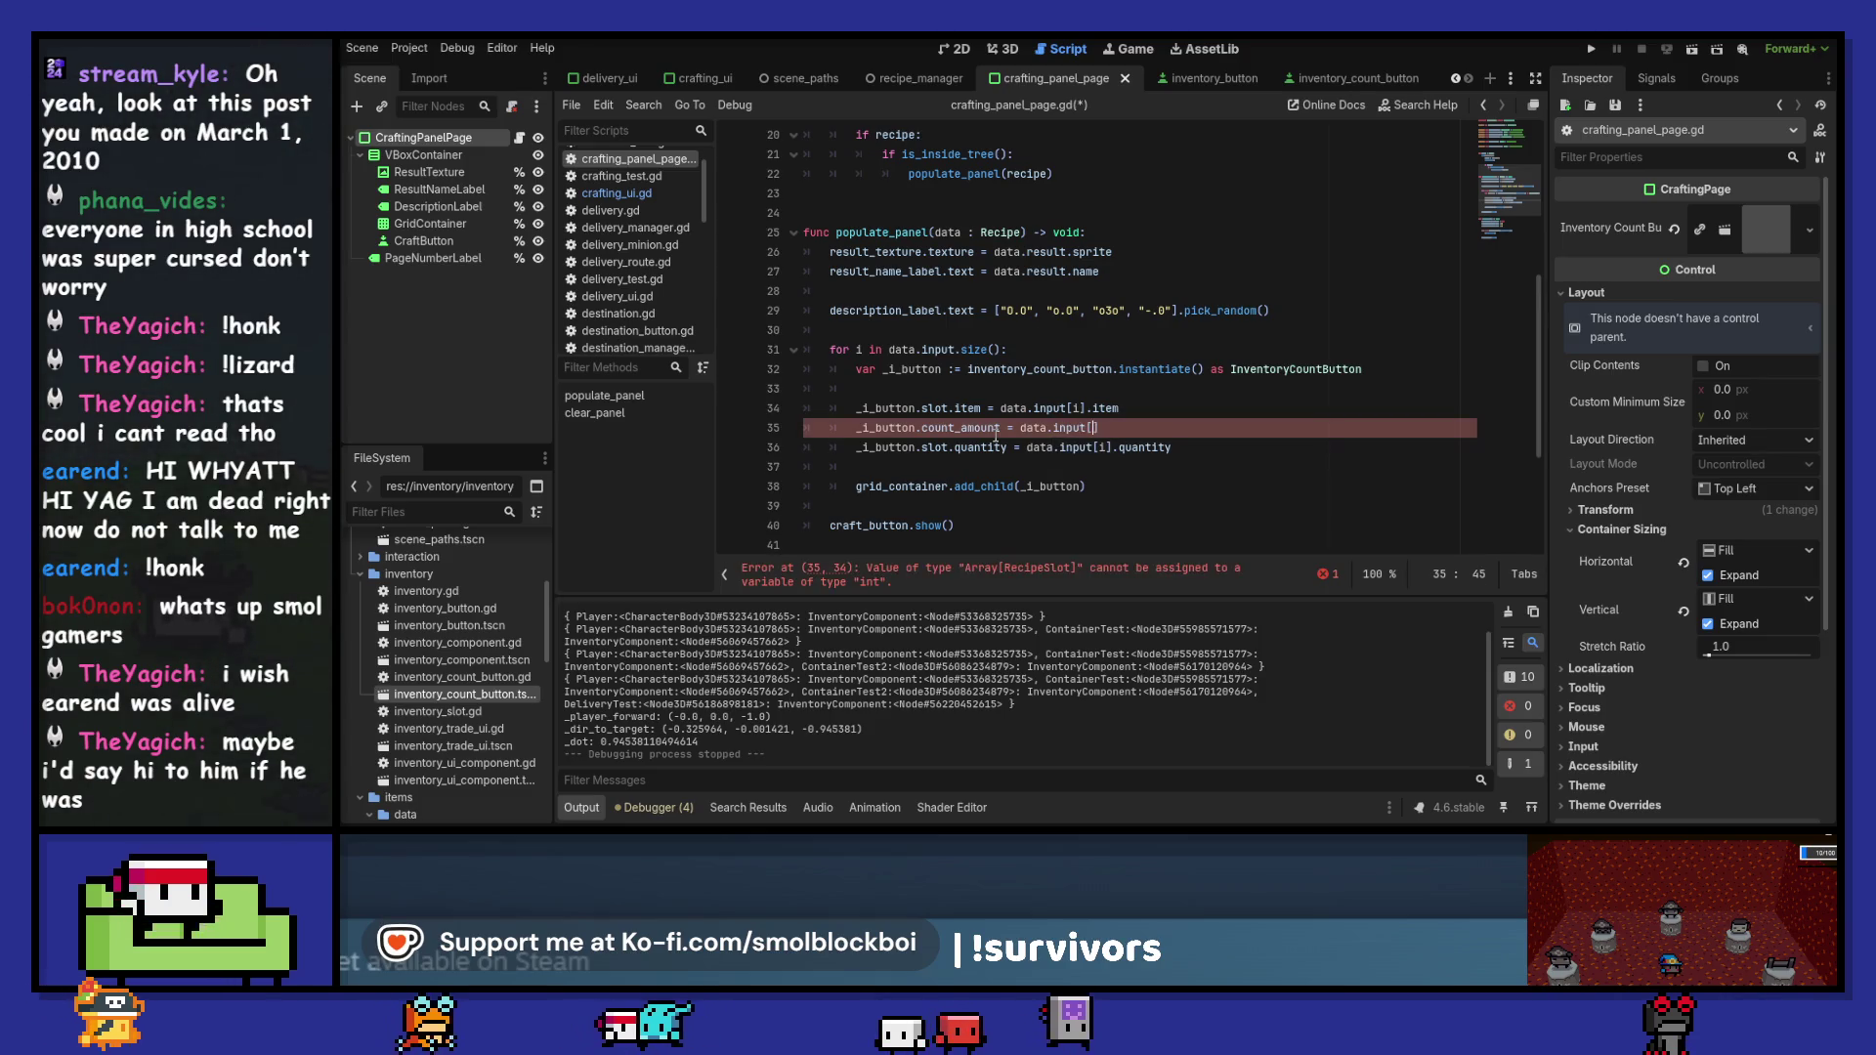
type("i].quantit")
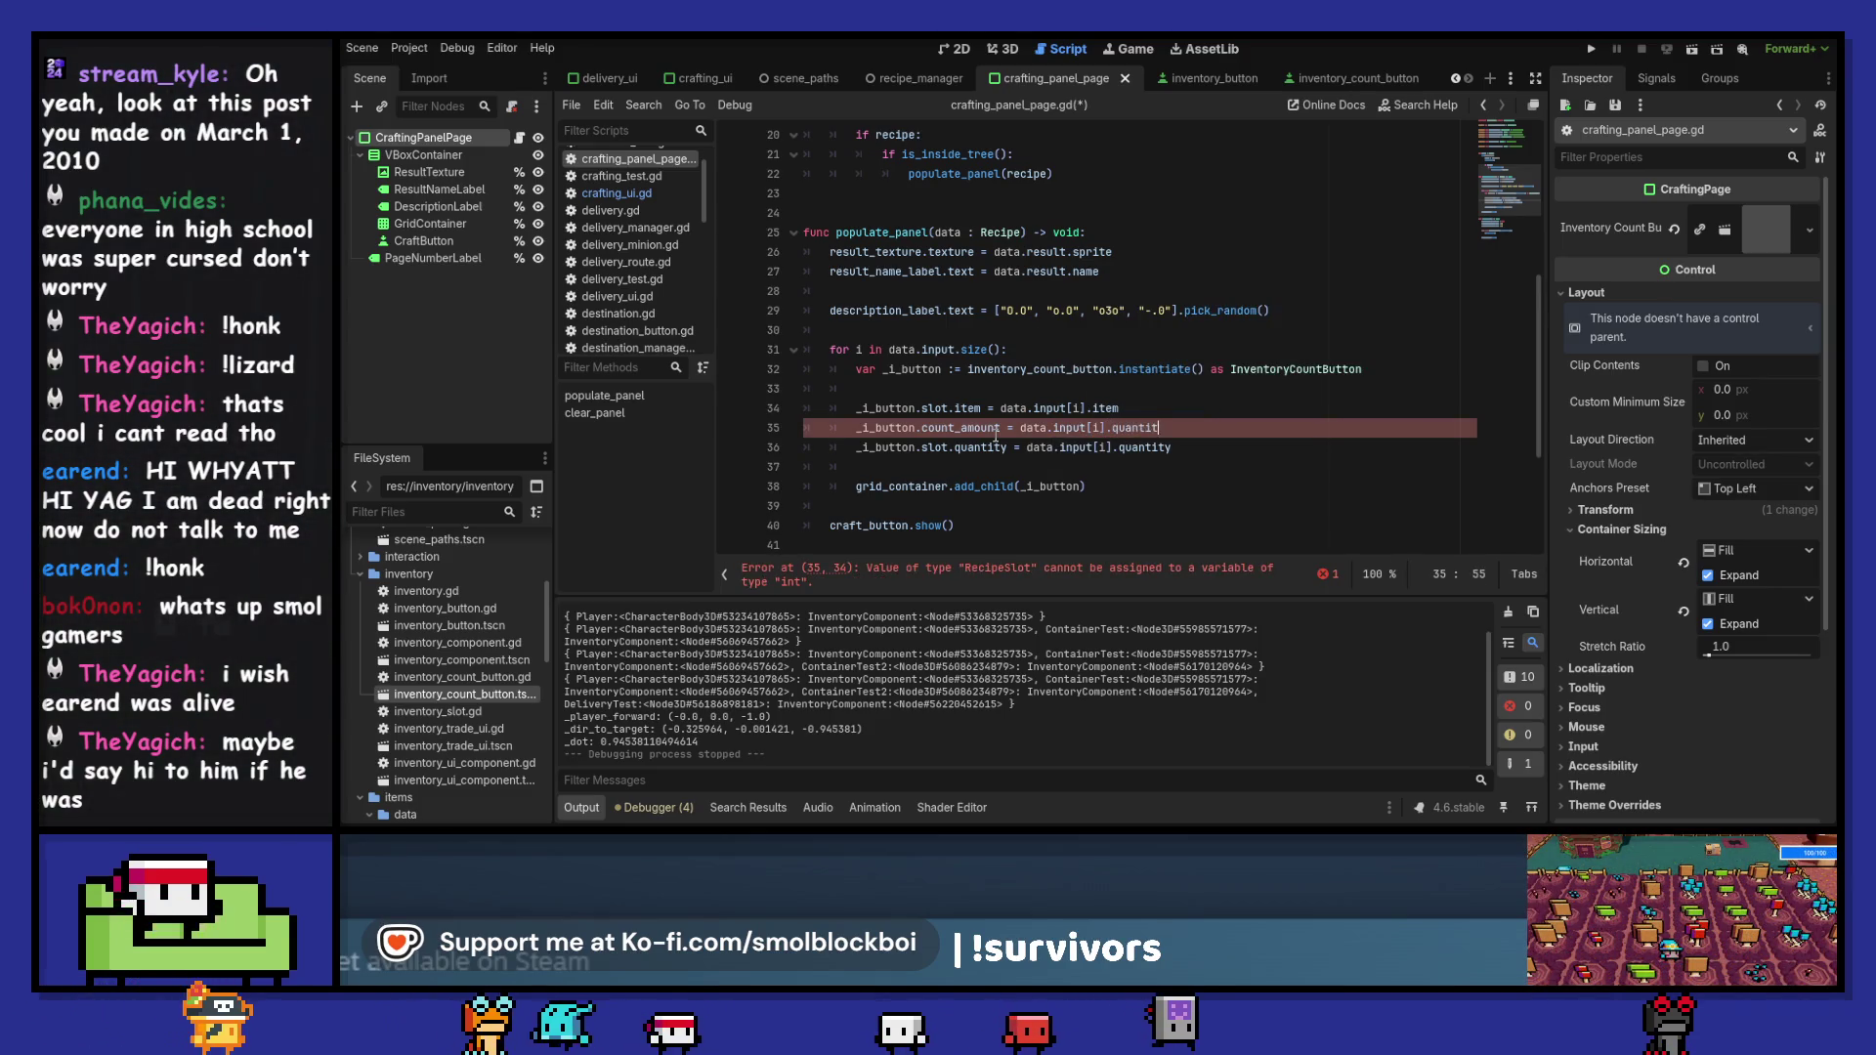
key("Return")
Comment out the old slot.quantity line, save, and test that buttons read 0/3 and 0/2.
key("Down")
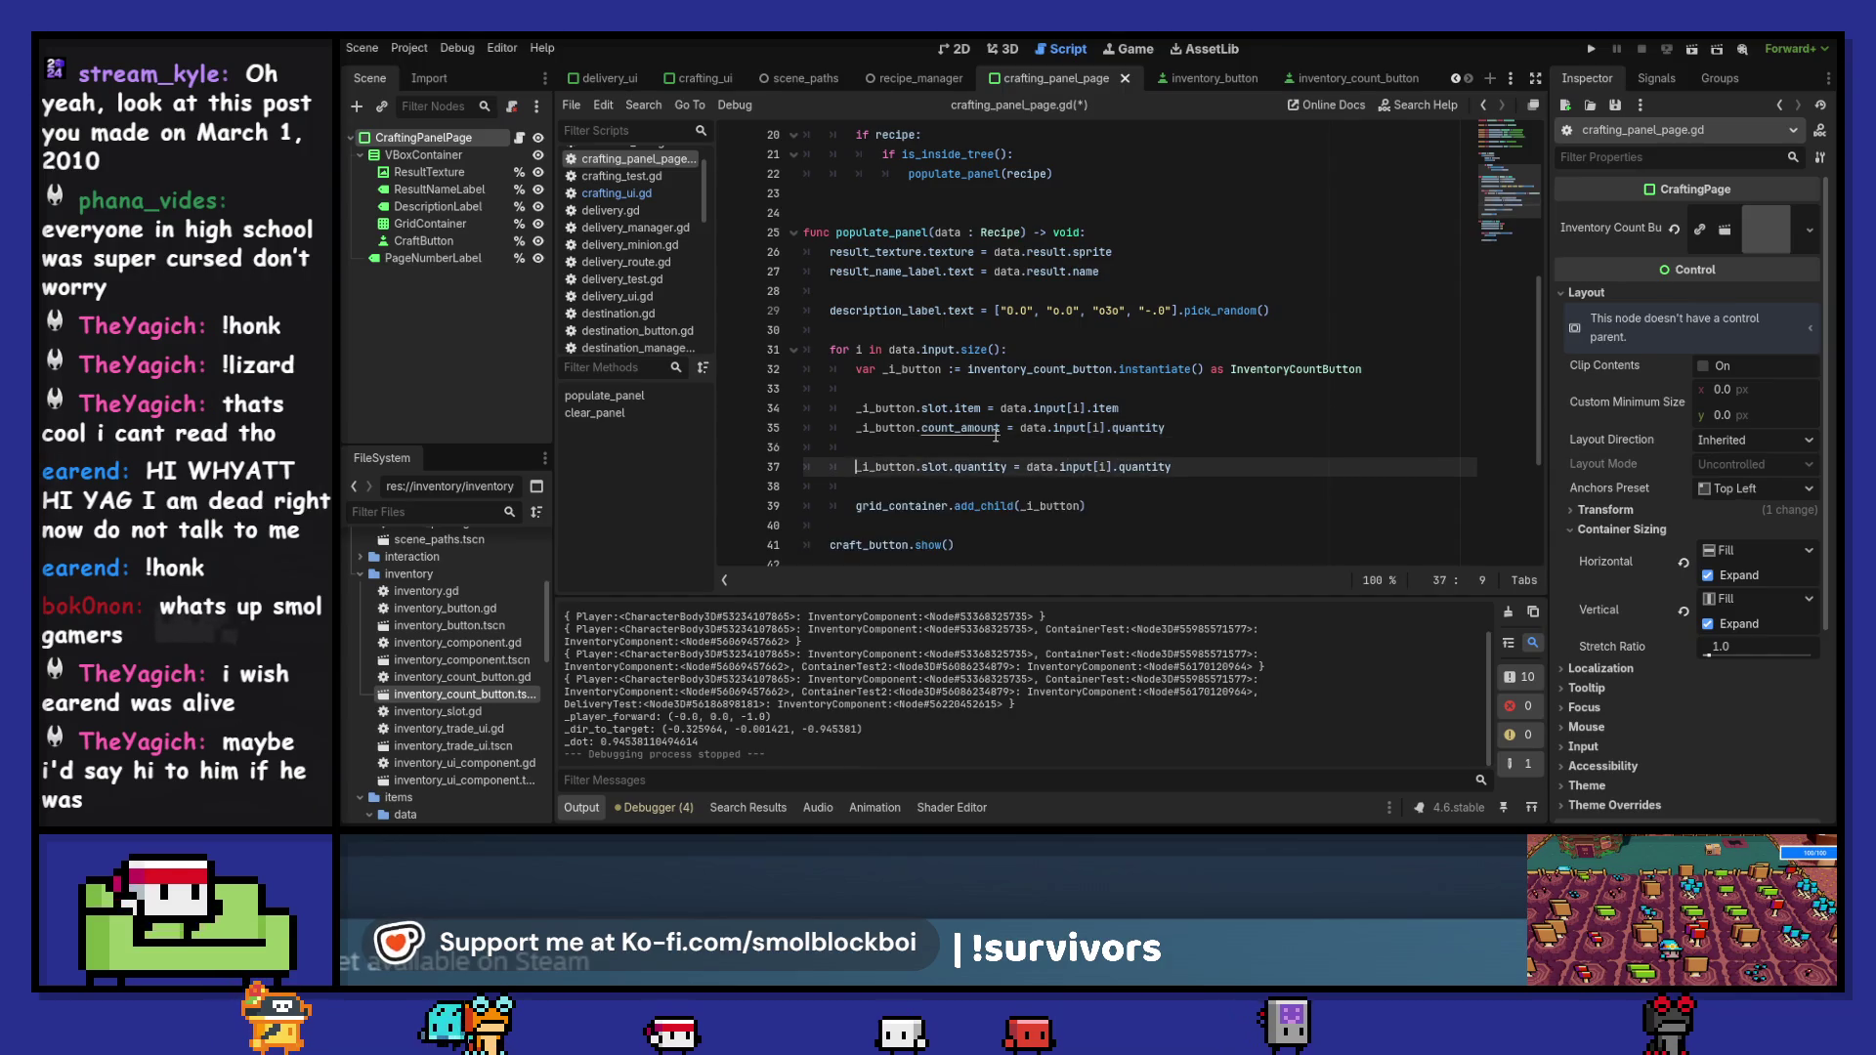
type("#")
key("ctrl+s")
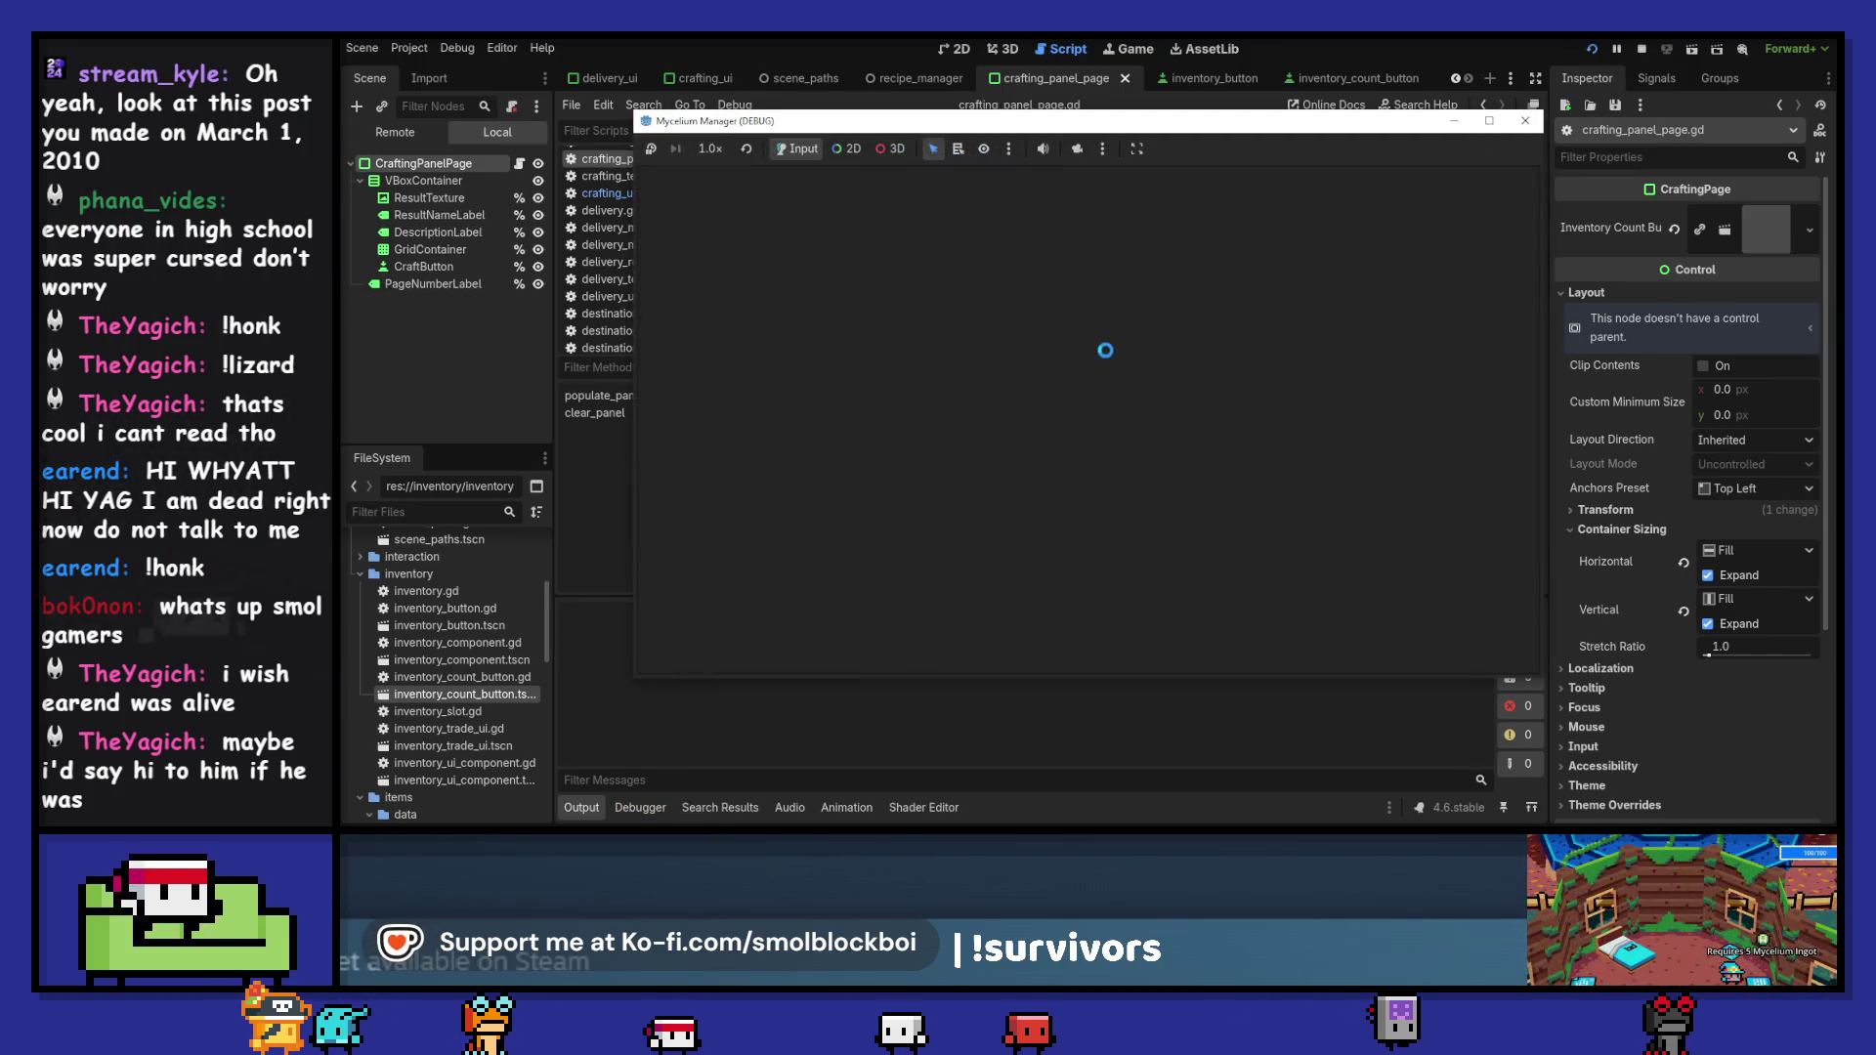
key("e")
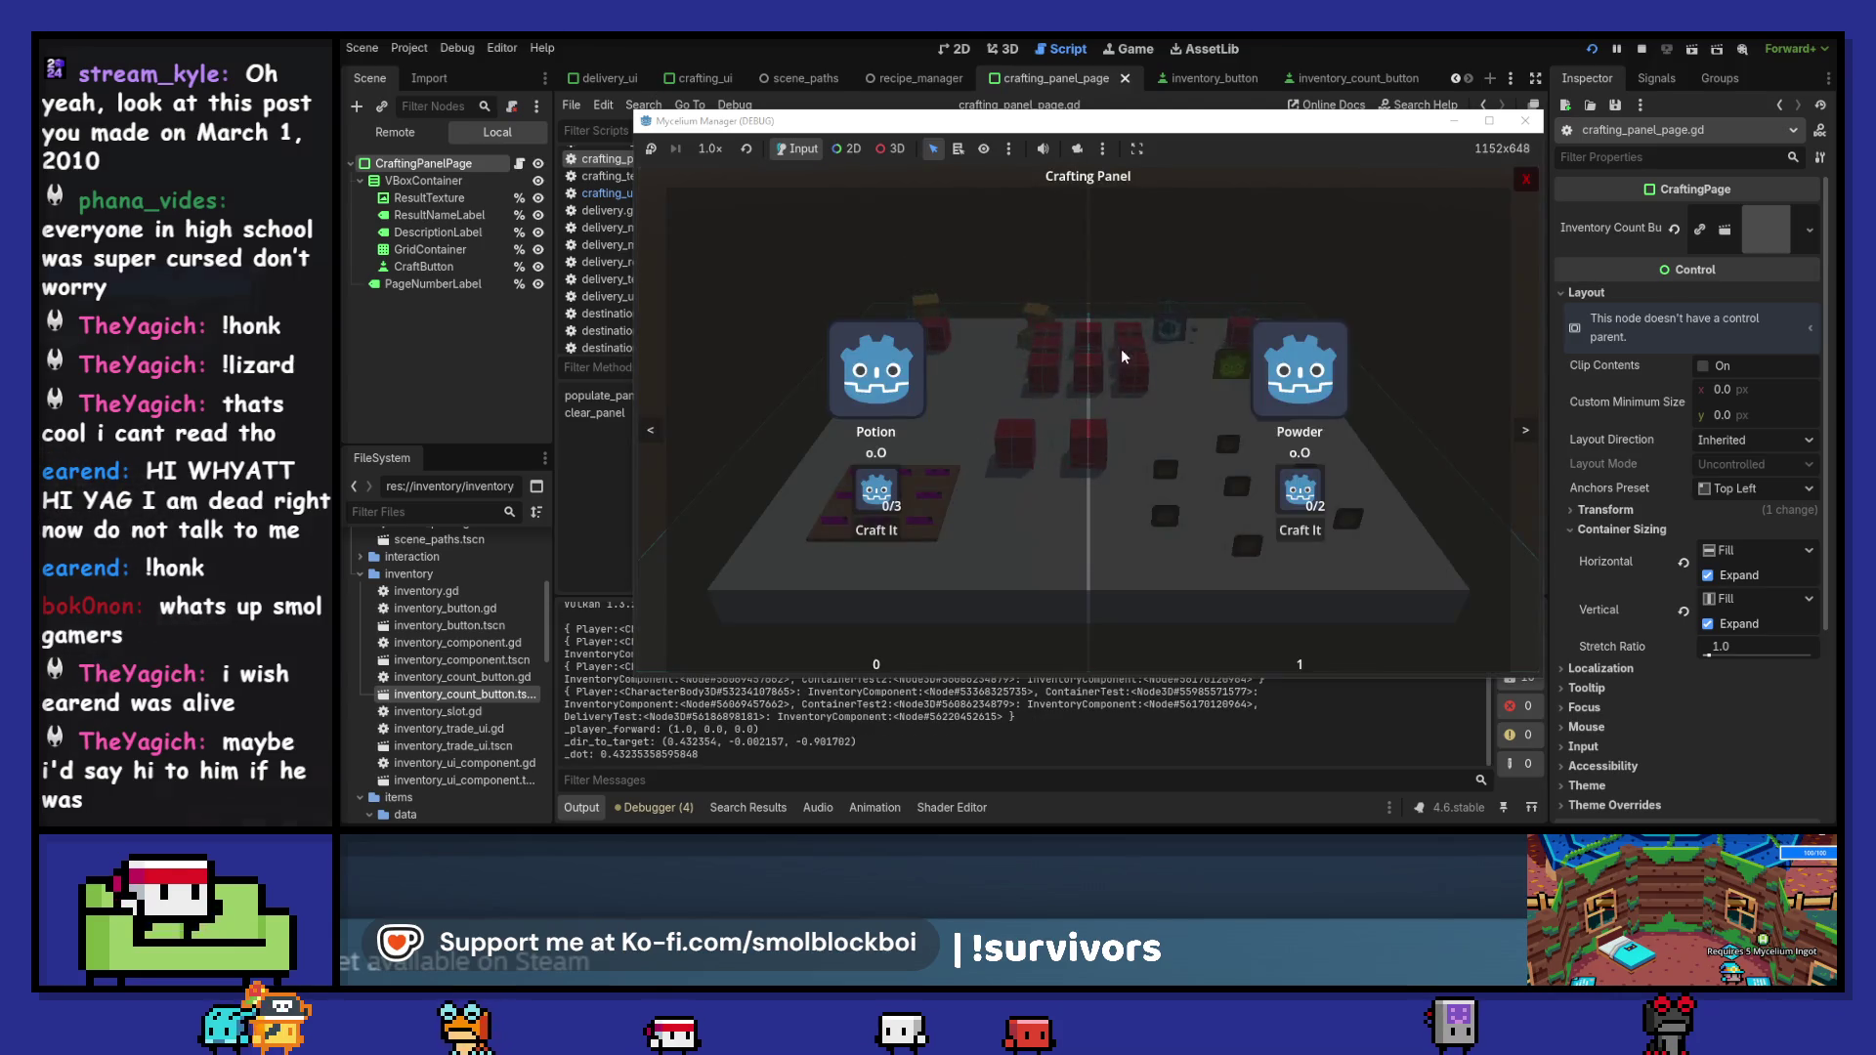
left_click(1526, 120)
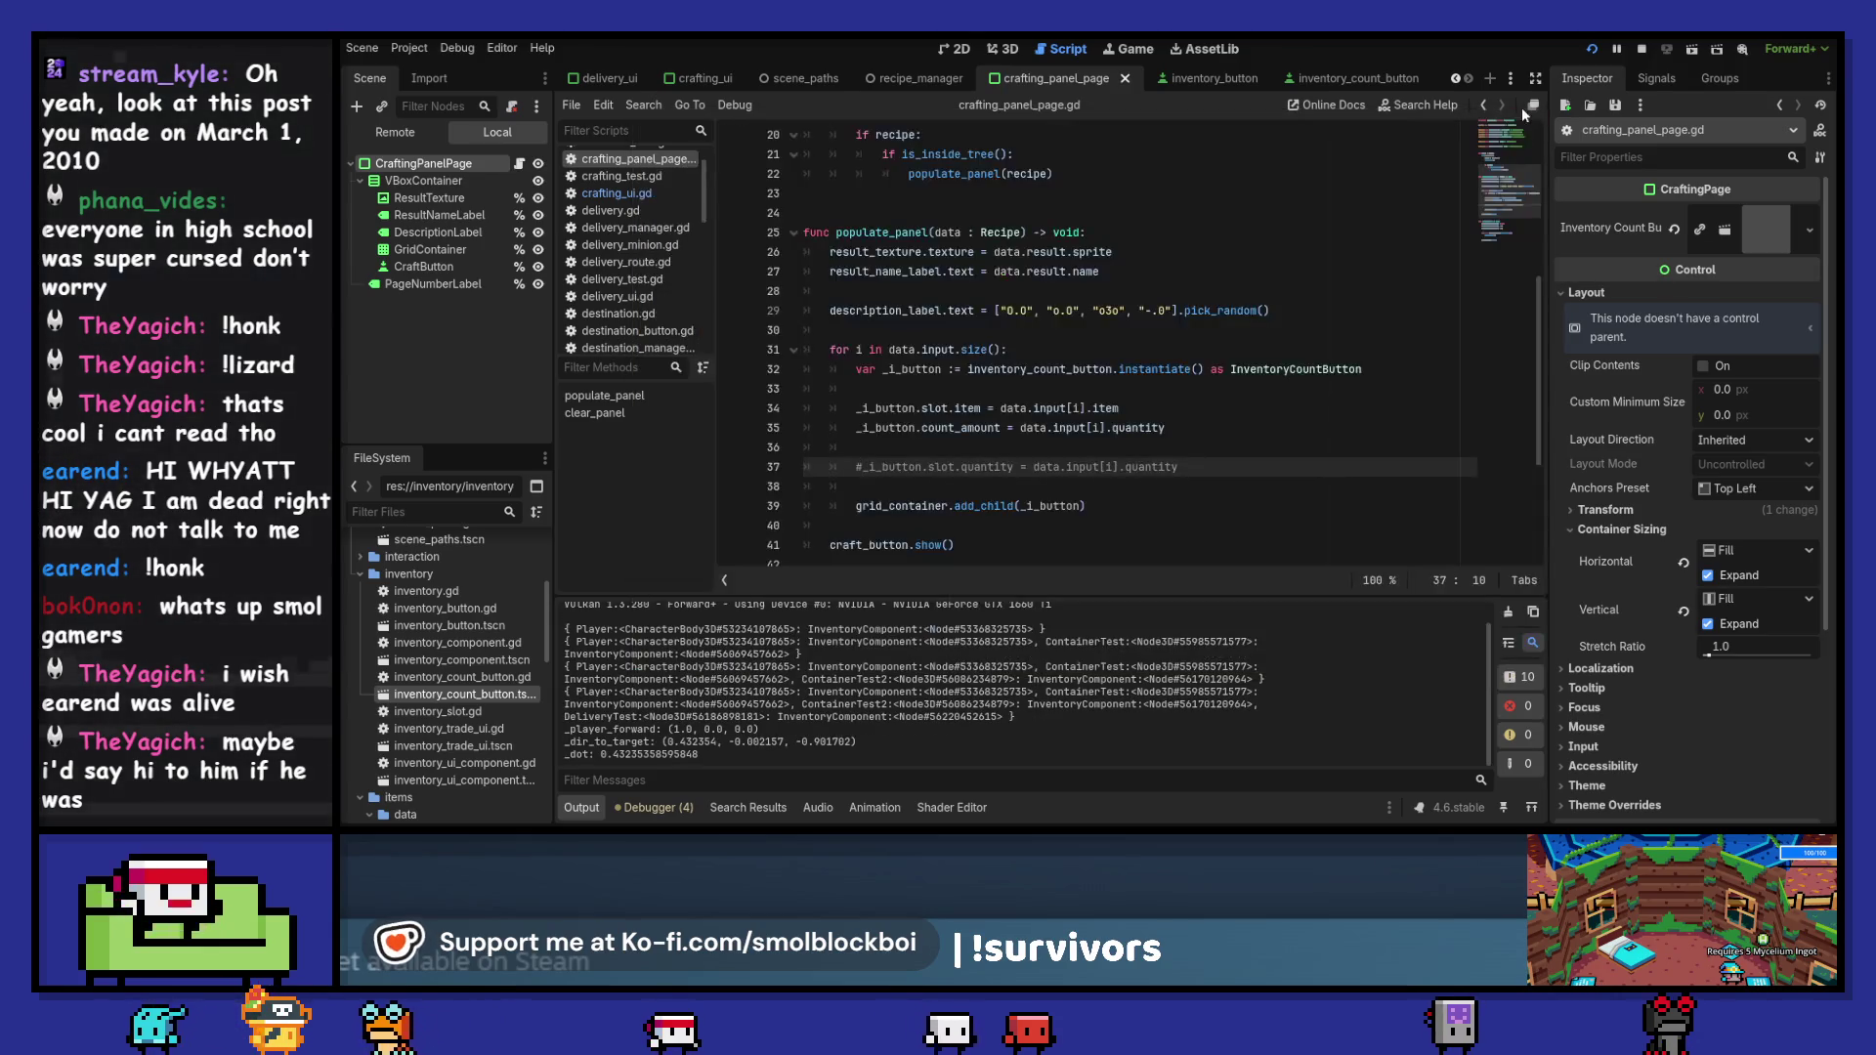
Clear the Output log and look over the populate_panel code.
left_click(1188, 409)
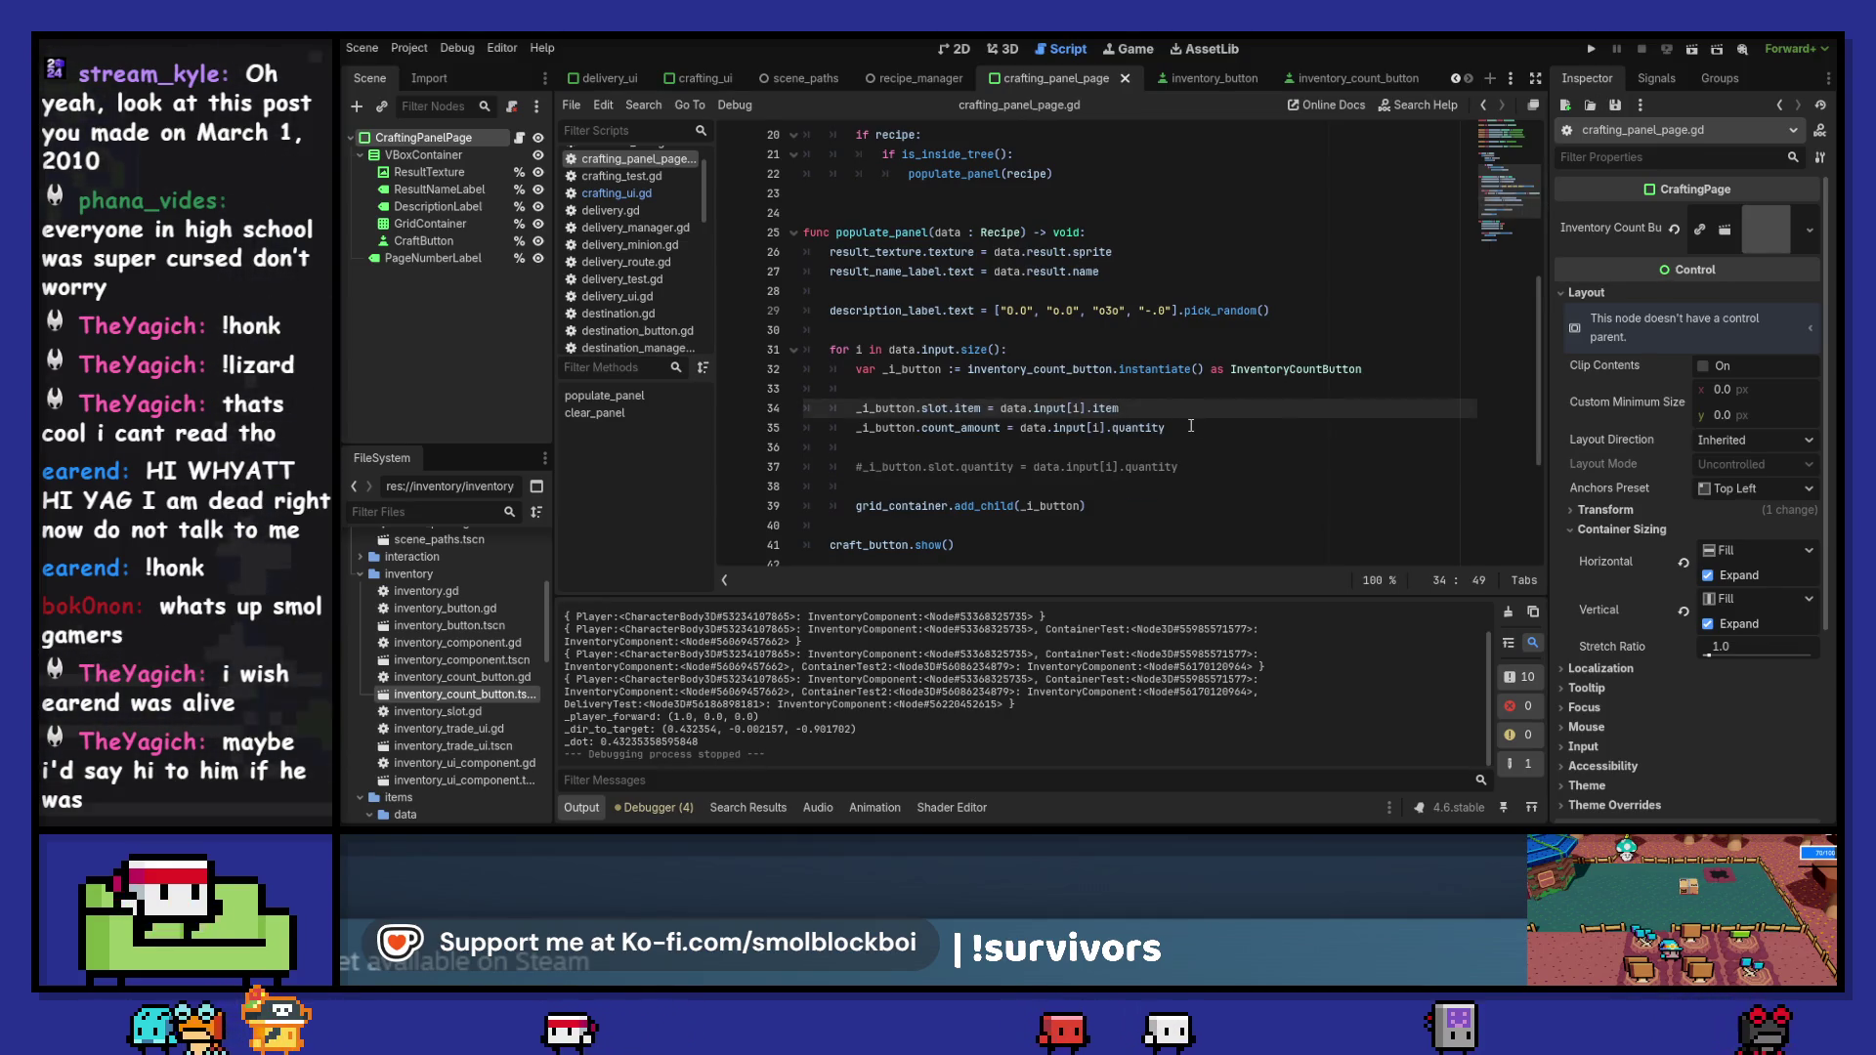
scroll(1190, 426, "up", 6)
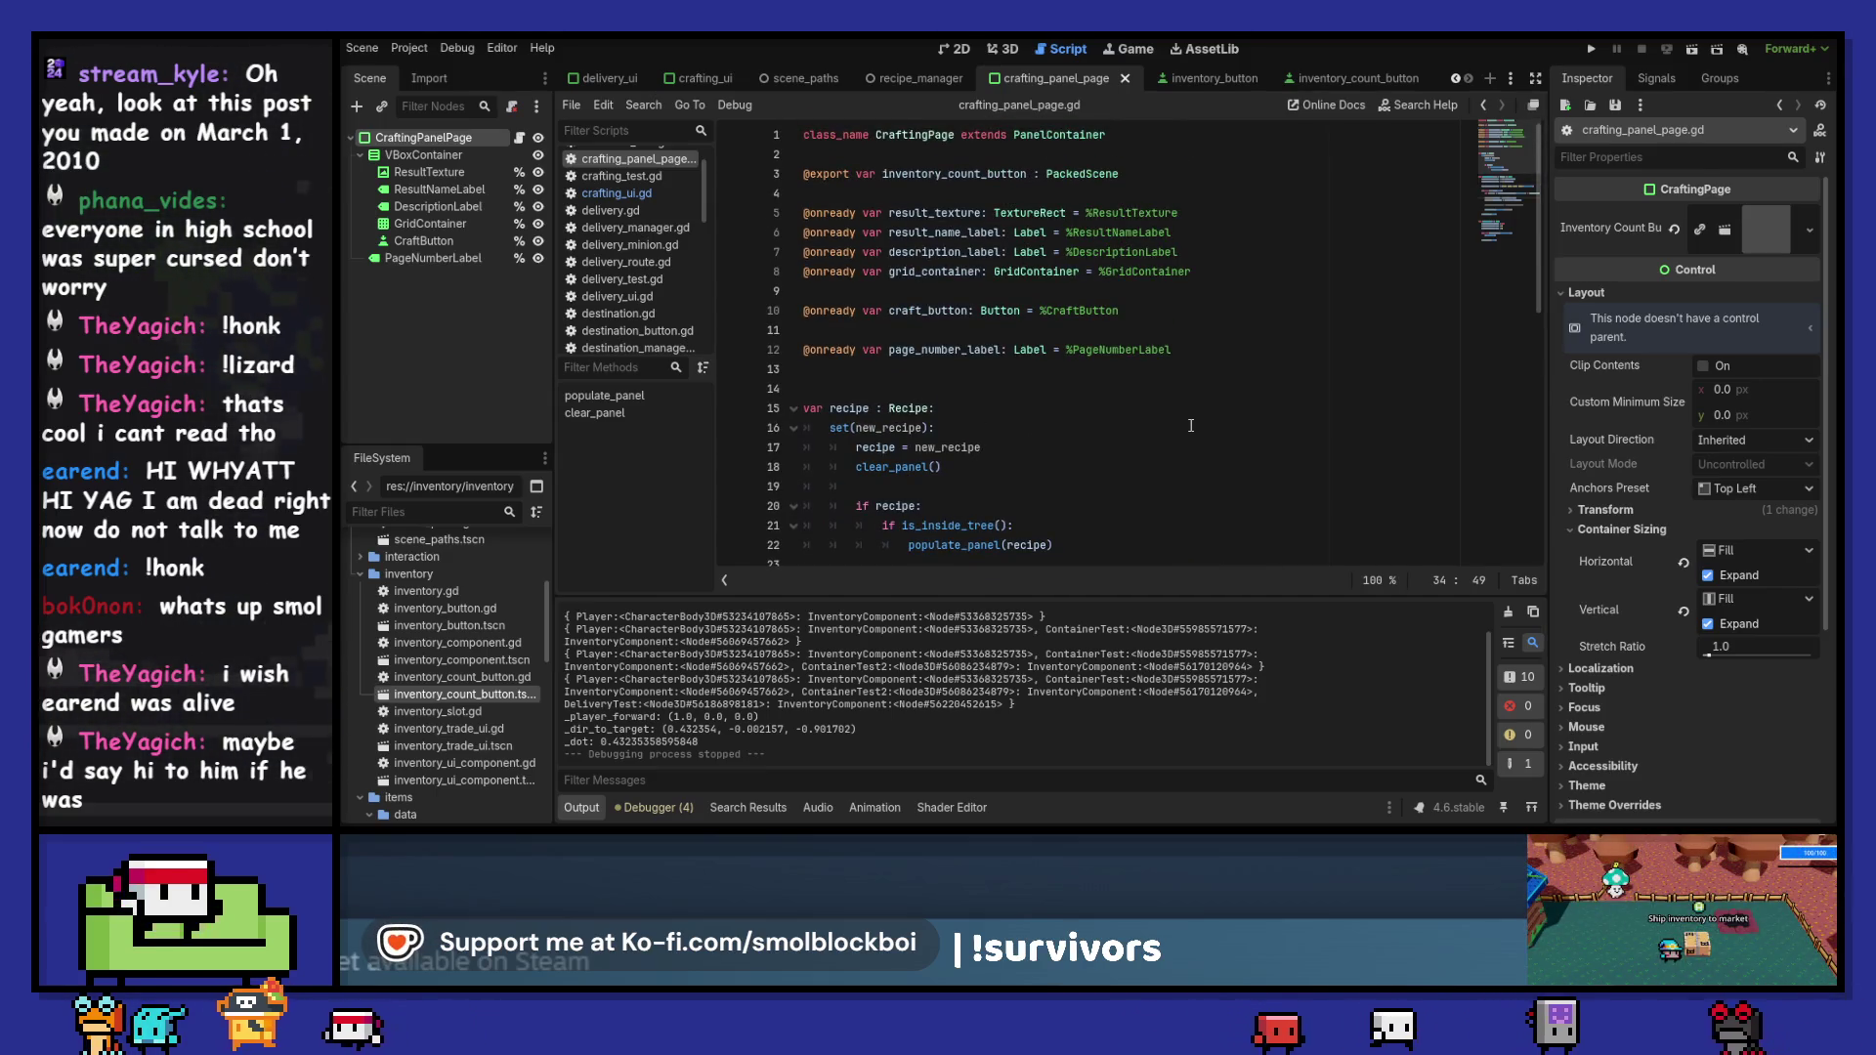
scroll(1190, 426, "down", 8)
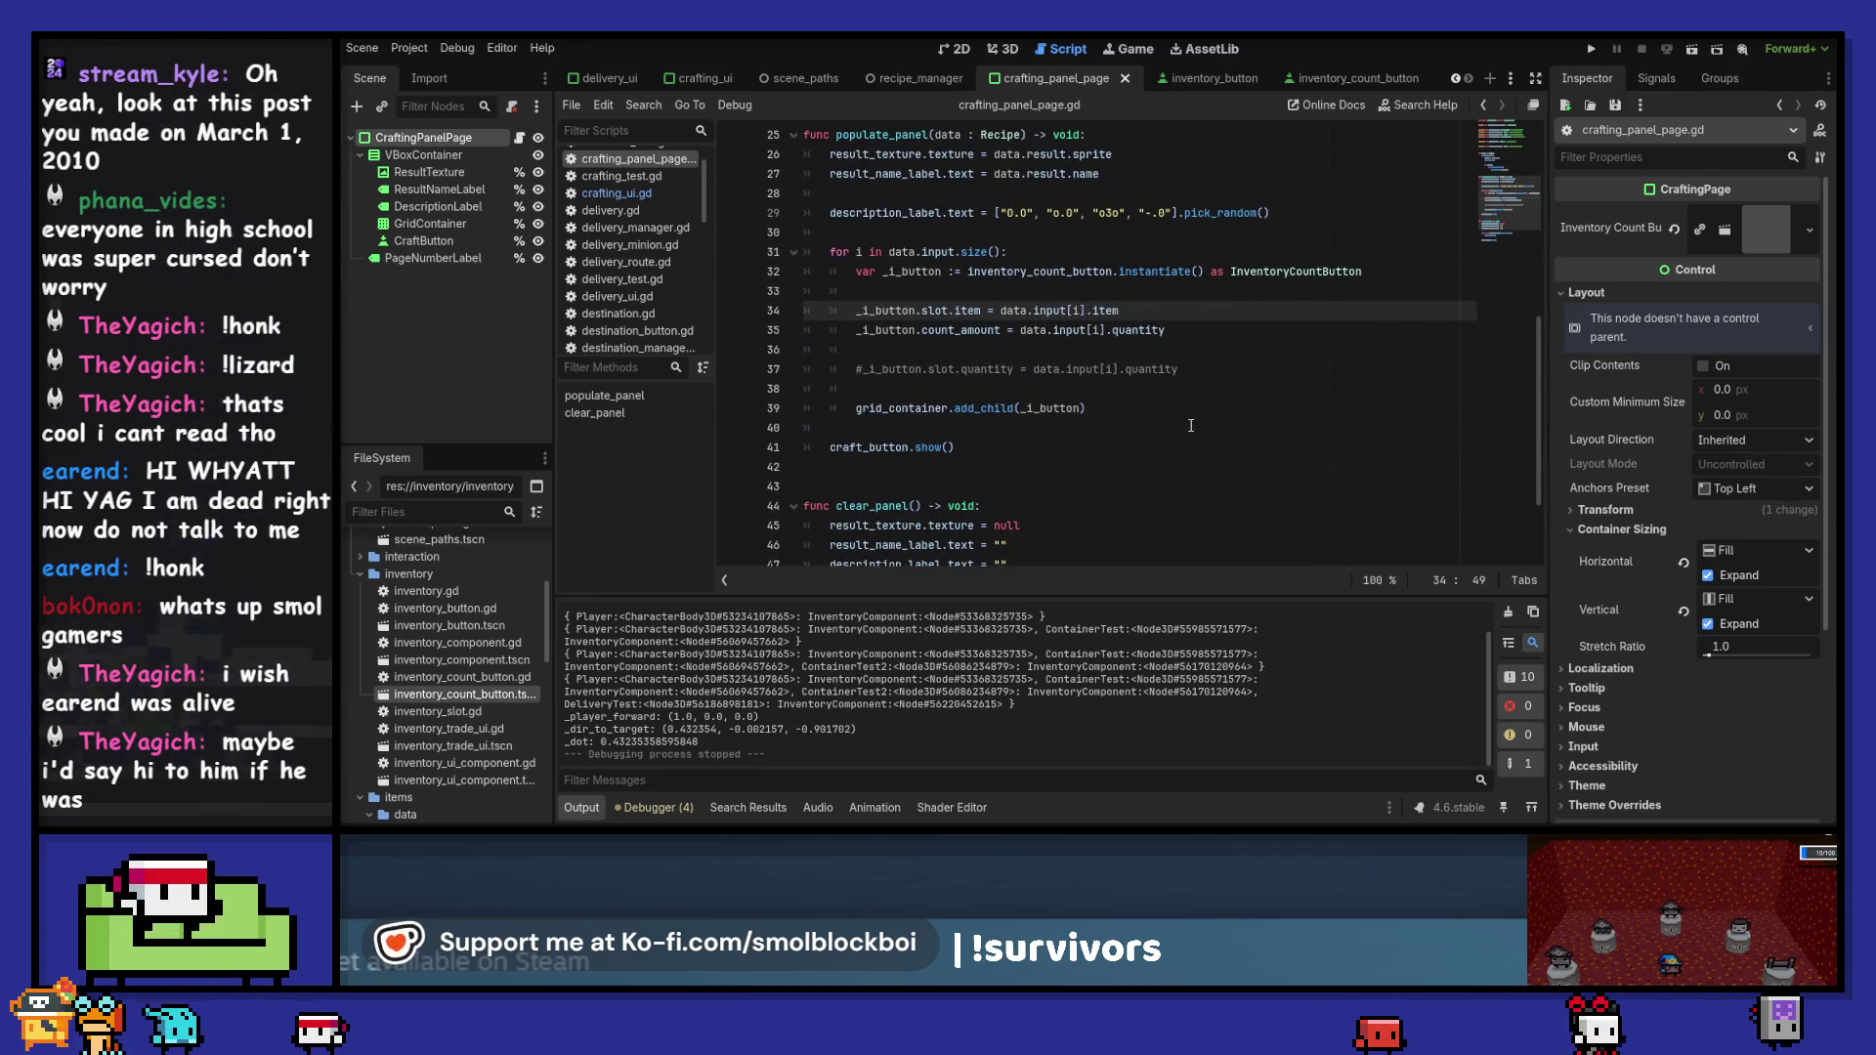
left_click(1509, 613)
scroll(1286, 457, "up", 3)
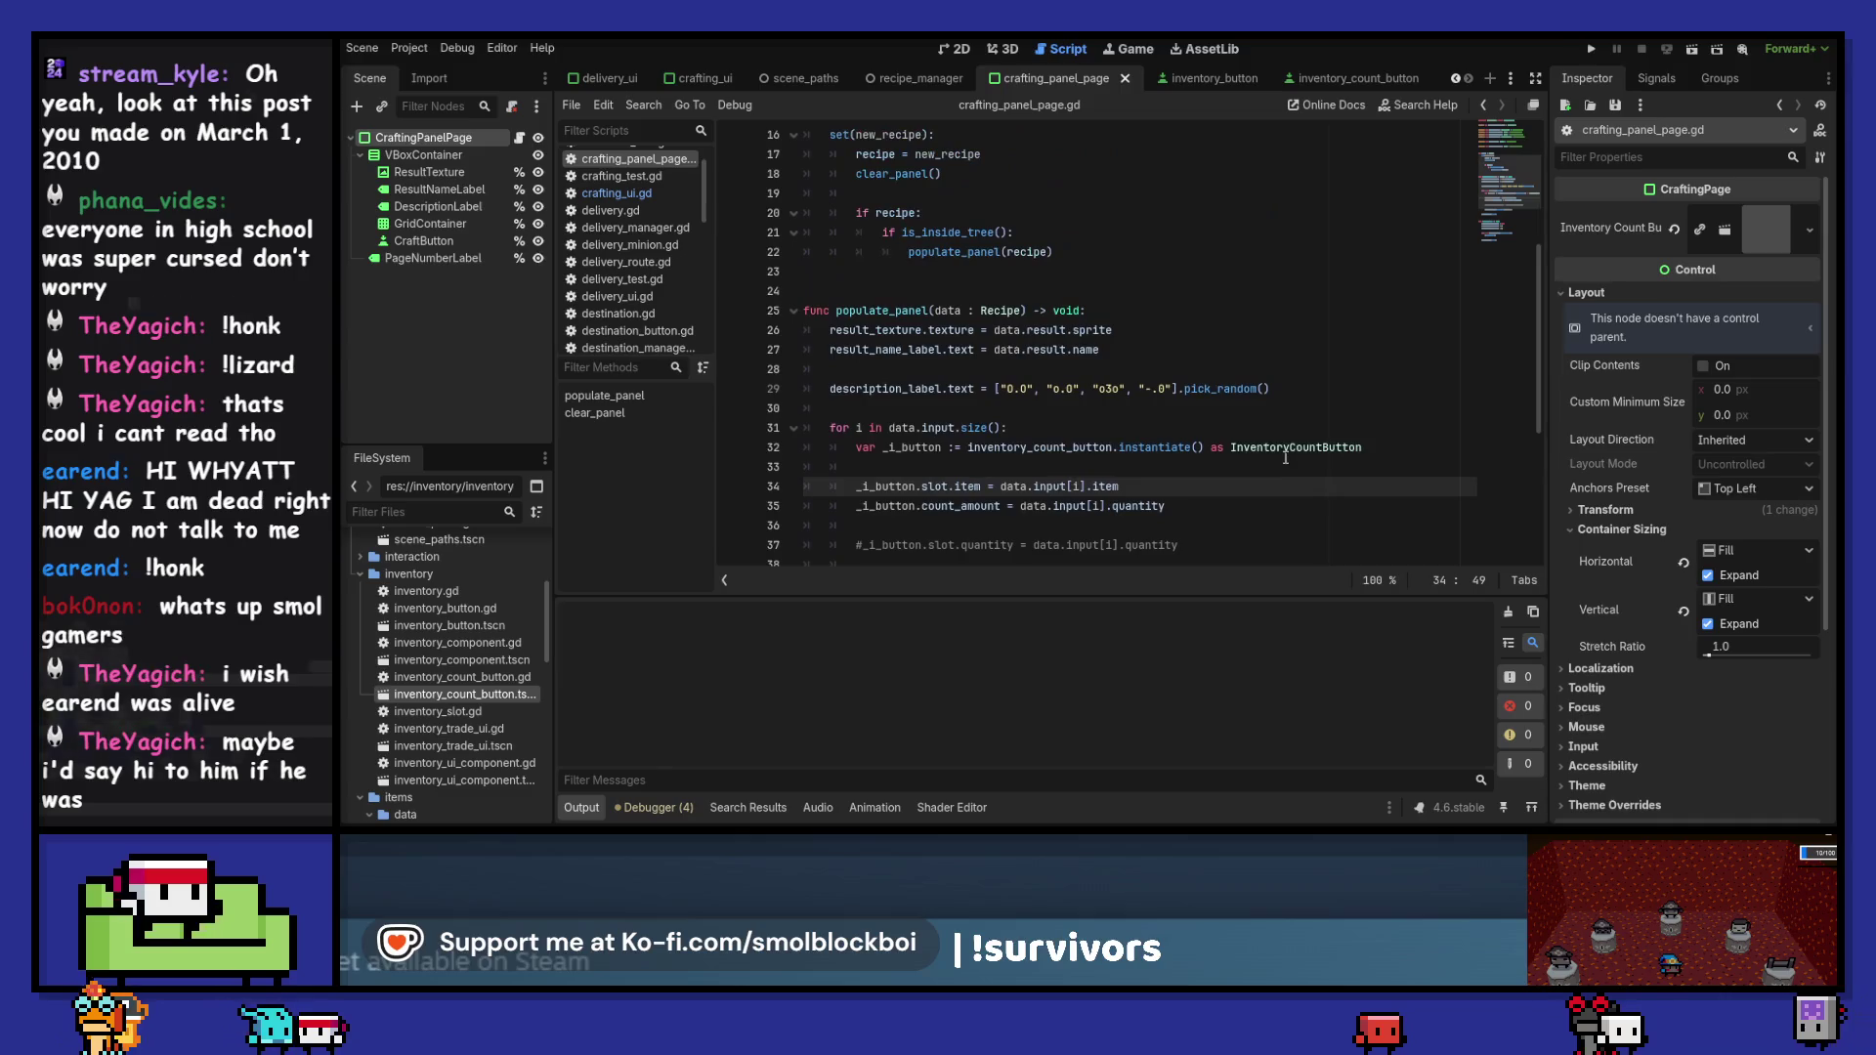
scroll(1275, 435, "up", 5)
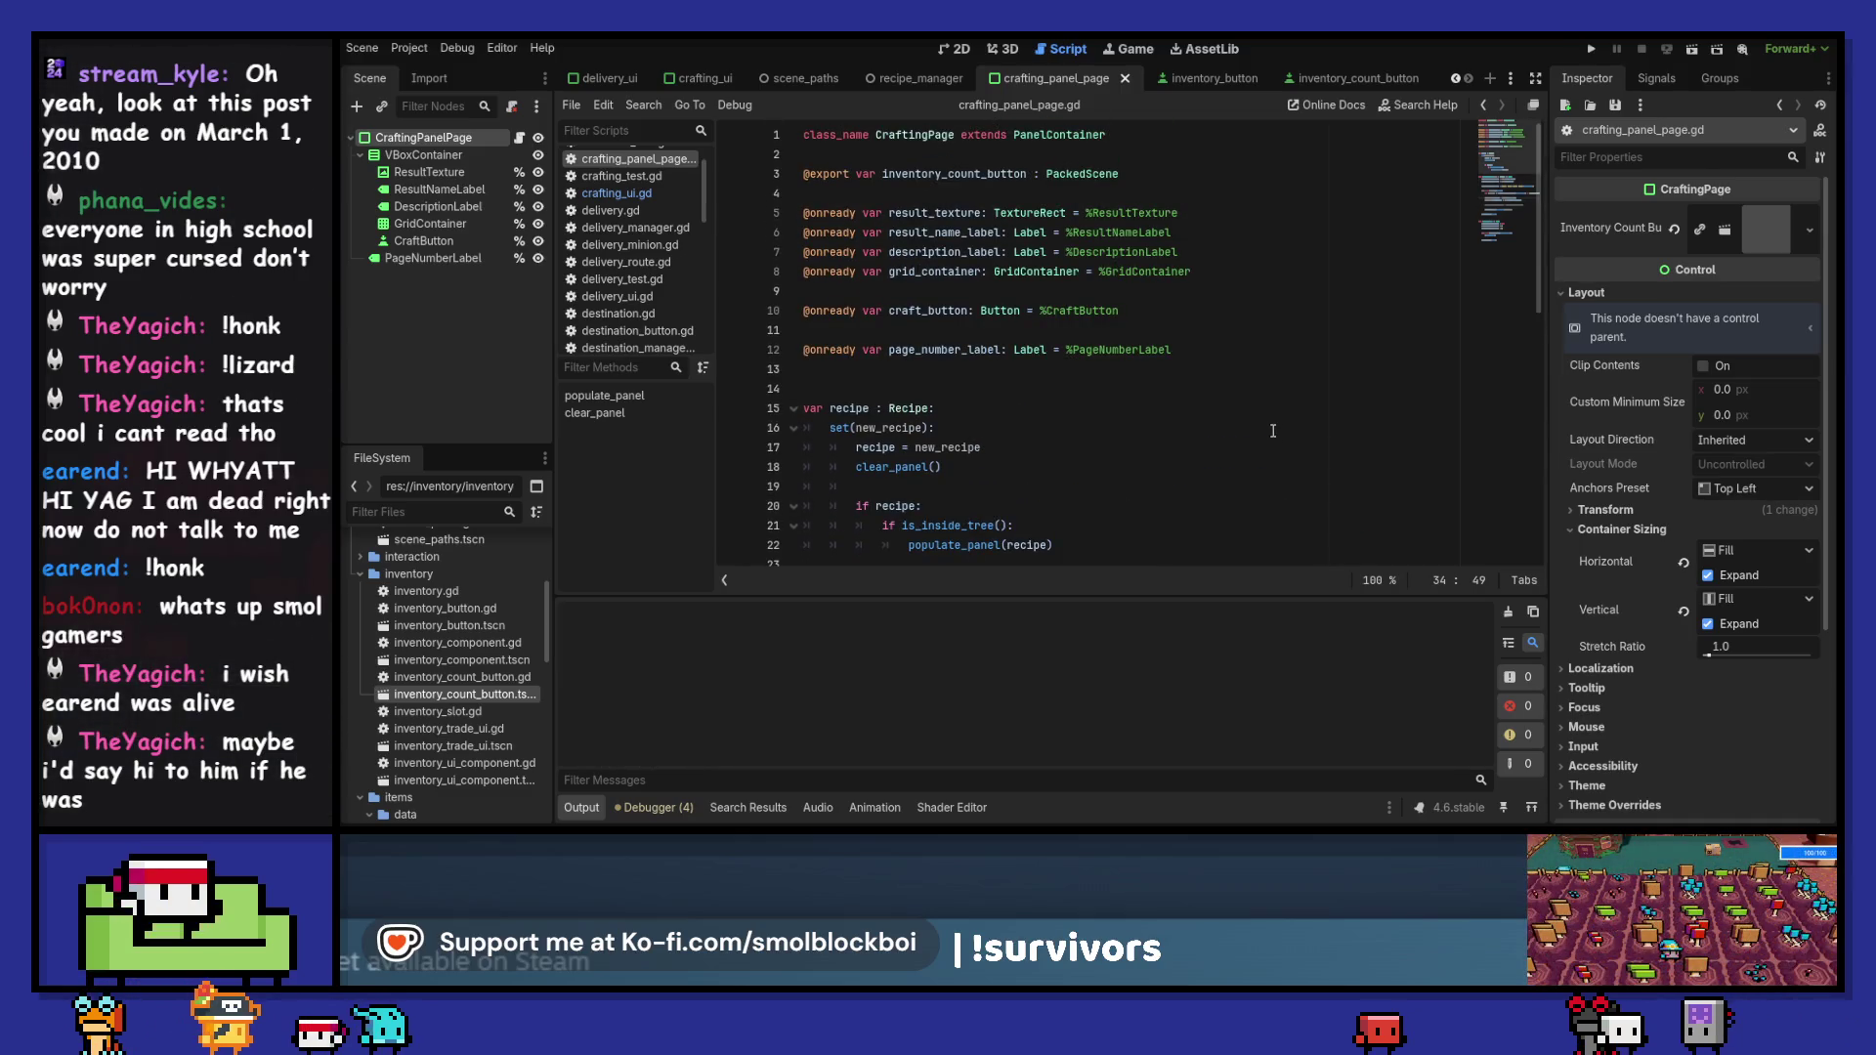
scroll(1272, 431, "down", 8)
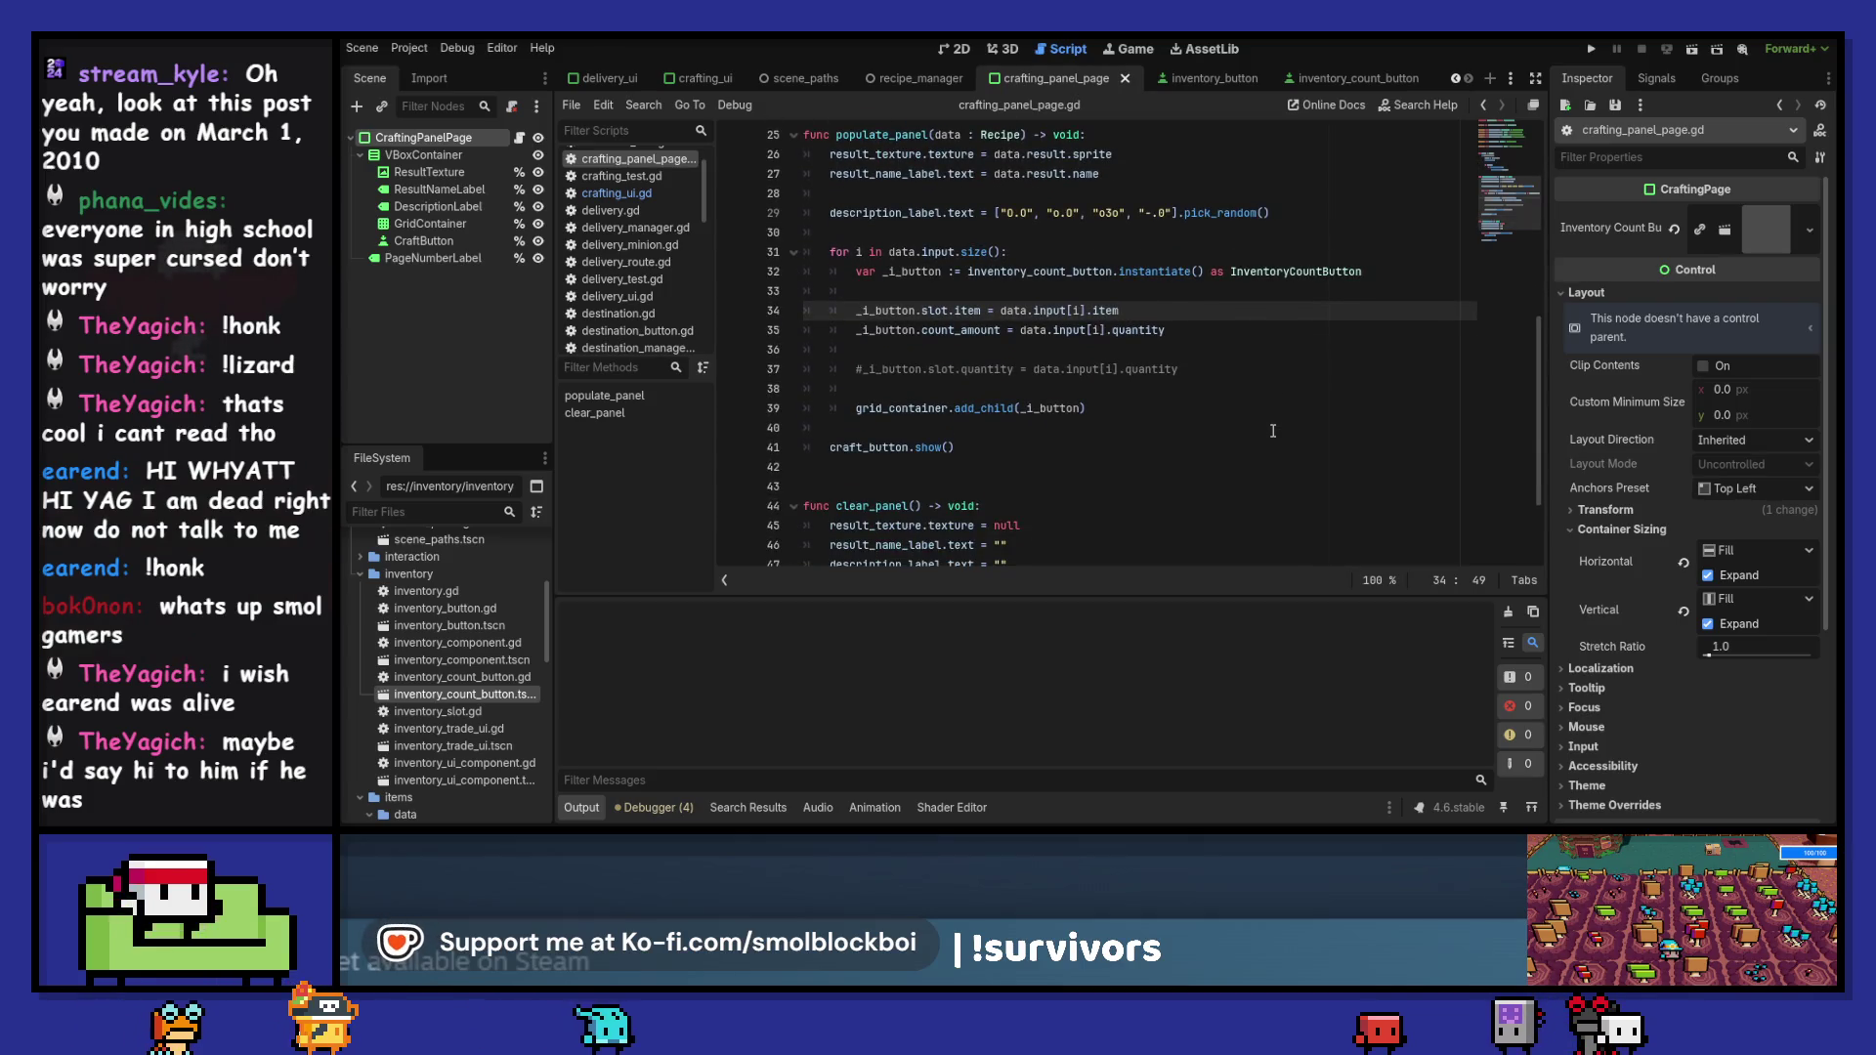
scroll(1242, 400, "up", 3)
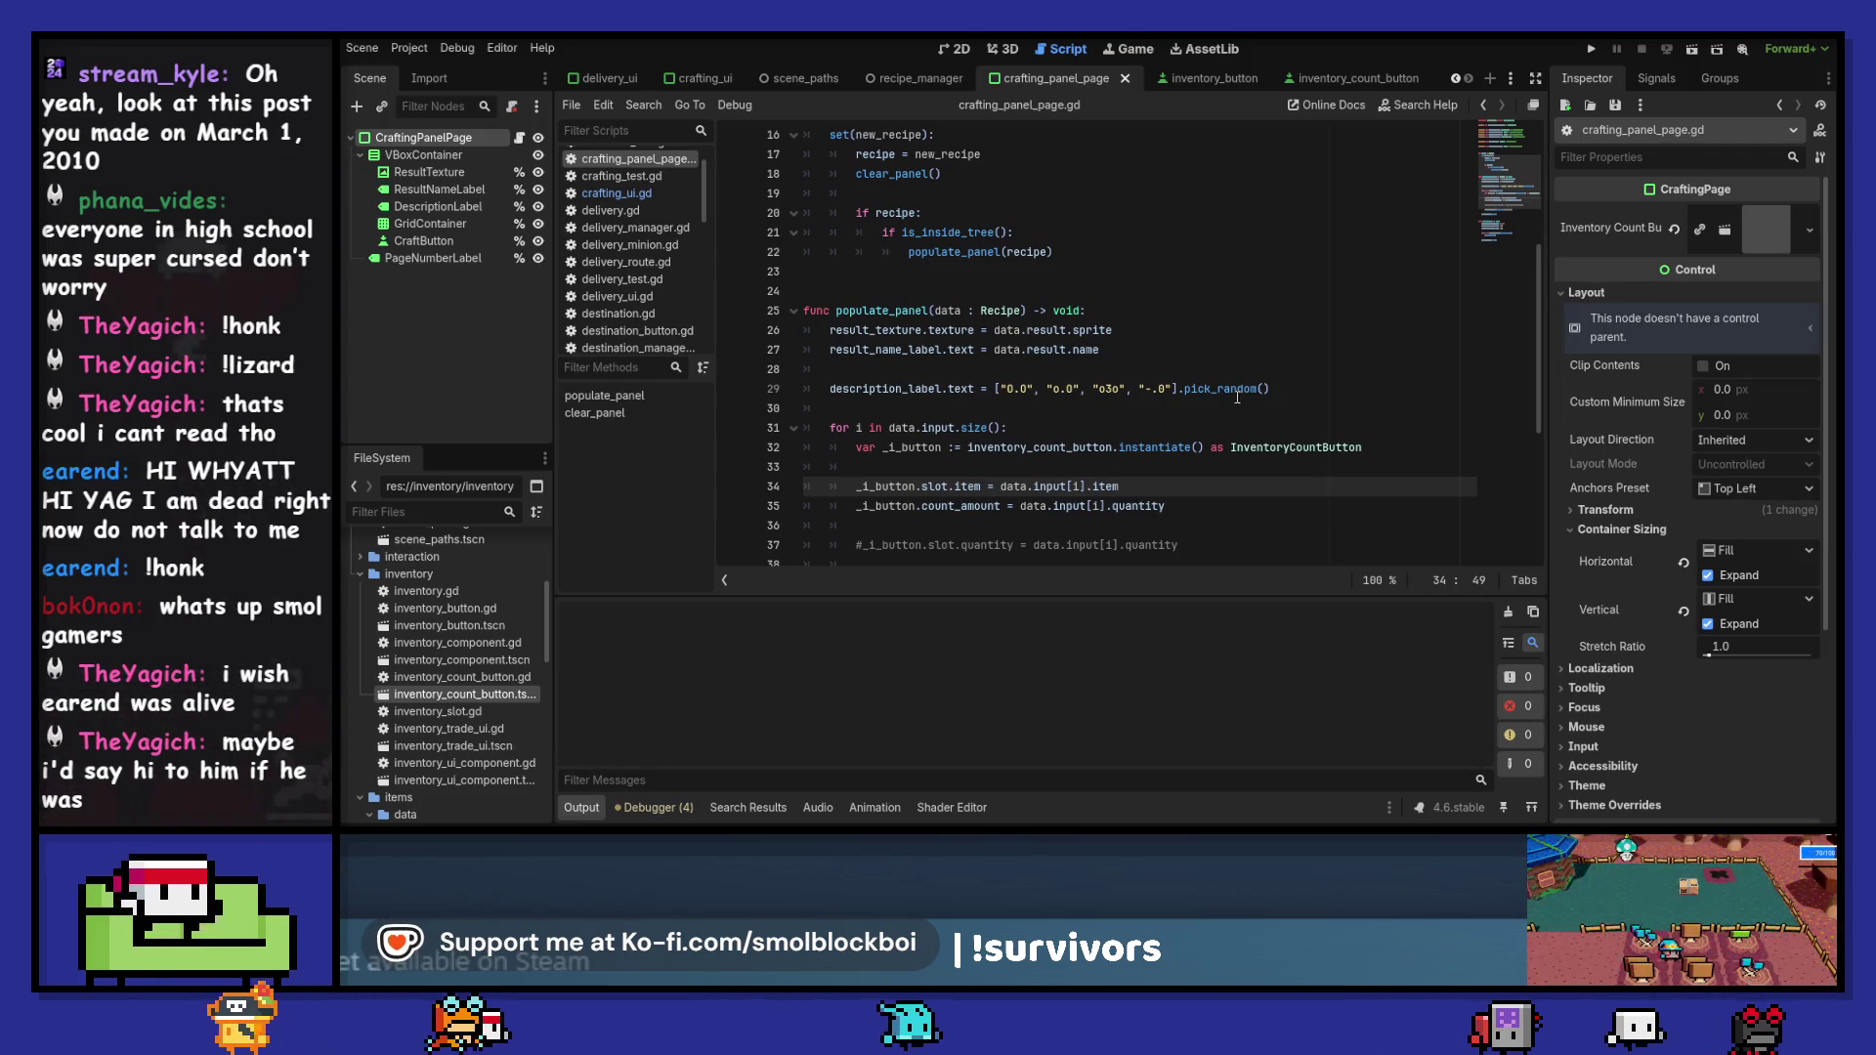
mouse_move(1236, 397)
scroll(1235, 405, "down", 2)
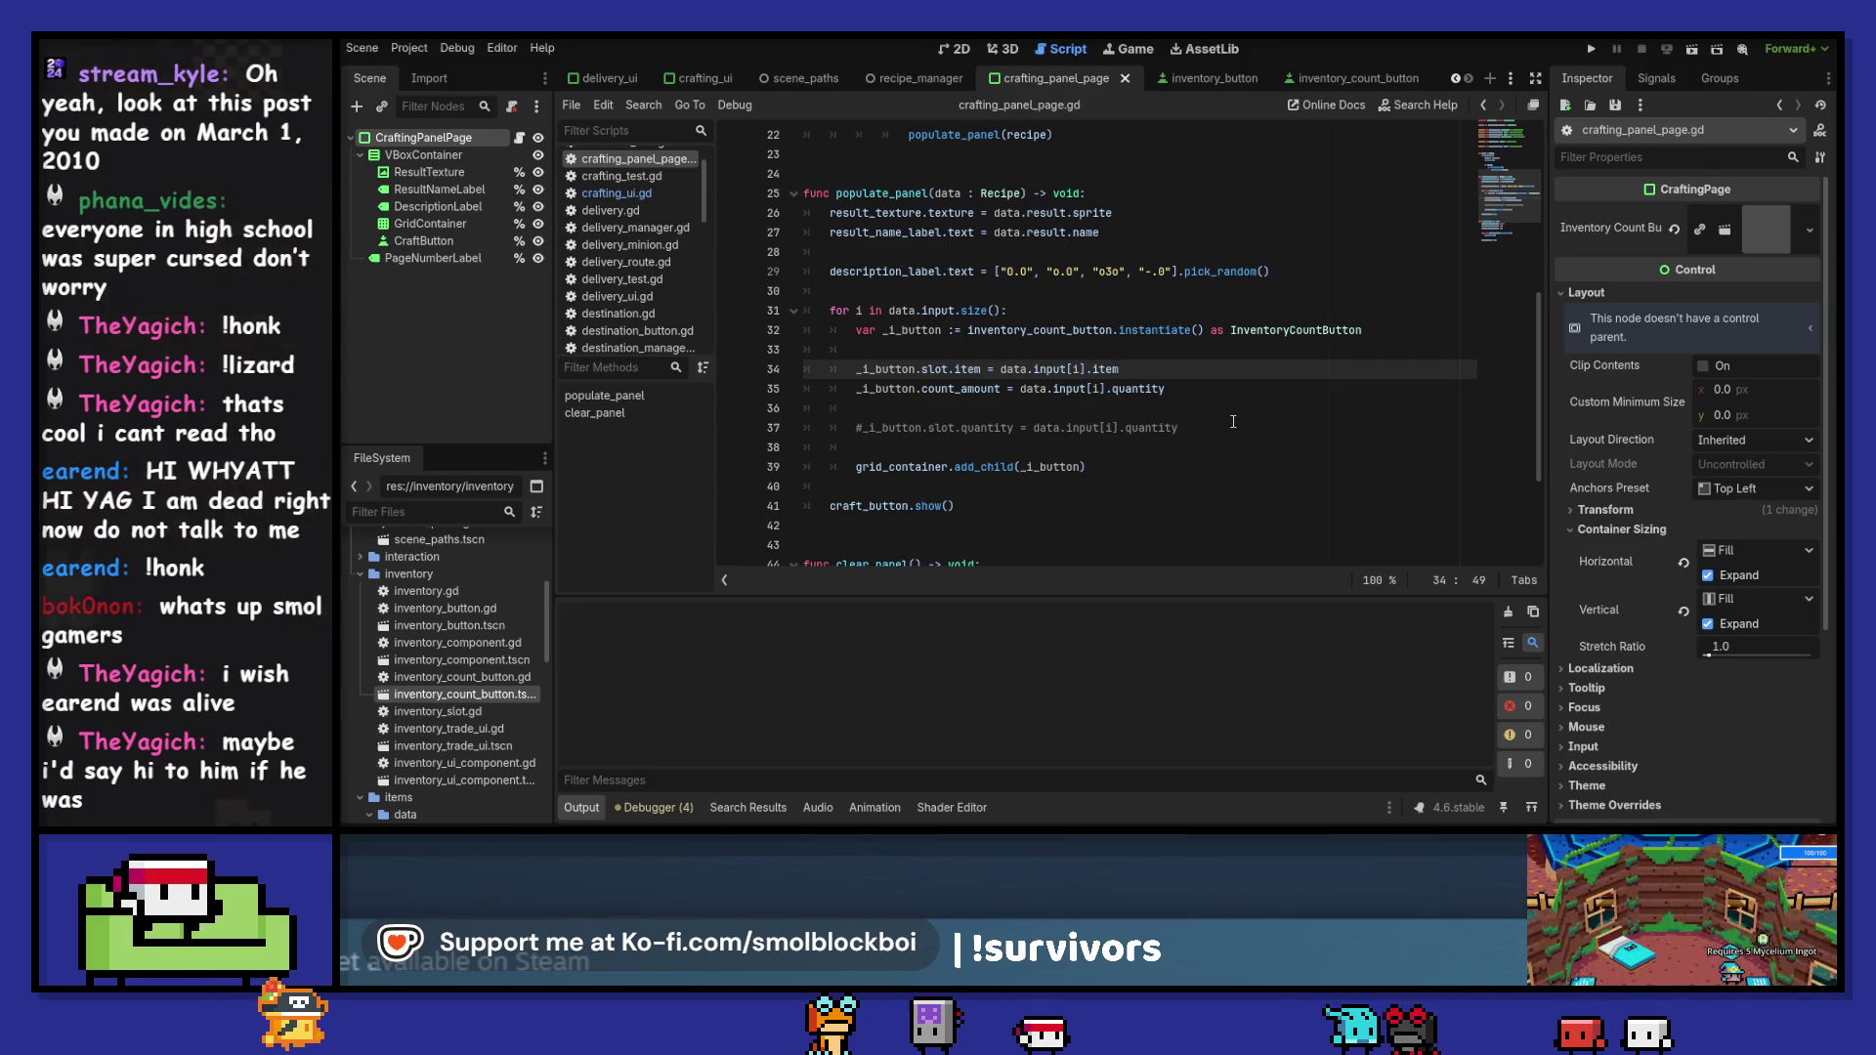
Delete the blank line and the commented-out slot.quantity line from populate_panel.
left_click(1233, 426)
key("shift+Home")
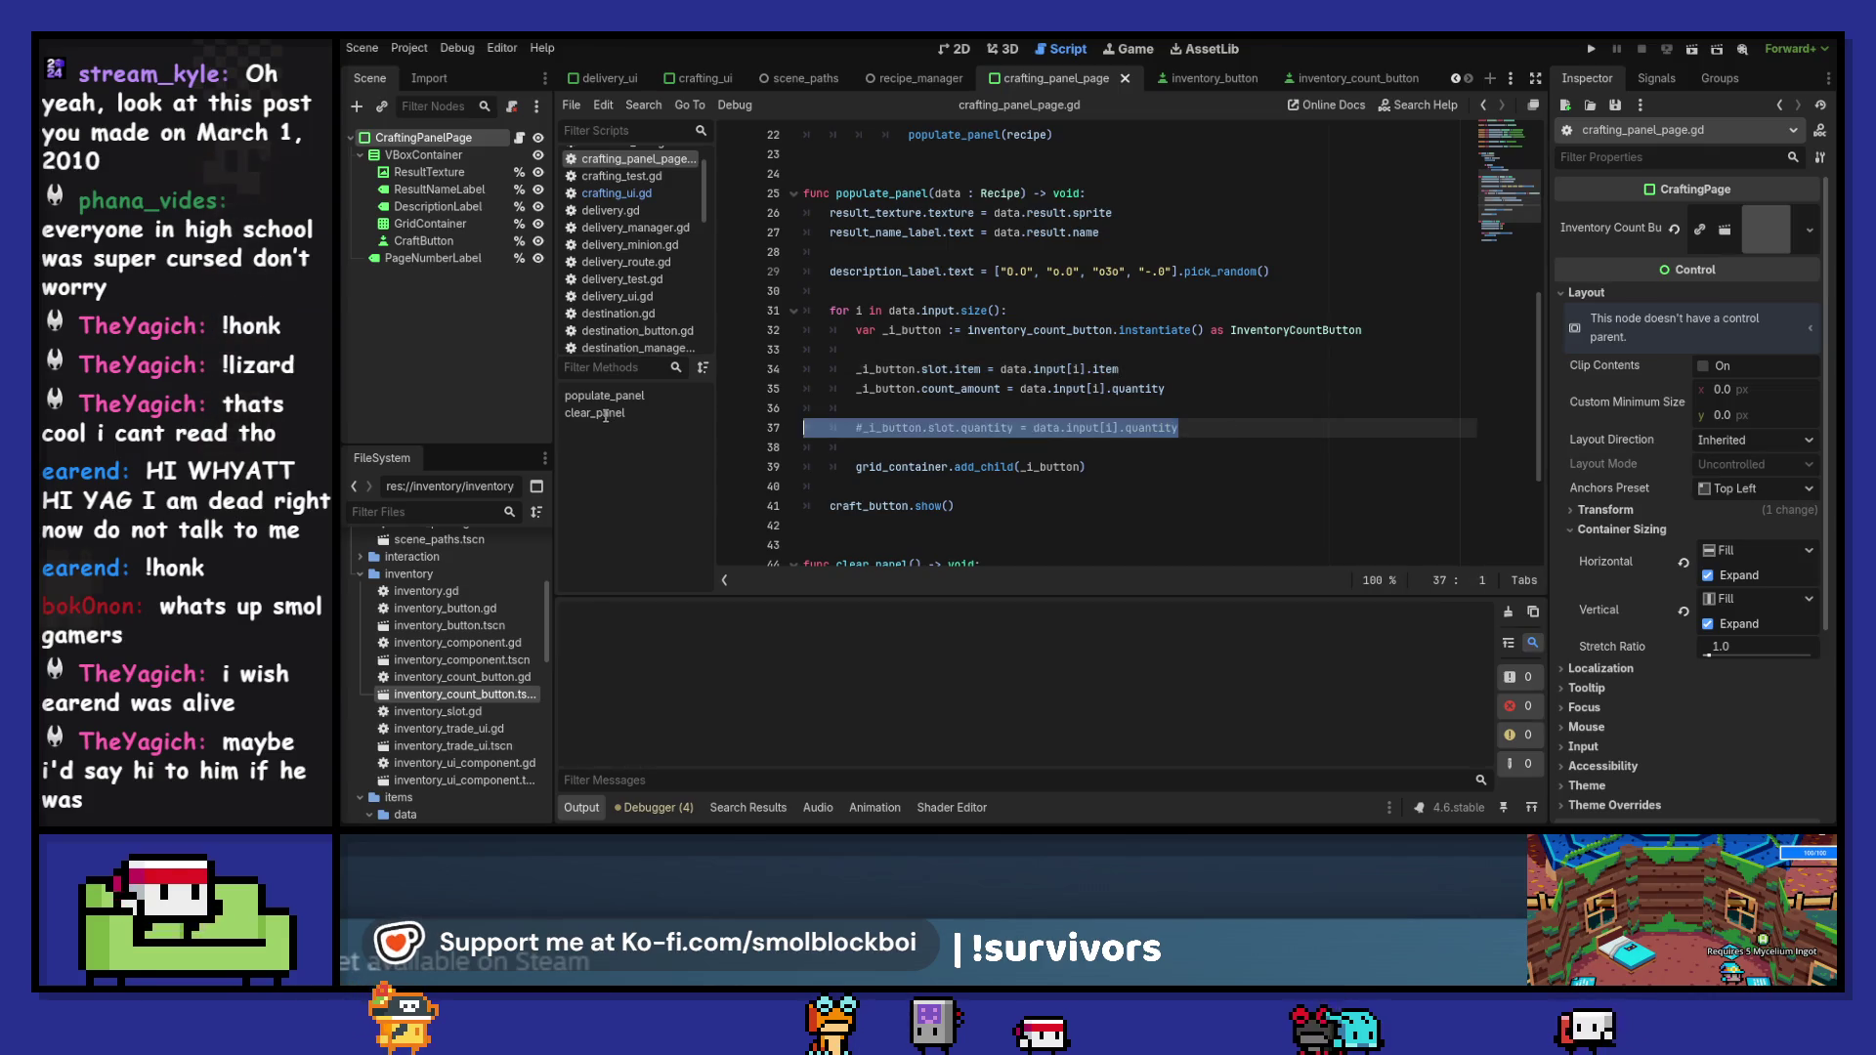
key("shift+Up")
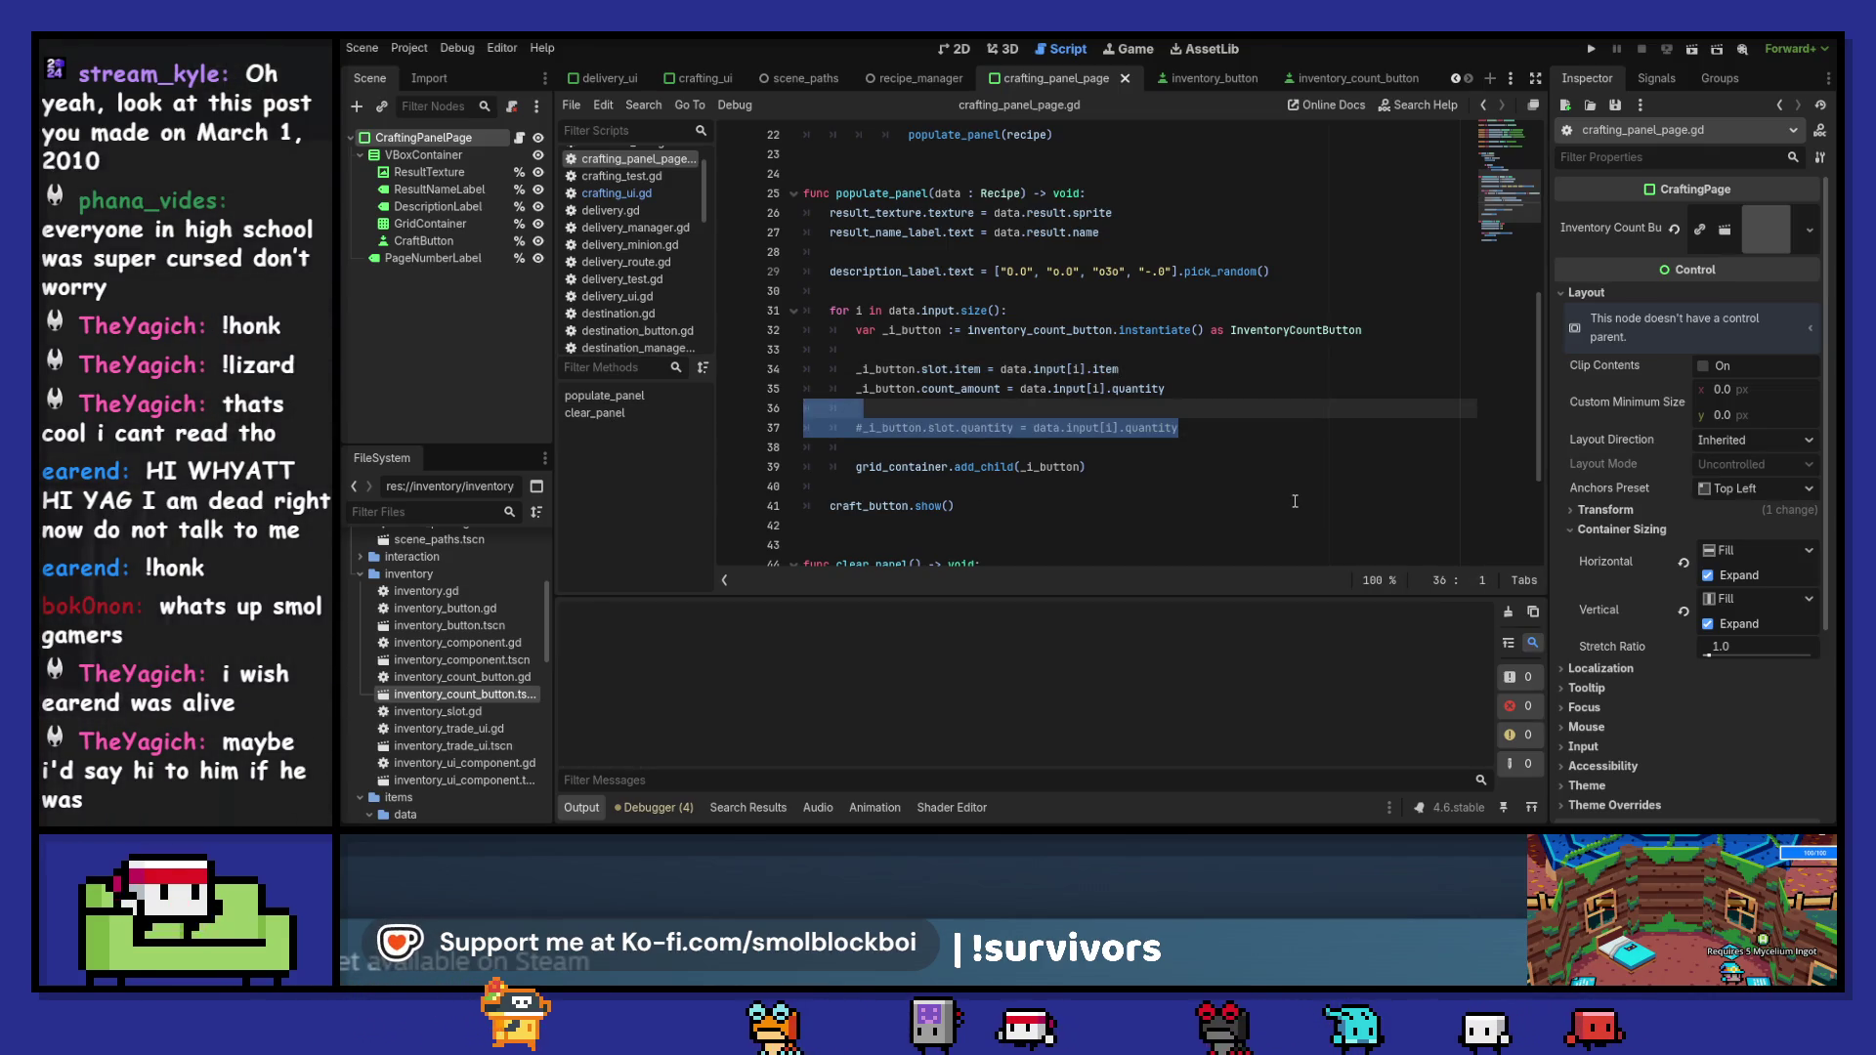
key("BackSpace")
key("BackSpace")
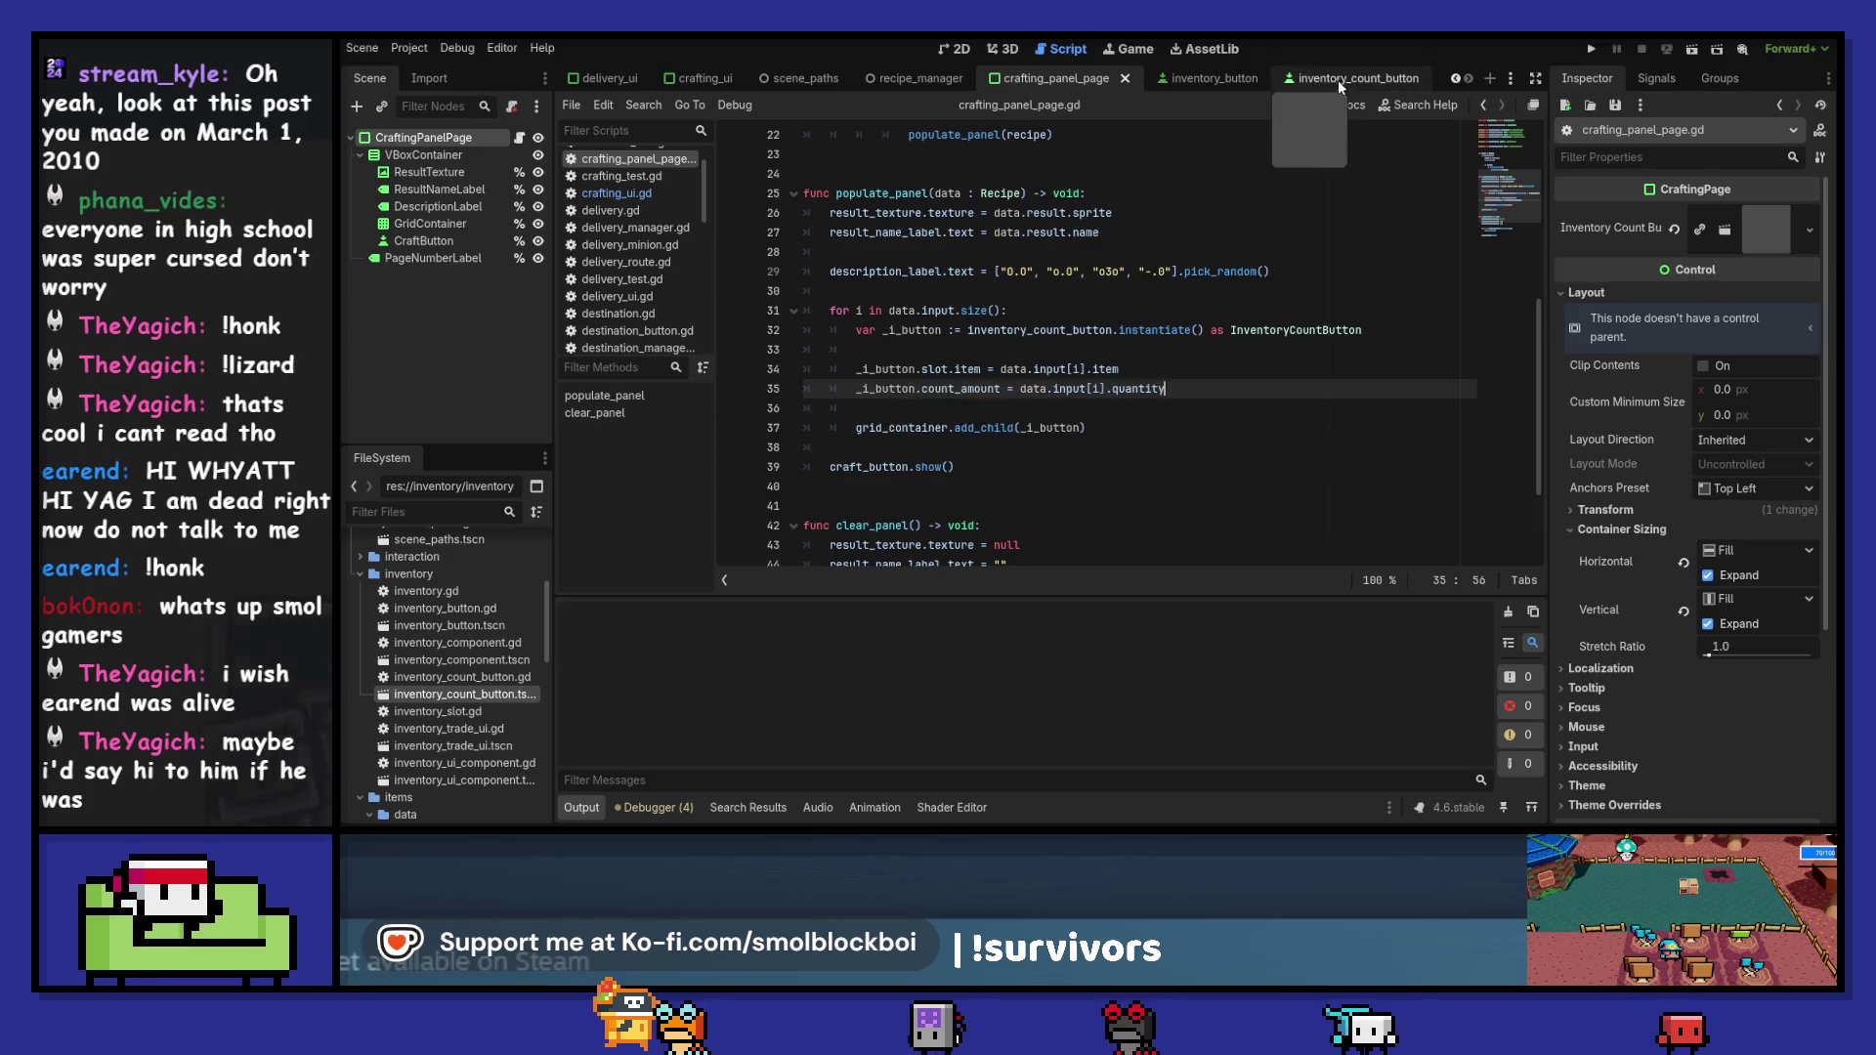
left_click(1338, 78)
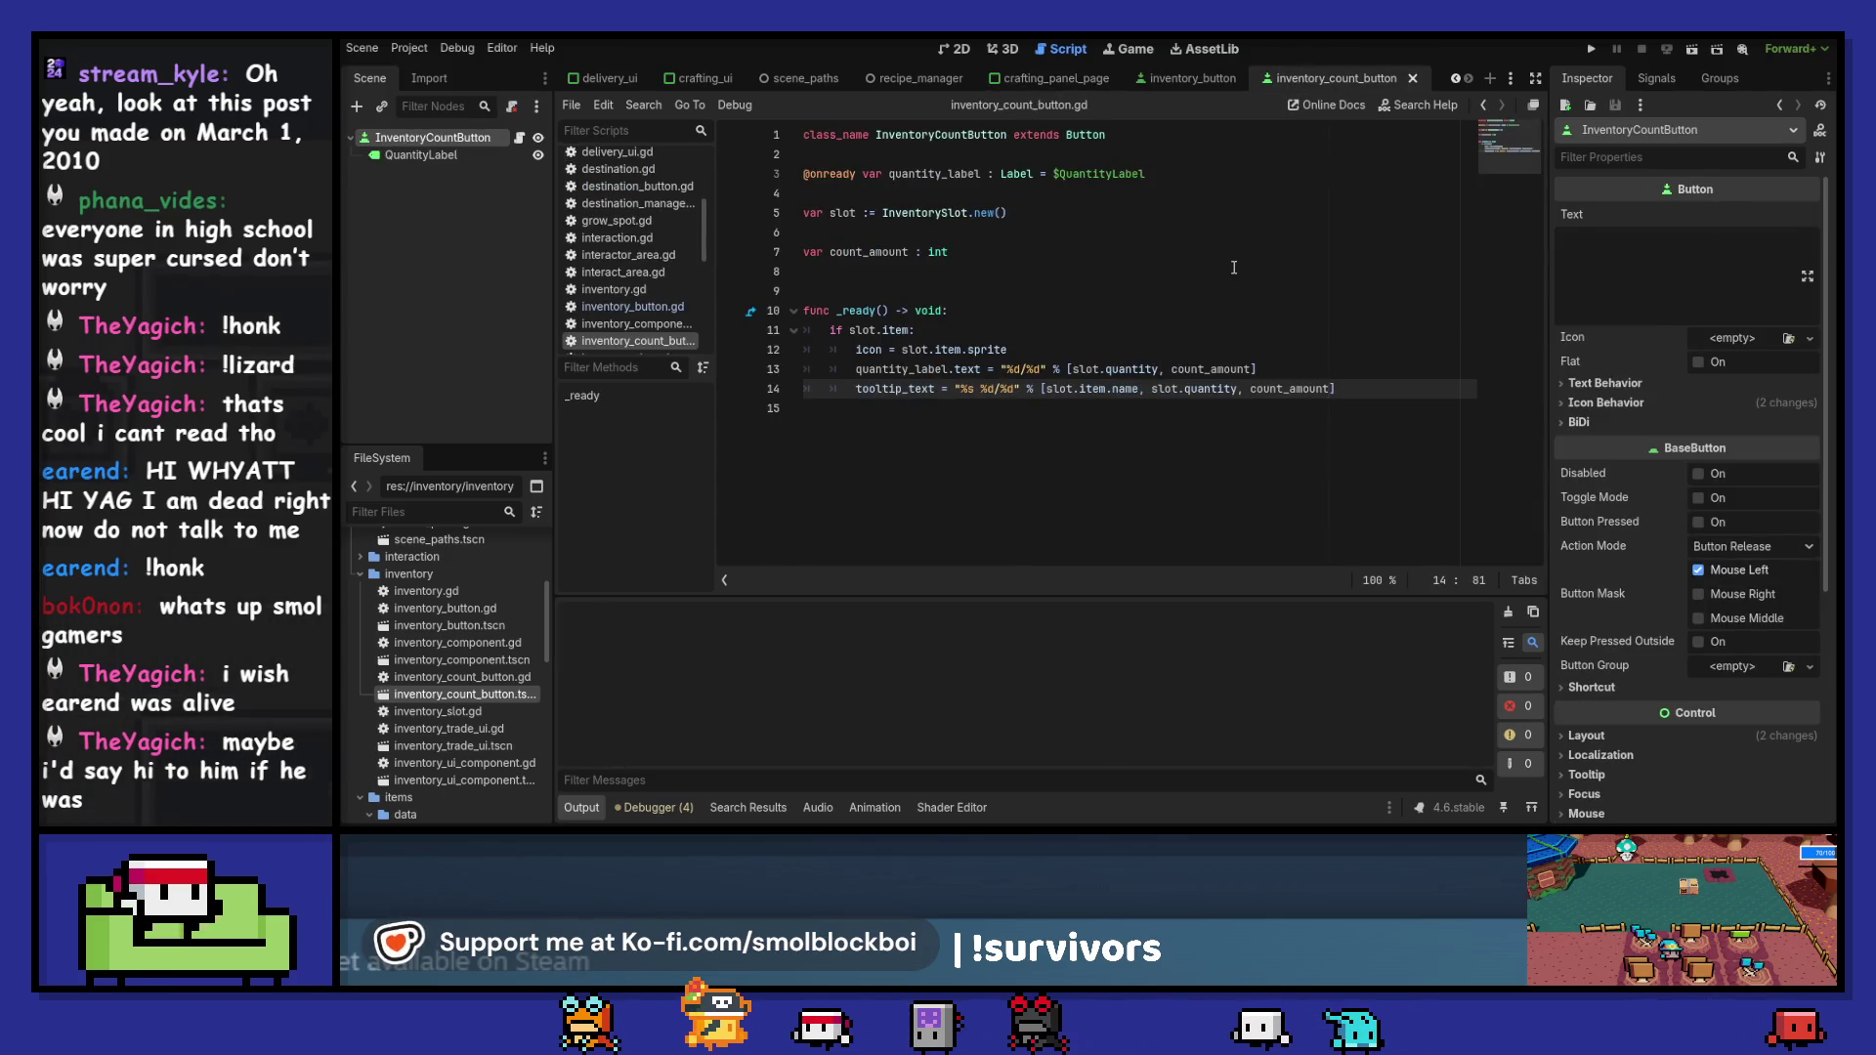
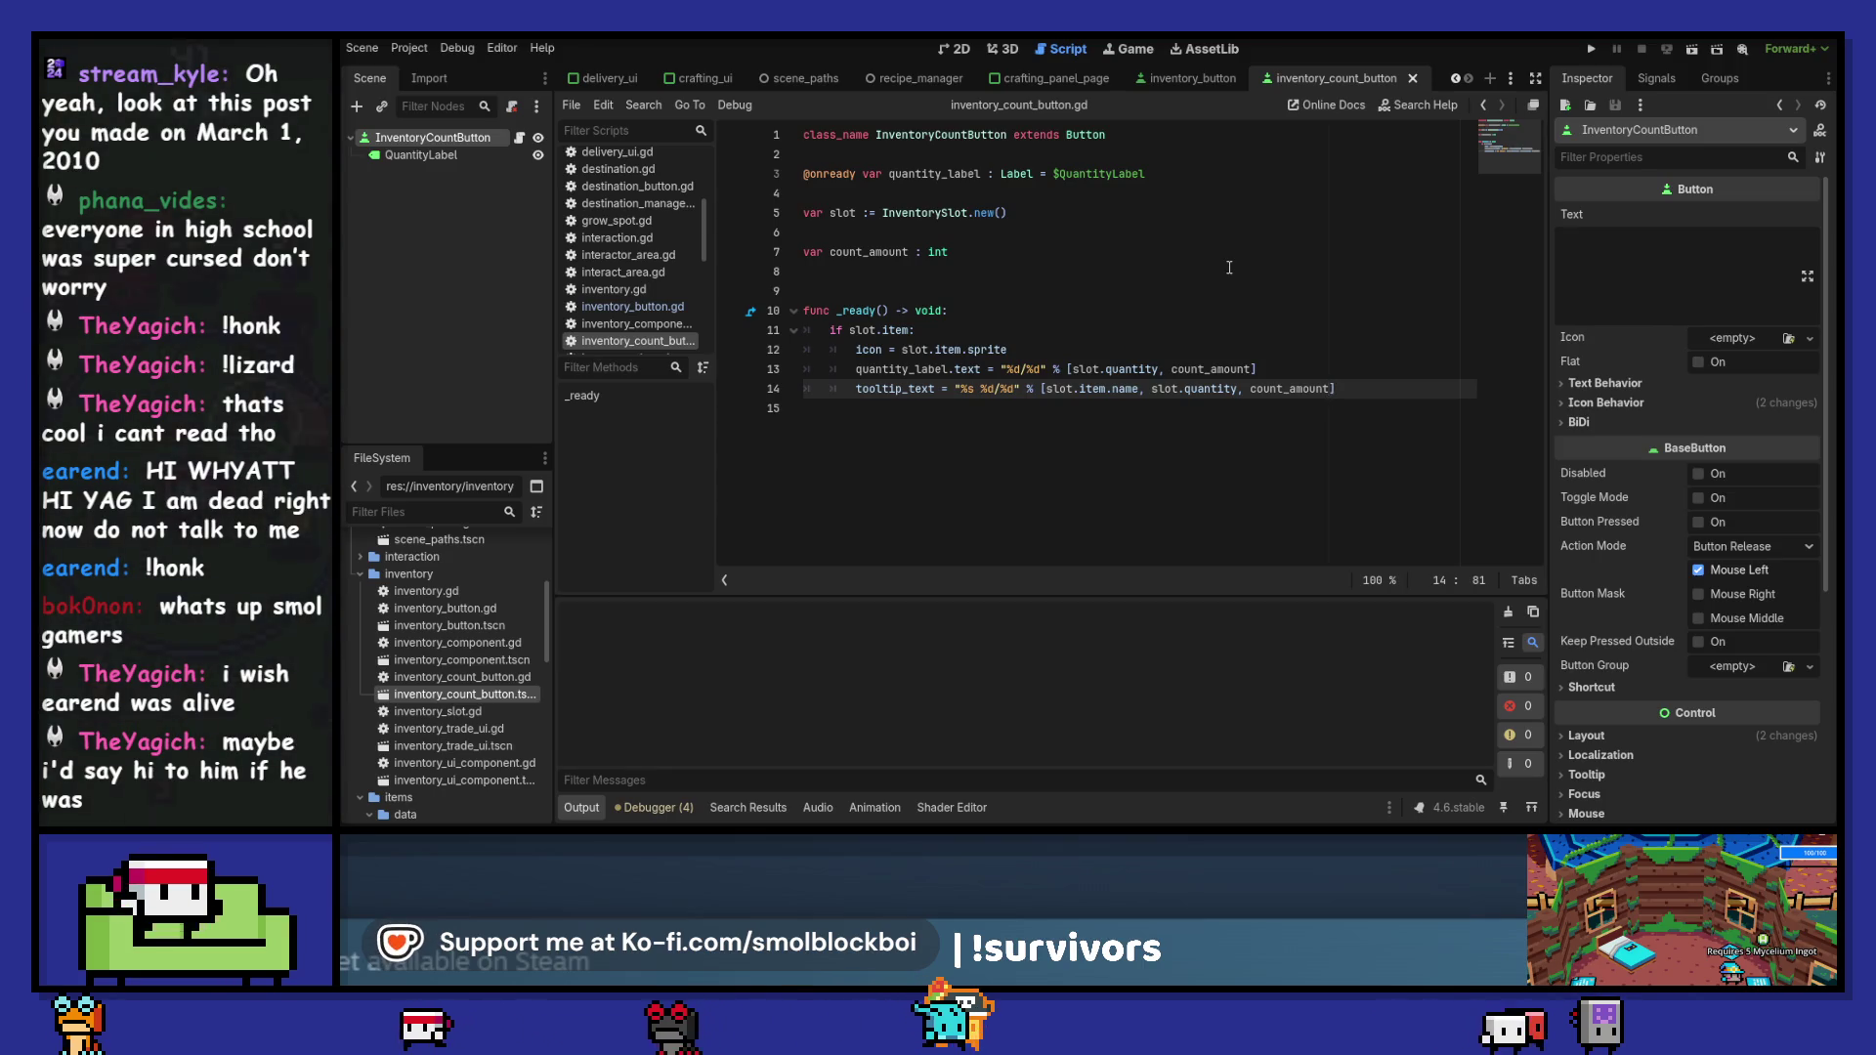
Switch to the crafting_ui scene, review source_inventory, and open LeftPage's crafting_panel_page.gd script.
left_click(699, 78)
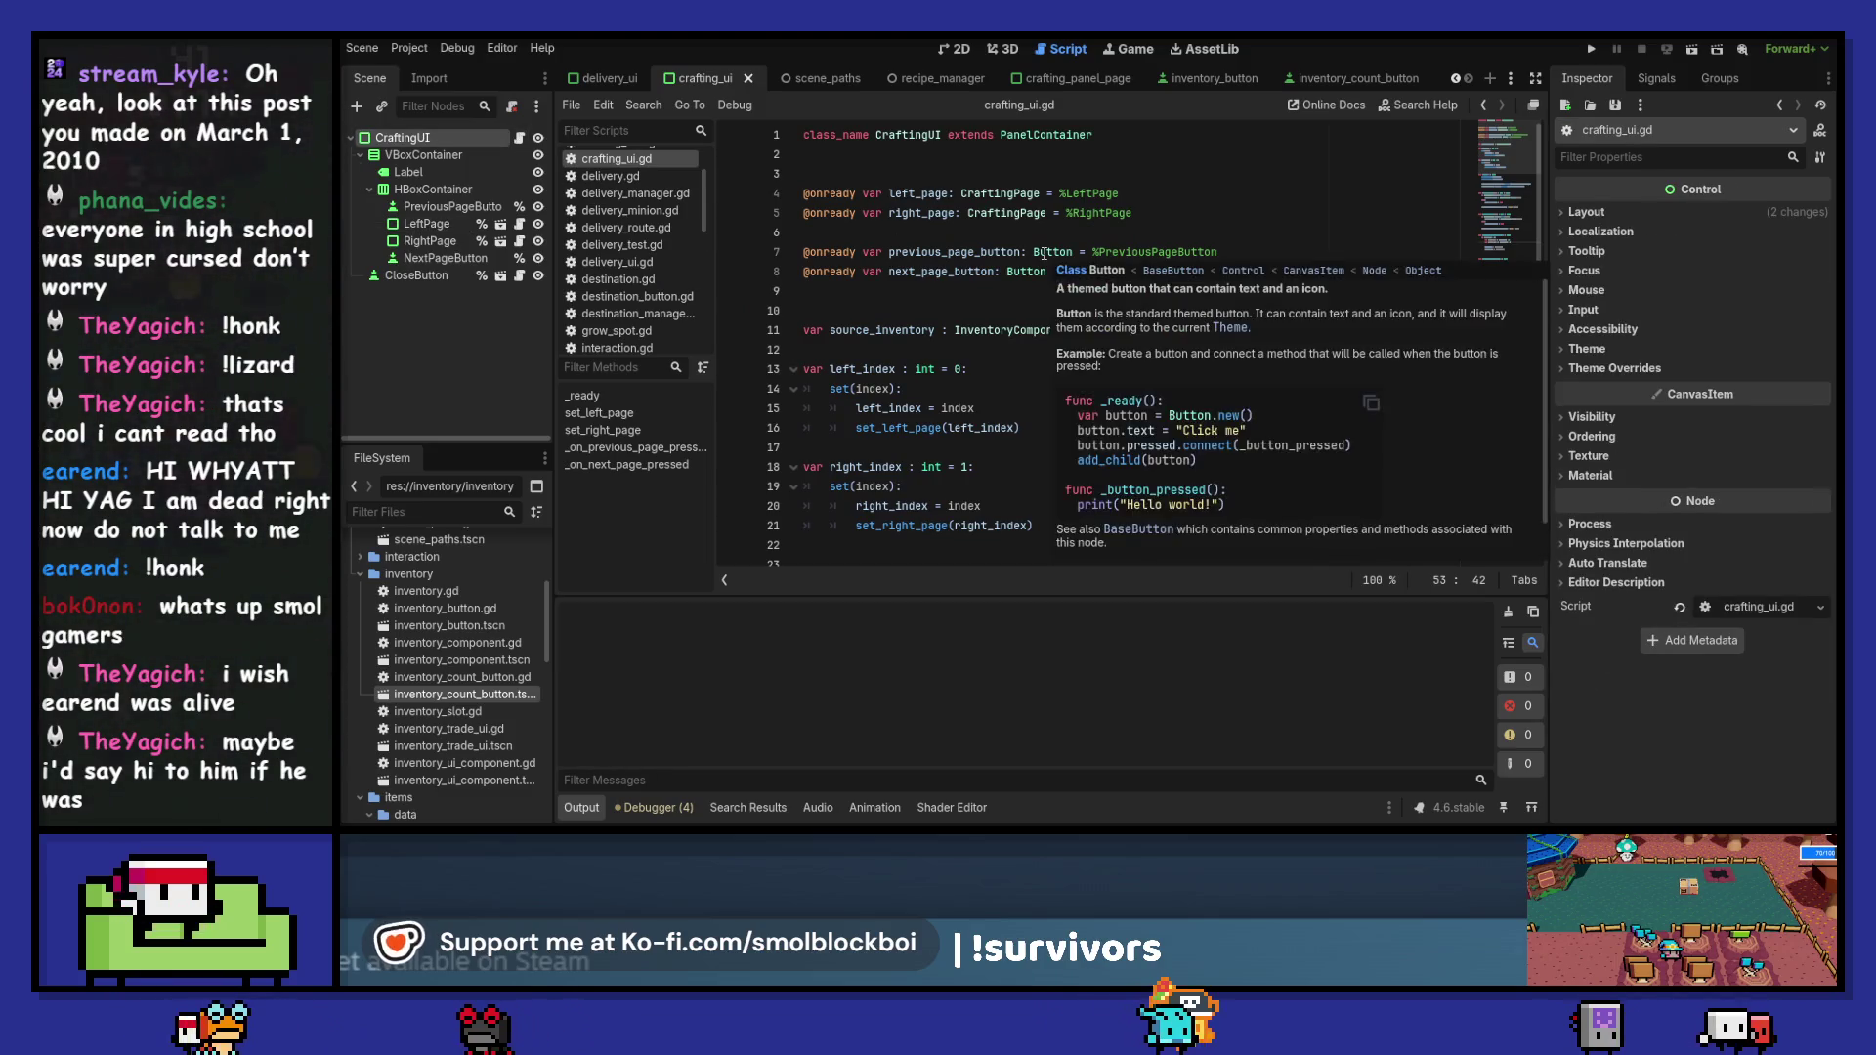
left_click(871, 348)
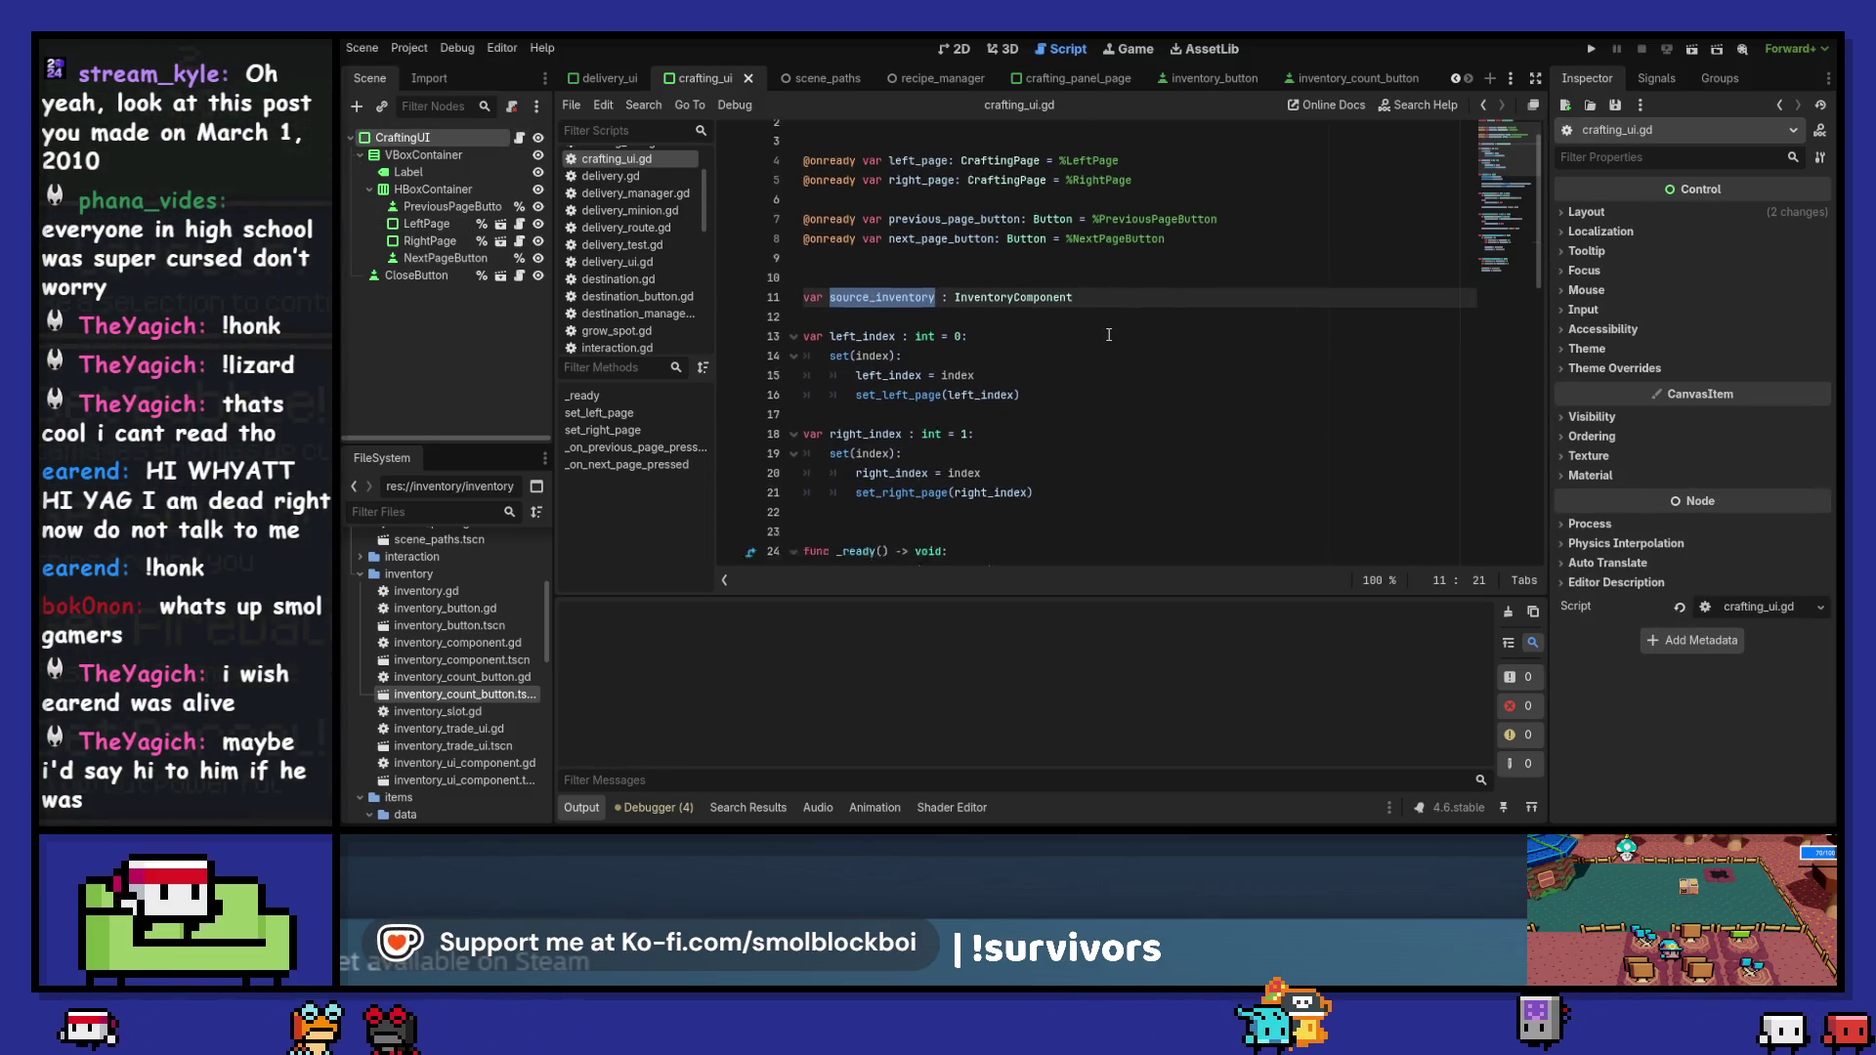
scroll(977, 335, "down", 4)
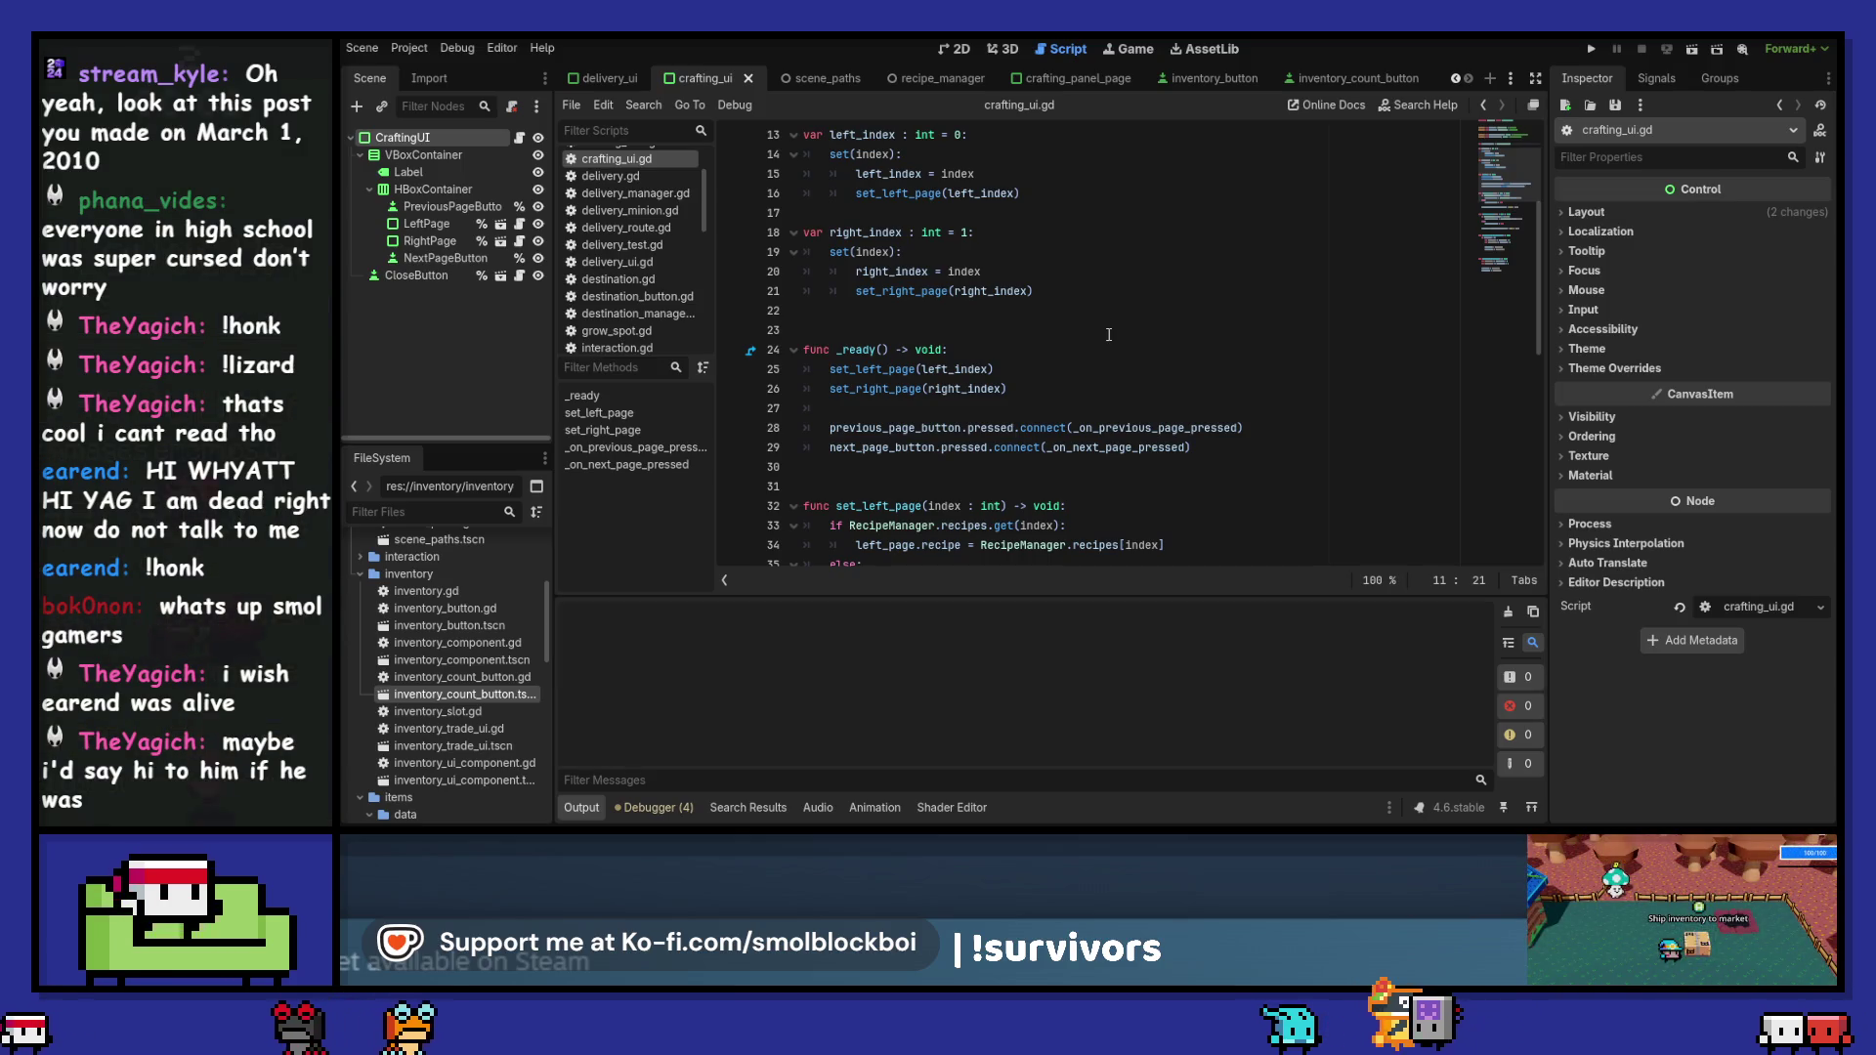
scroll(1109, 335, "up", 4)
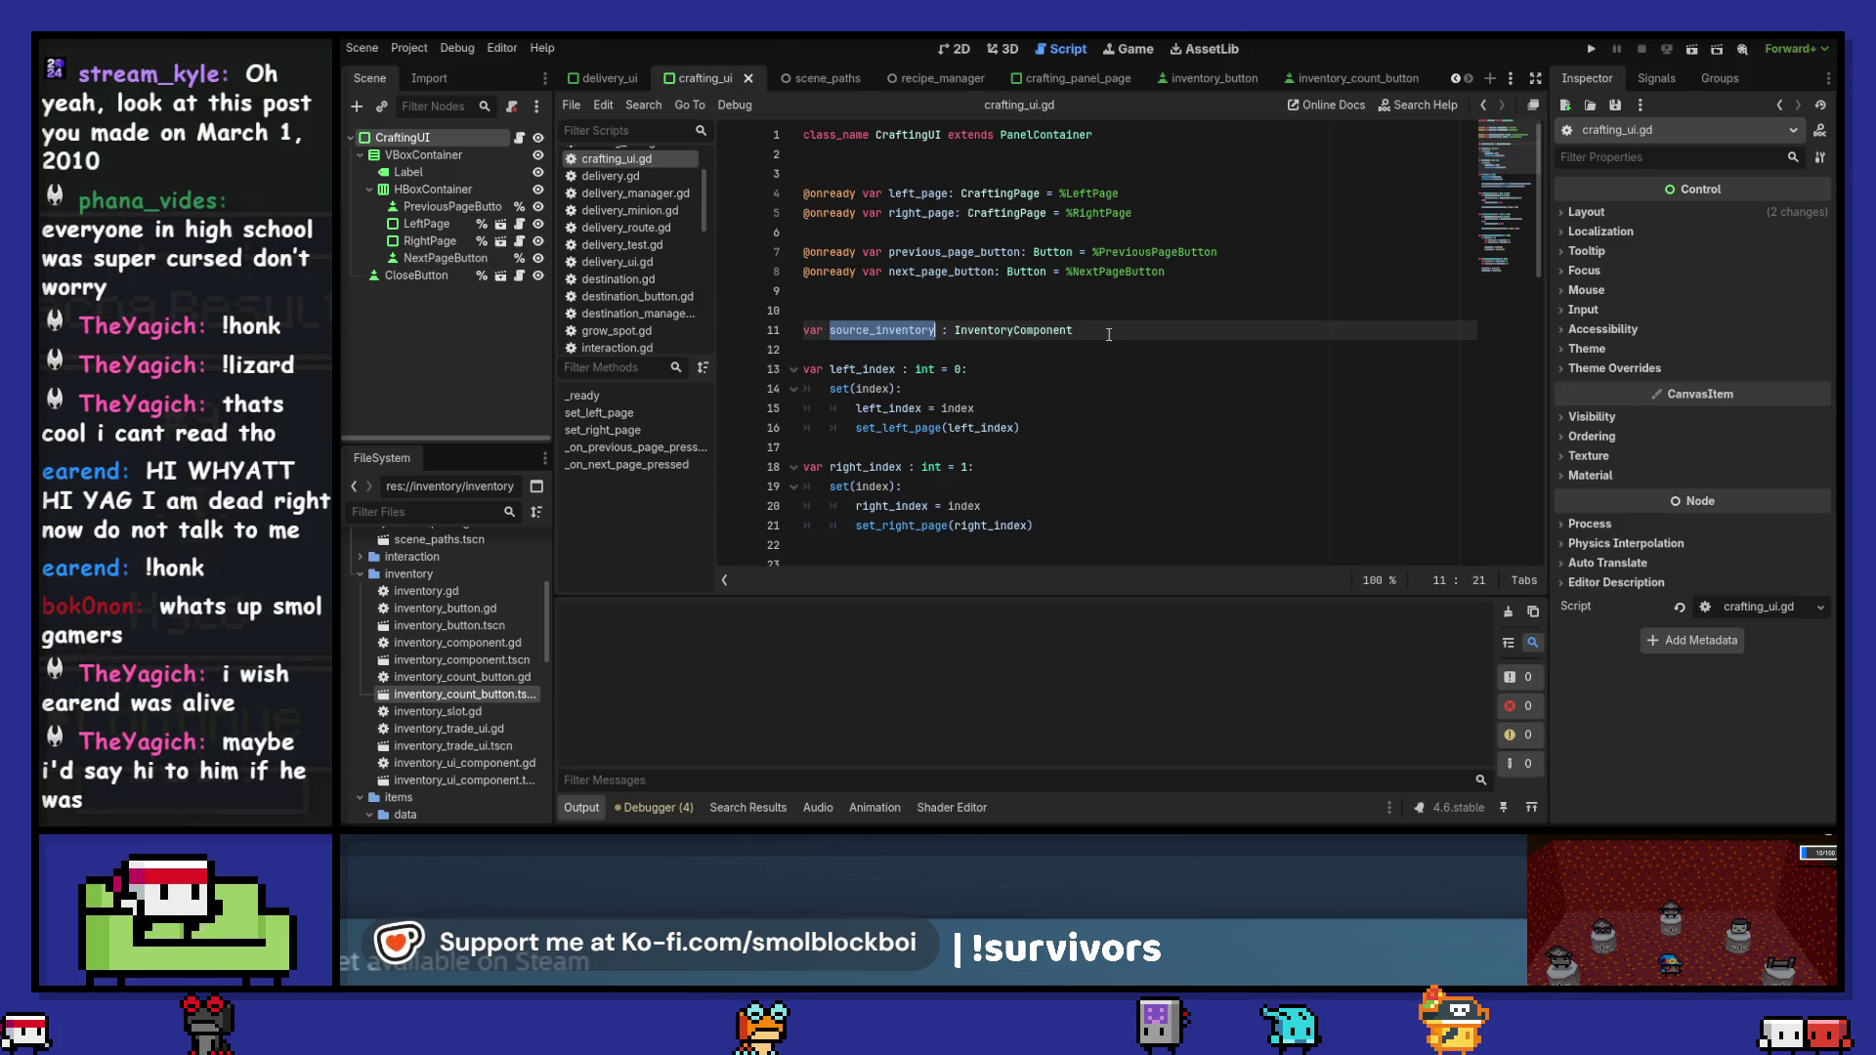
left_click(448, 226)
left_click(519, 224)
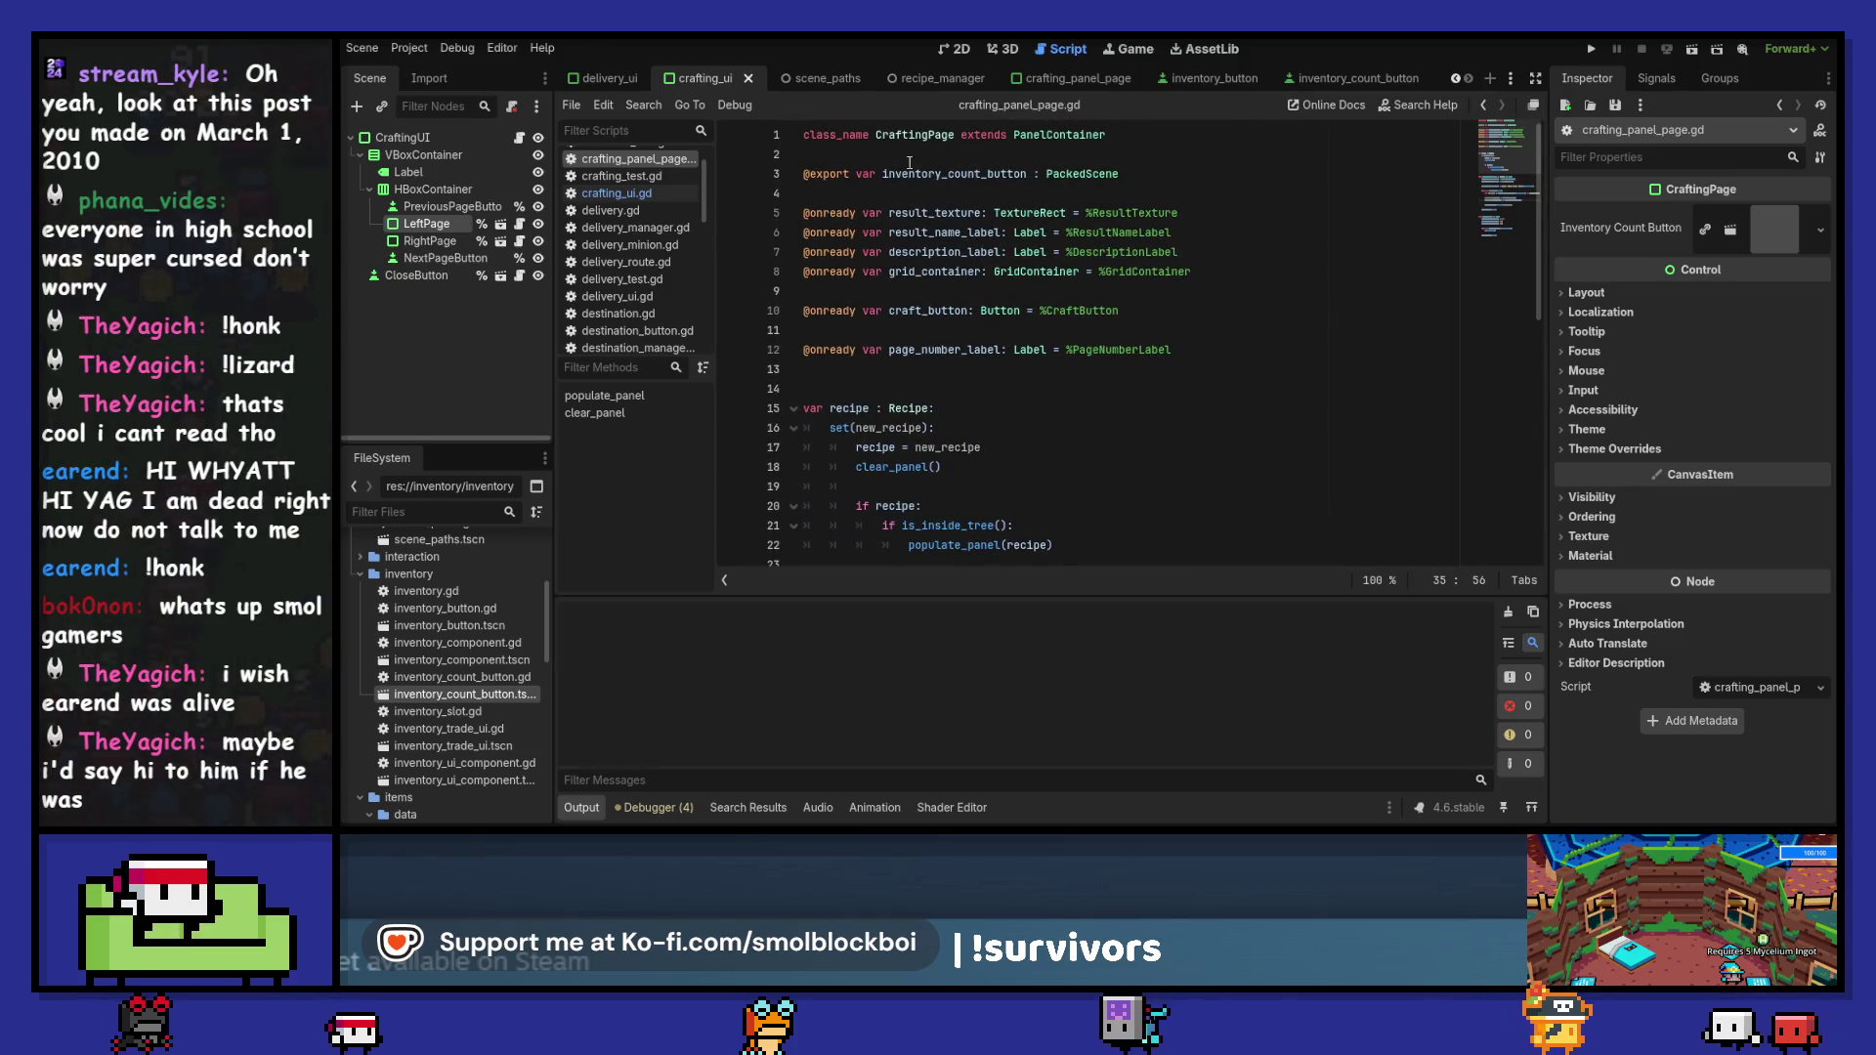
left_click(923, 154)
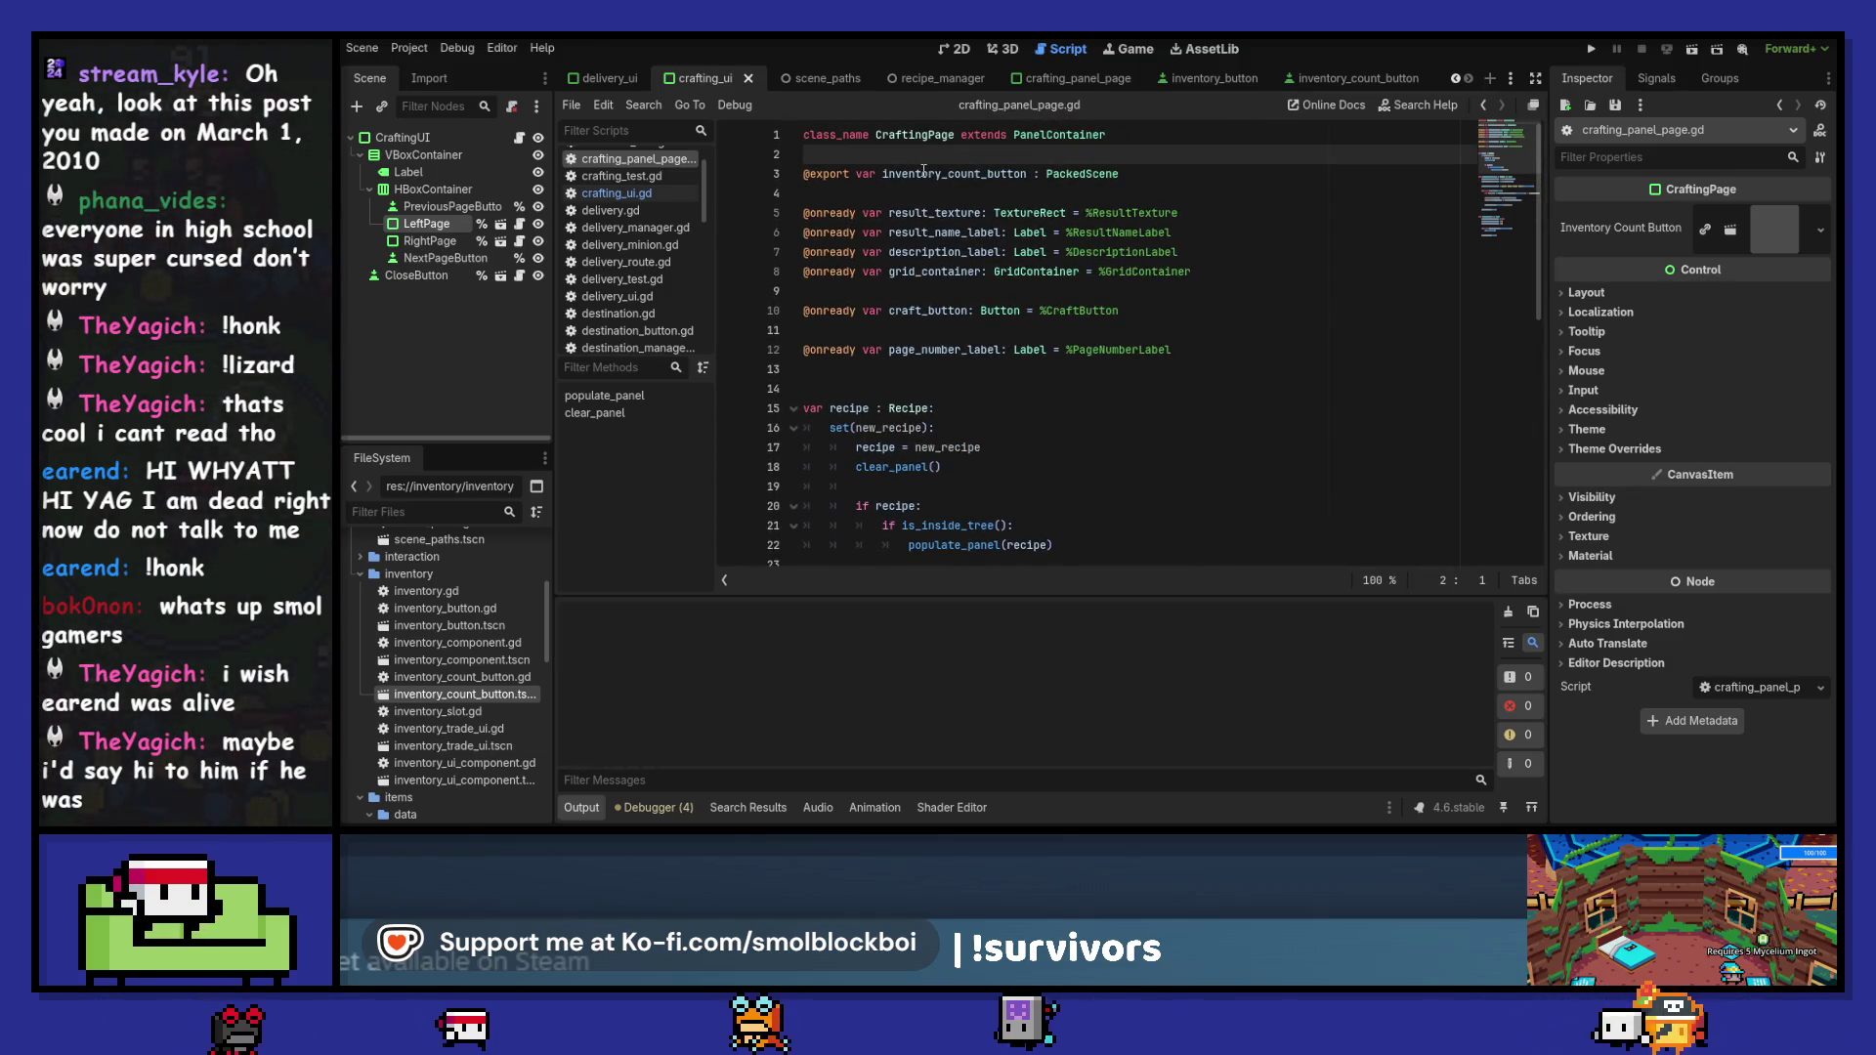
key("Return")
key("Return")
key("Up")
type("@export var craftin")
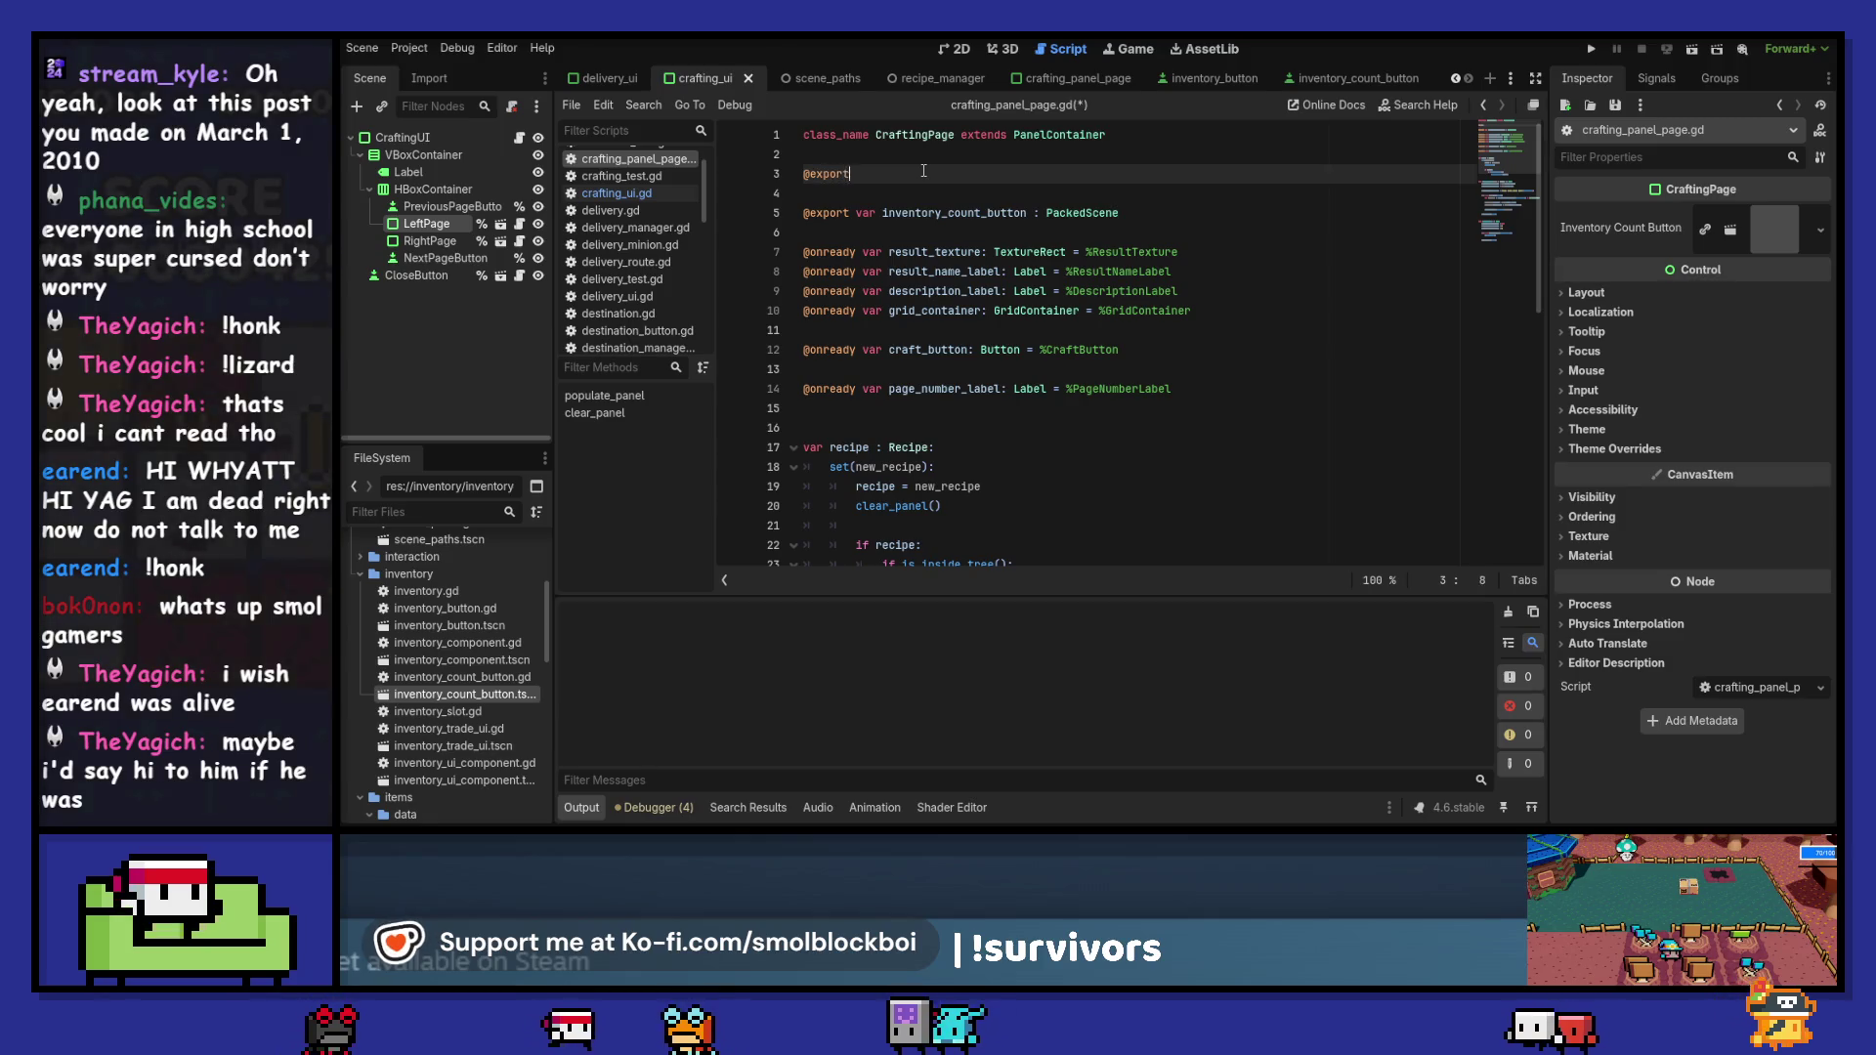
type("g_ui ")
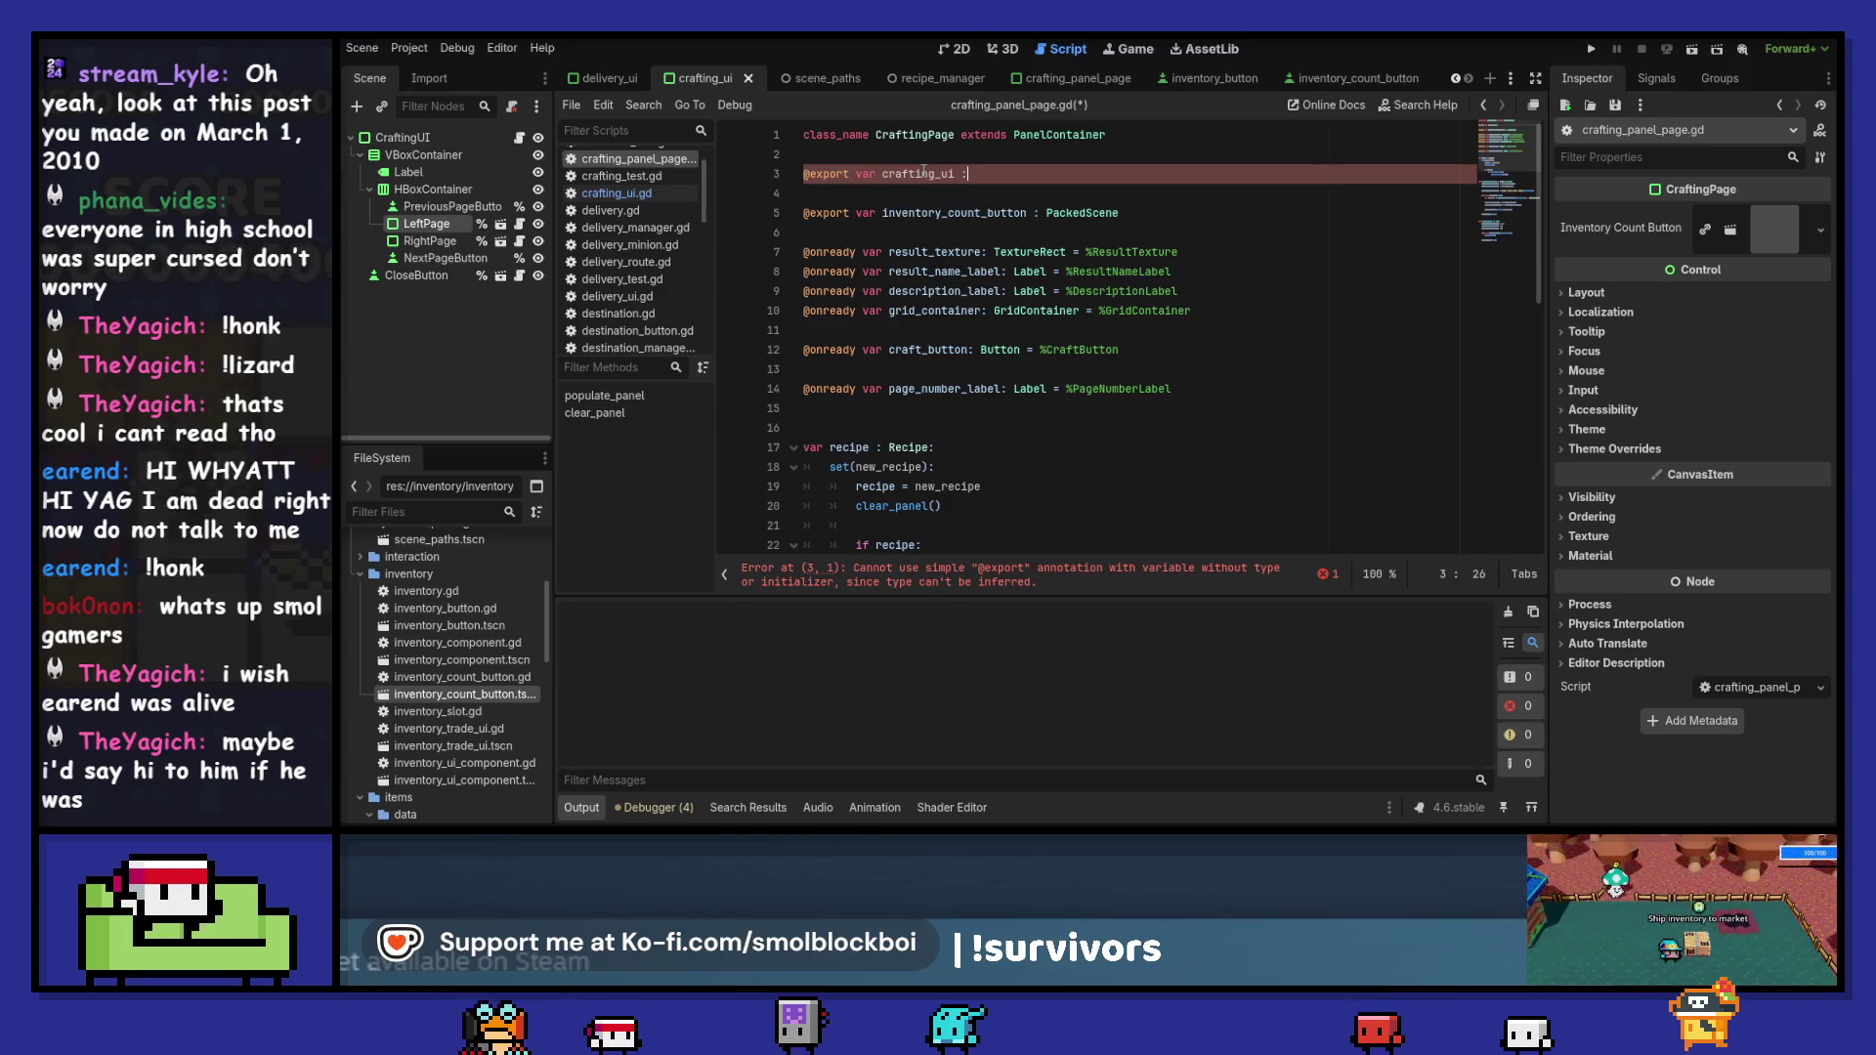
type(": Craf")
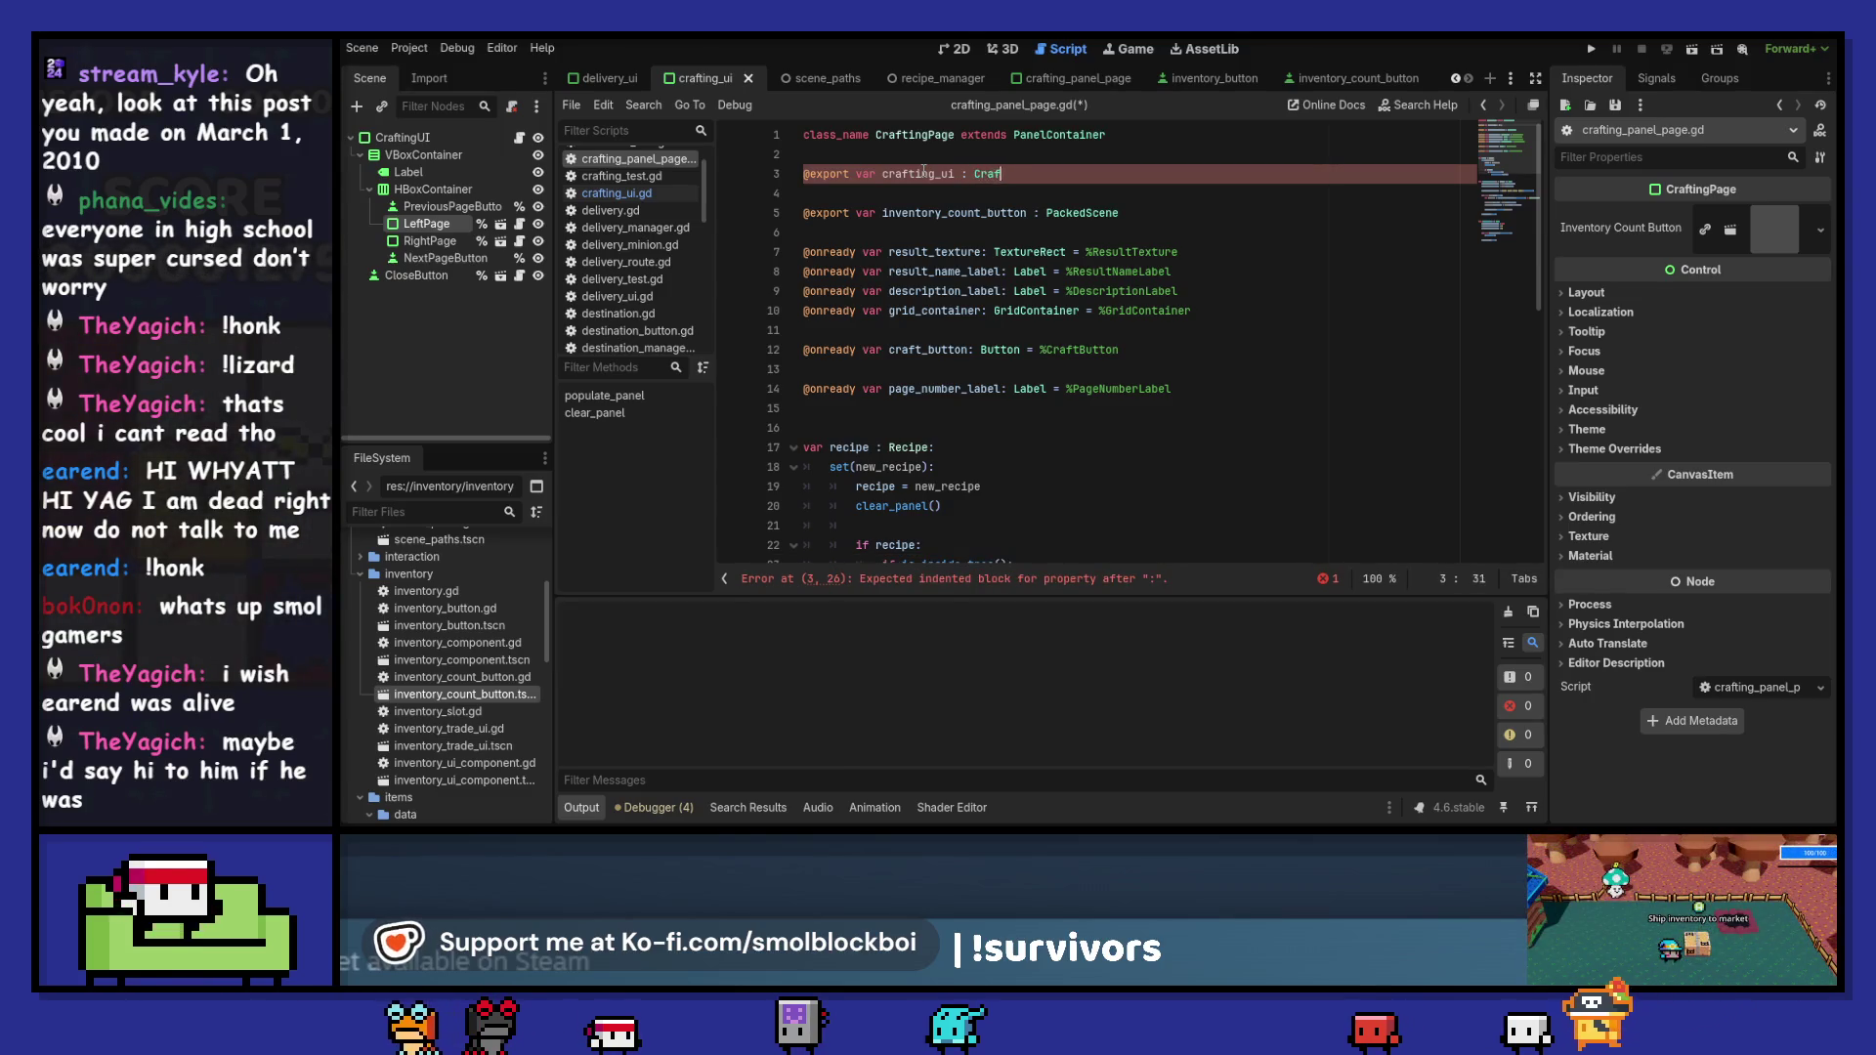
type("tingUI")
key("ctrl+s")
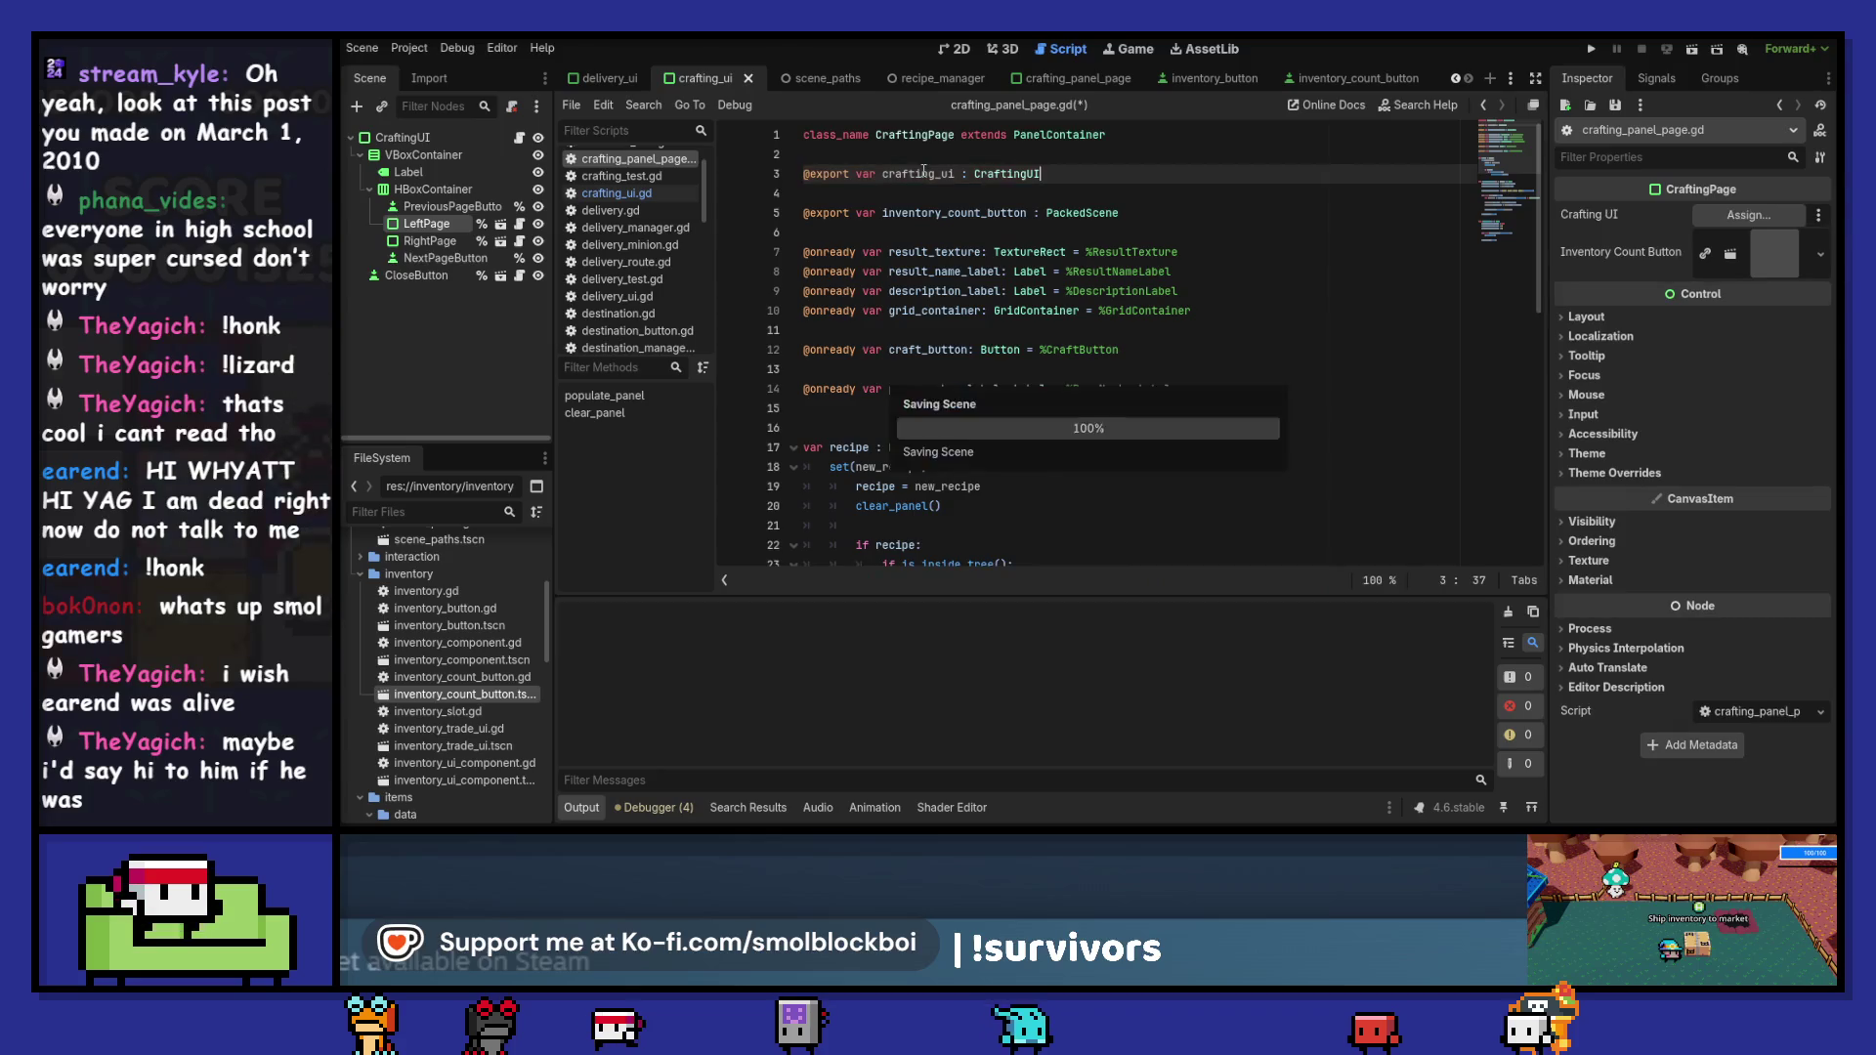
Assign the CraftingUI node to the Crafting UI property of both LeftPage and RightPage.
left_click(1797, 208)
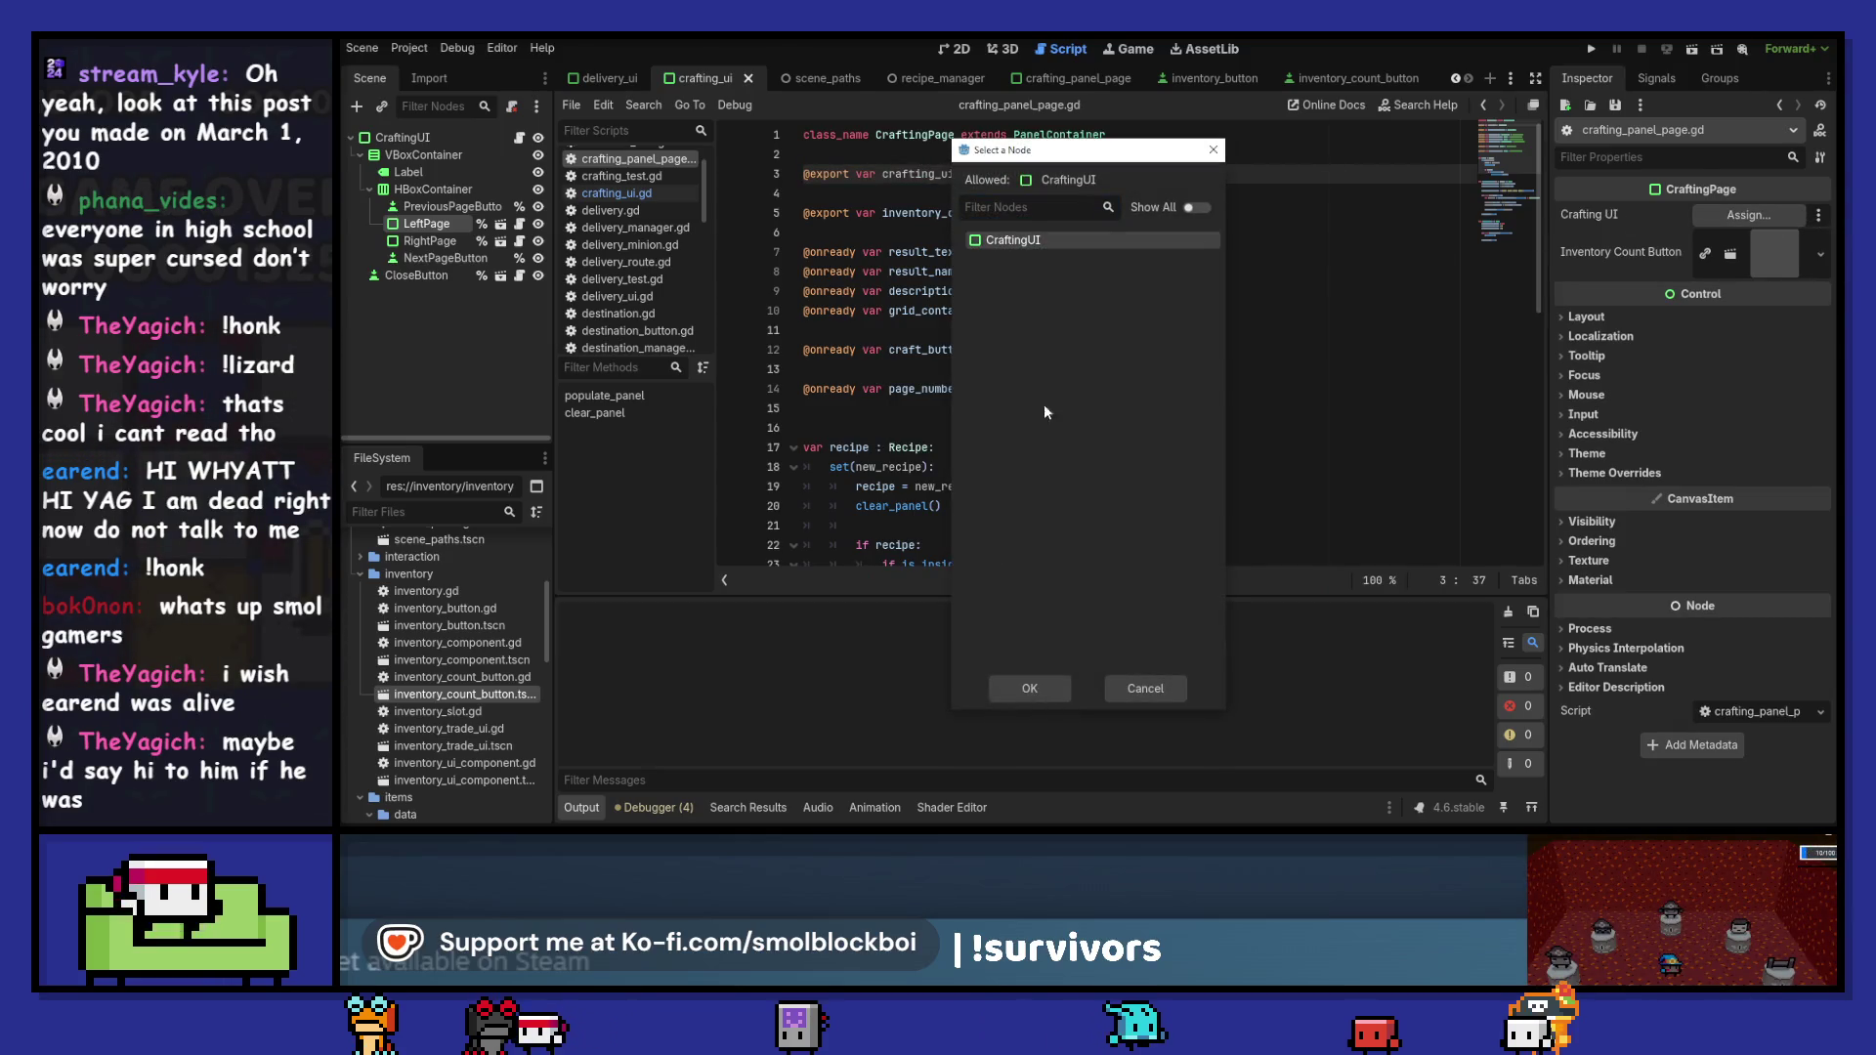
left_click(1017, 695)
left_click(430, 241)
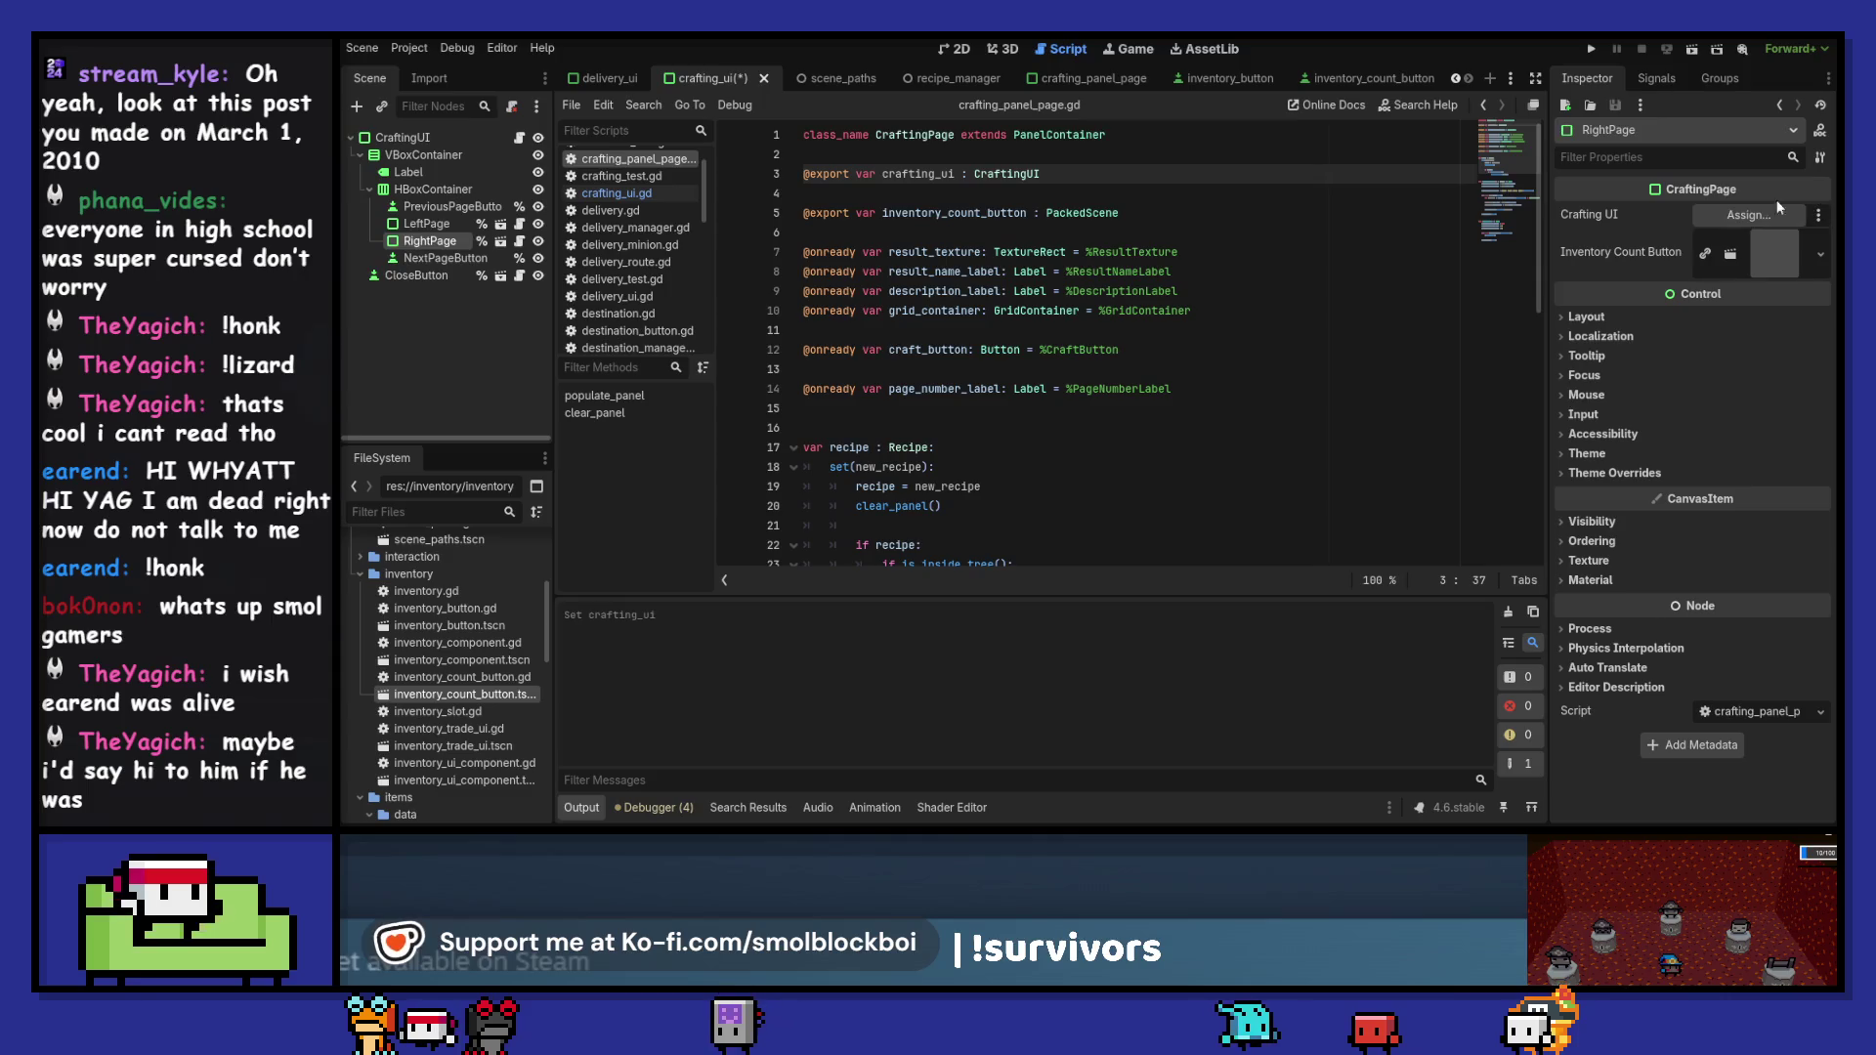
left_click(1066, 244)
left_click(1030, 682)
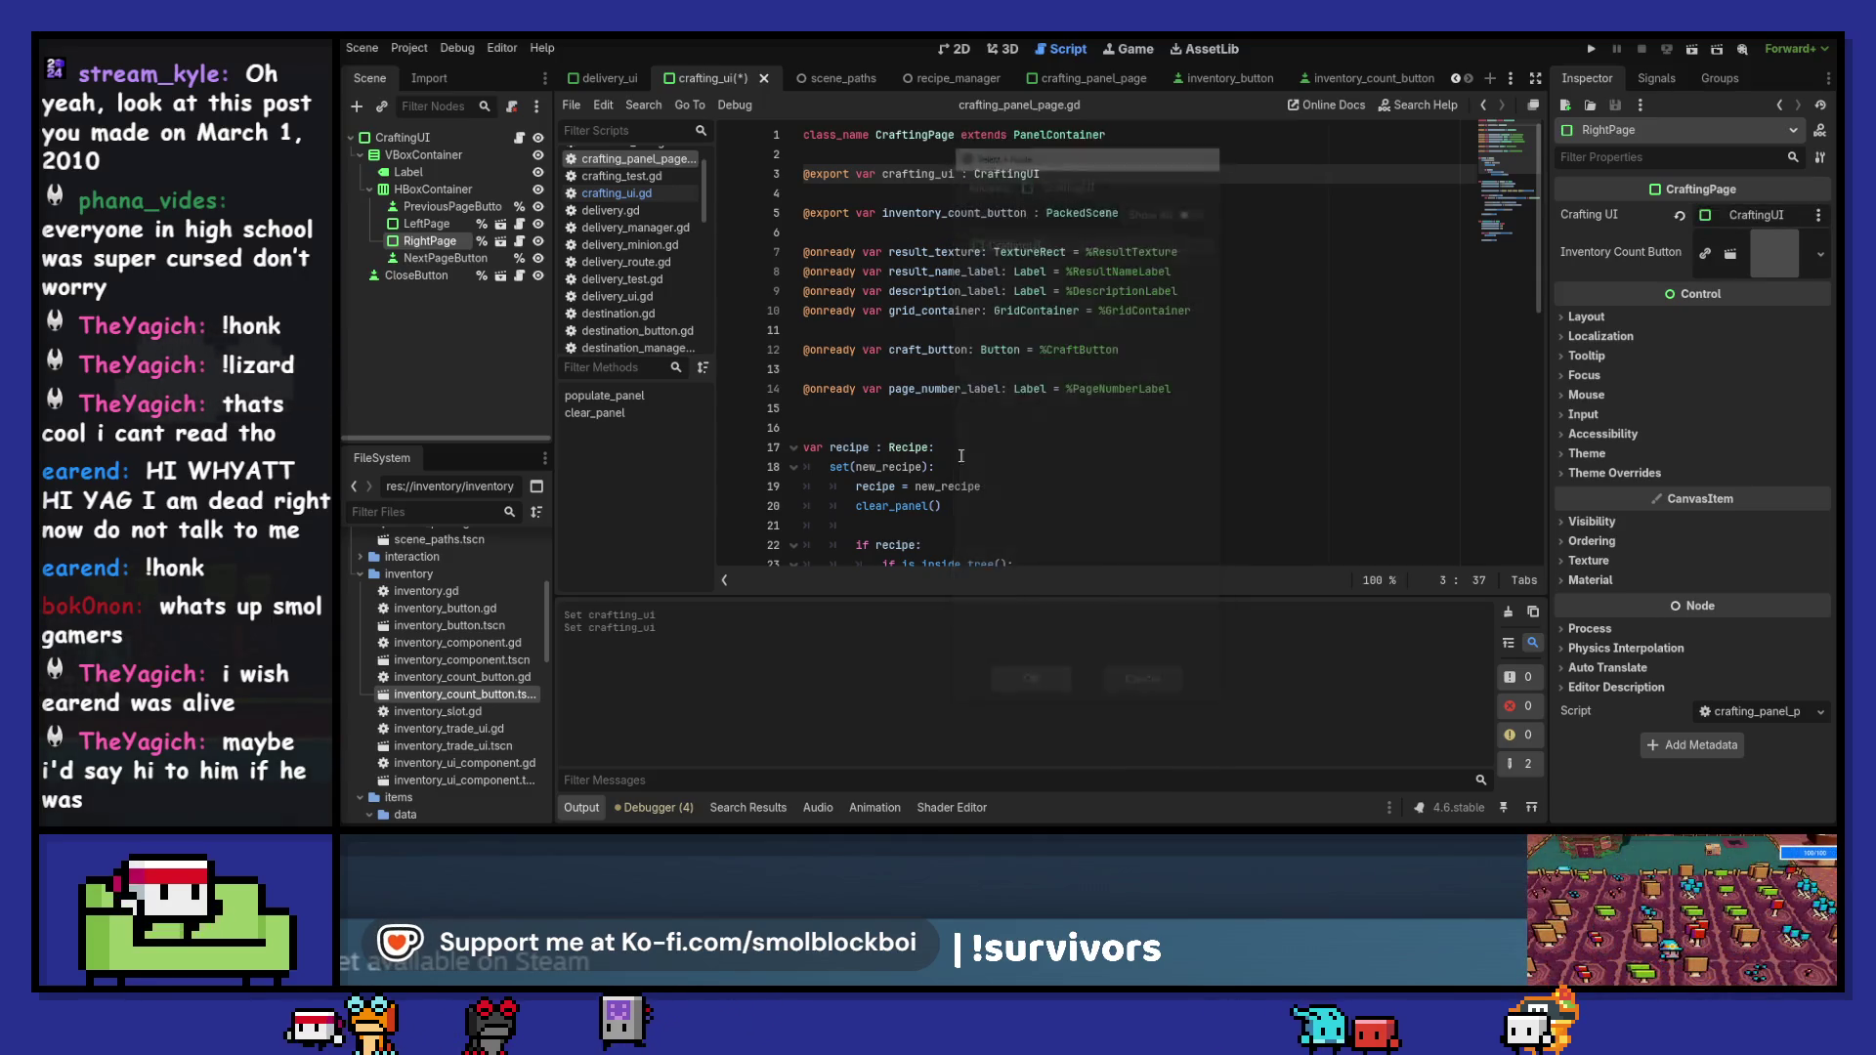
double_click(905, 176)
Add an 'if crafting_ui:' block in populate_panel's loop that references crafting_ui.source_inventory.
scroll(938, 205, "down", 7)
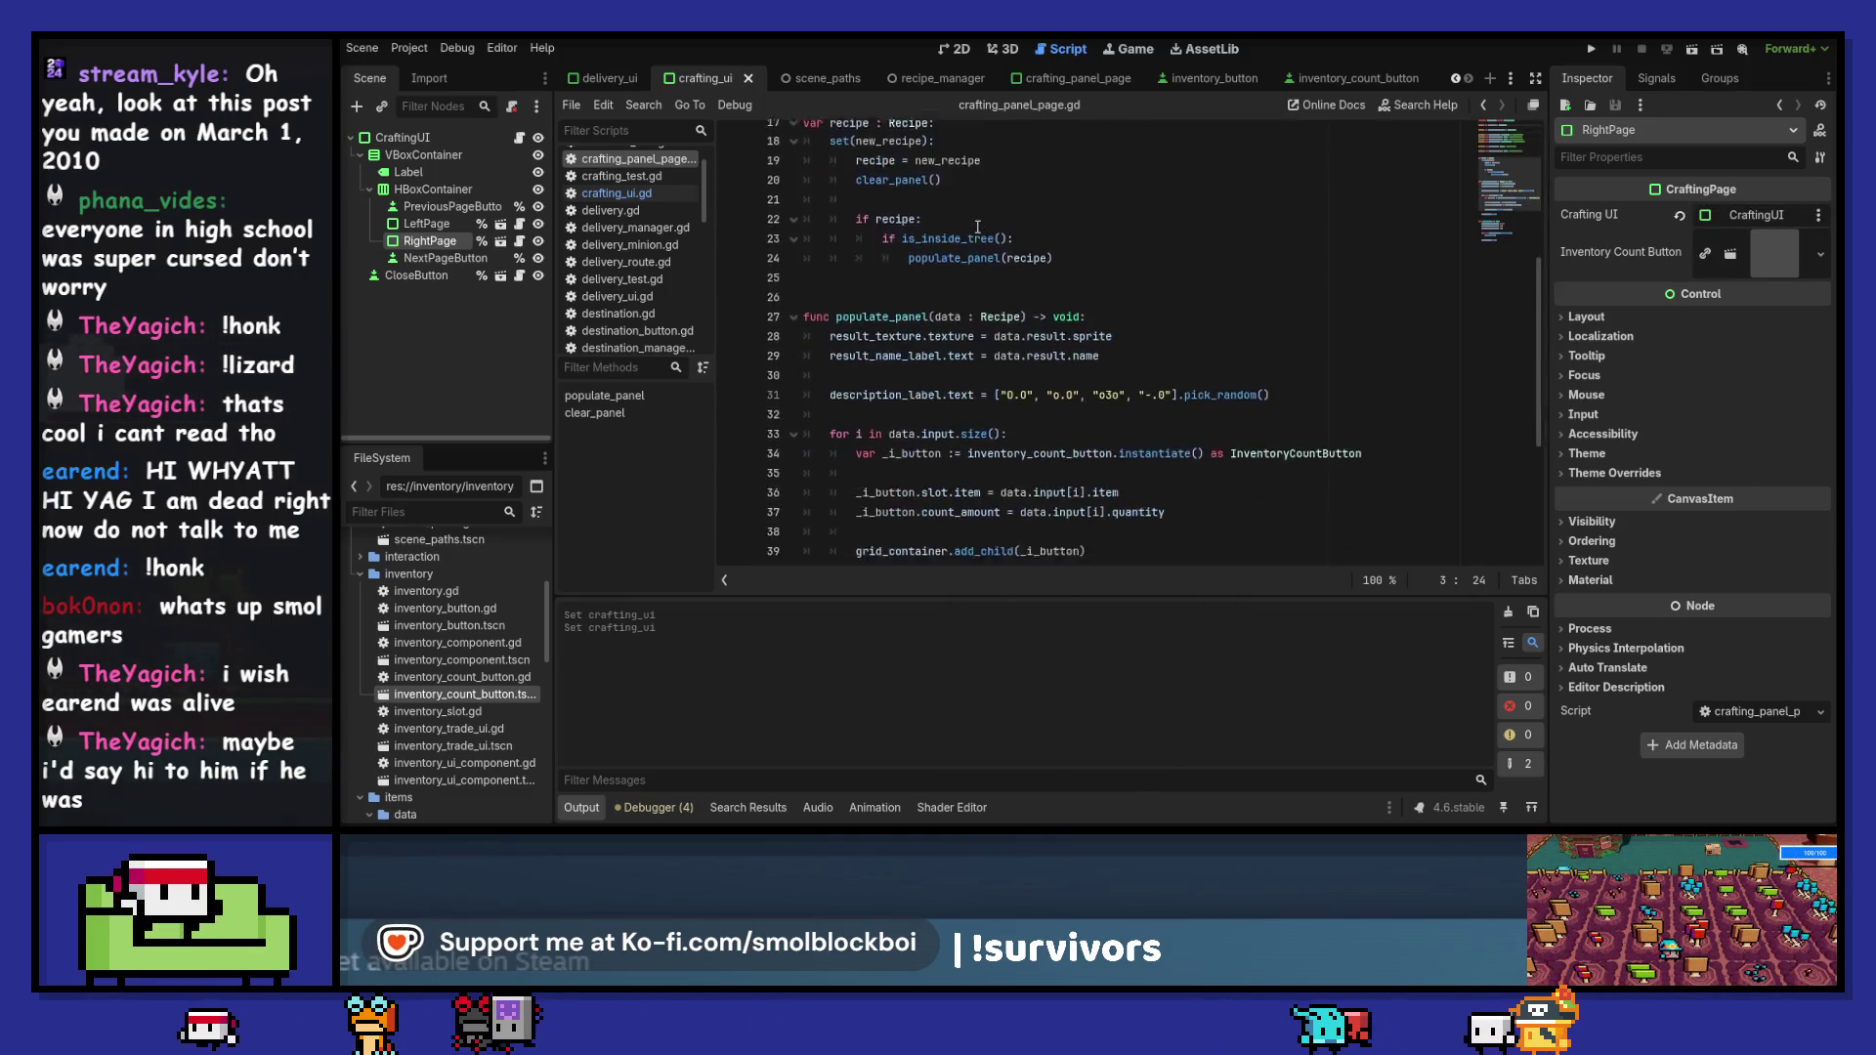
scroll(977, 227, "down", 1)
left_click(981, 387)
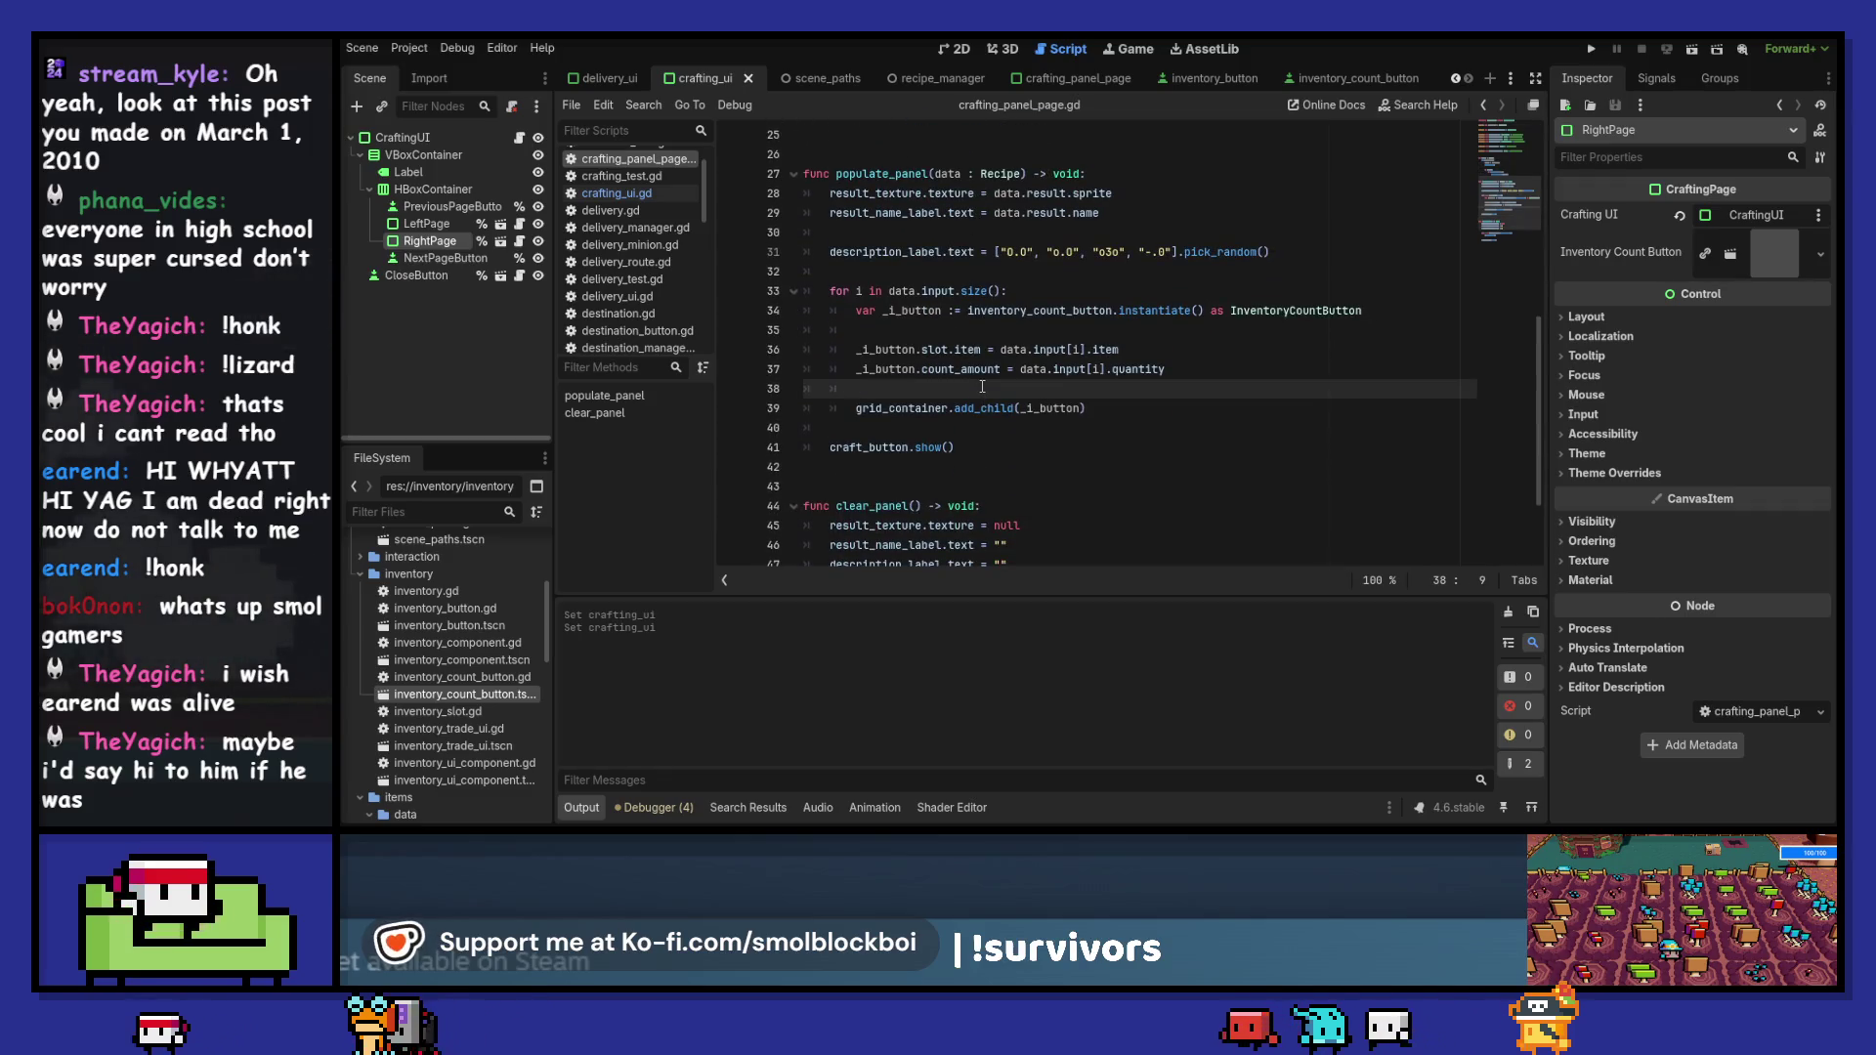
key("Return")
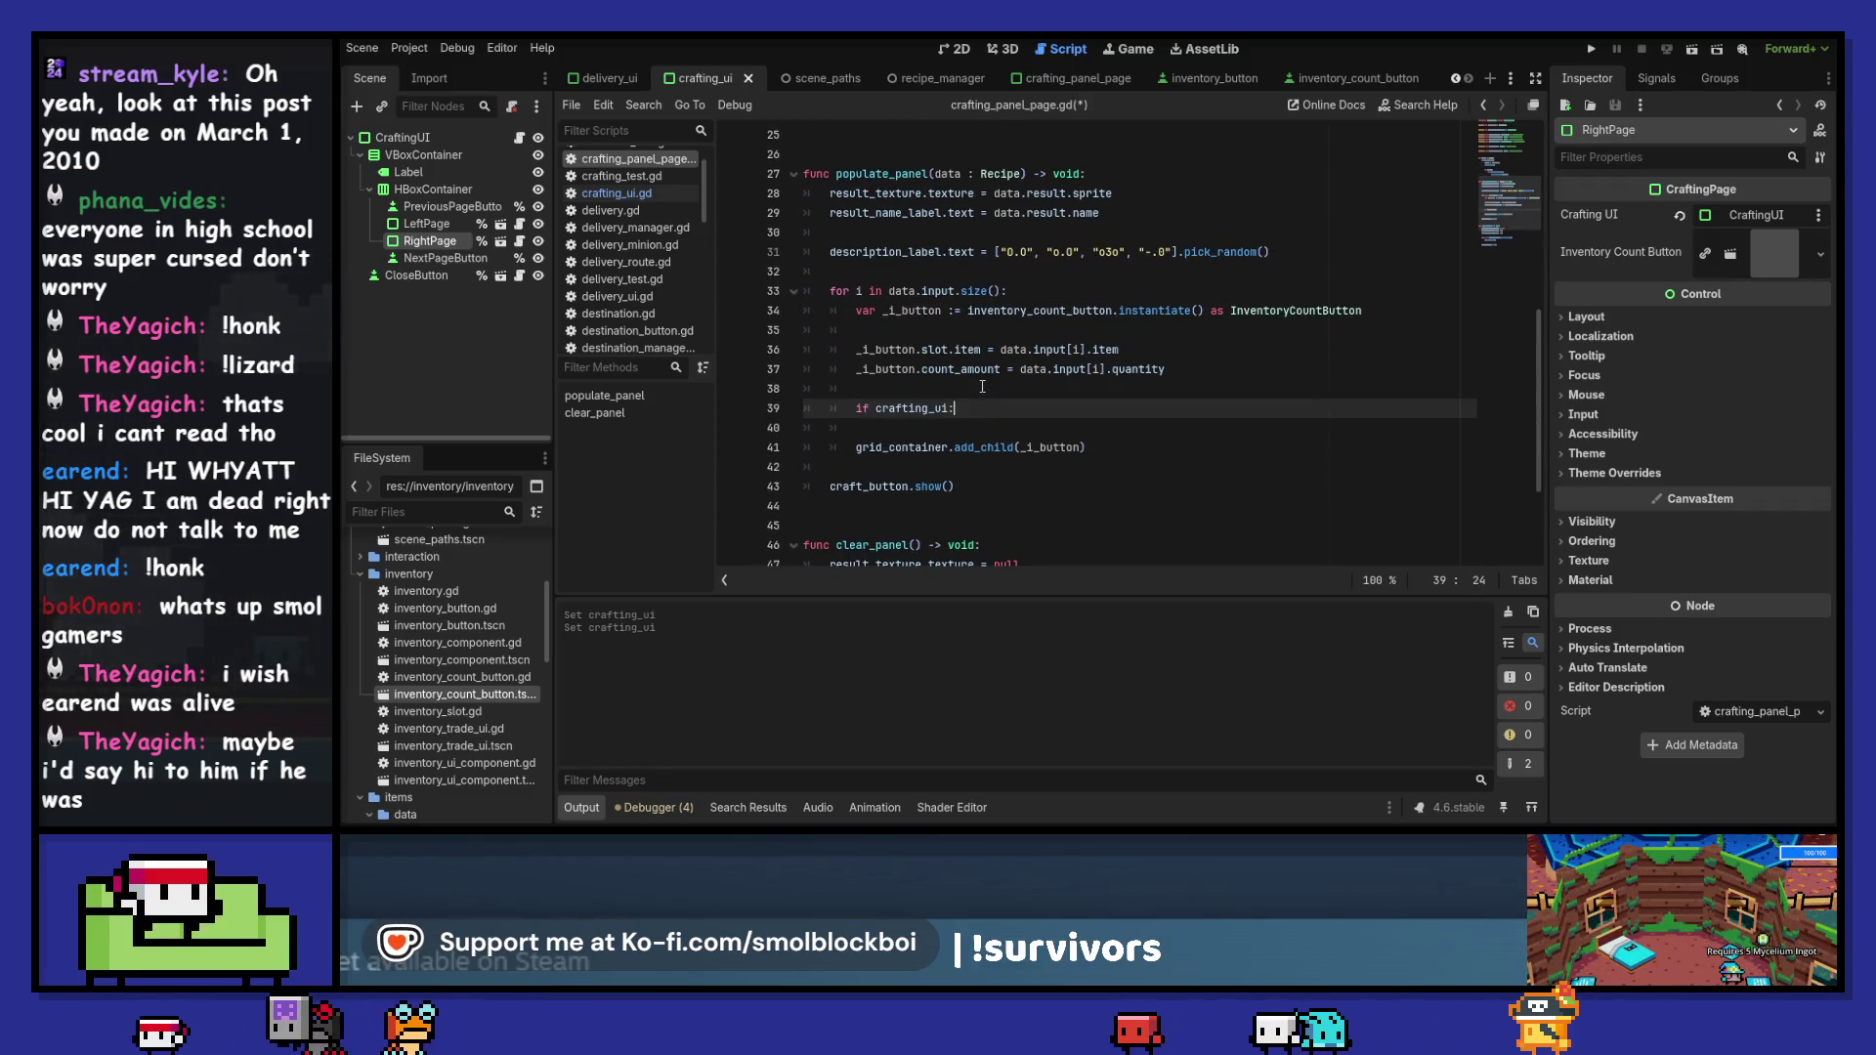
type(":")
key("Return")
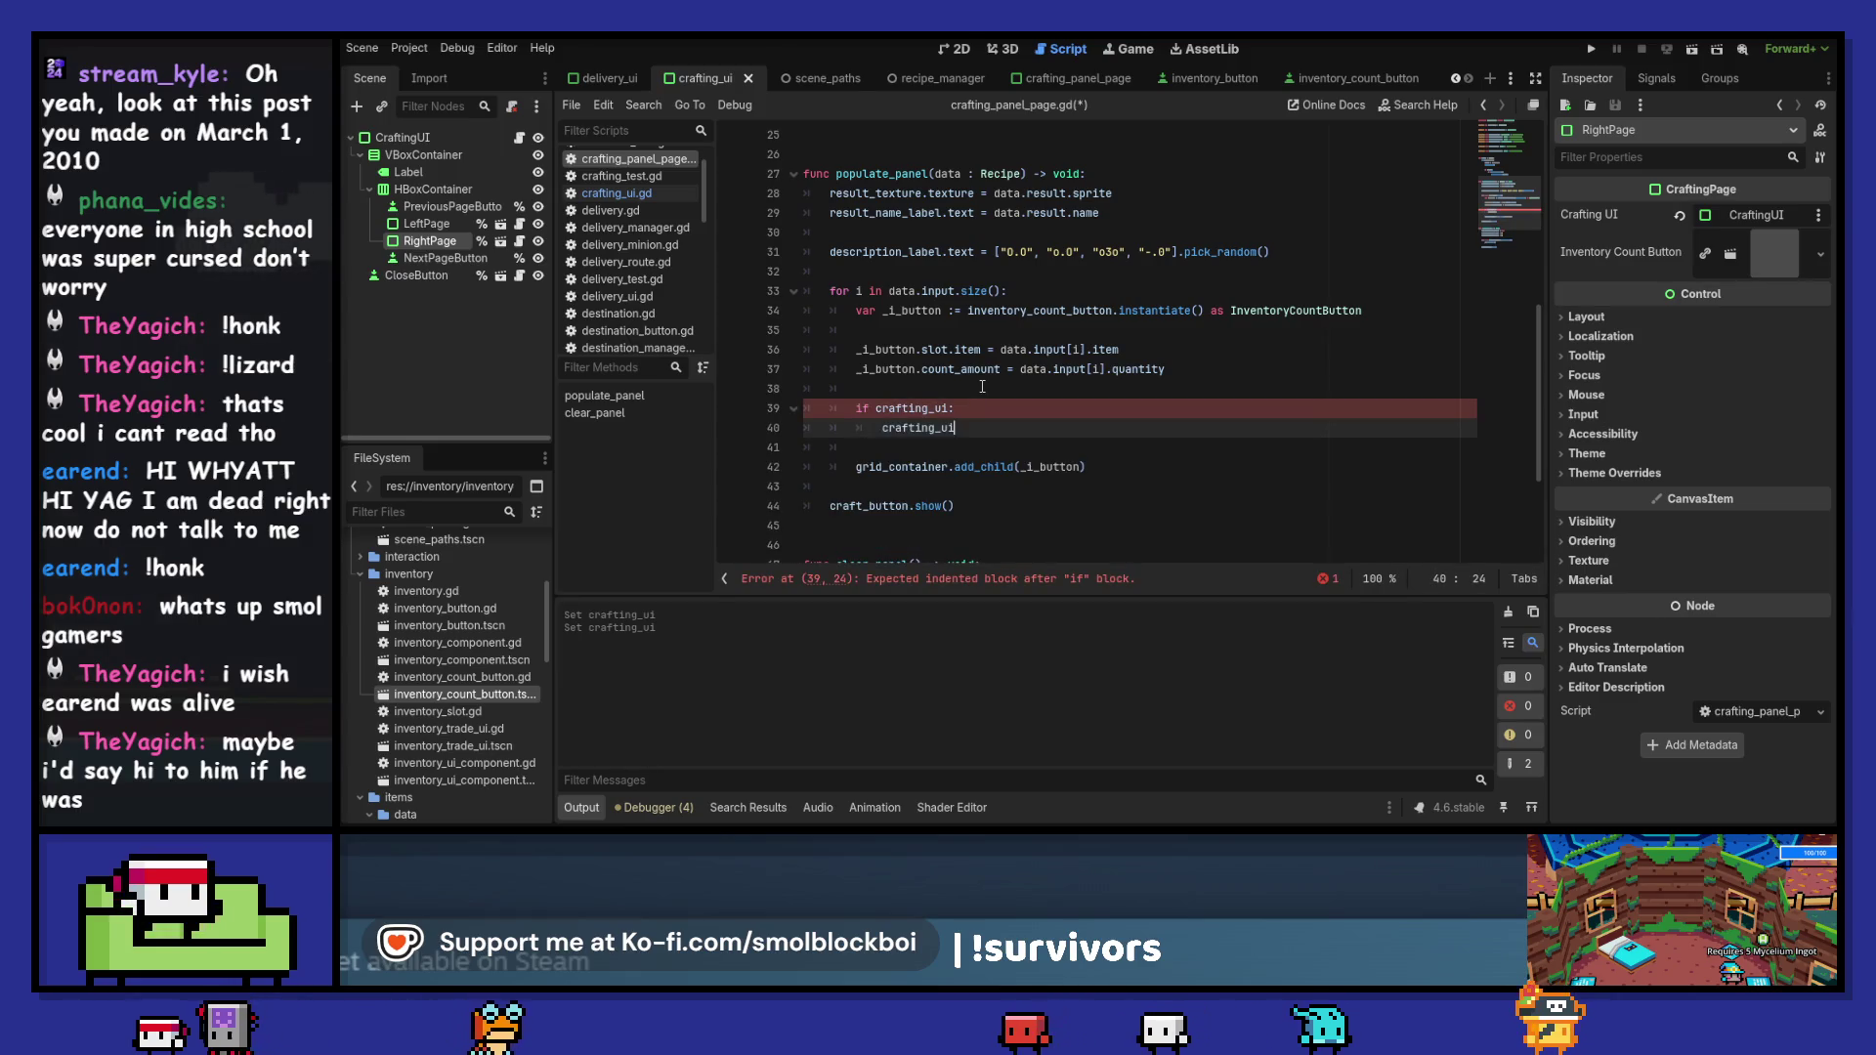
type(".source")
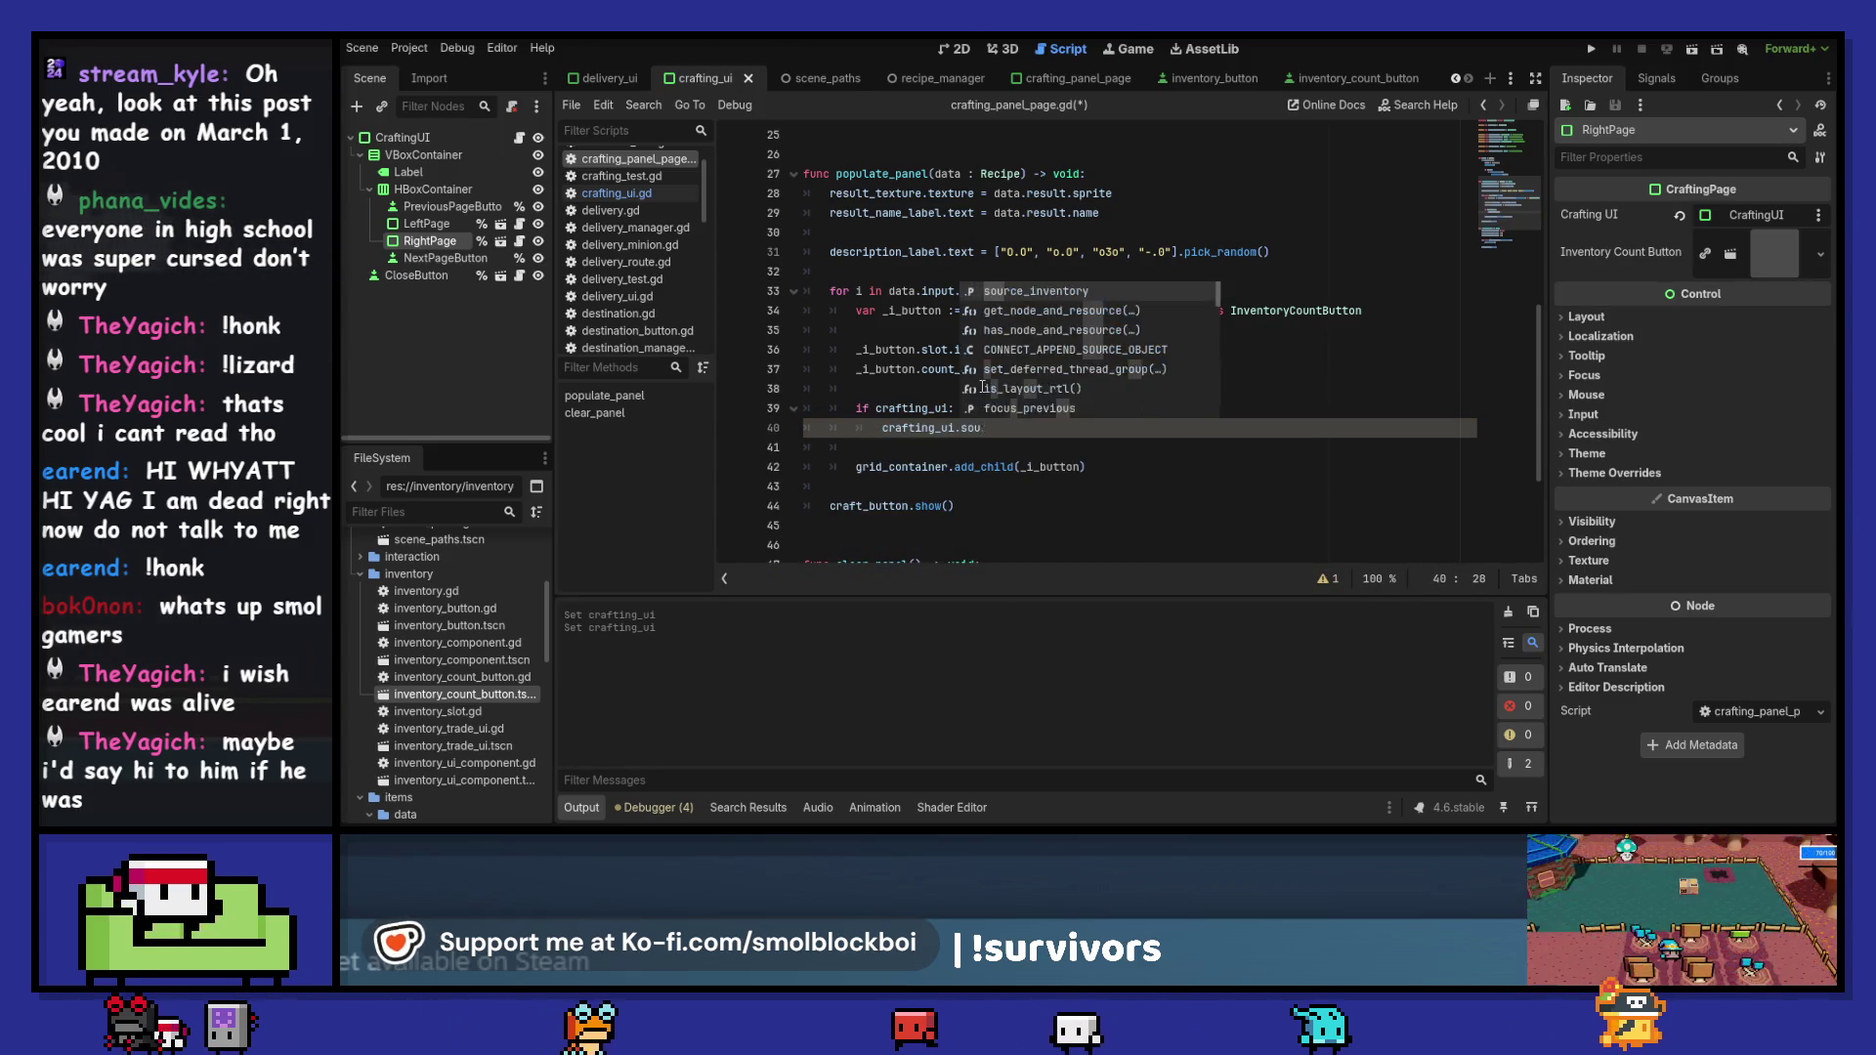
key("Return")
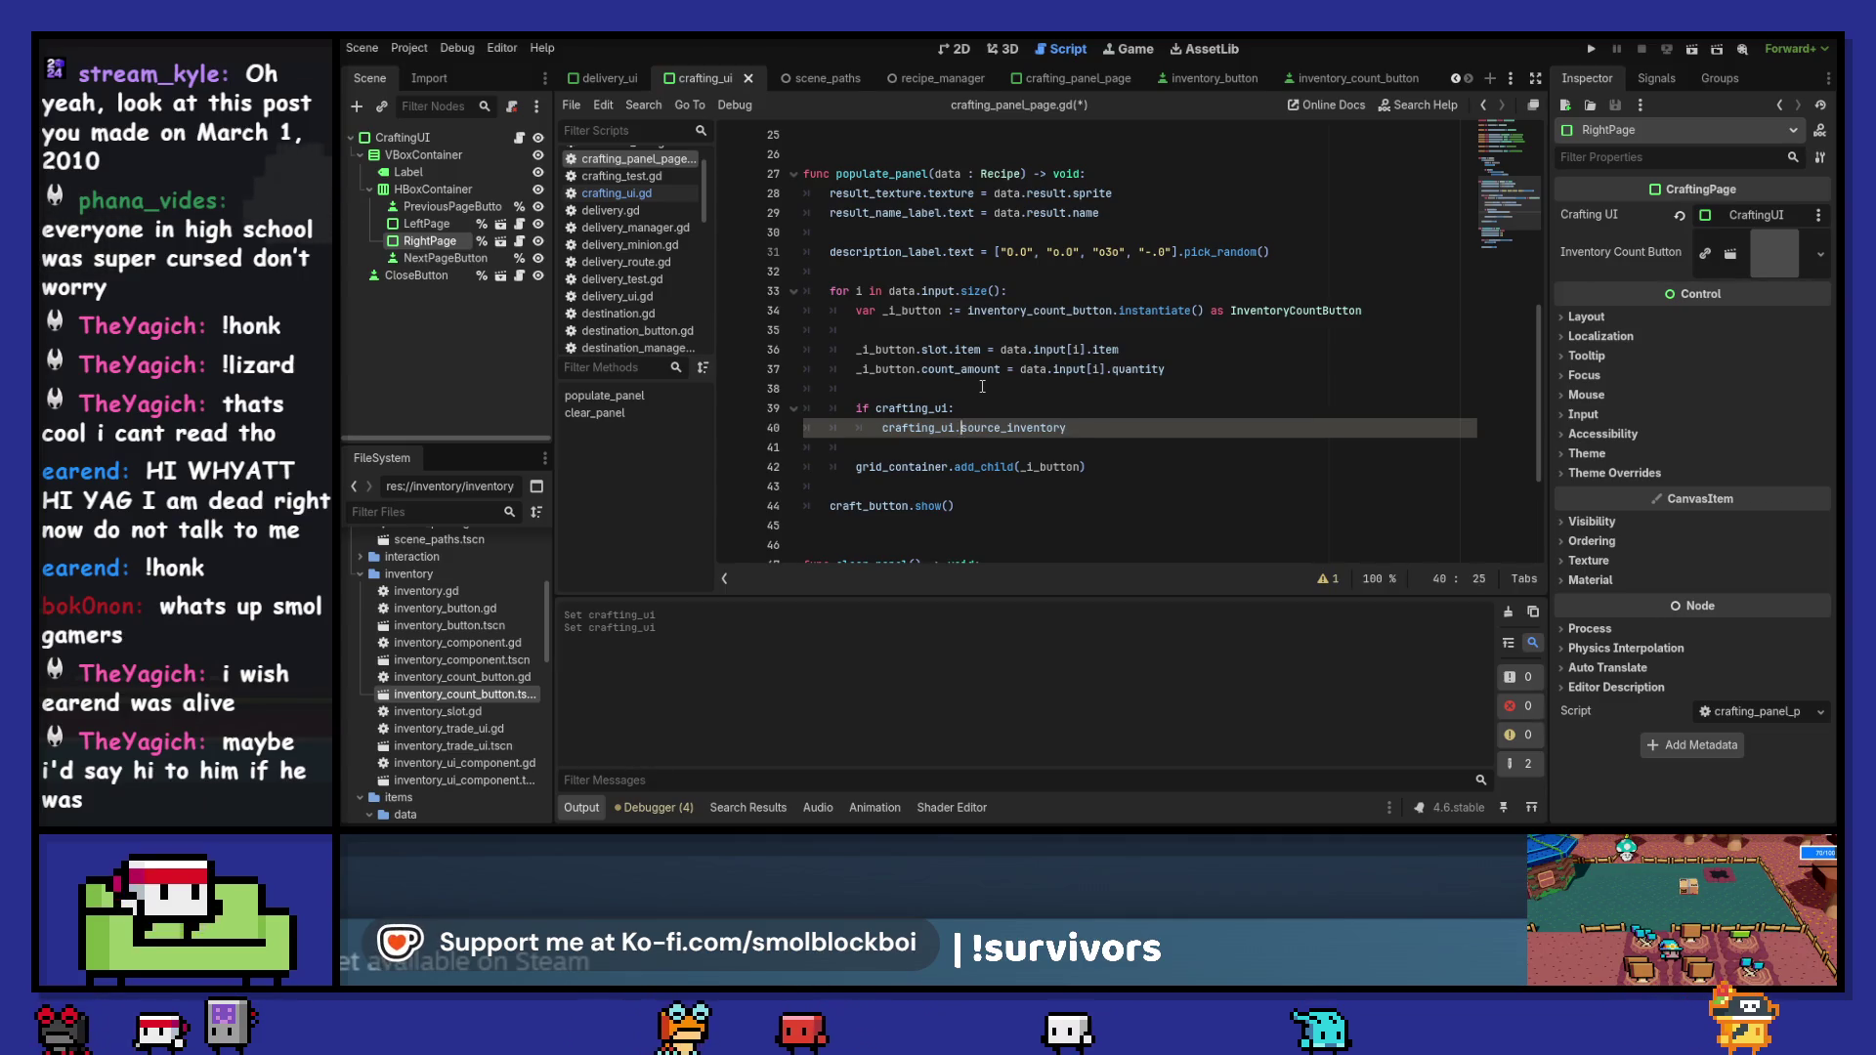
Complete the line as _i_button.quantity_label.text = crafting_ui.source_inventory.
type("_i_")
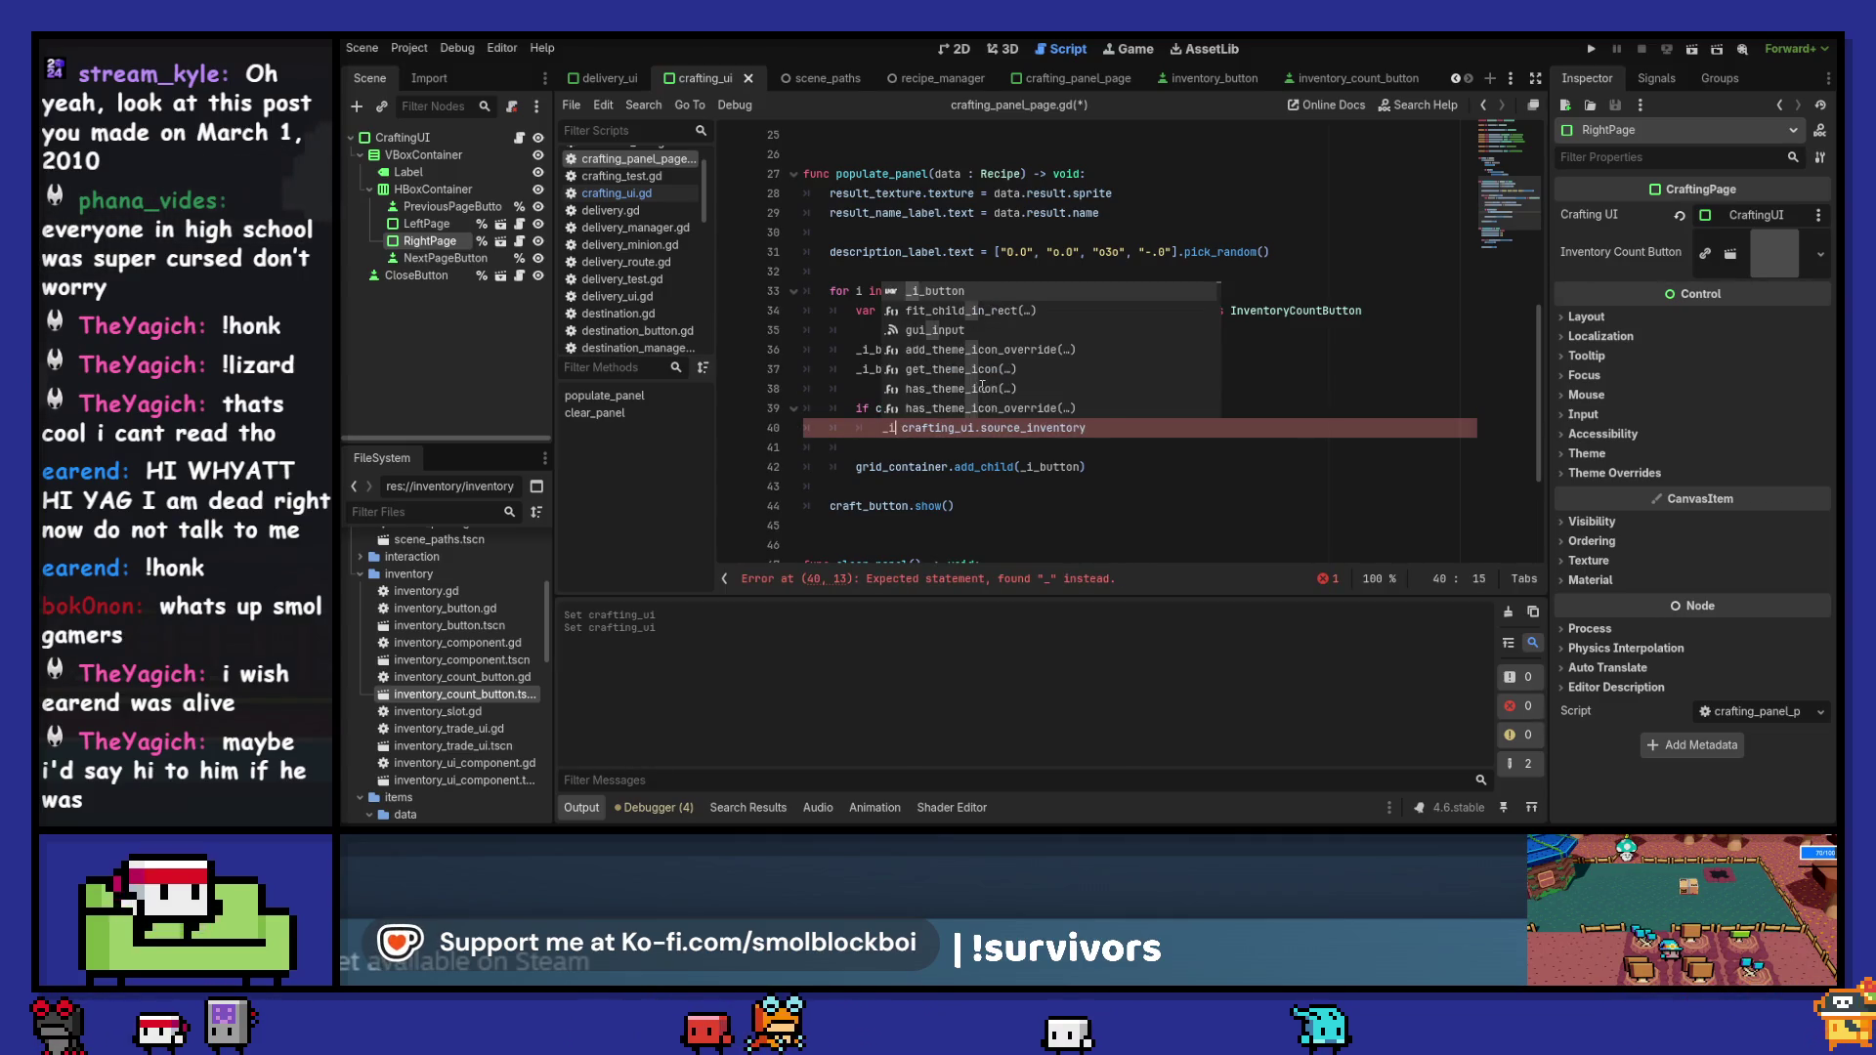
key("Return")
type(".")
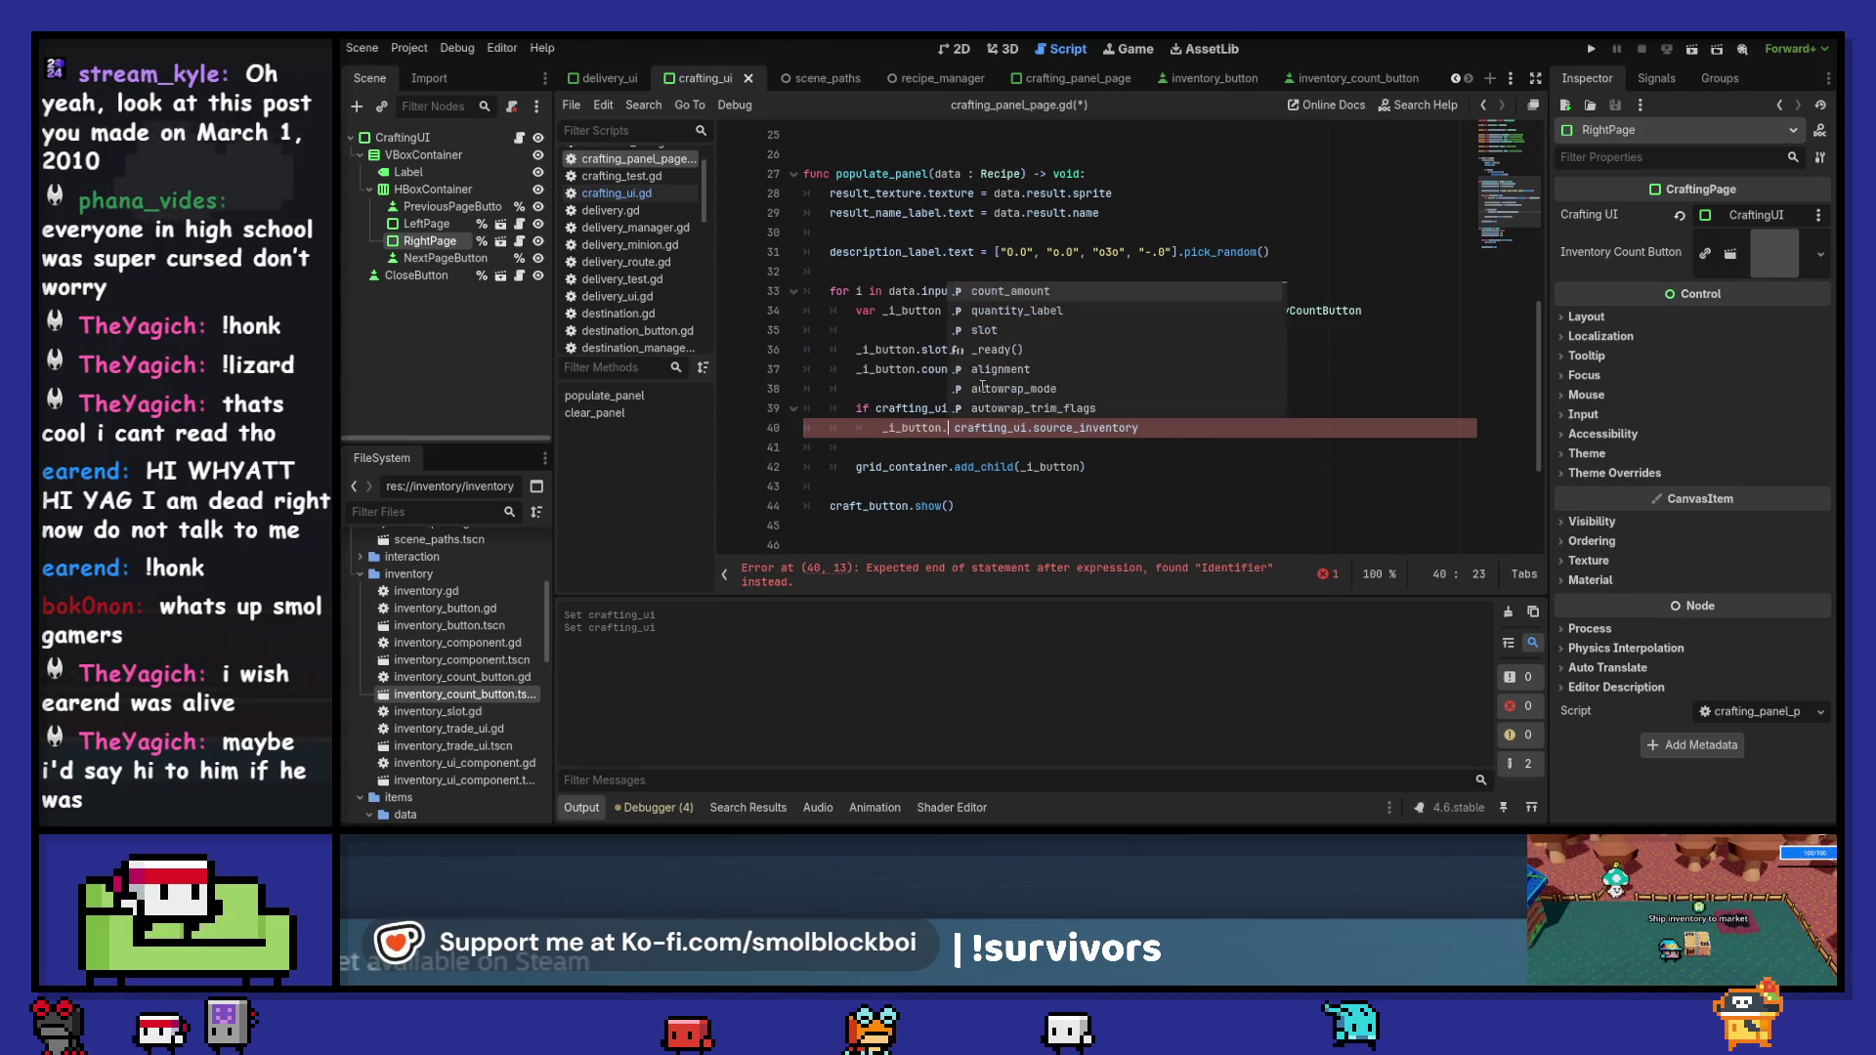
key("Down")
key("Return")
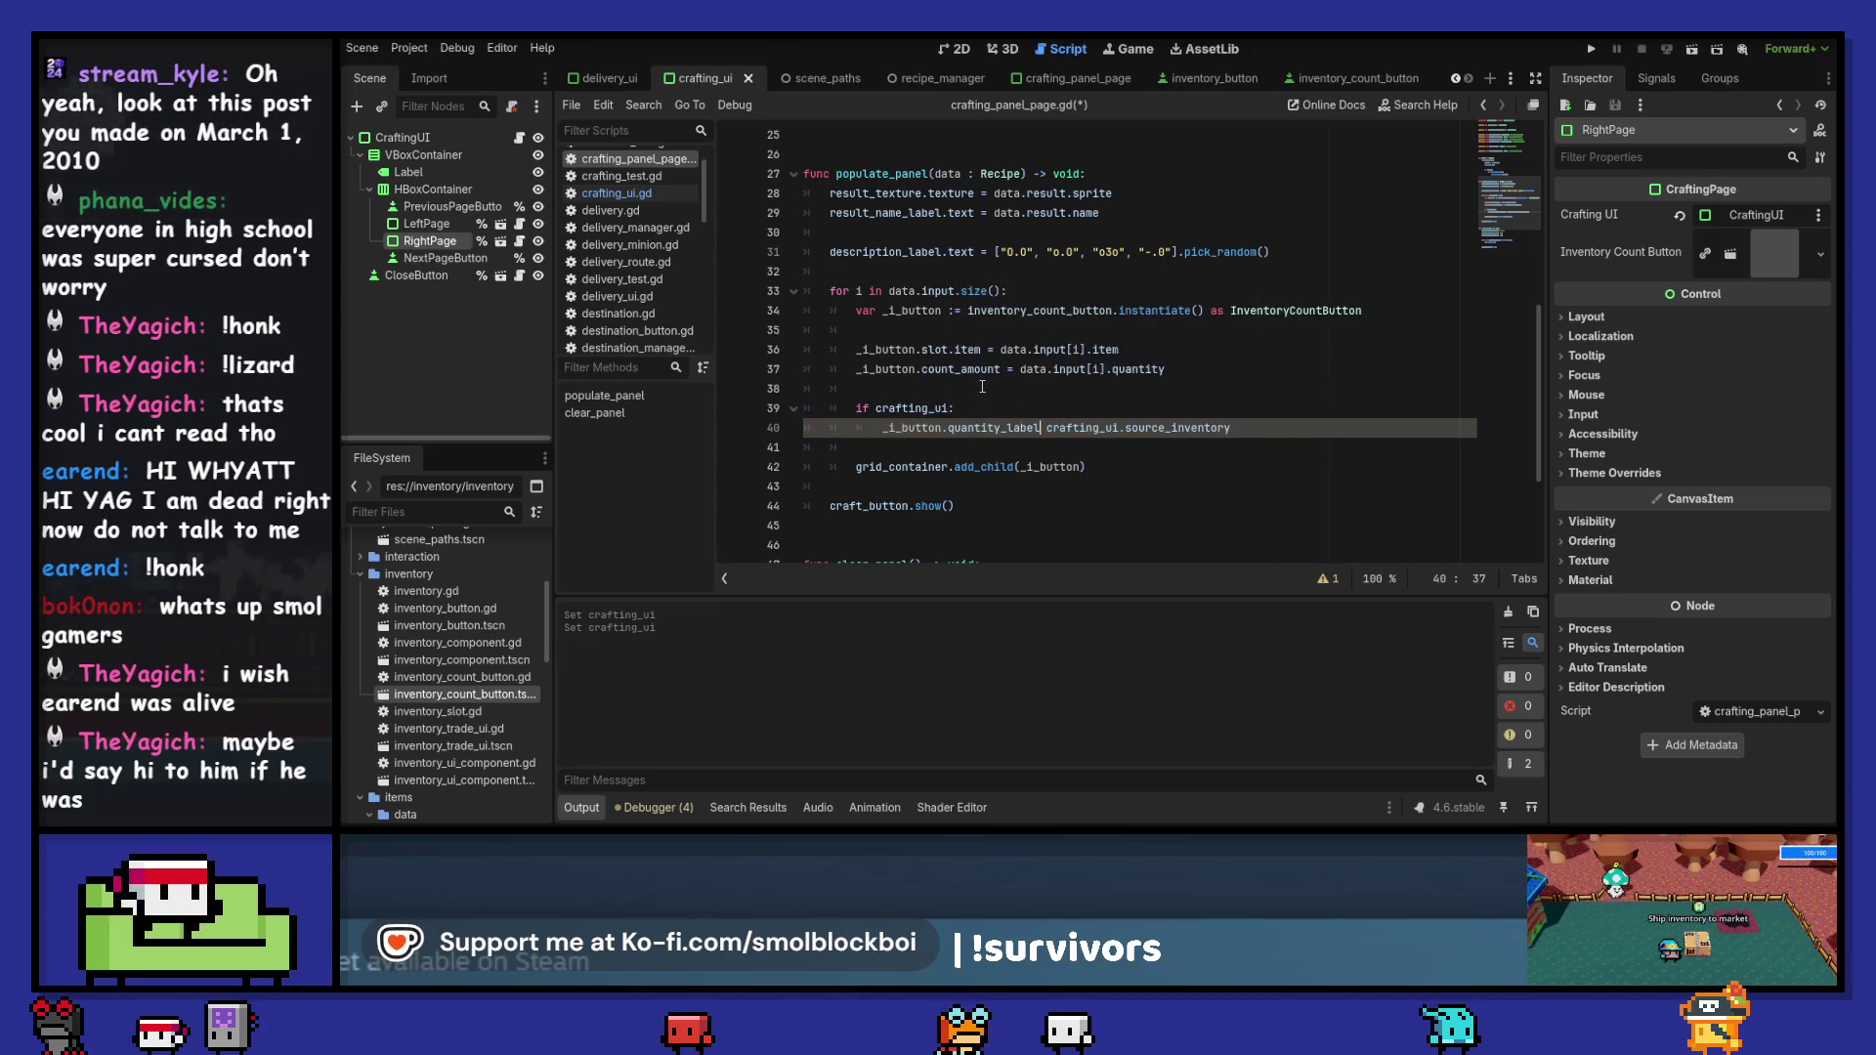
type(".")
type("text =")
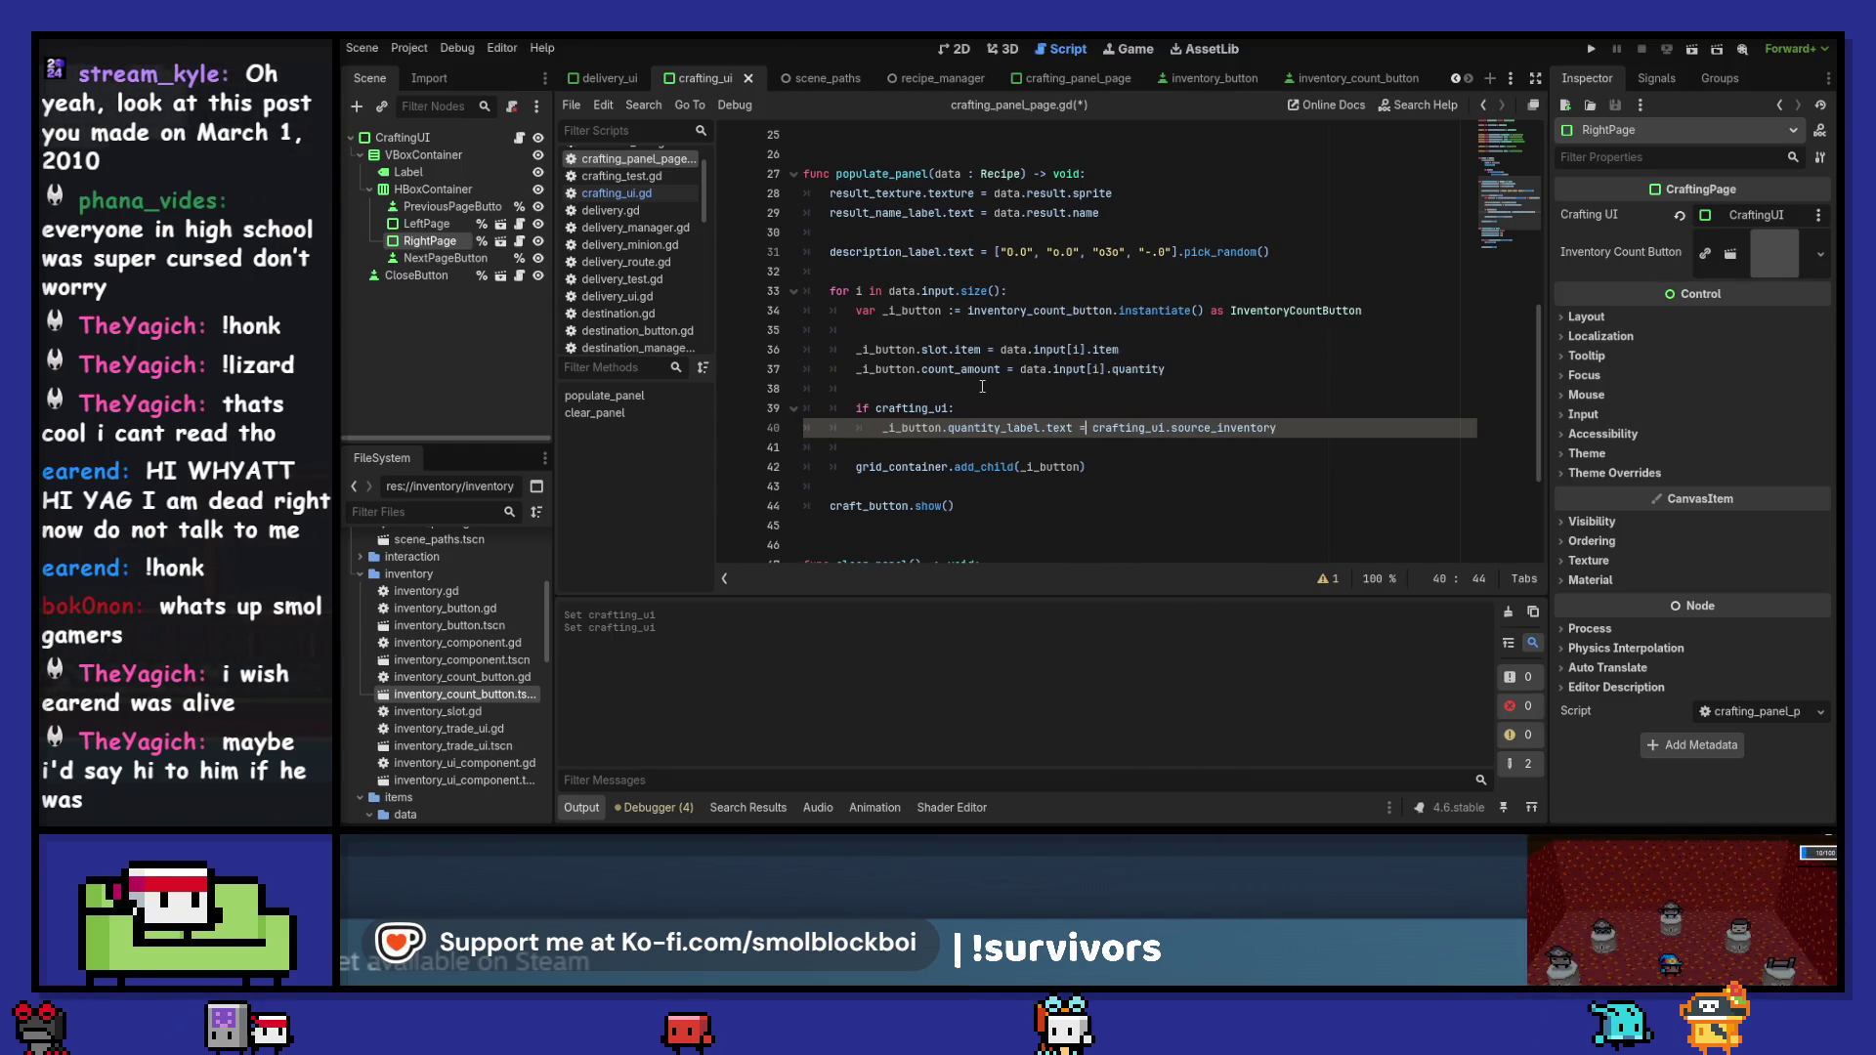
key("End")
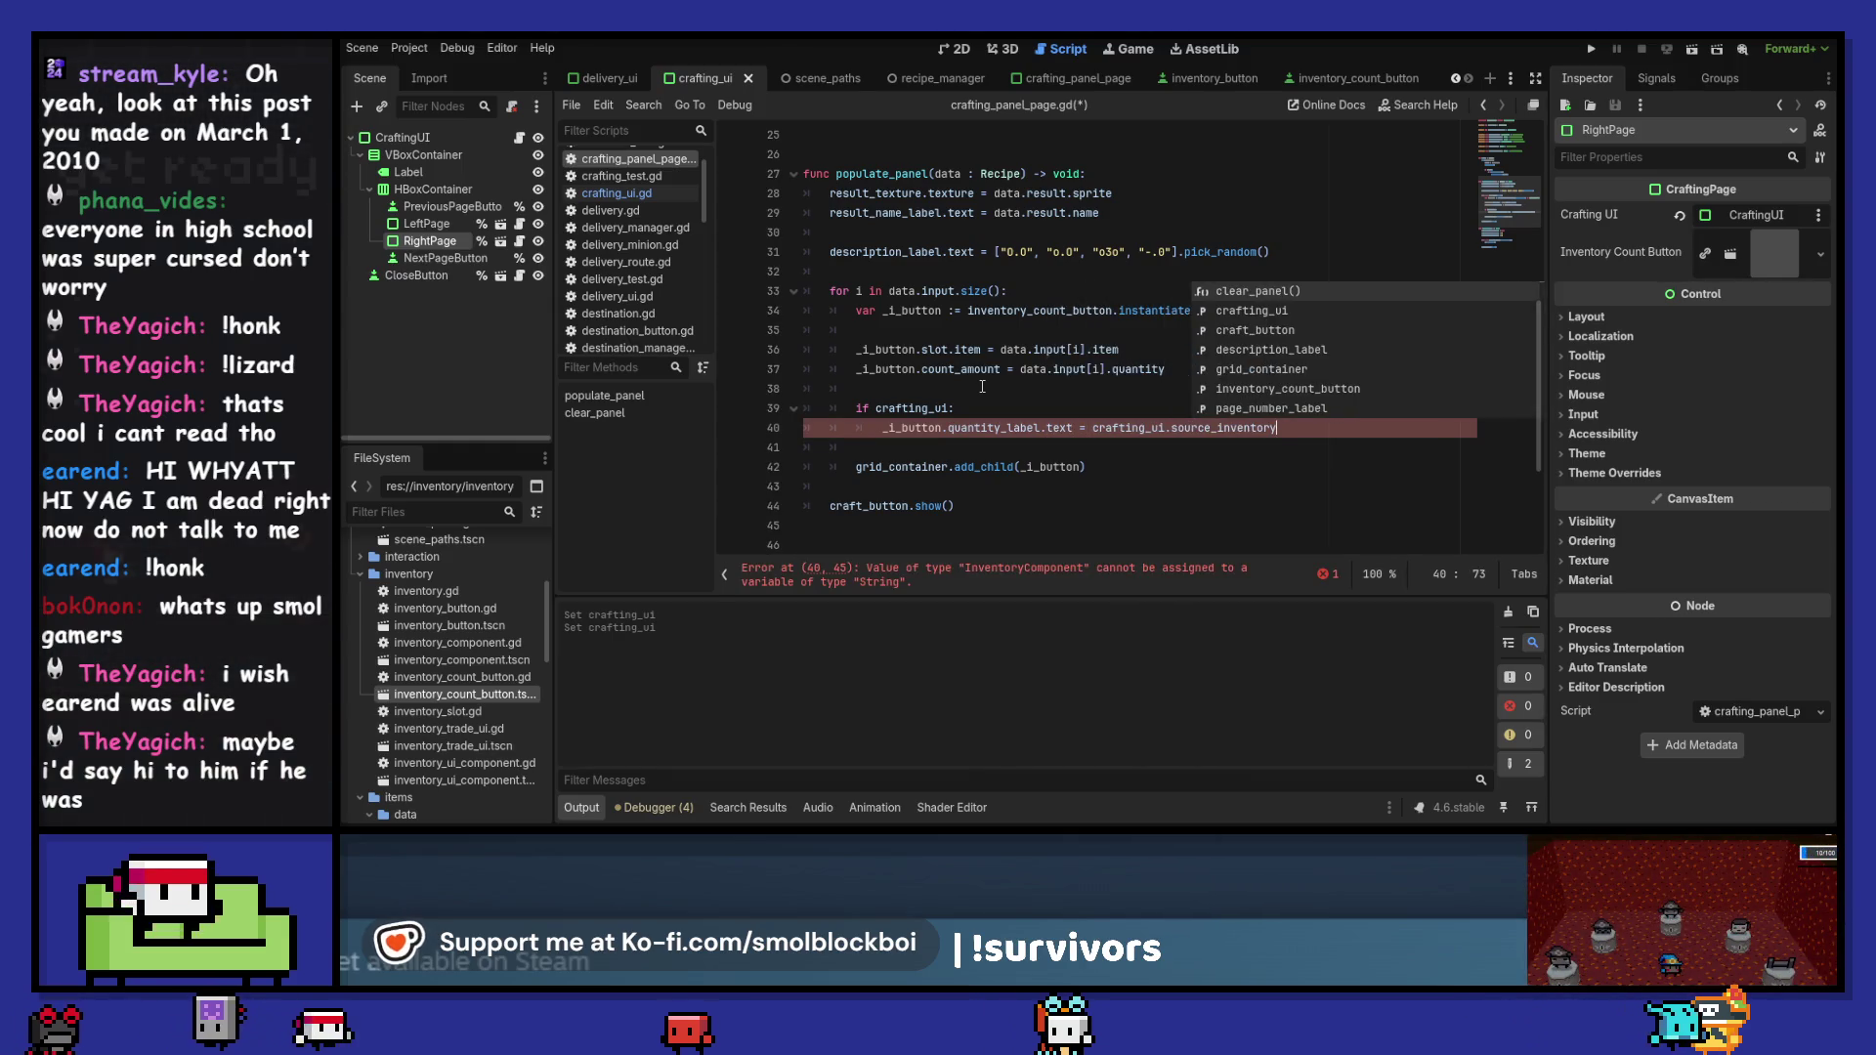
key("Escape")
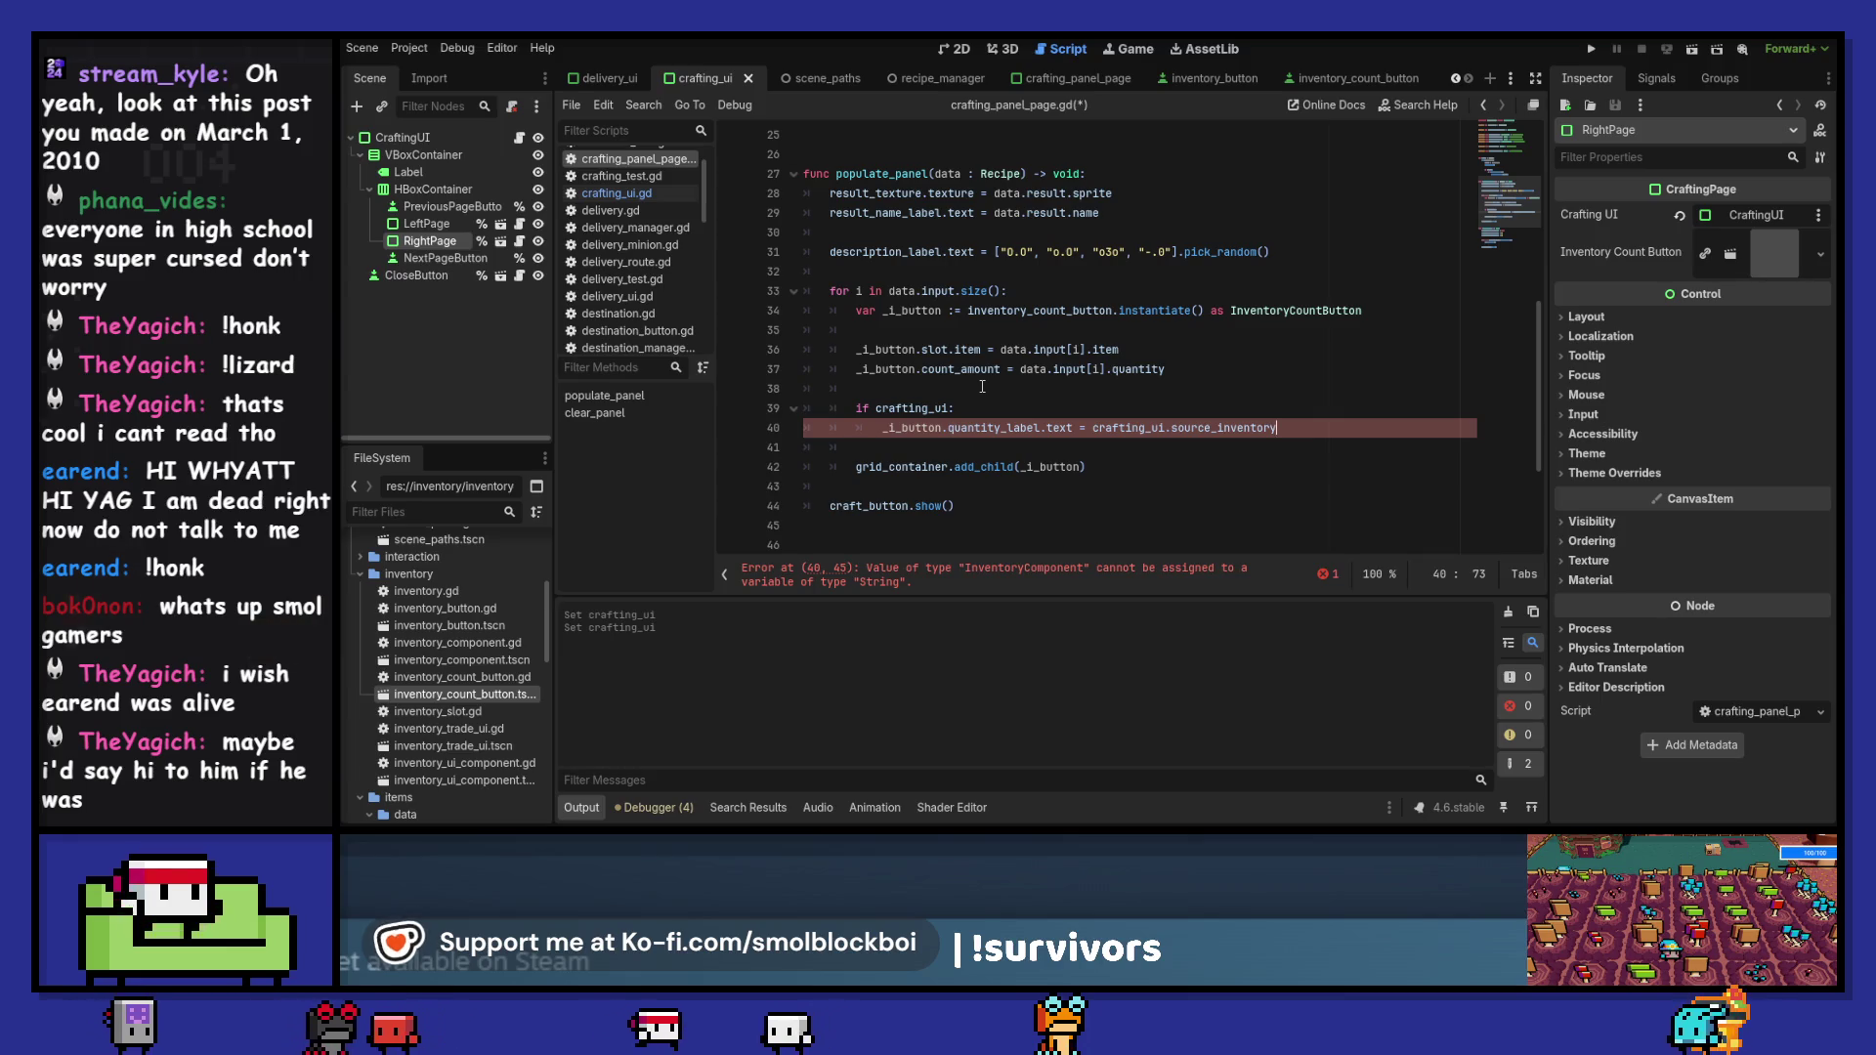
Follow source_inventory to the InventoryComponent script and place the caret below has_item.
left_click(1216, 430, "ctrl")
left_click(1020, 332, "ctrl")
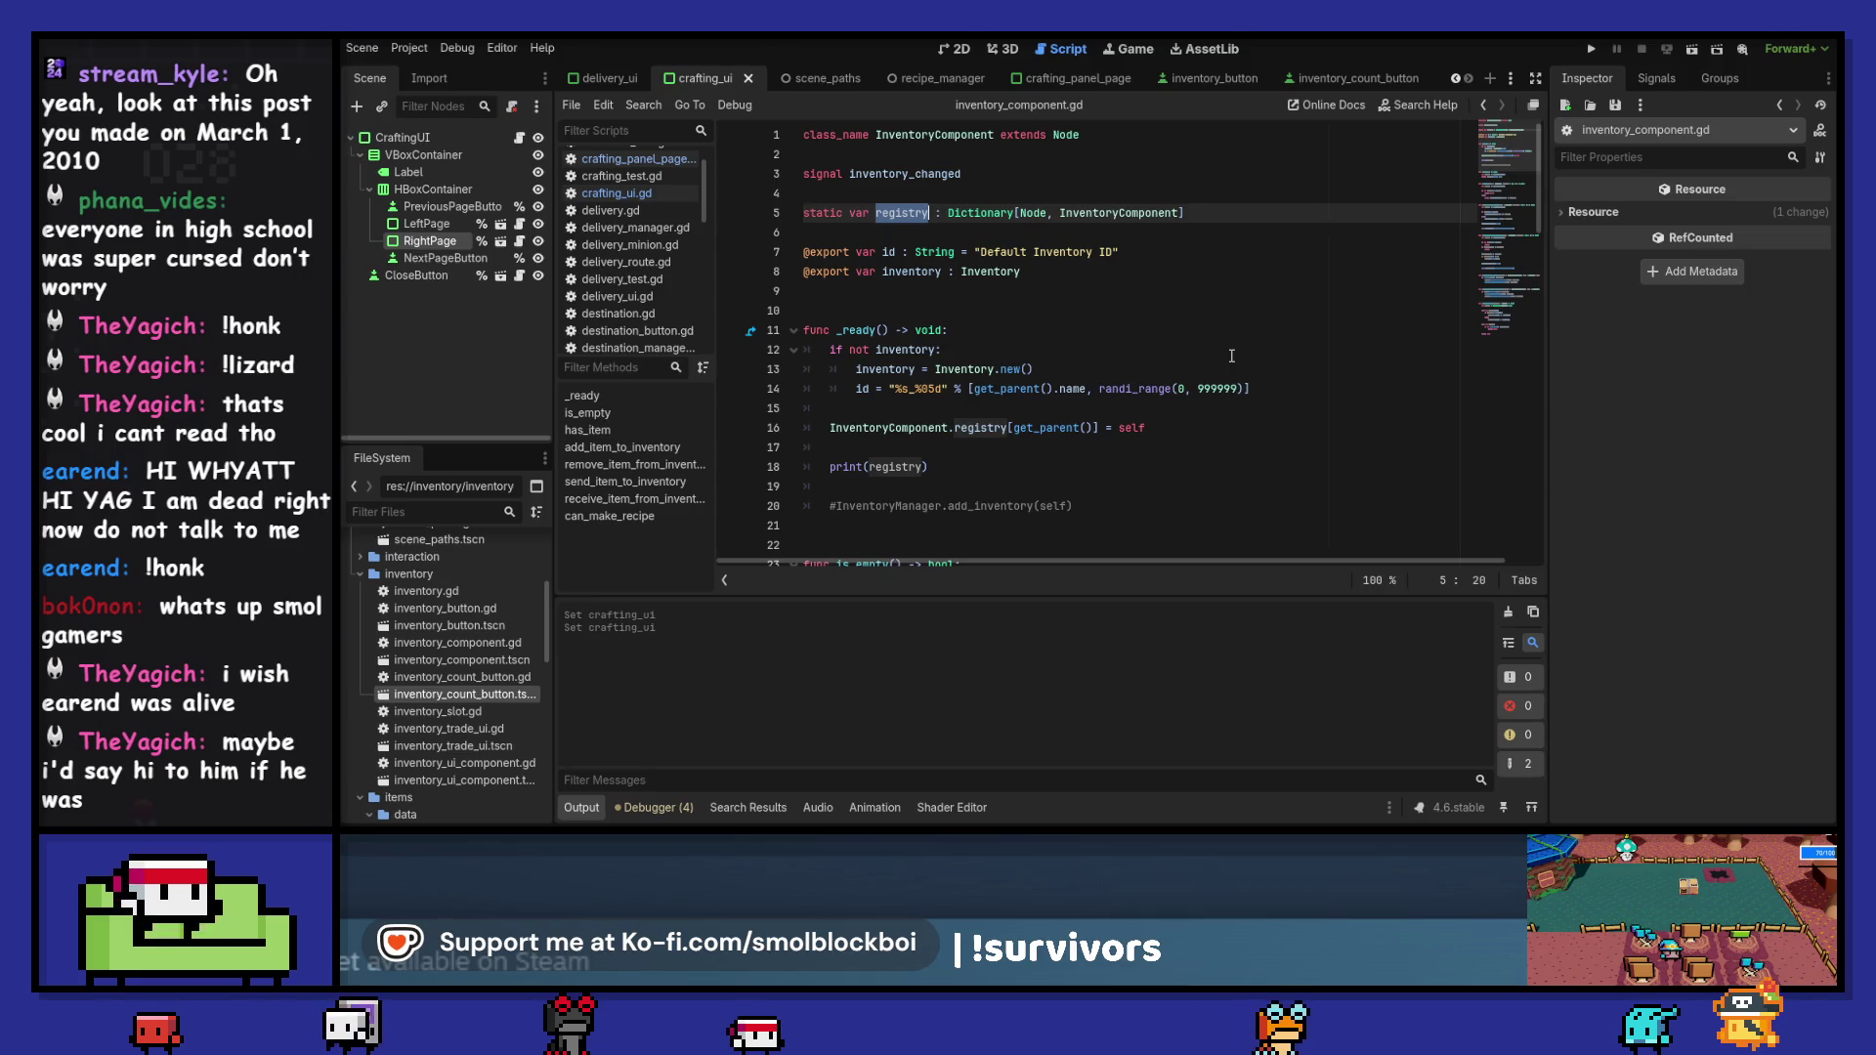
scroll(1039, 320, "down", 4)
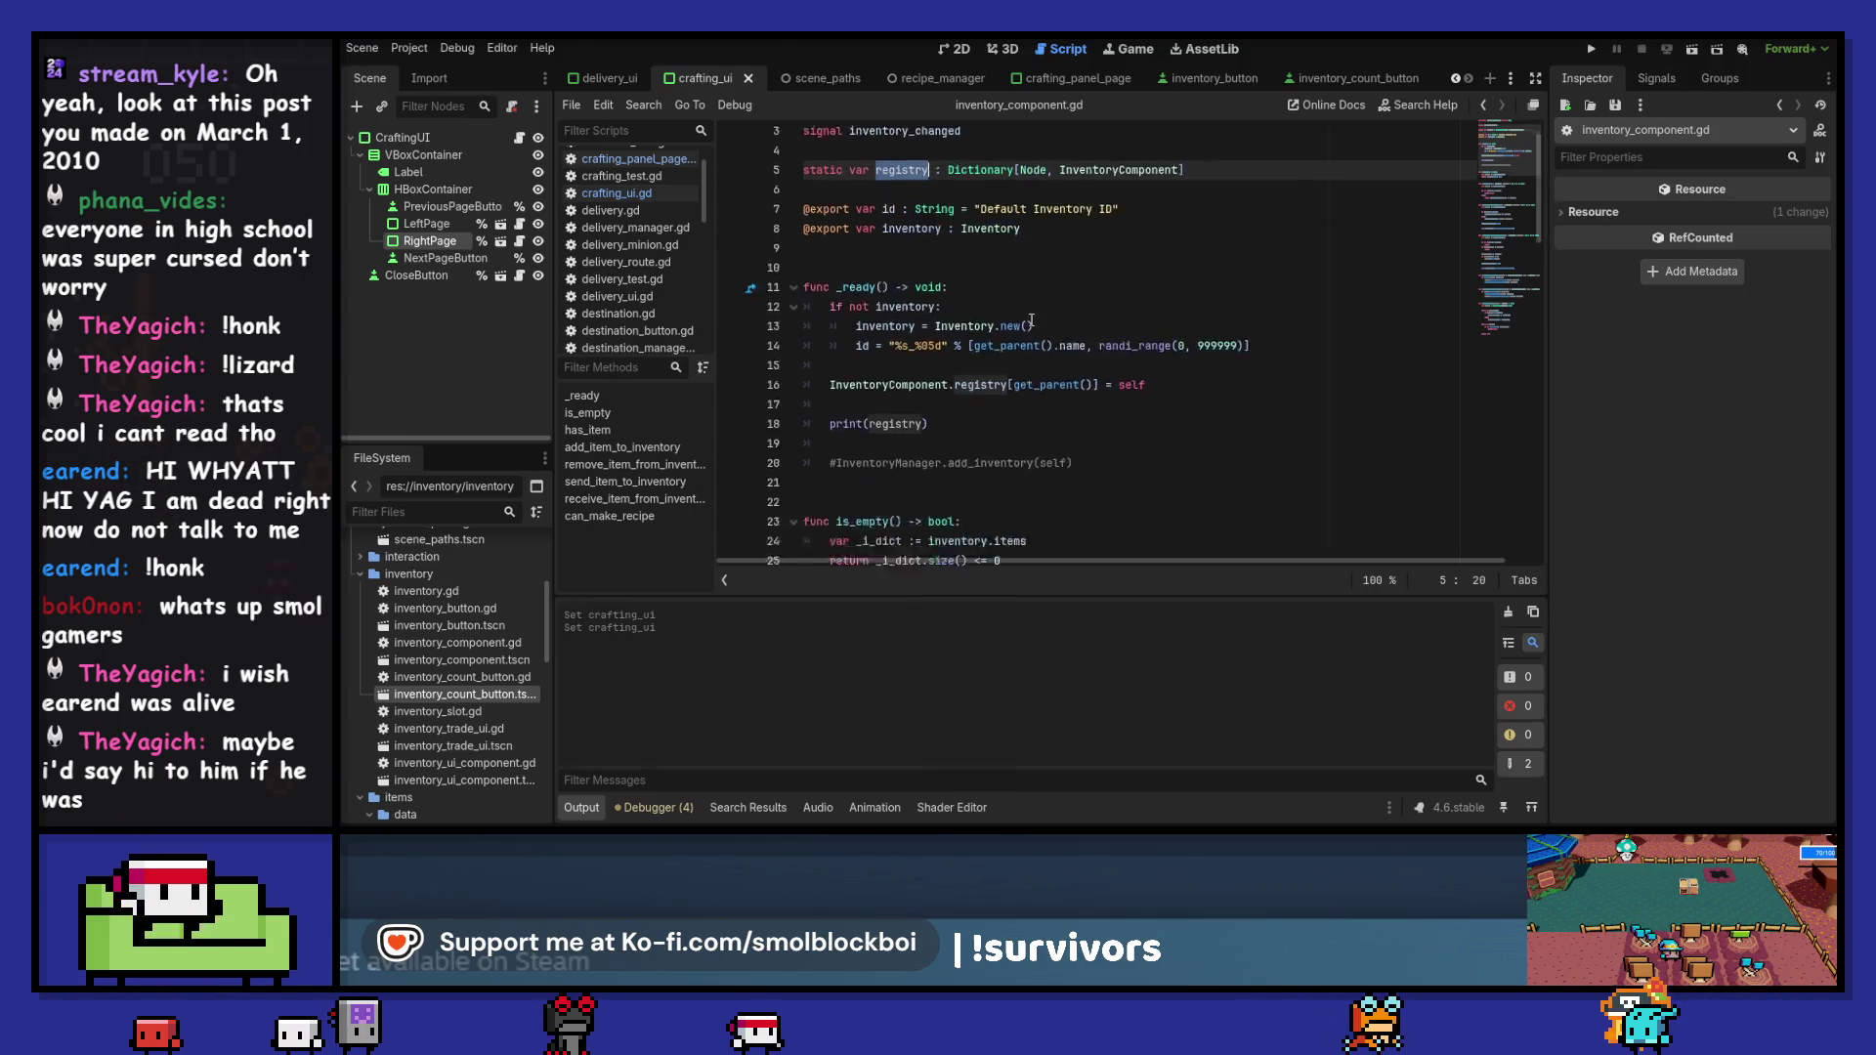
scroll(1031, 320, "down", 8)
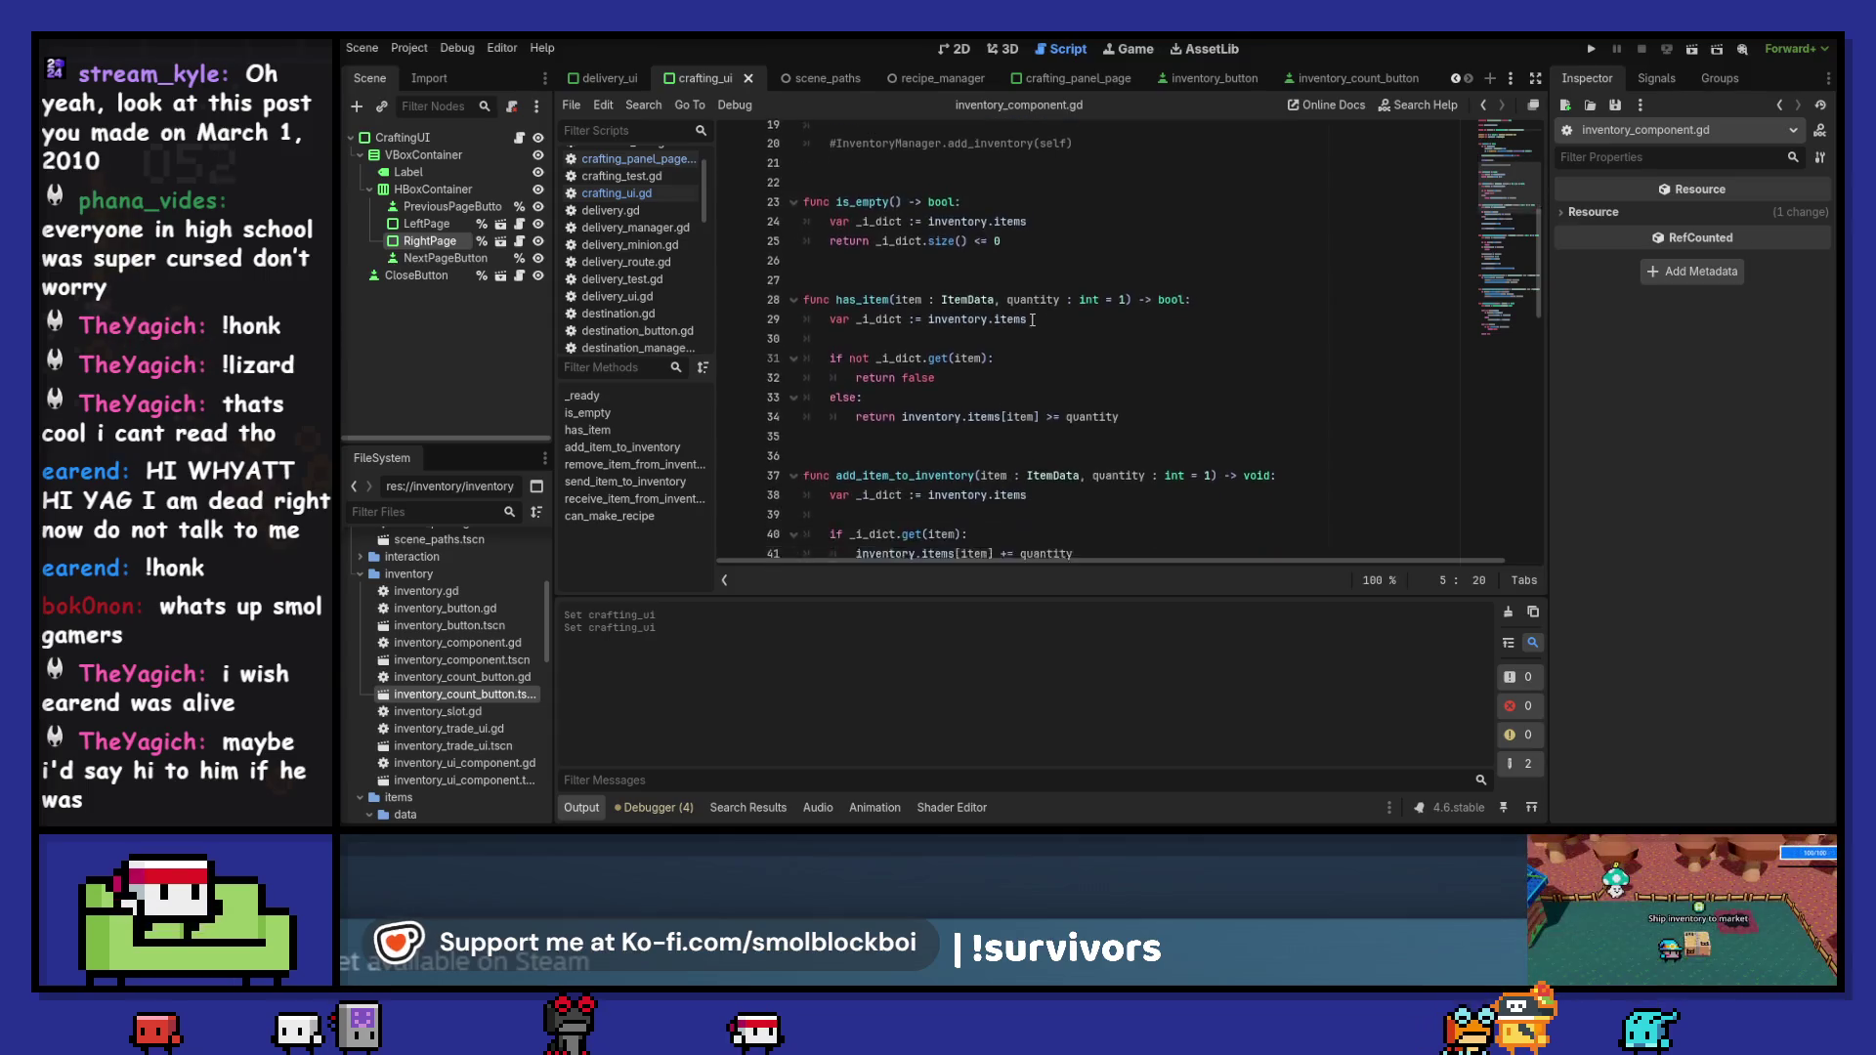
scroll(1032, 320, "down", 7)
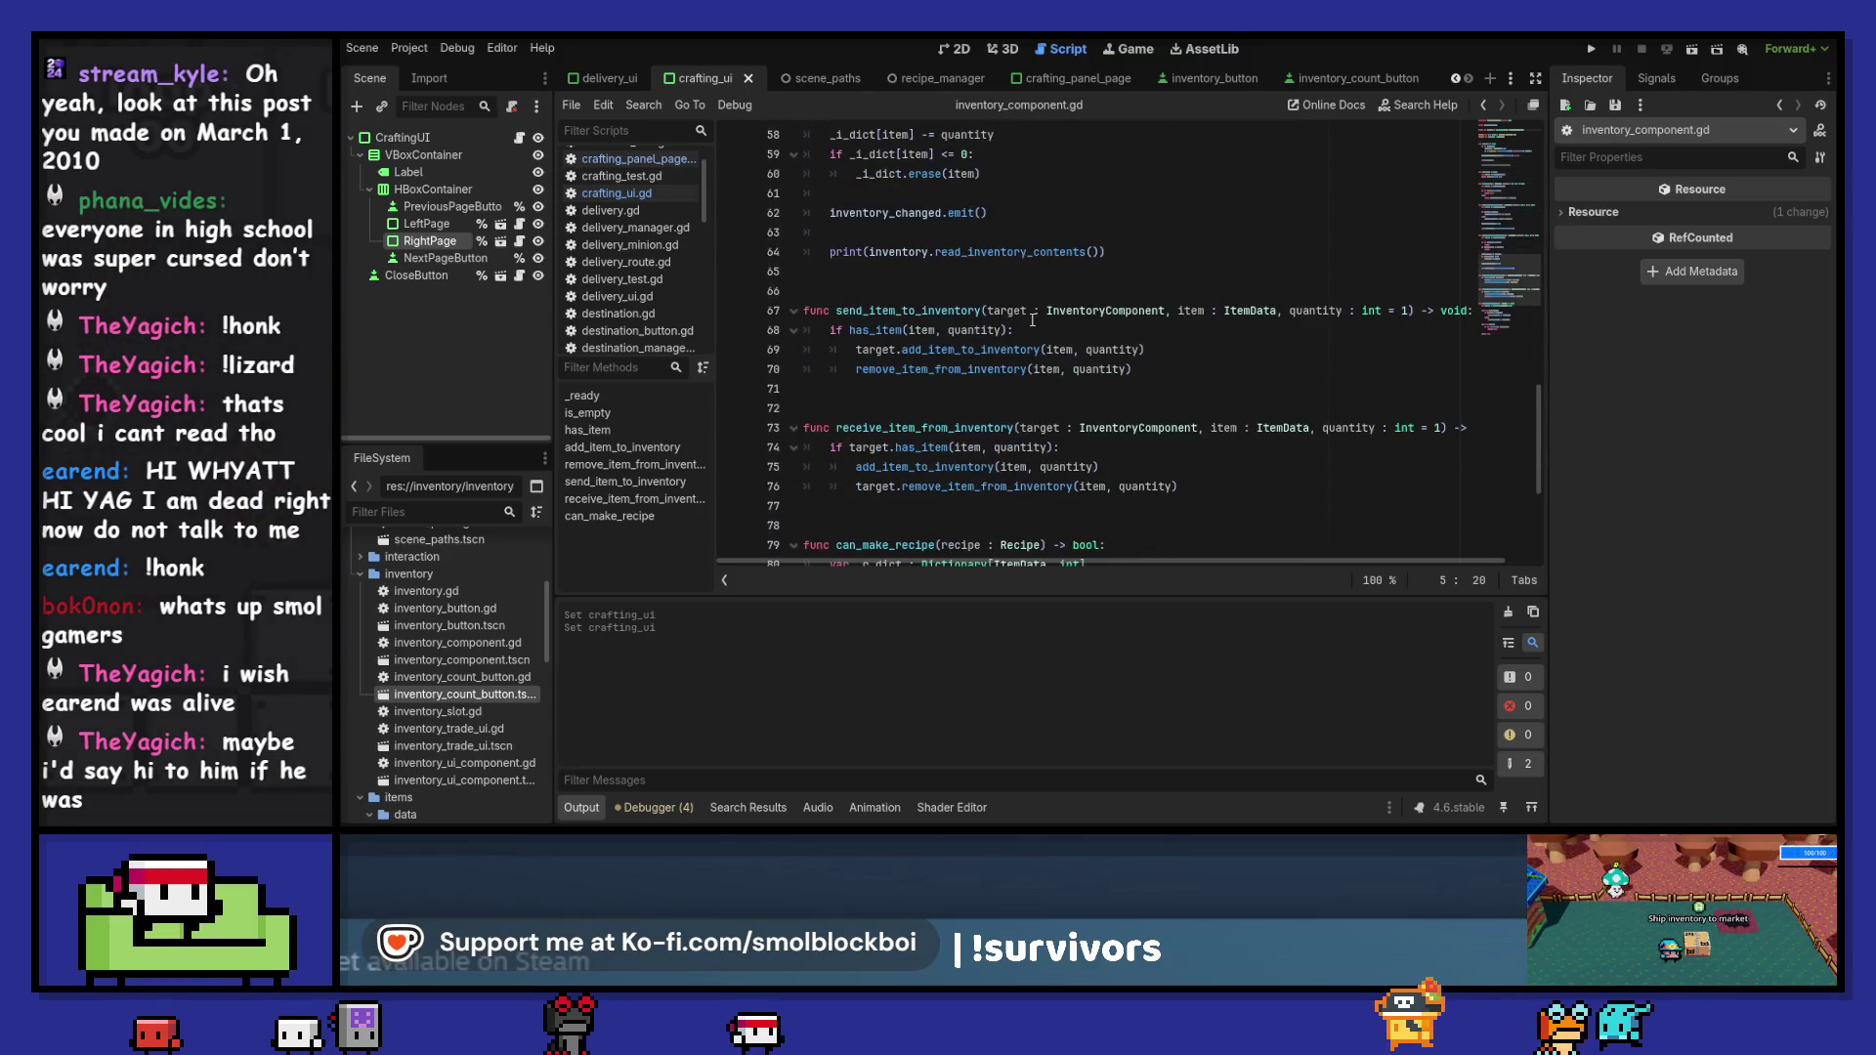
scroll(1032, 320, "down", 2)
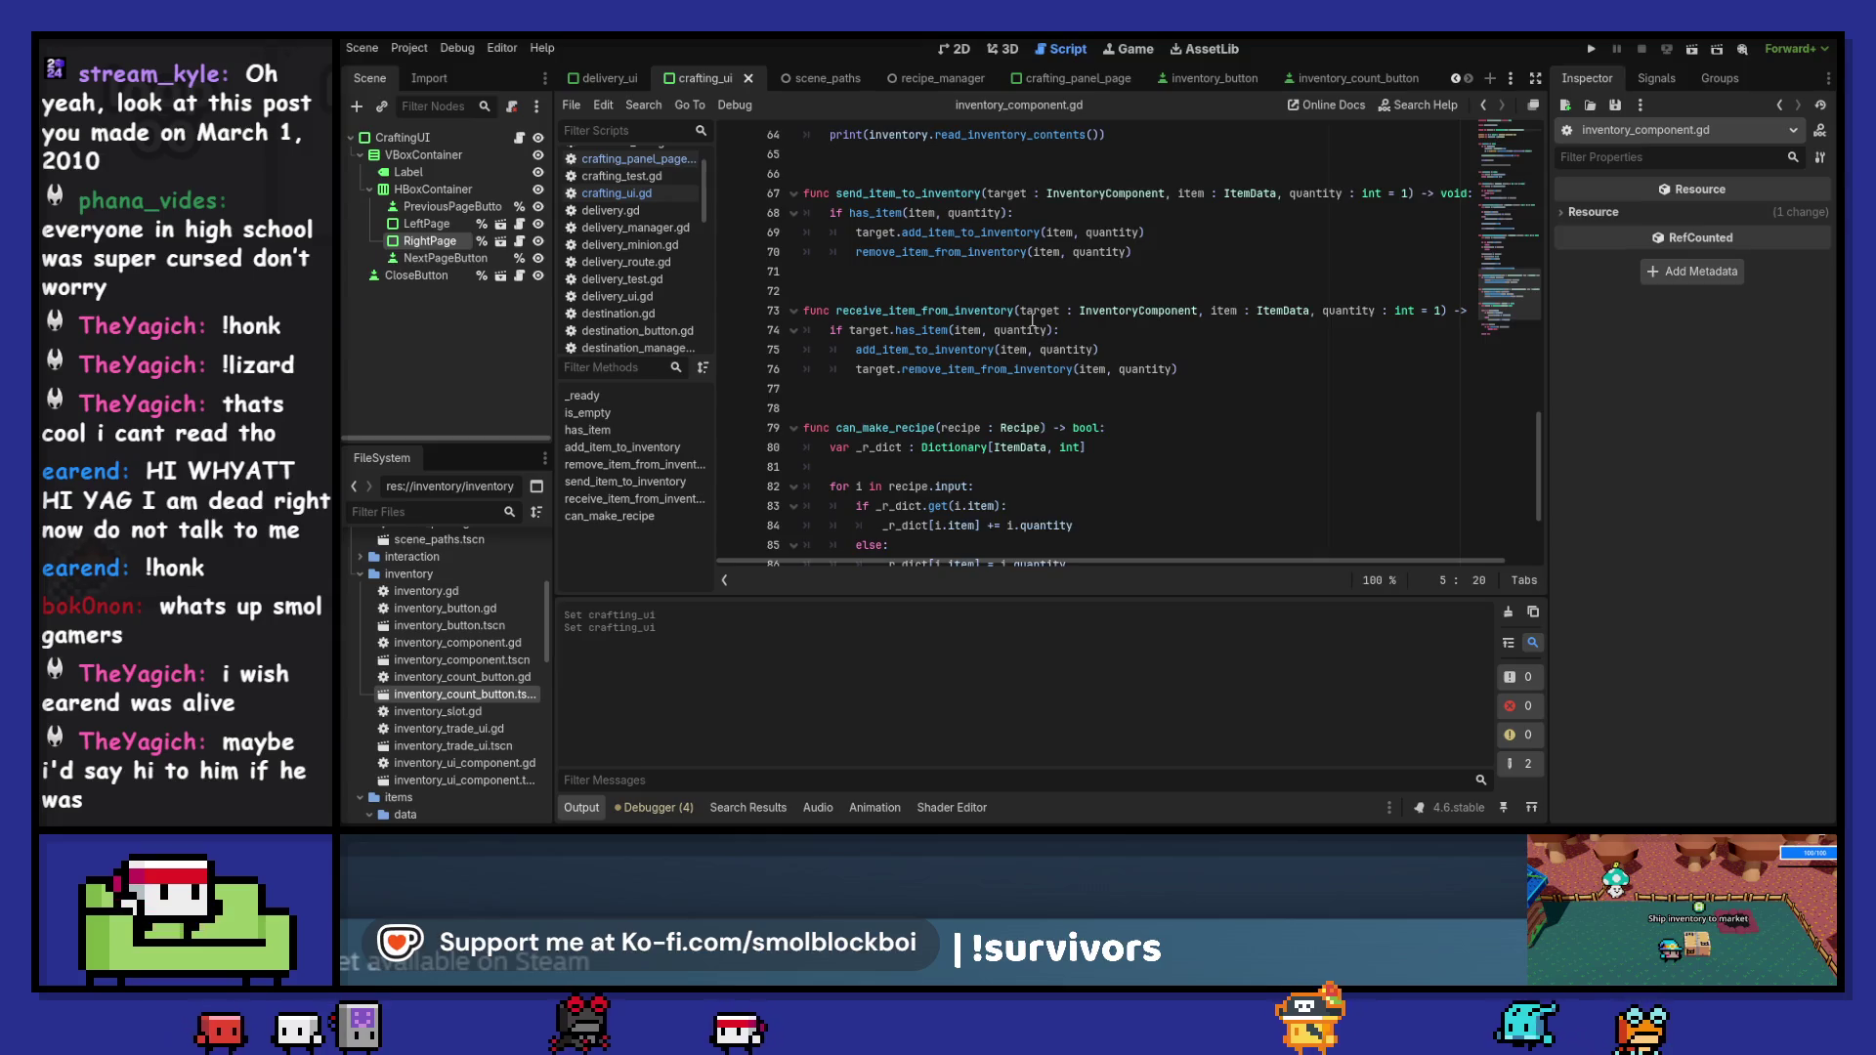
scroll(1031, 320, "up", 6)
scroll(1032, 319, "up", 7)
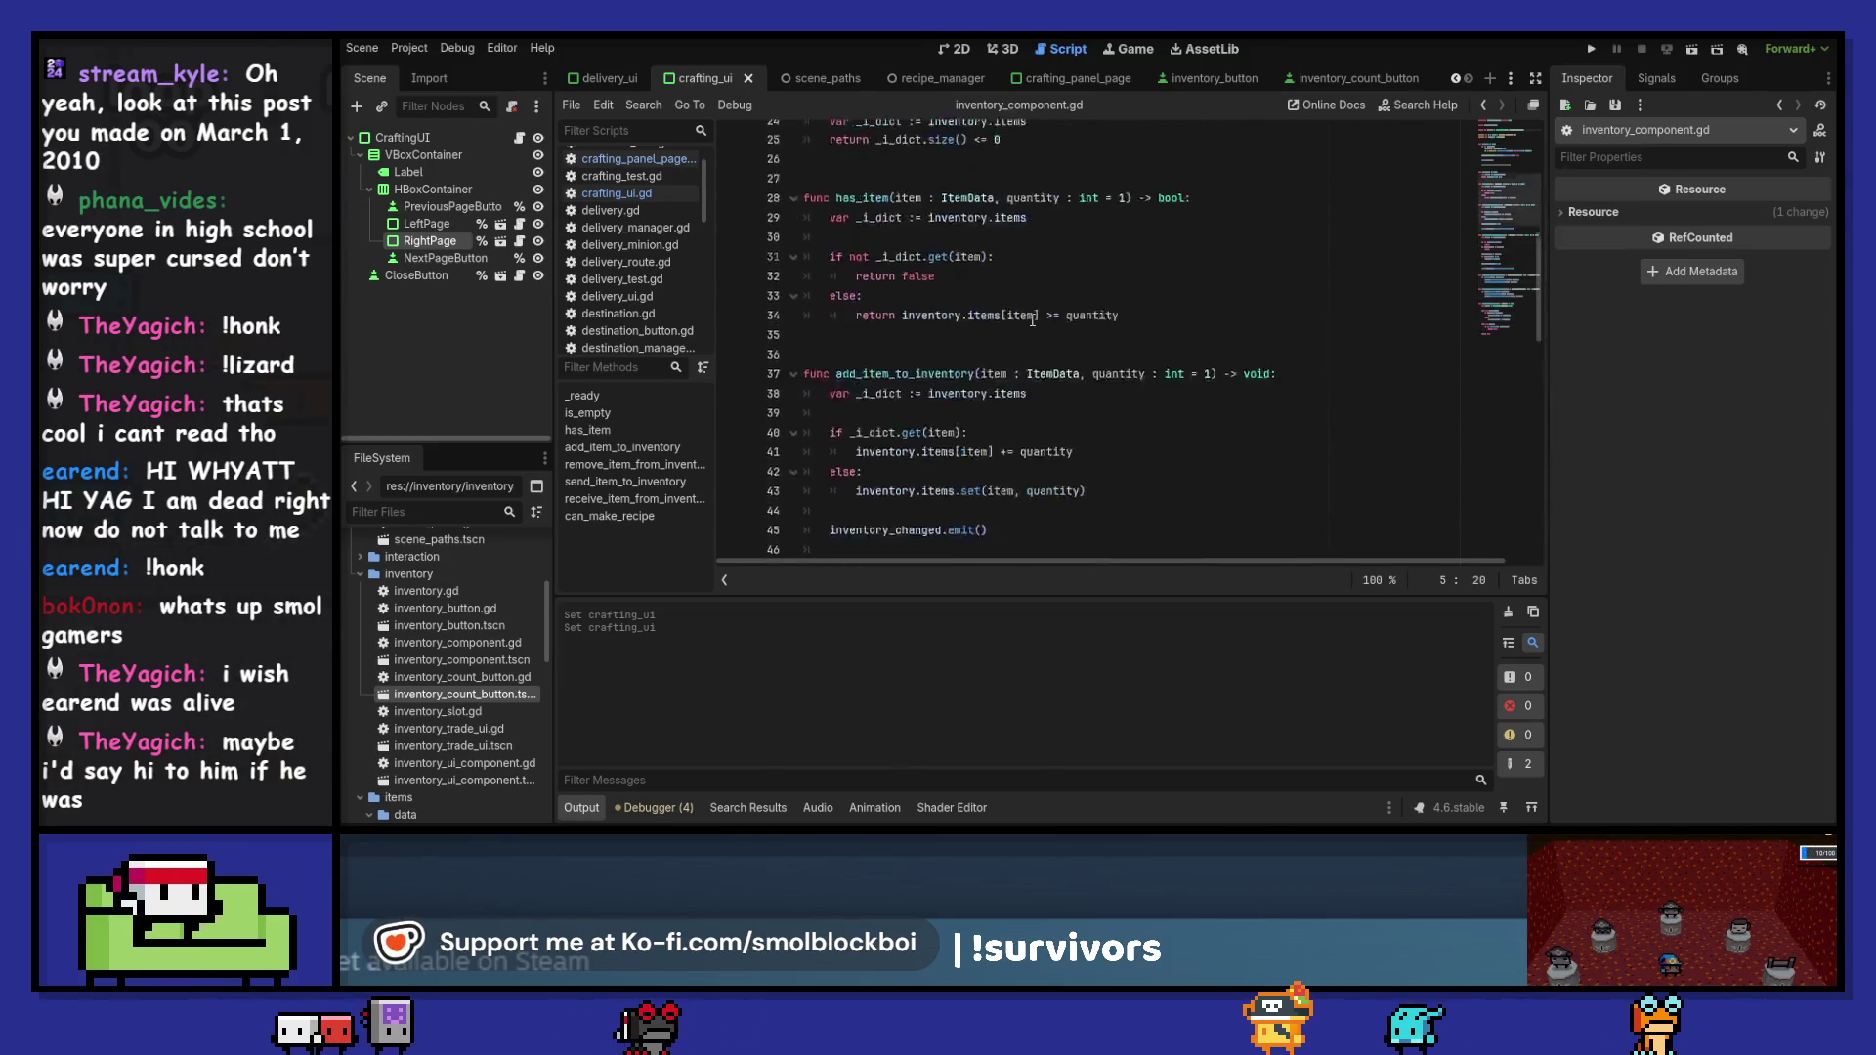
scroll(1032, 320, "up", 2)
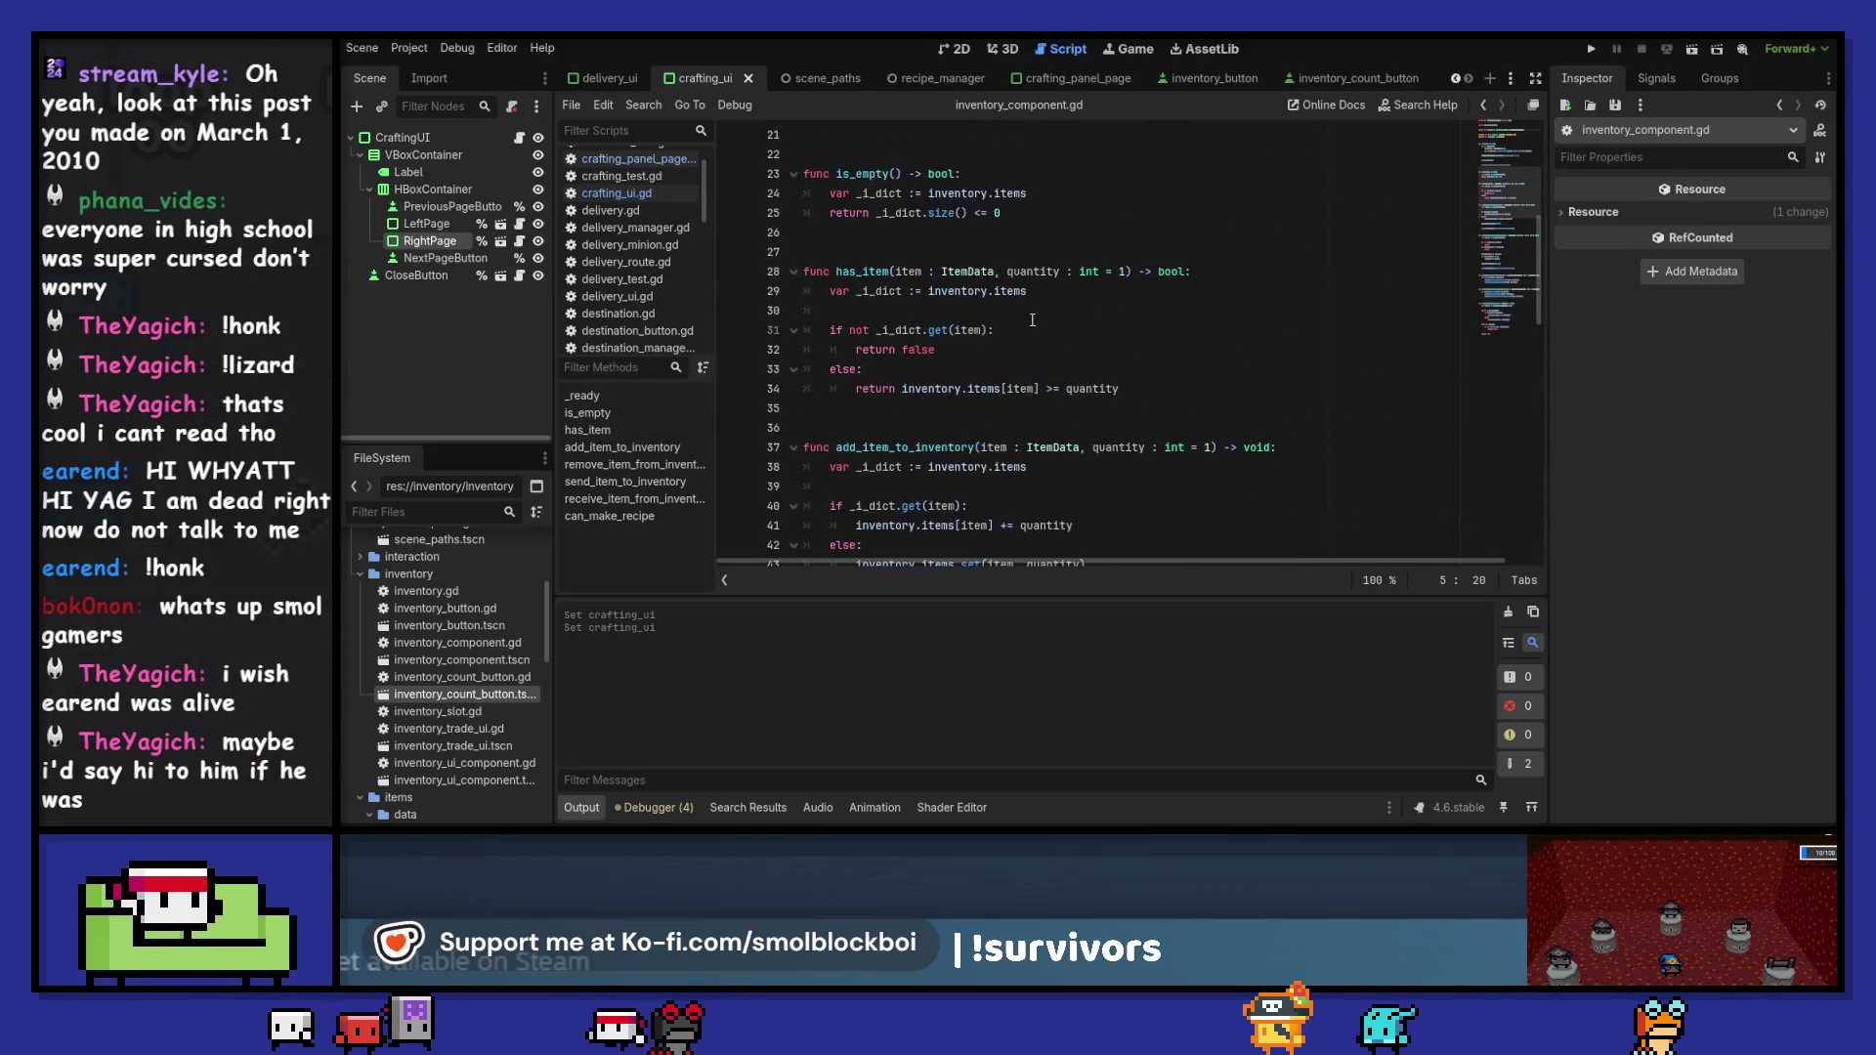
left_click(905, 409)
Declare func get_item_quantity(item : ItemData) -> int: below has_item.
key("Return")
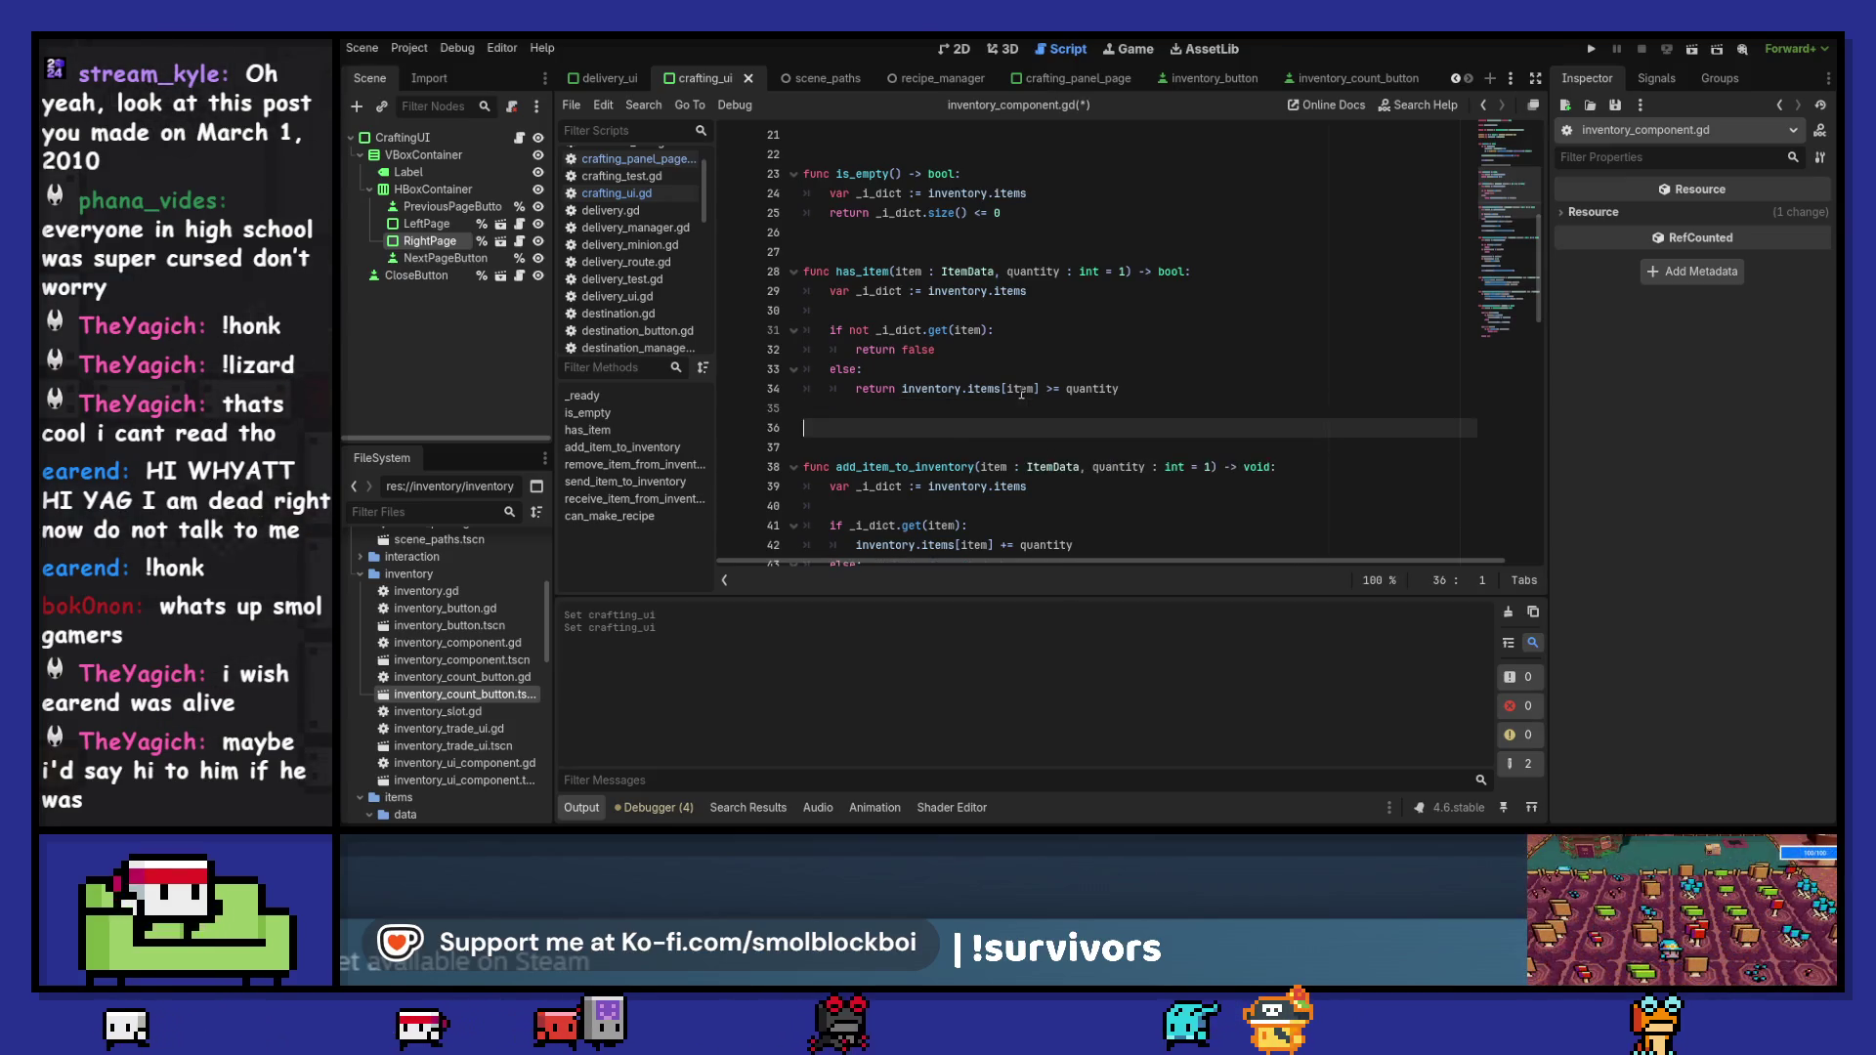
type("func get_item_quan")
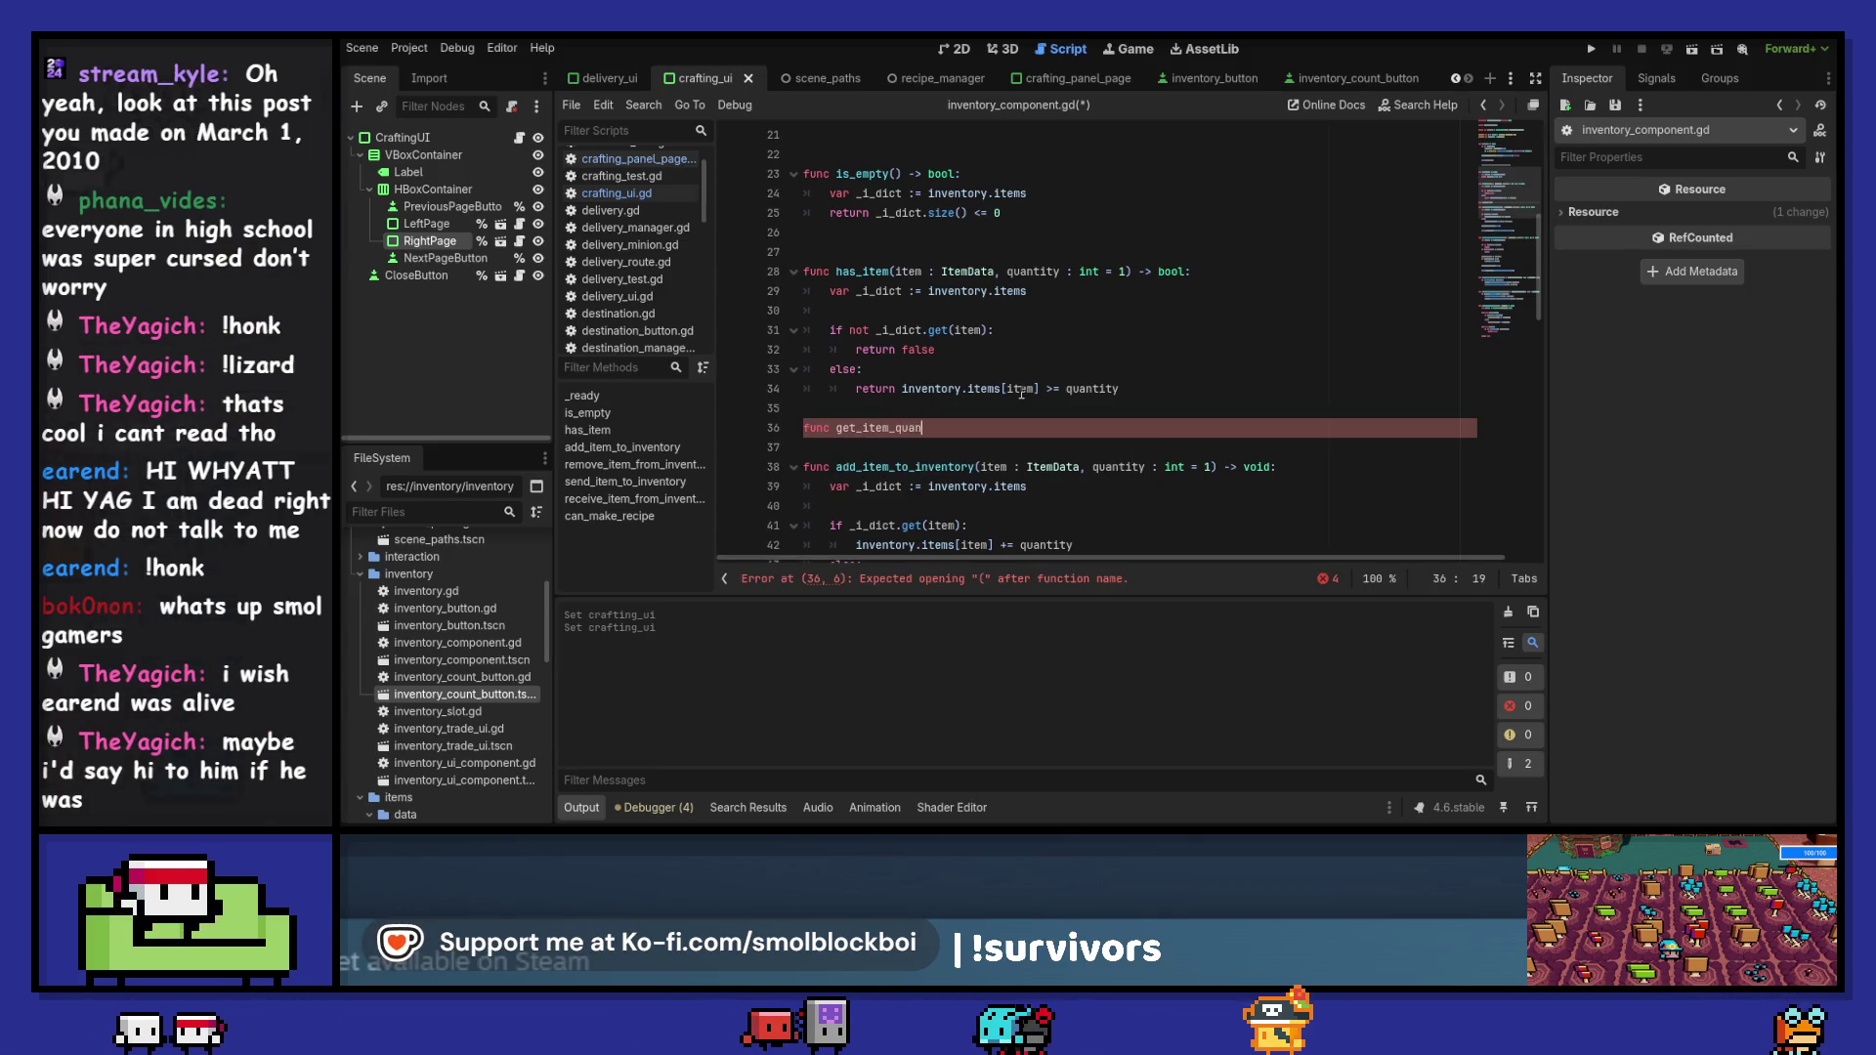
key("BackSpace")
key("BackSpace")
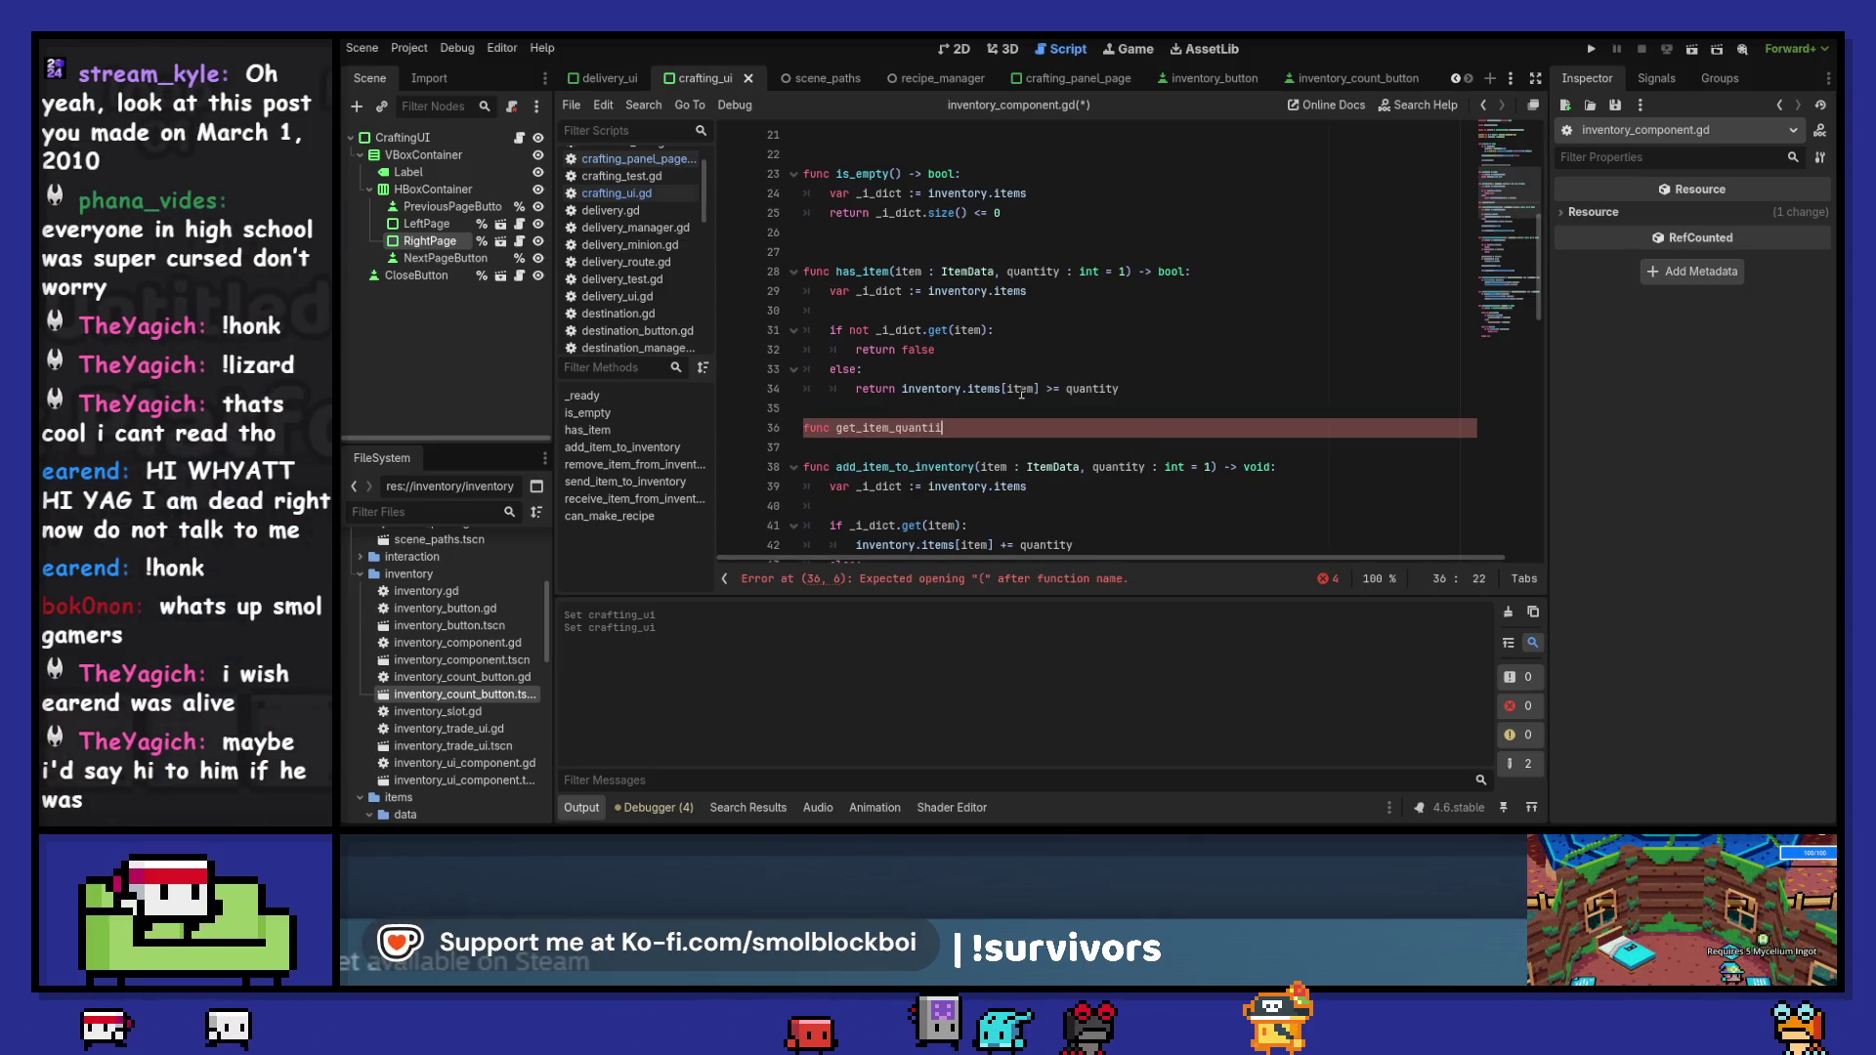
key("BackSpace")
type("tem : ItemData)")
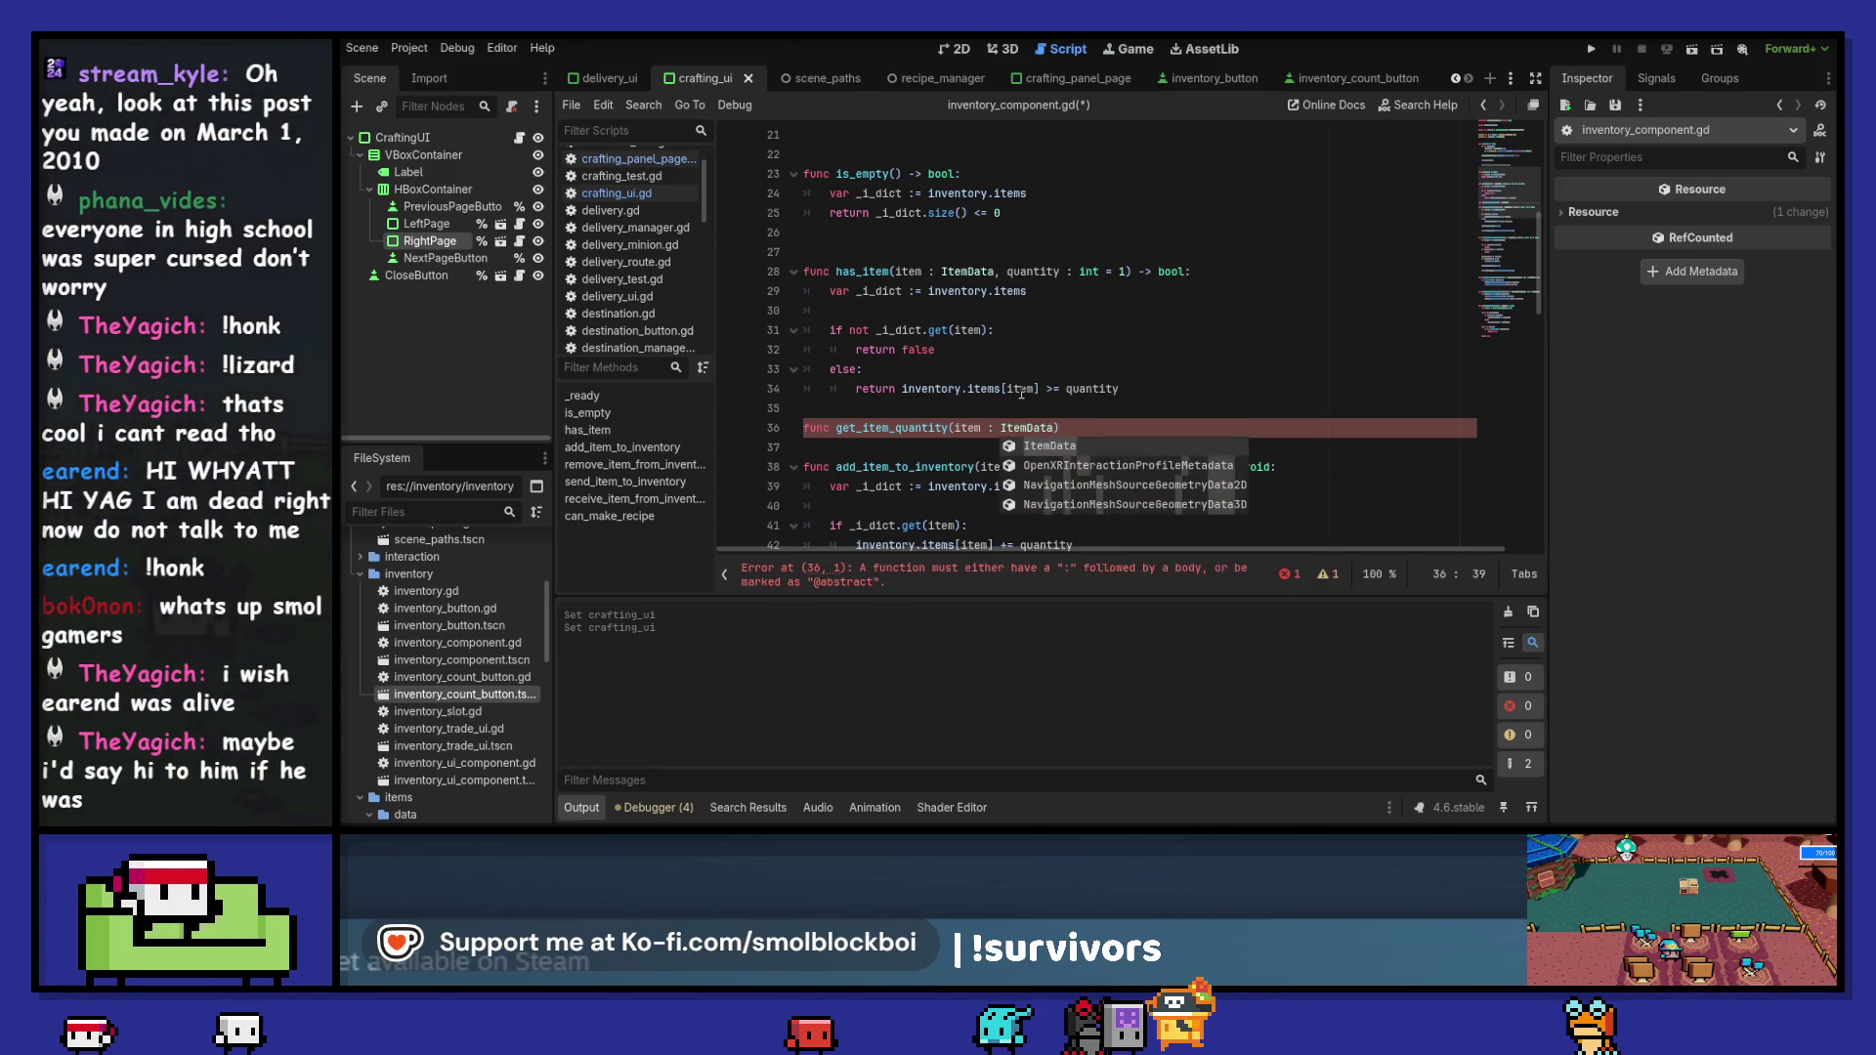
key("Right")
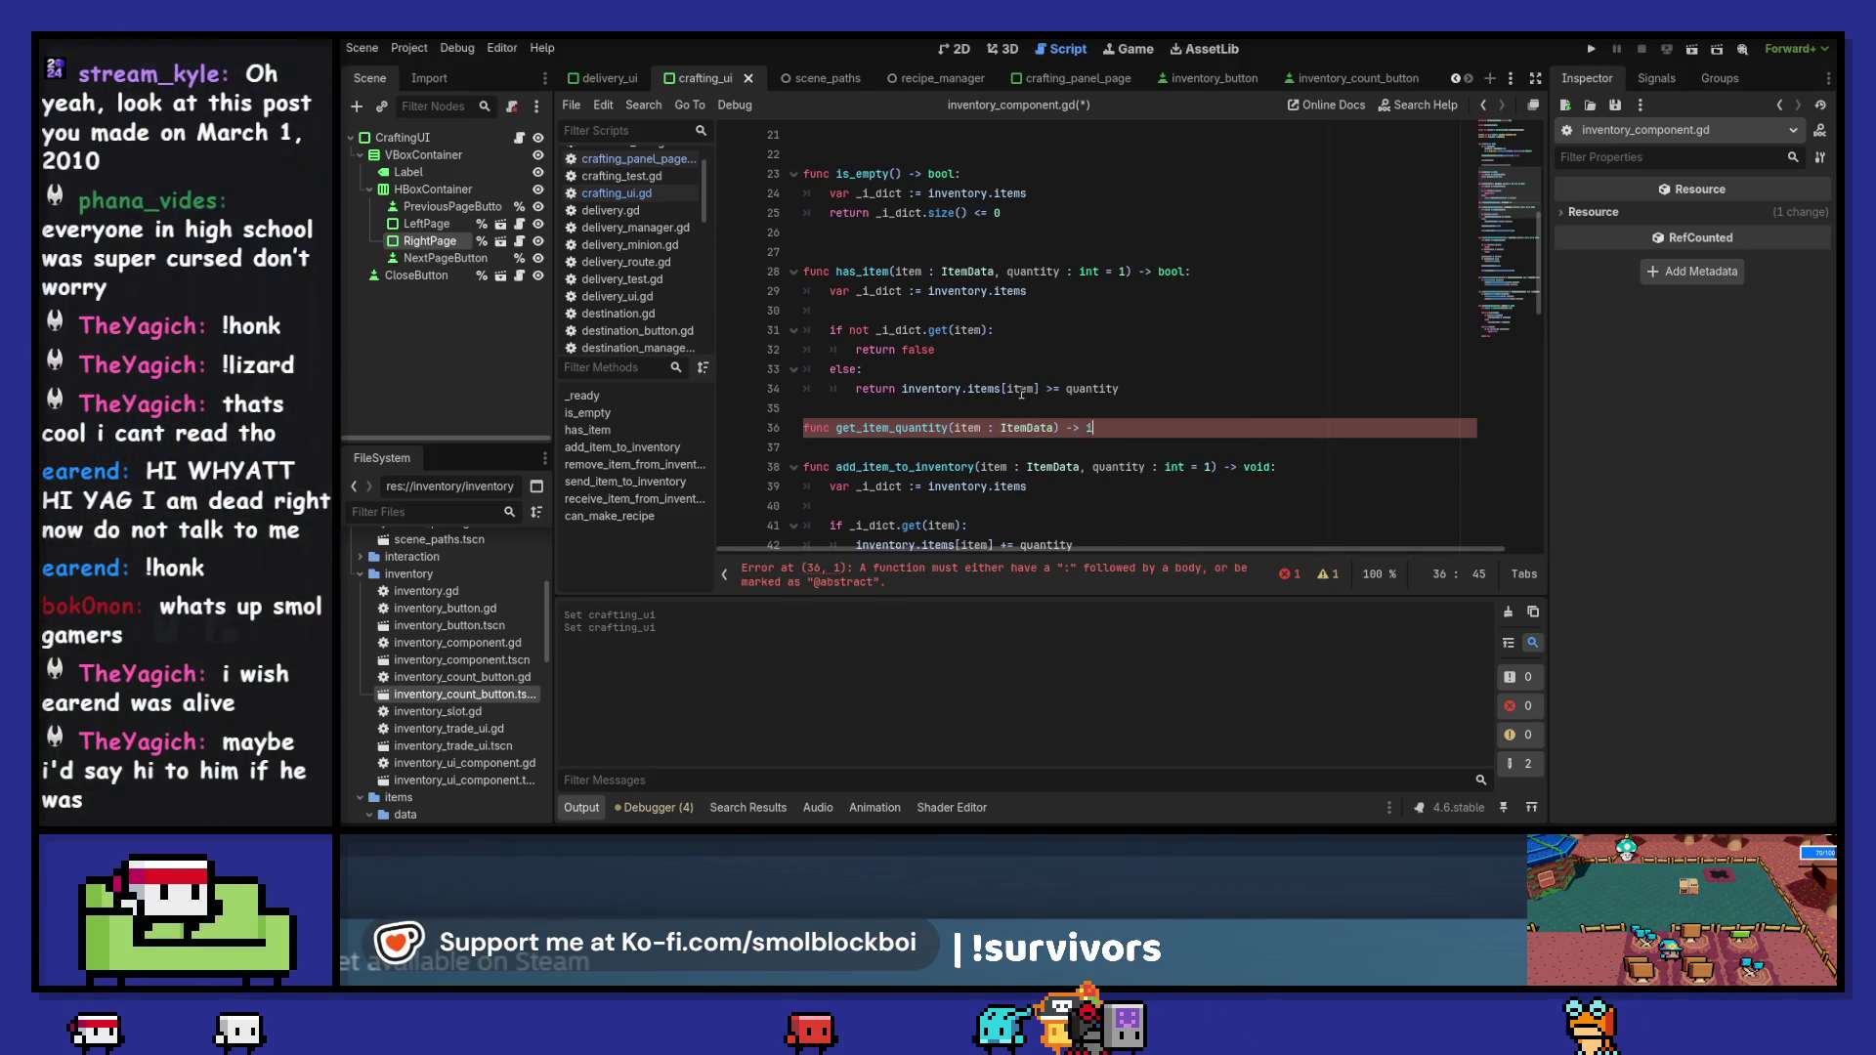
type("int:")
key("Return")
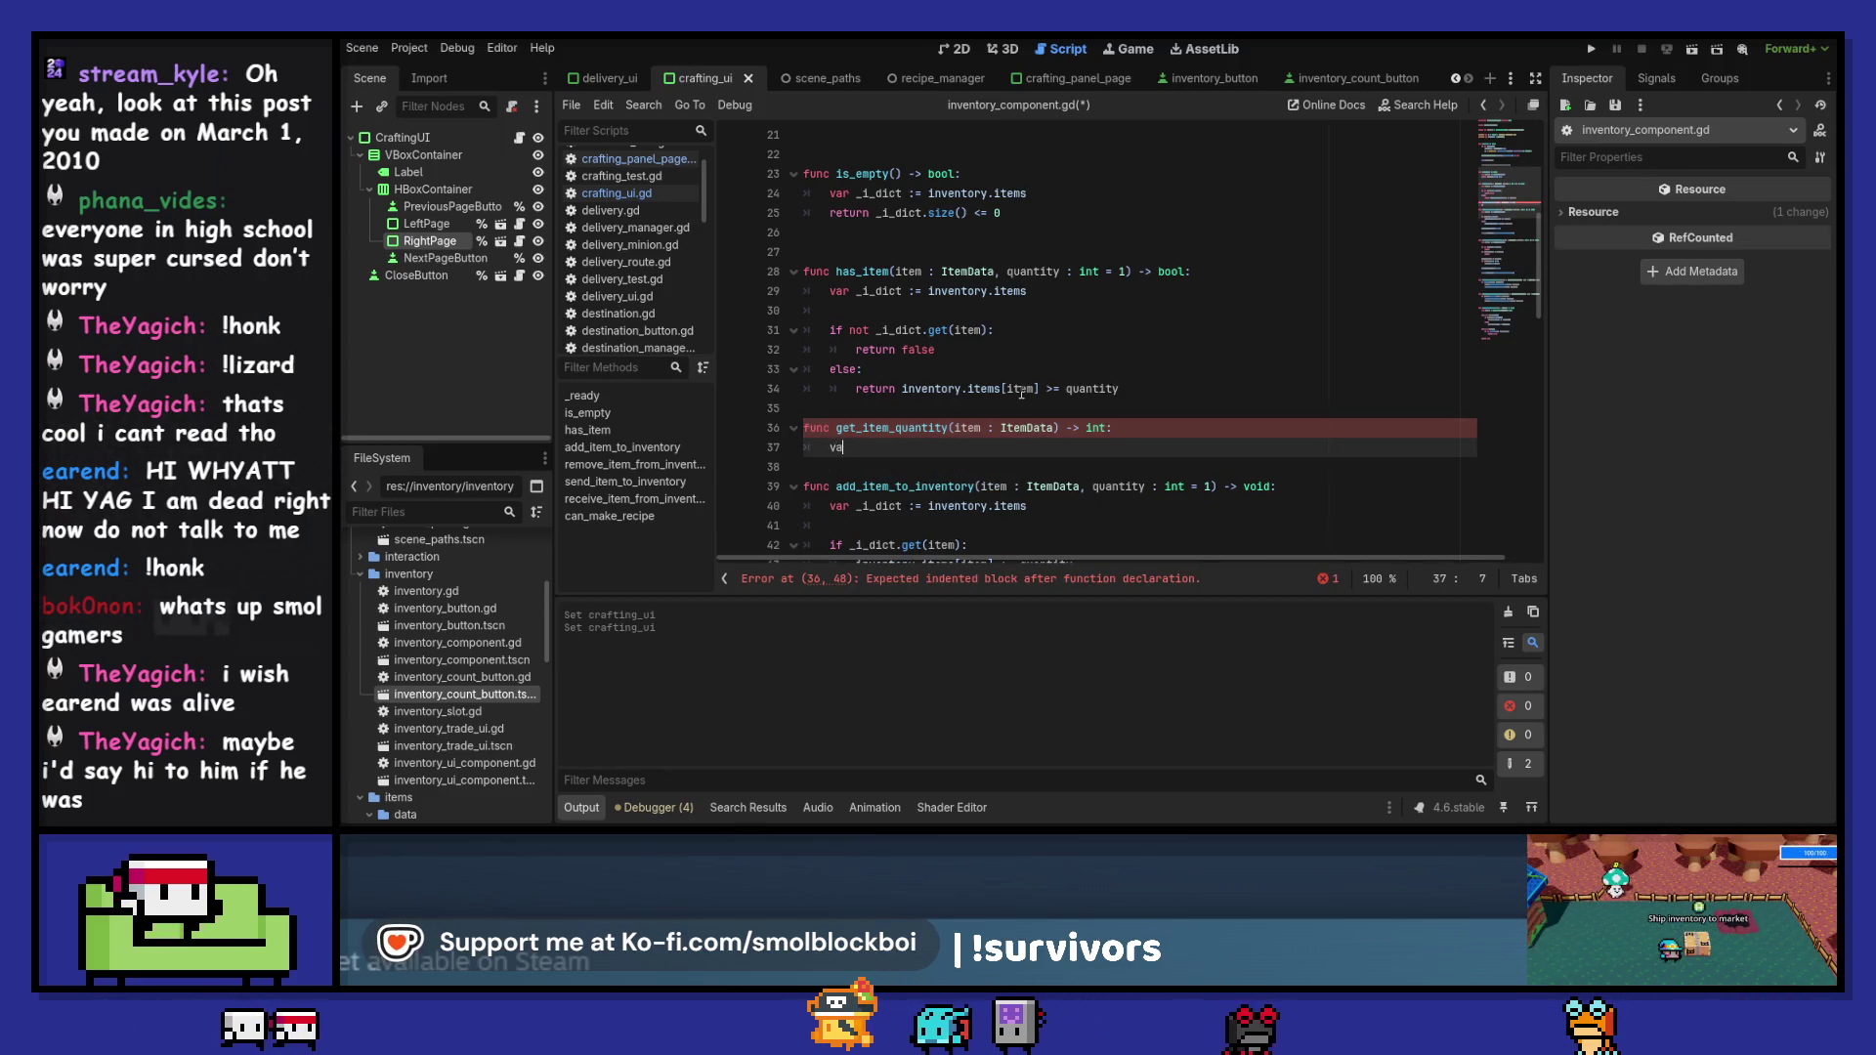
Store inventory.items in _i_dict and return -1 when the item is missing.
key("BackSpace")
key("BackSpace")
key("BackSpace")
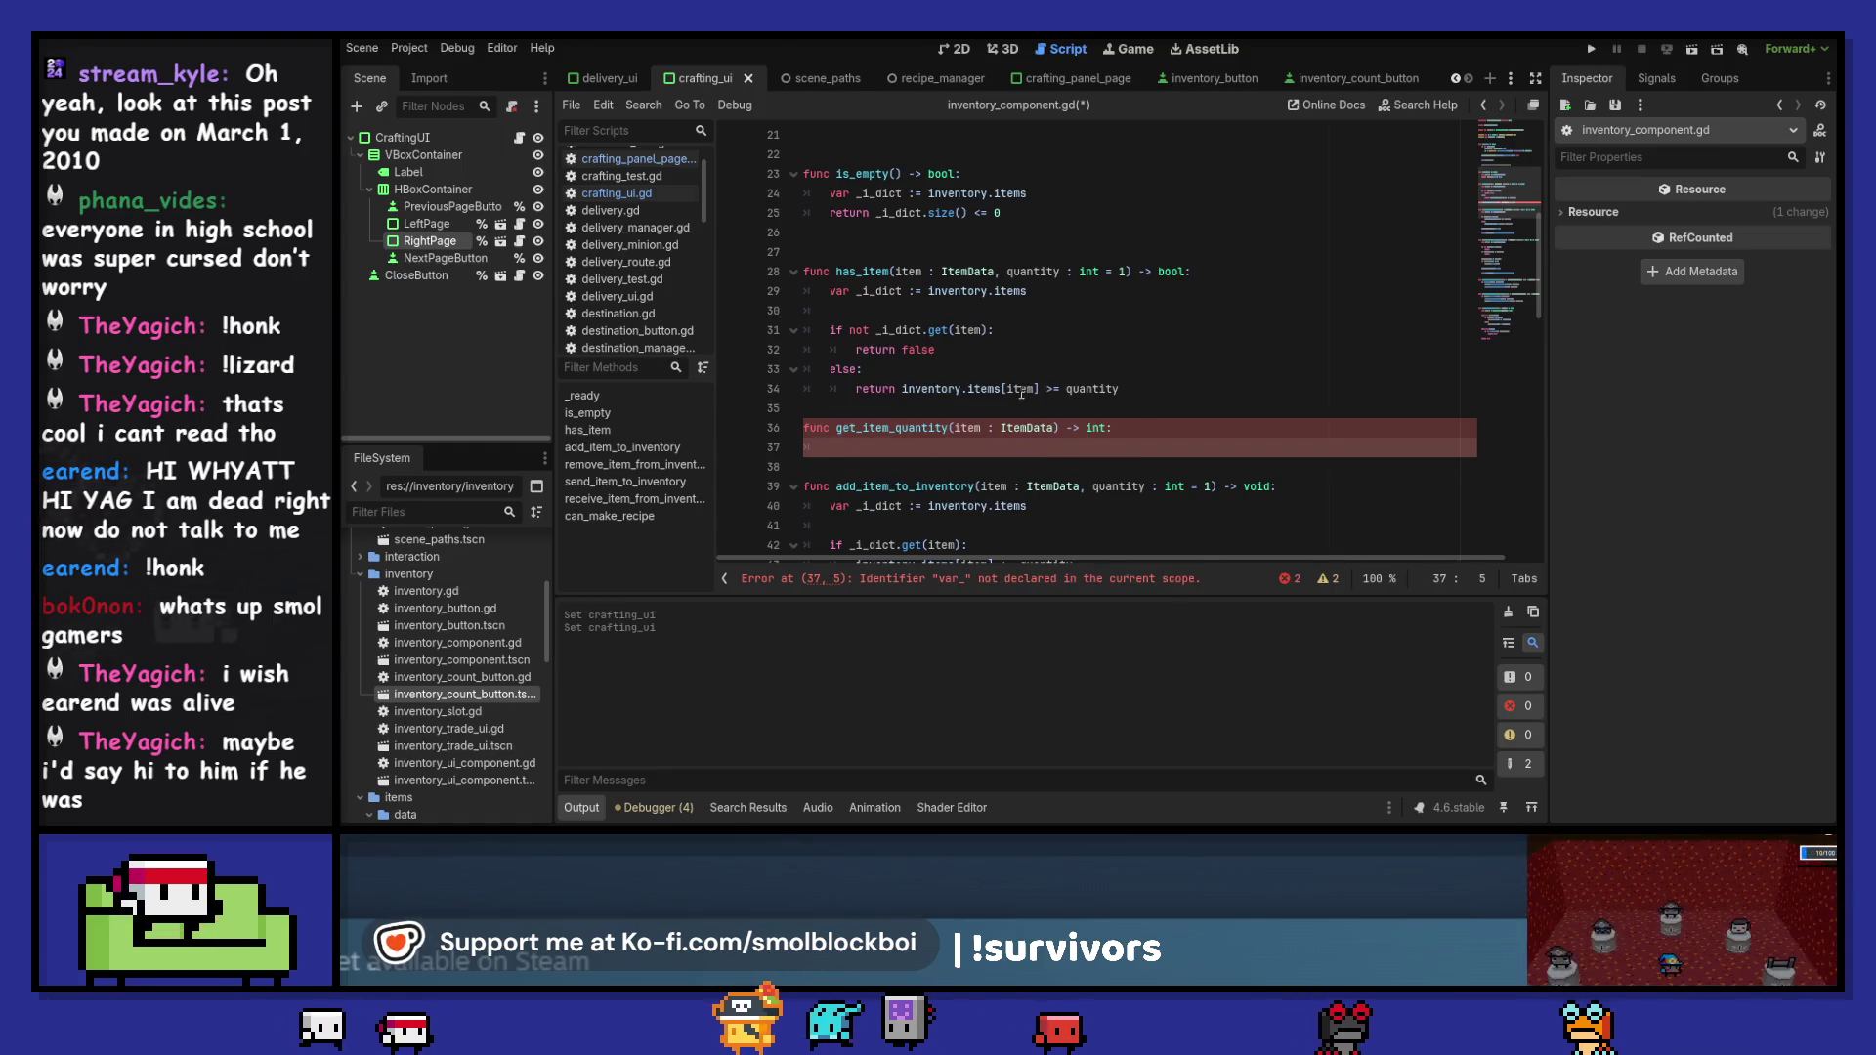
type("ar _i_")
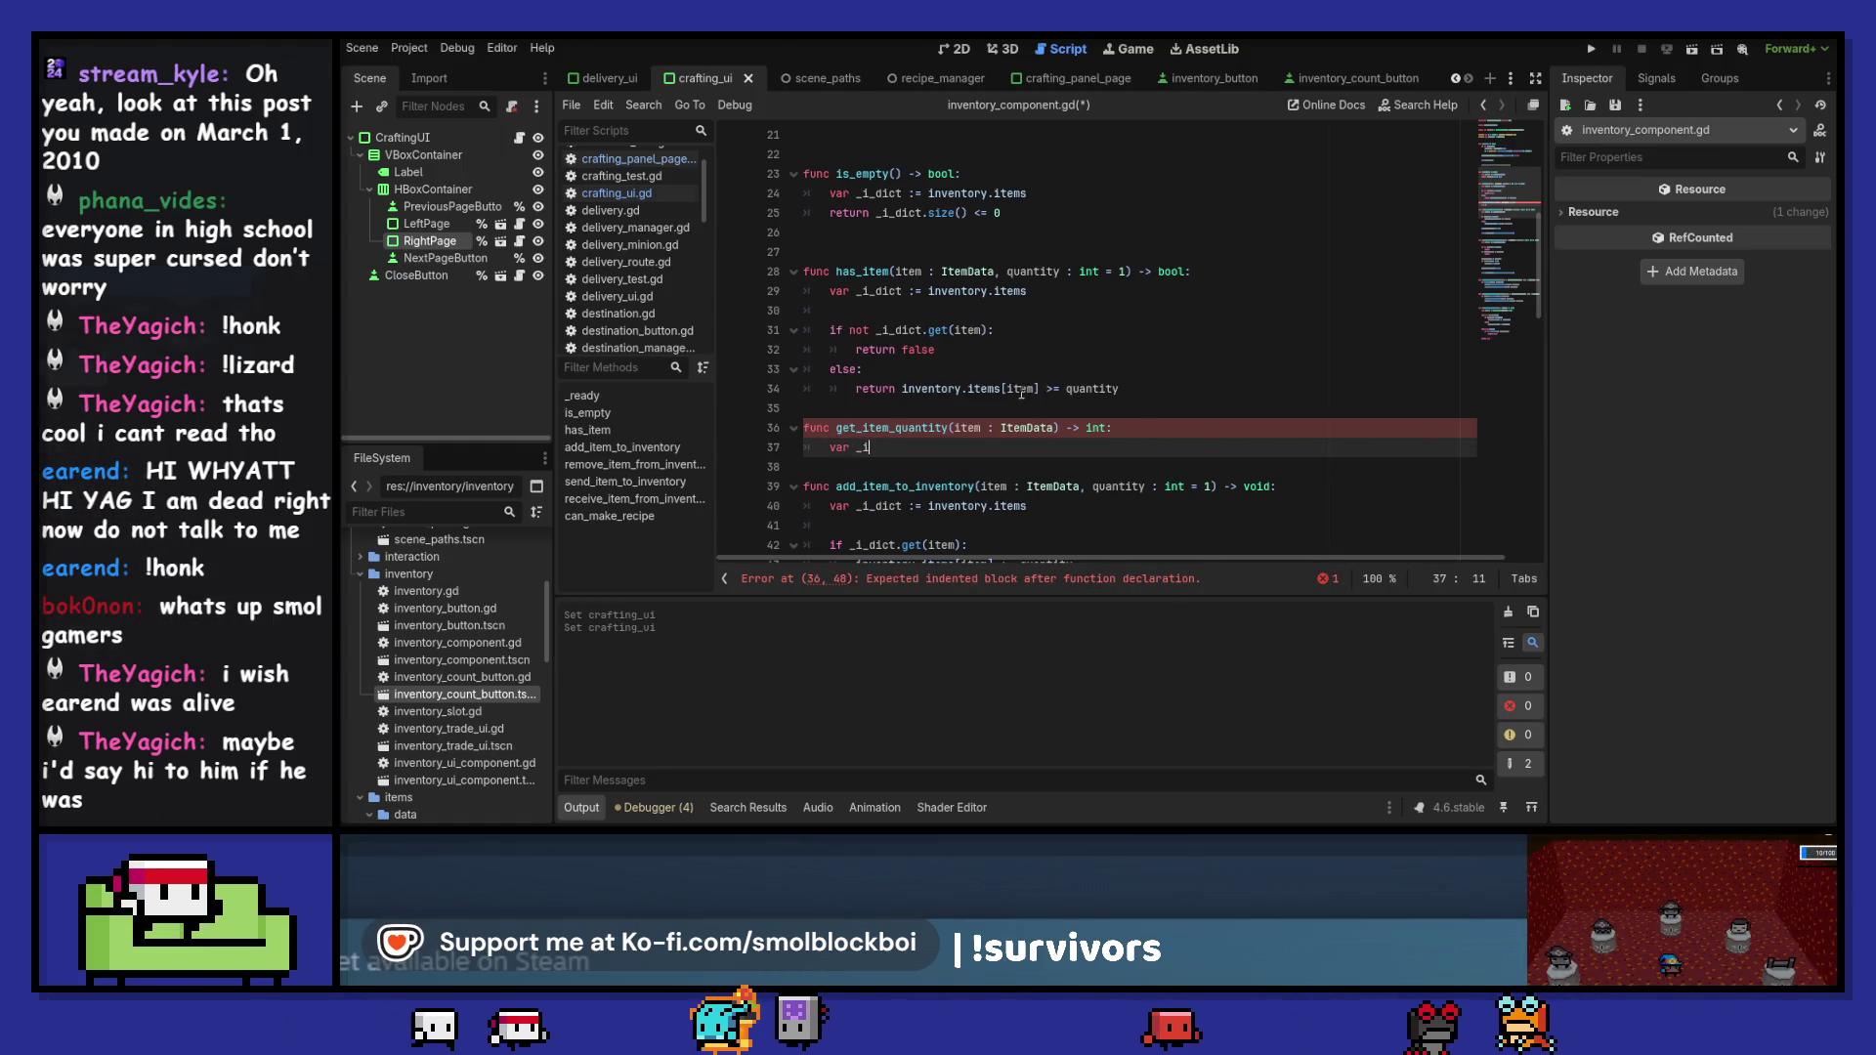
type("dict := inventory")
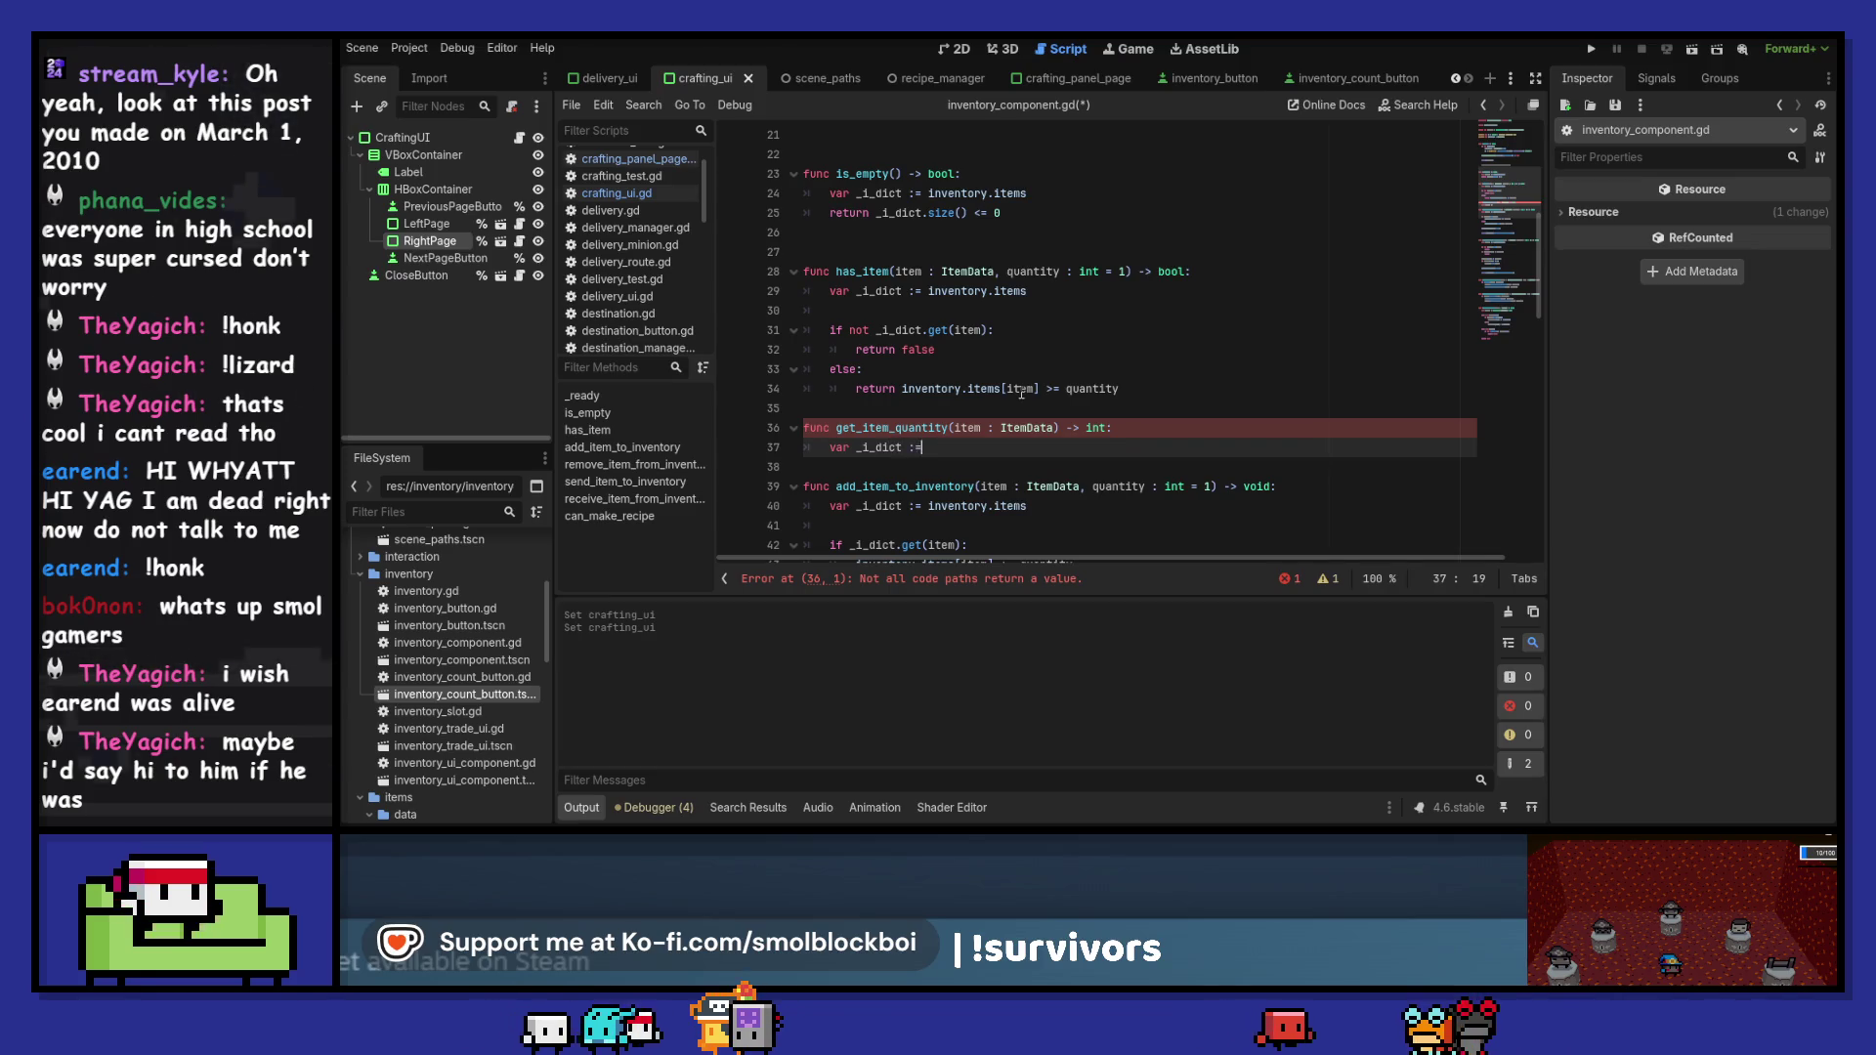
type(".items")
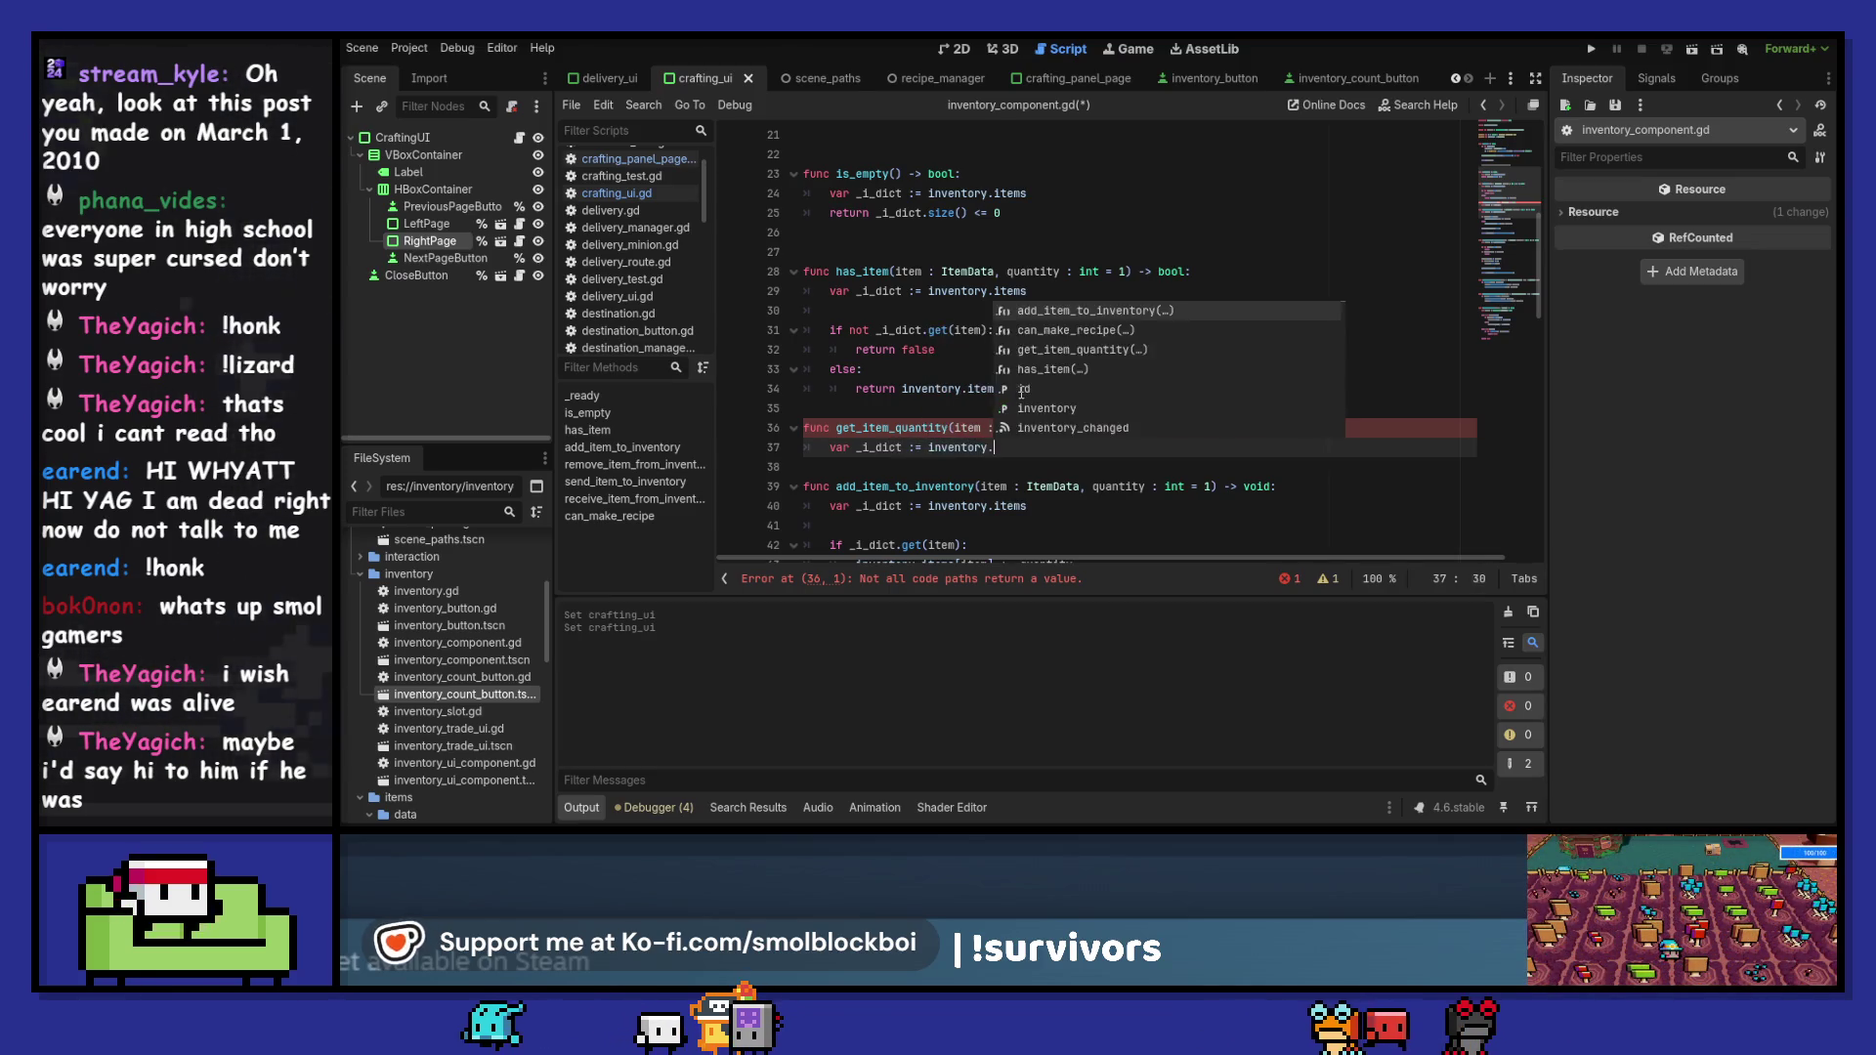
key("Return")
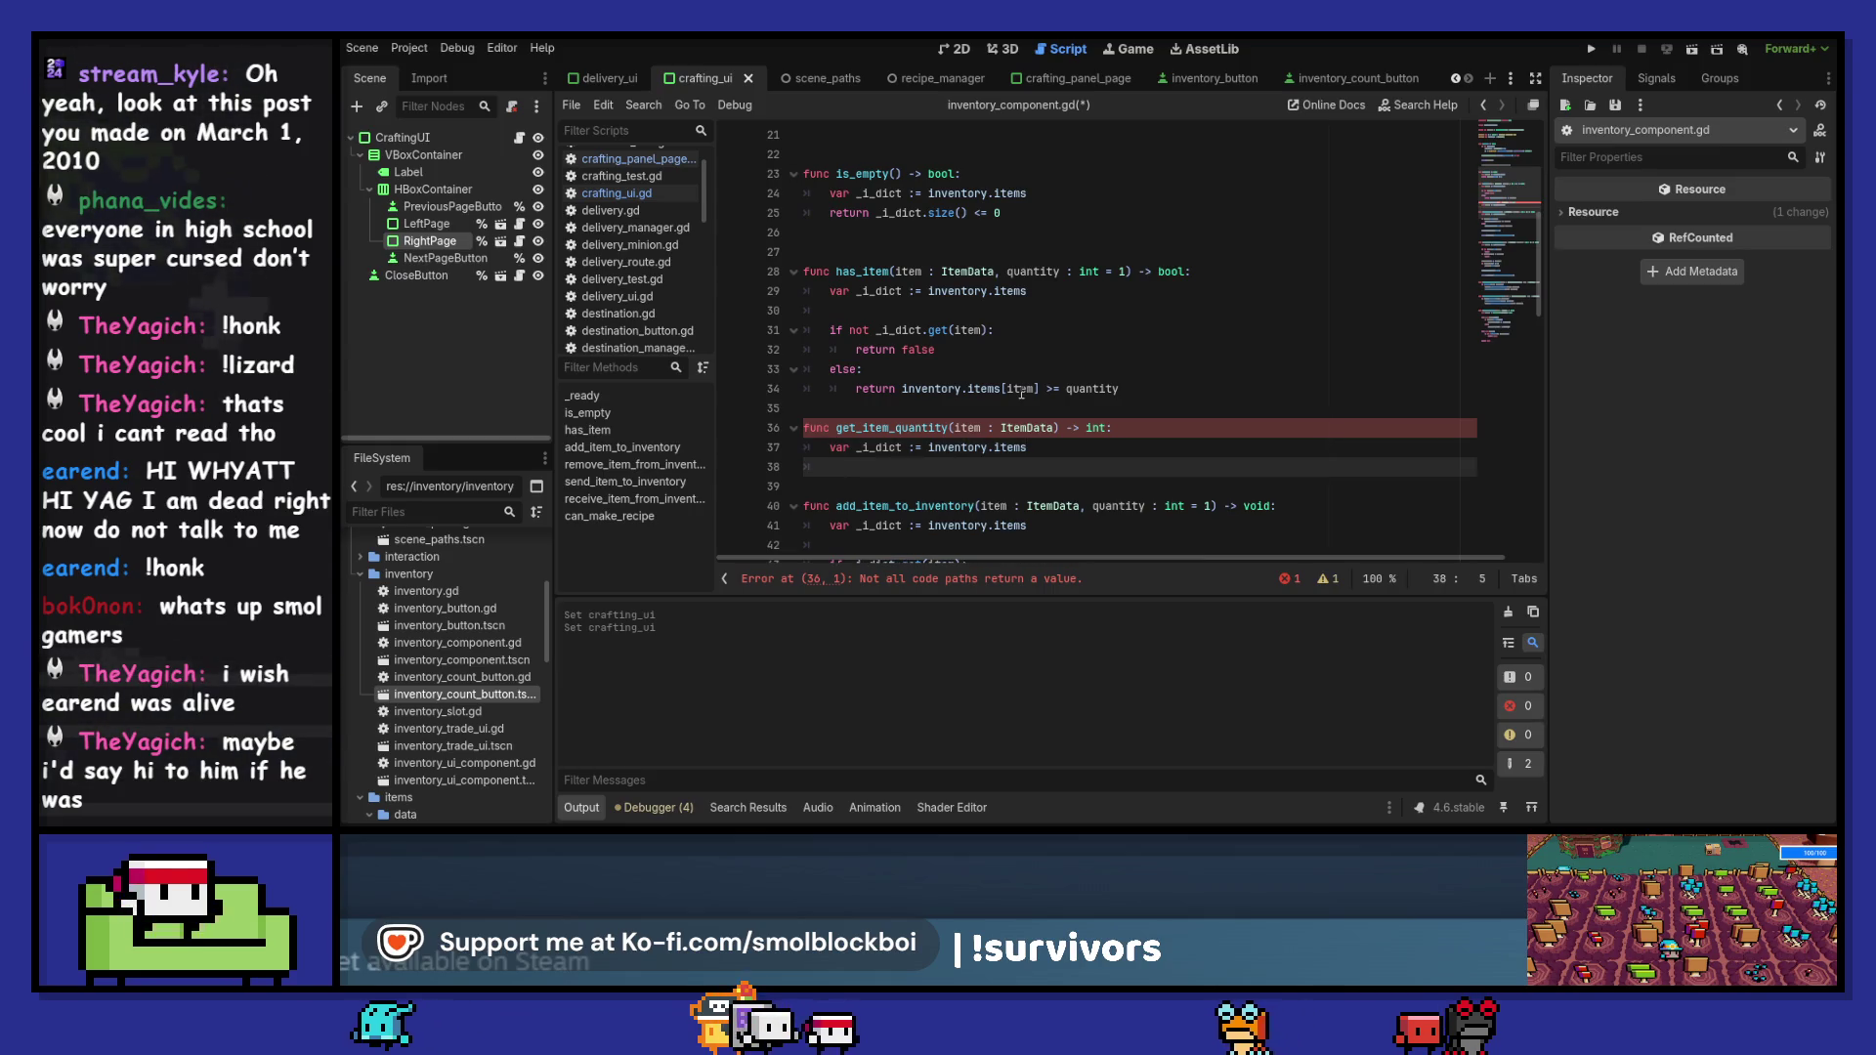
key("Return")
type("if")
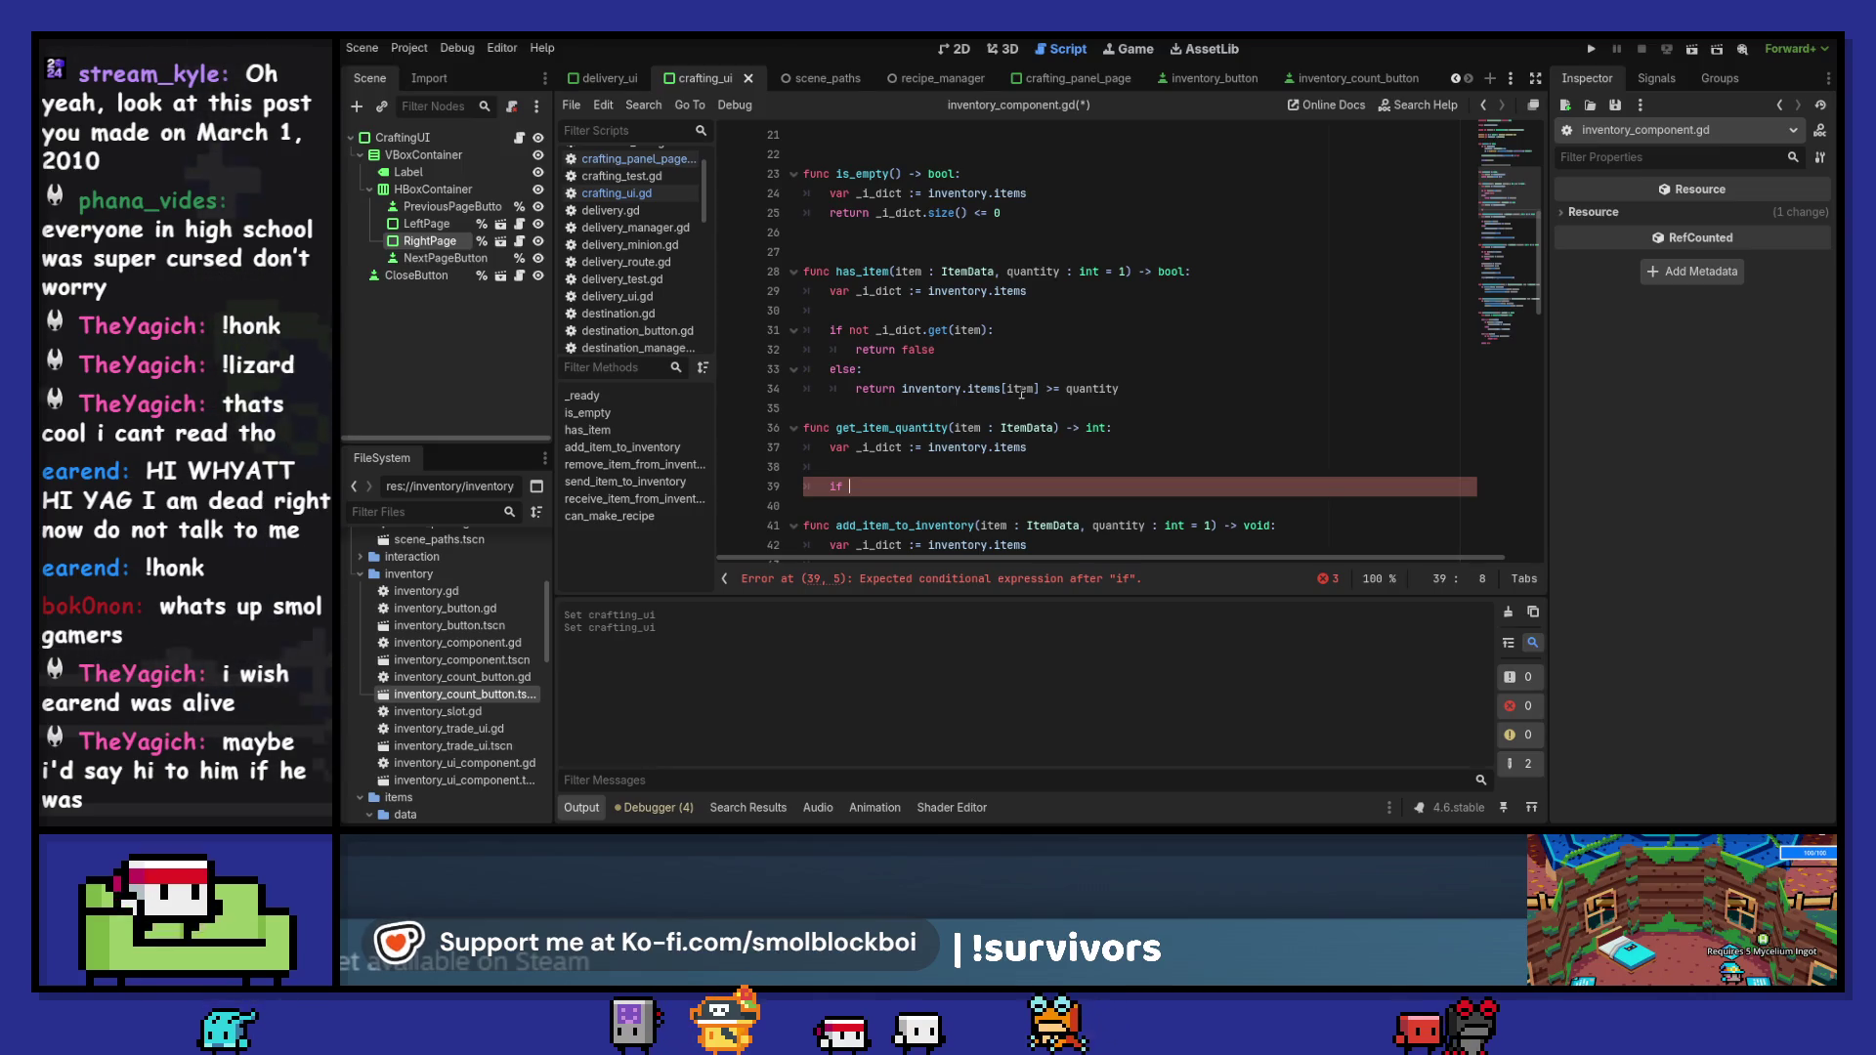
type(" not ")
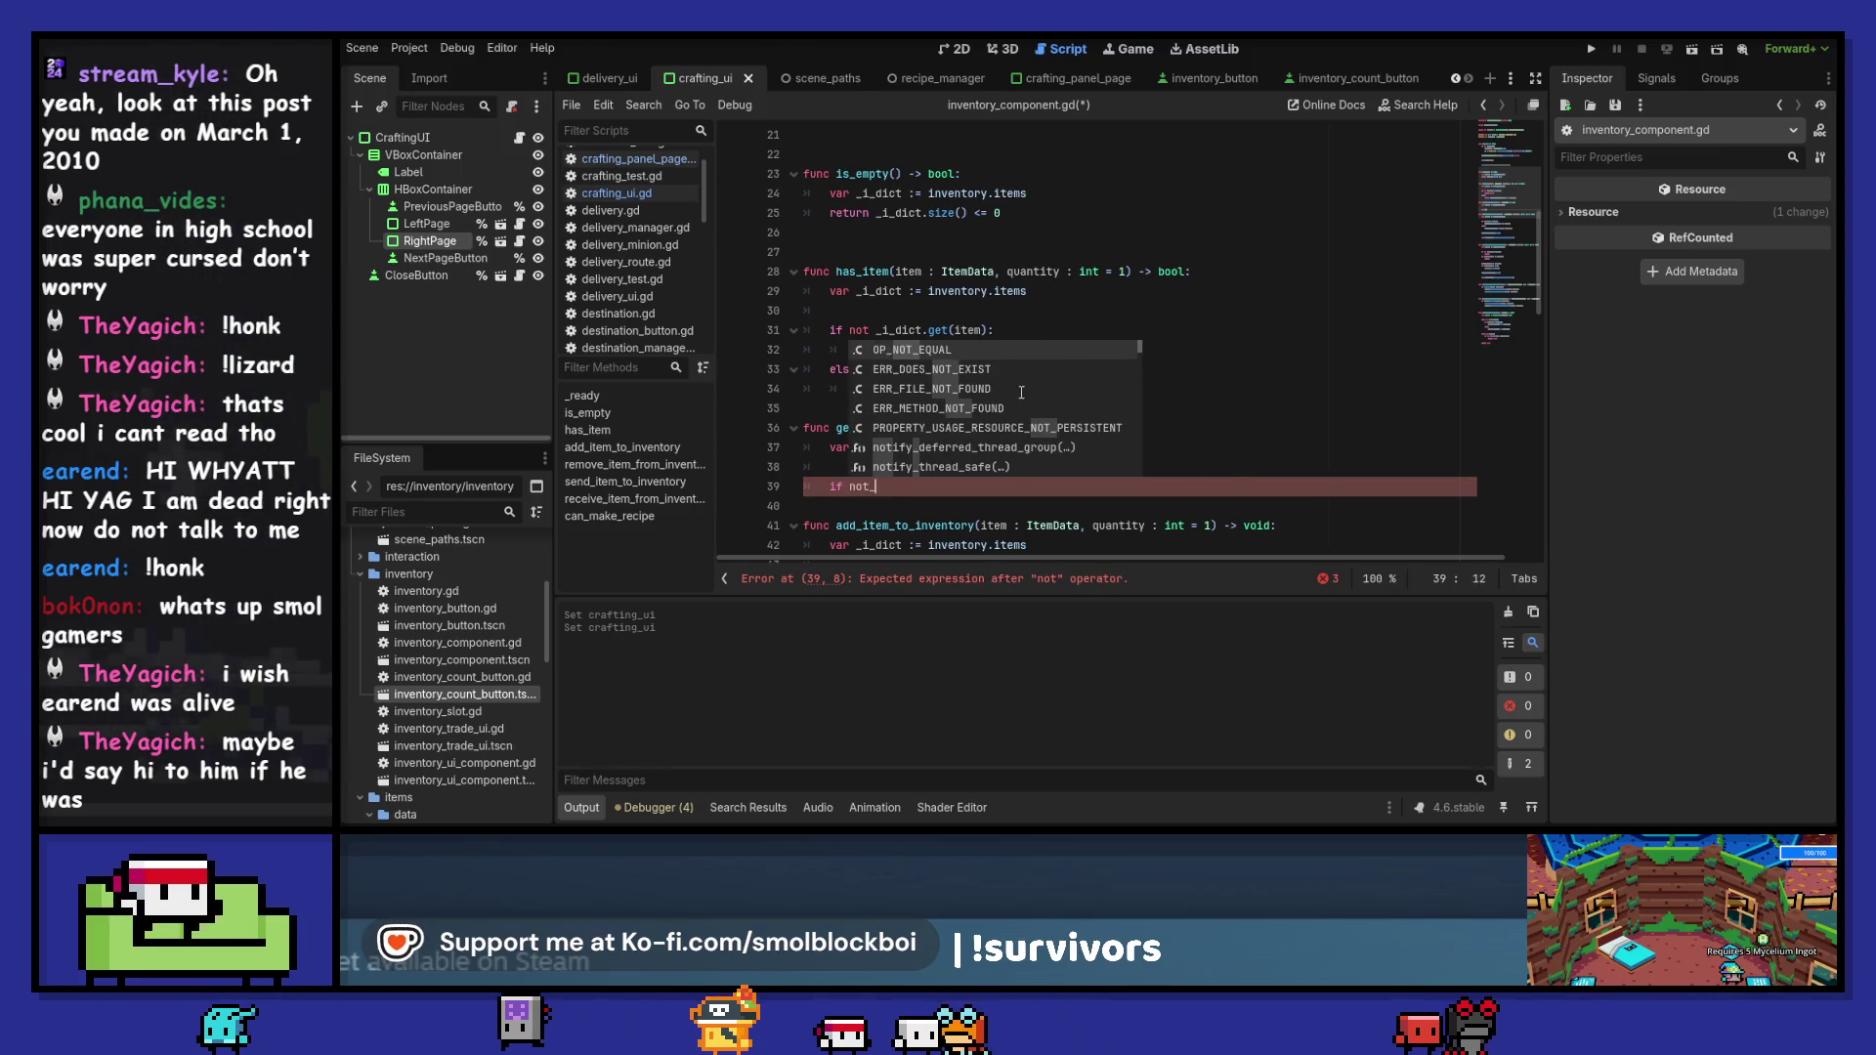
type("_i_dict.ge")
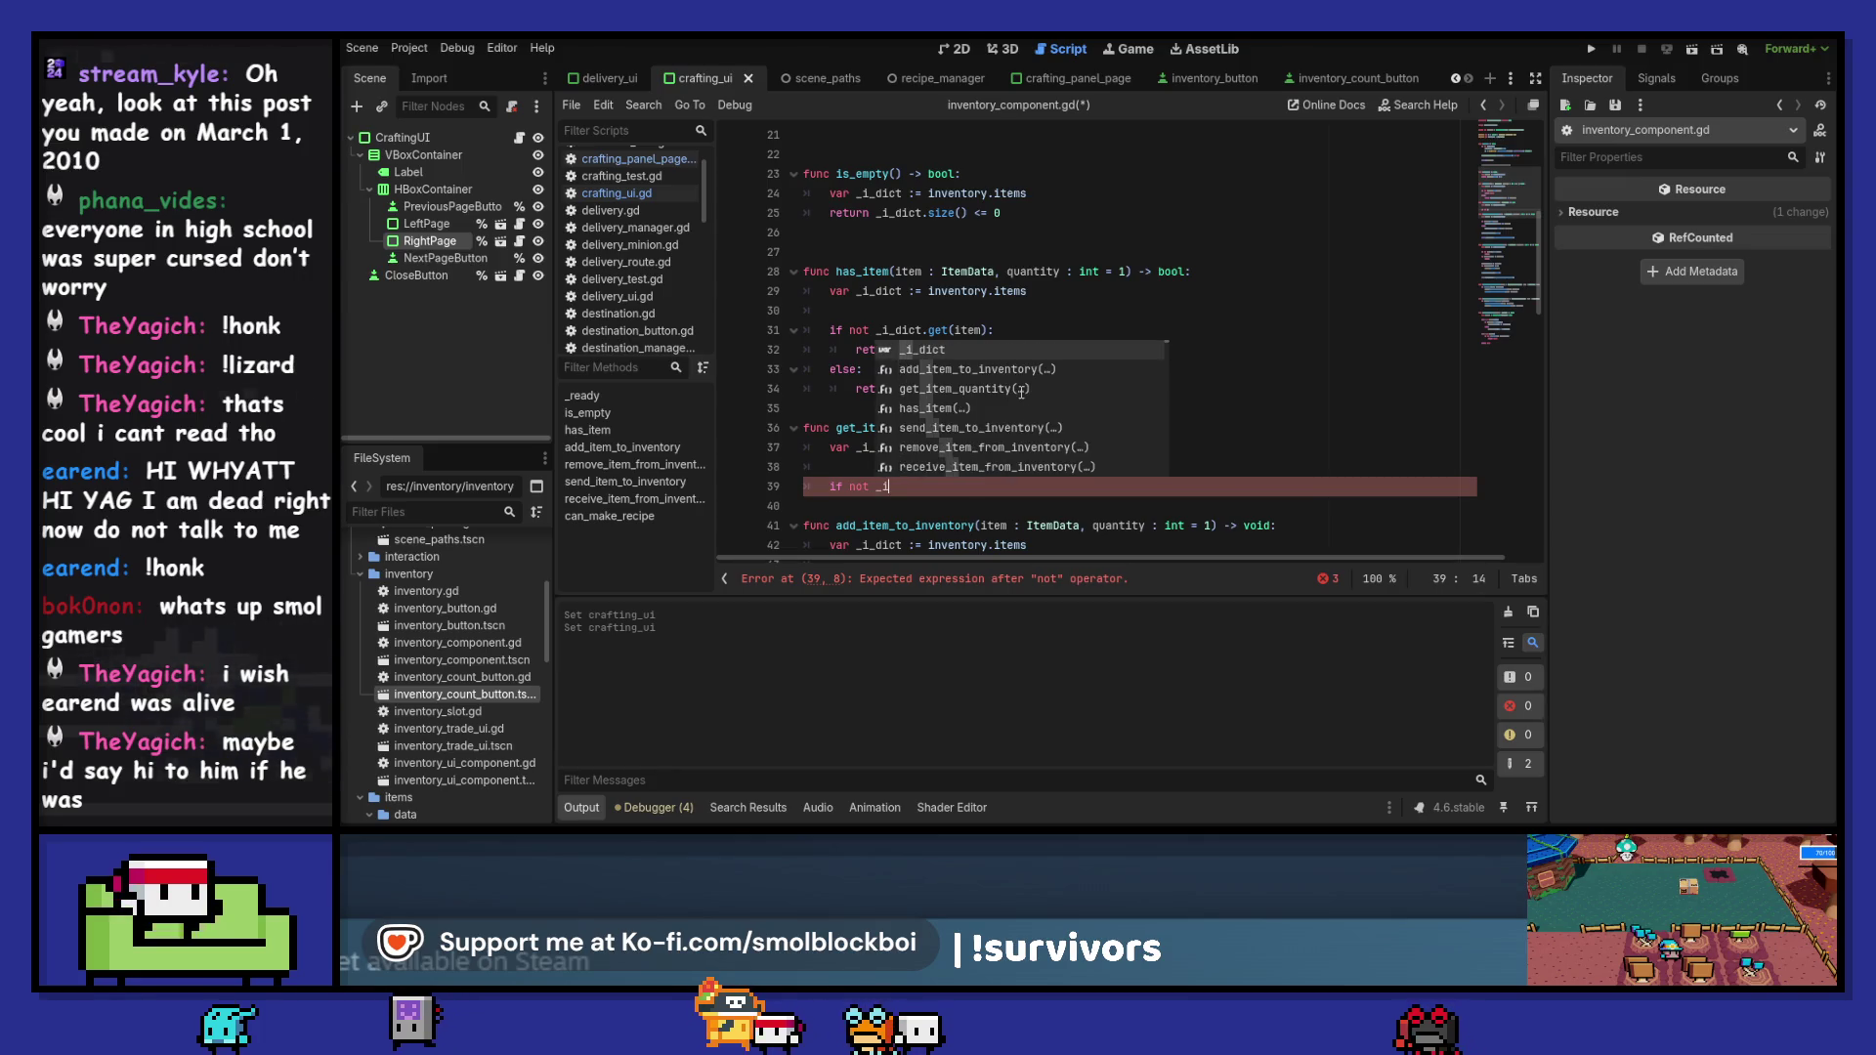
type("t(item)")
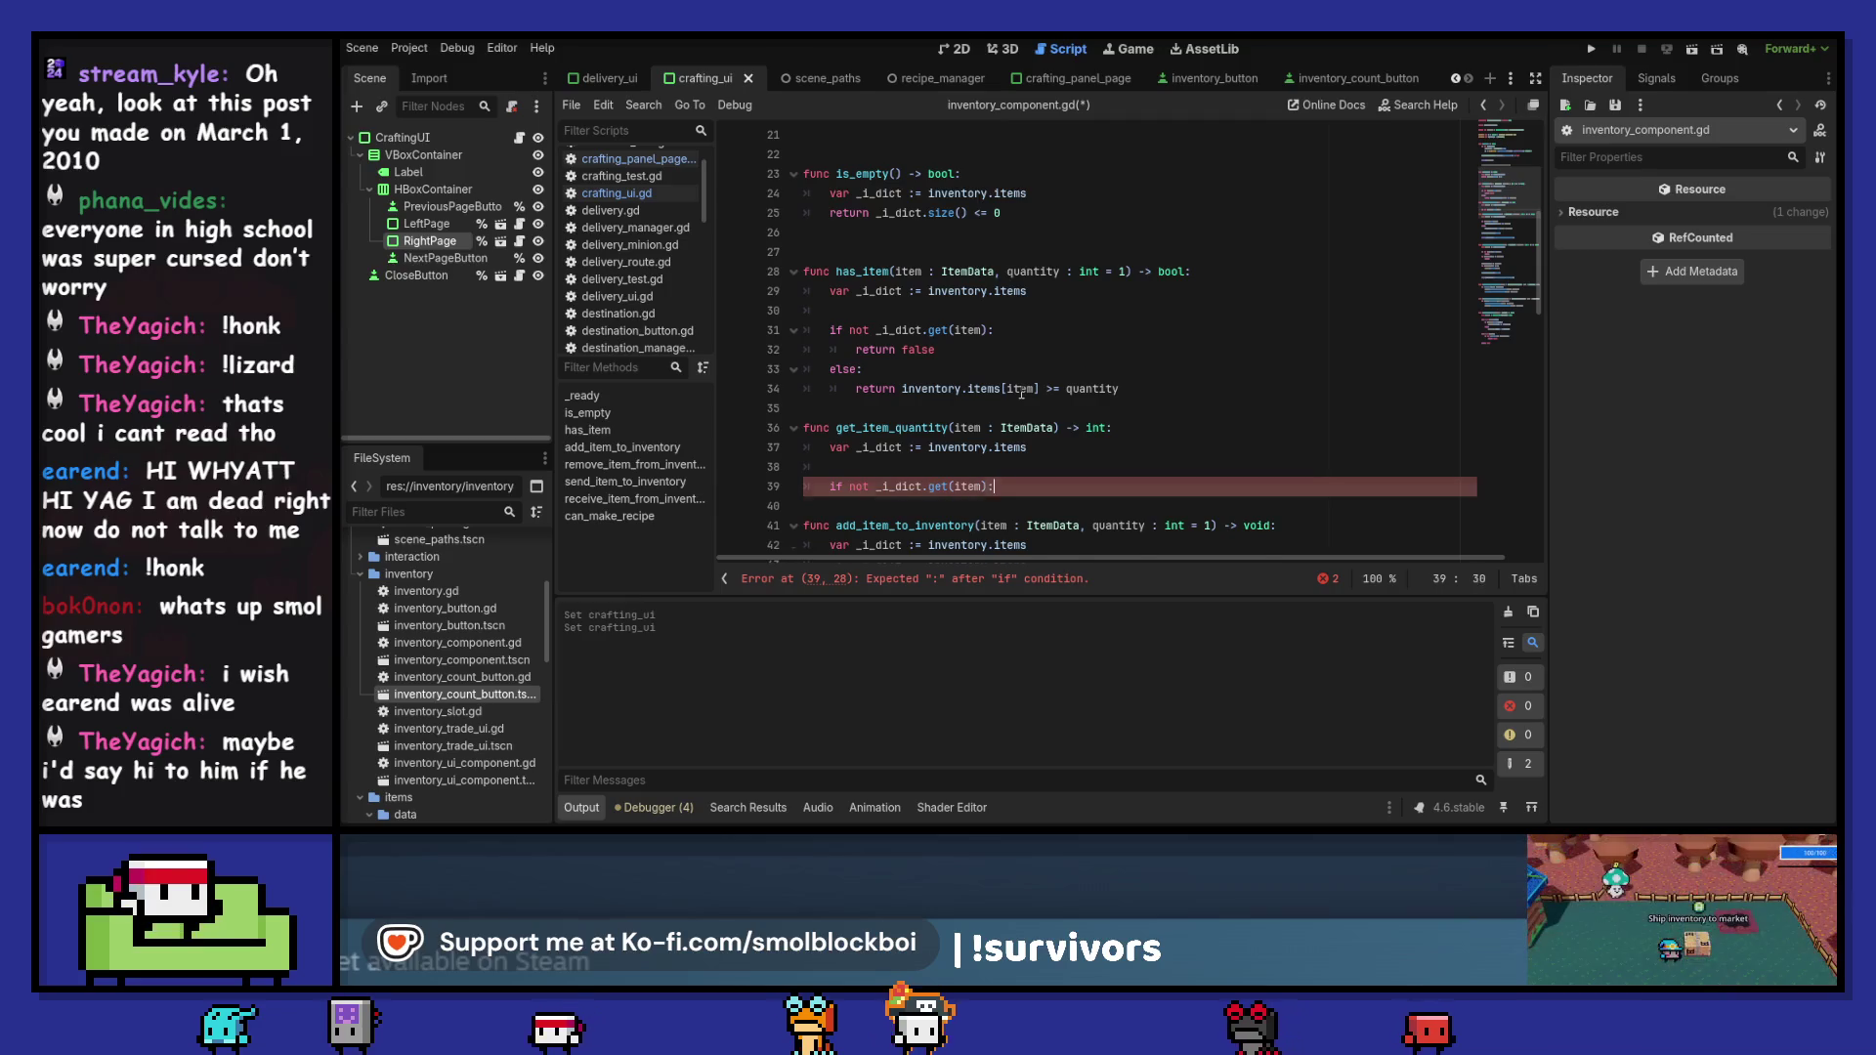
type(":")
key("Return")
type("return -")
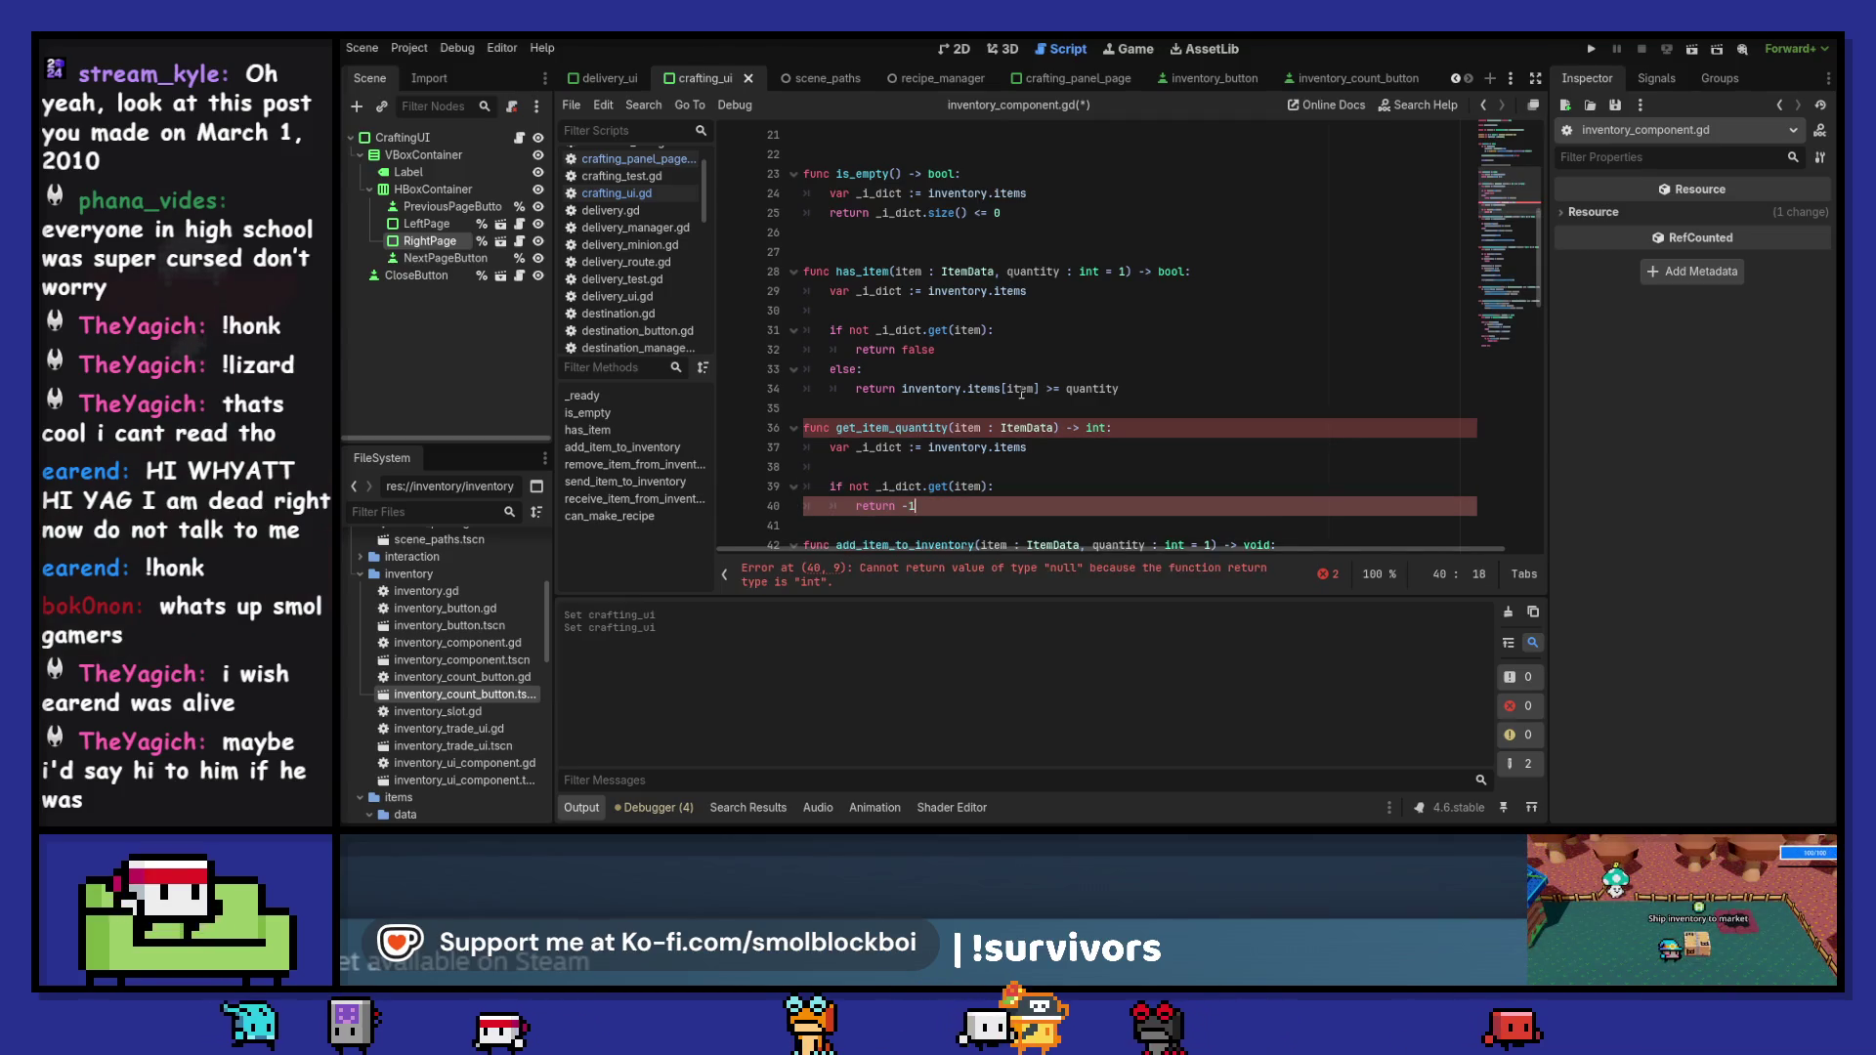
key("Return")
type("e")
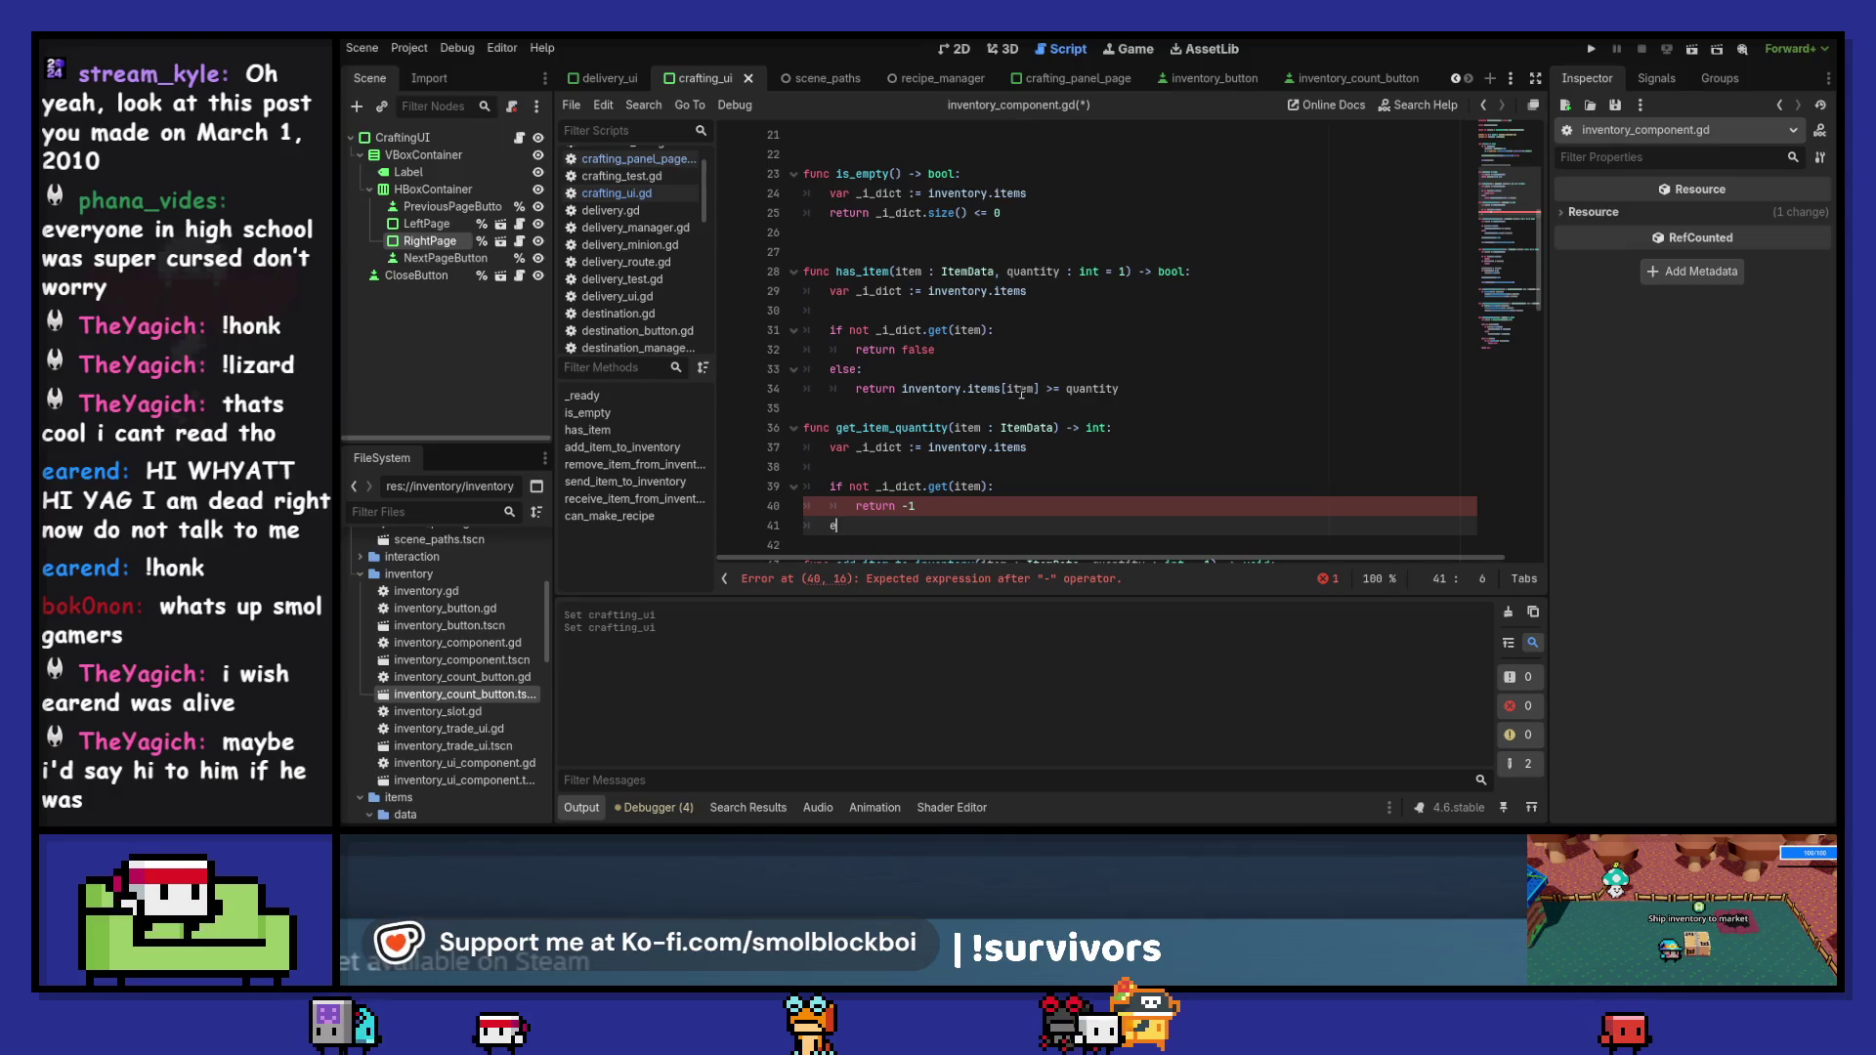
type("lse:")
key("Return")
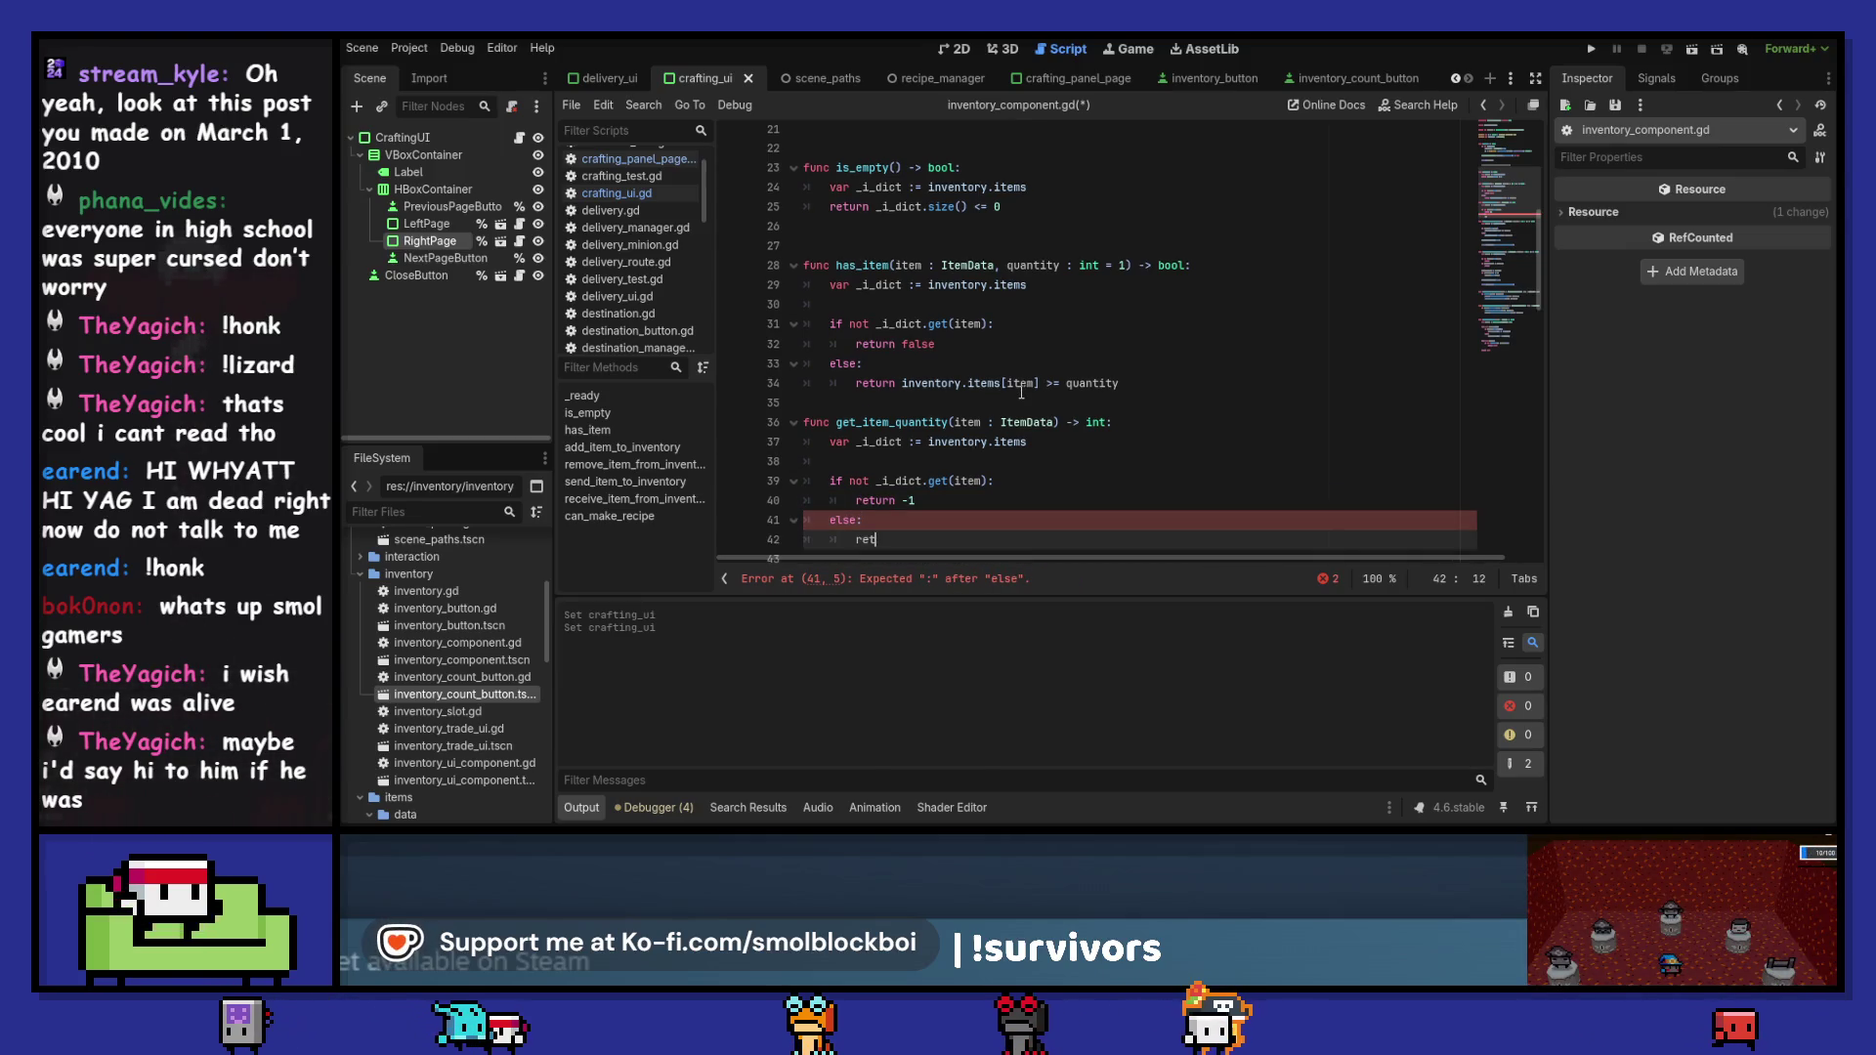
Return inventory.items.get(item) in the else branch and save the script.
type("ventory.i")
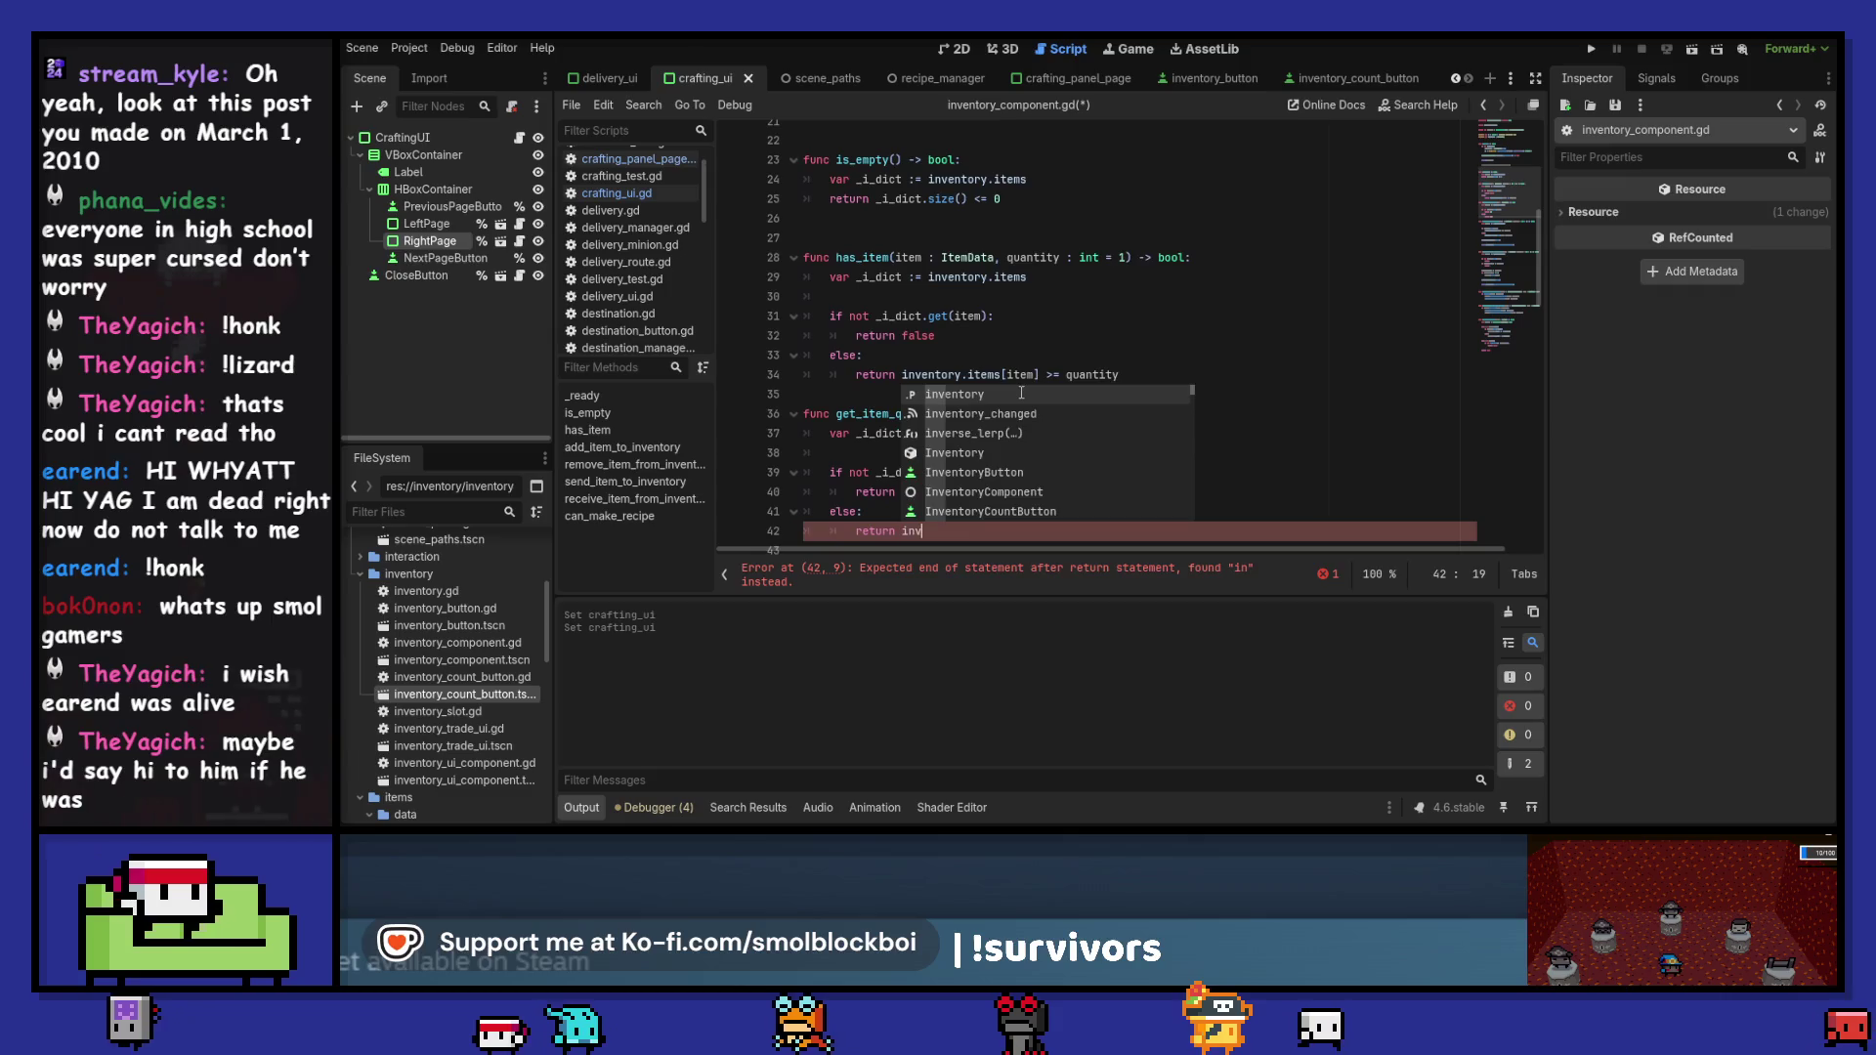
key("Return")
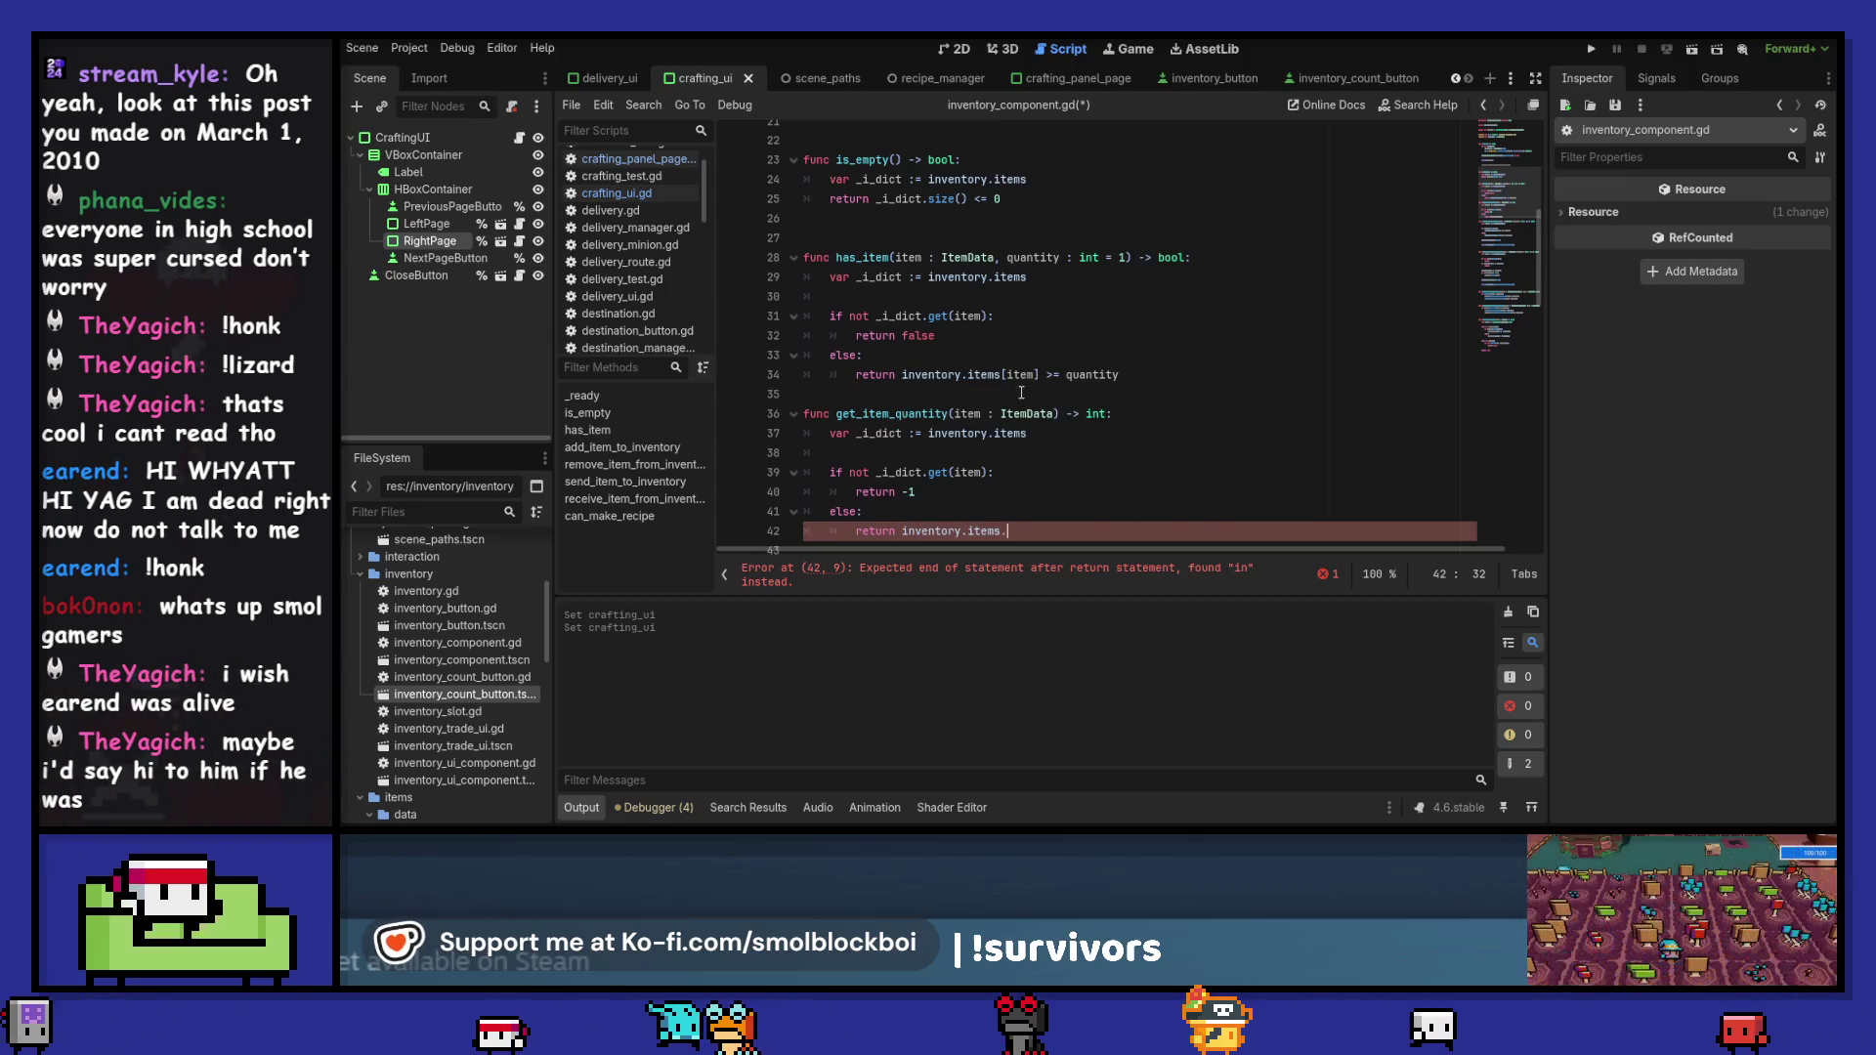
type(".g")
key("Return")
type("item")
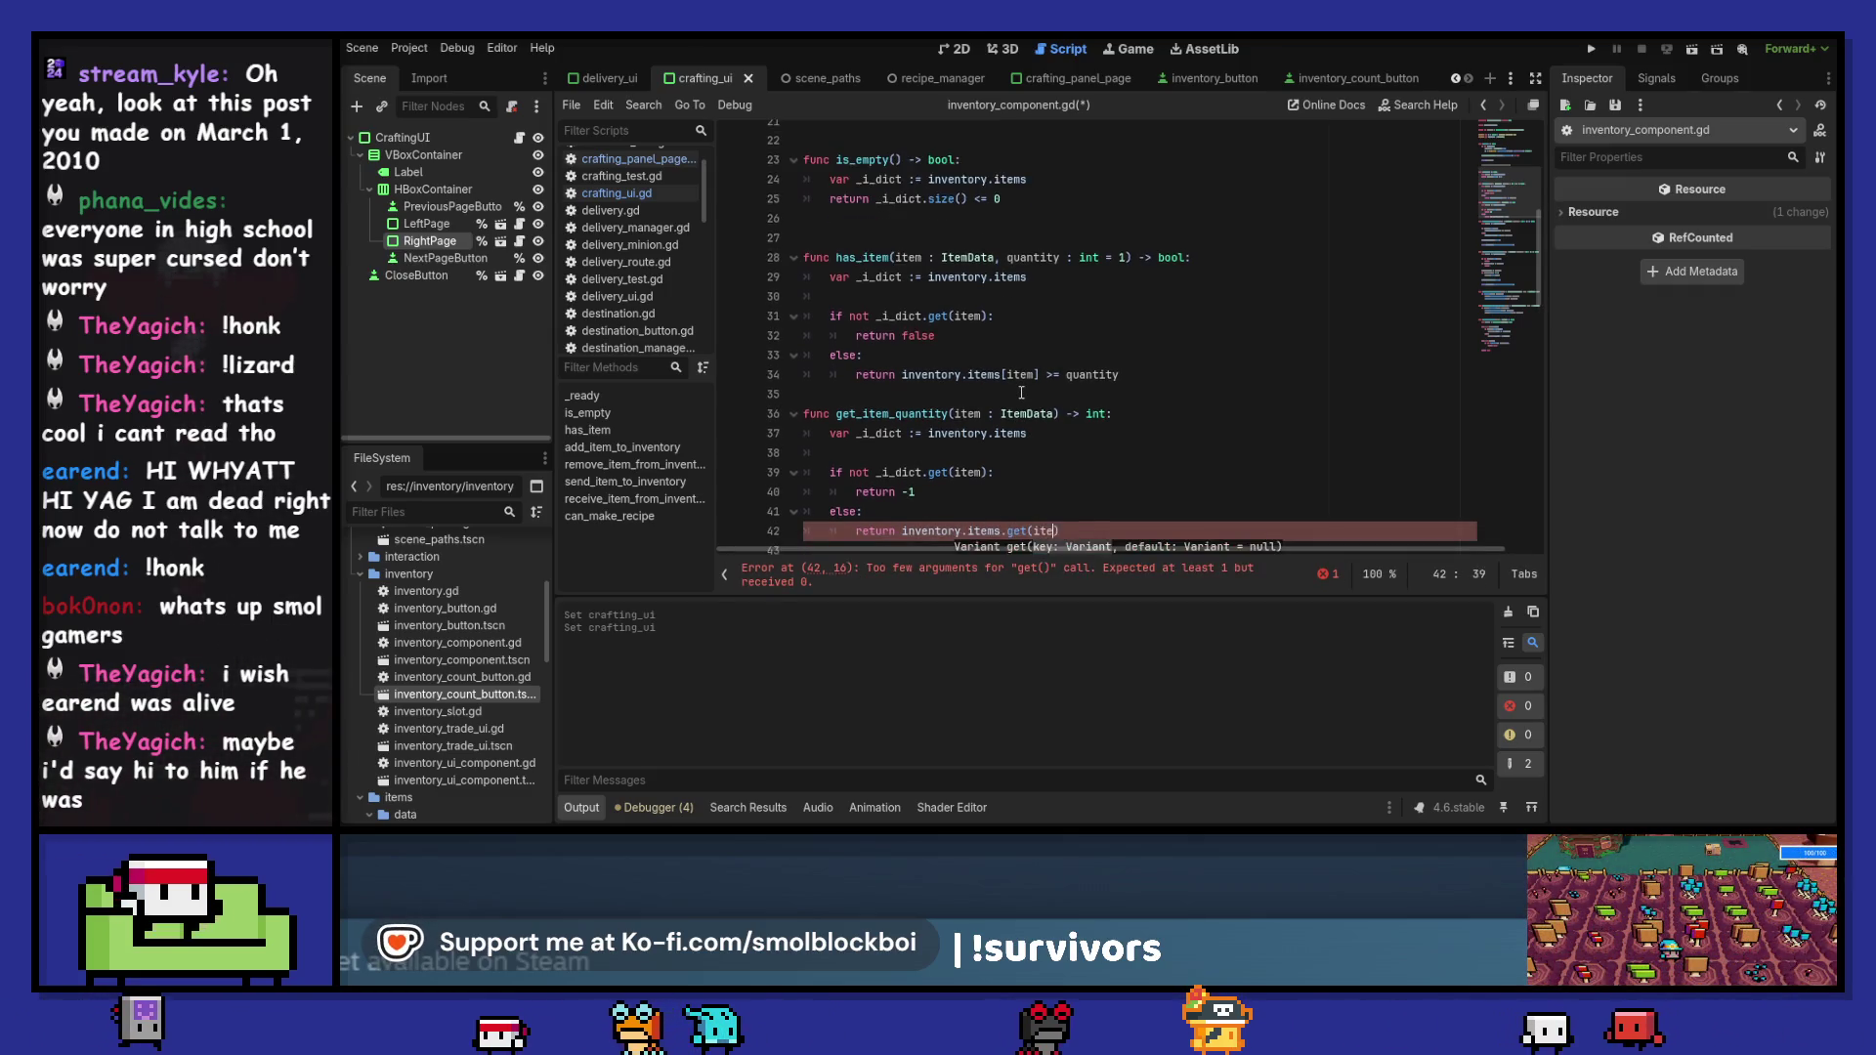
key("ctrl+s")
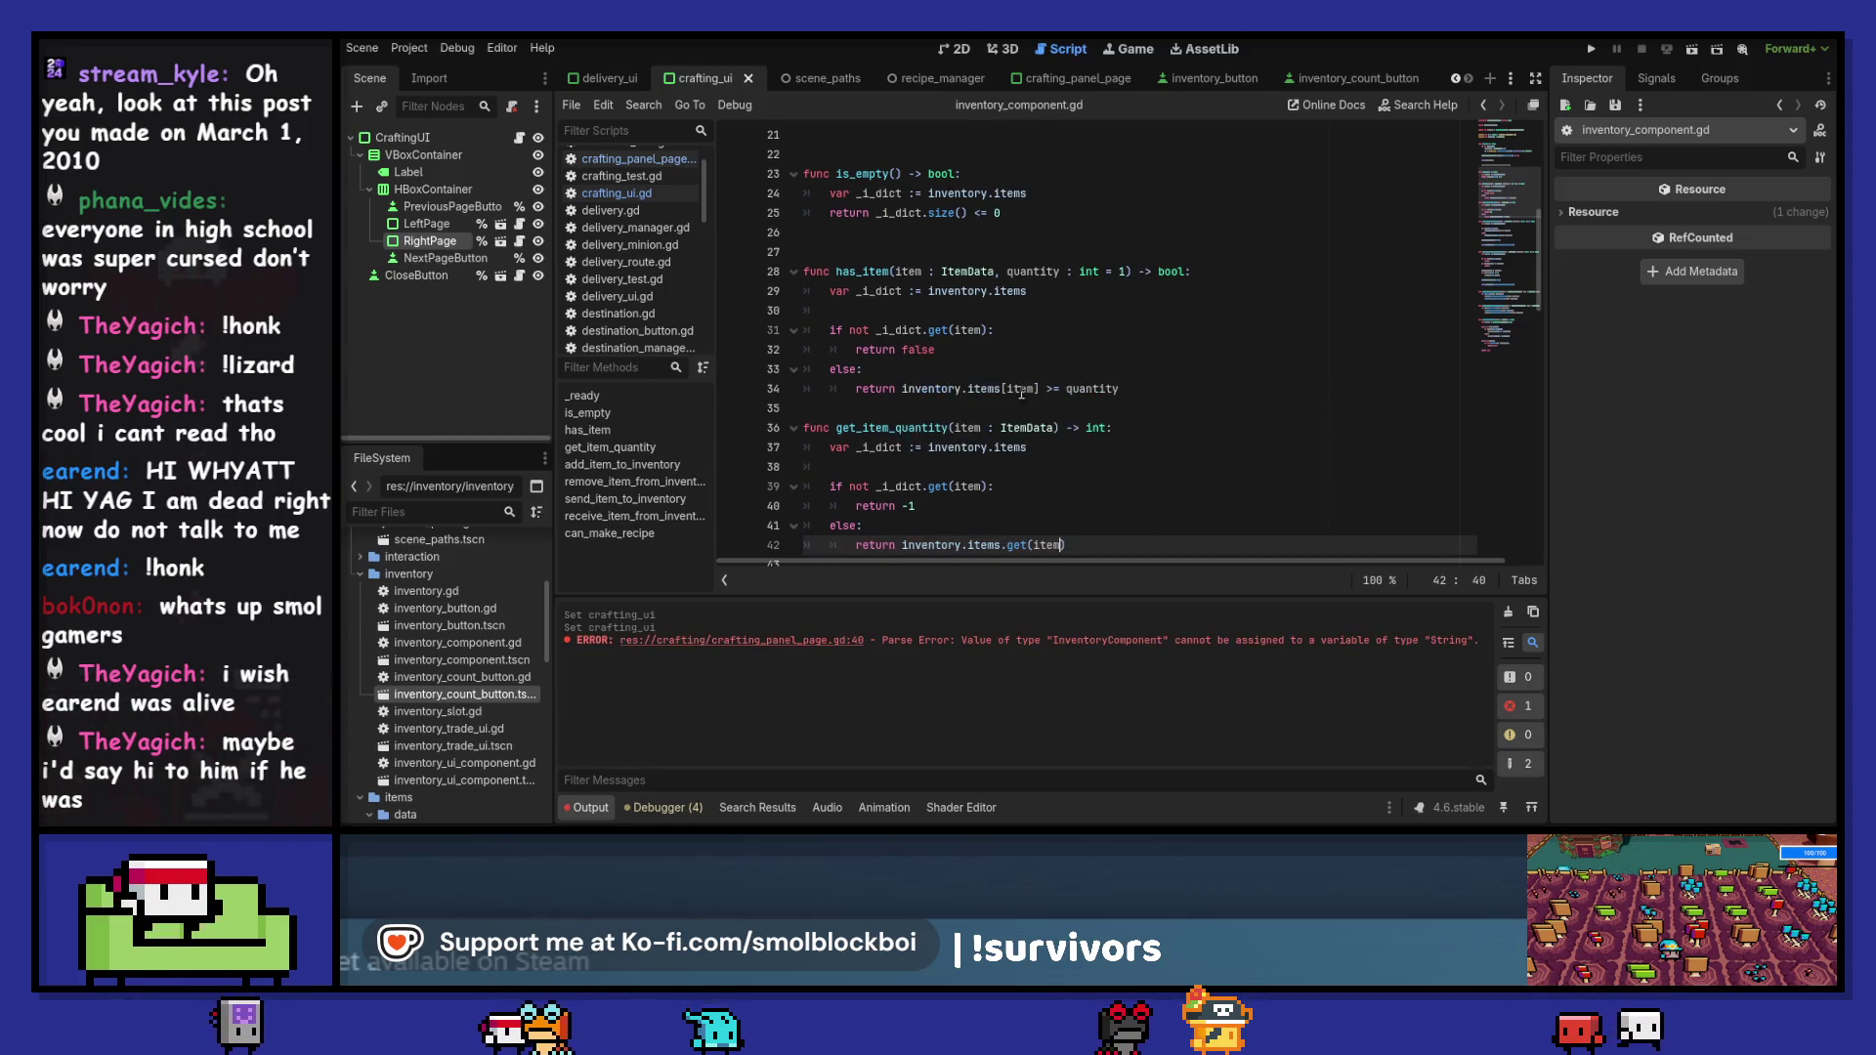
scroll(966, 441, "down", 1)
left_click(896, 368)
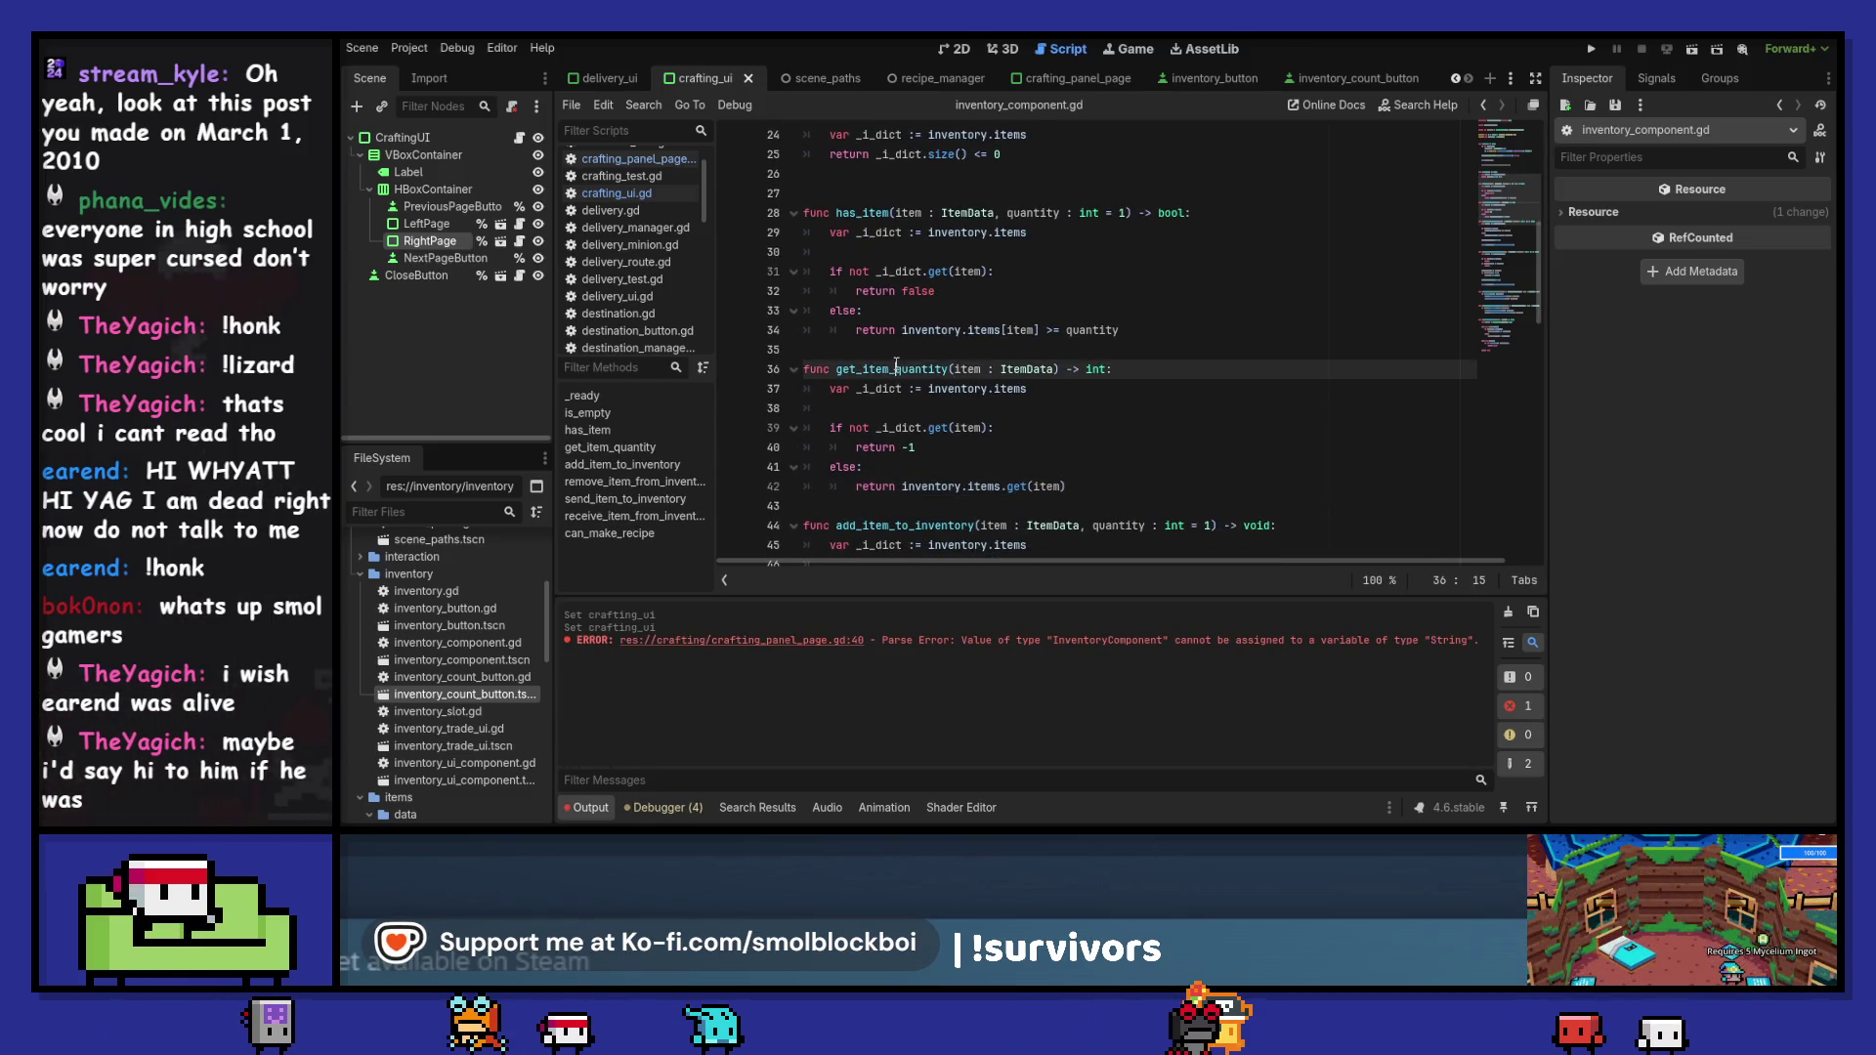
Make line 40 call source_inventory.get_item_quantity(data.input[i].item), then bring up inventory_count_button.gd.
left_click(790, 640)
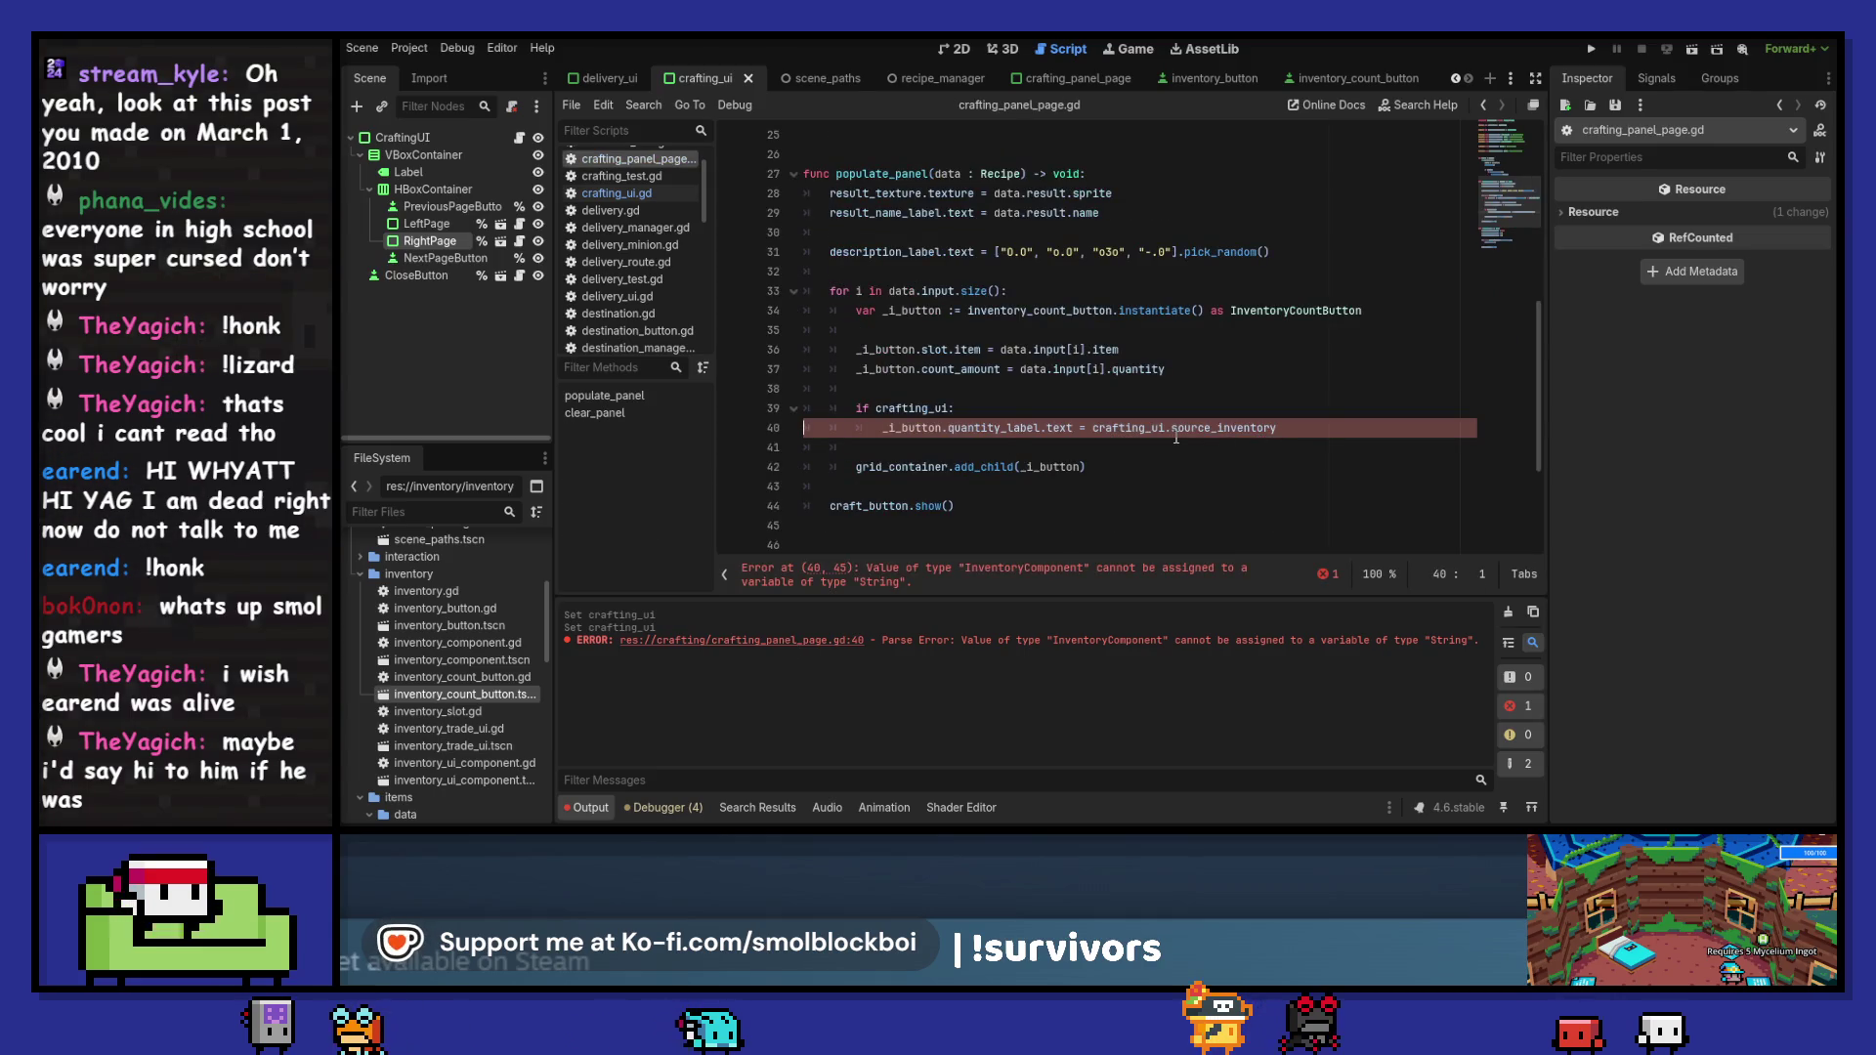
type(".get_item_quantity(")
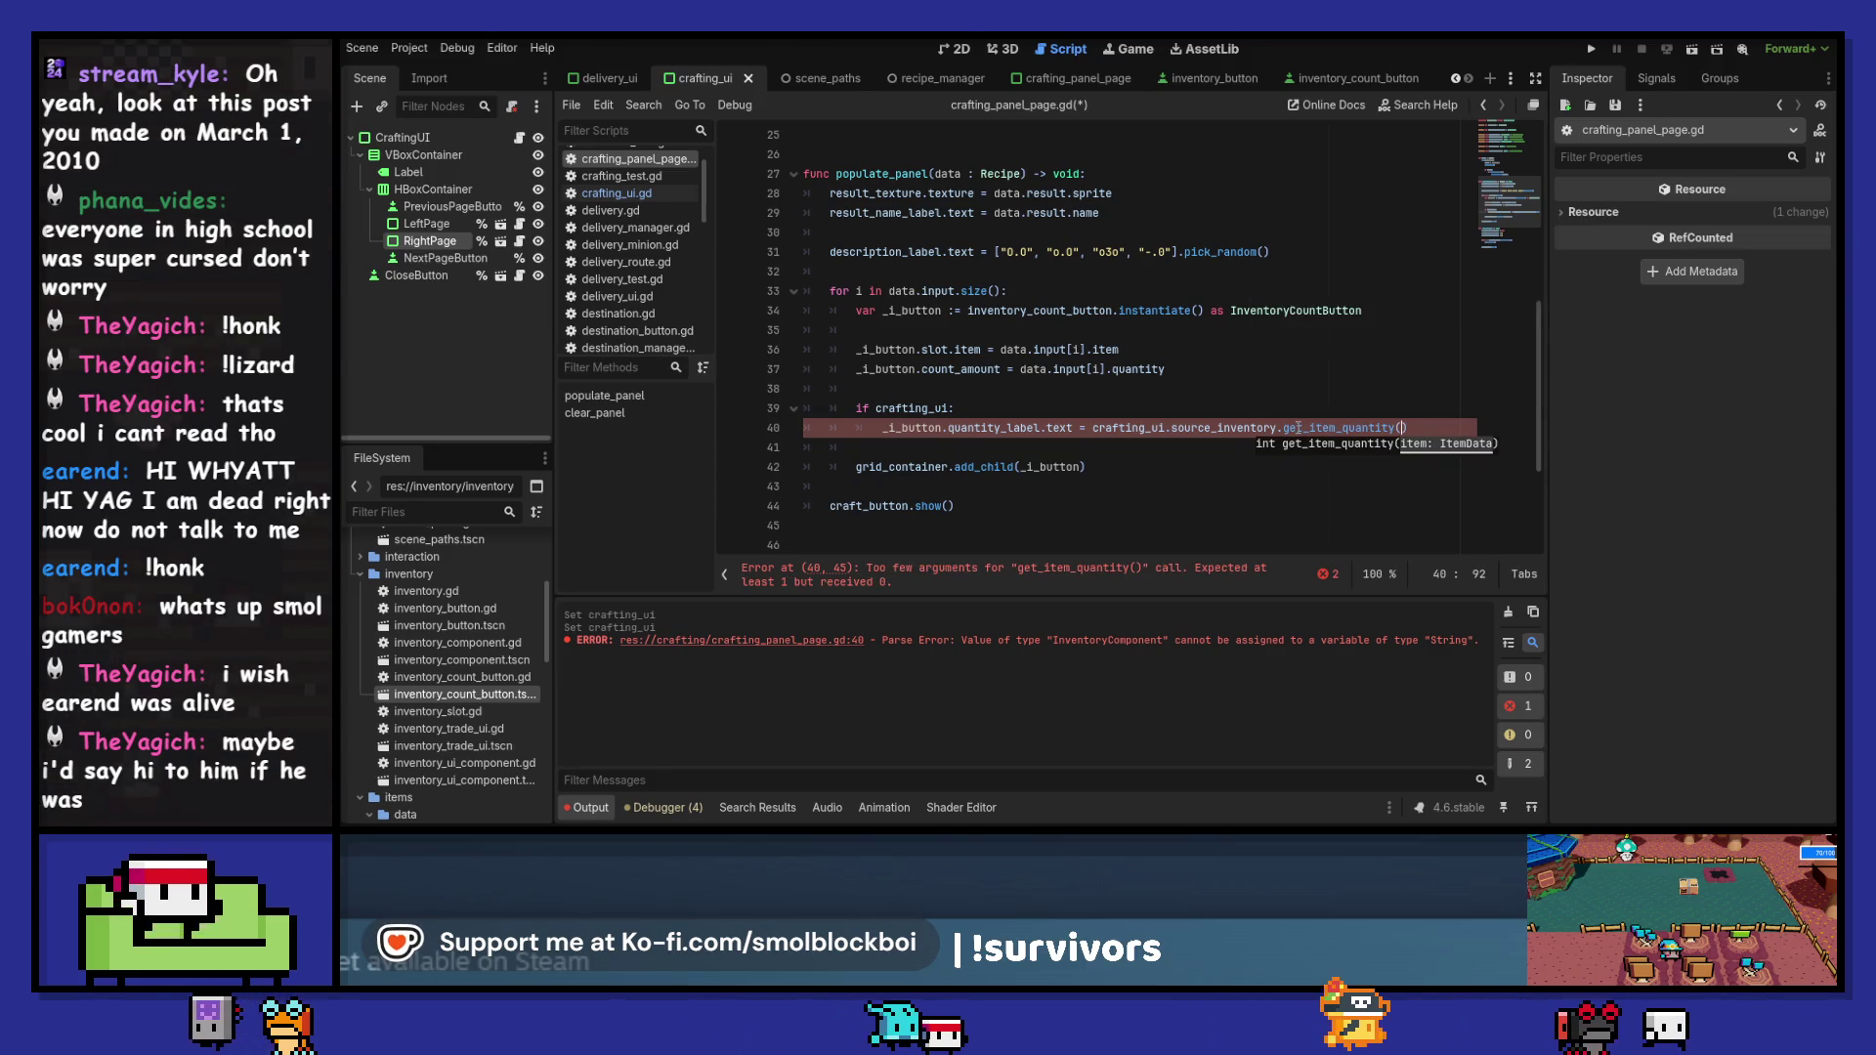
type("data.")
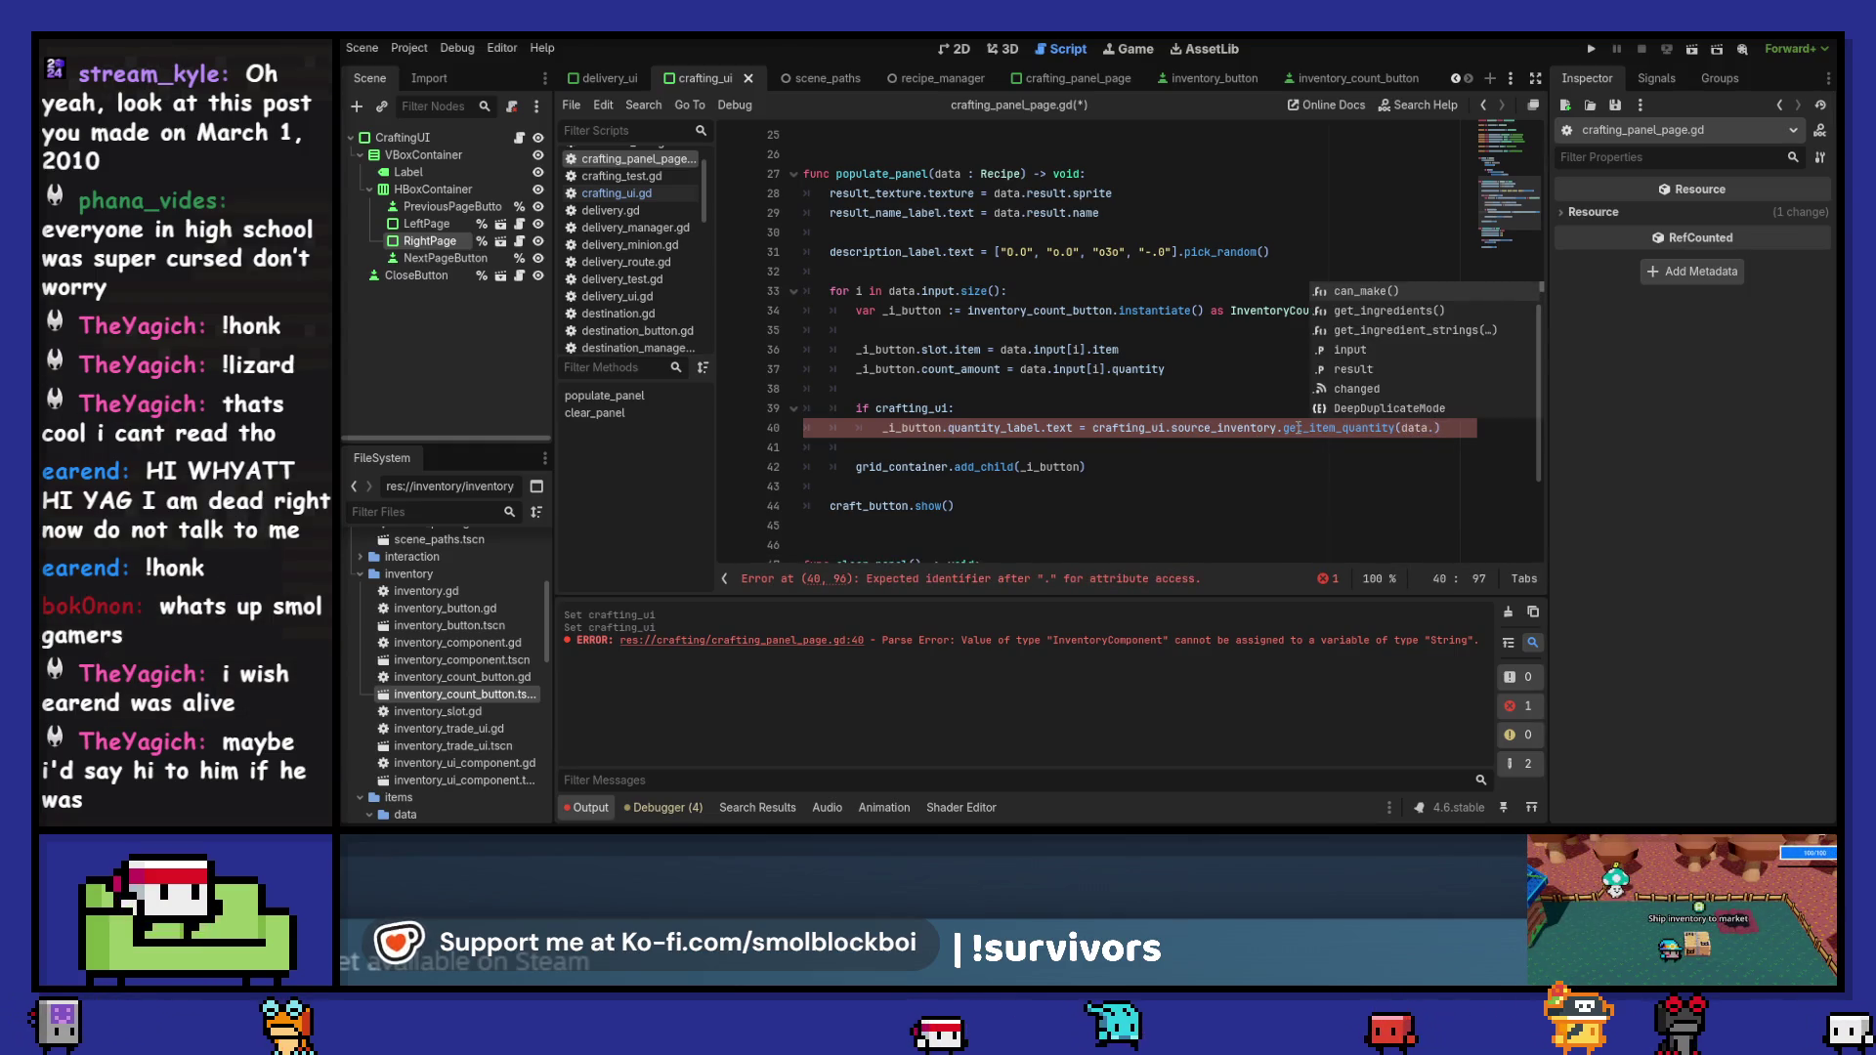
type("input[i")
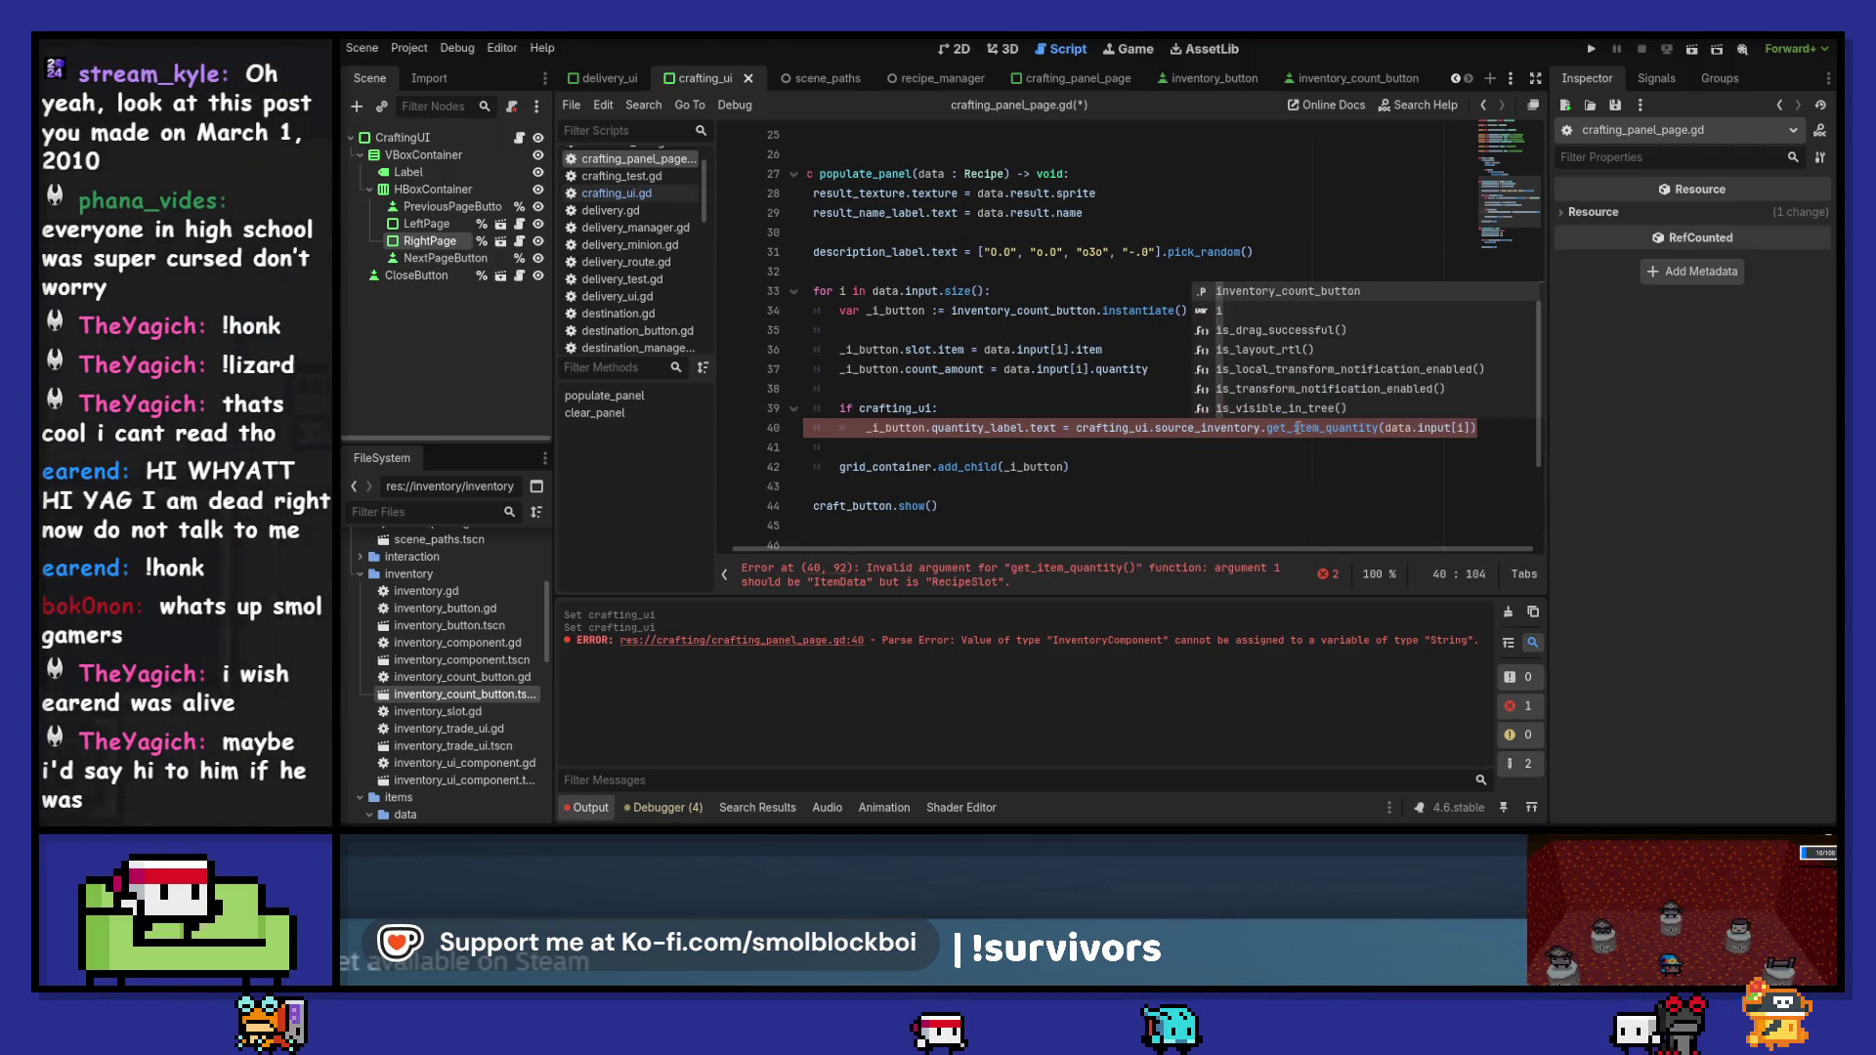
type("]")
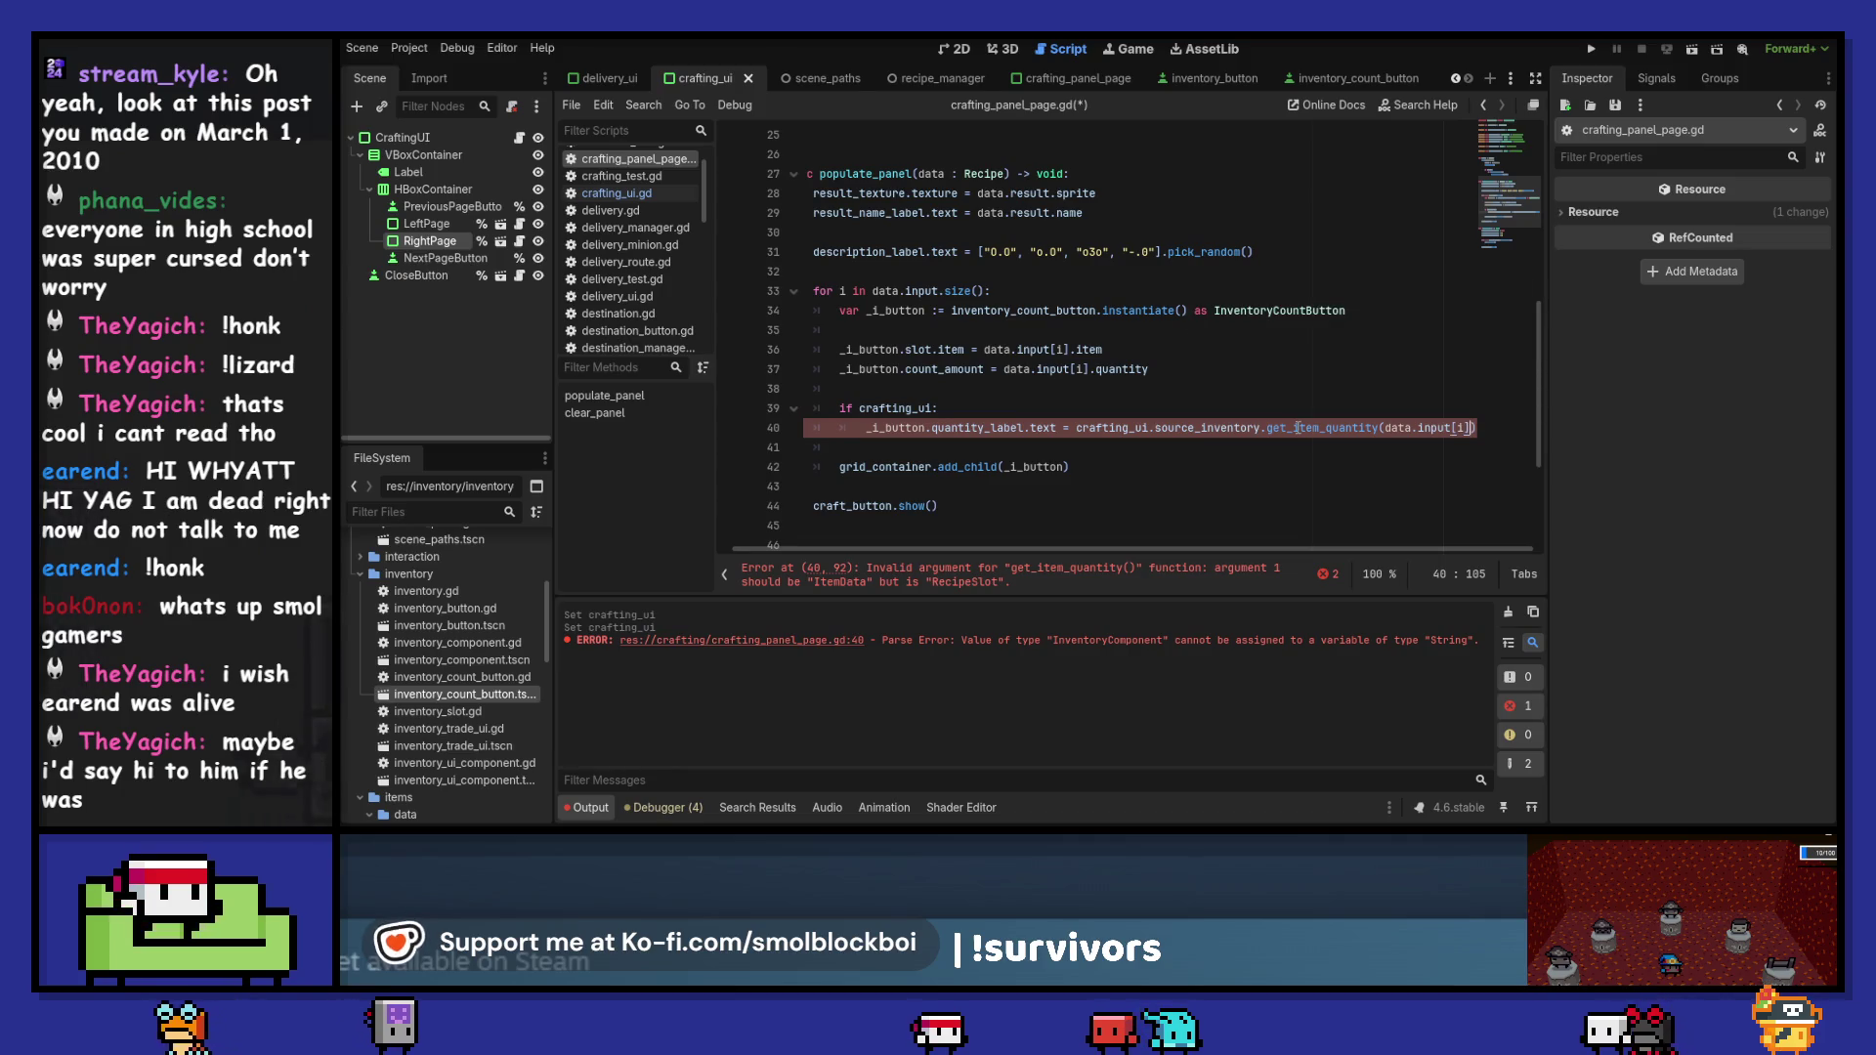
type(".item")
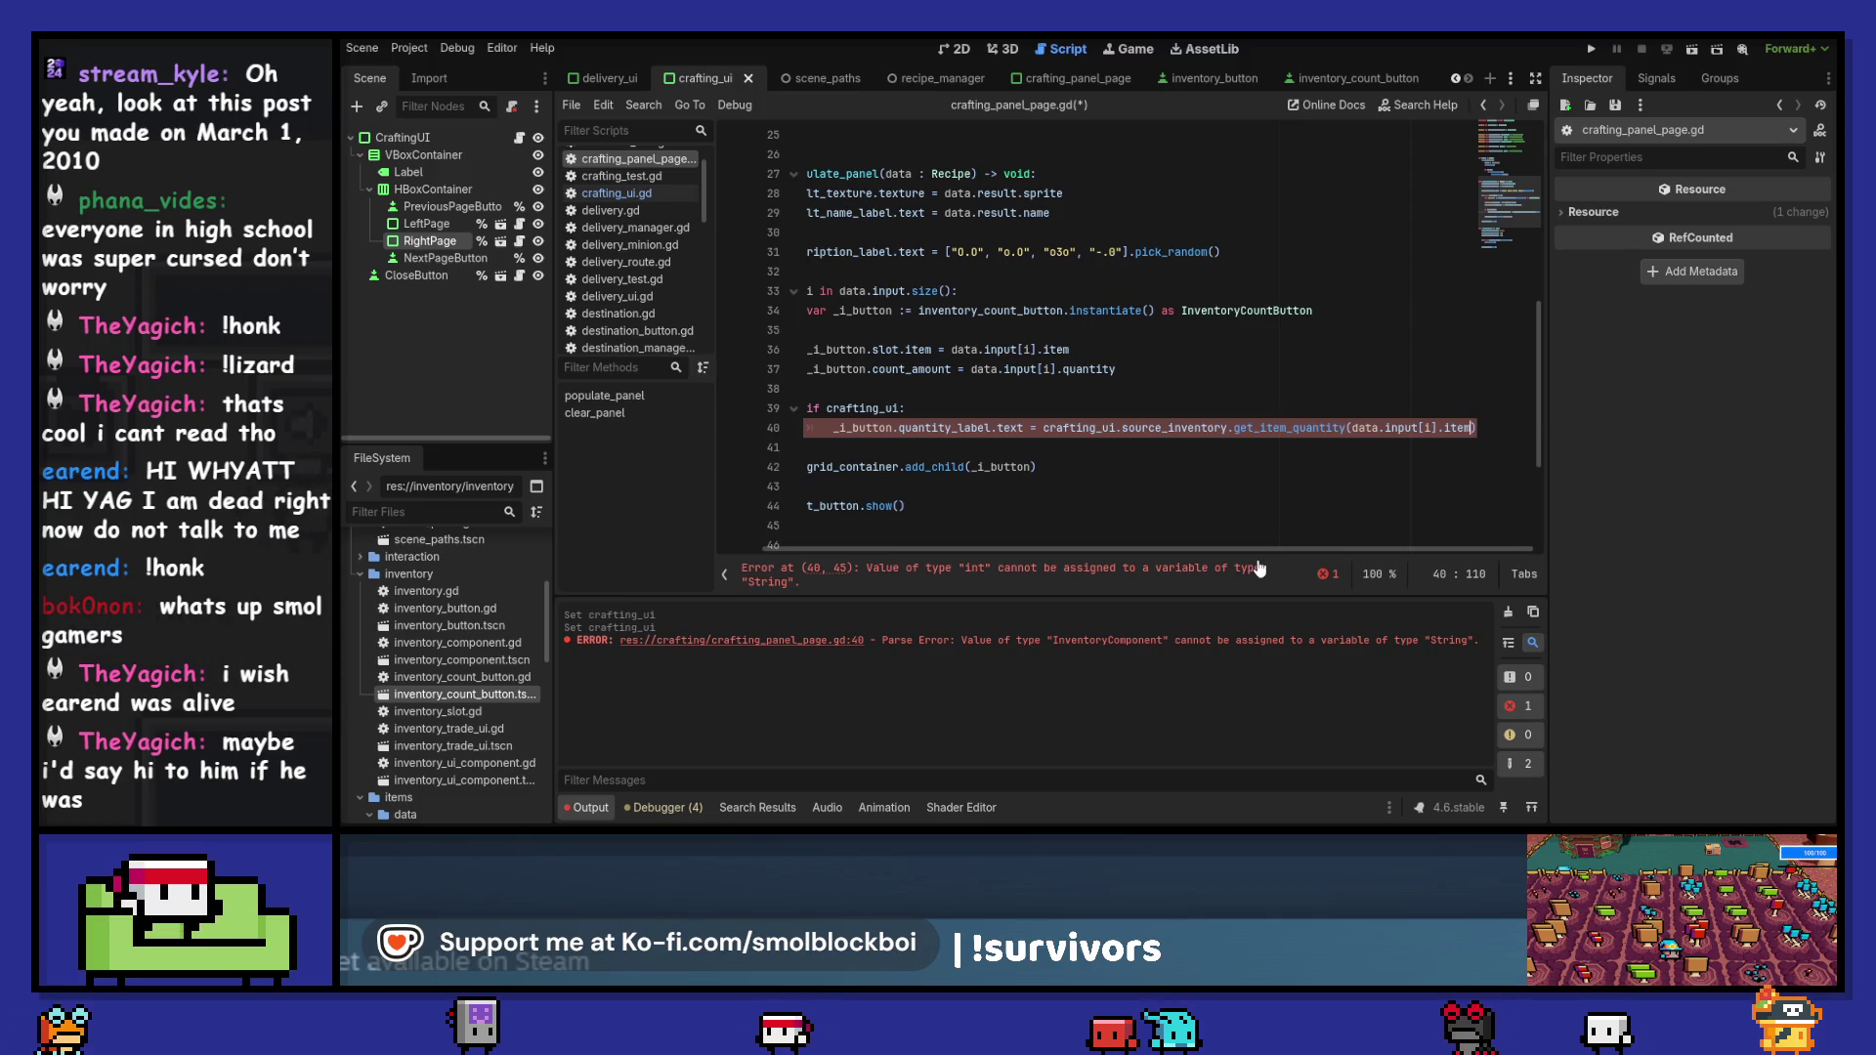
scroll(1094, 428, "left", 2)
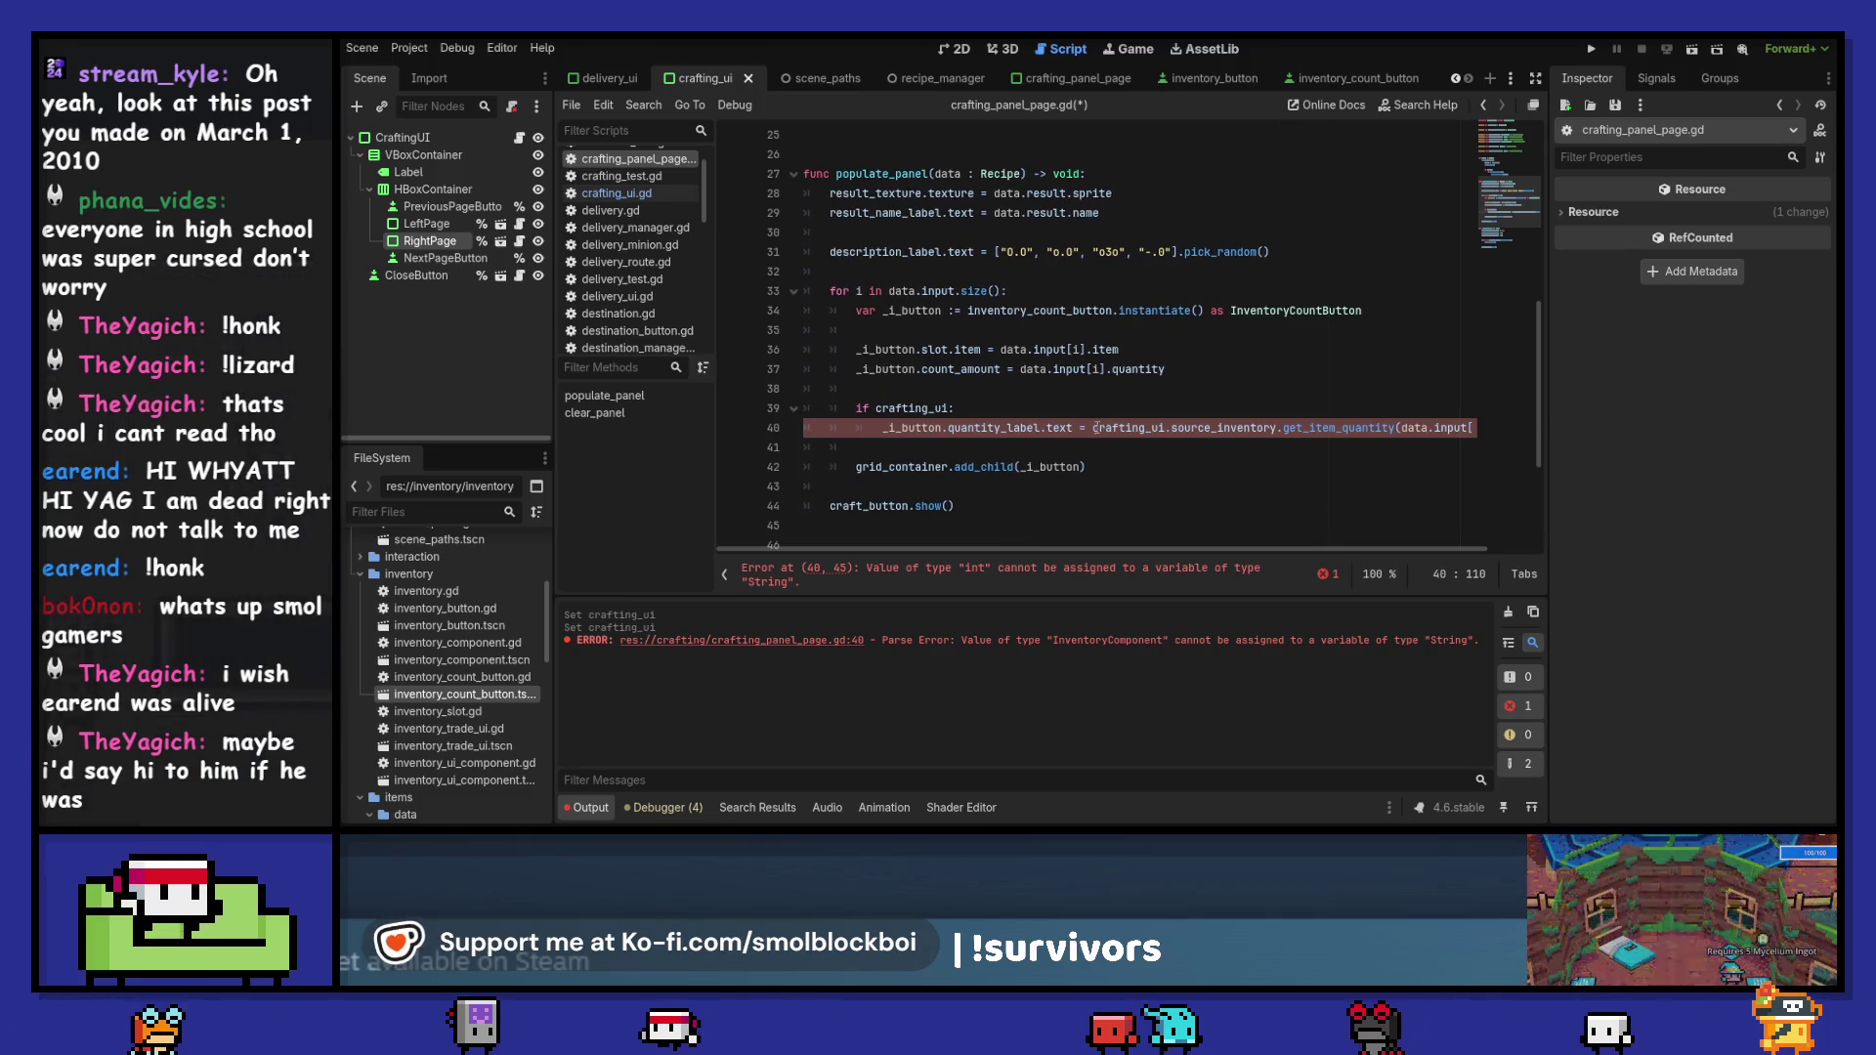
left_click(1094, 428)
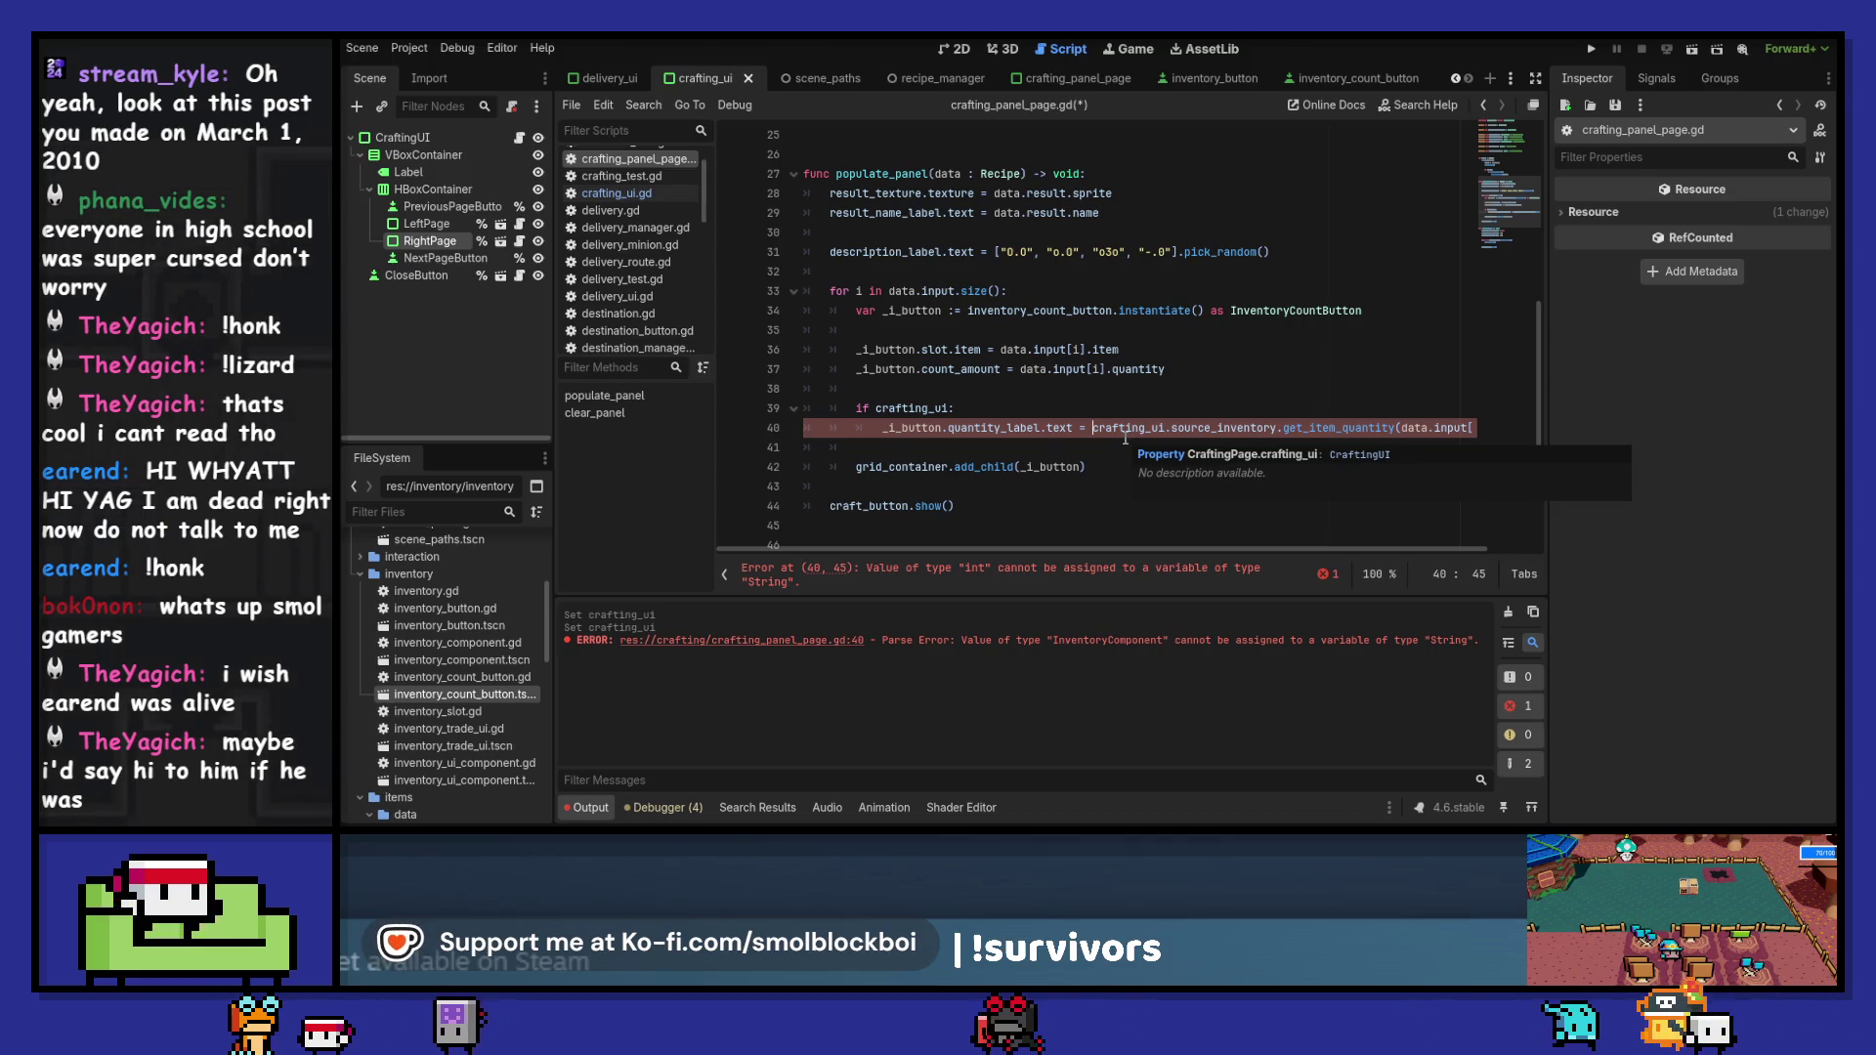
left_click(1322, 82)
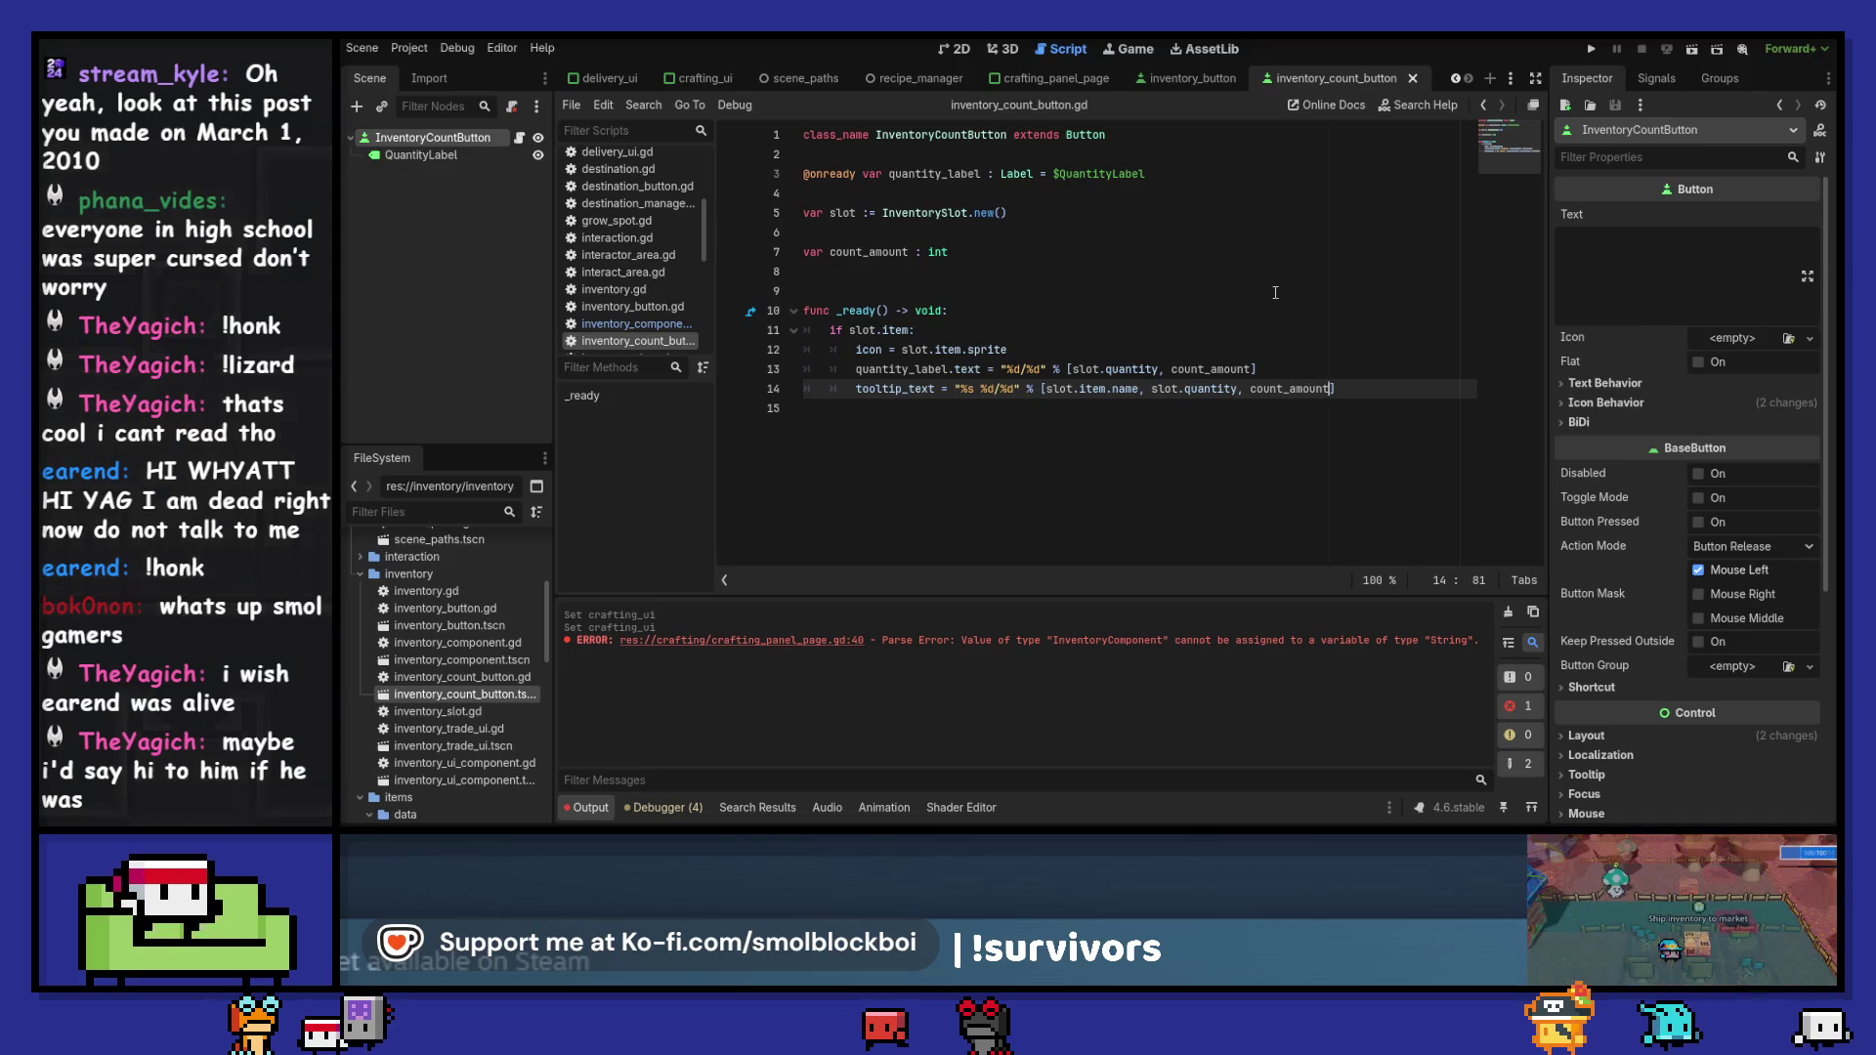
Insert a blank line after line 6 and select the count_amount variable name.
left_click(897, 241)
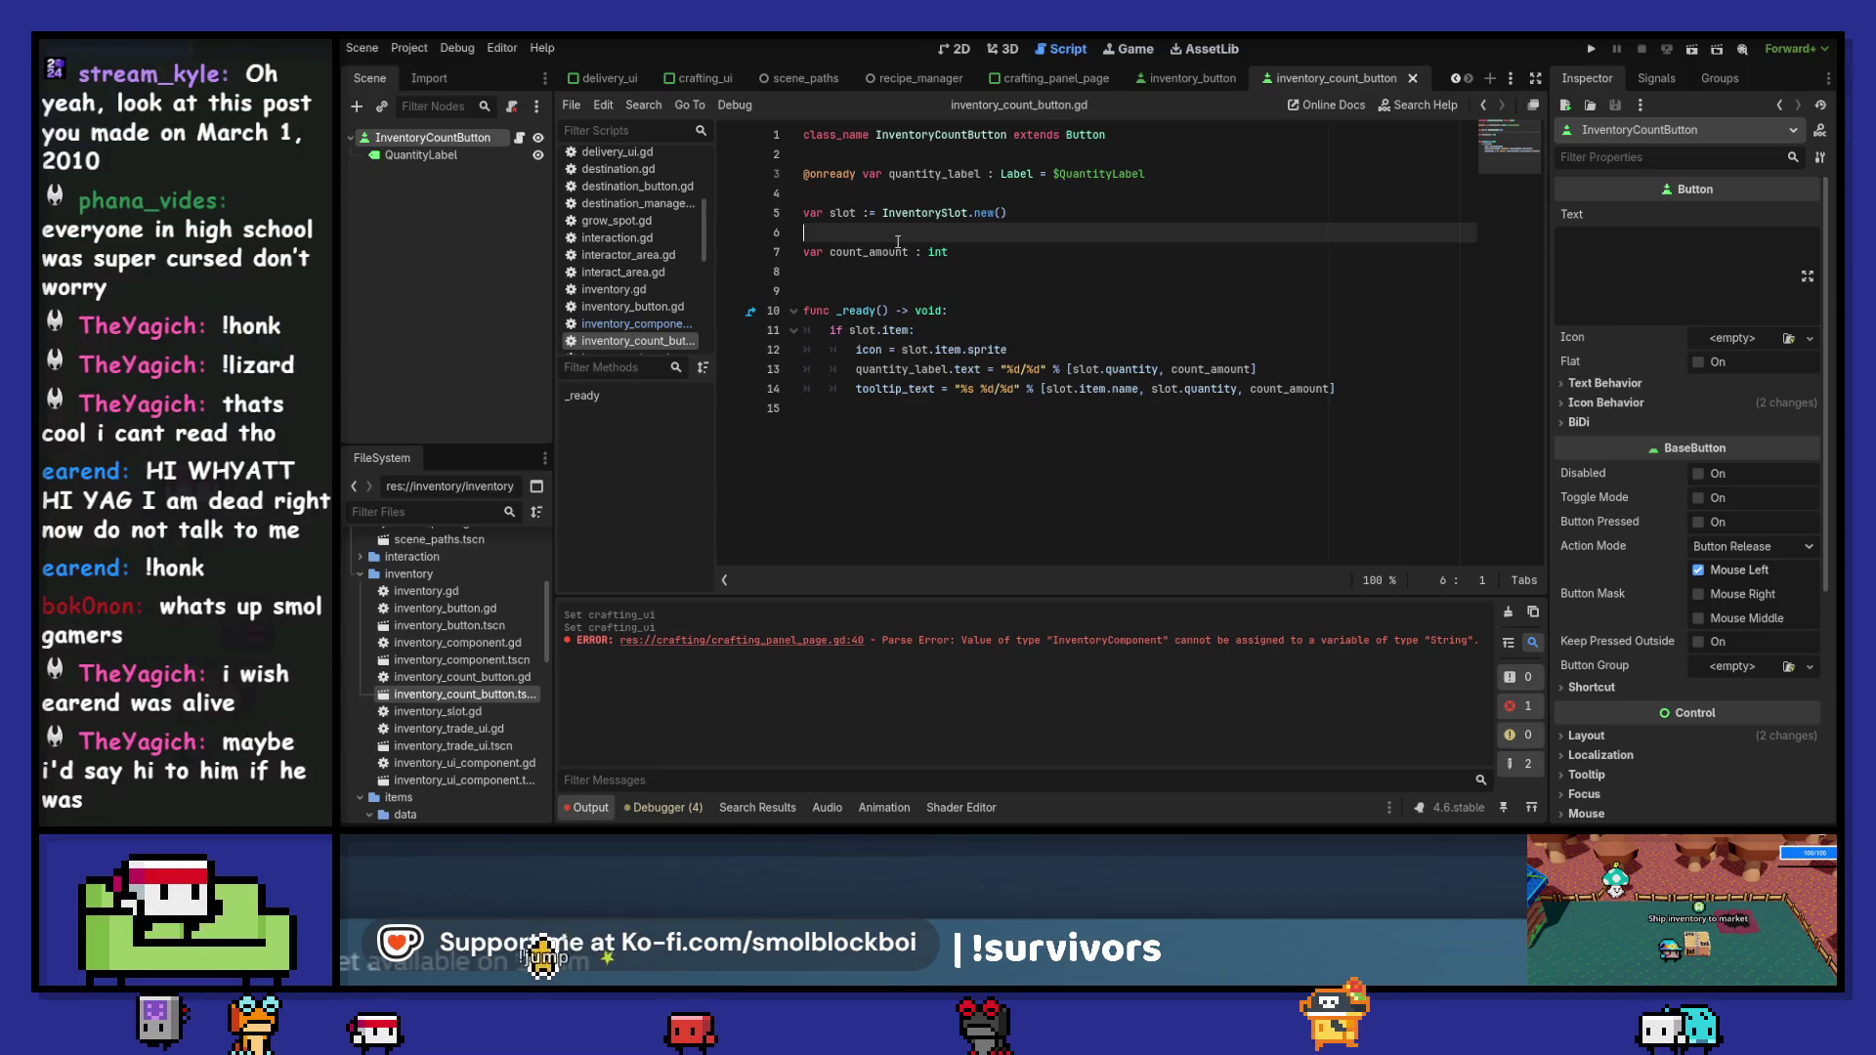
key("Return")
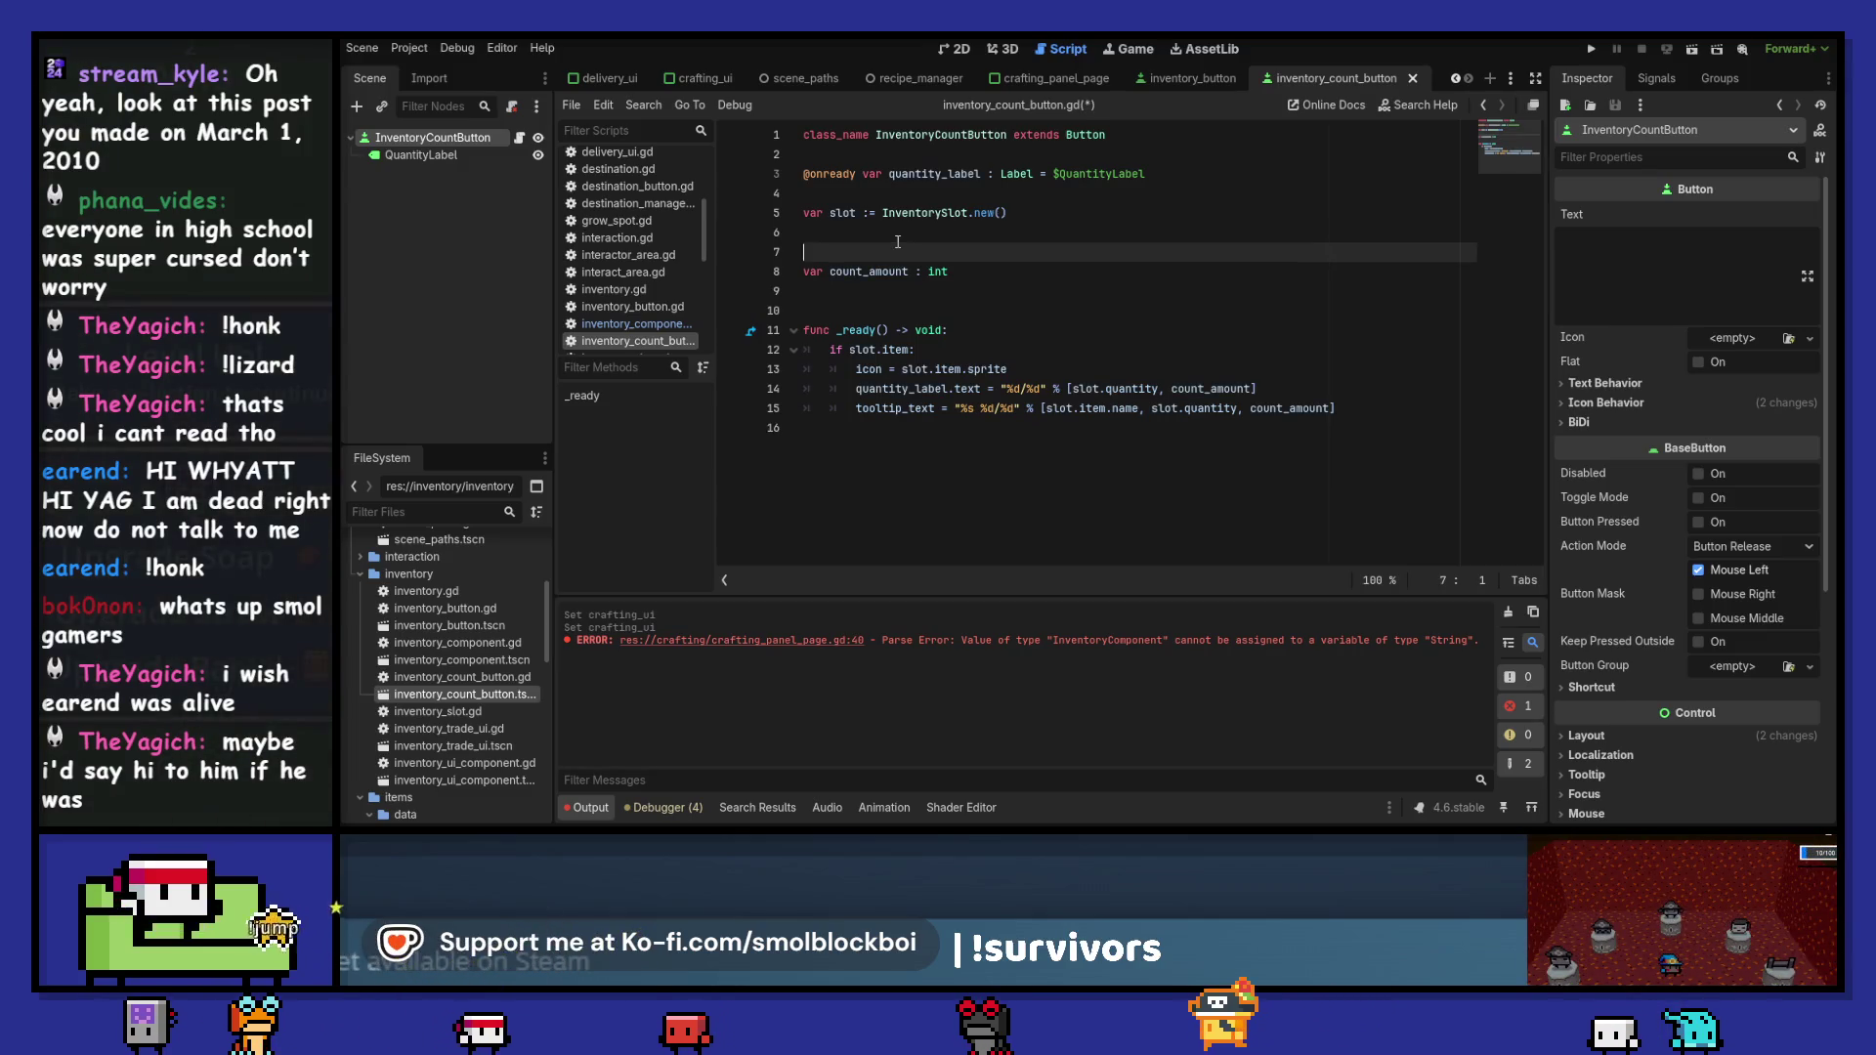
key("Down")
key("Right")
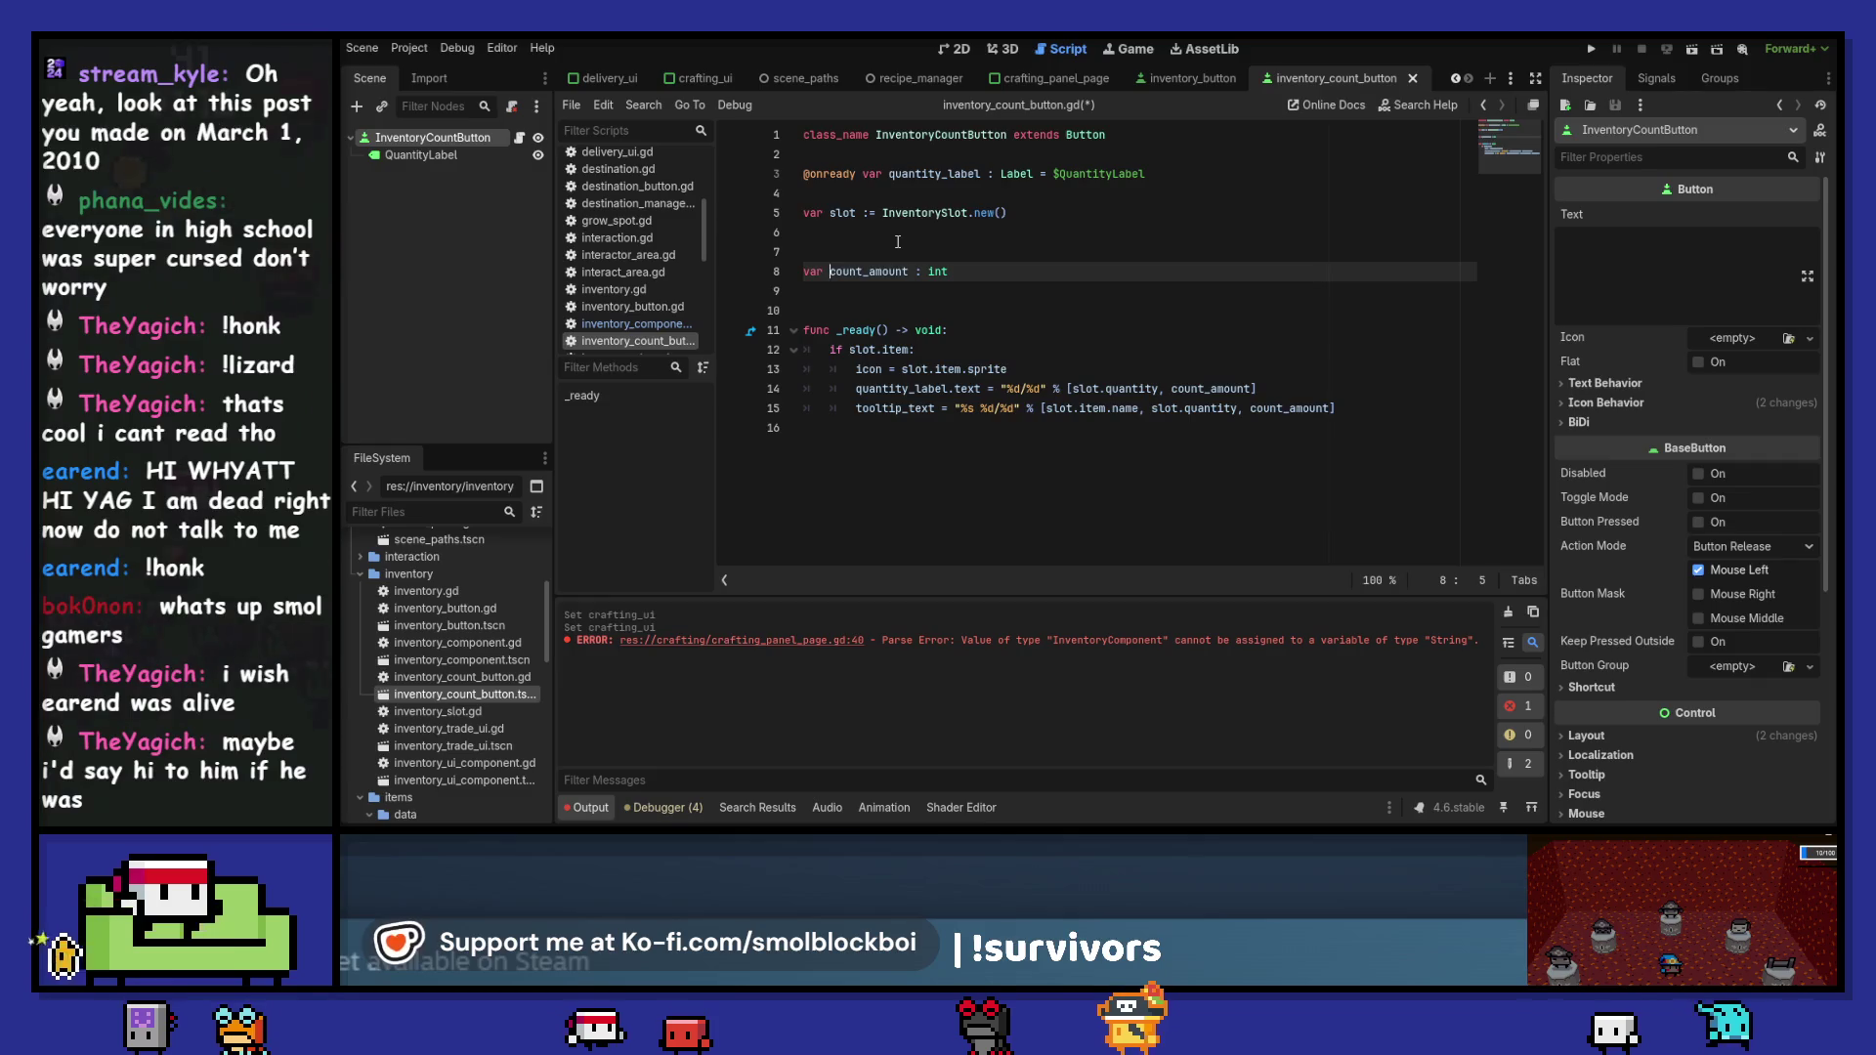
key("ctrl+shift+Right")
key("shift+Left")
key("shift+Left")
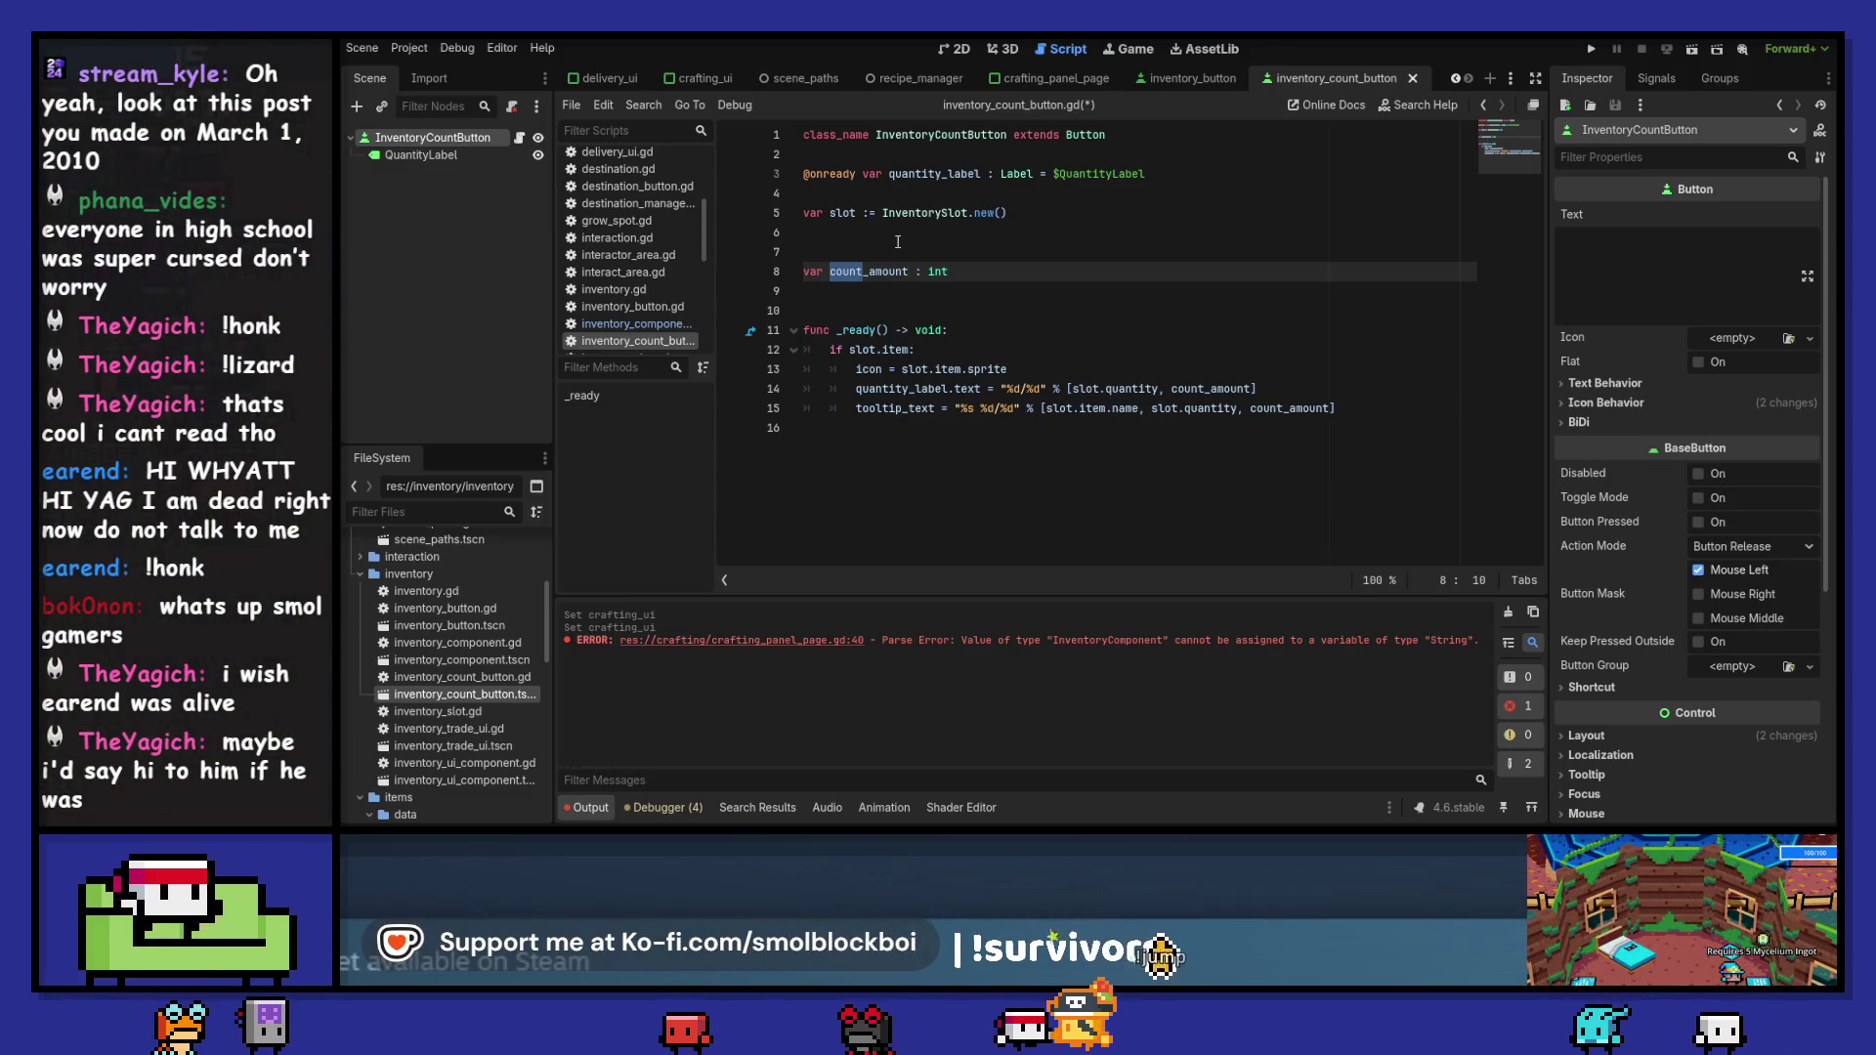
Discard the unfinished var line, save inventory_count_button.gd, and jump back to line 40's error.
left_click(897, 243)
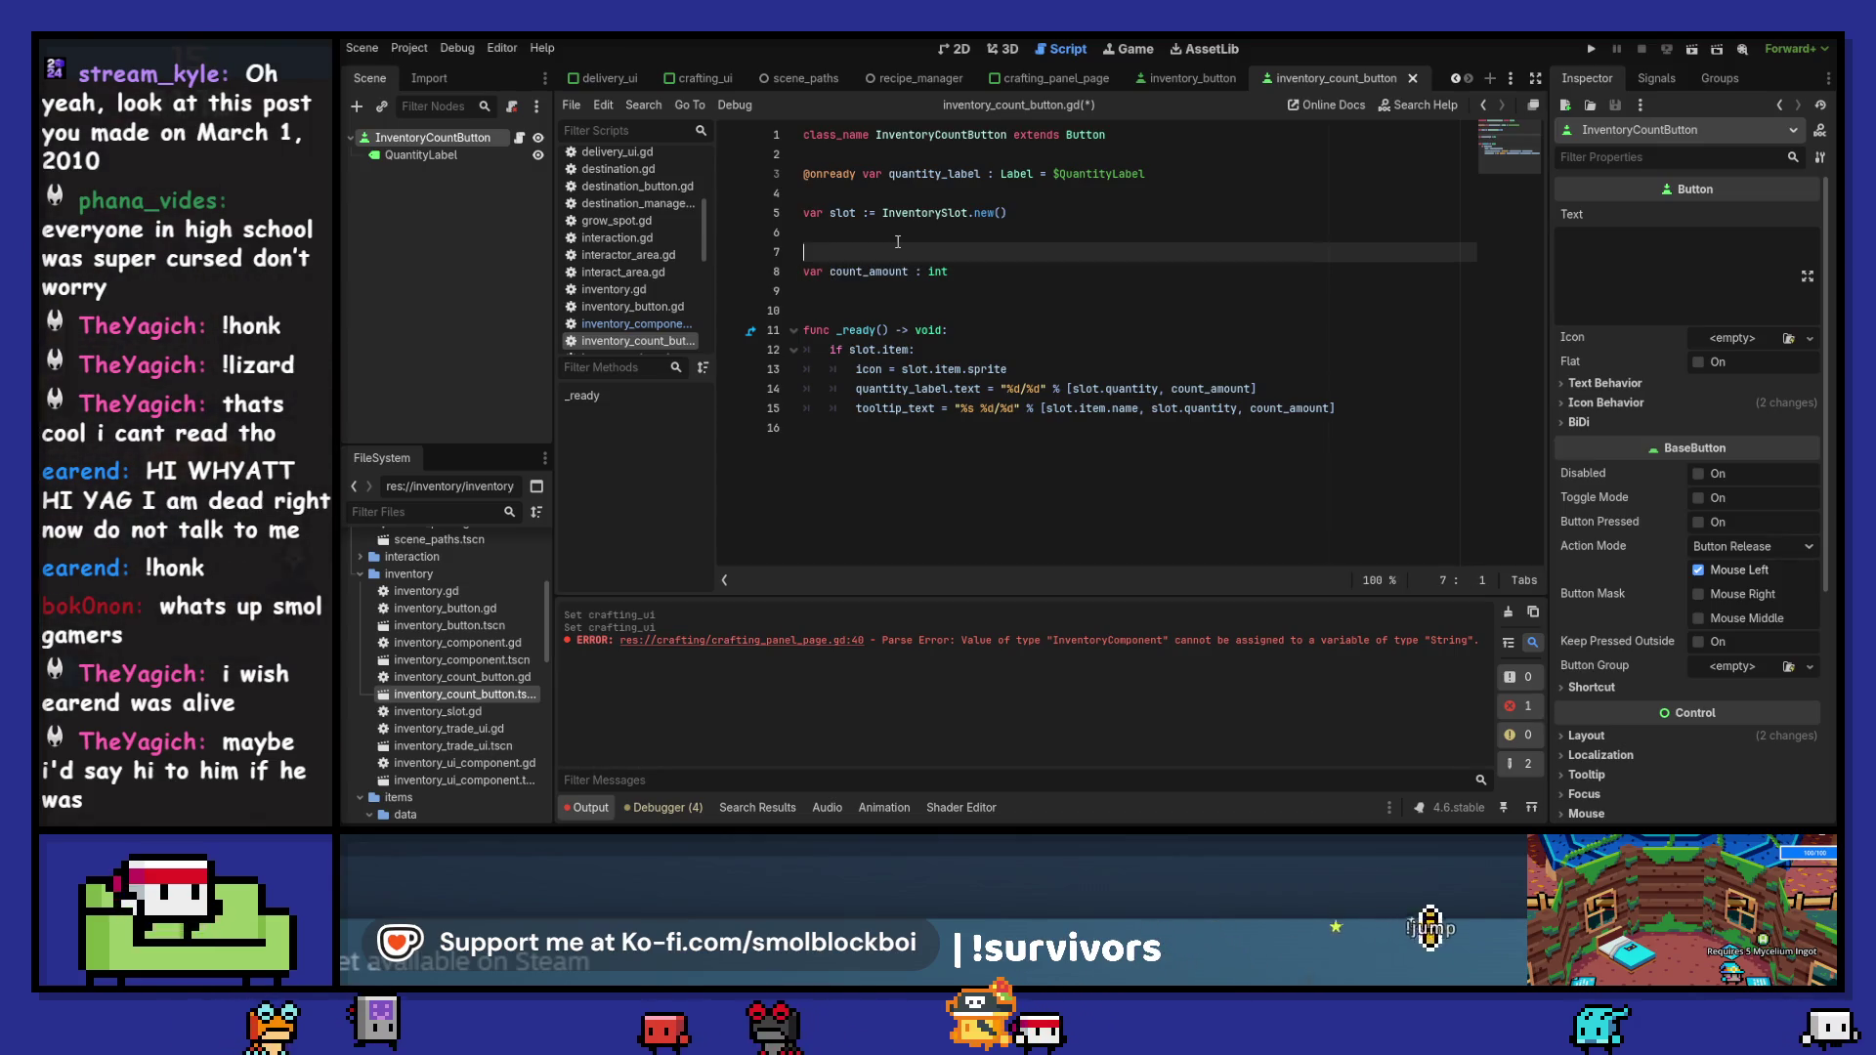
type("var slo")
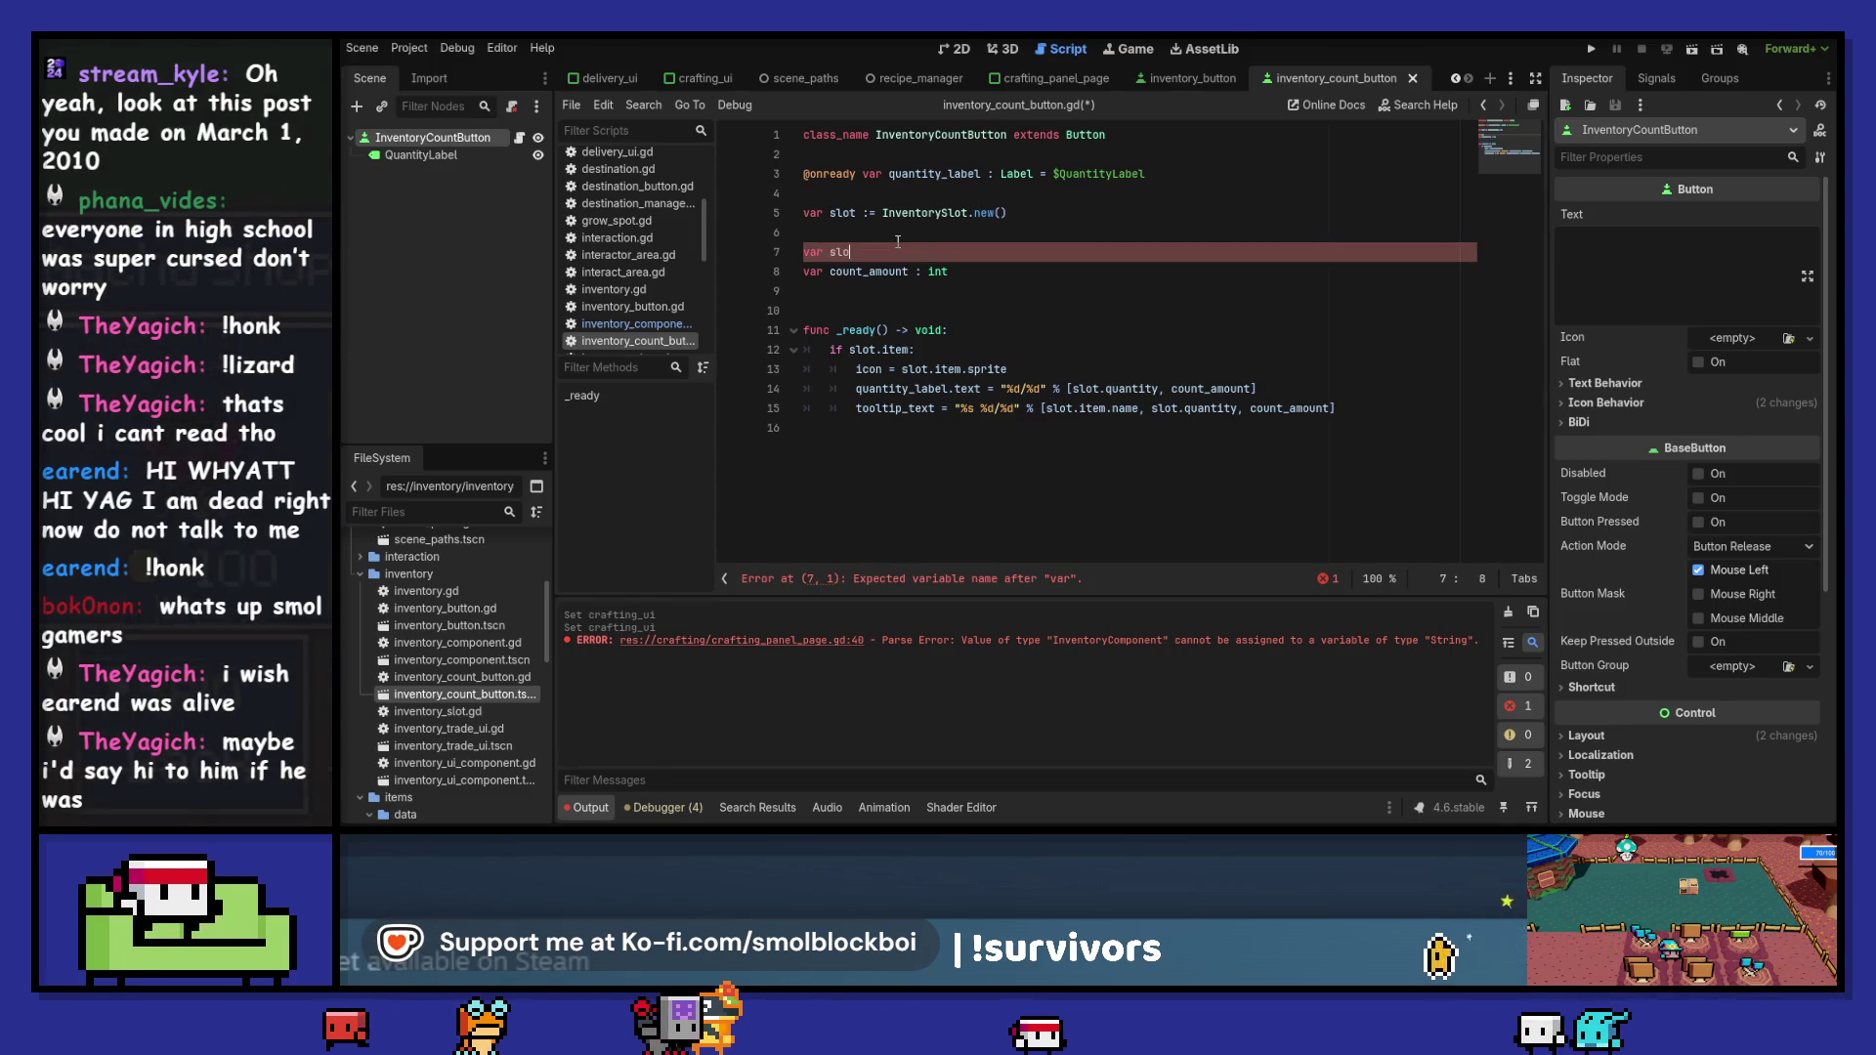
type("quan")
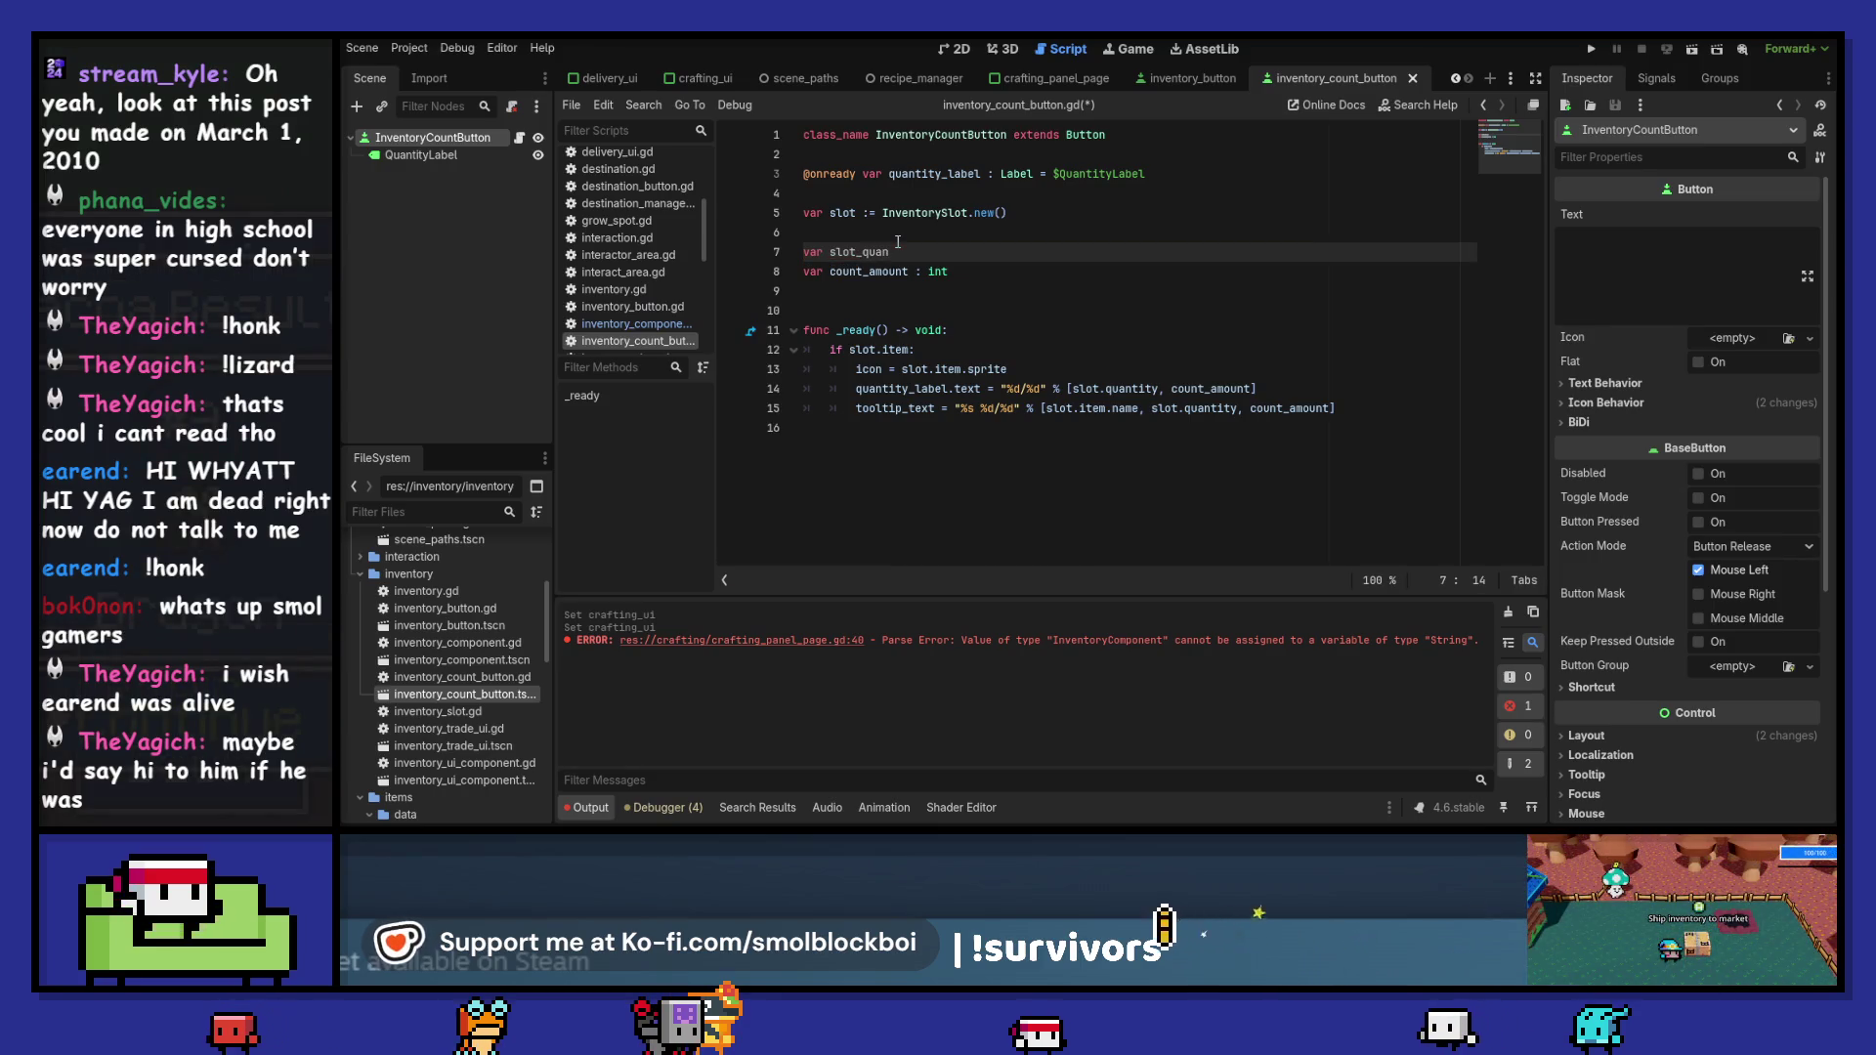
key("BackSpace")
key("ctrl+s")
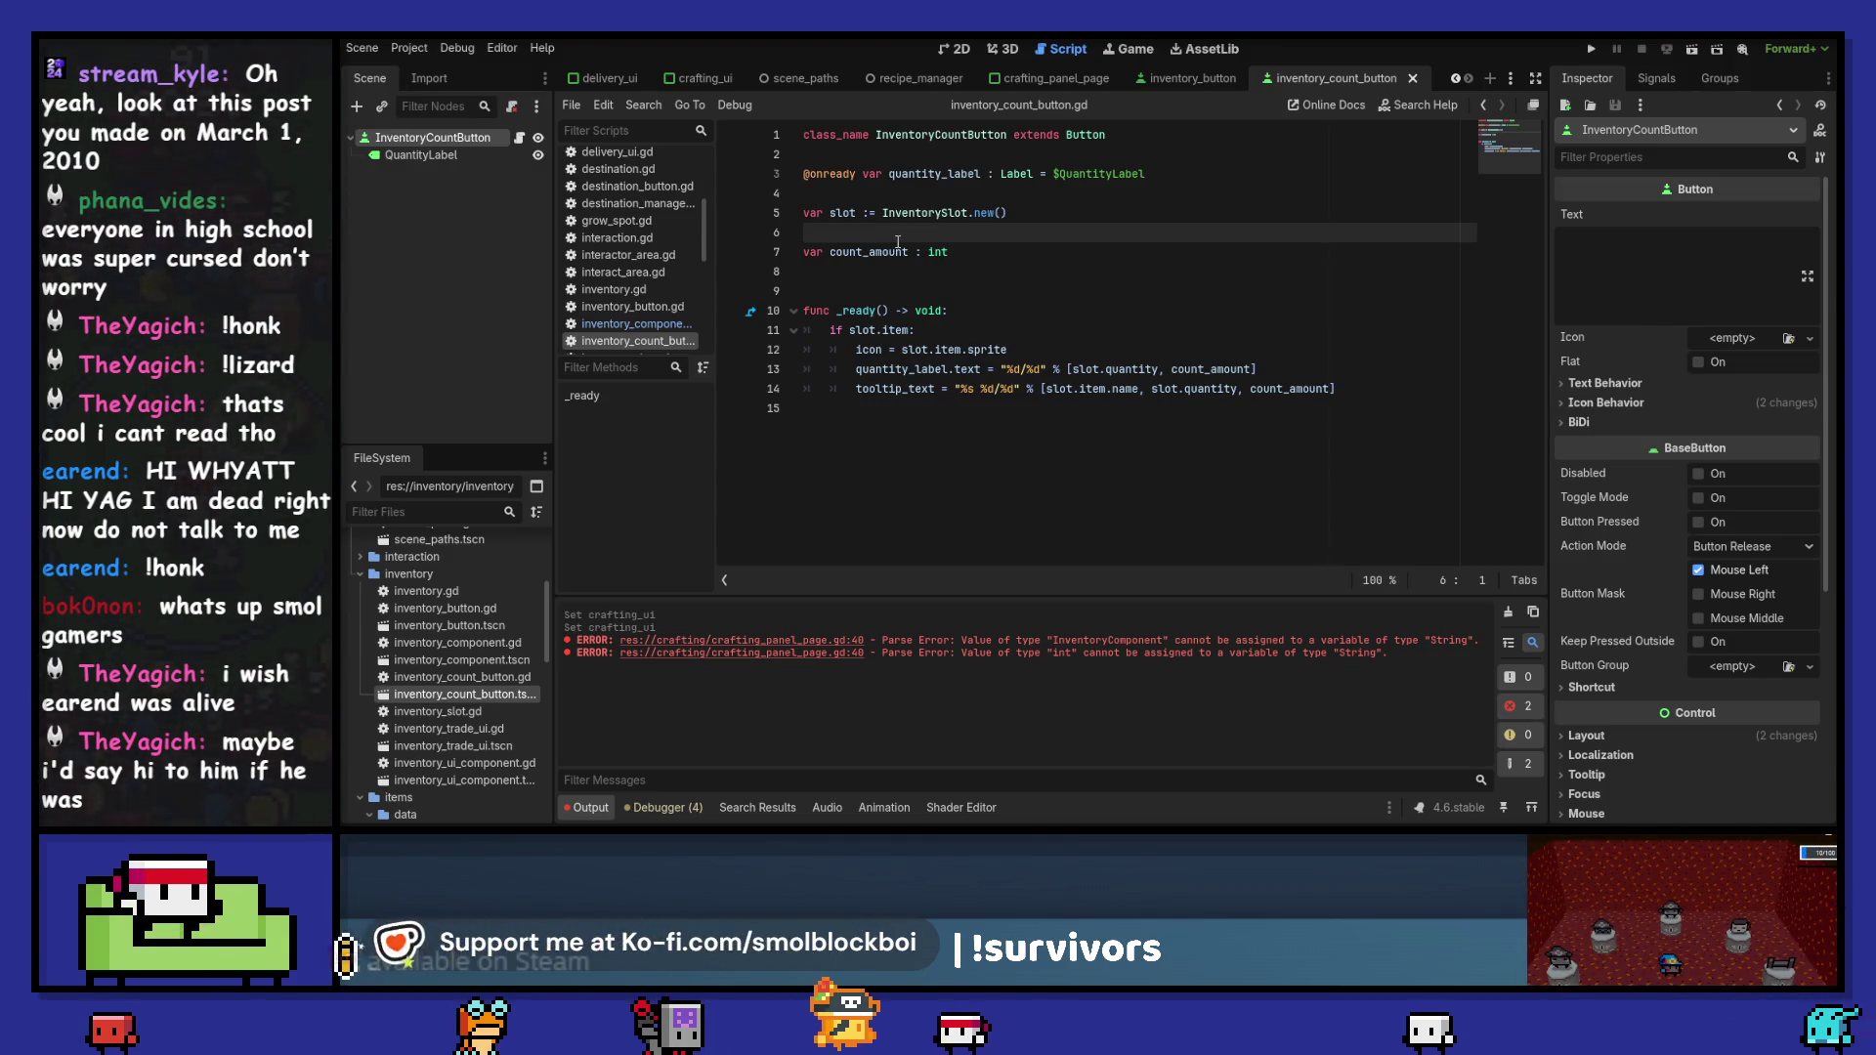
left_click(847, 212)
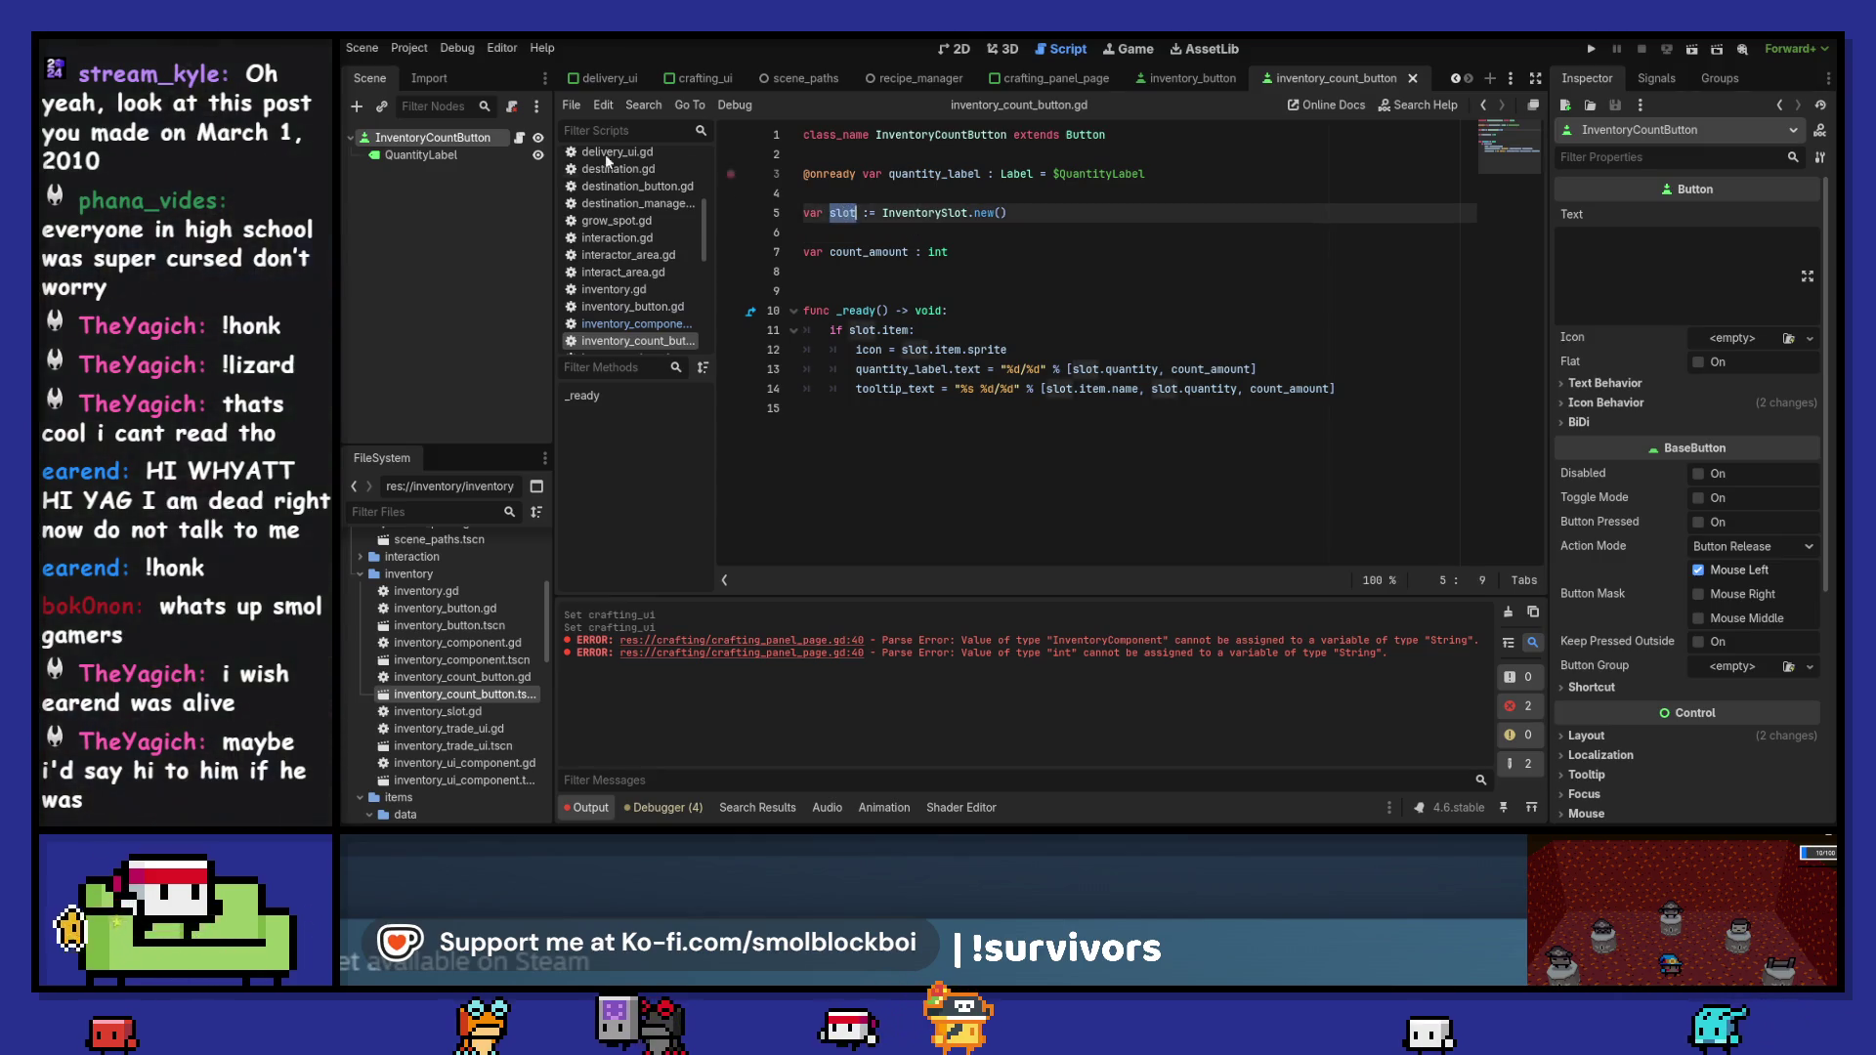
key("F5")
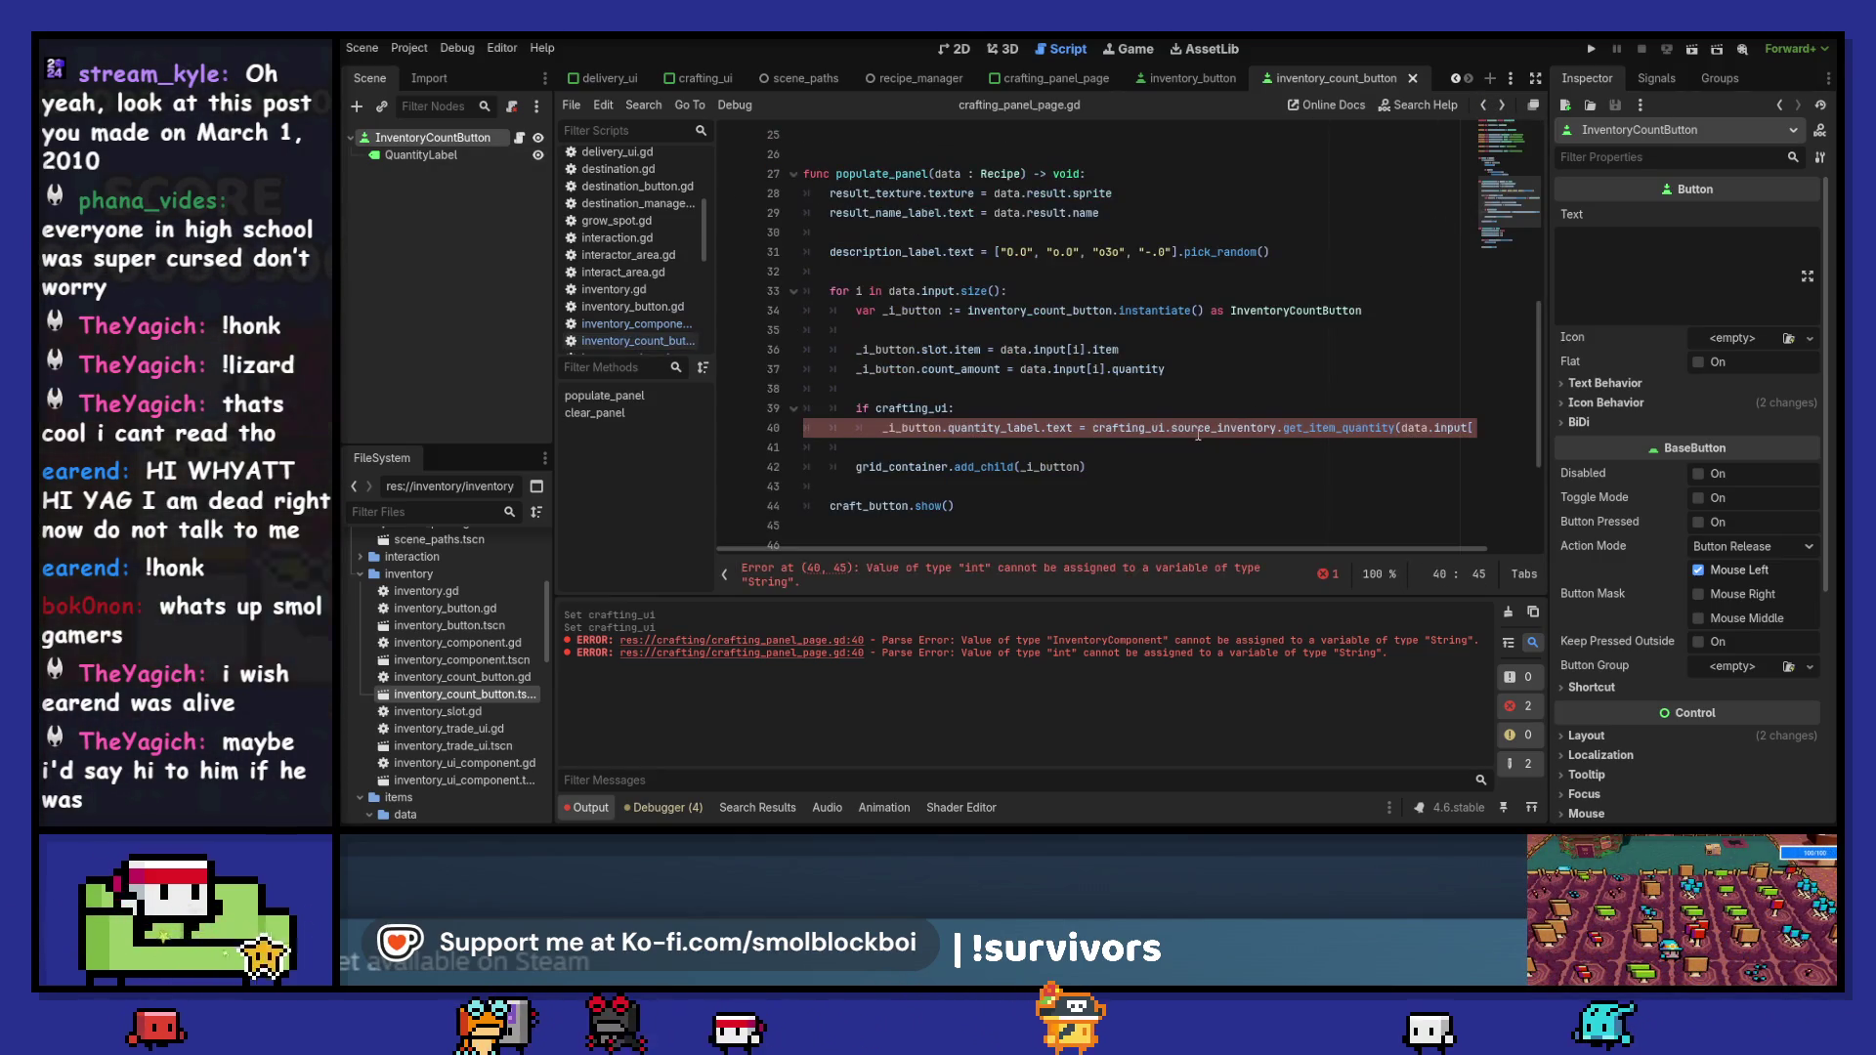
Replace quantity_label.text with slot.quantity on line 40 and save.
left_click_drag(948, 428, 1072, 428)
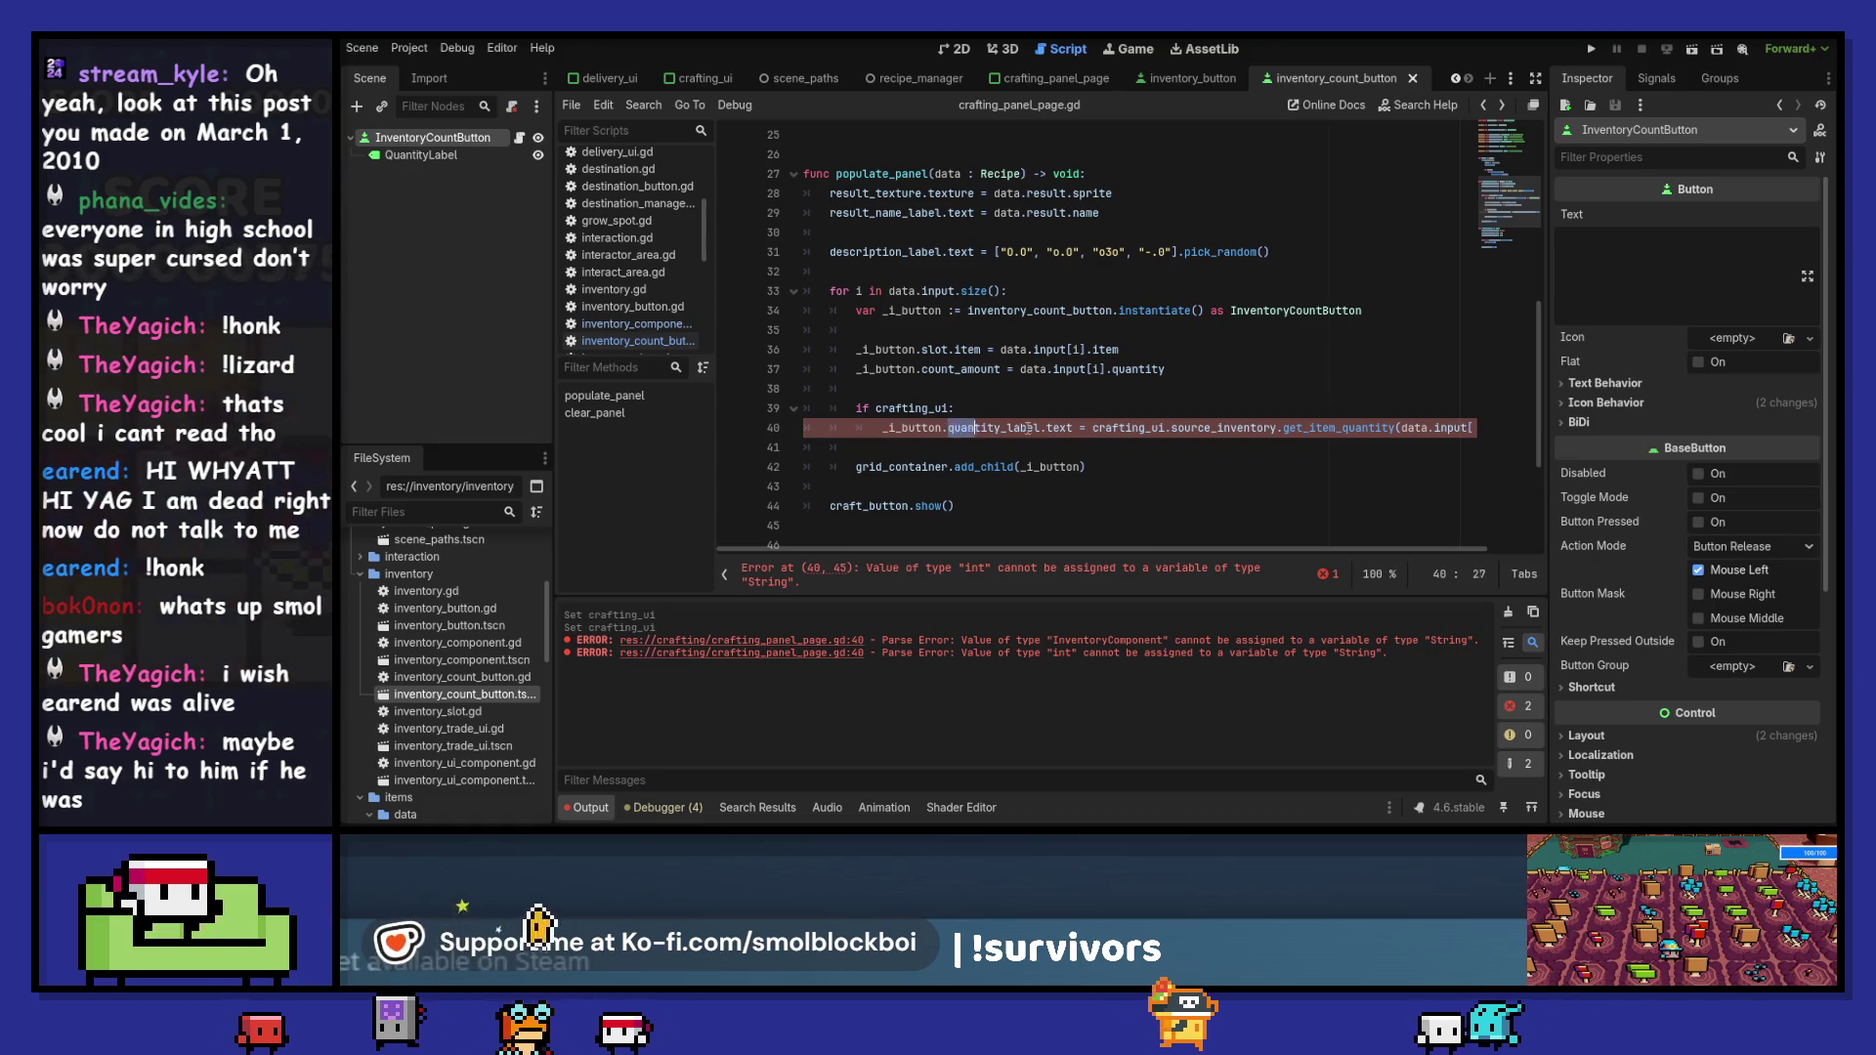
type("slot")
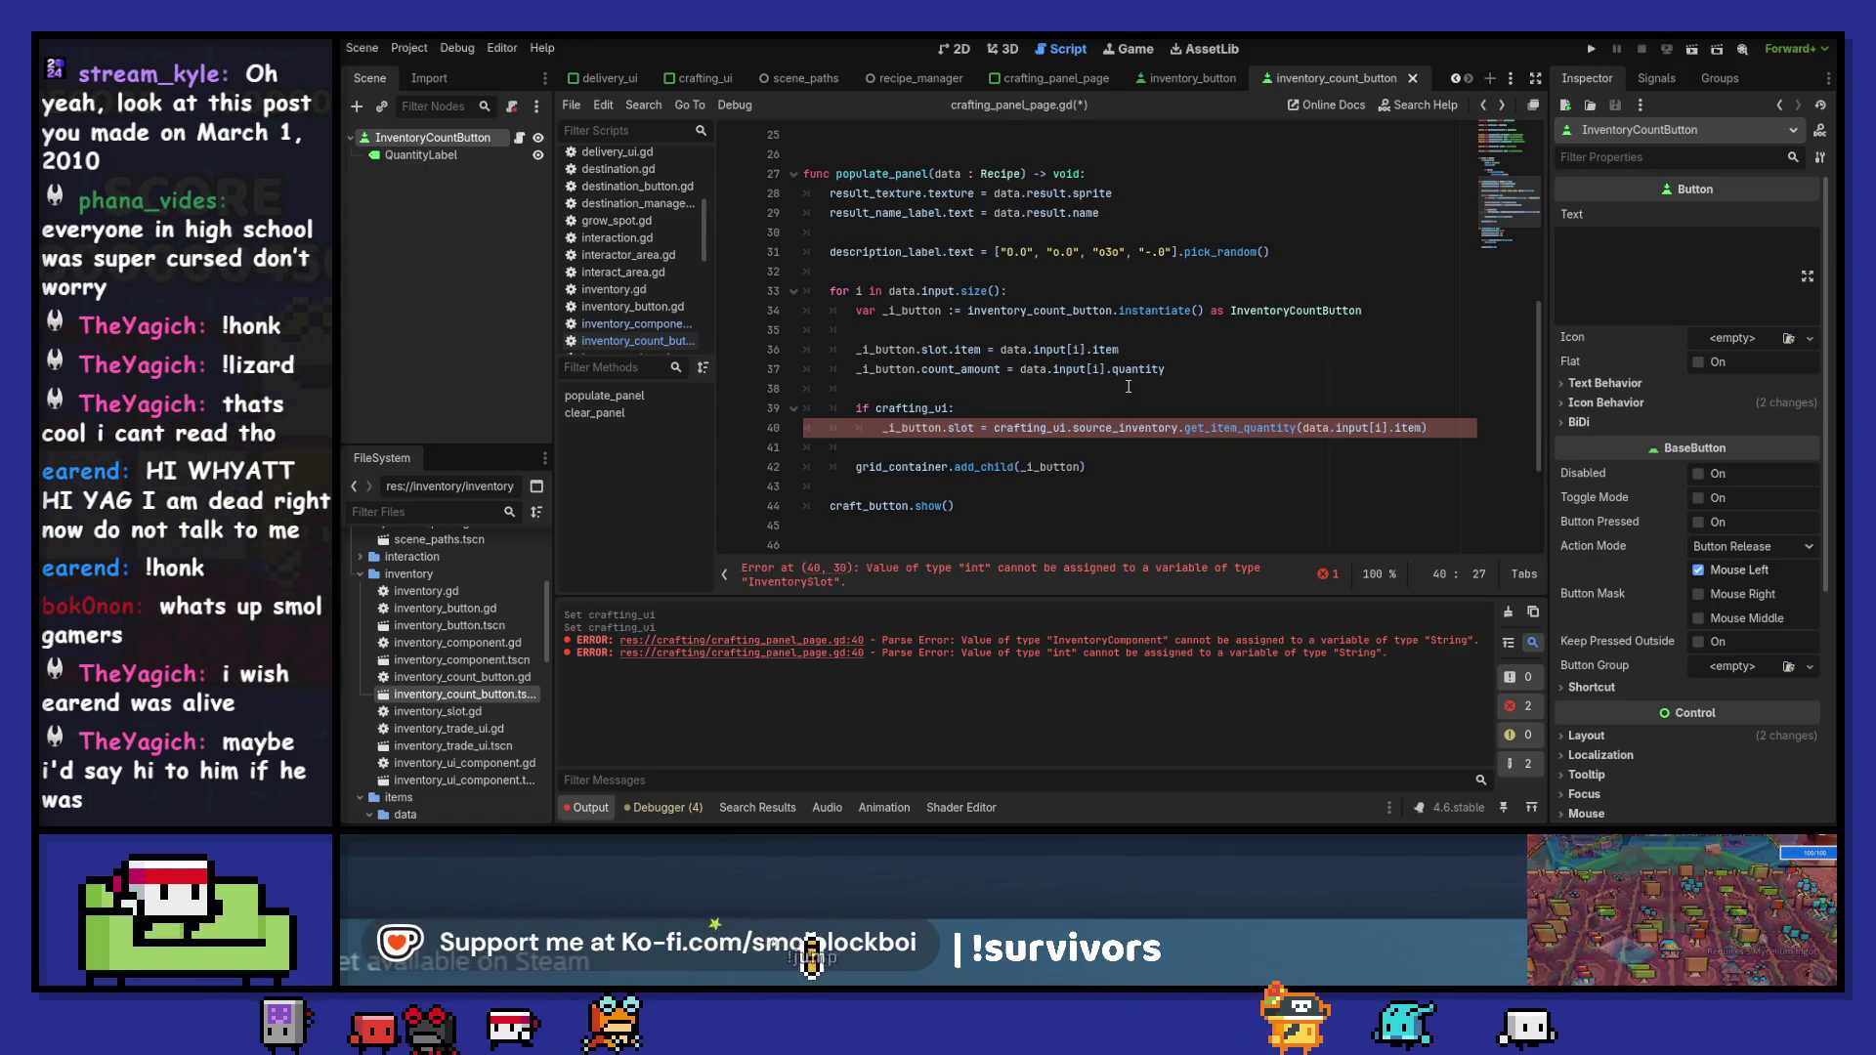
type(".quantity")
key("ctrl+s")
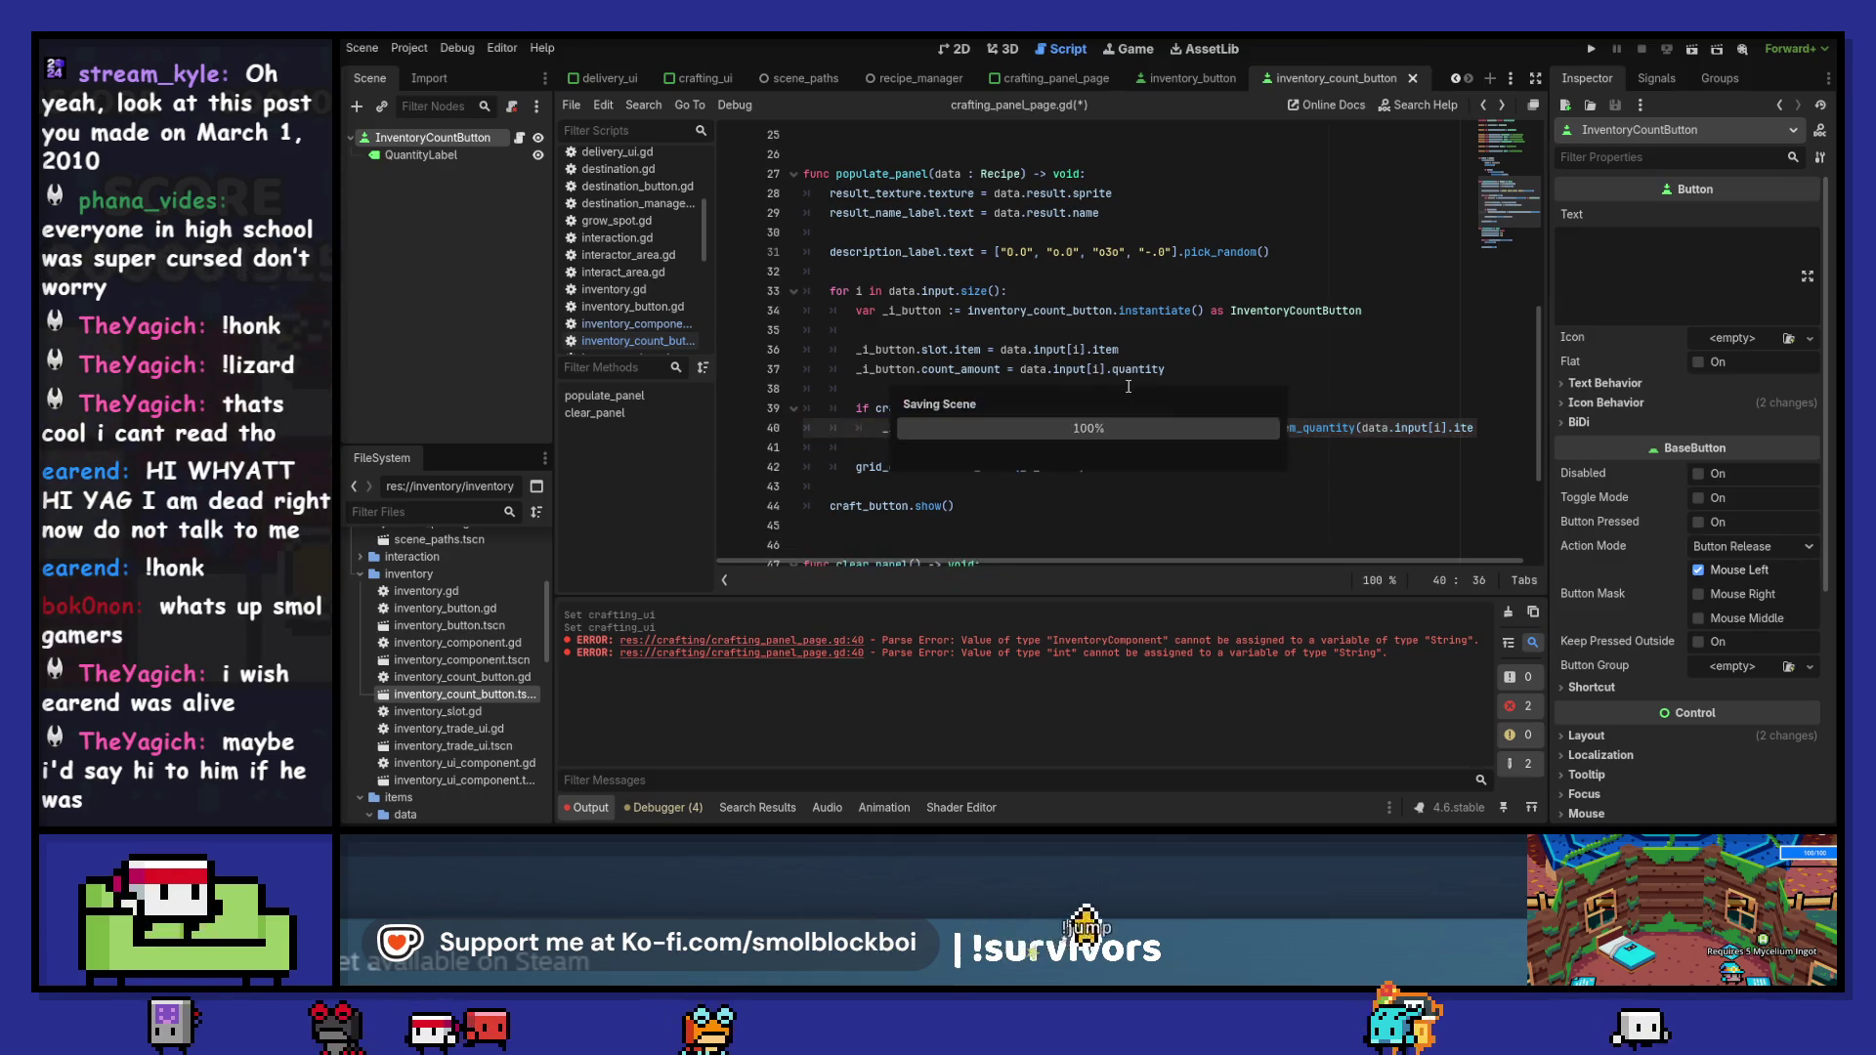
Declare a local variable _item := data.input[i].item above the button setup.
left_click(977, 331)
key("Return")
key("Return")
key("Up")
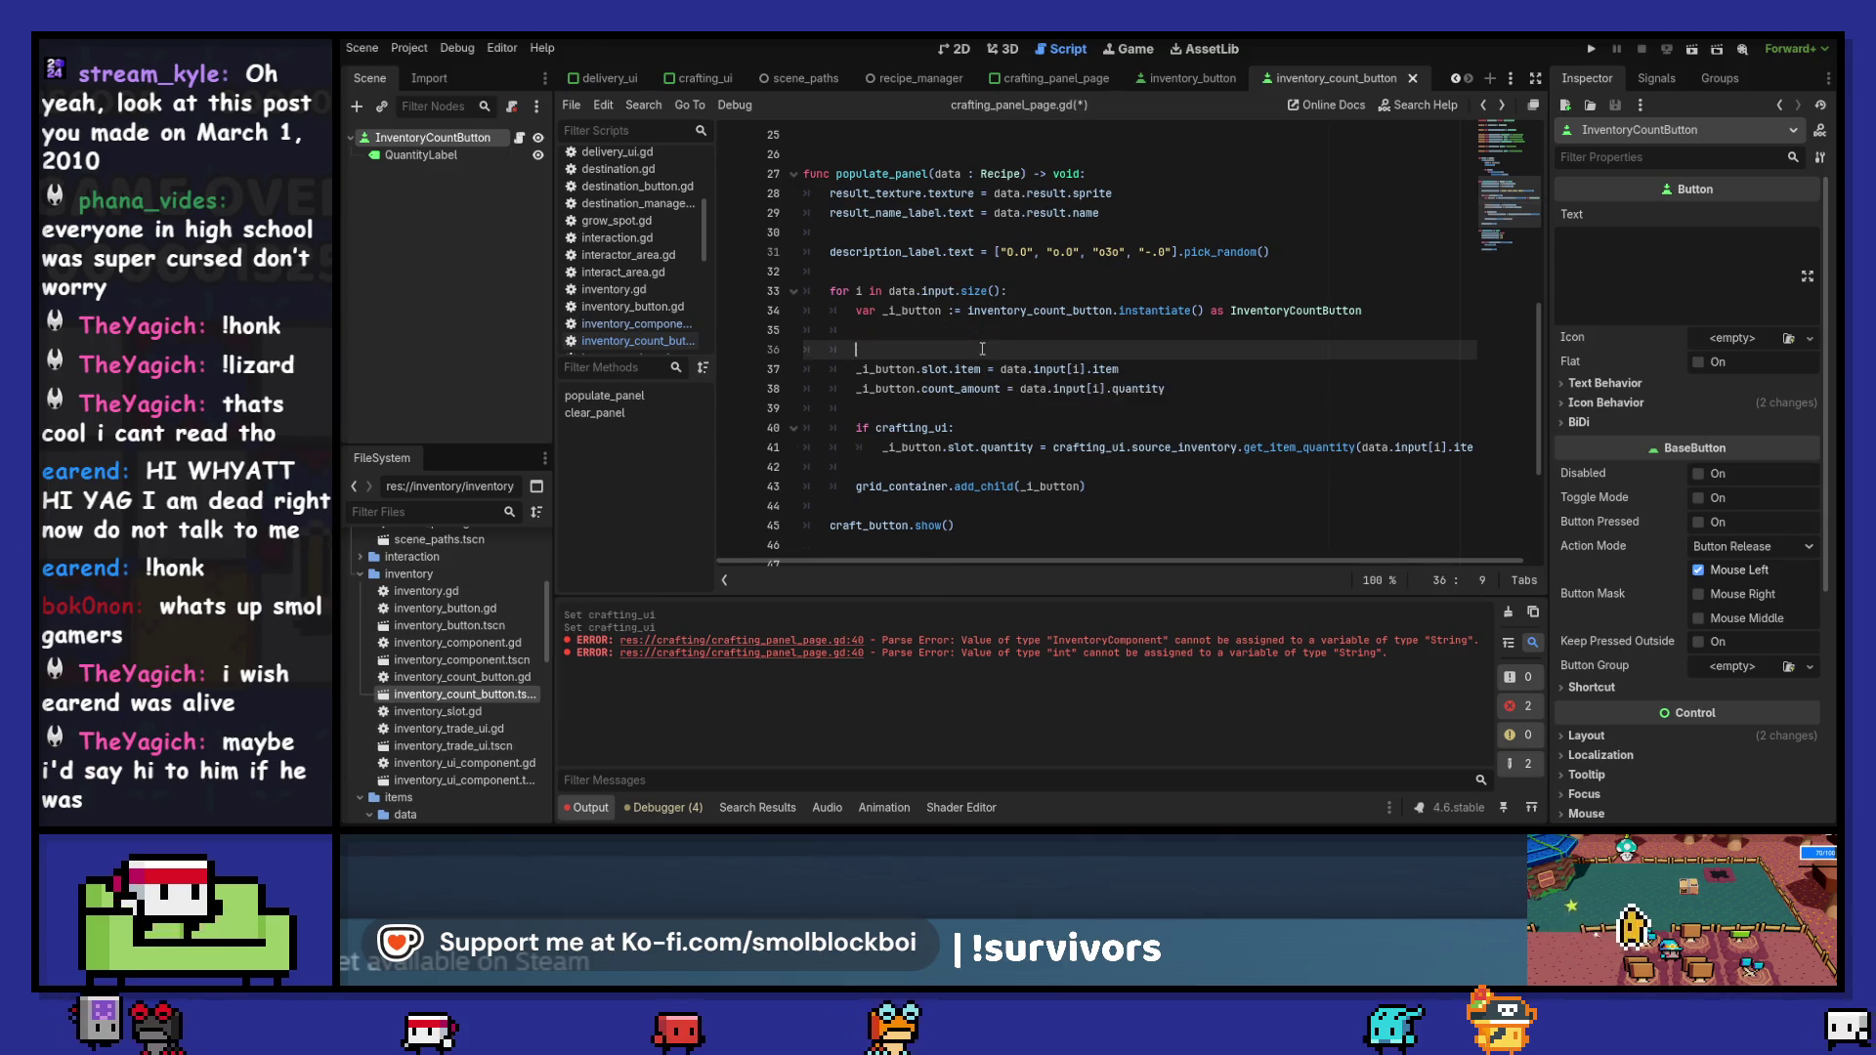
type("var _")
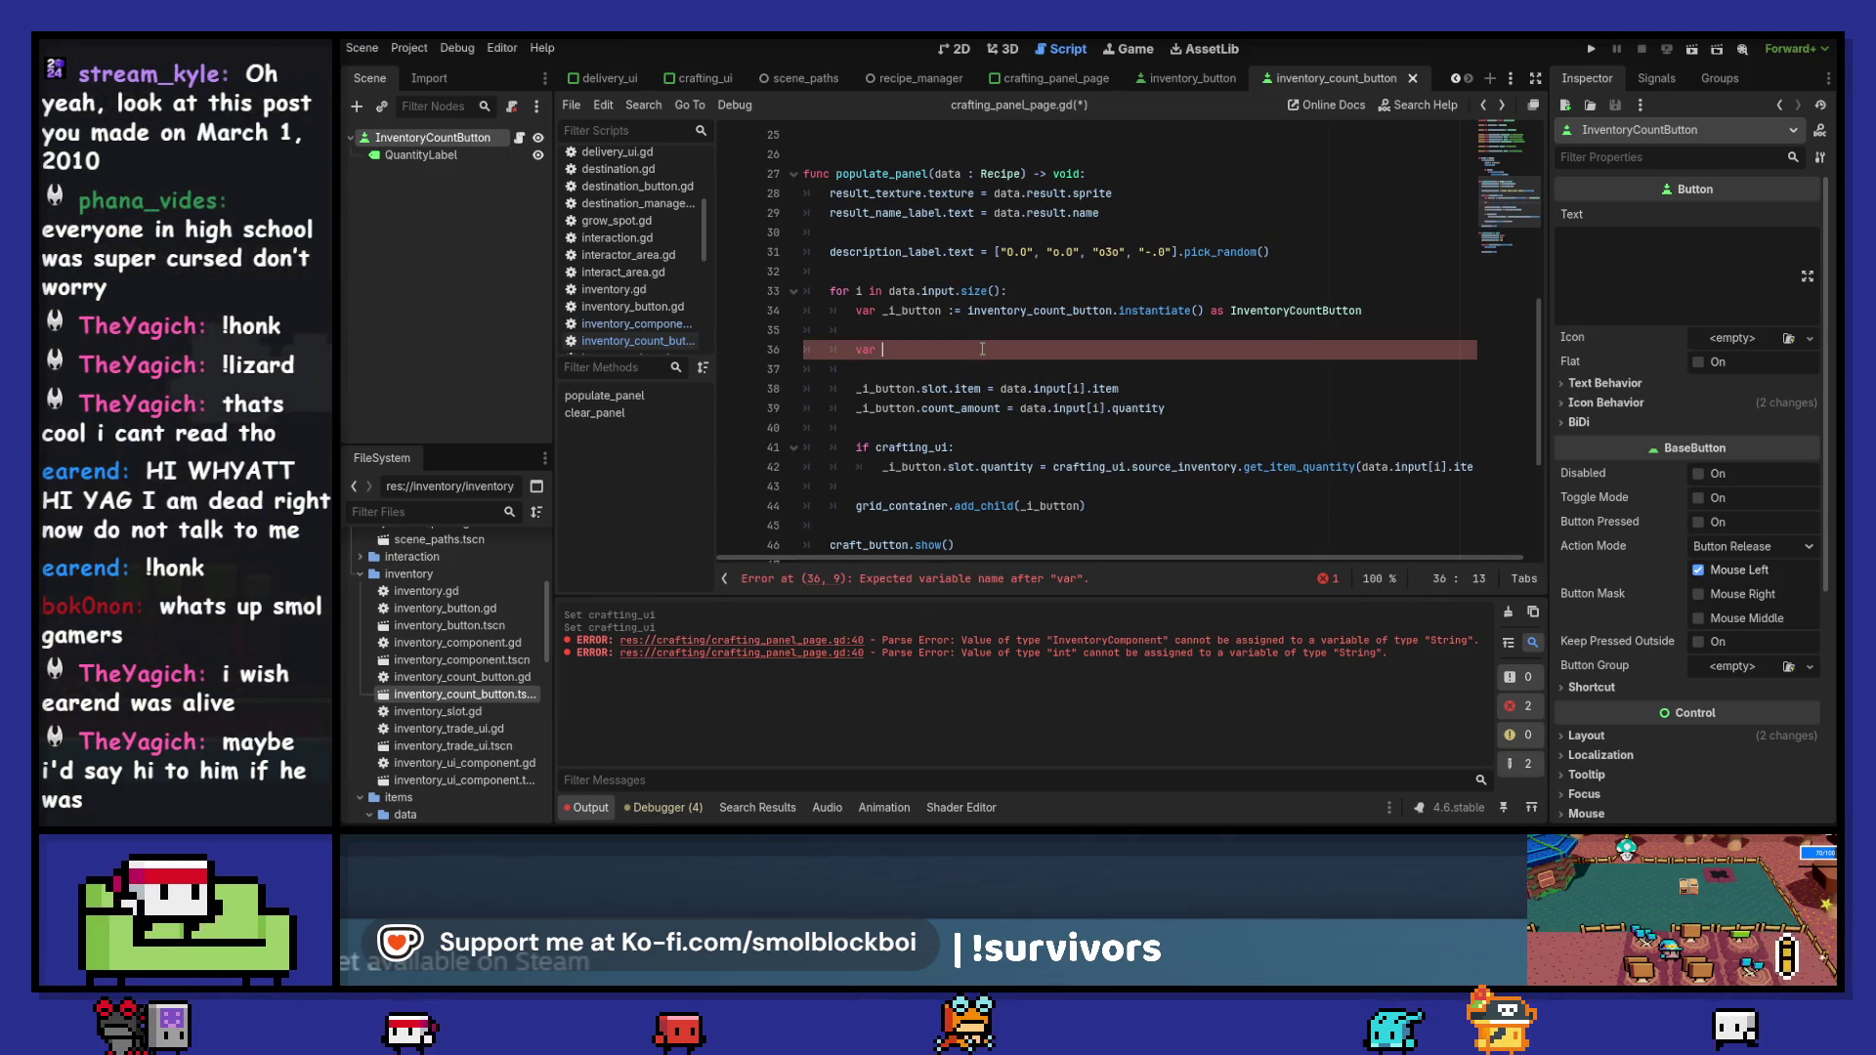
type("data_i")
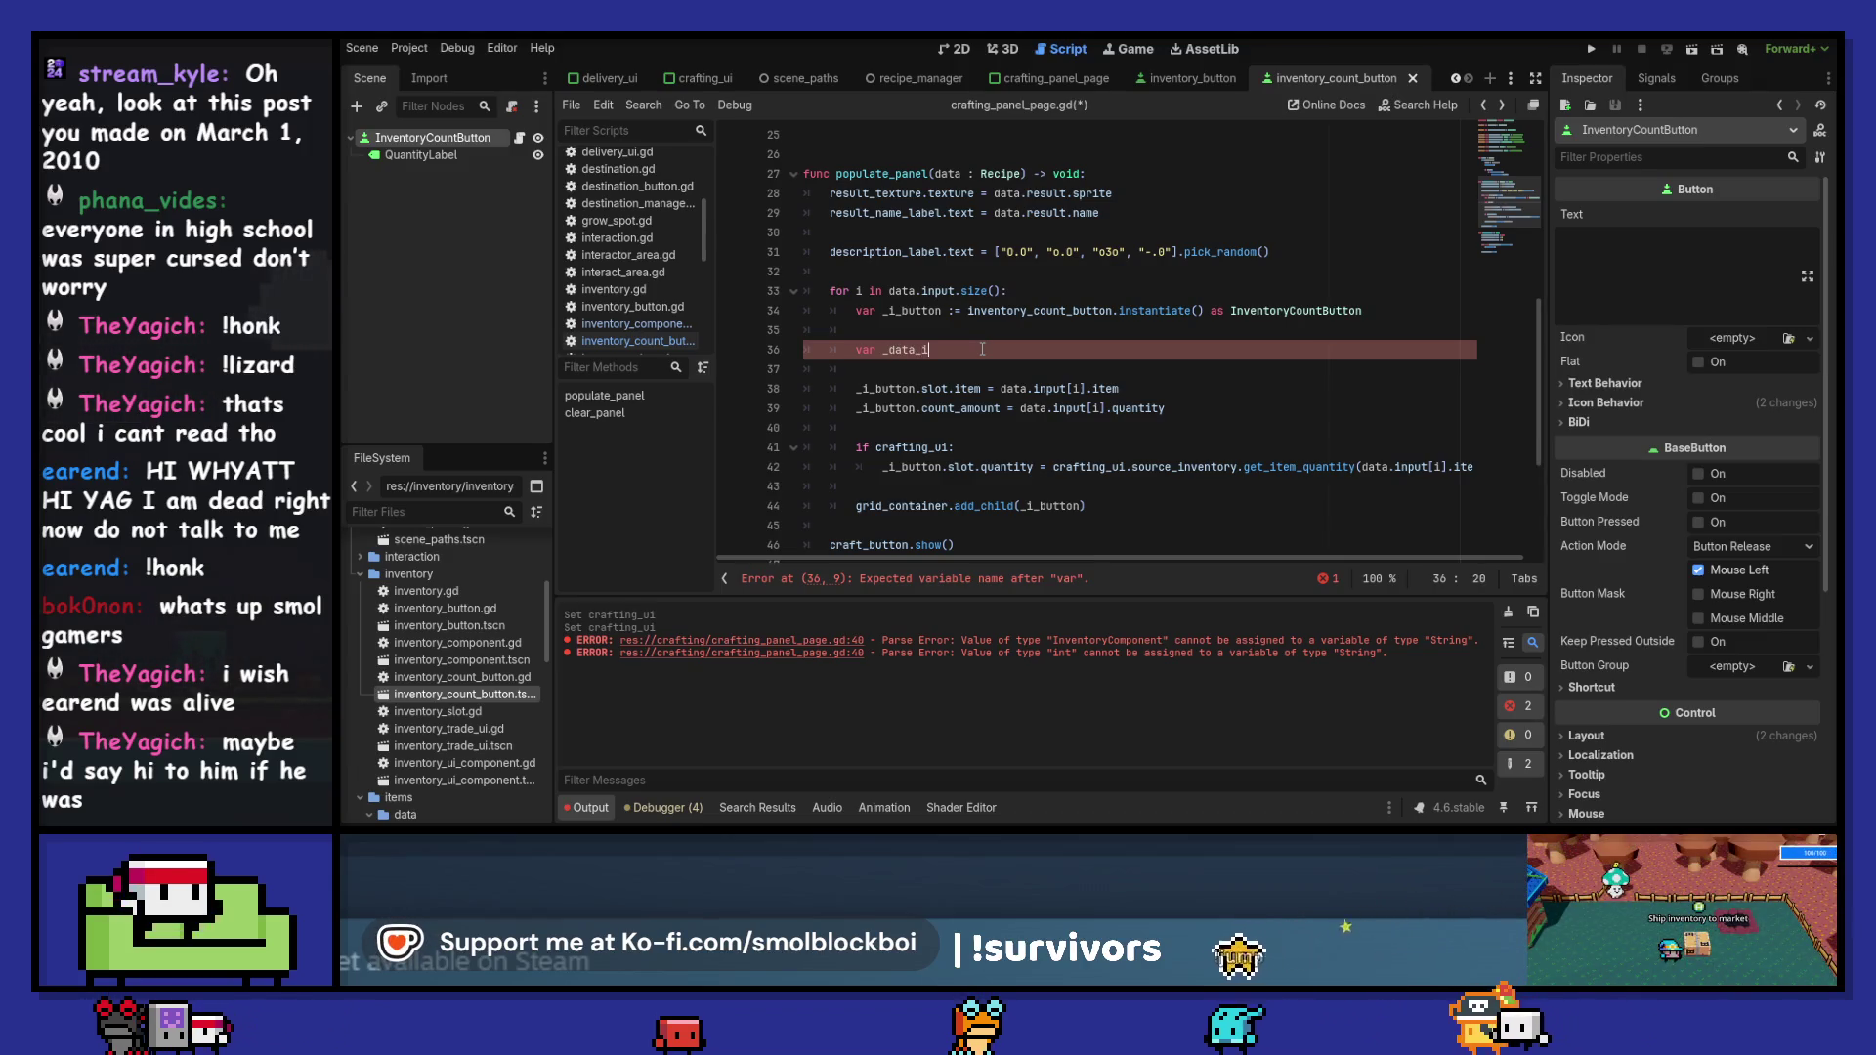
key("BackSpace")
key("BackSpace")
key("BackSpace")
type("item")
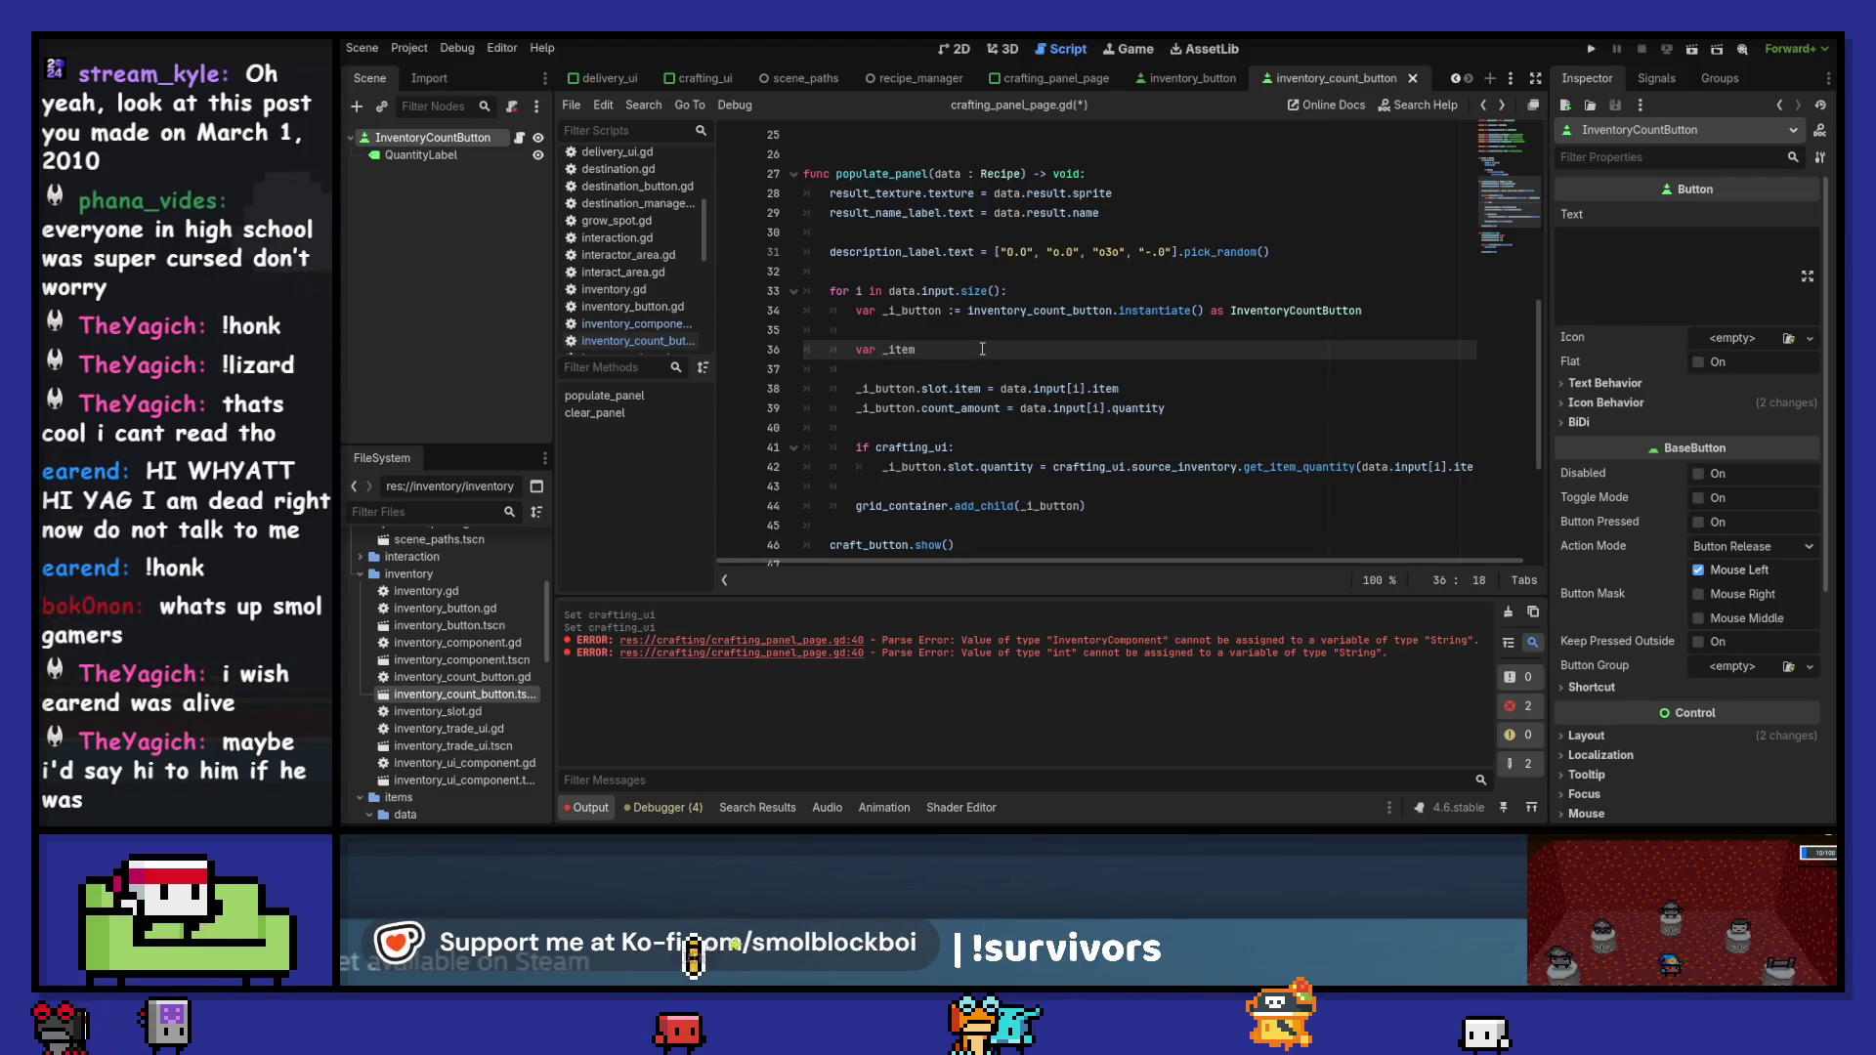
type(" :")
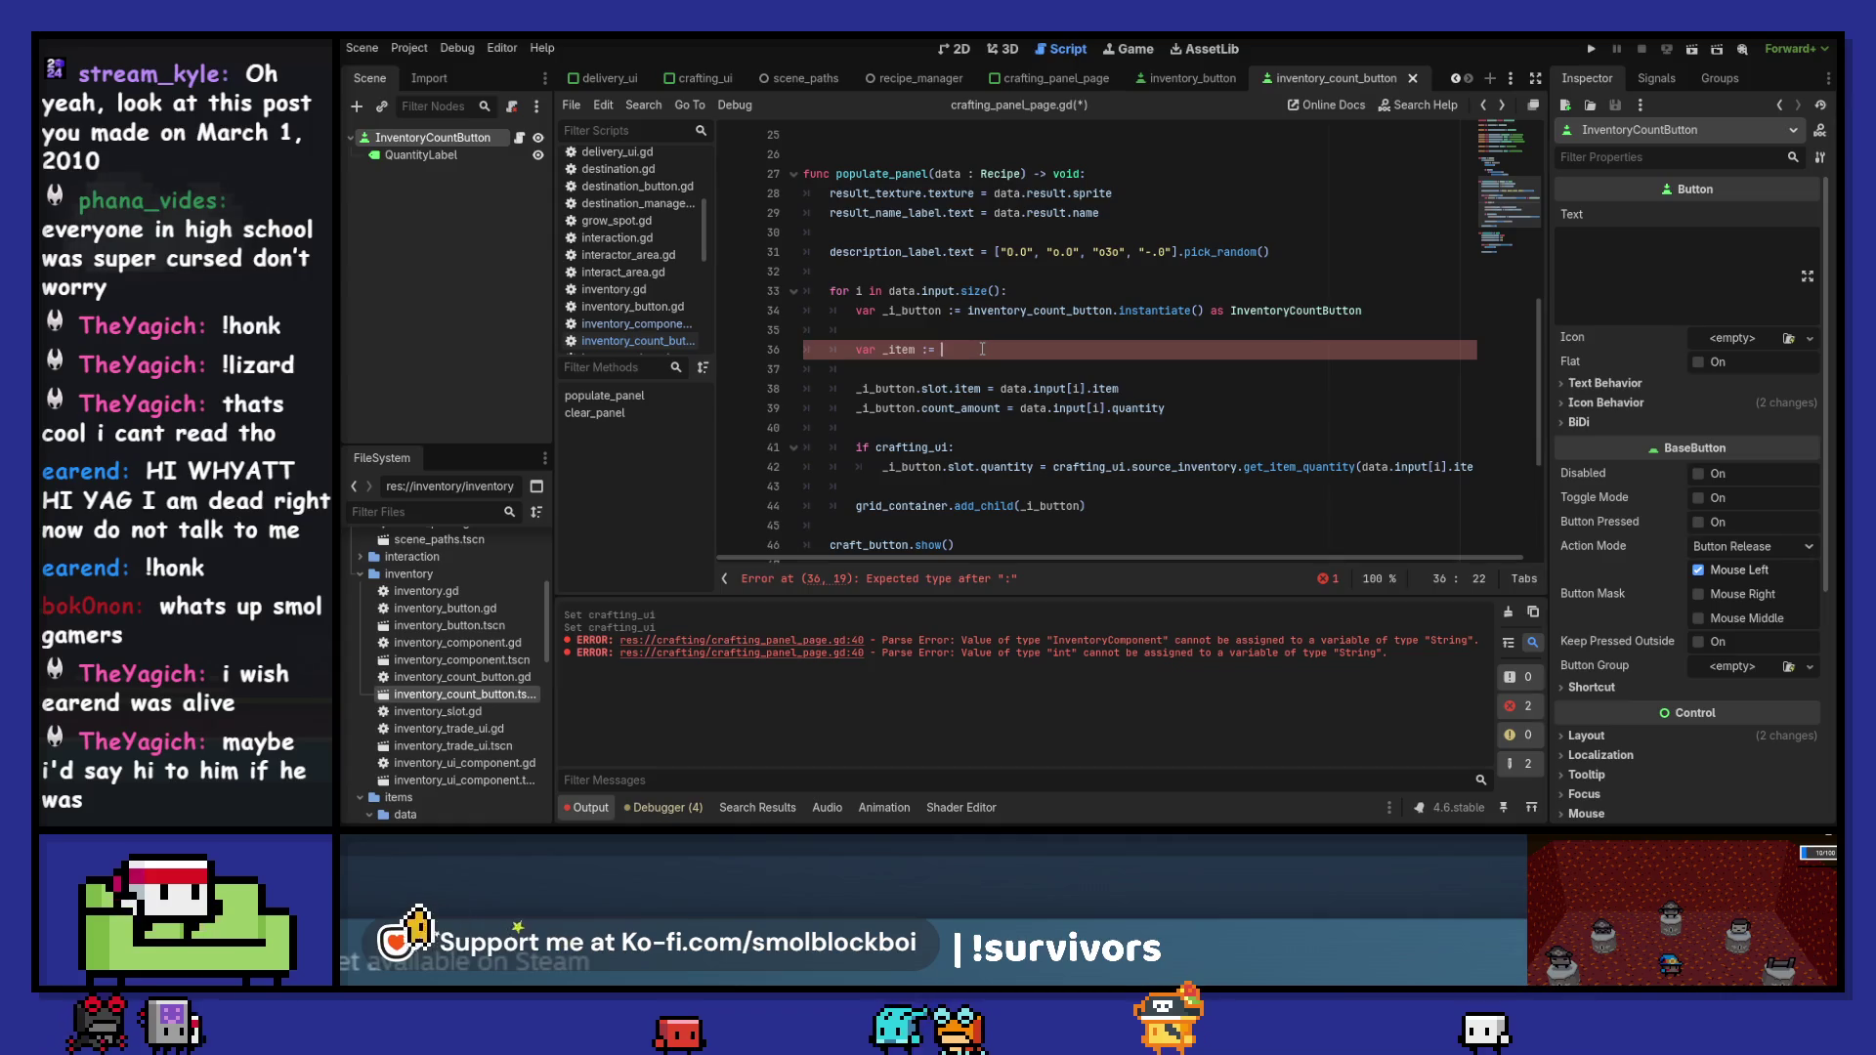
type("= data.input[i")
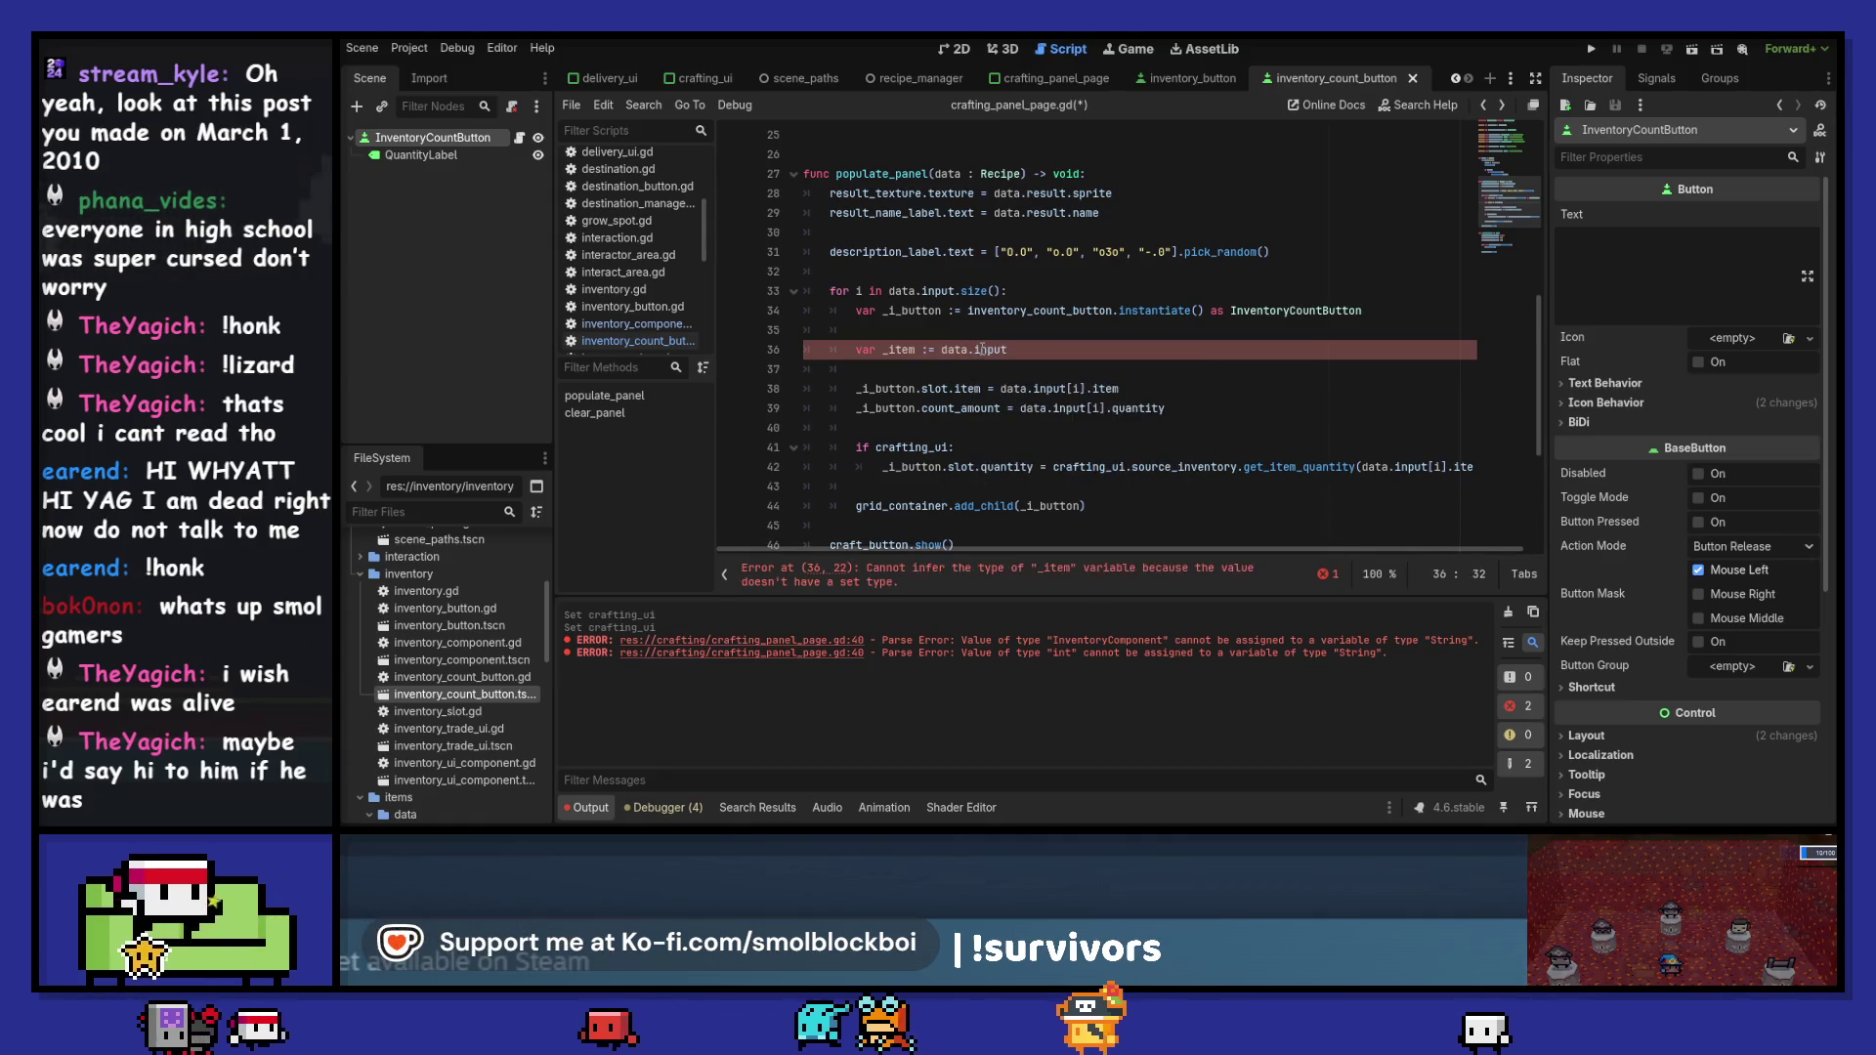
type("].")
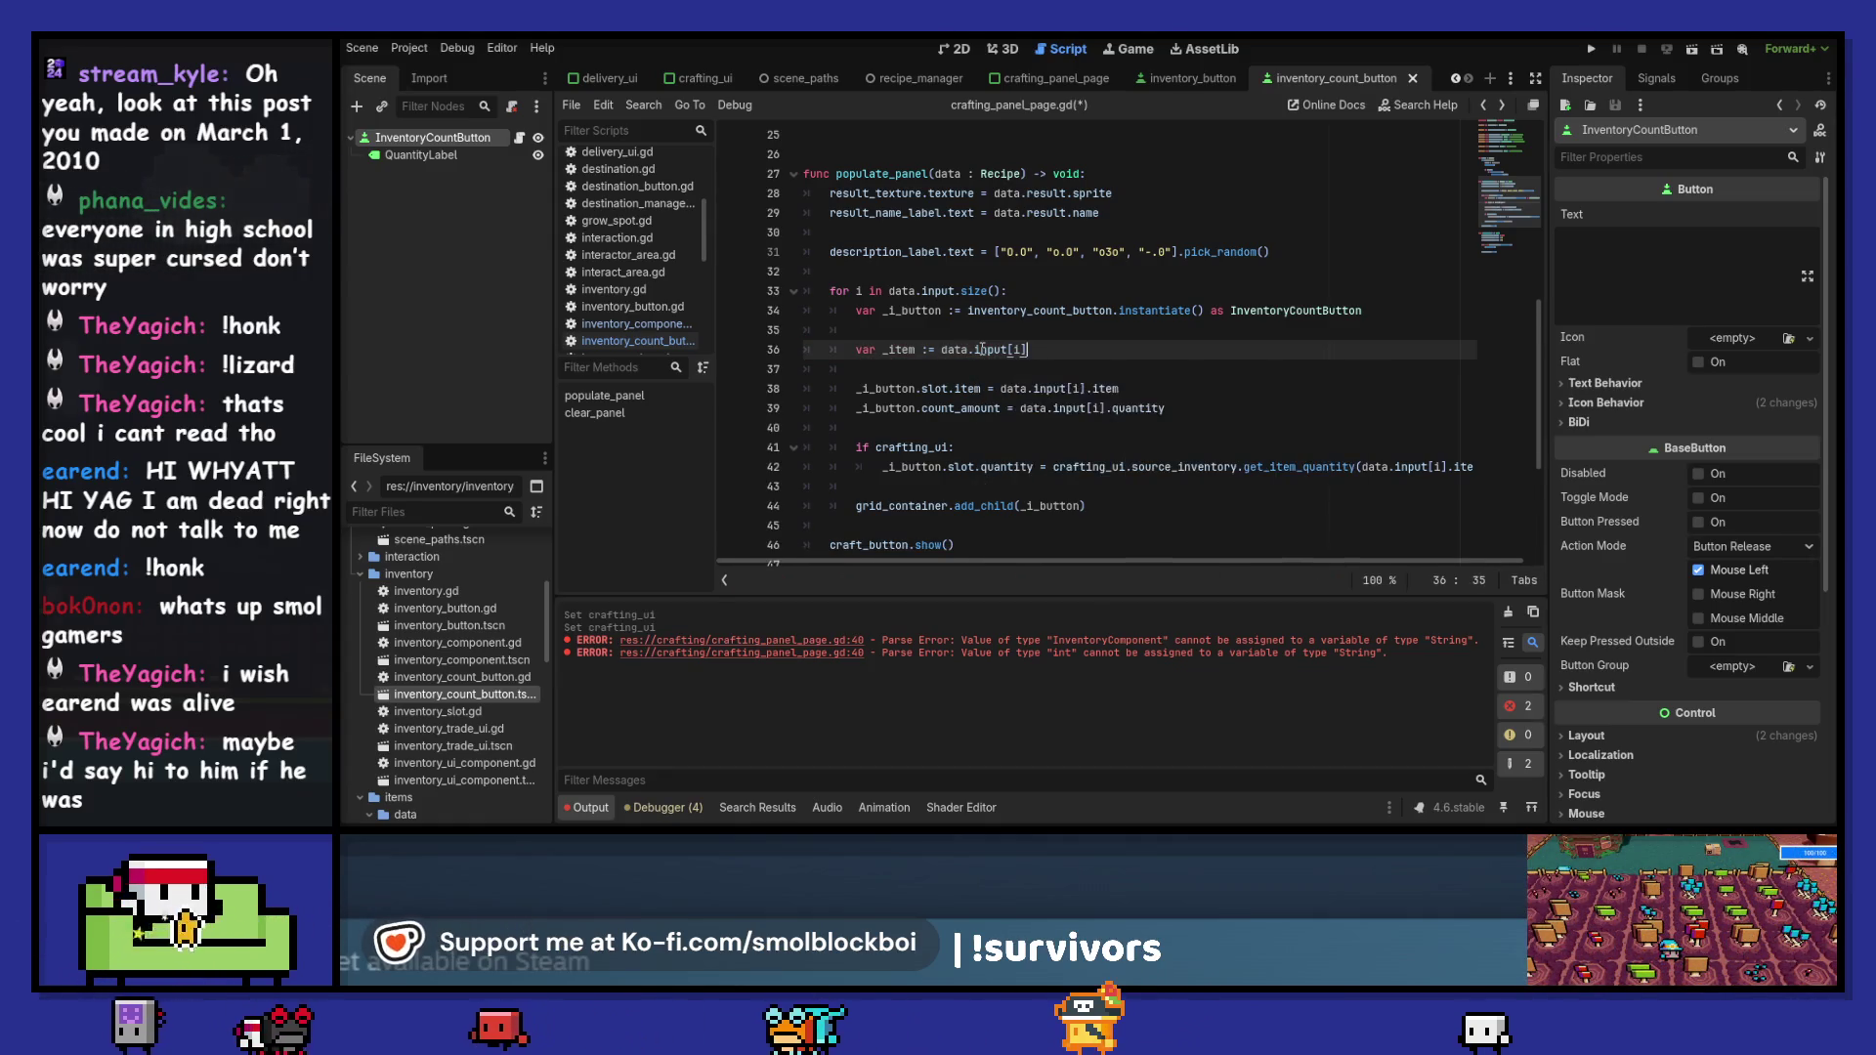
type("item")
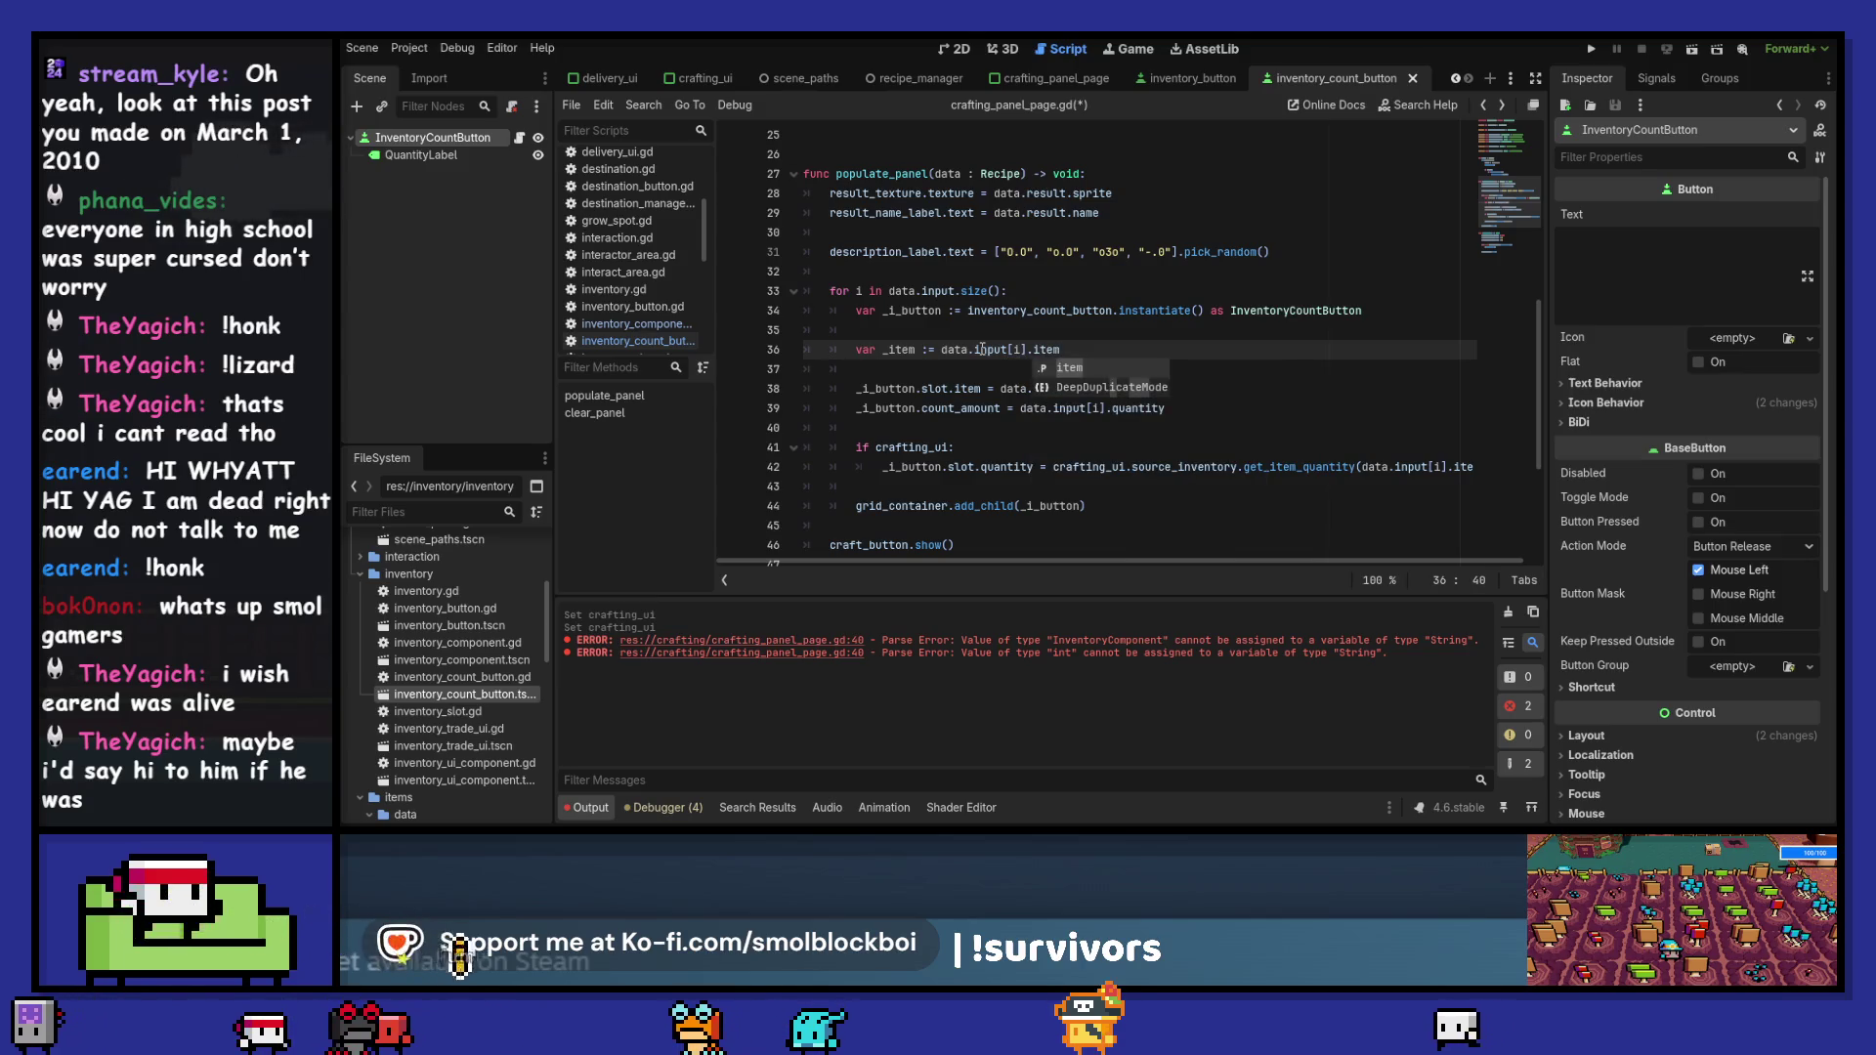
Duplicate that line into _quantity := data.input[i].quantity and save.
key("ctrl+shift+d")
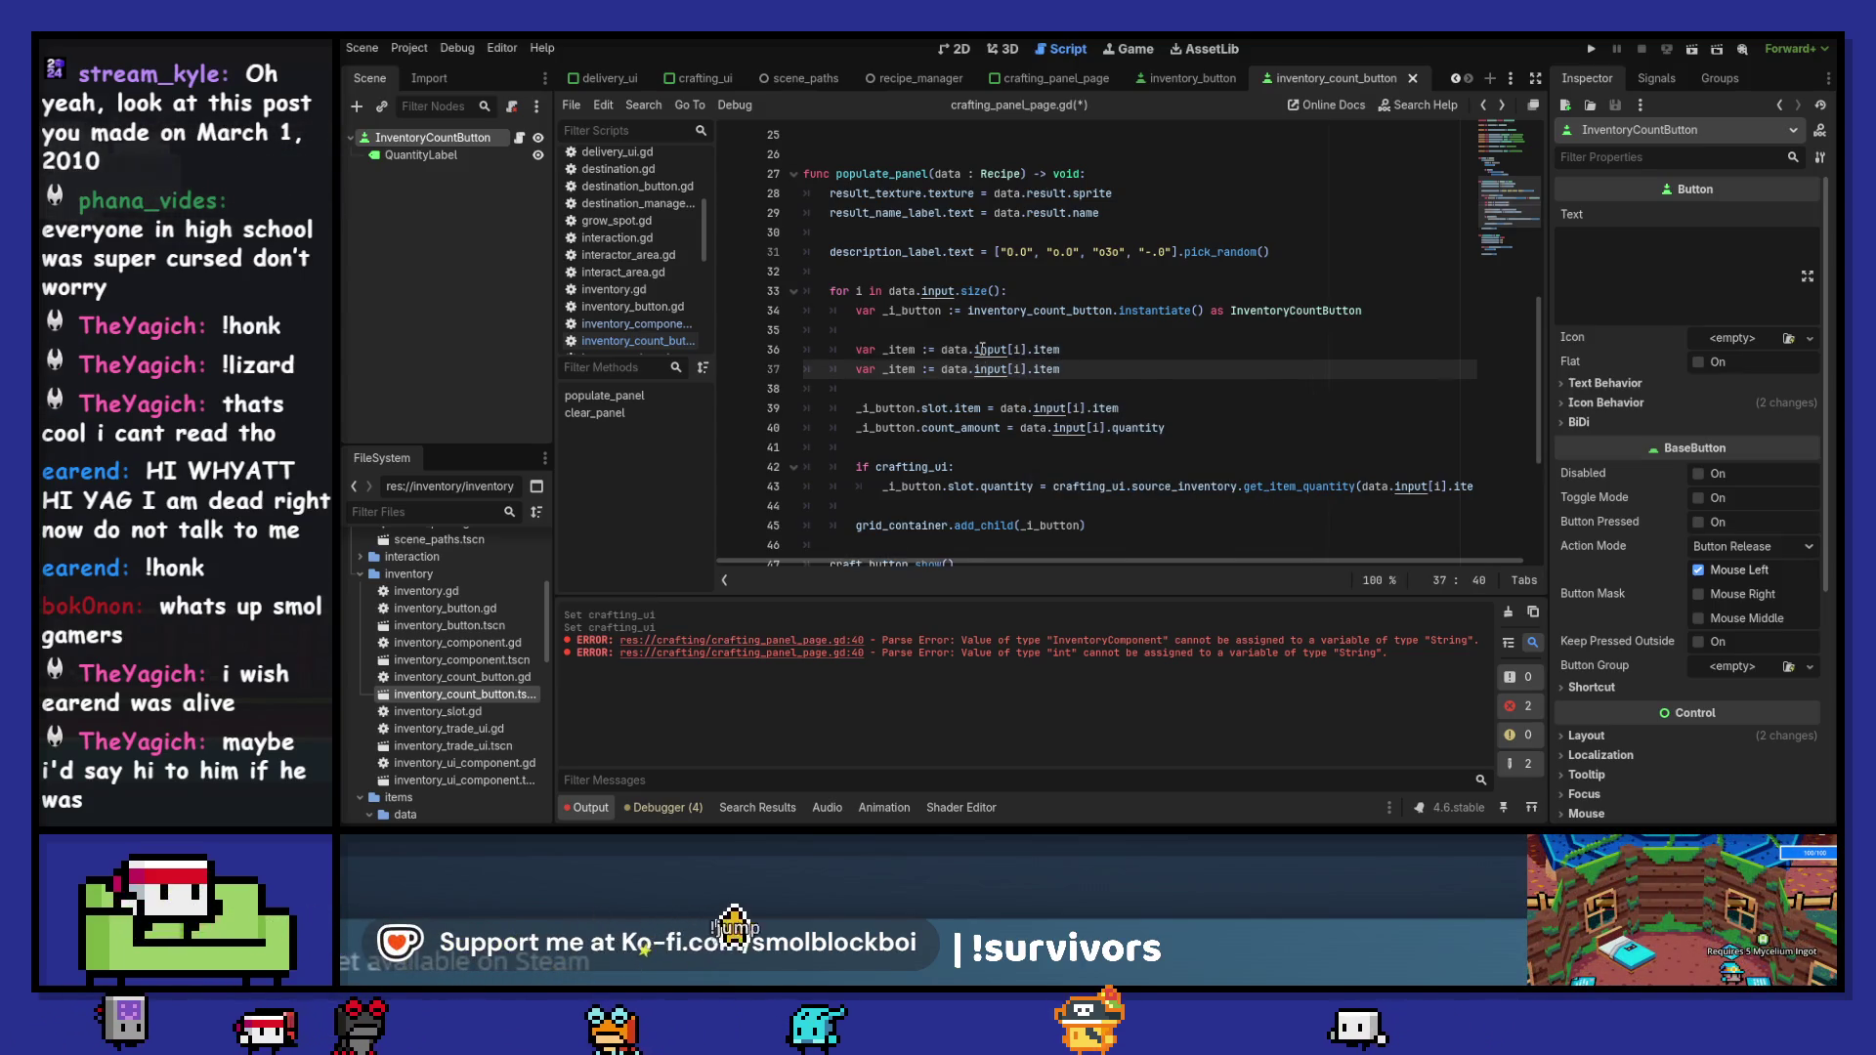
key("ctrl+Left")
key("ctrl+Left")
key("ctrl+Left")
key("ctrl+Left")
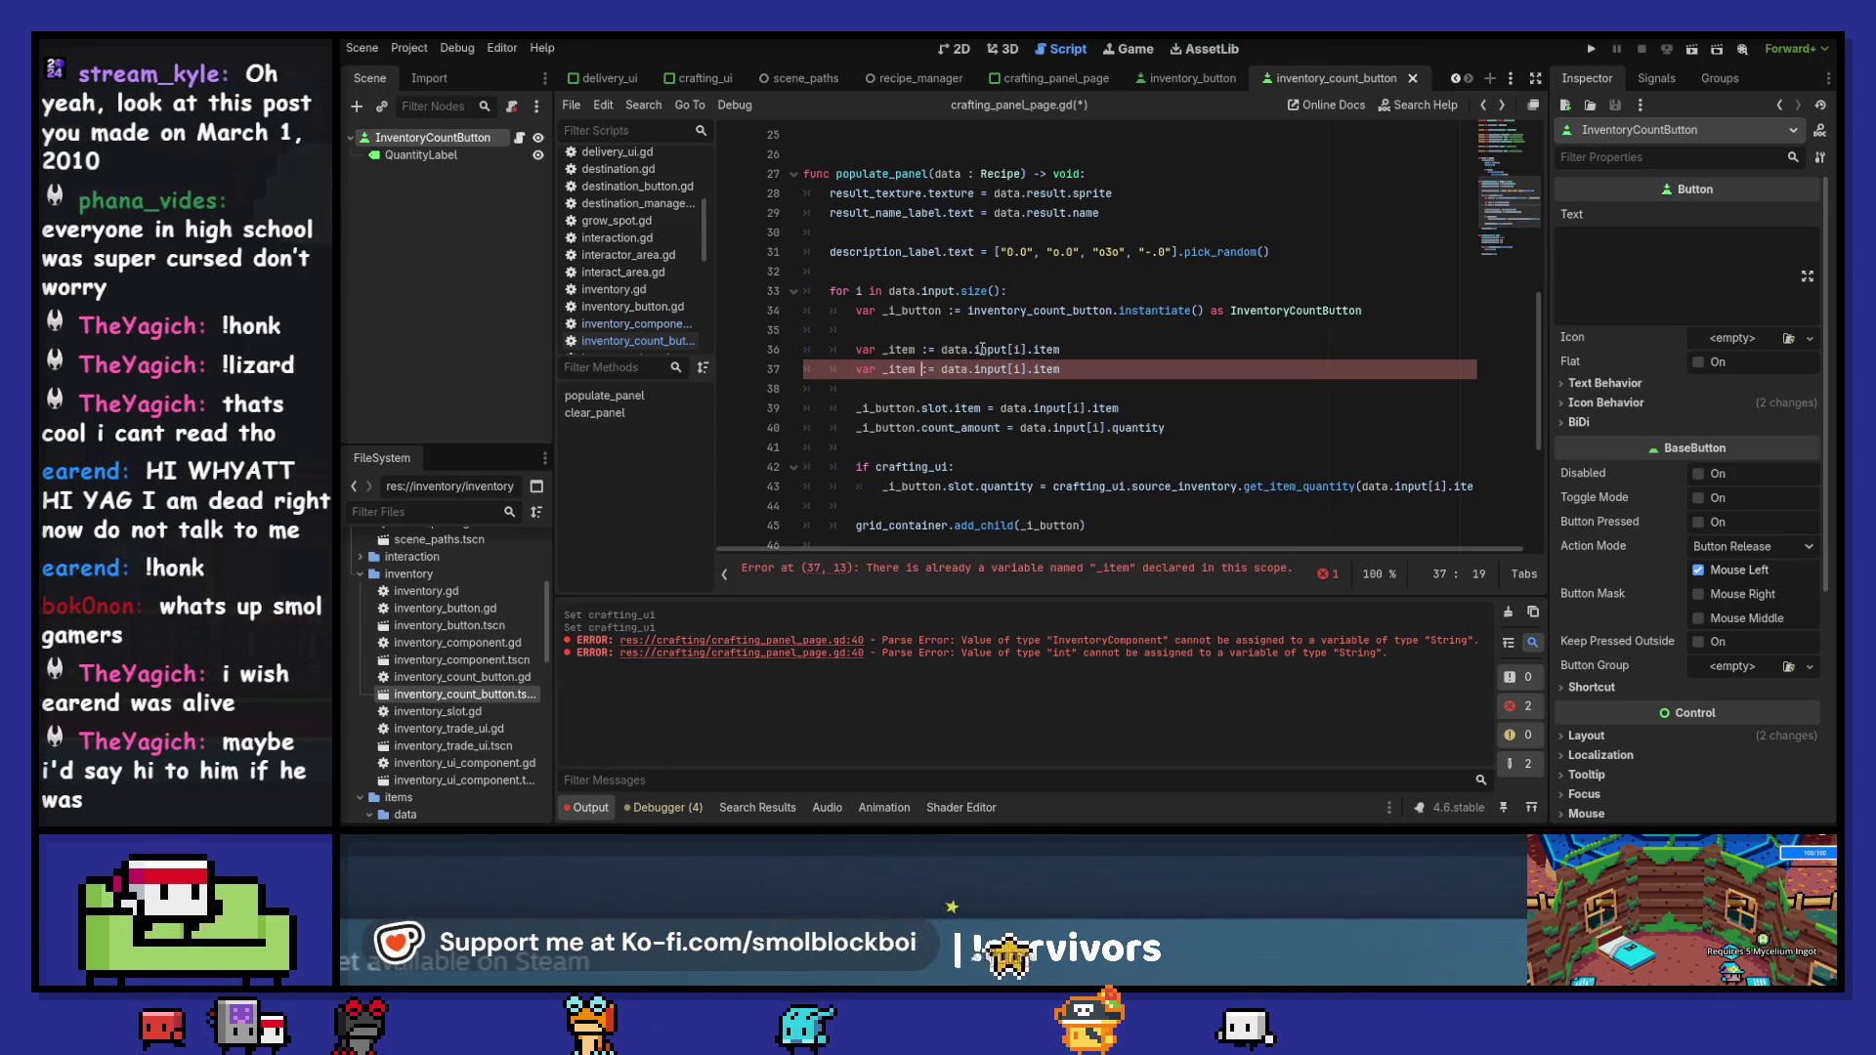
key("shift+Left")
key("shift+Left")
key("shift+Left")
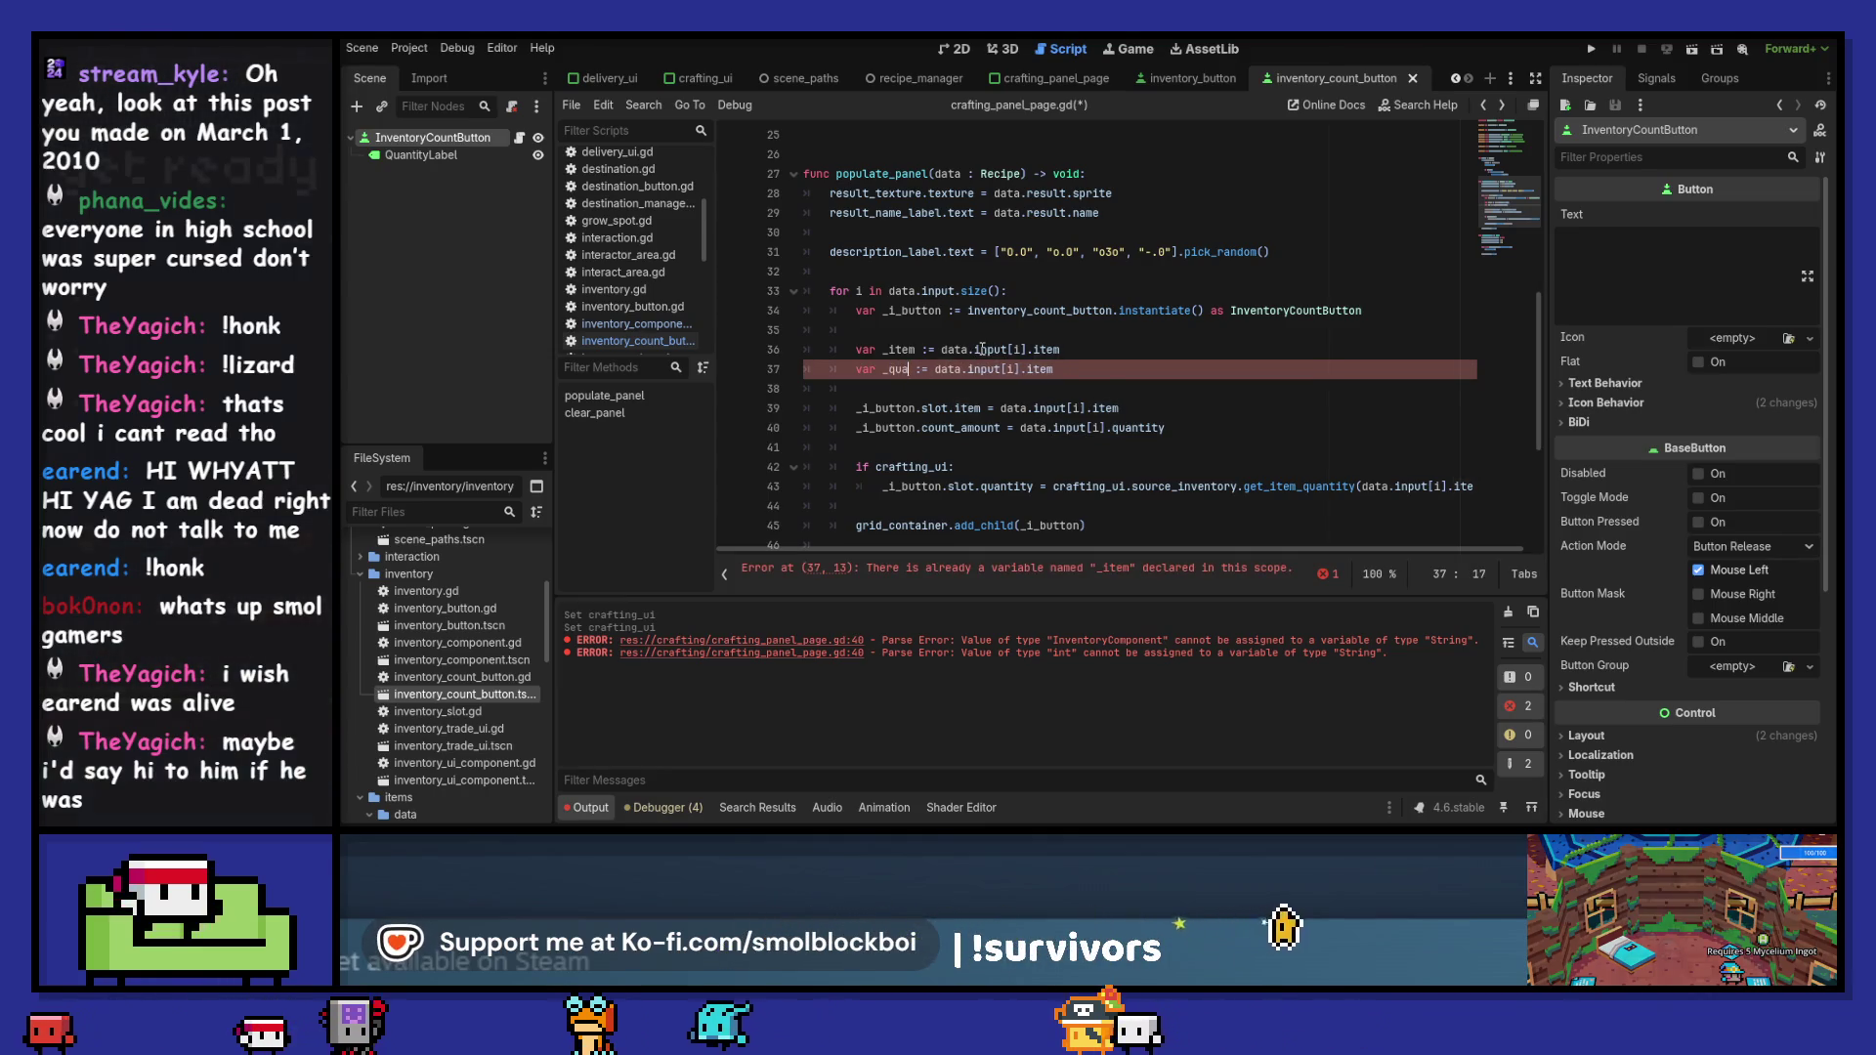
type("quantity")
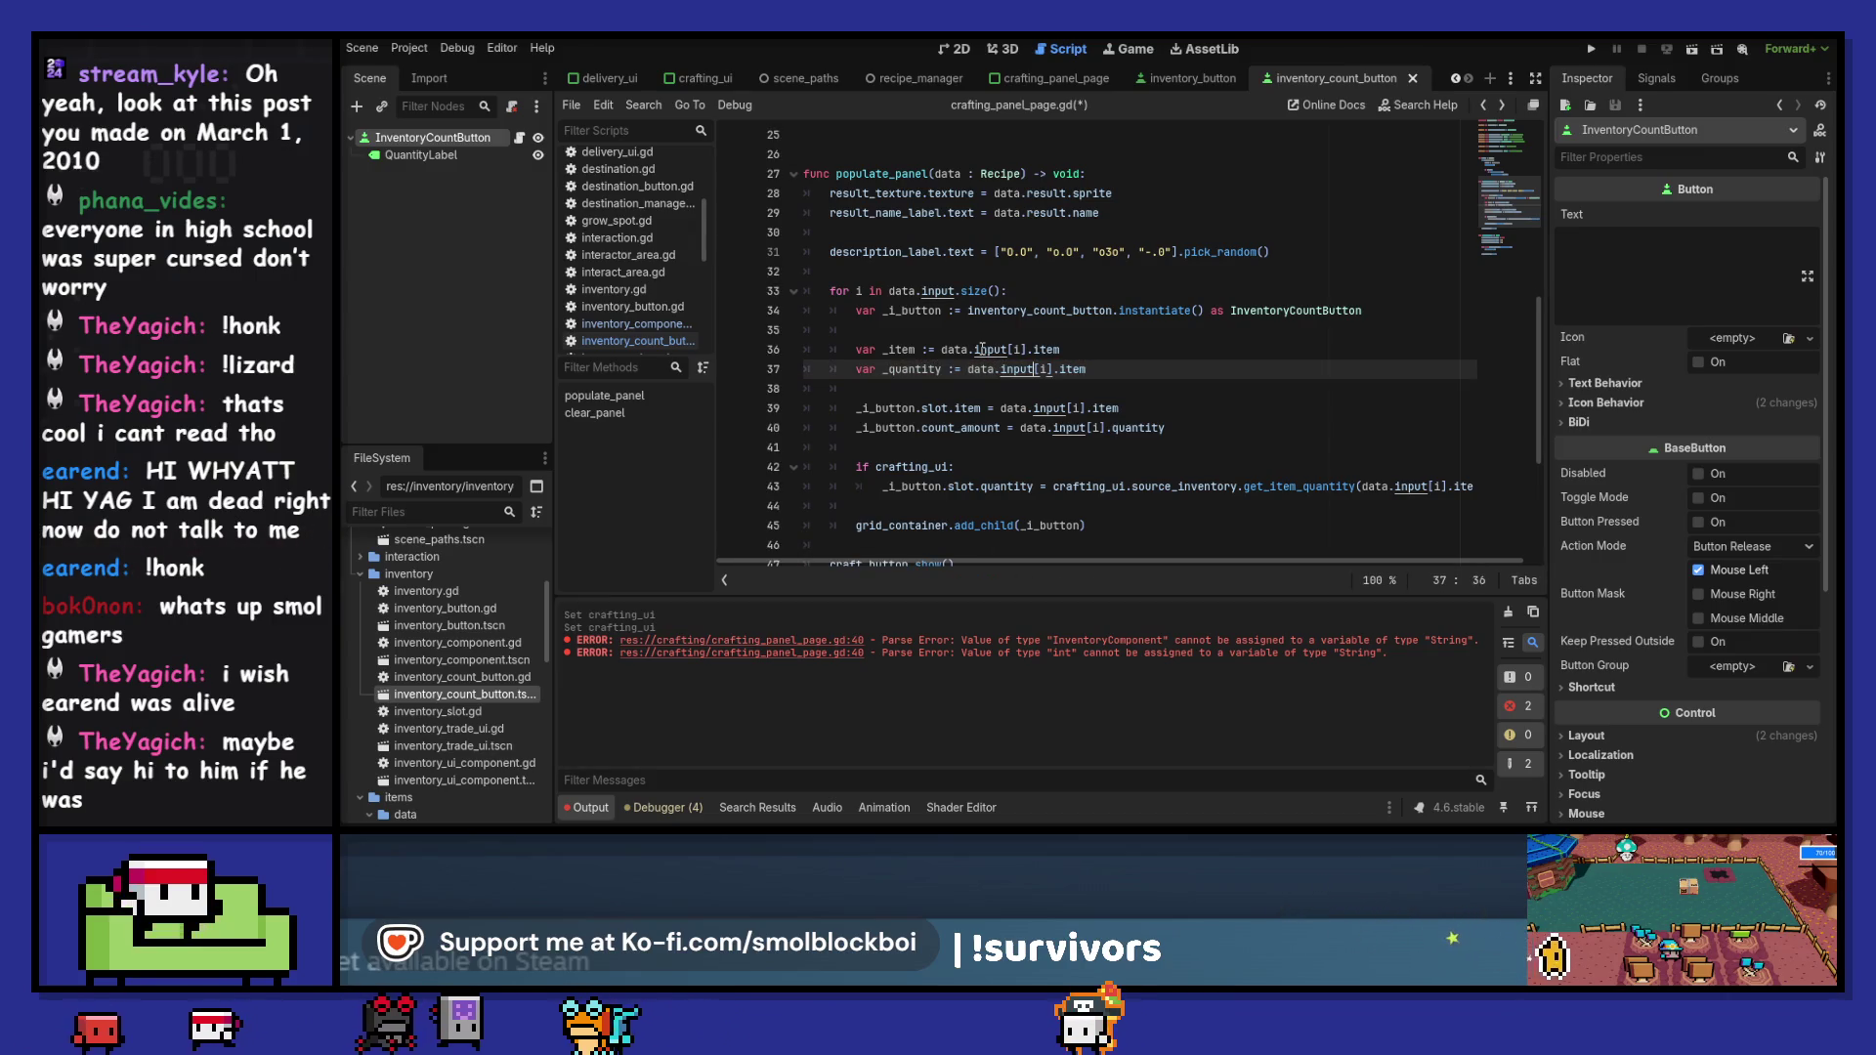
key("Right")
key("Right")
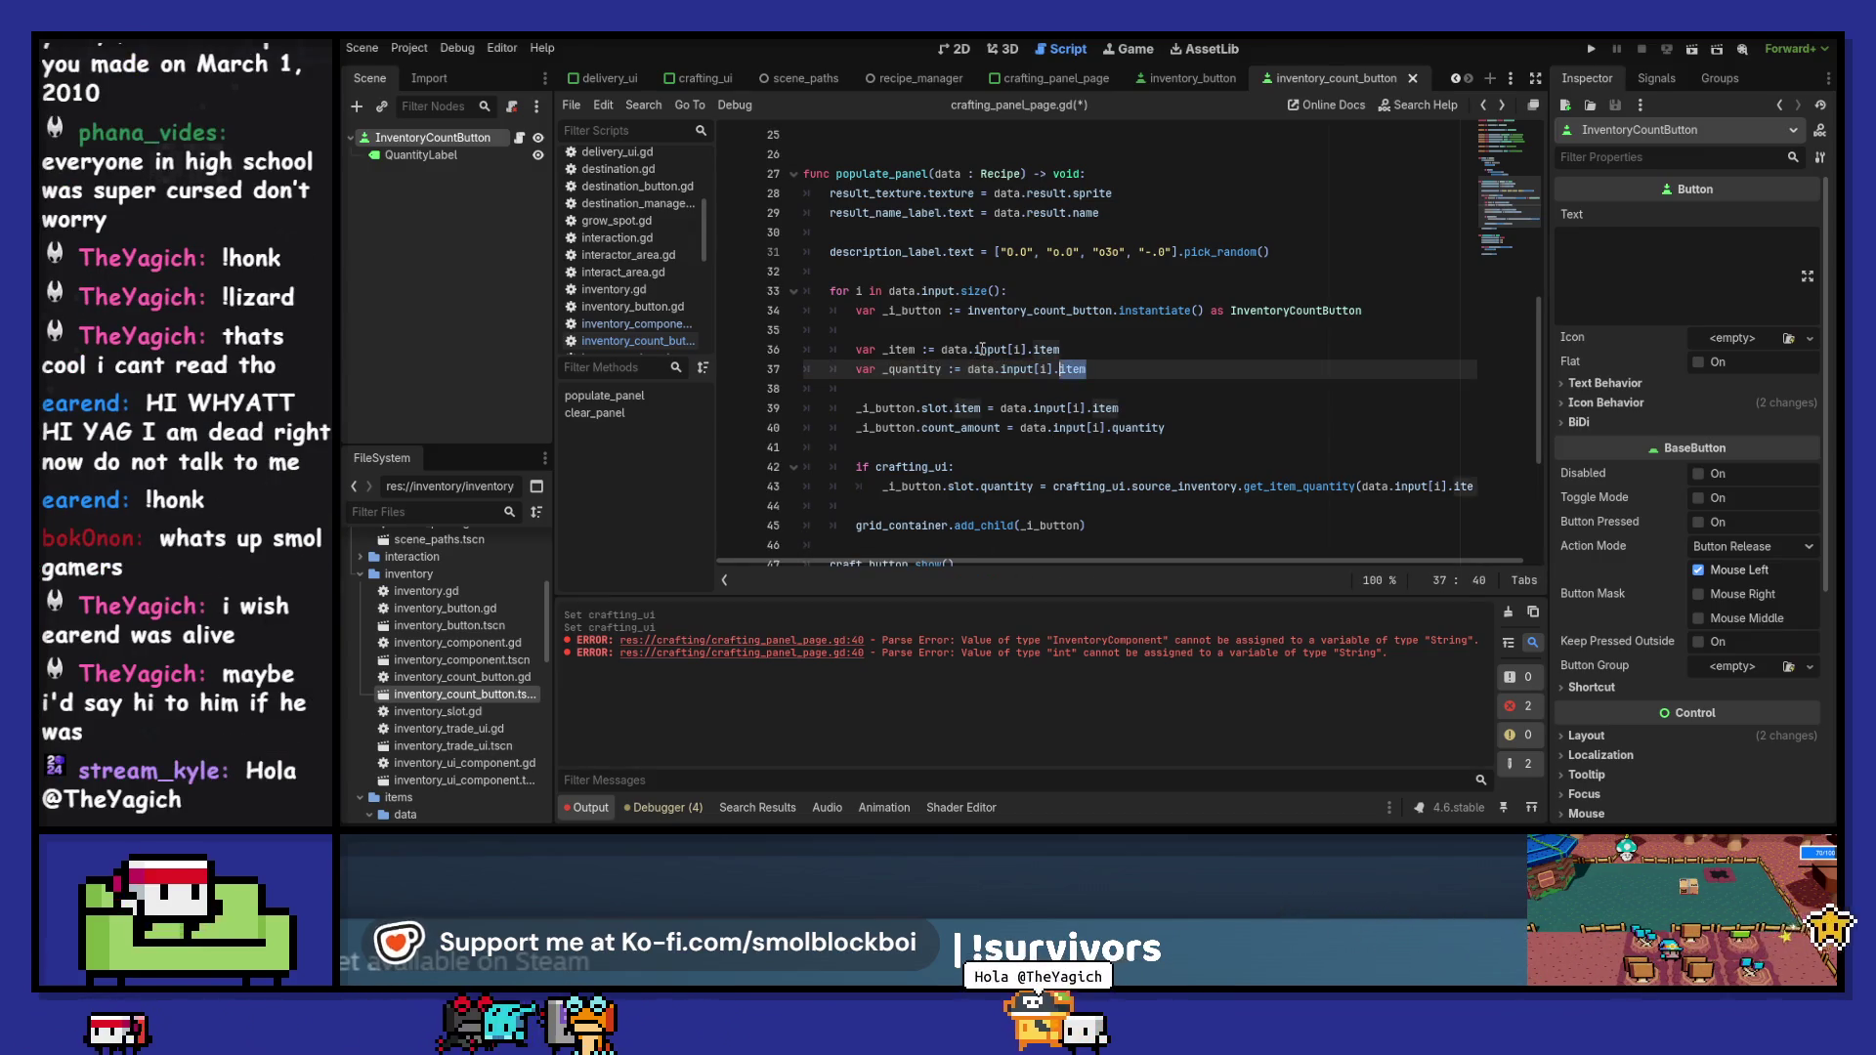
type("quantity")
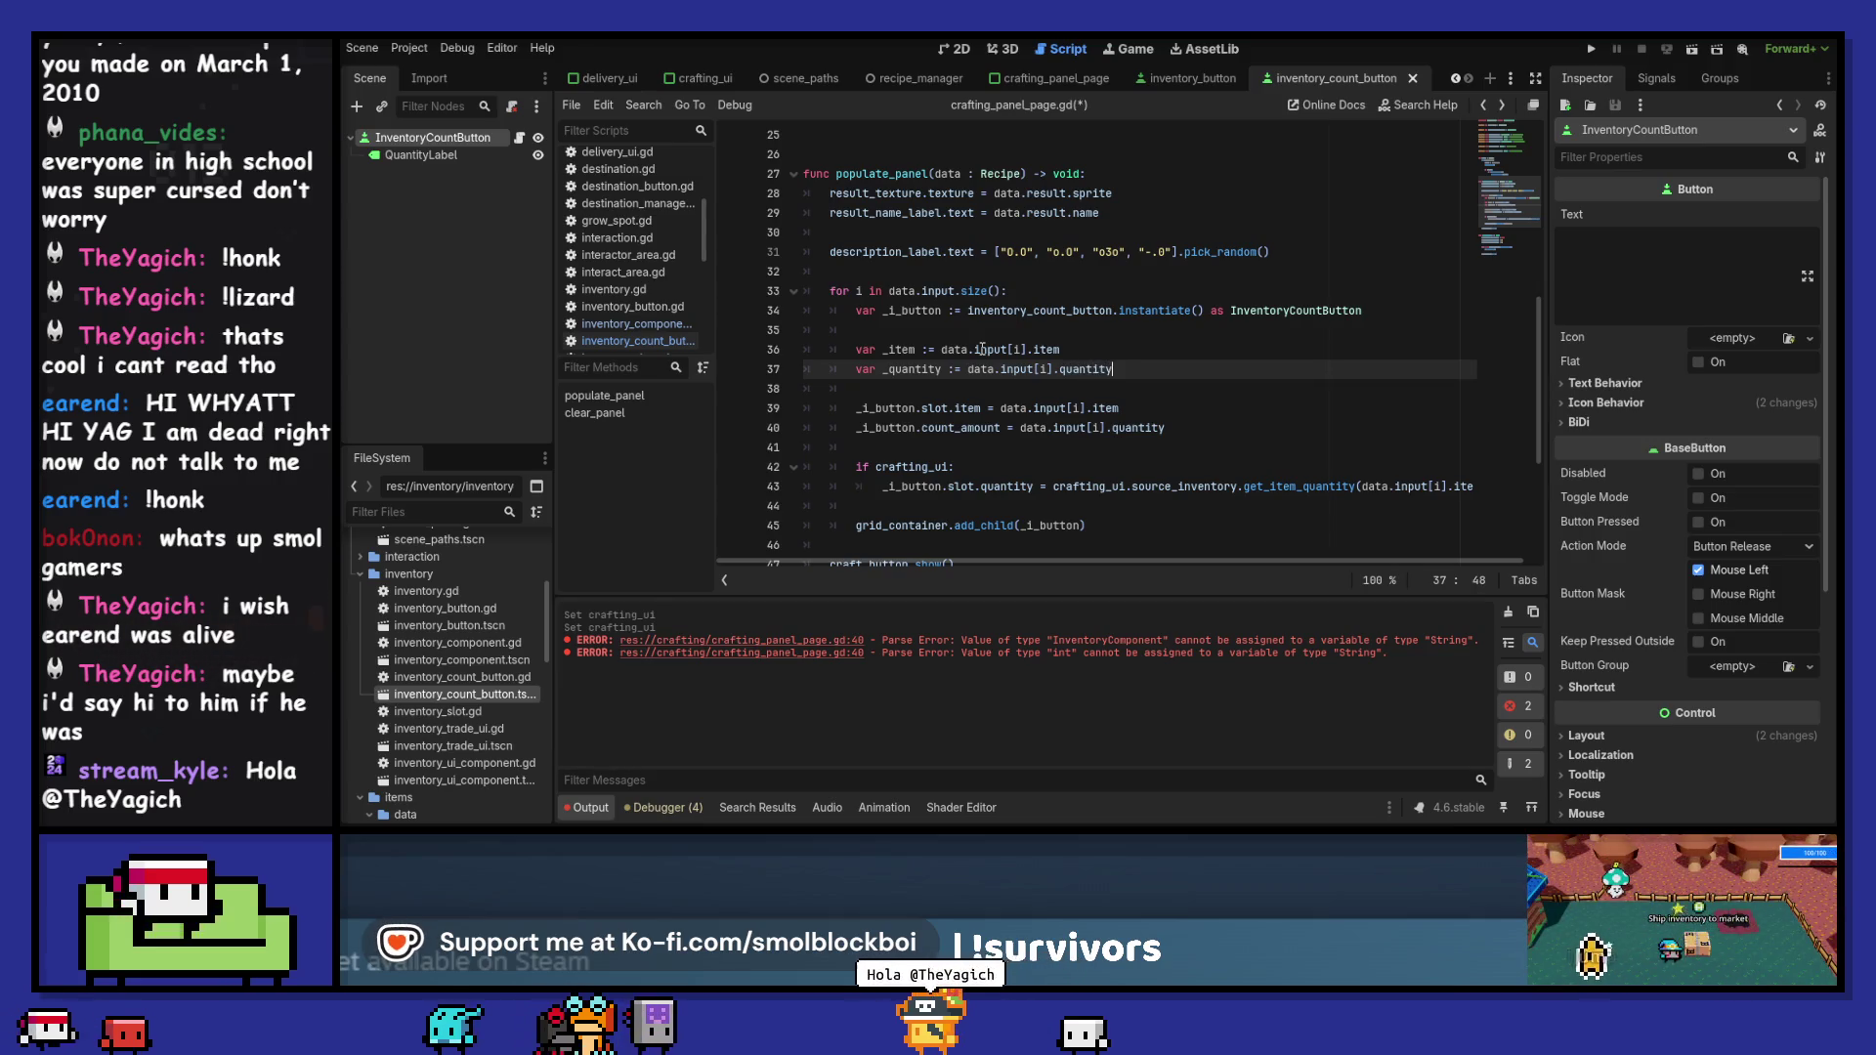
key("ctrl+s")
Substitute _item on line 39 and _quantity on line 40, then save.
left_click(909, 350)
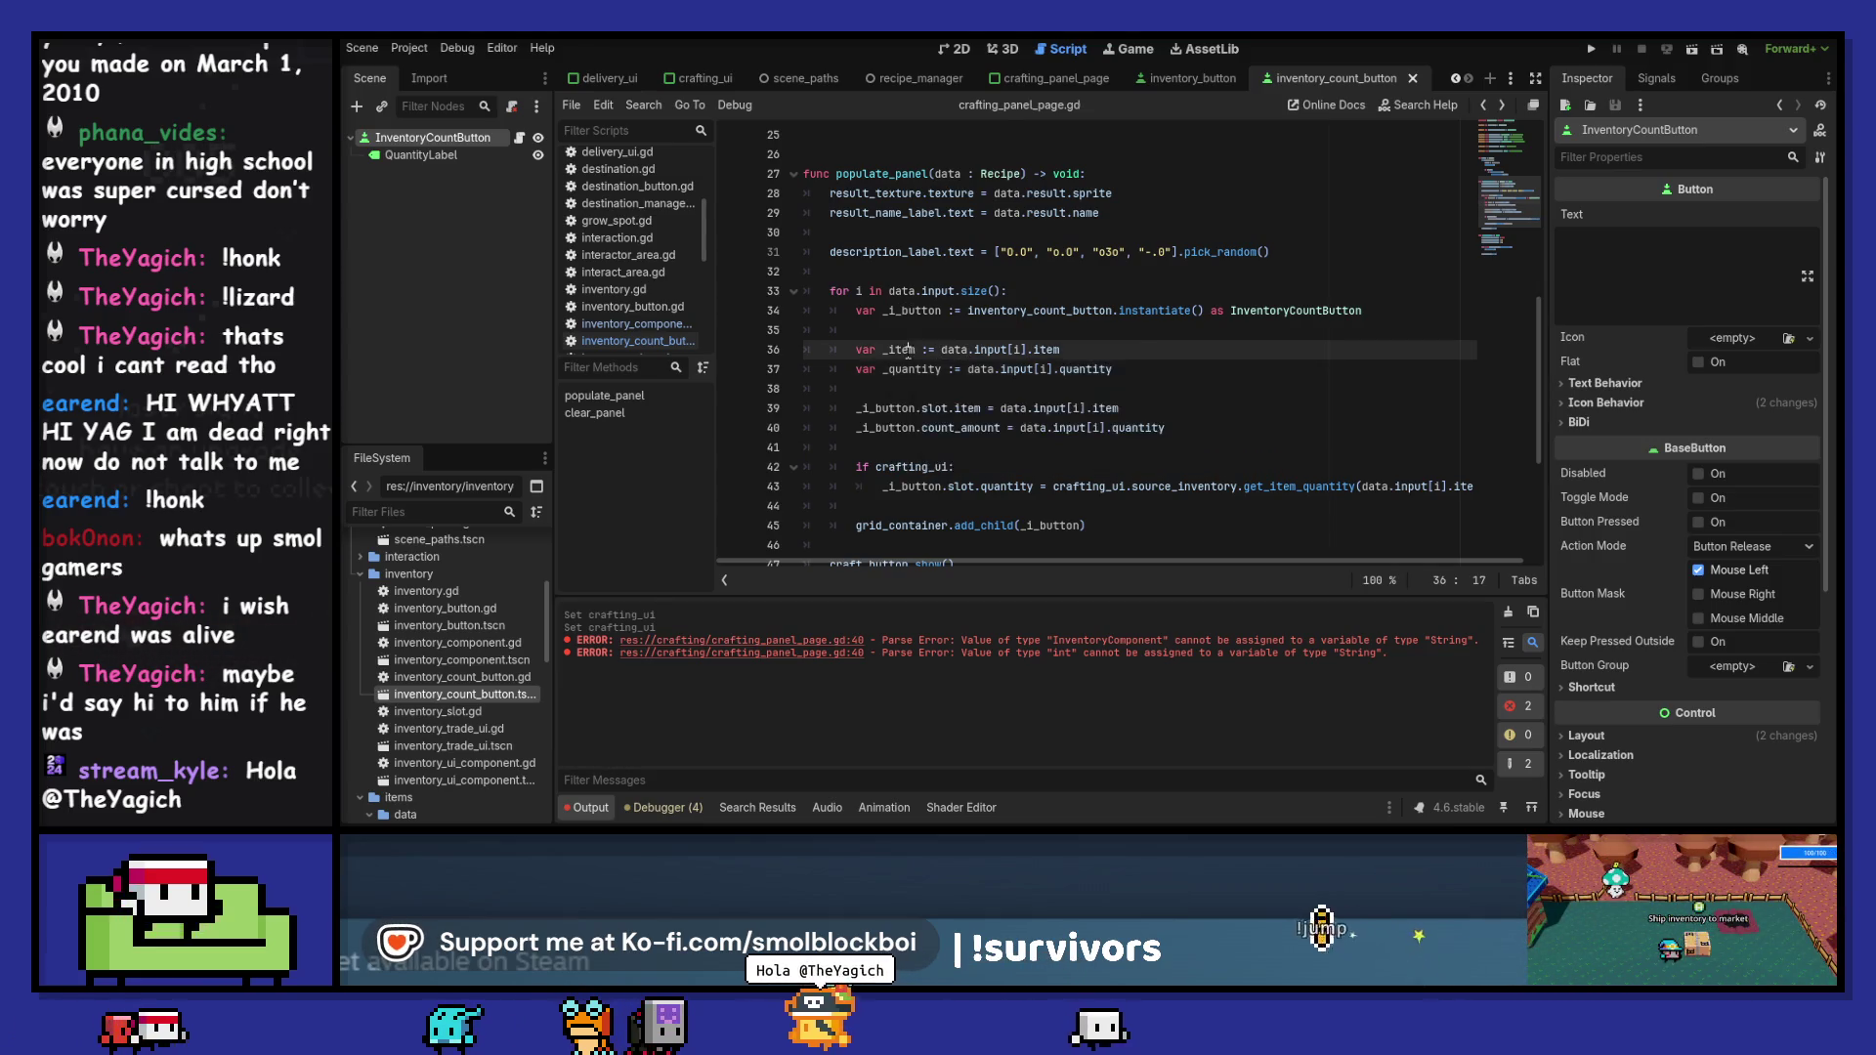
left_click_drag(1001, 408, 1119, 409)
key("ctrl+v")
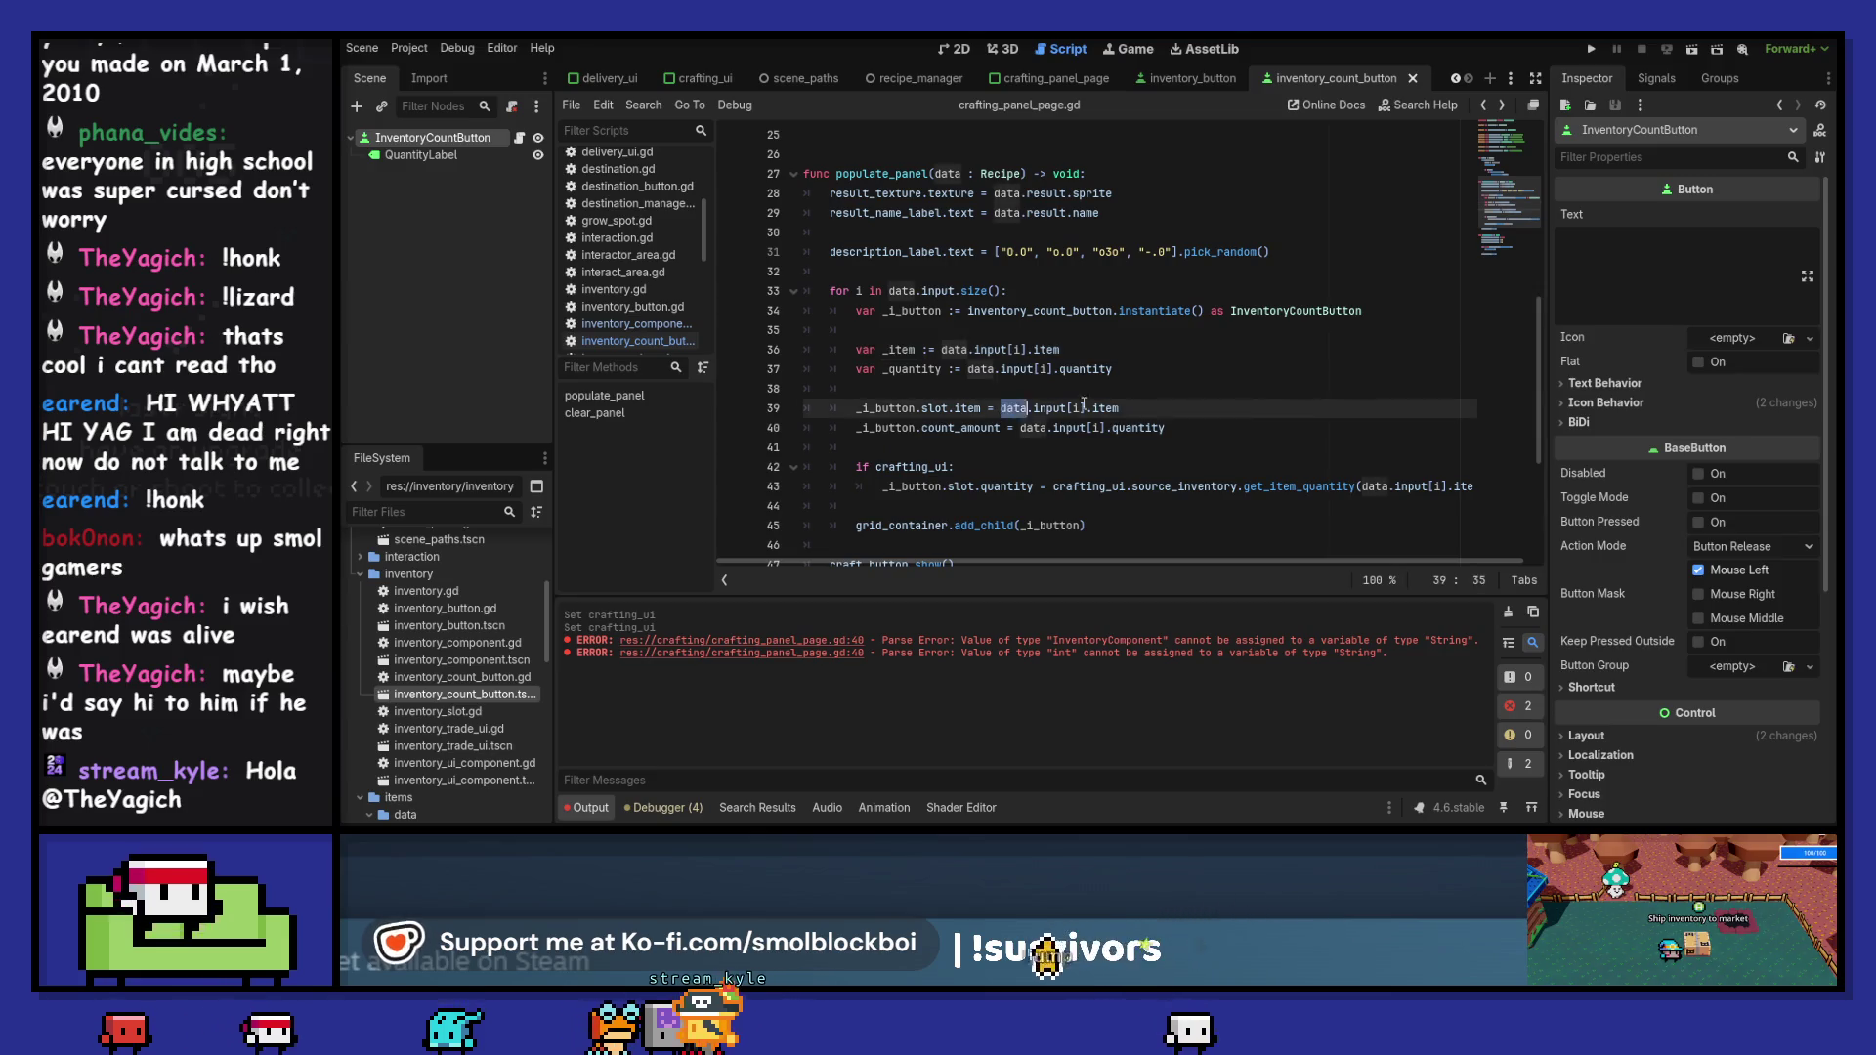
left_click(909, 371)
double_click(909, 370)
key("ctrl+c")
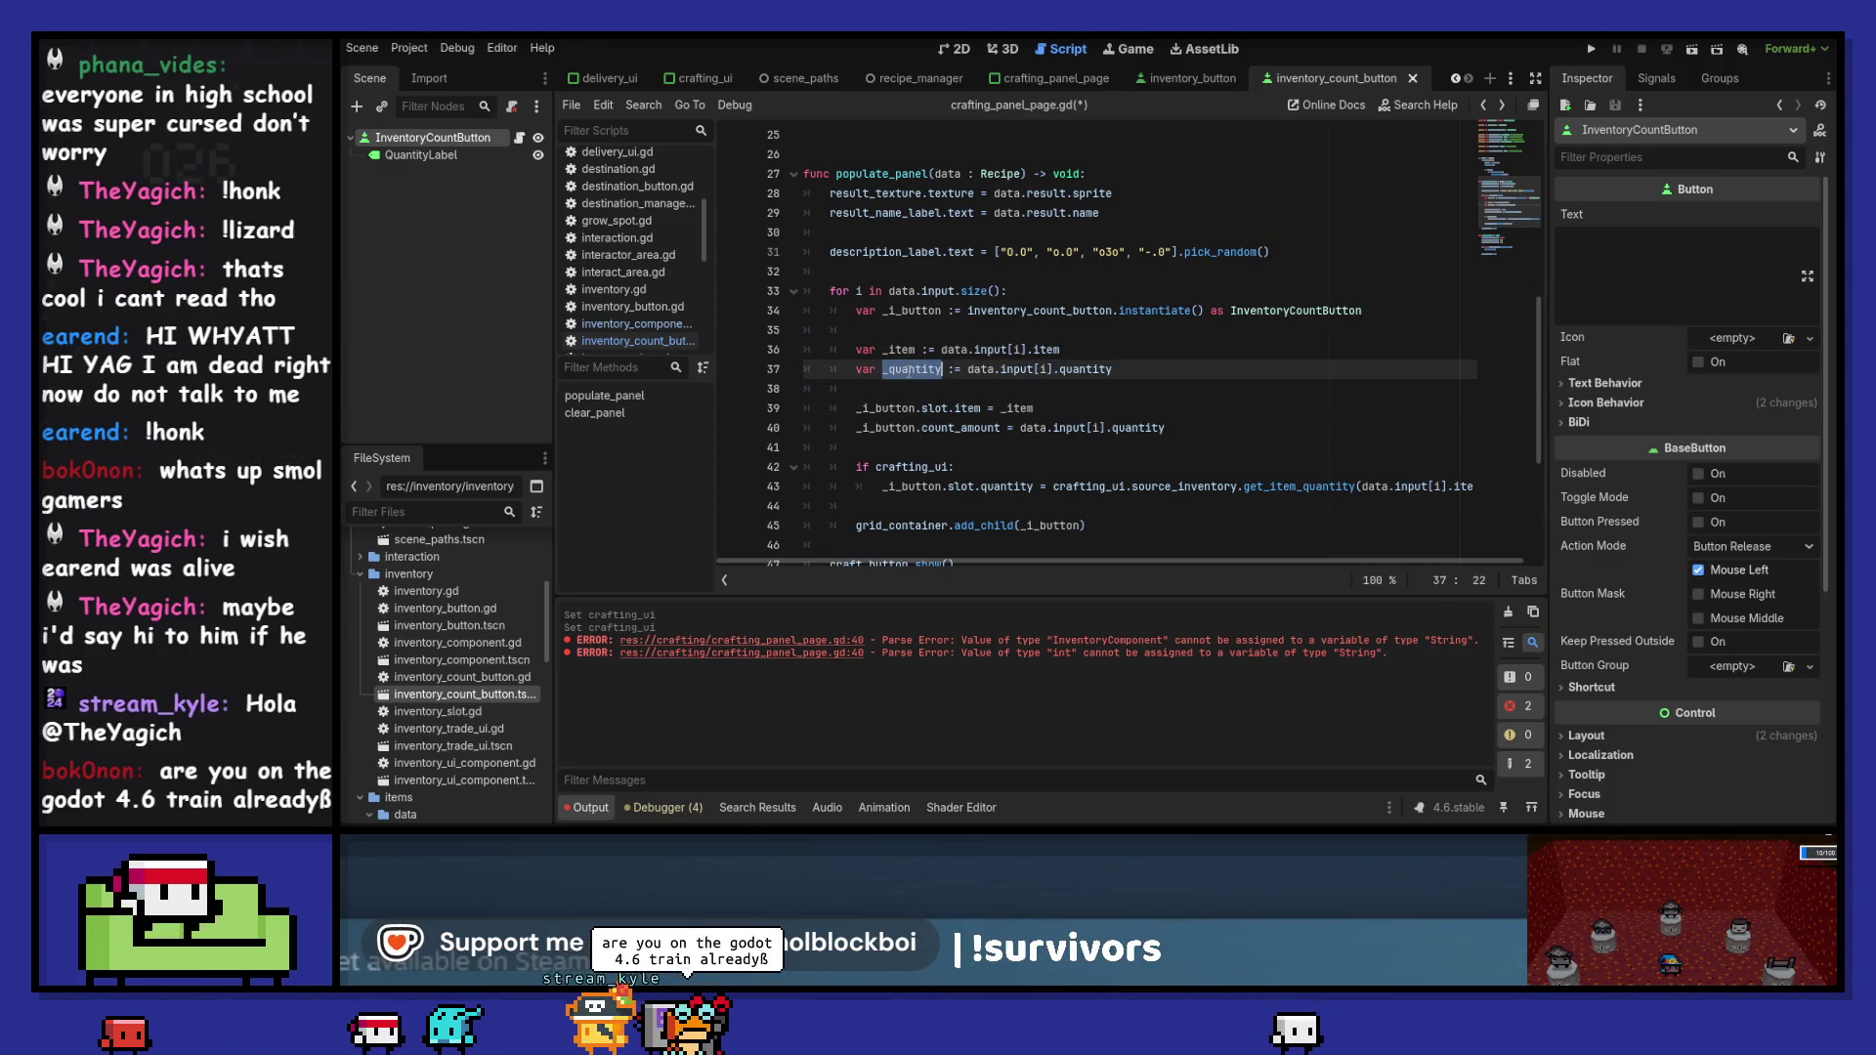
left_click(1022, 428)
left_click_drag(1022, 428, 1212, 434)
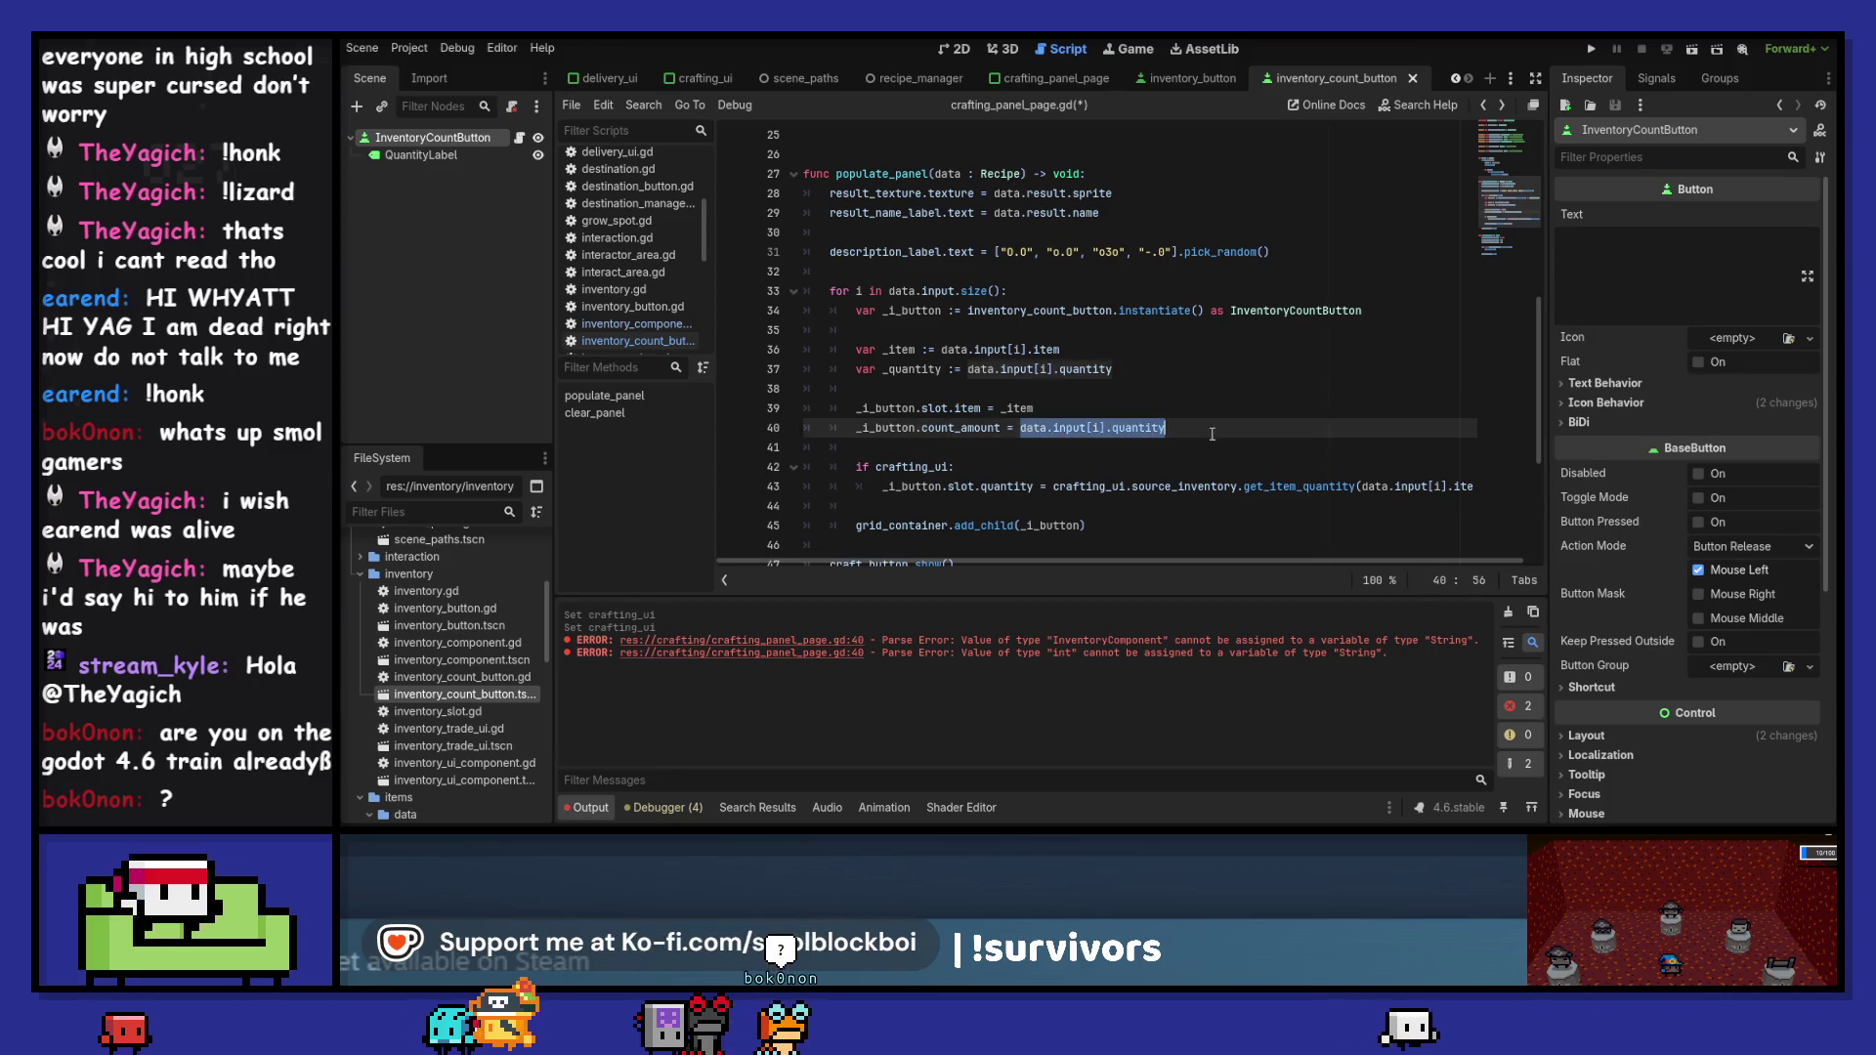
key("ctrl+v")
key("ctrl+s")
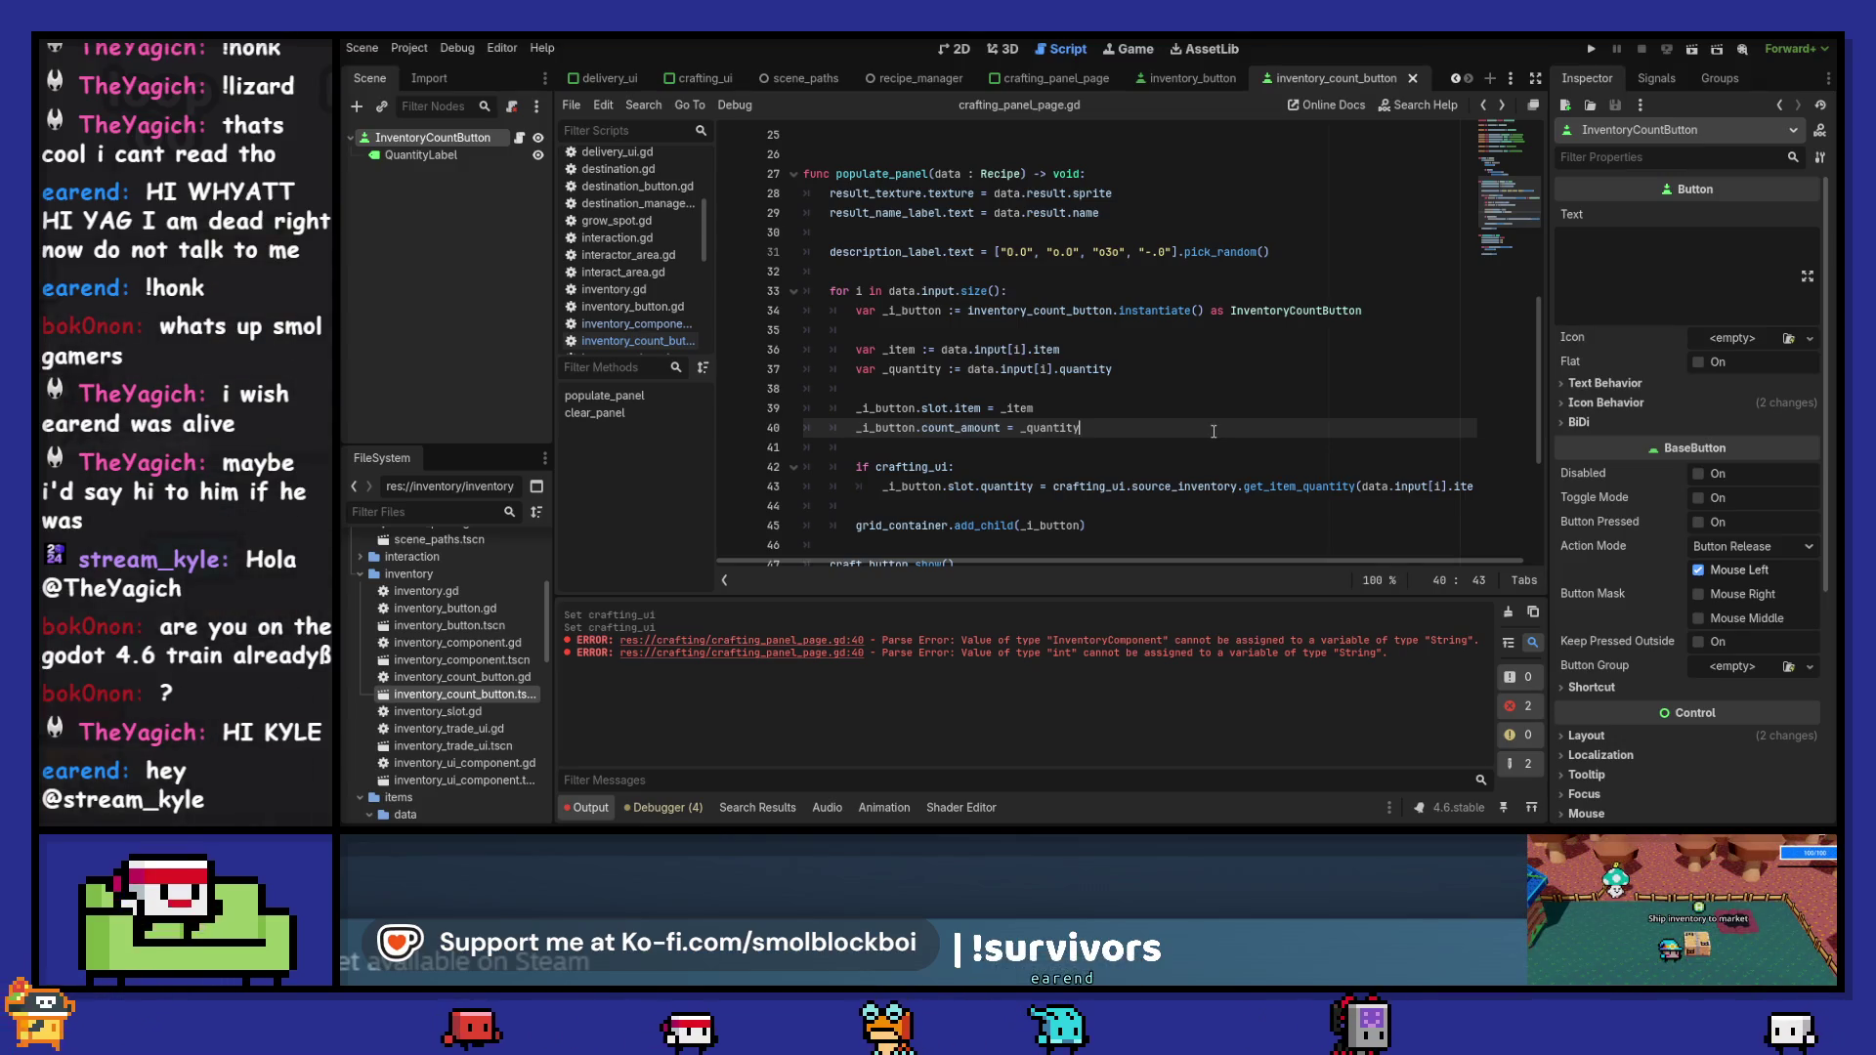
Clear the Output log, split line 43's get_item_quantity call over three lines, and save.
left_click(1508, 611)
scroll(1309, 374, "down", 2)
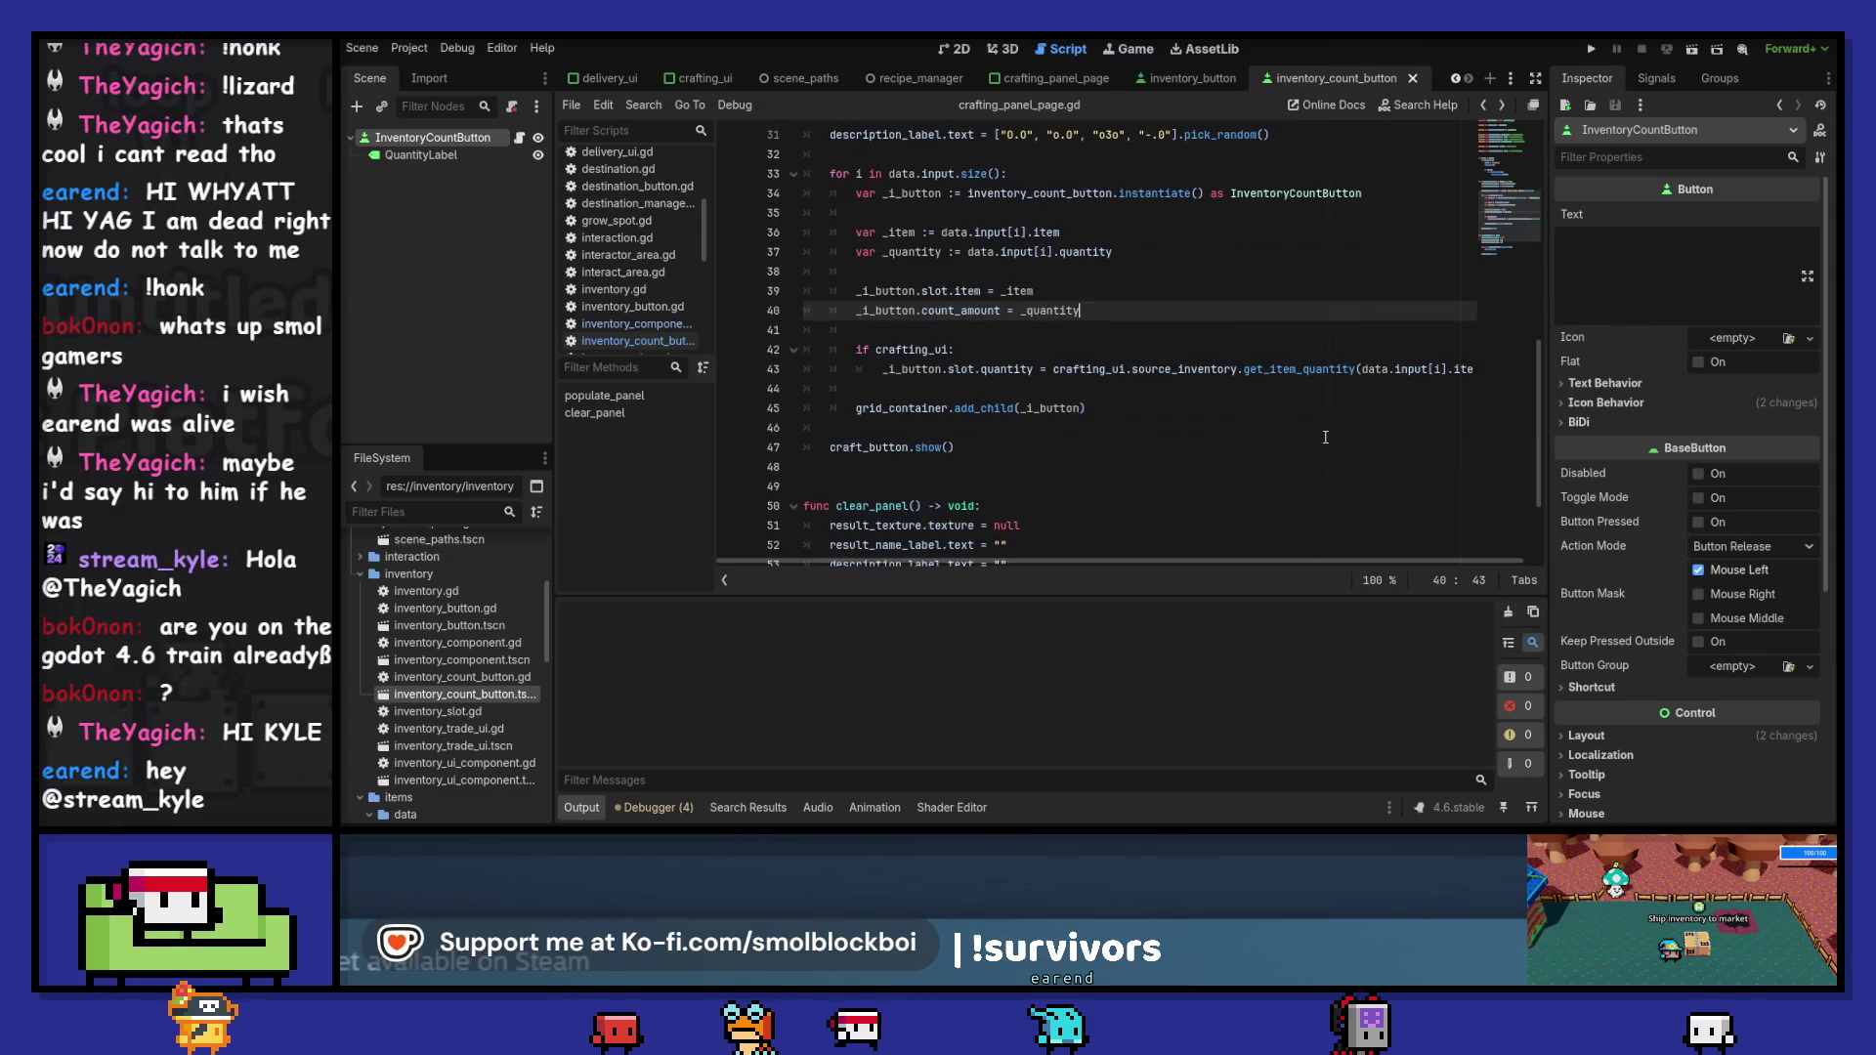
left_click(1329, 372)
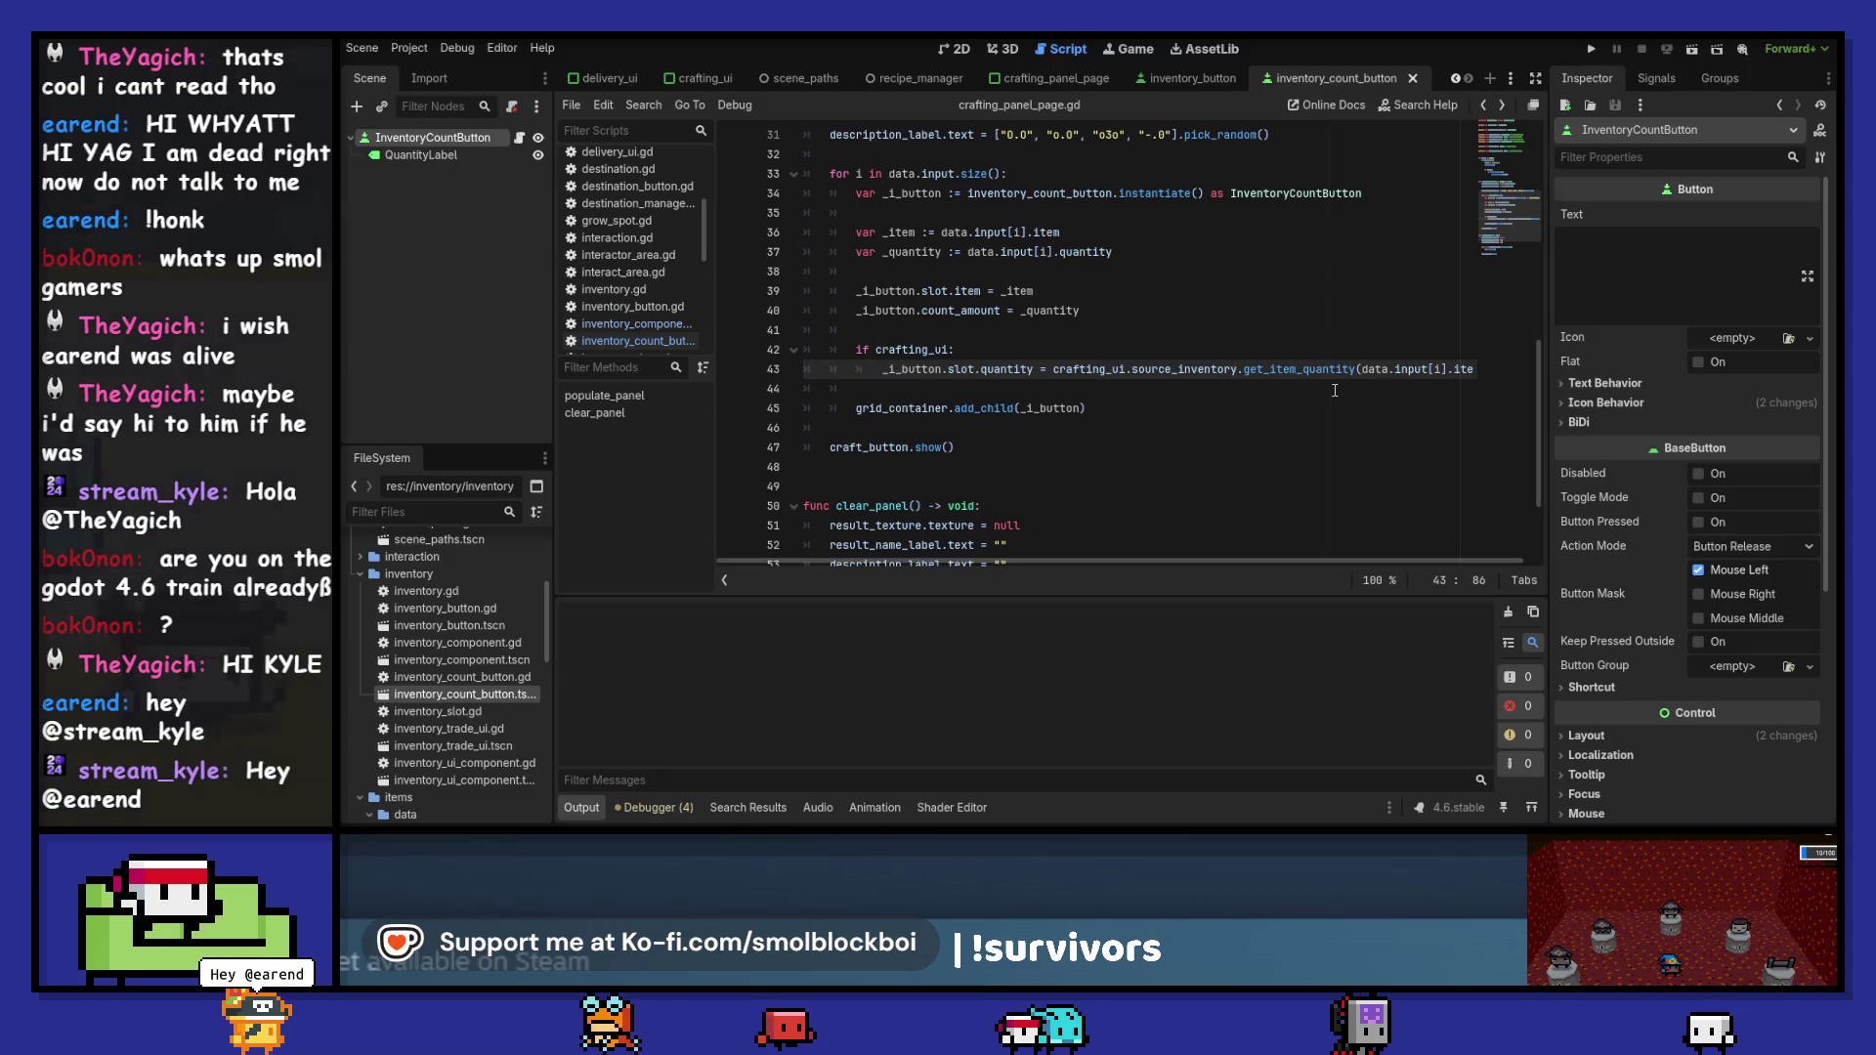
key("Return")
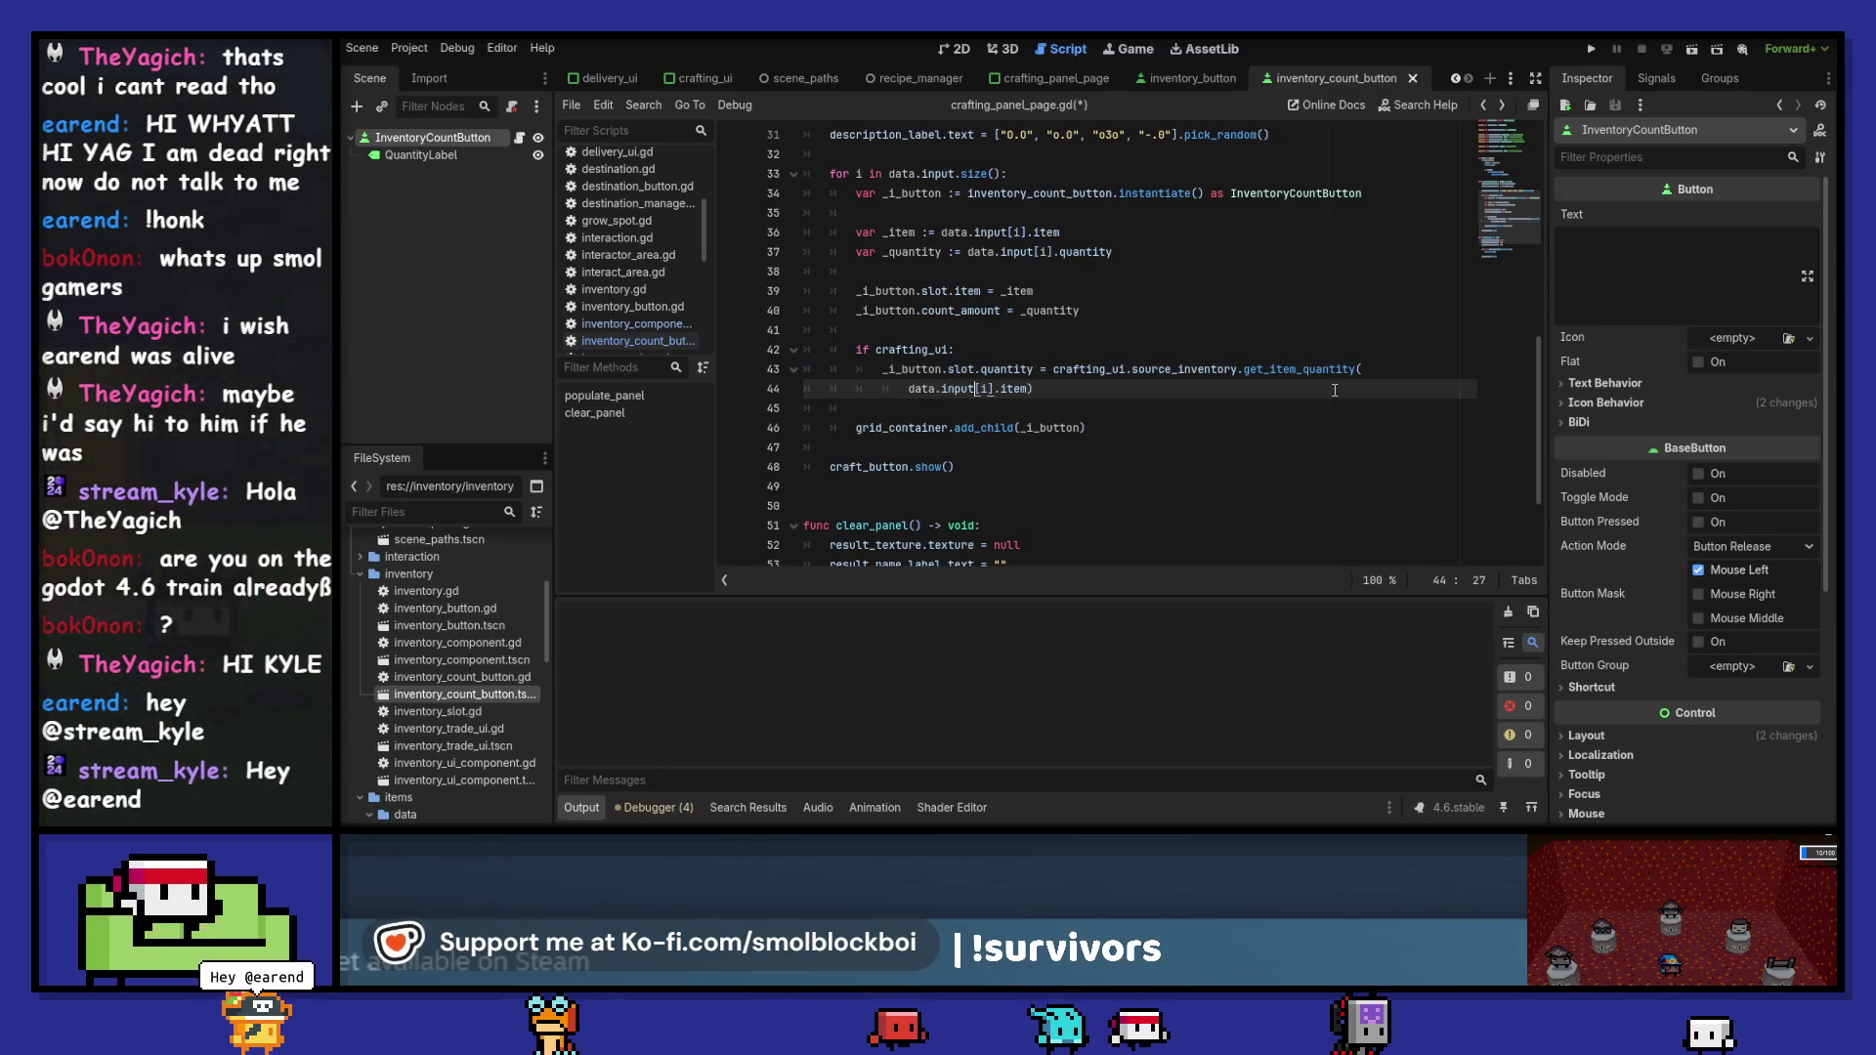
key("End")
key("Left")
key("Return")
key("ctrl+s")
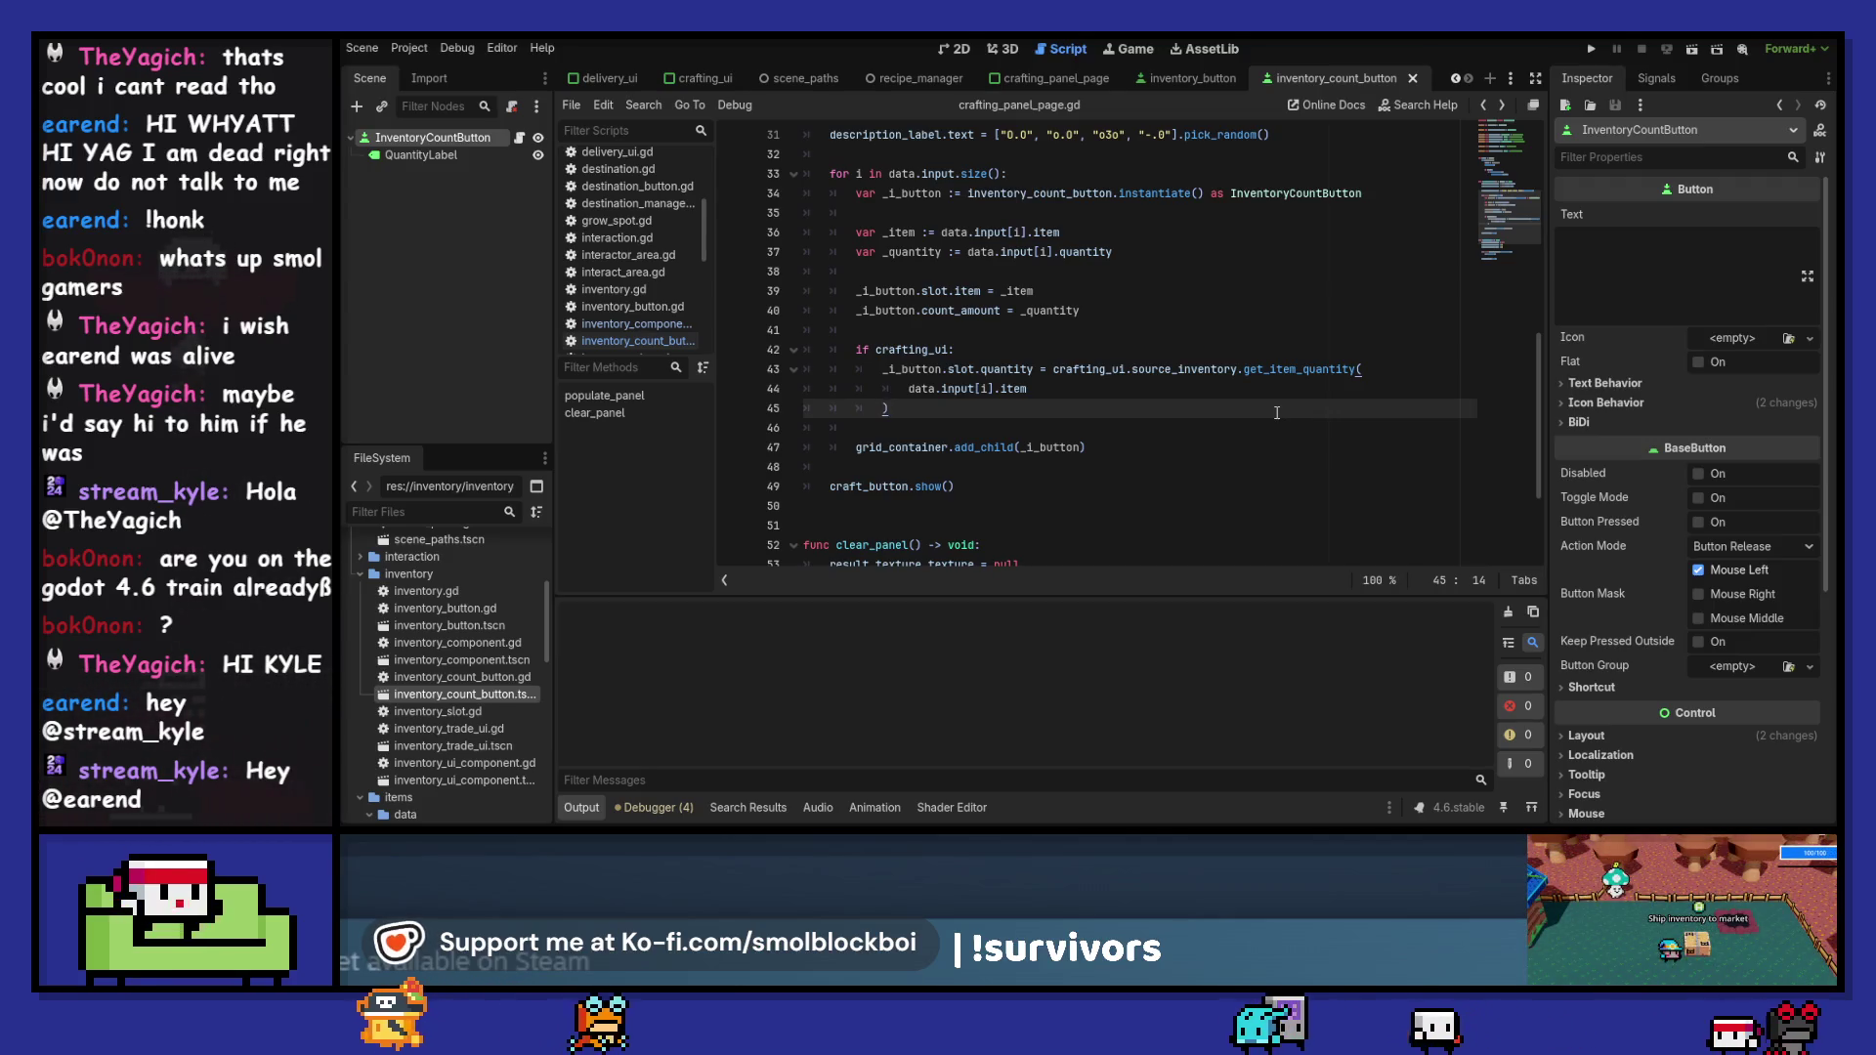
left_click(875, 806)
left_click(868, 812)
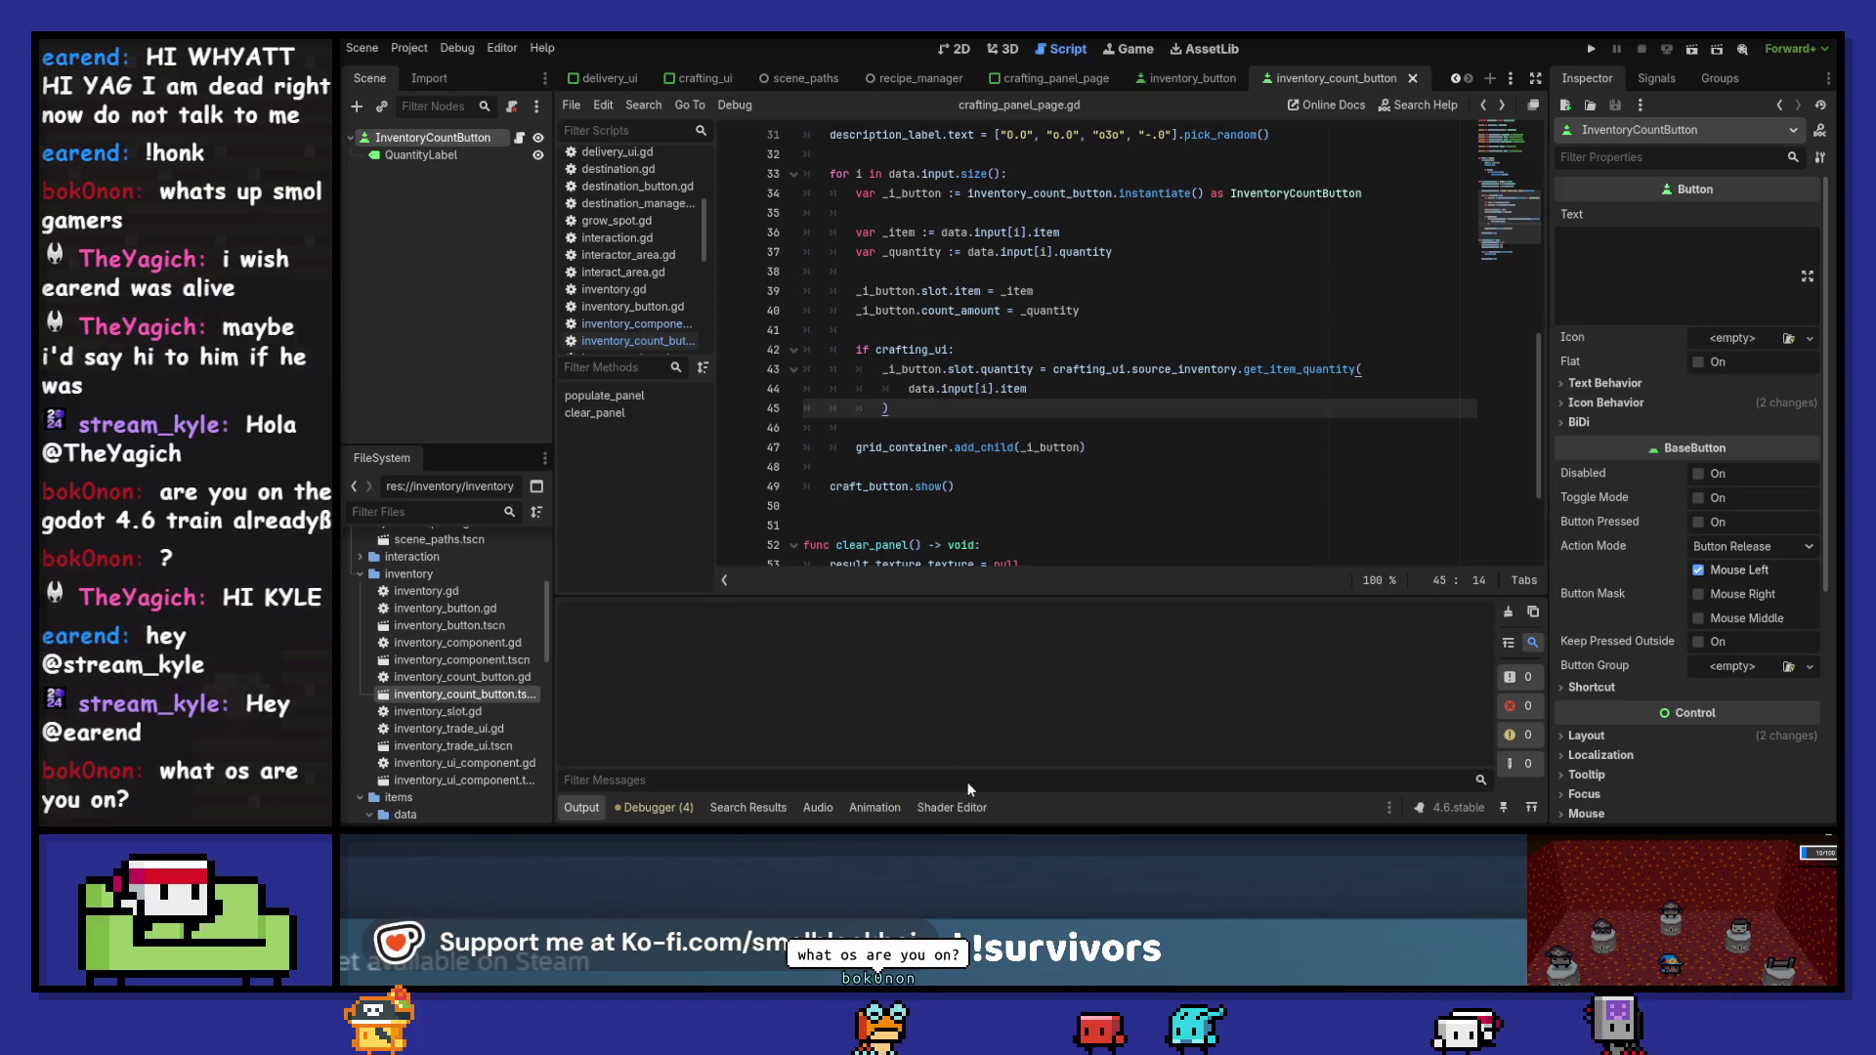
left_click_drag(971, 789, 951, 731)
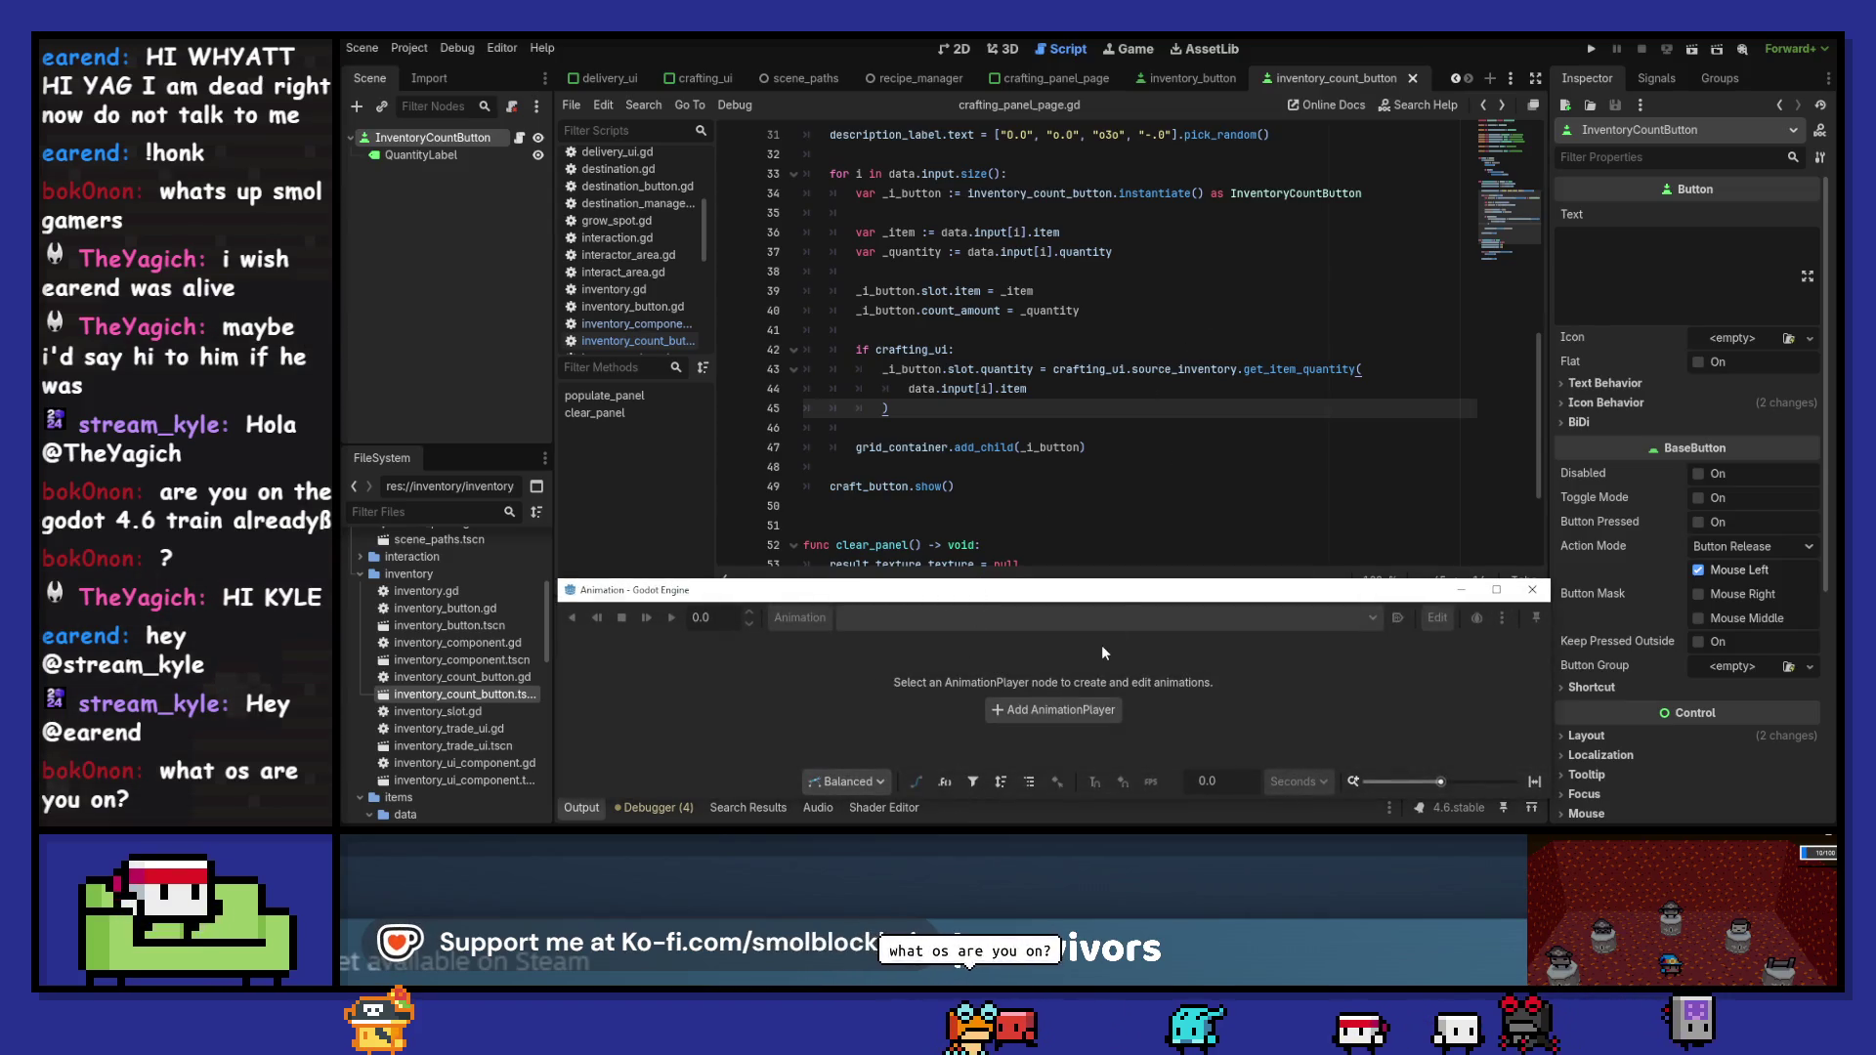
left_click_drag(1124, 592, 1305, 254)
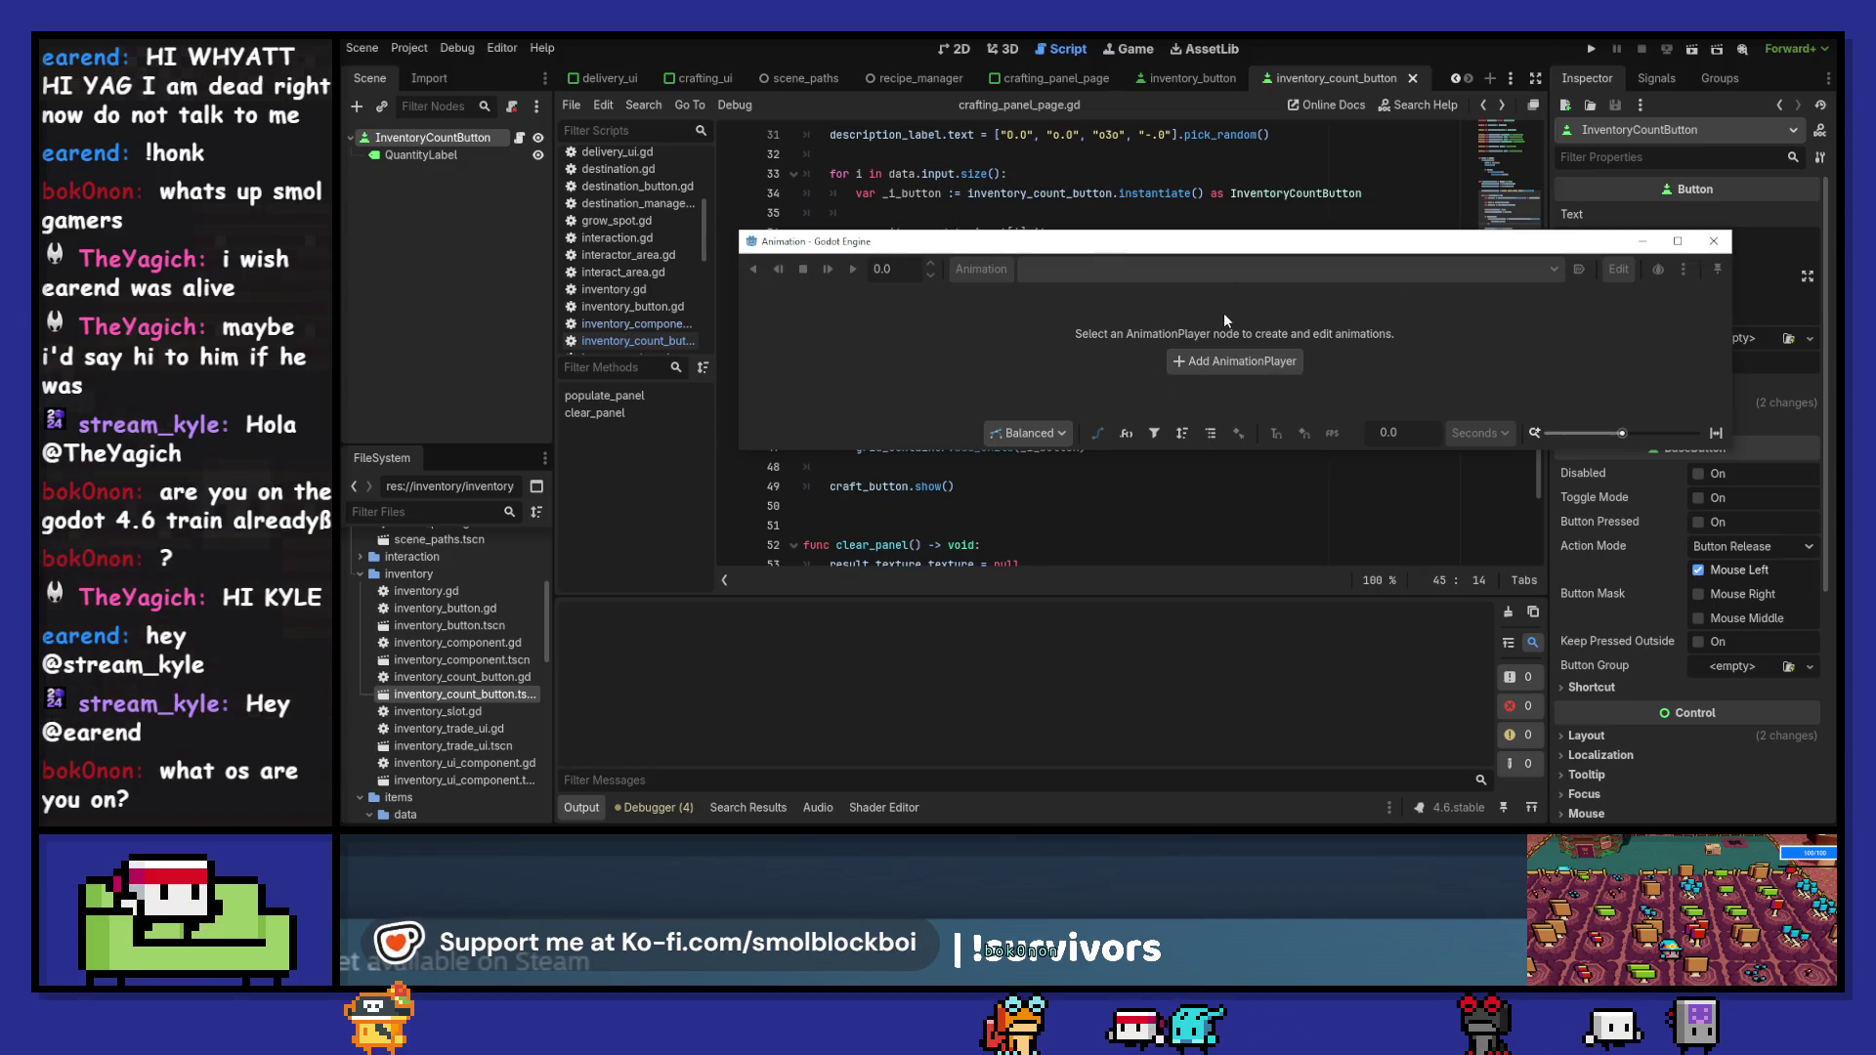
mouse_move(1235, 250)
left_mouse_down()
mouse_move(1186, 291)
mouse_move(1135, 557)
mouse_move(1134, 415)
left_mouse_up()
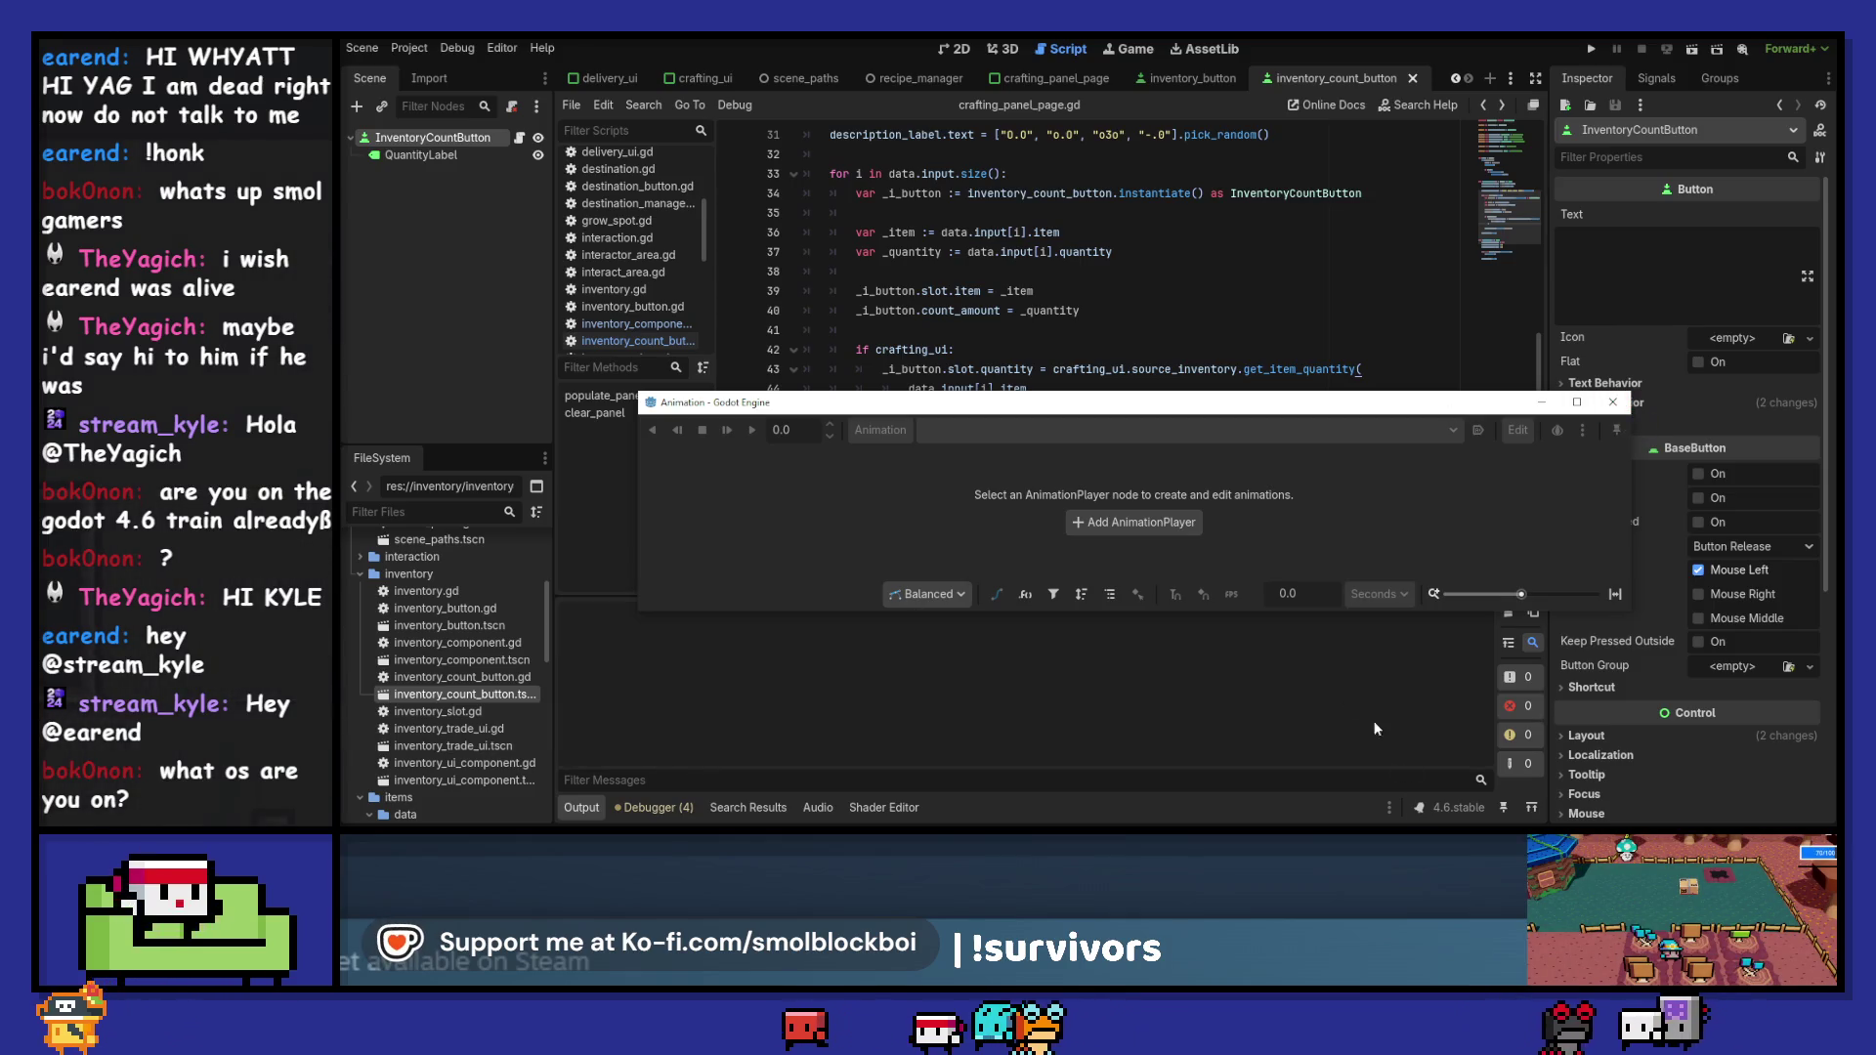
left_click(1599, 414)
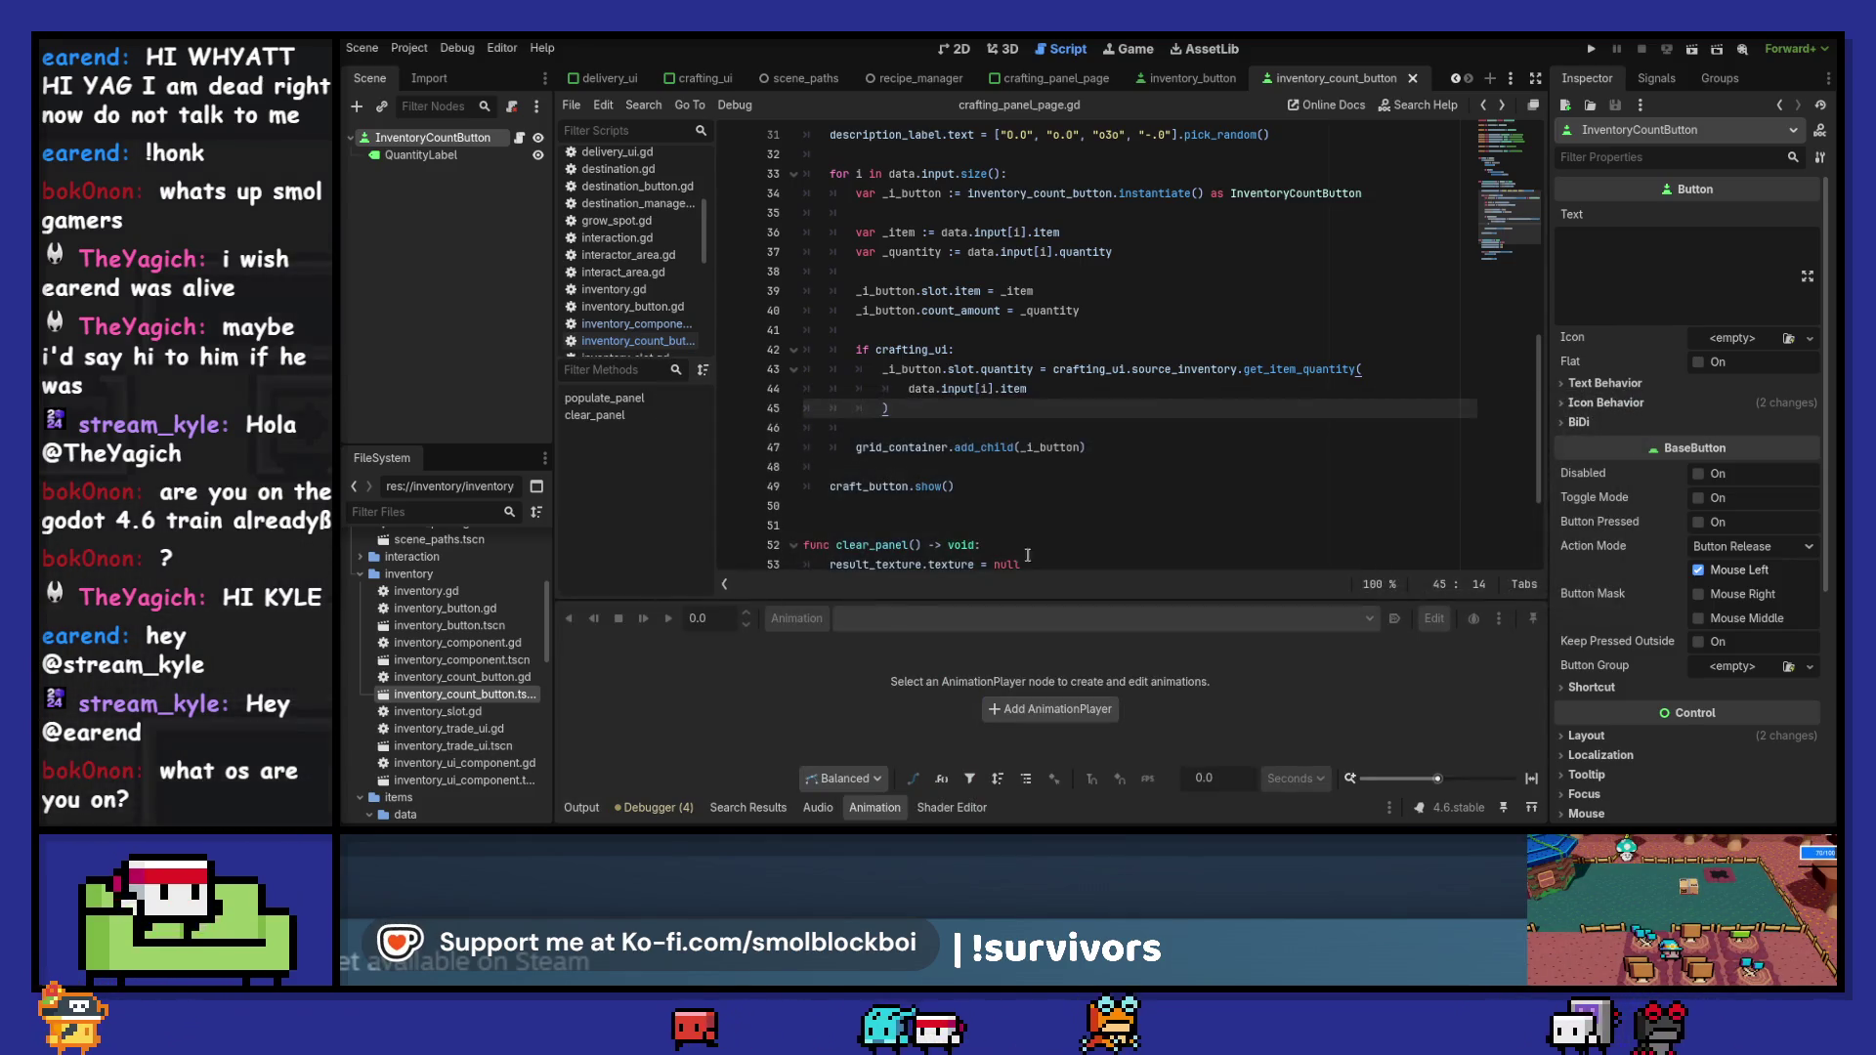
left_click(581, 807)
left_click(1082, 427)
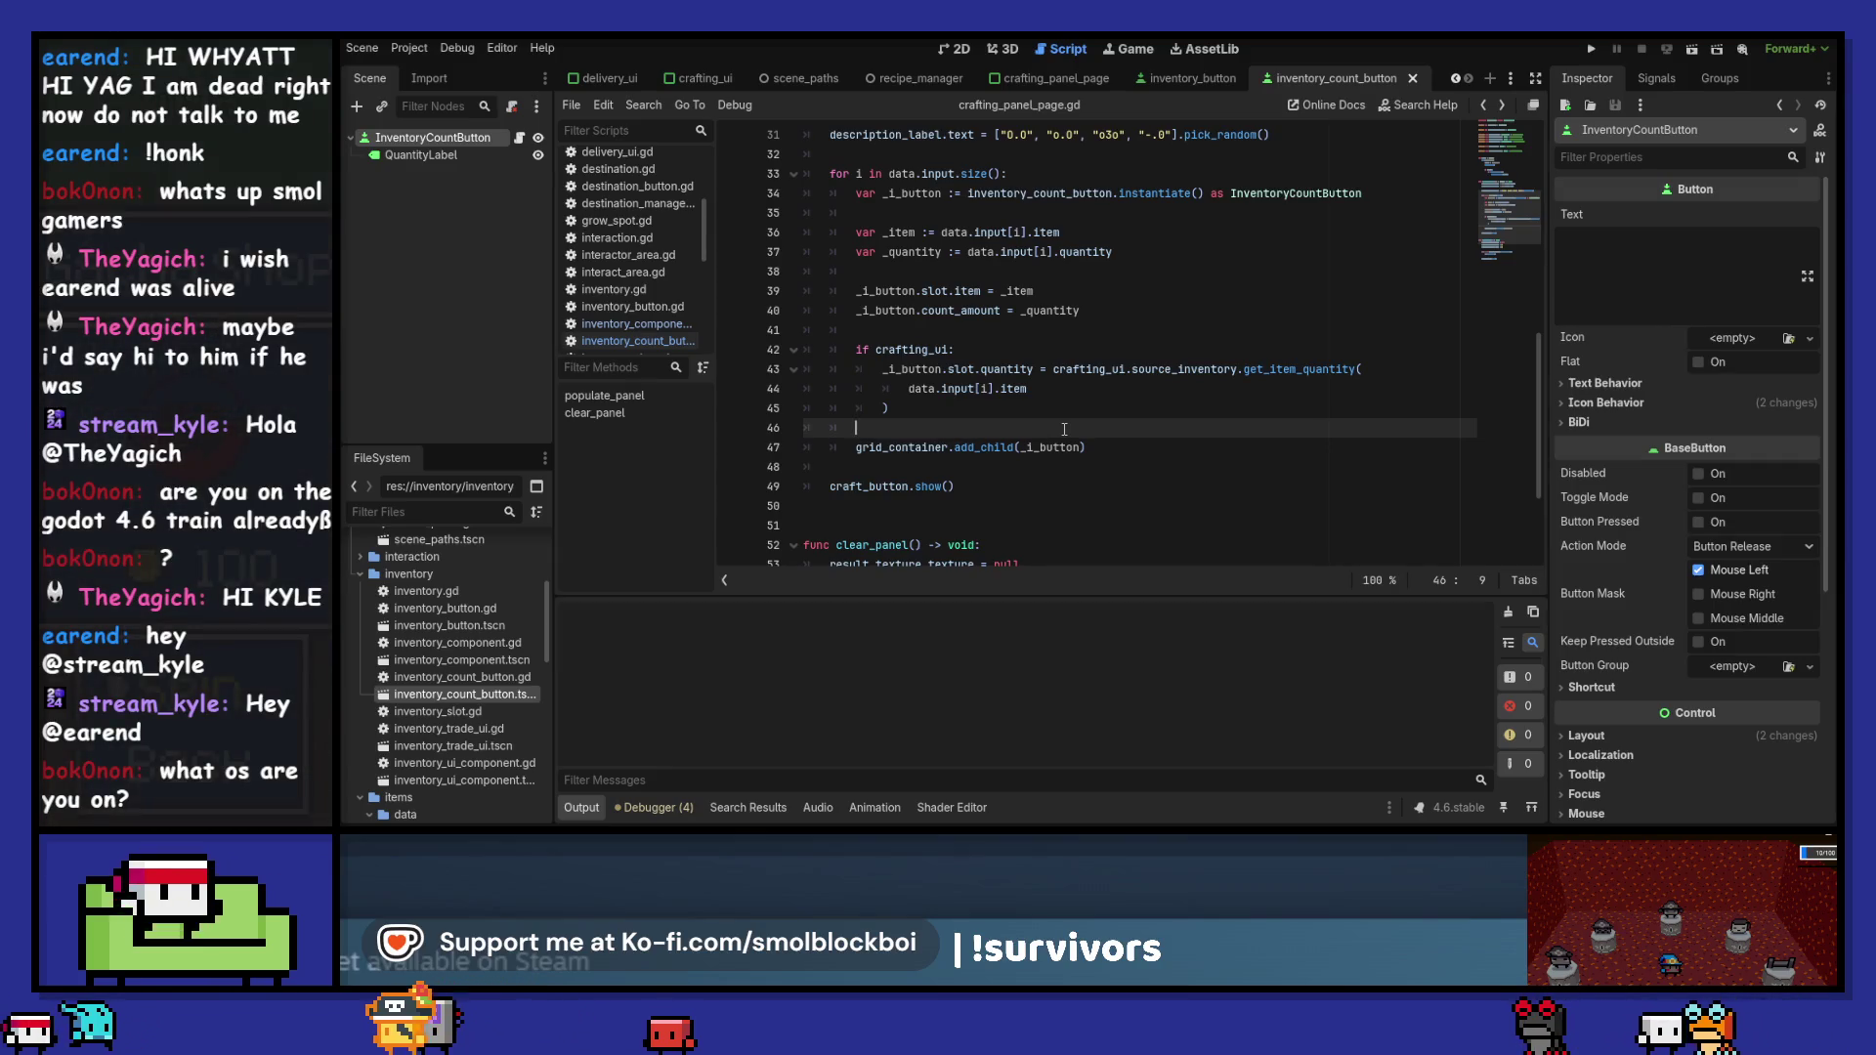
Launch the game with F5 and walk the player around collecting mushrooms.
key("F5")
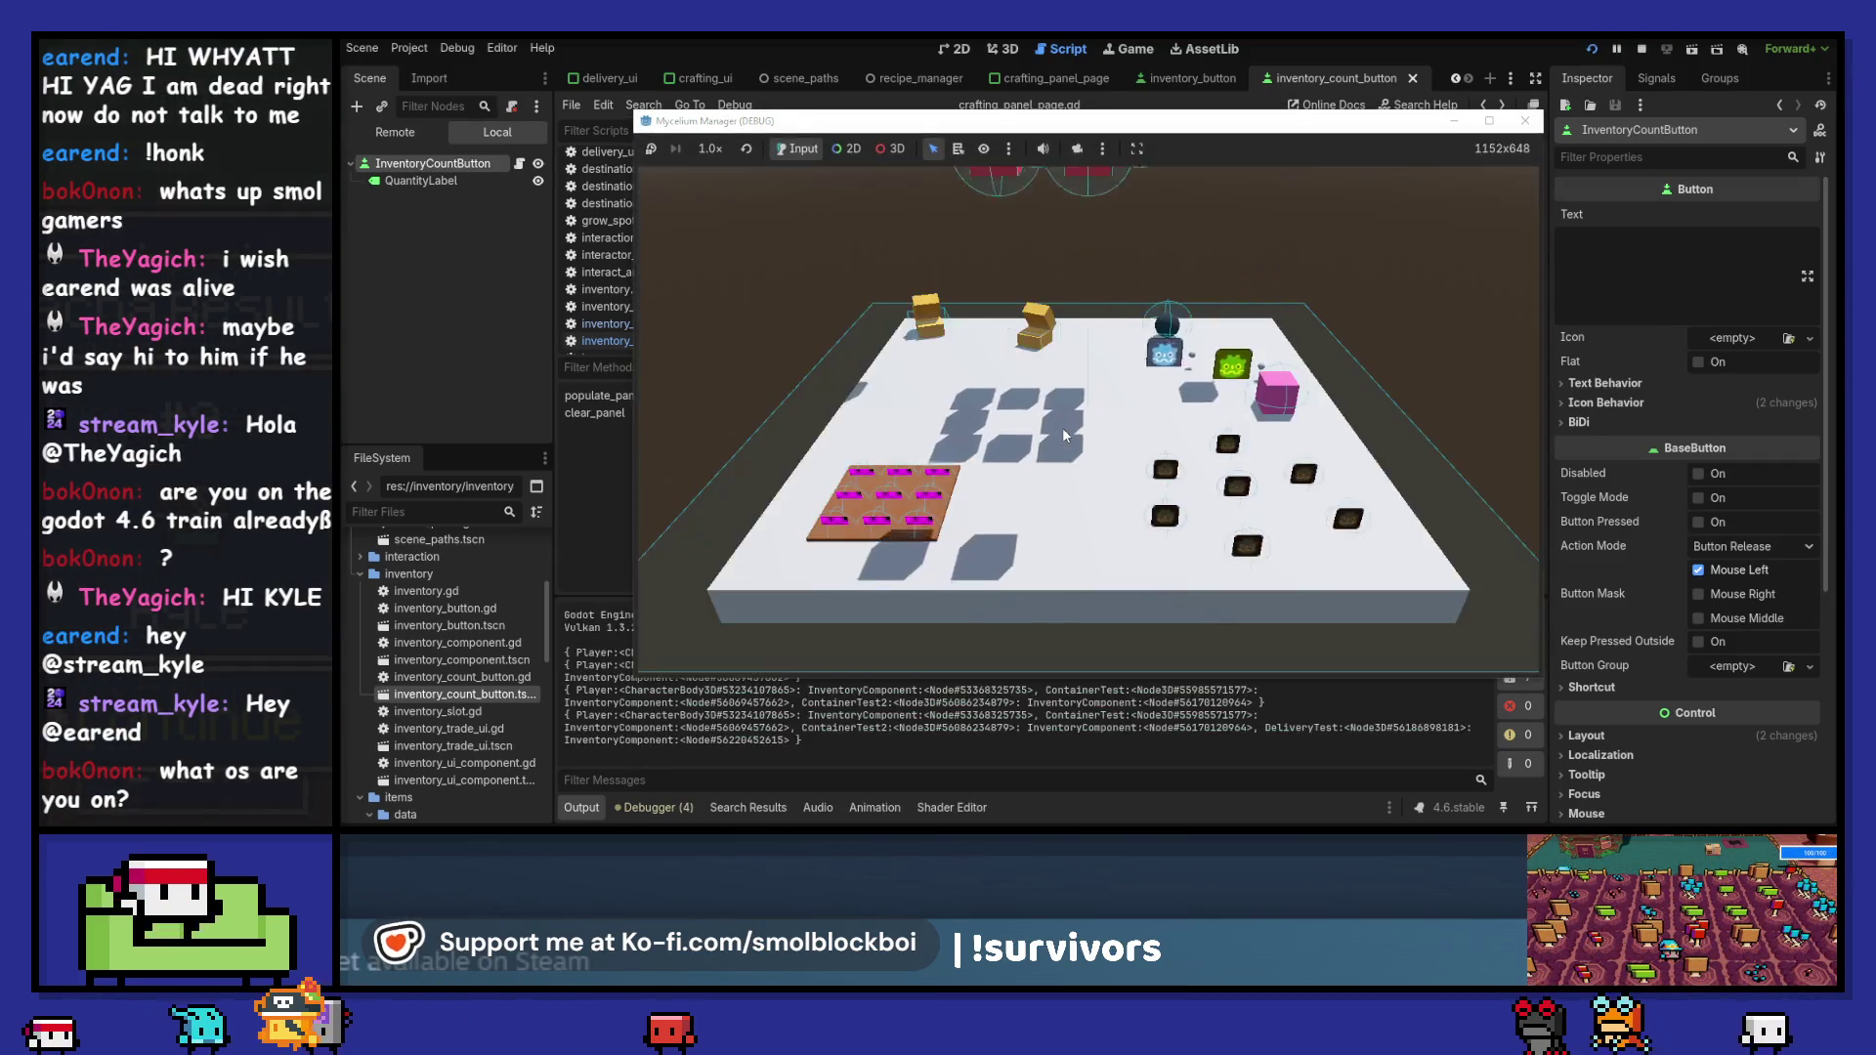
key("s")
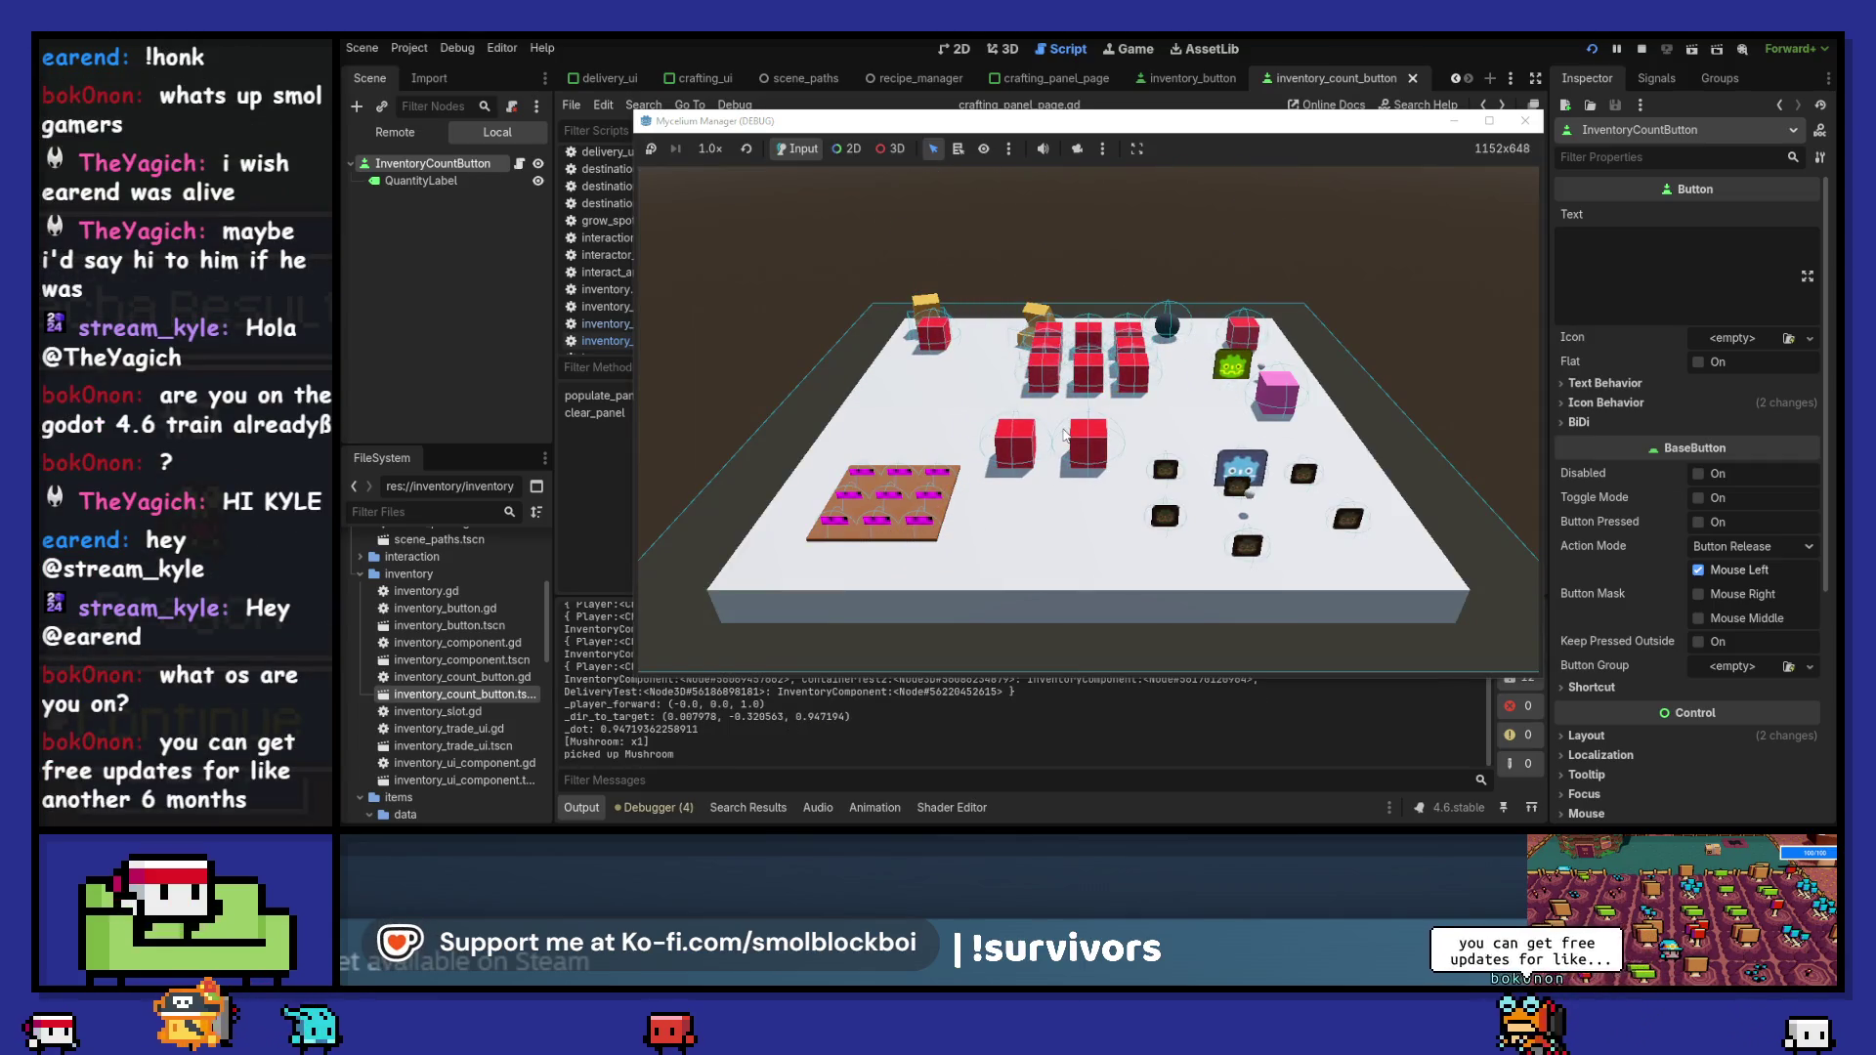
key("a")
key("d")
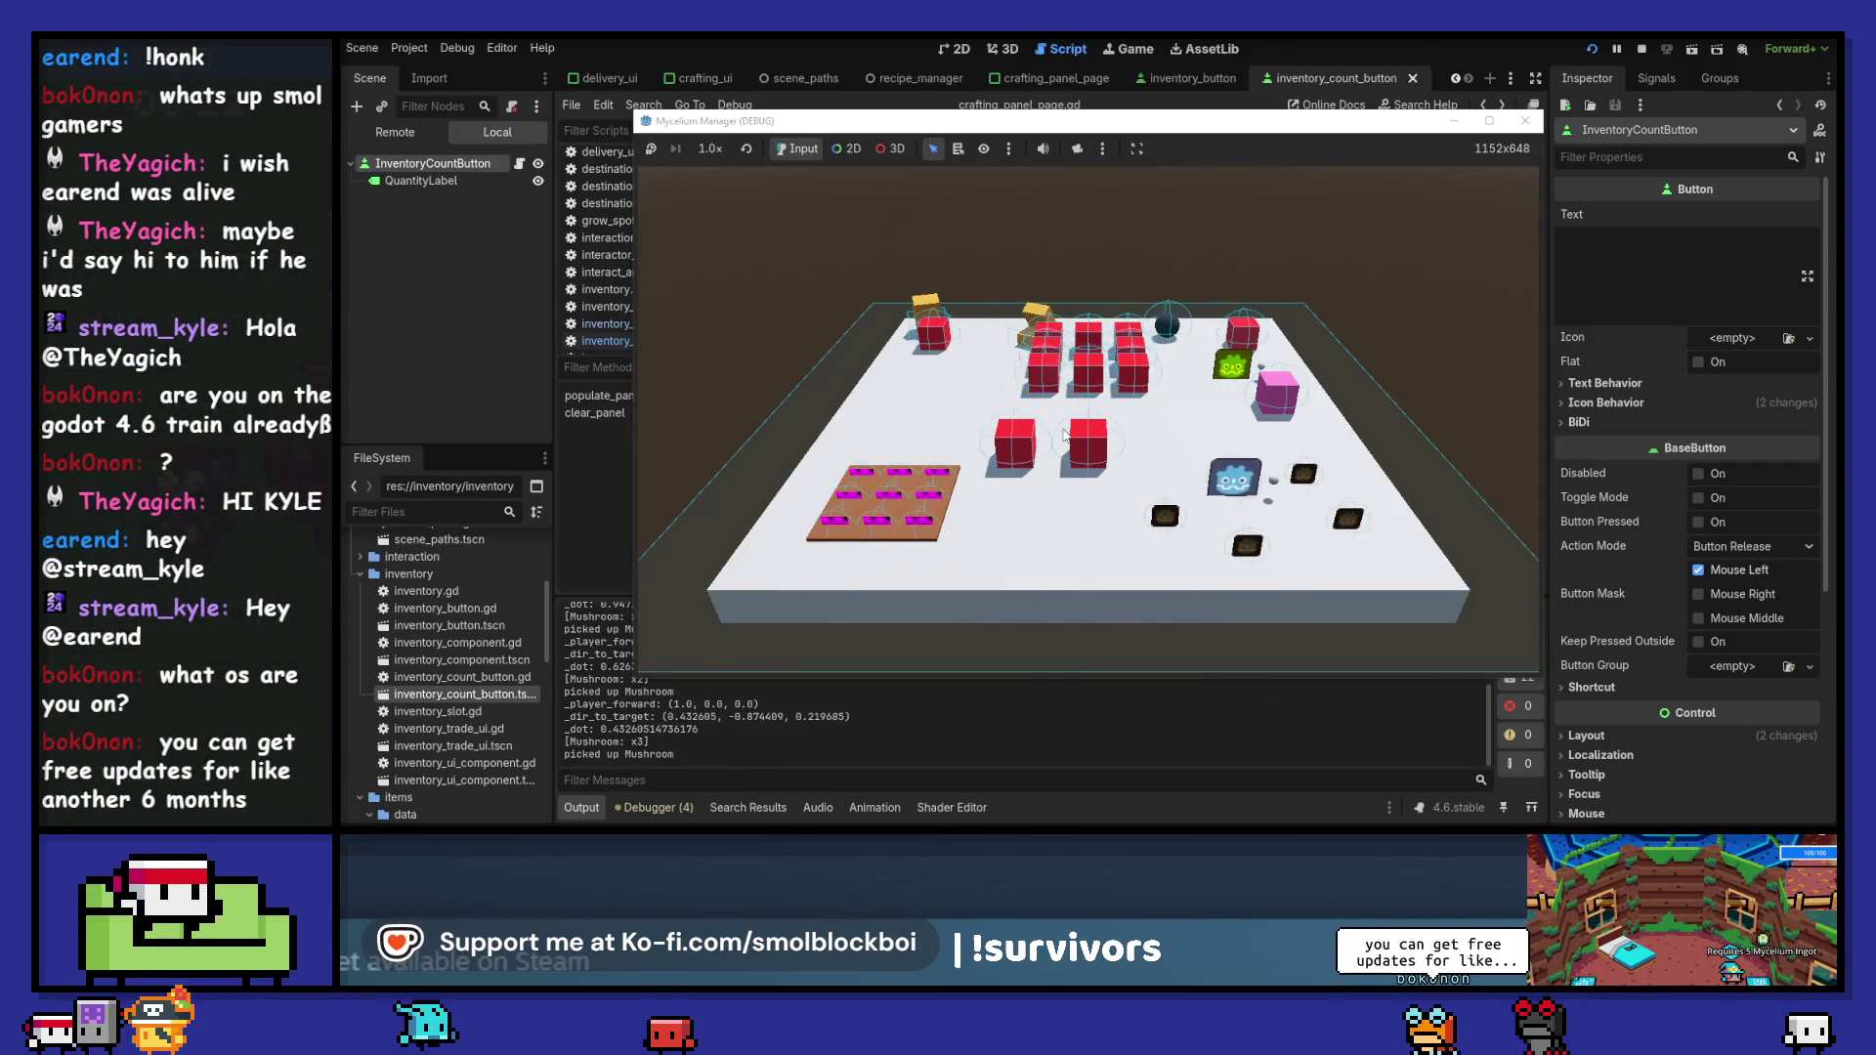
key("a")
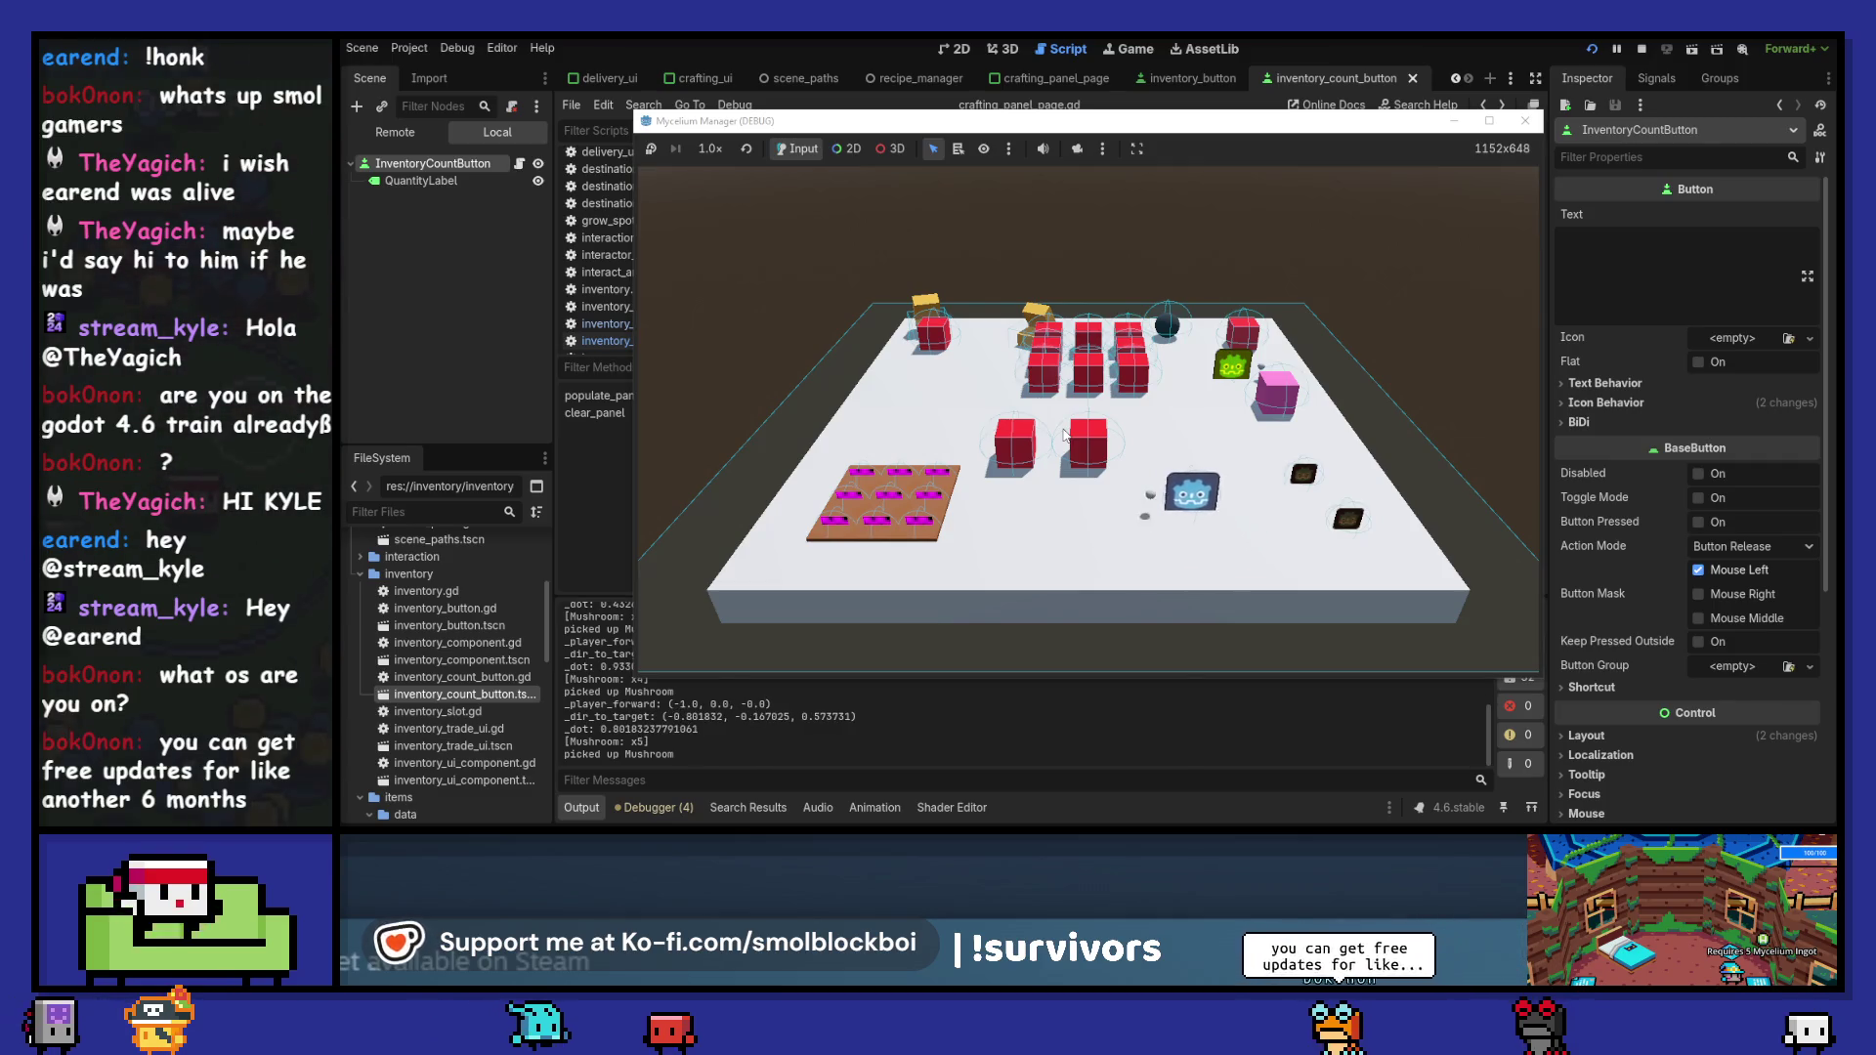
key("a")
key("a")
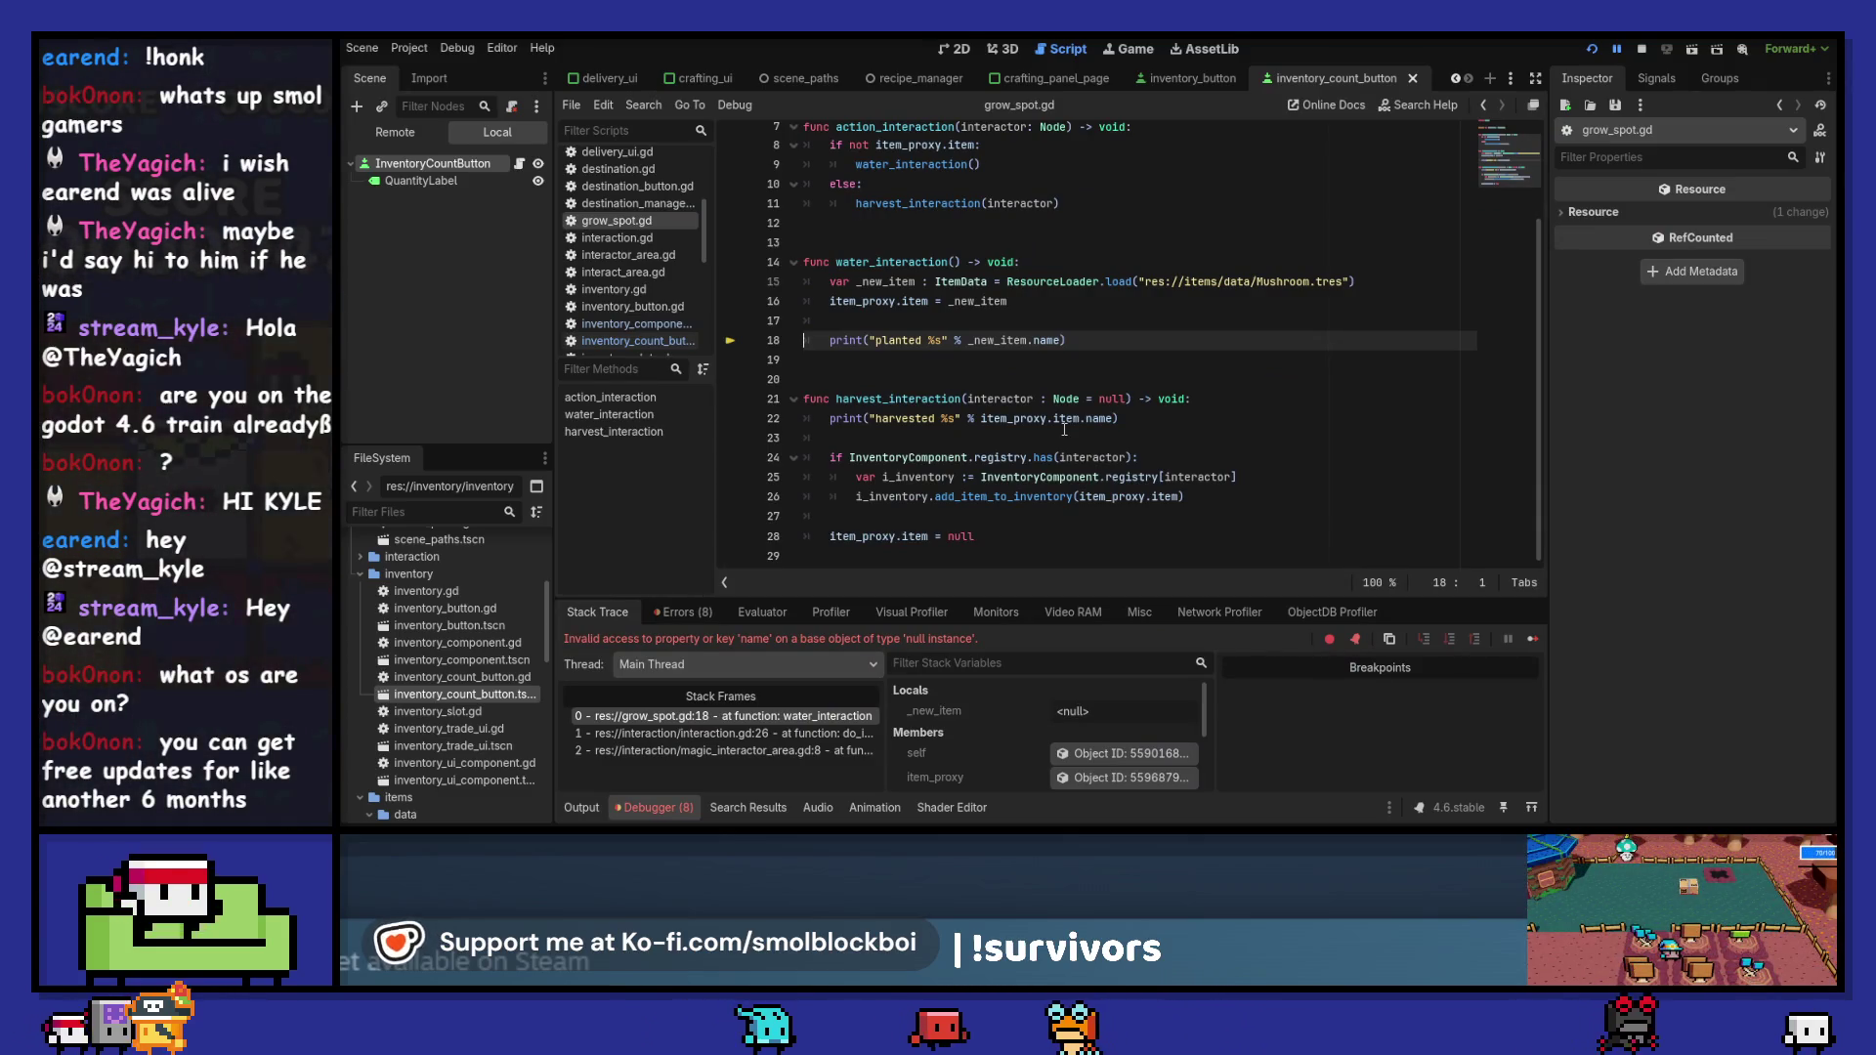
Stop the game, correct grow_spot.gd line 15 to res://items/data/mushroom.tres, and run again.
left_click(681, 614)
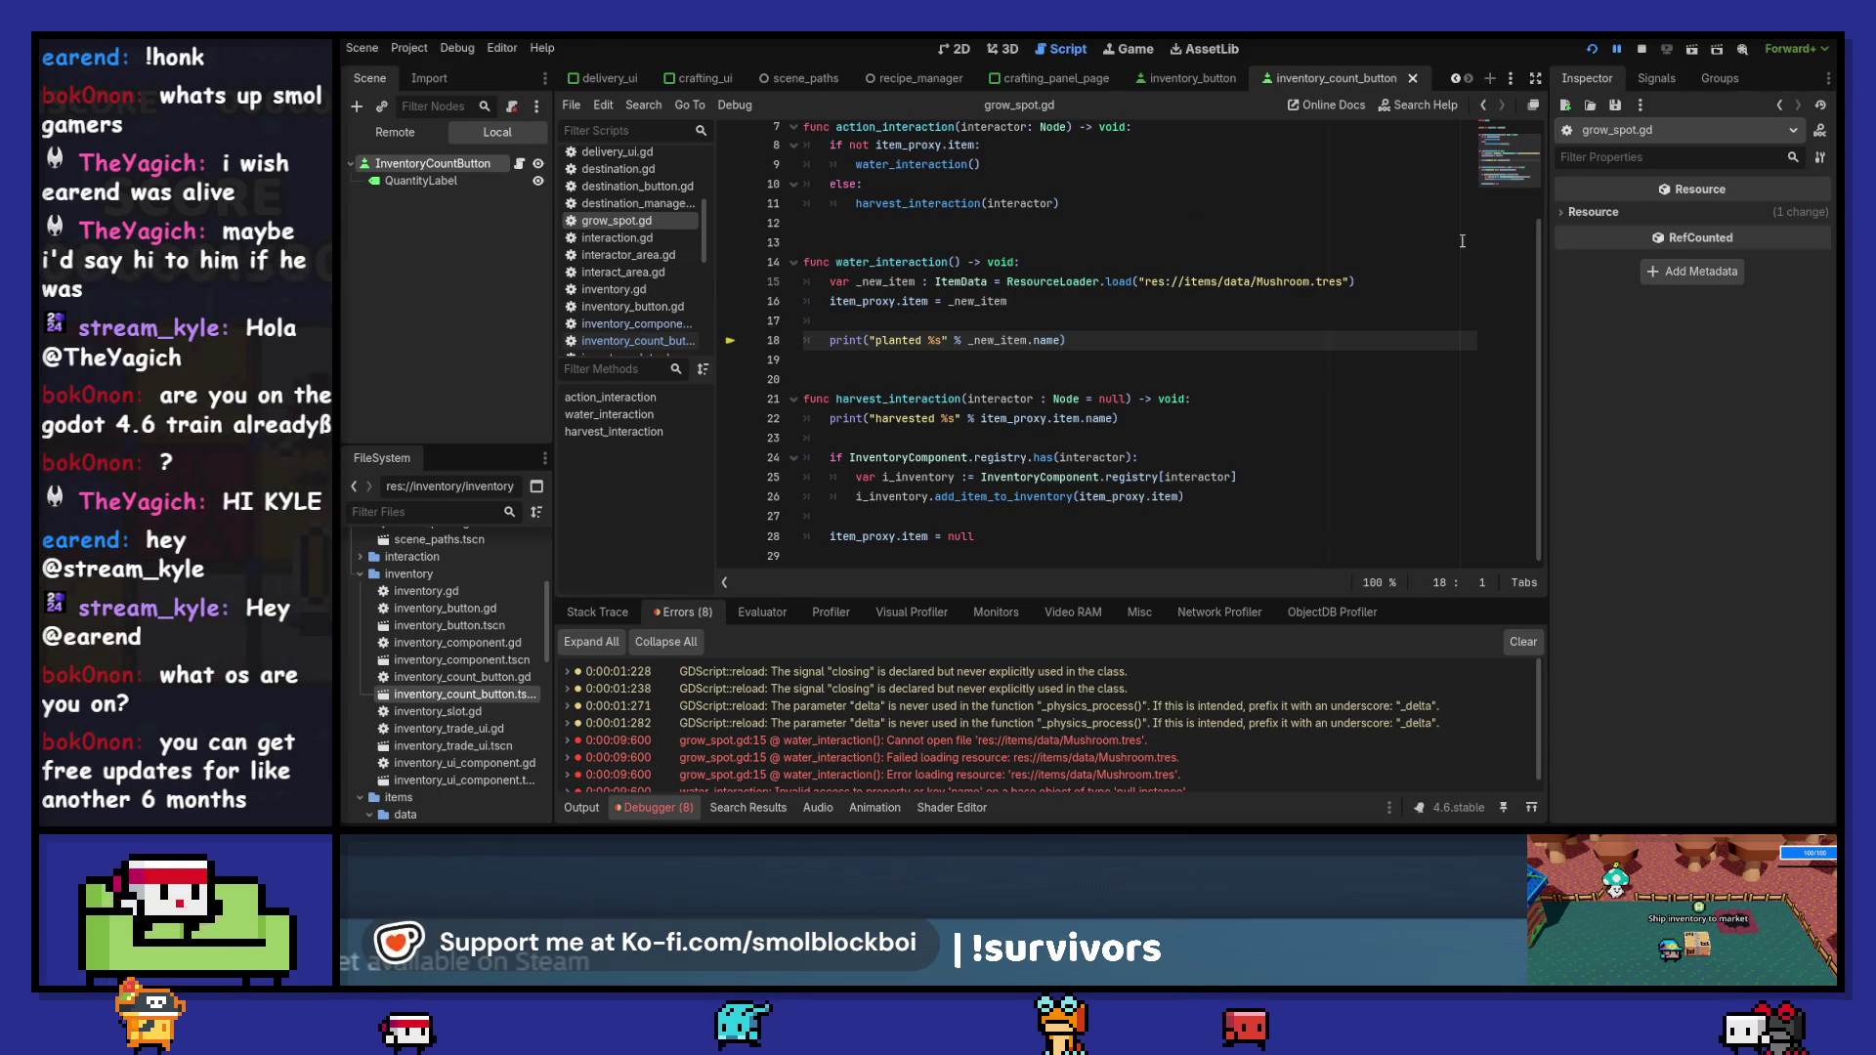
left_click(1641, 48)
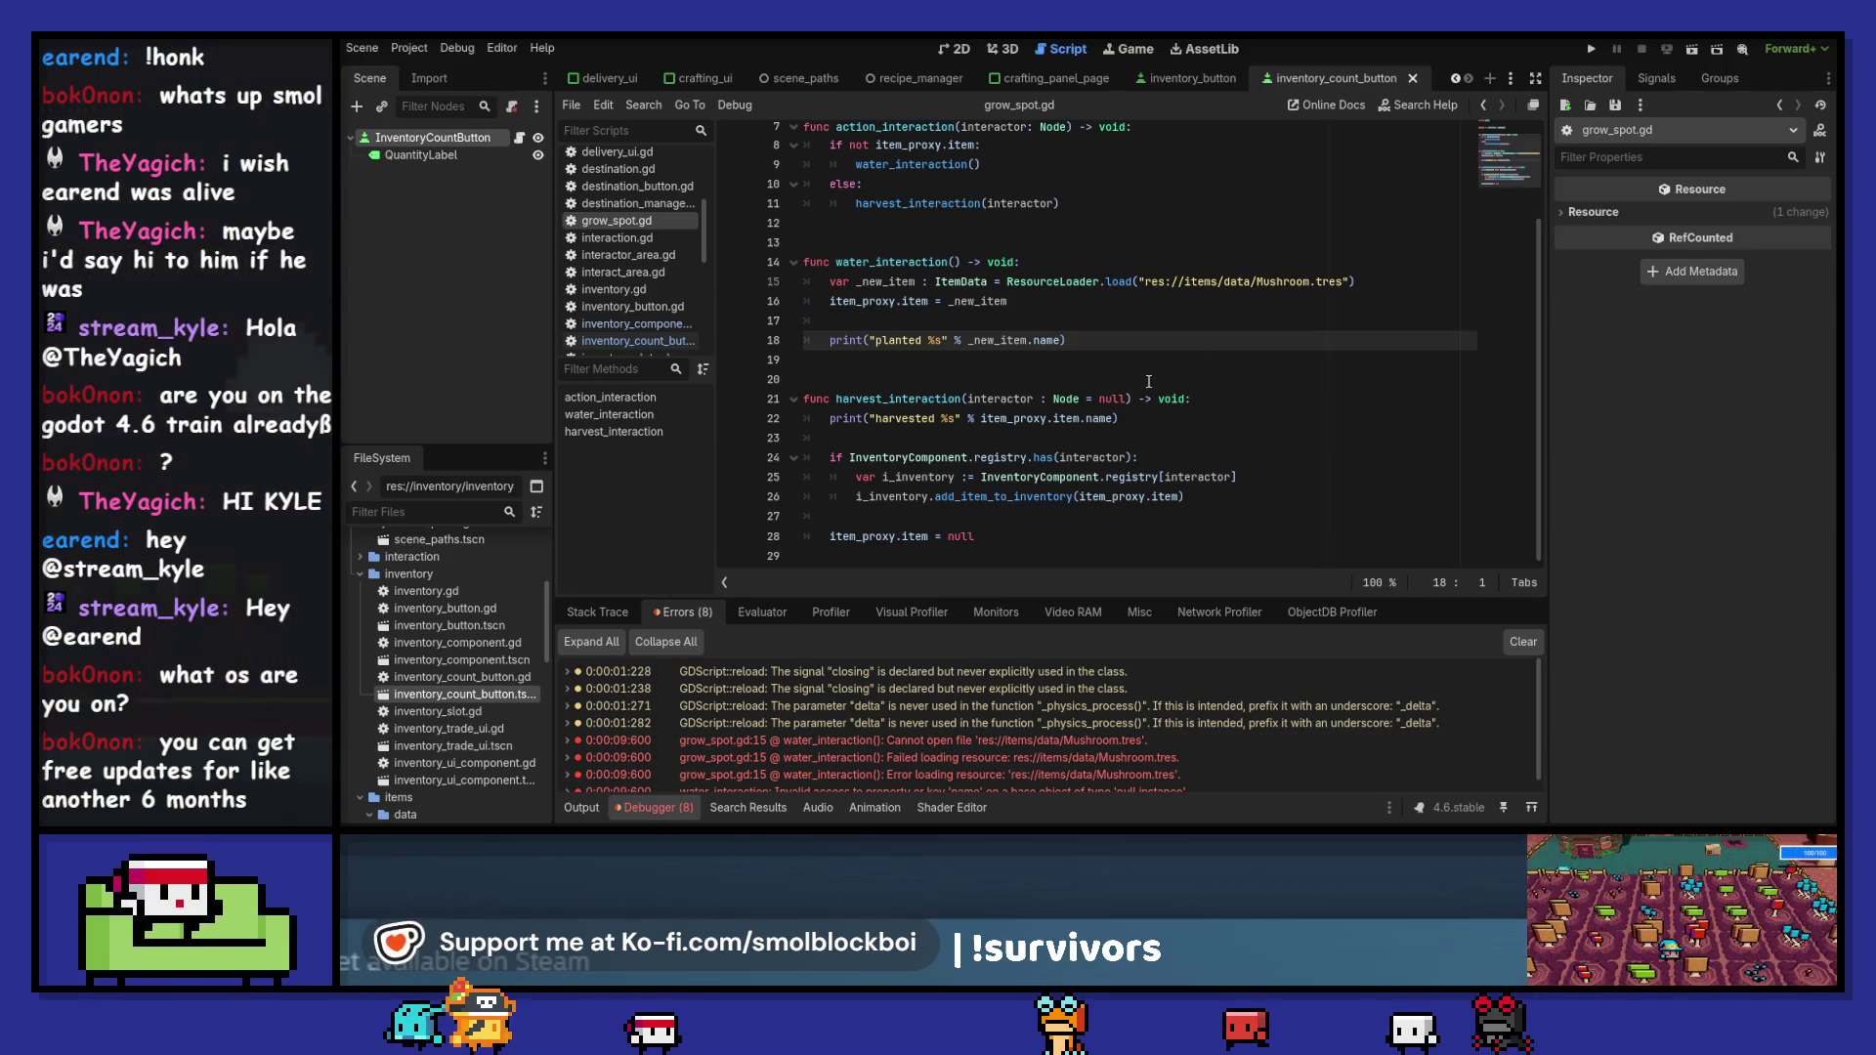
scroll(449, 654, "up", 3)
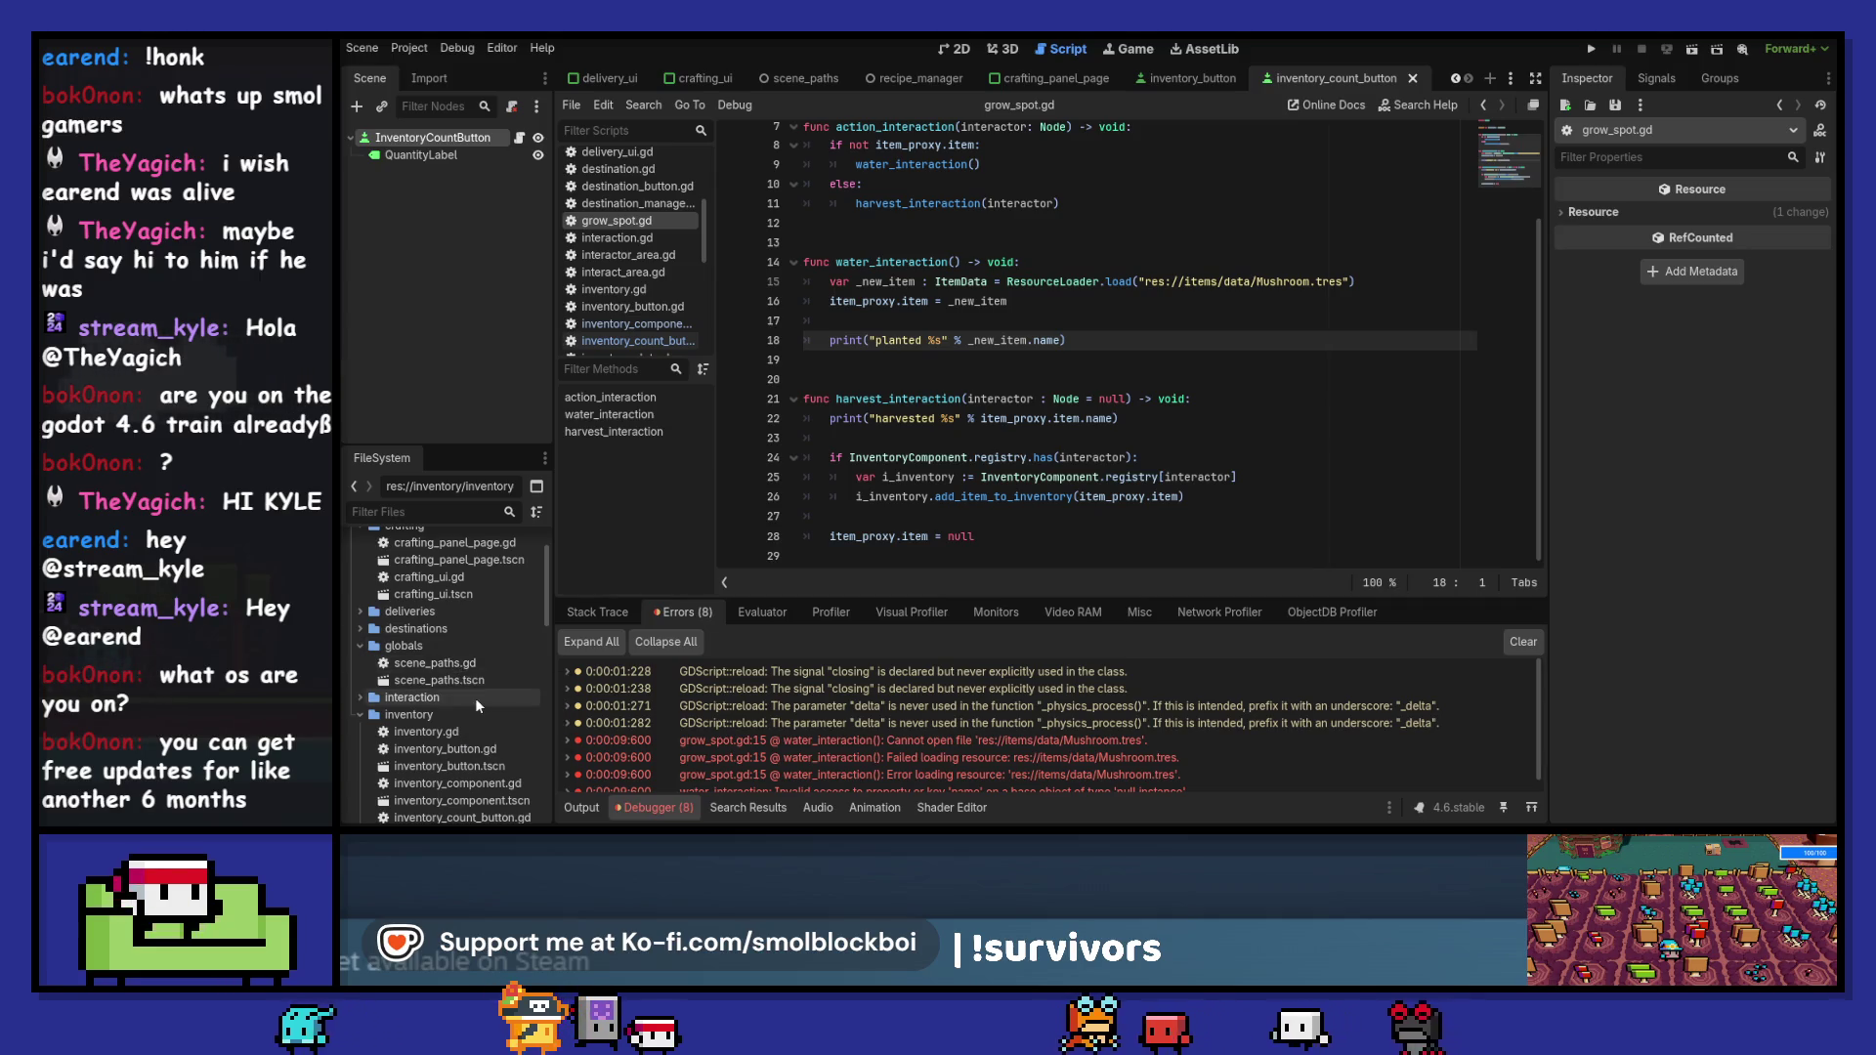
scroll(477, 706, "down", 5)
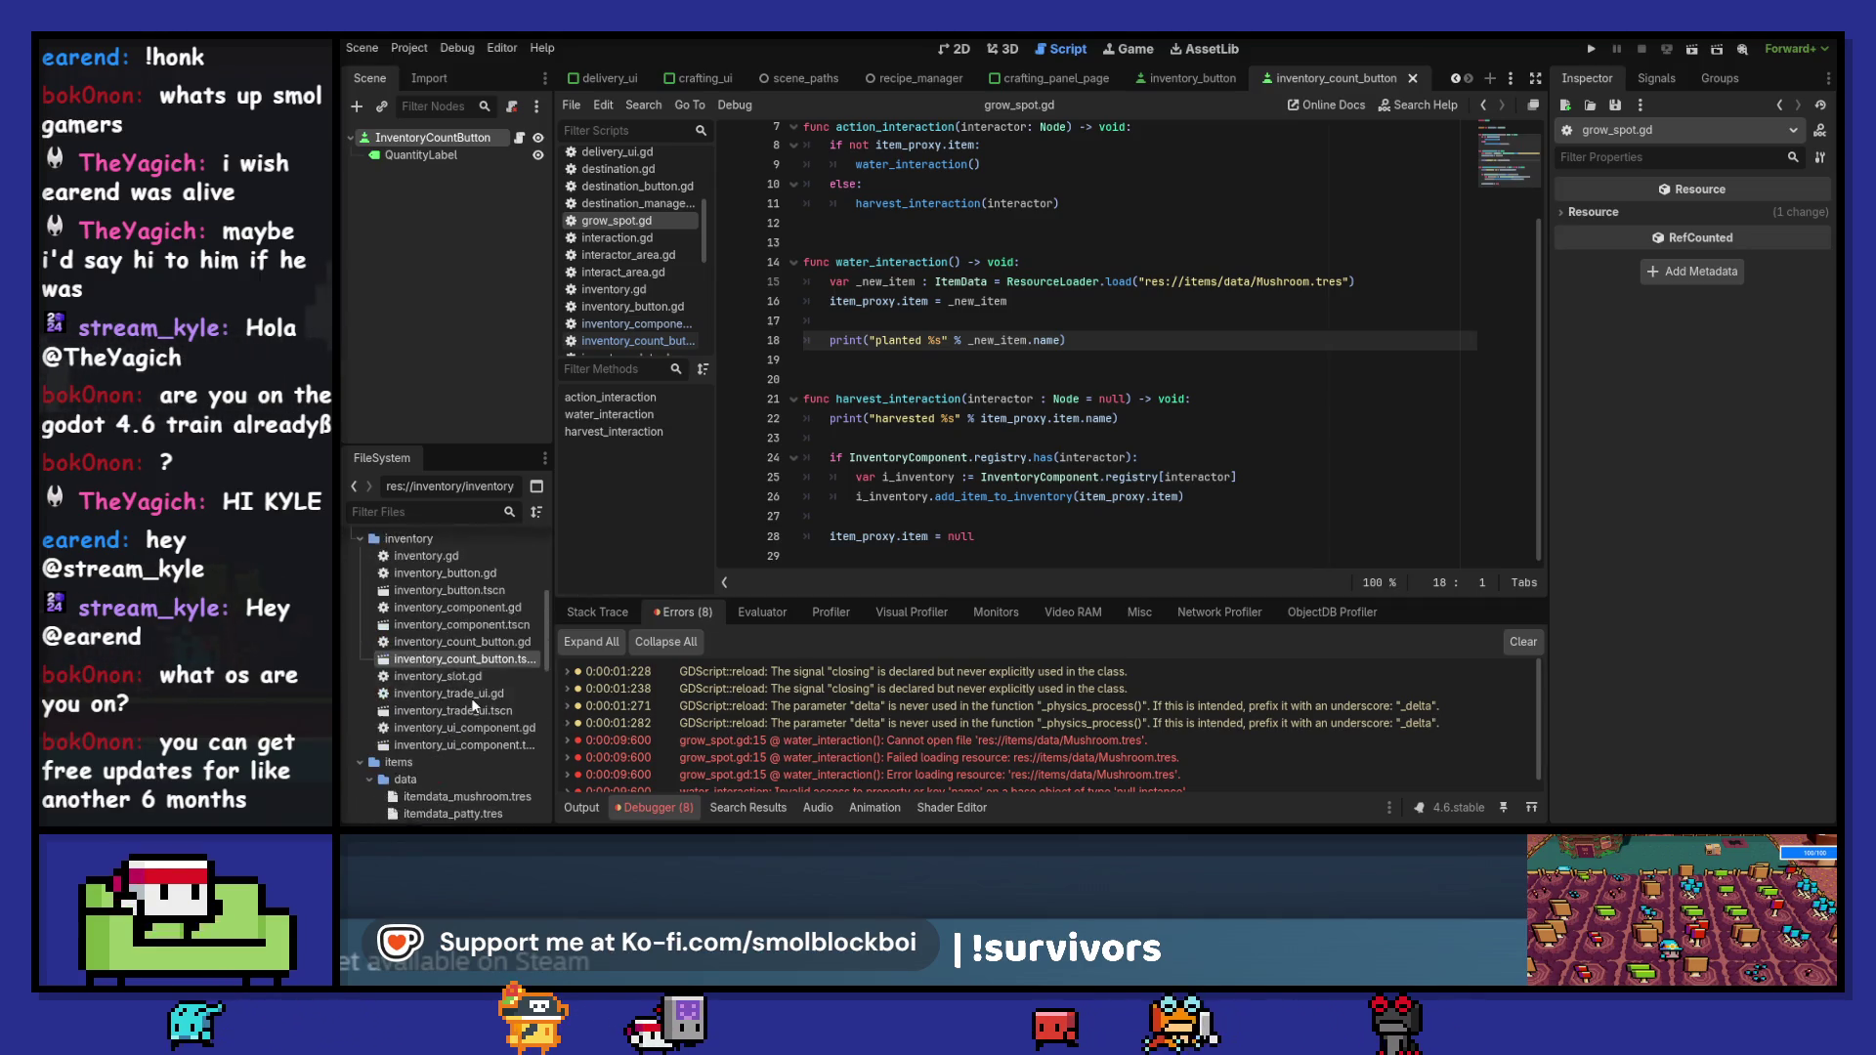
scroll(470, 706, "down", 1)
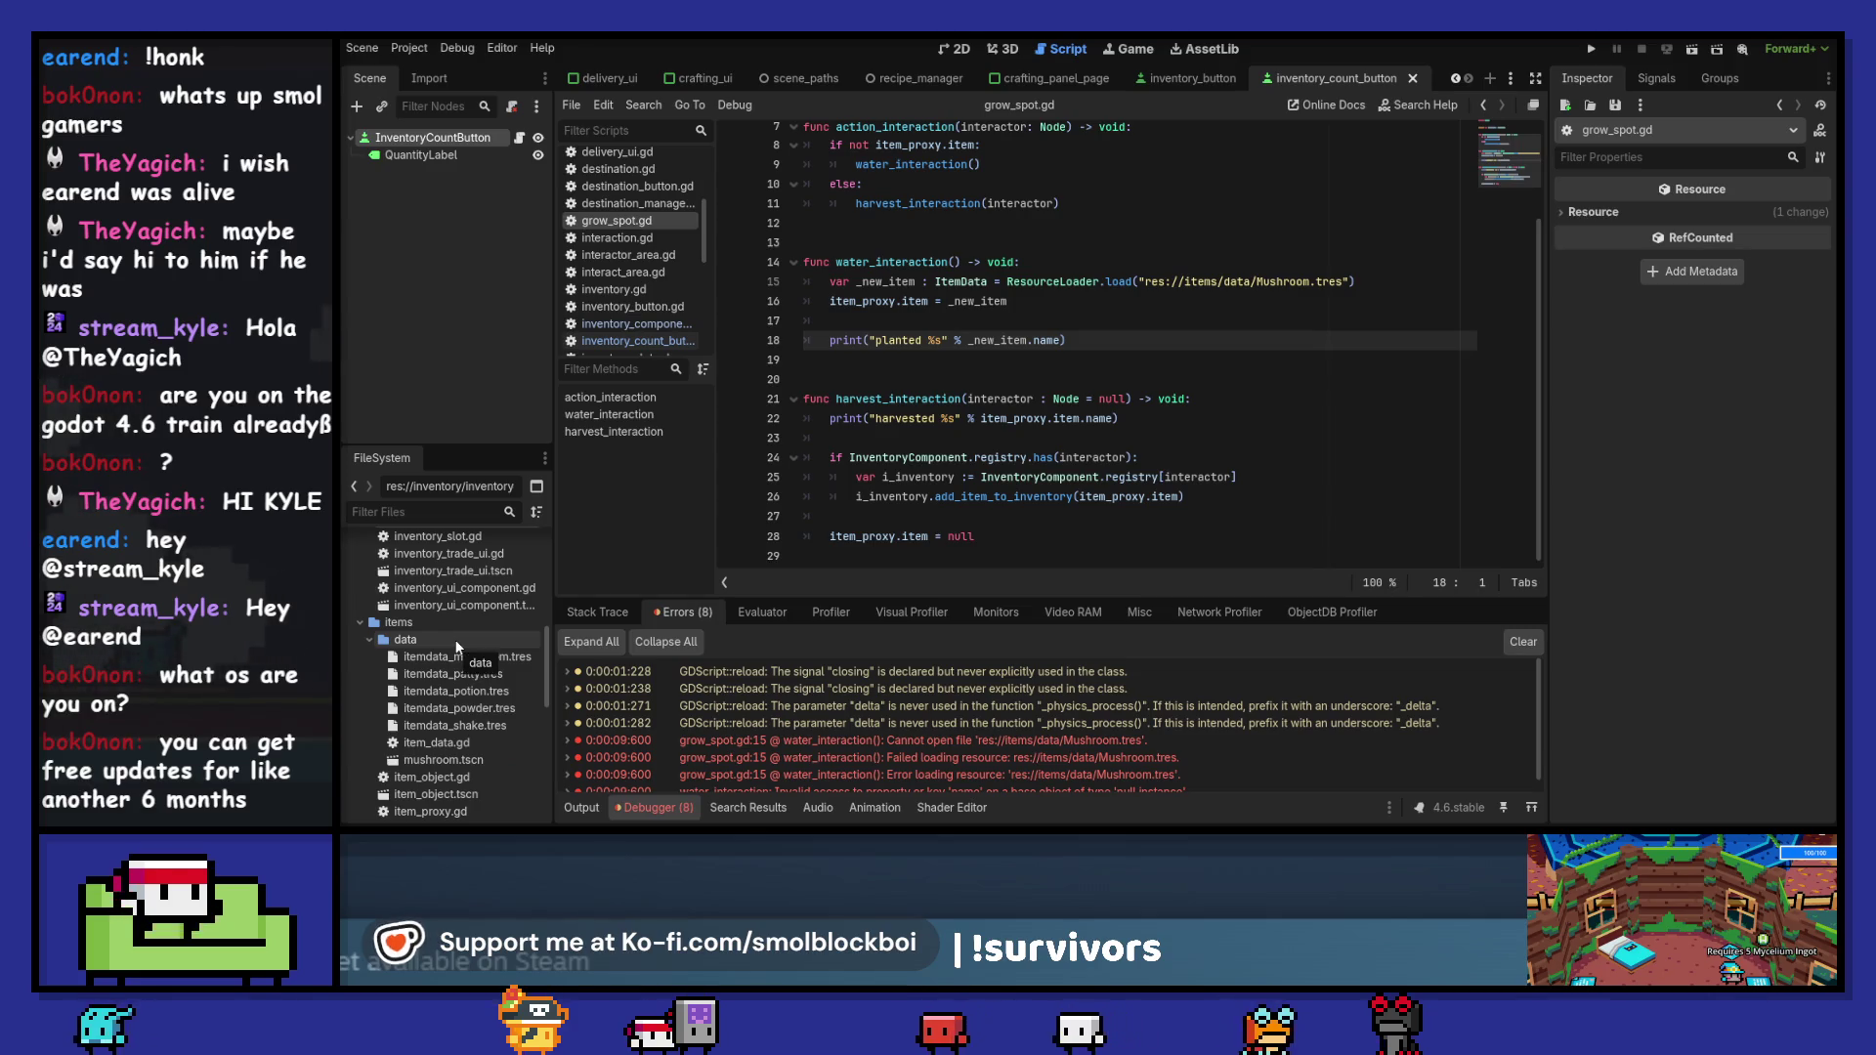
left_click(1261, 282)
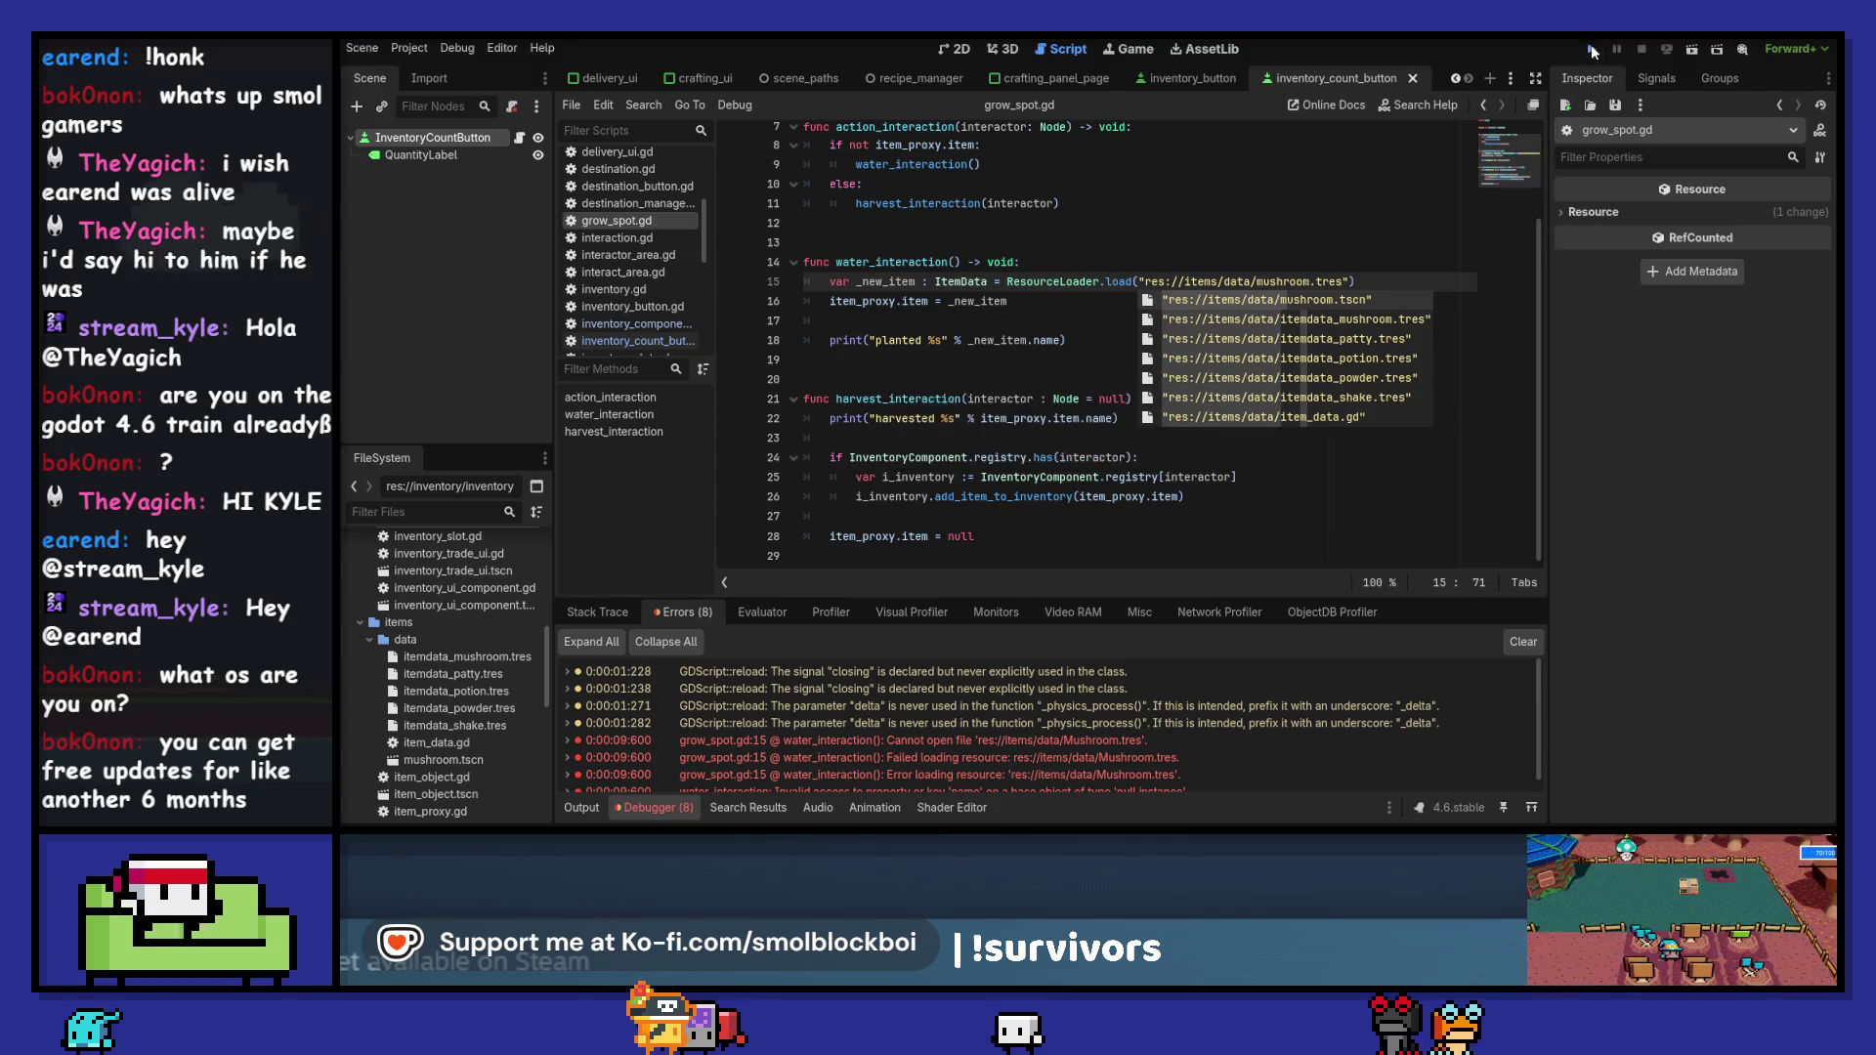
left_click(1590, 48)
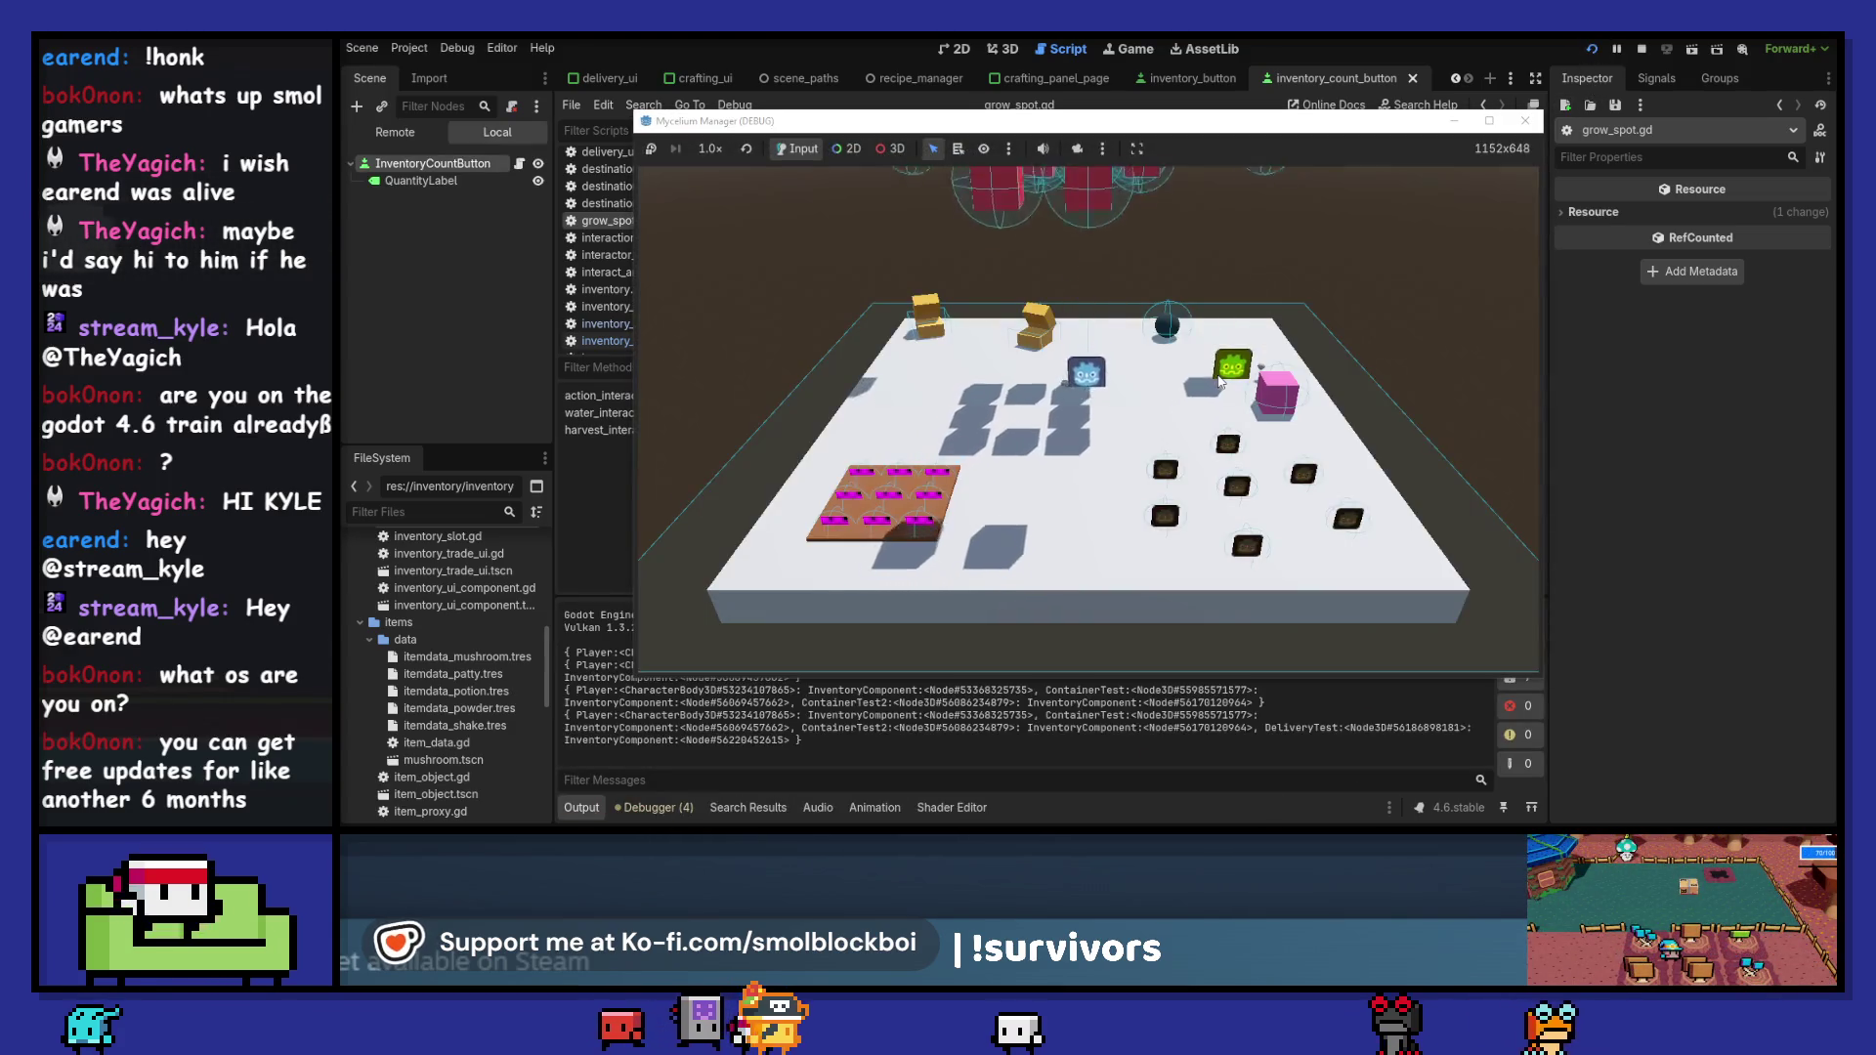
Plant at a grow spot in the game, which breaks on the null instance at line 18.
left_click(1217, 377)
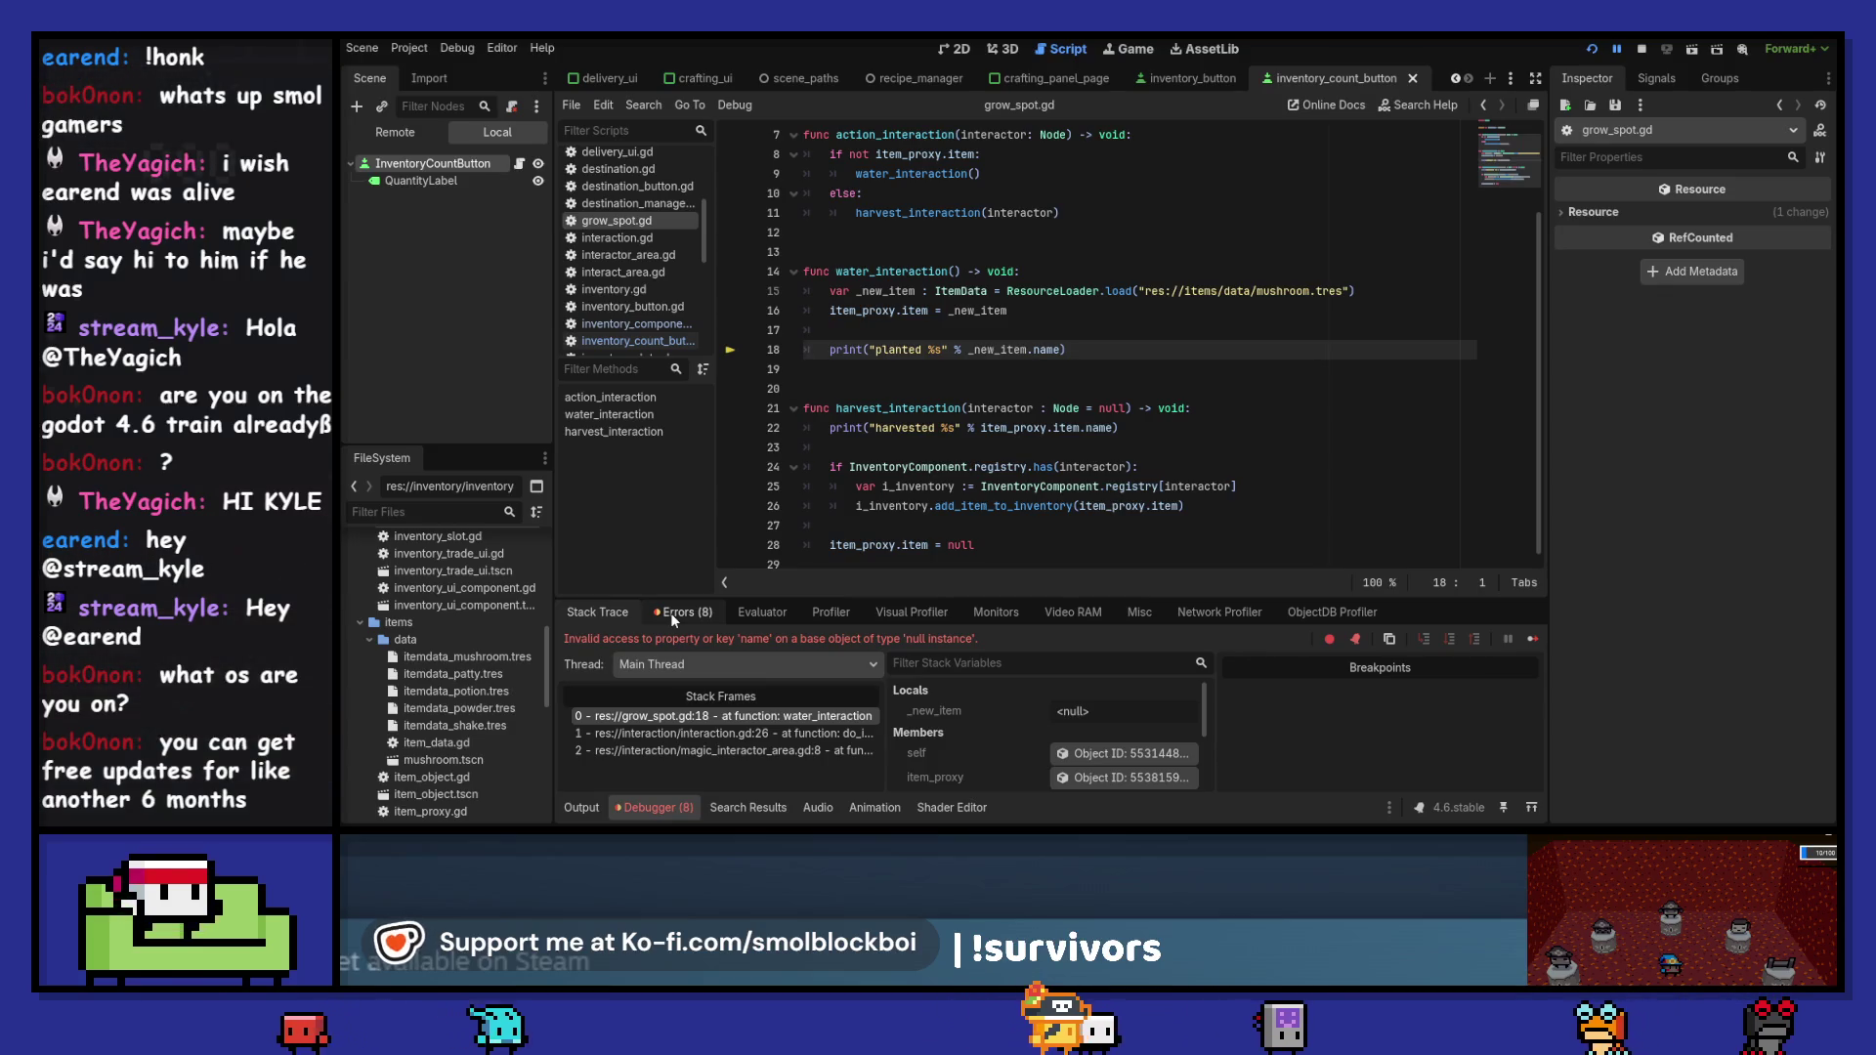
Prefix the line 15 file name with 'itemdata_', save grow_spot.gd, and relaunch with F5.
left_click(1259, 291)
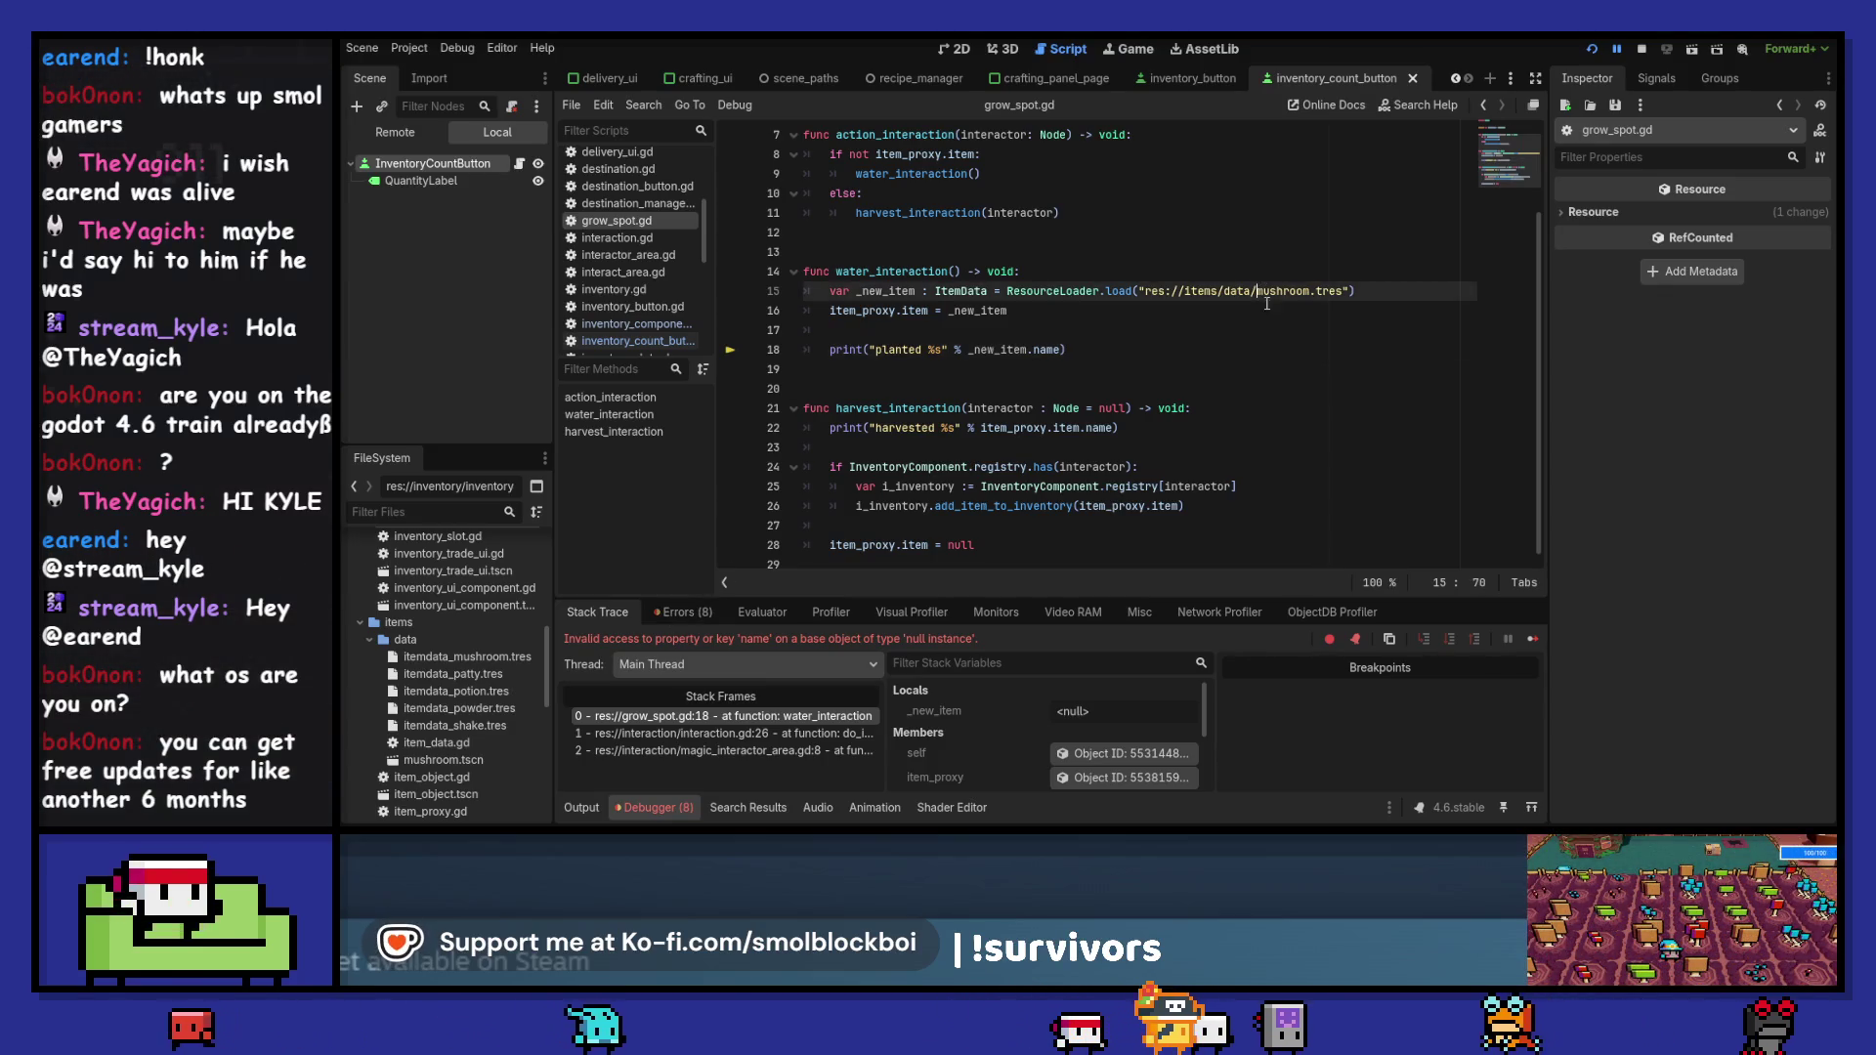
type("itemdat")
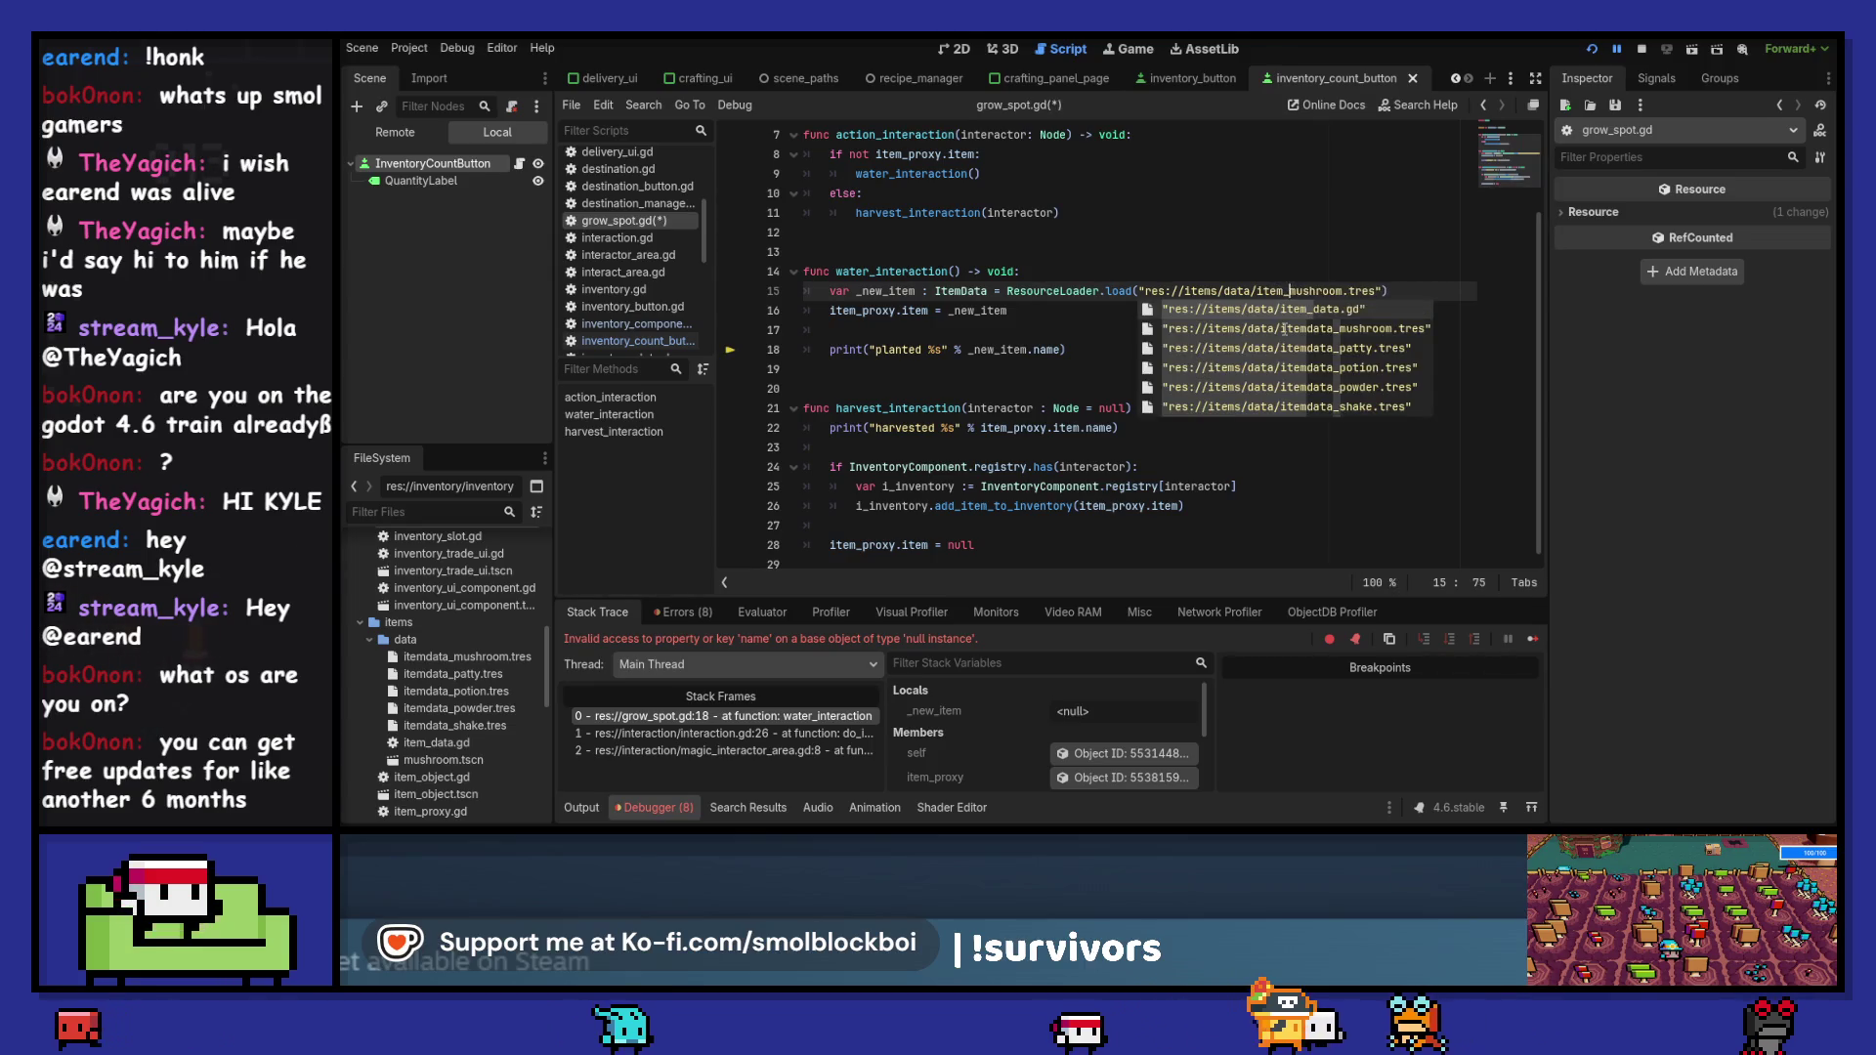
type("a_")
key("ctrl+s")
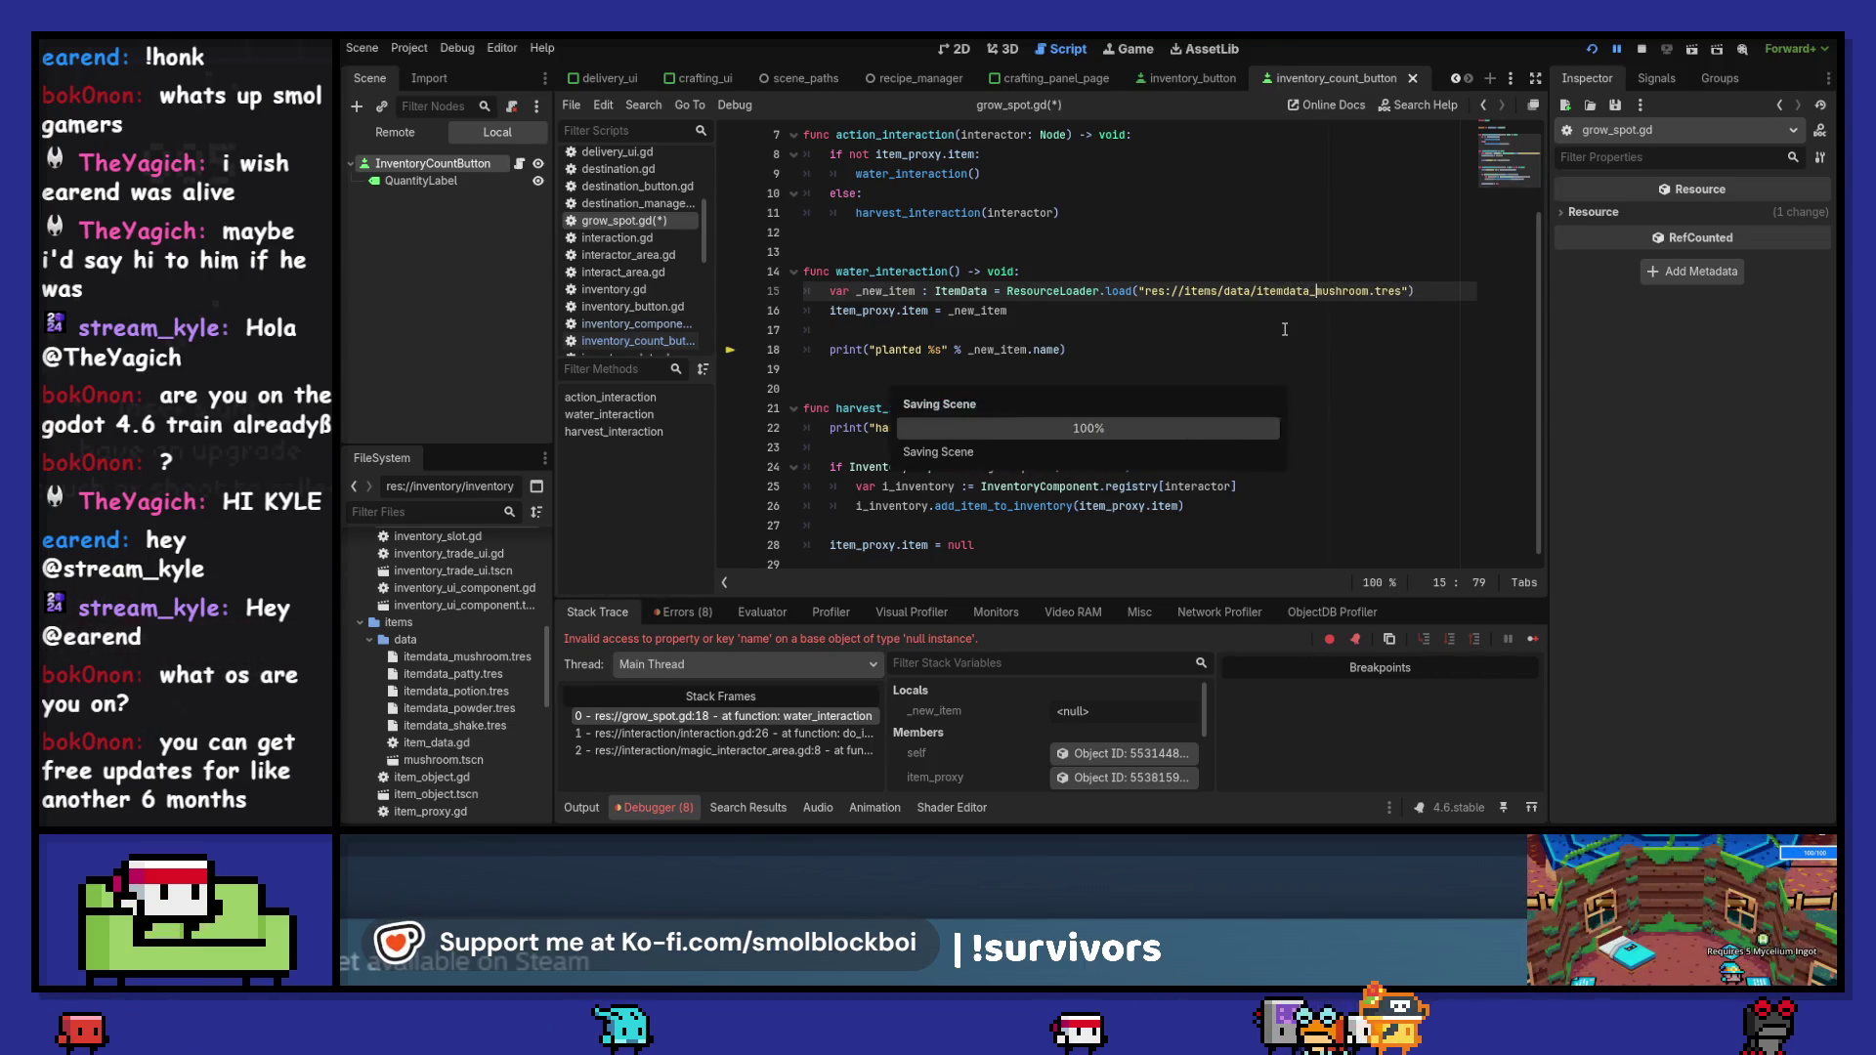
key("F5")
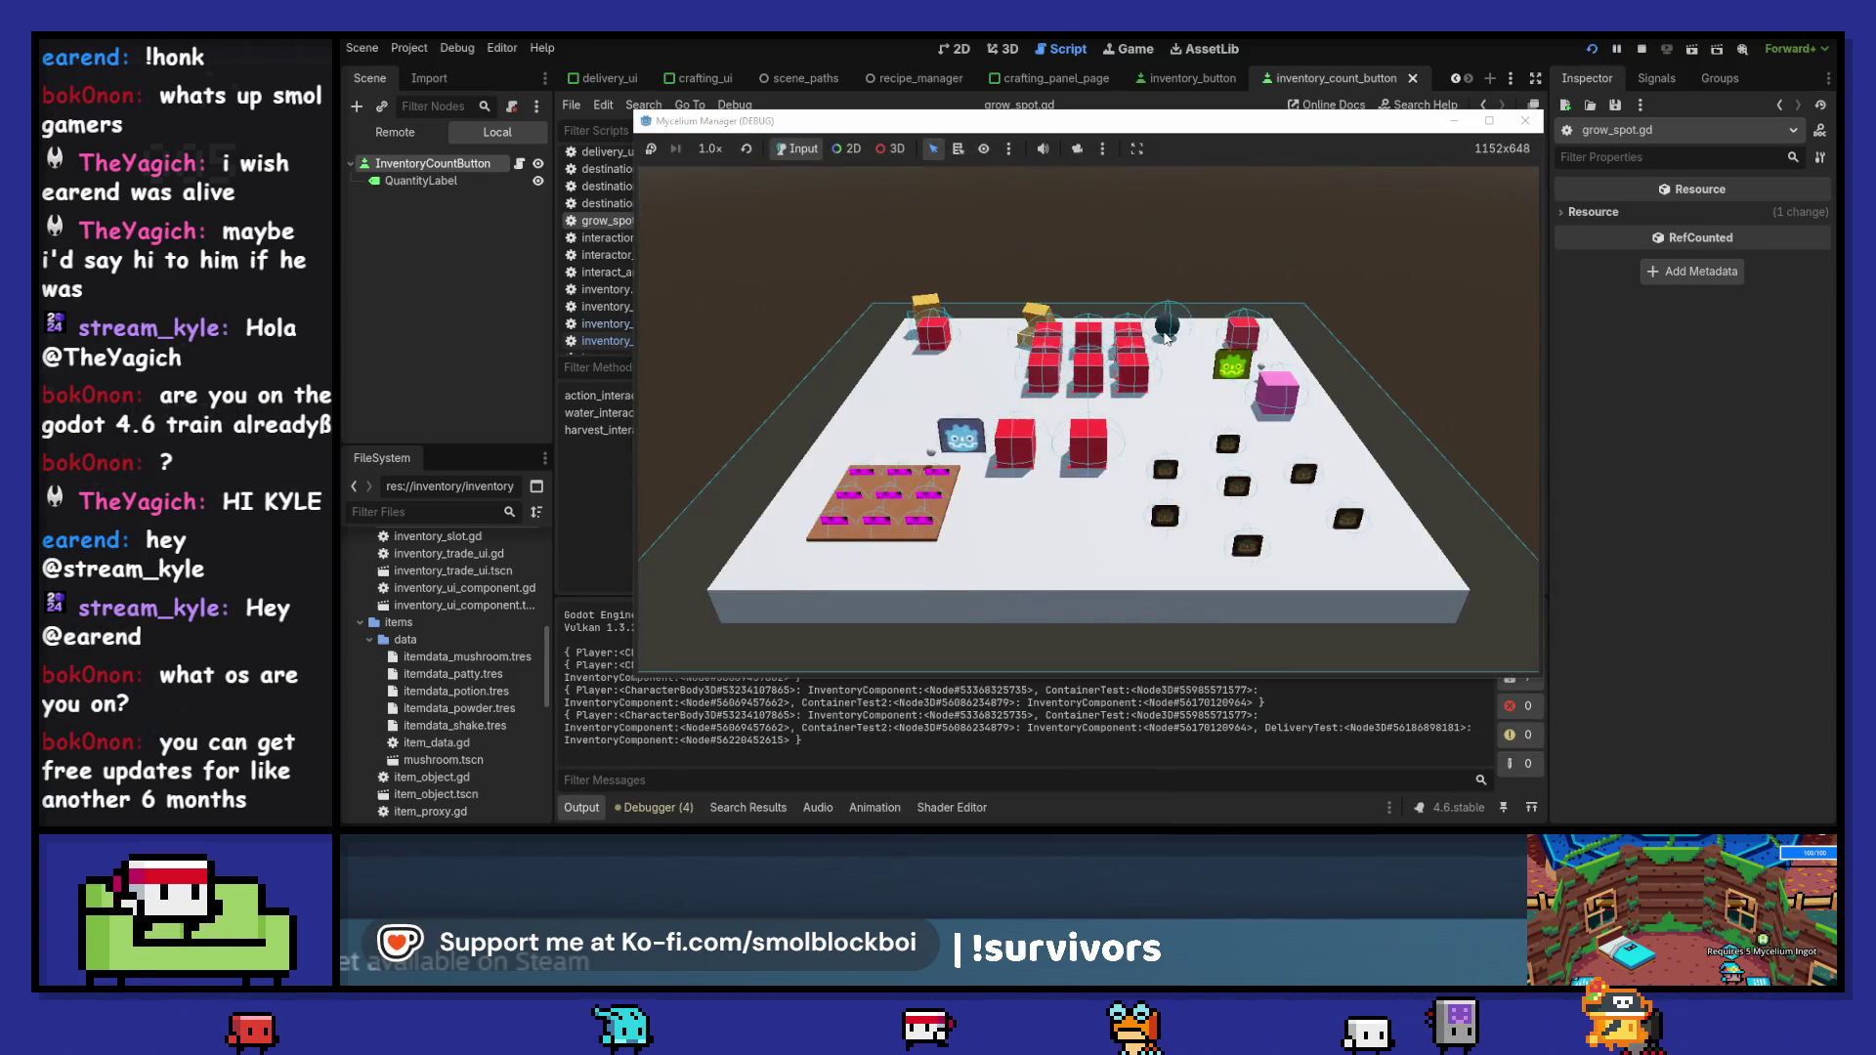
Plant and harvest across the farm until six mushrooms are held, then open crafting at the station.
key("e")
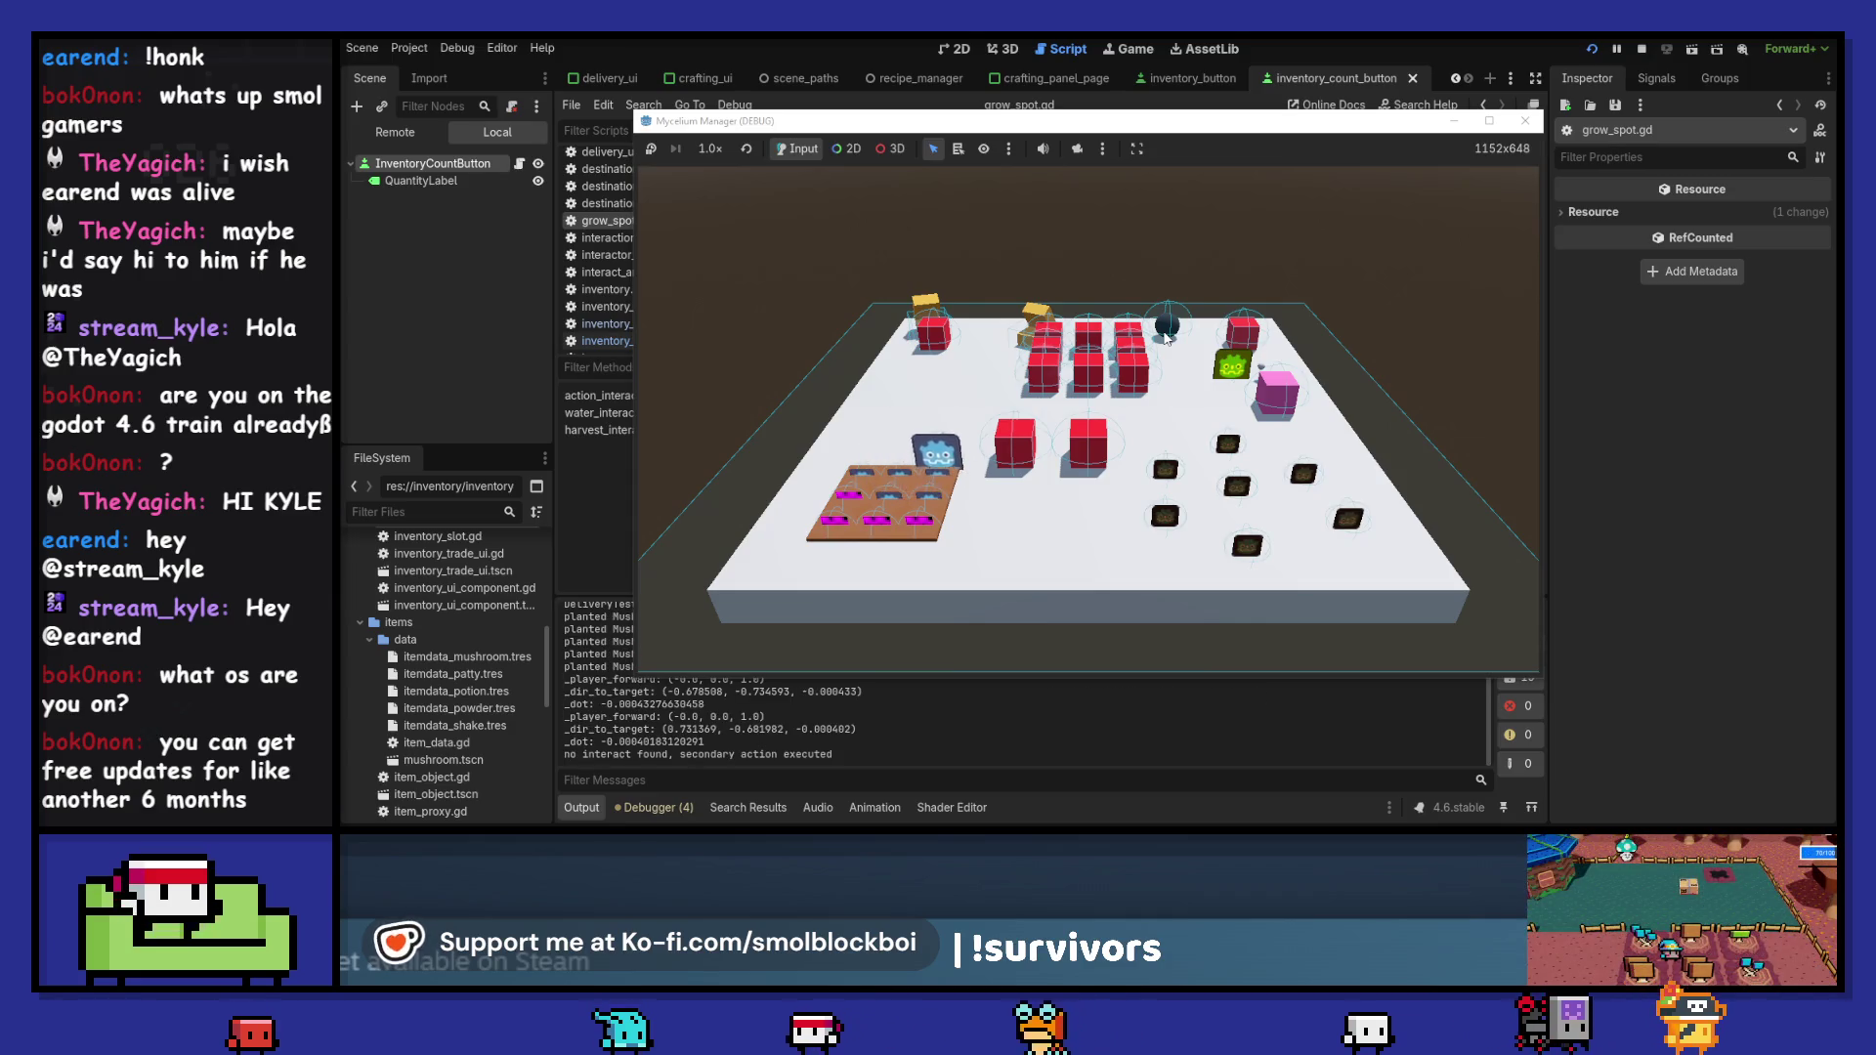
key("a")
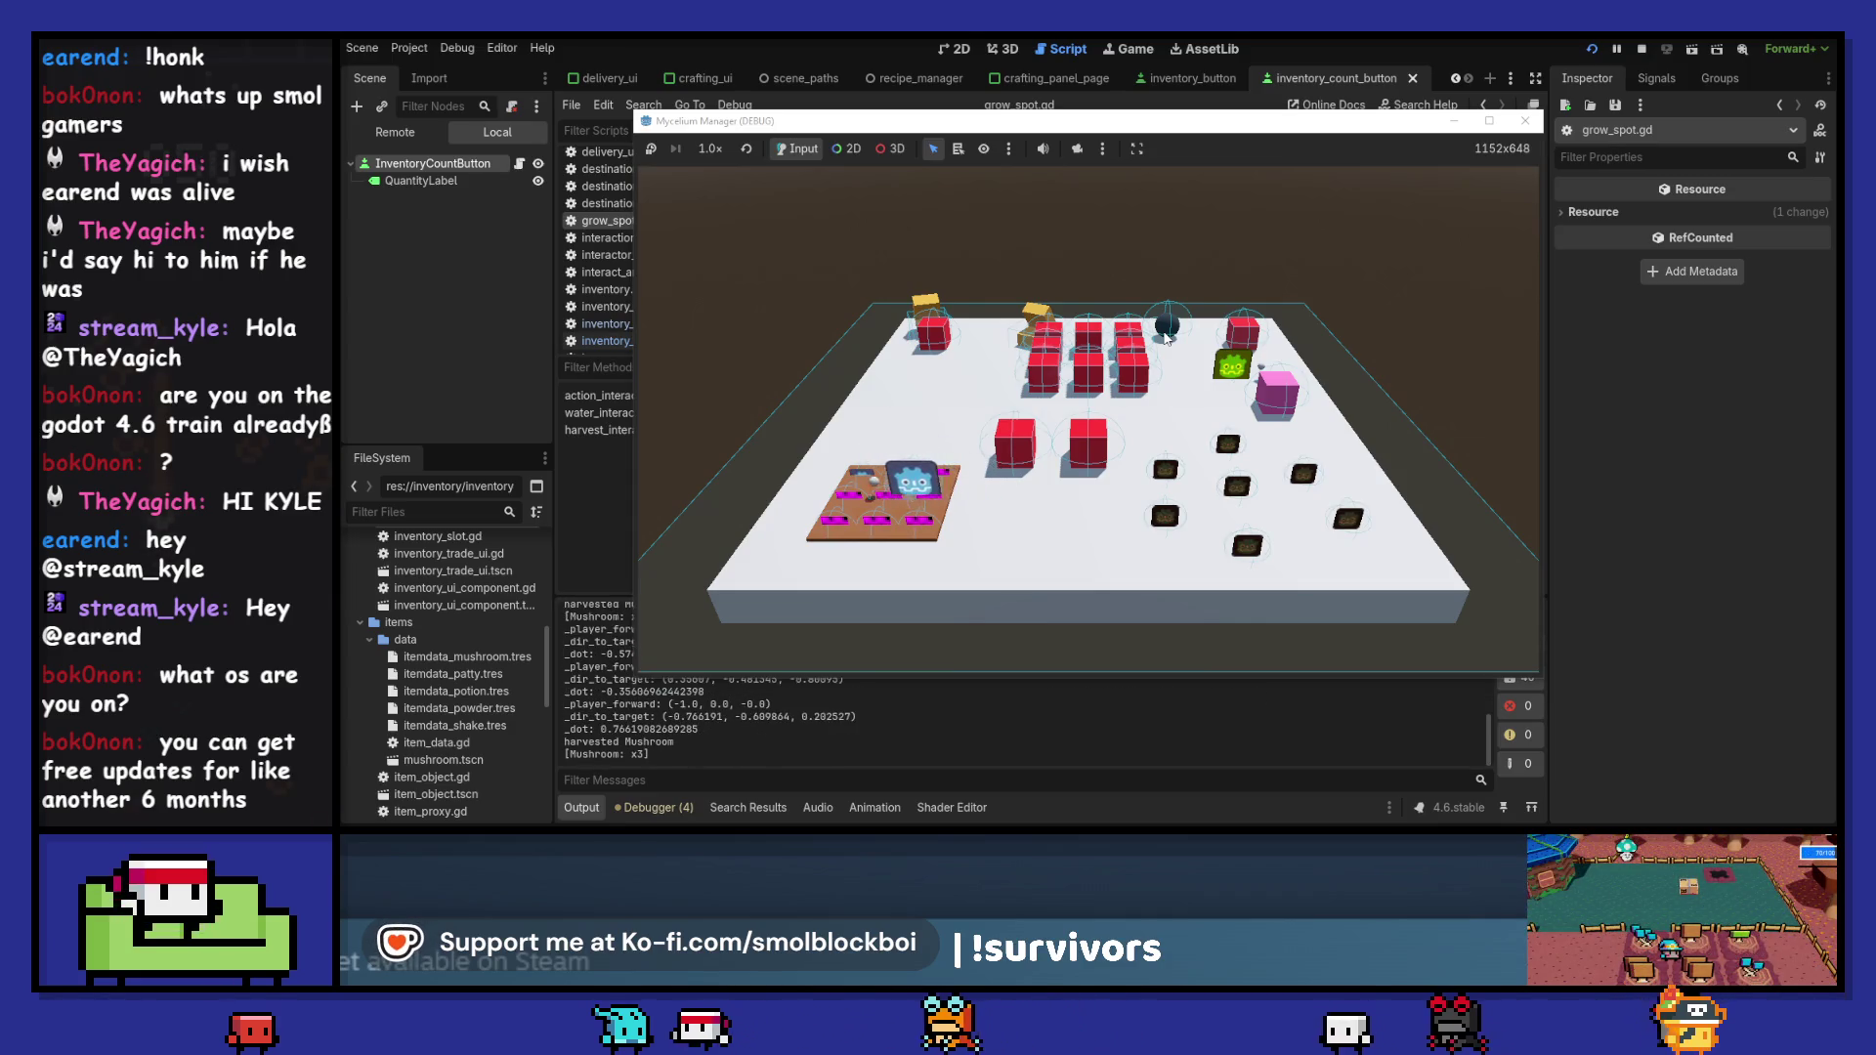
key("e")
key("a")
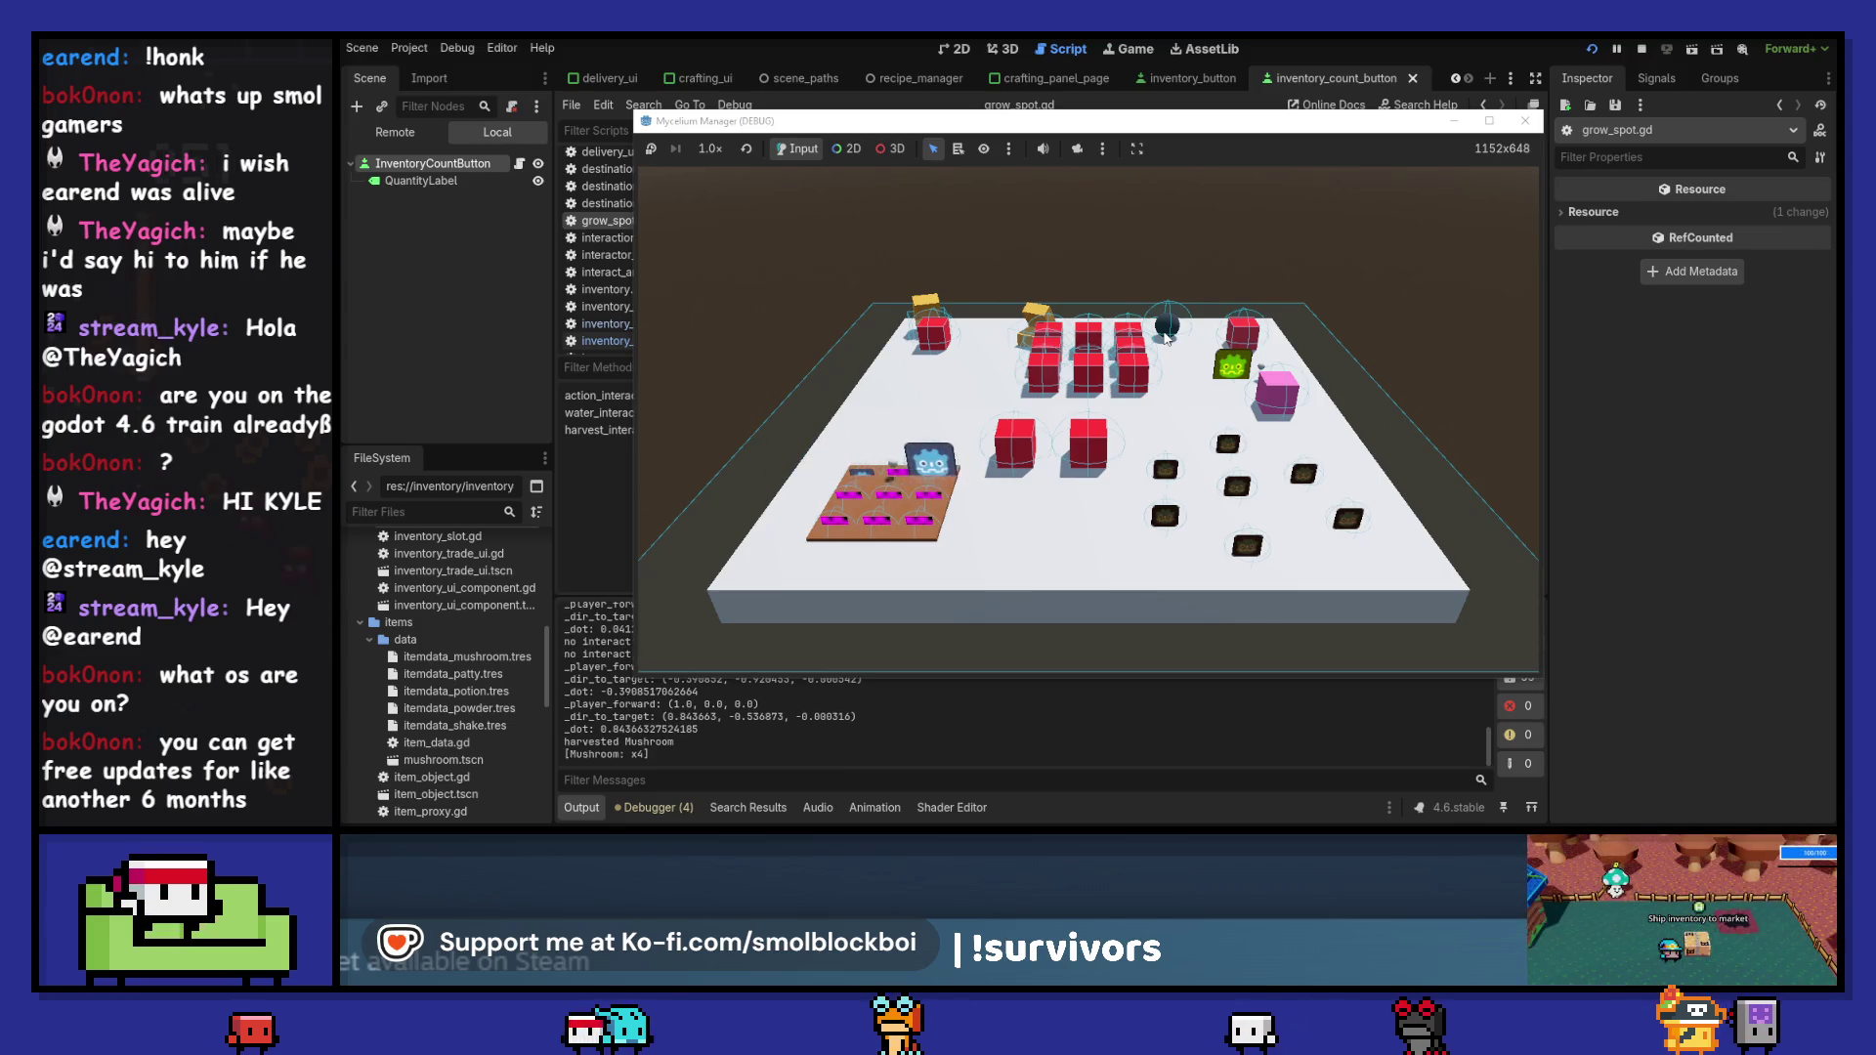
key("e")
key("d")
key("e")
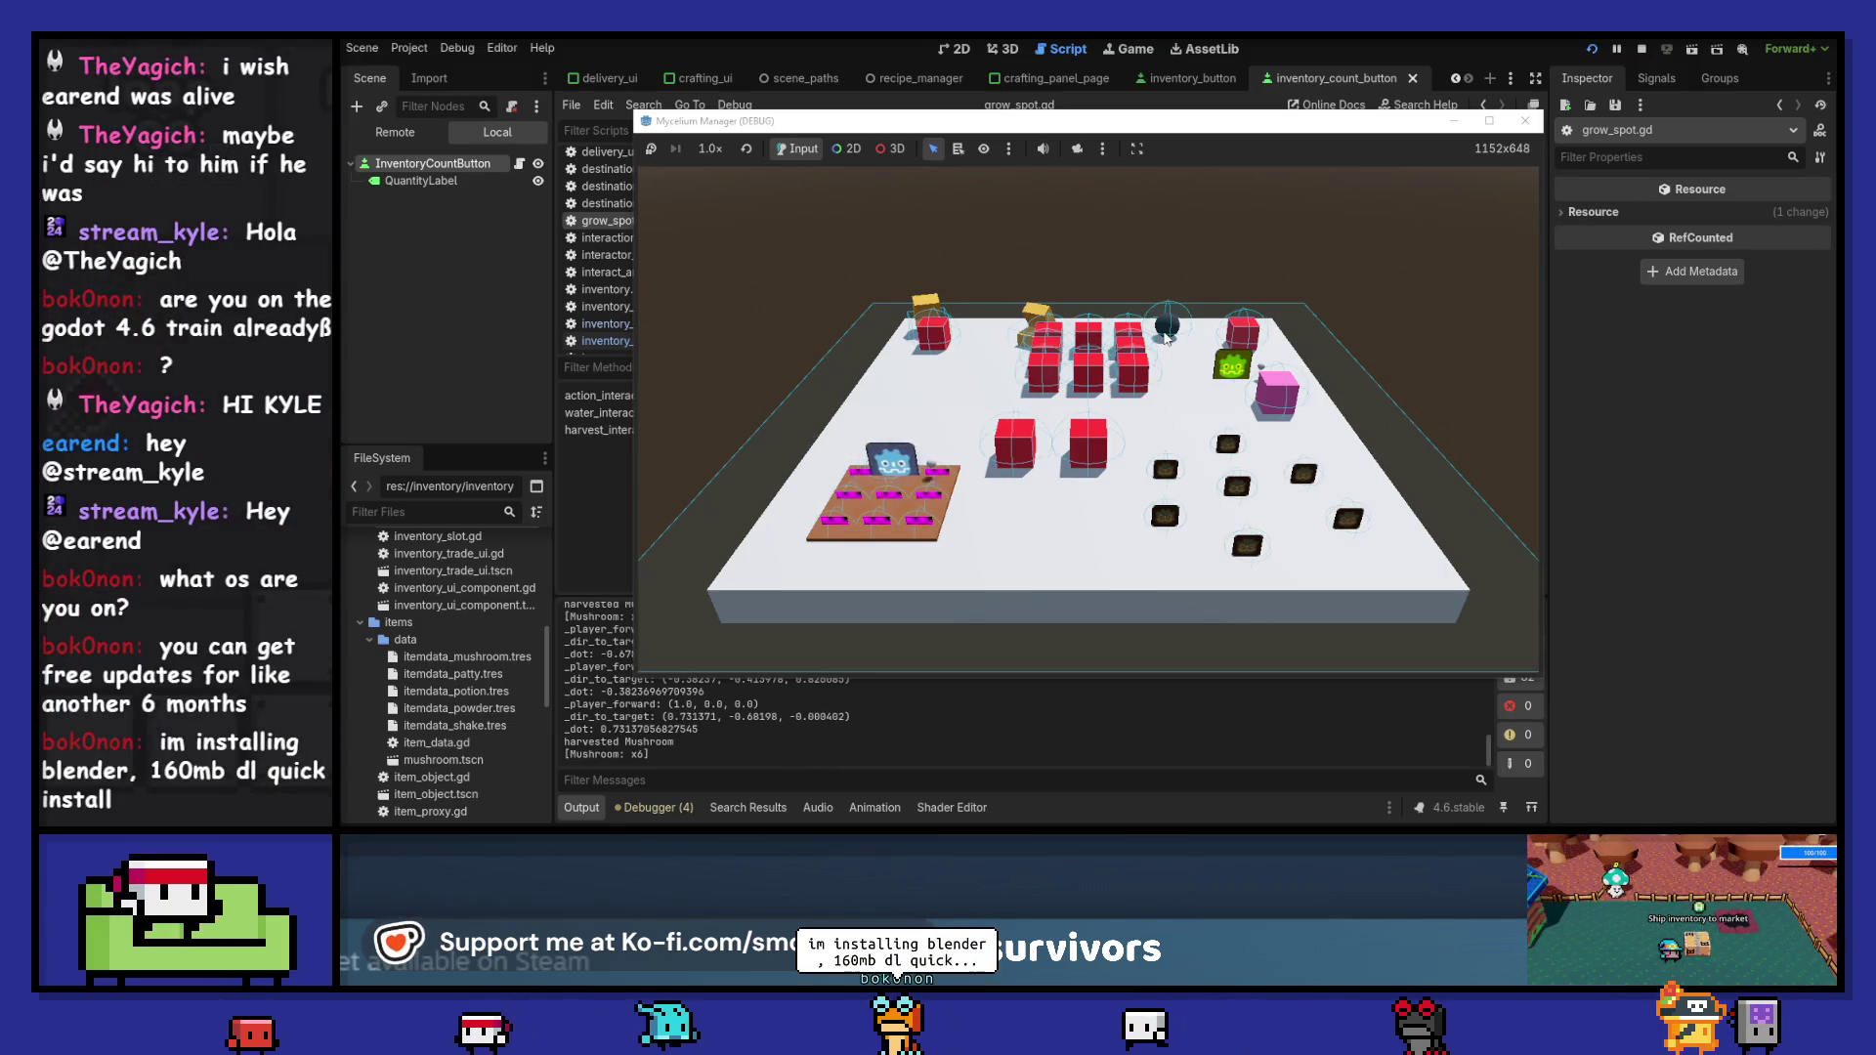
key("d")
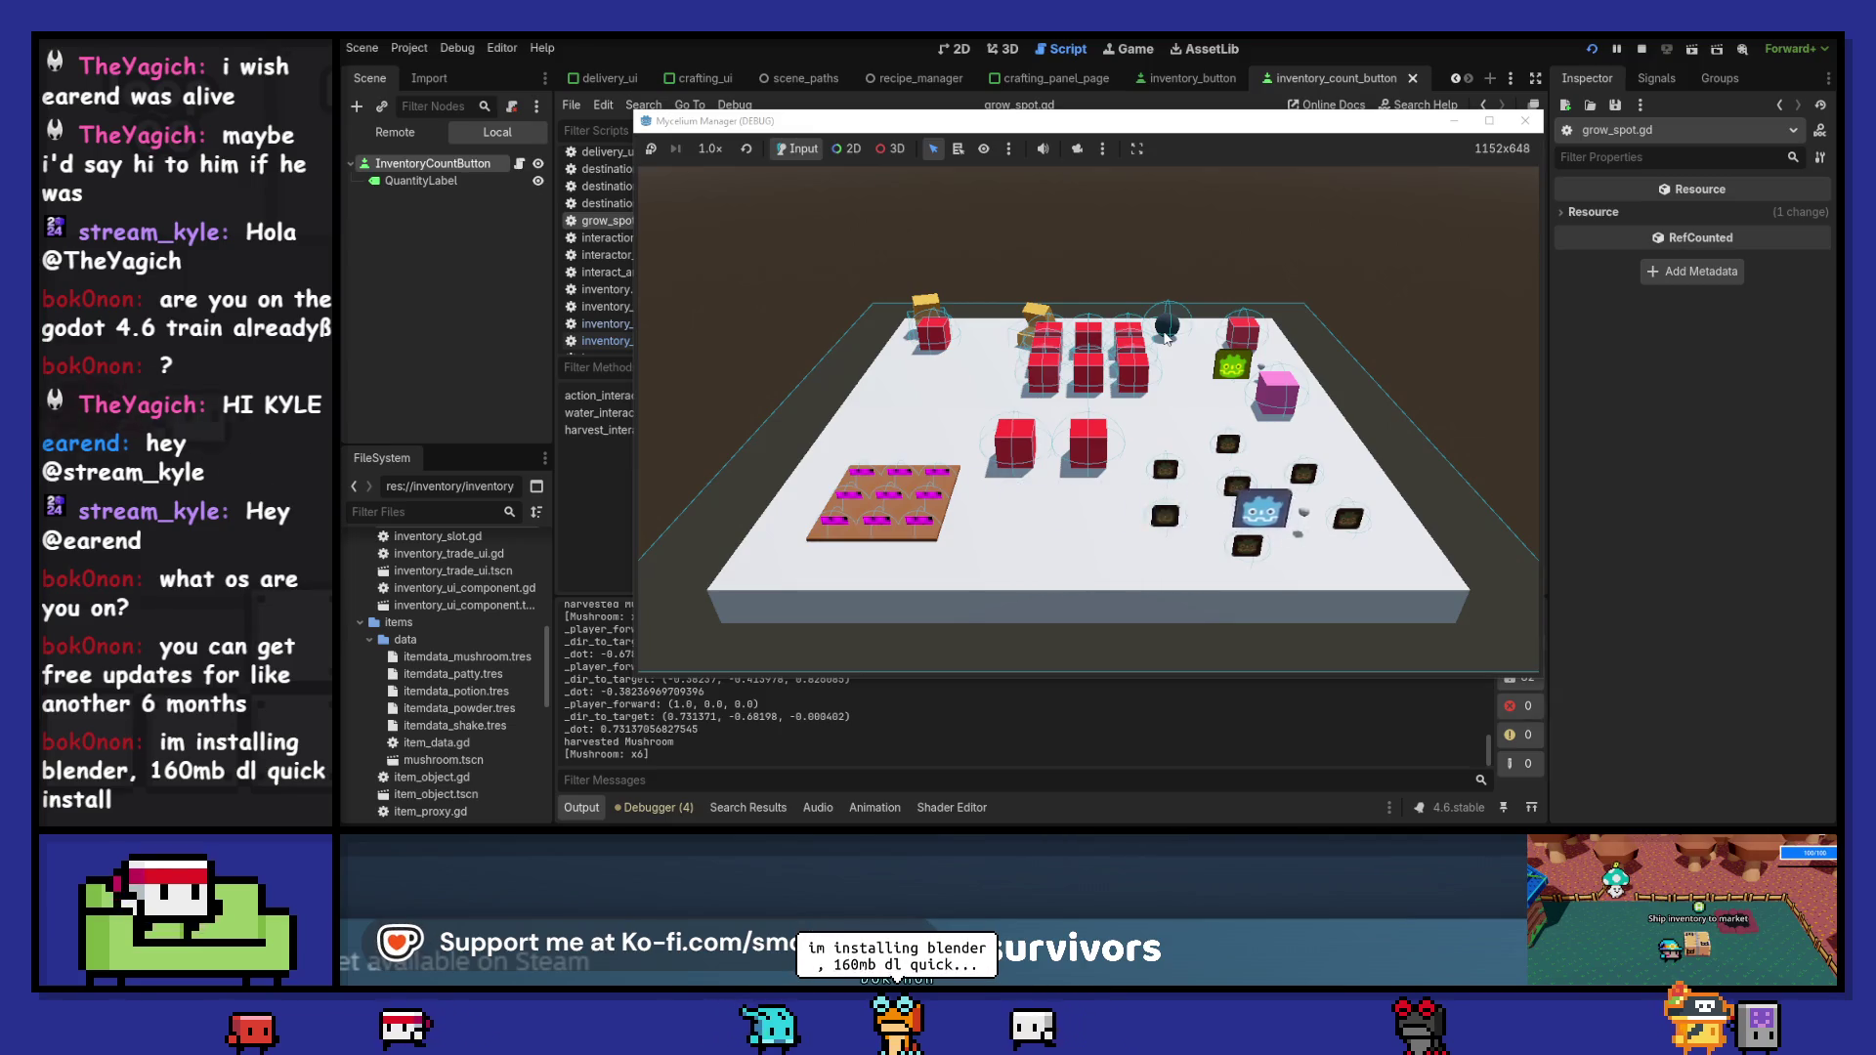
key("w")
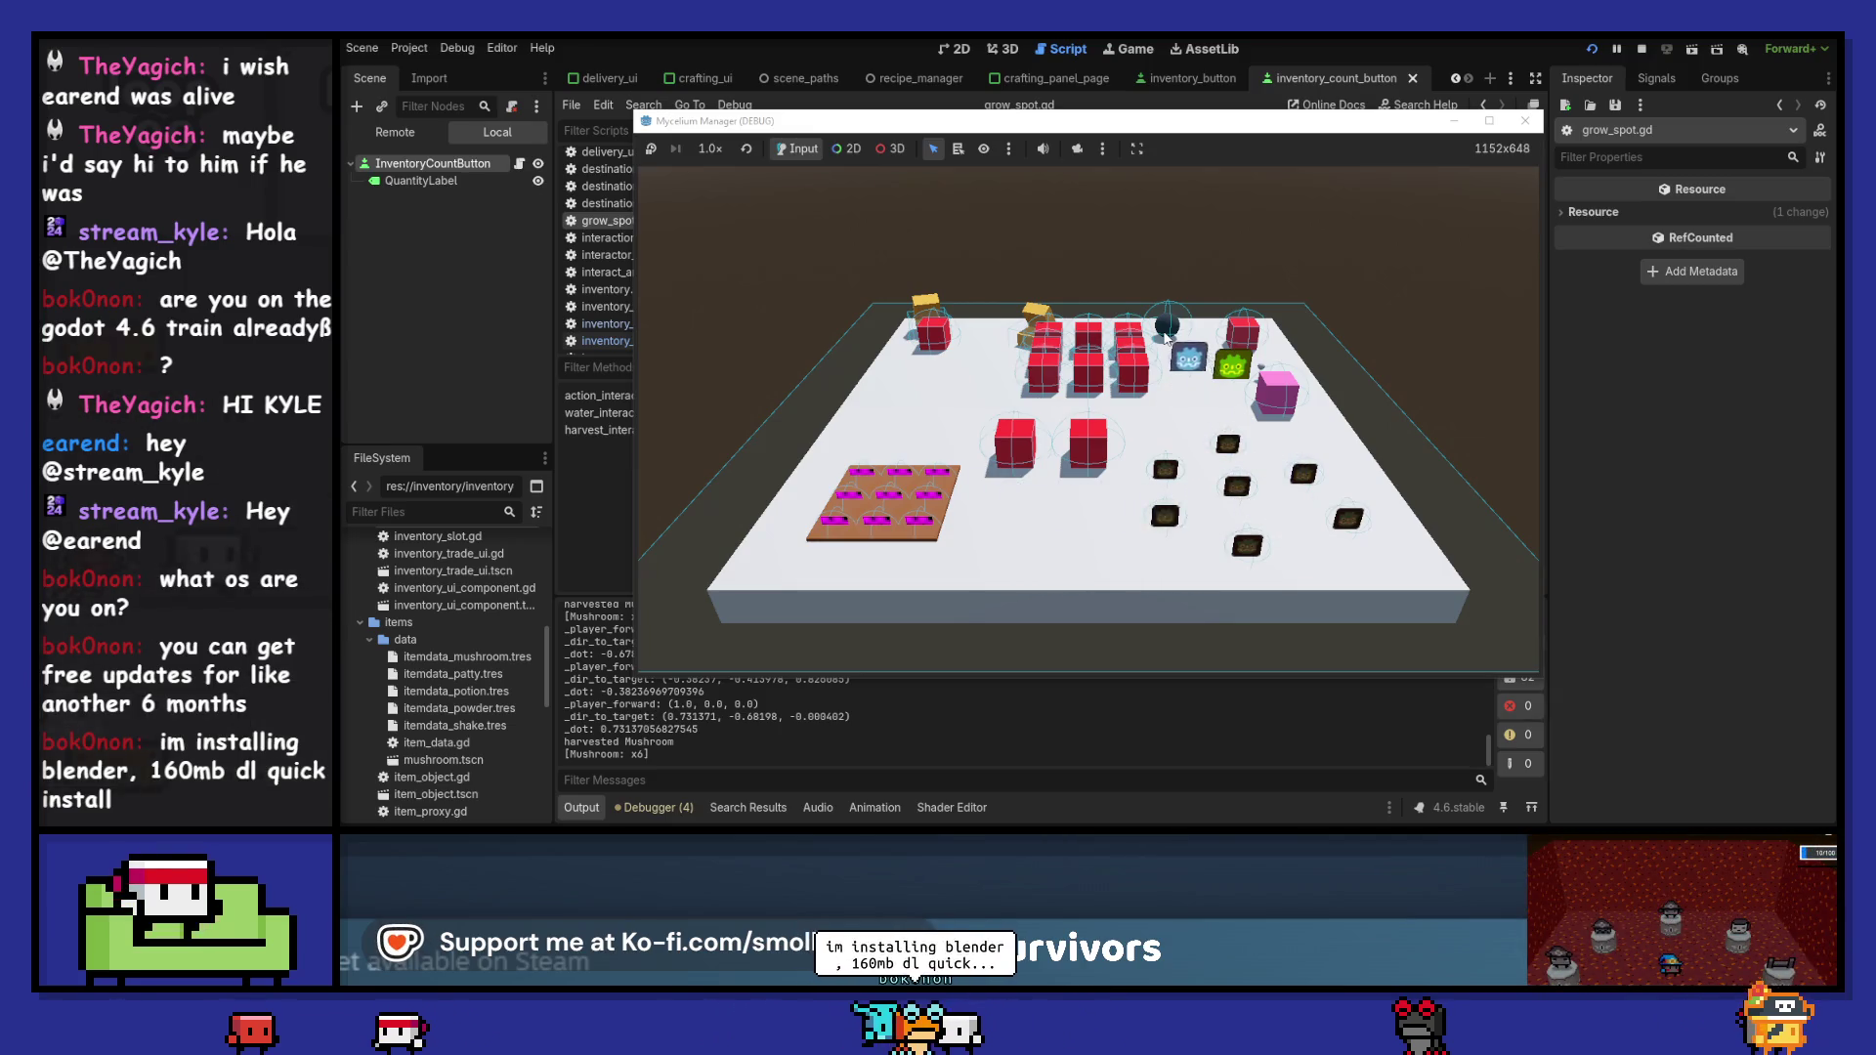
key("e")
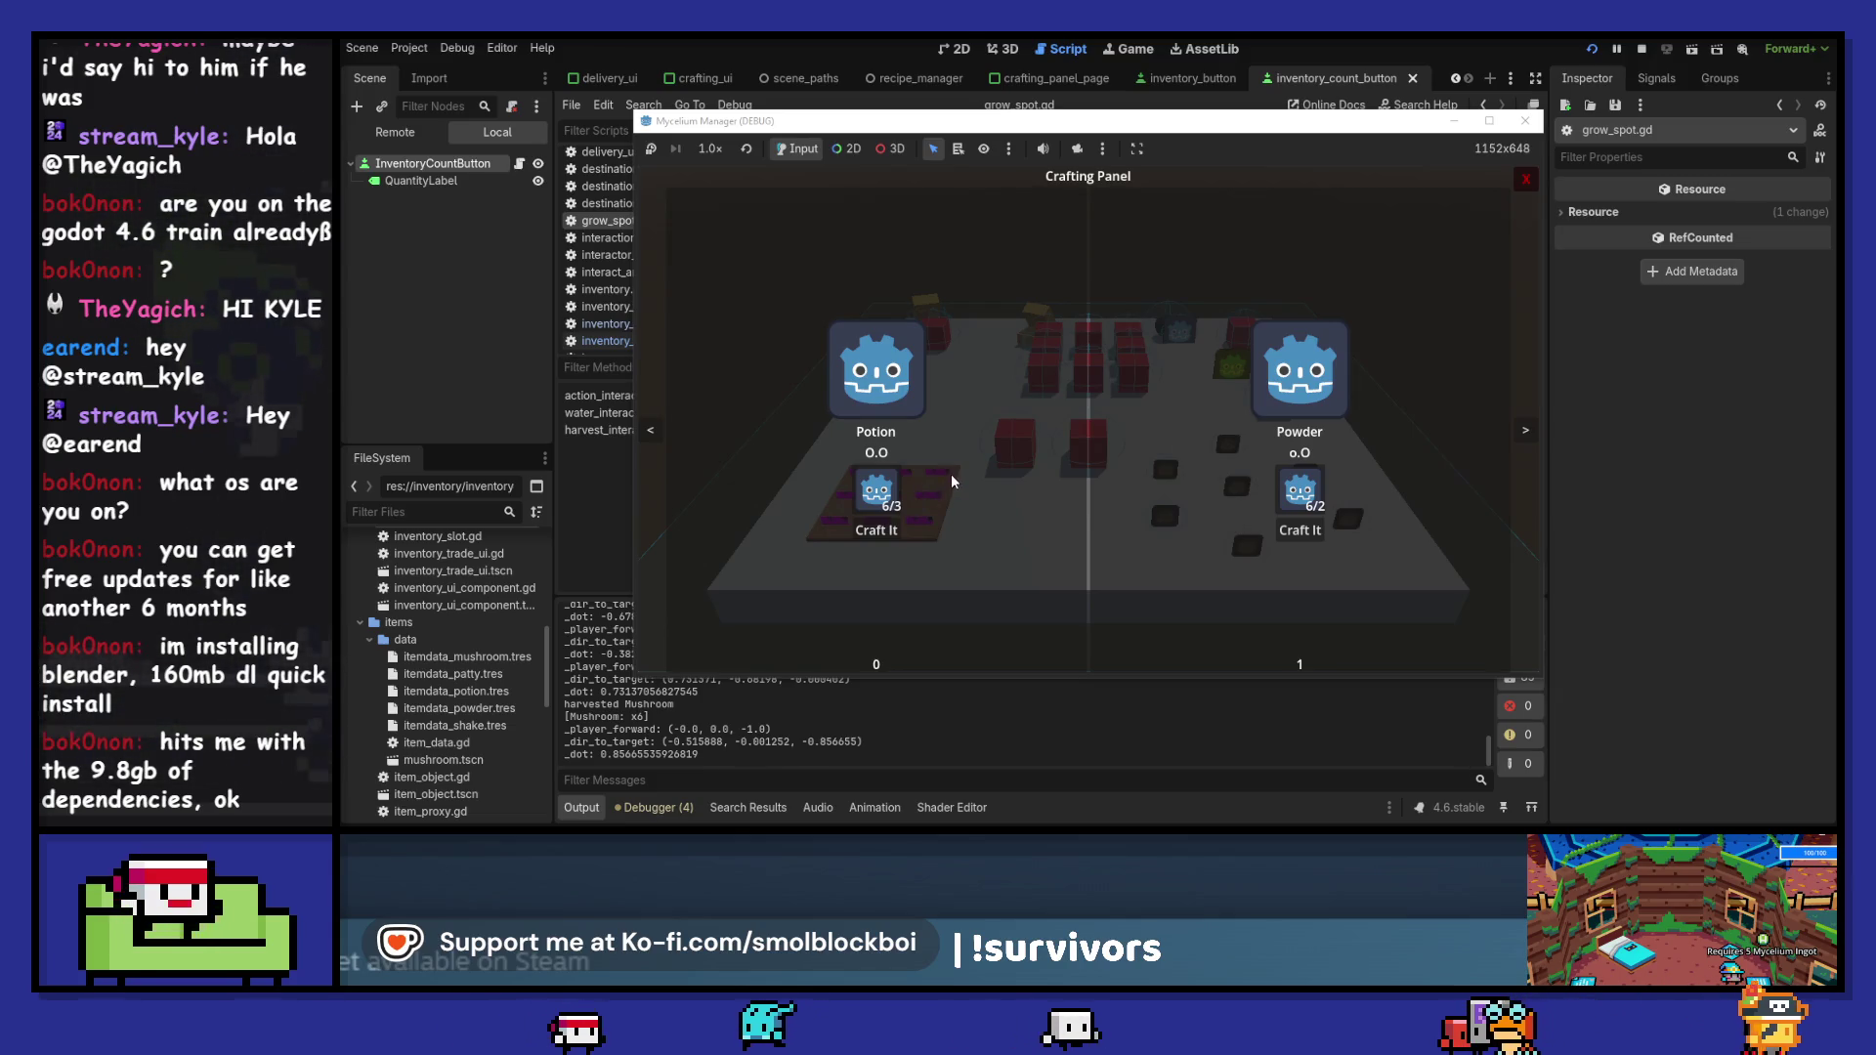
Page through the Potion, Powder, Patty and Shake recipes, inspect the Potion ingredient, then close the panel.
left_click(1525, 431)
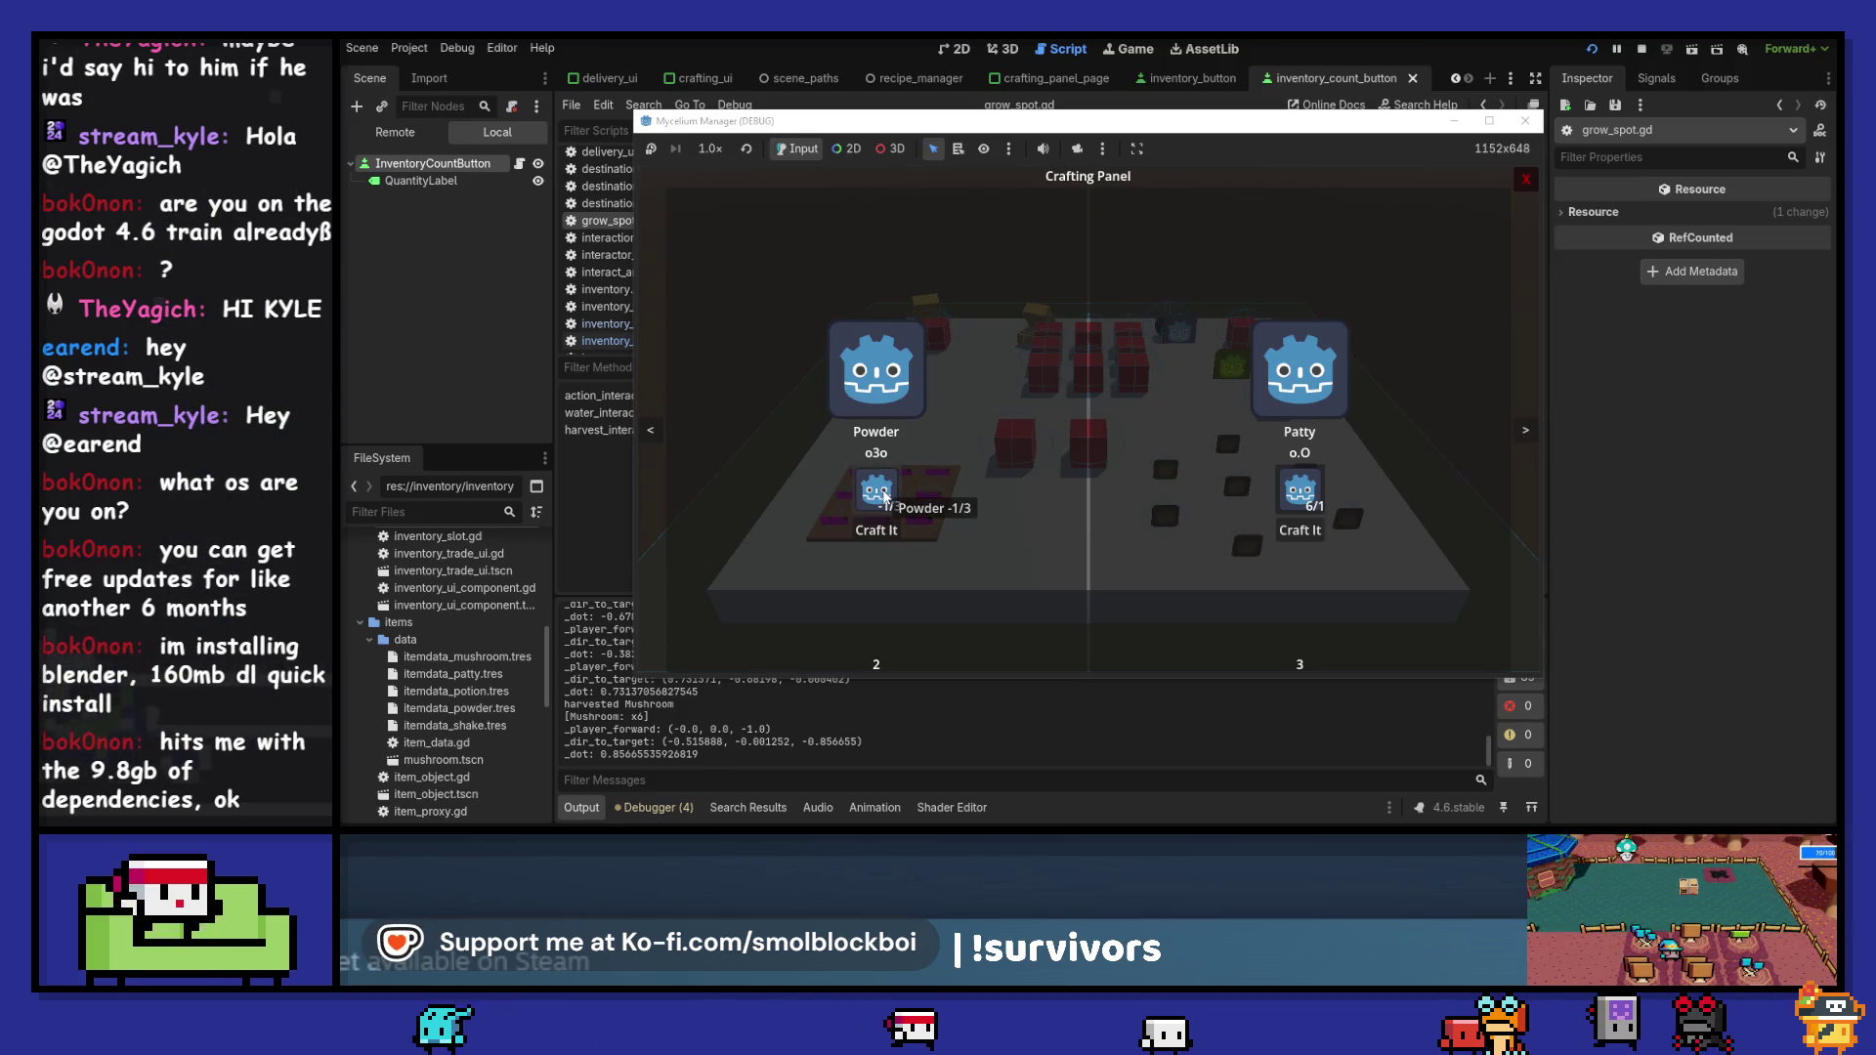
left_click(651, 431)
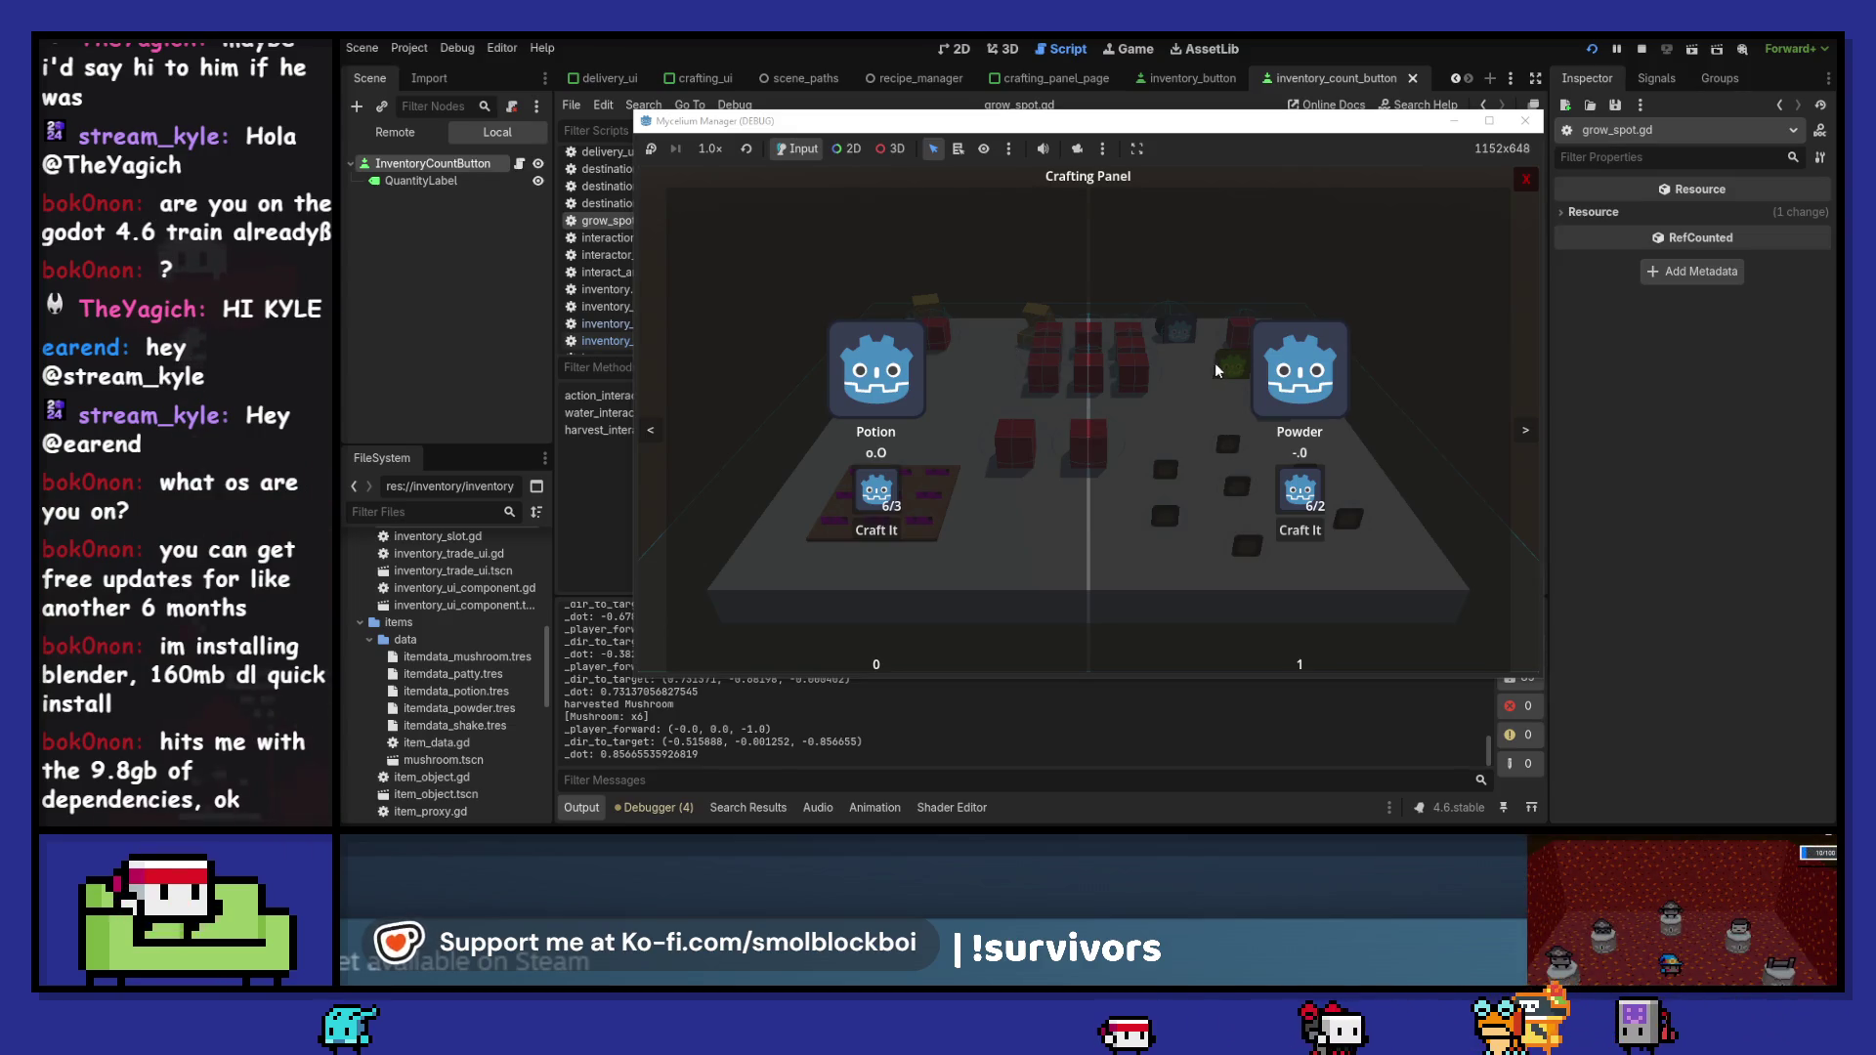
left_click(1526, 431)
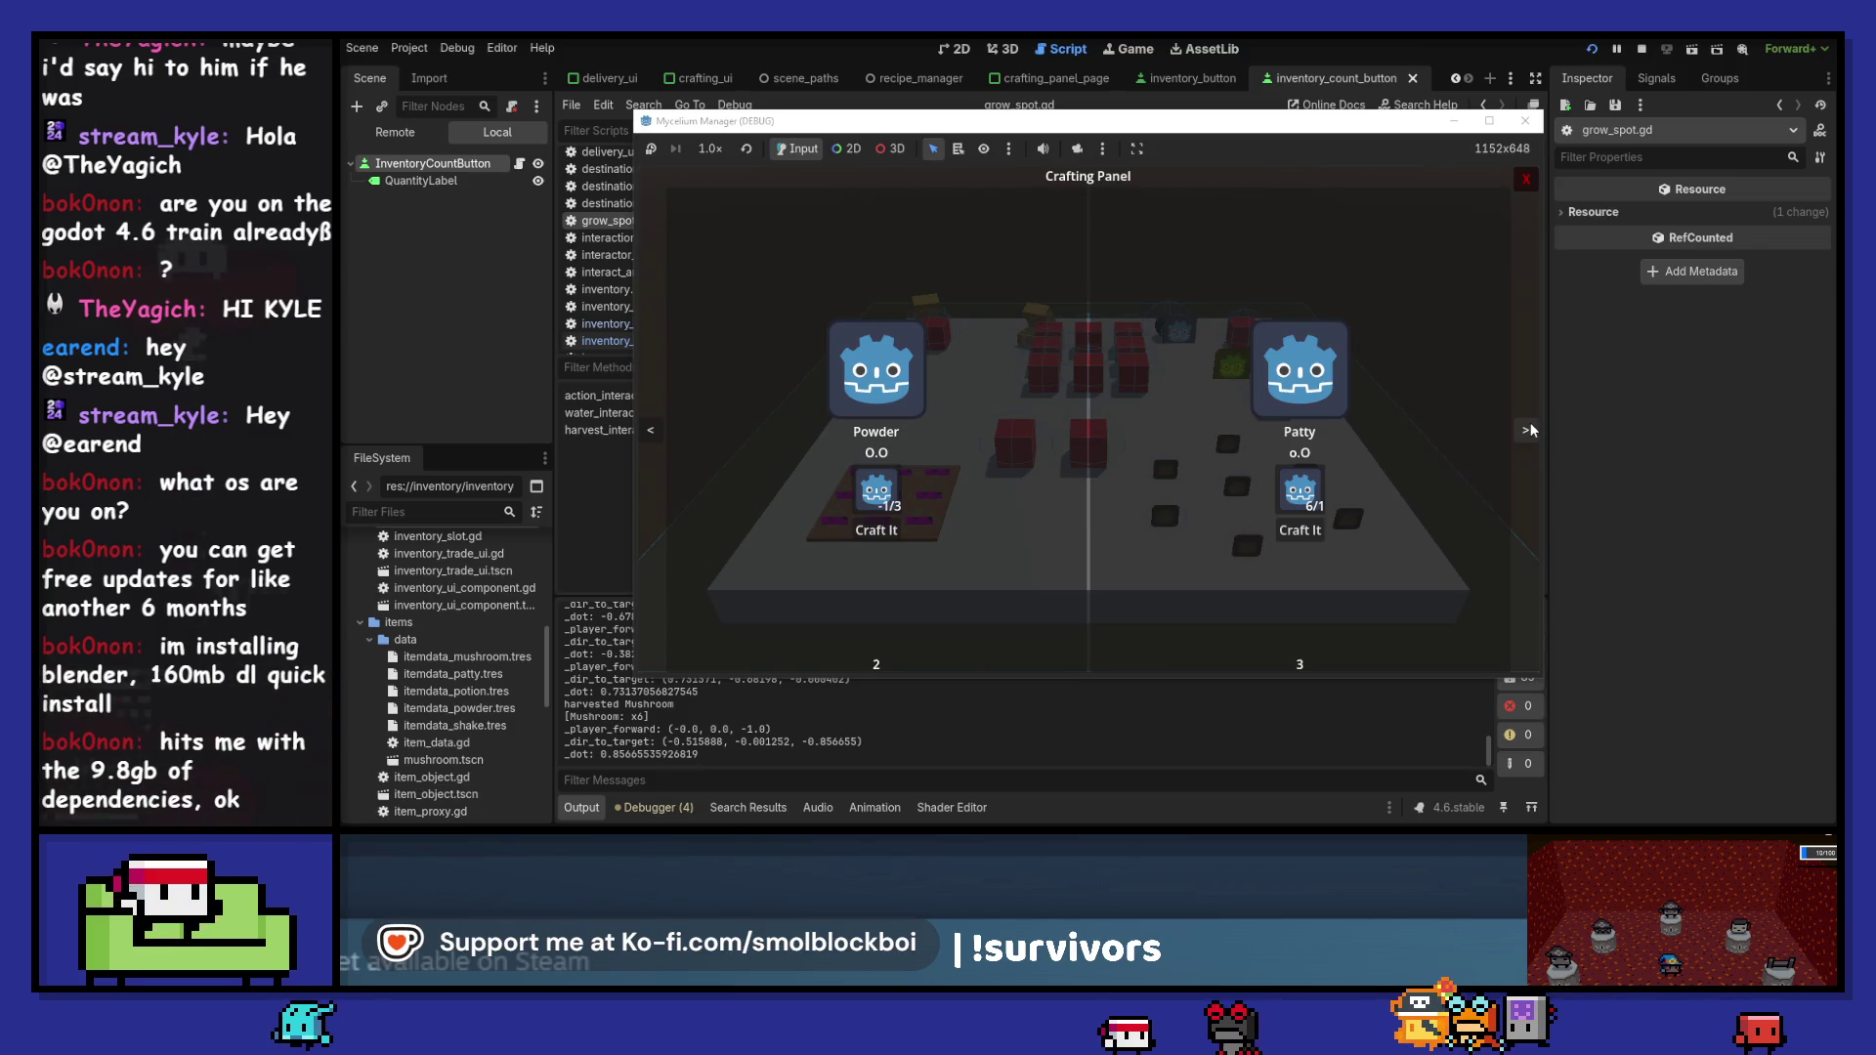
left_click(1529, 430)
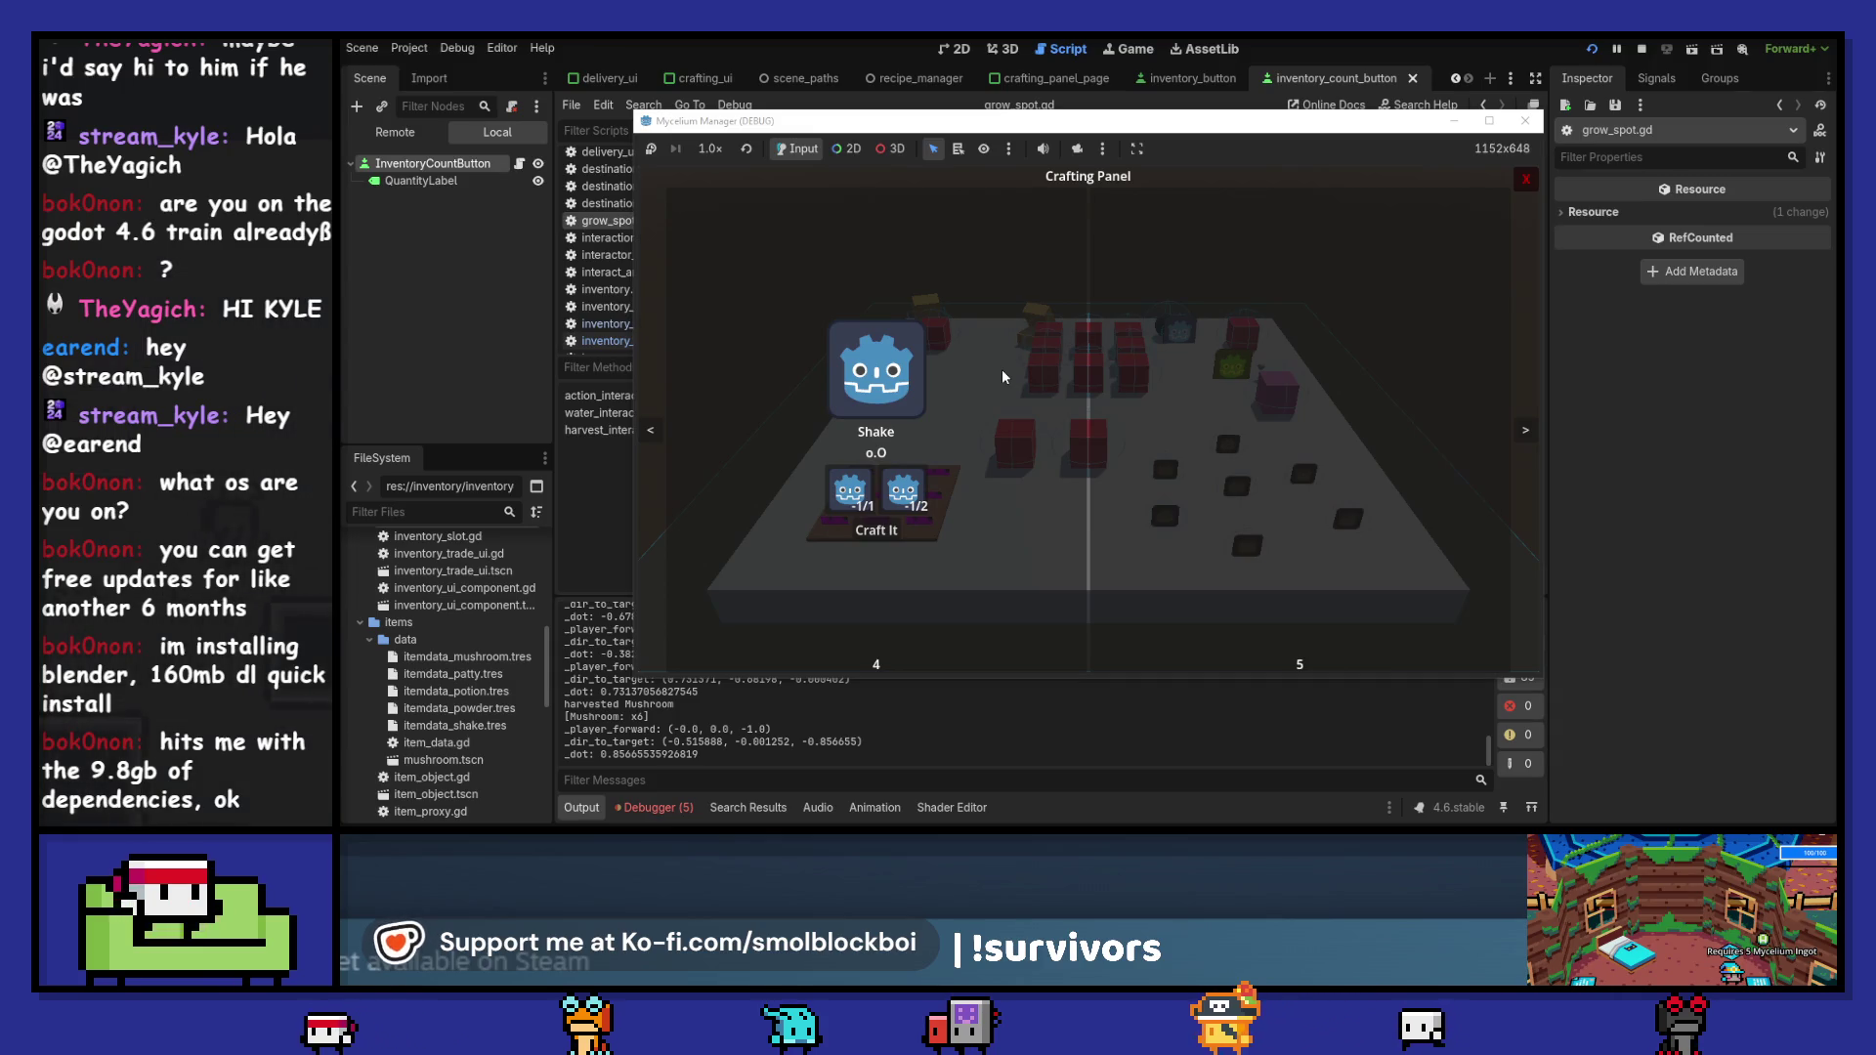
left_click(652, 433)
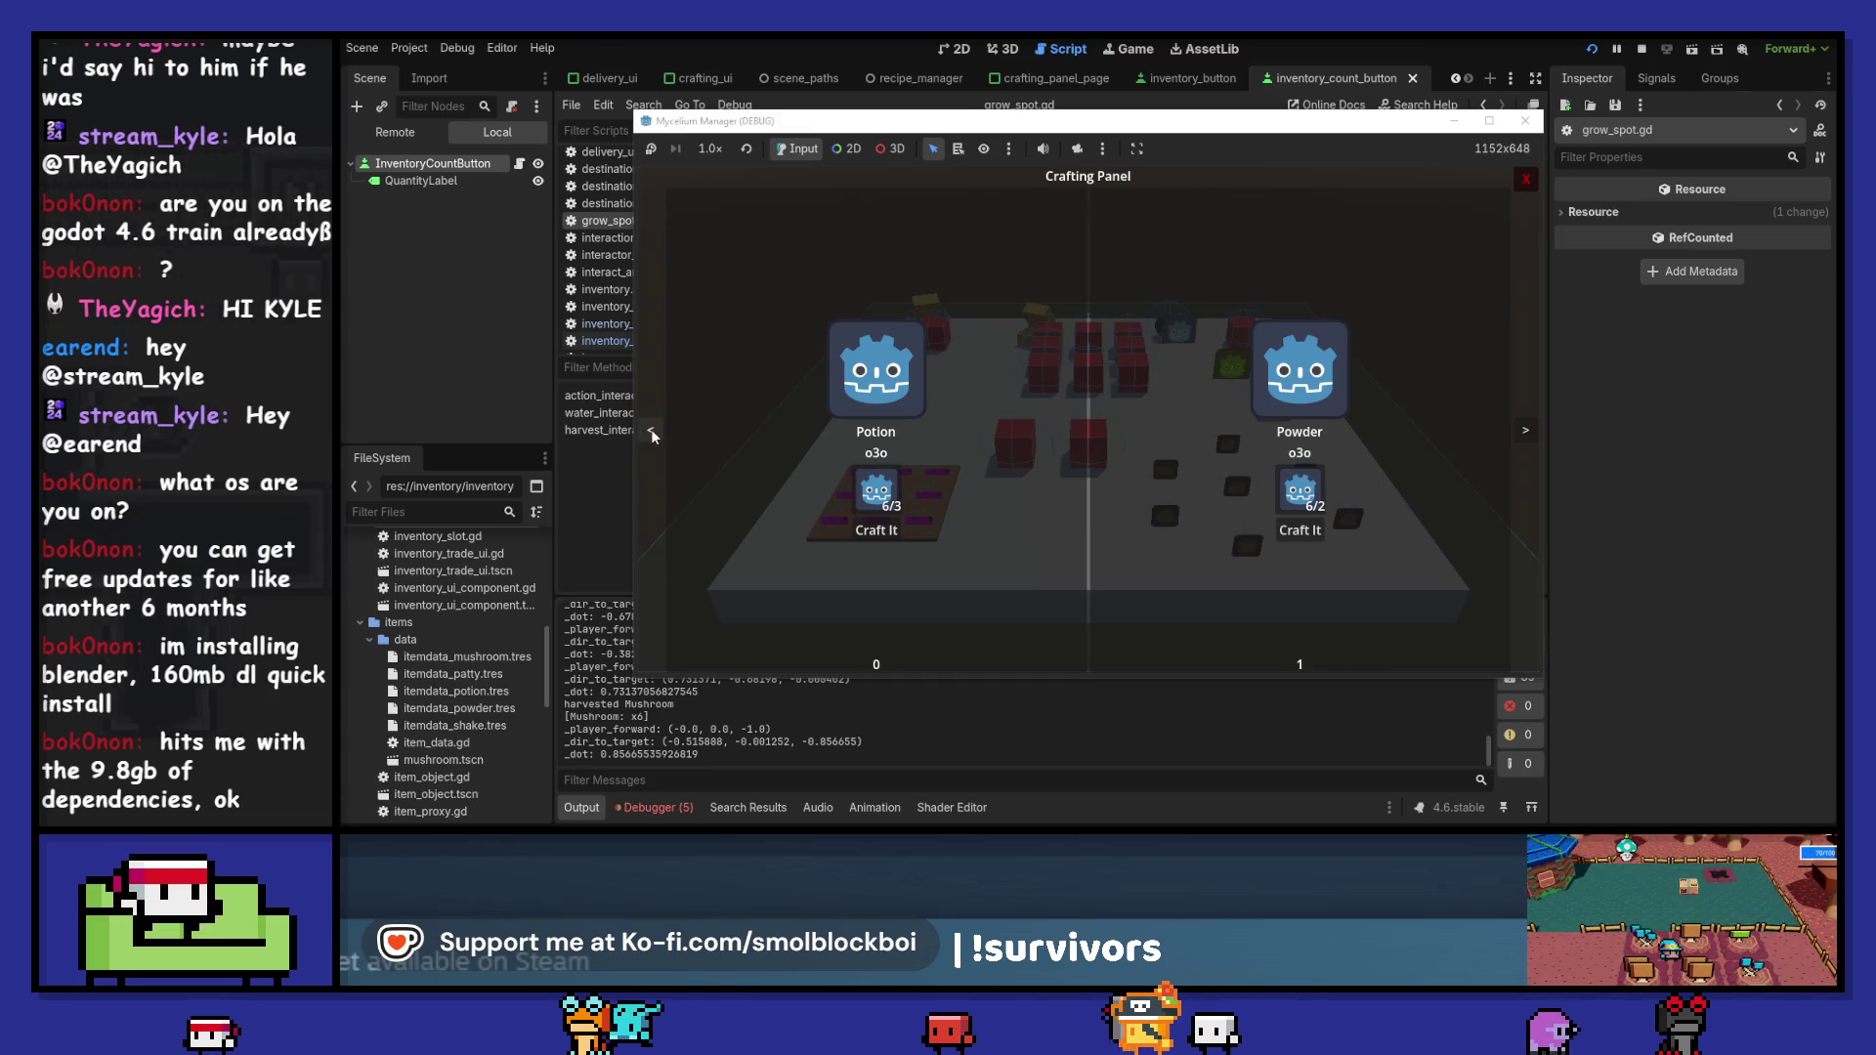
mouse_move(890, 500)
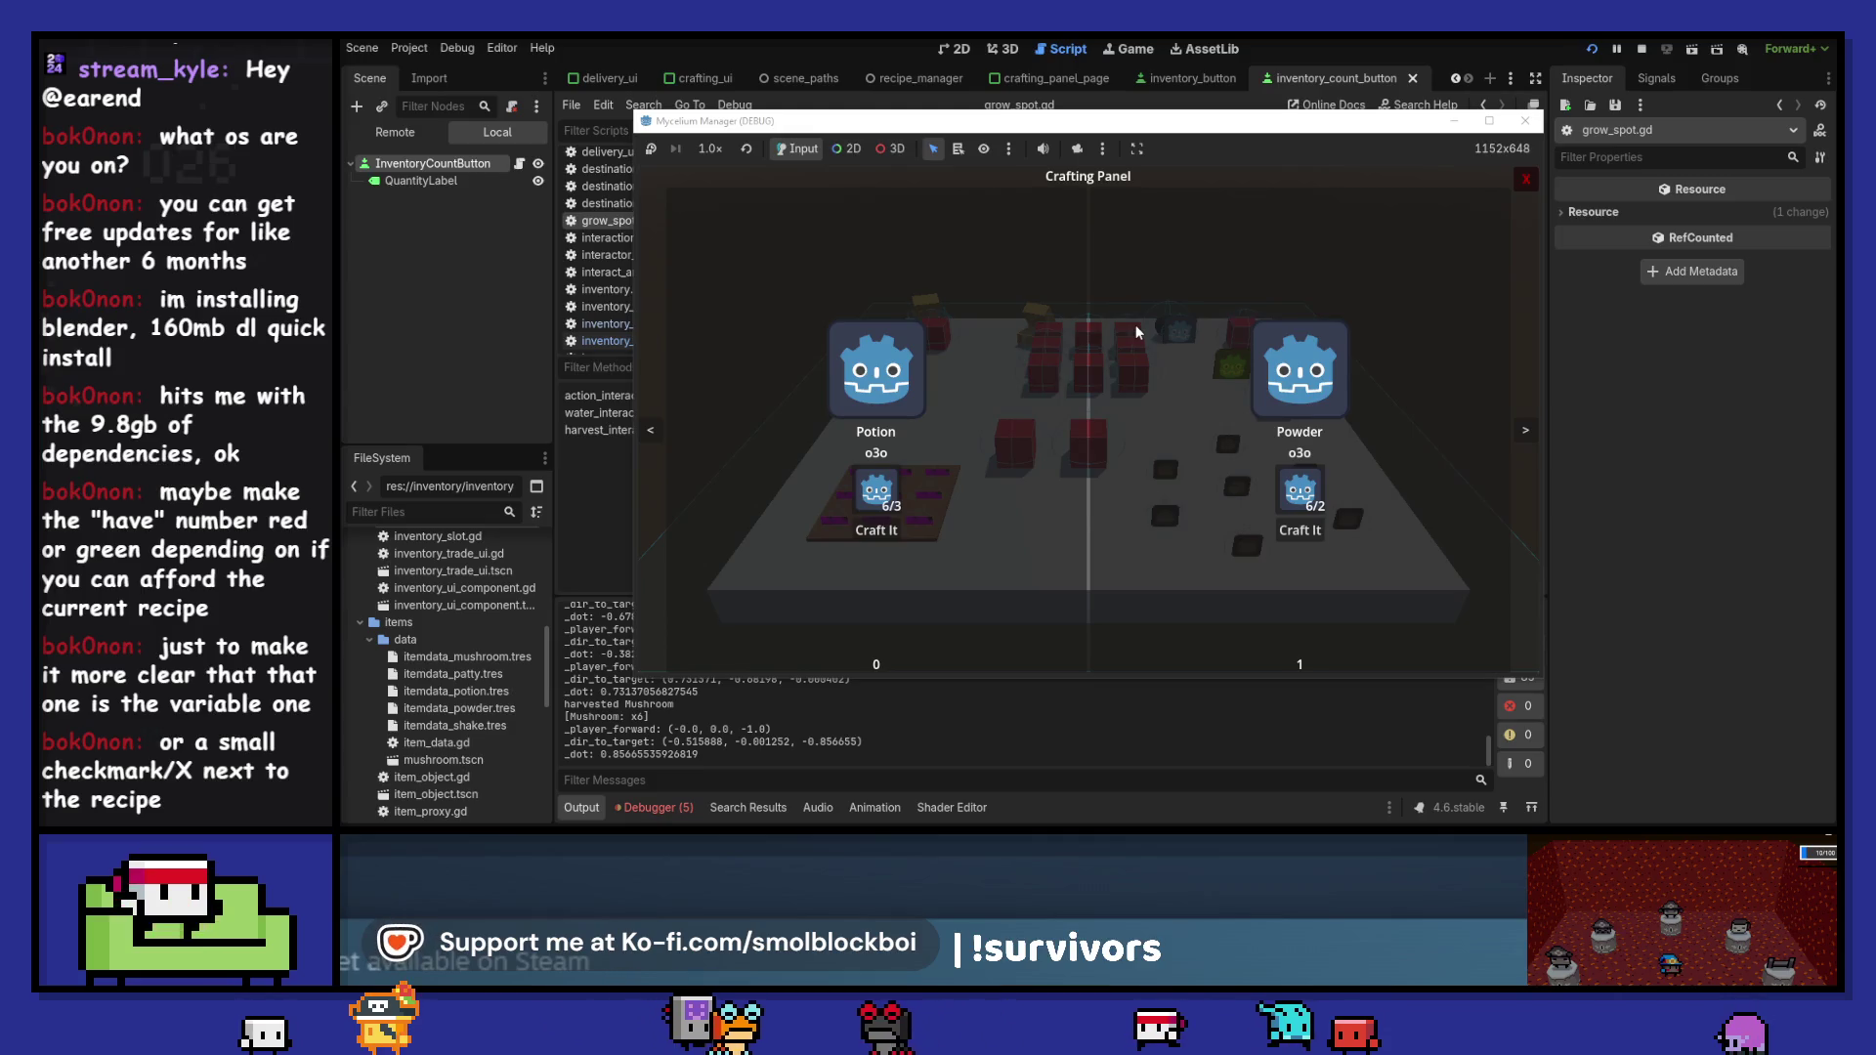
key("Escape")
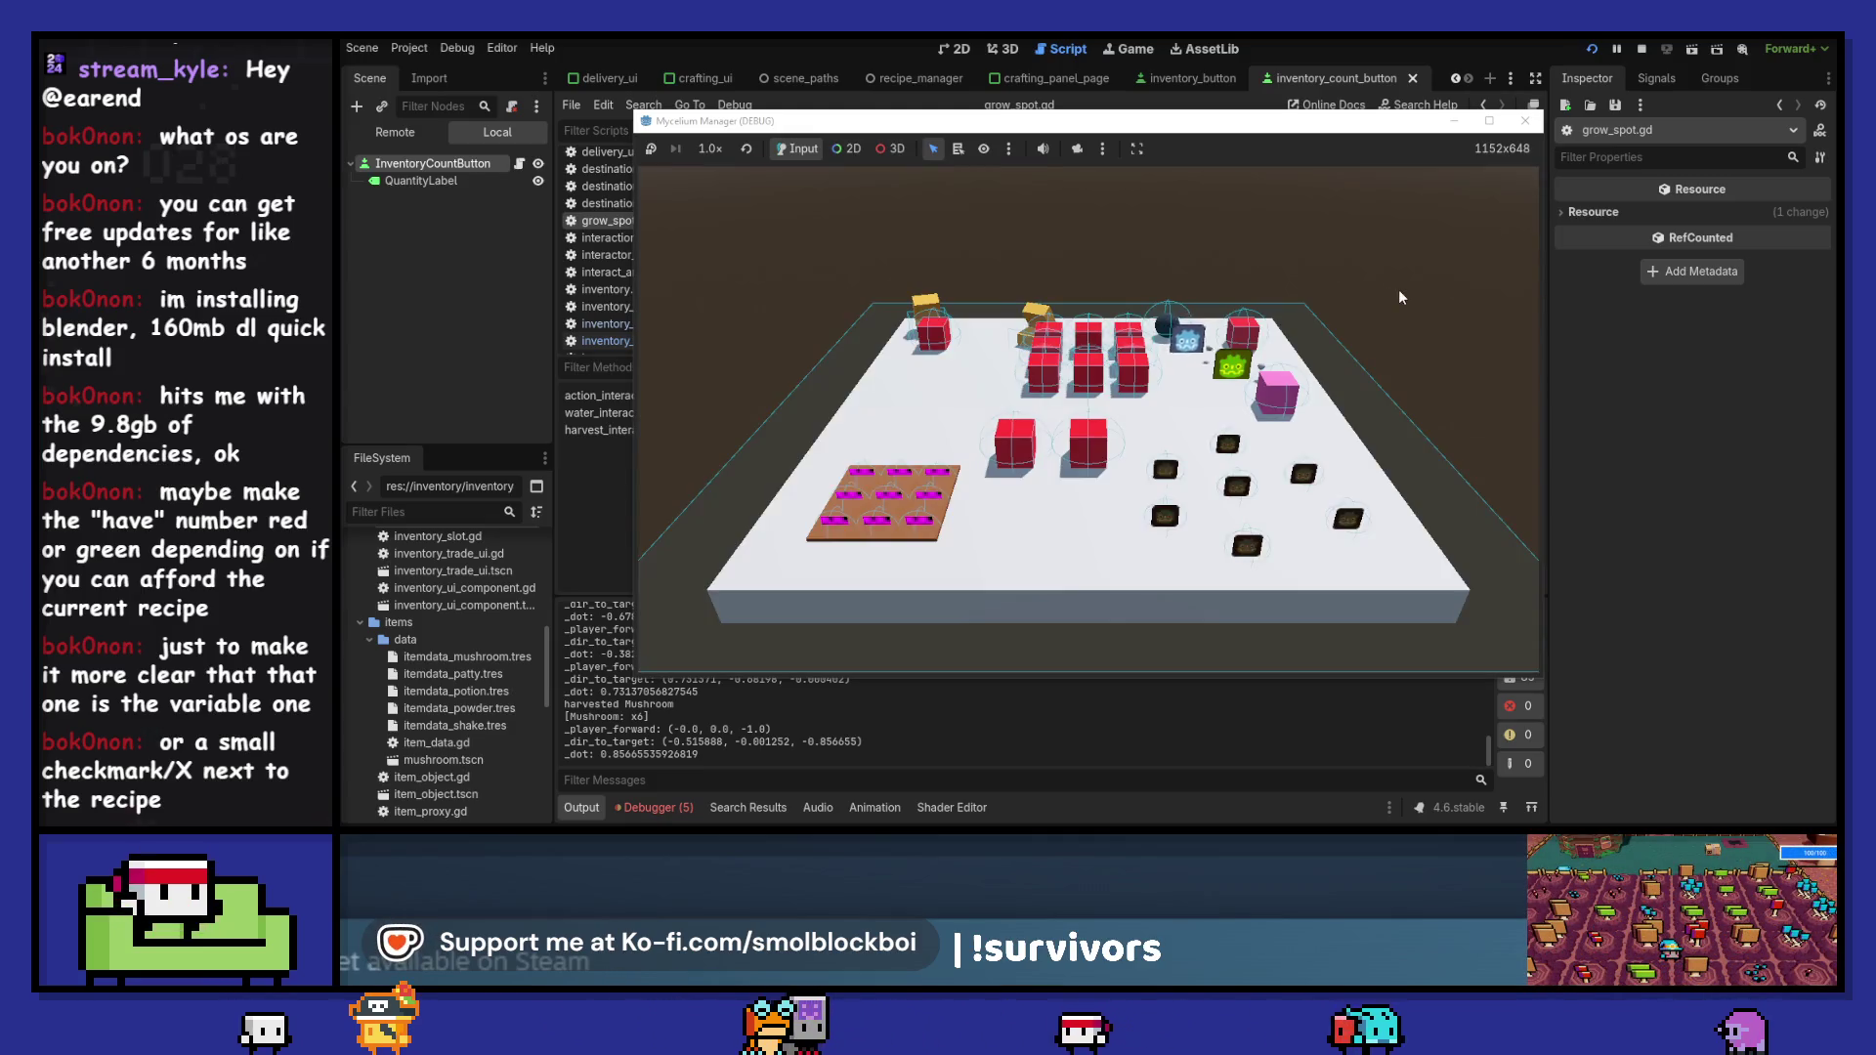
At the pink box, send two mushrooms to the delivery inventory and close the panels.
key("e")
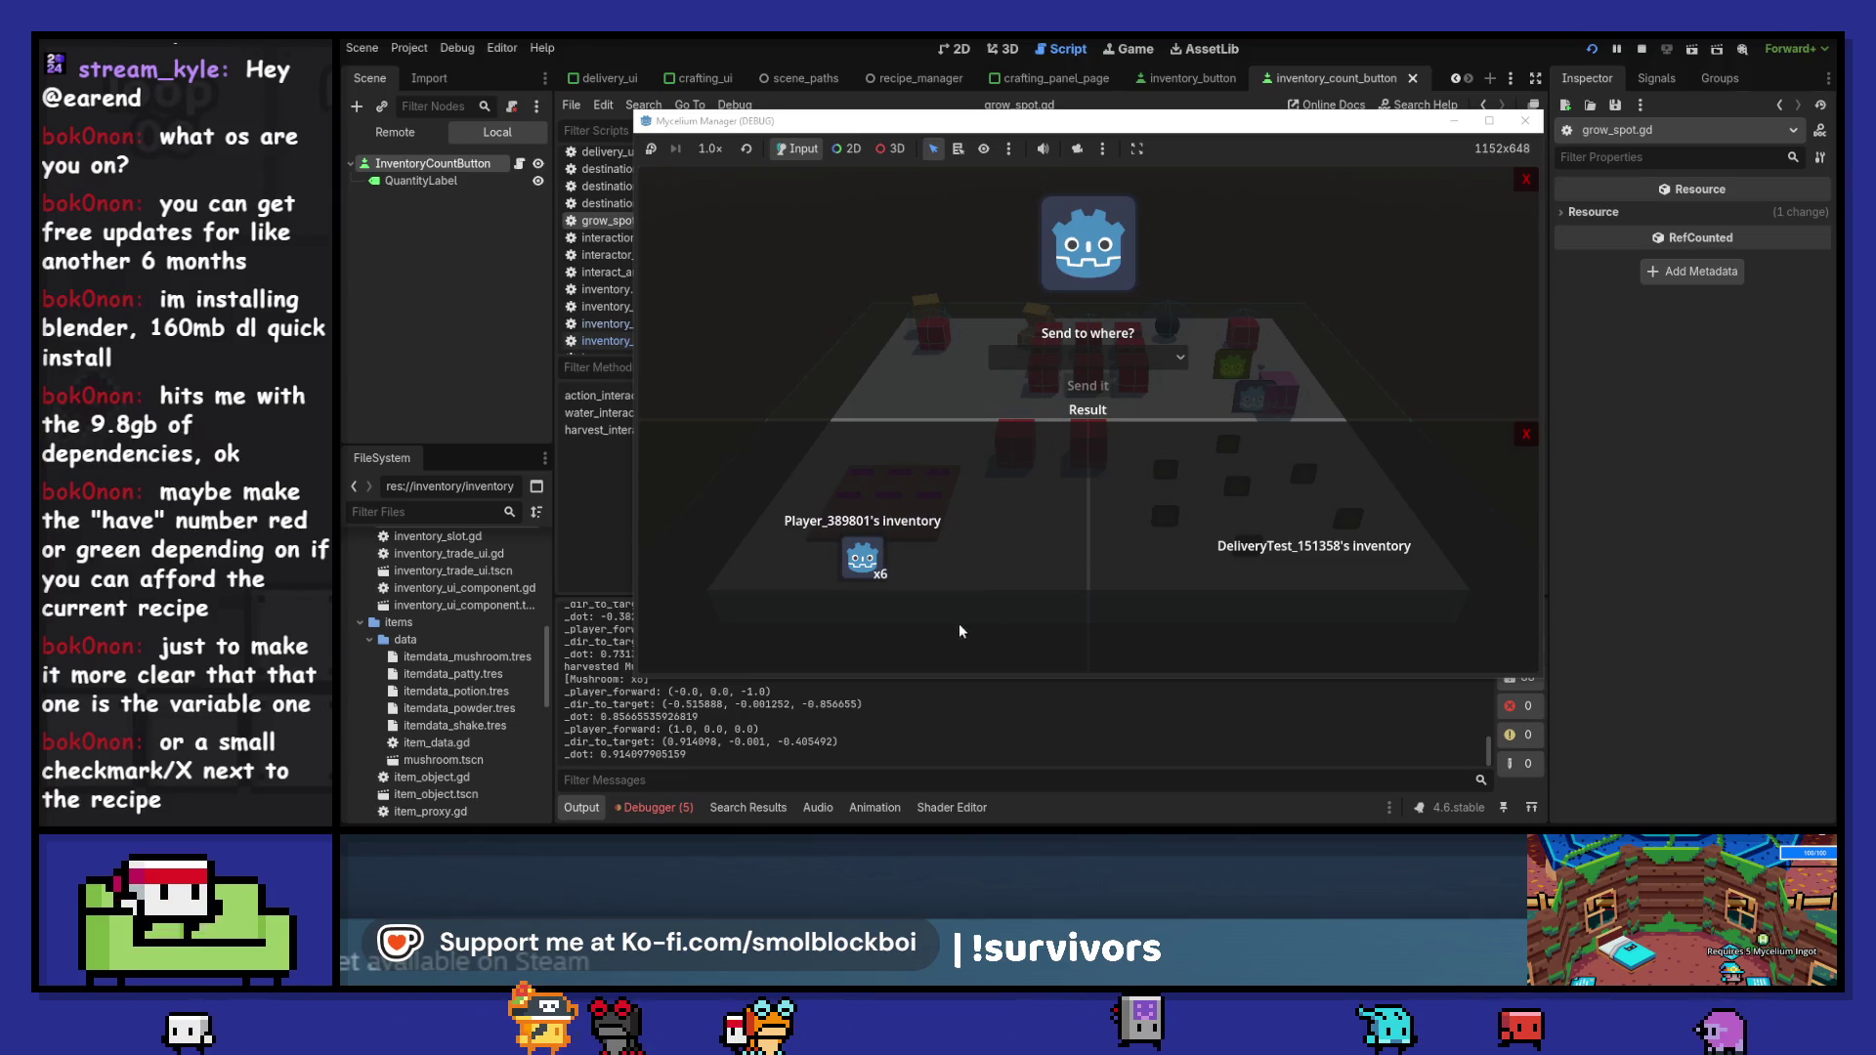
left_click(865, 558)
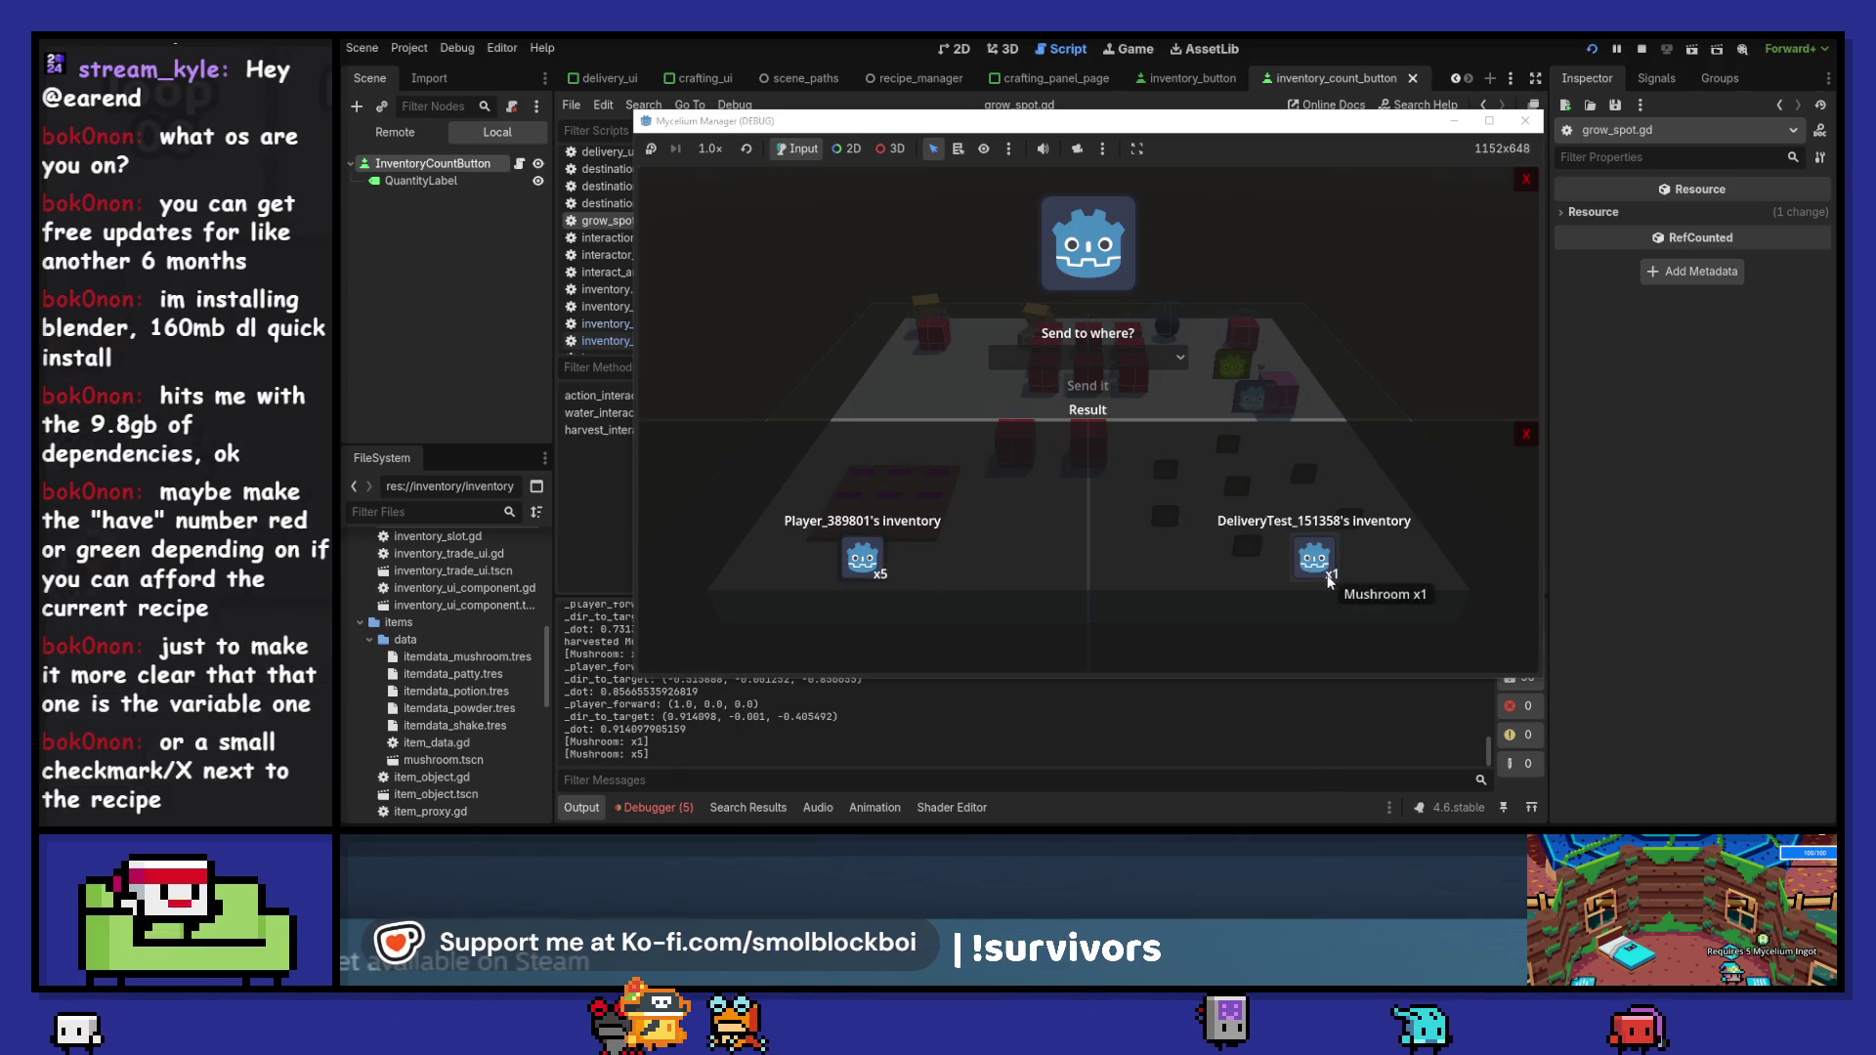
left_click(859, 559)
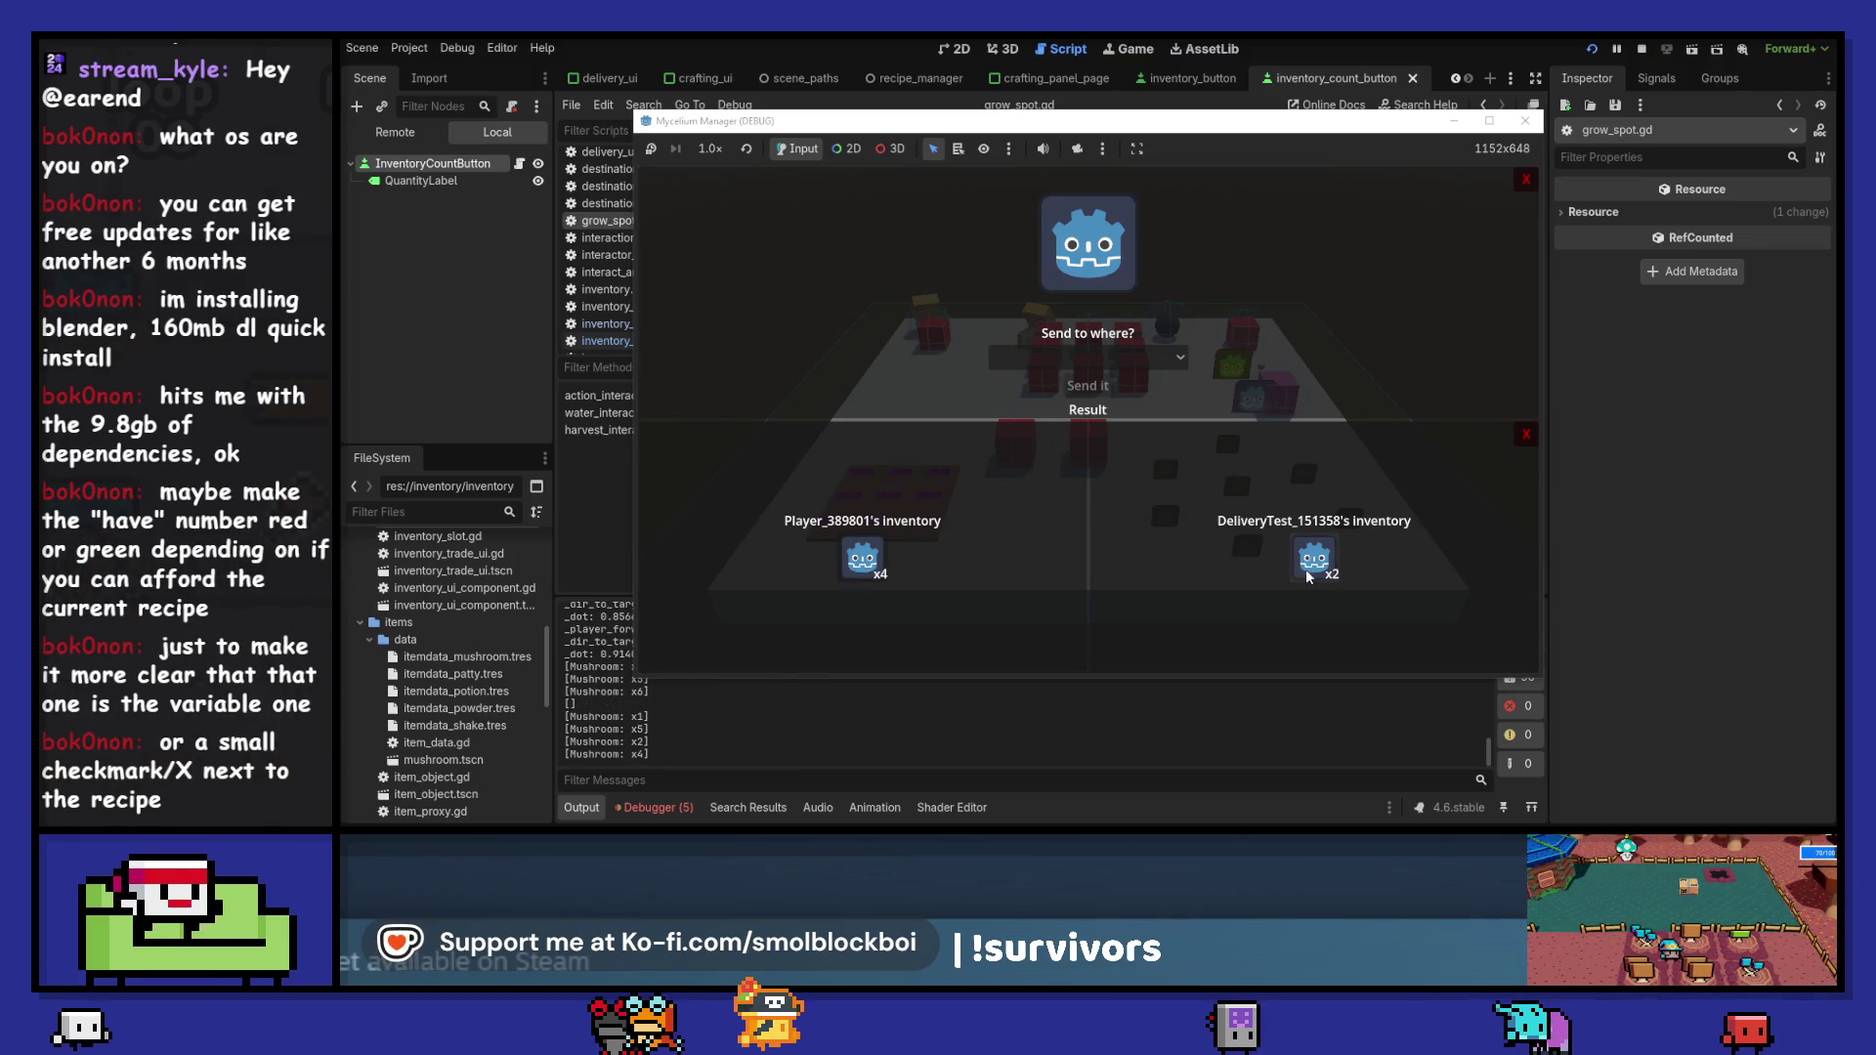
left_click(1526, 180)
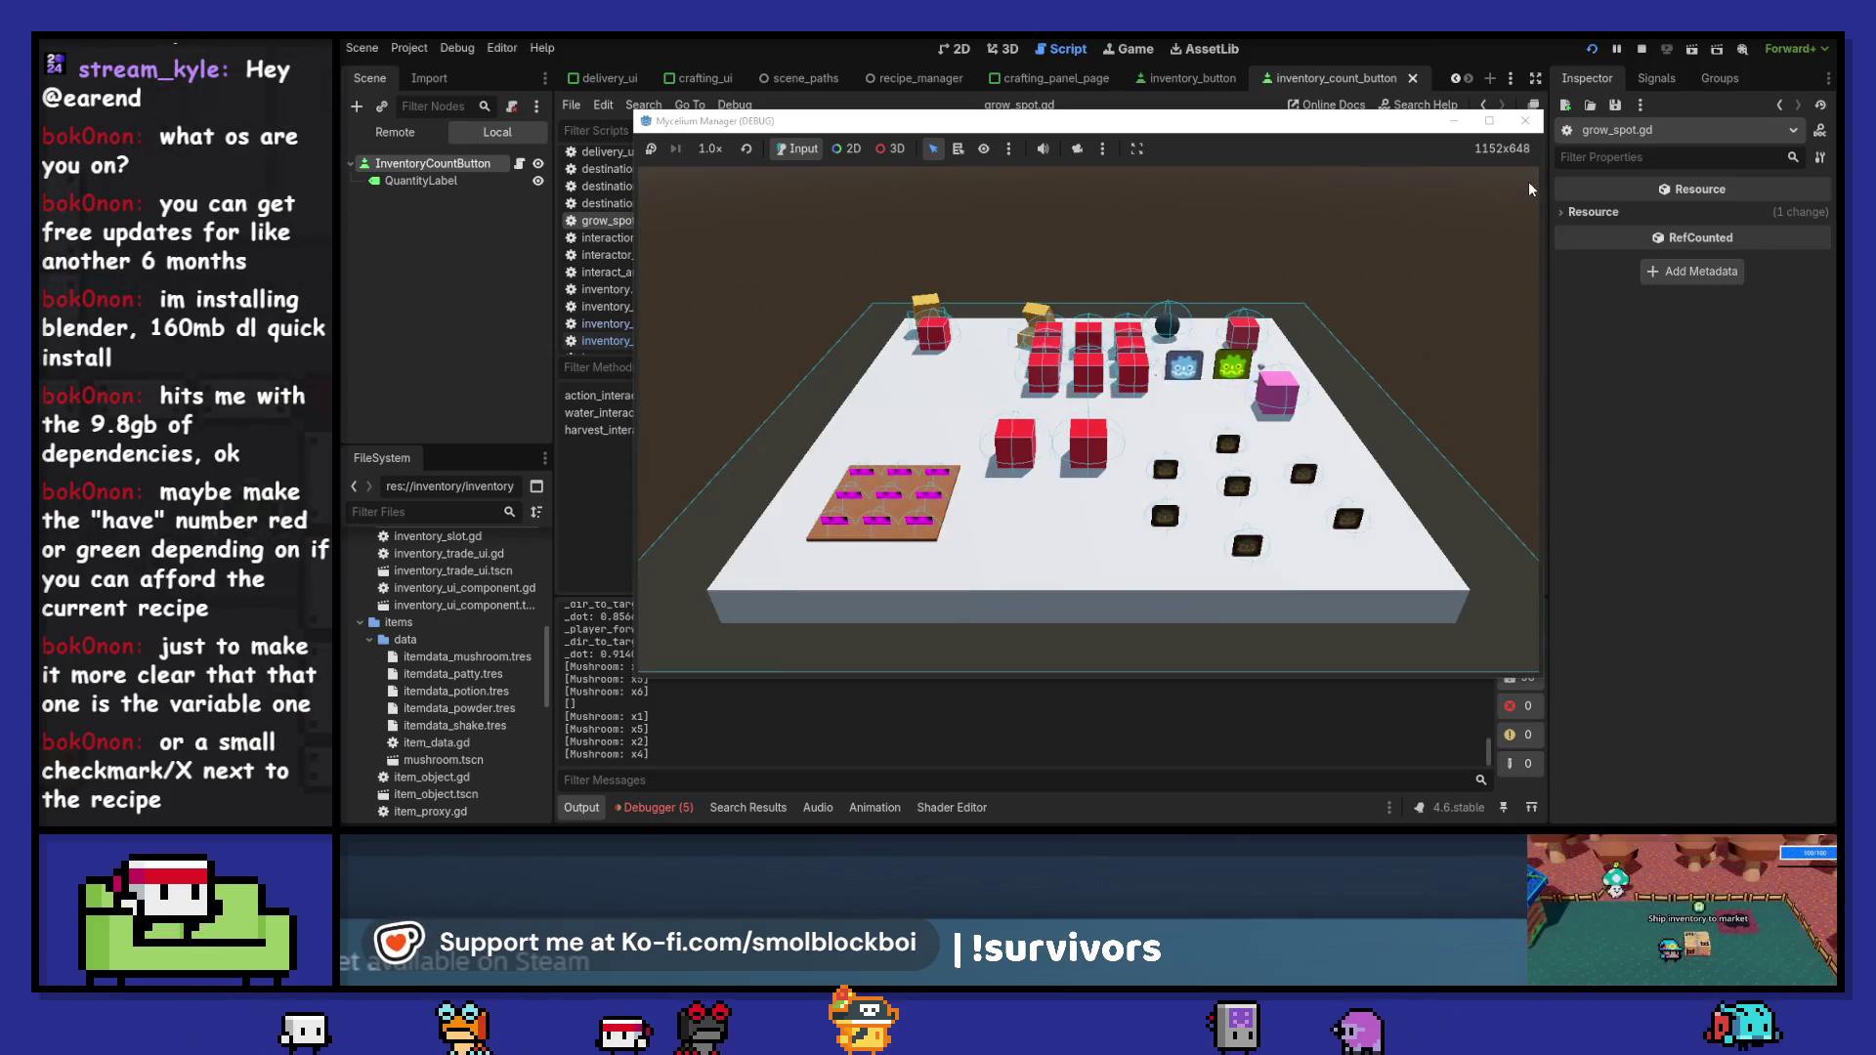
Toggle between the Crafting Panel and delivery panel, ending with crafting open.
key("e")
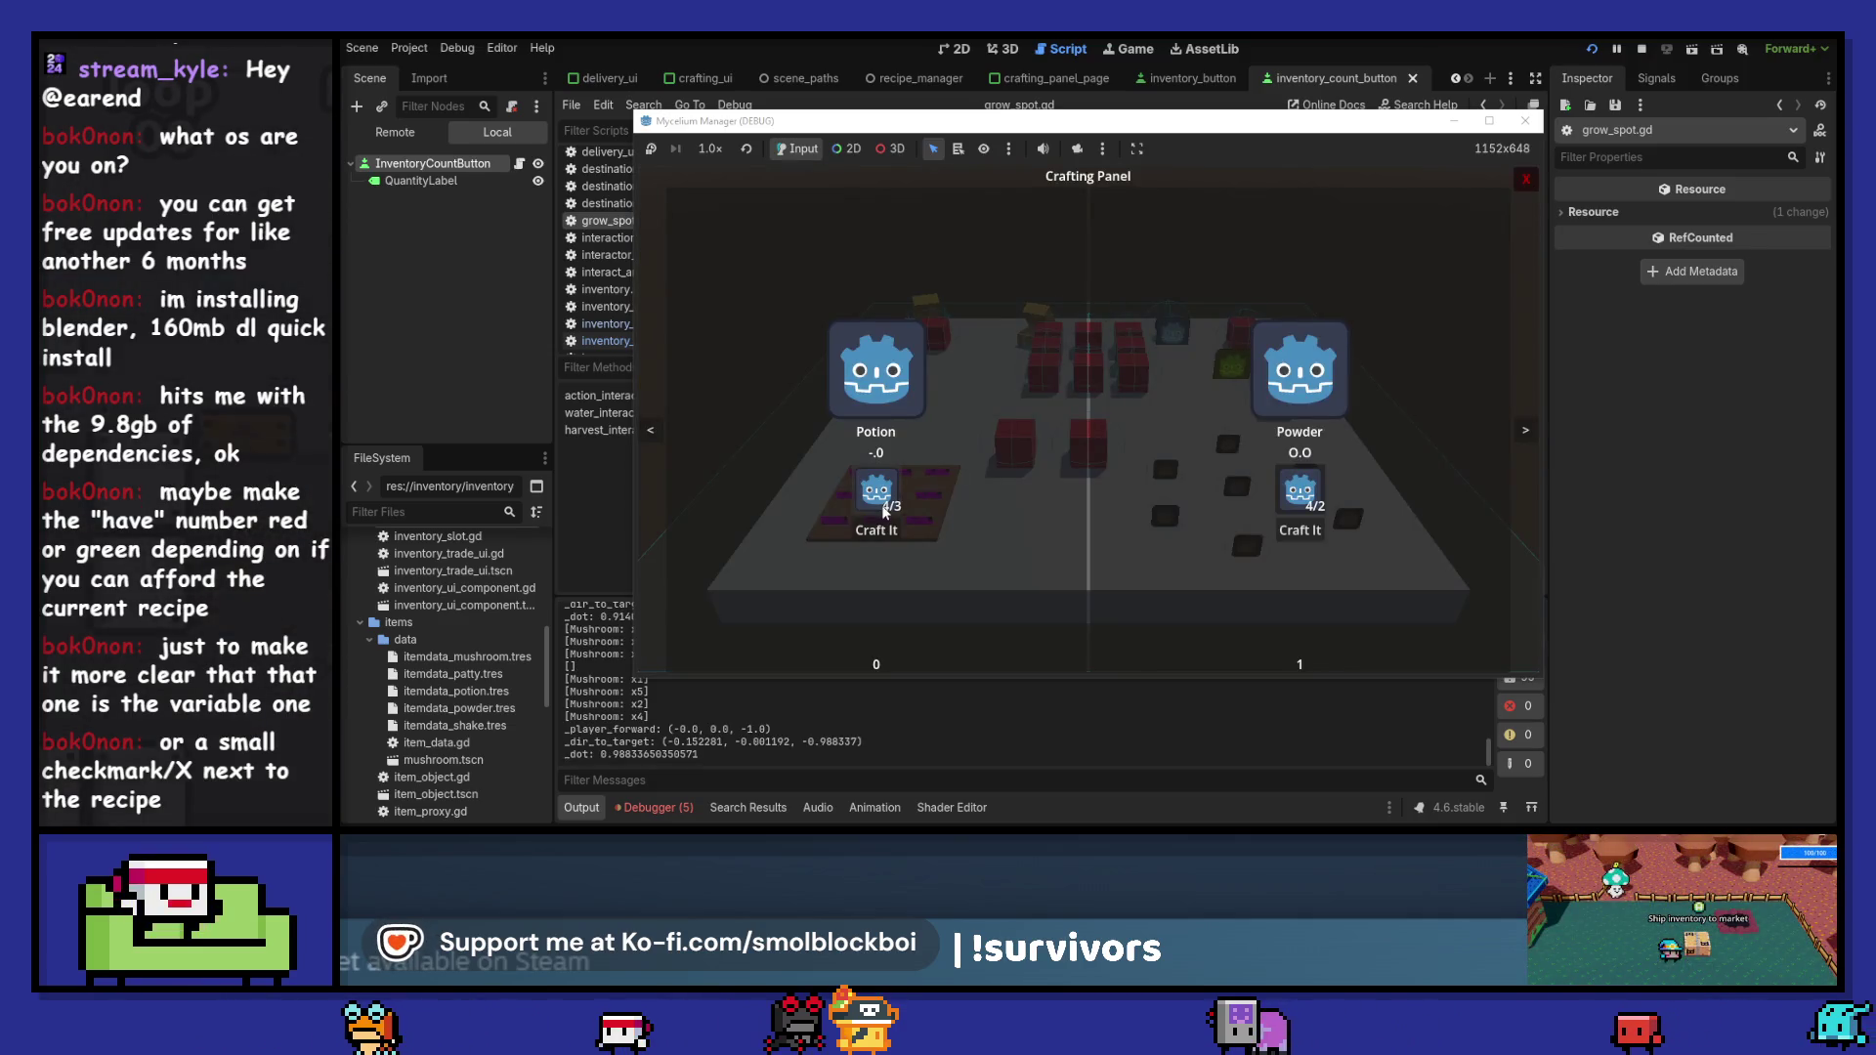
left_click(1522, 182)
key("e")
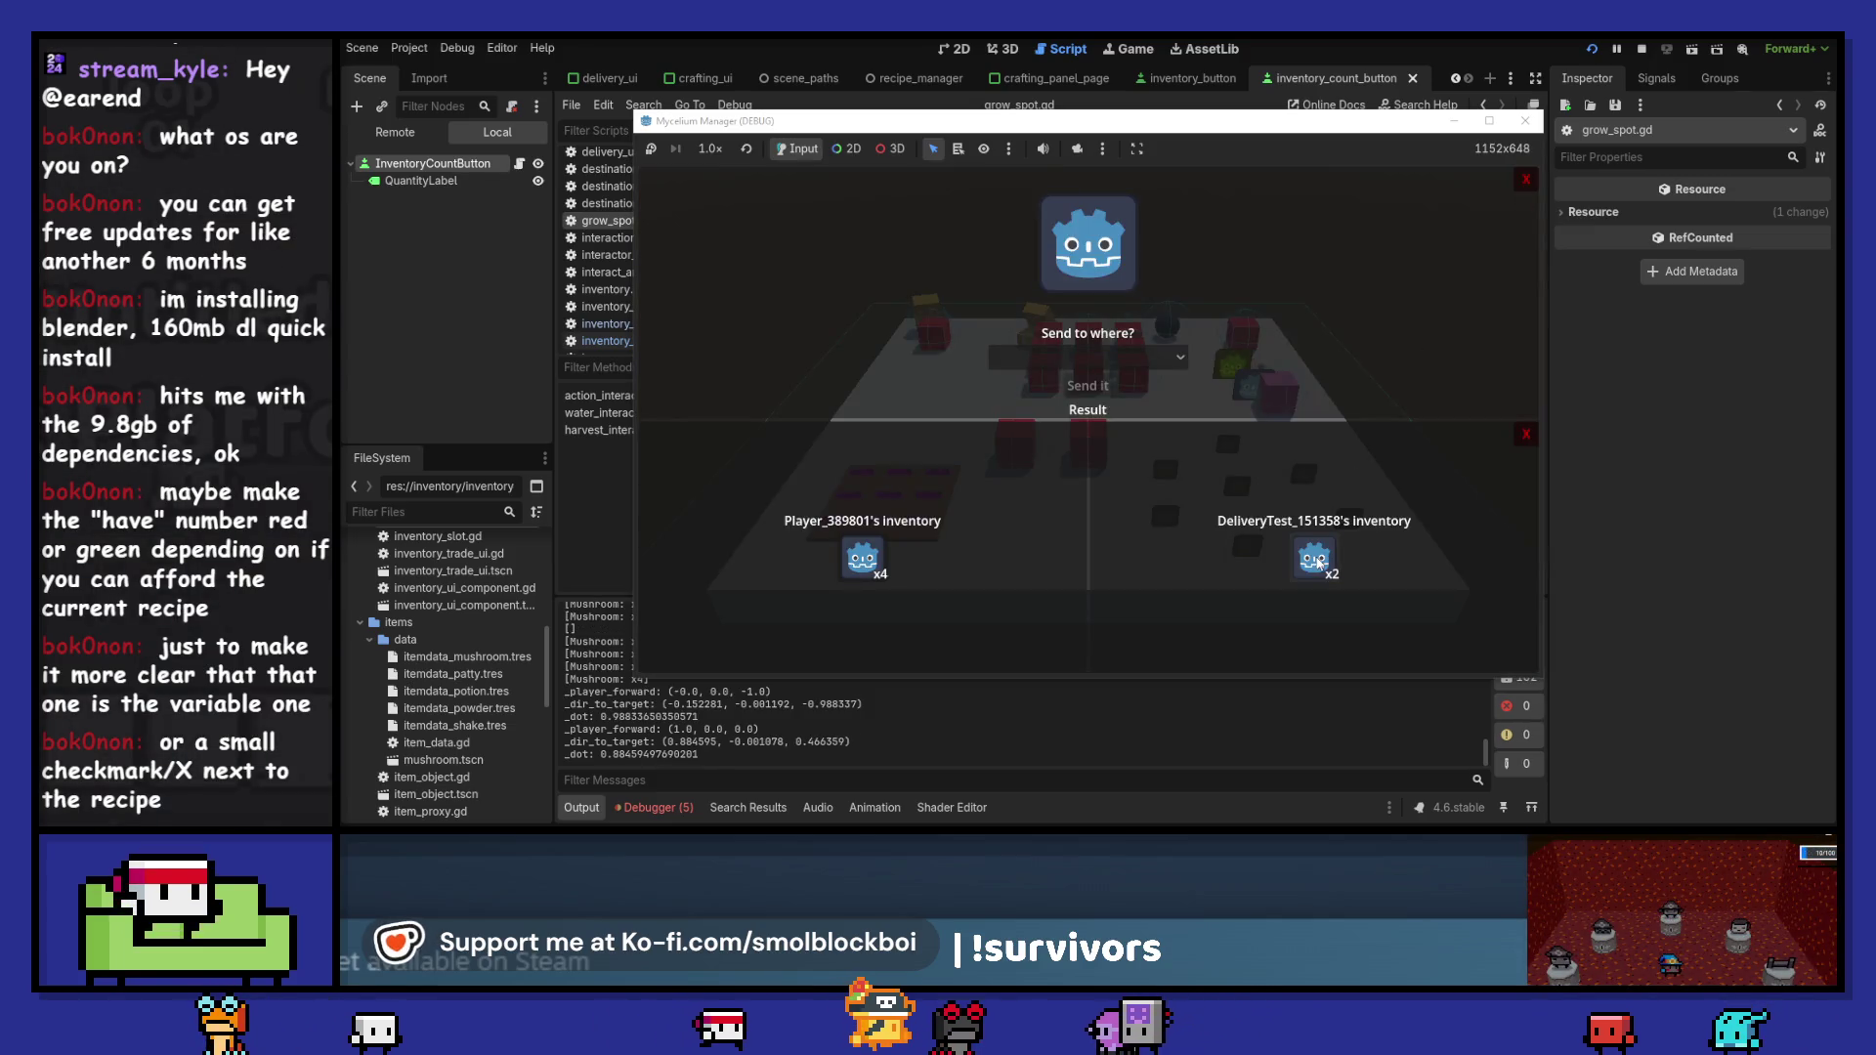
left_click(1524, 180)
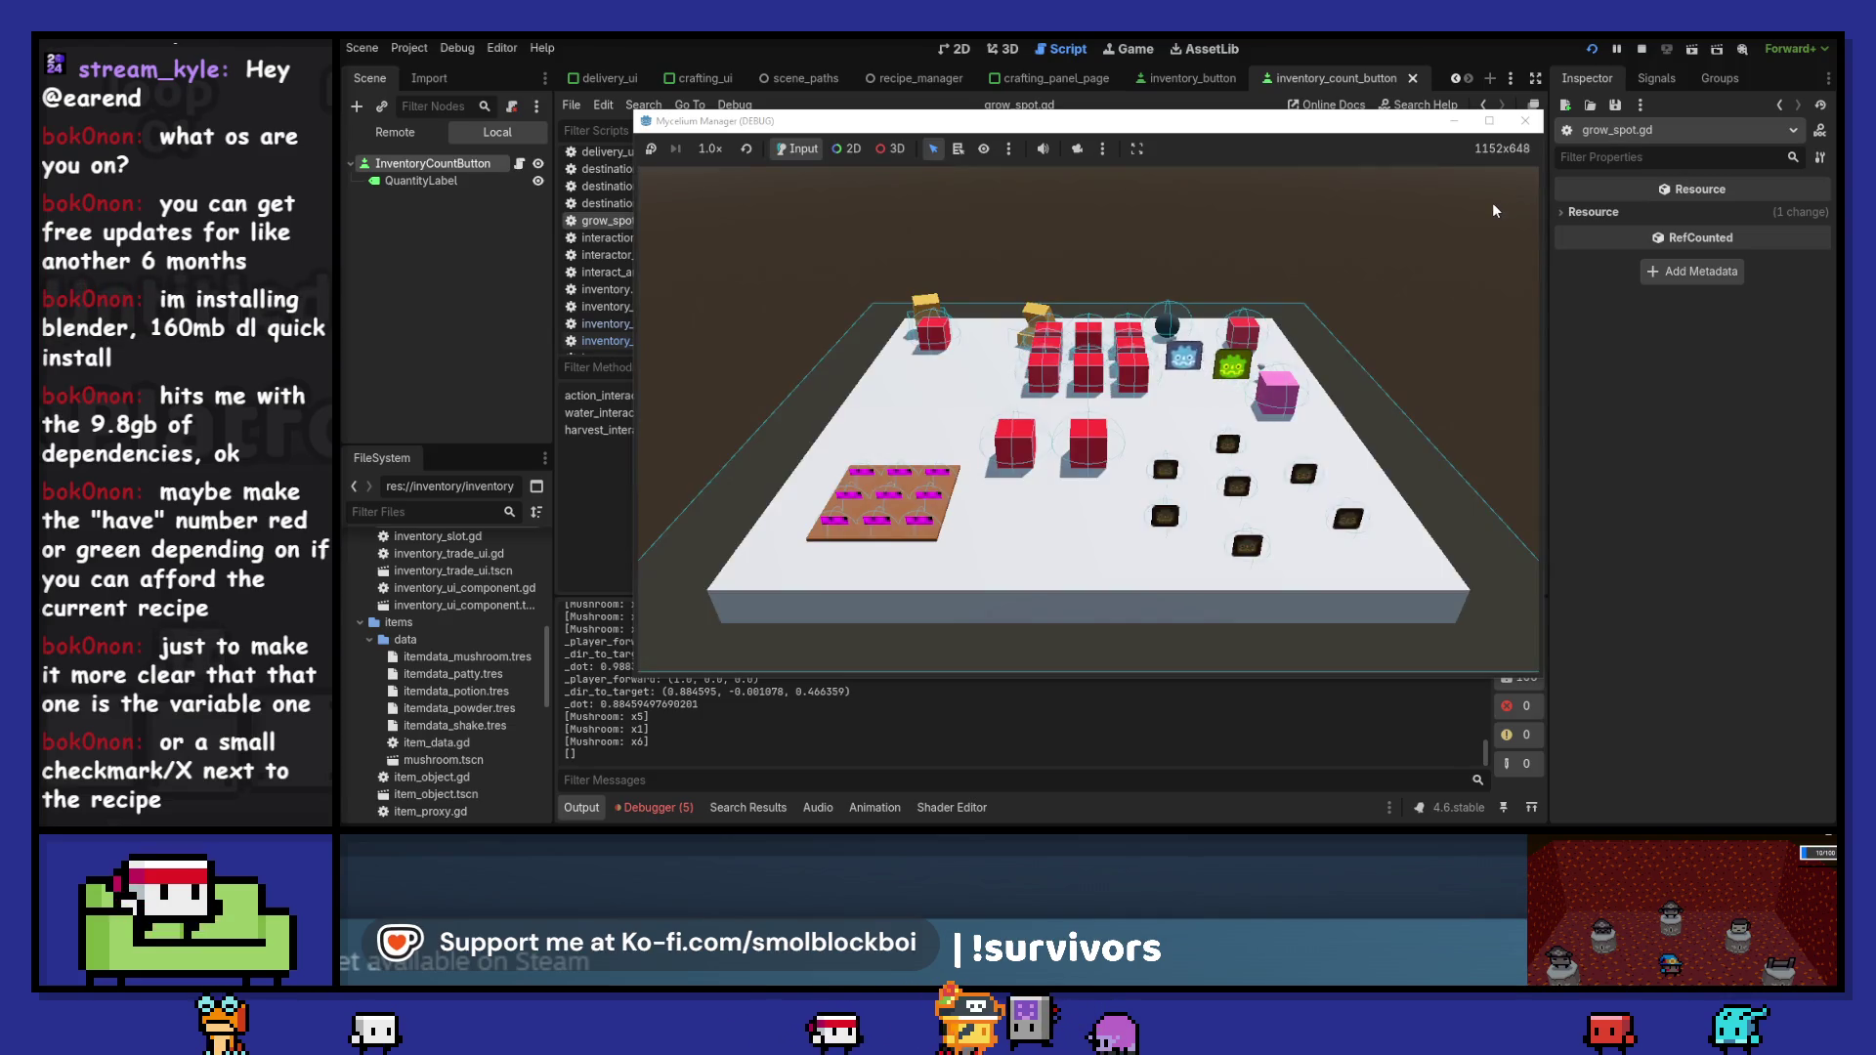
key("e")
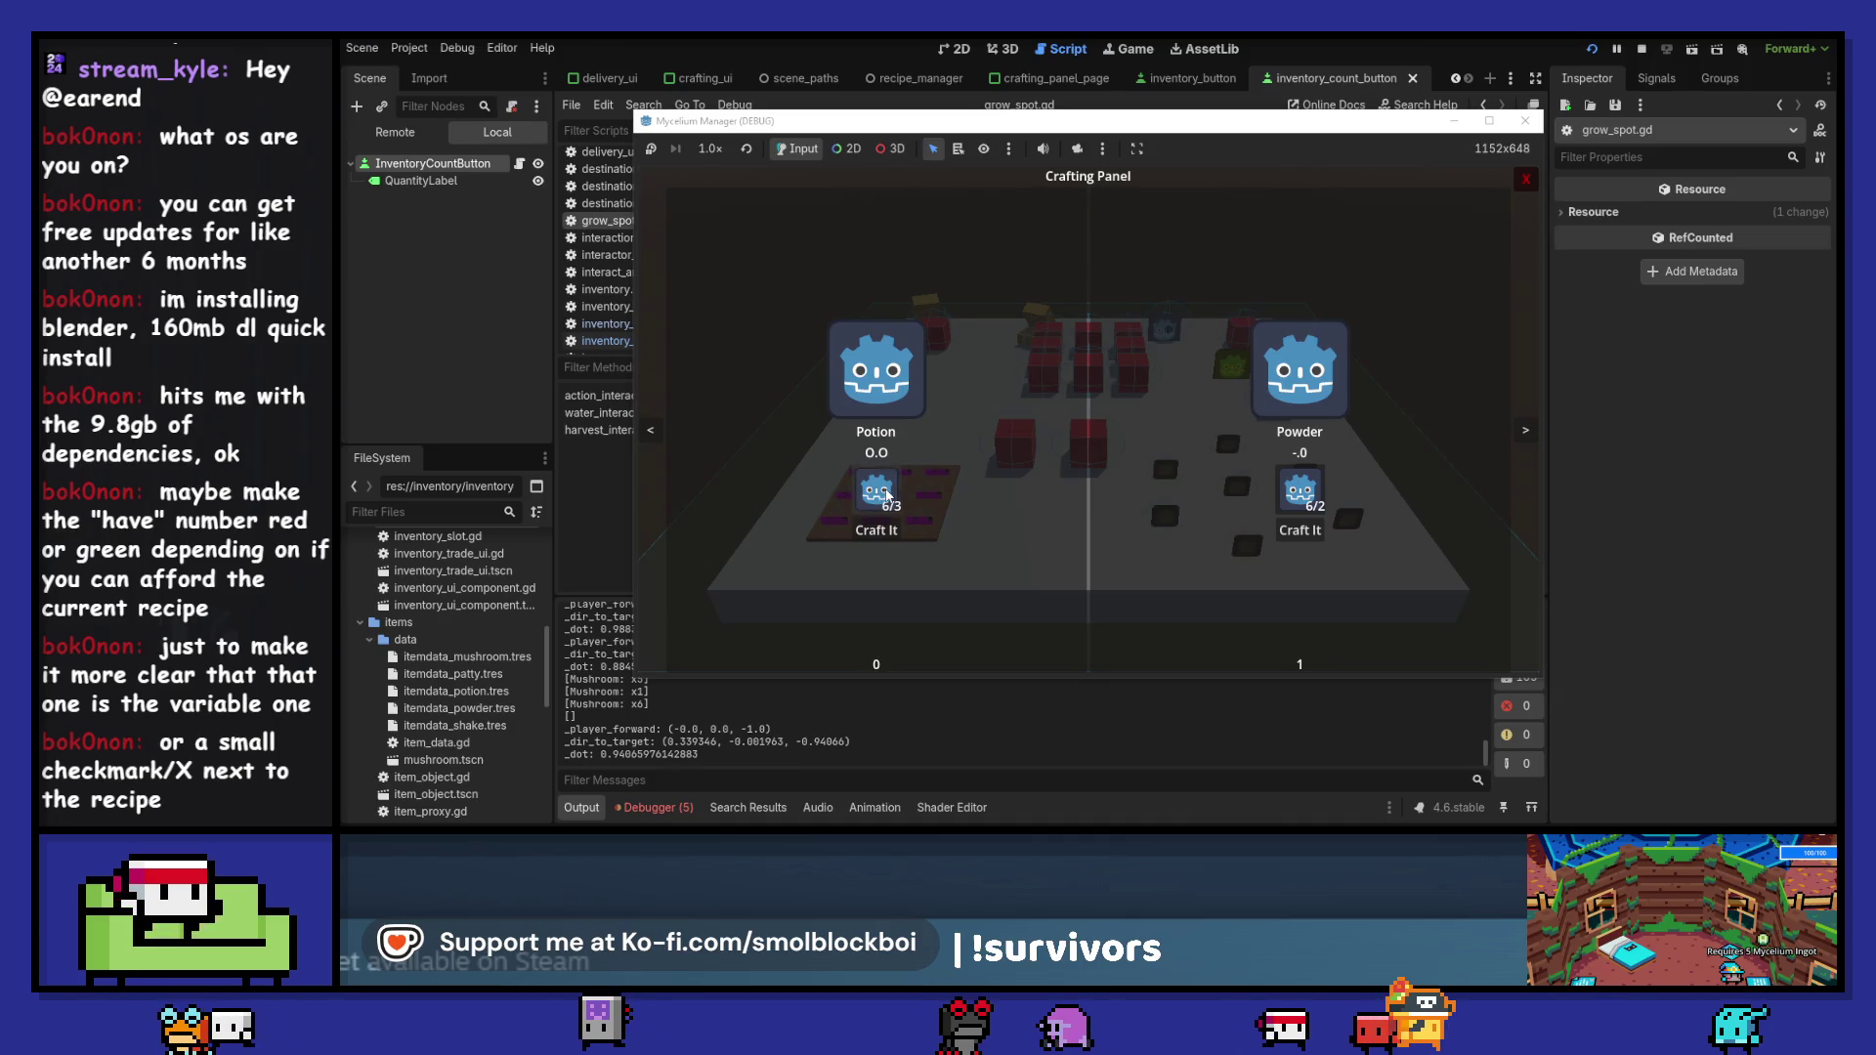
Flip to the Powder and Patty page and back, close the panel, and stop the game with F8.
mouse_move(886, 496)
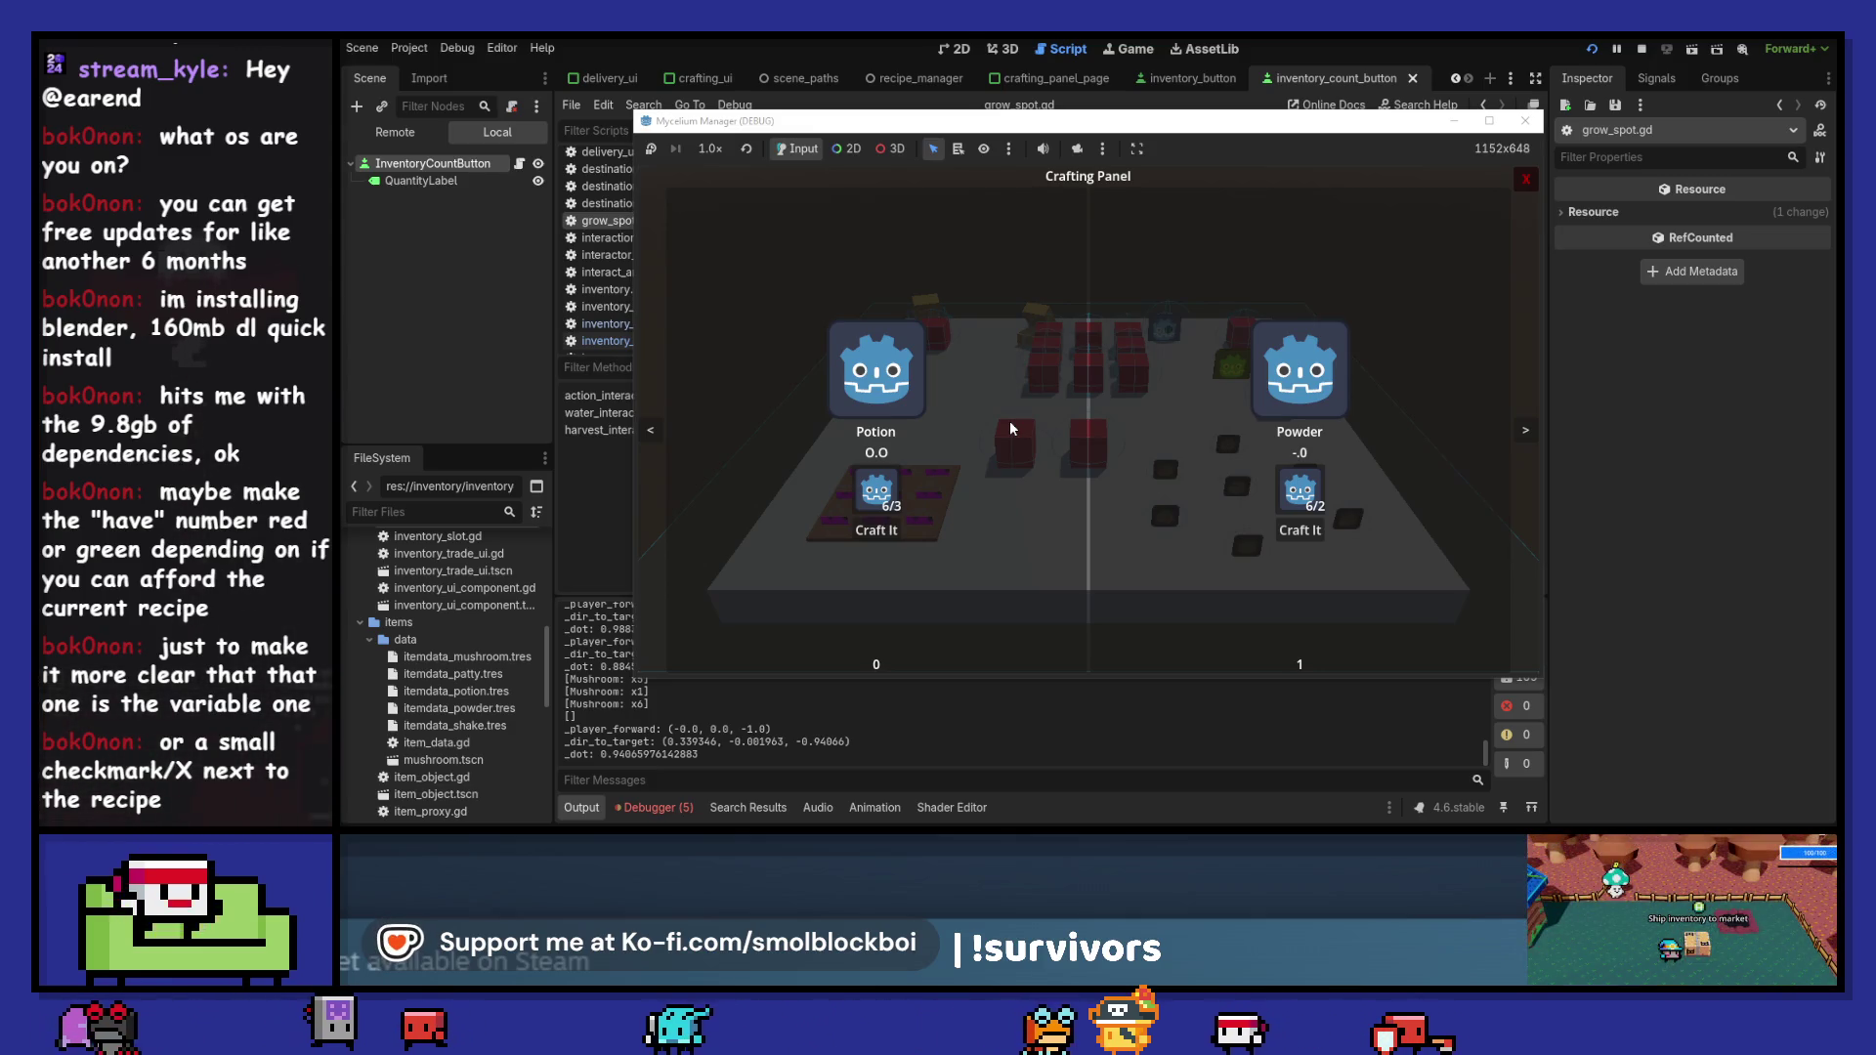
left_click(1528, 429)
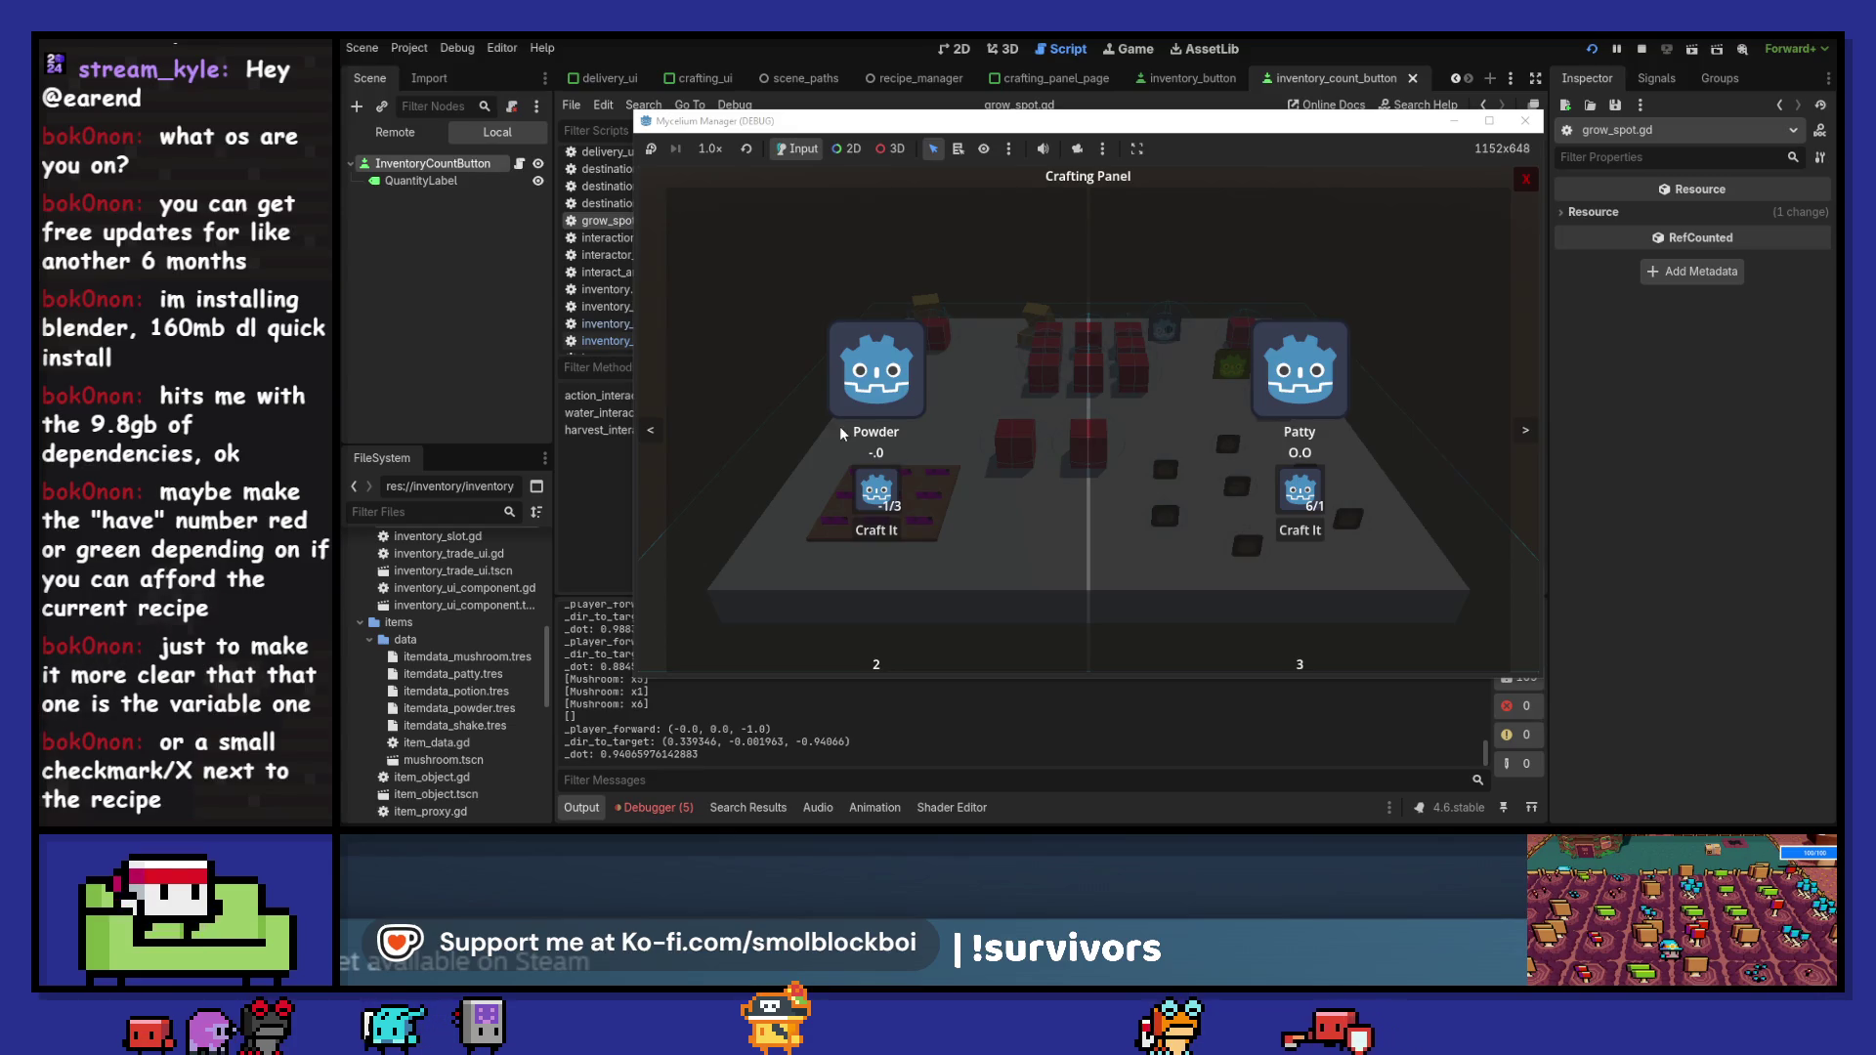
left_click(651, 430)
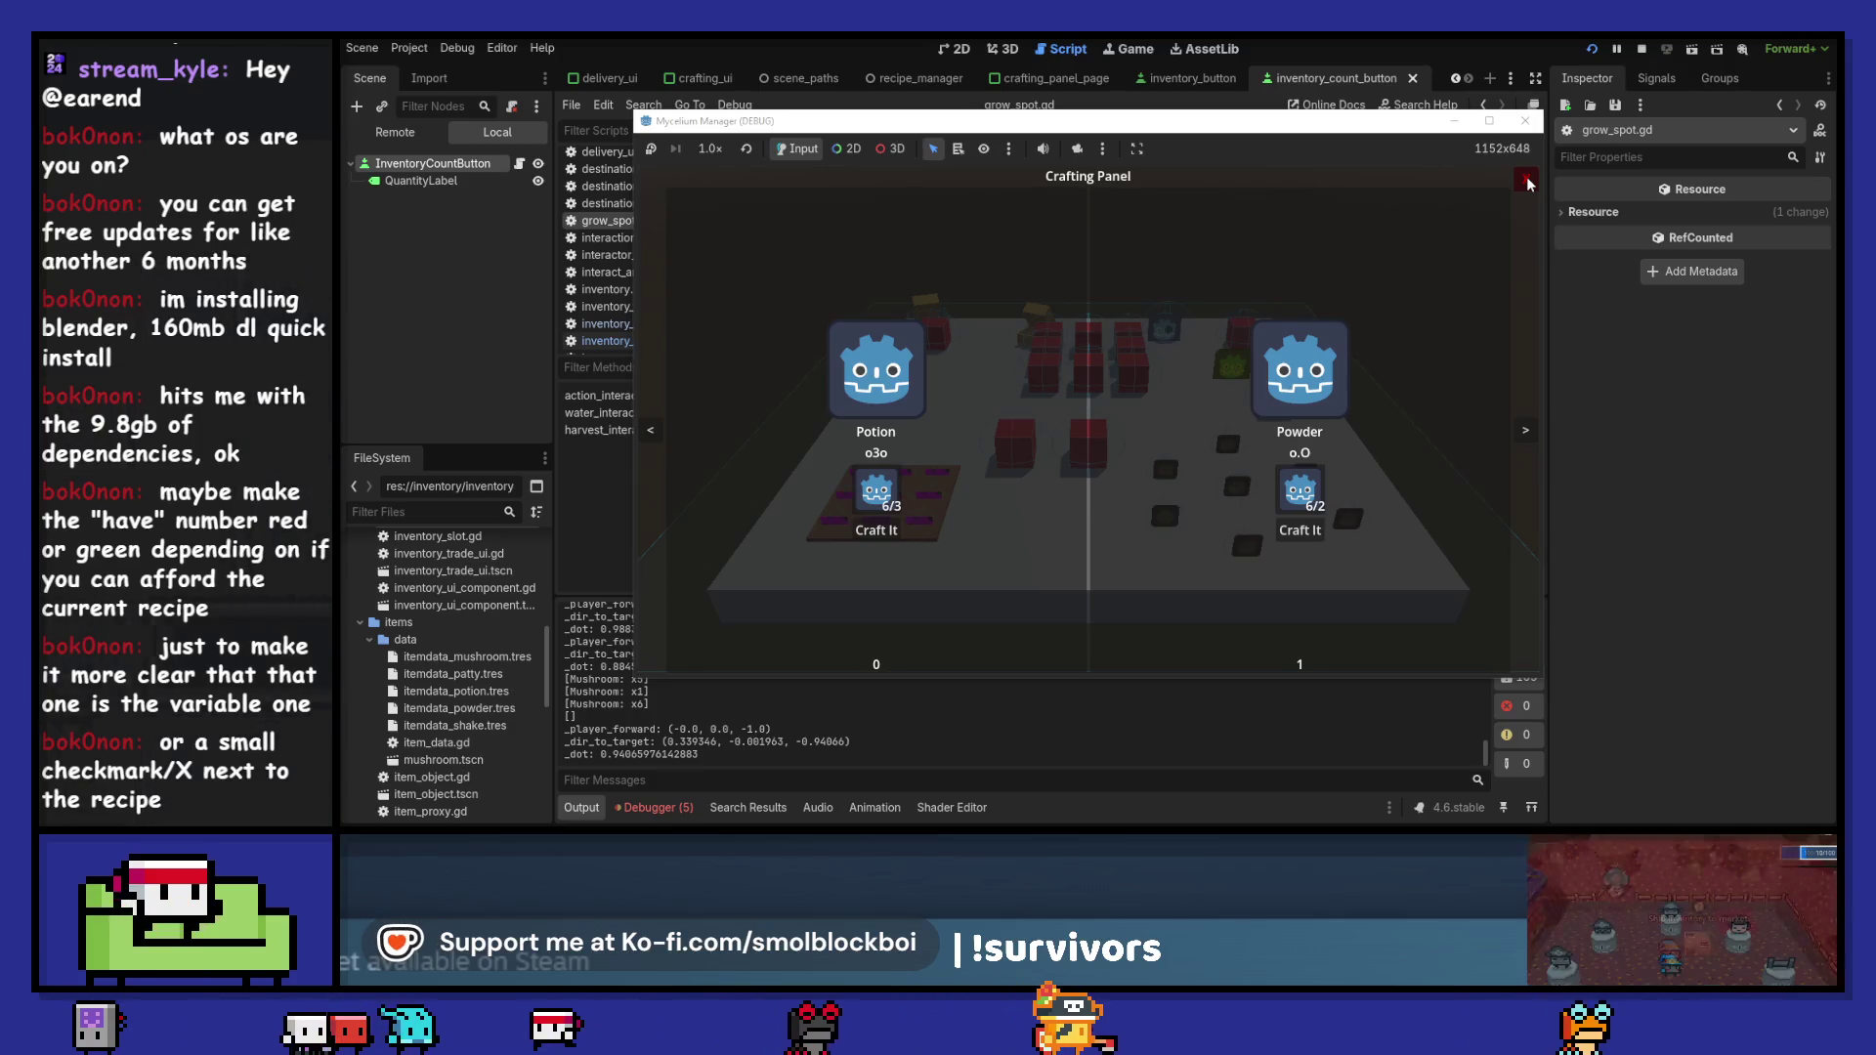
left_click(1529, 184)
key("F8")
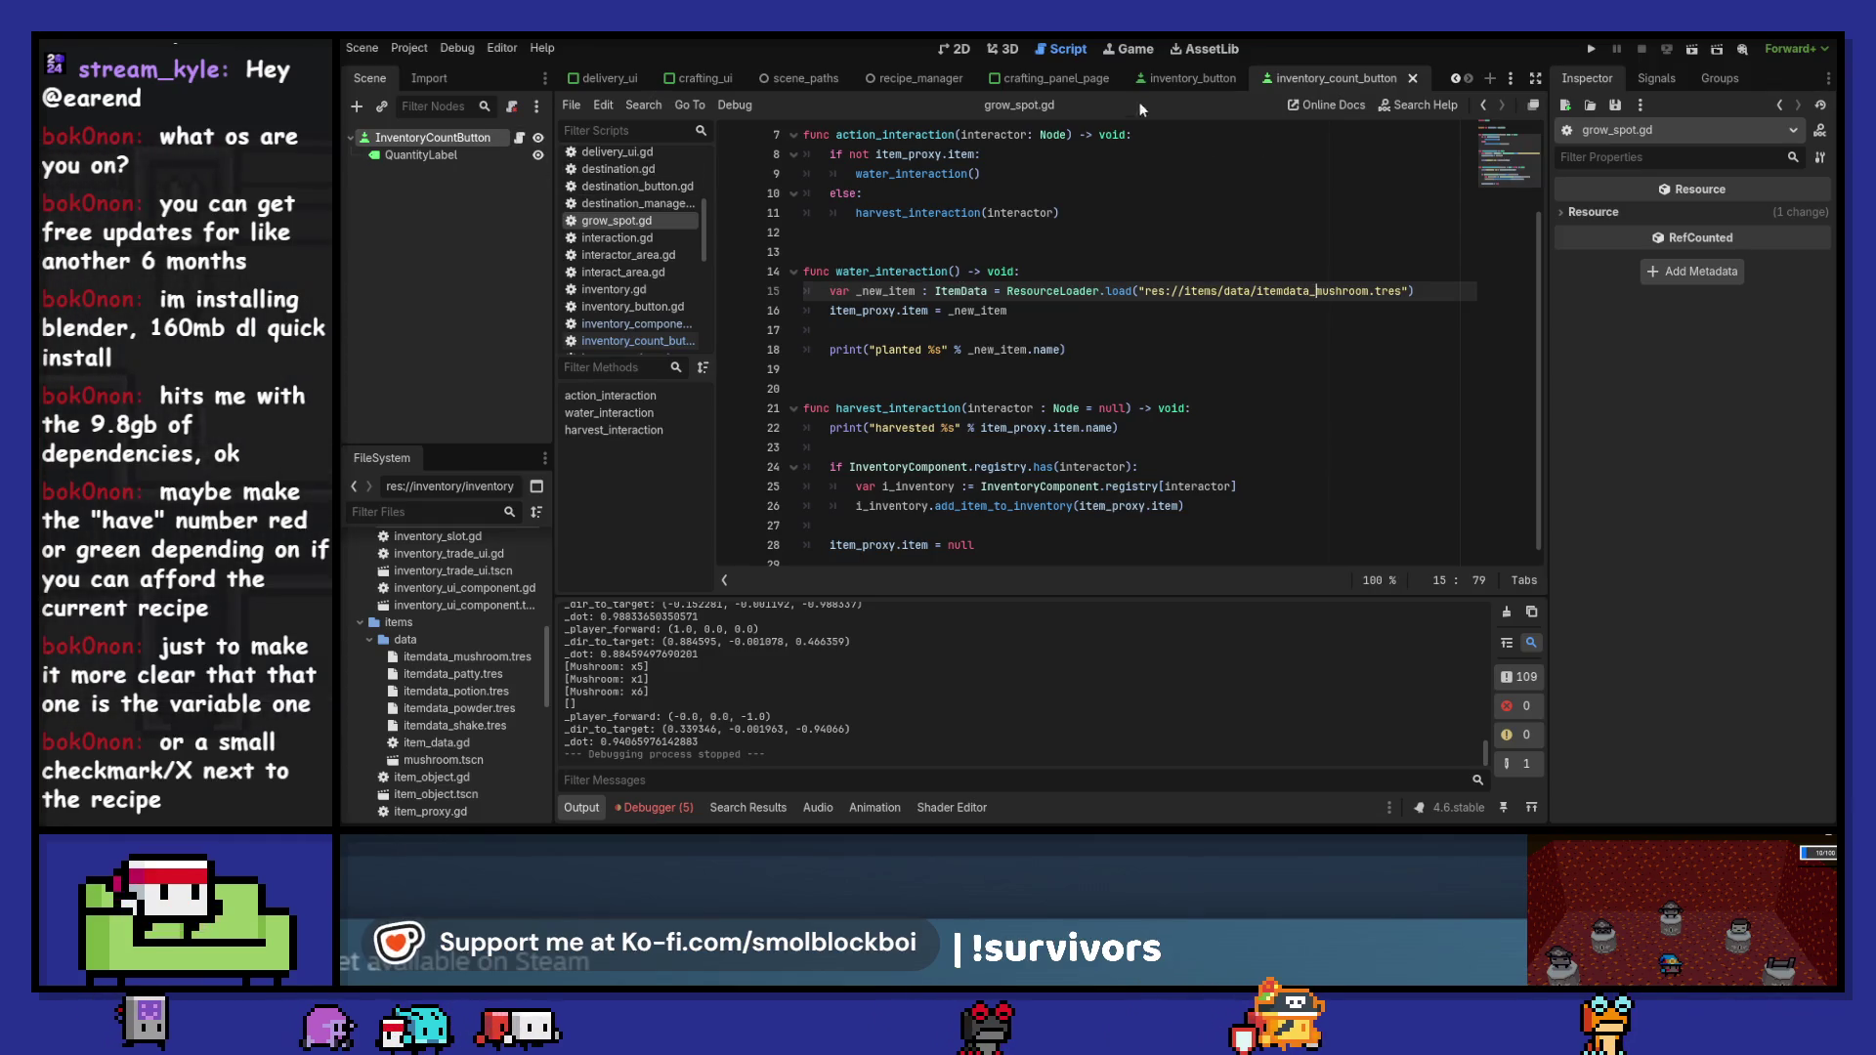
Open the crafting_panel_page scene and review the CraftButton node and craft_button variable.
left_click(1050, 79)
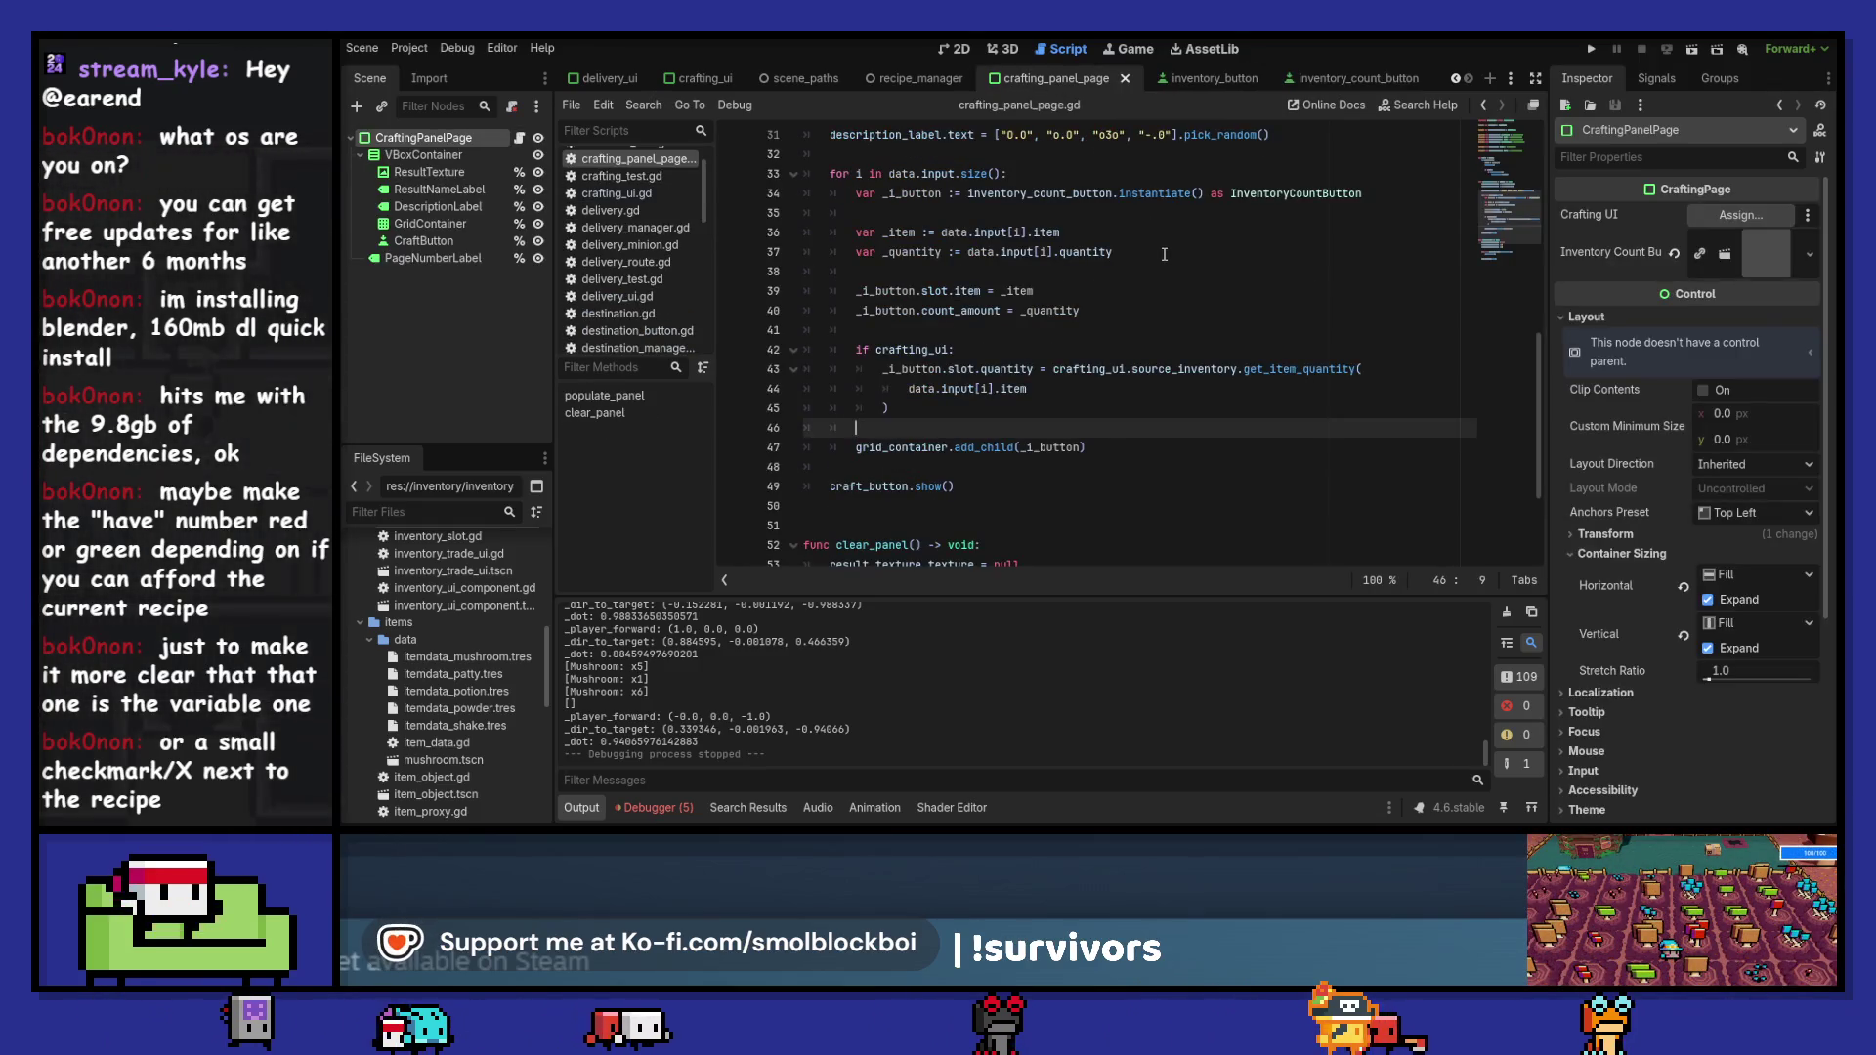
left_click(454, 242)
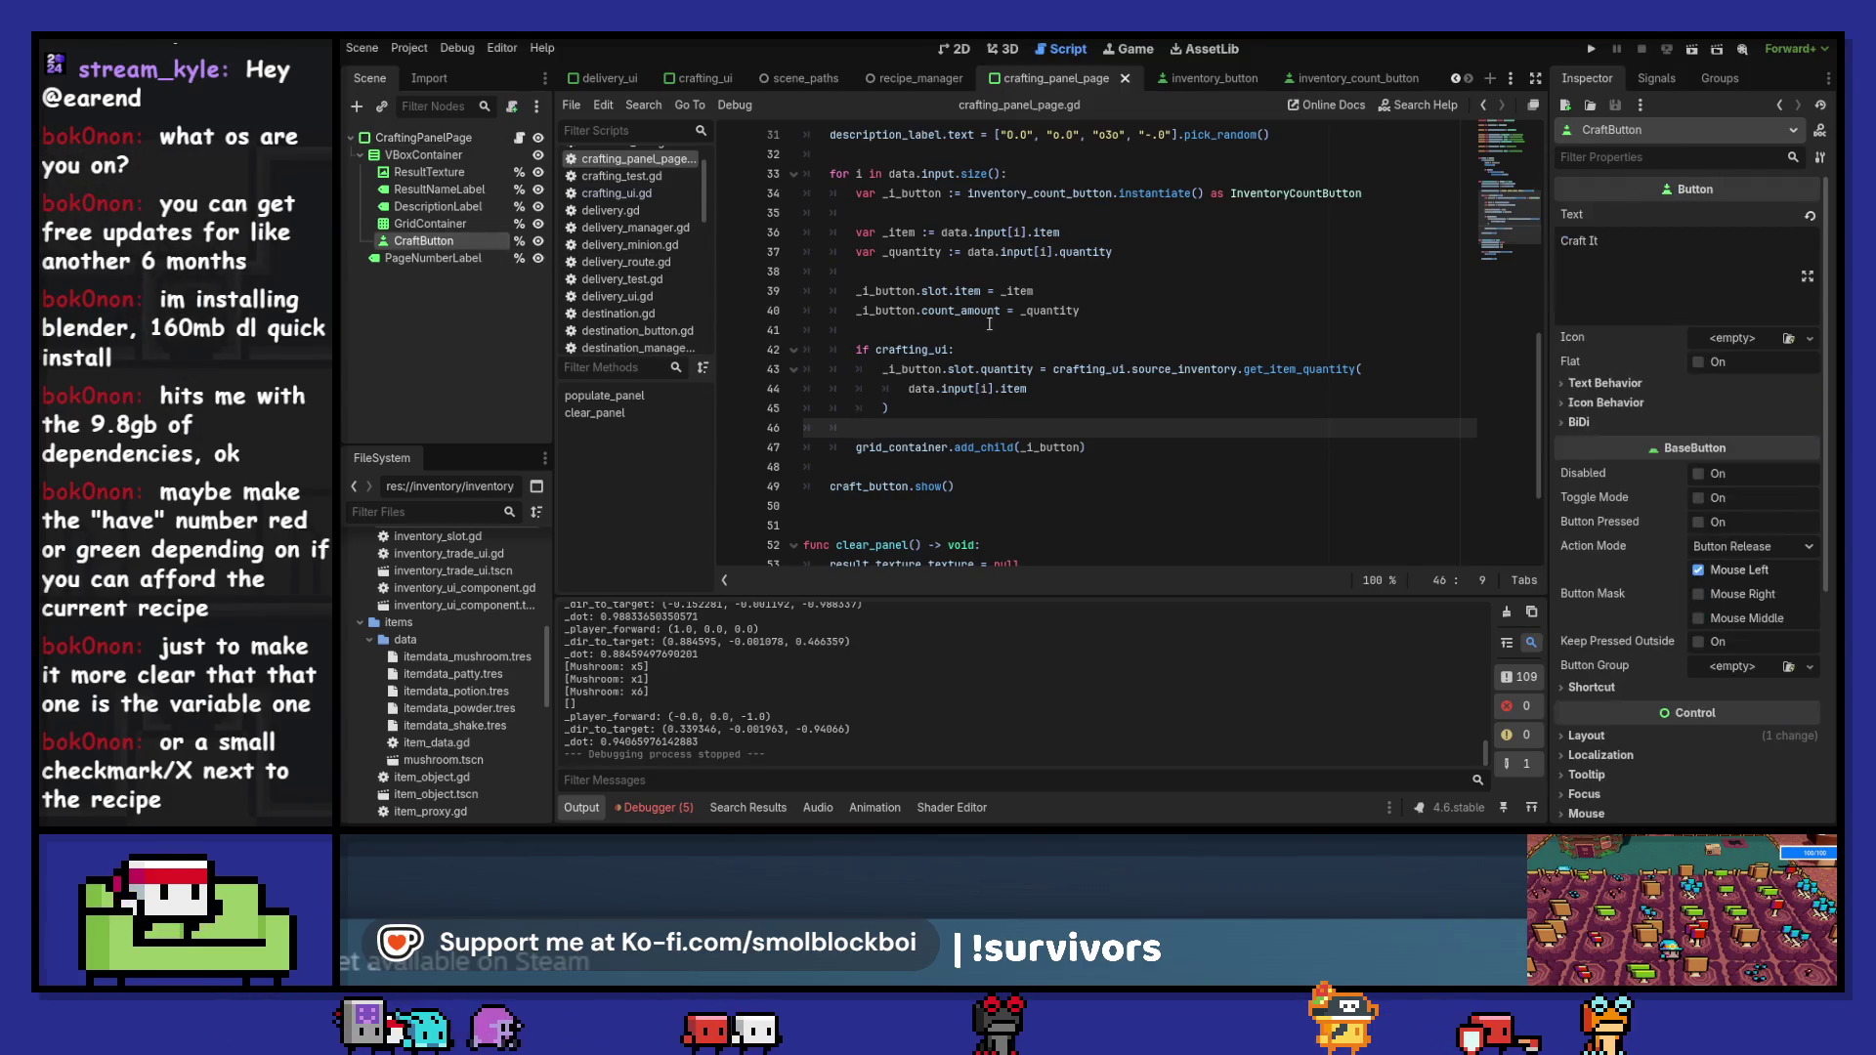
scroll(948, 293, "up", 10)
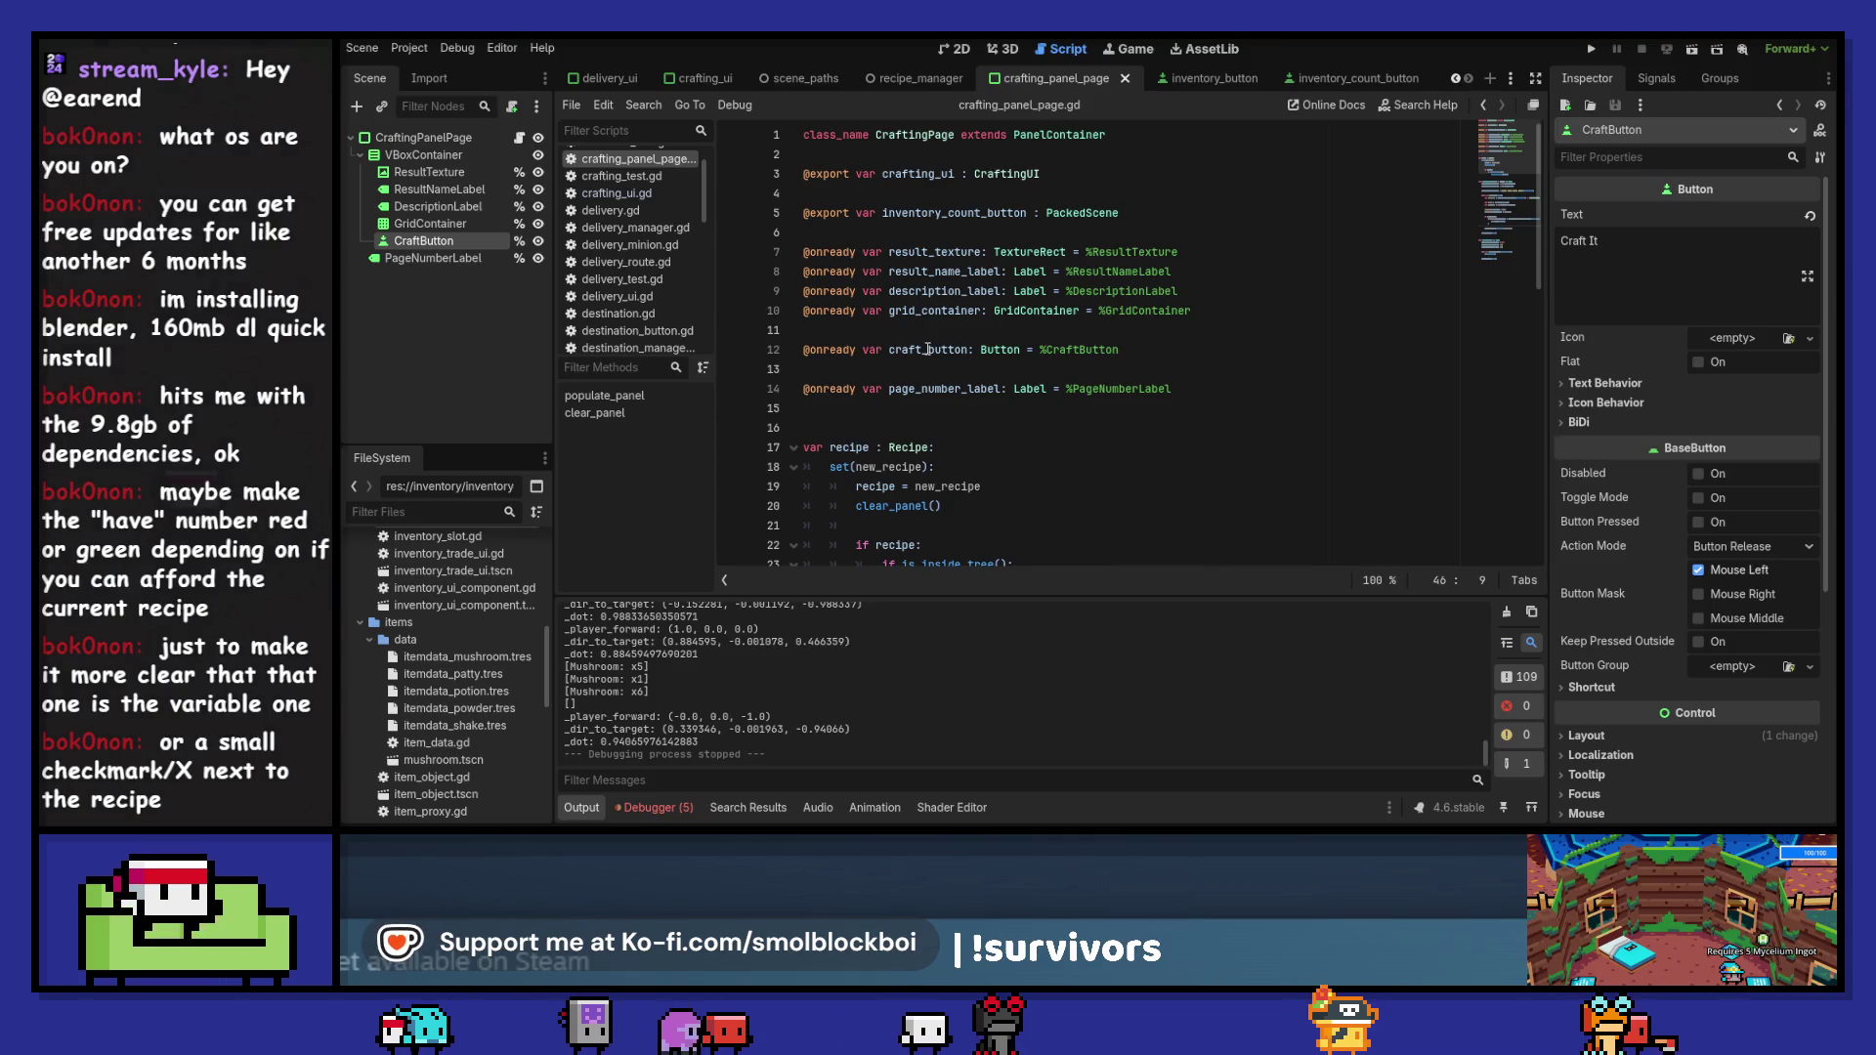
double_click(928, 349)
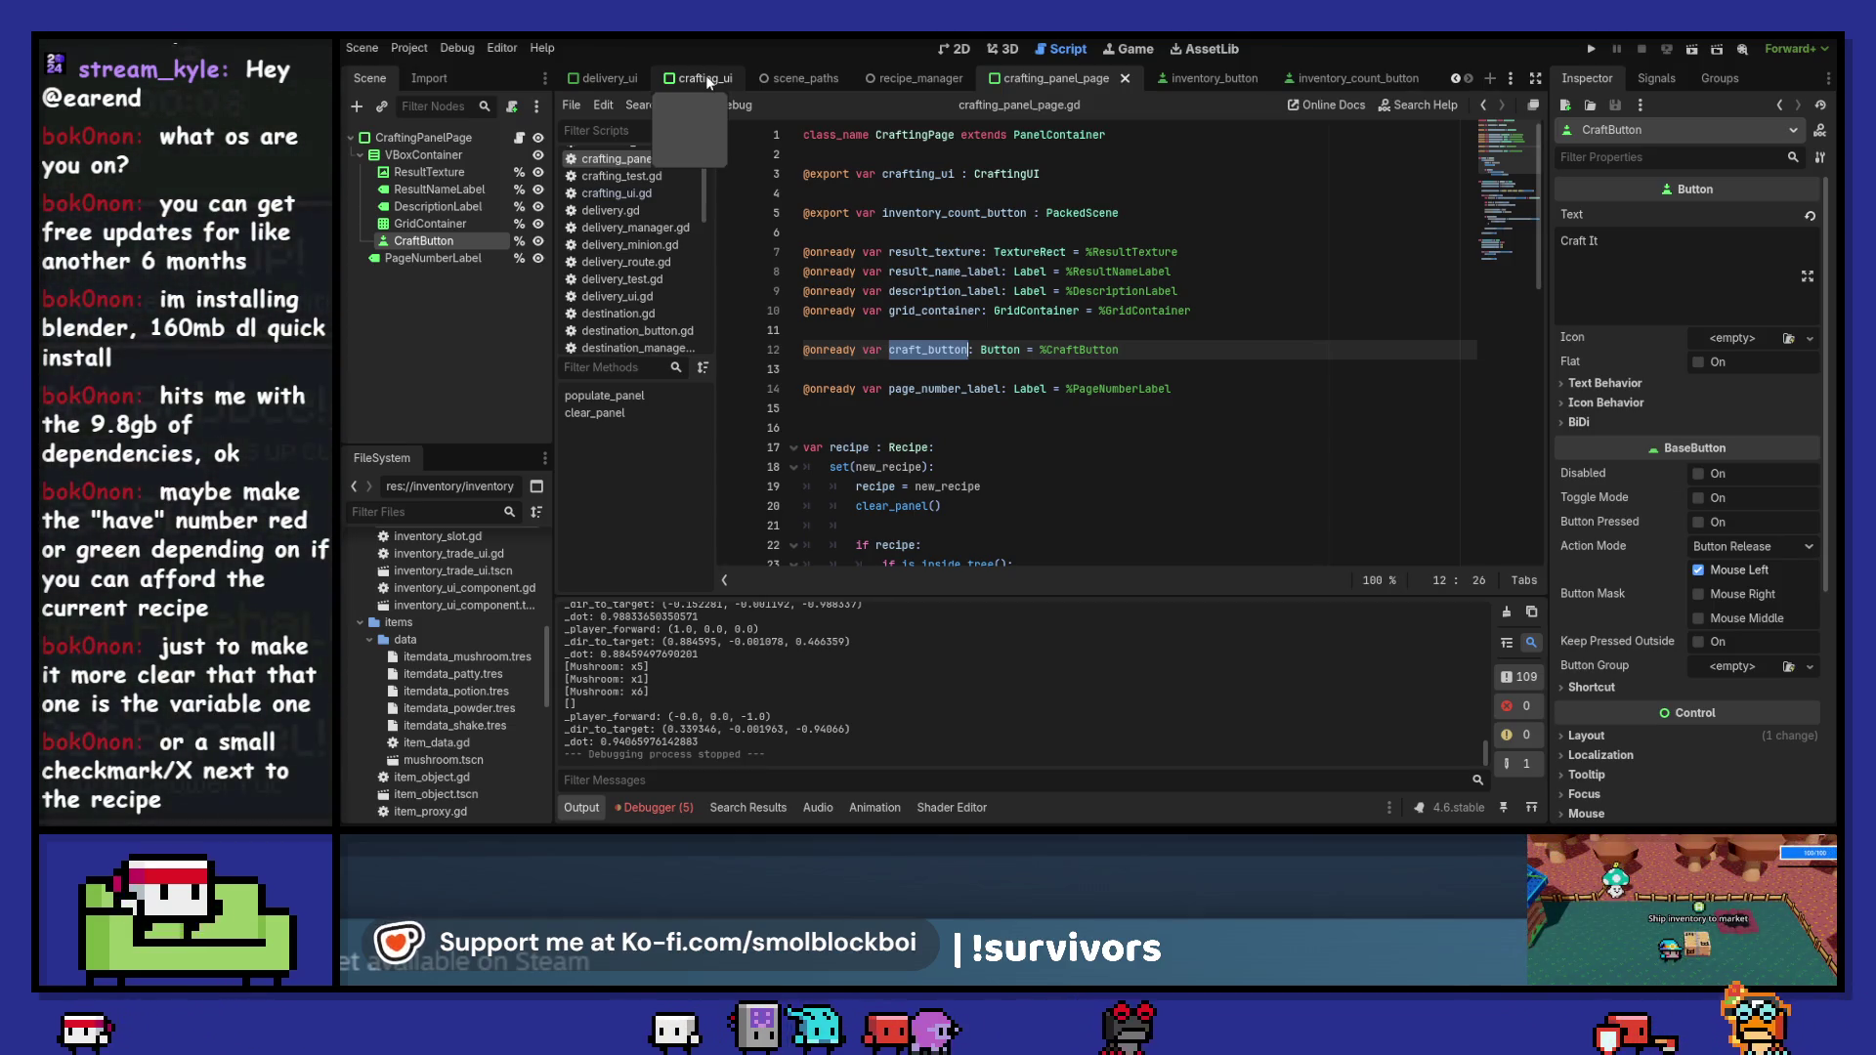
scroll(1019, 272, "down", 3)
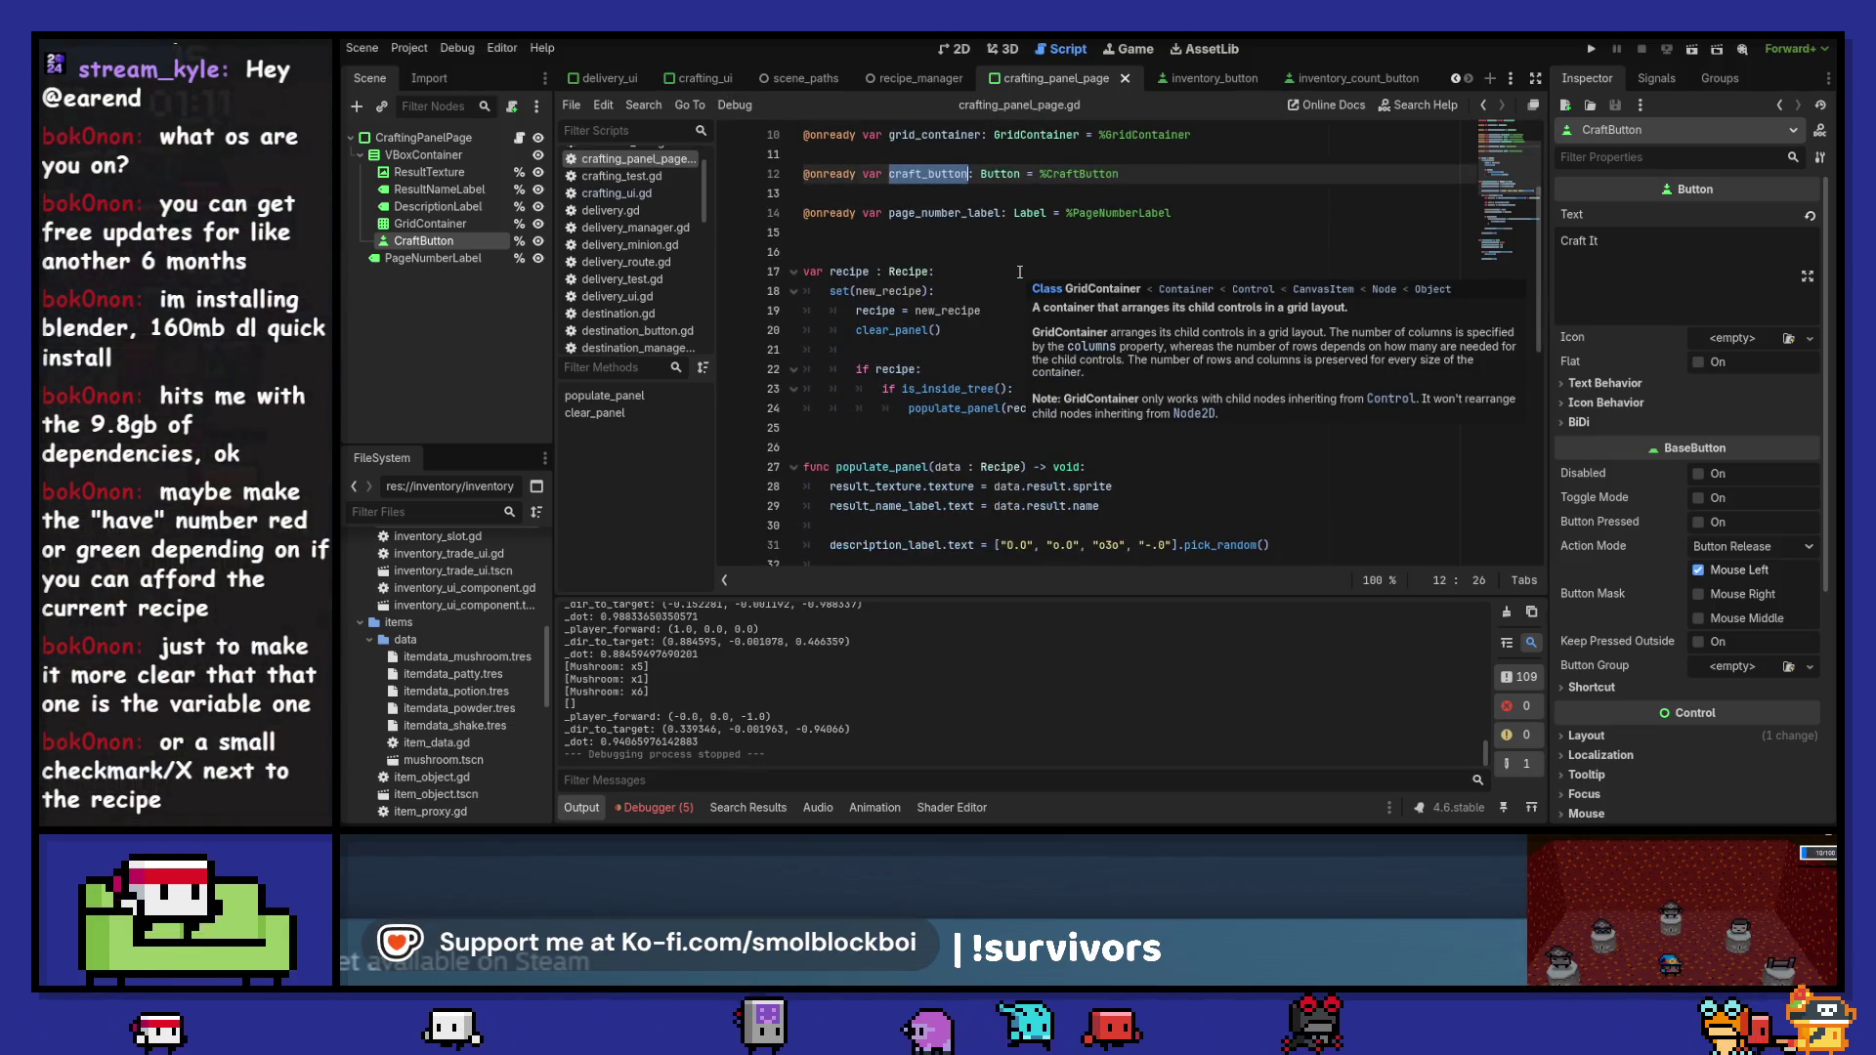
scroll(1020, 272, "down", 3)
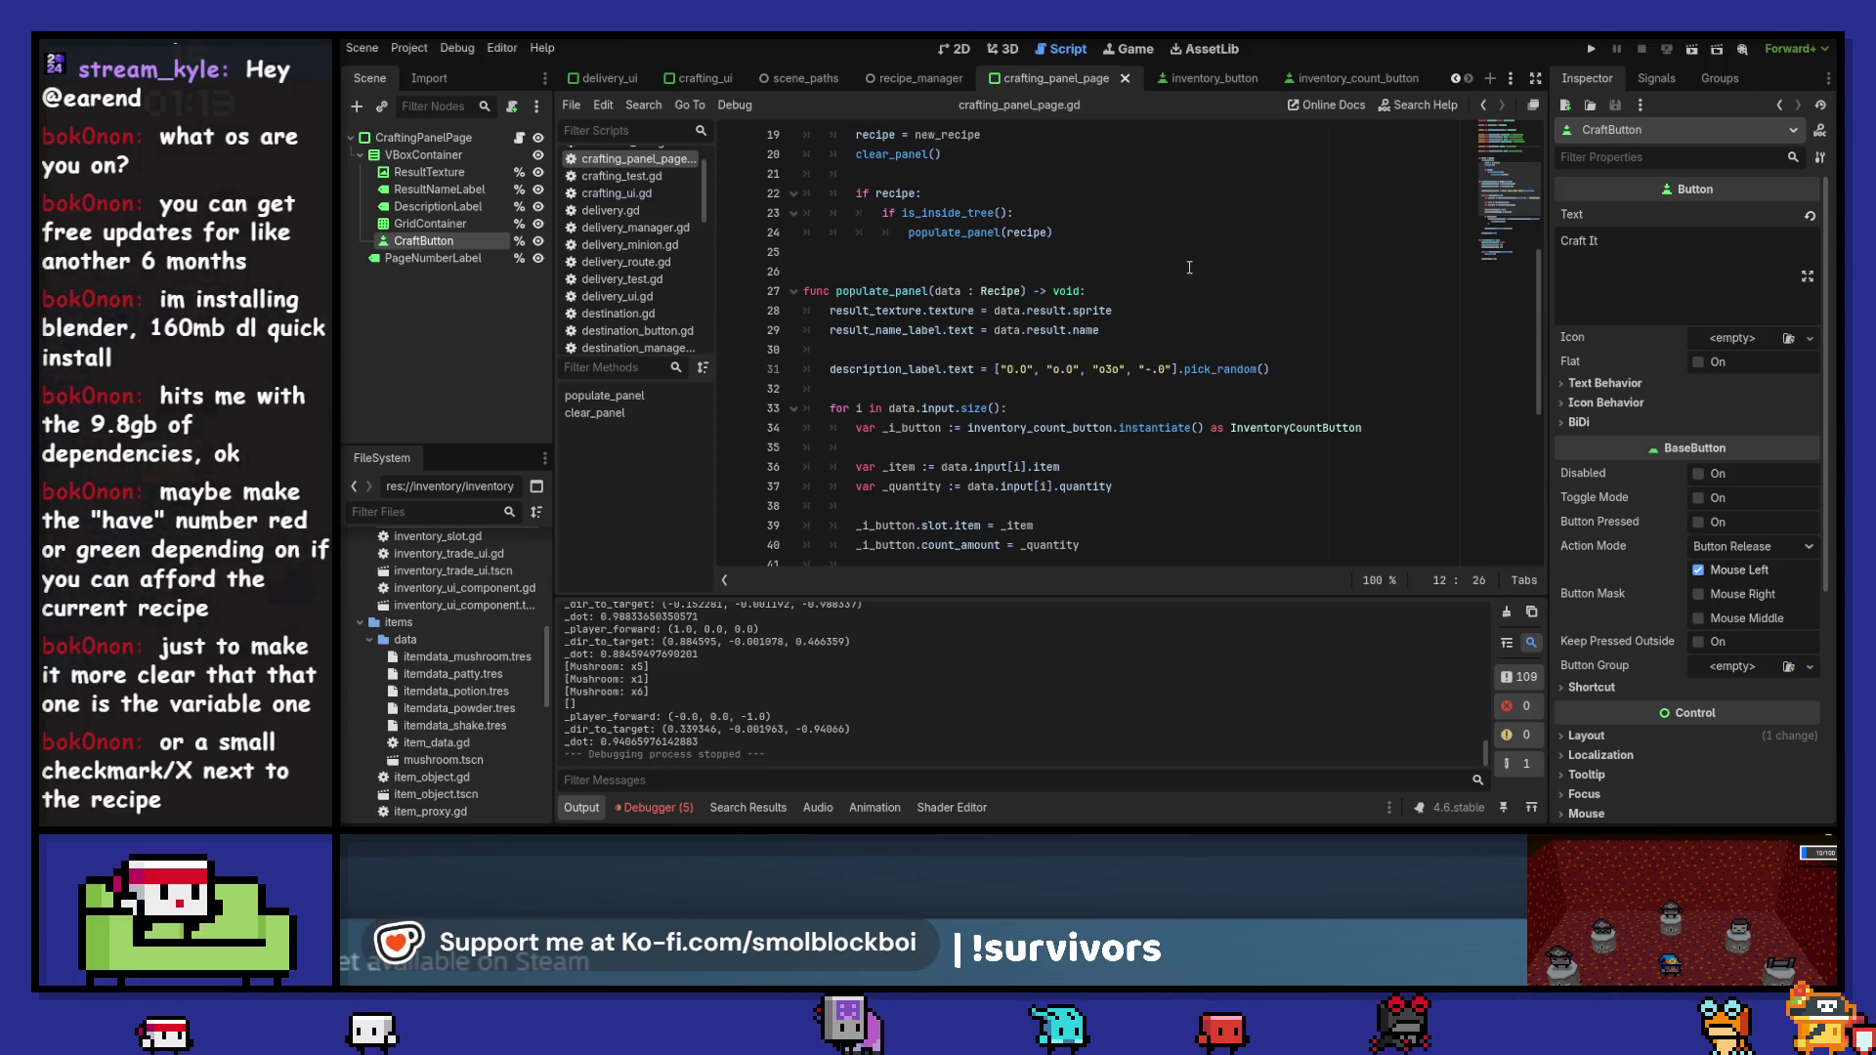
scroll(1190, 268, "down", 3)
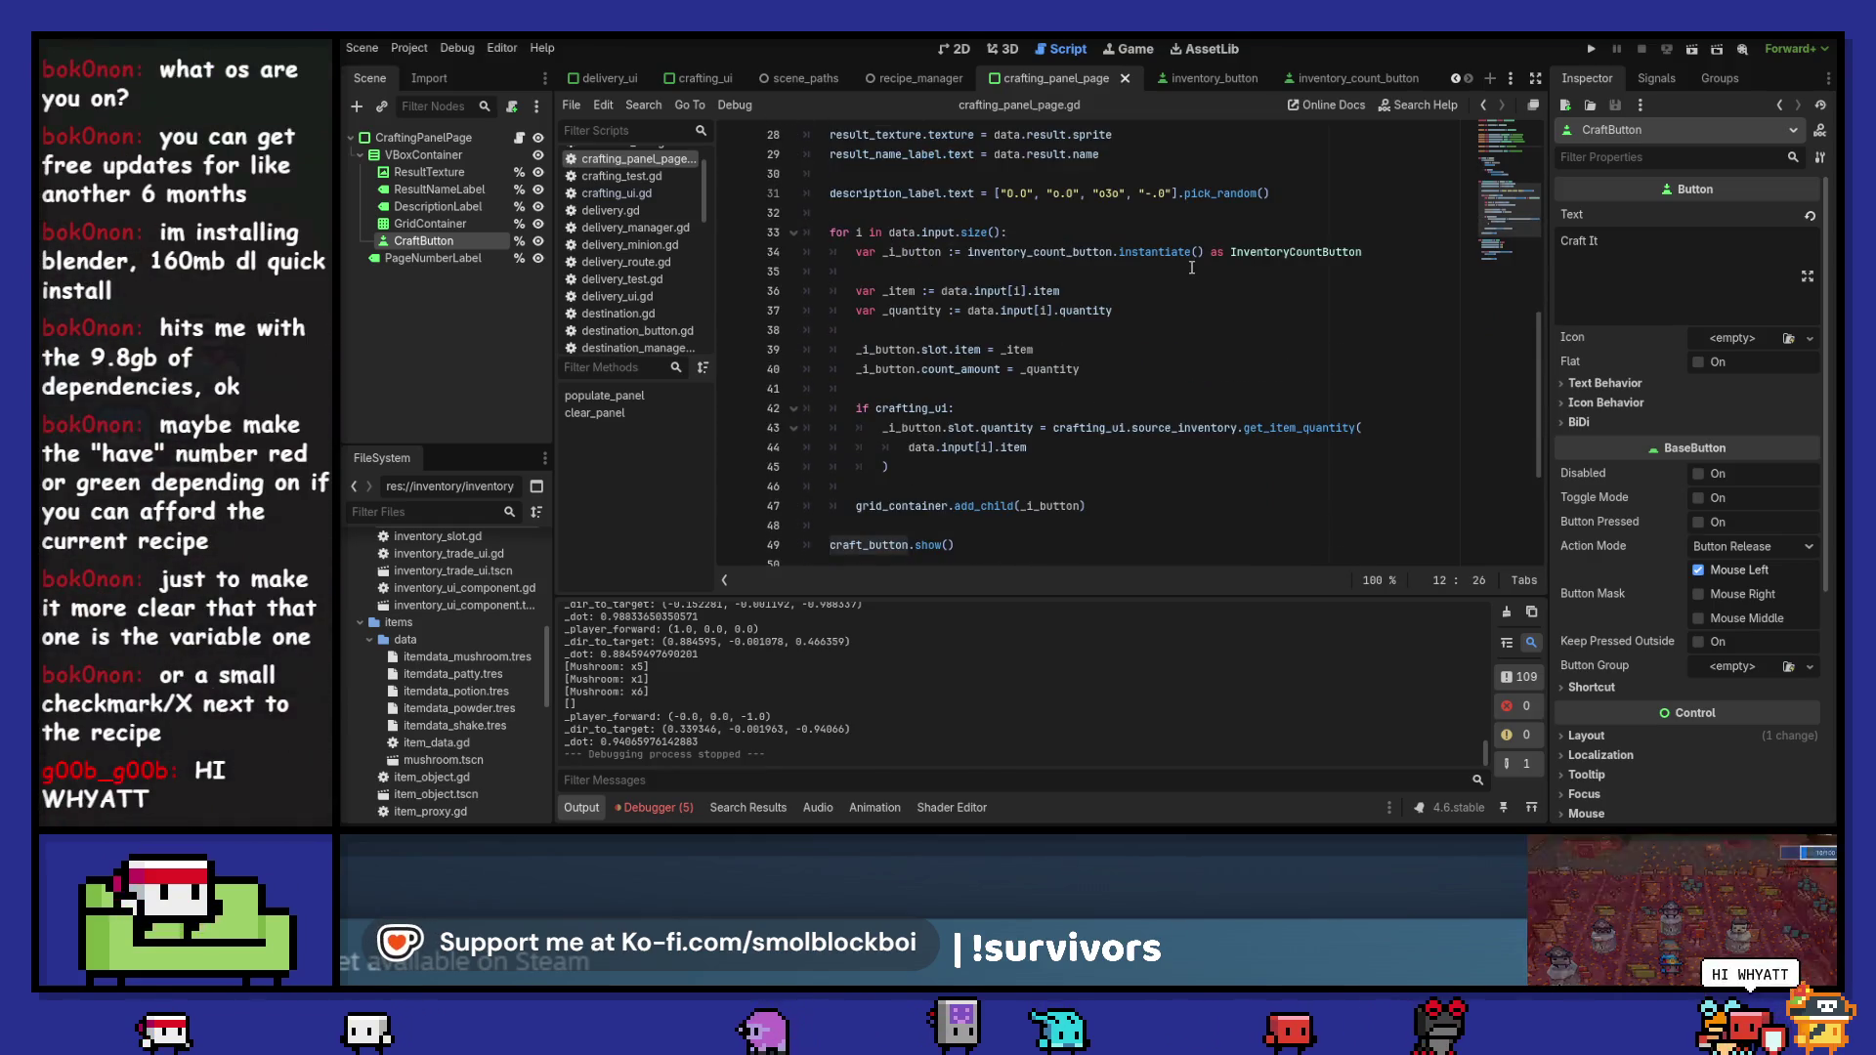
scroll(1191, 267, "up", 8)
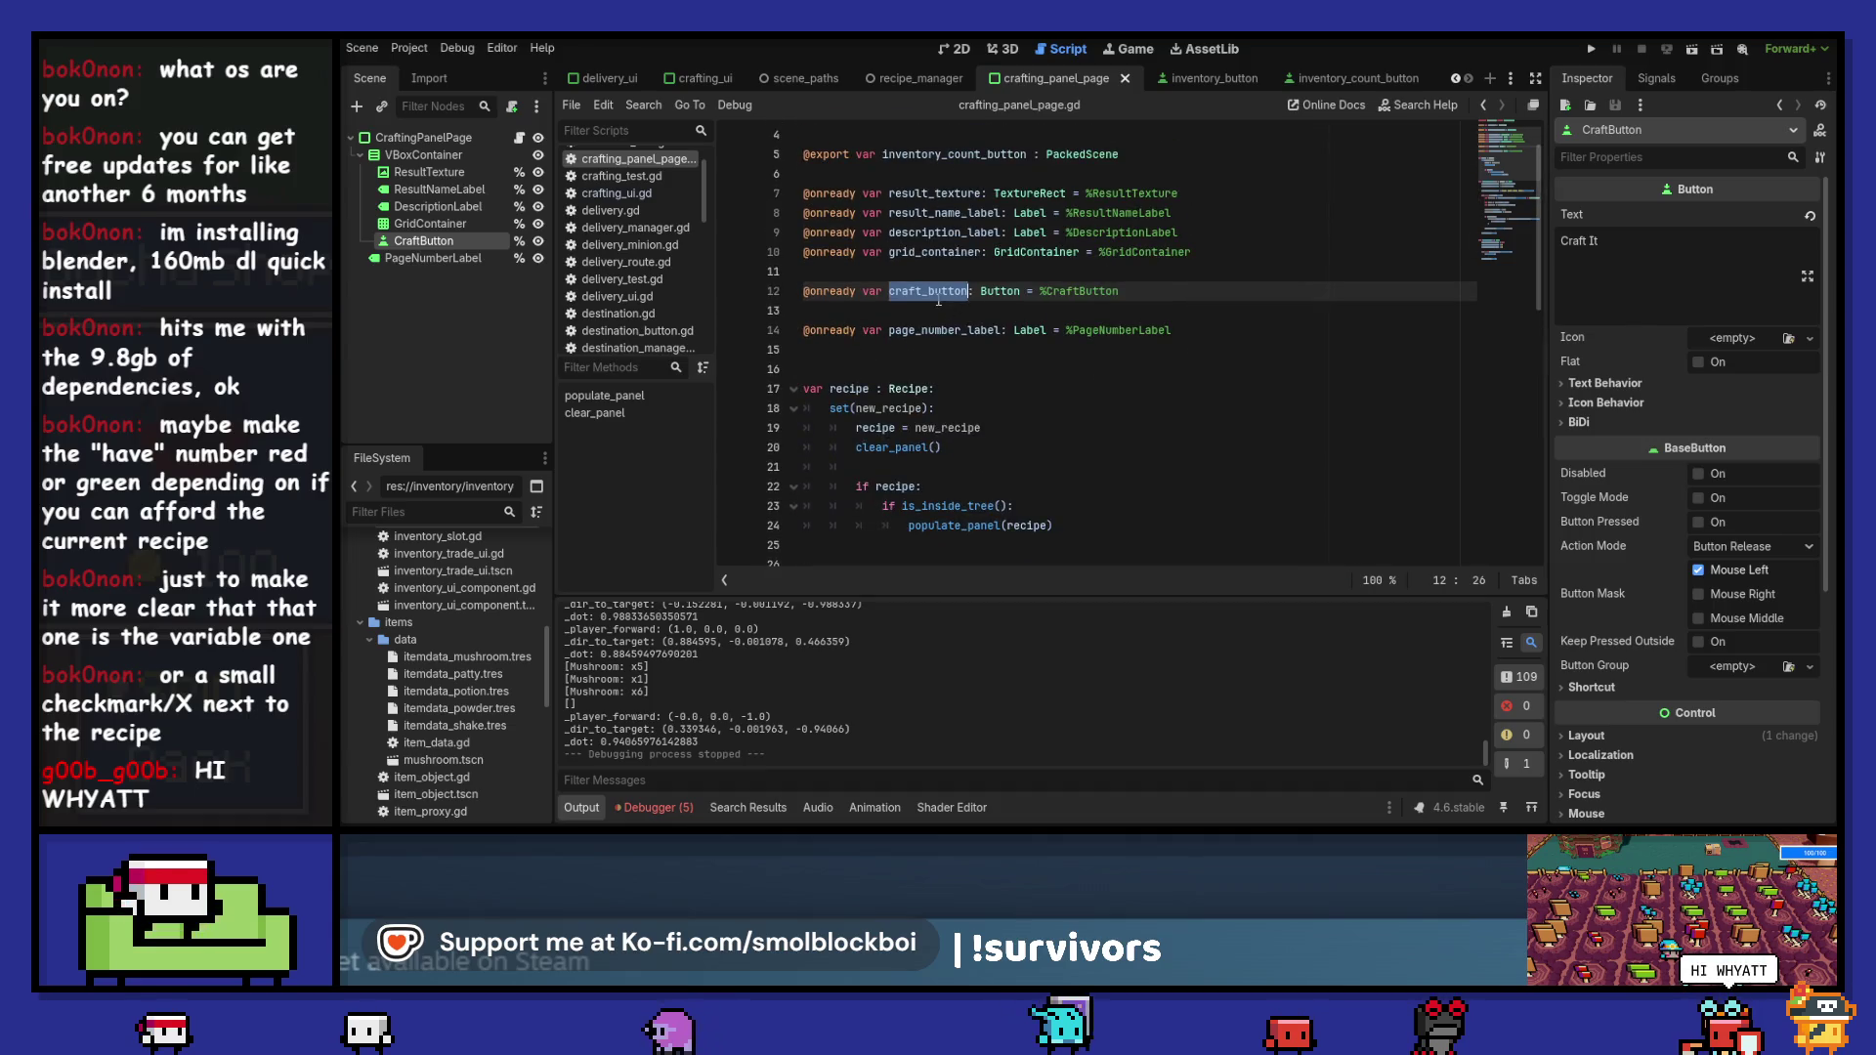
scroll(1181, 326, "down", 5)
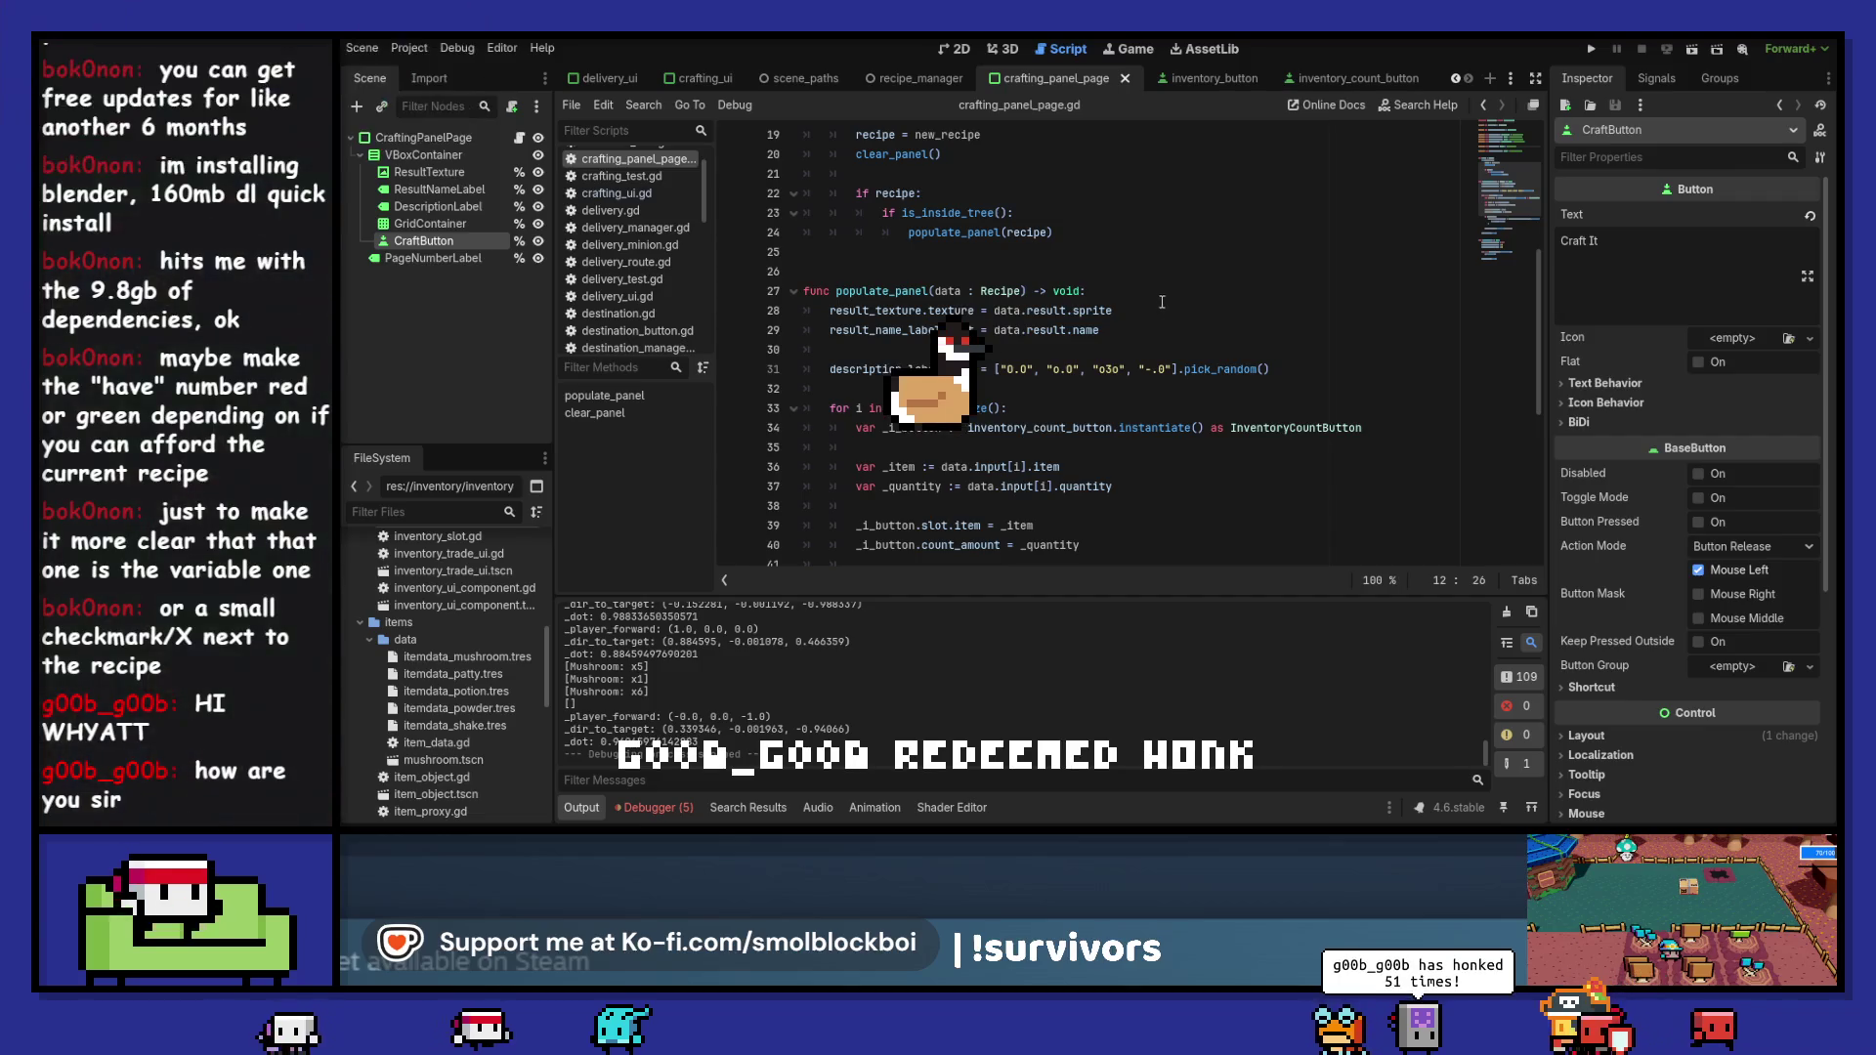
scroll(1162, 303, "up", 3)
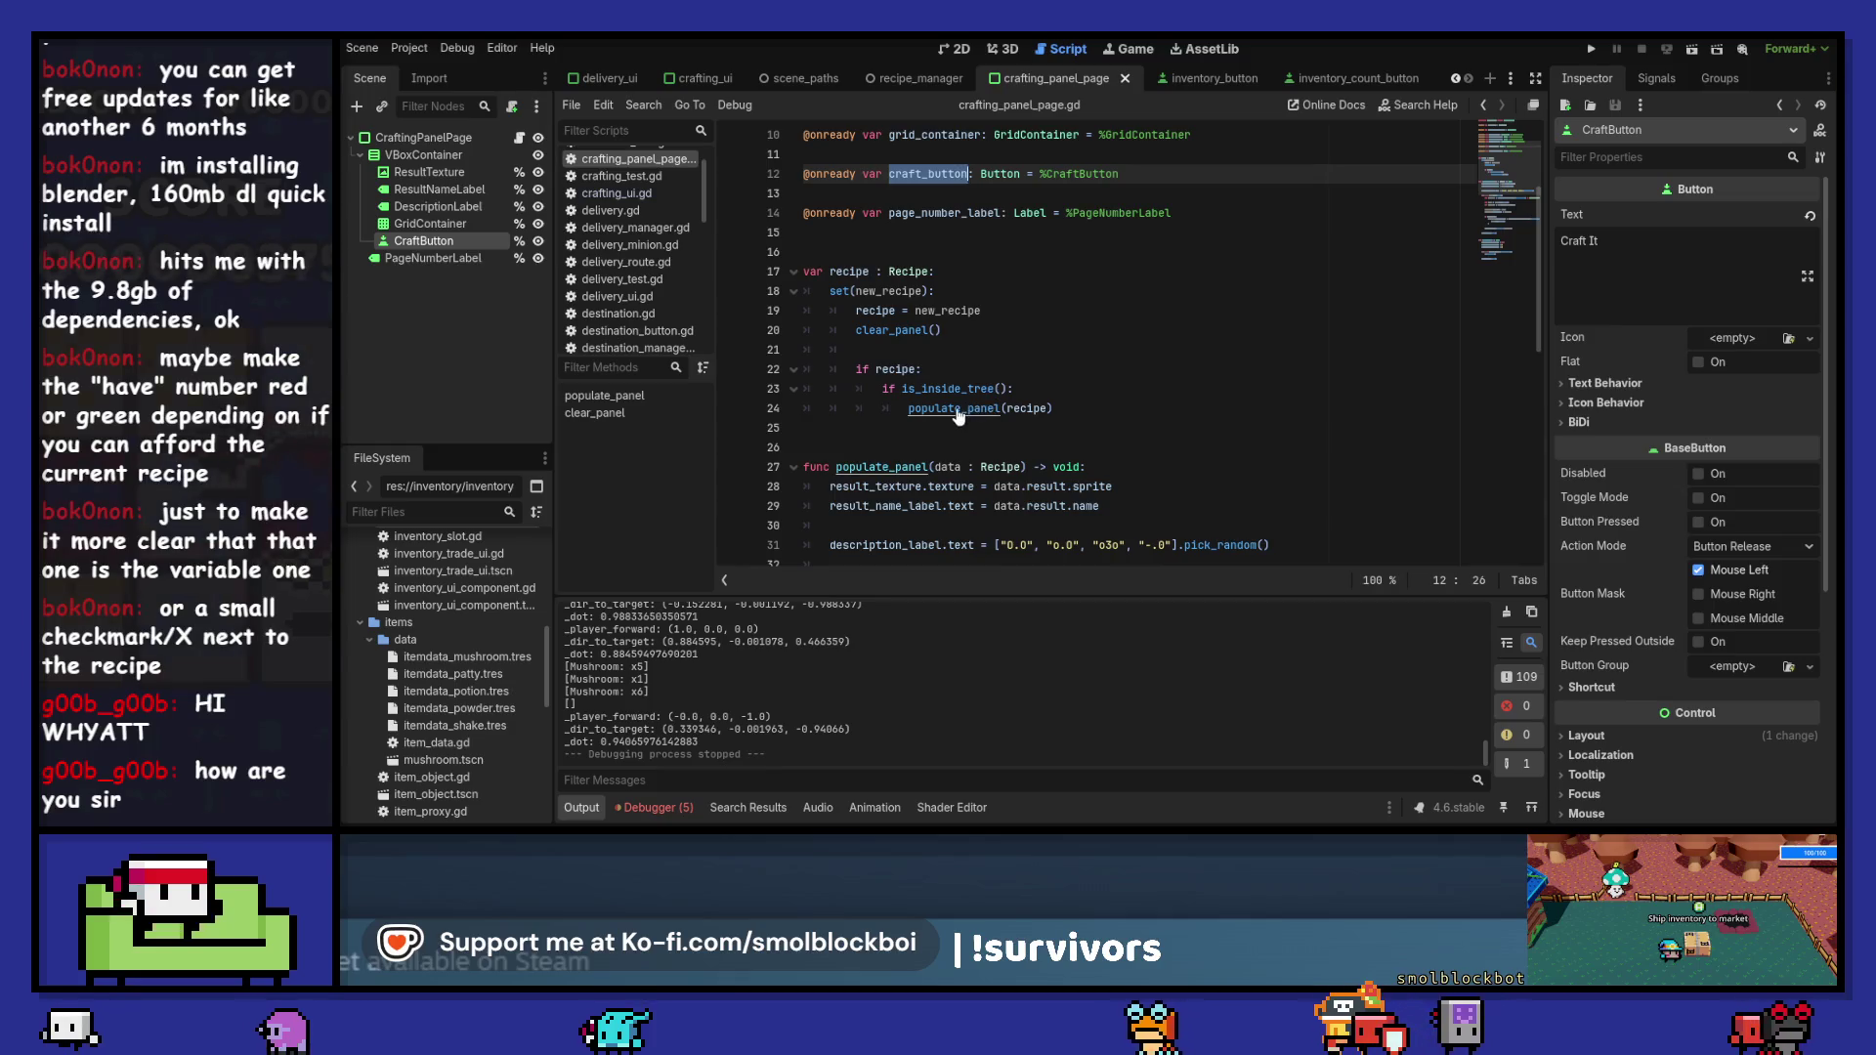
scroll(1036, 400, "down", 6)
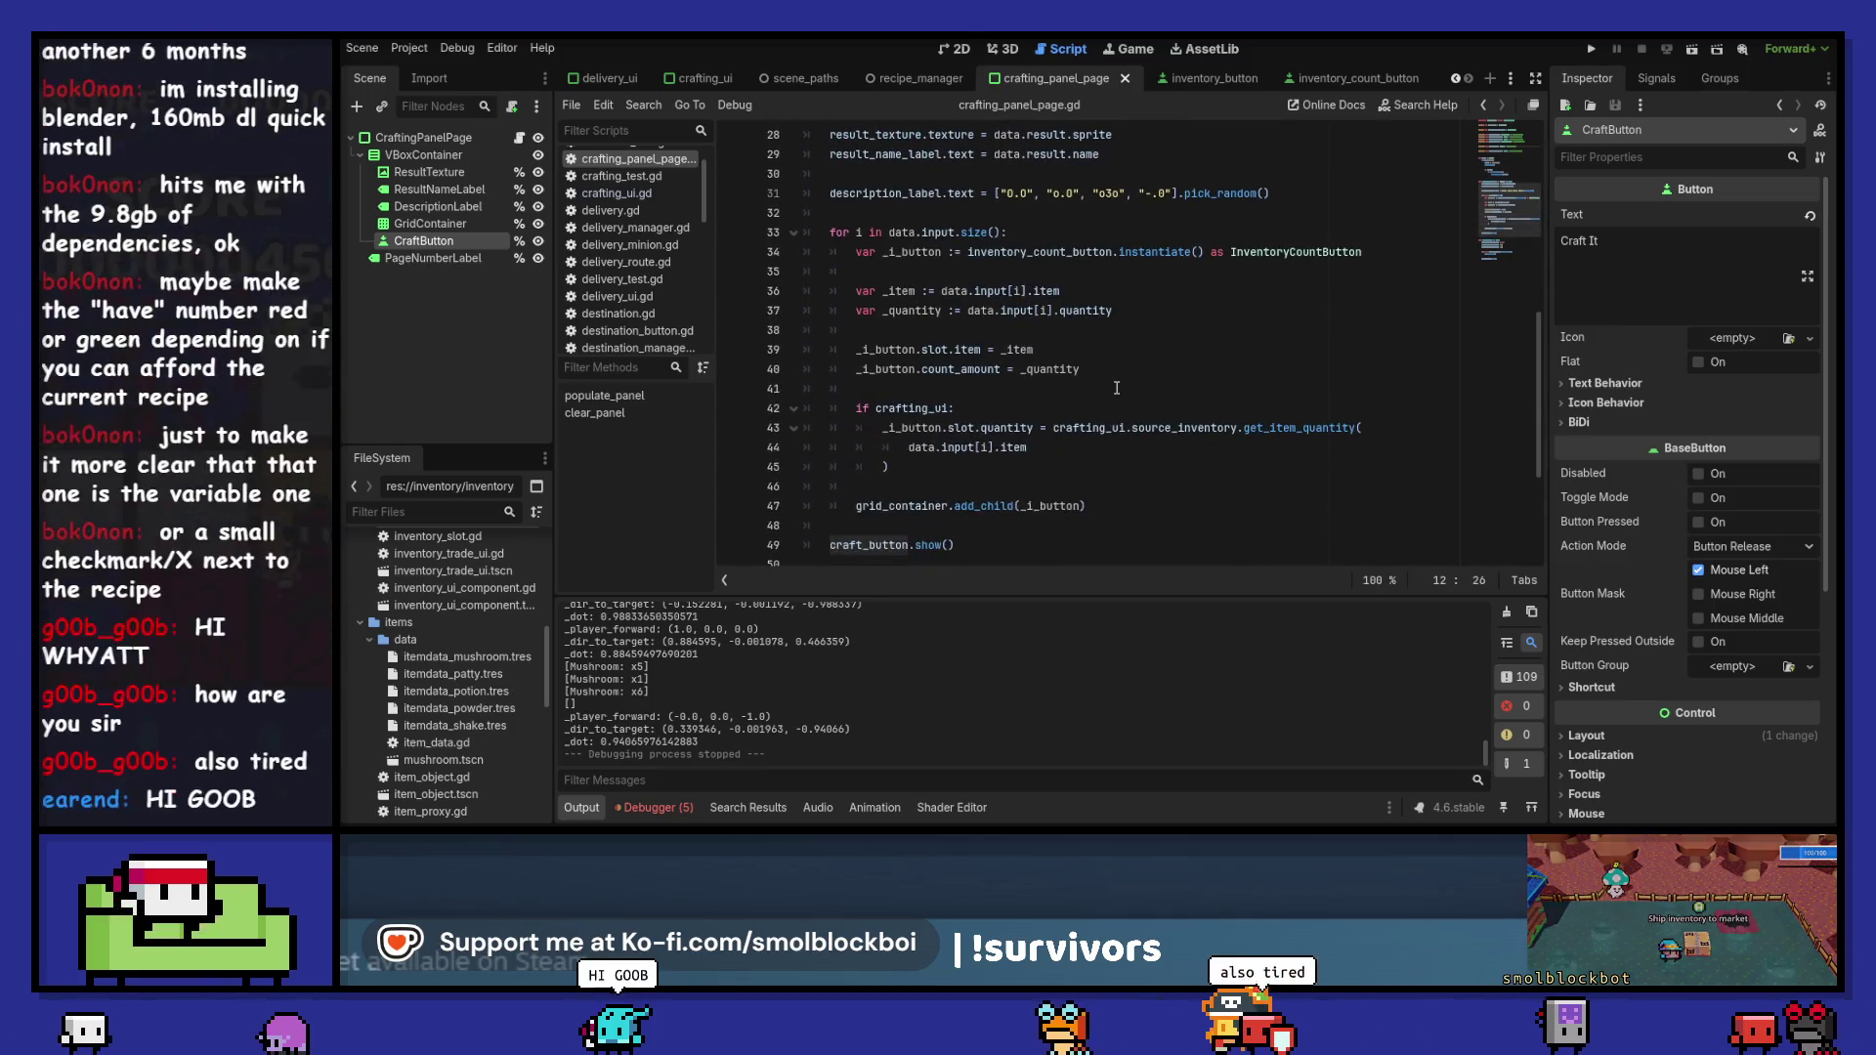
scroll(1117, 388, "down", 1)
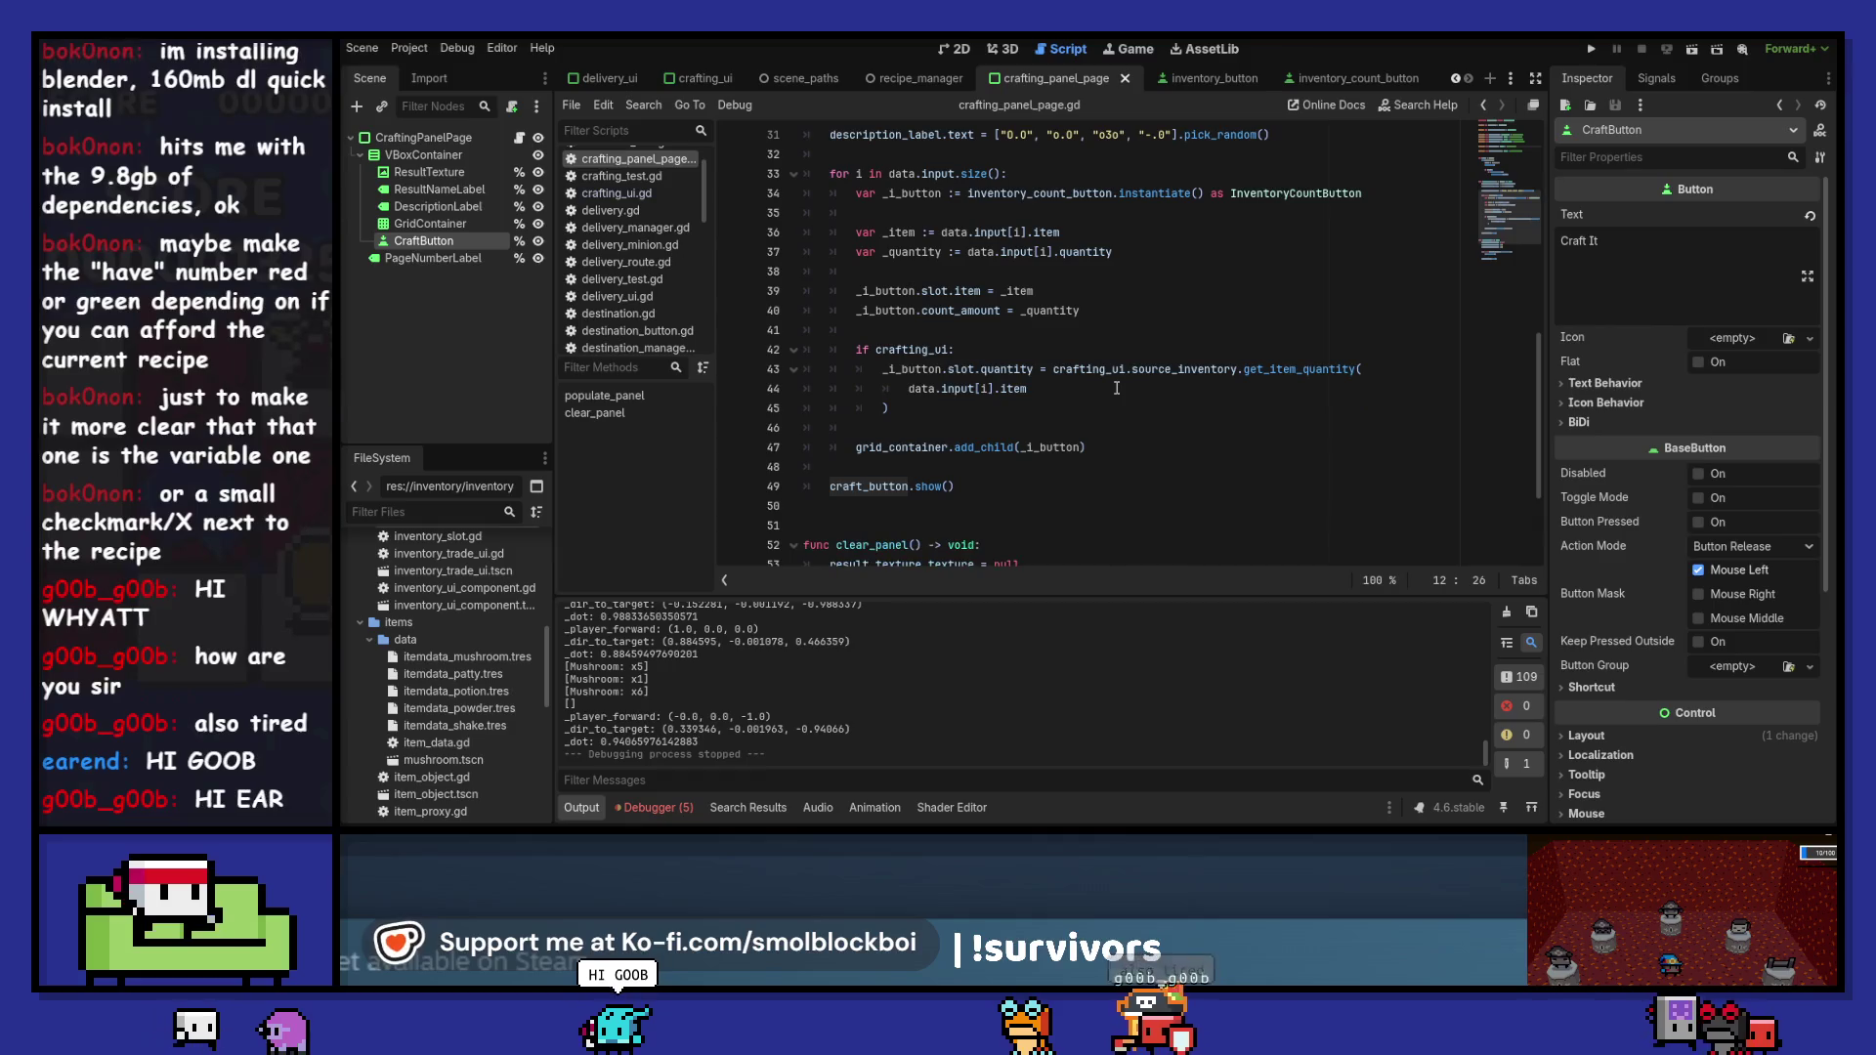
Clear the Output log.
left_click(1505, 613)
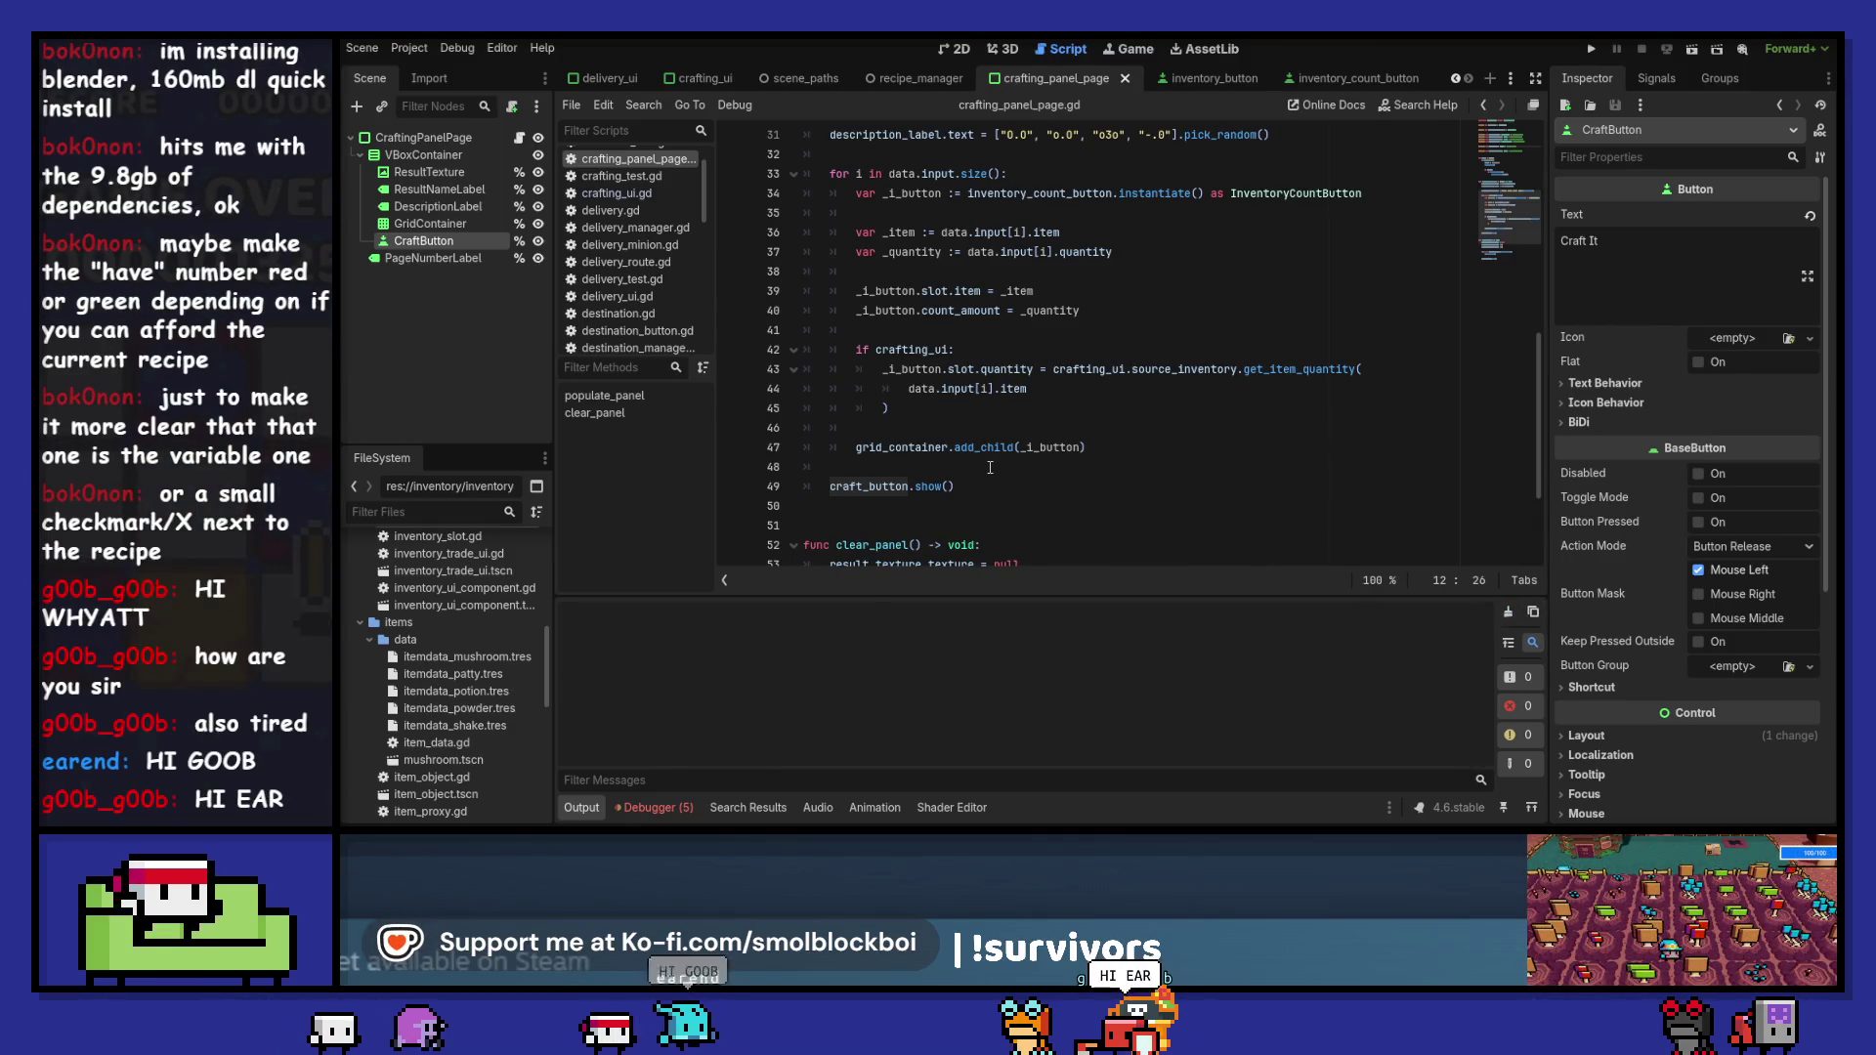
scroll(989, 468, "up", 3)
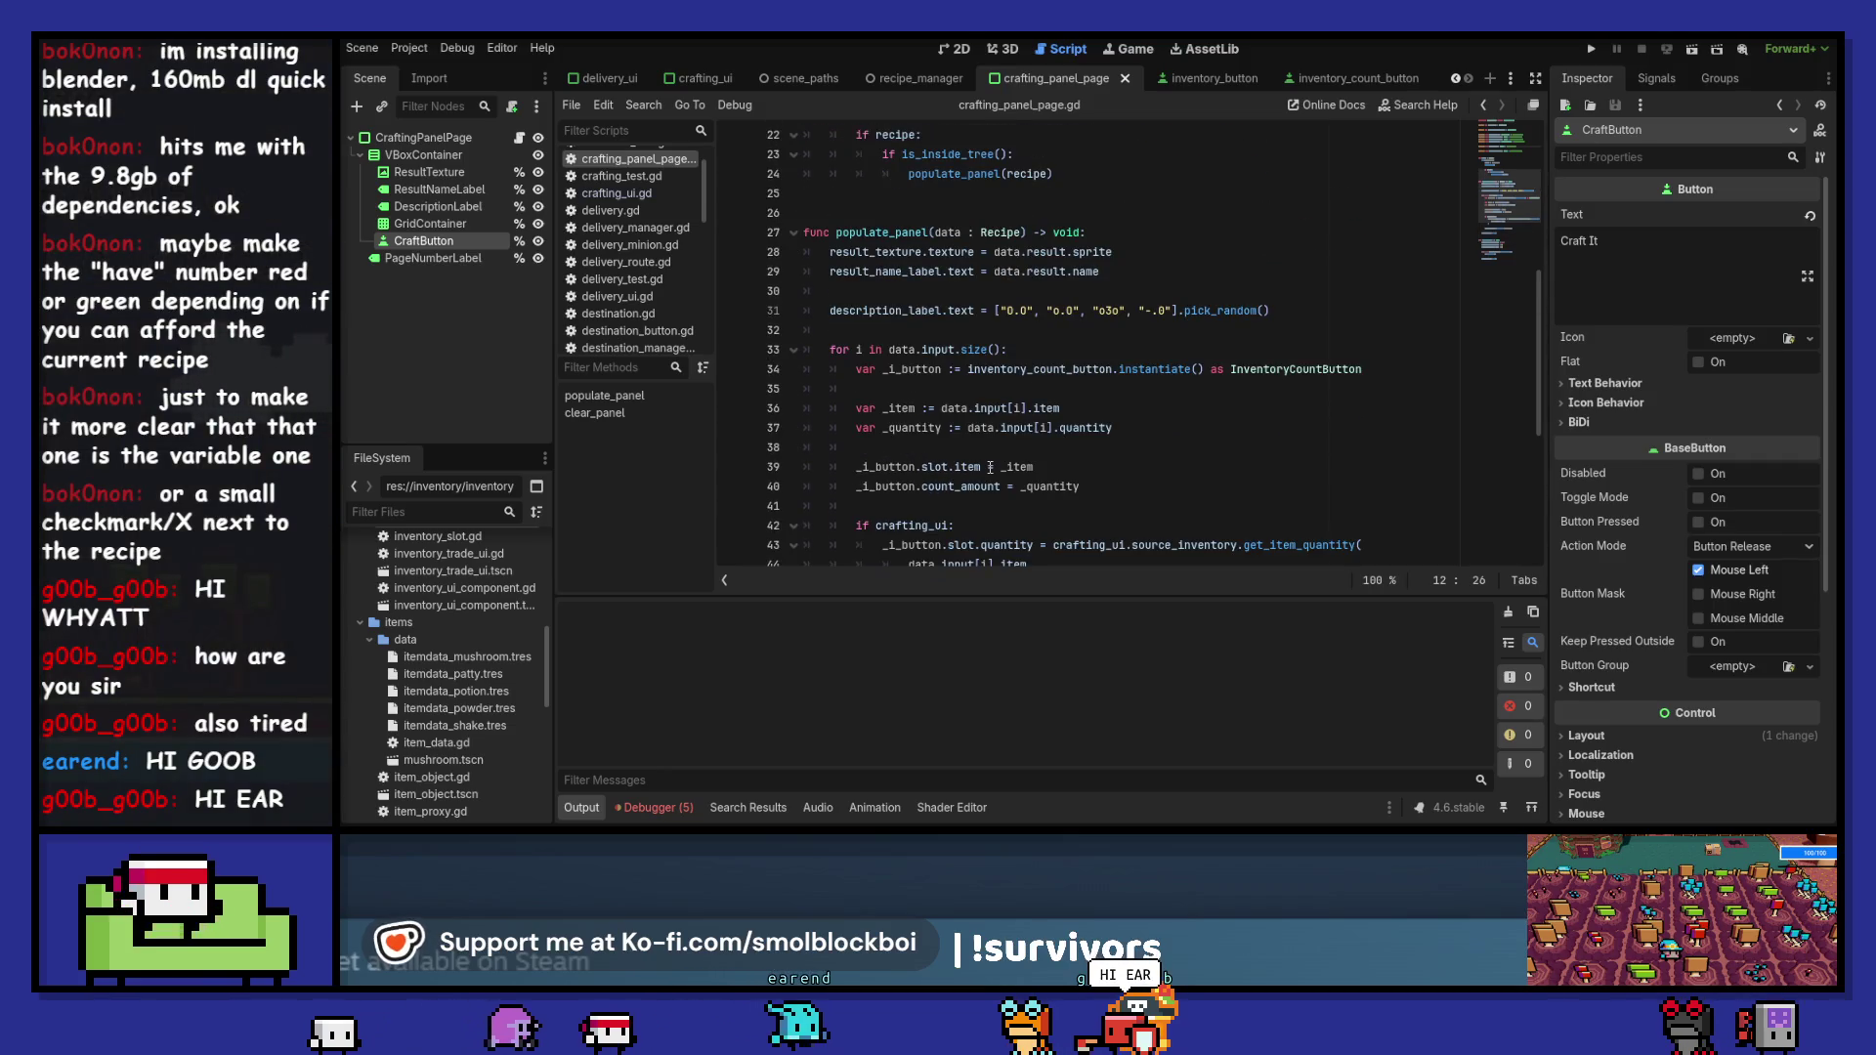
scroll(990, 467, "down", 2)
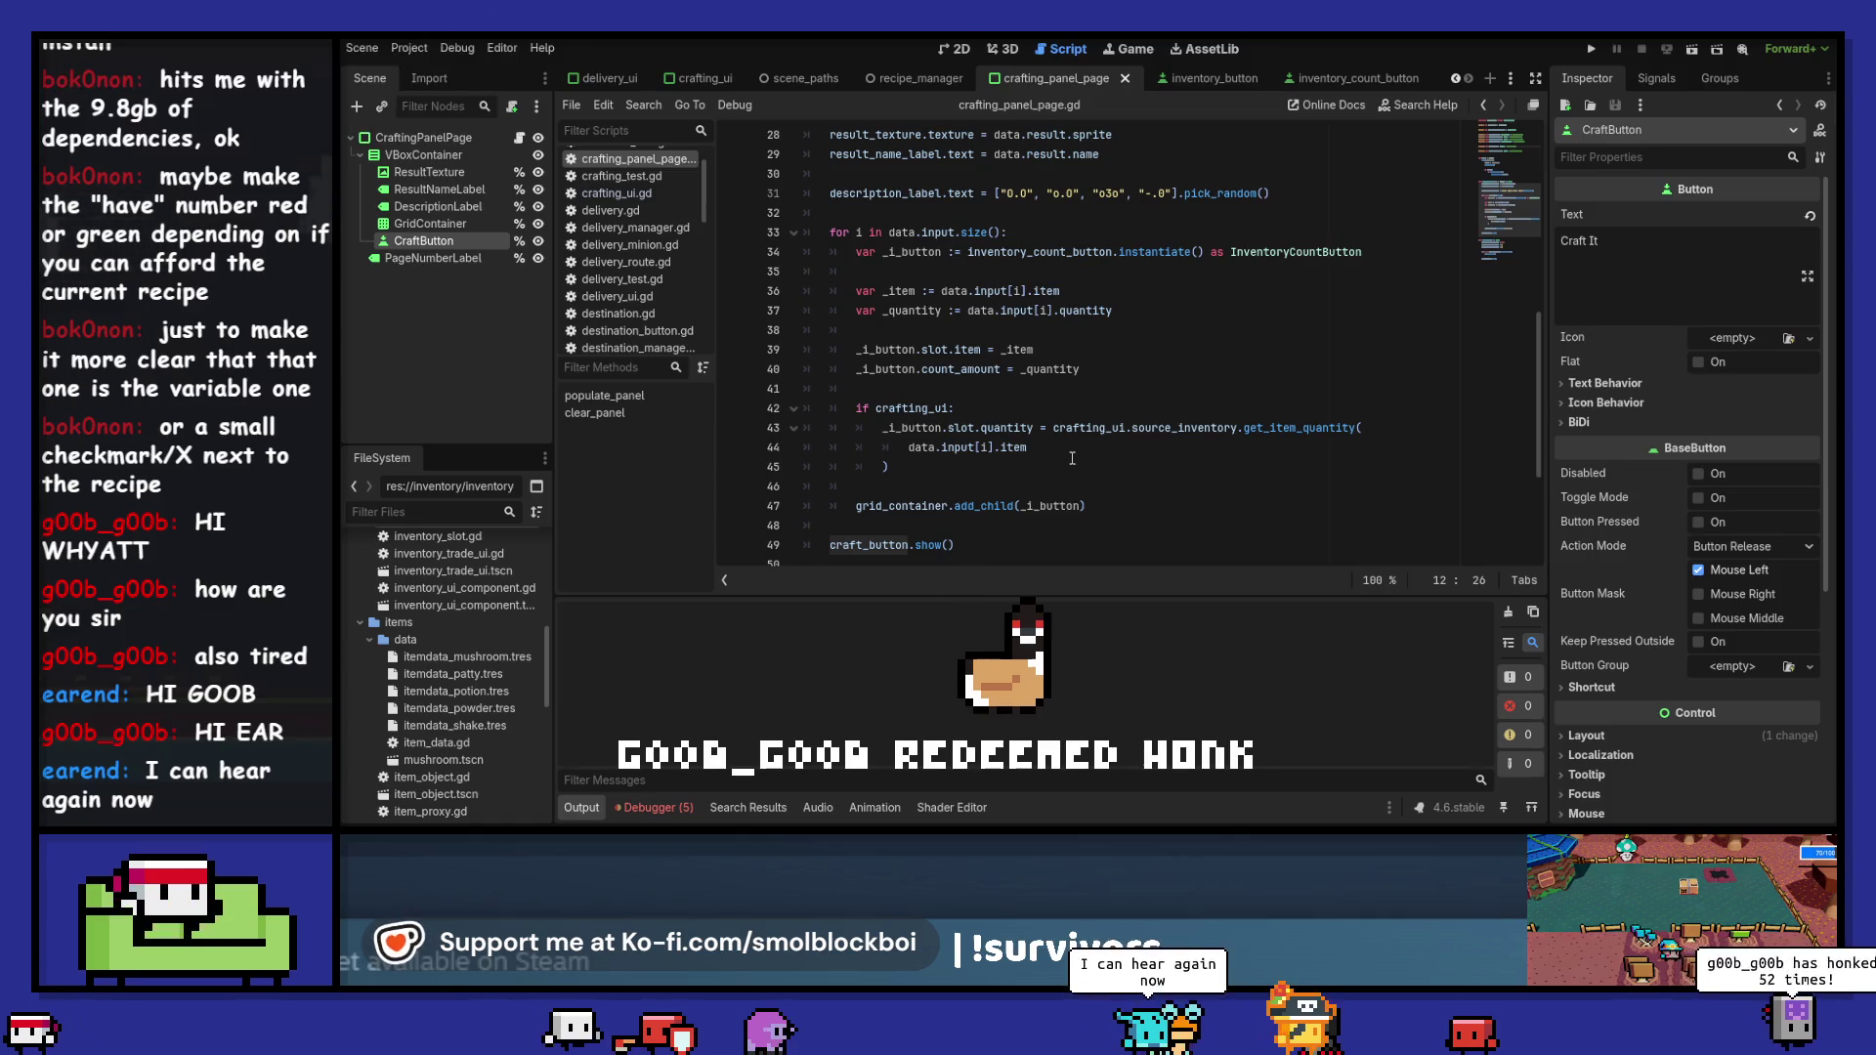
scroll(1072, 460, "down", 1)
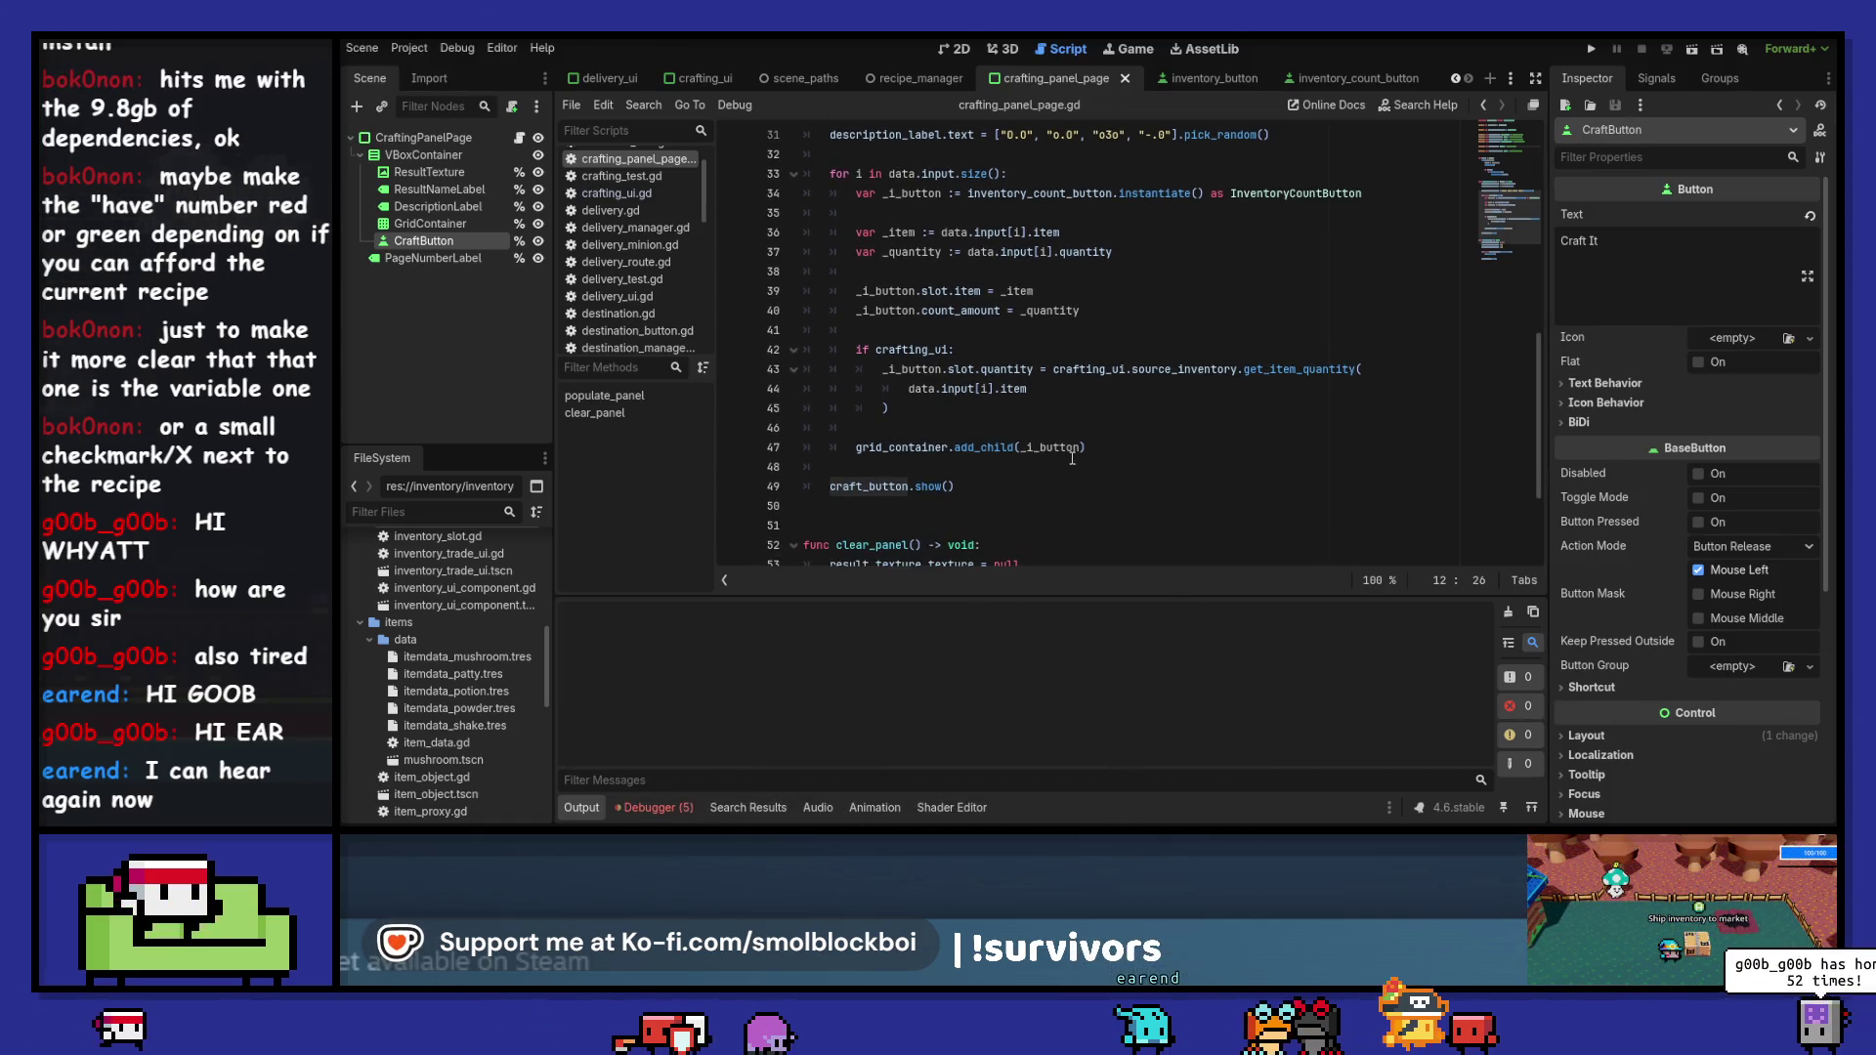
Add a line after the grid setup, enter RecipeManager via autocomplete, and view recipe_manager.gd.
left_click(1073, 470)
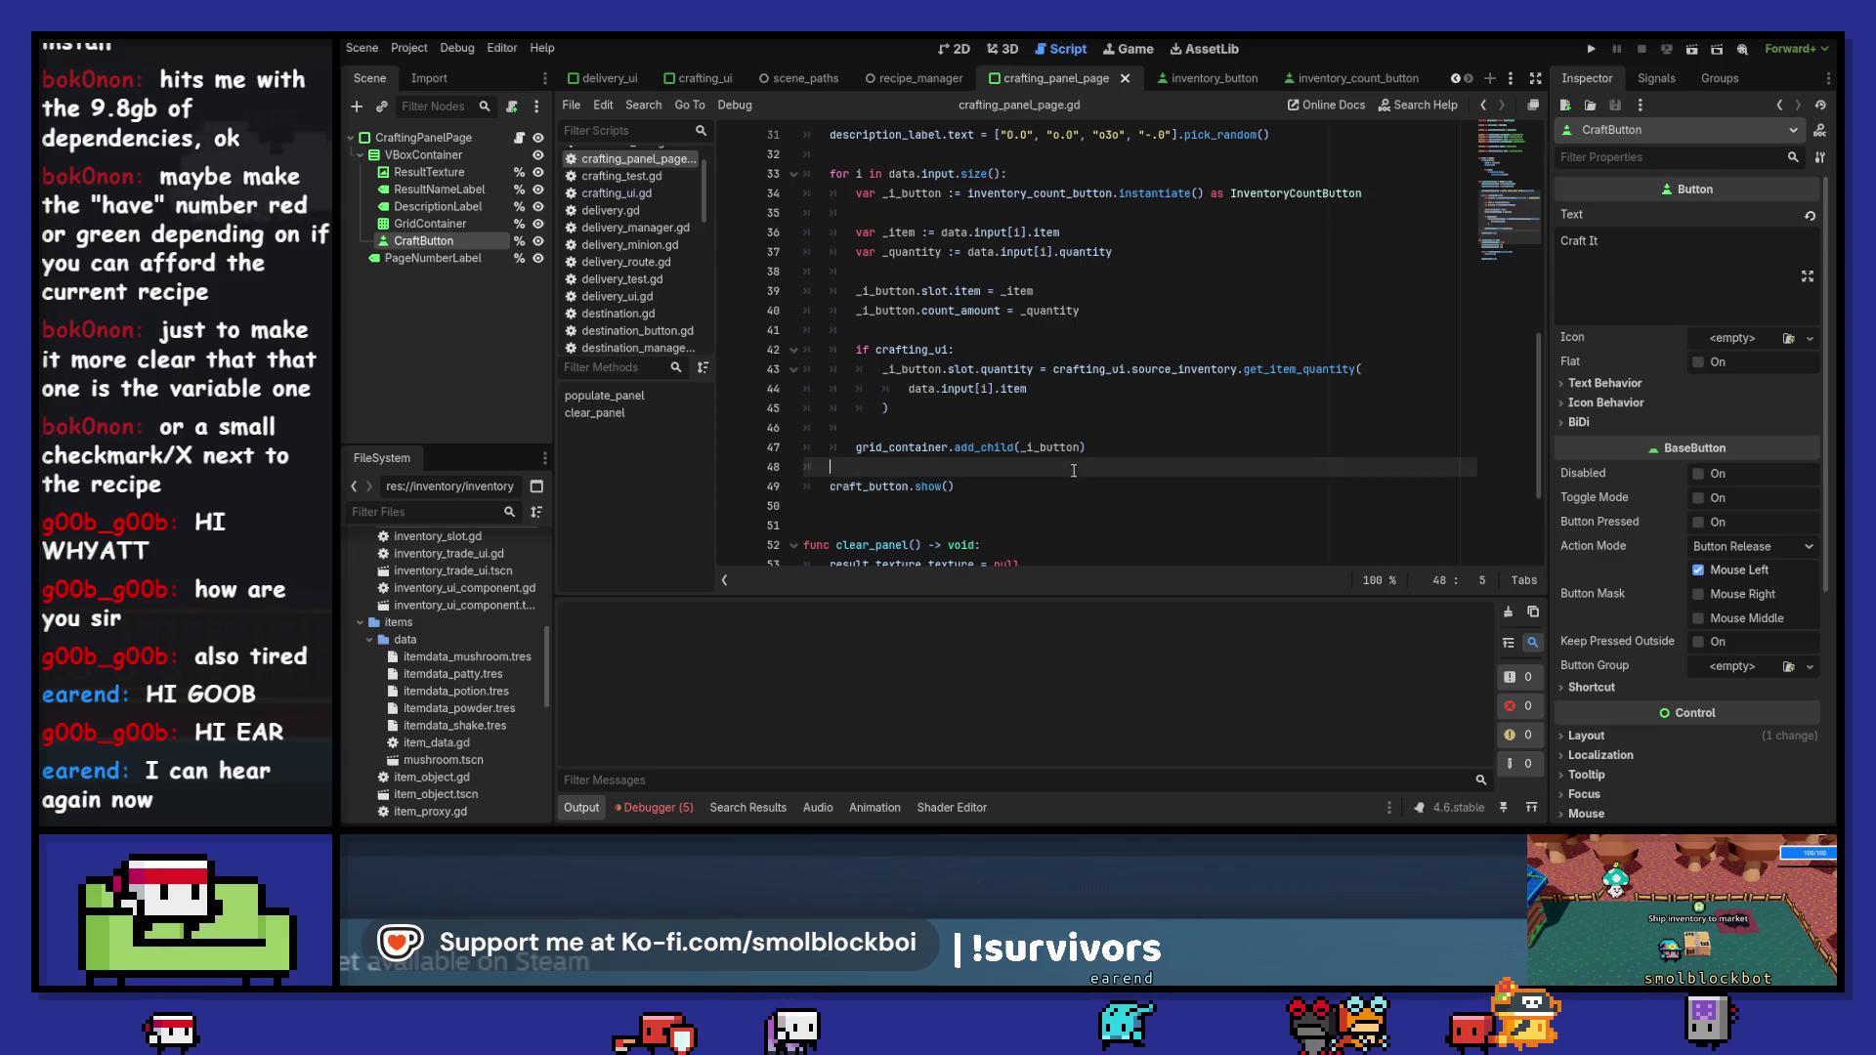
key("Return")
key("Return")
key("Up")
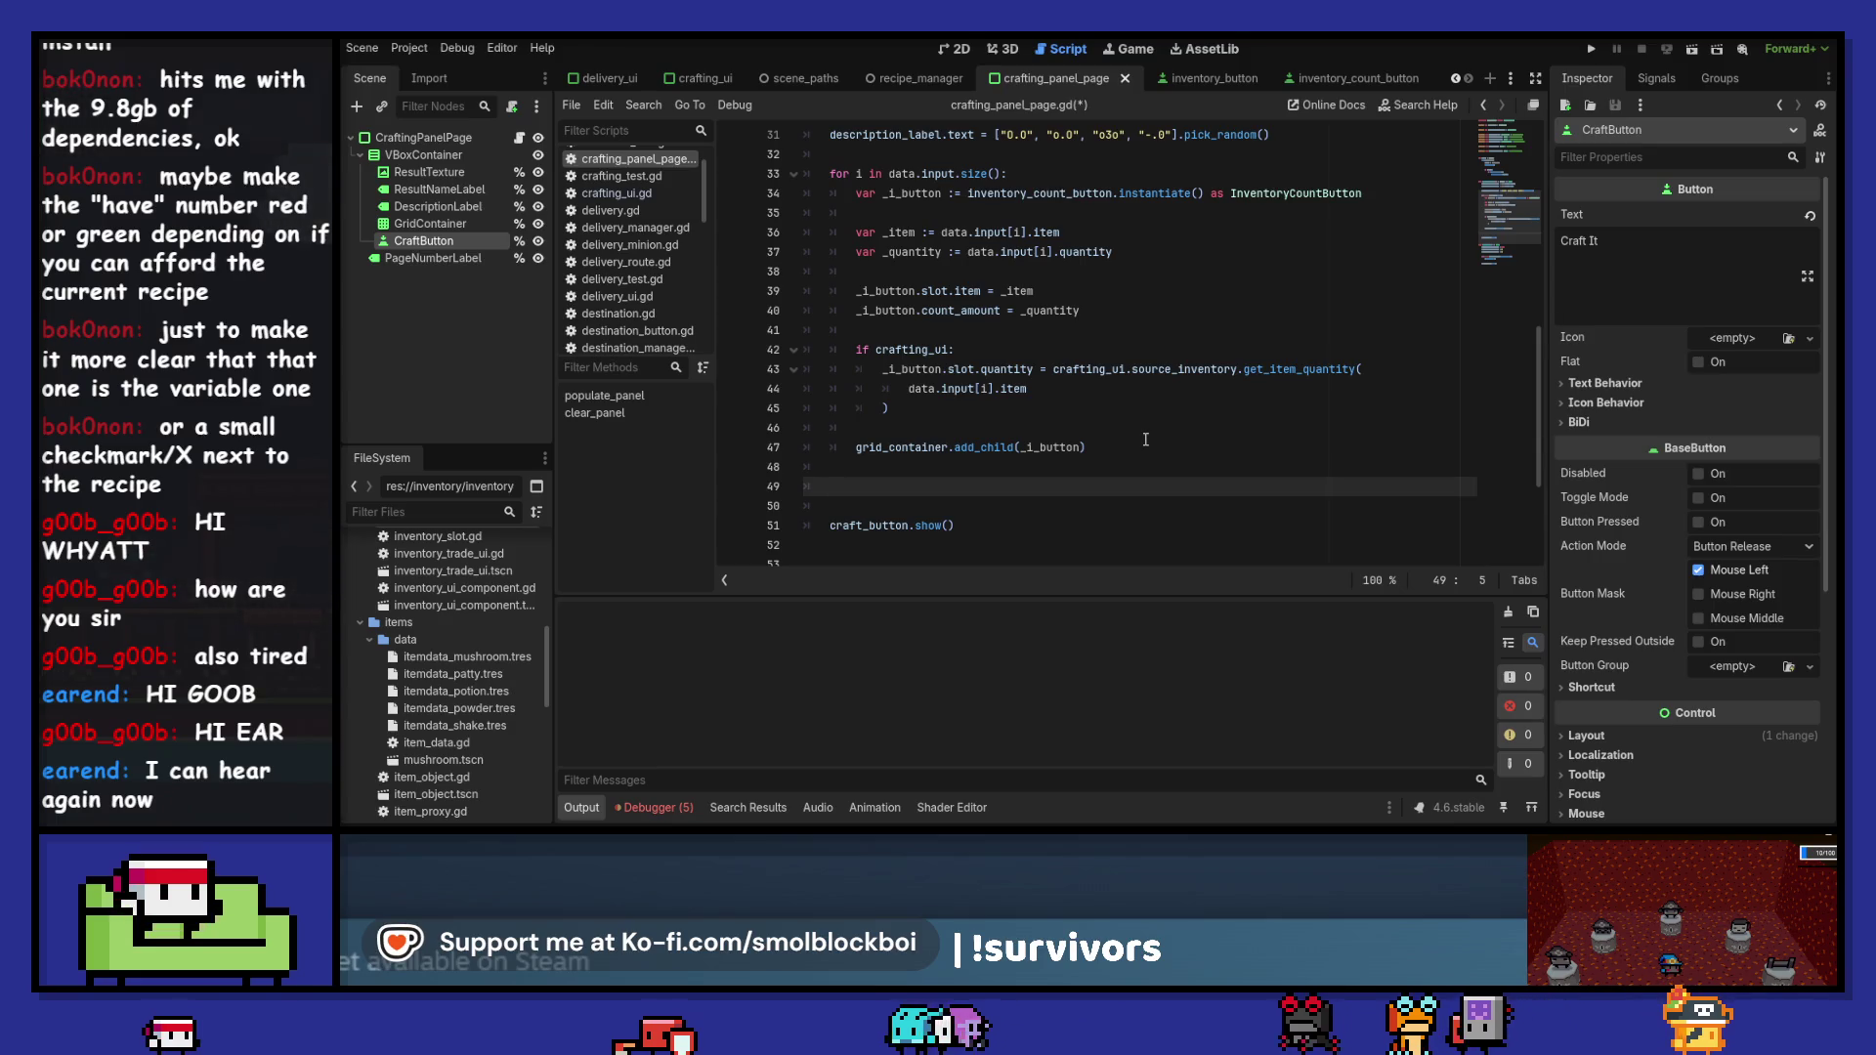
type("cip")
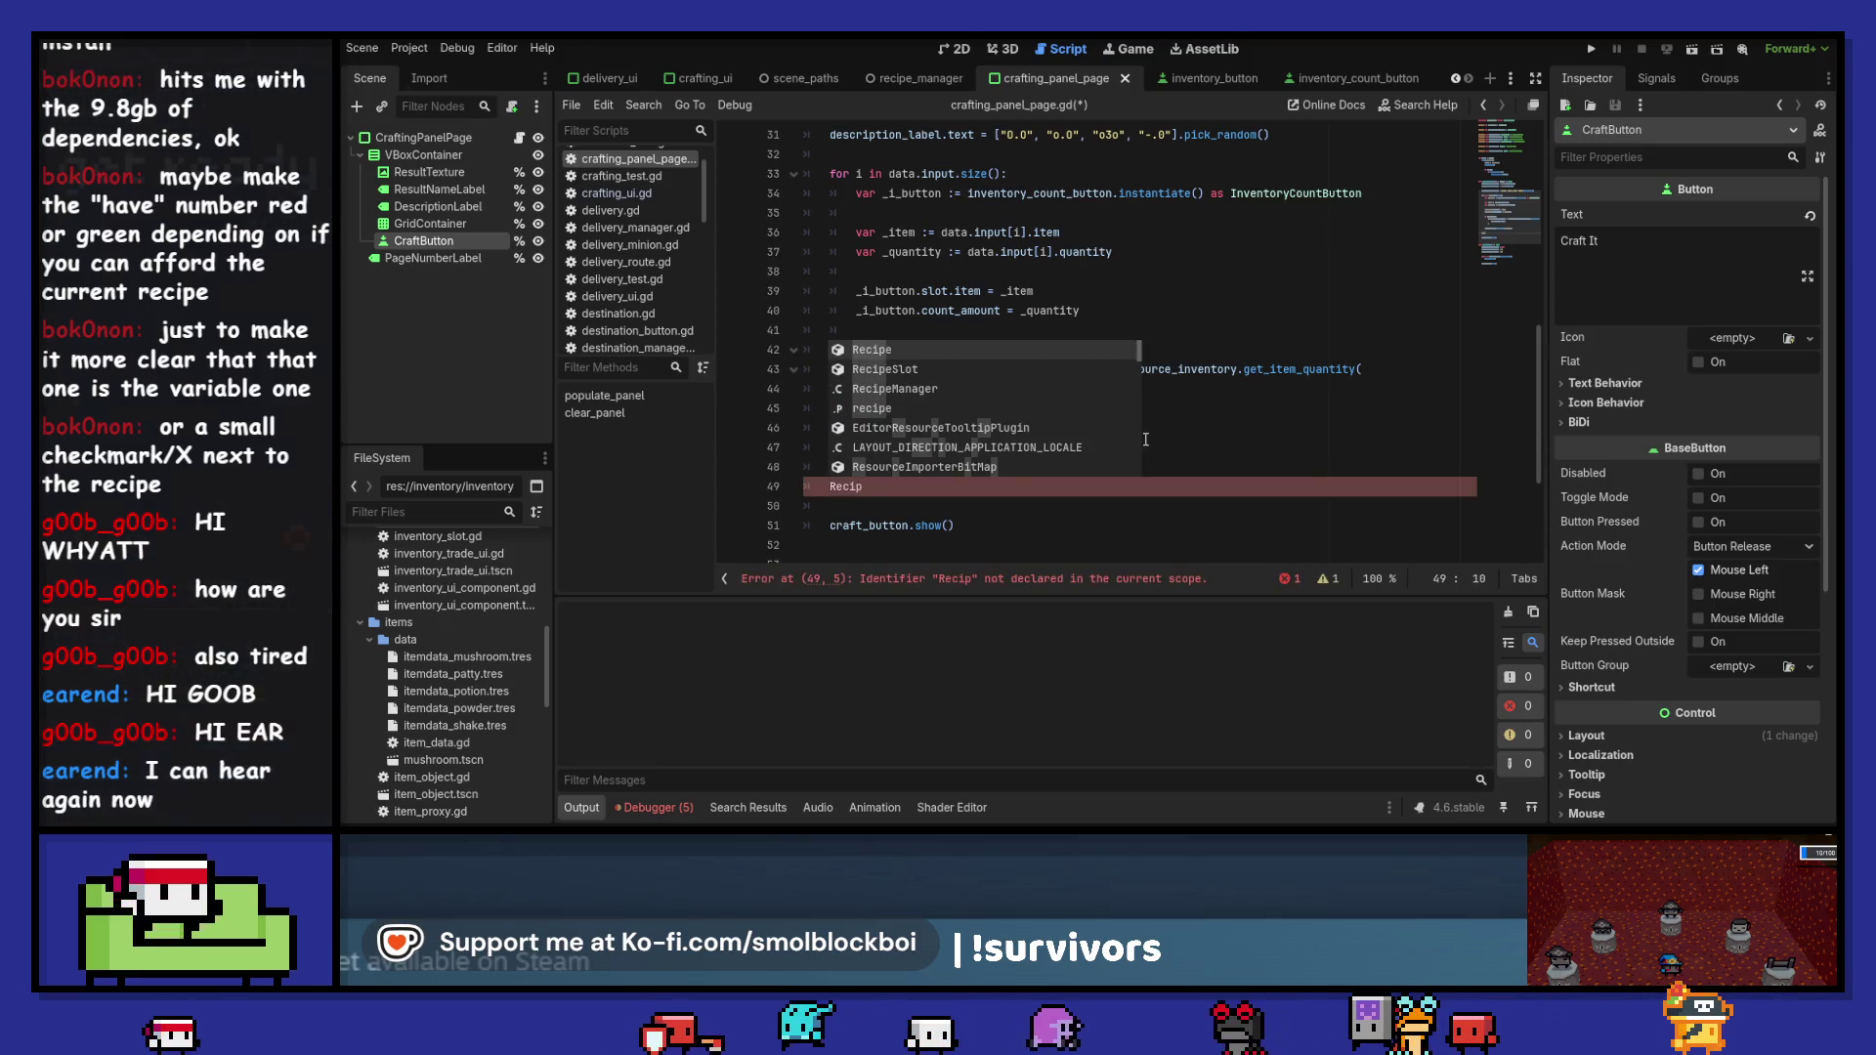
key("Down")
key("Down")
key("Return")
type(".make")
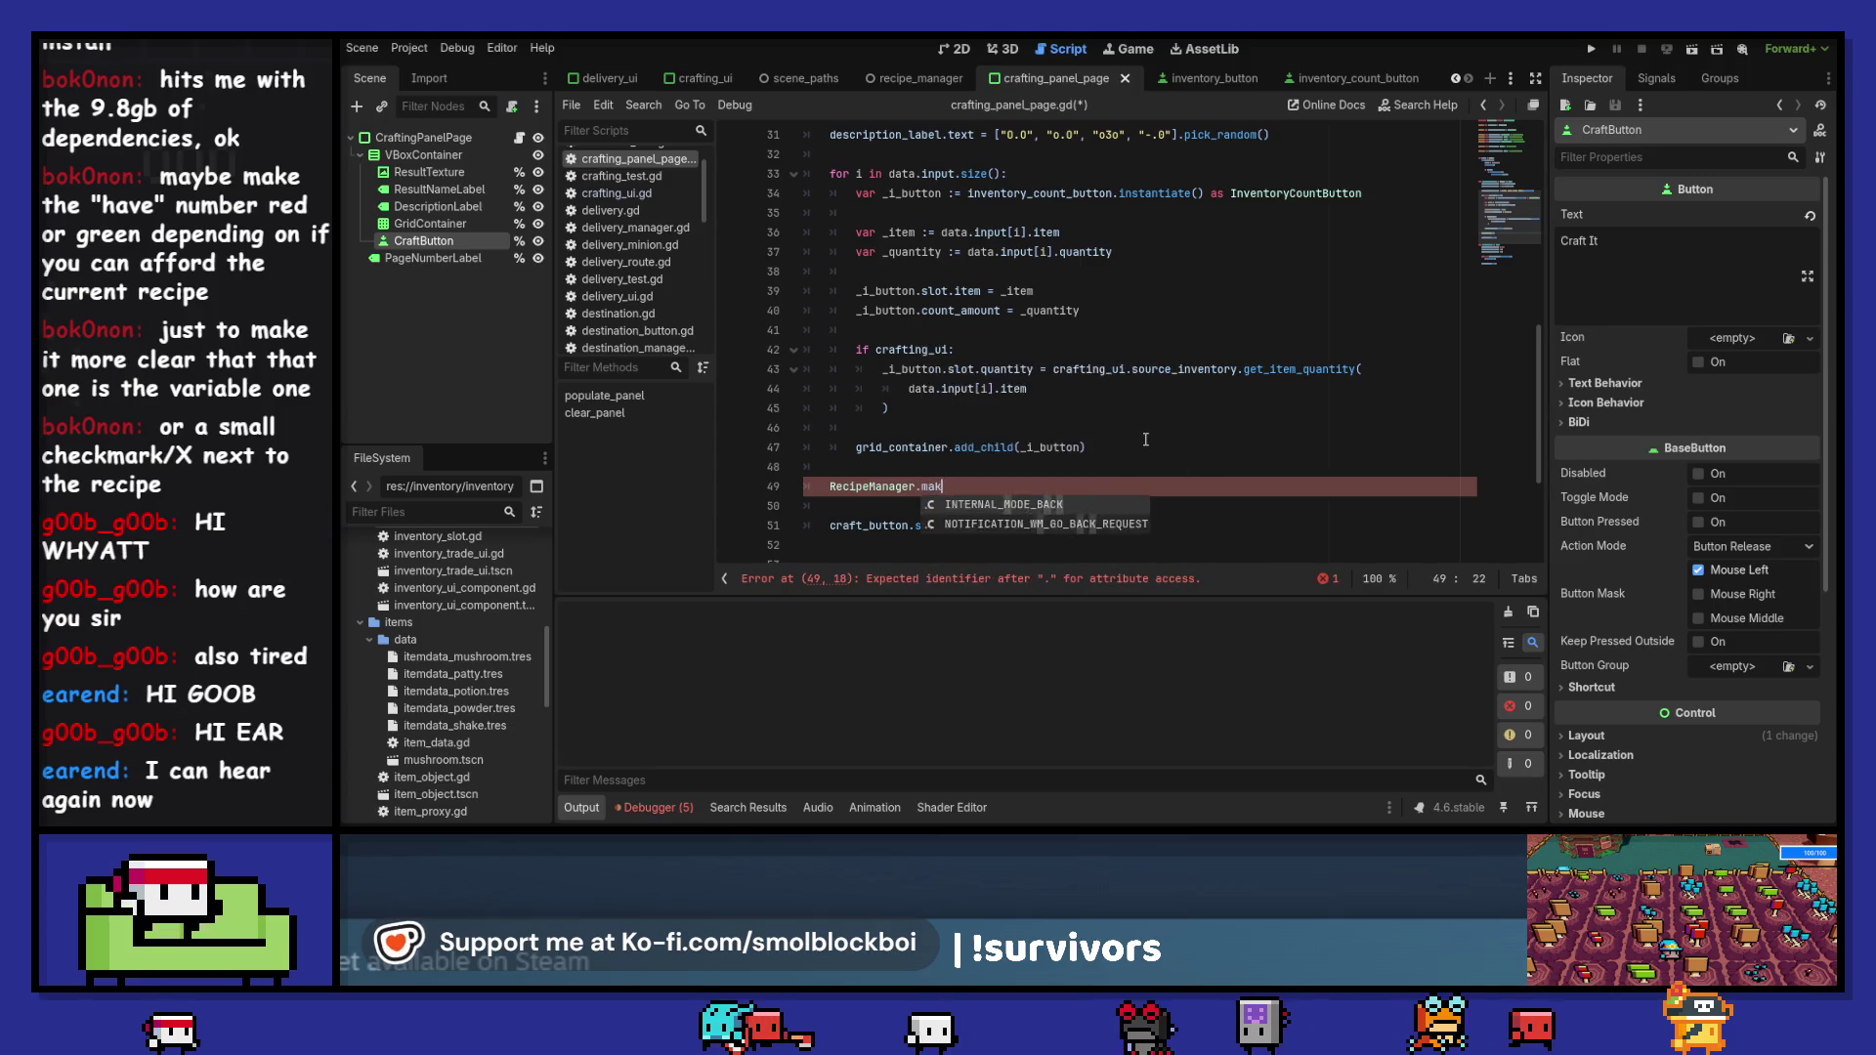
type("can")
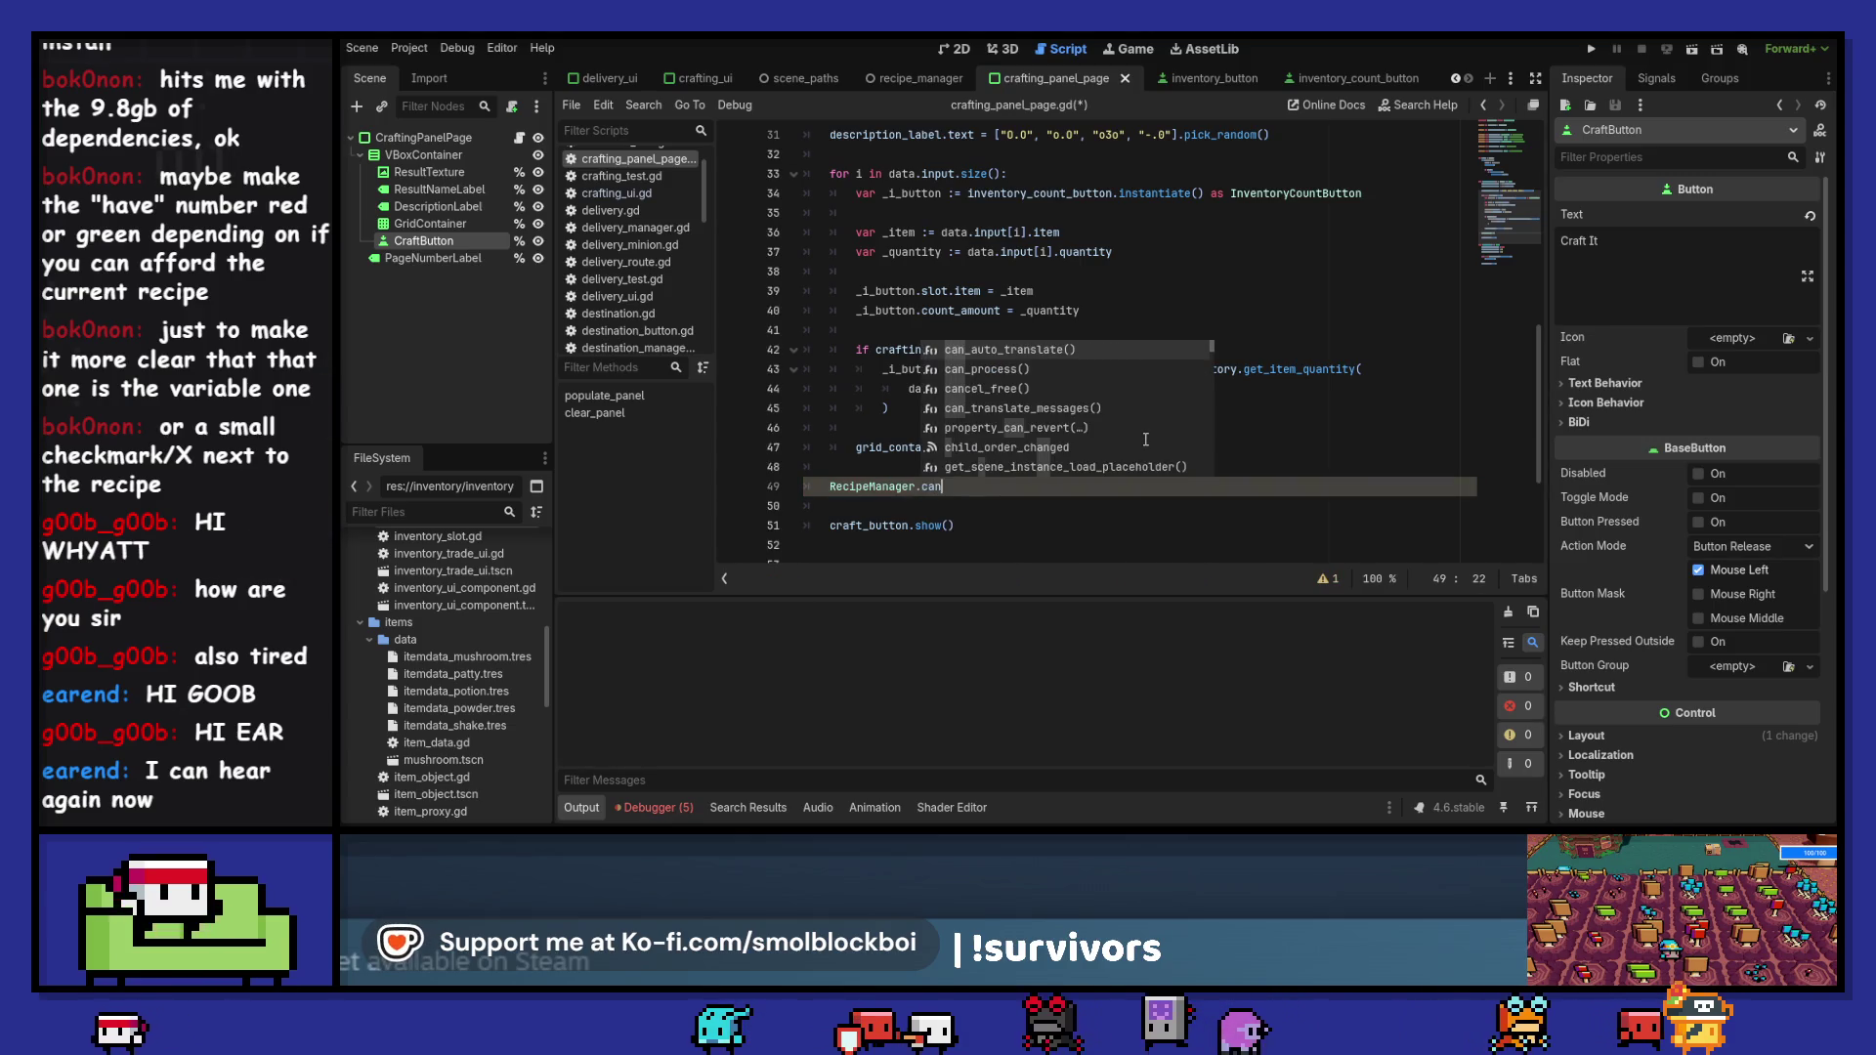
key("BackSpace")
key("BackSpace")
key("BackSpace")
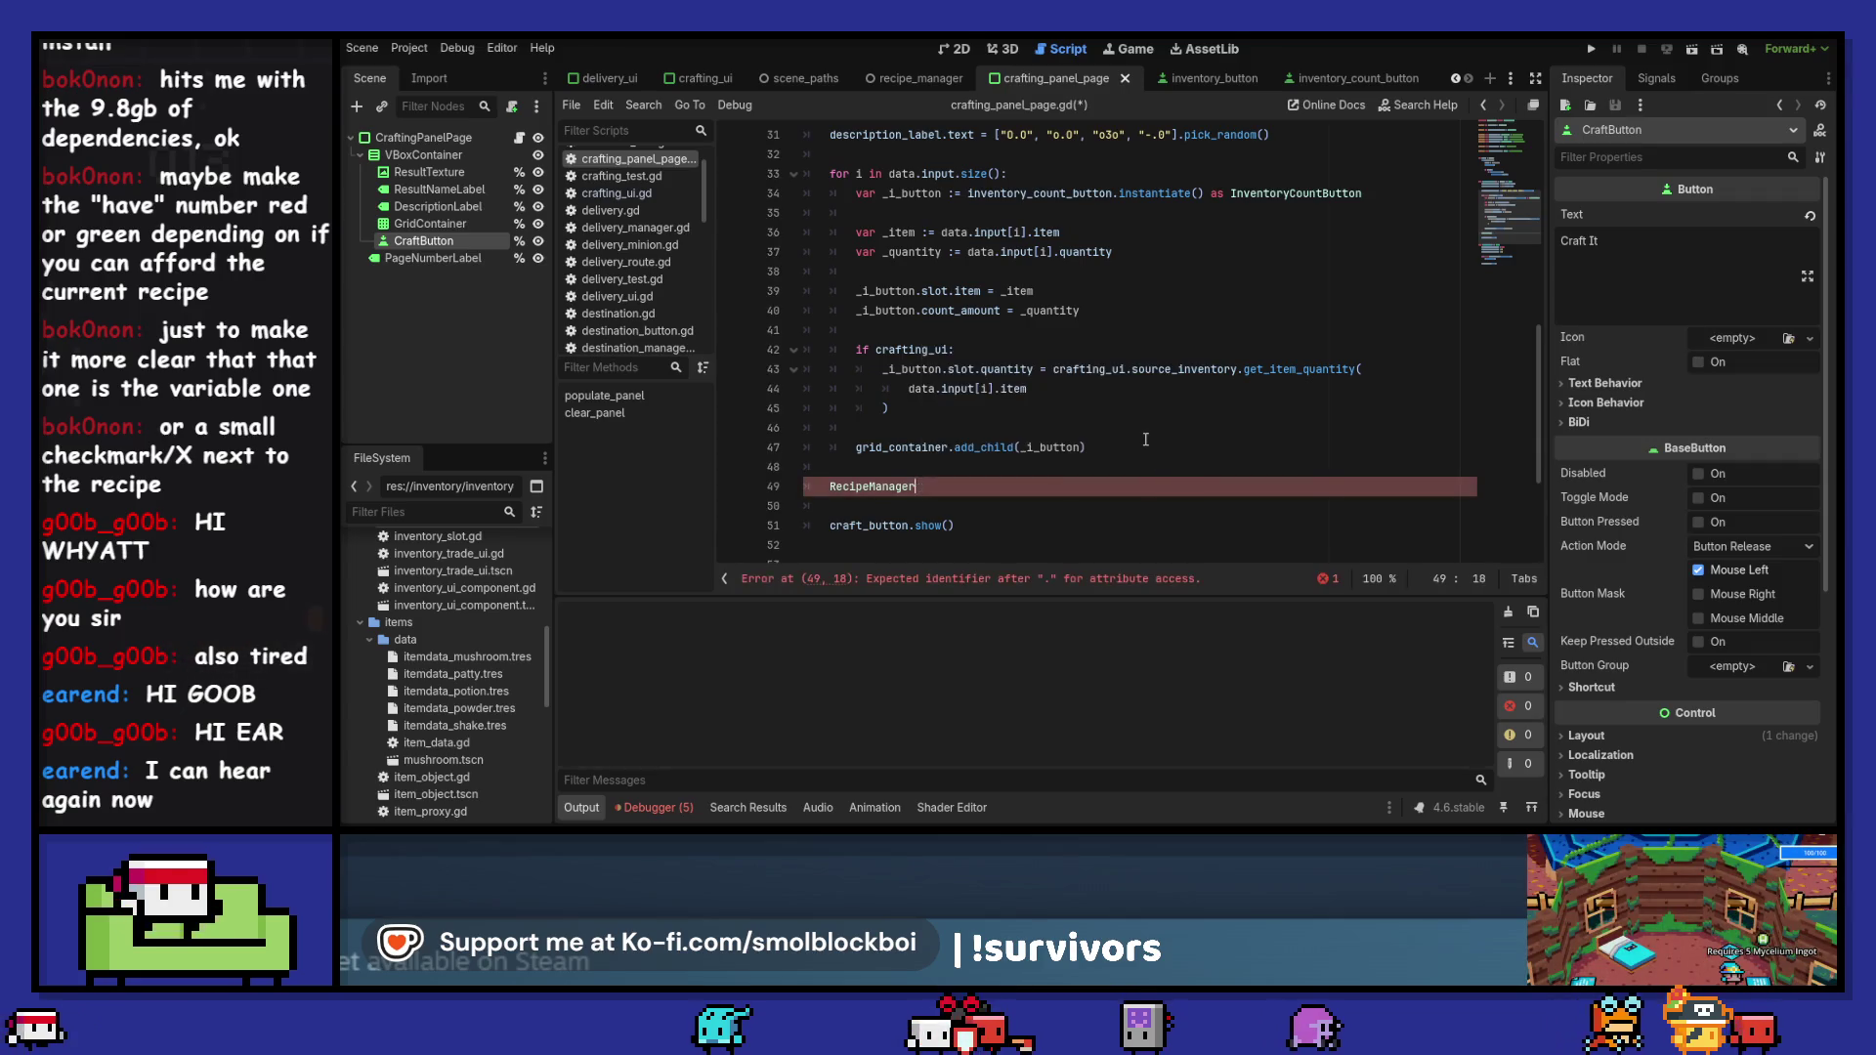
left_click(895, 494, "ctrl")
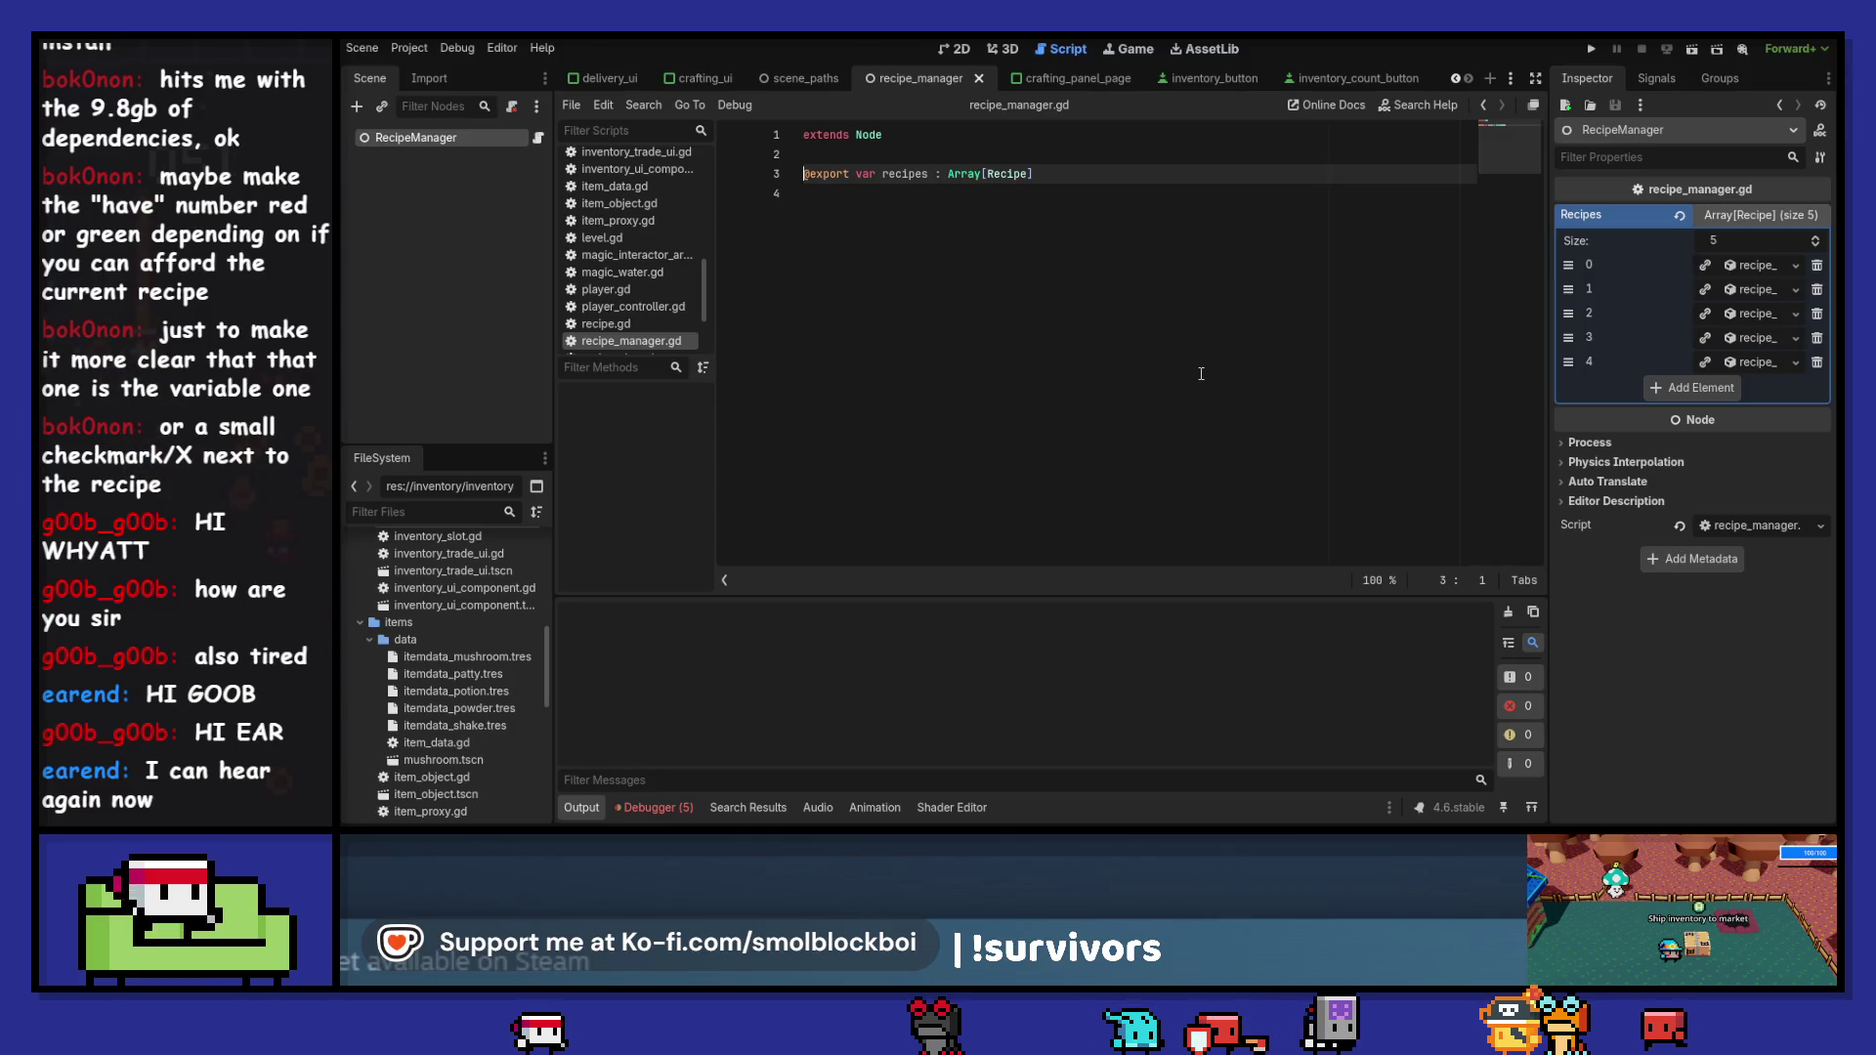
Find the can_make_recipe function in inventory_component.gd, then go back to crafting_panel_page.gd.
key("Down")
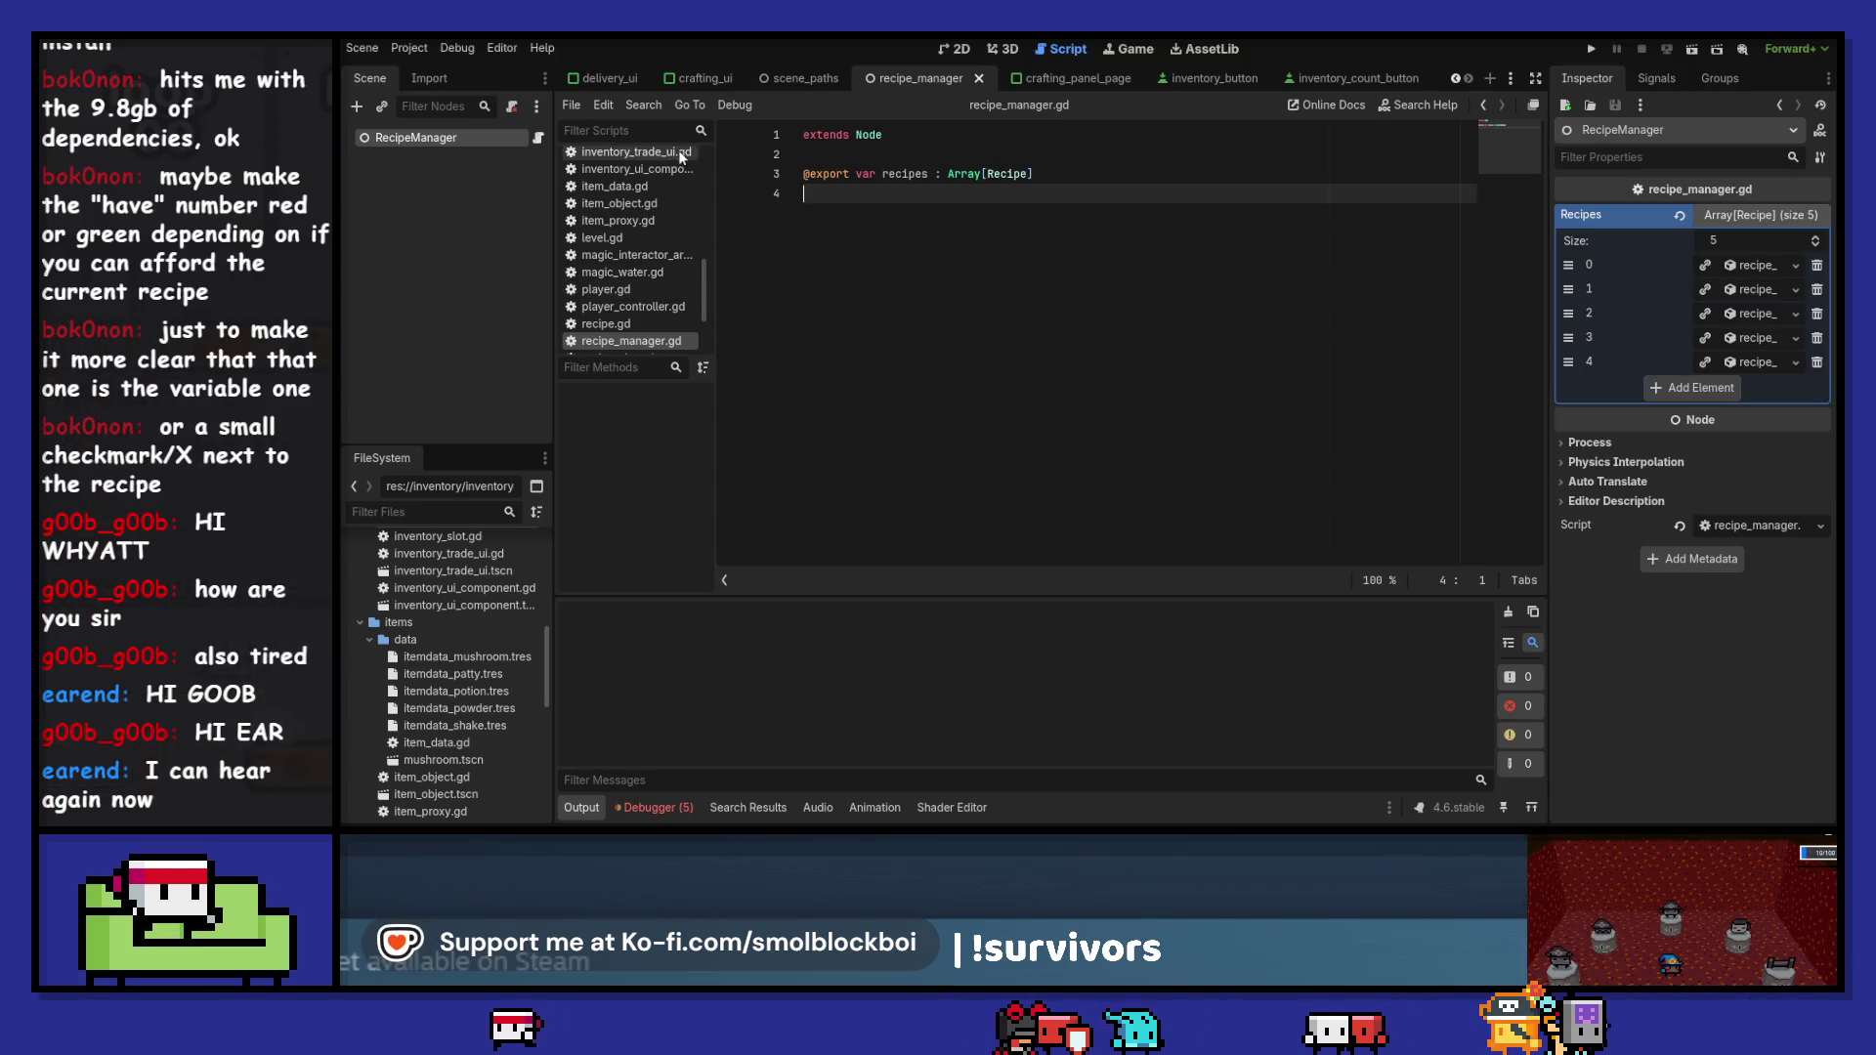
scroll(650, 282, "up", 2)
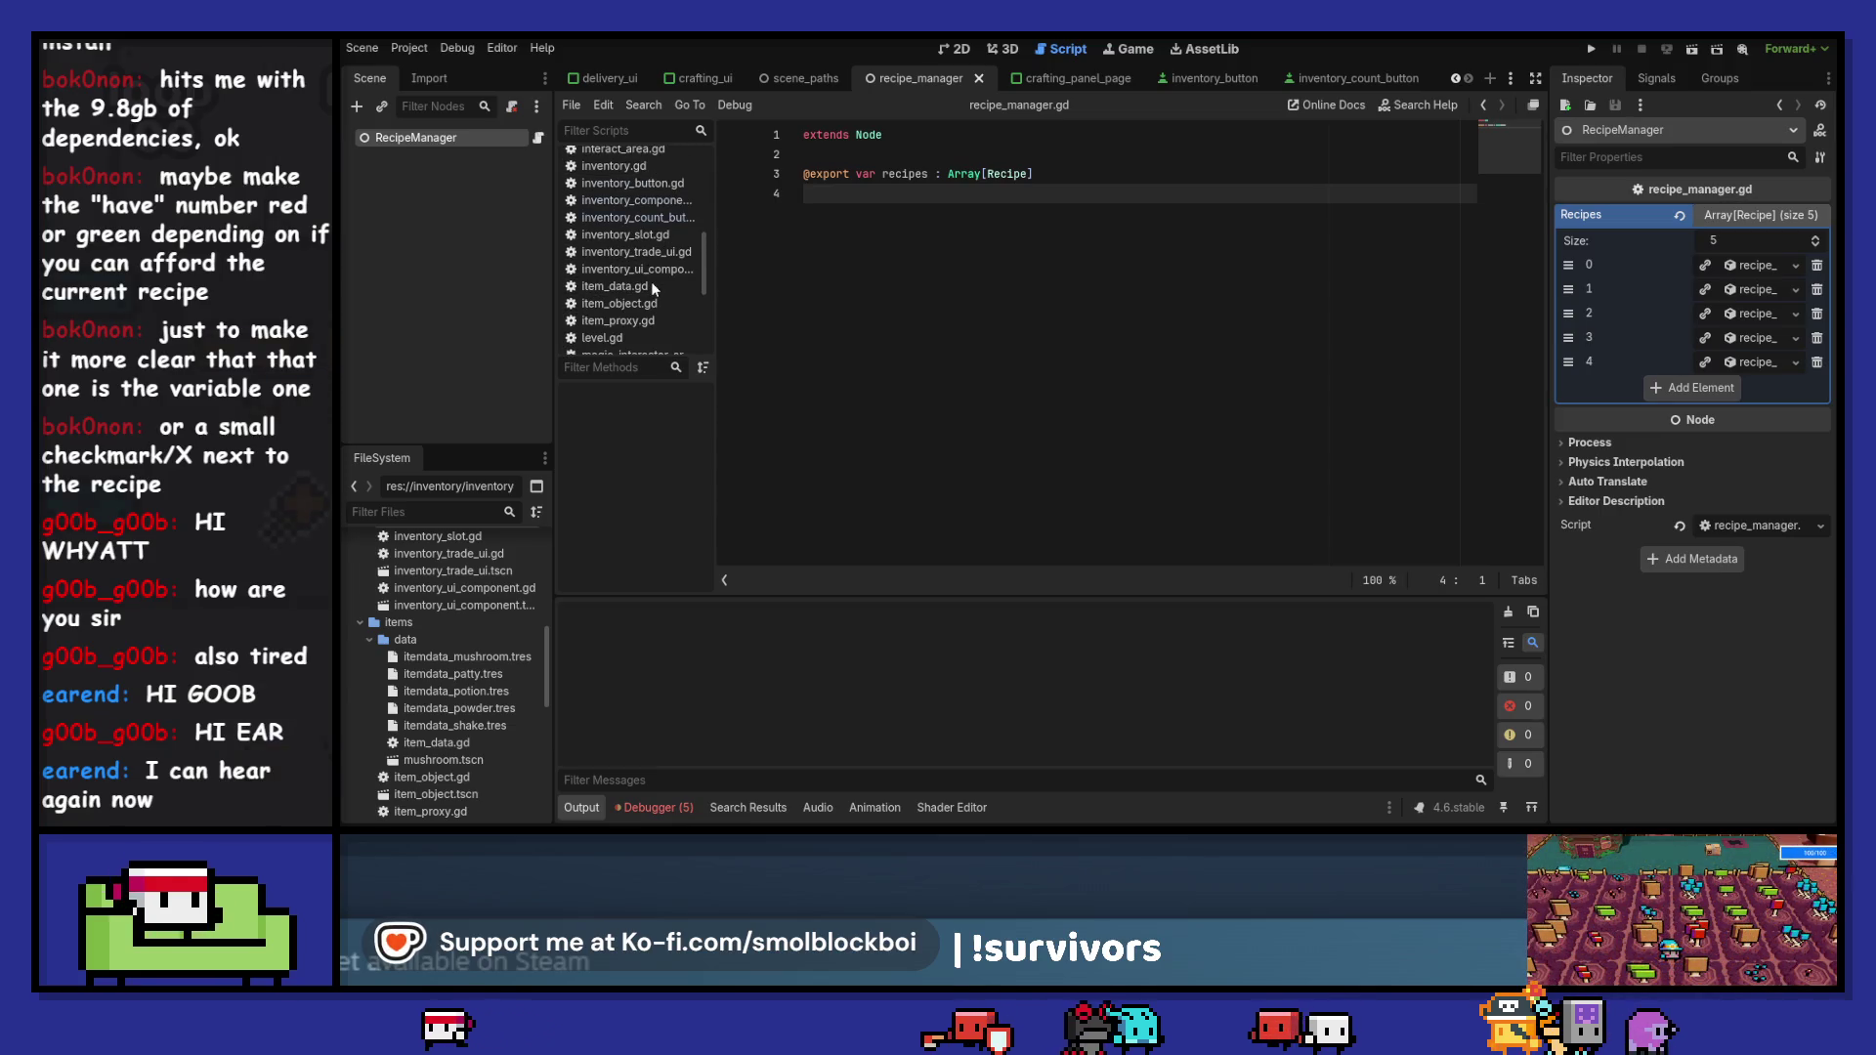
left_click(655, 202)
scroll(1273, 388, "down", 2)
left_click(1273, 388)
key("Return")
scroll(1264, 368, "down", 9)
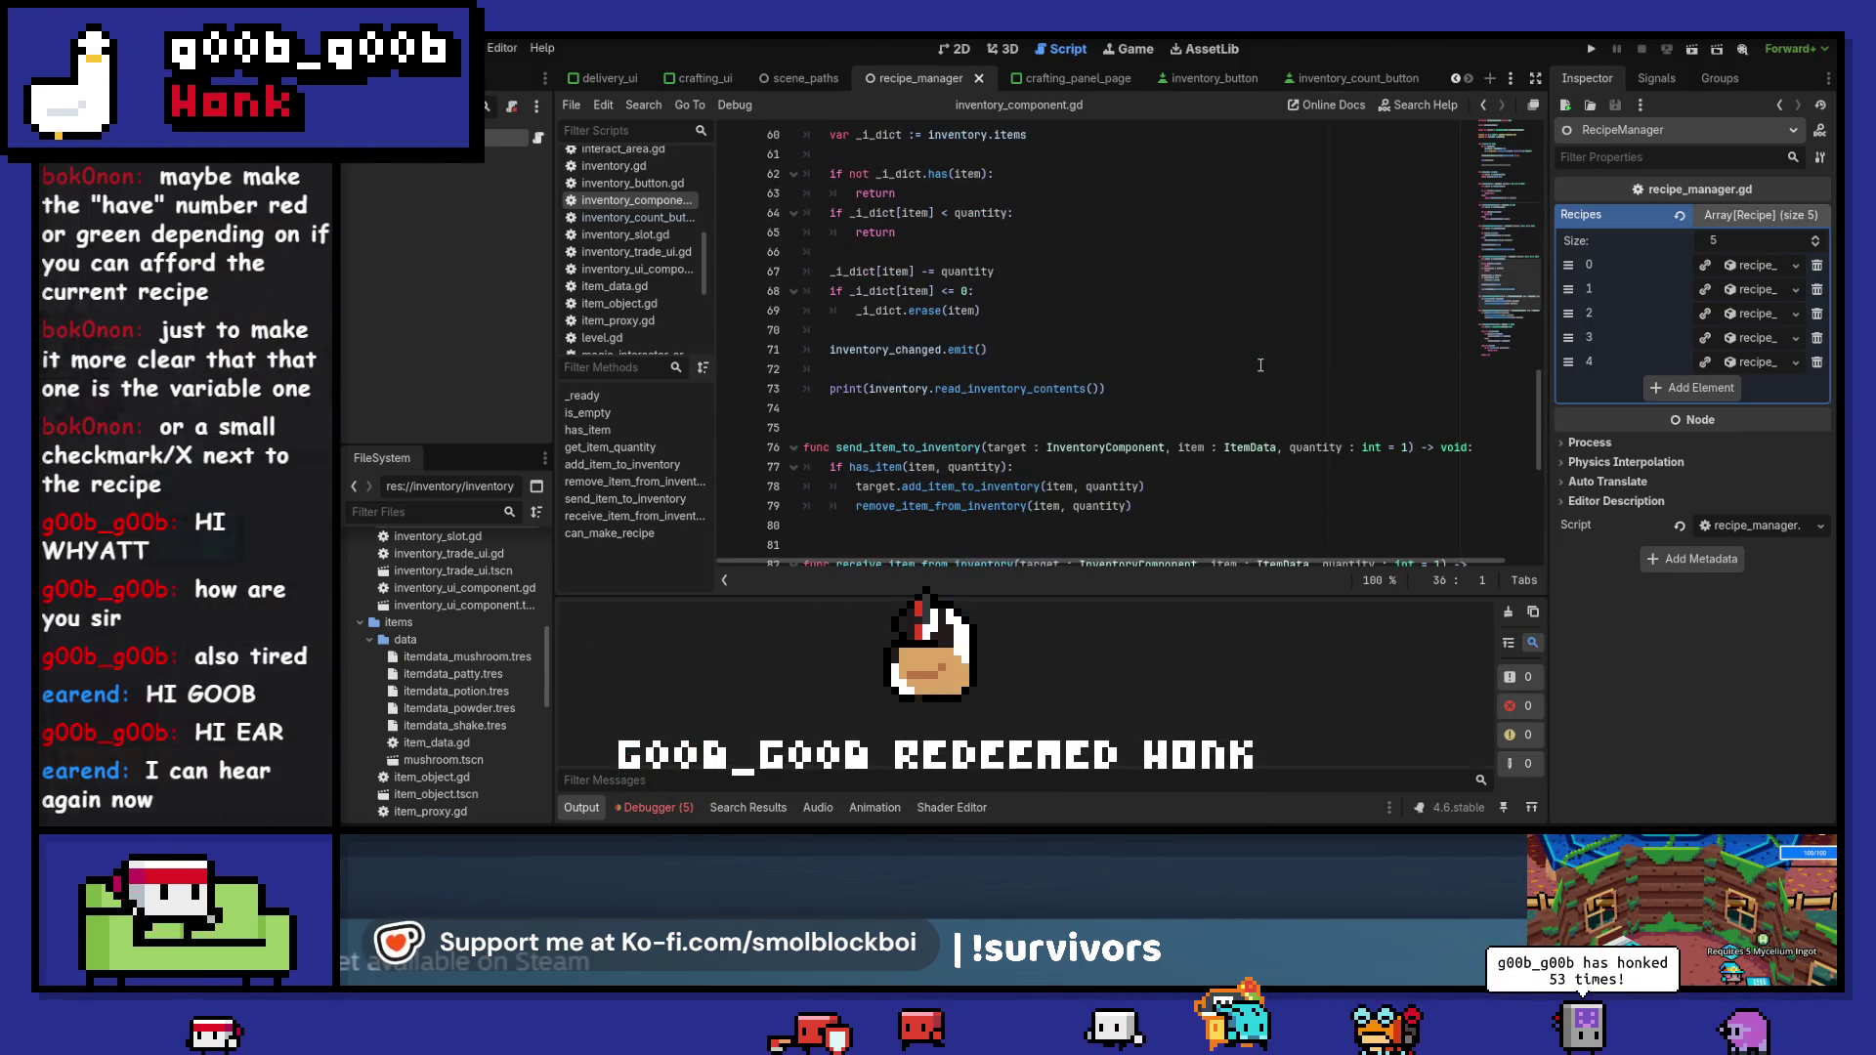
scroll(1261, 365, "down", 7)
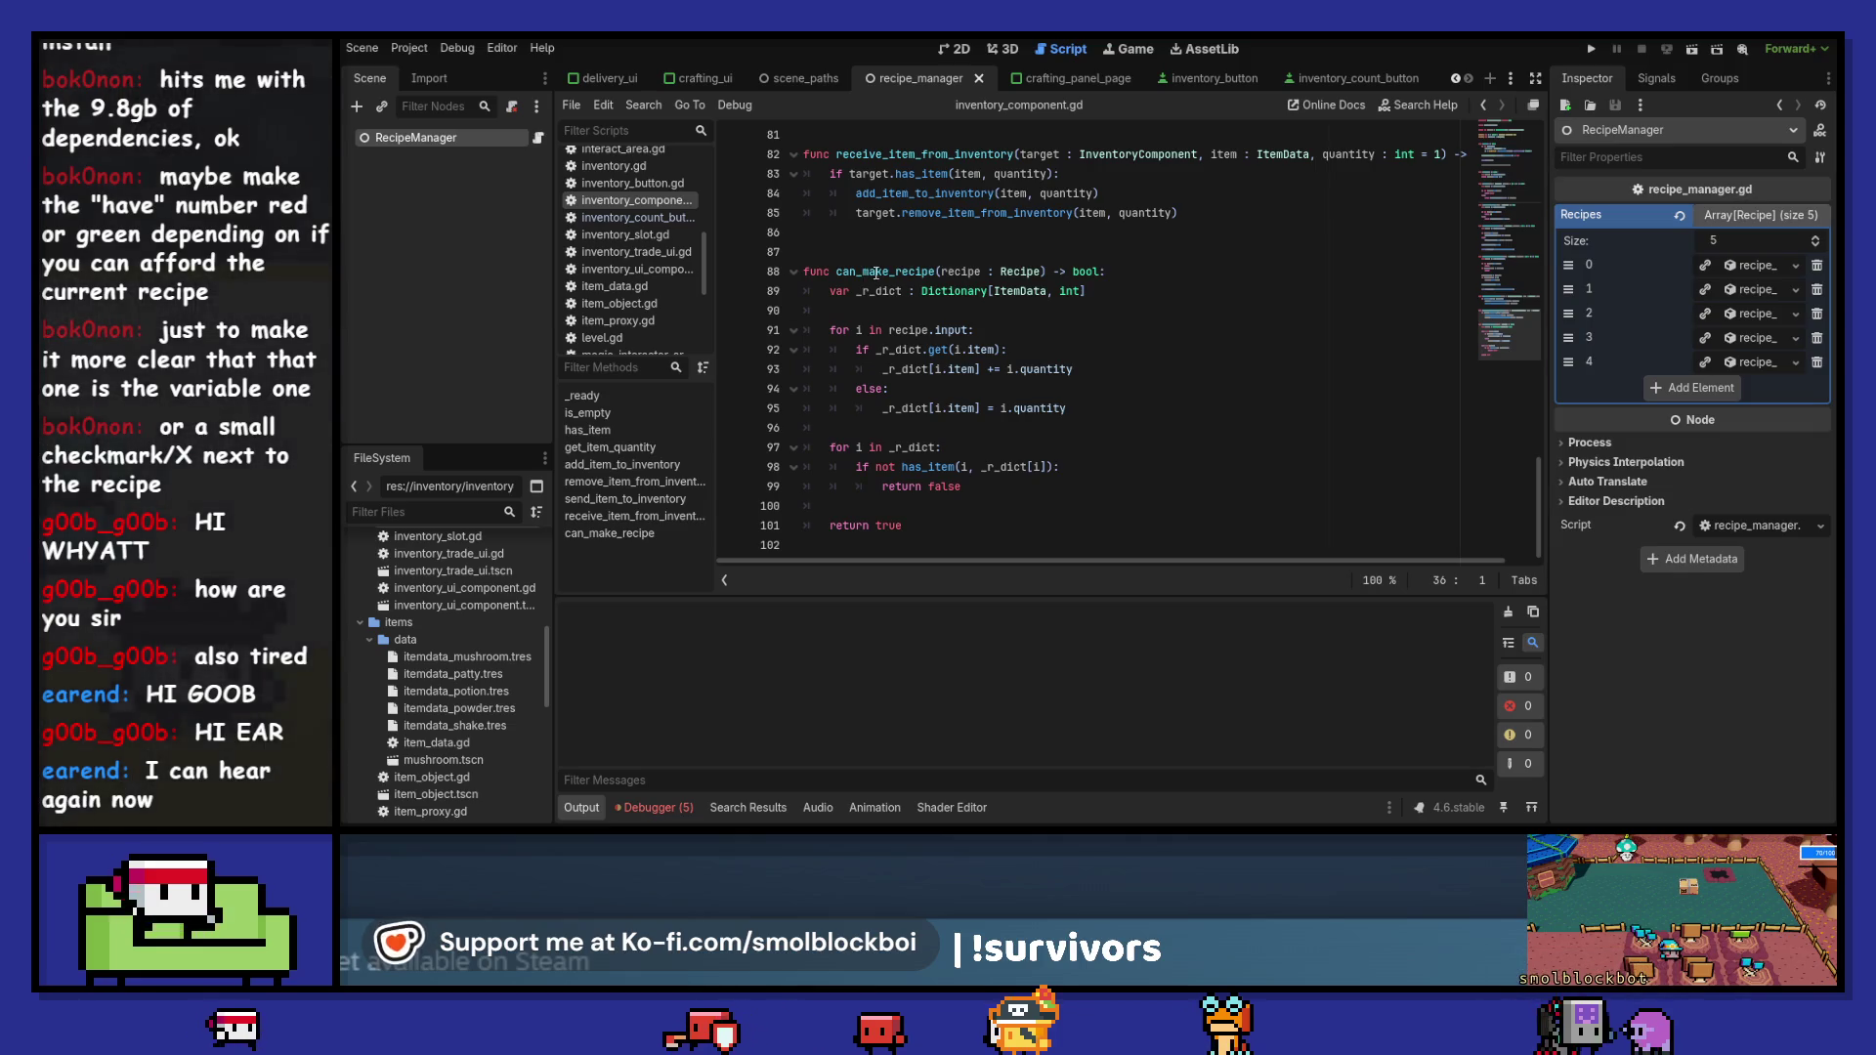
double_click(875, 273)
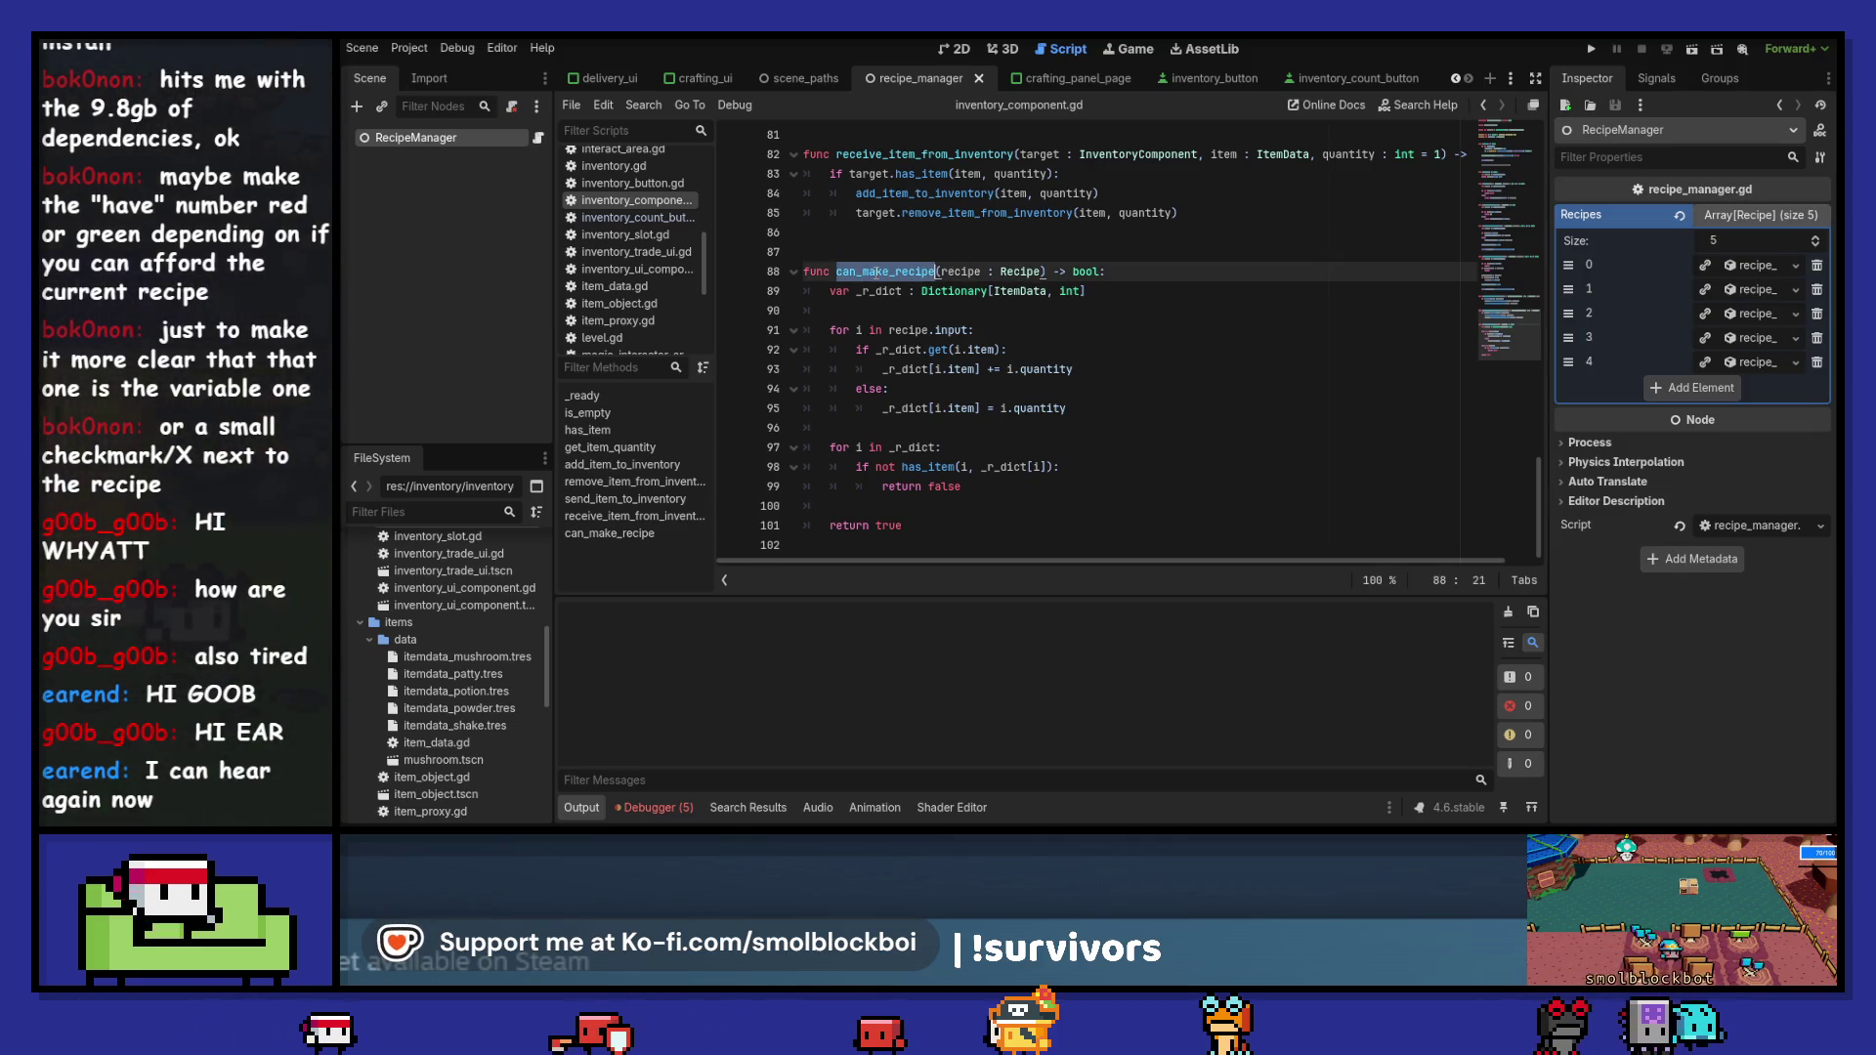
mouse_move(933, 290)
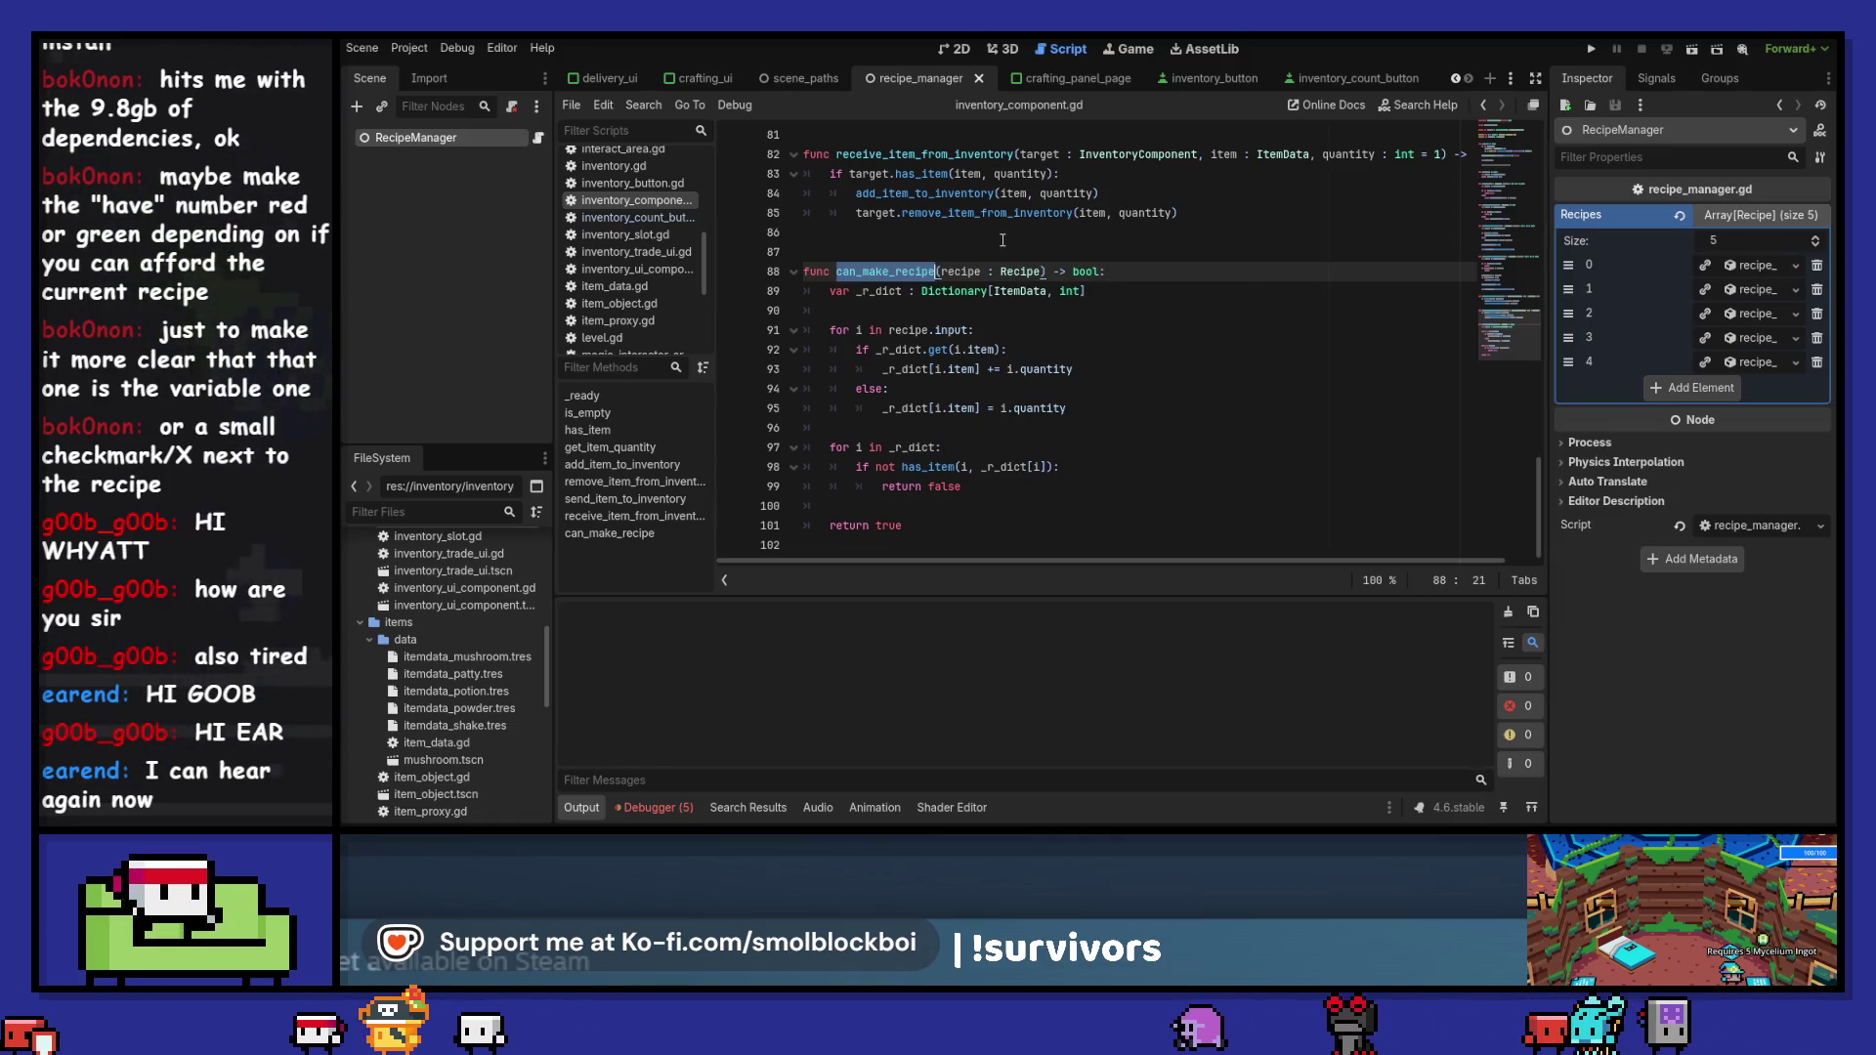
left_click(1060, 82)
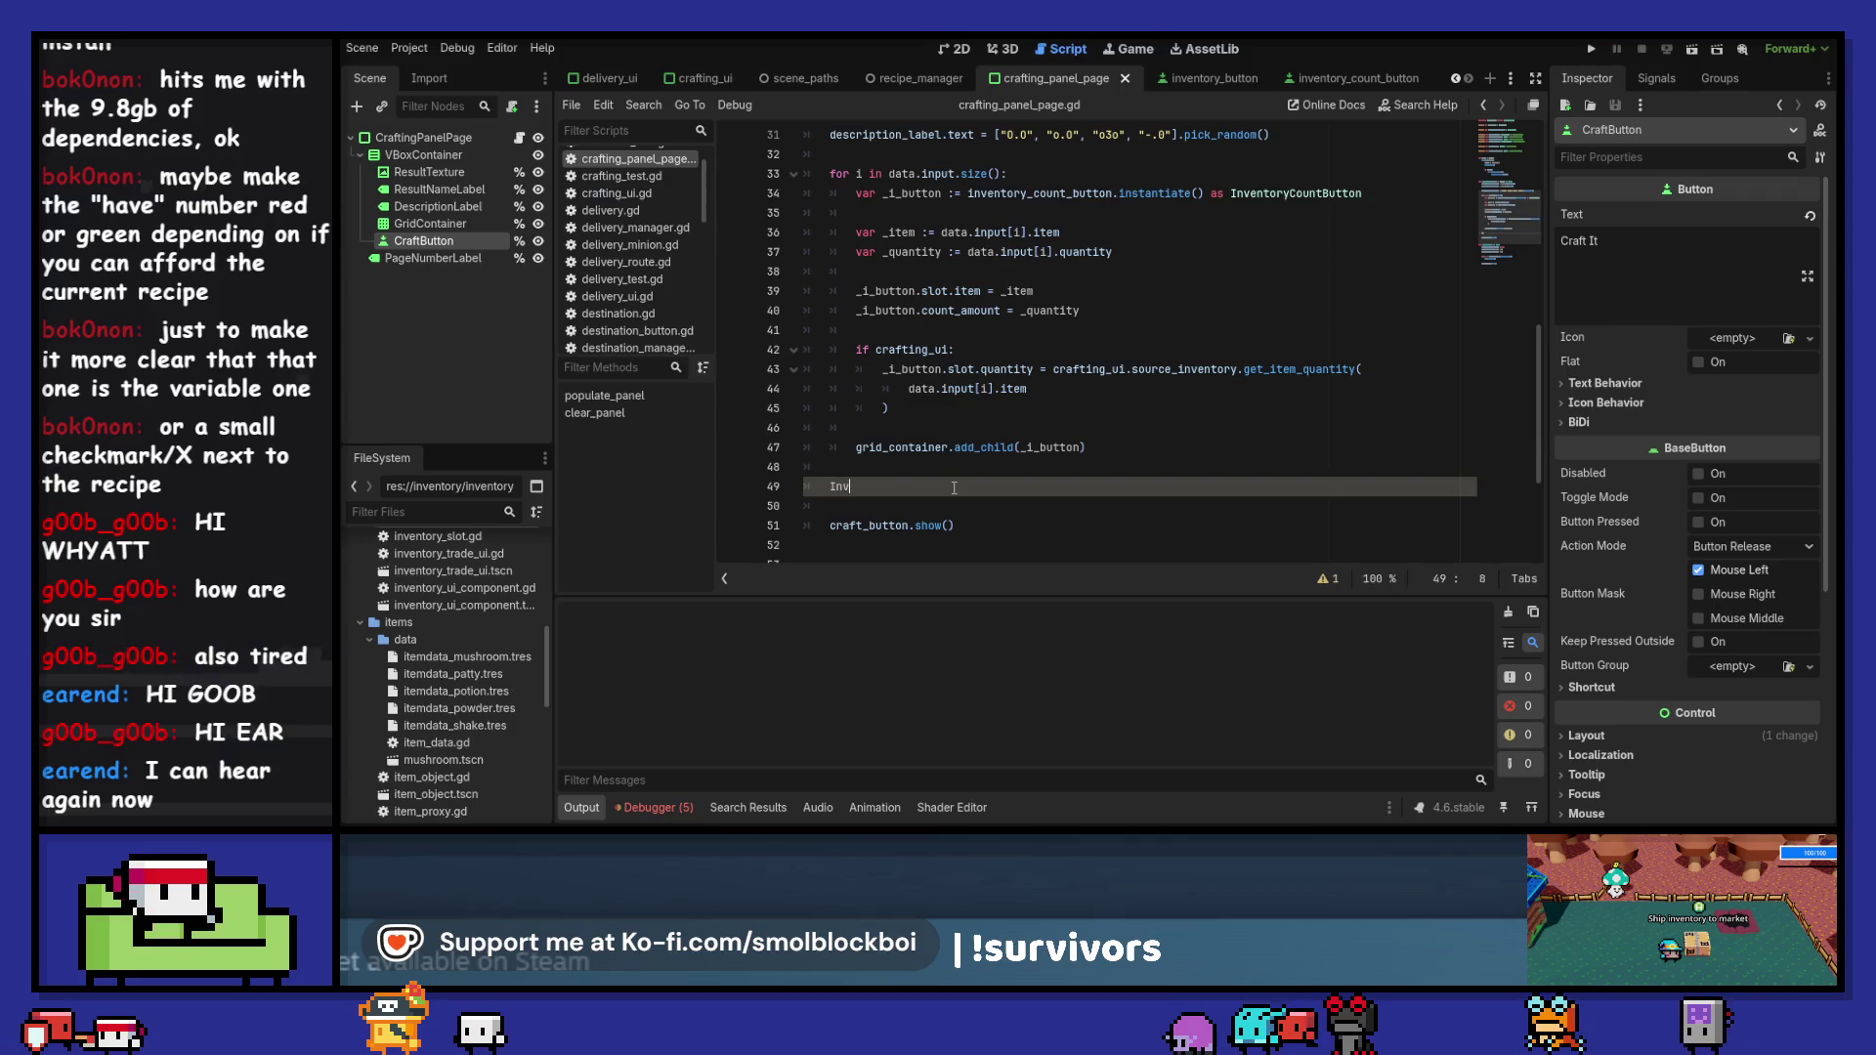
Write 'InventoryComponent.can_make_recipe' on line 49 and jump to its definition.
type("tor")
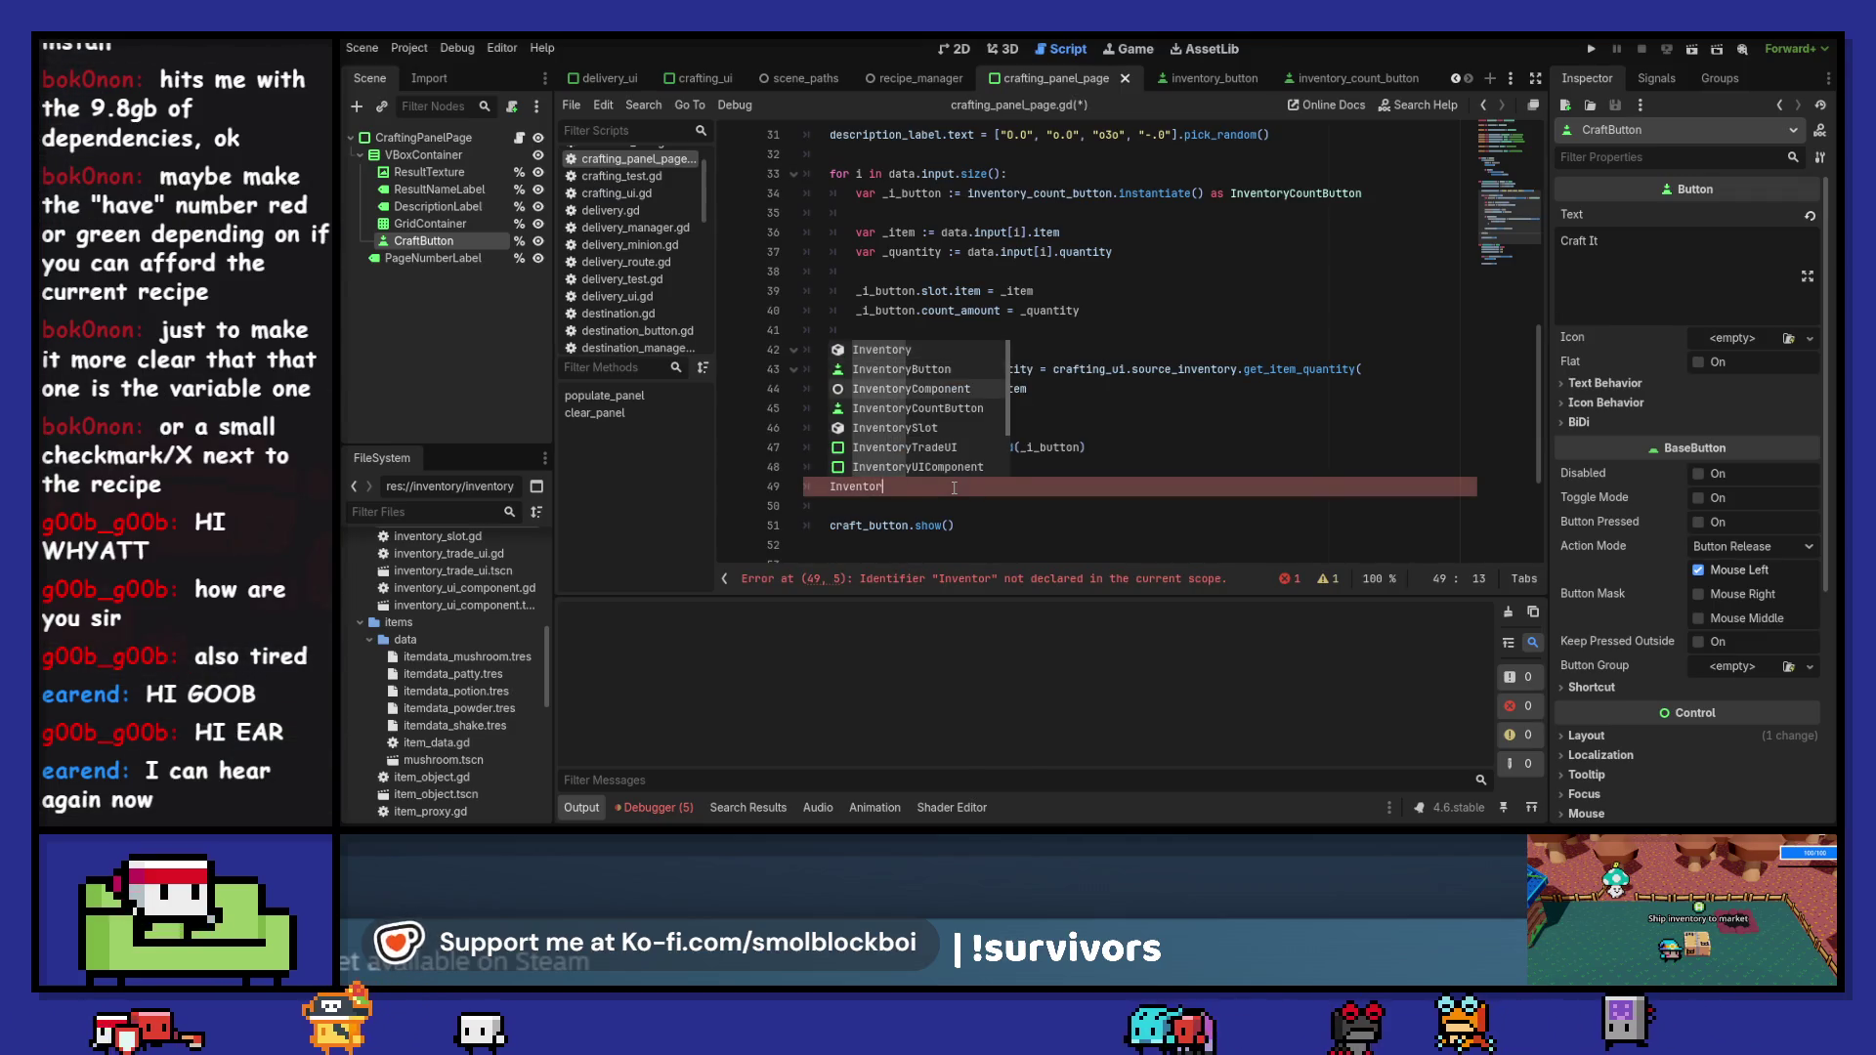
key("Return")
type(".can_make_recipe")
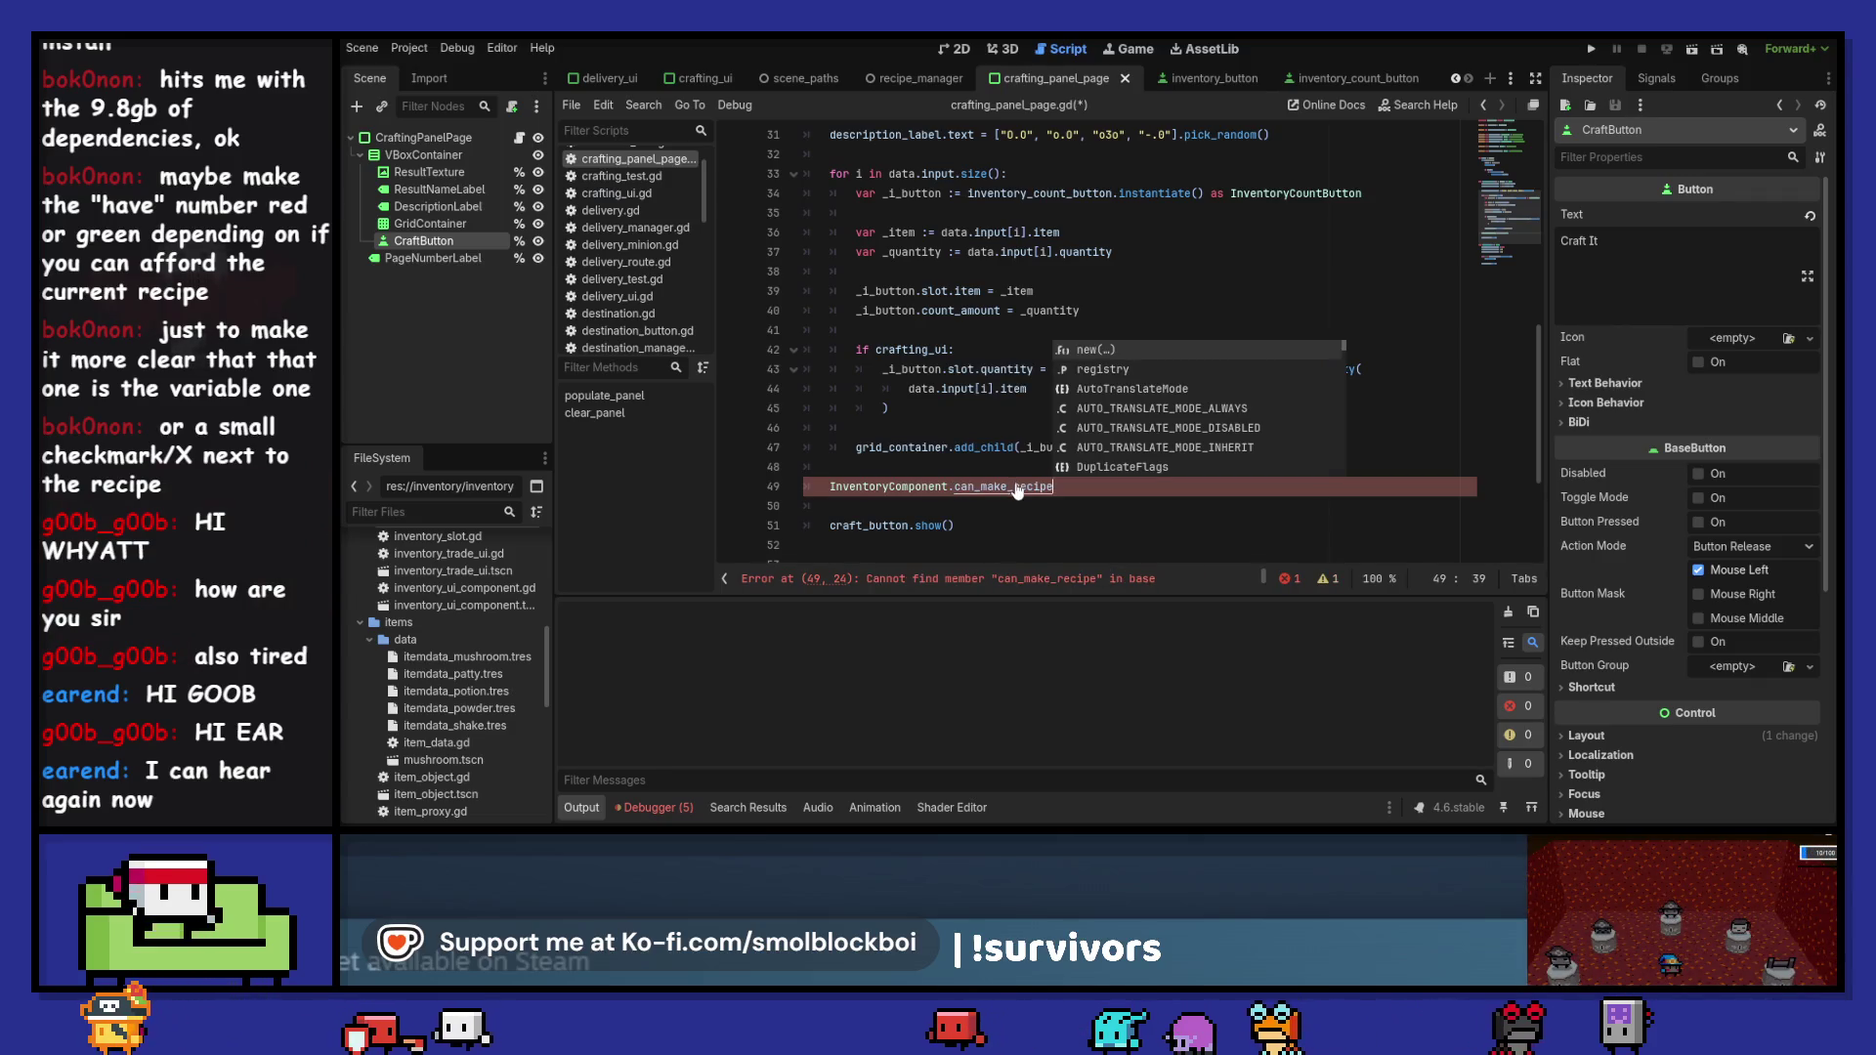
left_click(1017, 487, "ctrl")
scroll(1193, 400, "up", 1)
scroll(1271, 322, "down", 2)
Back in crafting_panel_page.gd, delete the InventoryComponent.can_make_recipe line and save.
left_click(1482, 107)
scroll(933, 192, "up", 10)
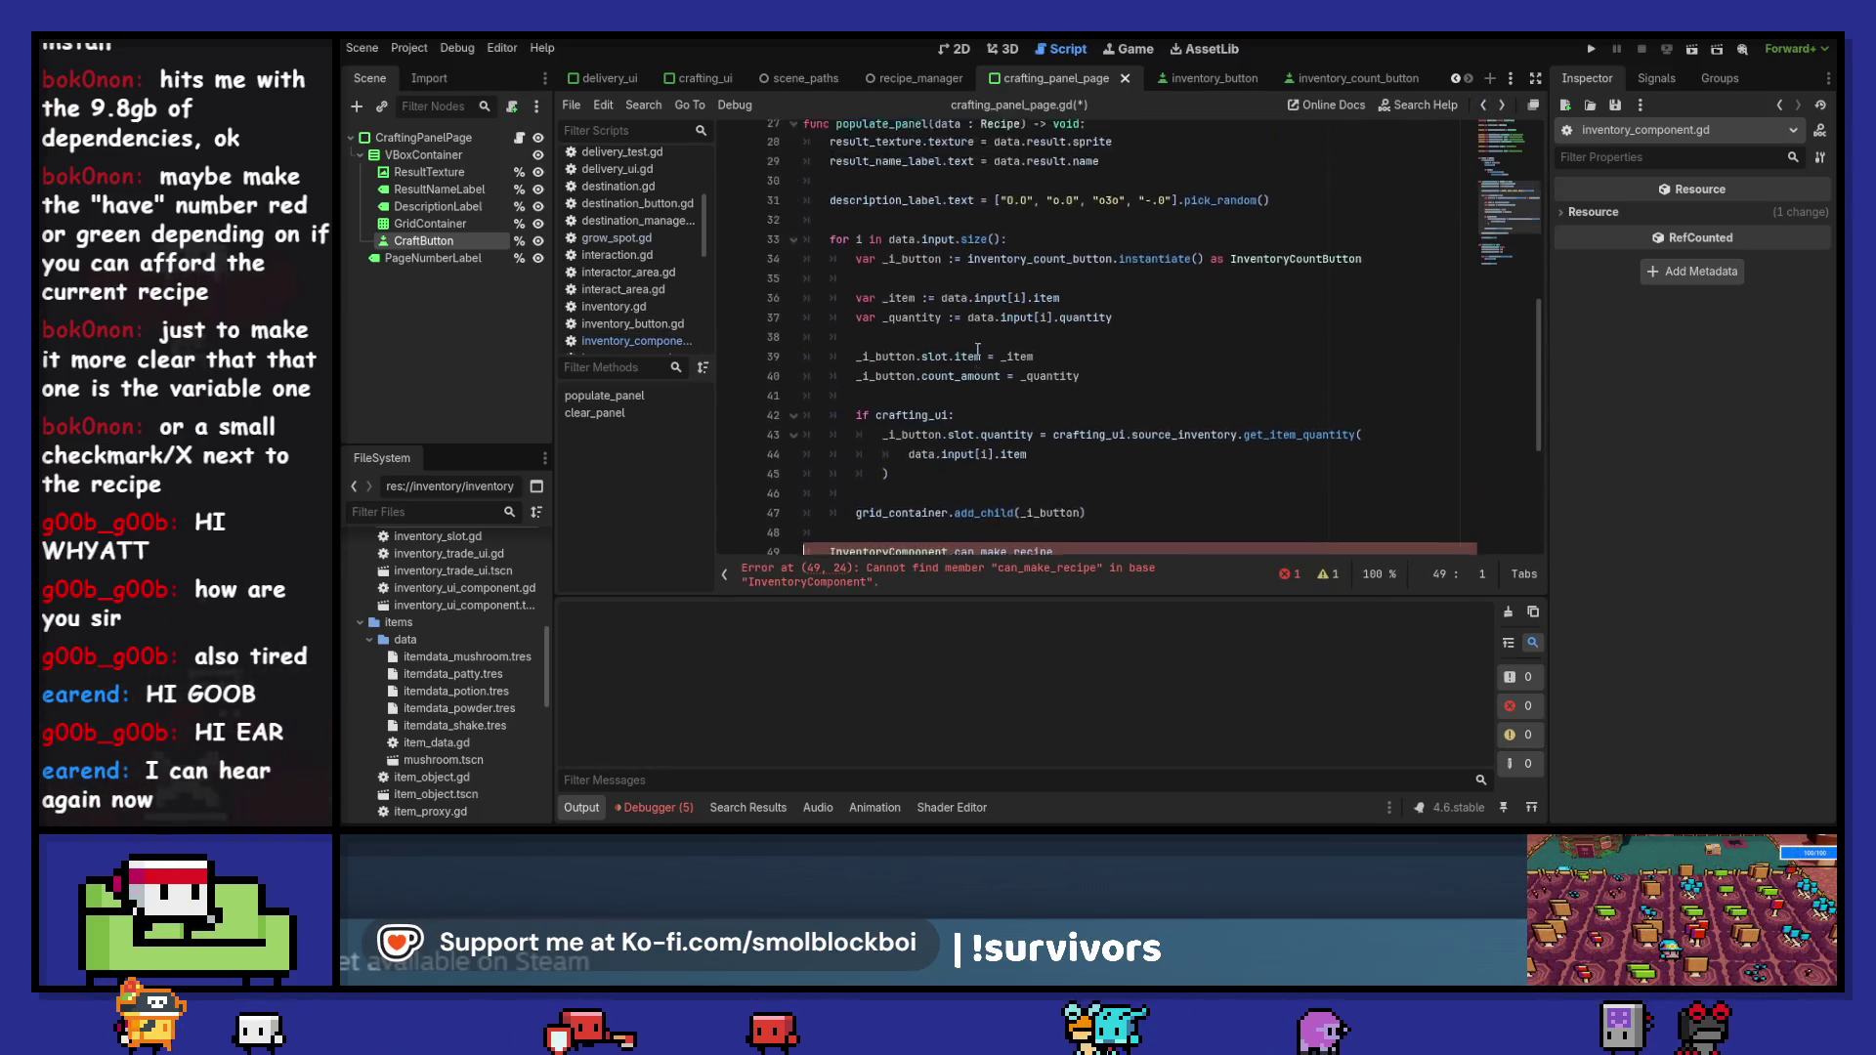
scroll(990, 379, "down", 10)
scroll(990, 379, "up", 1)
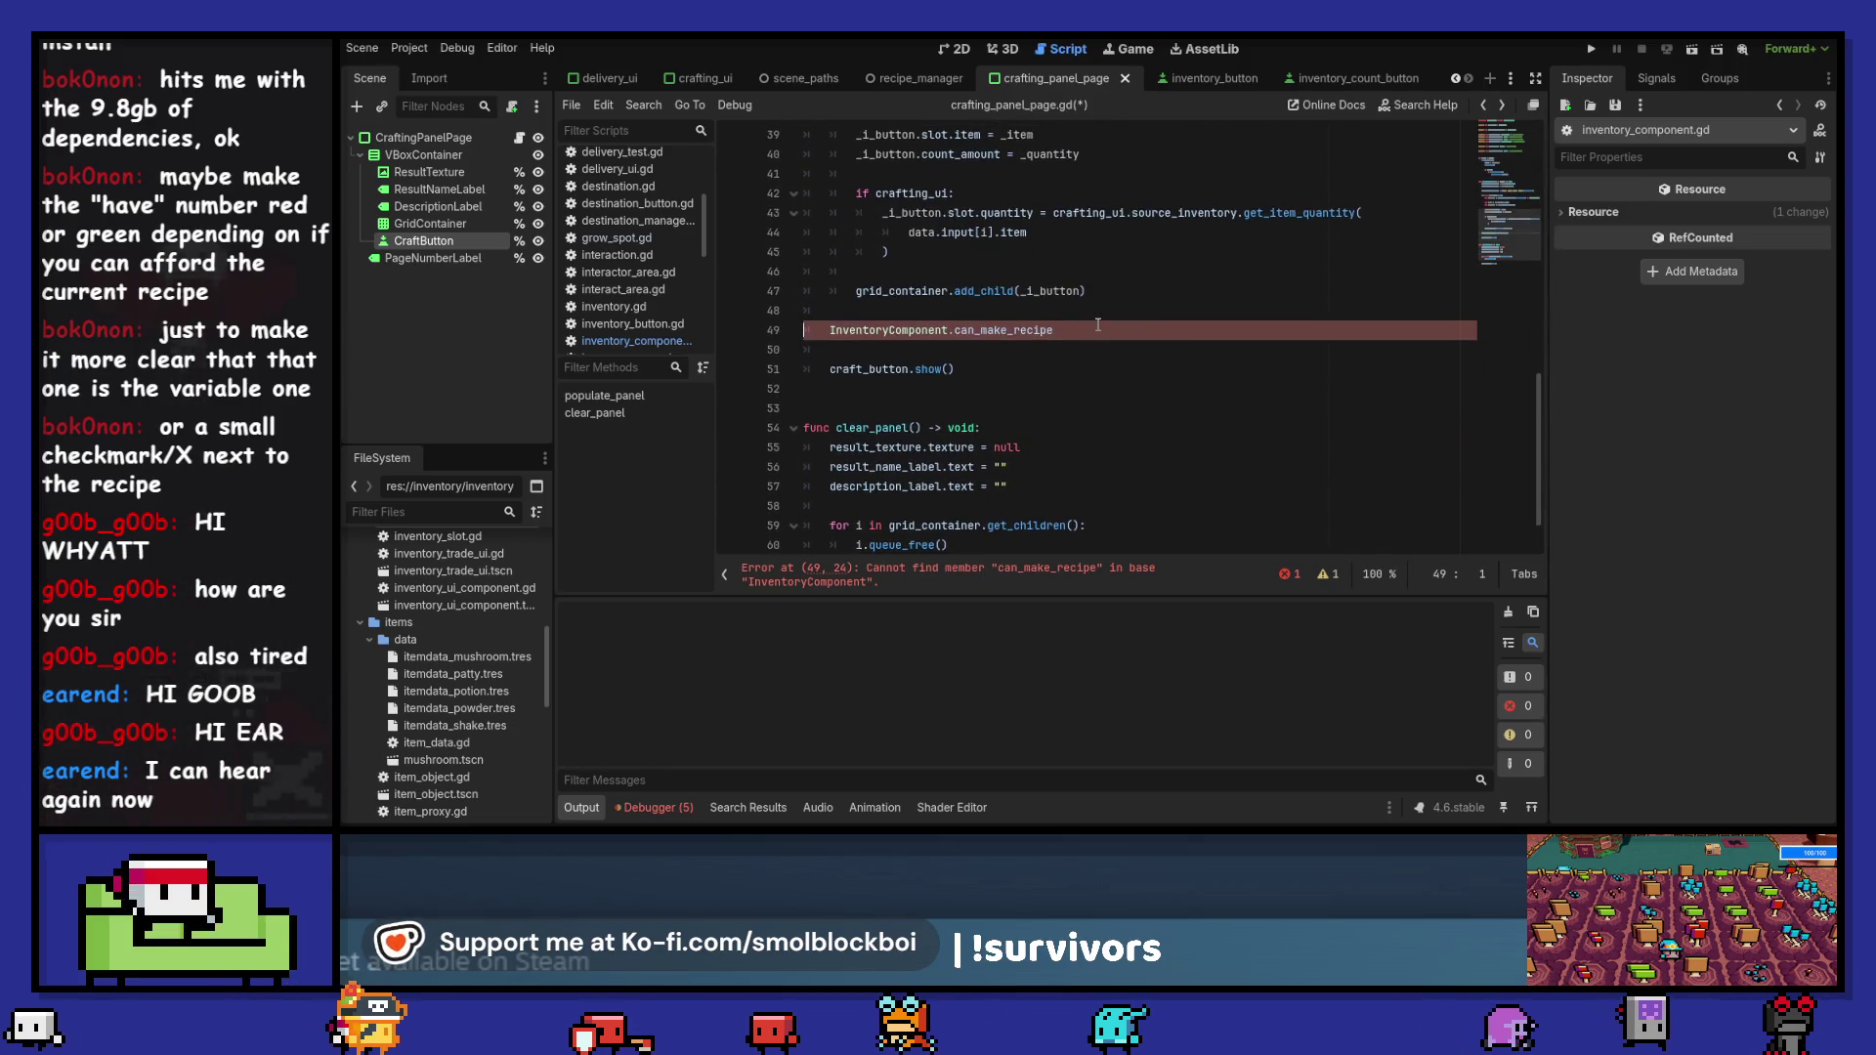
left_click_drag(1054, 330, 681, 331)
key("BackSpace")
key("BackSpace")
key("BackSpace")
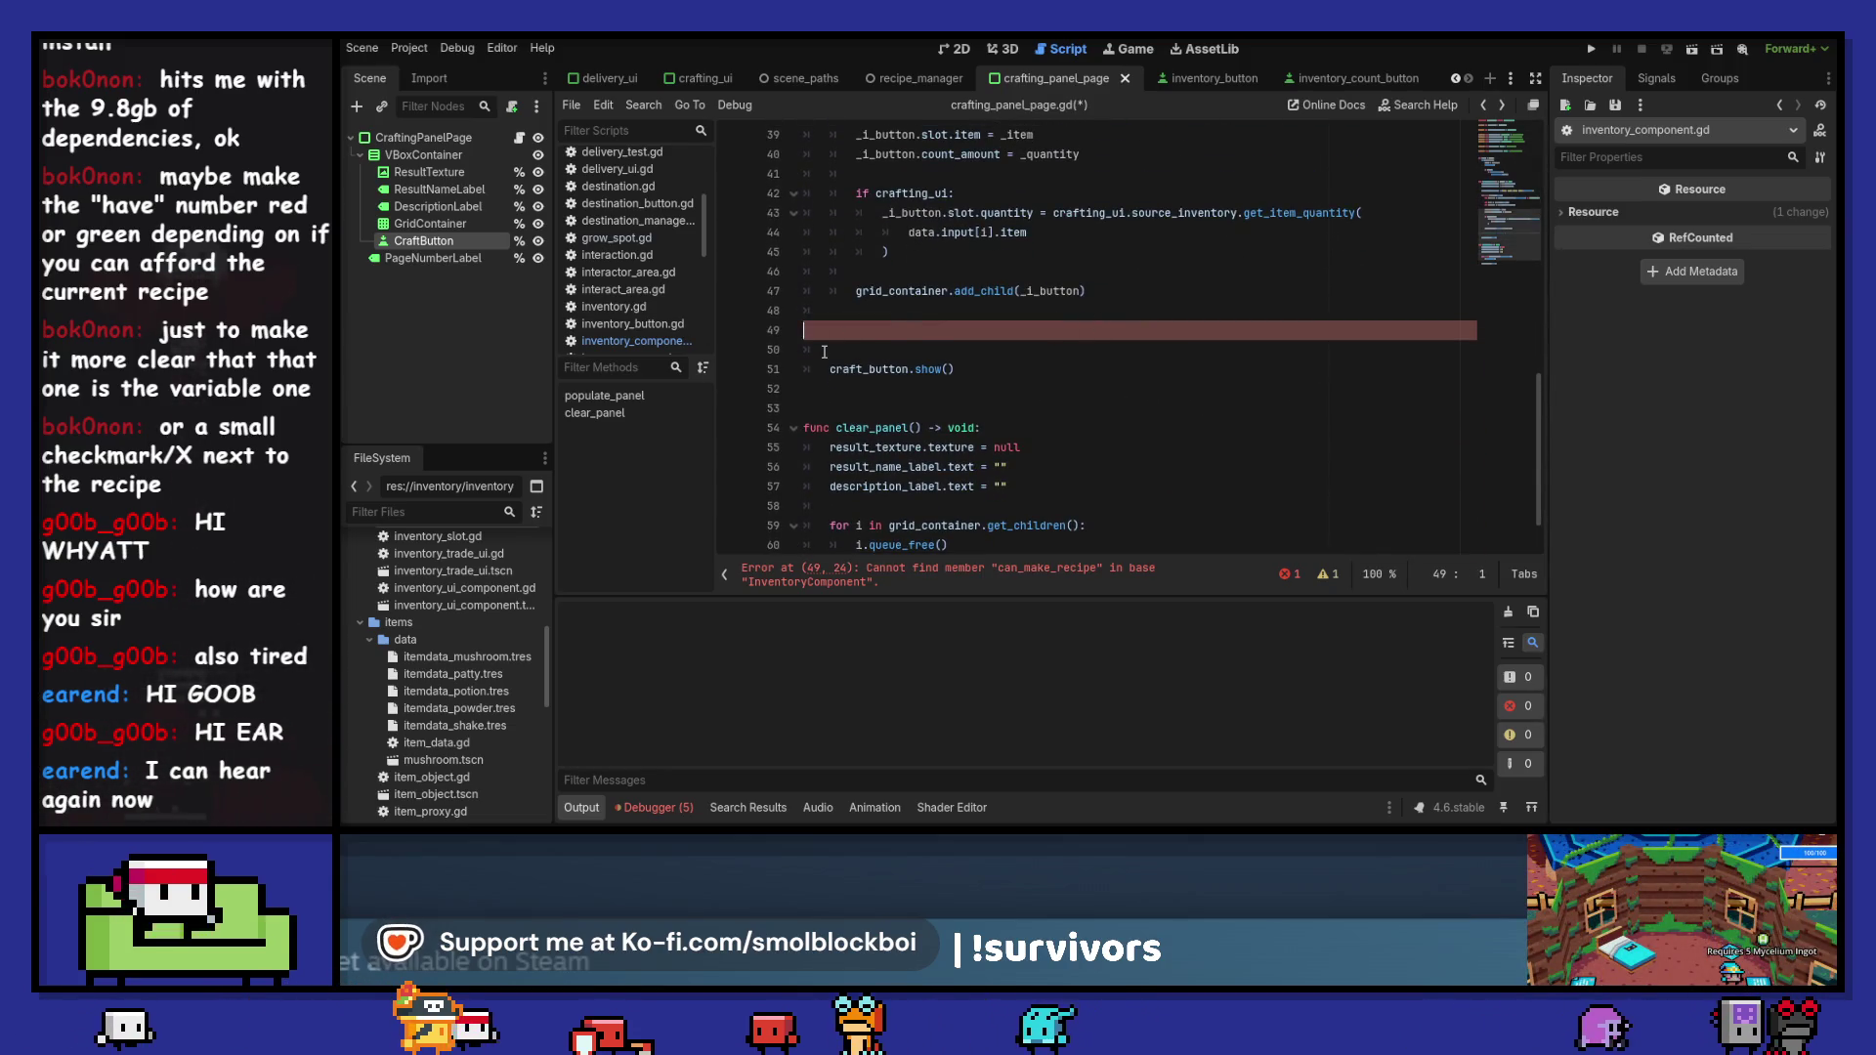
key("ctrl+s")
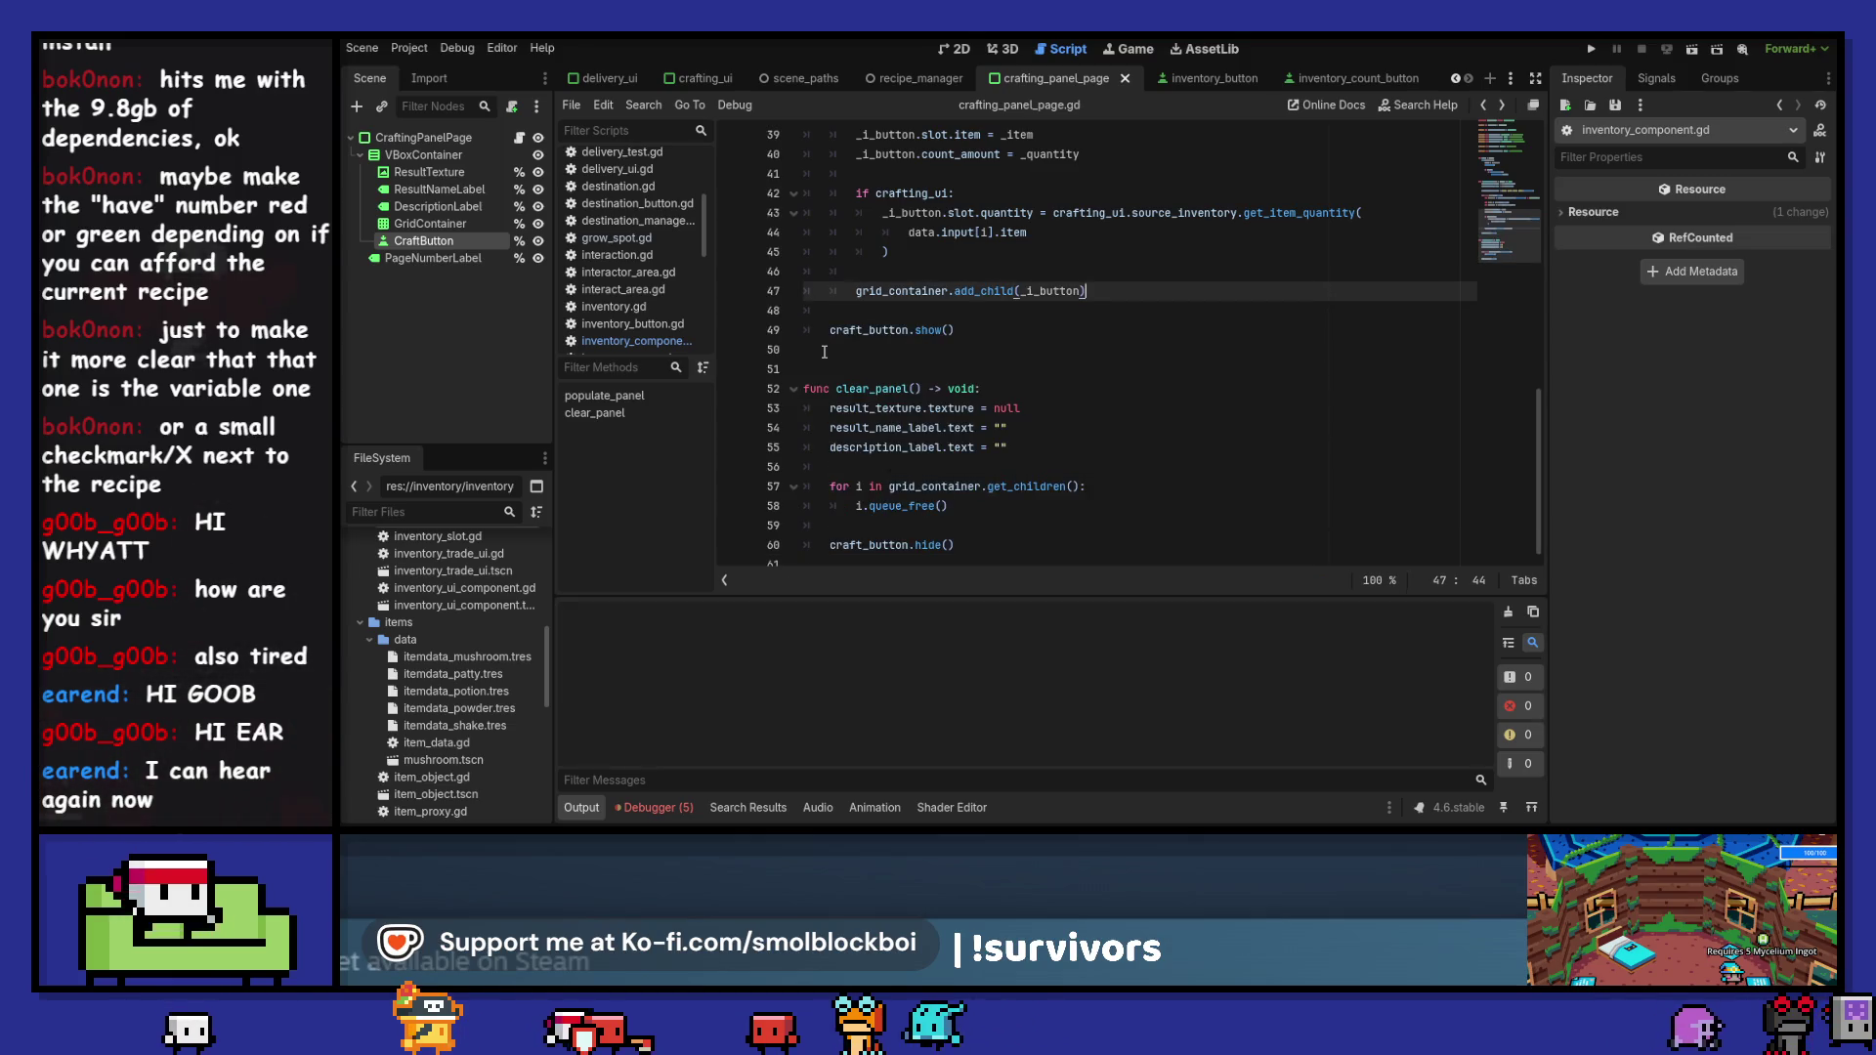
Start an if condition on a crafting variable, then discard the unfinished line.
key("Return")
key("Return")
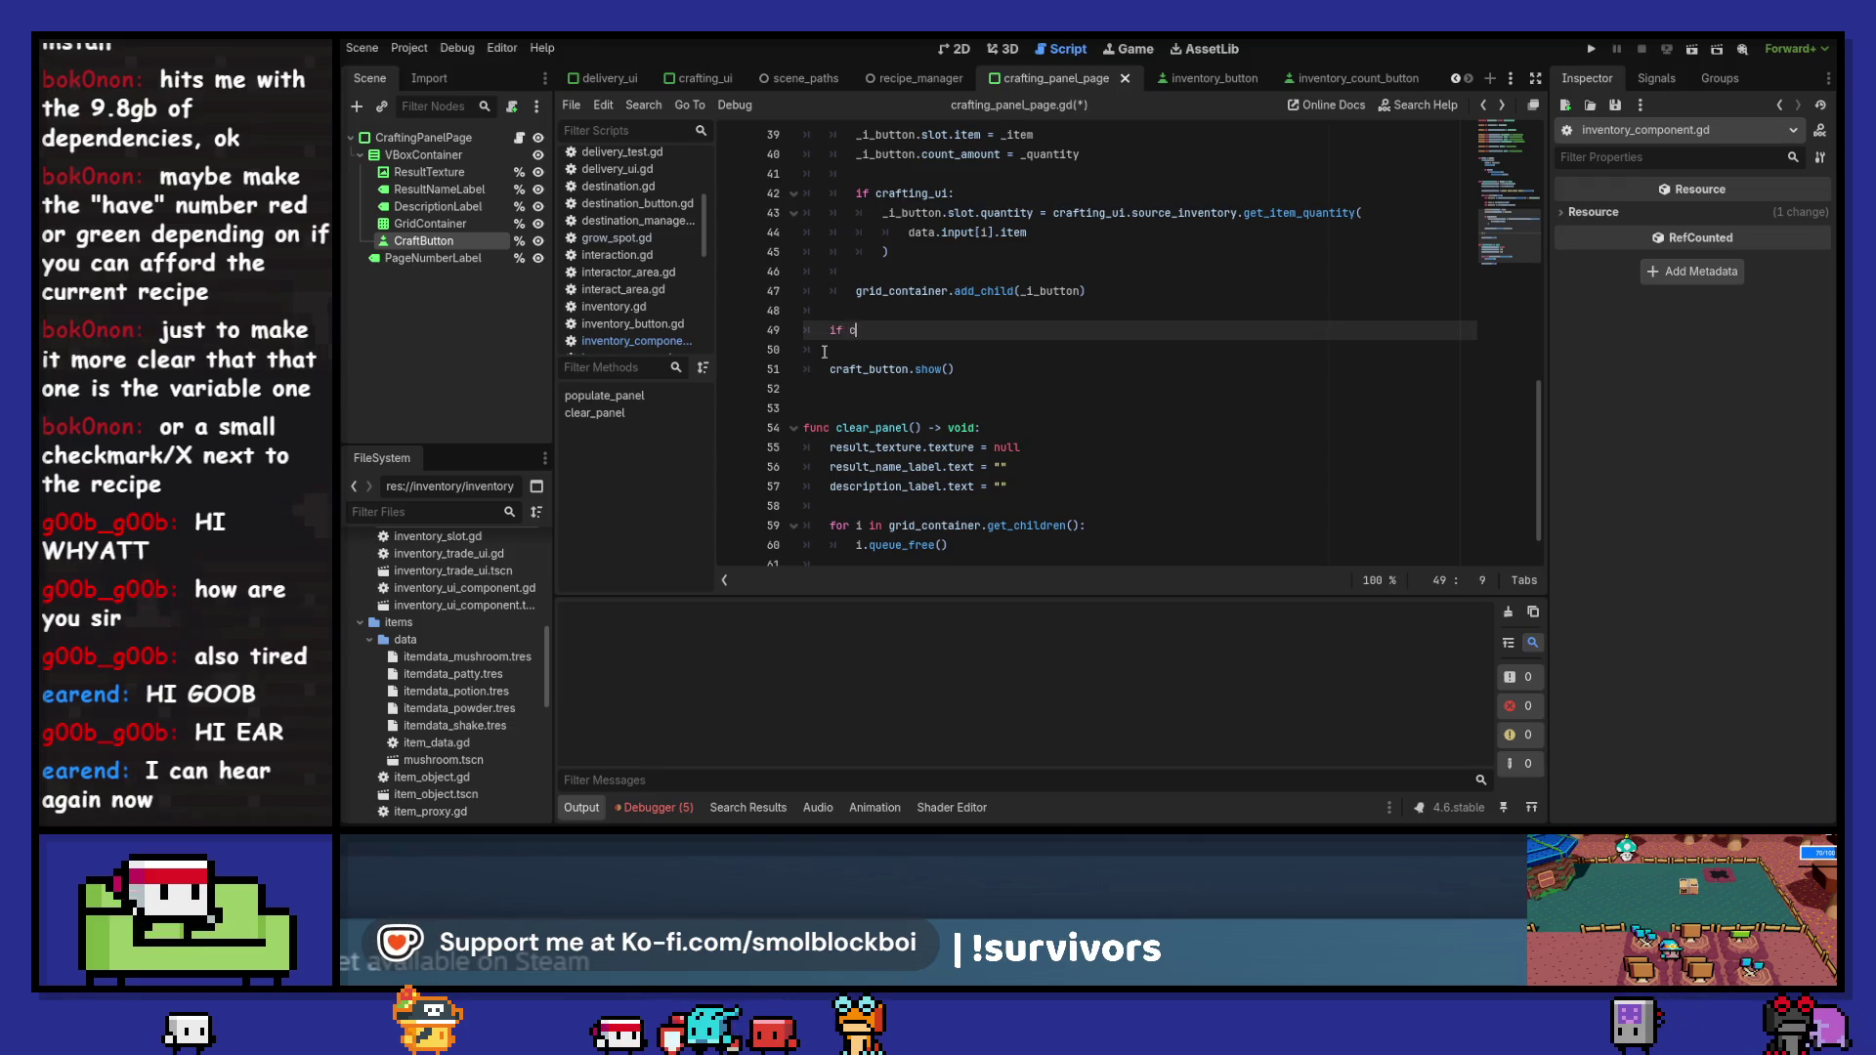
type("ting")
key("ctrl+shift+Left")
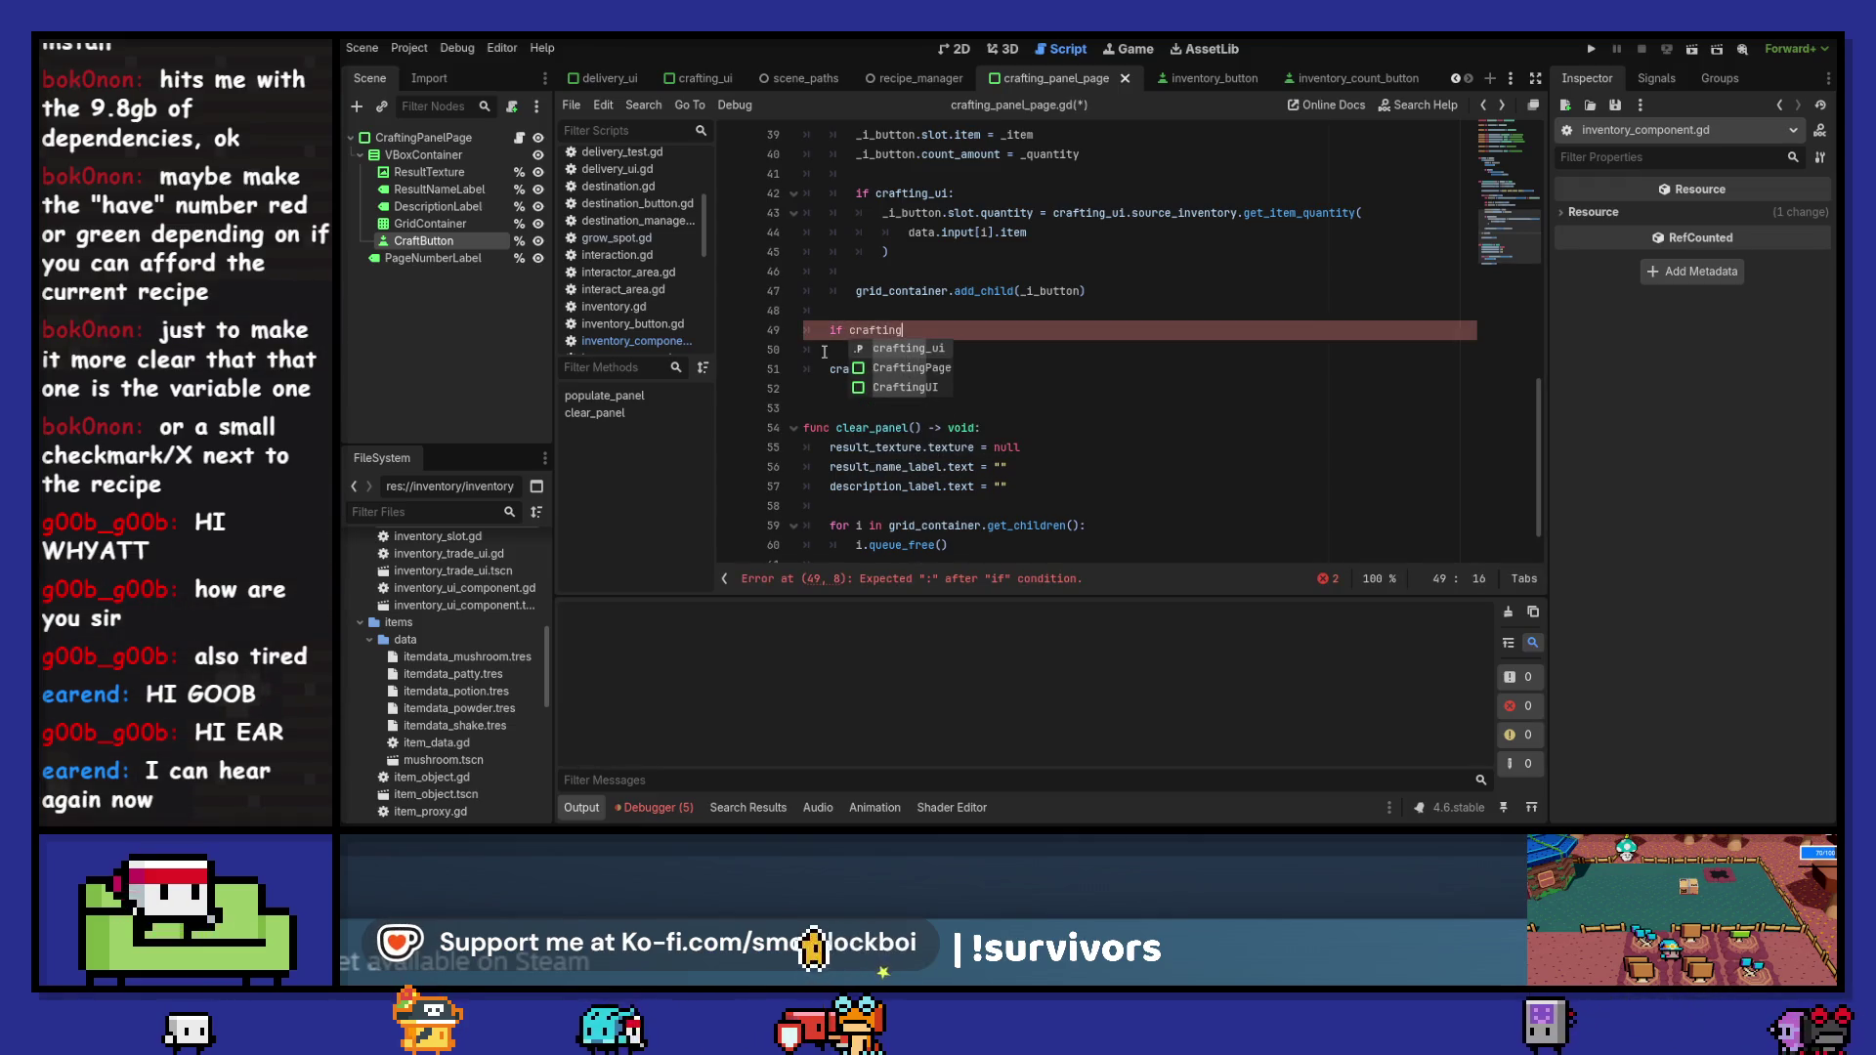
key("BackSpace")
key("BackSpace")
key("BackSpace")
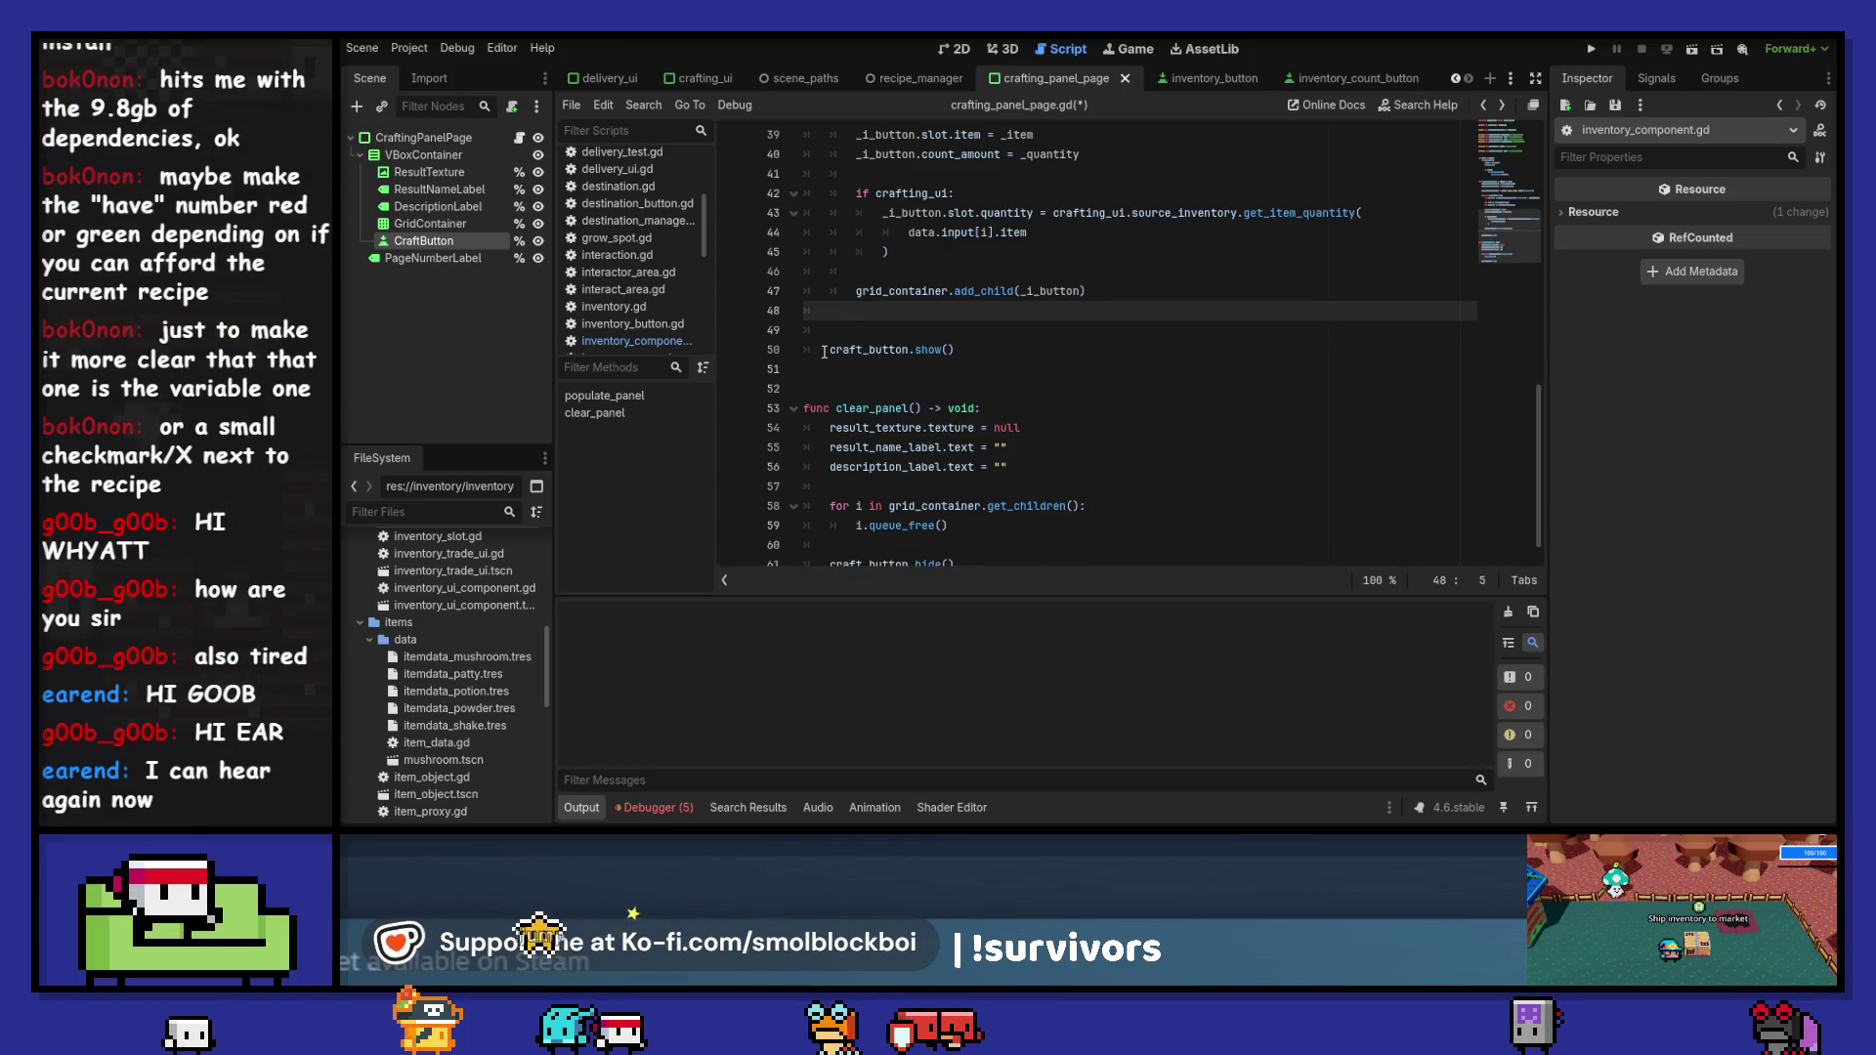
scroll(870, 329, "up", 4)
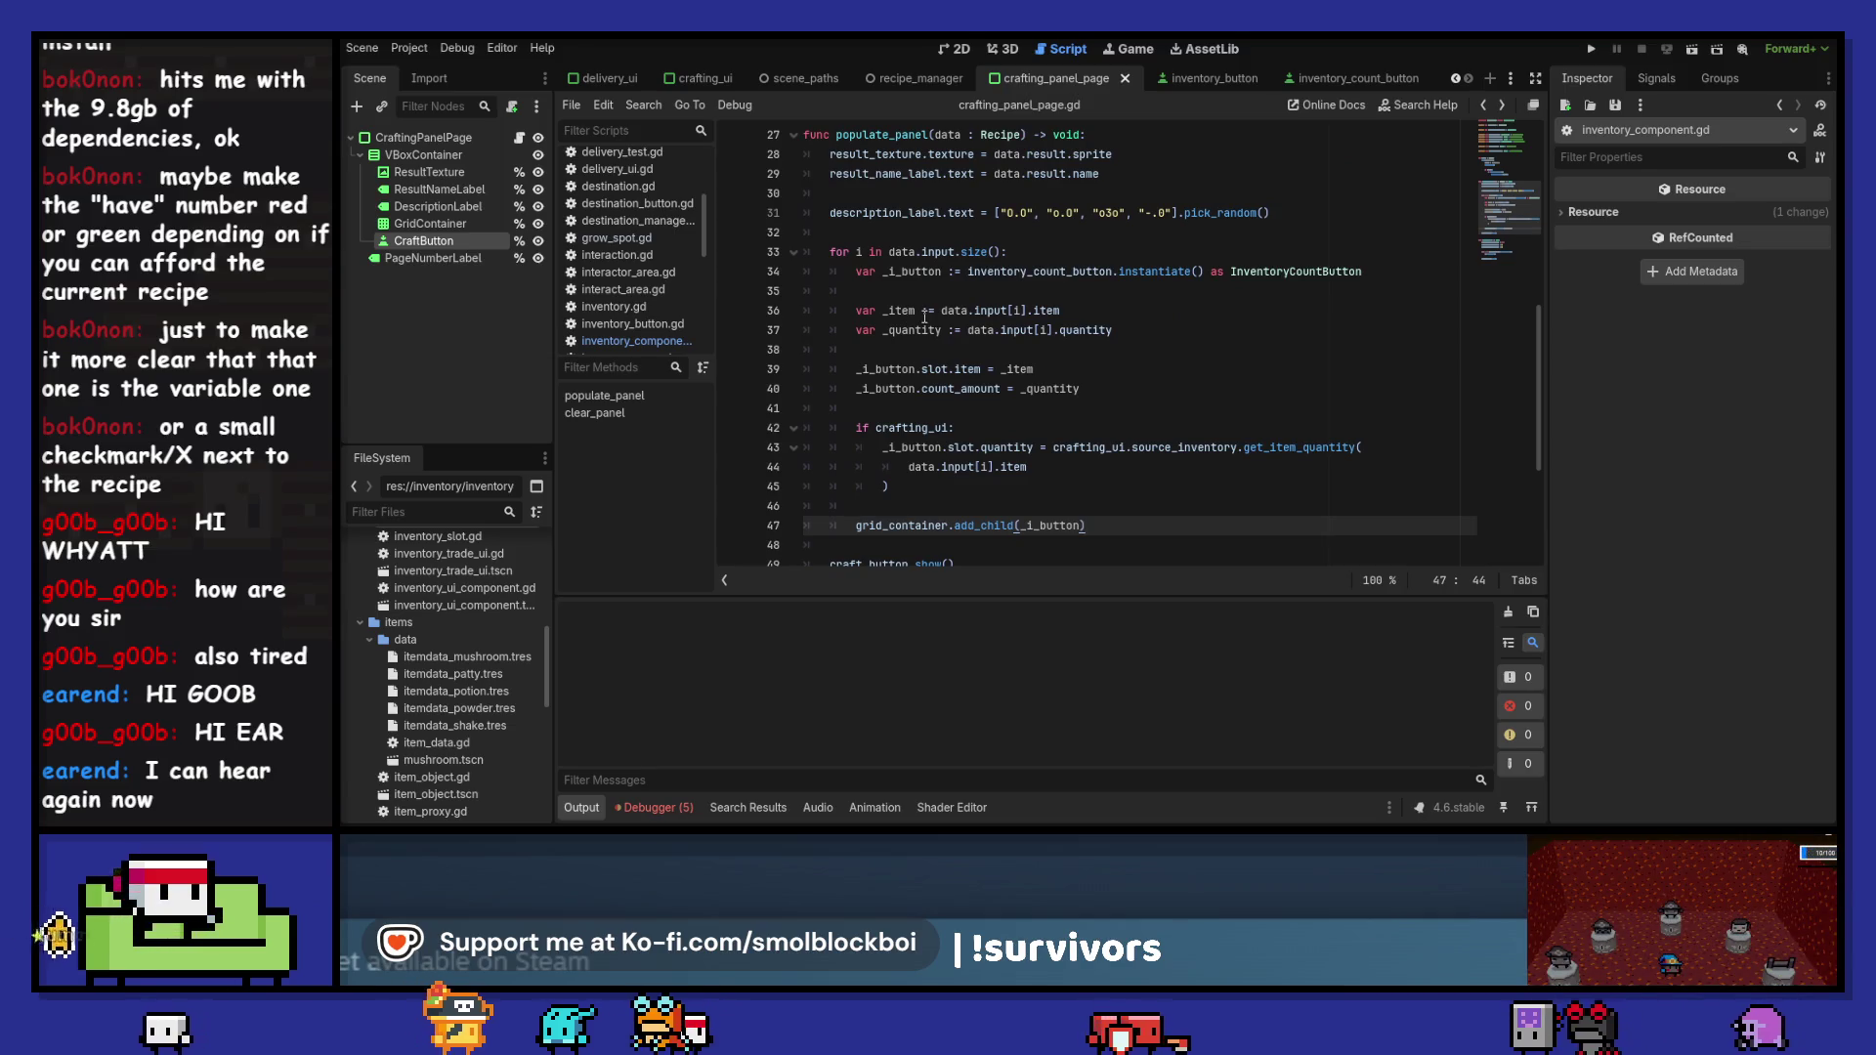
scroll(924, 318, "down", 1)
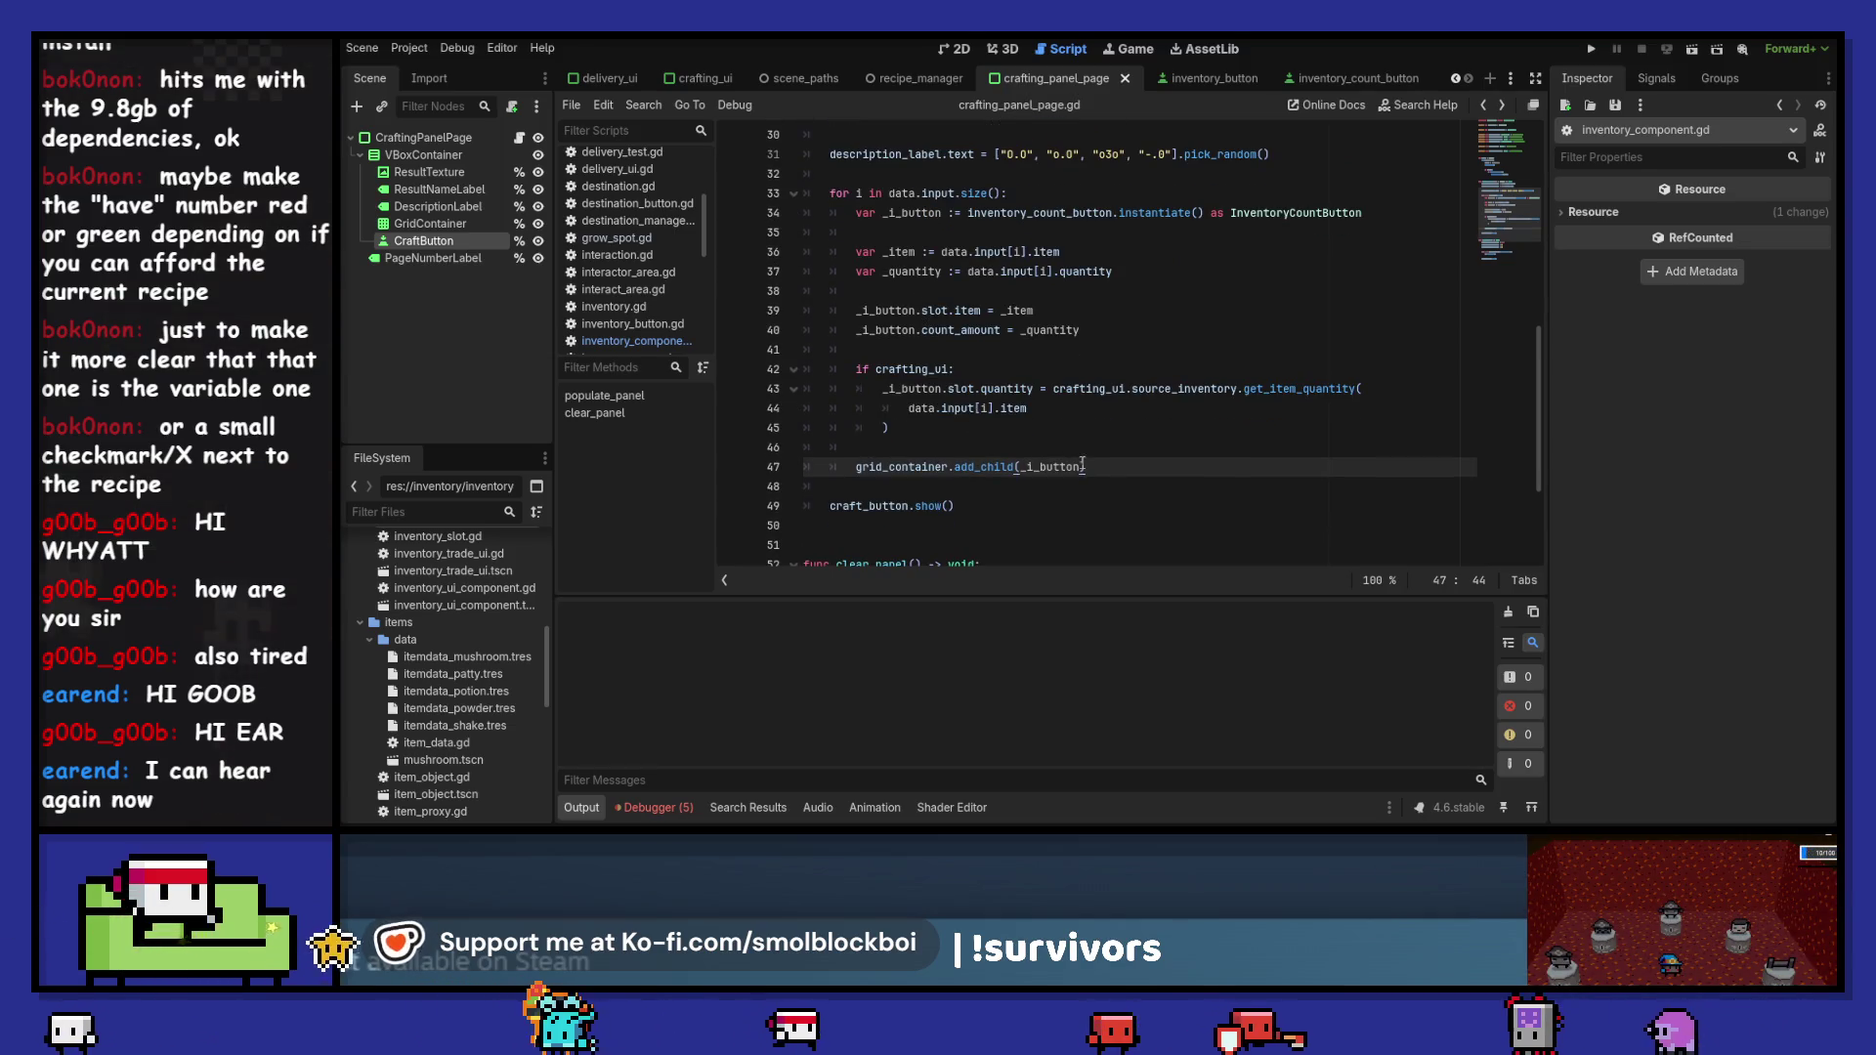
Add an 'if crafting_ui:' block after the add_child call.
key("Return")
key("Return")
key("BackSpace")
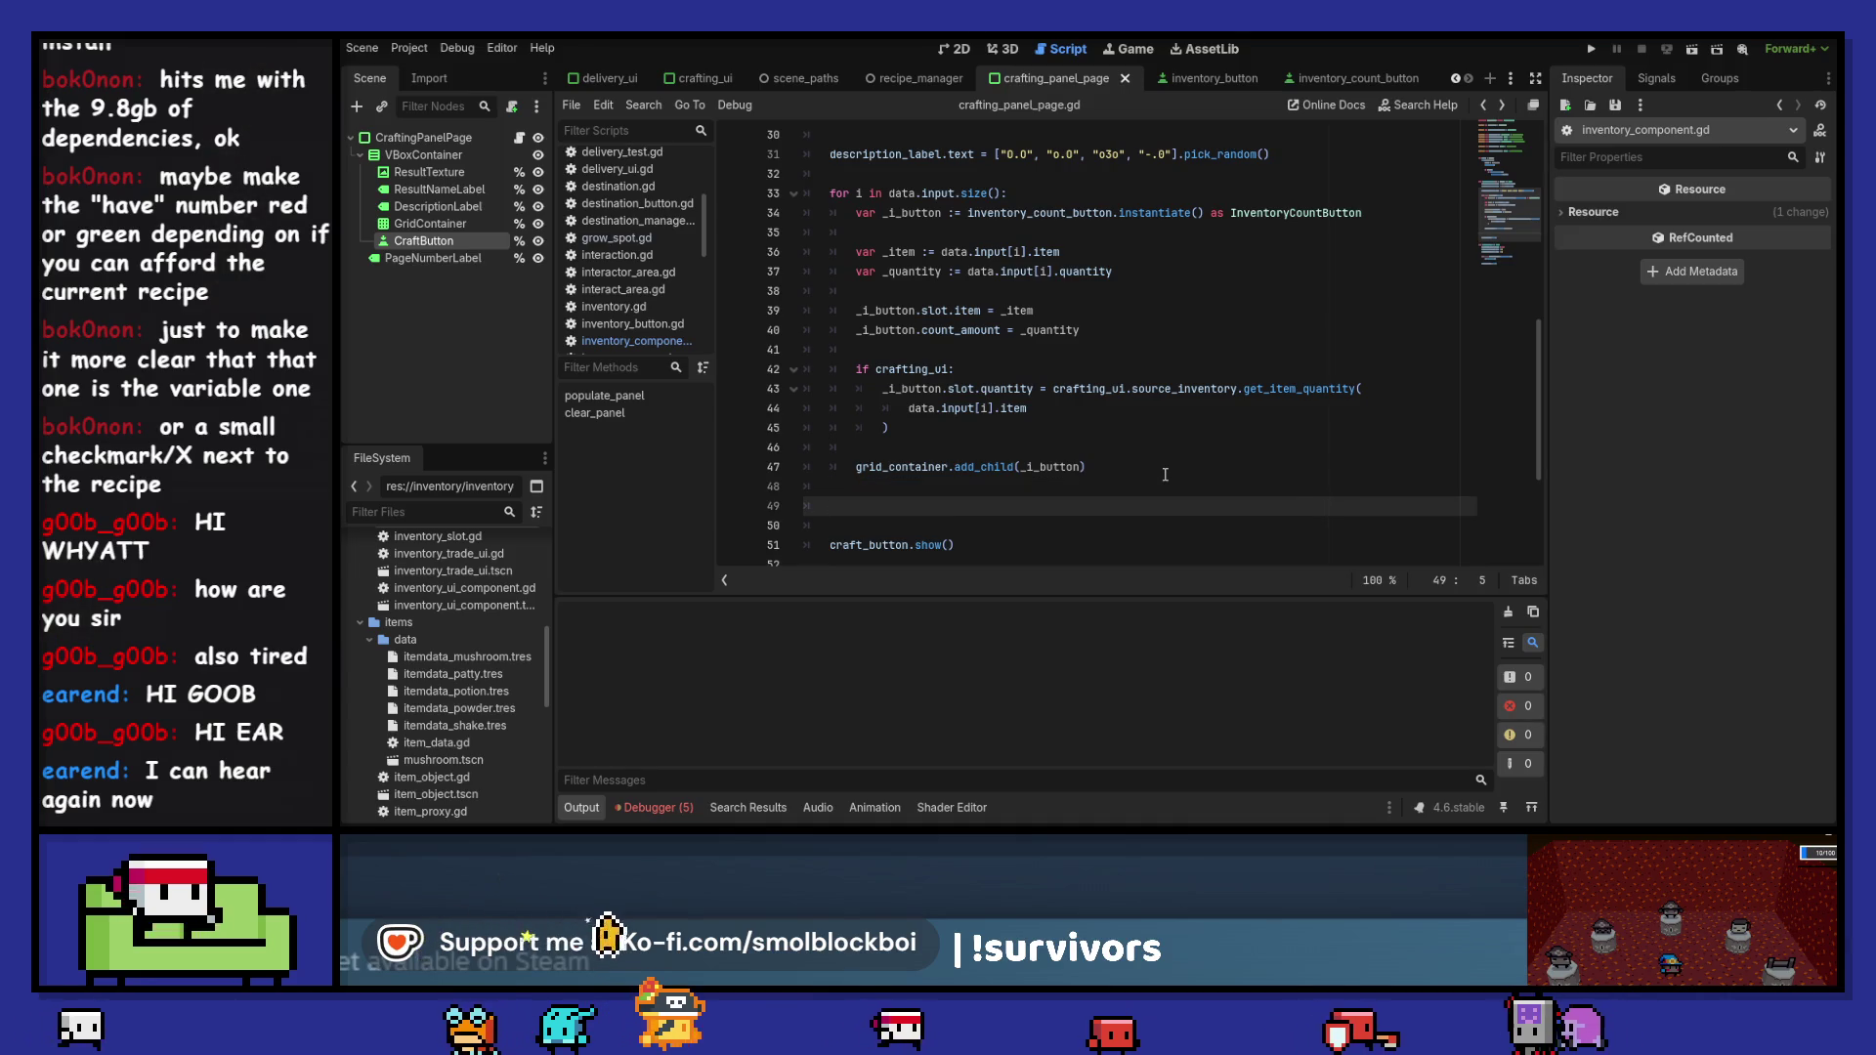
type("if craf")
key("Return")
type(":")
key("Return")
Nest a check 'if crafting_ui.source_inventory.can_make_recipe(recipe):' inside that block.
type("craf")
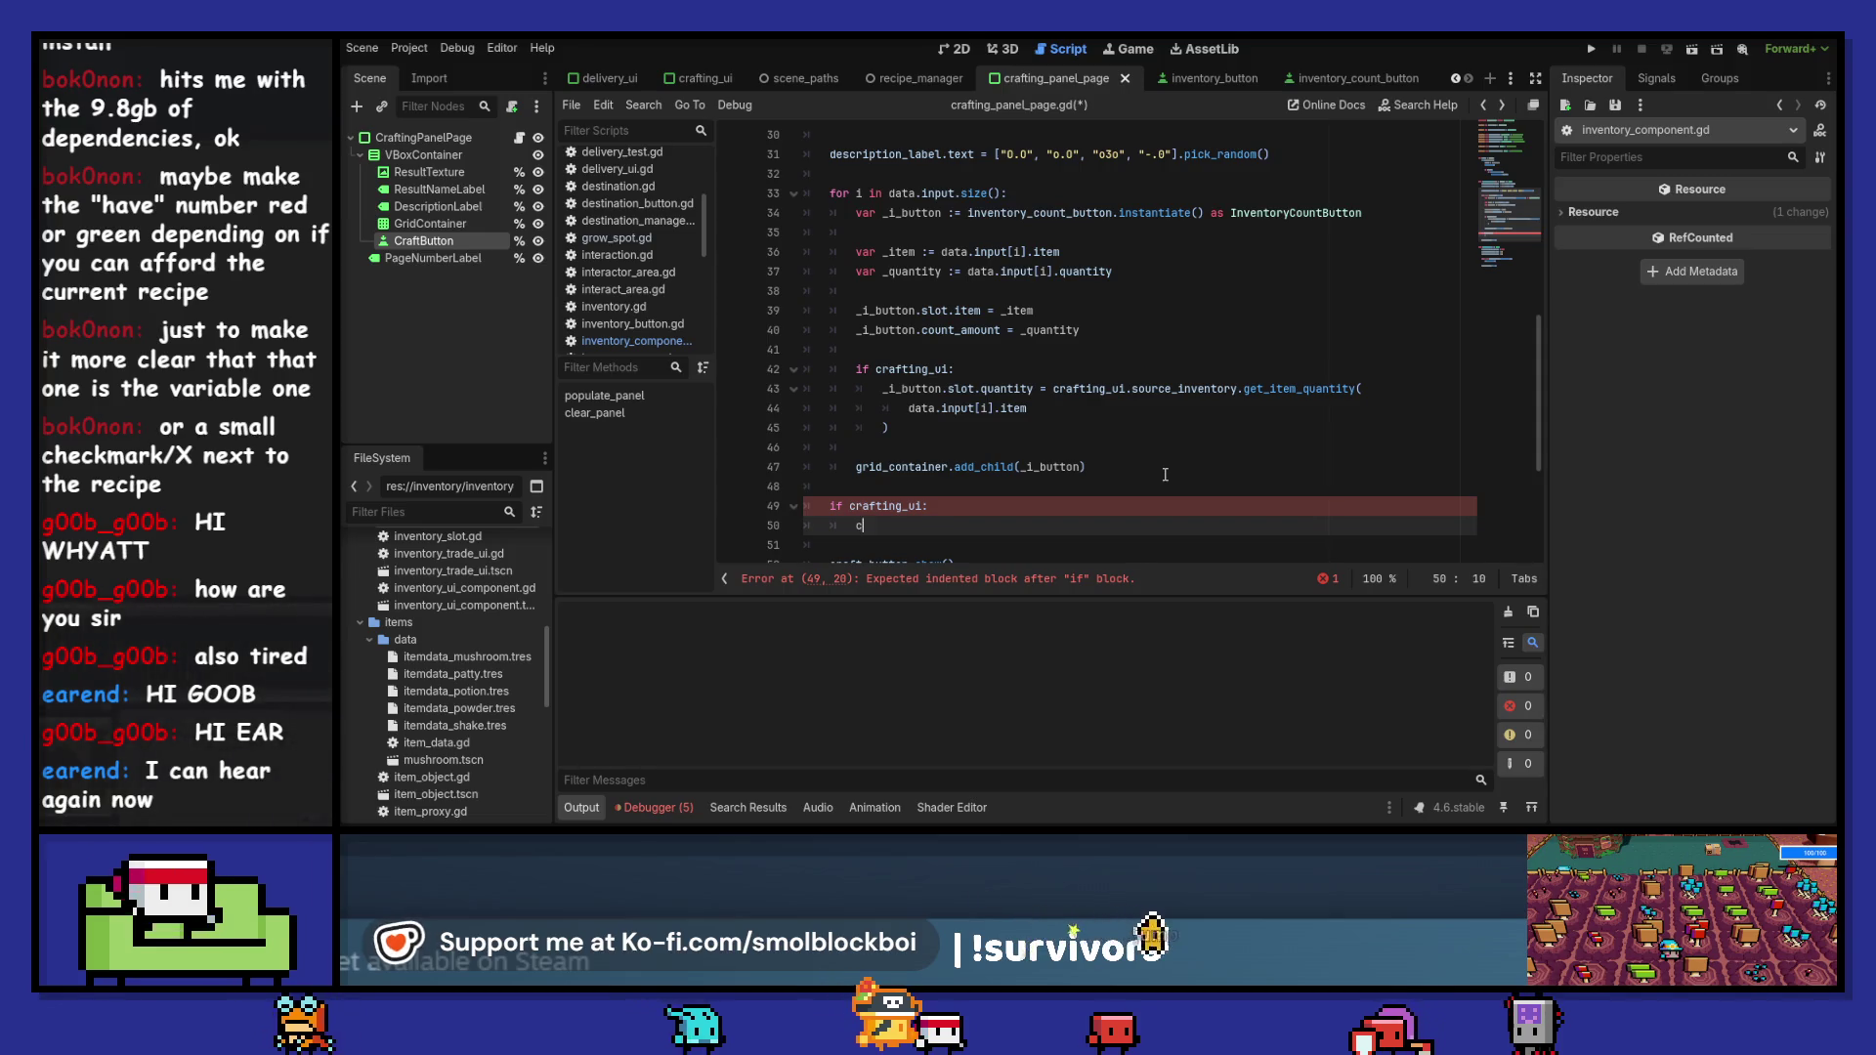
key("Return")
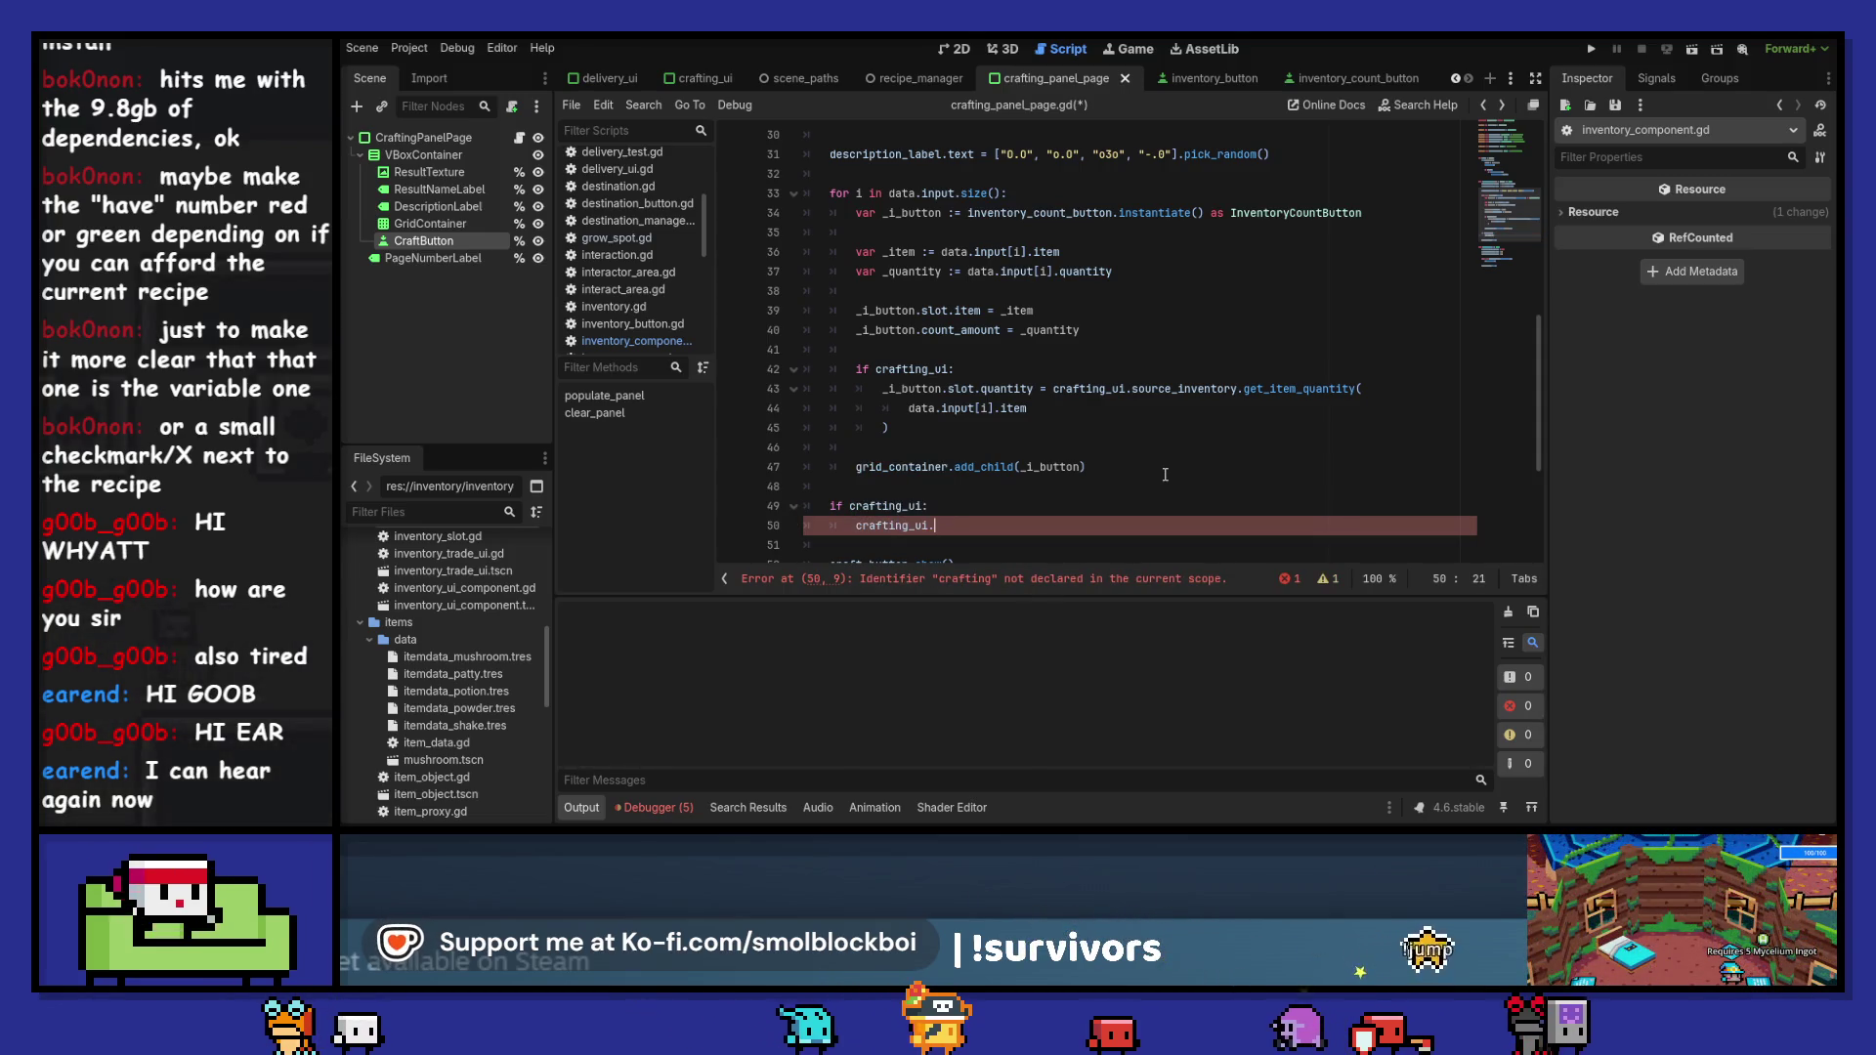
type(".so")
key("Return")
type(".can_make_")
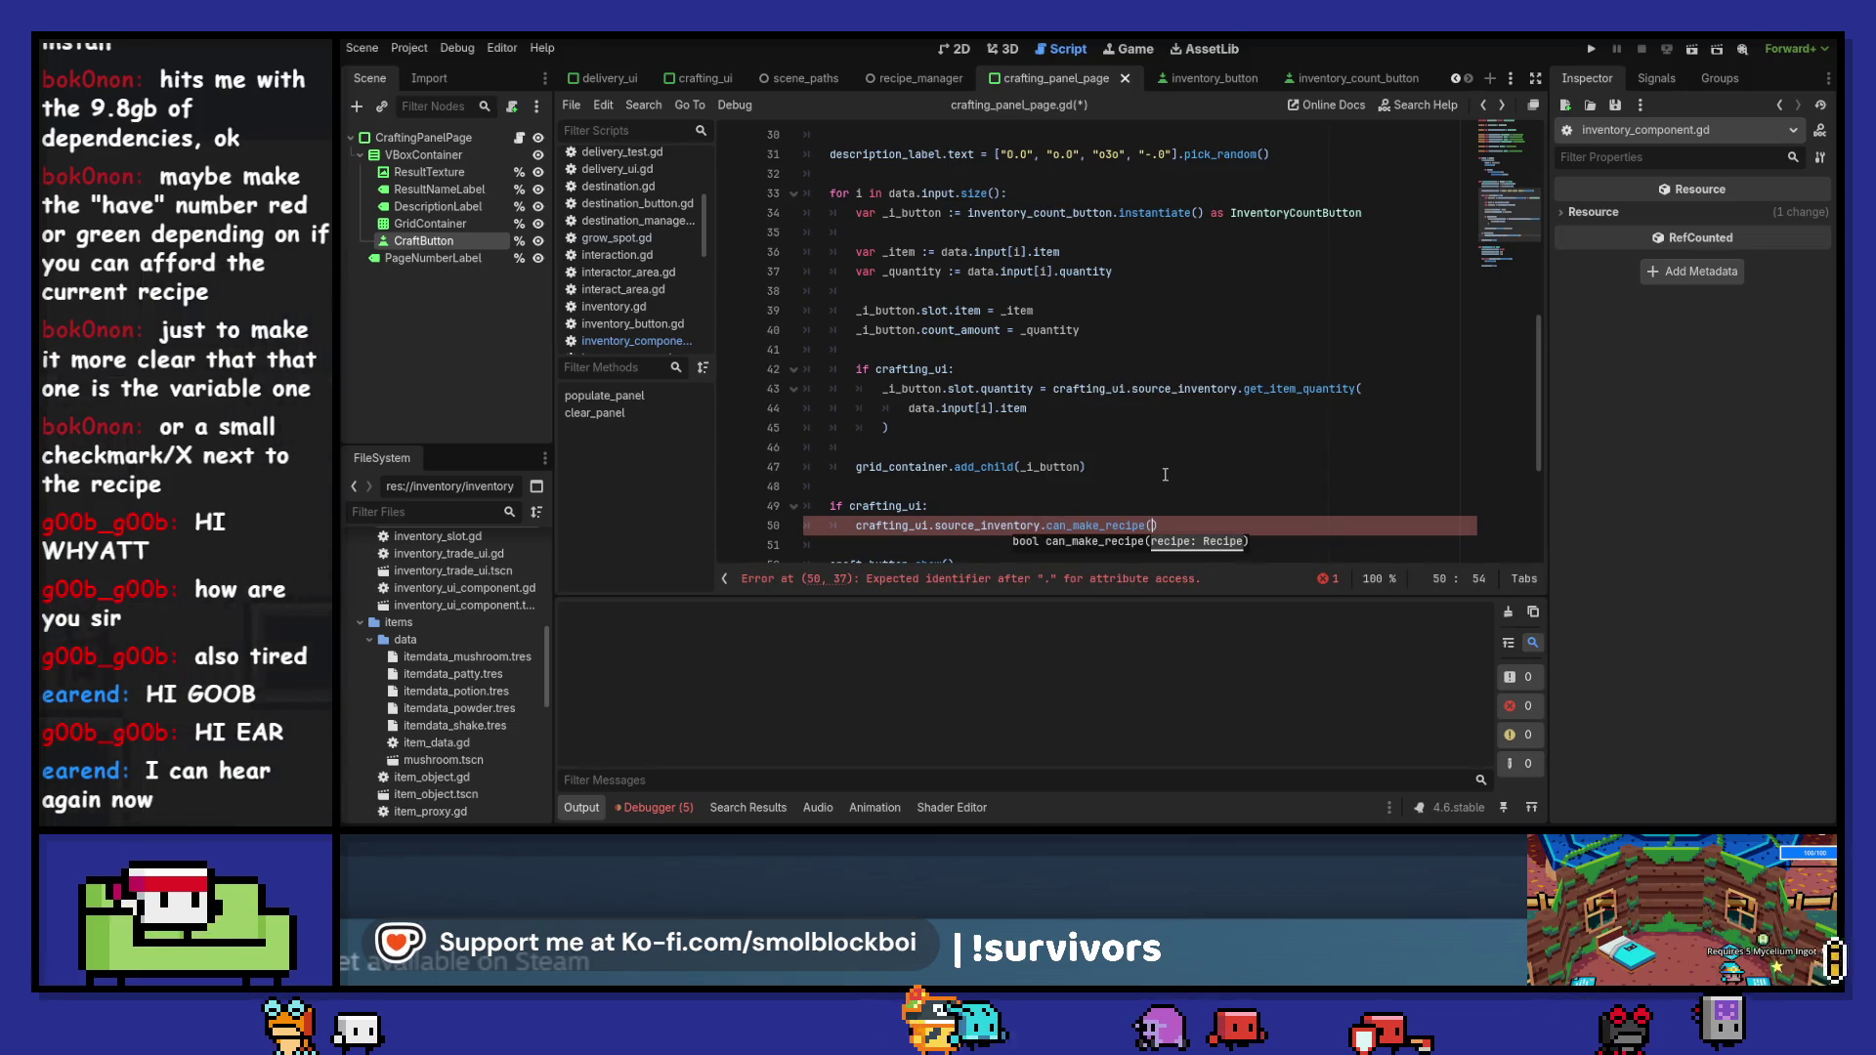
key("Return")
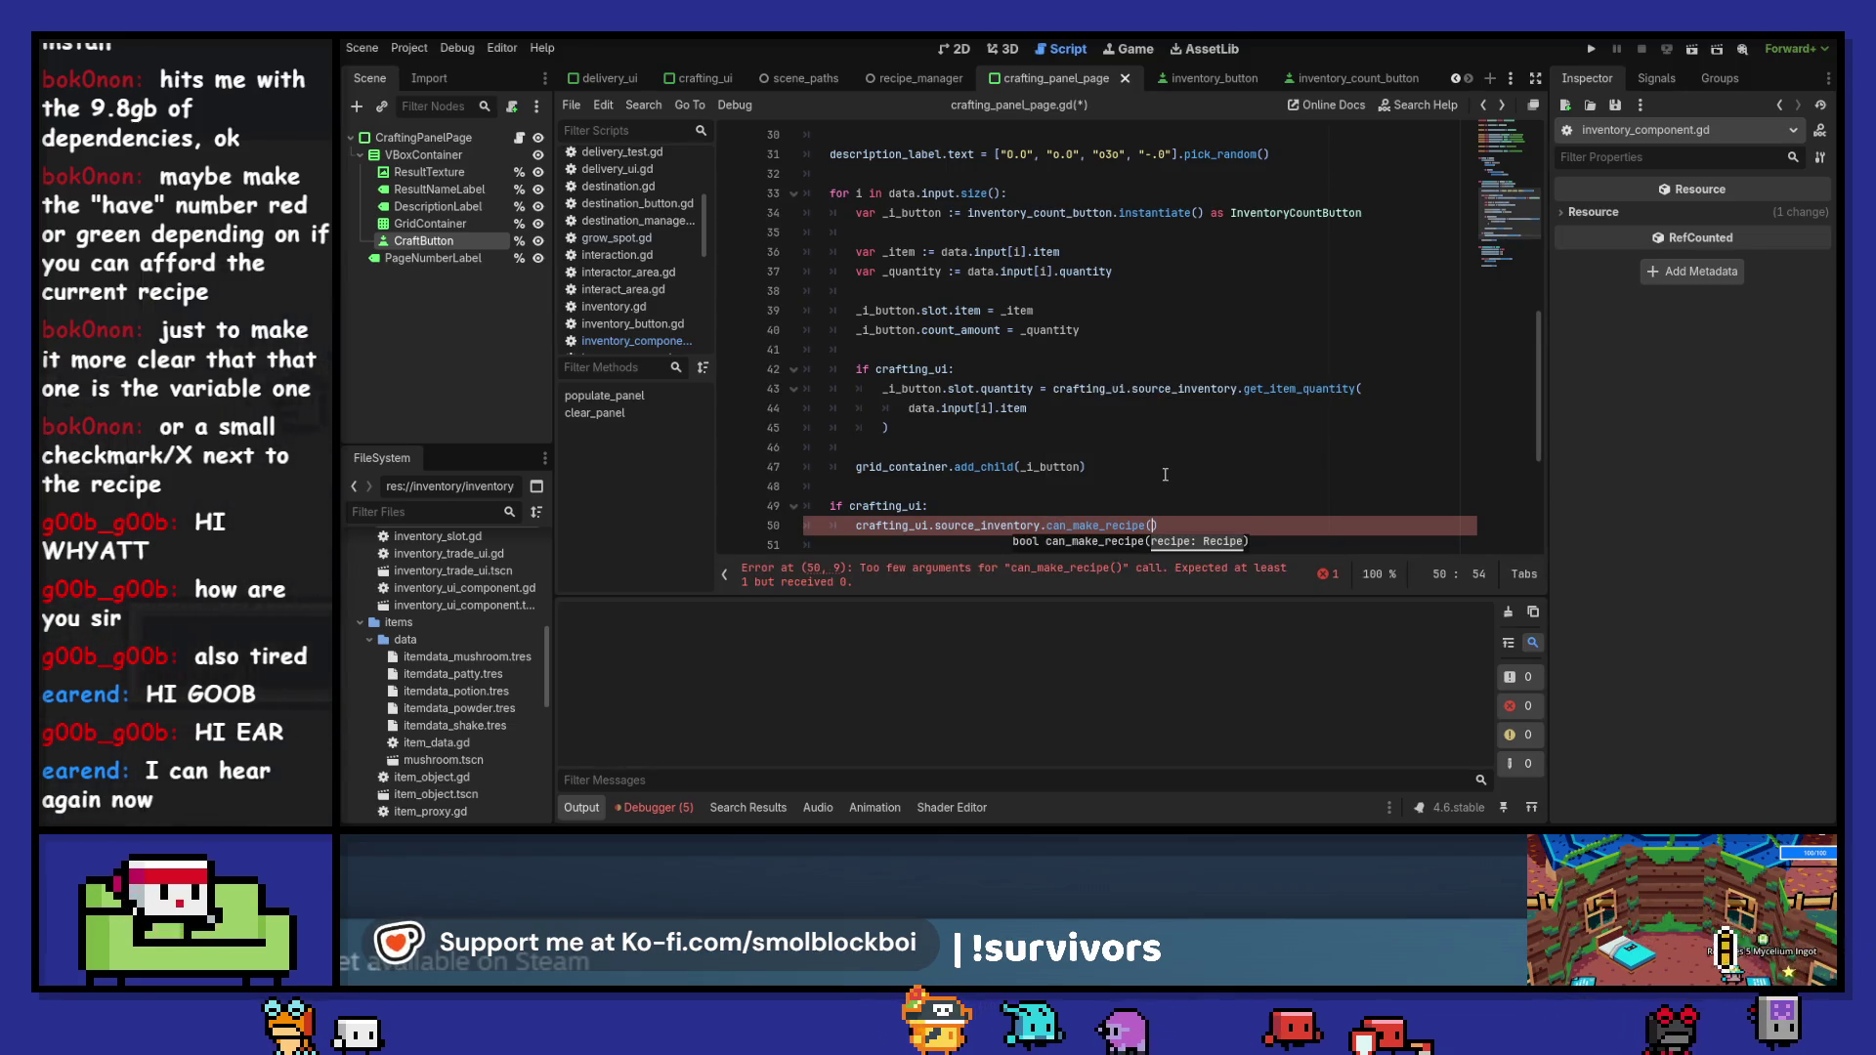
type("recipe")
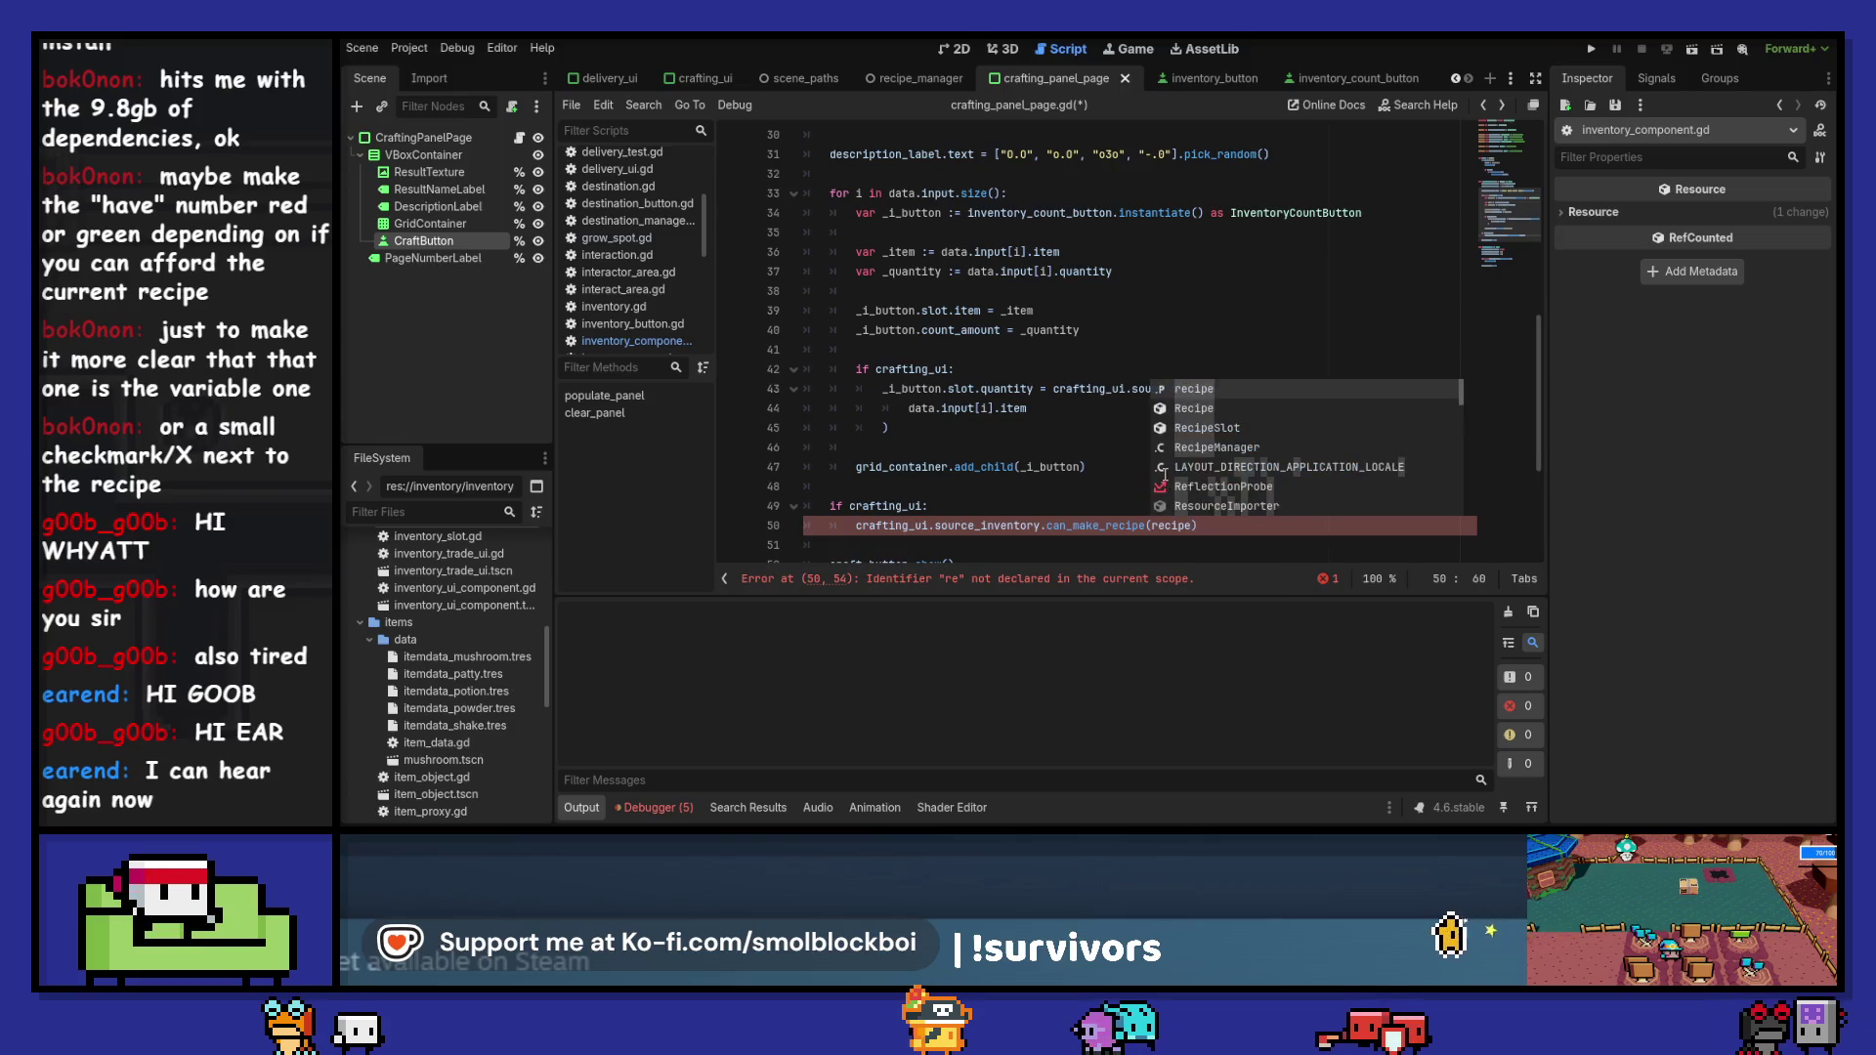
key("Home")
type("if")
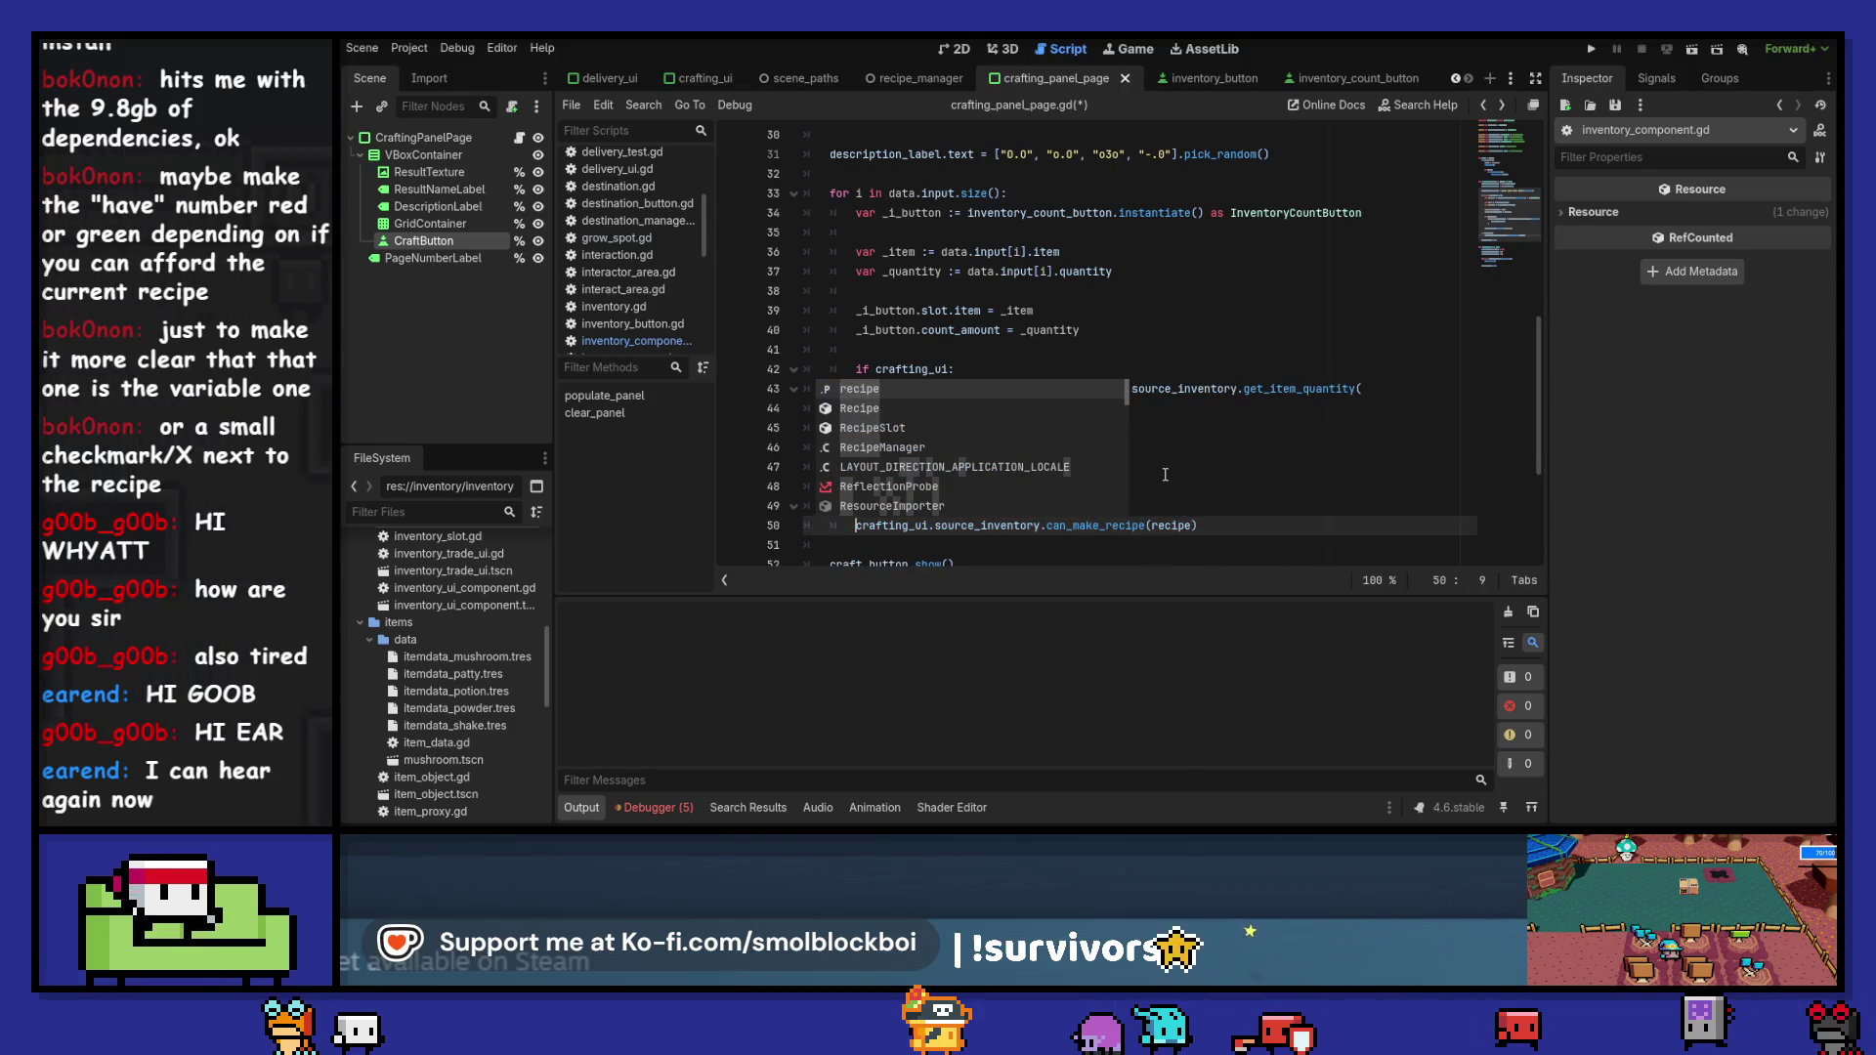
key("End")
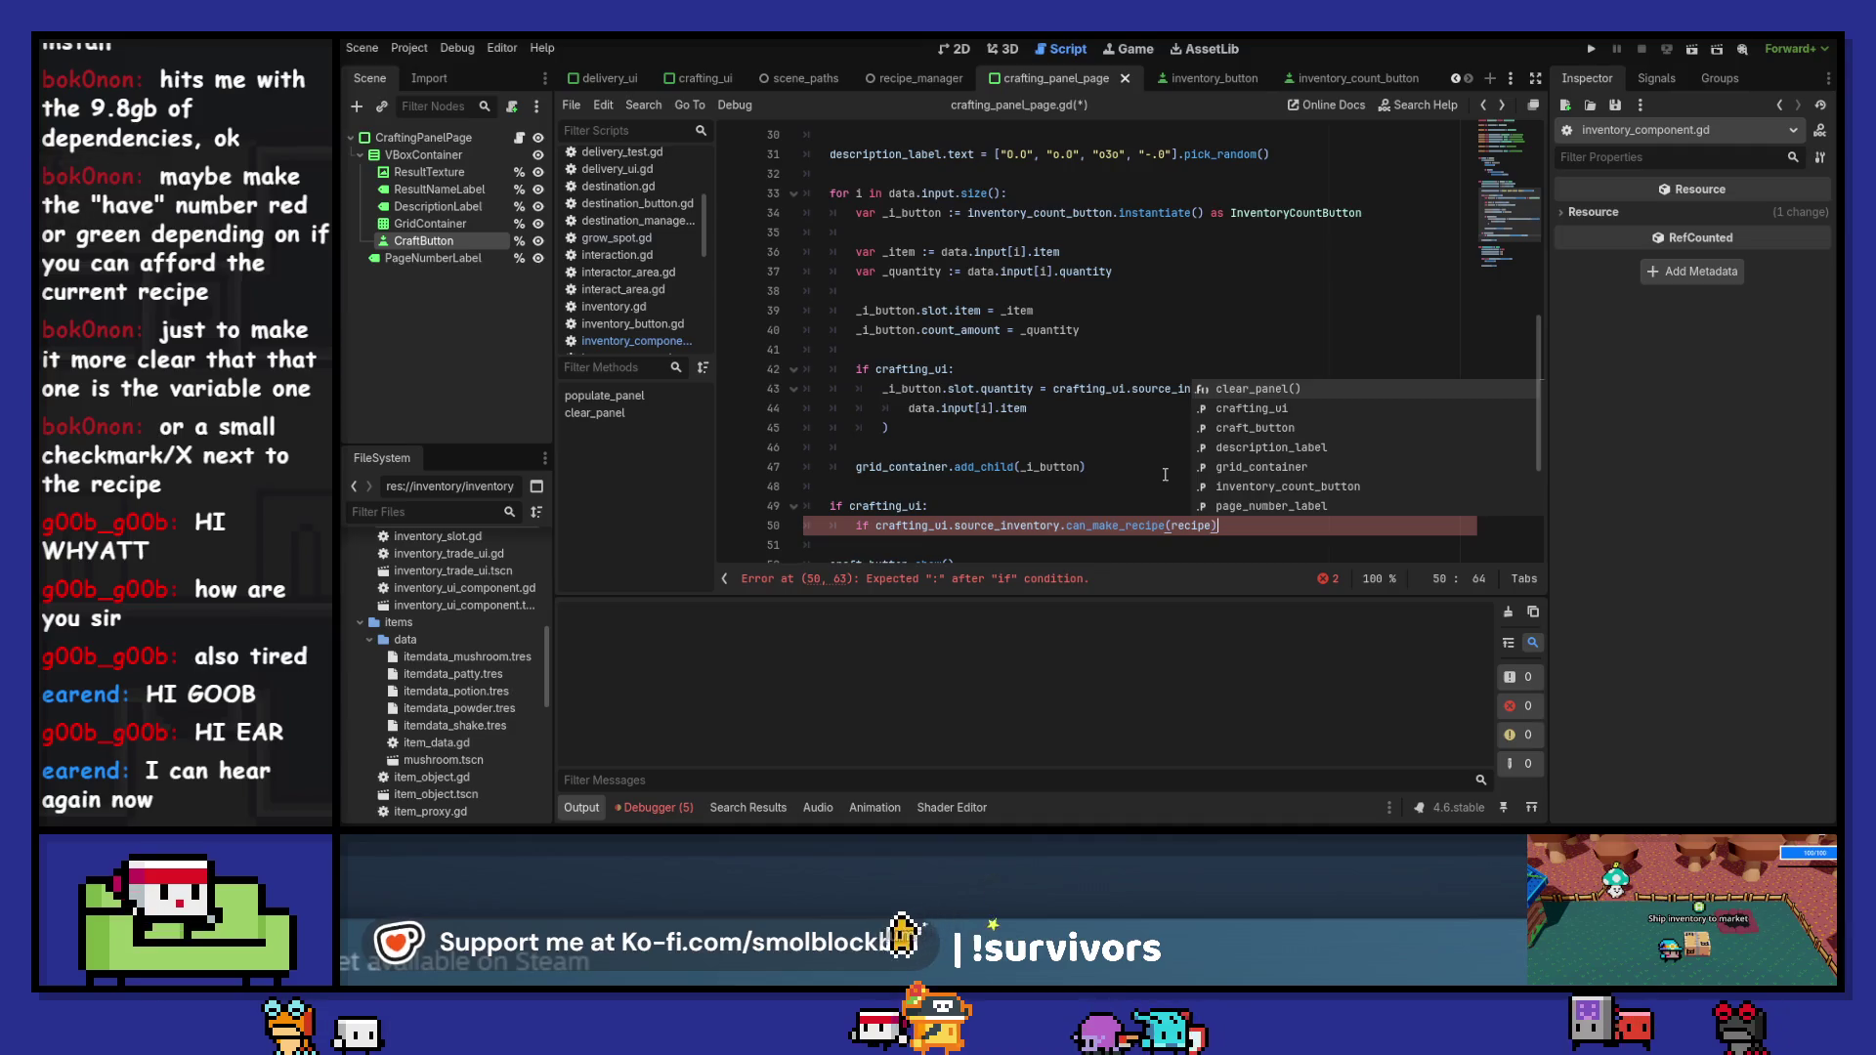
type(":")
key("Return")
key("Down")
key("Down")
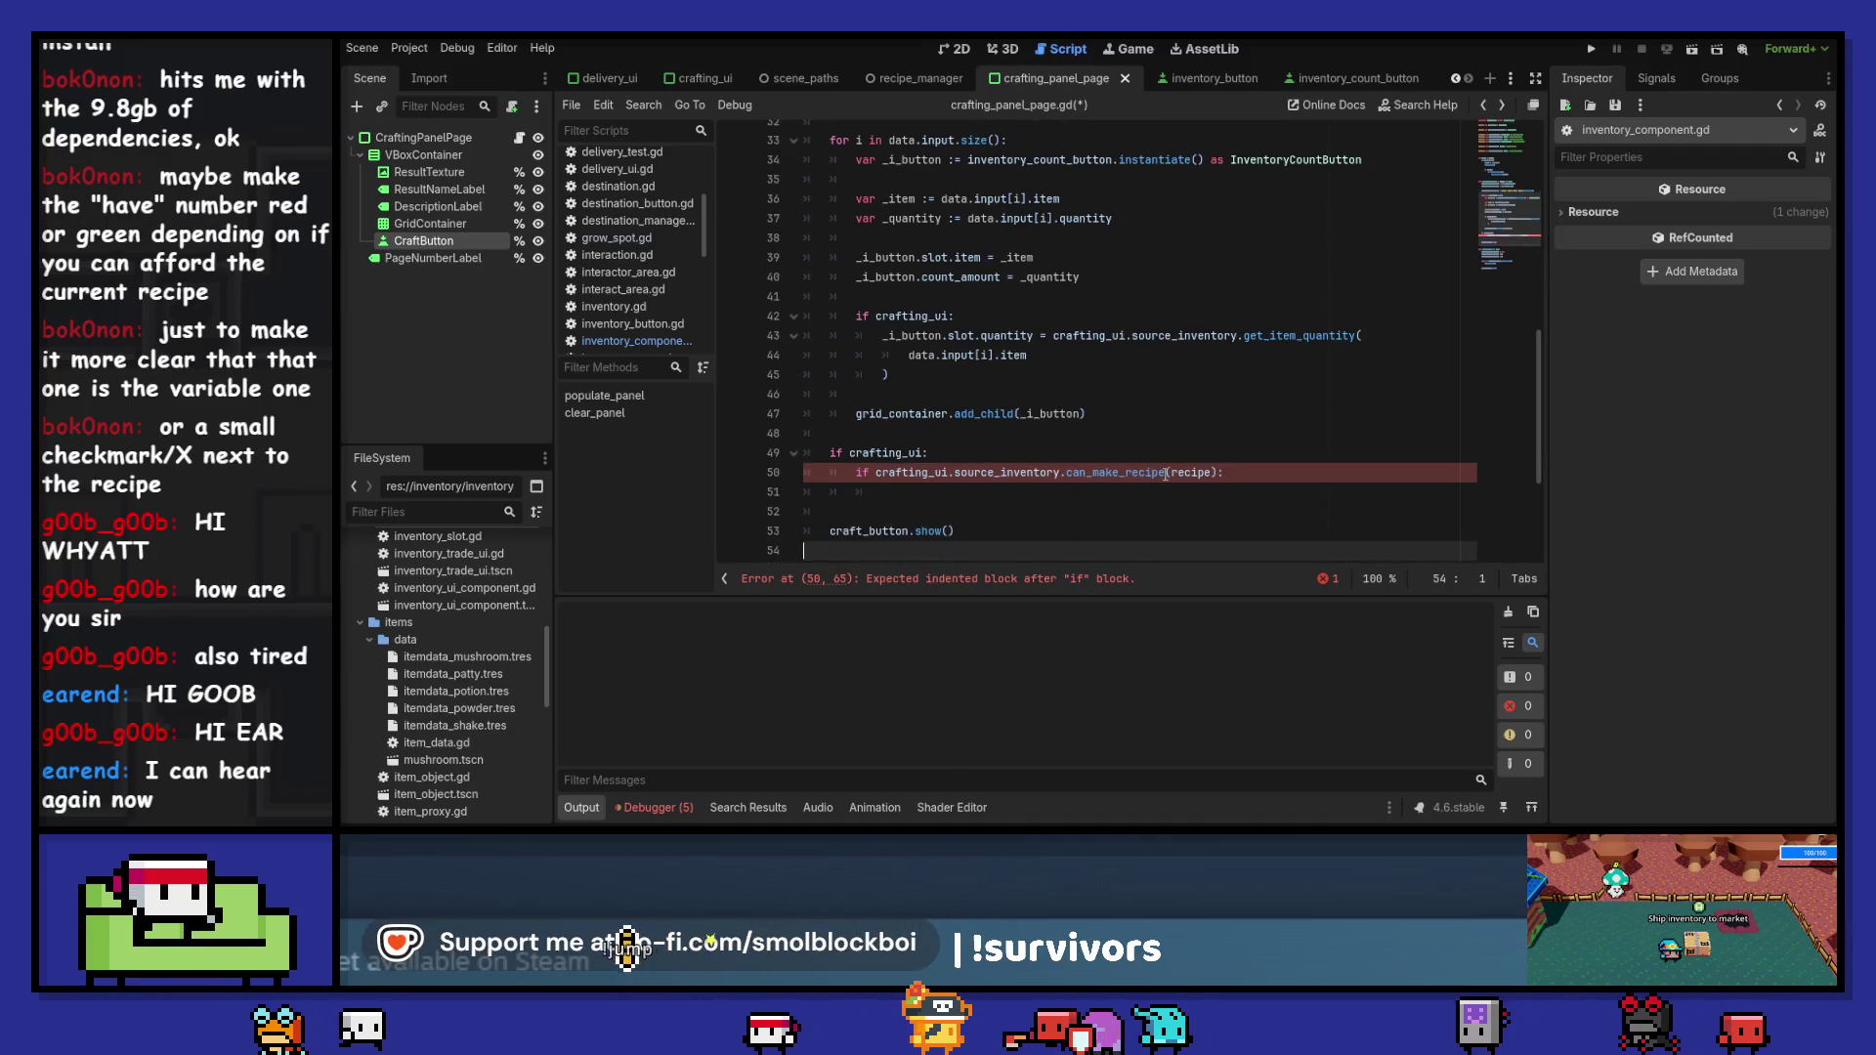
key("Up")
key("Up")
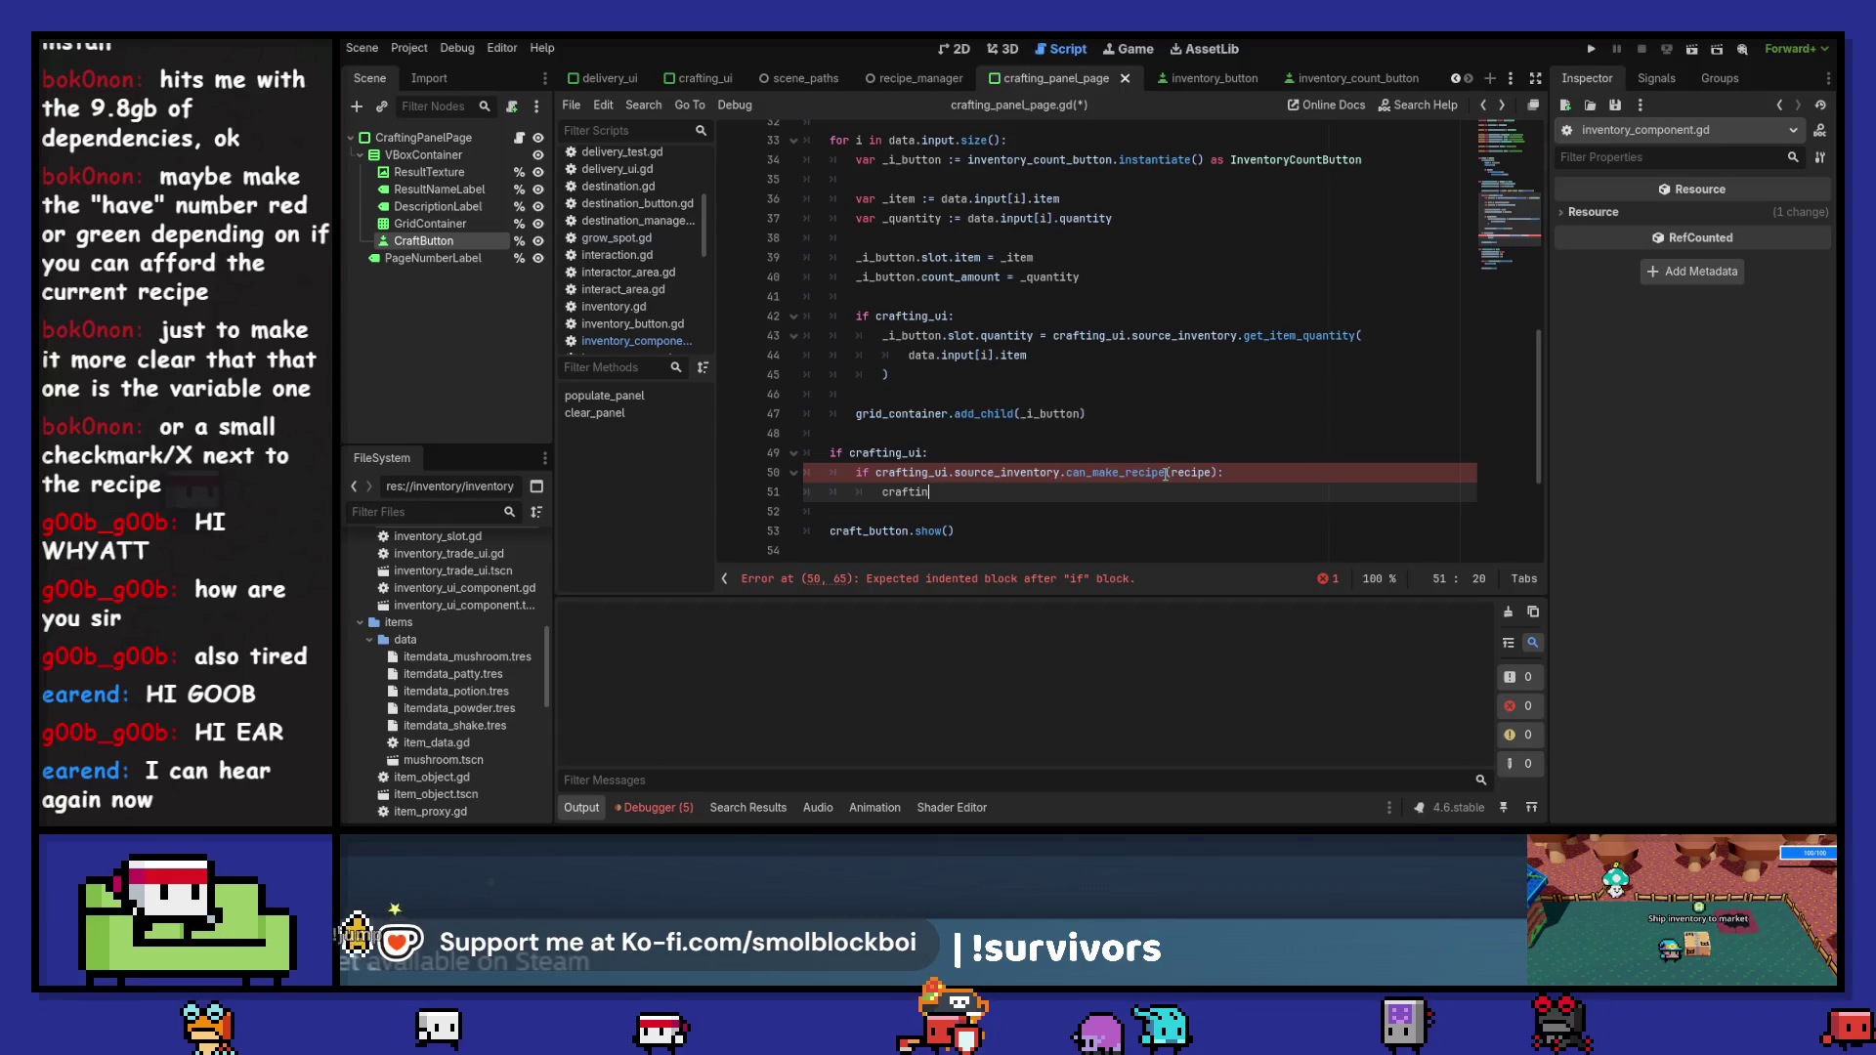
Set craft_button text to "Craft it", add an else branch, and call craft_button.show().
type("craft_button.")
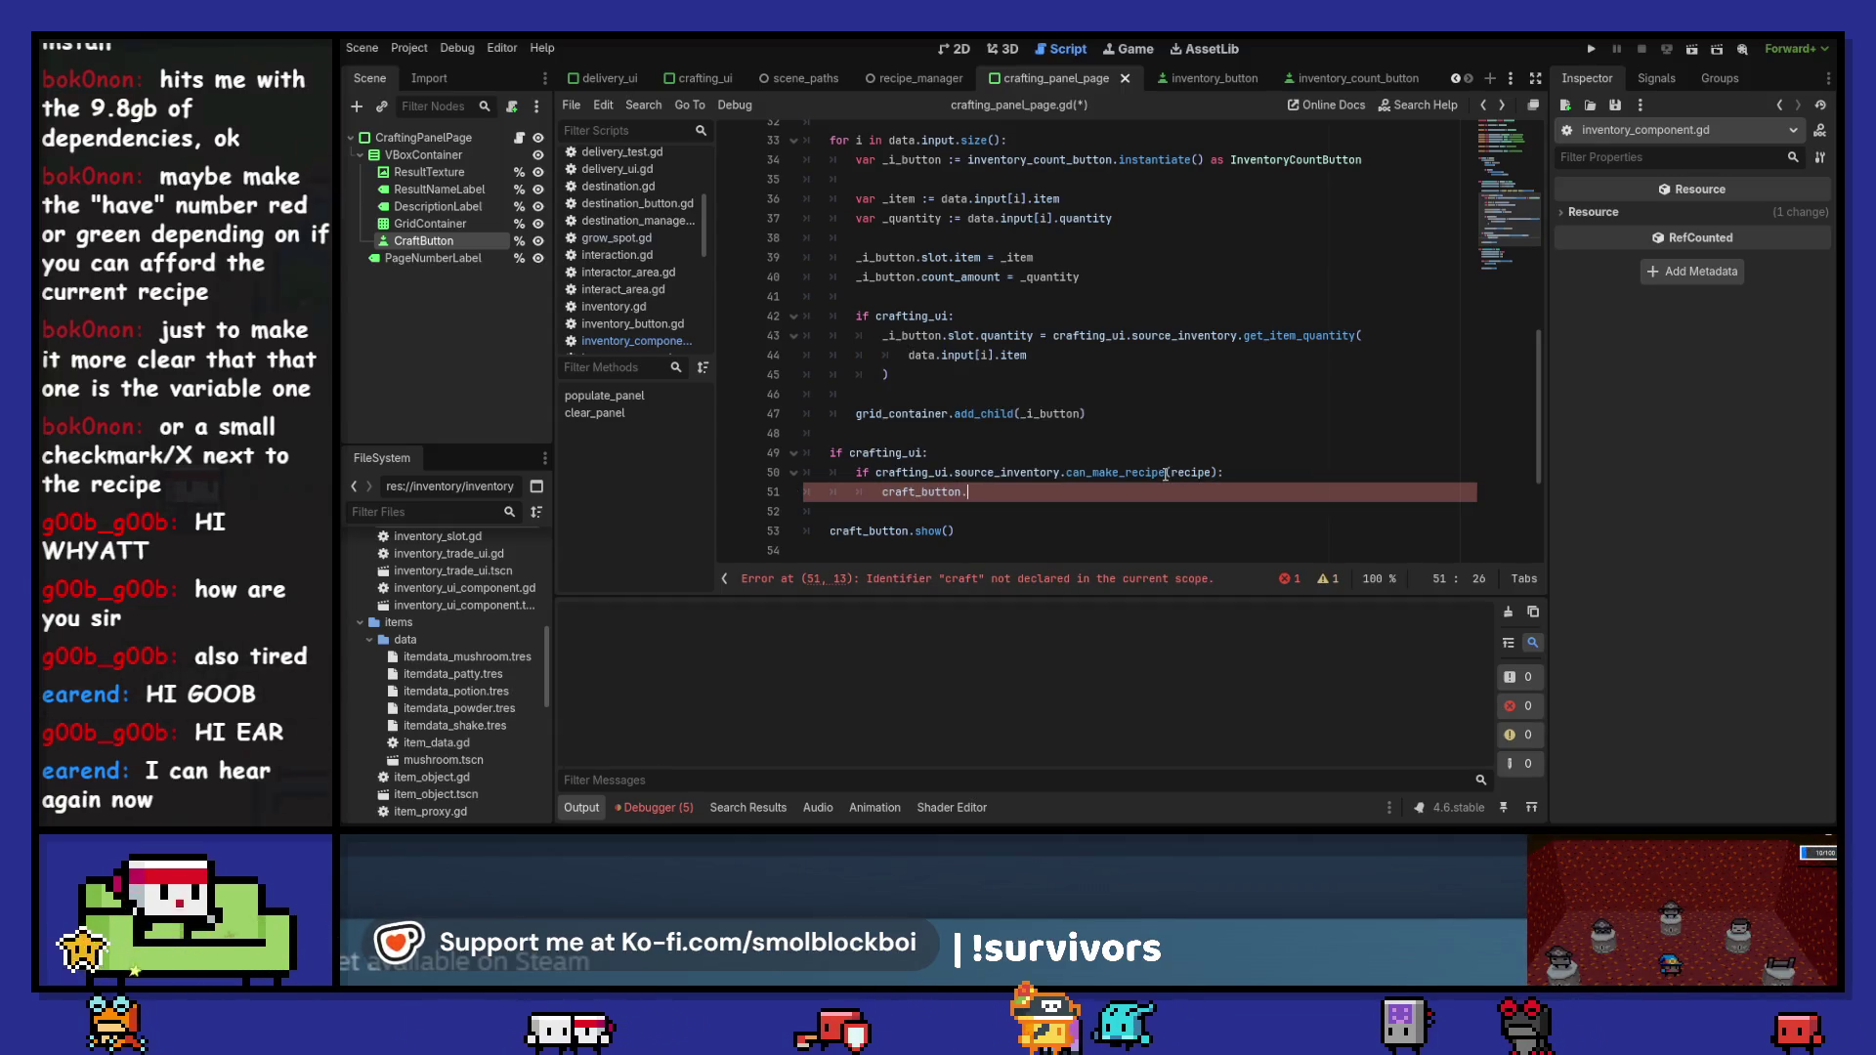
type("text = ")
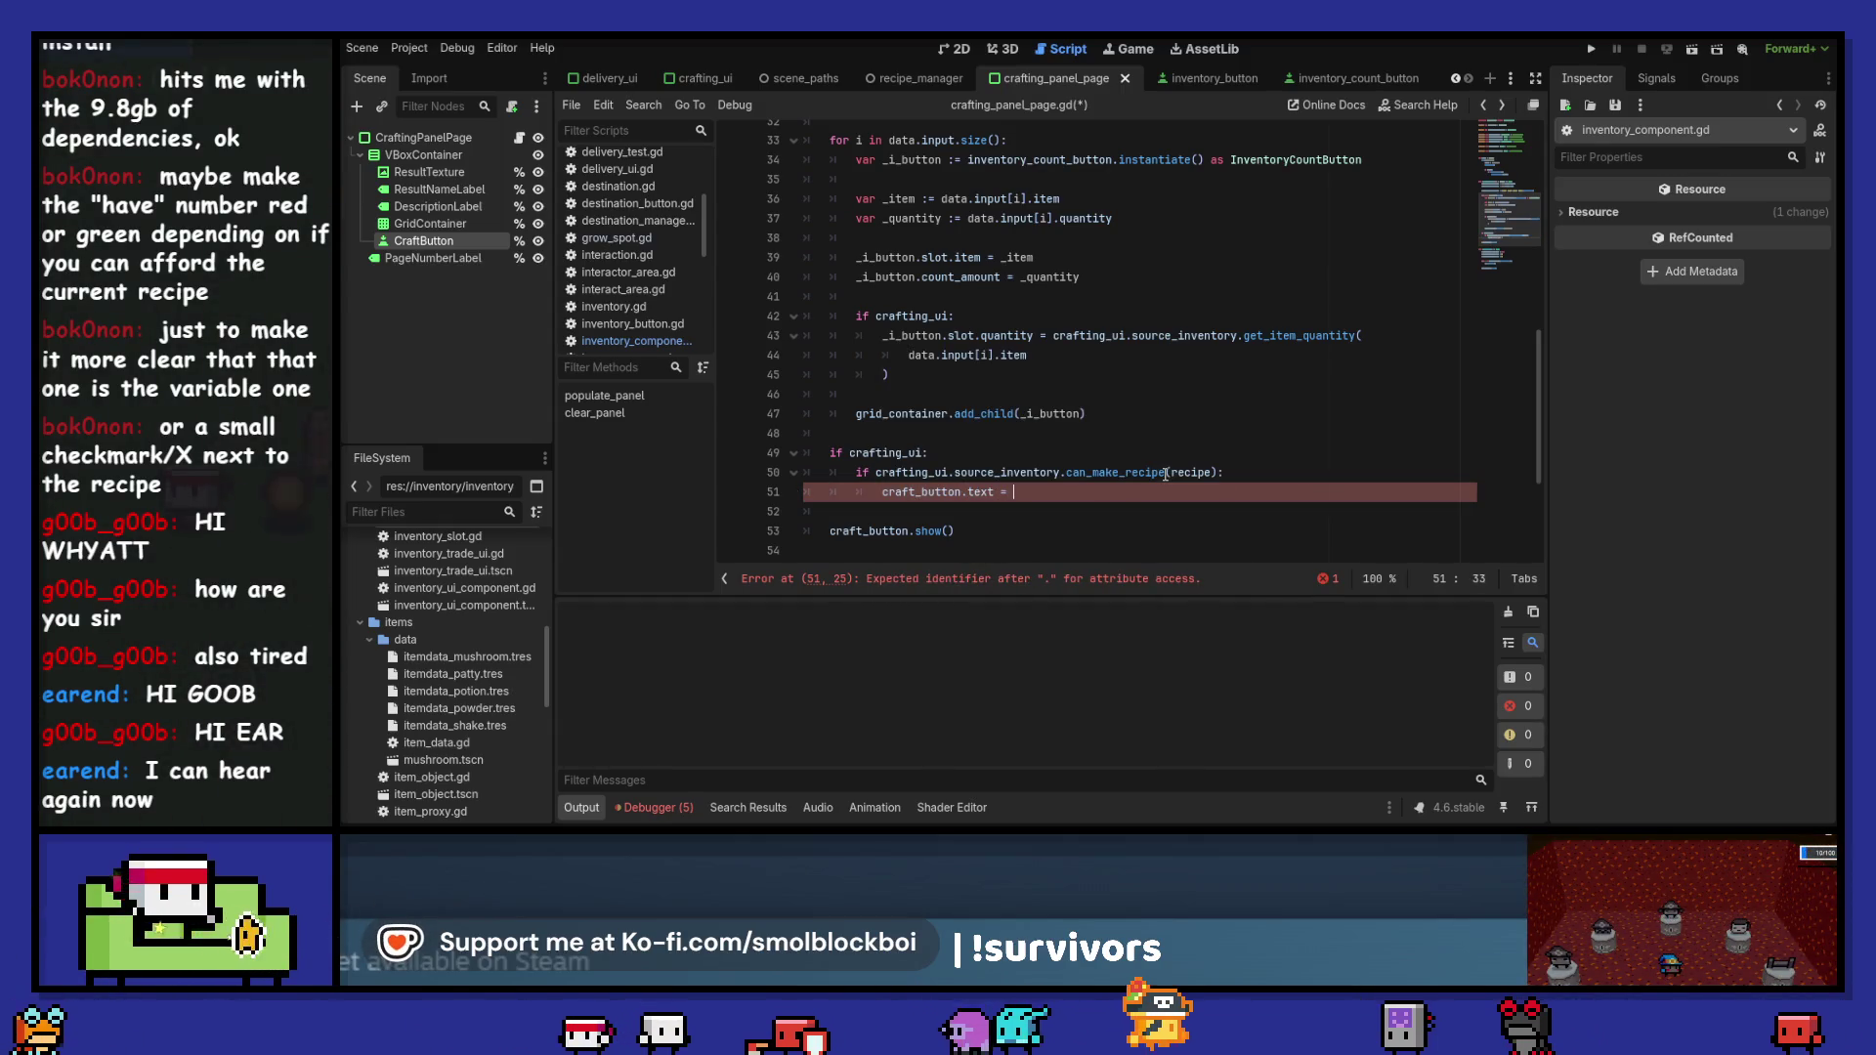
type("\"Craft it")
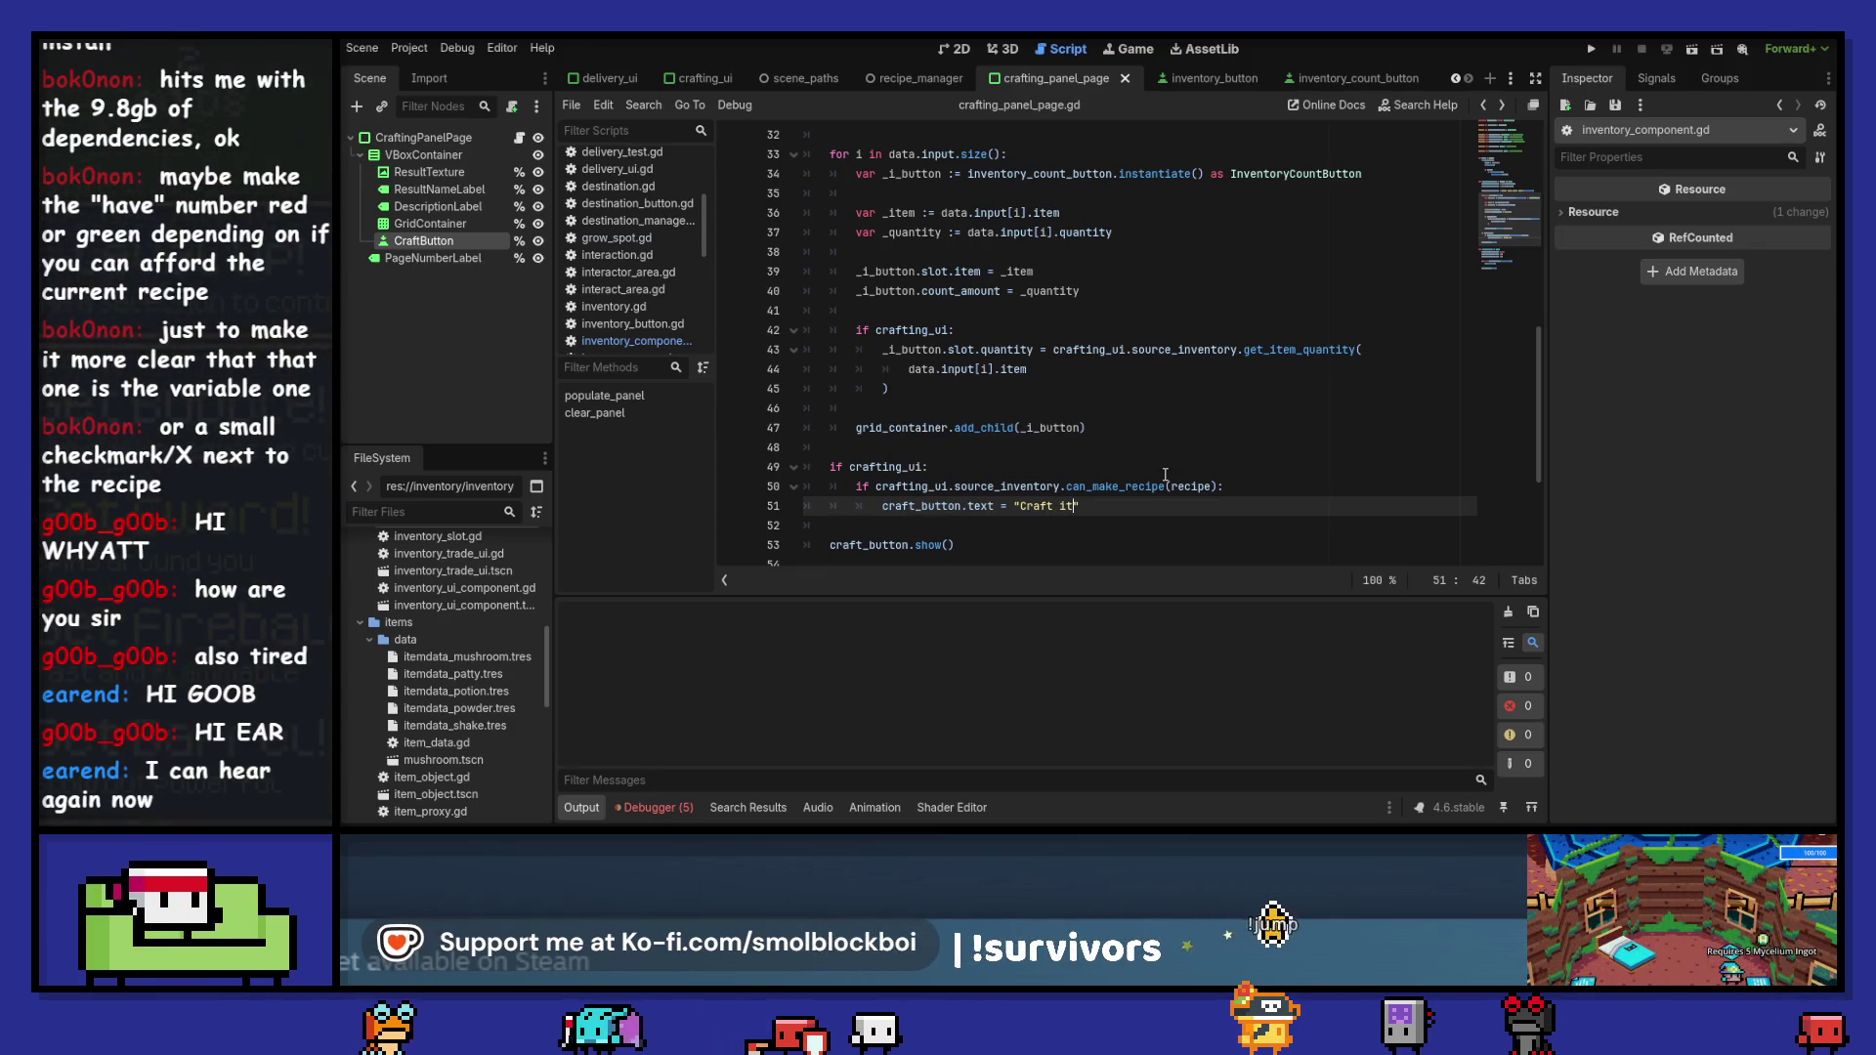
key("End")
key("Return")
key("ctrl+s")
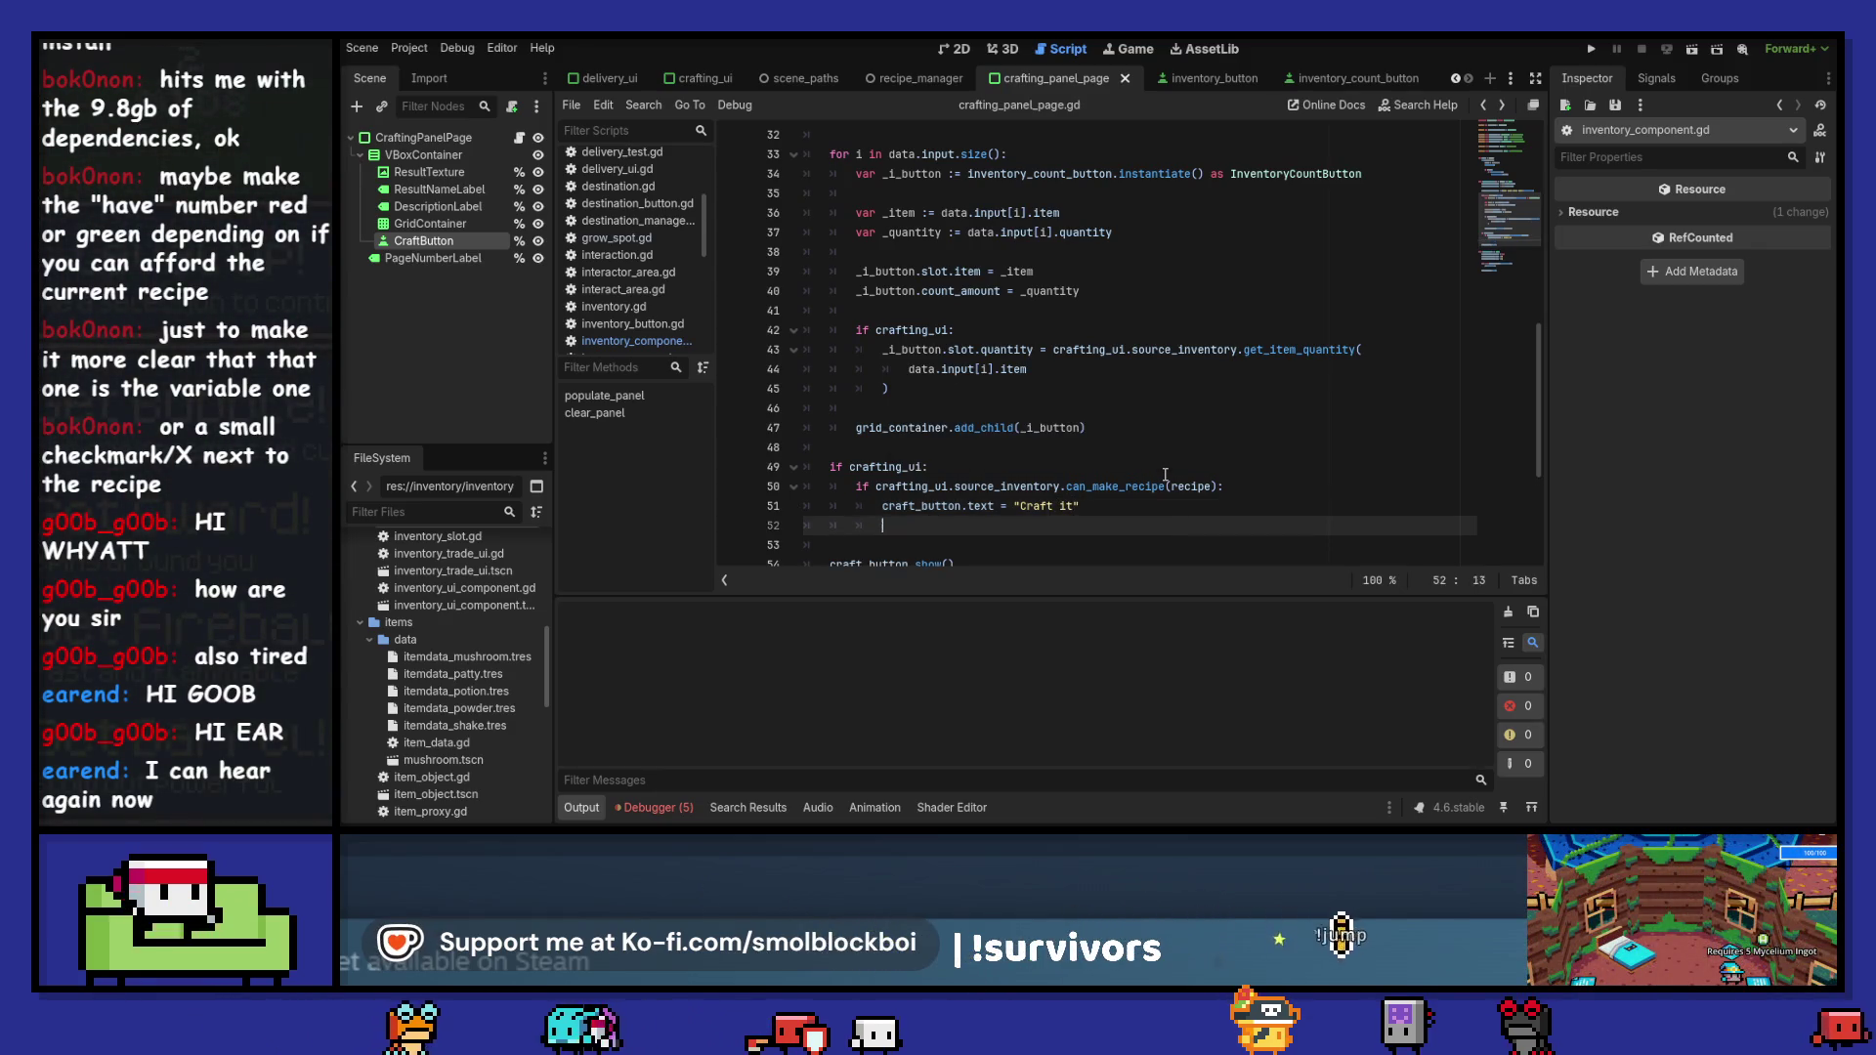
key("Return")
type("craft_button.text = \"Craft it\"")
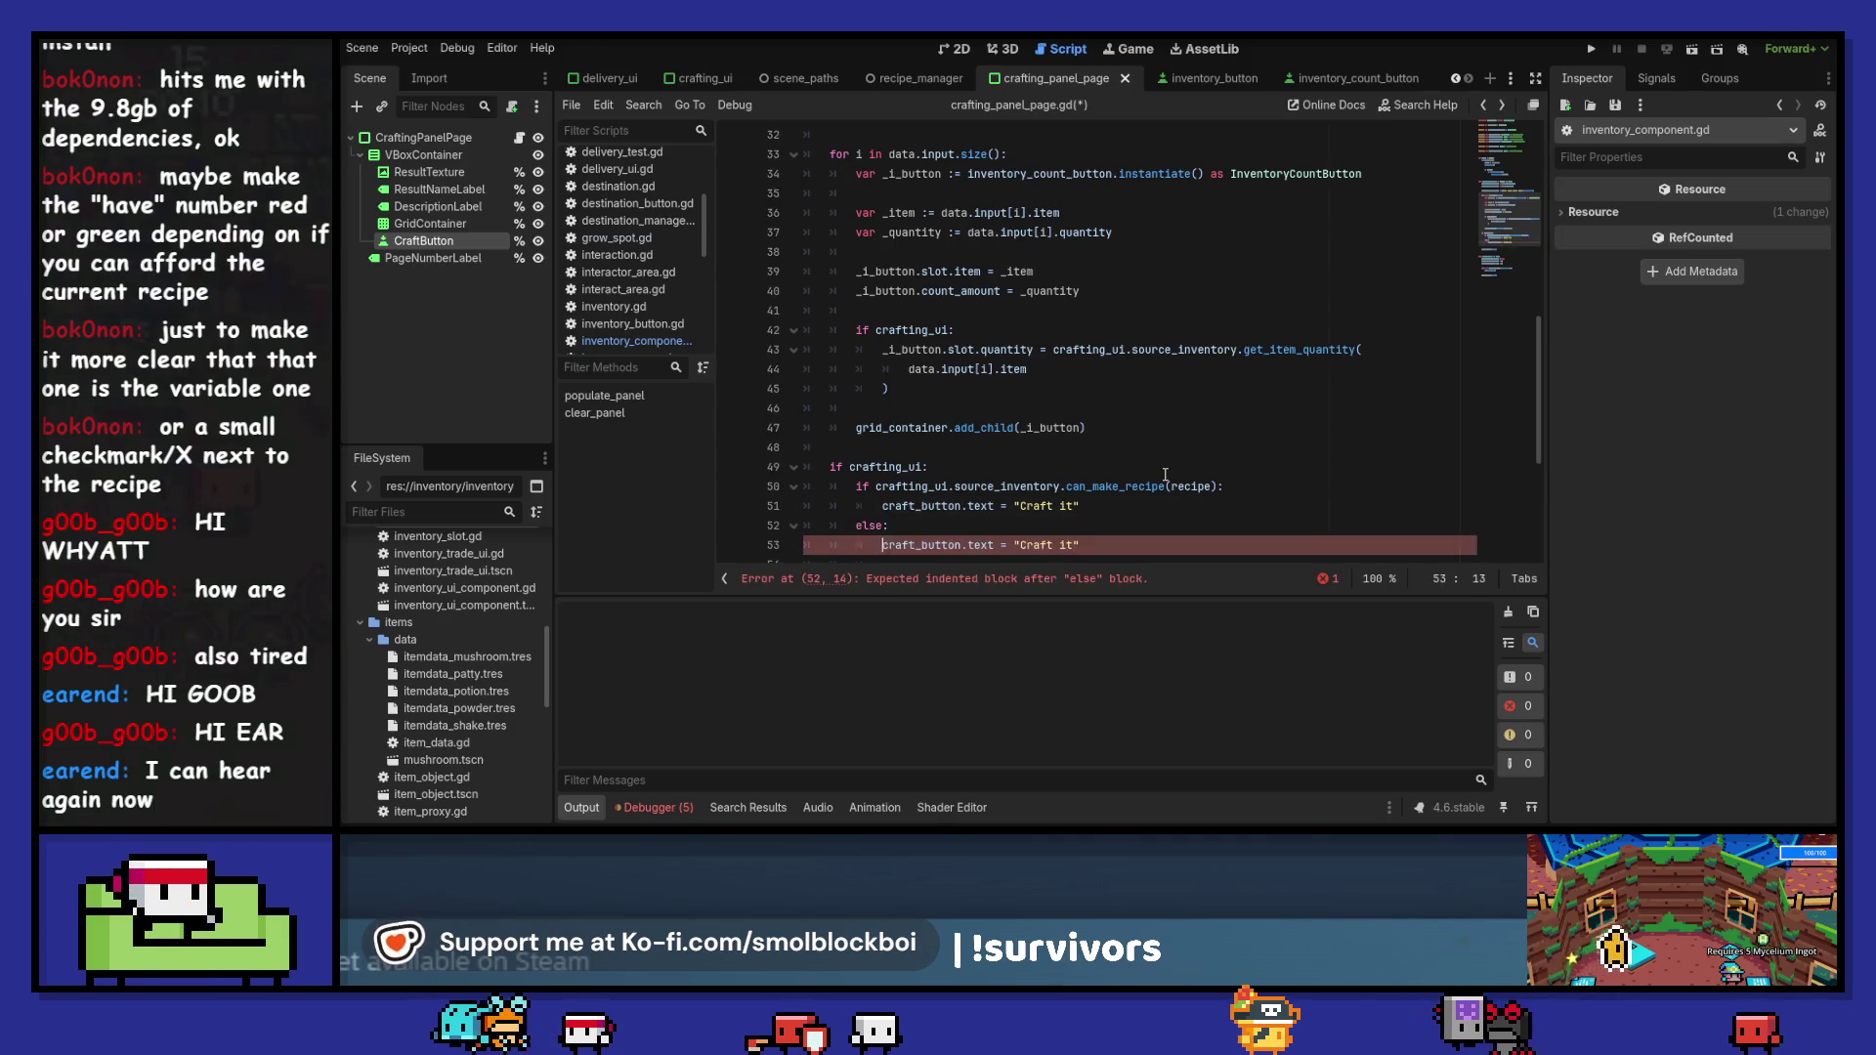
key("End")
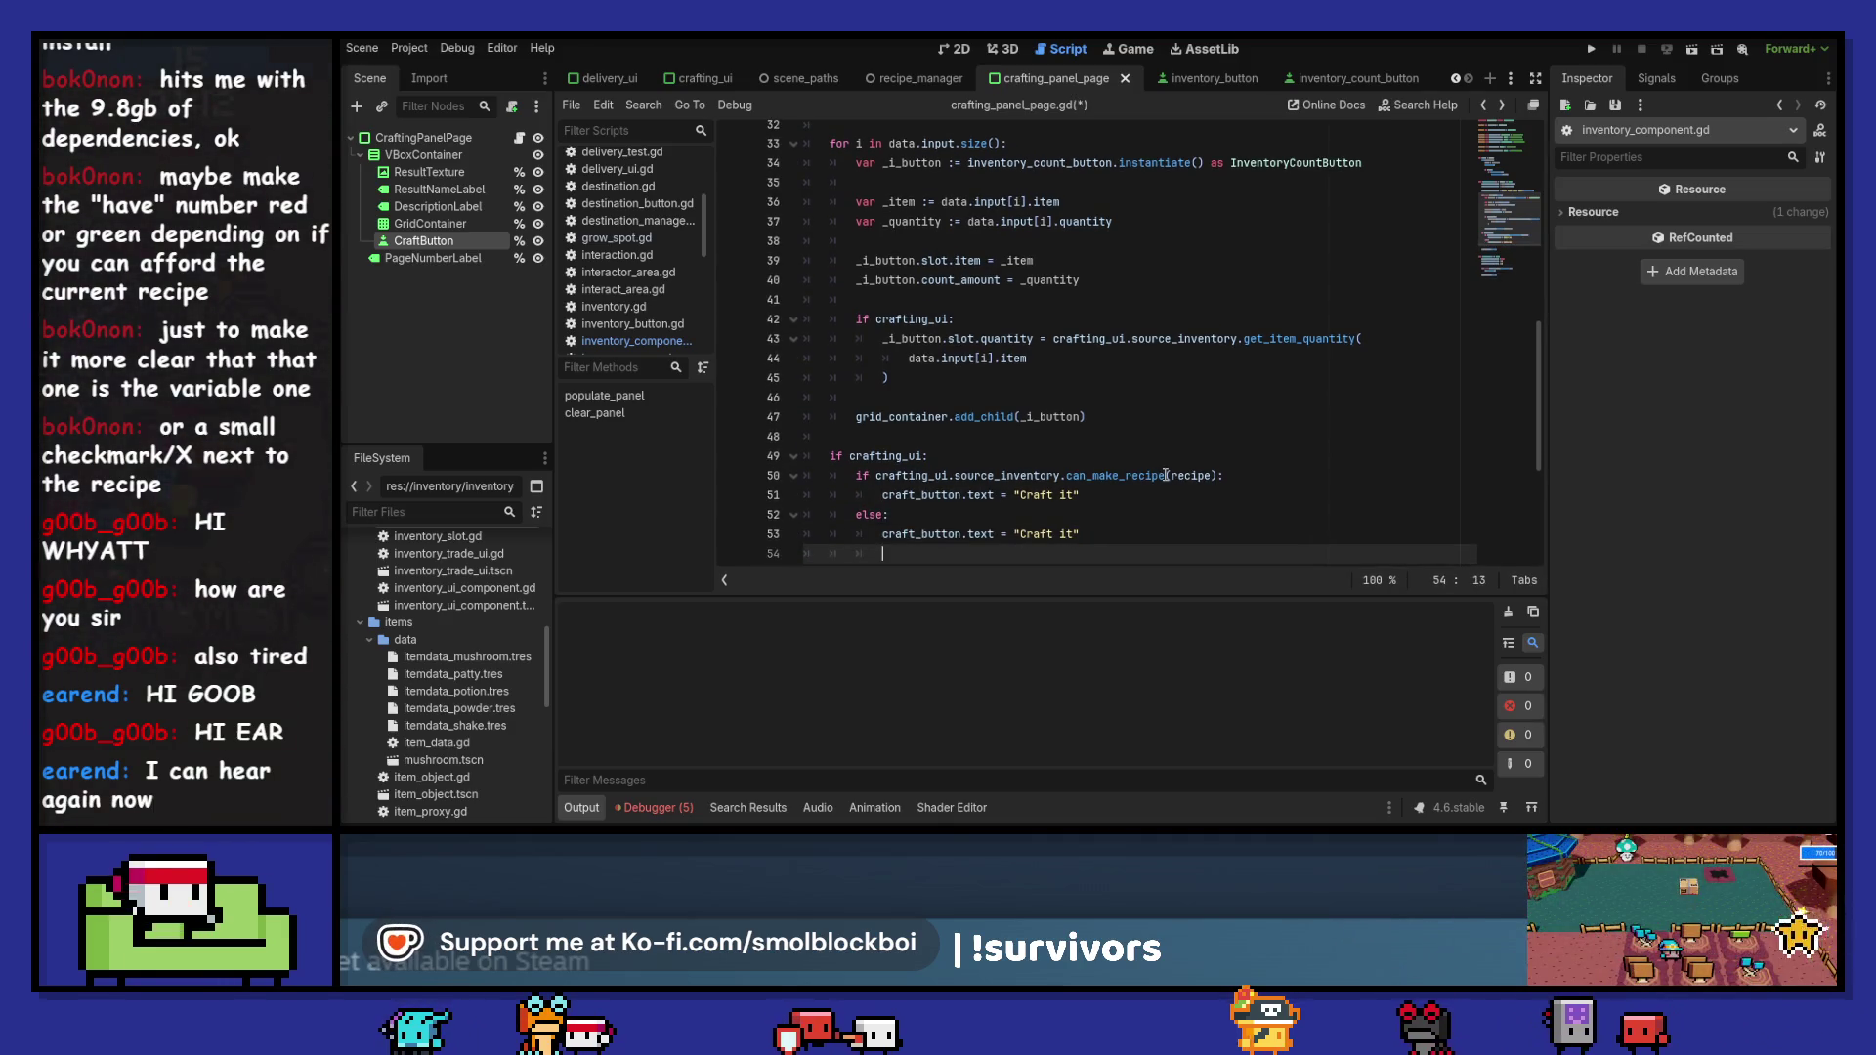
key("BackSpace")
key("BackSpace")
key("Return")
type("craft_button.show()")
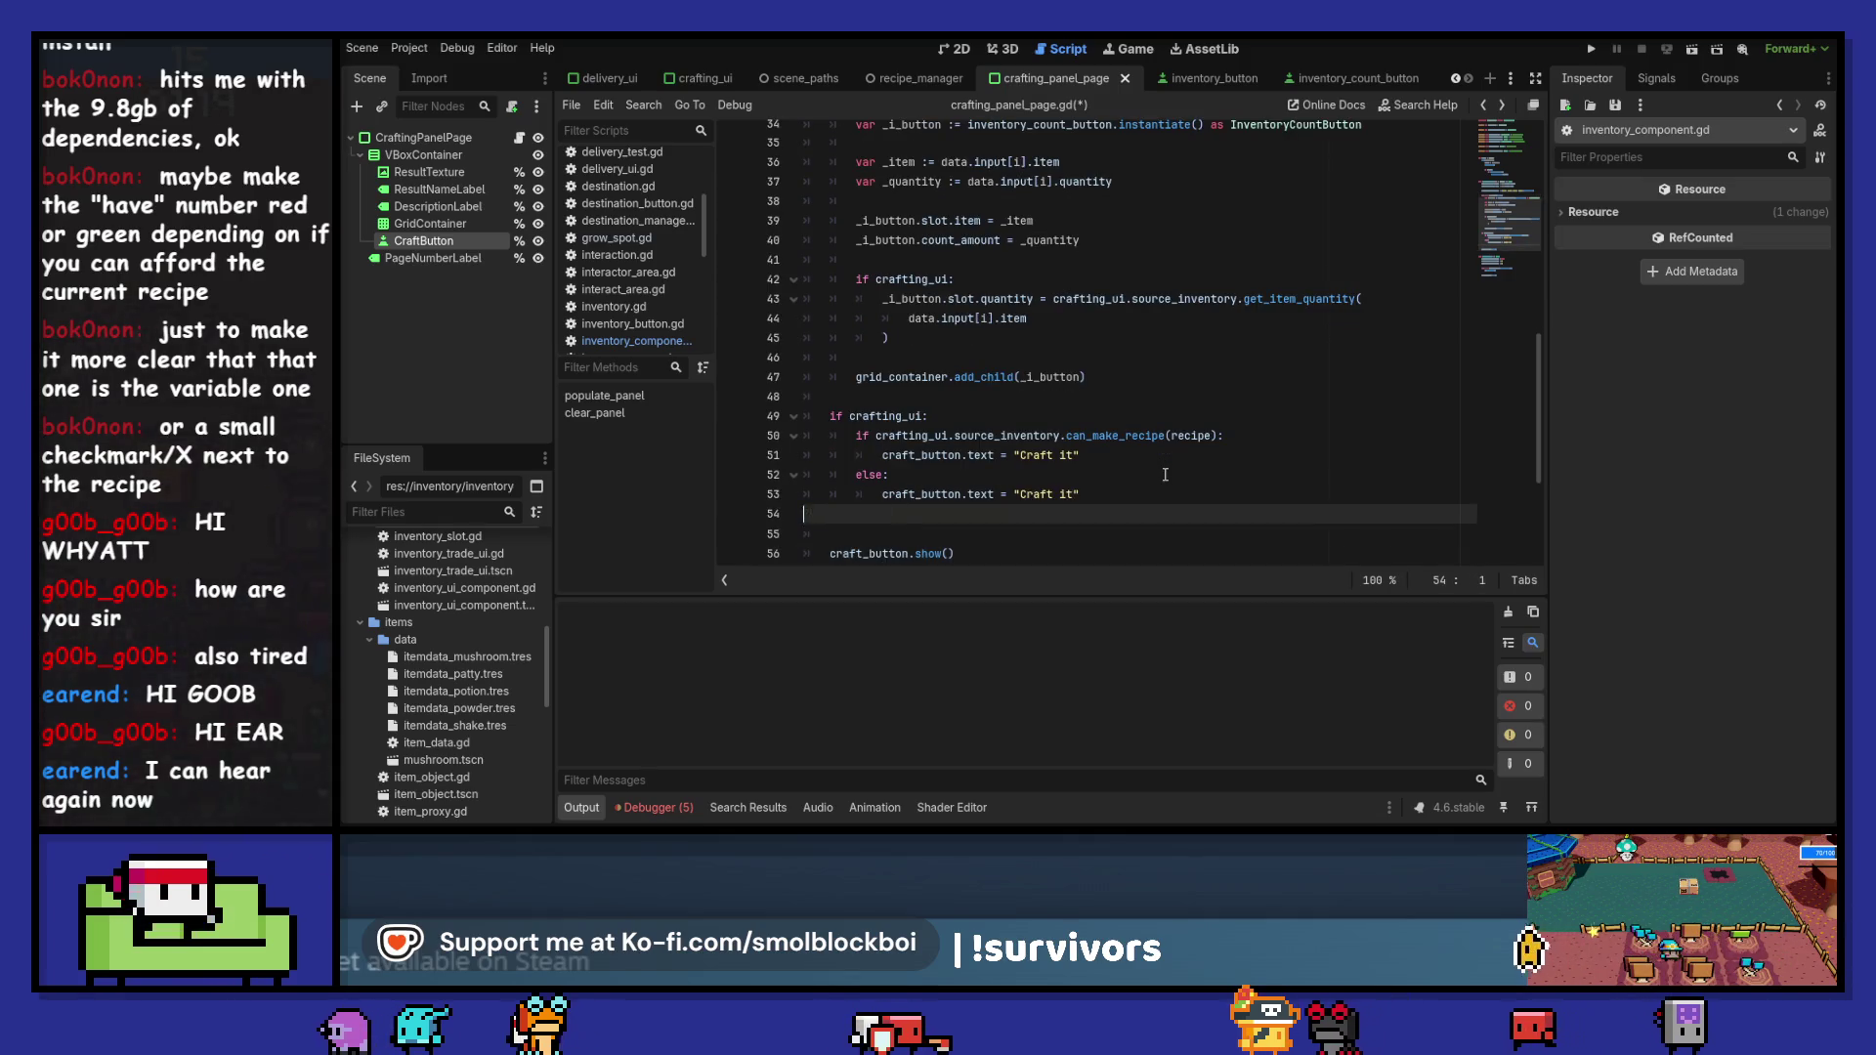
Change the else text to "Missing ingredients" and start a craft_button.set_disabled() call.
key("Up")
key("Up")
key("End")
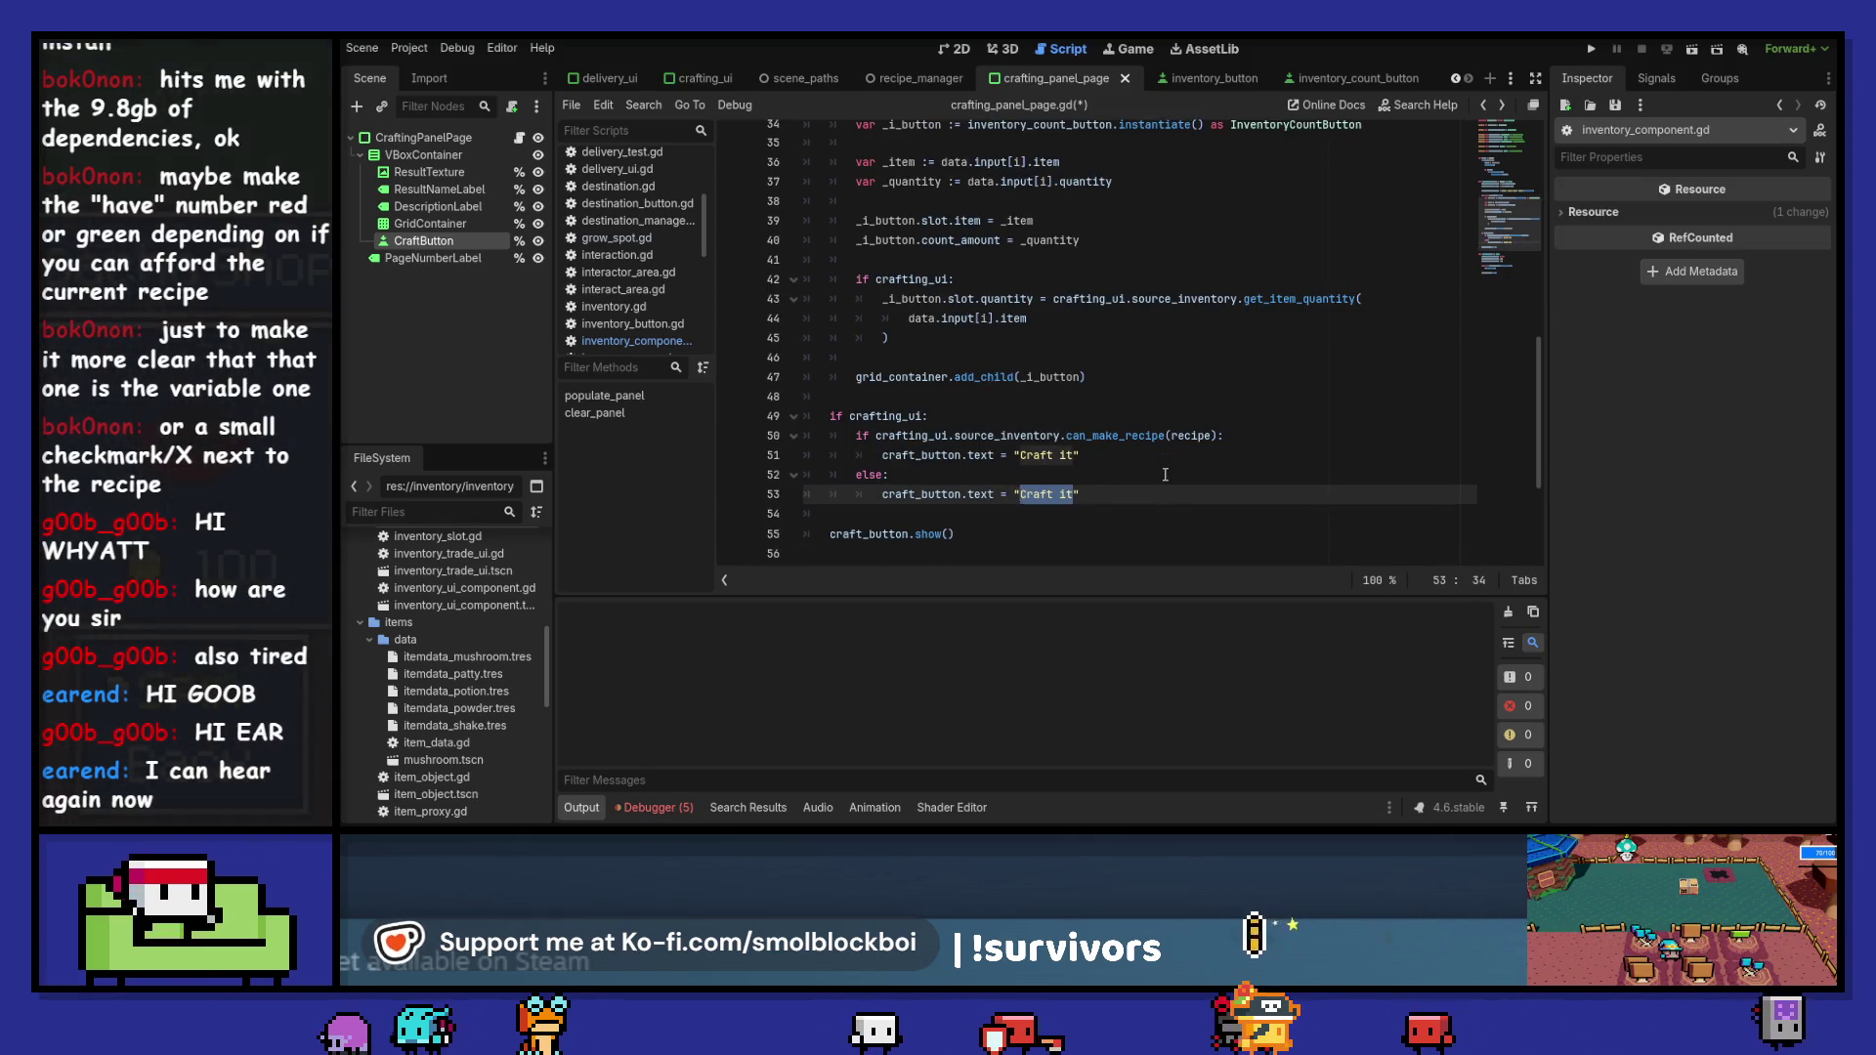
type("Missing")
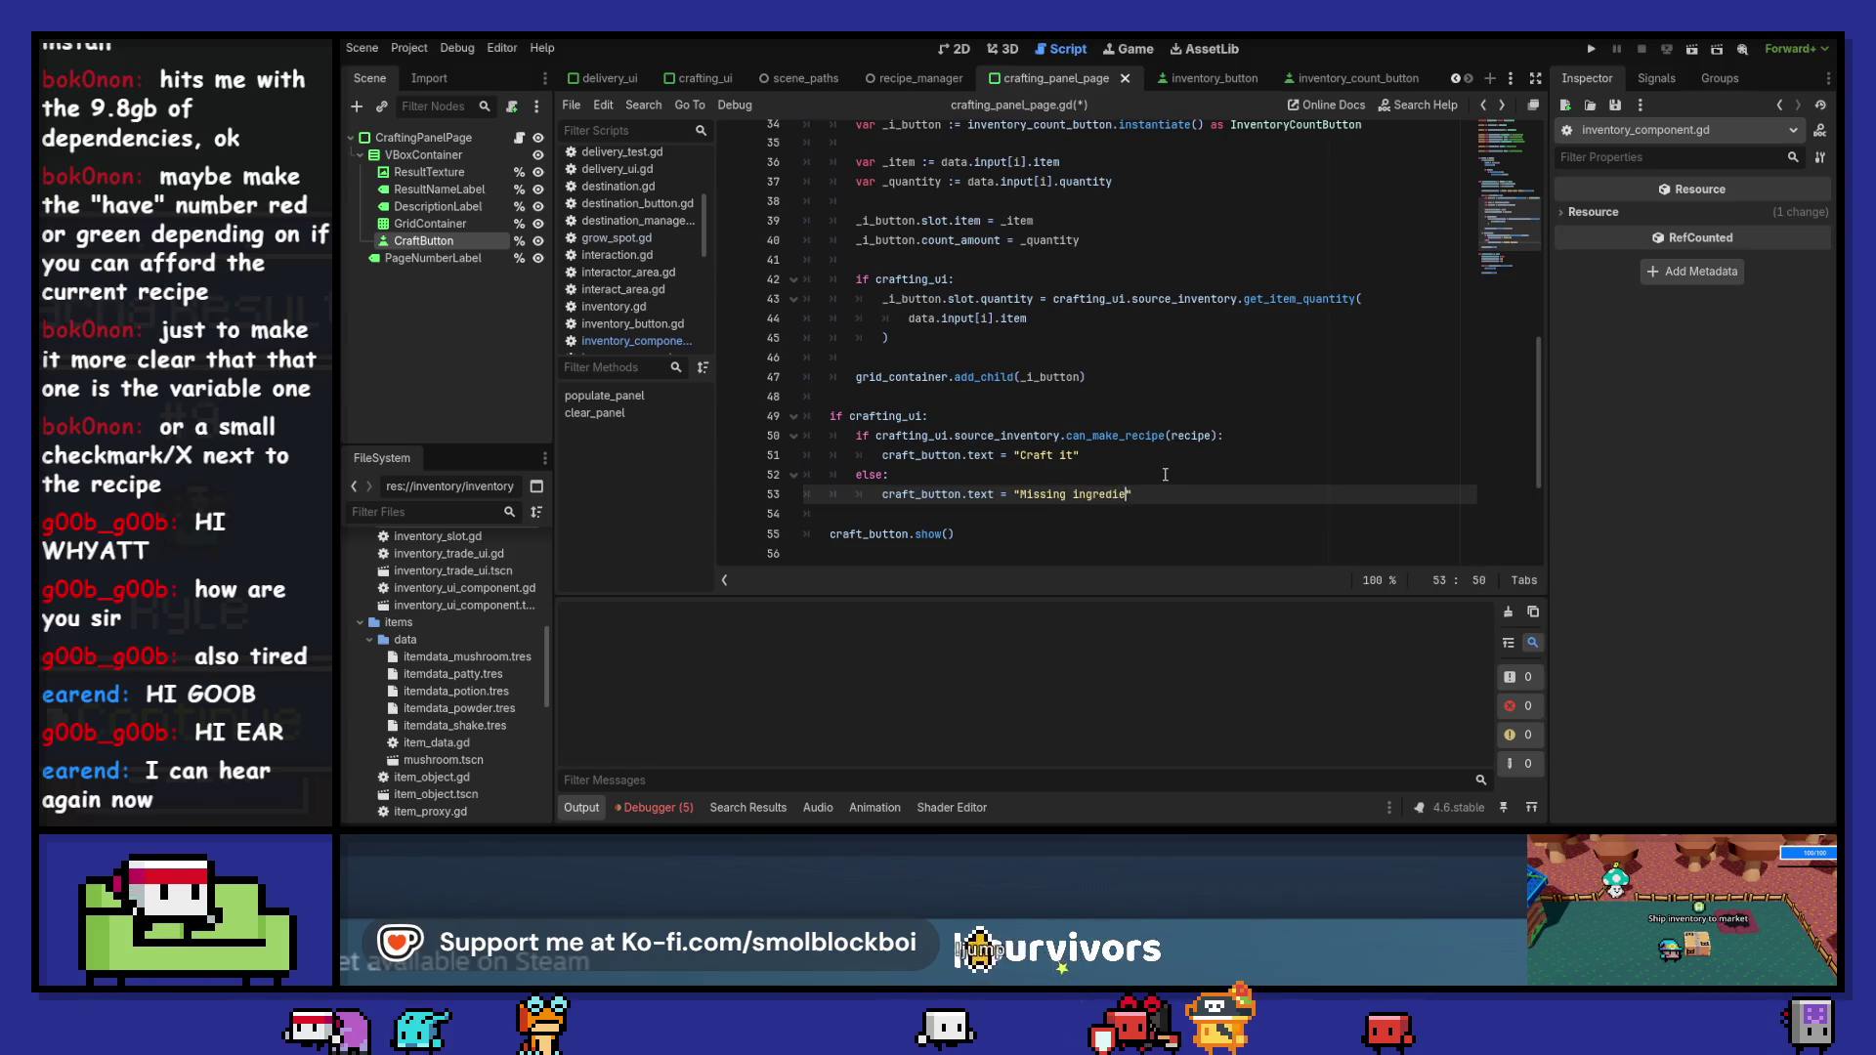
key("Up")
key("Up")
key("Return")
type("craf")
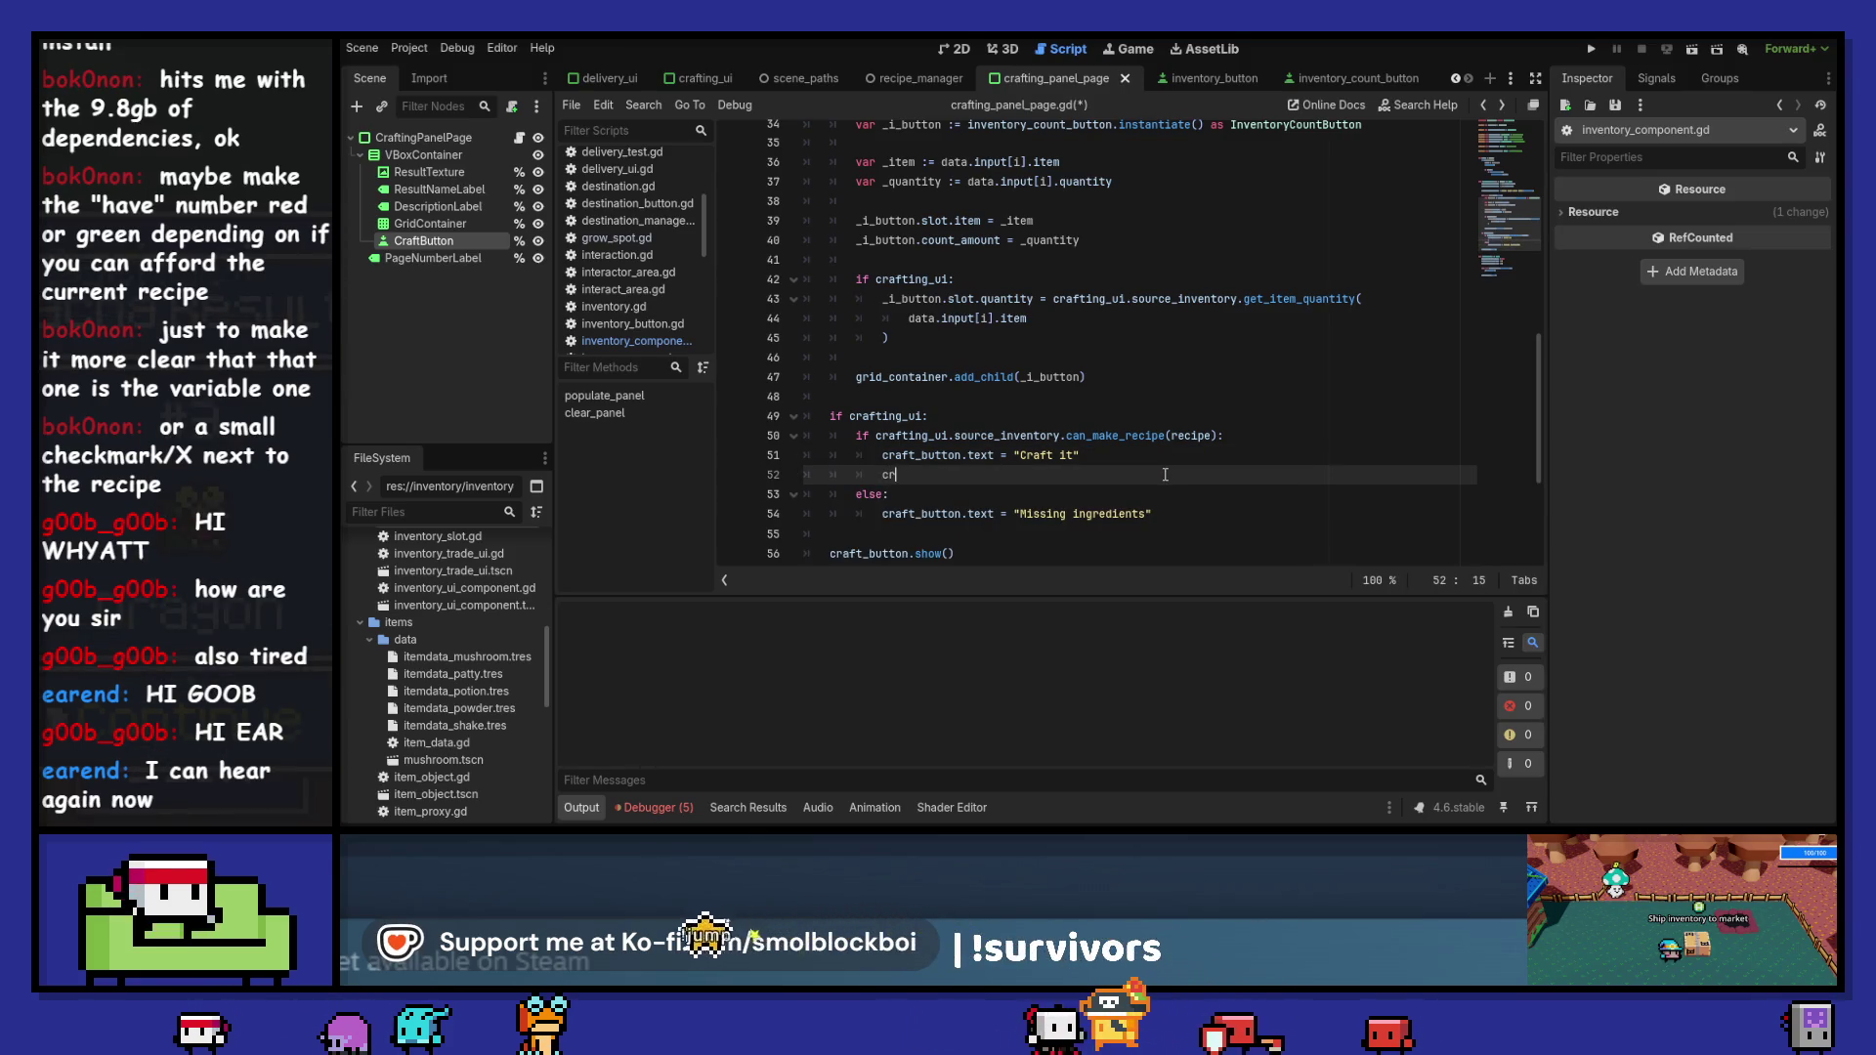
key("BackSpace")
key("BackSpace")
key("BackSpace")
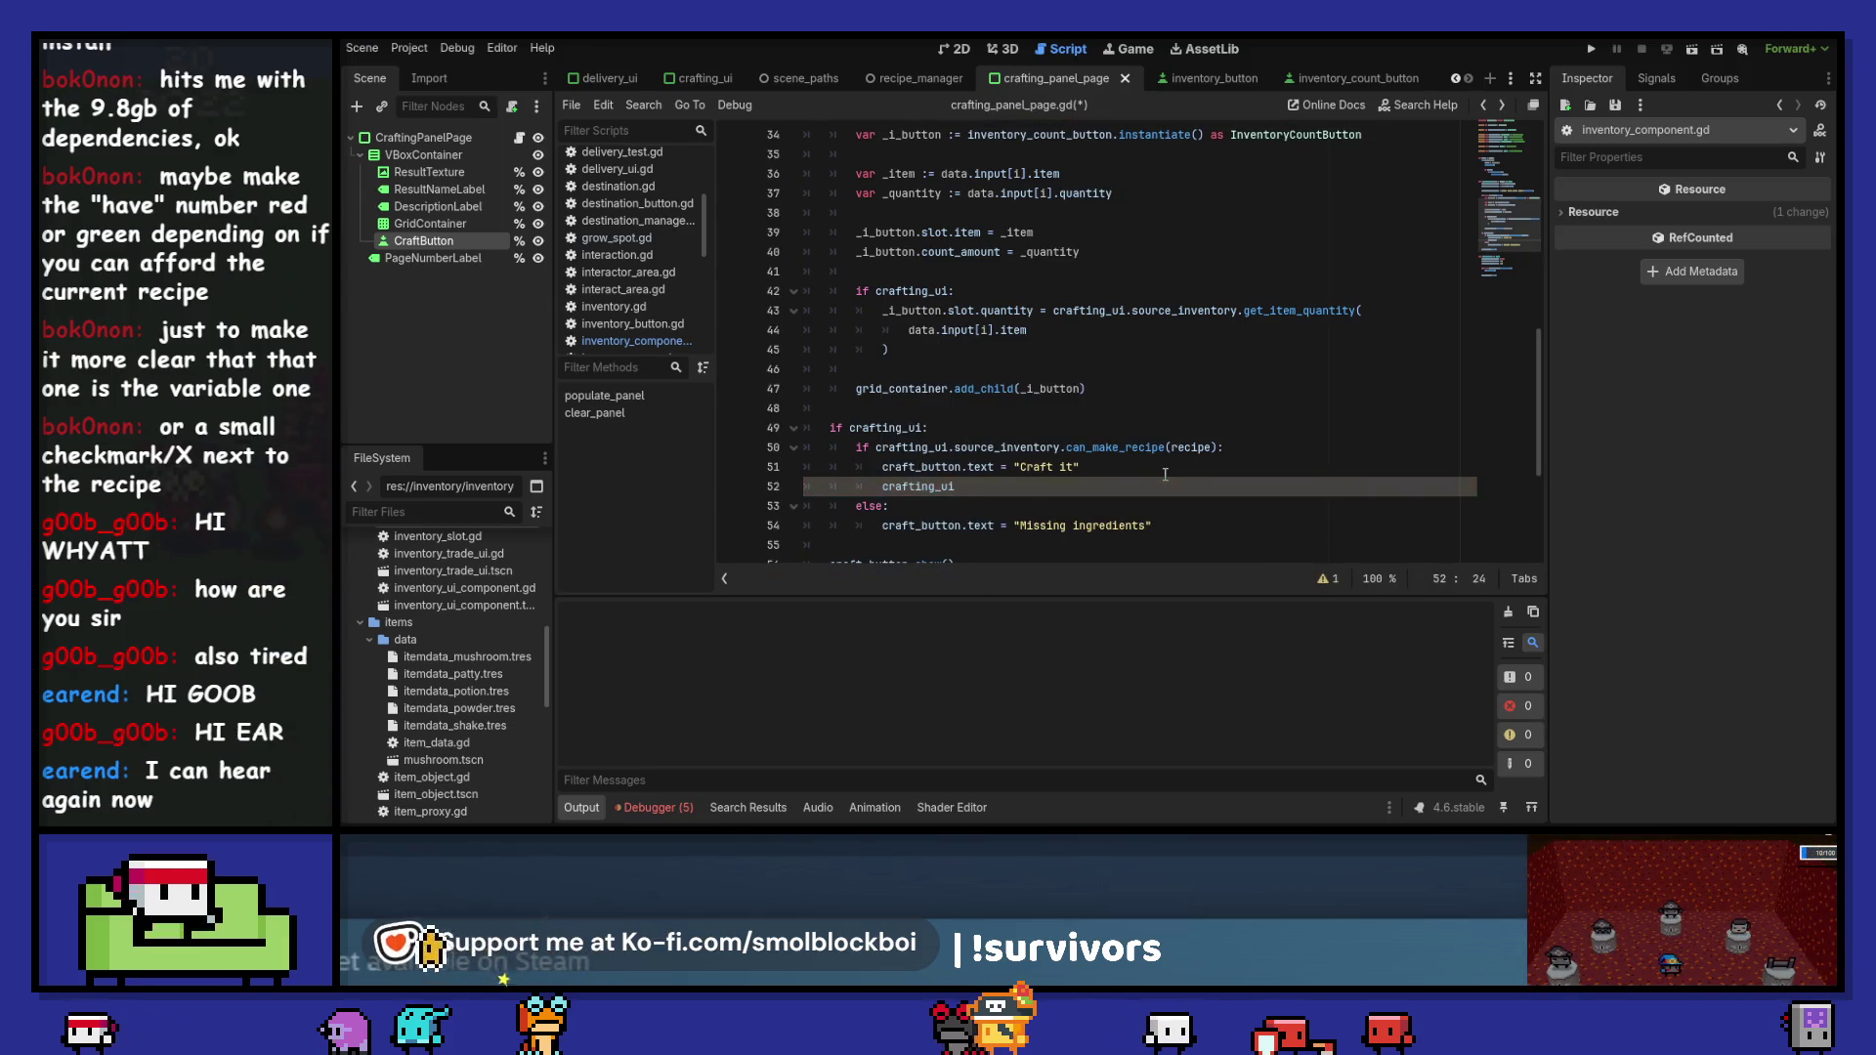
type("t_button.se")
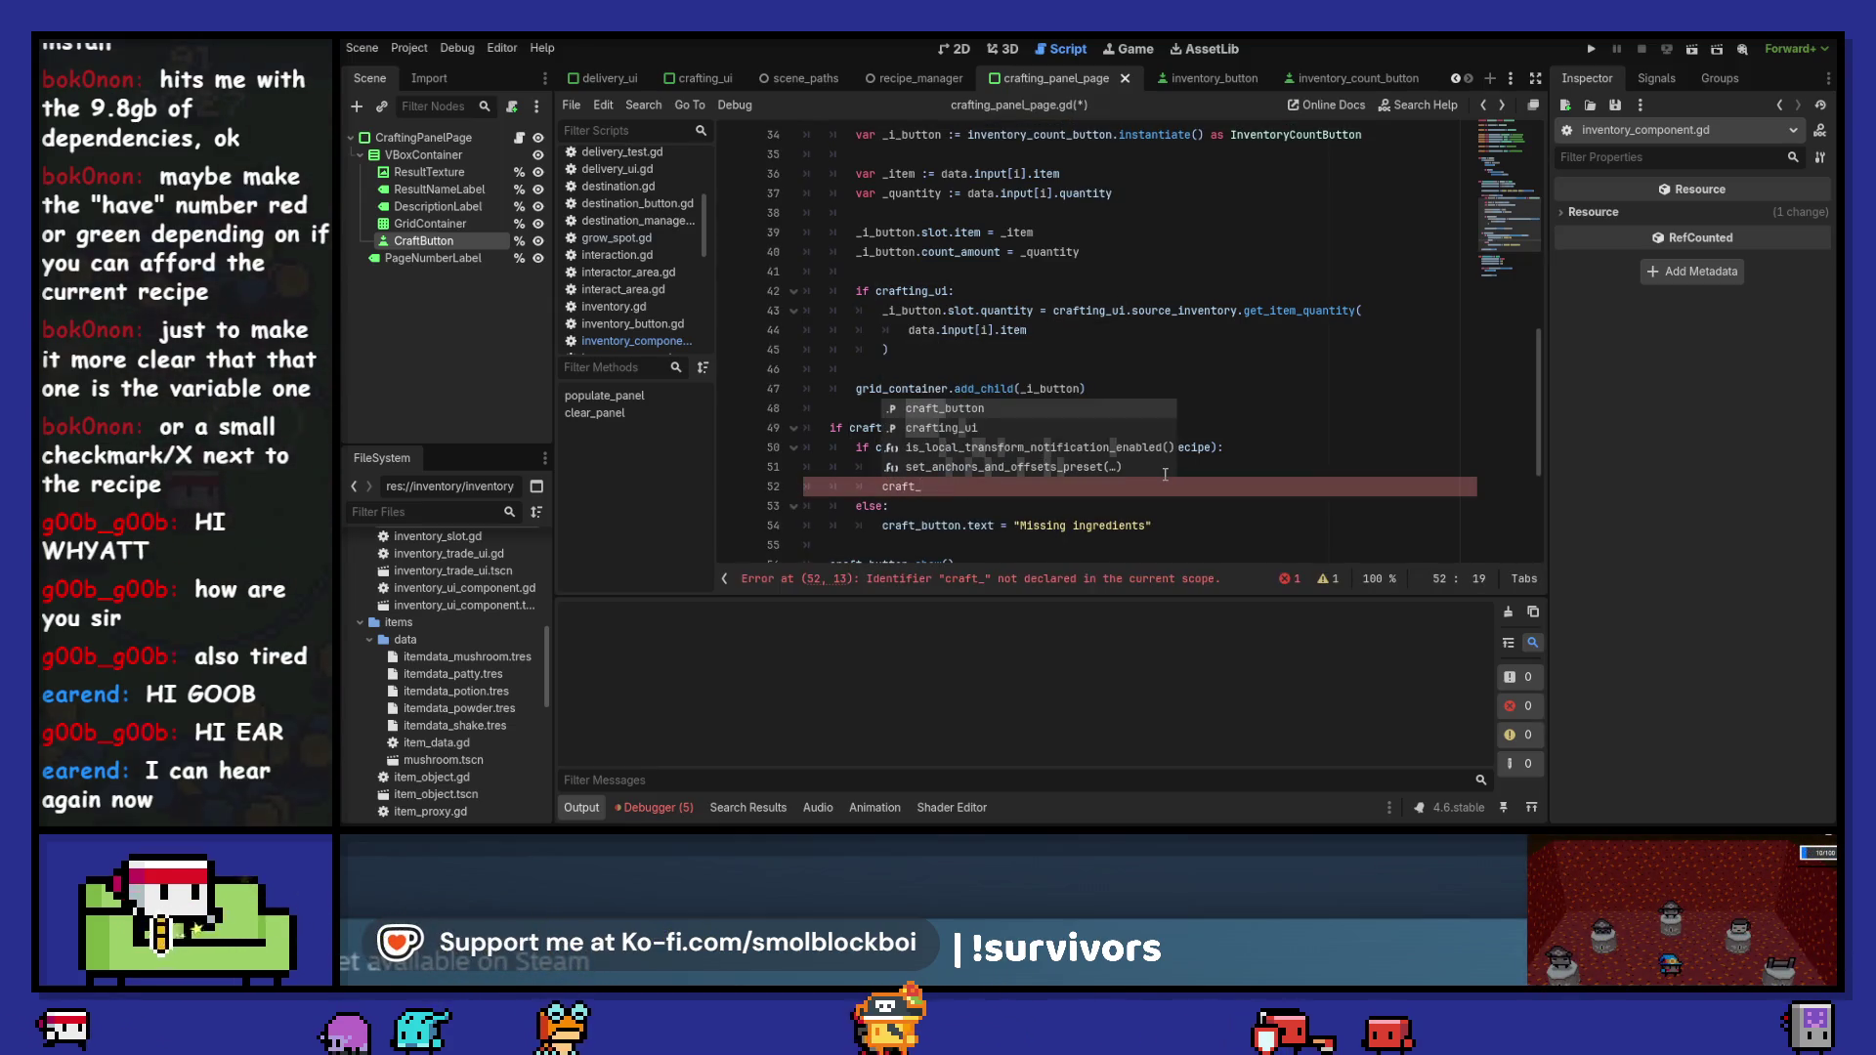
type("t_")
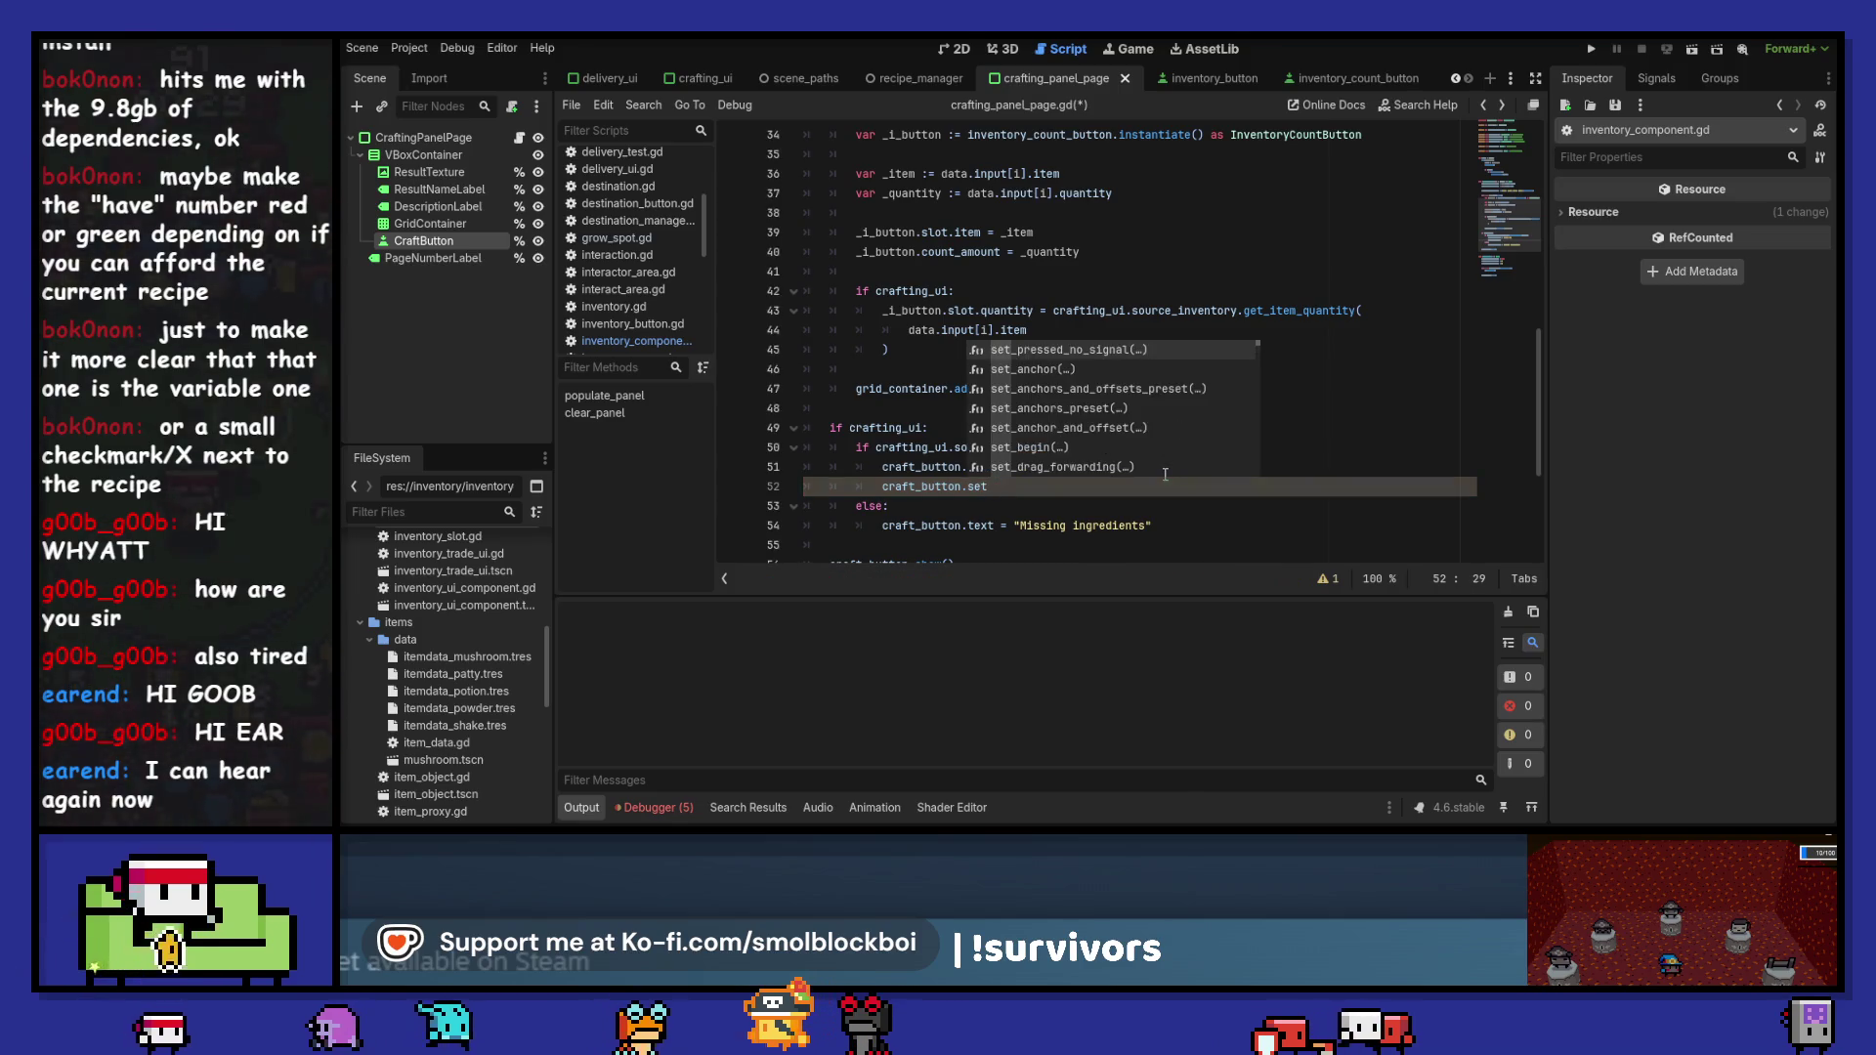
type("disa")
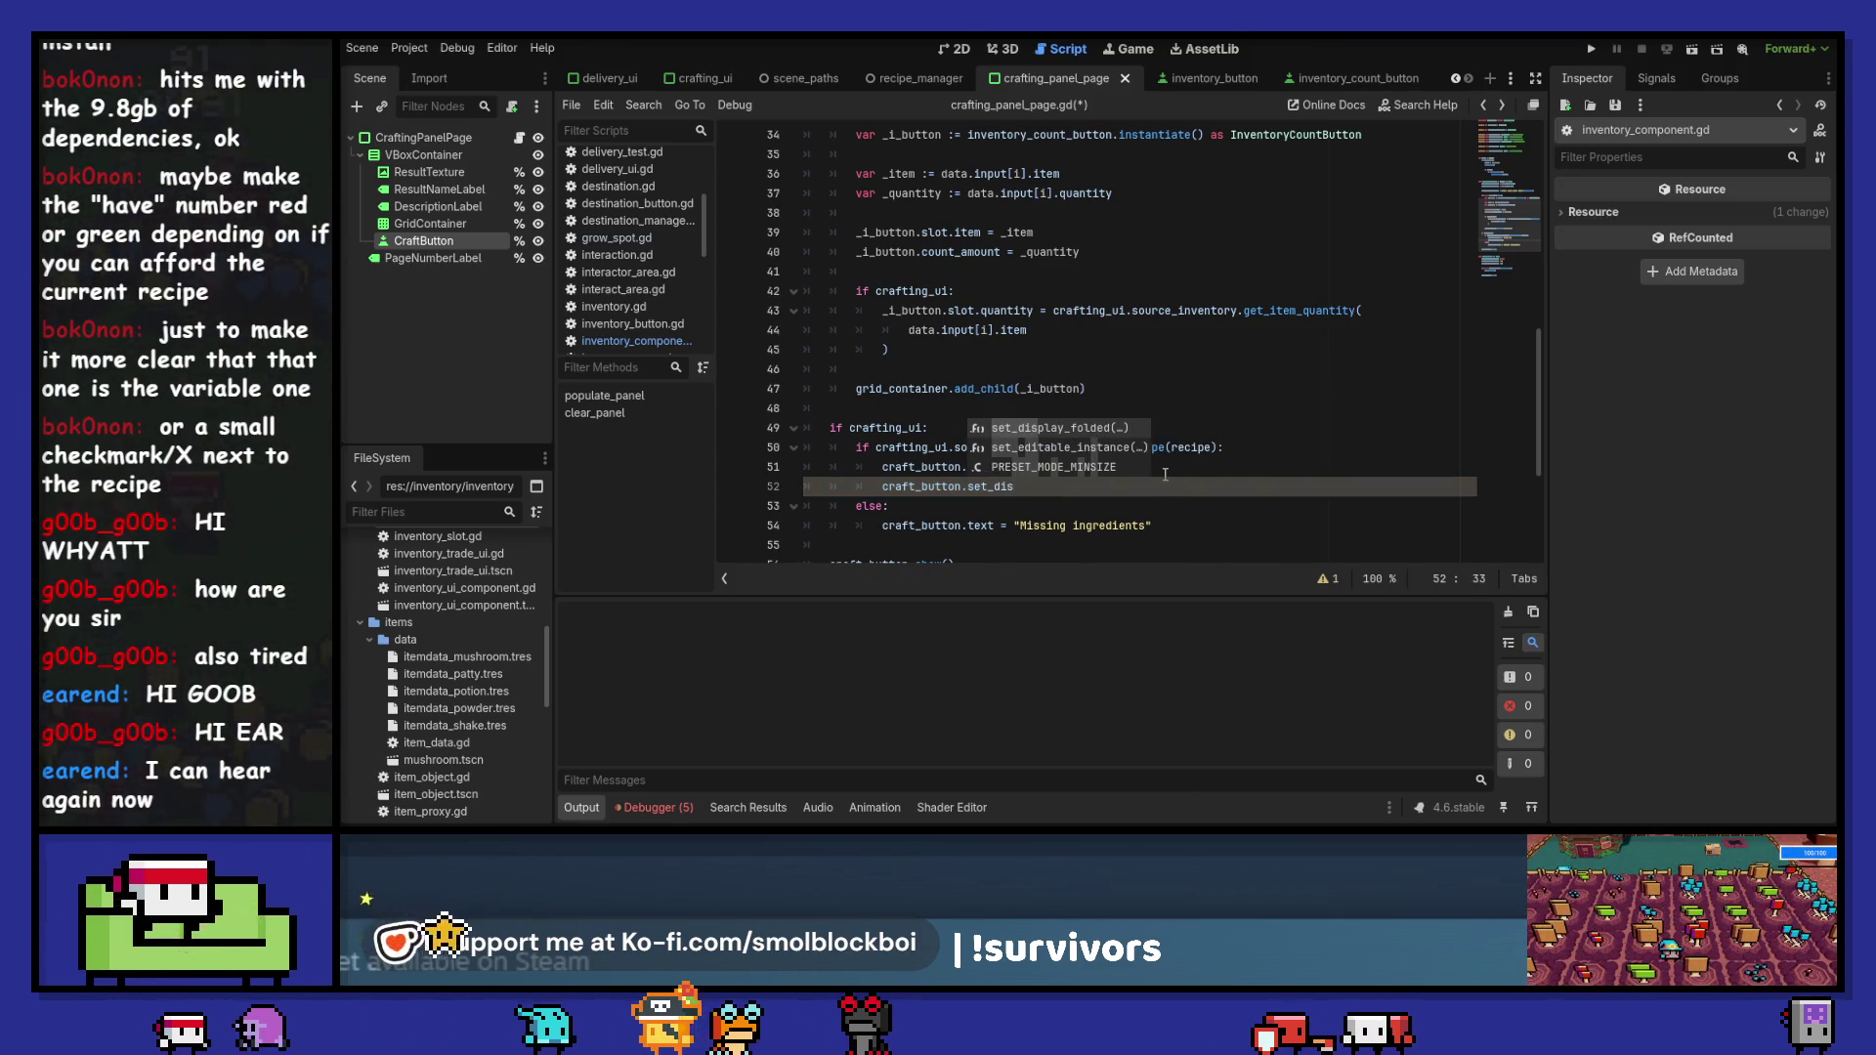
type("bled(")
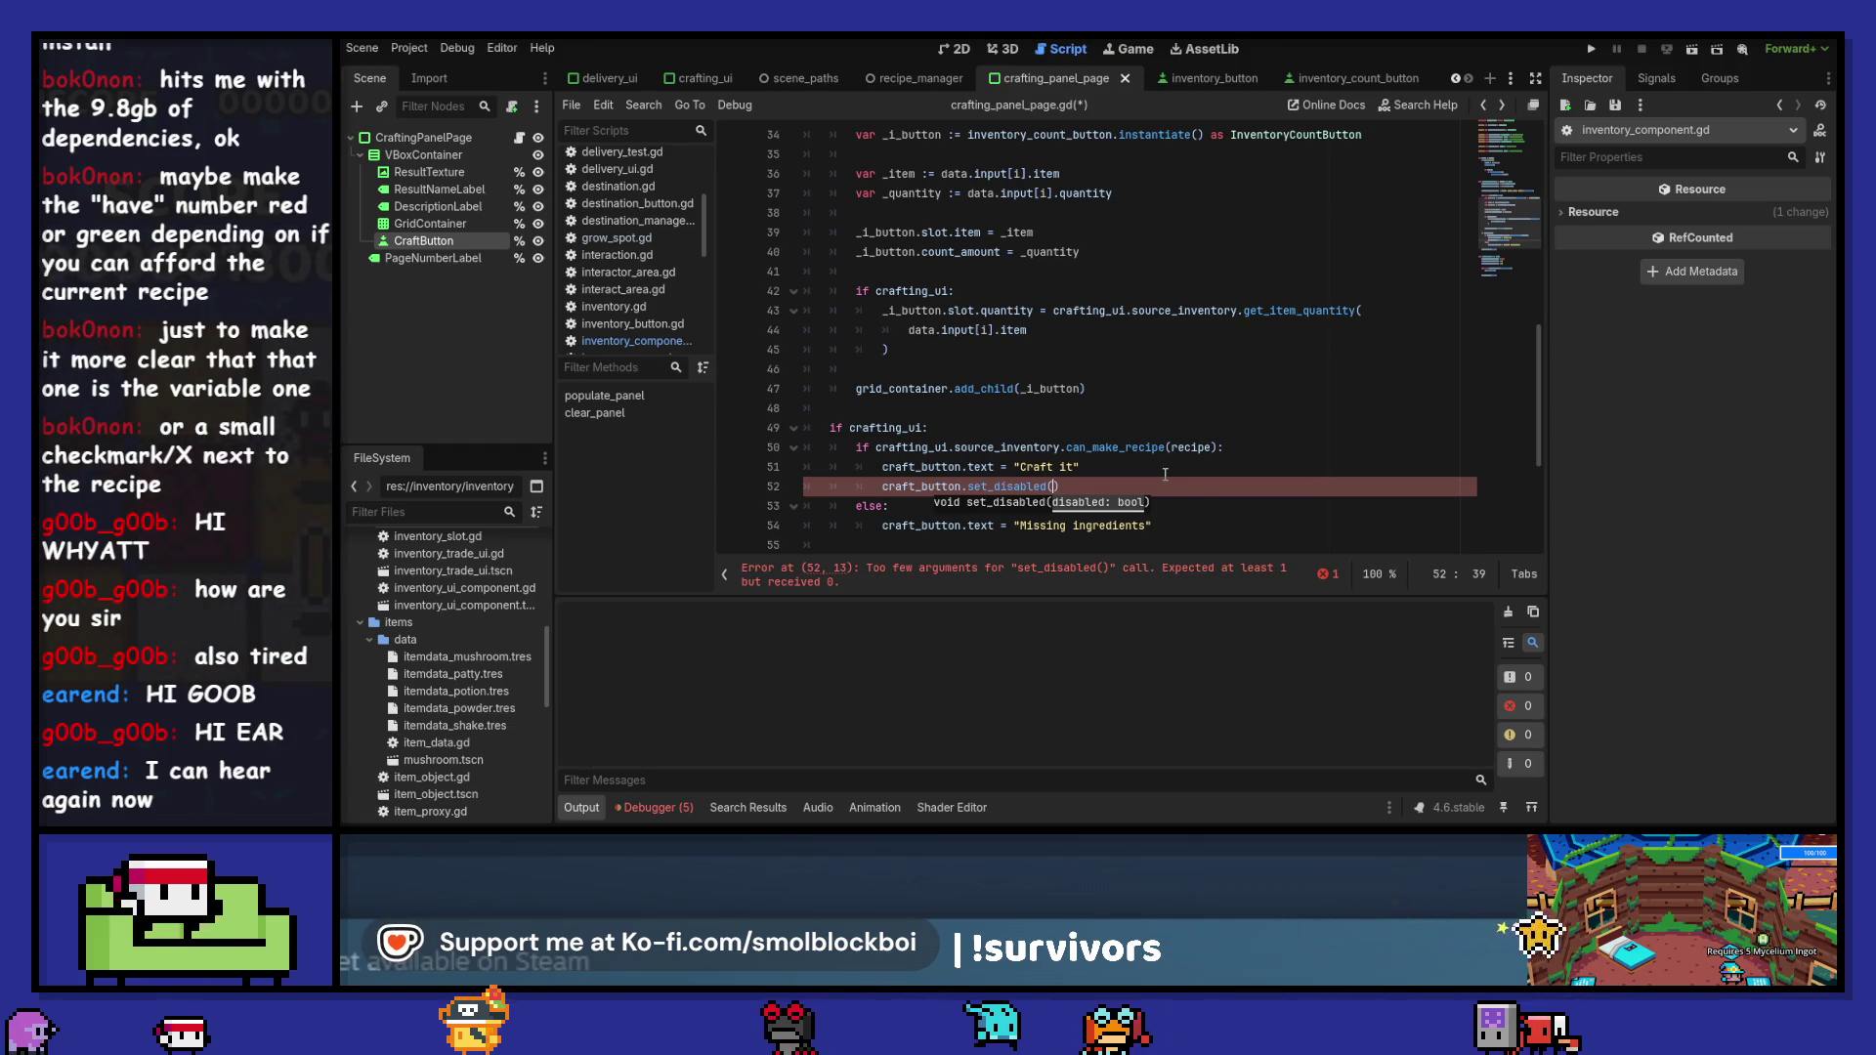
Pass 'not crafting_ui.source_inventory.can_make_recipe(recipe)' to set_disabled.
left_click(876, 447)
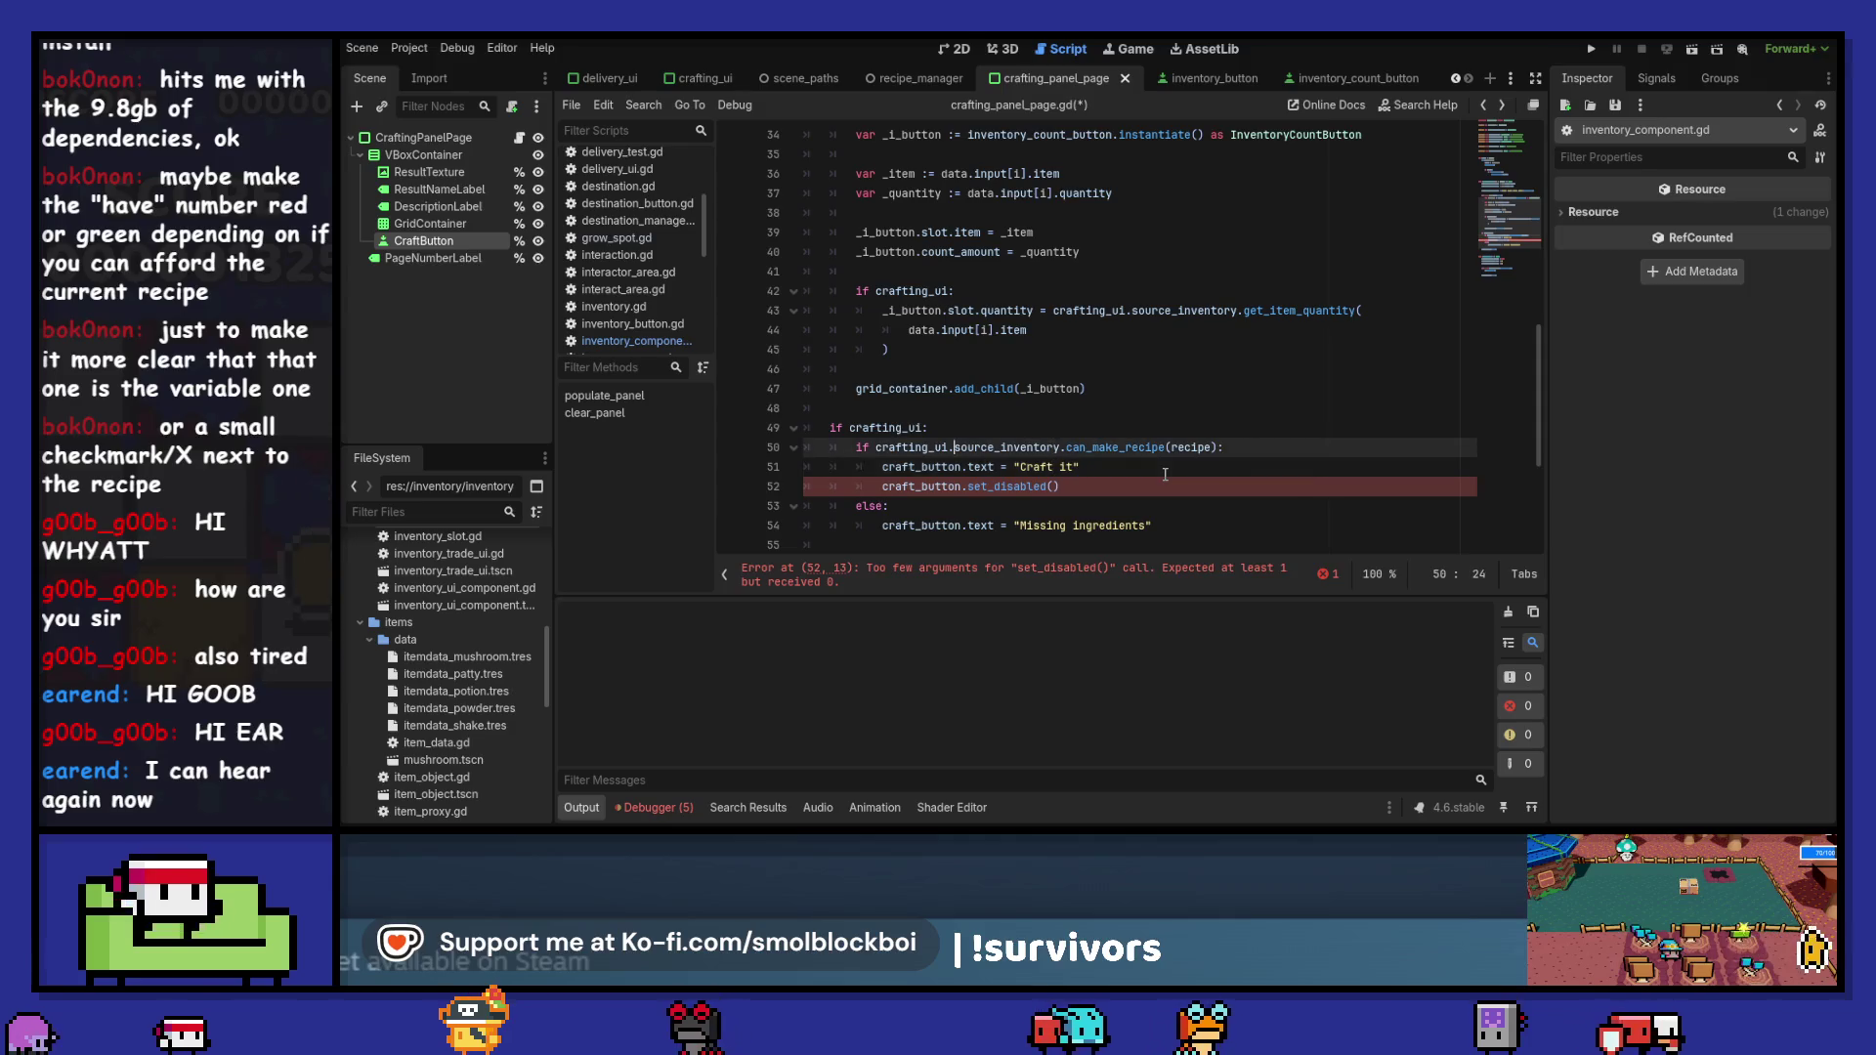
left_click_drag(875, 446, 1165, 447)
key("ctrl+c")
key("Down")
key("Down")
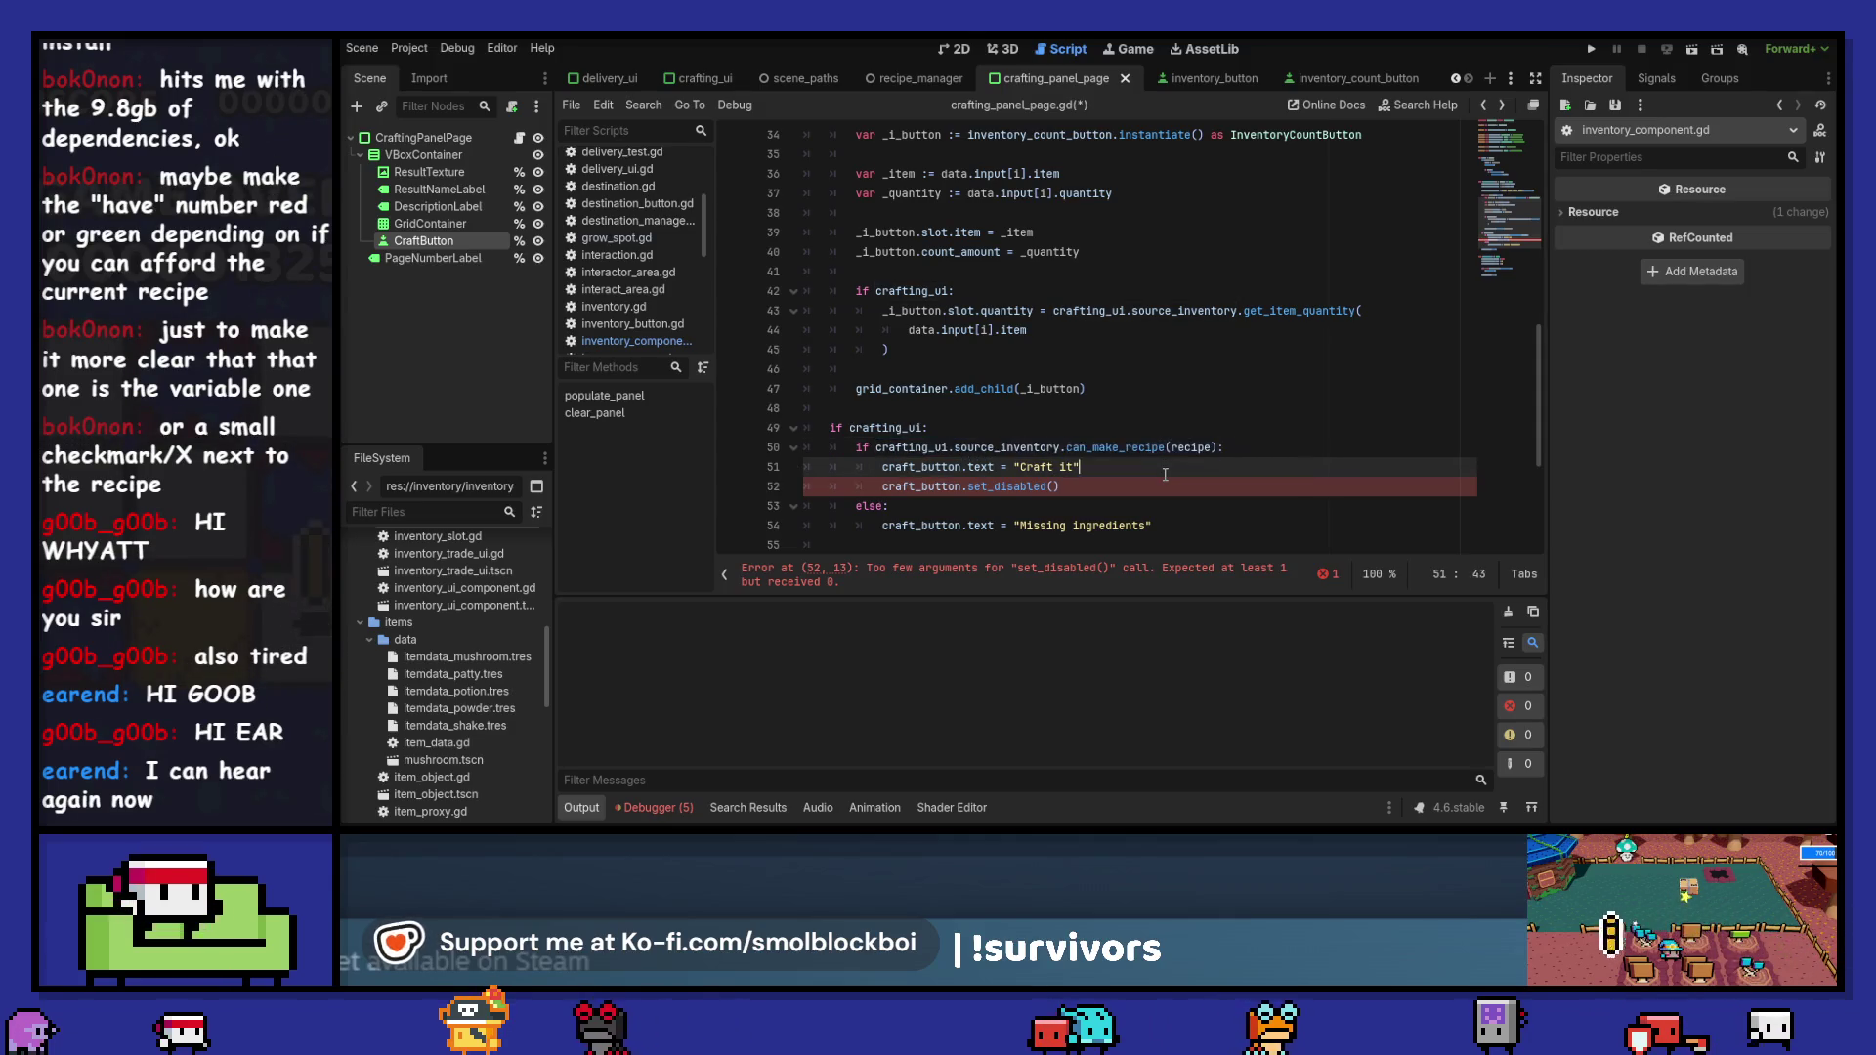
key("Left")
type("no")
type("t")
key("ctrl+v")
type("(recipe)")
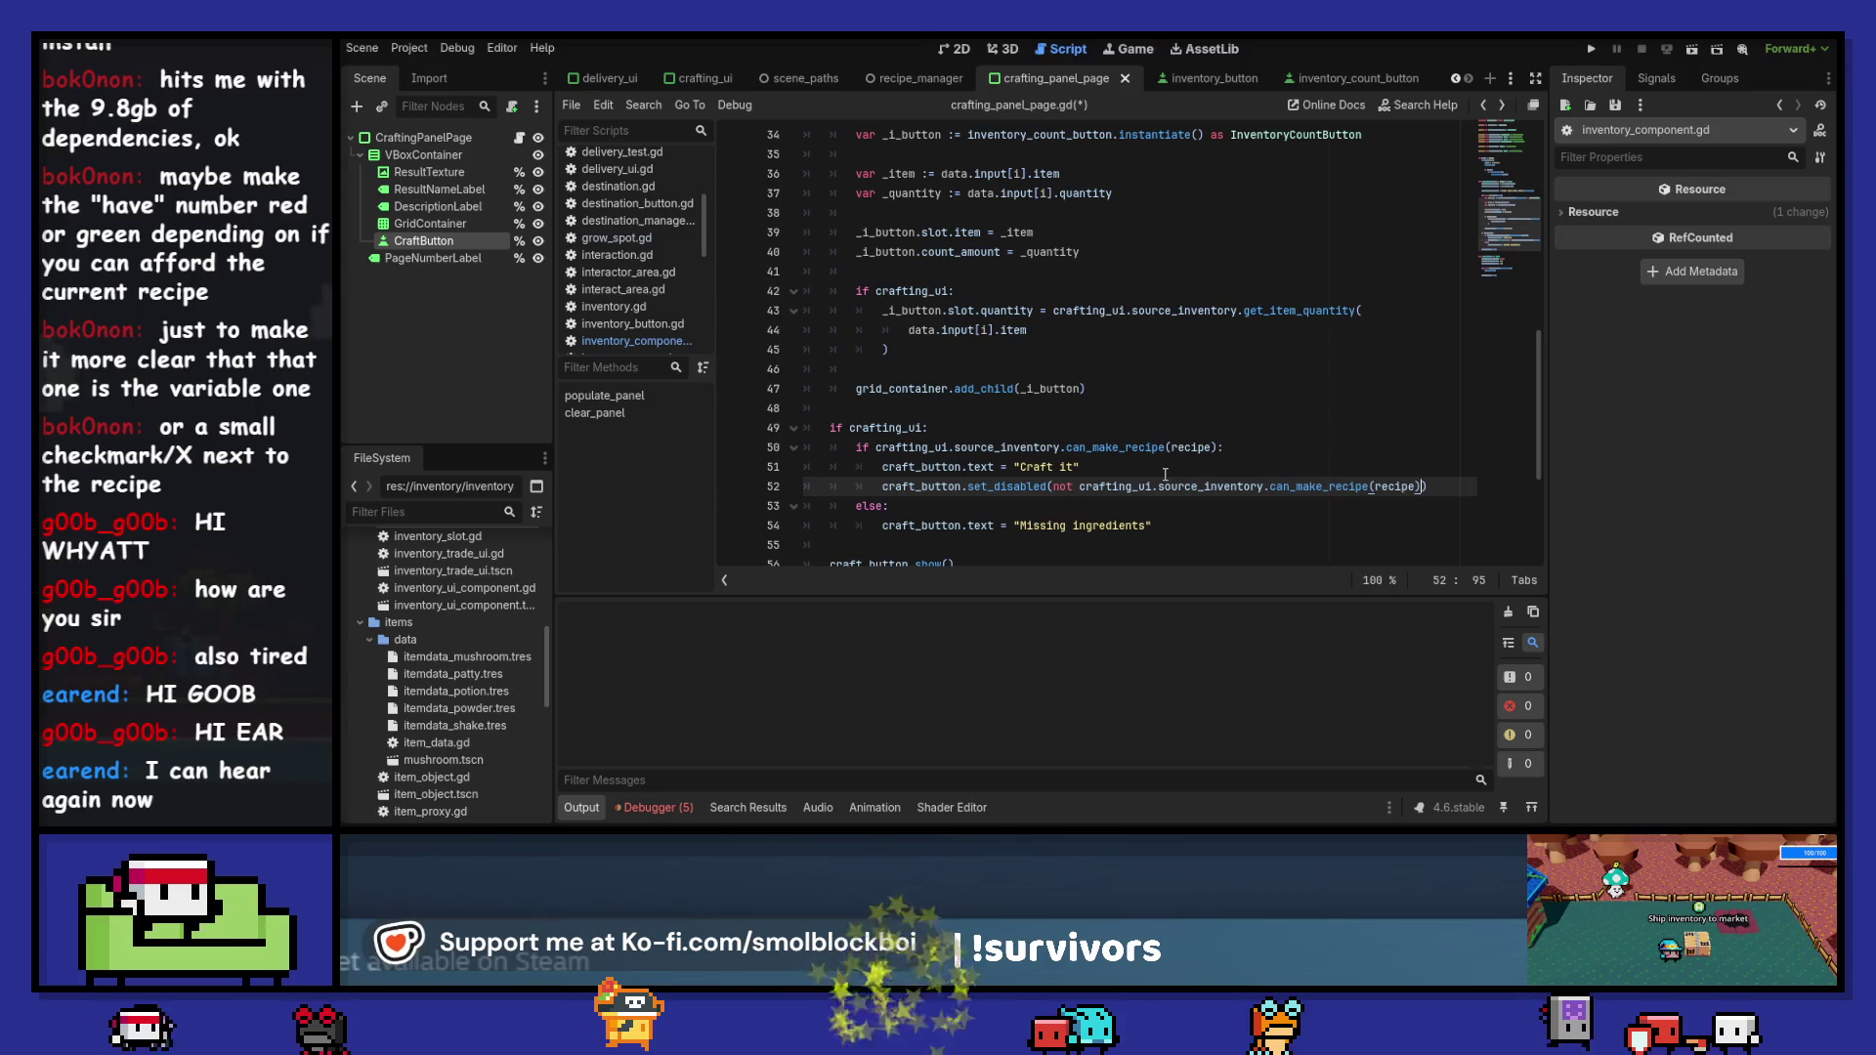
Move the set_disabled line below the else branch, outdent it, and save.
key("alt+Down")
key("alt+Down")
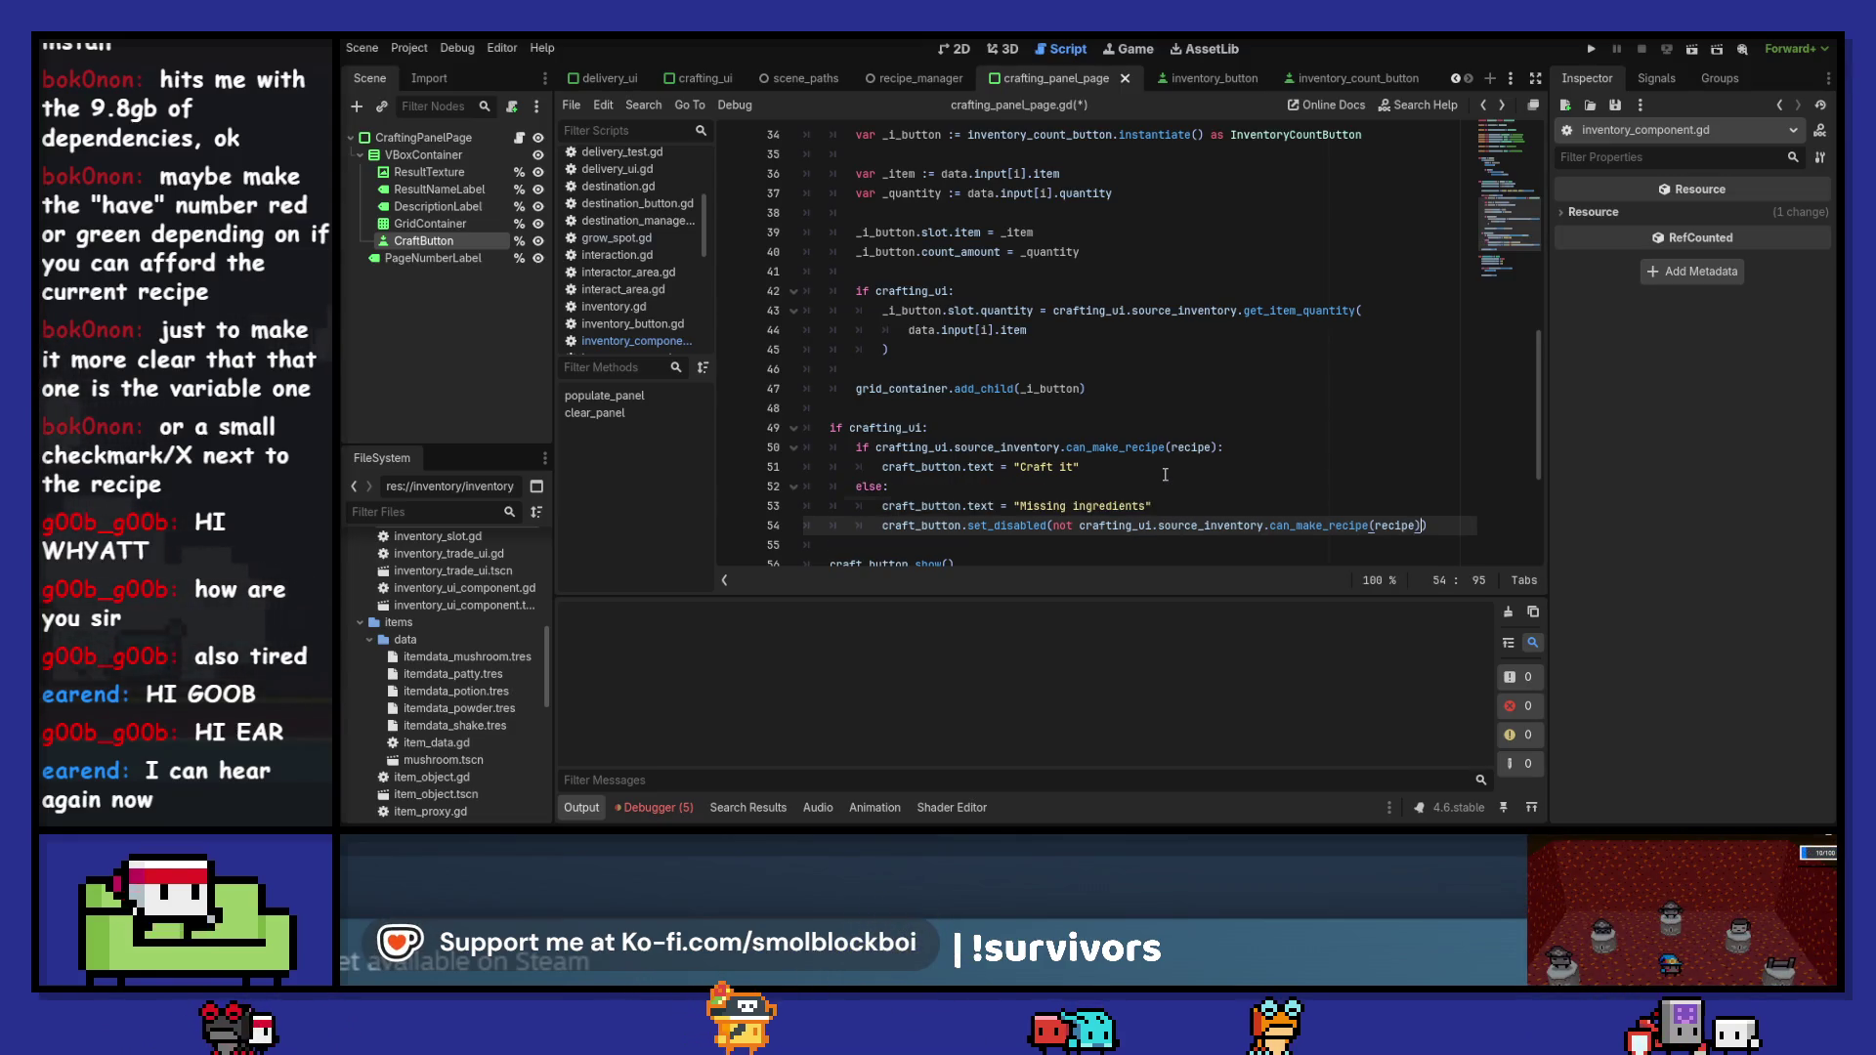
key("Up")
key("Return")
key("Down")
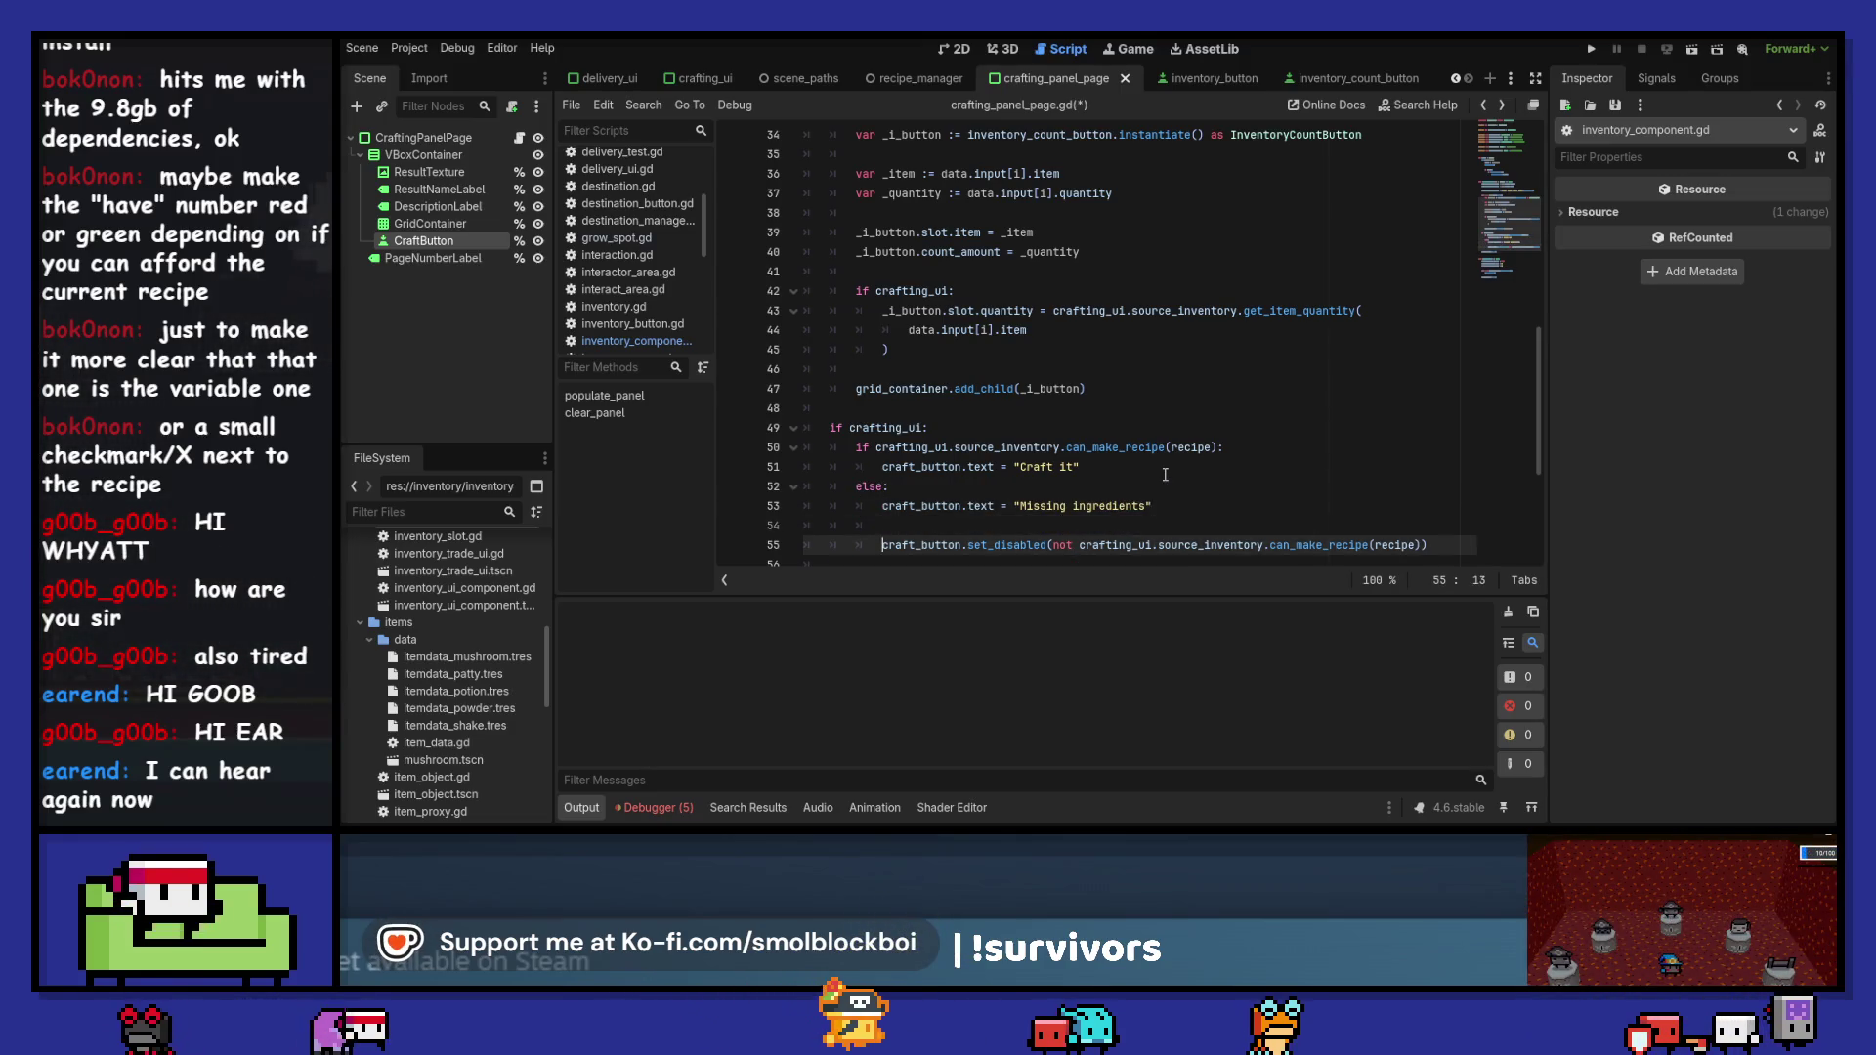
key("shift+Tab")
key("Up")
key("ctrl+s")
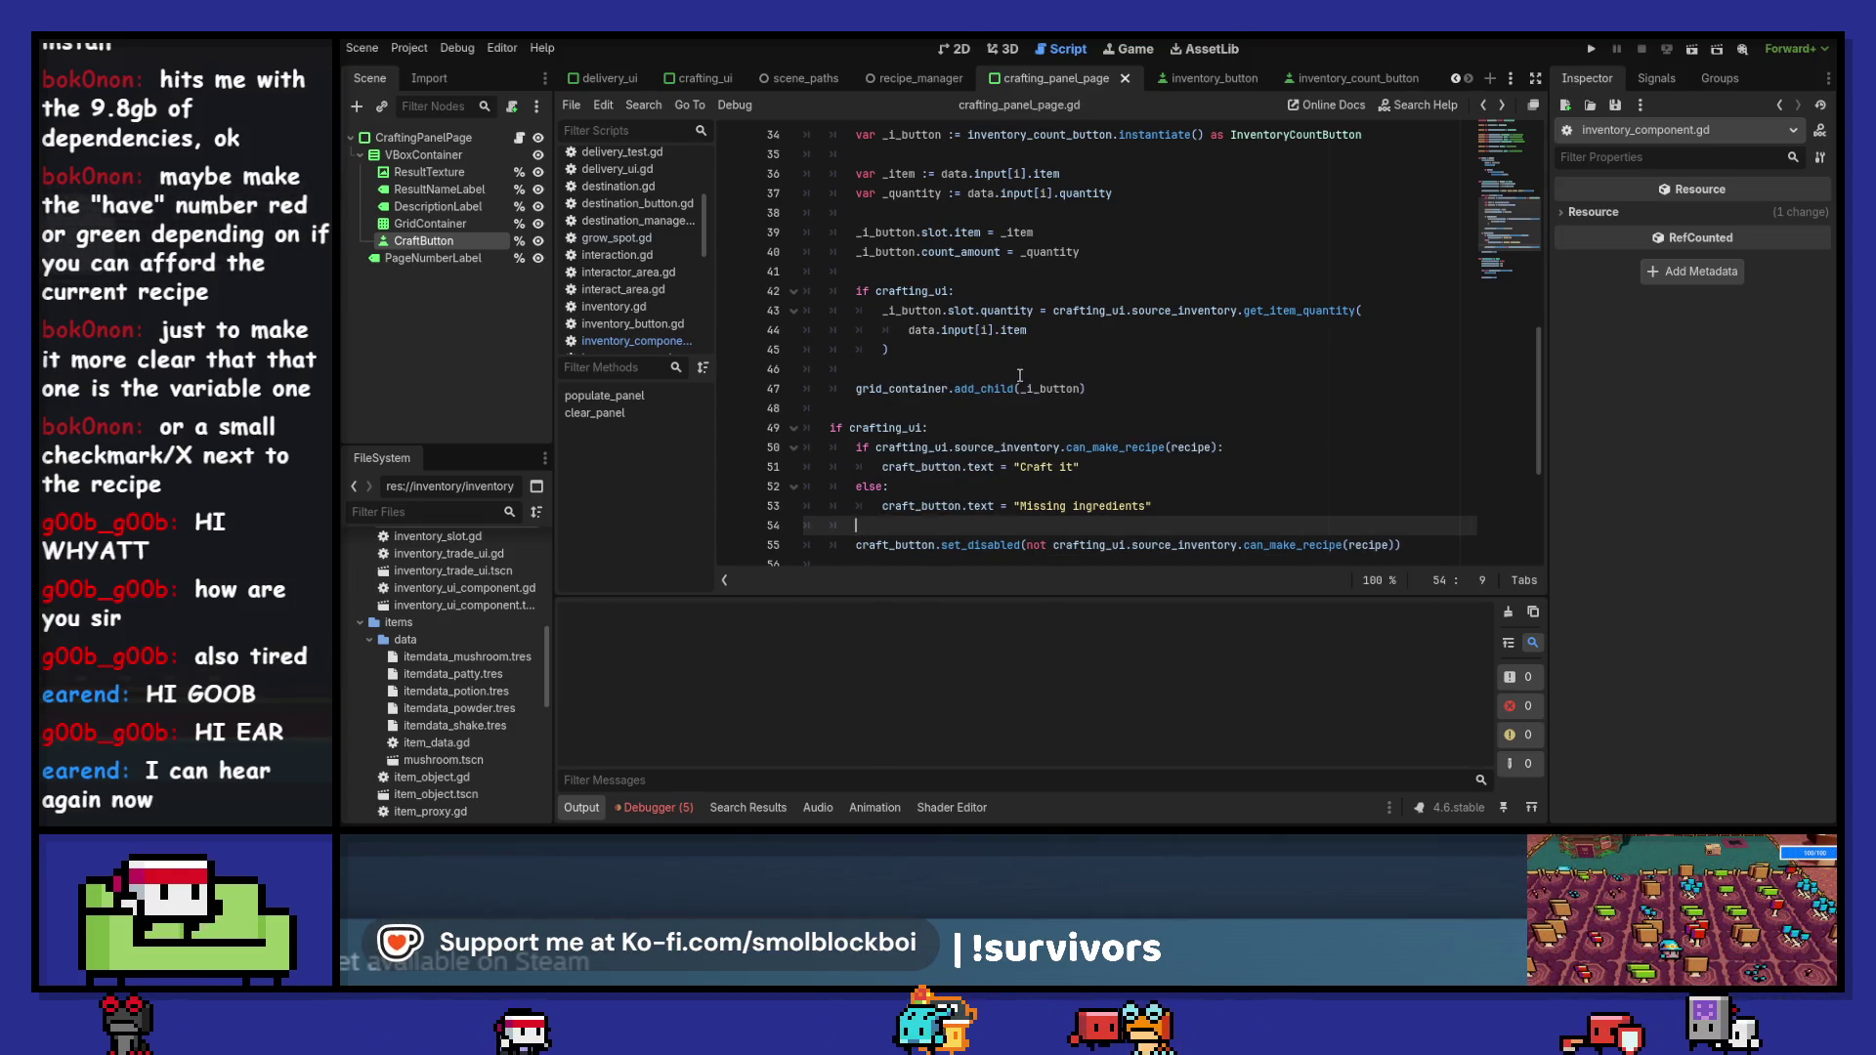
scroll(1021, 375, "down", 3)
Add 'var _can_craft' holding can_make_recipe(recipe) under 'if crafting_ui:'.
scroll(1023, 349, "up", 1)
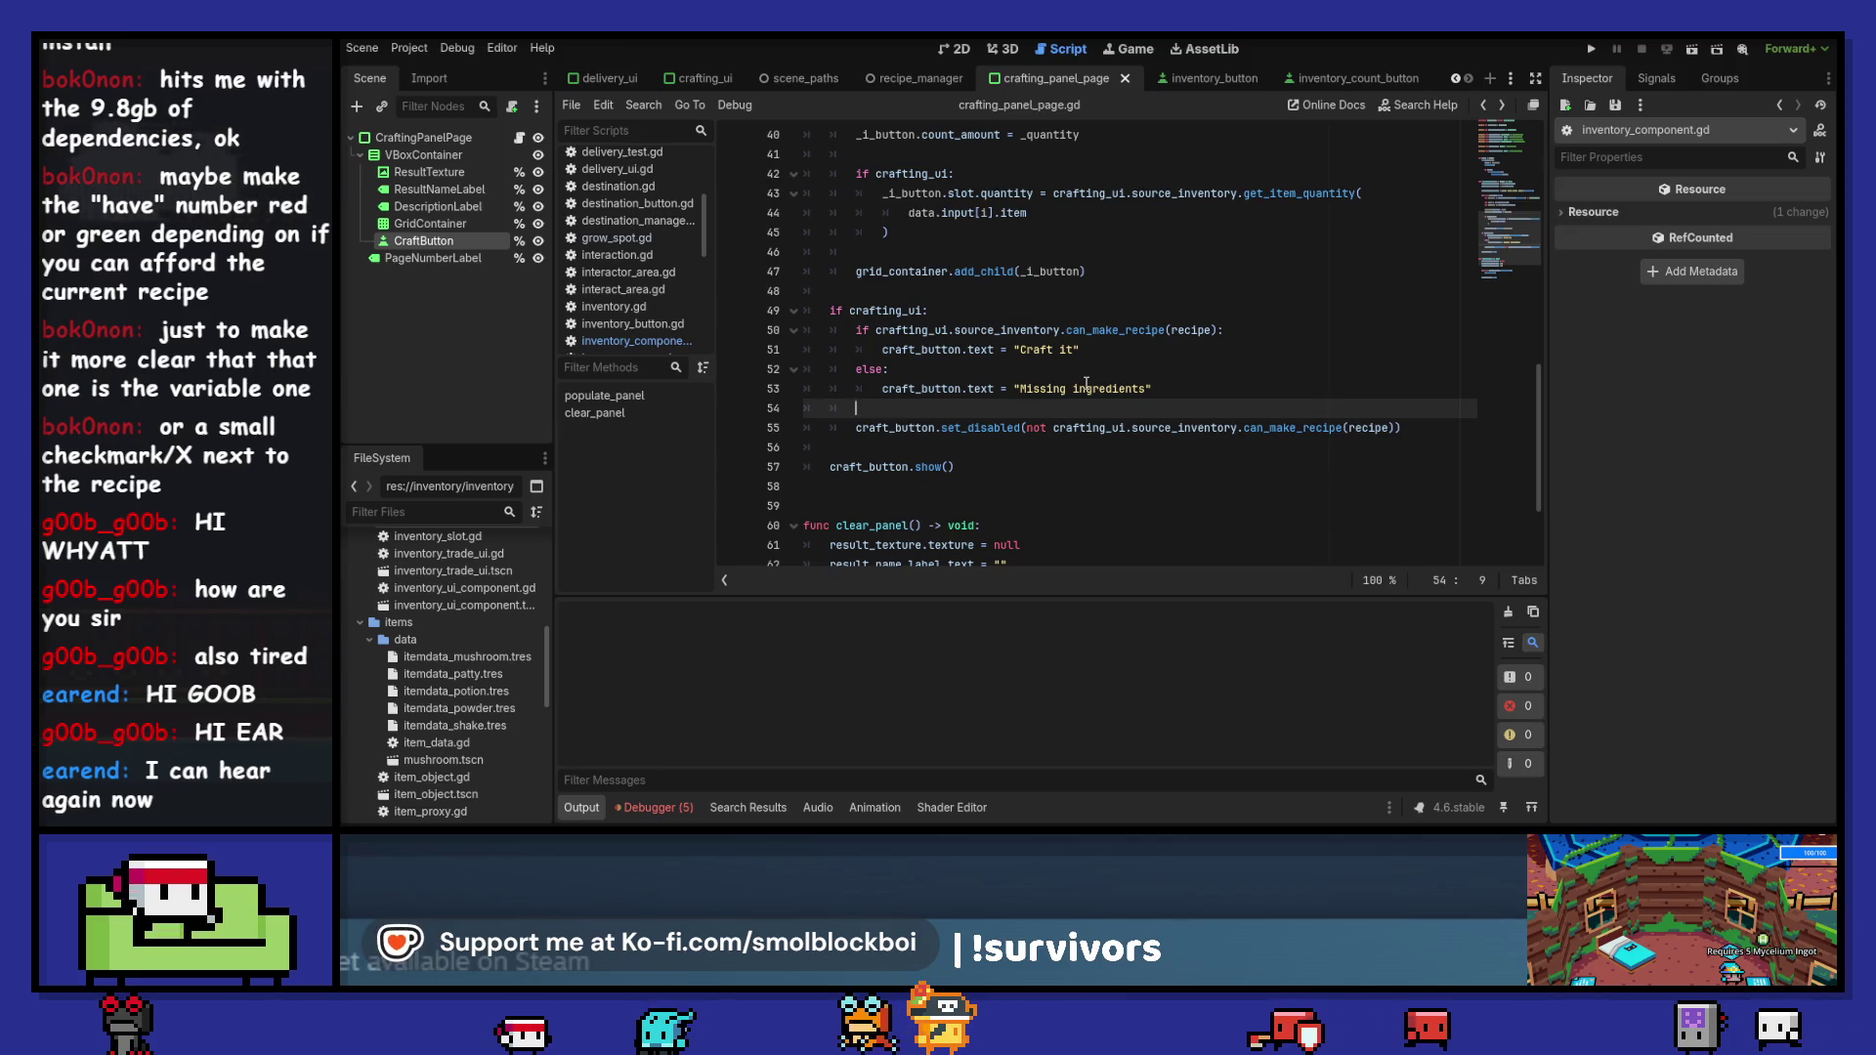
left_click(989, 311)
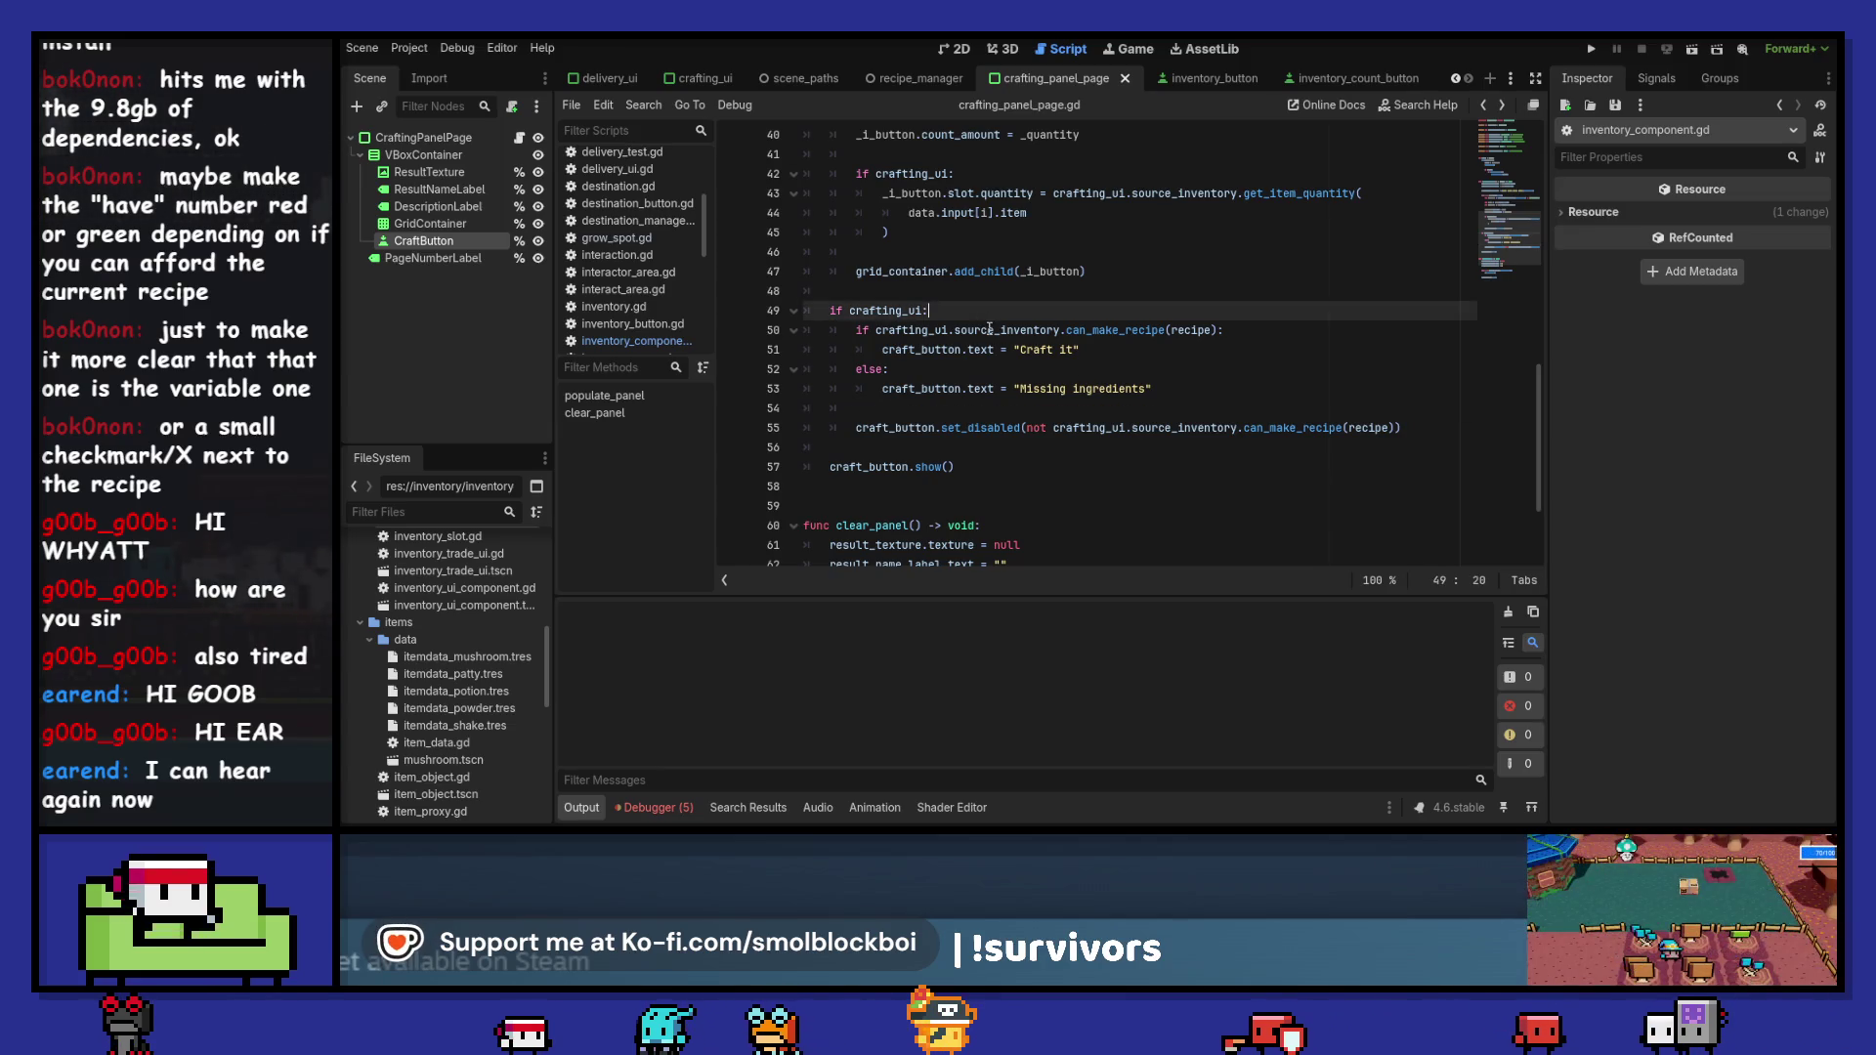
key("Return")
type("var _ca")
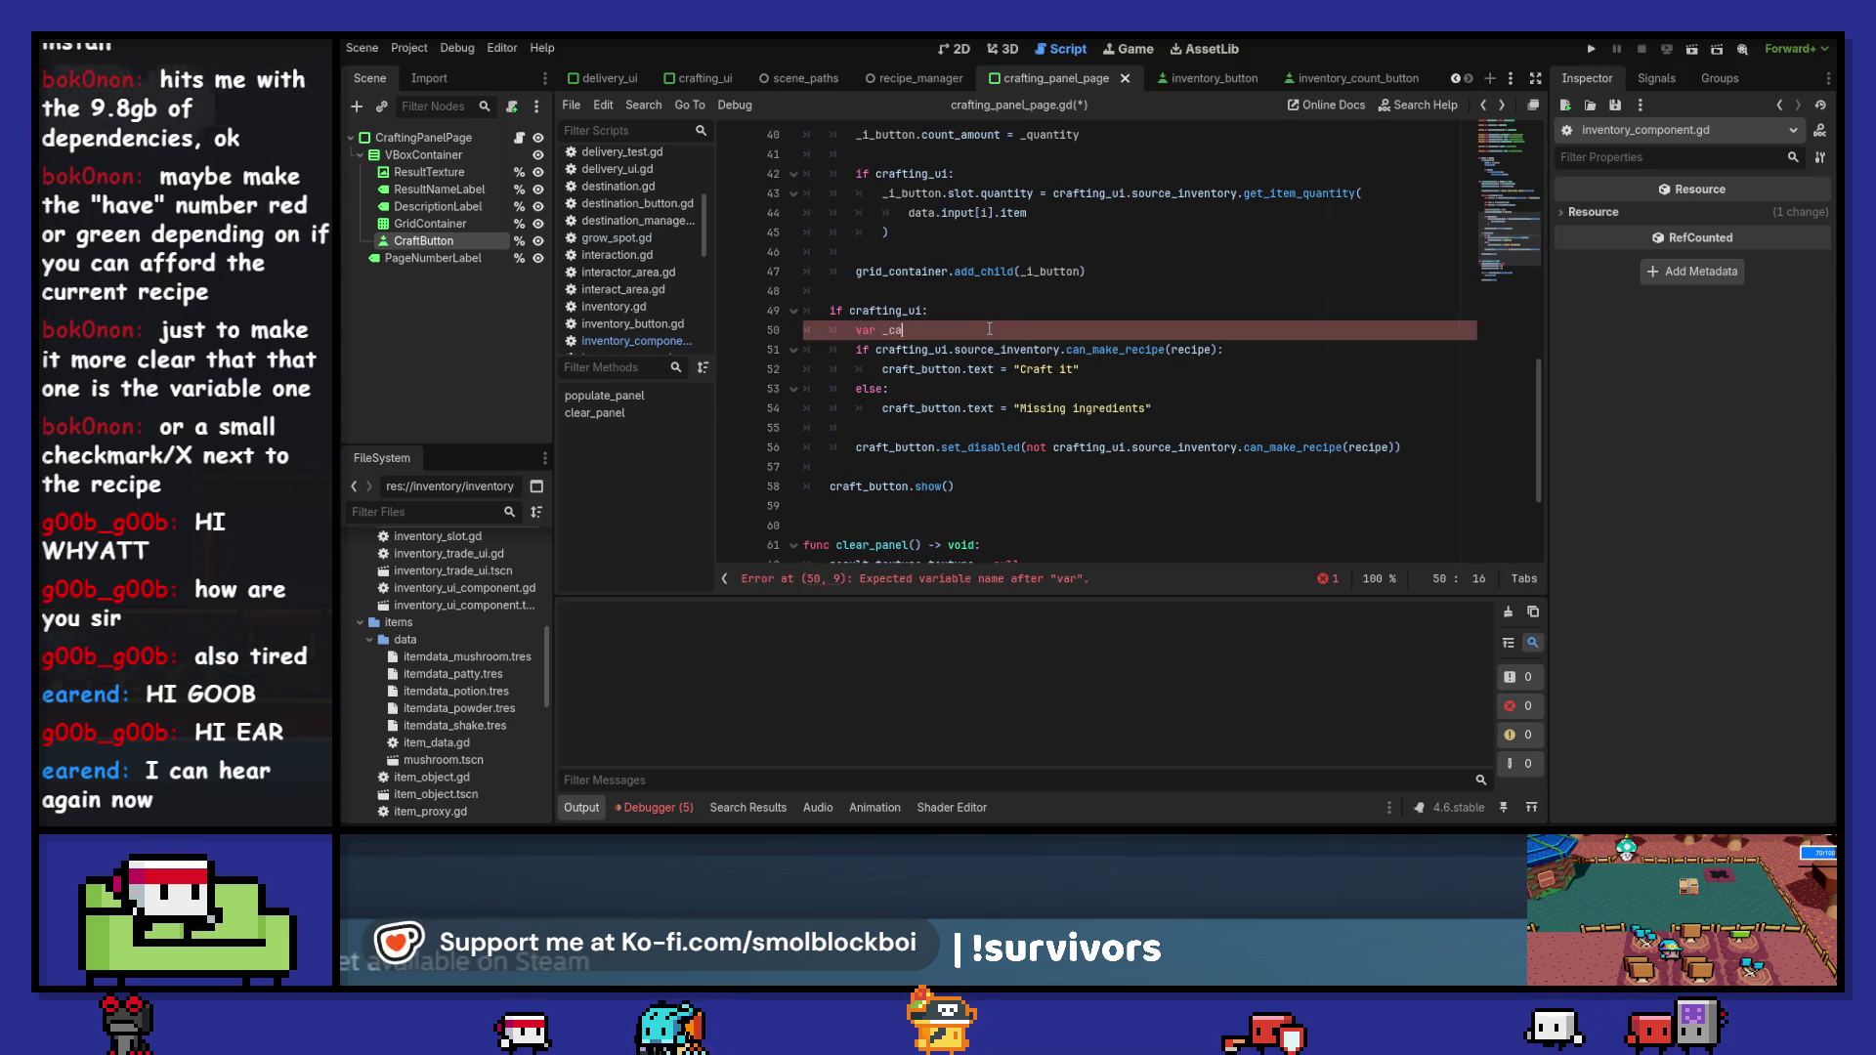
type("craft :=")
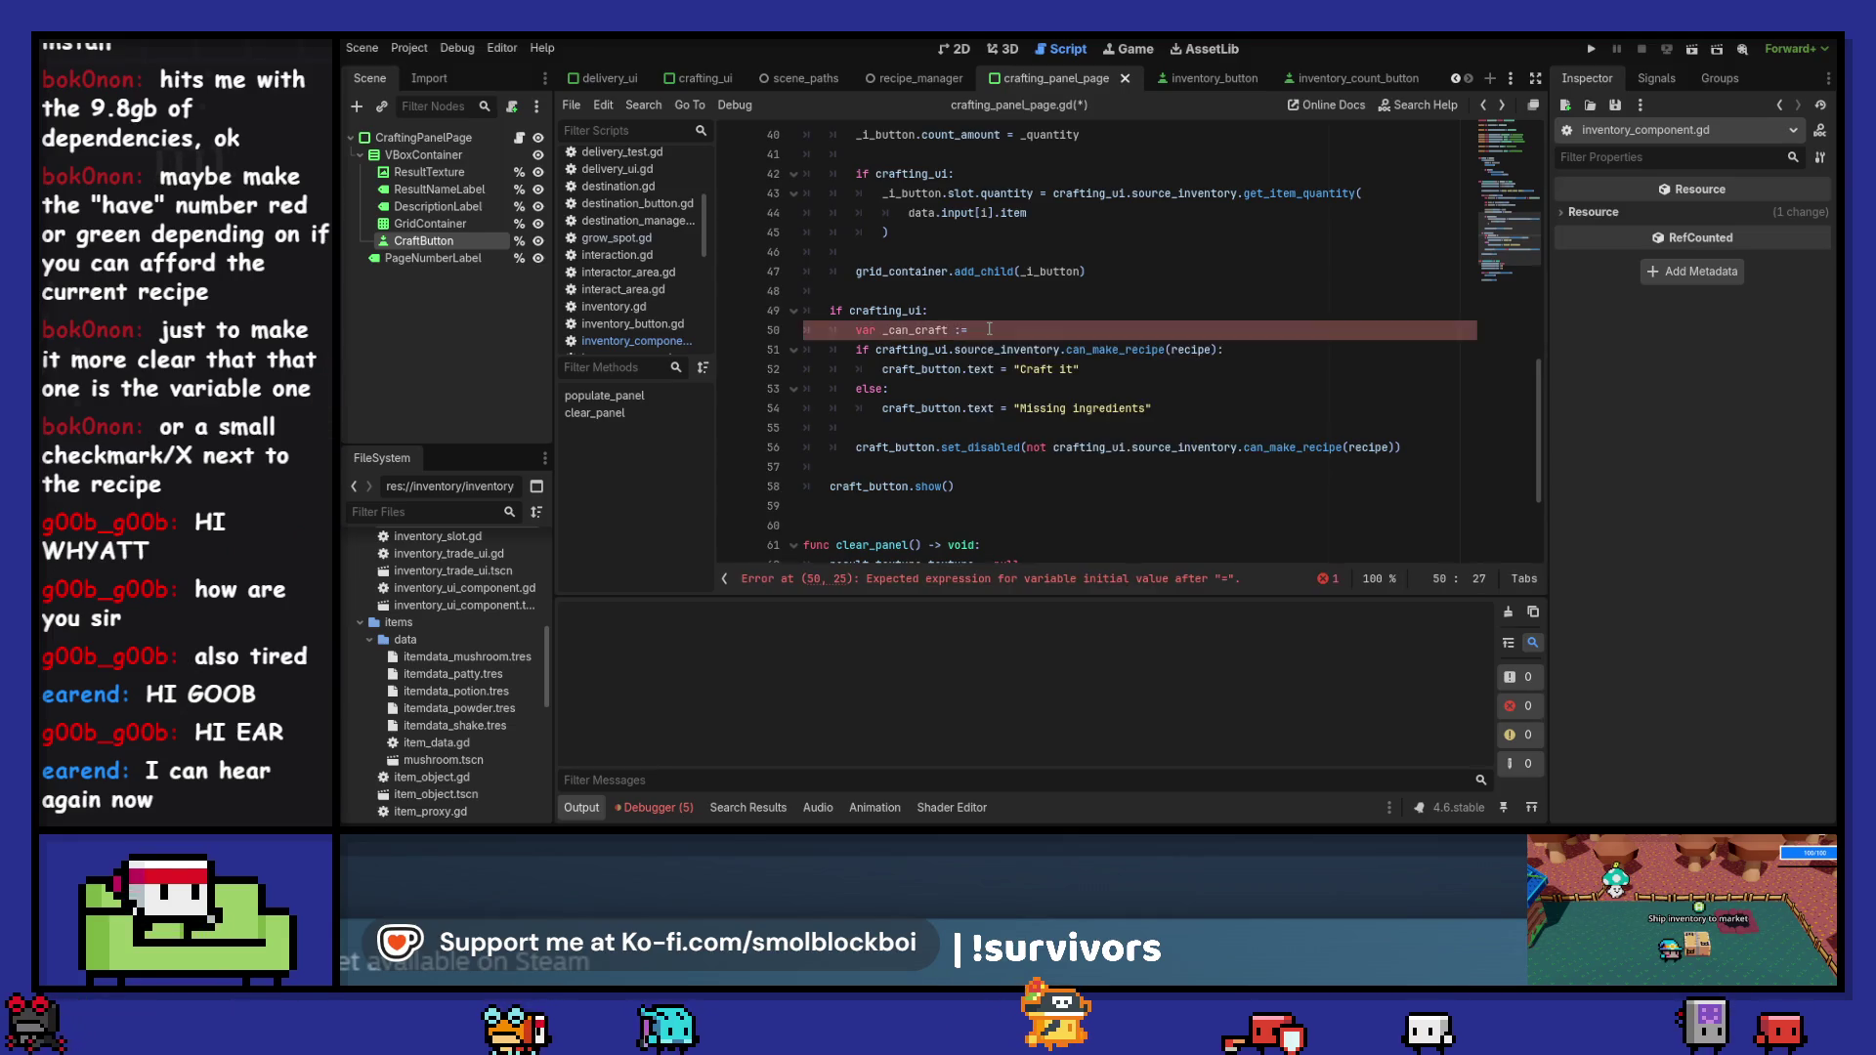
key("Down")
key("Home")
key("ctrl+Right")
key("Right")
key("shift+ctrl+Right")
key("shift+ctrl+Right")
key("shift+ctrl+Right")
key("shift+ctrl+Right")
key("shift+ctrl+Right")
key("shift+ctrl+Right")
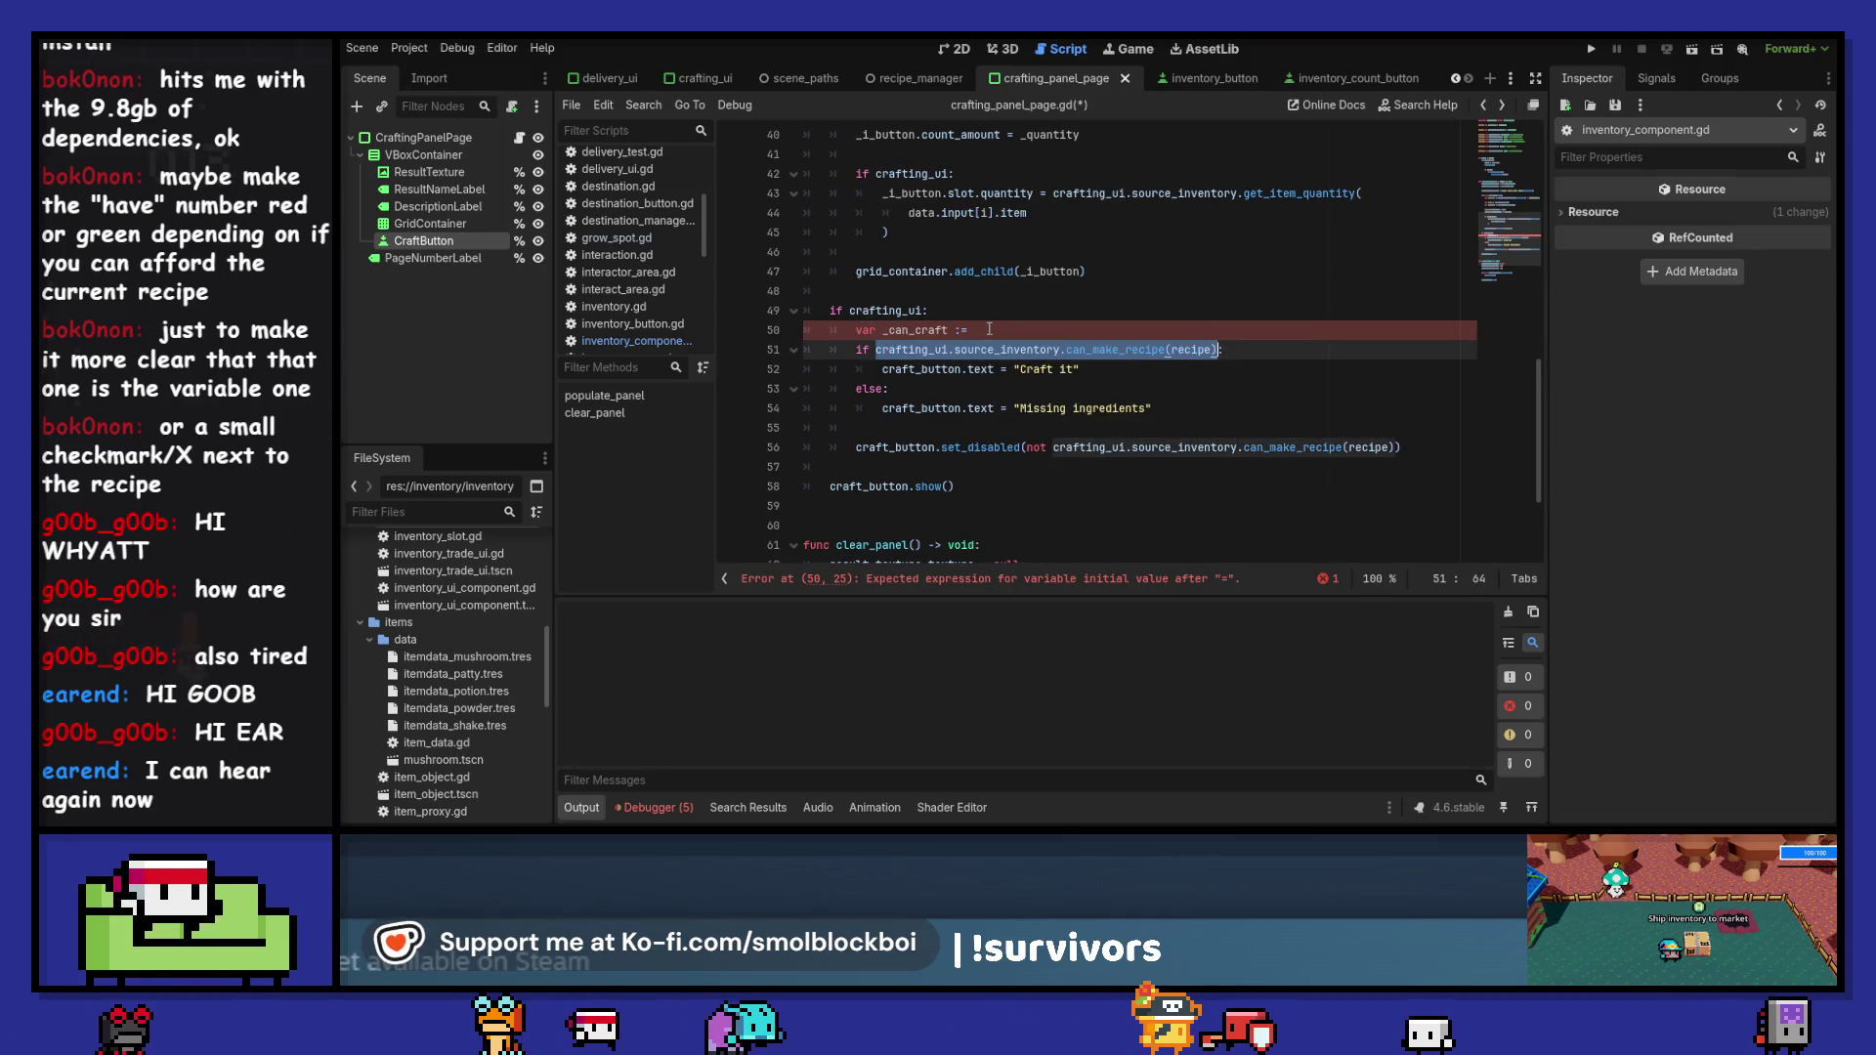
key("ctrl+c")
key("Up")
key("End")
key("ctrl+v")
key("Down")
Replace the recipe checks in the if and set_disabled with _can_craft, then run with F5.
key("shift+ctrl+Left")
key("shift+ctrl+Left")
key("shift+ctrl+Left")
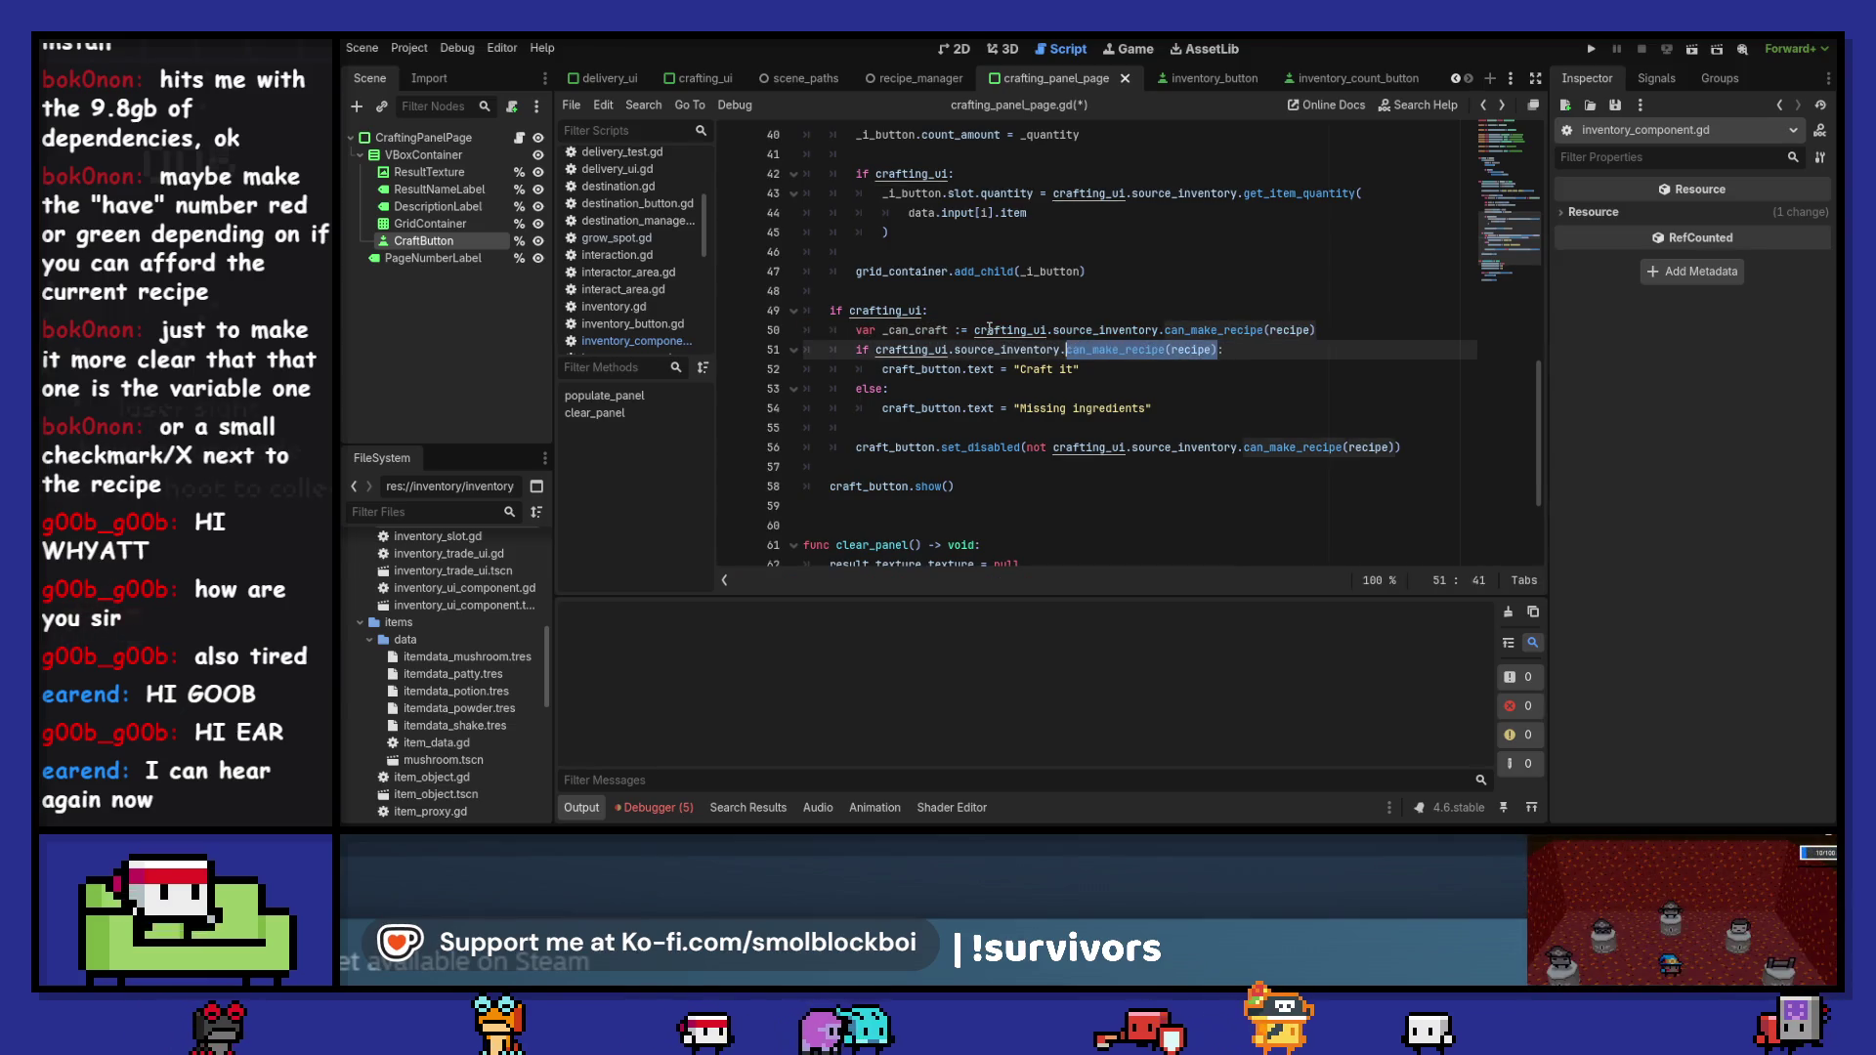
key("BackSpace")
type("_can")
key("Return")
type(":")
key("shift+ctrl+Left")
key("shift+ctrl+Left")
key("Down")
key("Down")
key("Down")
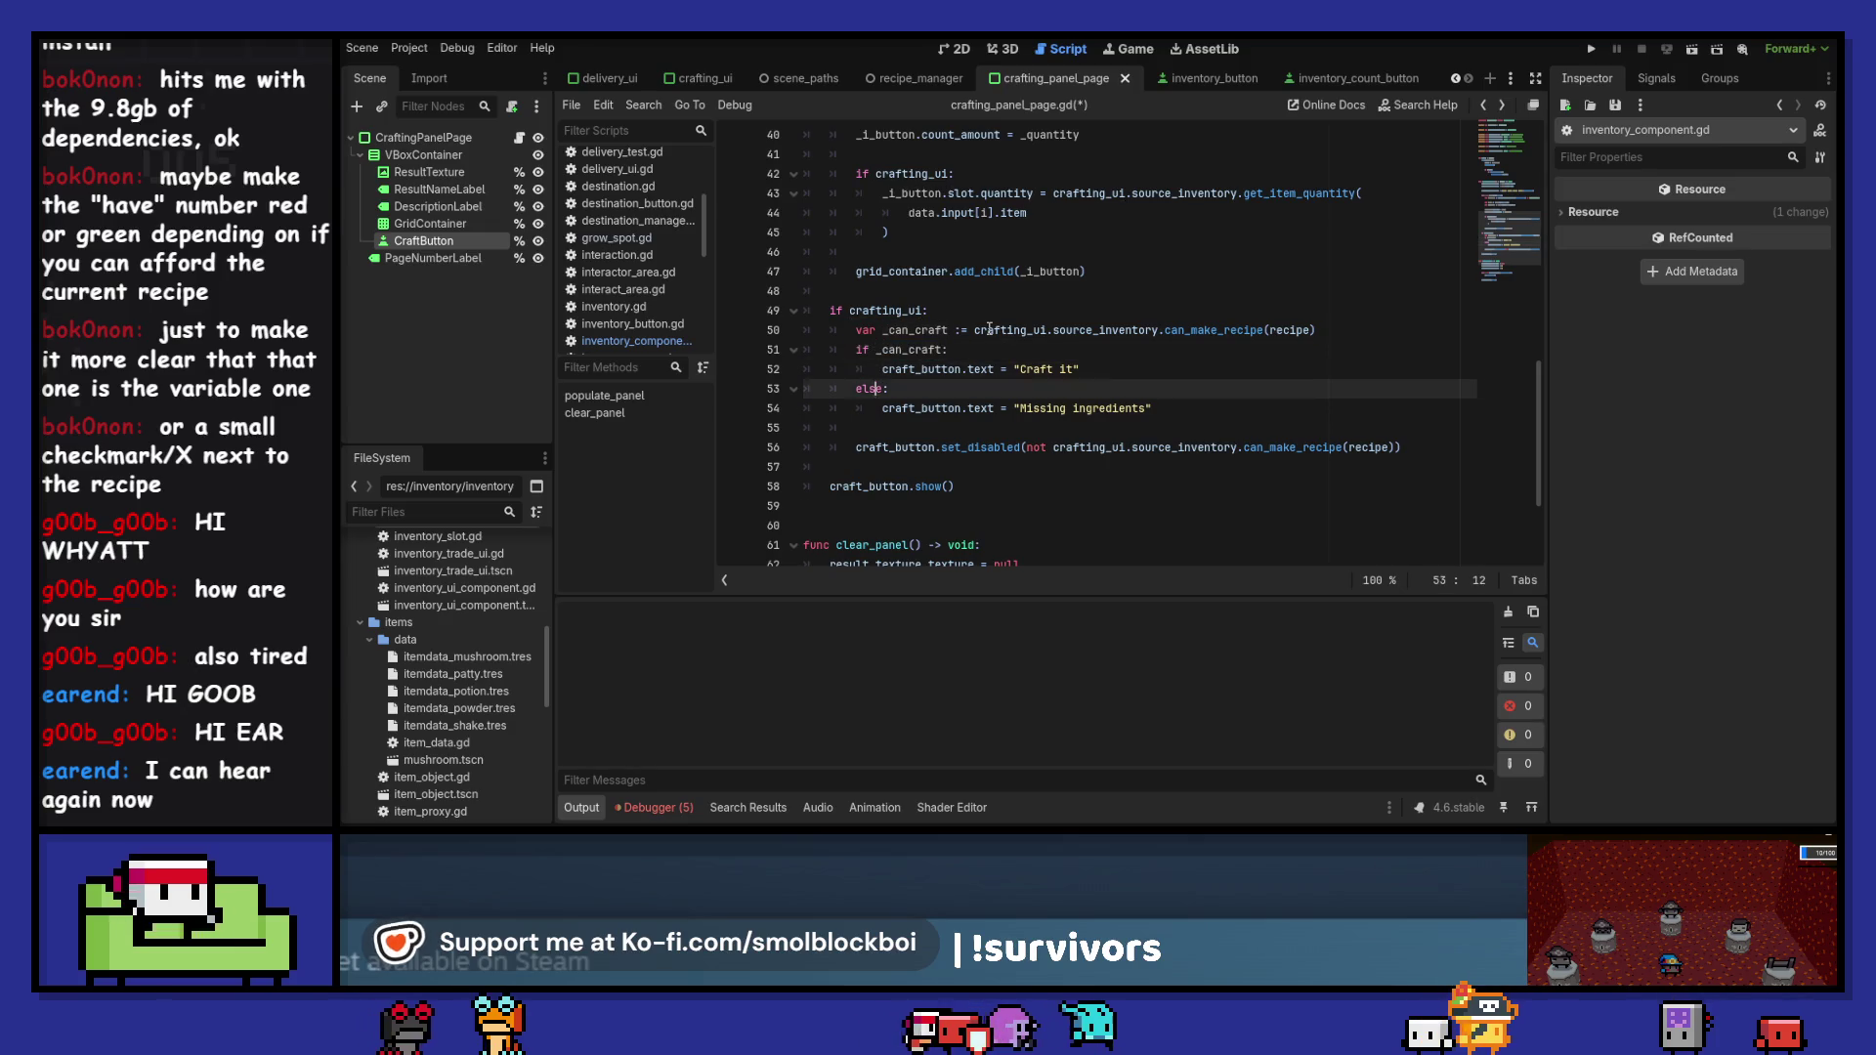
key("ctrl+Right")
key("shift+ctrl+Right")
key("shift+ctrl+Right")
key("shift+ctrl+Right")
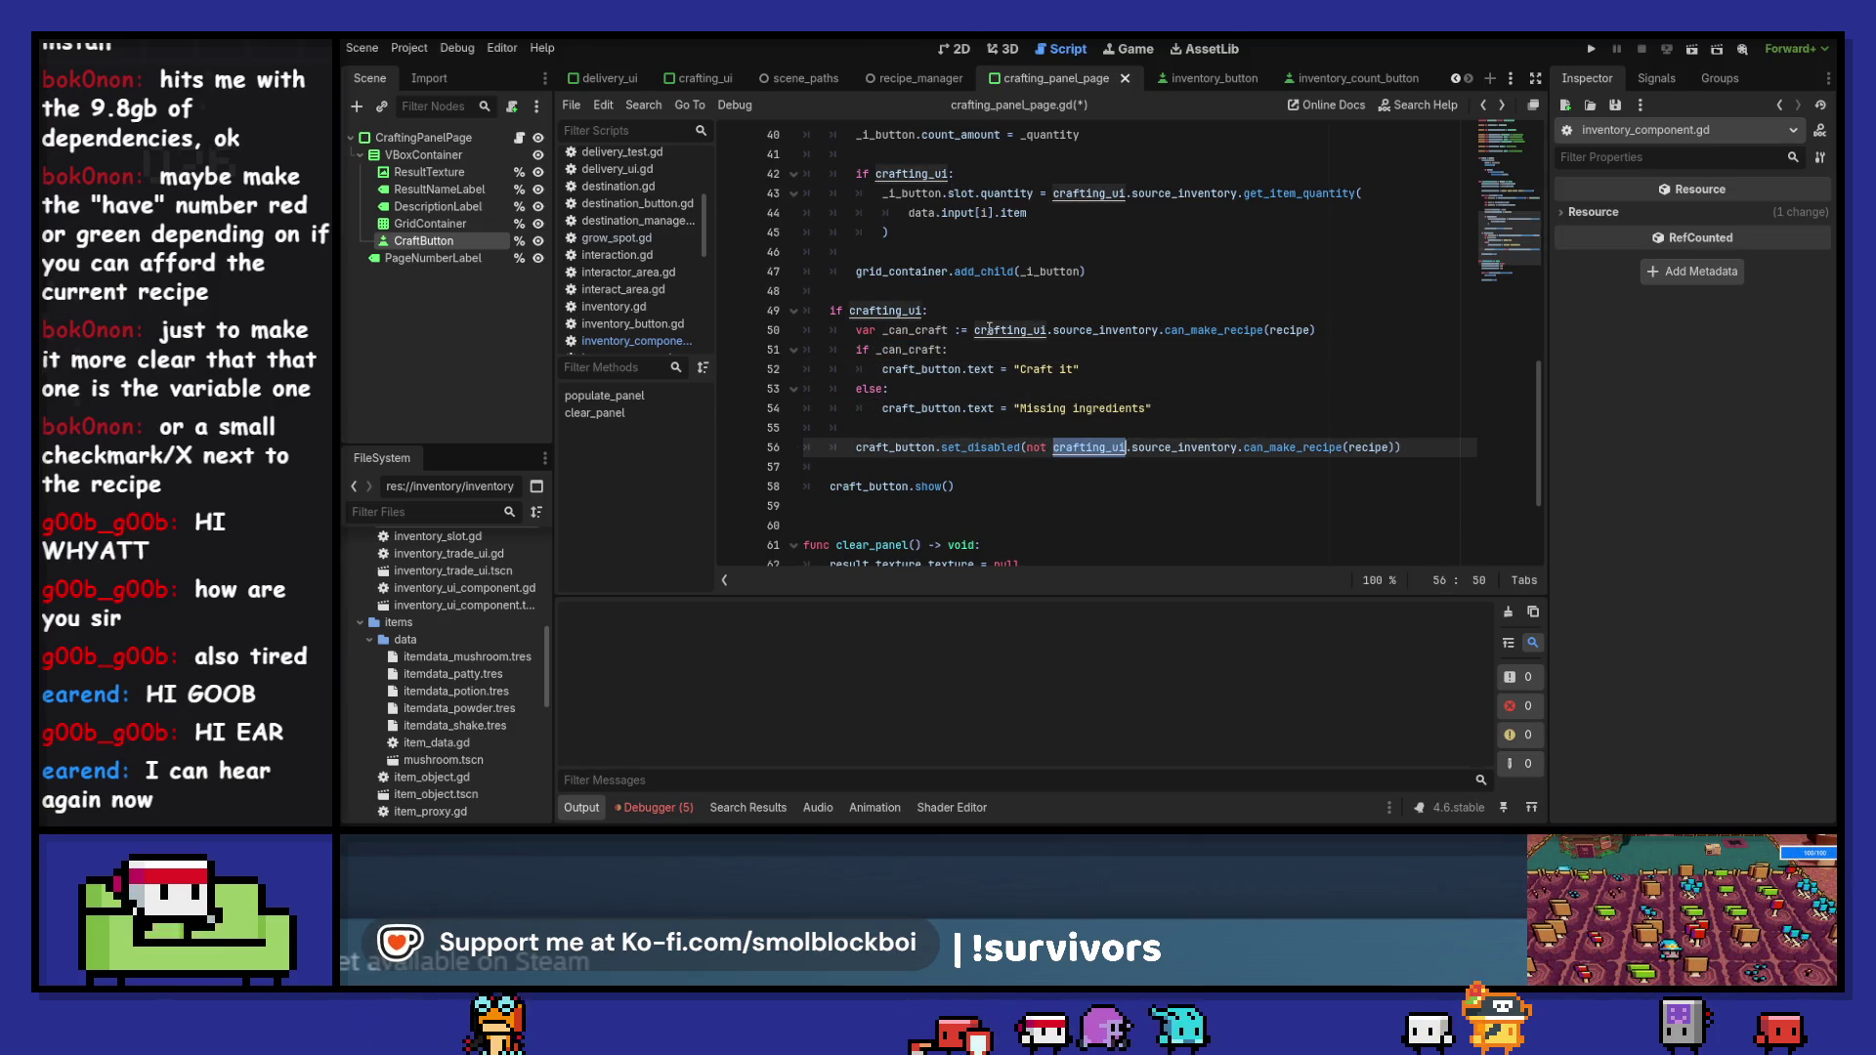
type("_can")
key("Return")
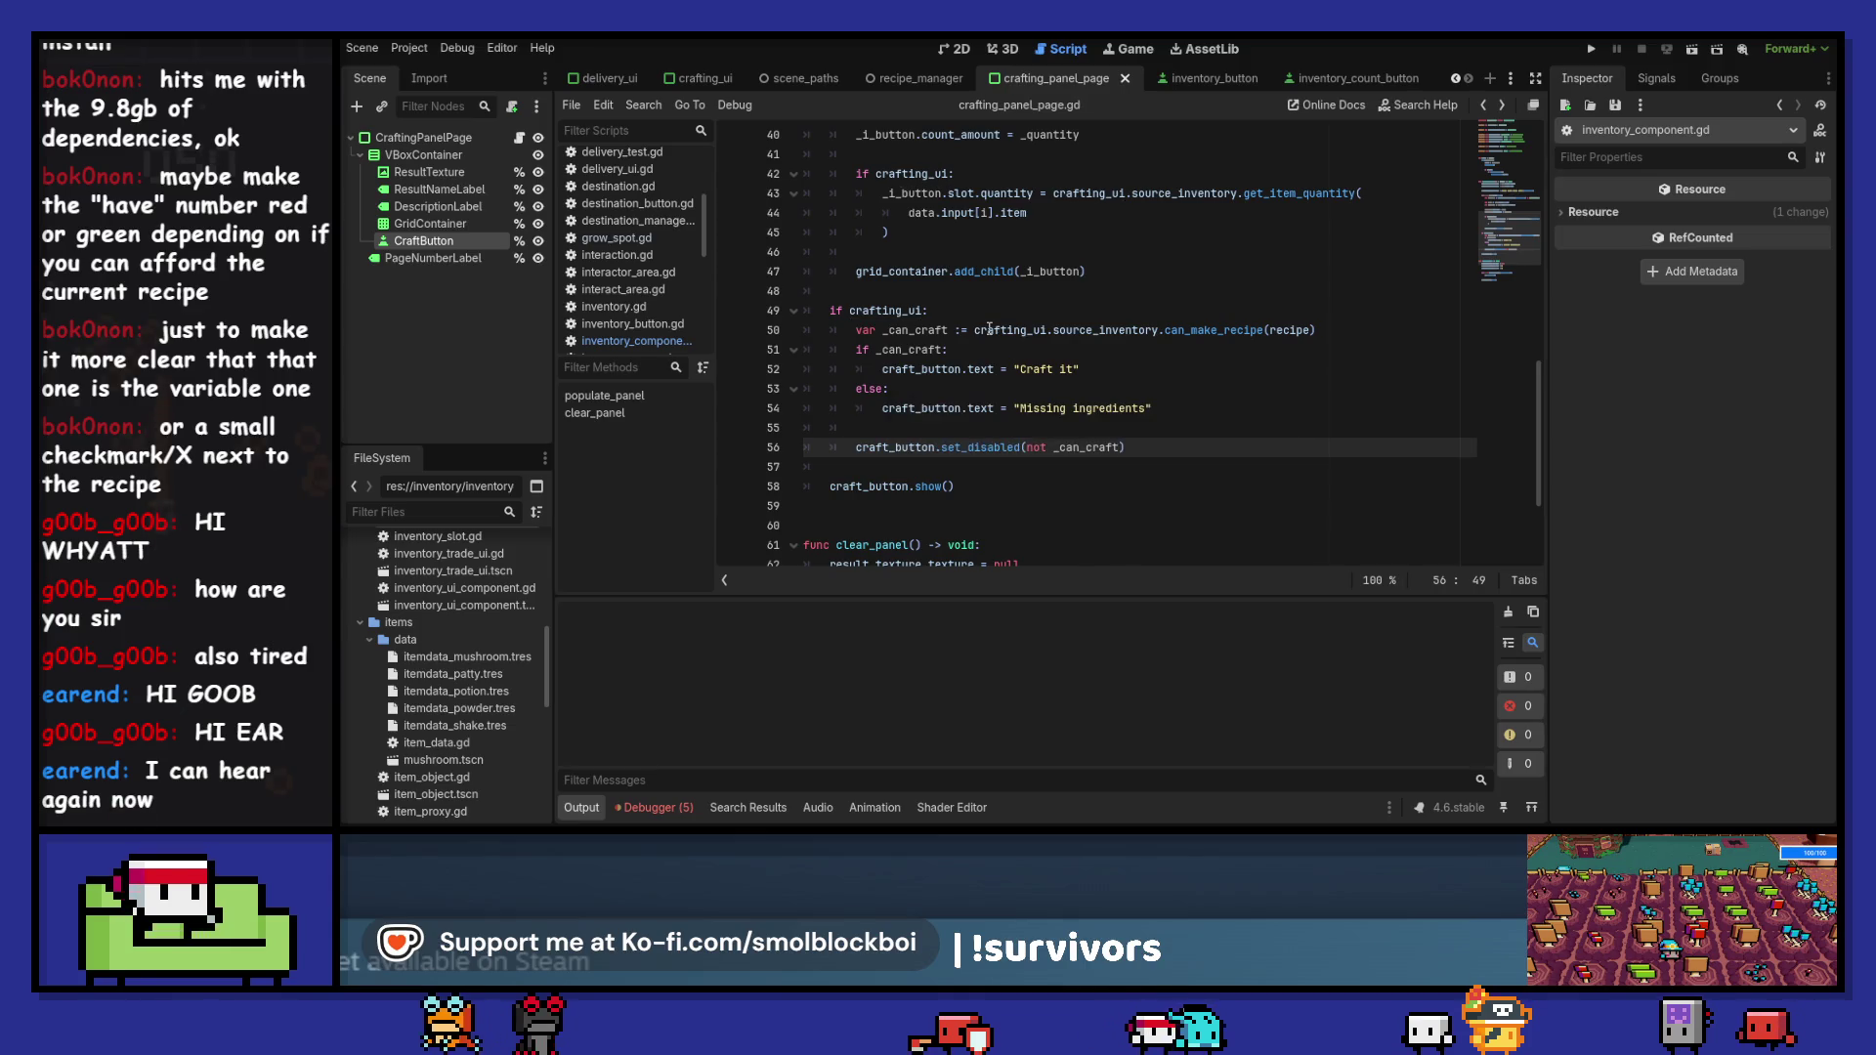
key("F5")
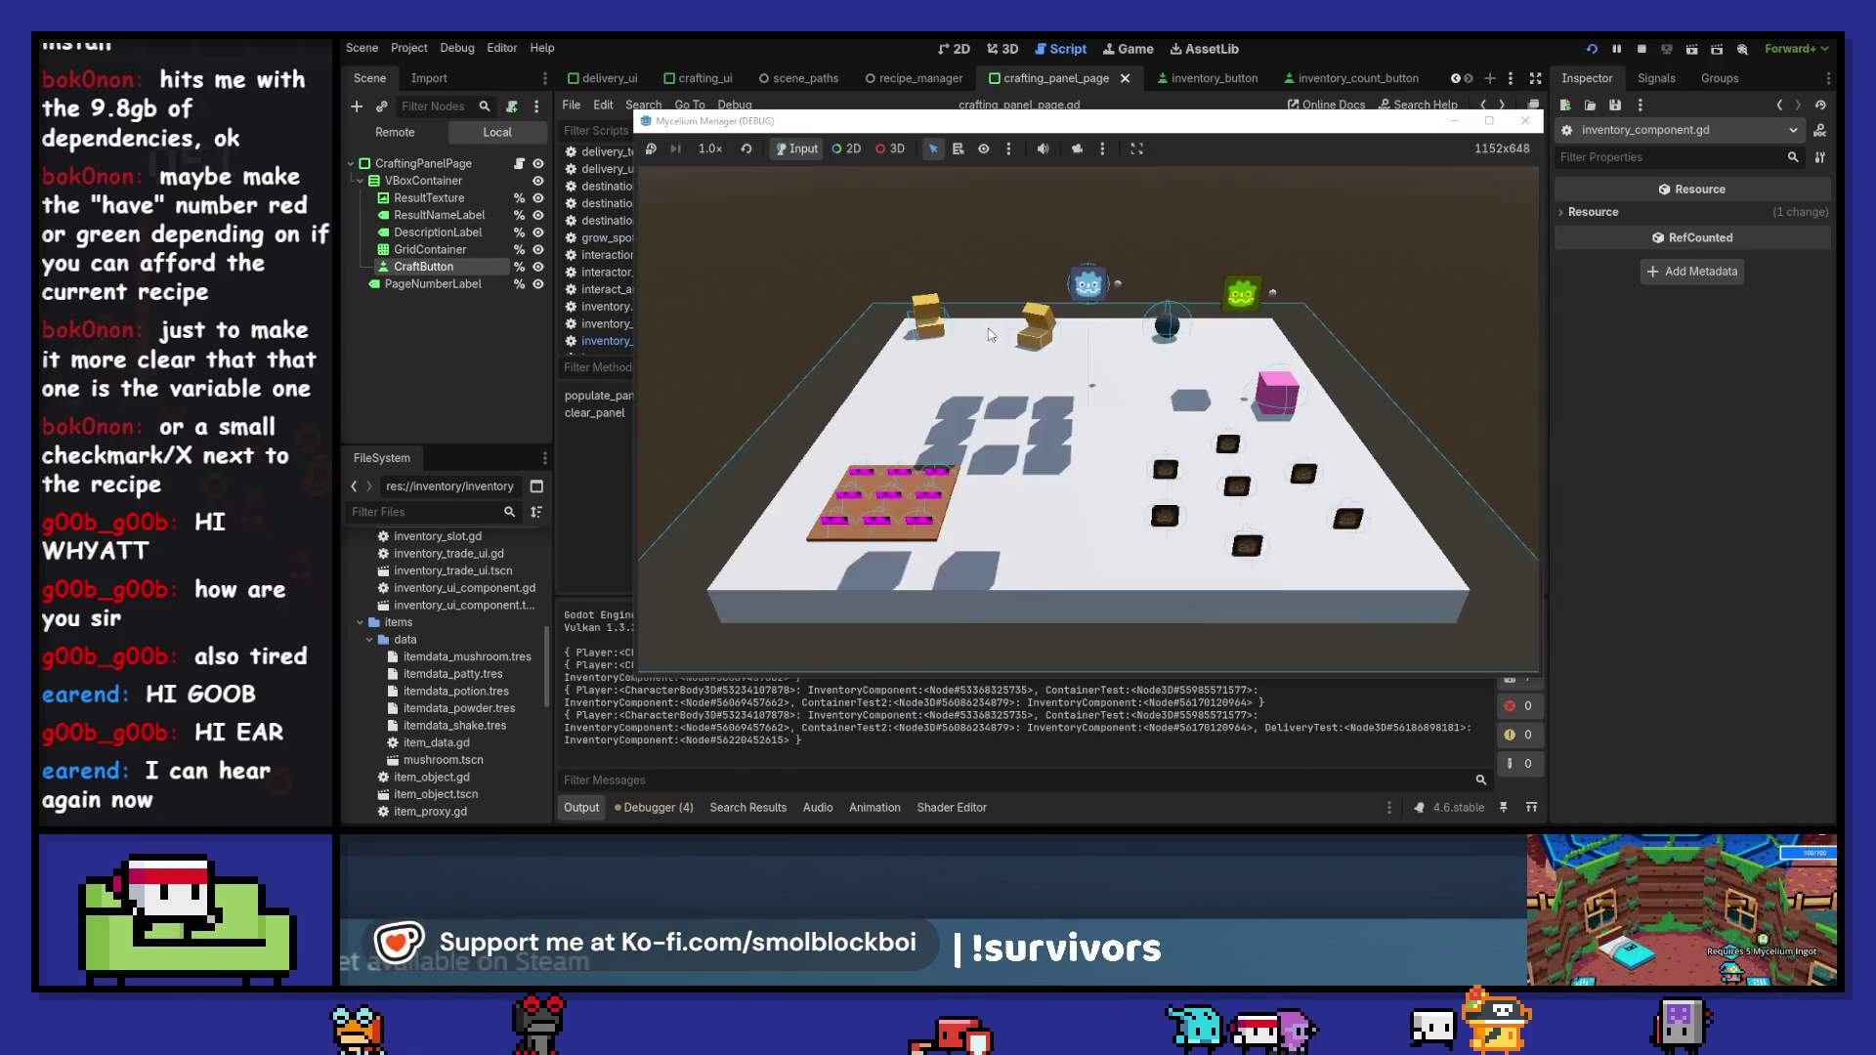
In the running game, open the crafting panel and page forward to Shake and back.
mouse_move(1138, 130)
left_mouse_down()
mouse_move(1410, 333)
mouse_move(1150, 158)
left_mouse_up()
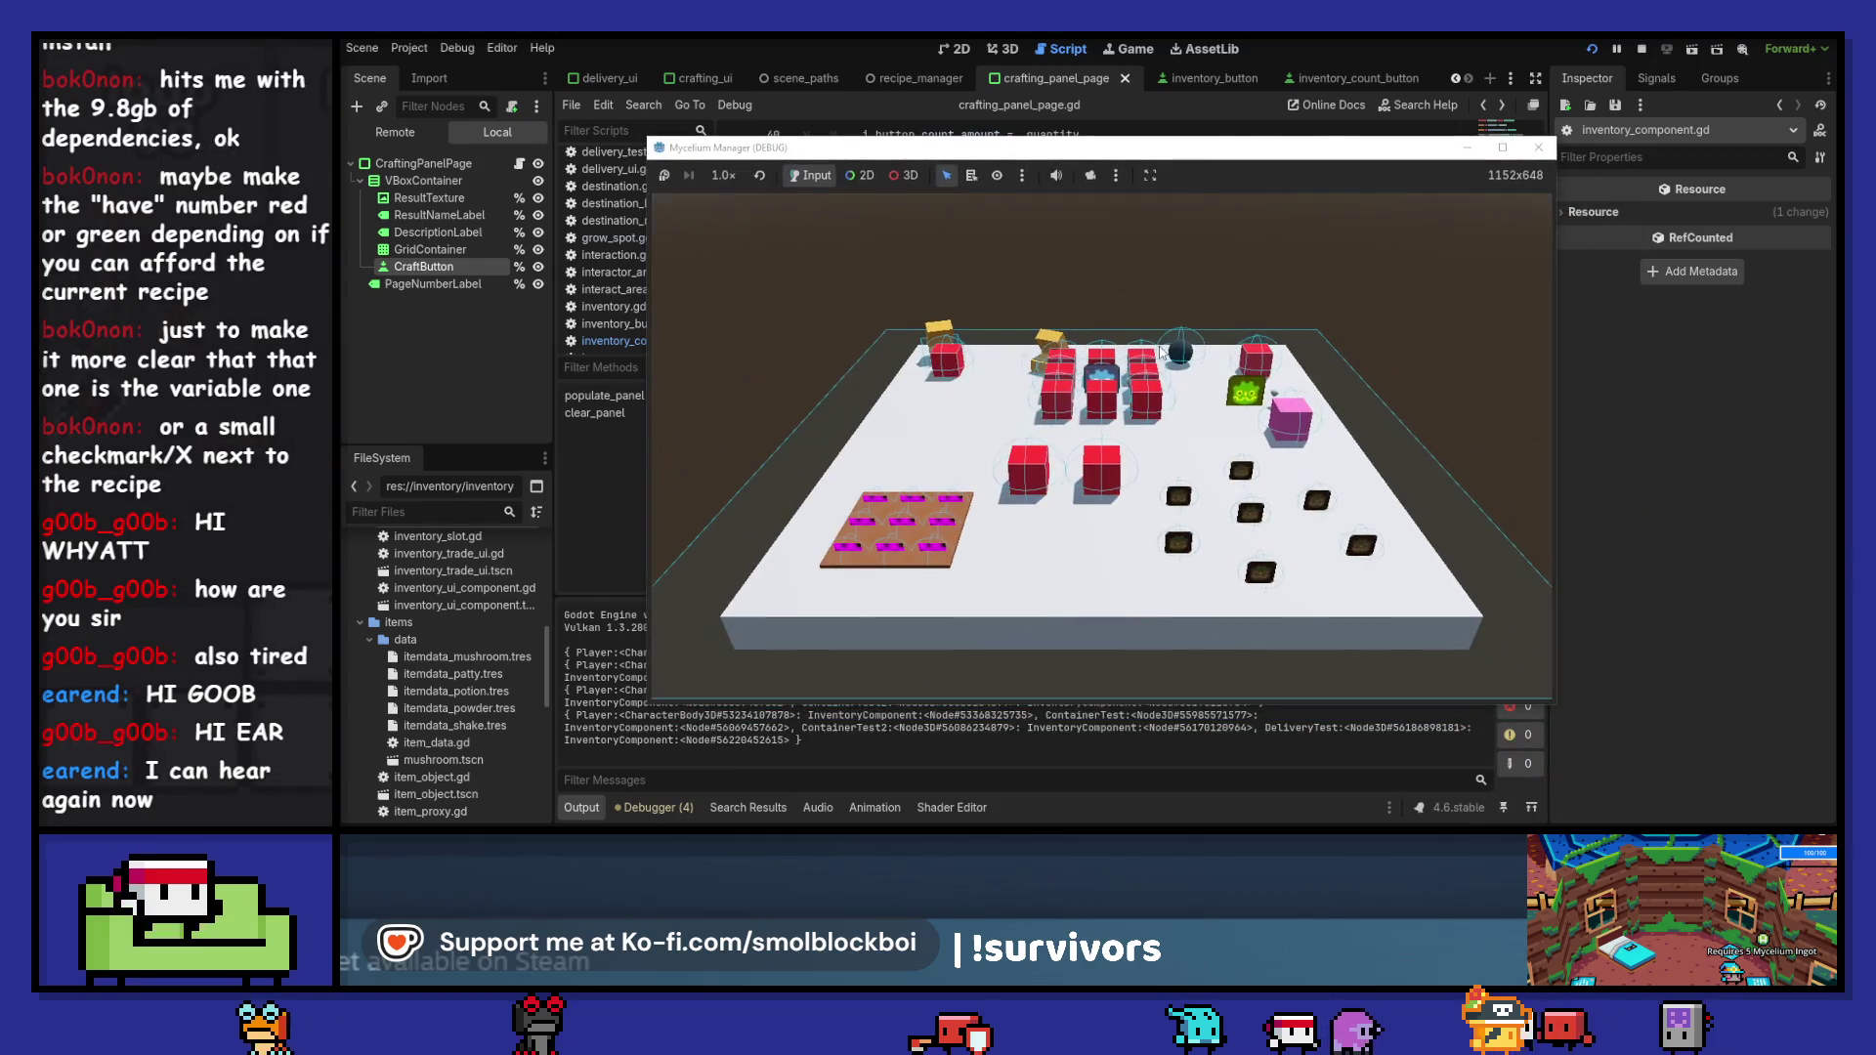
key("w")
key("e")
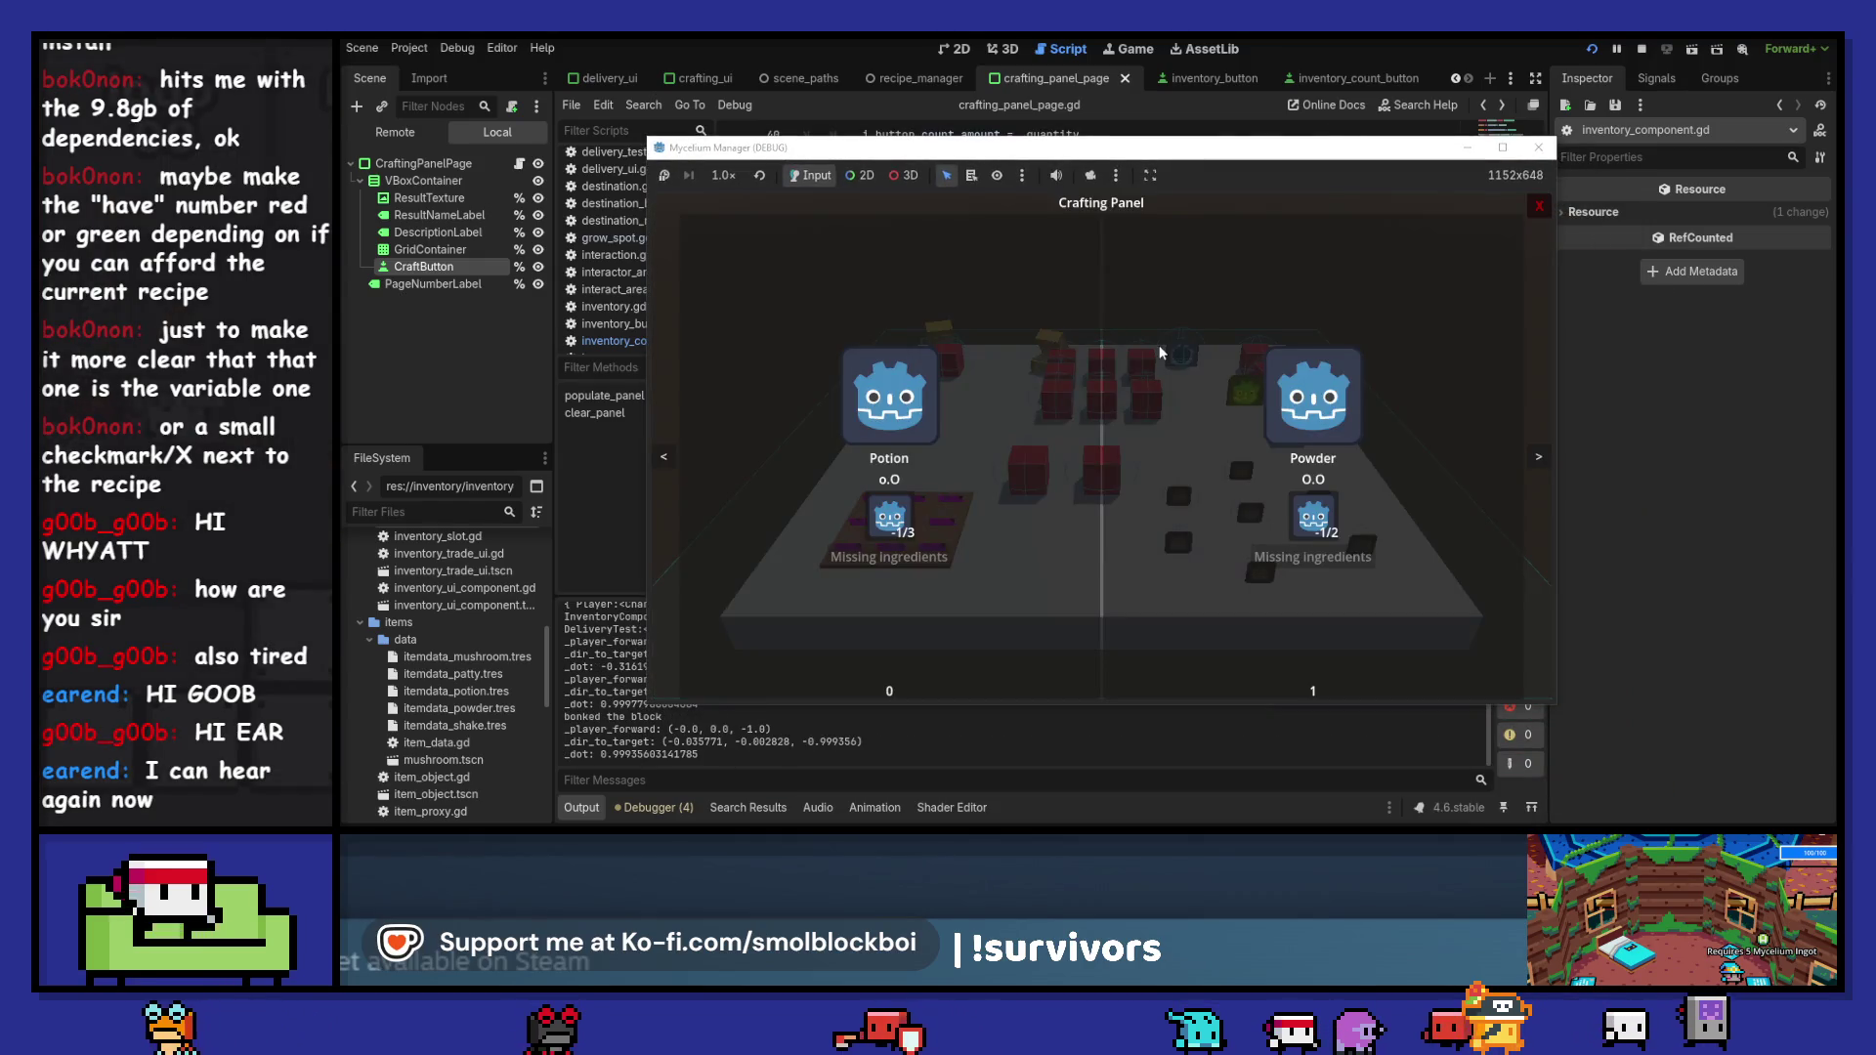
left_click(1537, 457)
left_click(1538, 458)
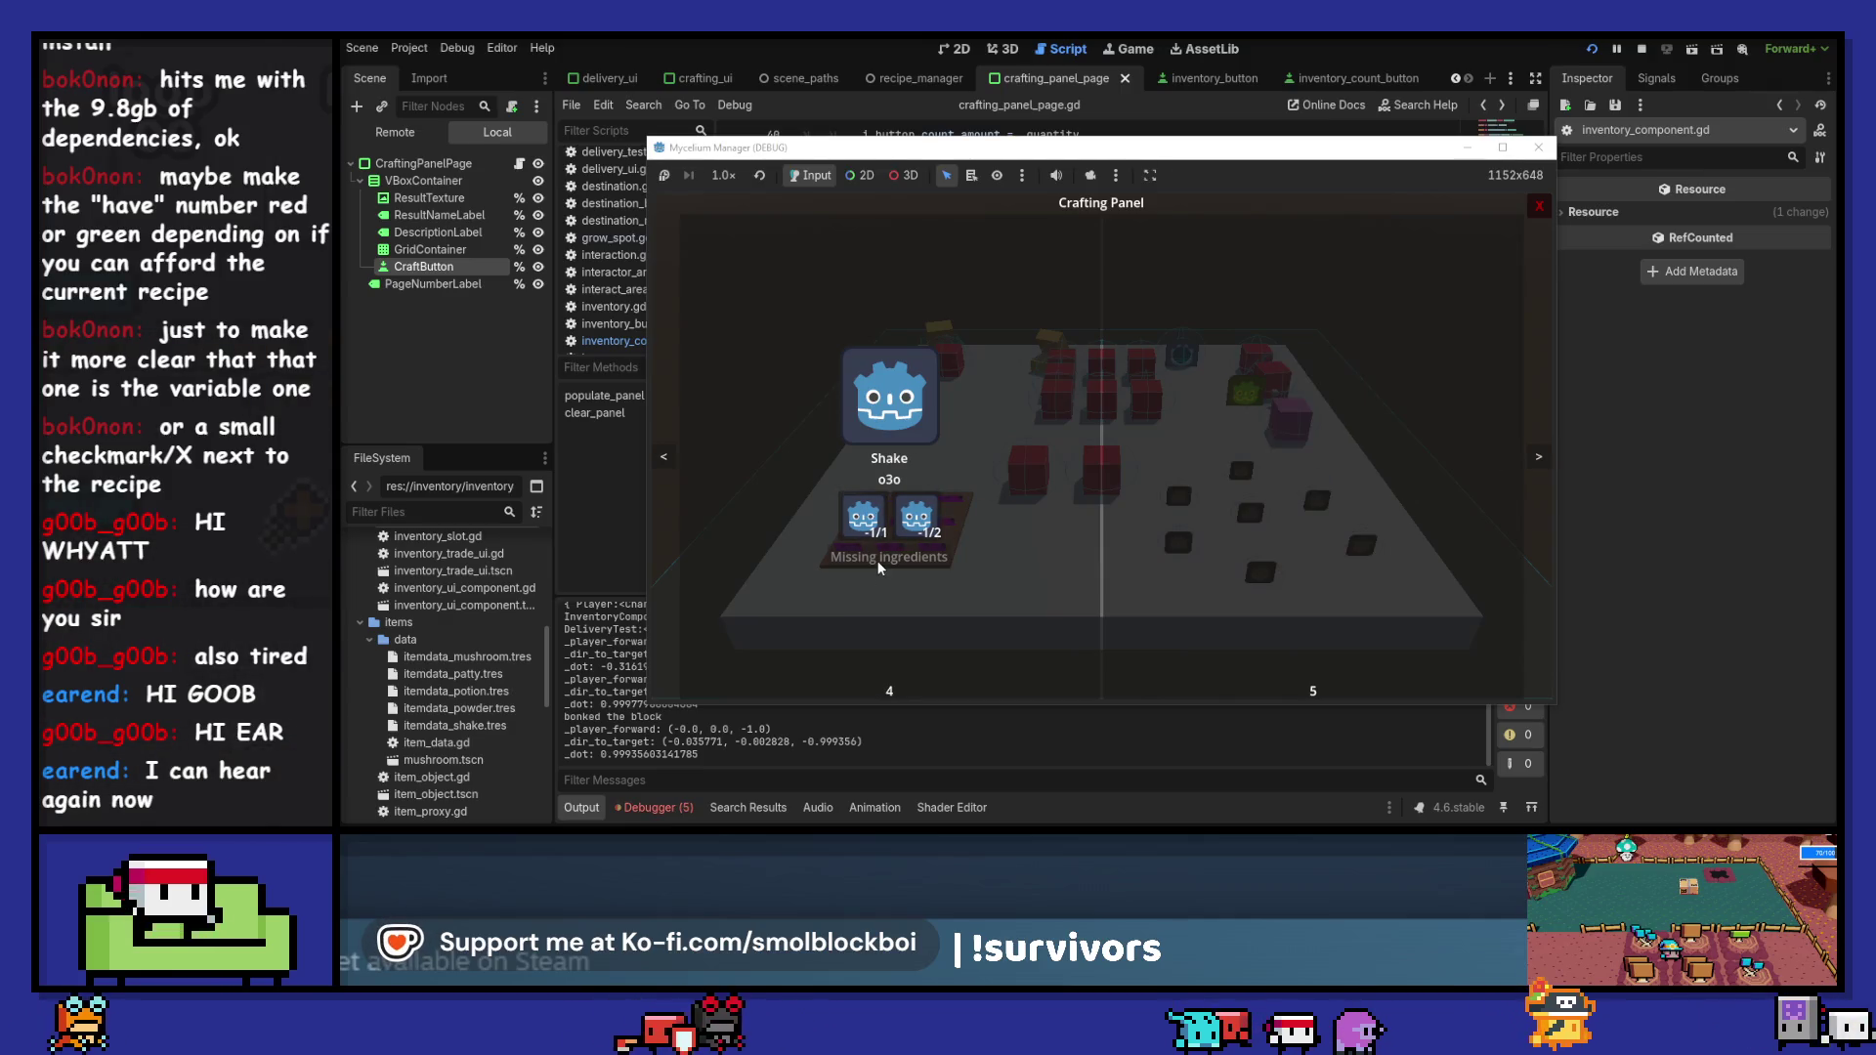
mouse_move(835, 510)
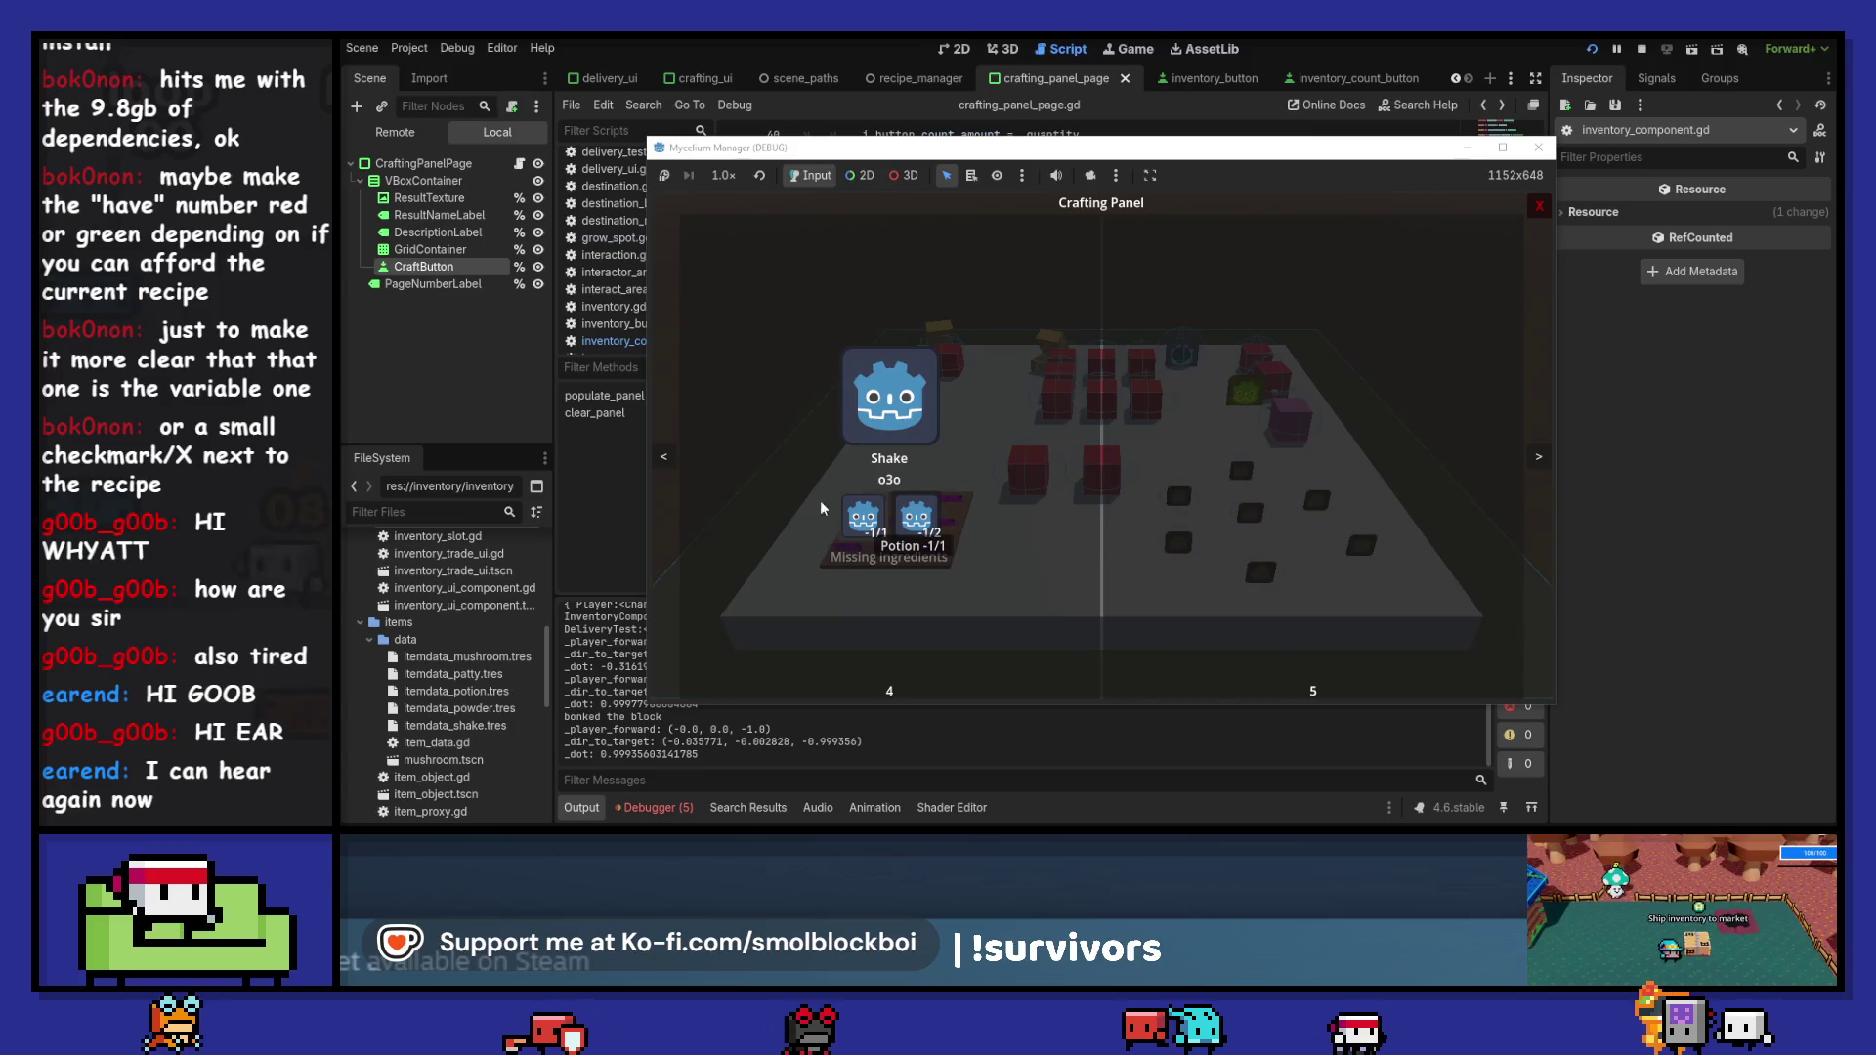
left_click(669, 460)
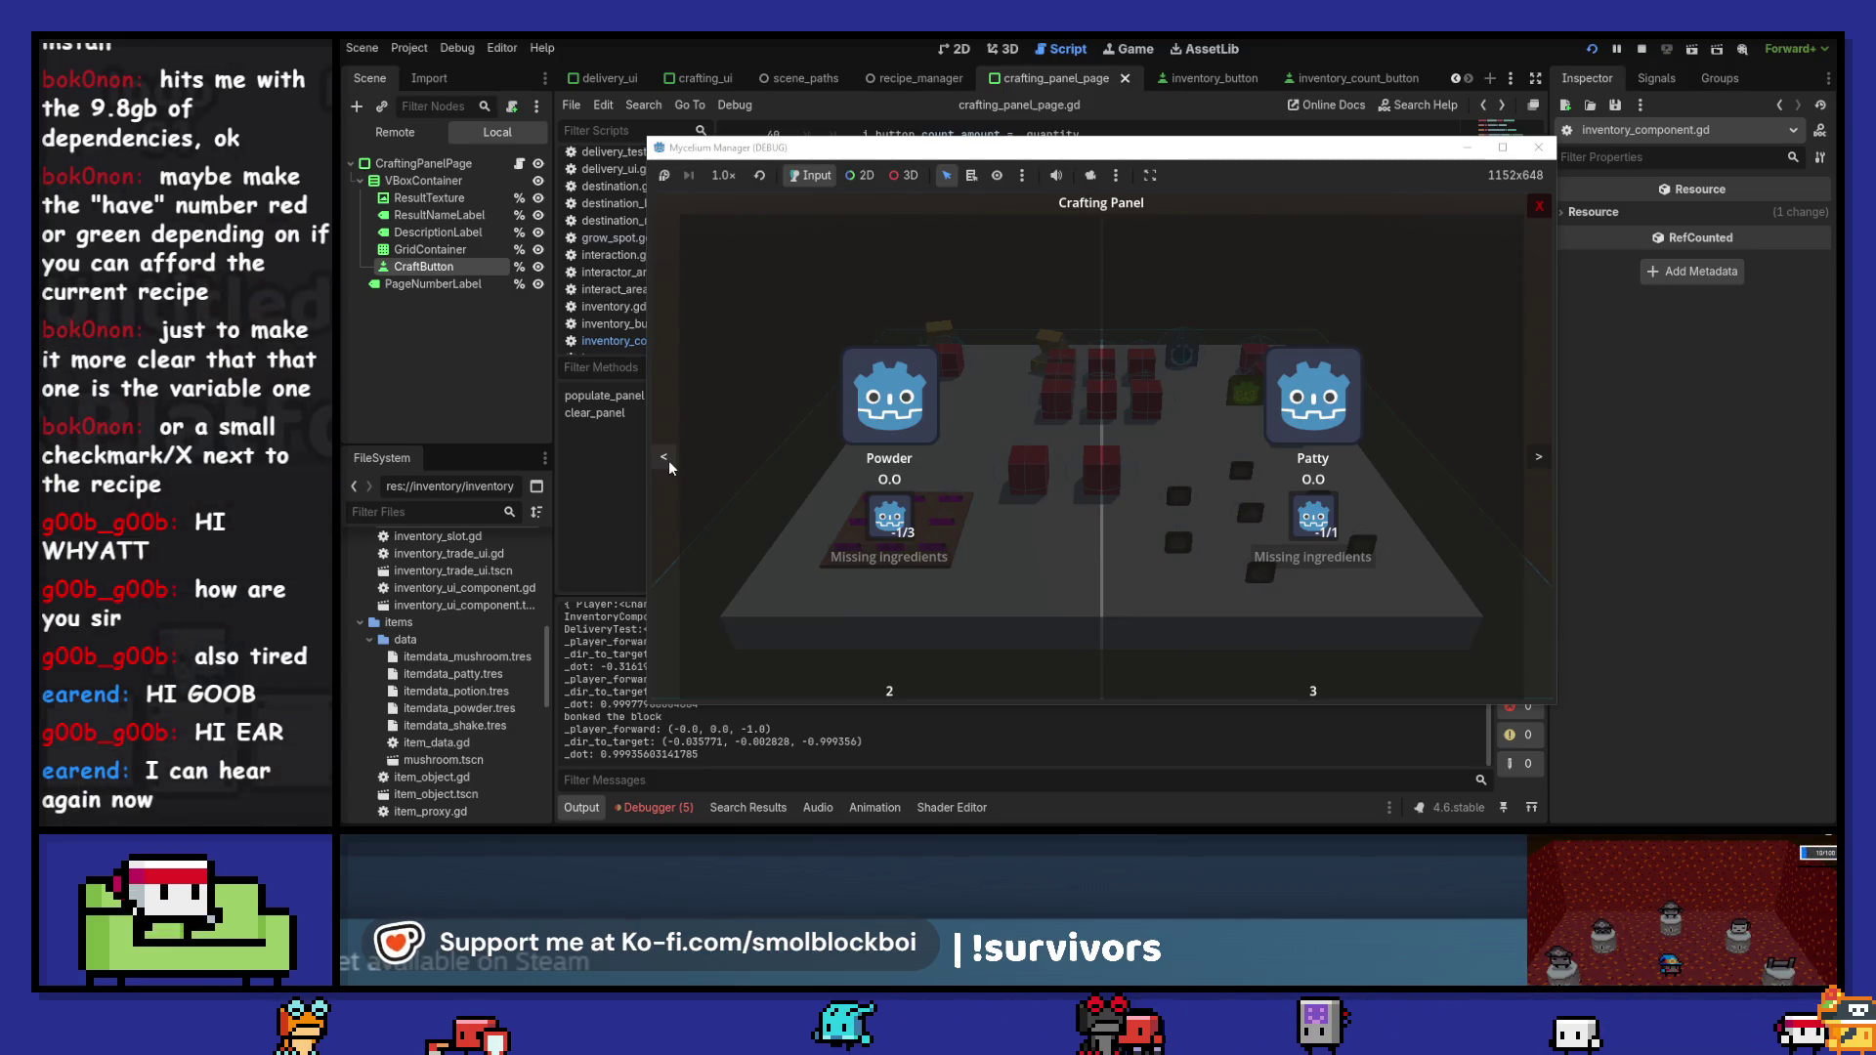
left_click(668, 461)
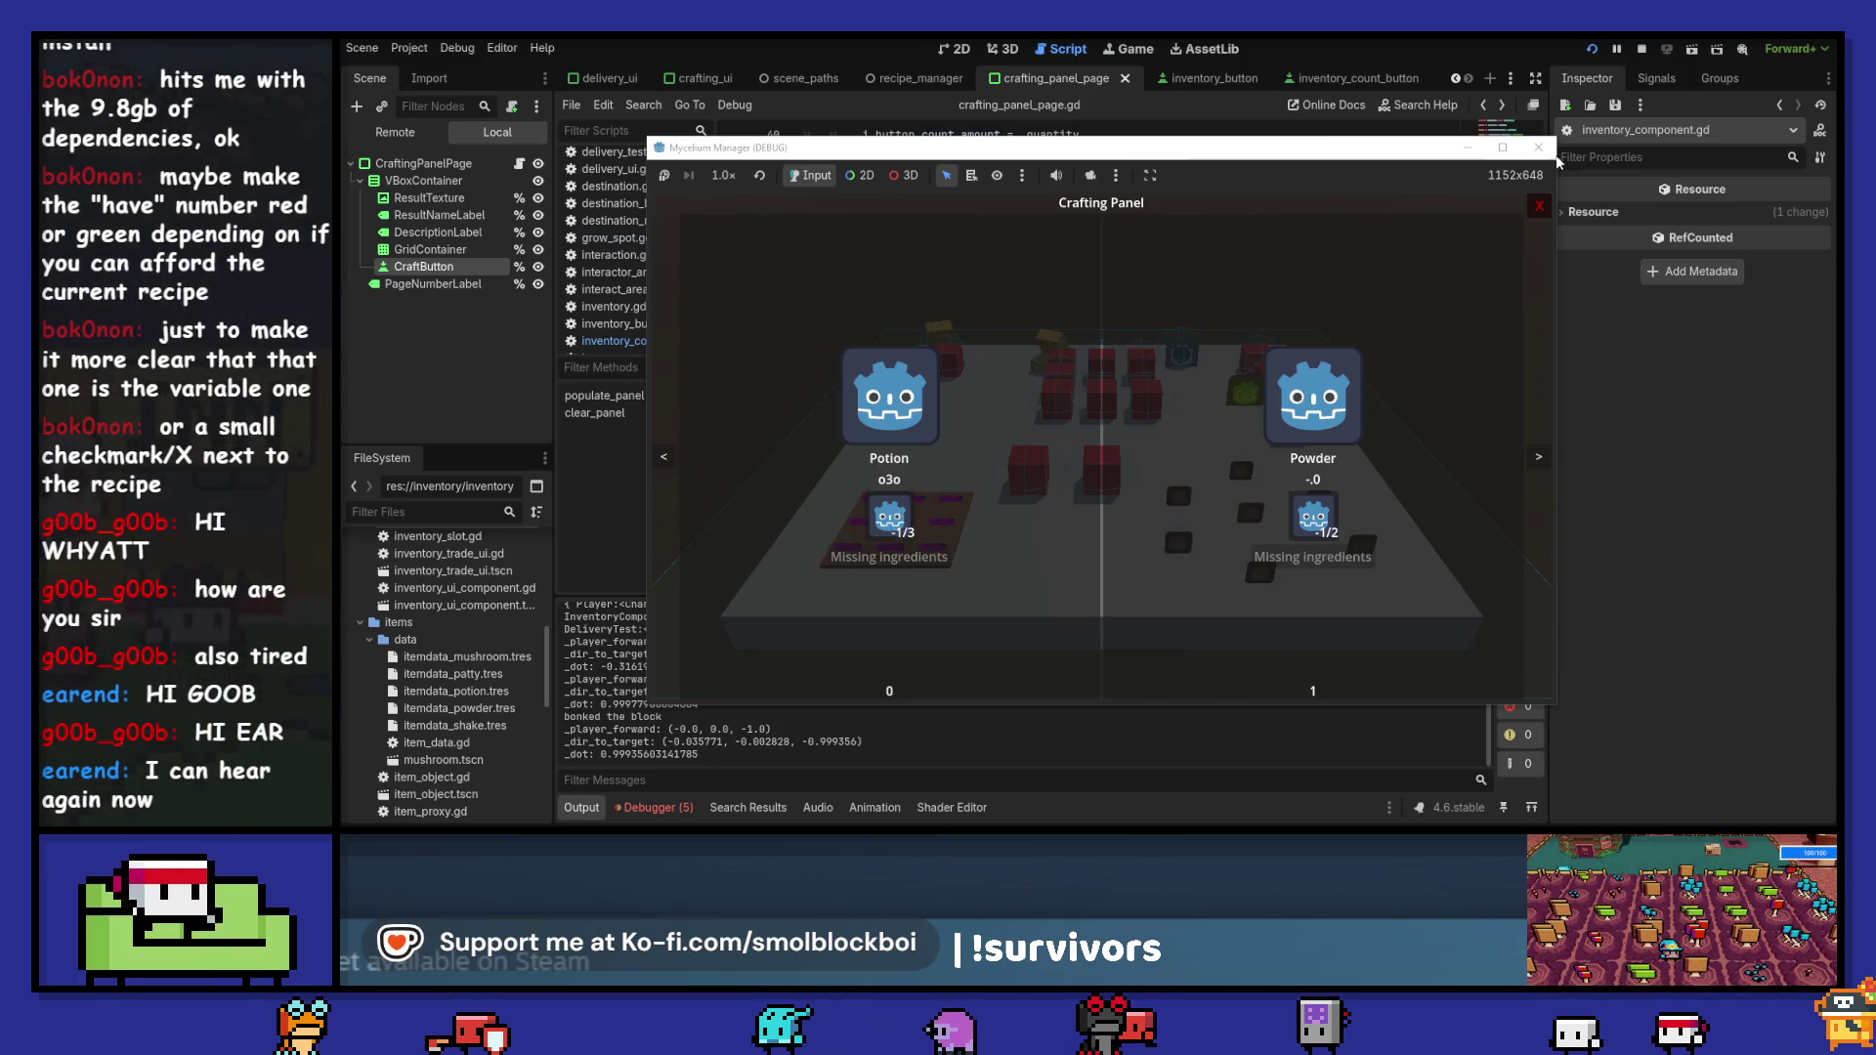
Close the game window and switch to the inventory_count_button script.
left_click(1542, 149)
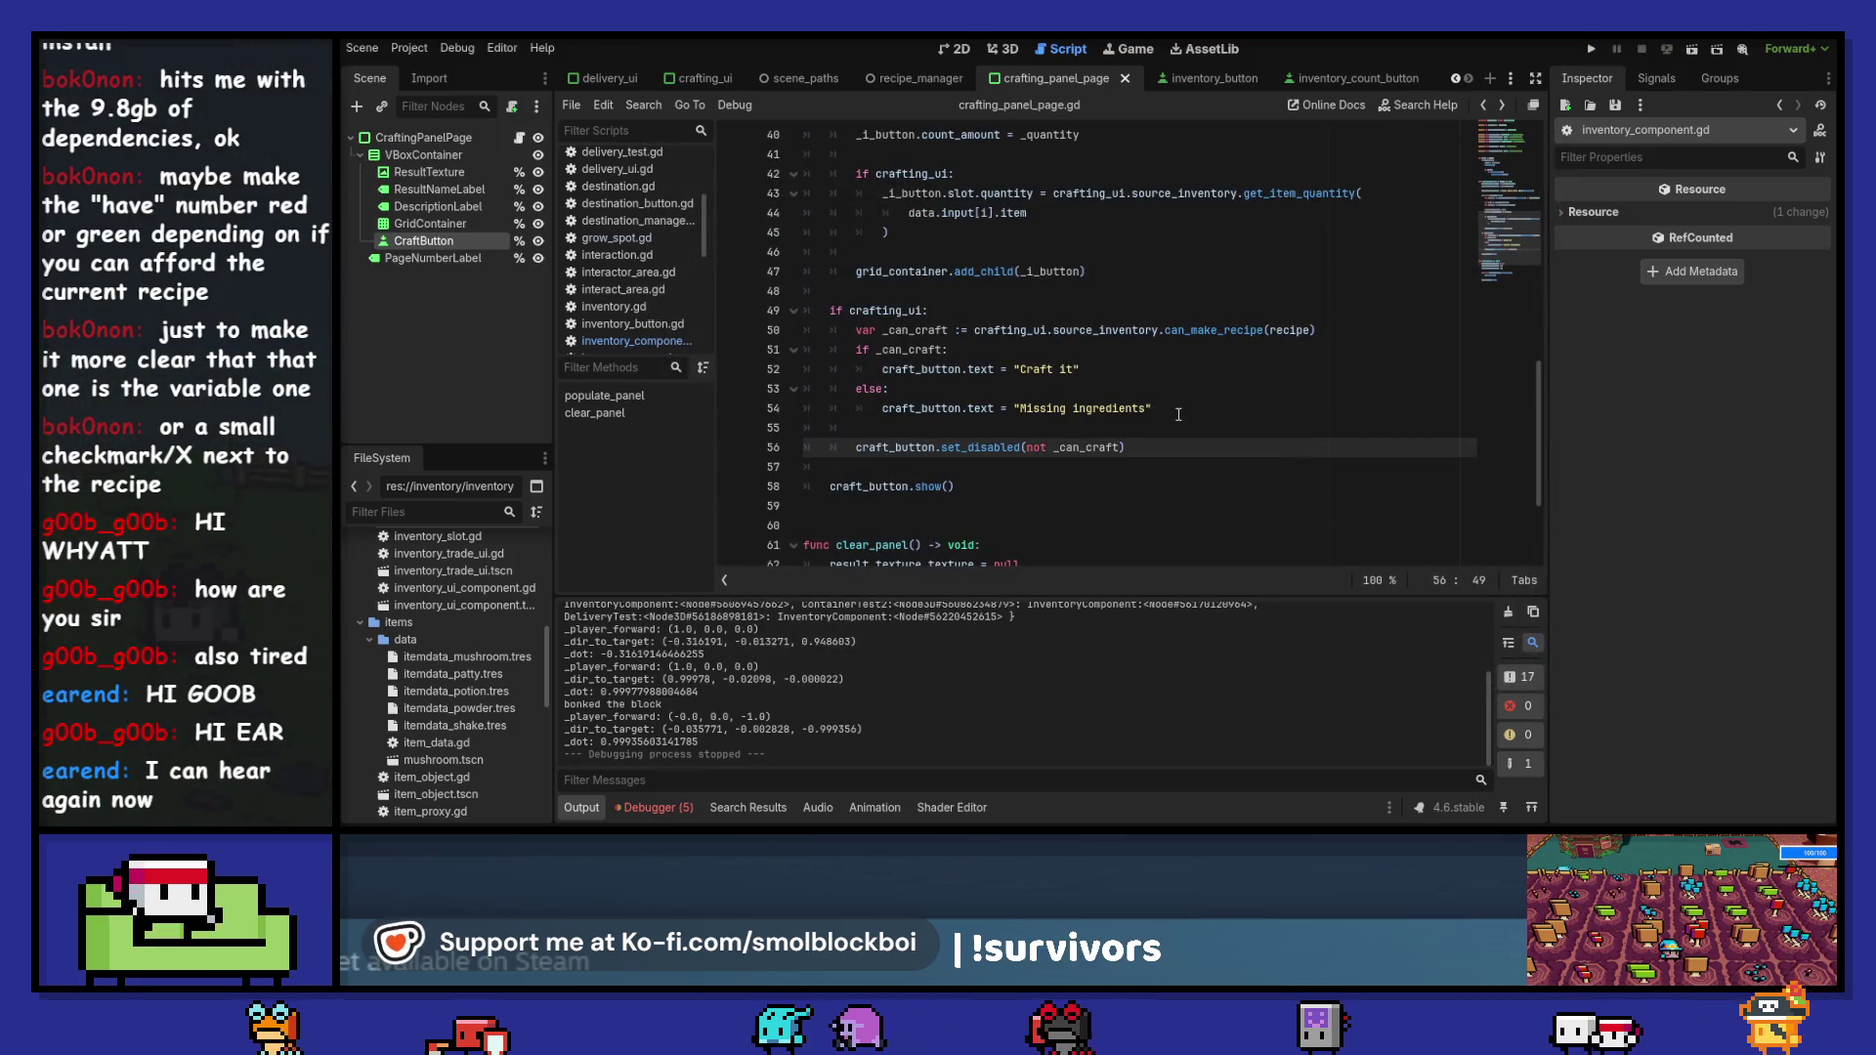
scroll(1179, 415, "up", 5)
scroll(1179, 414, "up", 2)
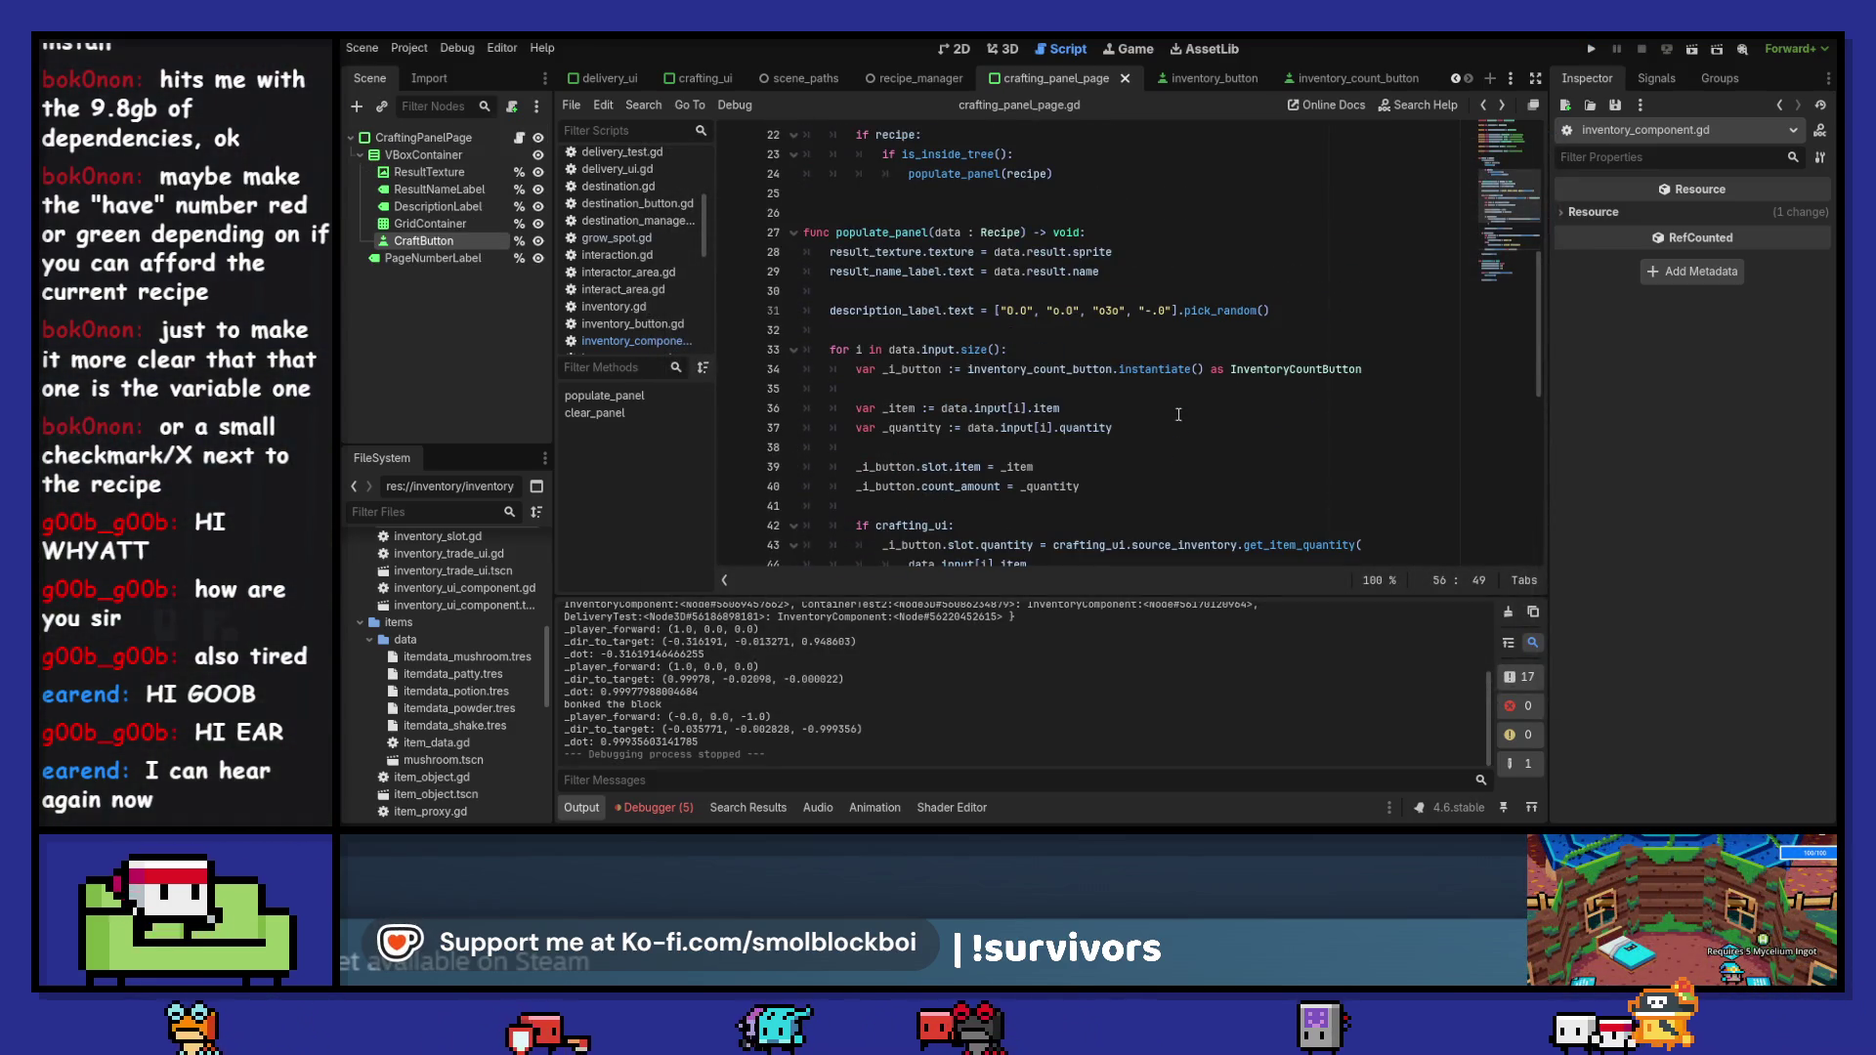
left_click(1178, 414)
scroll(1178, 415, "up", 6)
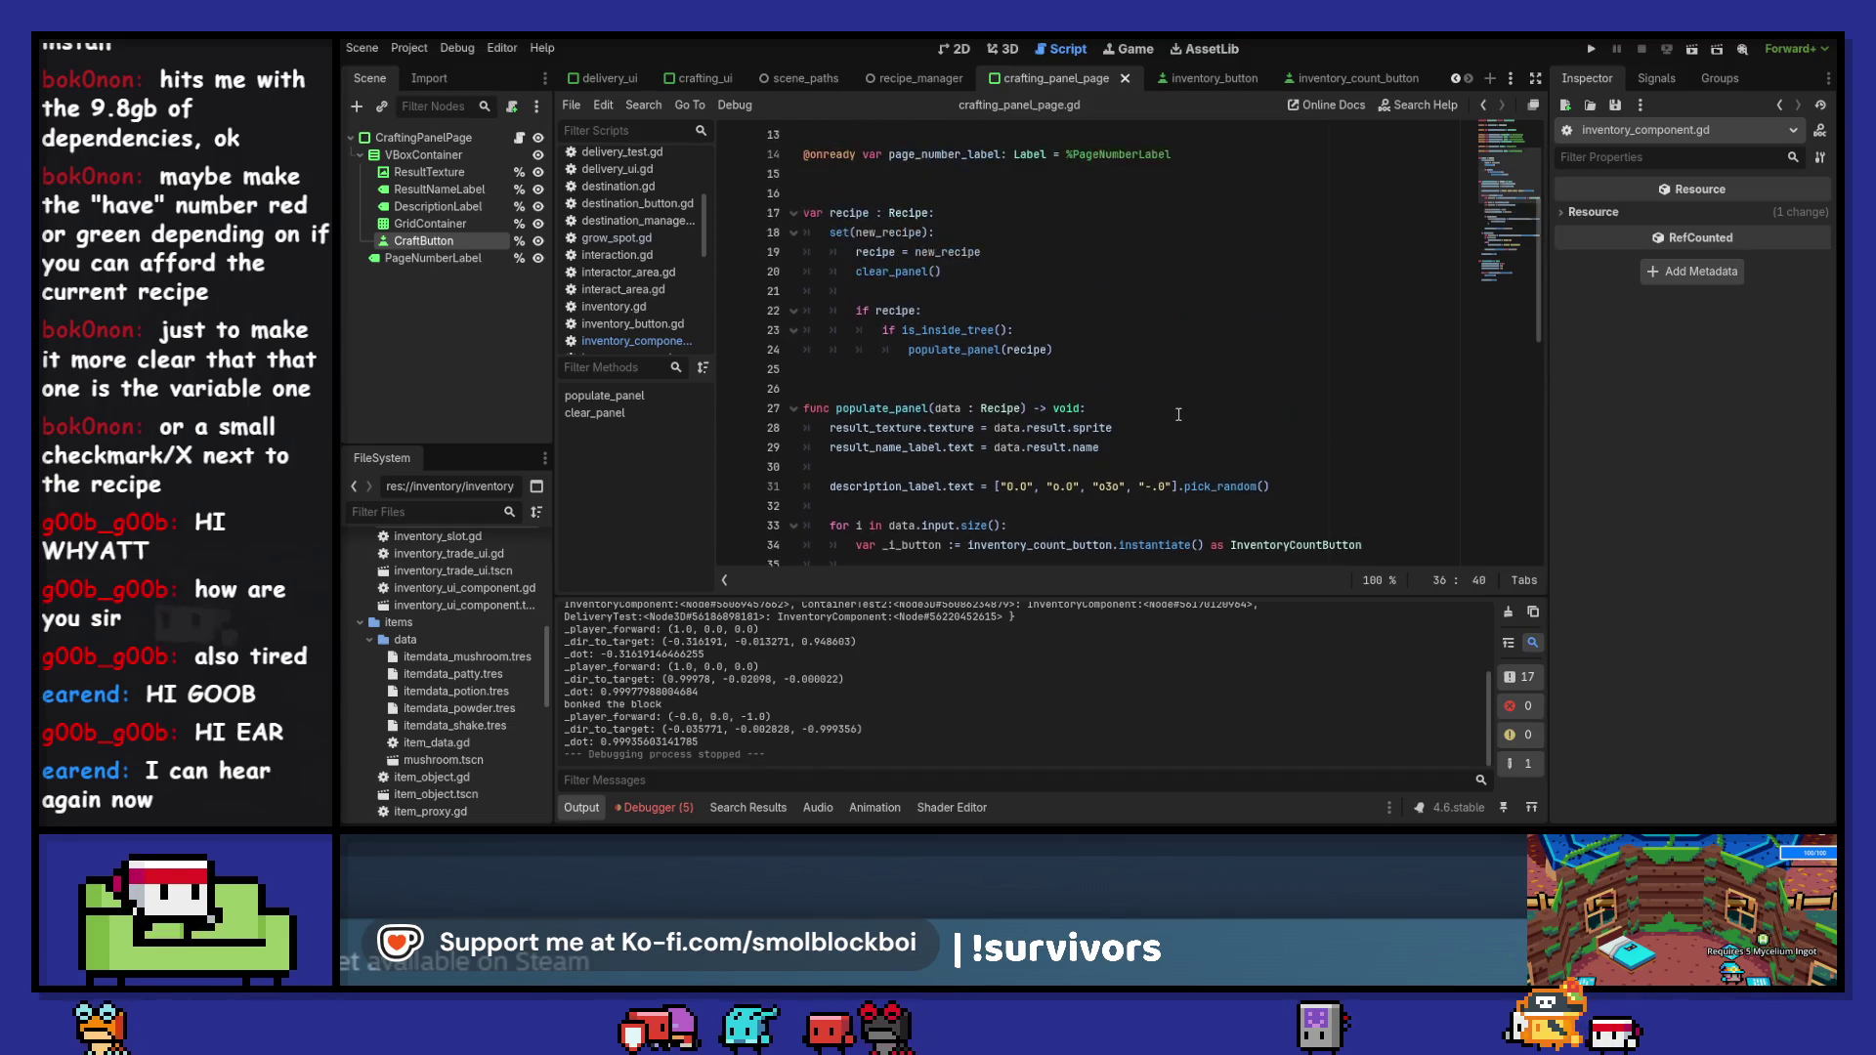
scroll(1178, 415, "up", 1)
left_click(1329, 80)
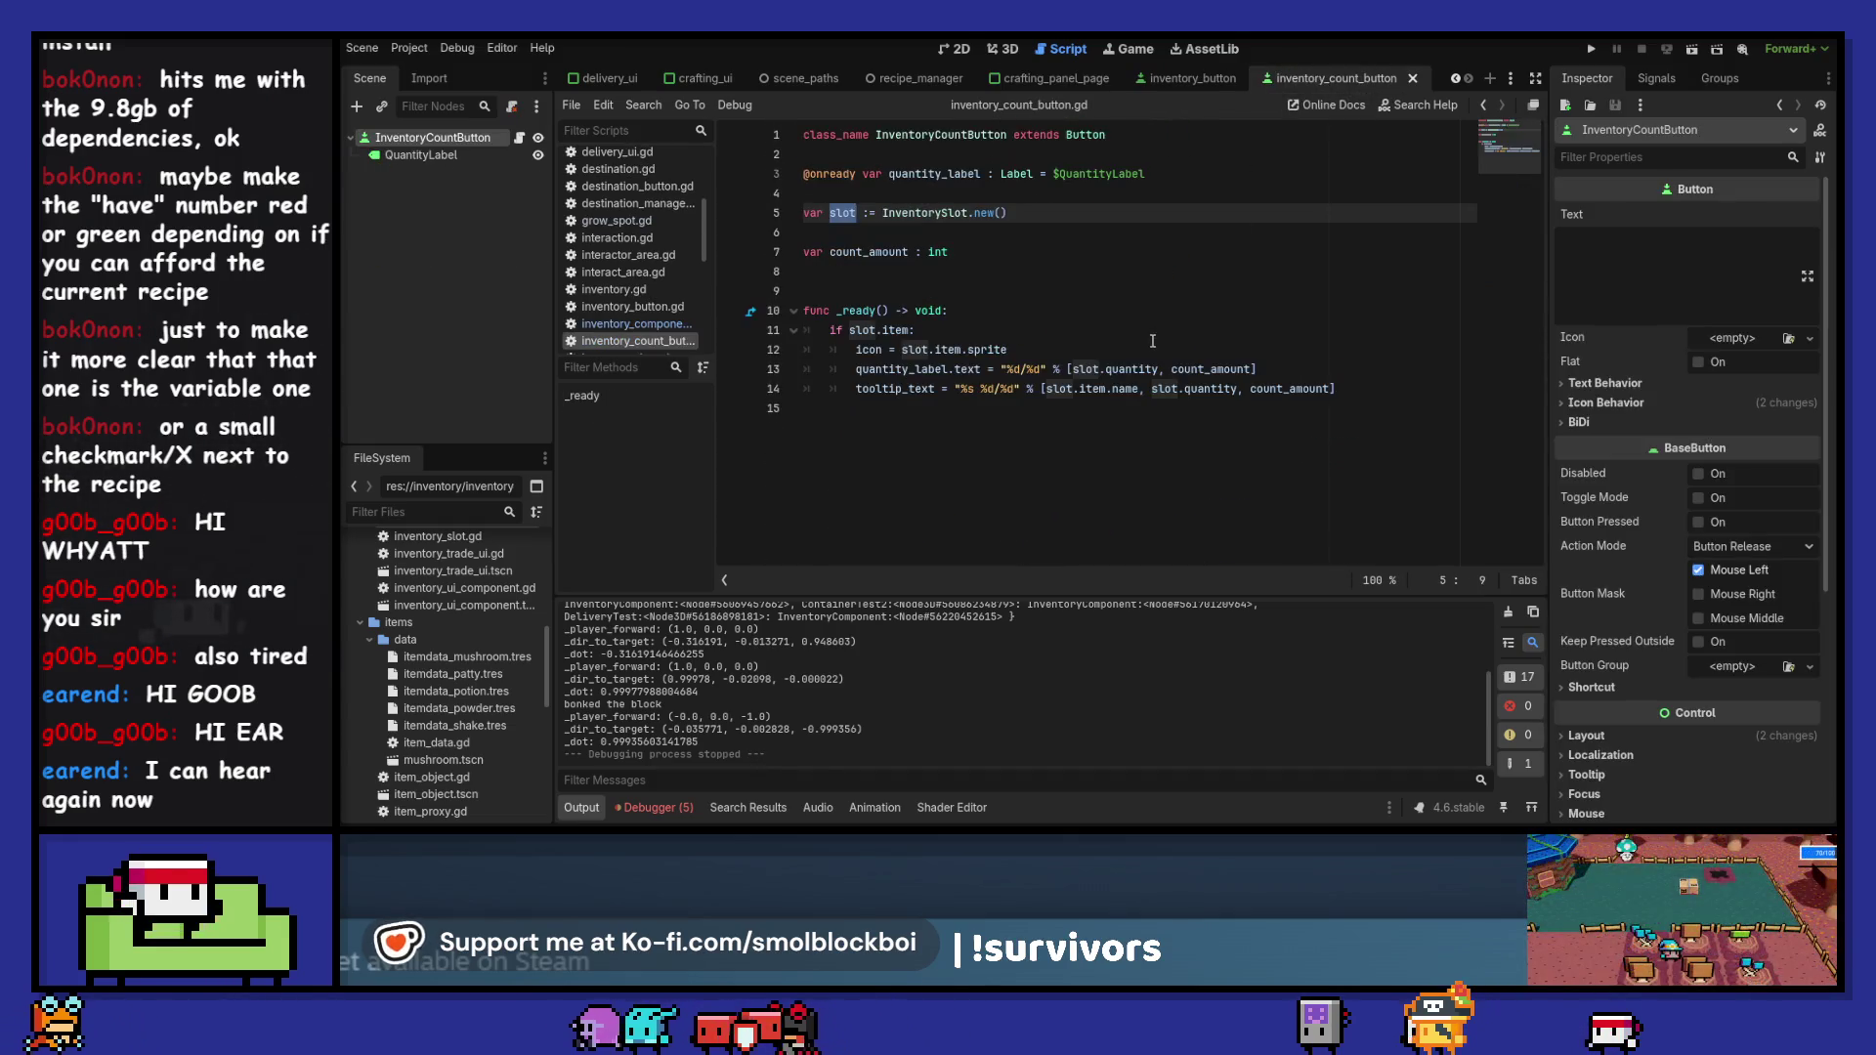
Reword the line 14 tooltip format to "Need %d more %s", dropping the extra placeholders.
left_click(960, 388)
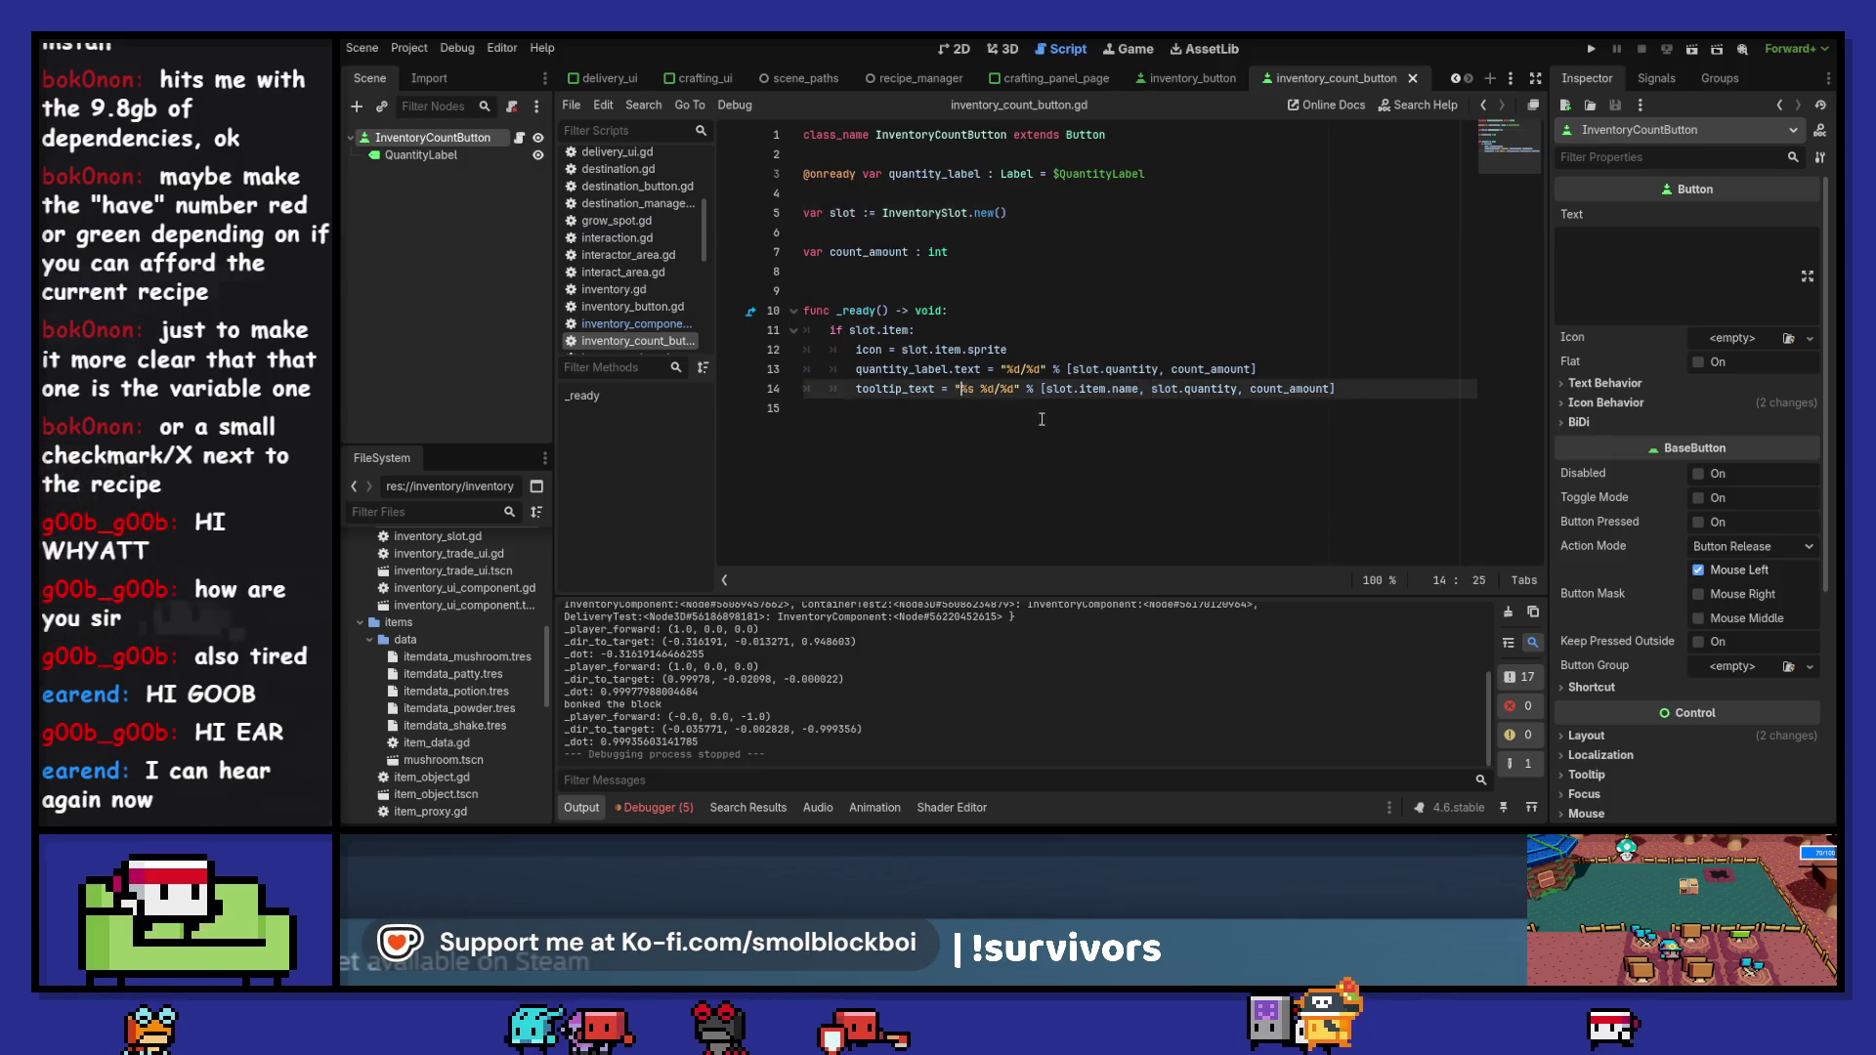
type("Need")
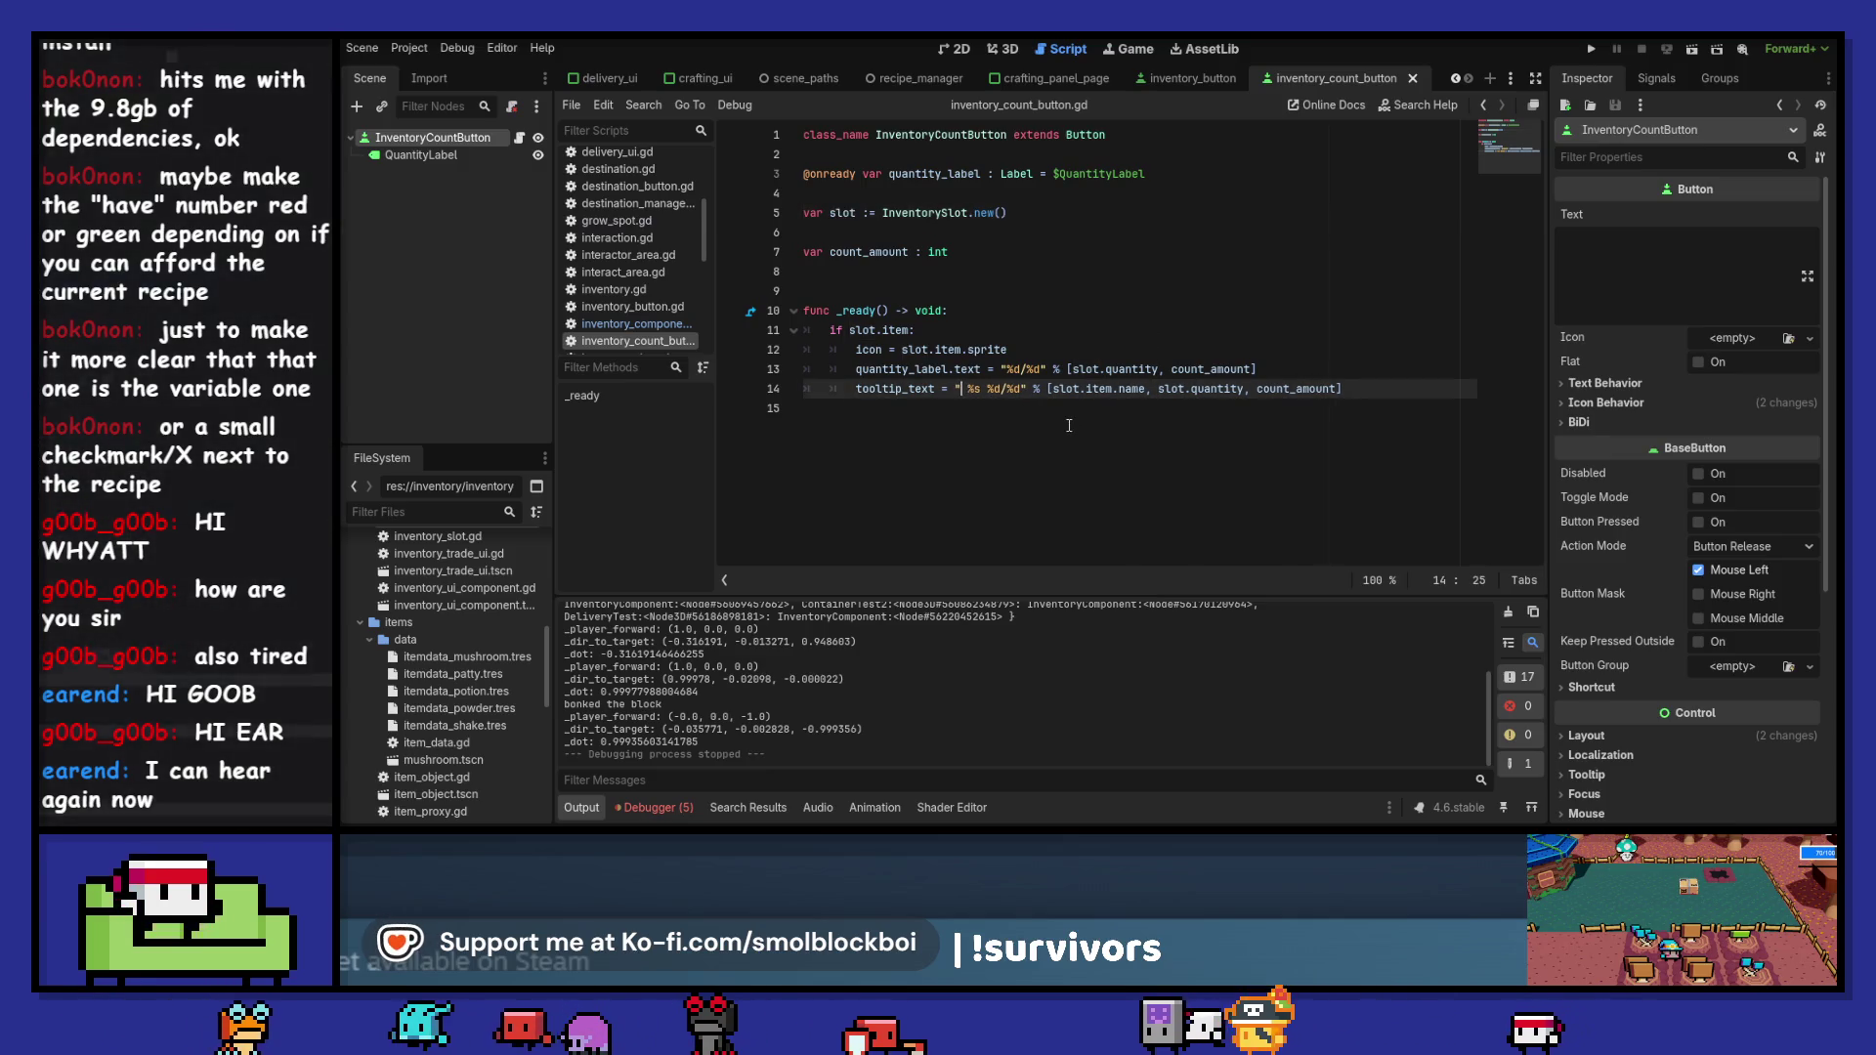
key("Right")
key("Right")
key("Right")
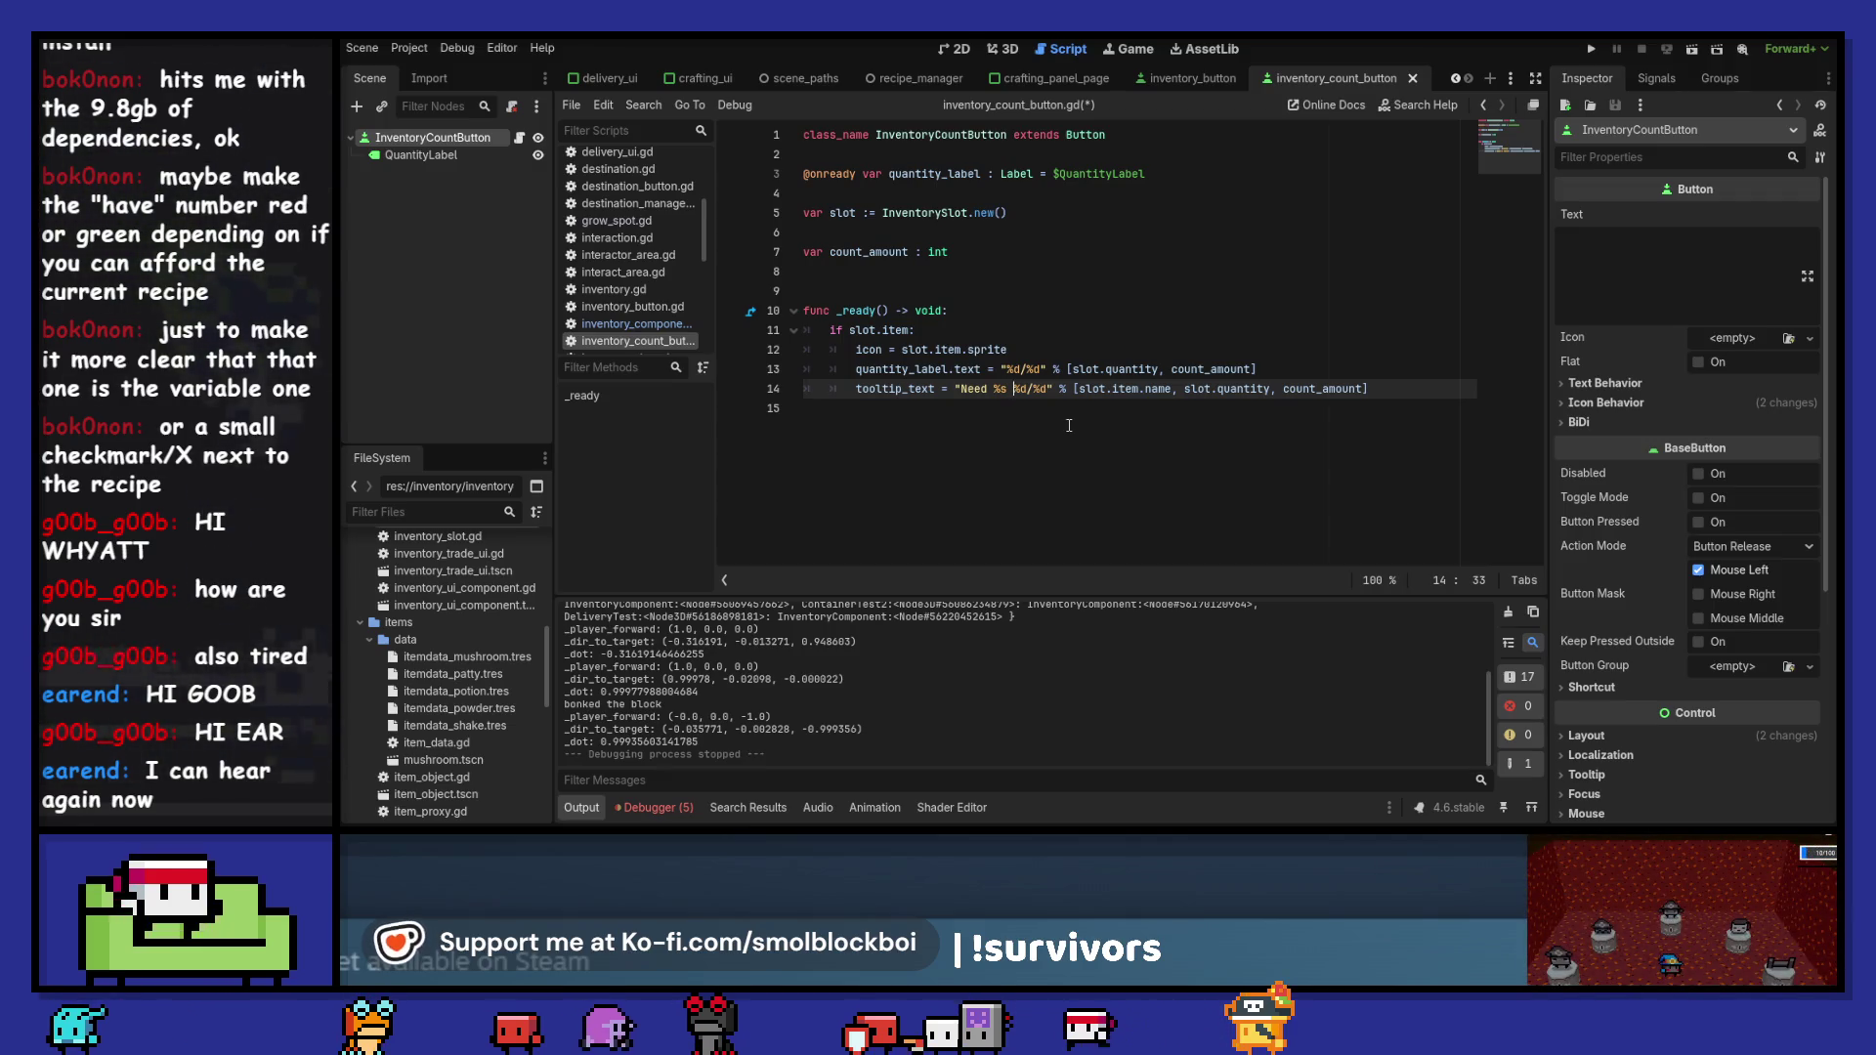
key("Left")
key("BackSpace")
key("BackSpace")
key("BackSpace")
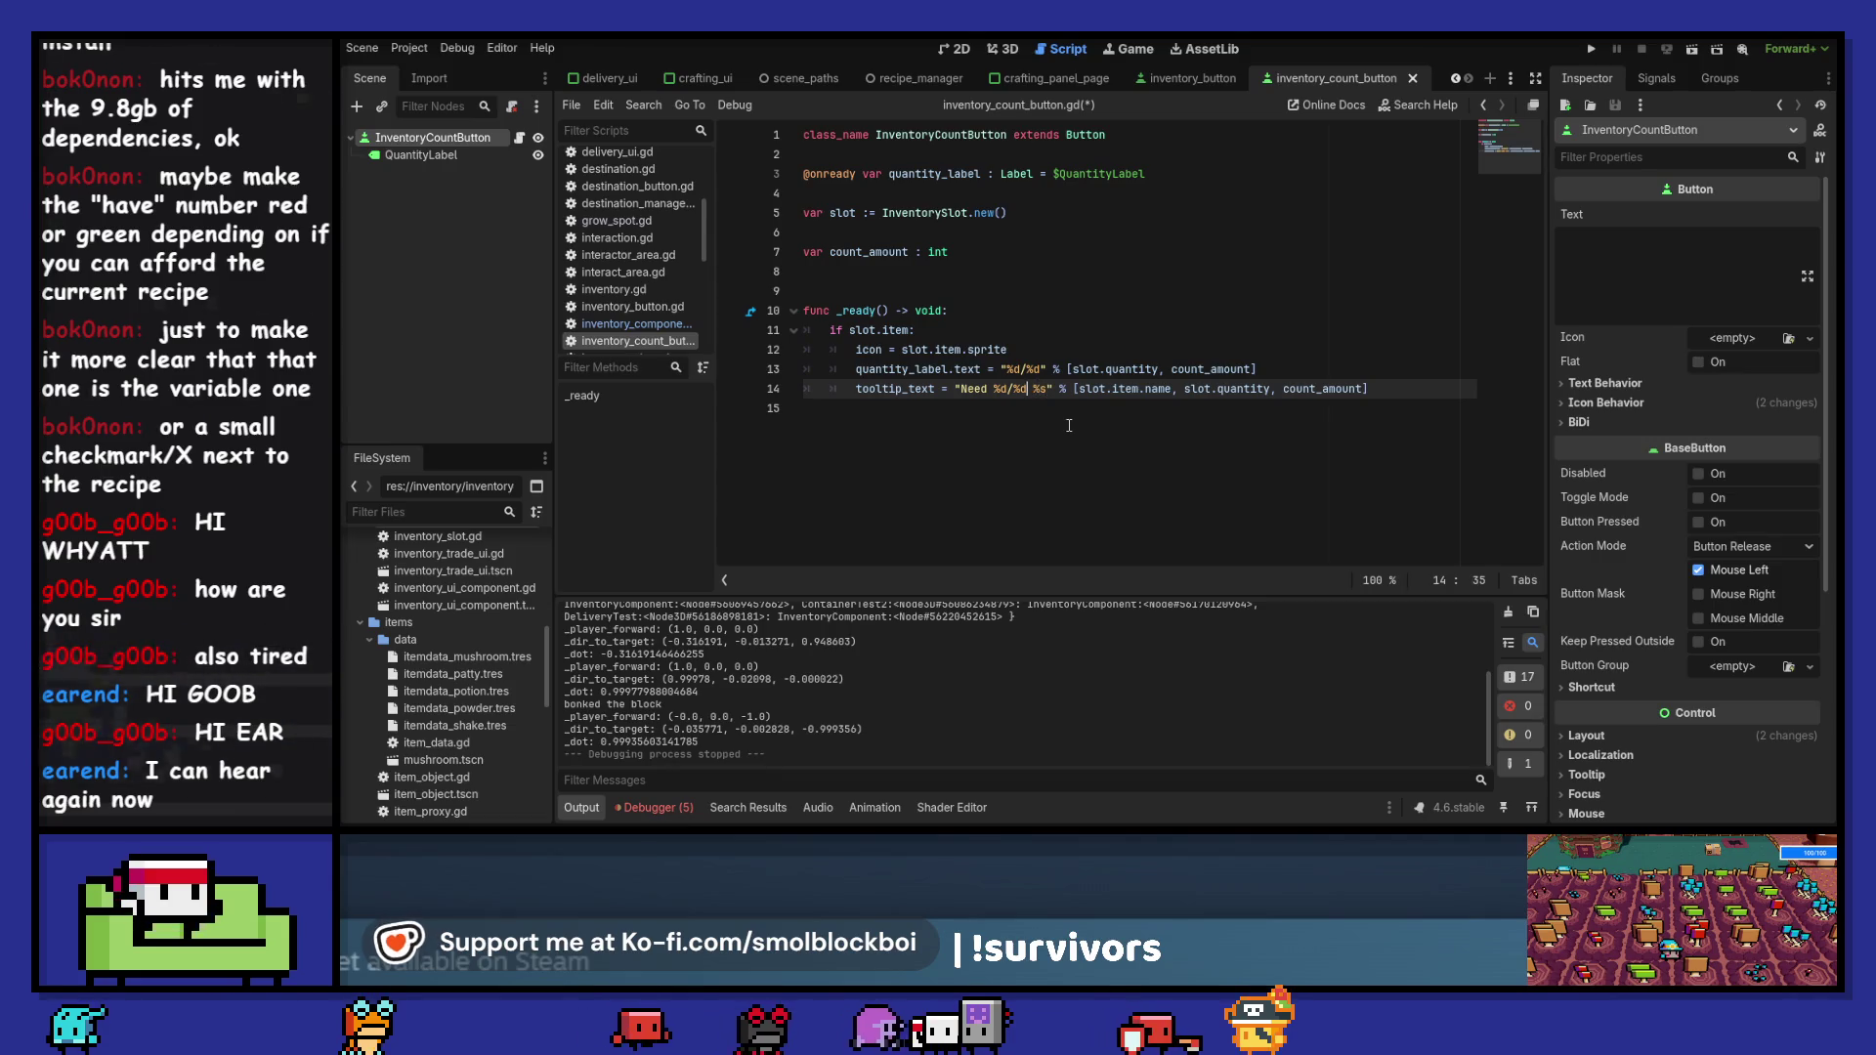
key("Left")
key("Delete")
key("Delete")
key("Delete")
type("more")
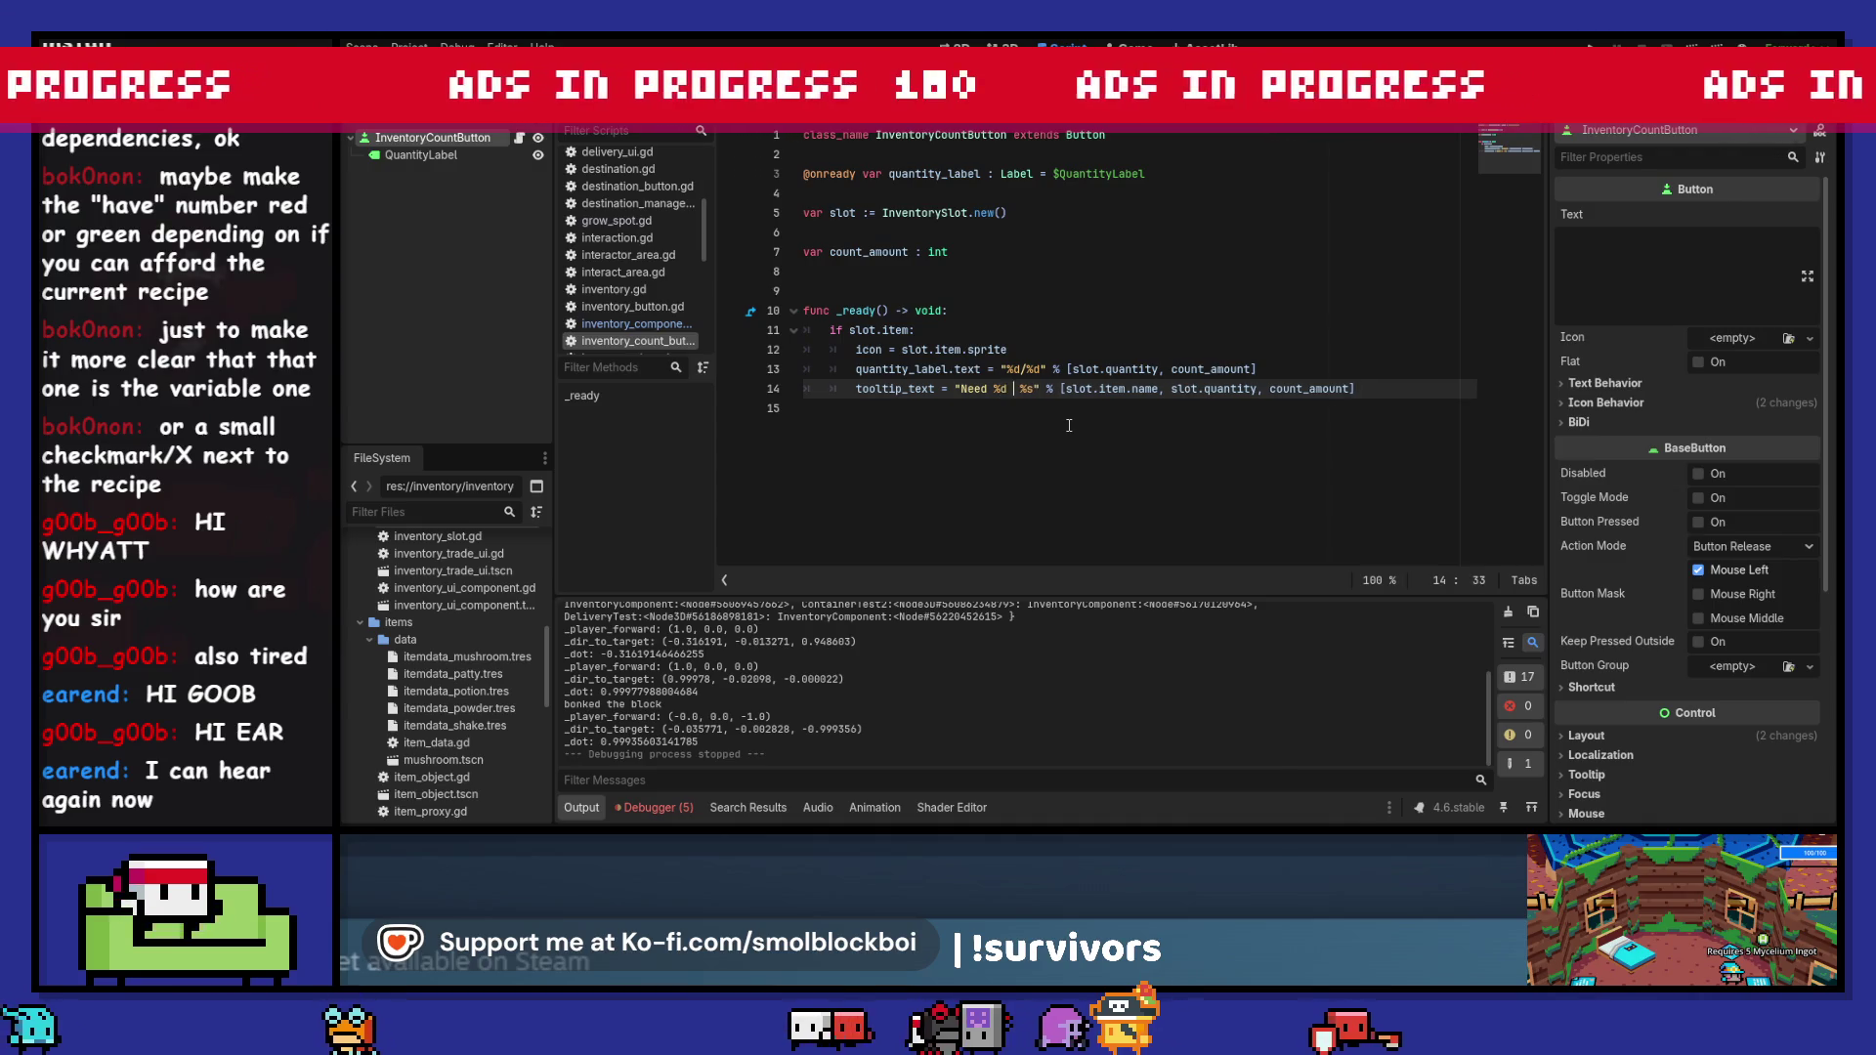
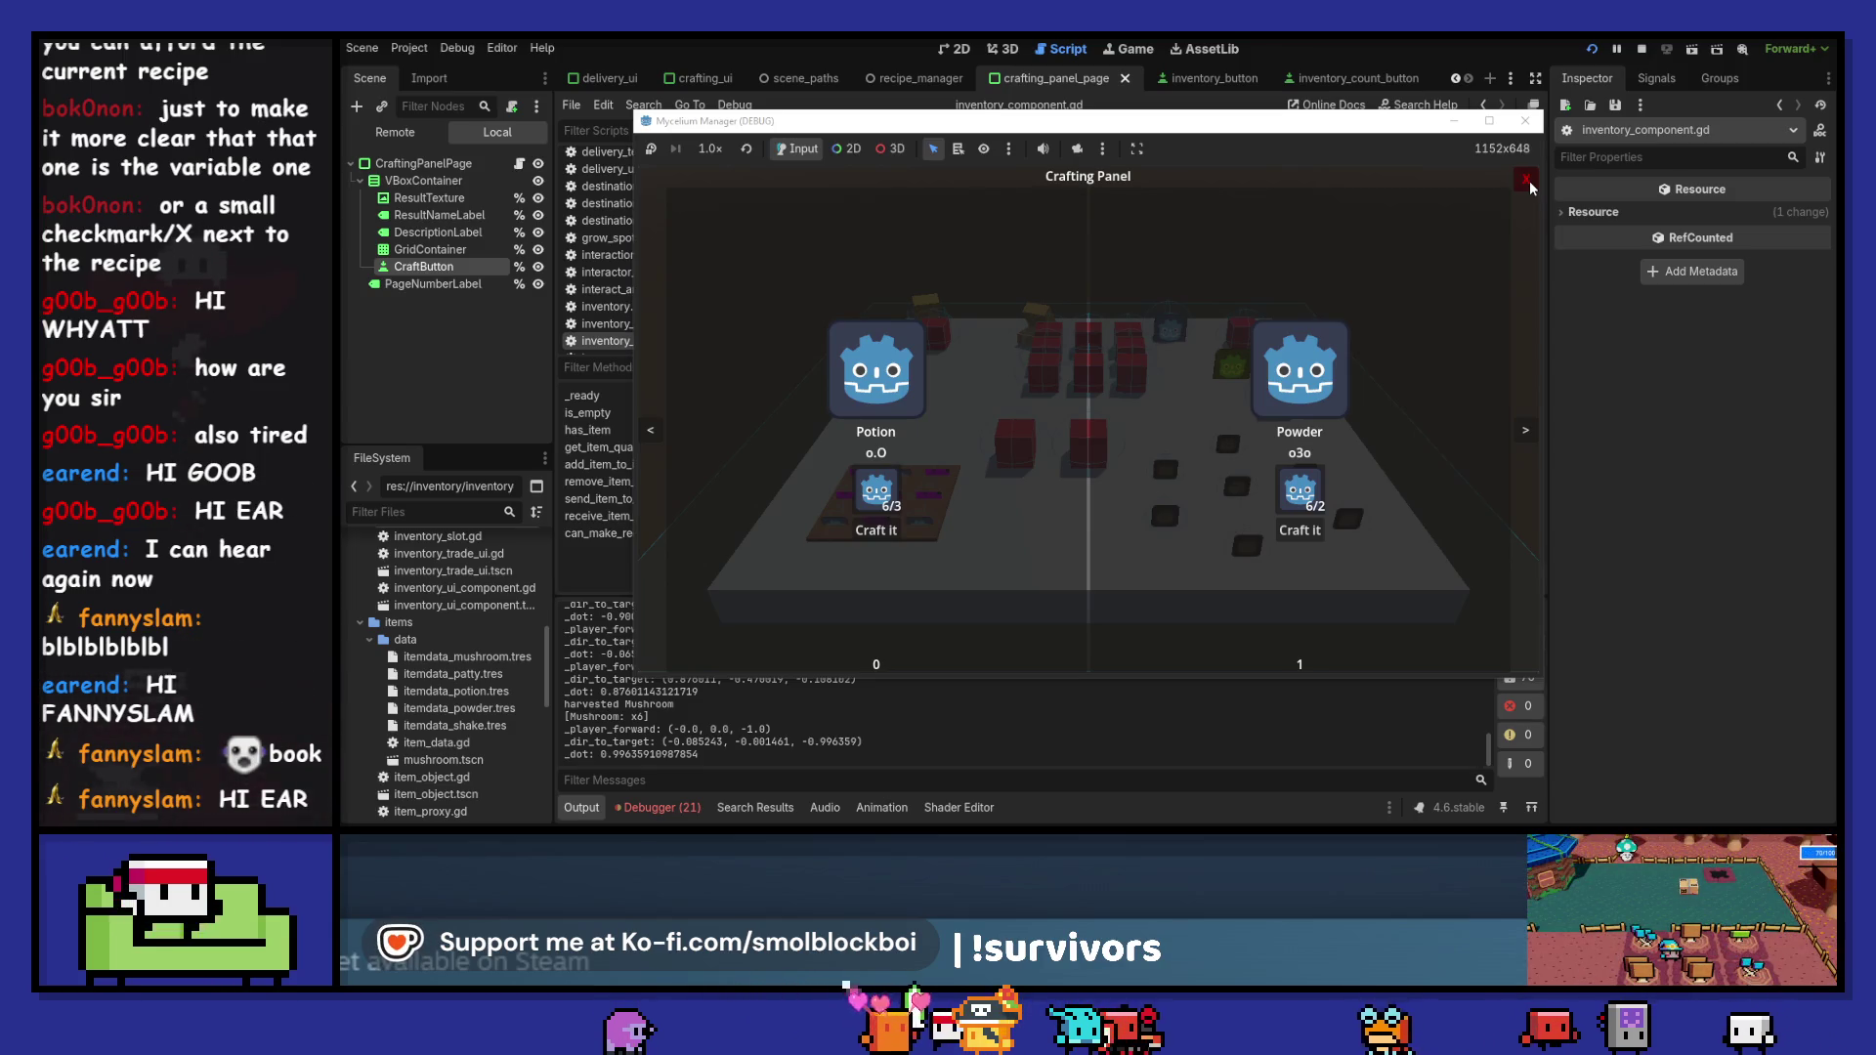
Close the in-game Crafting Panel and stop the running game window.
left_click(1528, 181)
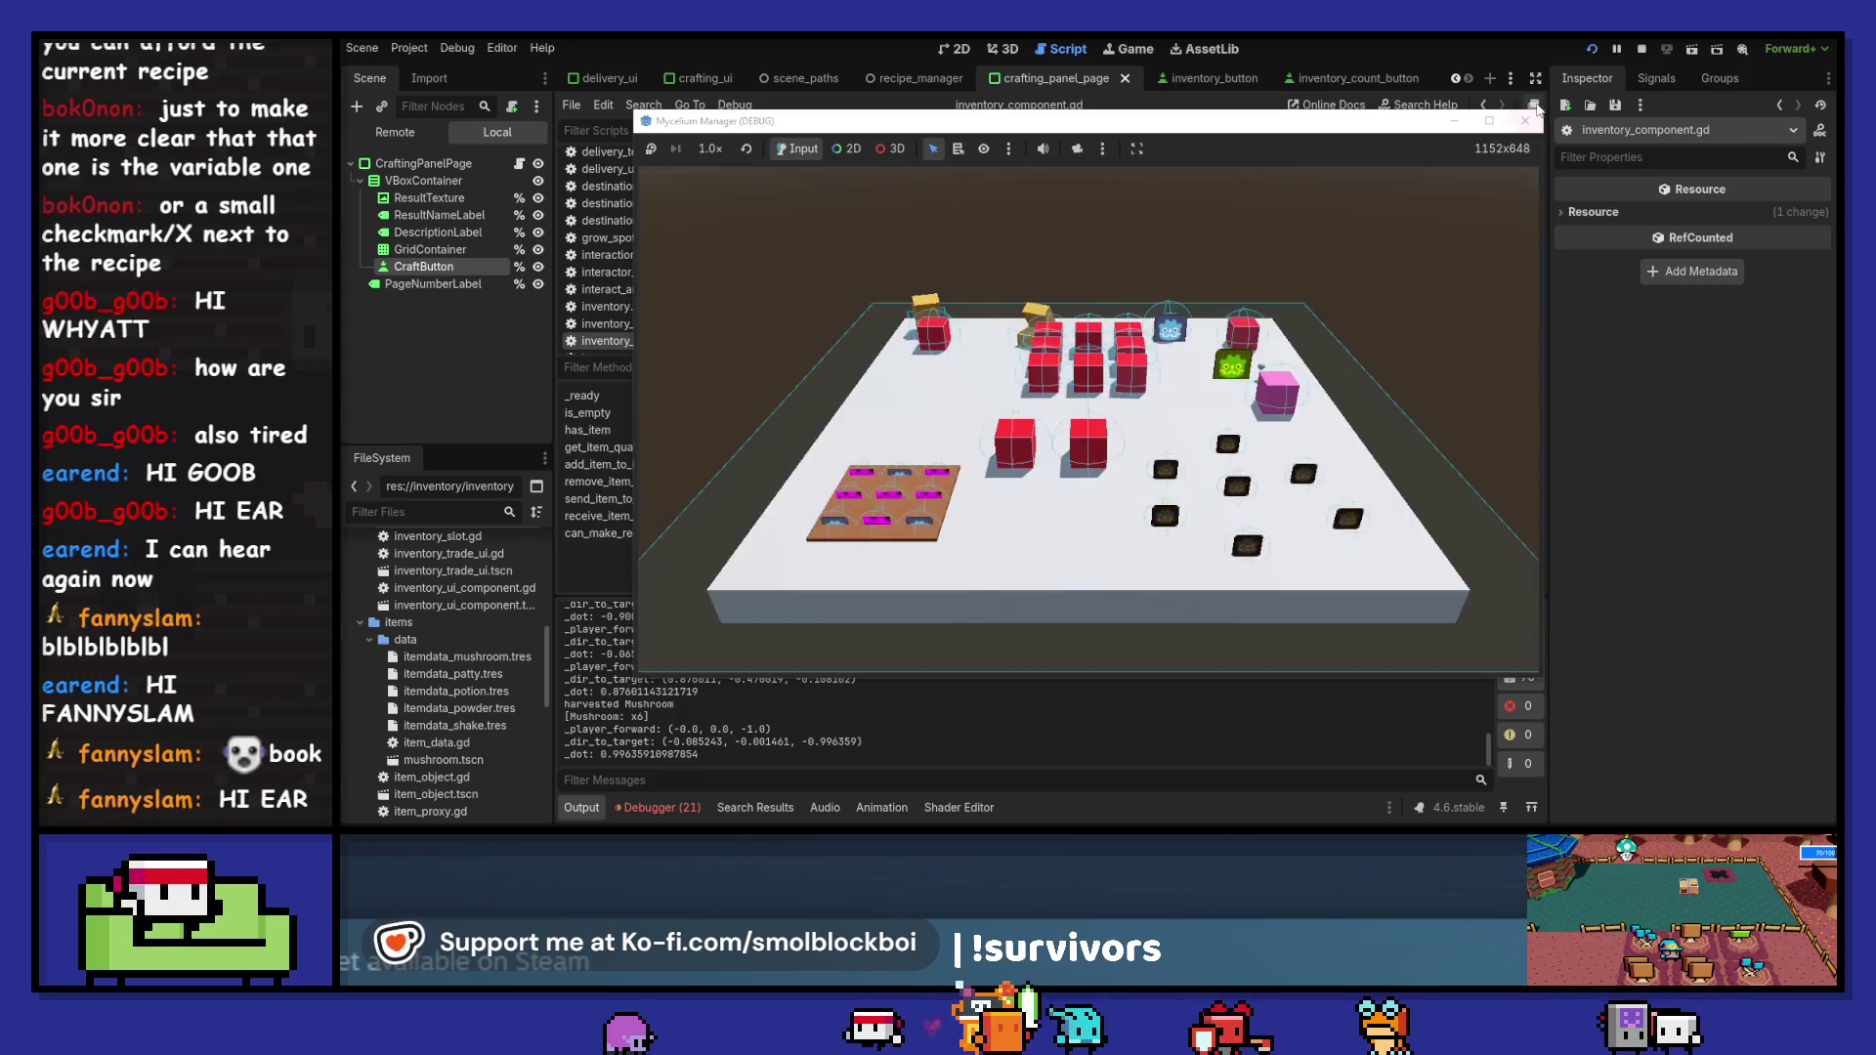
left_click(1525, 124)
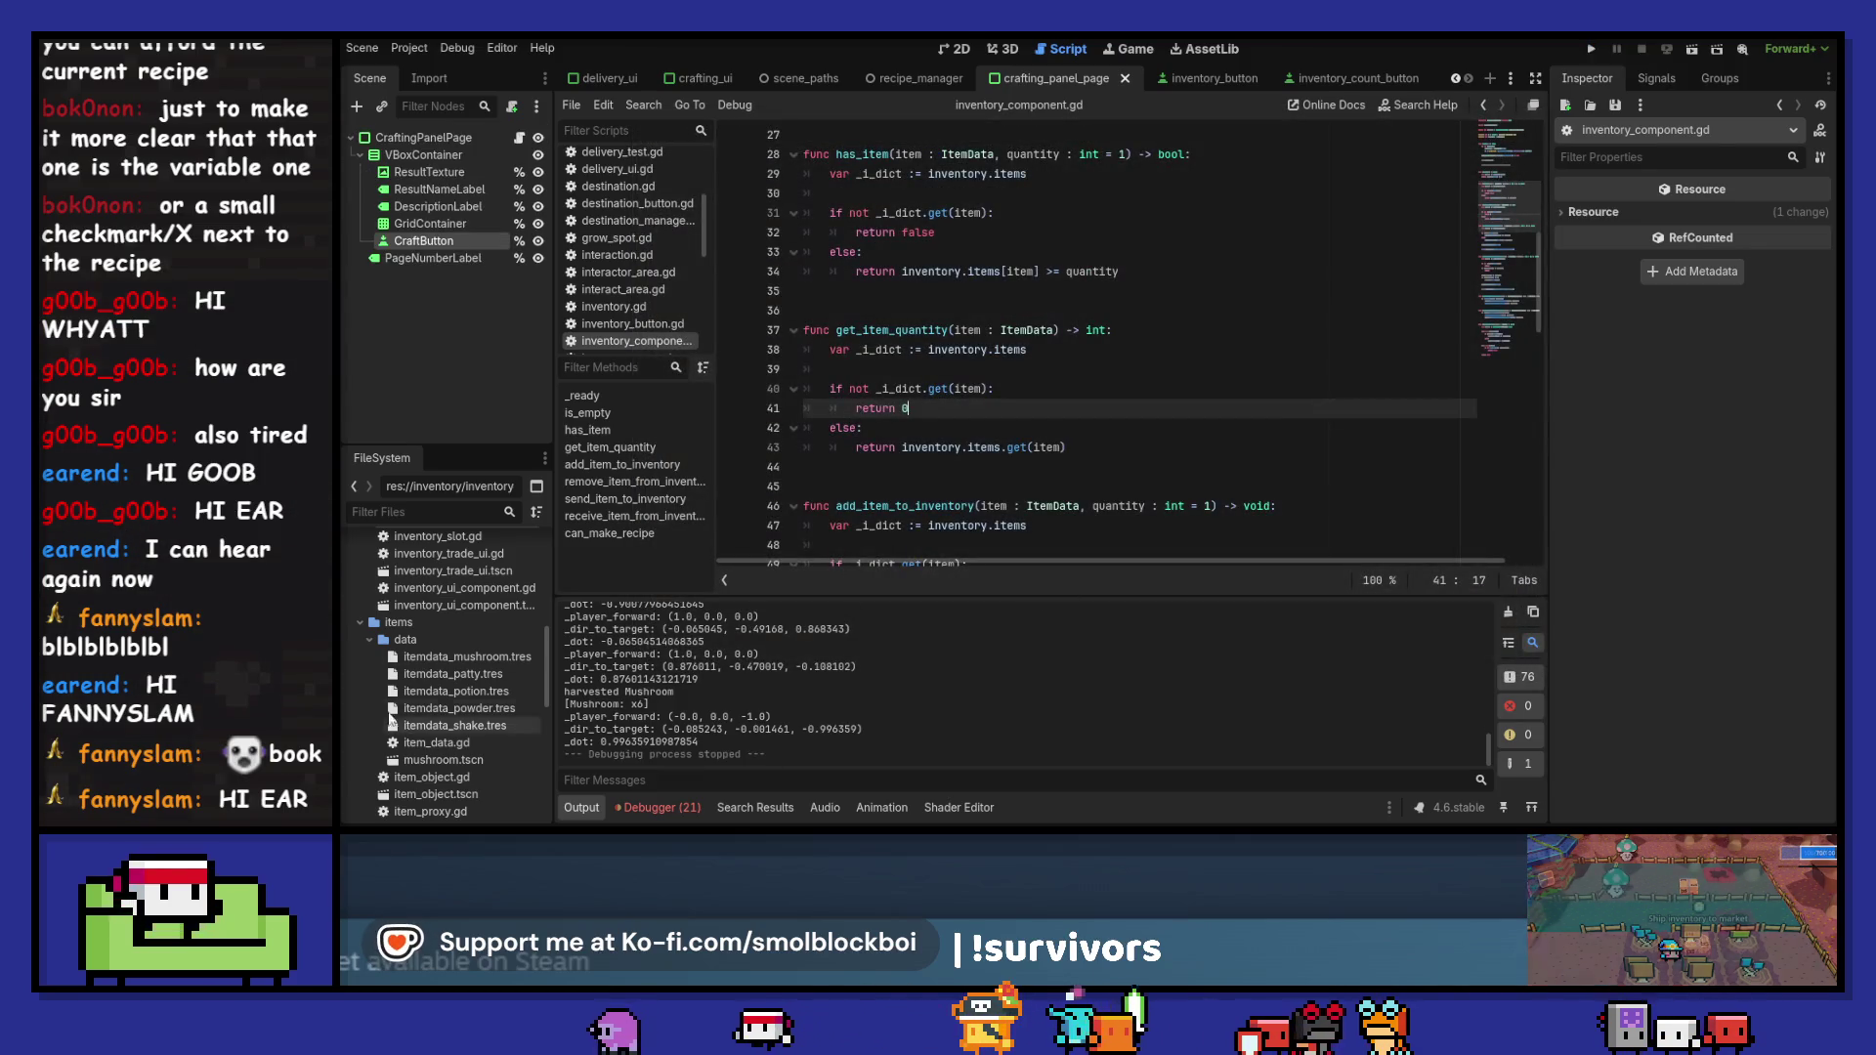
left_click(442, 659)
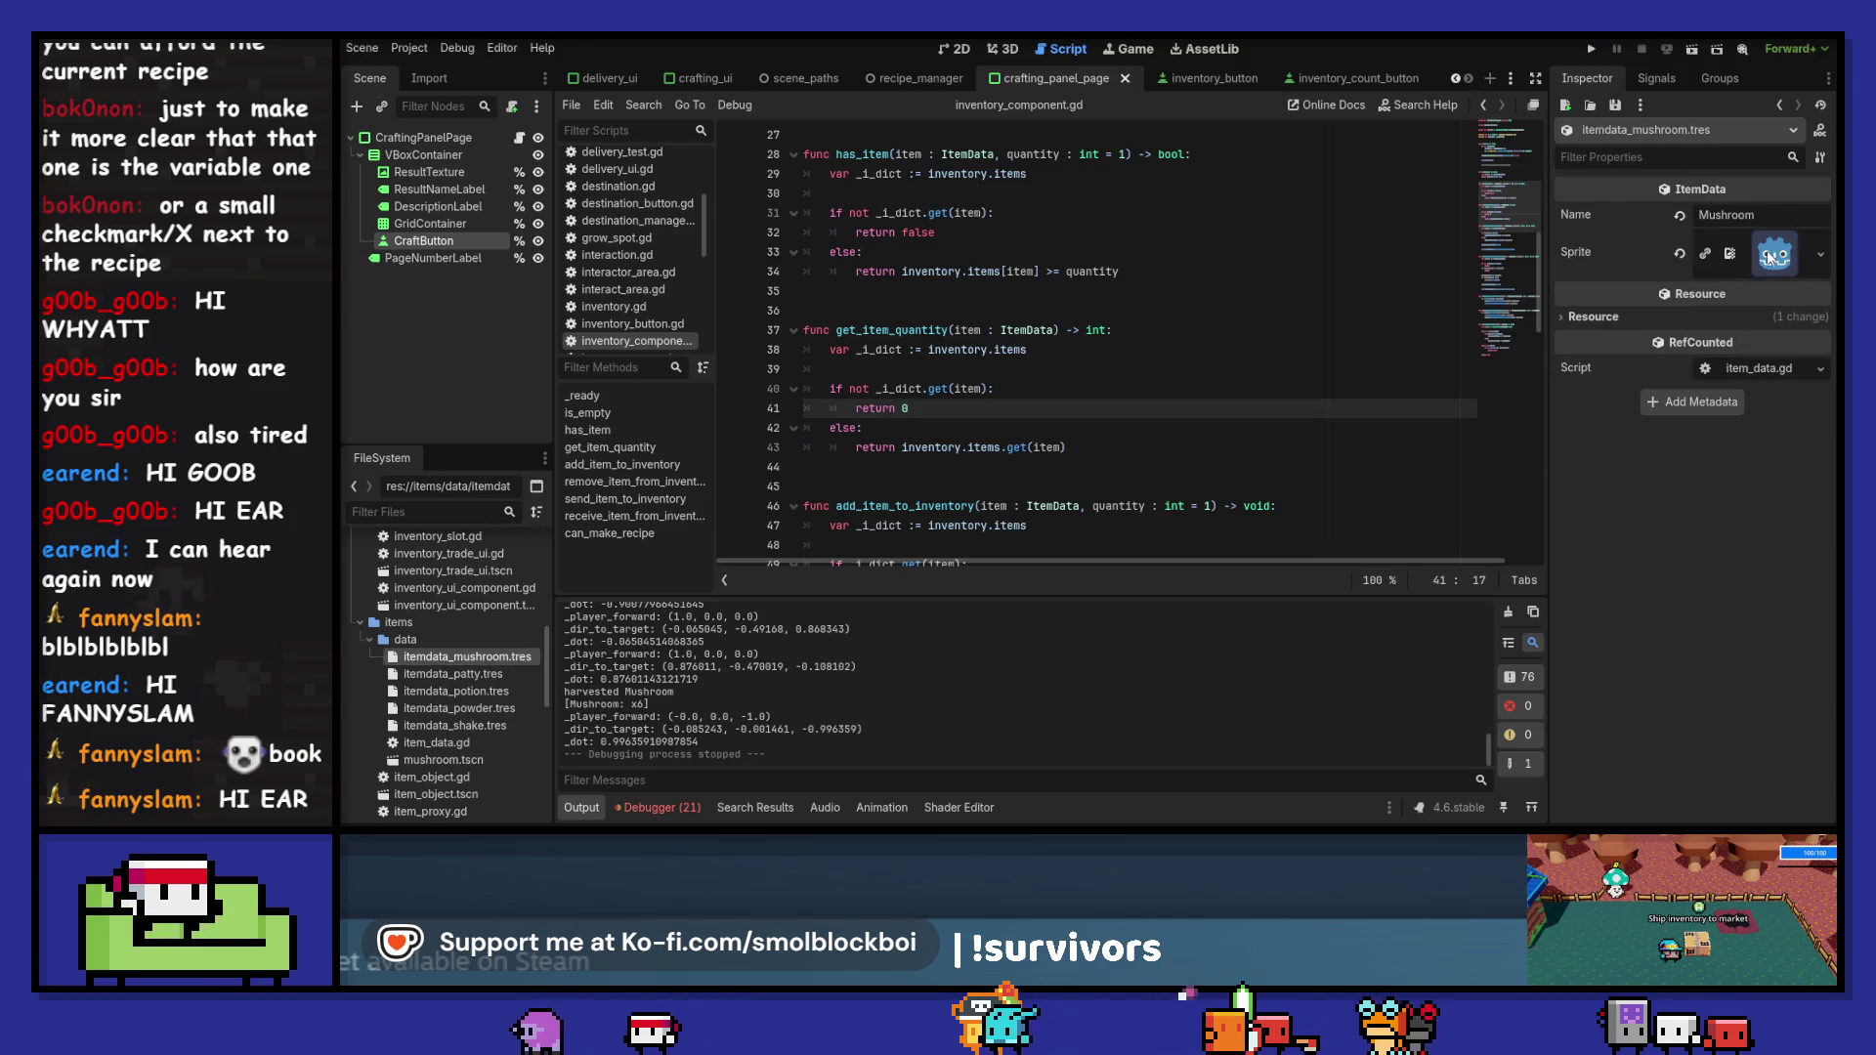
double_click(442, 743)
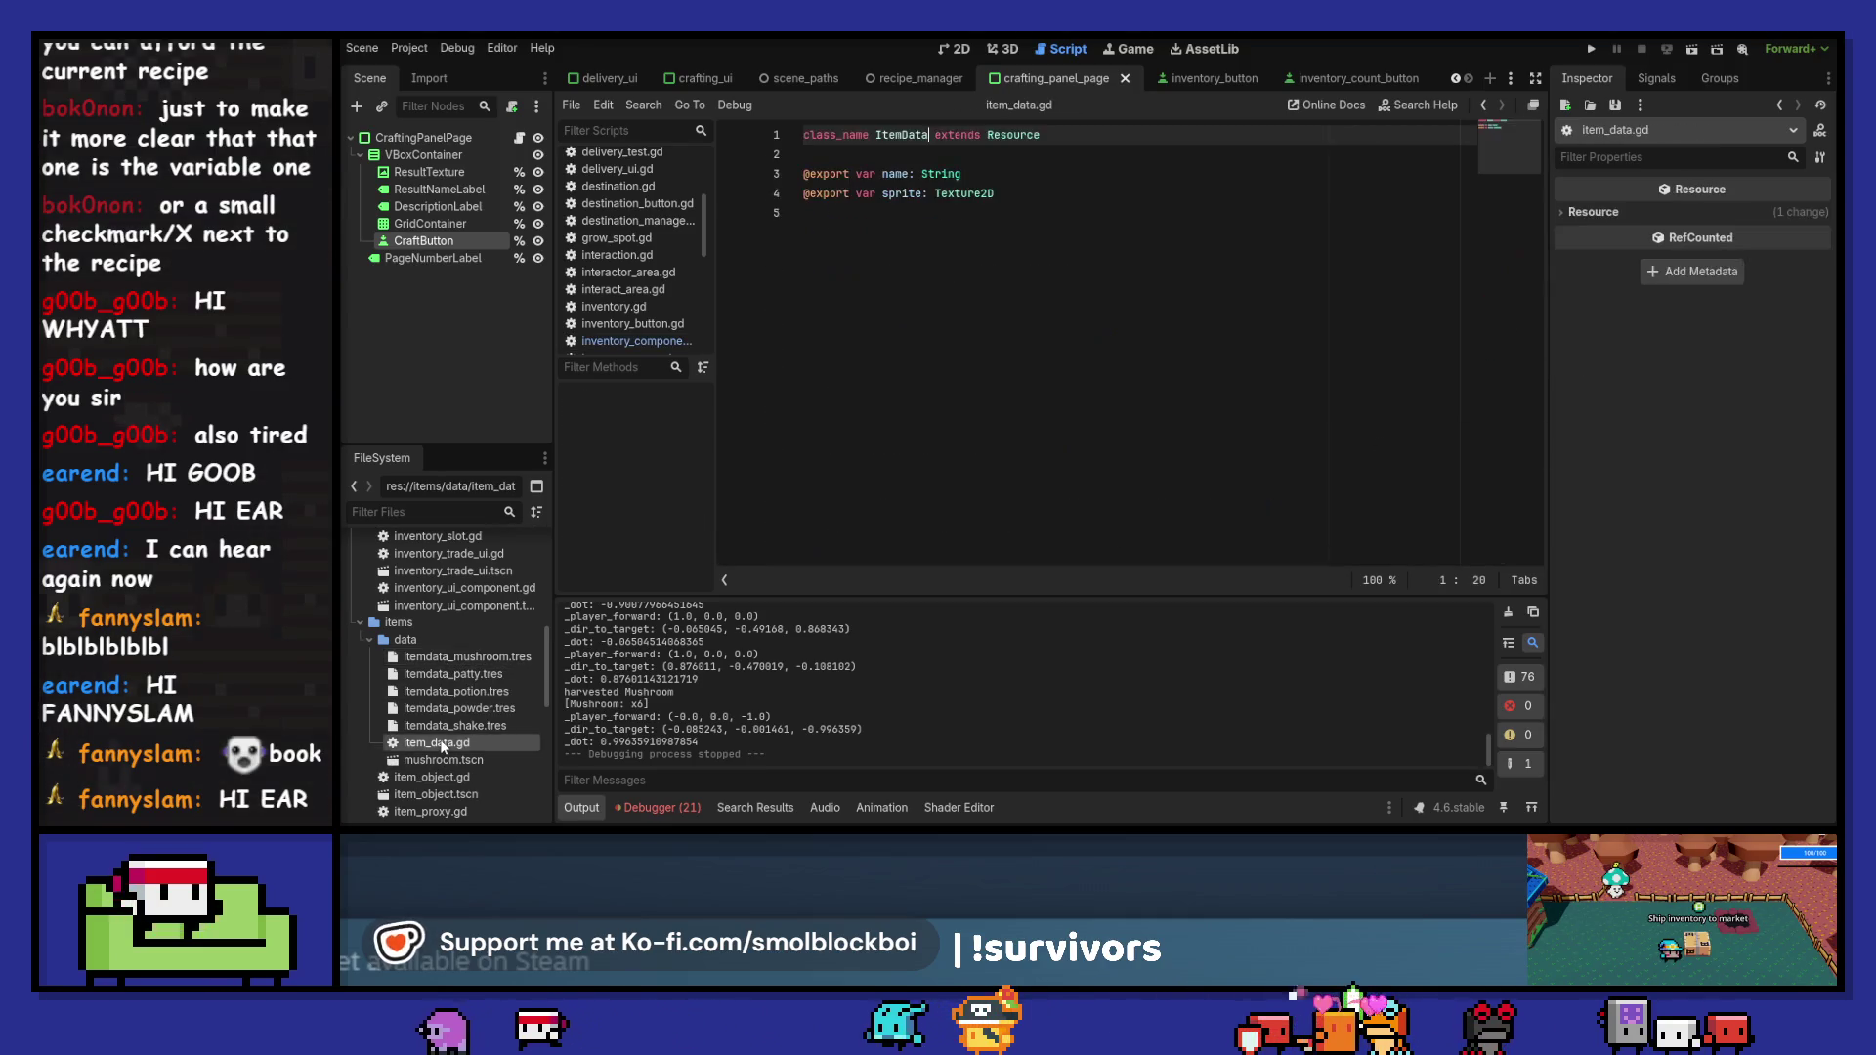
left_click(1073, 211)
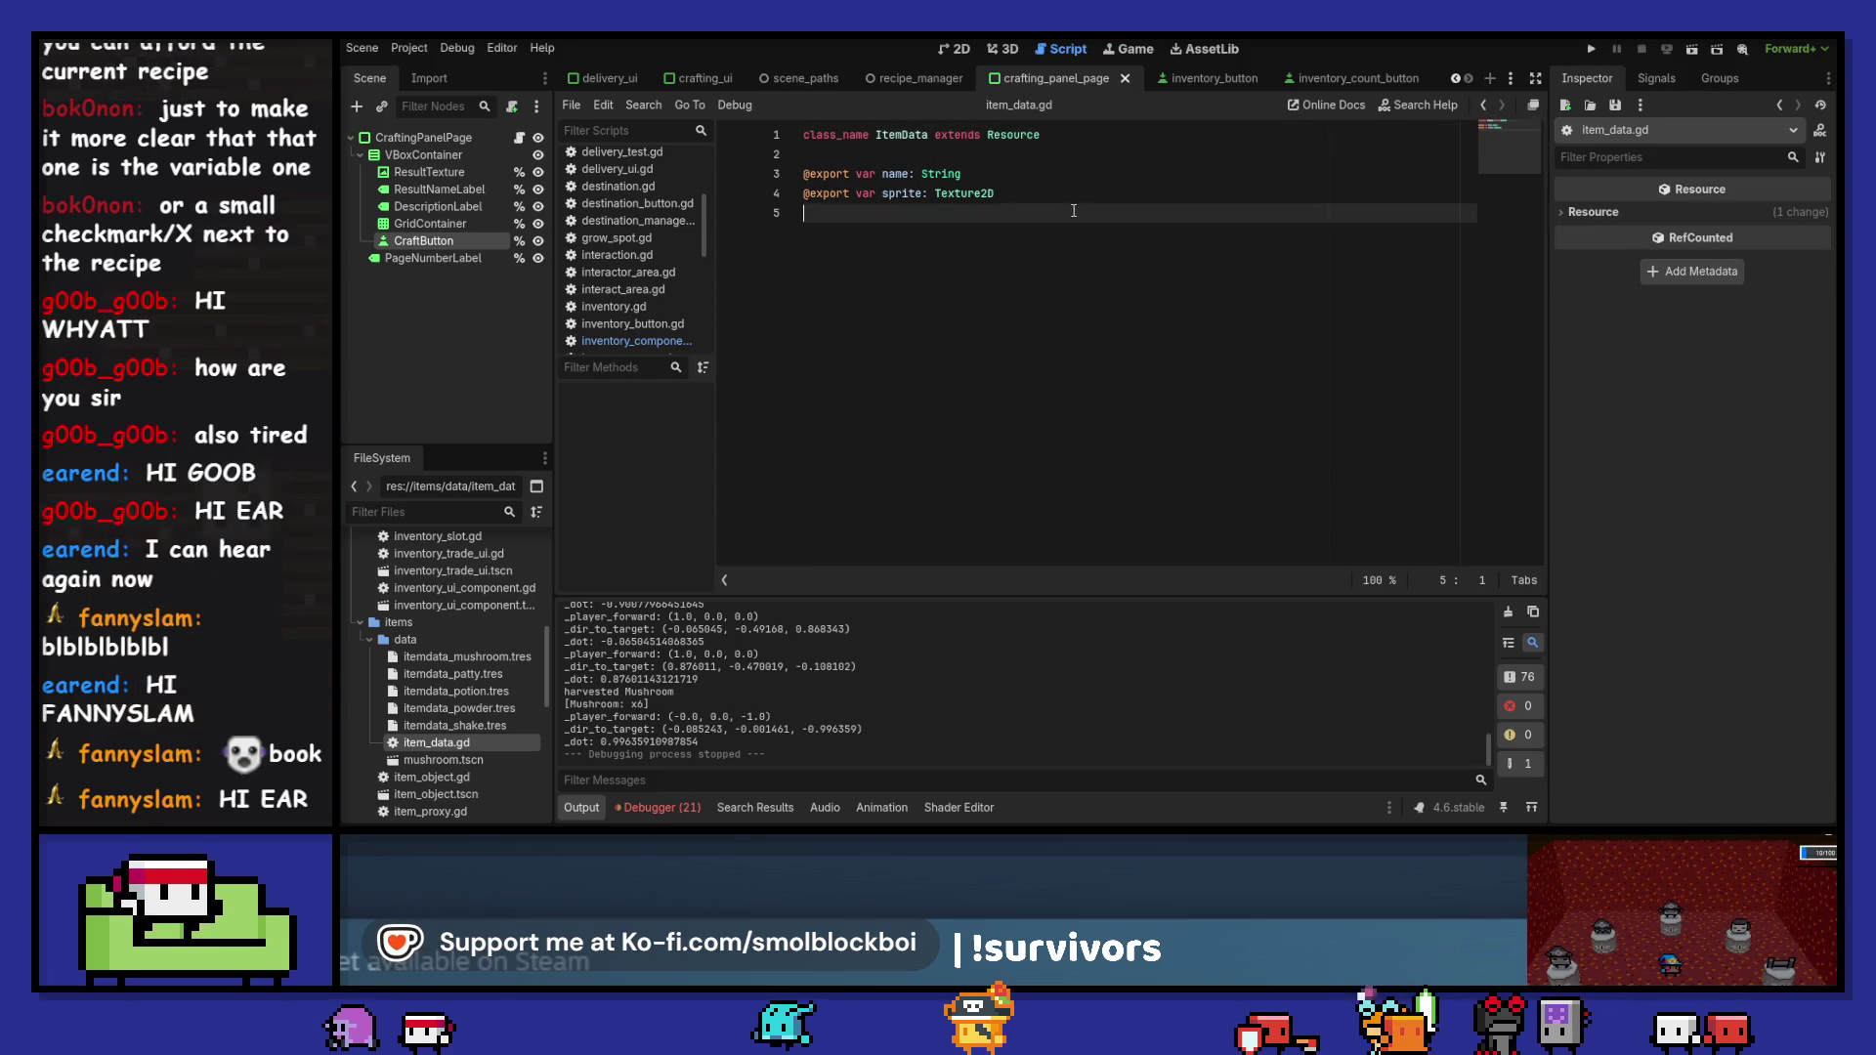
type("port ")
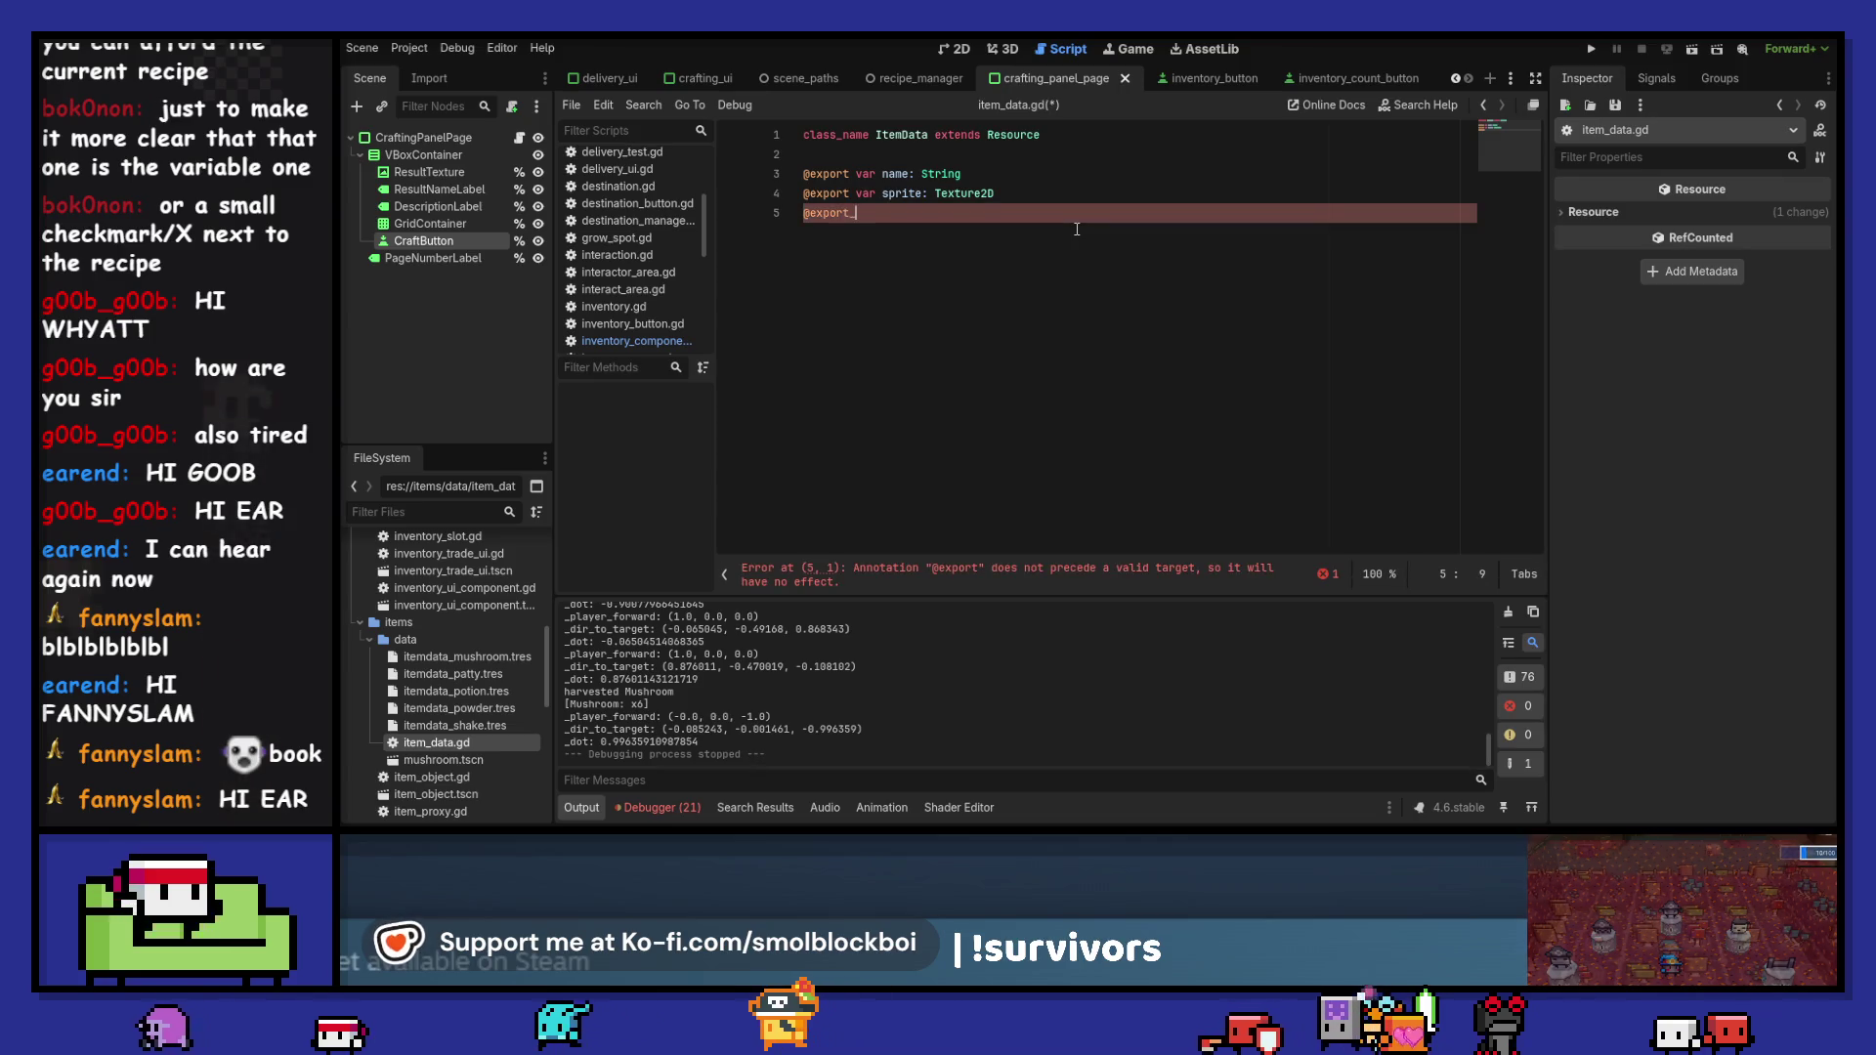
type("m")
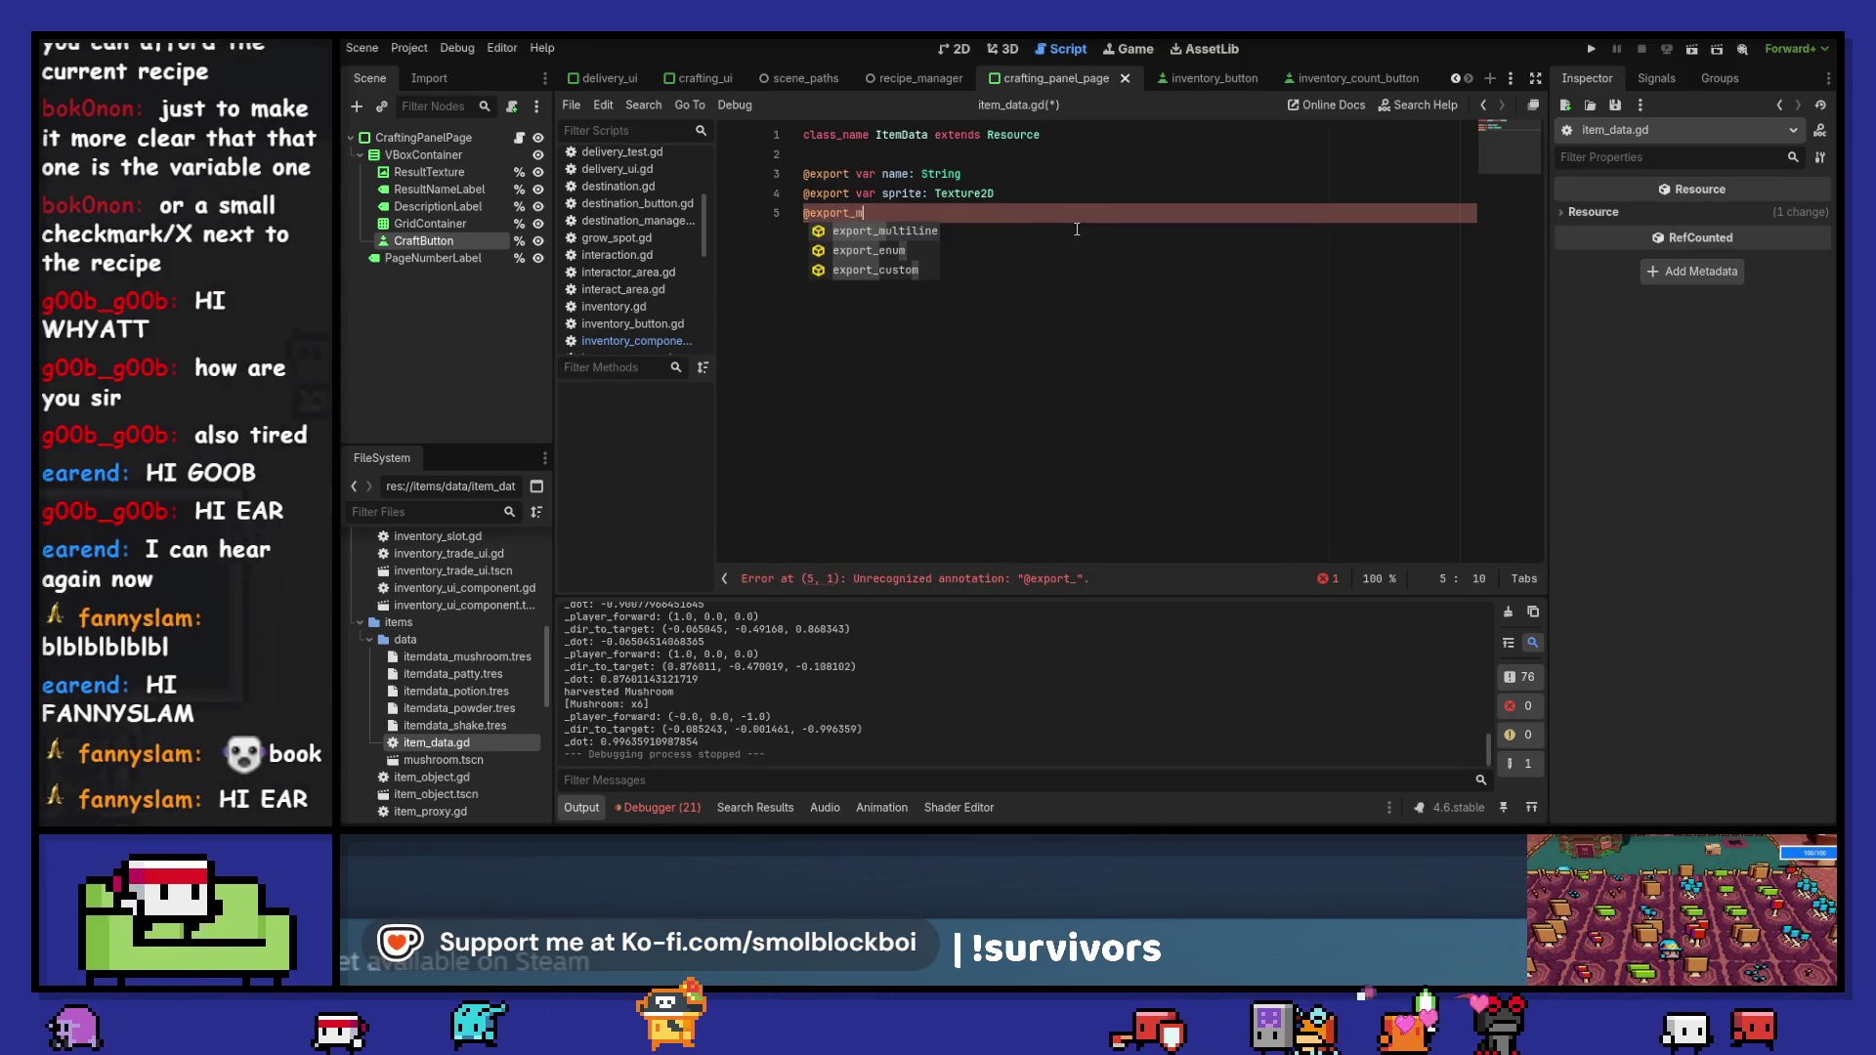
key("Return")
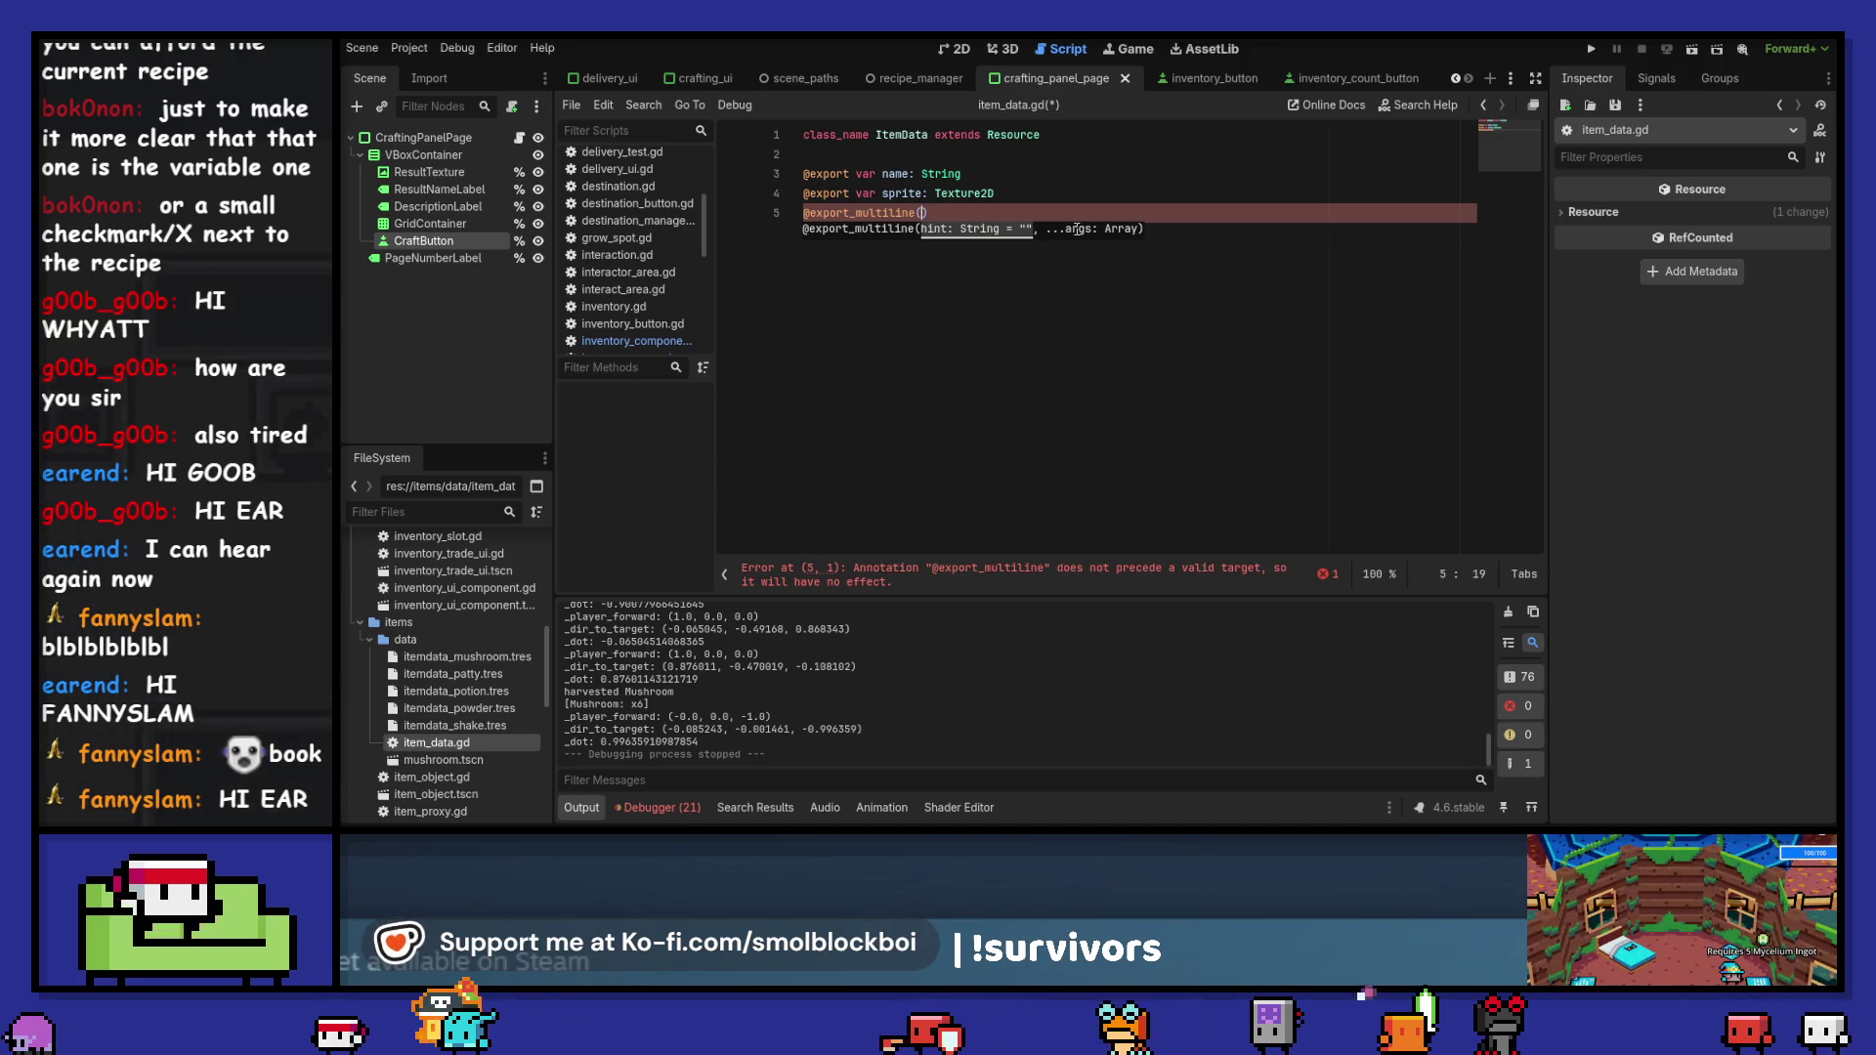
left_click(808, 213, "ctrl")
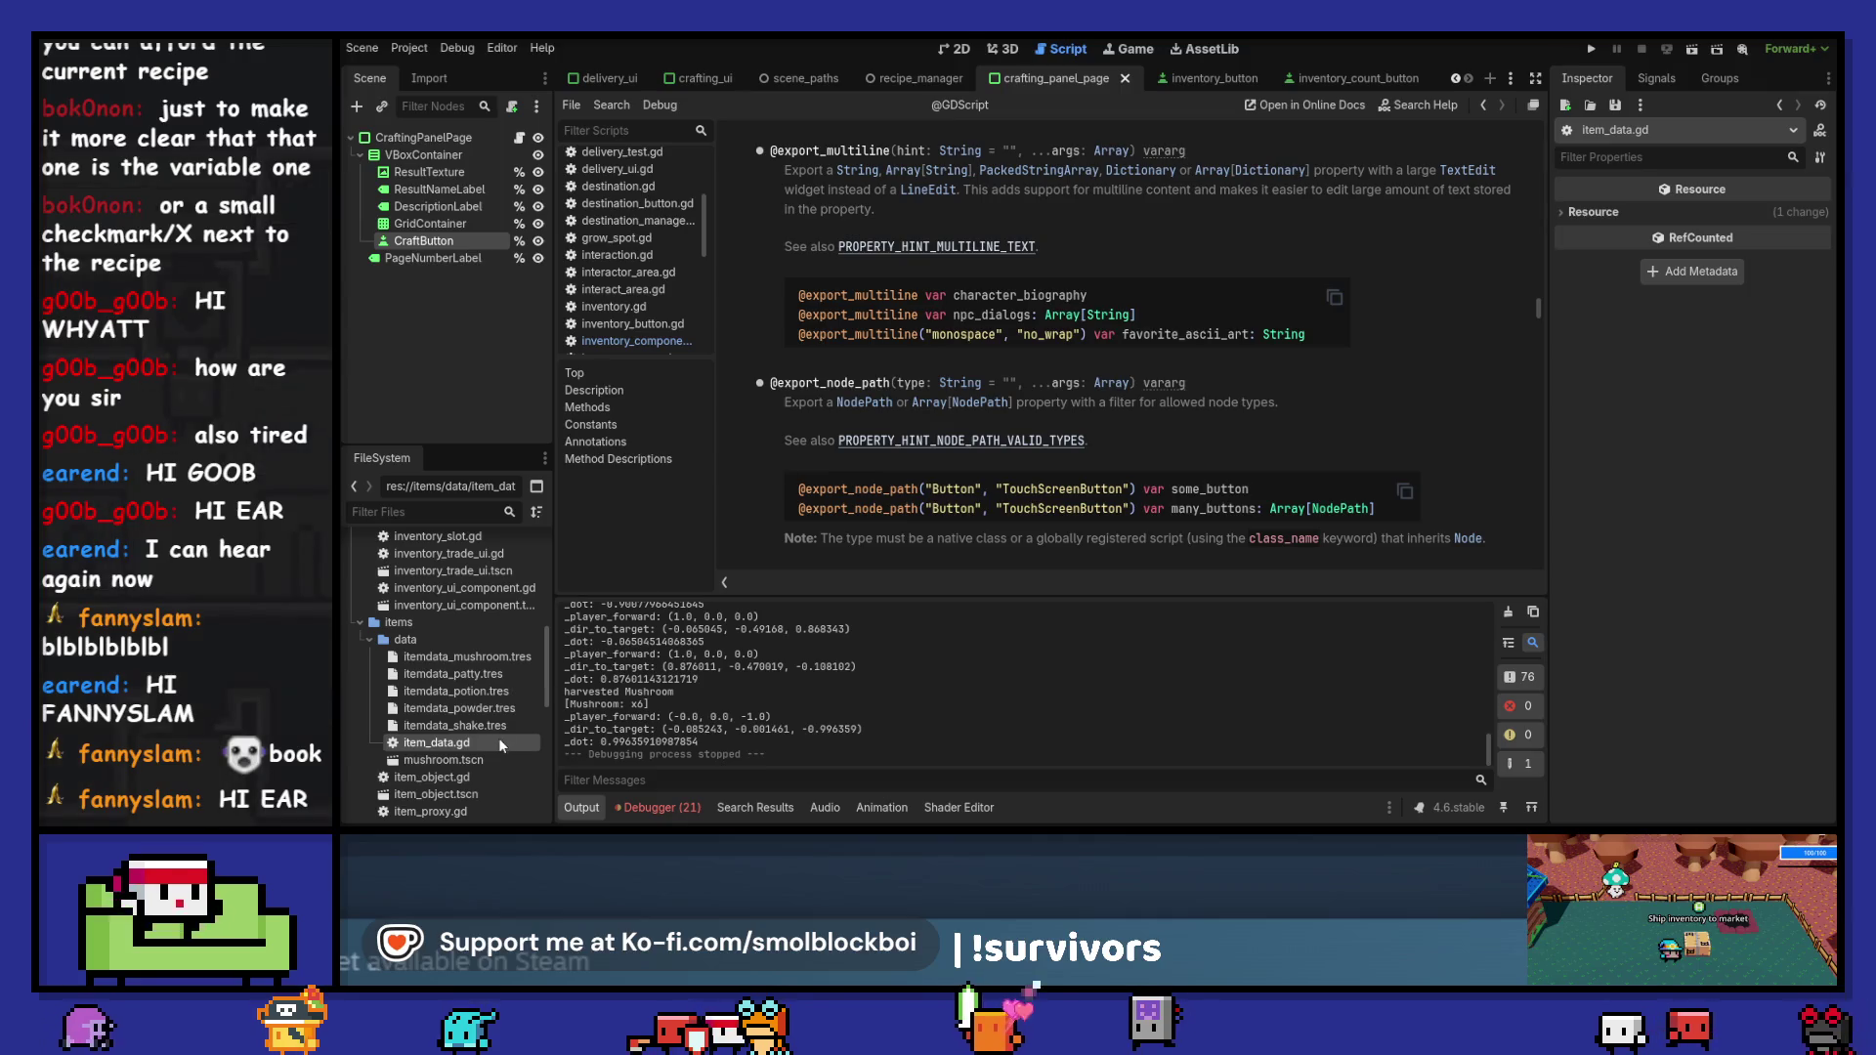
double_click(499, 744)
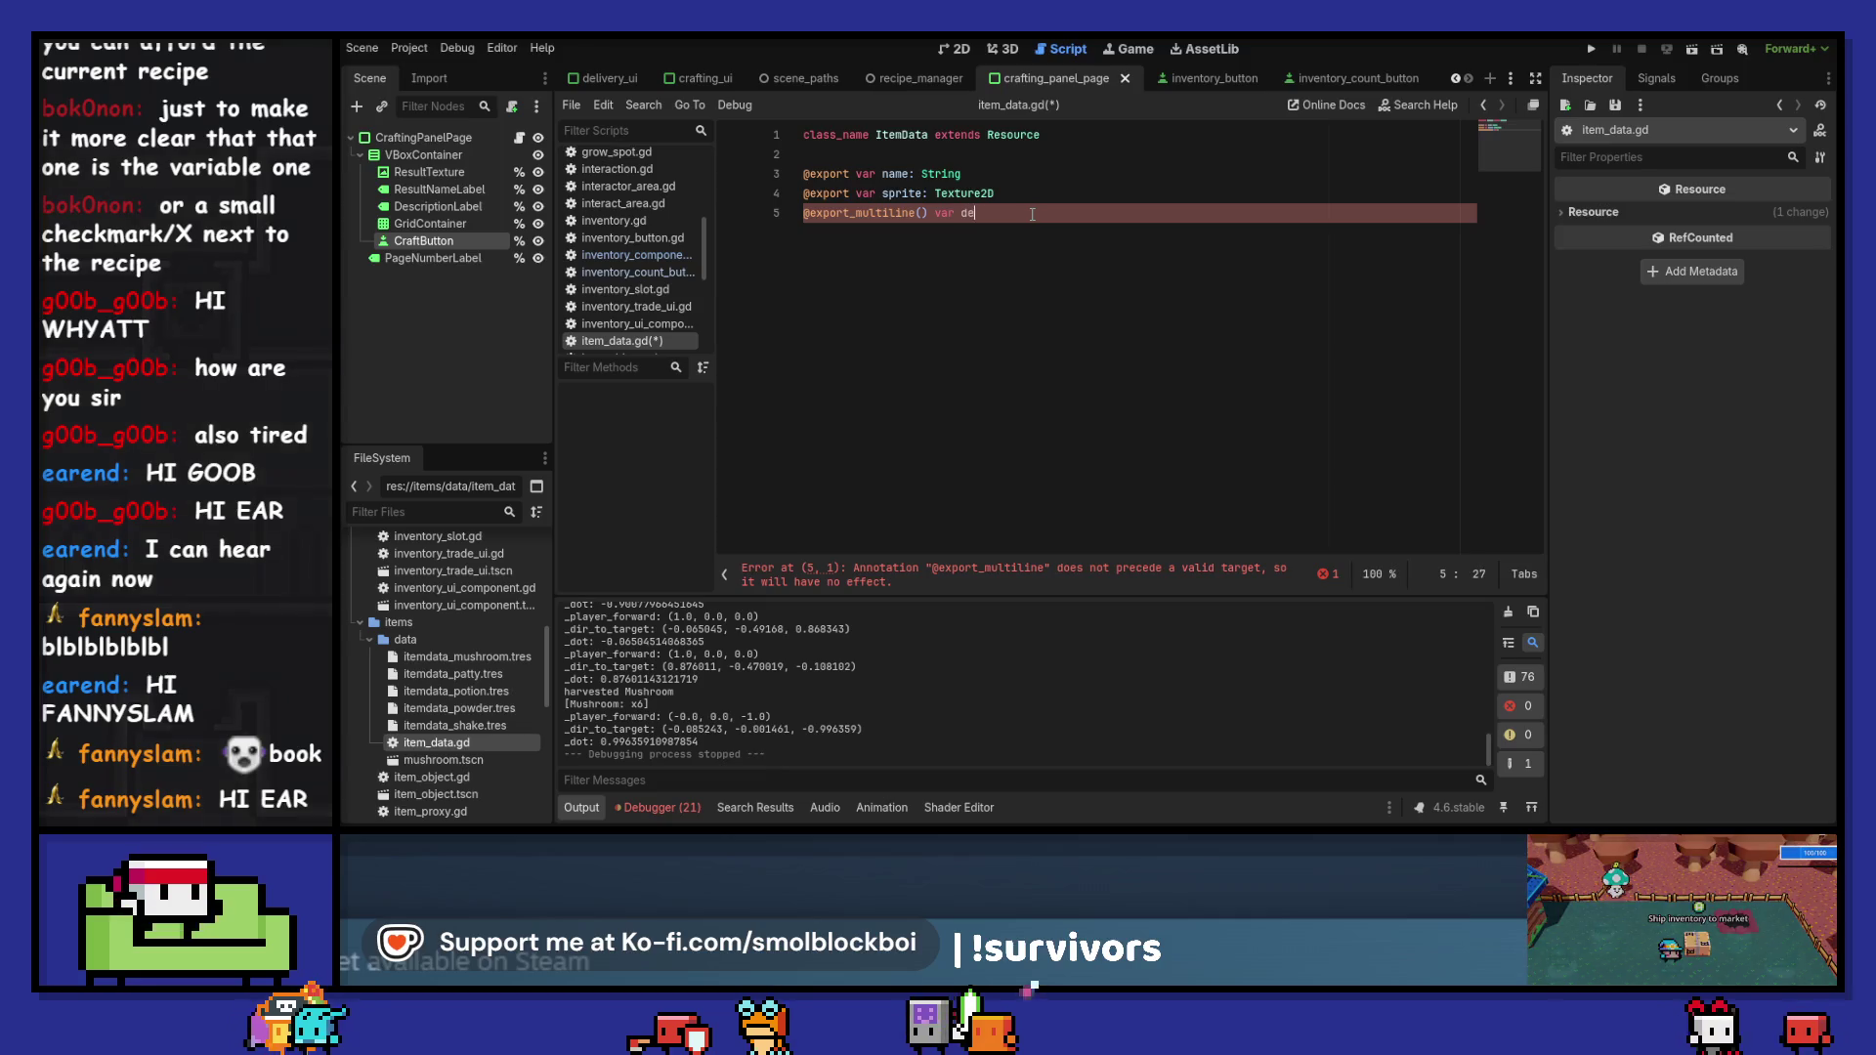
type("escription")
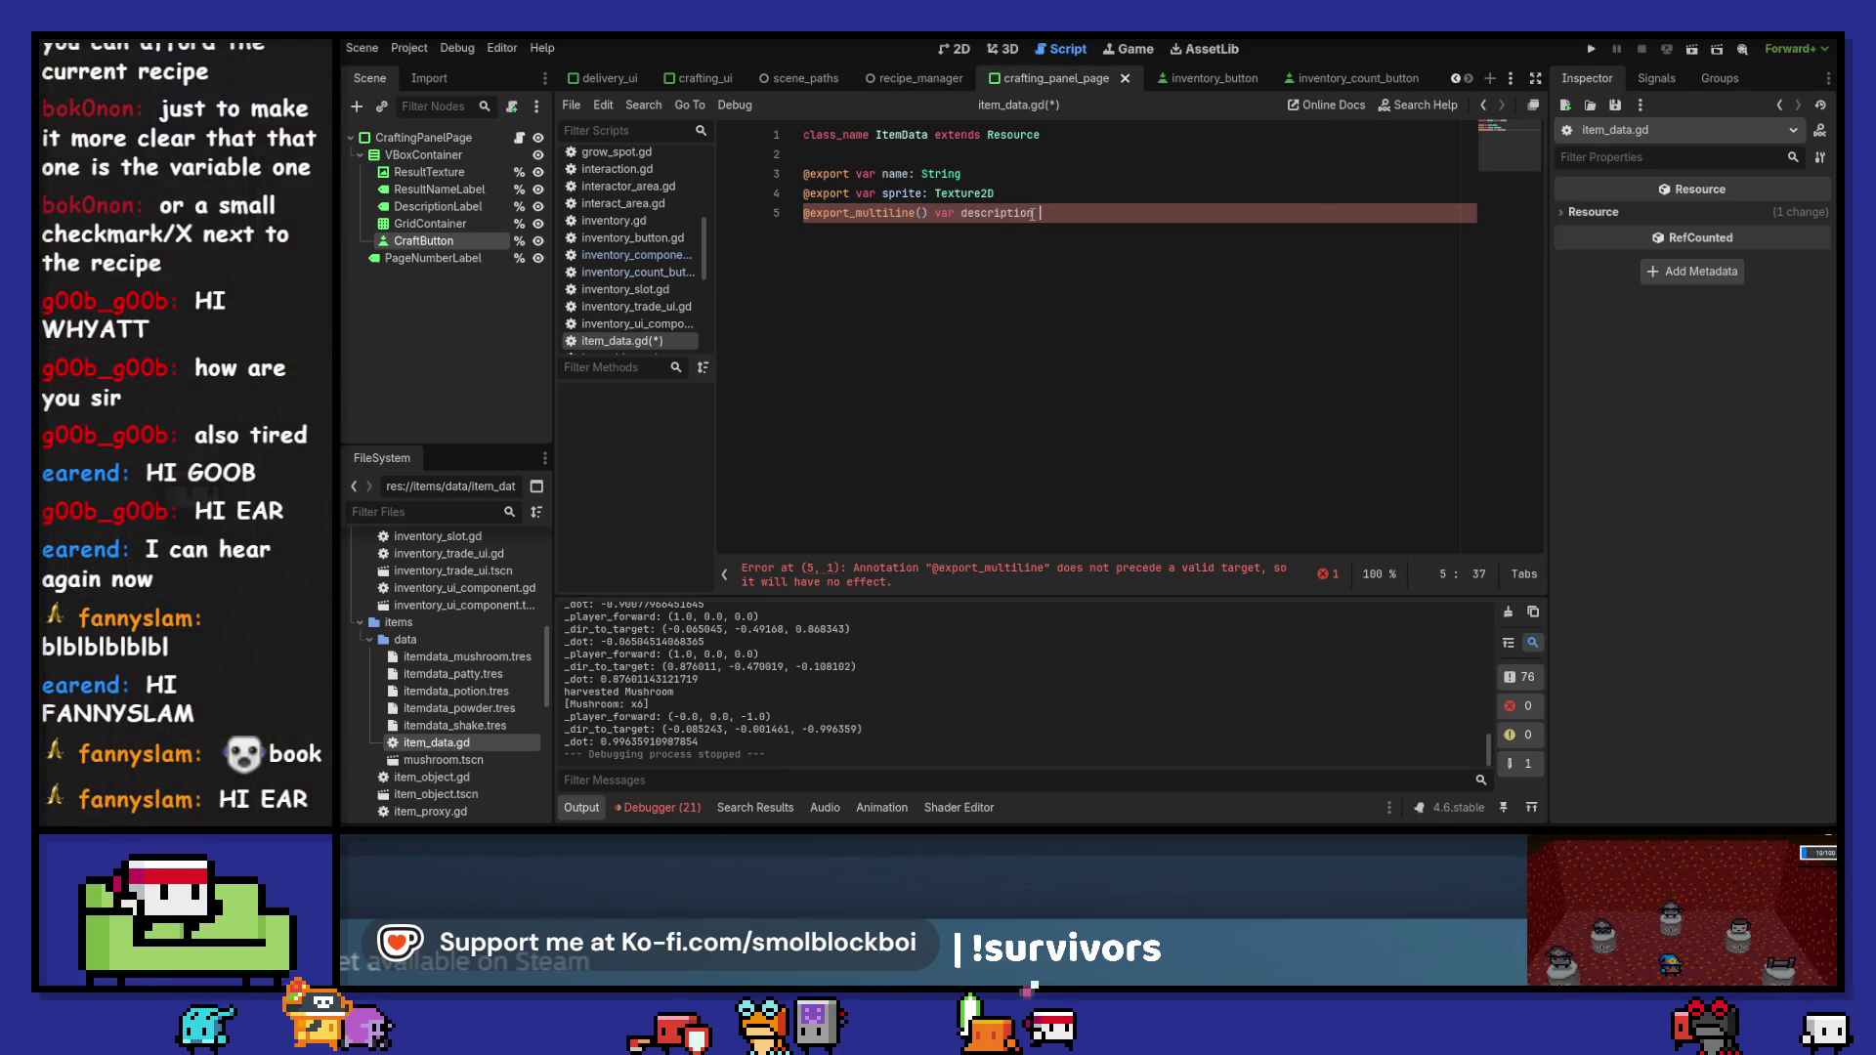
type(":")
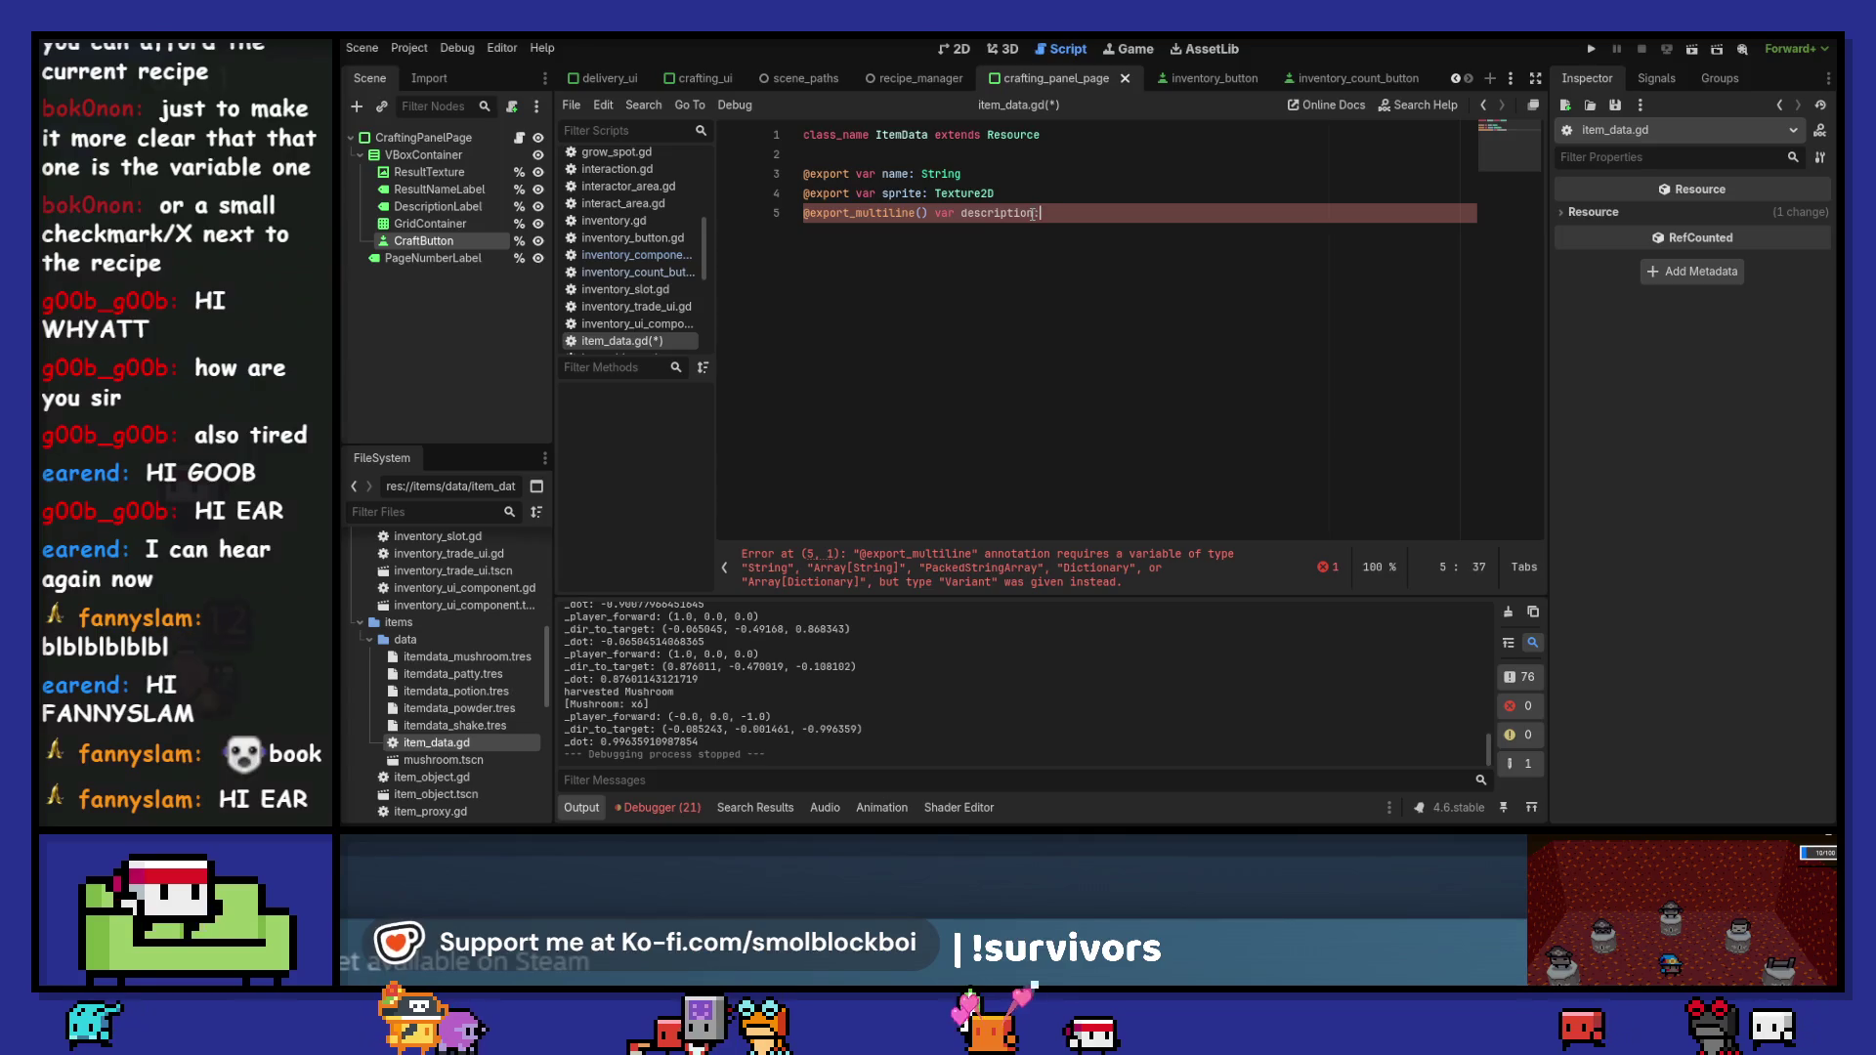
type("ring")
key("Escape")
left_click(466, 660)
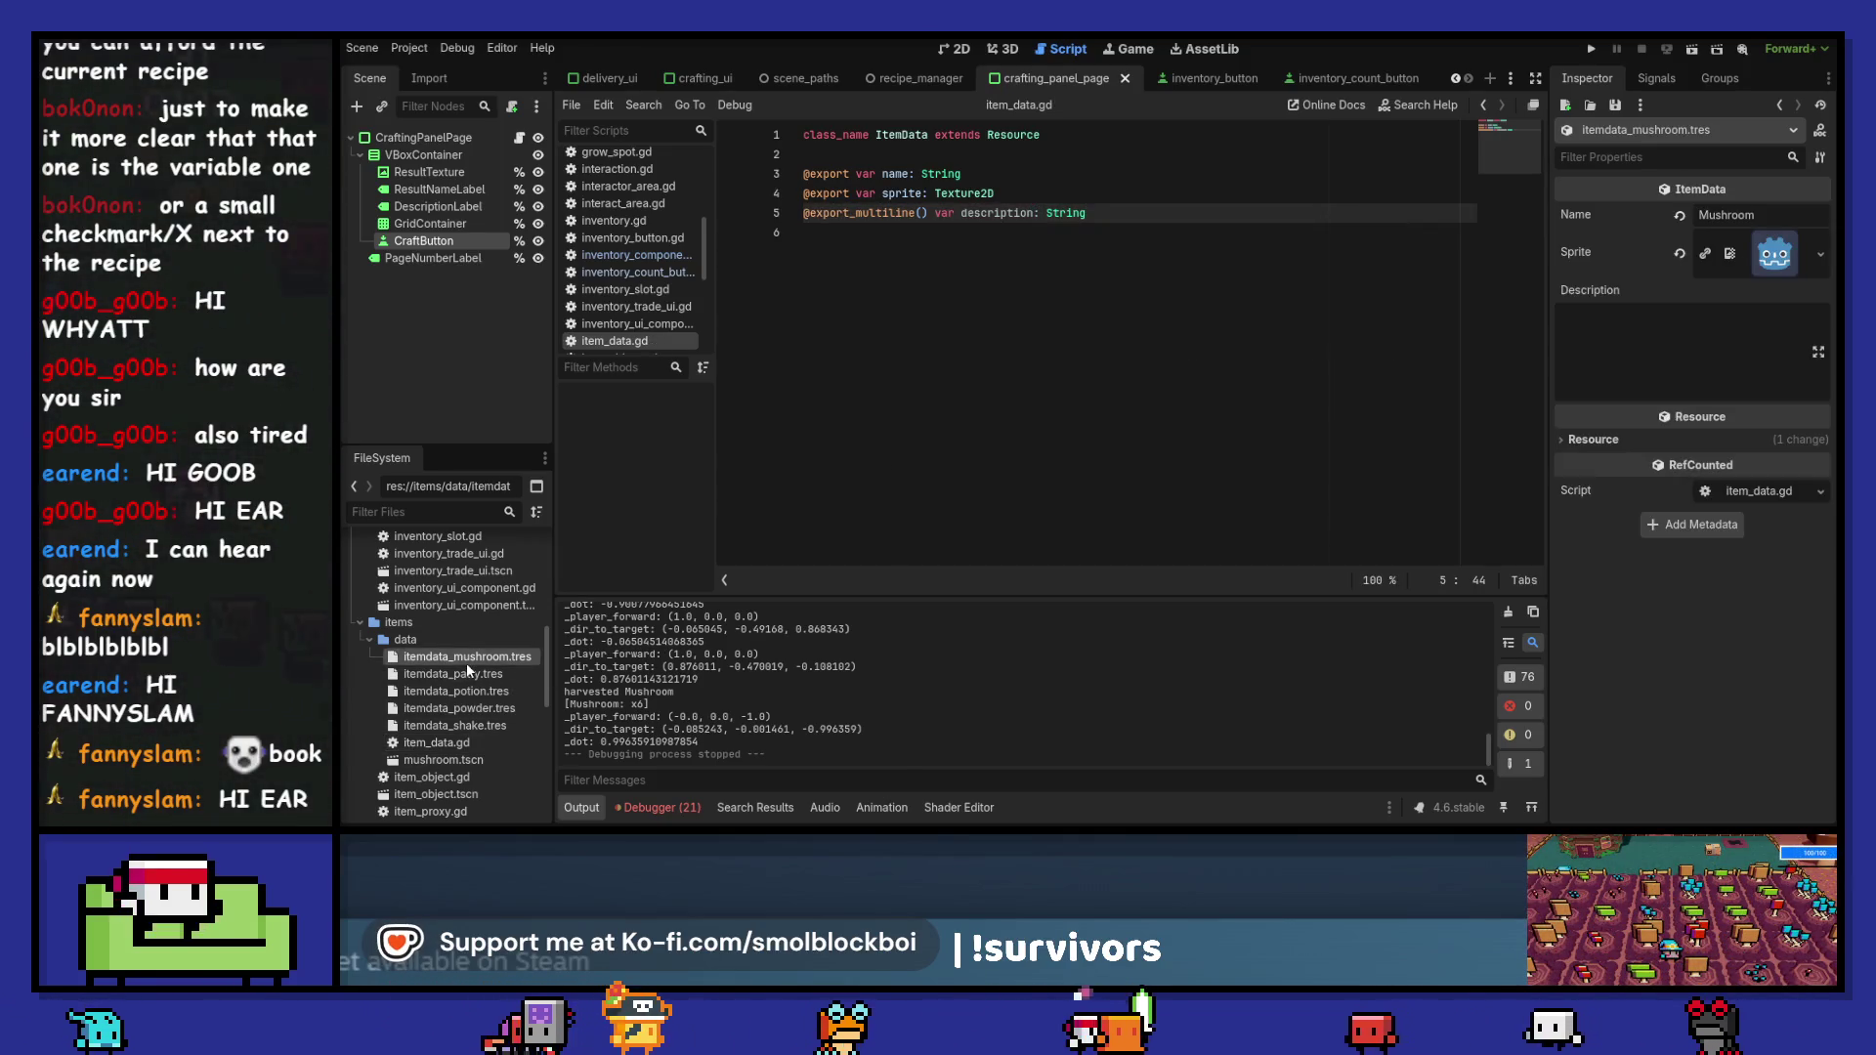
Describe the Mushroom as 'A fun guy.' and give Patty a 'Smells…' description.
left_click(1658, 356)
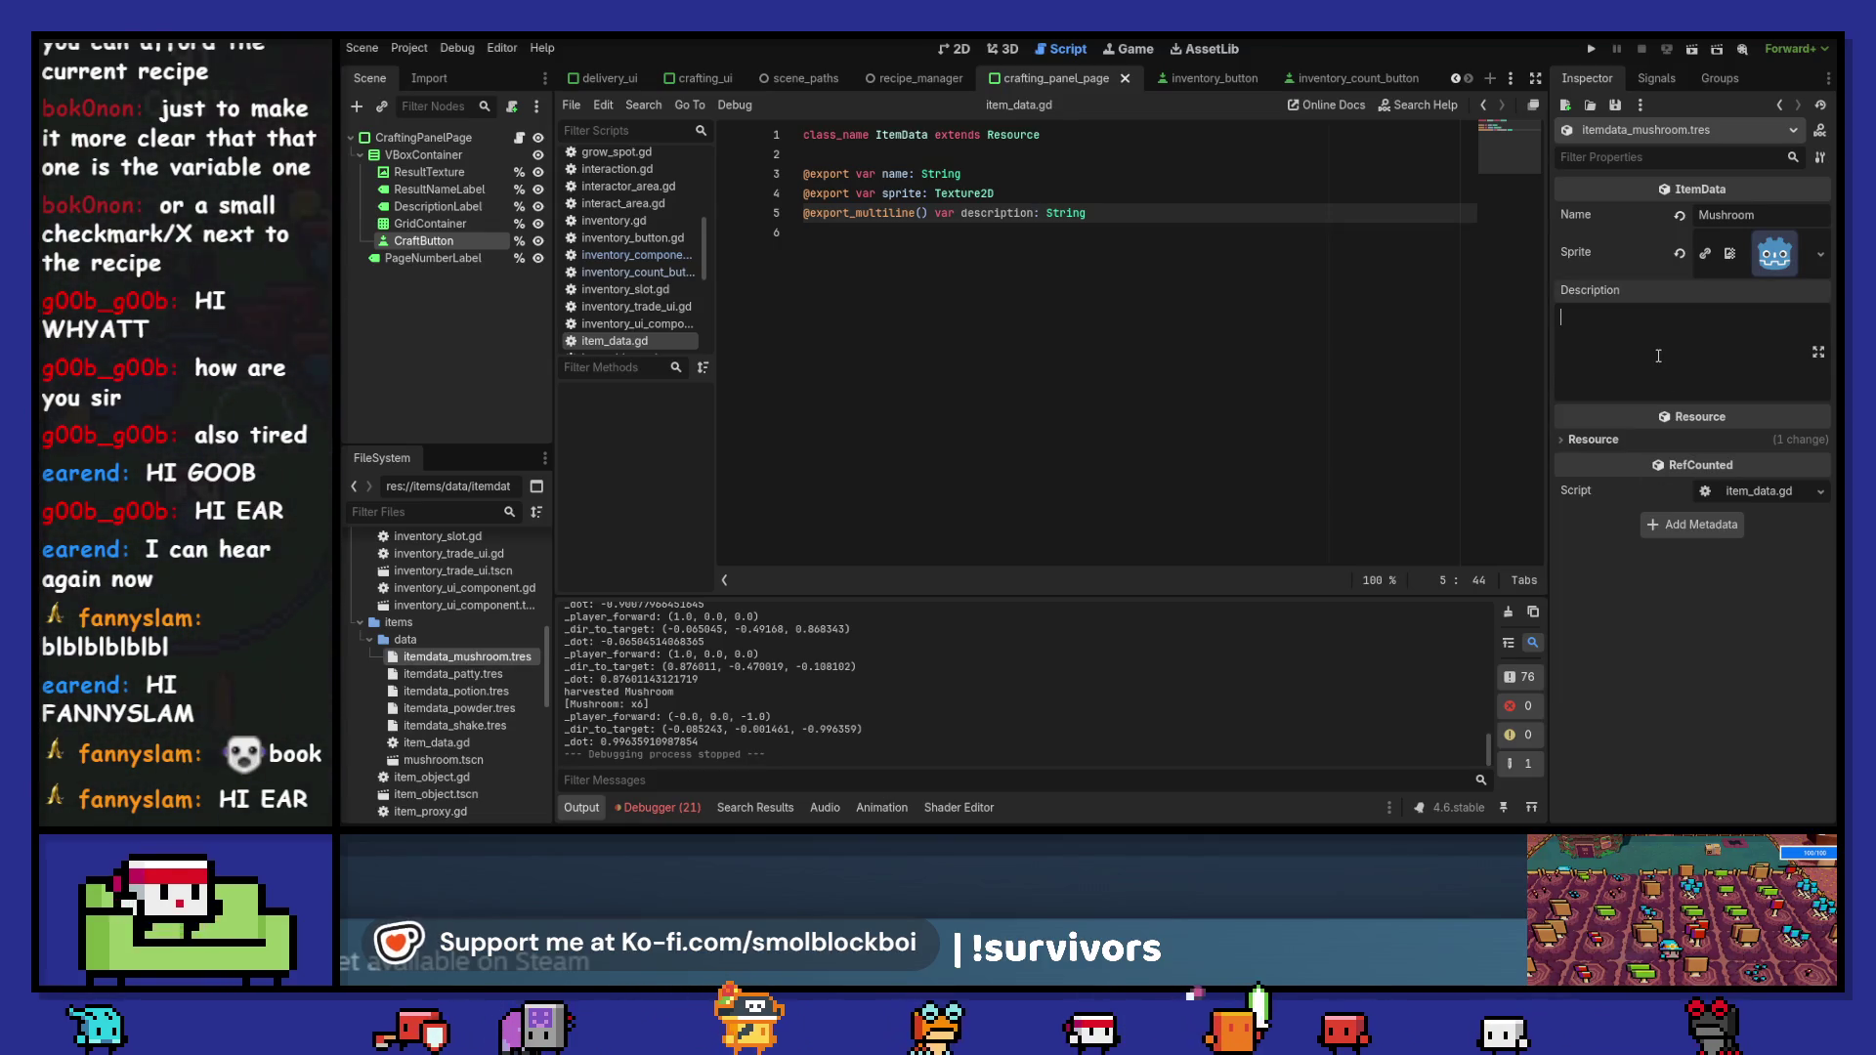
type("A fun")
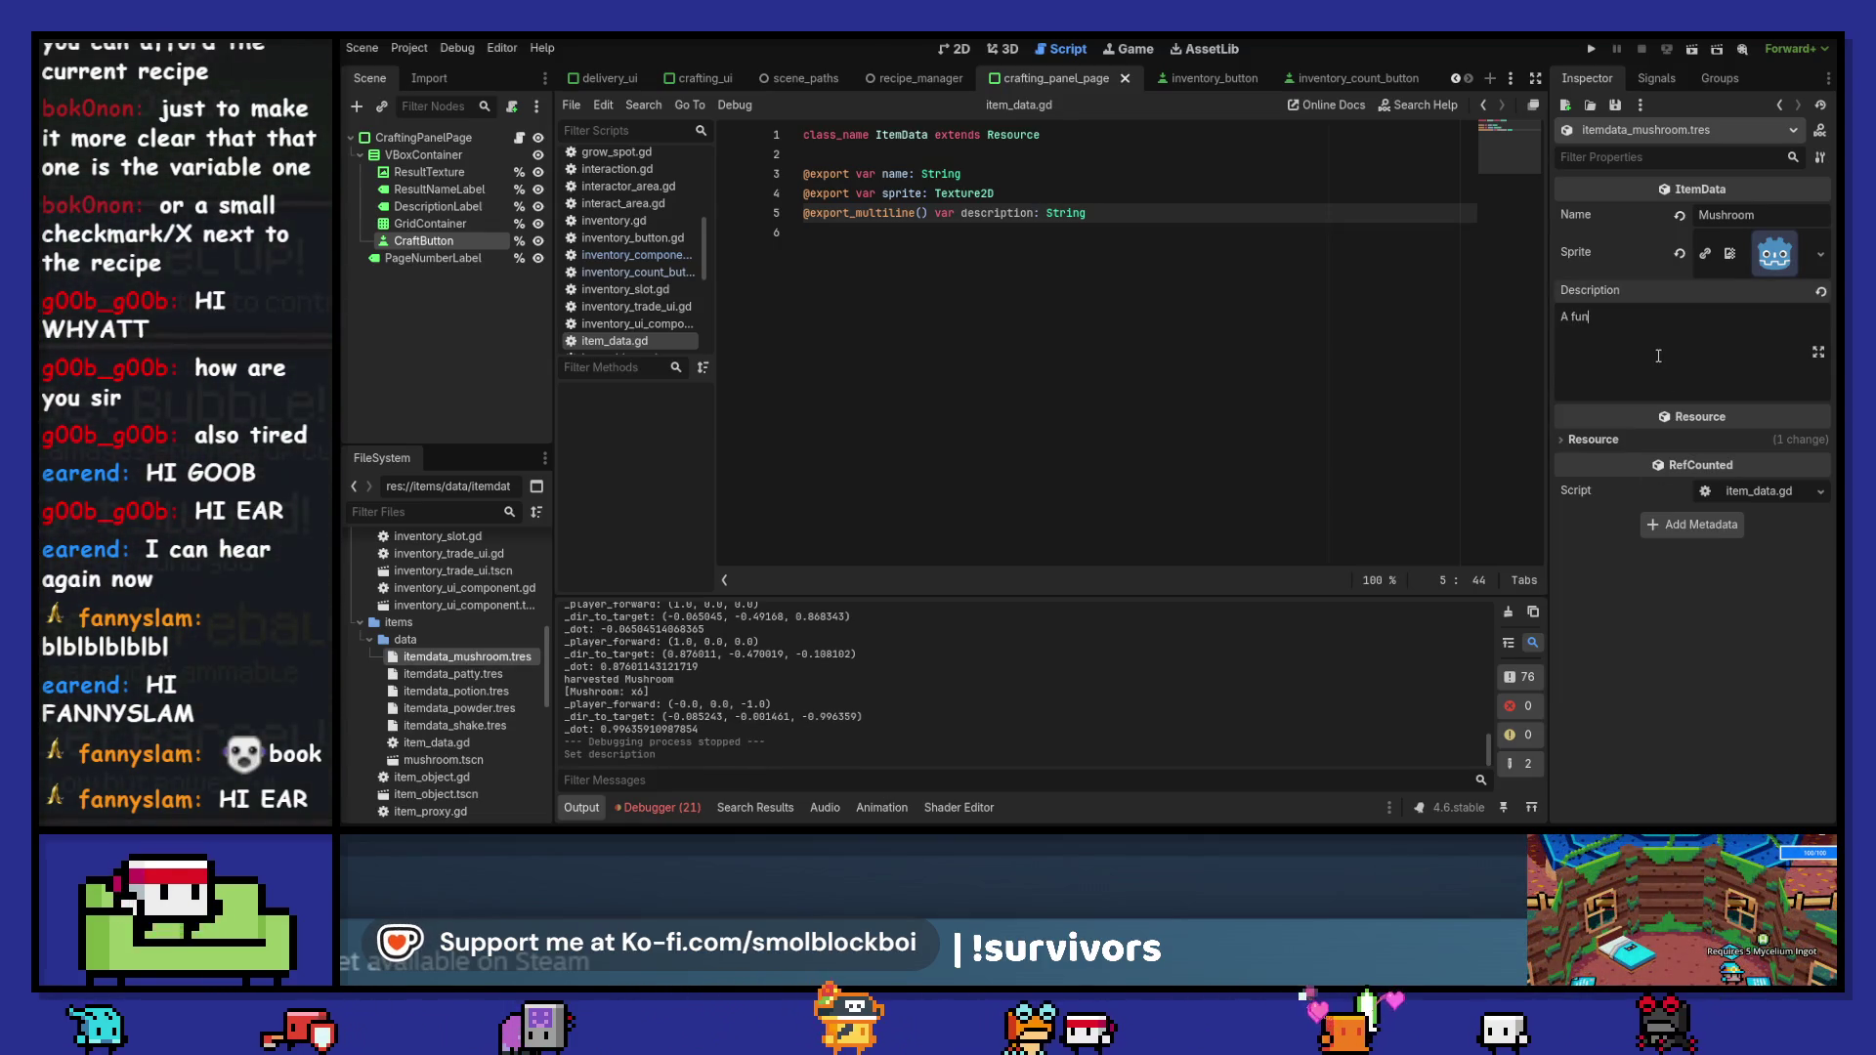
type(" guy.")
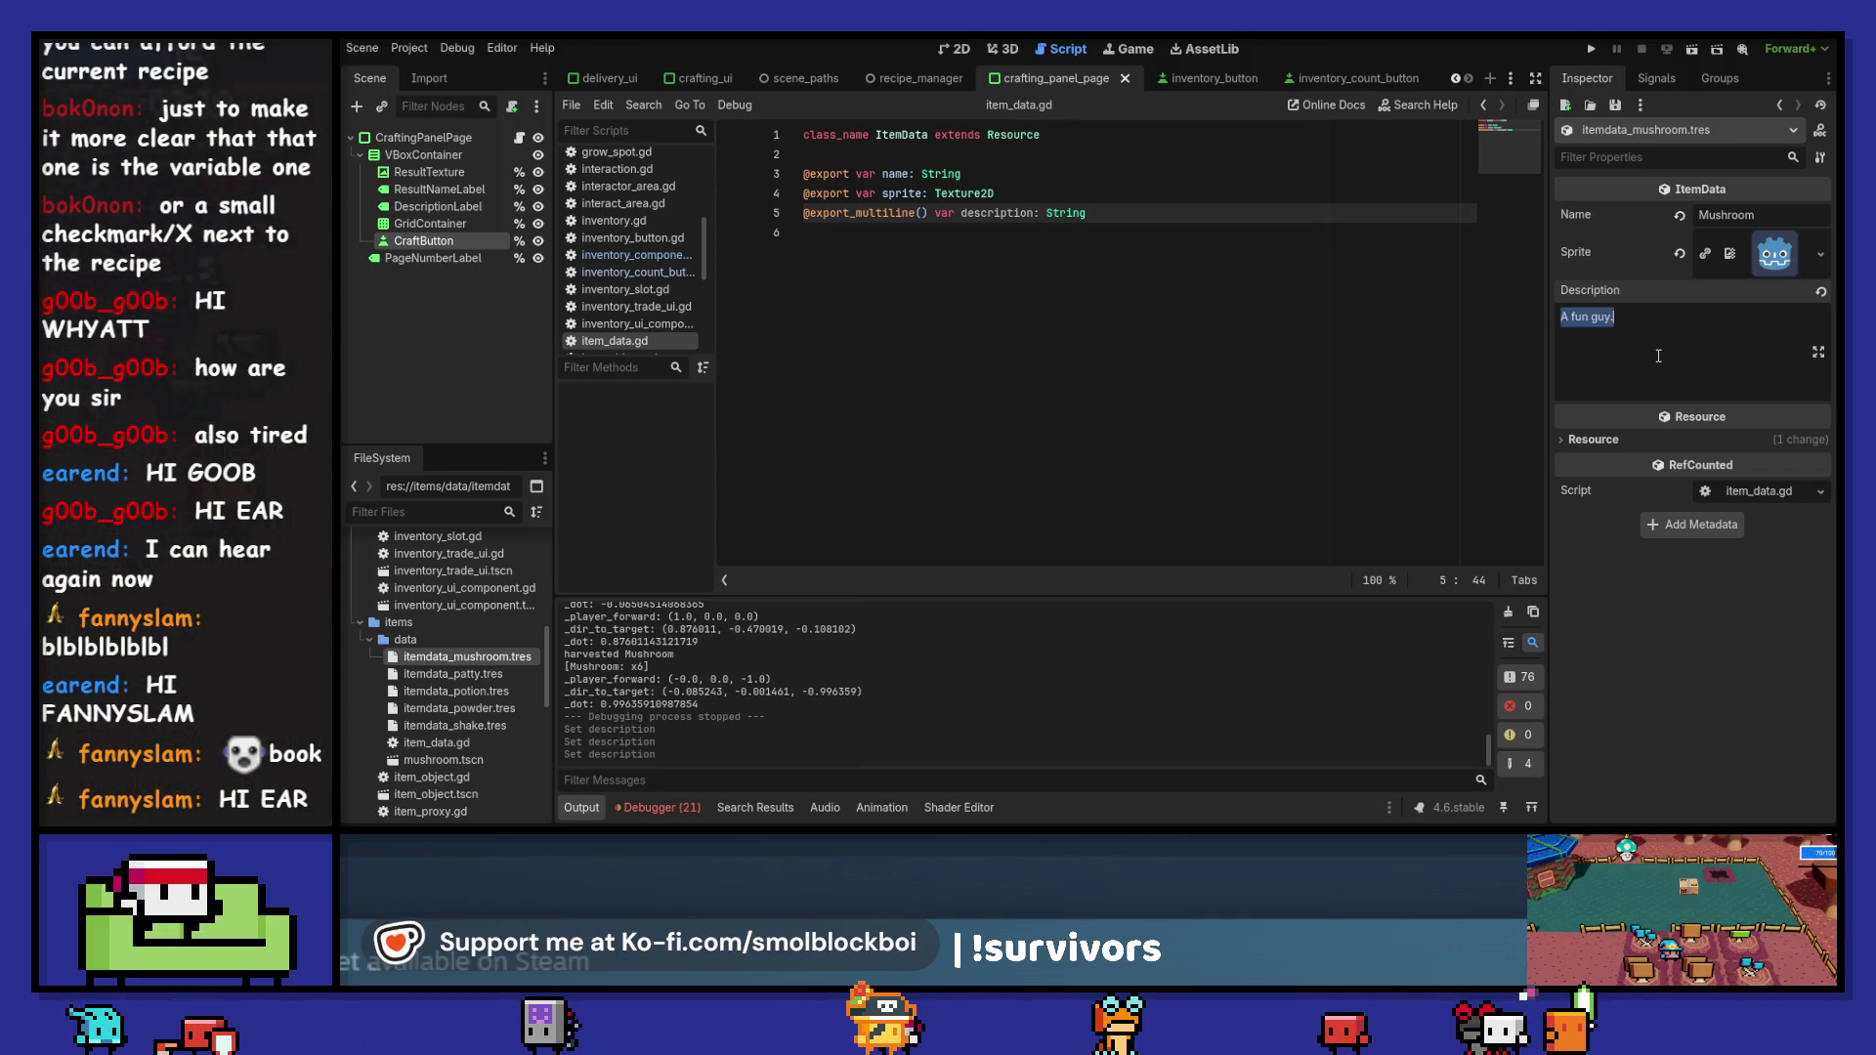
left_click(493, 679)
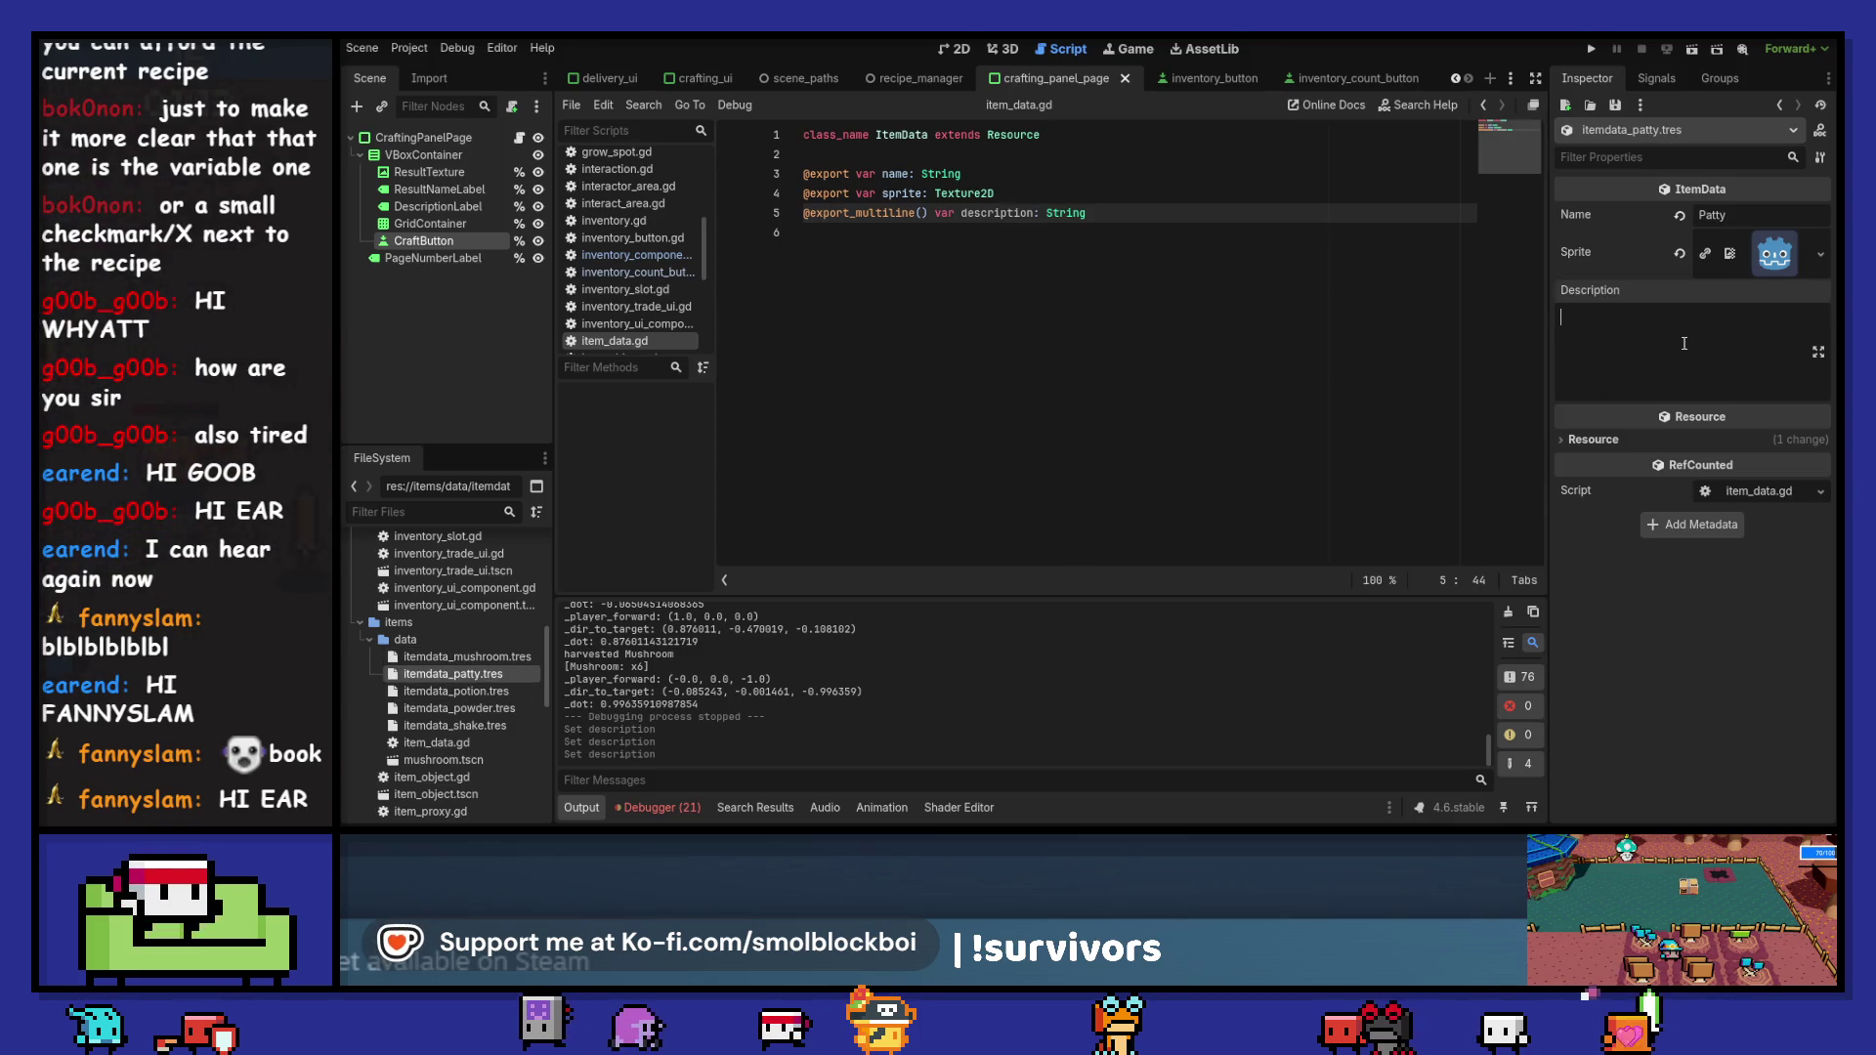
type("Smells")
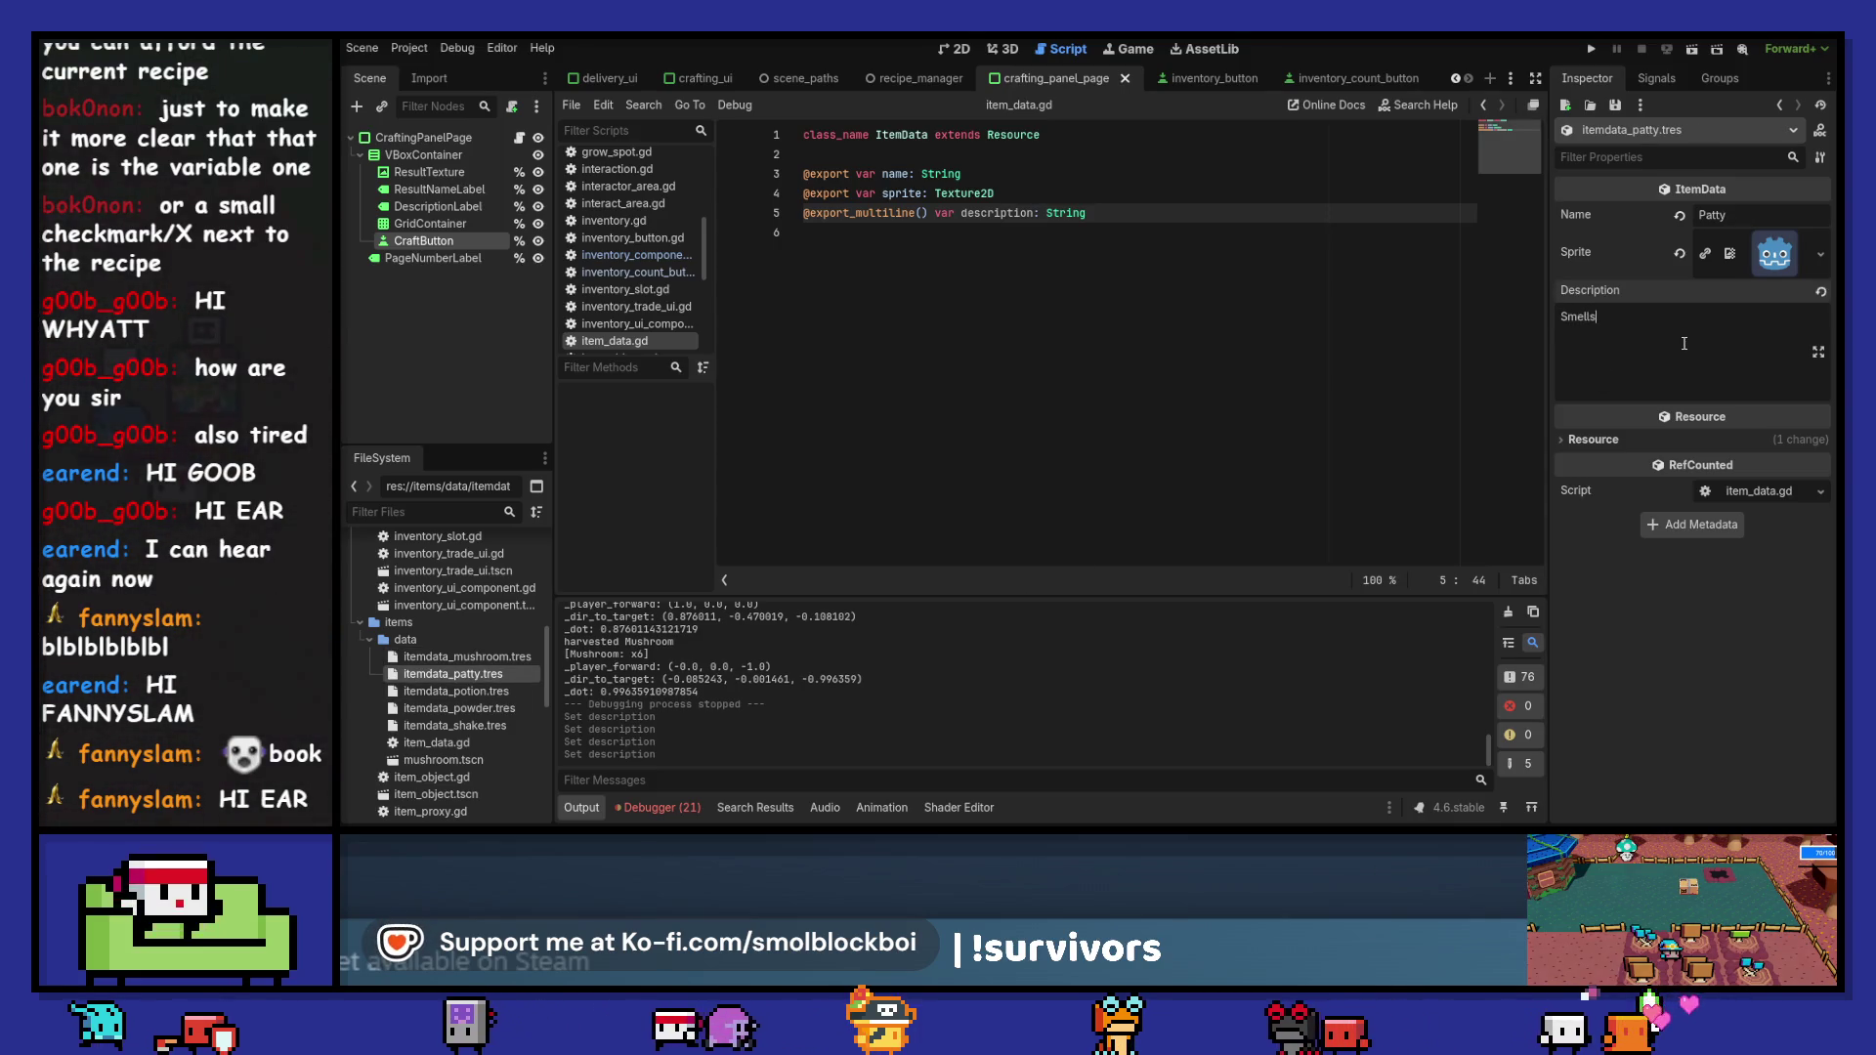
type(" l")
key("BackSpace")
key("BackSpace")
type(".")
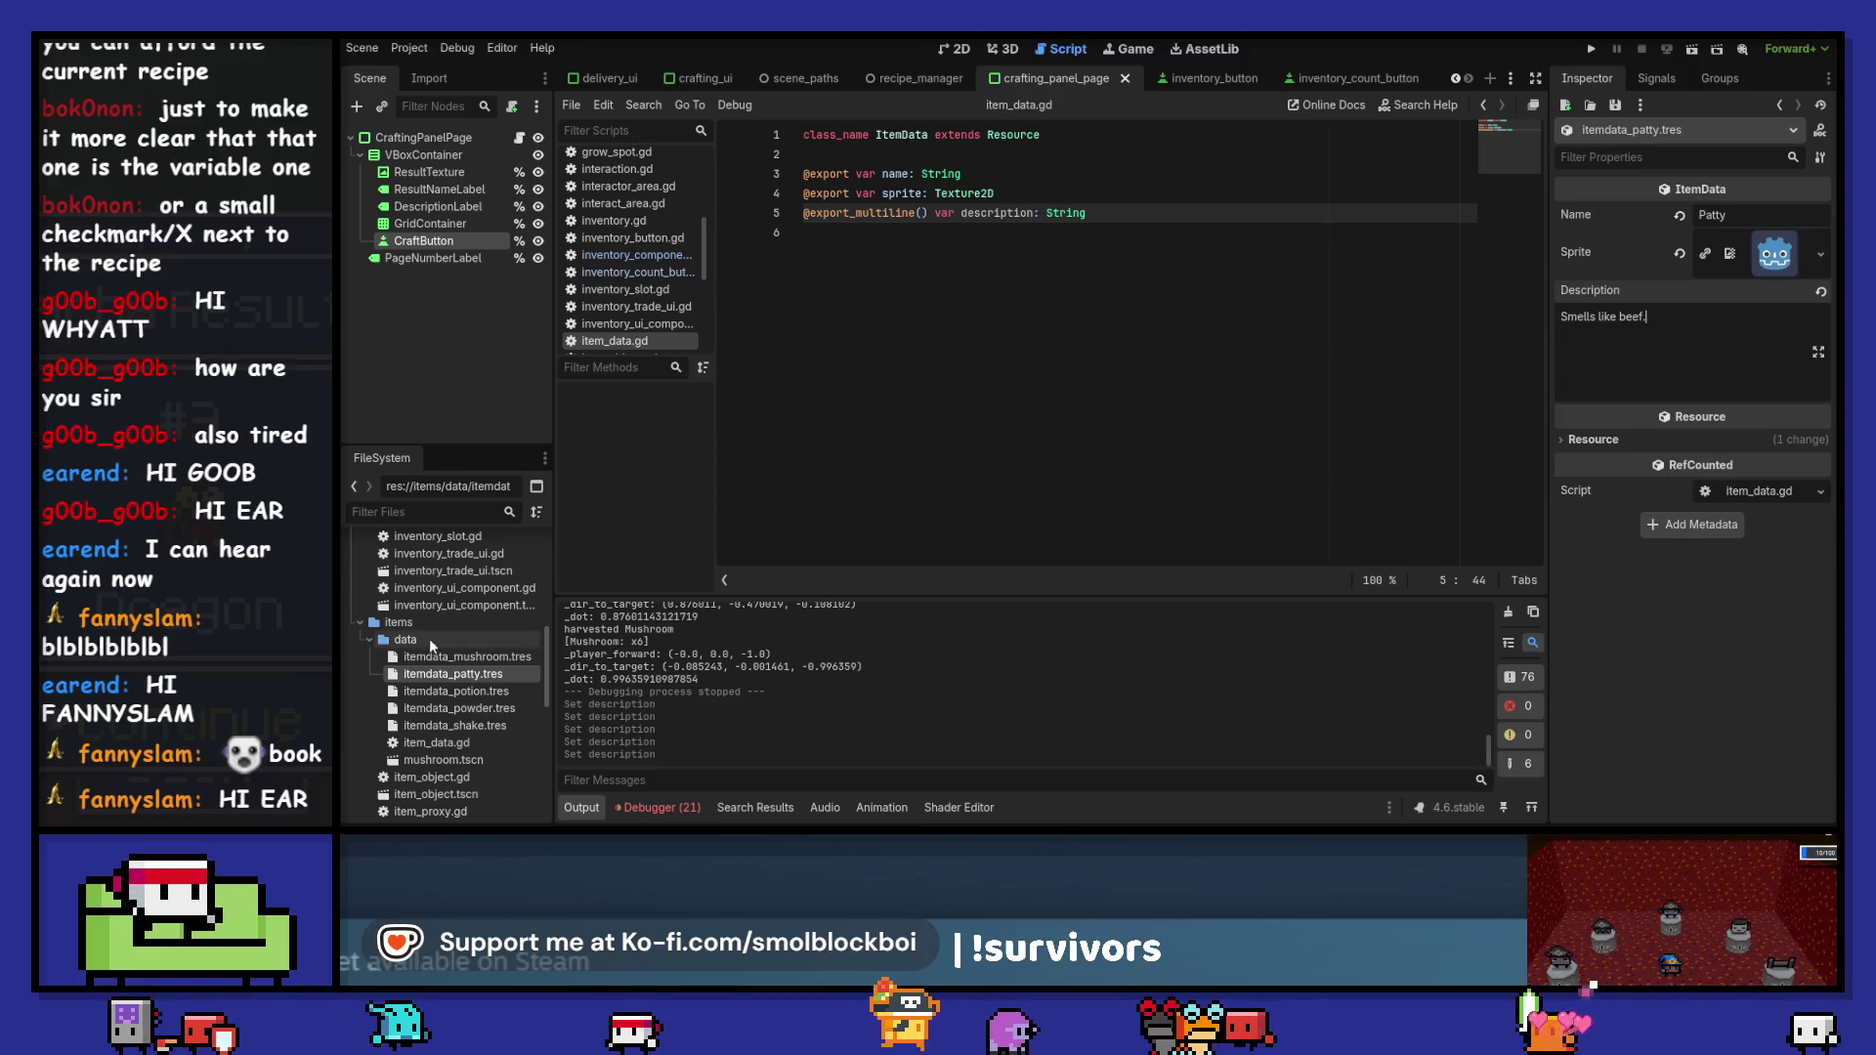
Describe the Potion as 'Tastes awful, but it works.' and the Powder as 'Do not inhale.'.
left_click(455, 691)
left_click(1647, 372)
type("Taste")
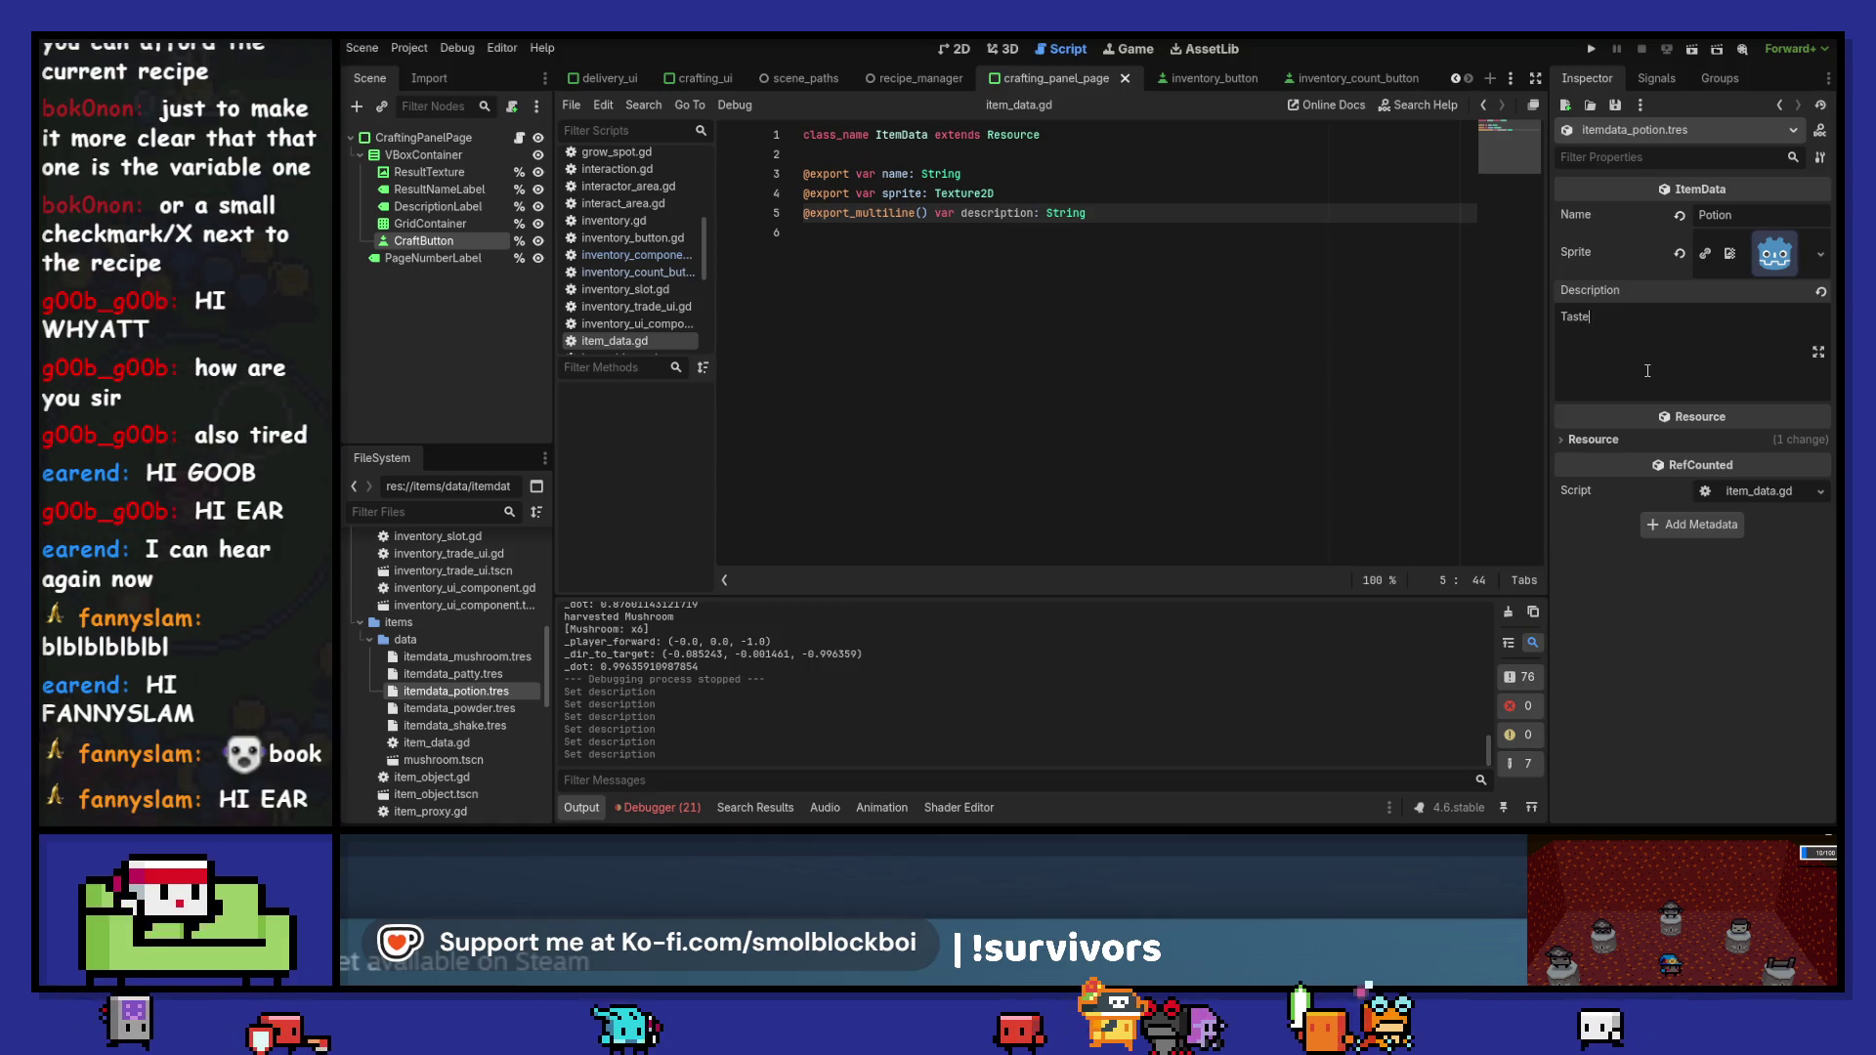
type("s awful,")
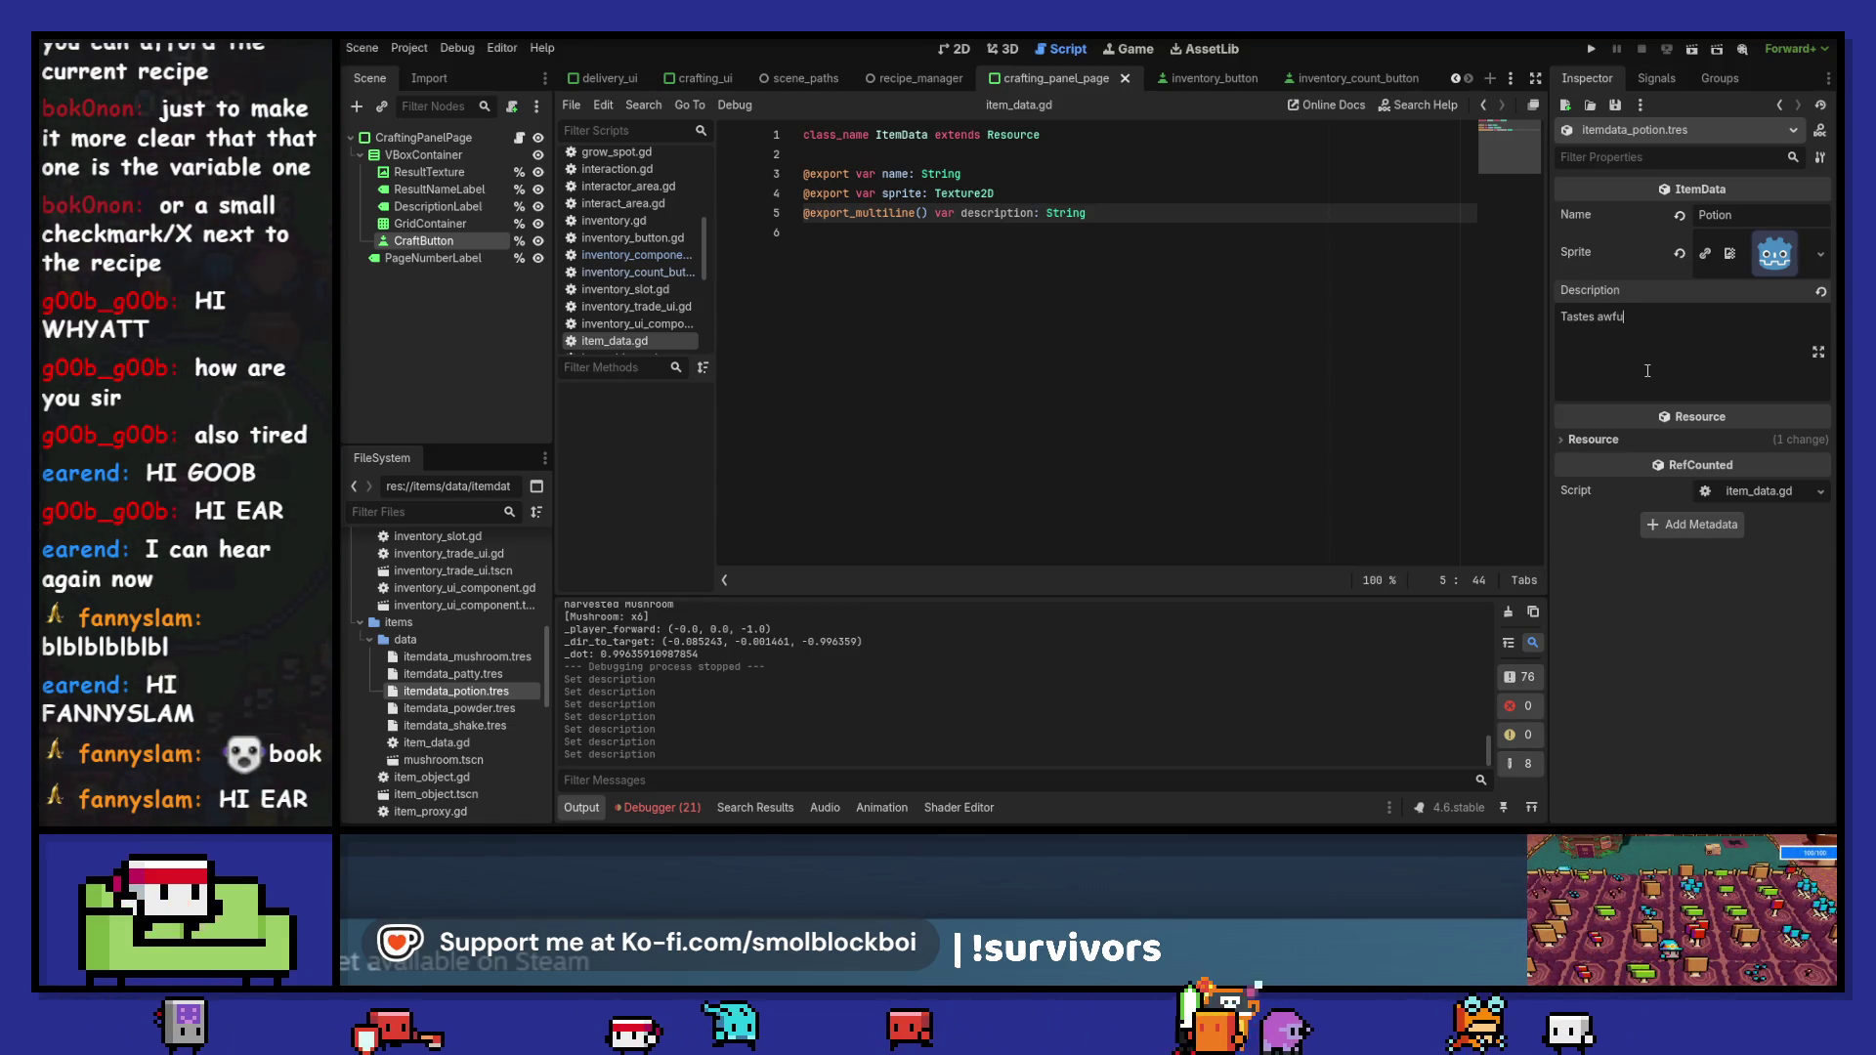
type(" but it works.")
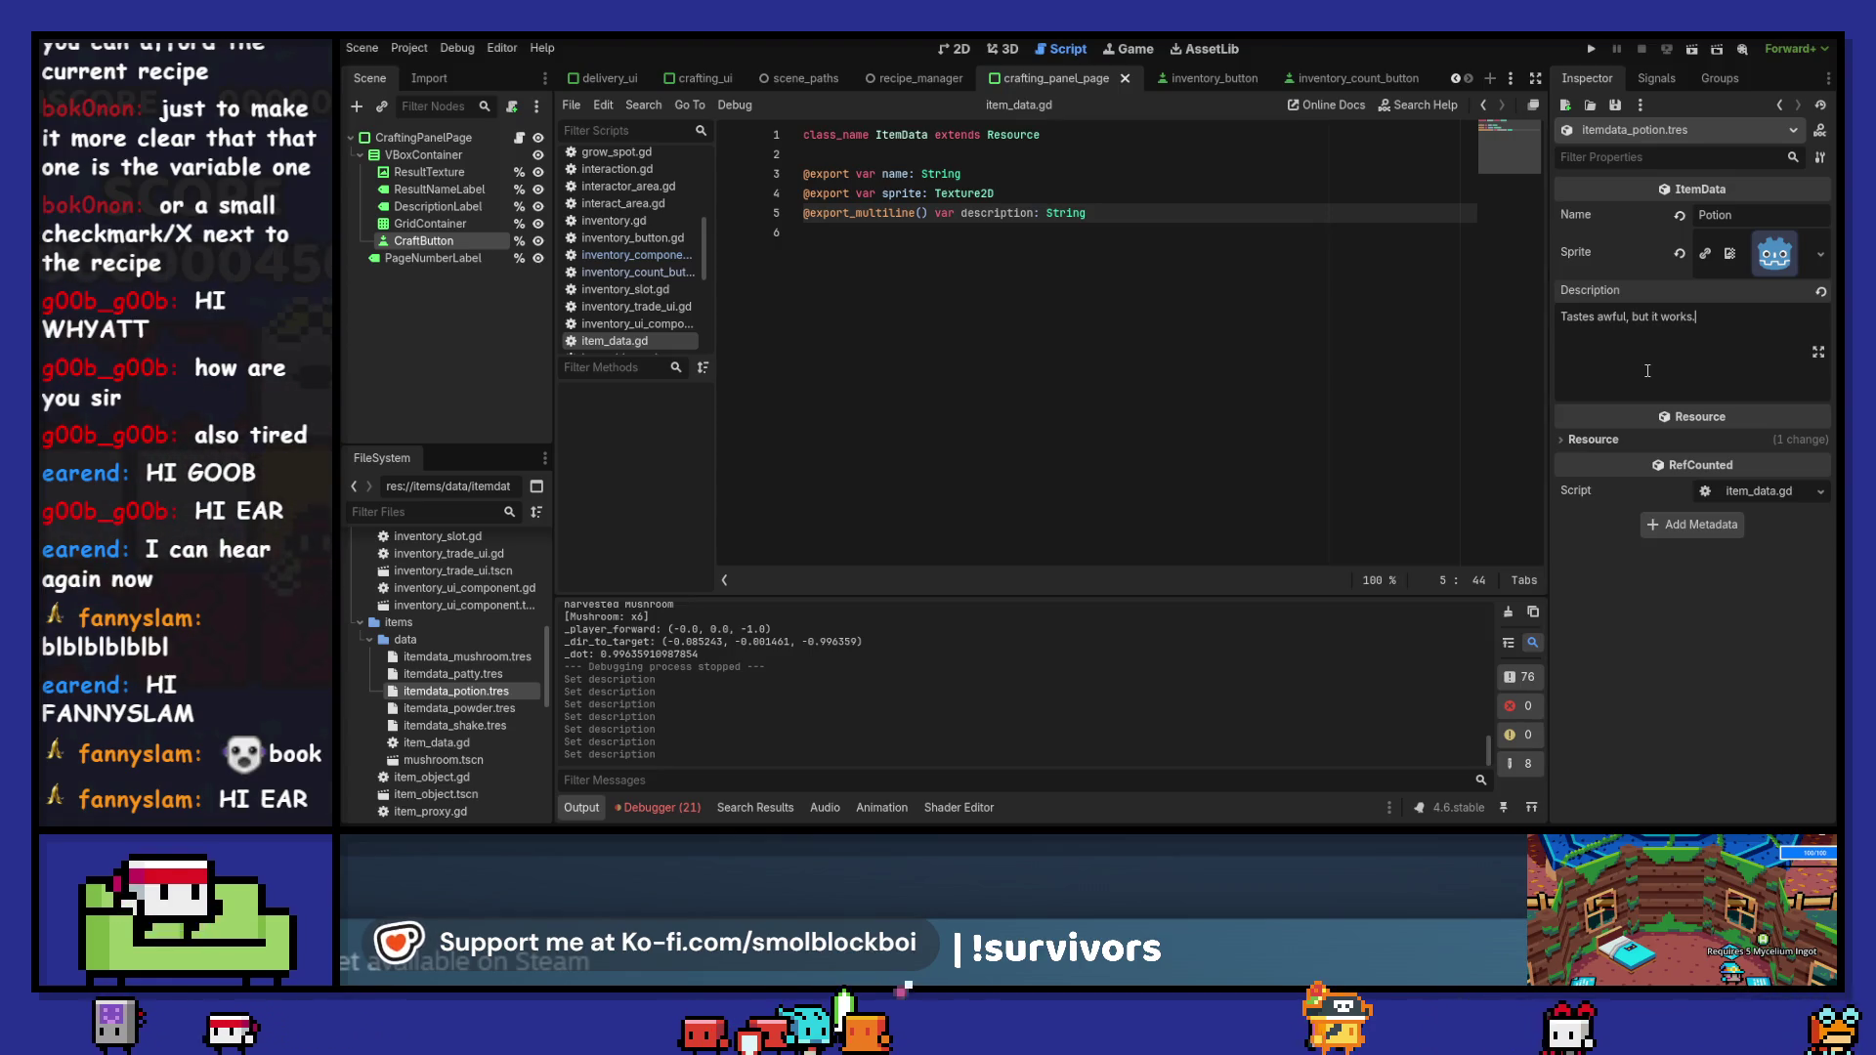
left_click(523, 709)
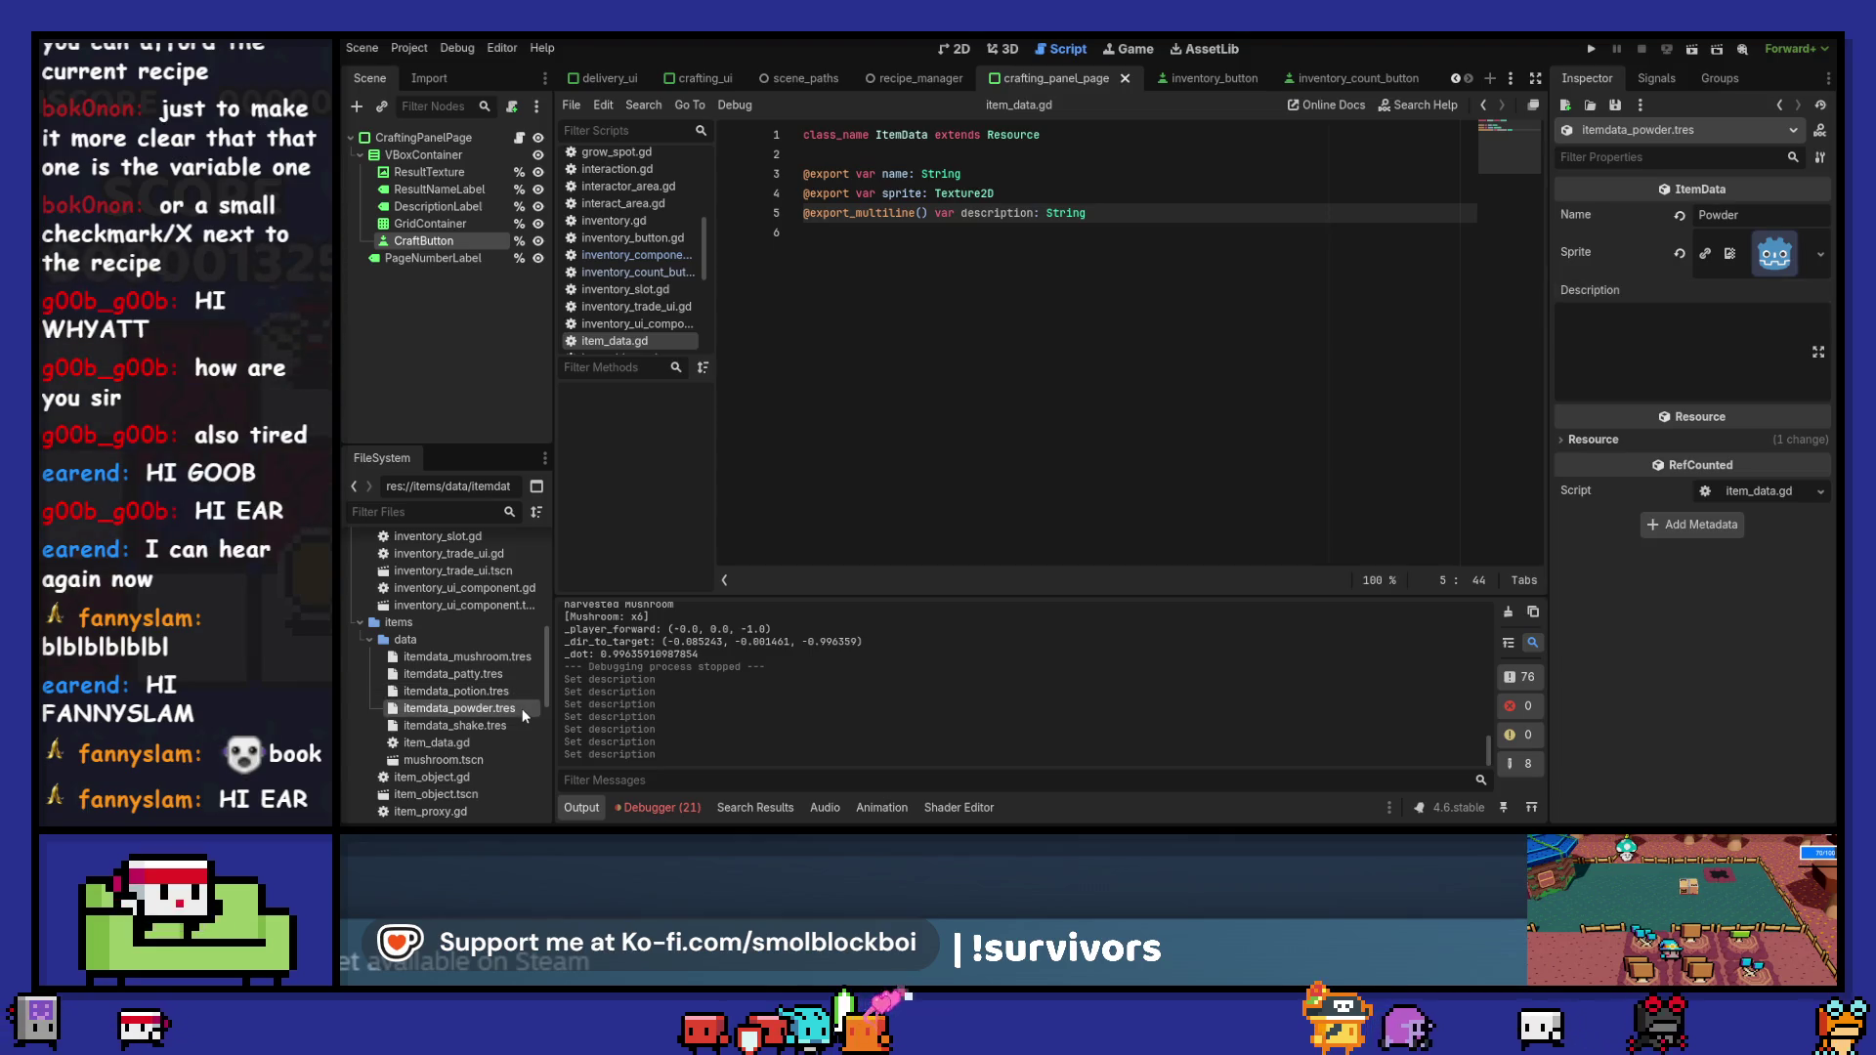
left_click(1647, 349)
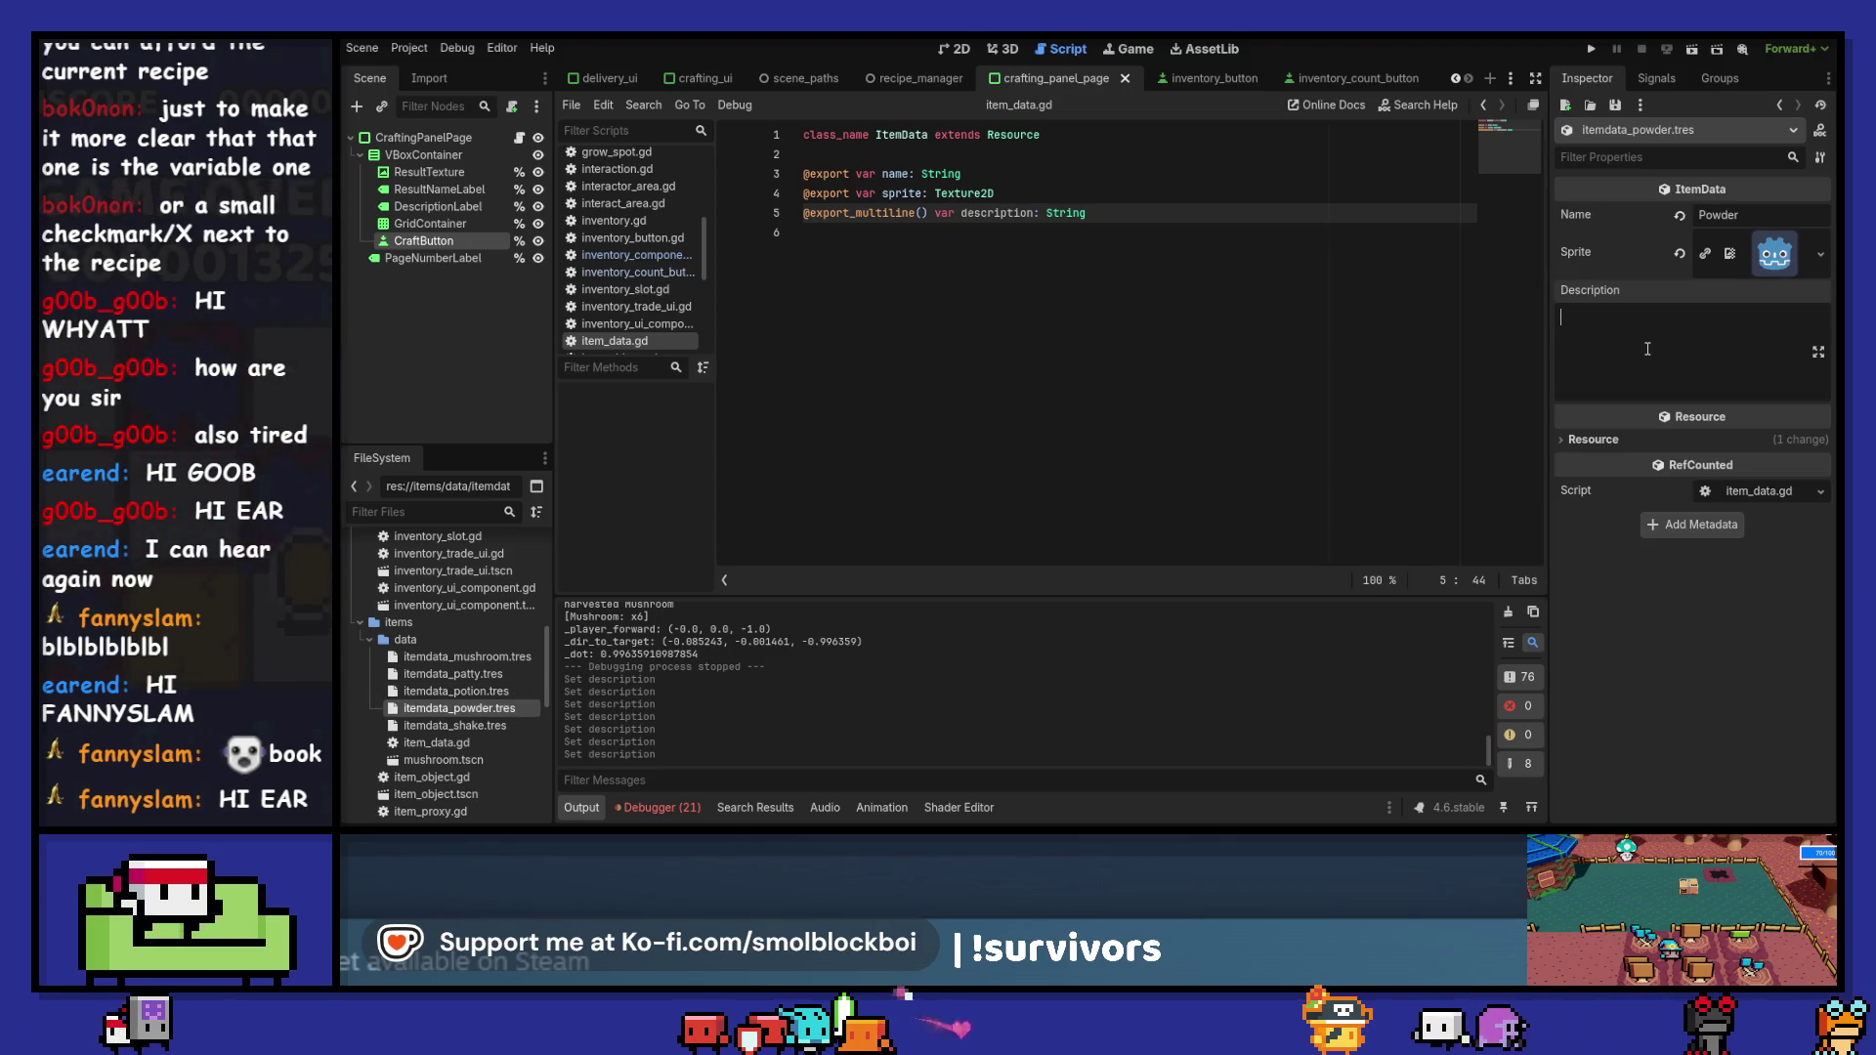
type("Do not inhale")
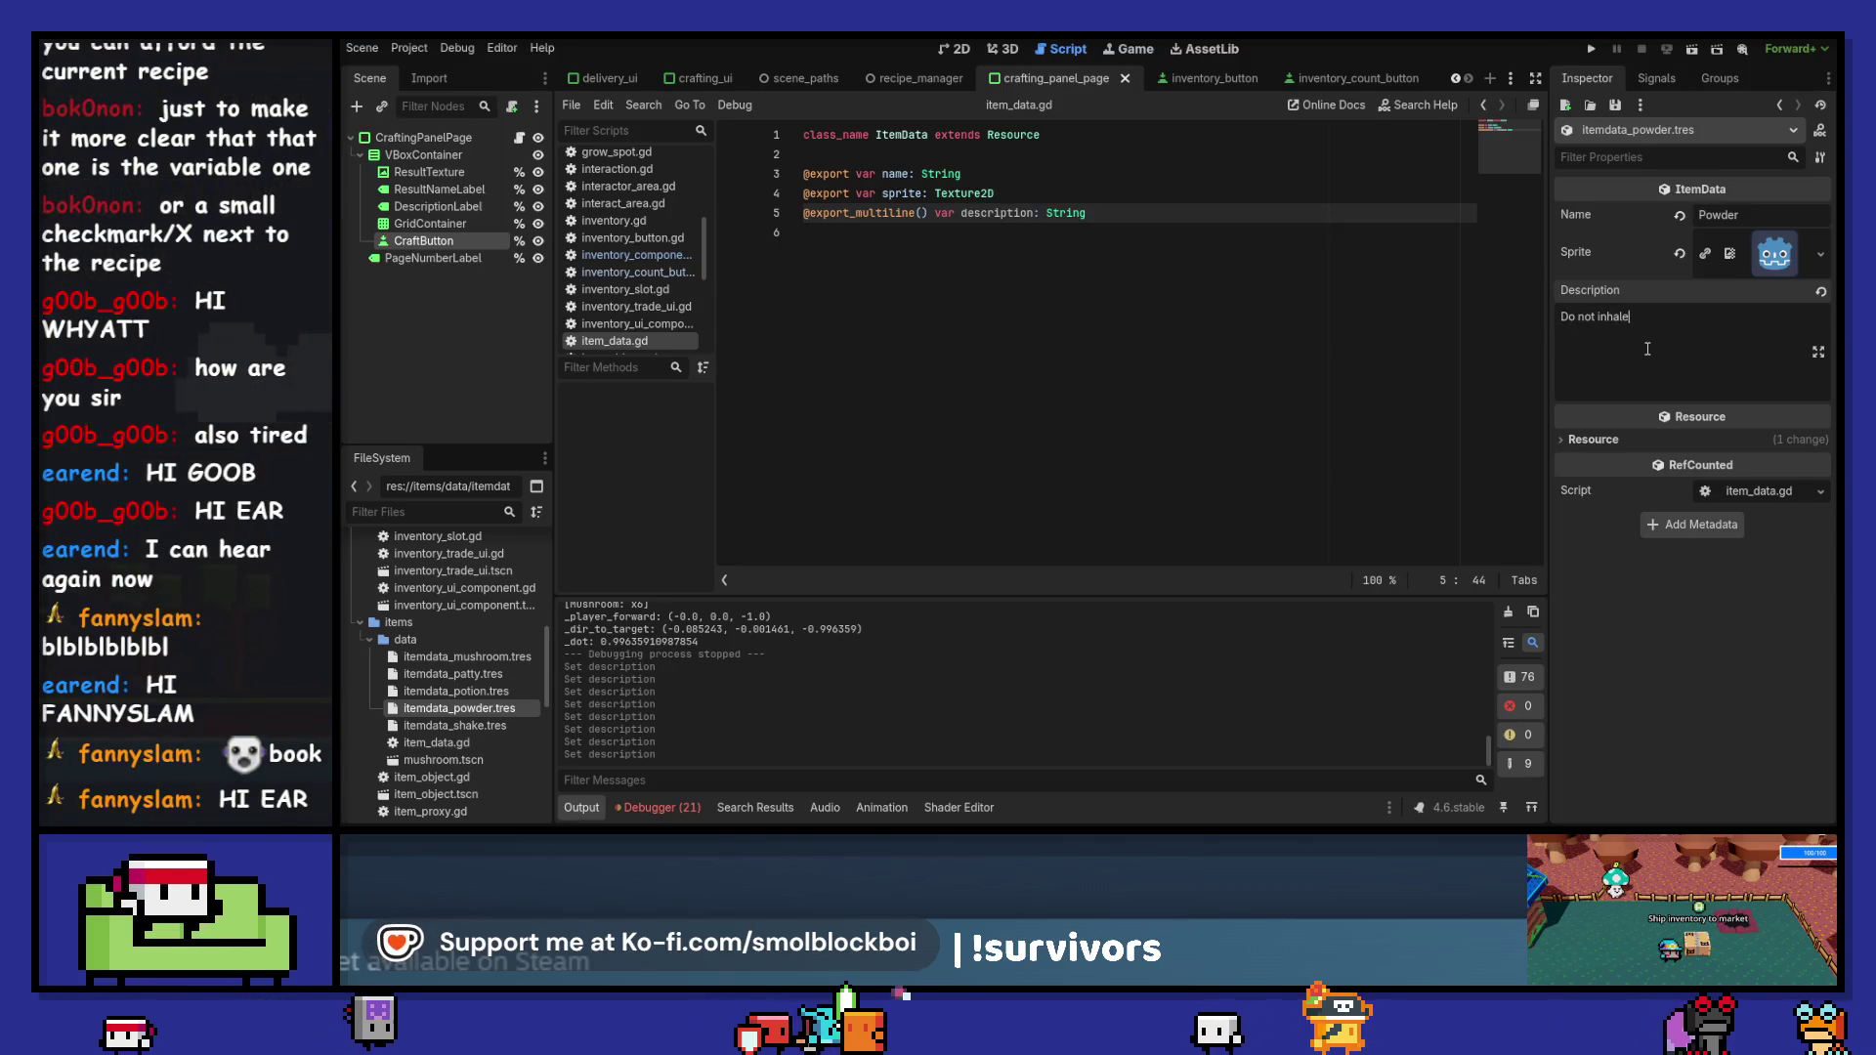
type(".")
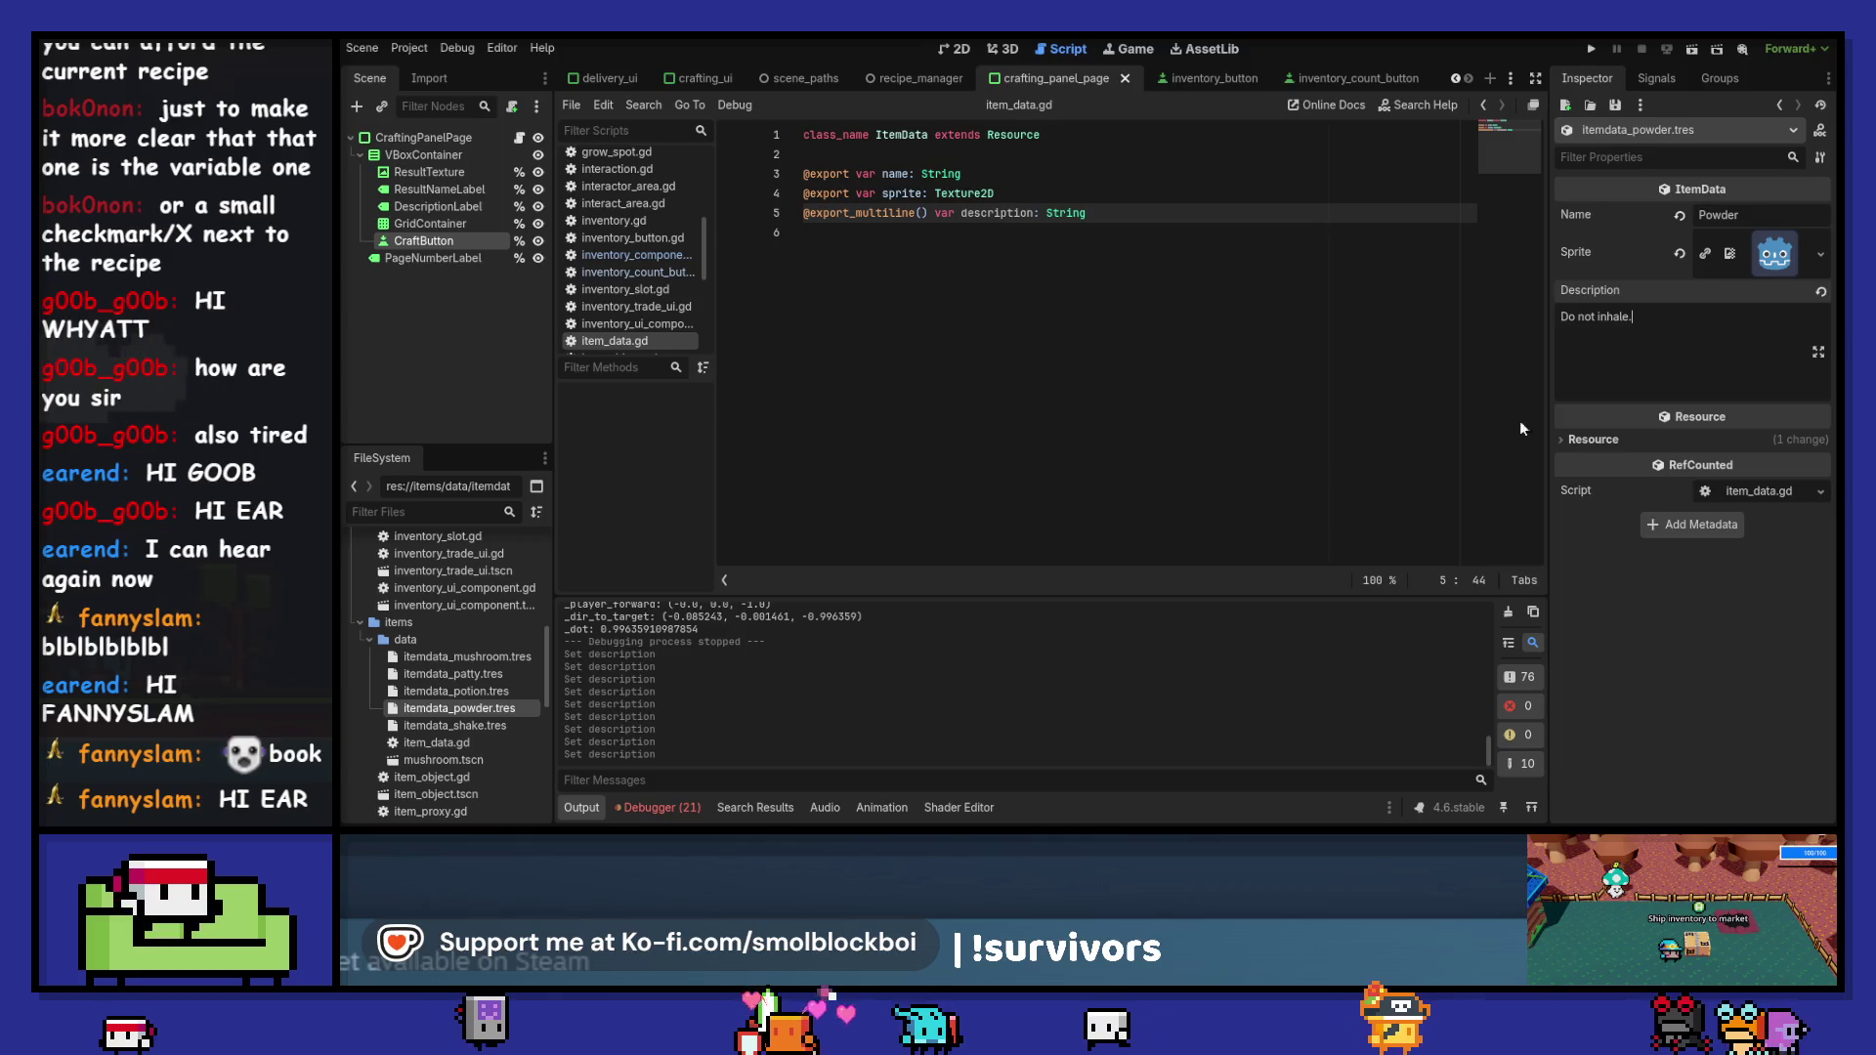
Describe the Shake as 'Not stirred.', save the item data, and run the game.
left_click(396, 725)
left_click(1629, 359)
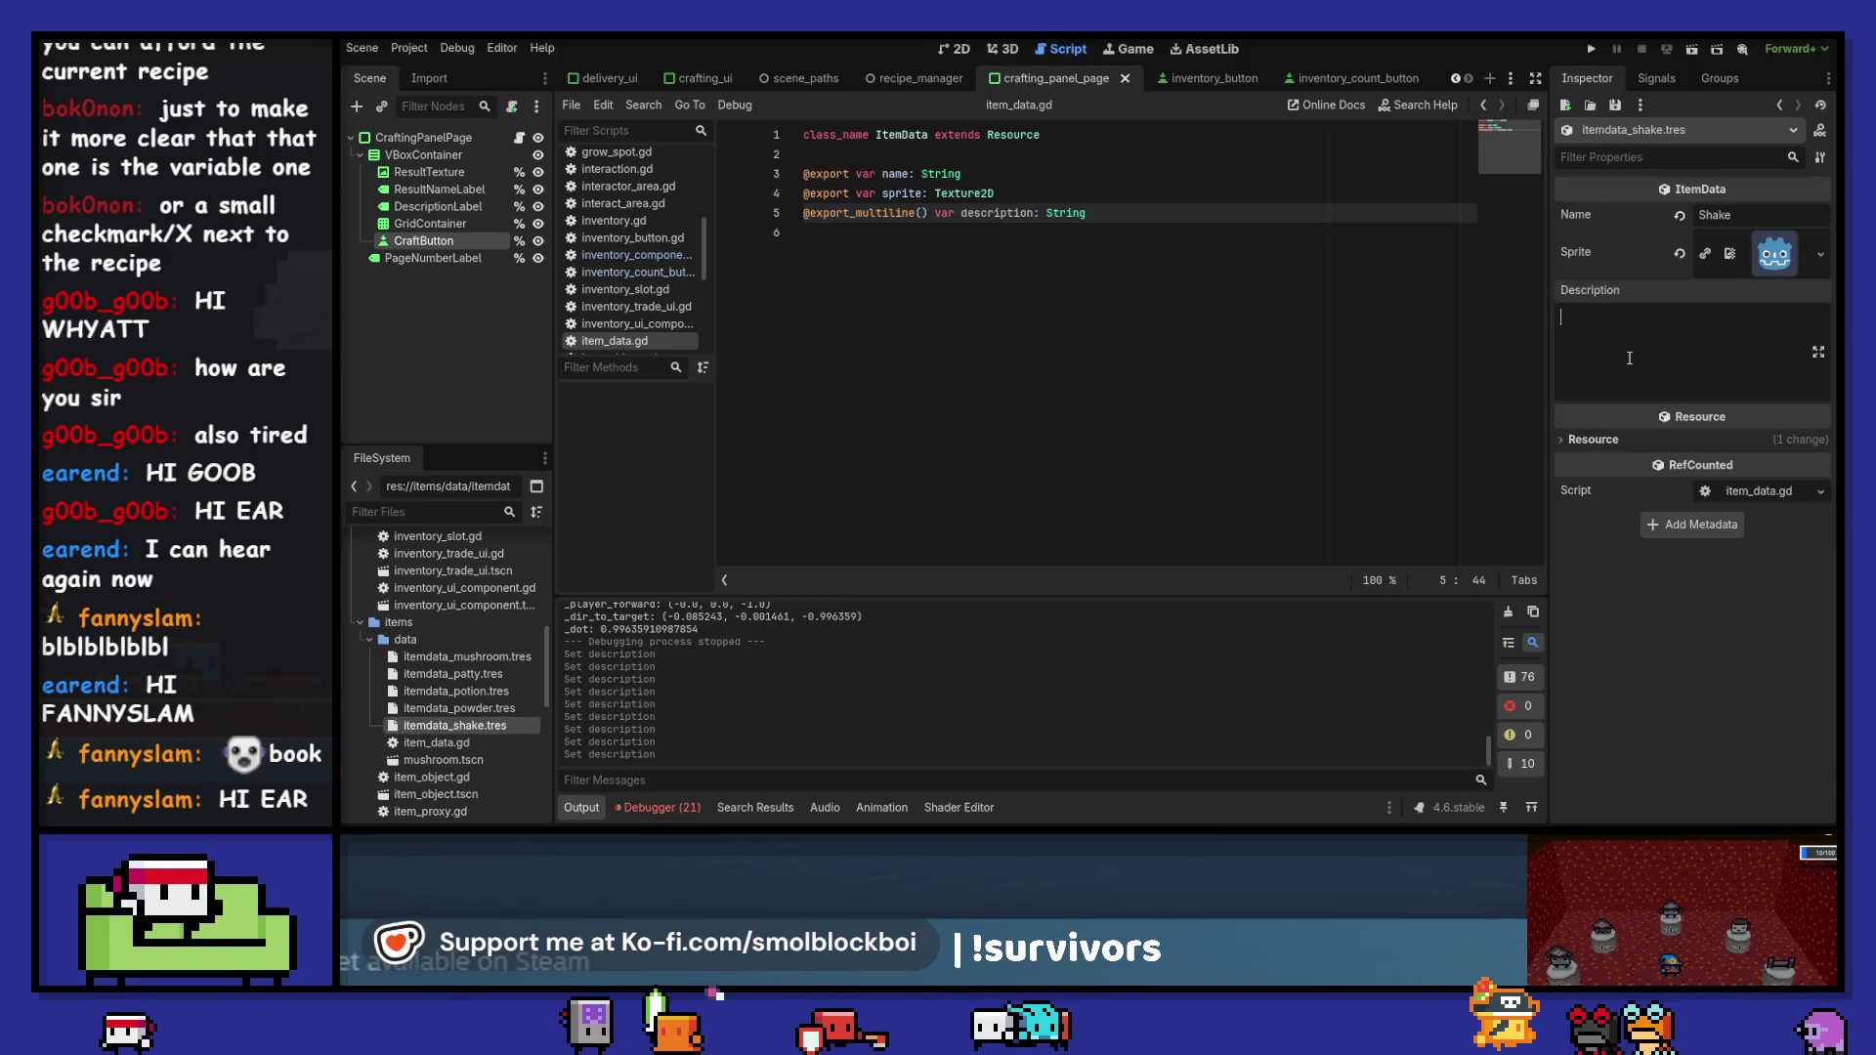
type("Not sti")
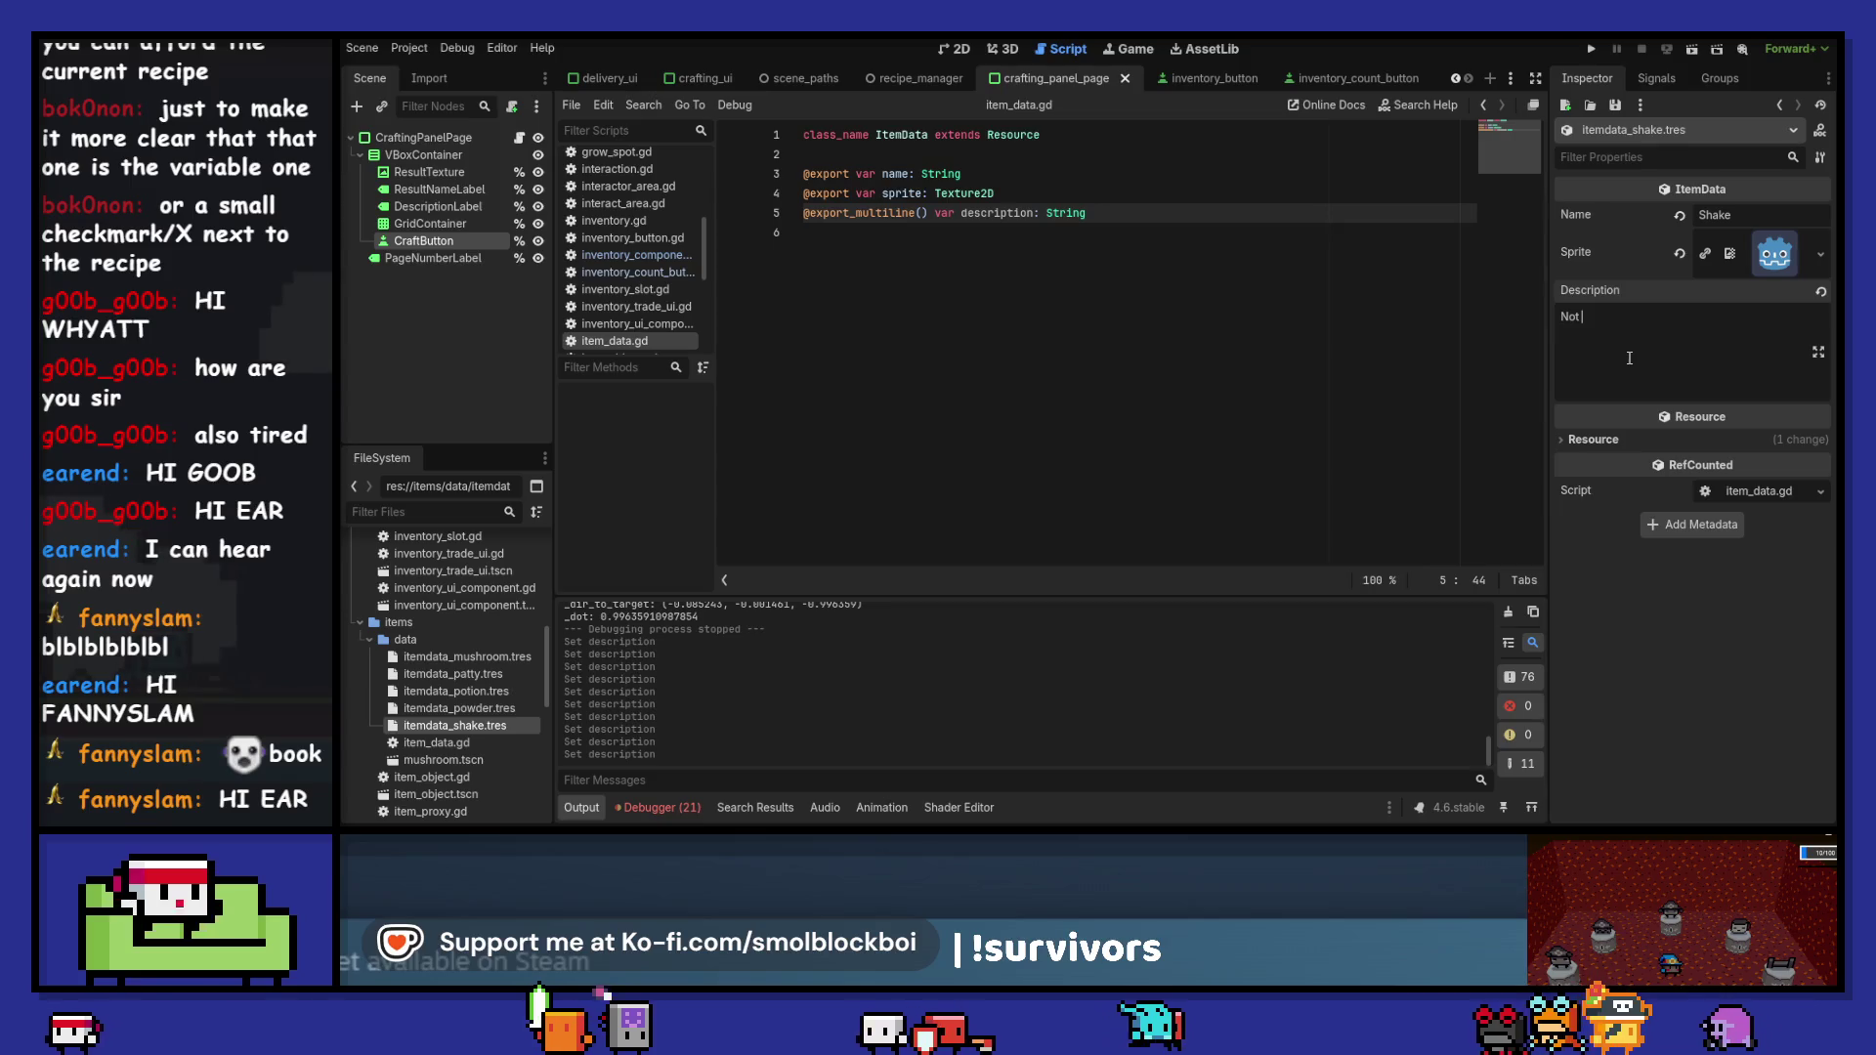
type("rred.")
key("ctrl+s")
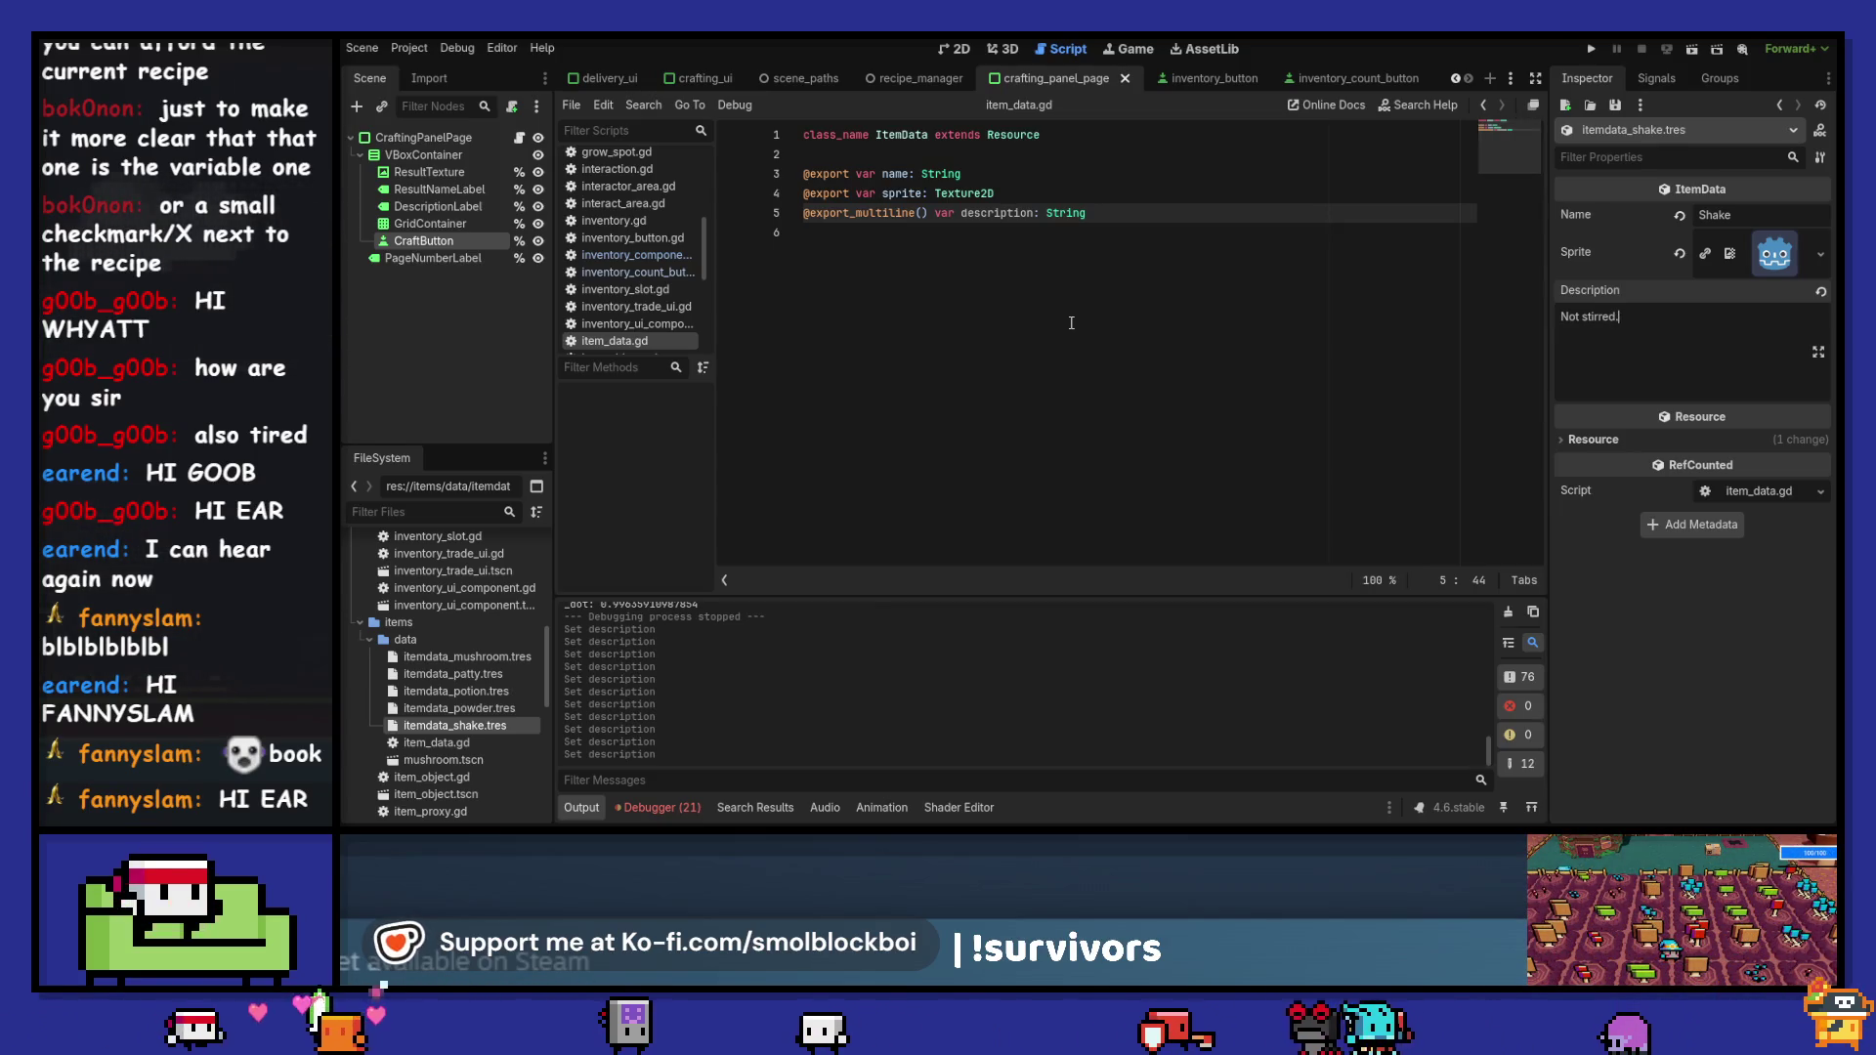
key("F5")
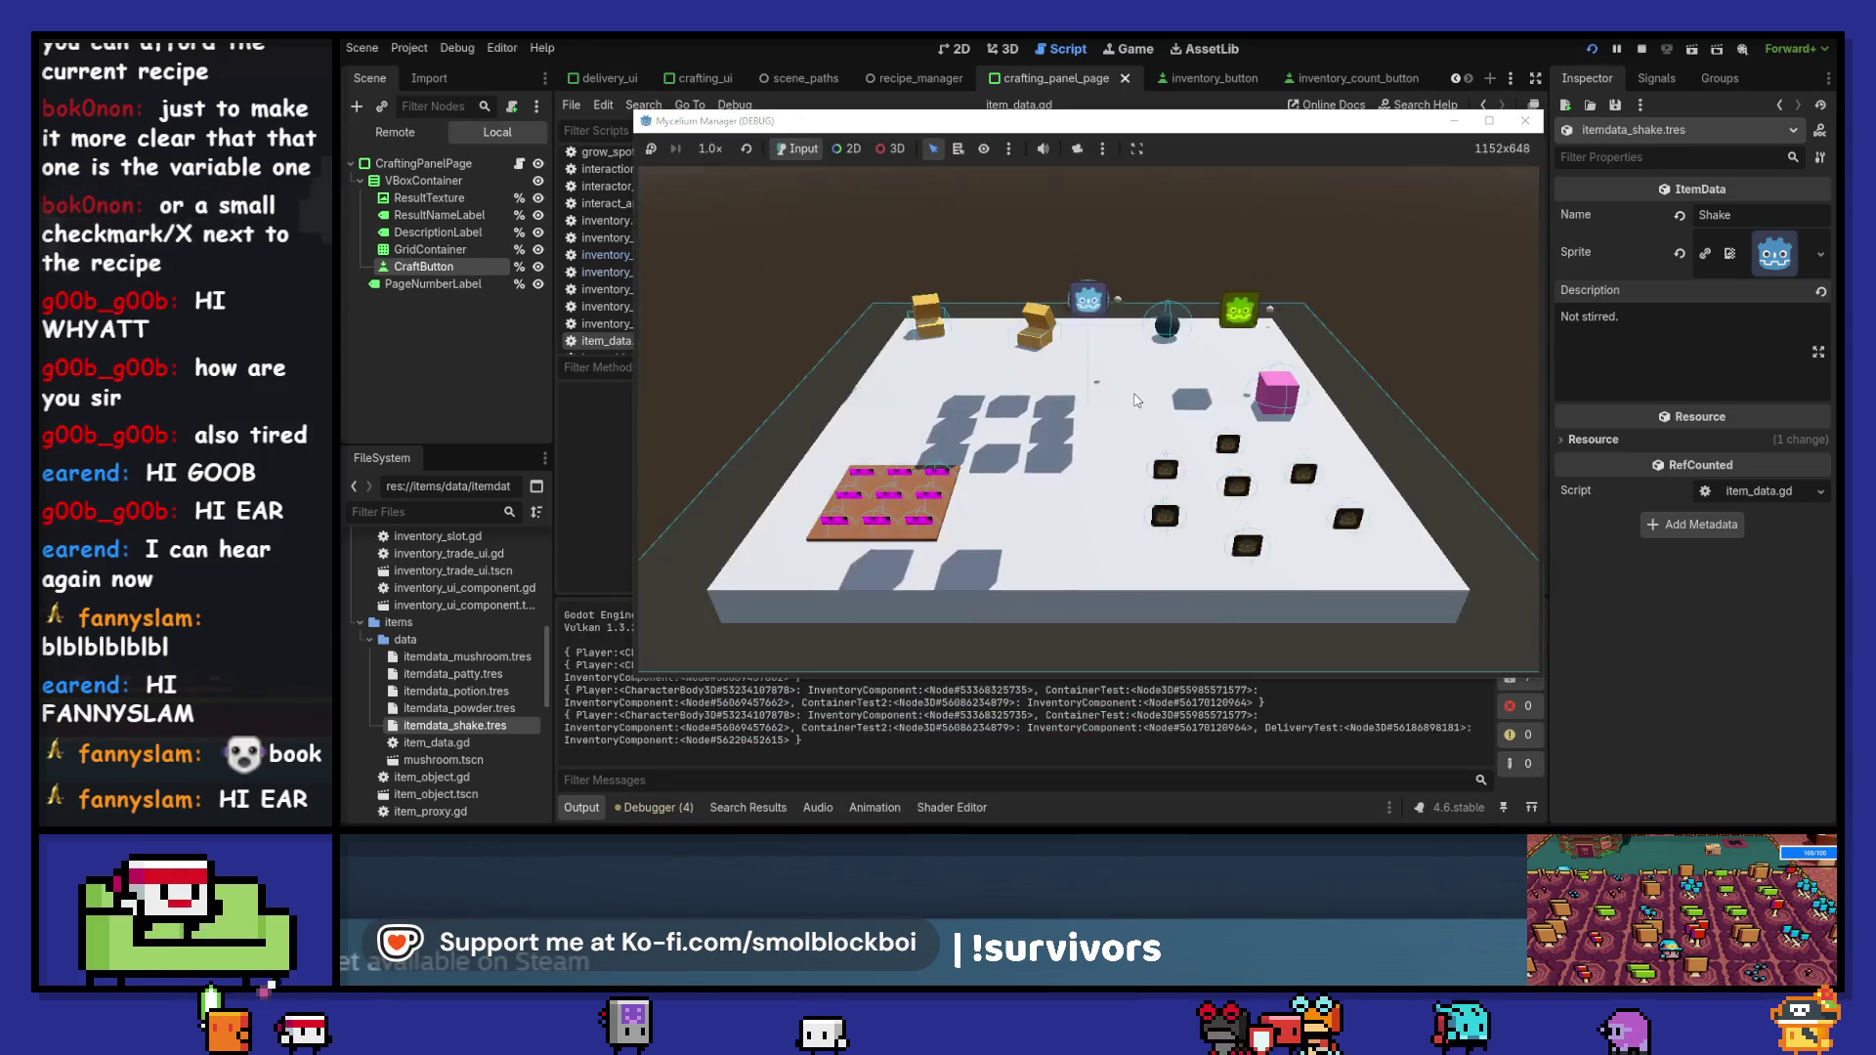
Check the crafting panel in game, stop it, and open crafting_panel_page.gd.
key("e")
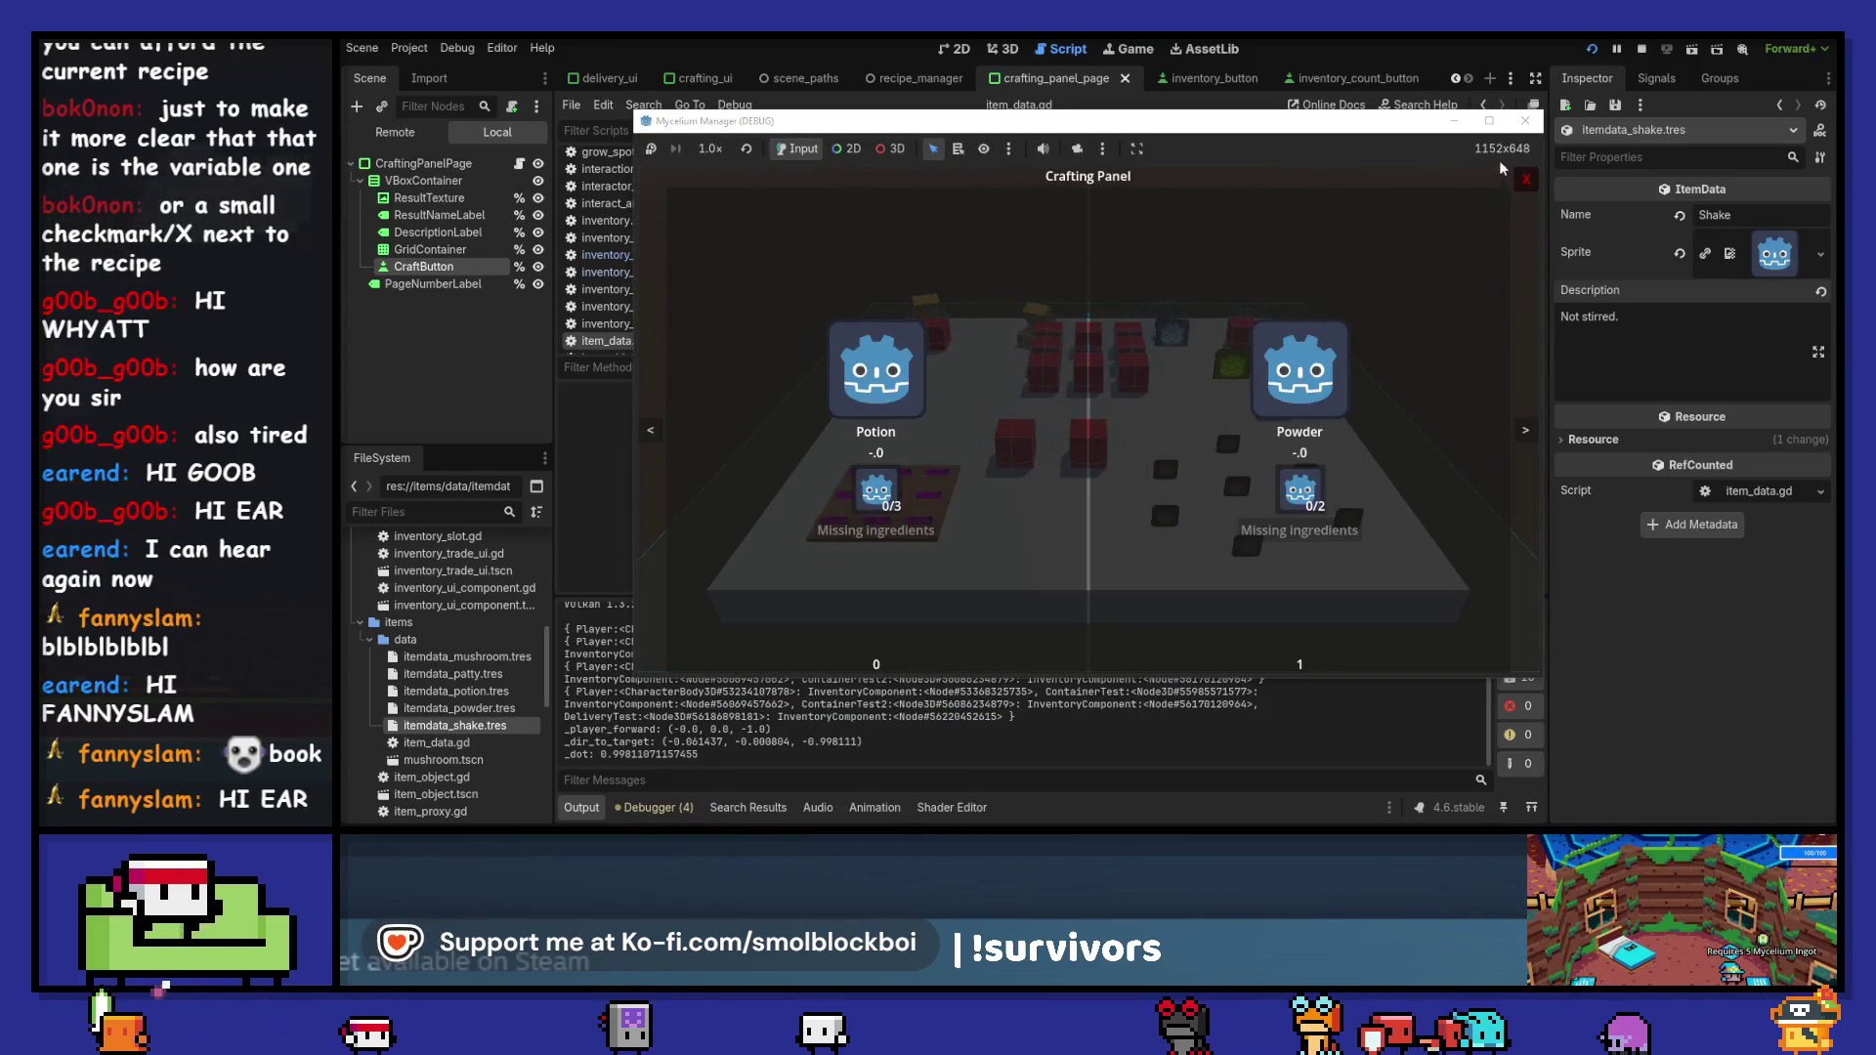
key("F5")
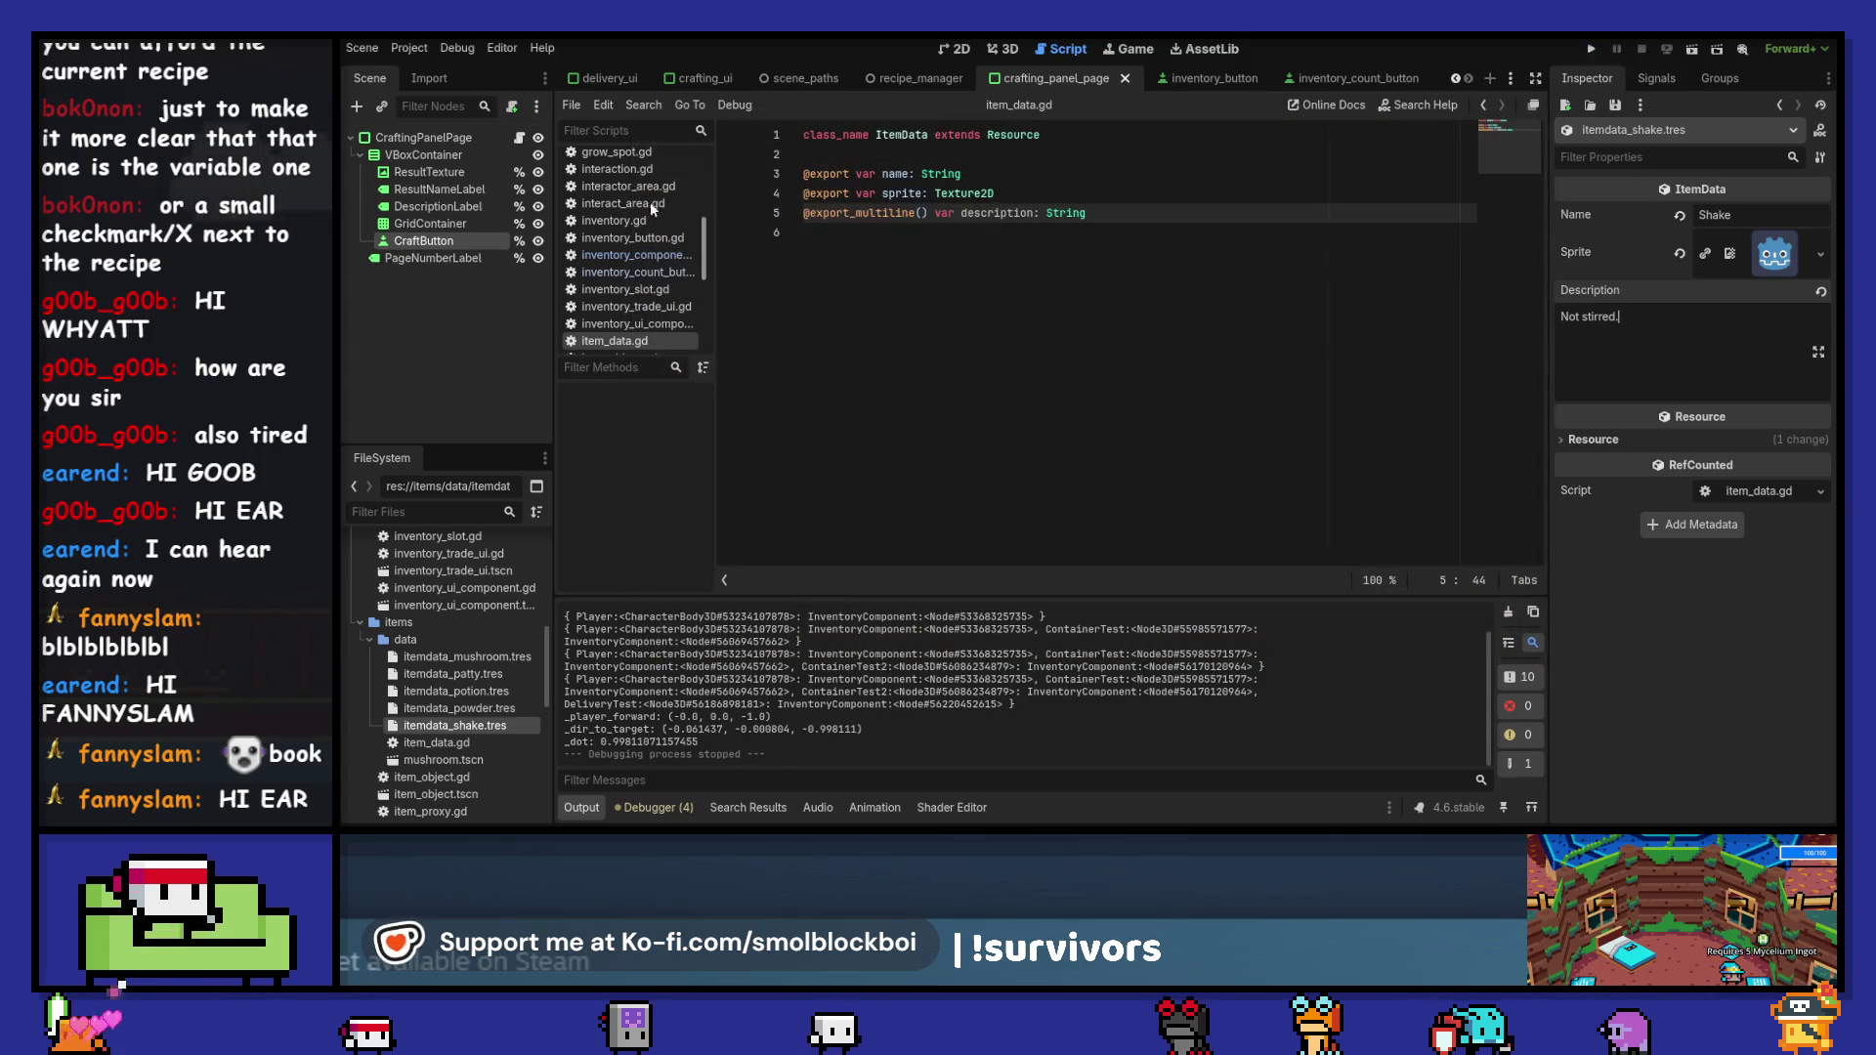
left_click(940, 49)
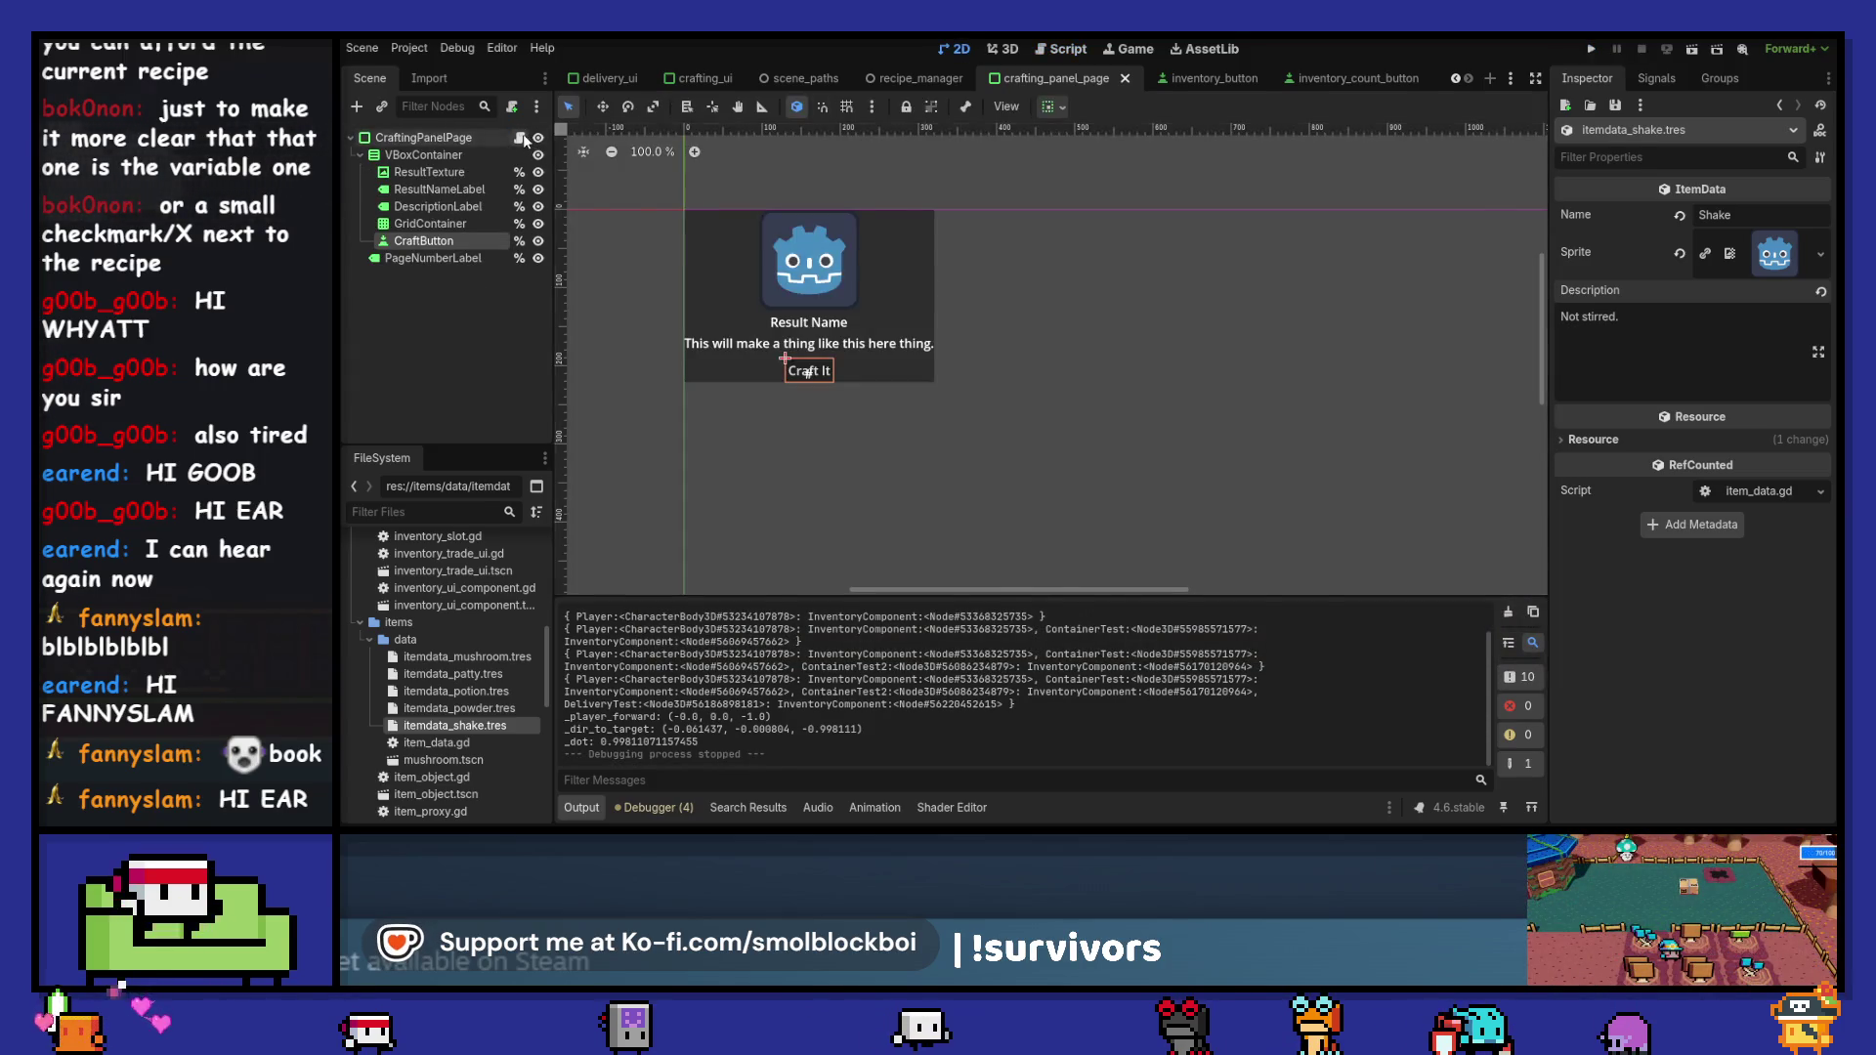
left_click(519, 138)
scroll(747, 464, "up", 3)
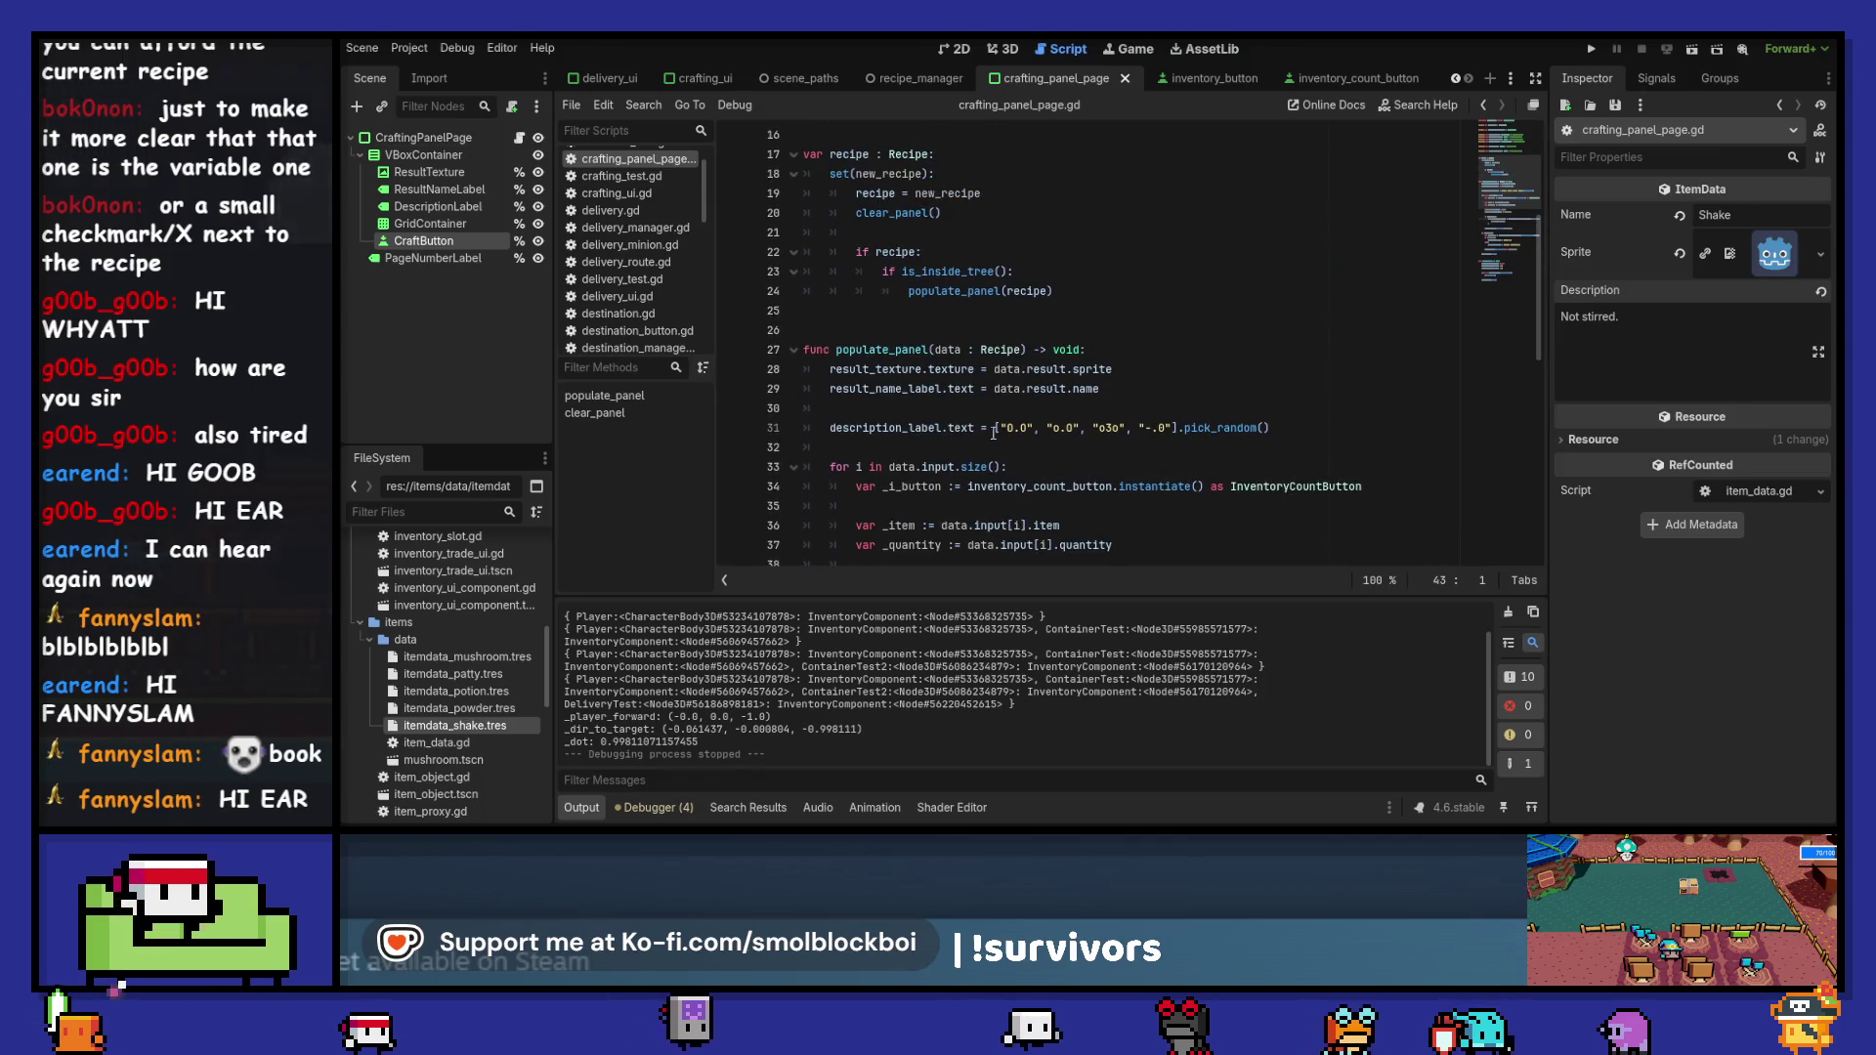
Replace the emoticon list on line 31 with data.result.description and save the script.
left_click_drag(996, 428, 1397, 430)
type("data")
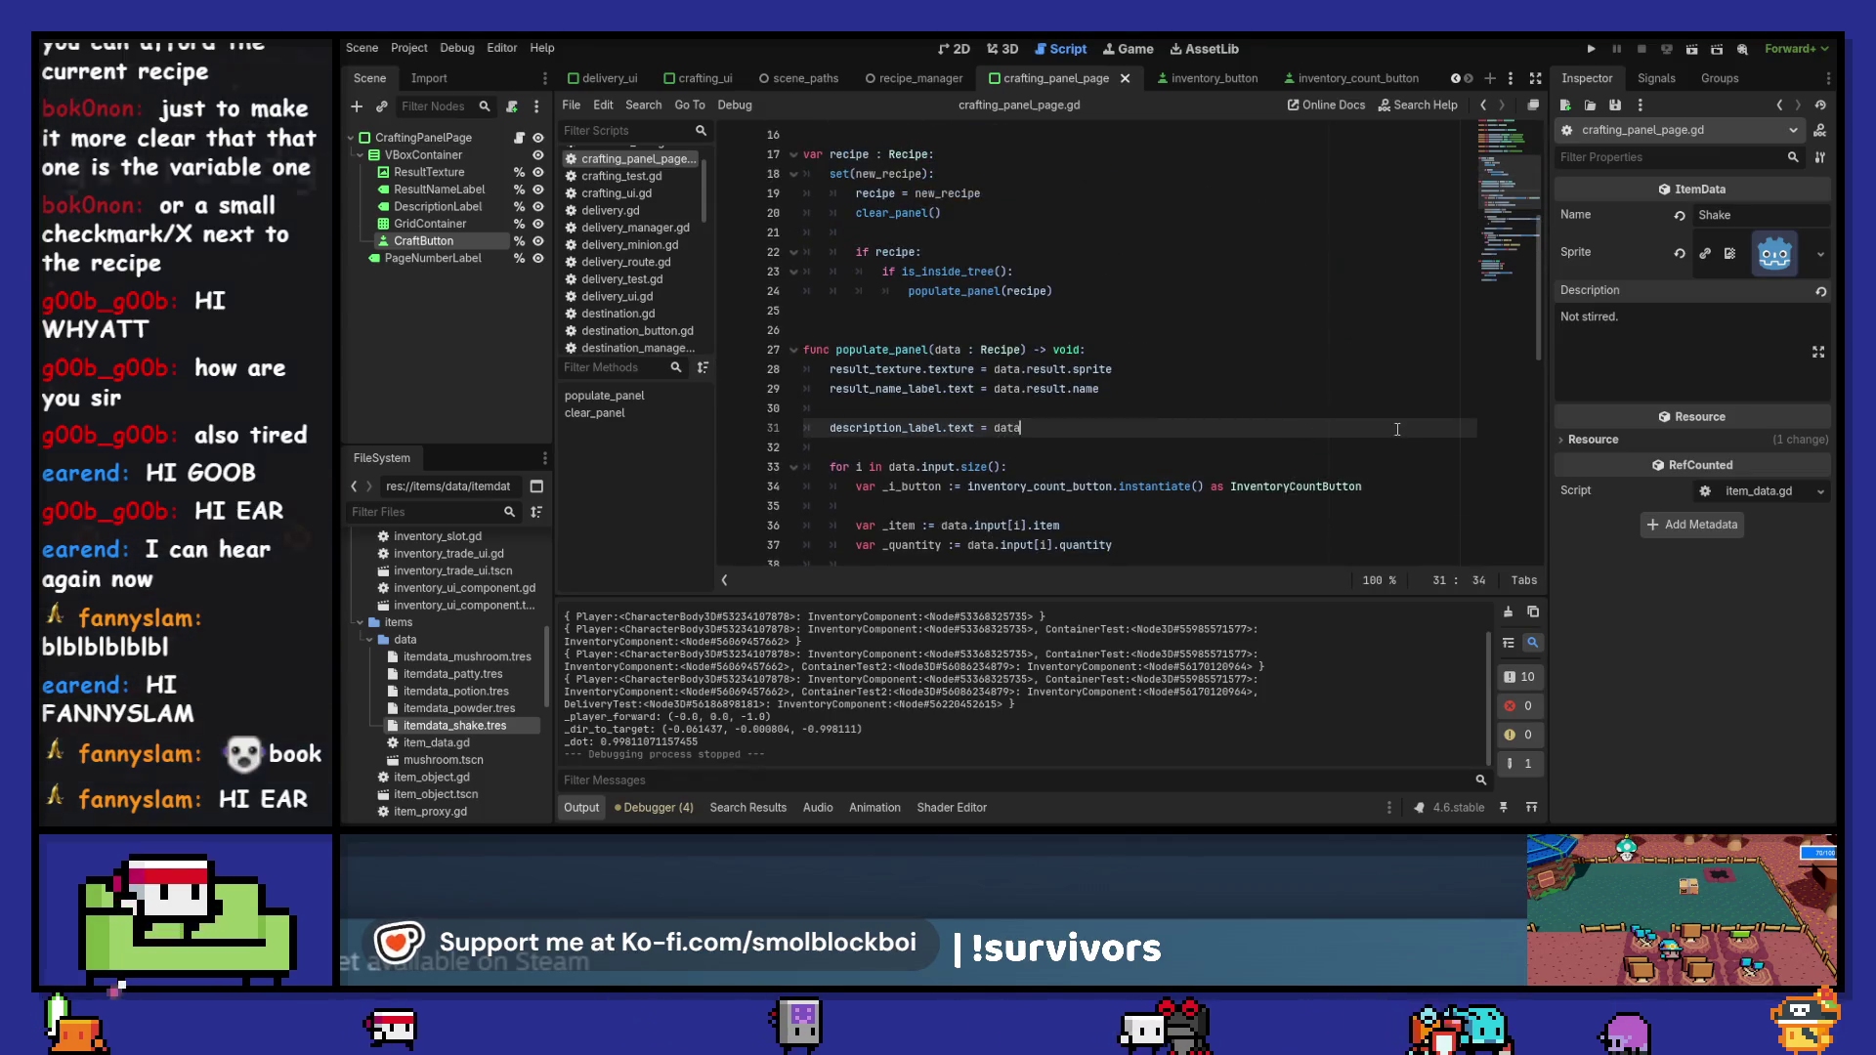
type(".re")
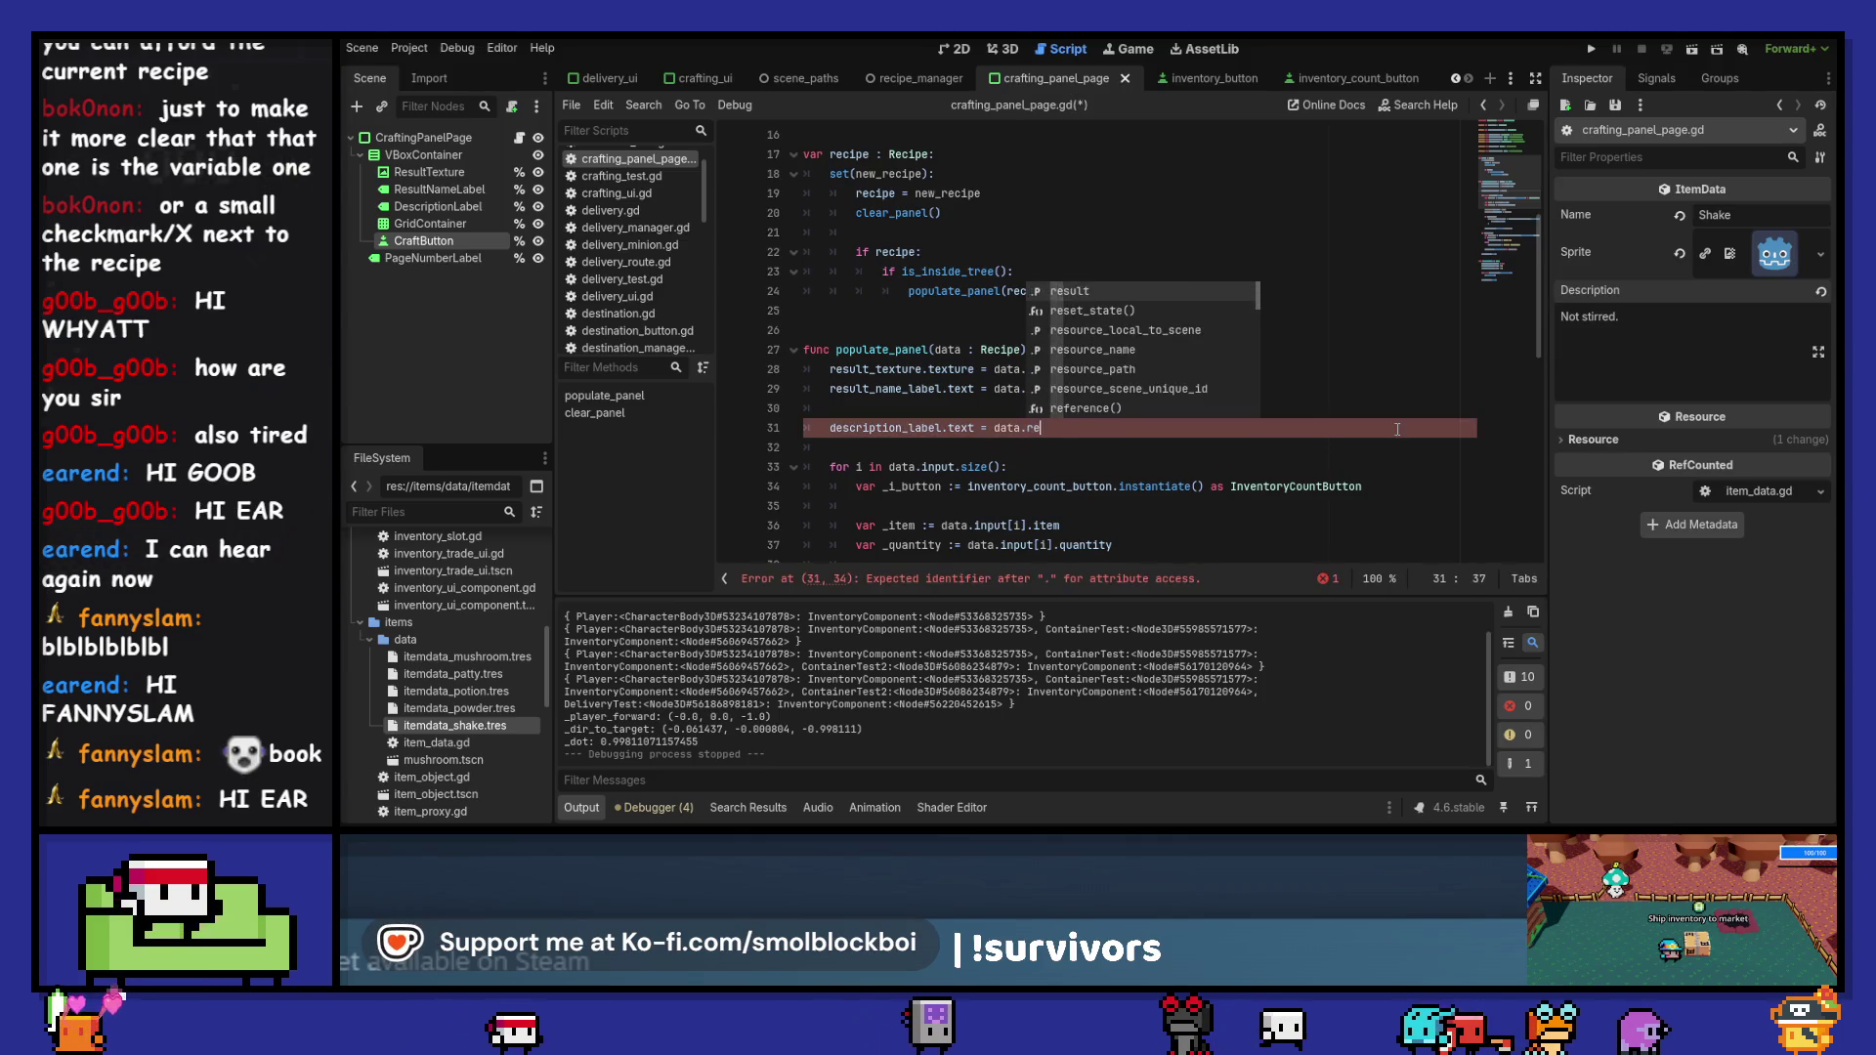
key("Return")
type(".de")
key("Return")
key("ctrl+s")
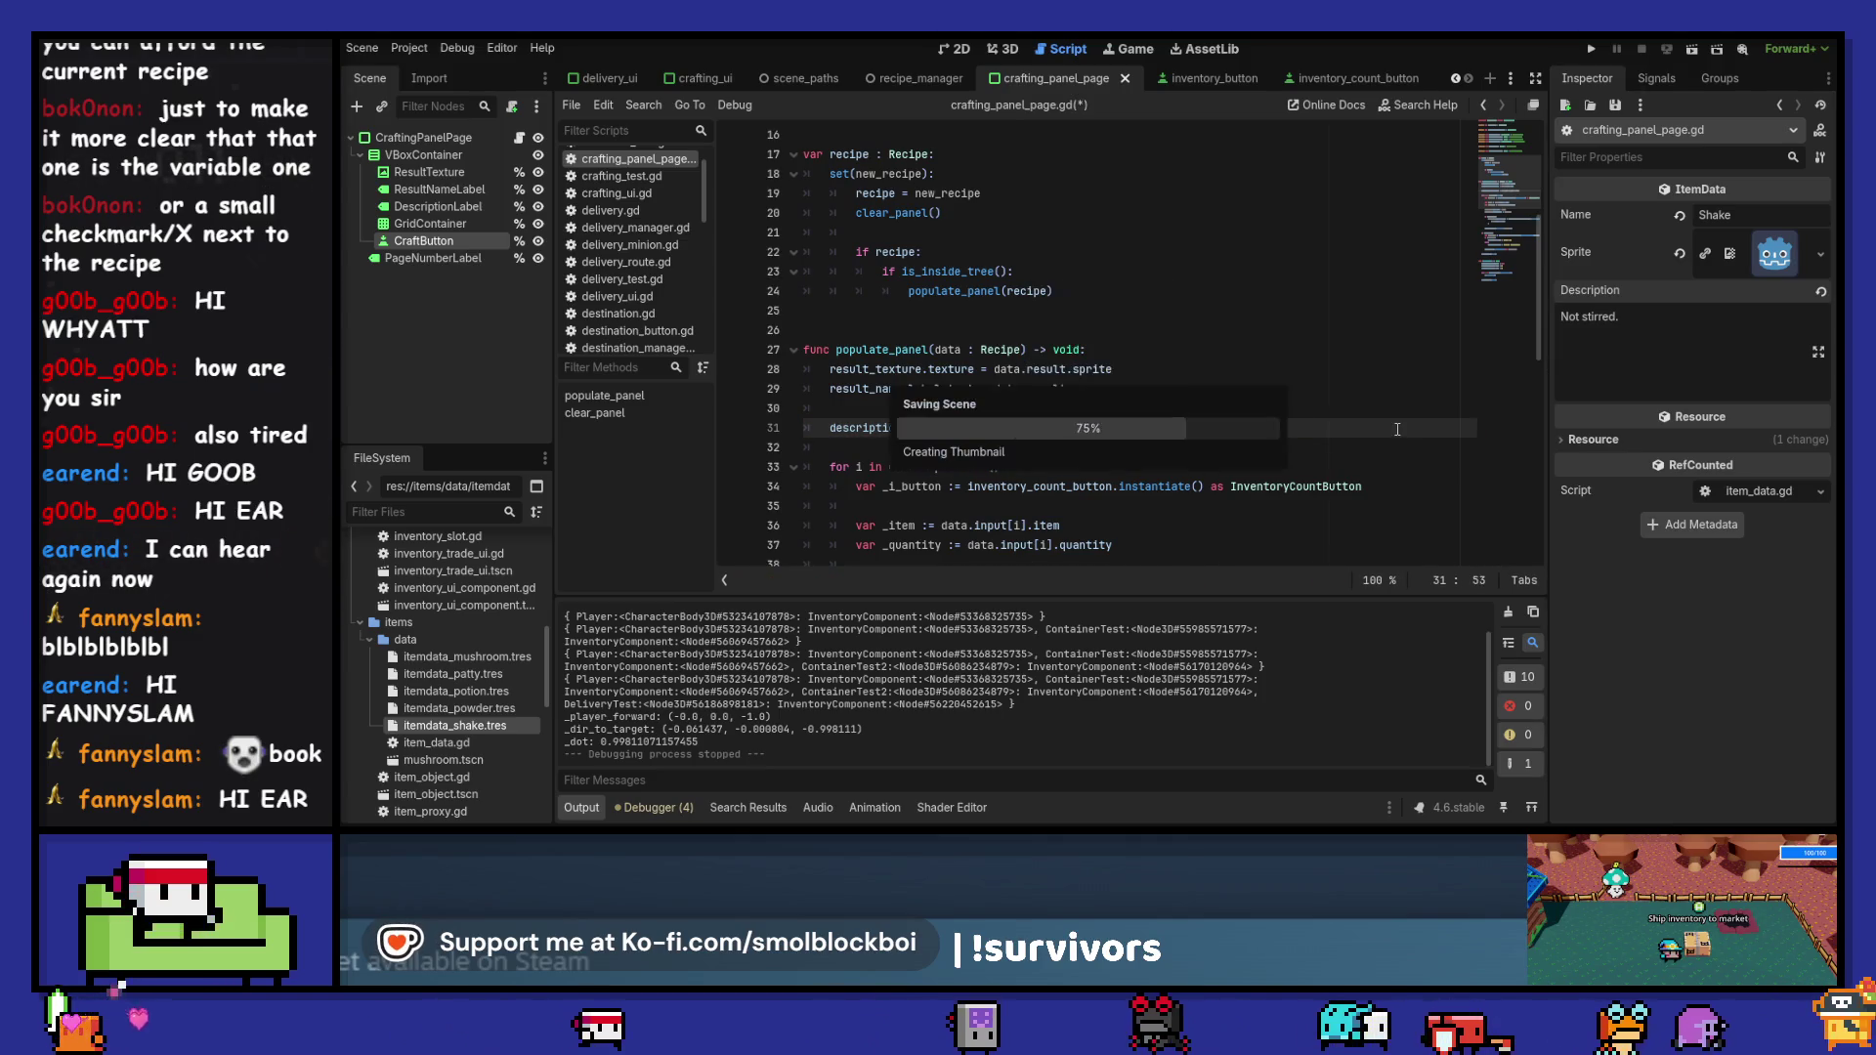
key("F5")
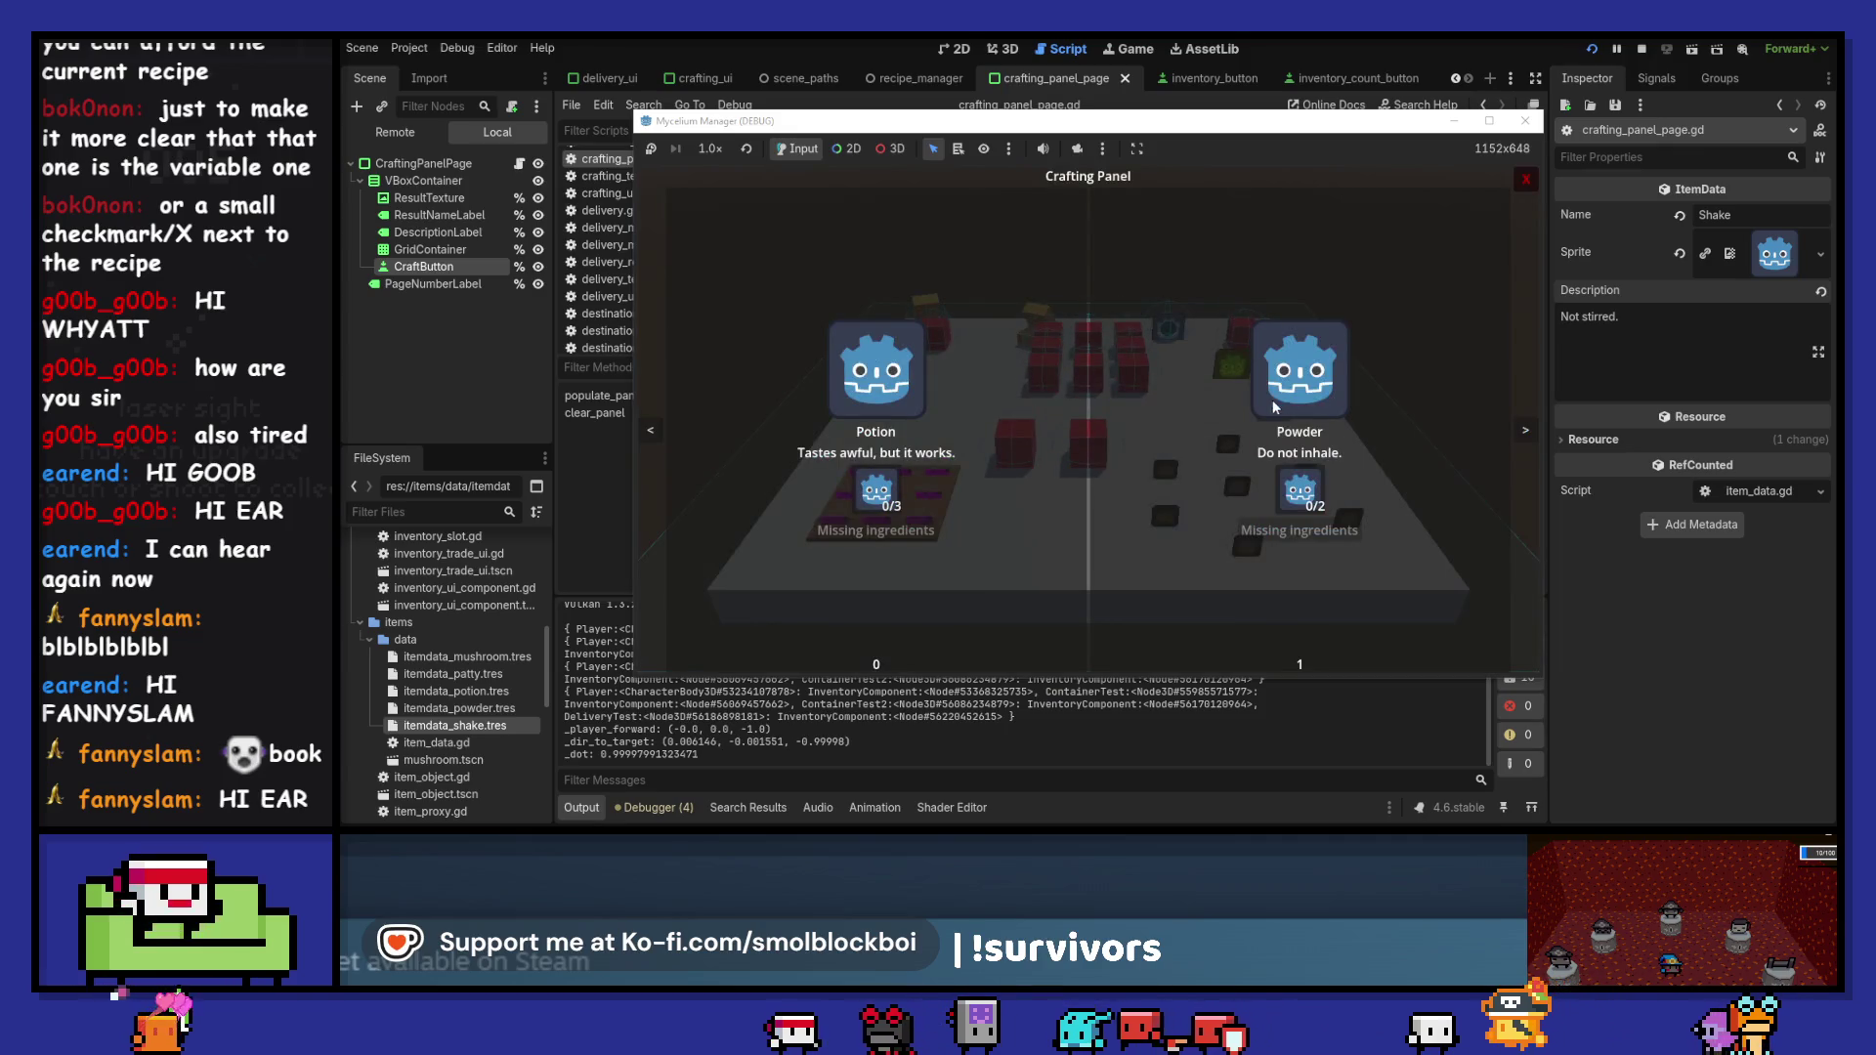
left_click(1525, 431)
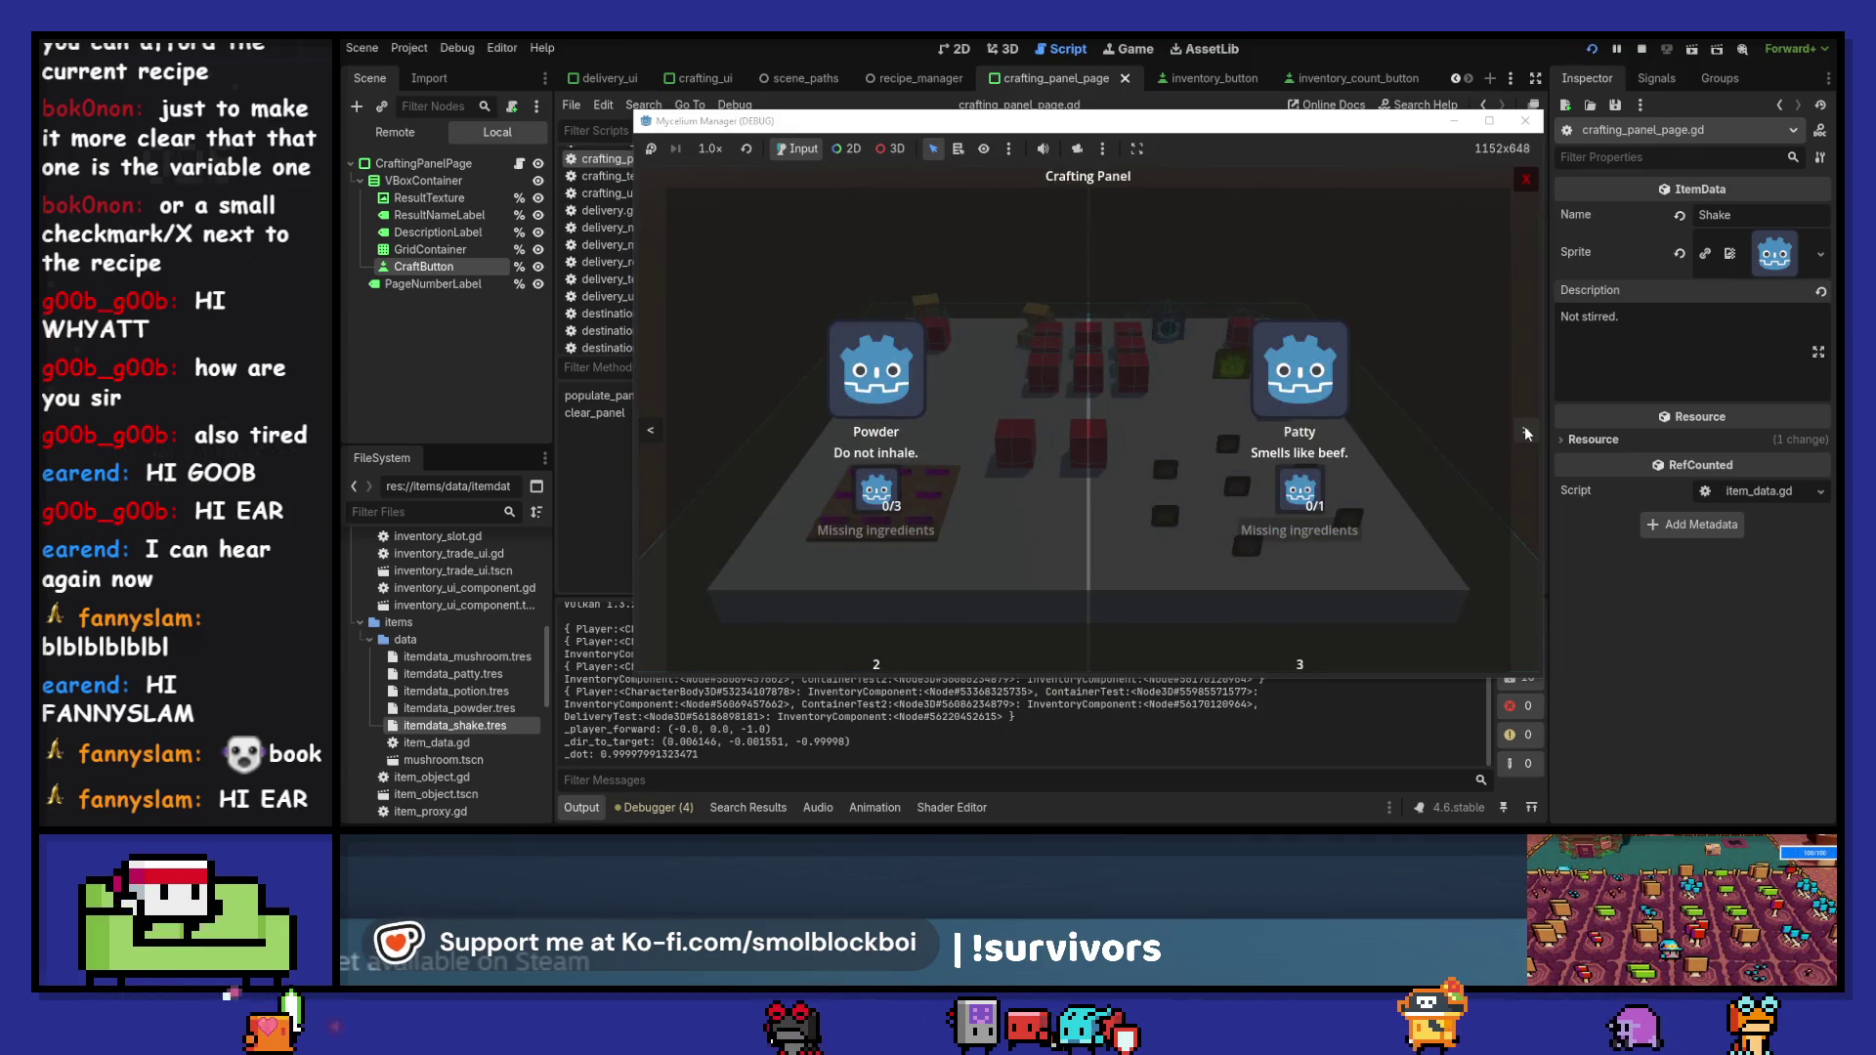
left_click(650, 431)
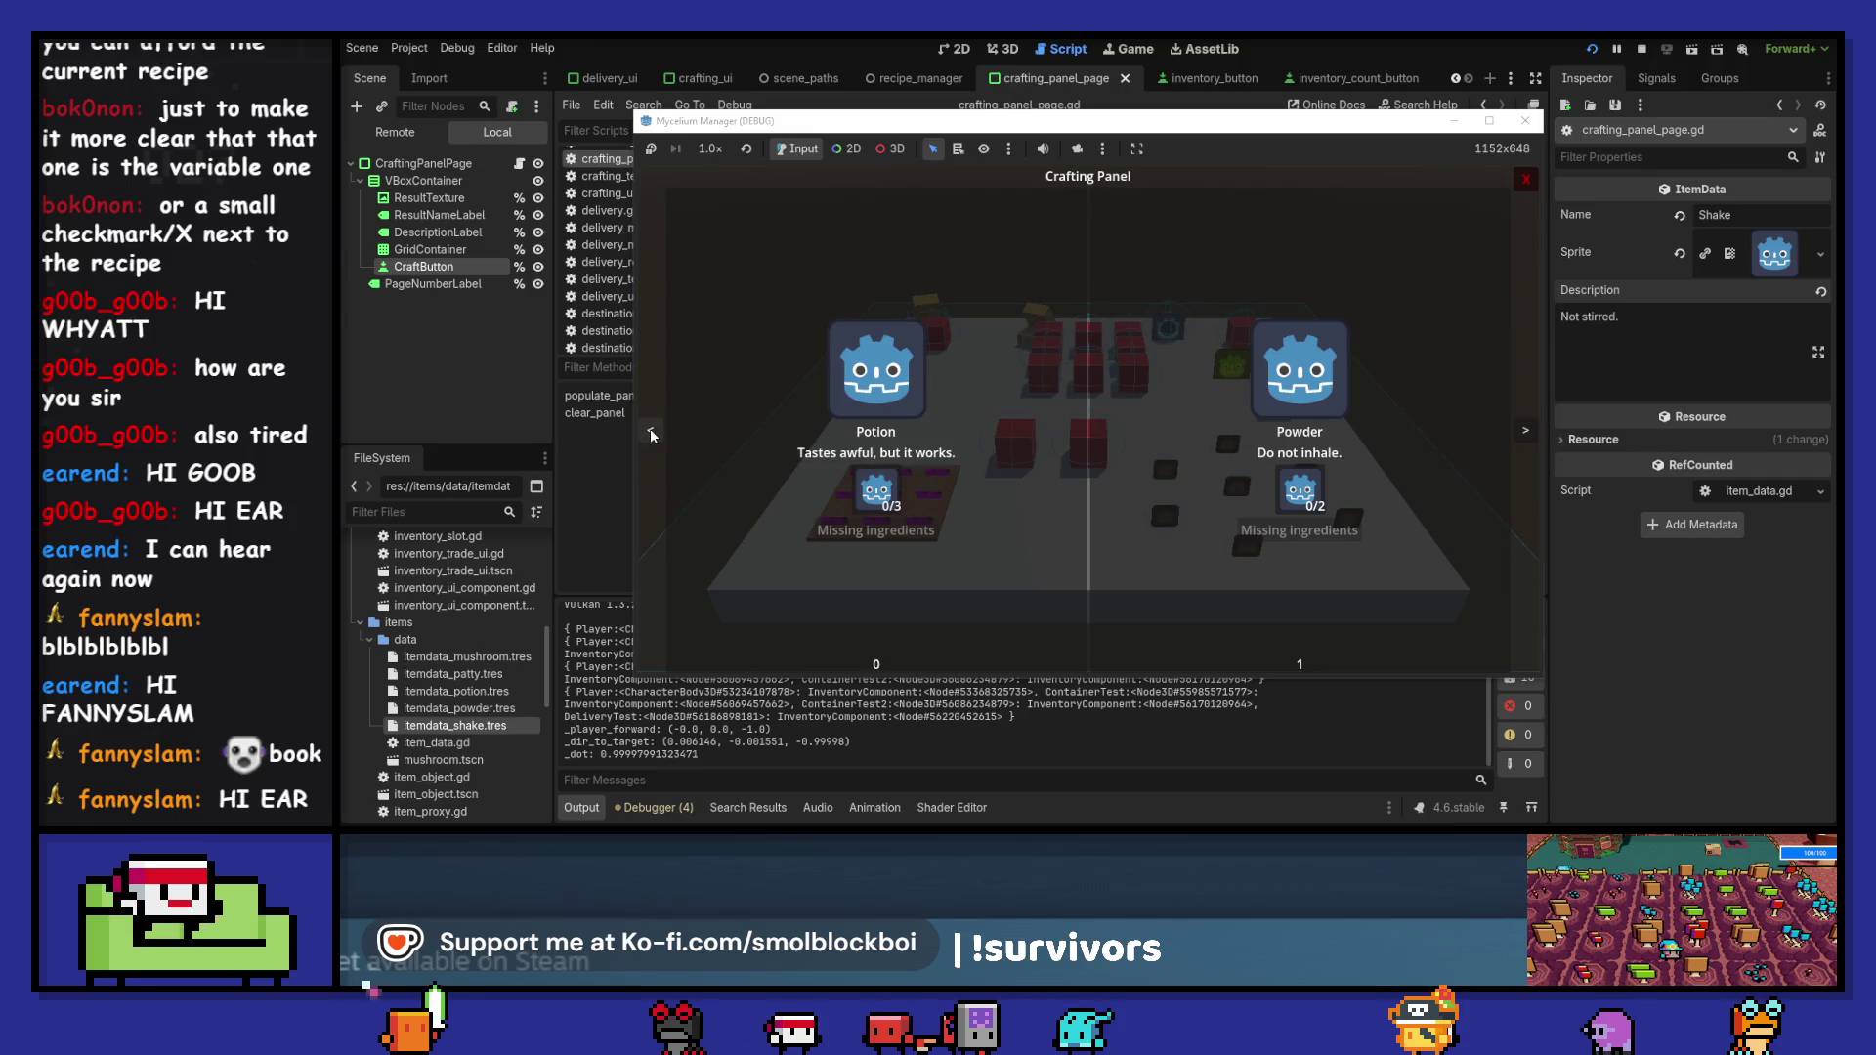
left_click(1526, 436)
left_click(651, 431)
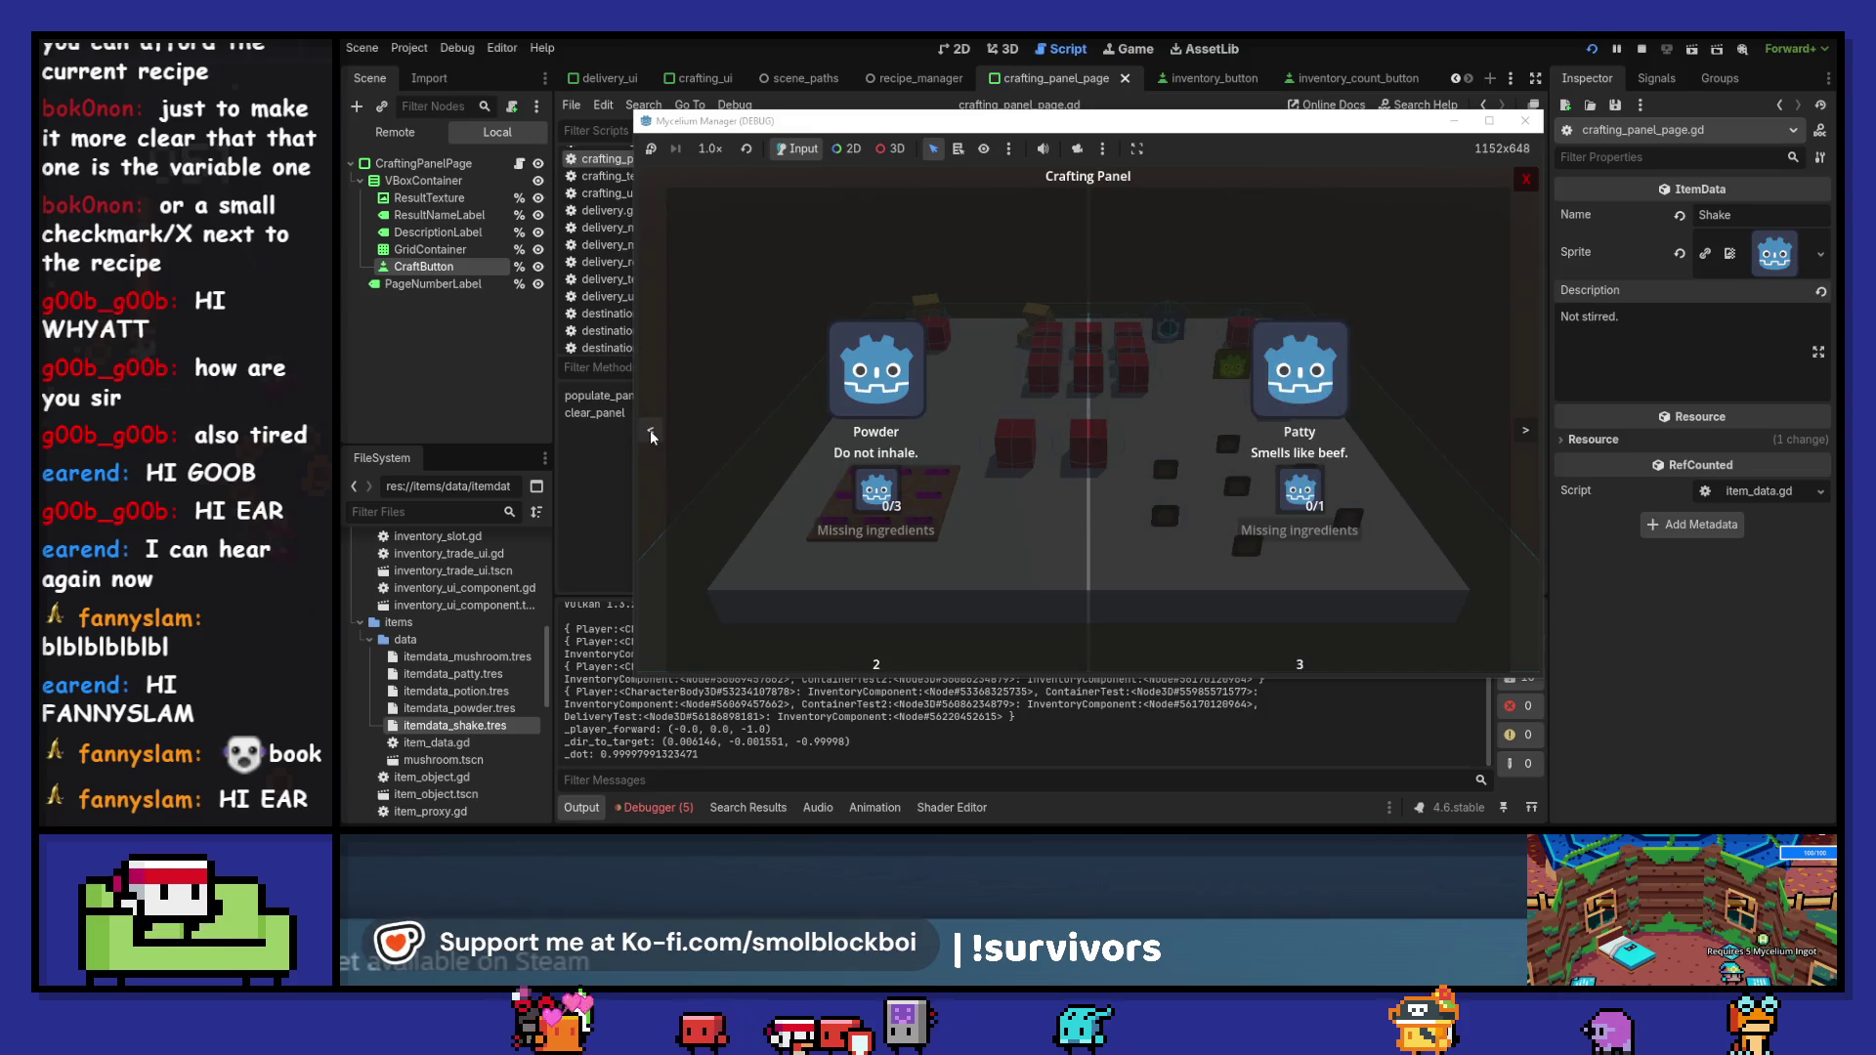
left_click(650, 431)
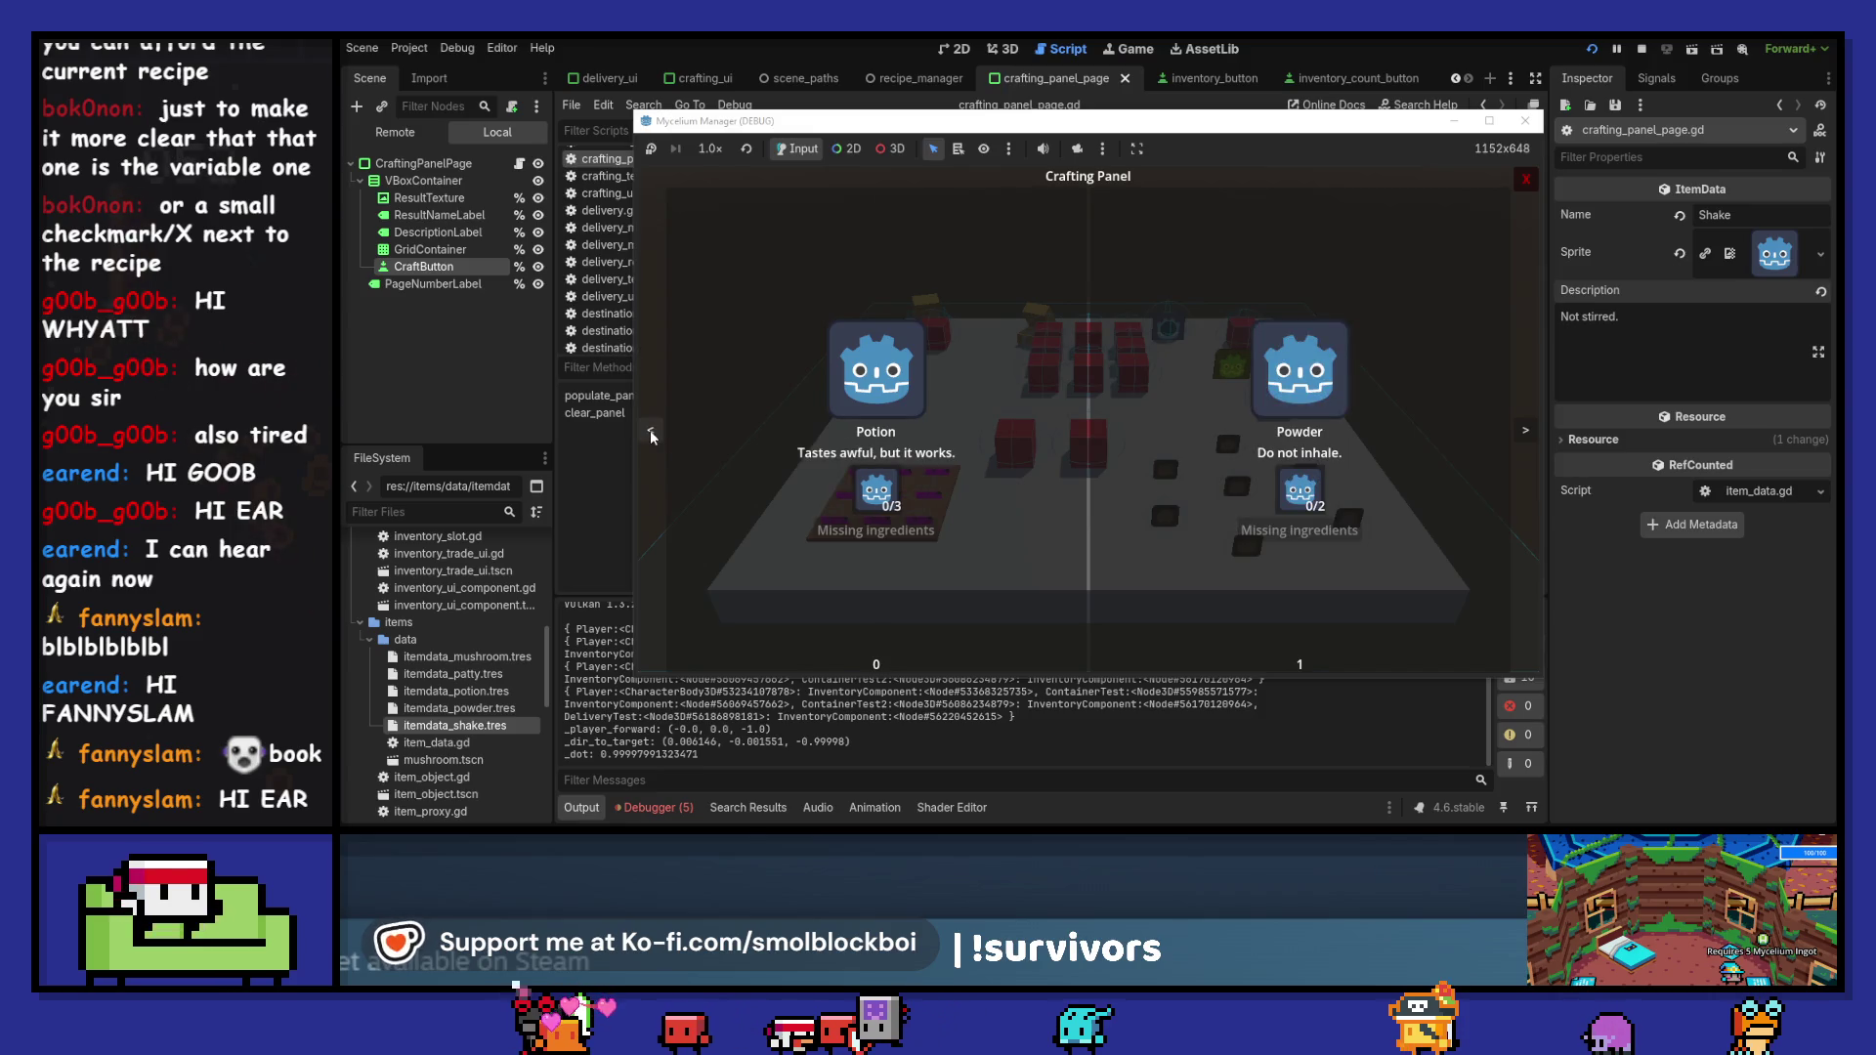
left_click(1524, 432)
mouse_move(885, 506)
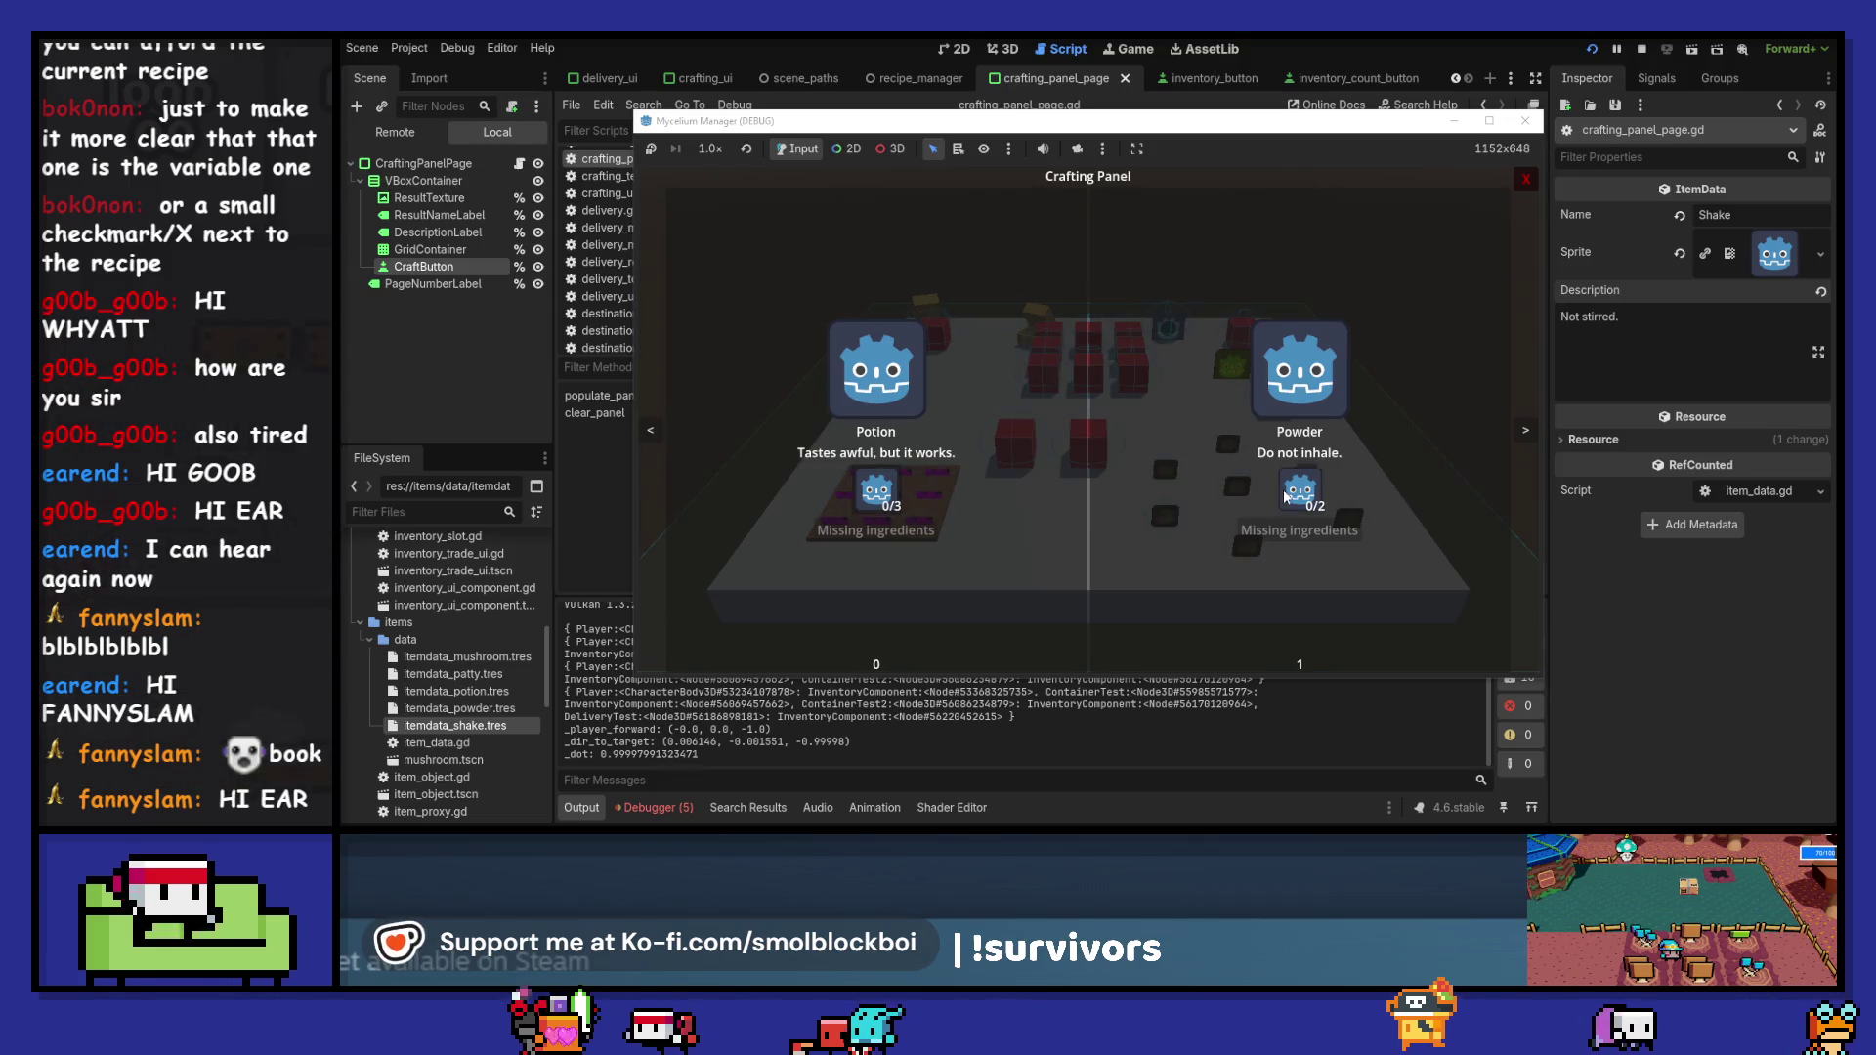
left_click(1525, 120)
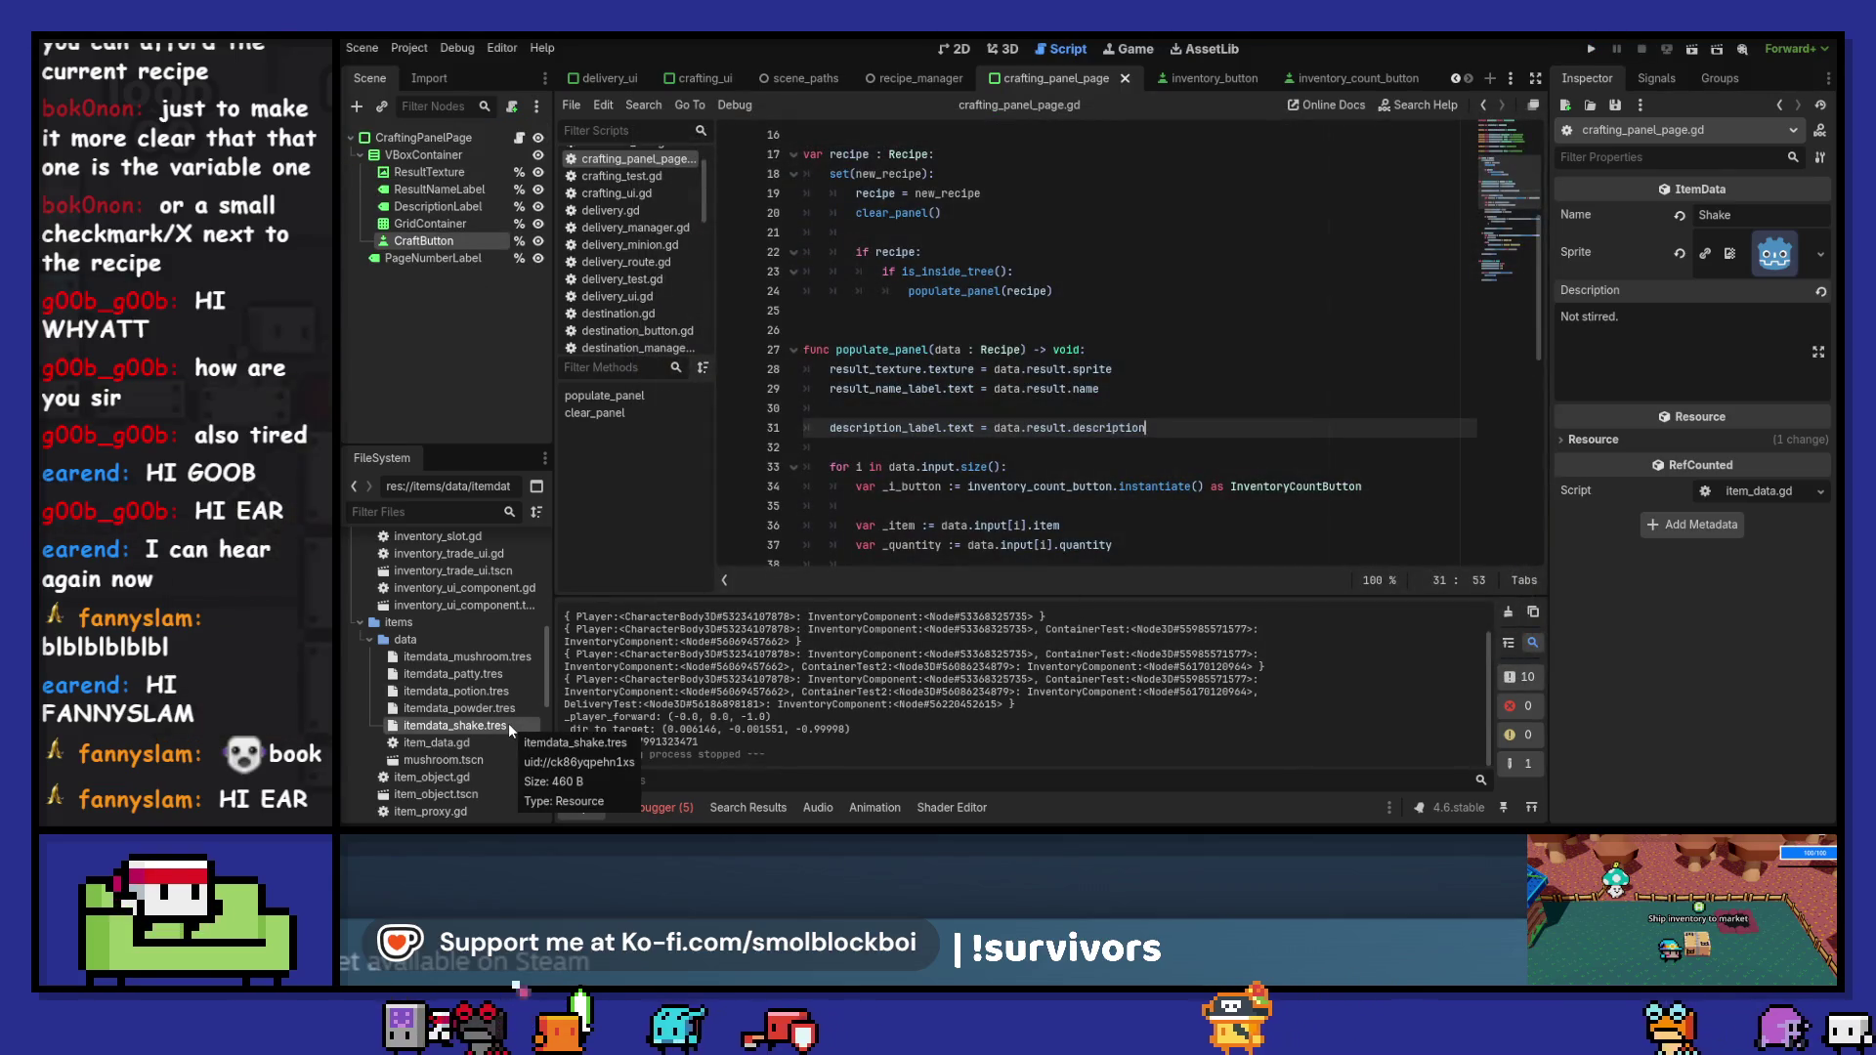
Empty recipe_brick.tres's Result slot, browsing items/data in the Load picker before cancelling.
scroll(508, 723, "down", 6)
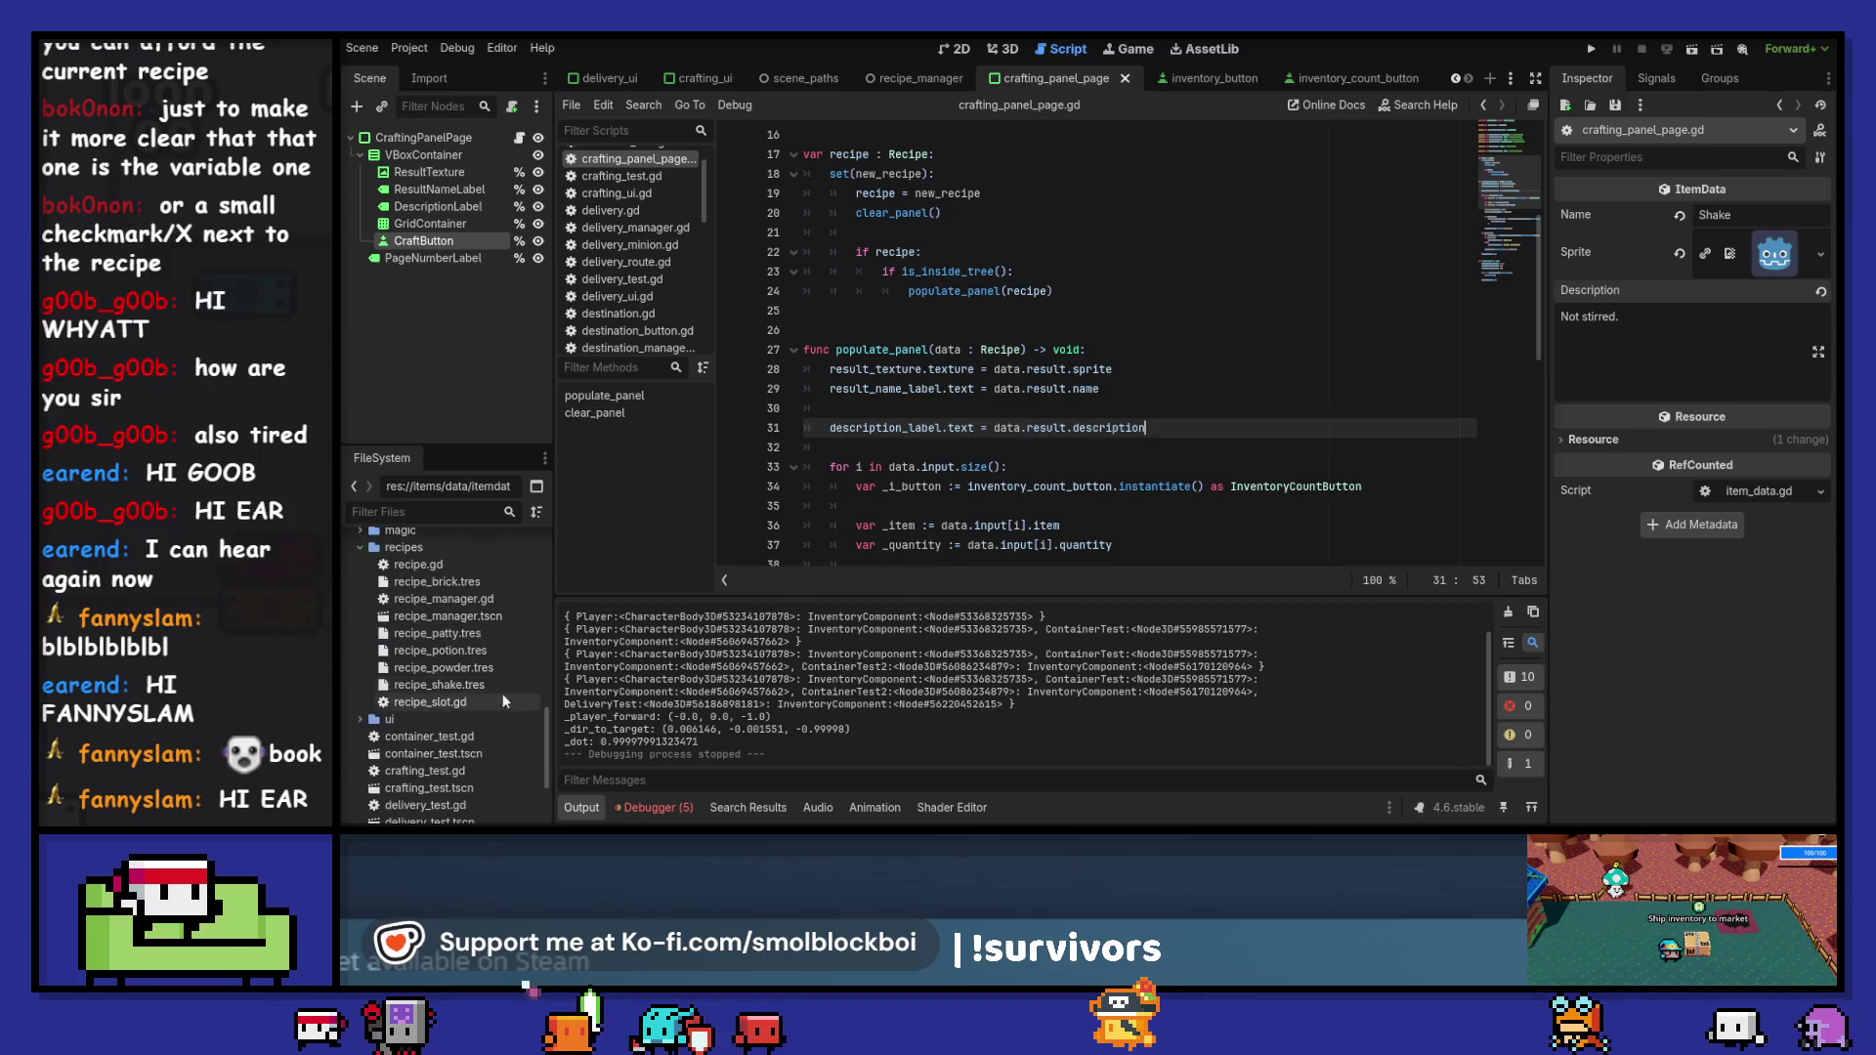
left_click(476, 584)
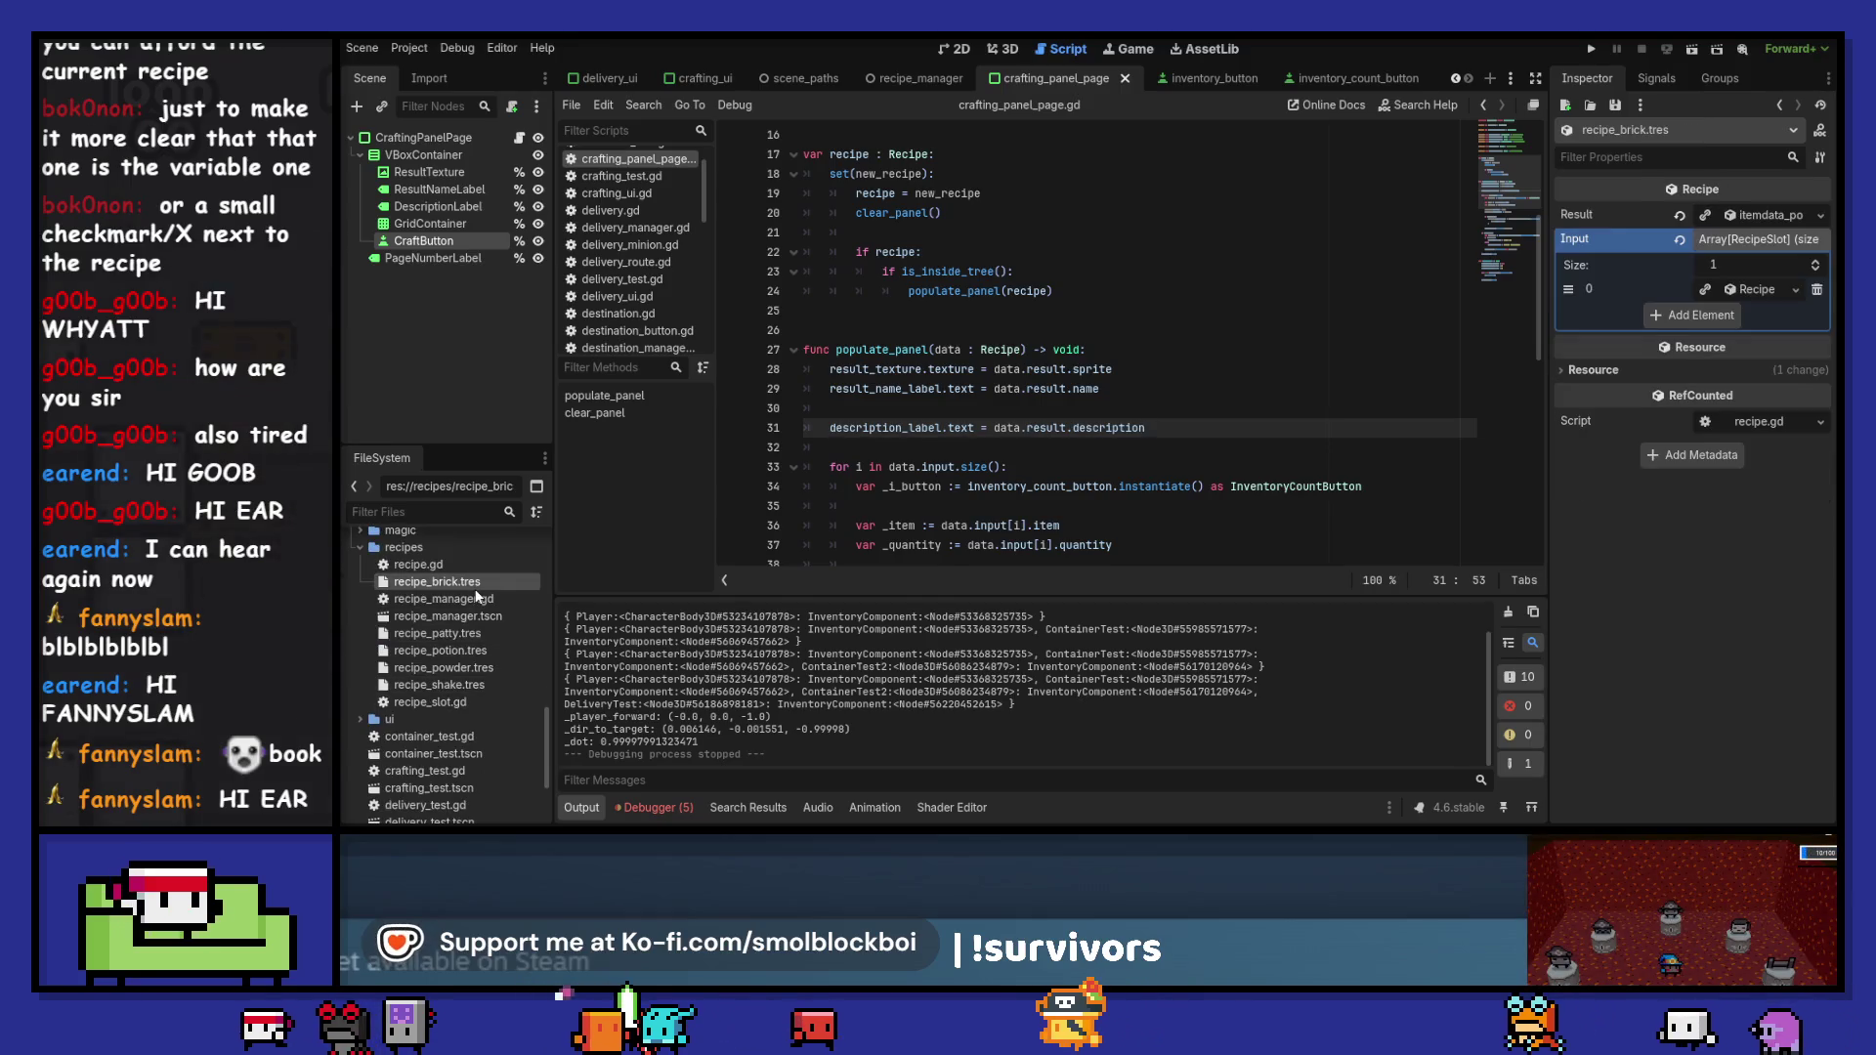
left_click(1678, 215)
left_click(1720, 215)
left_click(1767, 302)
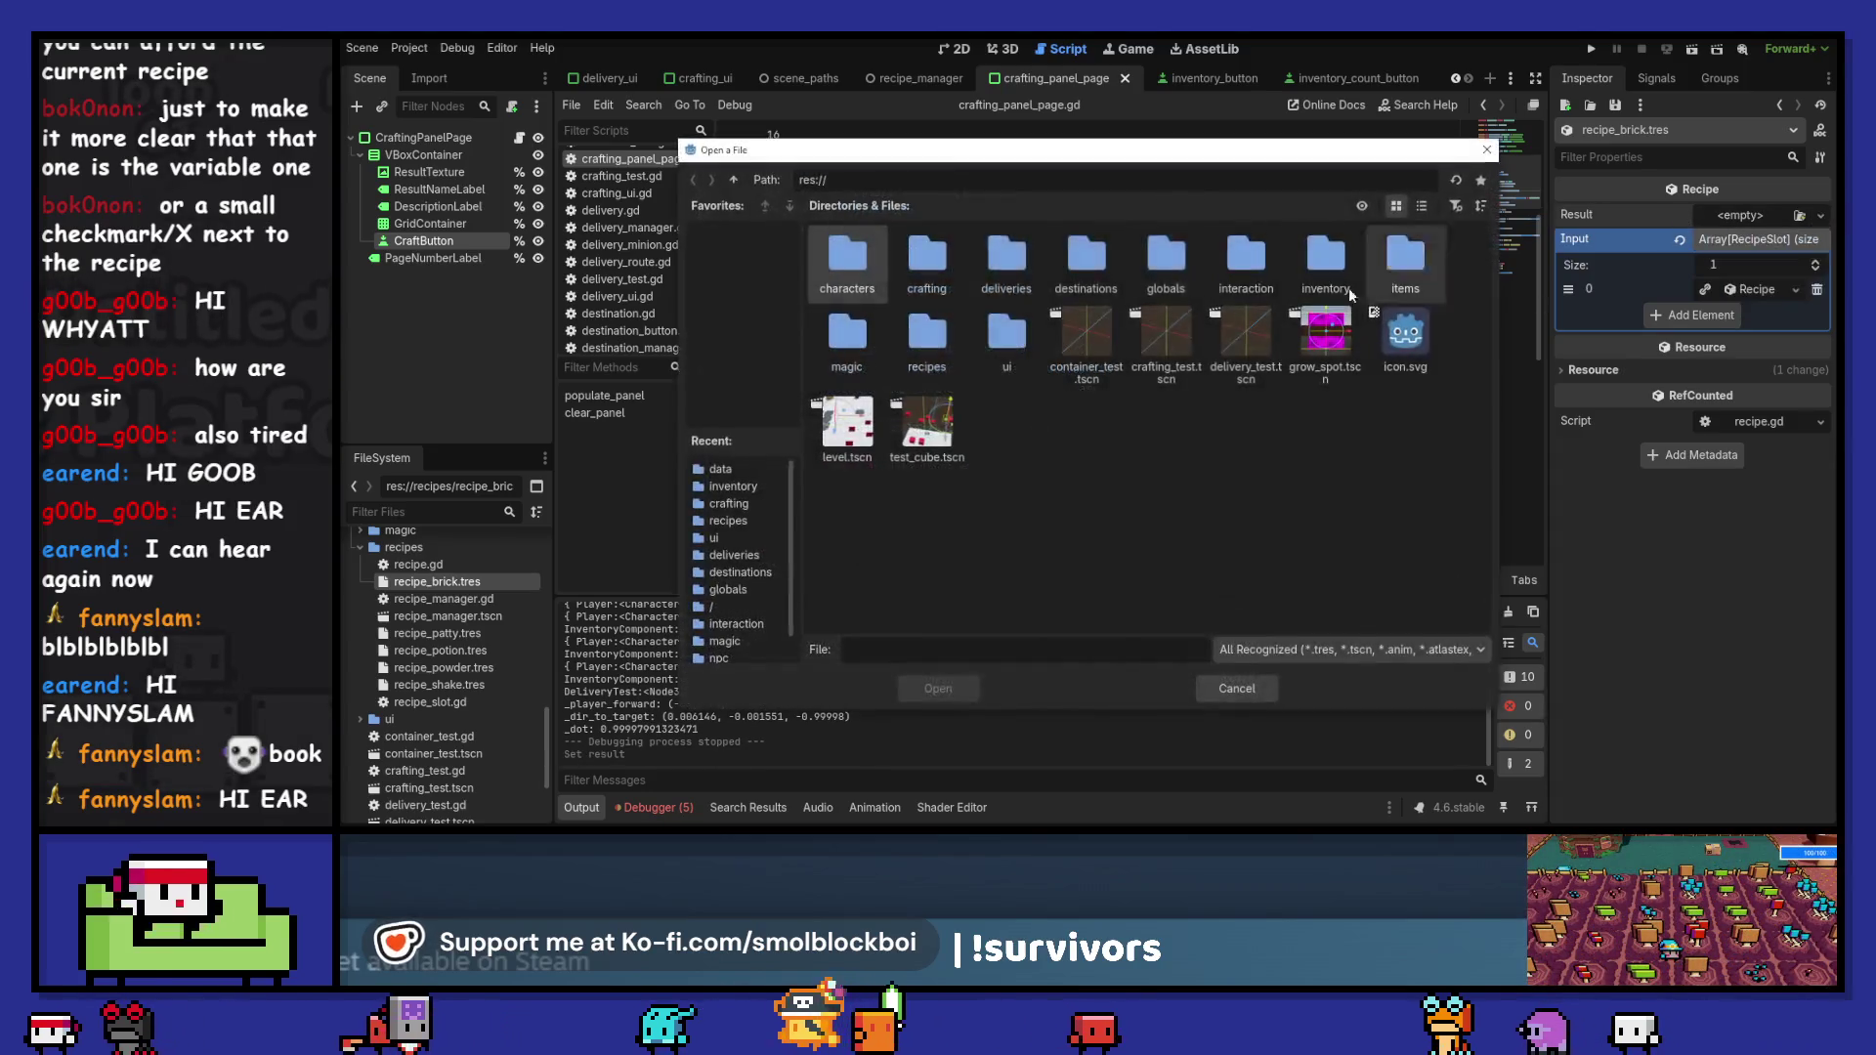
double_click(1403, 256)
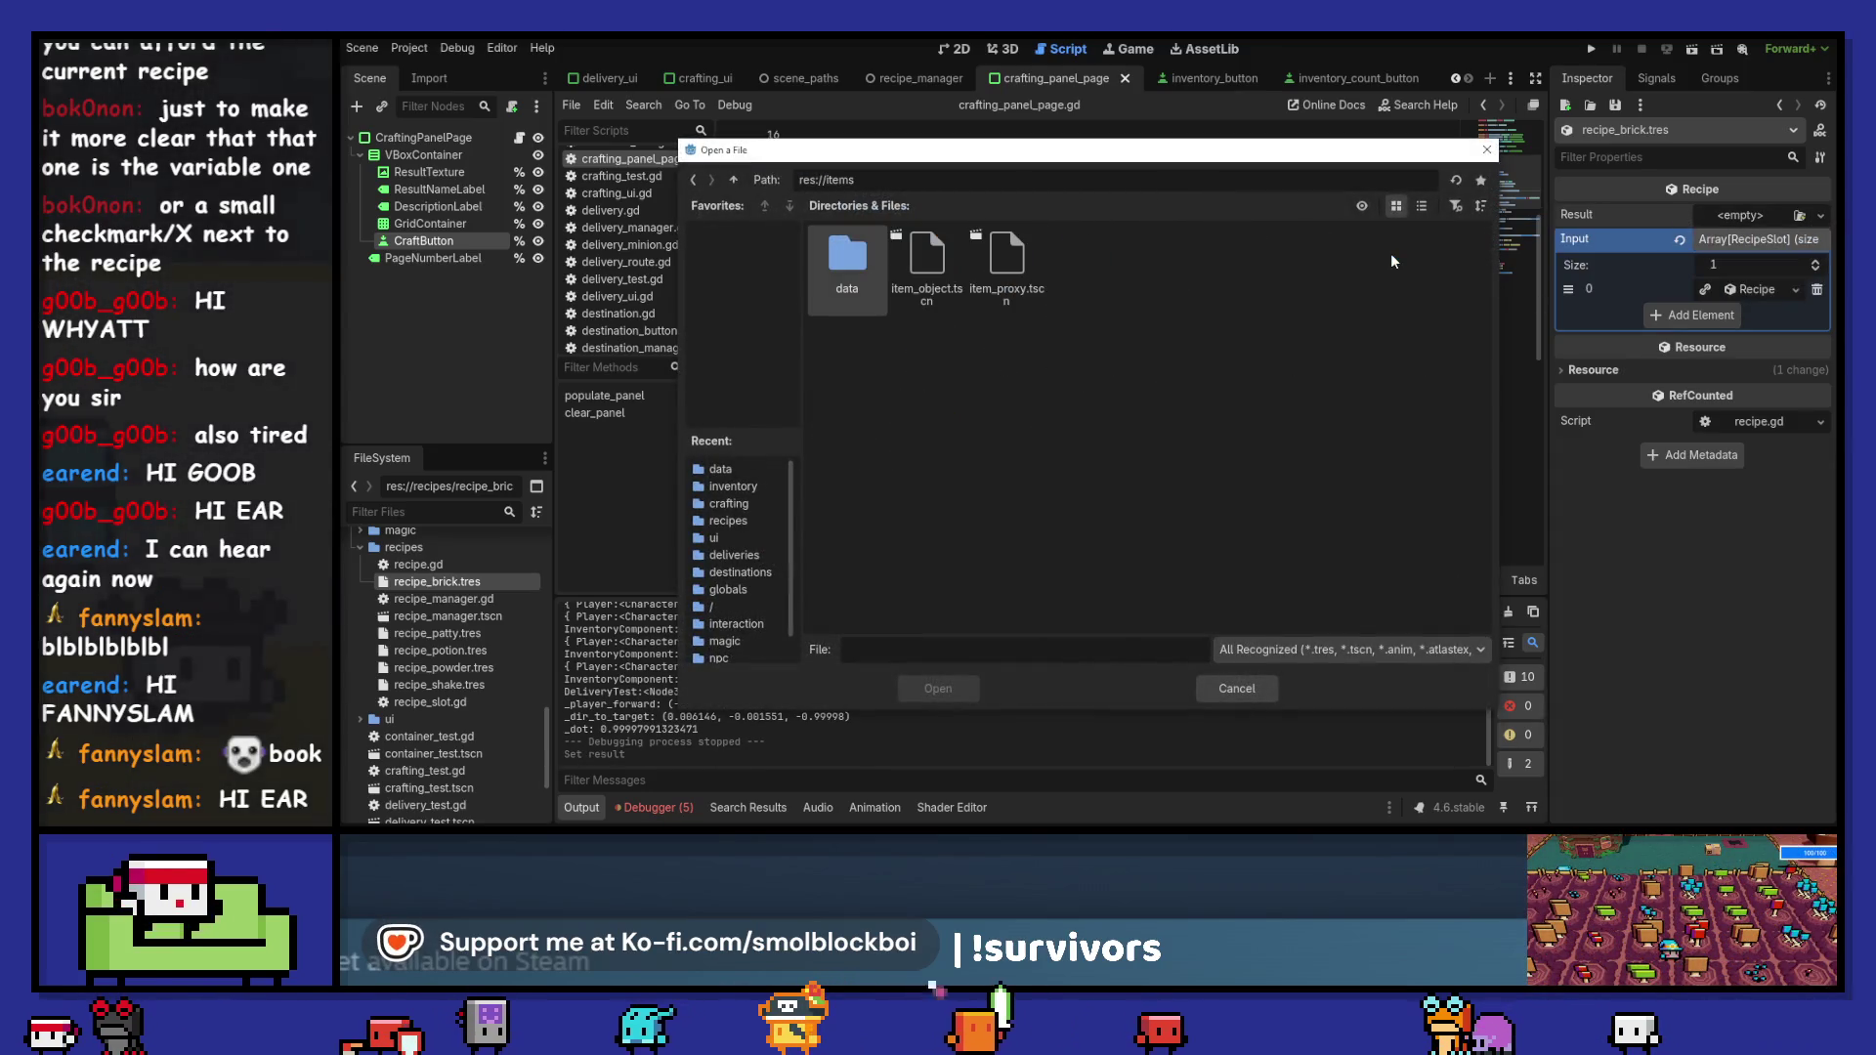
double_click(821, 264)
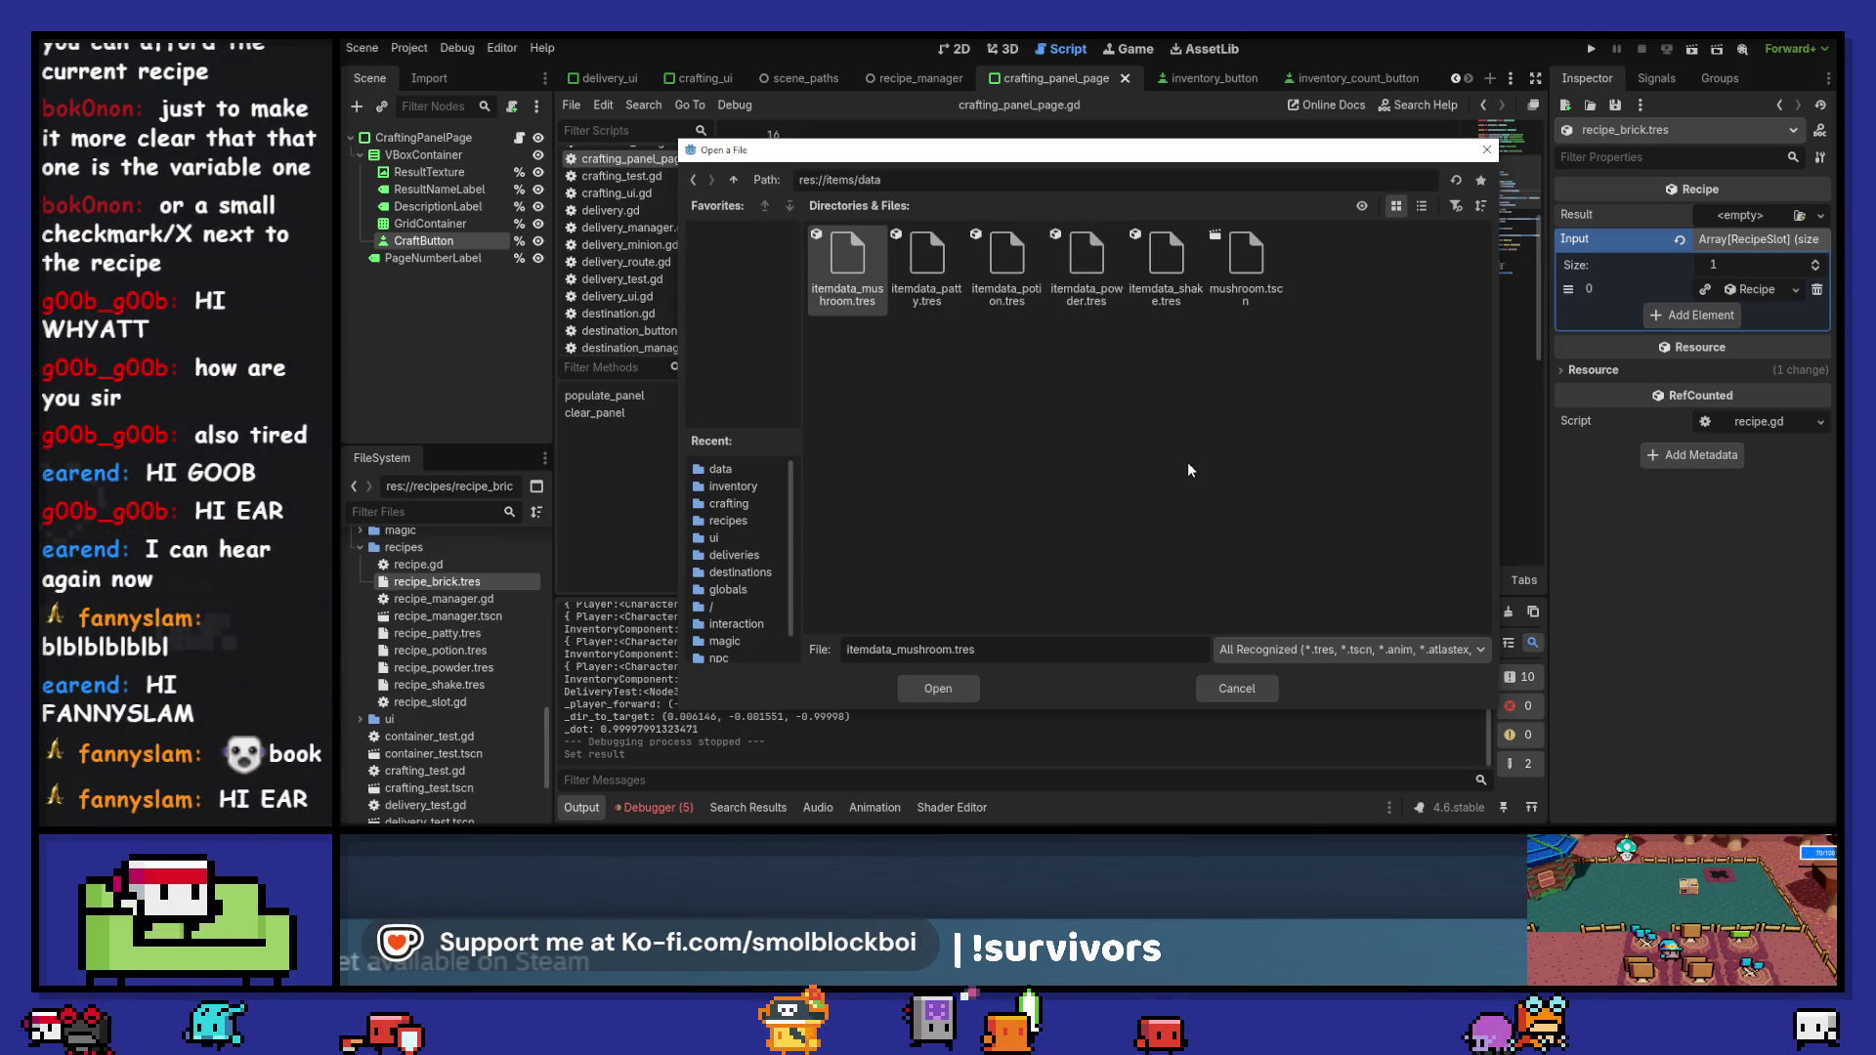
left_click(1236, 688)
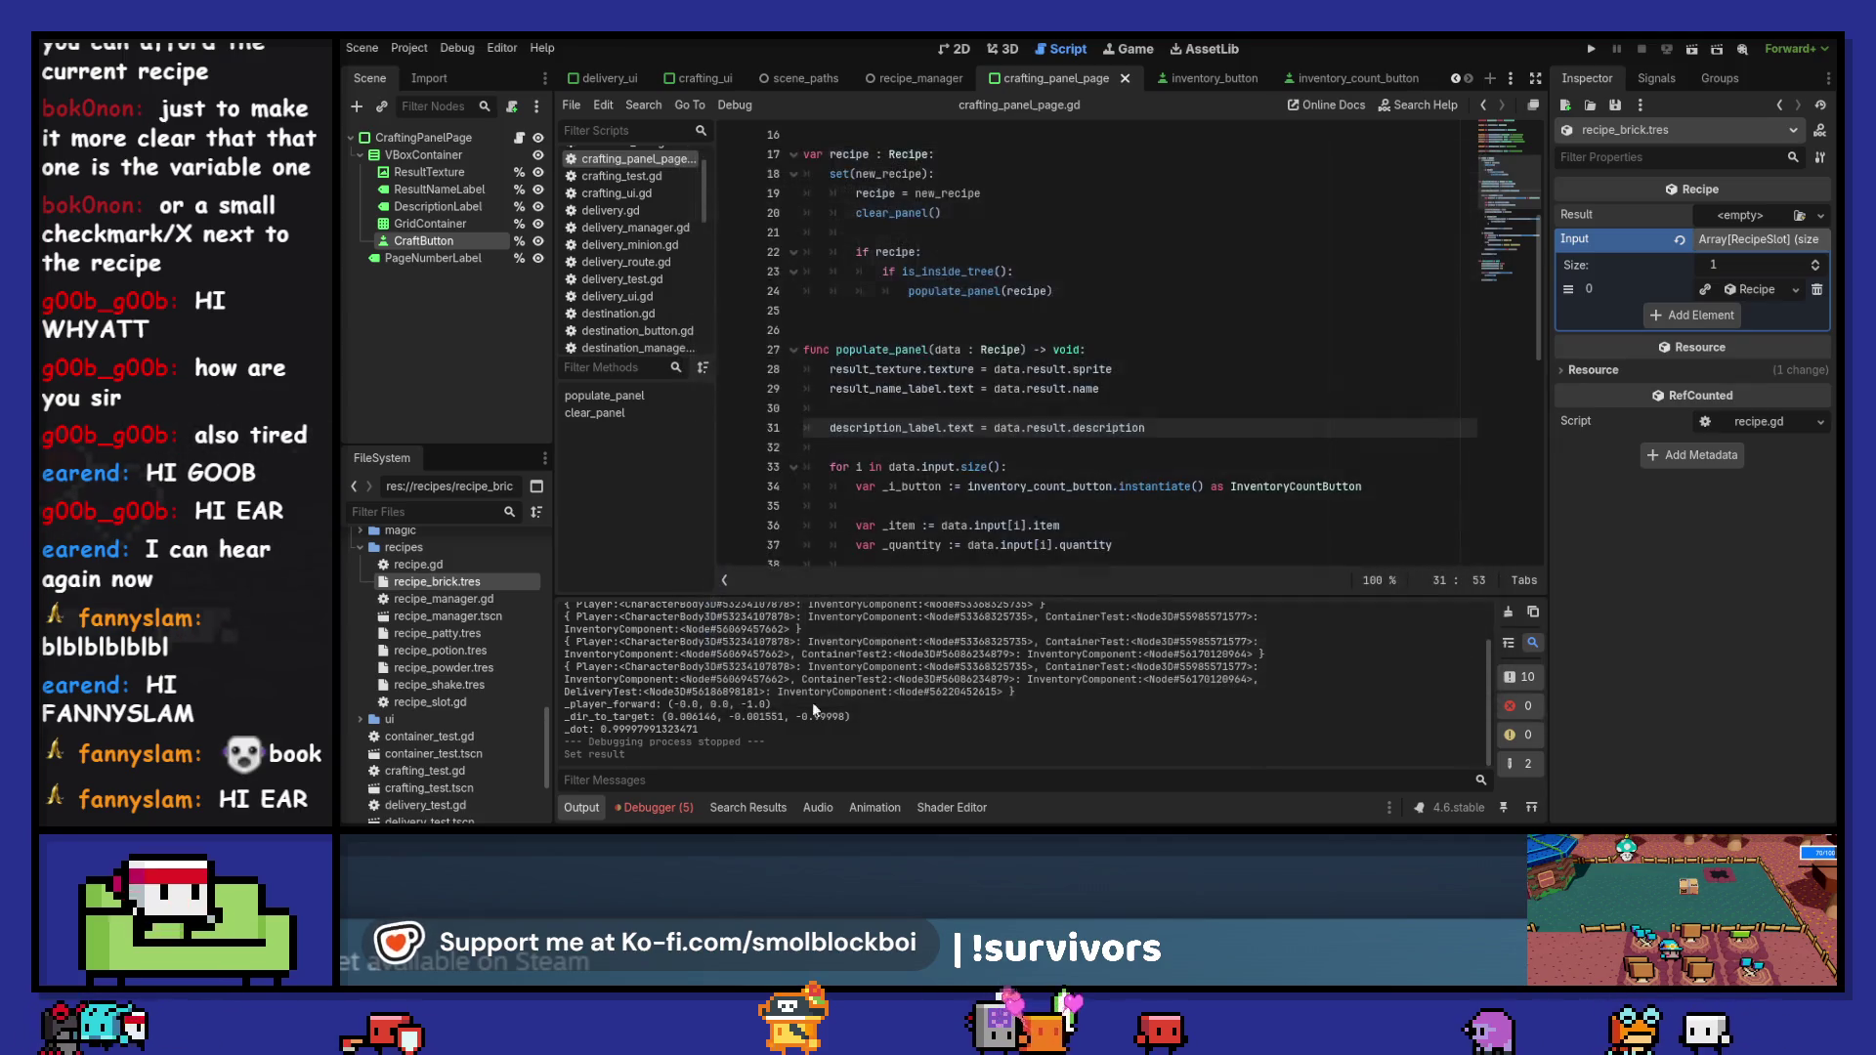
Duplicate itemdata_patty.tres as itemdata_brick.tres.
scroll(479, 651, "up", 1)
scroll(454, 658, "up", 5)
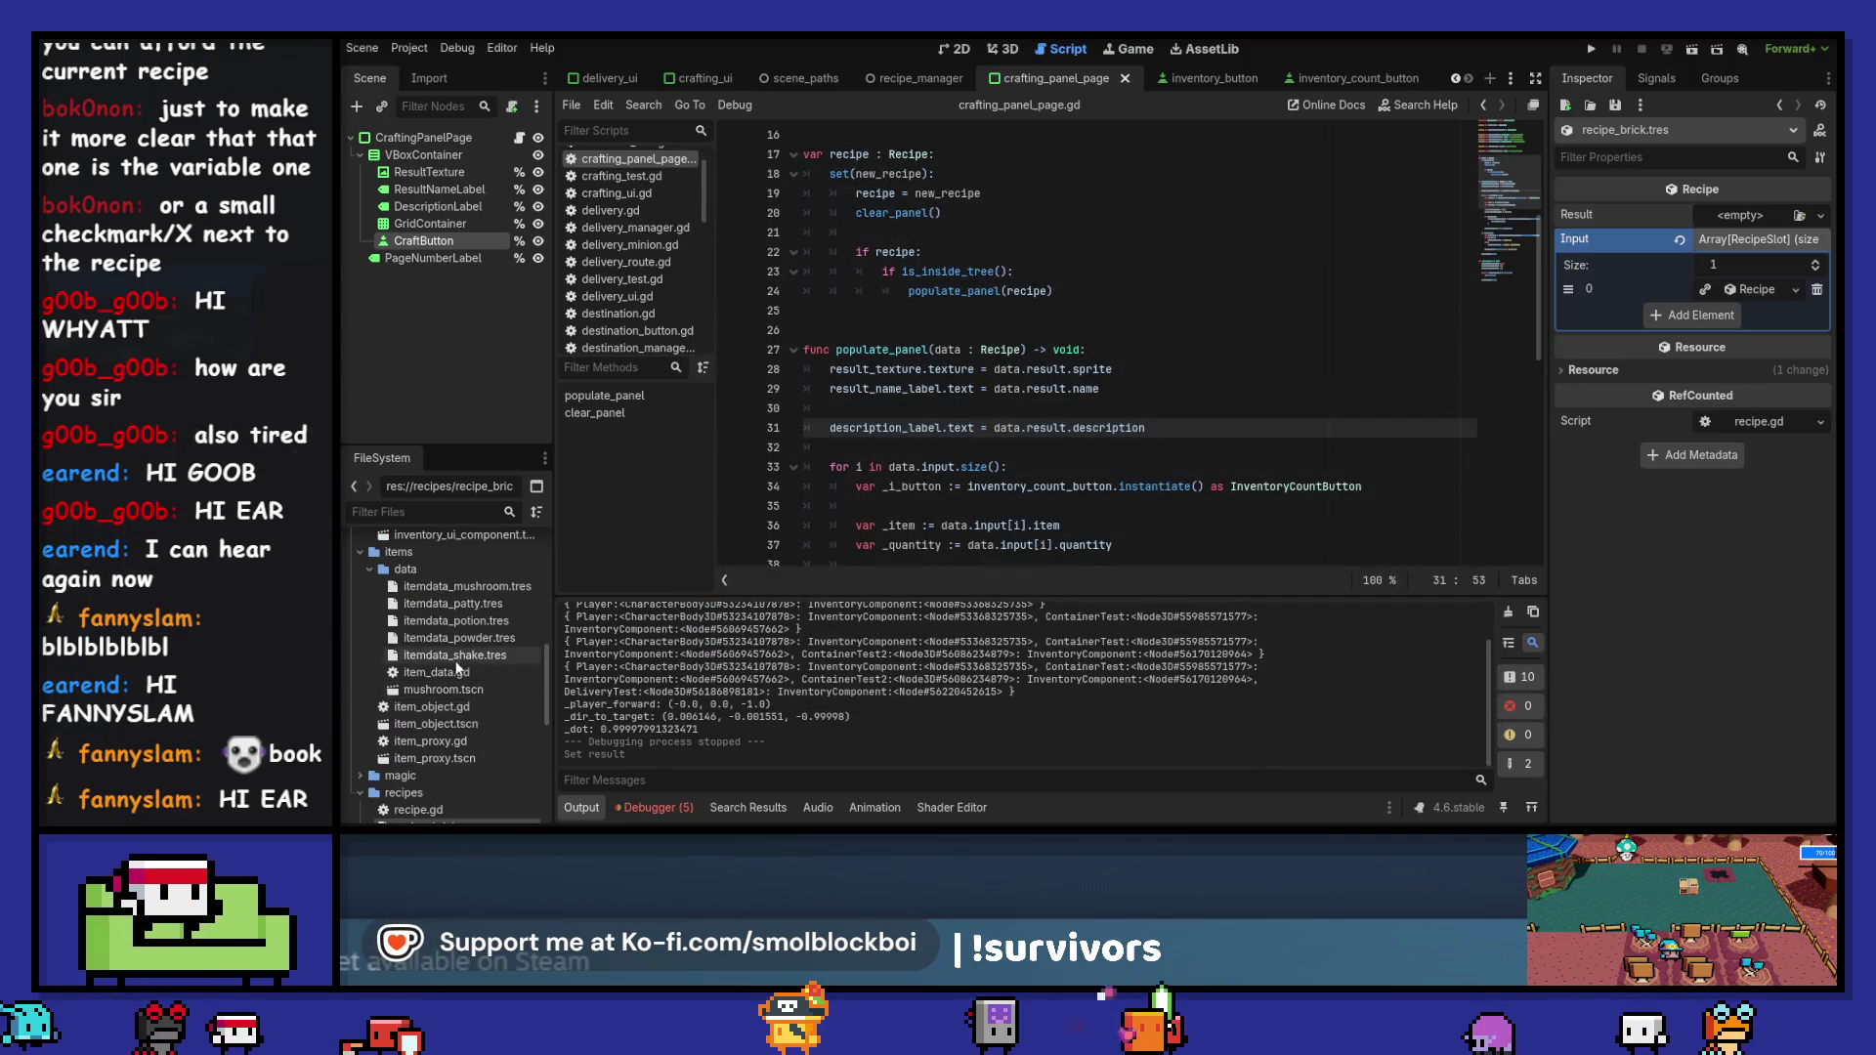
left_click(472, 604)
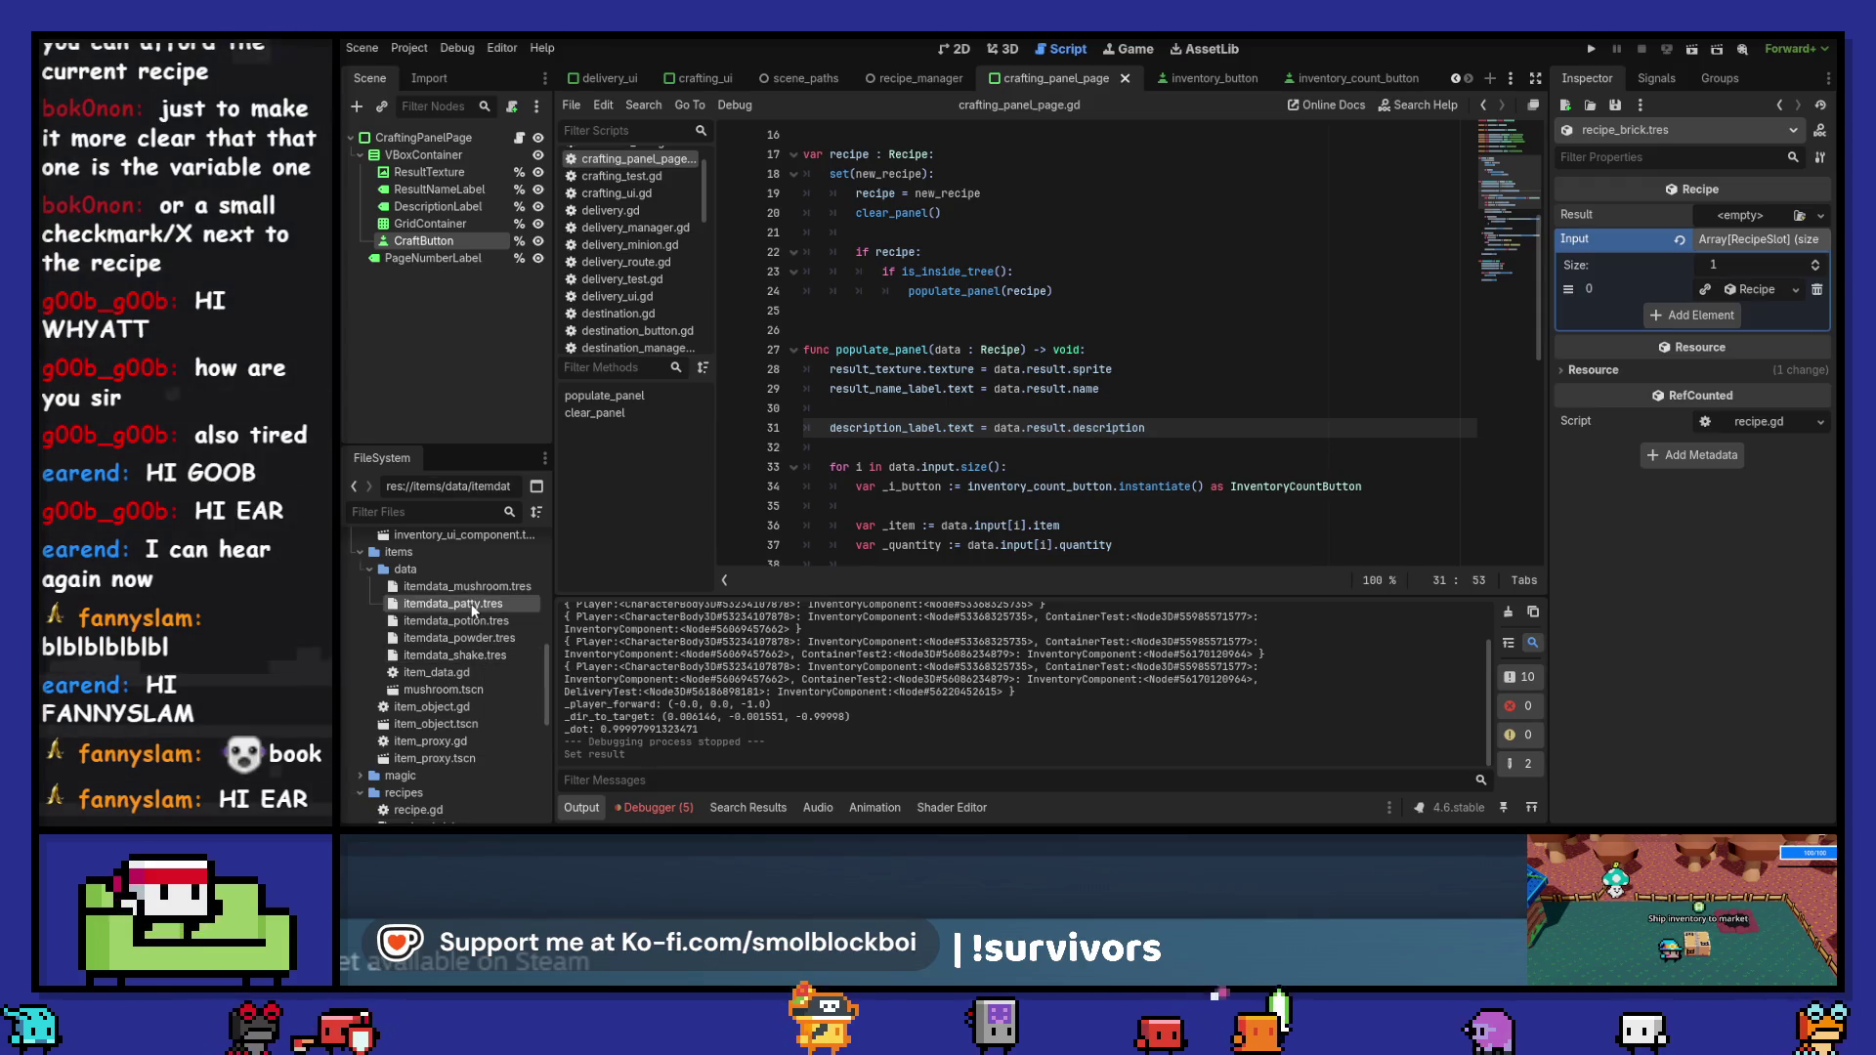
key("ctrl+d")
key("Right")
key("BackSpace")
key("BackSpace")
key("BackSpace")
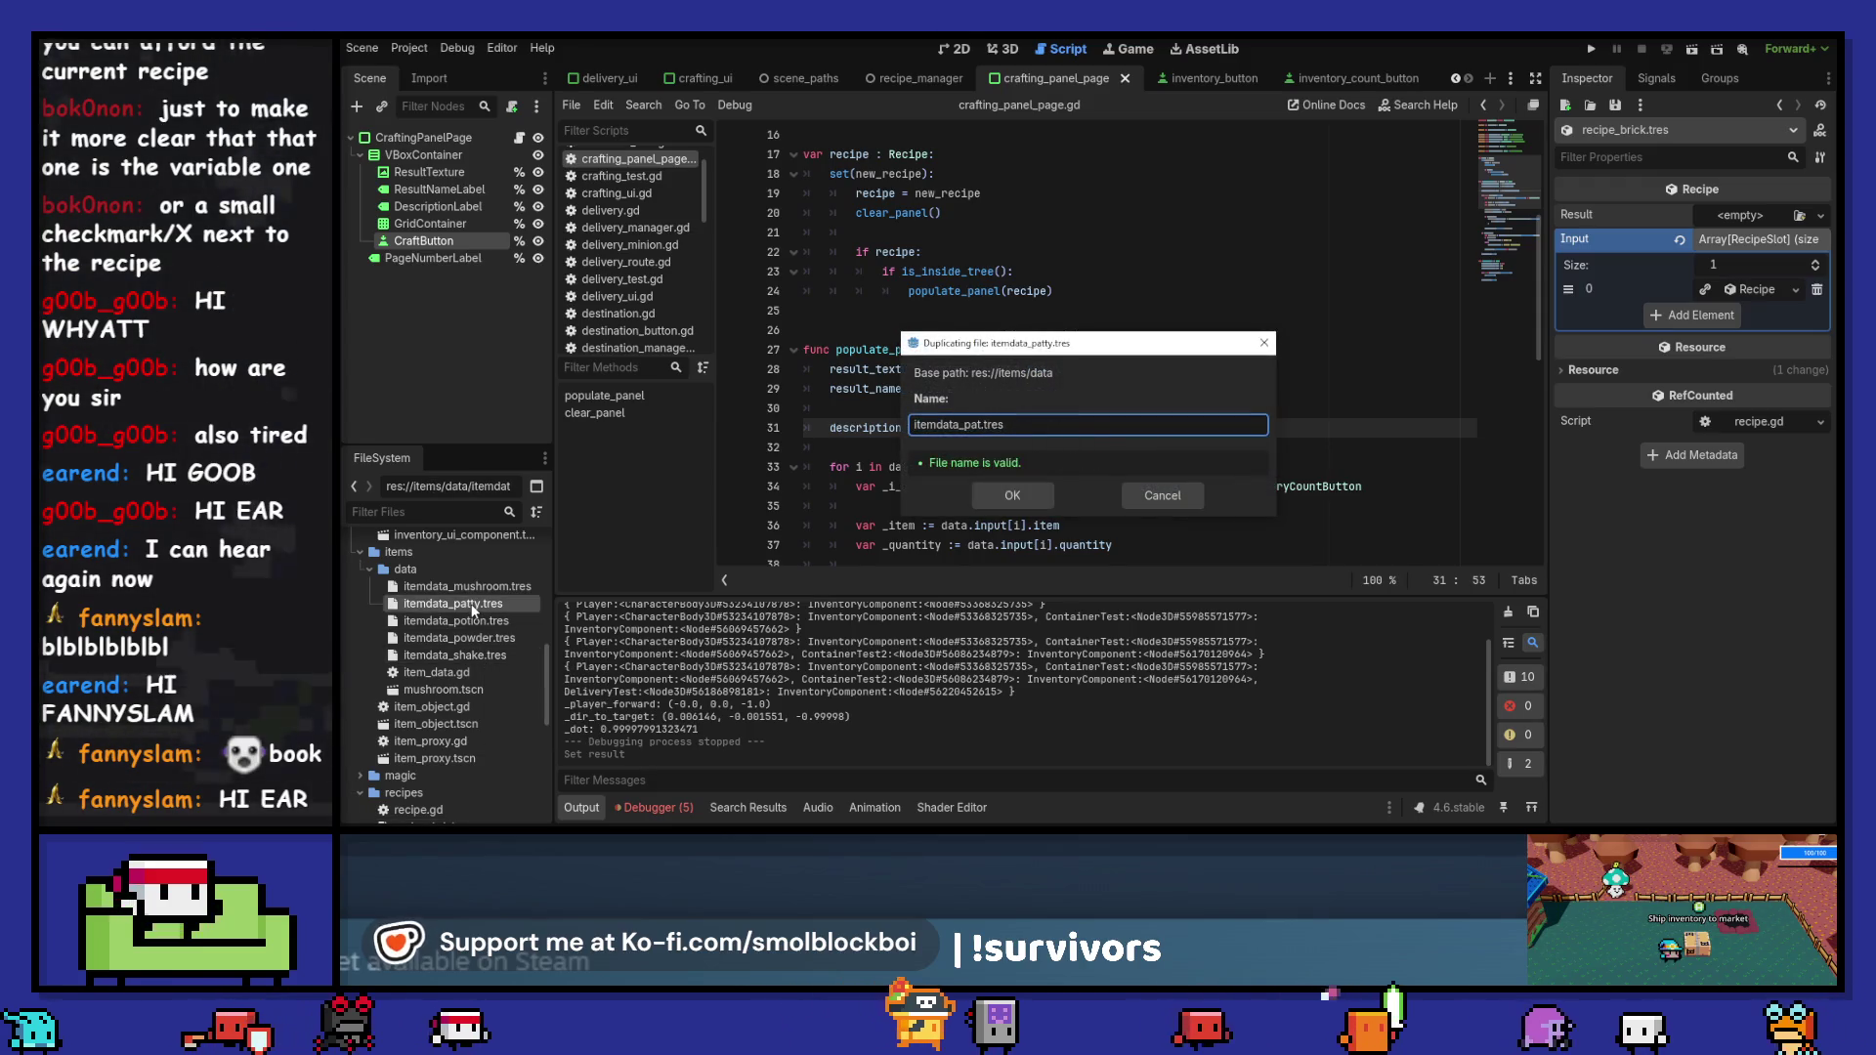
type("brick")
key("Return")
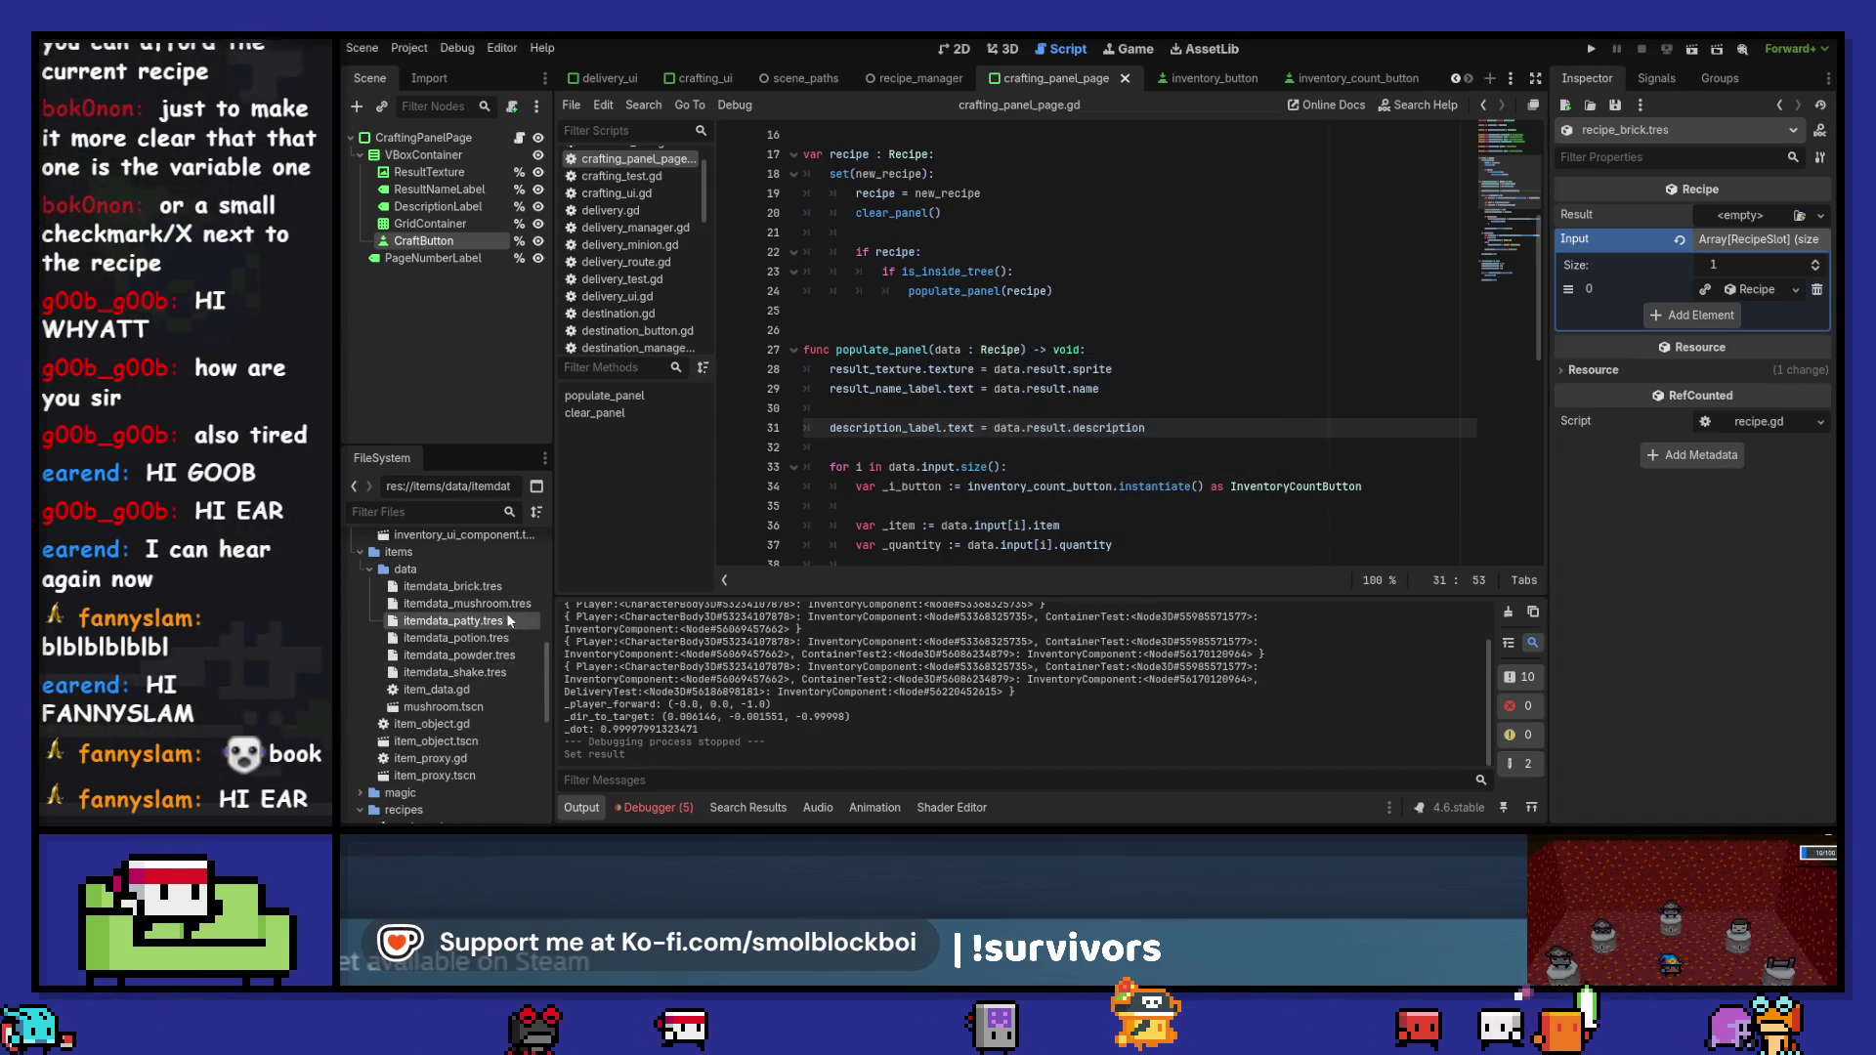
Set the new item's Name to Brick and Description to a 🧱 emoji, then run the game.
left_click(503, 588)
left_click(1728, 213)
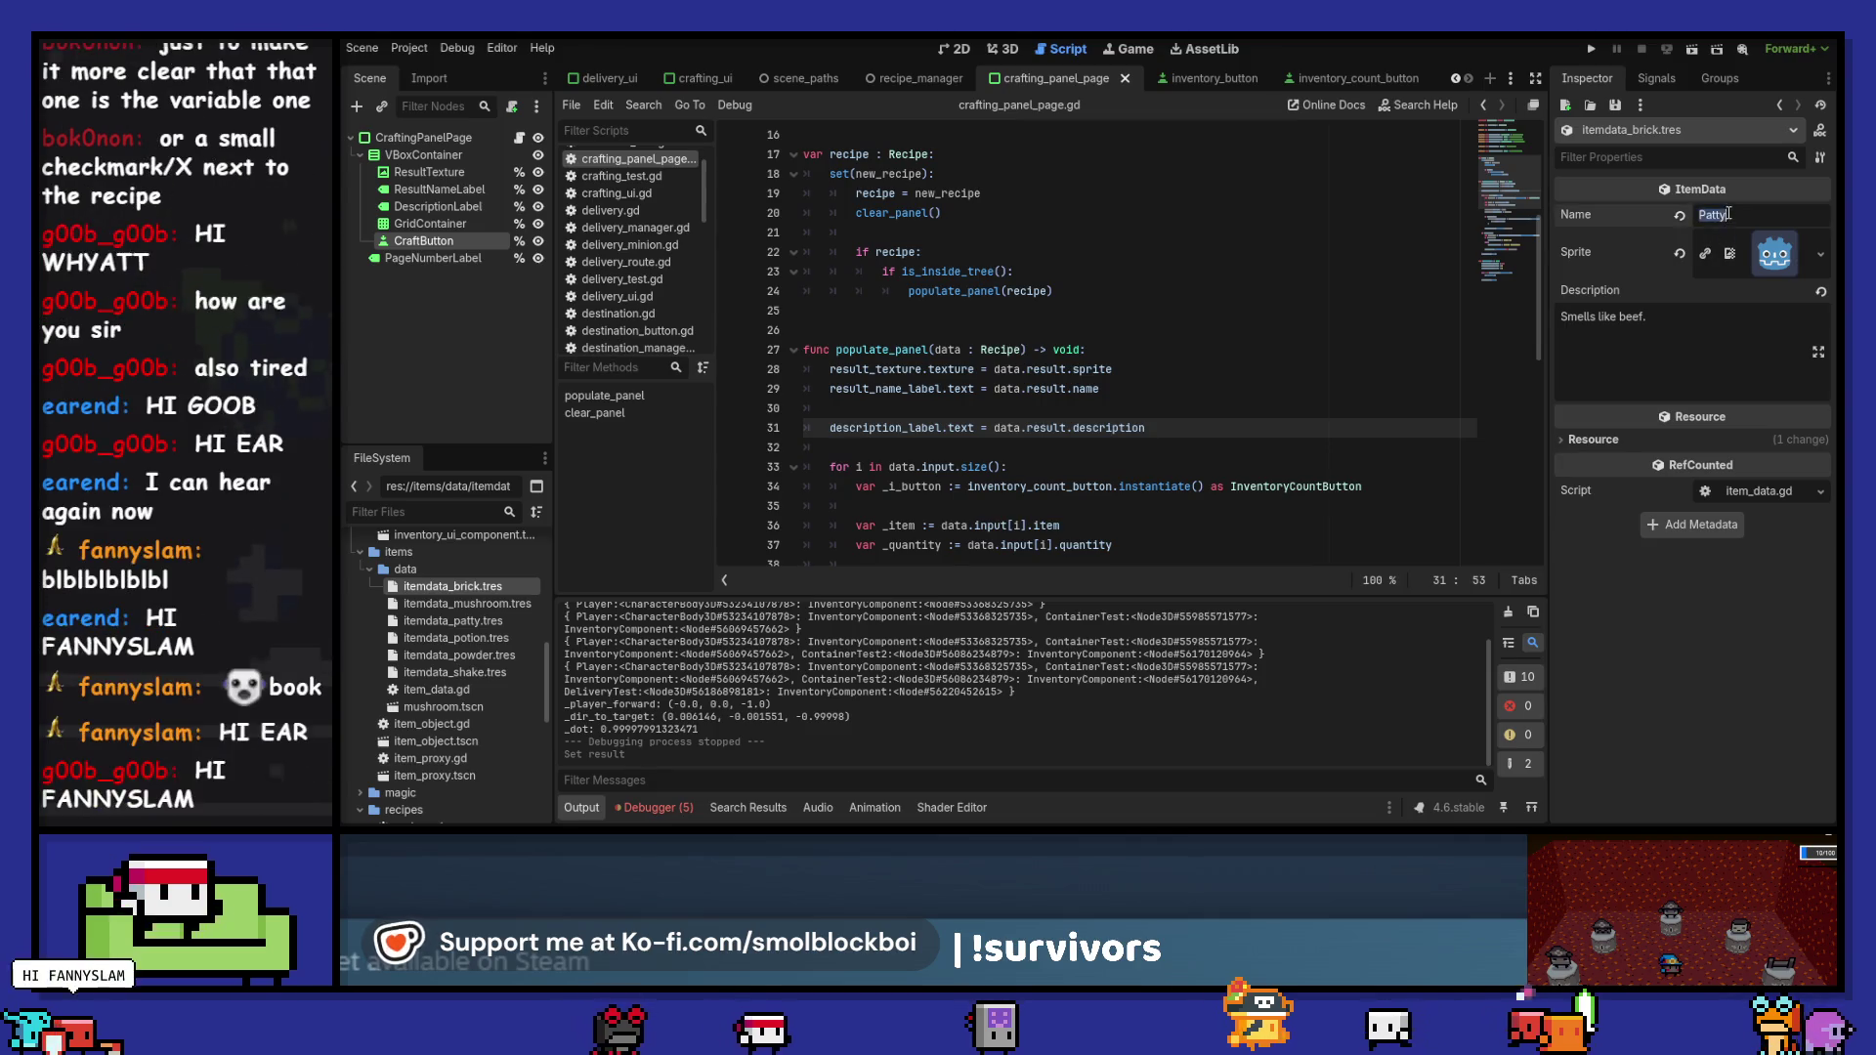
type("Brick")
key("Tab")
key("ctrl+a")
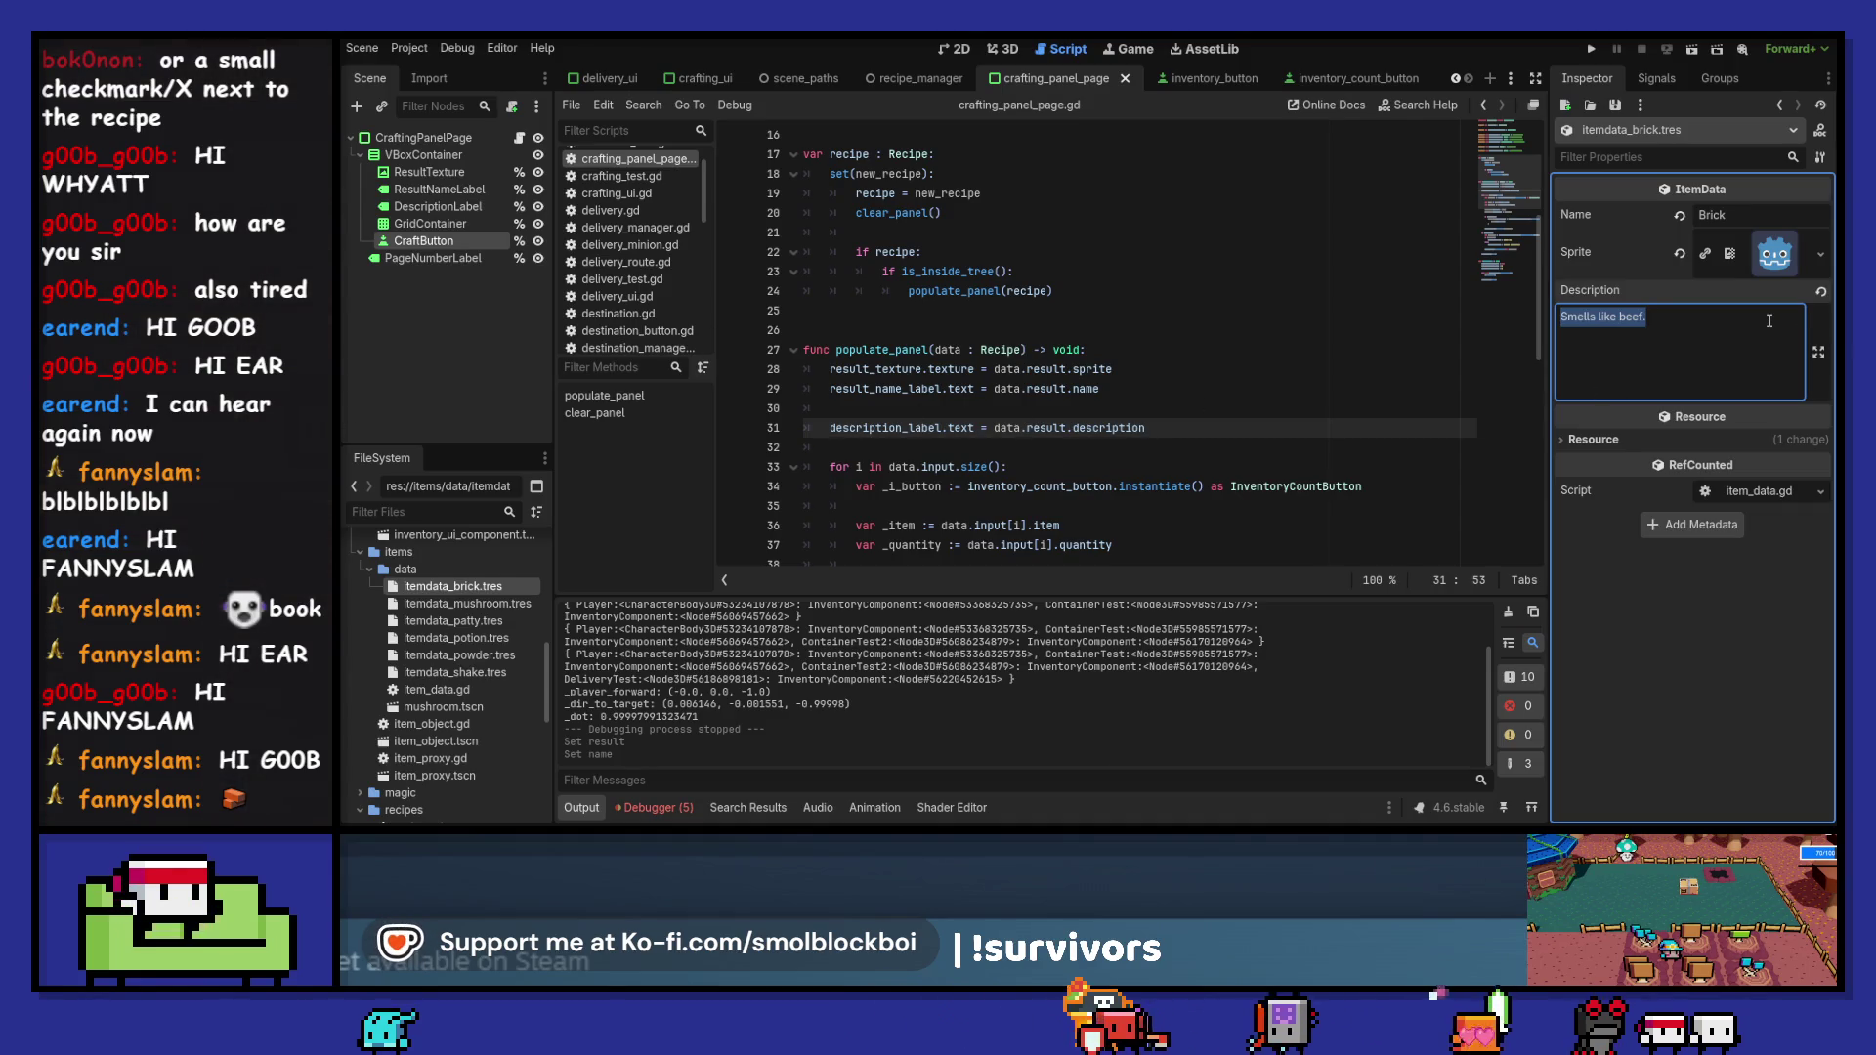
type("🧱")
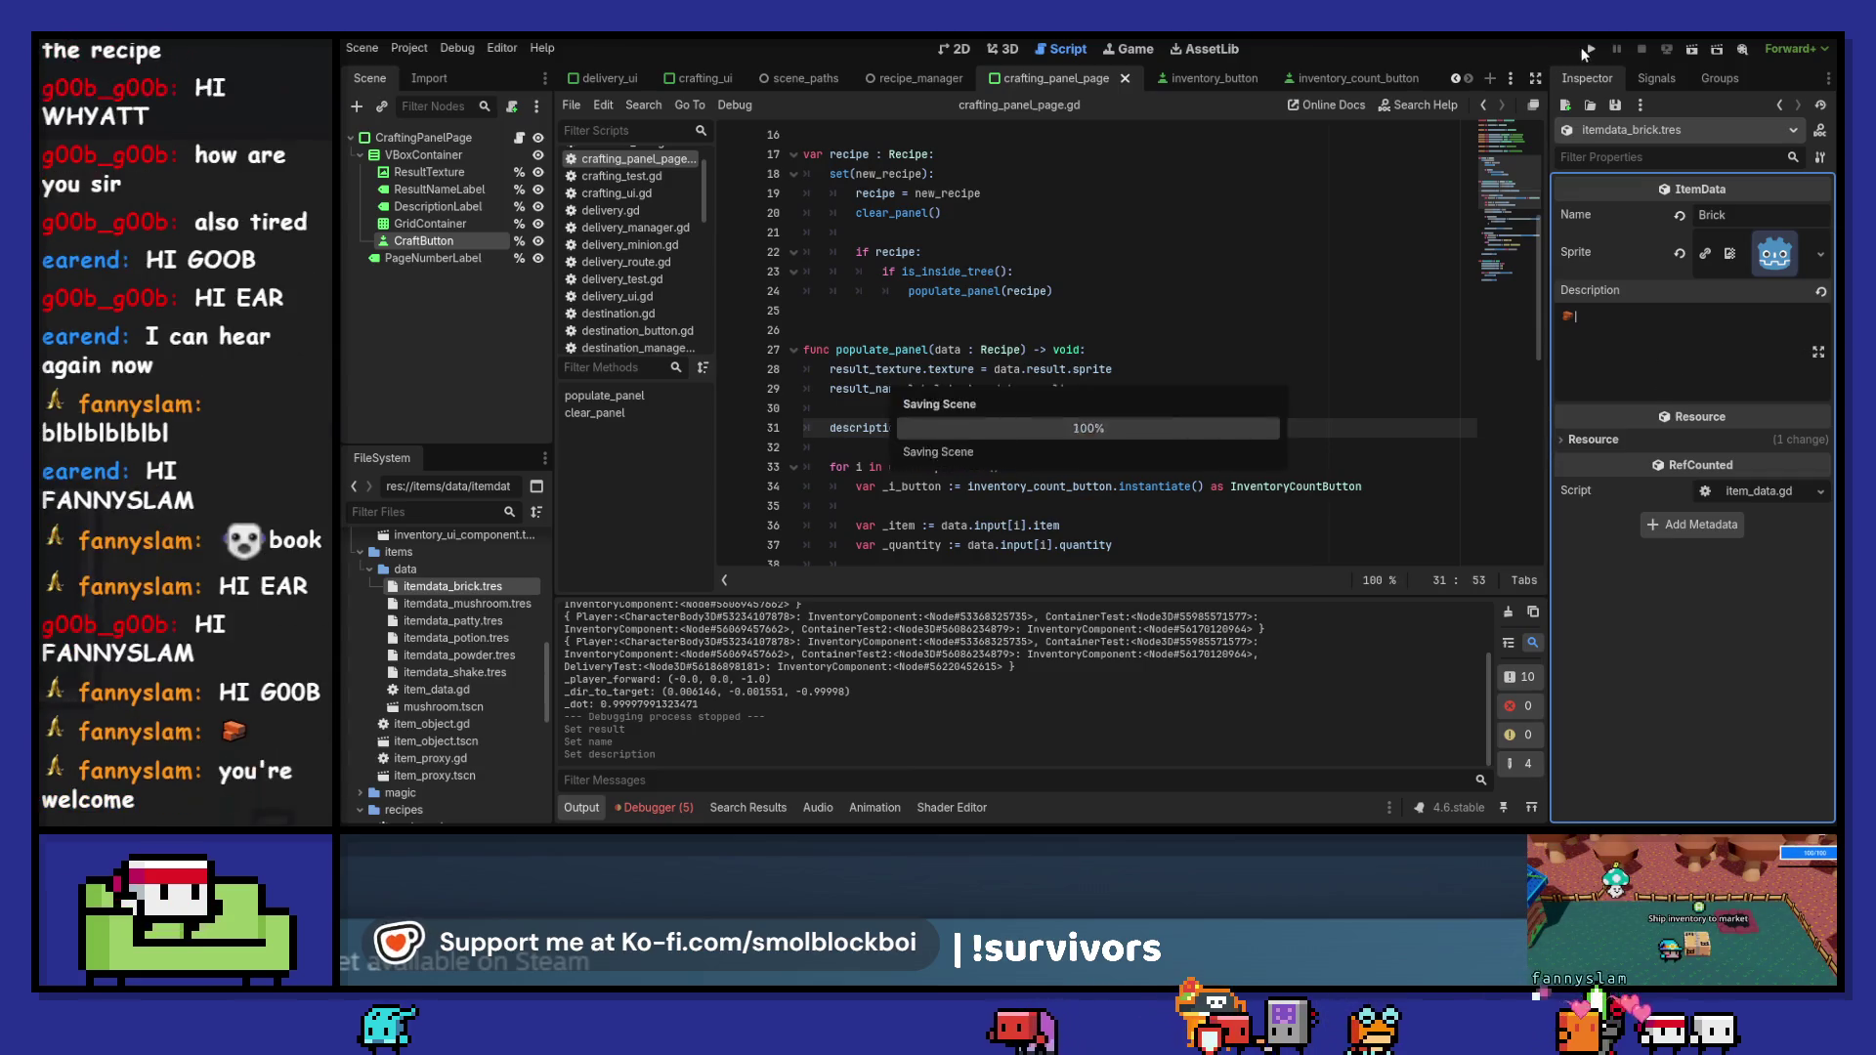
left_click(1593, 49)
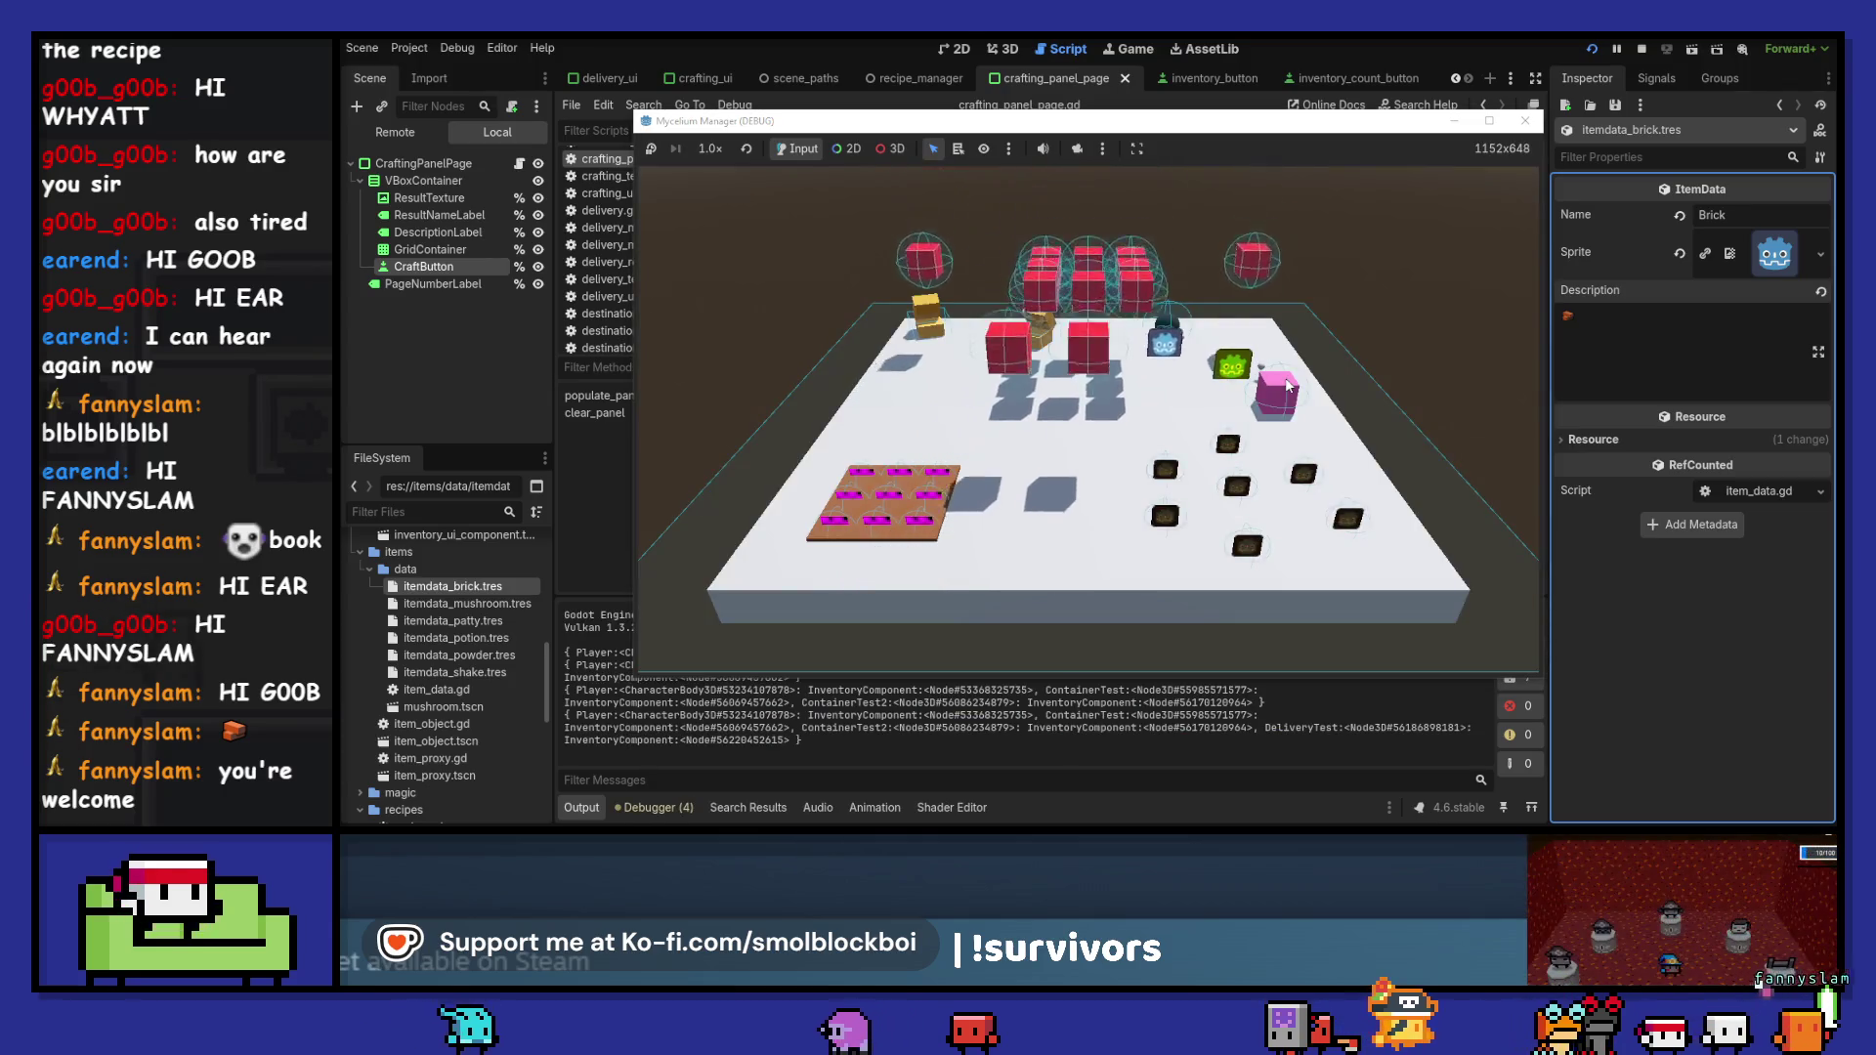
Page the crafting panel, inspect the sprite error, stop the game, and select itemdata_brick.tres.
left_click(1527, 431)
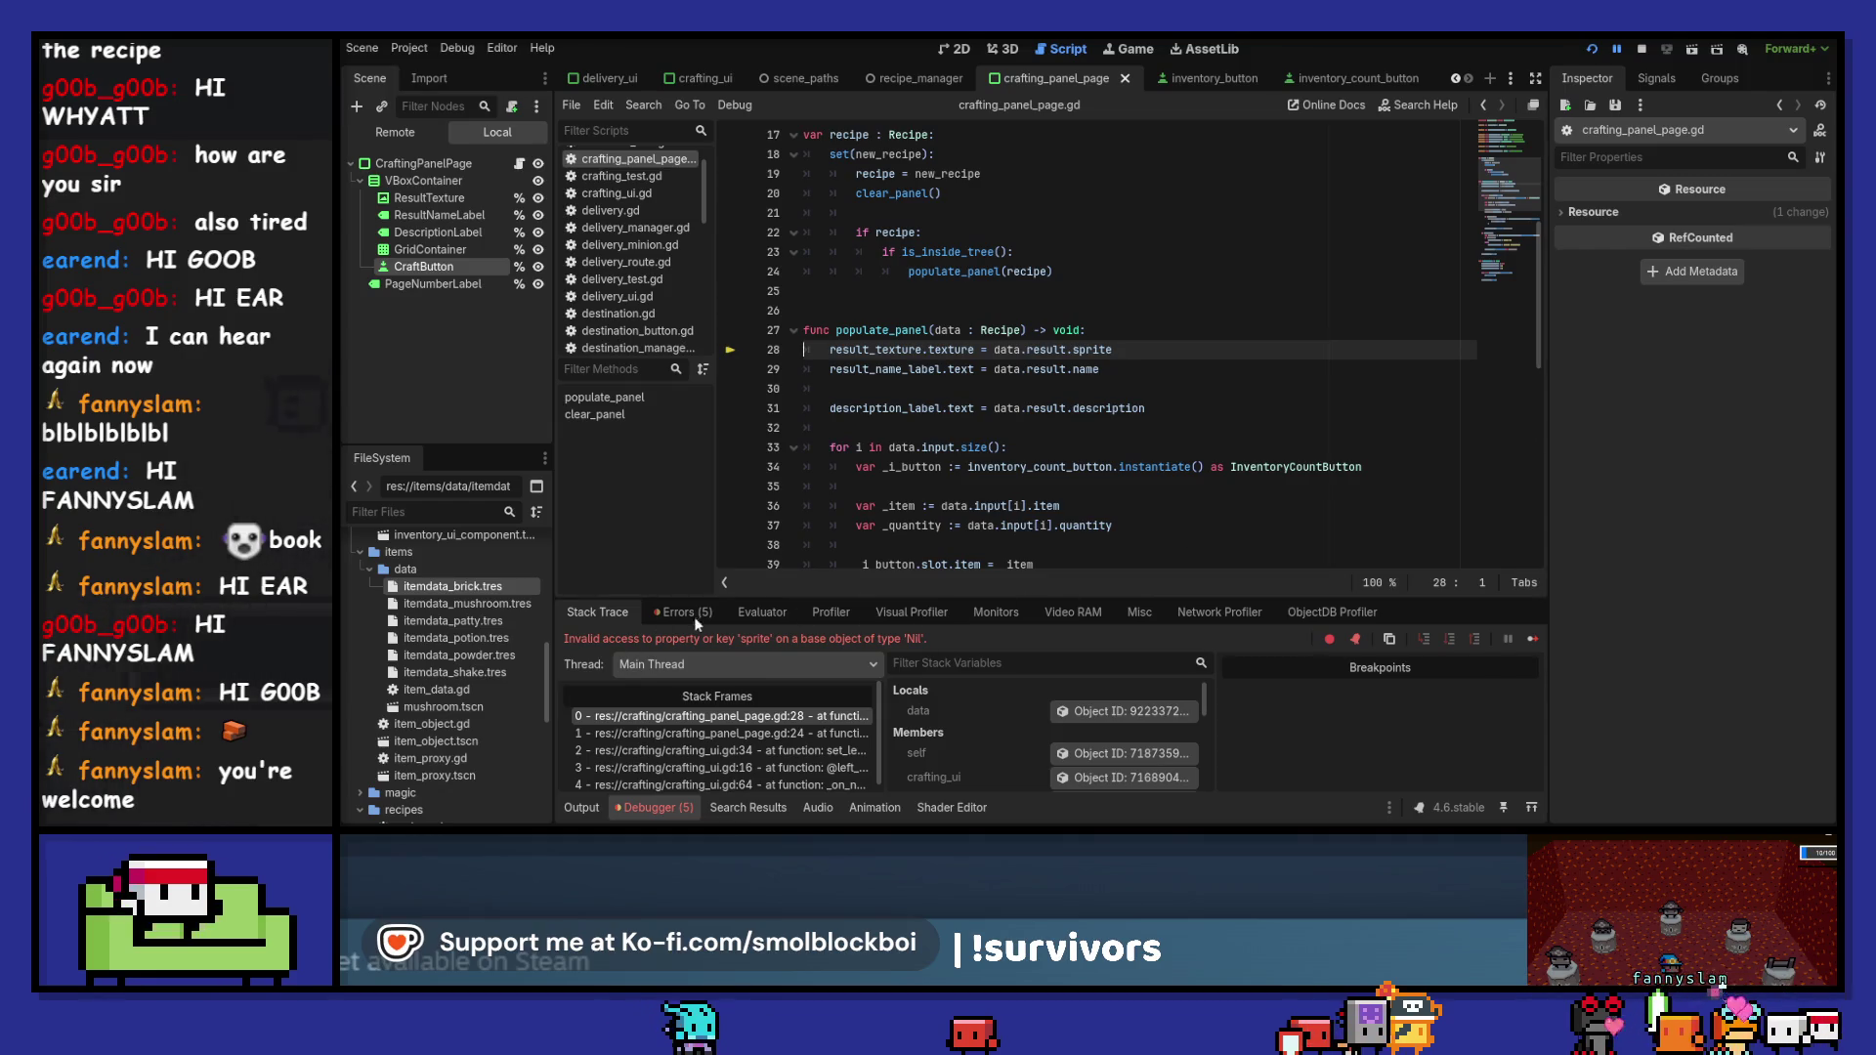
left_click(682, 613)
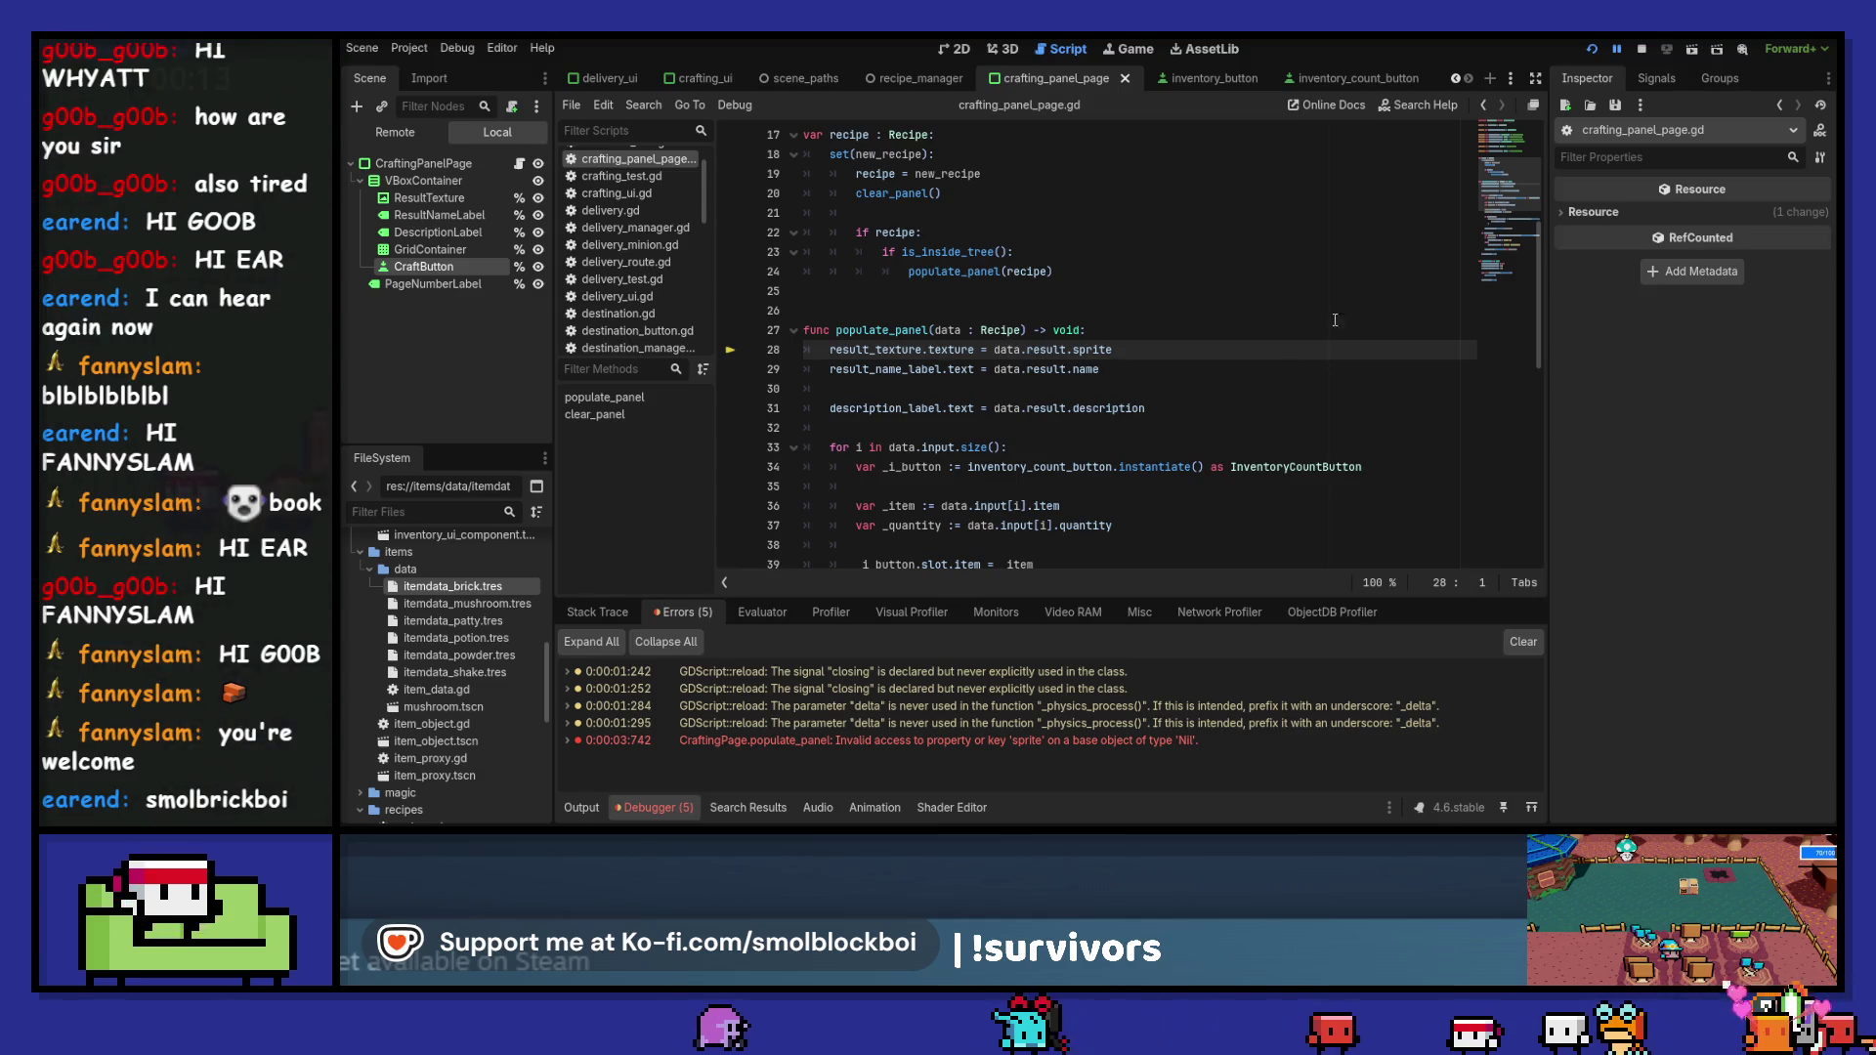
left_click(1635, 51)
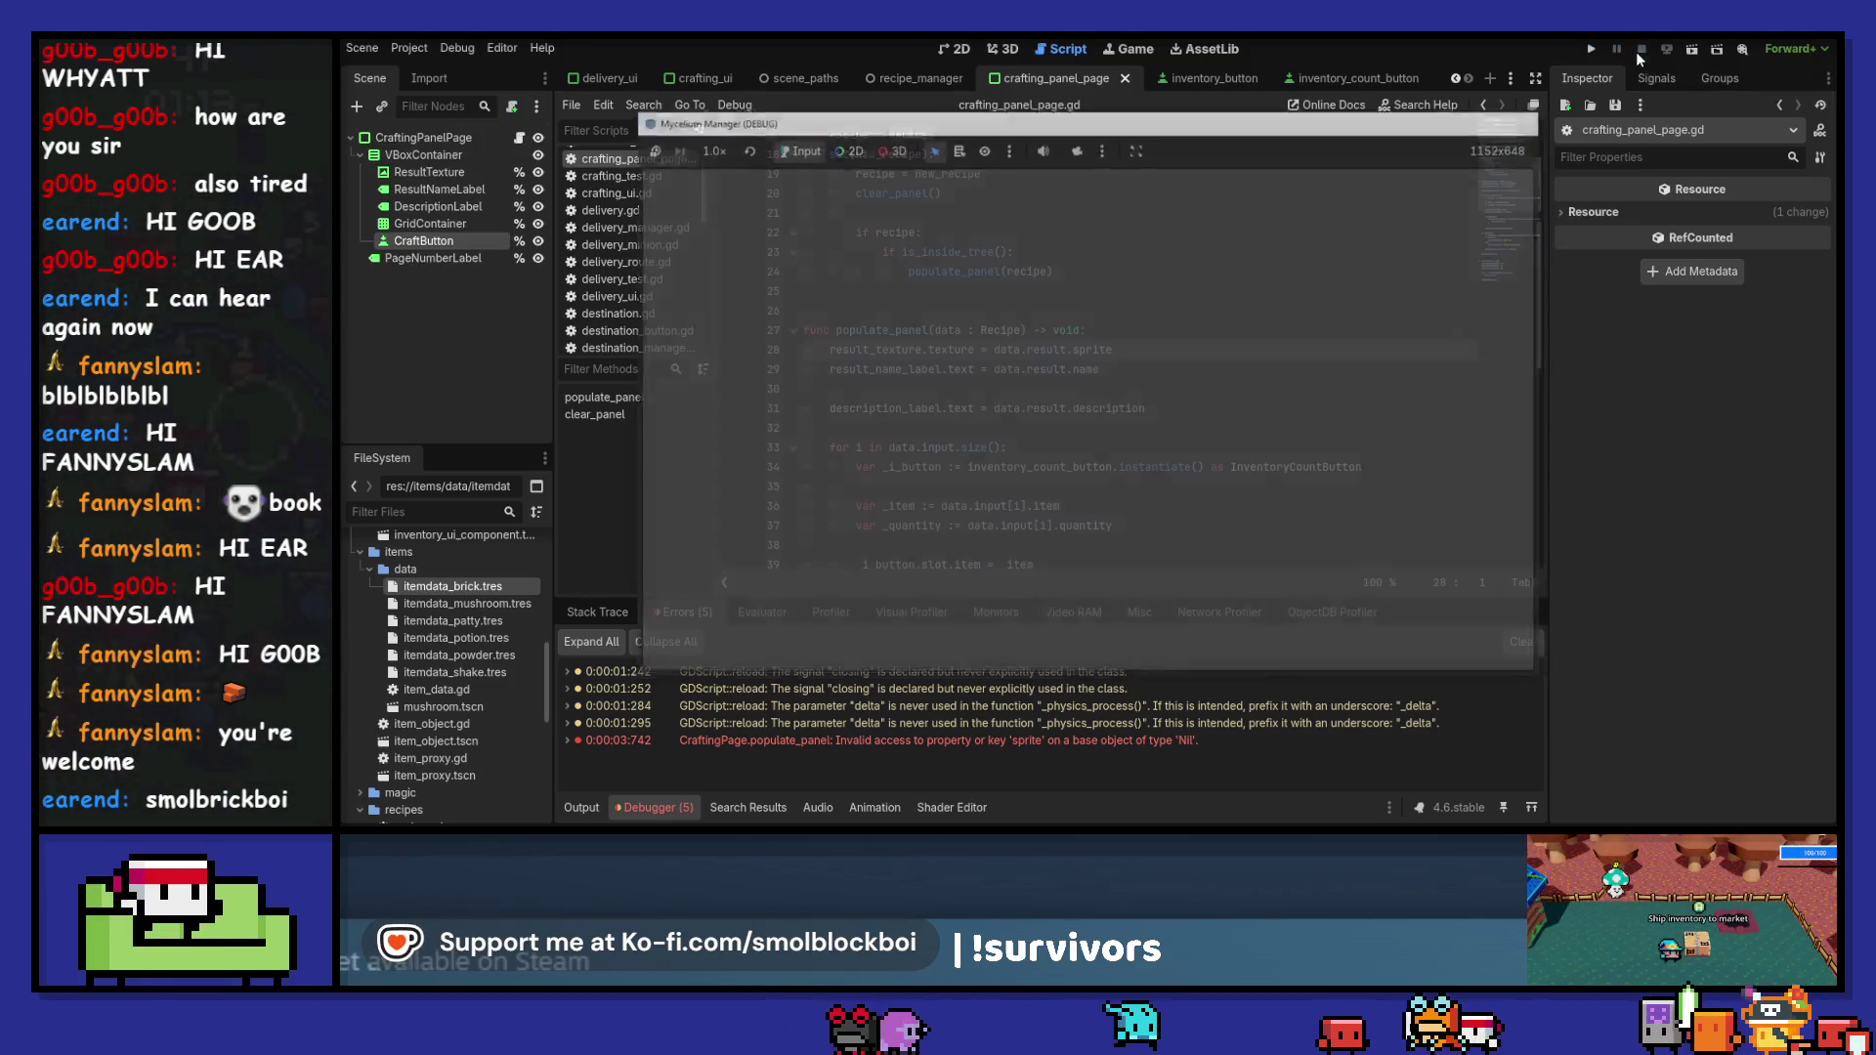
left_click(508, 586)
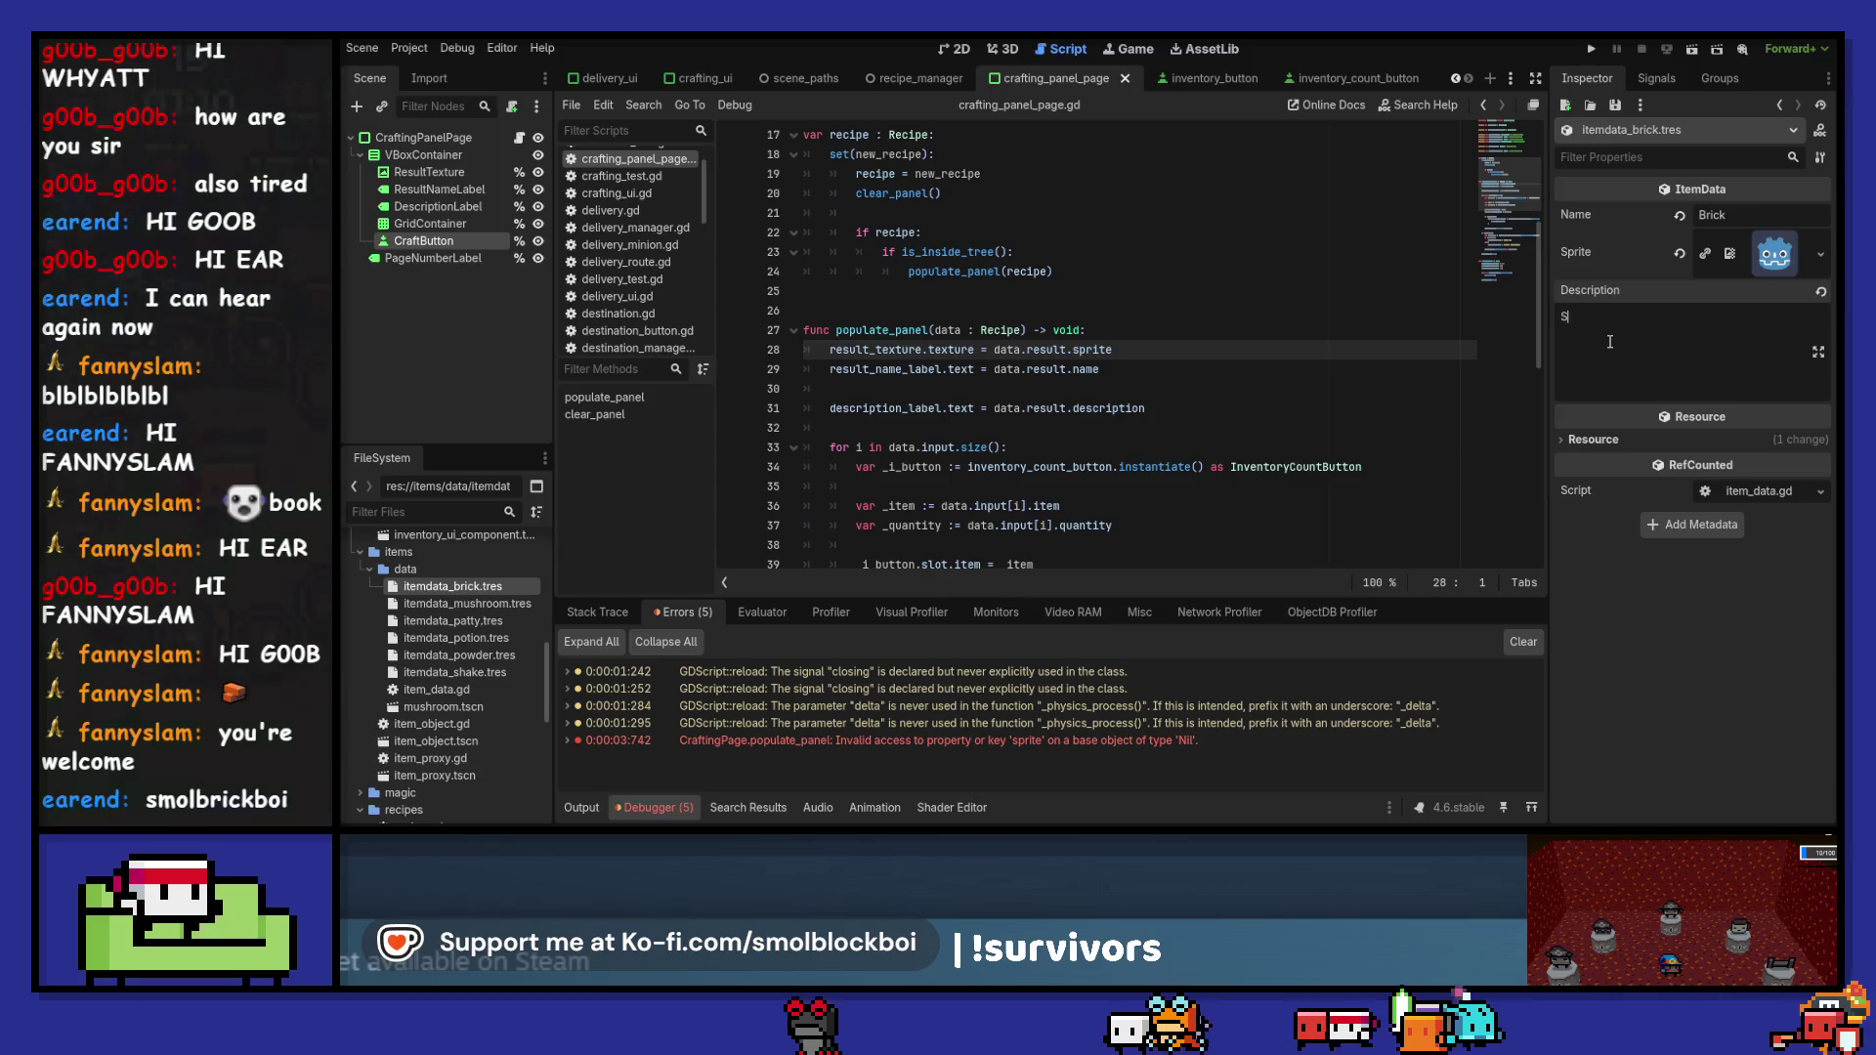
Type 'choice.' into the Brick description, test-run the crafting panel, check errors, then stop.
type("choice.")
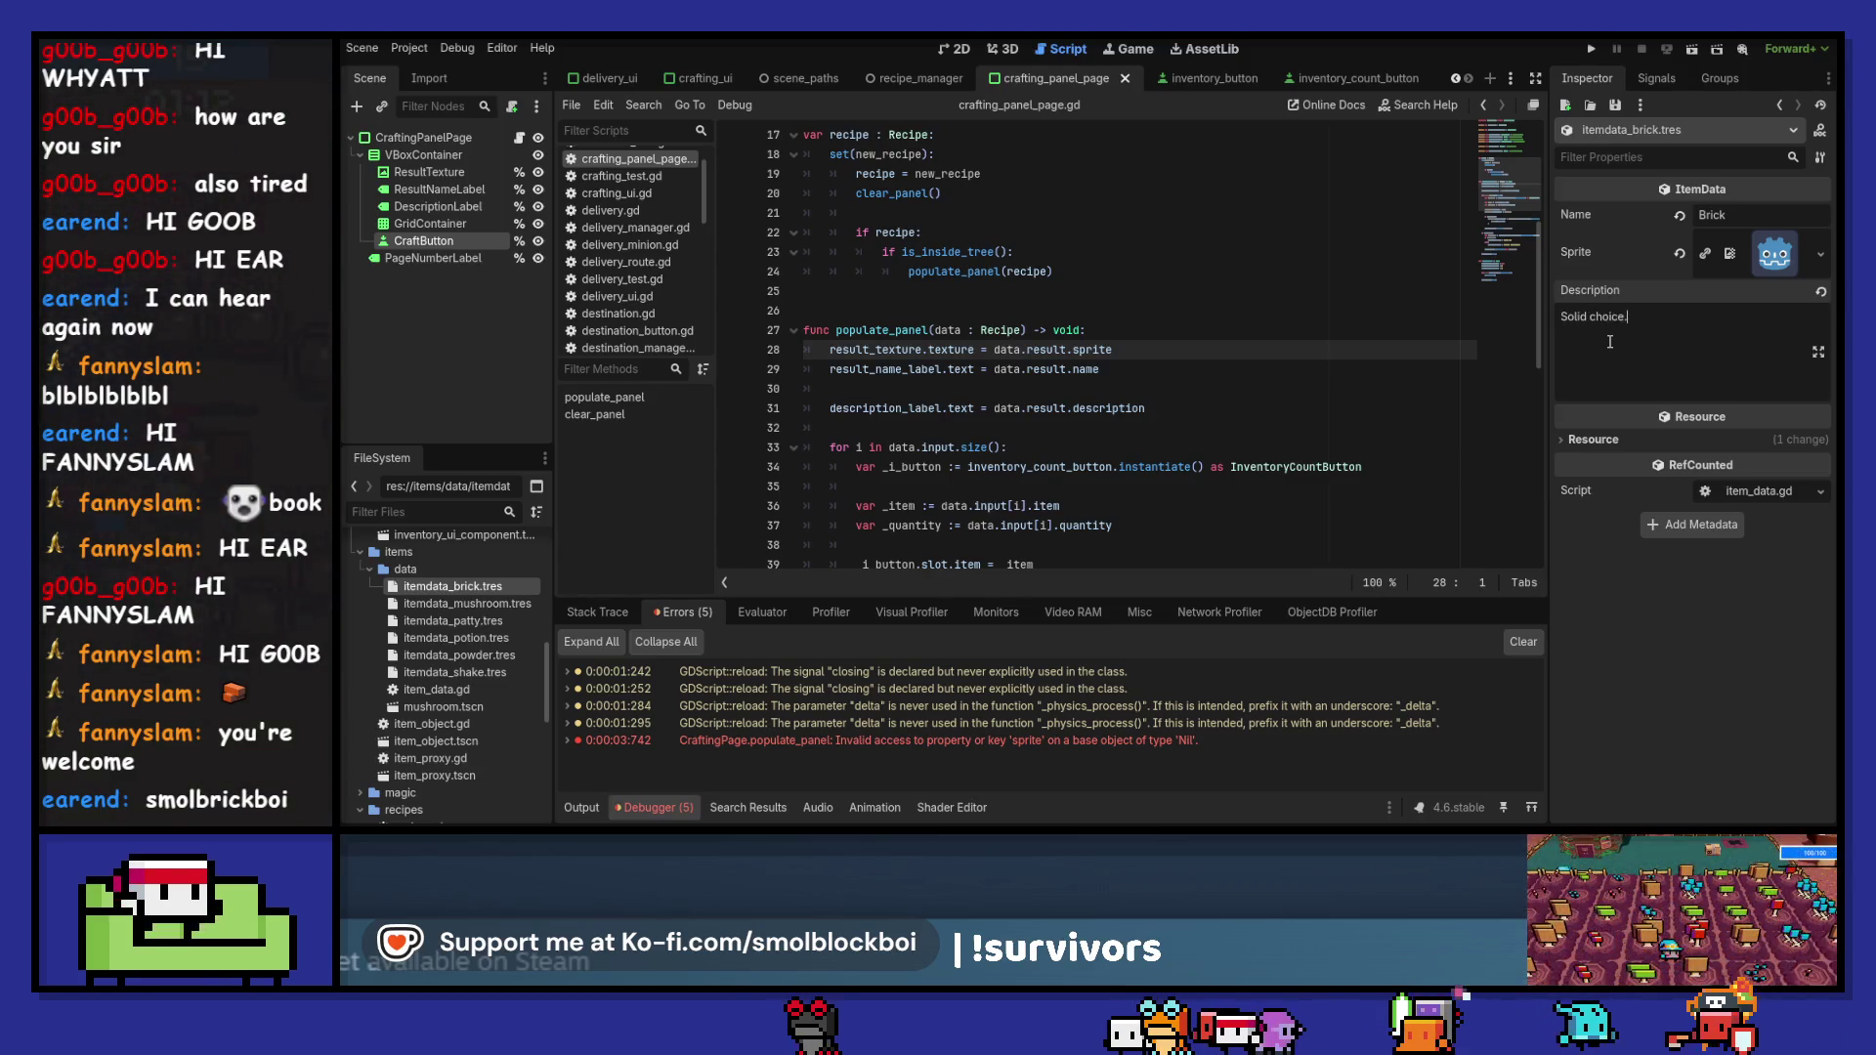
key("F5")
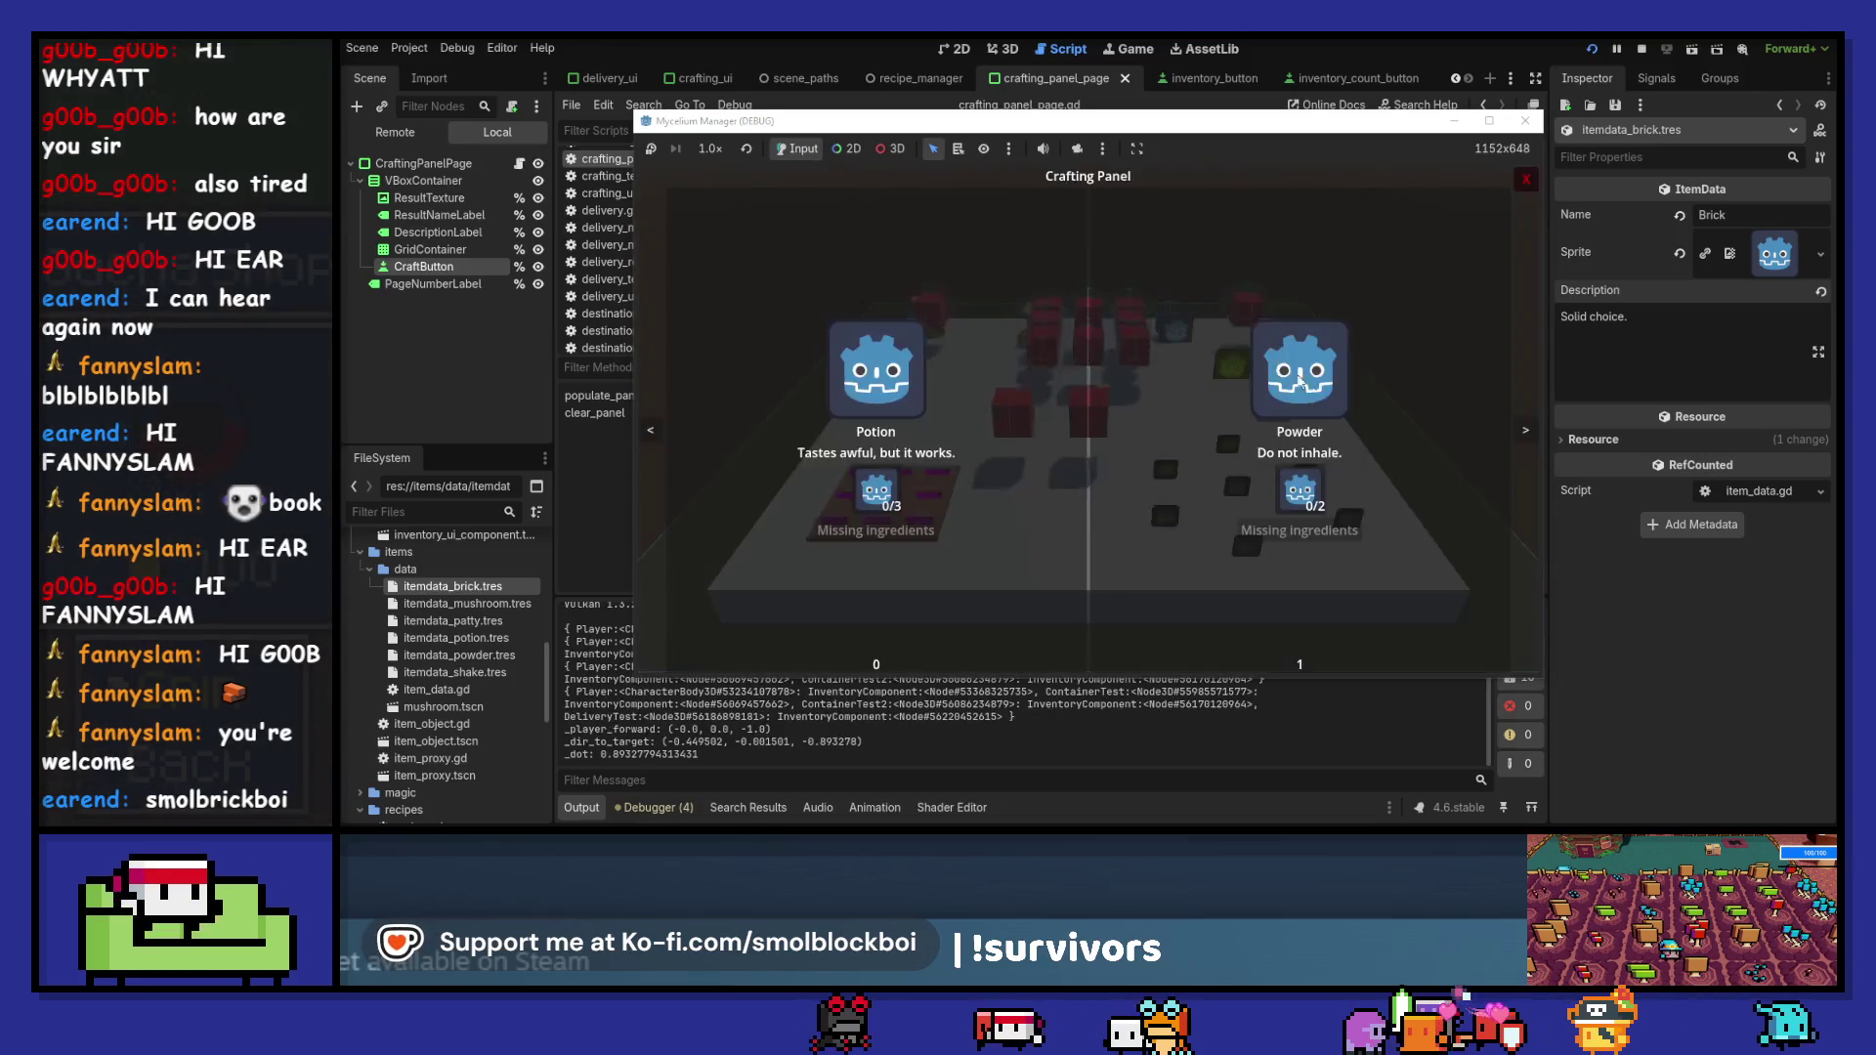
left_click(1522, 429)
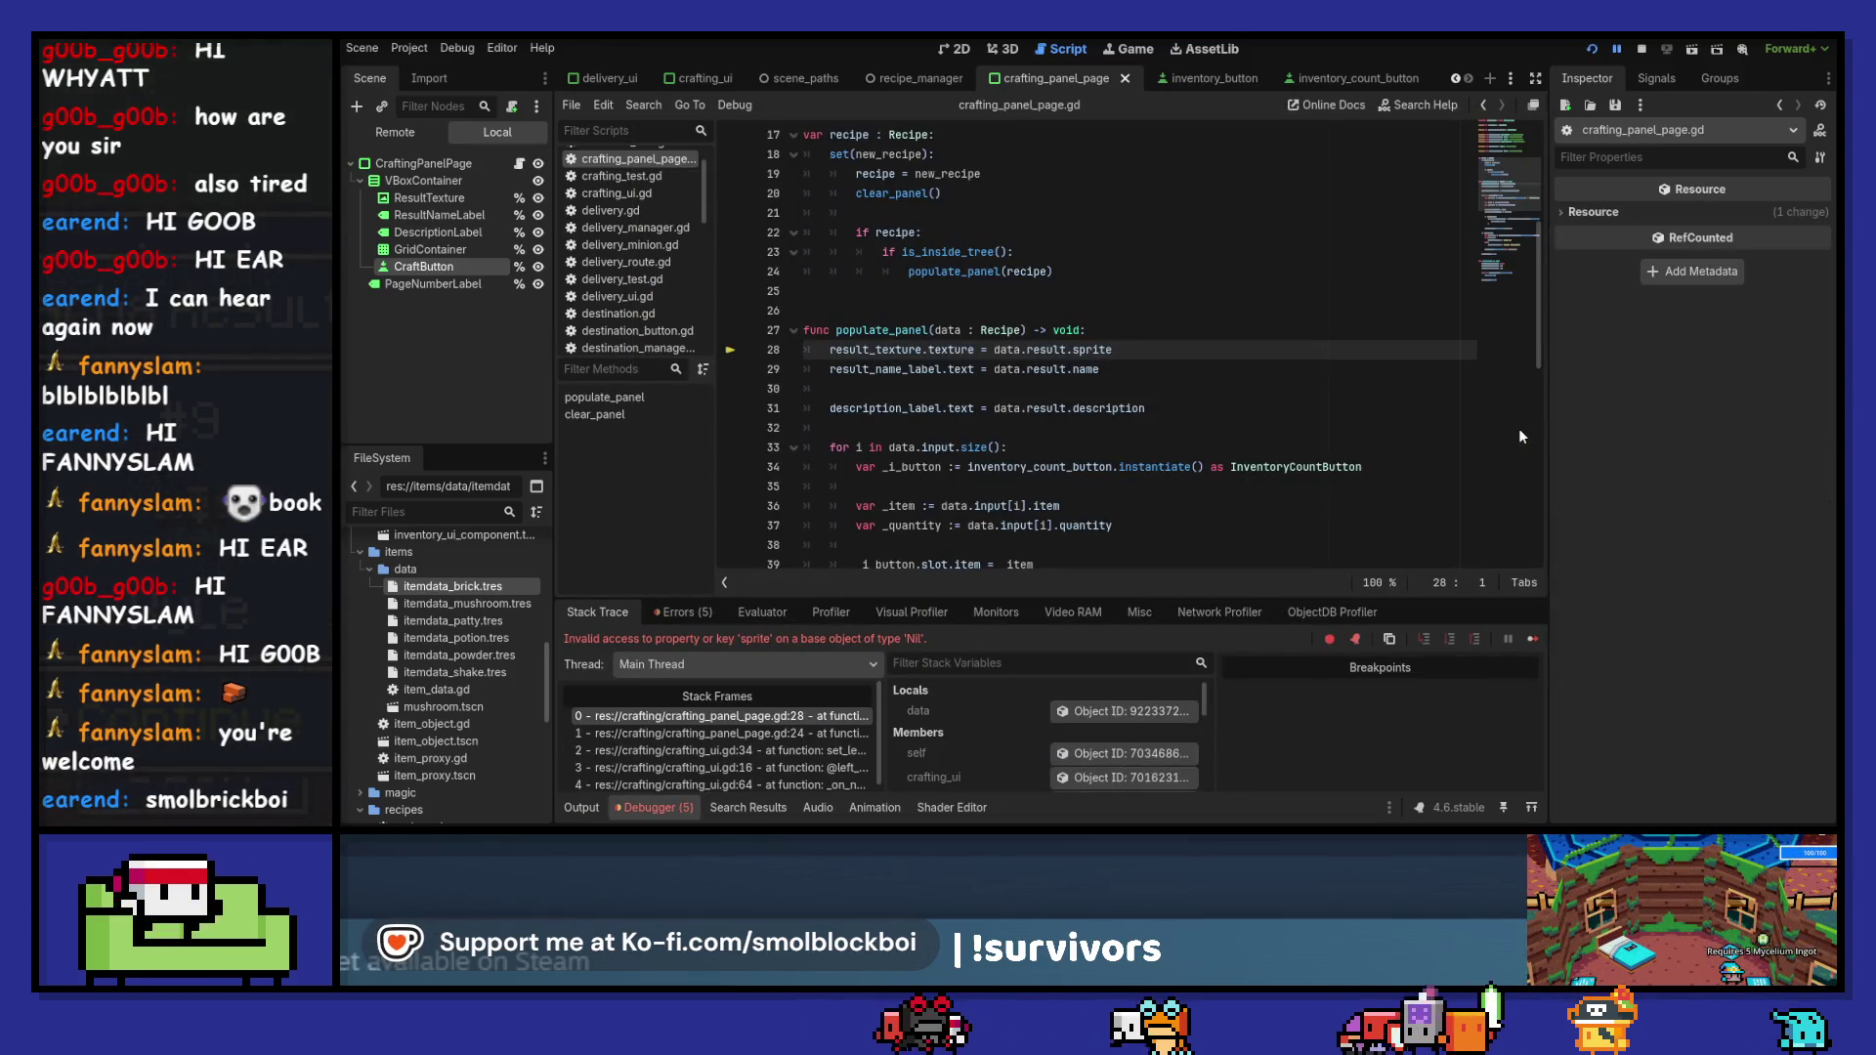
left_click(684, 611)
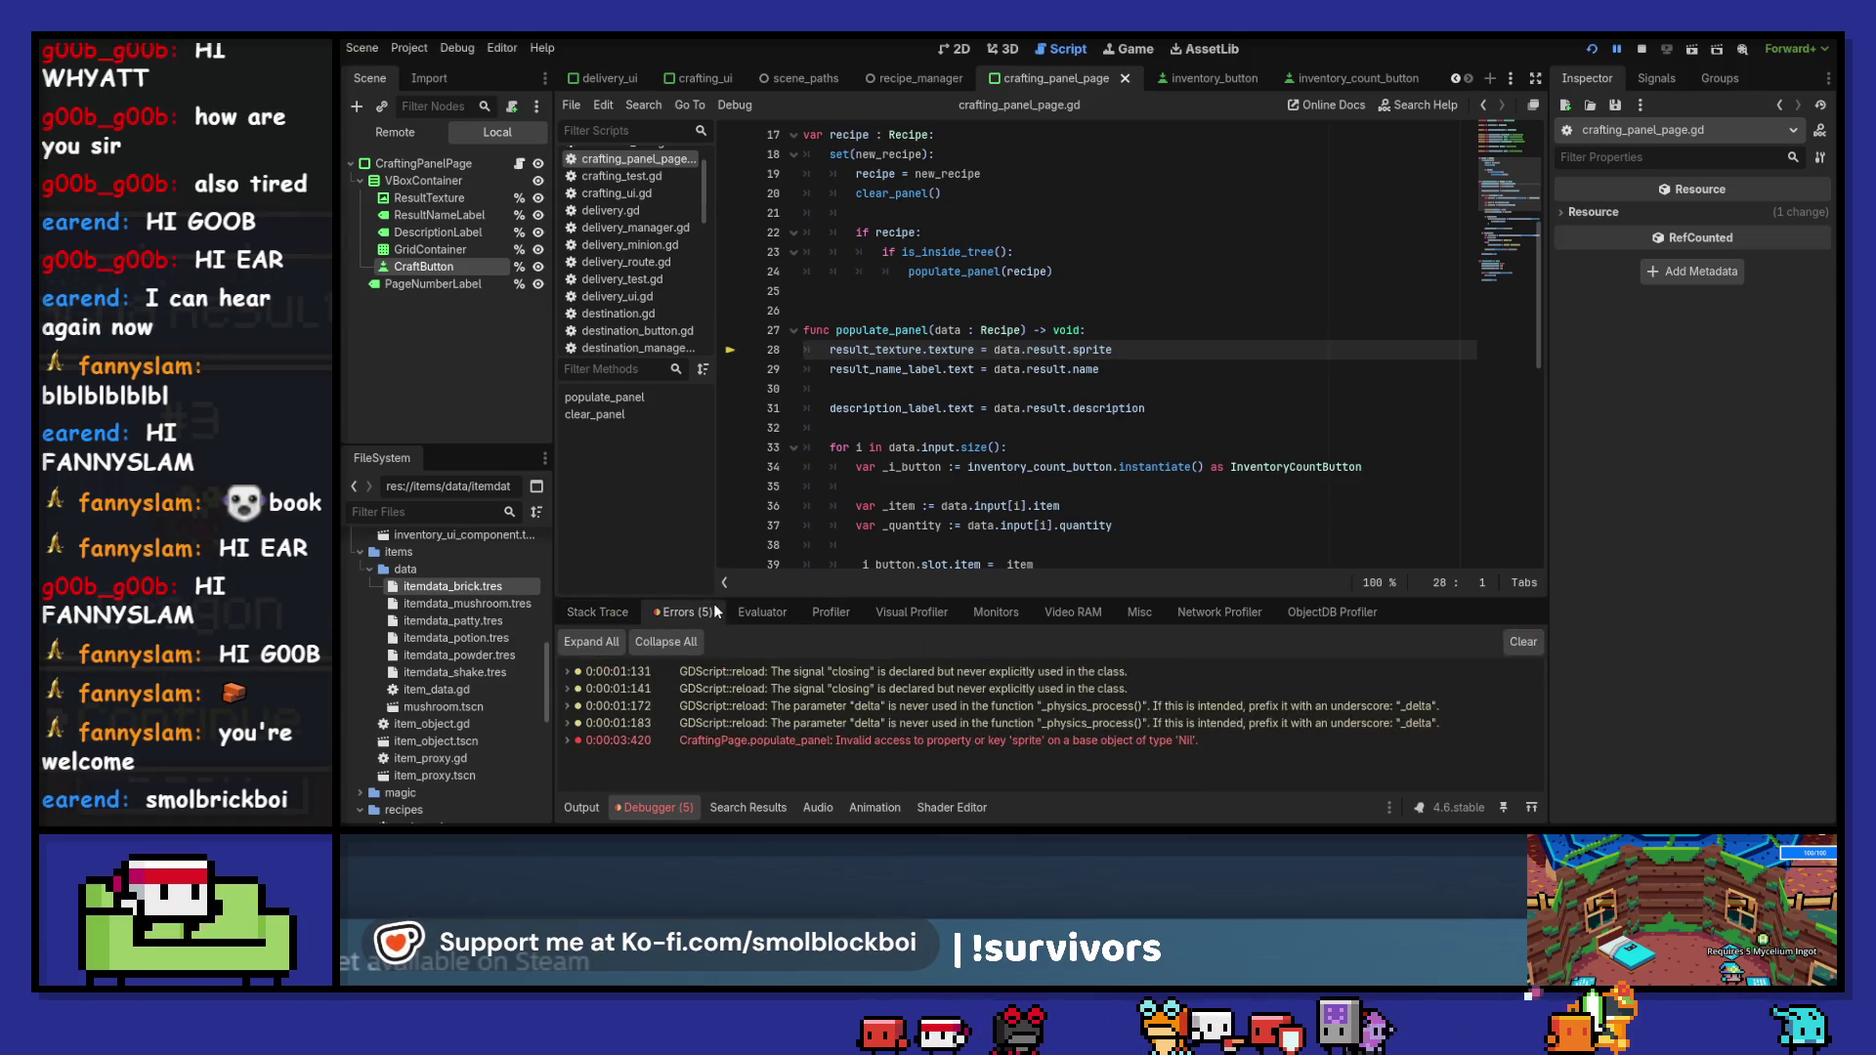
left_click(626, 613)
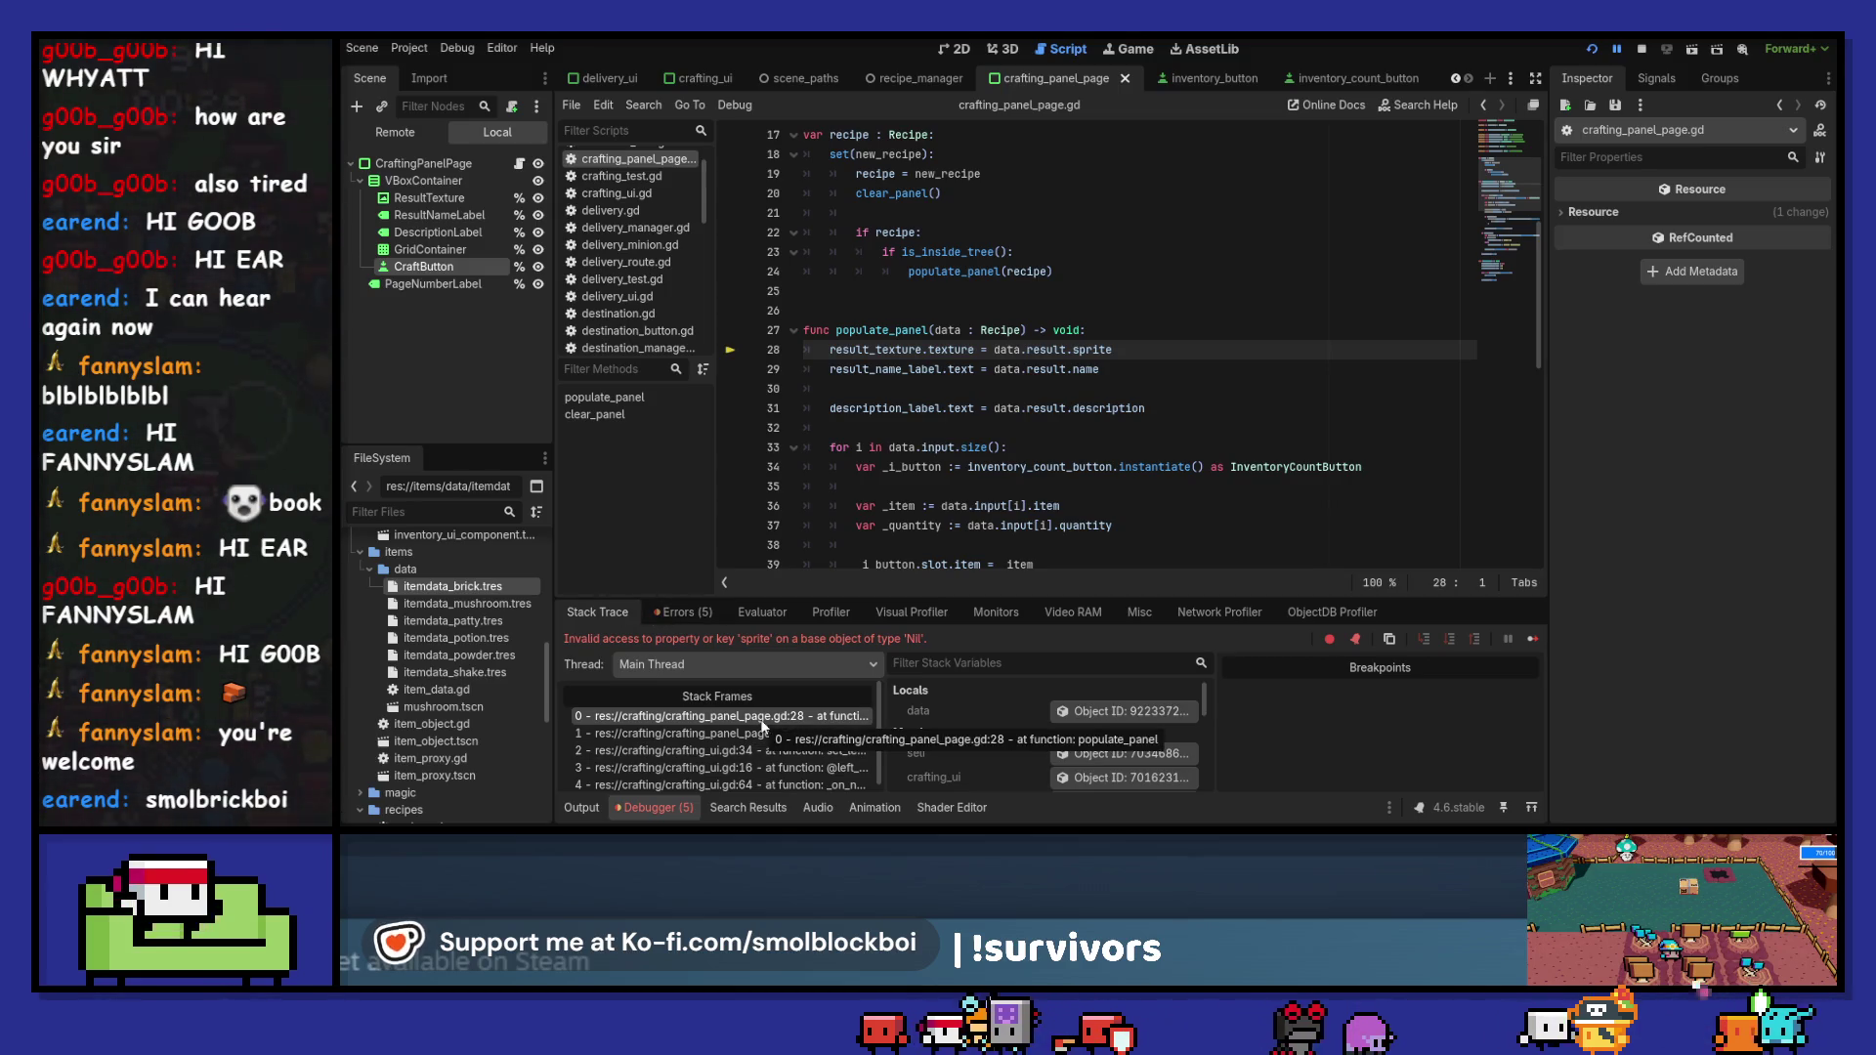
left_click(700, 611)
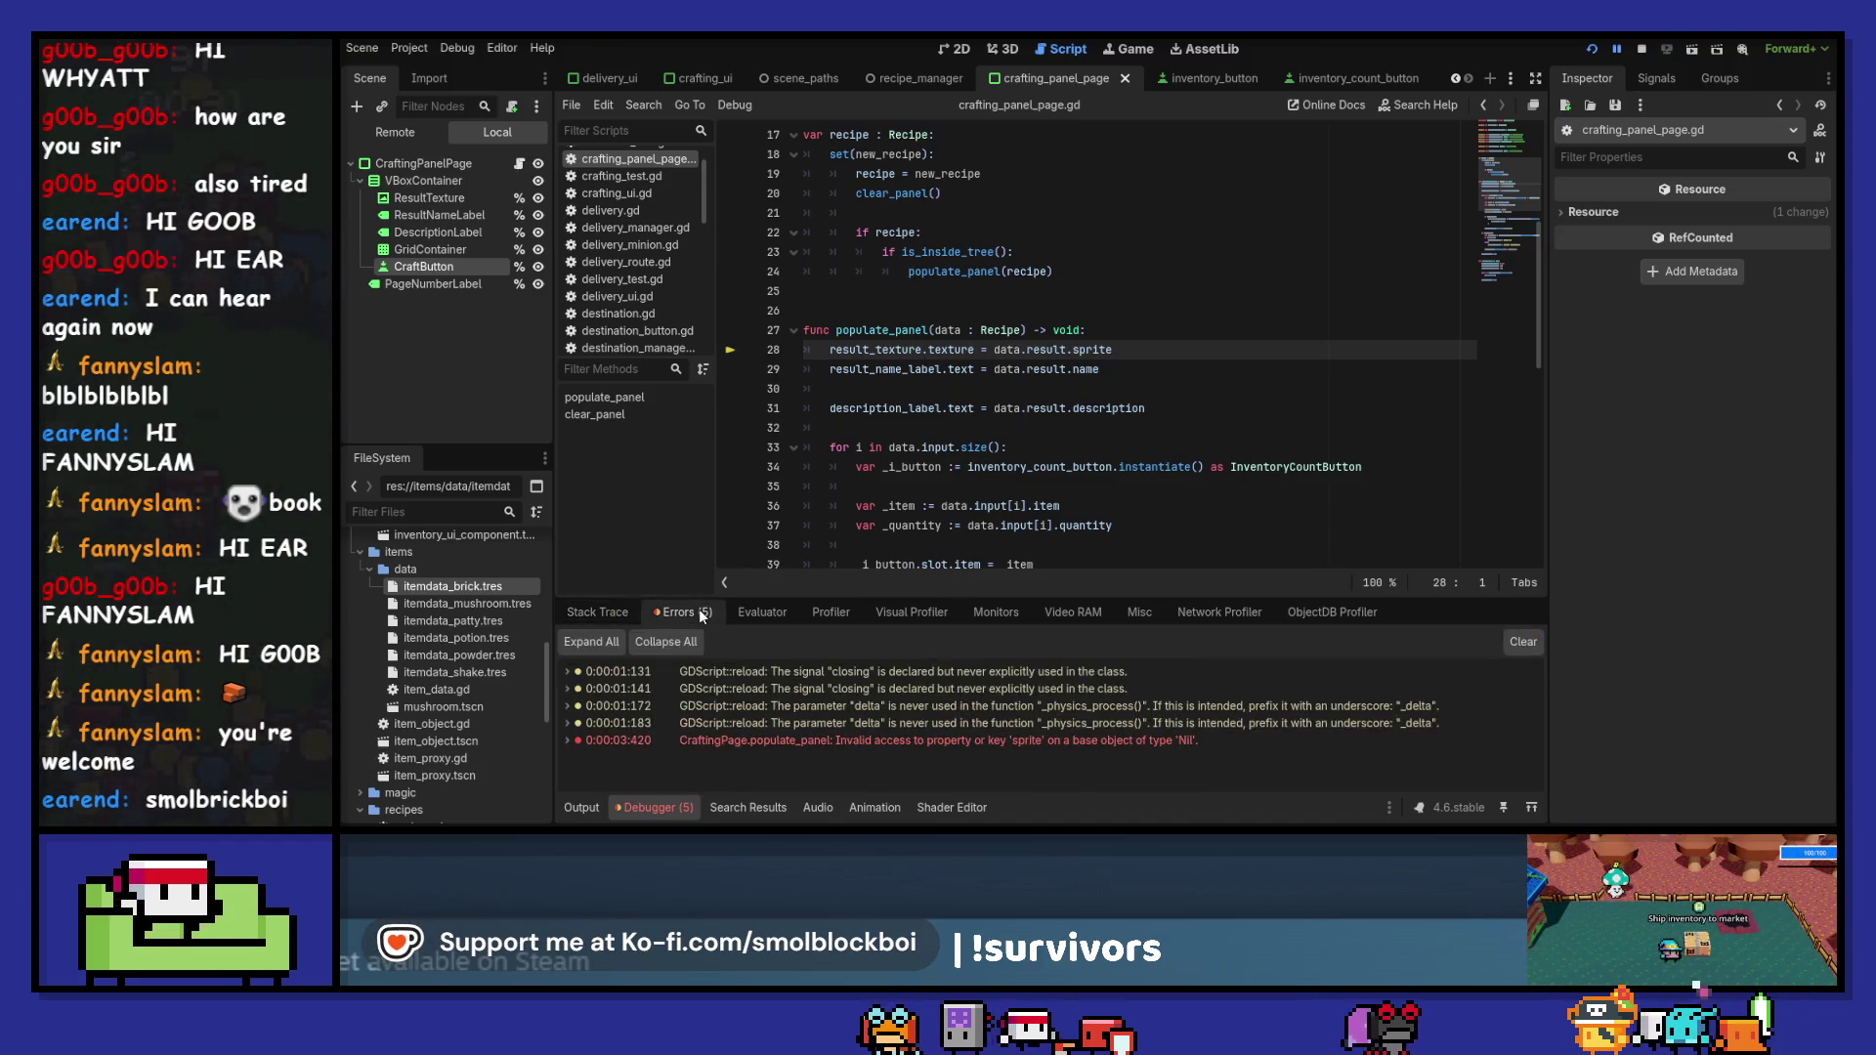
key("F8")
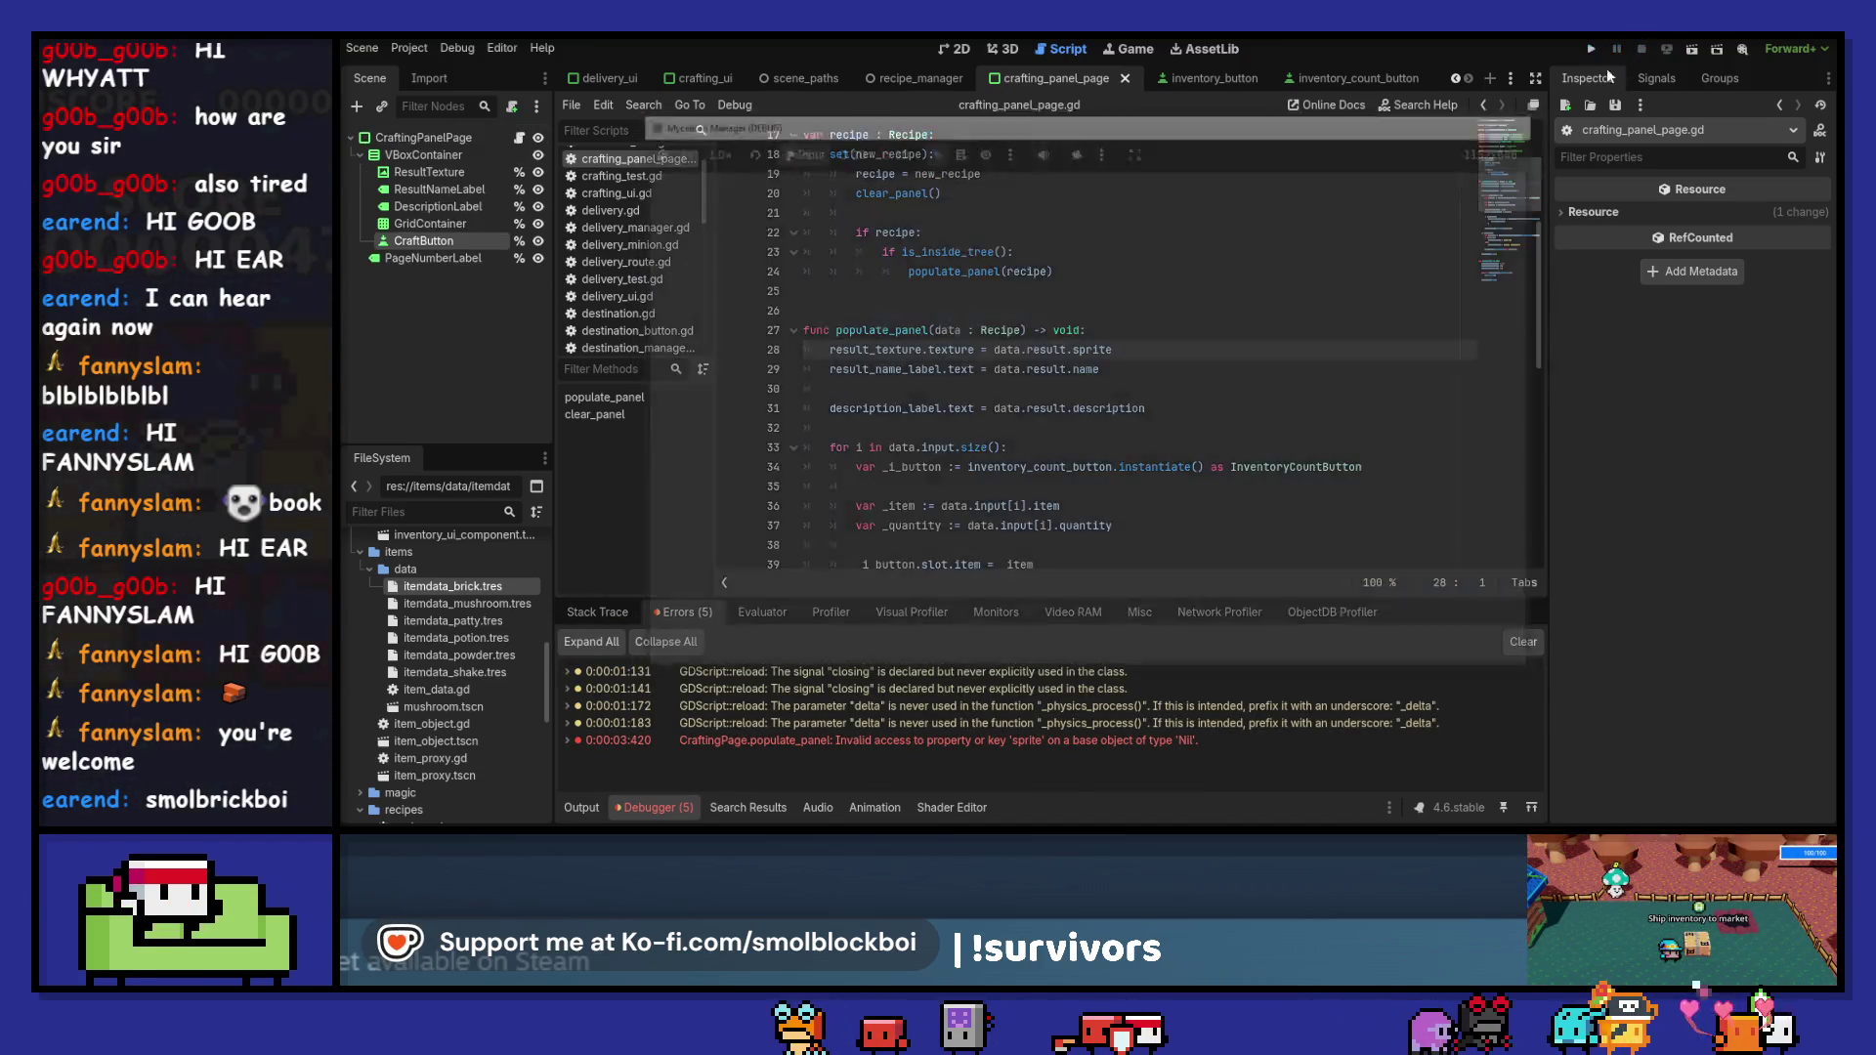
Drag itemdata_brick.tres into the Result slot of recipe_brick.tres.
left_click(428, 586)
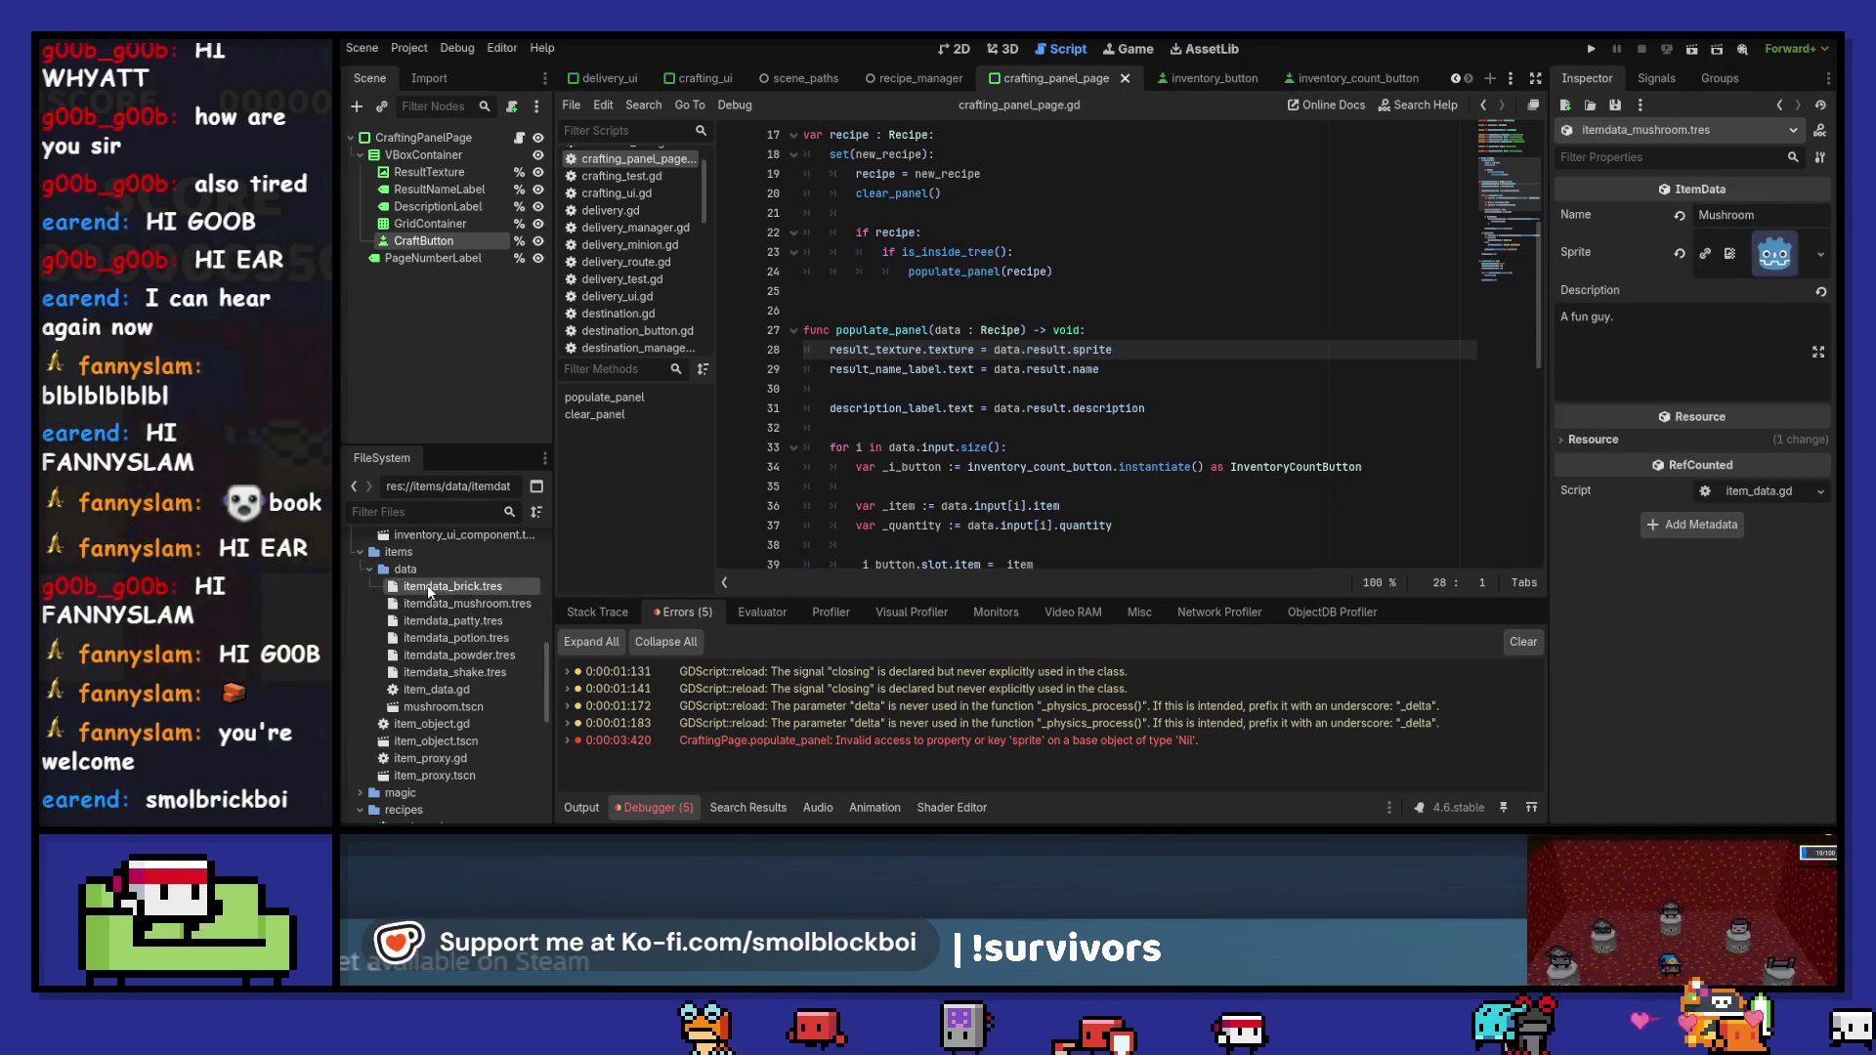
scroll(445, 586, "down", 5)
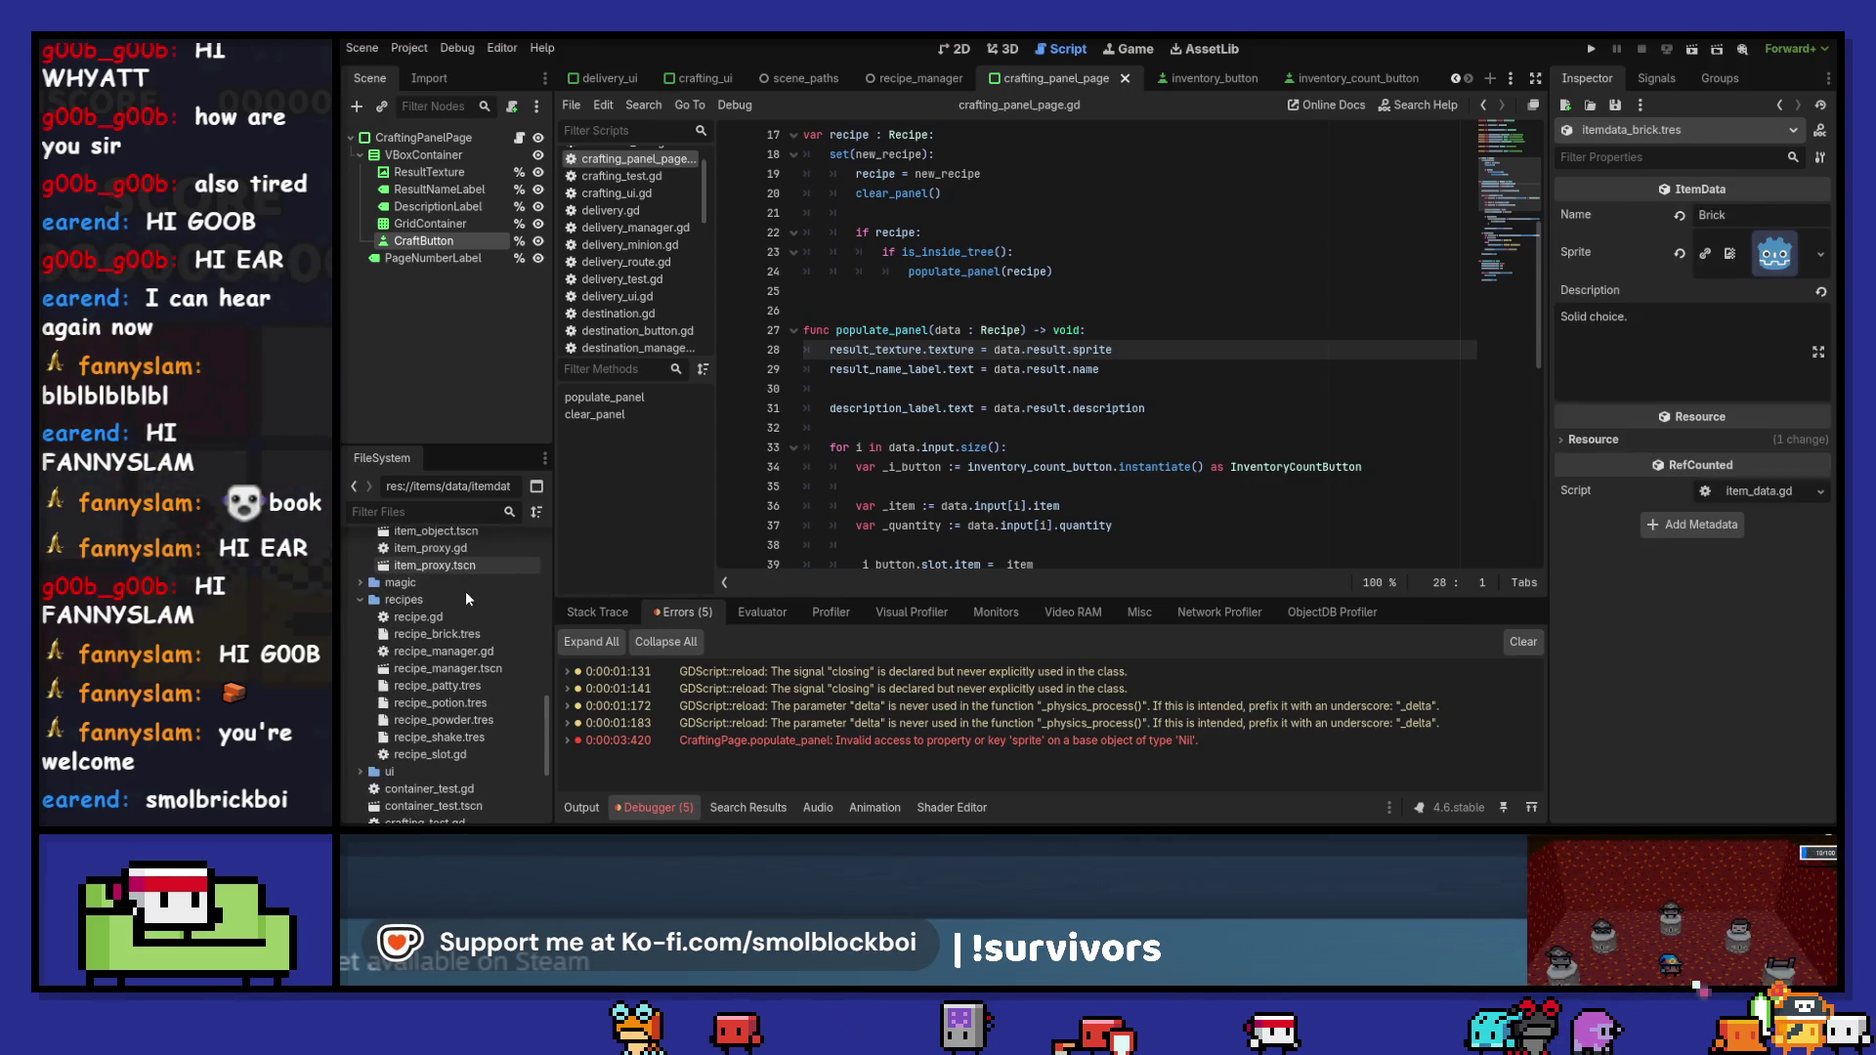
left_click(492, 637)
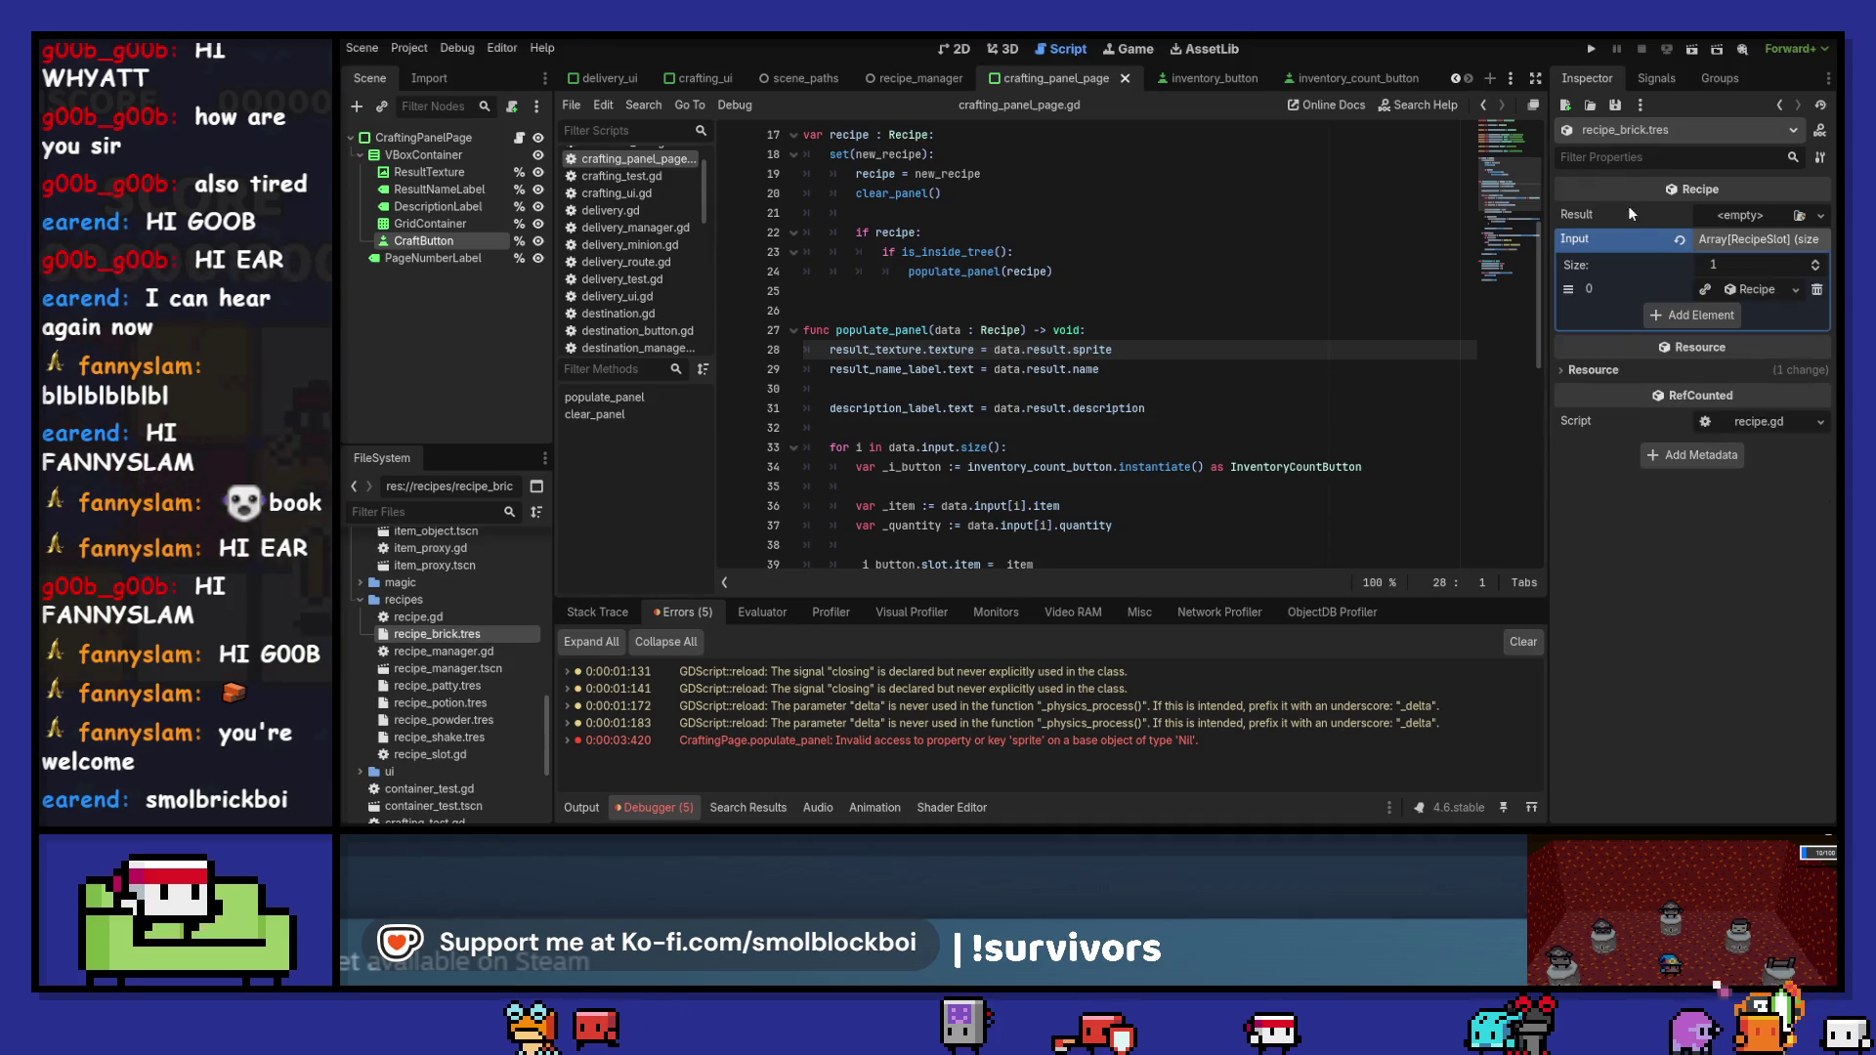
scroll(445, 635, "up", 5)
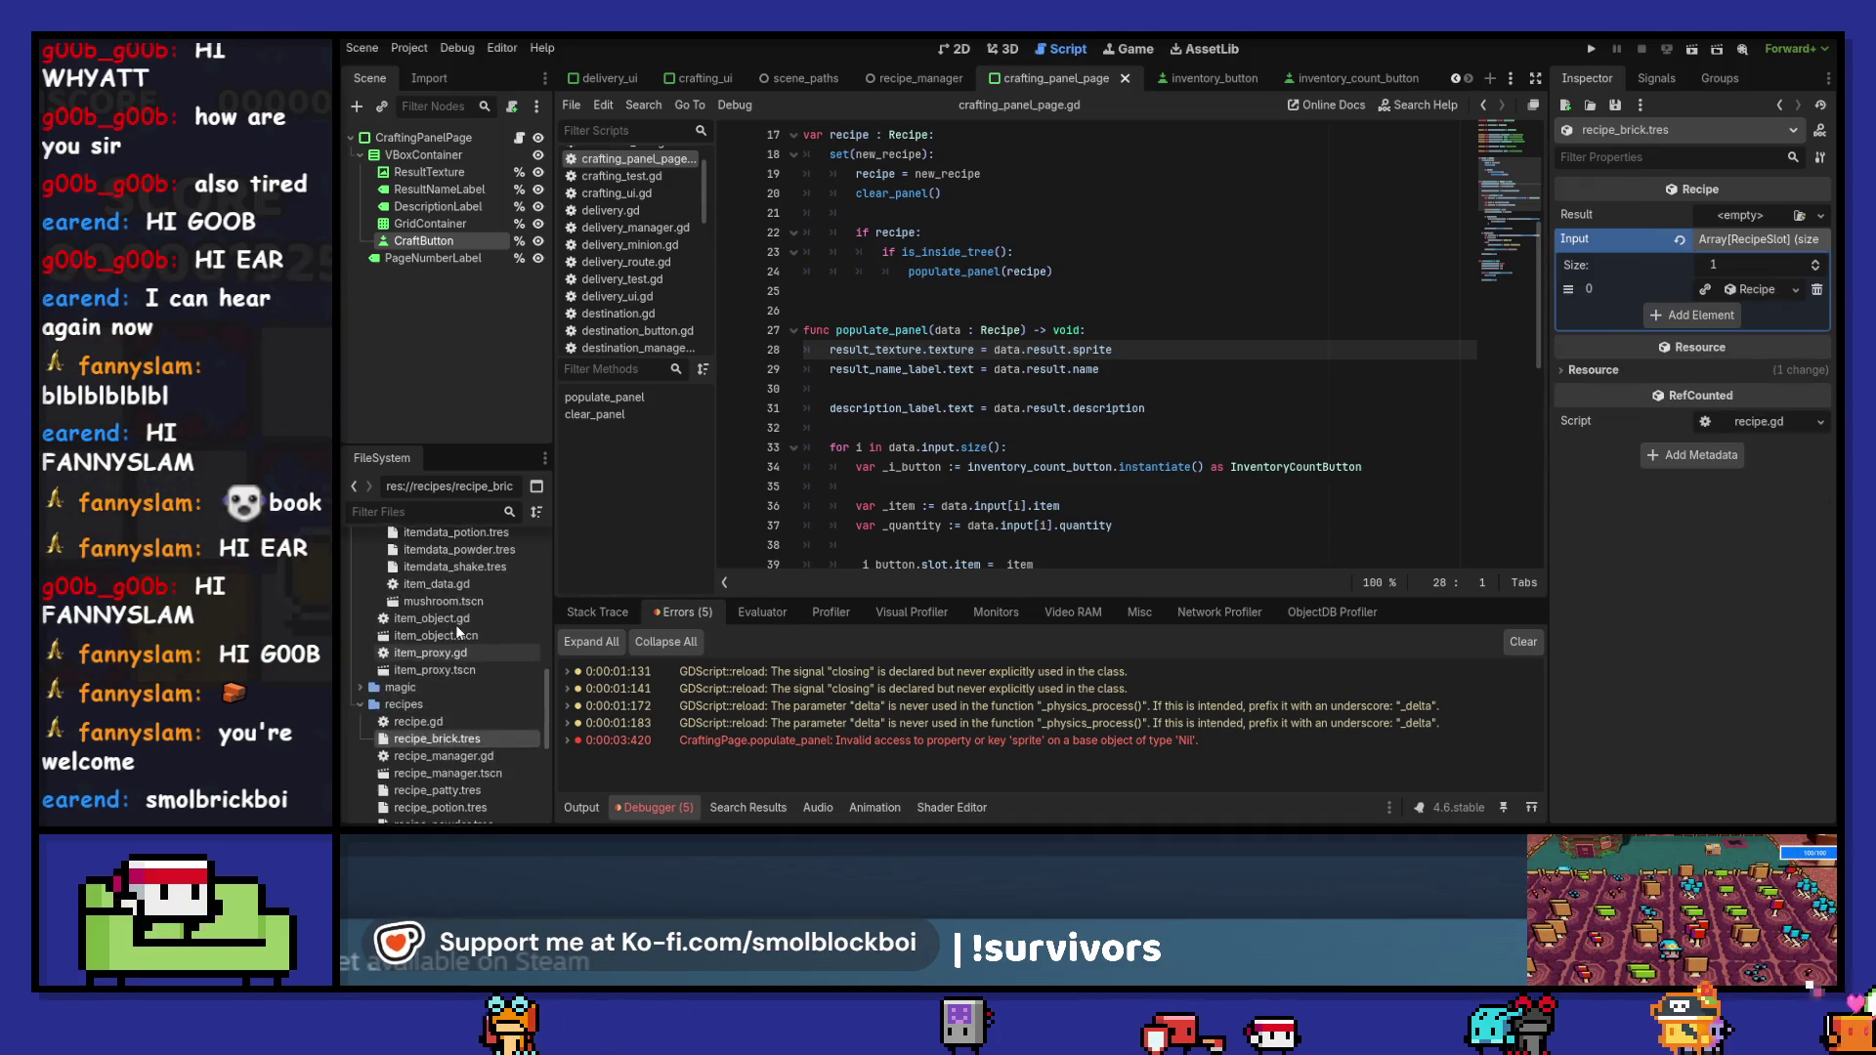
mouse_move(476, 590)
left_mouse_down()
mouse_move(977, 545)
mouse_move(1671, 291)
mouse_move(1731, 217)
left_mouse_up()
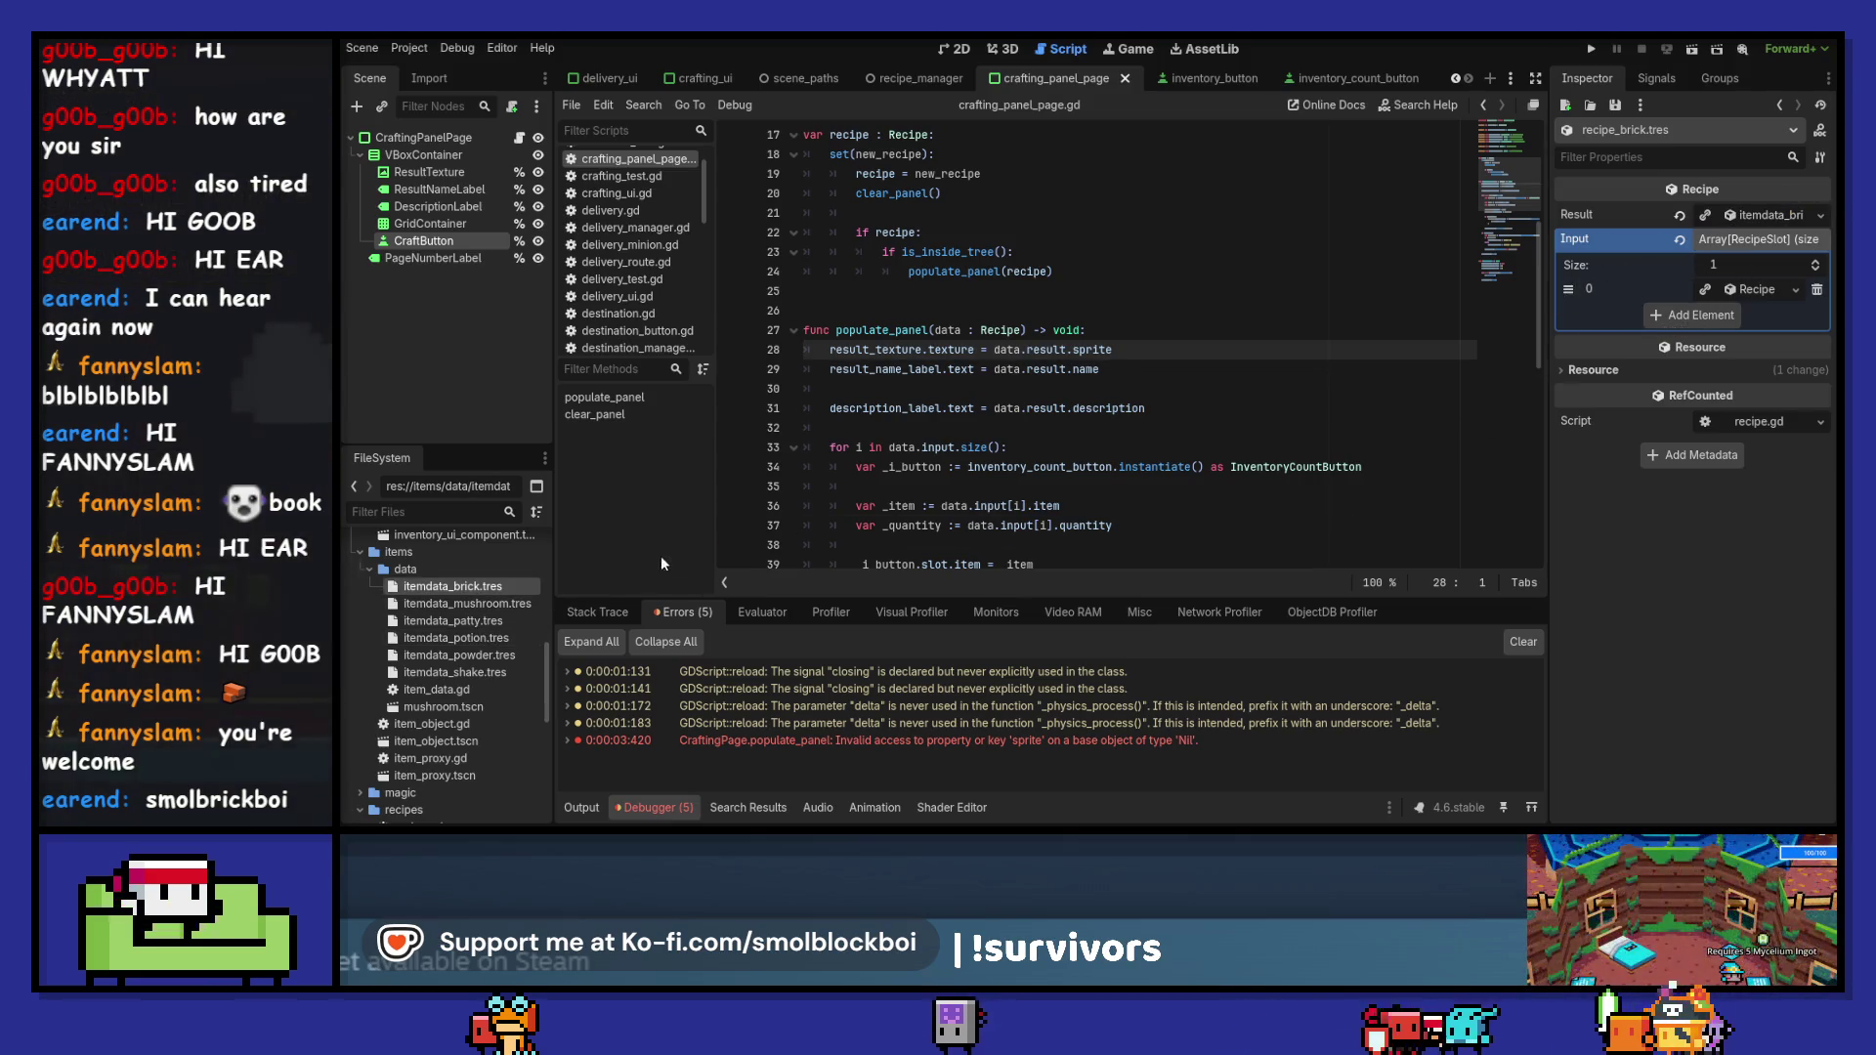
Replace the Brick item's description with a 🧱 emoji.
left_click(484, 590)
left_click(1733, 353)
key("ctrl+a")
type("🧱")
key("ctrl+a")
type("🧱")
Run the game and view the Brick recipe page in the crafting panel, then close it.
left_click(1592, 49)
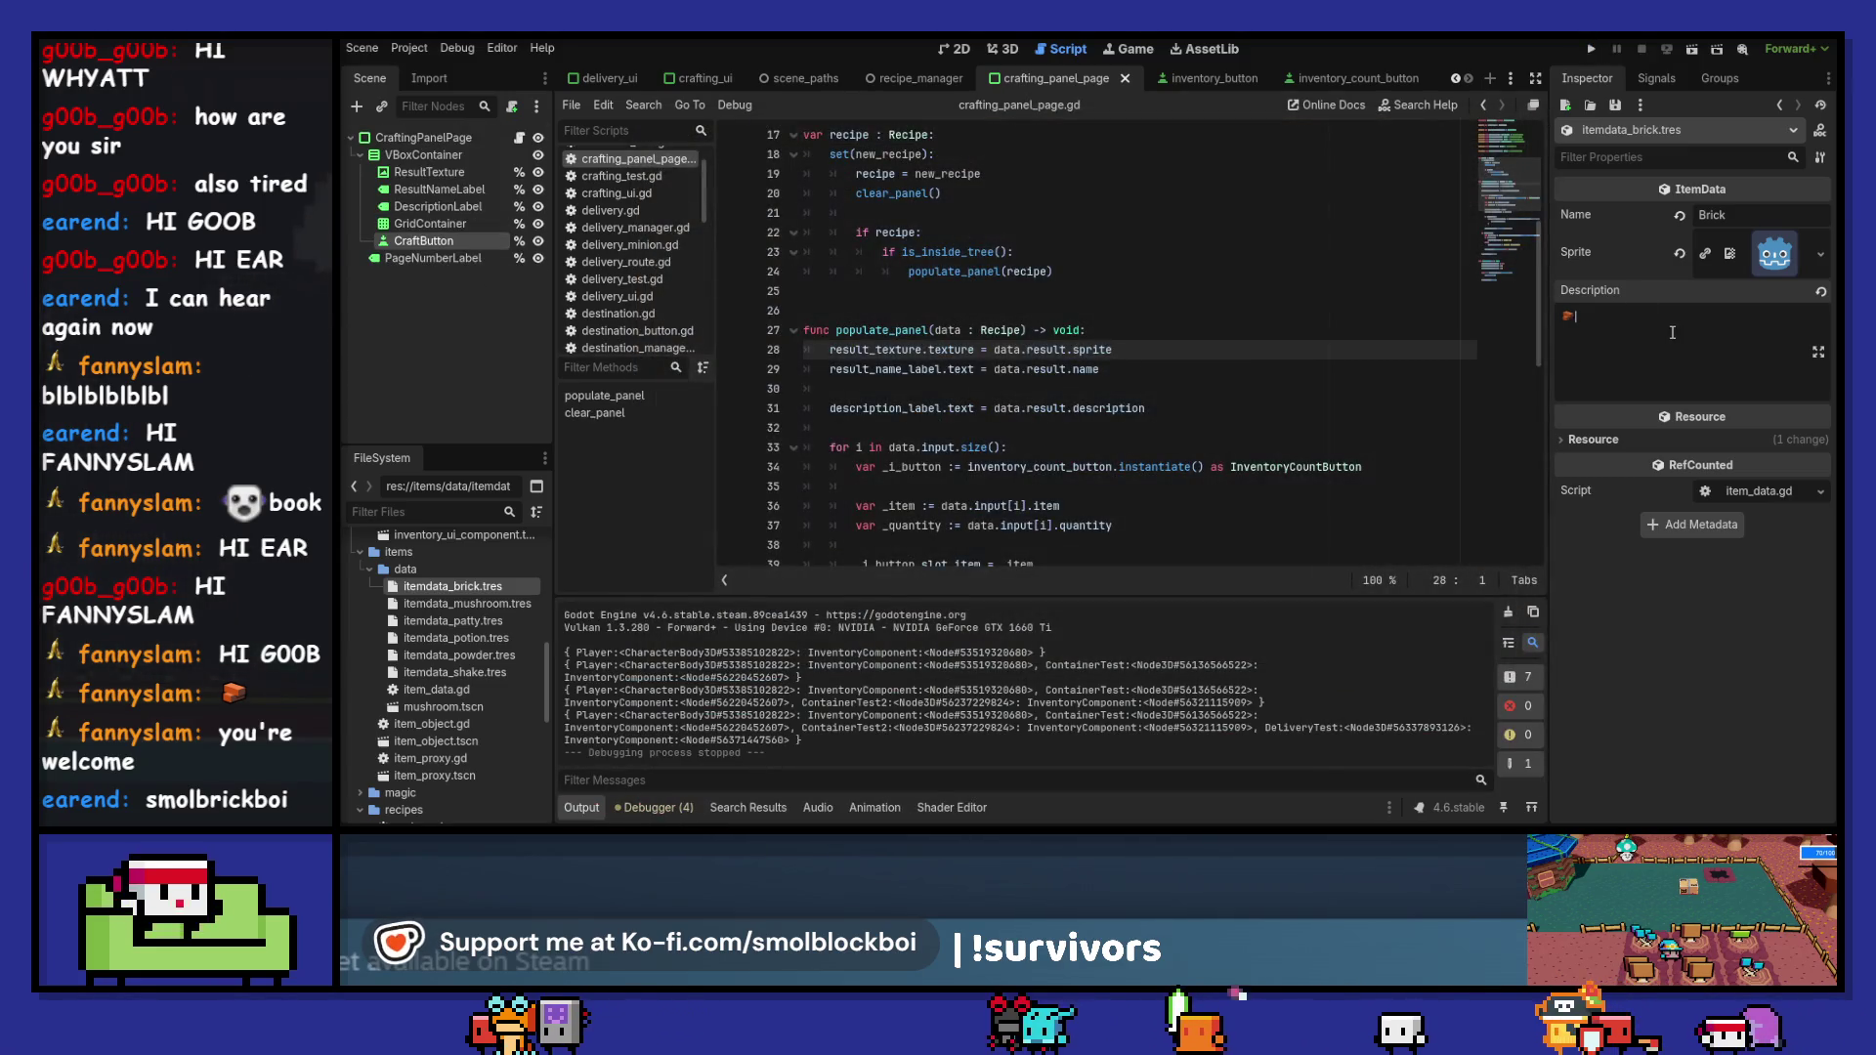
left_click(1592, 49)
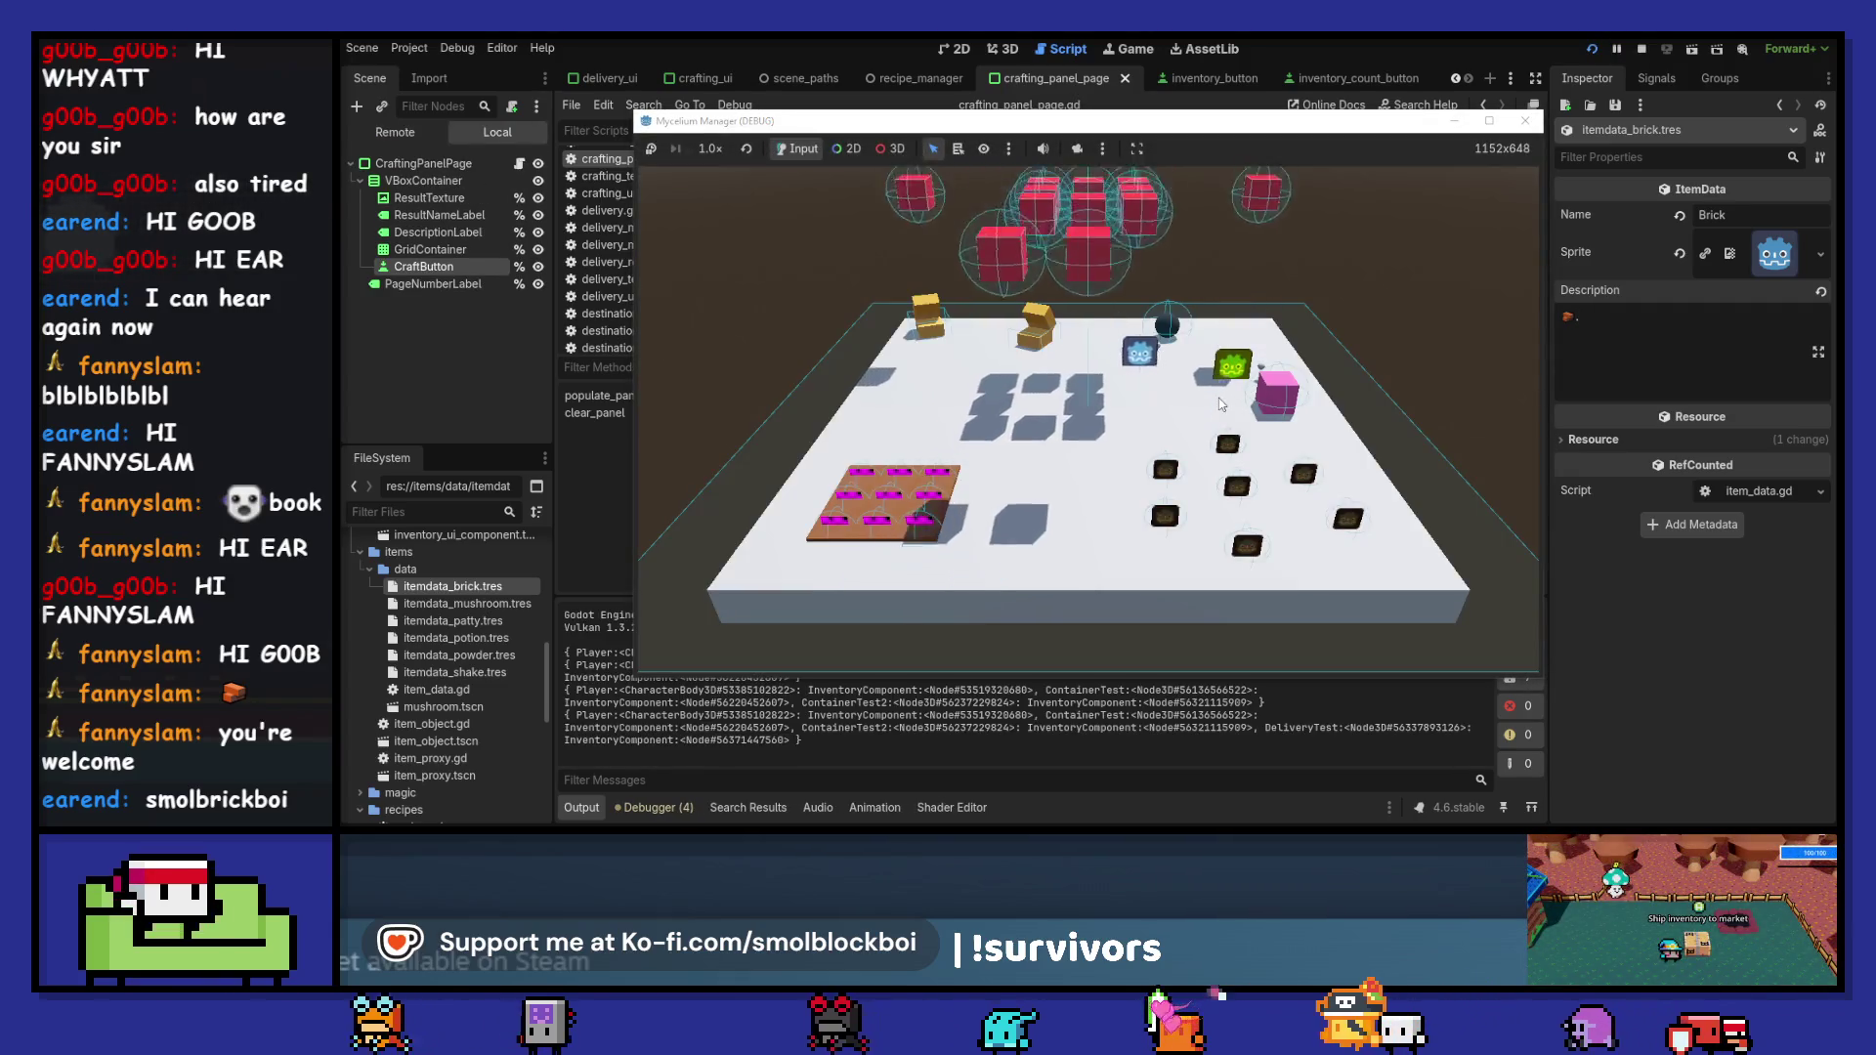
key("e")
left_click(1528, 431)
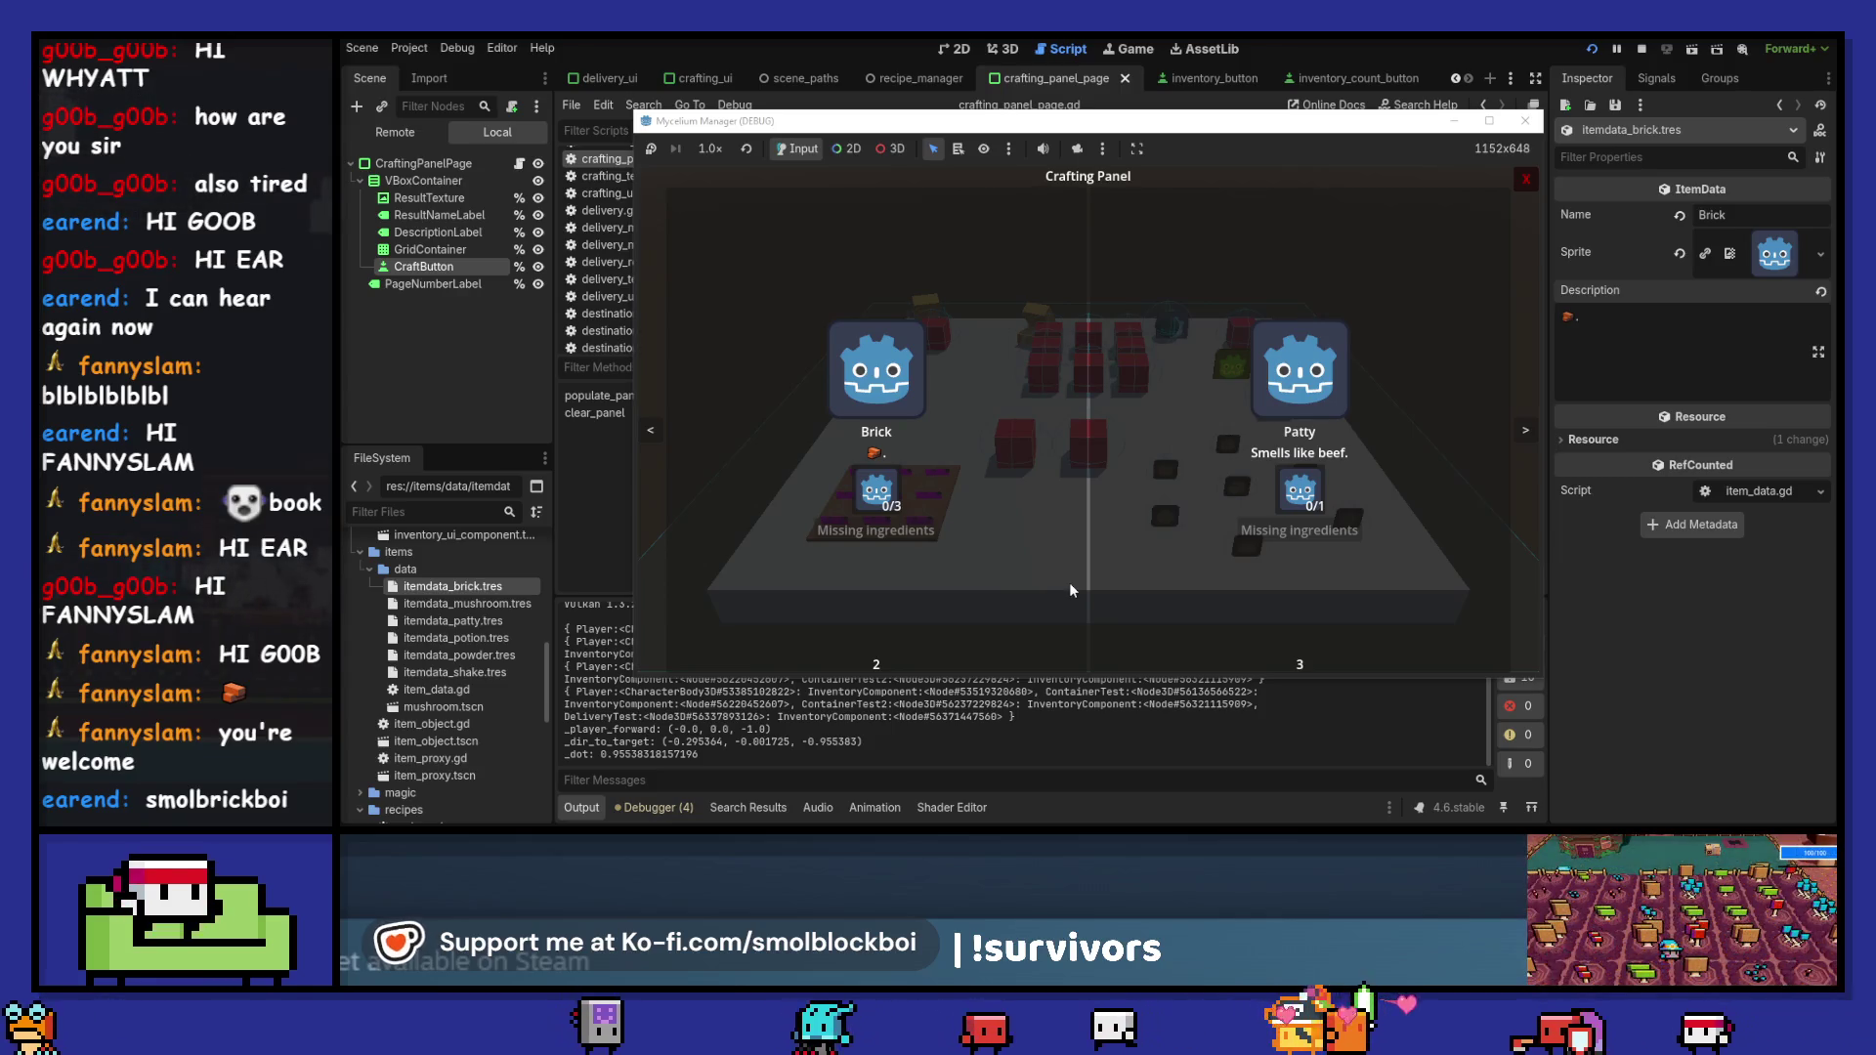
key("F8")
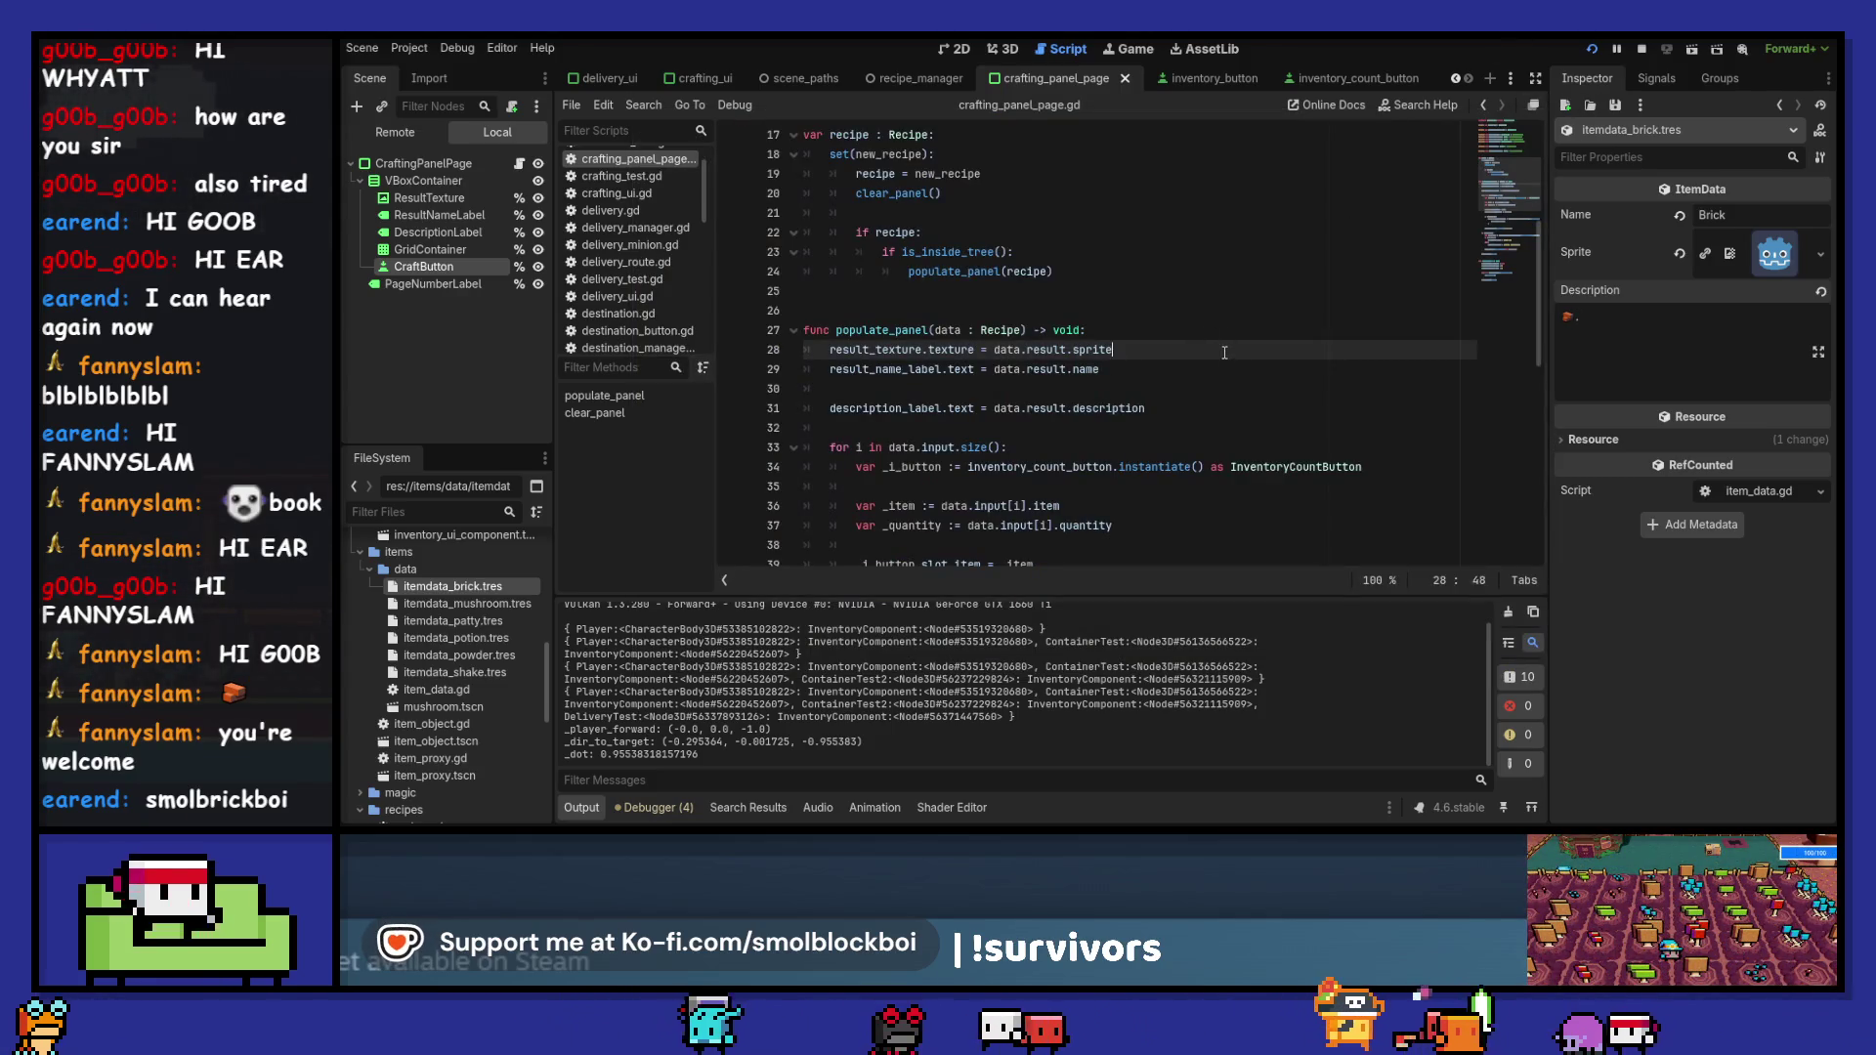
Update the Brick description and rerun the game, paging through the crafting panel to verify it.
key("End")
type("🧱")
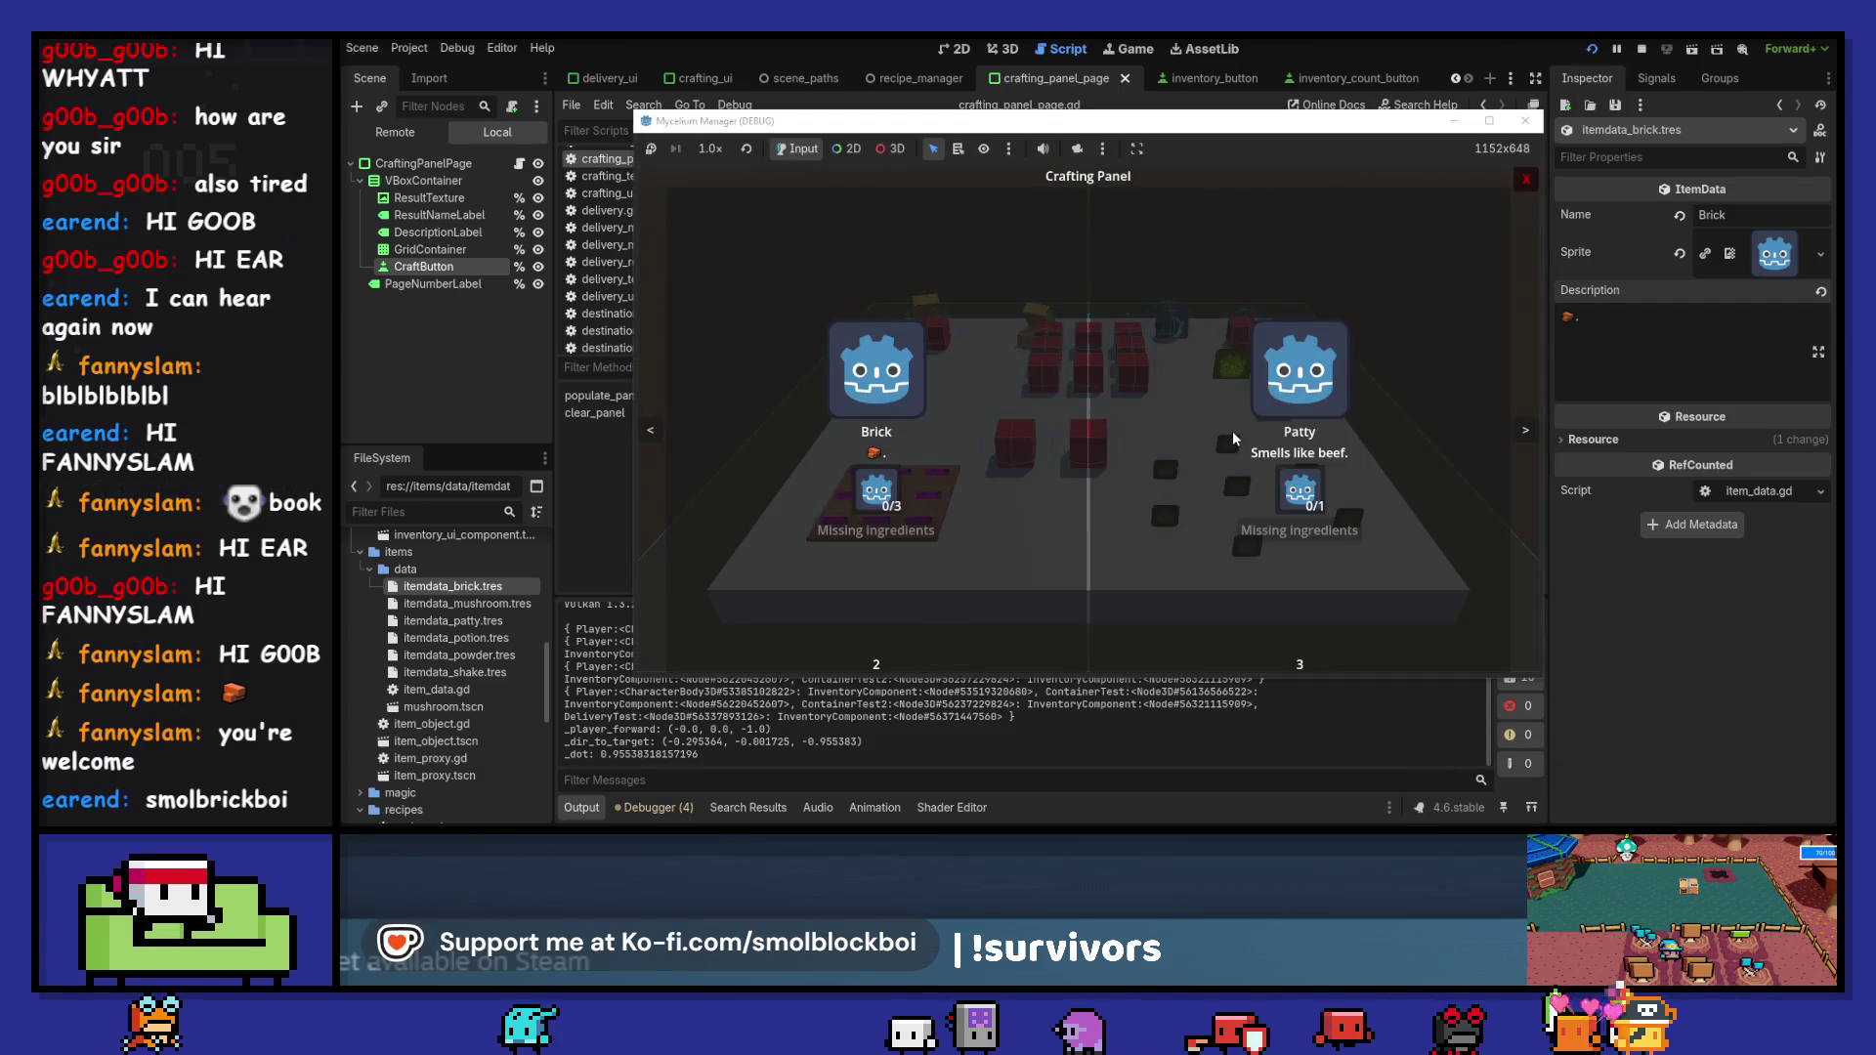
key("F8")
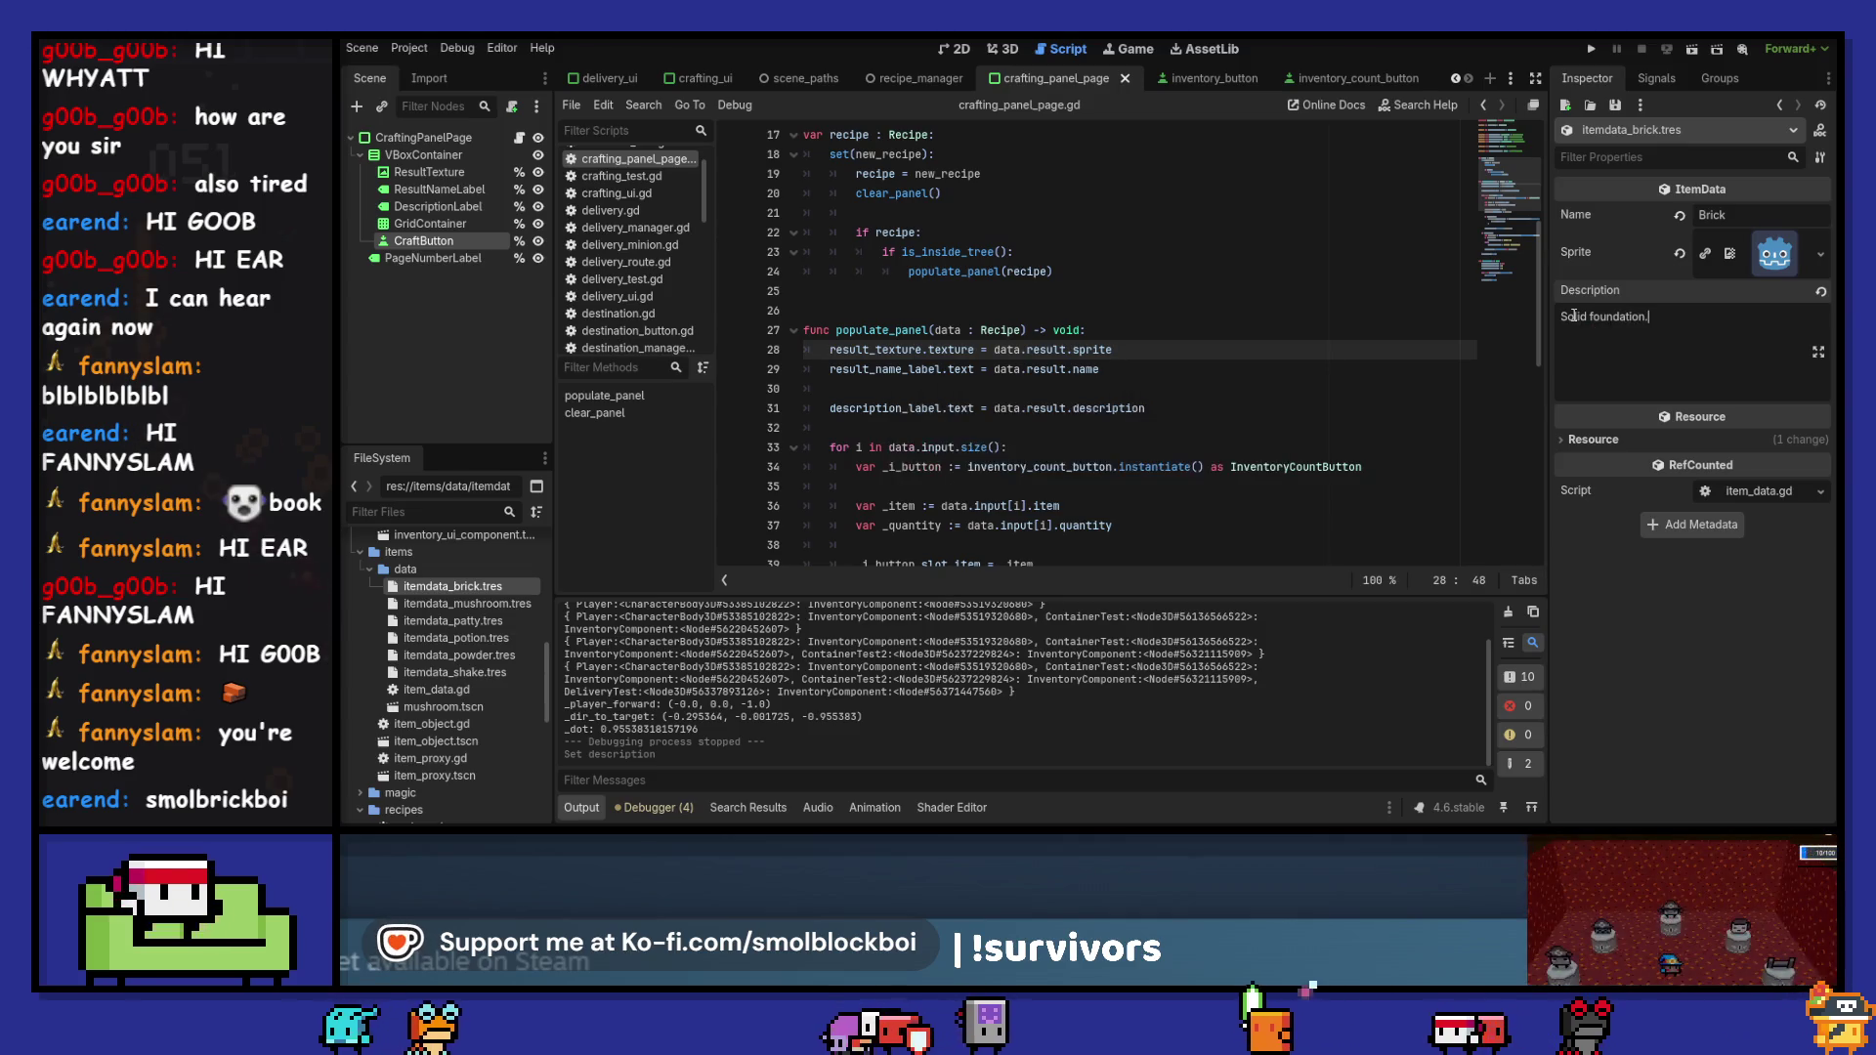
key("F5")
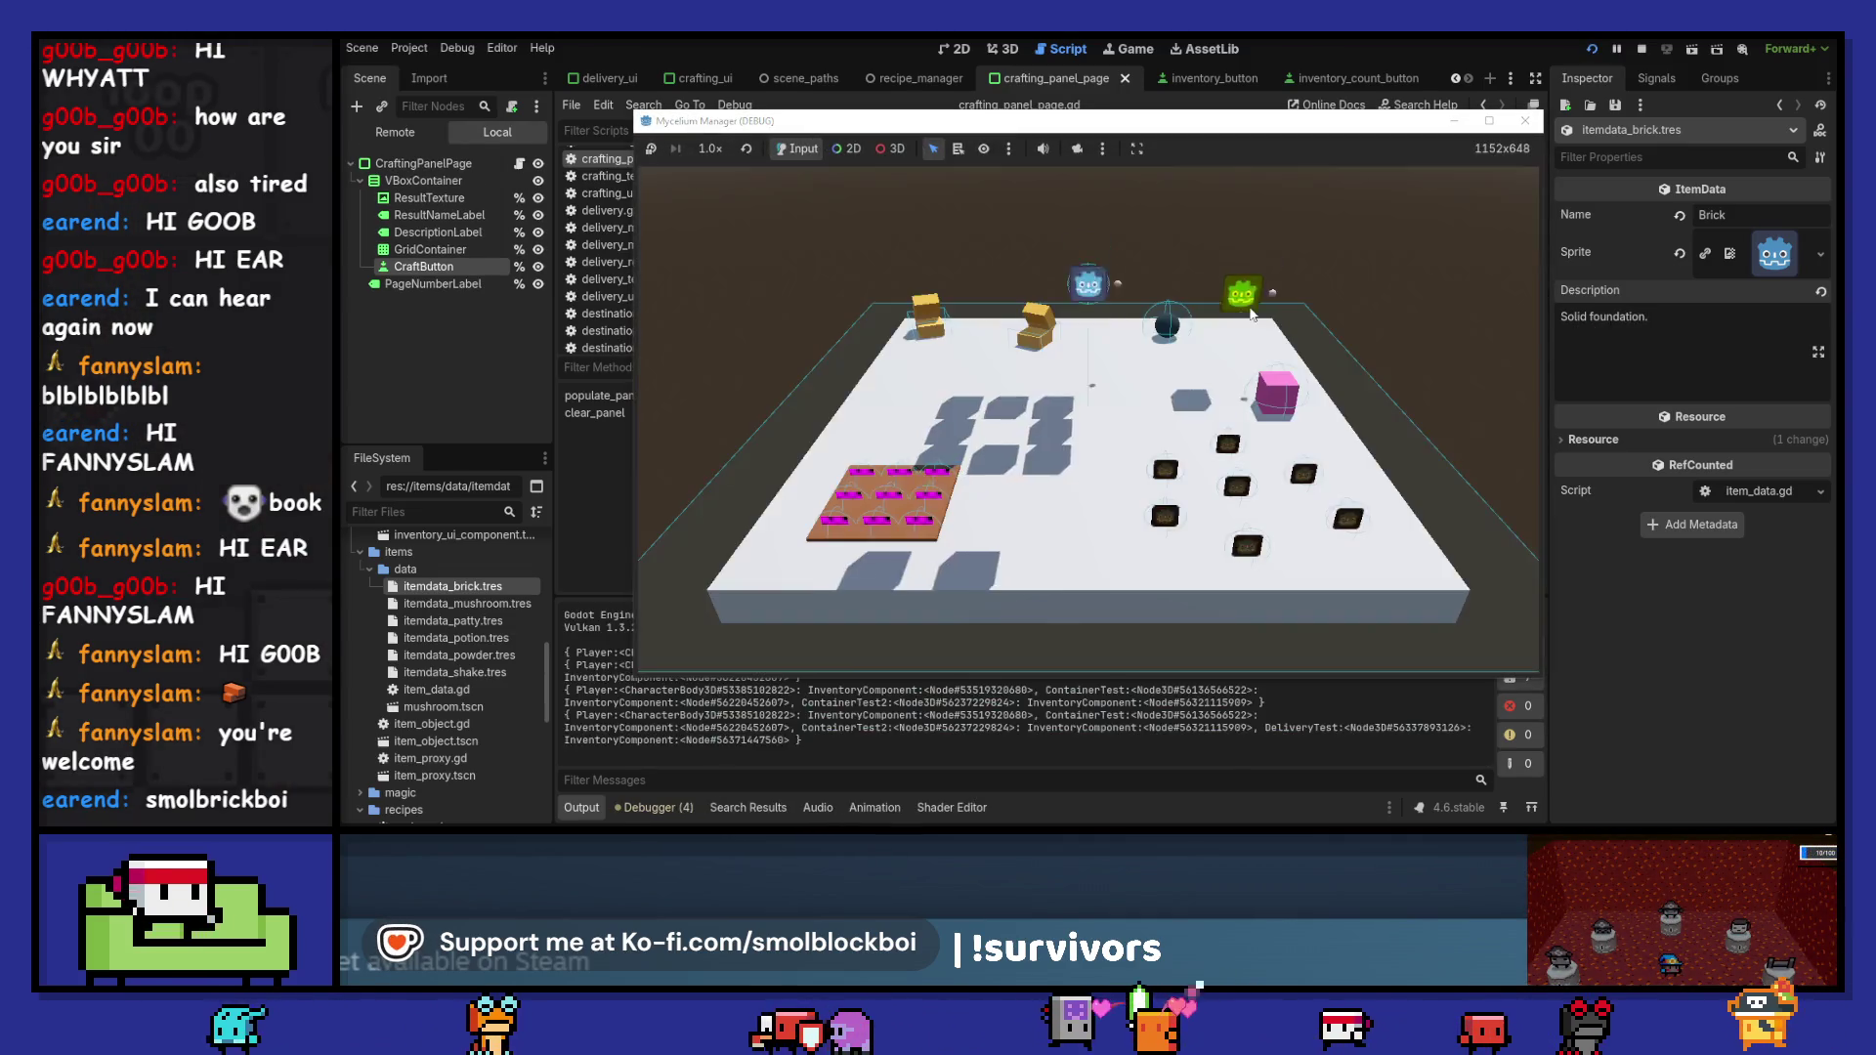
key("e")
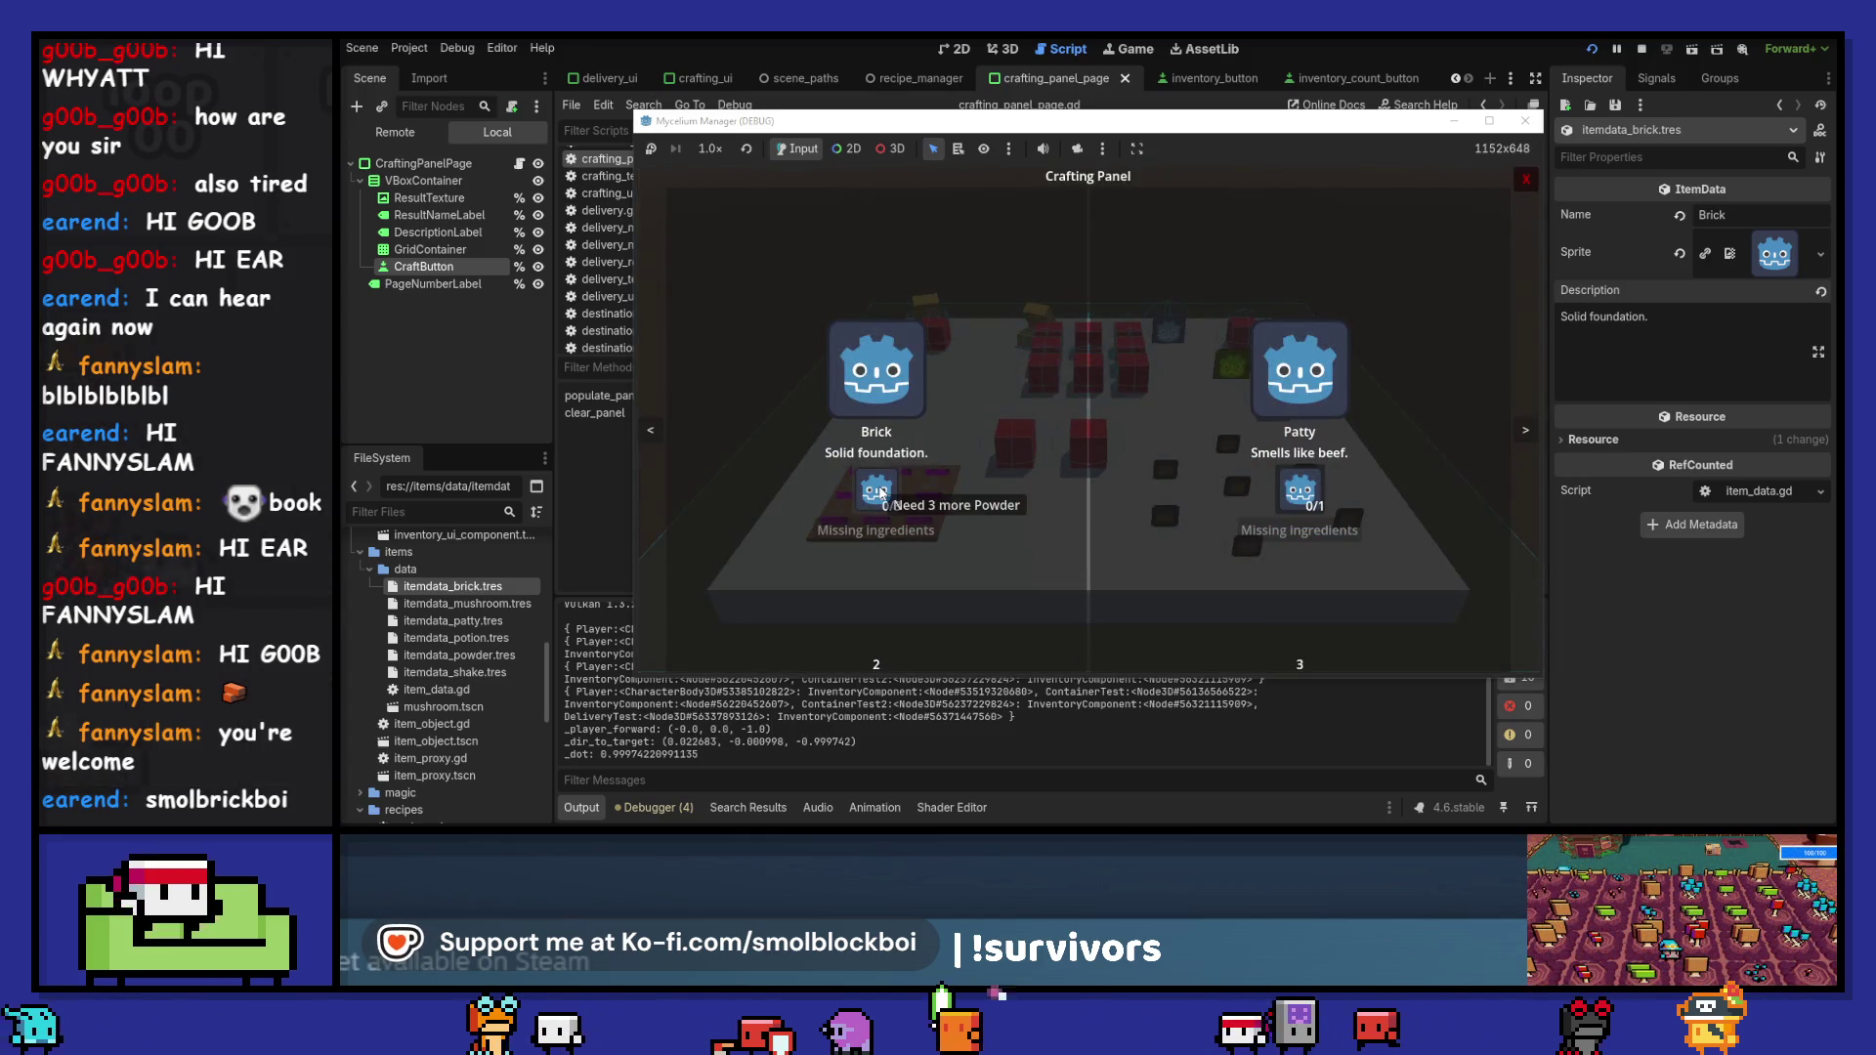
left_click(1536, 437)
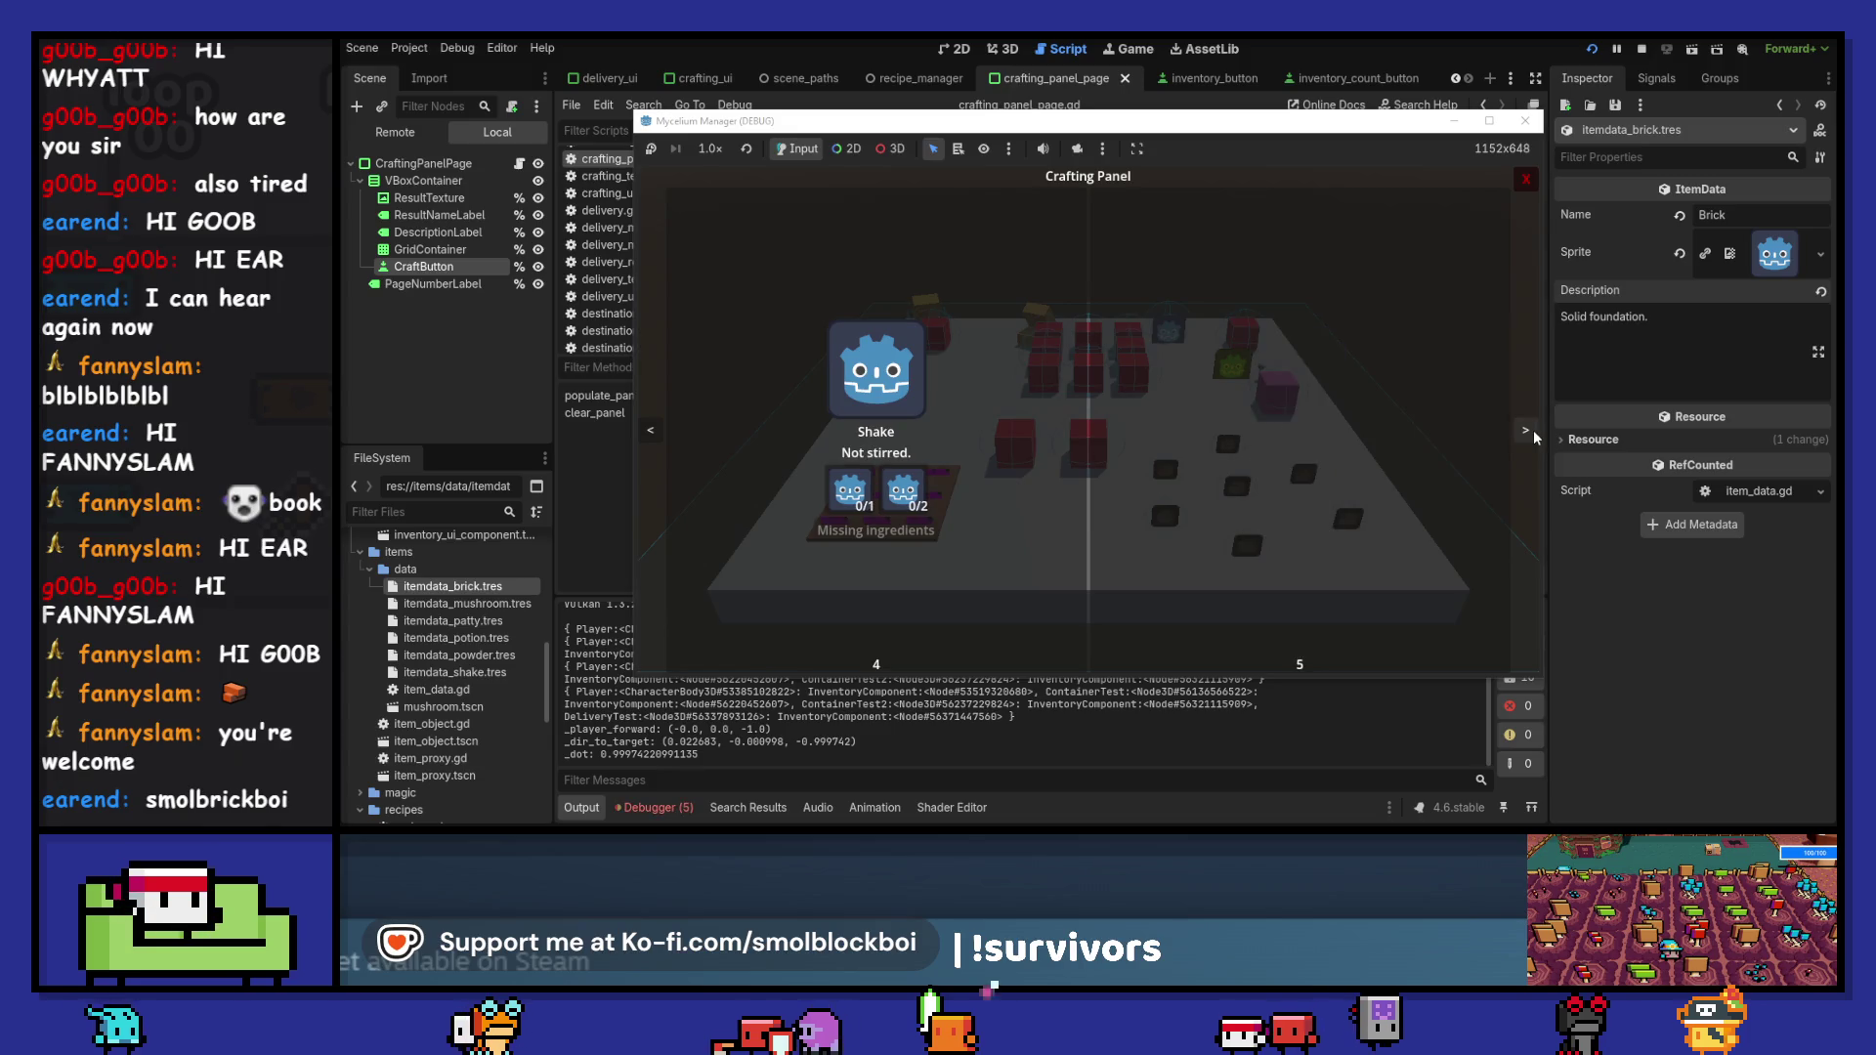
Close the crafting panel and game, save the project, and clear the output log.
left_click(1526, 180)
left_click(1525, 120)
key("ctrl+s")
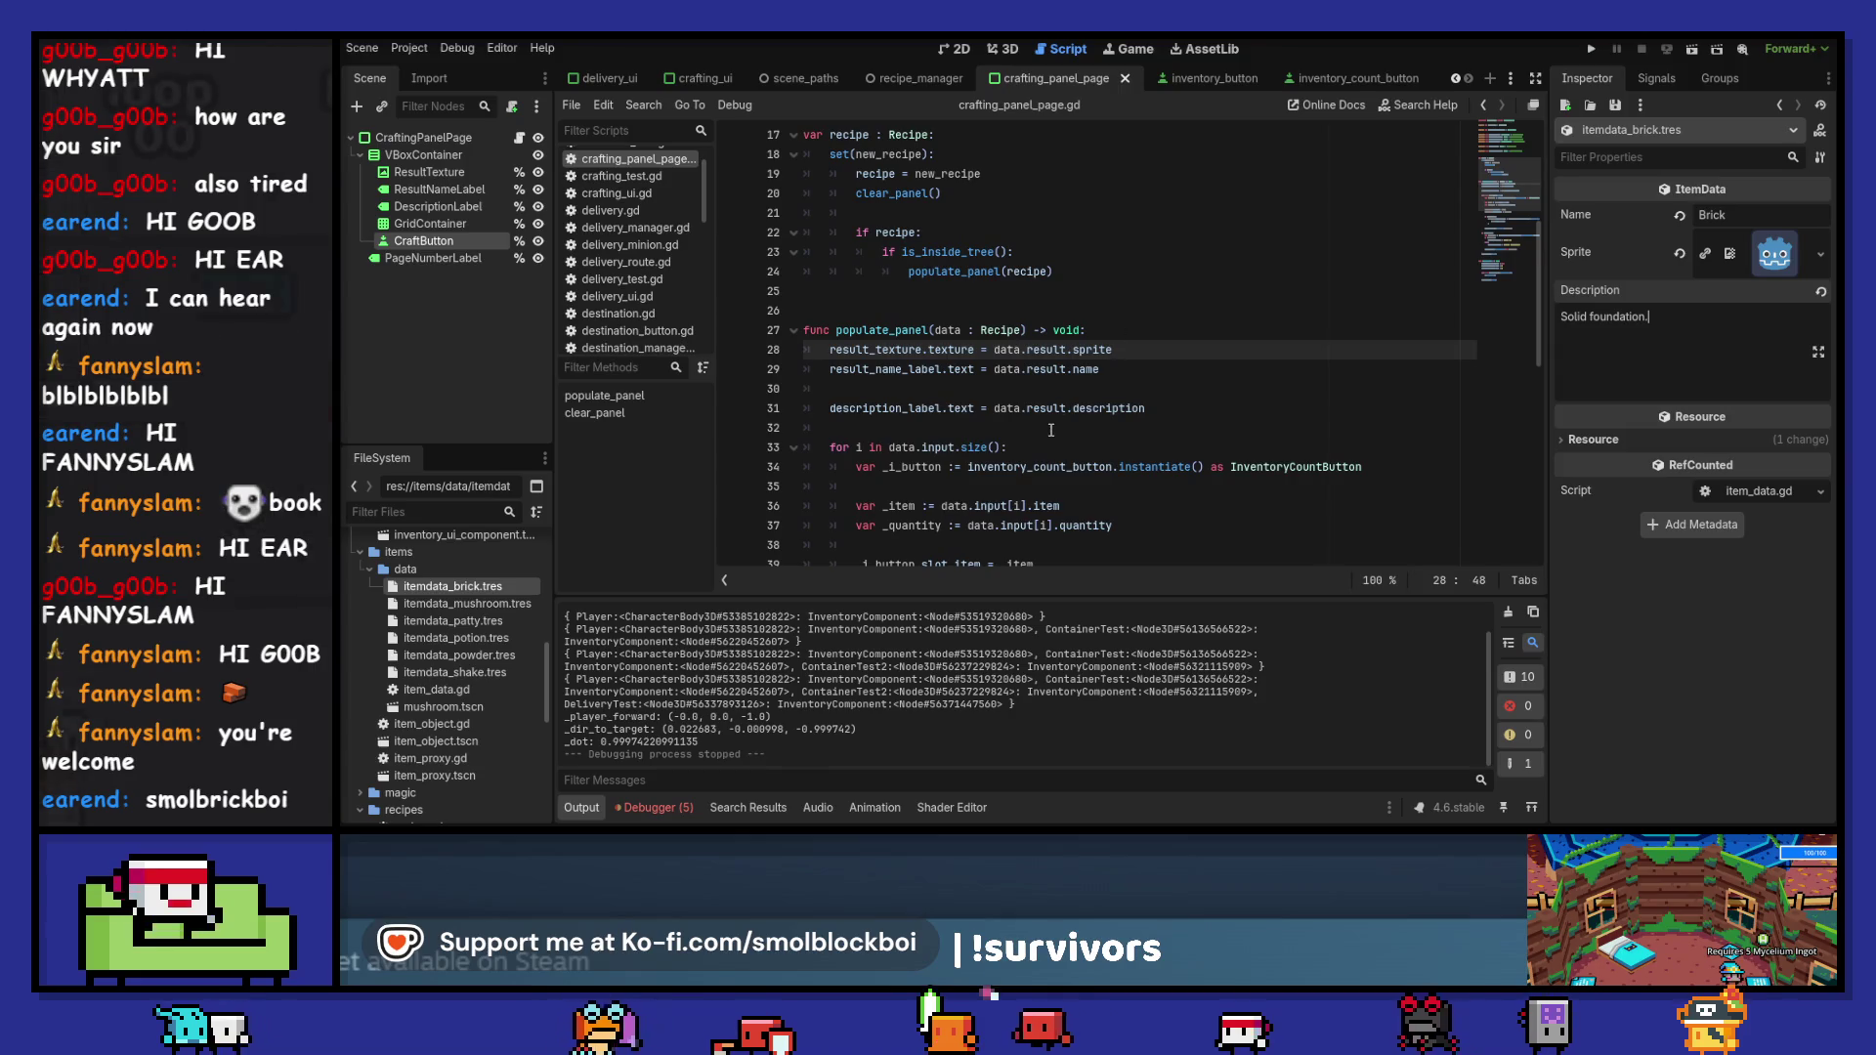
left_click(1532, 613)
left_click(954, 49)
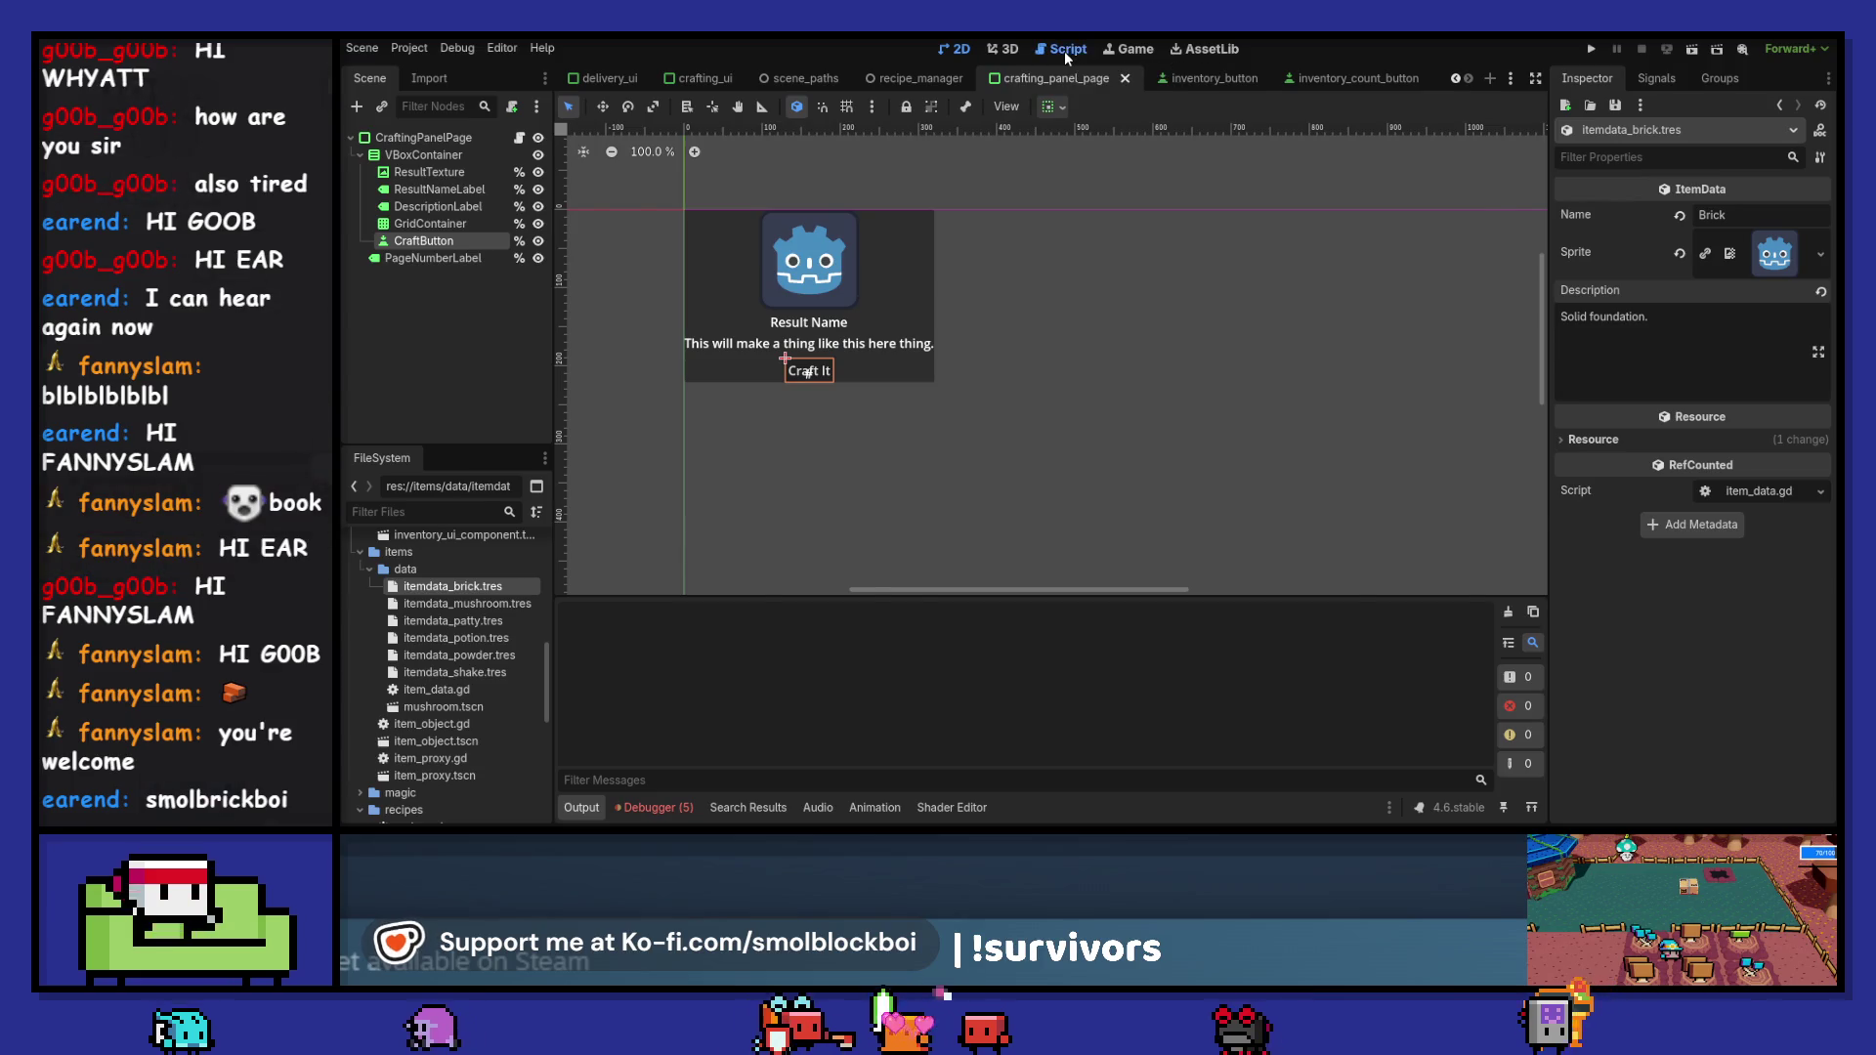
Add 'signal craft_requested' on line 3 under class_name, then move down to populate_panel.
left_click(1064, 51)
scroll(1001, 305, "up", 5)
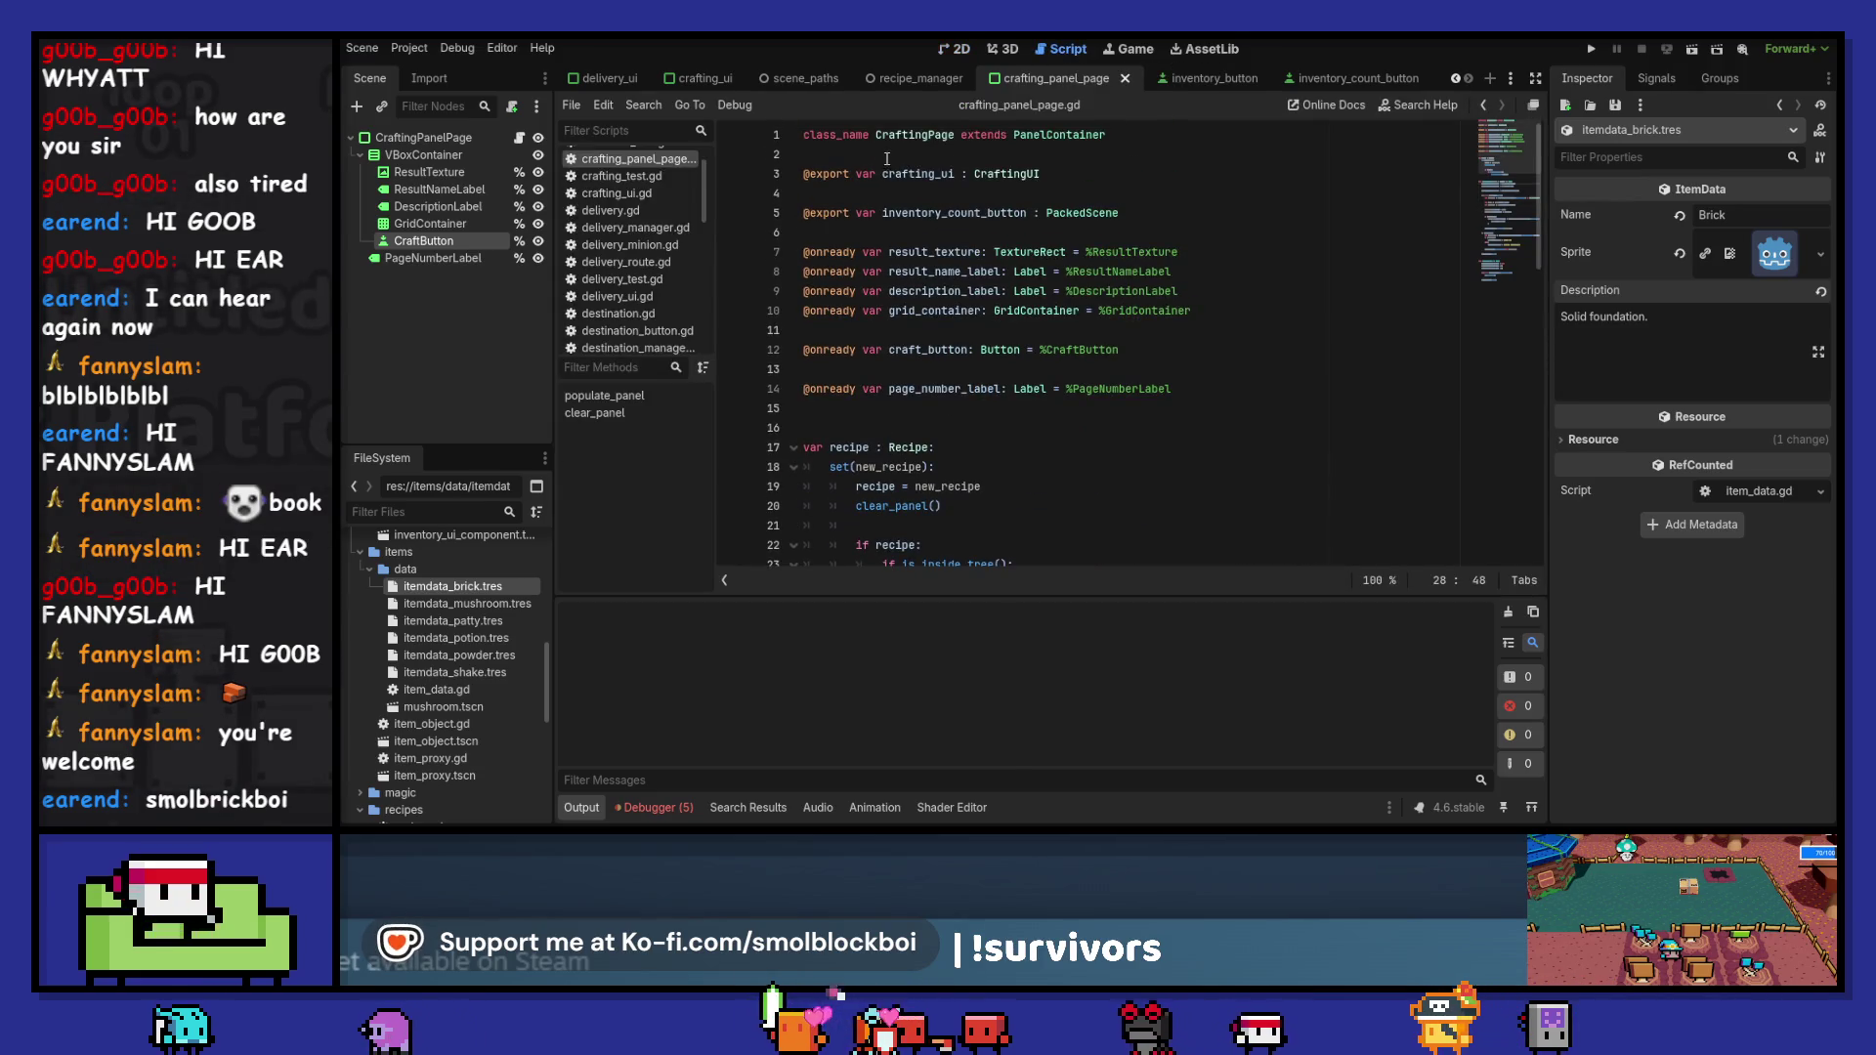
left_click(886, 153)
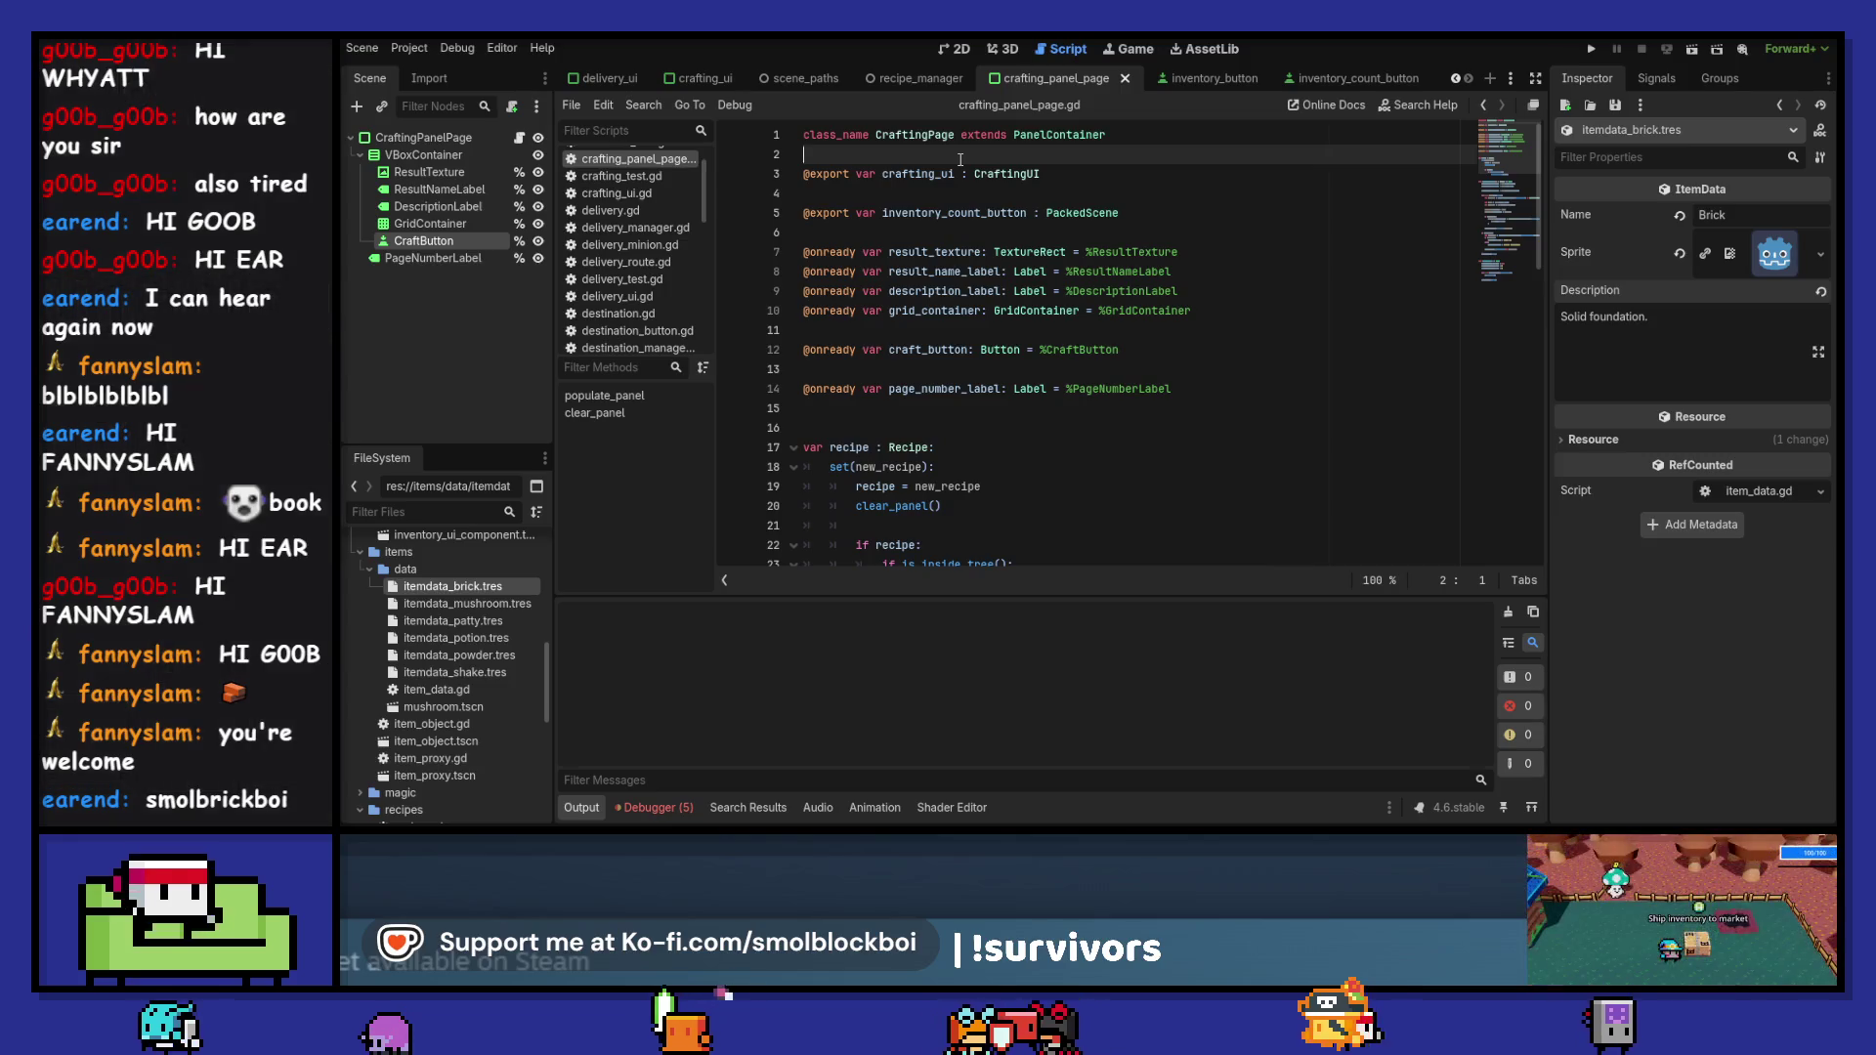
key("Return")
key("Return")
key("Up")
type("signal craf")
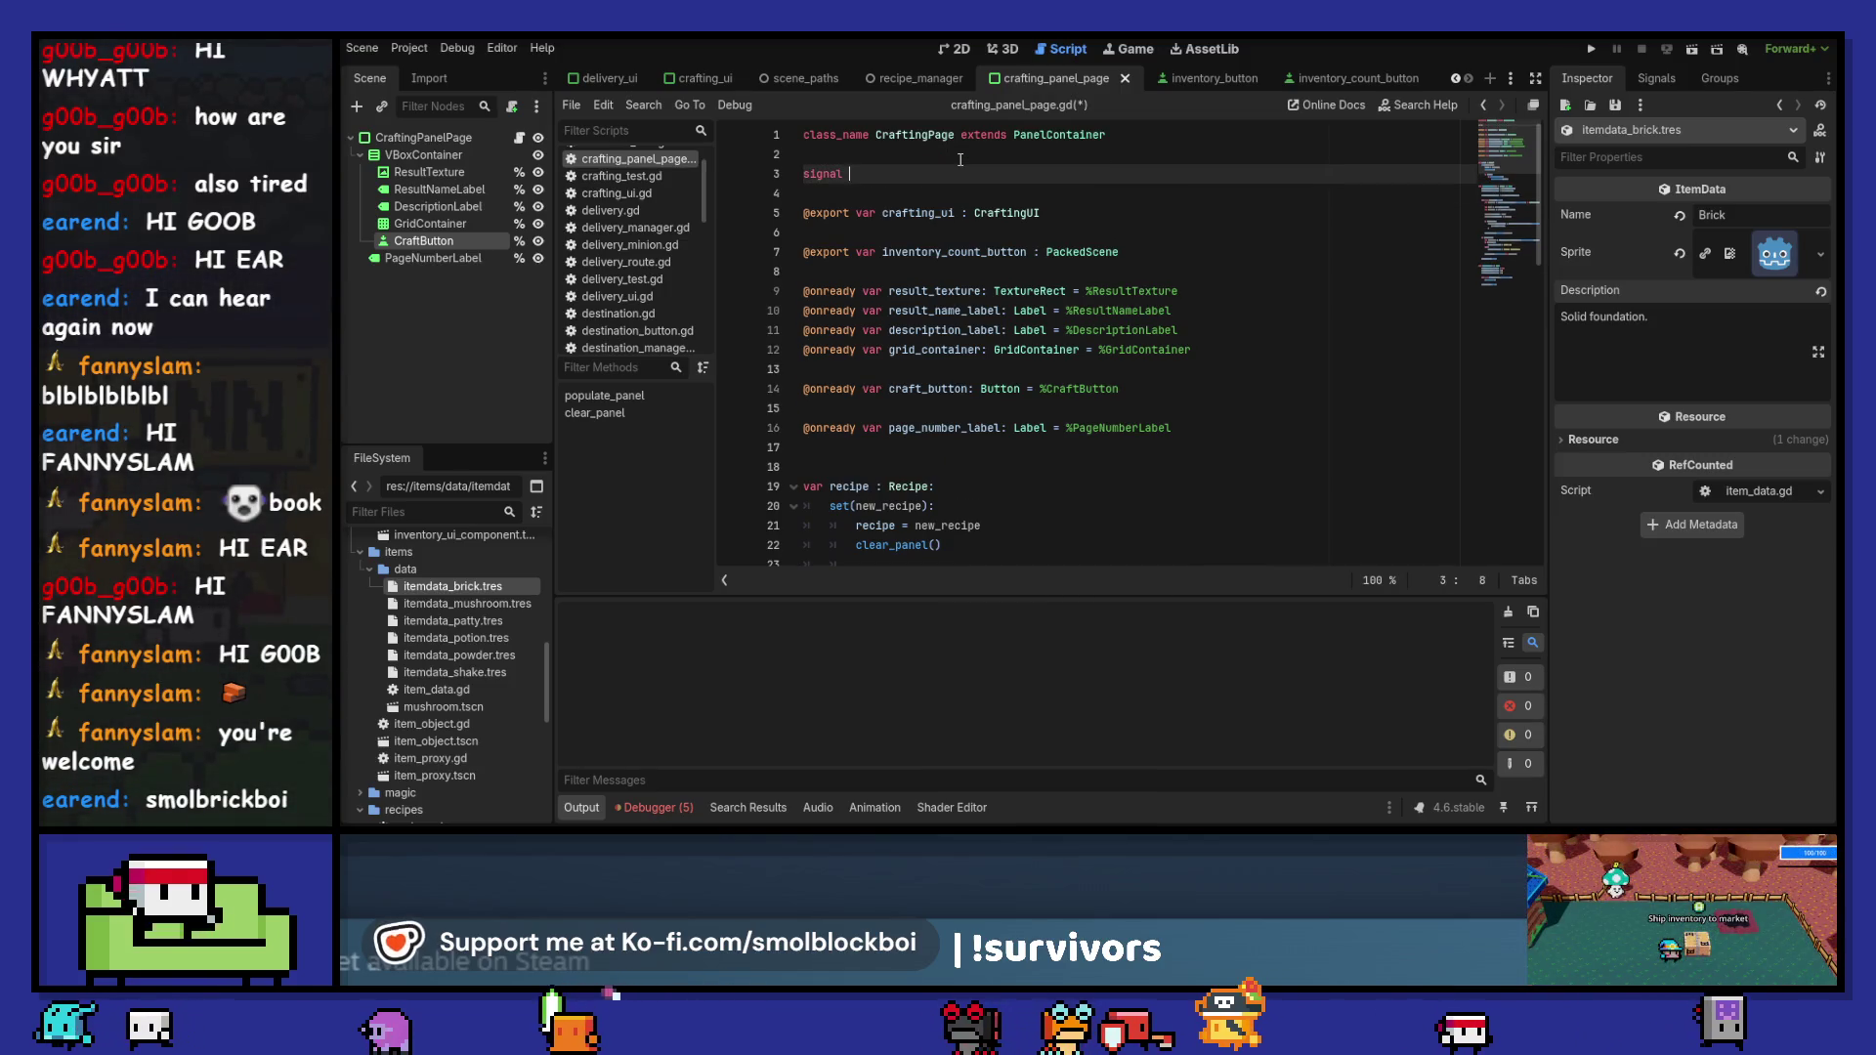
type("t_requ")
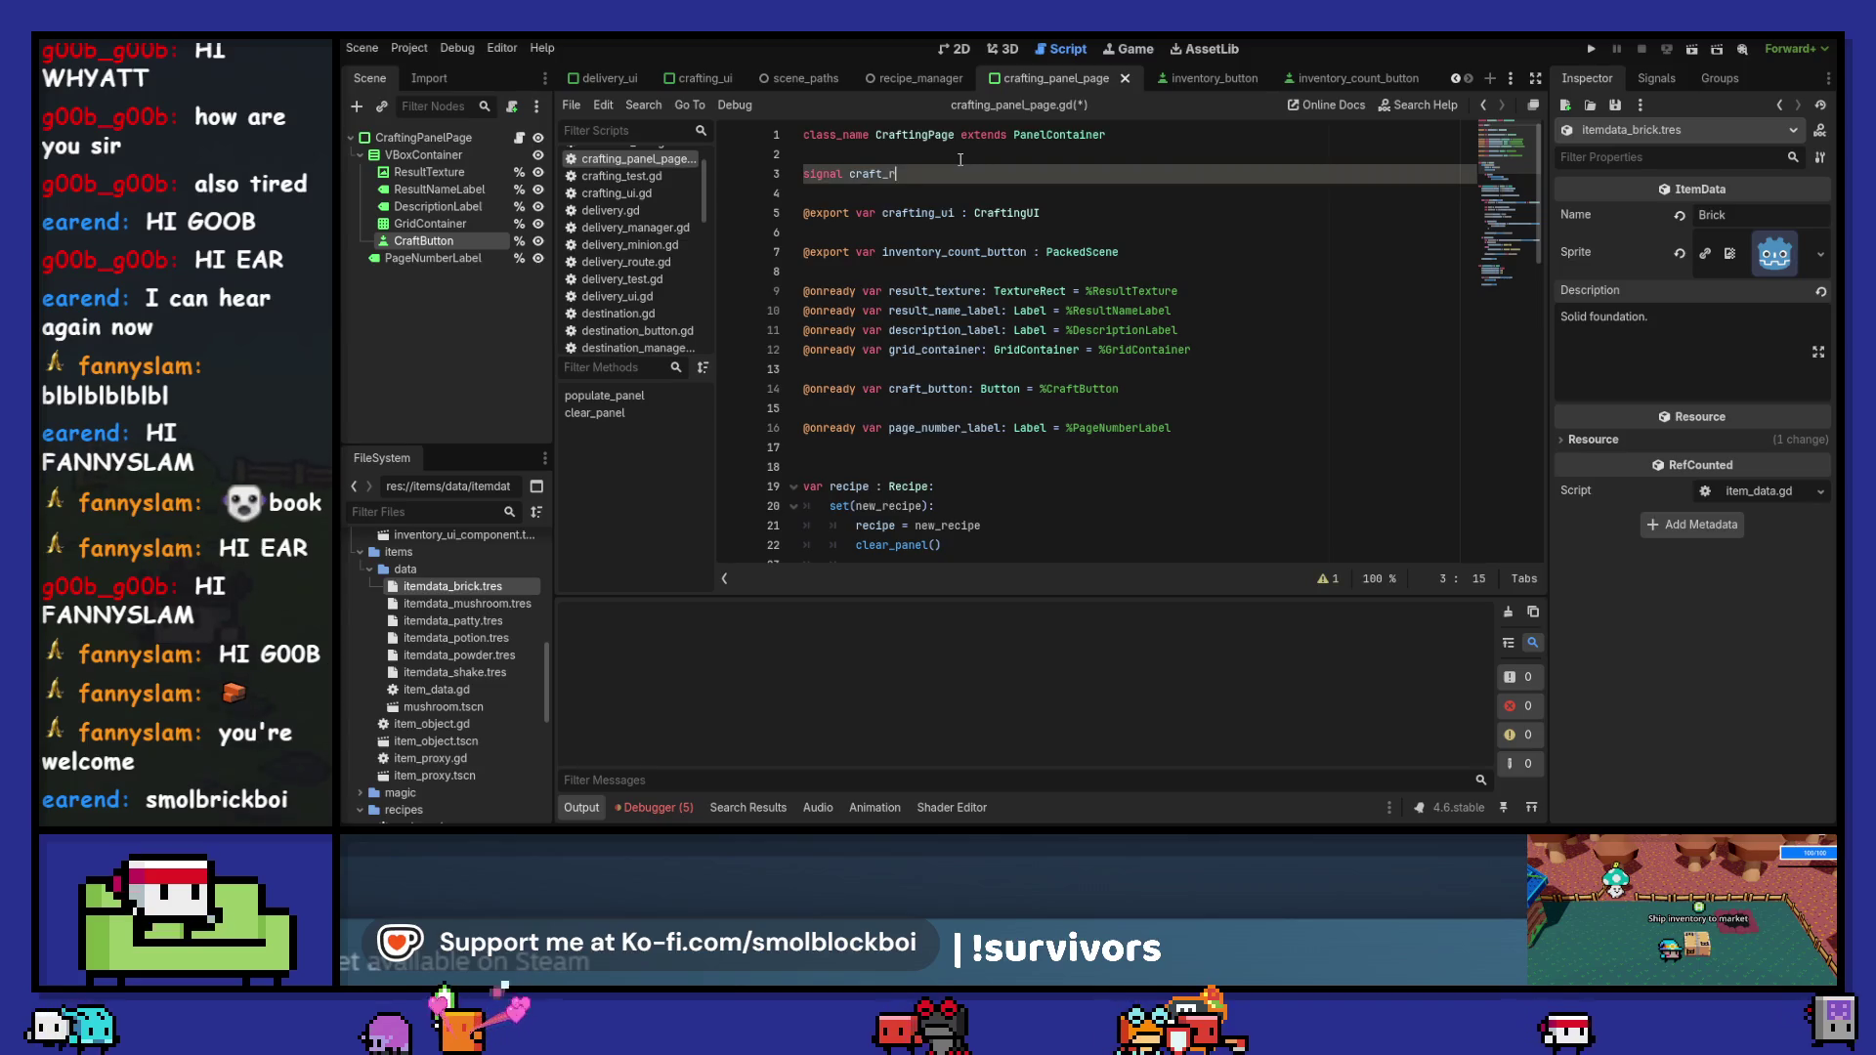
type("ested")
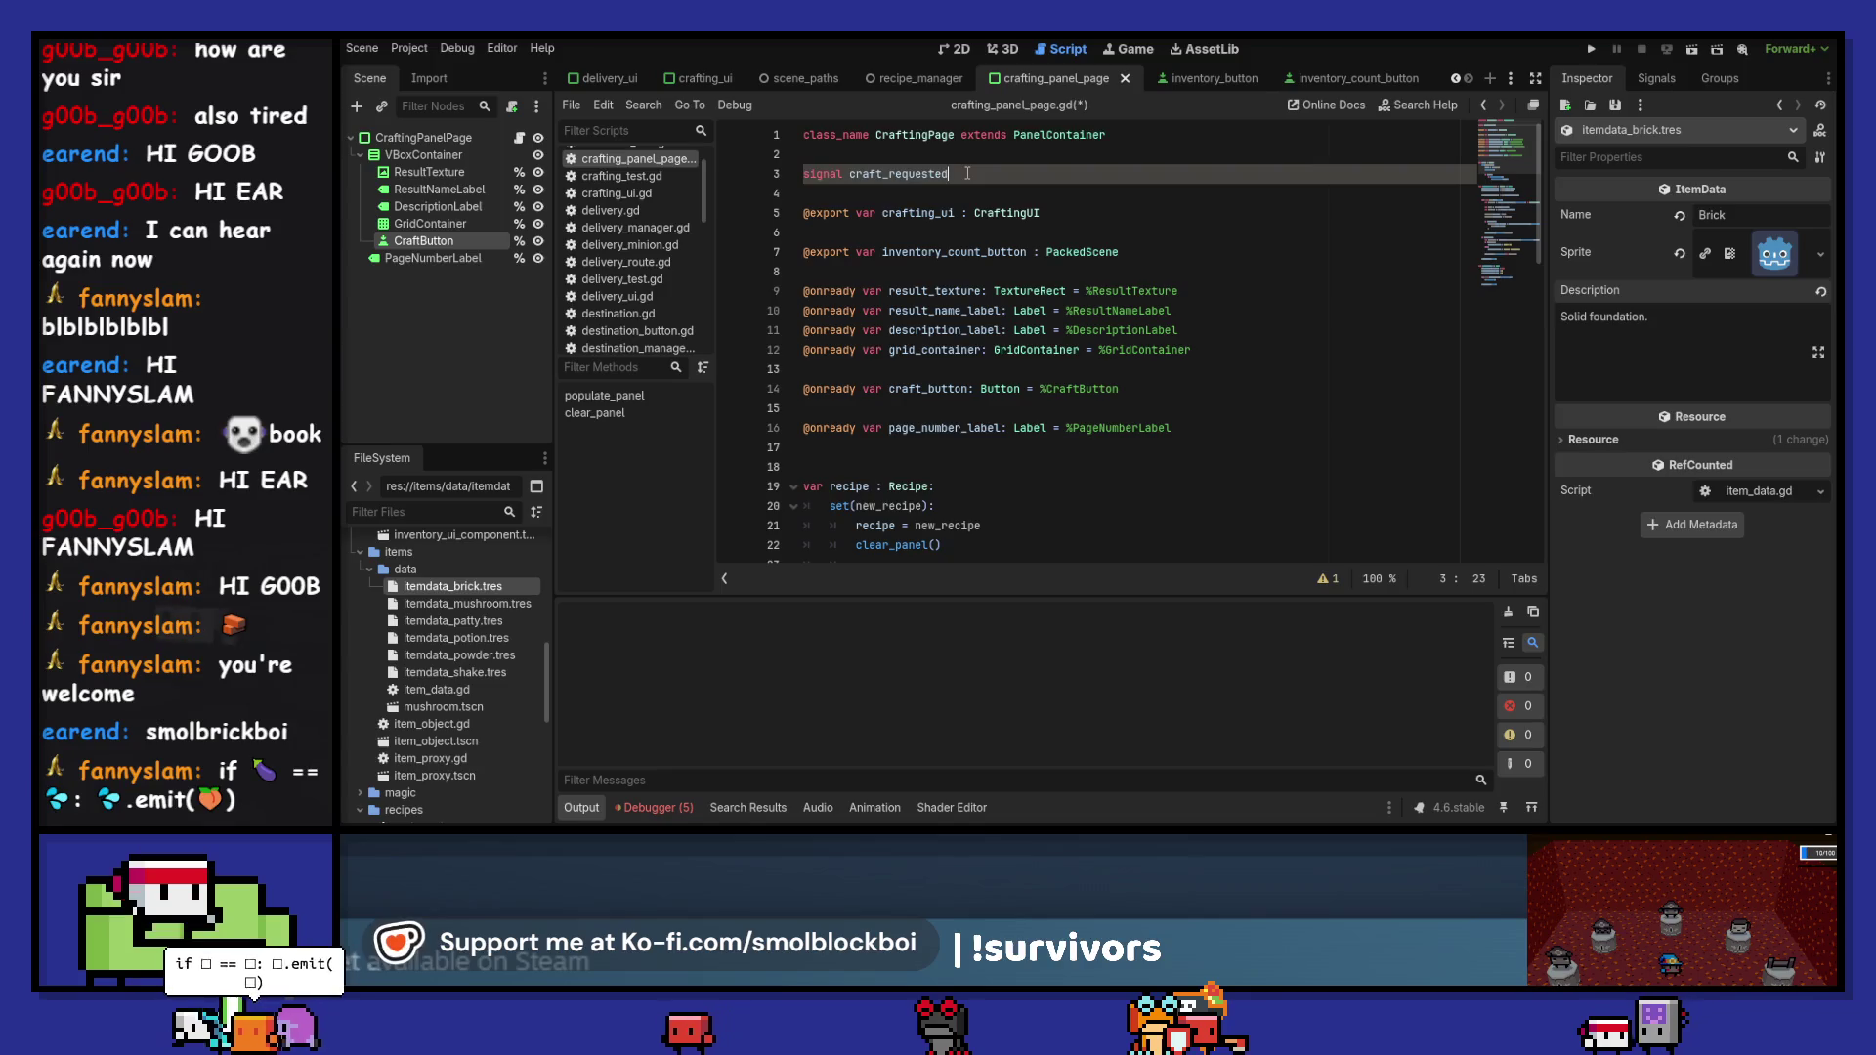
double_click(969, 173)
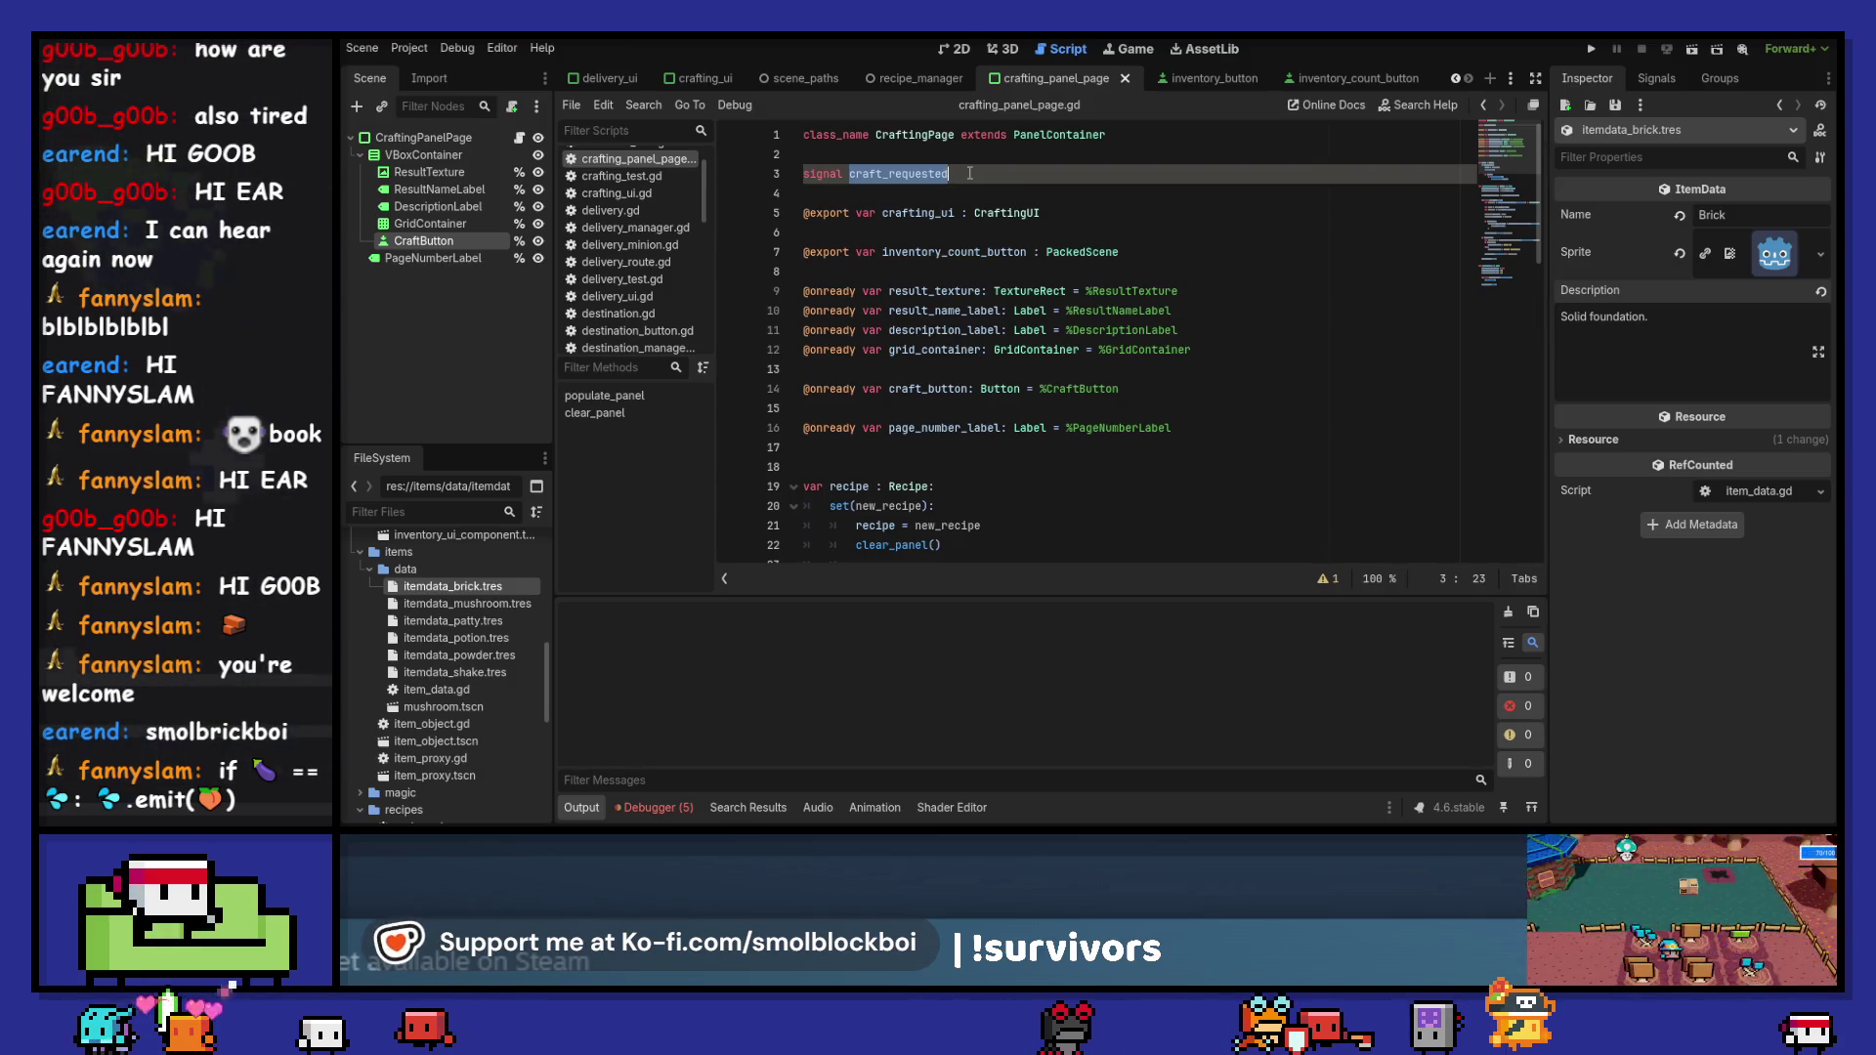
scroll(970, 173, "down", 1)
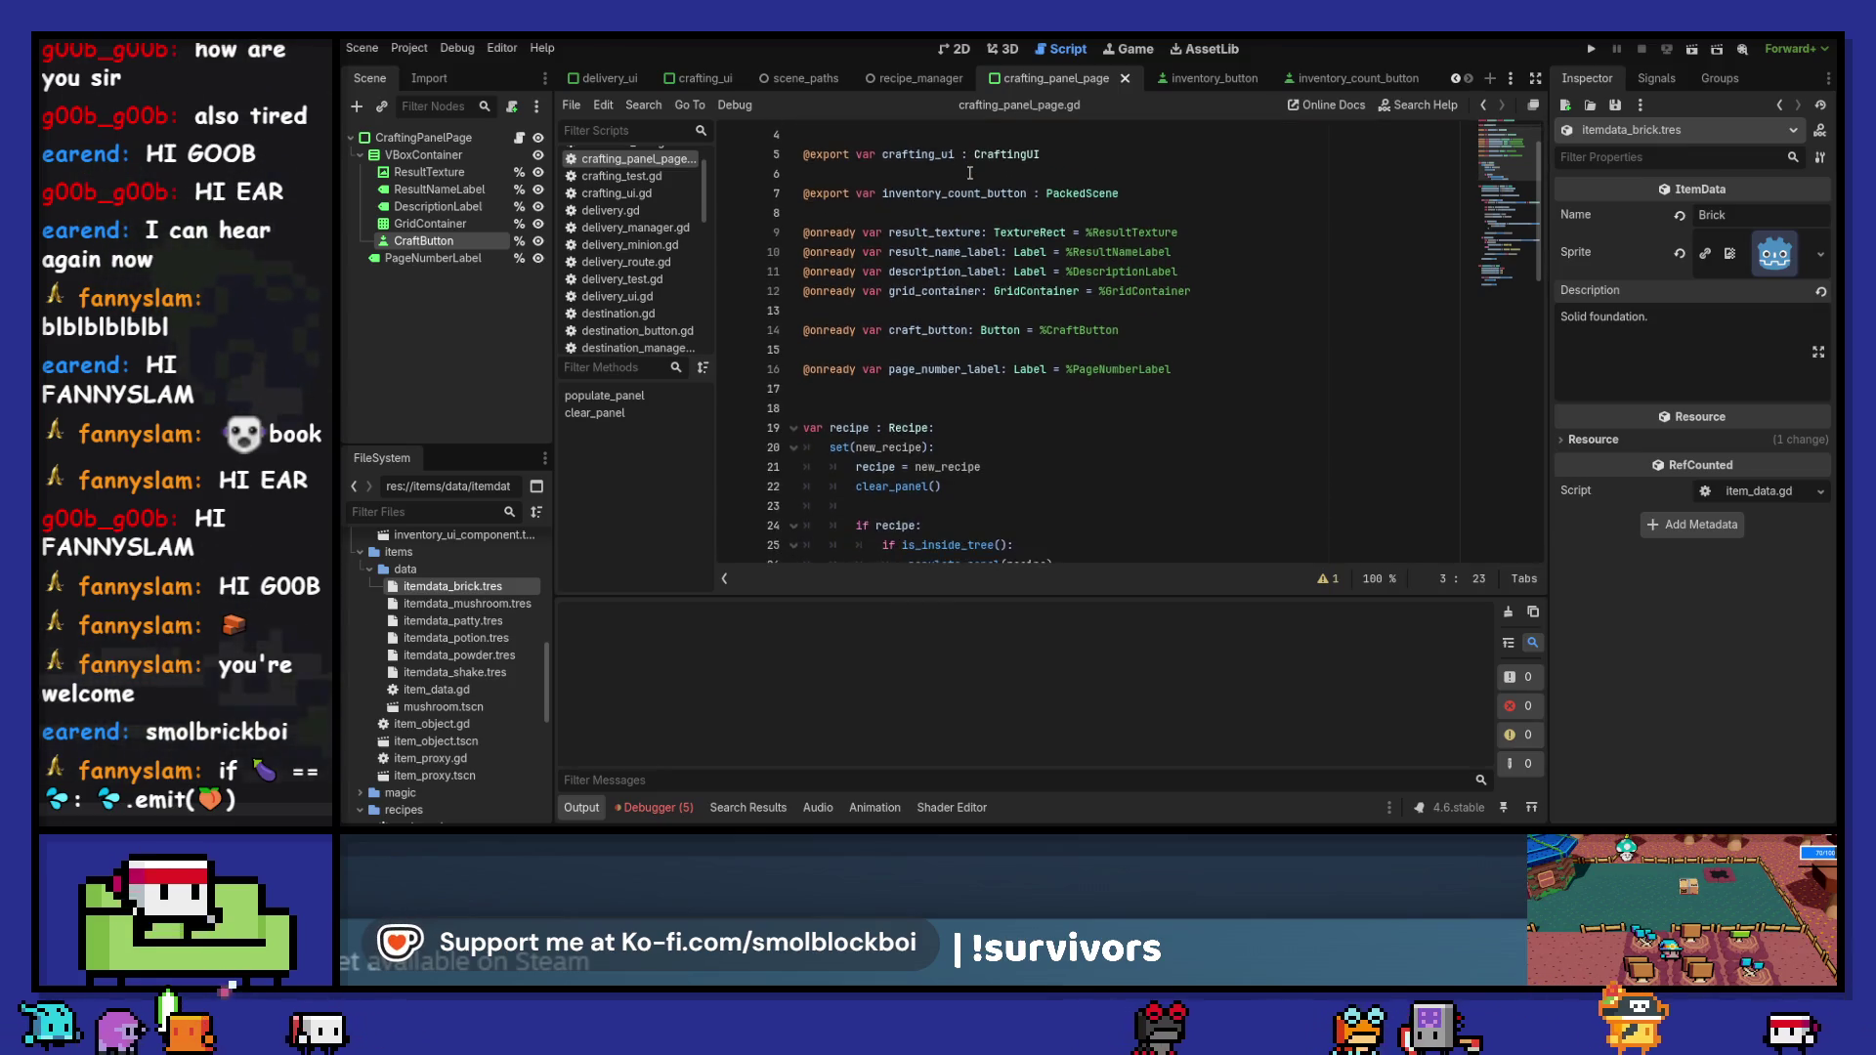
scroll(969, 173, "down", 5)
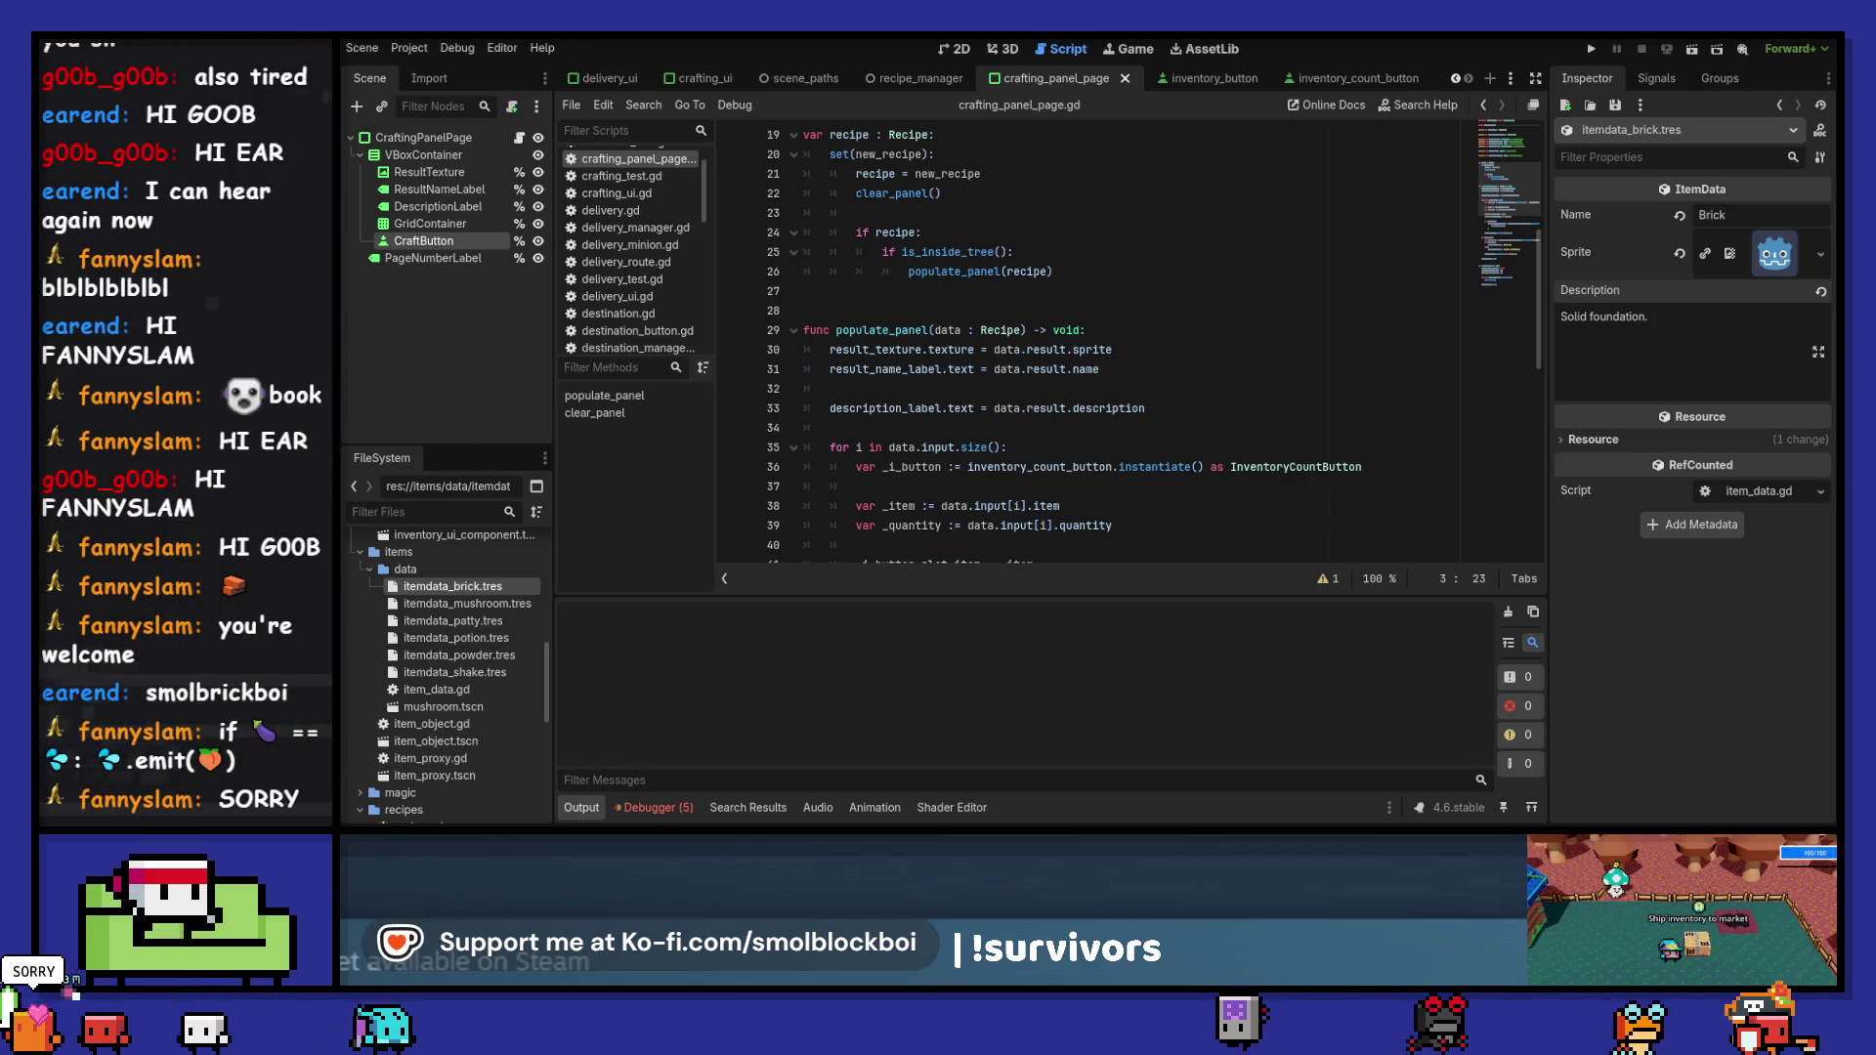
left_click(997, 306)
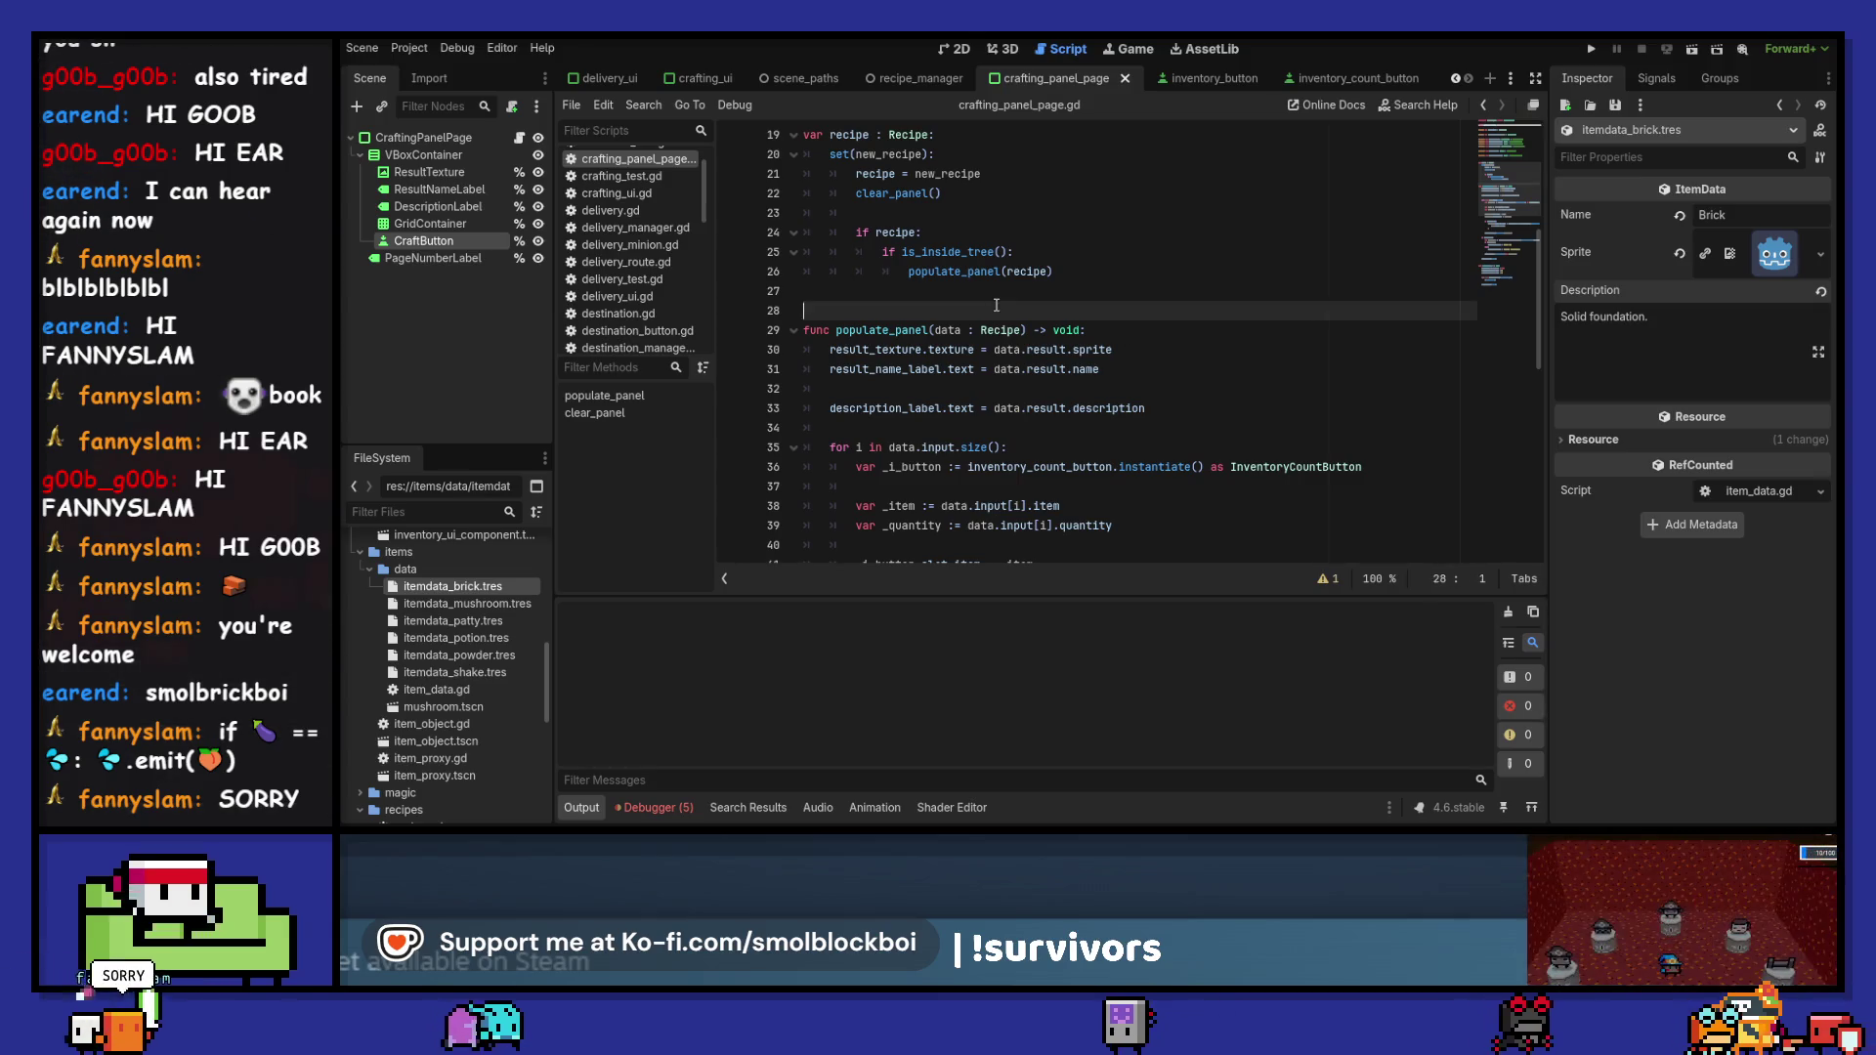
Insert a water emoji on a new line in populate_panel.
left_click(1098, 387)
key("Return")
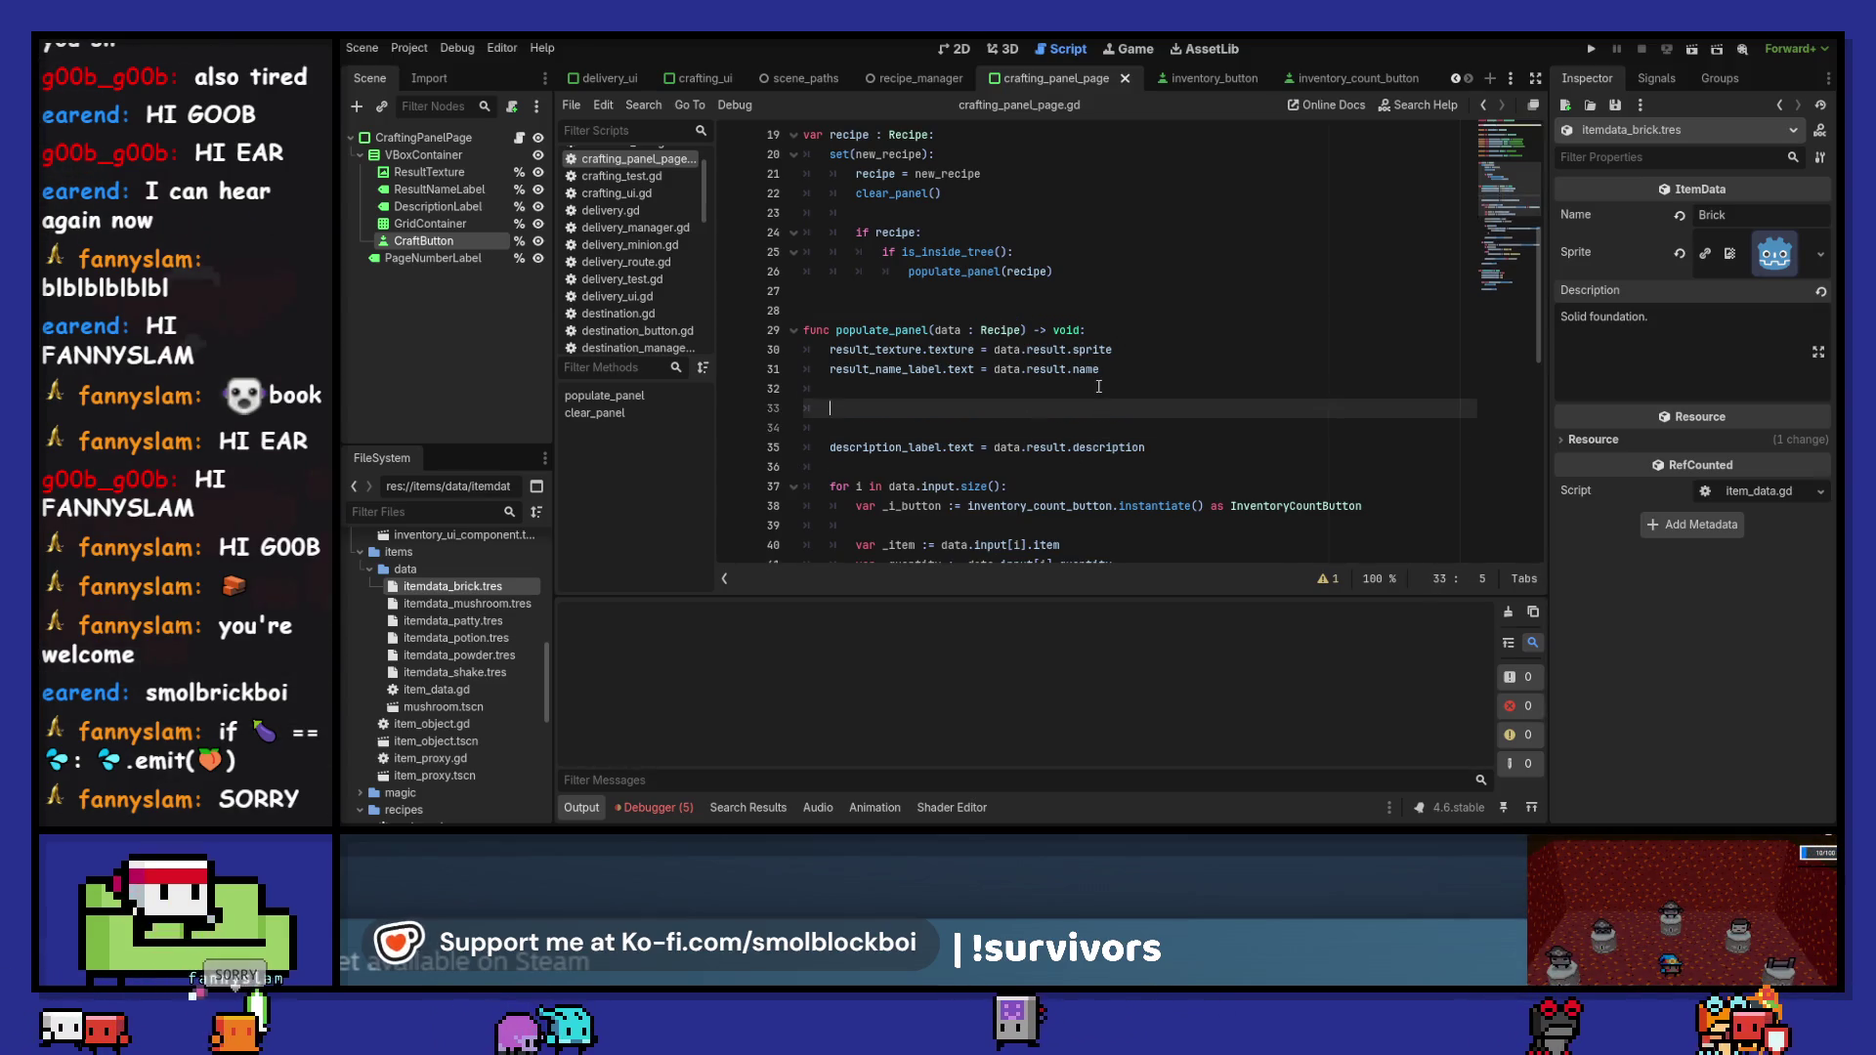
key("super+period")
type("✏.emit(")
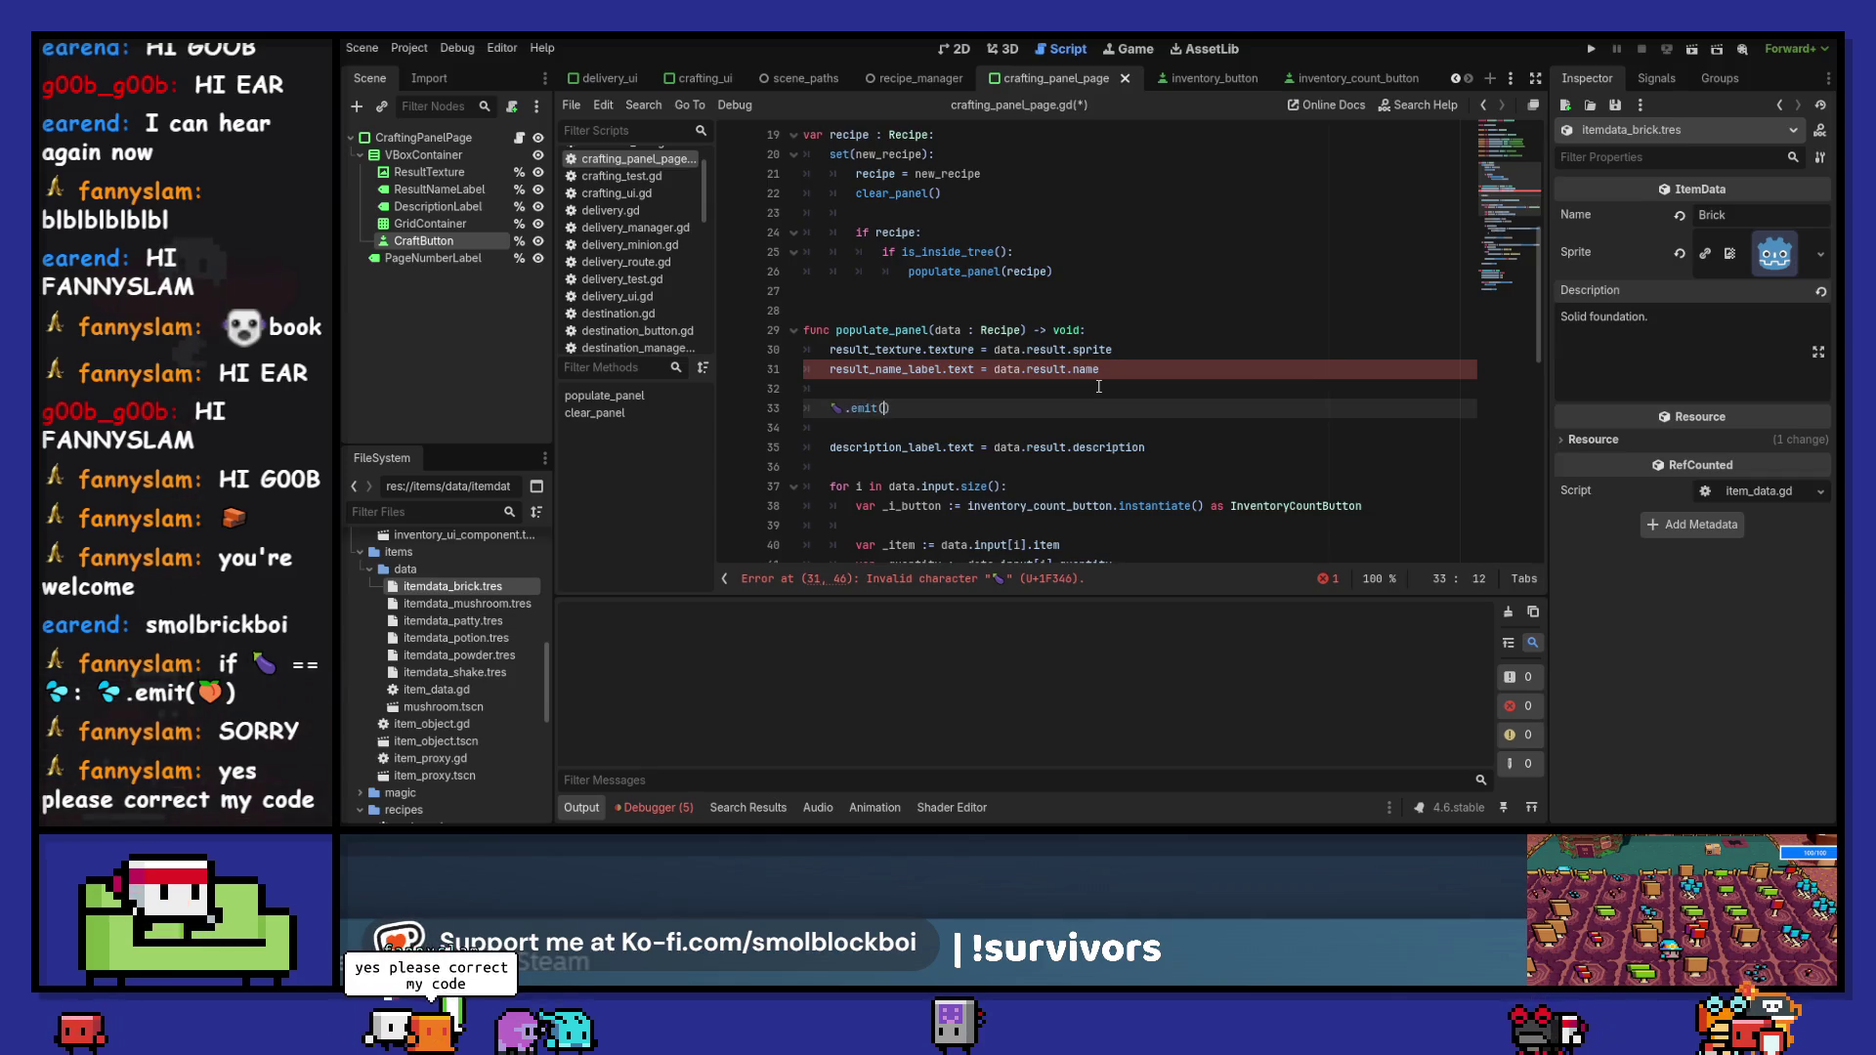
key("super+period")
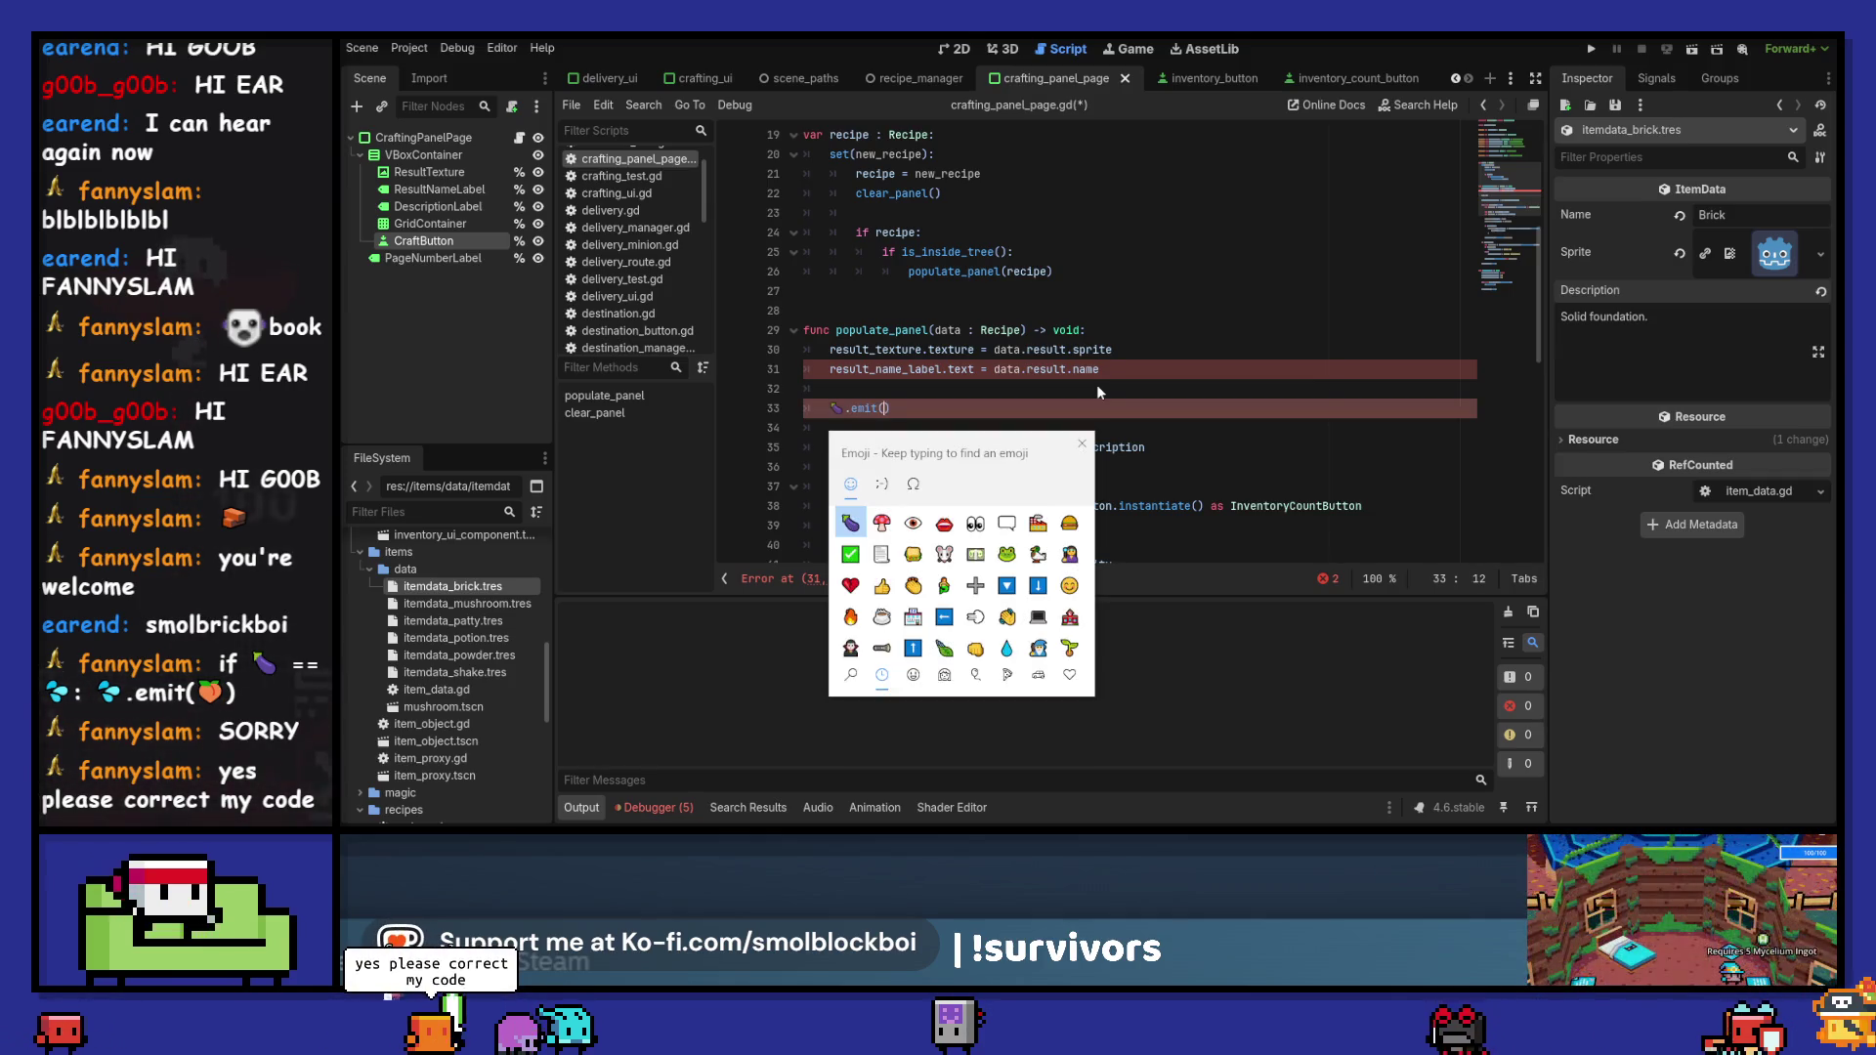
type("water")
key("Return")
key("Down")
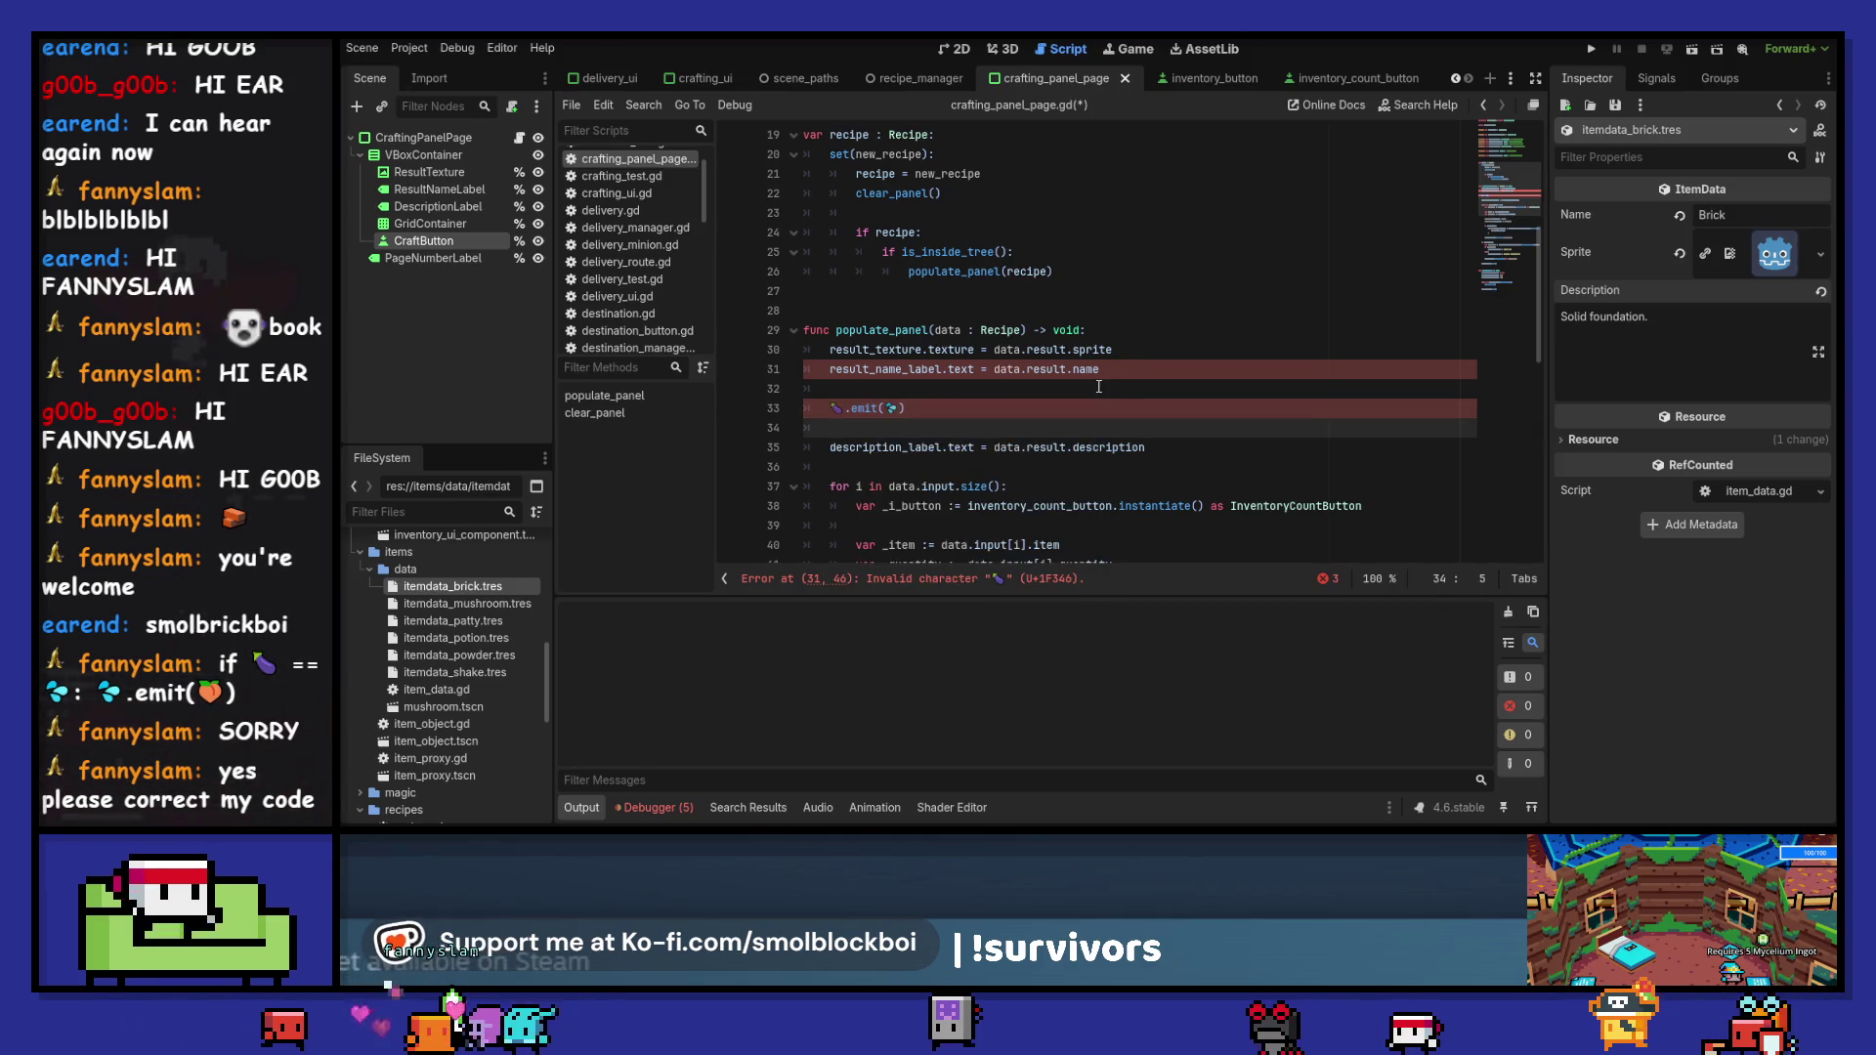
Start the joke condition above the emit call with a peach emoji compared to ":juicy".
left_click(1081, 392)
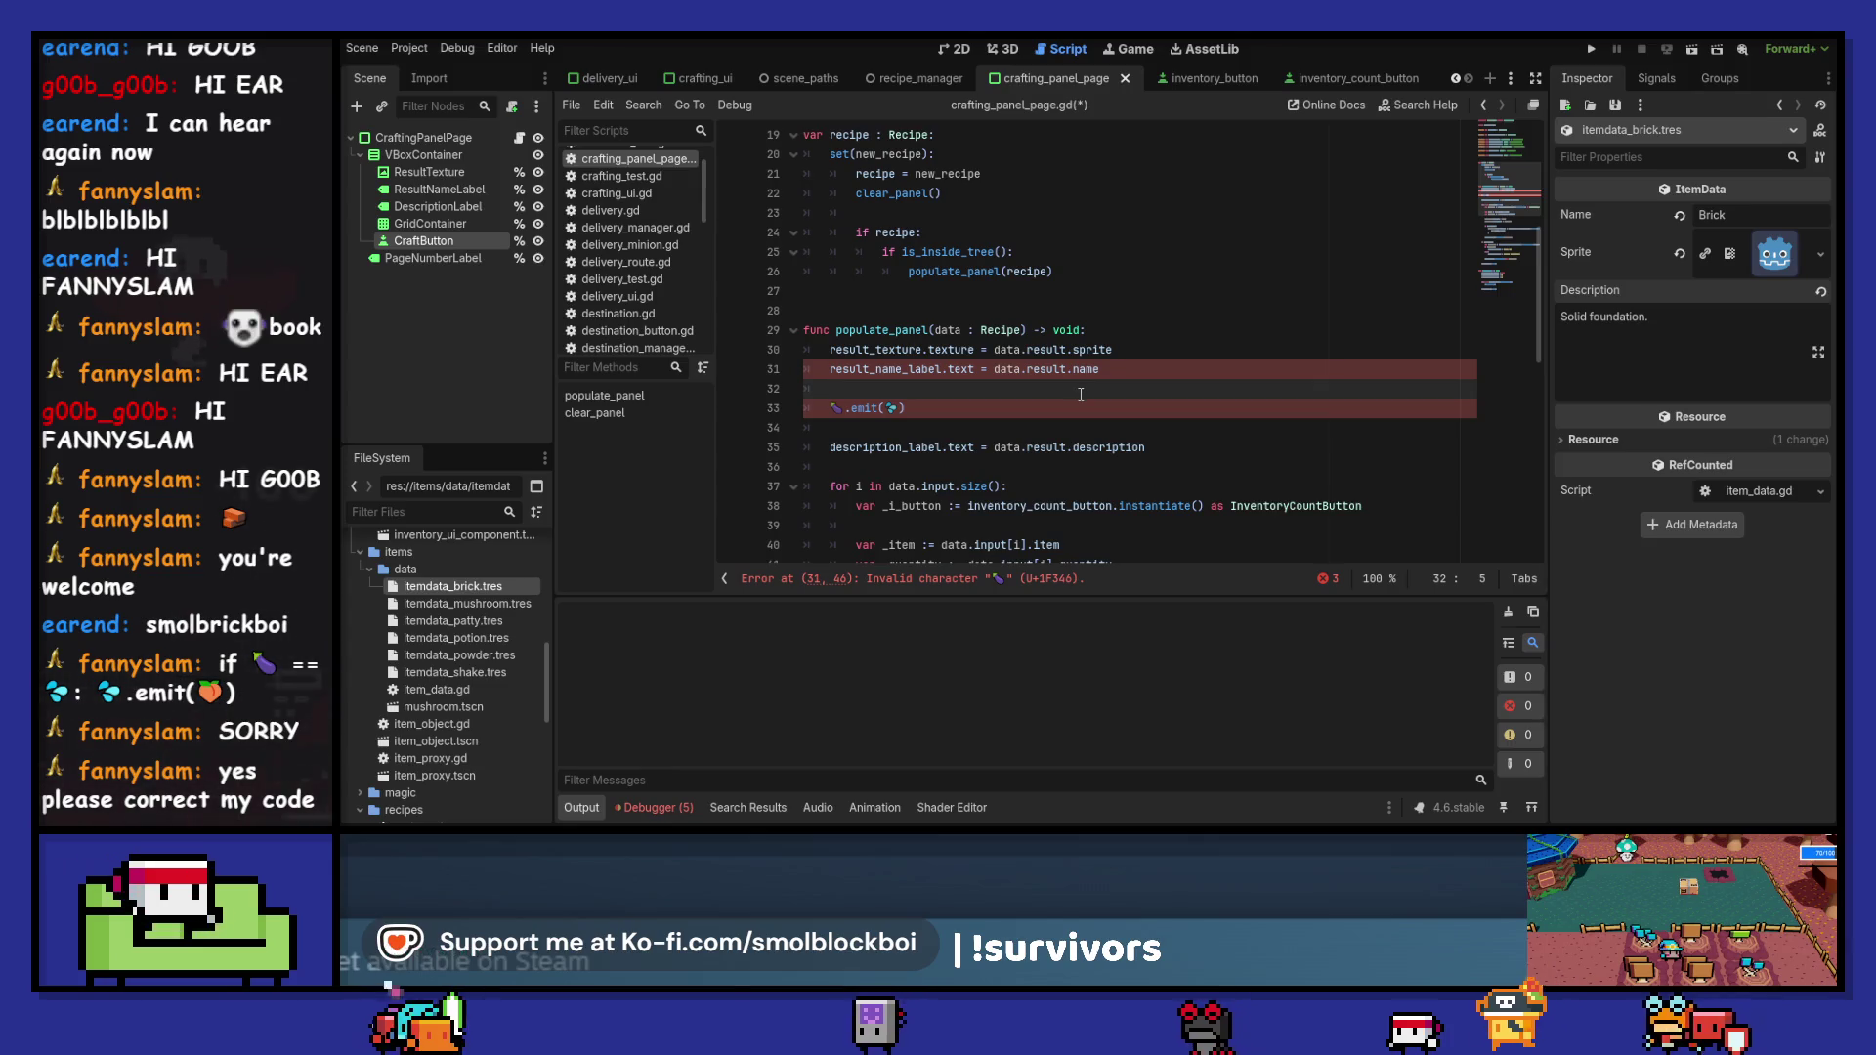
key("Return")
key("Return")
key("Up")
key("Delete")
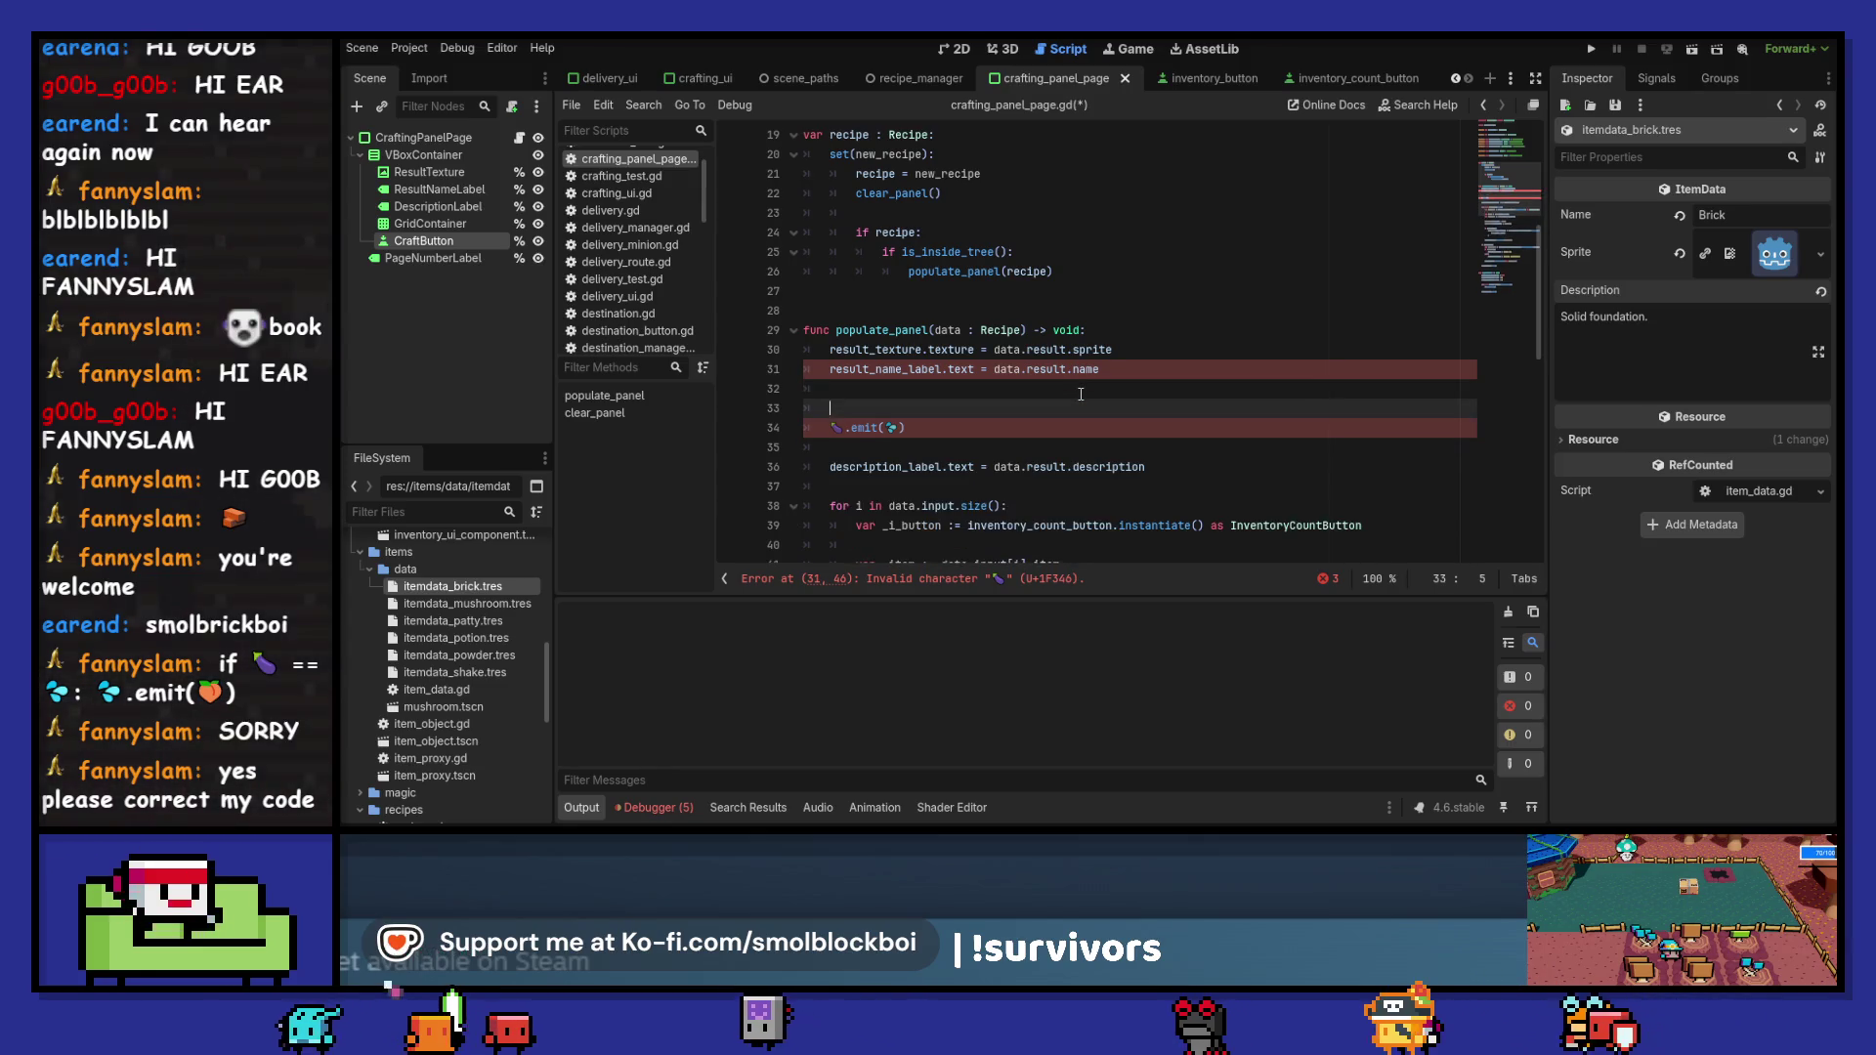
type("p")
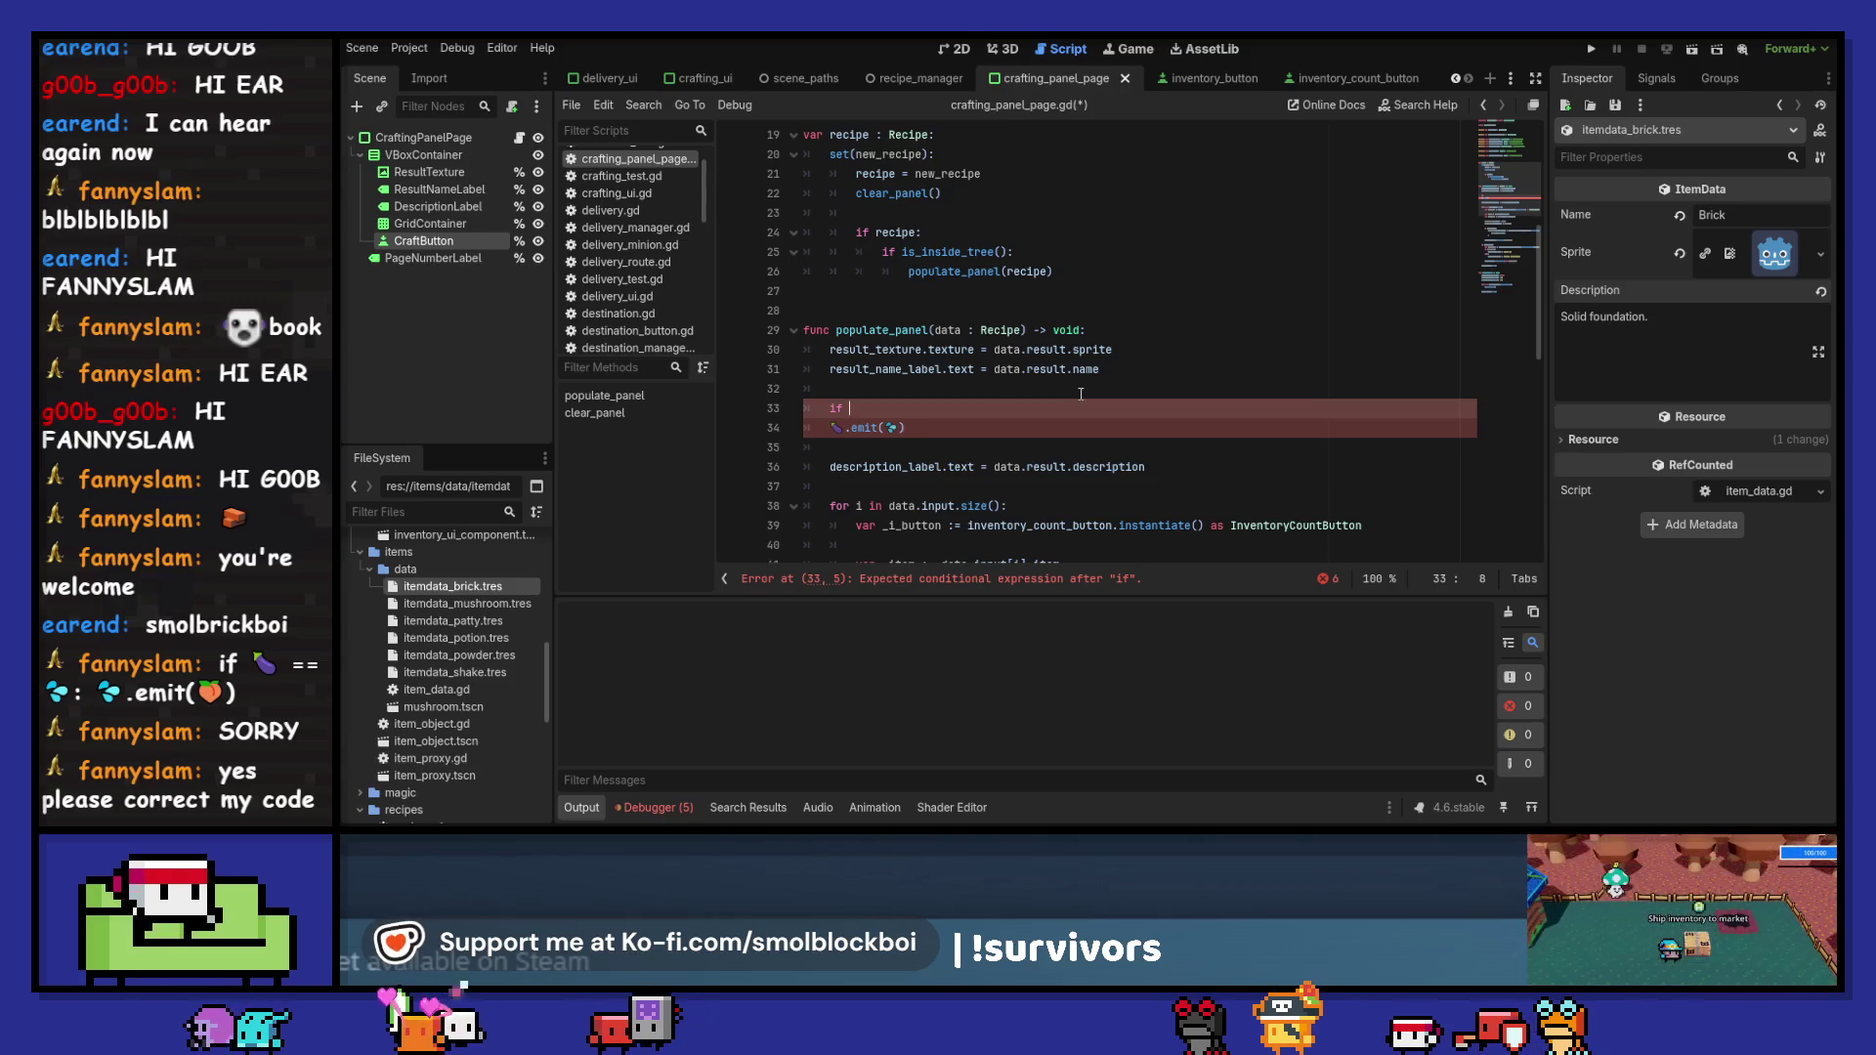
key("super+period")
type("ea")
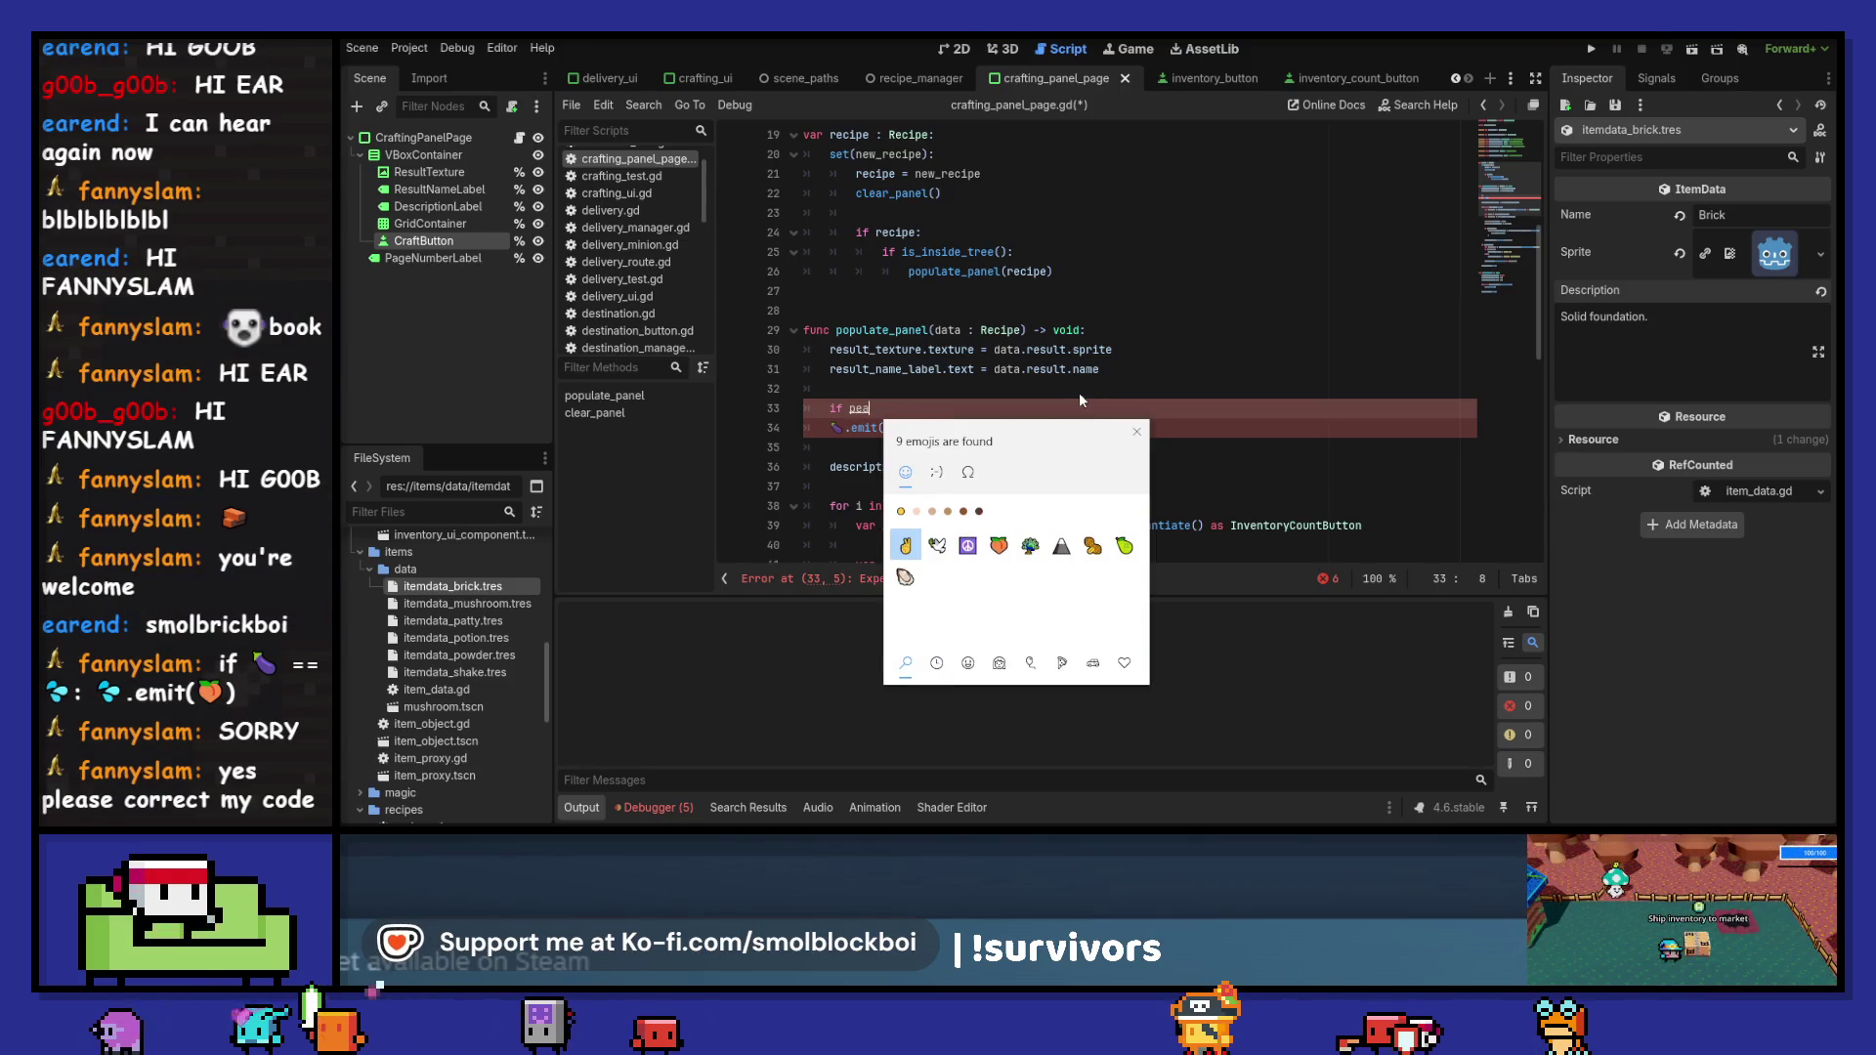
key("Right")
key("Right")
key("Right")
key("Return")
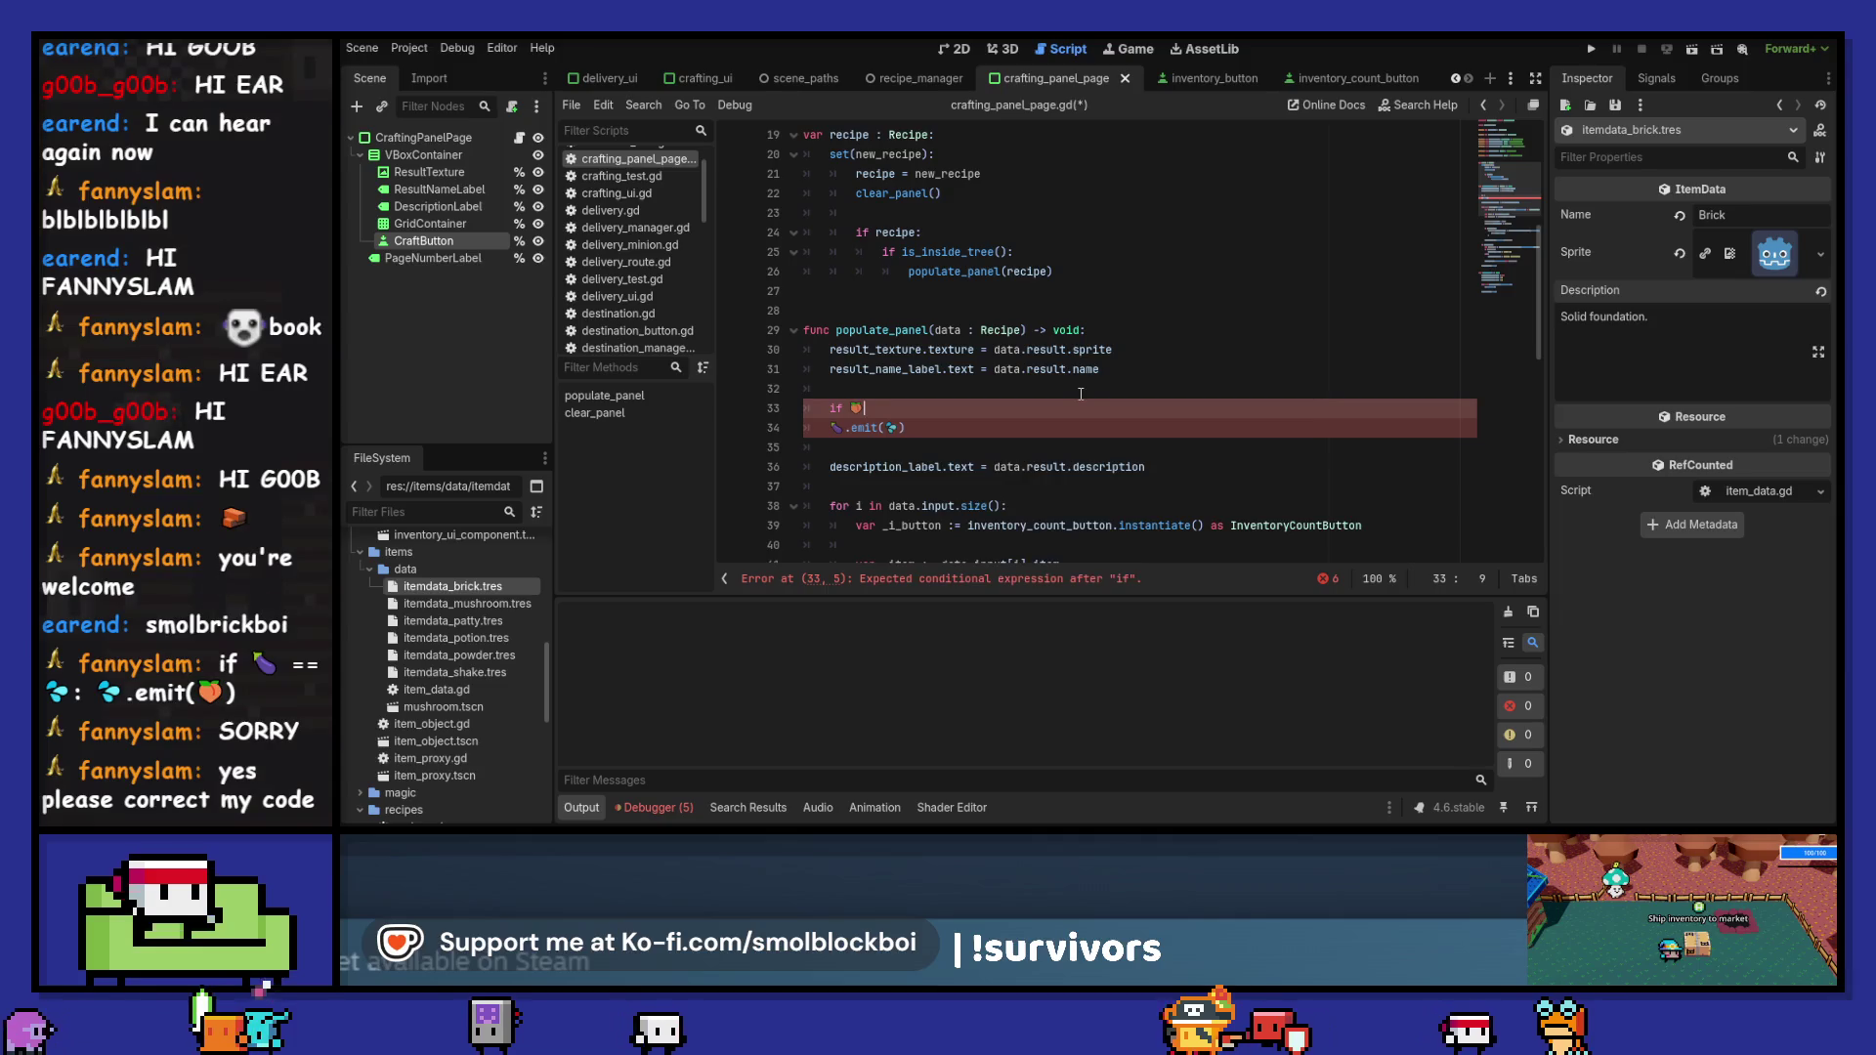
type("== 1")
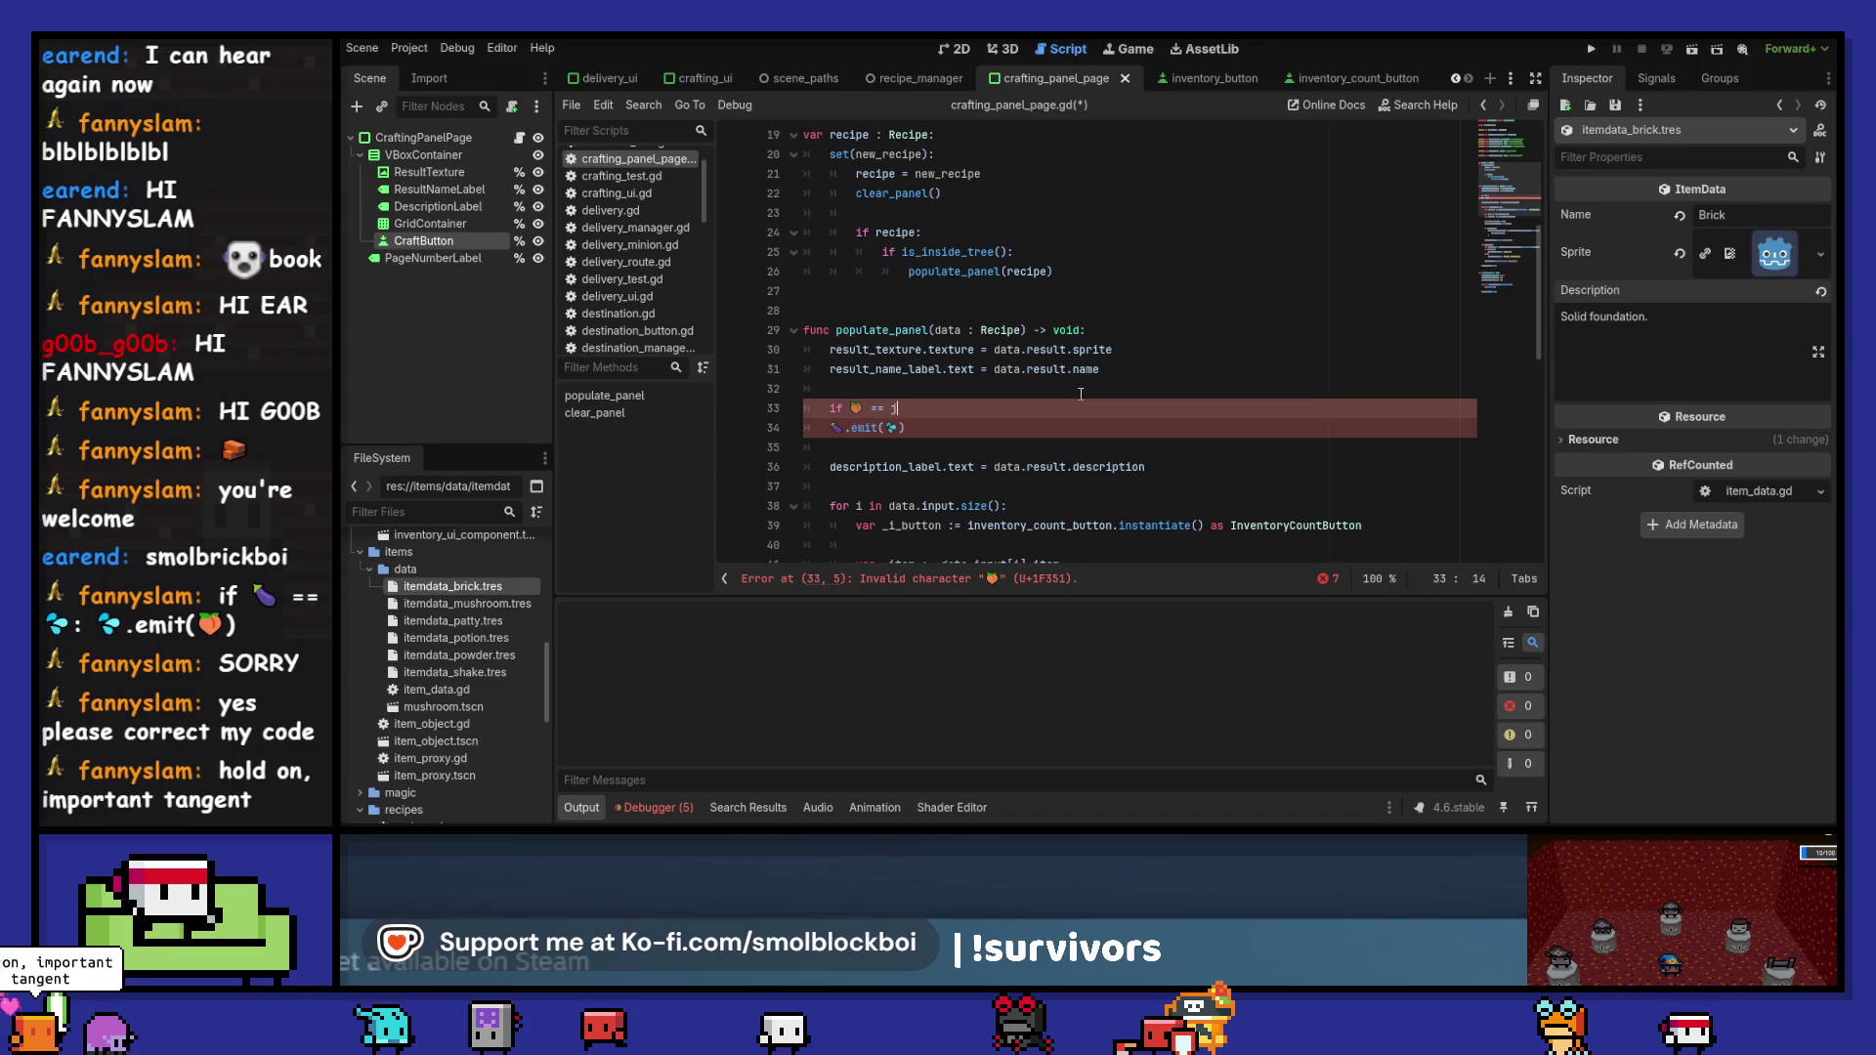
type(" \":juicy\":")
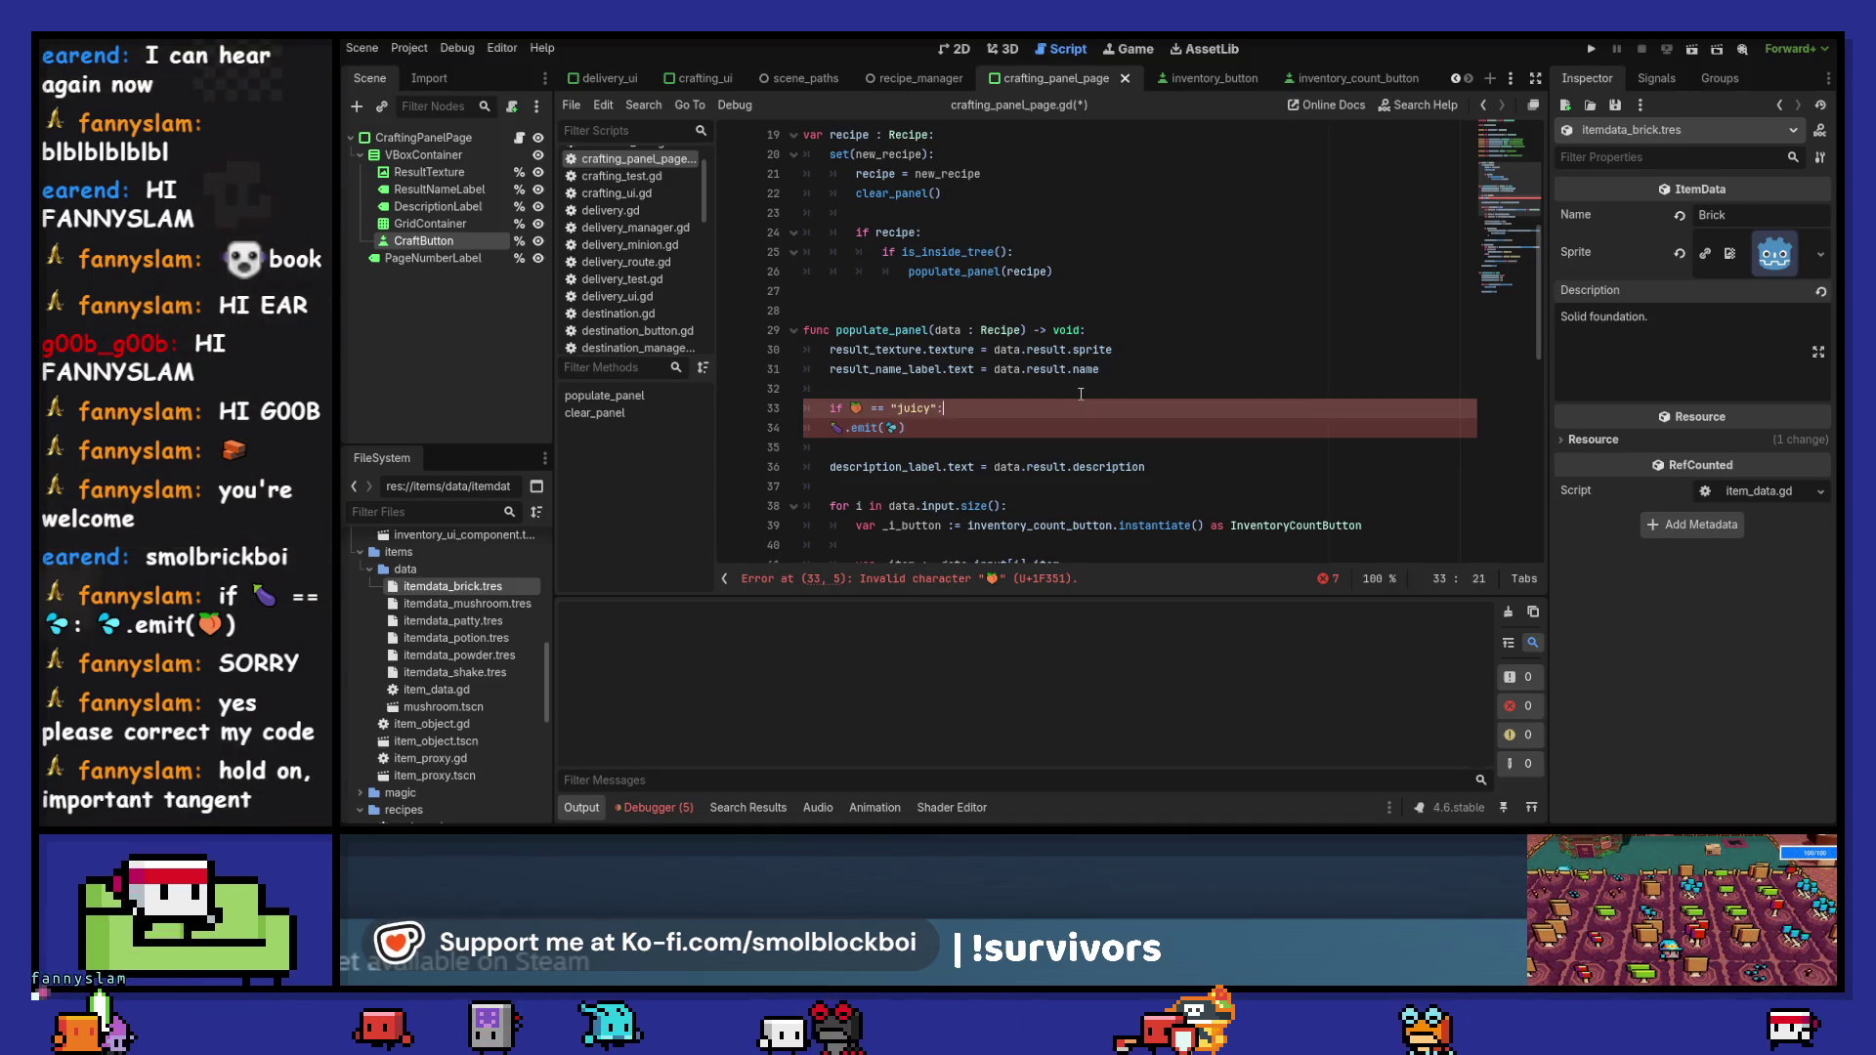
Add an eggplant emoji into the if condition.
key("ctrl+z")
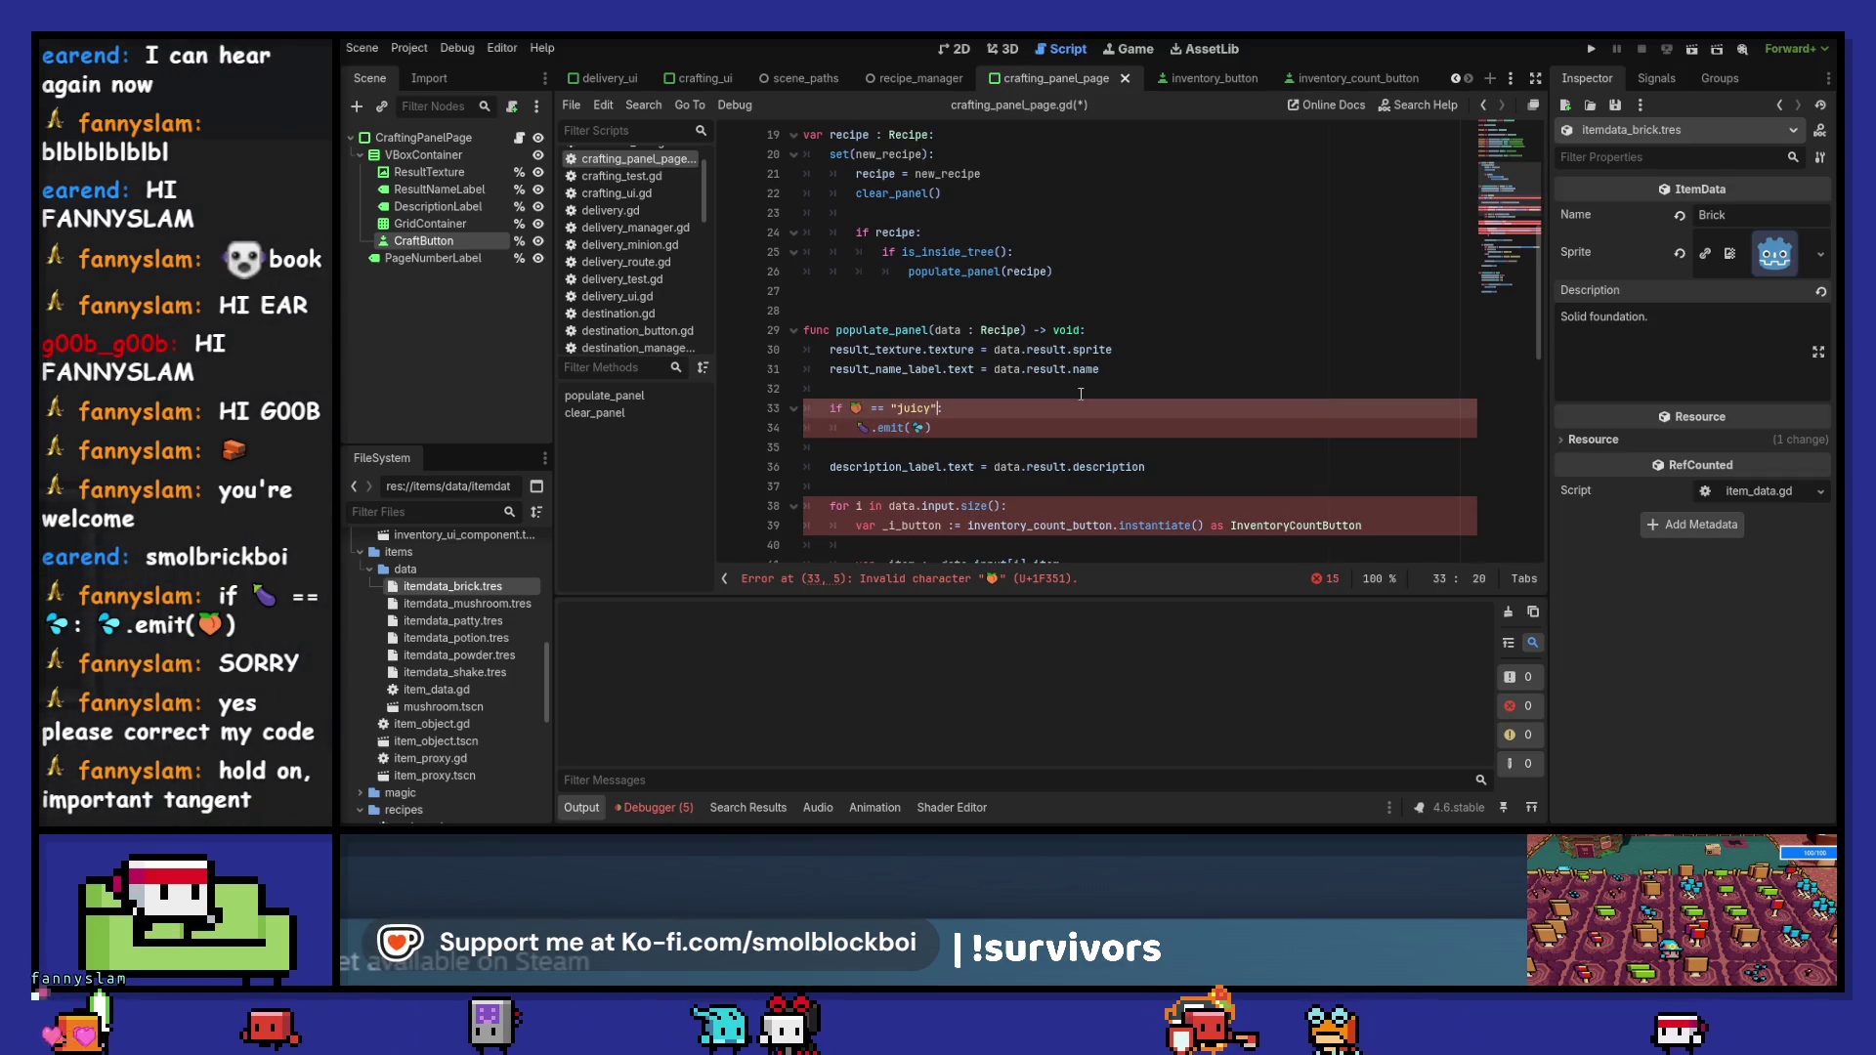
type("and")
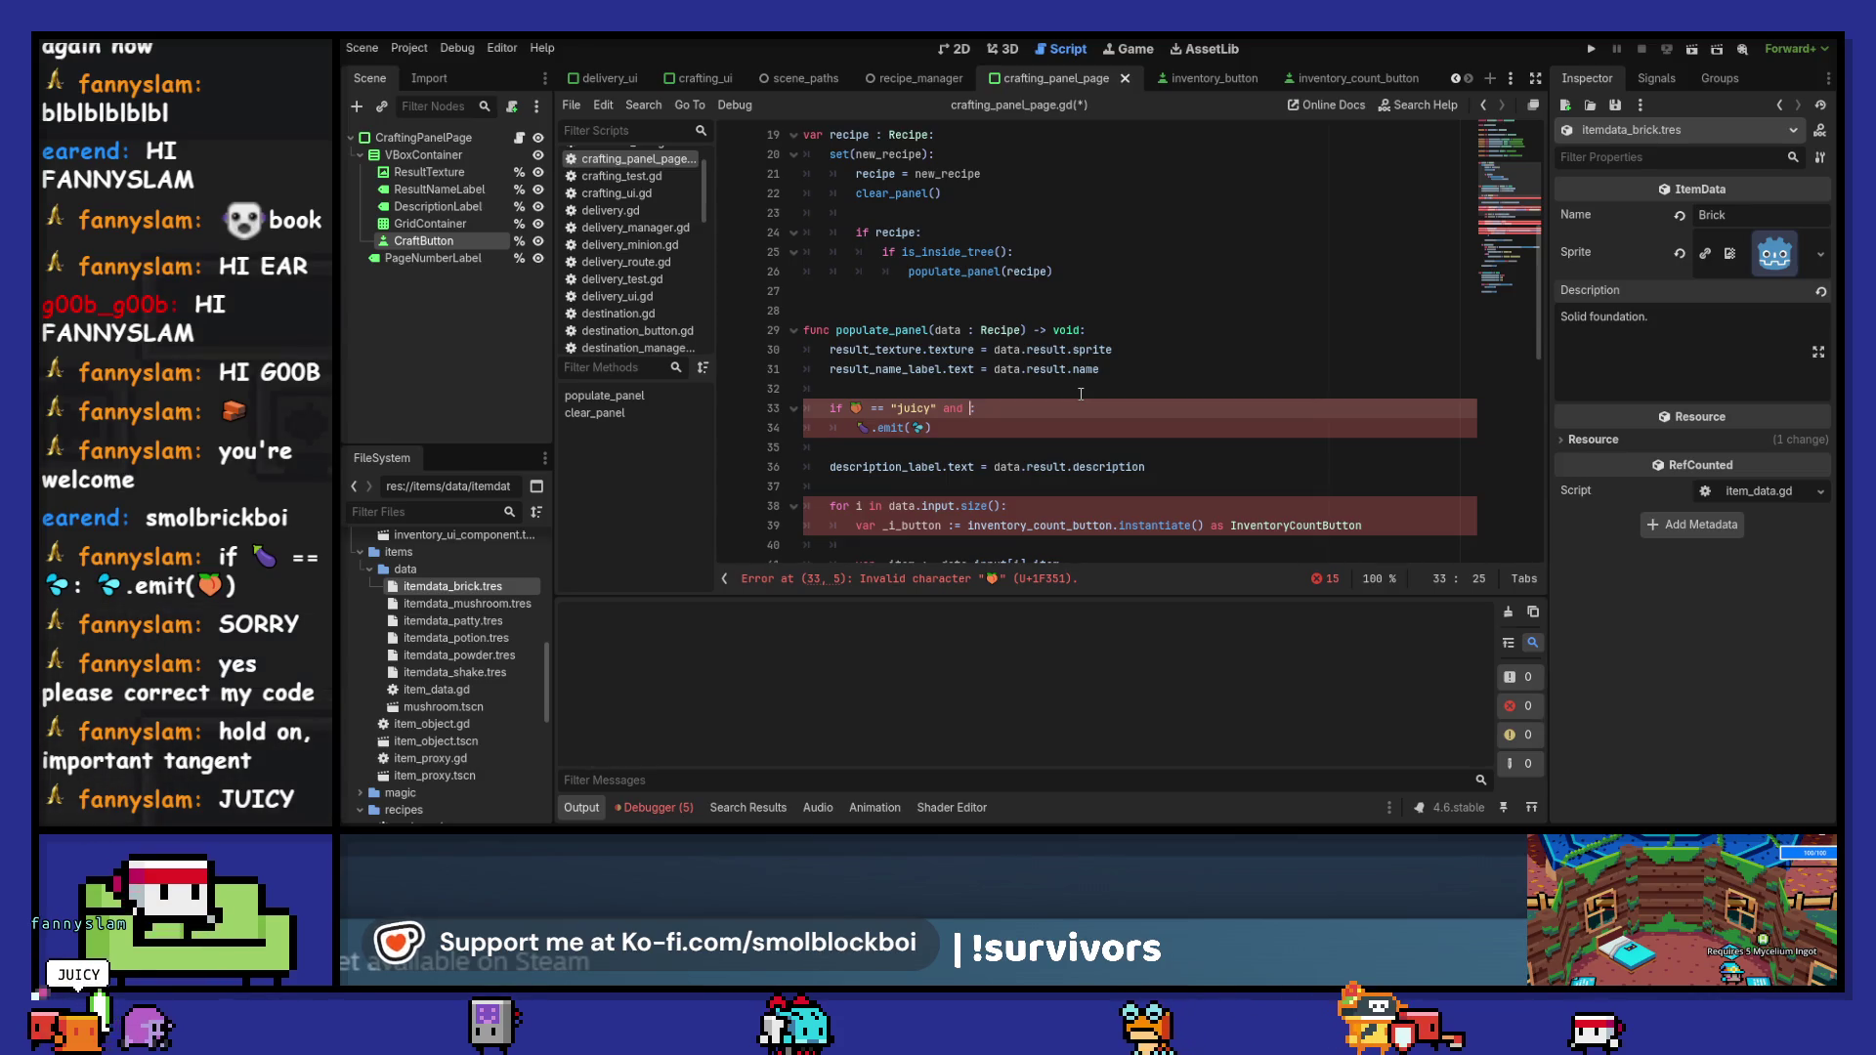
key("super+period")
type("a")
type("ubergine")
key("Return")
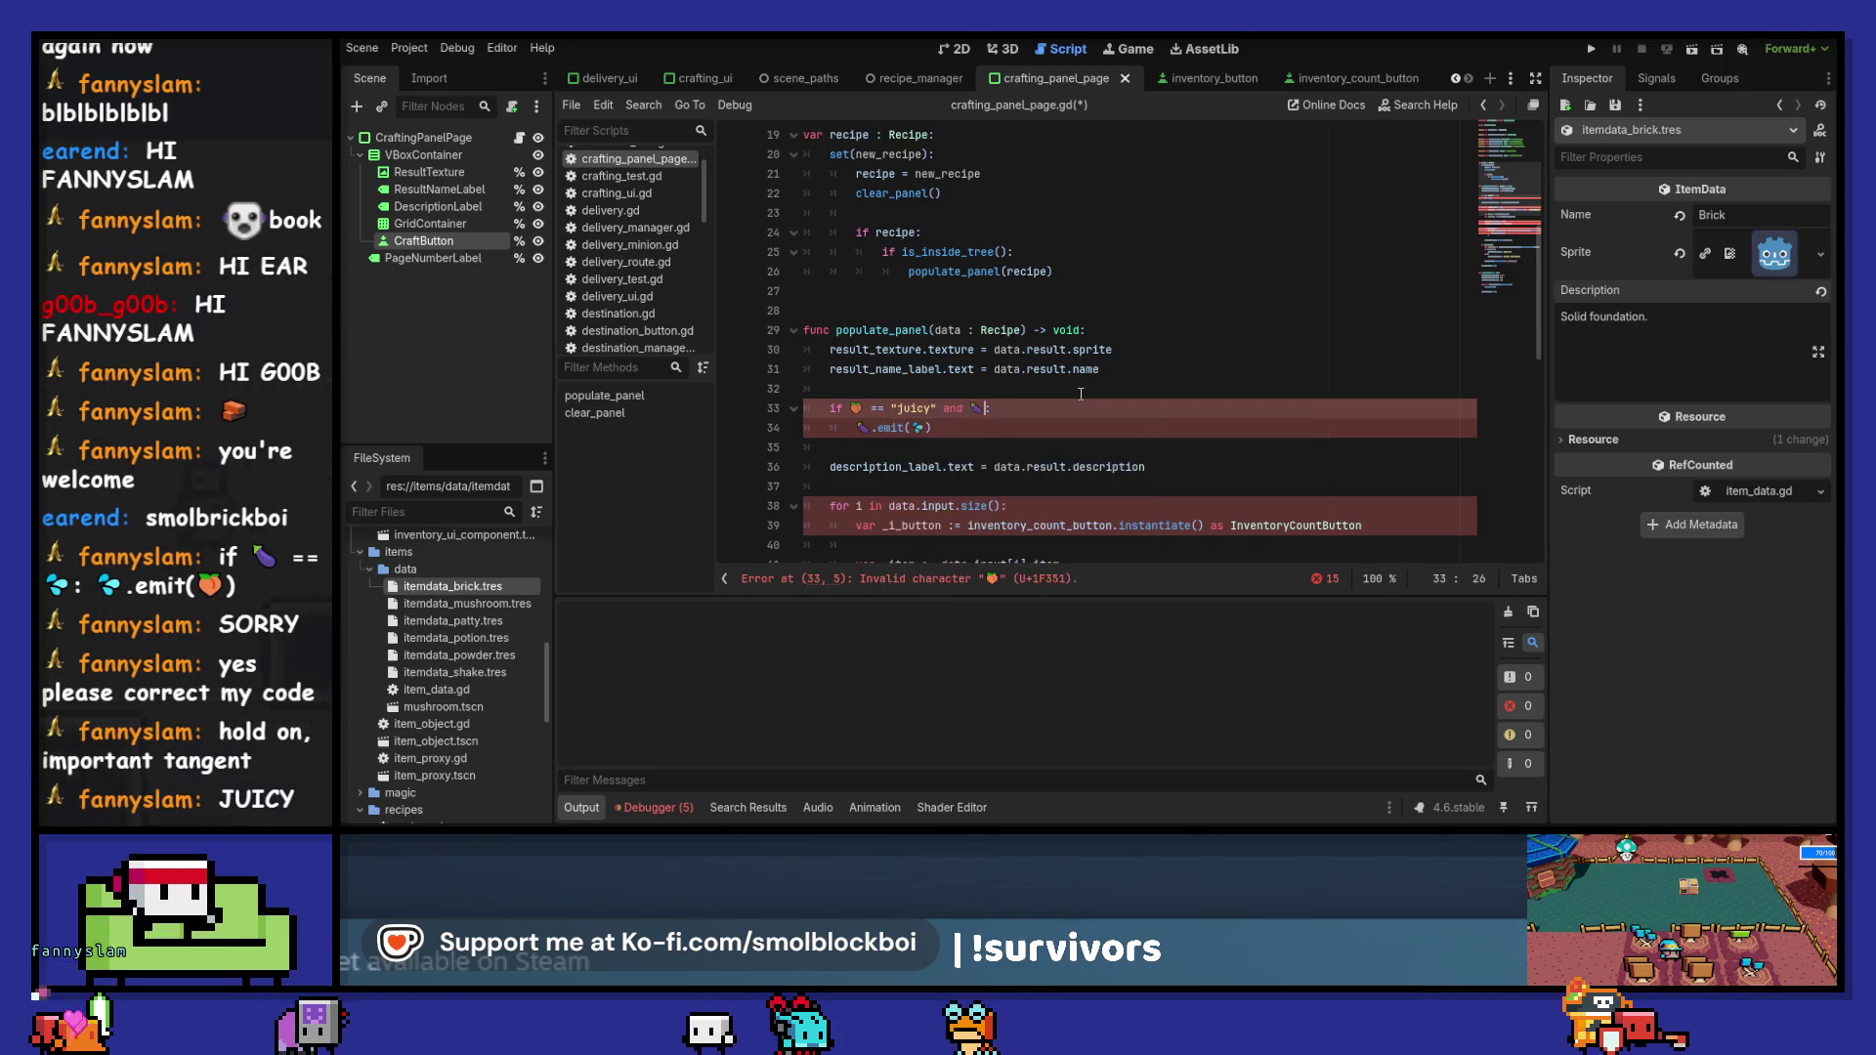
Put a peach emoji and the word 'at' into the emit line.
key("Down")
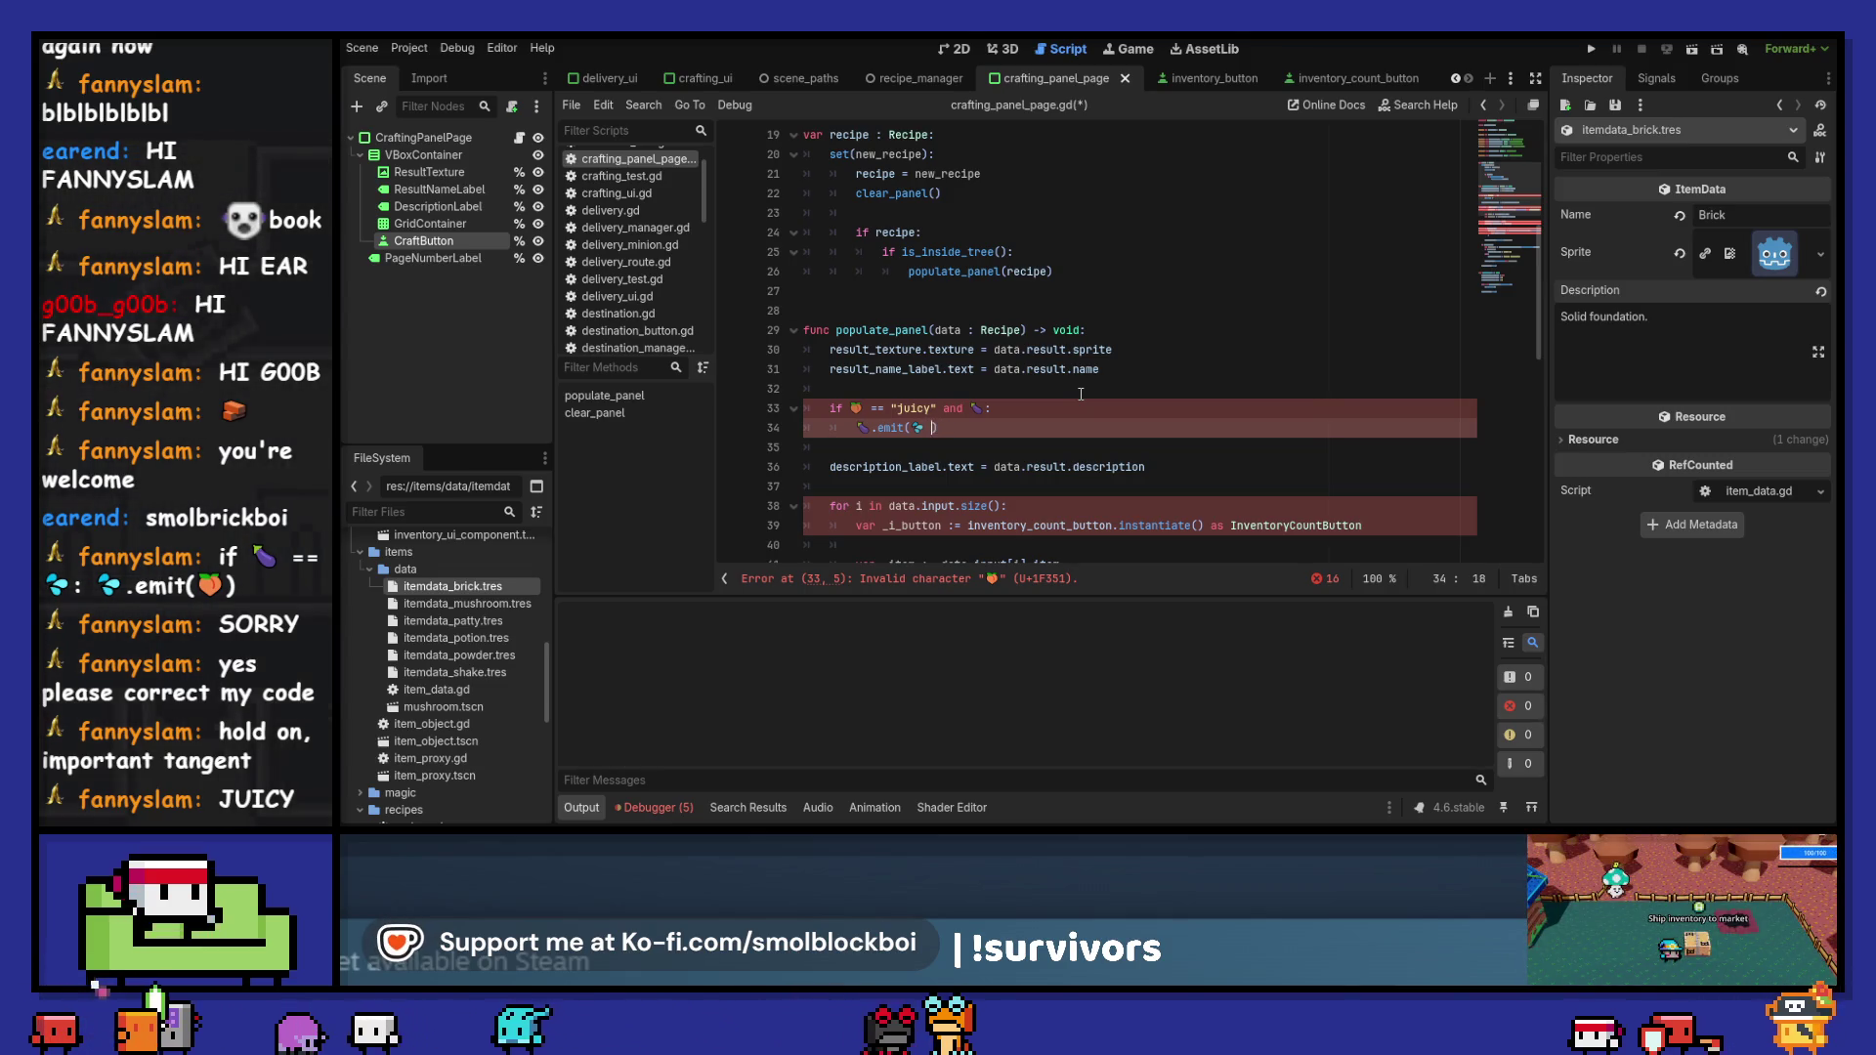
type("in")
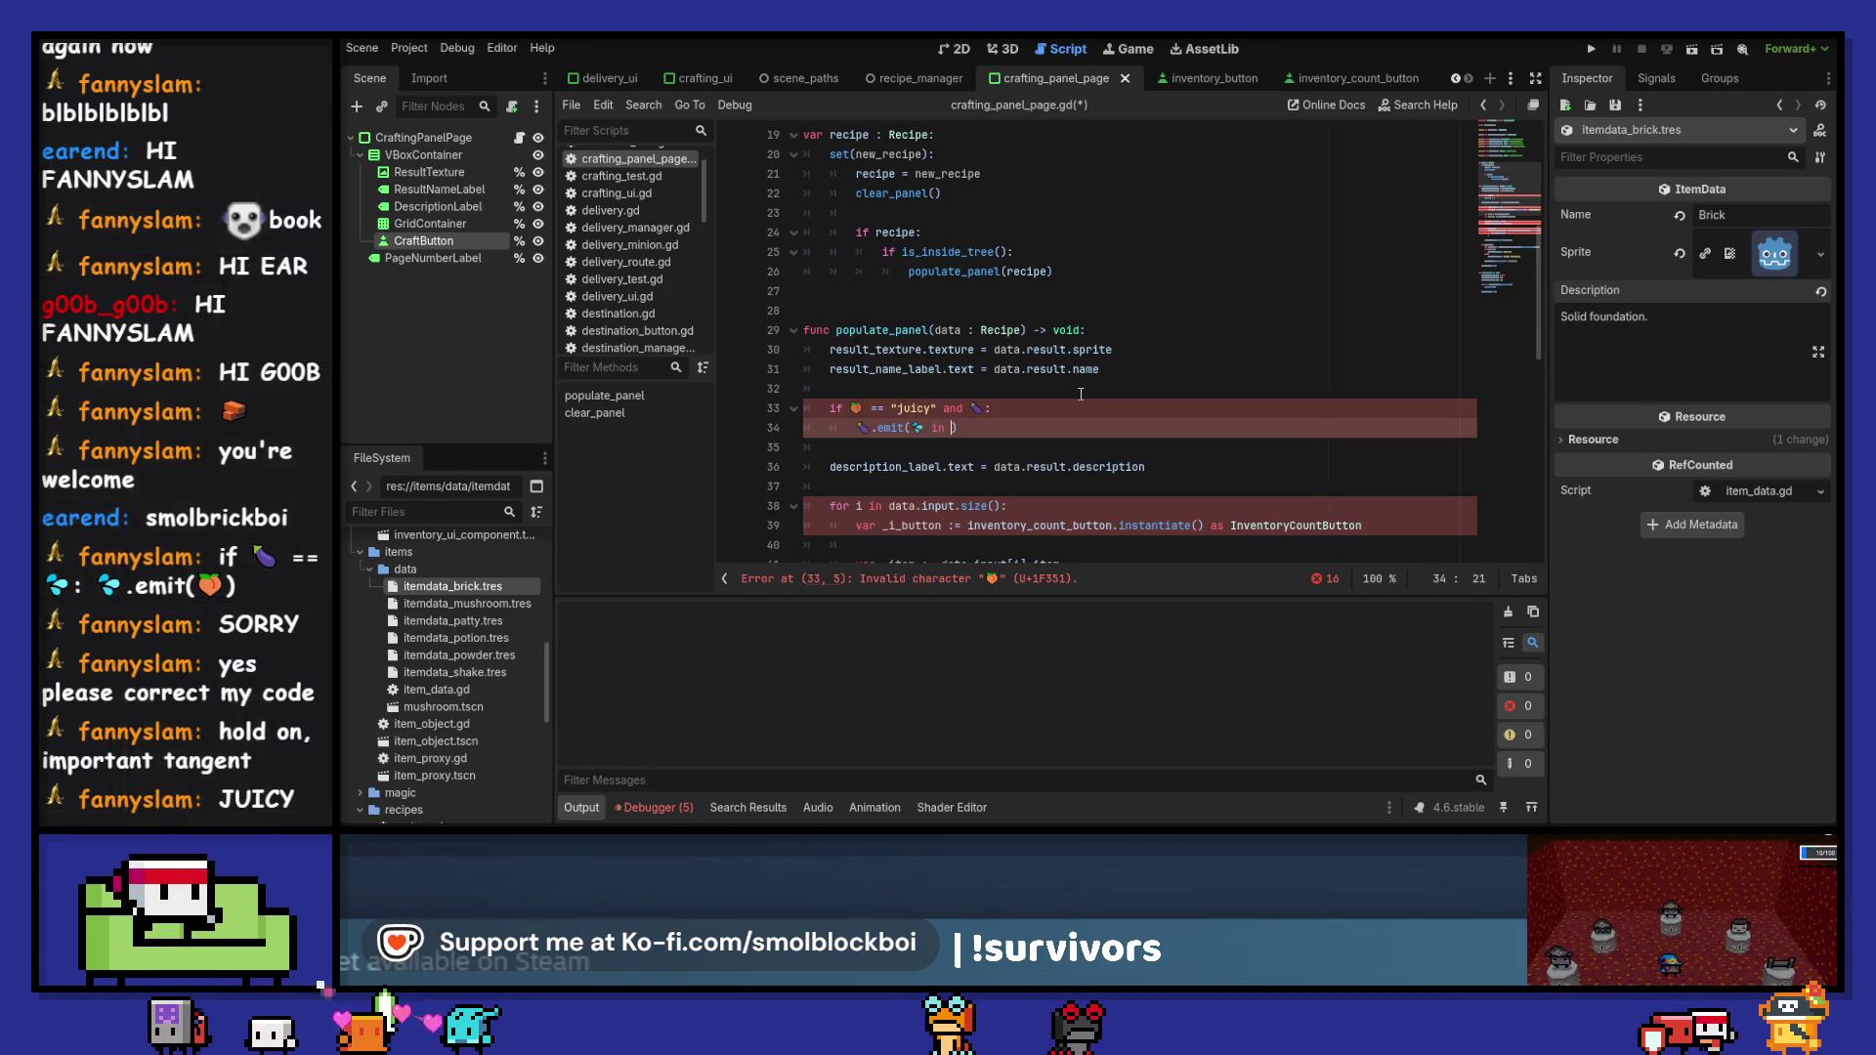
key("BackSpace")
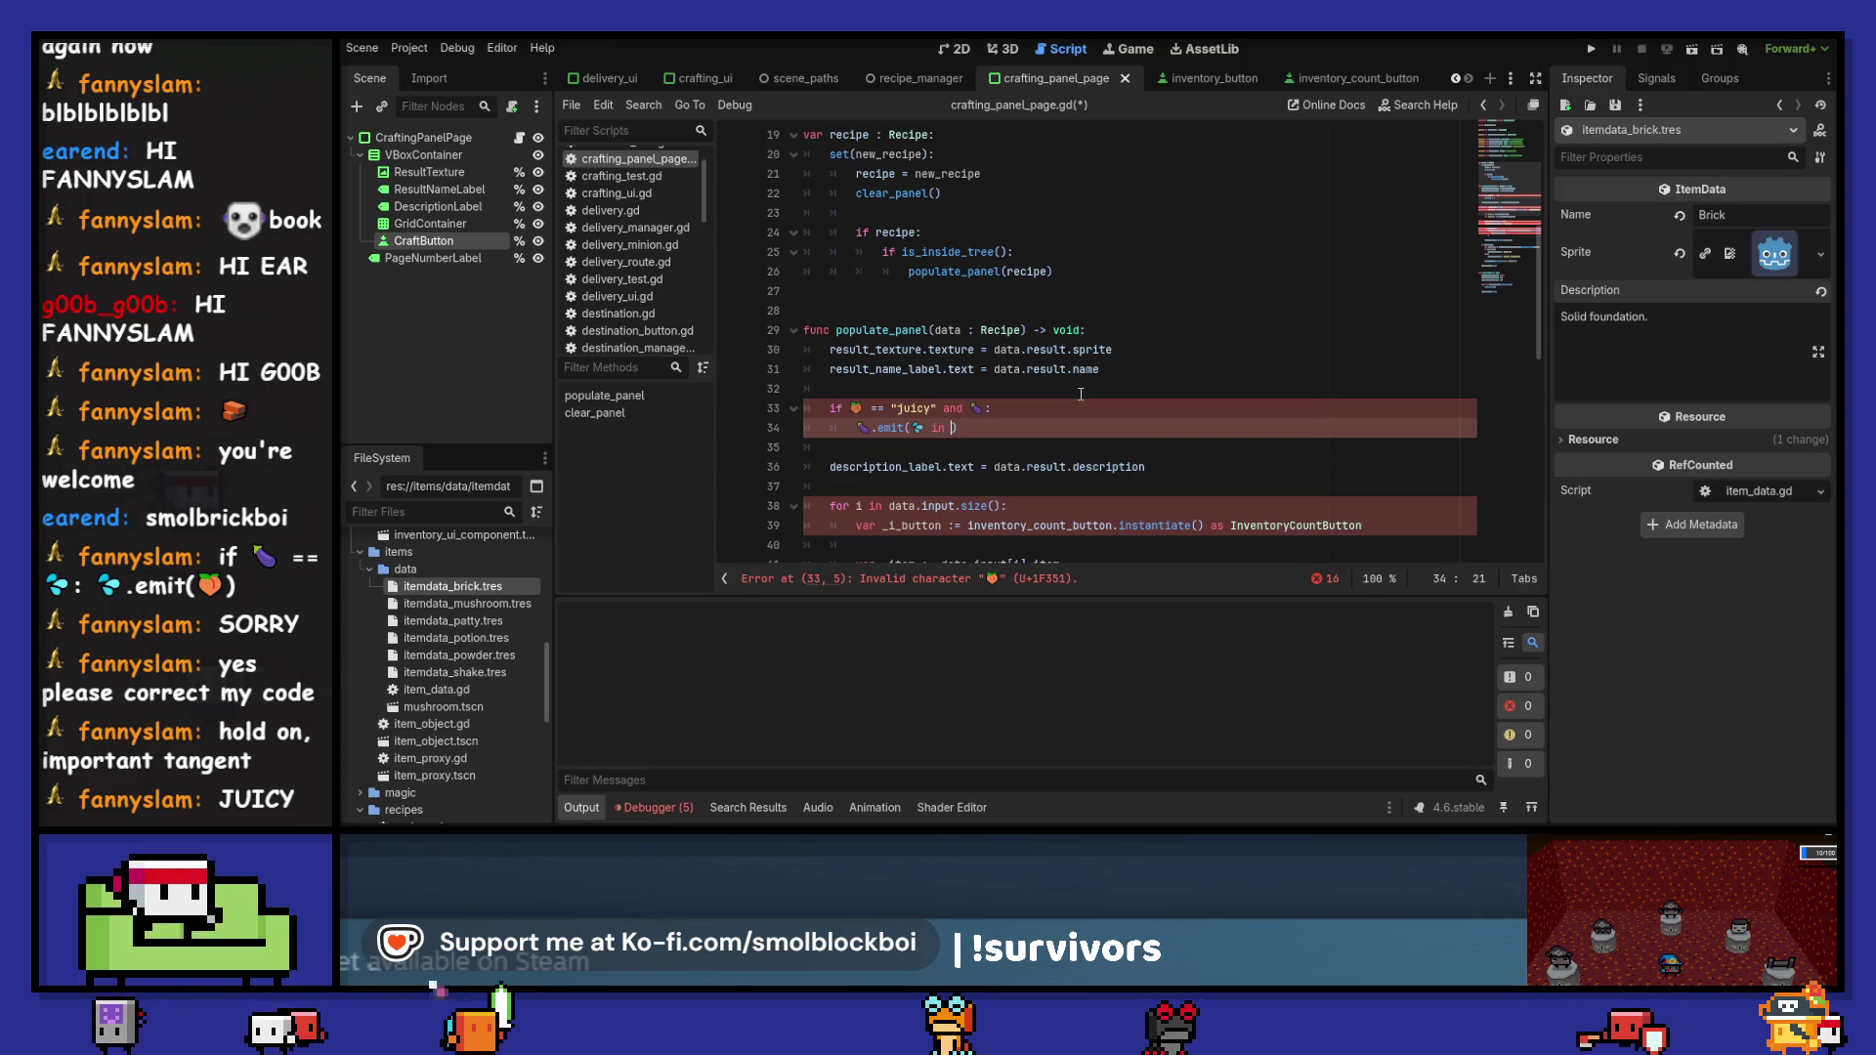
key("super+period")
type("pea")
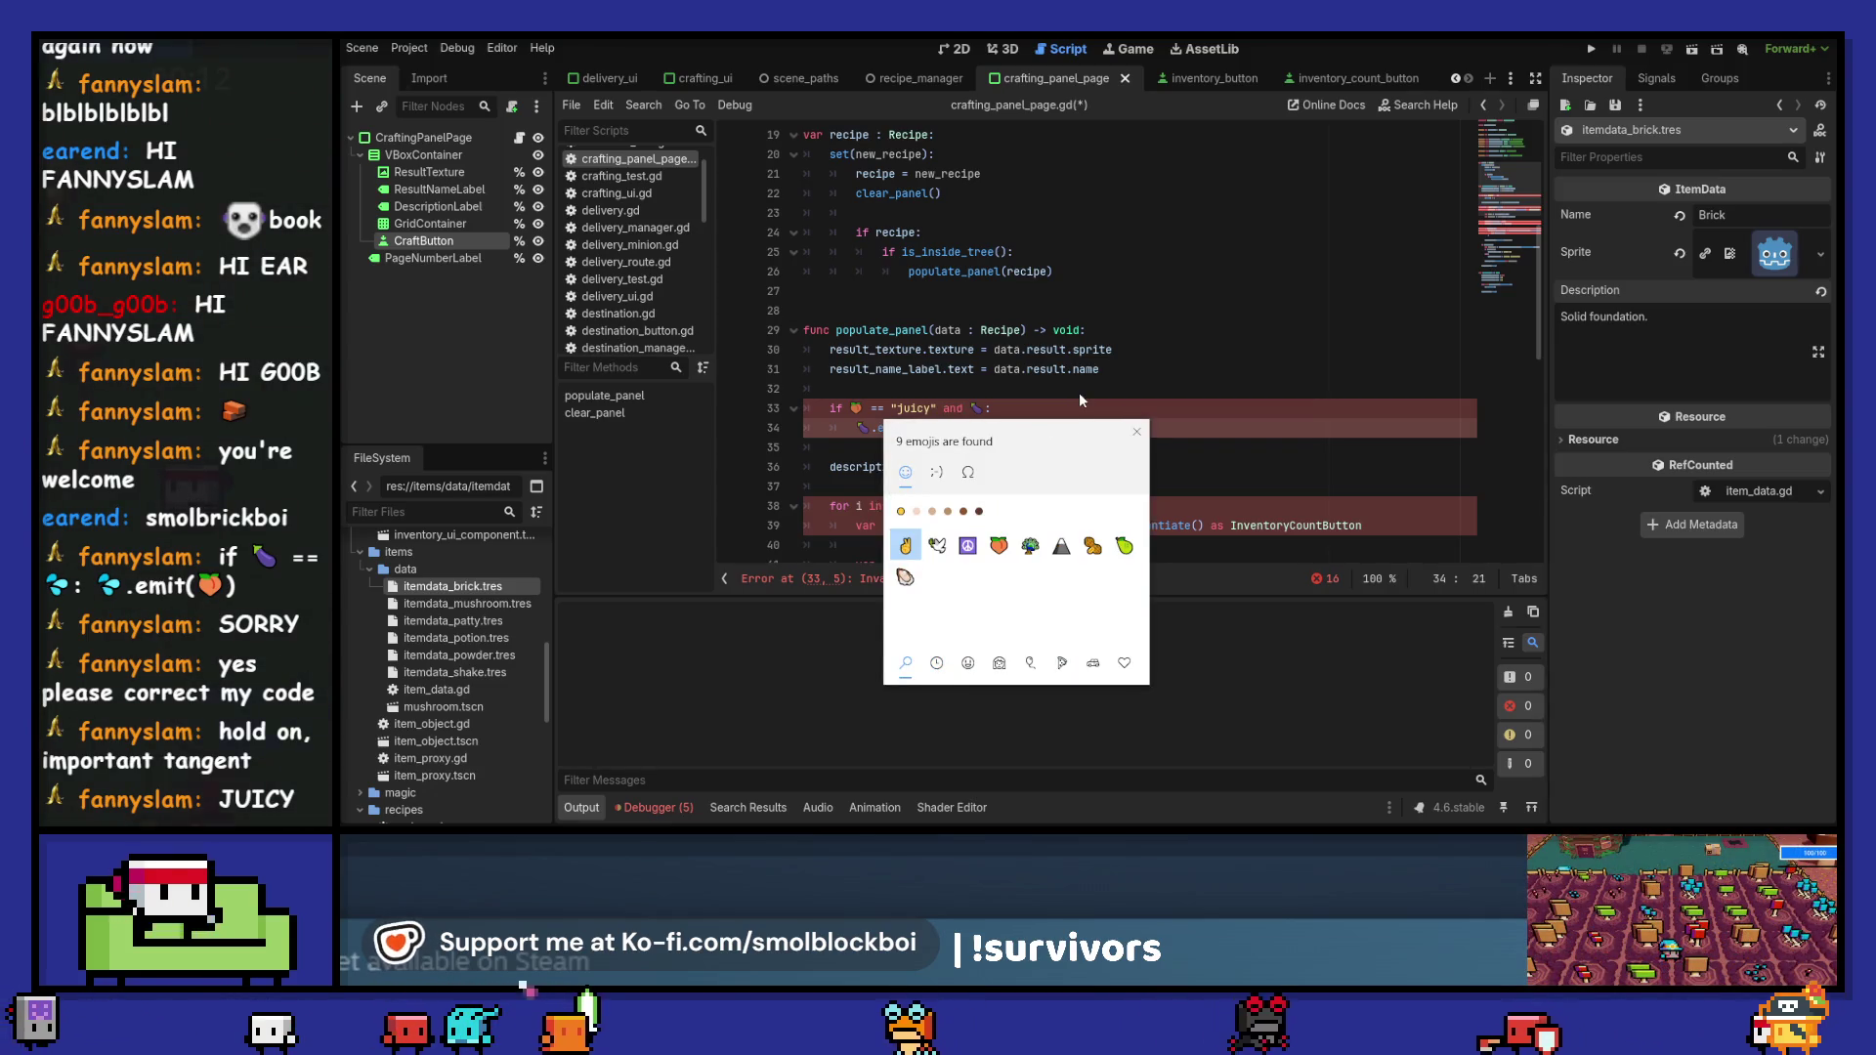
key("Return")
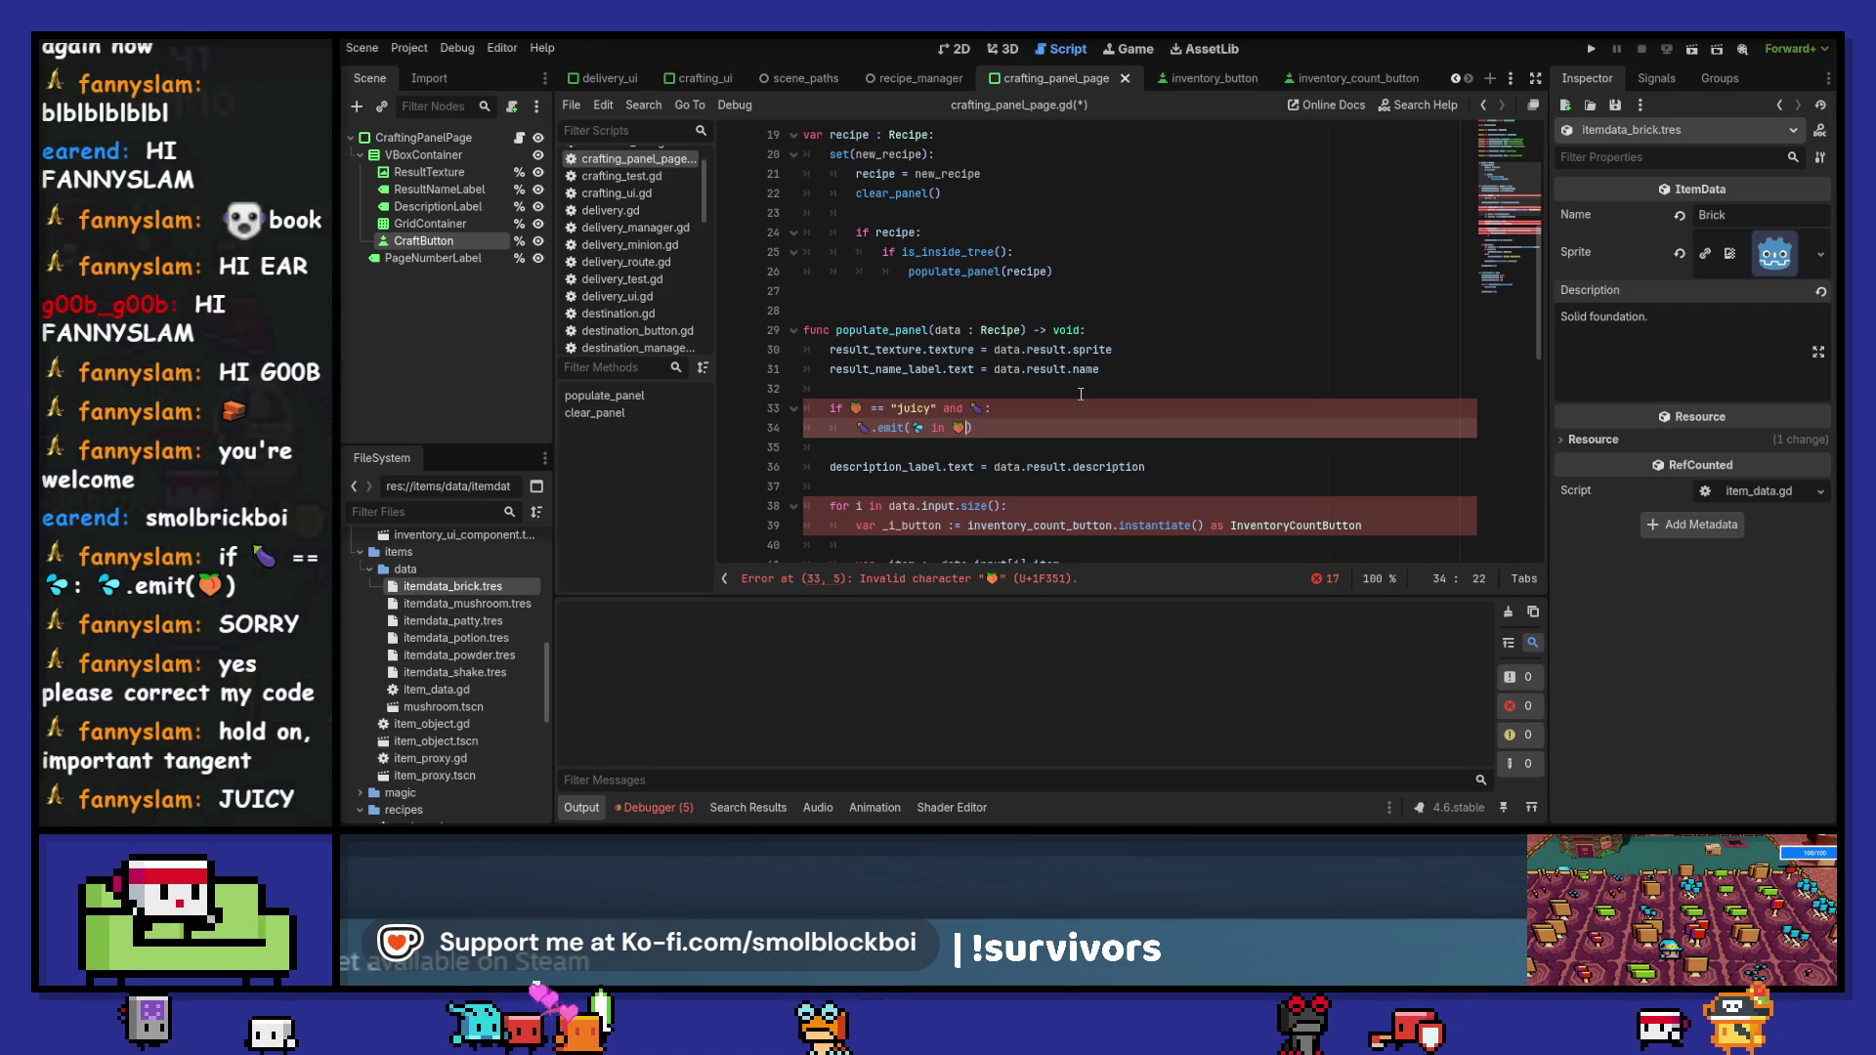
key("Left")
key("Left")
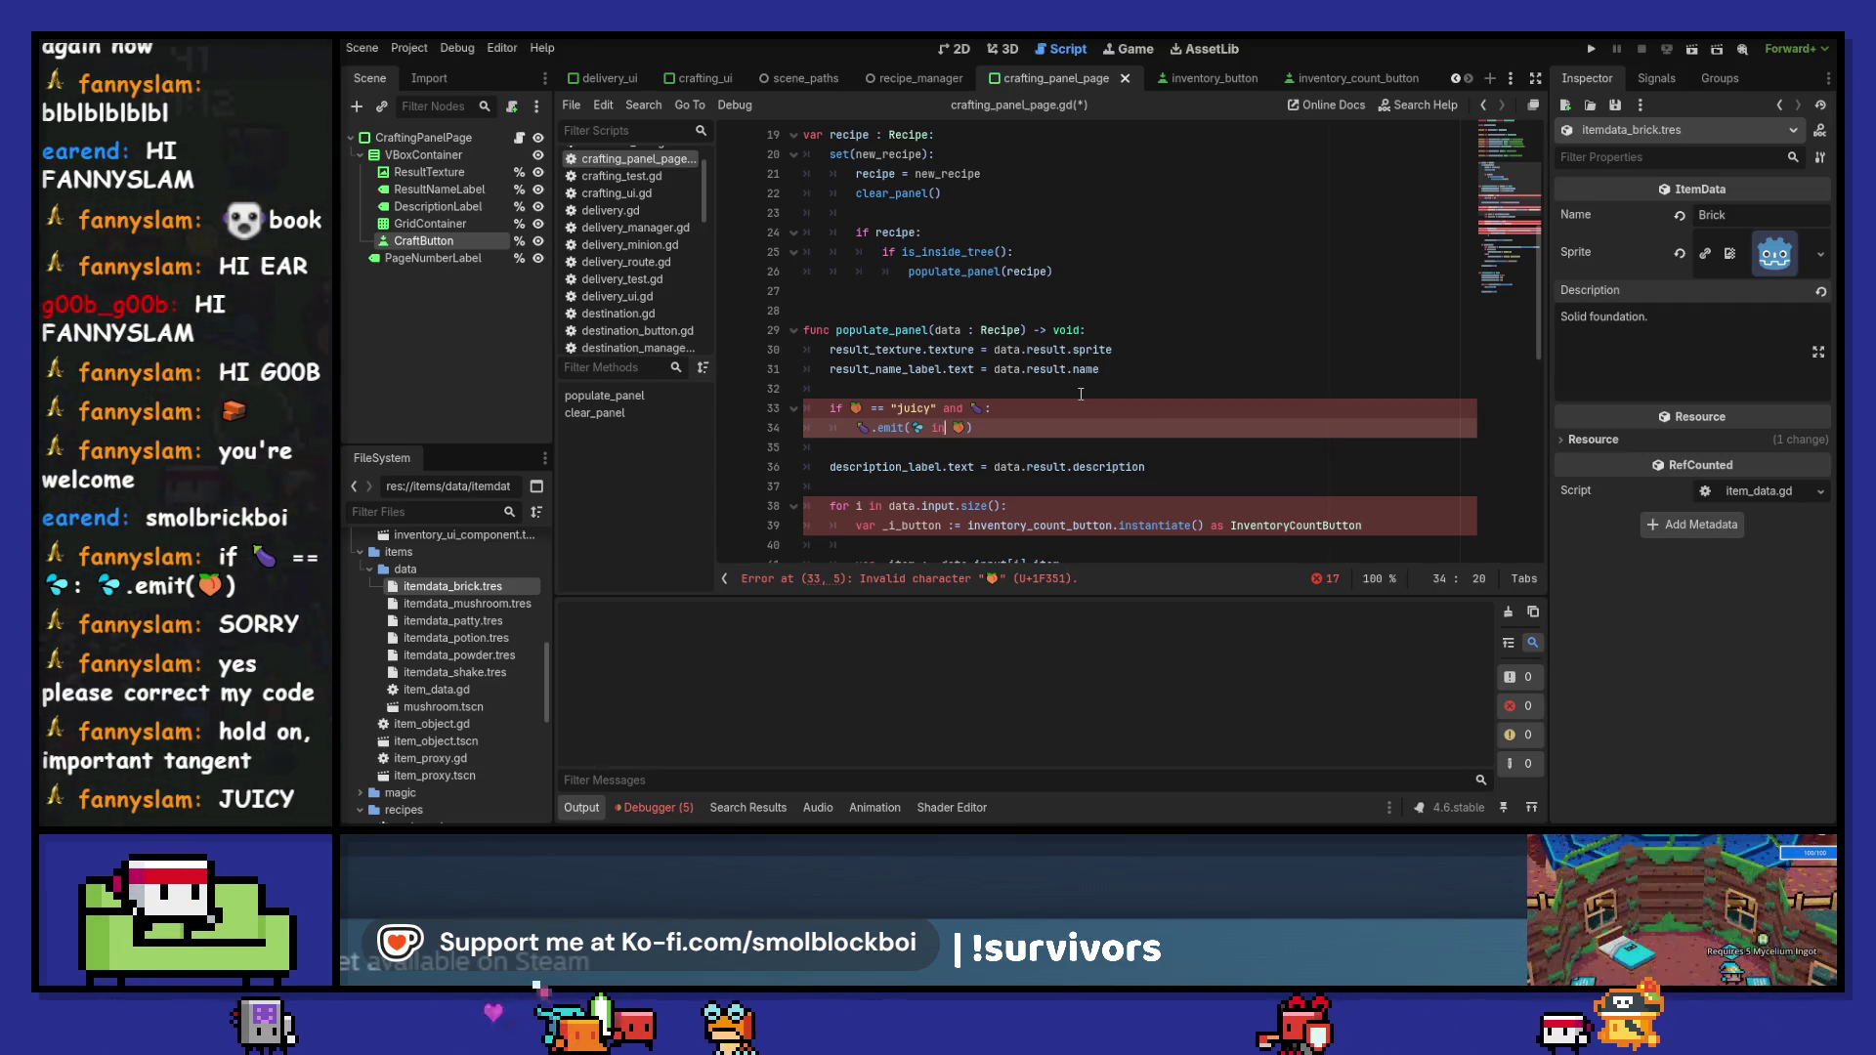
key("BackSpace")
key("BackSpace")
type("at")
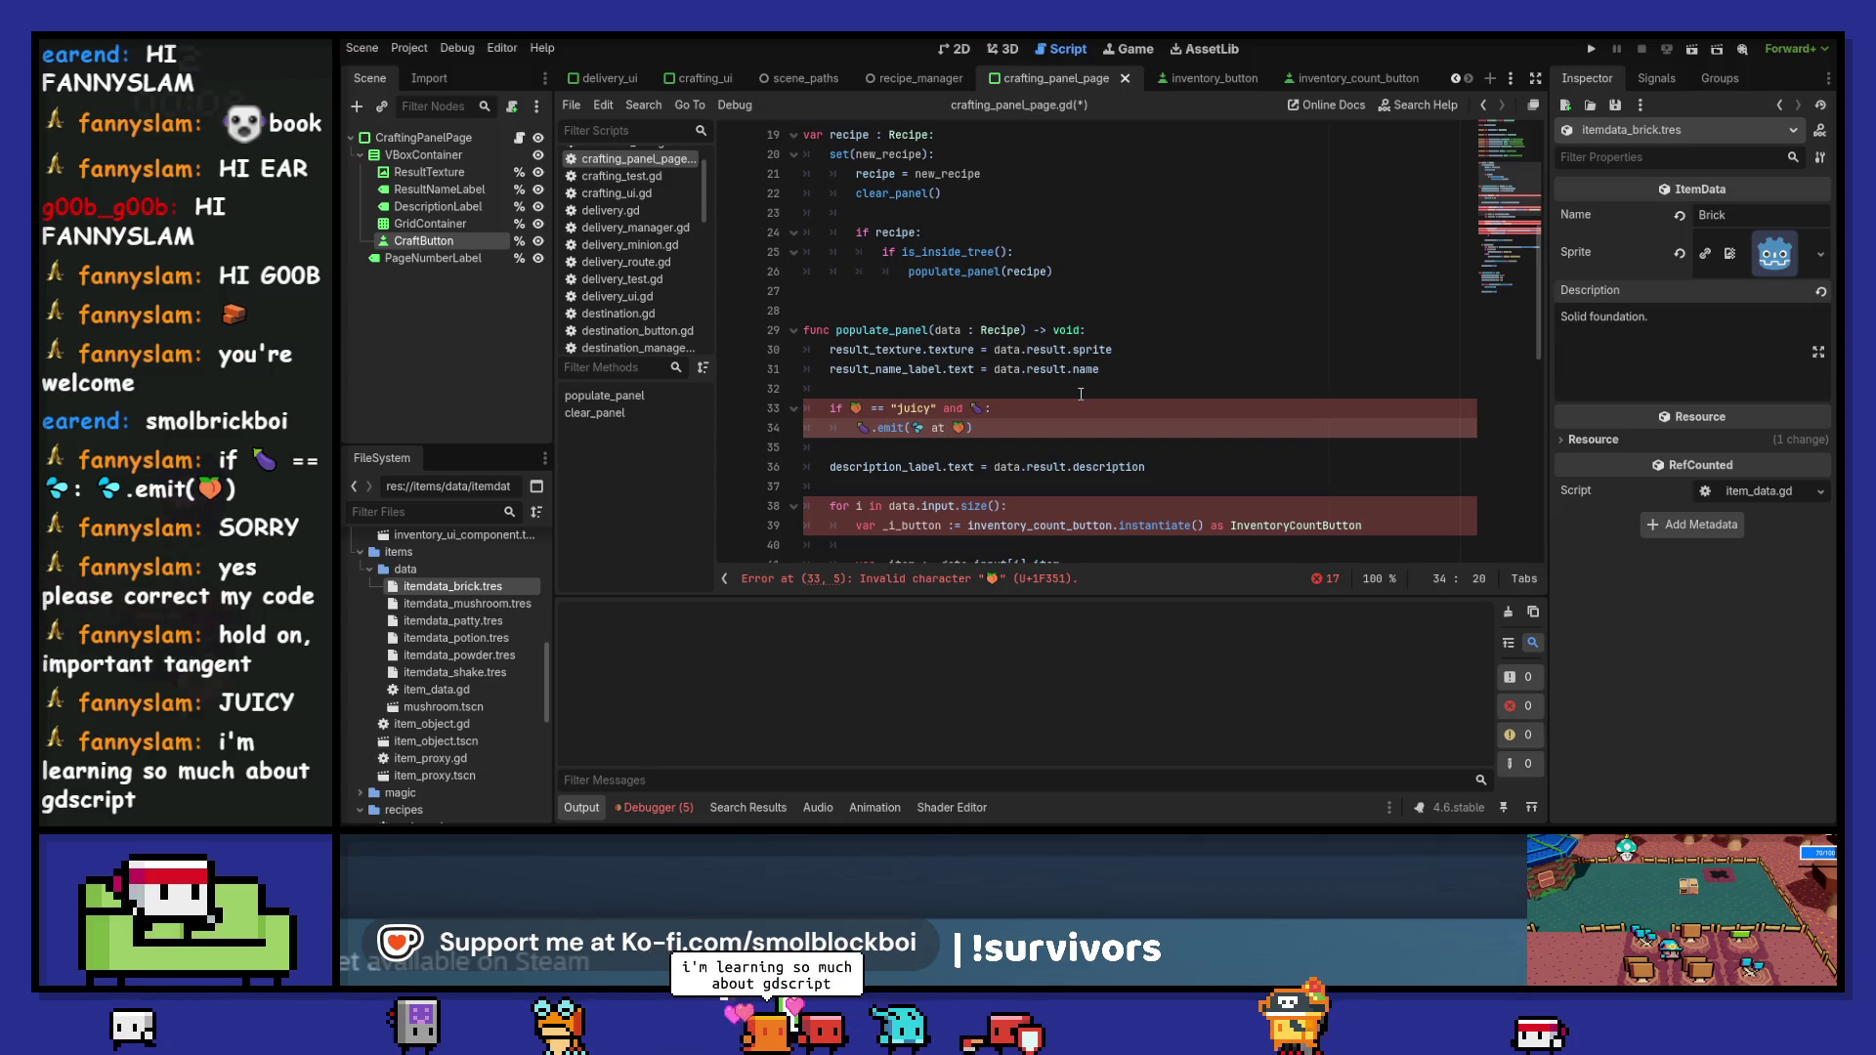
Swap the "juicy" string in the condition for the juice-box emoji.
key("Up")
key("Left")
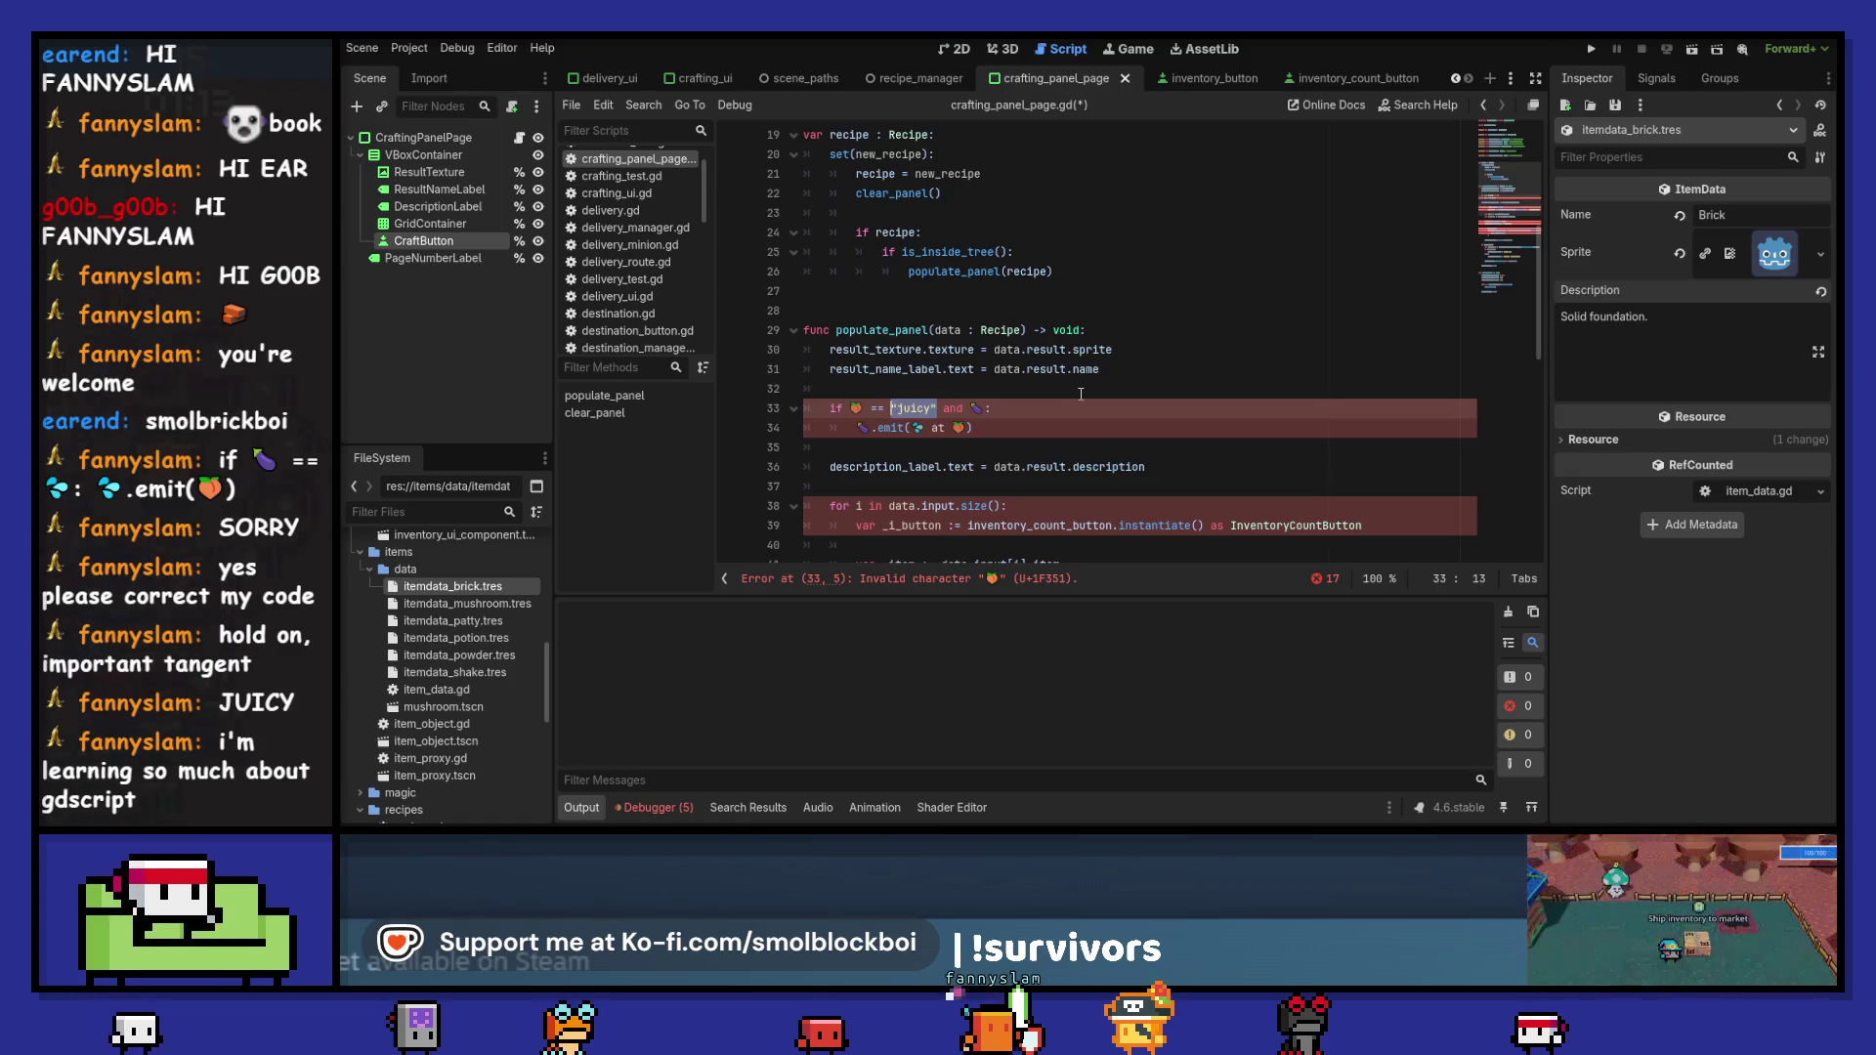
key("super+period")
type("juice")
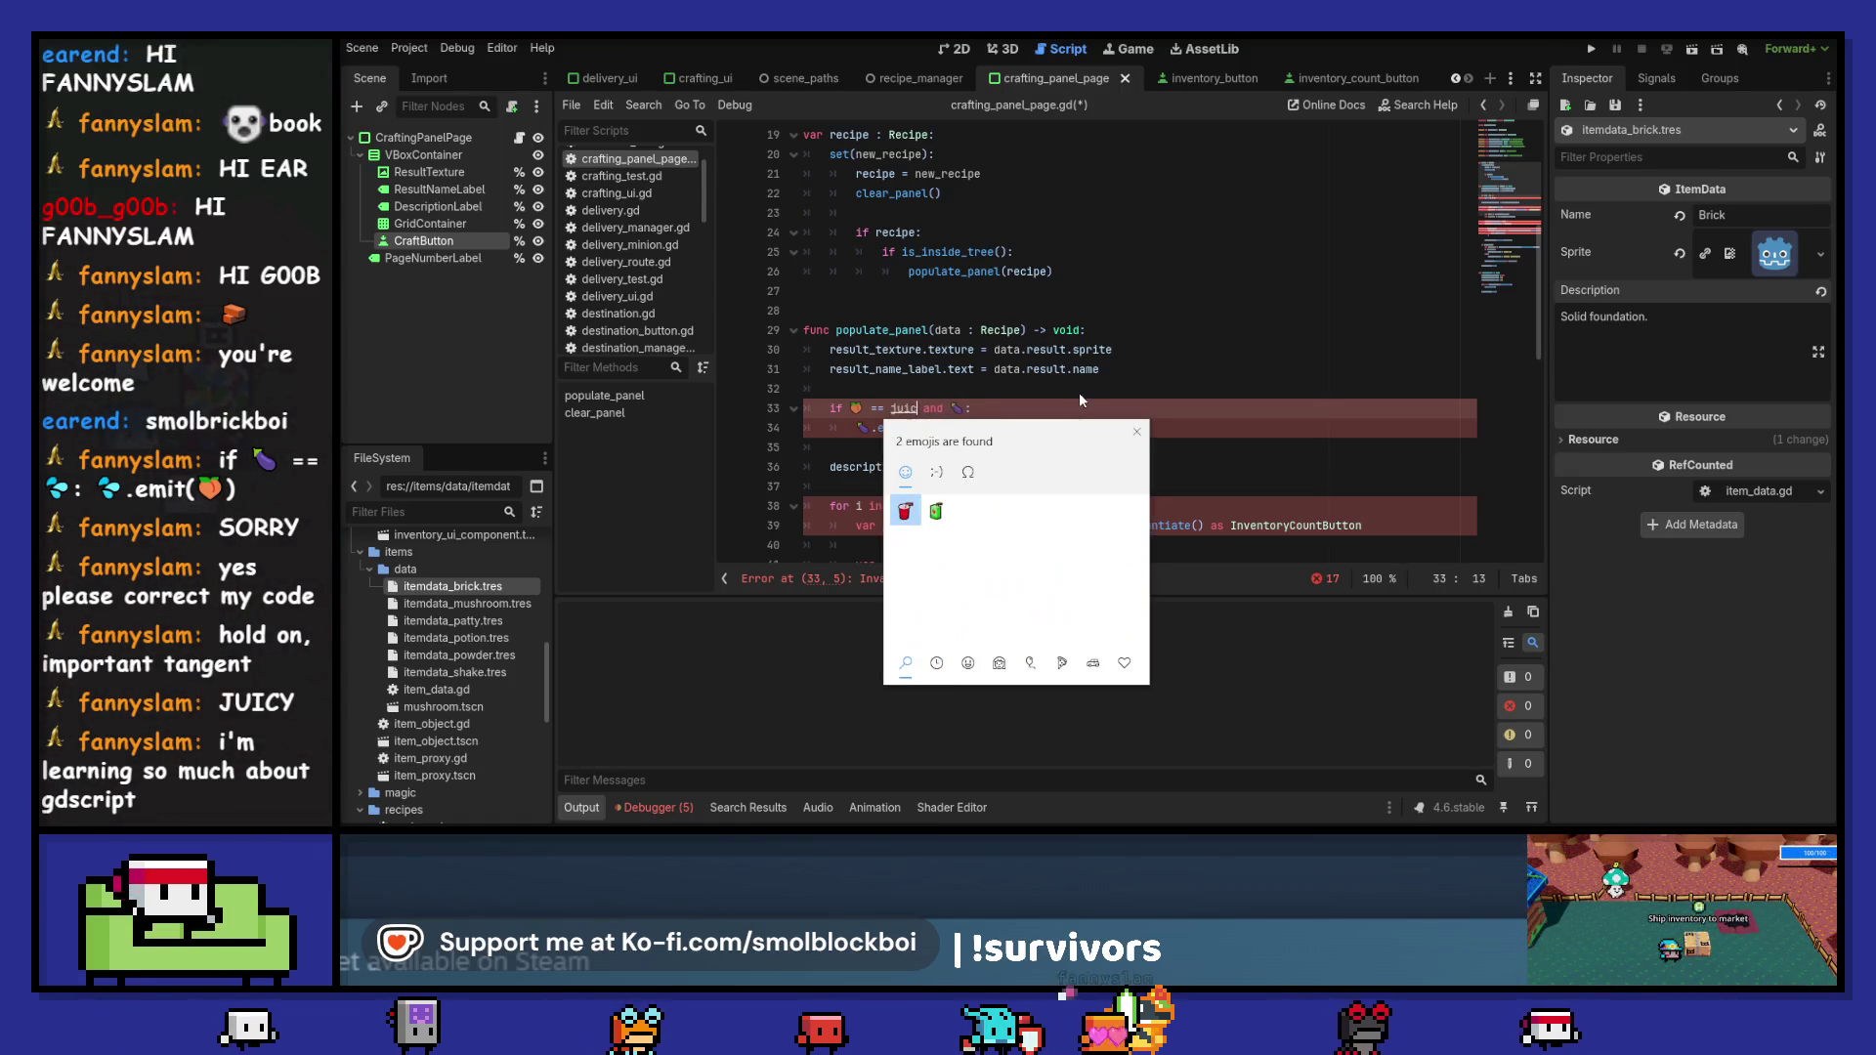
key("Right")
key("Return")
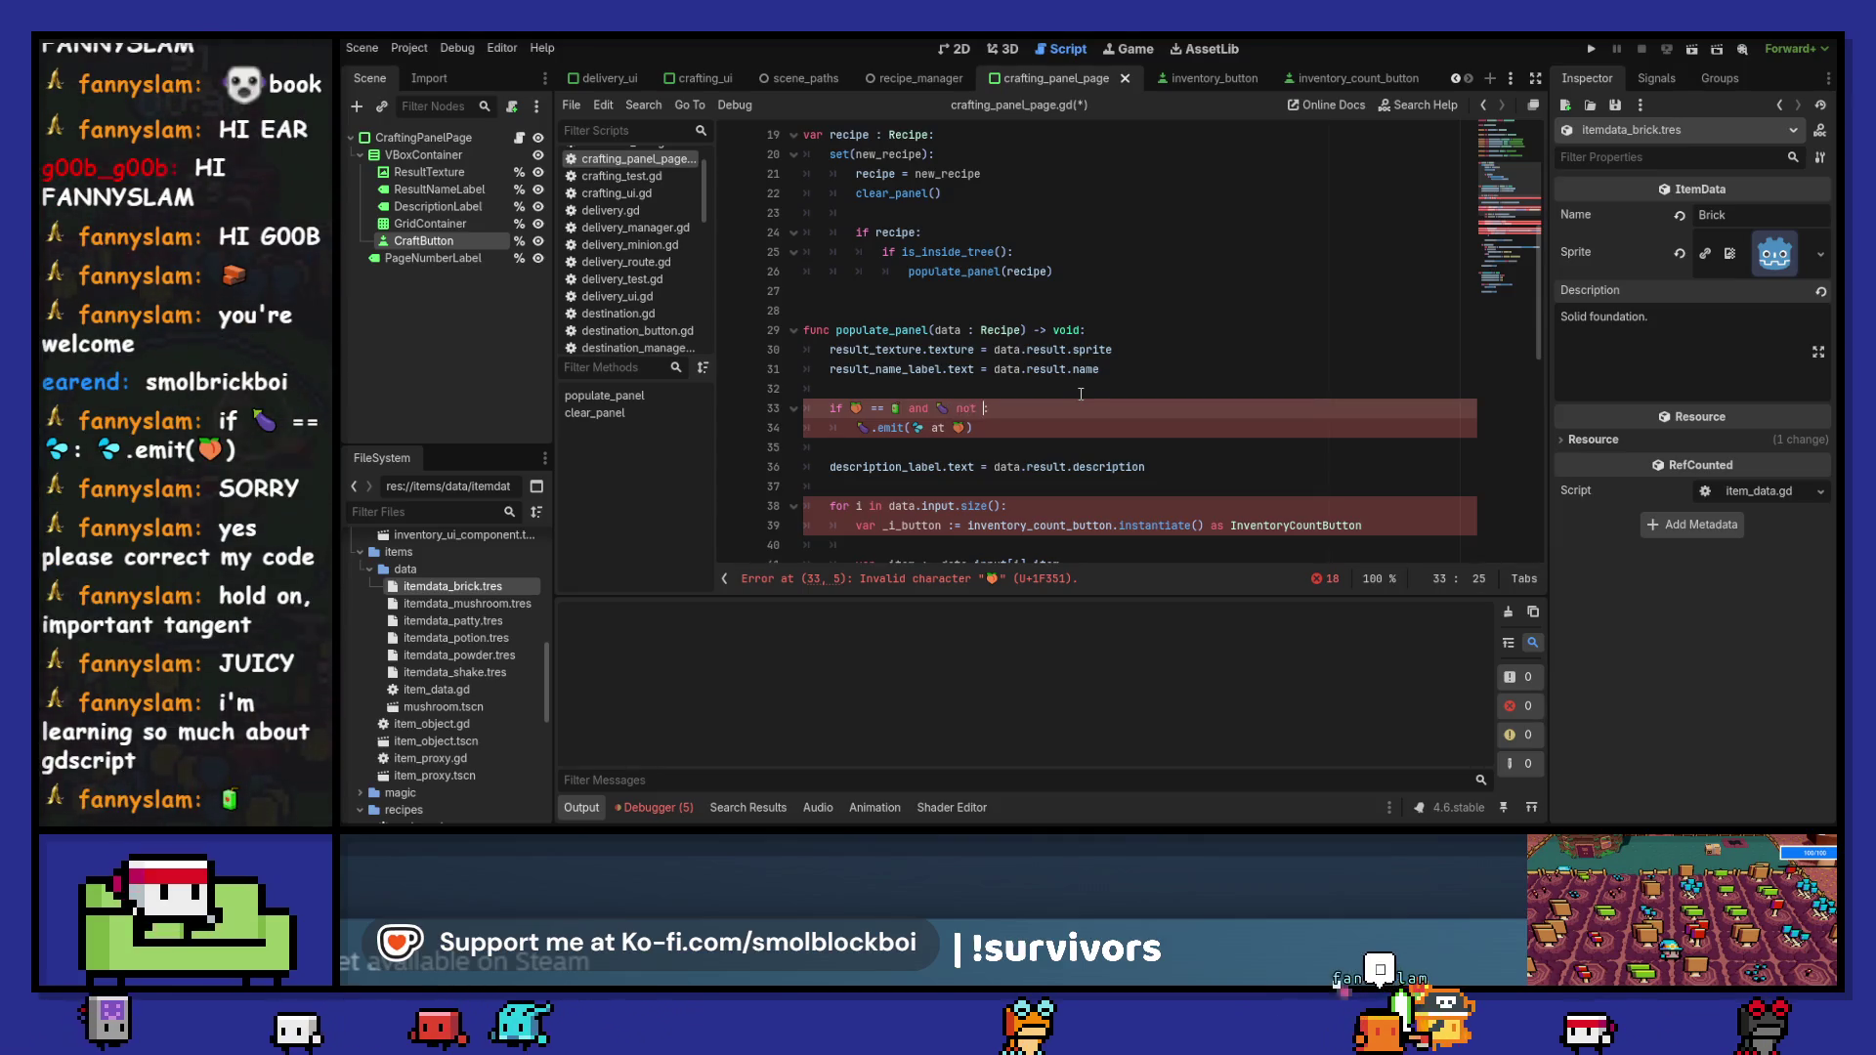
Replace 'not null' on line 33 with '.has' followed by a sweat-droplets emoji.
type("ll")
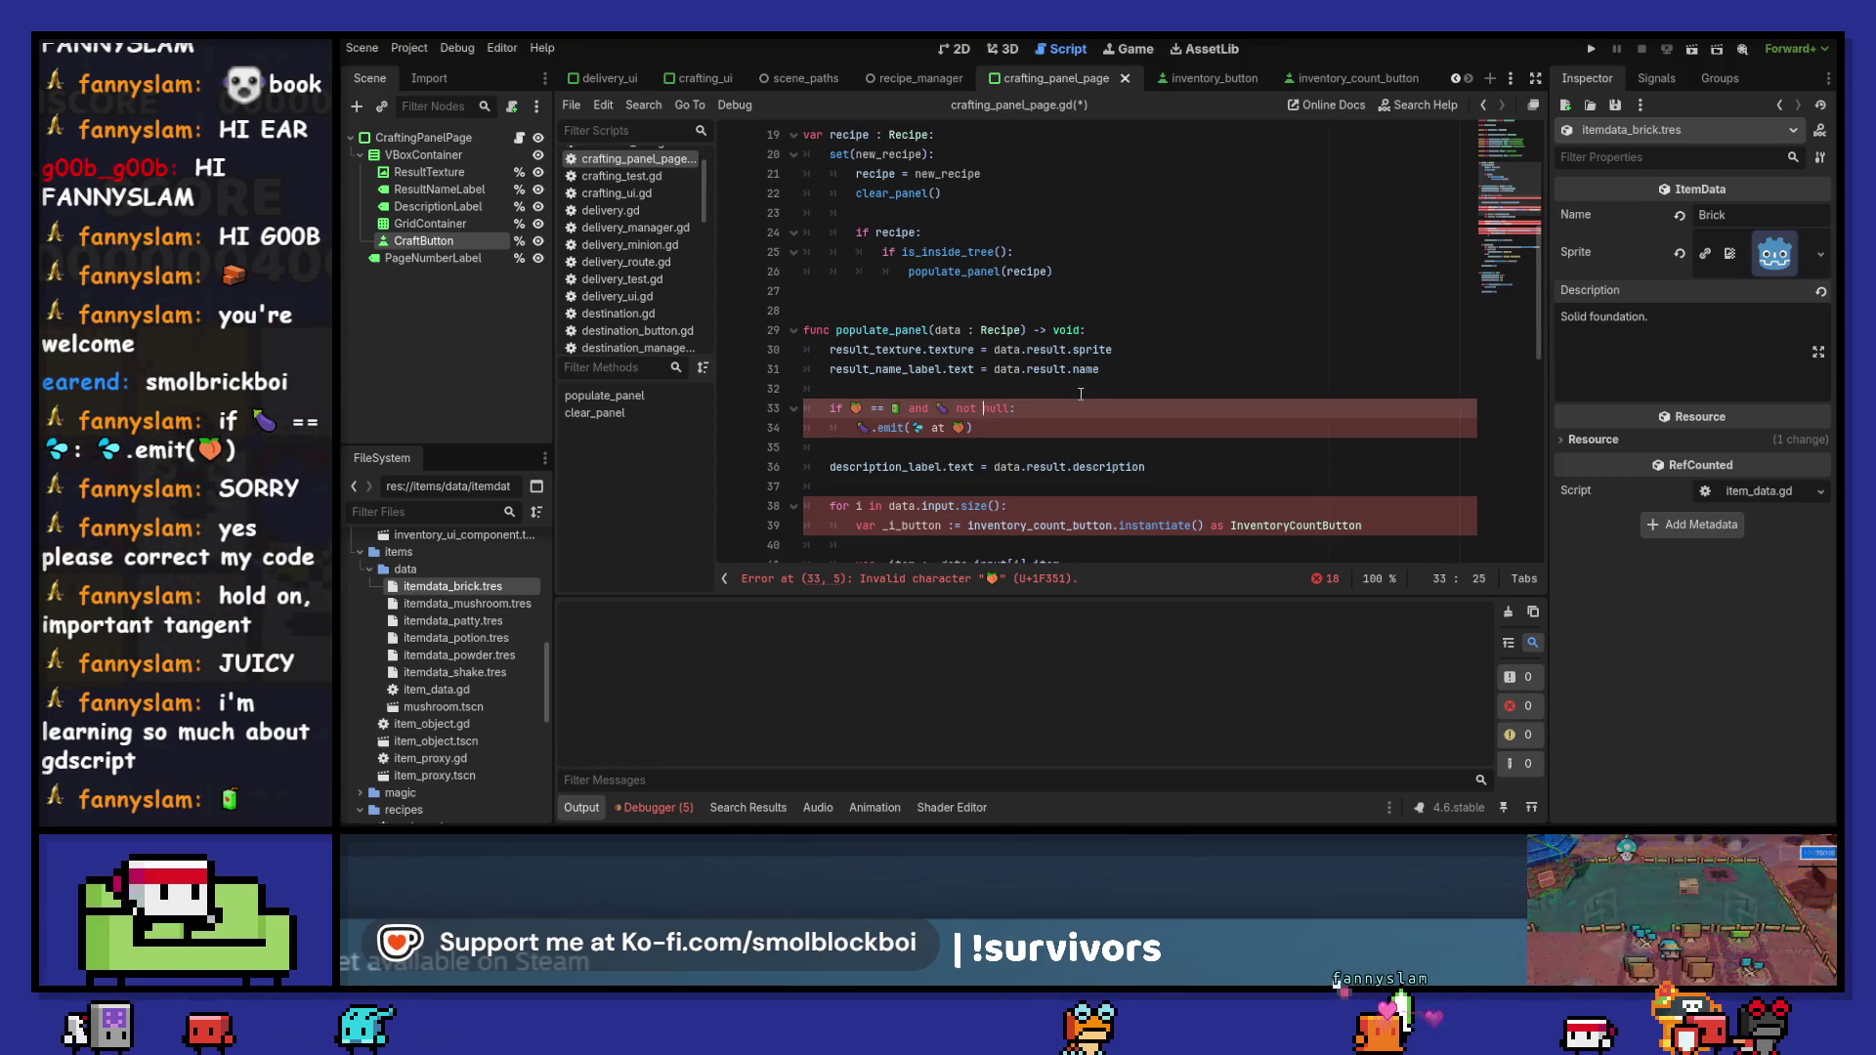
key("BackSpace")
key("BackSpace")
key("BackSpace")
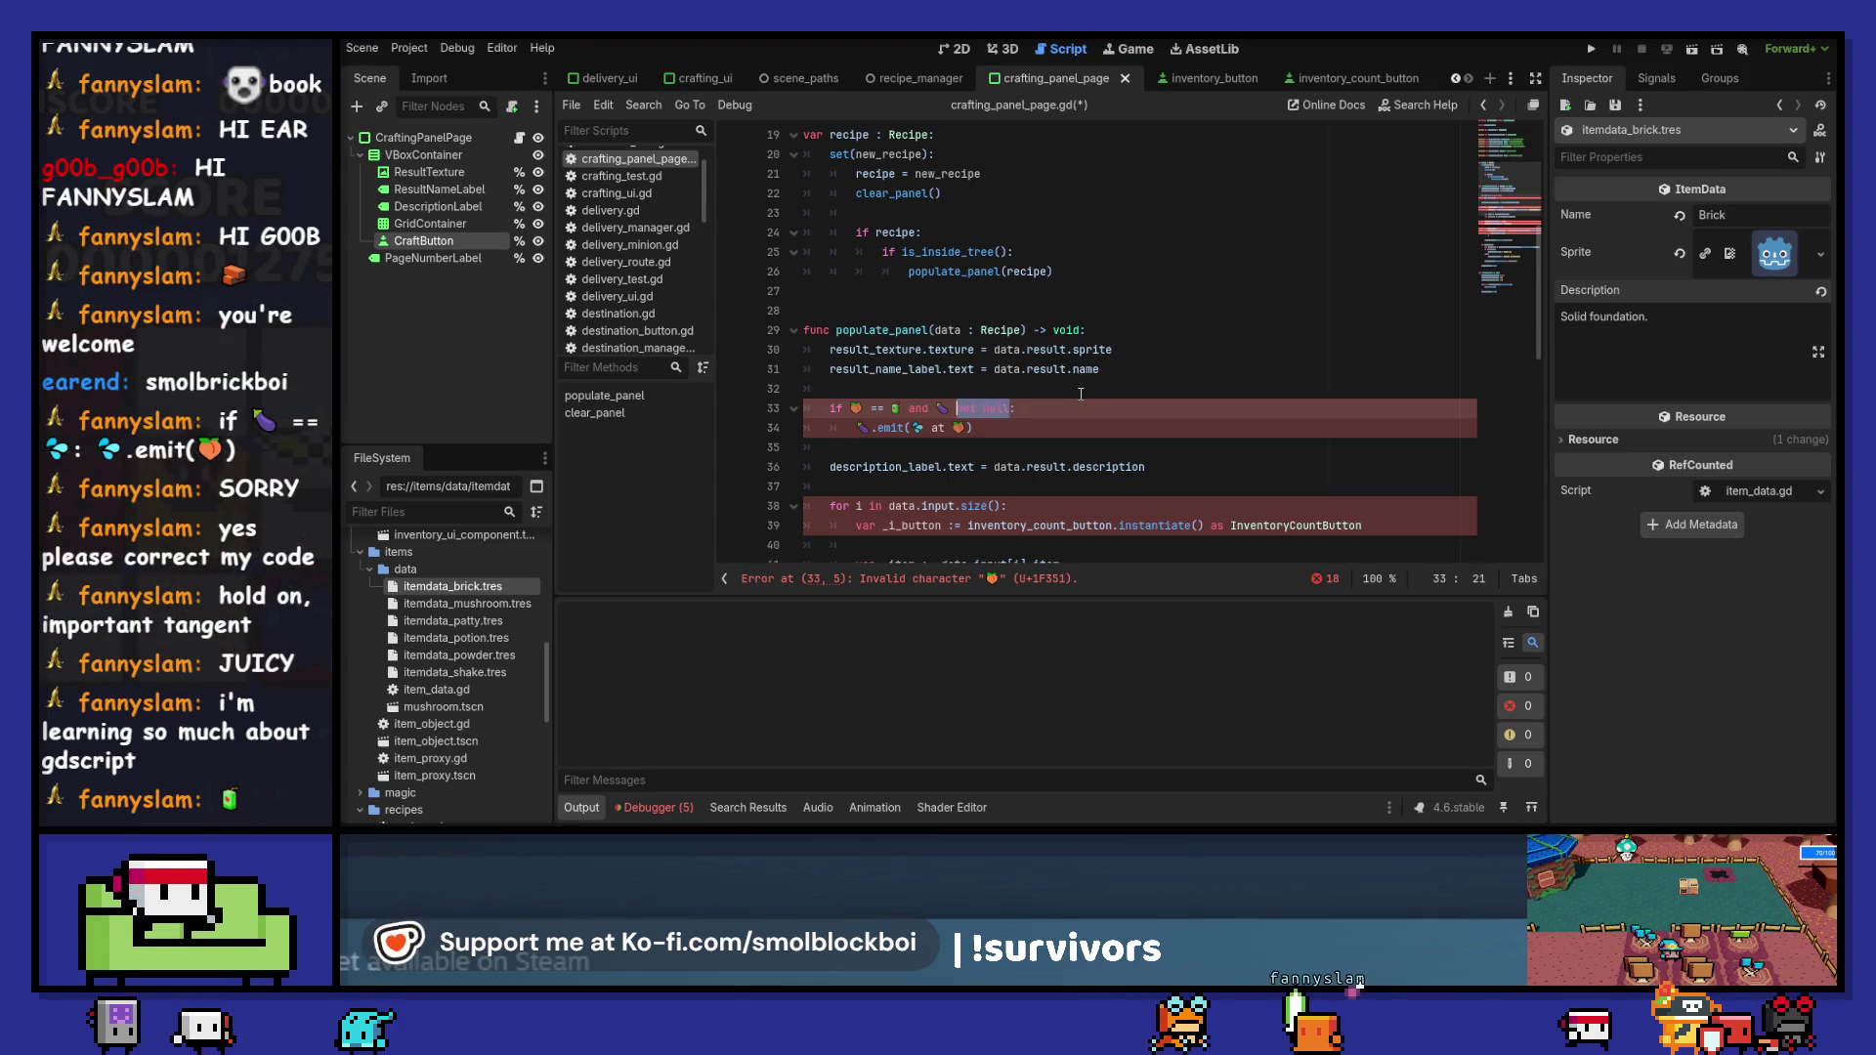
type(".has")
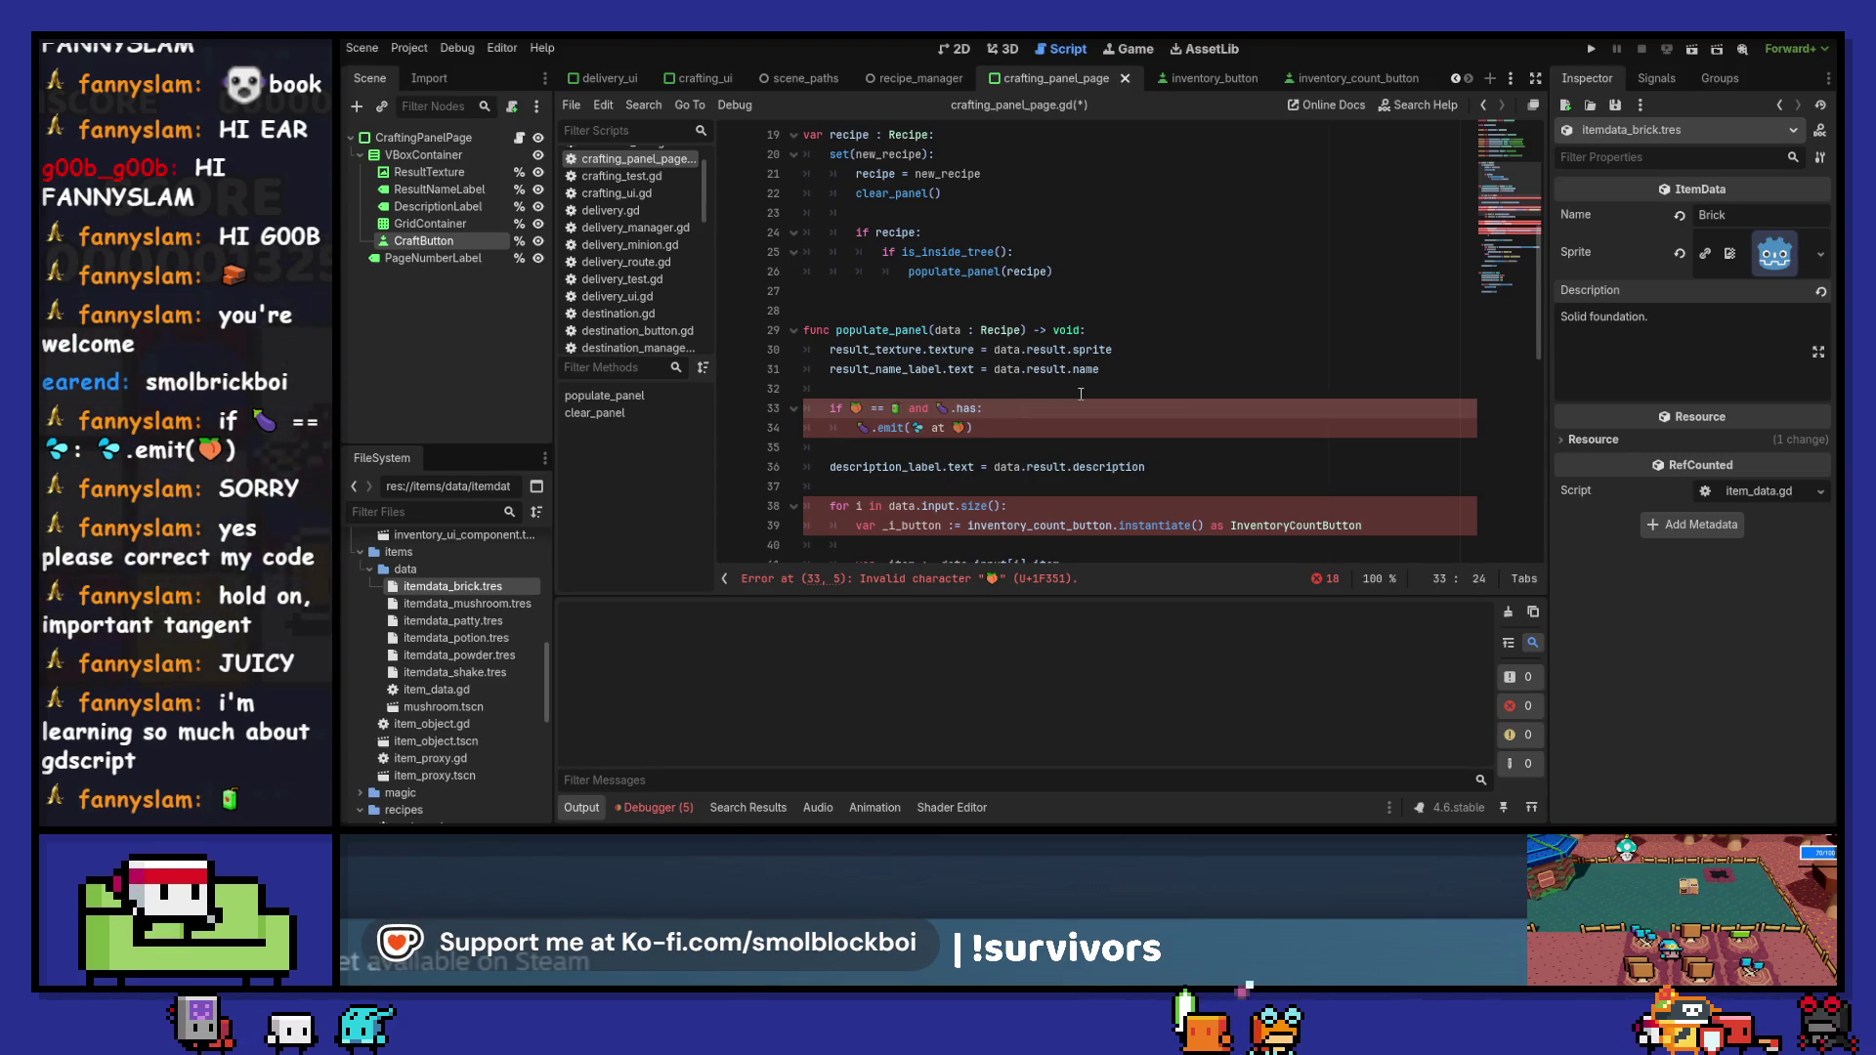
key("super+period")
type("sweat")
key("Return")
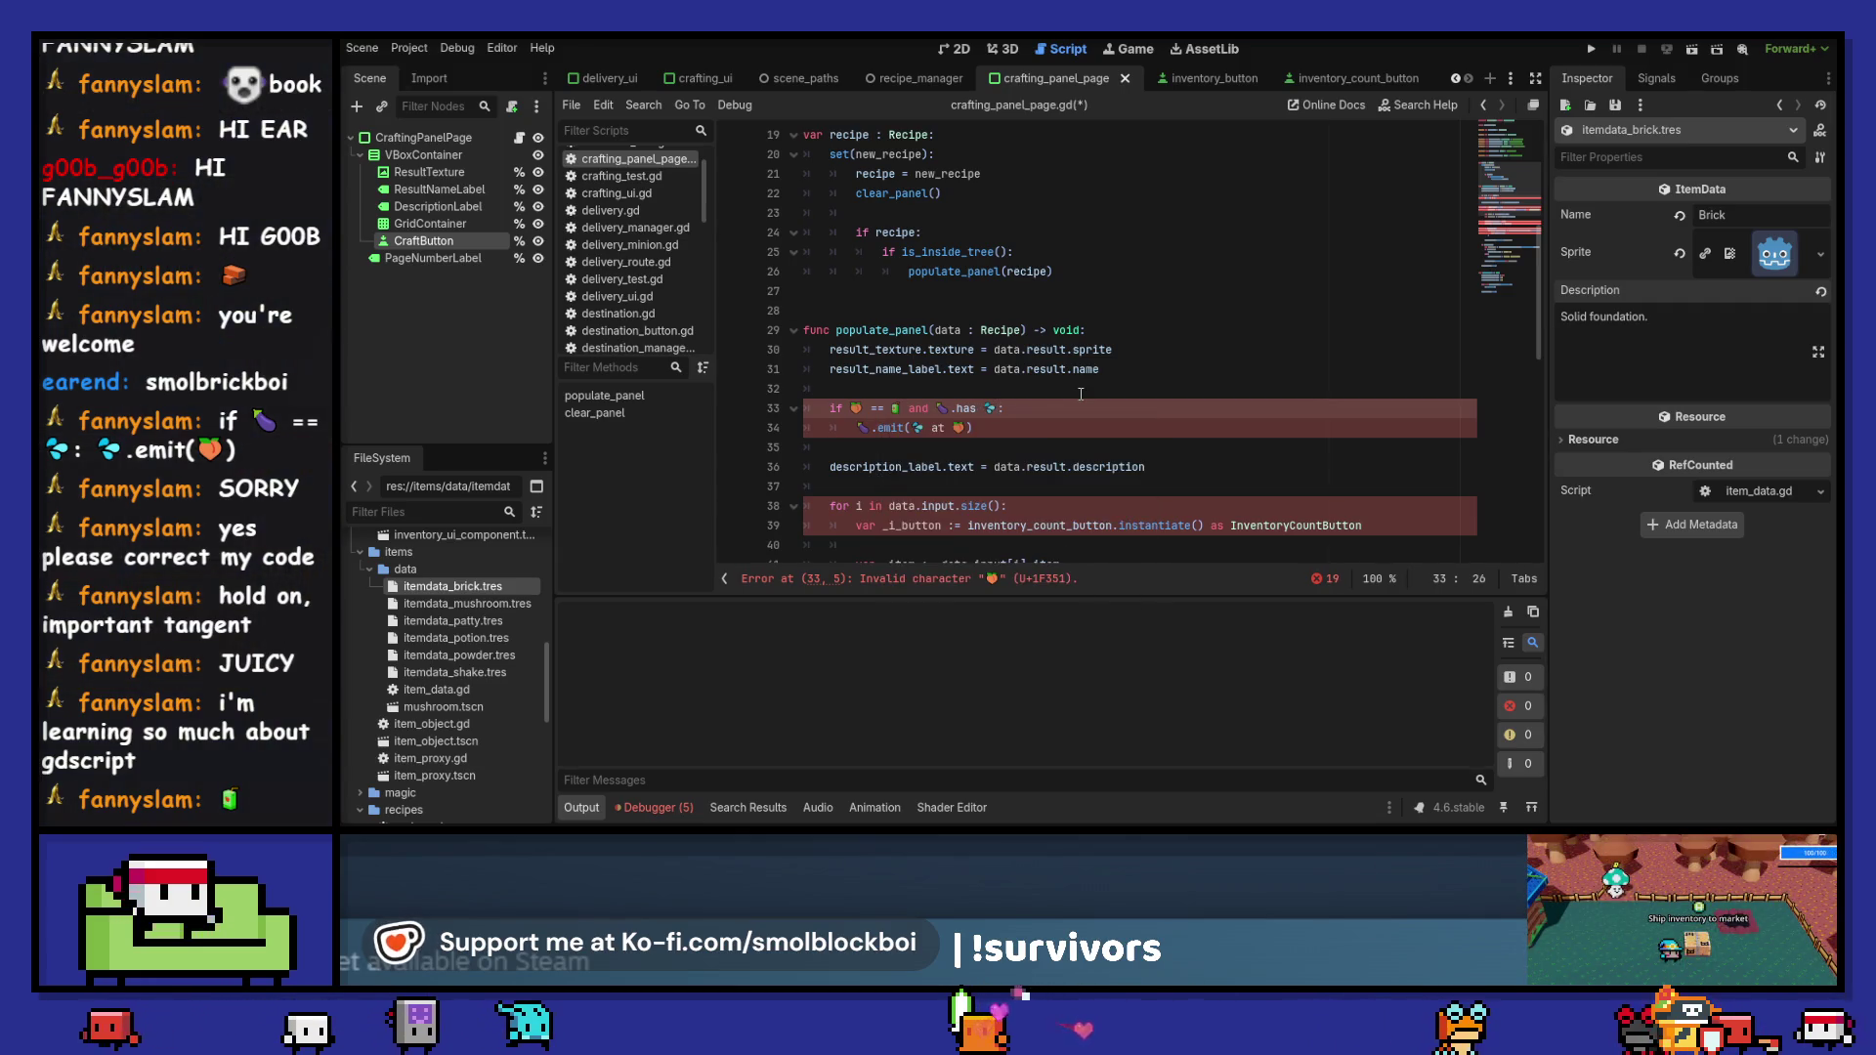
Append 'because' and a green juice emoji to the emit line.
key("Down")
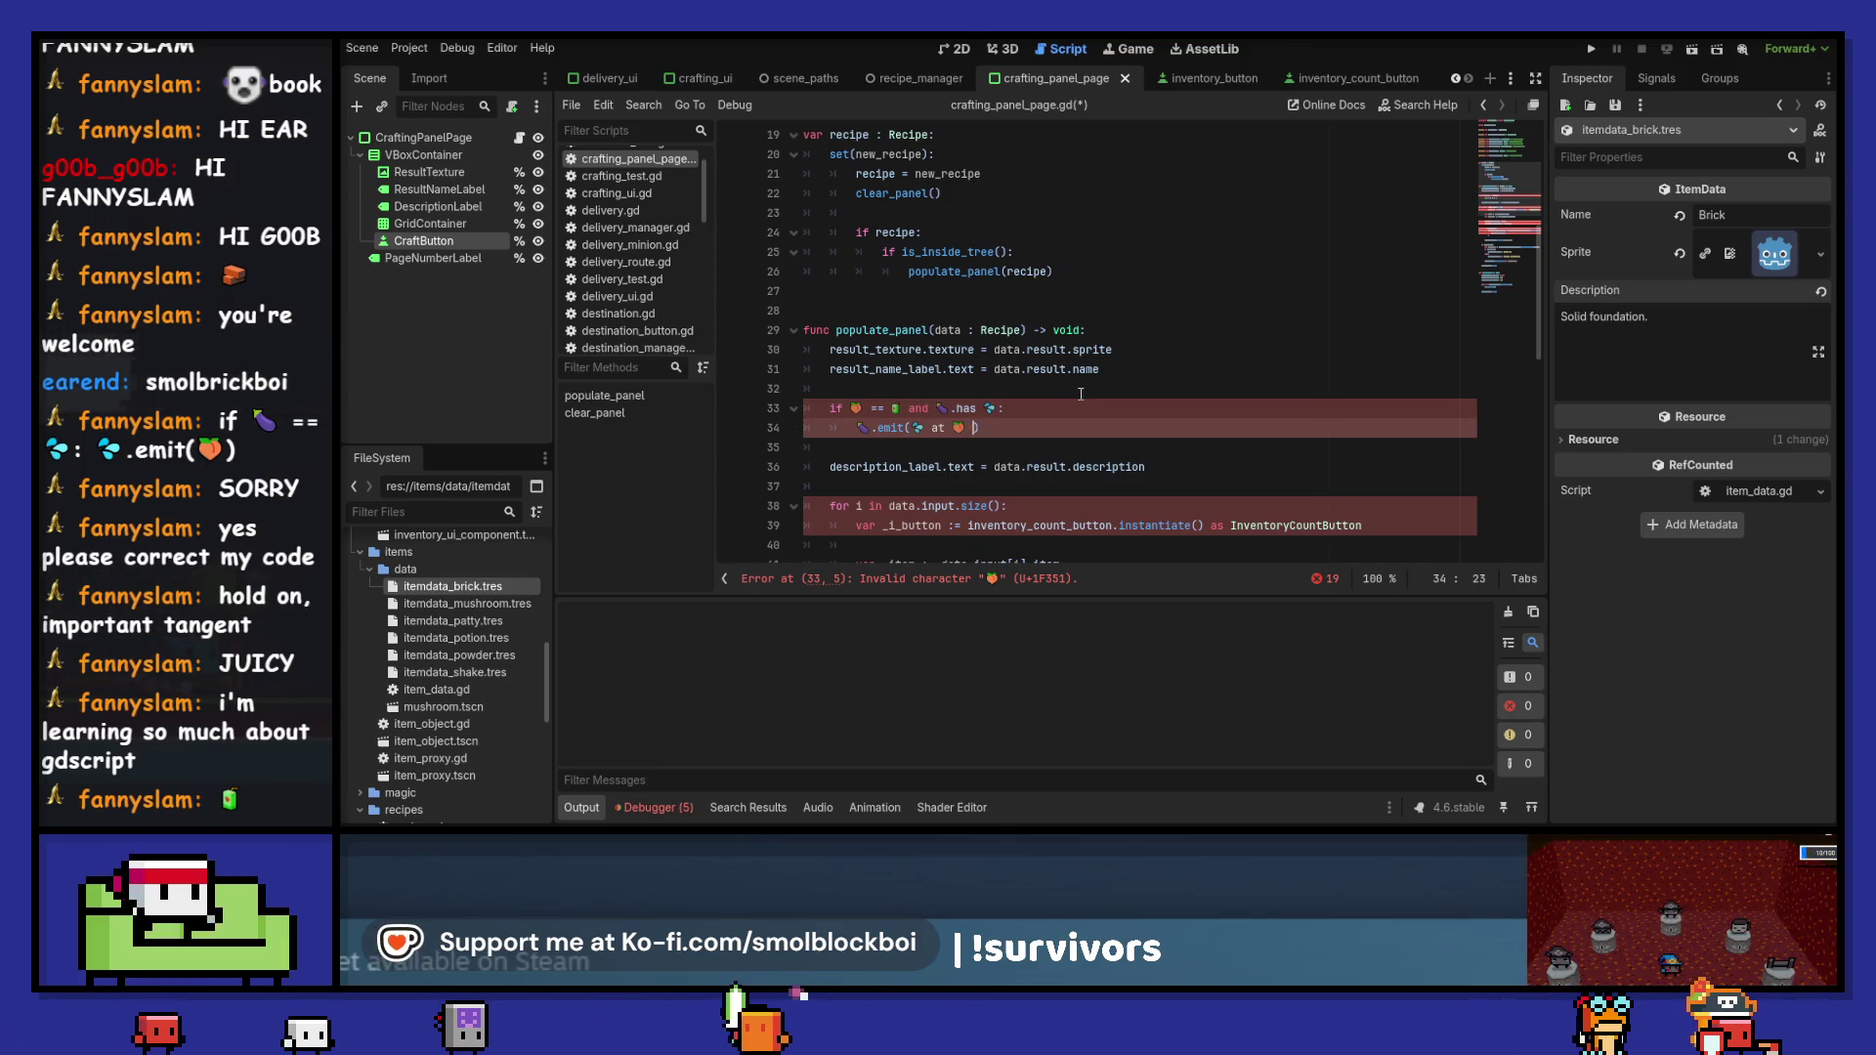
type("use")
key("super+period")
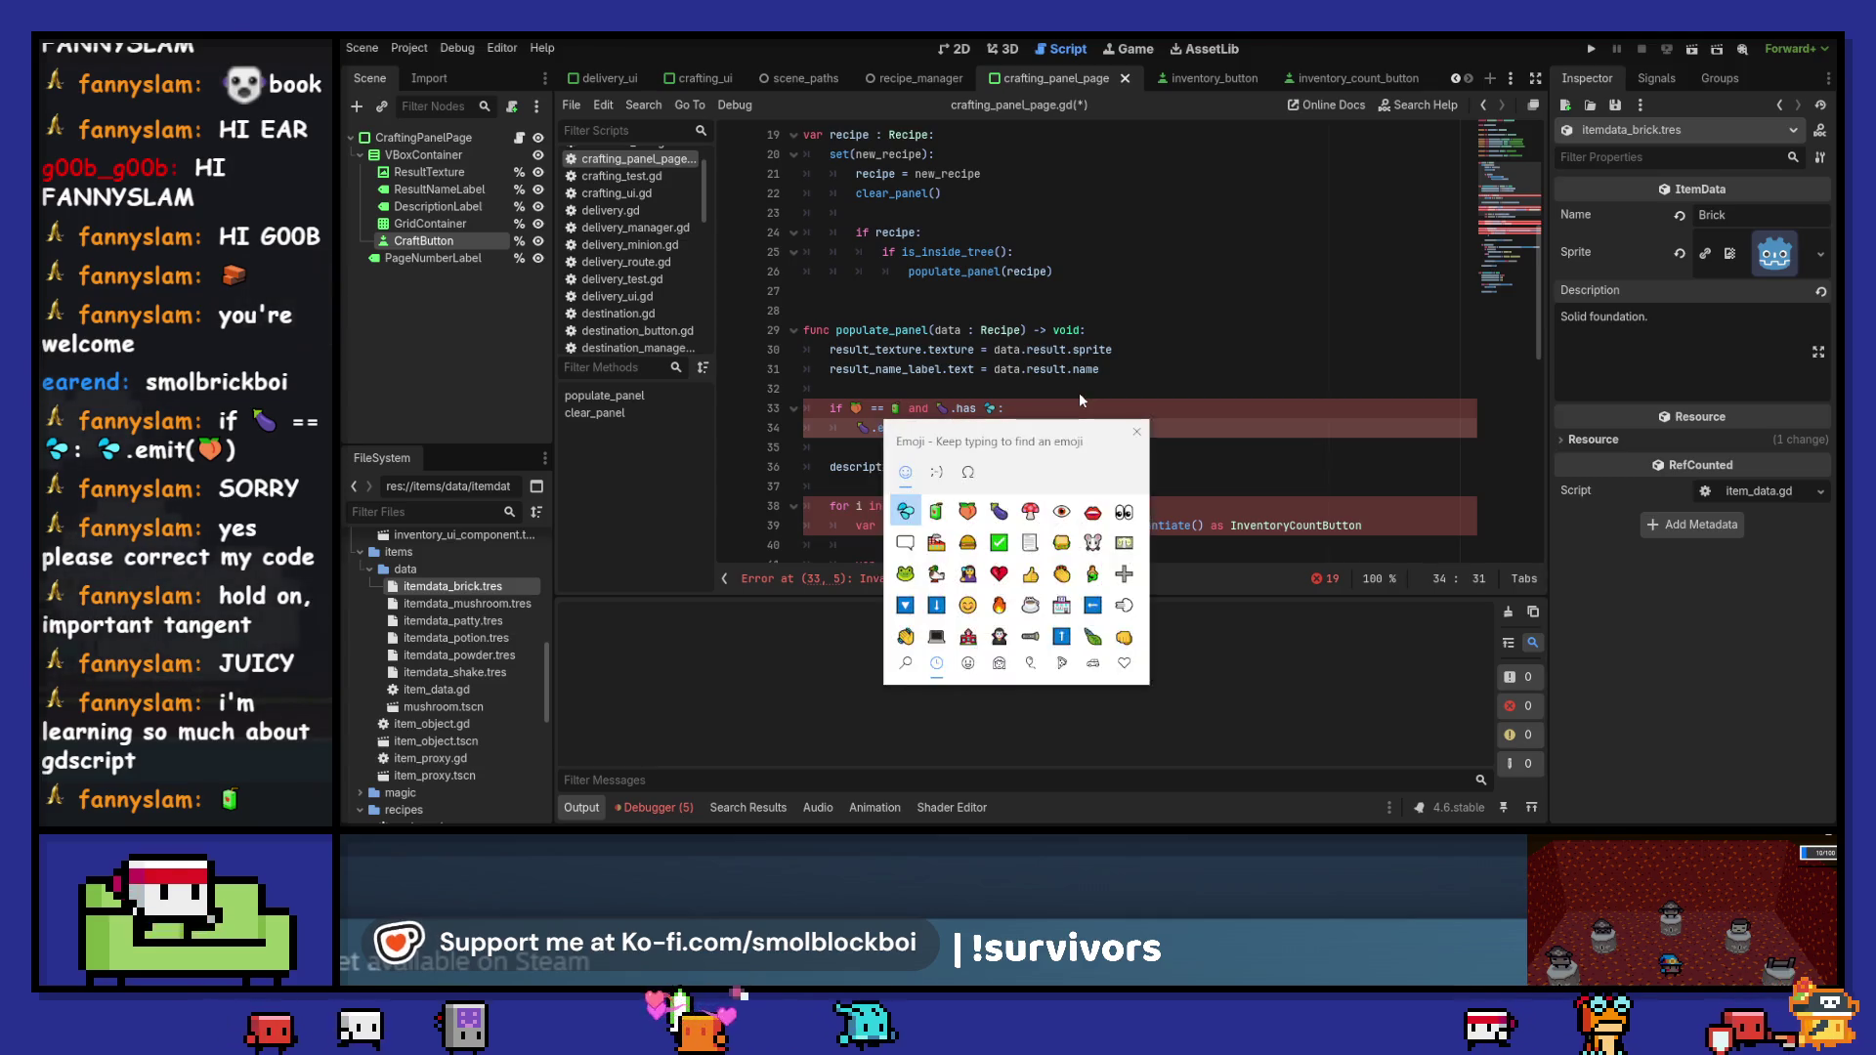
key("Right")
key("Return")
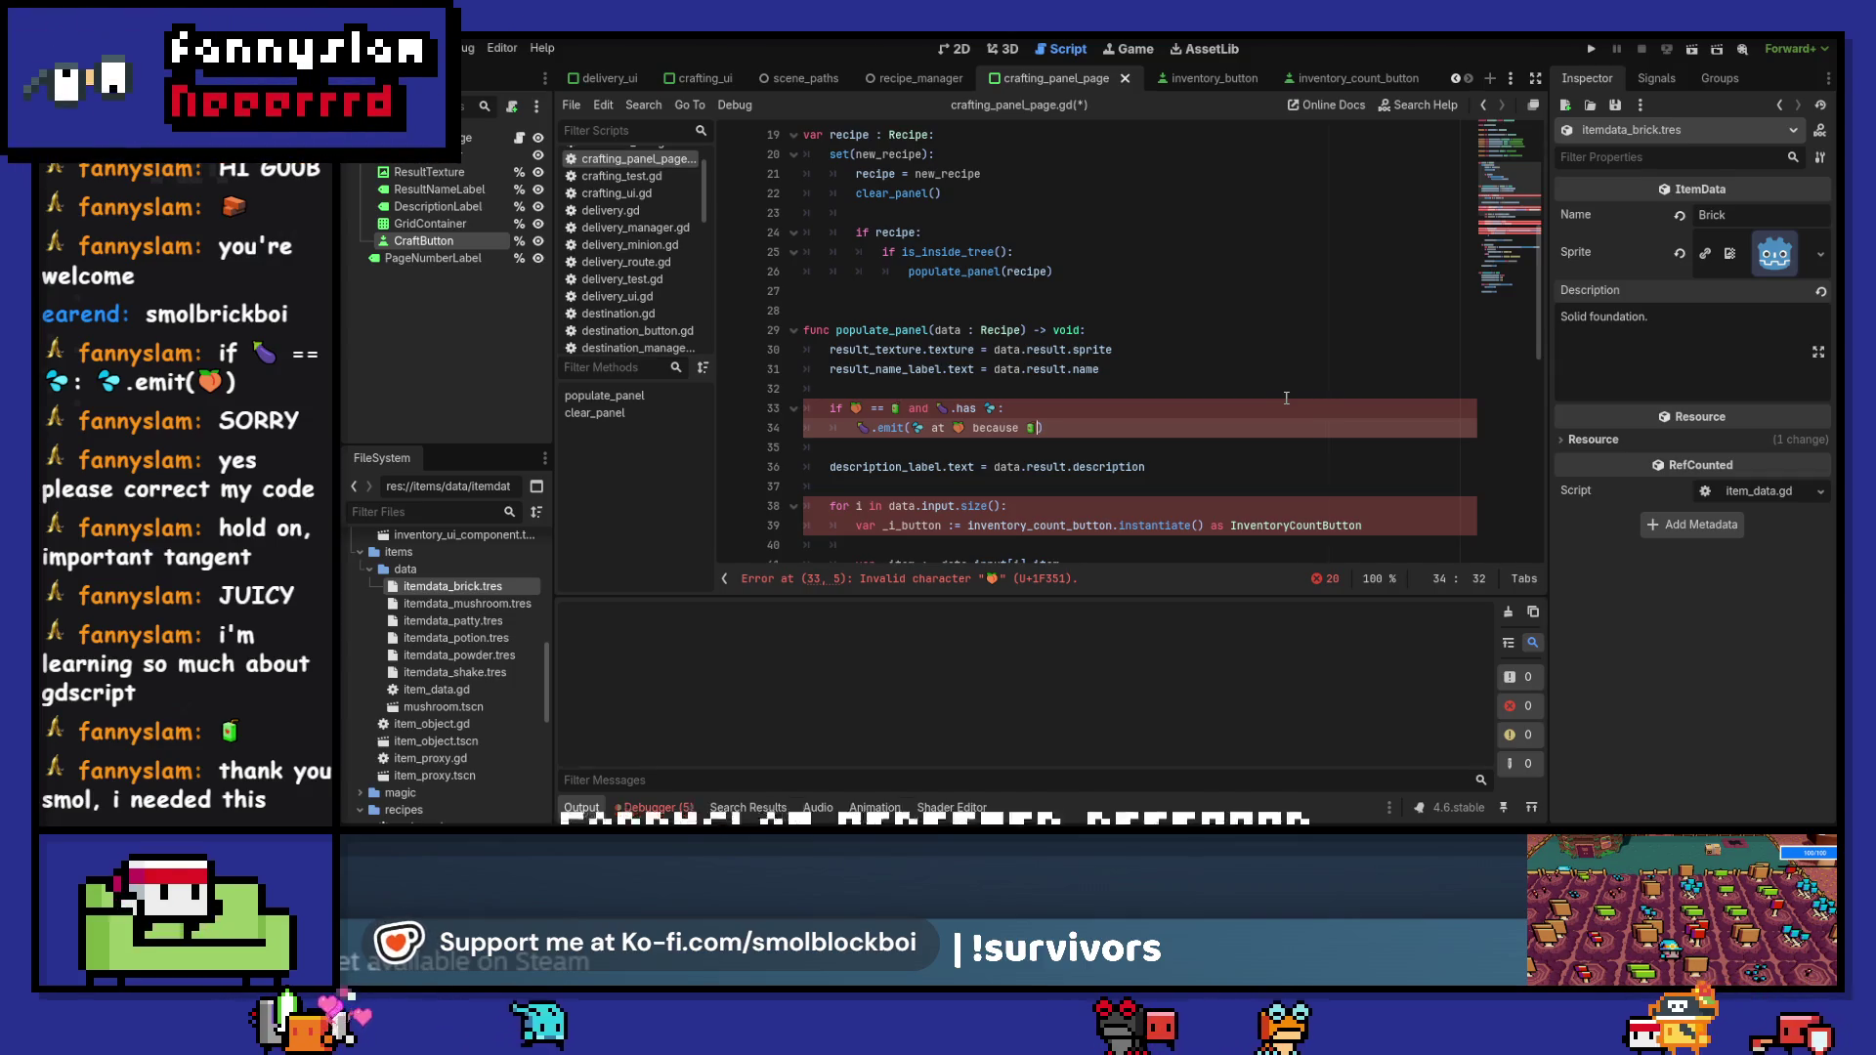
Comment out emoji lines 33–34 with Ctrl+K and save crafting_panel_page.gd.
key("shift+Up")
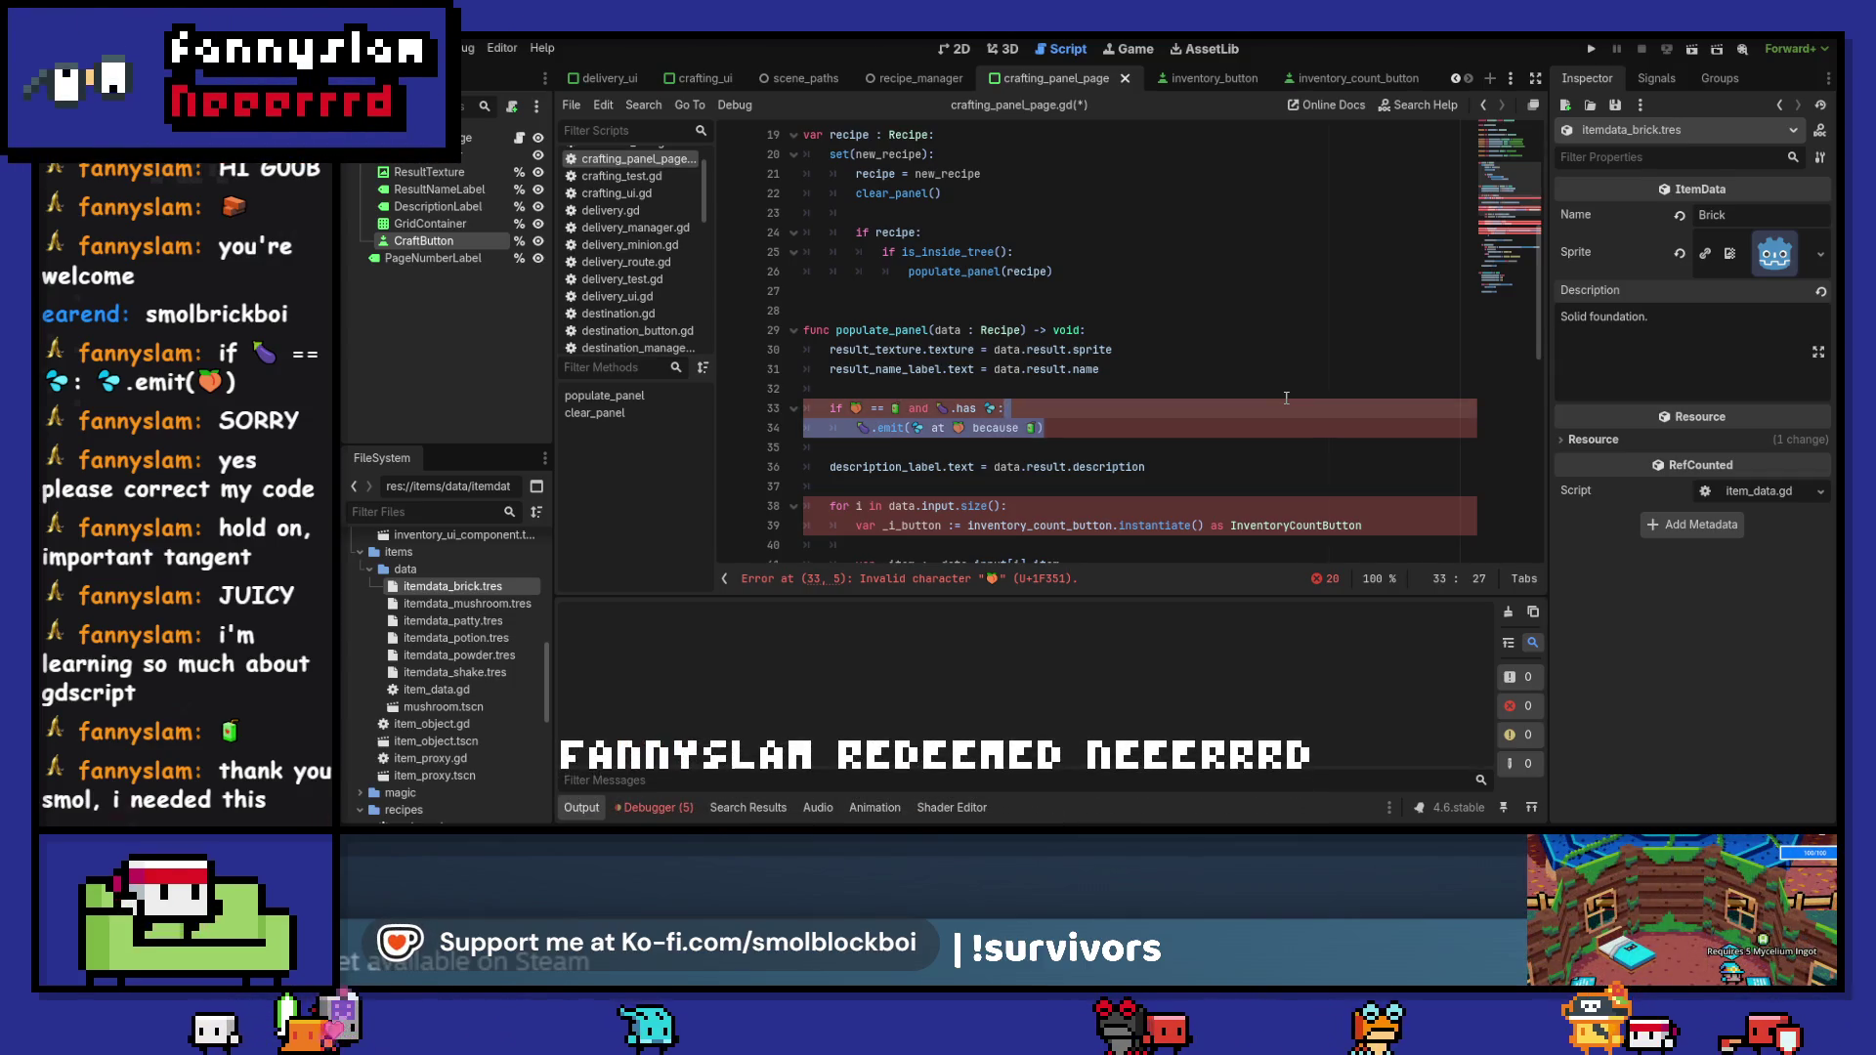
key("ctrl+k")
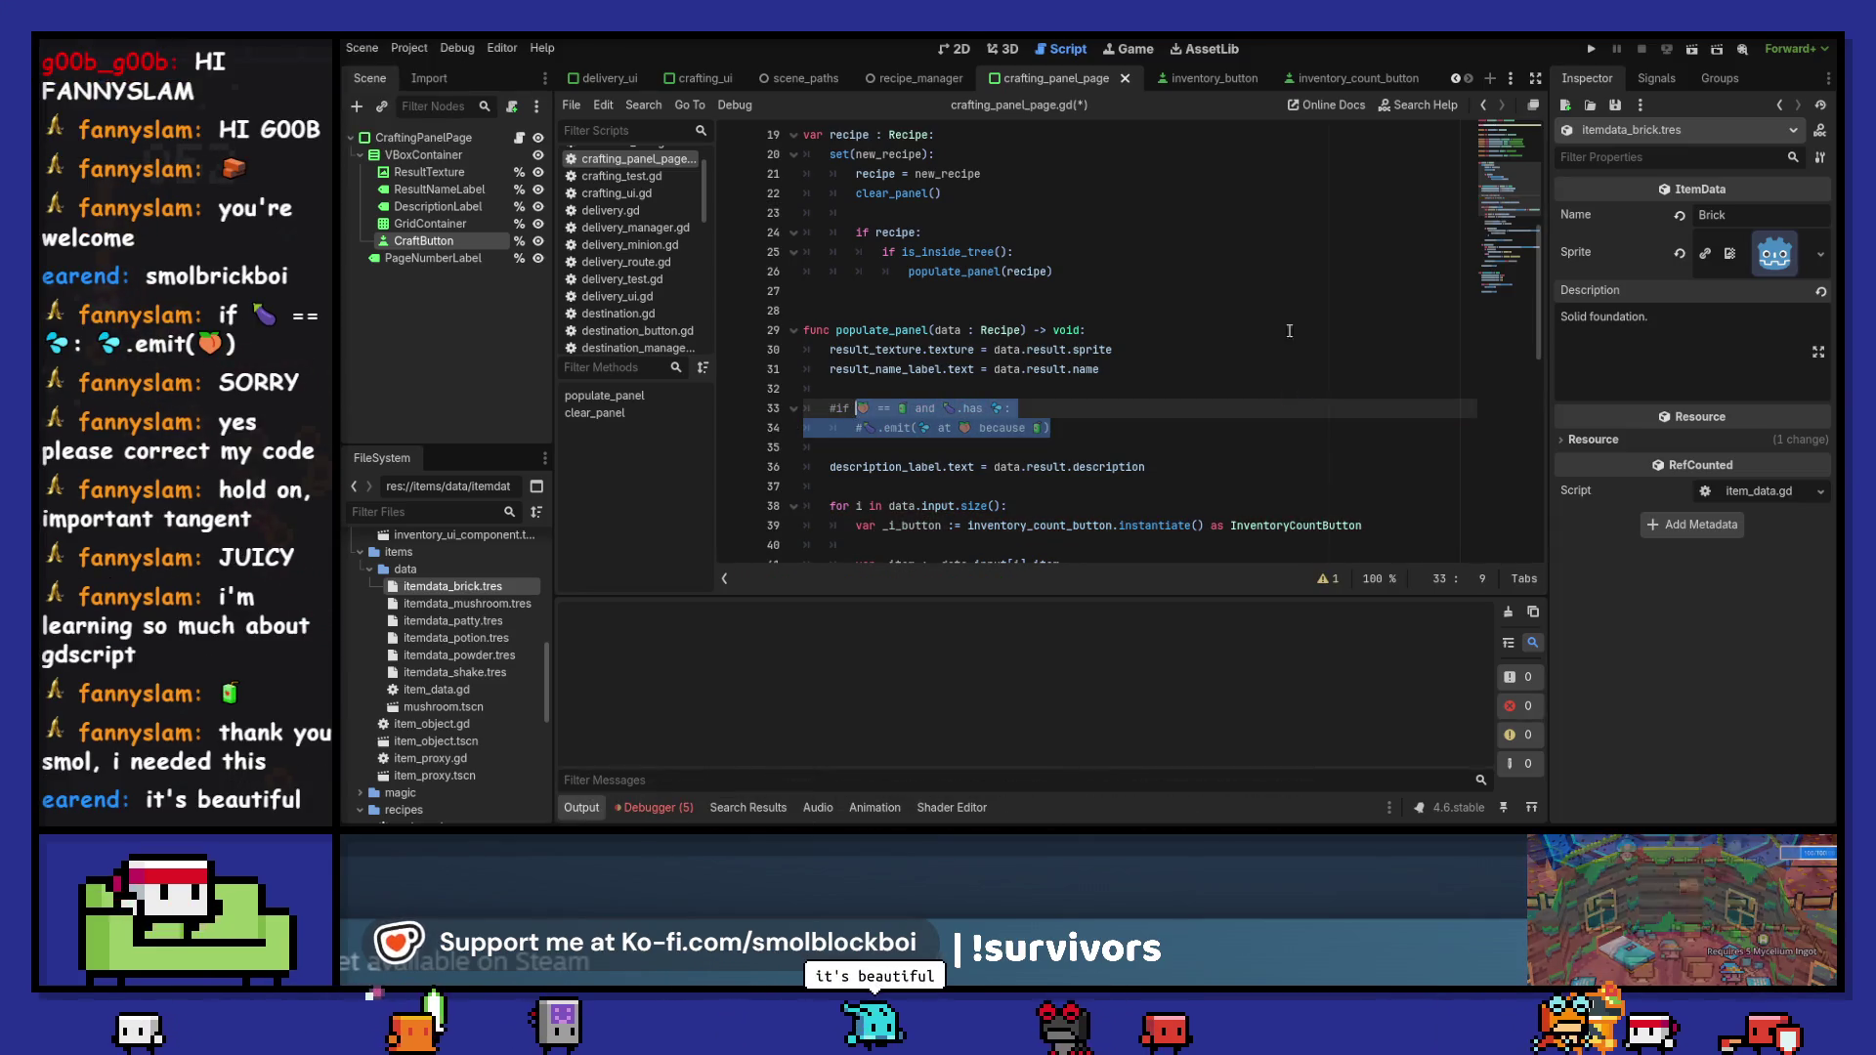
left_click(1196, 427)
key("ctrl+s")
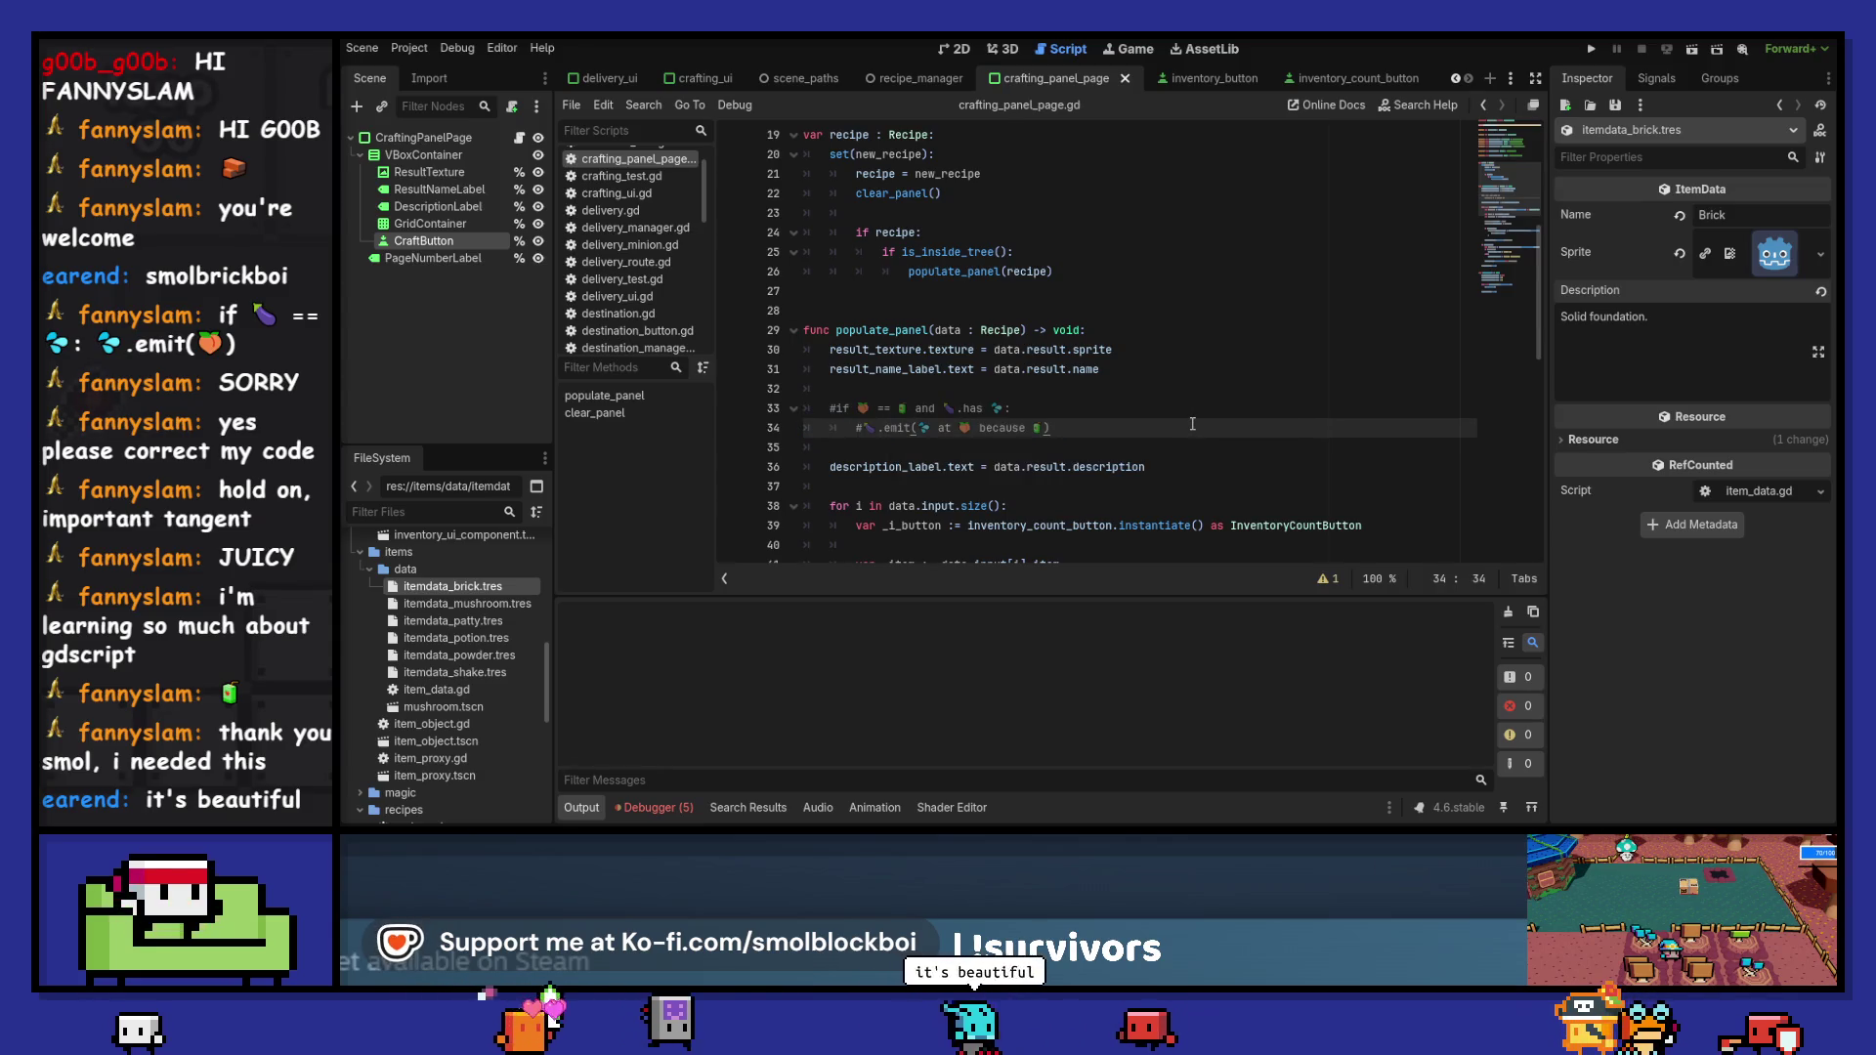
scroll(1201, 403, "up", 6)
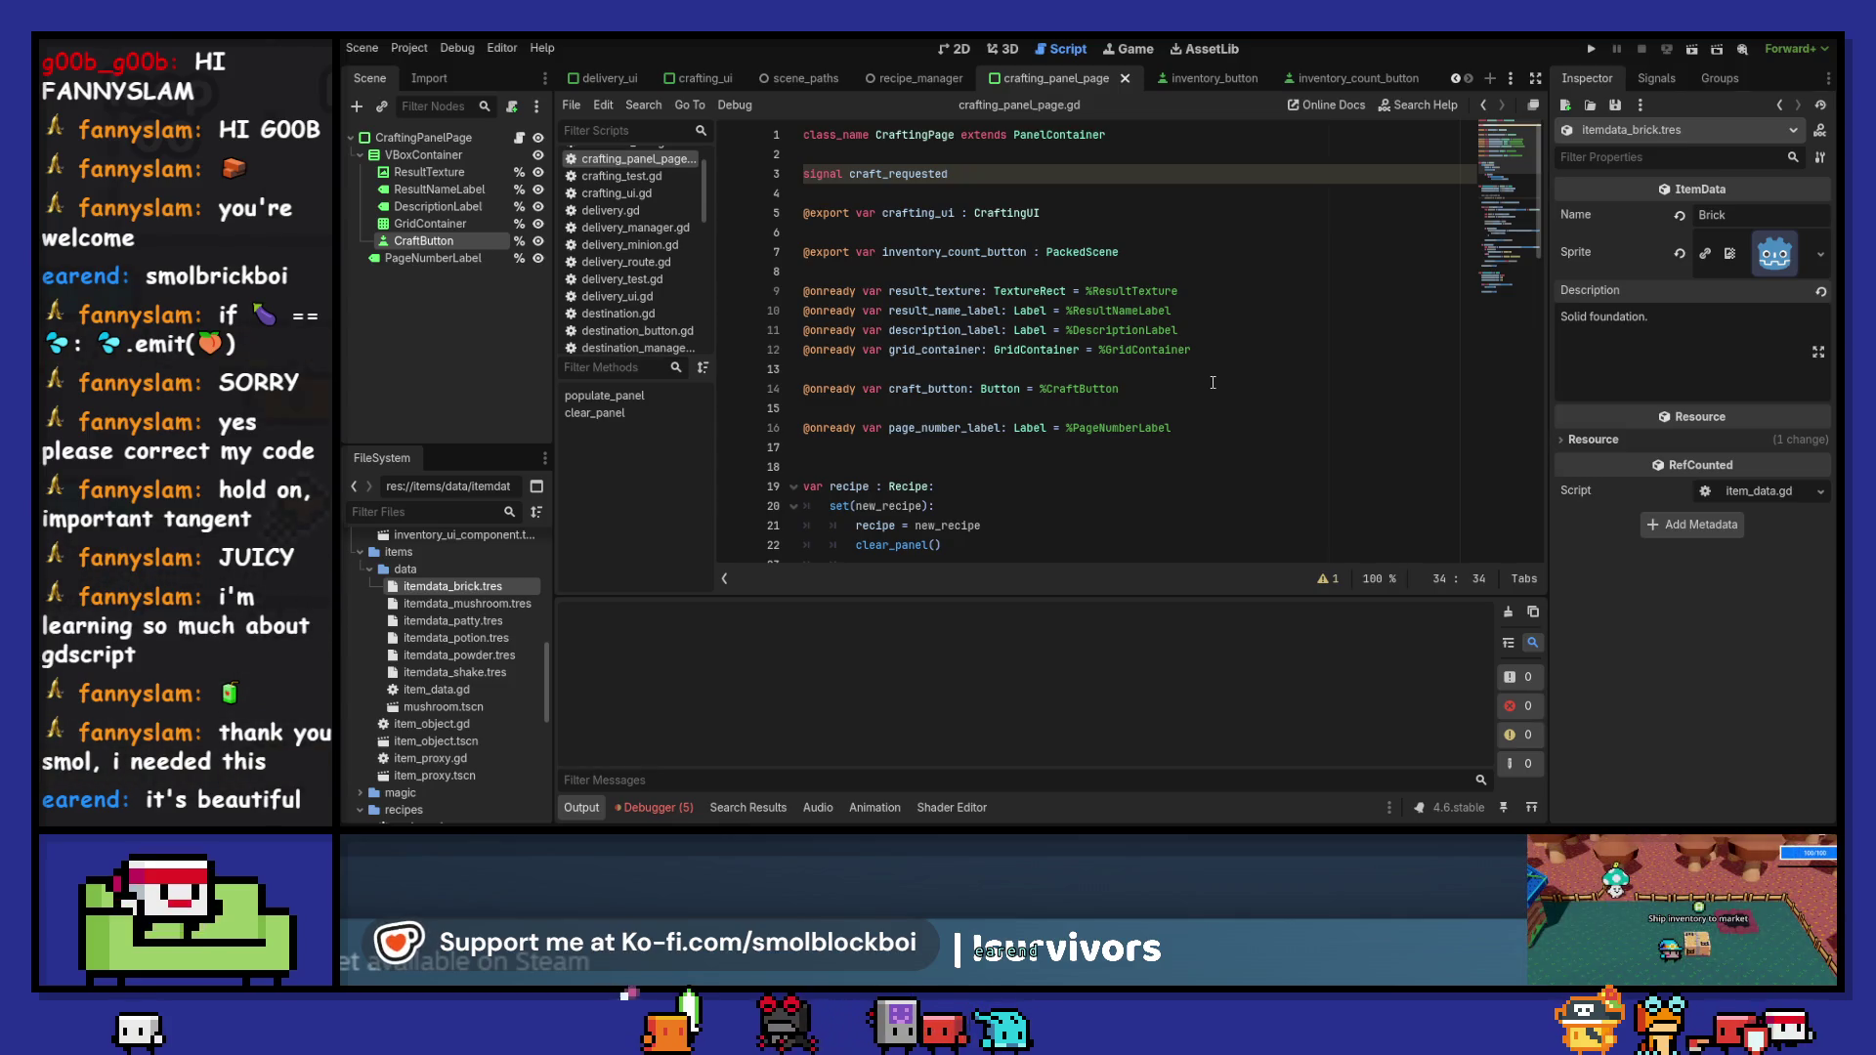
scroll(1212, 382, "down", 4)
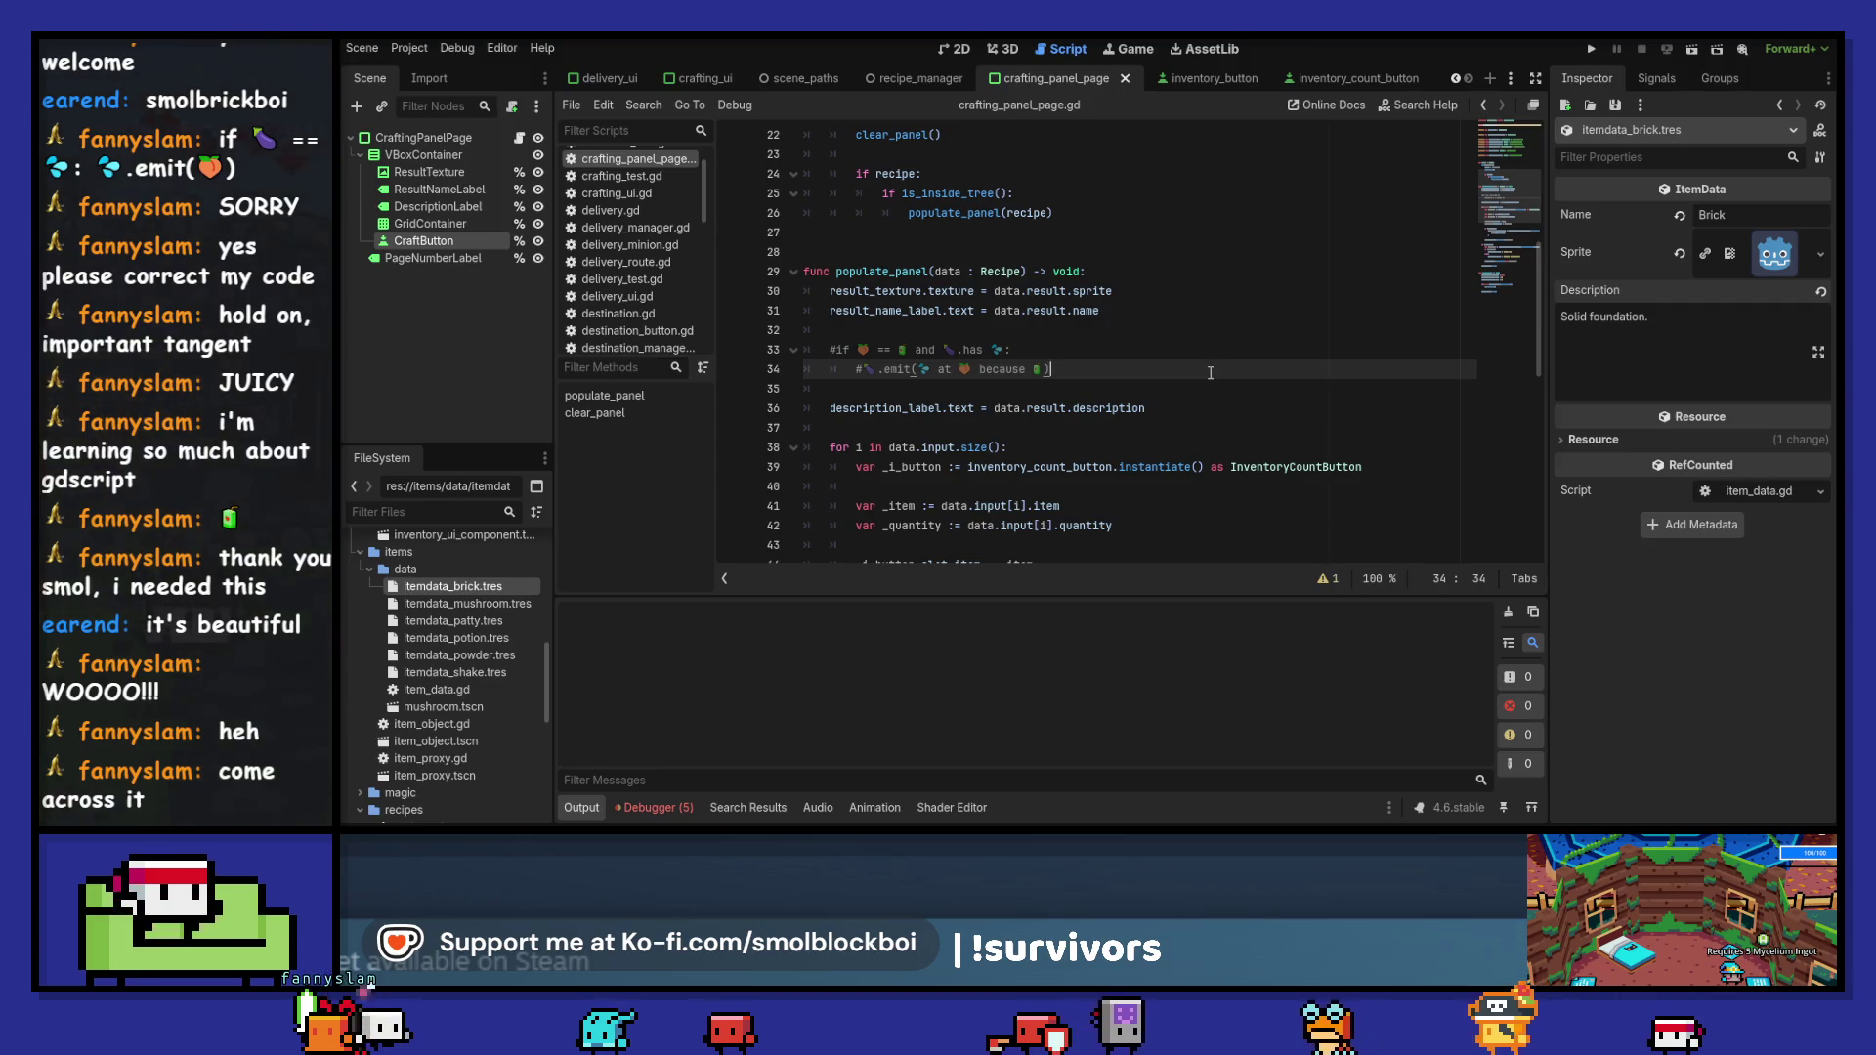
Add a '#' comment above the joke blaming a chat viewer by name, then save.
left_click(965, 334)
key("Return")
type("#fann")
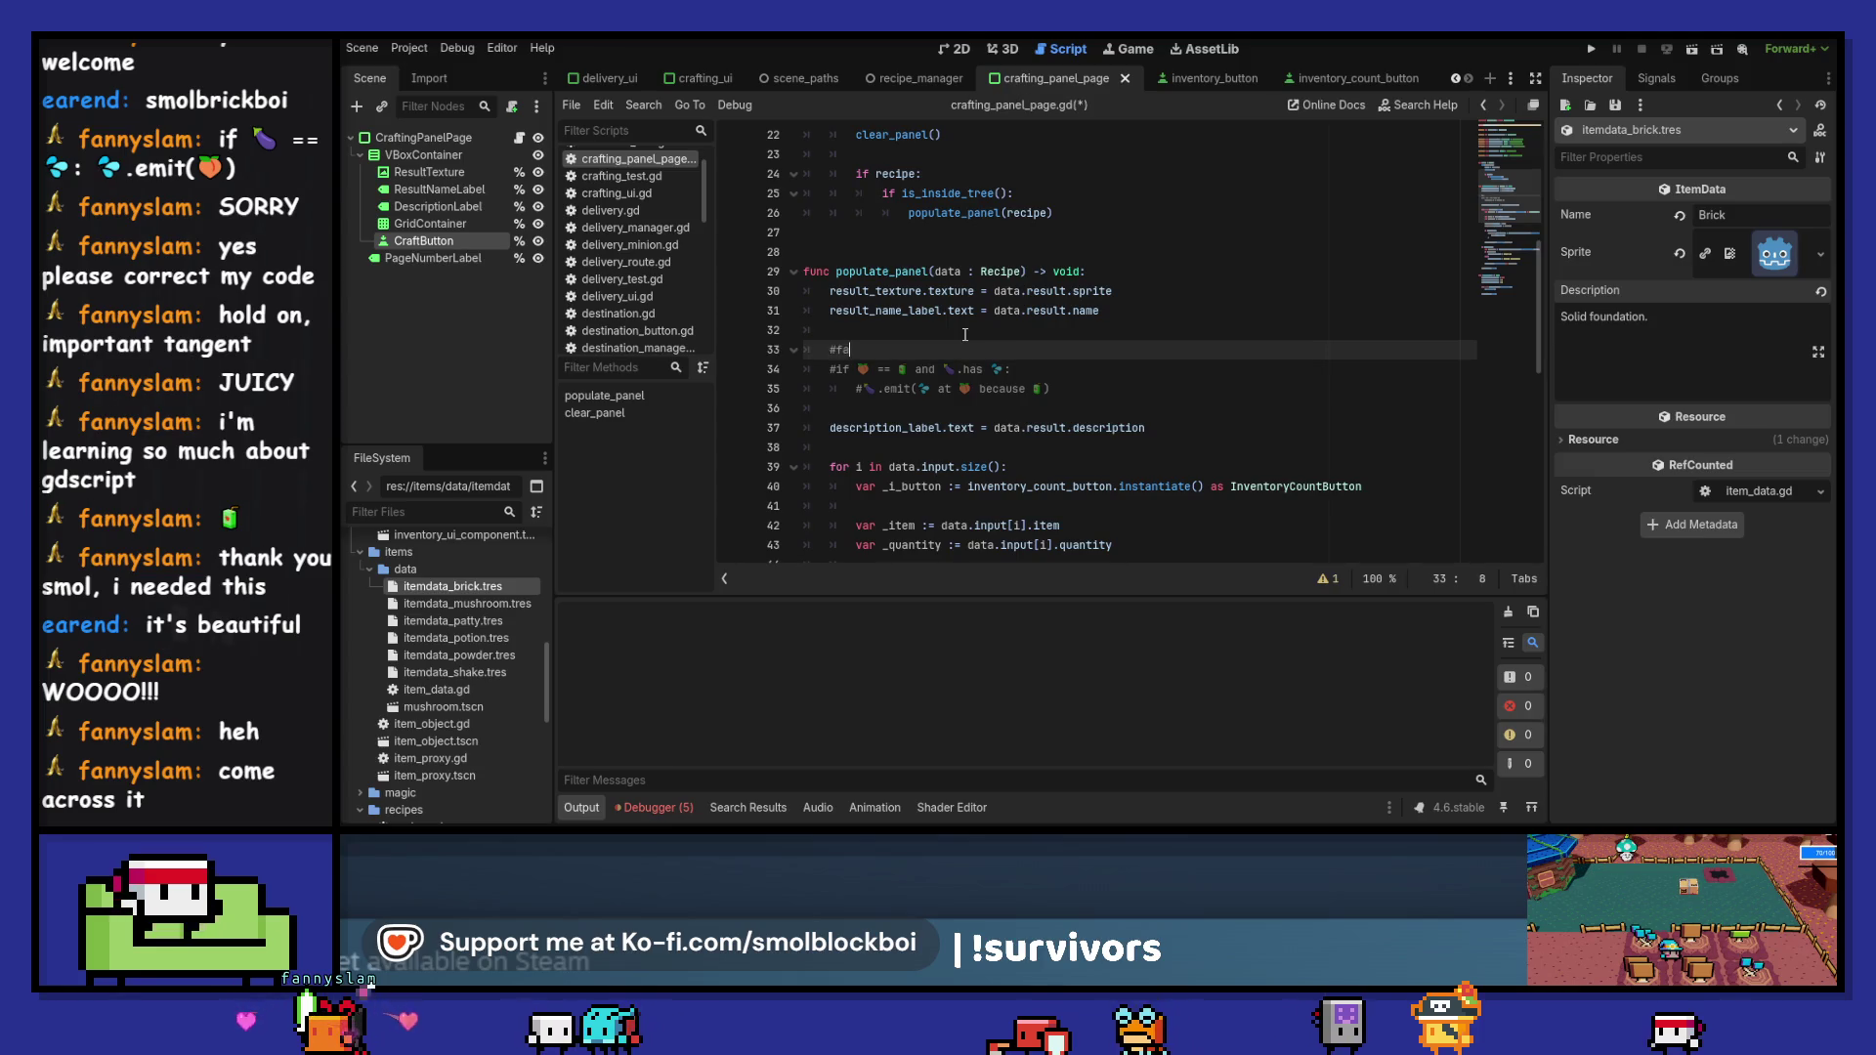
type("y's fault t")
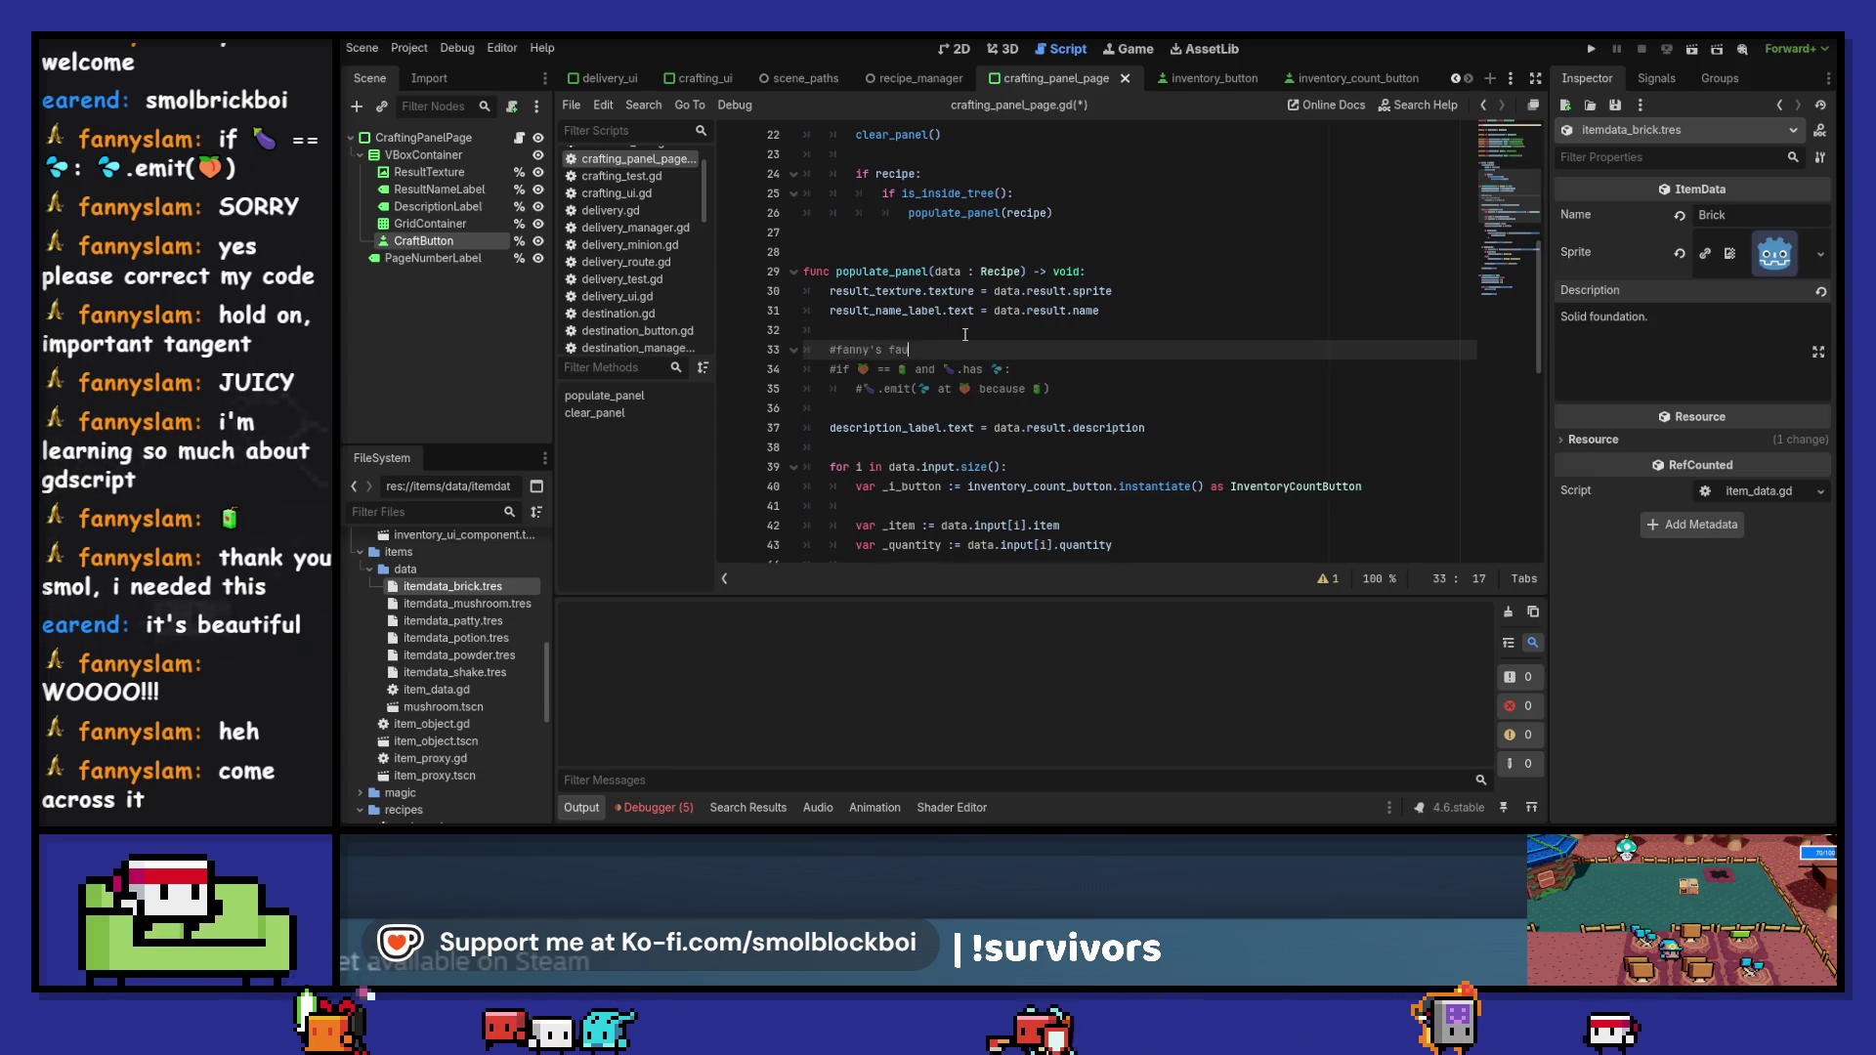
type("his is heere")
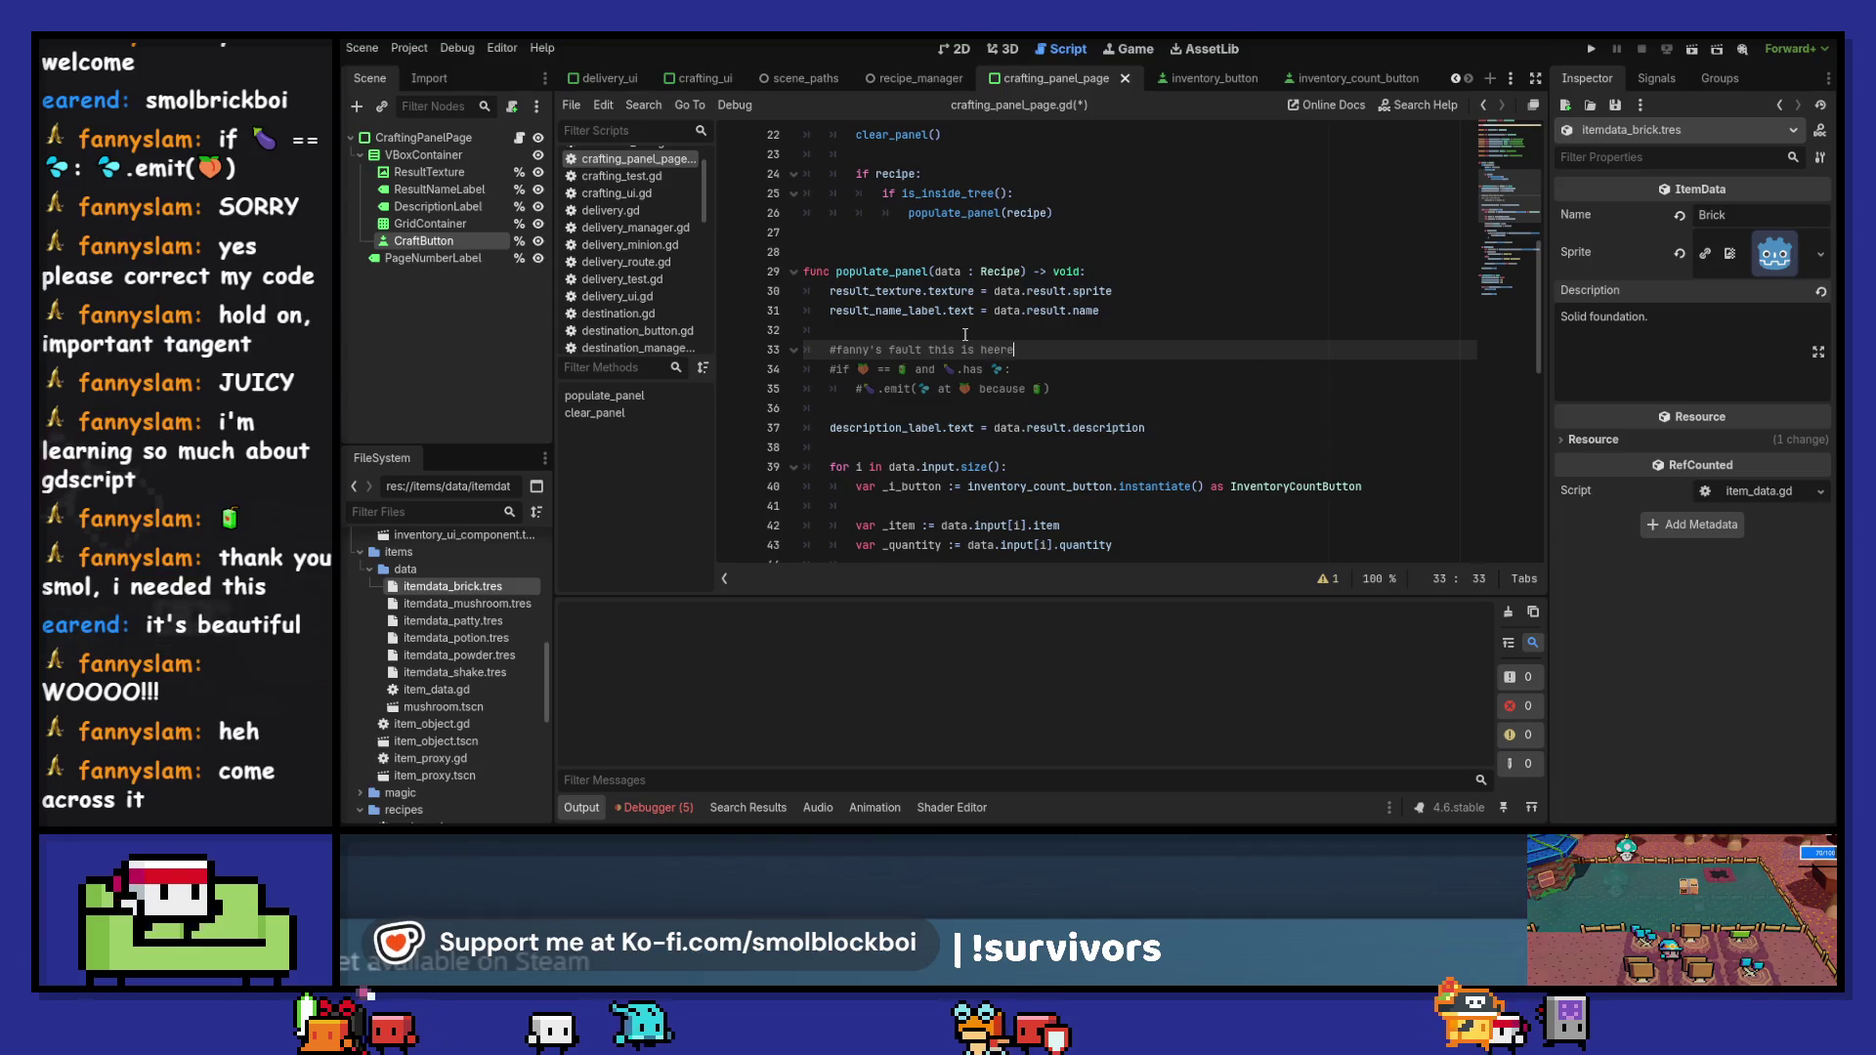
key("ctrl+s")
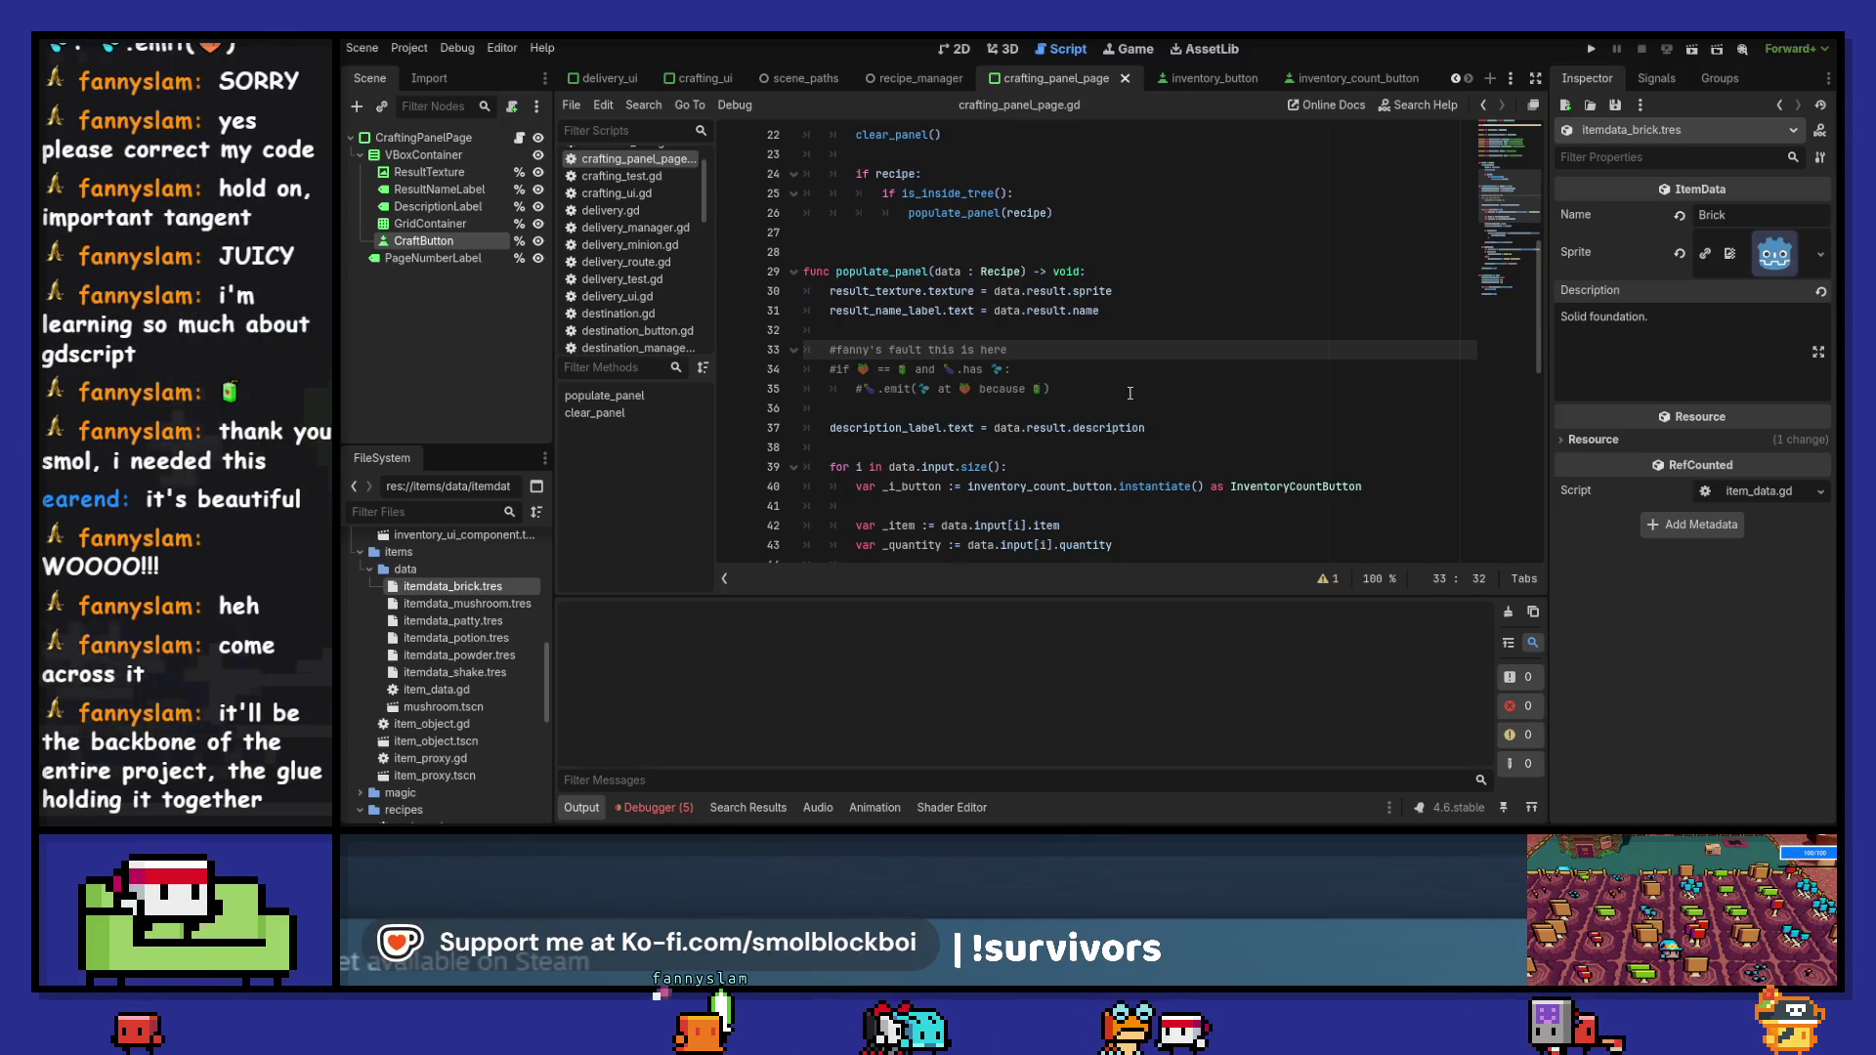
scroll(1179, 393, "down", 3)
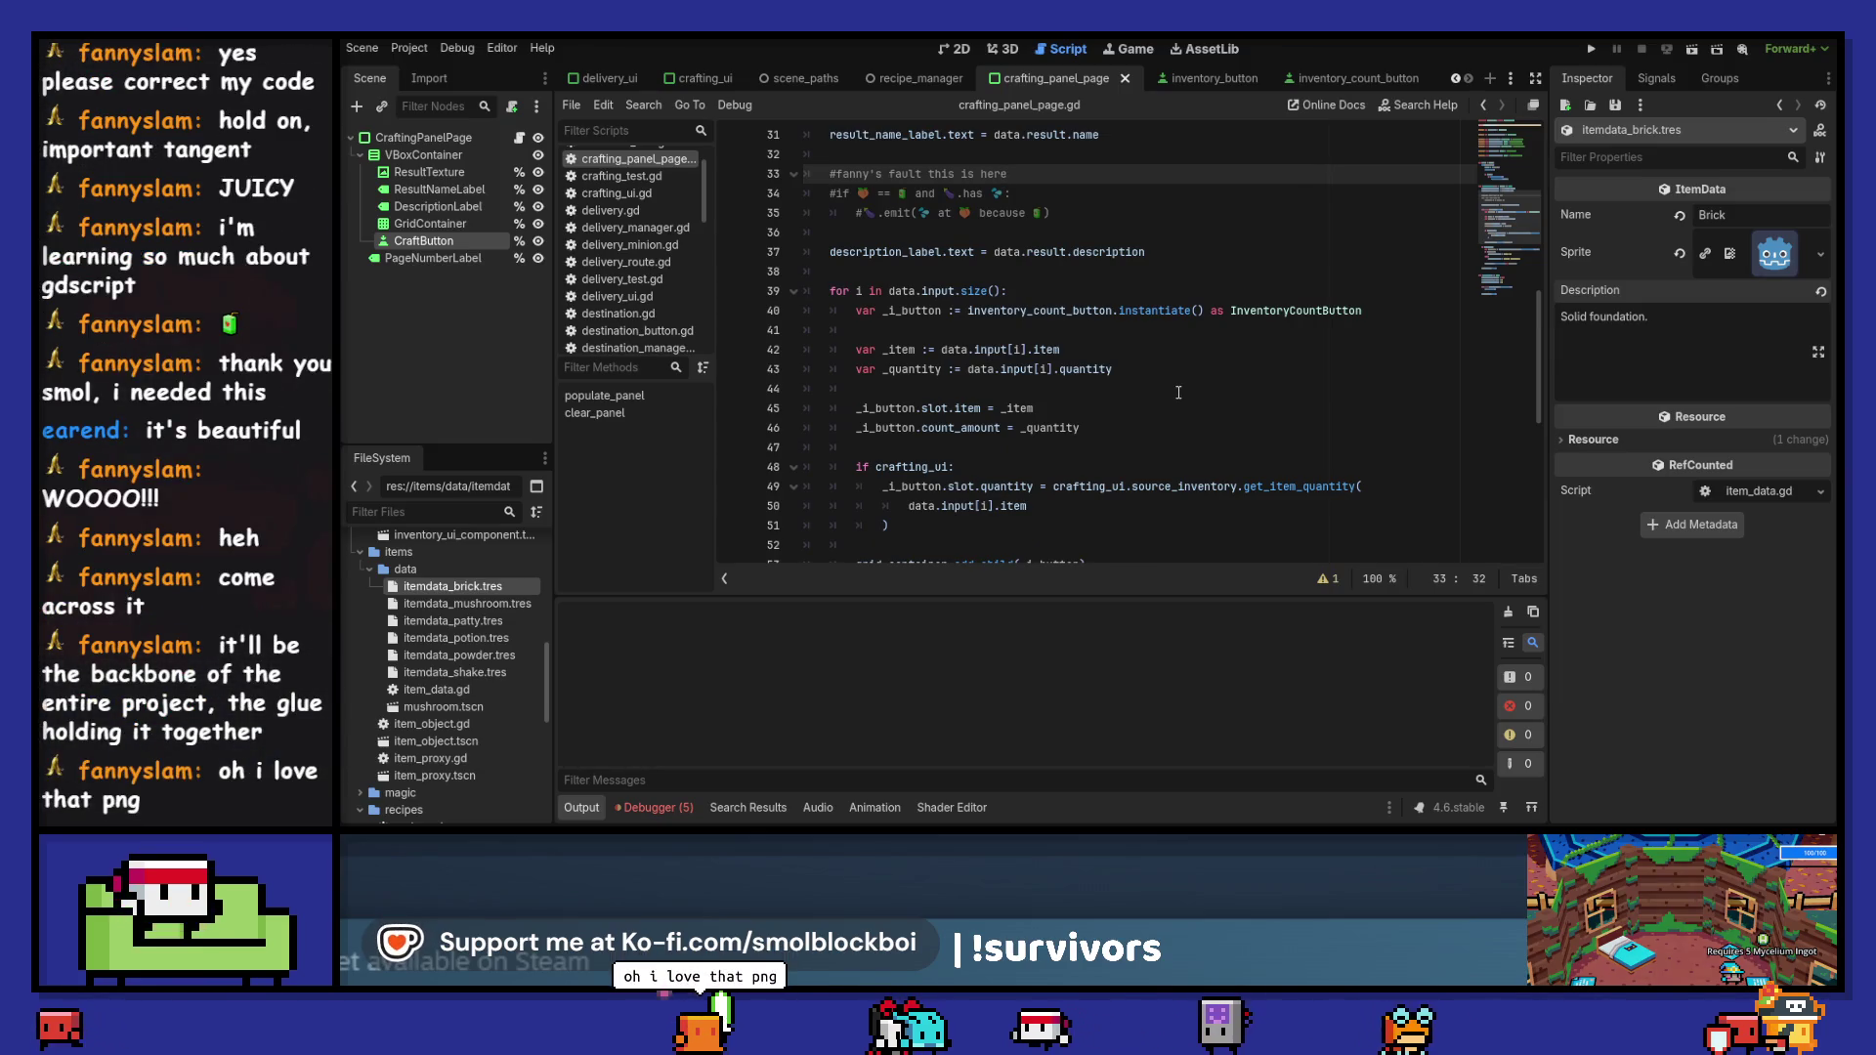
scroll(1179, 393, "down", 4)
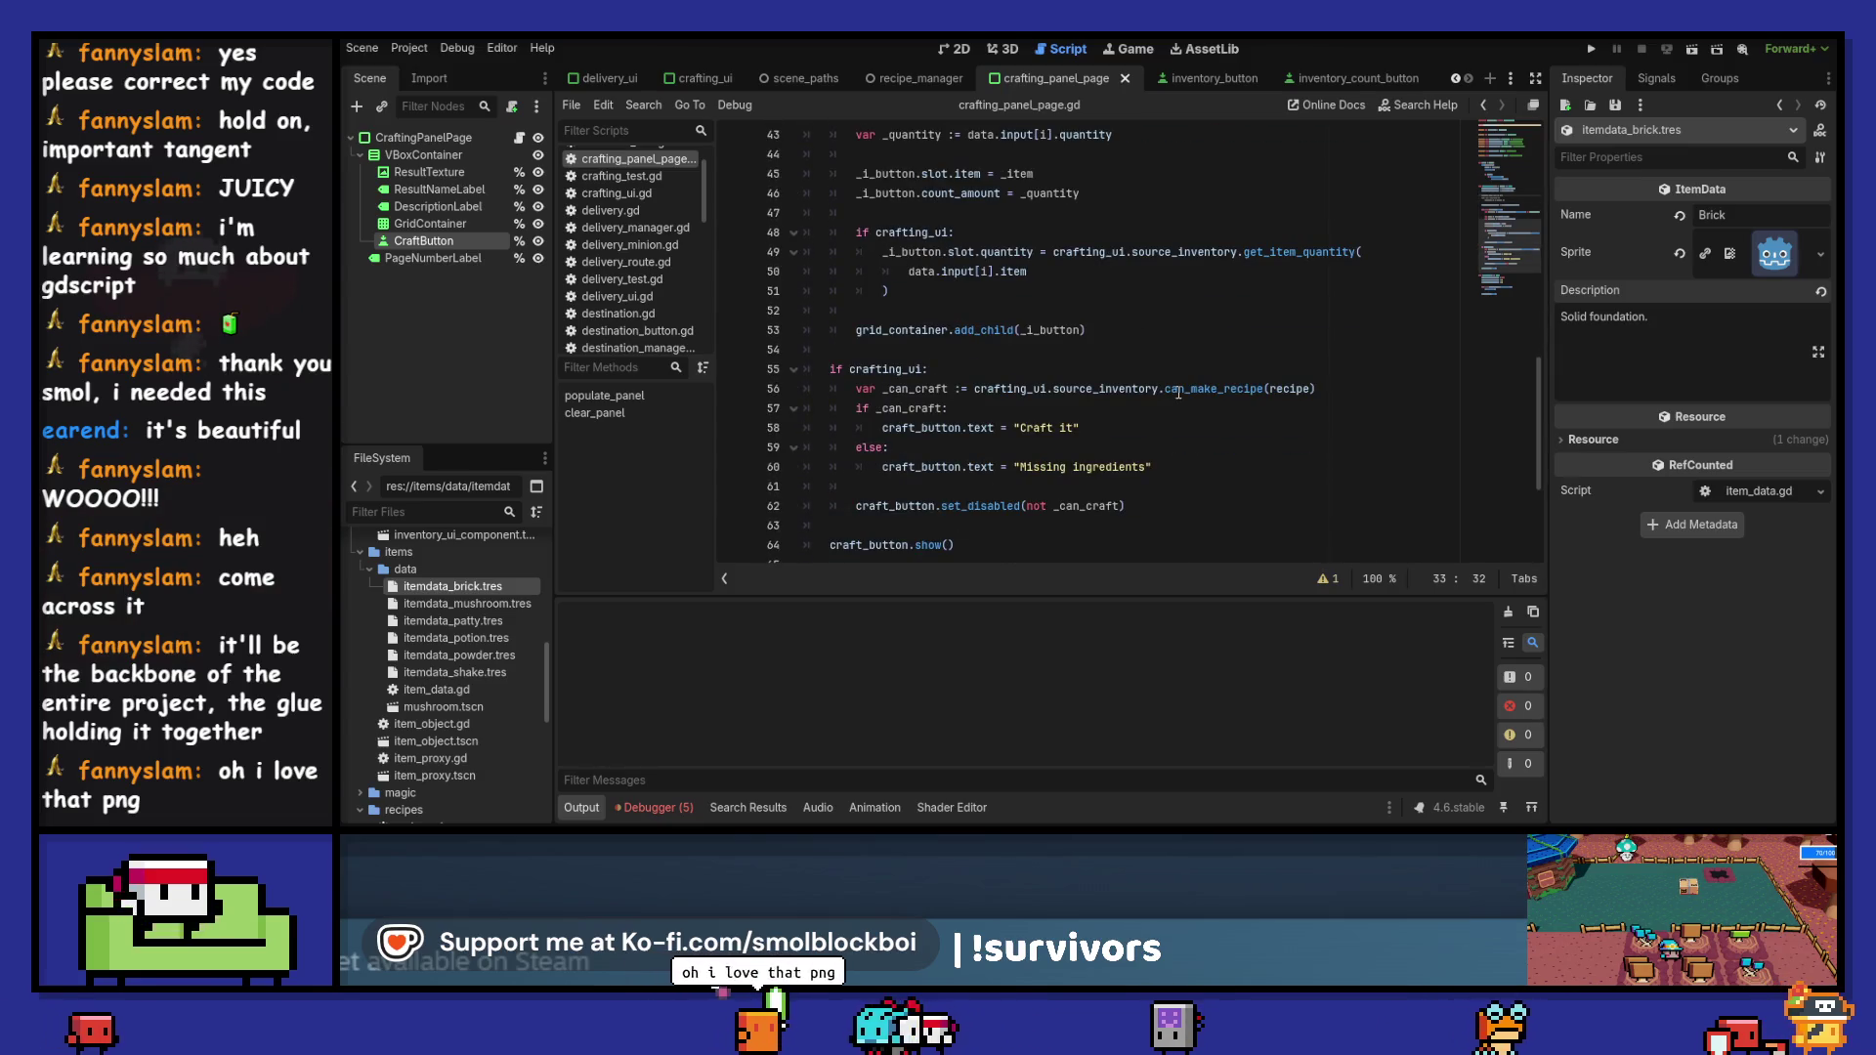
scroll(1180, 392, "up", 4)
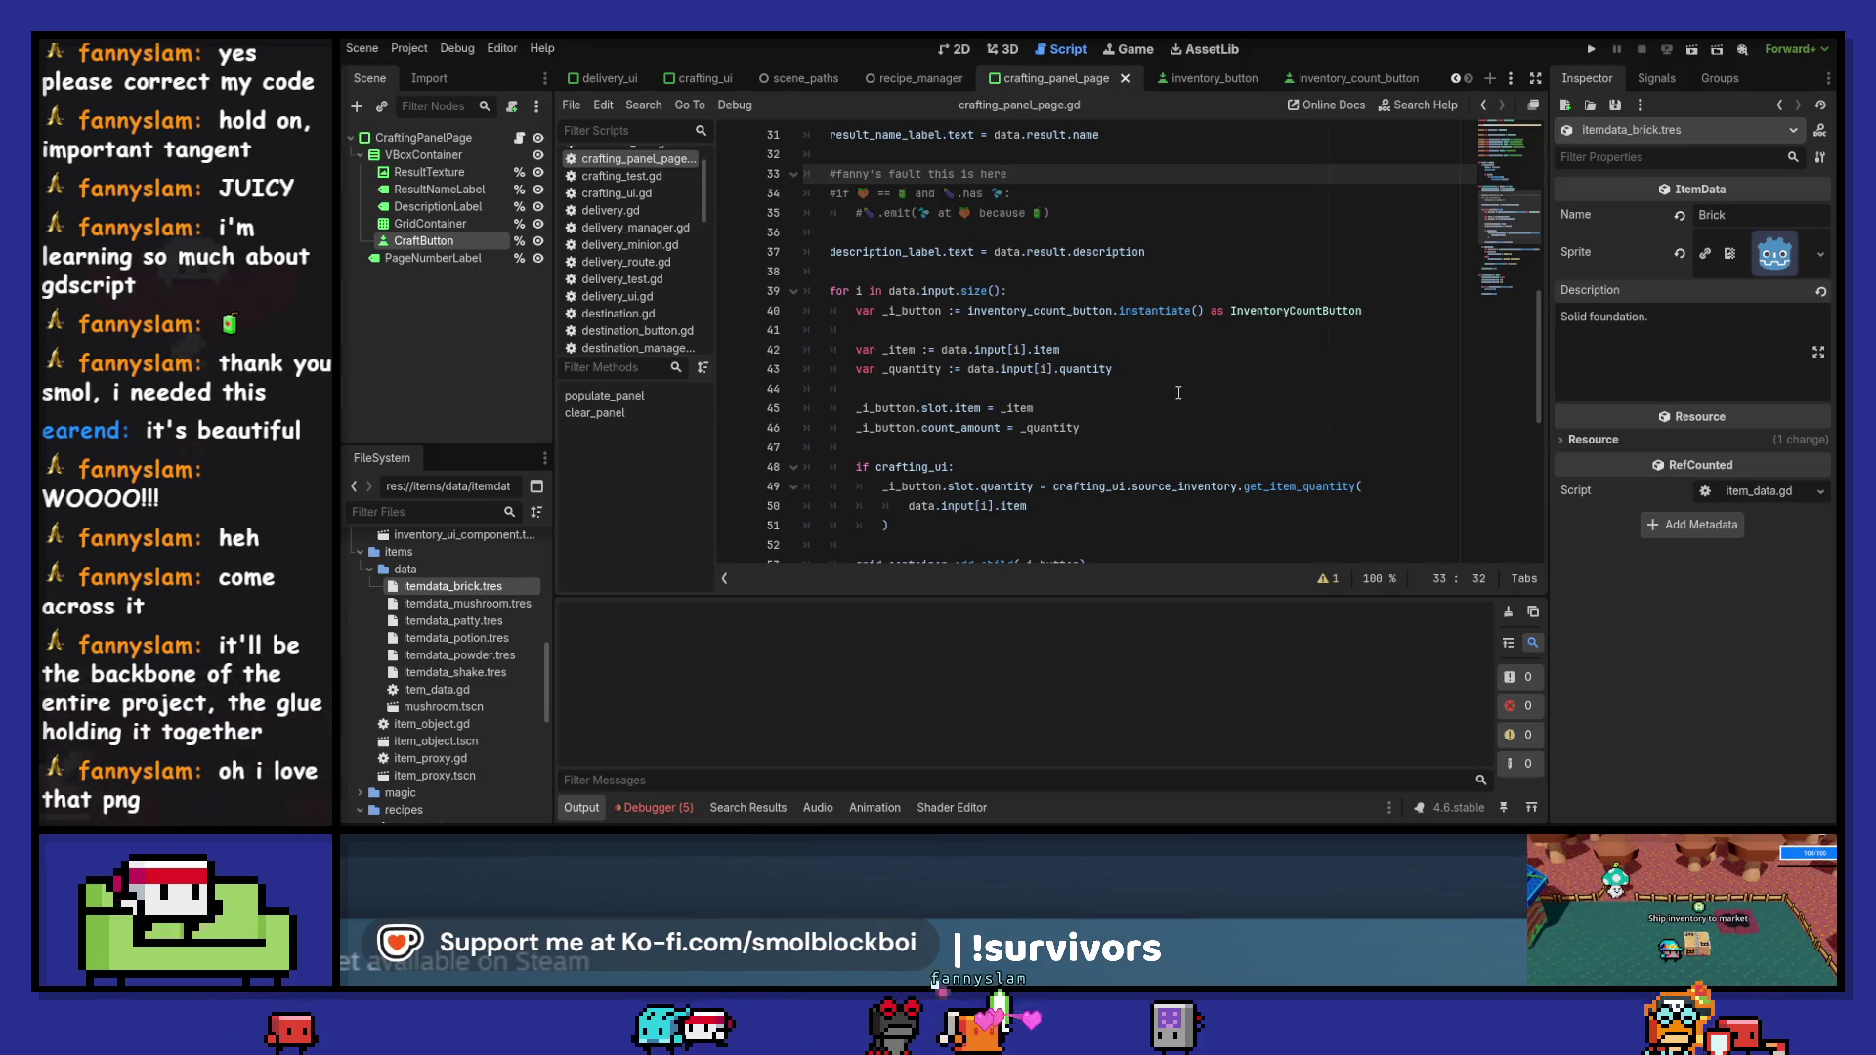
scroll(1179, 393, "up", 6)
scroll(1179, 393, "up", 4)
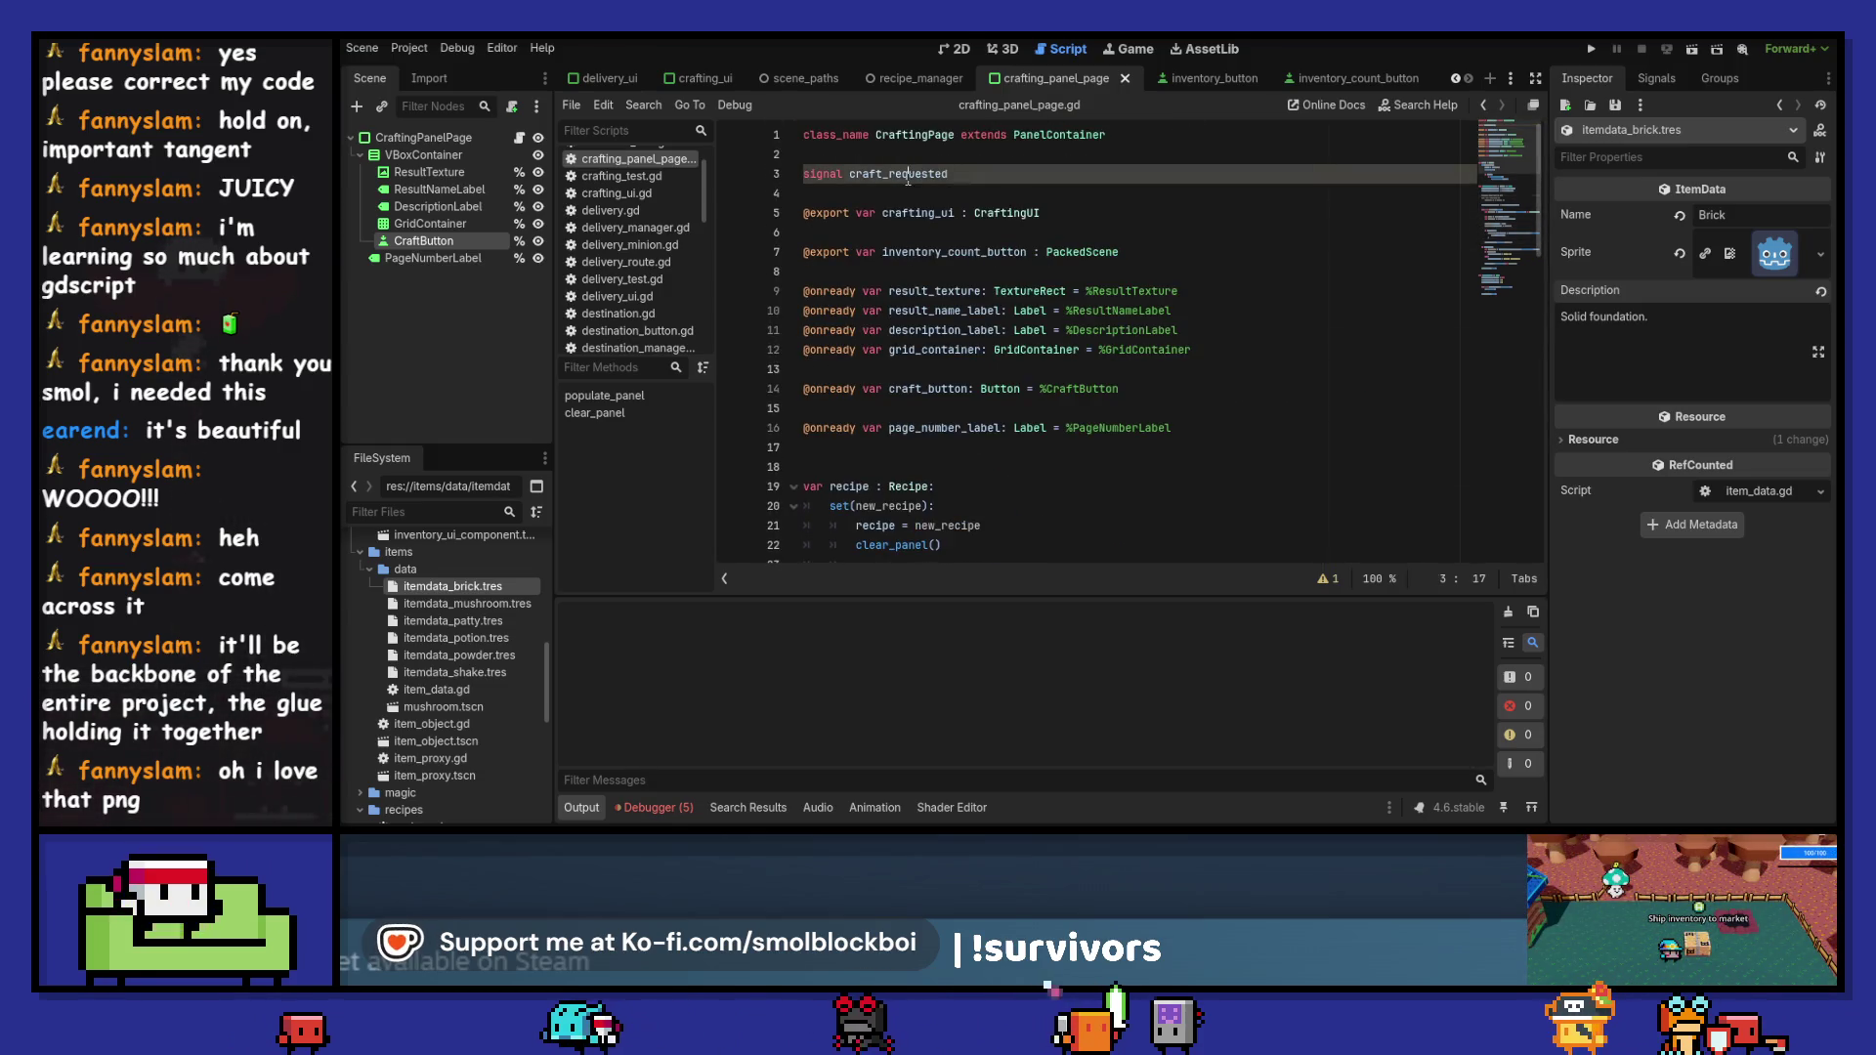
double_click(897, 174)
scroll(1028, 216, "down", 12)
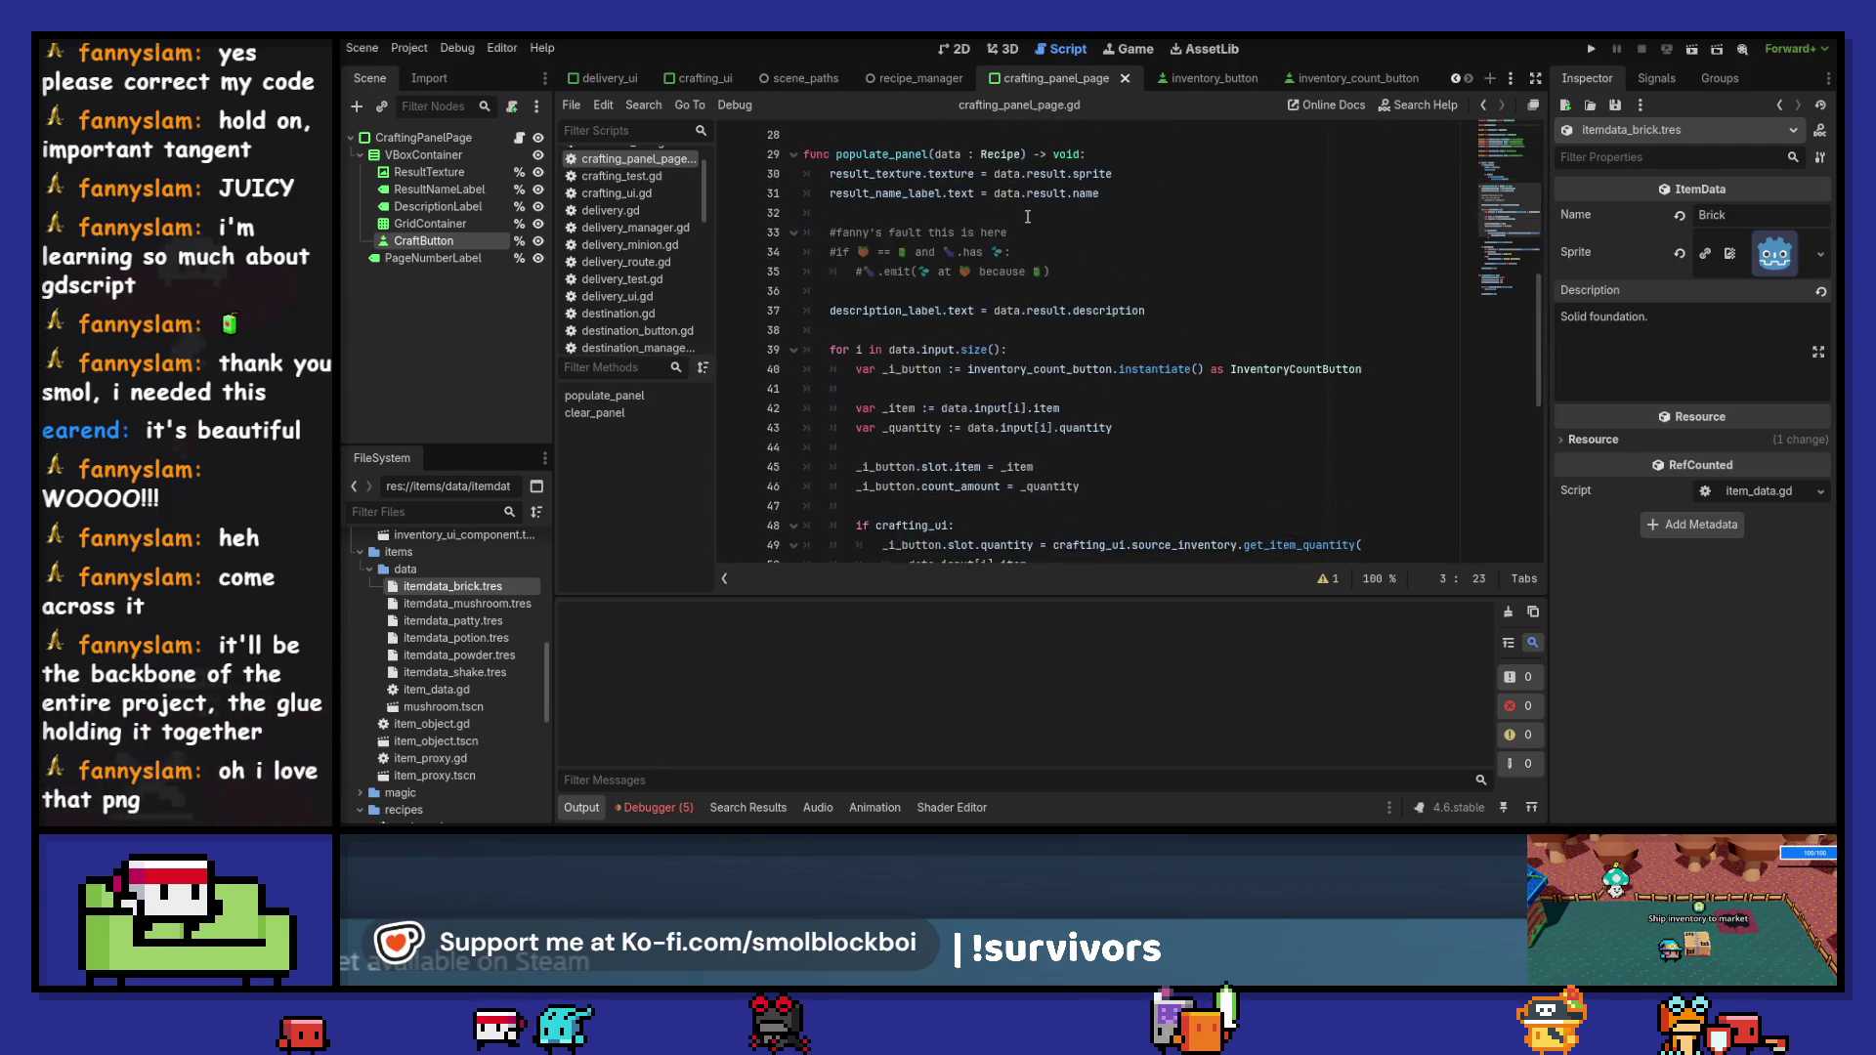
scroll(1028, 216, "up", 8)
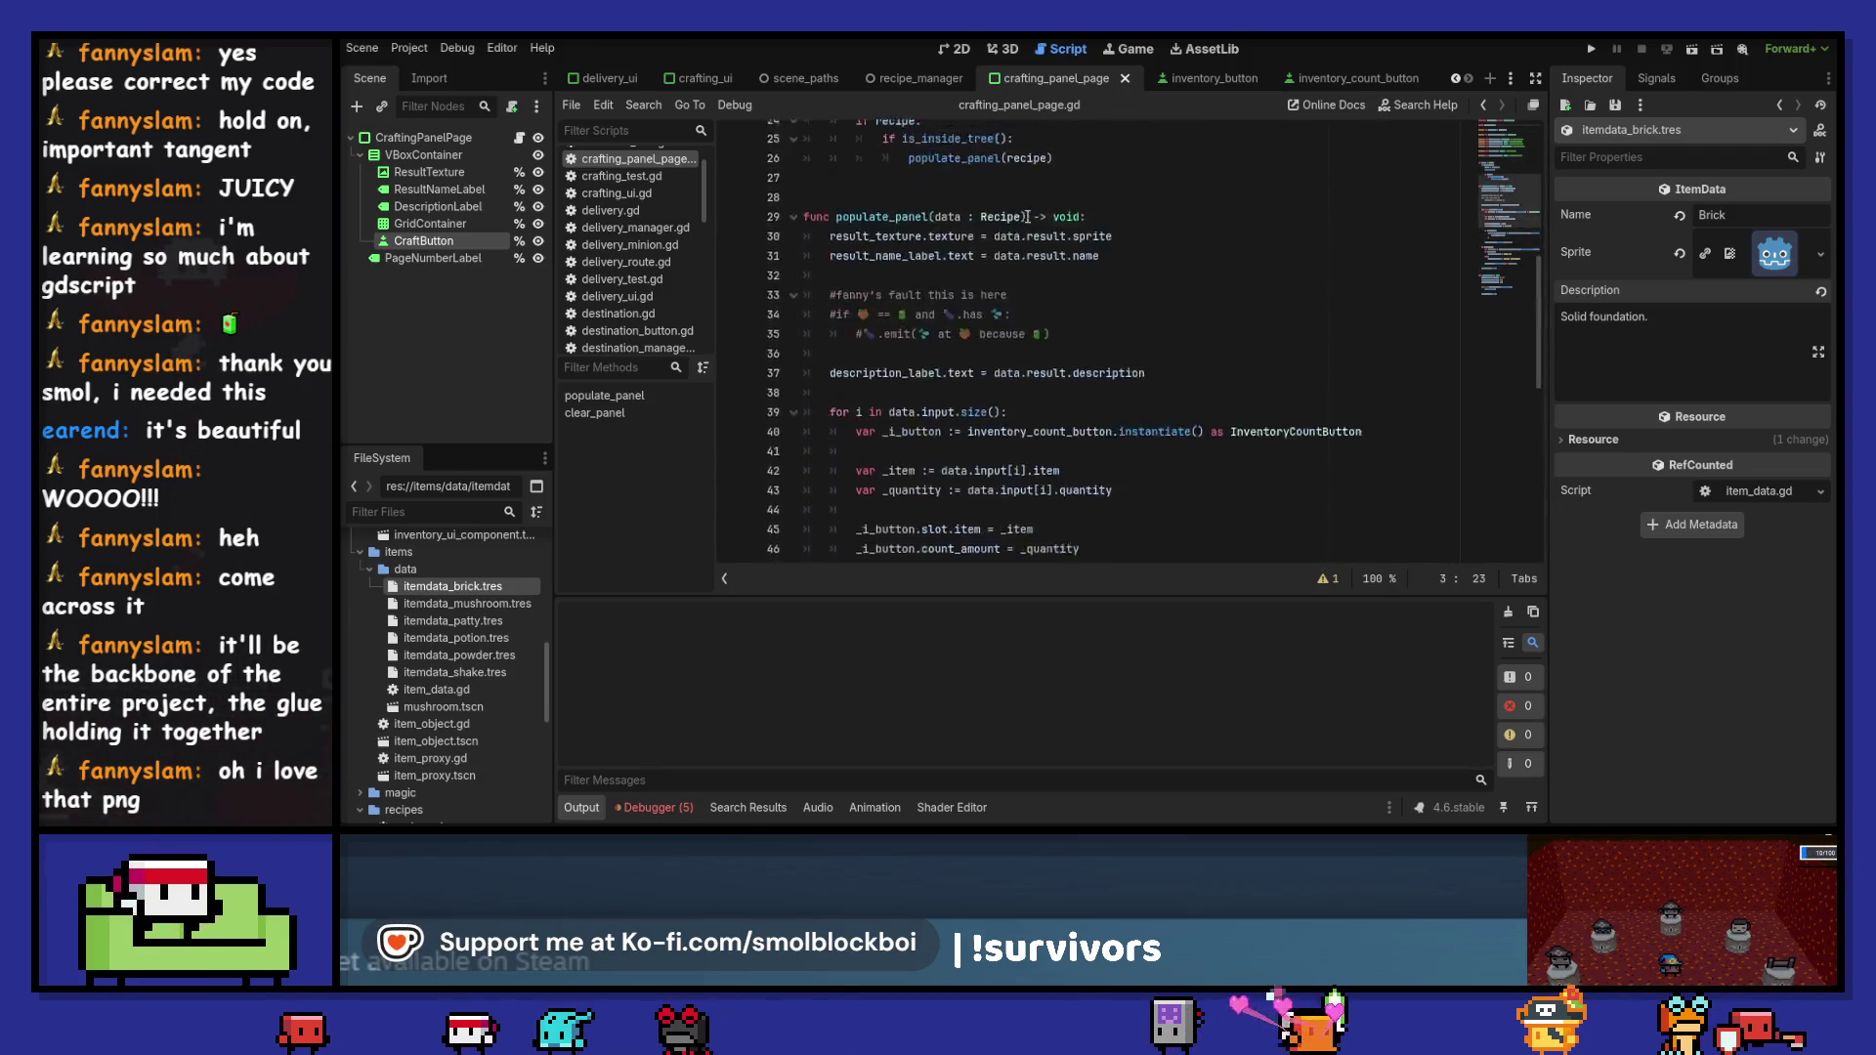
scroll(1028, 217, "down", 3)
scroll(1028, 217, "up", 5)
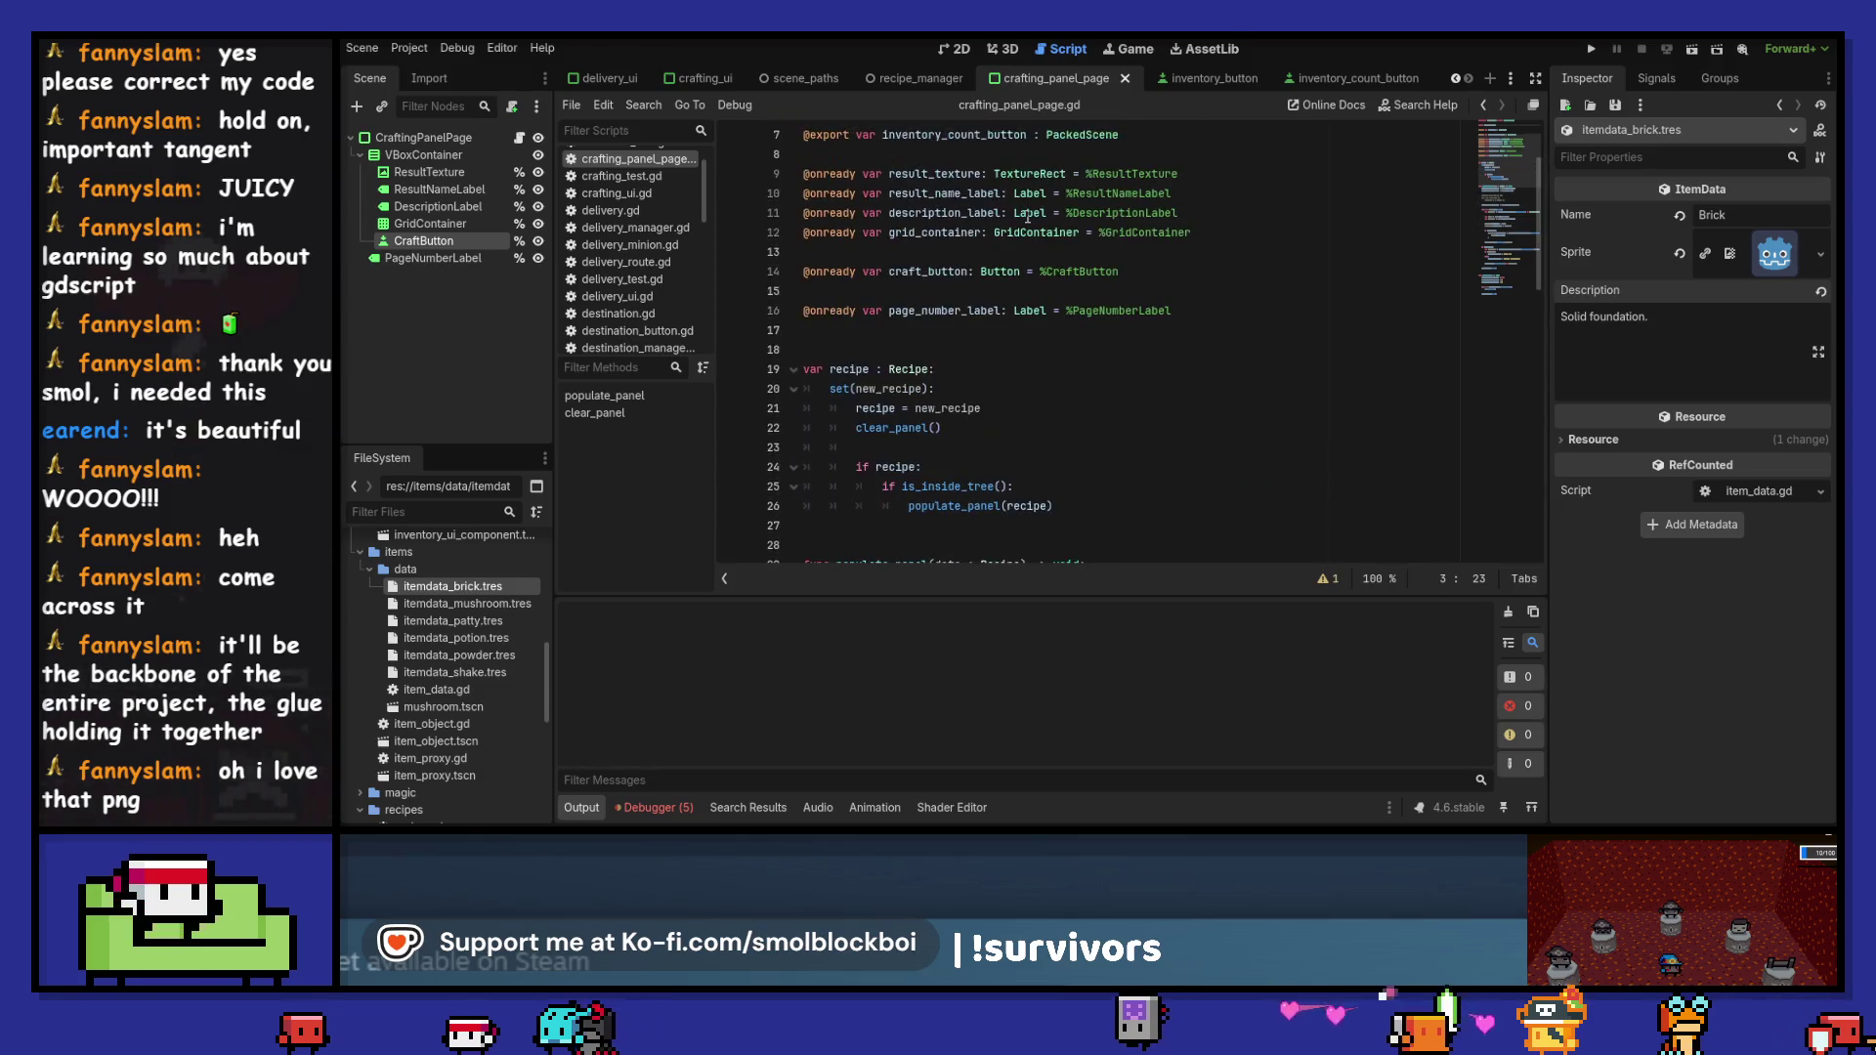
scroll(1028, 217, "up", 2)
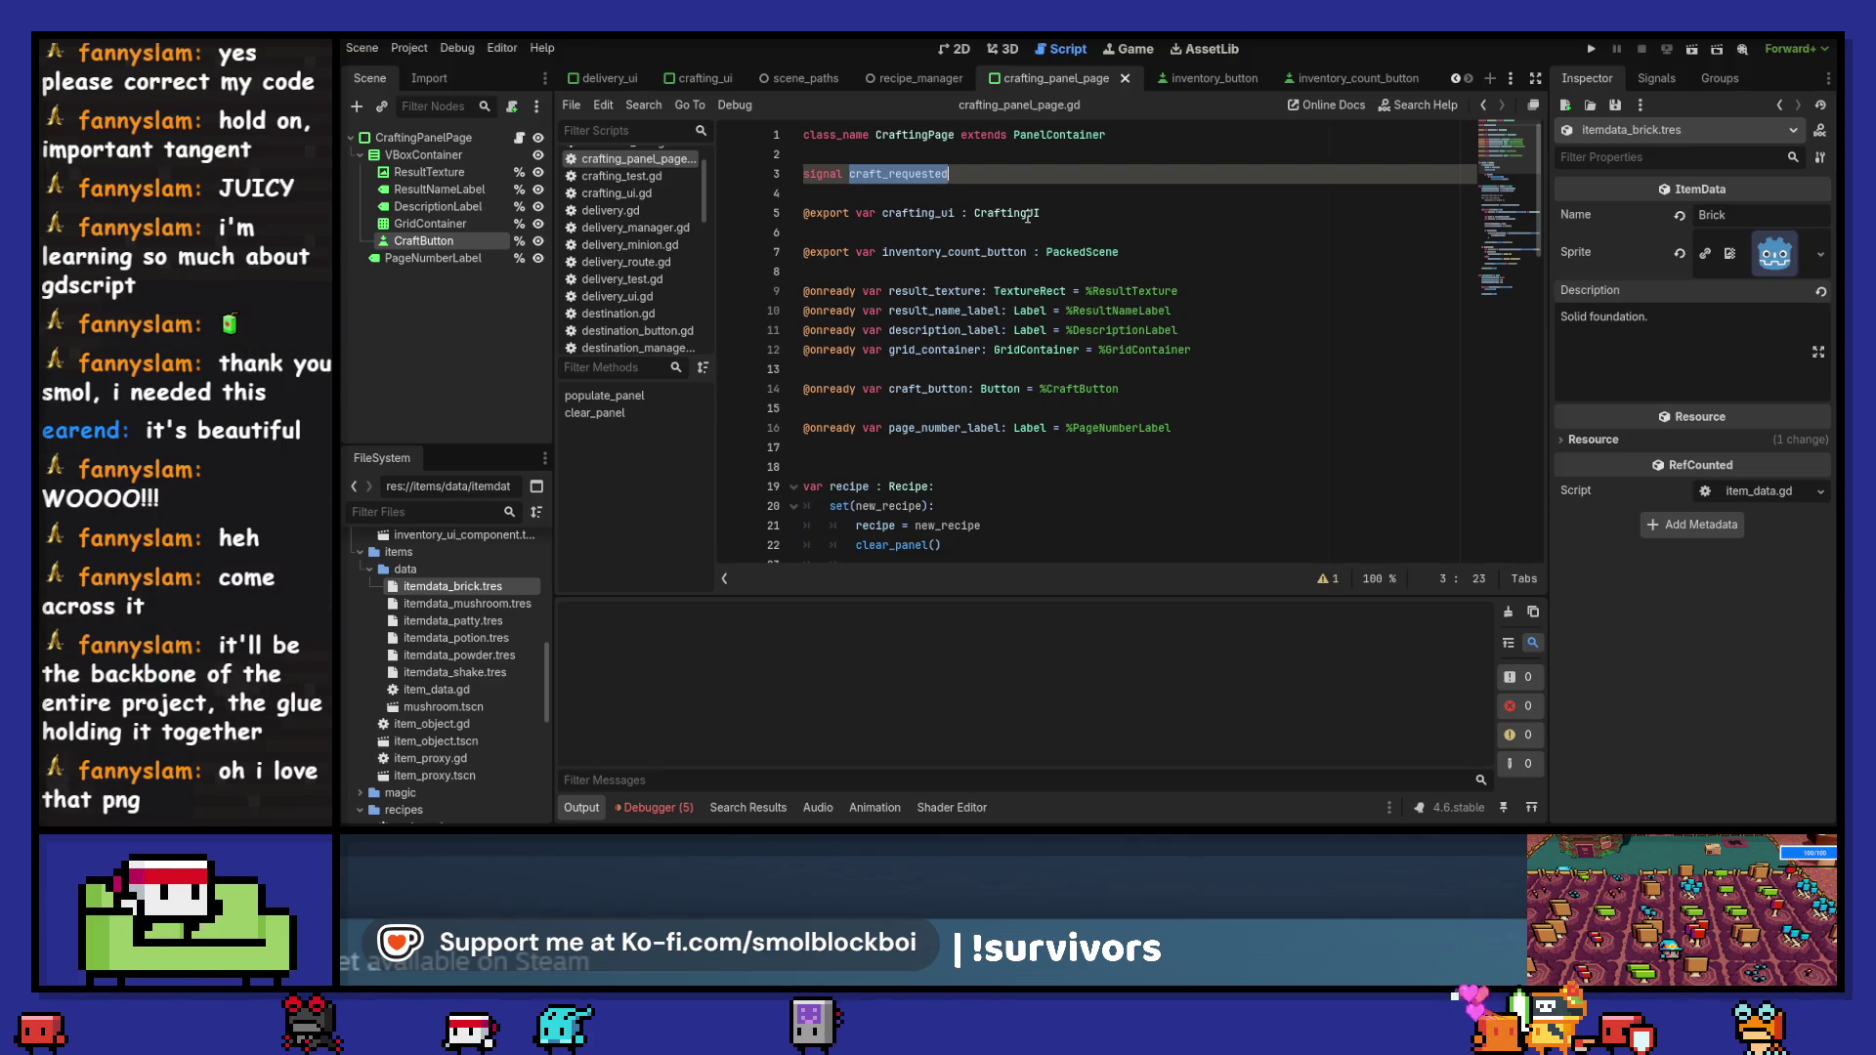
scroll(1028, 217, "down", 3)
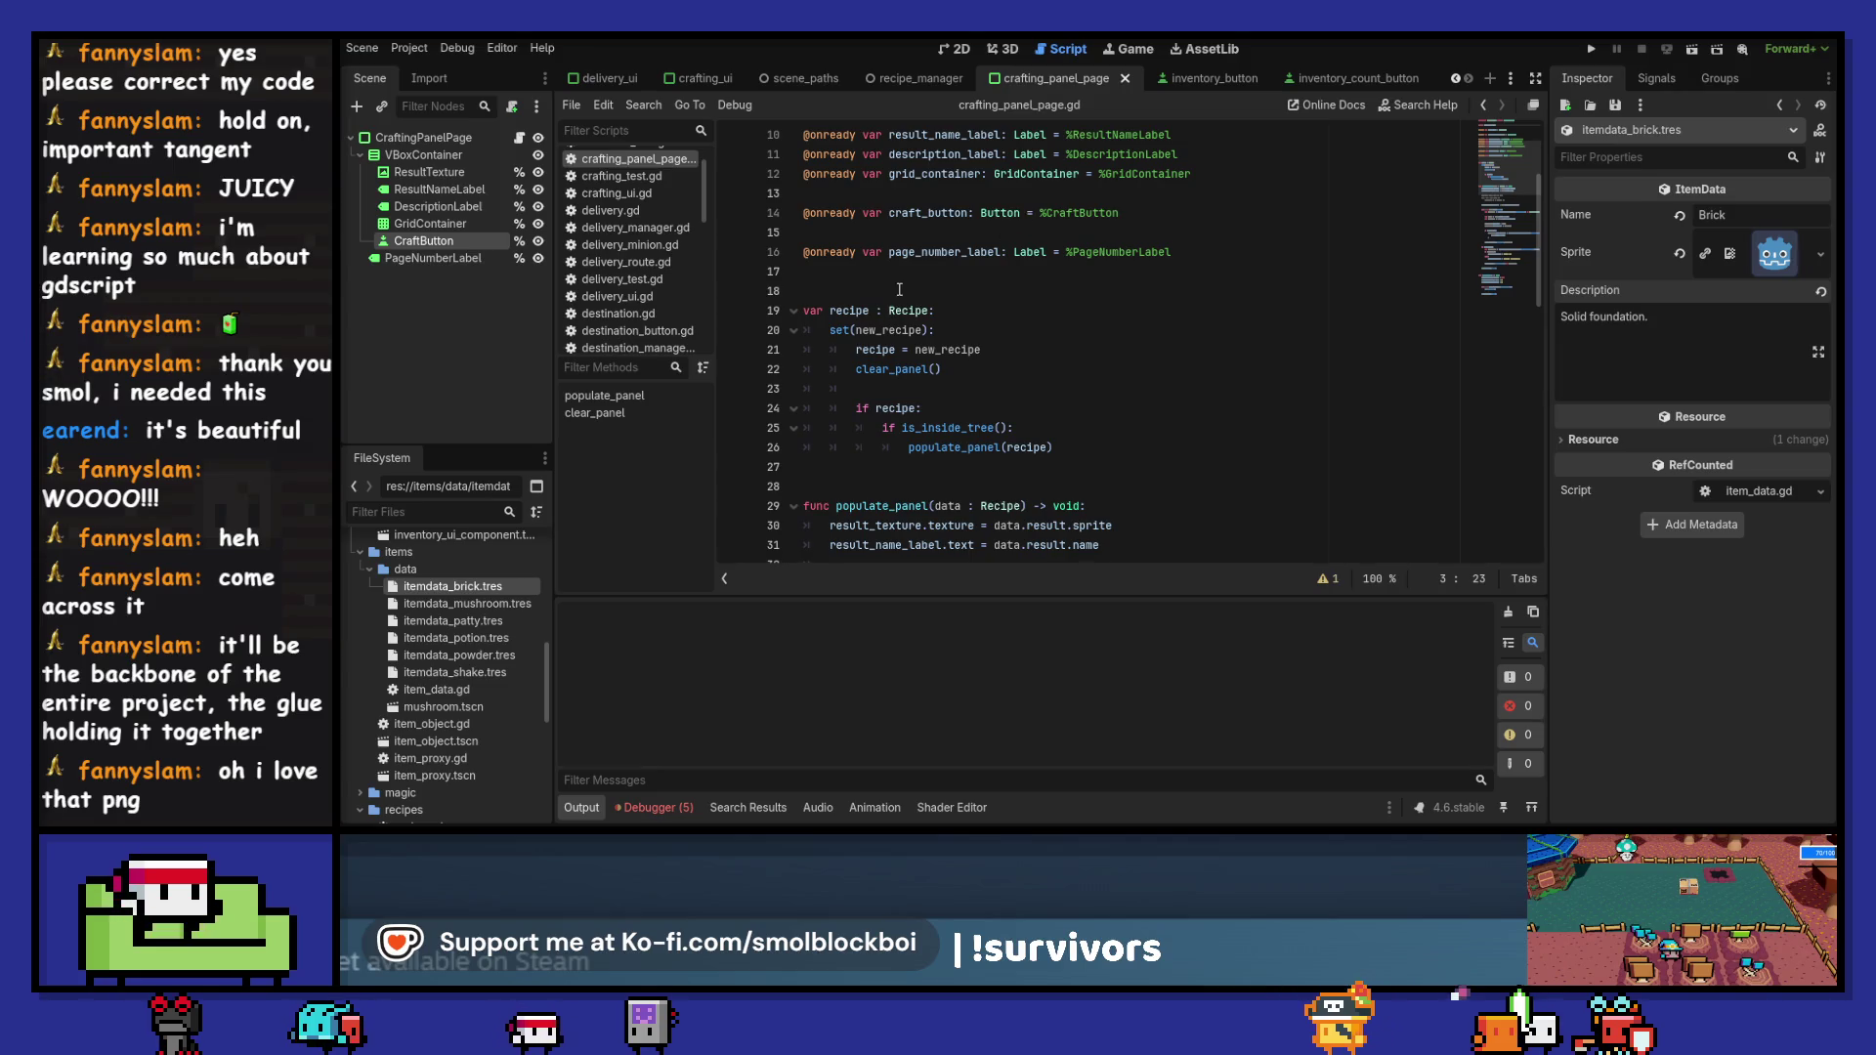
key("alt+Tab")
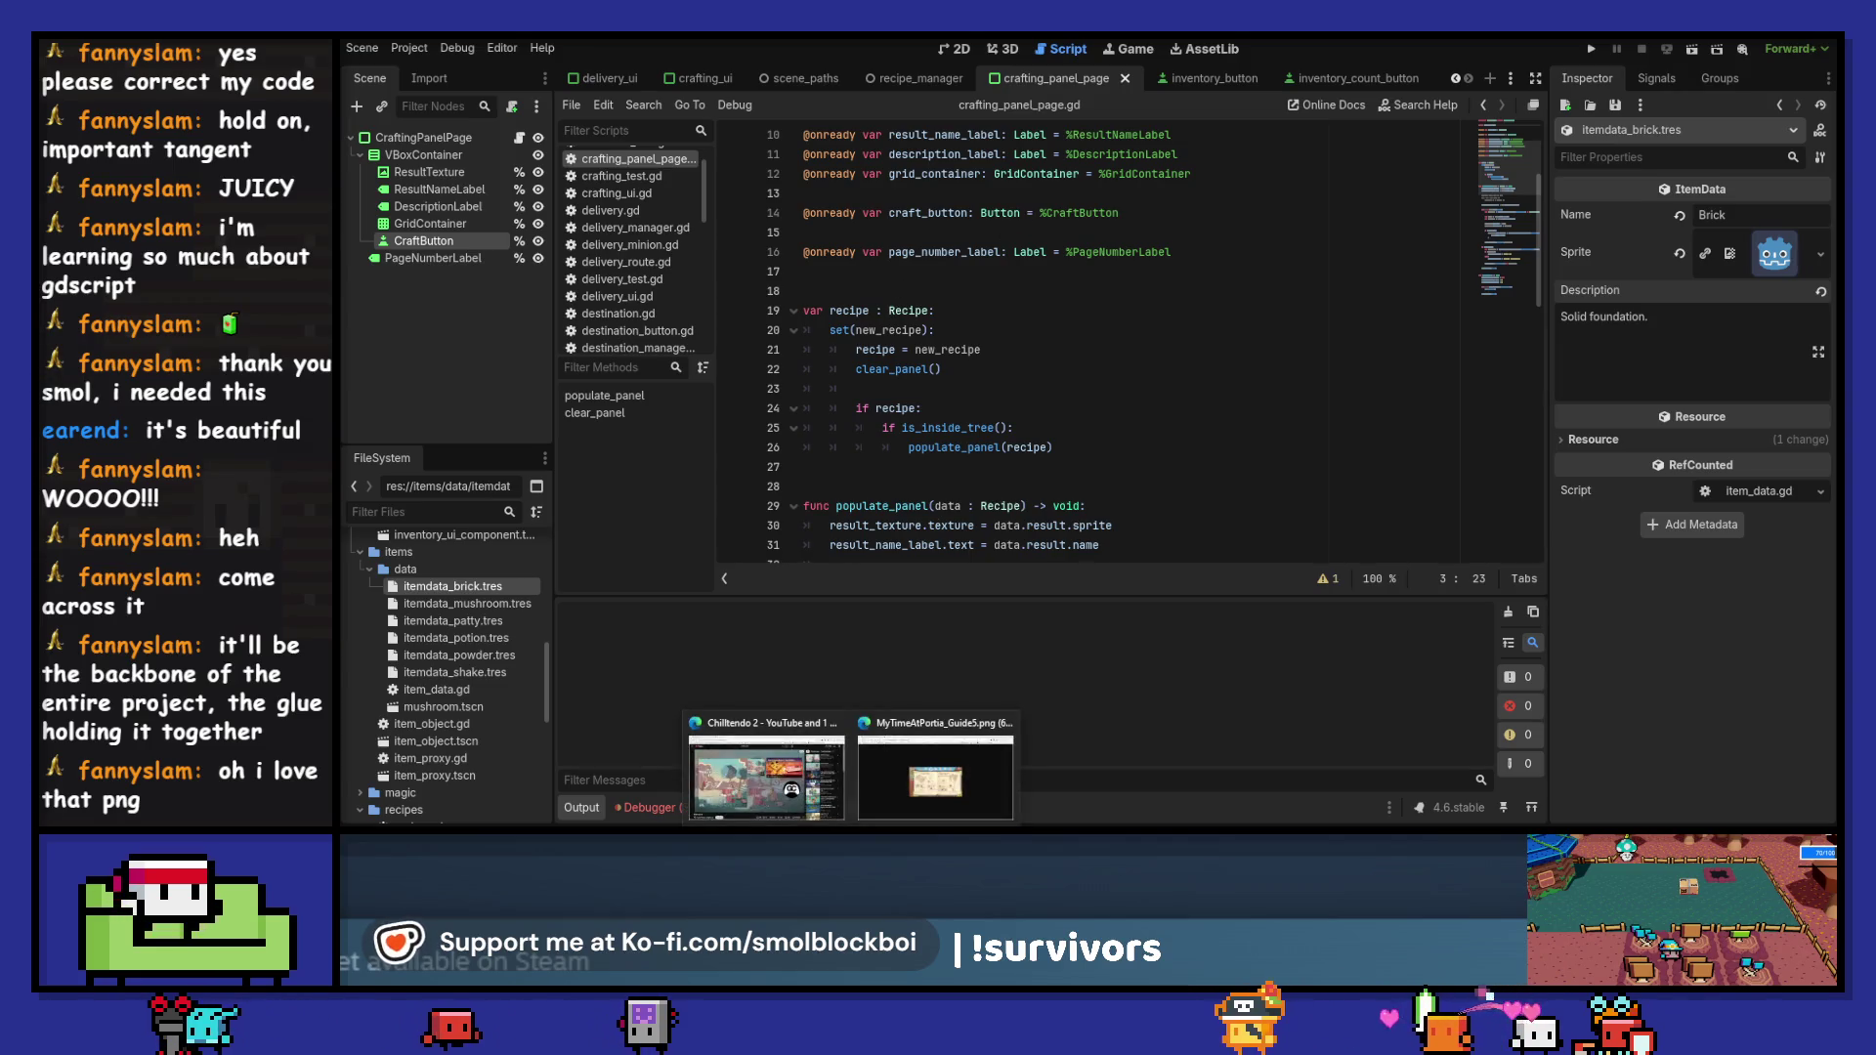